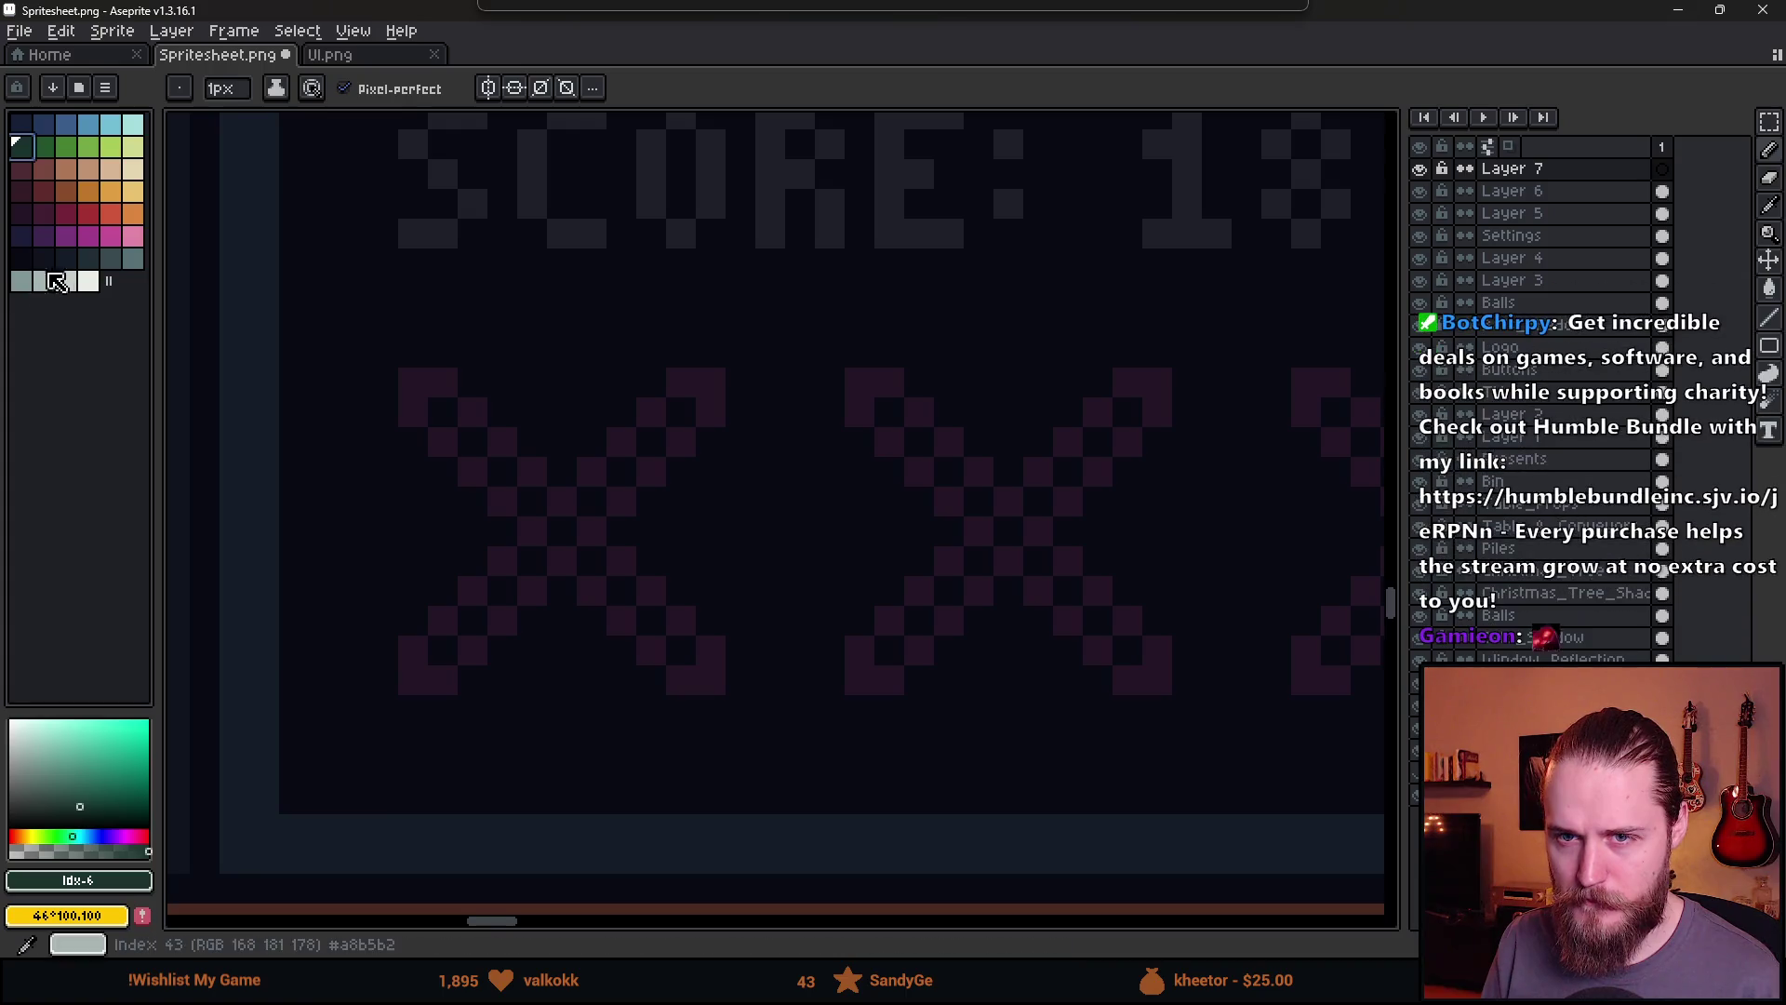
Pick a dark palette colour and switch to the Pencil tool
left_click(42, 258)
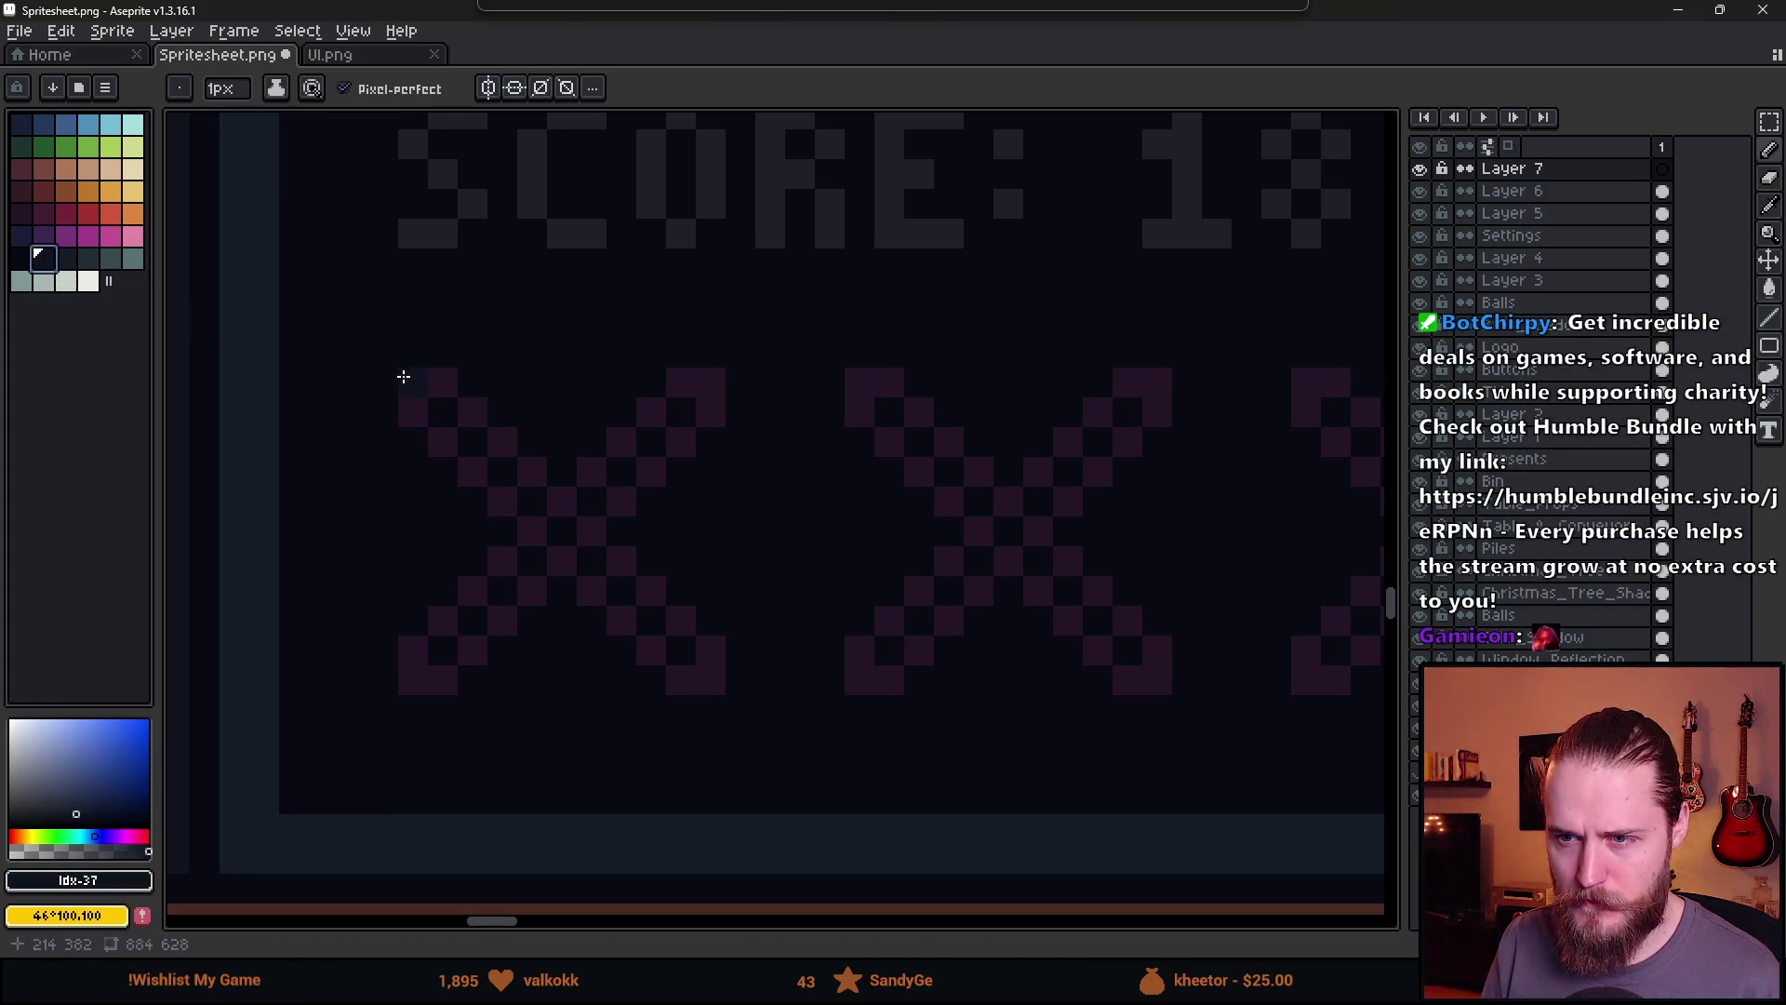
scroll(519, 608, "down", 5)
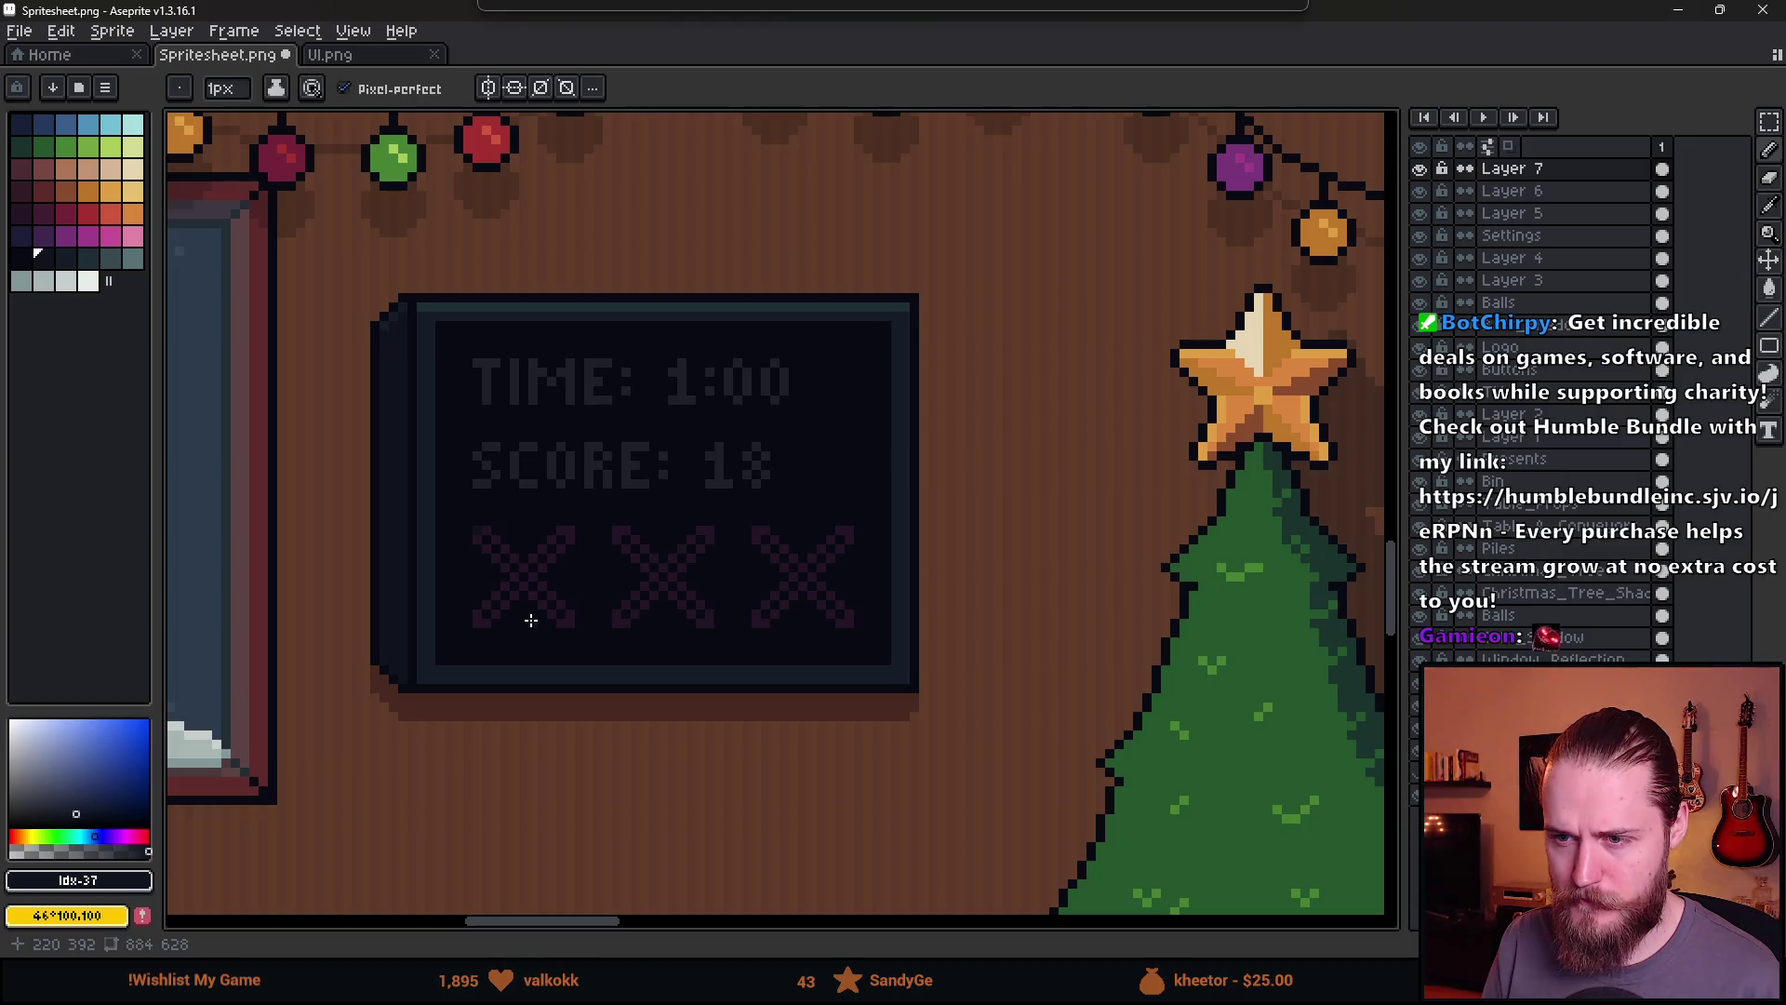
scroll(531, 621, "up", 5)
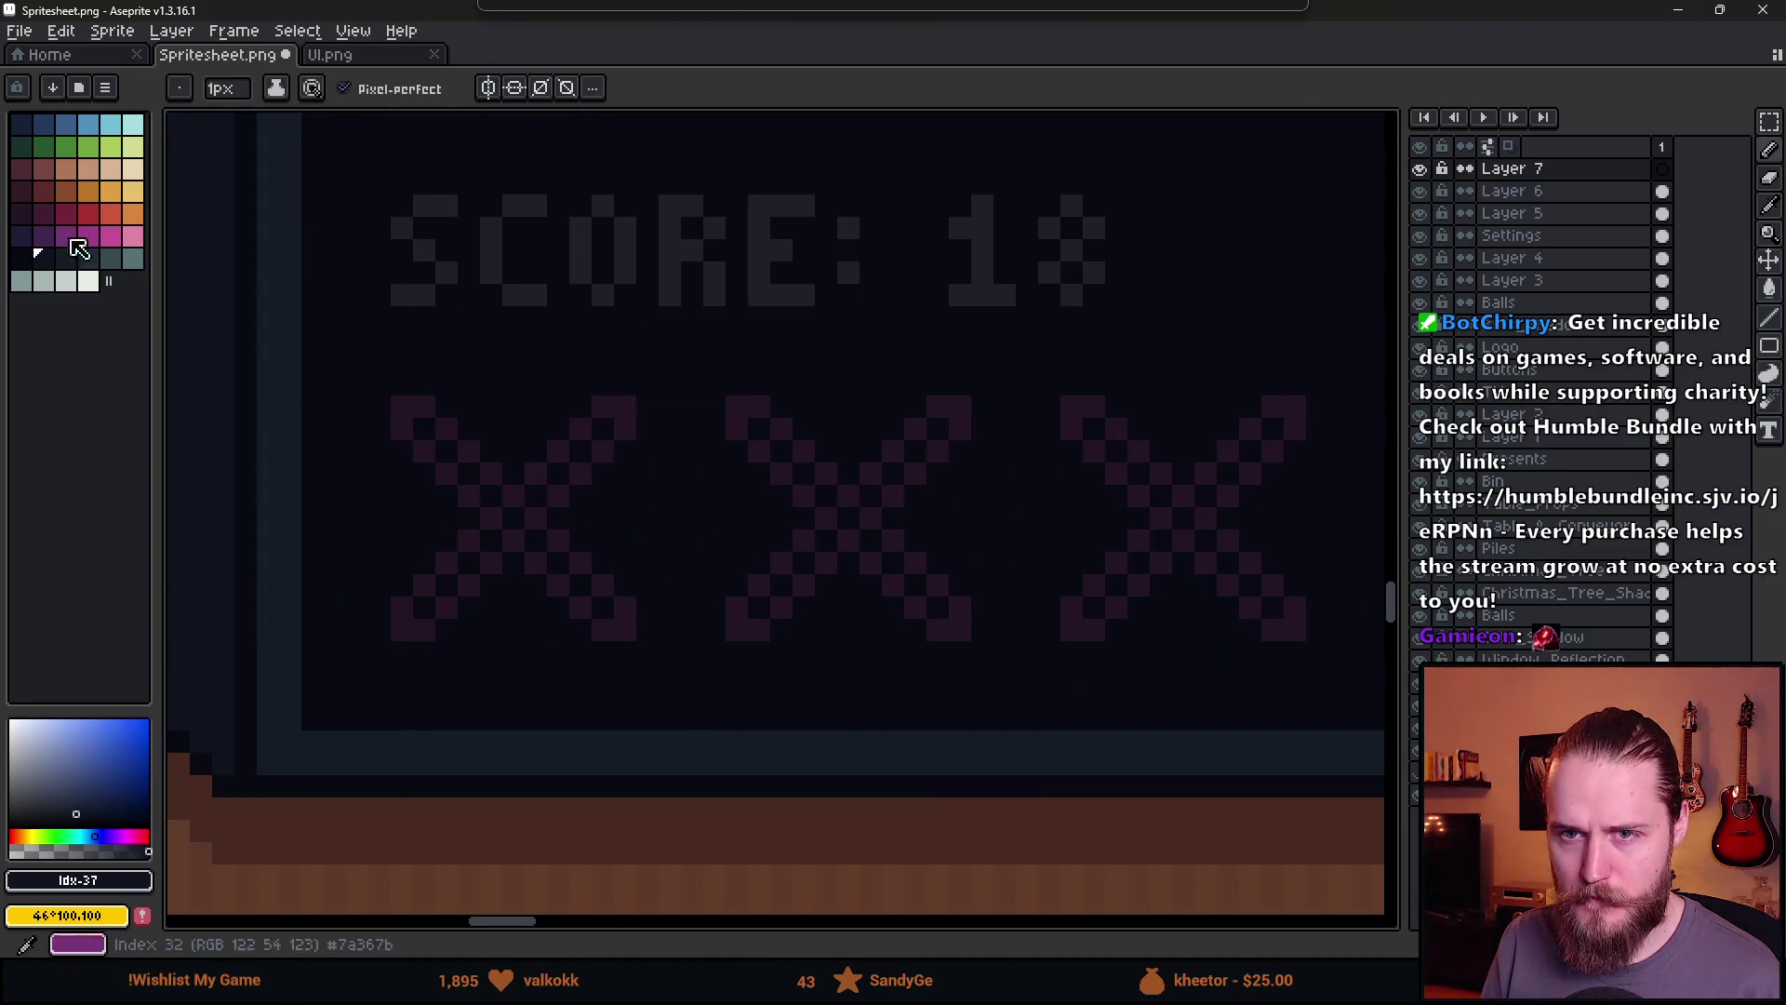
key("0")
scroll(539, 617, "down", 5)
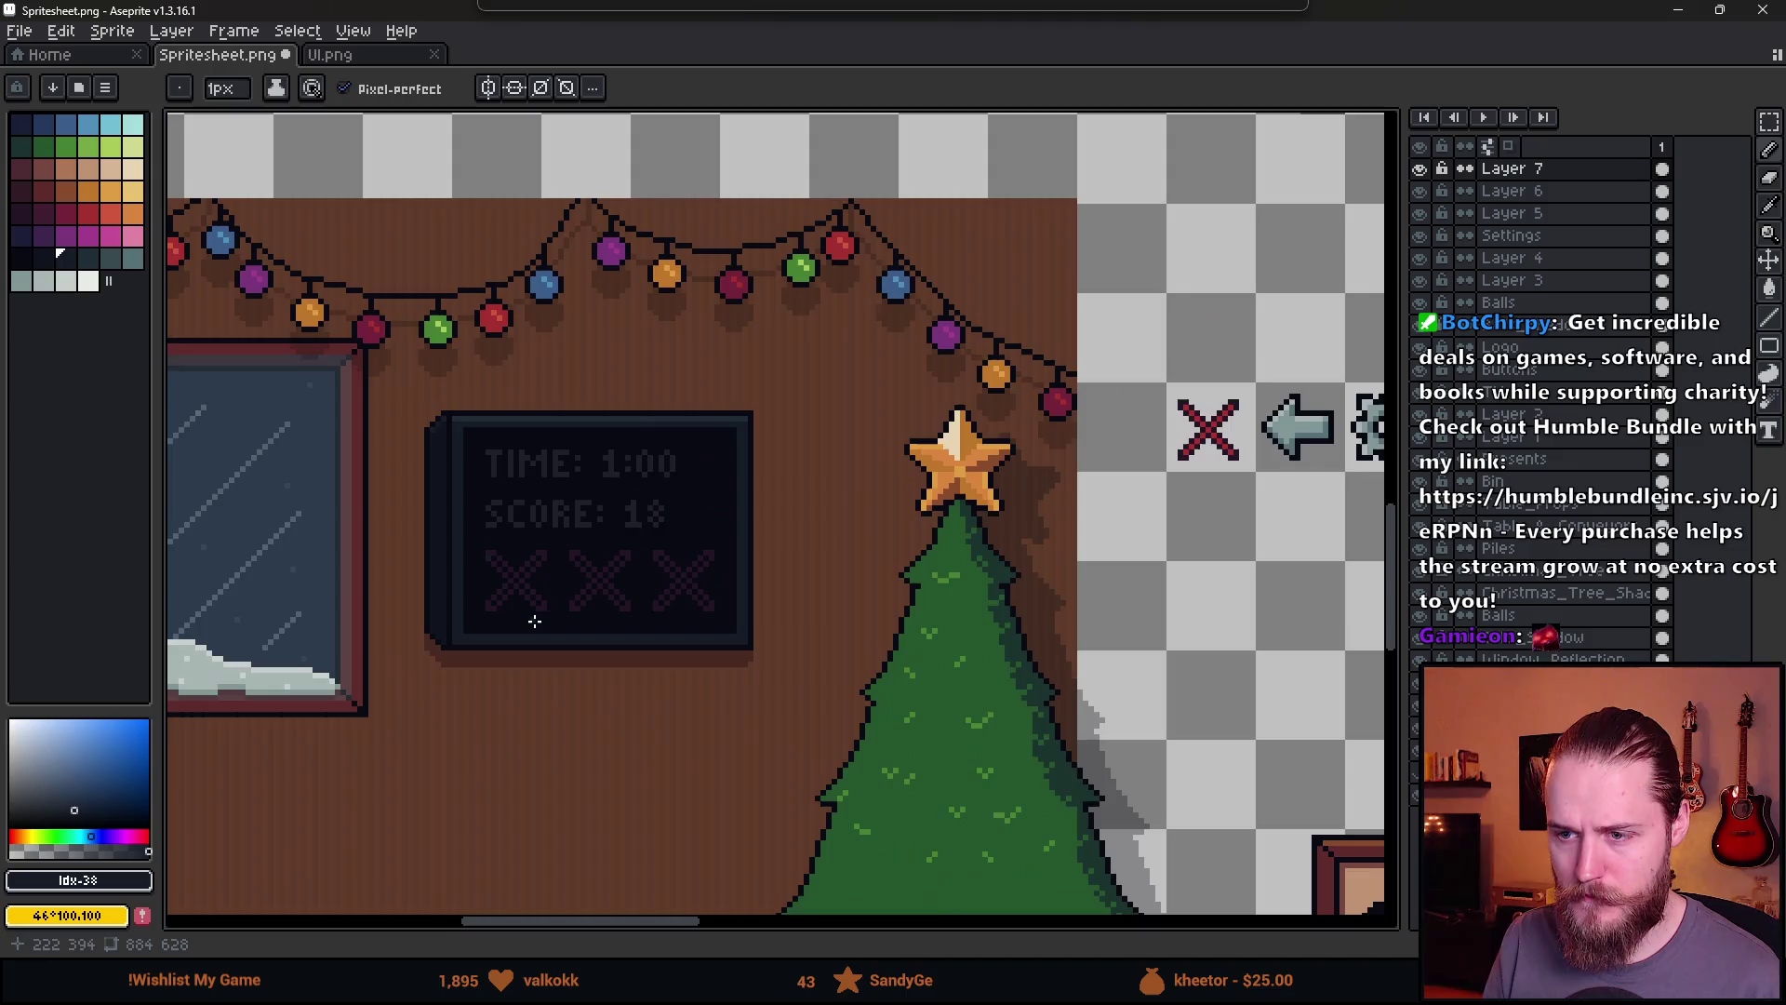
scroll(523, 607, "up", 5)
key("ctrl")
key("b")
scroll(484, 558, "up", 1)
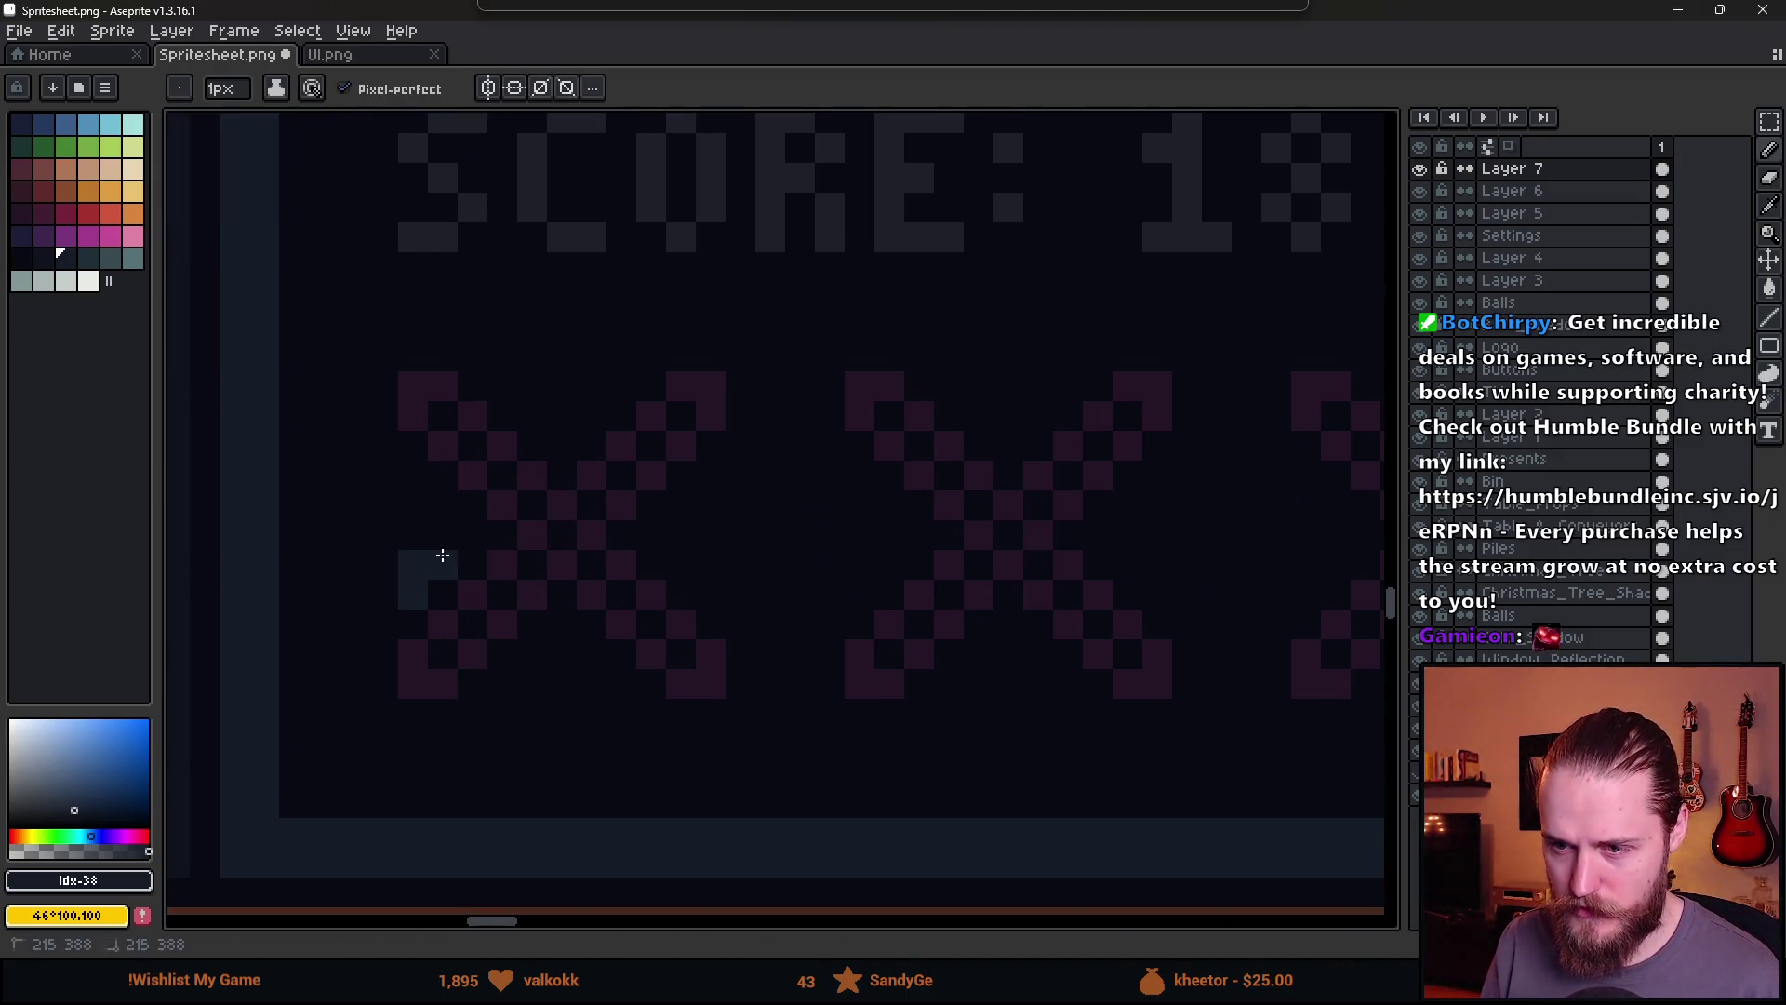
Draw a short dark diagonal line across the first X on the TV score panel
left_click(514, 625, "shift")
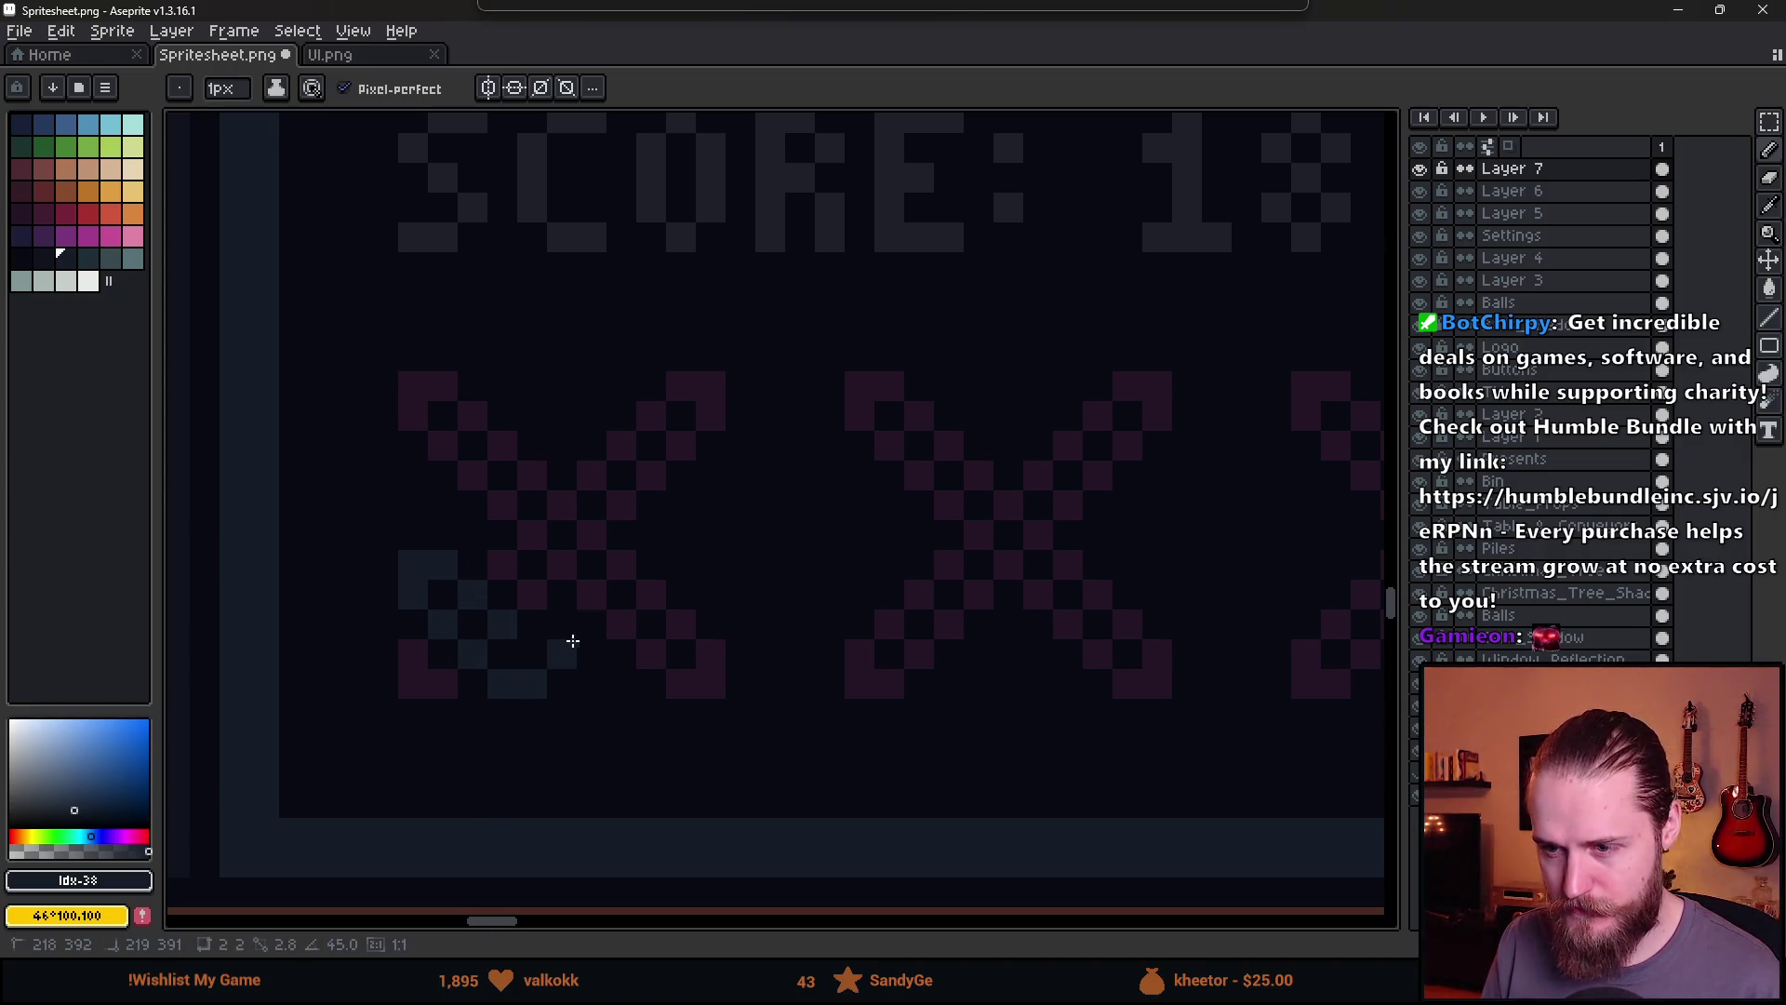
key("v")
key("b")
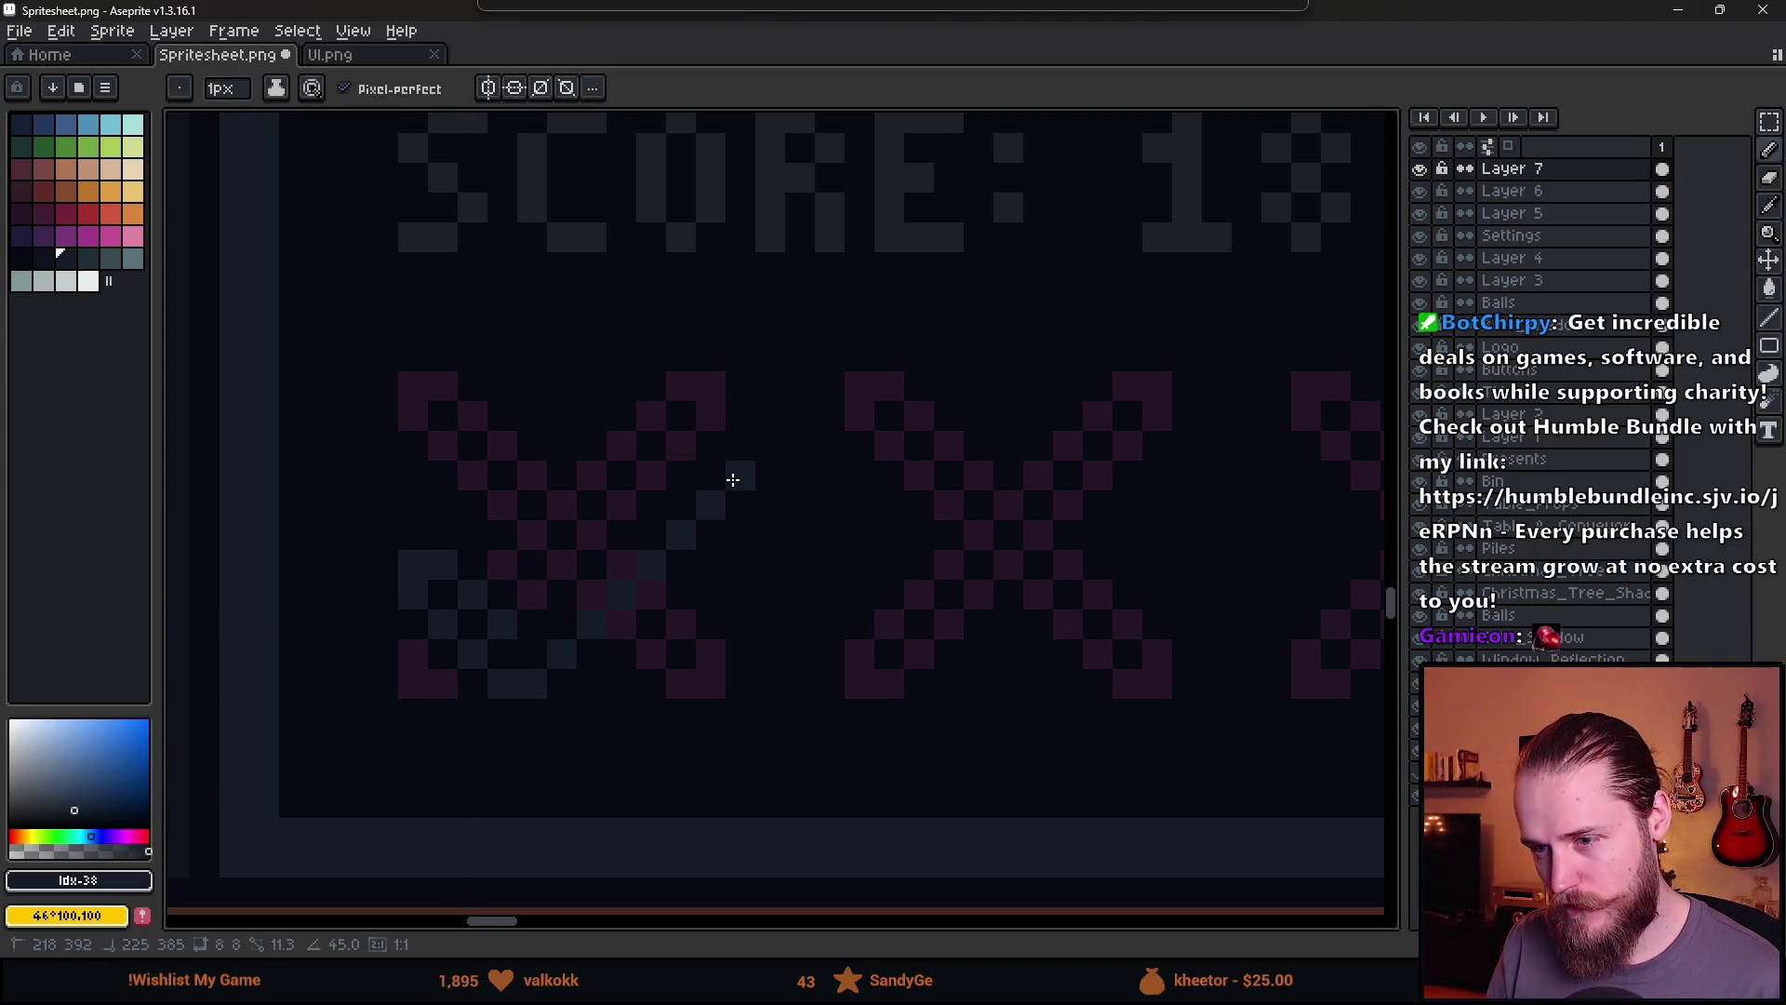
left_click(730, 450, "shift")
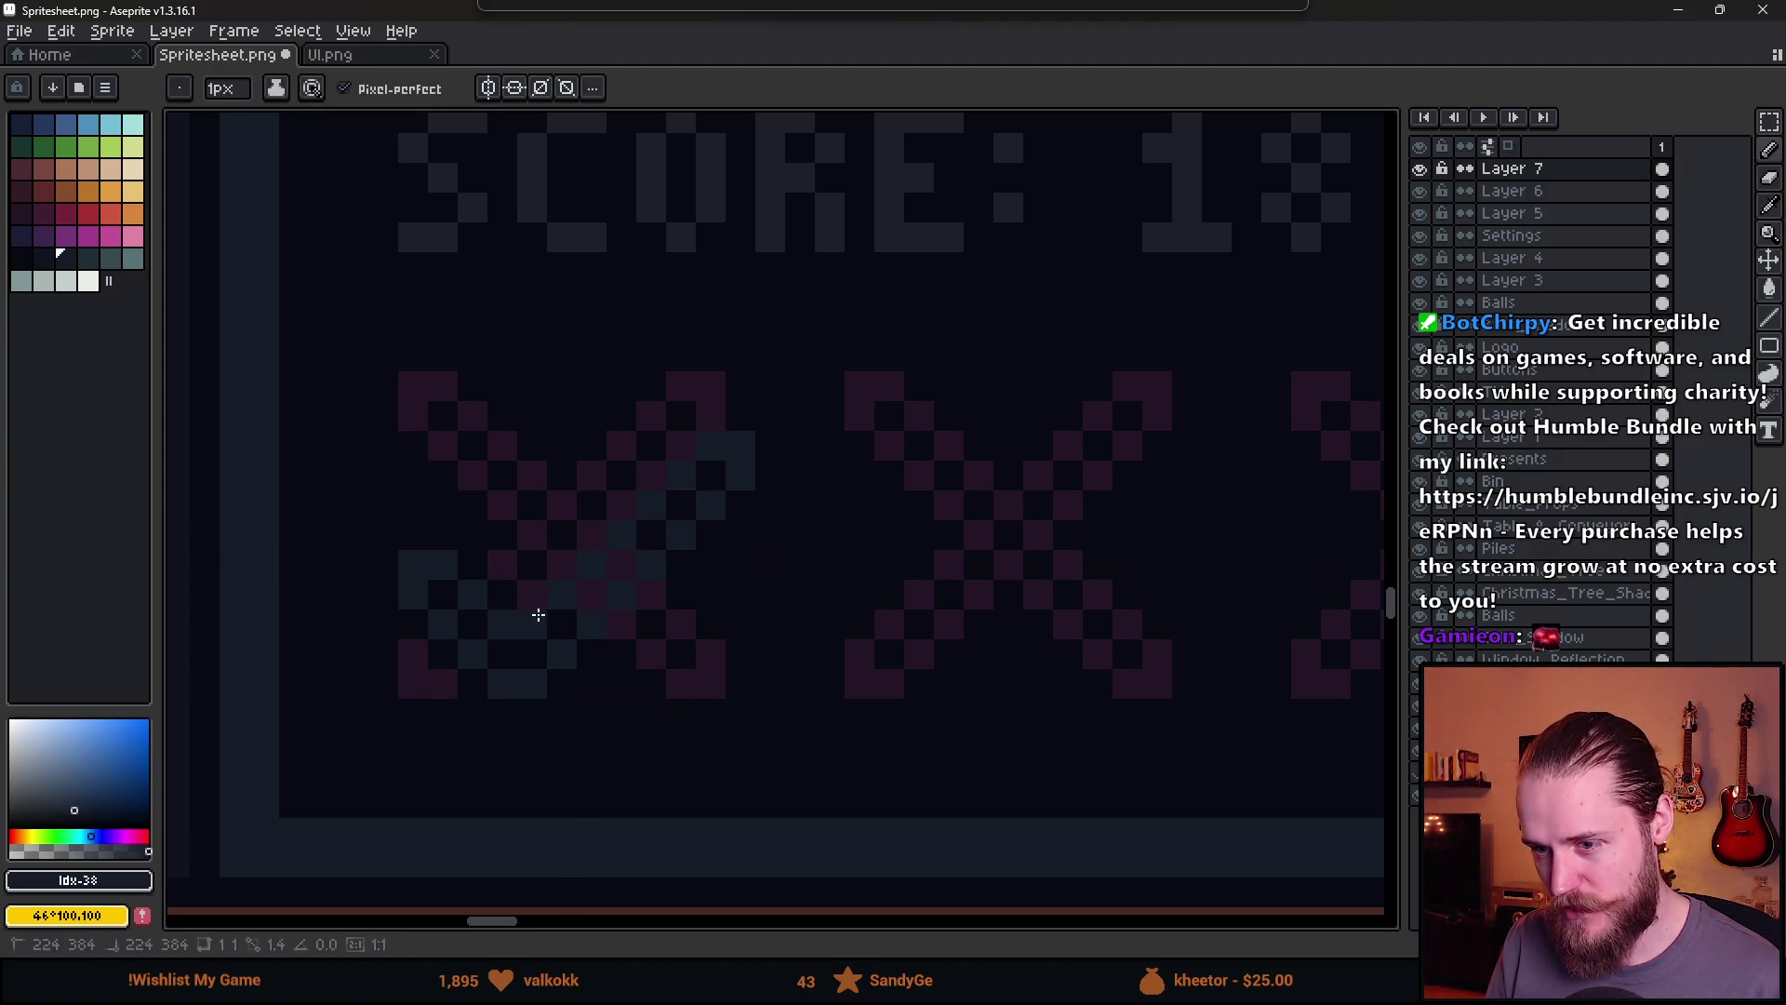
scroll(684, 630, "down", 4)
scroll(716, 637, "down", 1)
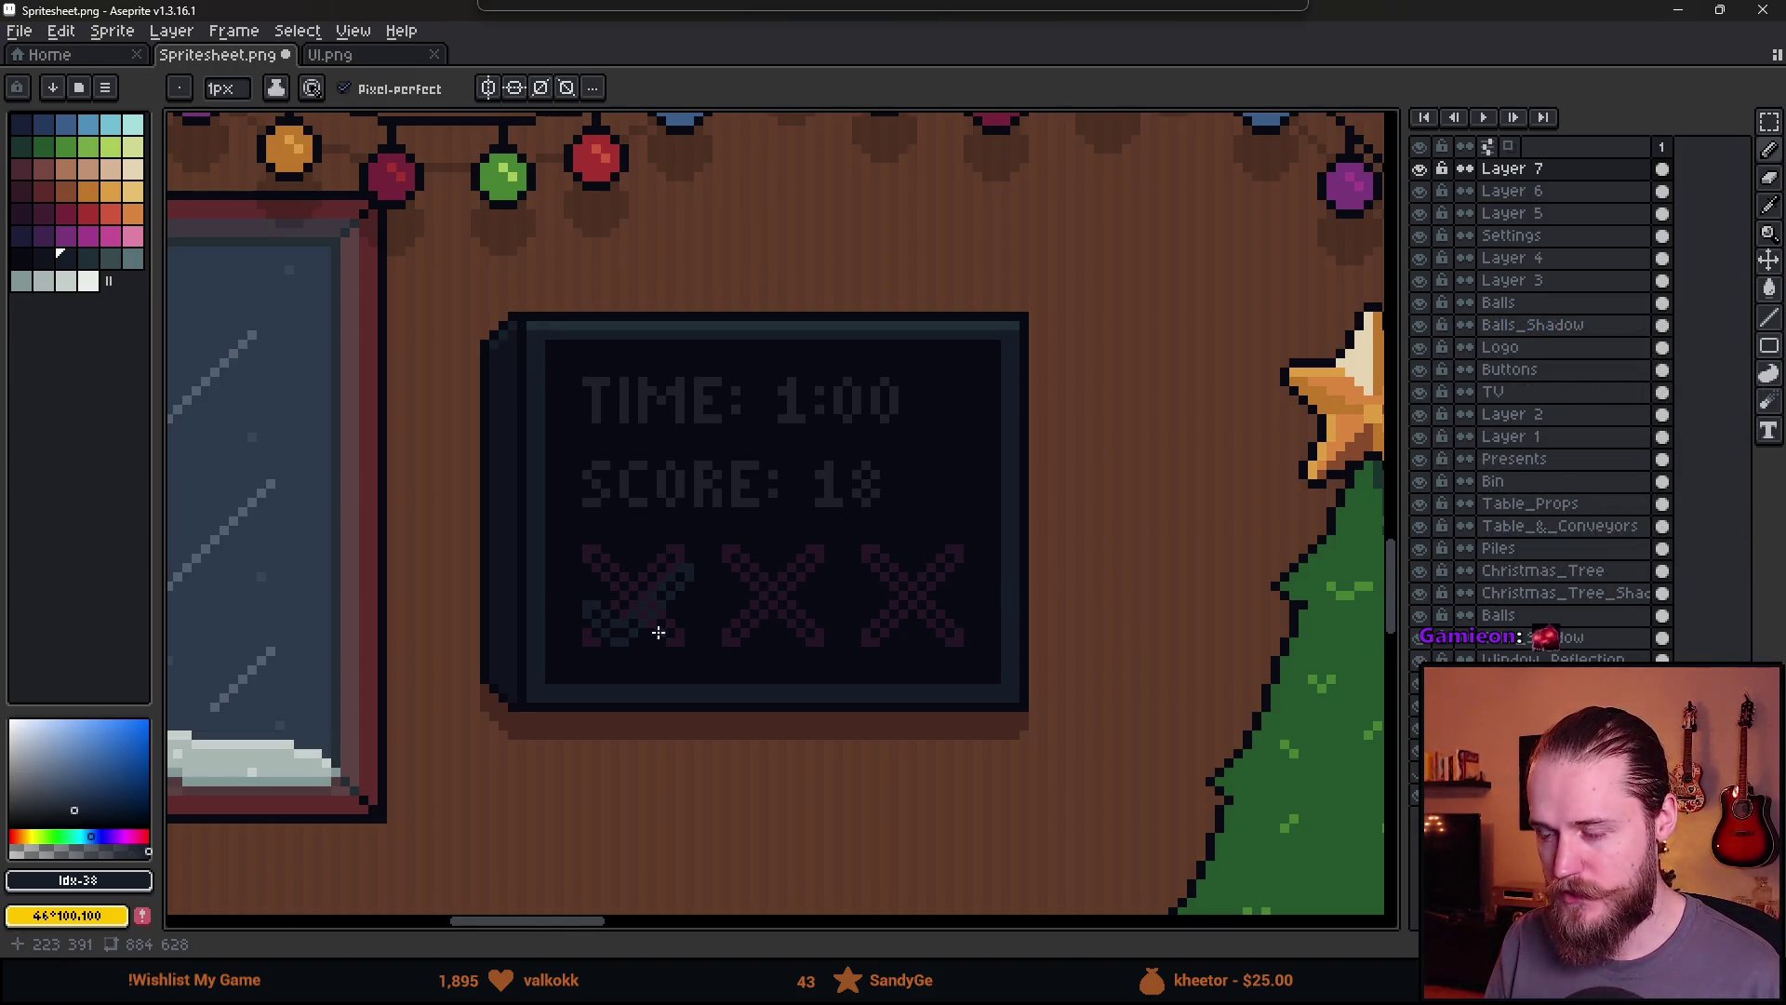
scroll(658, 633, "up", 4)
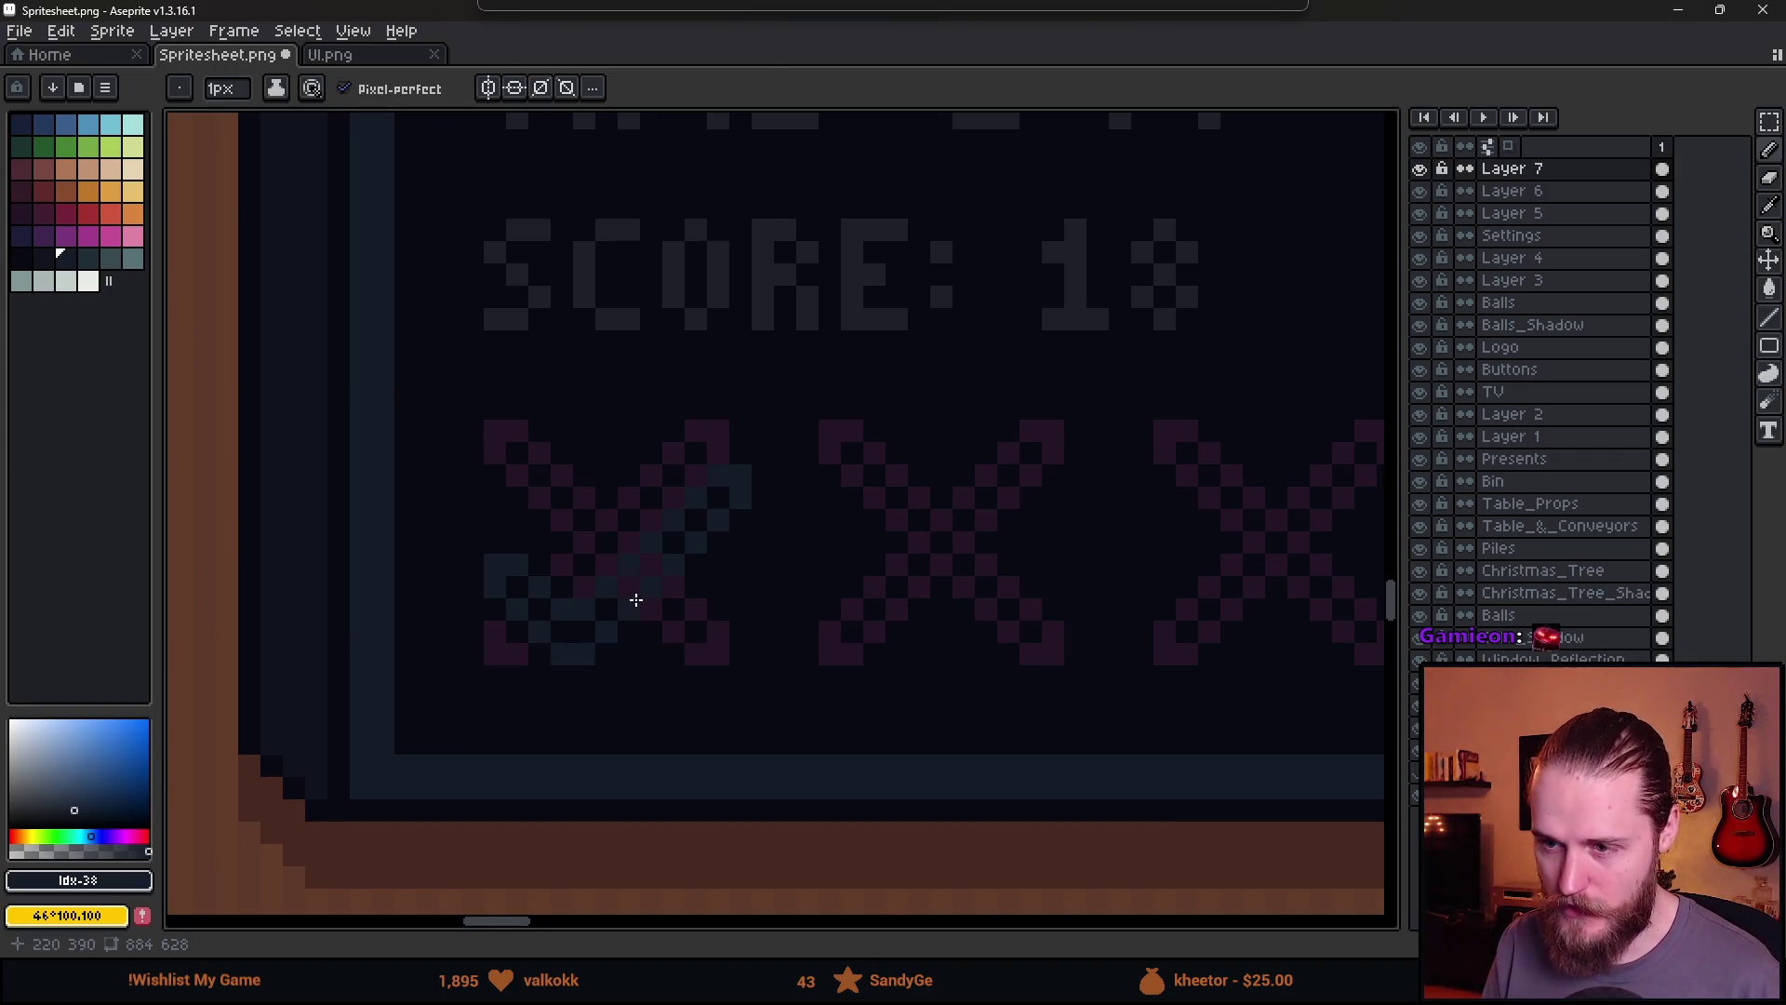
Finish the dark checkmark over the first X with two straight pixel lines
key("m")
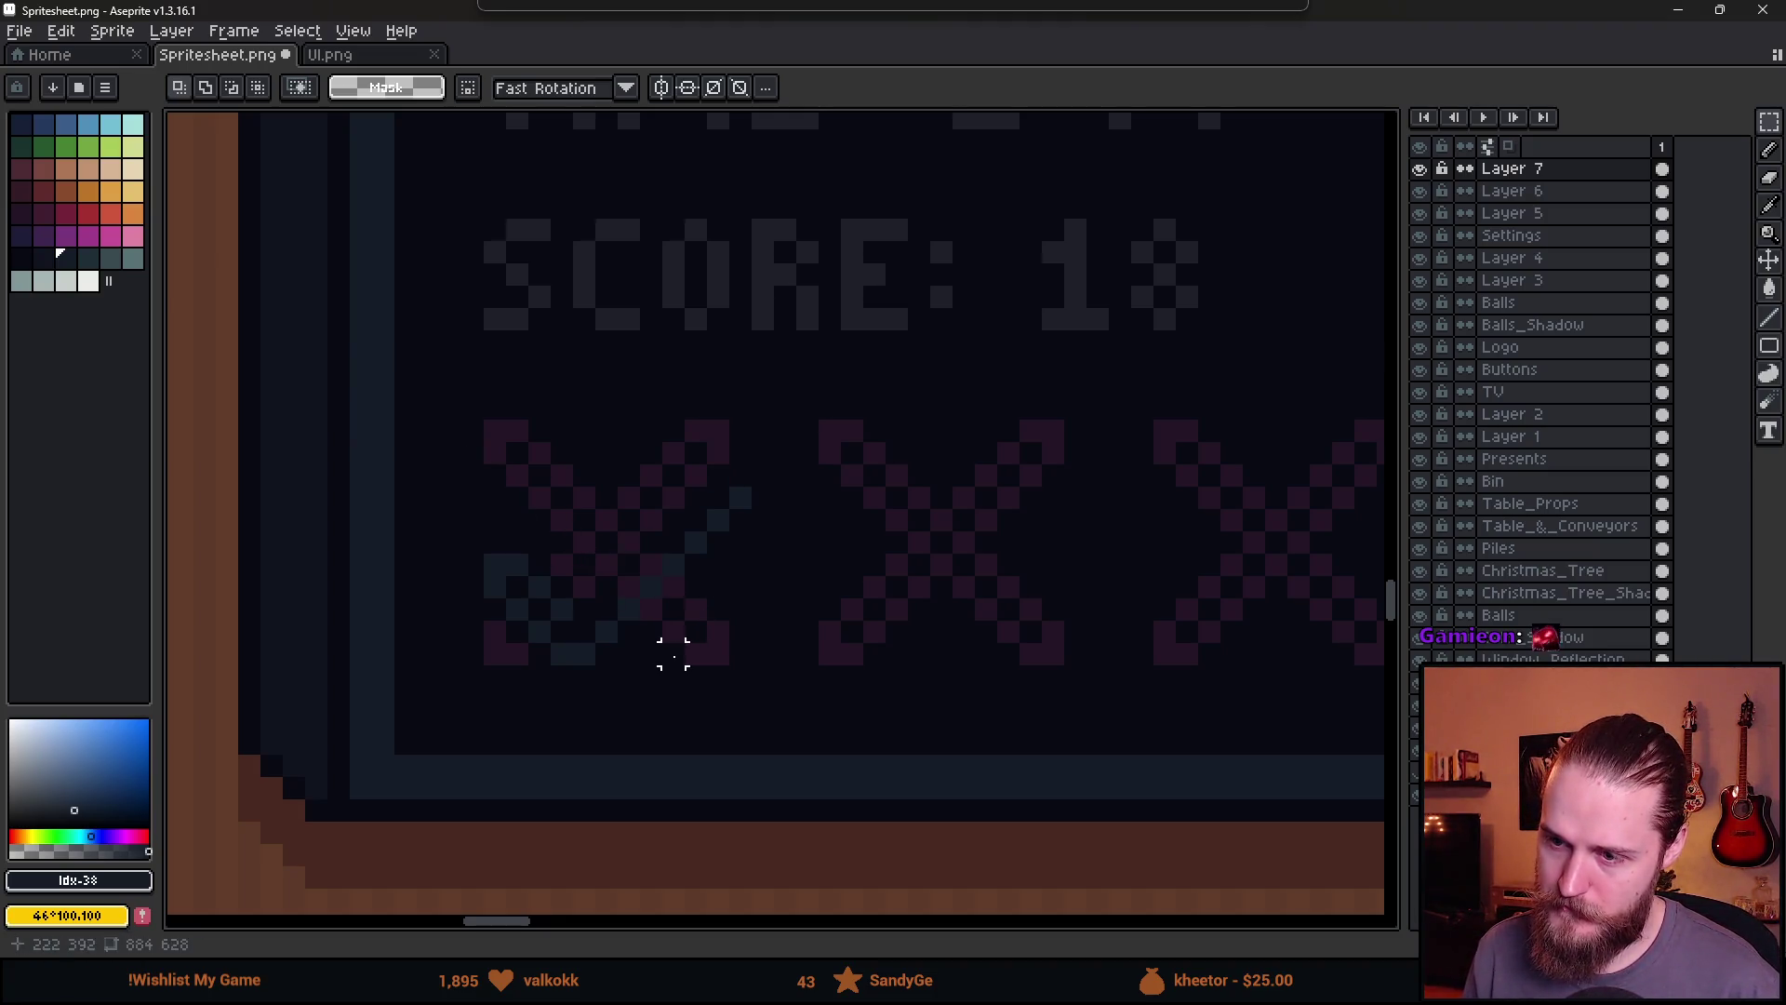
key("b")
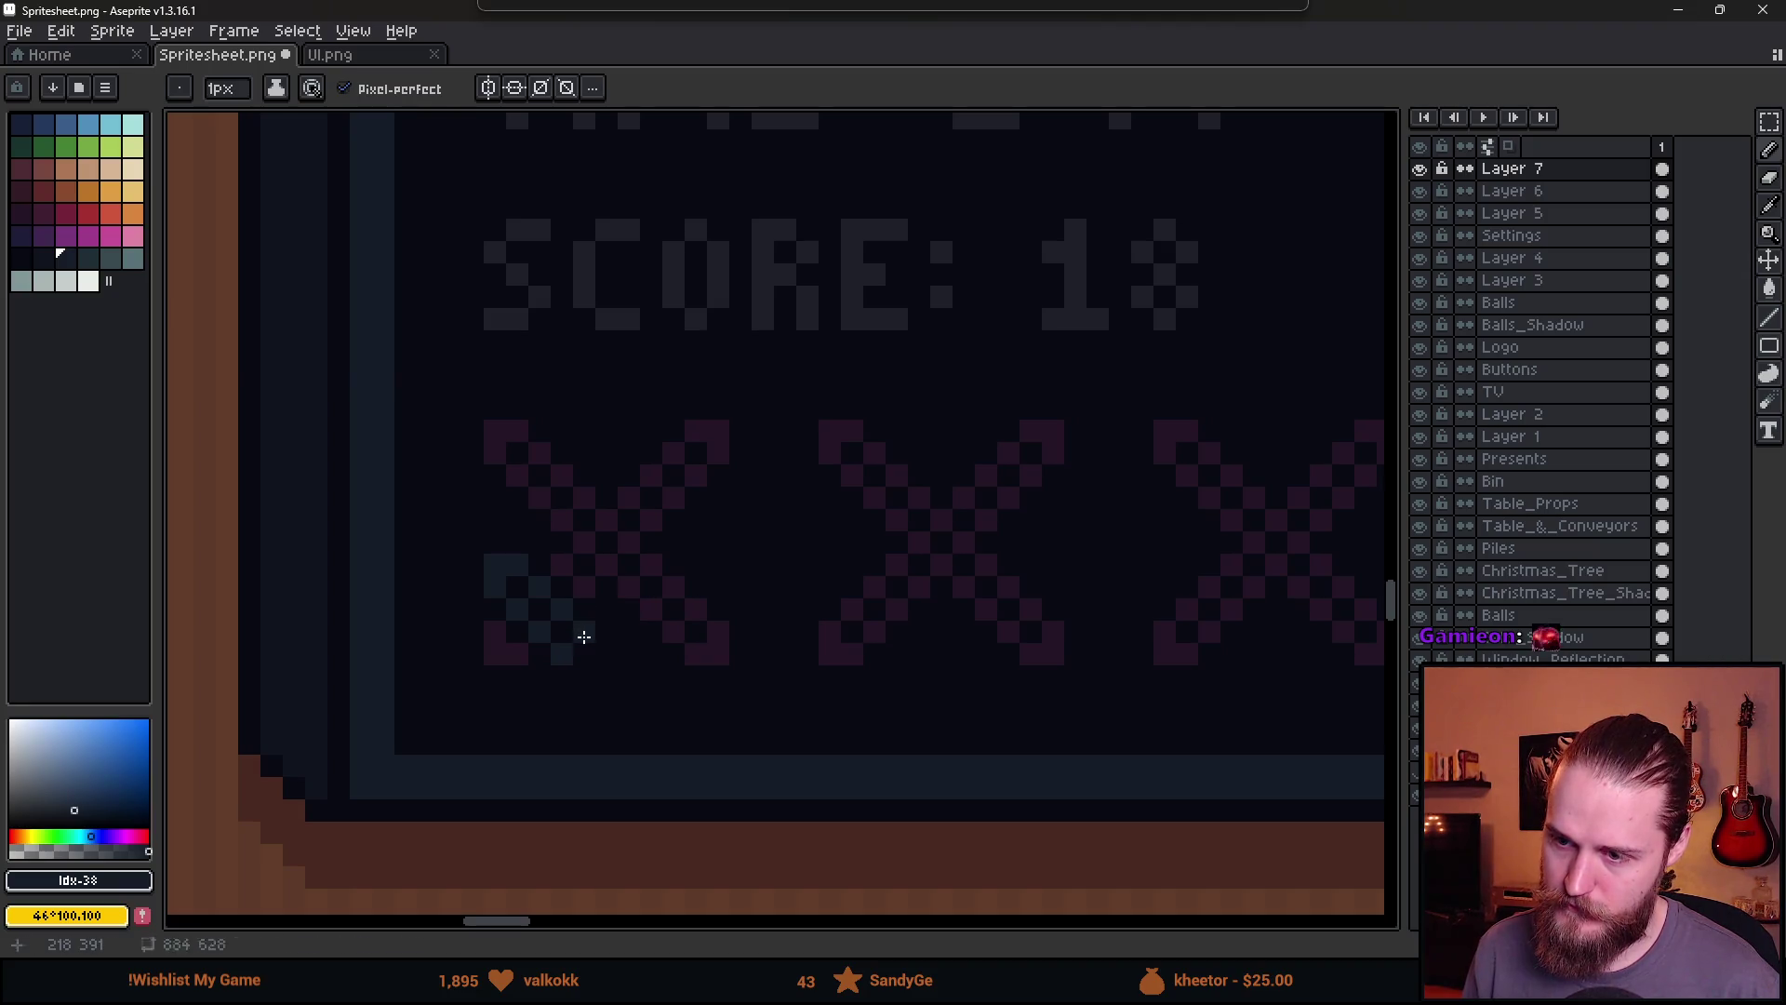
mouse_move(584, 636)
left_mouse_down()
mouse_move(728, 503)
mouse_move(719, 480)
left_mouse_up()
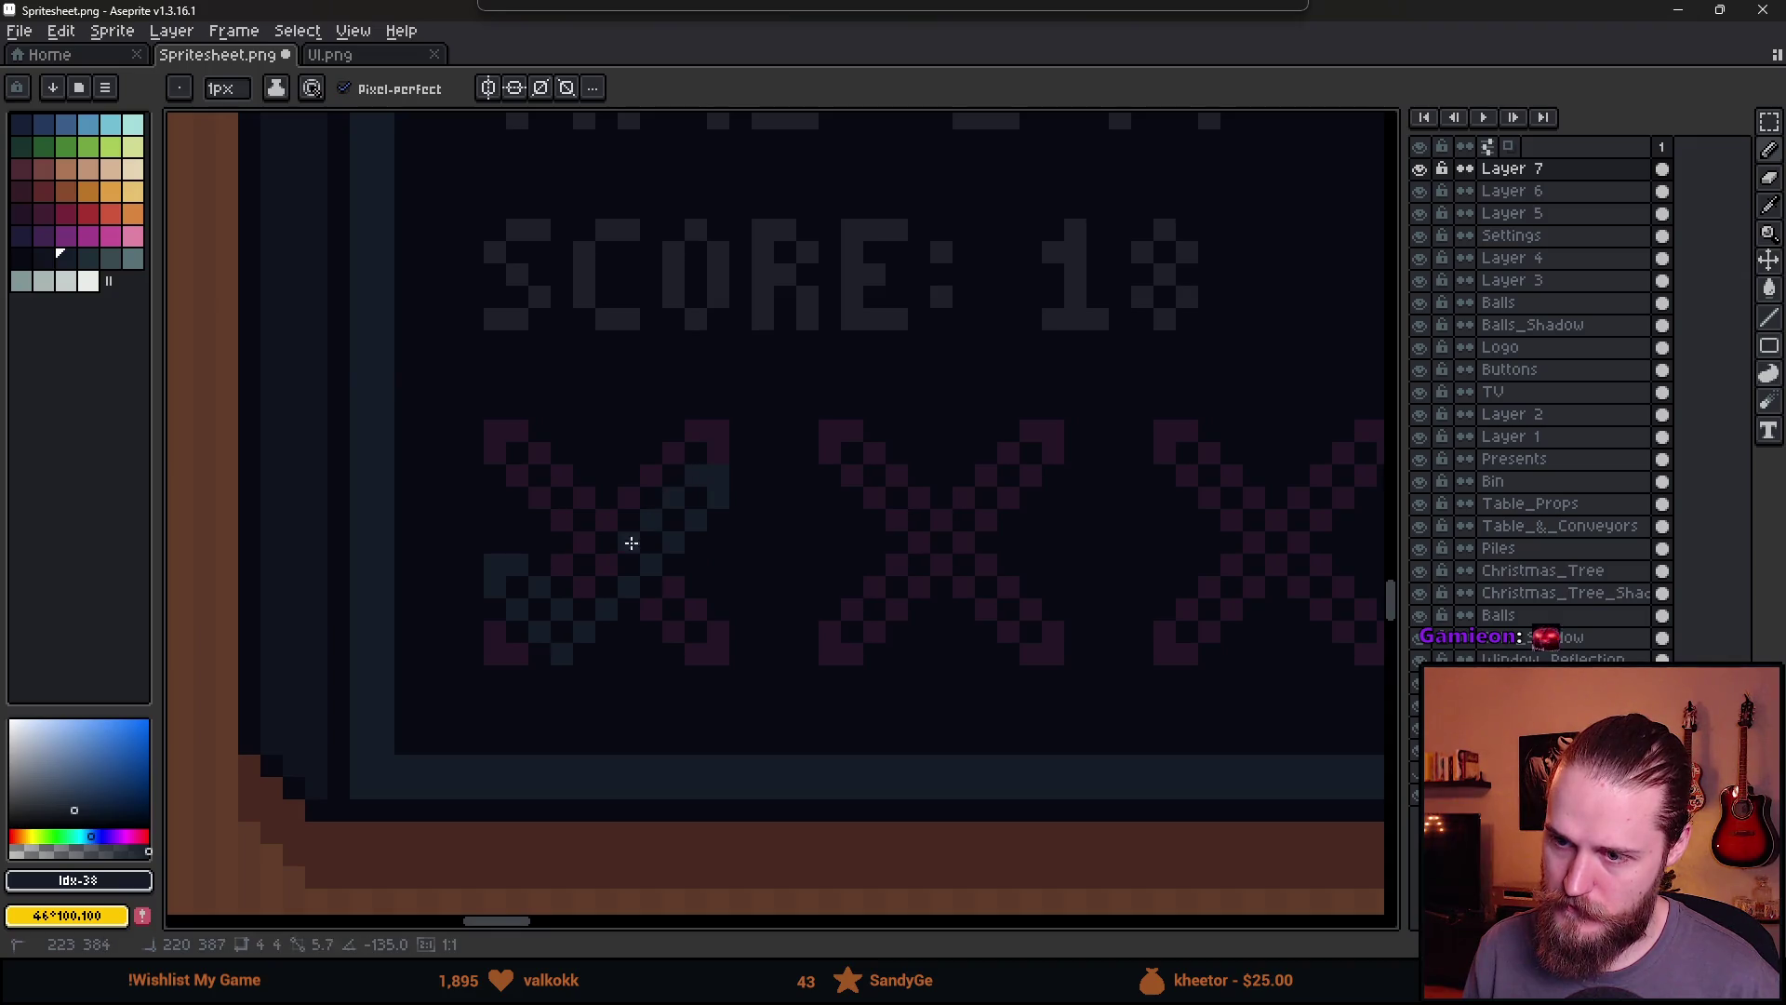
left_click_drag(630, 543, 589, 586)
scroll(607, 592, "down", 3)
scroll(718, 619, "up", 1)
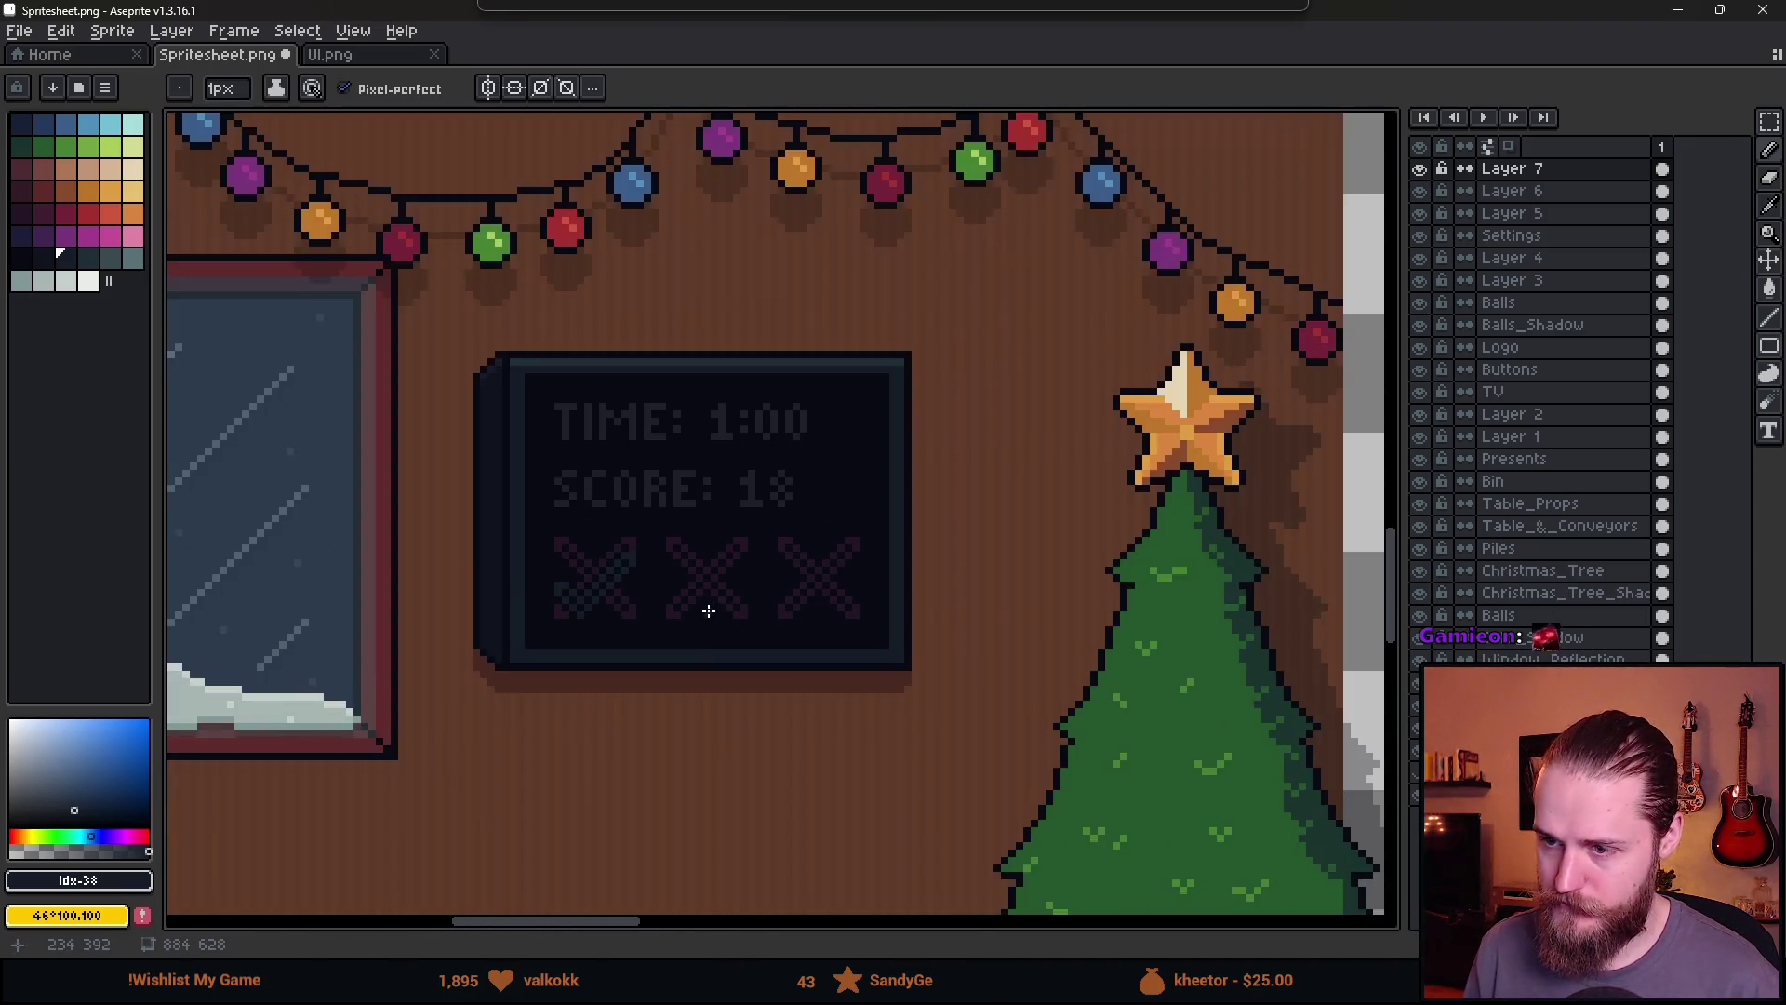
left_click_drag(710, 610, 359, 551)
Copy the dark checkmark from the first X onto the sprite sheet
key("m")
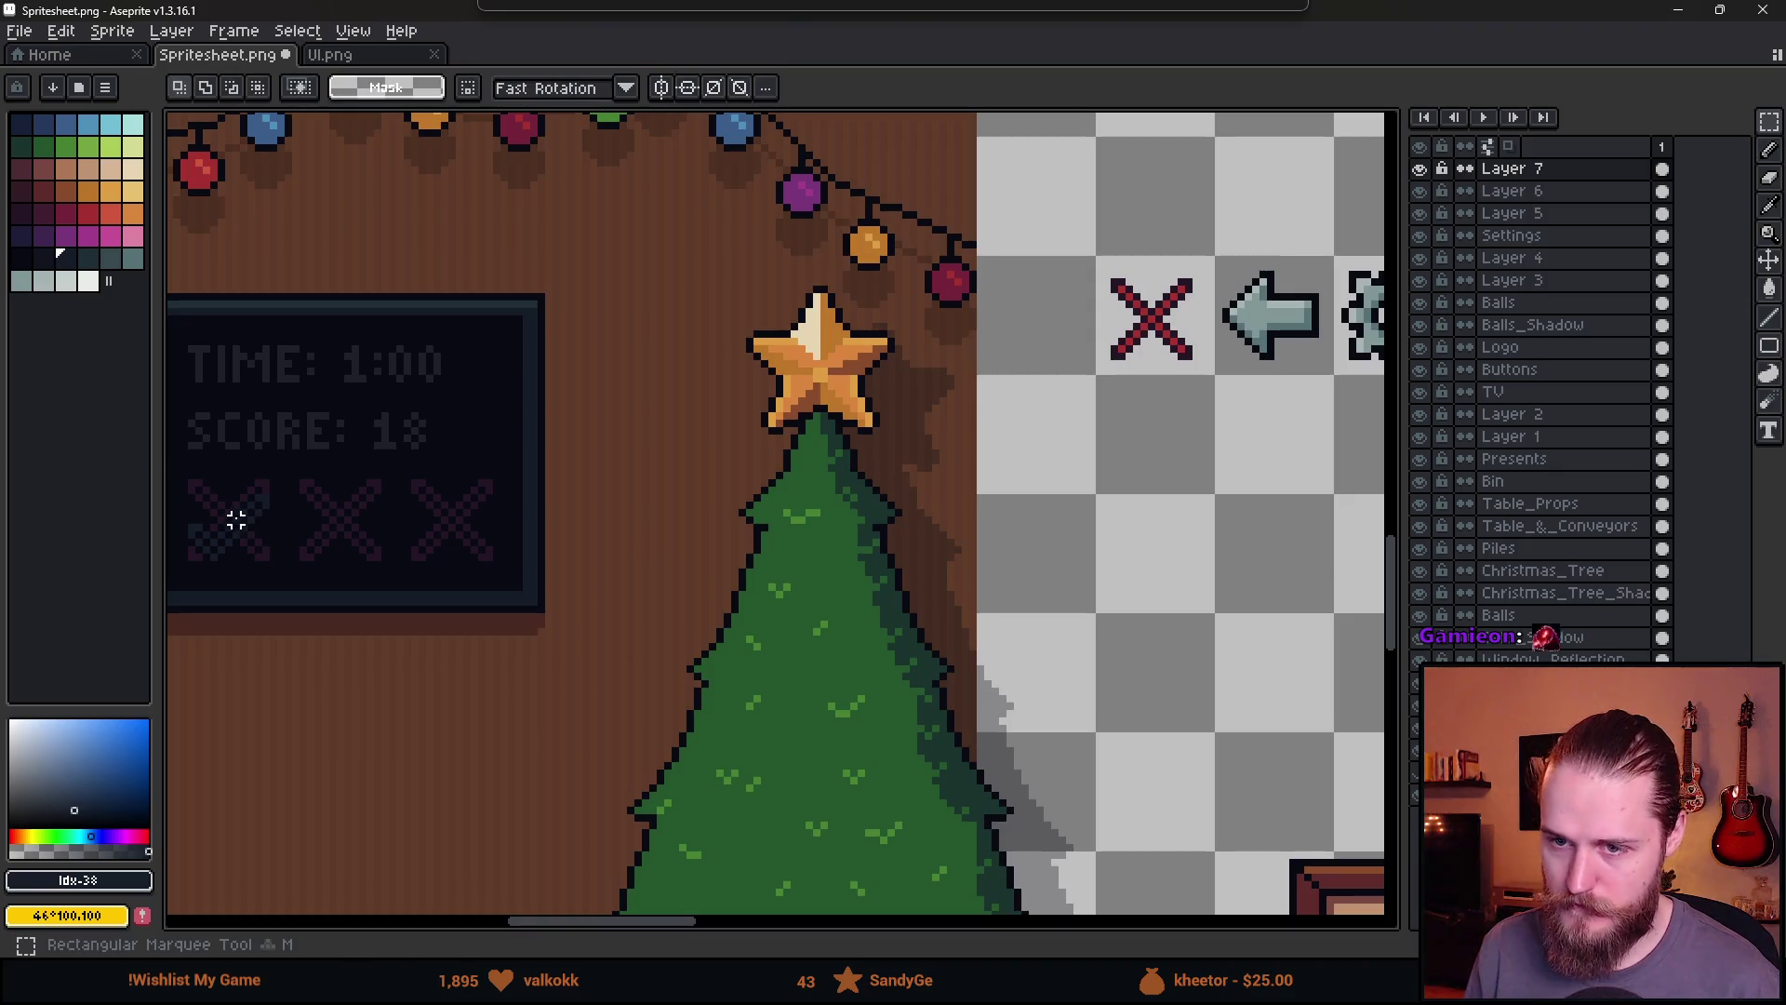
left_click_drag(187, 480, 308, 599)
key("ctrl+v")
mouse_move(1021, 512)
left_mouse_down()
mouse_move(1236, 478)
mouse_move(1195, 478)
mouse_move(1190, 502)
left_mouse_up()
left_click(1224, 622)
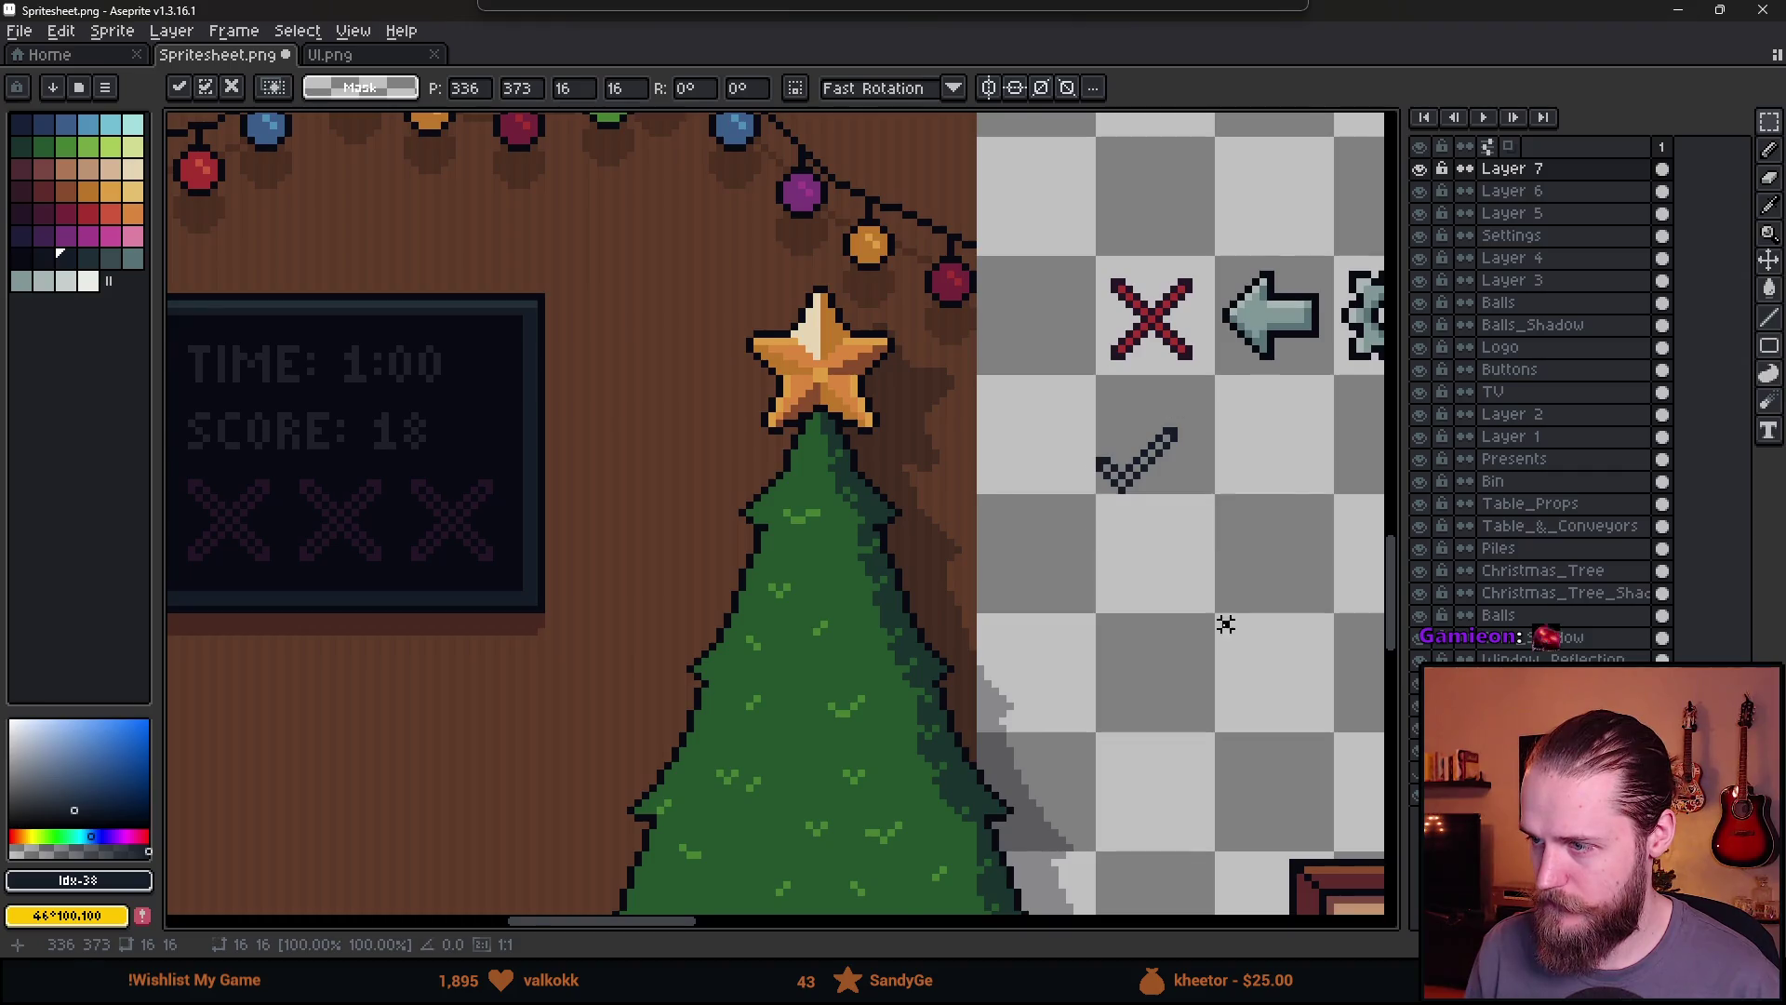
scroll(1224, 623, "up", 1)
Copy the sheet's checkmark back over the first X on the TV
left_click_drag(1027, 400, 1265, 528)
key("ctrl+c")
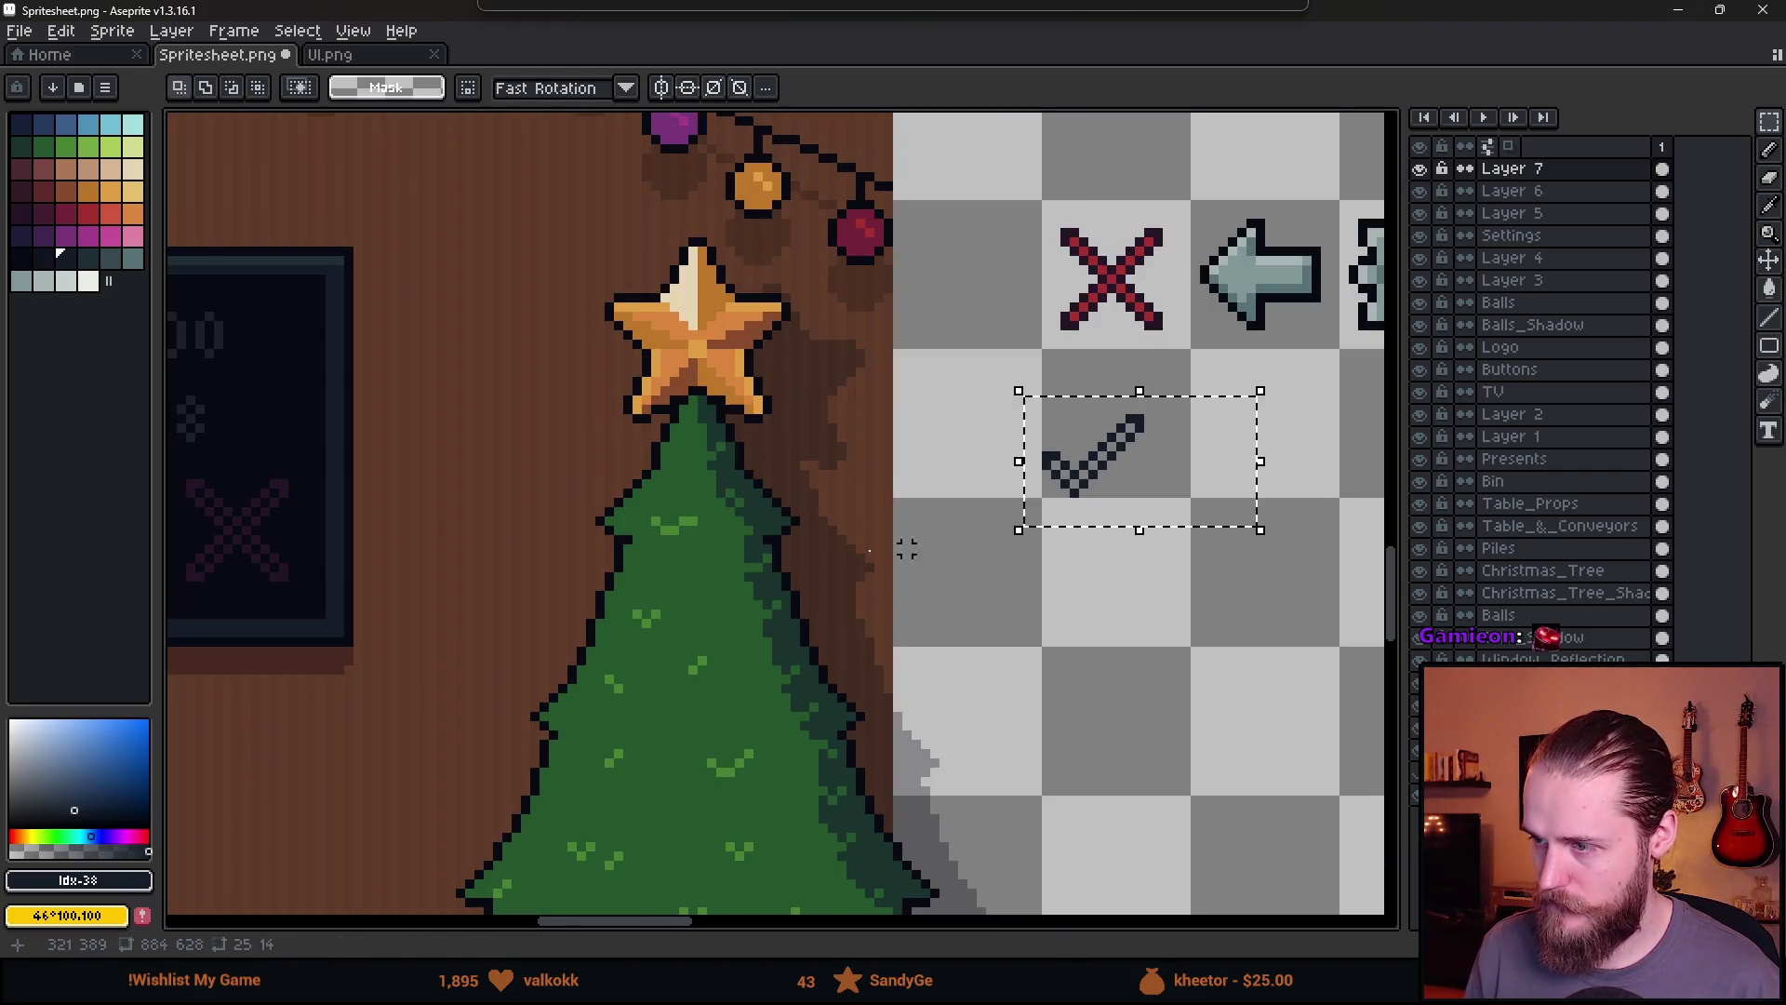
scroll(1005, 546, "left", 5)
scroll(685, 546, "up", 1)
key("ctrl+v")
mouse_move(685, 546)
left_mouse_down()
mouse_move(641, 609)
mouse_move(626, 590)
left_mouse_up()
key("Return")
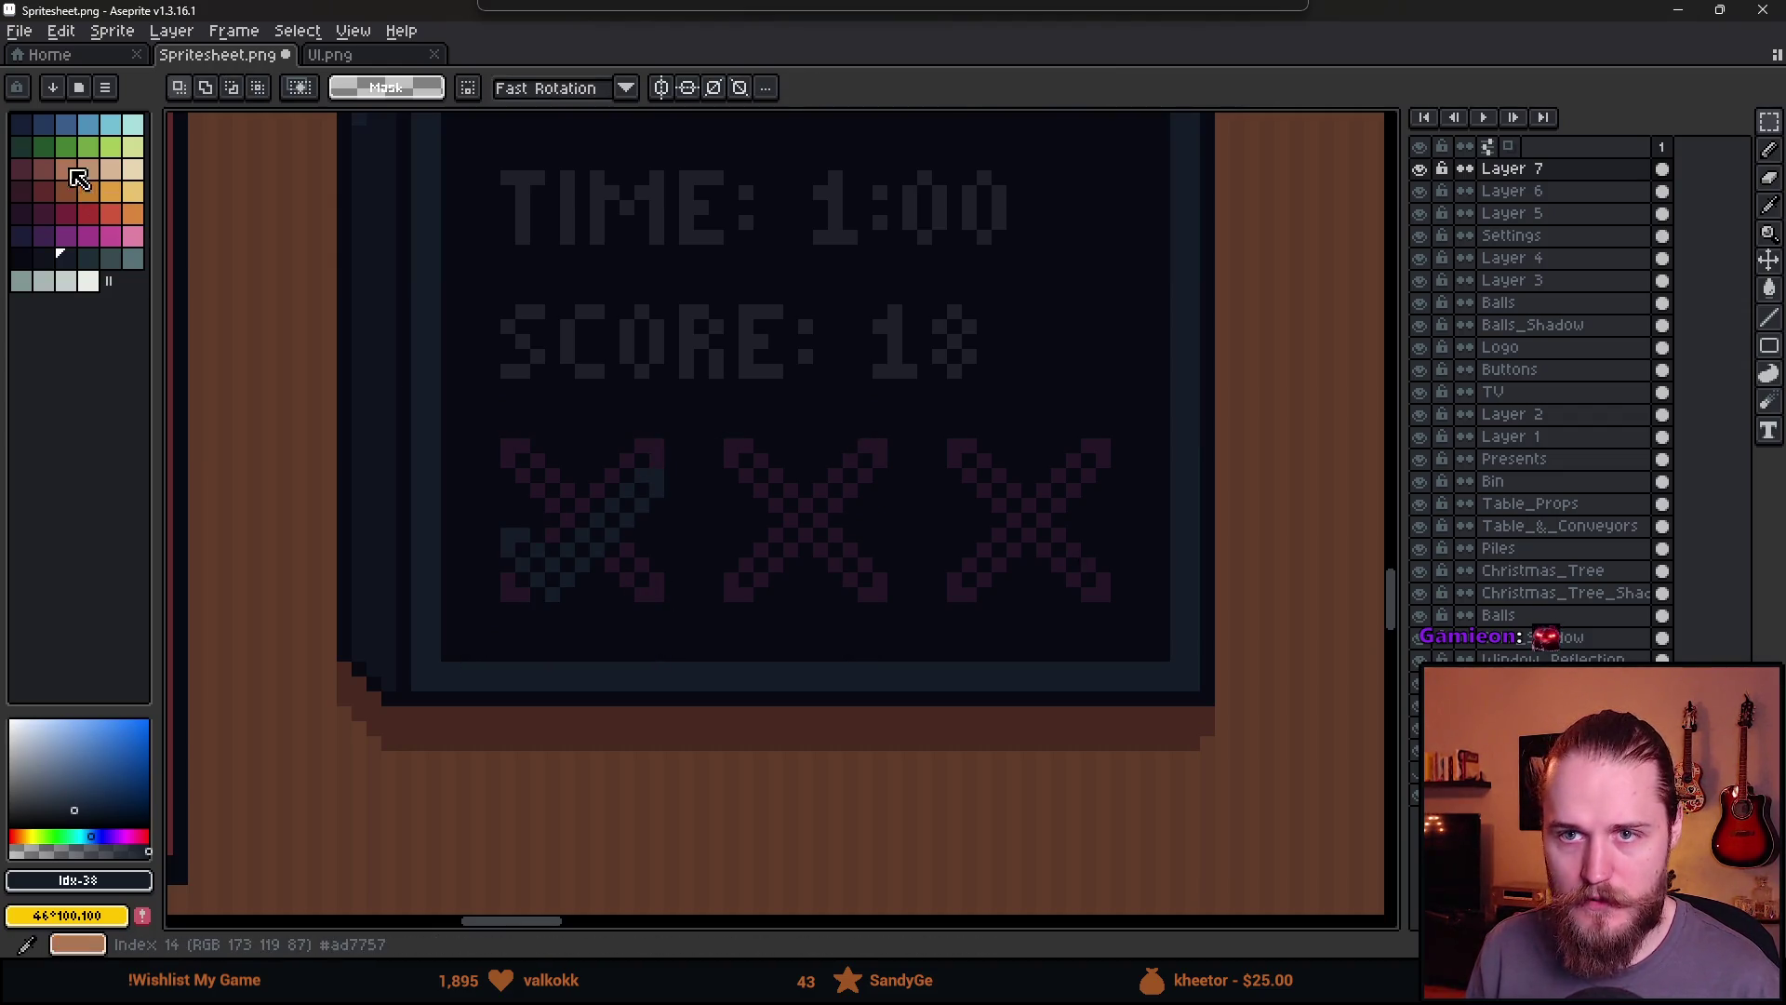
Pick green and pencil a green checkmark over the first X
left_click(76, 158)
scroll(605, 487, "right", 5)
scroll(893, 410, "down", 1)
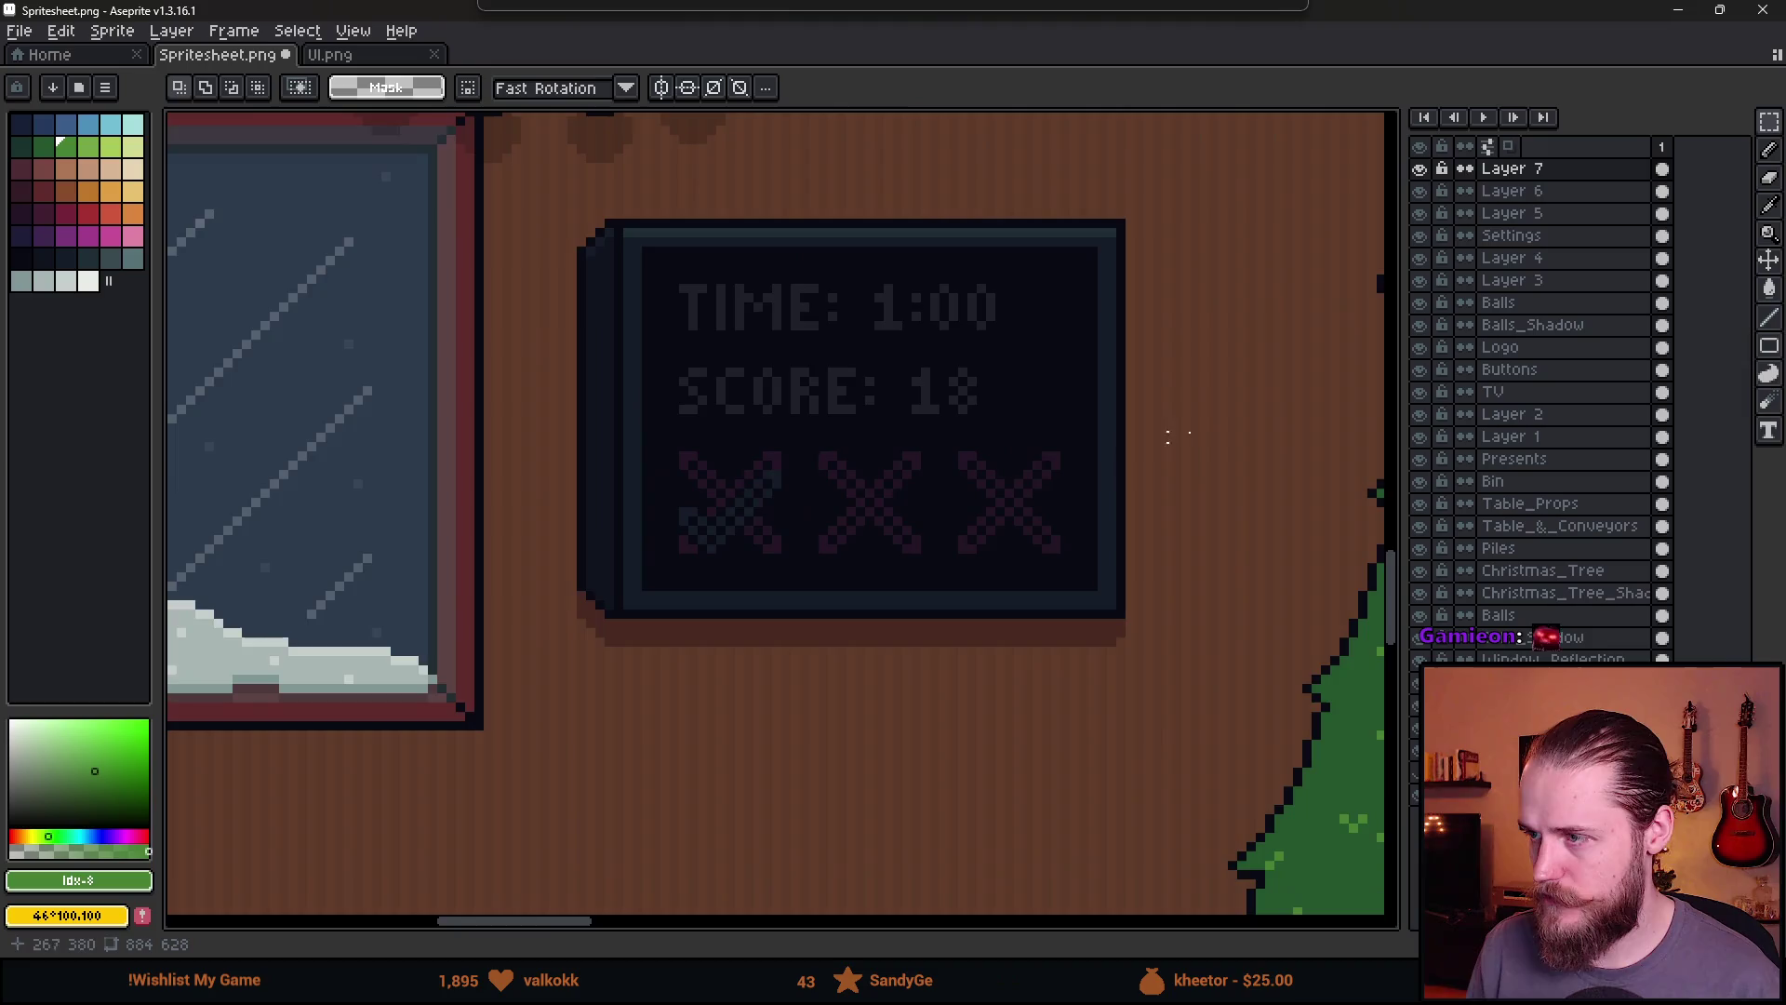
scroll(701, 525, "up", 4)
key("b")
mouse_move(572, 477)
left_mouse_down()
mouse_move(661, 562)
mouse_move(929, 335)
left_mouse_up()
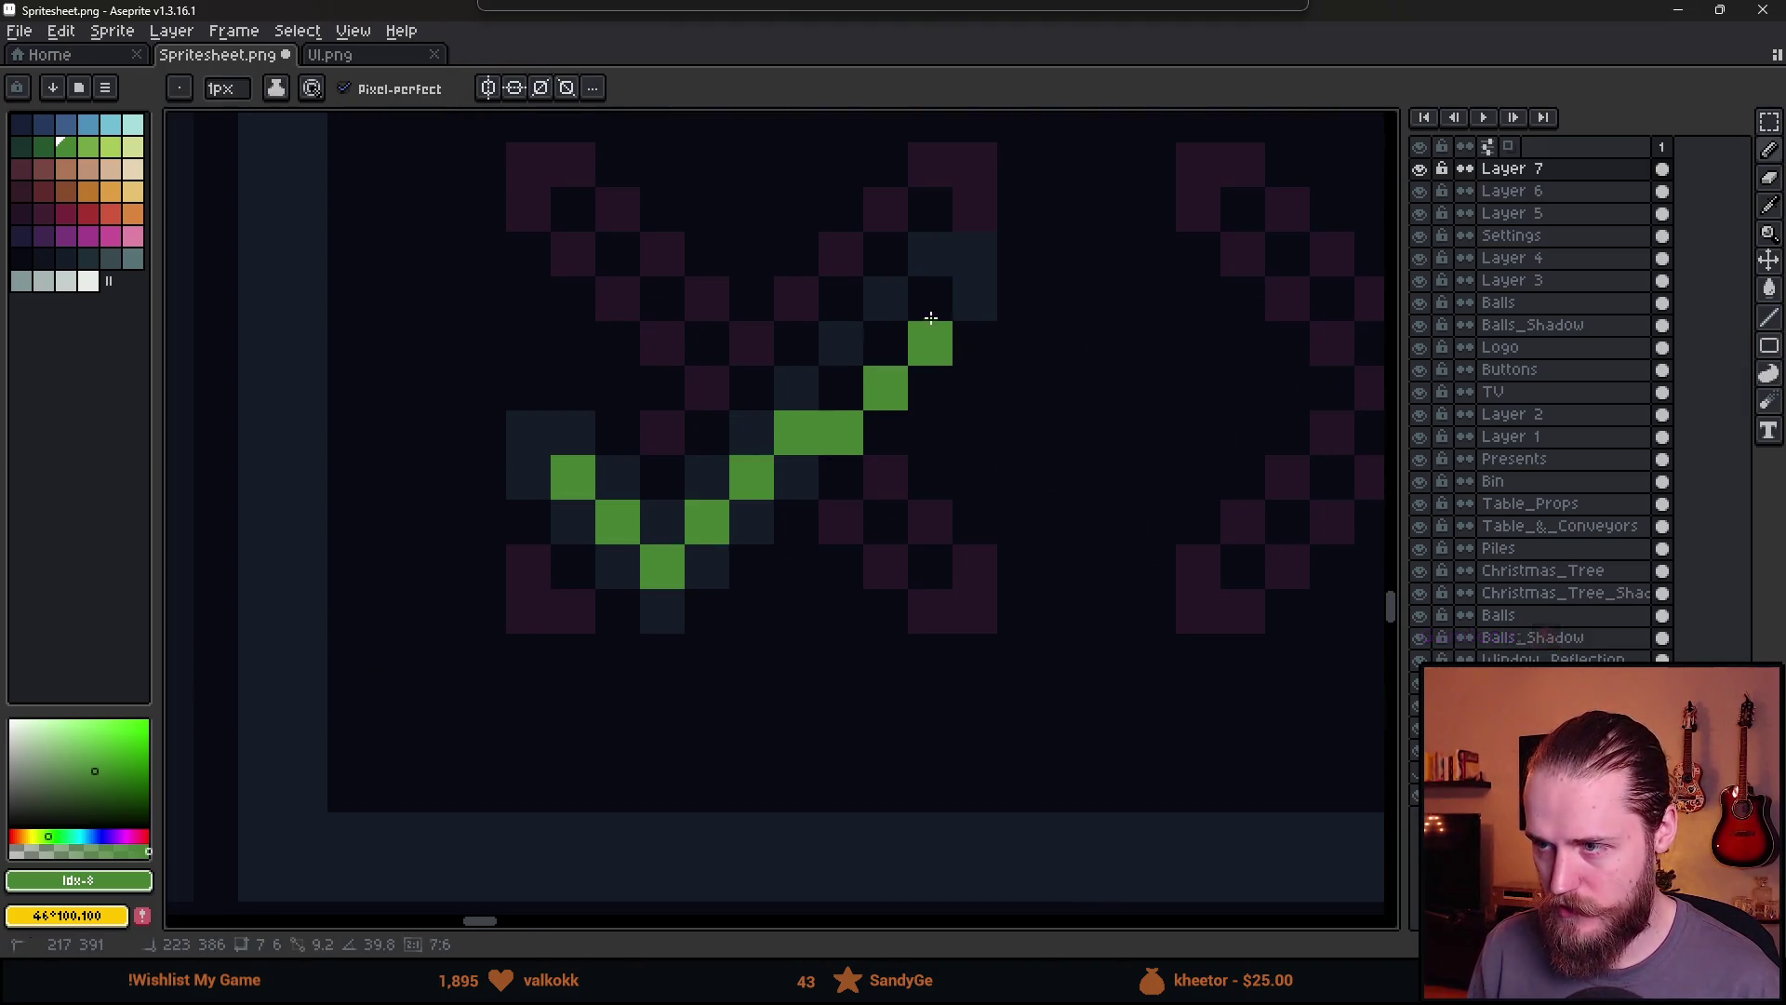
Move the green checkmark onto the sprite sheet beside the dark one
scroll(935, 363, "down", 5)
scroll(645, 538, "down", 3)
scroll(642, 534, "up", 2)
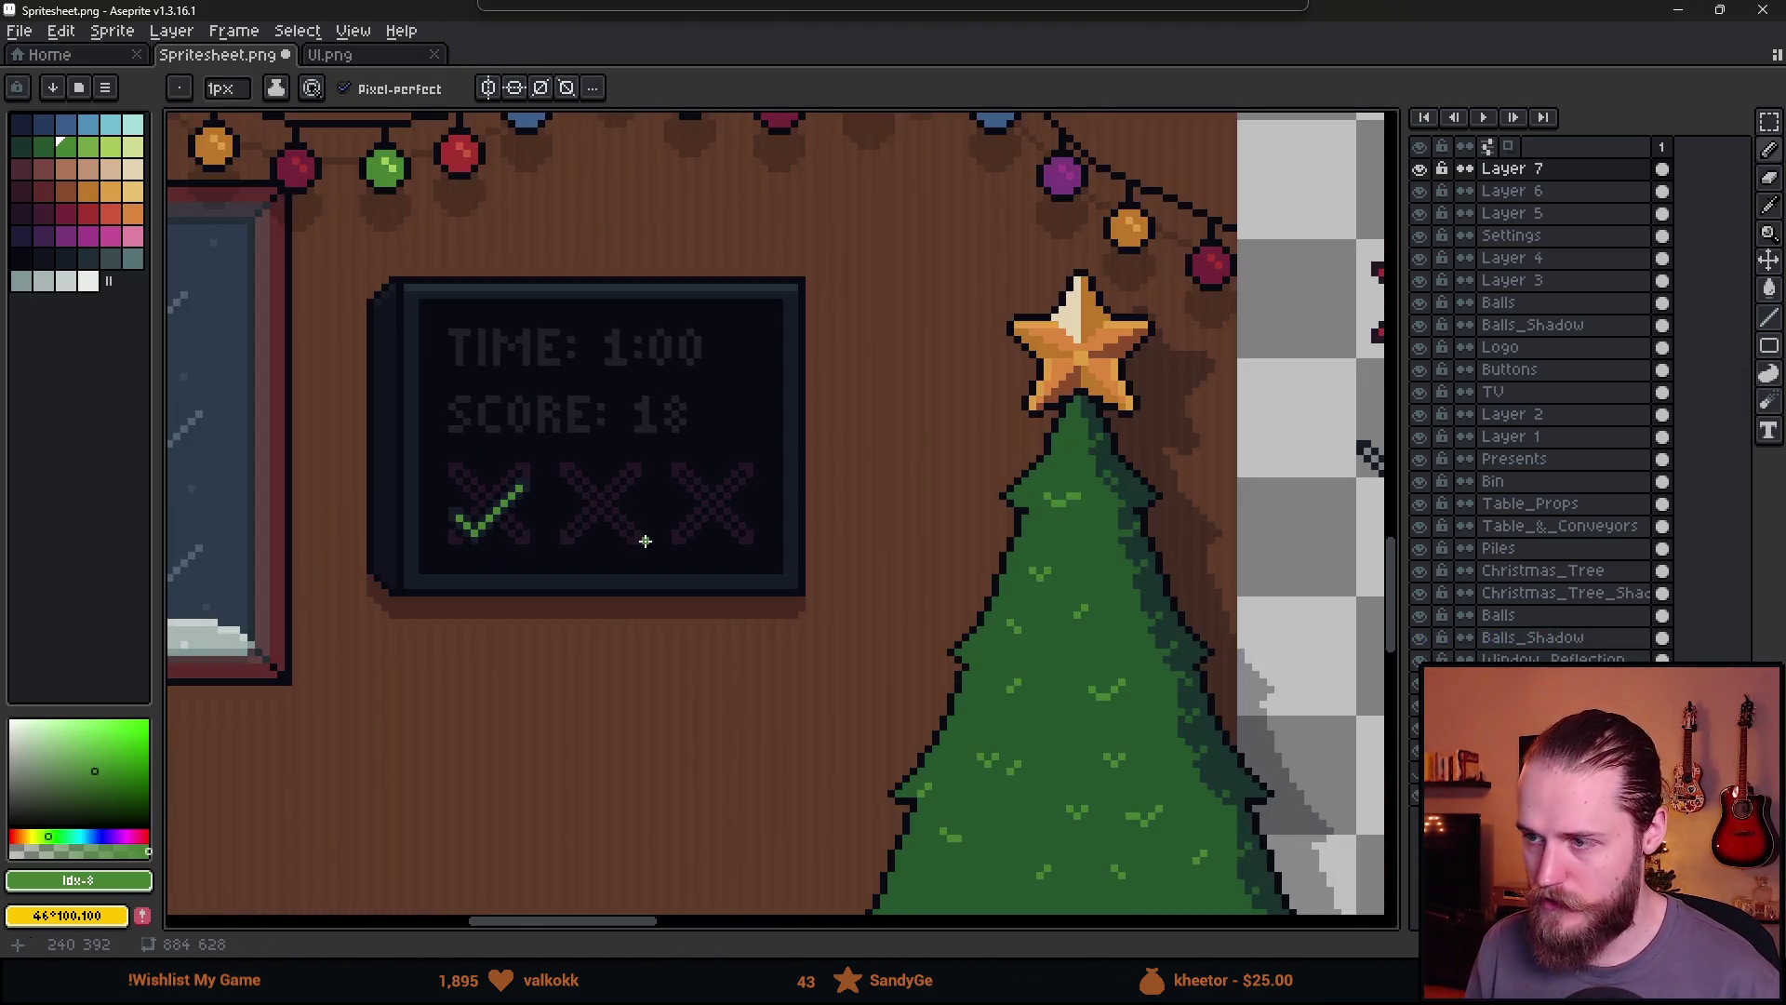
key("m")
left_click_drag(429, 466, 616, 623)
mouse_move(530, 586)
left_mouse_down()
mouse_move(1316, 462)
mouse_move(1214, 477)
left_mouse_up()
key("ctrl+d")
scroll(1009, 394, "right", 5)
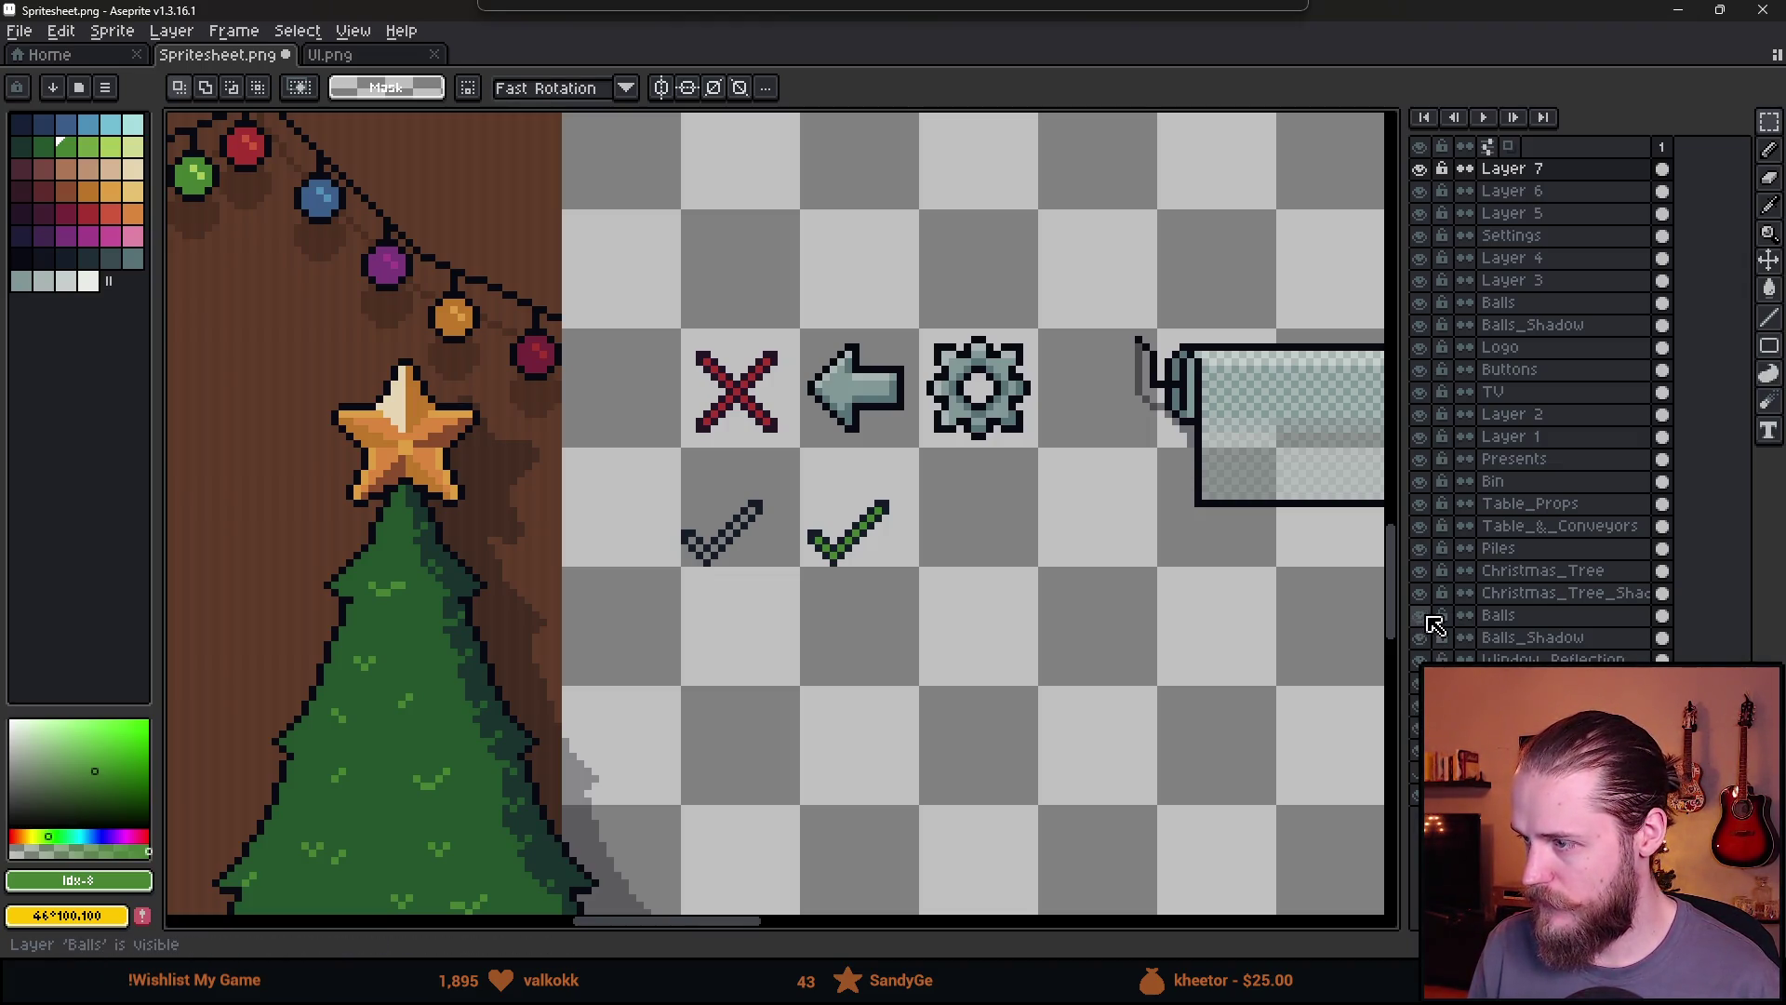
Activate the Buttons layer and duplicate the X icon above the original
left_click(1420, 369)
left_click(1420, 369)
left_click(1512, 369)
scroll(651, 363, "up", 2)
mouse_move(712, 330)
left_mouse_down()
mouse_move(837, 479)
mouse_move(812, 291)
left_mouse_up()
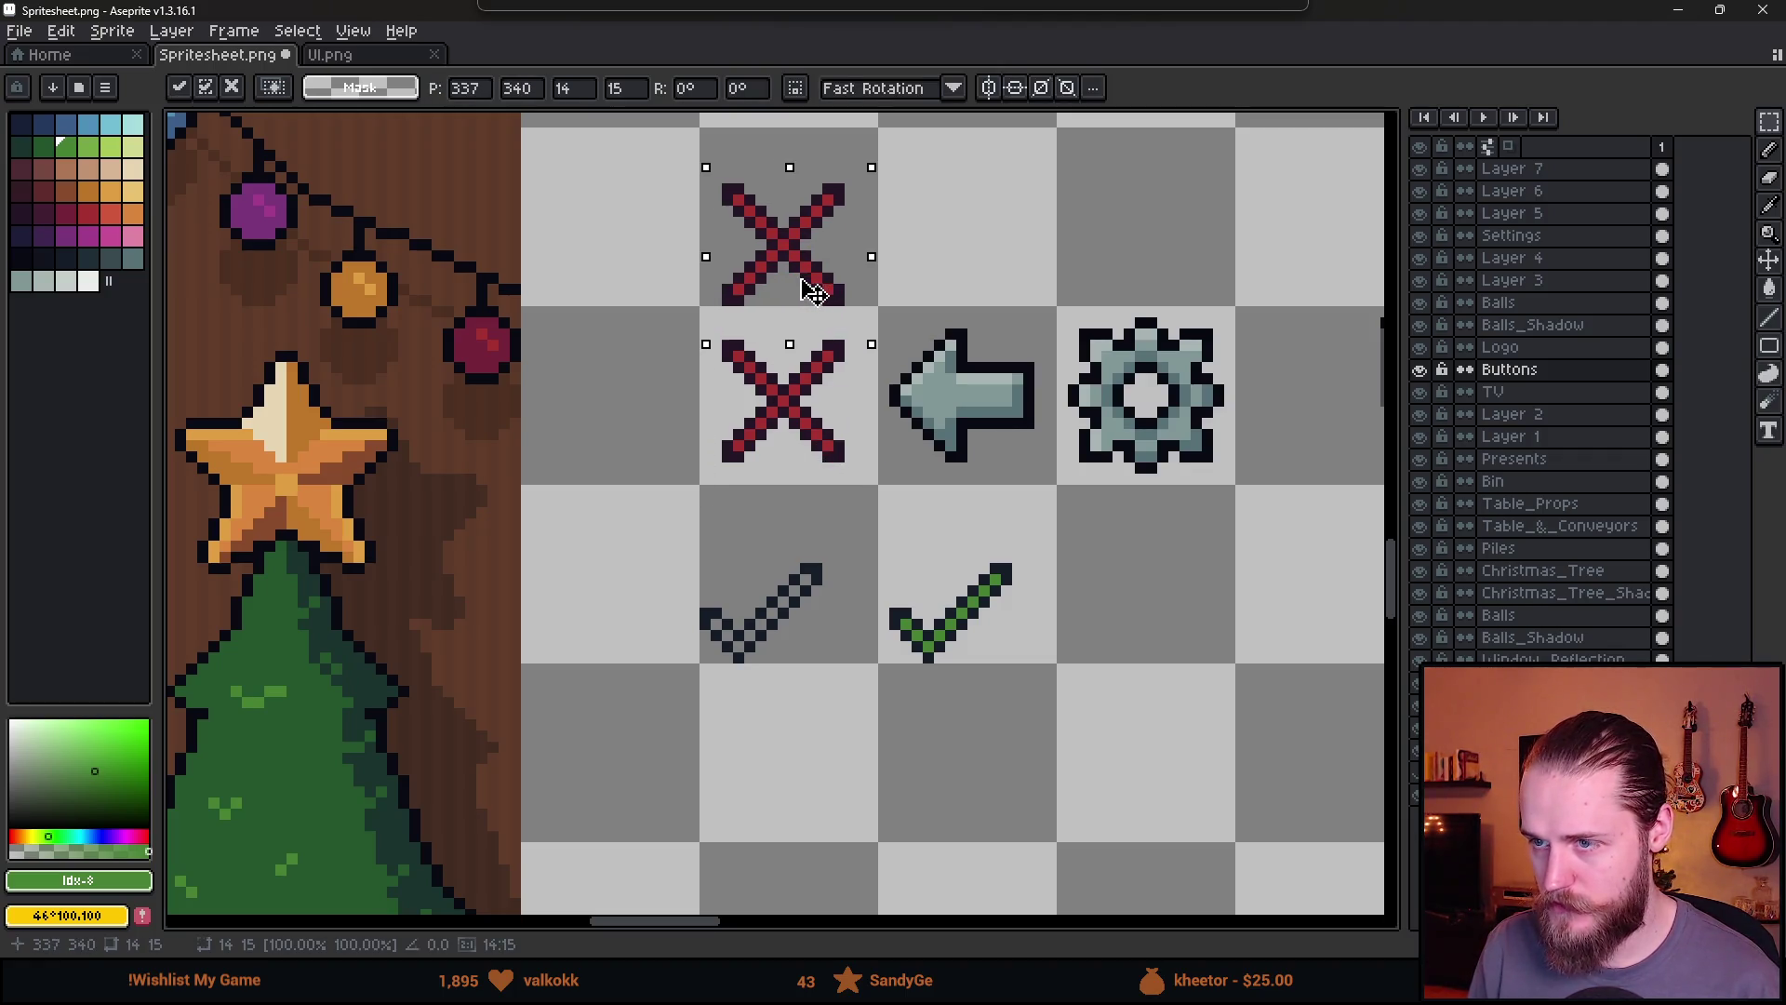
key("Return")
Erase all the red cells from the duplicated X
scroll(558, 391, "up", 4)
key("e")
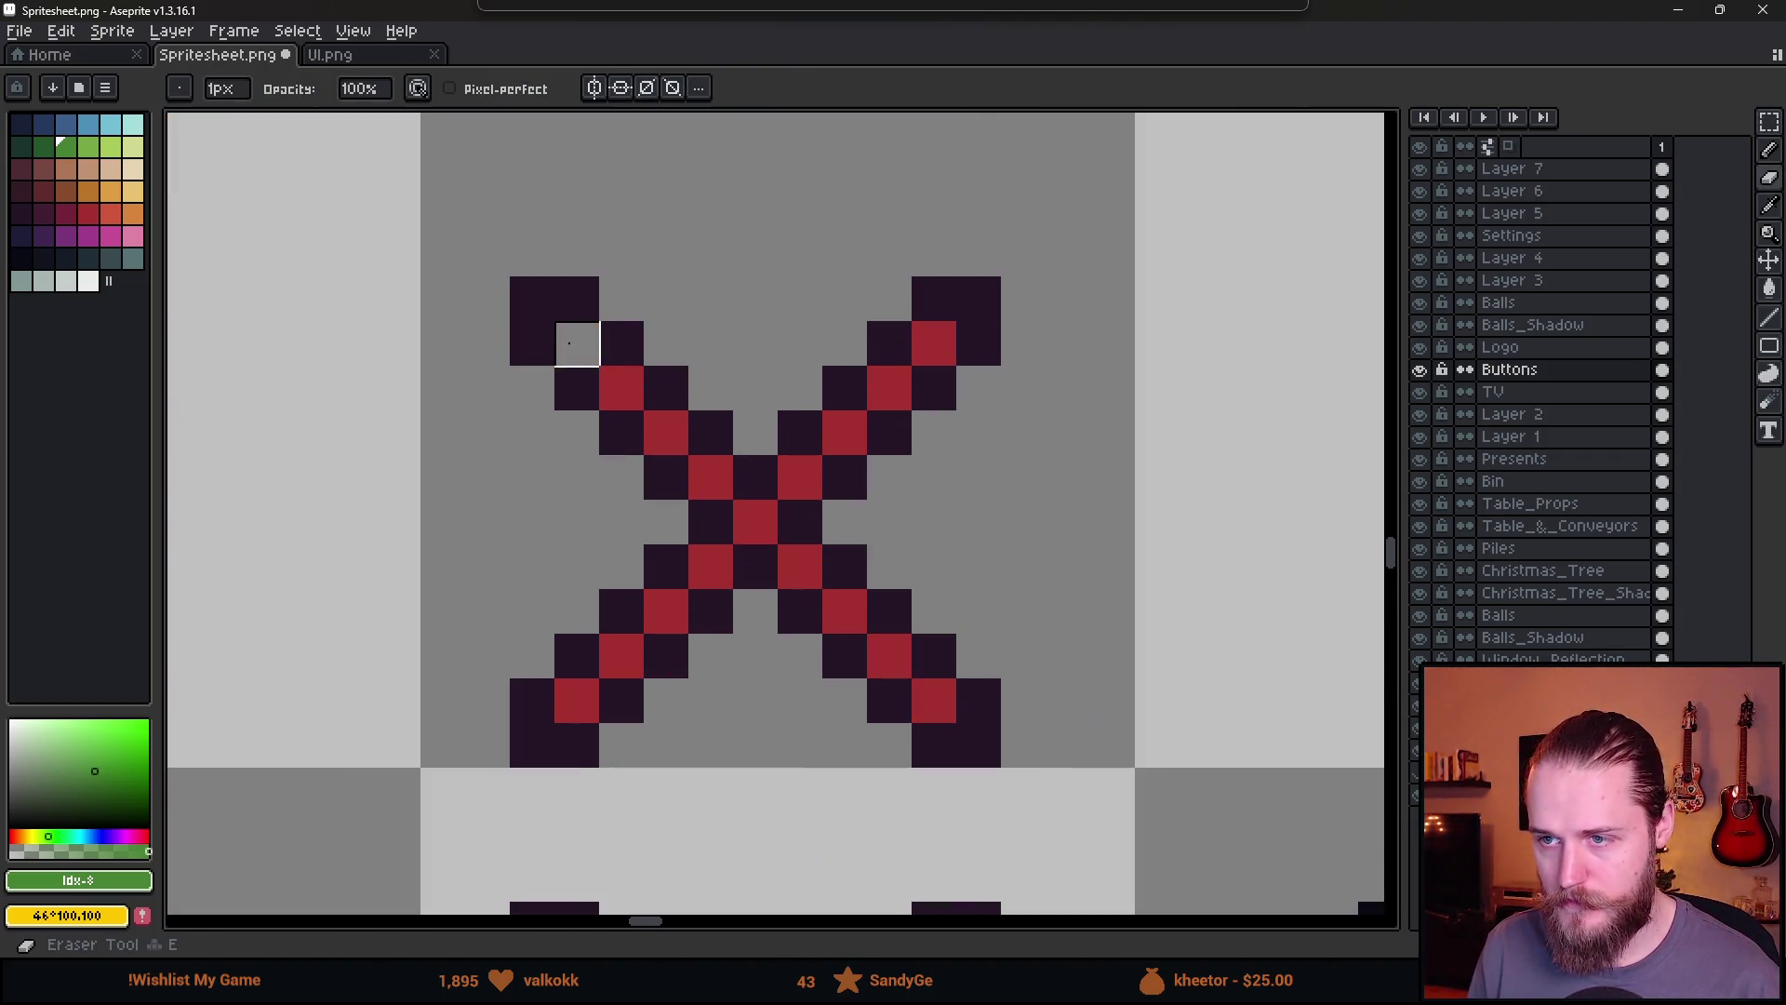
left_click_drag(577, 344, 934, 702)
mouse_move(622, 656)
left_mouse_down()
mouse_move(577, 701)
mouse_move(756, 523)
left_mouse_up()
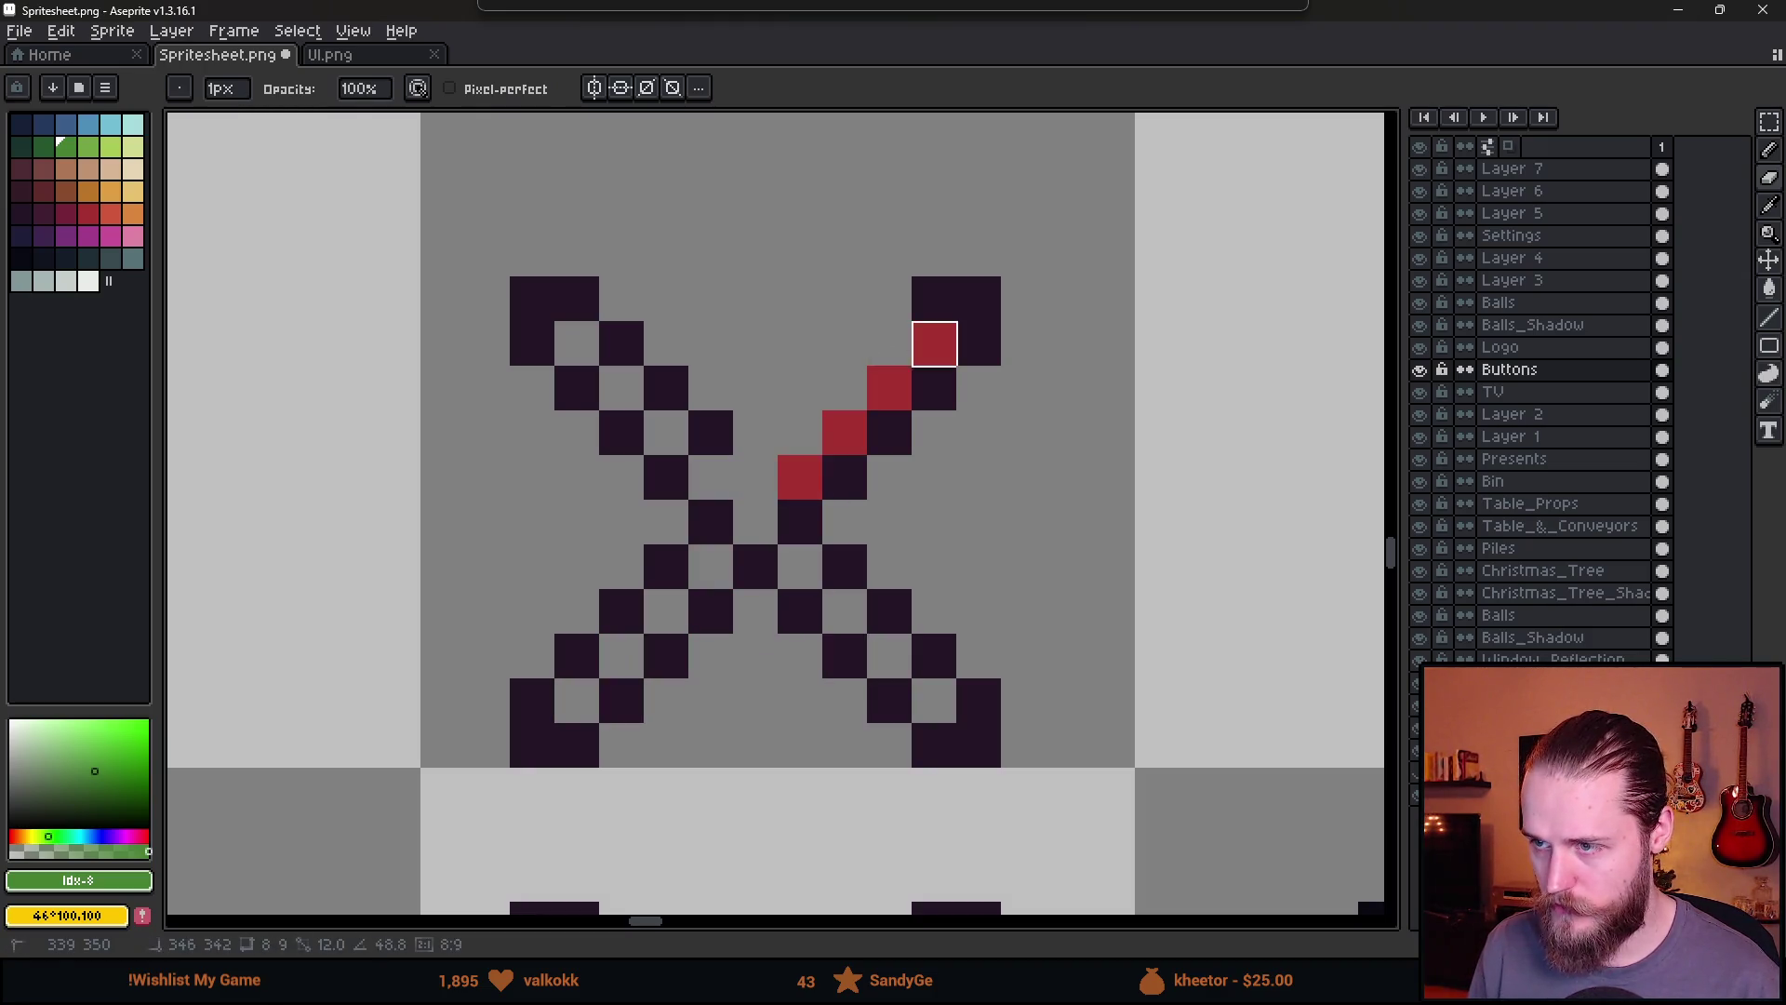
left_click_drag(934, 343, 778, 500)
scroll(934, 471, "down", 5)
scroll(926, 499, "left", 5)
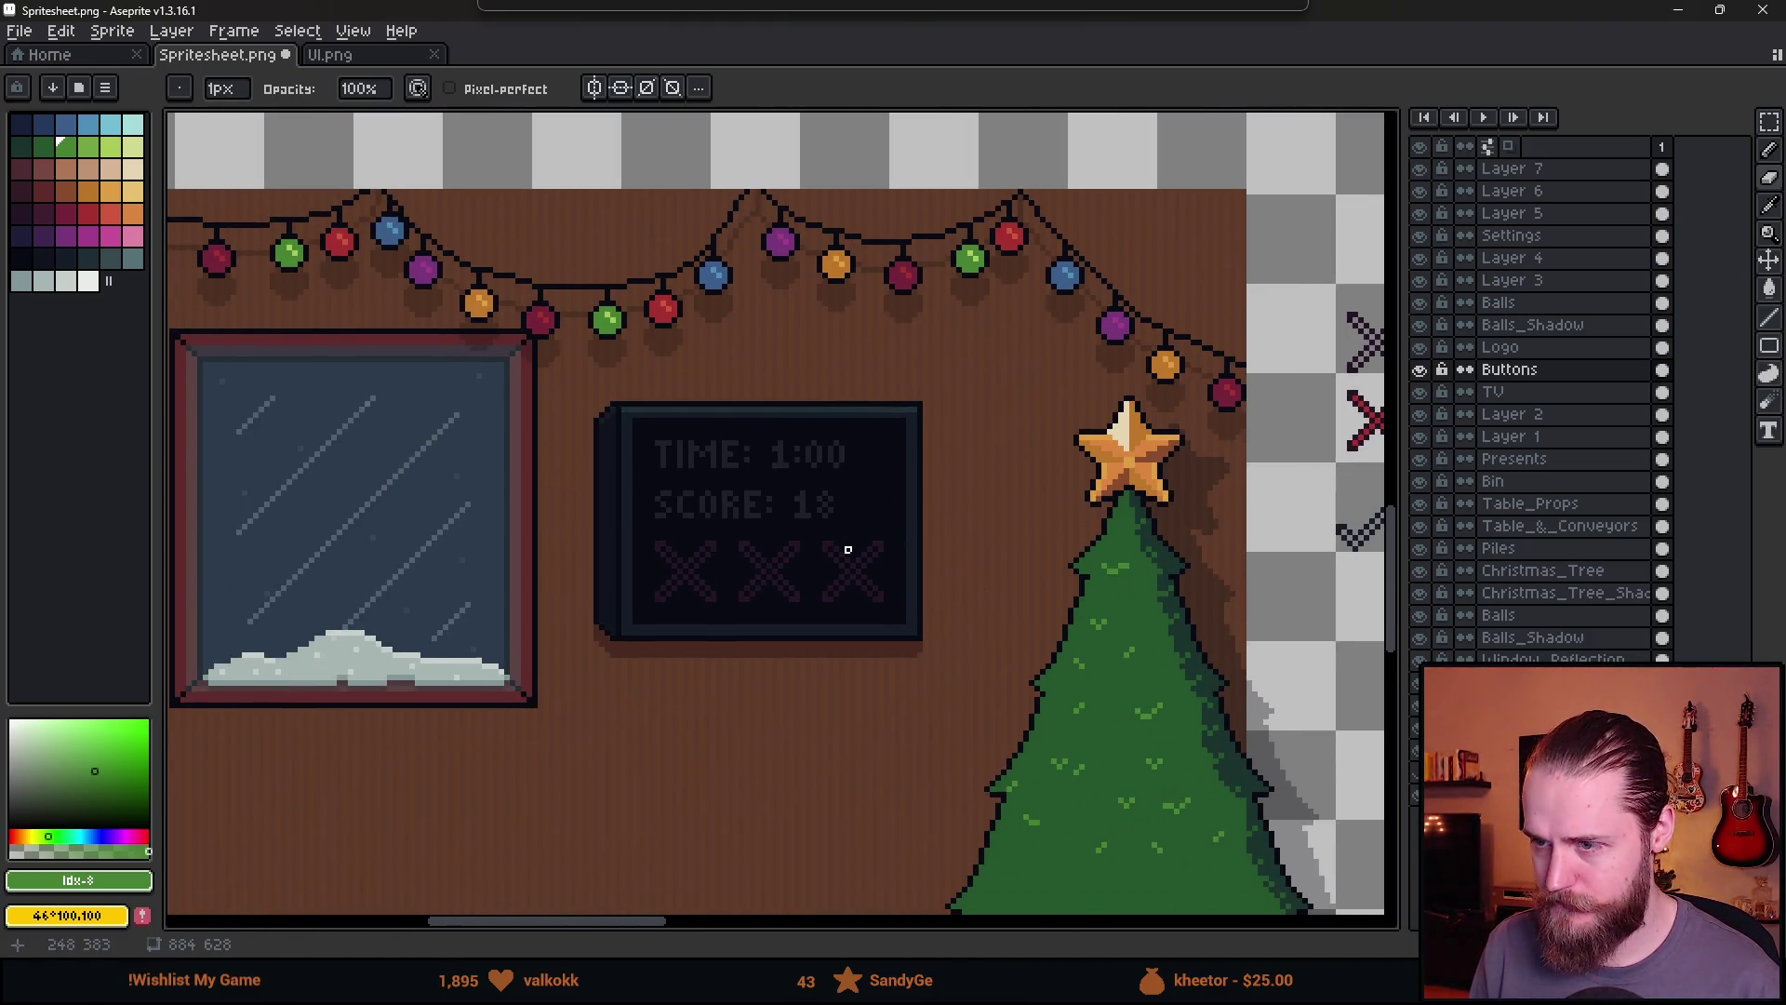
Make Layer 7 active and zoom in on the TV sprite showing TIME and SCORE
left_click(1507, 169)
scroll(475, 377, "up", 2)
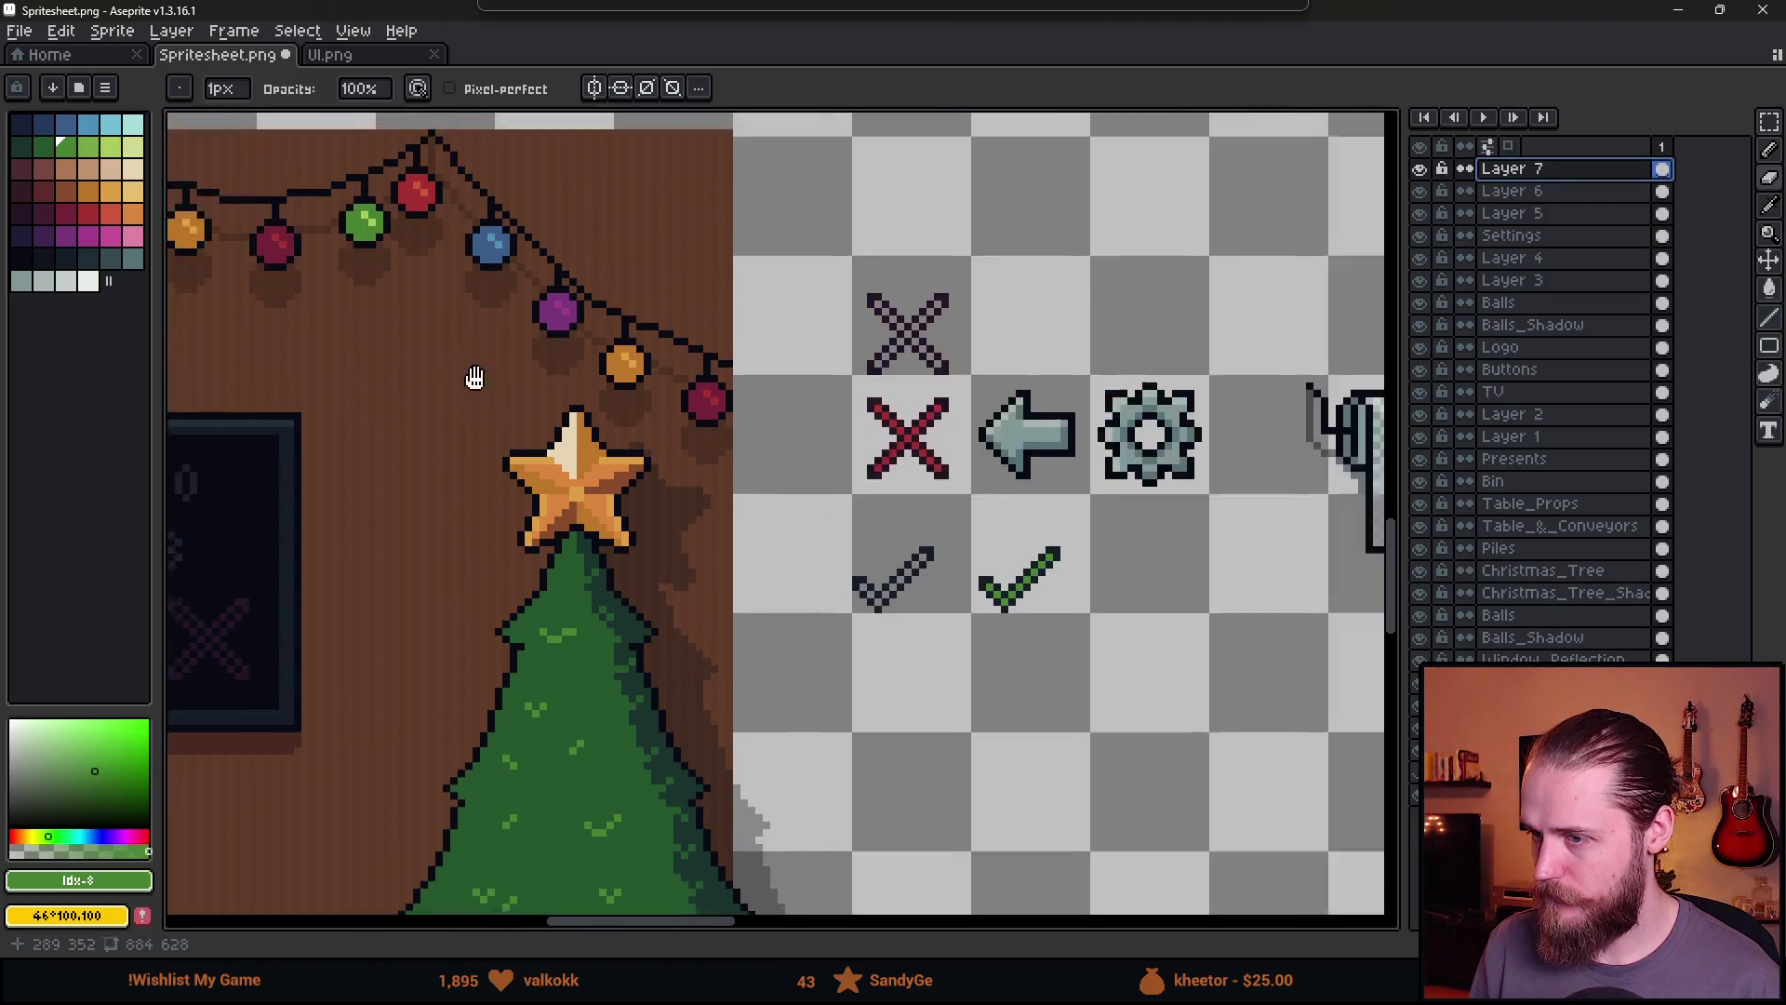
scroll(647, 400, "down", 2)
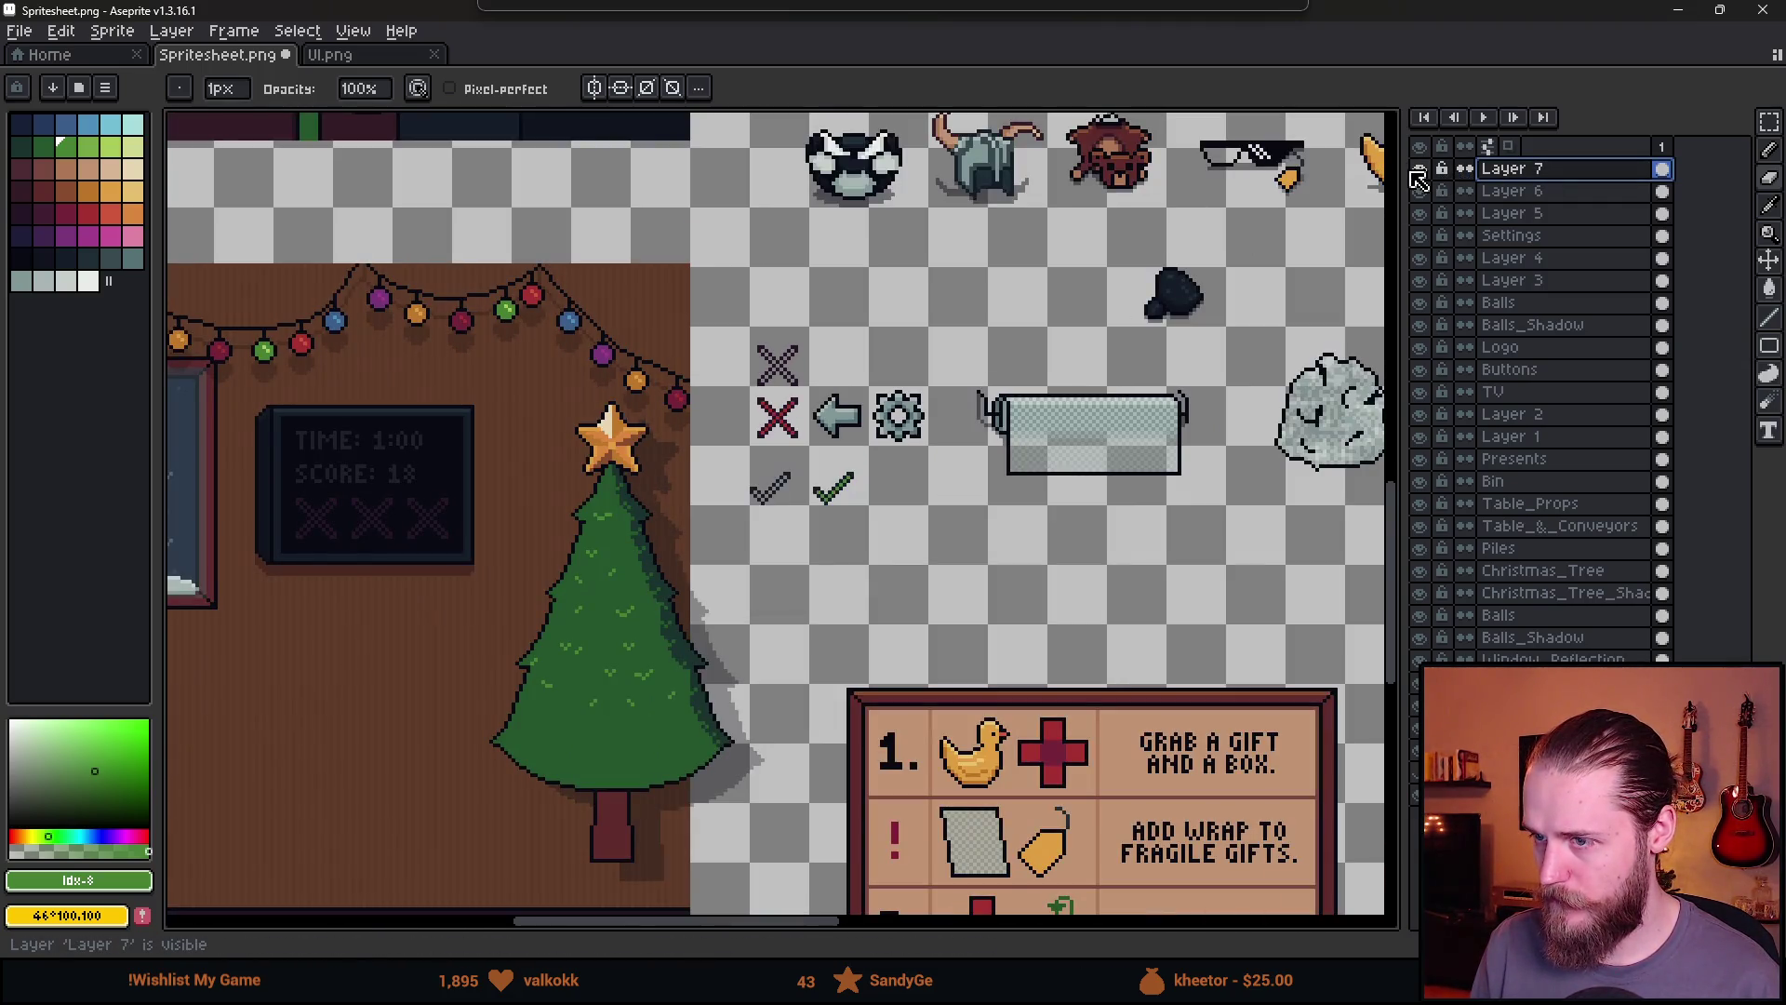
left_click_drag(488, 460, 752, 439)
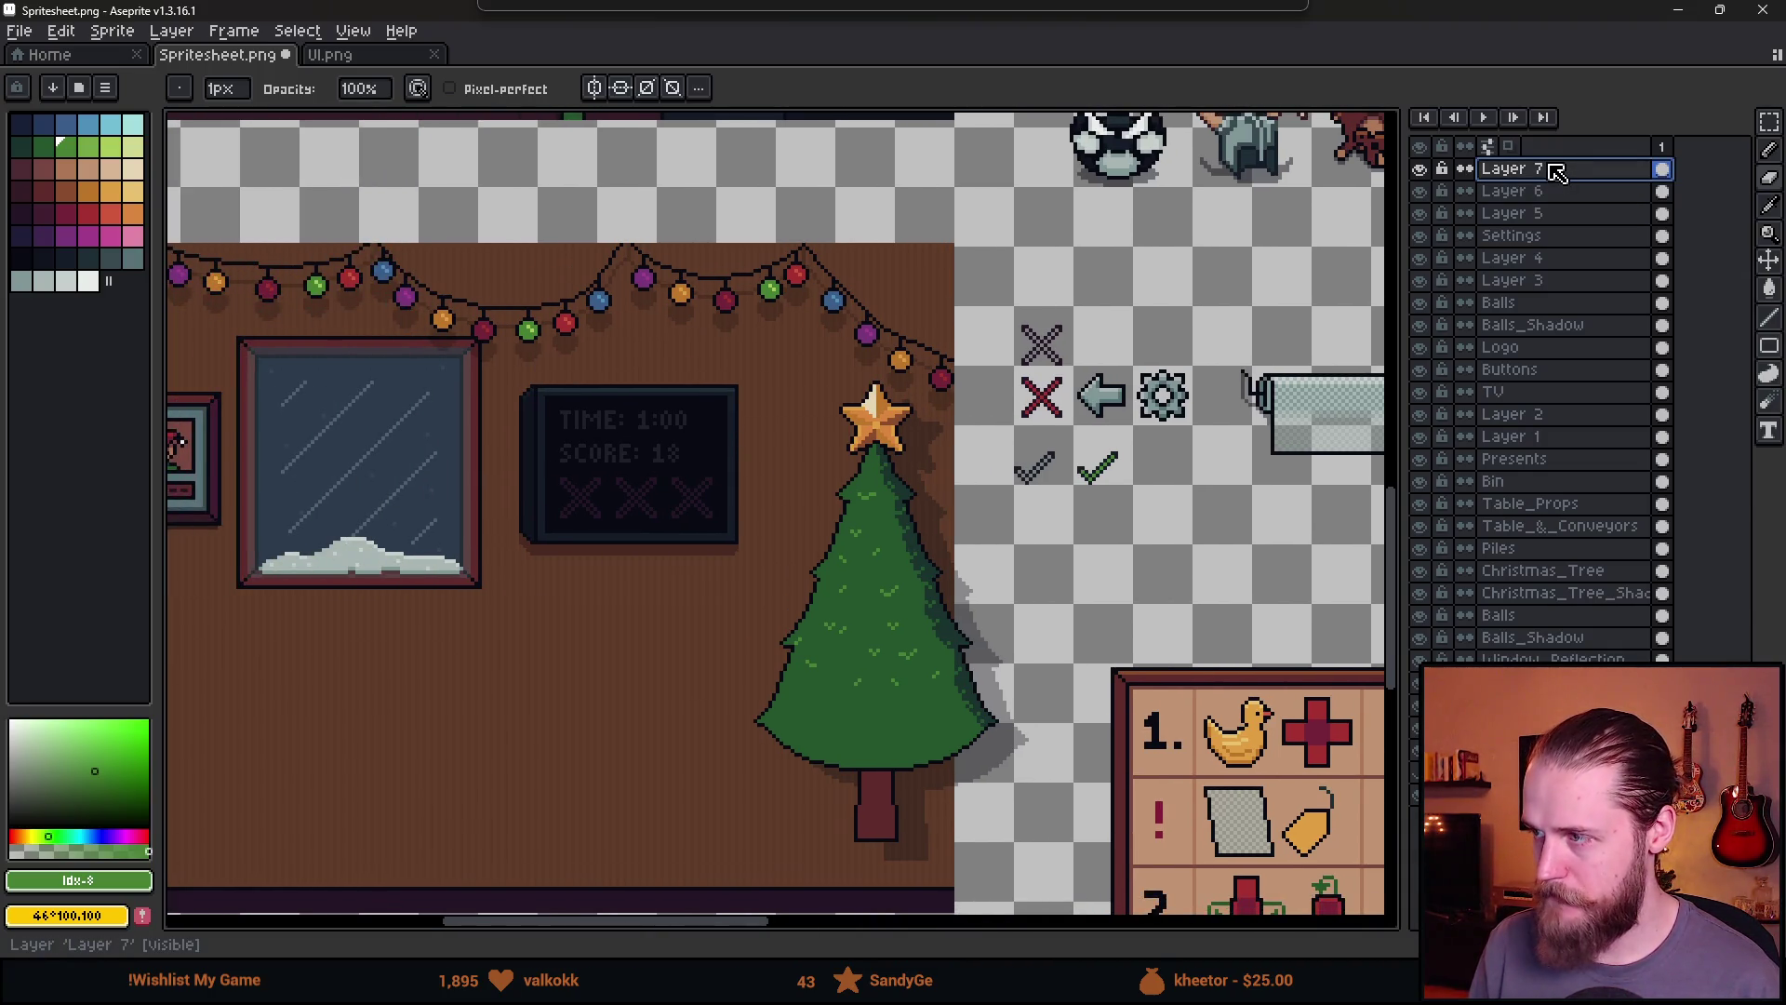
scroll(524, 502, "up", 3)
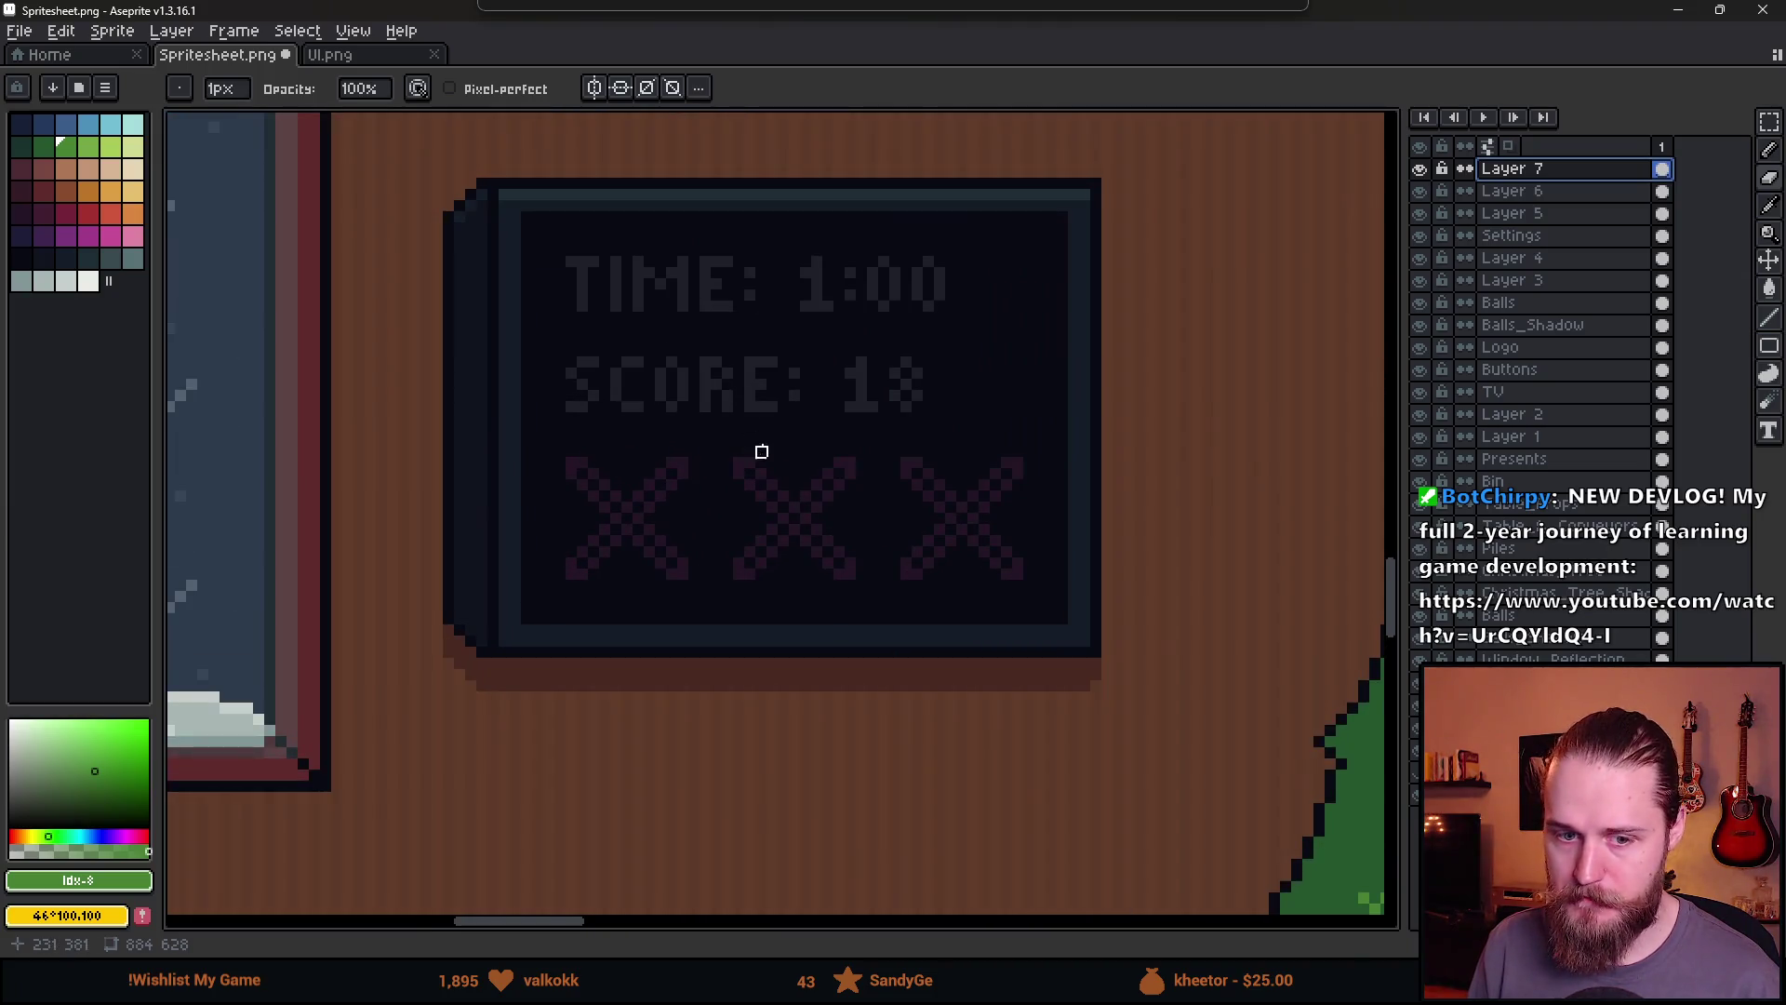
scroll(761, 451, "down", 3)
Sample the dark screen colour and paint over the SCORE text, then undo the stroke
key("i")
left_click(869, 471)
key("e")
mouse_move(618, 451)
left_mouse_down()
mouse_move(518, 422)
mouse_move(543, 379)
mouse_move(611, 351)
mouse_move(805, 359)
mouse_move(517, 529)
mouse_move(531, 558)
mouse_move(750, 582)
mouse_move(873, 559)
mouse_move(797, 374)
mouse_move(659, 370)
left_mouse_up()
key("ctrl+z")
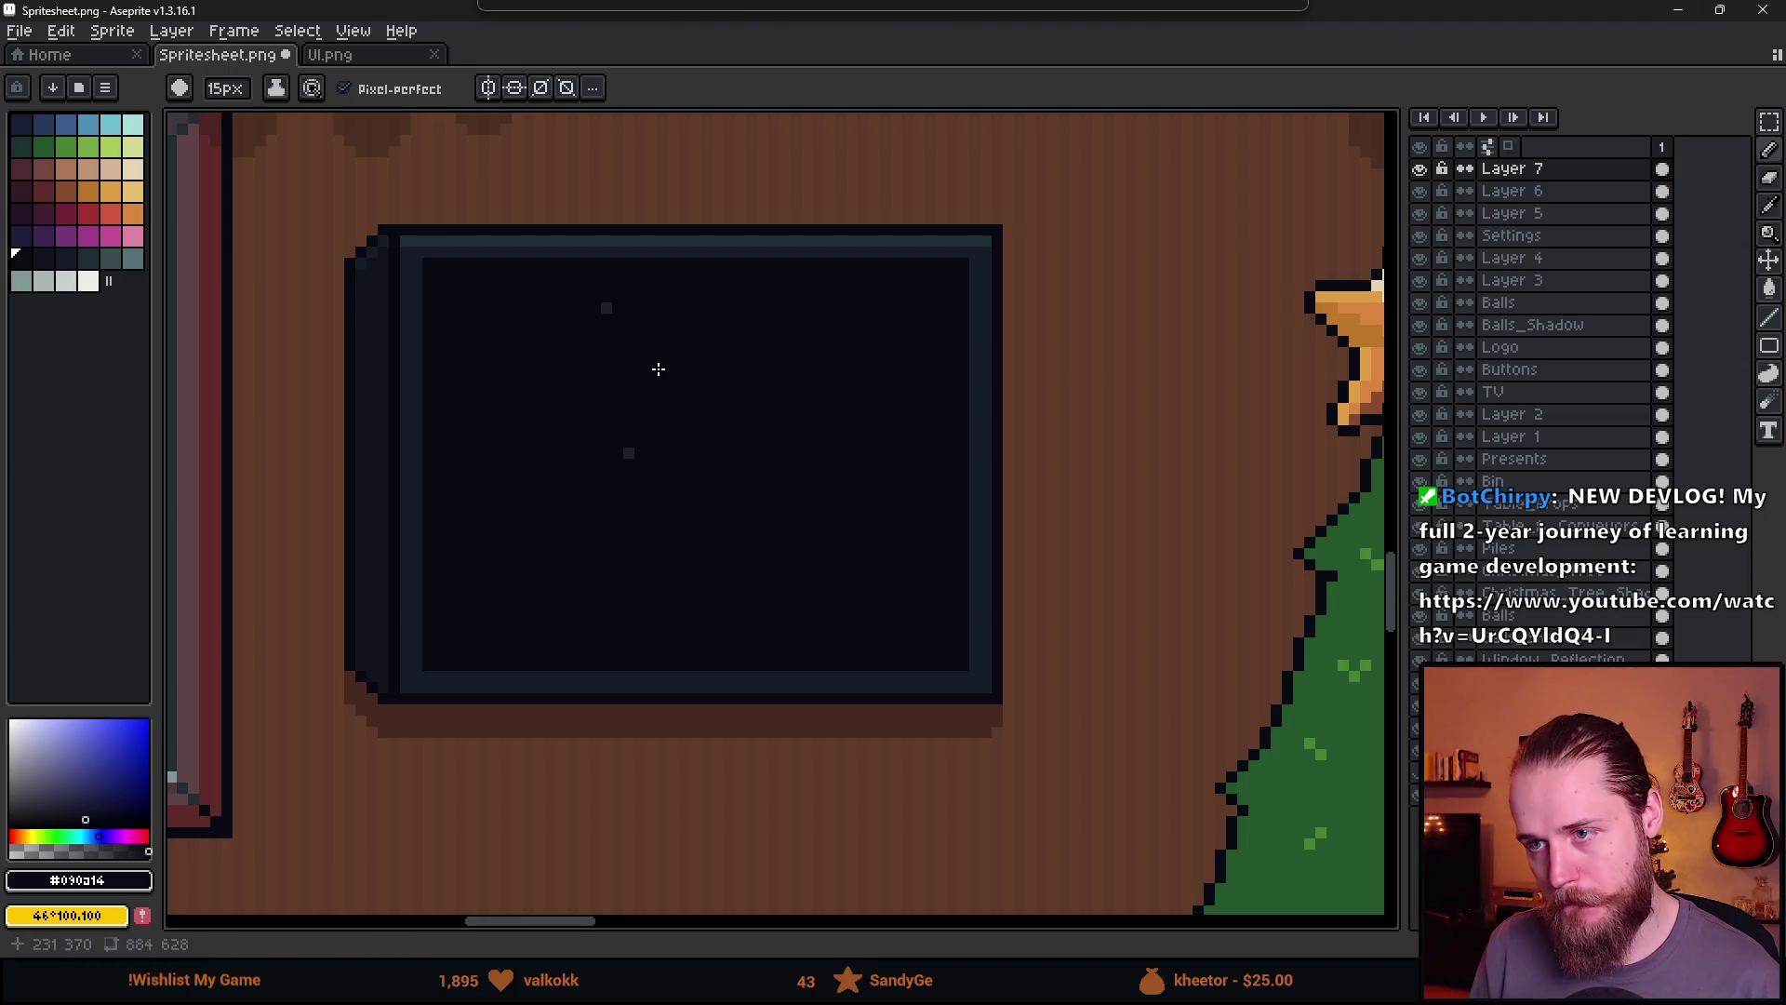
Move the Aseprite window aside to check the Unity scene, then restore it
scroll(641, 468, "down", 5)
scroll(884, 511, "up", 4)
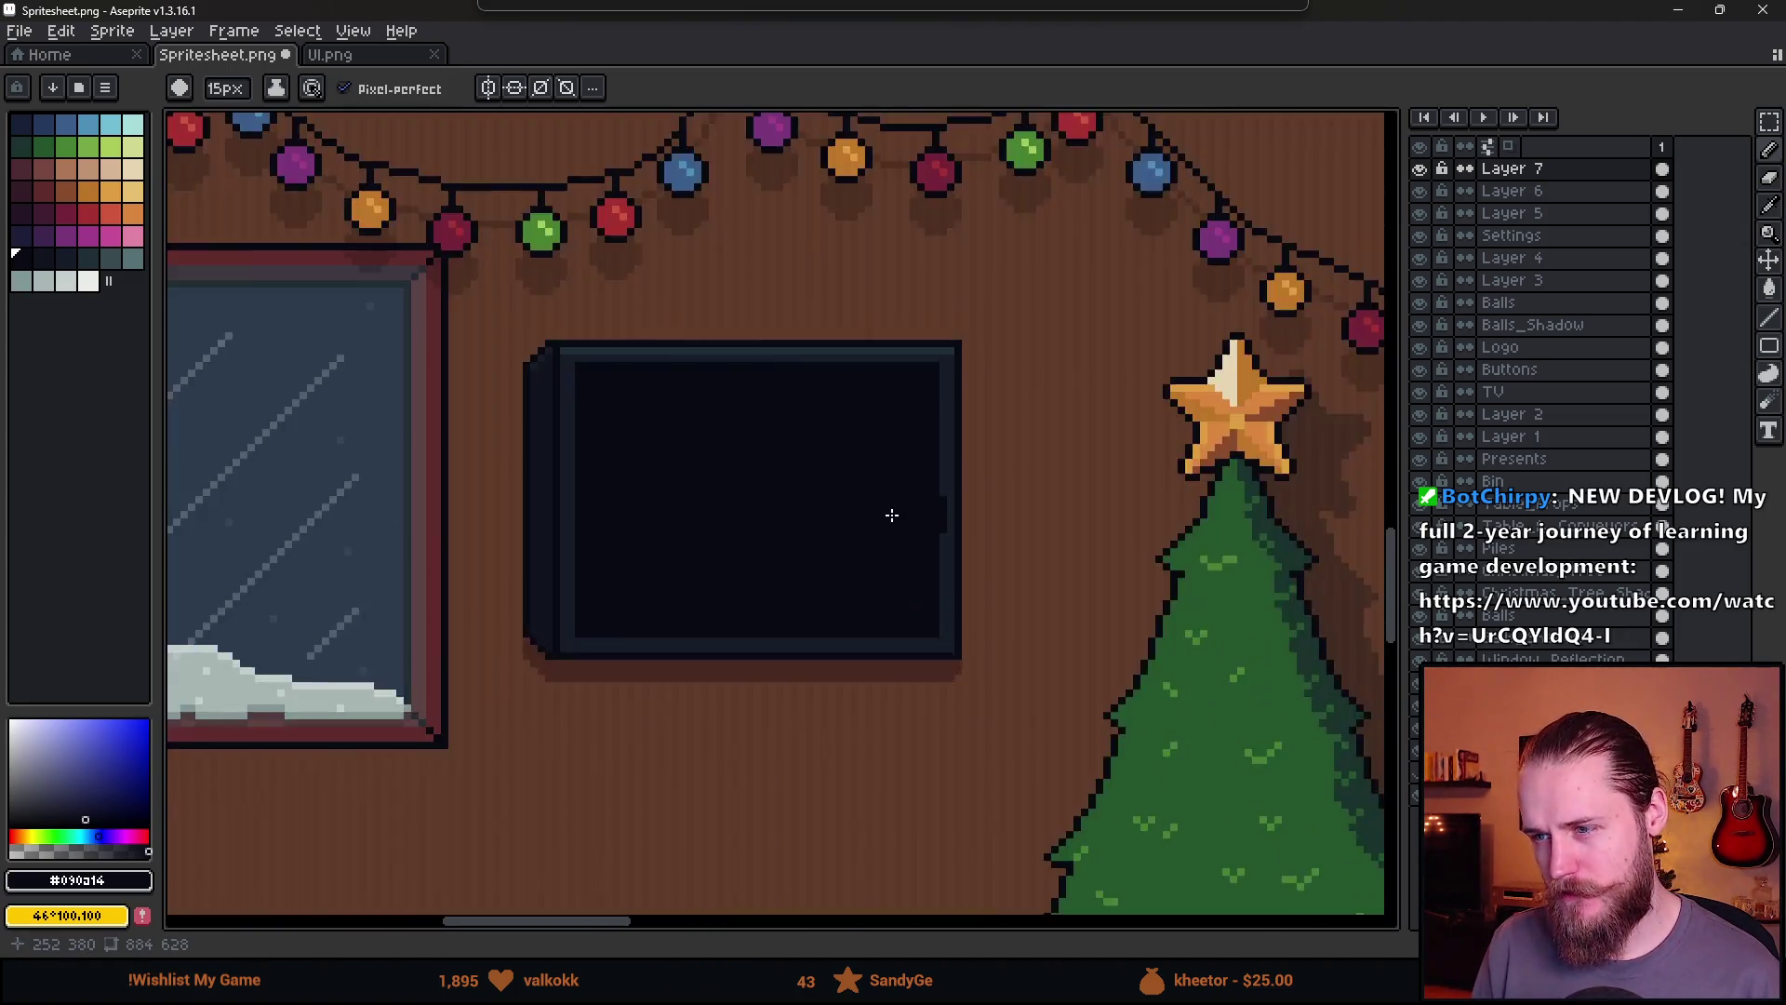
scroll(856, 535, "down", 4)
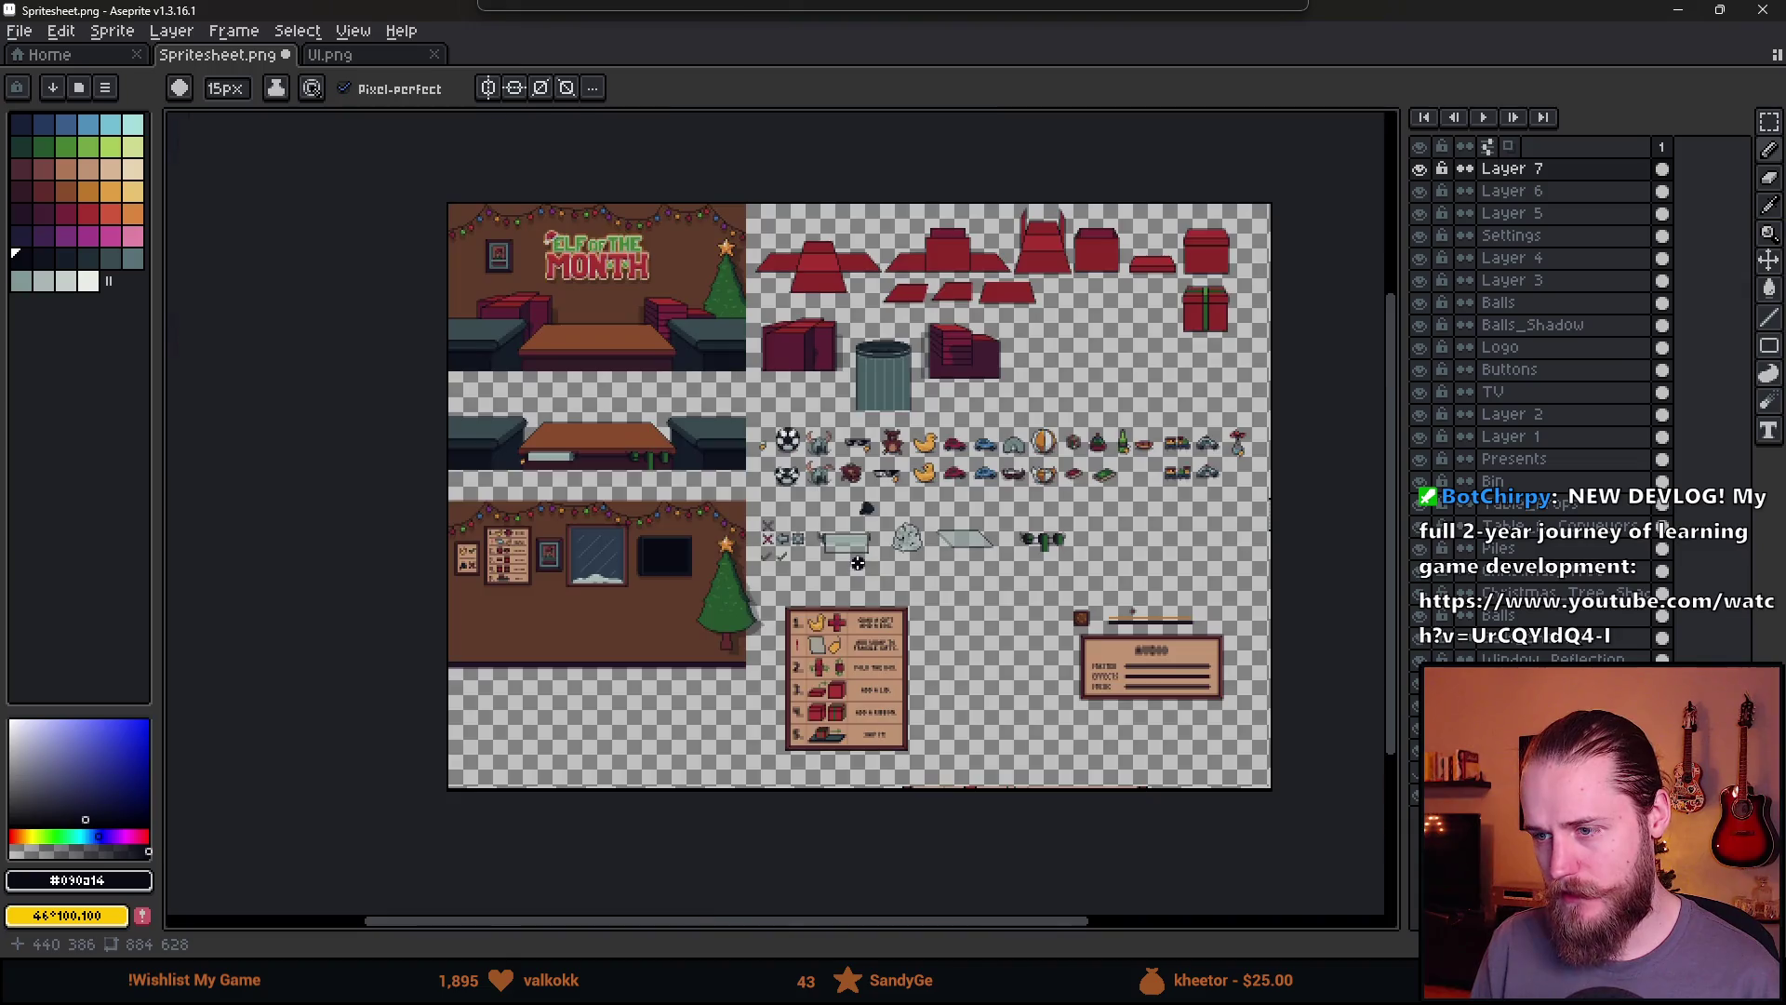
scroll(788, 570, "up", 3)
scroll(788, 570, "left", 5)
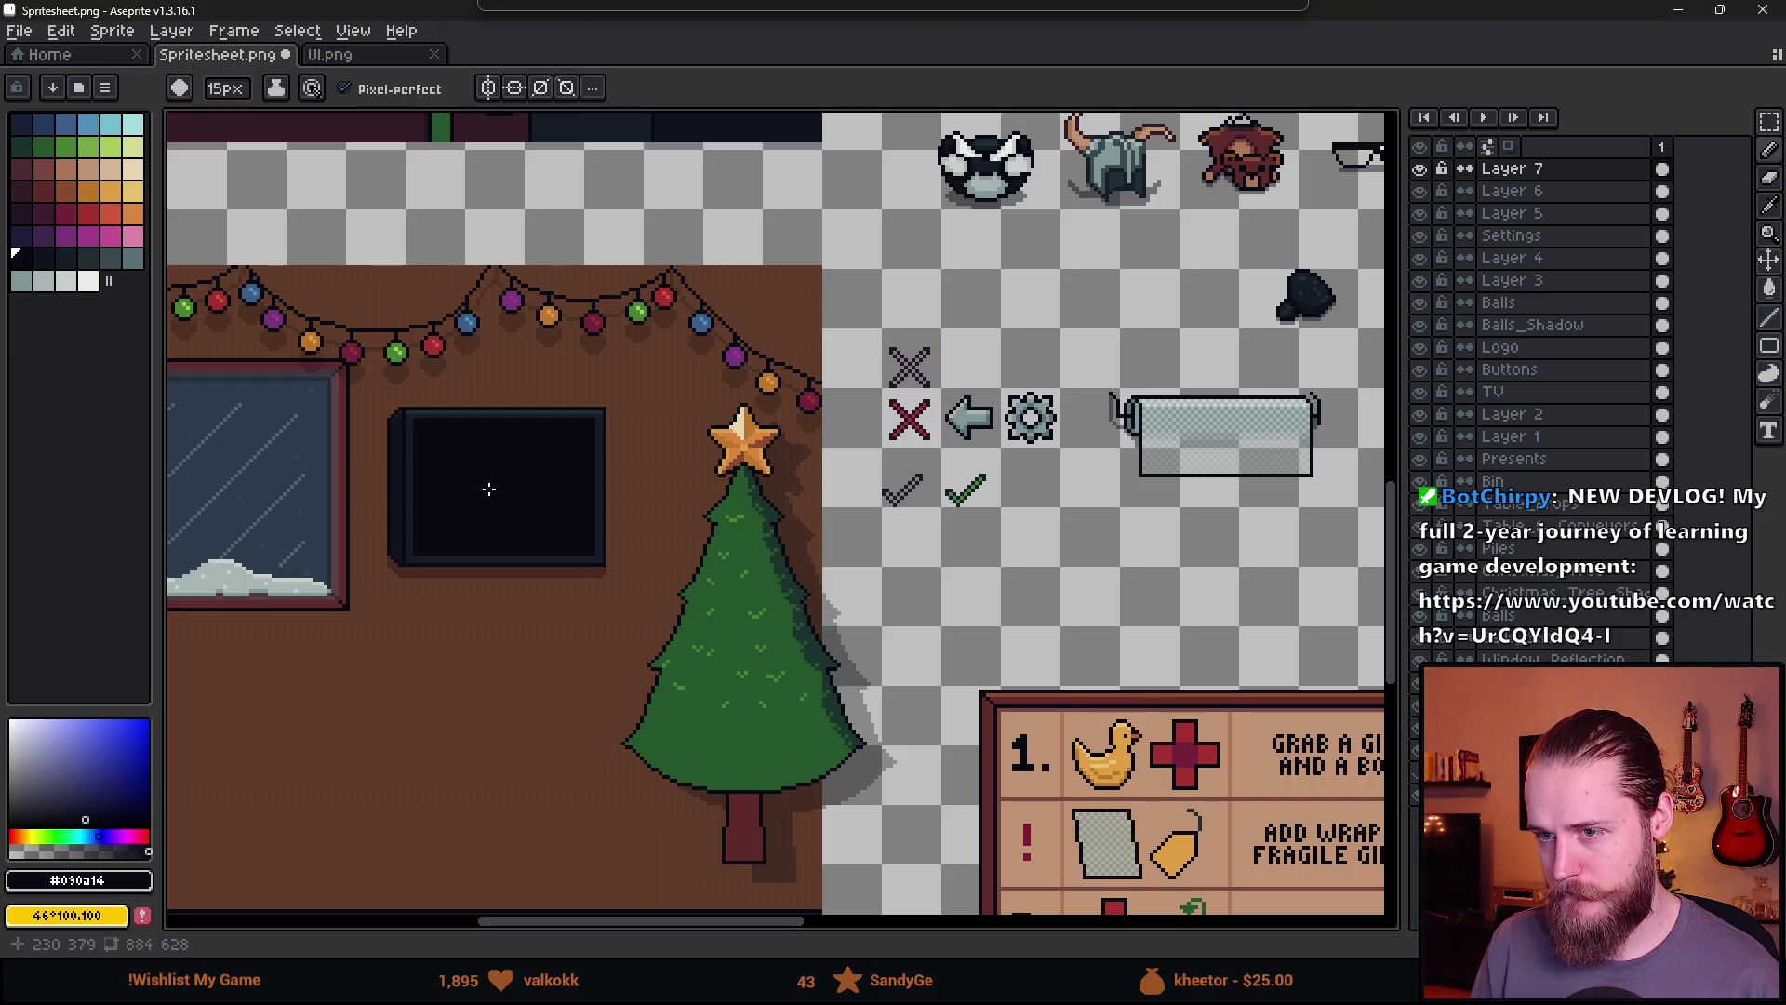
mouse_move(586, 12)
left_mouse_down()
mouse_move(700, 726)
mouse_move(754, 796)
left_mouse_up()
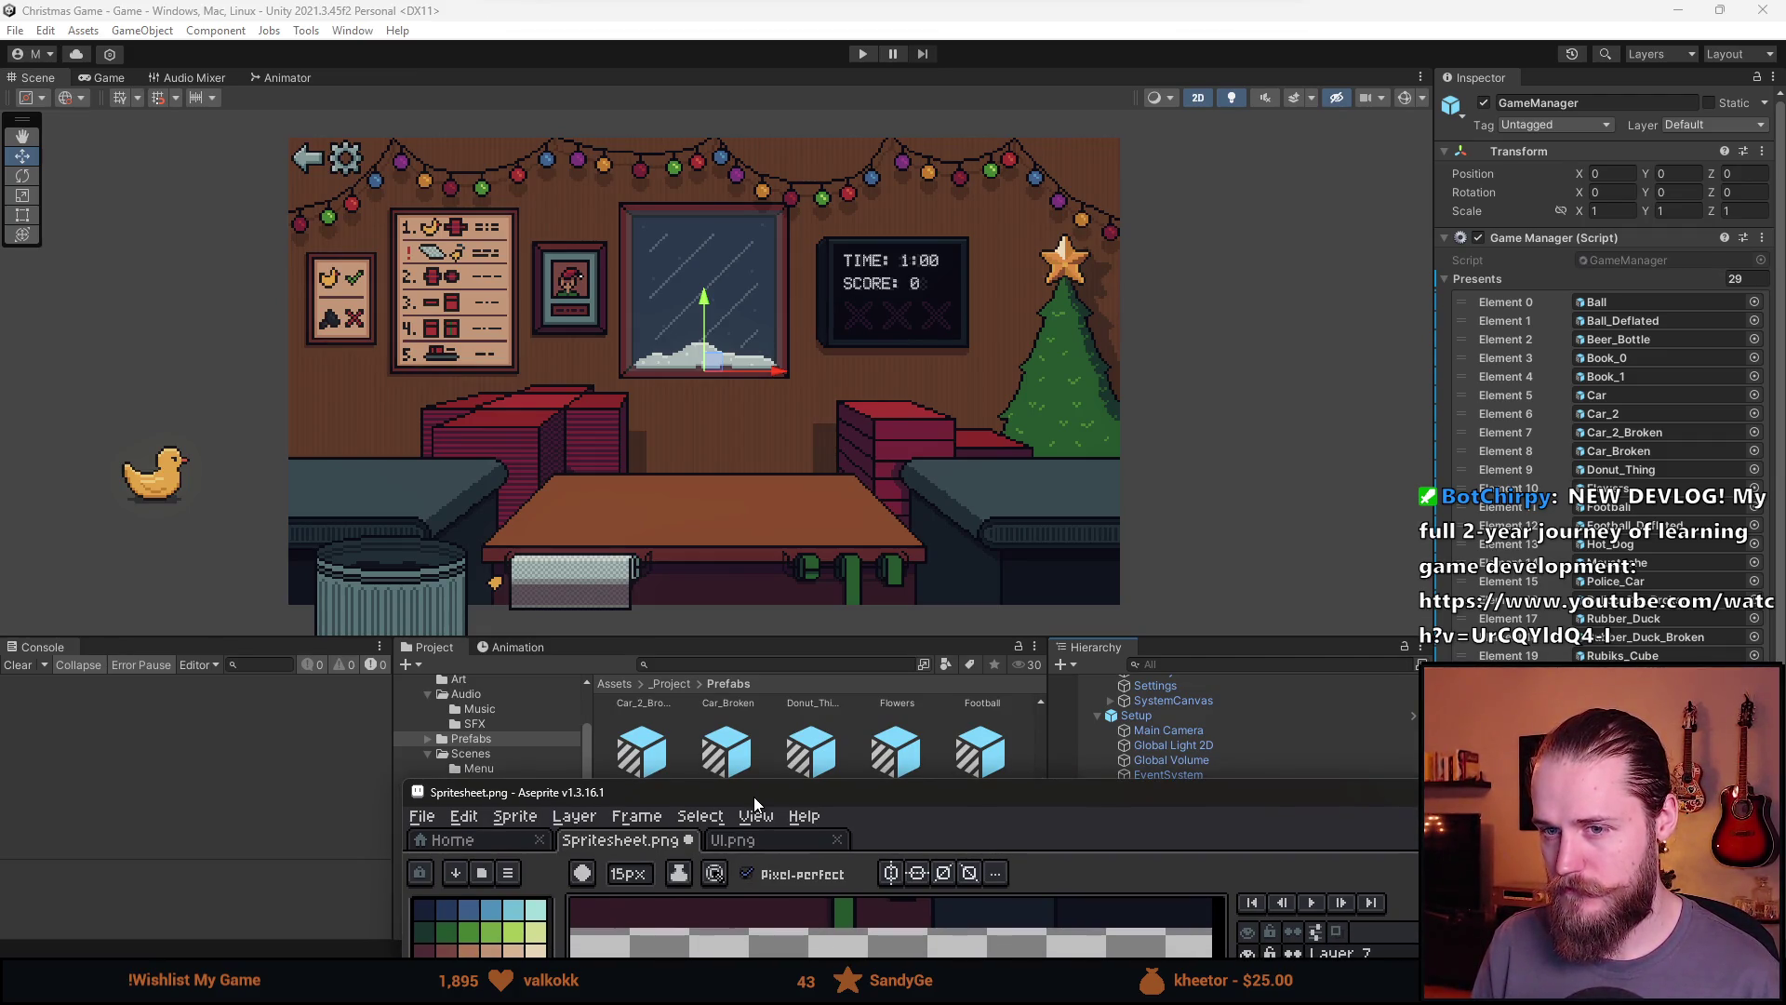
left_click_drag(753, 796, 669, 5)
scroll(501, 421, "up", 5)
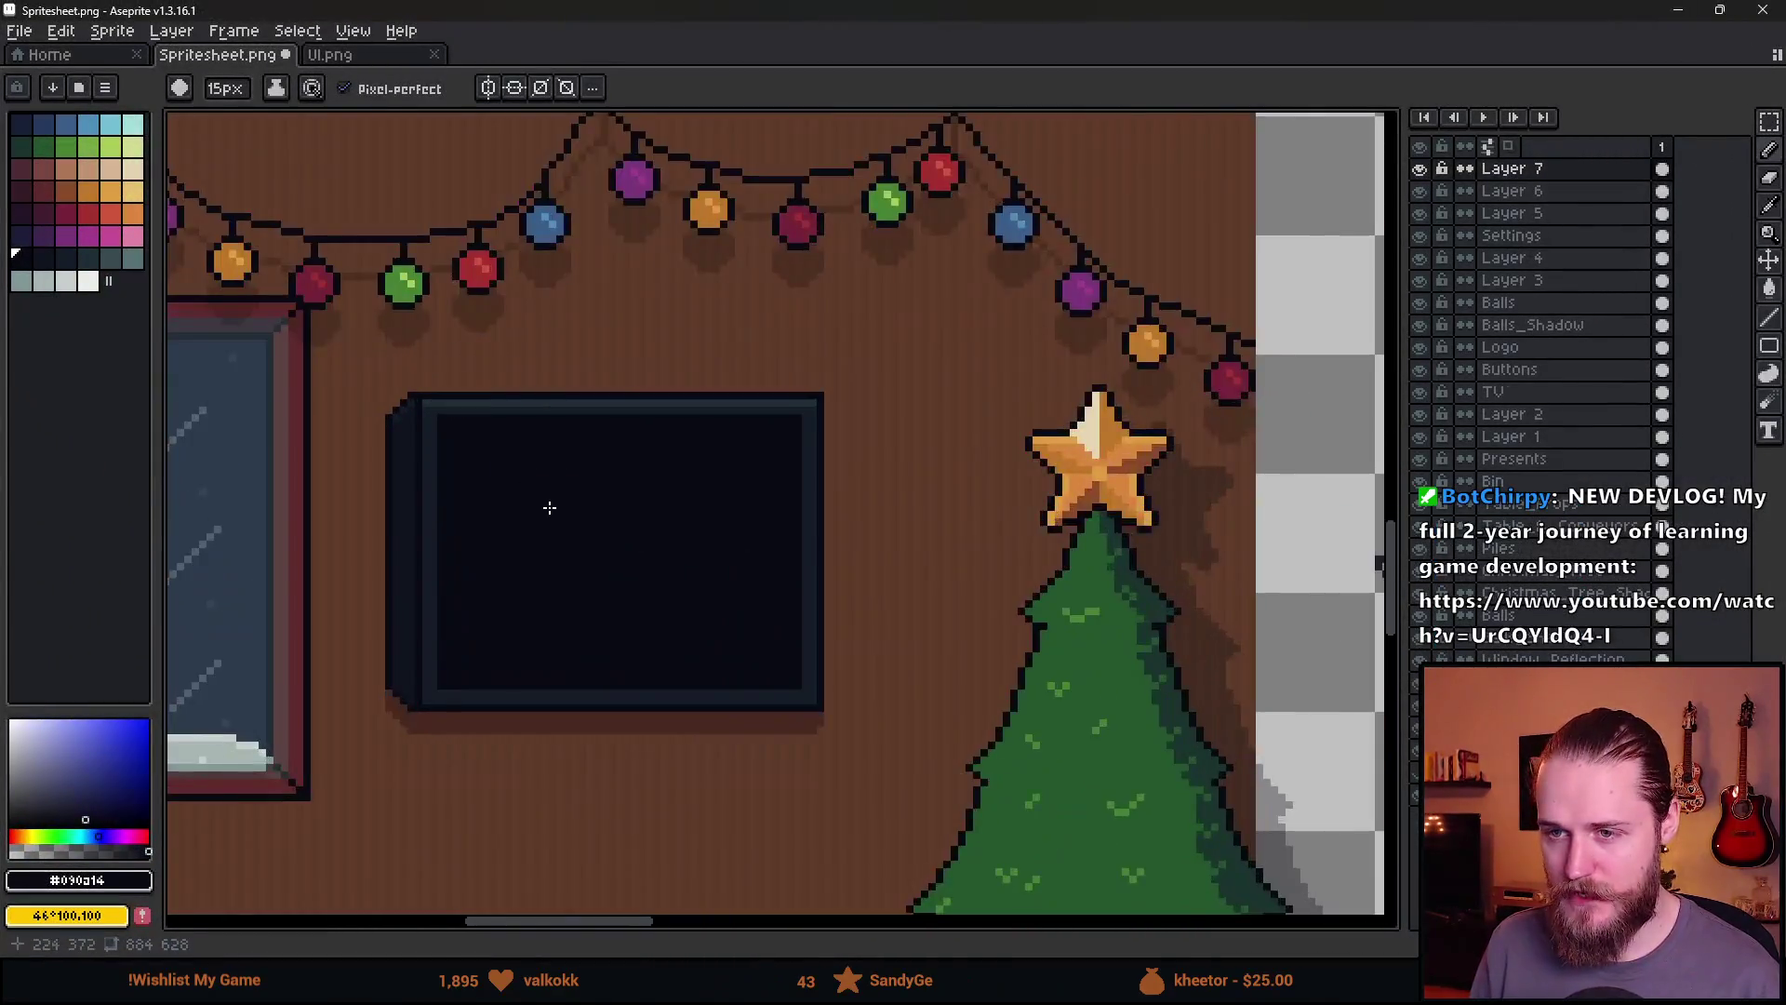
Pick white with a thin pencil and select Layer 7 for editing
left_click_drag(501, 421, 499, 431)
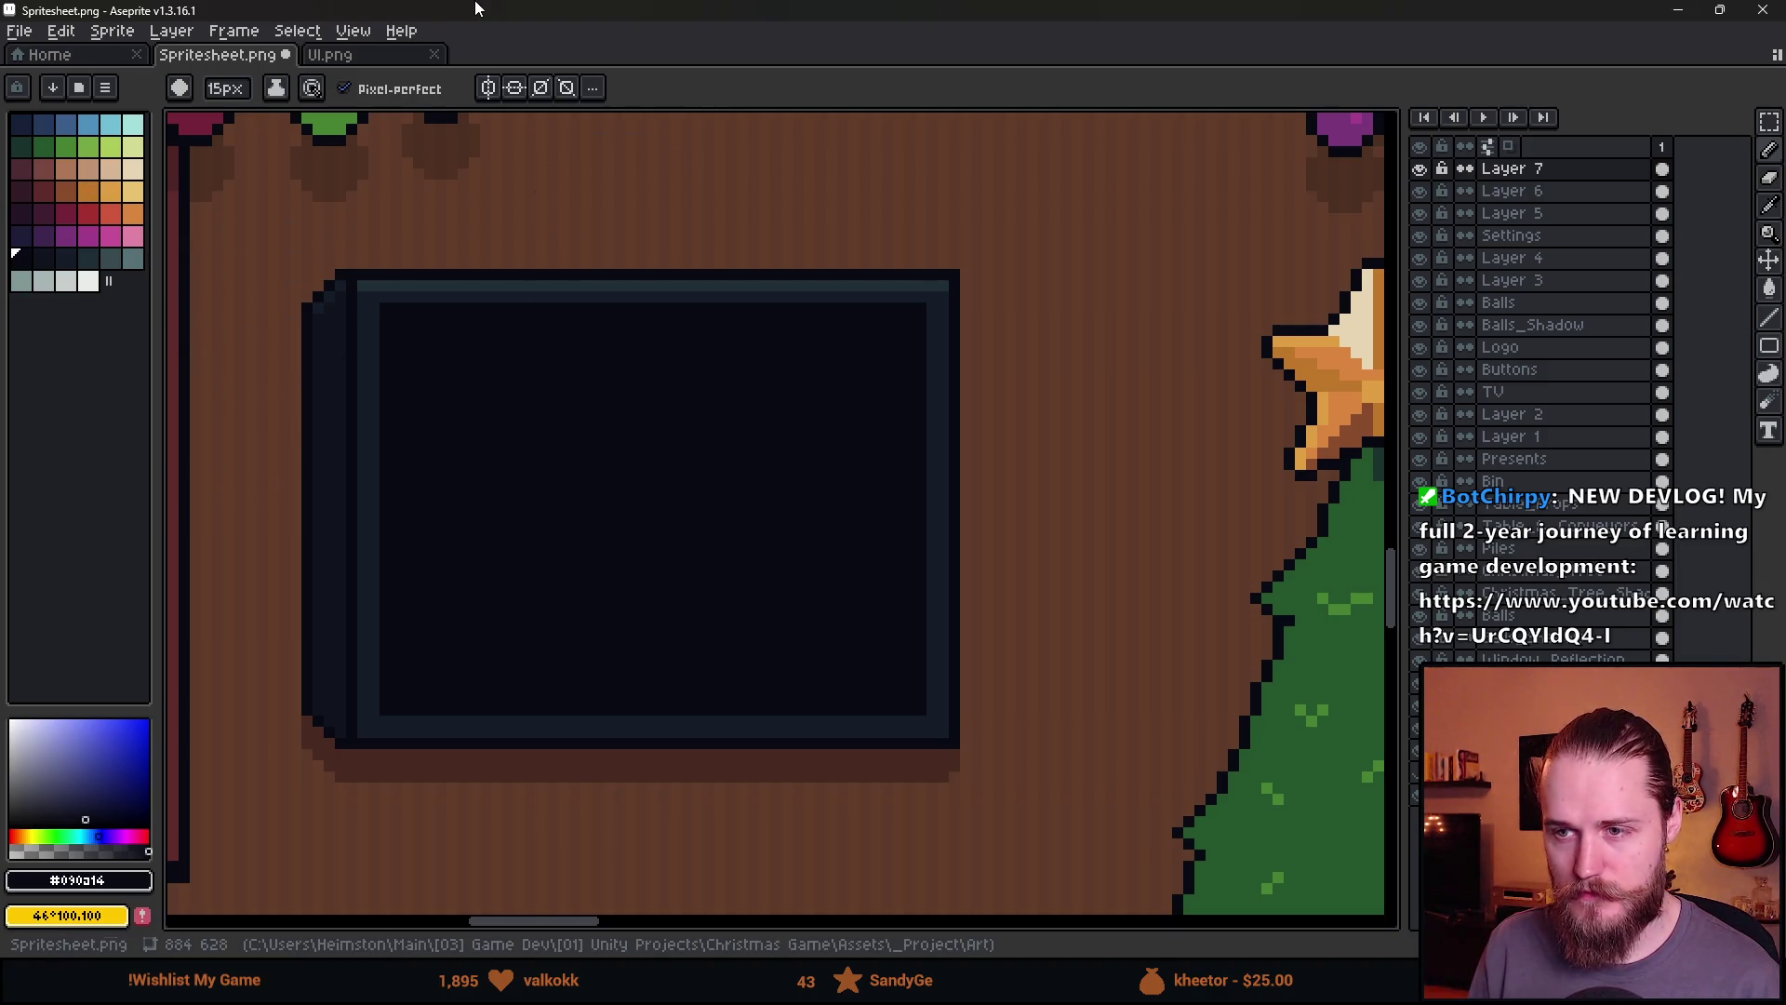
mouse_move(475, 8)
left_mouse_down()
mouse_move(659, 841)
mouse_move(707, 4)
left_mouse_up()
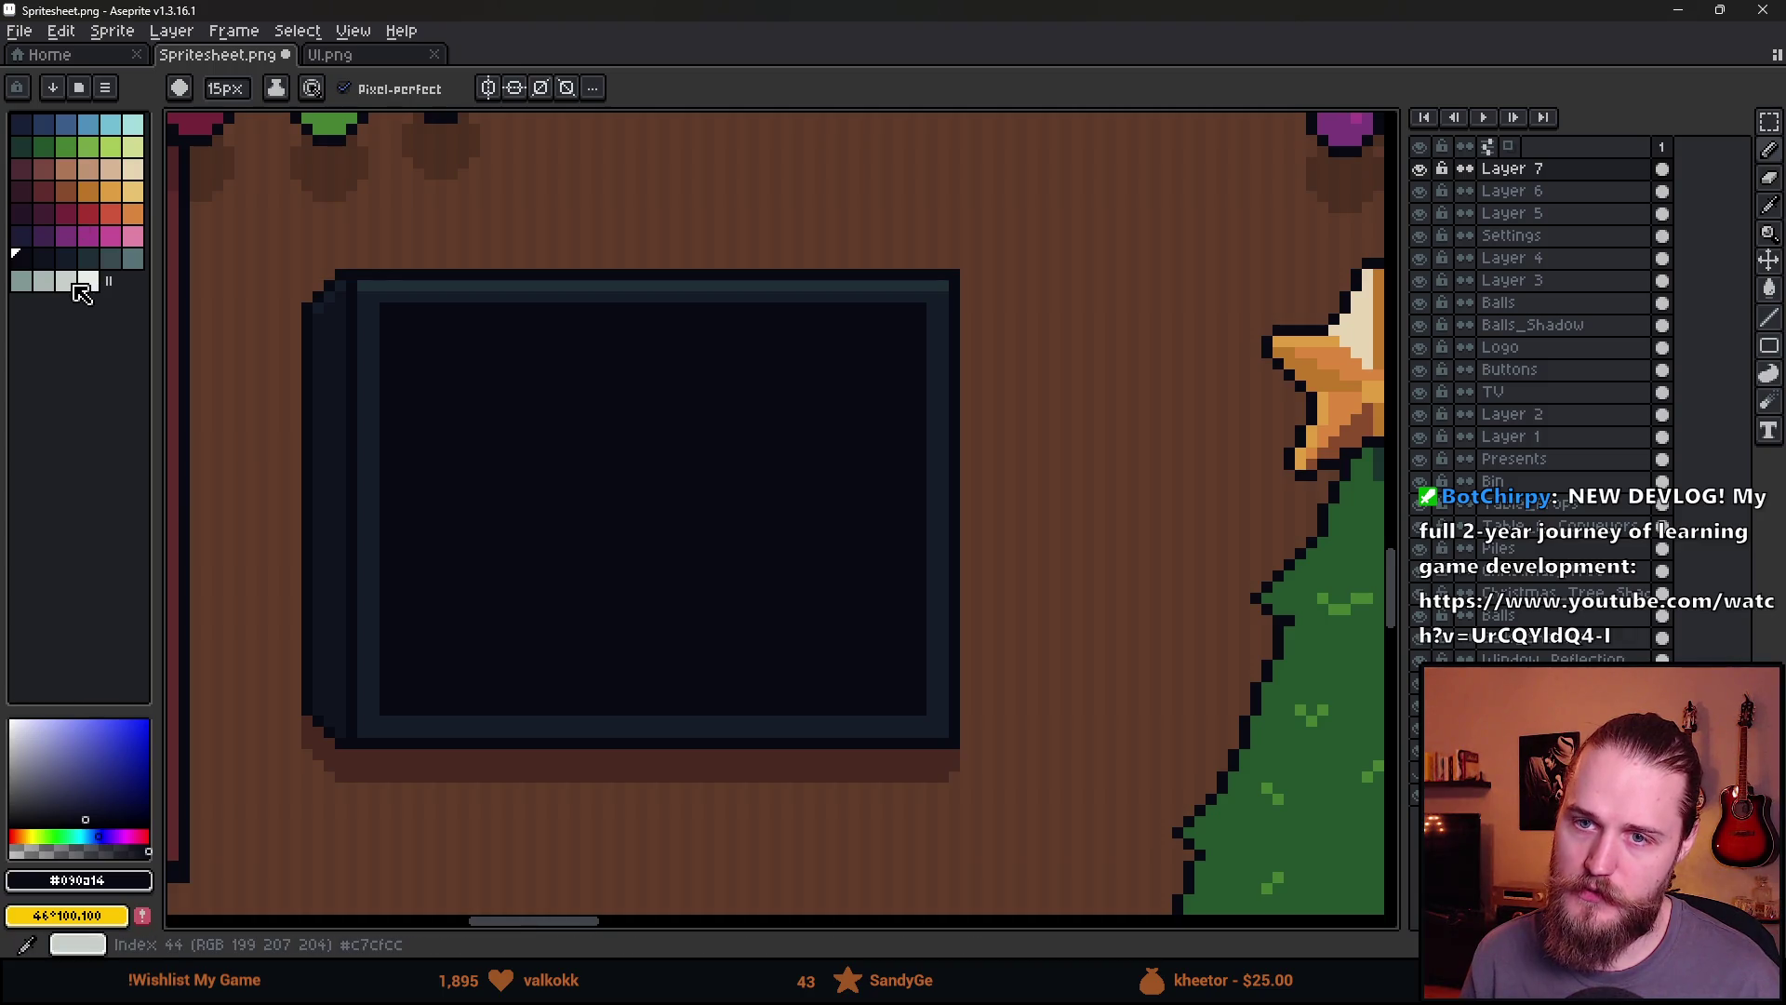
left_click(89, 281)
key("minus")
key("minus")
key("minus")
key("minus")
key("minus")
key("minus")
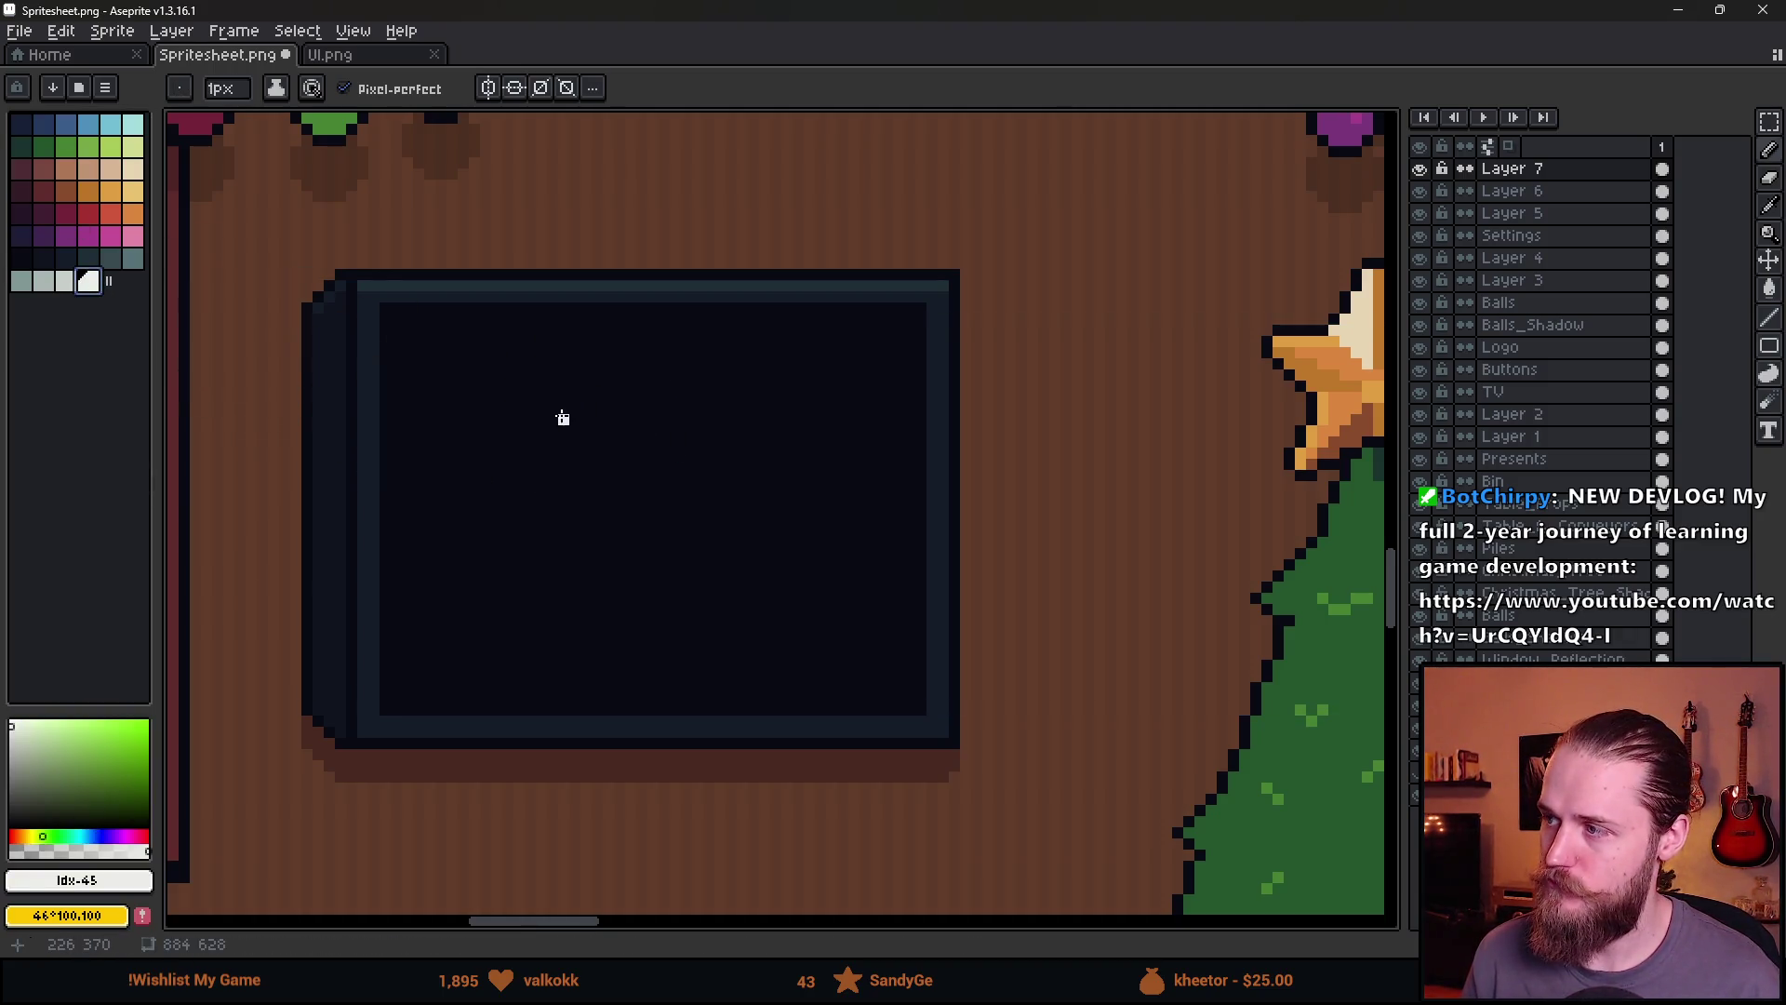
left_click(1419, 168)
left_click(1420, 168)
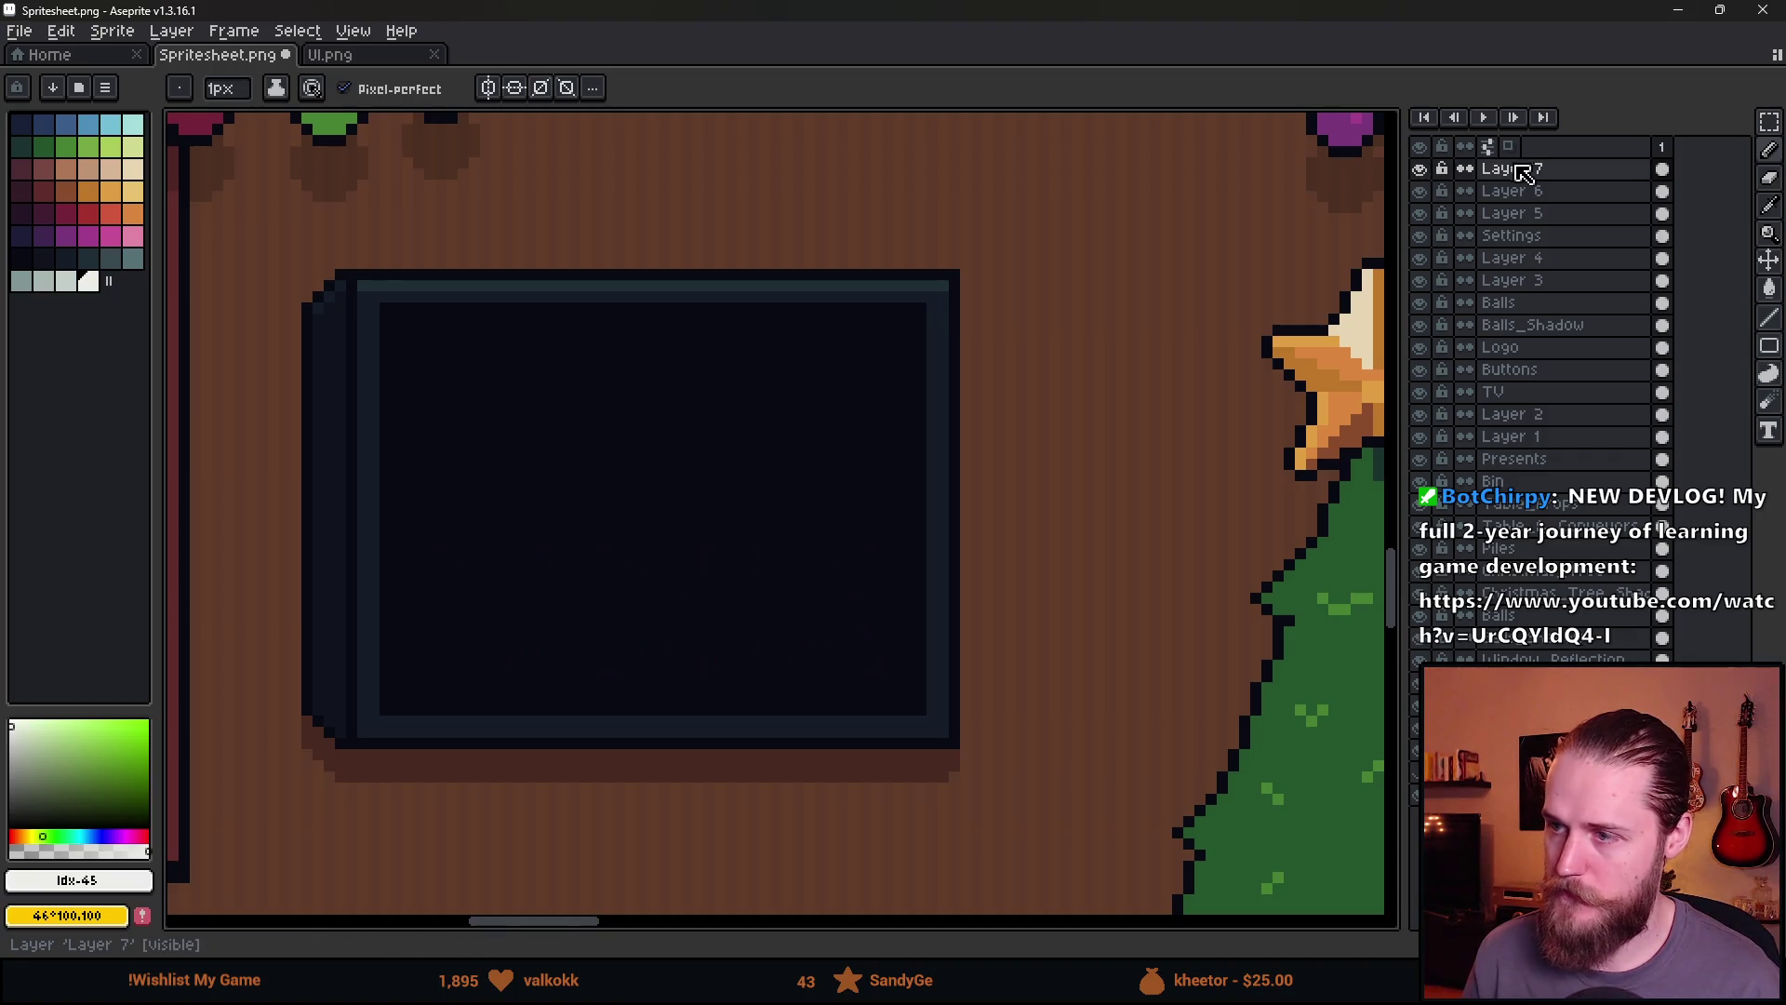
left_click(1527, 169)
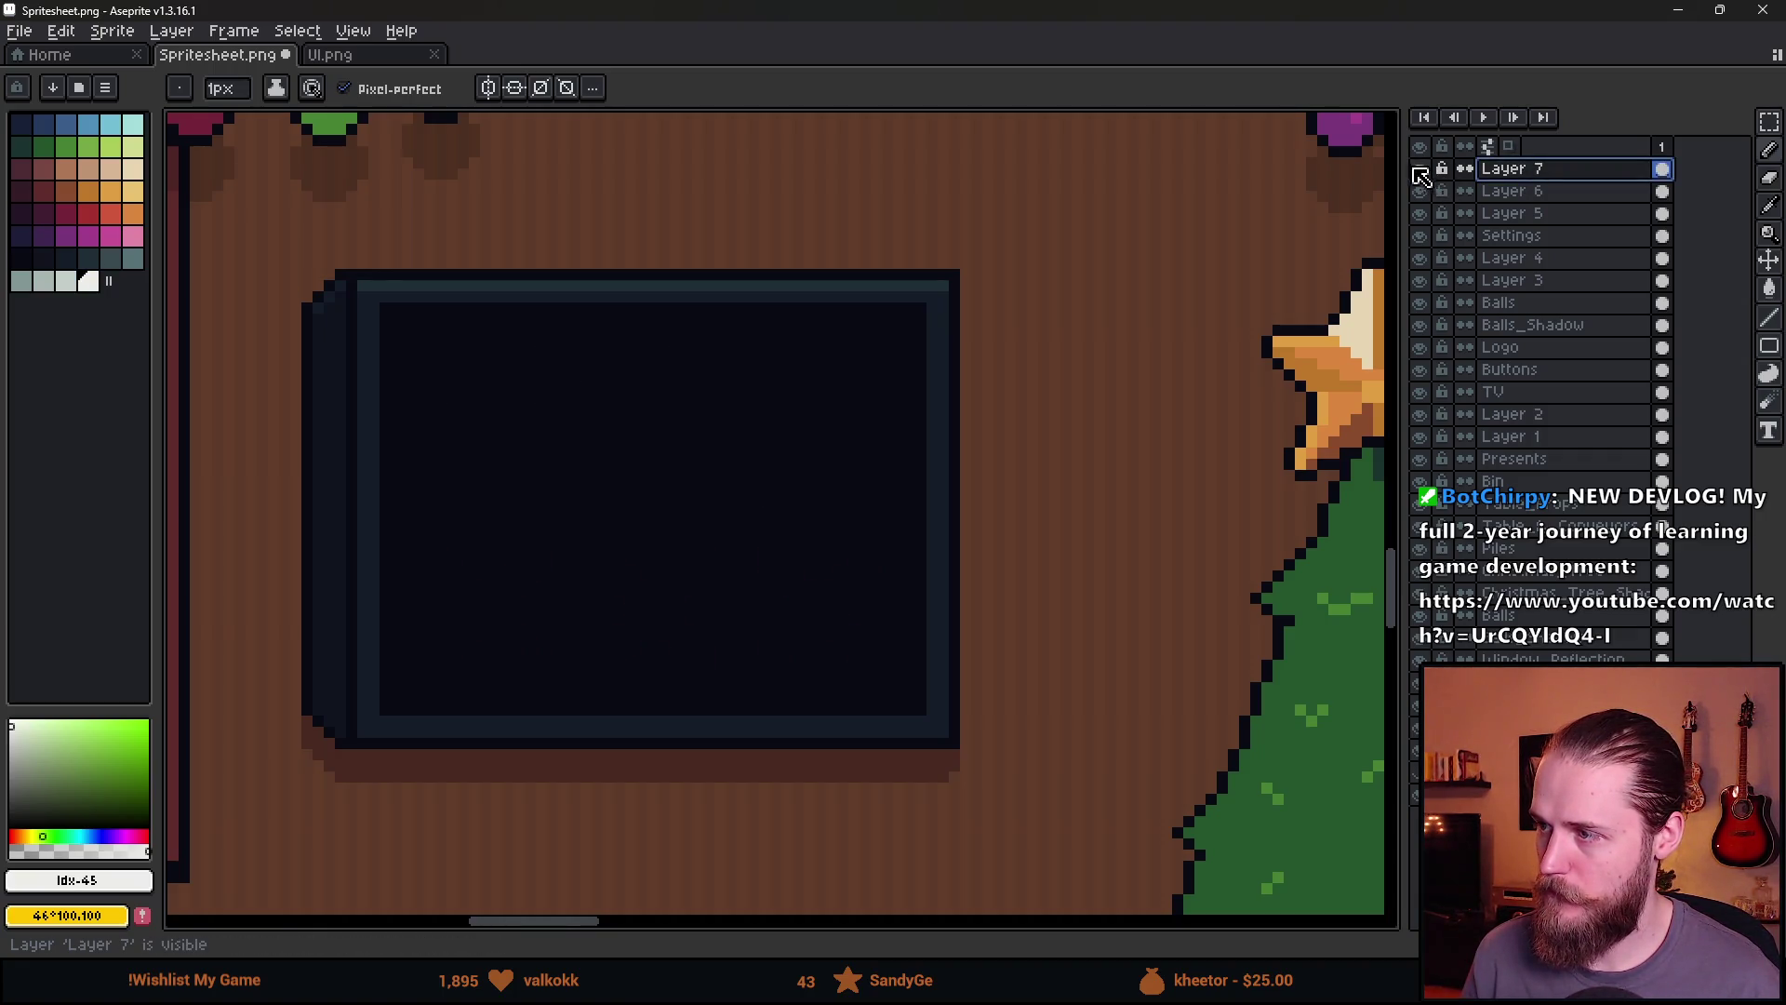
Erase the dark paint on Layer 7 and the old TIME, SCORE text and X's on Buttons
key("e")
mouse_move(447, 478)
left_mouse_down()
mouse_move(507, 643)
mouse_move(887, 687)
left_mouse_up()
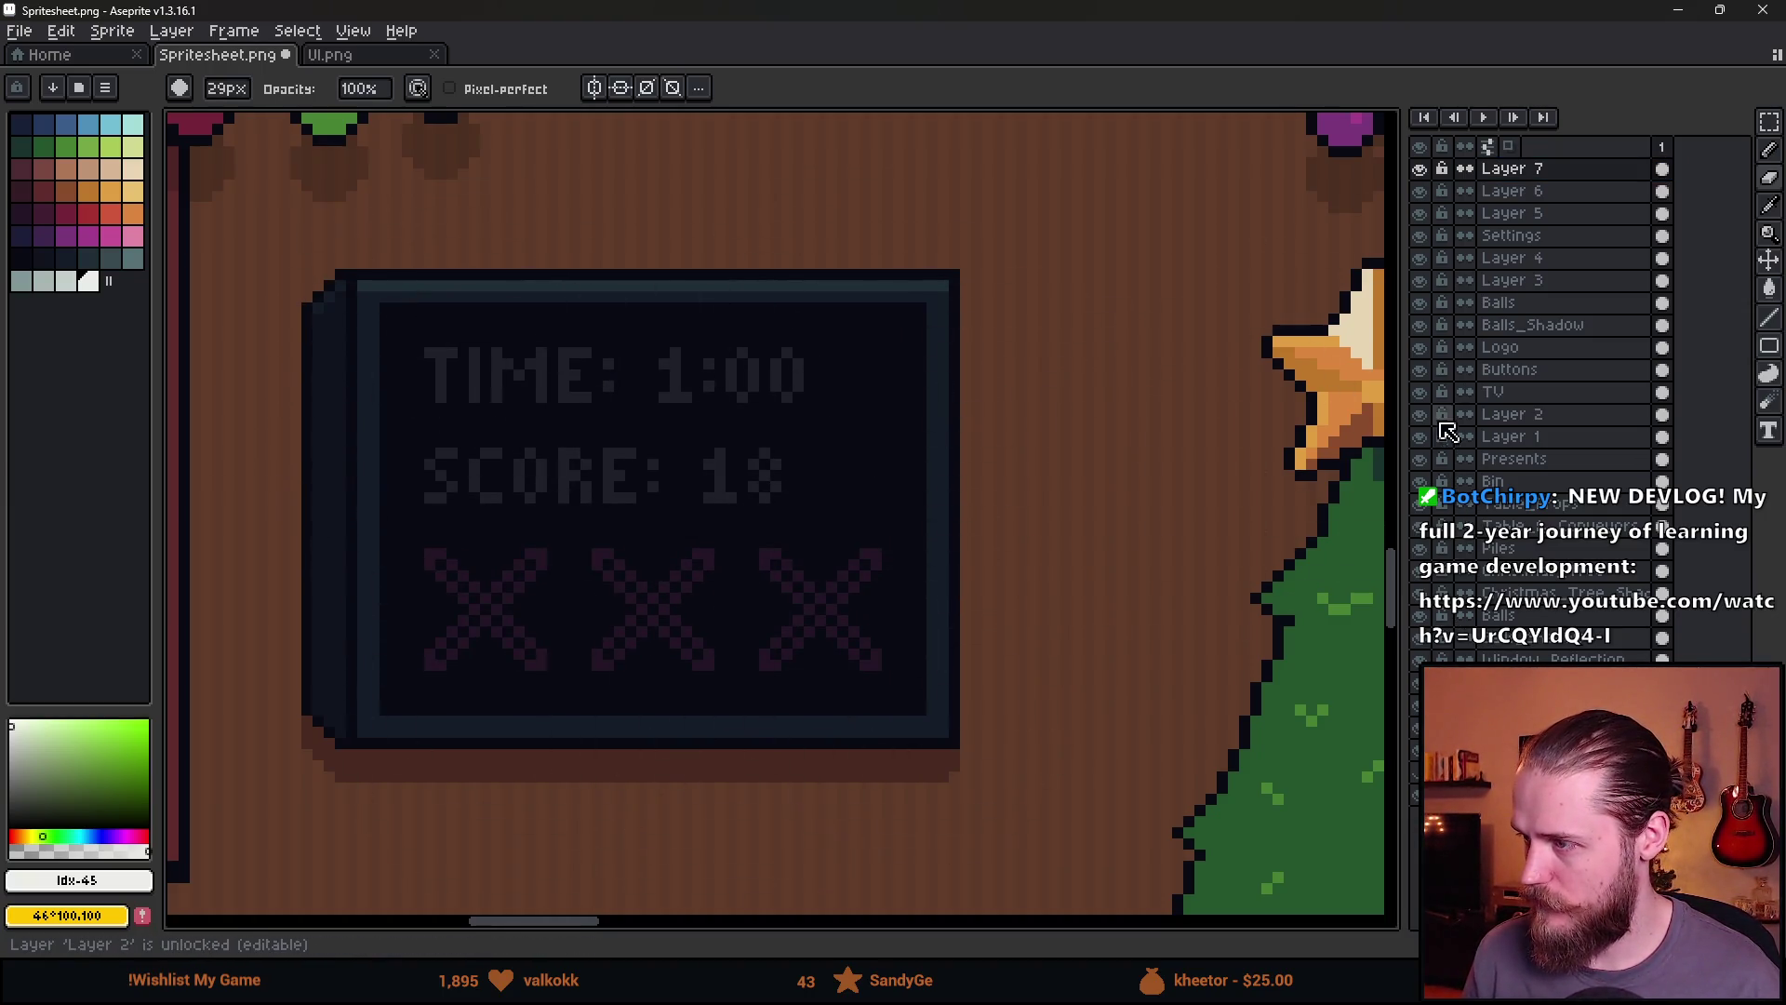
left_click(1420, 393)
left_click(1421, 392)
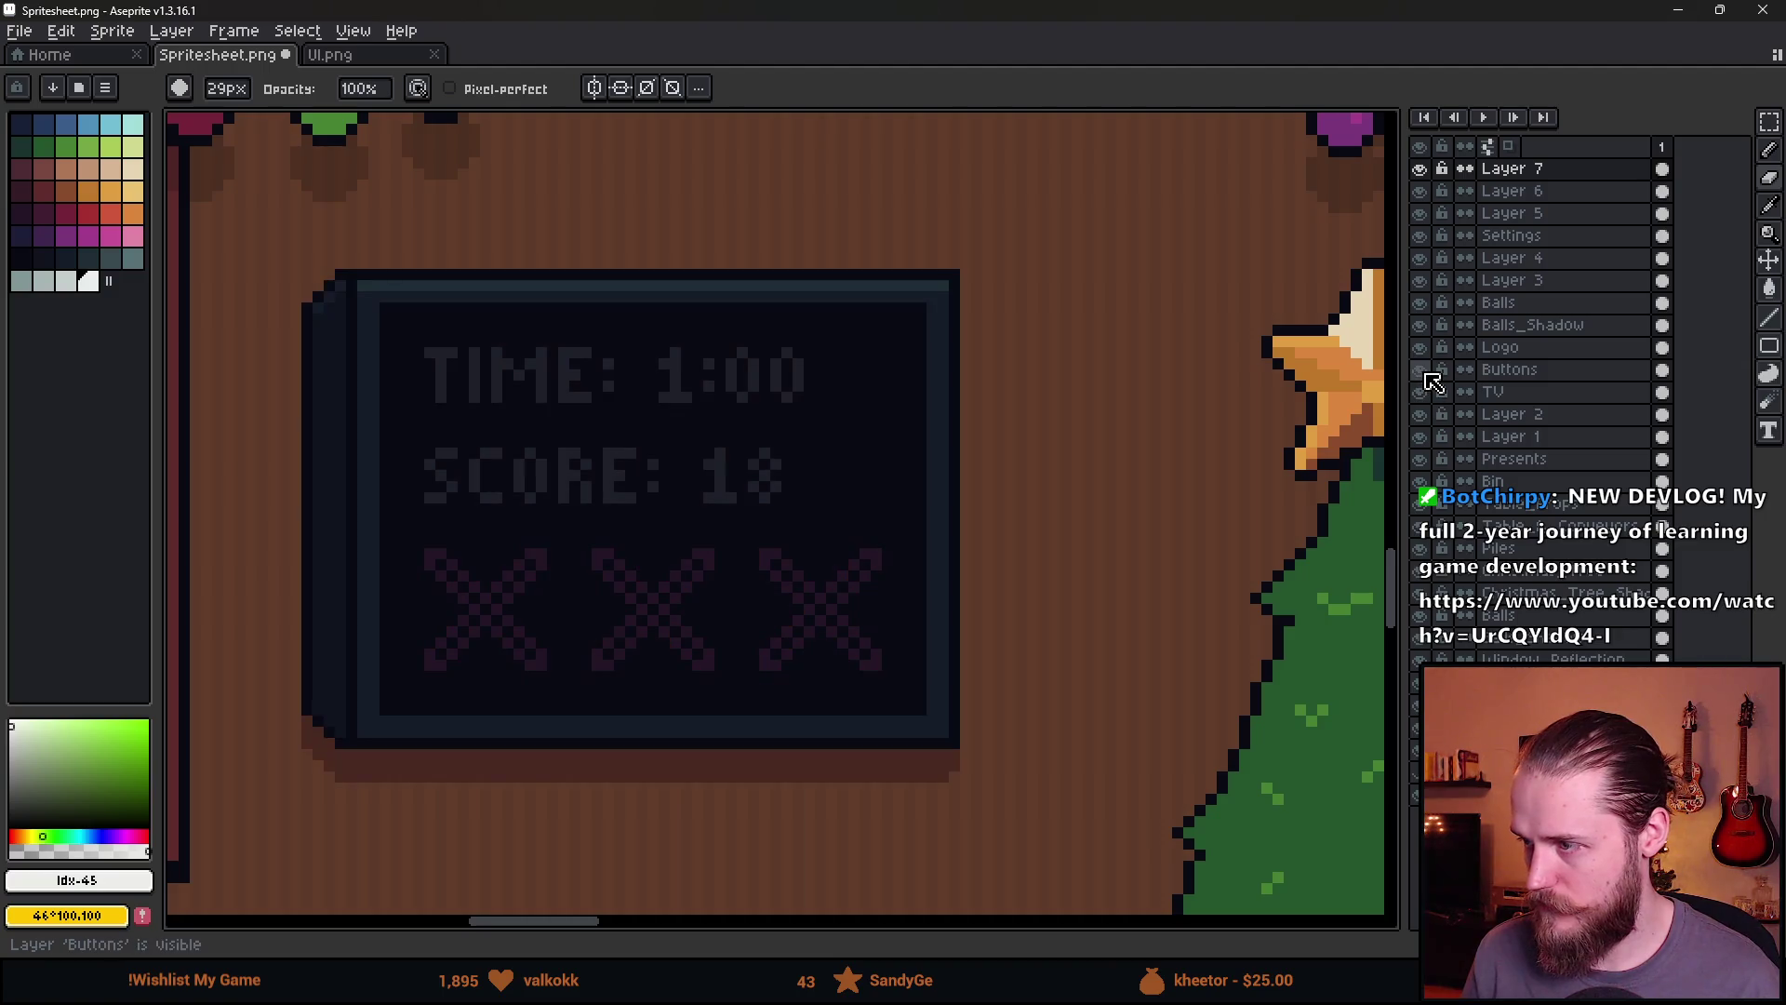
left_click(1421, 369)
left_click(1421, 370)
left_click(1510, 369)
mouse_move(451, 417)
left_mouse_down()
mouse_move(499, 598)
mouse_move(877, 657)
left_mouse_up()
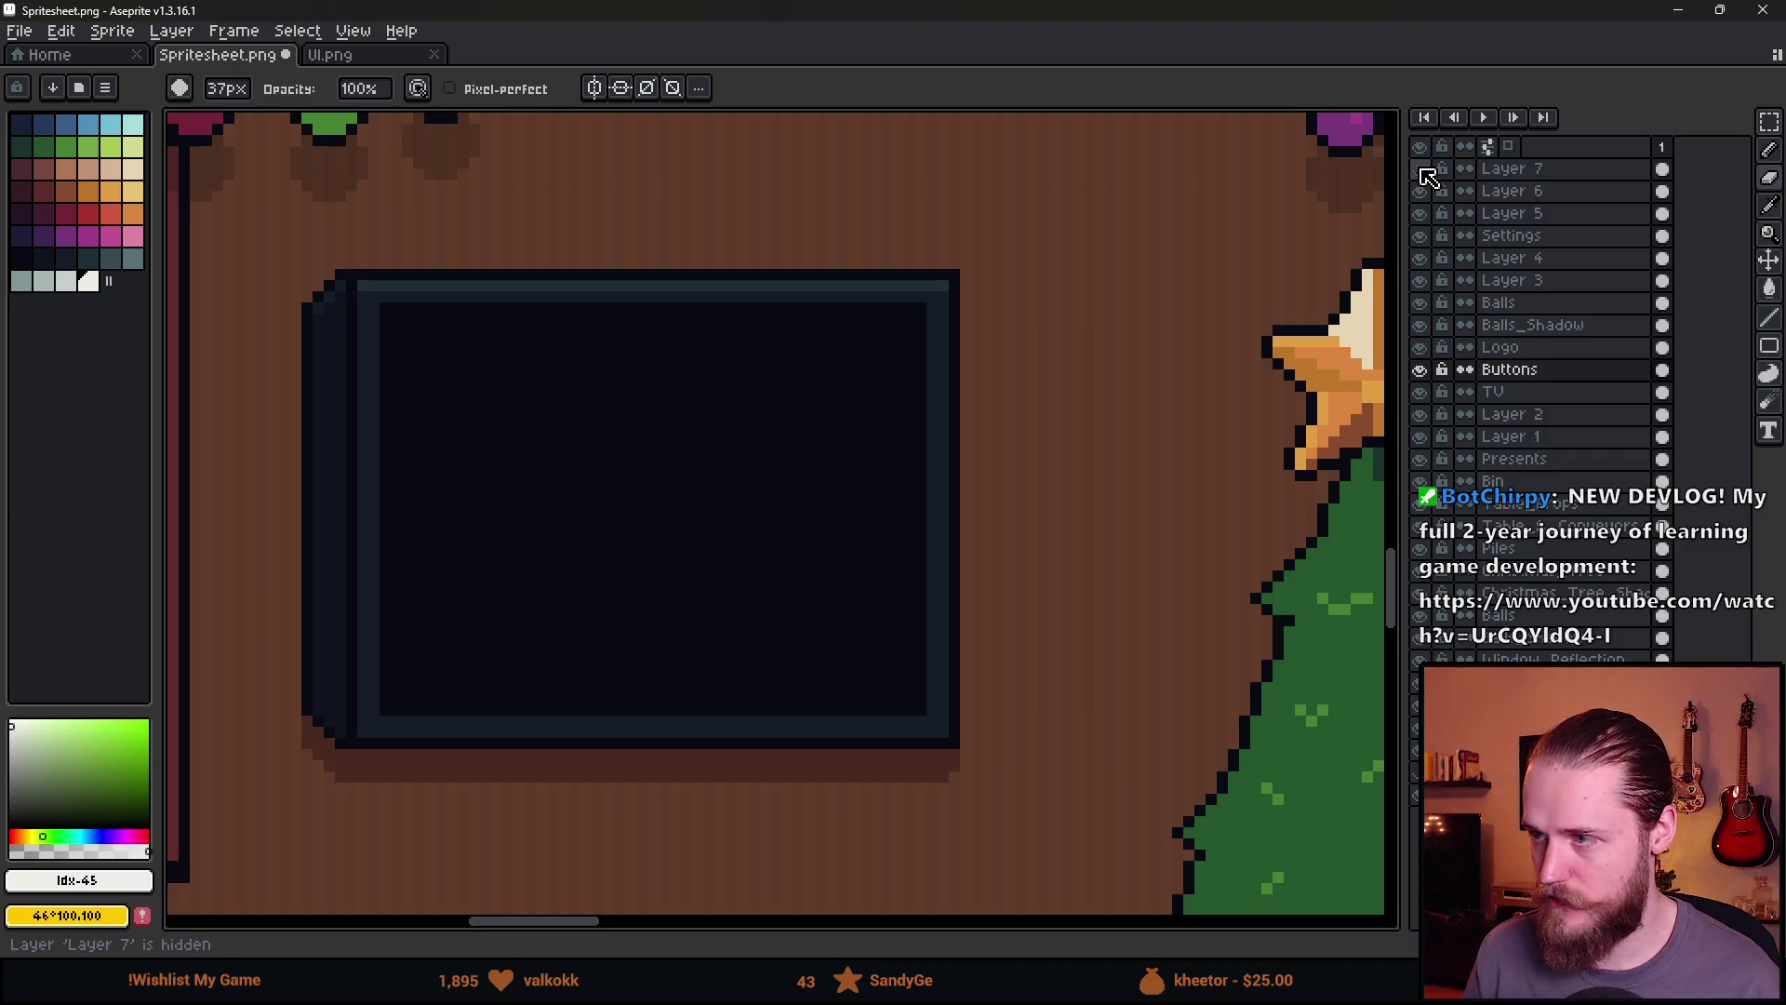
left_click(1553, 169)
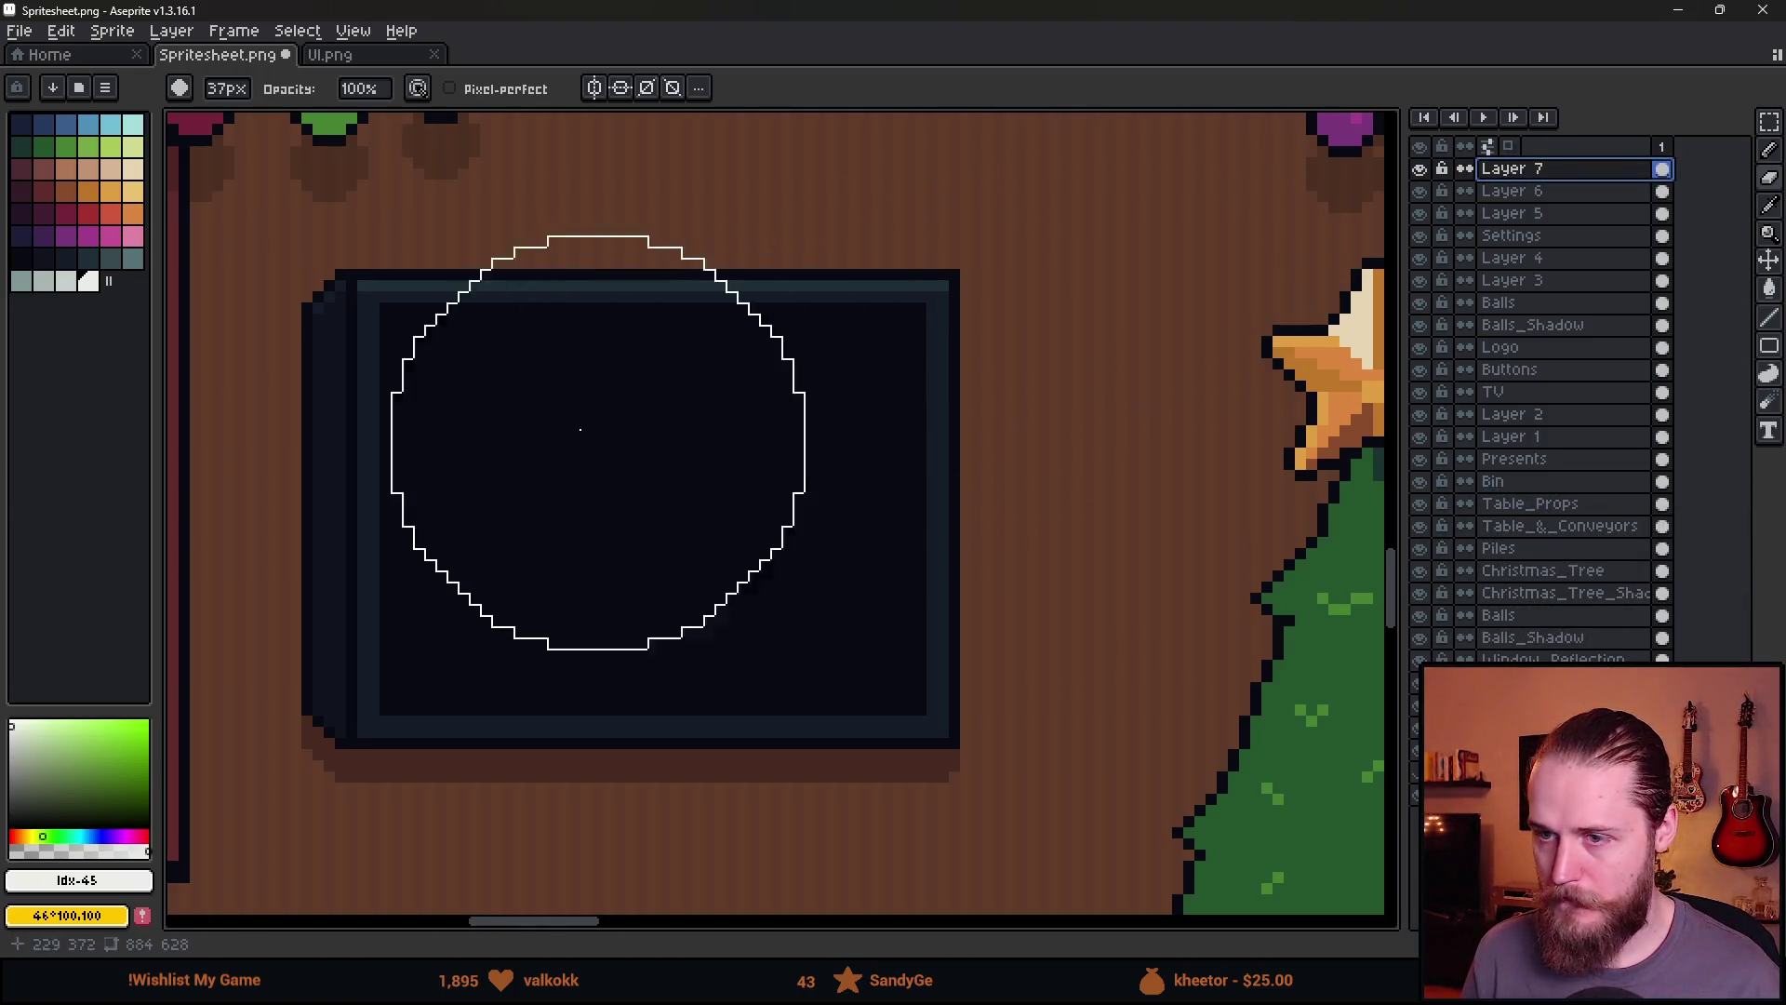
Draw a white 1px rectangle outline of four straight lines on the dark TV screen
key("b")
left_click(397, 364)
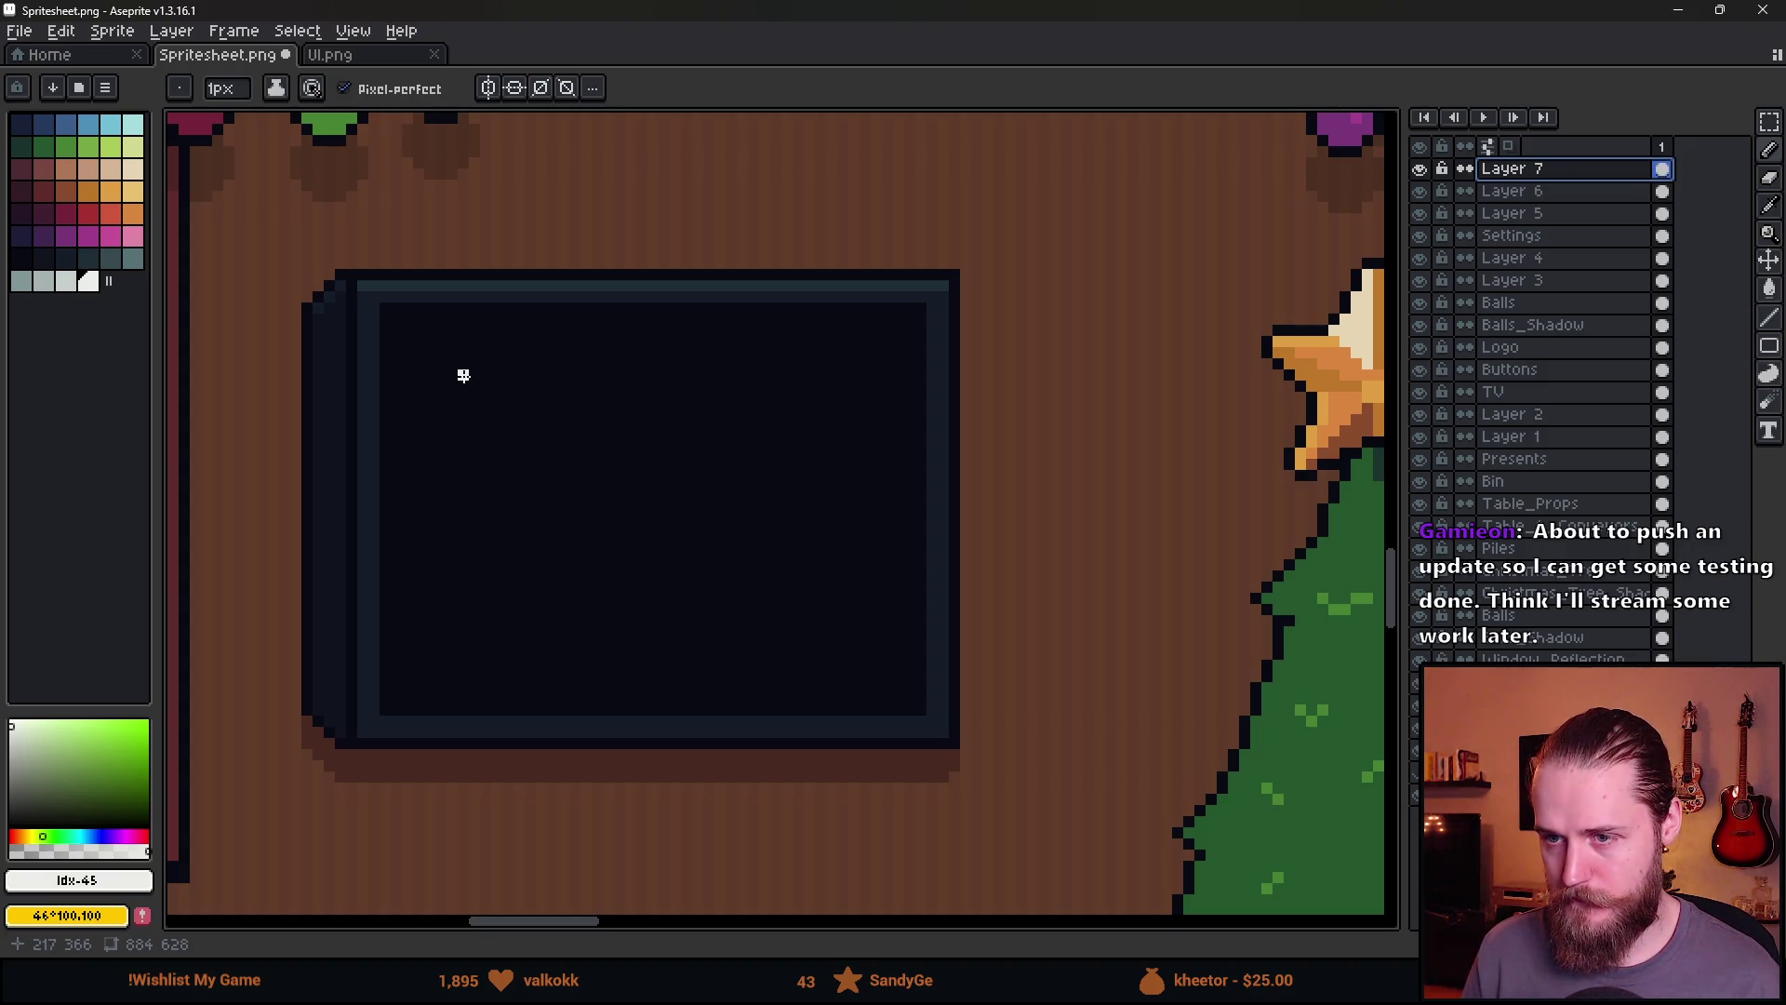
scroll(464, 375, "up", 2)
key("ctrl+z")
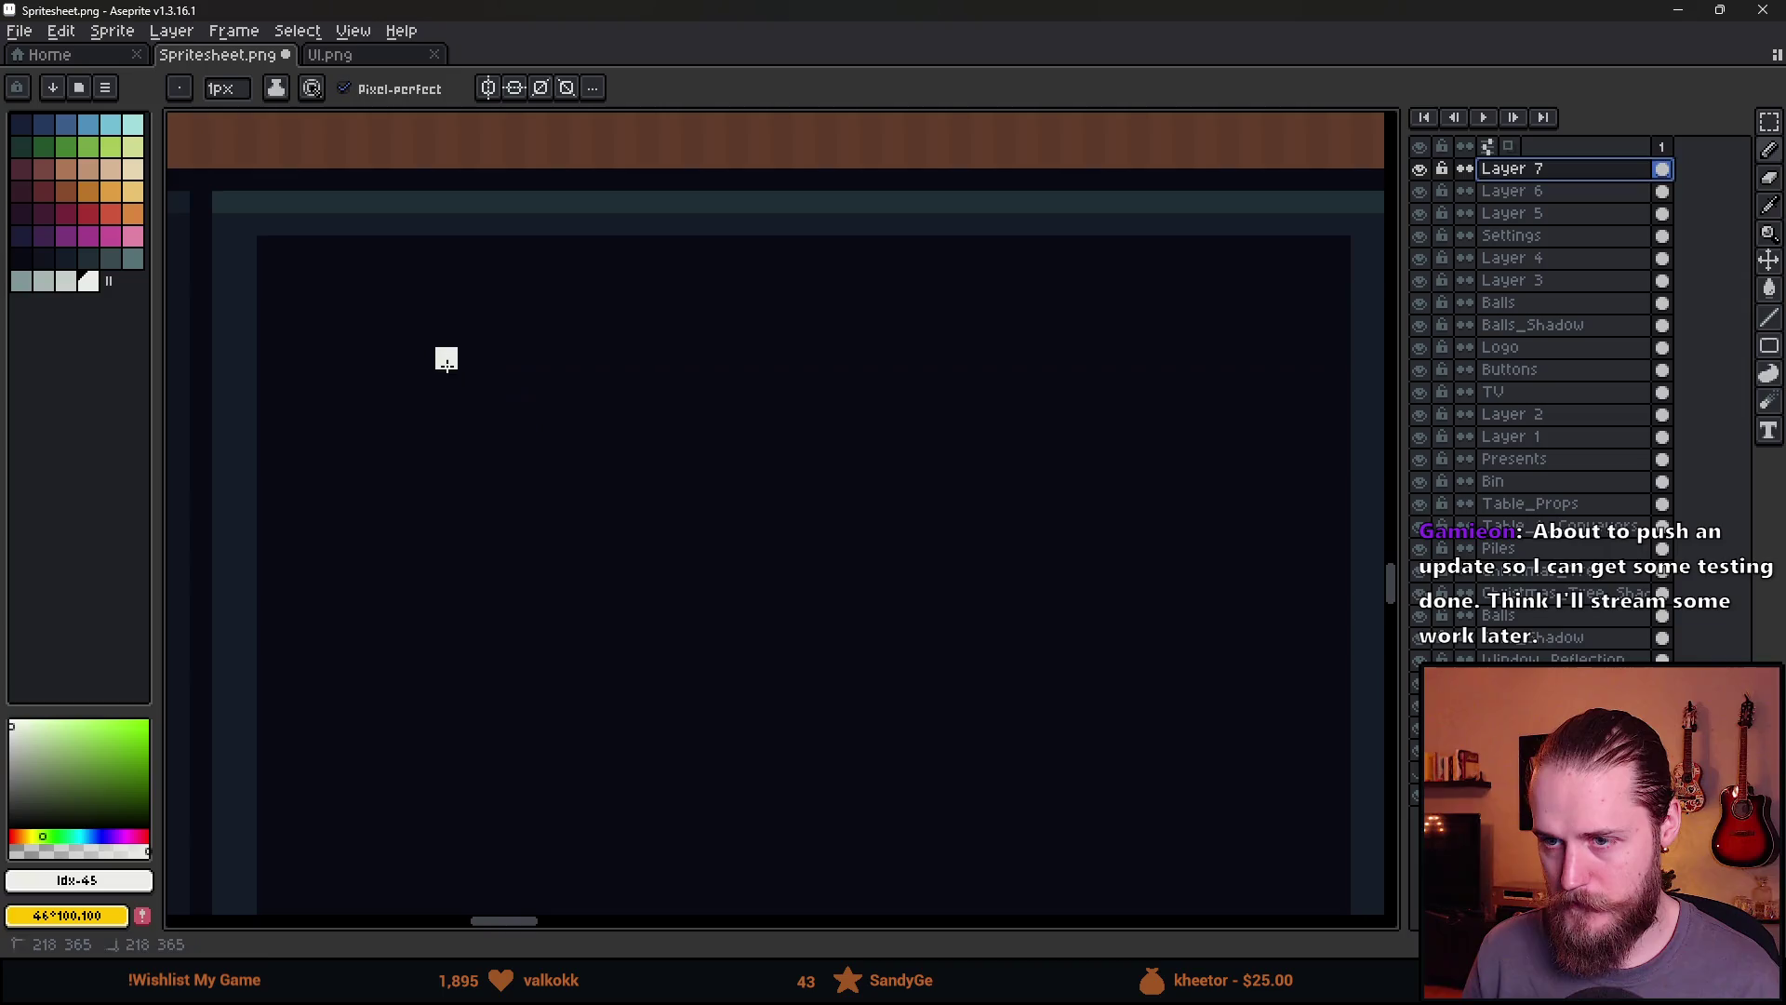
left_click_drag(442, 355, 443, 468)
scroll(700, 575, "down", 2)
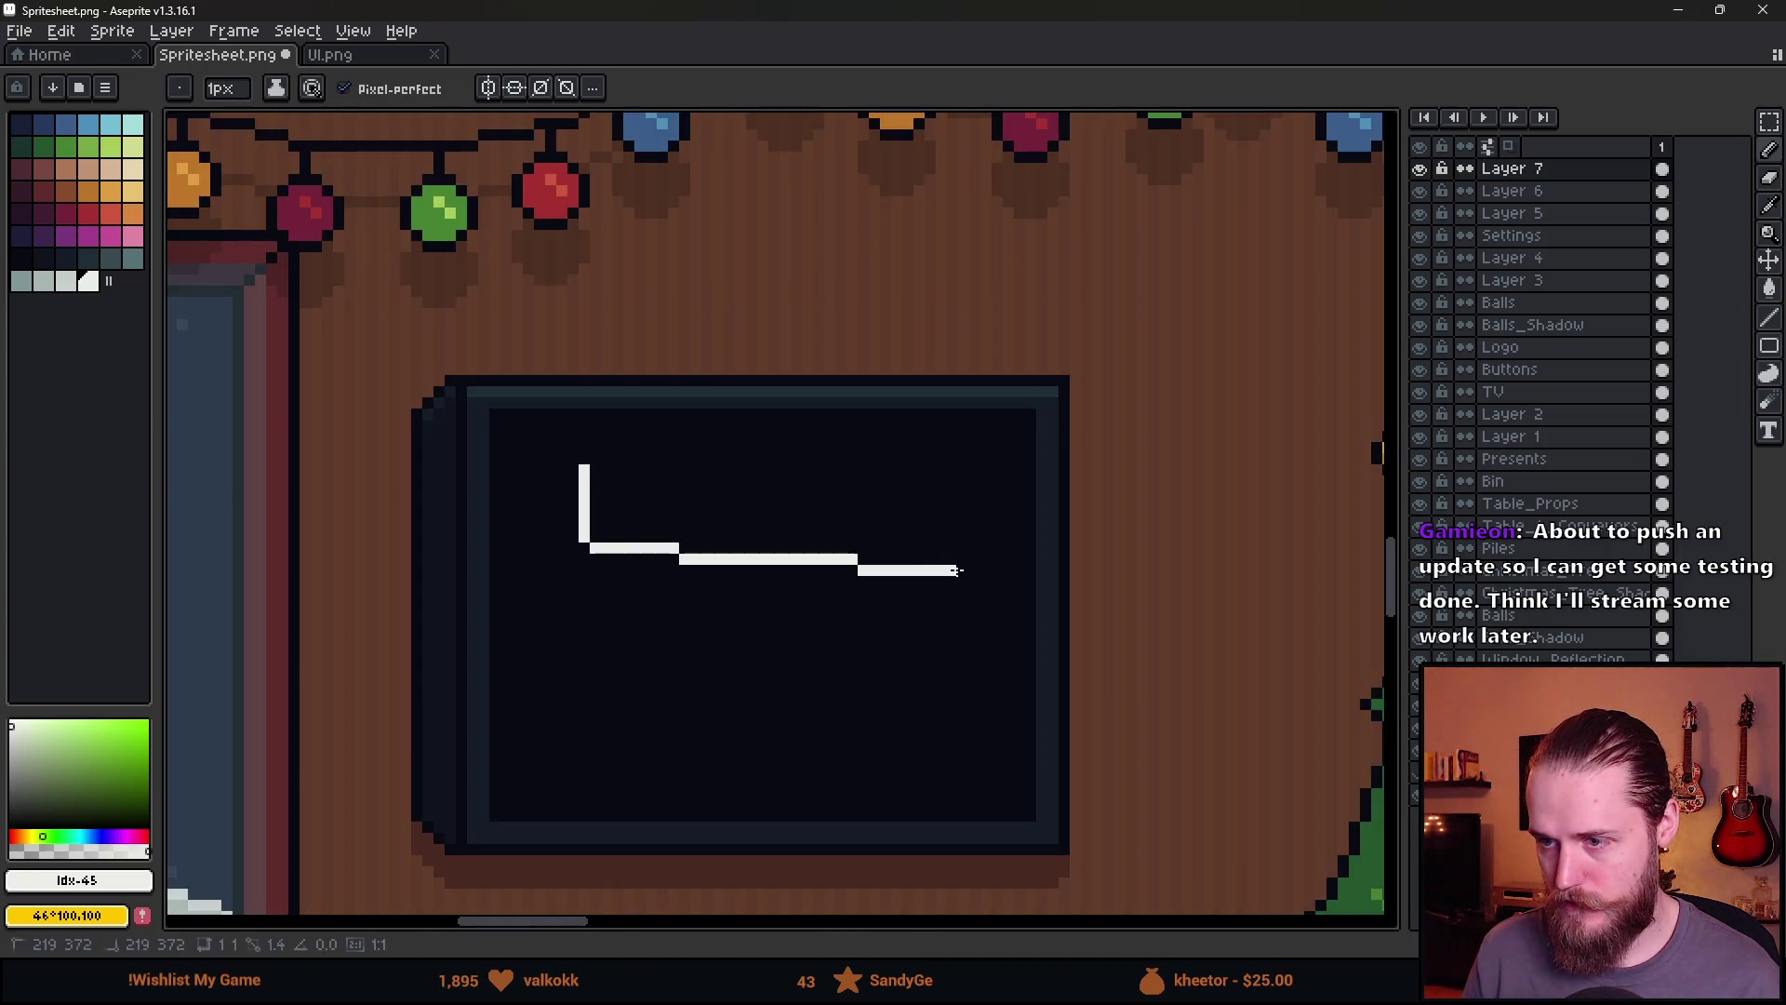
left_click(960, 548, "shift")
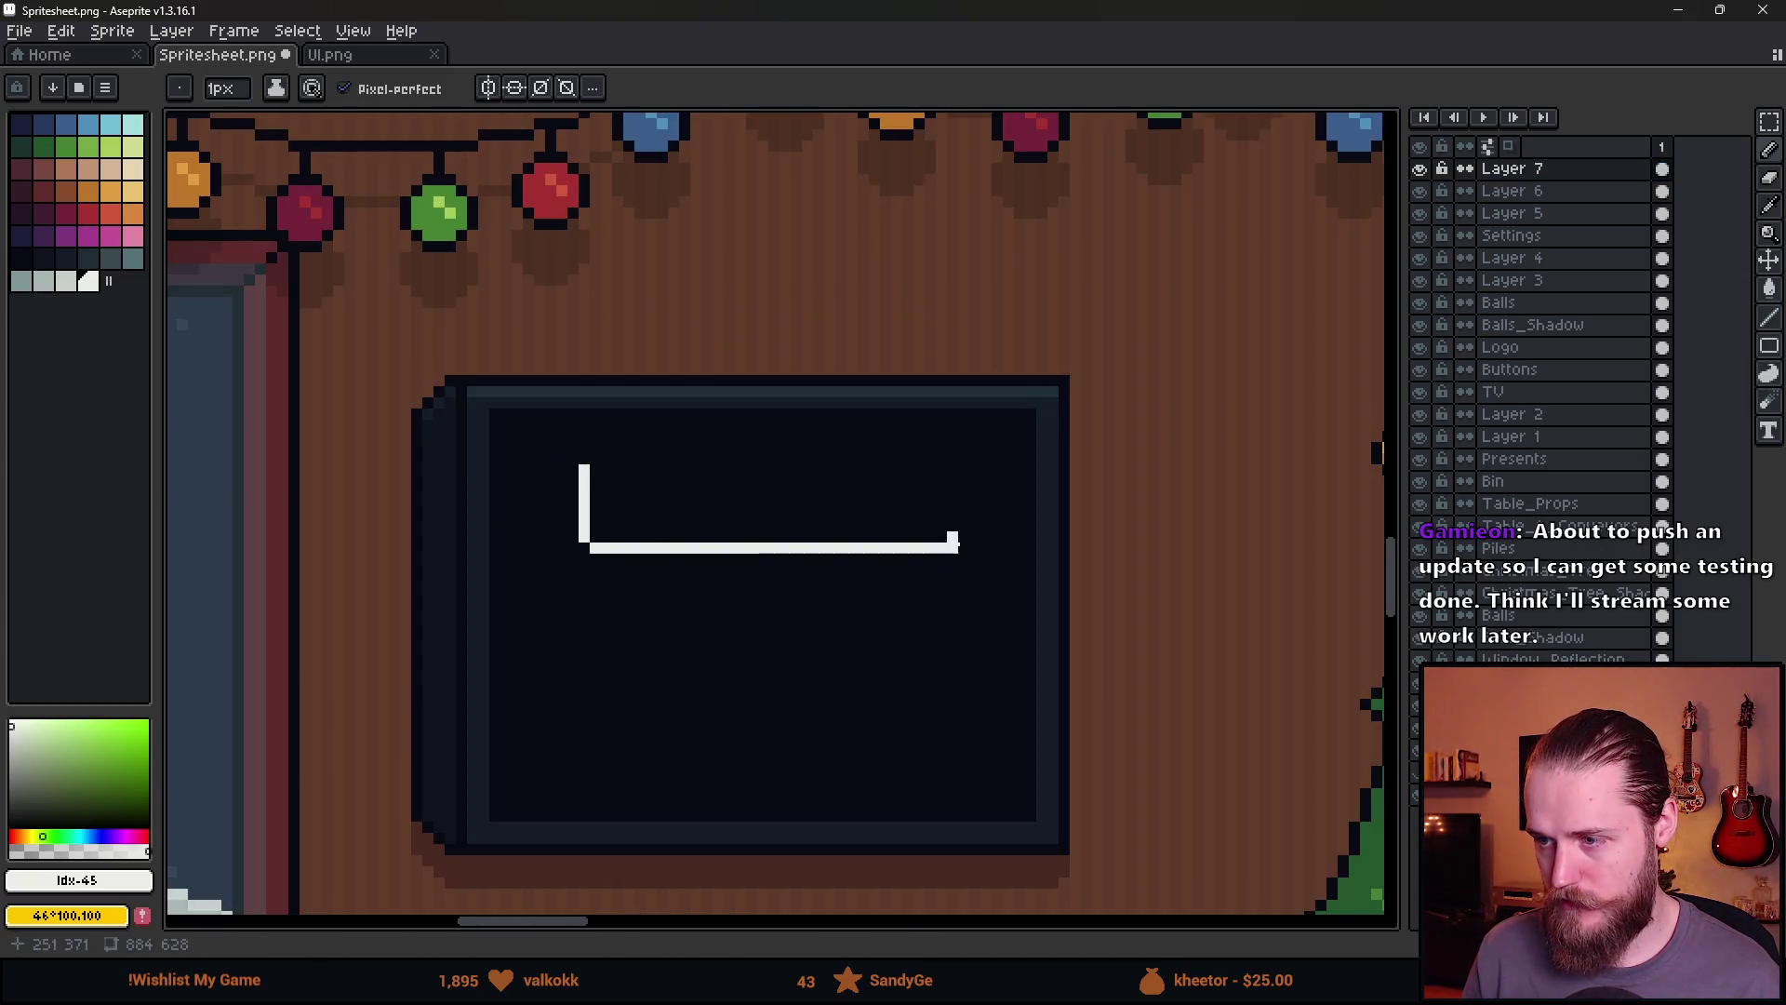
left_click(953, 458, "shift")
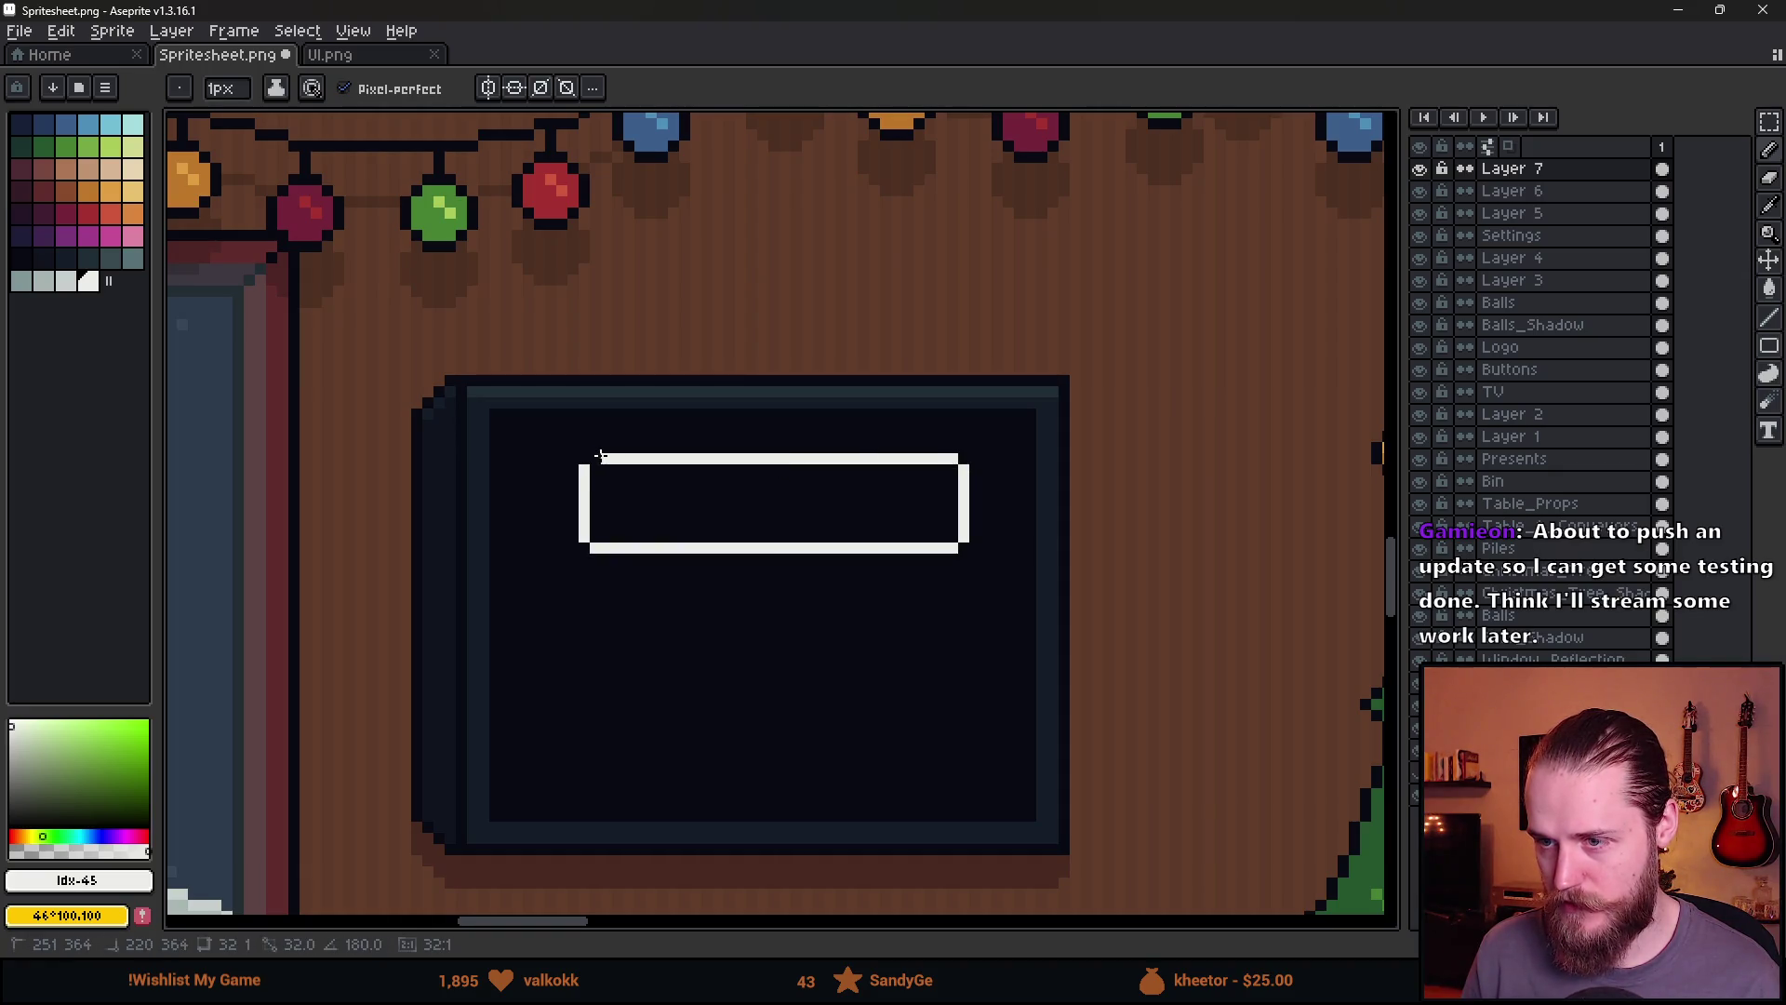
left_click(600, 456, "shift")
scroll(740, 571, "down", 2)
scroll(744, 573, "up", 3)
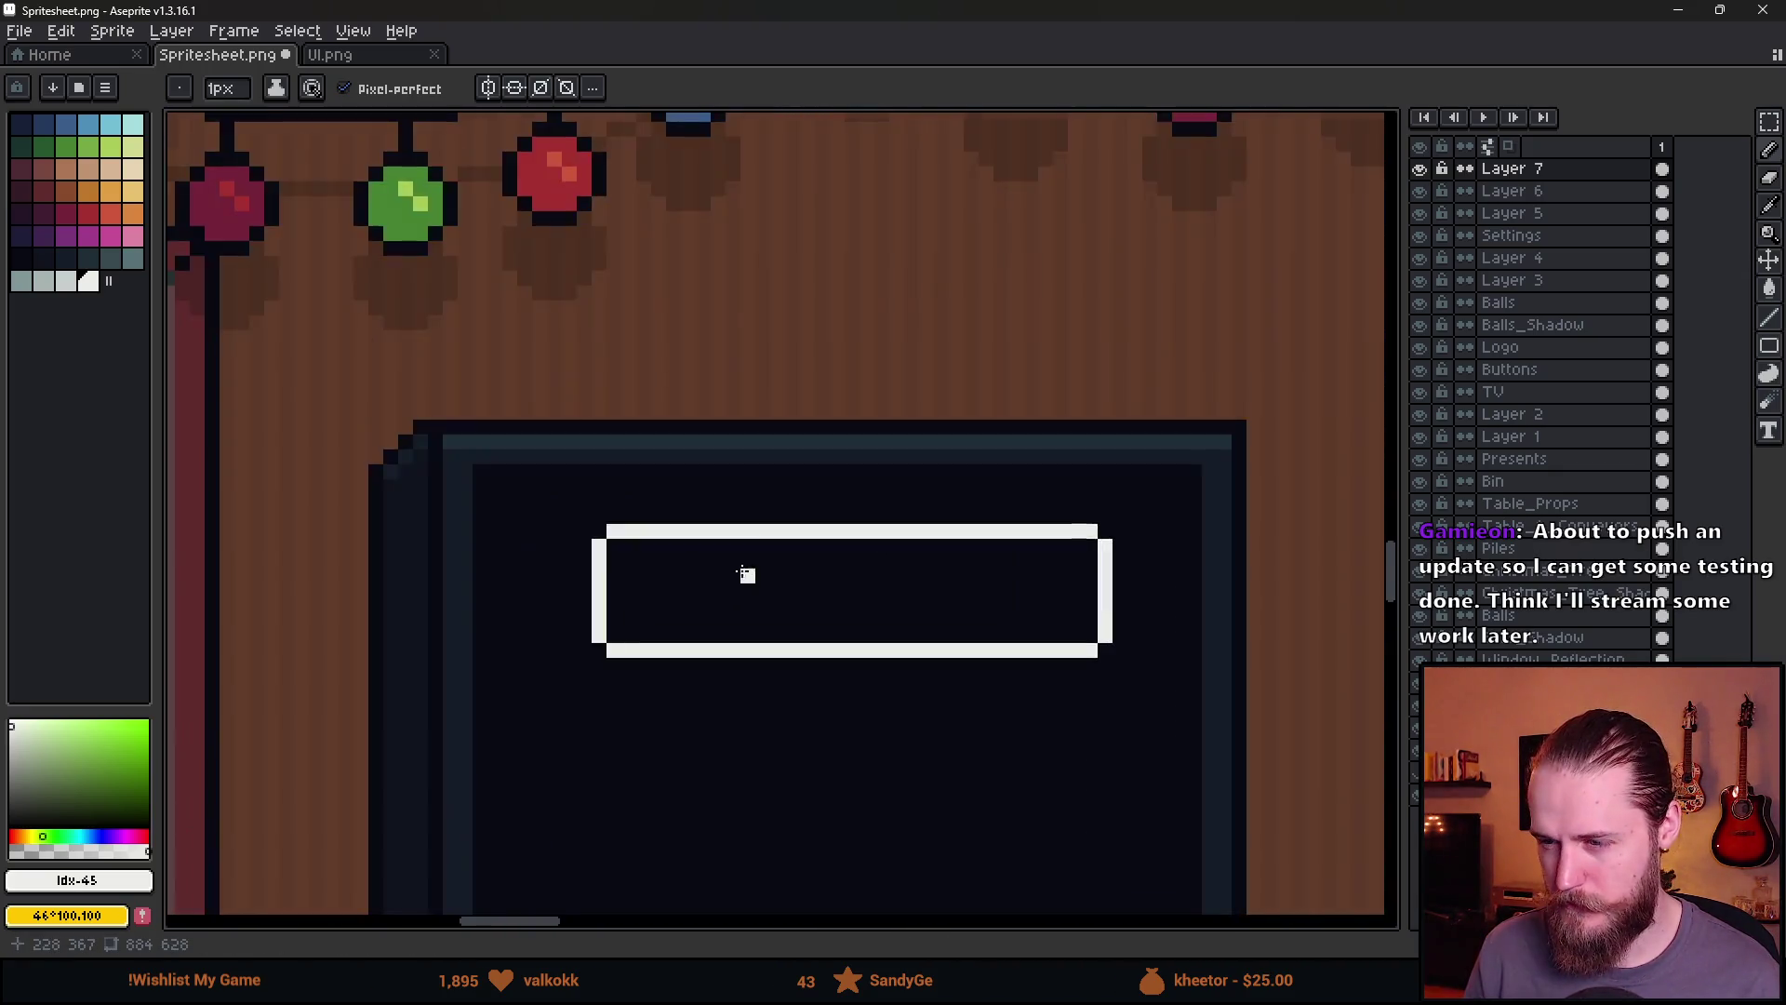
scroll(747, 574, "up", 3)
Pencil the opening letters 'TU' inside the white box, fixing mis-sized strokes
left_click(389, 406)
left_click(389, 586, "shift")
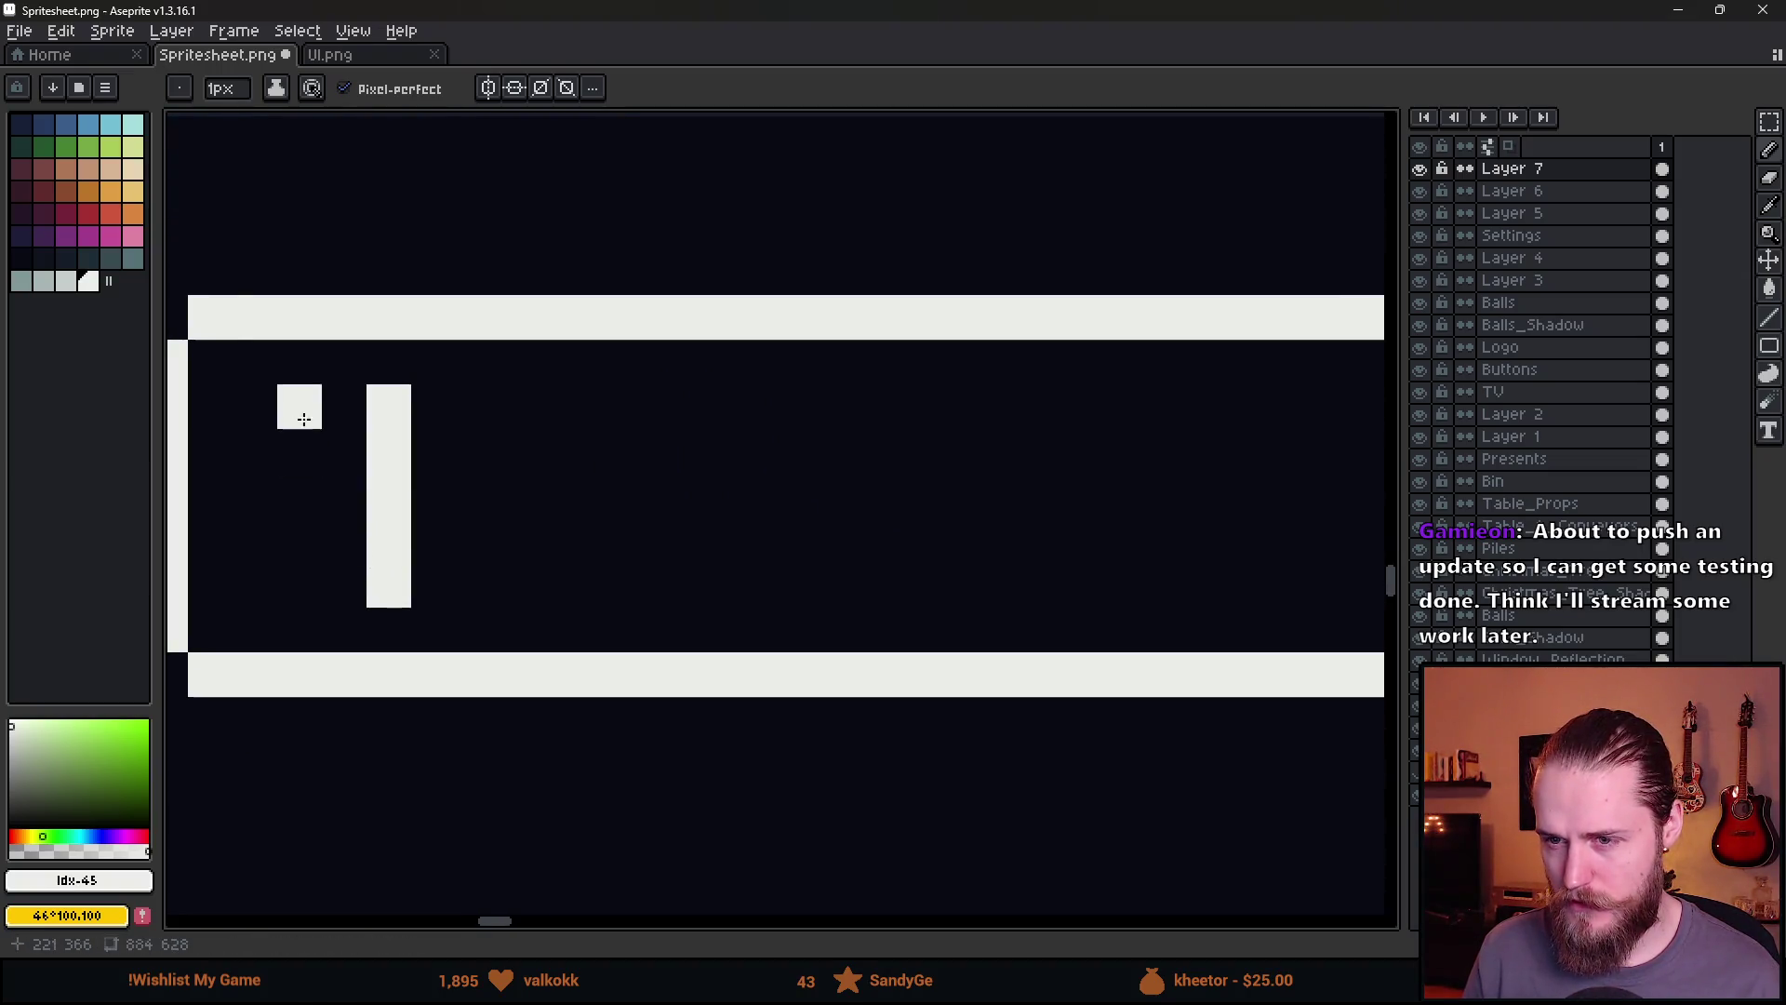
left_click(303, 420)
left_click(475, 419, "shift")
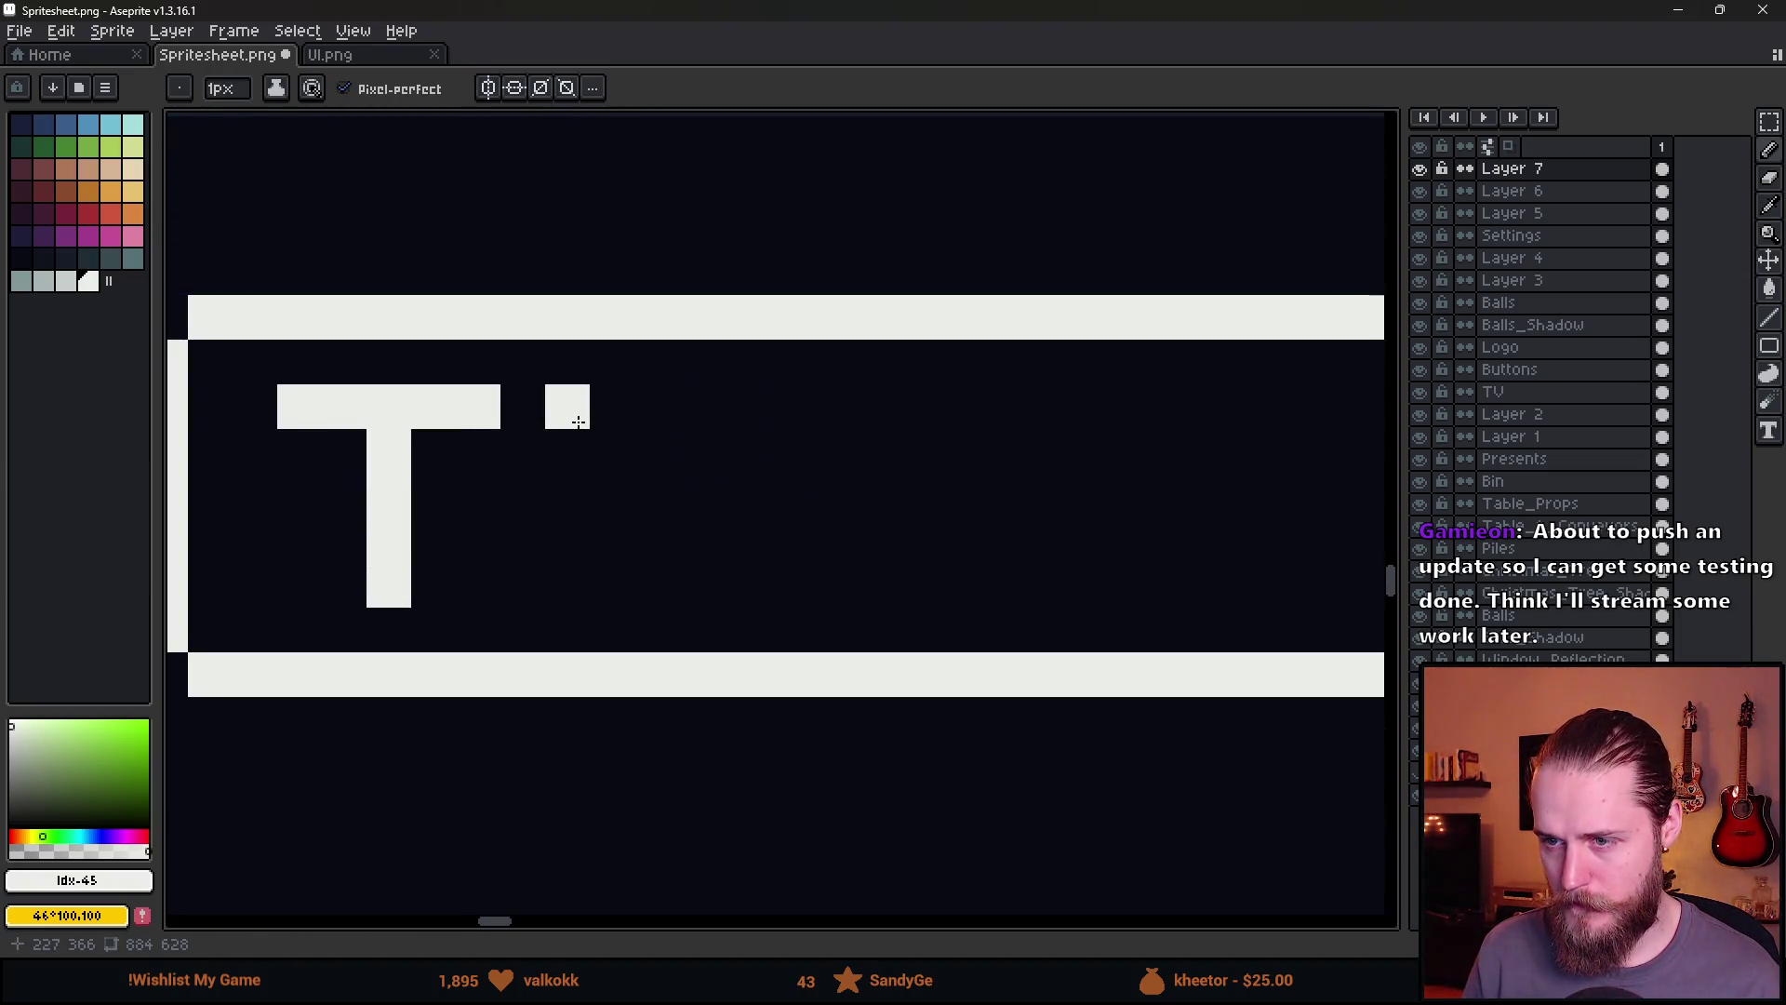
key("ctrl+z")
key("ctrl+z")
left_click(345, 406)
left_click(433, 406, "shift")
left_click(523, 406)
left_click(523, 585, "shift")
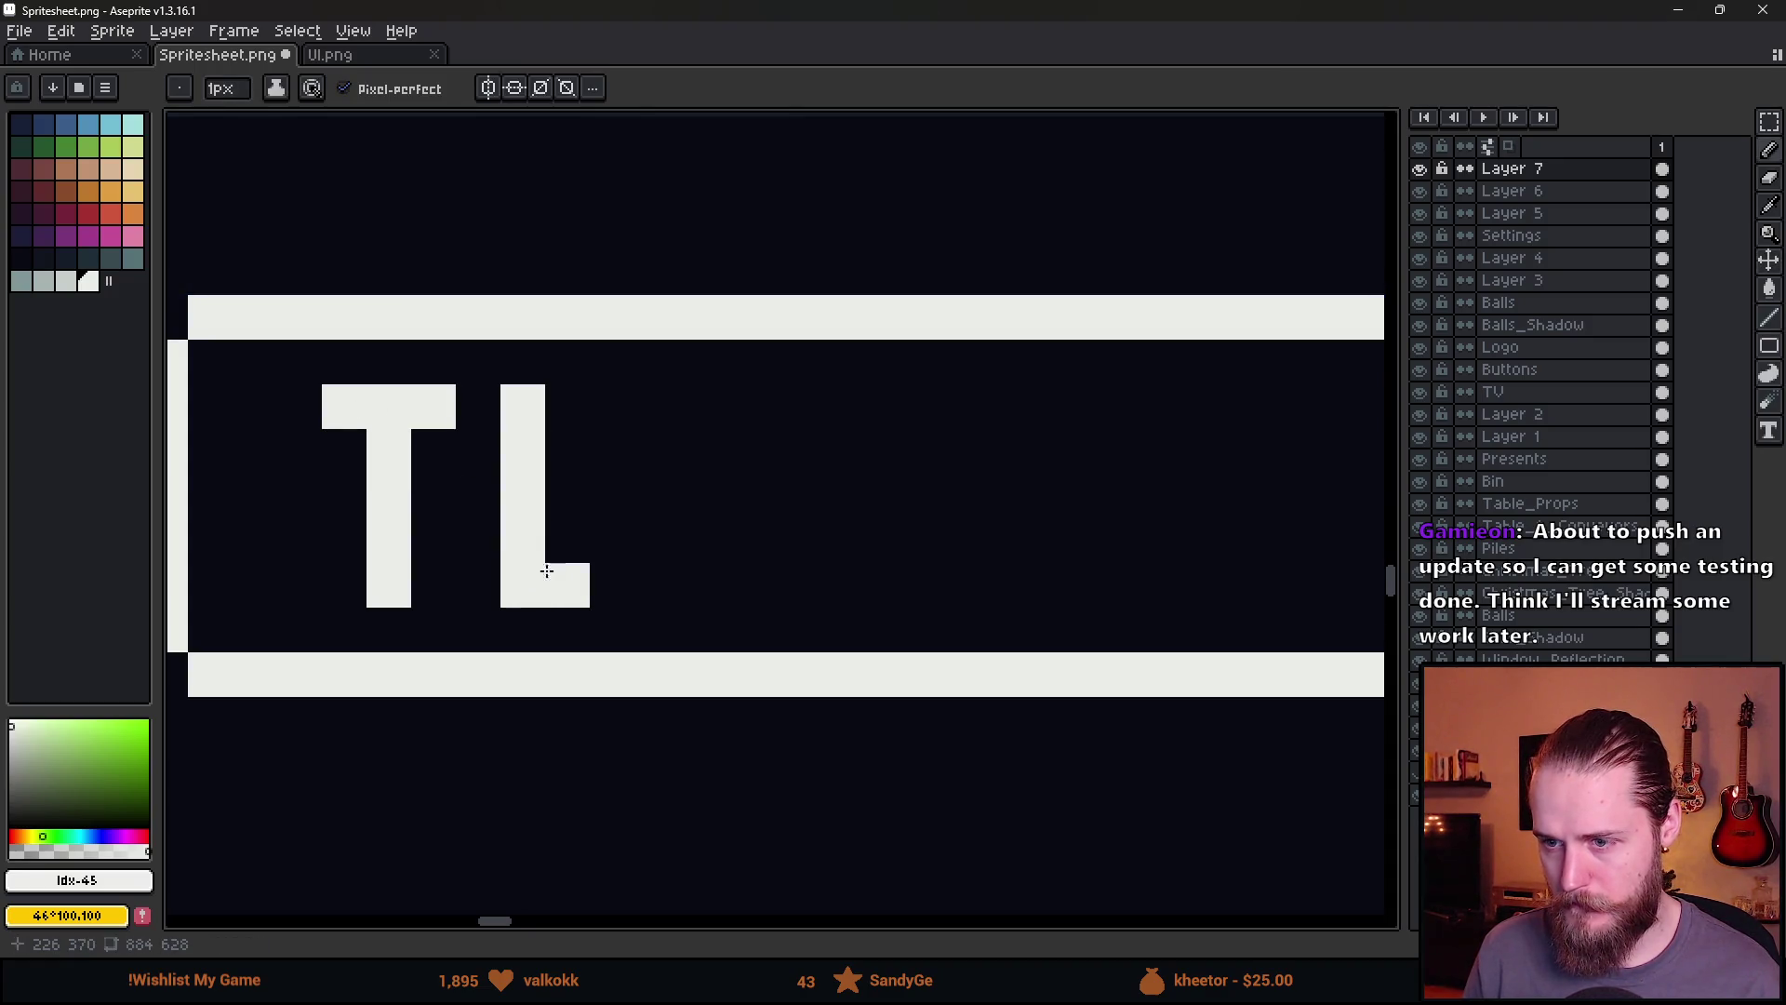
key("ctrl+z")
left_click(567, 586)
left_click(523, 541)
left_click(523, 407, "shift")
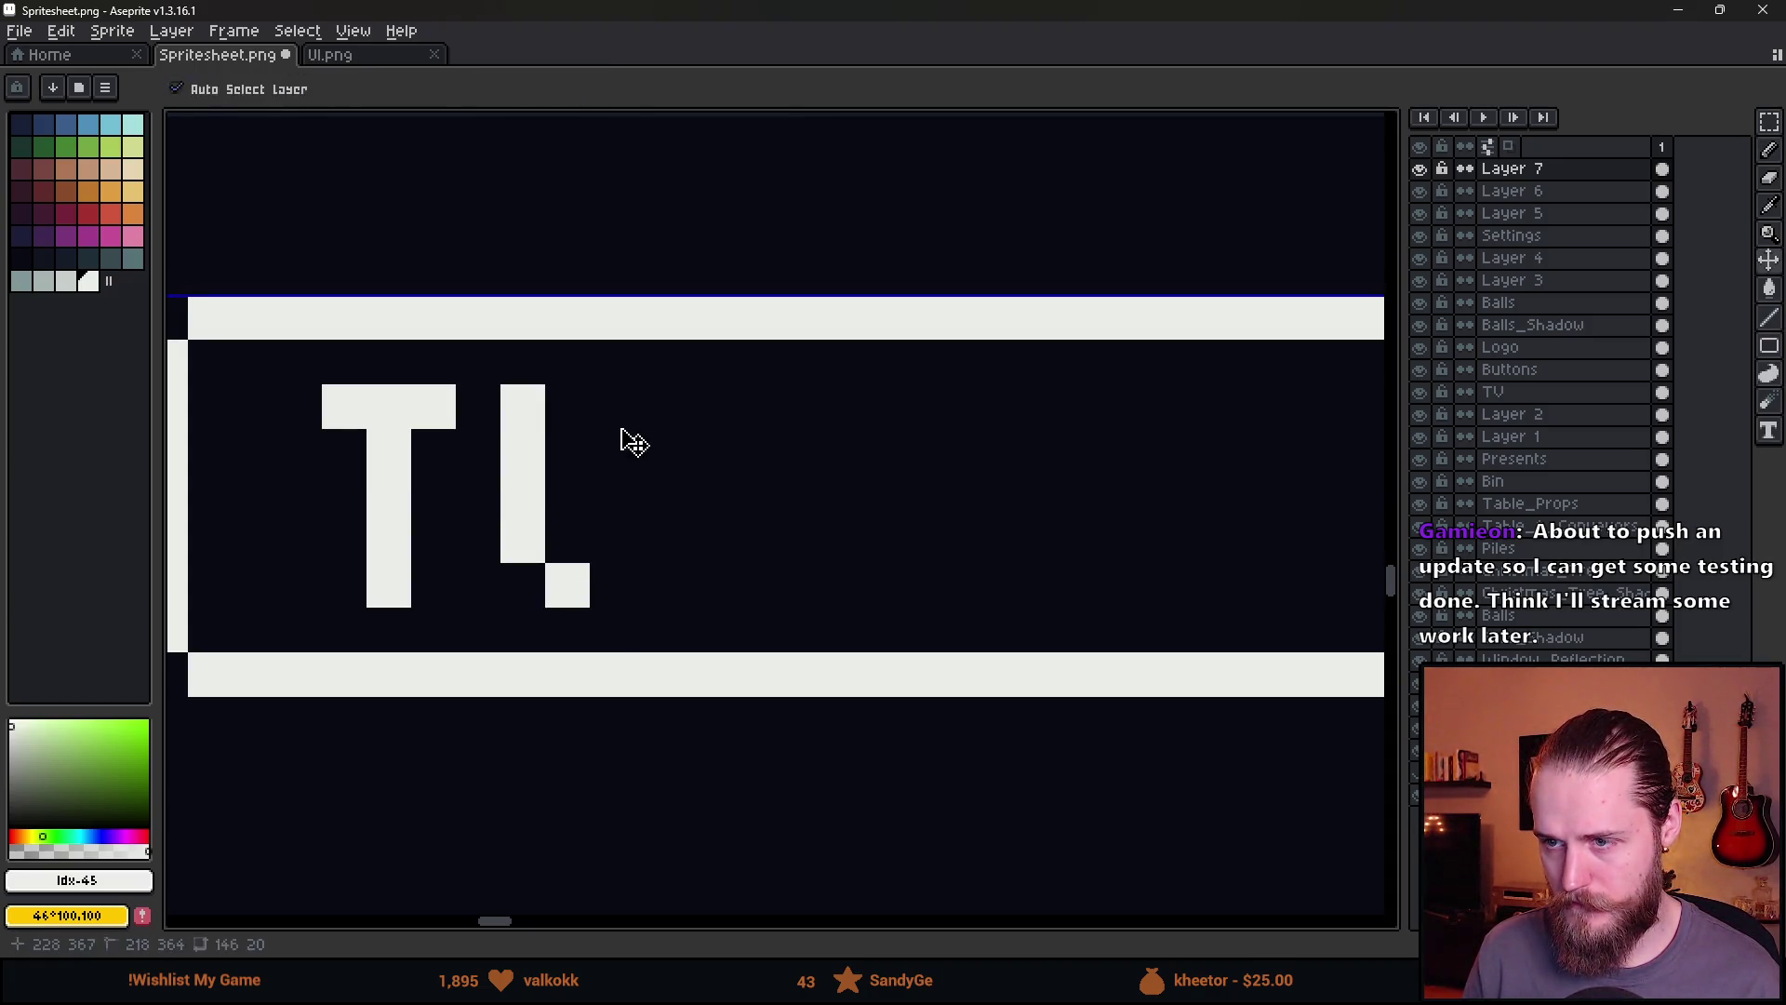
left_click_drag(612, 406, 612, 542)
Add the letters T, O and R after 'TU'
scroll(784, 636, "down", 5)
scroll(723, 605, "up", 3)
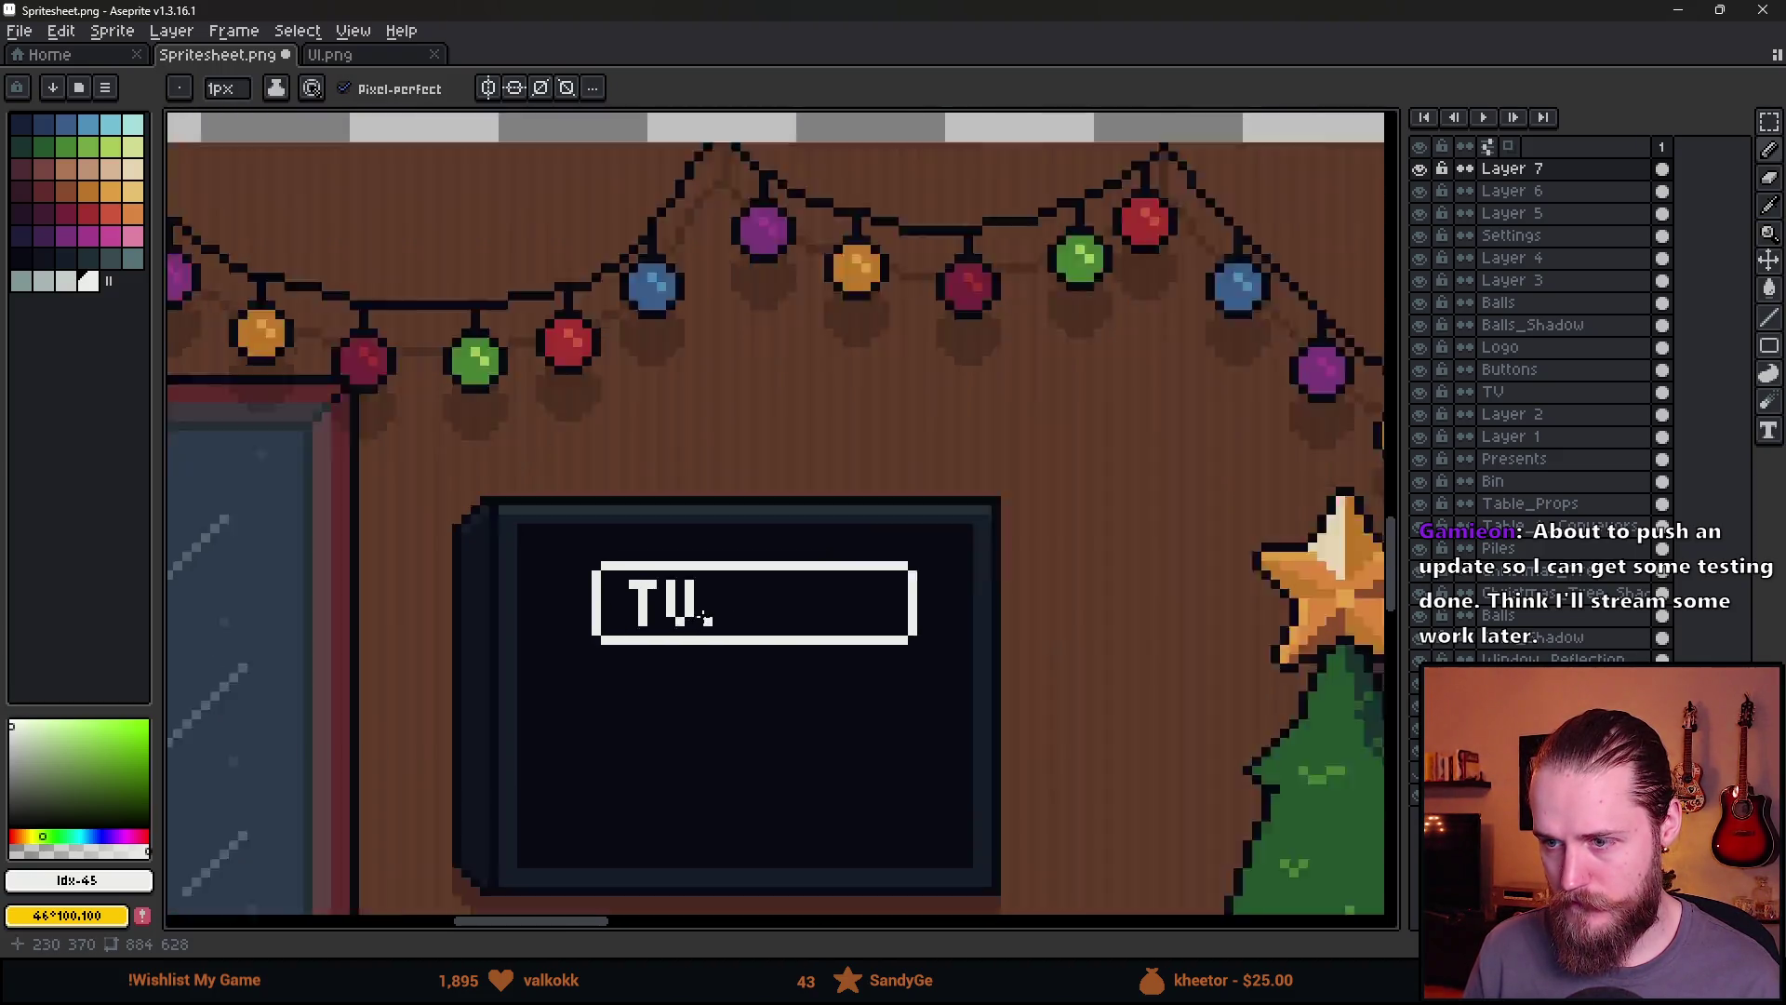
mouse_move(718, 511)
left_mouse_down()
mouse_move(773, 516)
mouse_move(746, 631)
left_mouse_up()
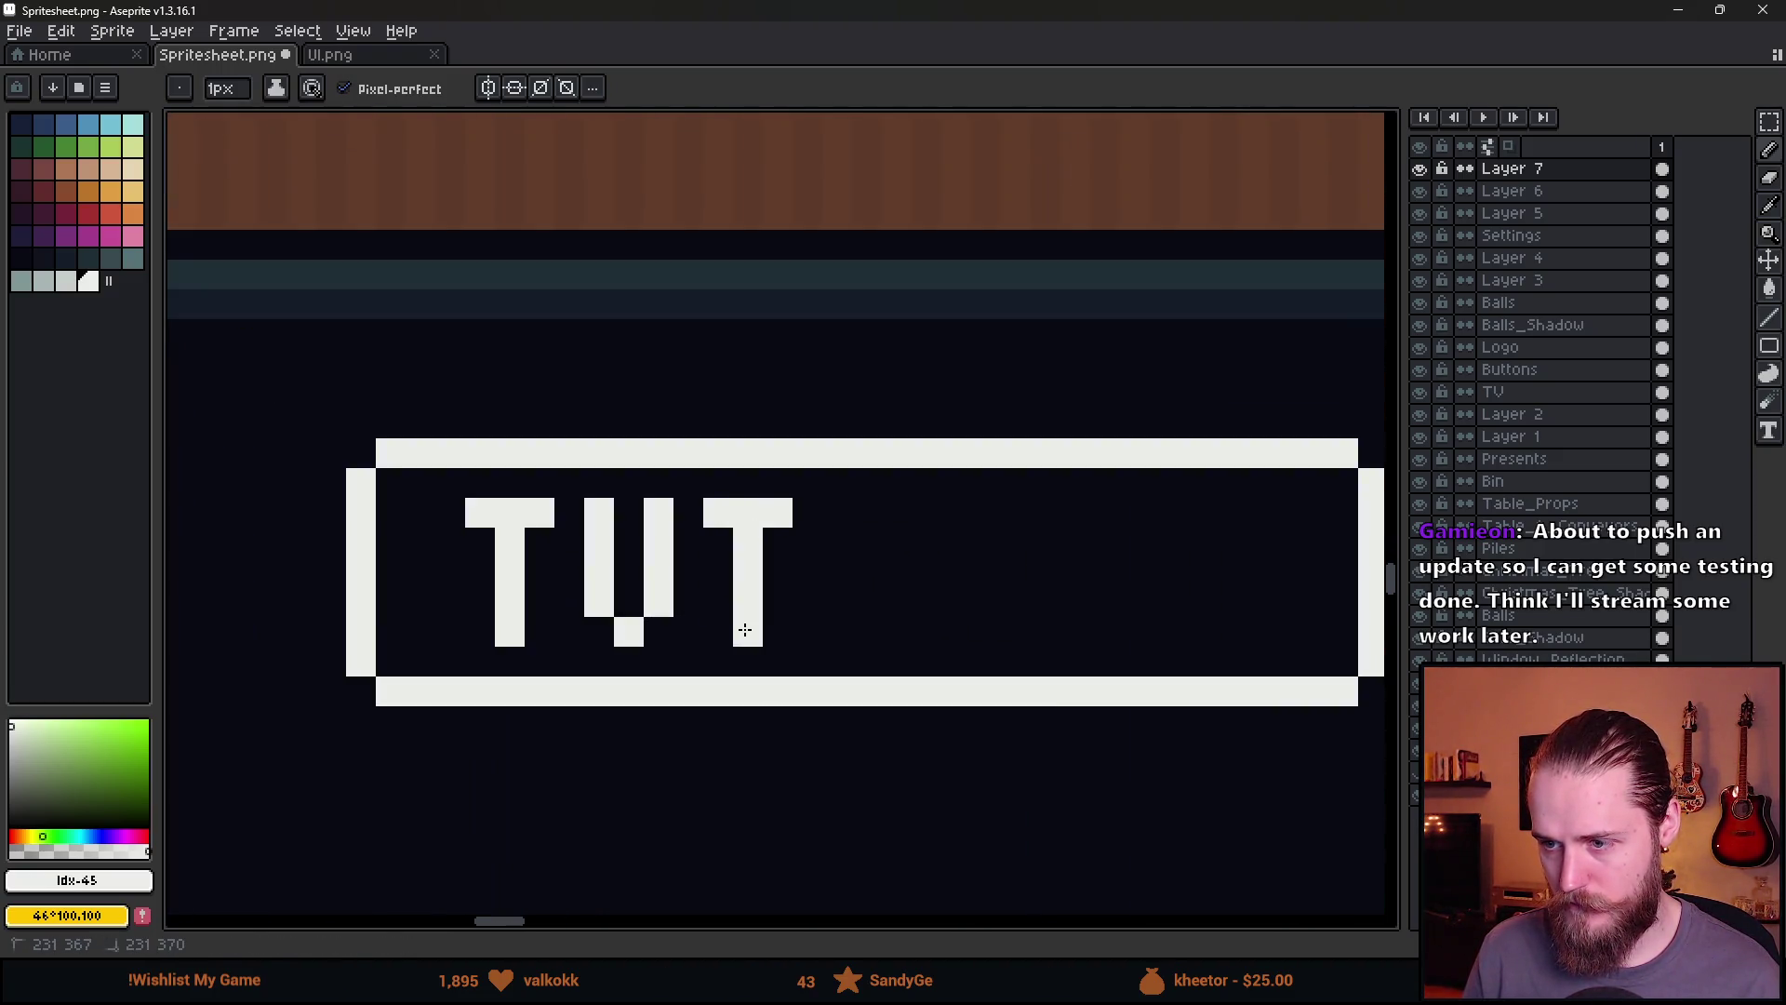
left_click_drag(827, 540, 866, 633)
left_click(875, 508)
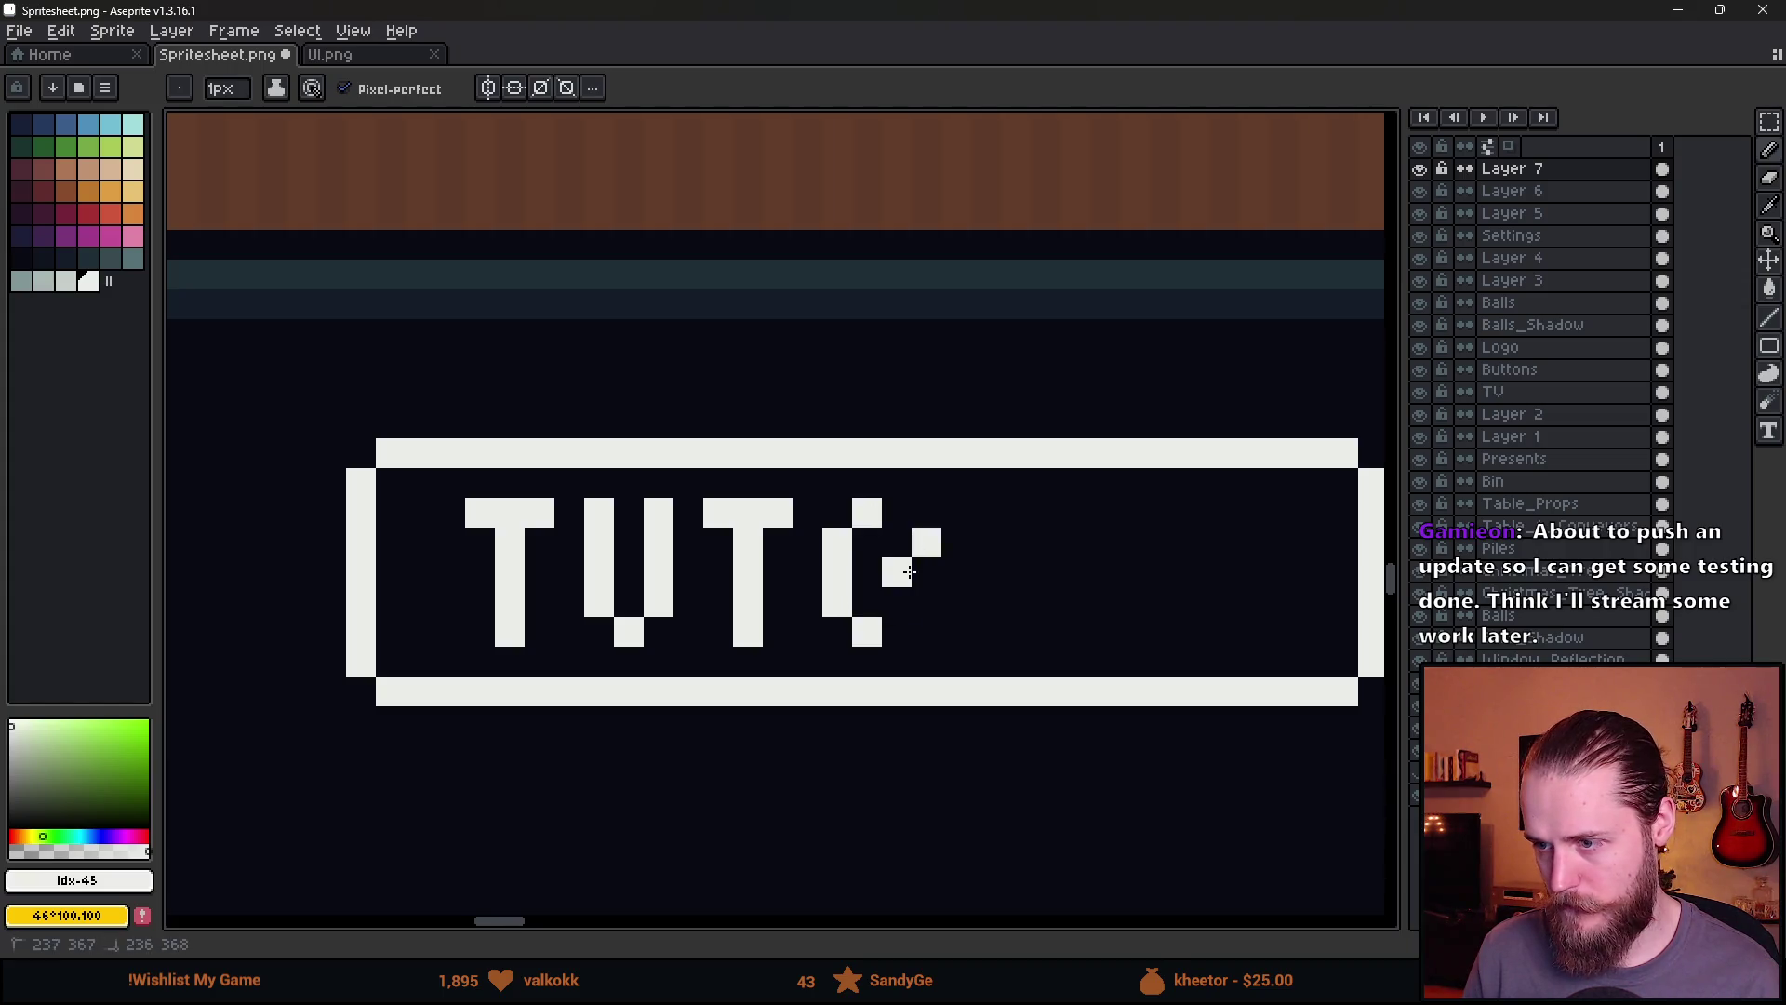
key("ctrl+z")
left_click_drag(897, 541, 894, 602)
left_click_drag(956, 512, 958, 633)
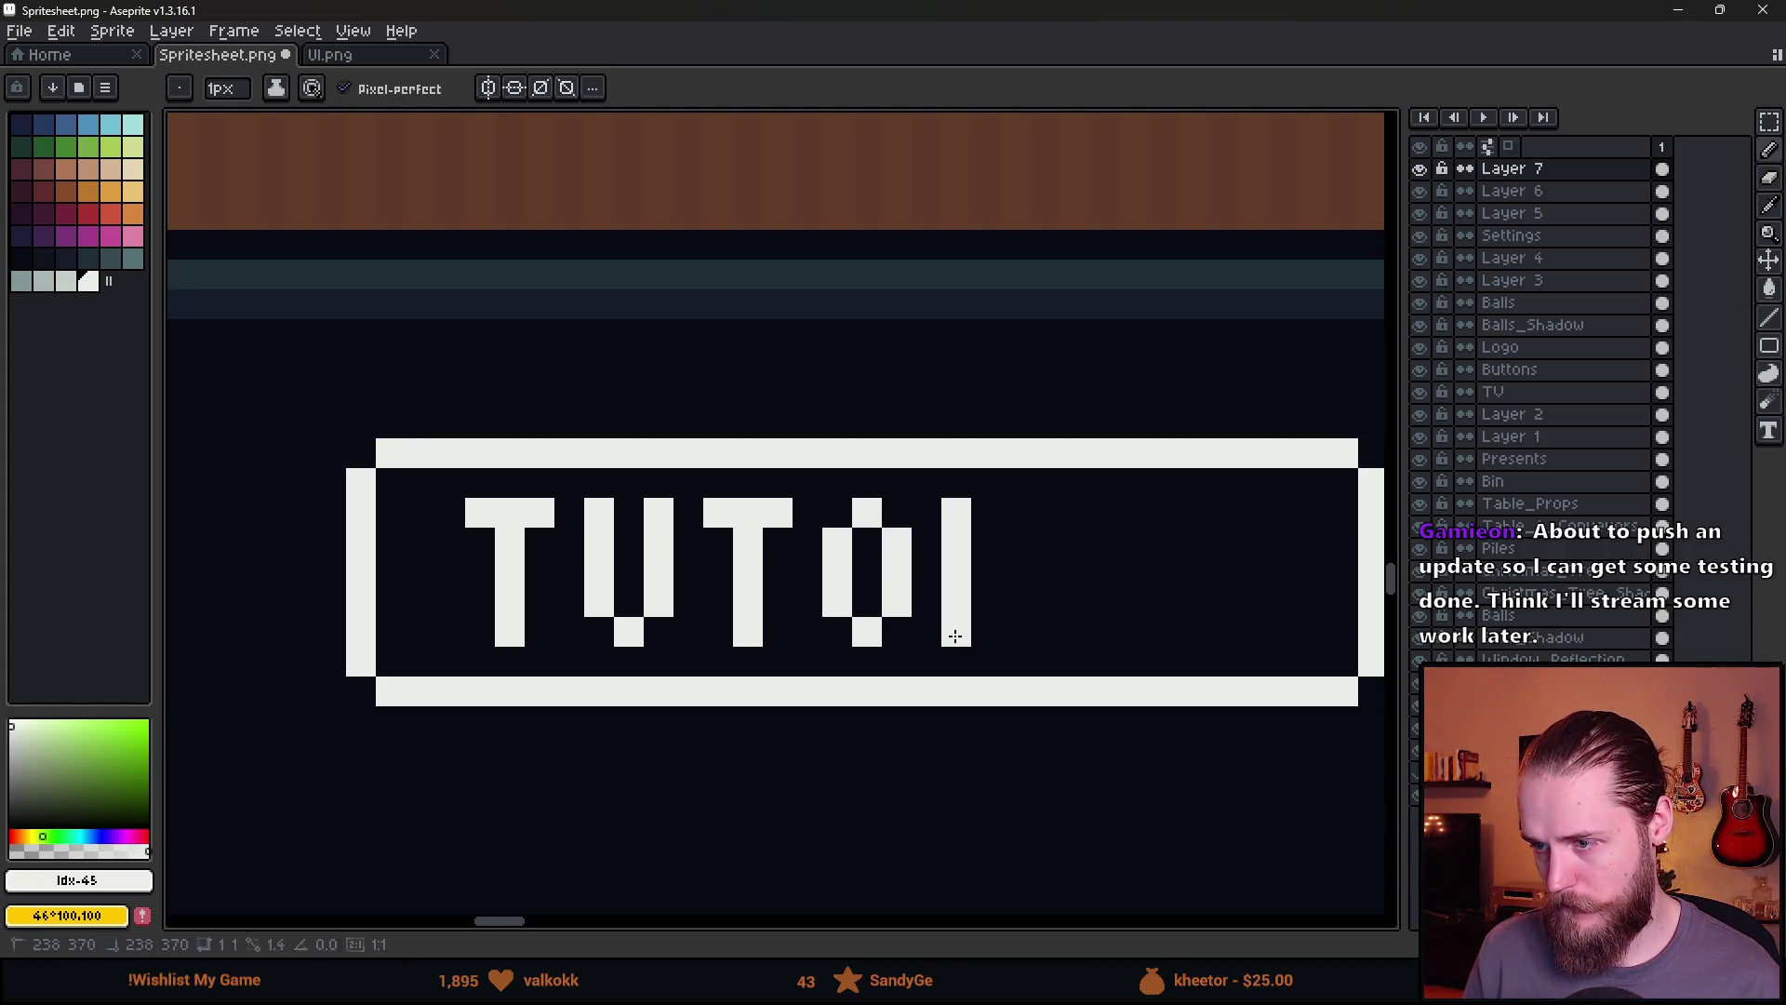
left_click(986, 512)
left_click(980, 574)
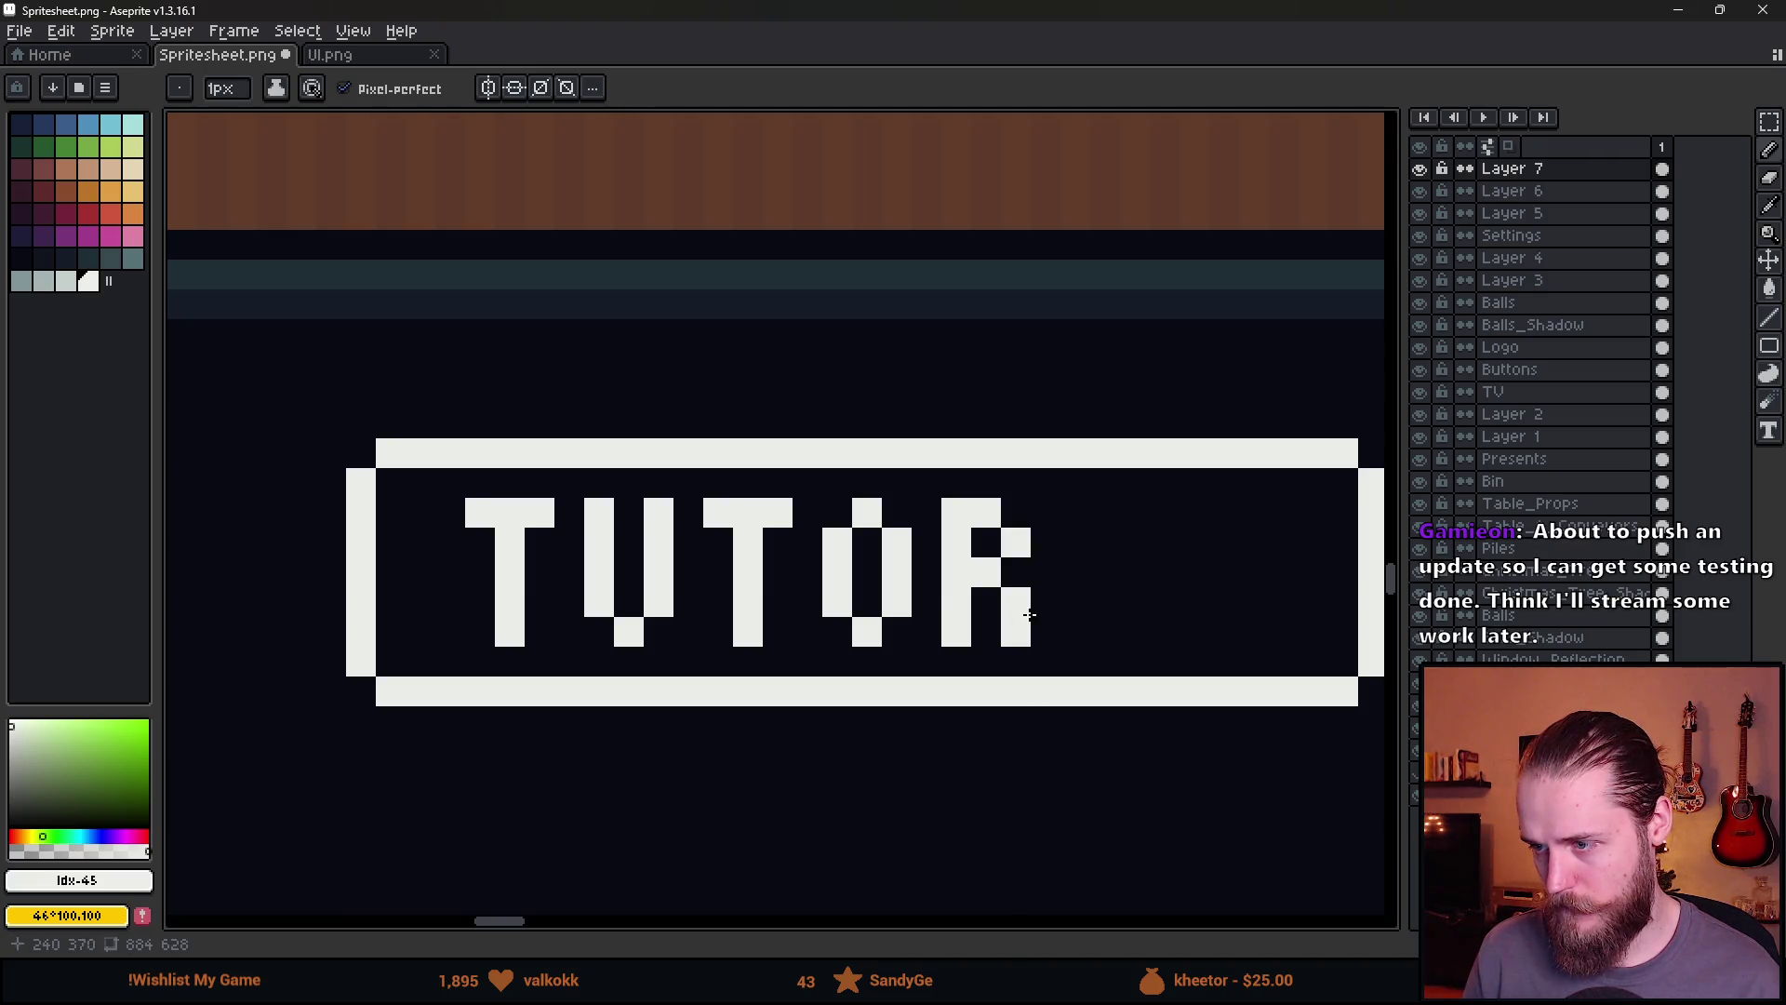
Draw I, A and L to complete TUTORIAL, then save the sprite
mouse_move(1076, 514)
left_mouse_down()
mouse_move(1107, 633)
mouse_move(1132, 564)
mouse_move(1186, 627)
left_mouse_up()
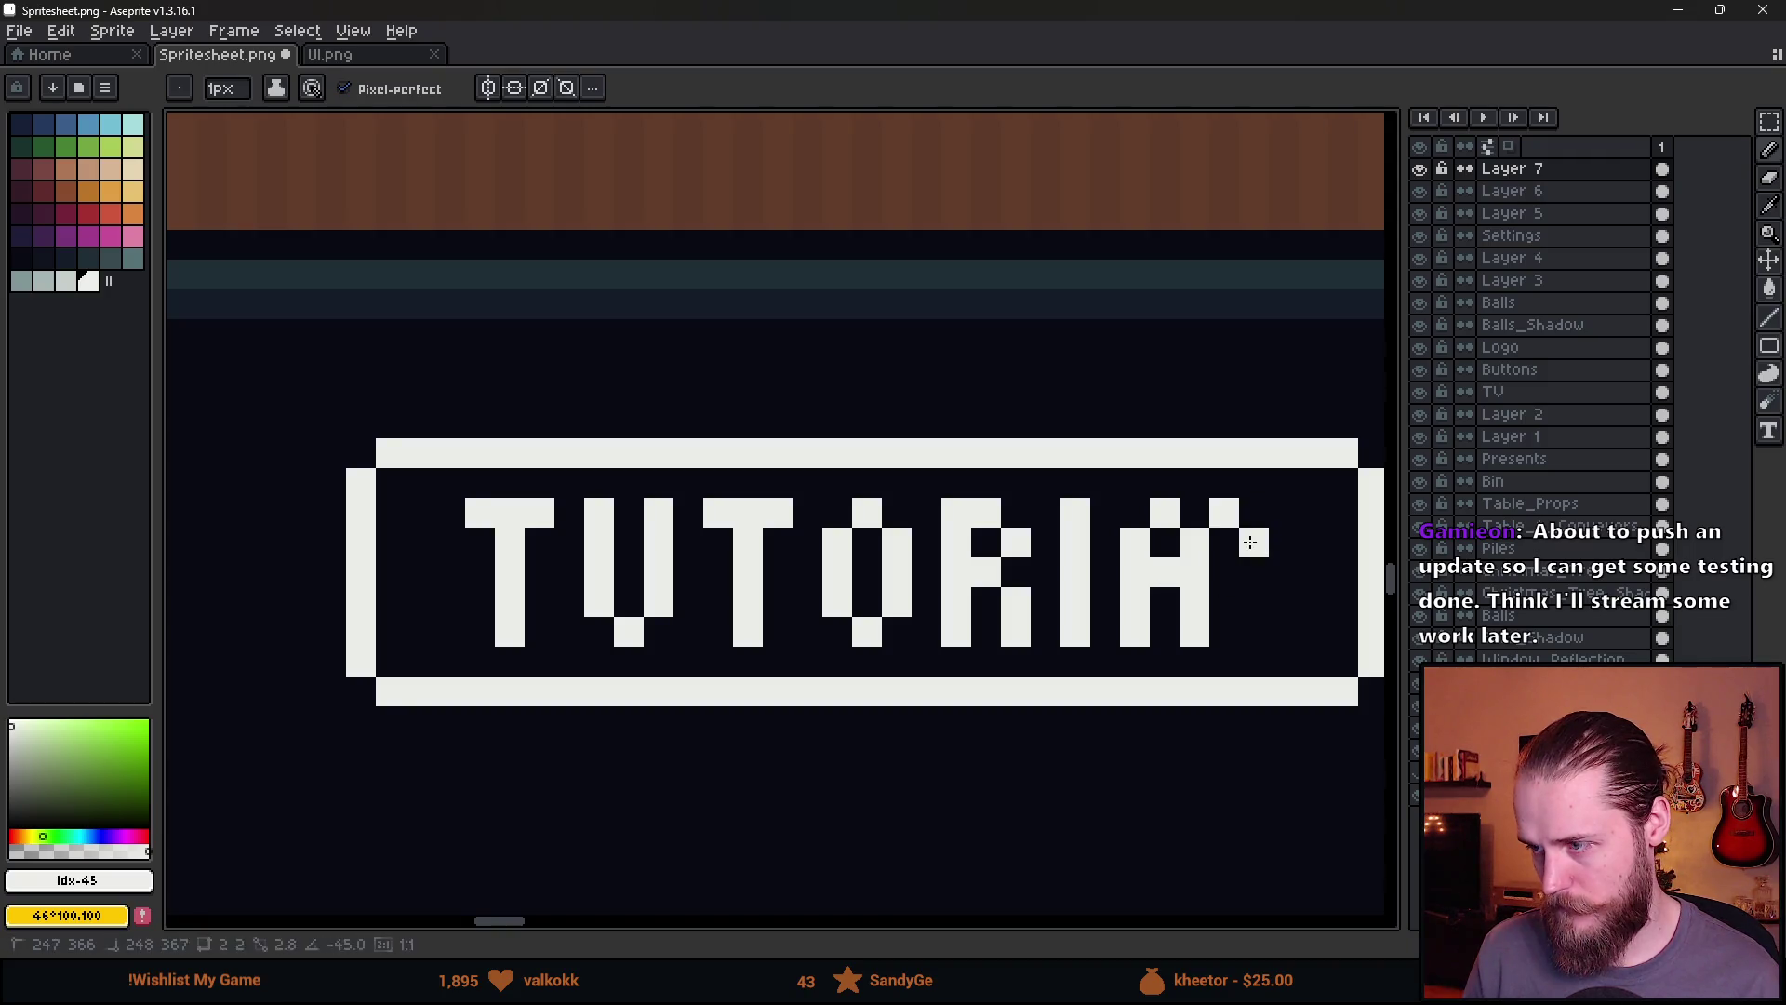
left_click_drag(1254, 512, 1281, 624)
scroll(1309, 623, "down", 4)
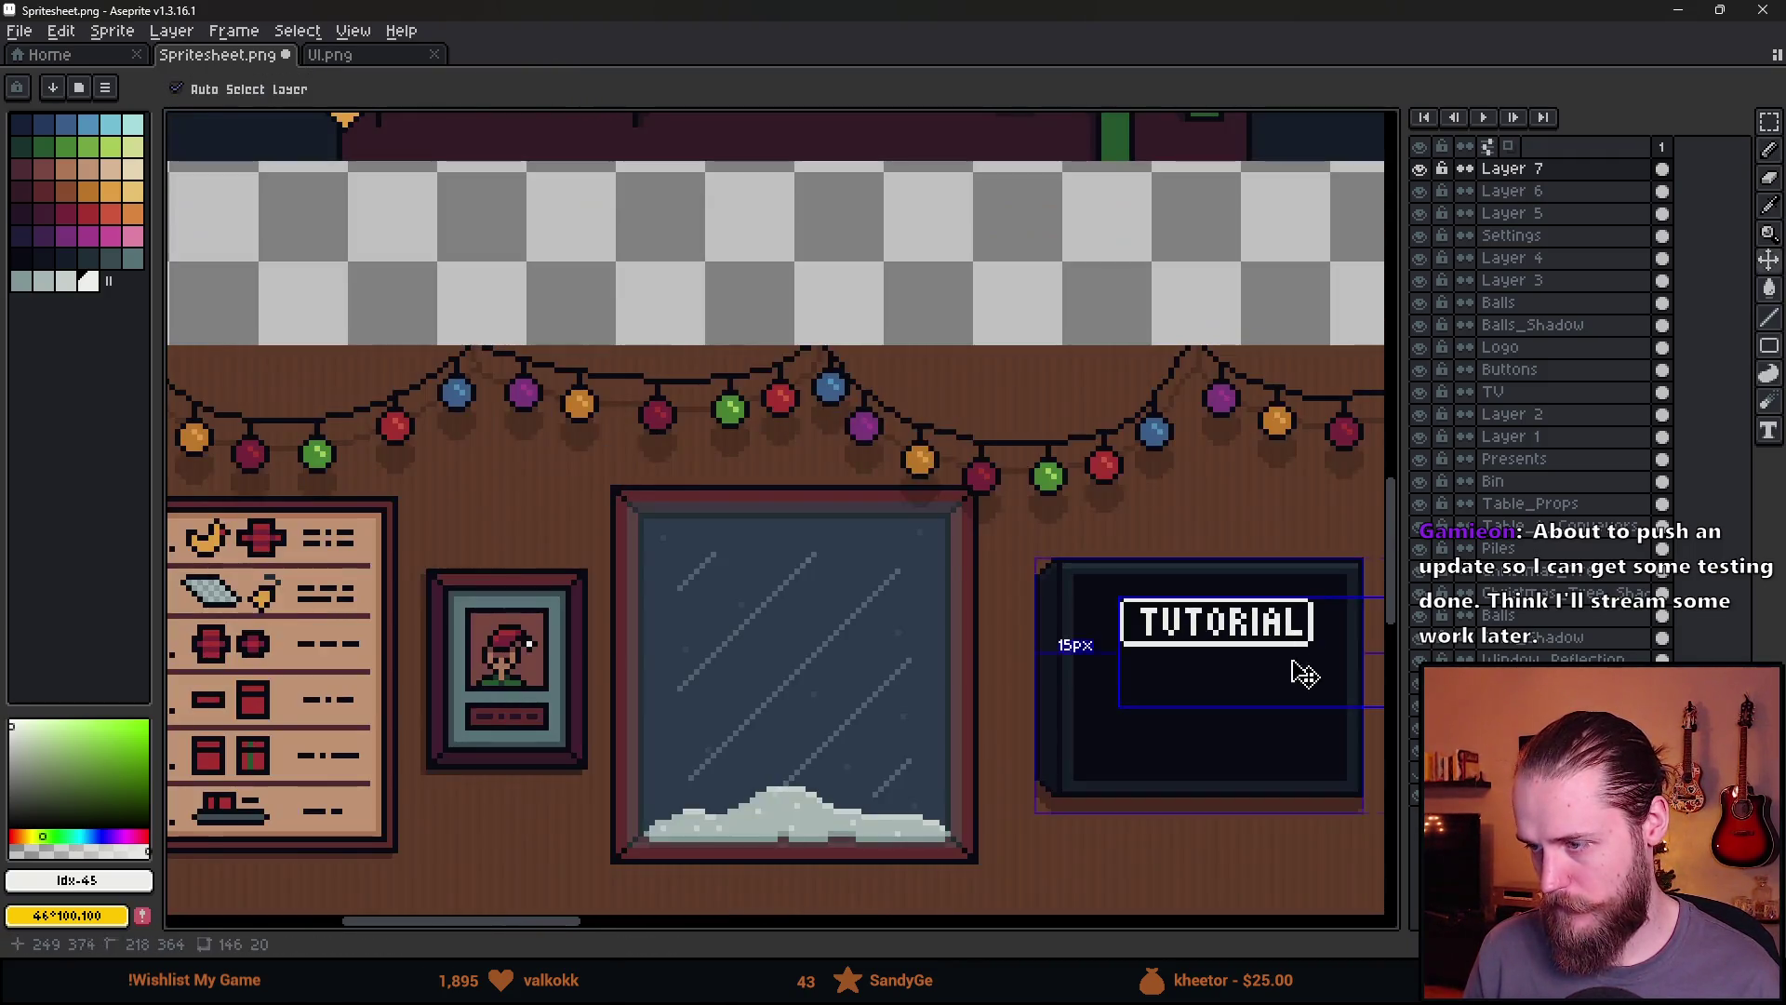
key("ctrl+s")
key("alt+Tab")
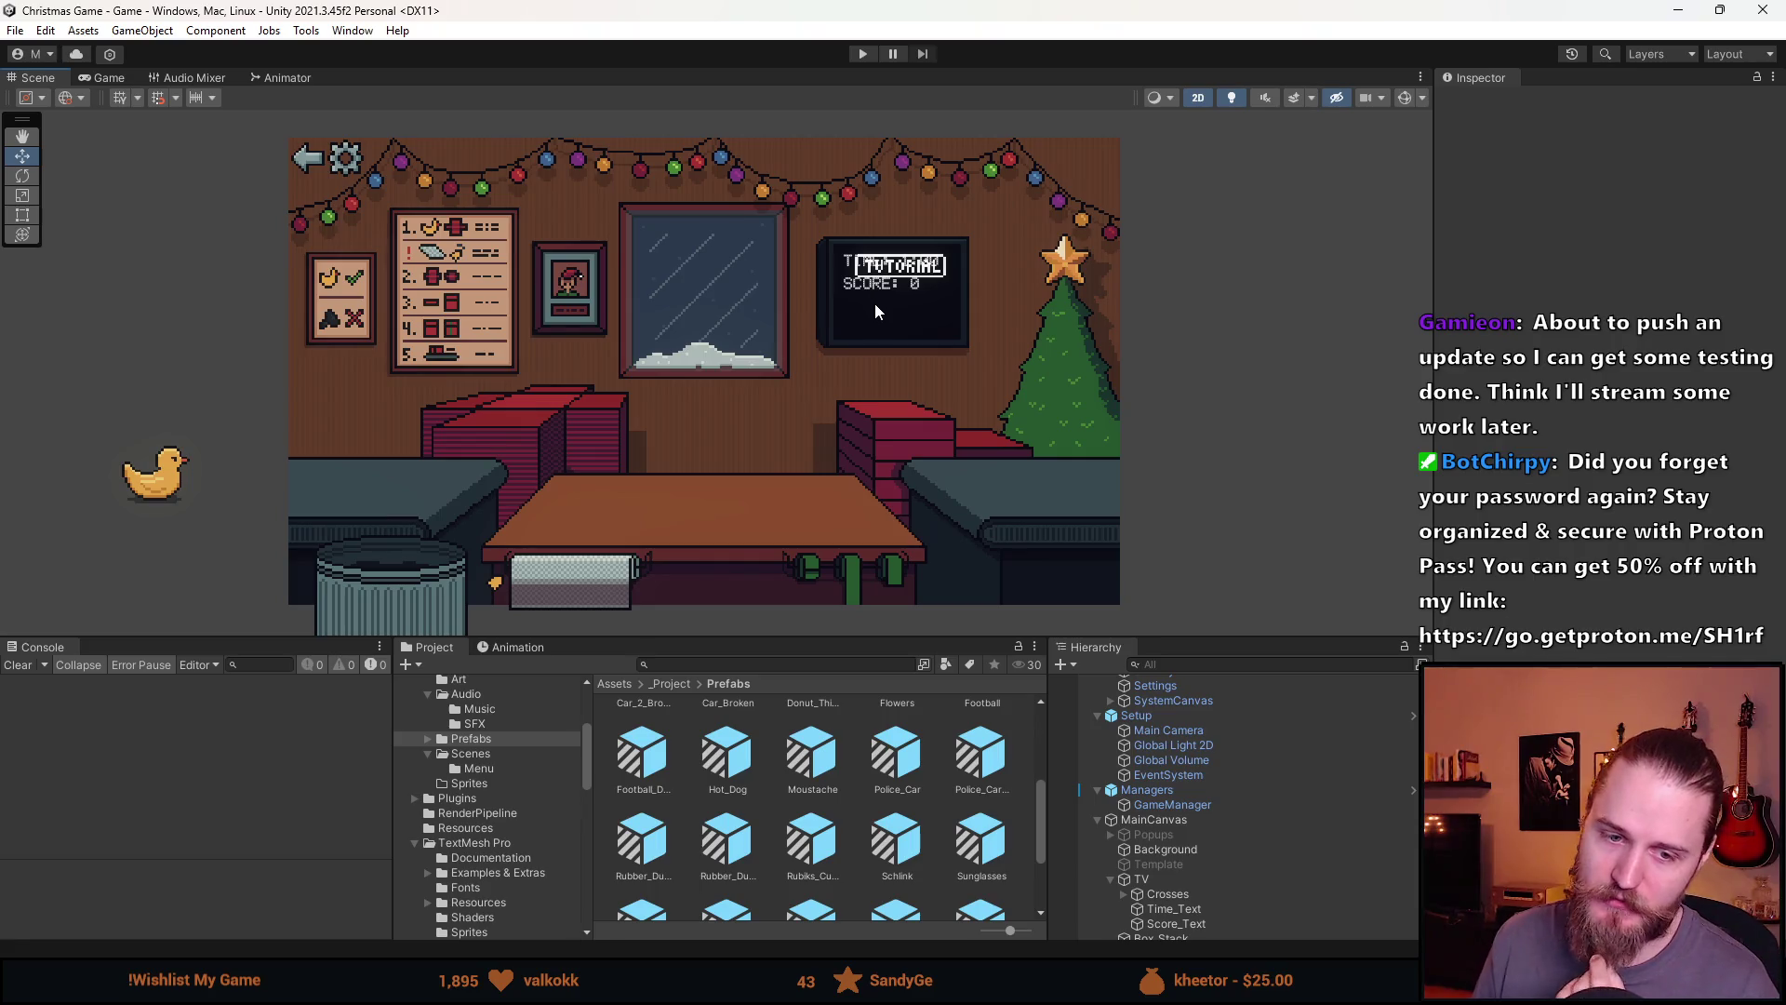
mouse_move(898, 634)
left_mouse_down()
mouse_move(898, 843)
mouse_move(897, 765)
left_mouse_up()
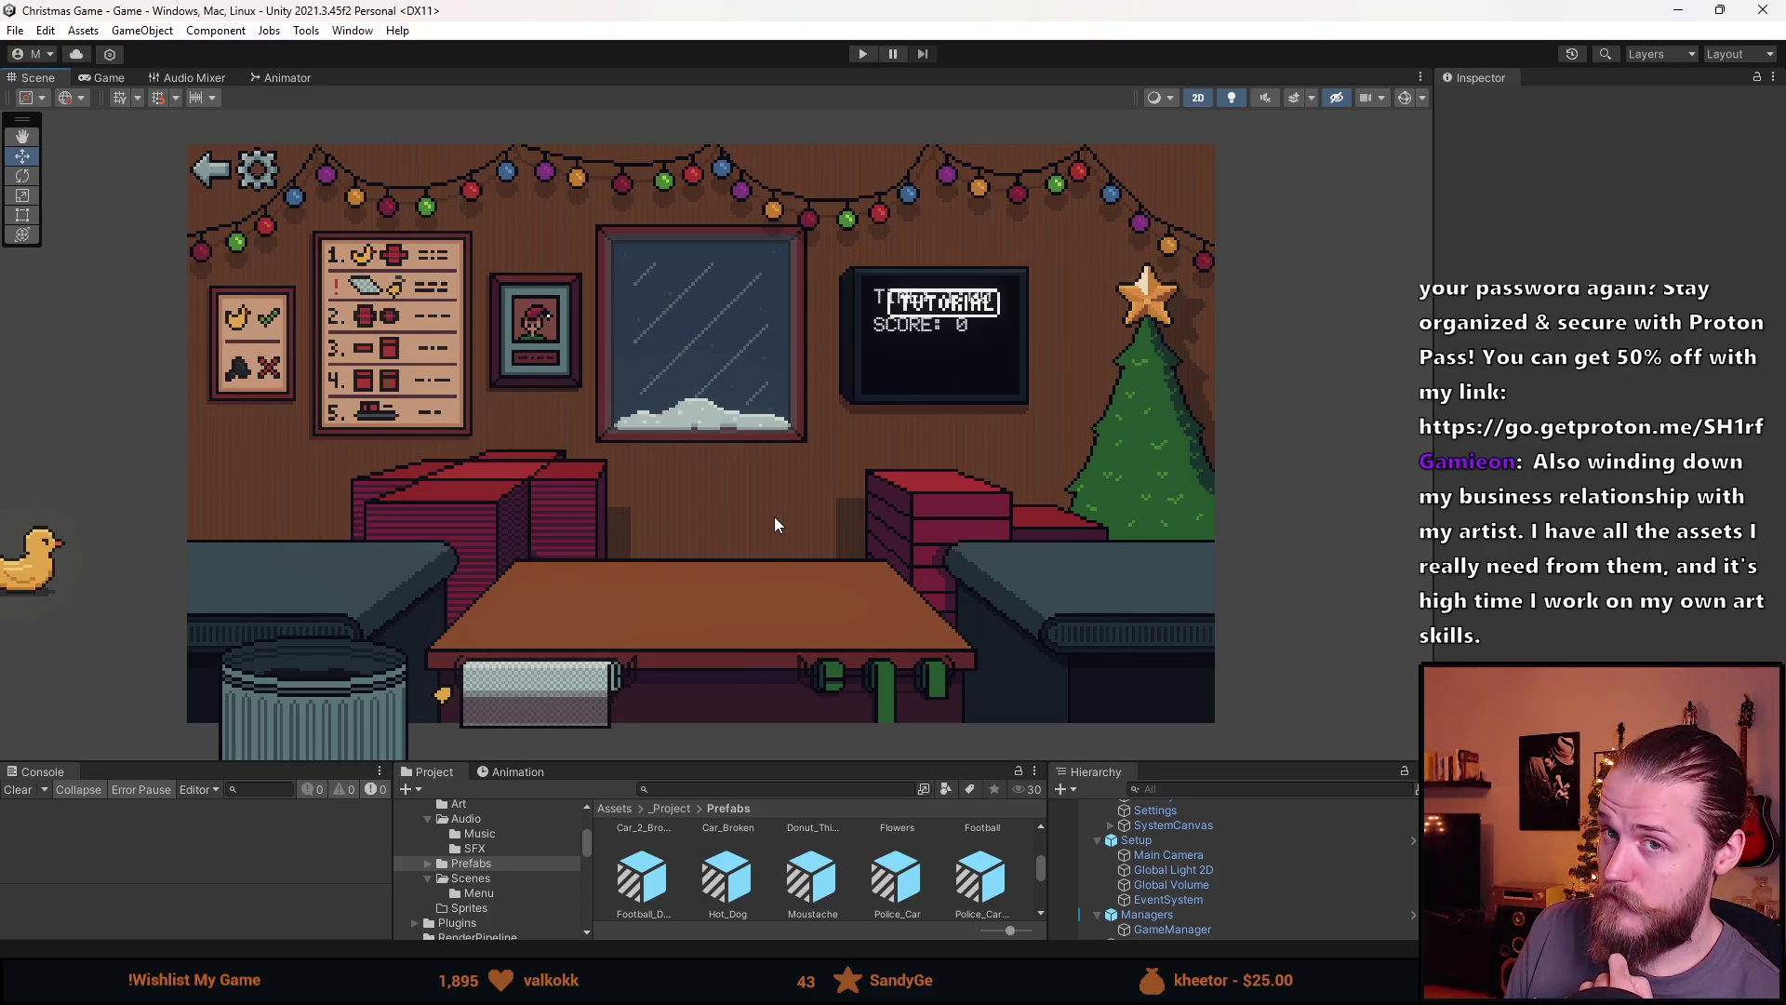
scroll(774, 517, "down", 2)
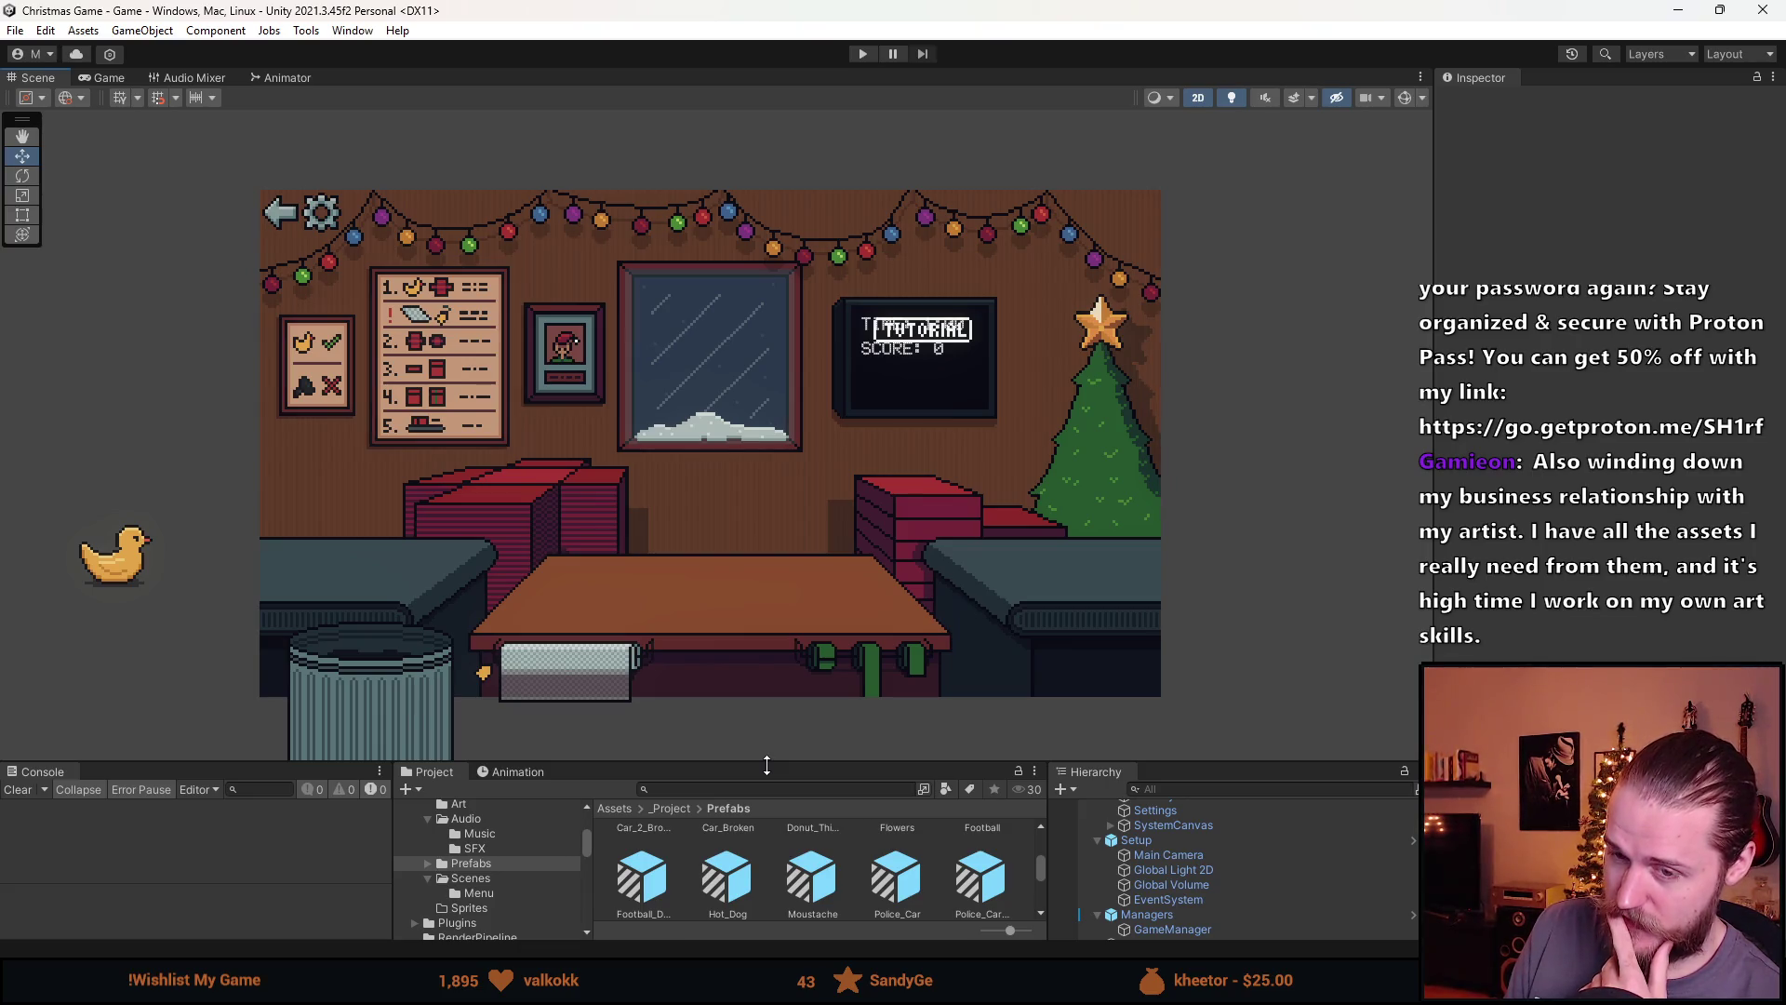
left_click_drag(767, 764, 773, 663)
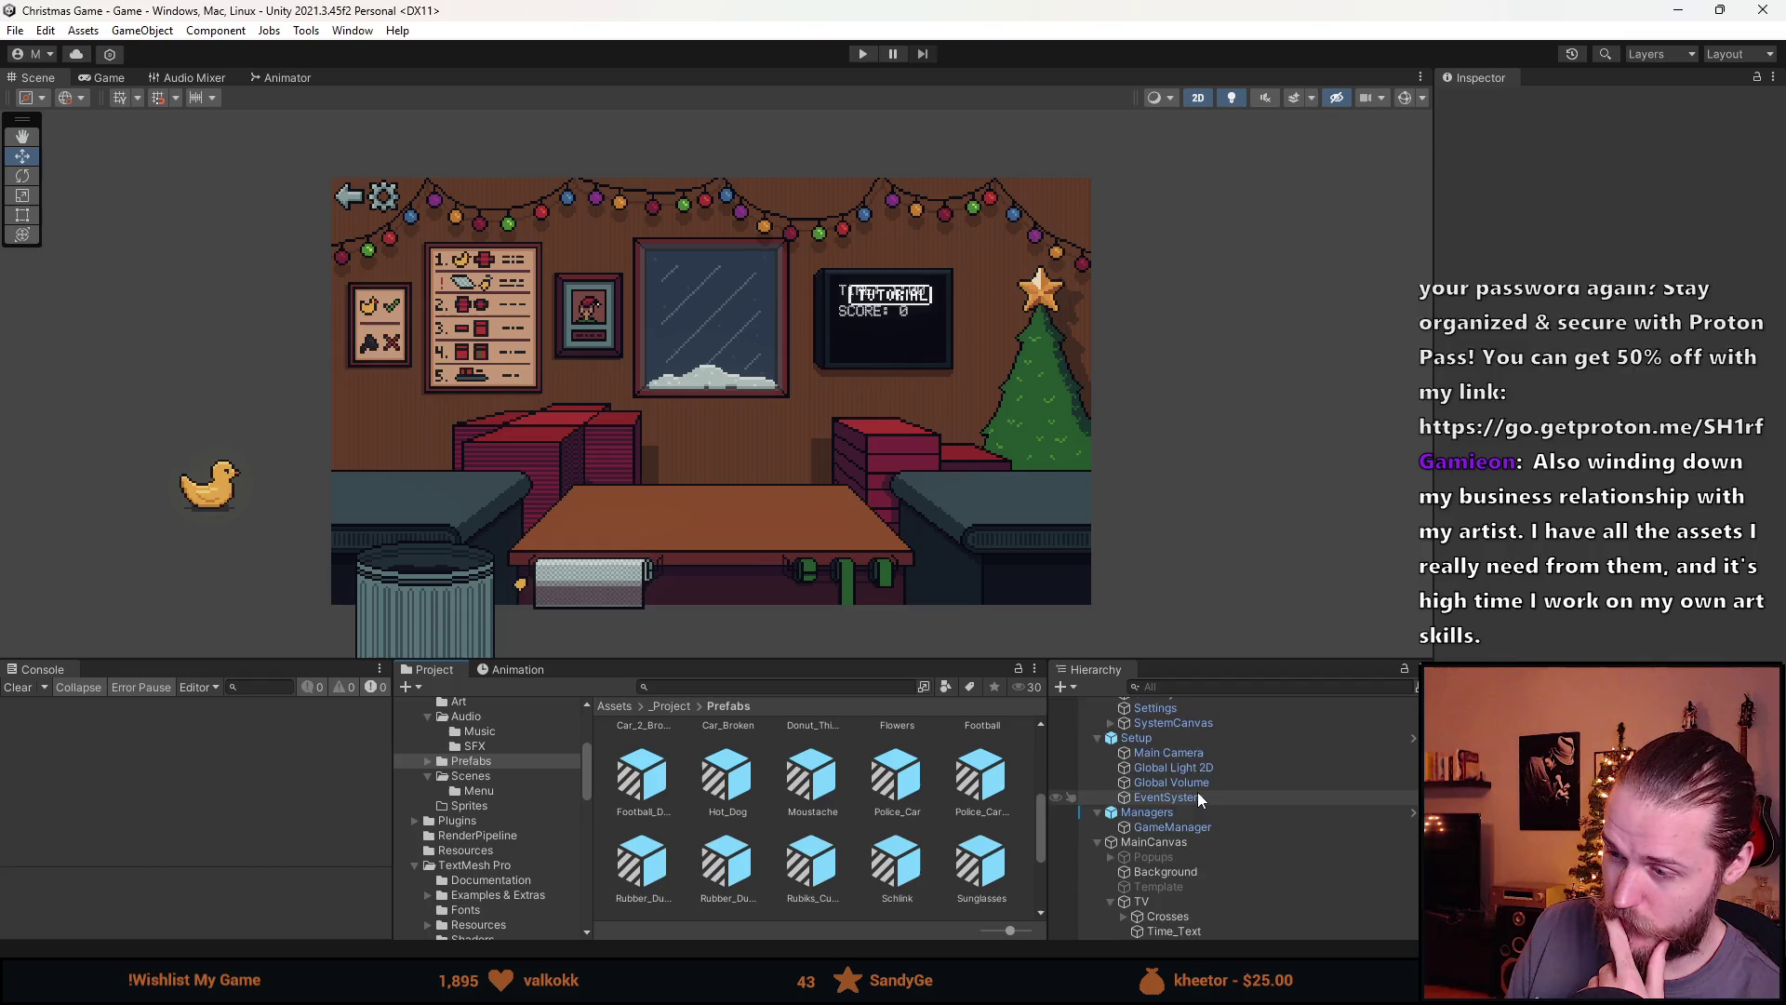
scroll(1197, 791, "up", 2)
scroll(861, 302, "up", 5)
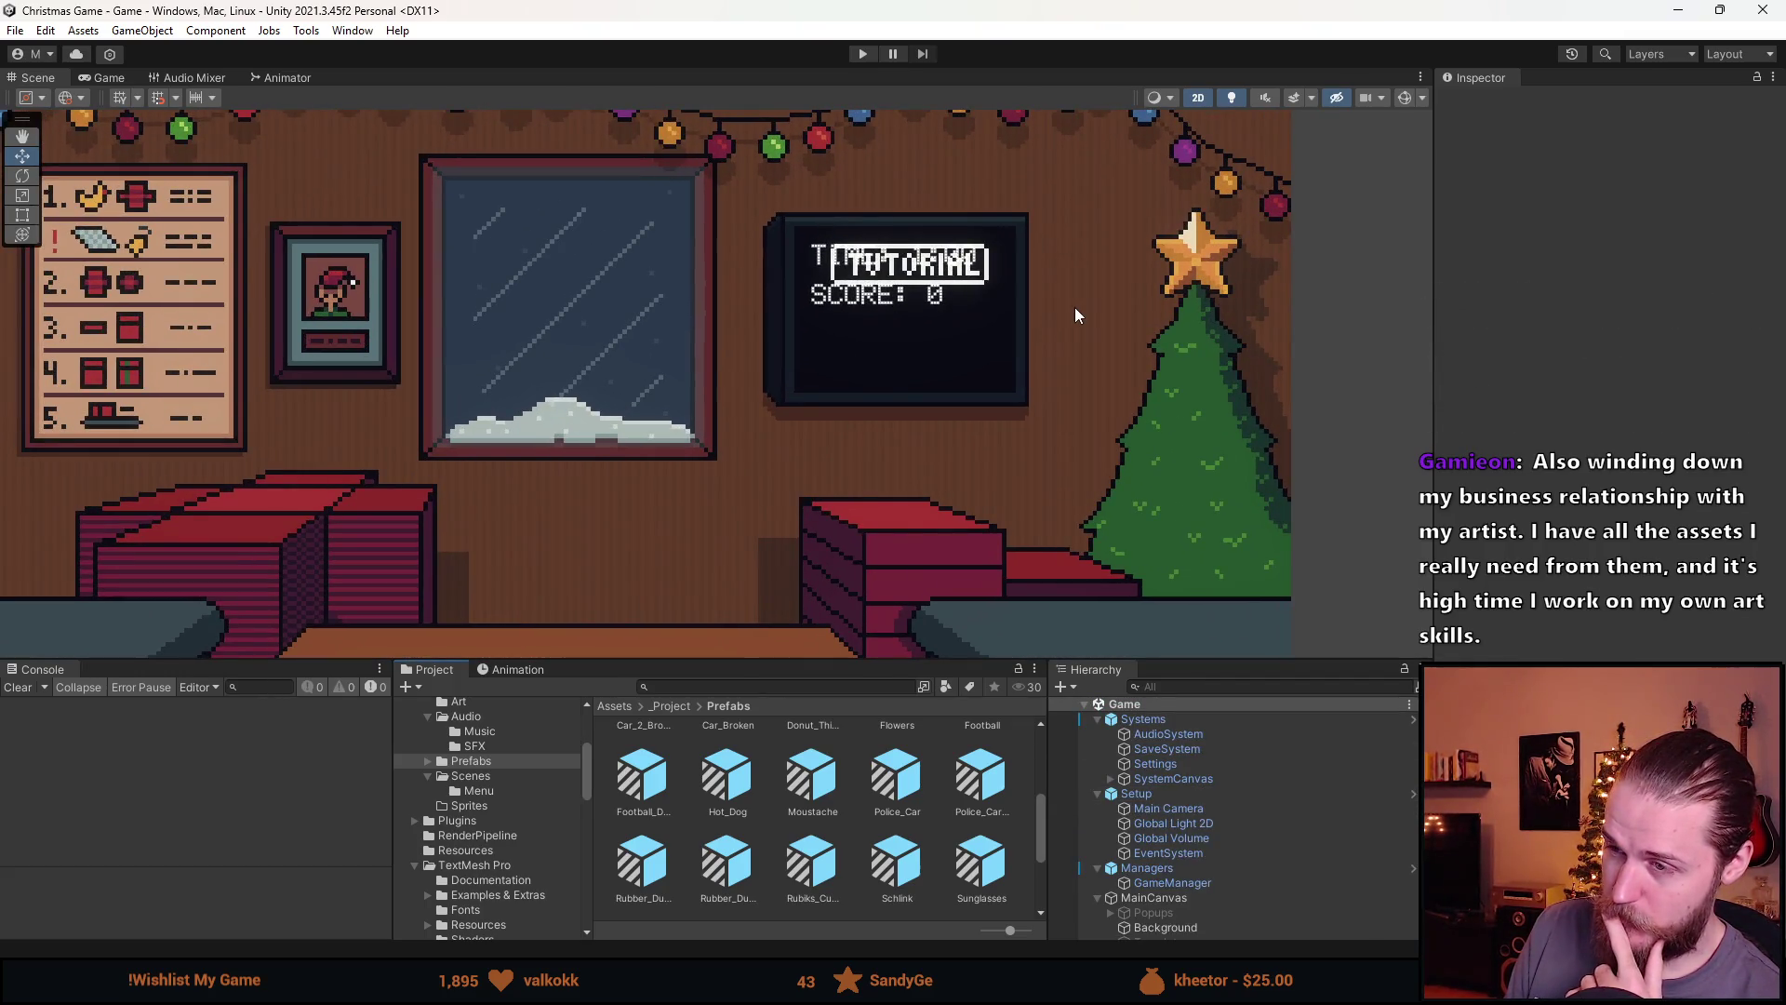
scroll(1013, 337, "down", 2)
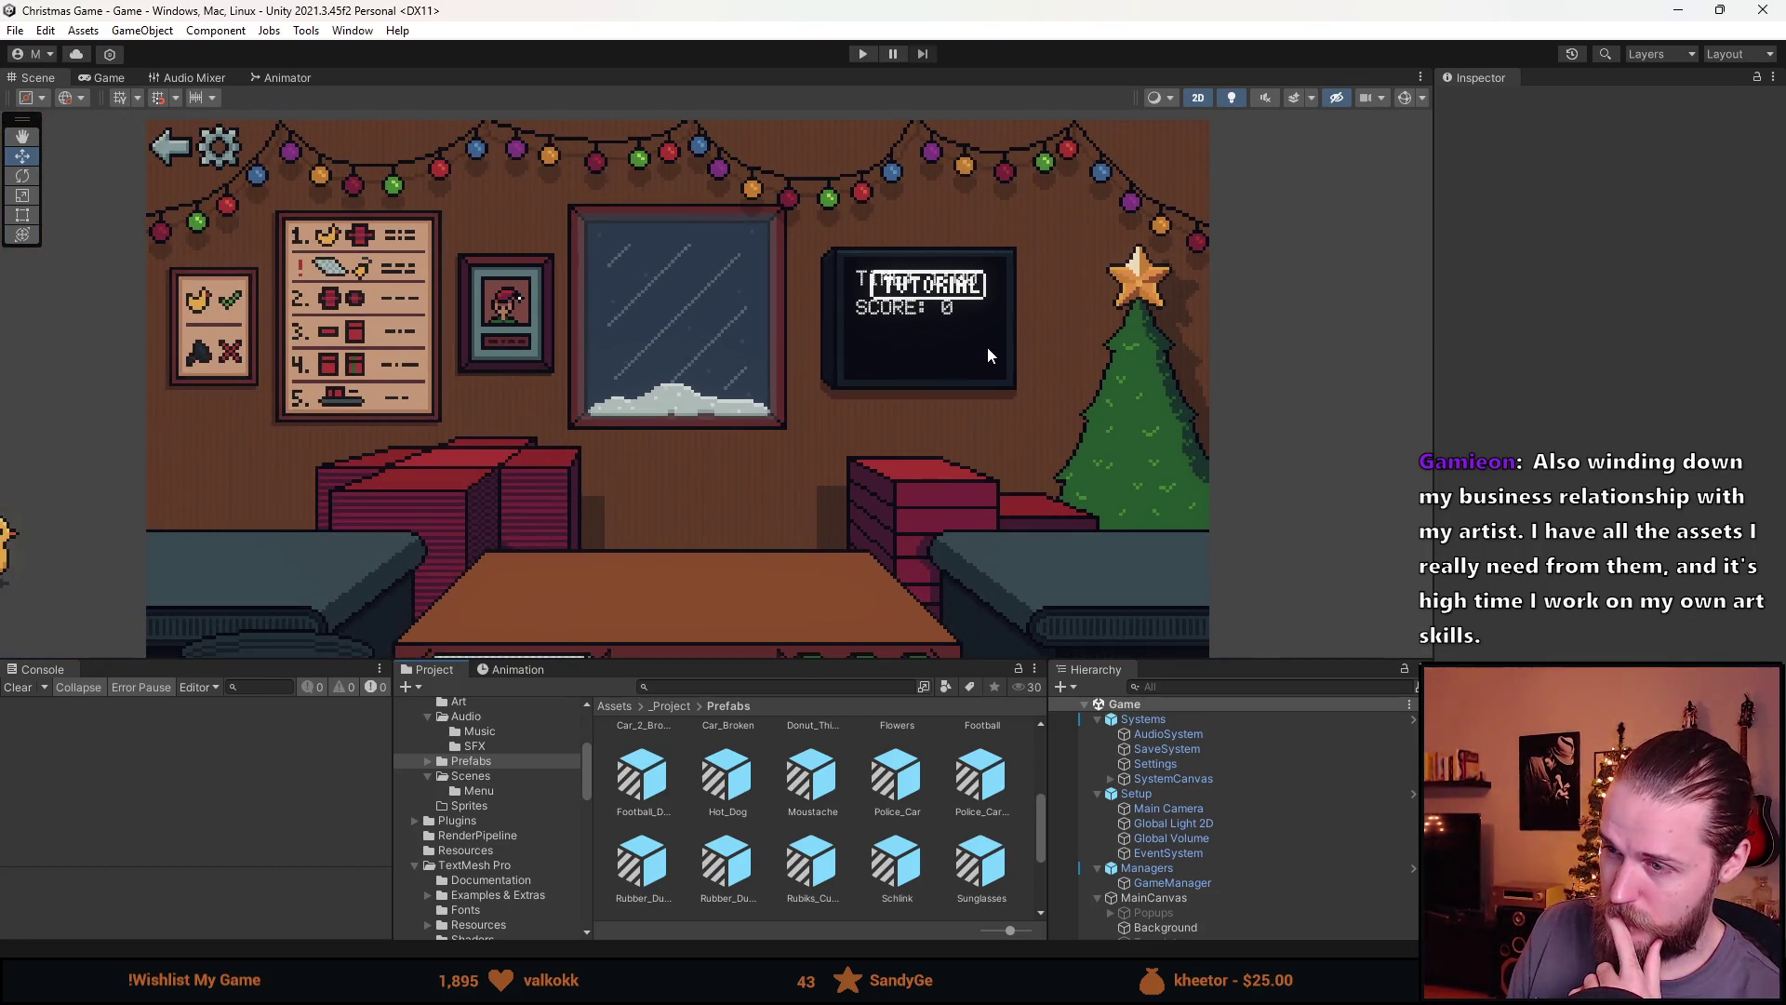
scroll(986, 348, "down", 1)
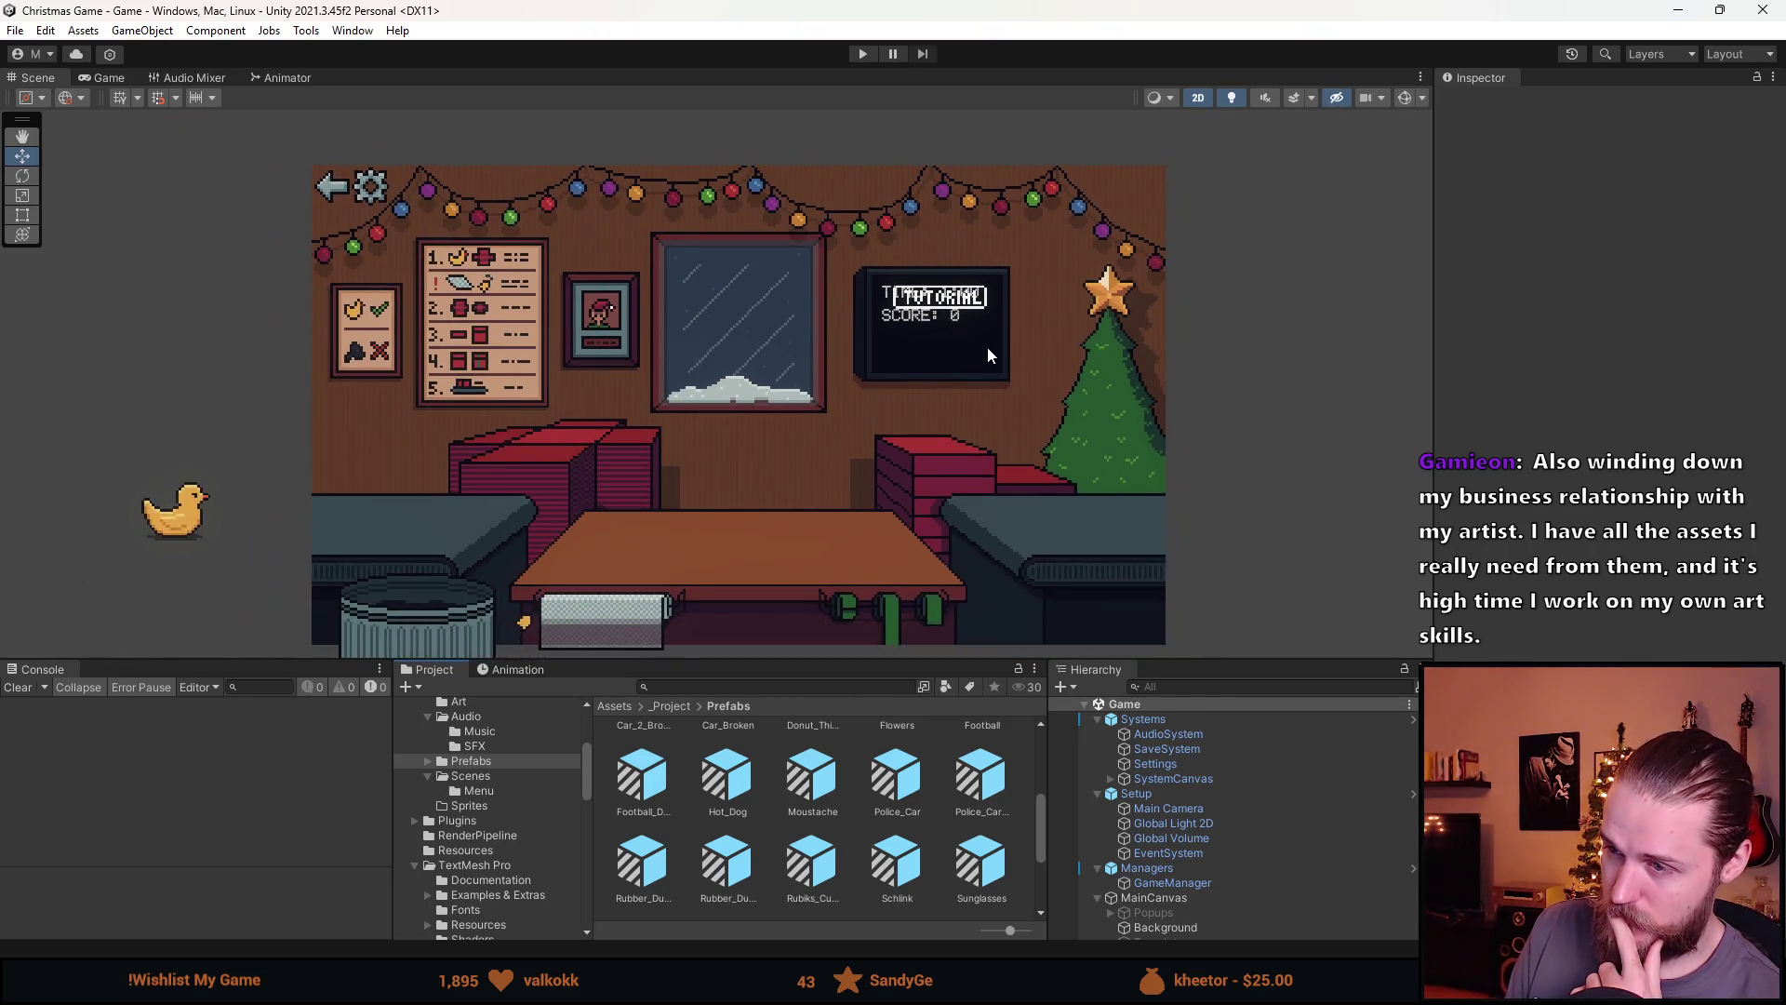
scroll(986, 348, "up", 2)
key("q")
left_click_drag(857, 445, 914, 410)
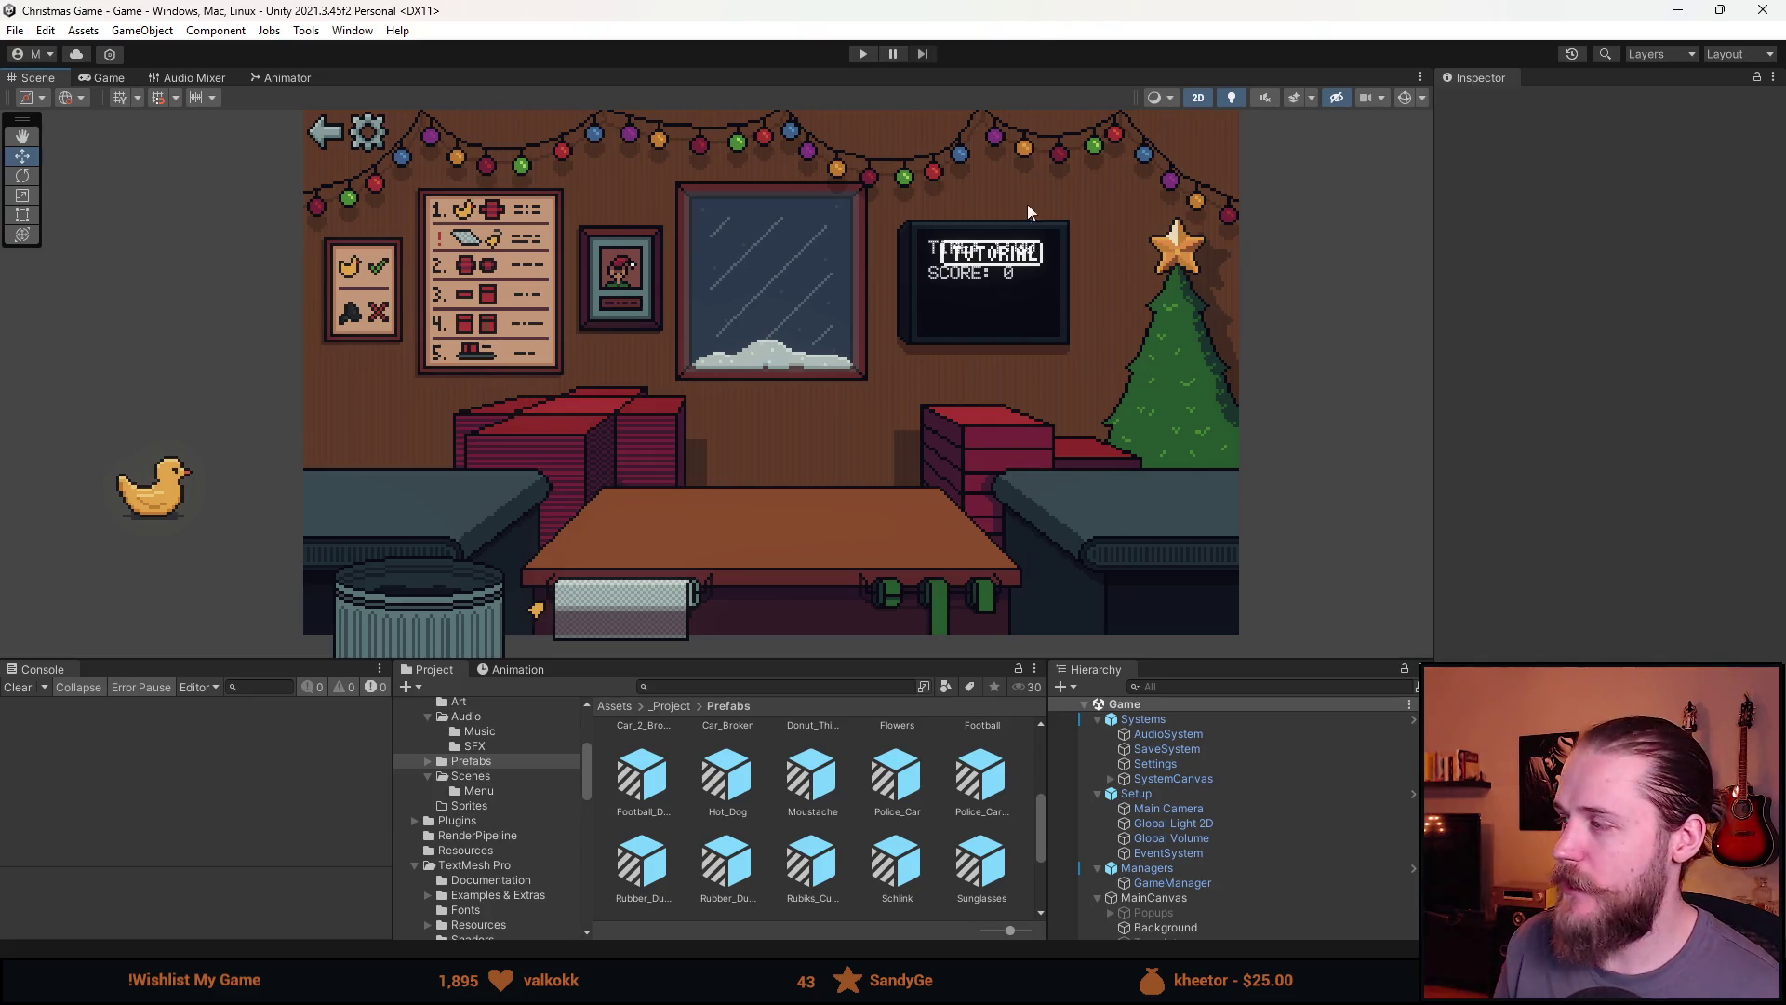
Bring the Aseprite sprite sheet to the front and pan across its sprites
key("alt+Tab")
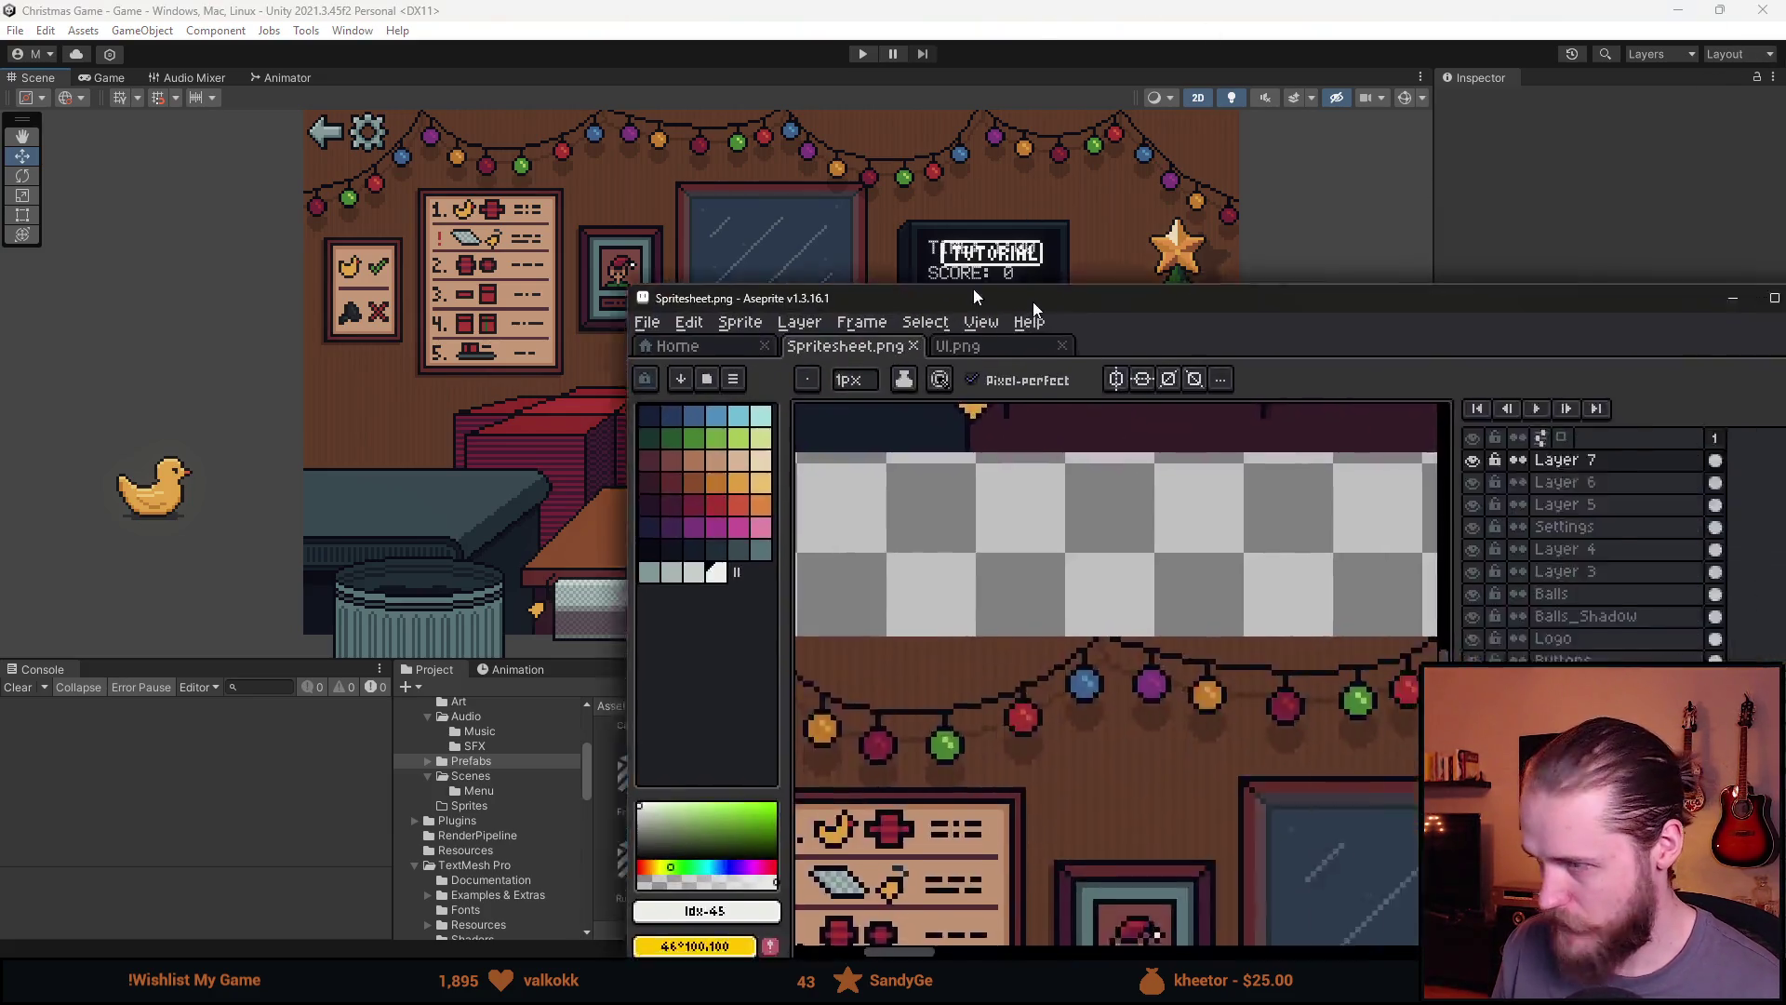
scroll(908, 478, "right", 4)
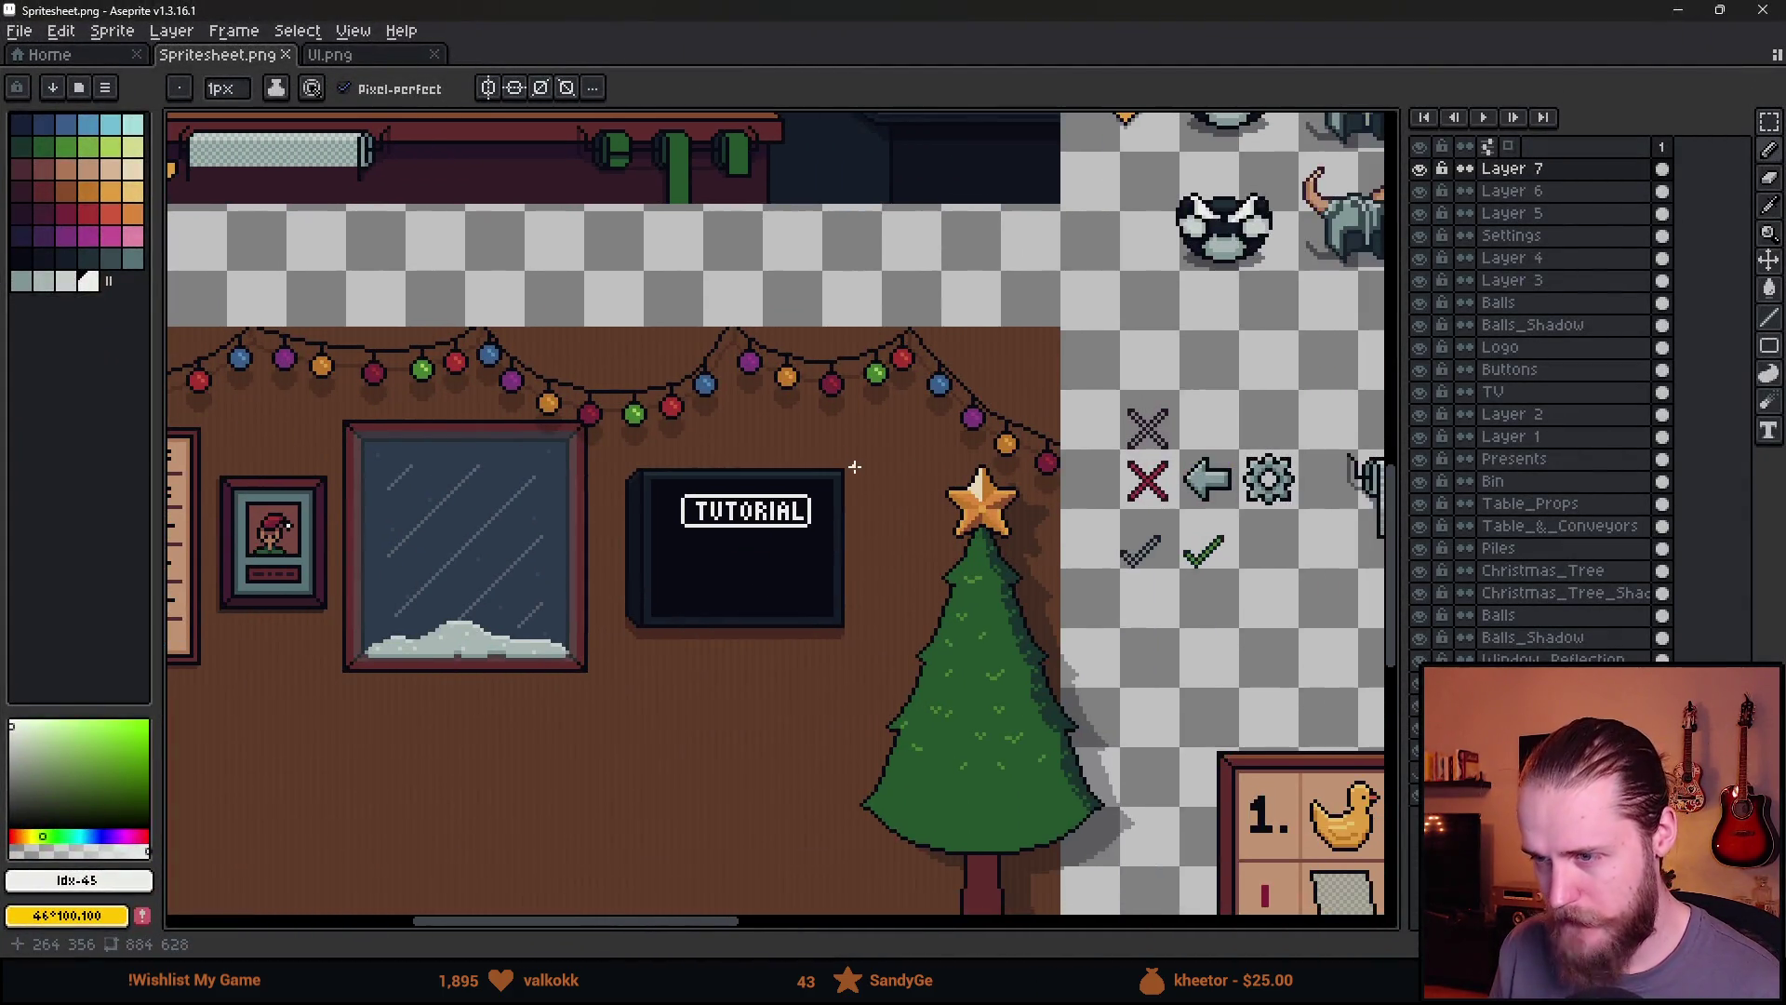
key("alt+Tab")
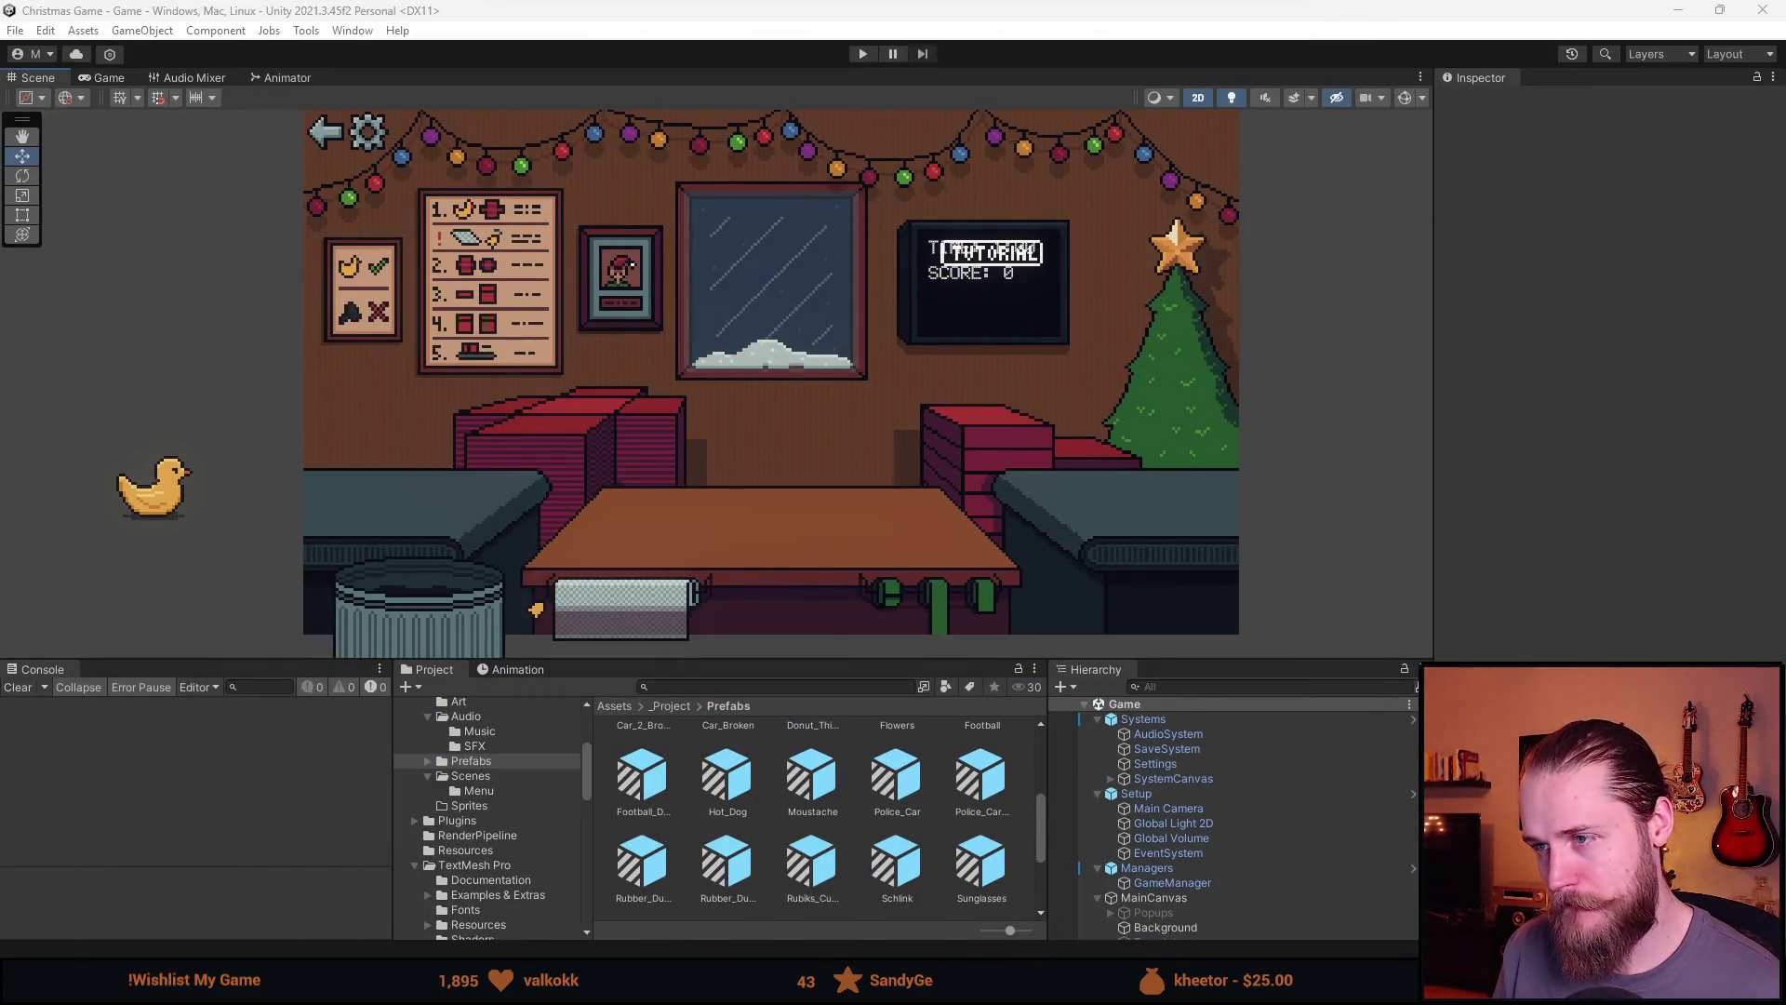
key("alt+Tab")
scroll(1174, 540, "up", 3)
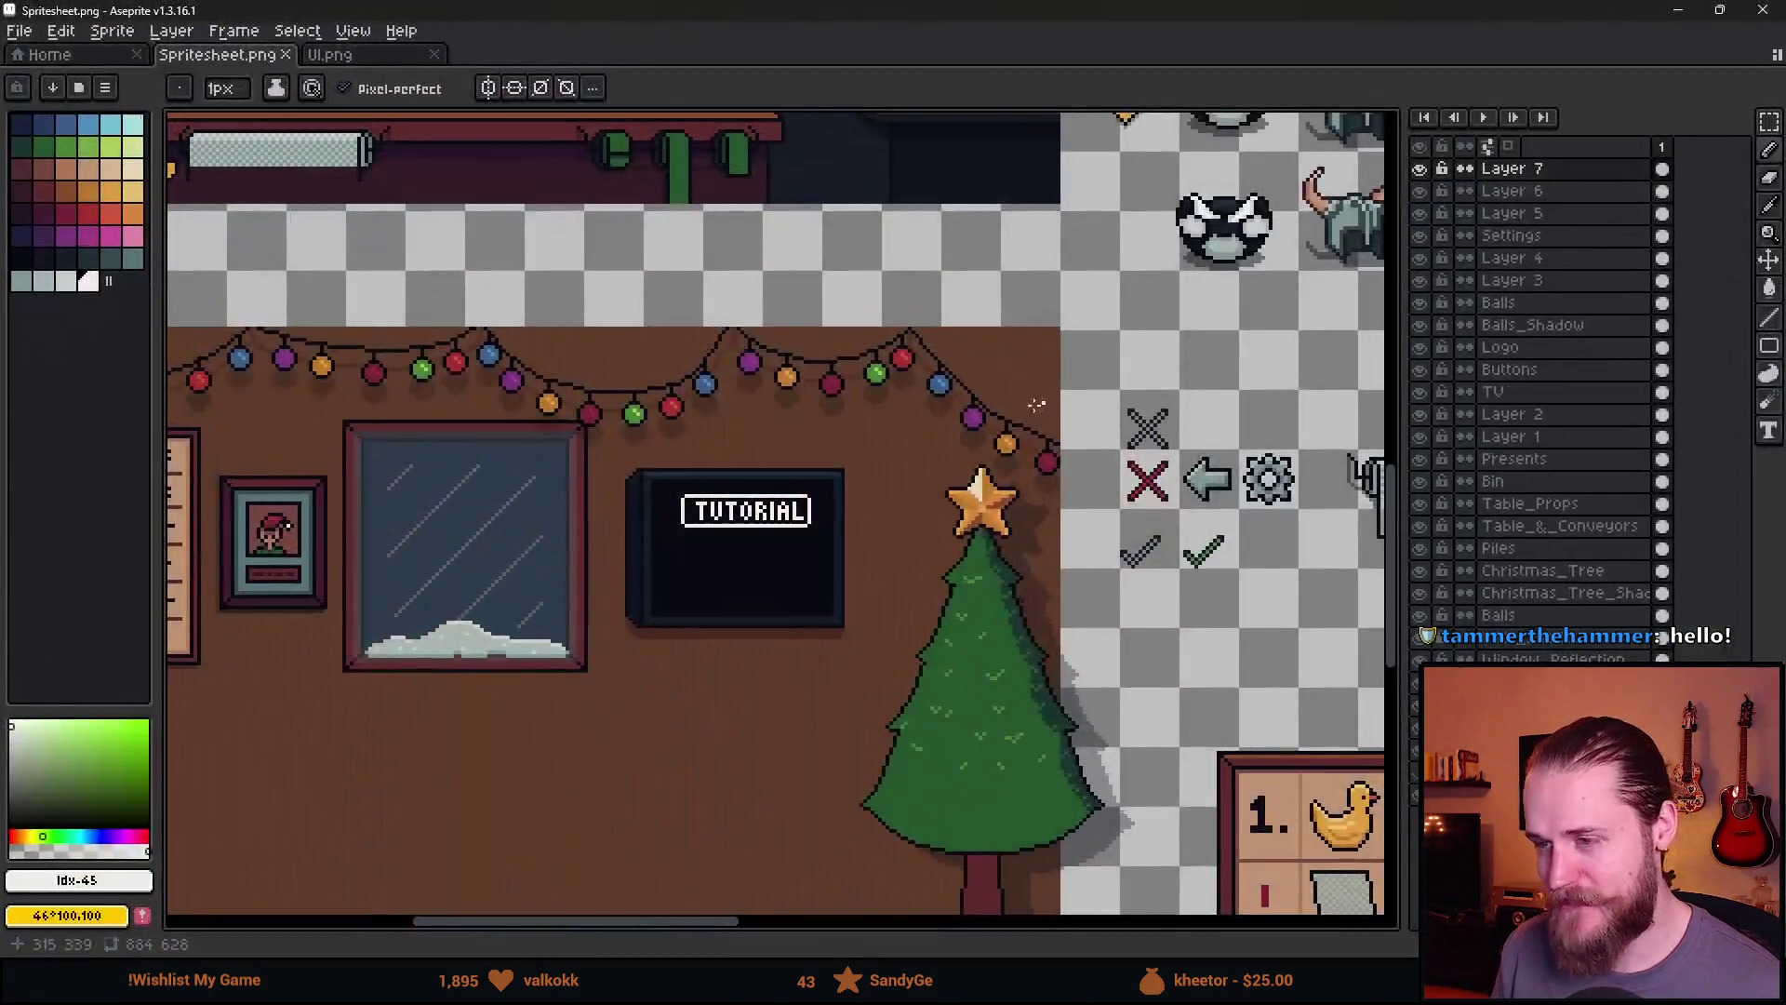
scroll(1174, 539, "down", 4)
scroll(1174, 540, "down", 2)
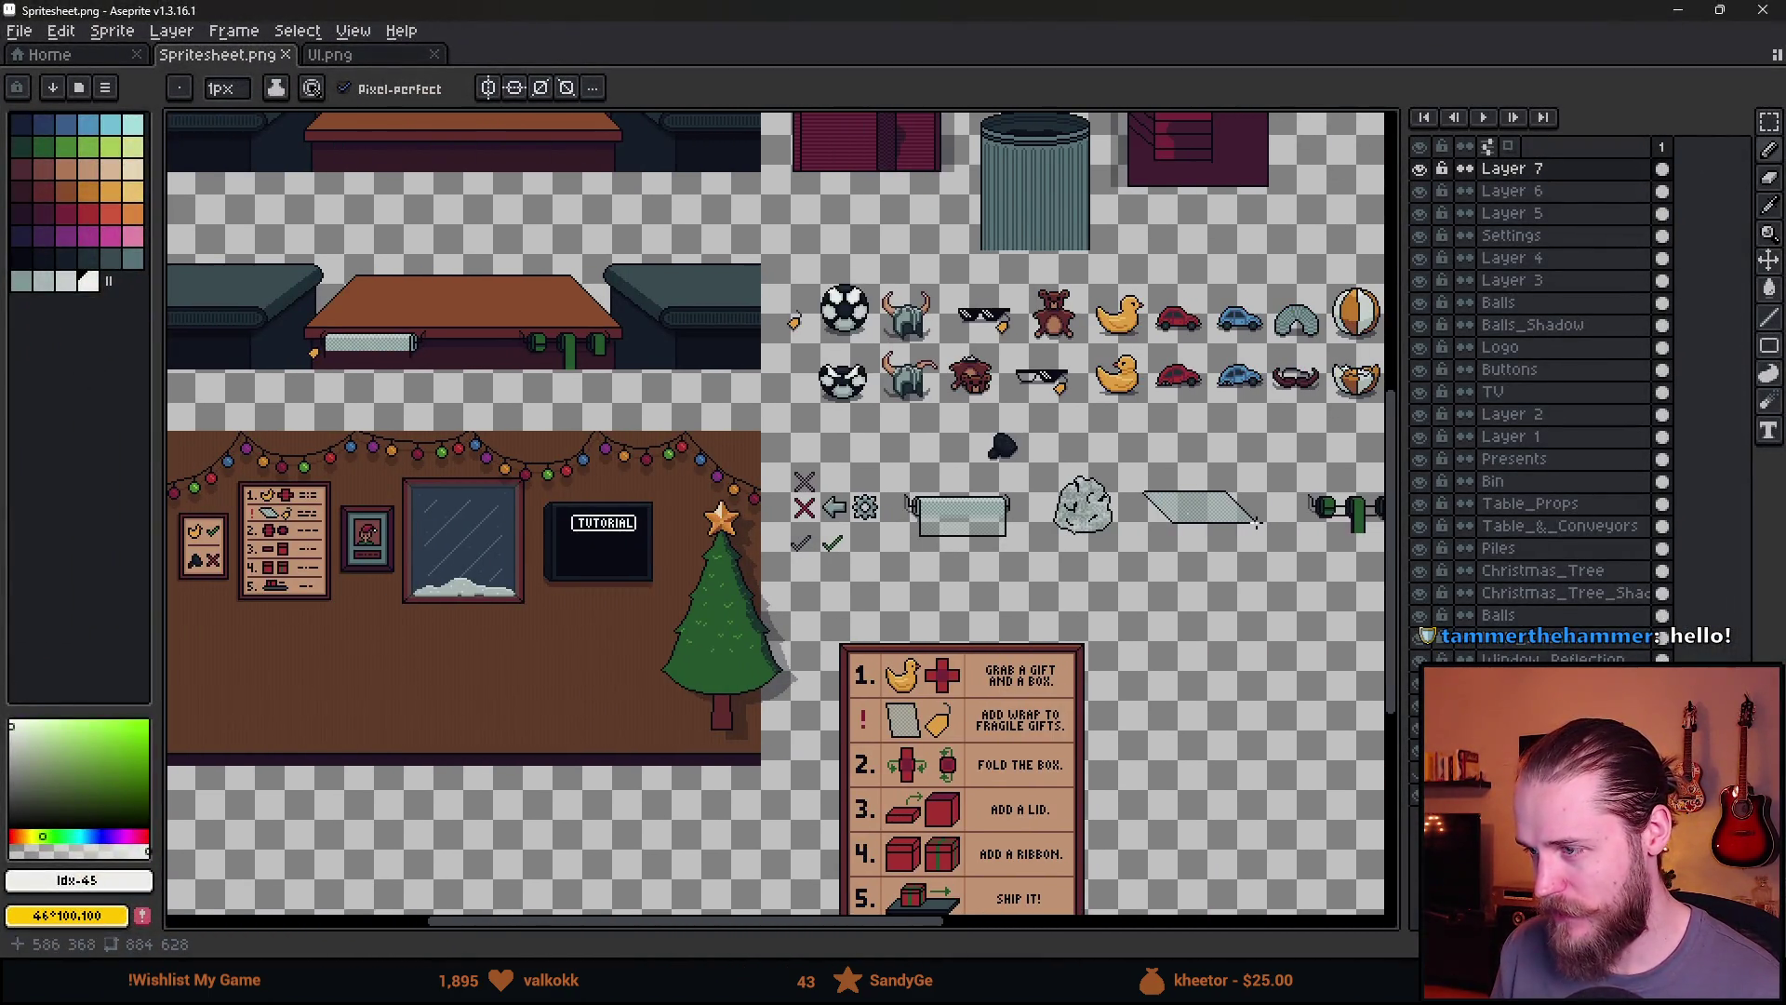
left_click_drag(1174, 539, 861, 527)
scroll(861, 527, "up", 2)
scroll(862, 526, "down", 2)
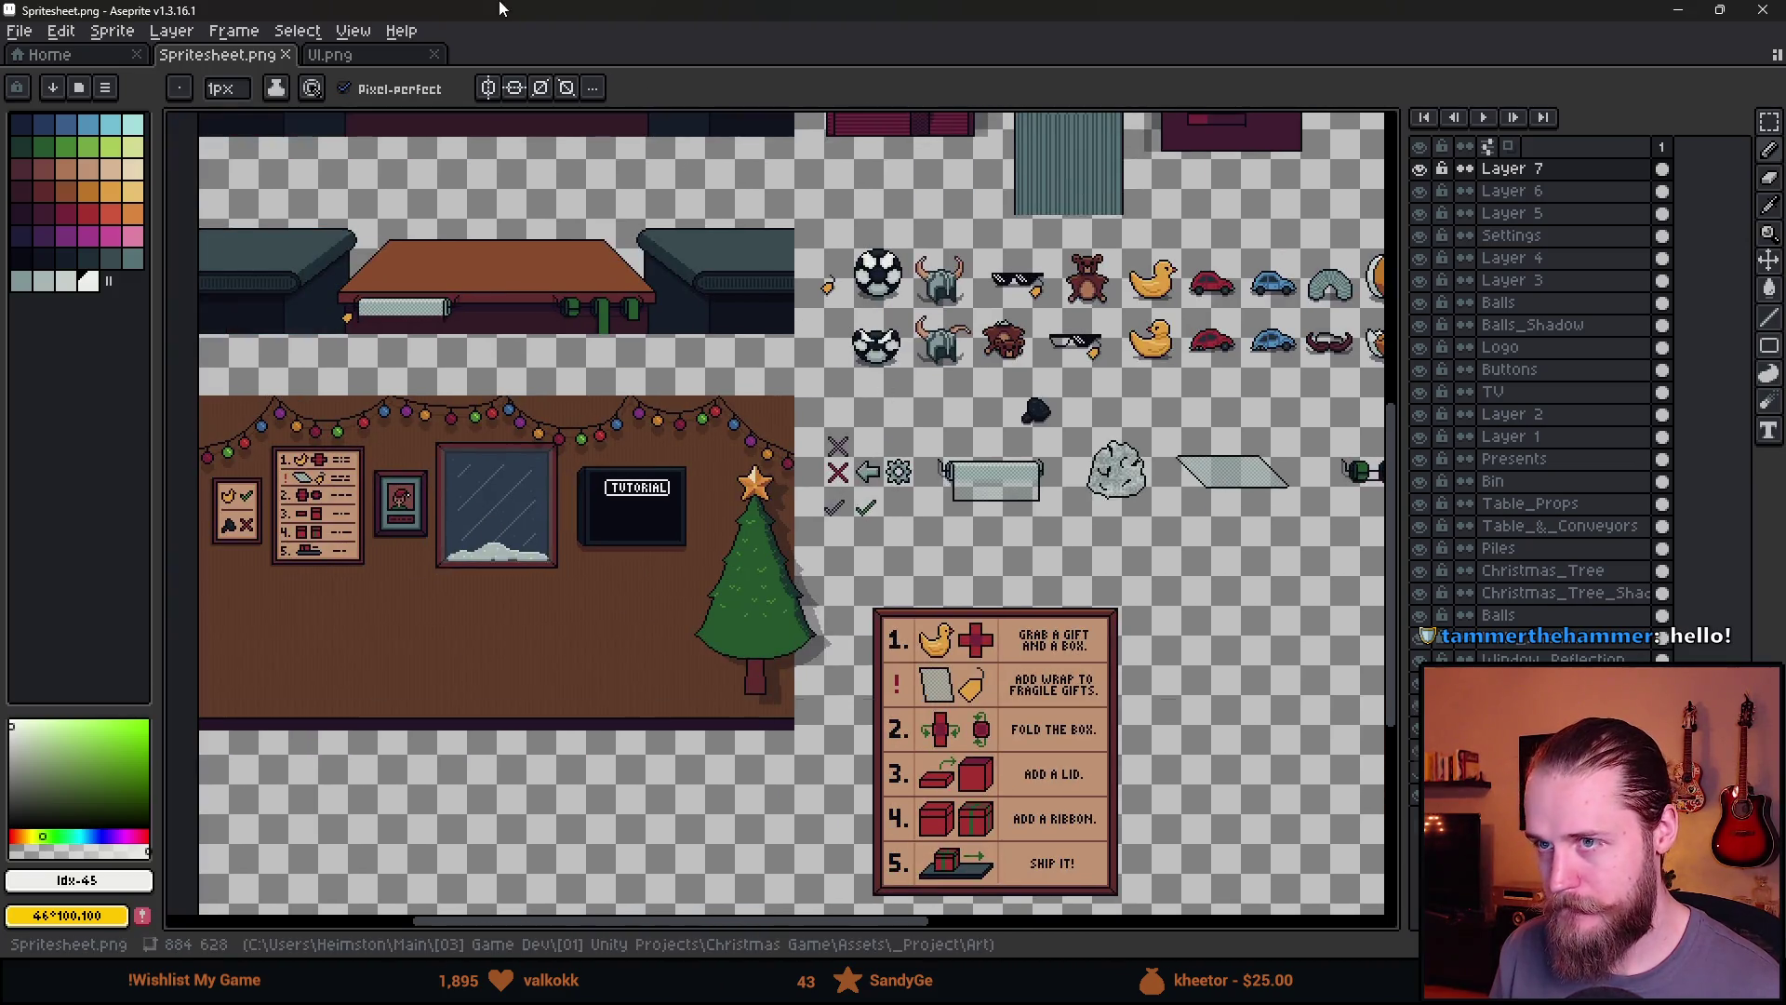
Restore Aseprite to a smaller floating window and move it up and left over Unity
mouse_move(1098, 11)
left_mouse_down()
mouse_move(1728, 354)
mouse_move(1460, 381)
mouse_move(1110, 204)
left_mouse_up()
mouse_move(667, 986)
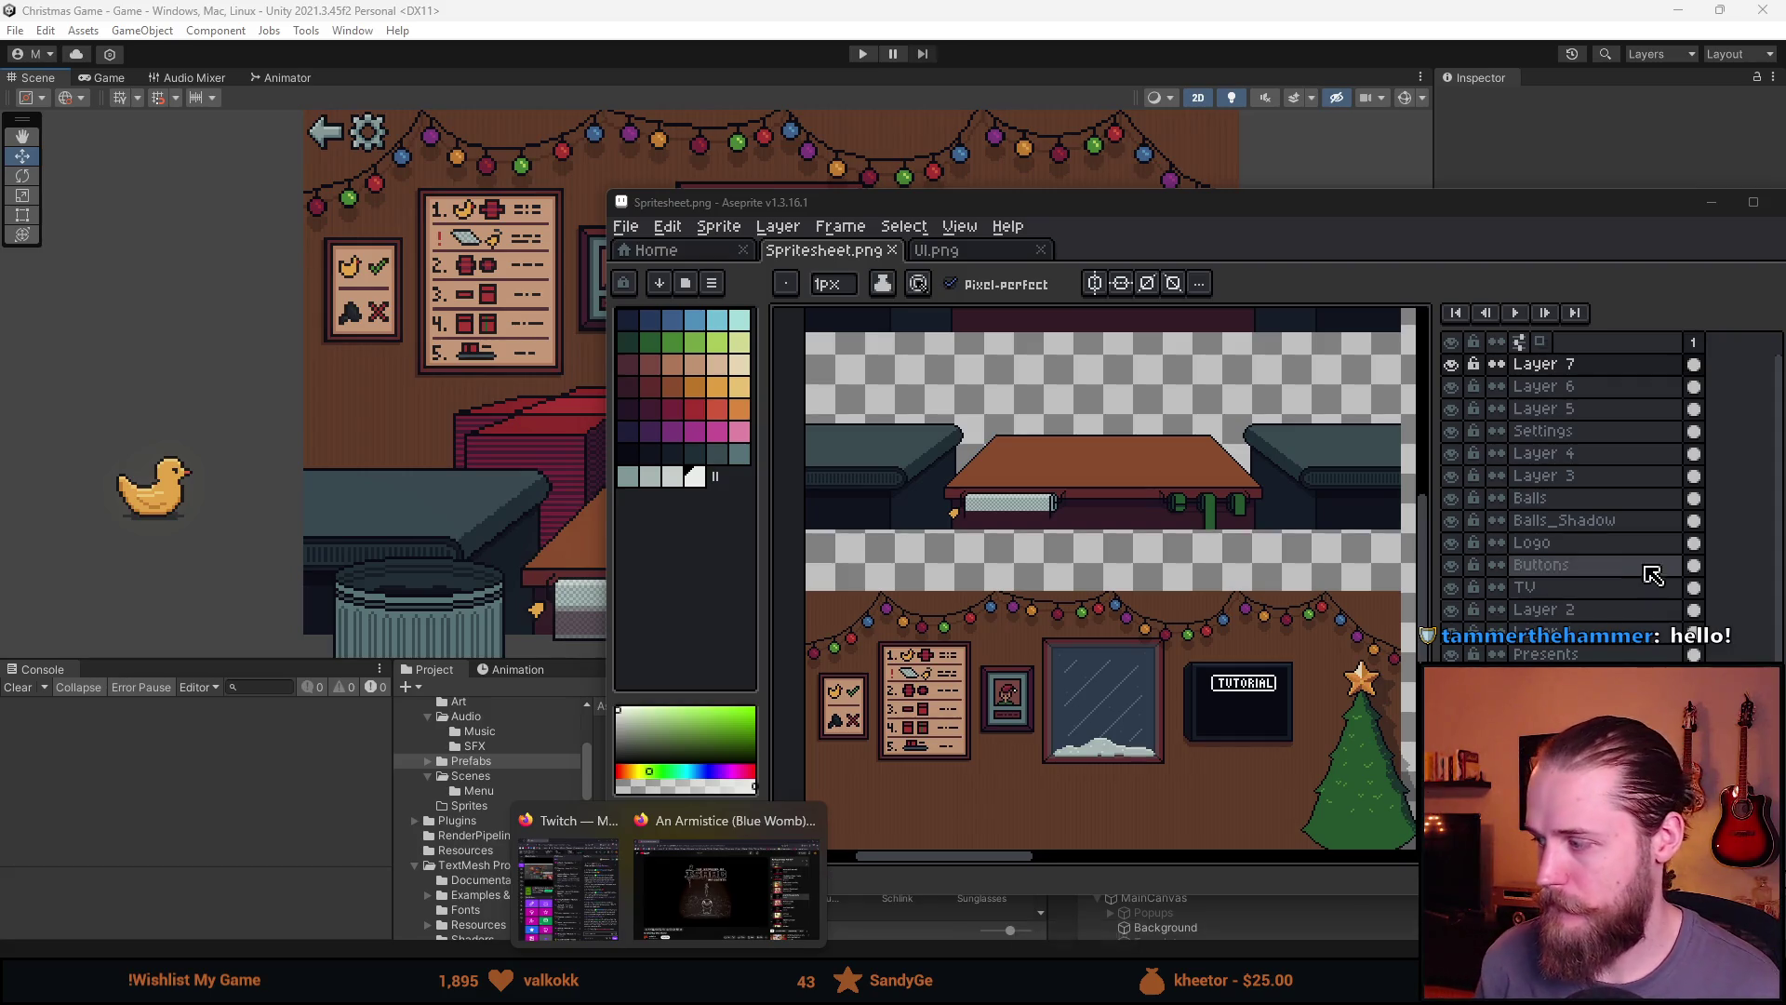
left_click_drag(1381, 196, 994, 151)
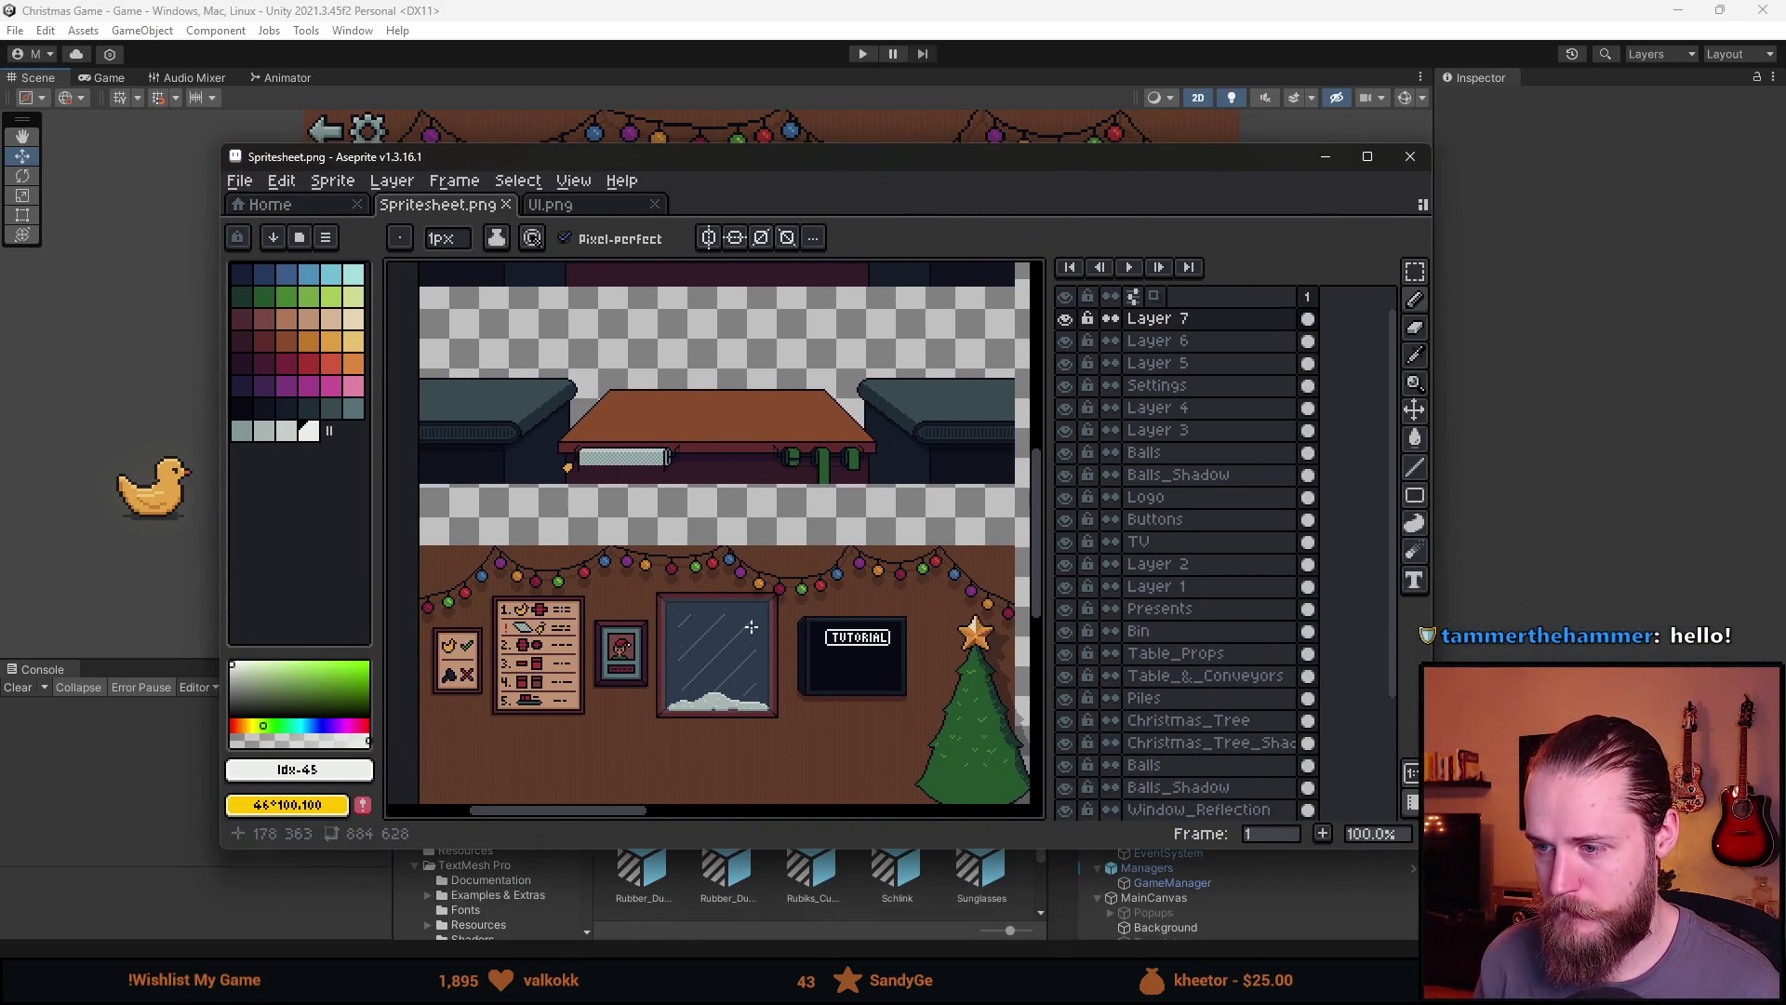
scroll(771, 665, "down", 1)
scroll(771, 665, "up", 1)
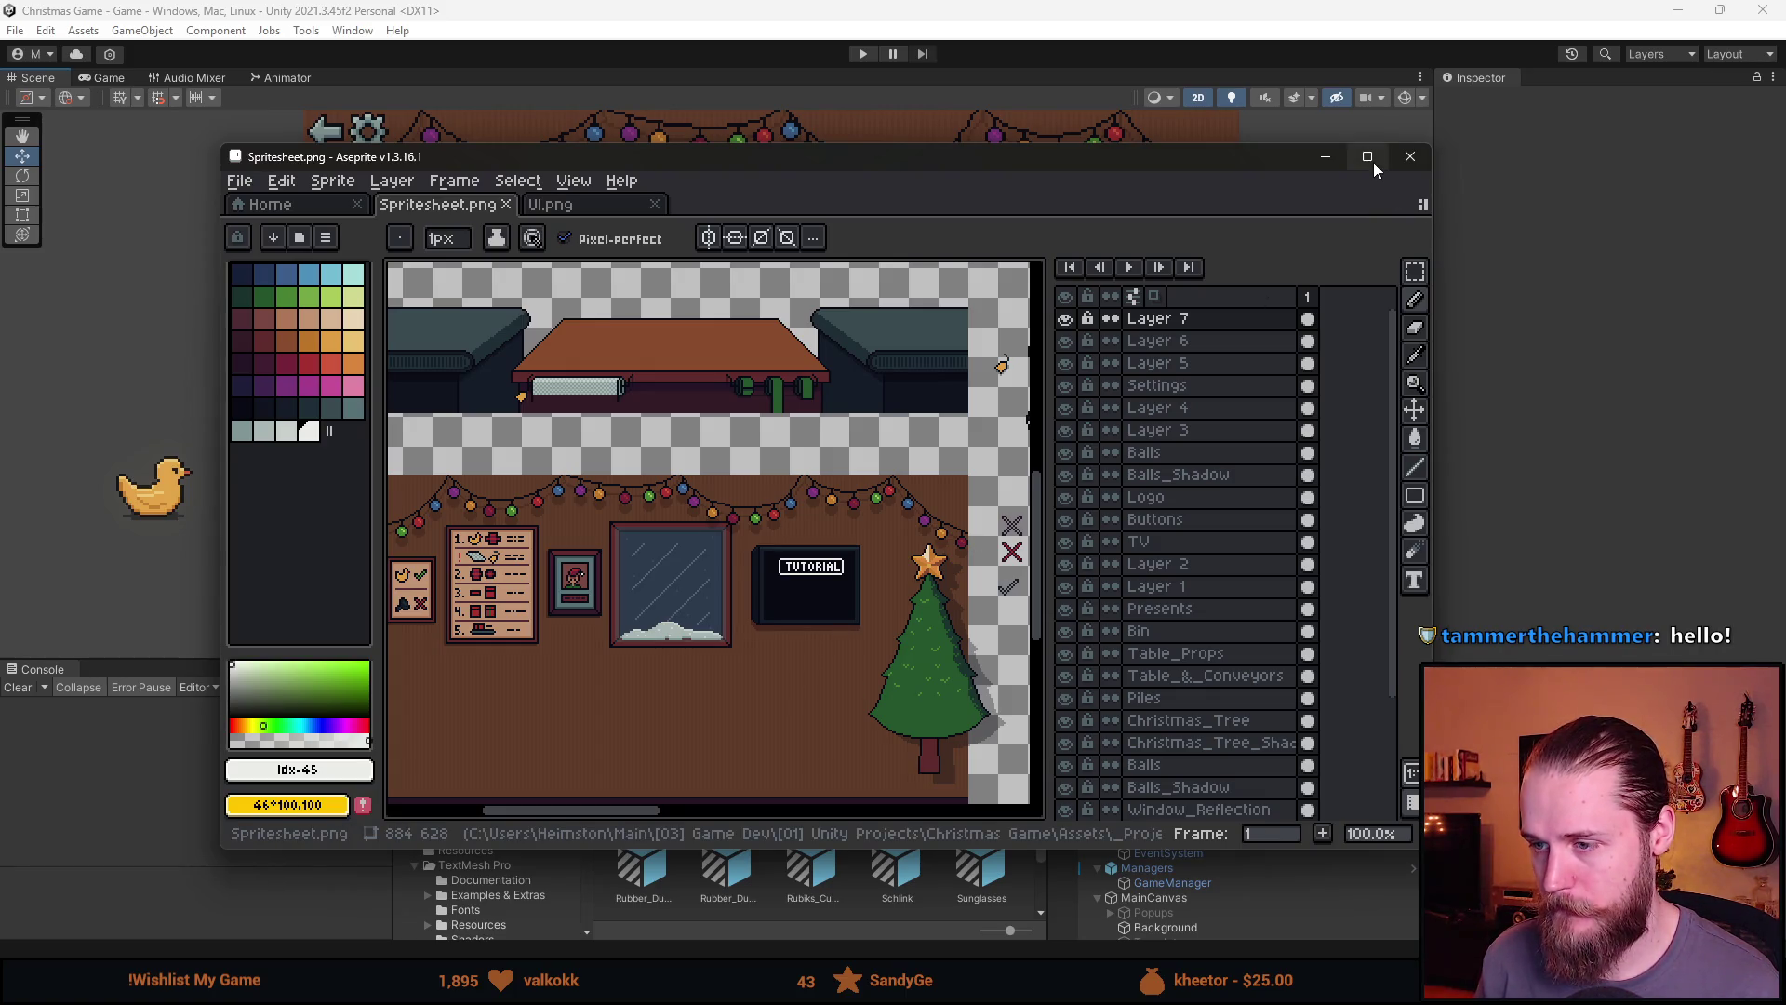
Move Aseprite aside, deactivate the TV's Time_Text and Score_Text objects, and show the Game view
left_click_drag(961, 158, 1785, 158)
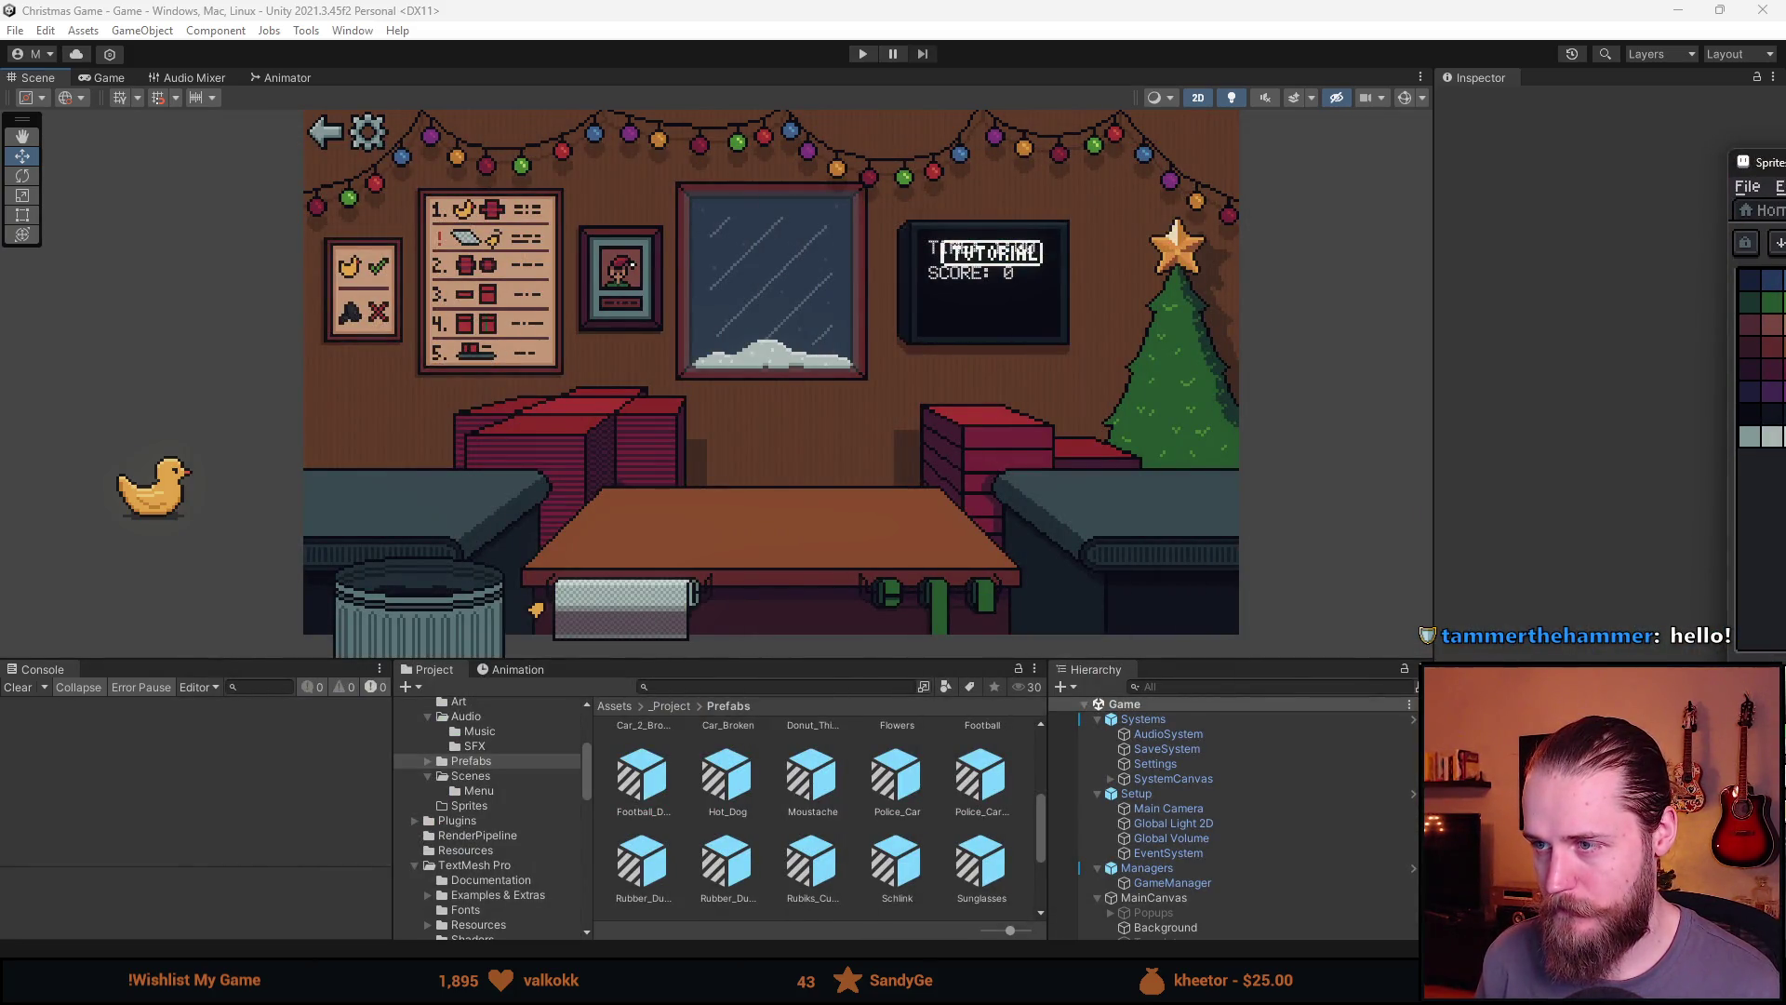
scroll(1274, 856, "down", 3)
left_click(1213, 876)
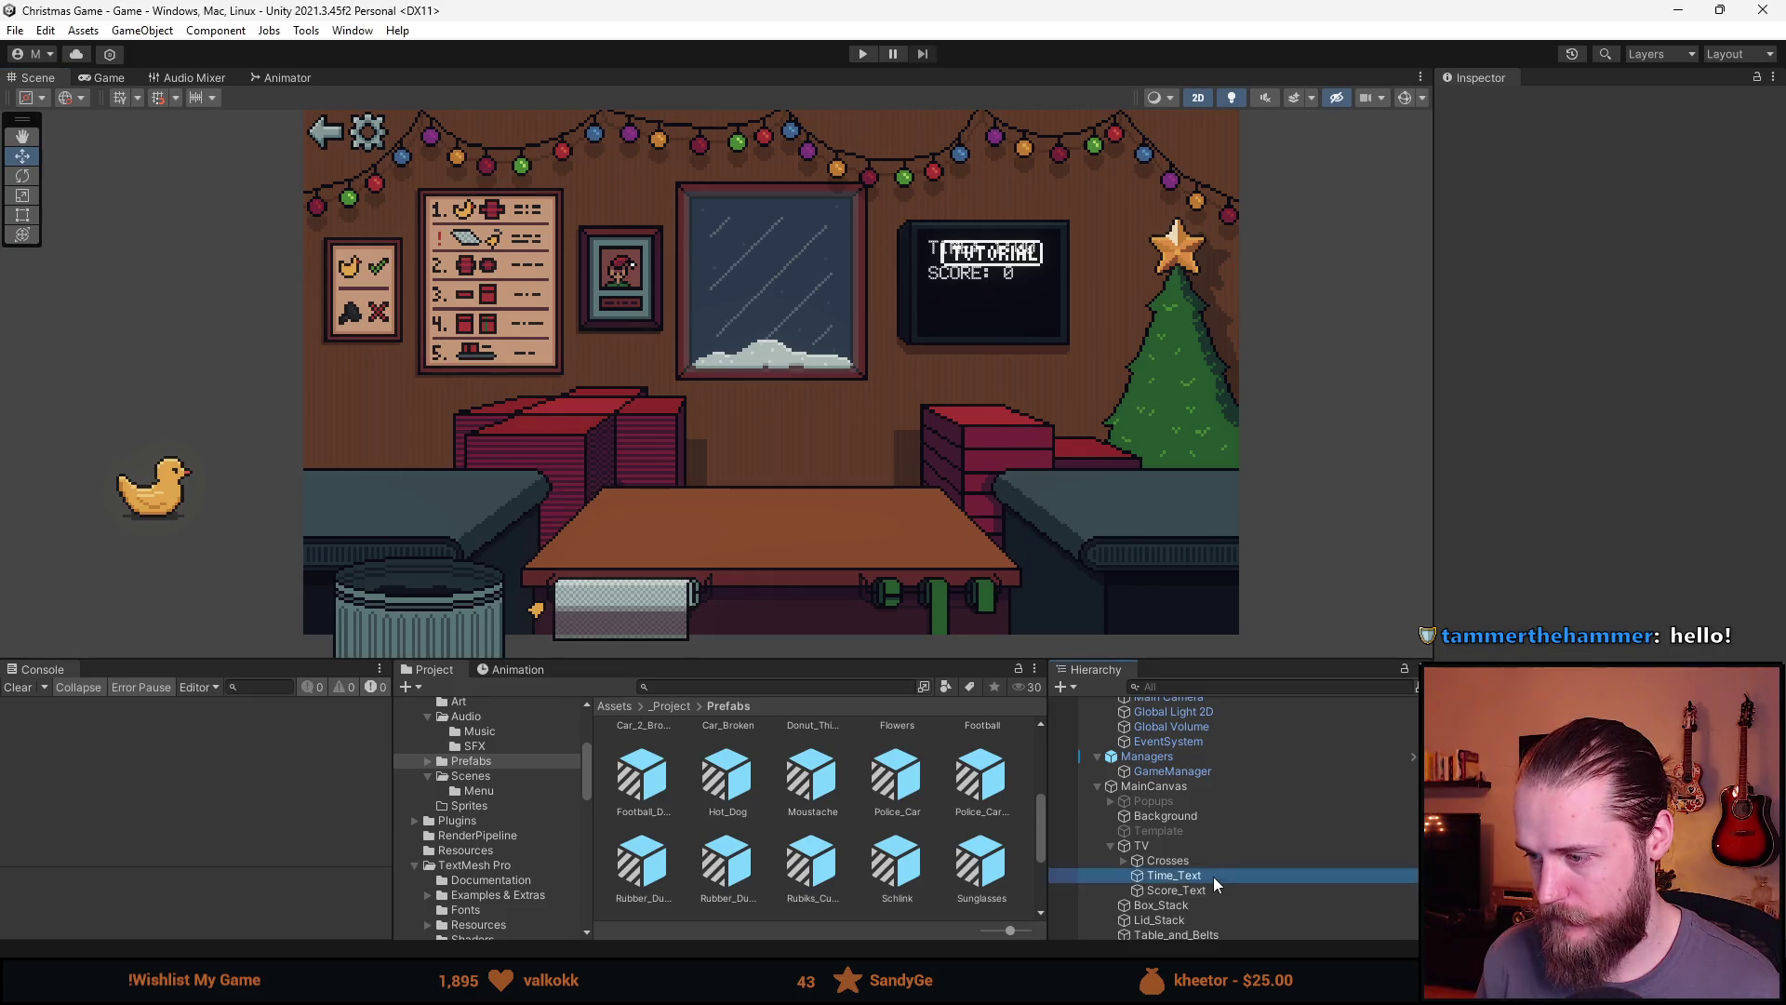
left_click(1195, 890, "ctrl")
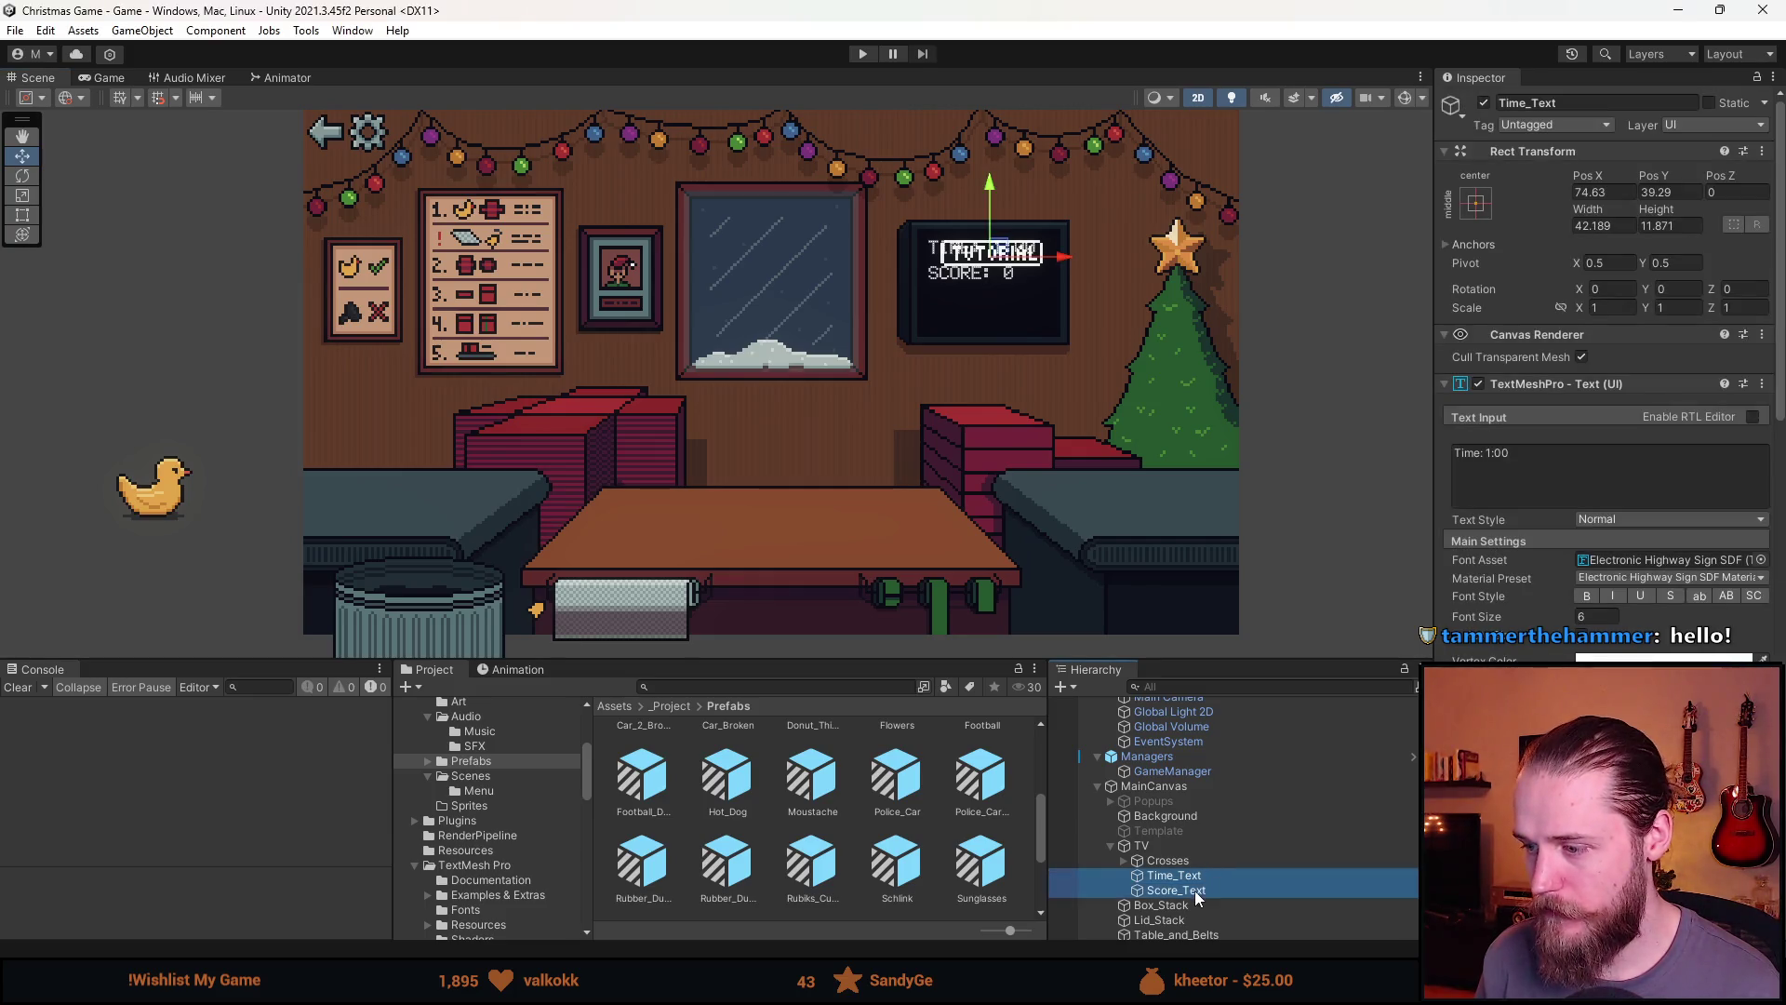
left_click(1483, 104)
left_click(1254, 385)
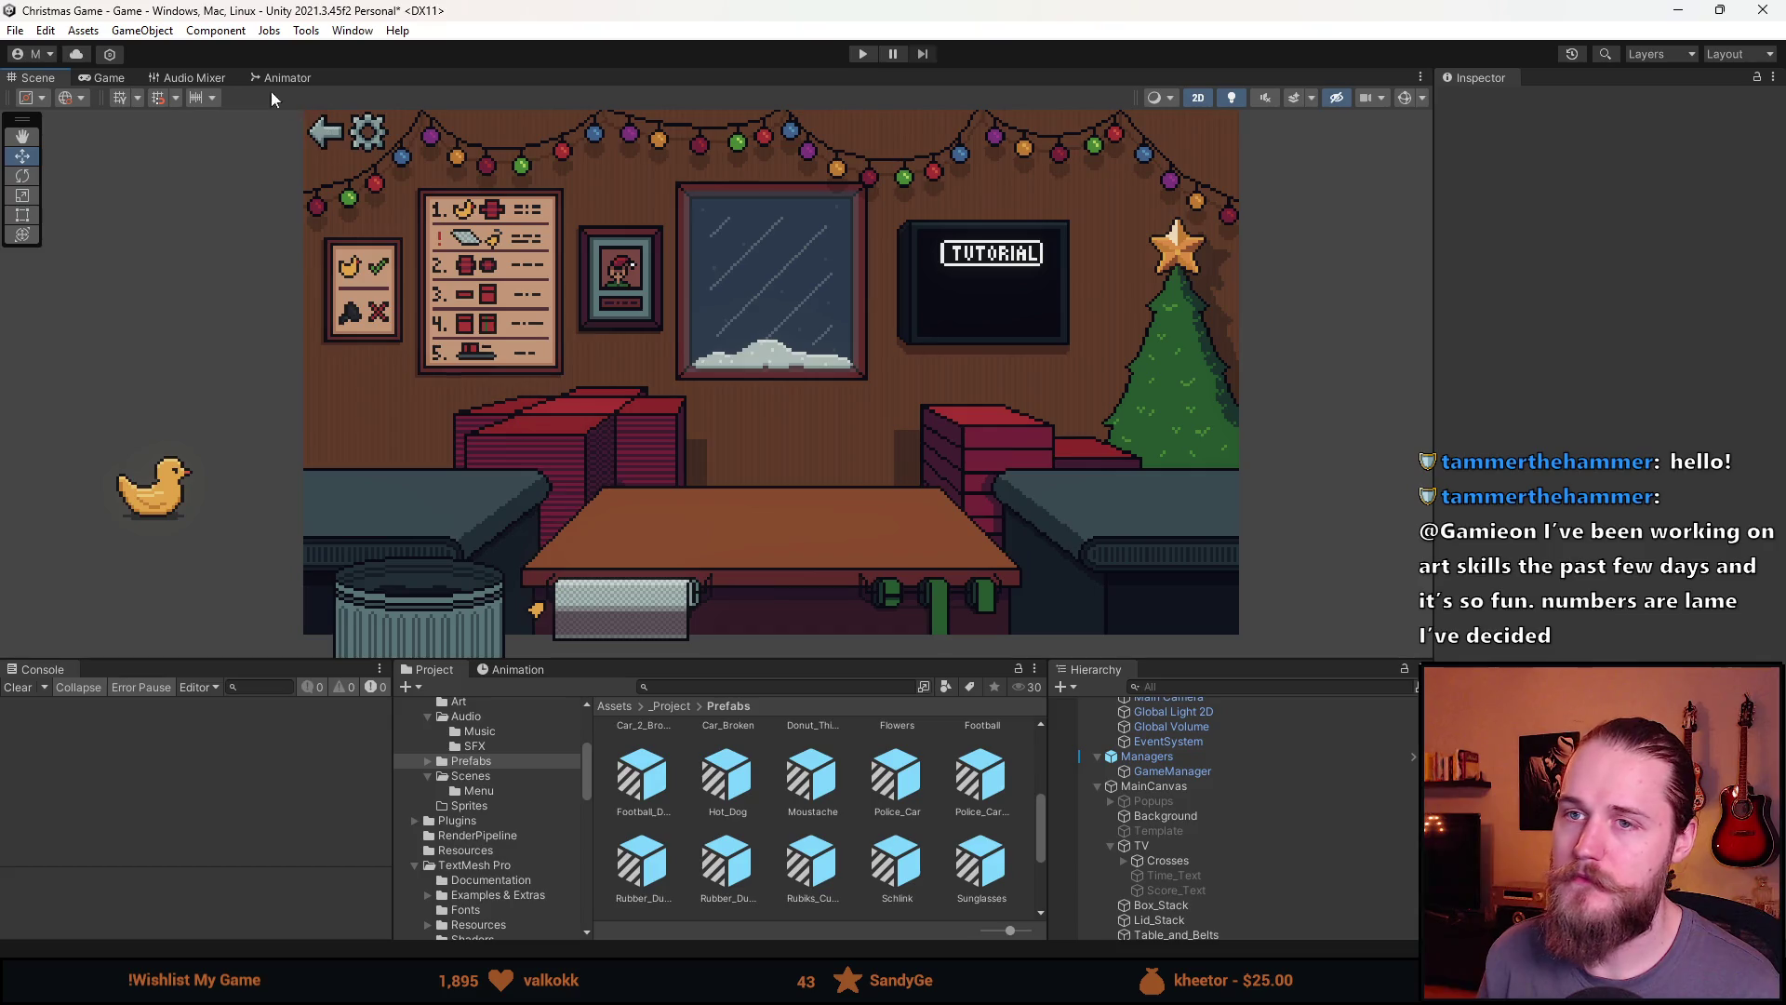
left_click(109, 79)
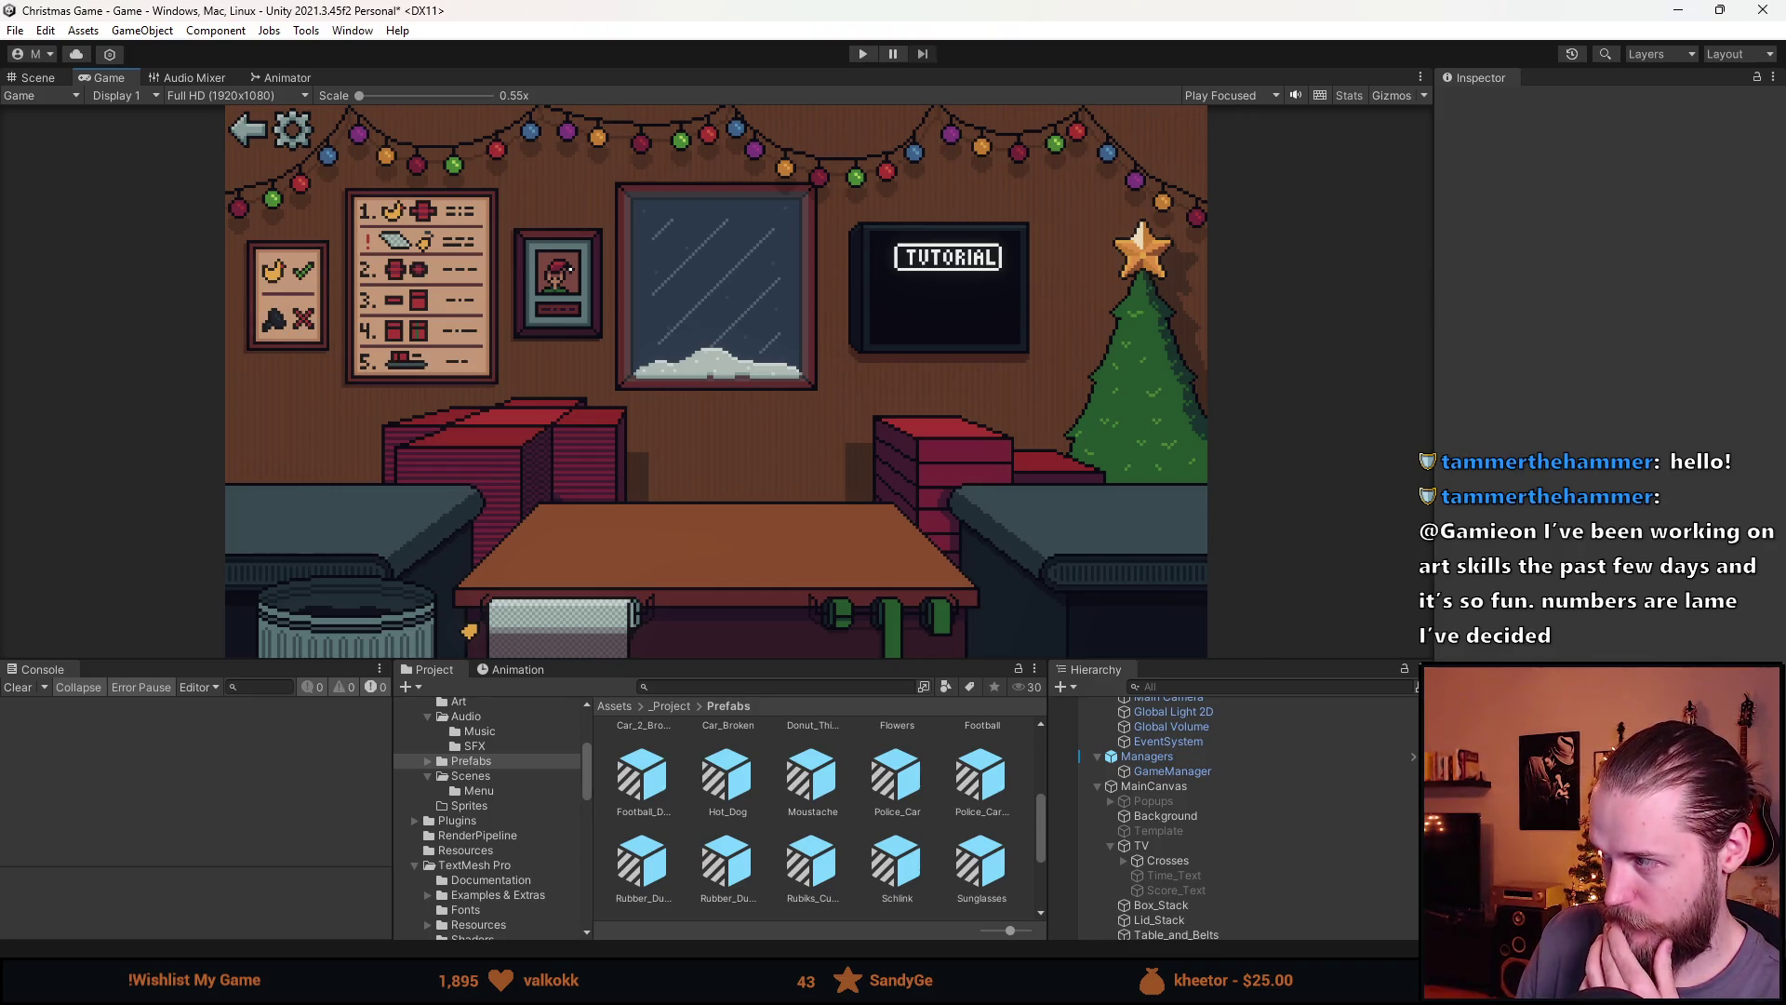
Zoom and pan around Spritesheet.png to inspect the TUTORIAL TV sprite, then return to Unity
key("alt+Tab")
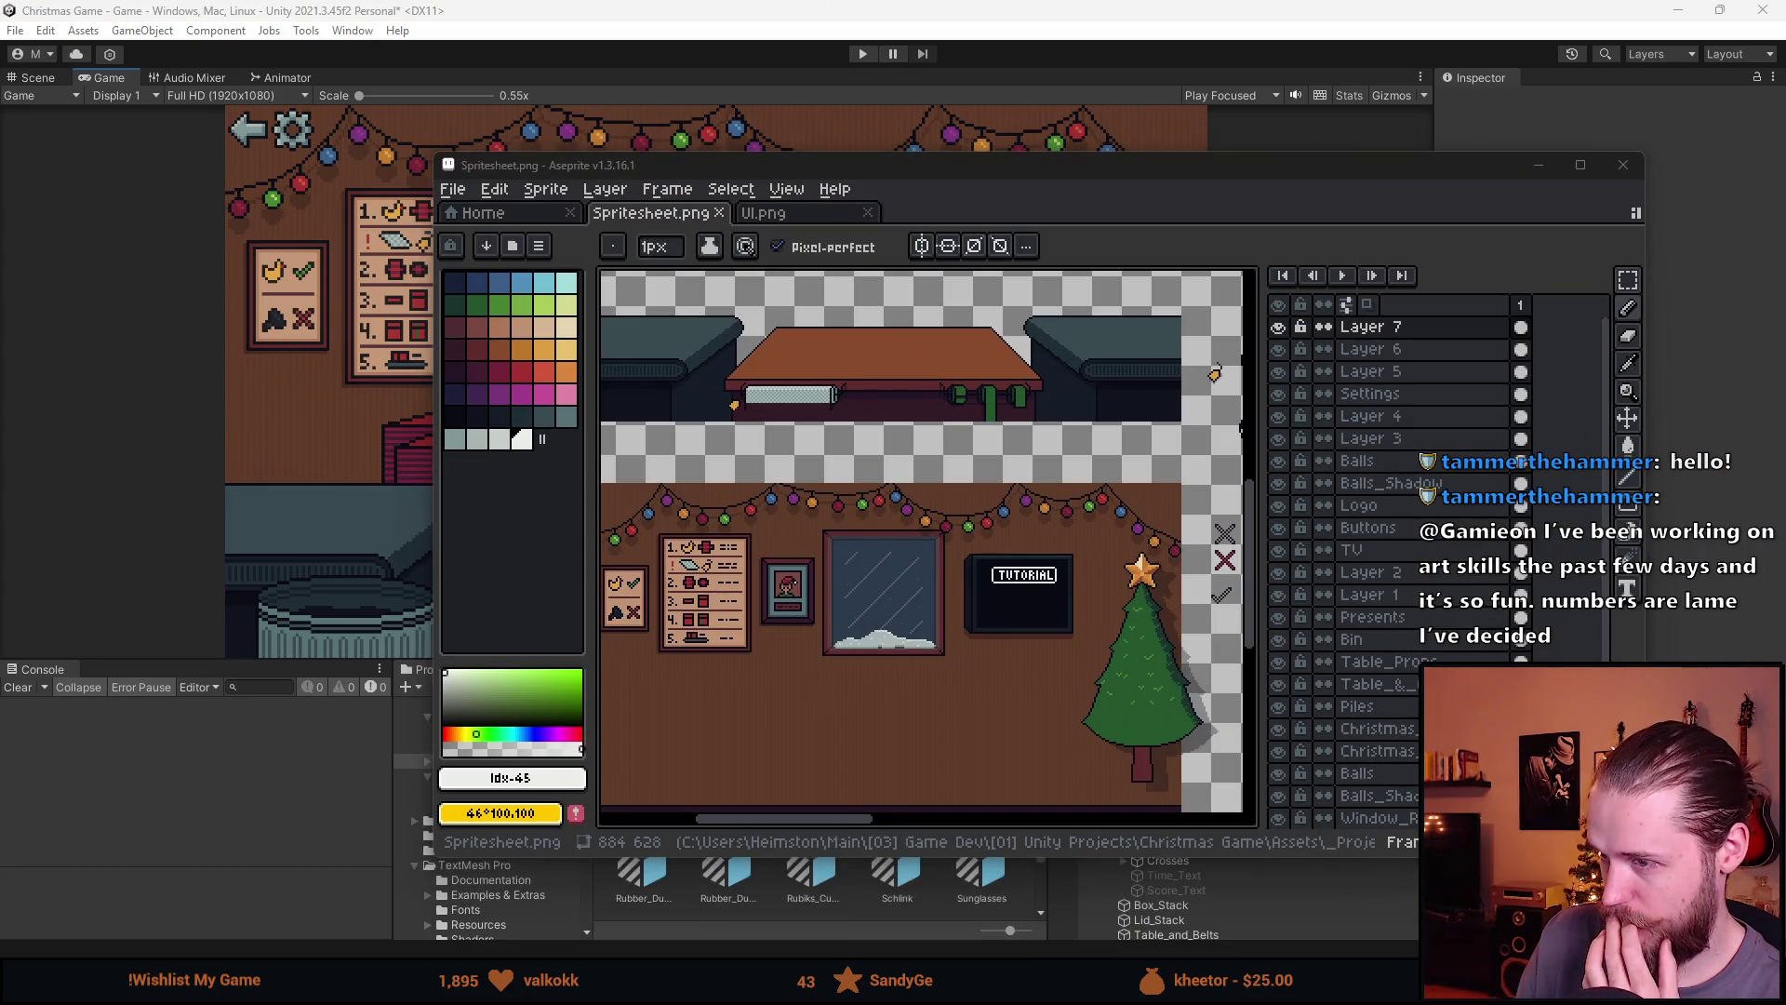
scroll(1092, 627, "up", 2)
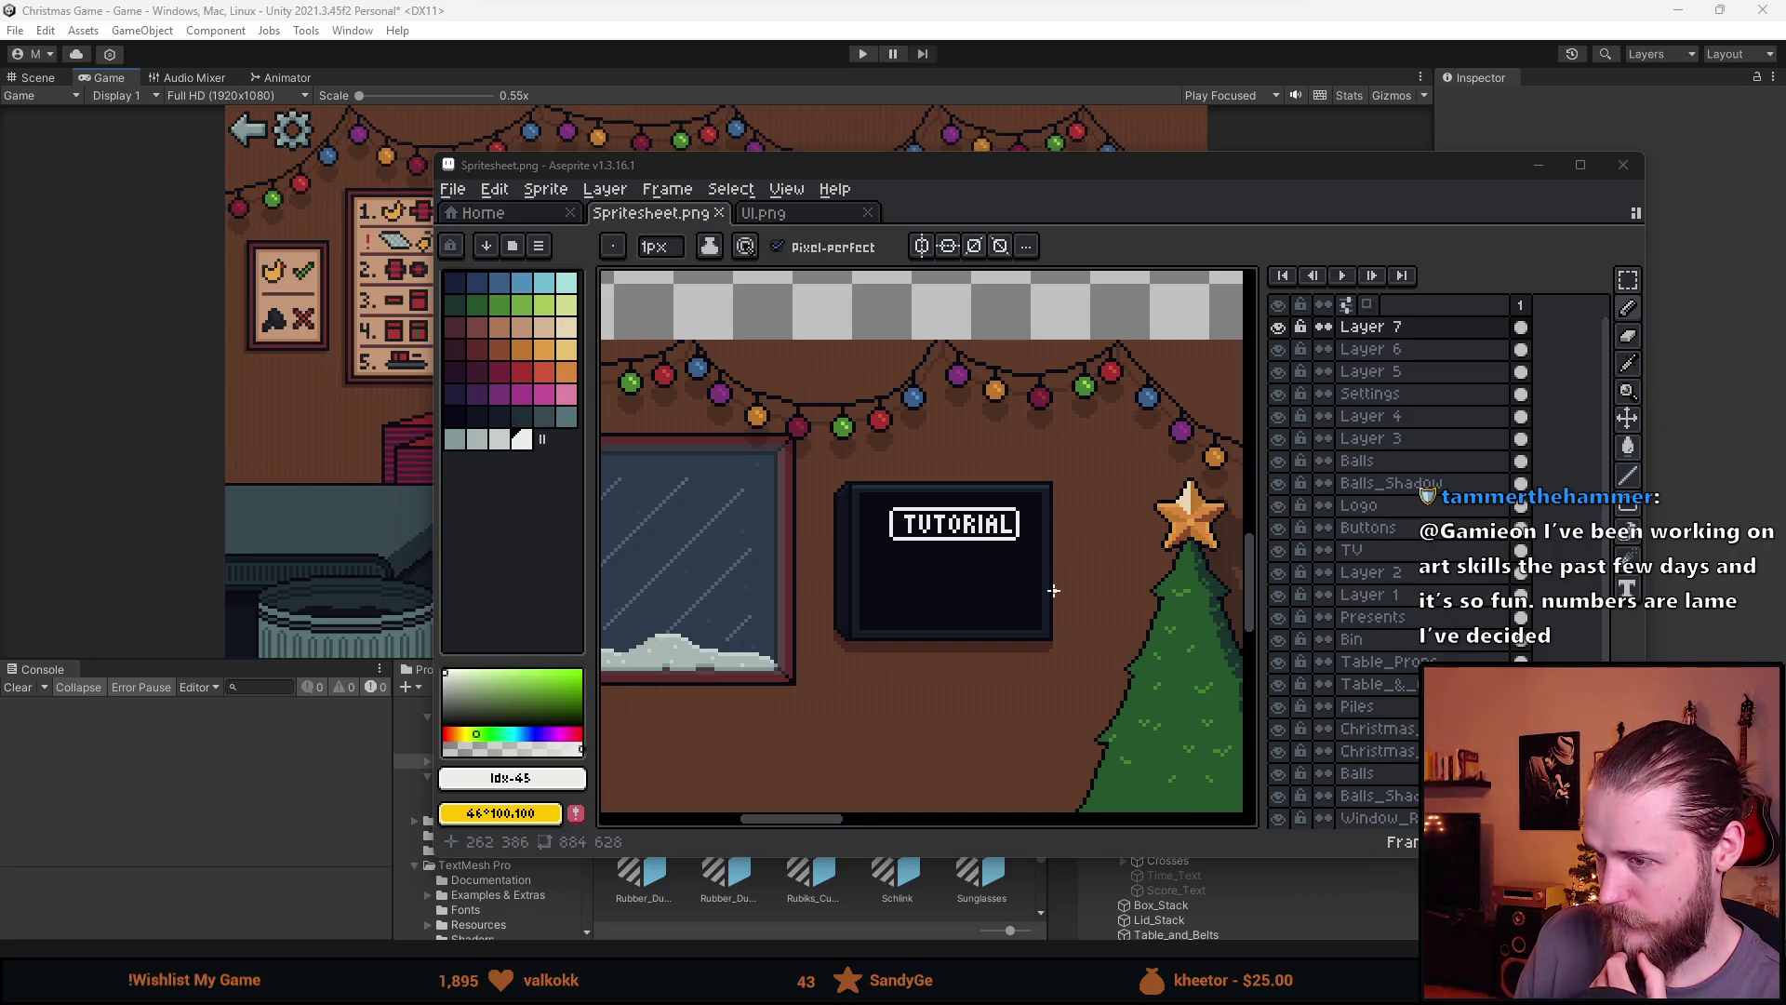
scroll(782, 486, "up", 3)
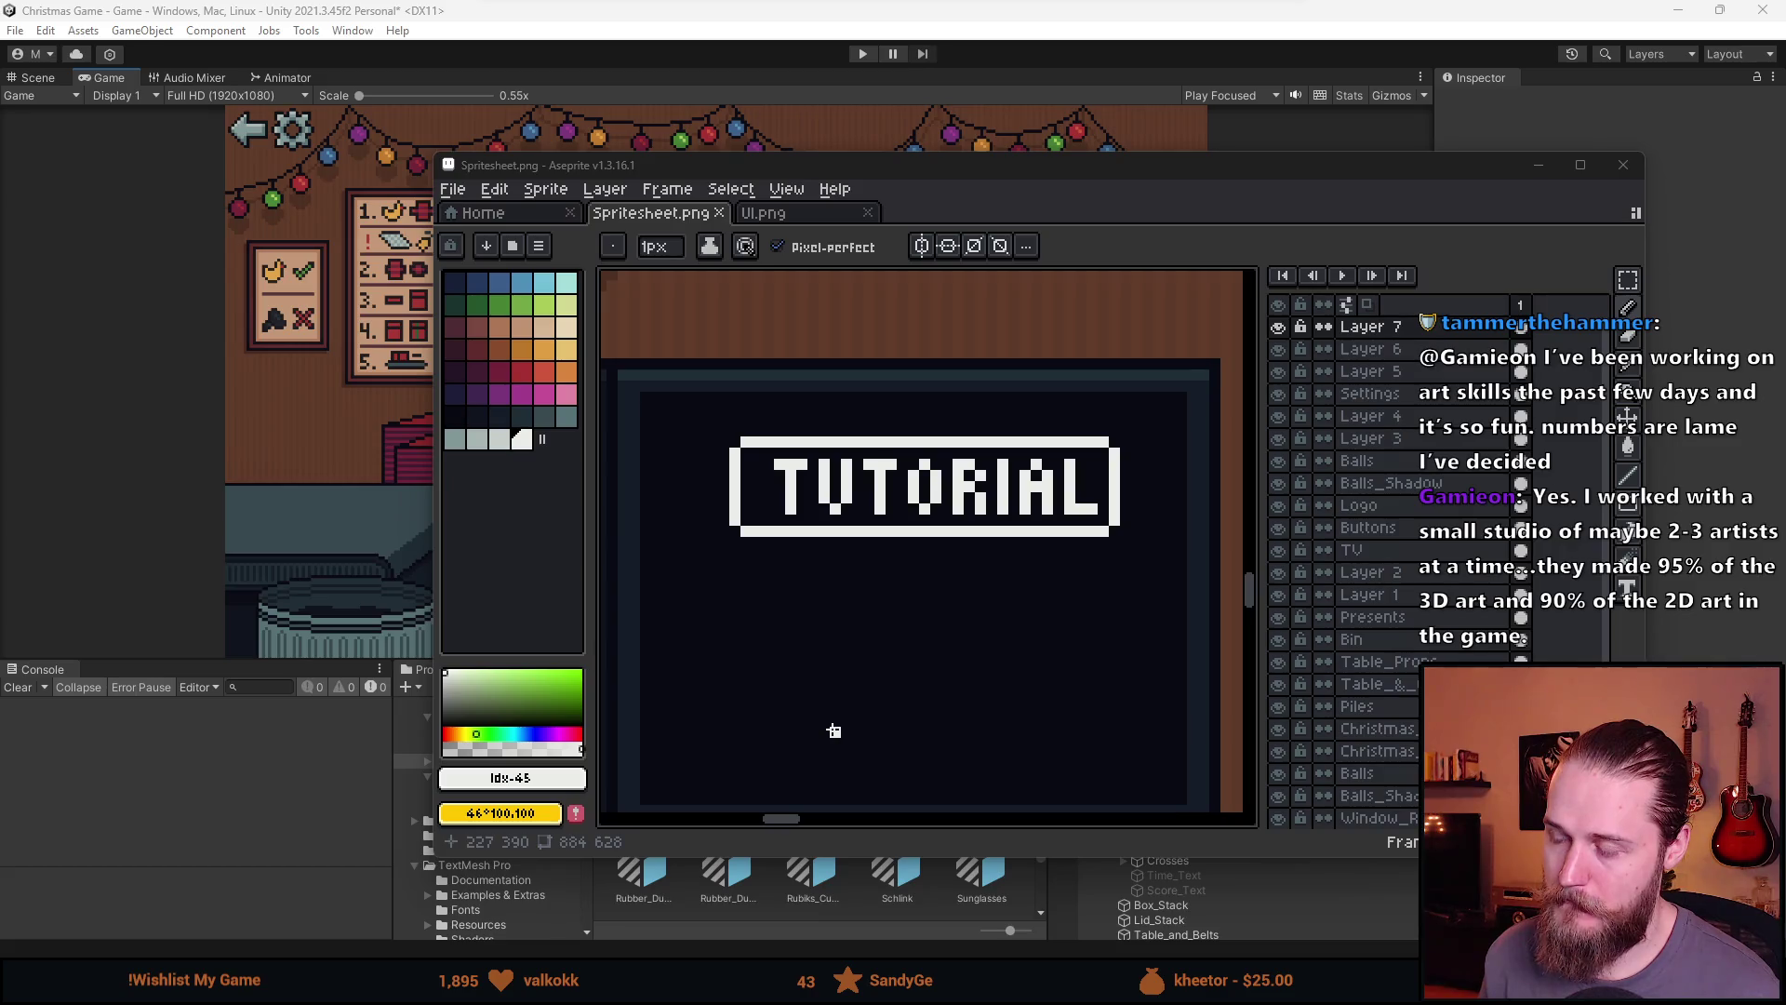
scroll(834, 730, "down", 1)
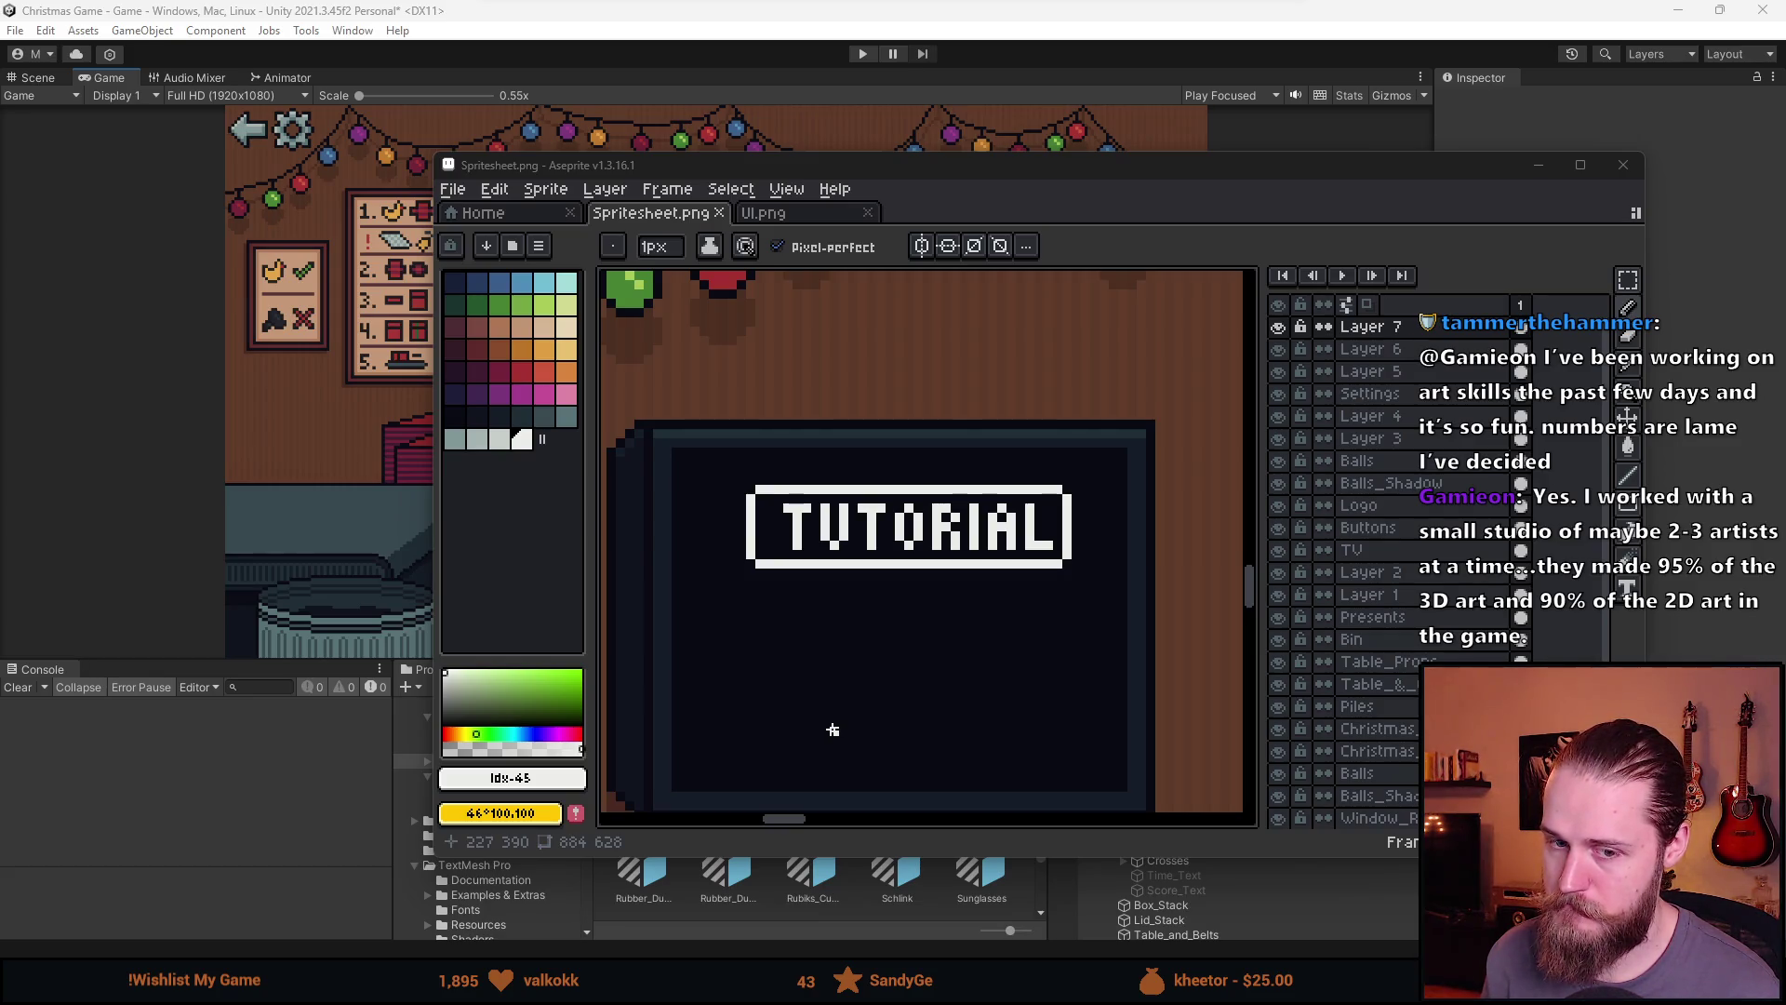
left_click_drag(841, 710, 791, 623)
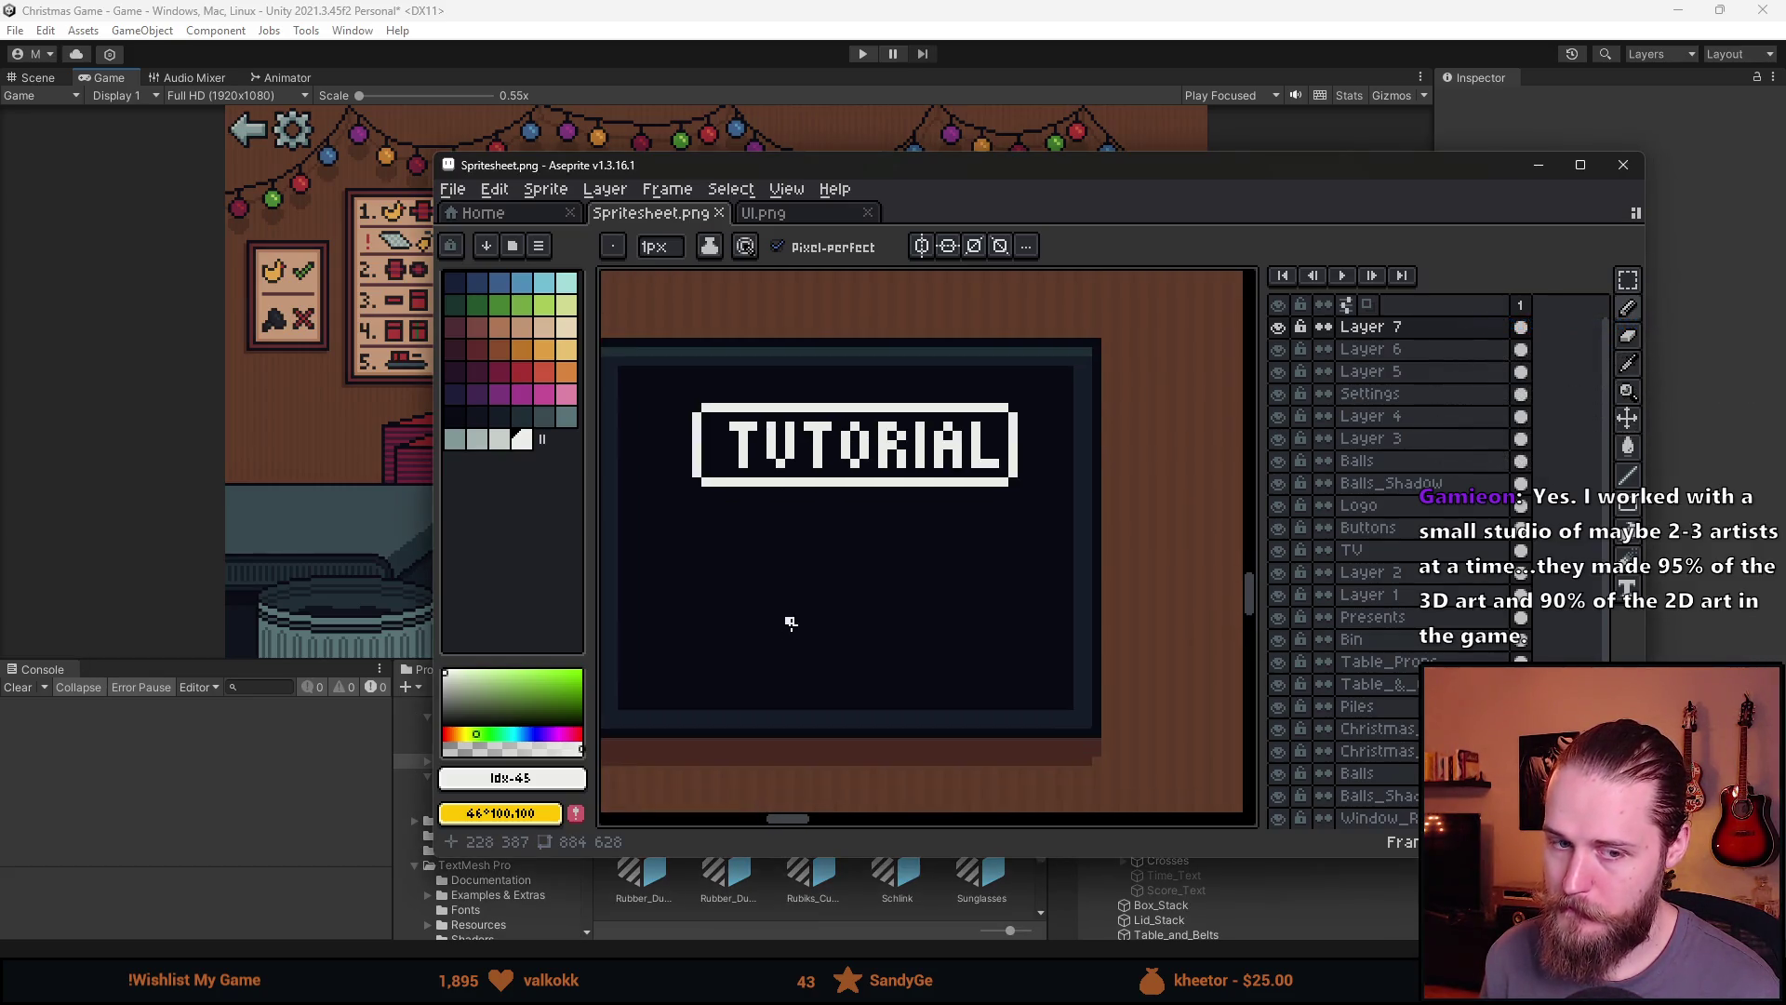
scroll(790, 624, "down", 1)
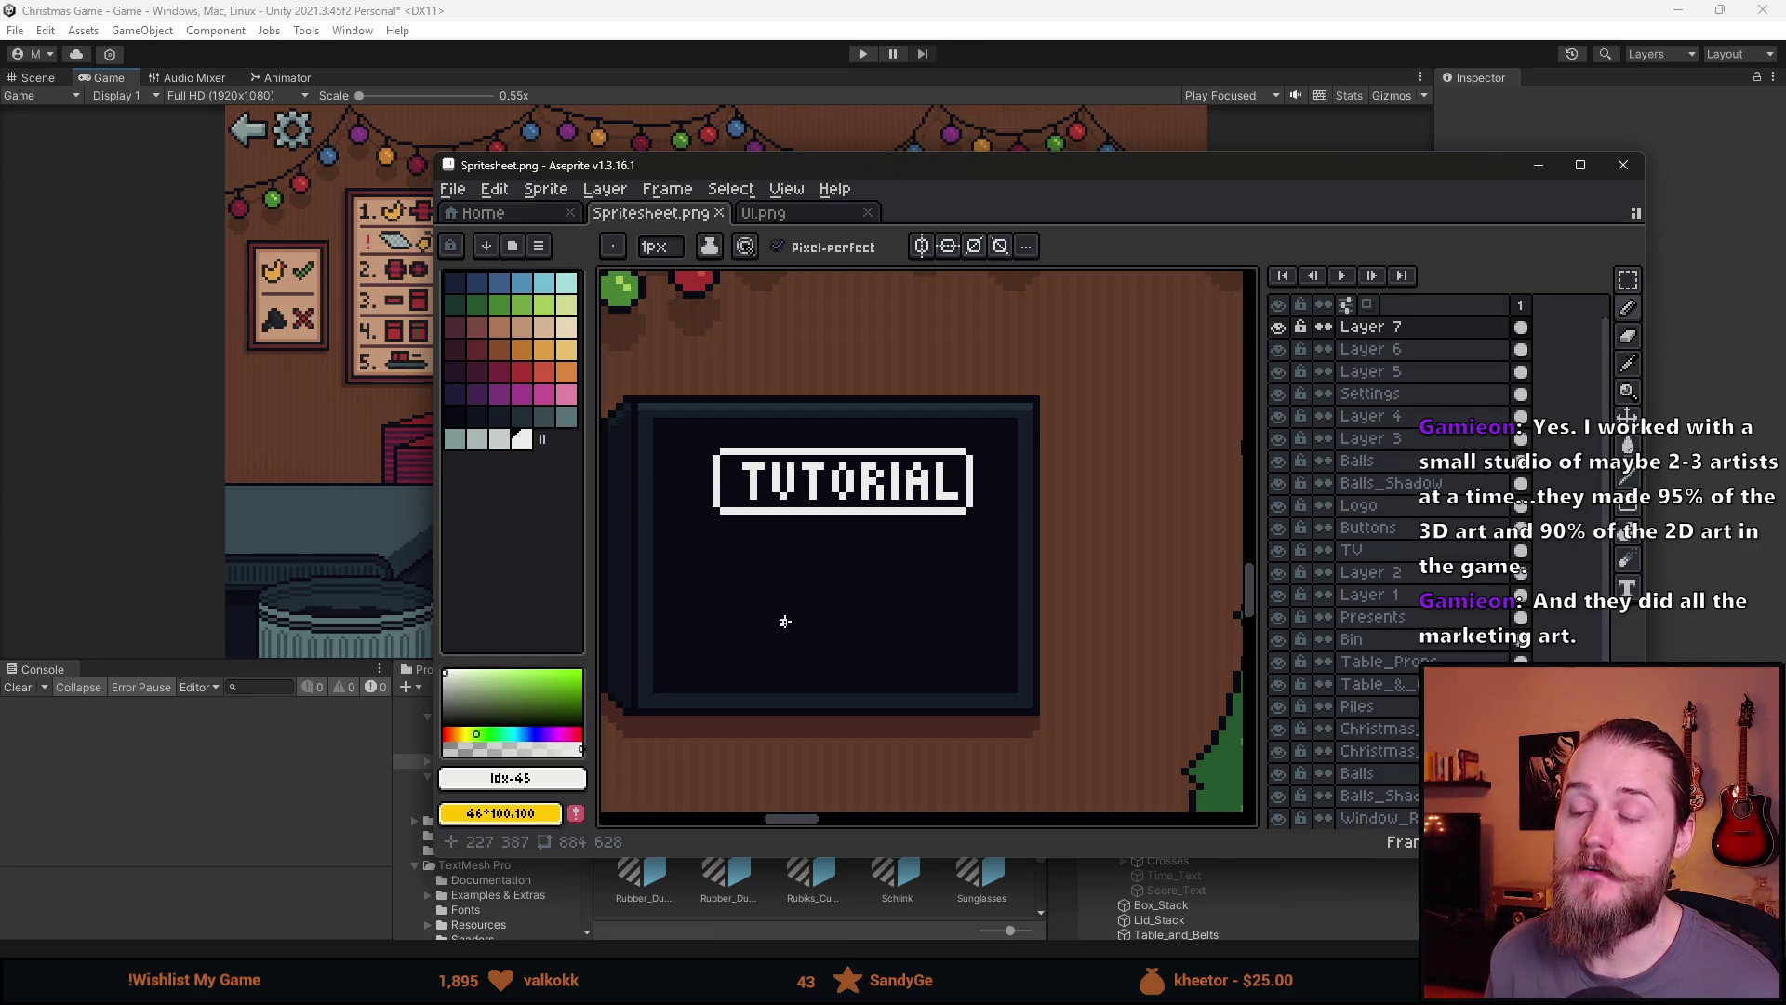
scroll(791, 621, "down", 4)
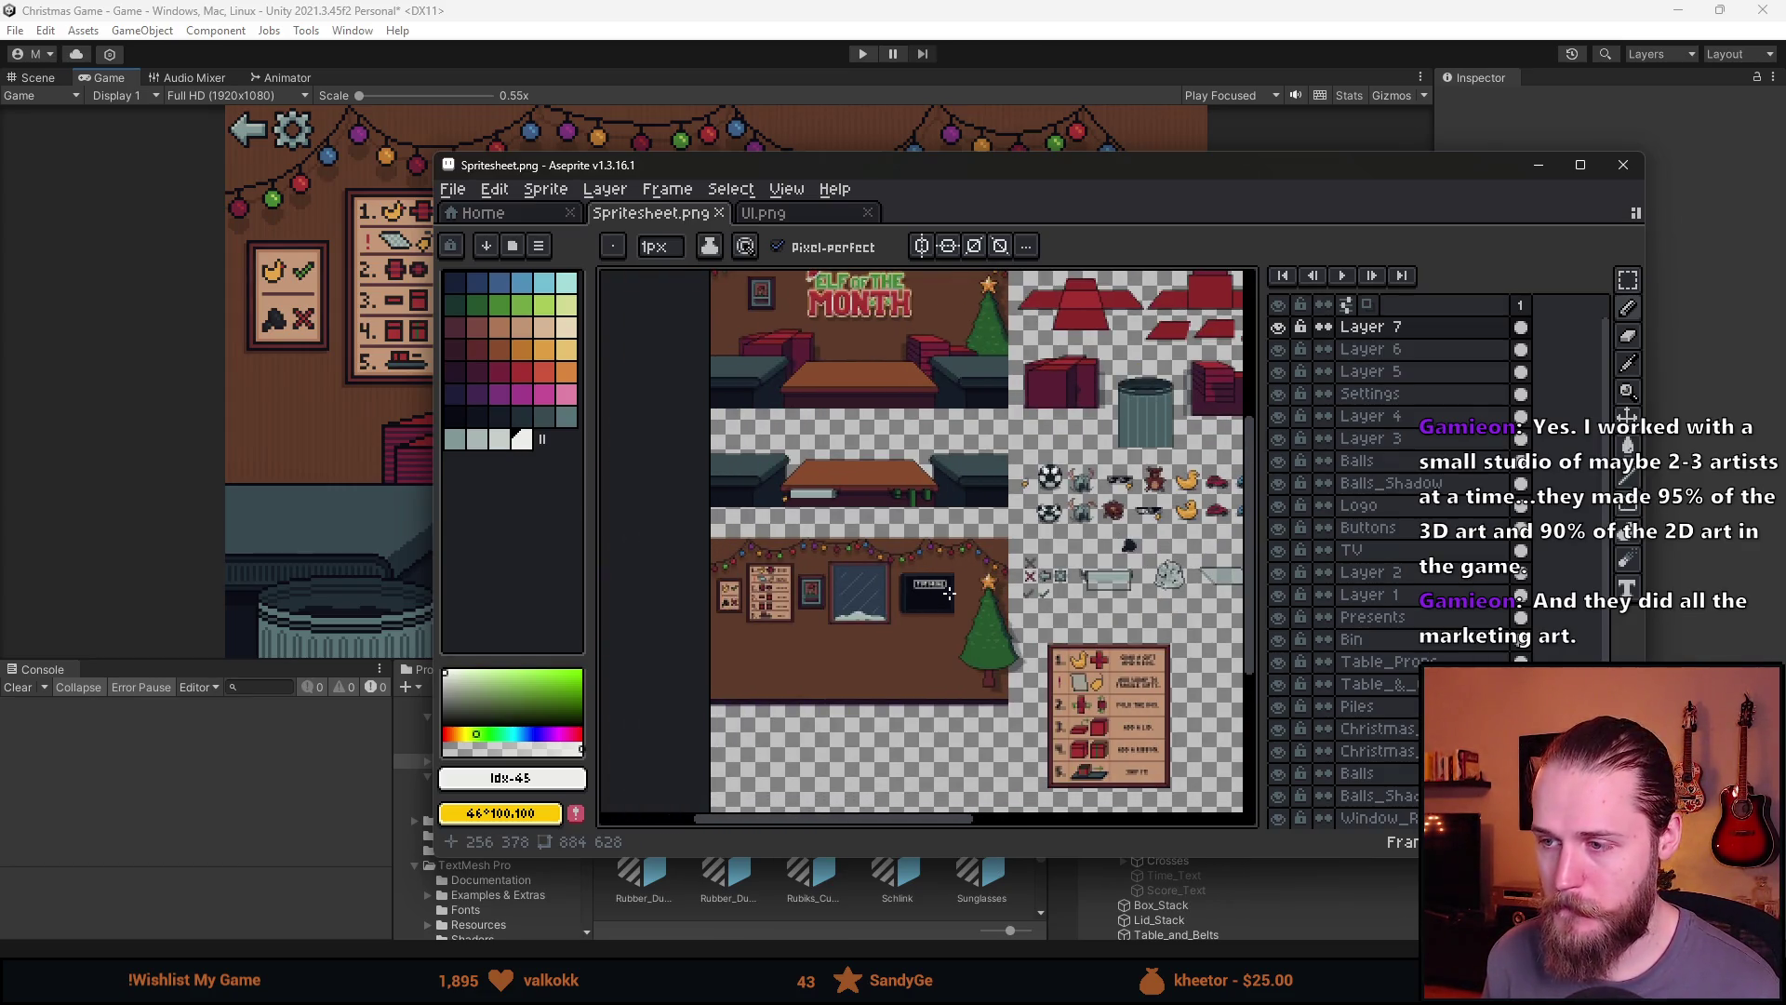
scroll(918, 598, "up", 4)
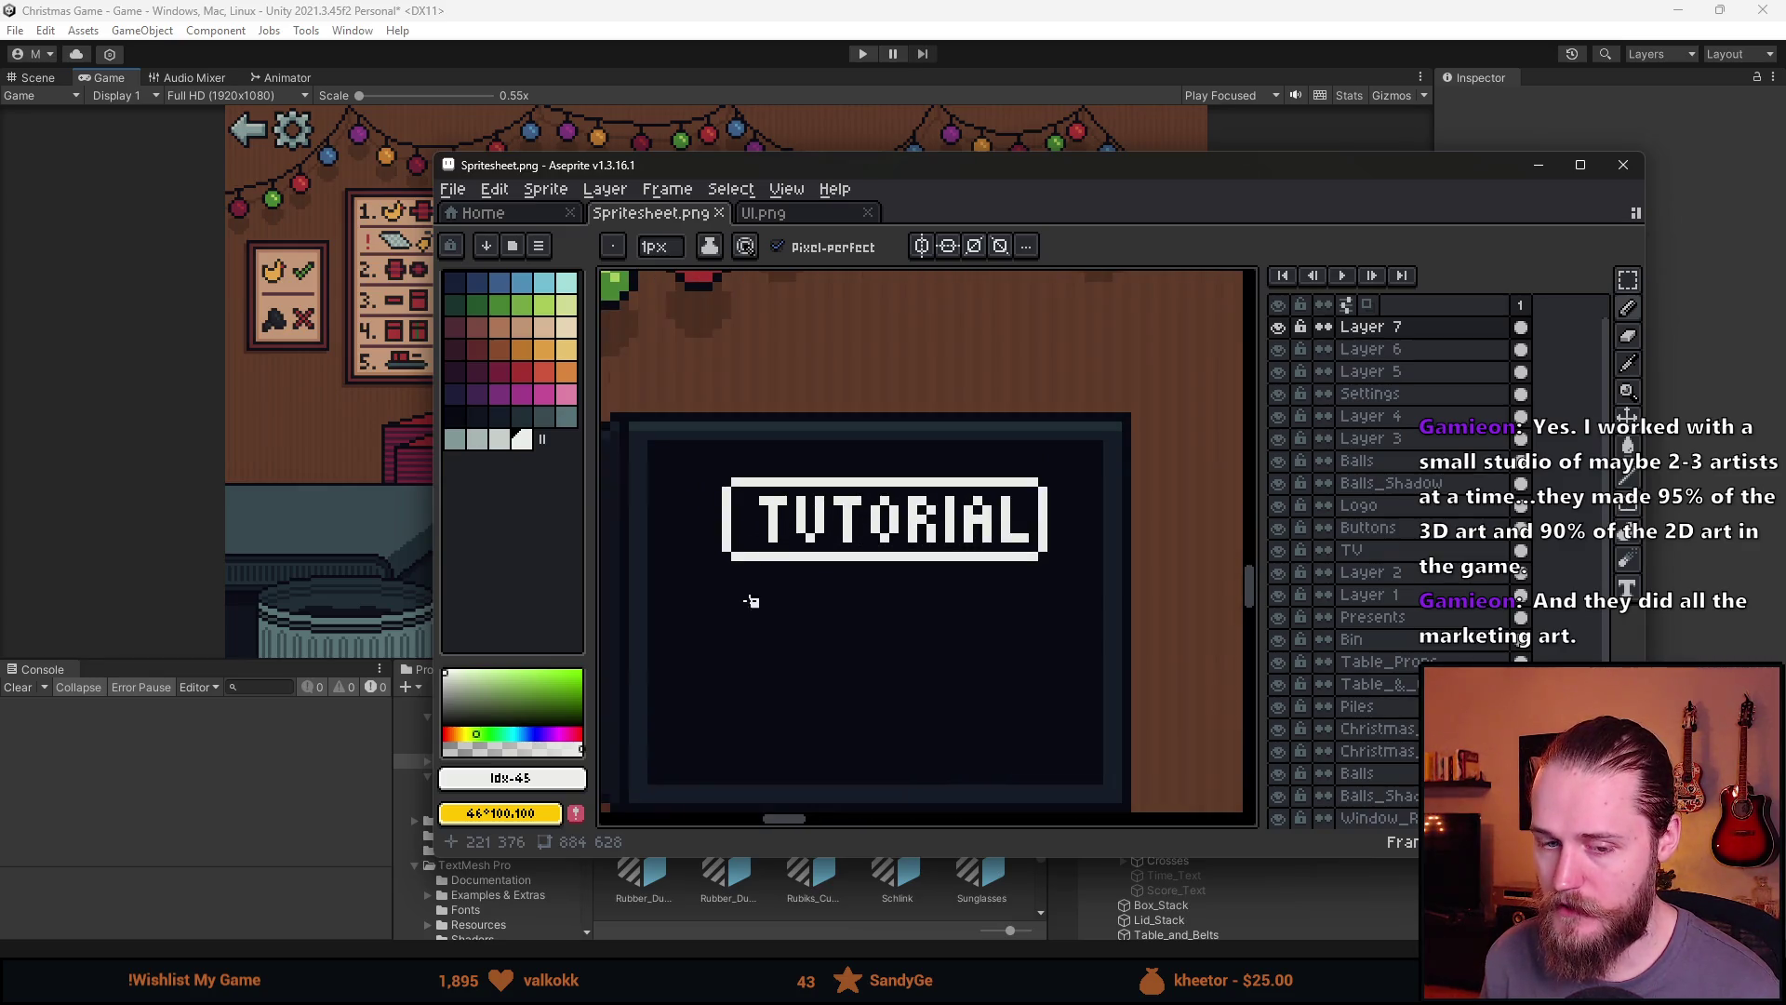
mouse_move(749, 599)
left_mouse_down()
mouse_move(838, 598)
mouse_move(821, 590)
left_mouse_up()
scroll(825, 594, "down", 3)
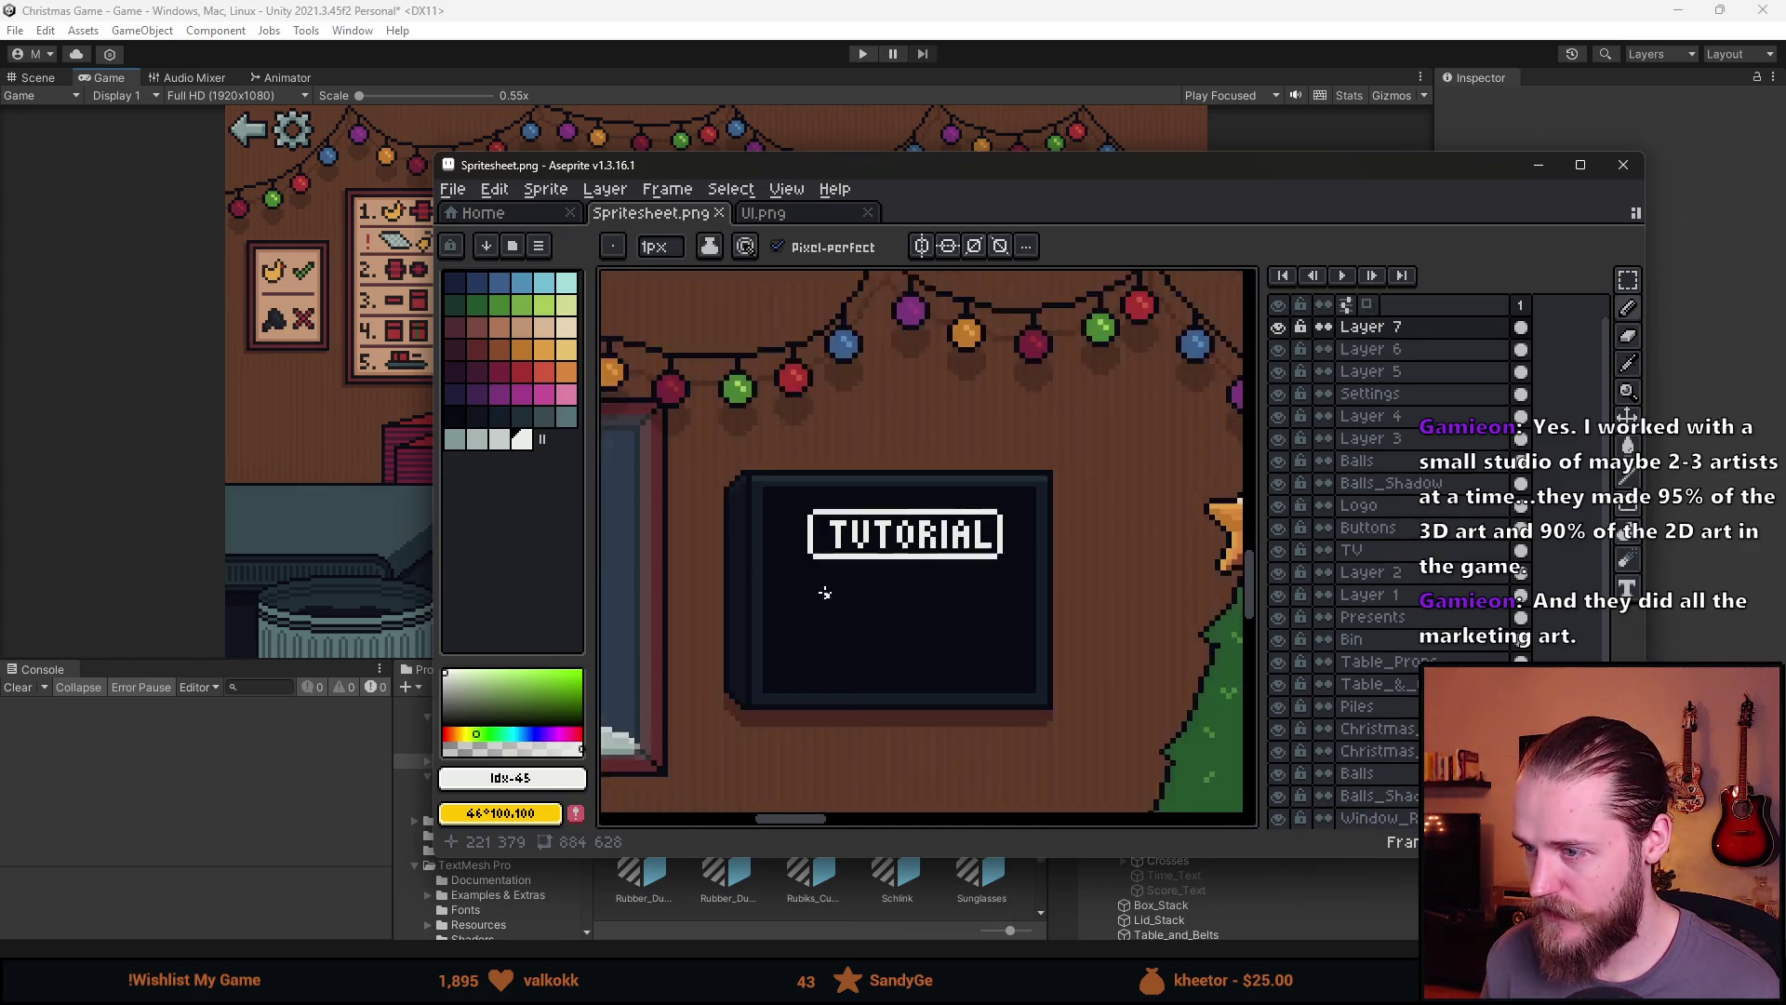
mouse_move(1112, 599)
left_mouse_down()
mouse_move(831, 533)
mouse_move(650, 533)
left_mouse_up()
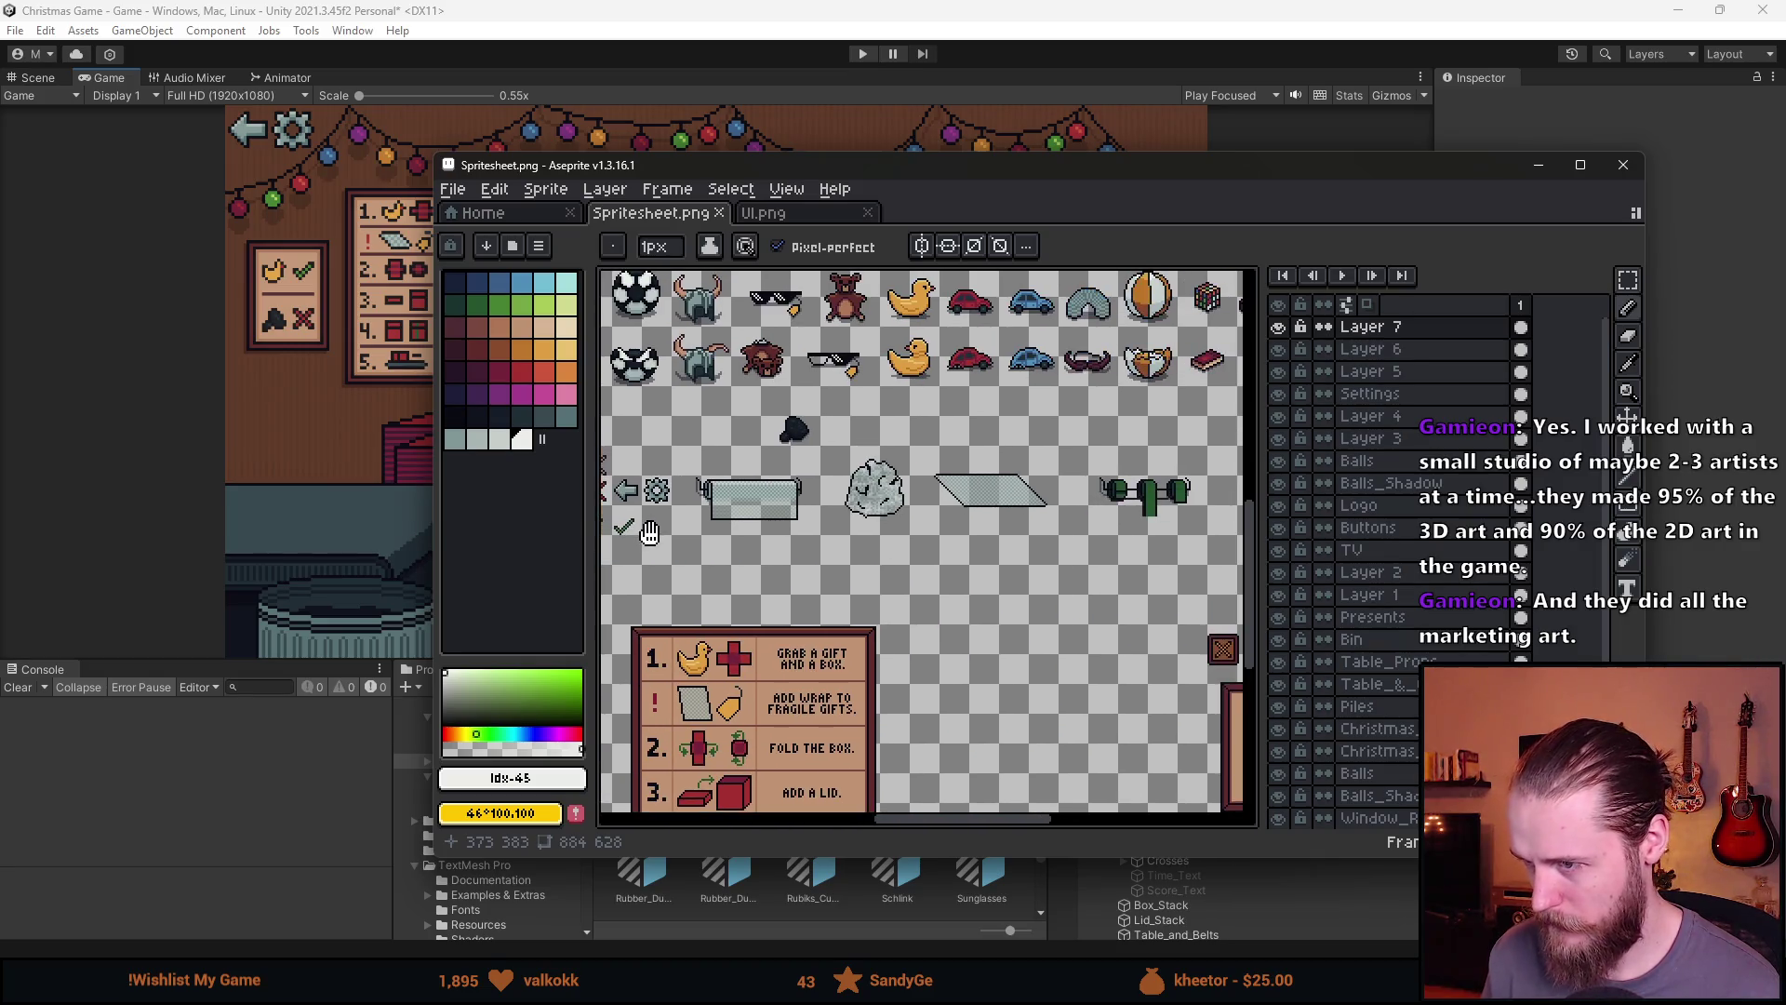
mouse_move(986, 514)
left_mouse_down()
mouse_move(567, 559)
mouse_move(1049, 507)
mouse_move(1253, 522)
left_mouse_up()
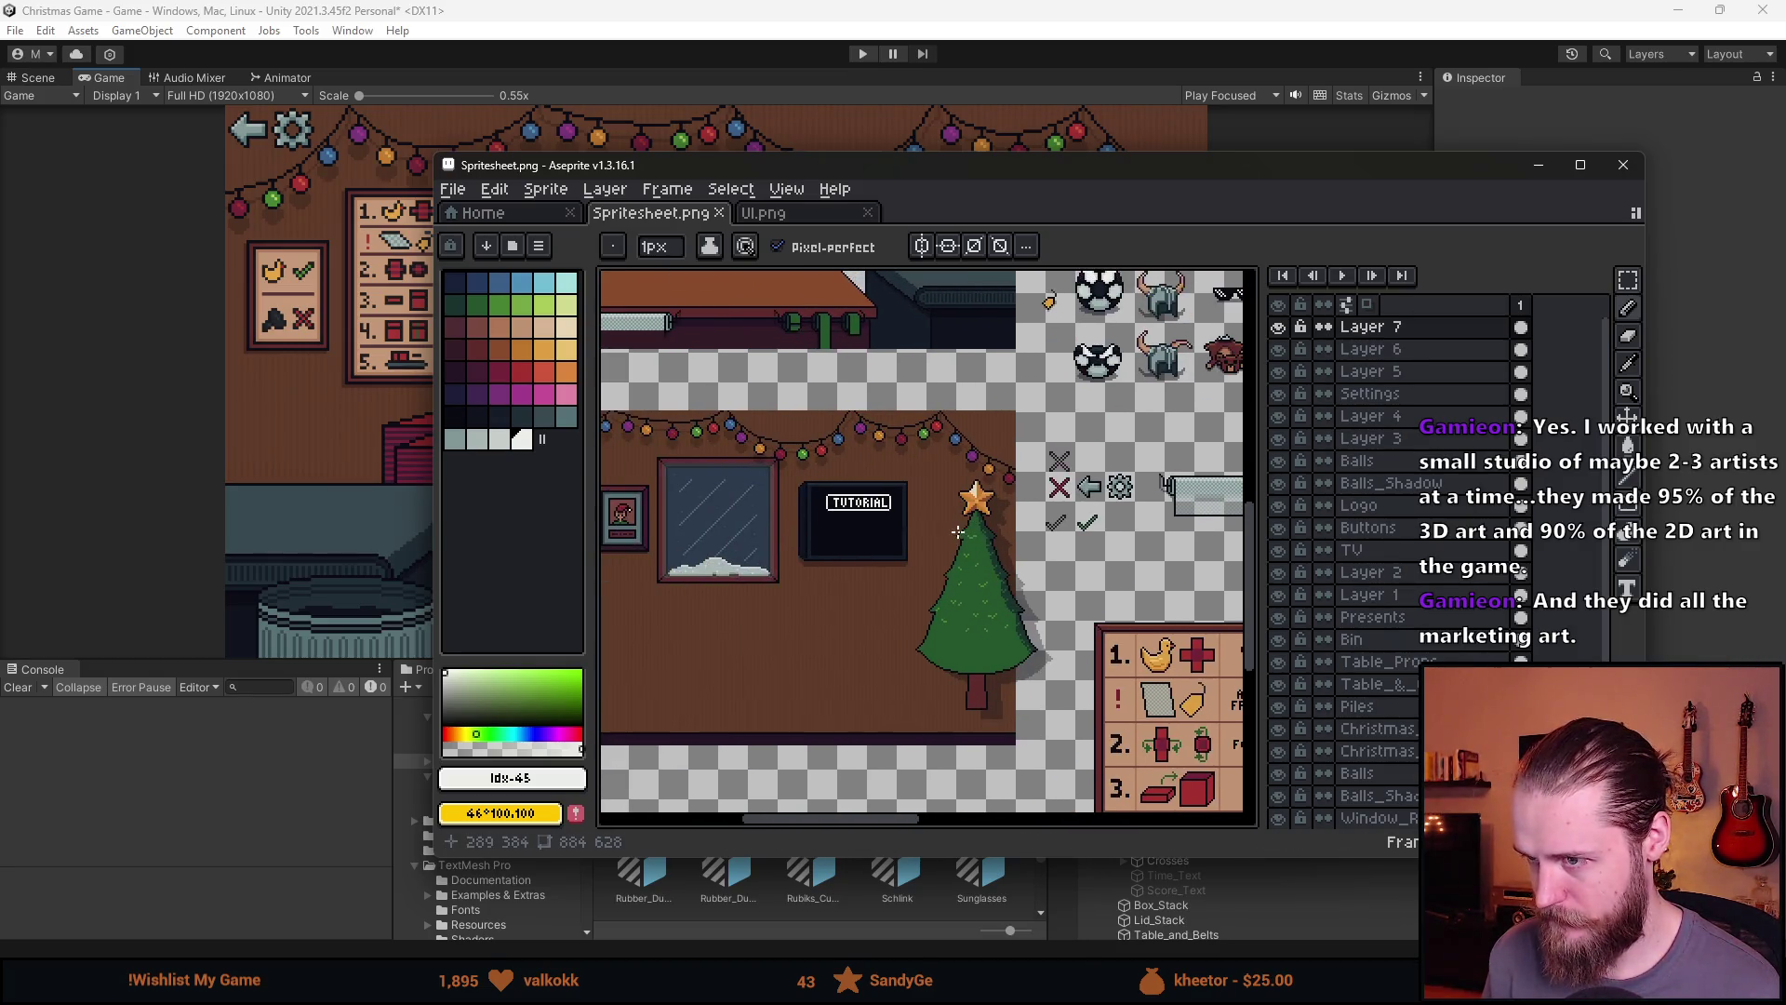
left_click(1539, 164)
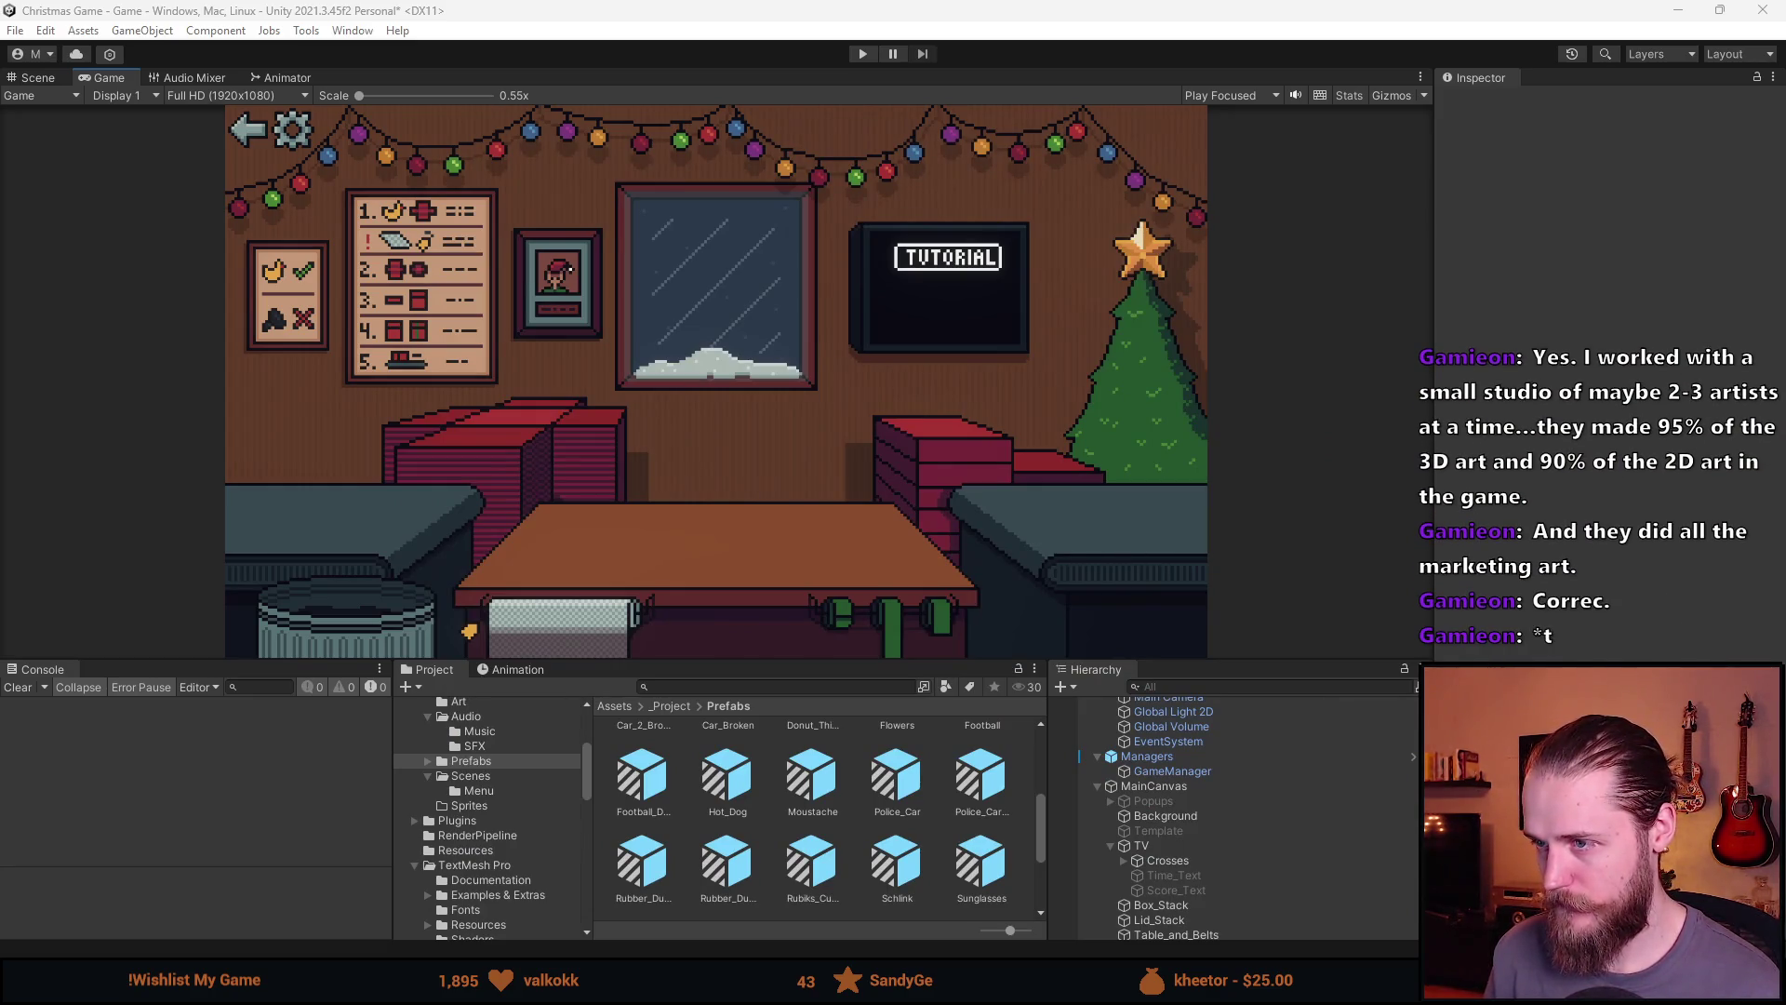
Try erasing the TUTORIAL label with a large round eraser, then undo the stroke
key("alt+Tab")
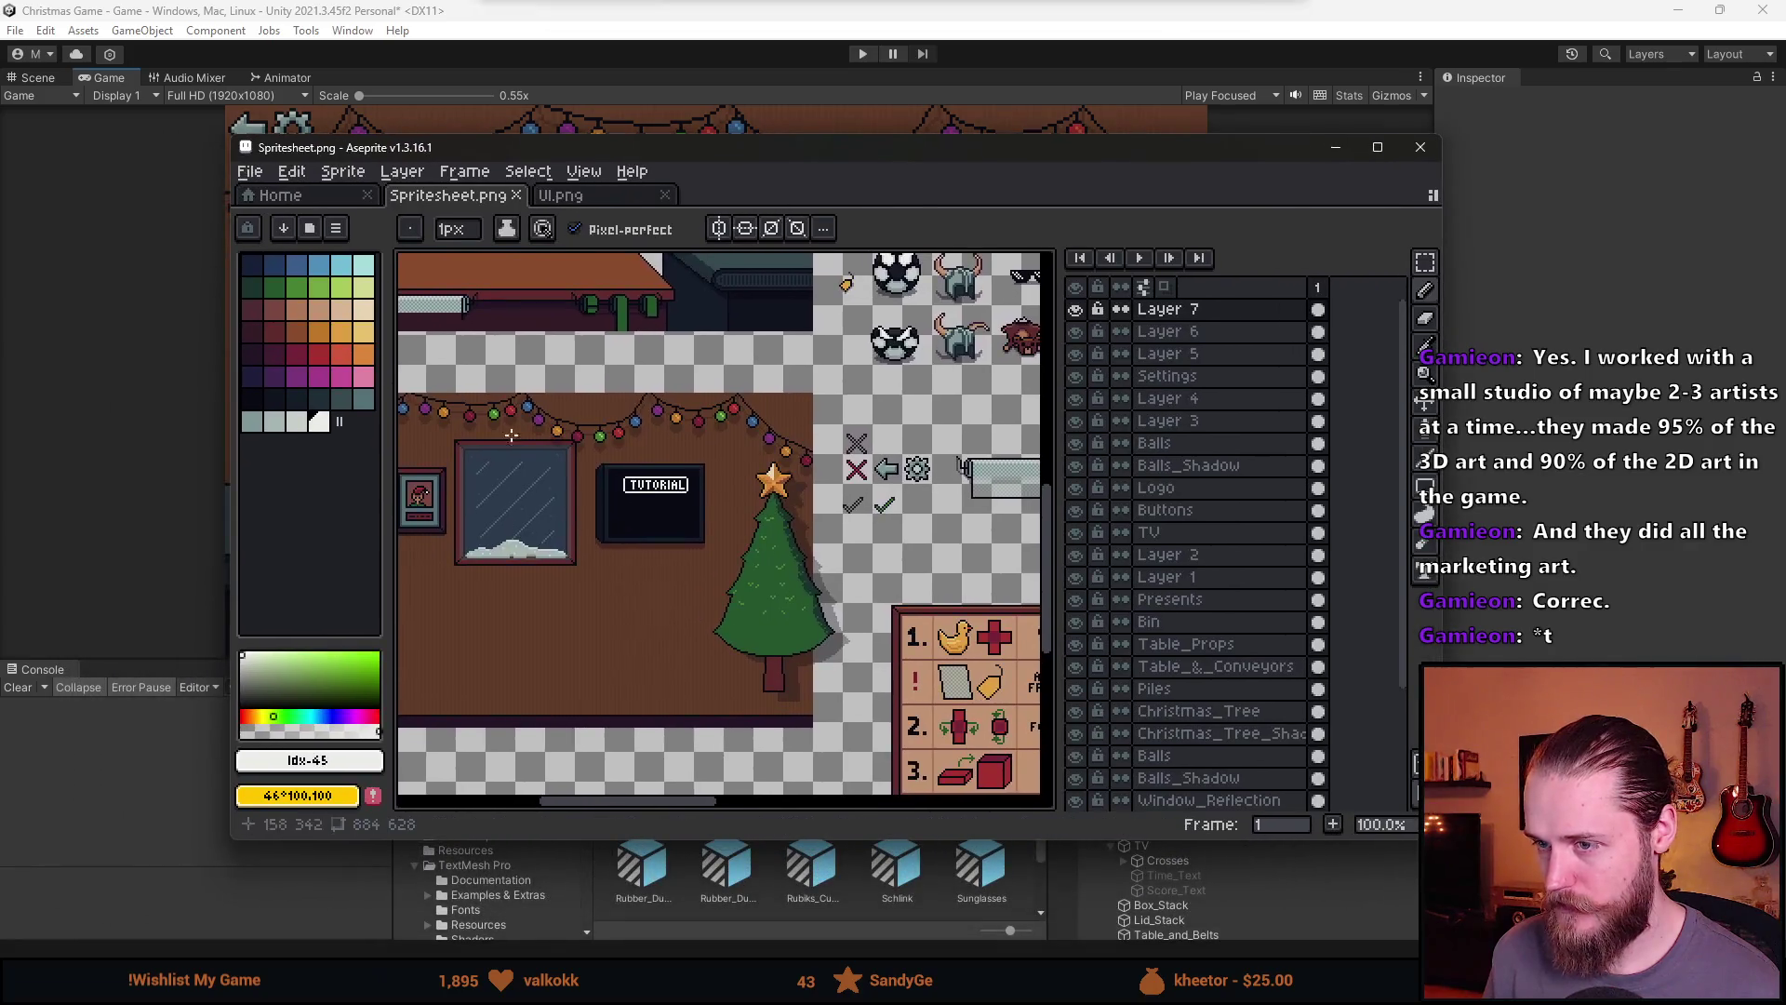
scroll(605, 426, "up", 4)
scroll(604, 426, "down", 3)
key("e")
scroll(605, 437, "up", 4)
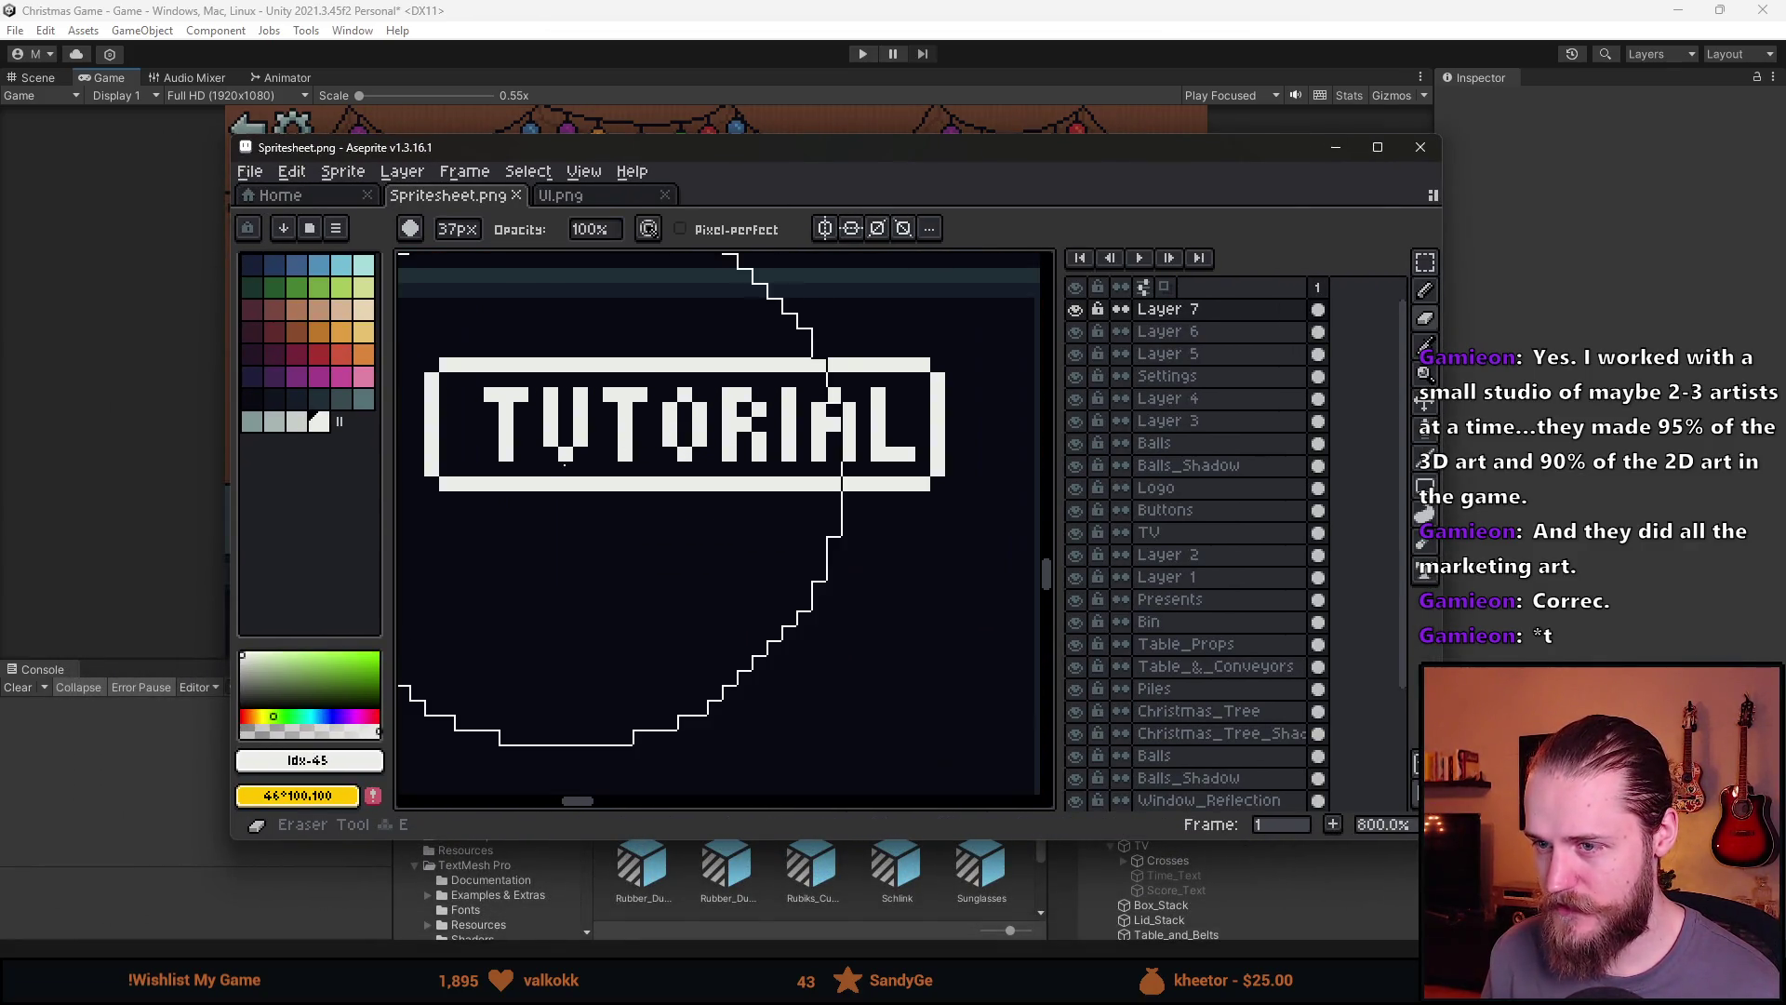
scroll(577, 446, "down", 5)
scroll(570, 449, "up", 3)
left_click_drag(570, 450, 638, 387)
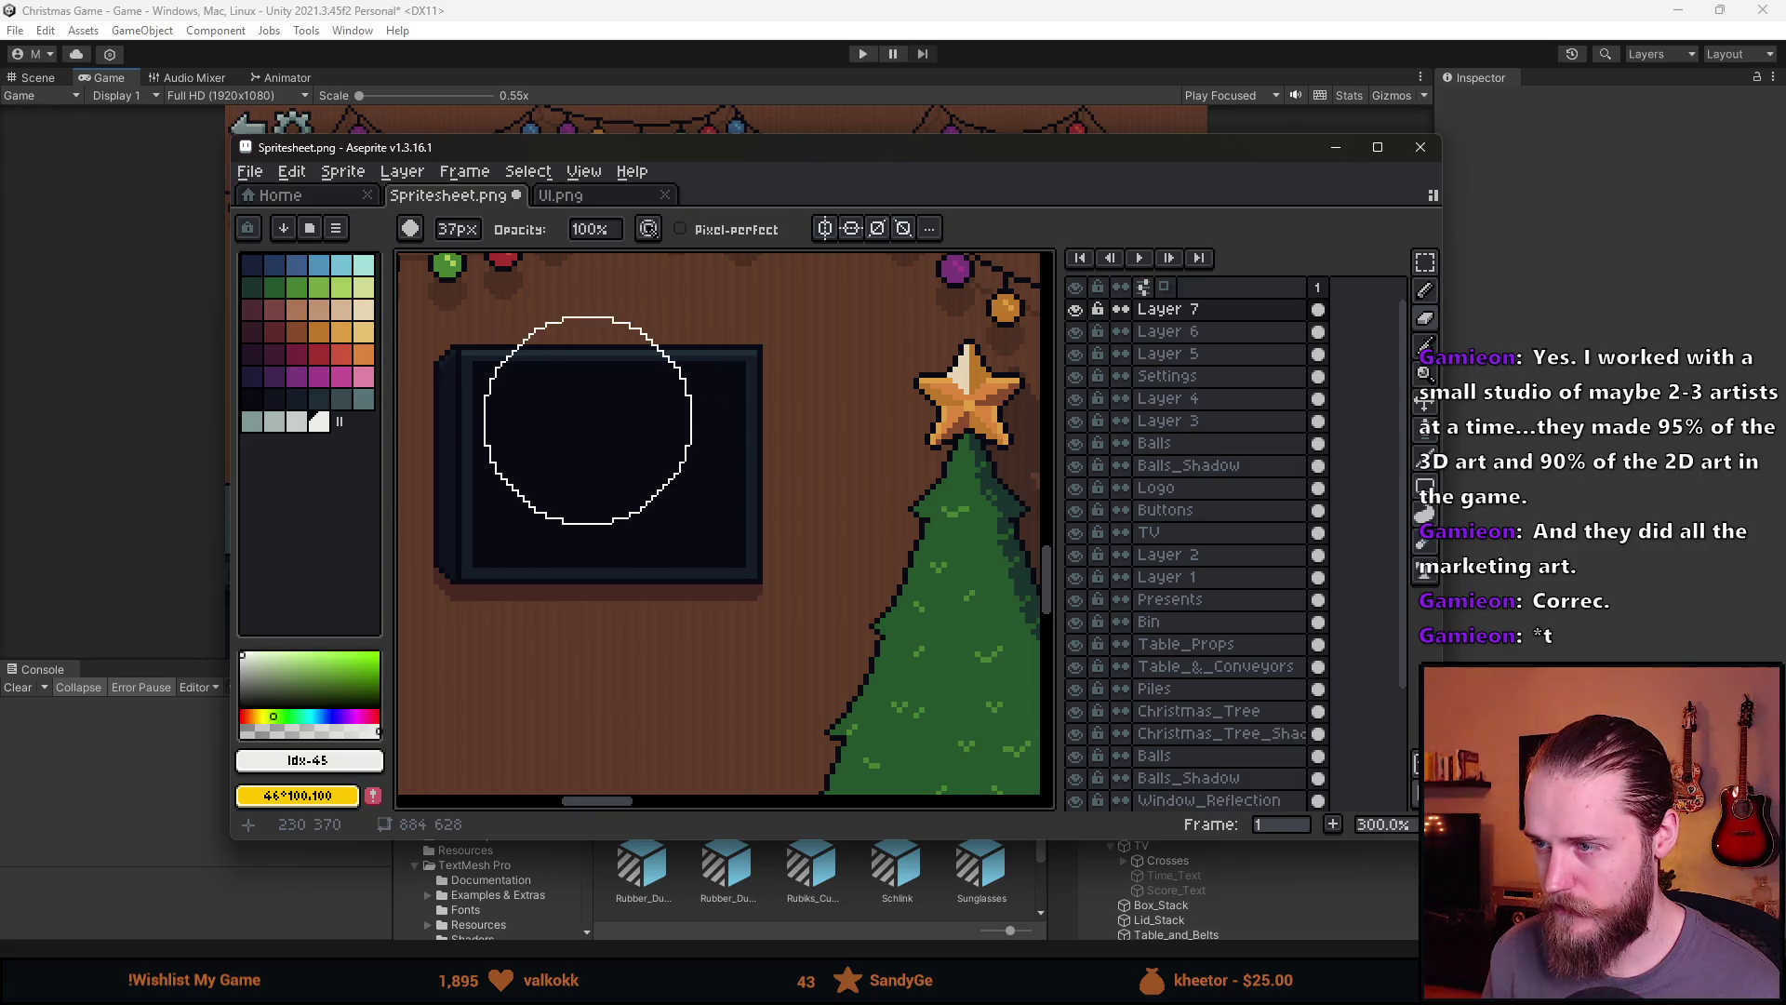
key("ctrl+z")
scroll(570, 420, "up", 2)
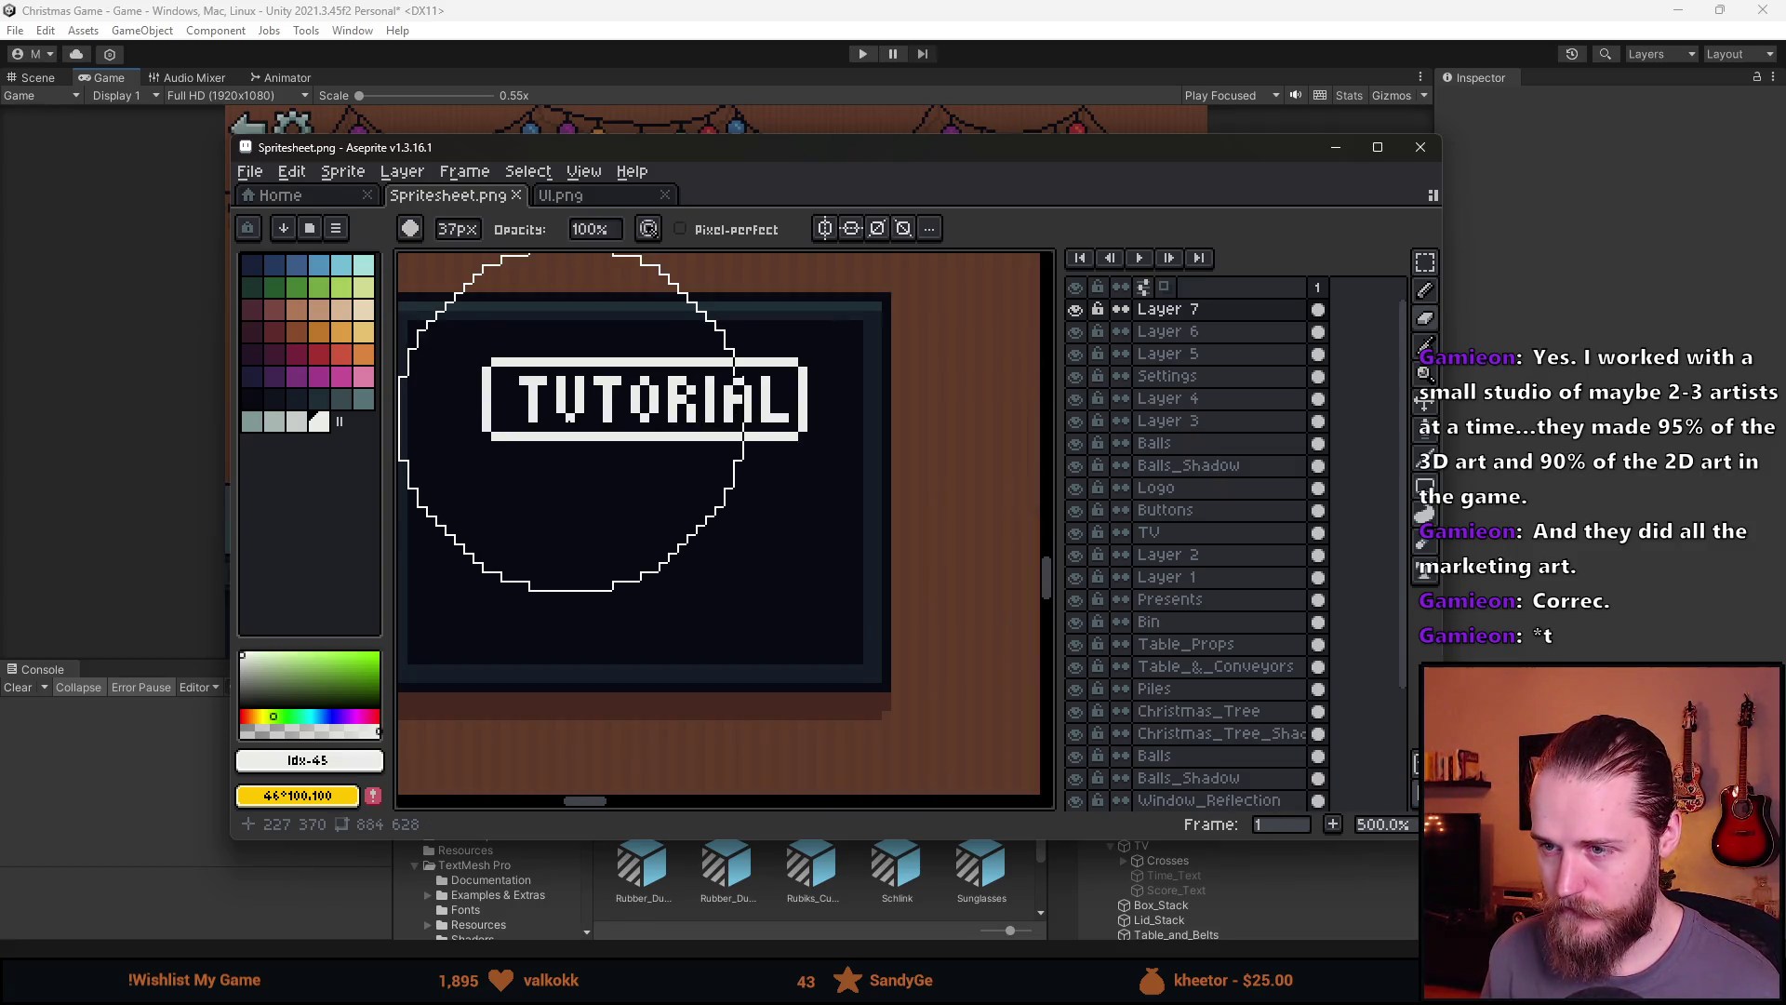
Select the TUTORIAL label with the rectangular marquee, move it lower, and commit
key("b")
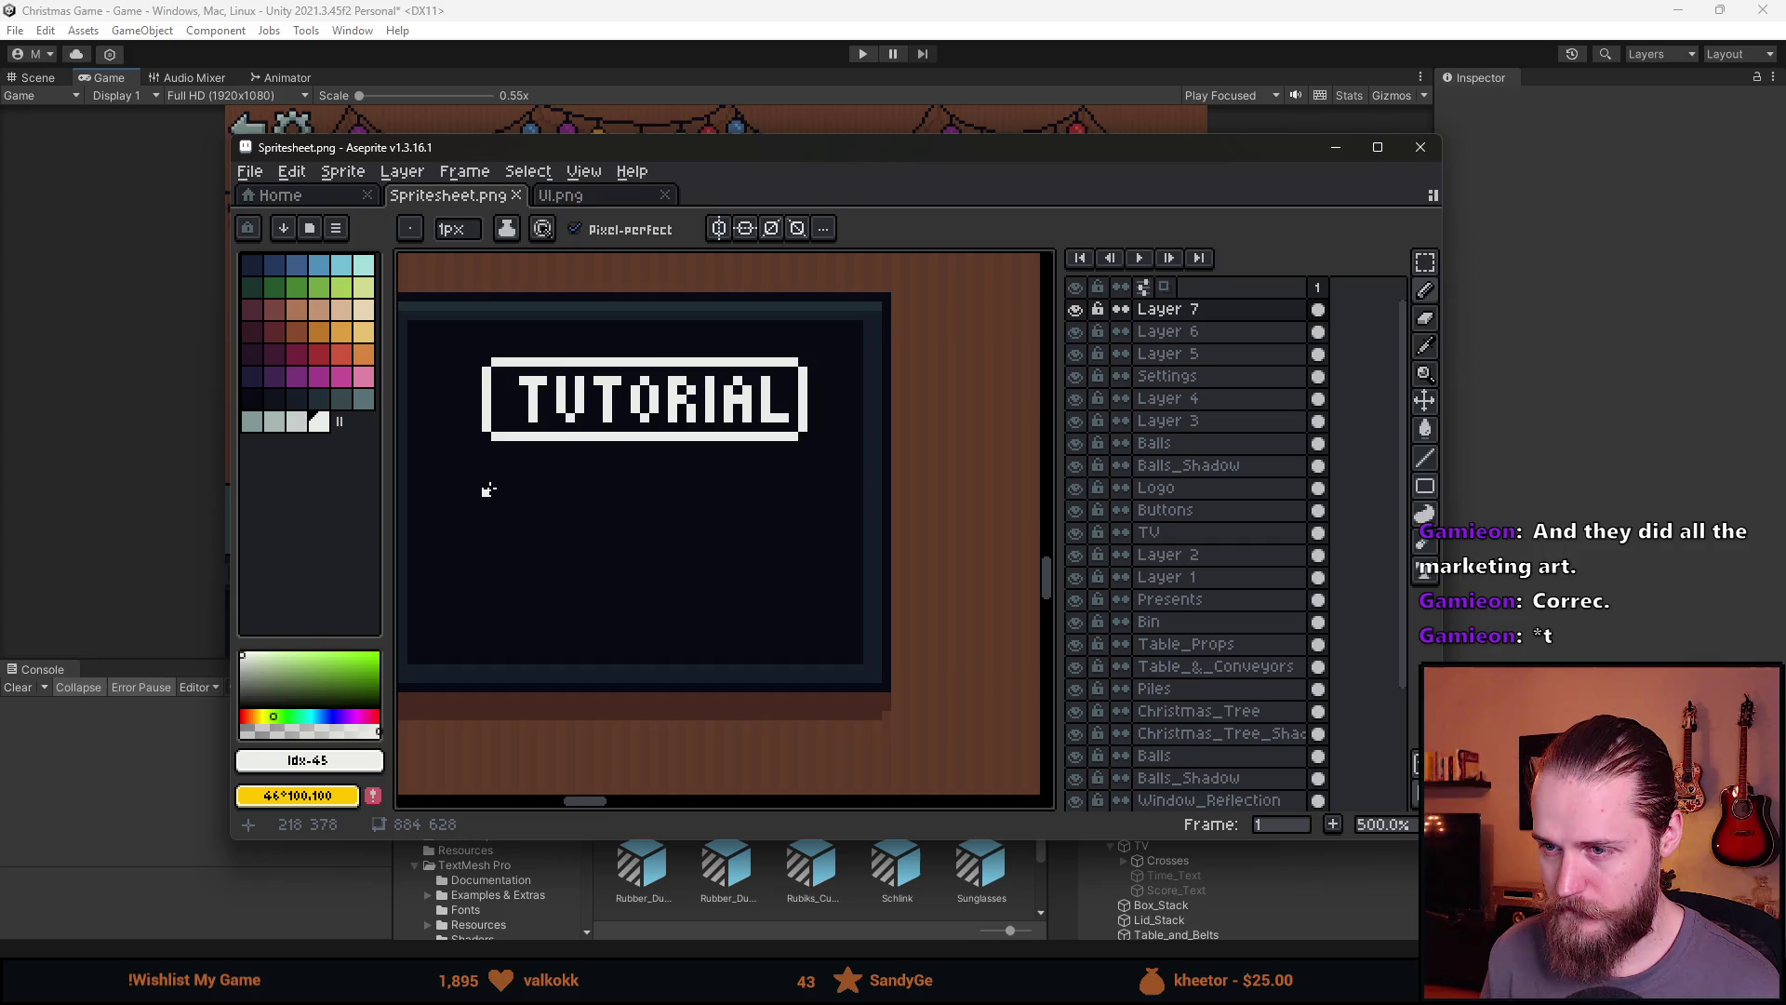
scroll(488, 490, "down", 1)
scroll(489, 489, "up", 1)
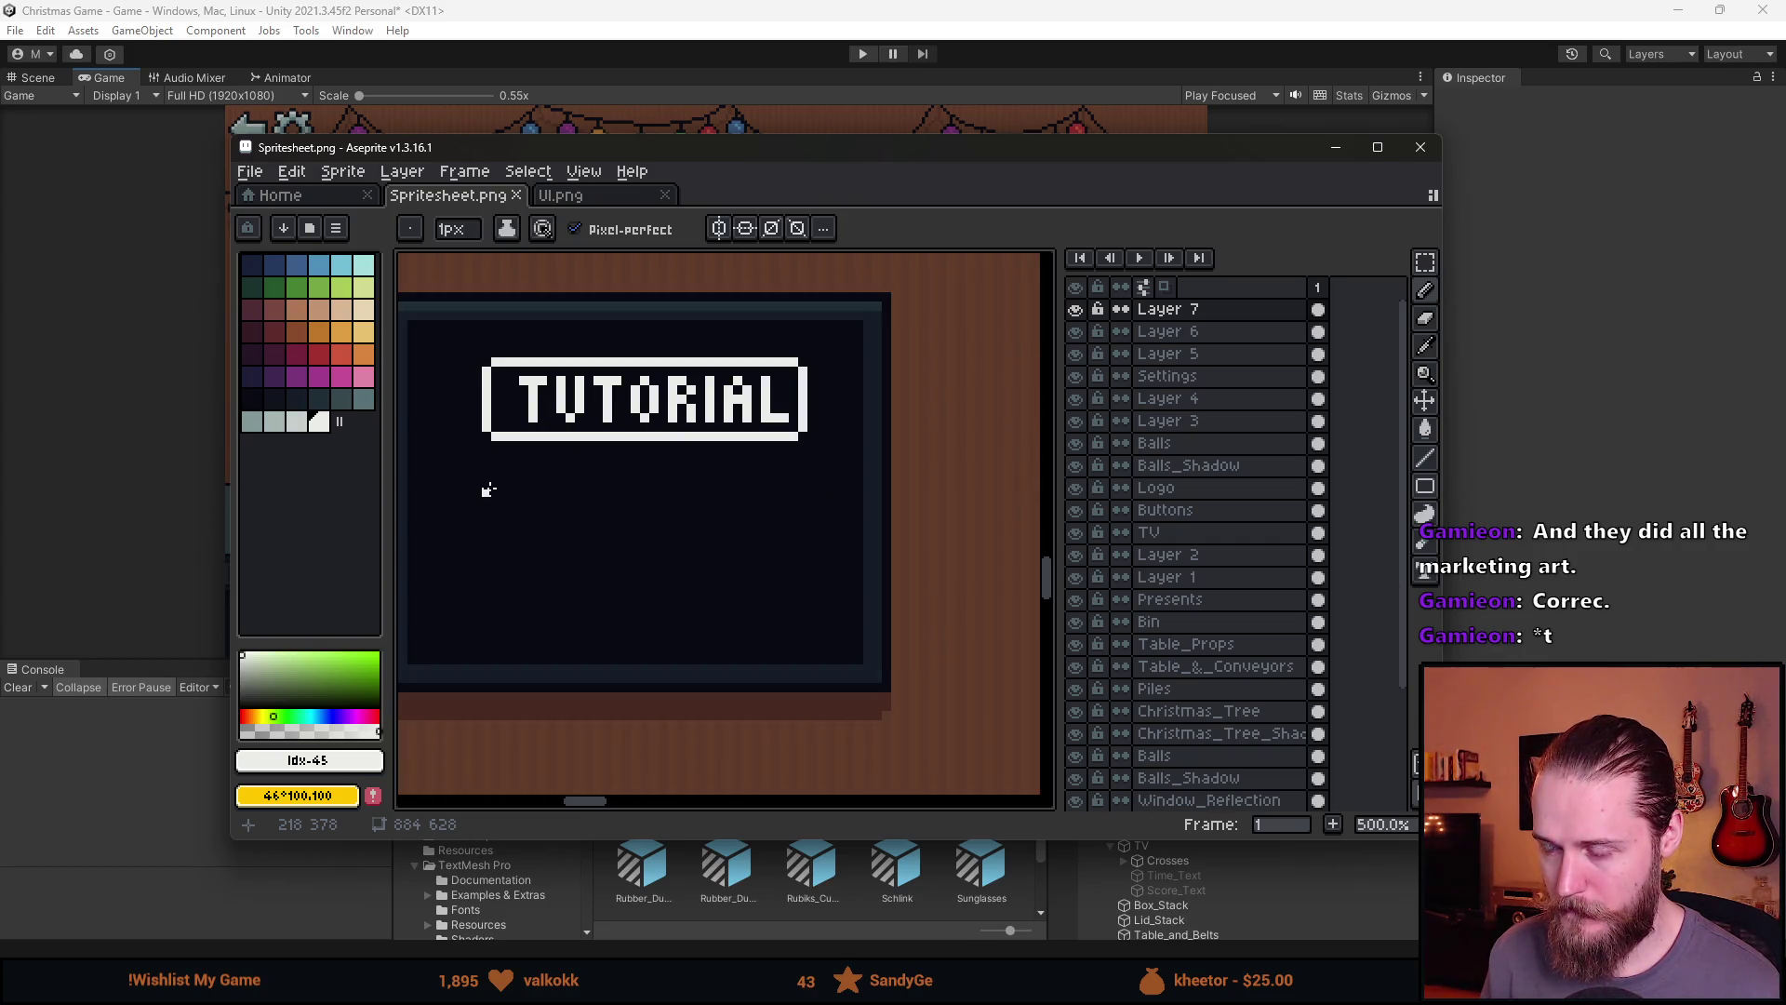
key("m")
left_click_drag(450, 333, 859, 473)
left_click_drag(684, 441, 665, 505)
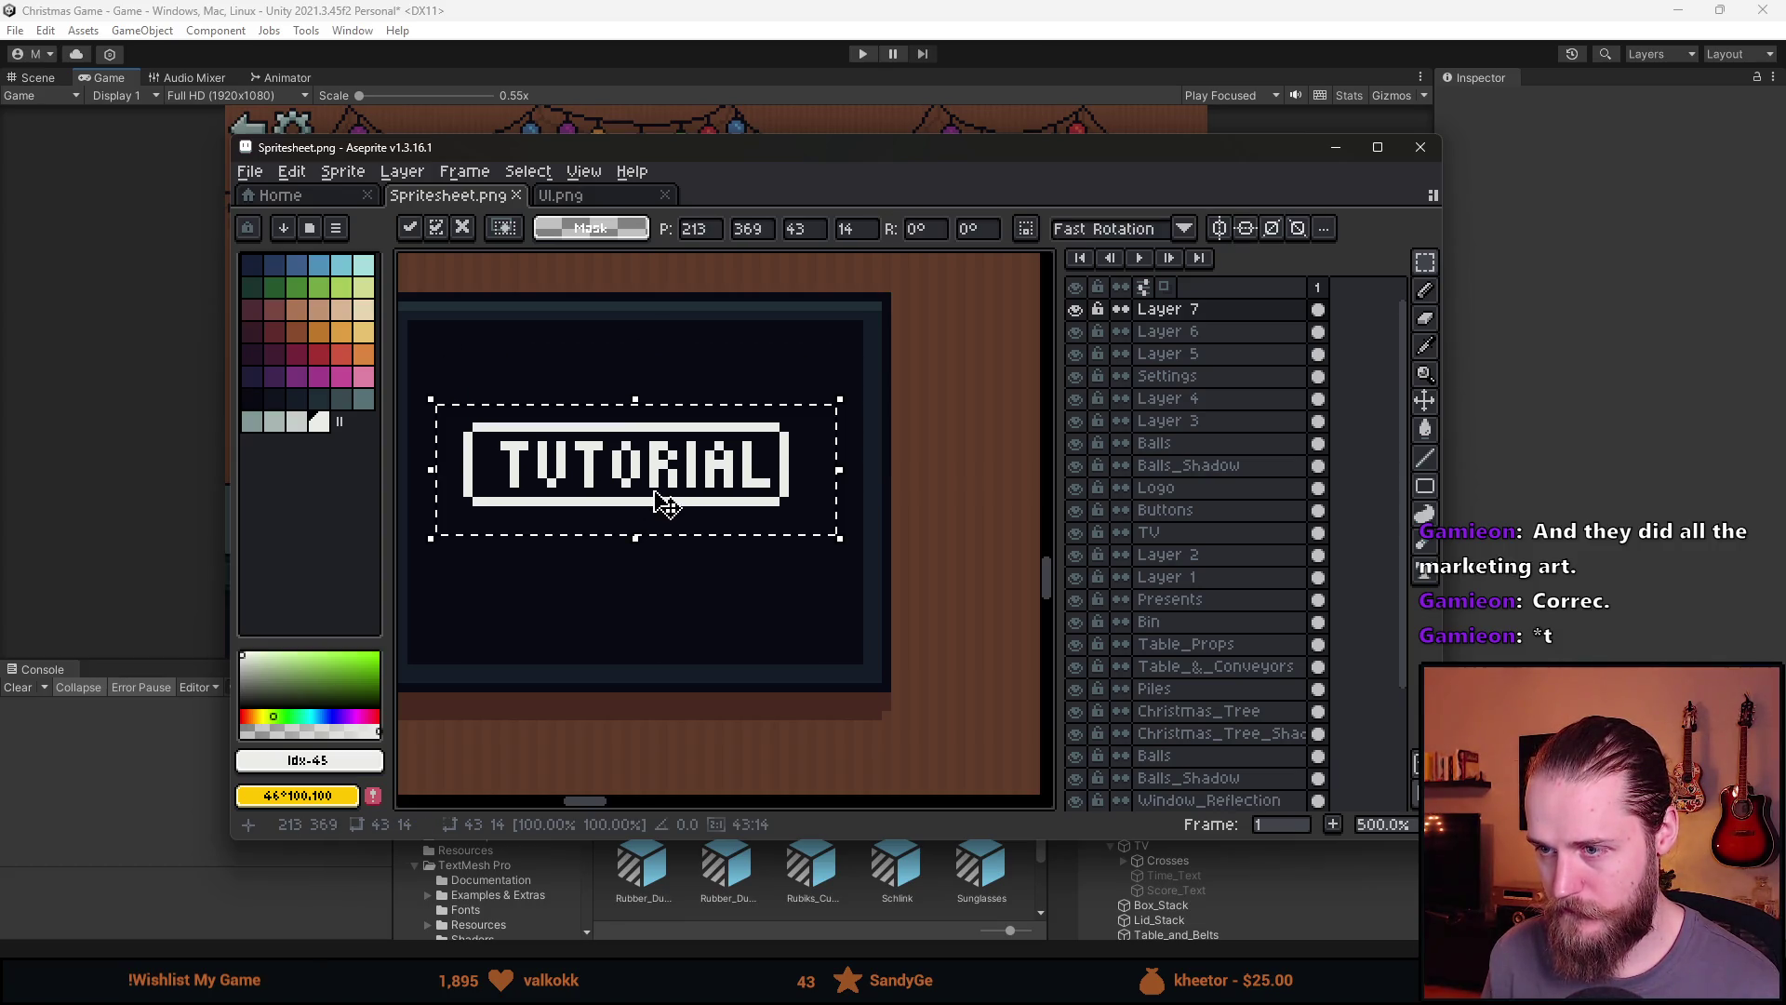
key("Return")
mouse_move(555, 142)
left_mouse_down()
mouse_move(872, 382)
mouse_move(1785, 270)
left_mouse_up()
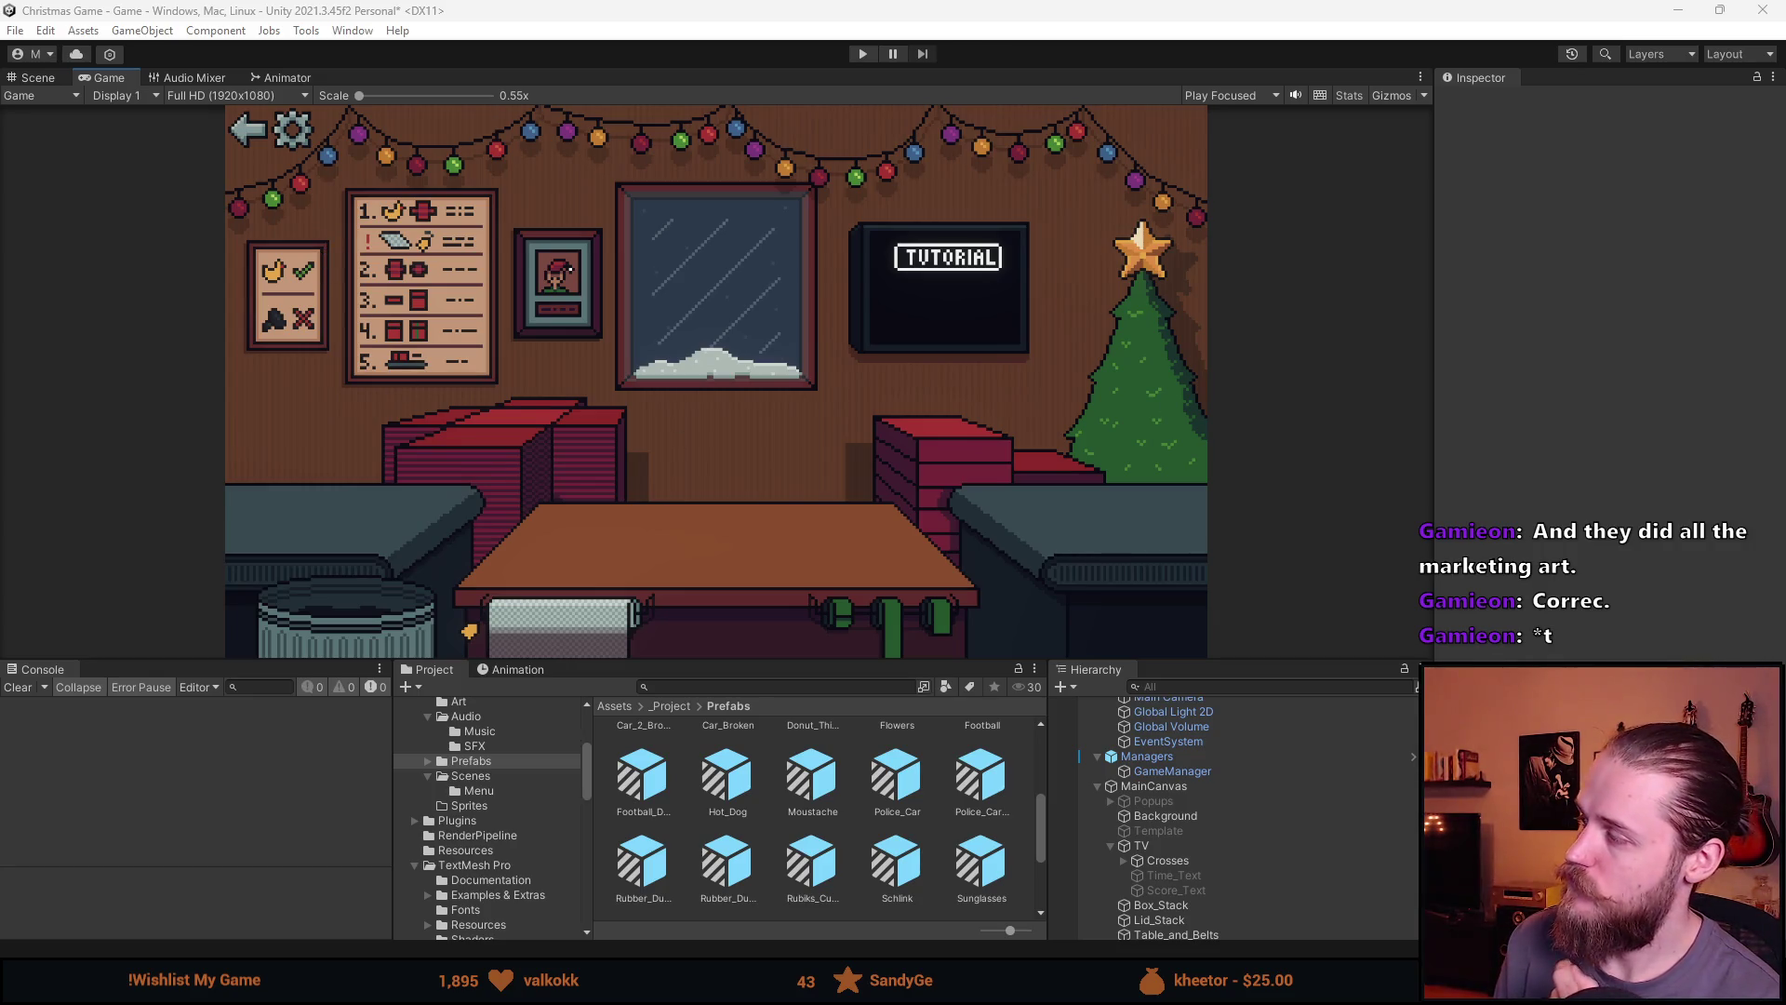
Resize the Aseprite window, then enlarge Unity's Game view to 0.7x scale
key("alt+Tab")
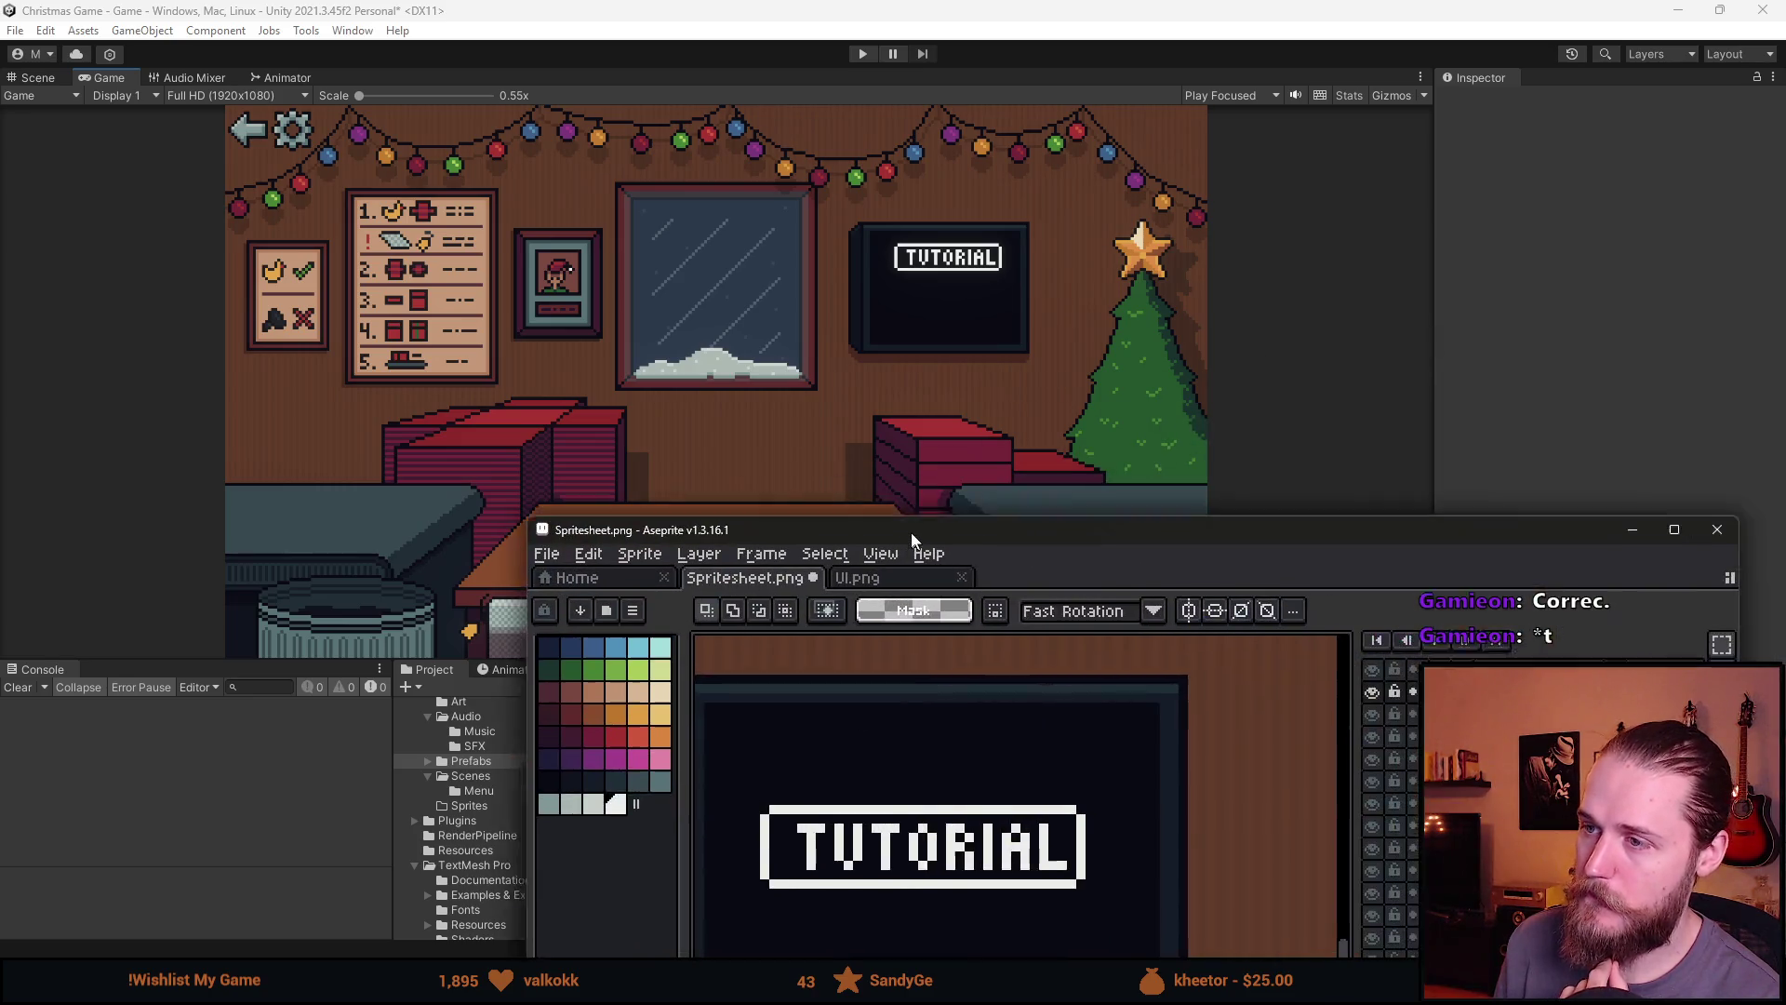
double_click(895, 528)
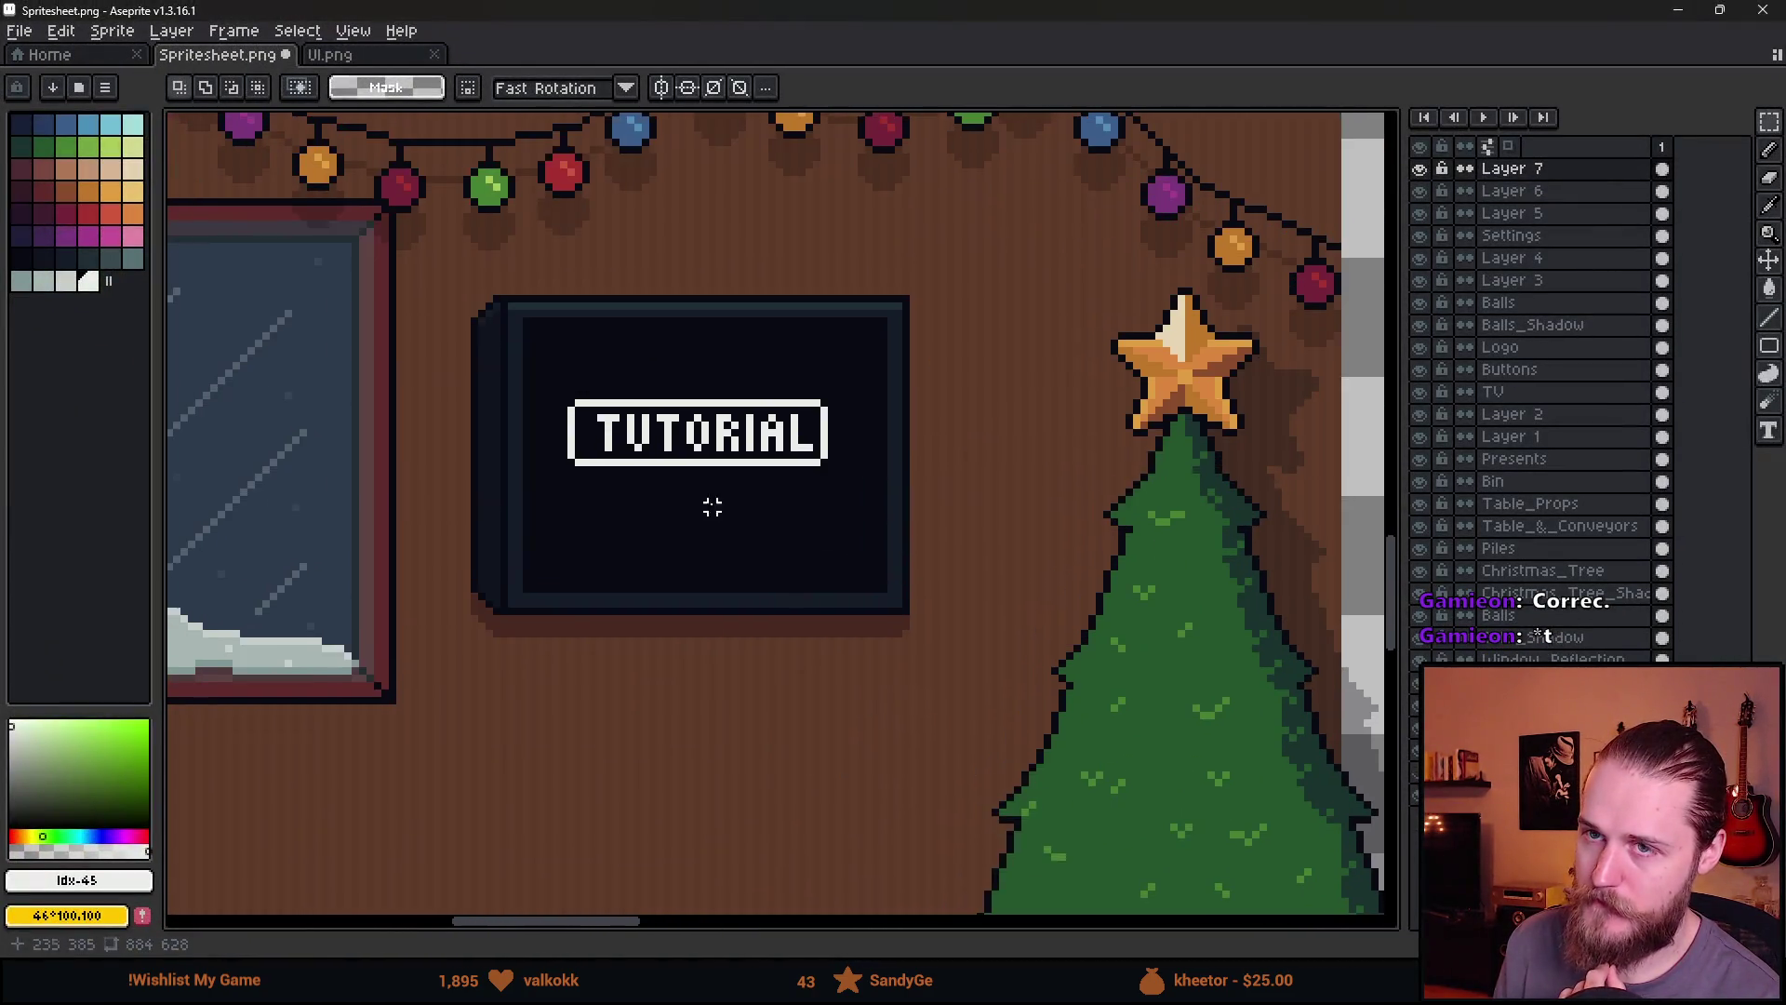
key("super+Down")
key("alt+Tab")
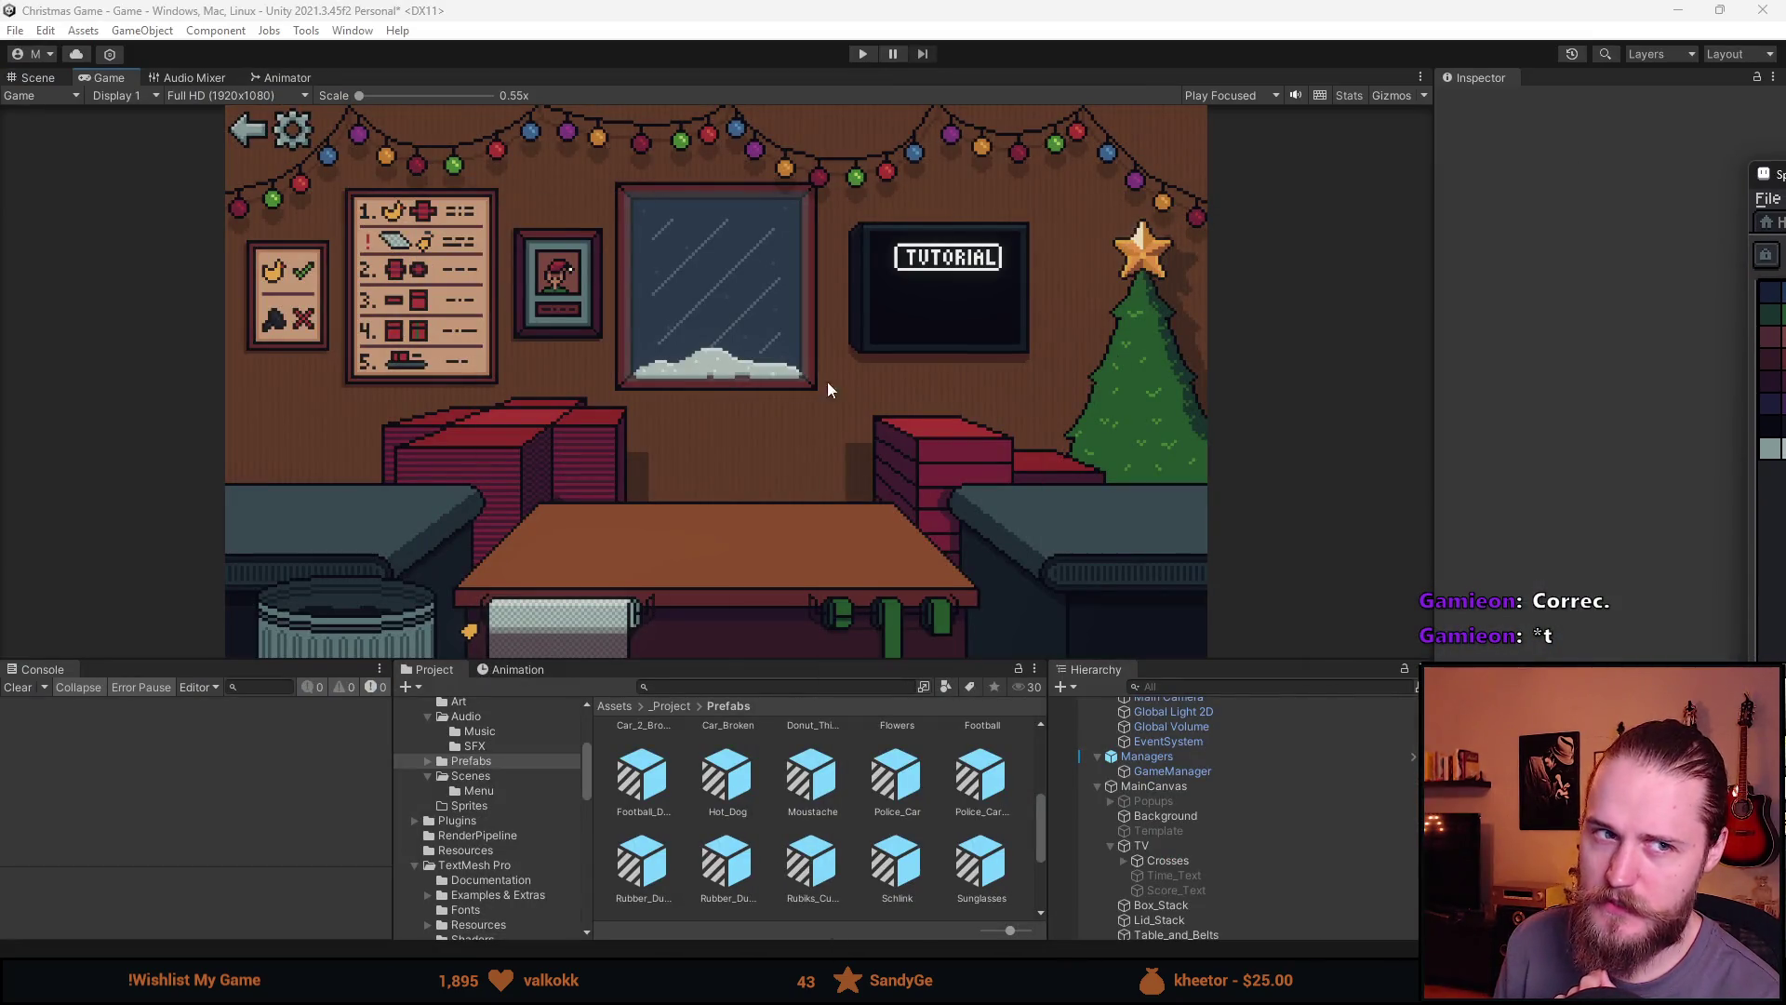
left_click_drag(735, 662, 720, 816)
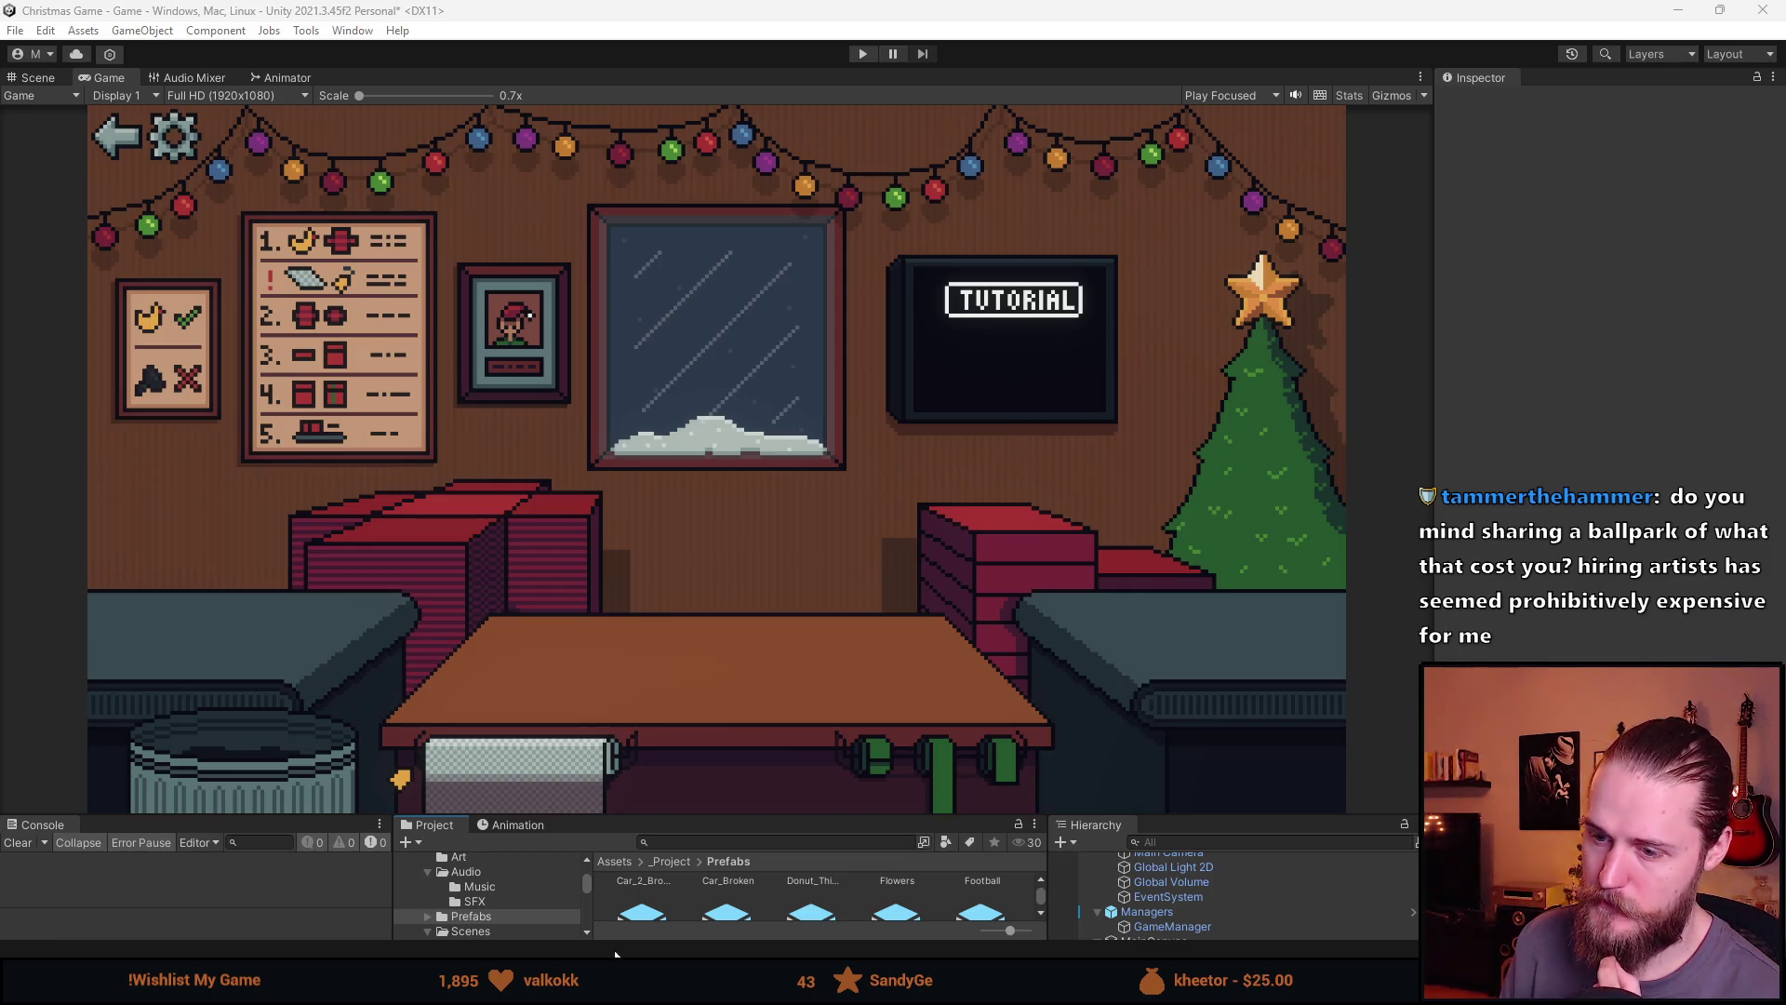
Maximize the Aseprite window and switch to the rectangular marquee tool
key("alt+Tab")
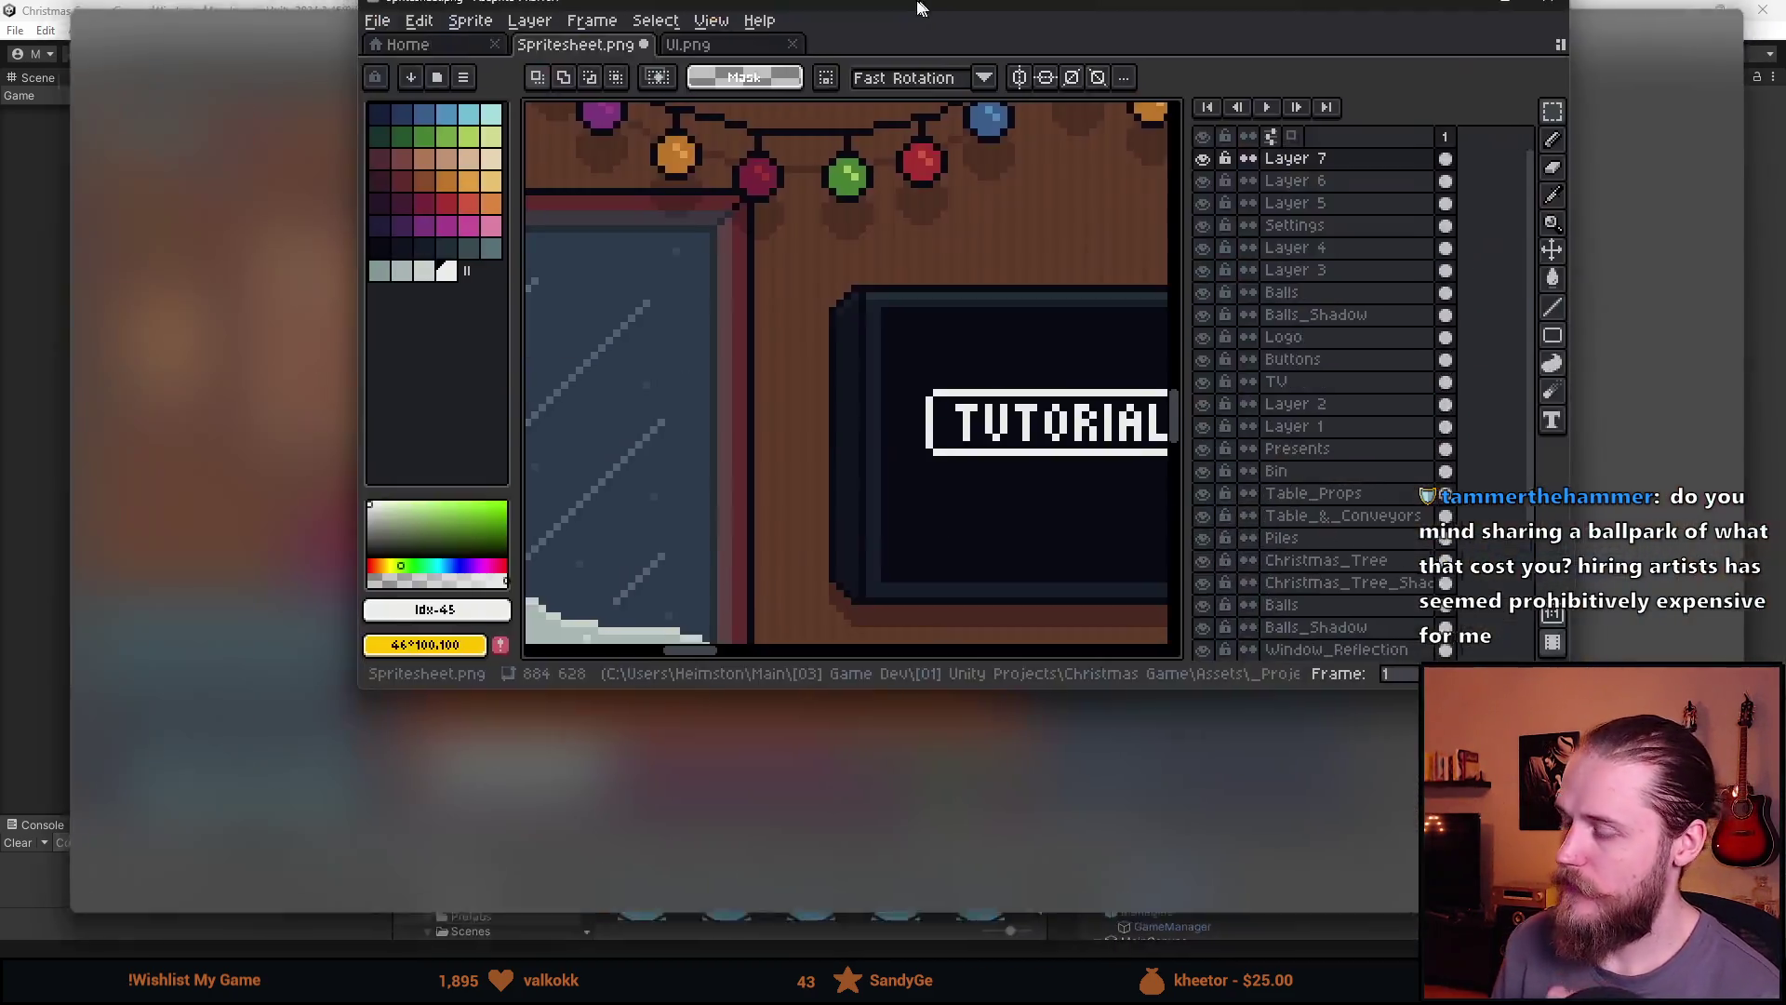
double_click(917, 7)
key("b")
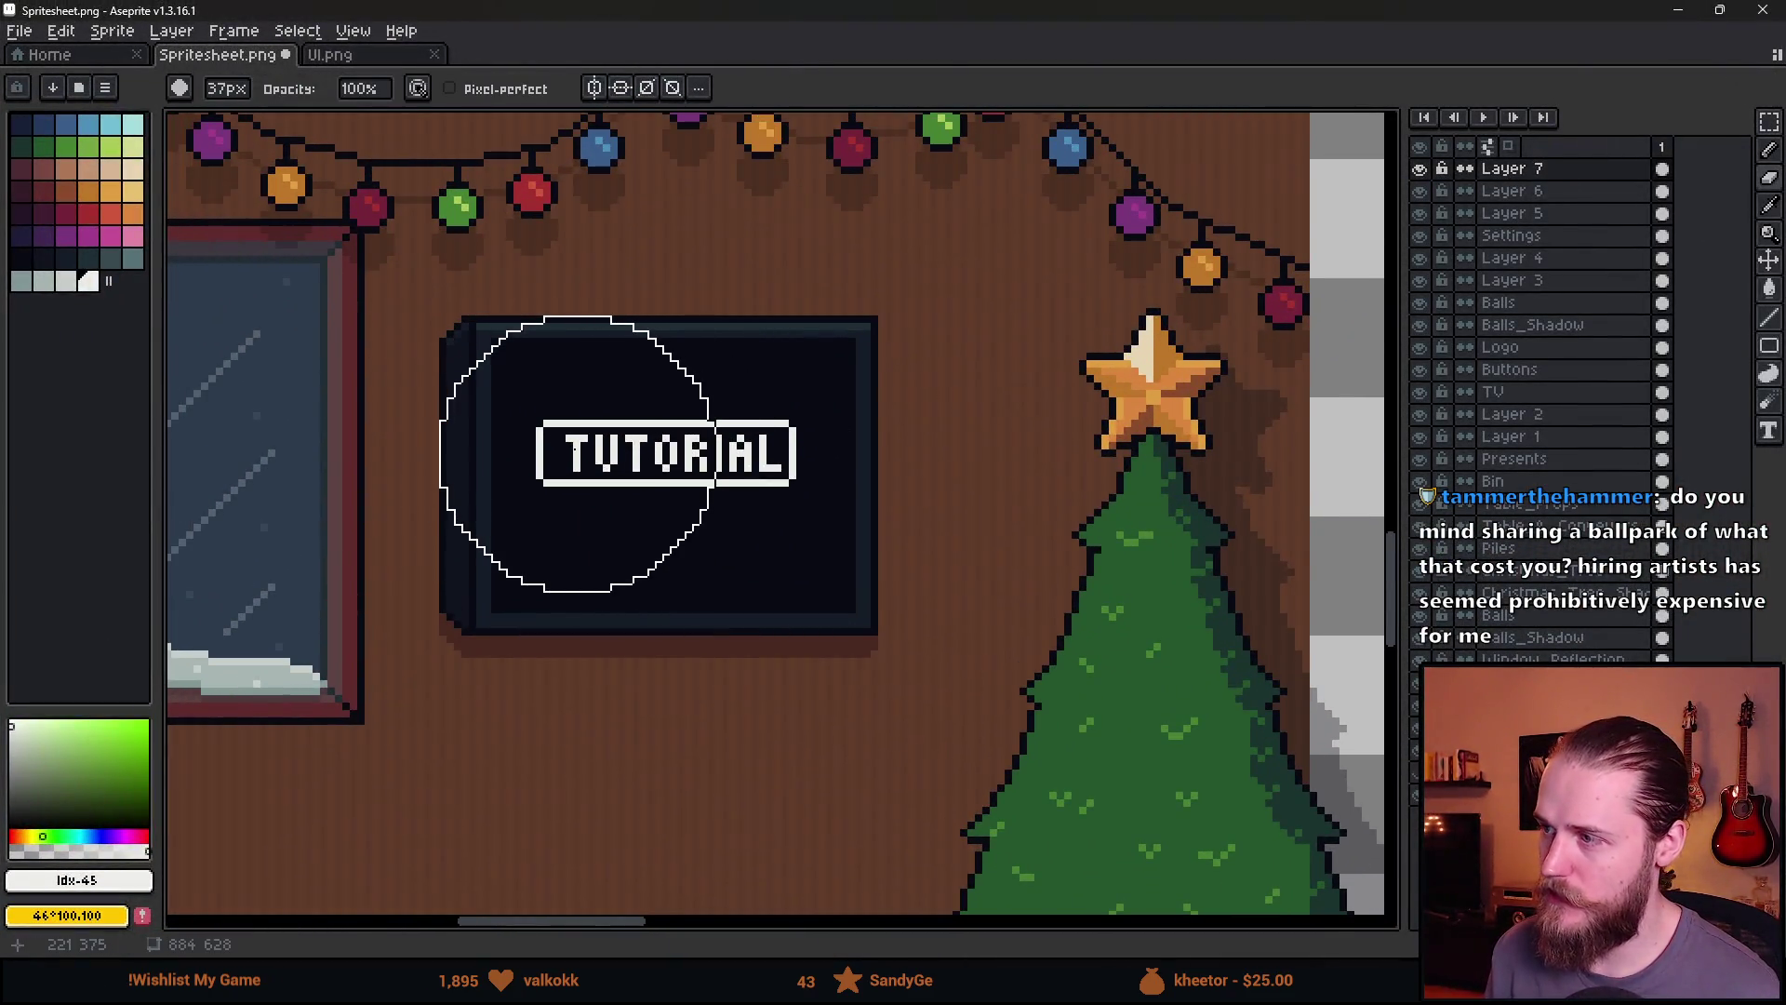
key("m")
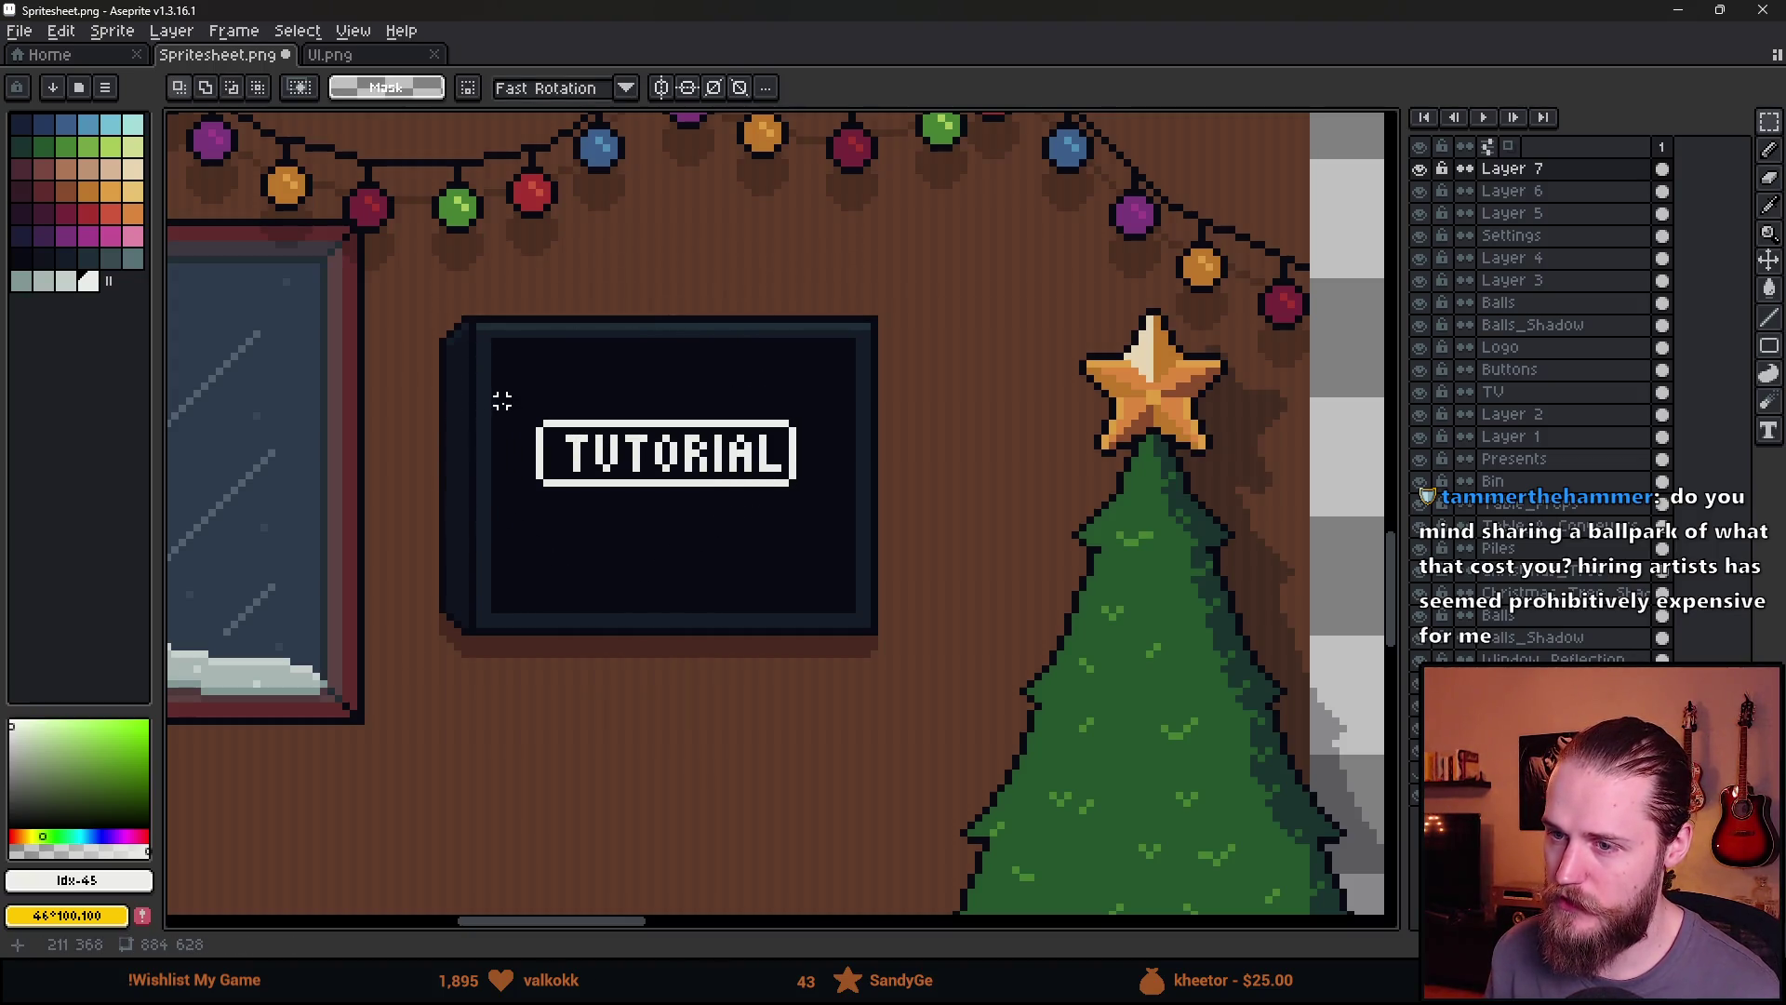
Zoom and pan around the room to inspect the TUTORIAL TV and icons
scroll(518, 401, "down", 1)
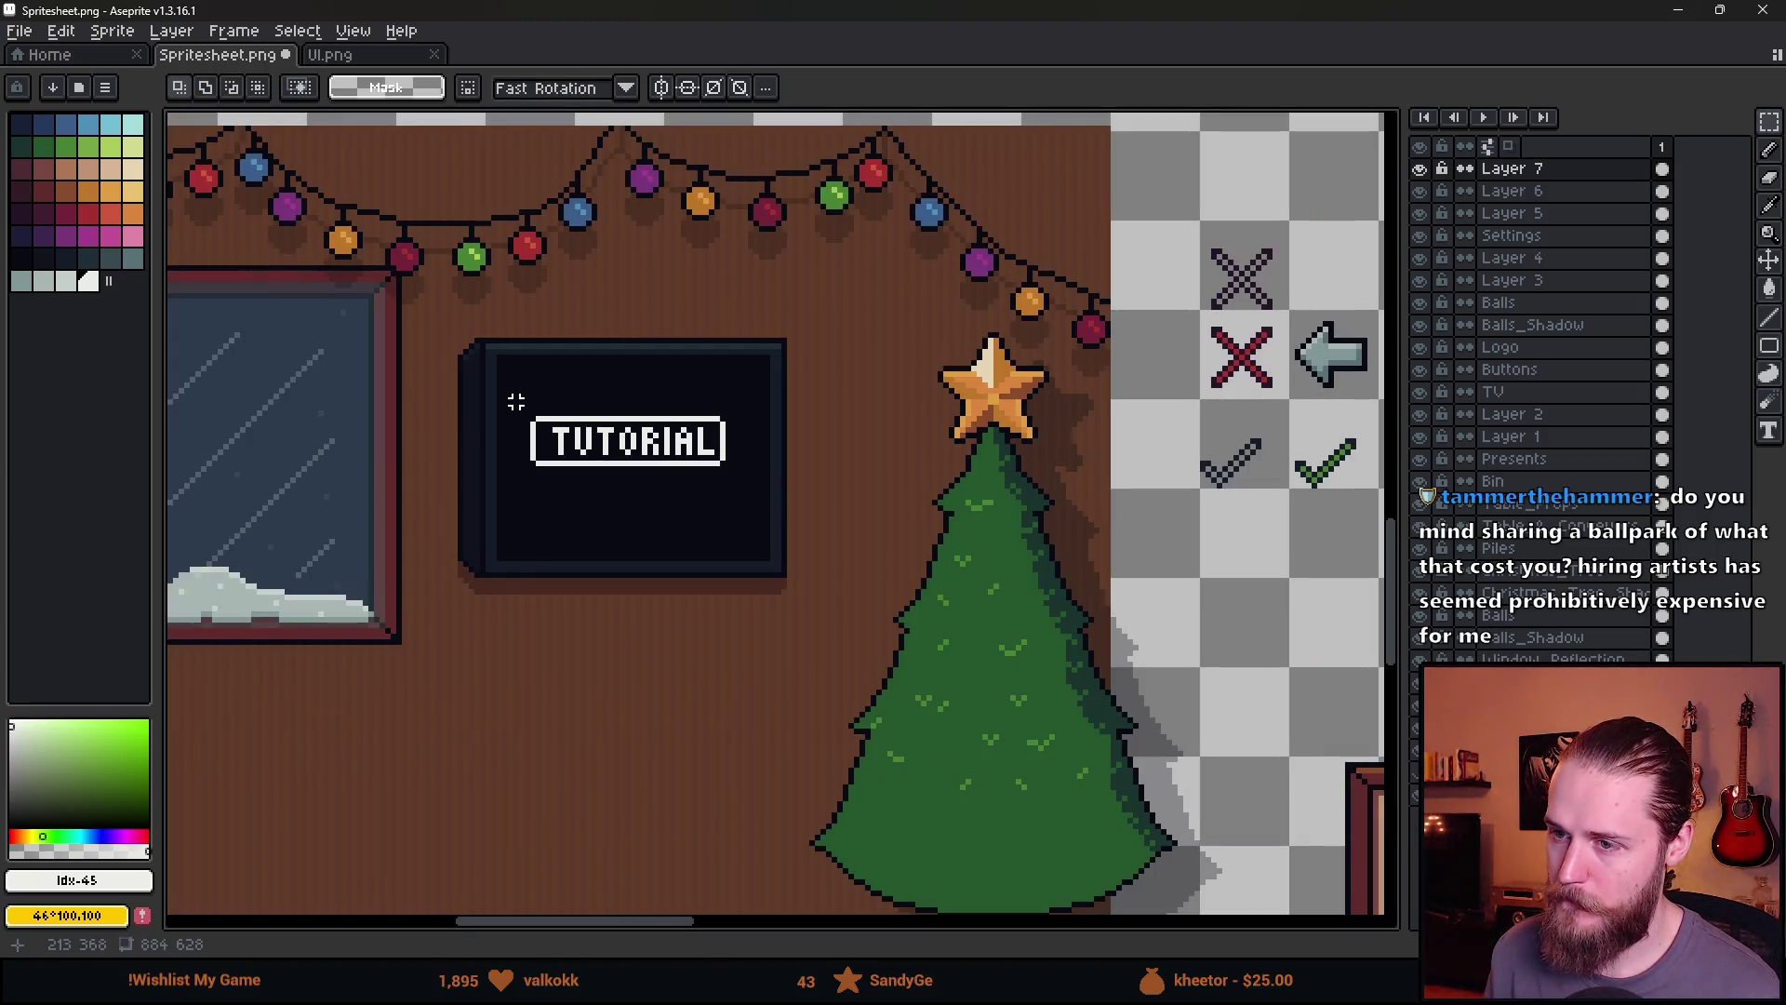
scroll(517, 401, "up", 1)
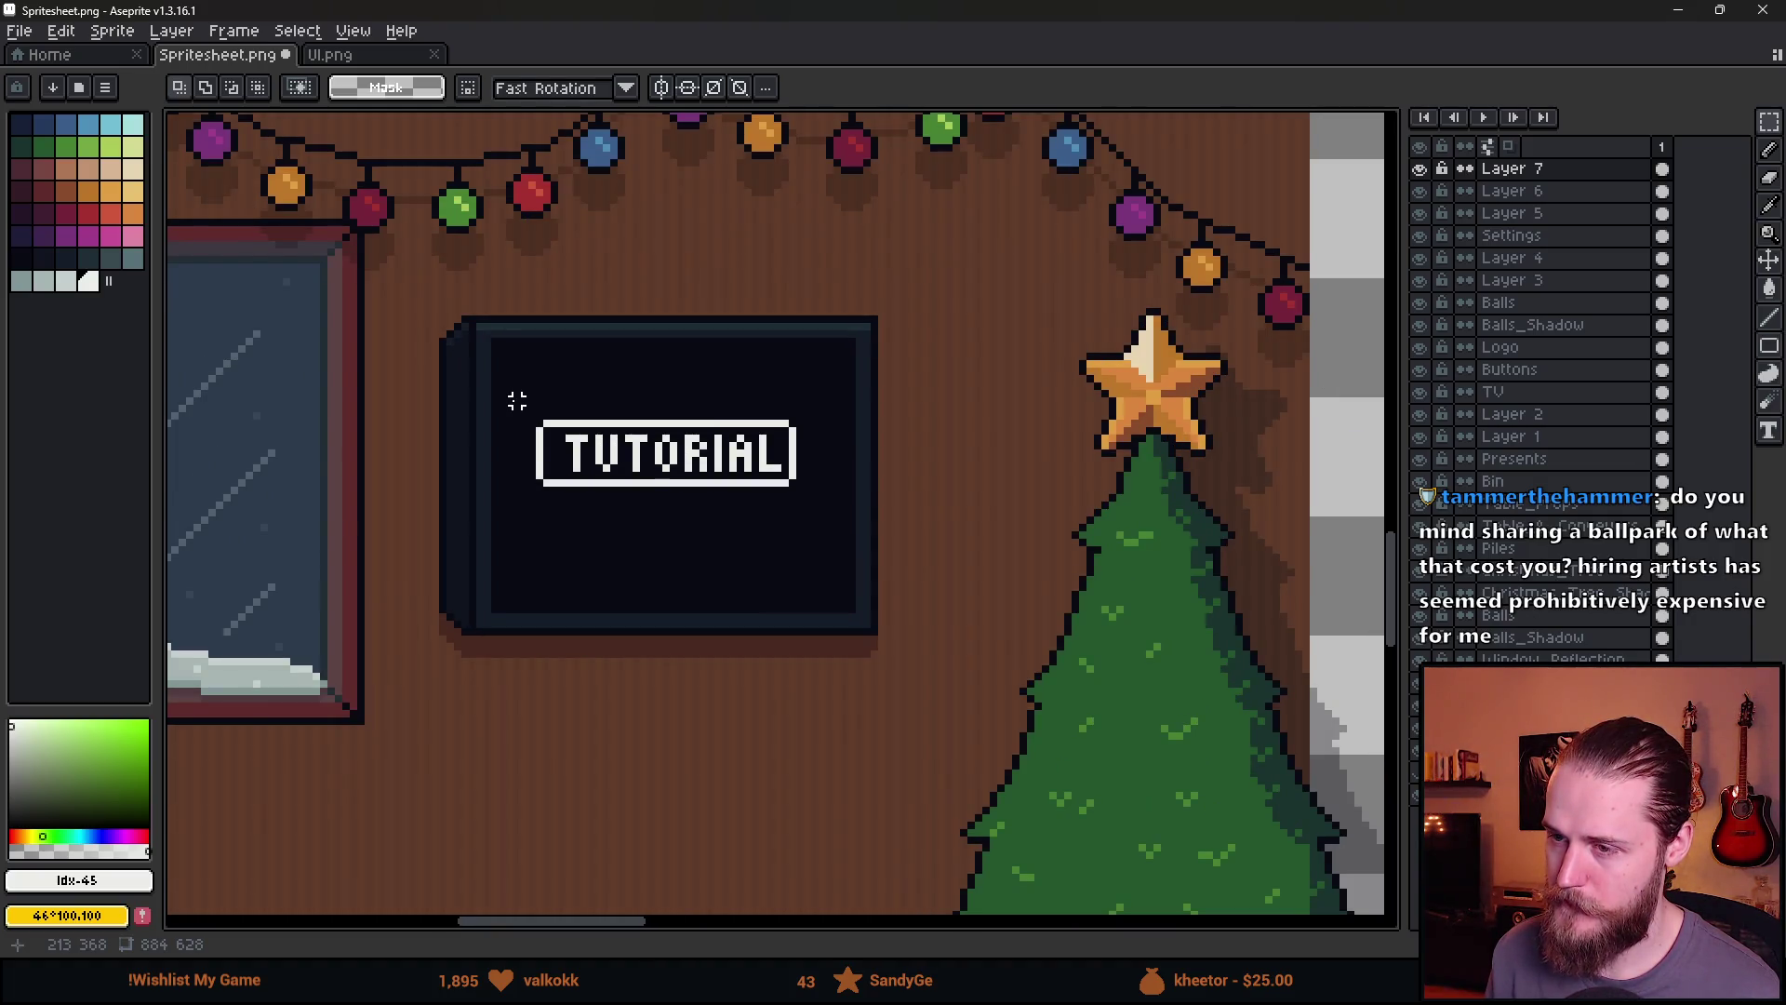
scroll(518, 401, "down", 1)
left_click_drag(430, 450, 733, 451)
scroll(735, 453, "down", 1)
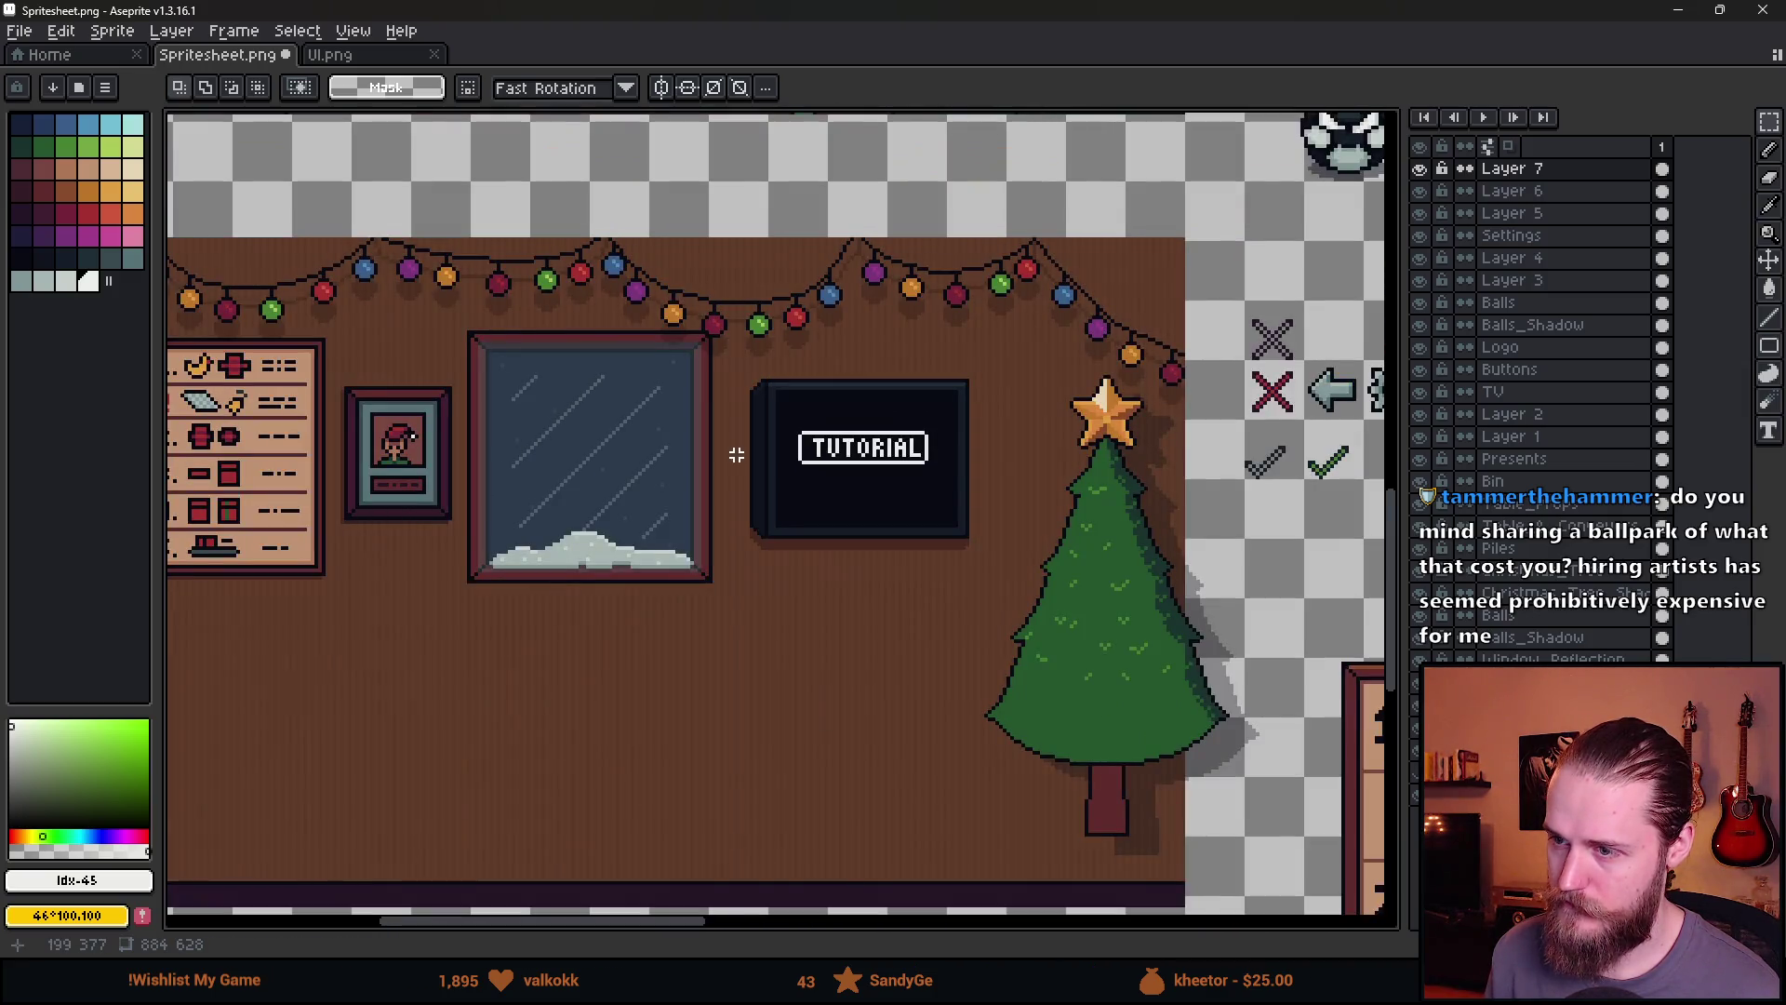
scroll(885, 447, "up", 1)
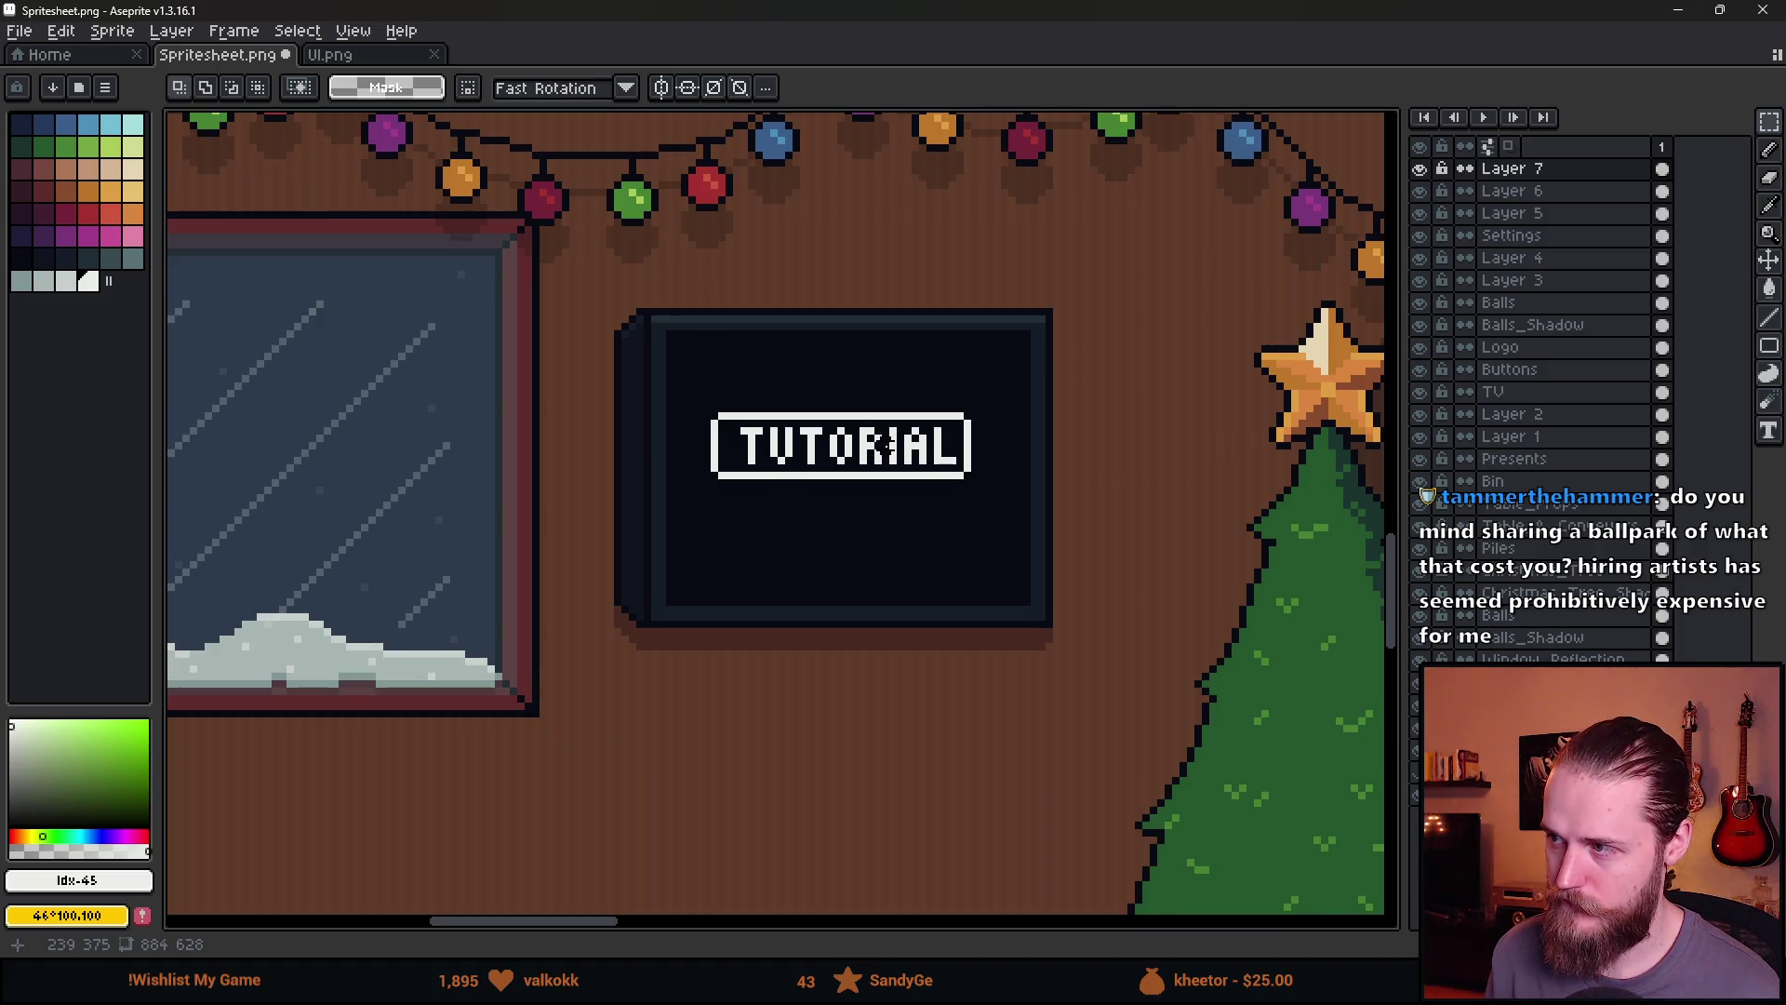
scroll(885, 445, "down", 3)
scroll(884, 445, "down", 2)
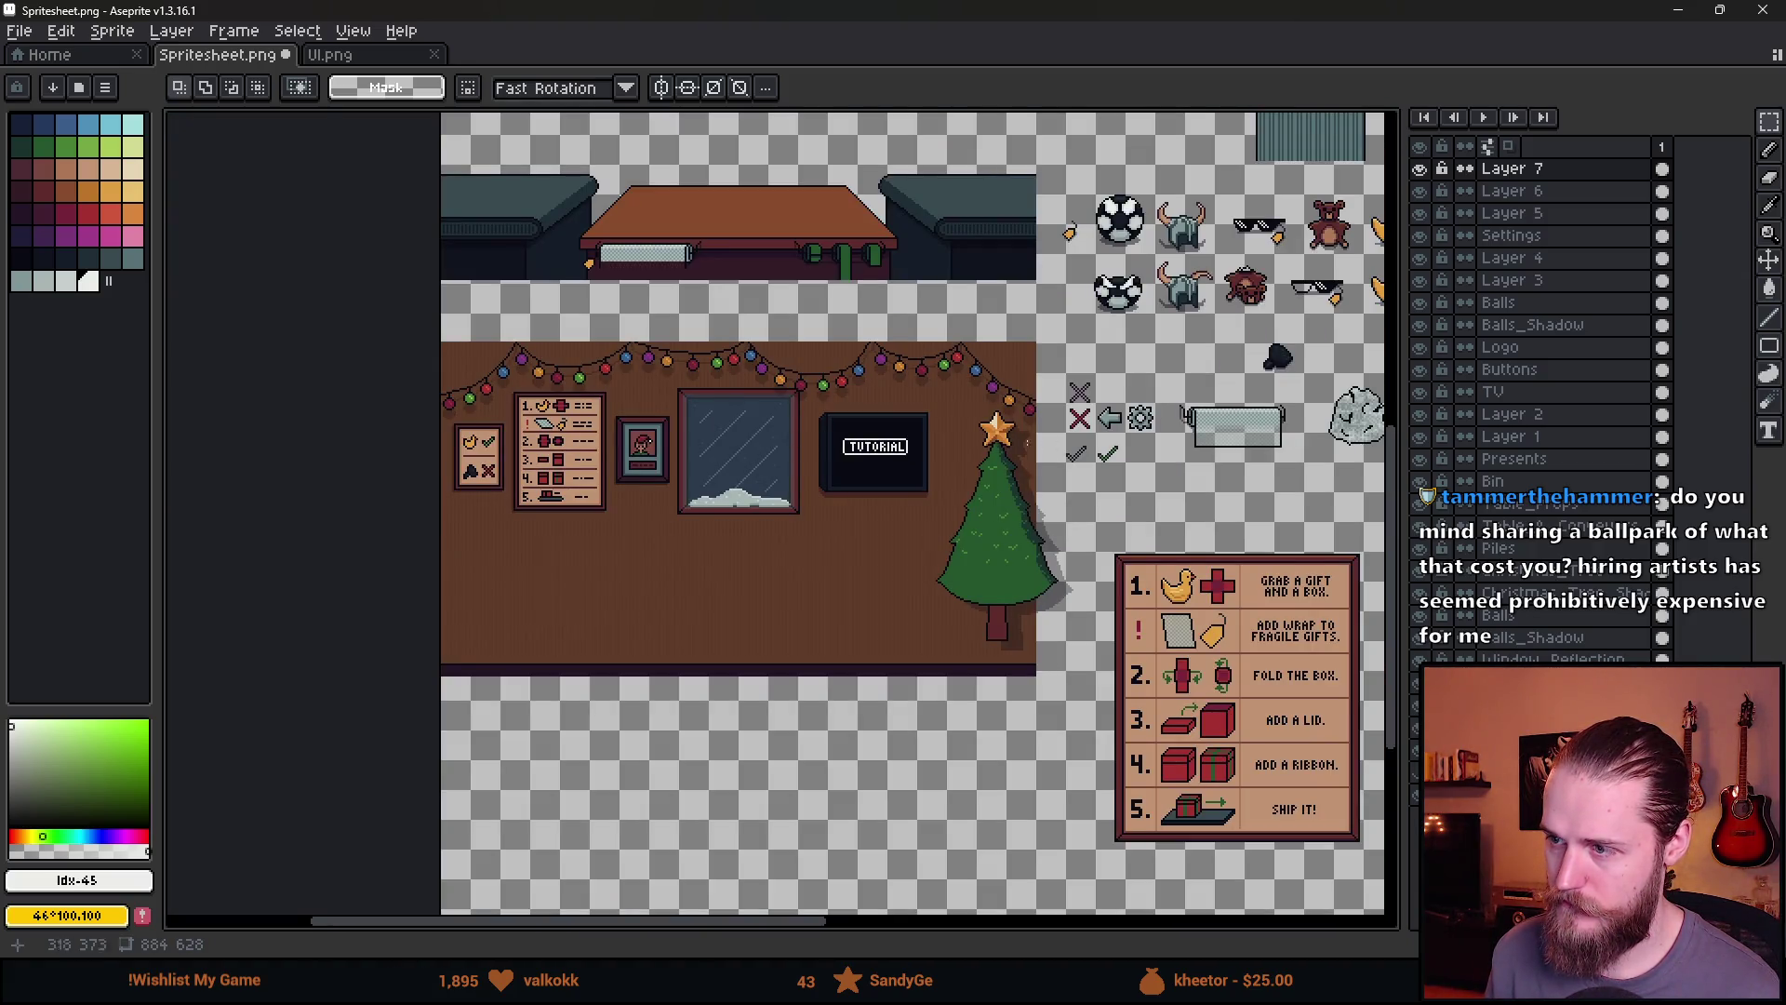
scroll(1029, 445, "down", 1)
scroll(754, 402, "up", 4)
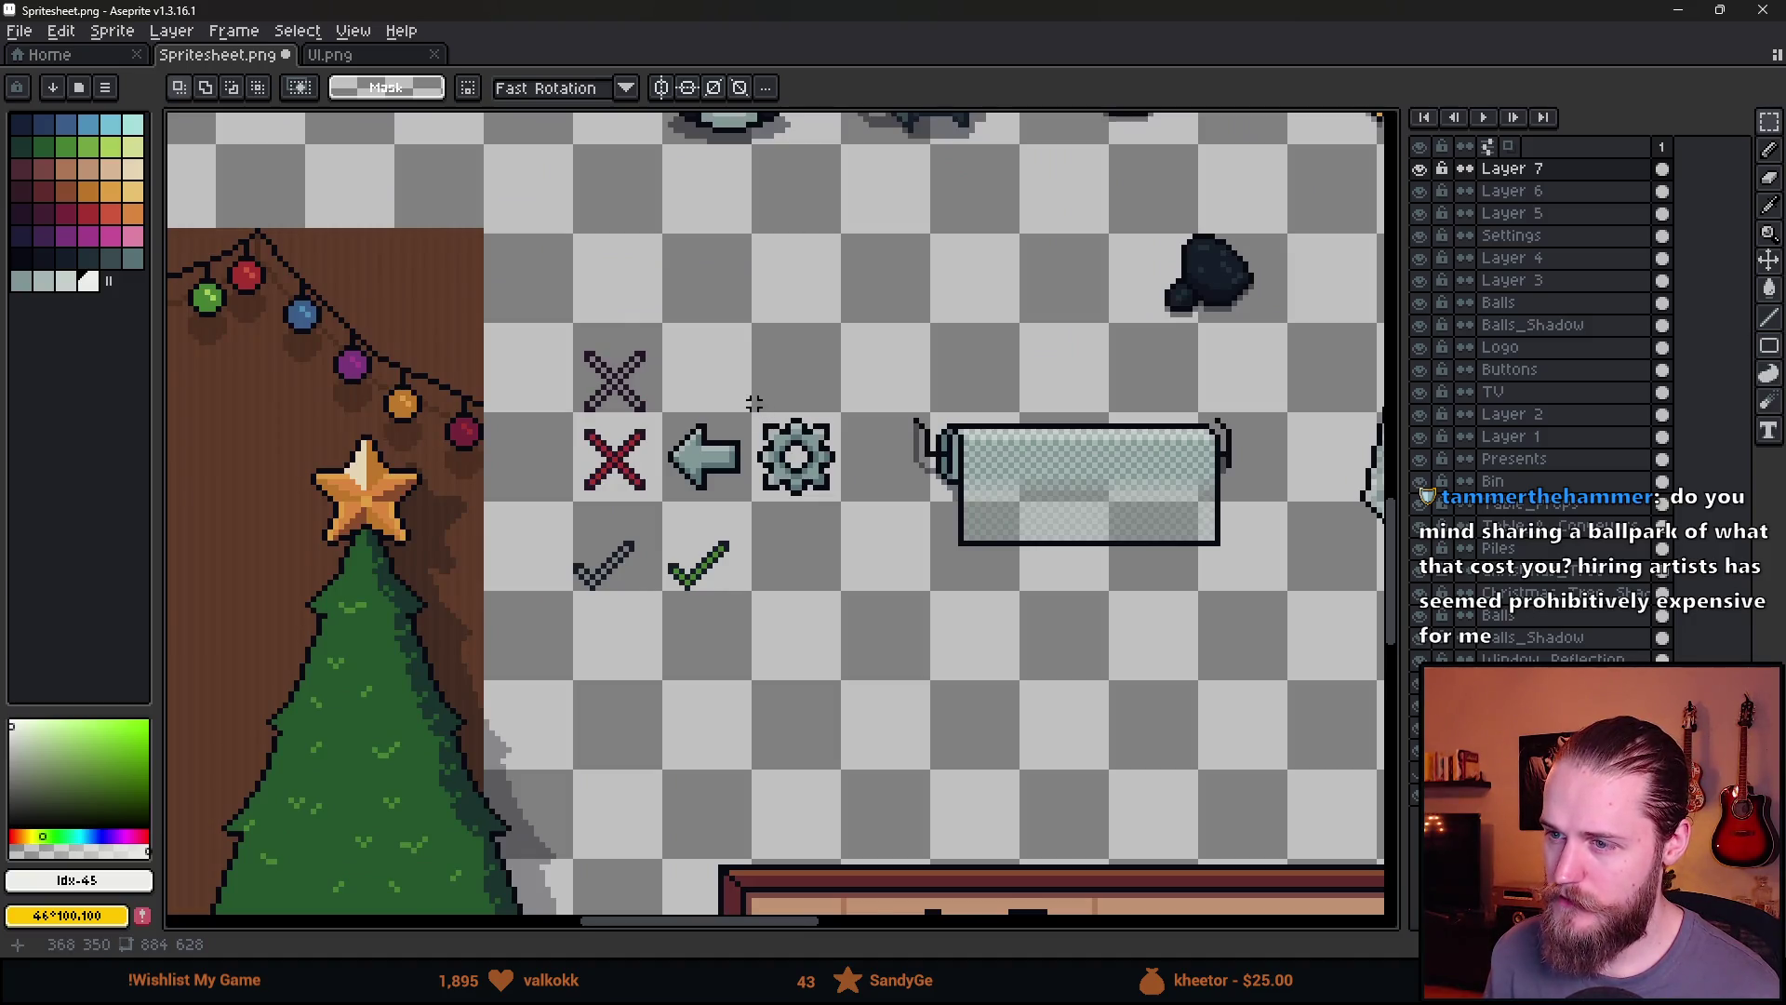
scroll(754, 402, "down", 3)
scroll(786, 458, "up", 3)
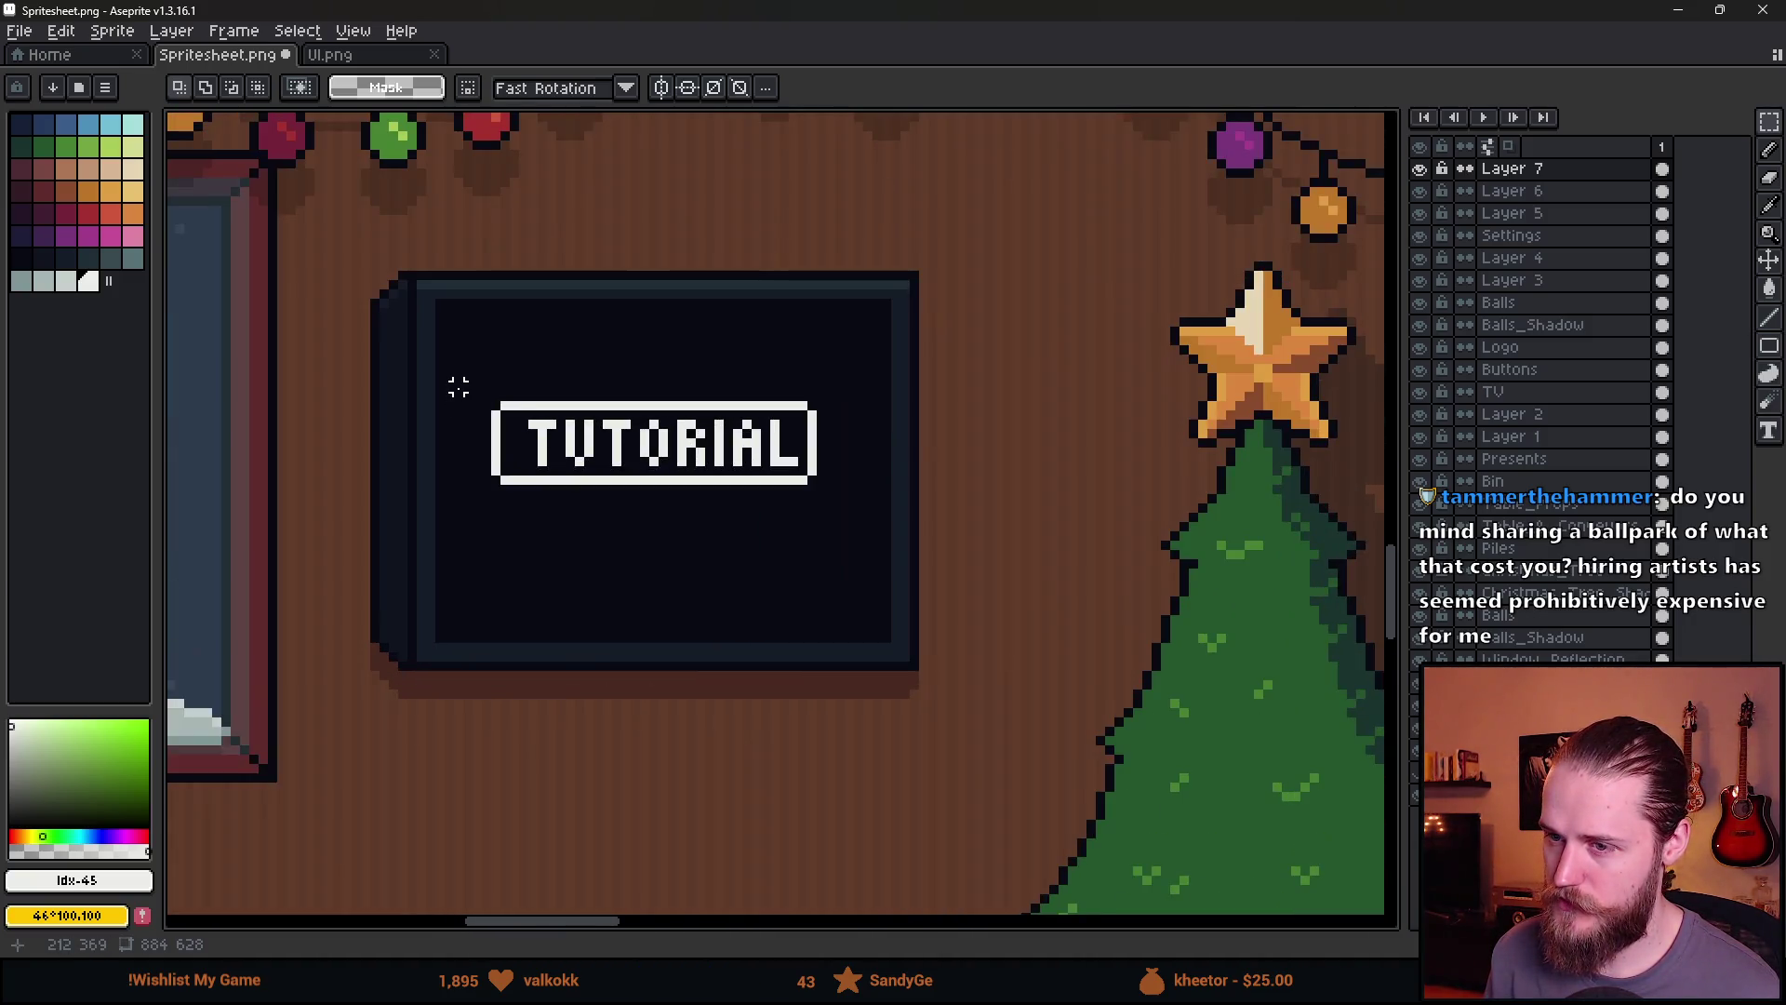
scroll(477, 377, "down", 2)
Beside the gear icon, draw a black-outlined dot filled teal with light-teal shading on top
left_click_drag(1048, 406, 923, 455)
scroll(1001, 394, "up", 3)
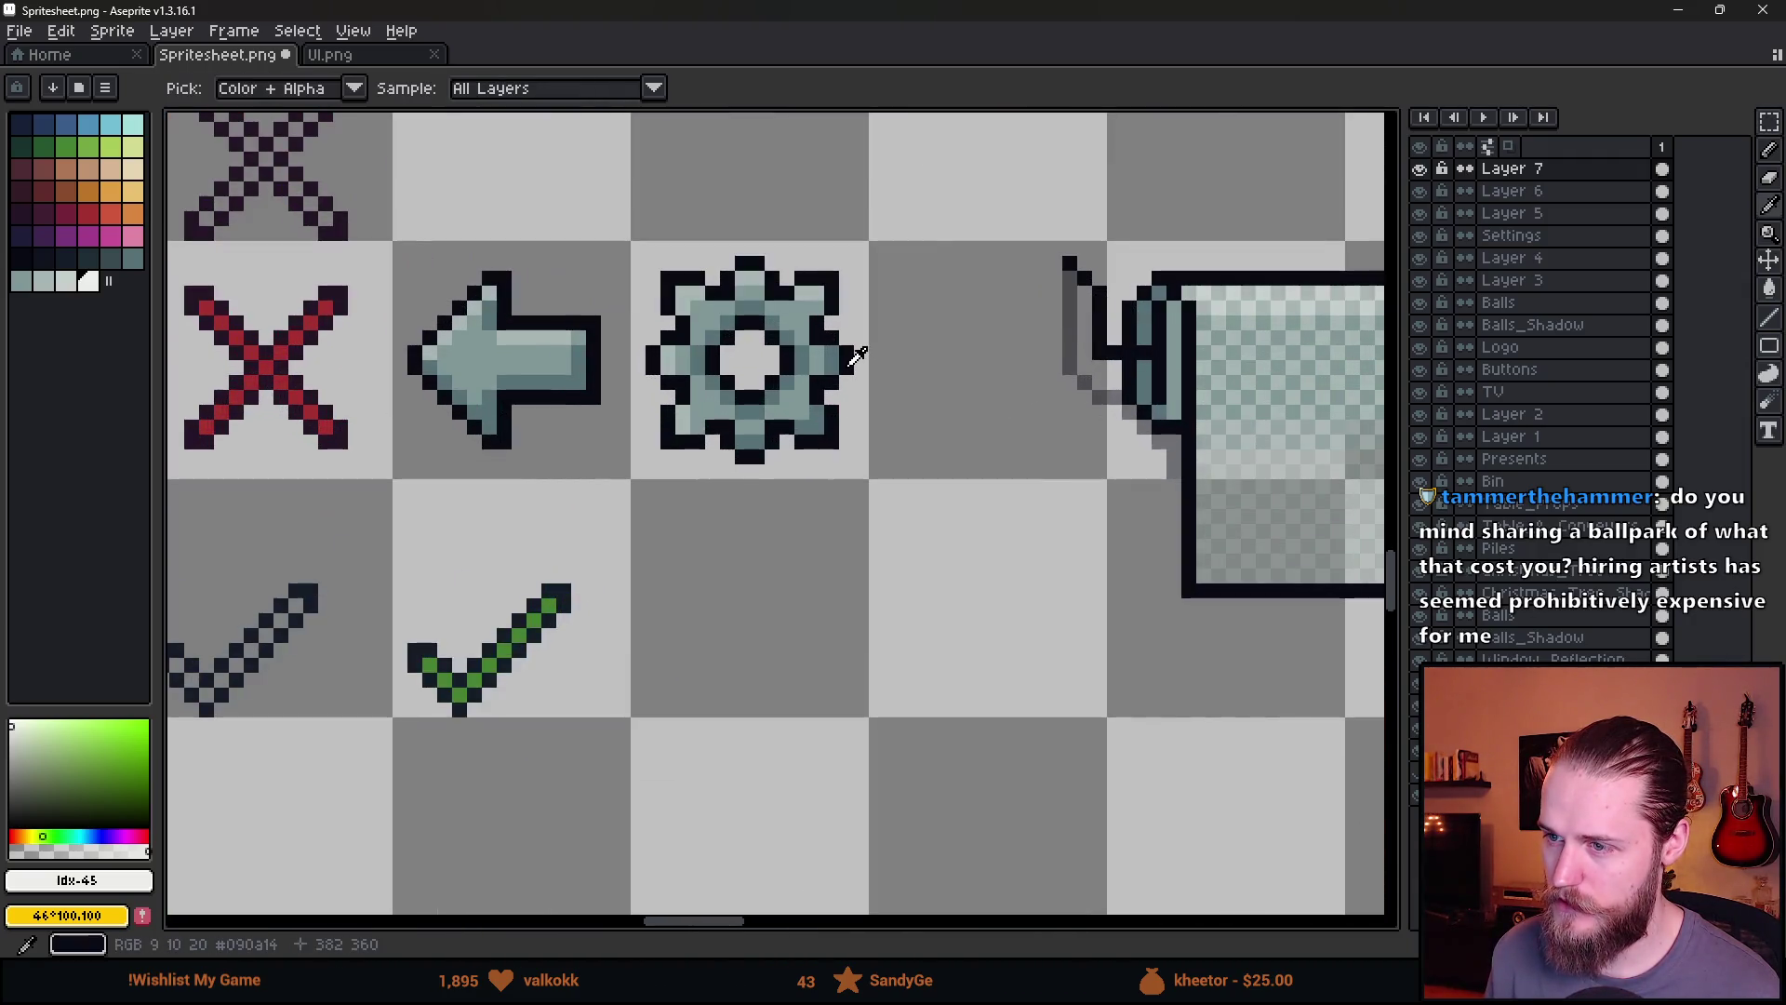
left_click(847, 358, "alt")
left_click_drag(937, 348, 876, 436)
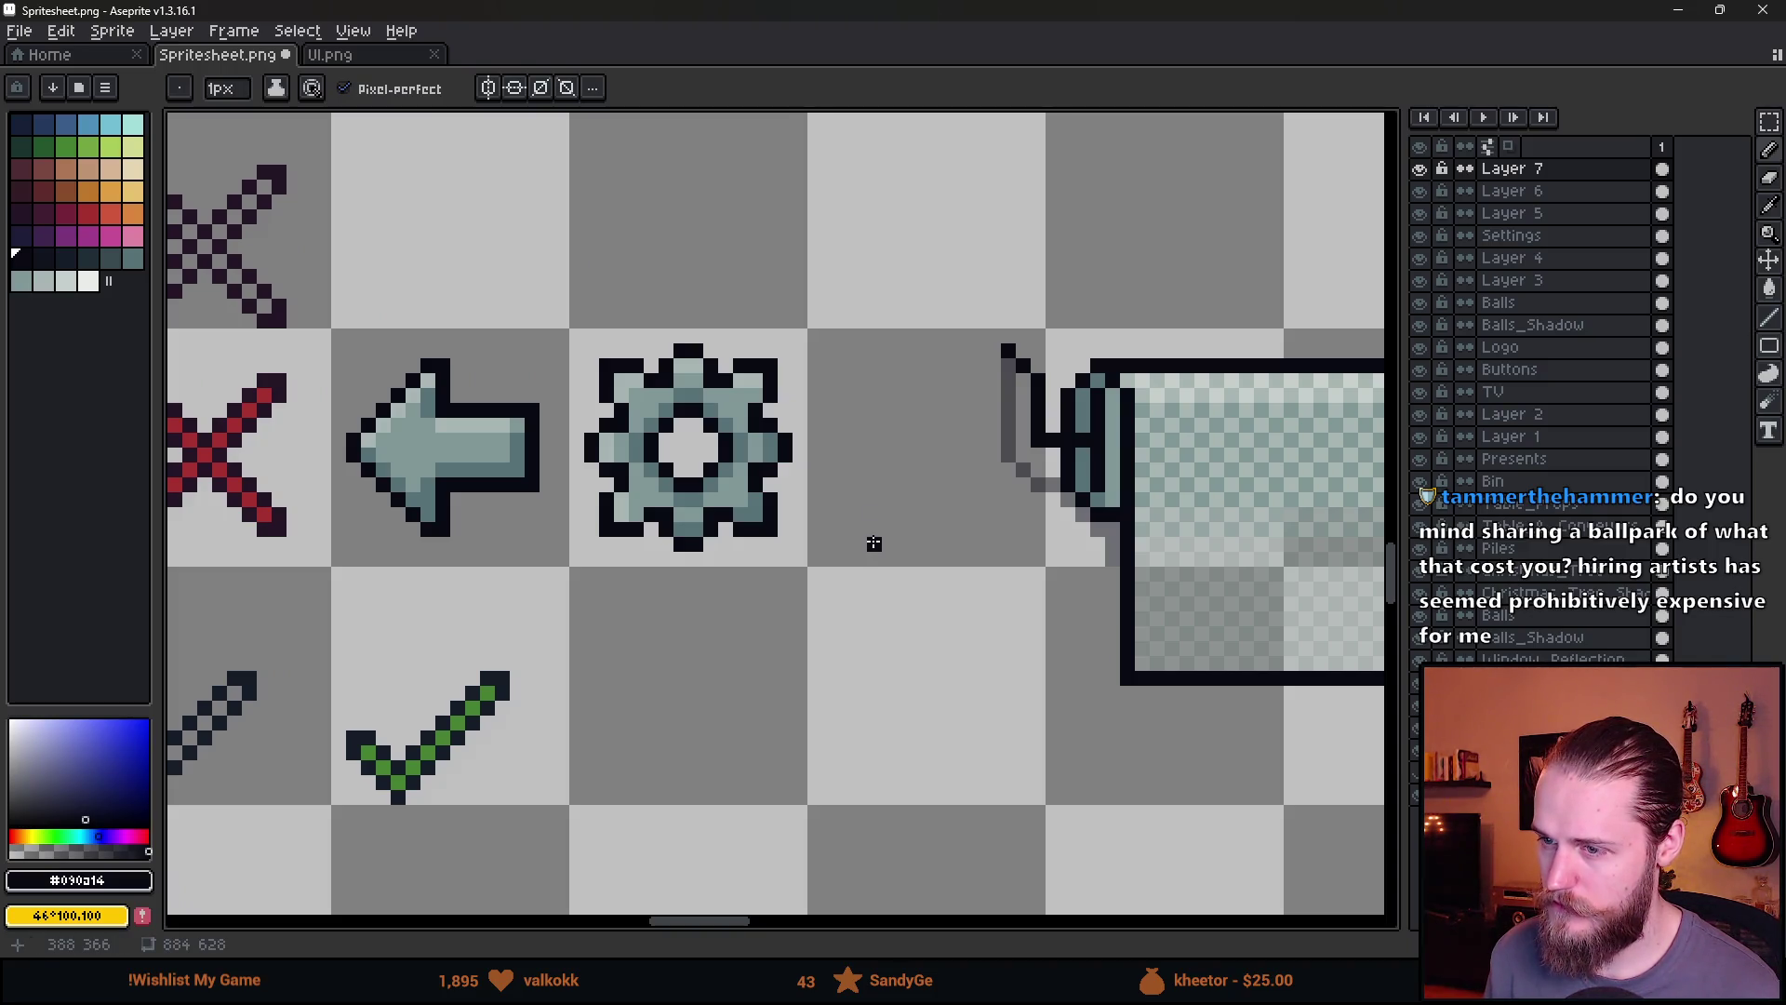
mouse_move(874, 543)
left_mouse_down()
mouse_move(854, 524)
mouse_move(865, 498)
mouse_move(907, 511)
mouse_move(893, 541)
left_mouse_up()
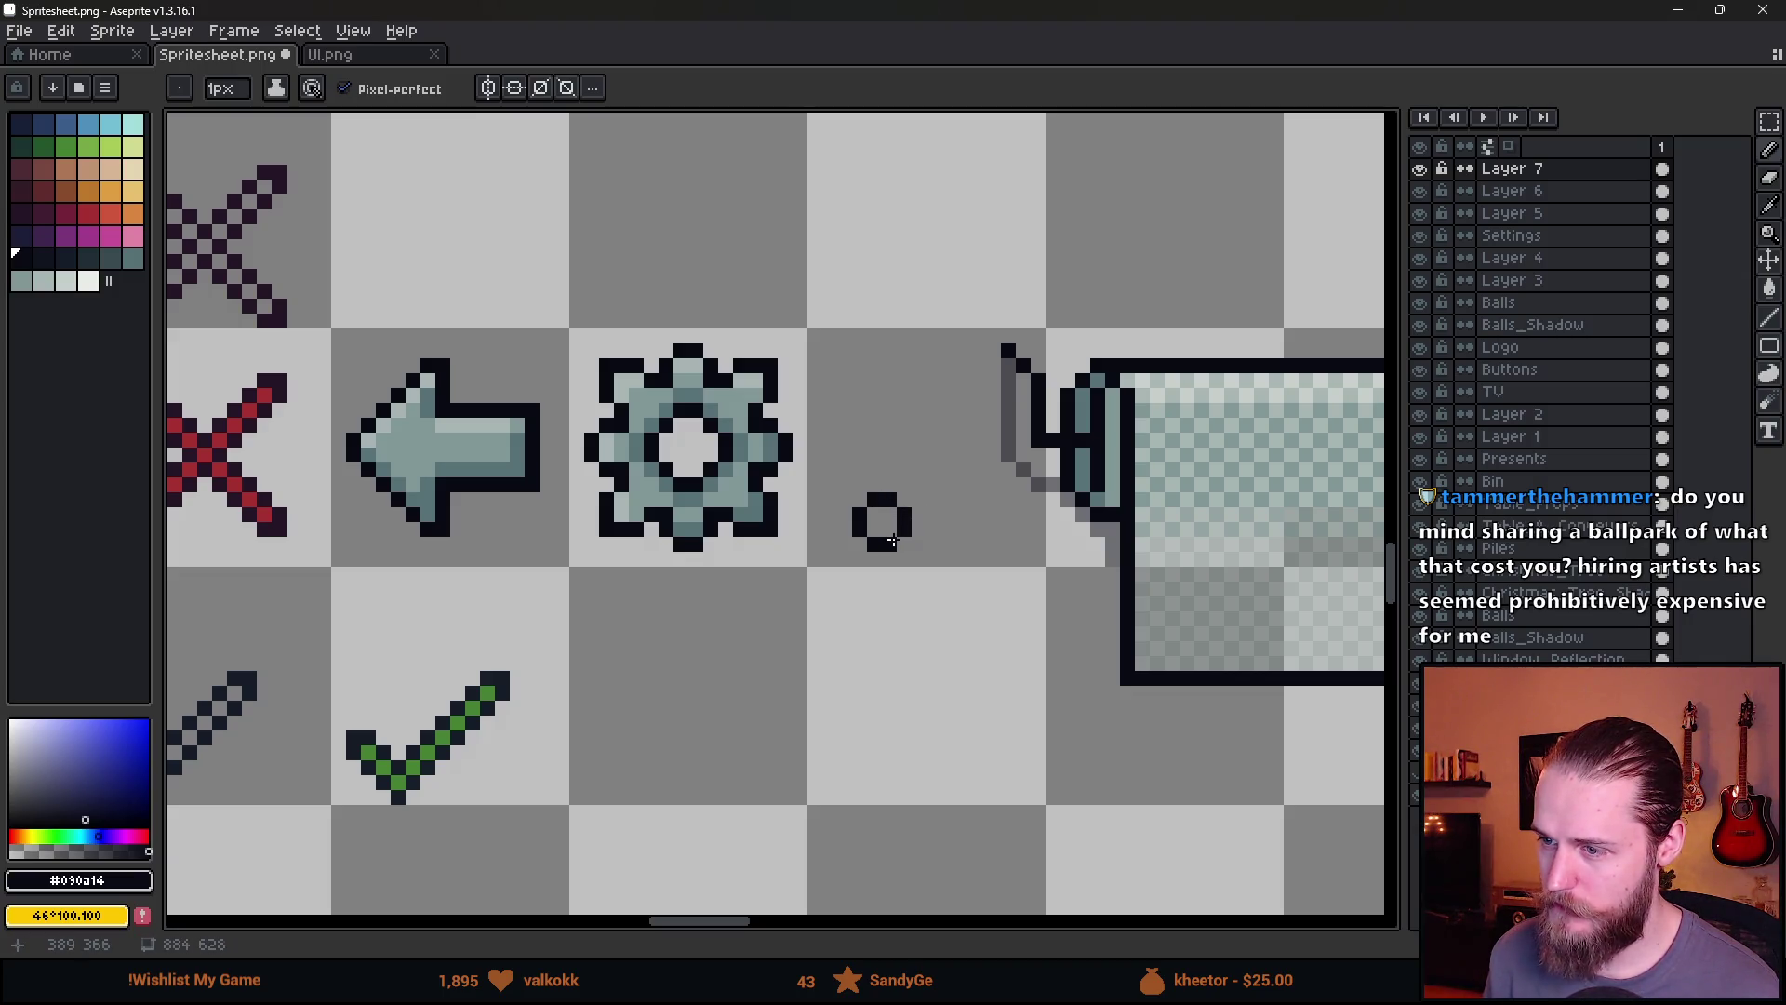
scroll(893, 540, "up", 2)
left_click(814, 353, "alt")
mouse_move(1023, 517)
left_mouse_down()
mouse_move(1053, 488)
mouse_move(947, 596)
mouse_move(851, 523)
mouse_move(1029, 398)
mouse_move(1029, 335)
mouse_move(965, 276)
mouse_move(842, 277)
left_mouse_up()
left_click(678, 478, "alt")
Draw the black question mark's top bar, curved hook and diagonal stem above the dot
left_click(898, 600, "alt")
left_click(851, 485)
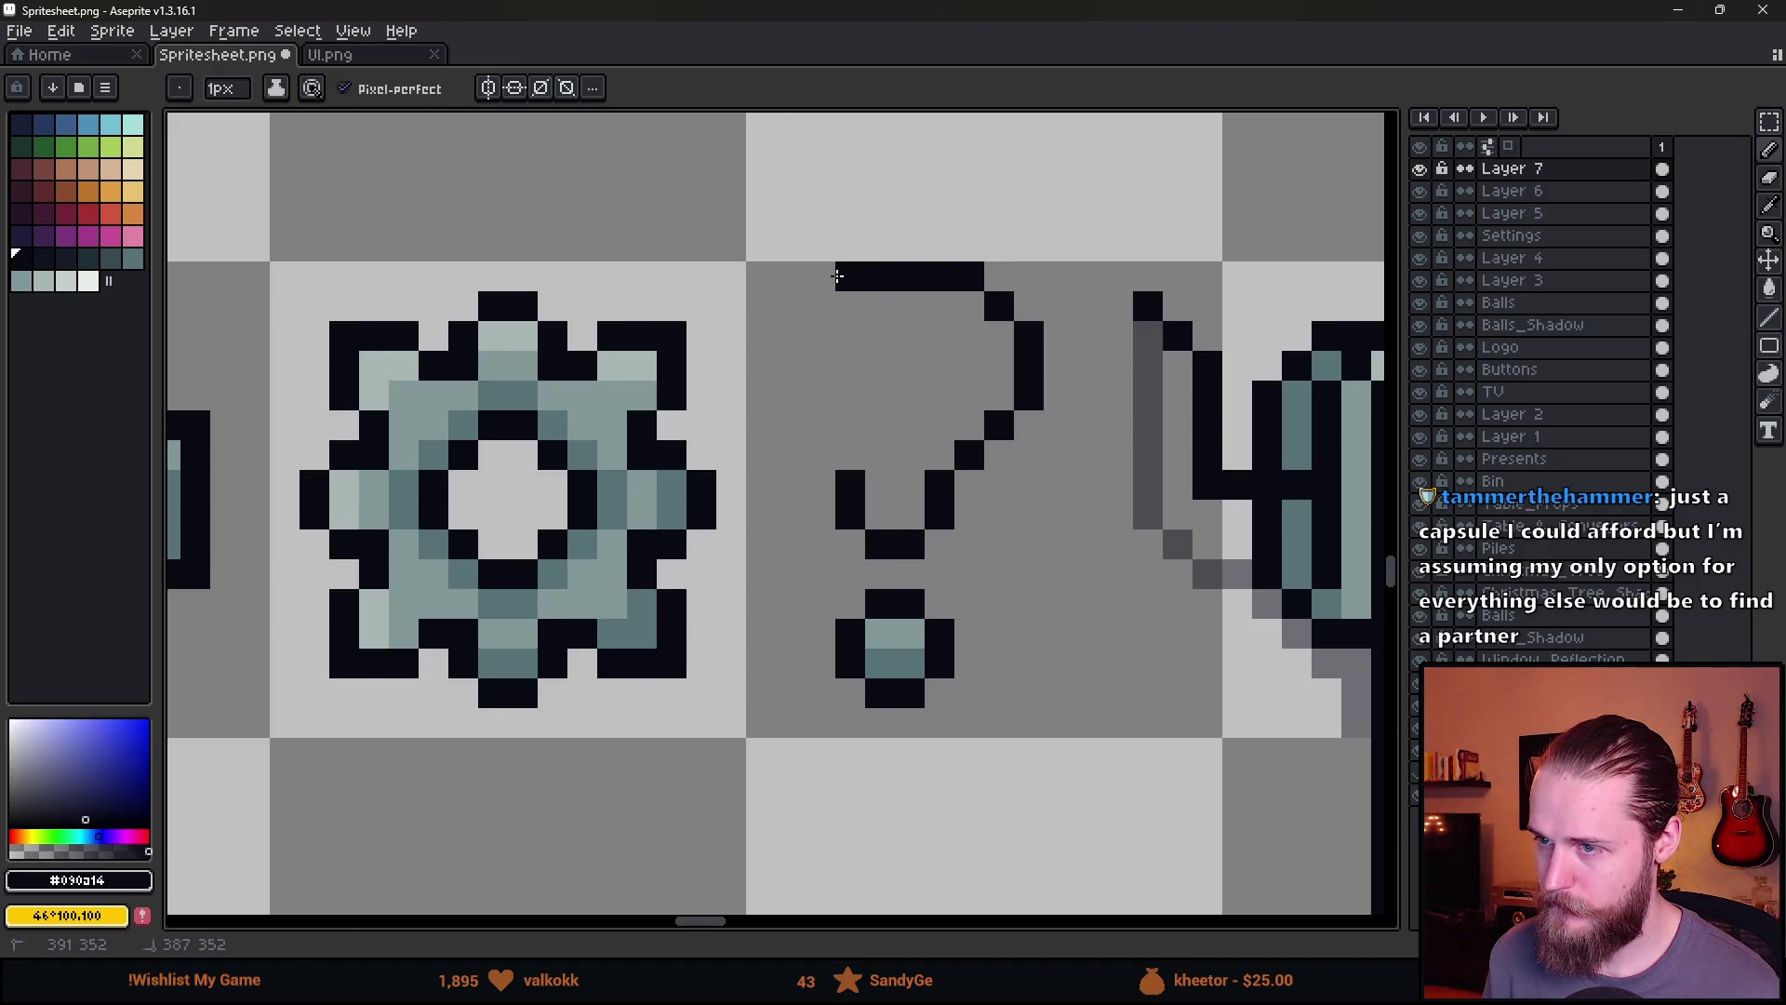
left_click(824, 277)
left_click(791, 305)
left_click(789, 335)
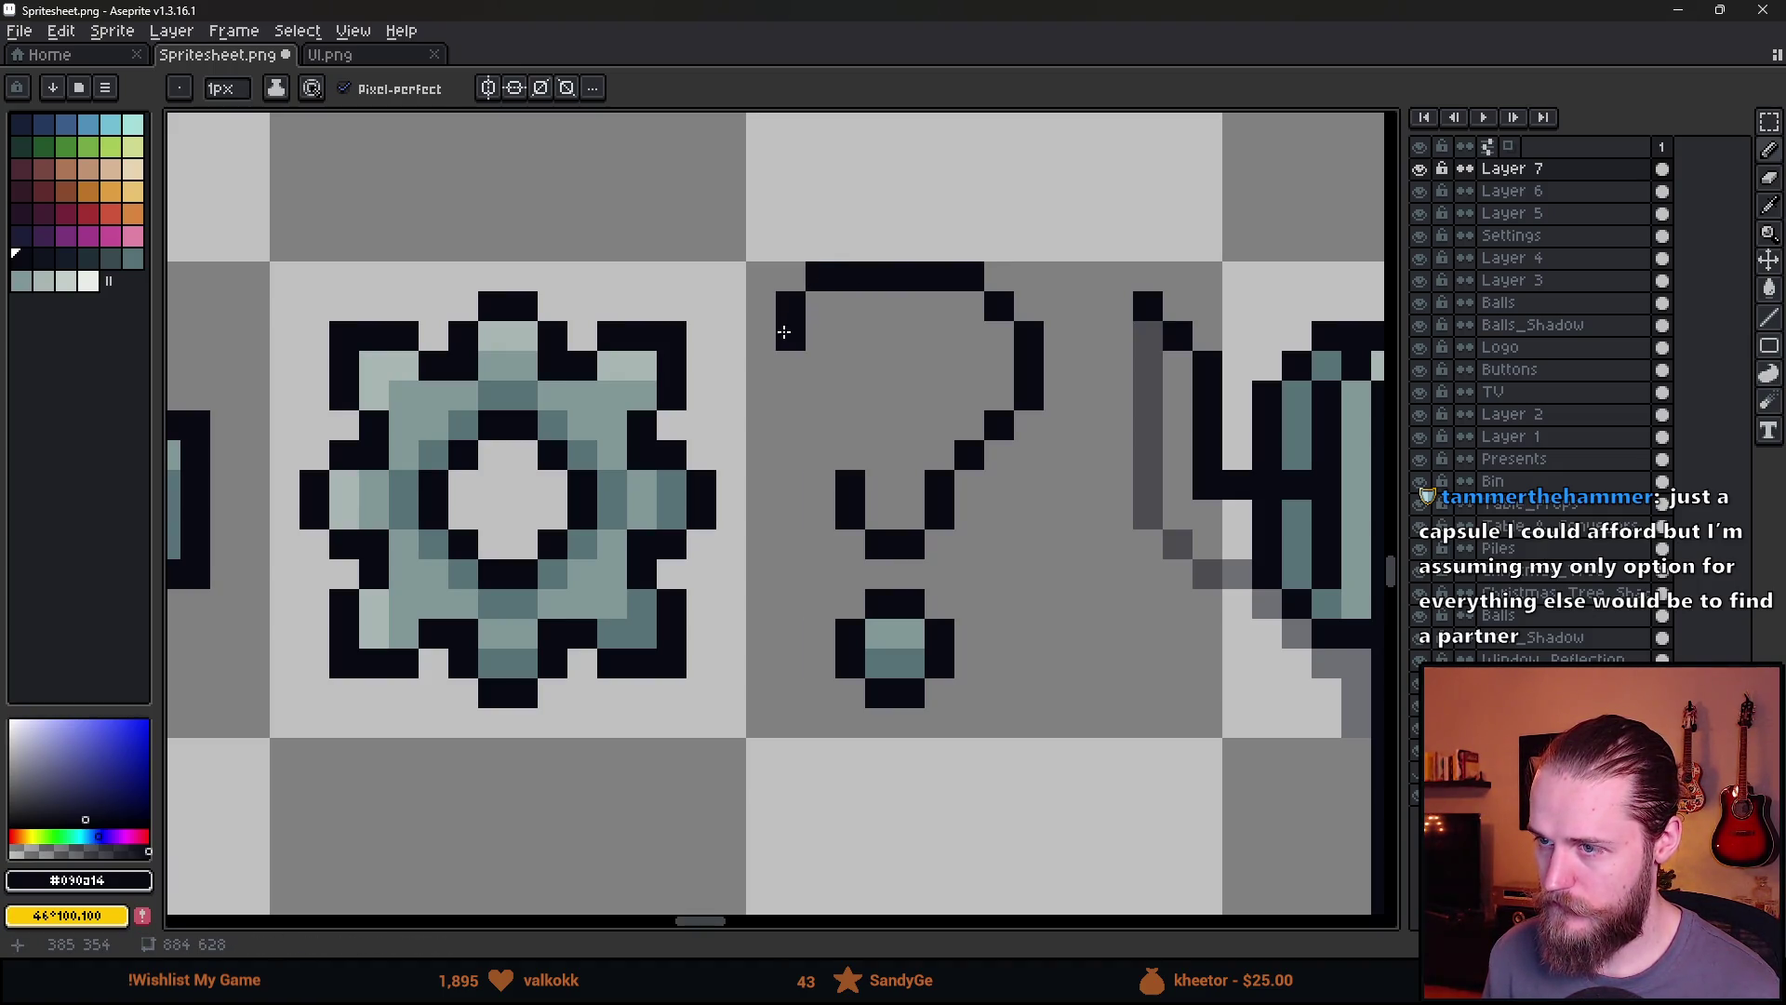
mouse_move(789, 332)
left_mouse_down()
mouse_move(945, 335)
mouse_move(967, 360)
mouse_move(880, 454)
left_mouse_up()
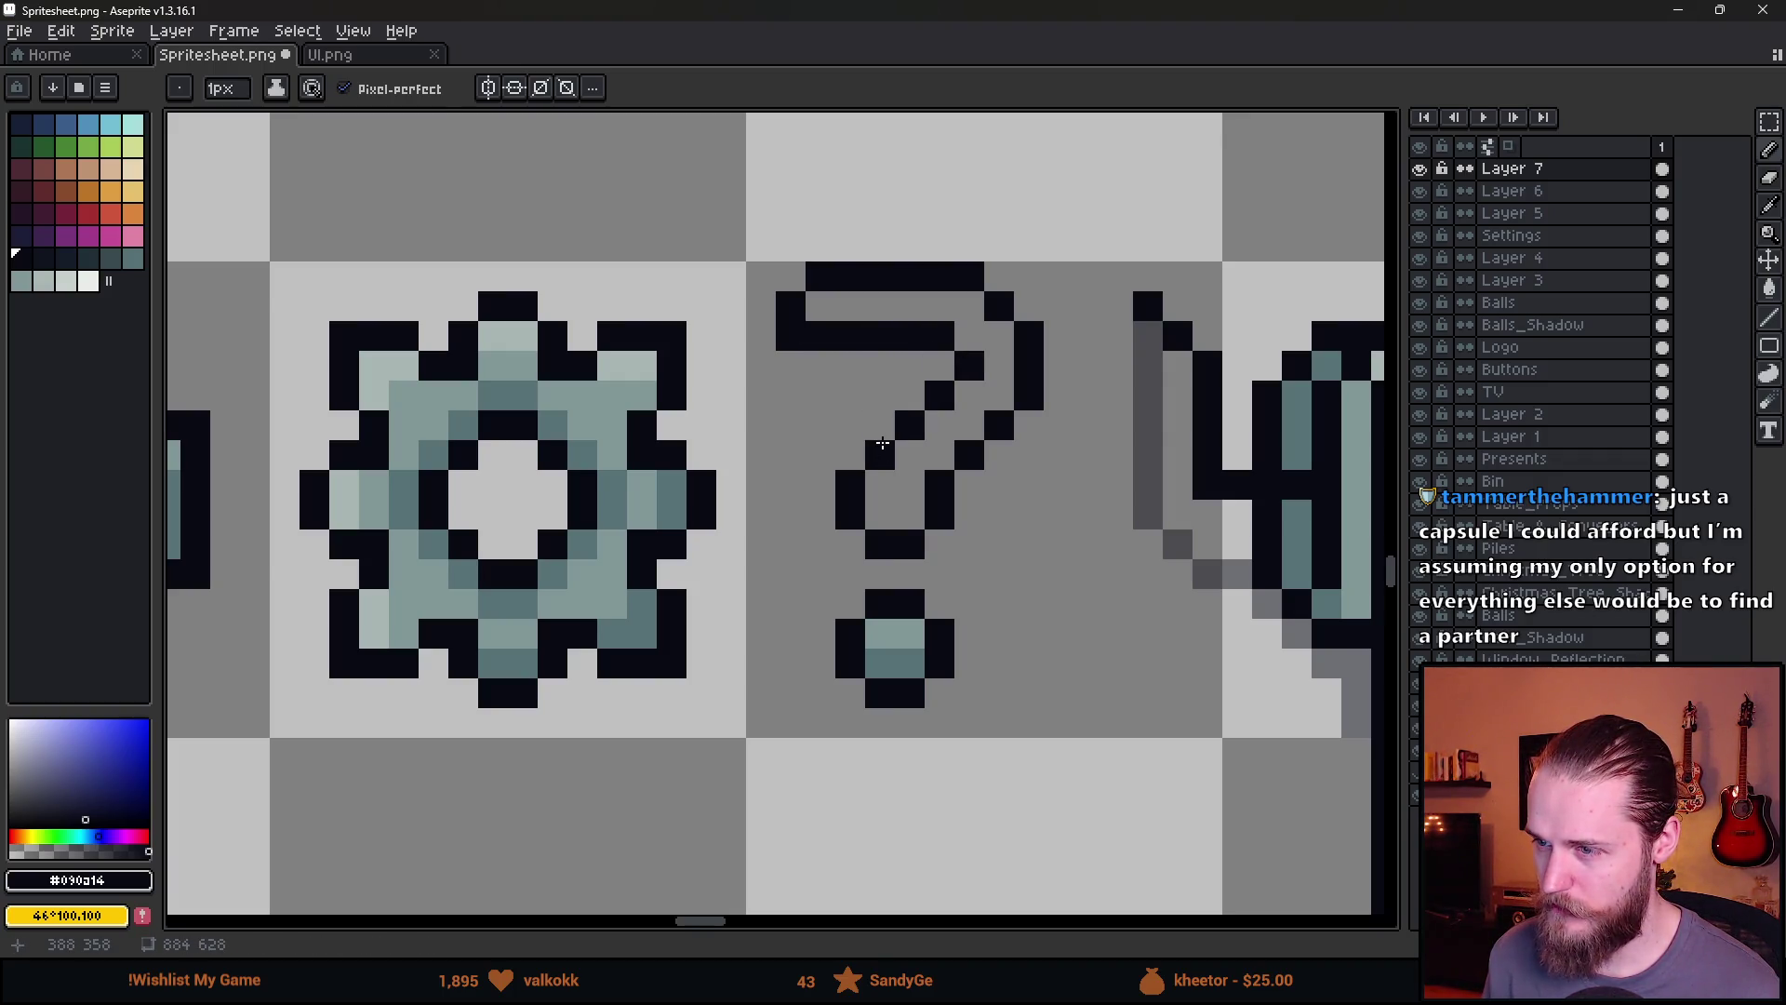
left_click(955, 499)
scroll(956, 499, "down", 8)
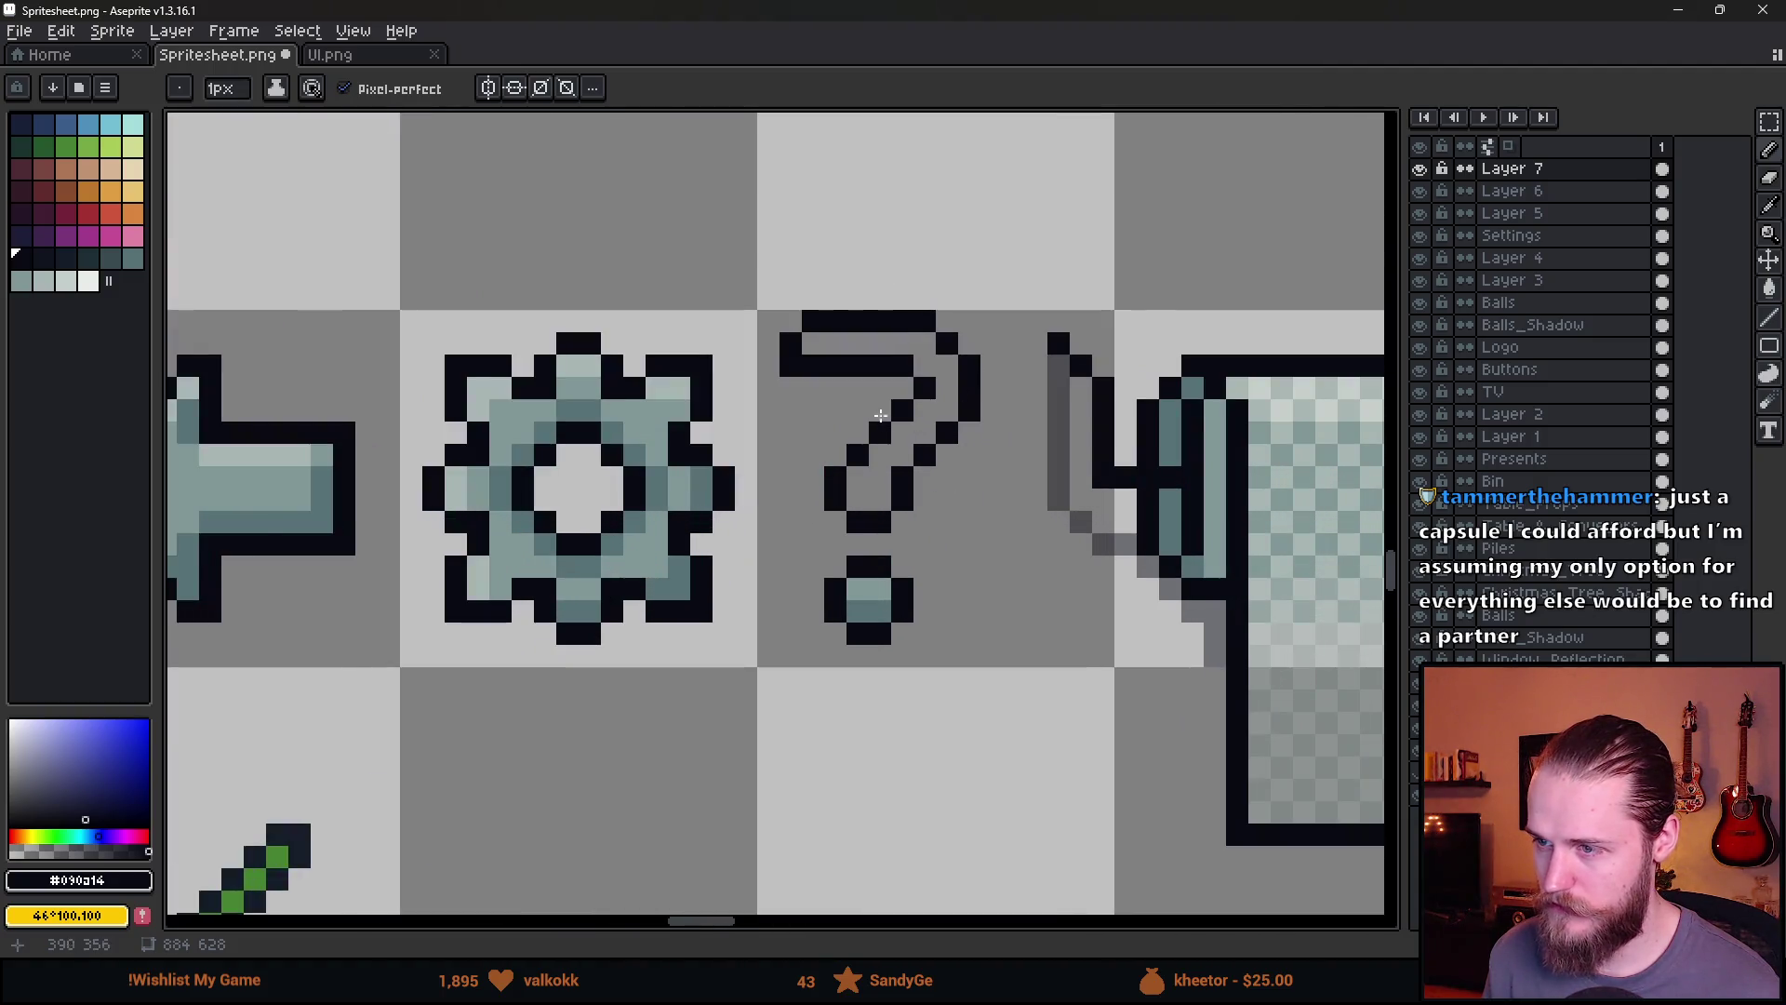
scroll(907, 437, "up", 1)
Select the question mark's curve with the Rectangular Marquee and nudge it down one pixel
key("m")
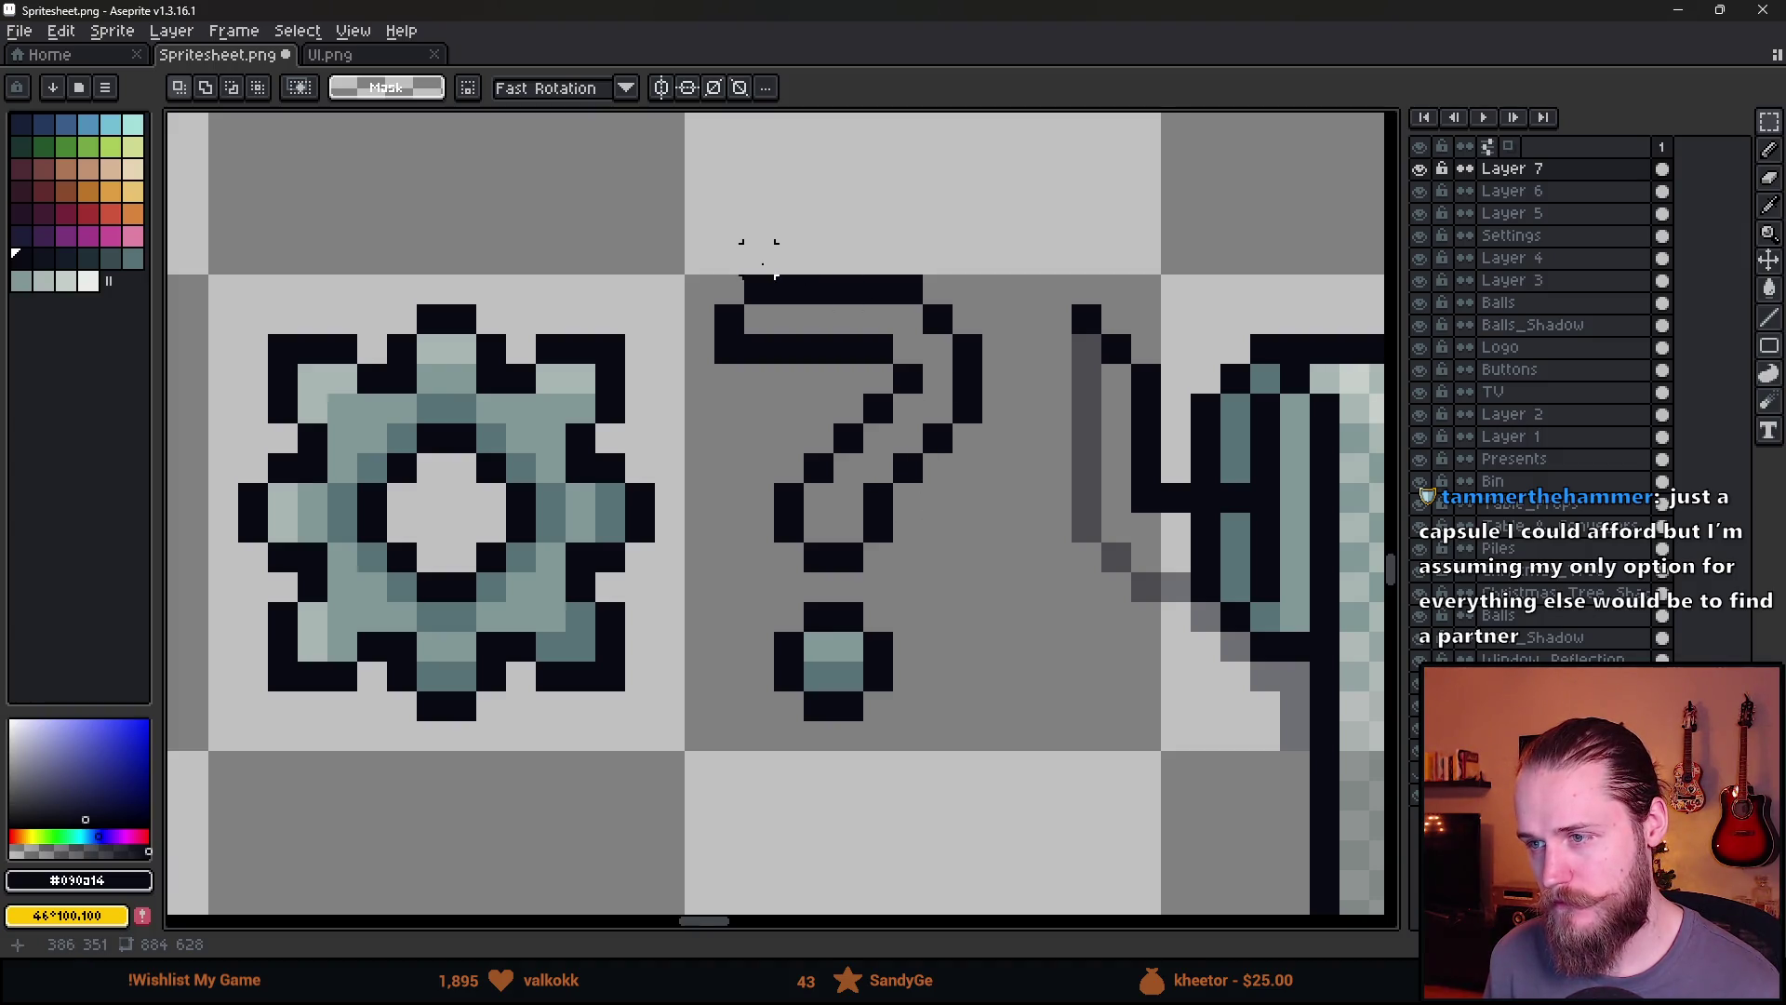
left_click_drag(699, 252, 967, 502)
key("Down")
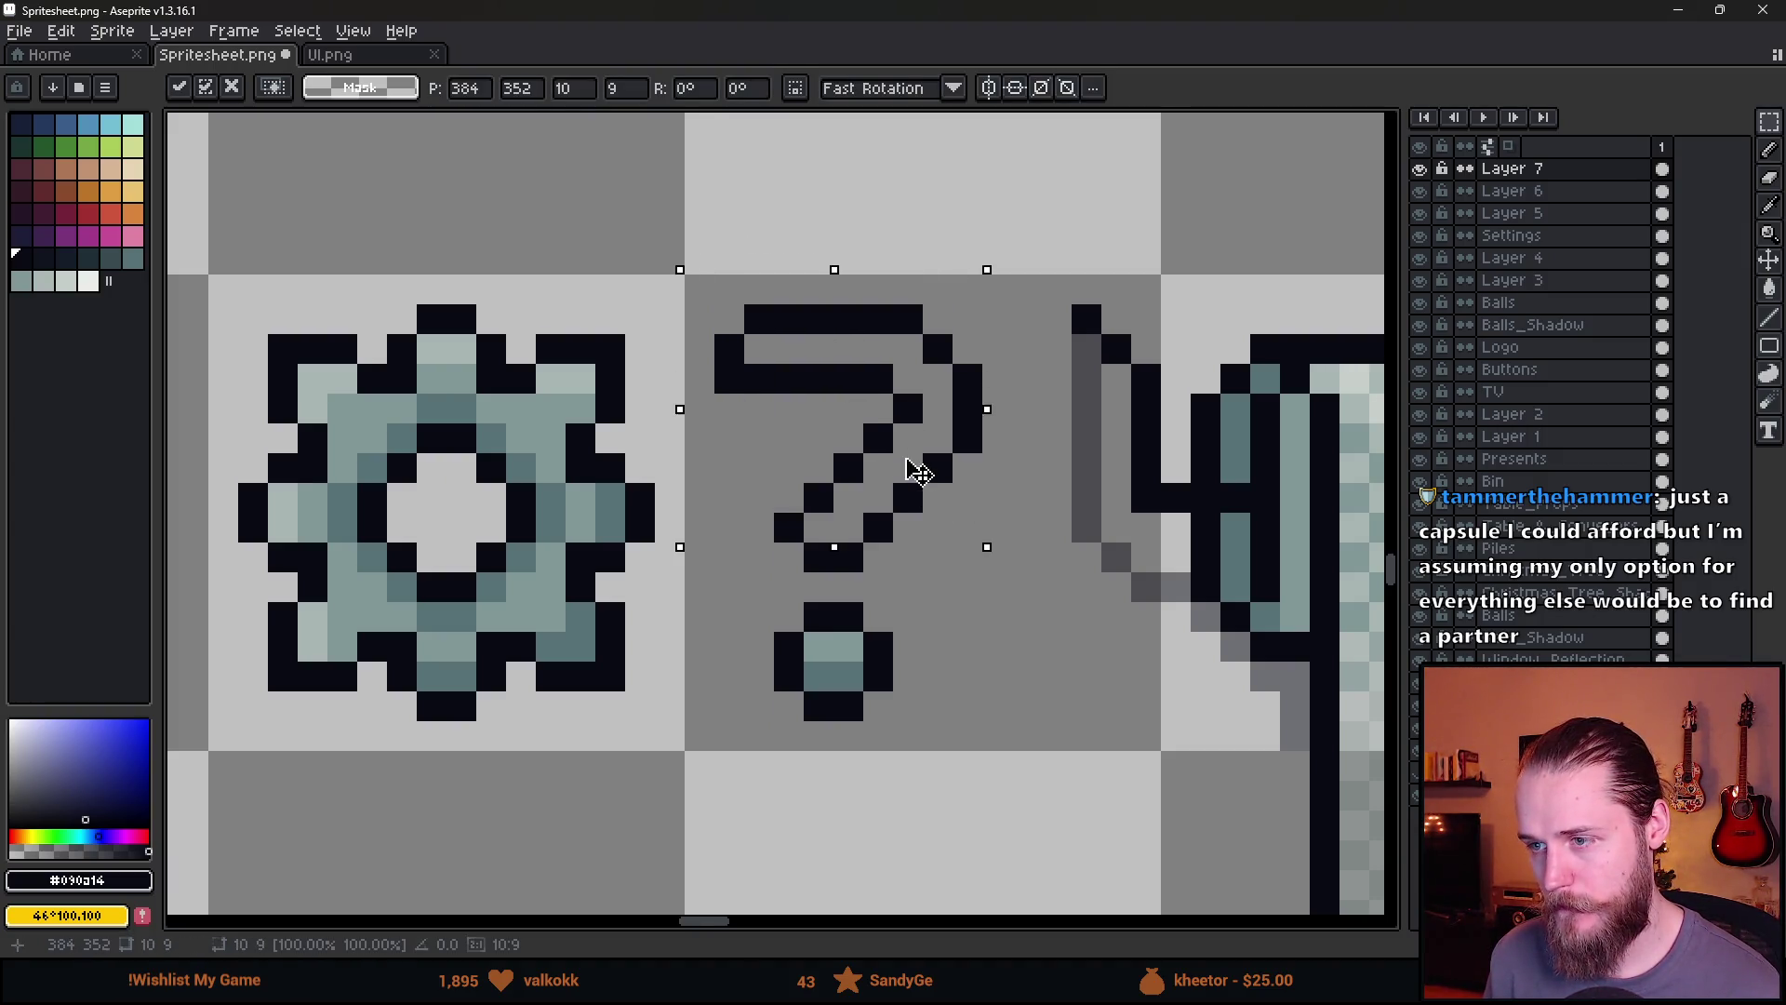
key("Return")
scroll(940, 558, "down", 3)
scroll(807, 631, "up", 4)
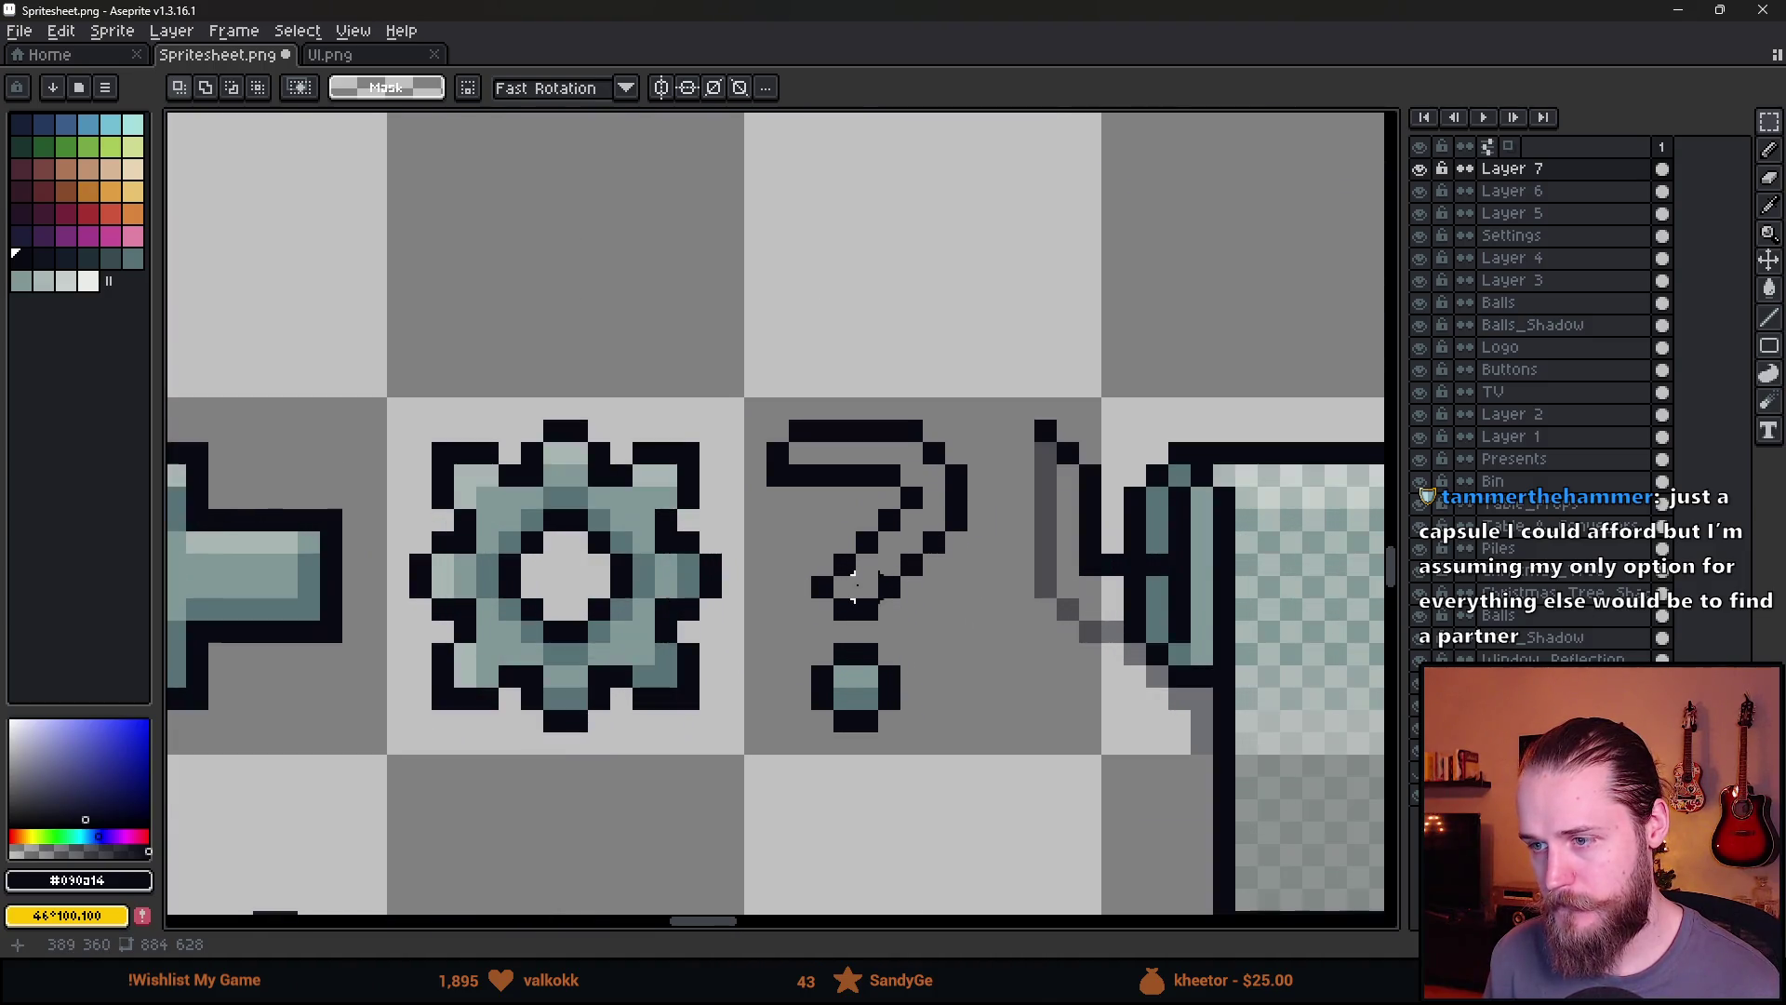
key("v")
key("b")
scroll(967, 614, "down", 5)
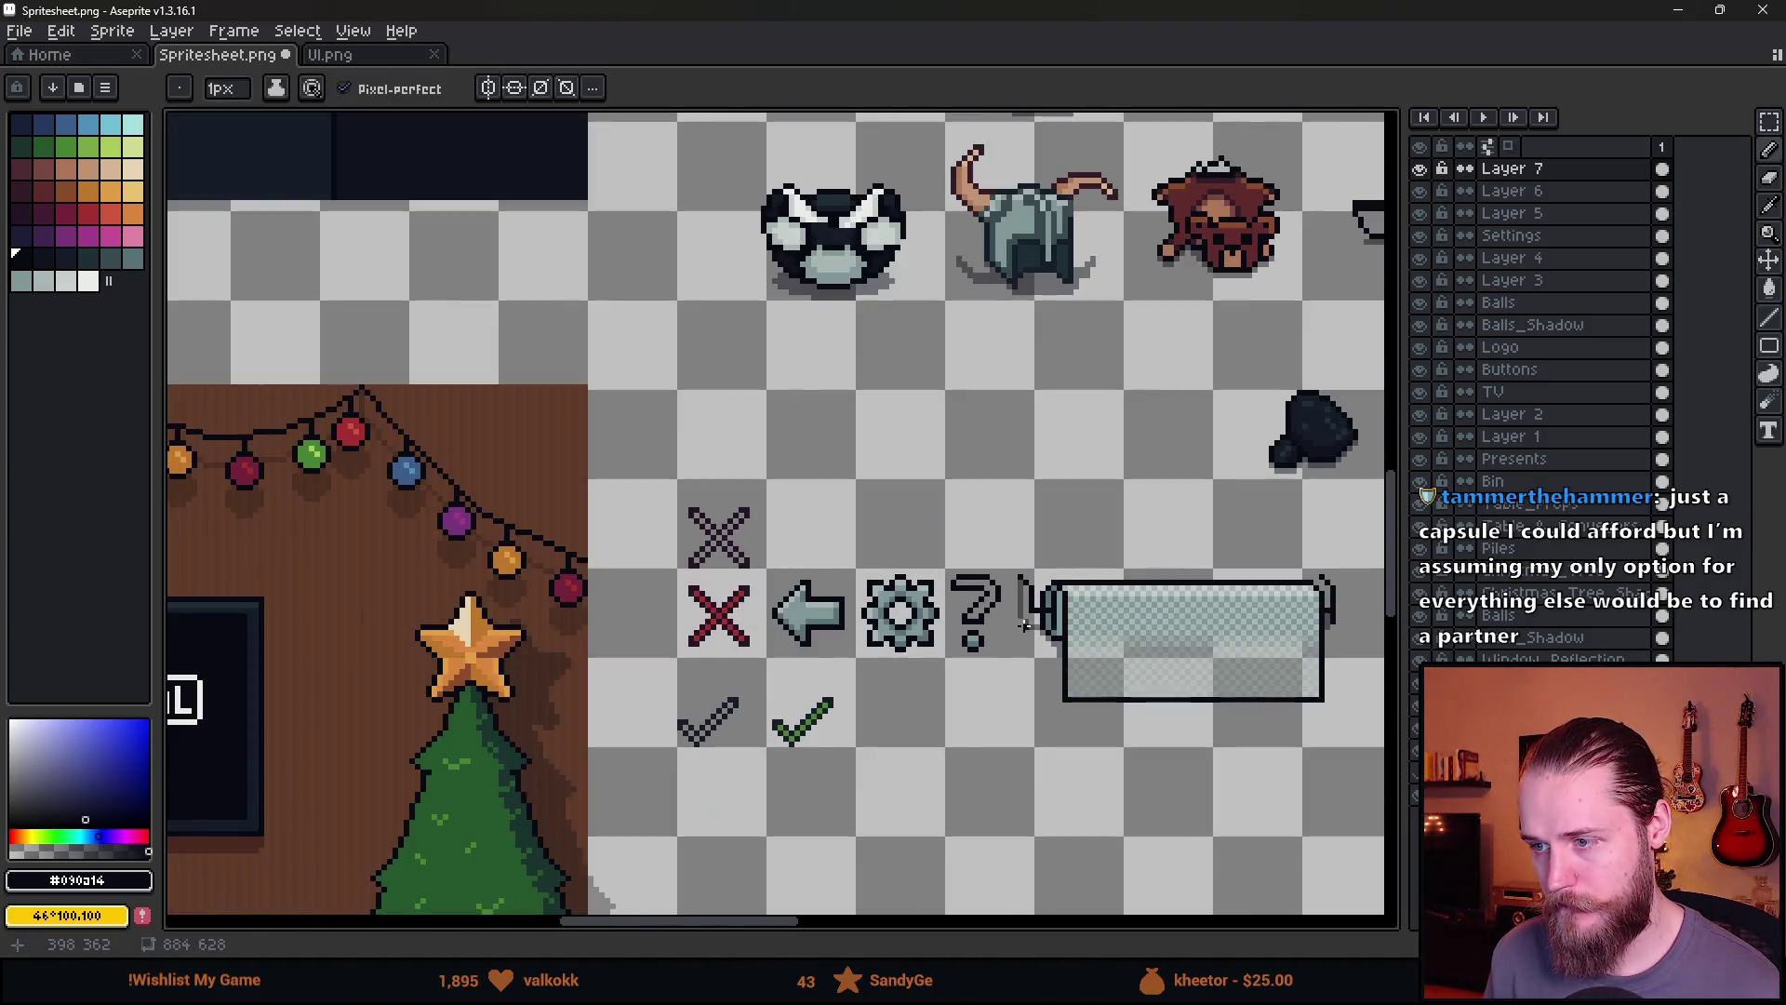
scroll(993, 626, "up", 1)
scroll(994, 626, "up", 4)
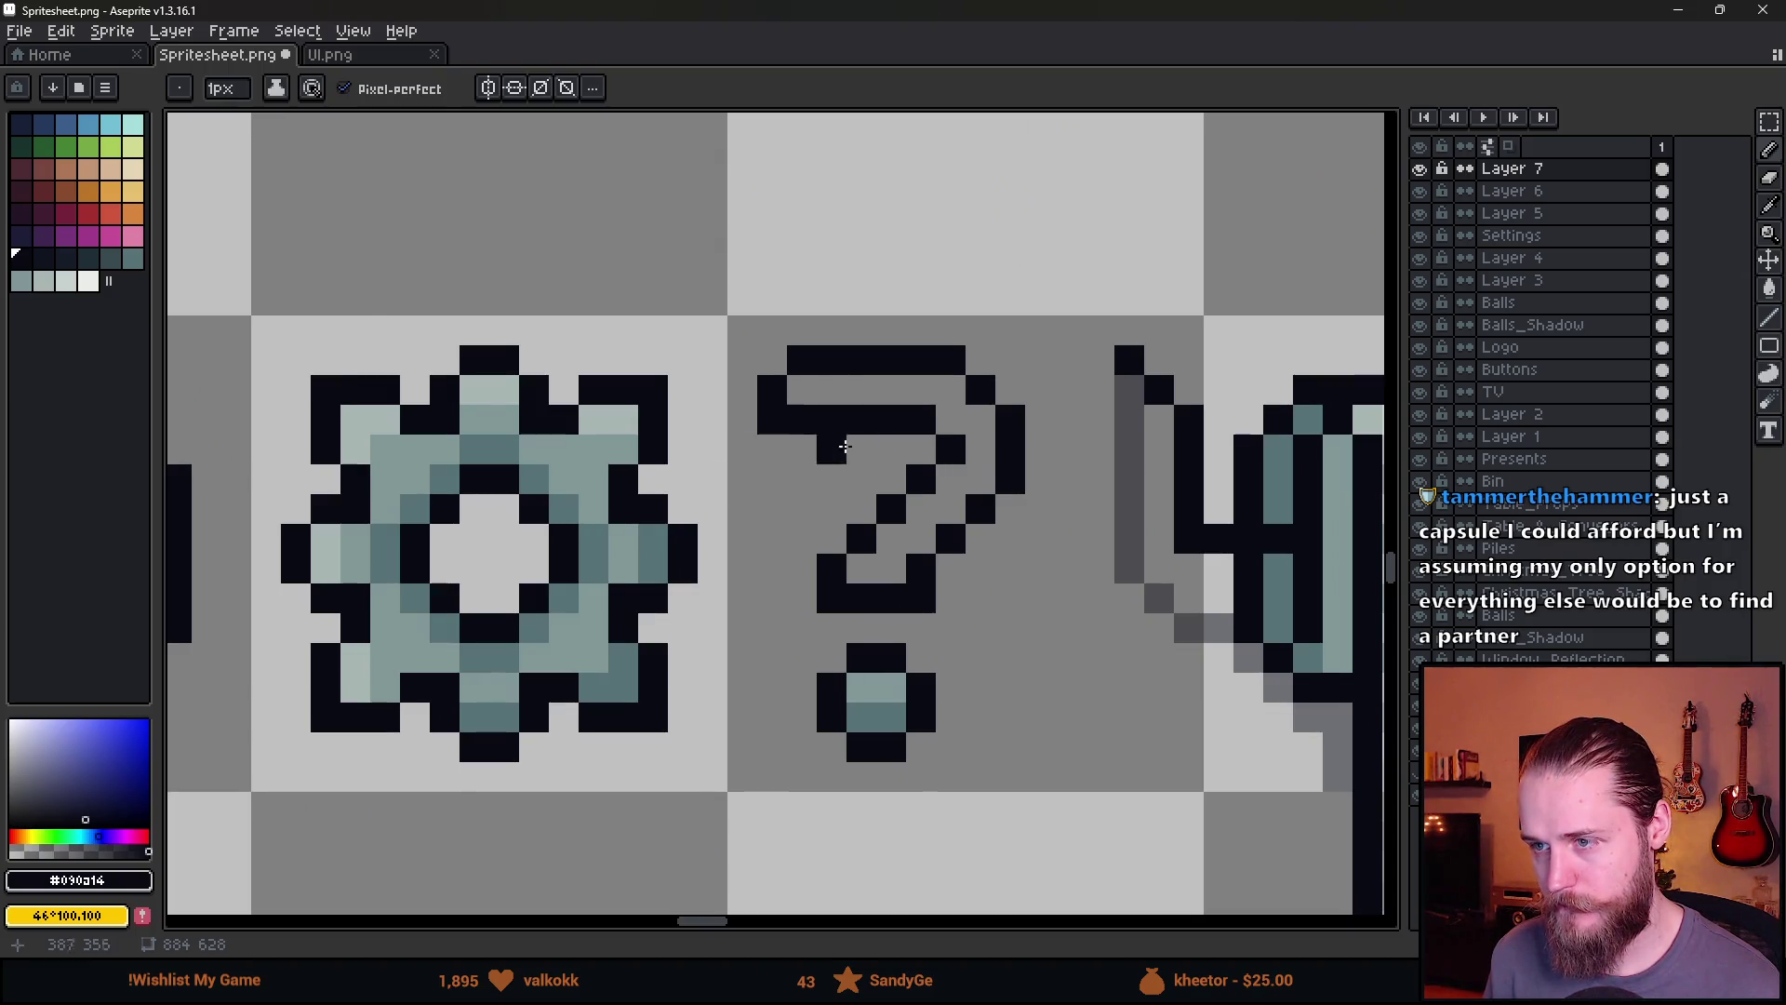
Erase a stray pixel from the question mark's outline
key("e")
key("b")
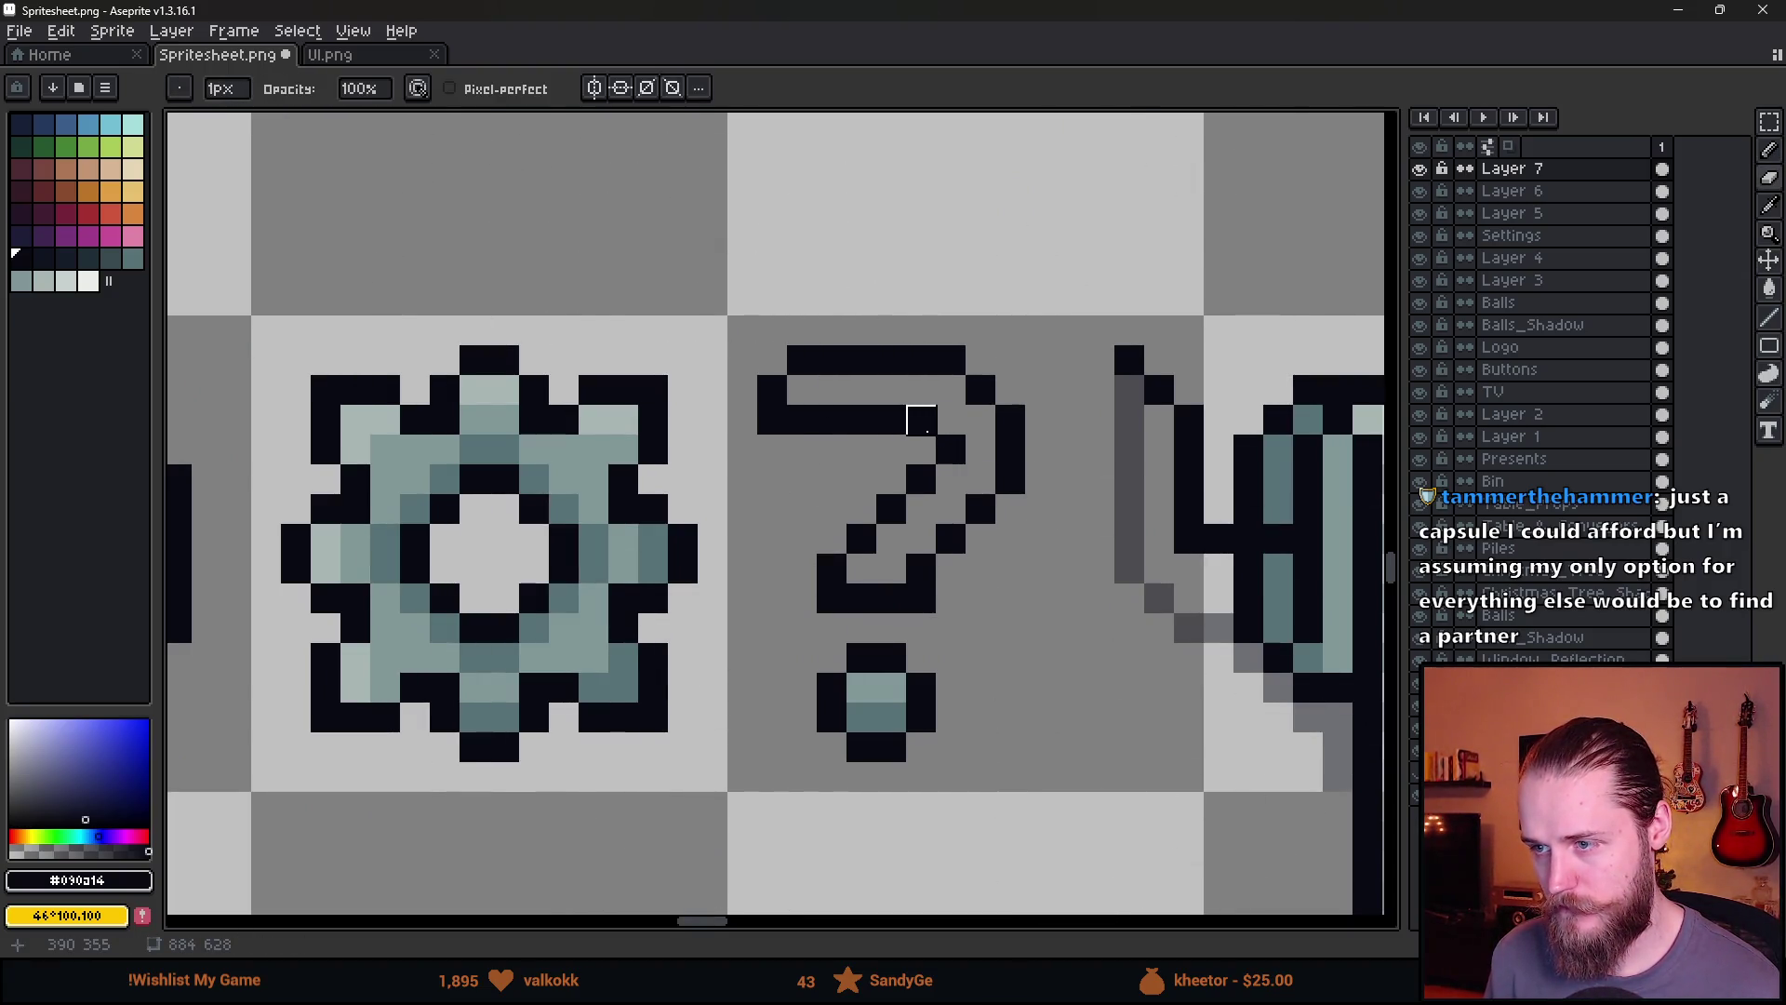
key("b")
scroll(1023, 493, "down", 5)
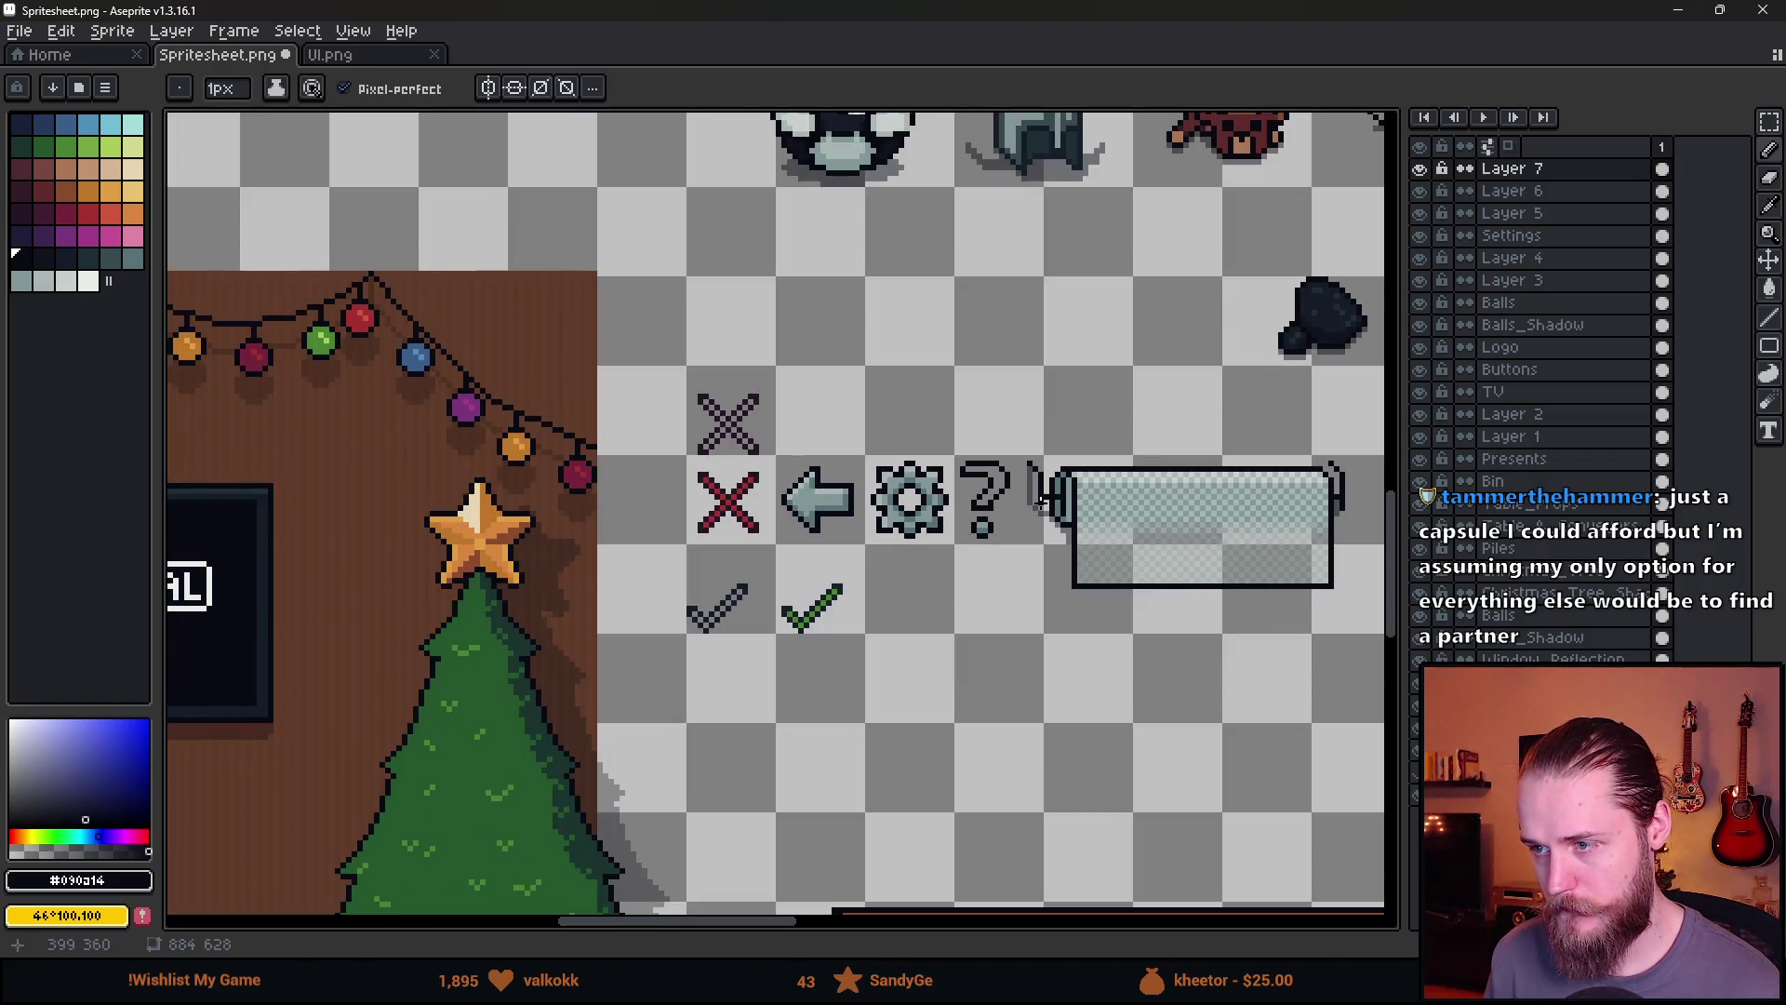
scroll(1017, 499, "up", 5)
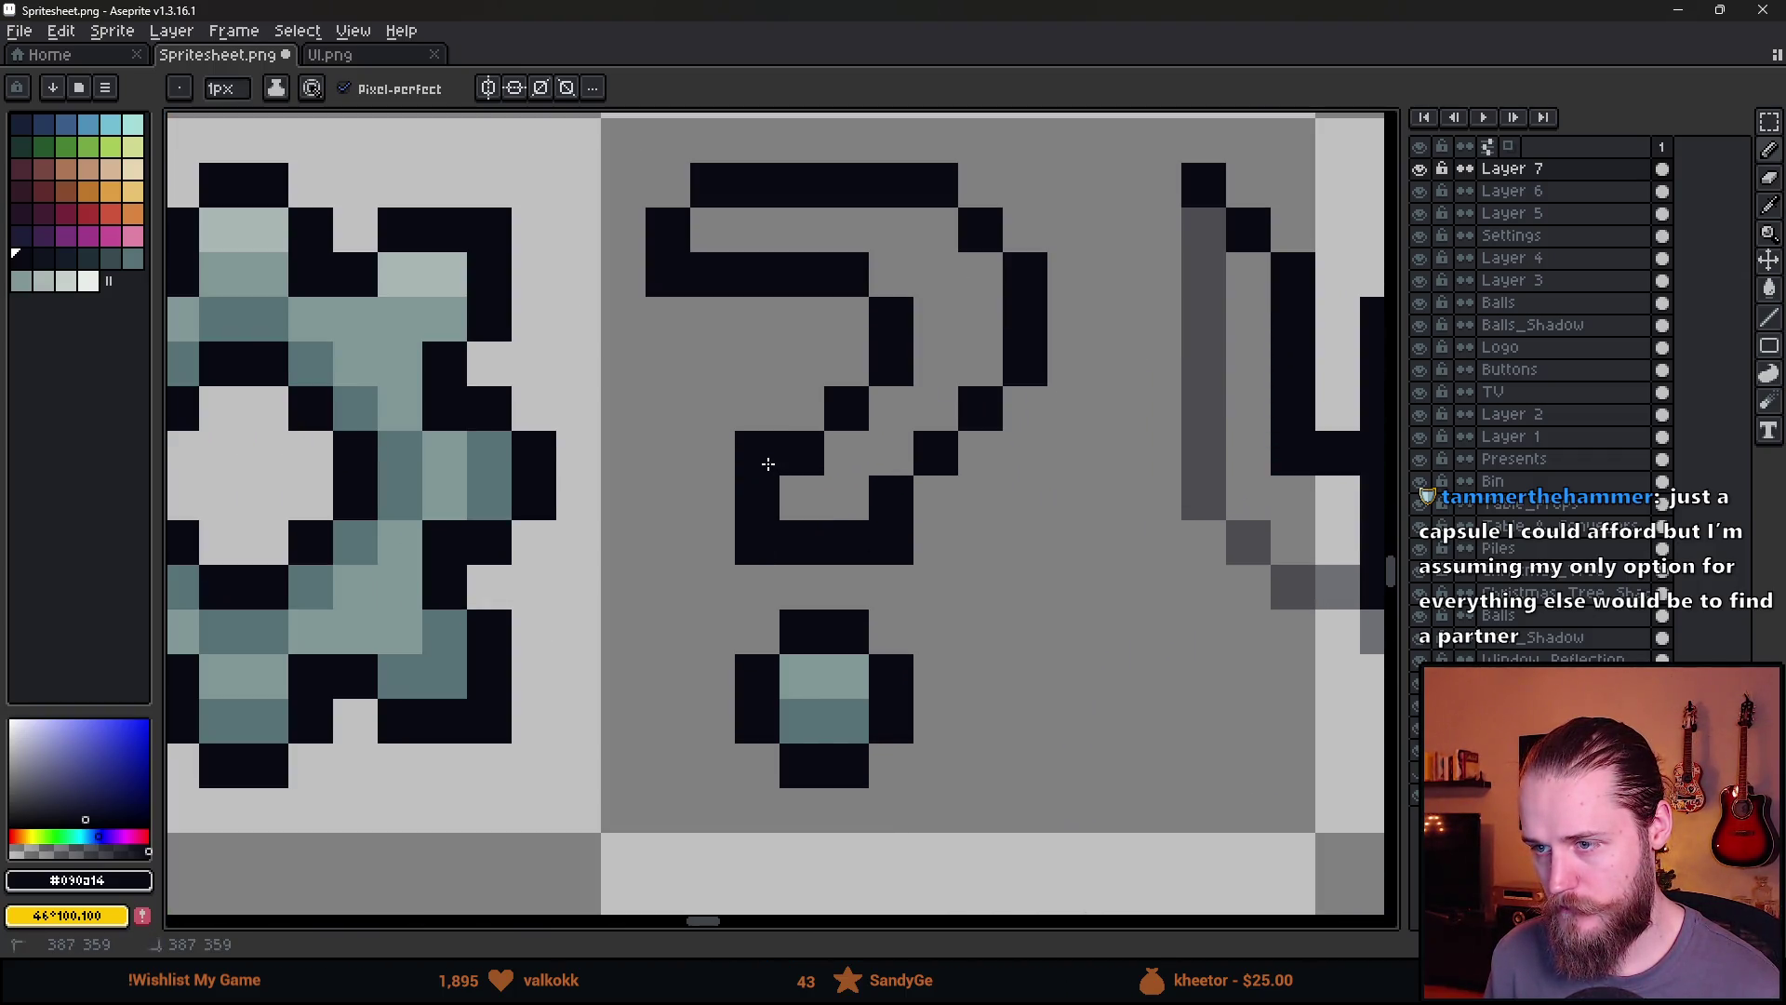
scroll(930, 532, "down", 4)
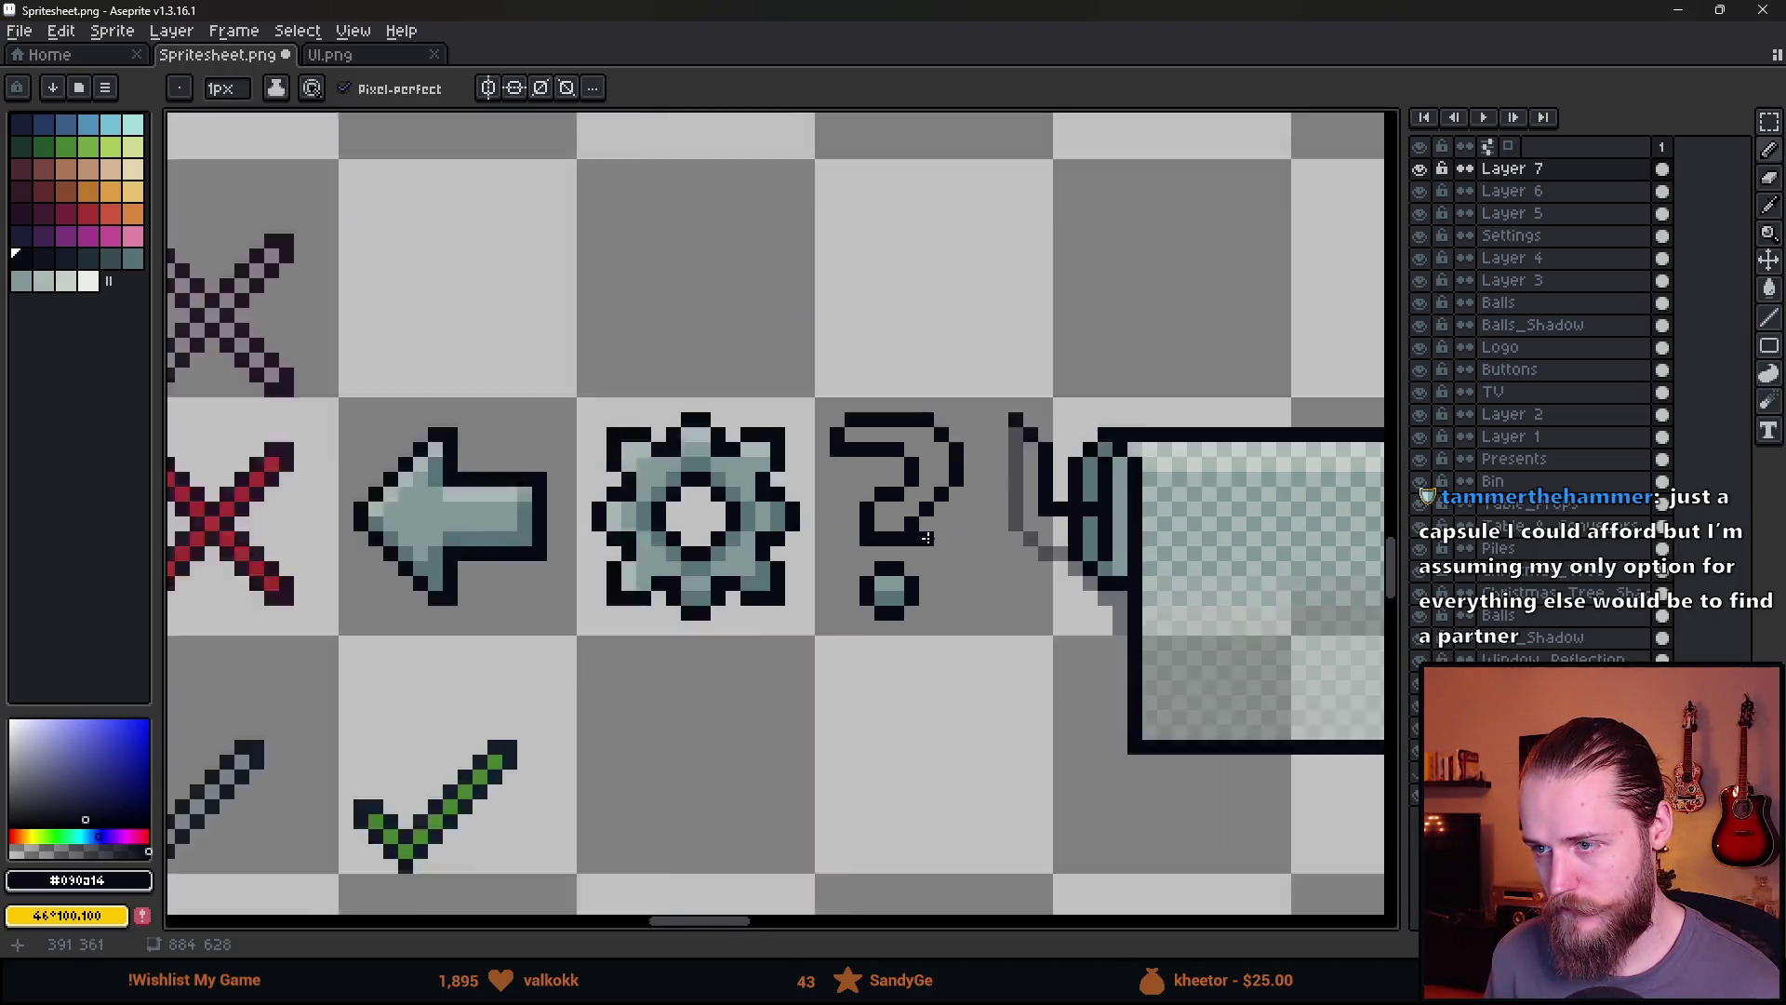
scroll(948, 529, "down", 2)
scroll(921, 531, "up", 5)
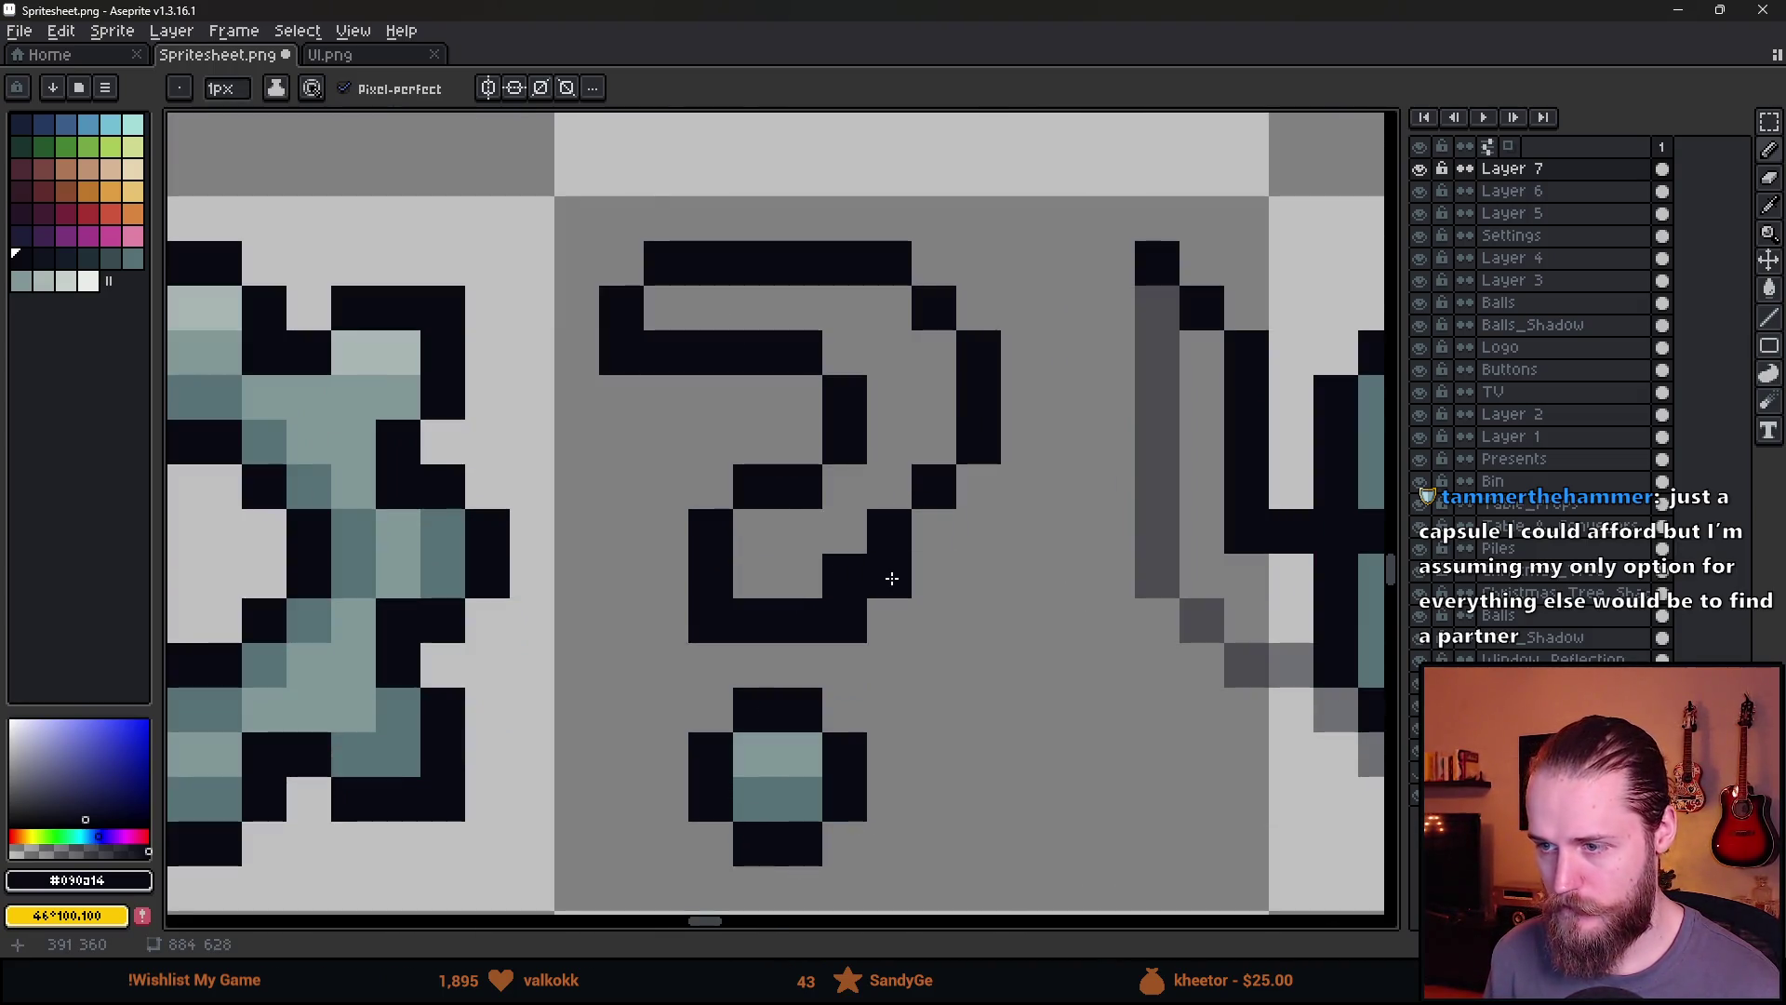
key("e")
scroll(1017, 578, "down", 3)
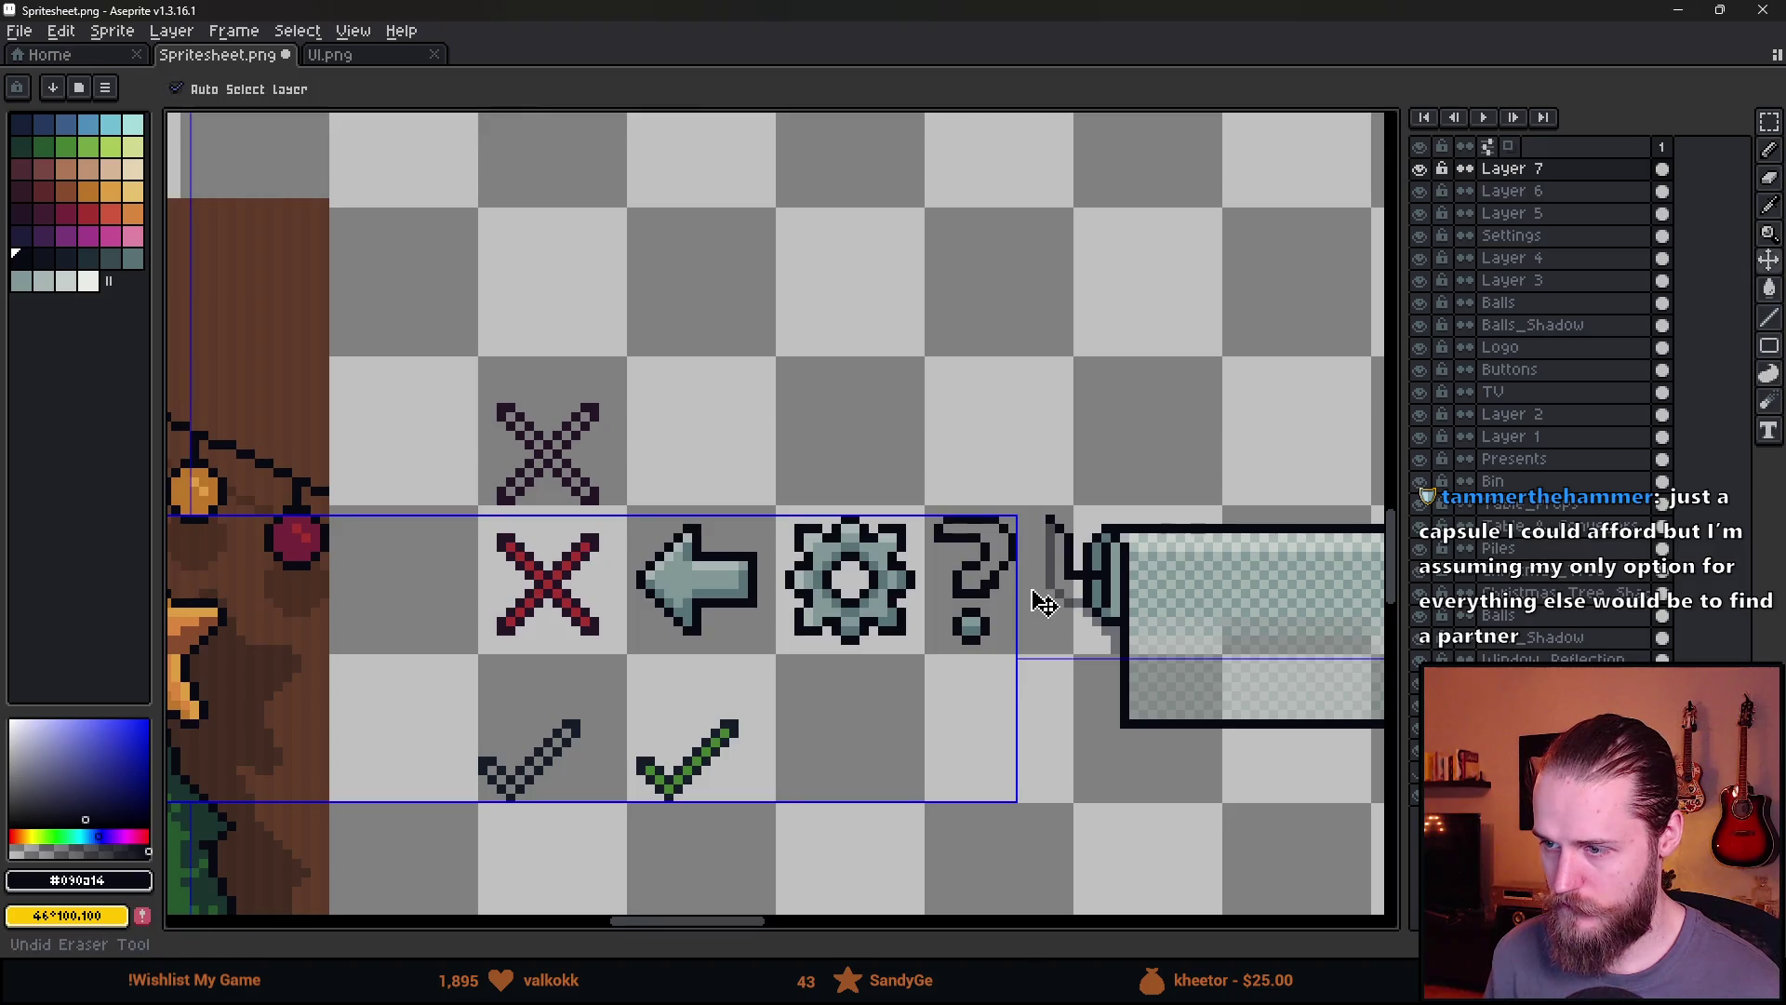
scroll(1023, 600, "up", 3)
left_click(949, 600)
scroll(1027, 596, "down", 3)
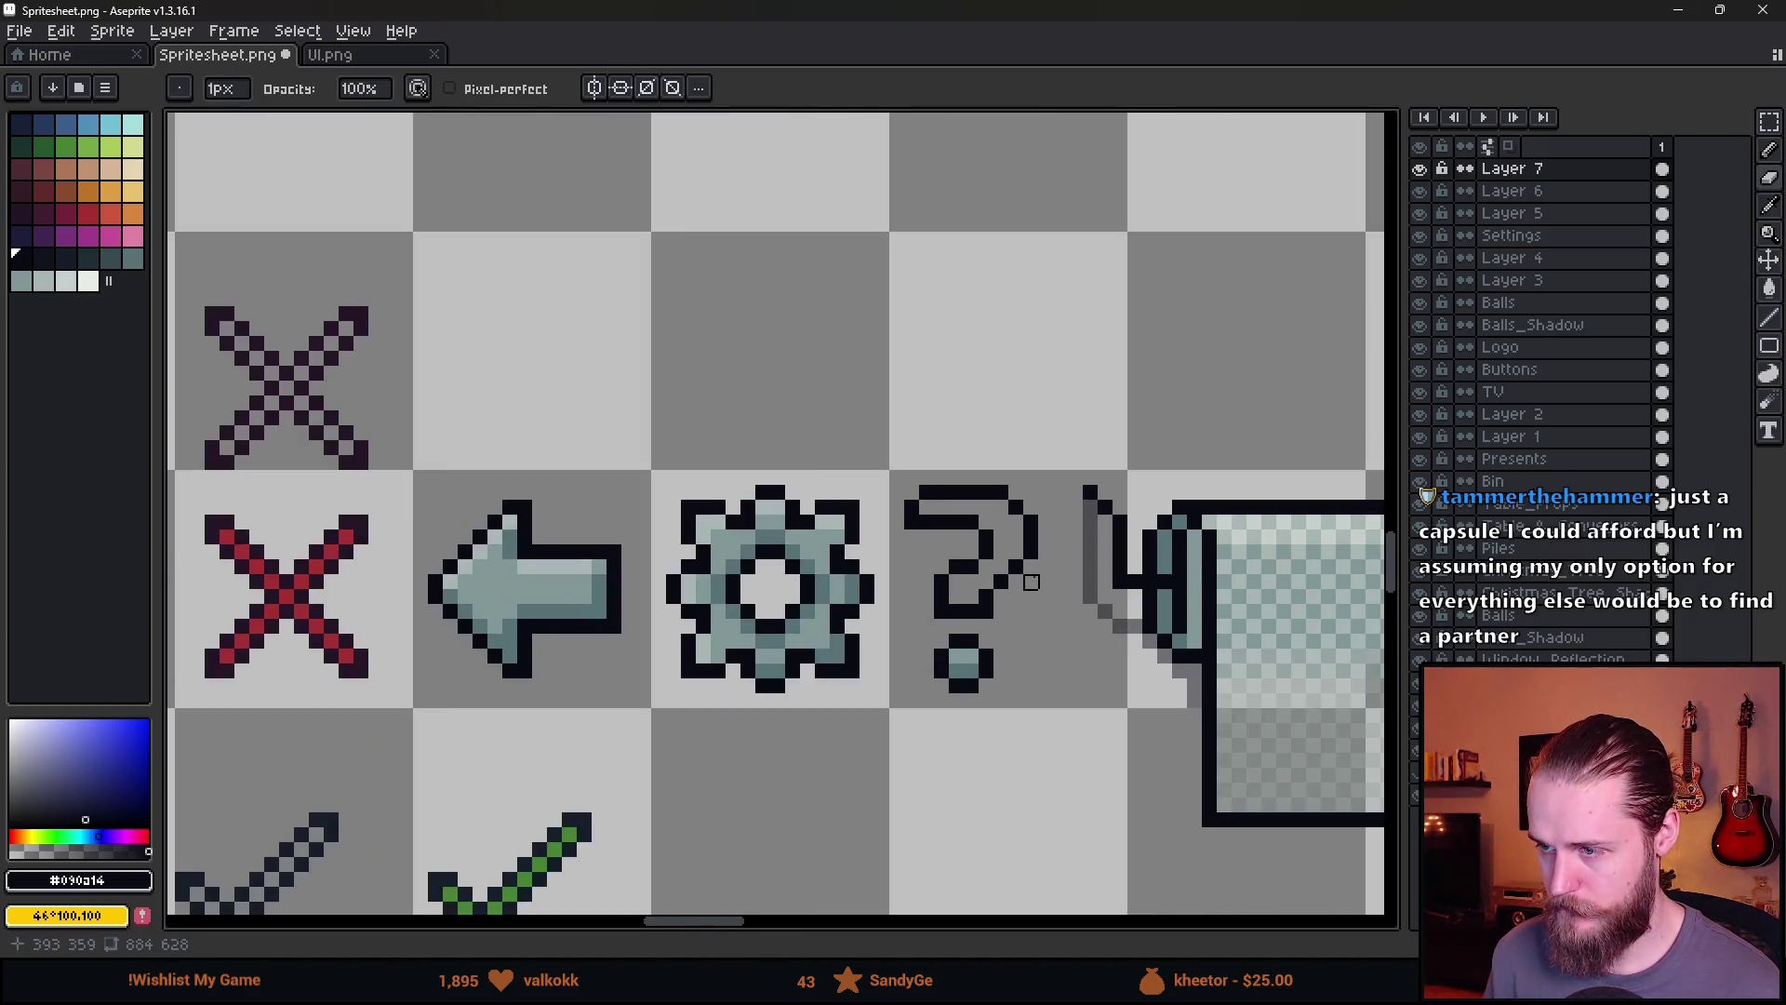
scroll(1024, 558, "up", 3)
Try shifting the question mark's right stroke one pixel left, then undo the change
key("b")
left_click(986, 511)
left_click_drag(986, 465, 979, 414)
key("e")
left_click_drag(1023, 414, 1024, 559)
scroll(1088, 558, "down", 3)
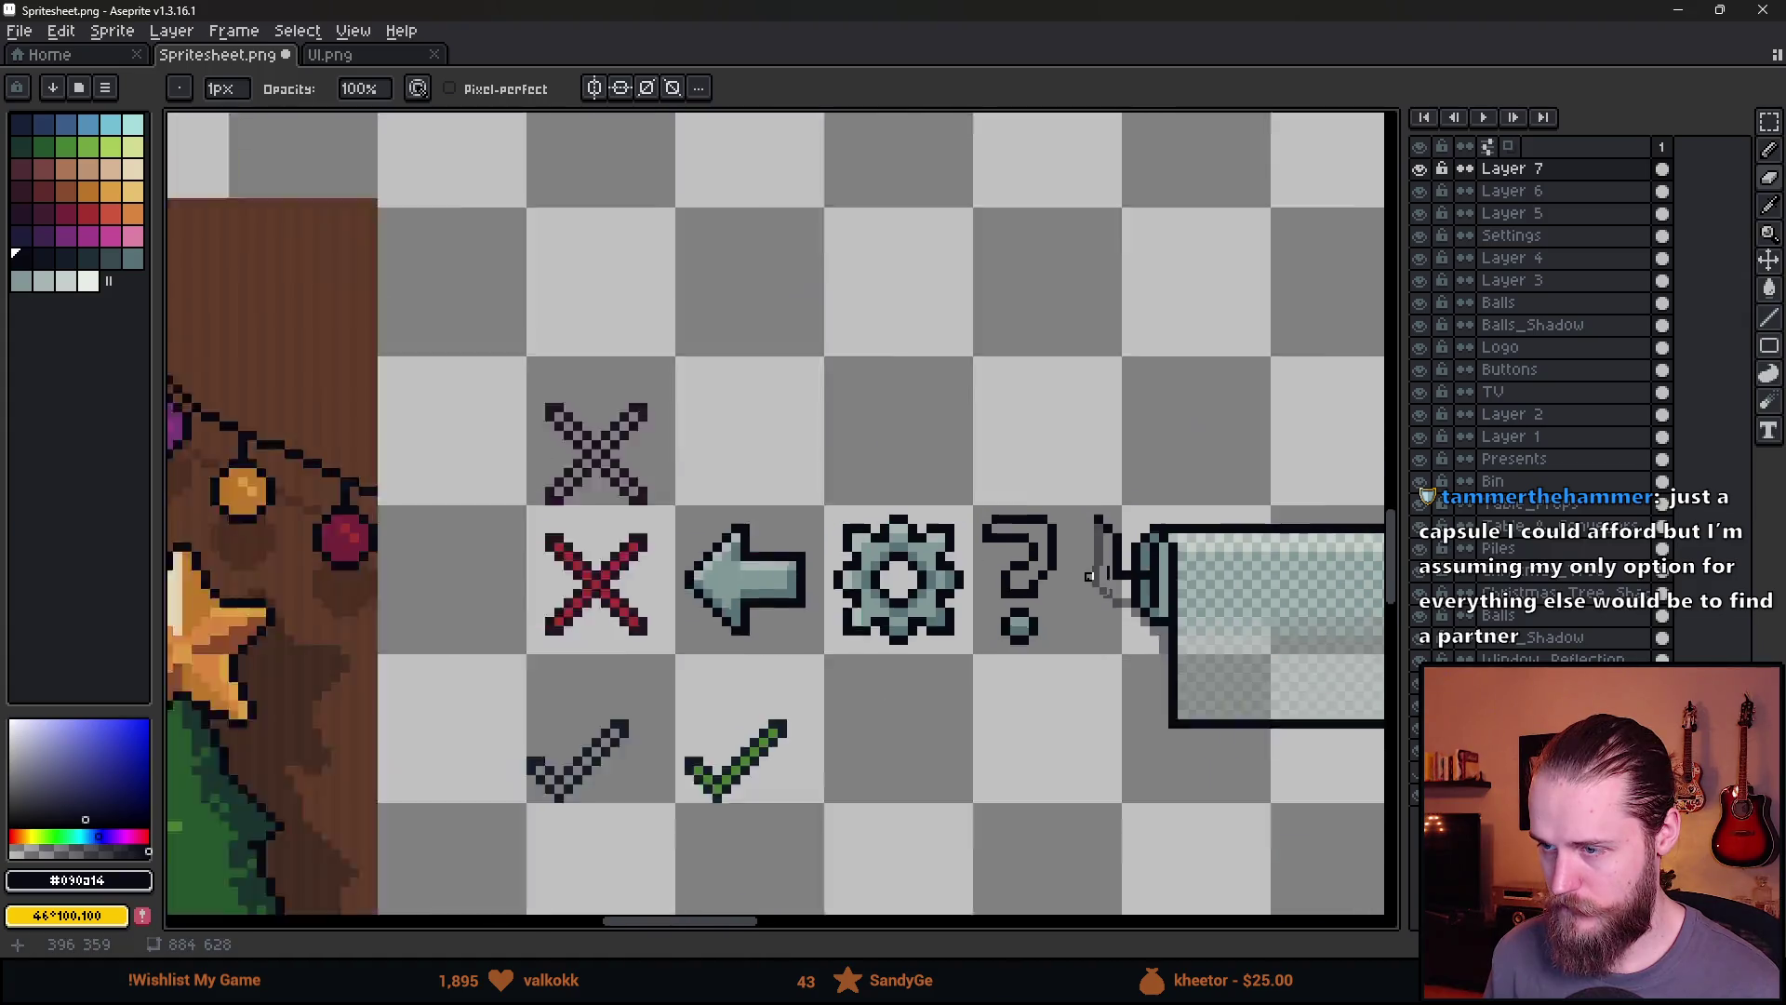
scroll(1087, 574, "up", 2)
scroll(1087, 574, "up", 1)
key("ctrl+z")
key("ctrl+z")
key("b")
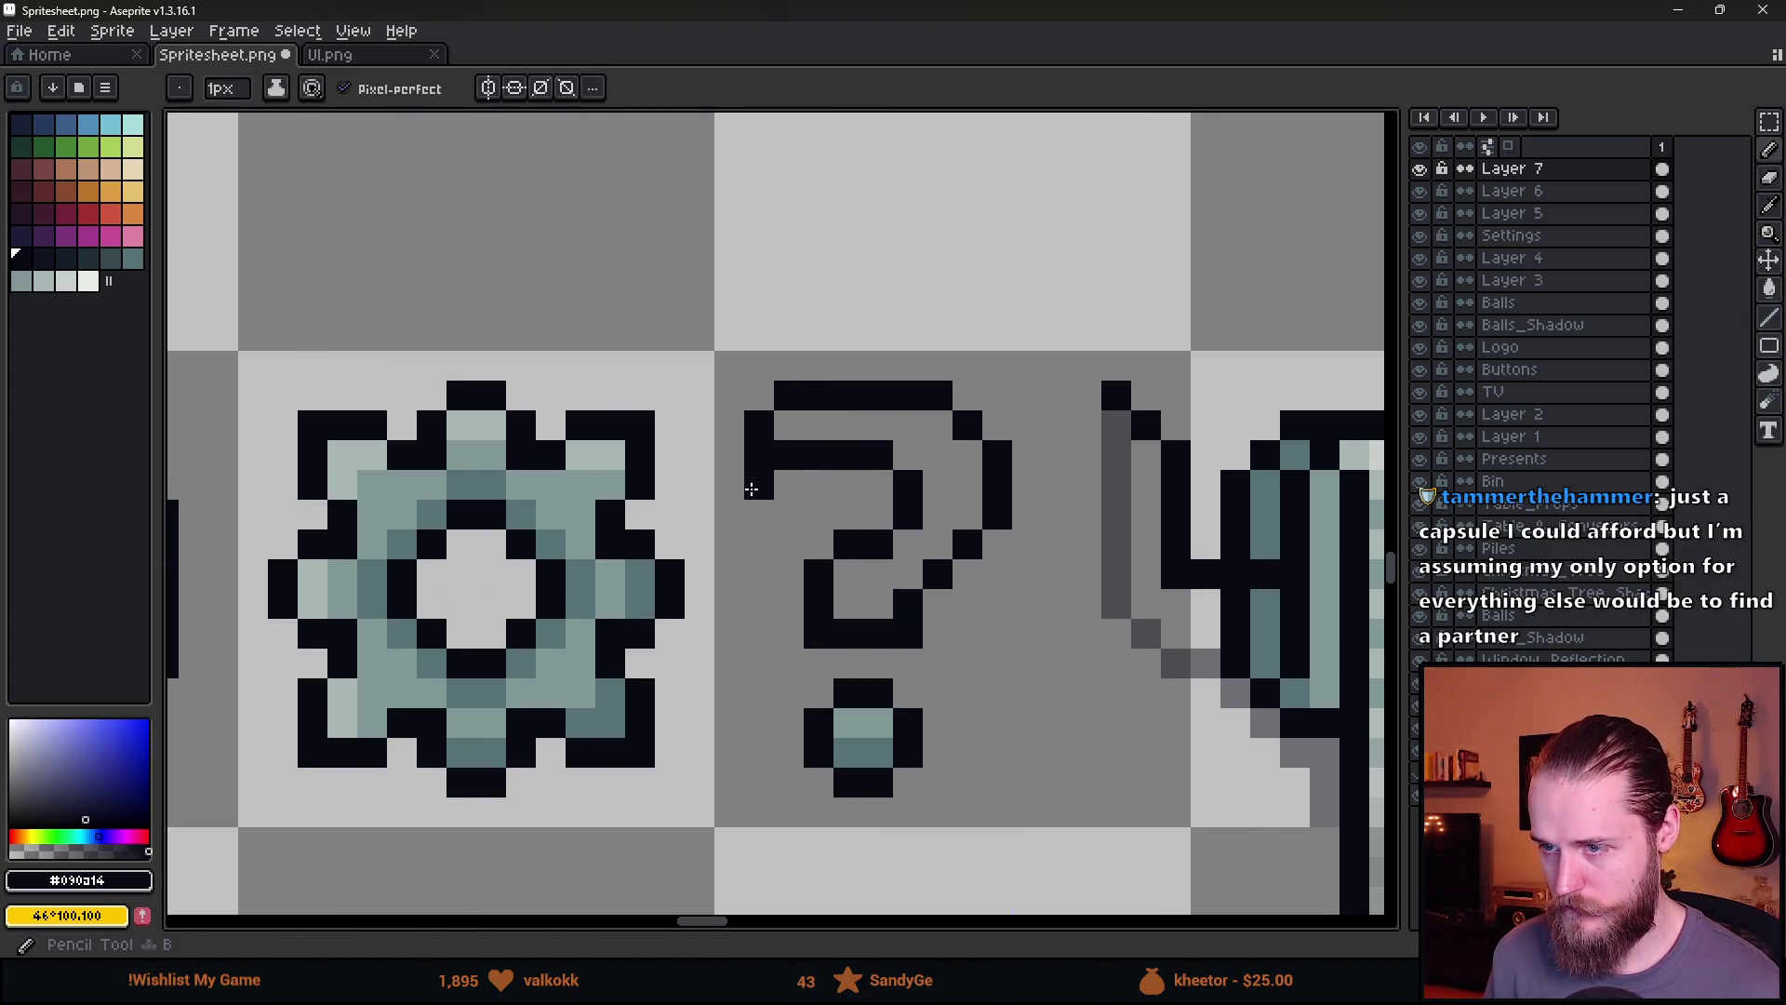
Rework the hook pixels, erasing some and filling the diagonal pixel below
key("e")
left_click(789, 456)
scroll(841, 516, "down", 1)
scroll(842, 516, "up", 1)
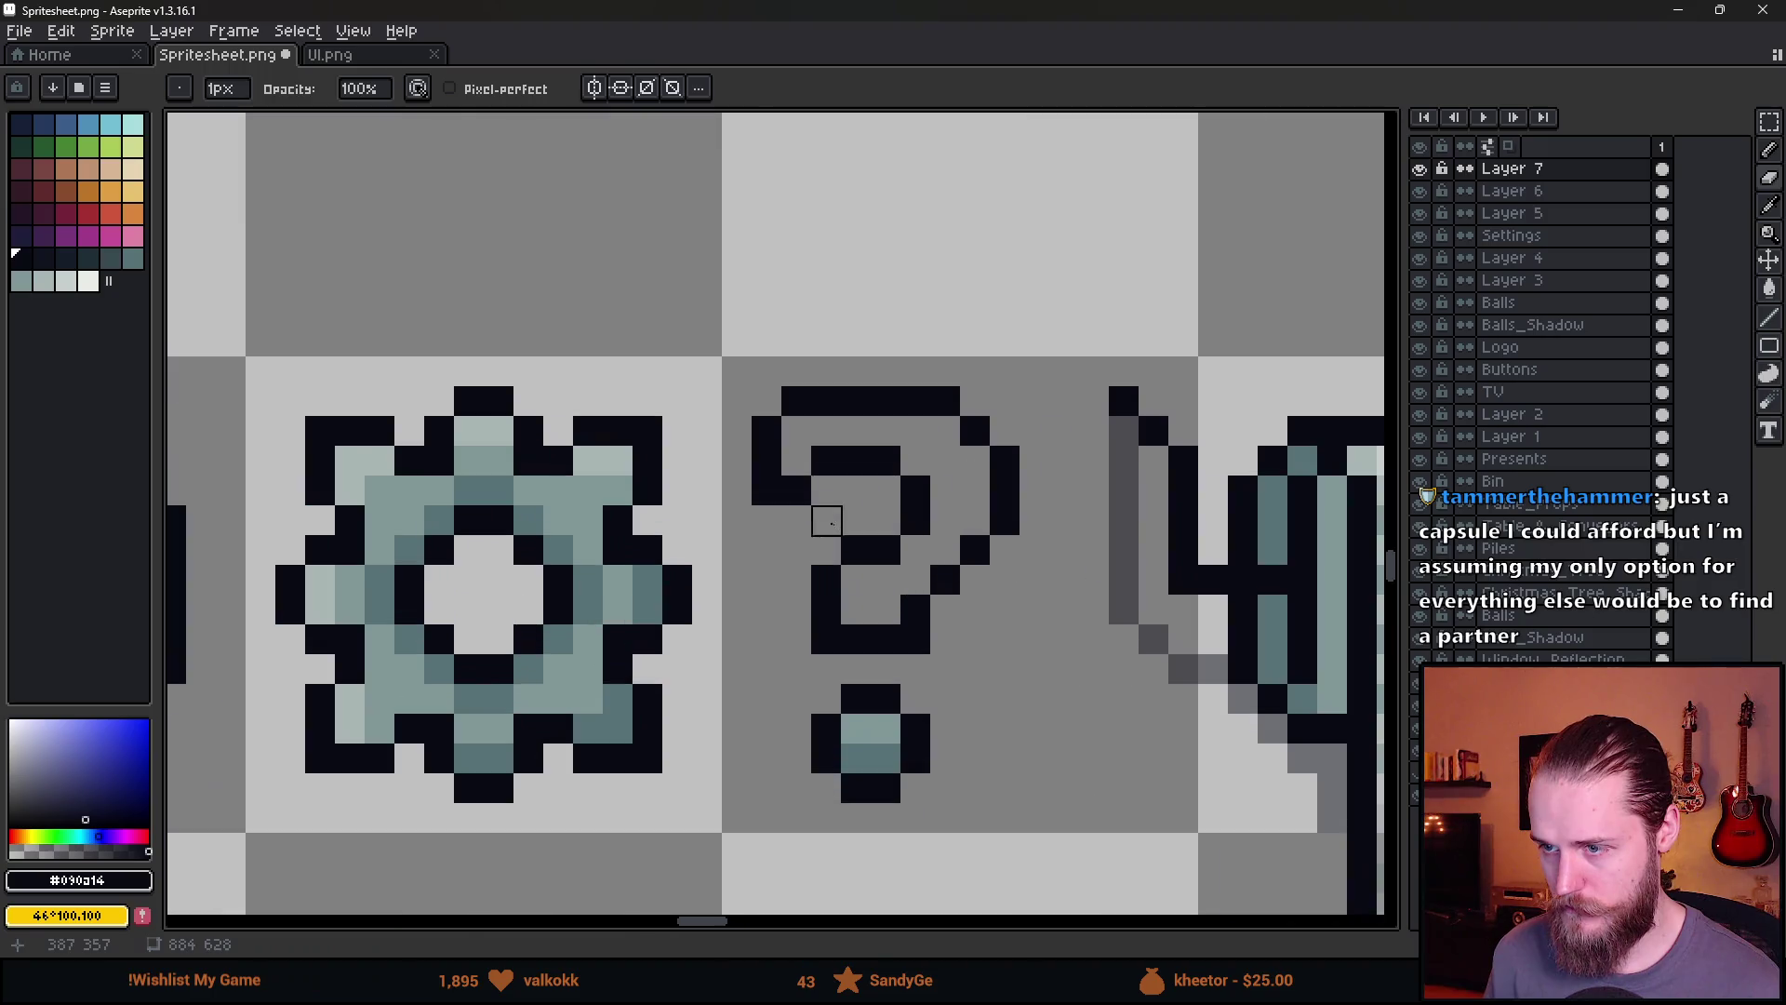
key("b")
left_click(810, 484)
key("e")
left_click(824, 460)
scroll(824, 460, "down", 5)
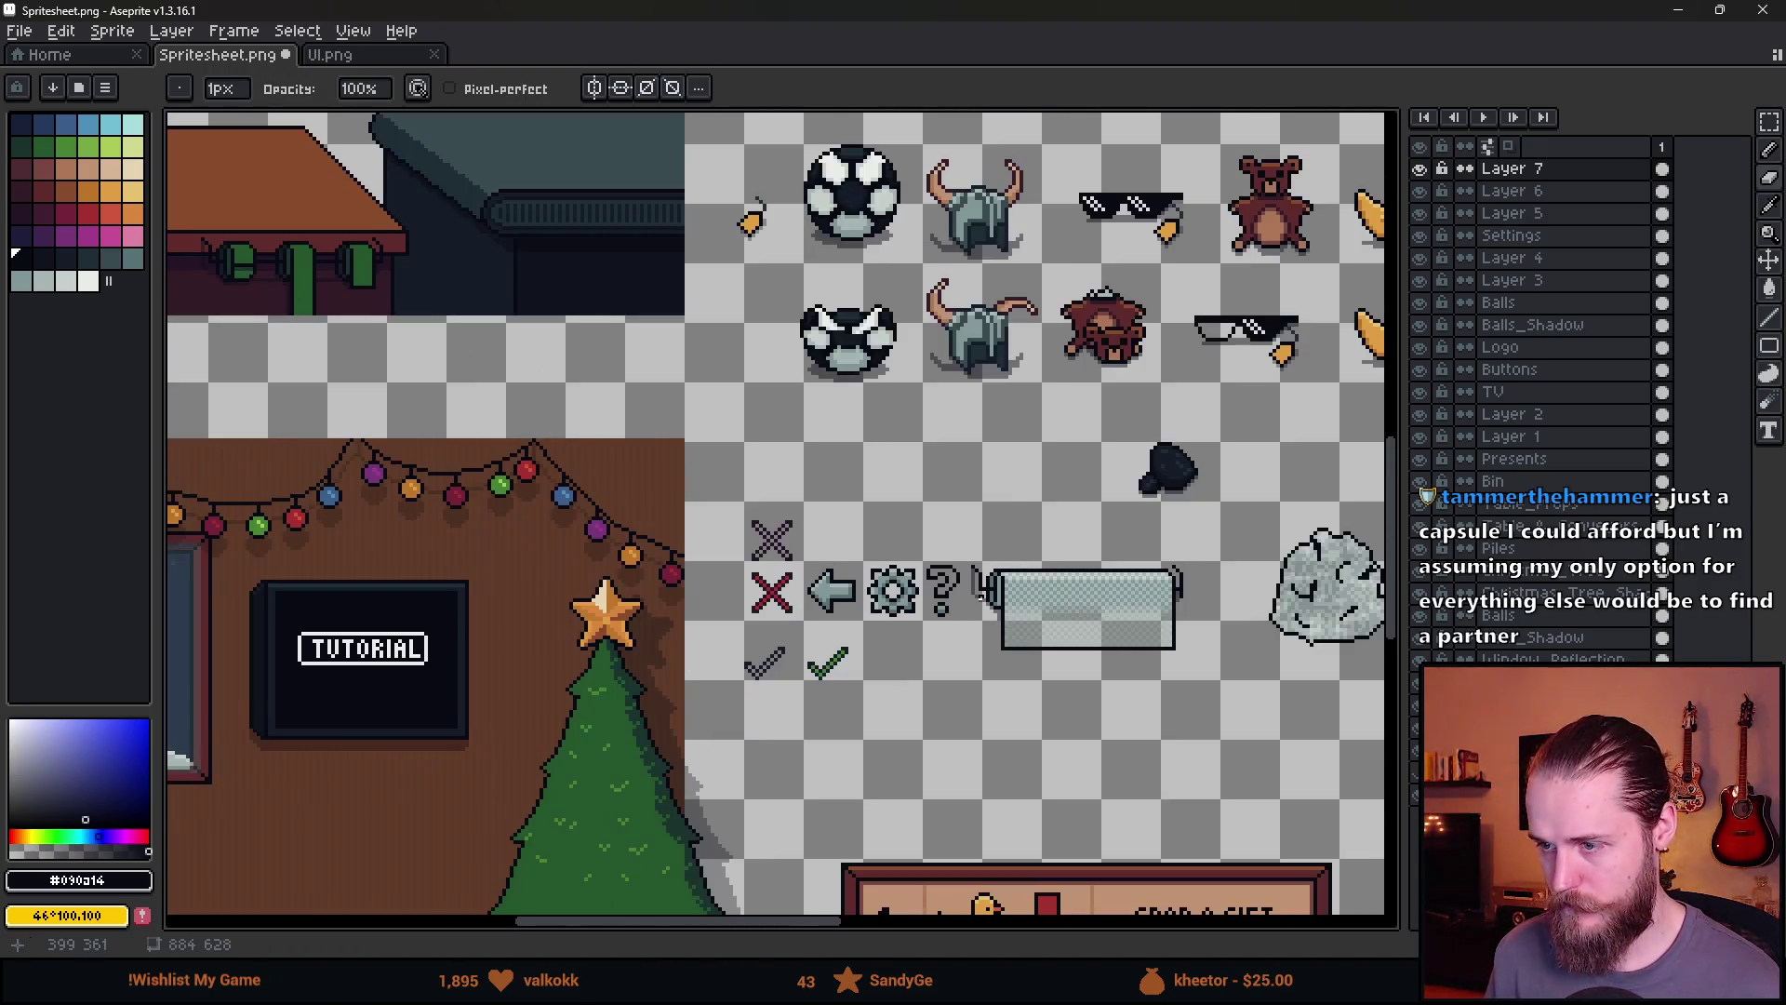
scroll(907, 582, "up", 5)
scroll(875, 609, "down", 6)
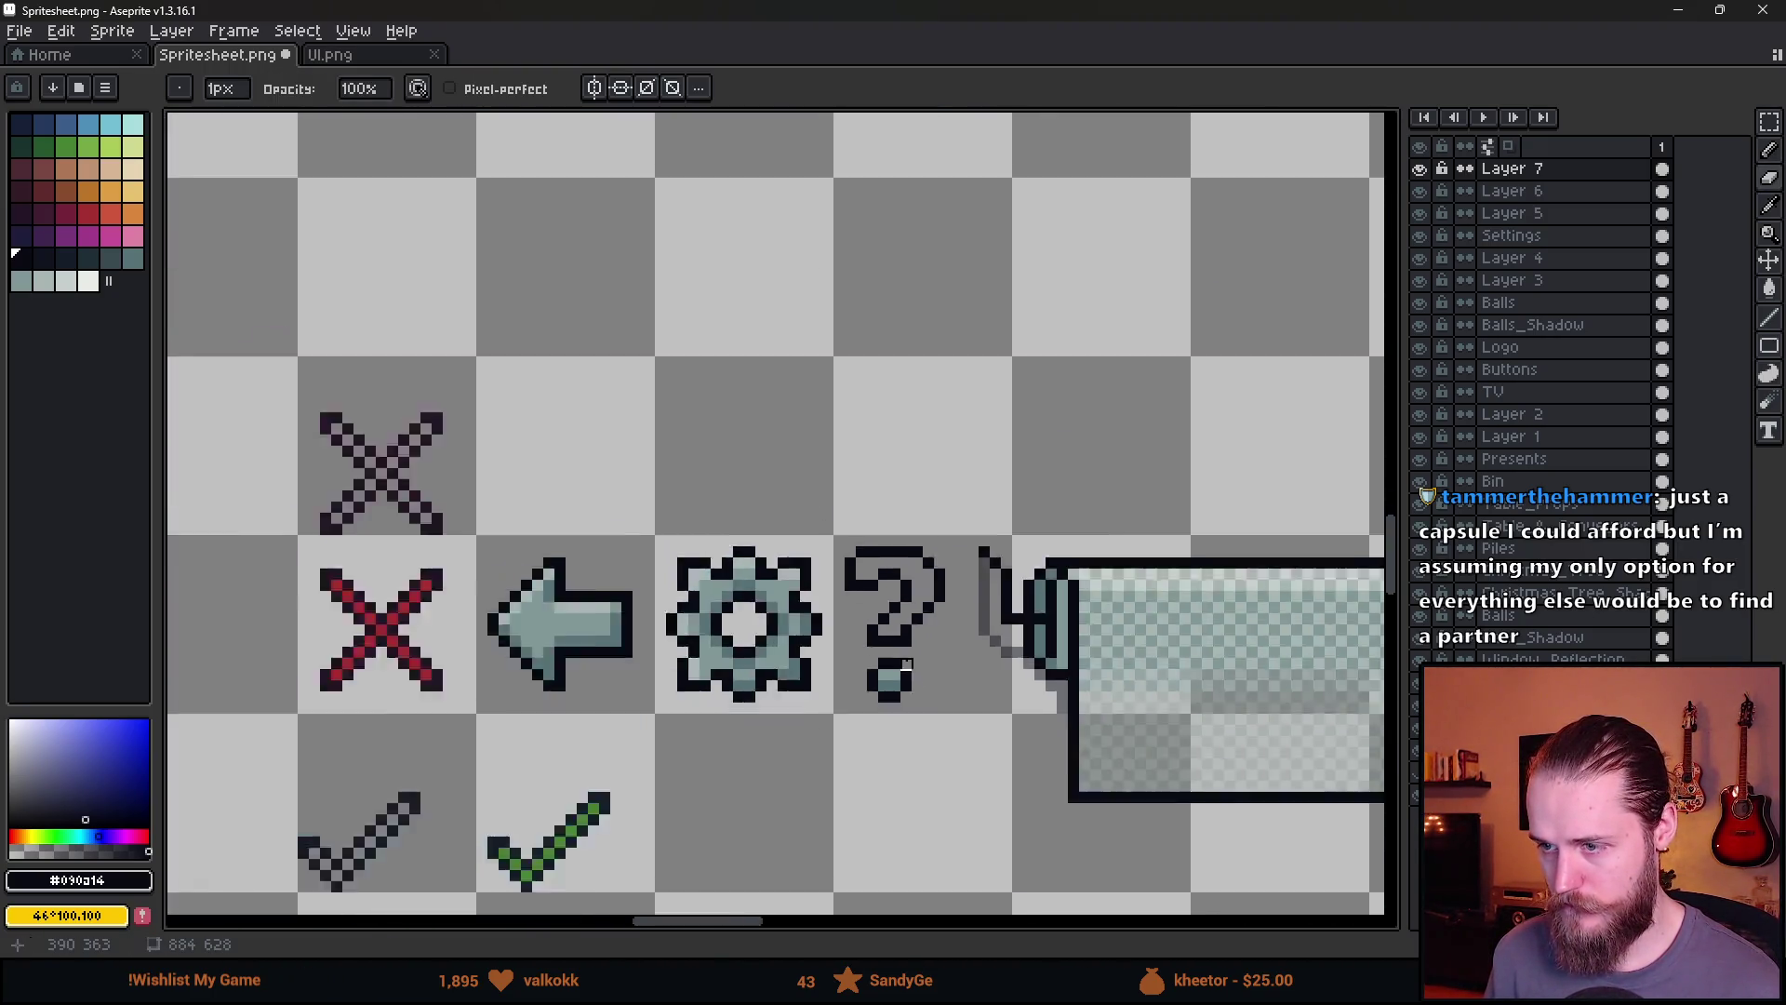
scroll(959, 670, "up", 6)
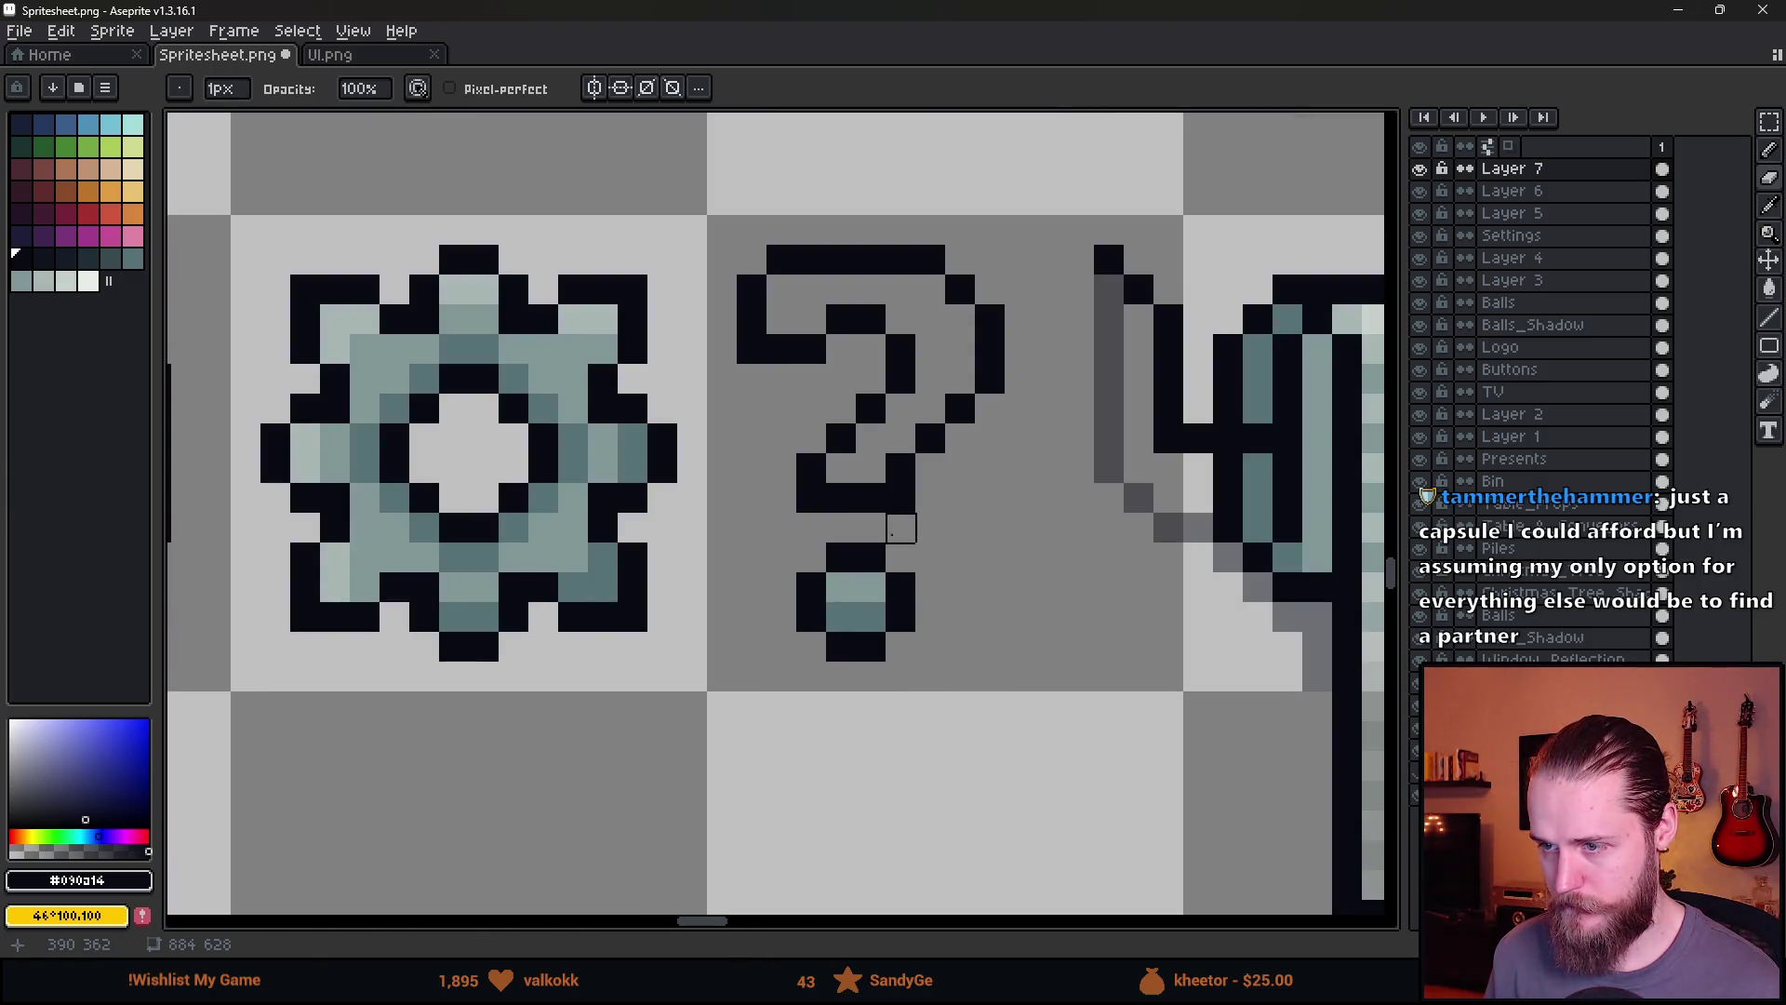
Extend the hook's sides down toward the dot and erase the middle bar pixels
left_click_drag(902, 528, 887, 589)
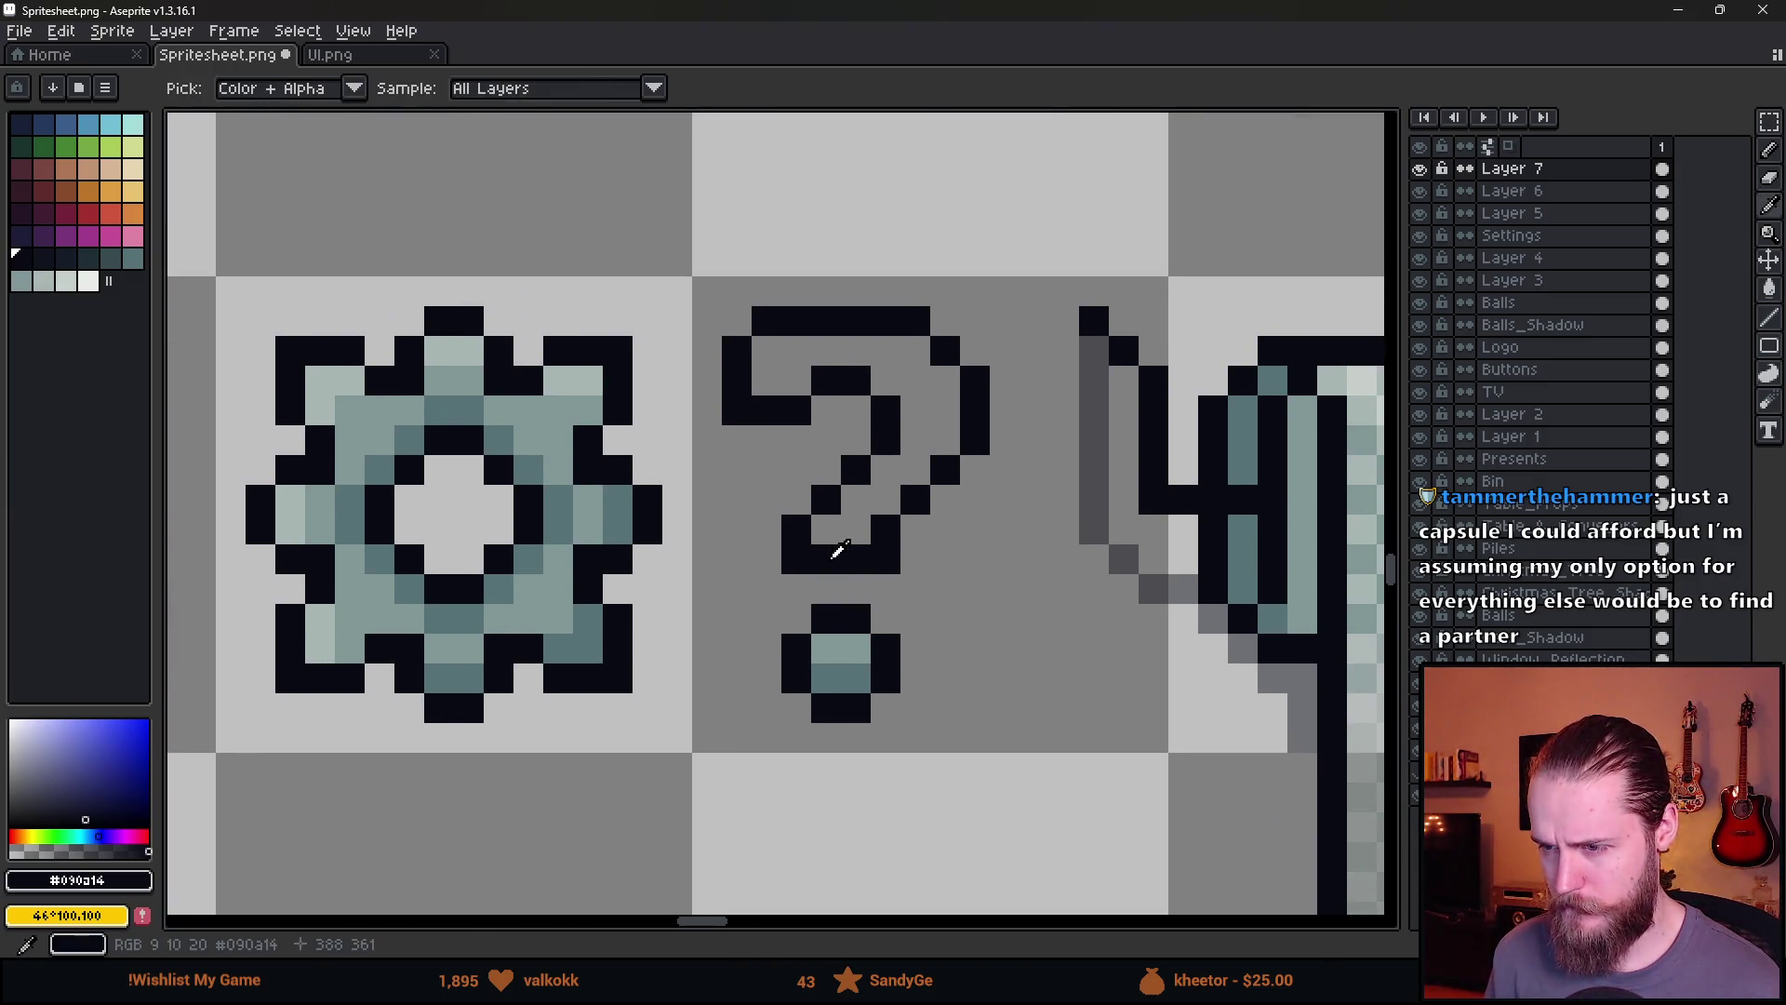
left_click(795, 586)
left_click(886, 586)
mouse_move(835, 569)
left_mouse_down()
mouse_move(817, 561)
mouse_move(867, 561)
left_mouse_up()
scroll(867, 568, "down", 5)
scroll(943, 624, "up", 5)
Fill the question mark's interior with the dot's teal, using orthogonal-only bucket connectivity
left_click(860, 687)
key("g")
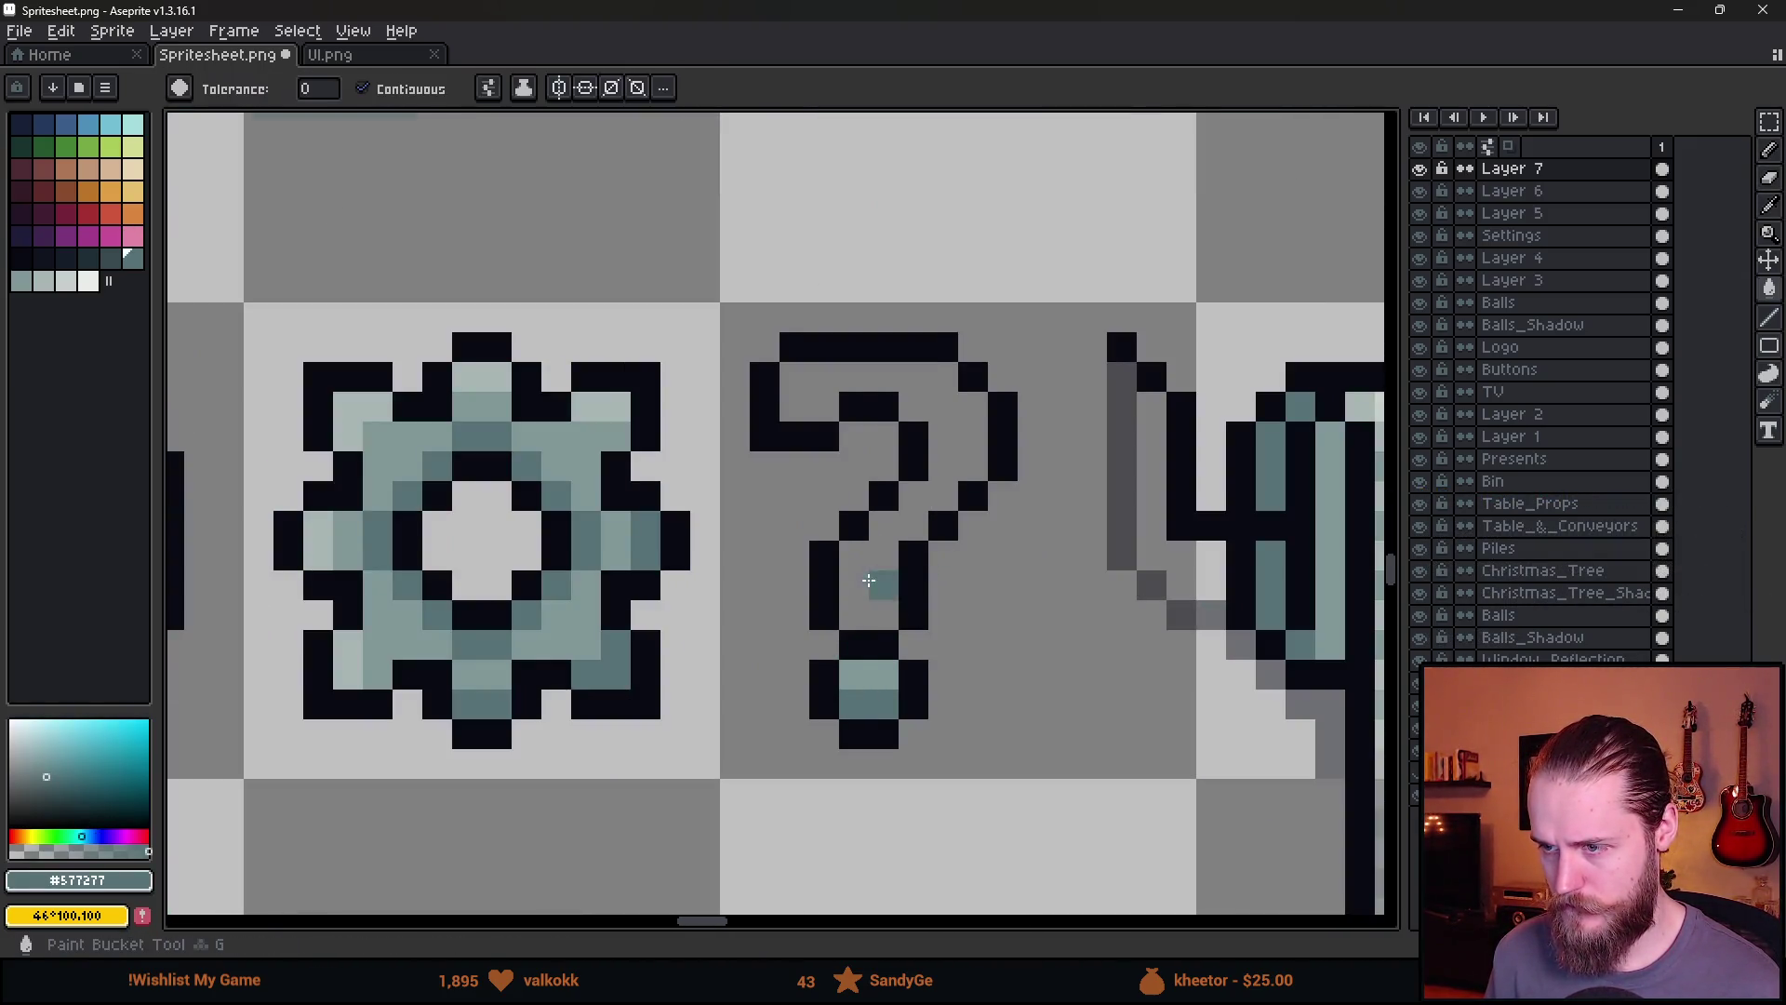
left_click(489, 87)
left_click(552, 220)
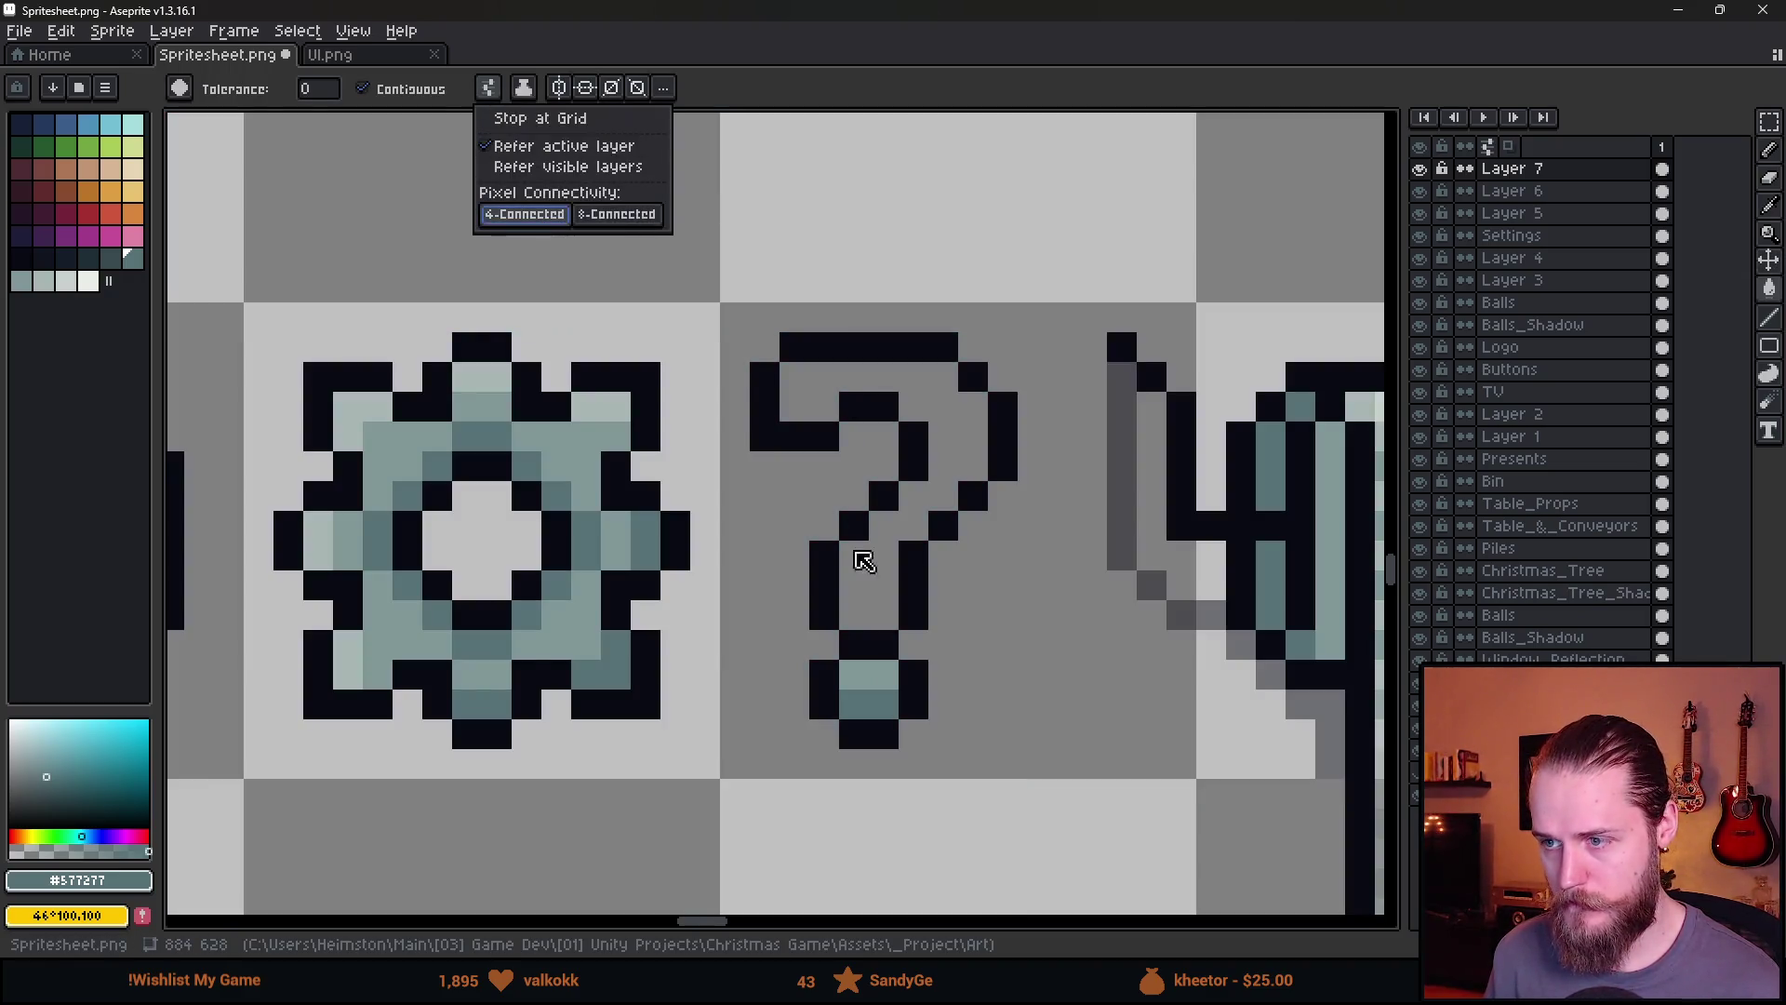
left_click(859, 561)
scroll(970, 610, "down", 4)
scroll(1001, 651, "up", 5)
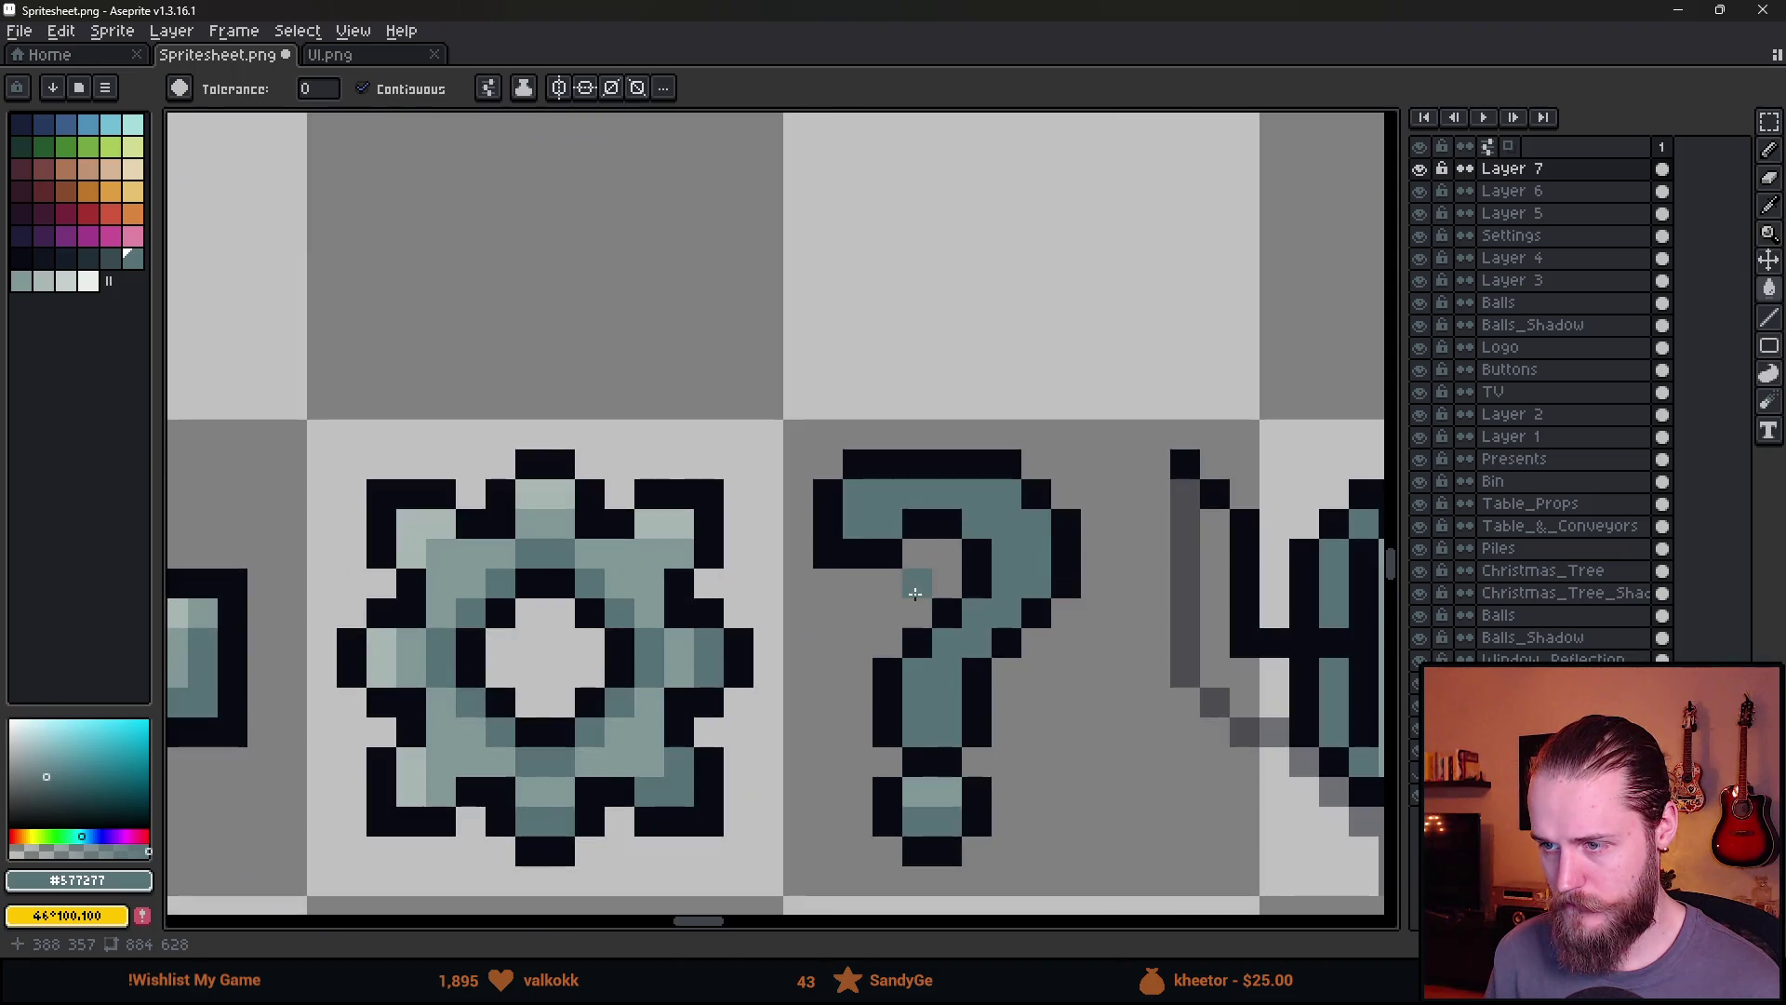
Redraw the question mark's top-right black outline curve and erase stray outline pixels
key("b")
left_click(878, 547, "alt")
key("e")
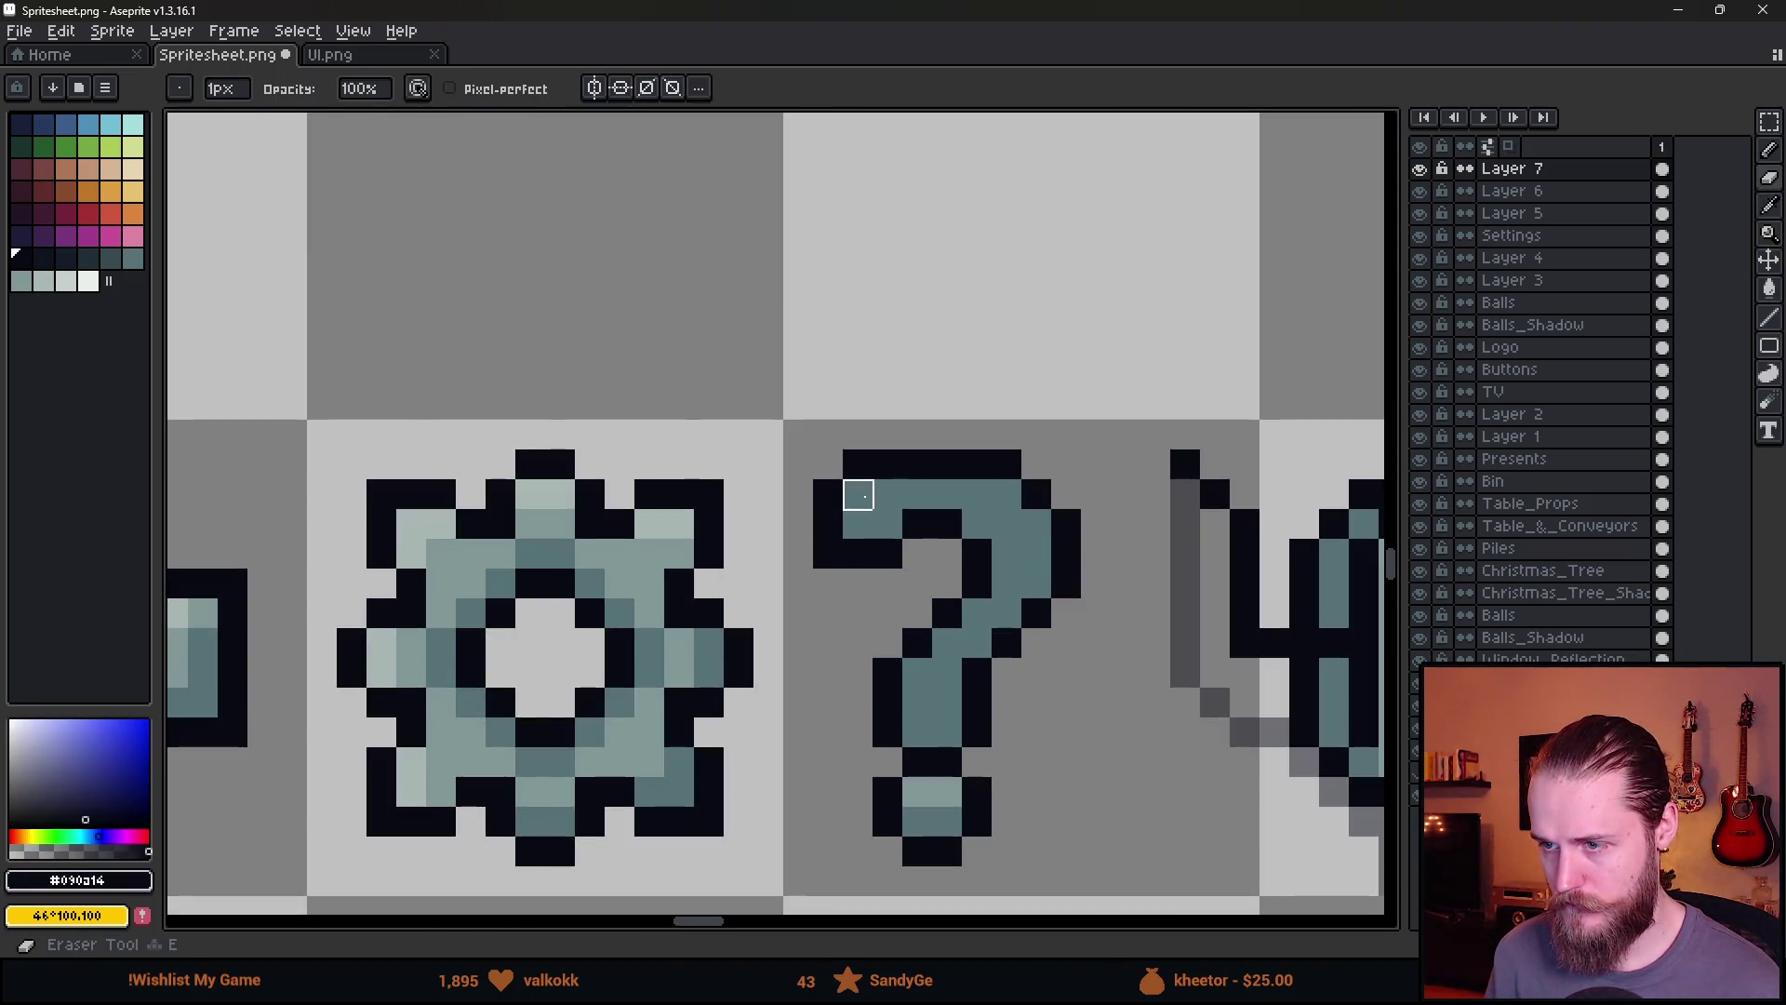
key("b")
left_click(1005, 494)
left_click(1037, 523)
key("e")
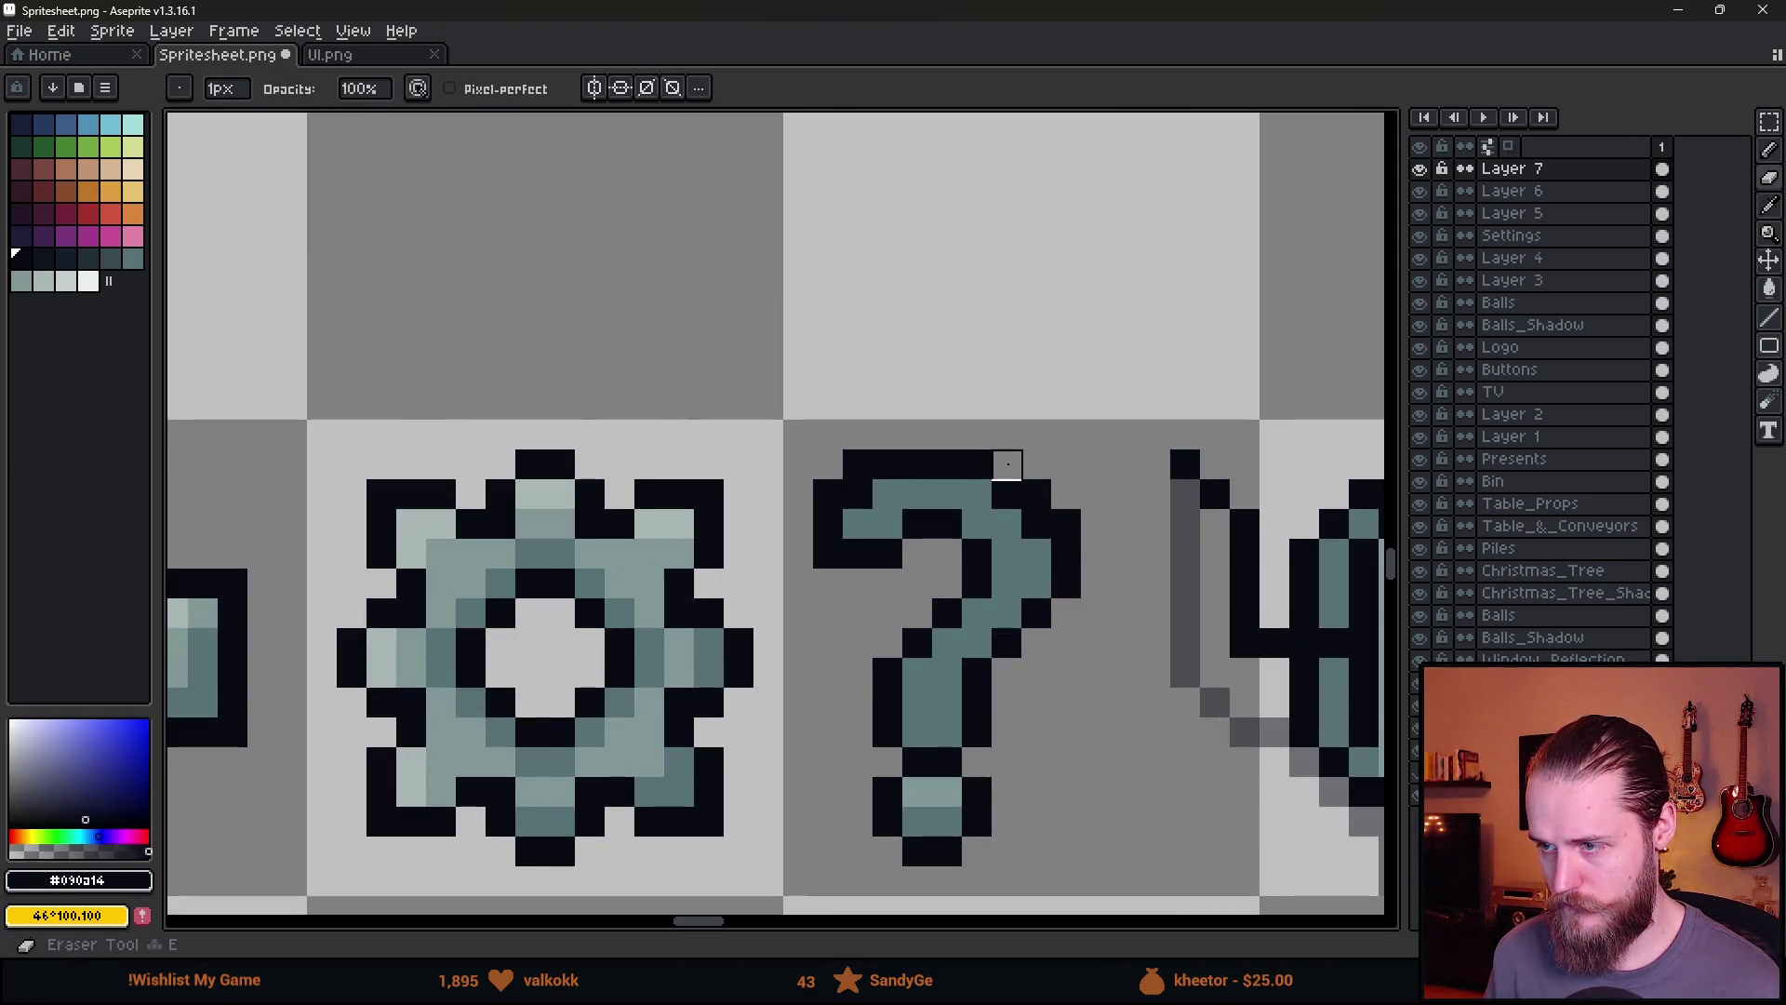
left_click_drag(1006, 464, 1096, 524)
left_click(1066, 524)
left_click(858, 464)
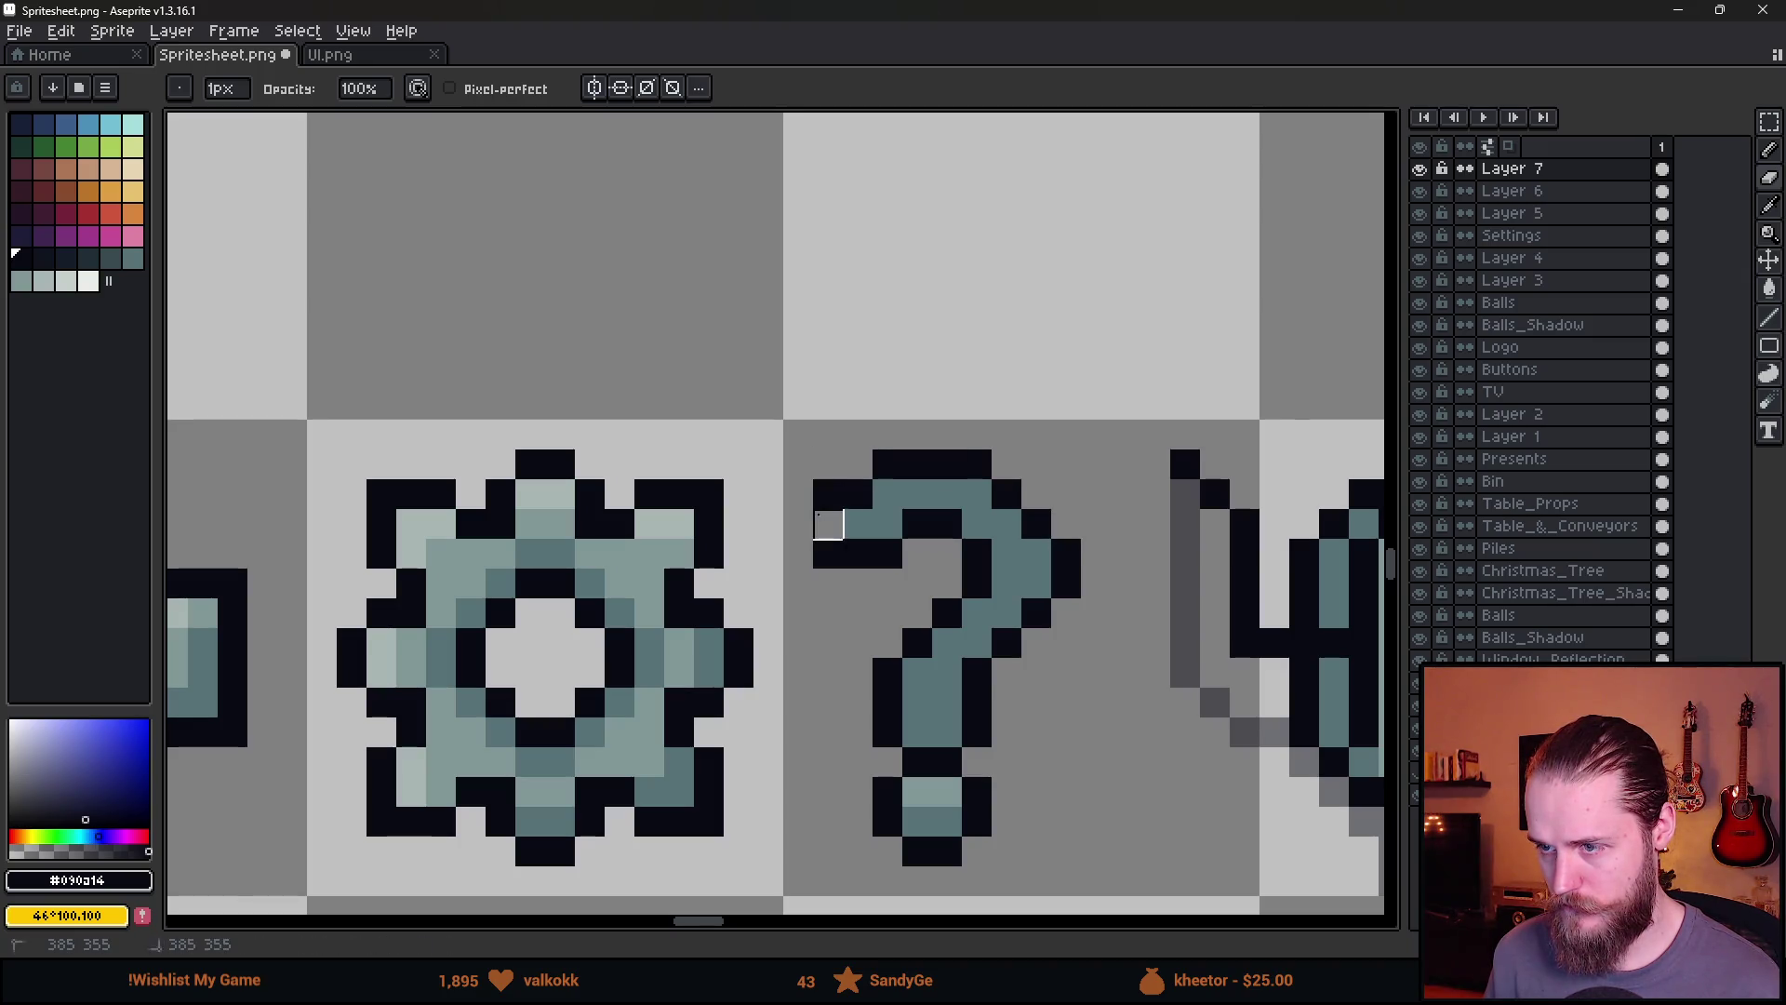
scroll(828, 495, "down", 7)
scroll(870, 615, "up", 6)
Add dark outline pixels at the question mark's lower end
key("b")
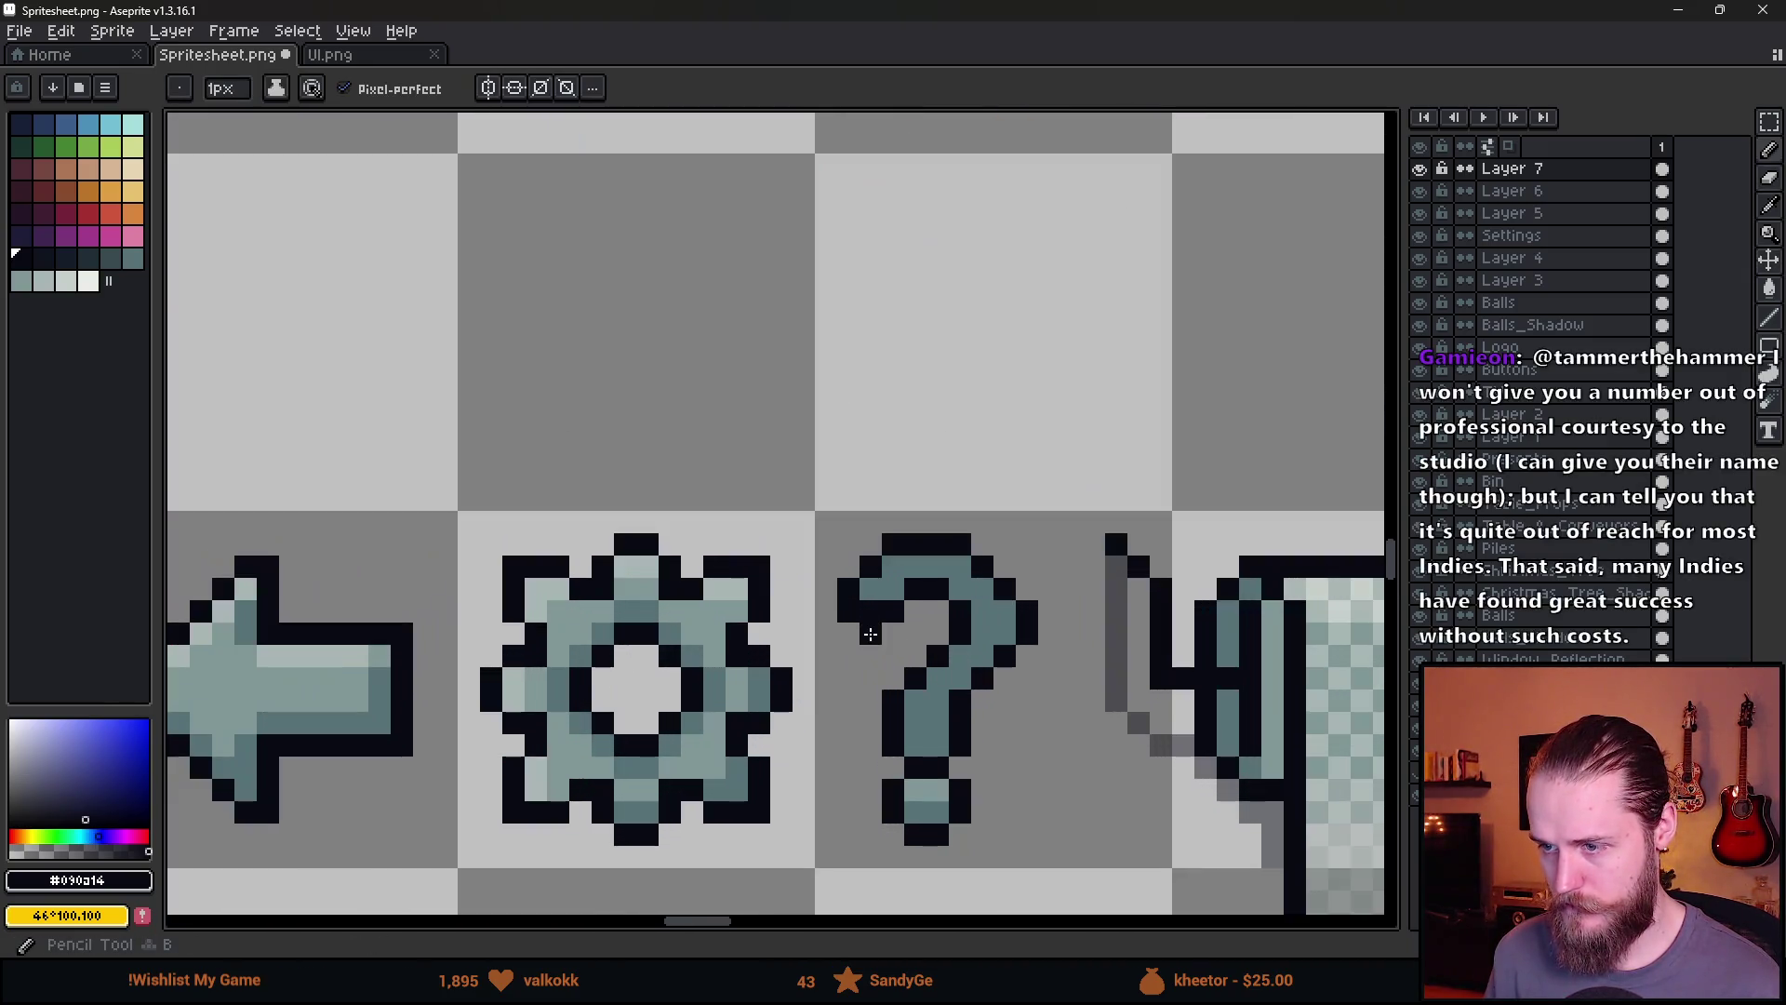
left_click_drag(870, 615, 883, 630)
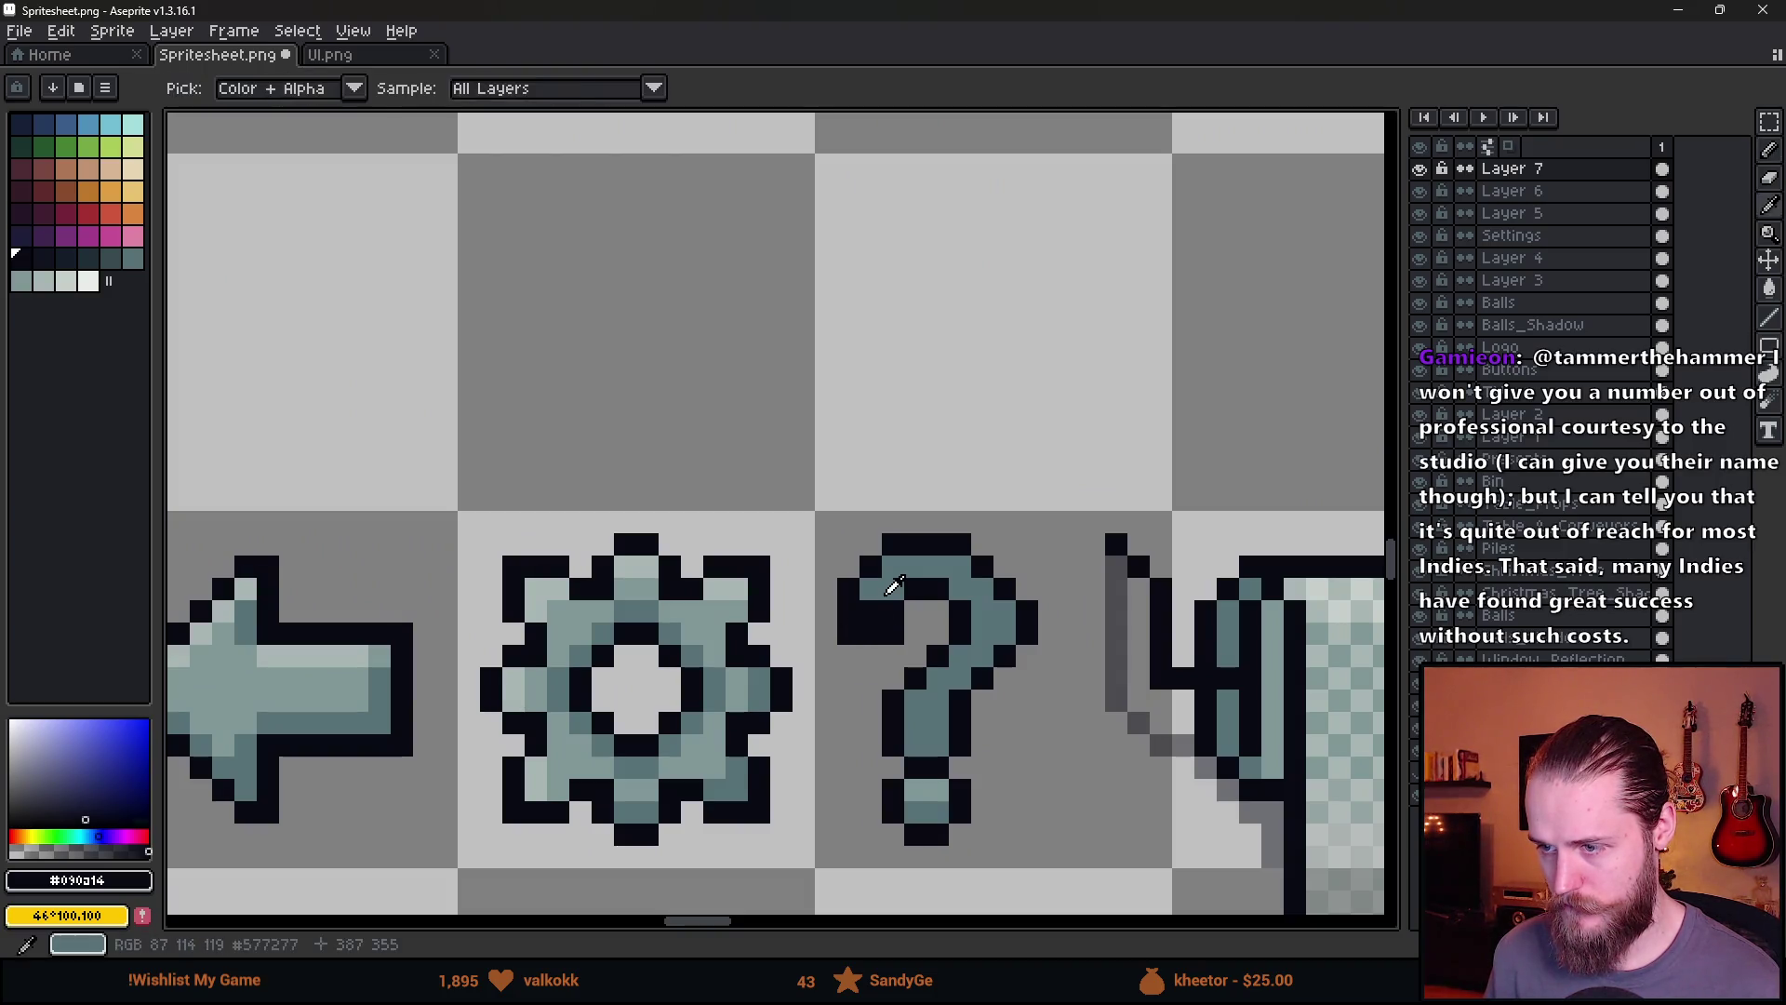
left_click(868, 611, "alt")
scroll(868, 611, "down", 5)
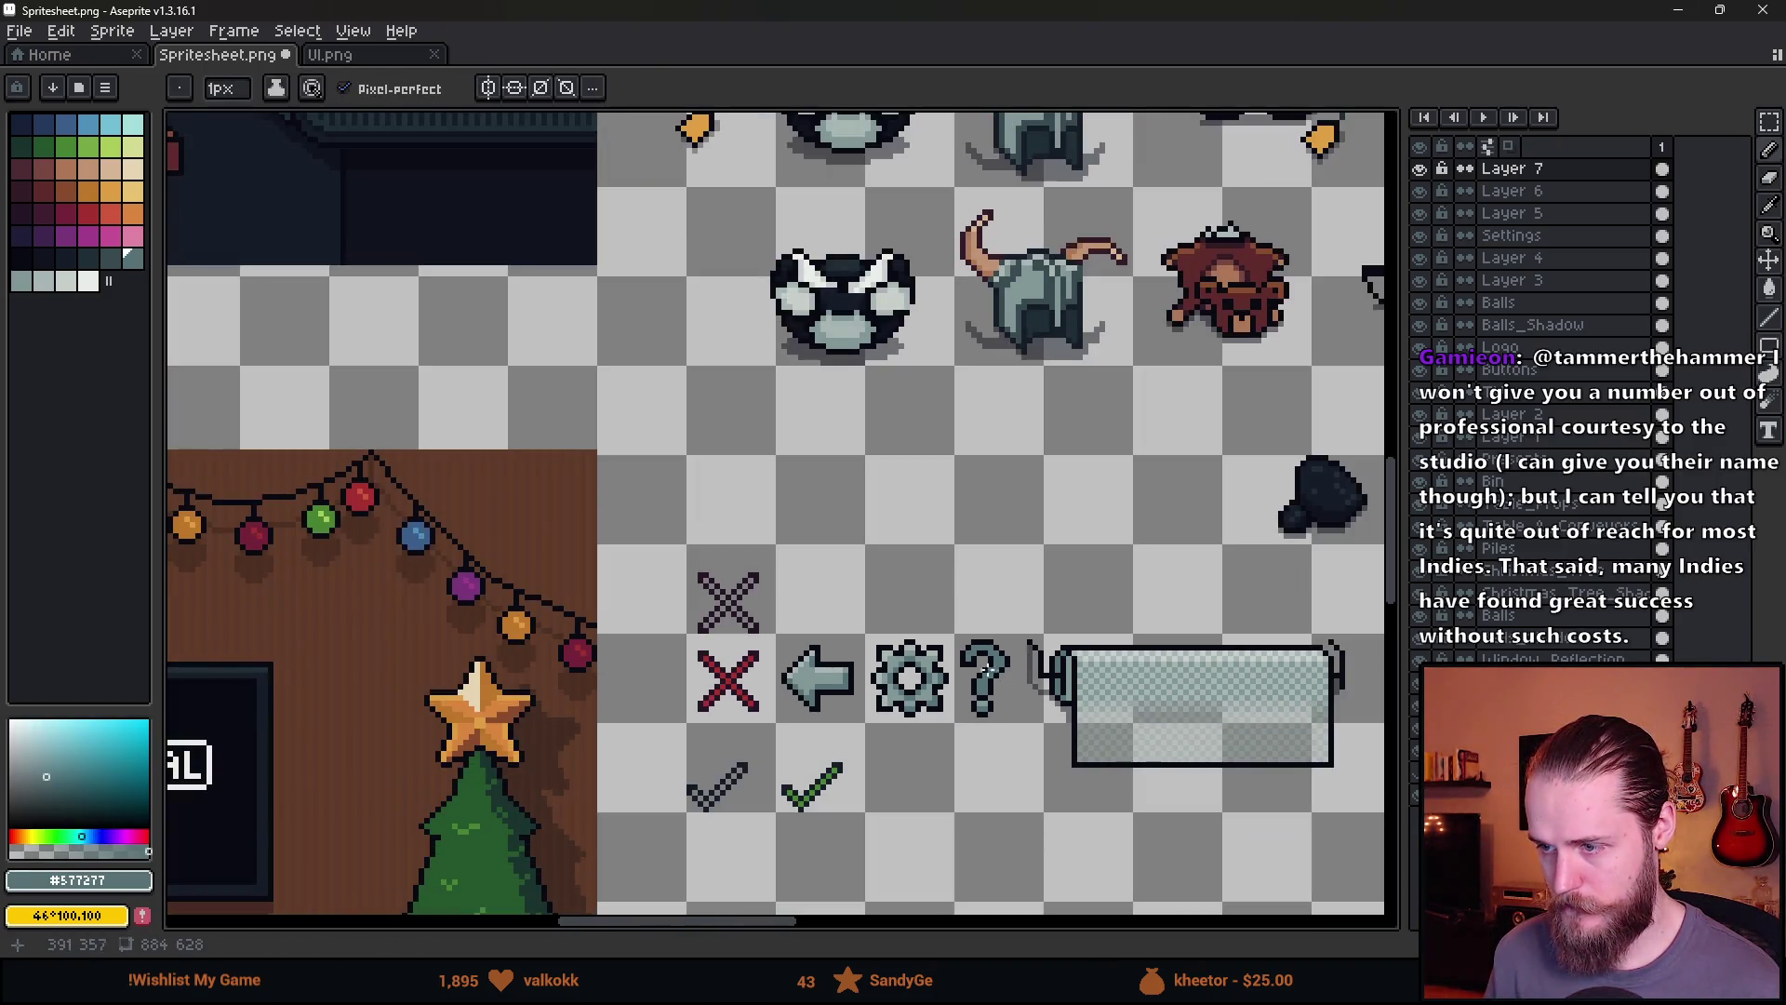
scroll(991, 670, "up", 5)
left_click(972, 570, "alt")
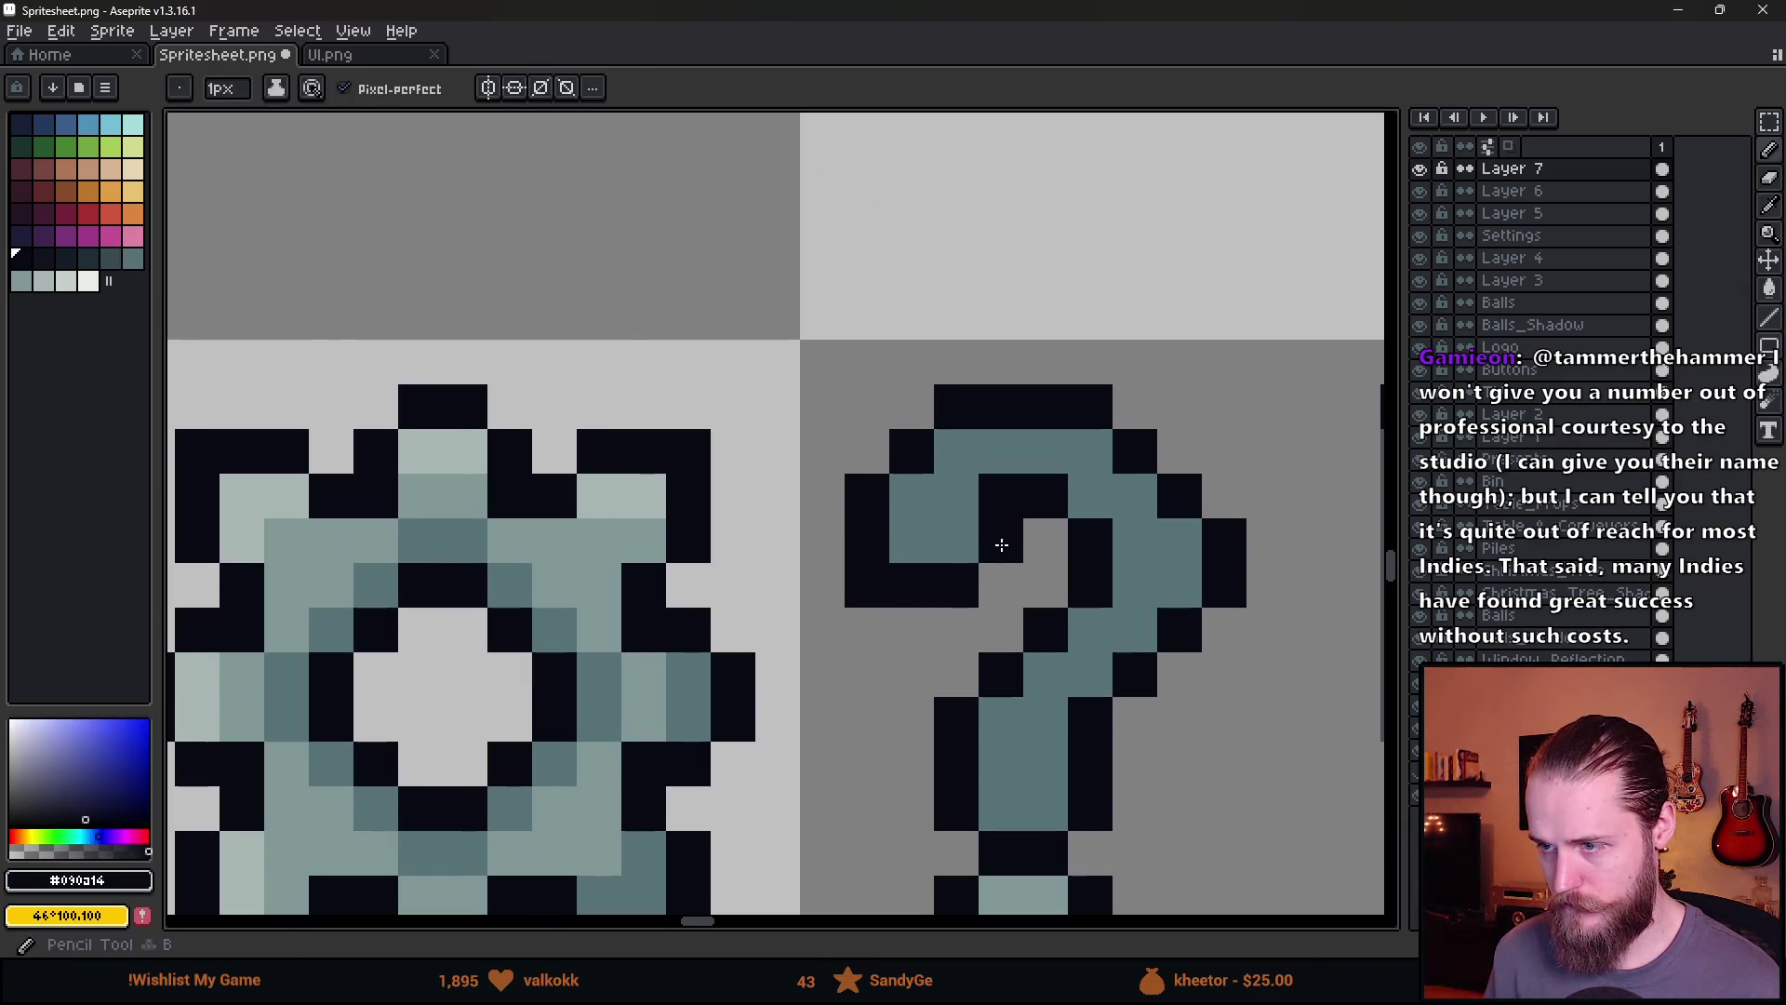
scroll(1001, 544, "down", 4)
scroll(1043, 699, "up", 4)
Move one outline pixel on the question mark, erasing it and redrawing it nearby
key("v")
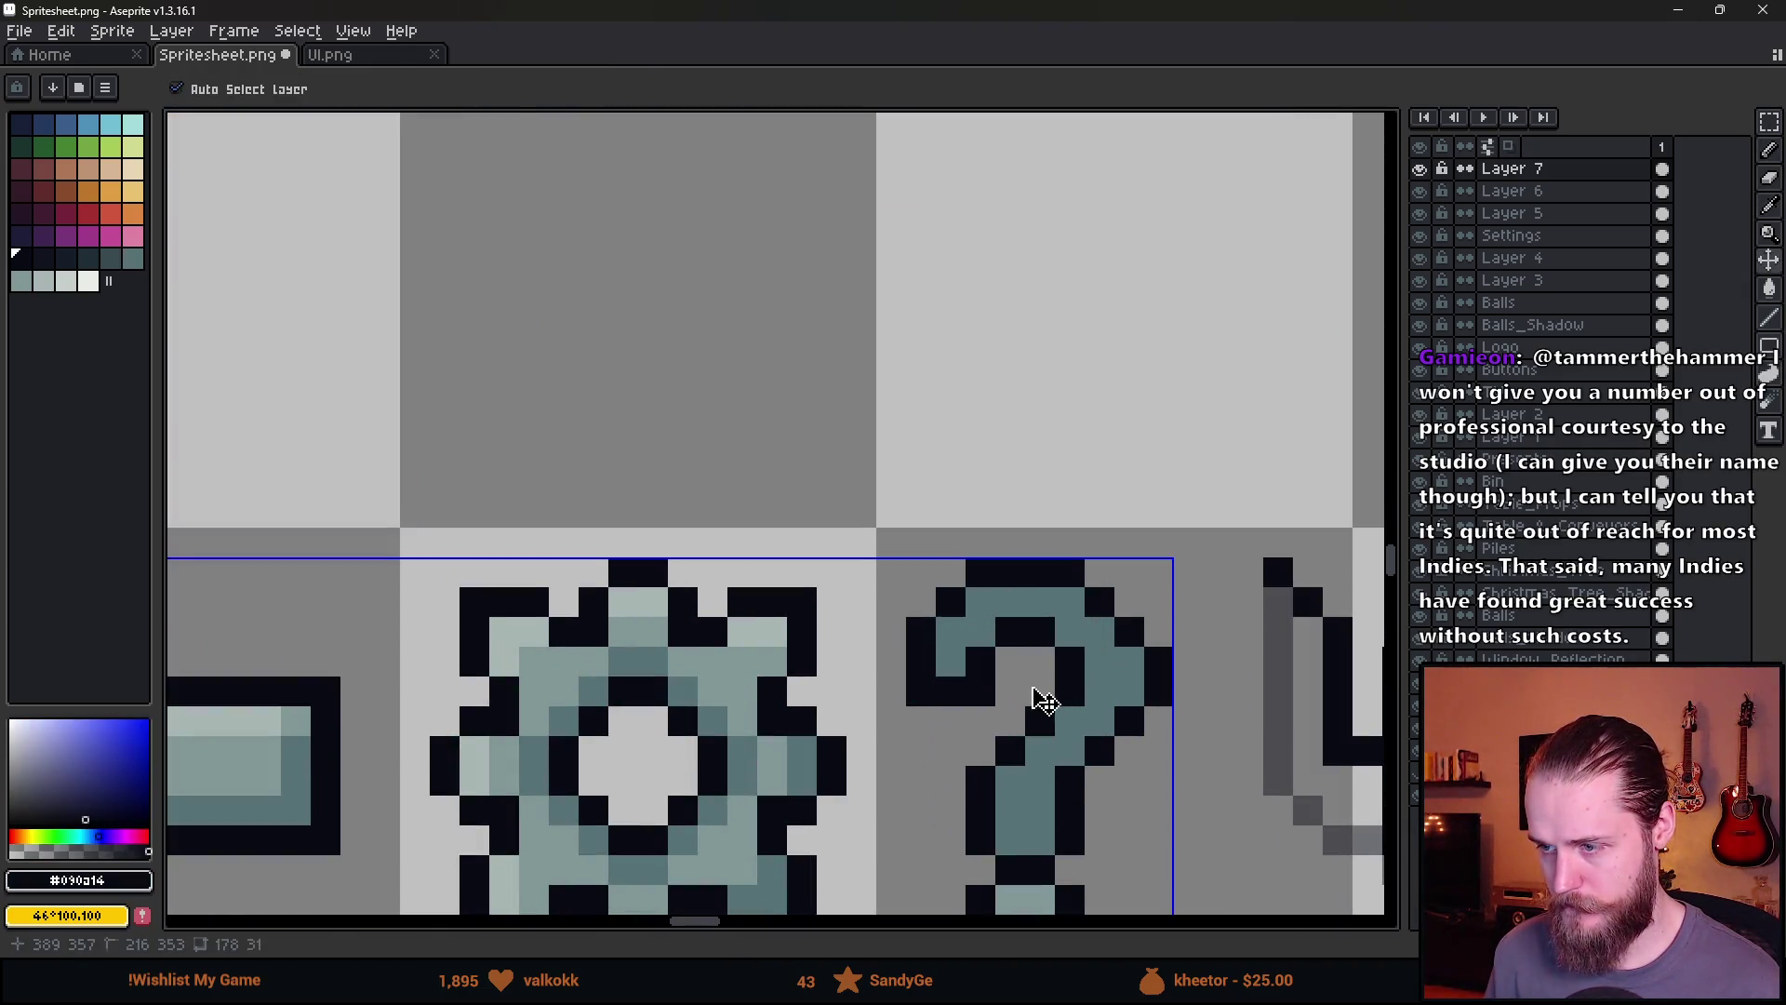
key("b")
scroll(1044, 699, "down", 3)
scroll(910, 627, "up", 2)
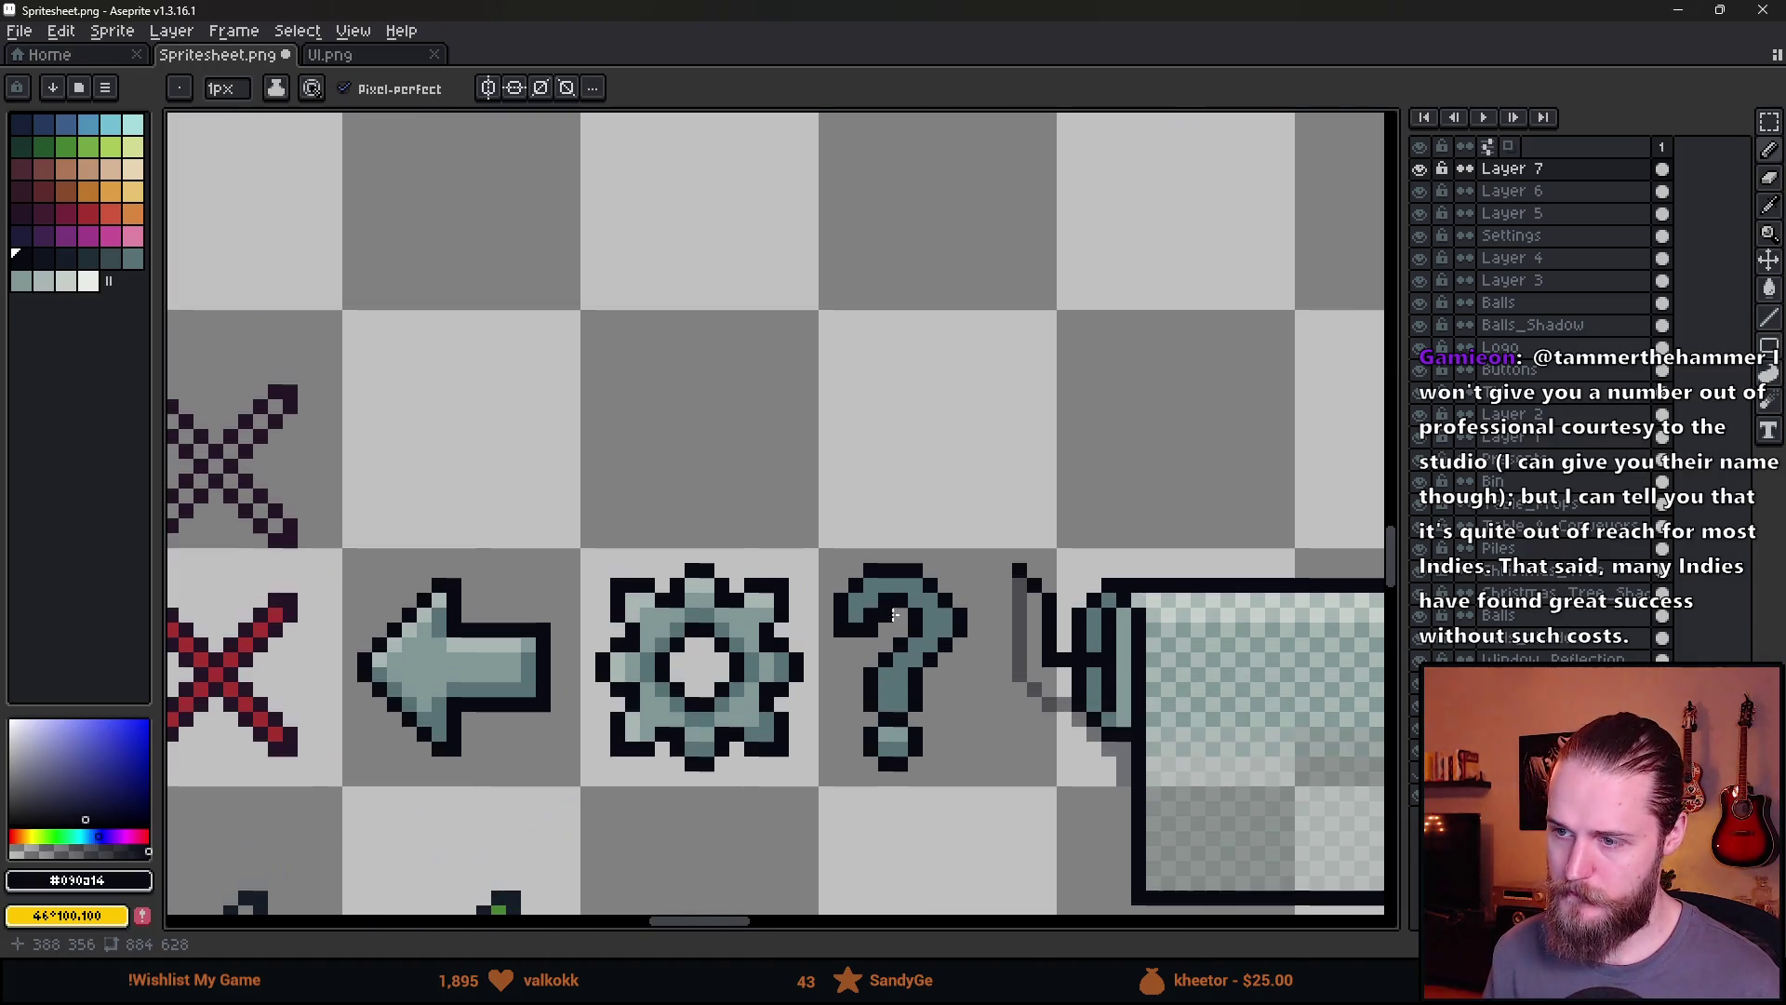
scroll(910, 627, "down", 2)
scroll(893, 558, "up", 4)
key("e")
left_click(887, 577)
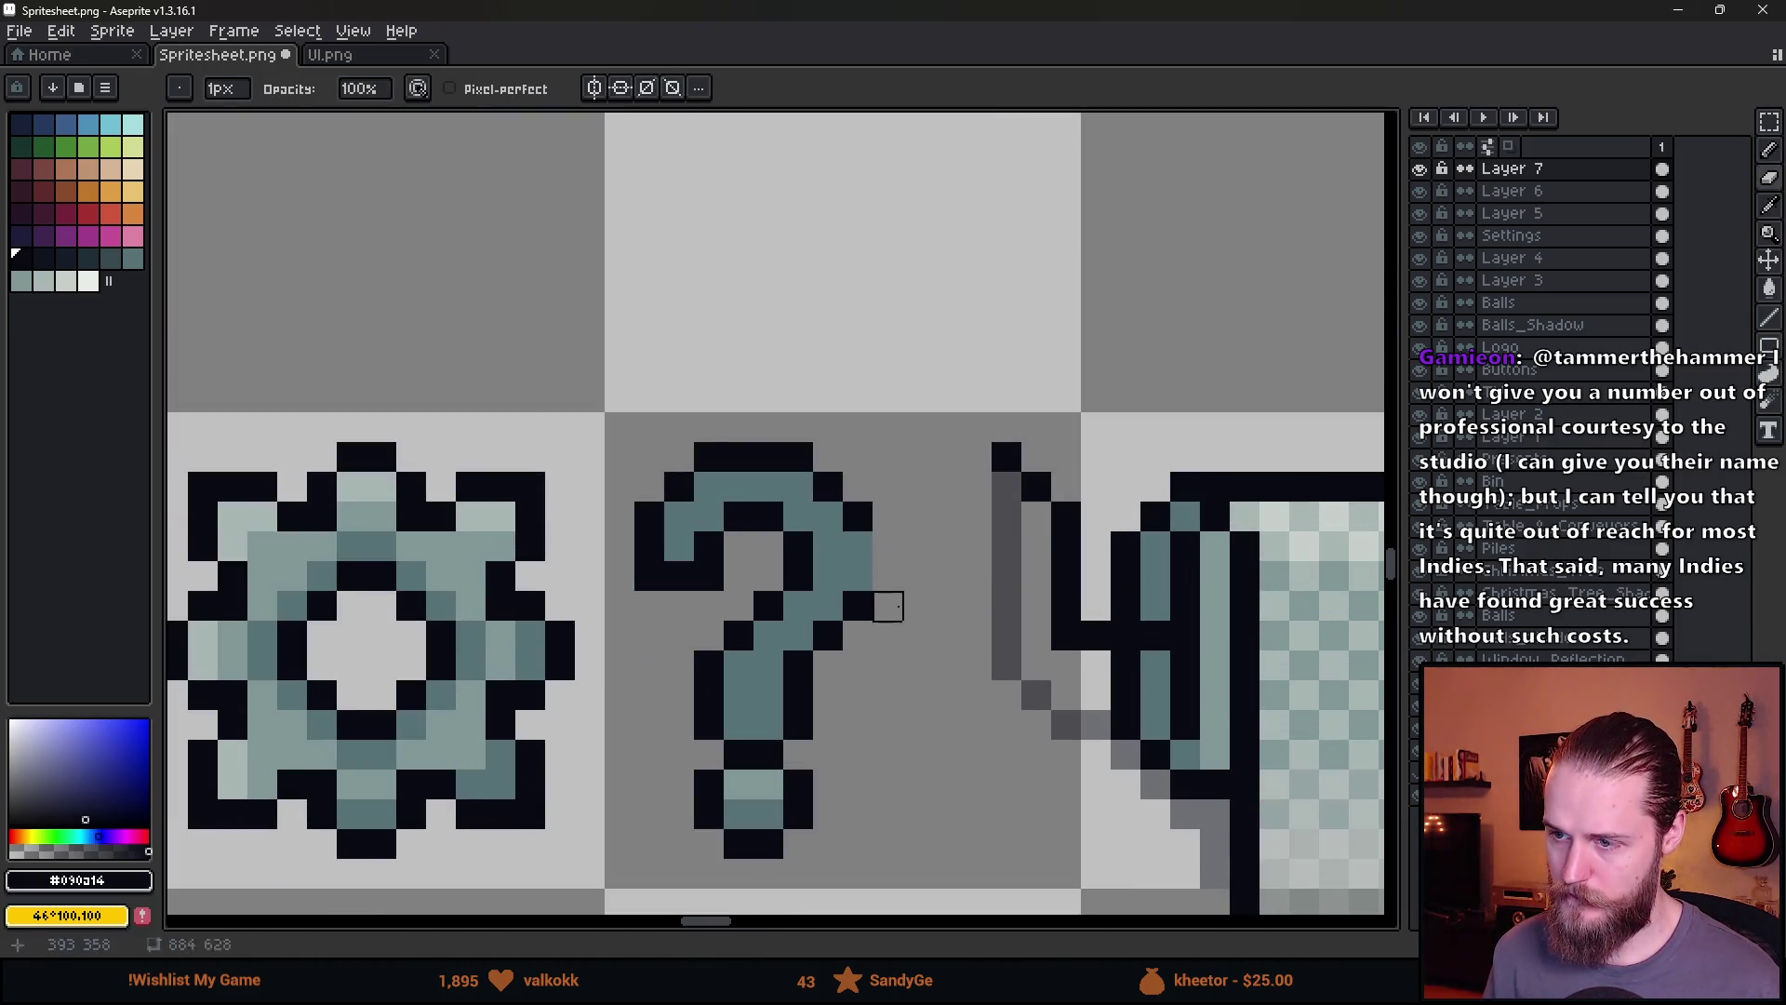
key("b")
left_click(857, 577)
scroll(977, 670, "down", 3)
scroll(982, 676, "up", 3)
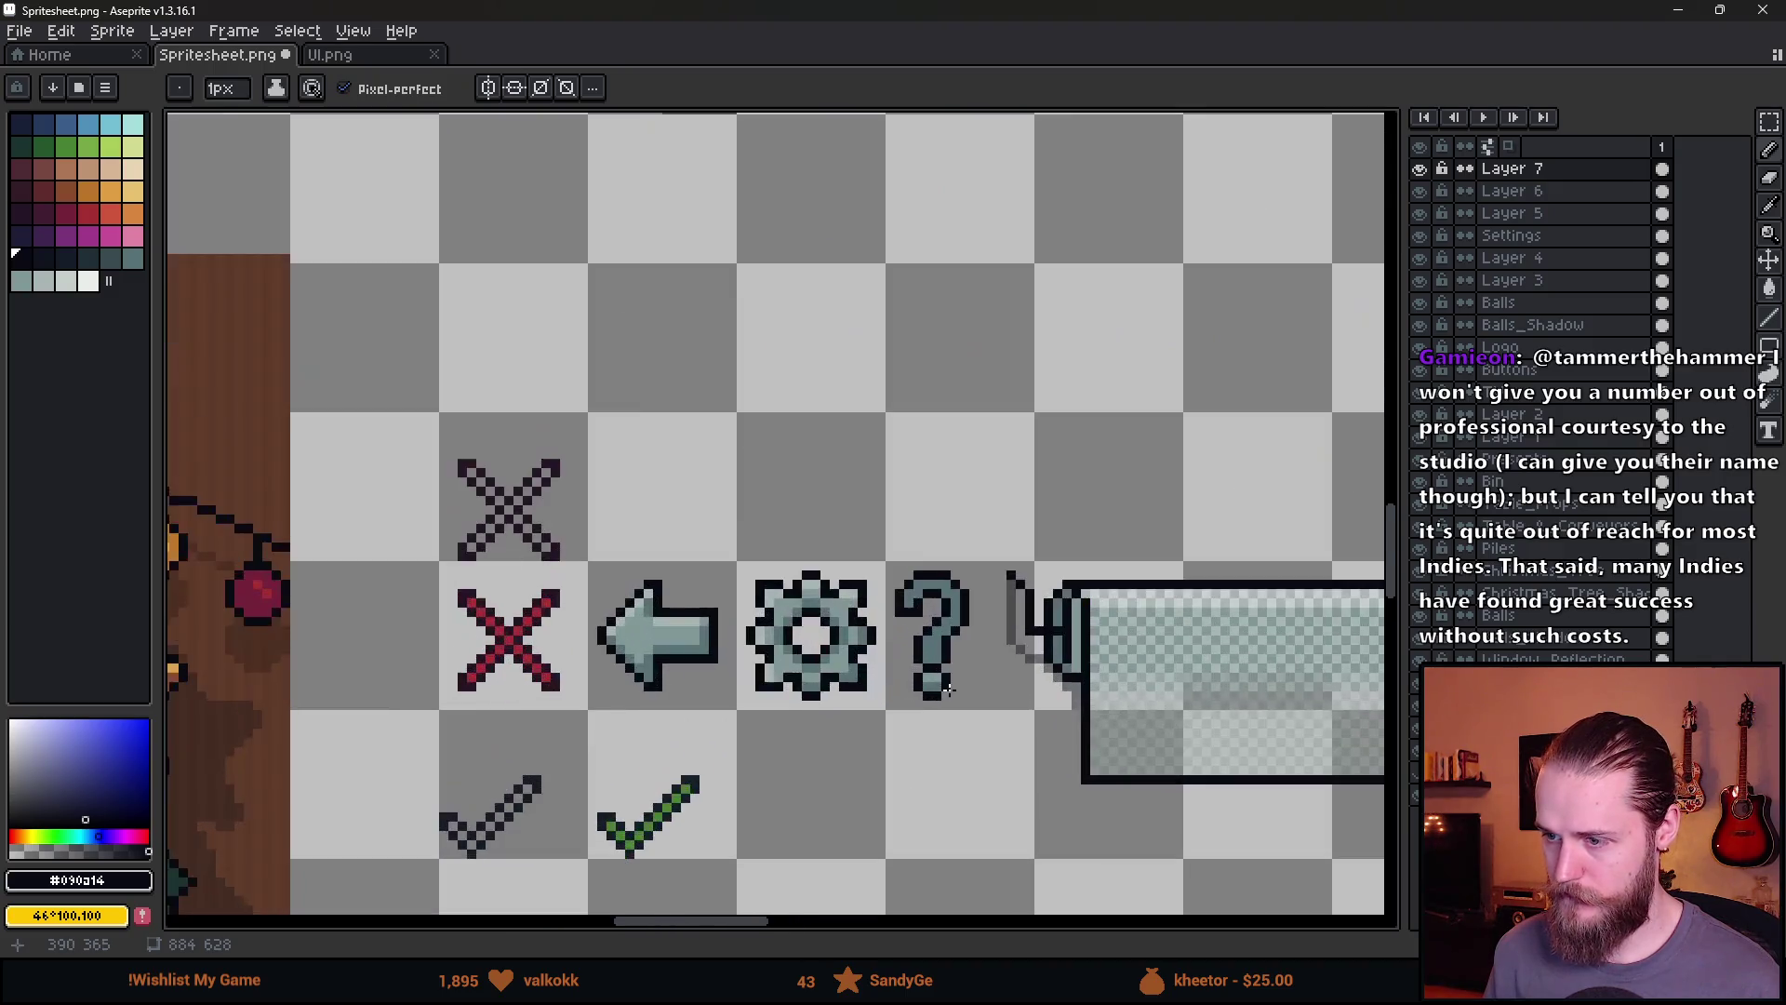
scroll(973, 677, "down", 3)
scroll(1030, 681, "up", 3)
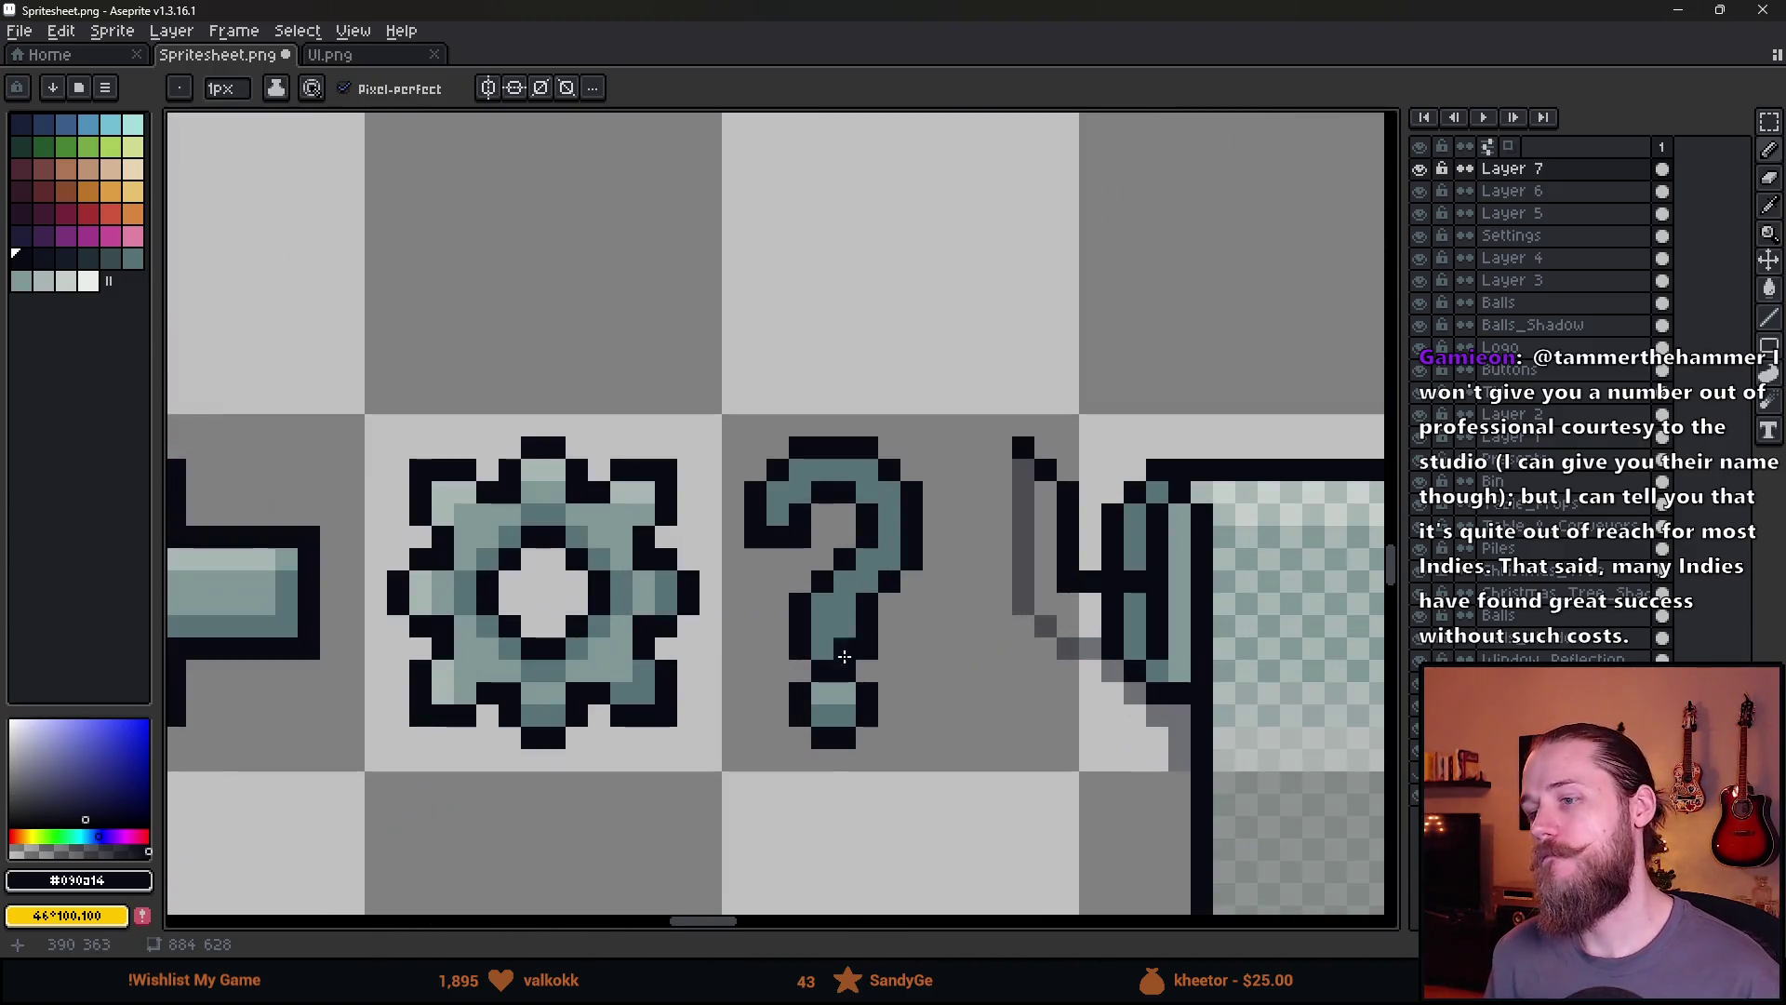
Paint light highlights from the gear's palette along the question mark's top edge
left_click(844, 693, "alt")
left_click(543, 451, "alt")
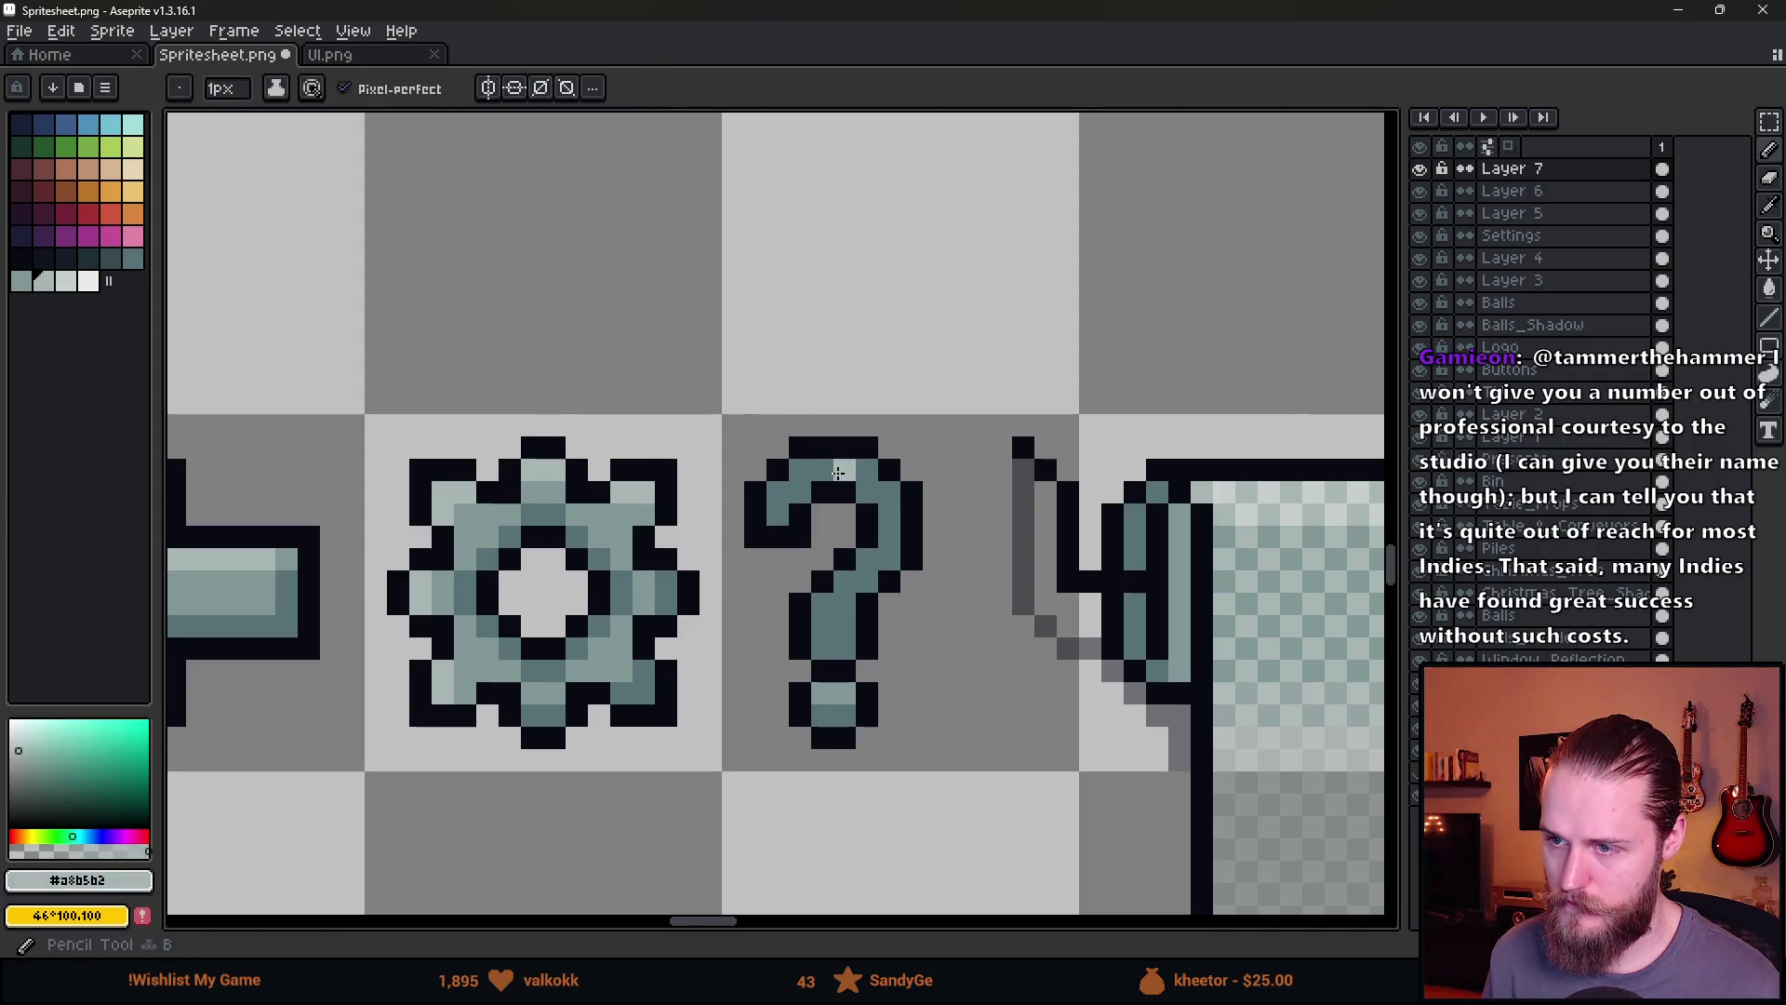
mouse_move(777, 491)
left_mouse_down()
mouse_move(798, 470)
mouse_move(888, 487)
left_mouse_up()
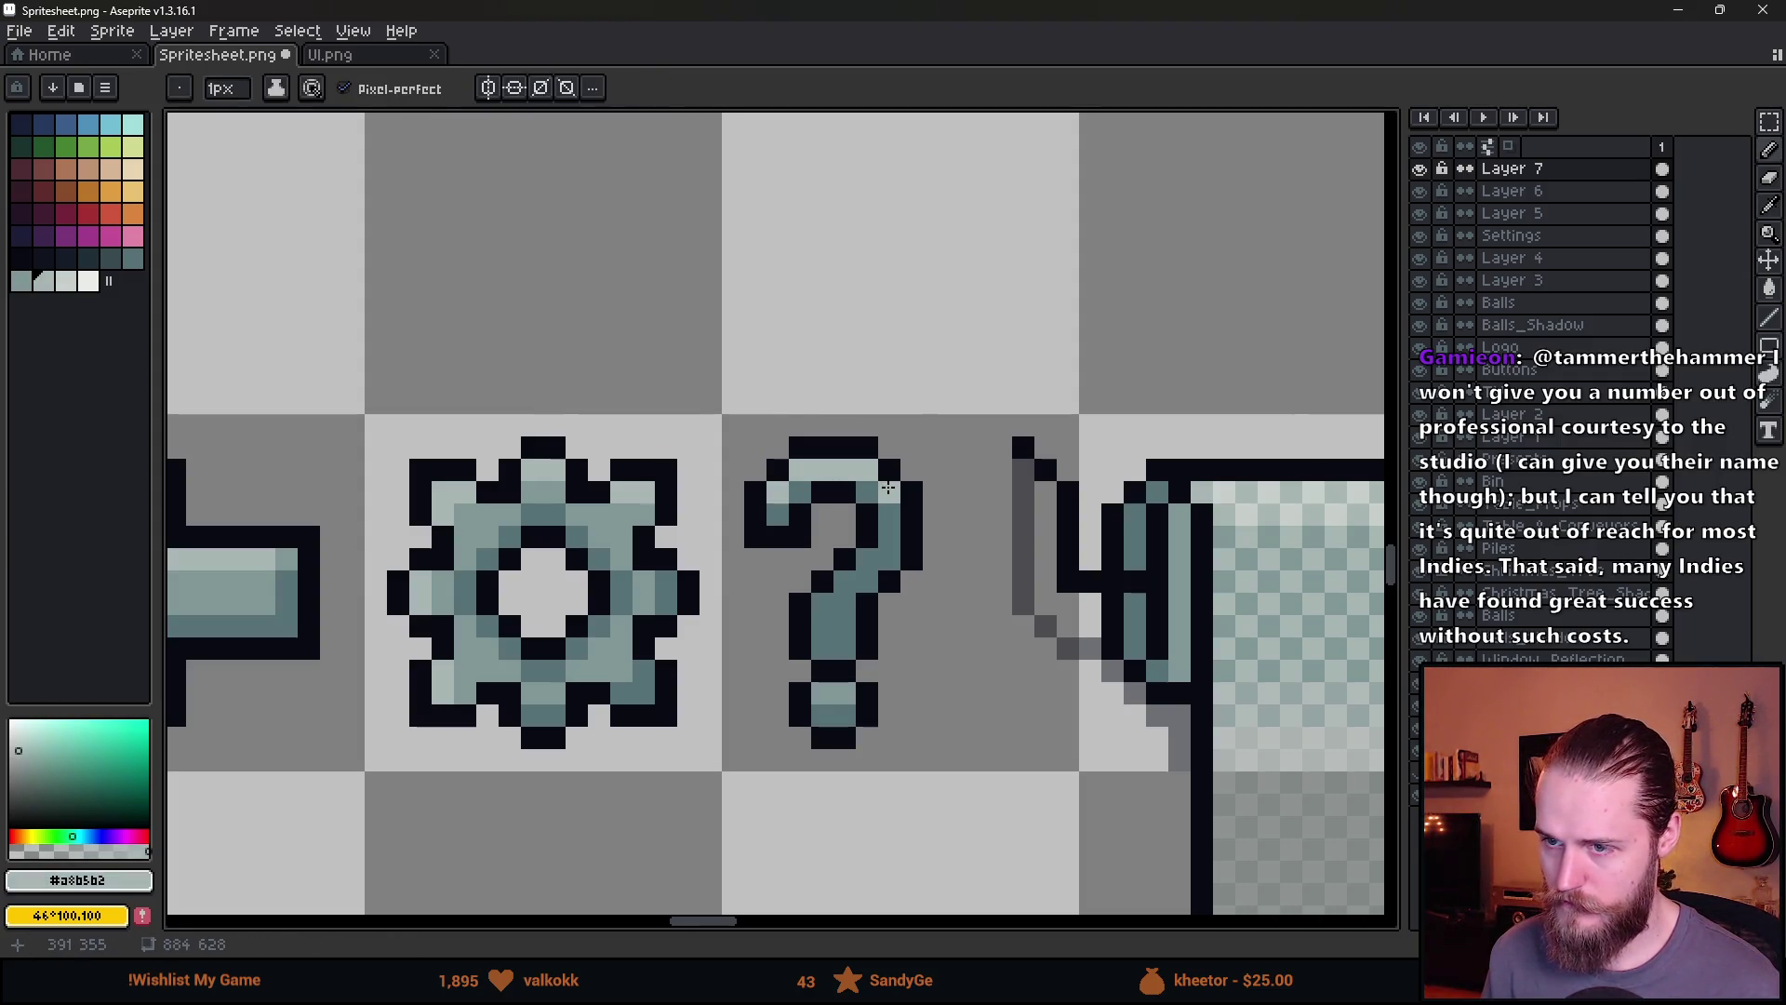
left_click(668, 588, "alt")
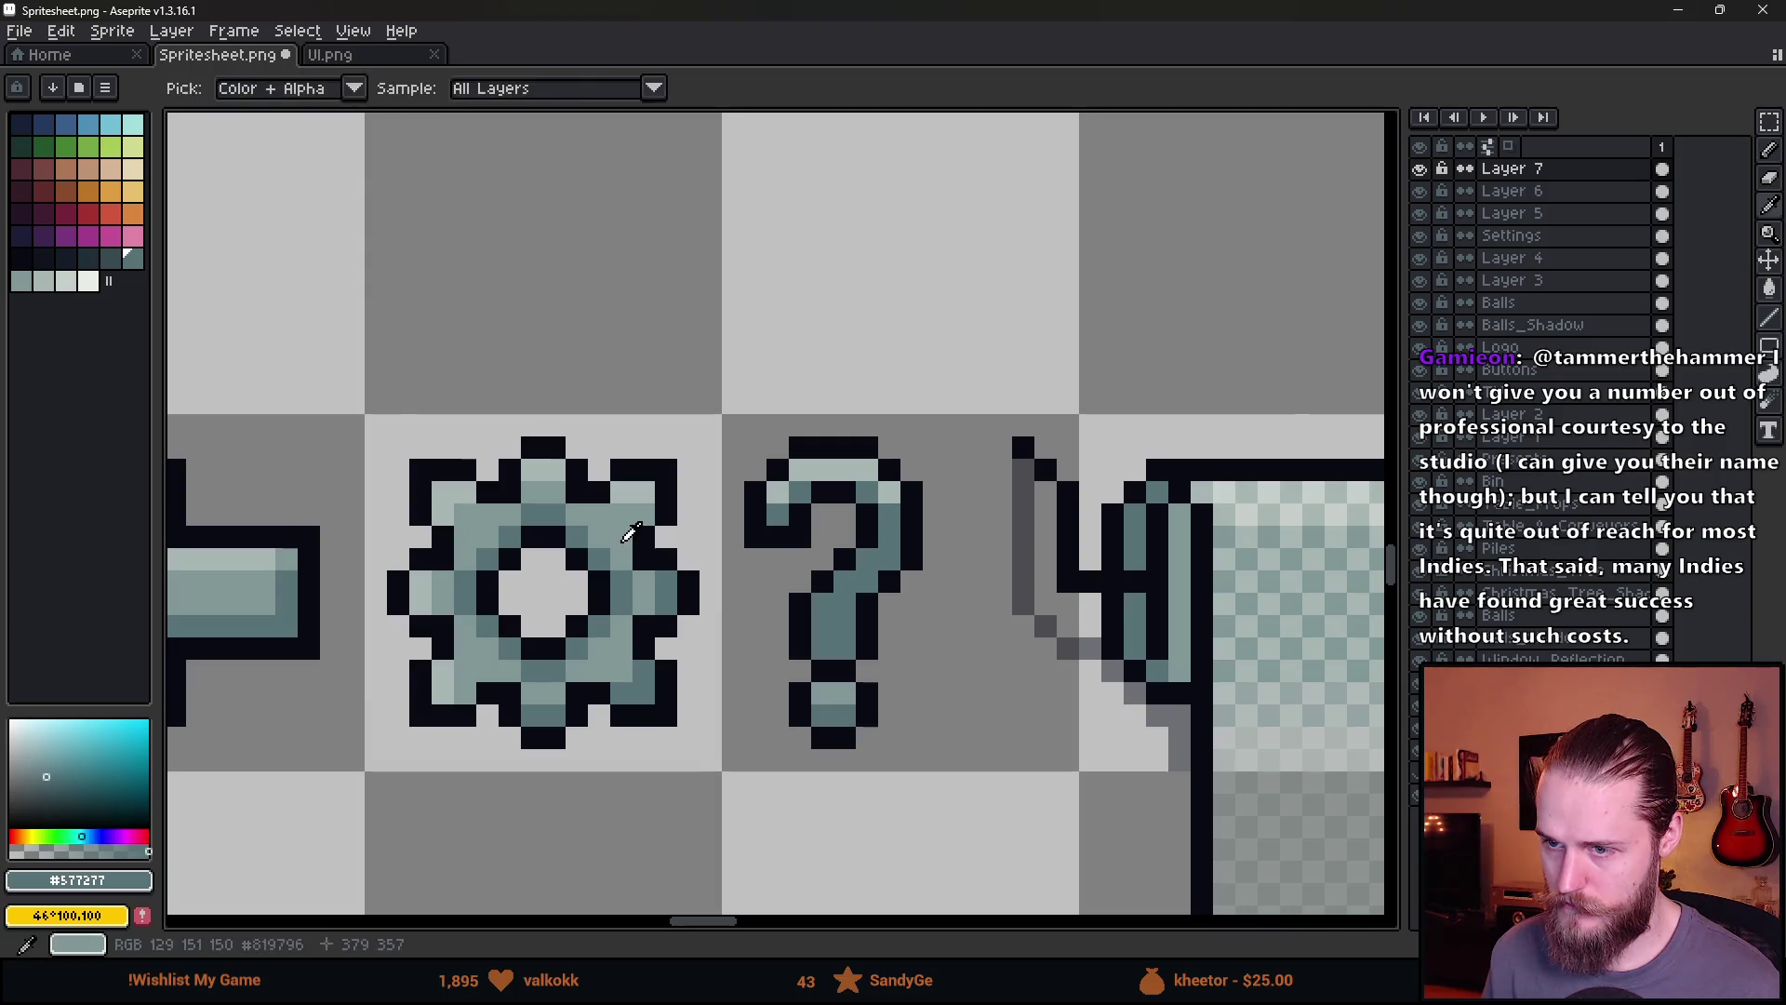
left_click(630, 527, "alt")
scroll(876, 556, "up", 2)
left_click(871, 456)
Bucket-fill the question mark's flat areas with mid teal
key("g")
left_click(724, 427)
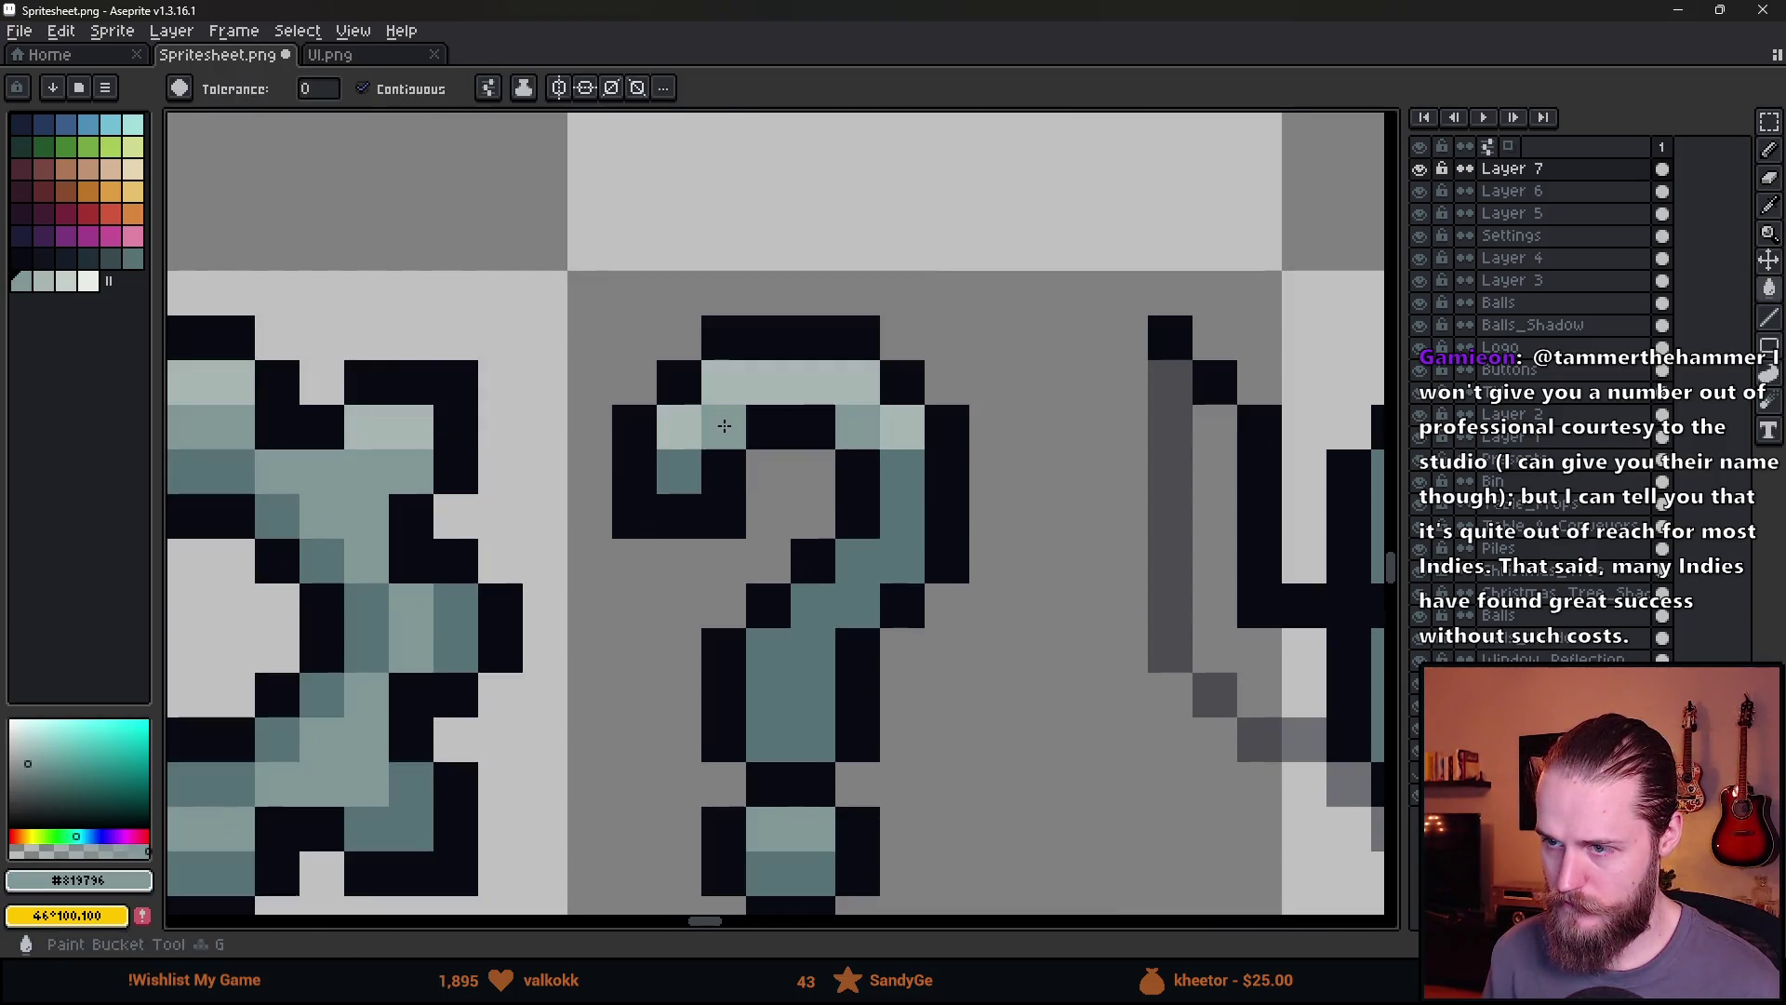
left_click(679, 472)
left_click(900, 521)
scroll(892, 552, "down", 2)
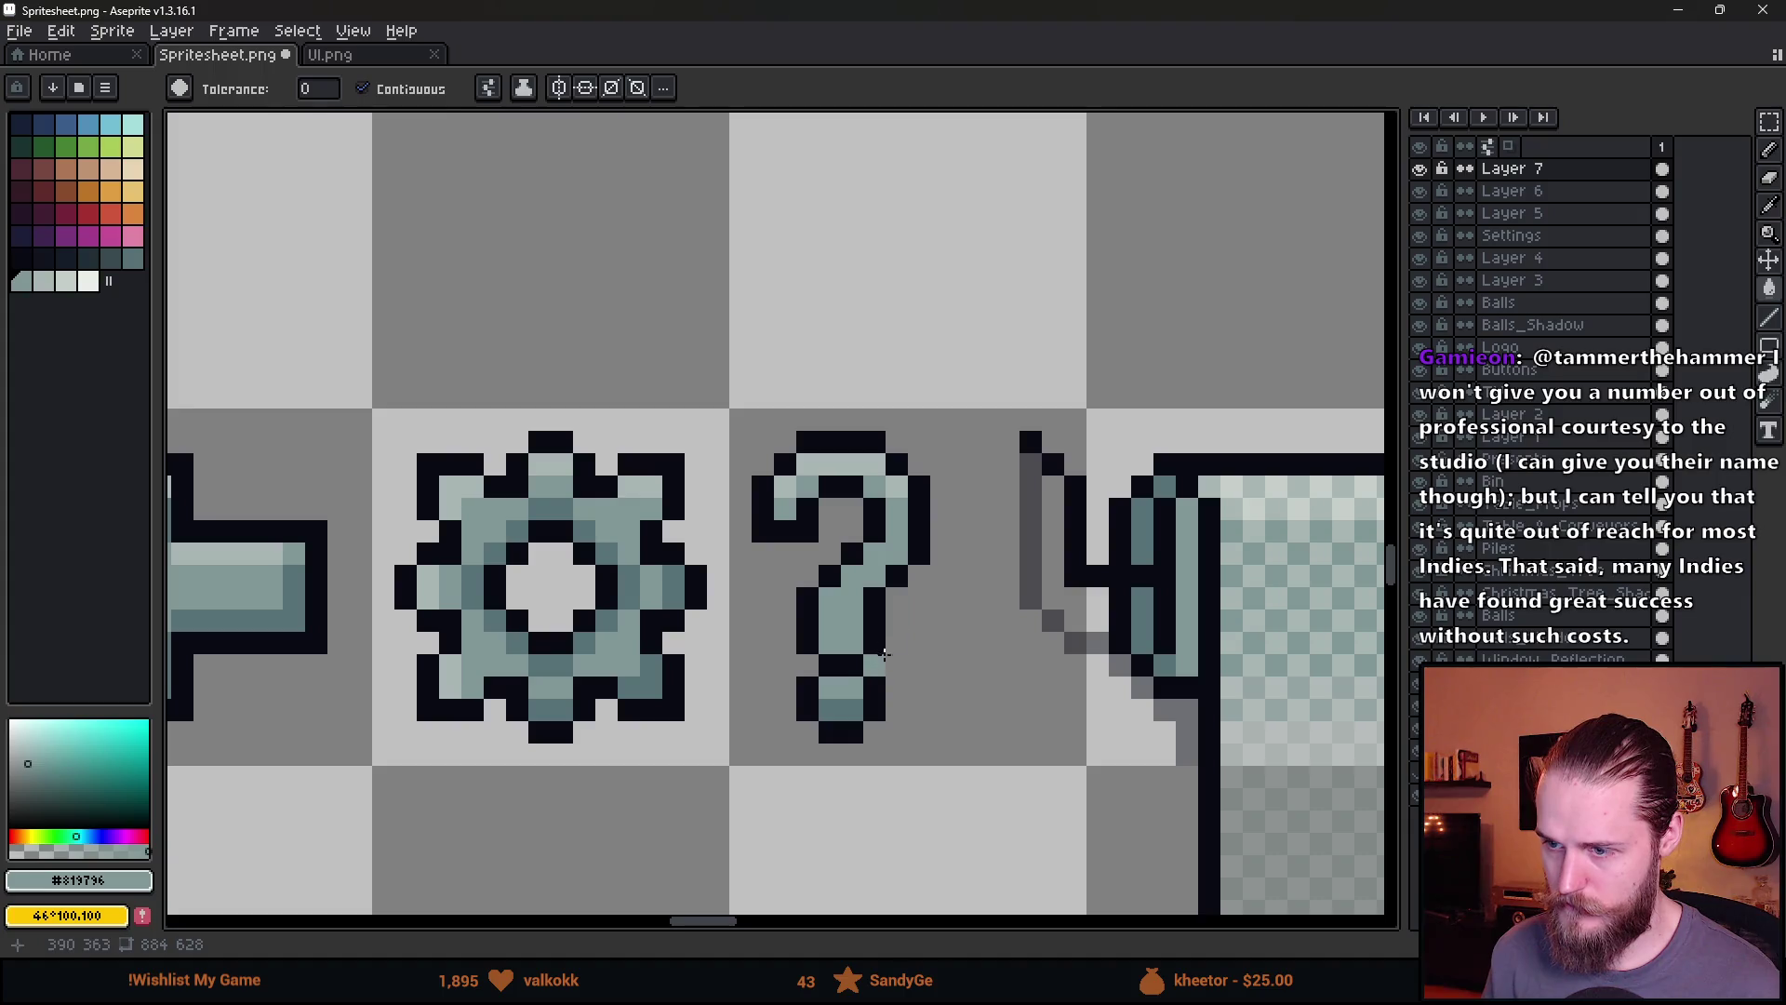
scroll(702, 676, "up", 1)
Shade the question mark's stem pixels dark teal
left_click(638, 678, "alt")
key("b")
left_click(872, 633)
left_click(895, 632)
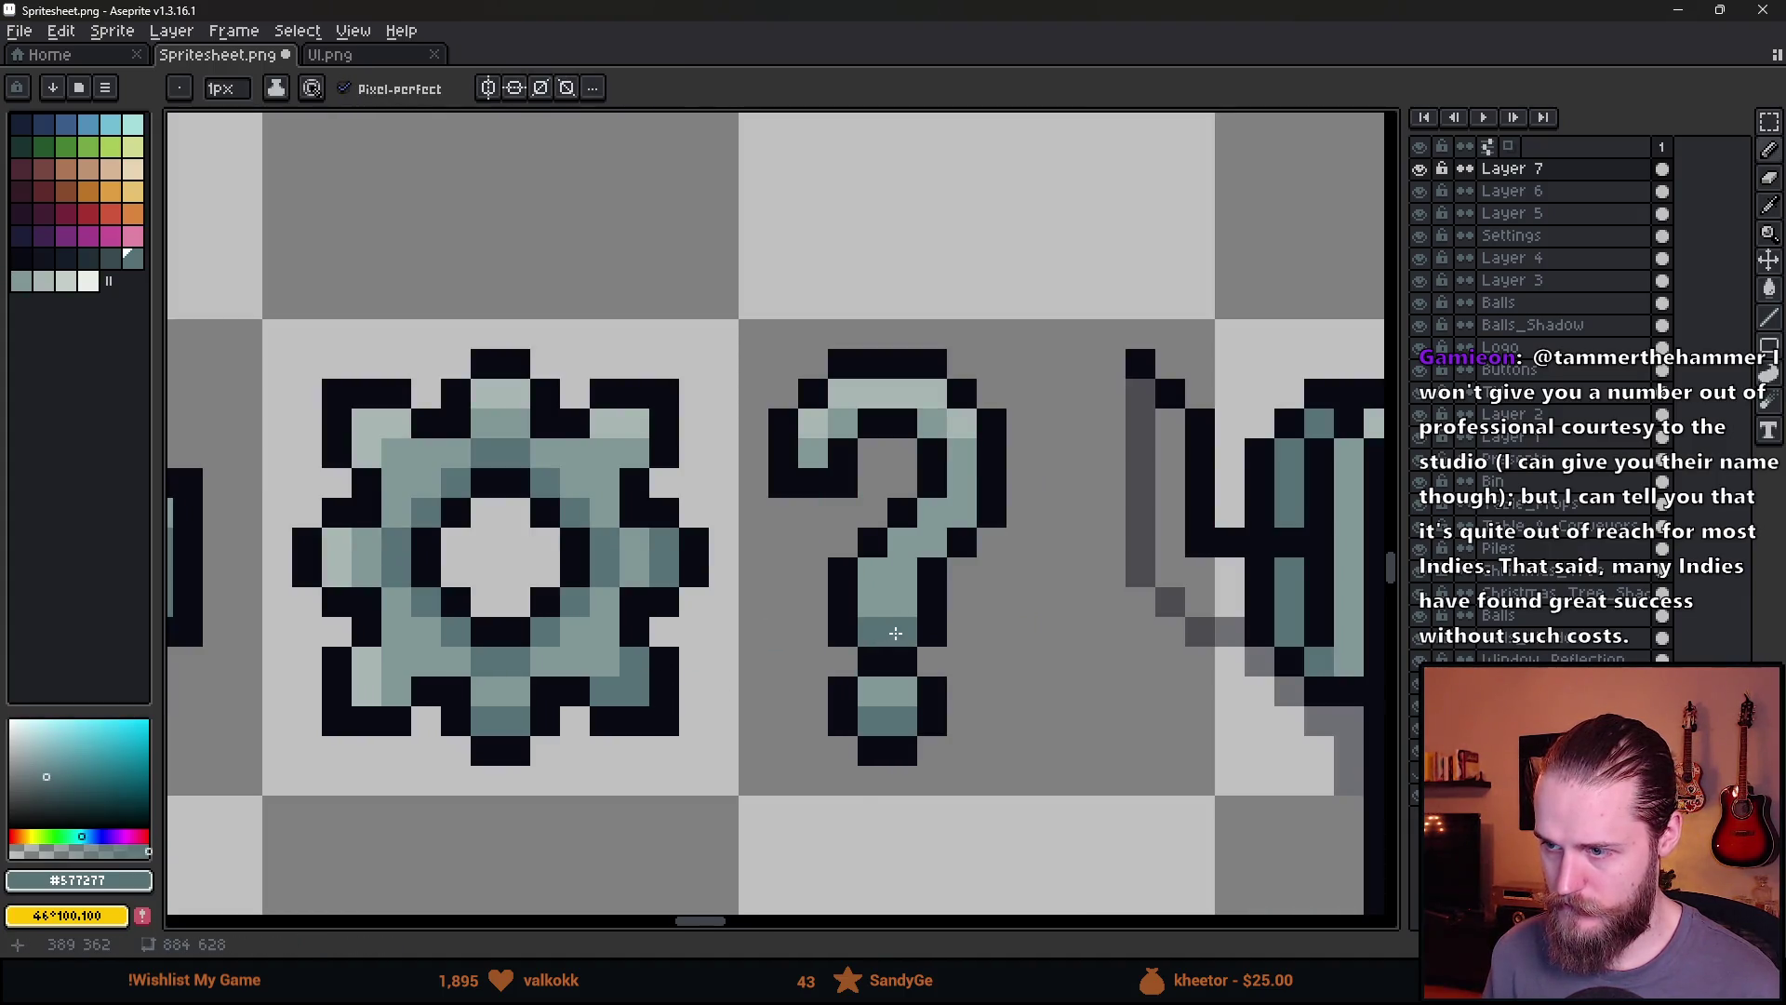
scroll(883, 604, "down", 2)
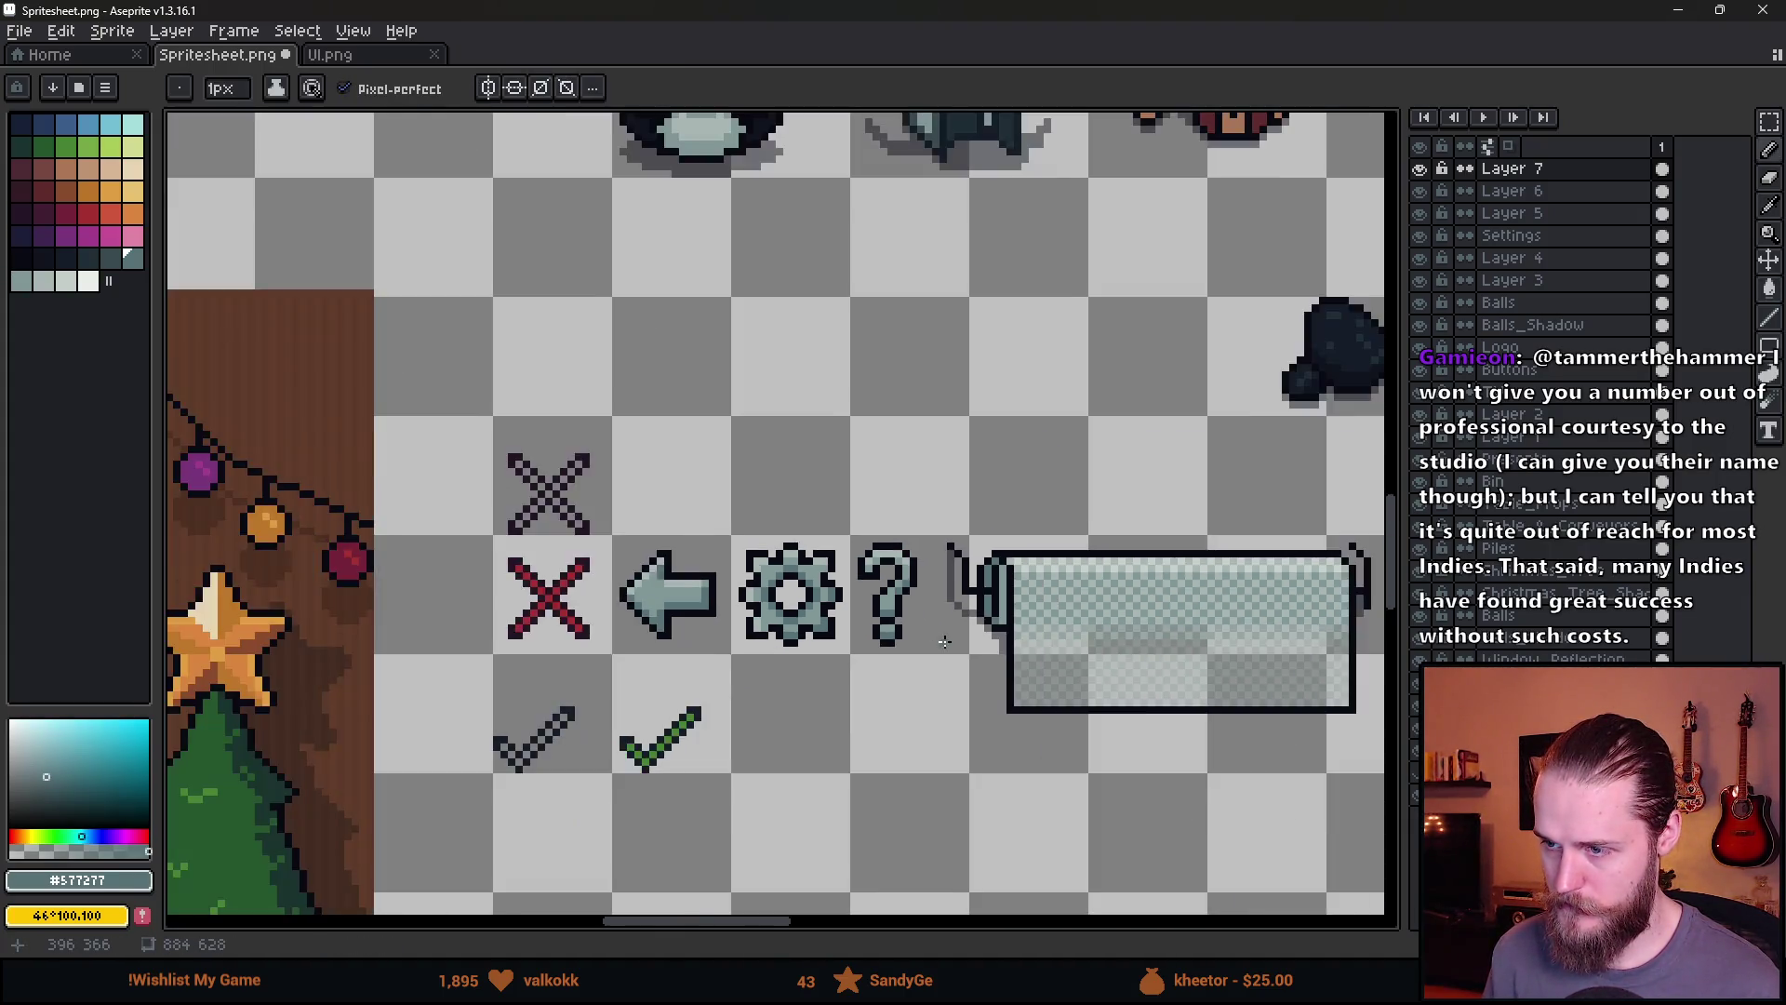
left_click_drag(970, 657, 895, 598)
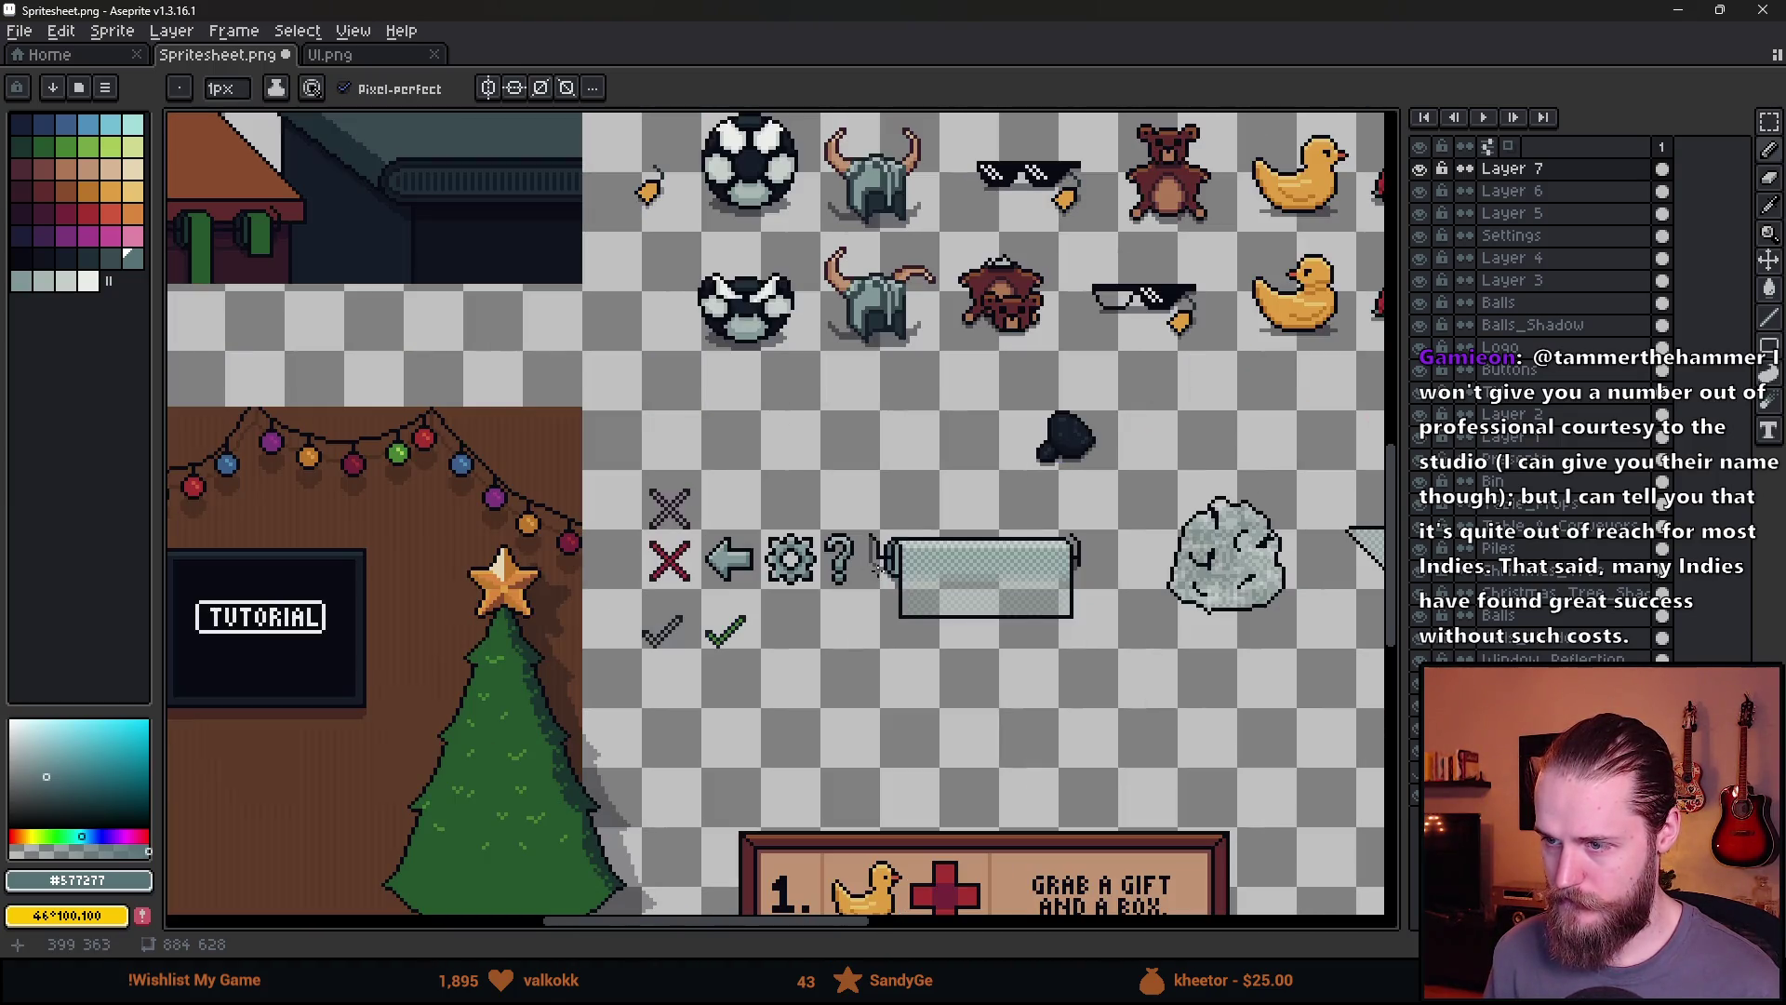
scroll(752, 638, "down", 2)
scroll(827, 676, "up", 2)
Erase the white TUTORIAL text from the TV board with a large eraser
scroll(761, 531, "left", 5)
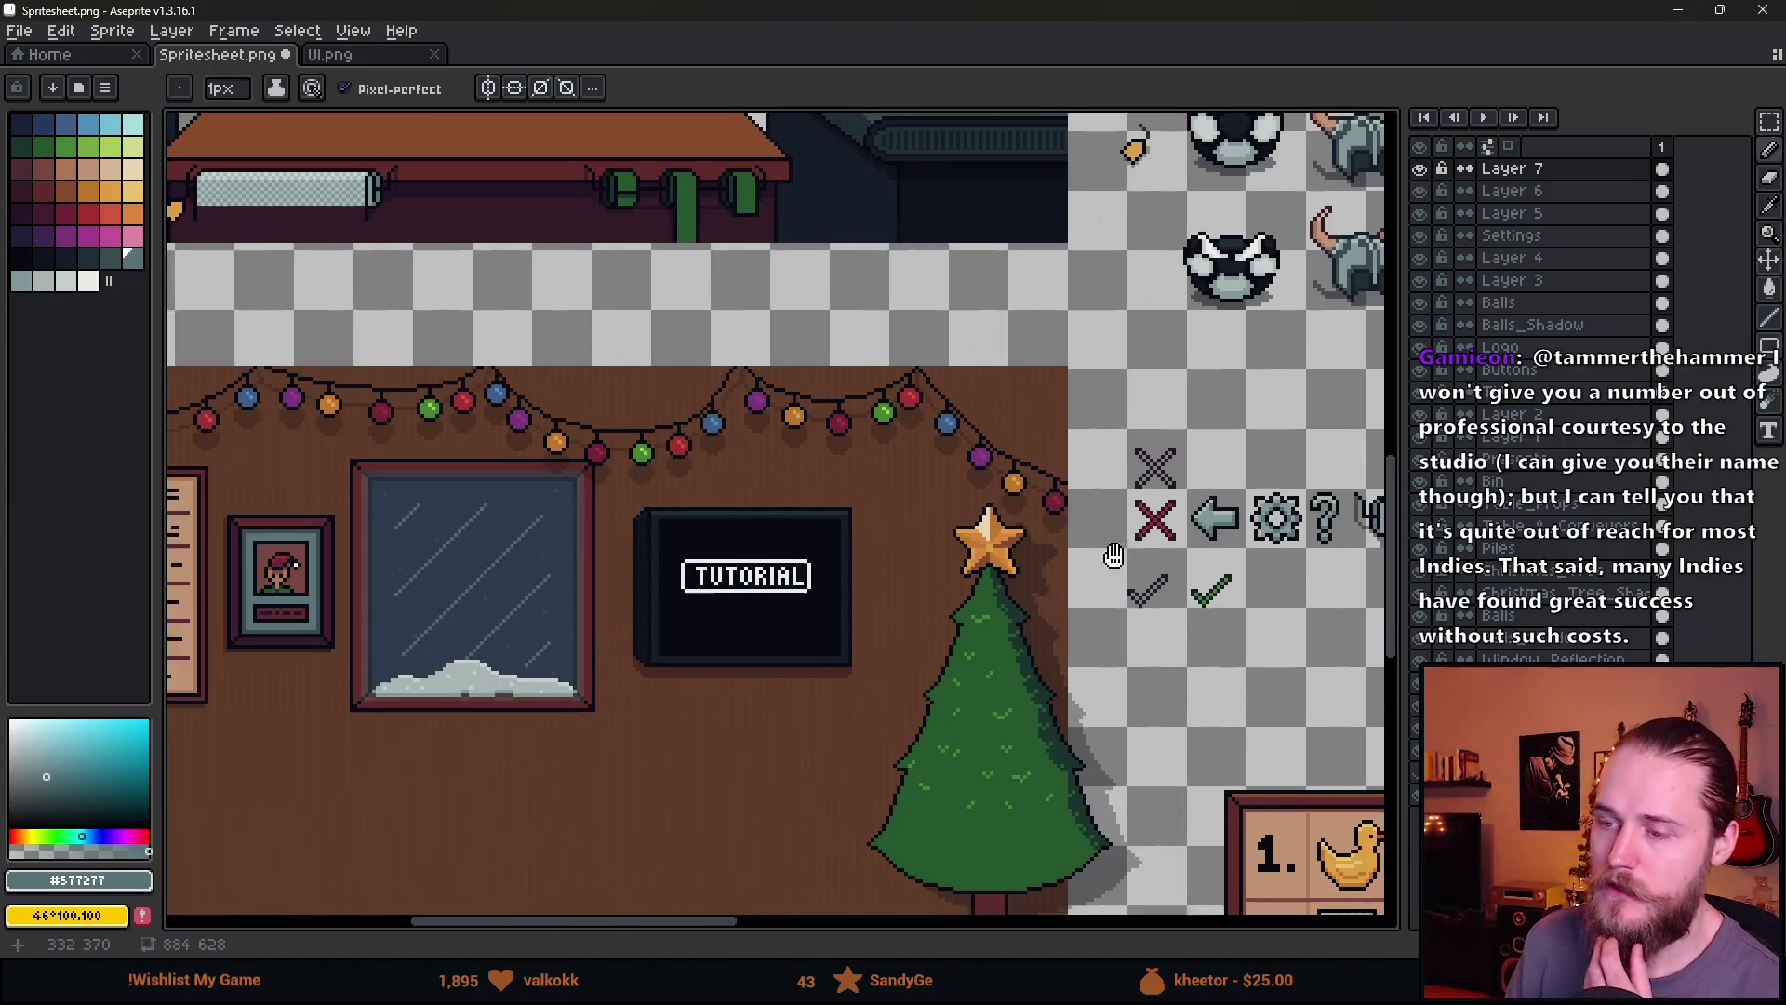
scroll(771, 556, "up", 2)
left_click(1419, 168)
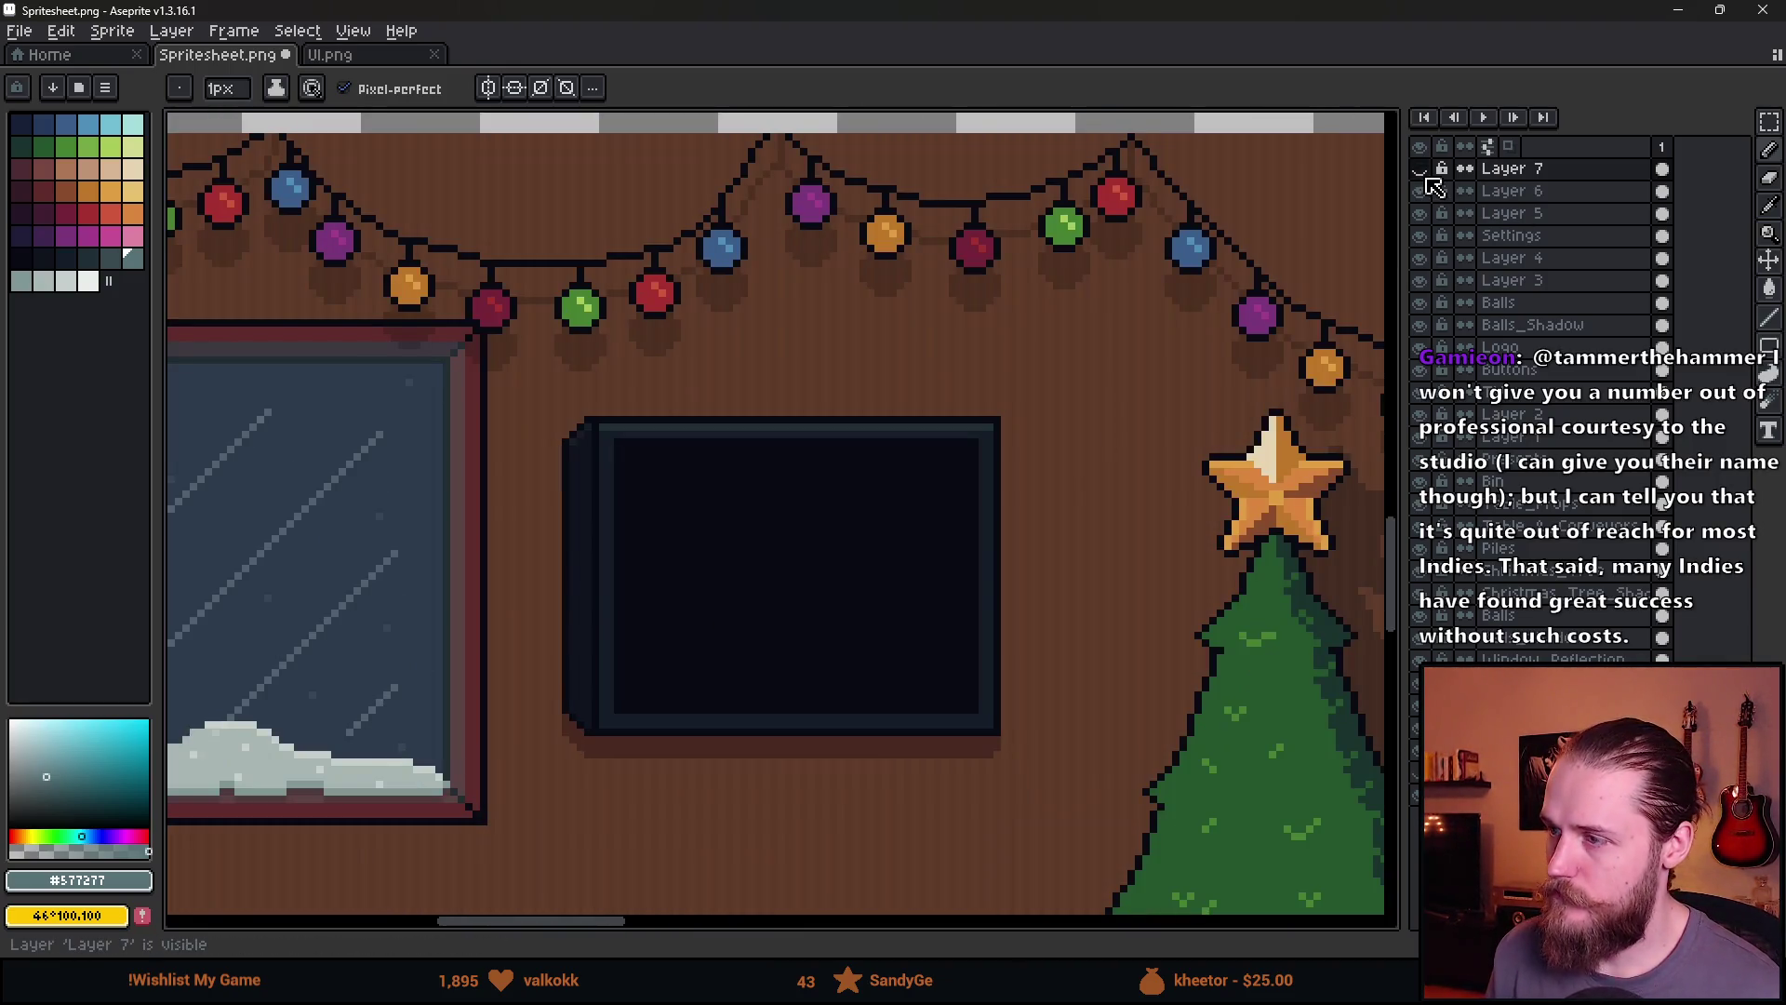
left_click(1420, 169)
key("e")
left_click_drag(682, 565, 945, 561)
Pick the red swatch and pencil the word GAME onto the TV board
key("b")
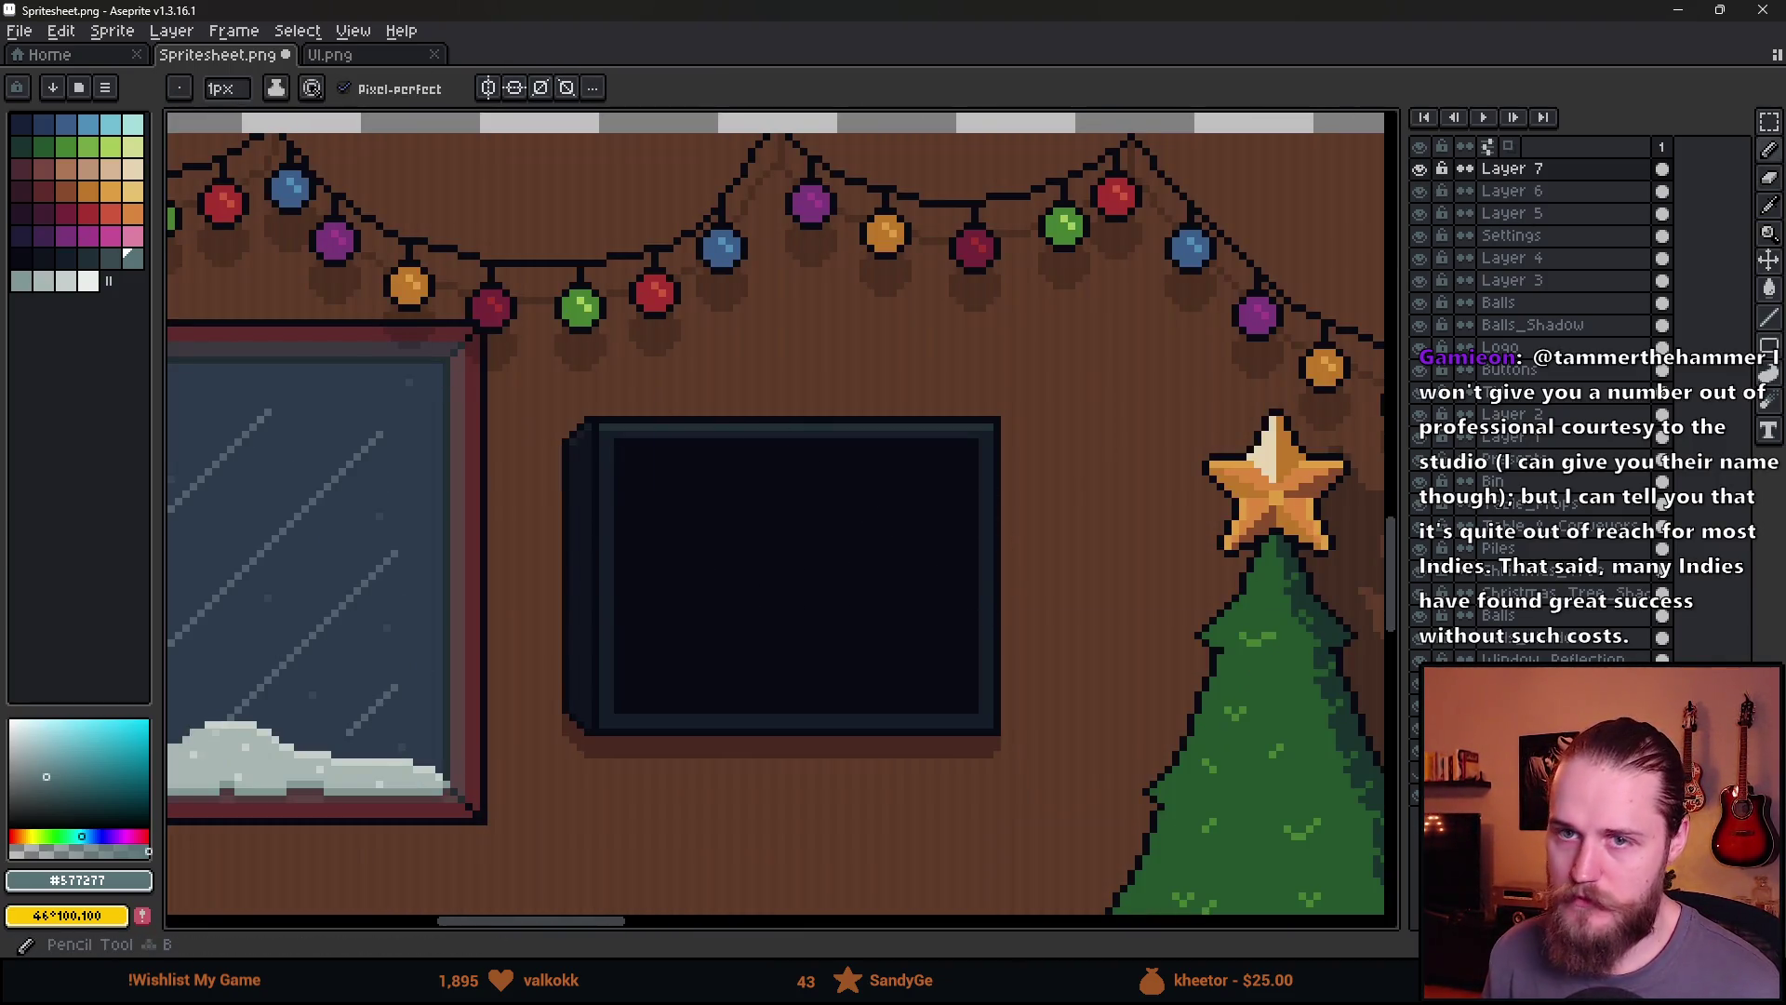
left_click(88, 214)
scroll(785, 506, "up", 3)
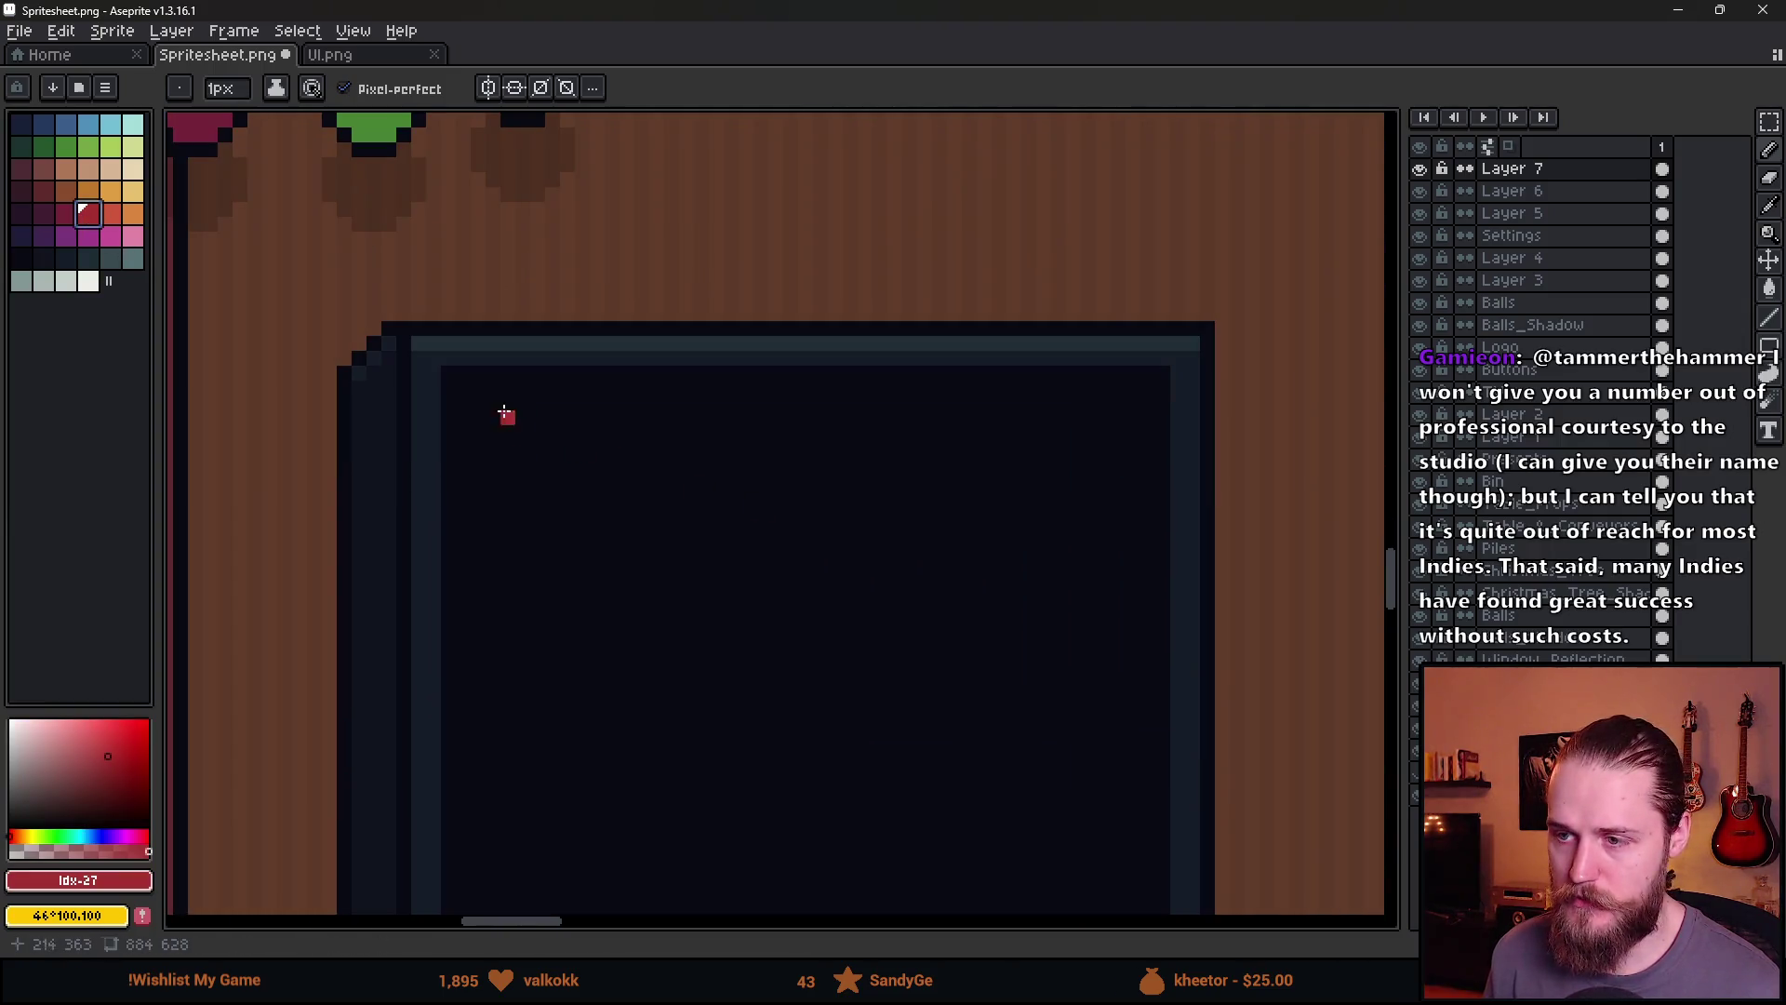
left_click(592, 420)
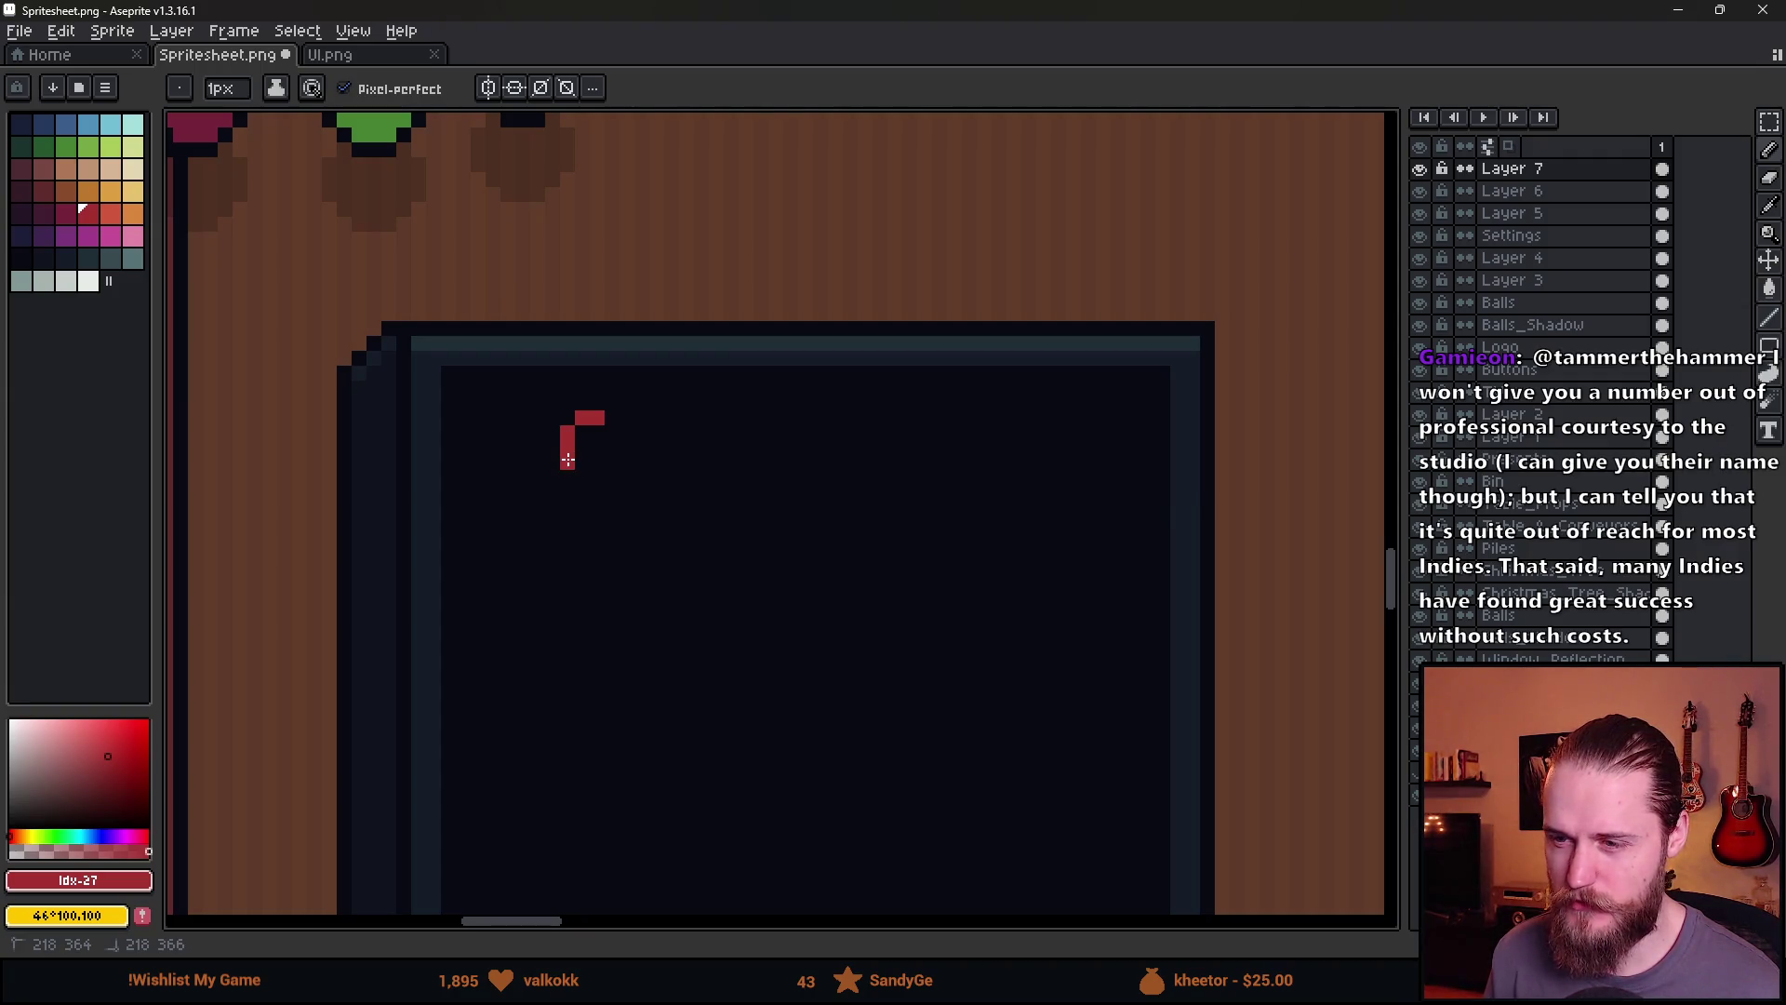
left_click(598, 476)
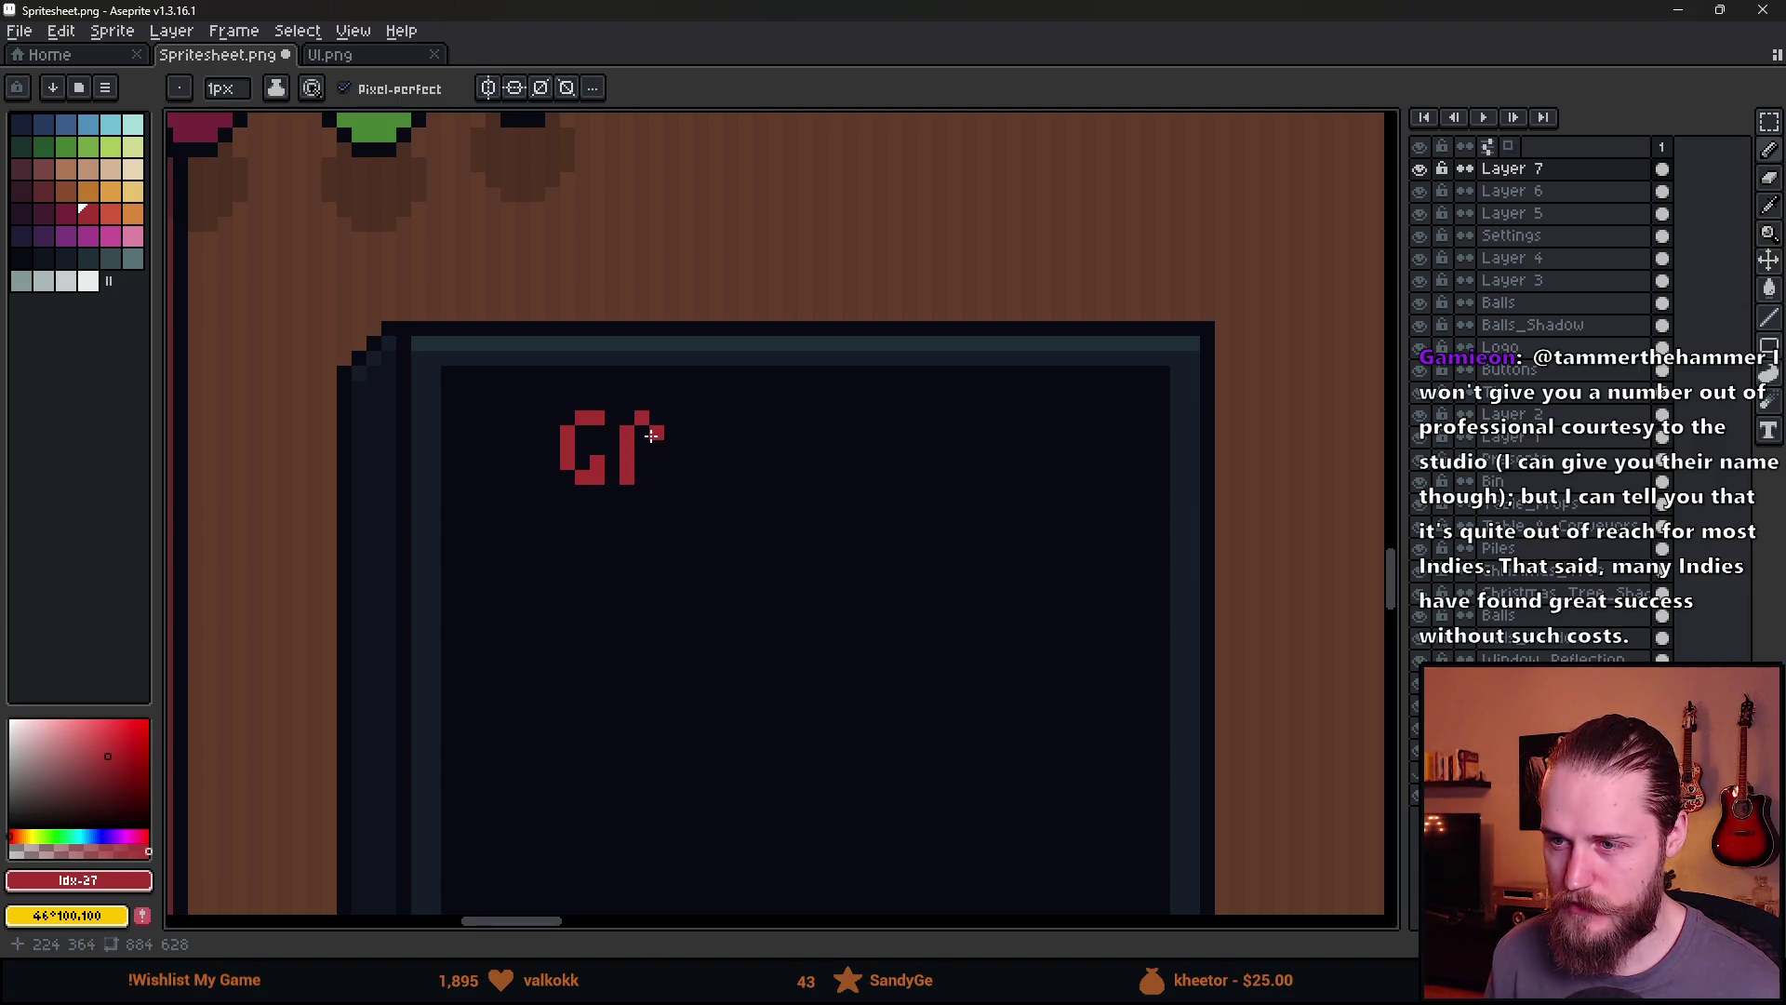
left_click_drag(651, 434, 636, 456)
mouse_move(698, 528)
left_mouse_down()
mouse_move(698, 506)
mouse_move(834, 471)
mouse_move(980, 477)
left_mouse_up()
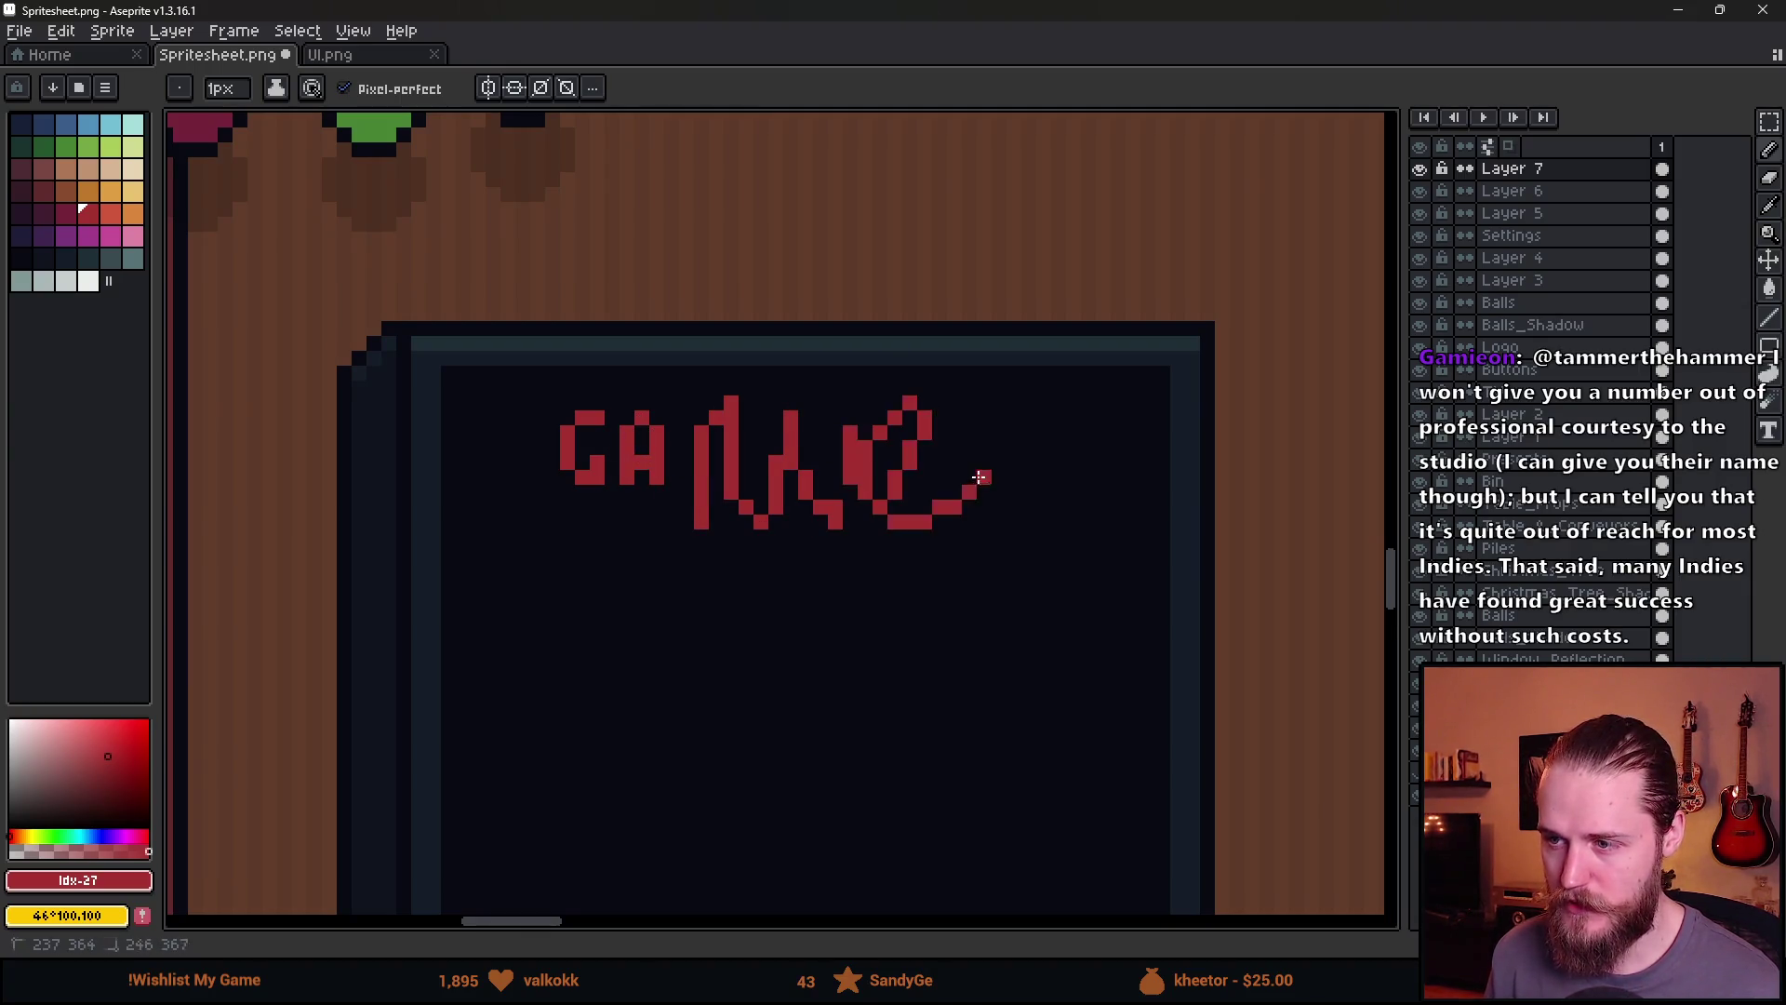
Sketch a red second line and 'restart' below GAME, undo the last stroke, minimize Aseprite
scroll(980, 477, "down", 3)
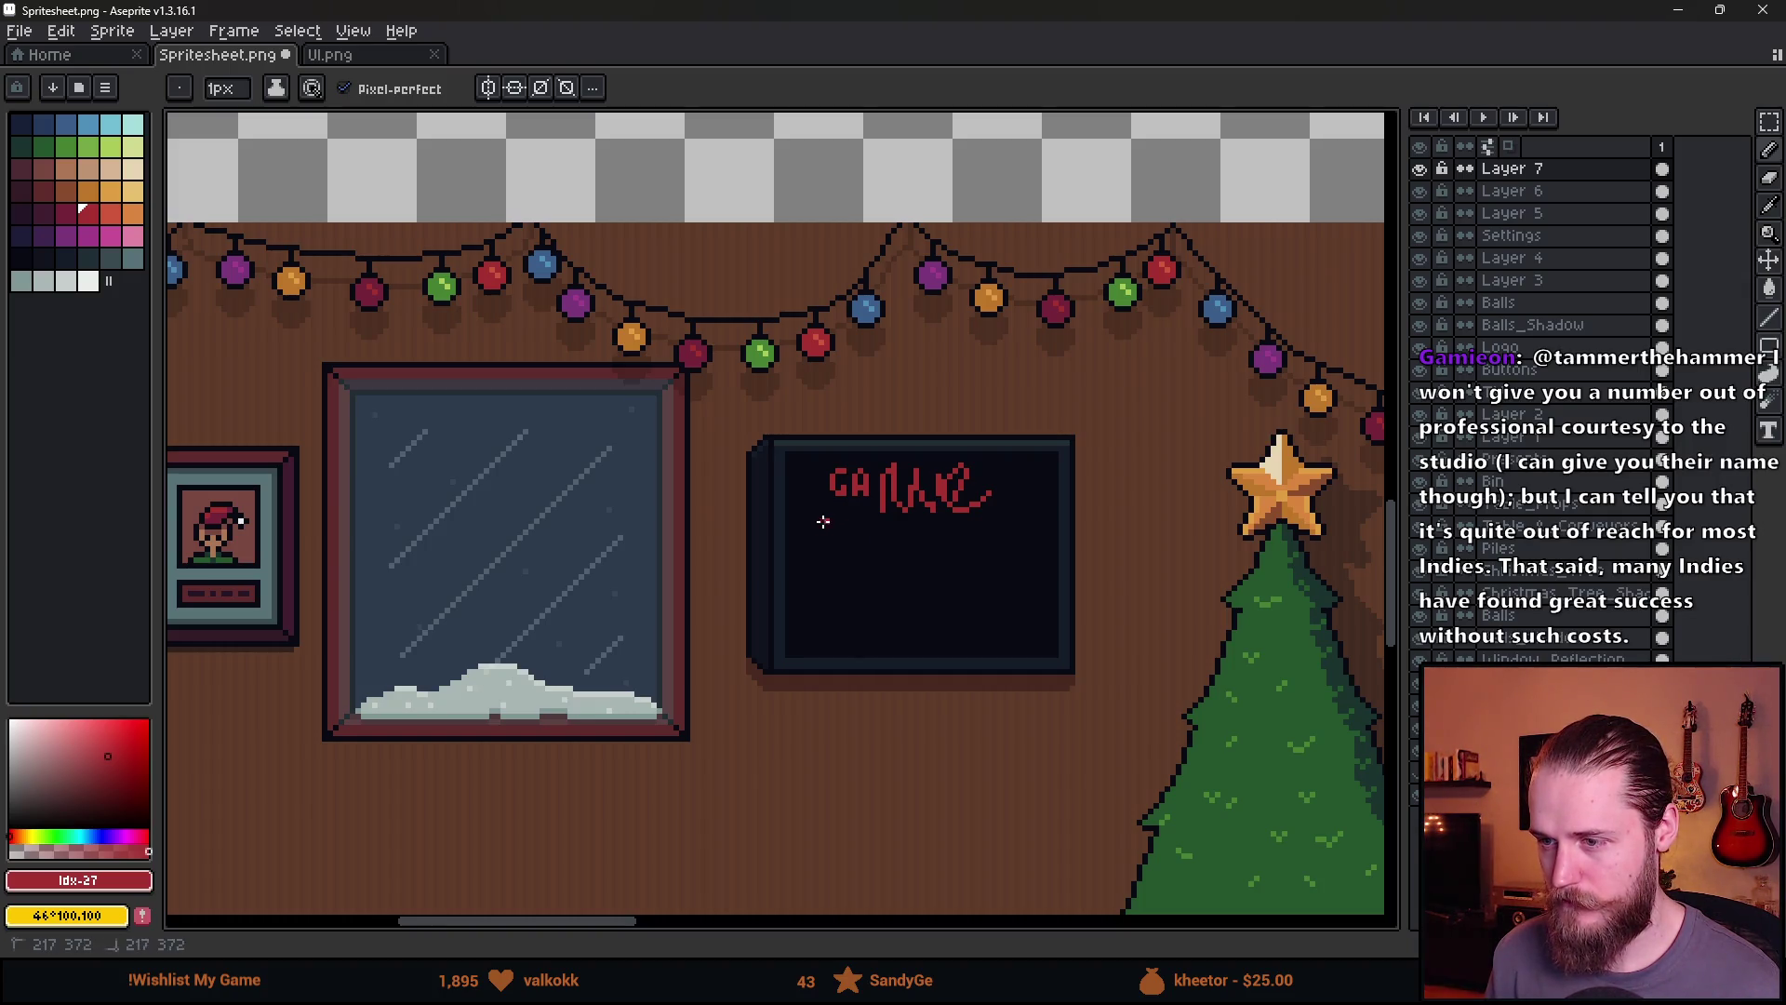
mouse_move(834, 519)
left_mouse_down()
mouse_move(816, 556)
mouse_move(888, 534)
left_mouse_up()
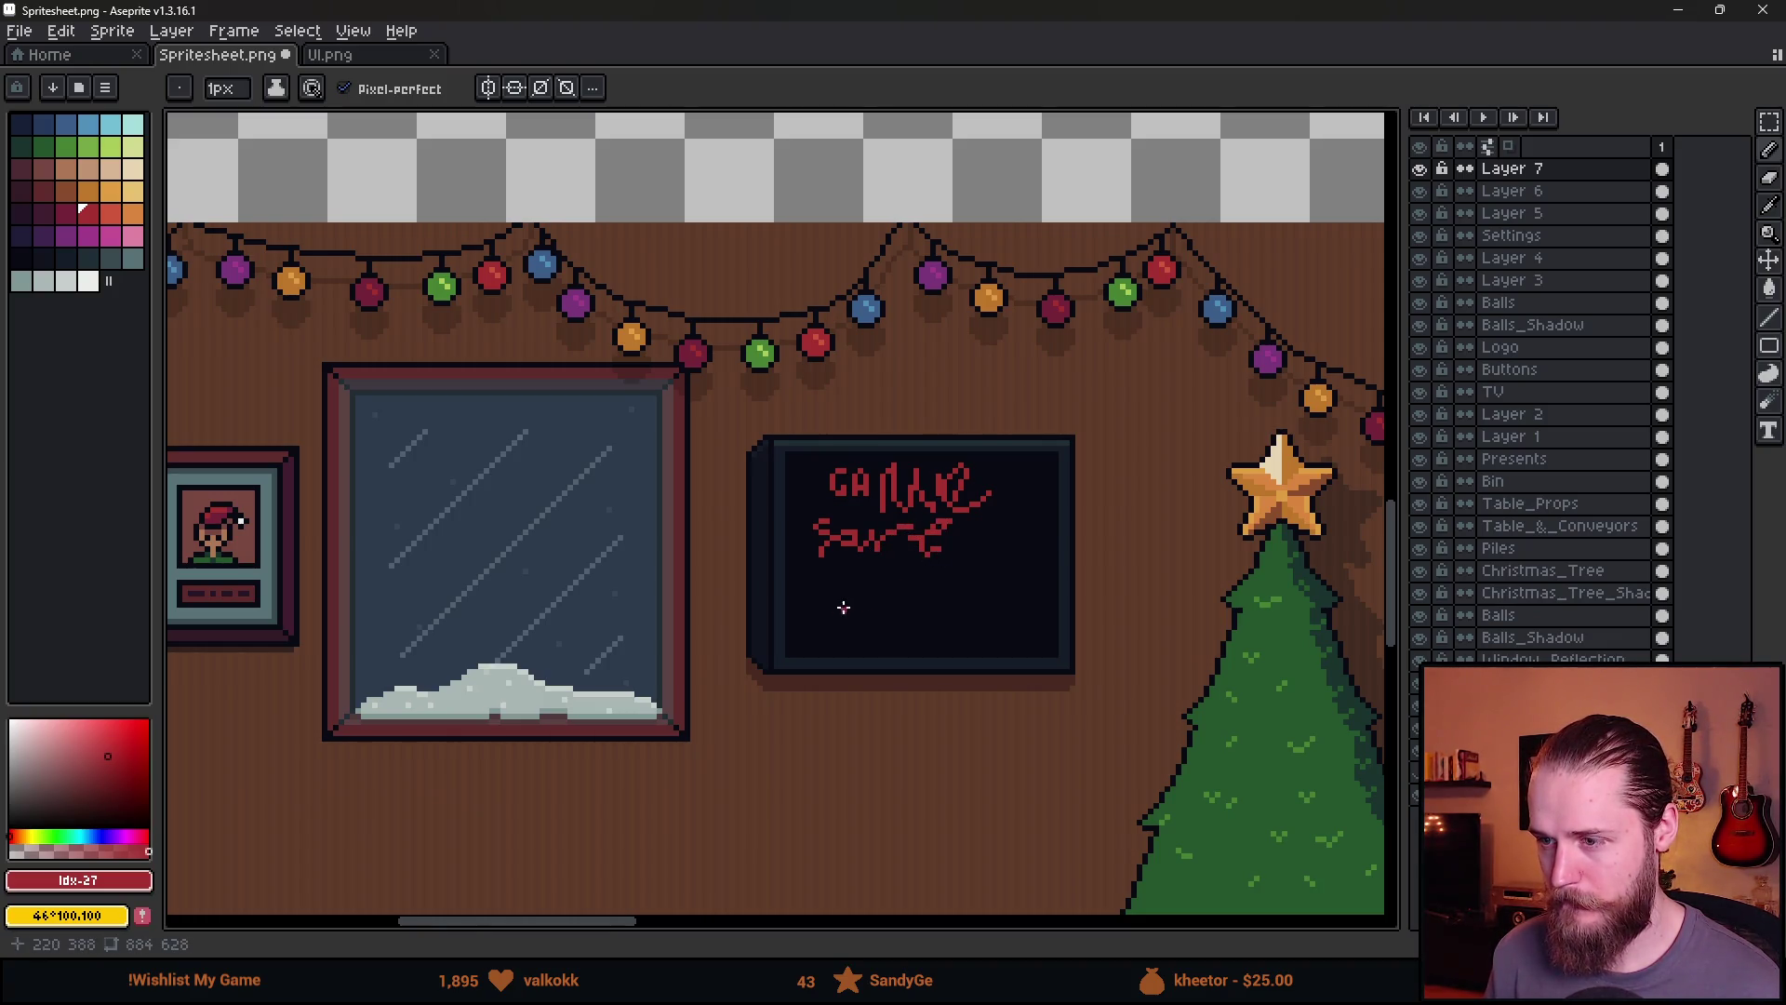
left_click_drag(871, 626, 907, 614)
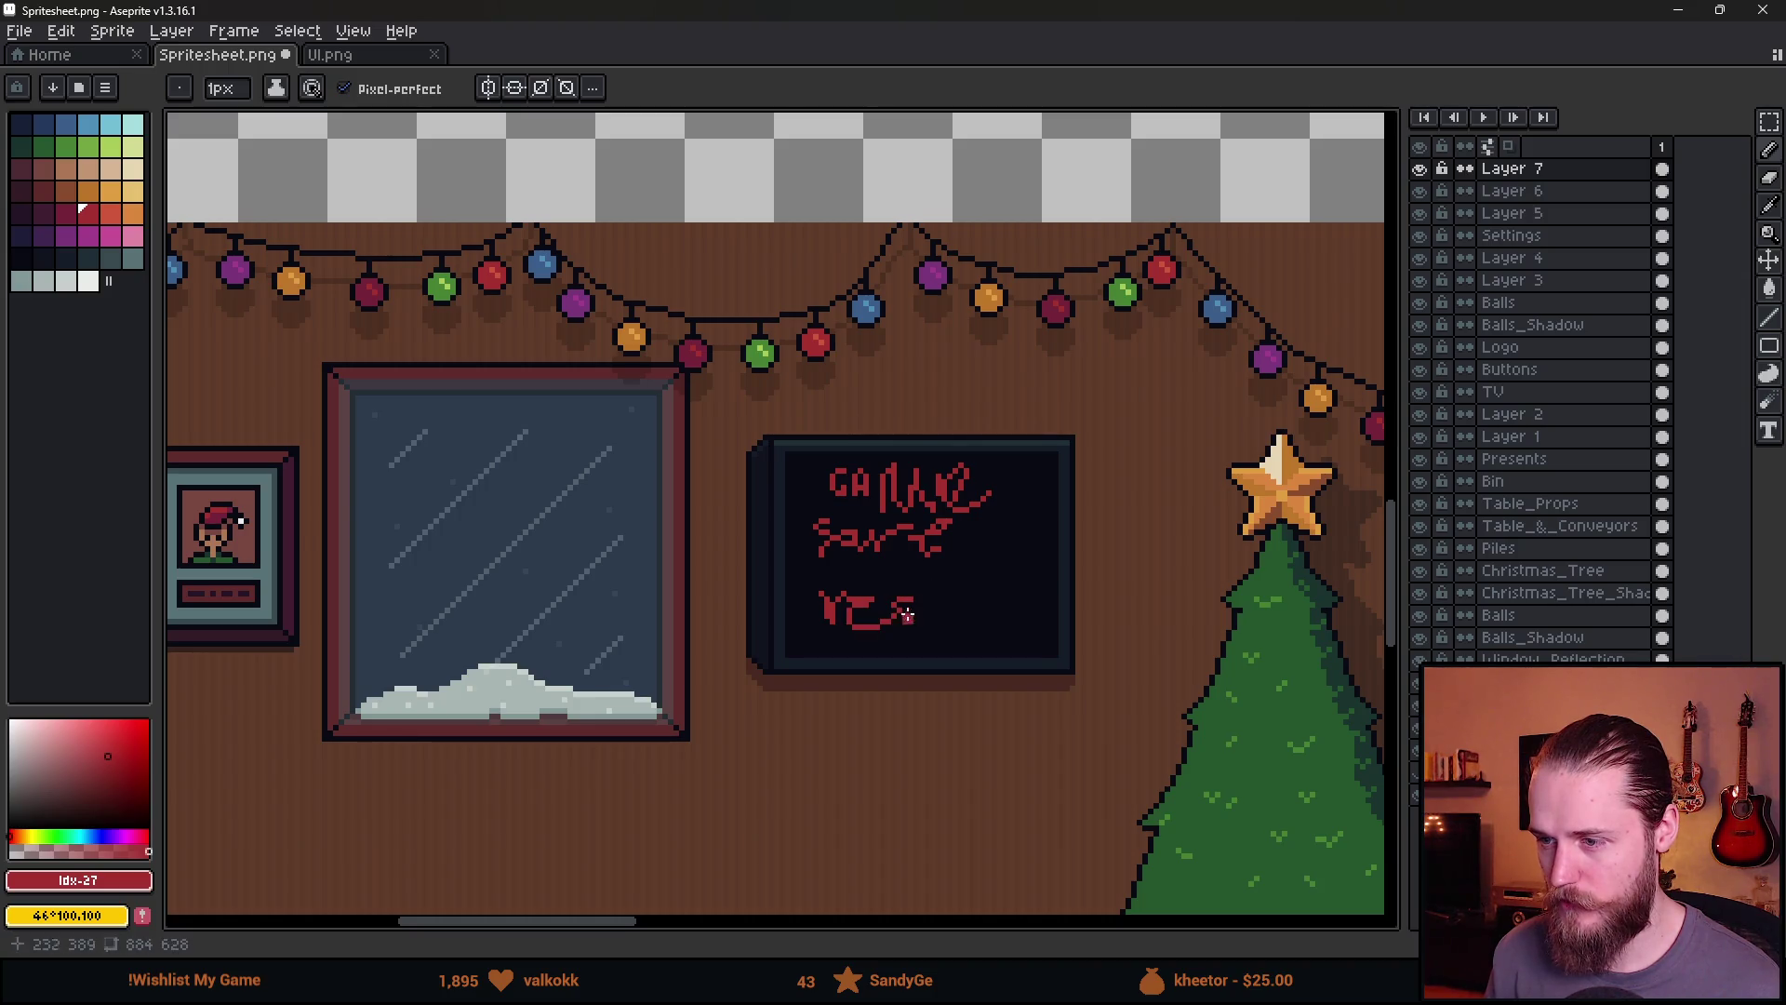
left_click_drag(1014, 568, 1012, 629)
left_click_drag(997, 614, 1041, 612)
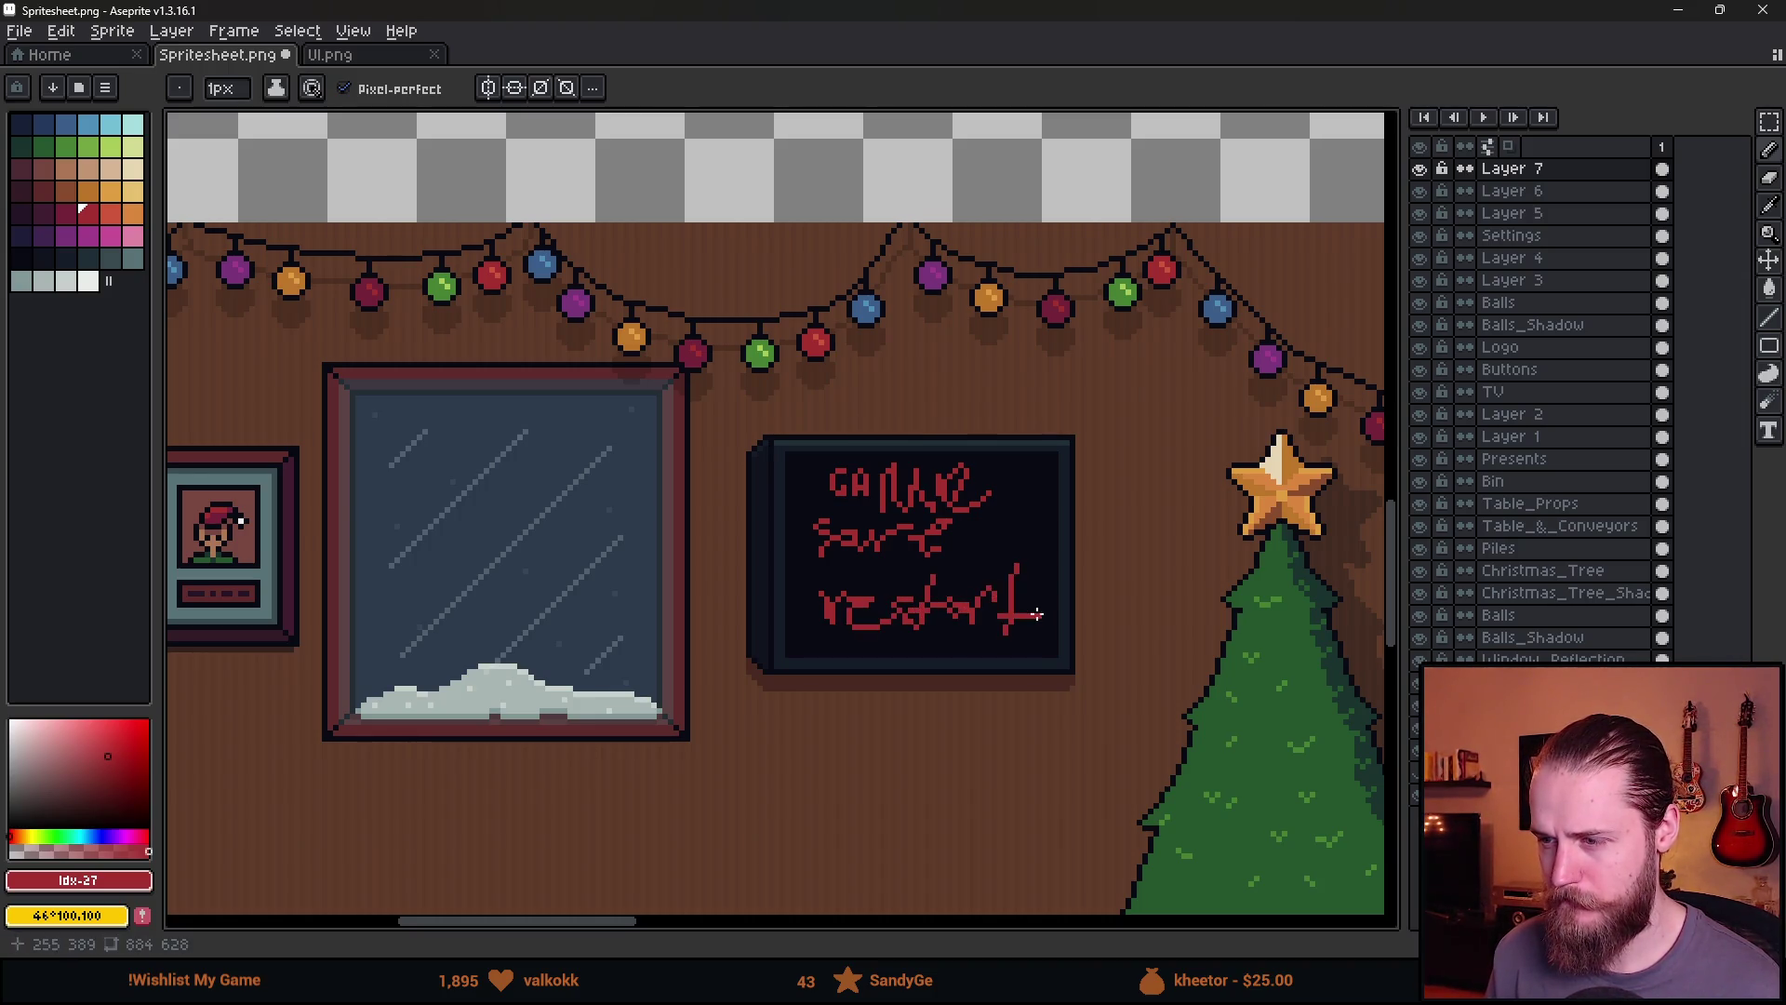
scroll(1010, 622, "down", 3)
scroll(1009, 622, "up", 2)
mouse_move(790, 668)
left_mouse_down()
mouse_move(809, 626)
mouse_move(993, 546)
mouse_move(669, 599)
left_mouse_up()
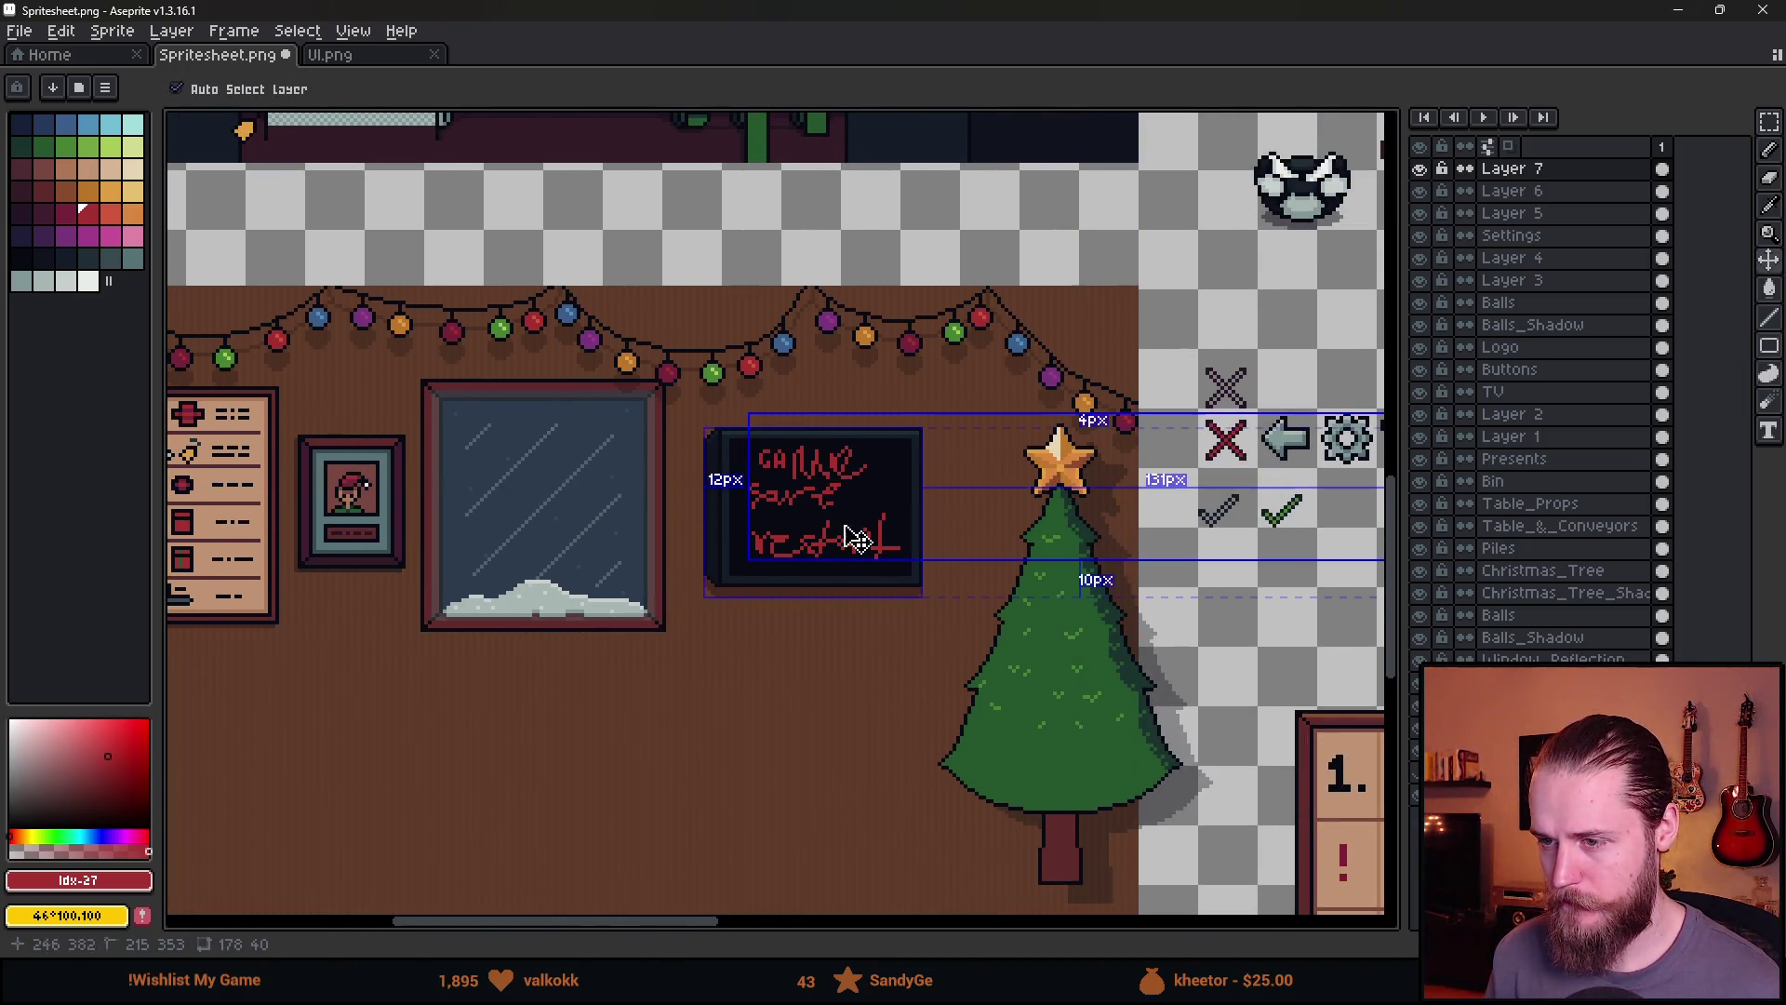
key("ctrl+z")
left_click(1658, 13)
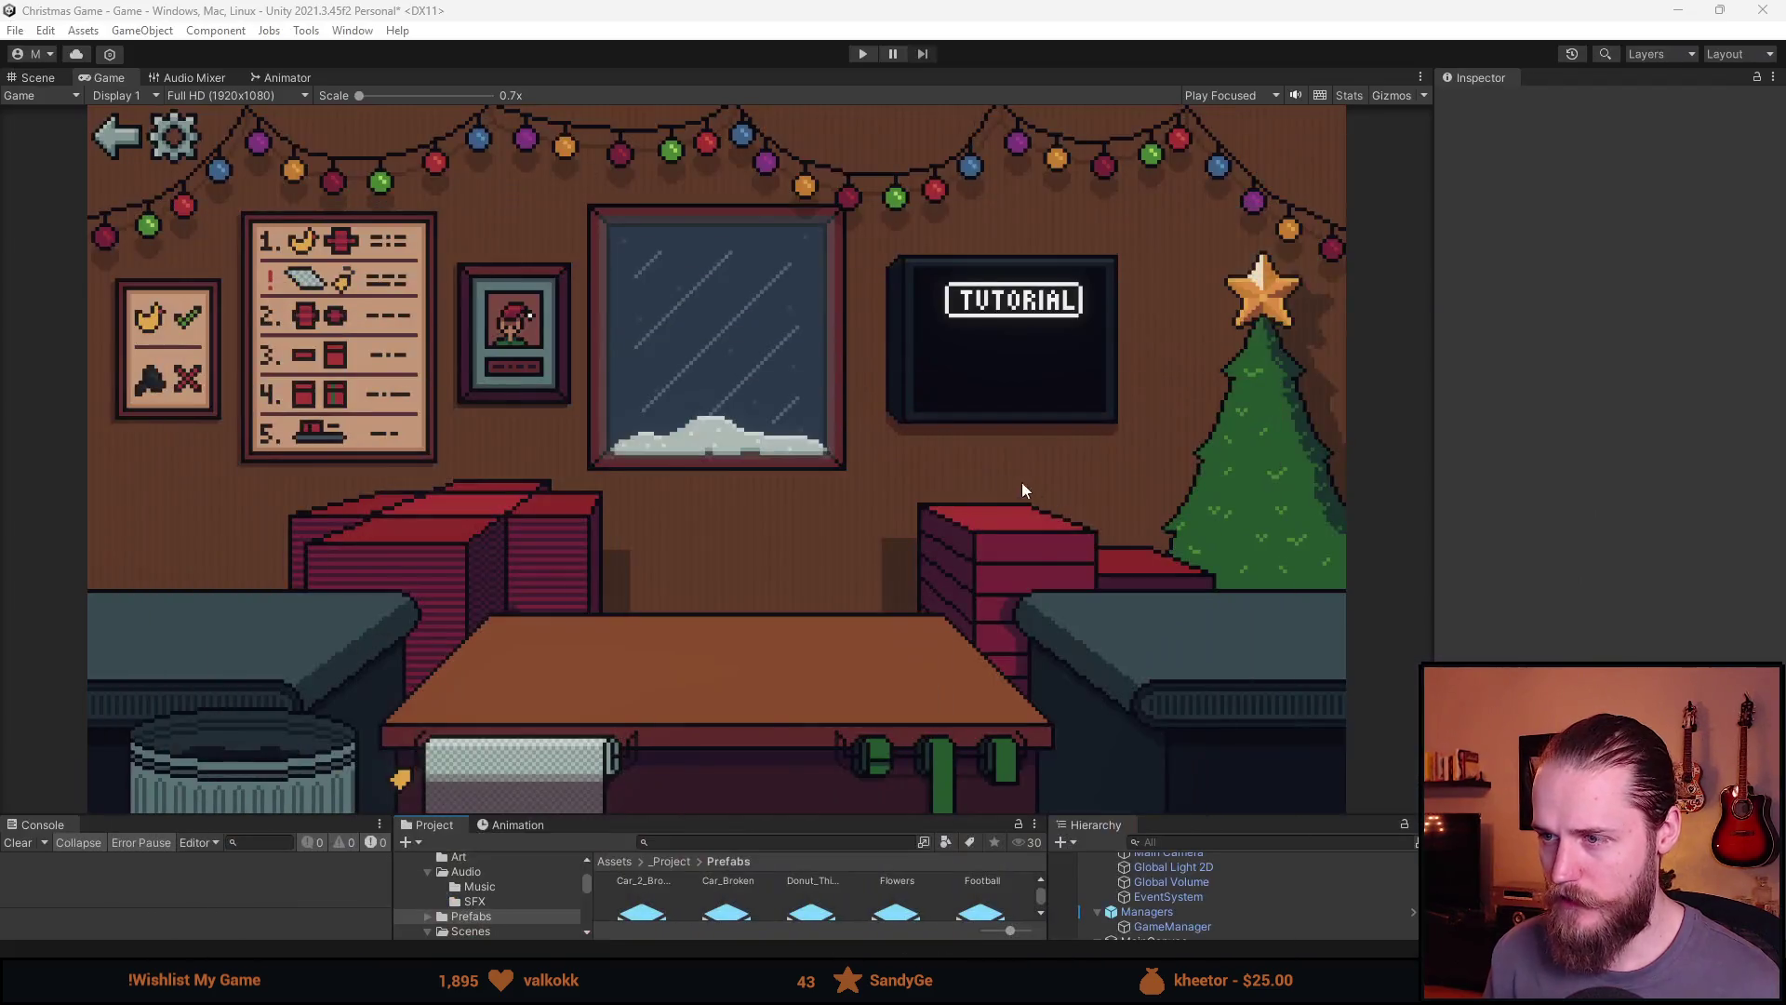
Paint black over the red TV lettering, then minimize Aseprite and enlarge Unity's lower panels
key("alt+Tab")
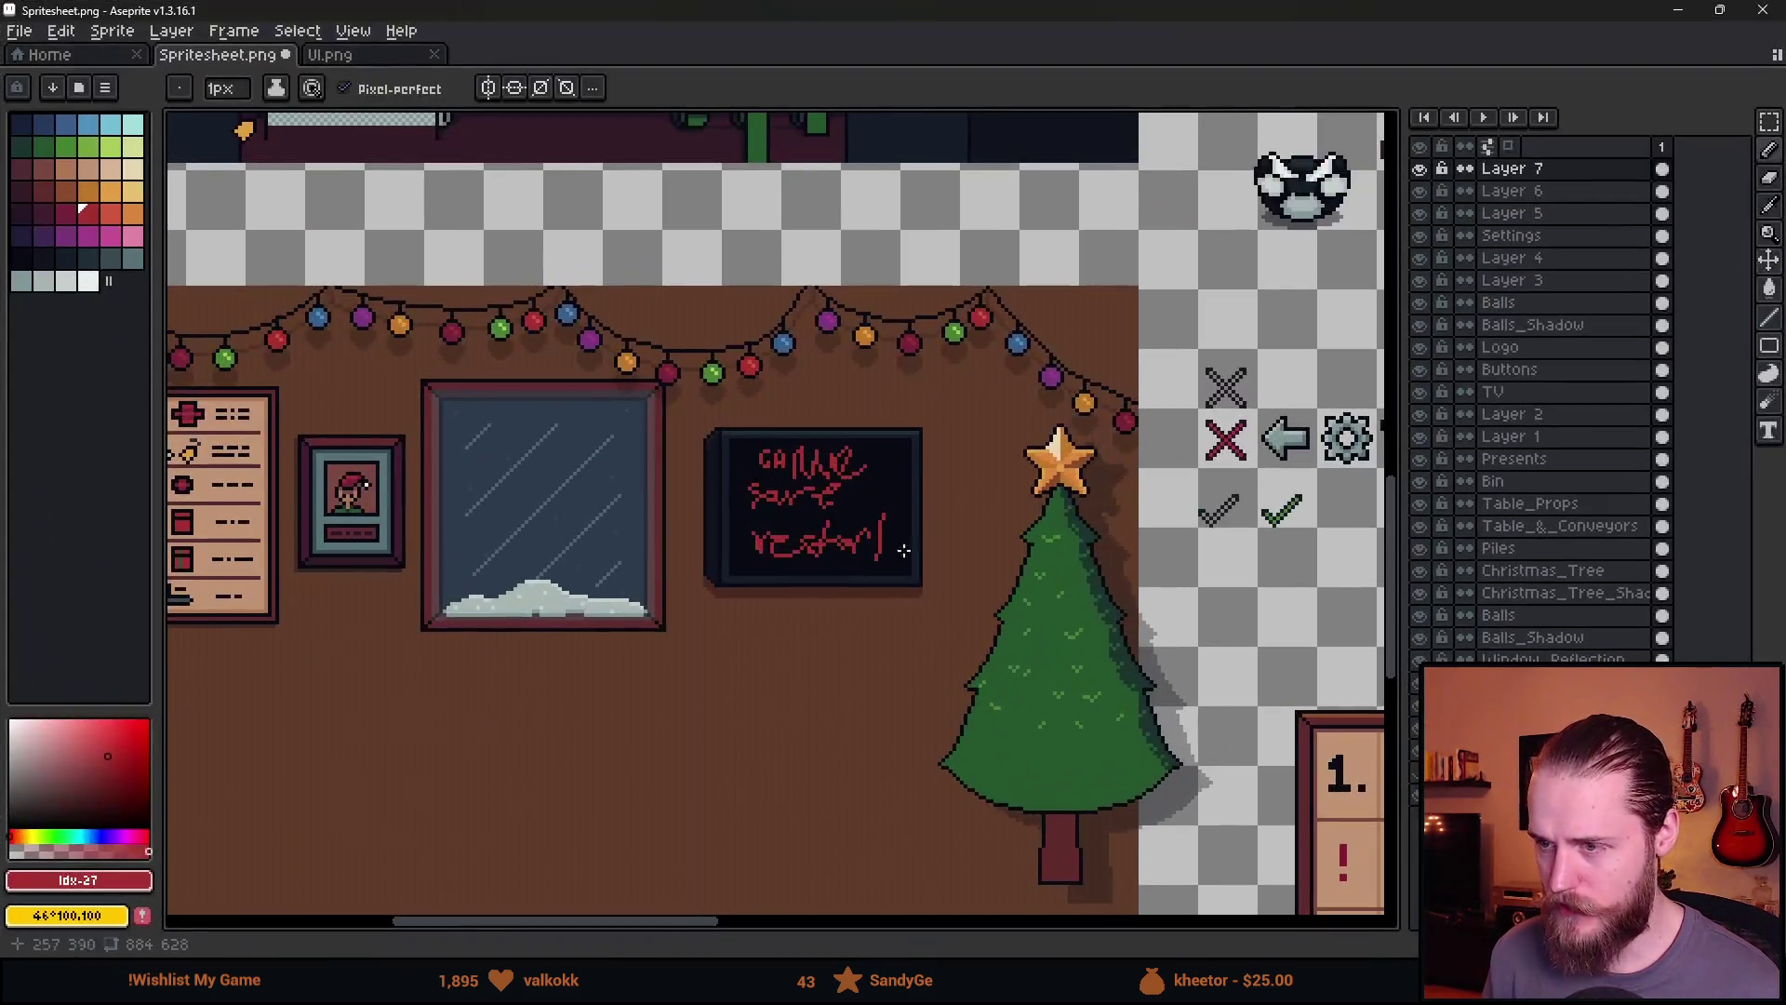
mouse_move(849, 506)
left_mouse_down()
mouse_move(797, 483)
mouse_move(850, 538)
left_mouse_up()
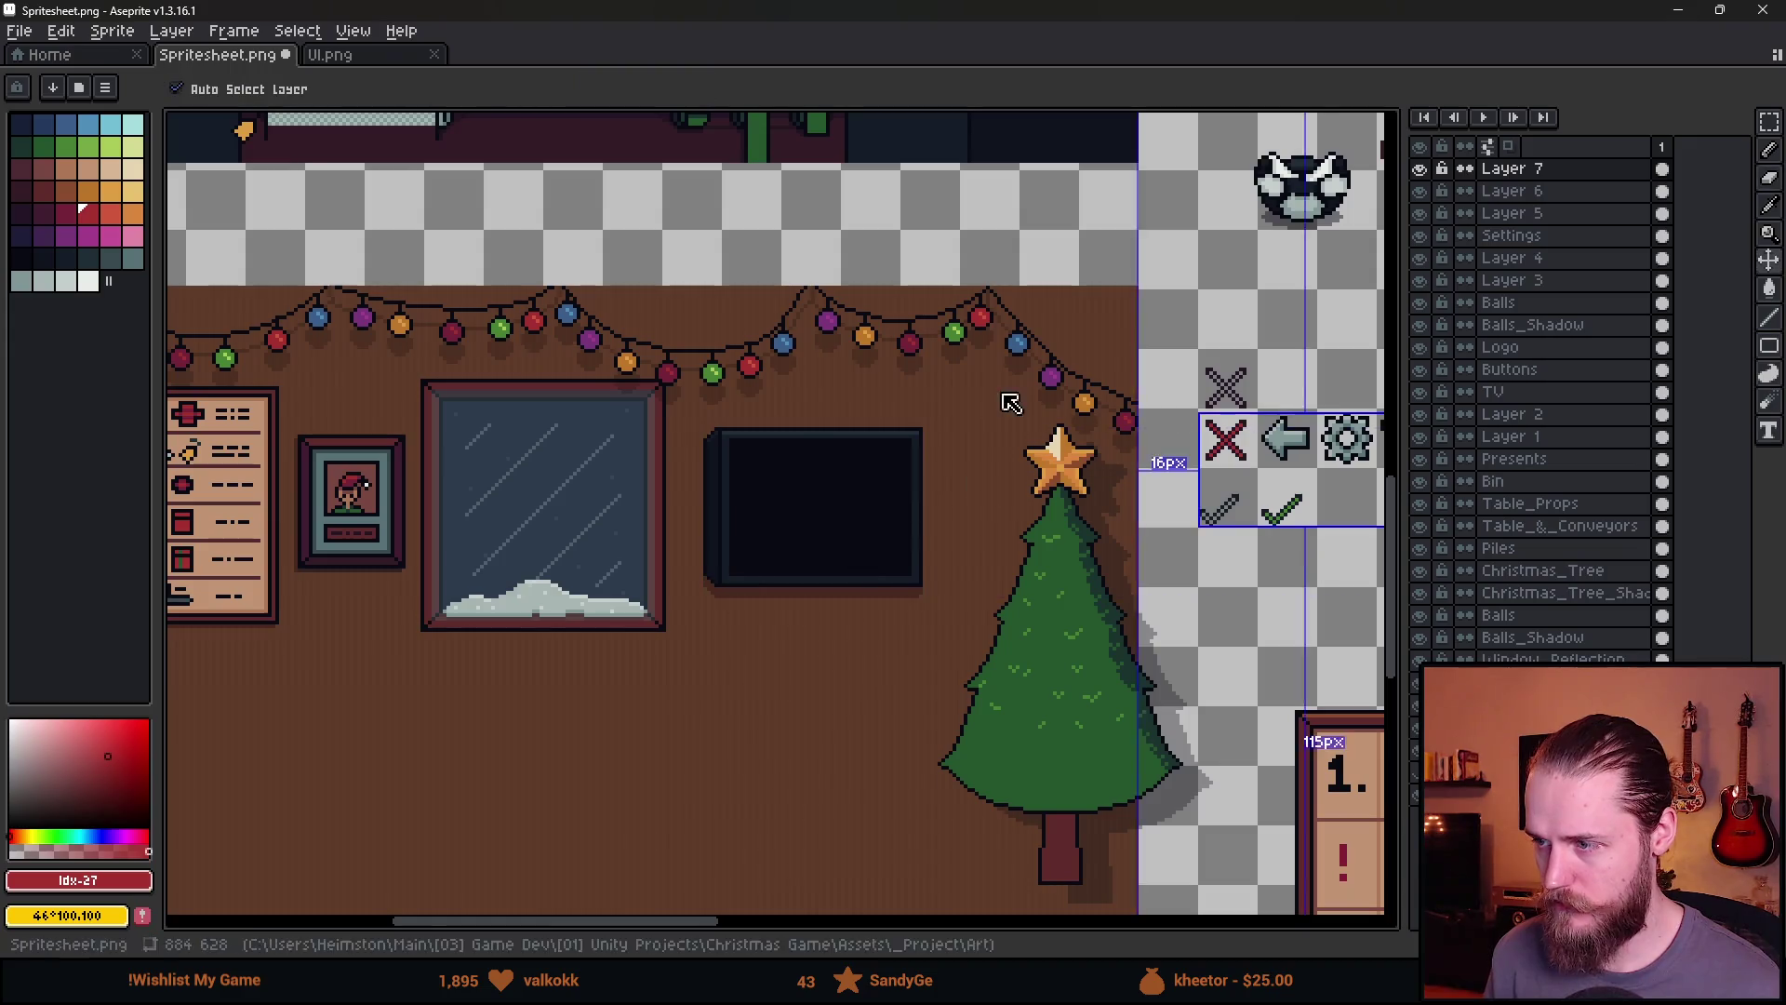
left_click(1677, 9)
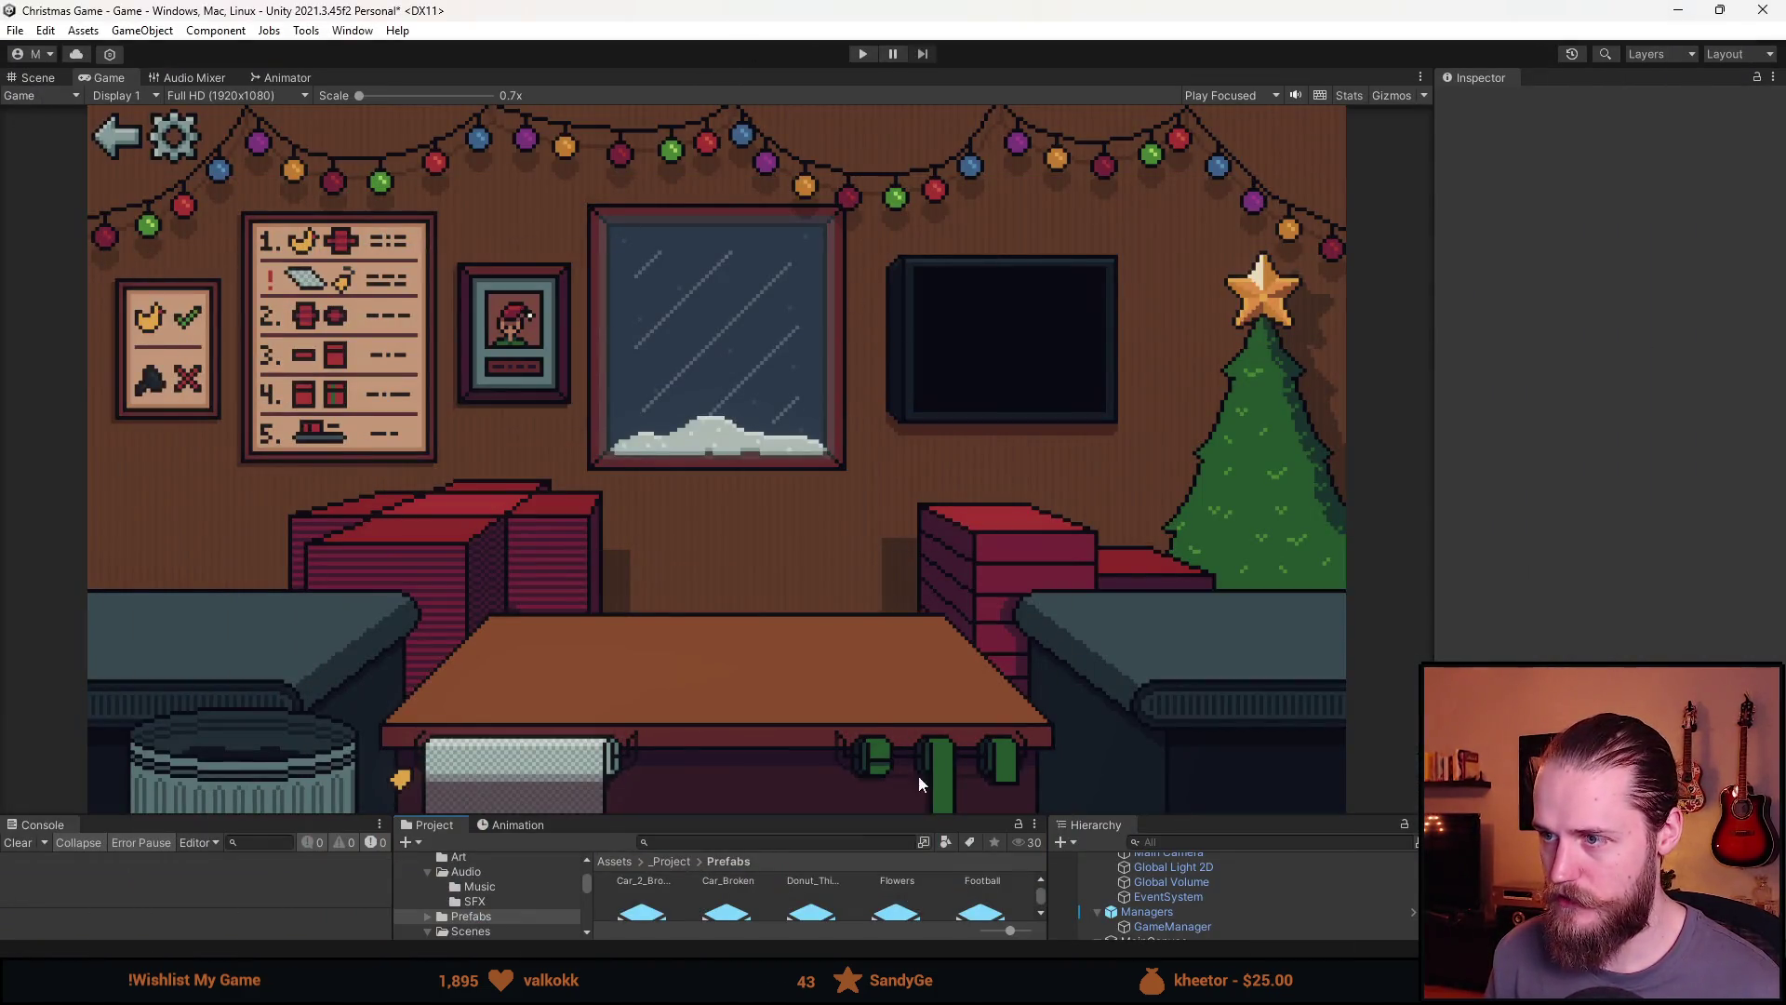
mouse_move(806, 812)
left_mouse_down()
mouse_move(786, 499)
mouse_move(806, 426)
left_mouse_up()
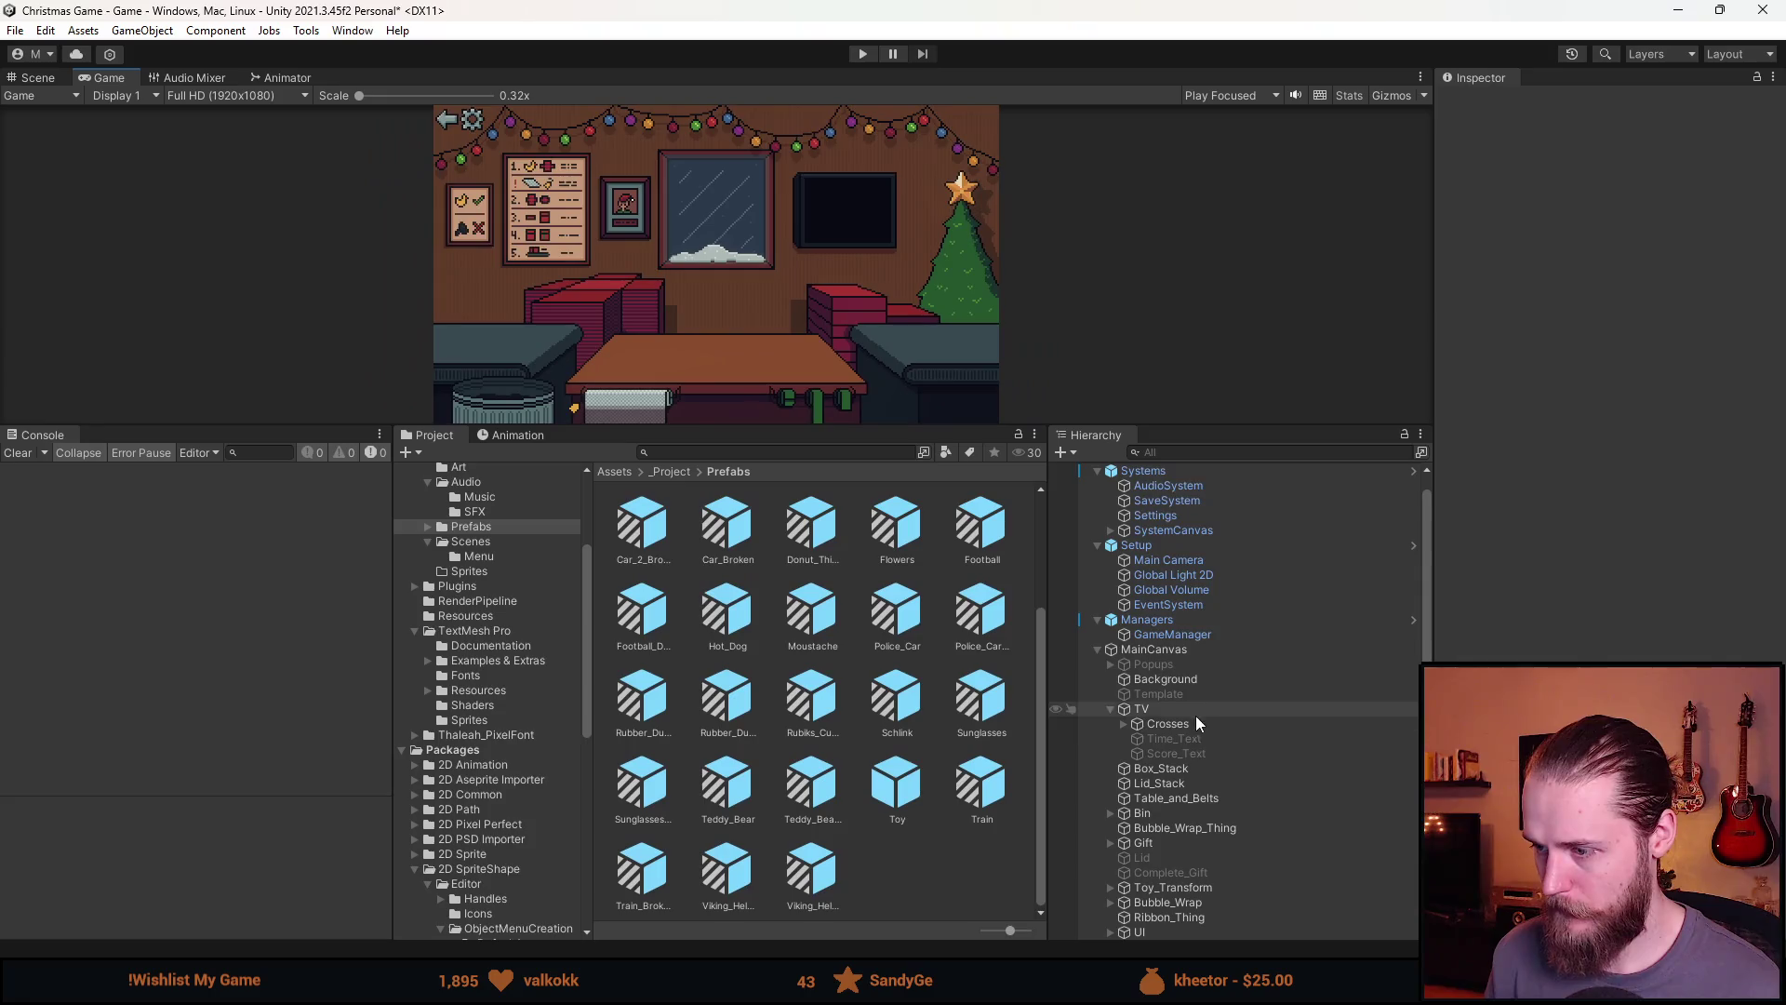
Wrap Crosses, Time_Text and Score_Text in a new empty parent and begin renaming it Play_Mode
left_click(1177, 738)
left_click(1187, 728)
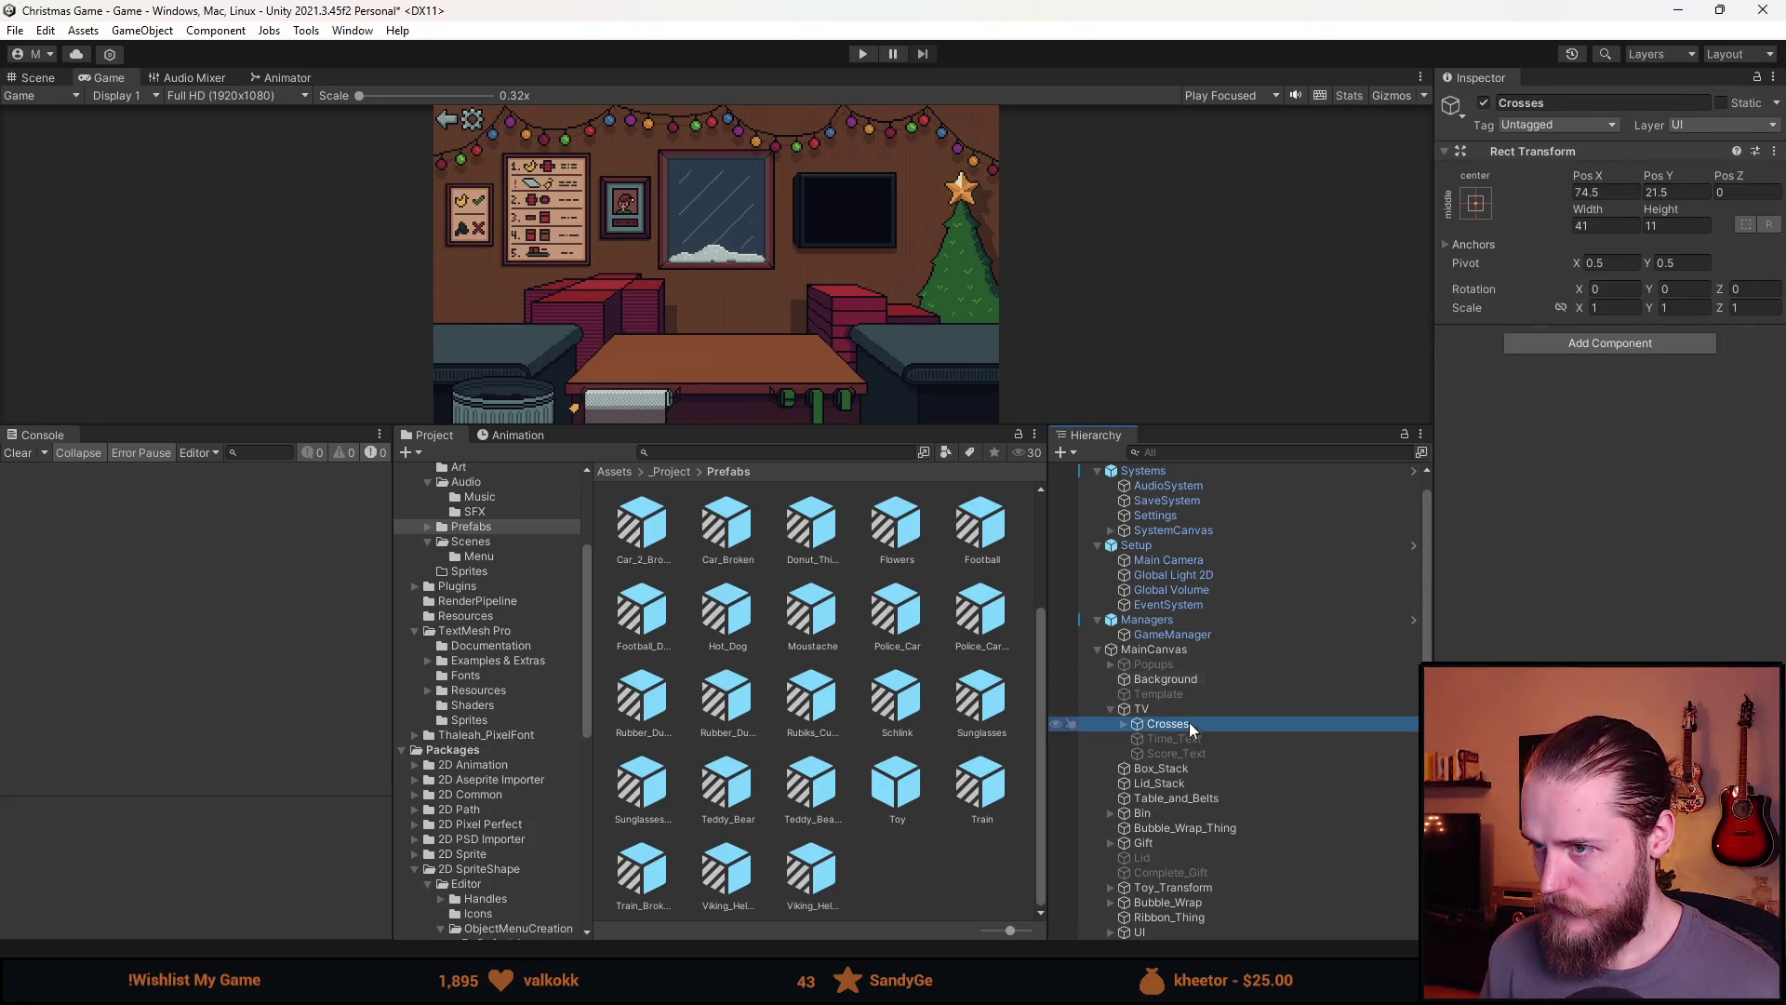
left_click(1122, 722)
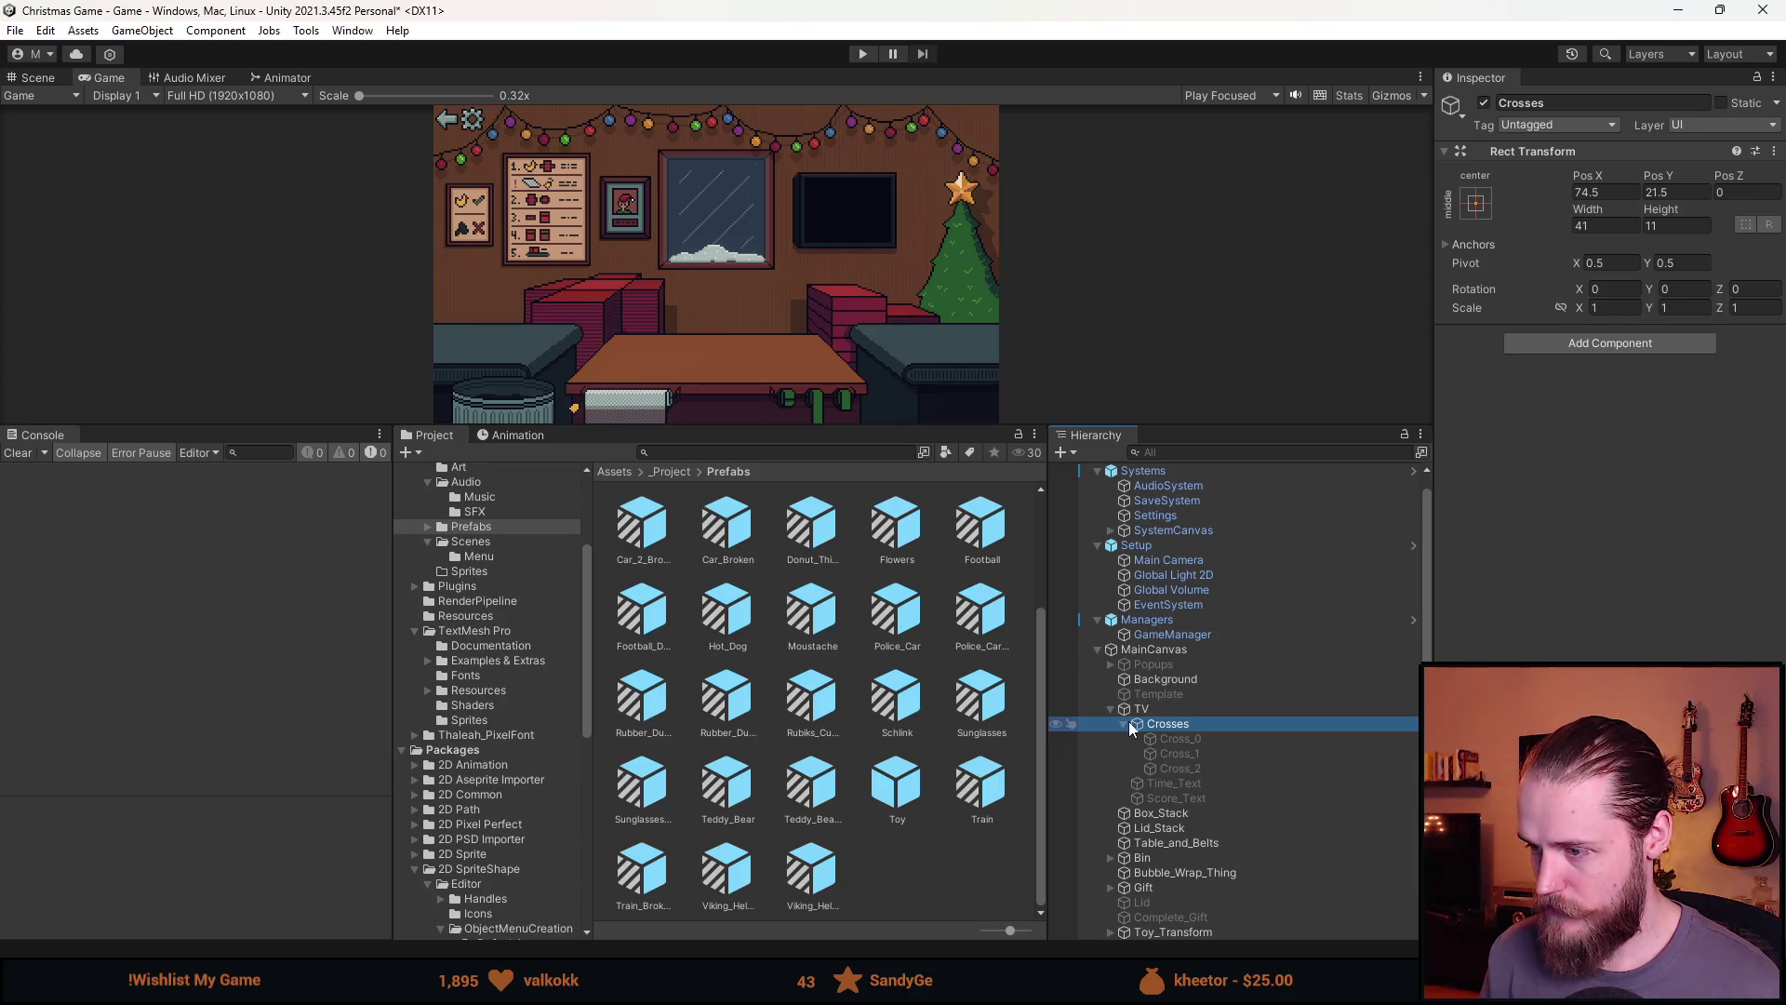
left_click(1124, 724)
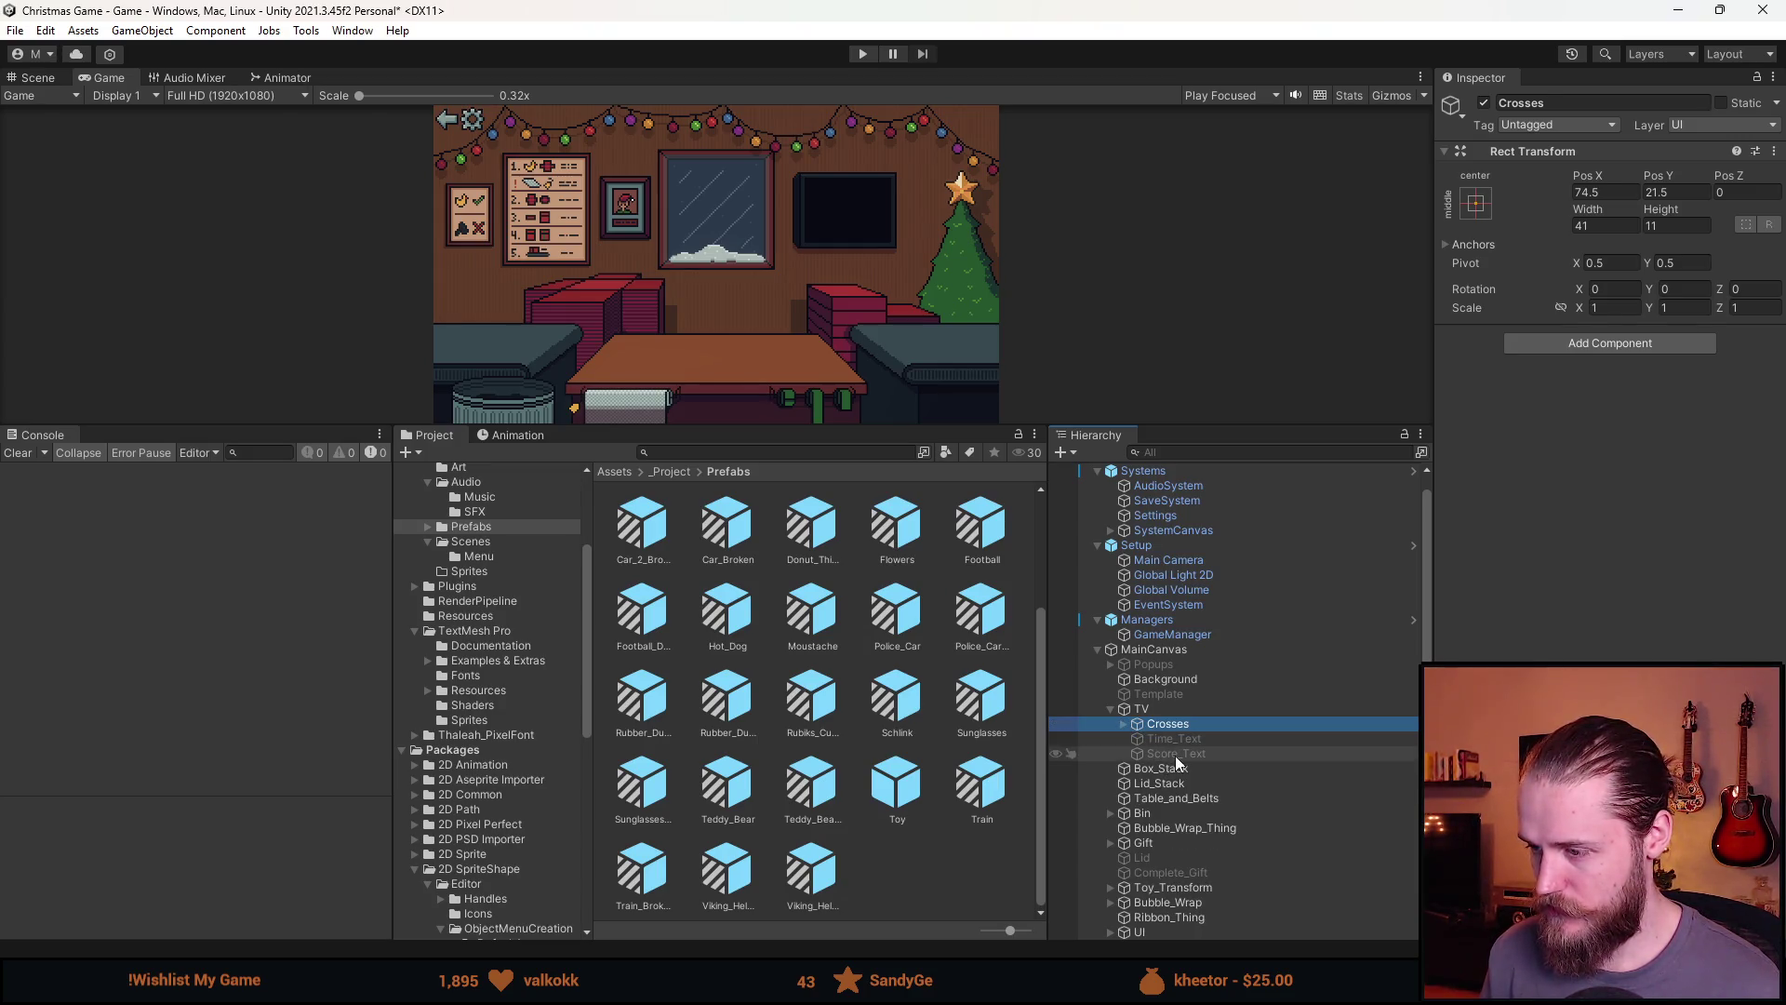
left_click(1175, 755, "shift")
right_click(1175, 755)
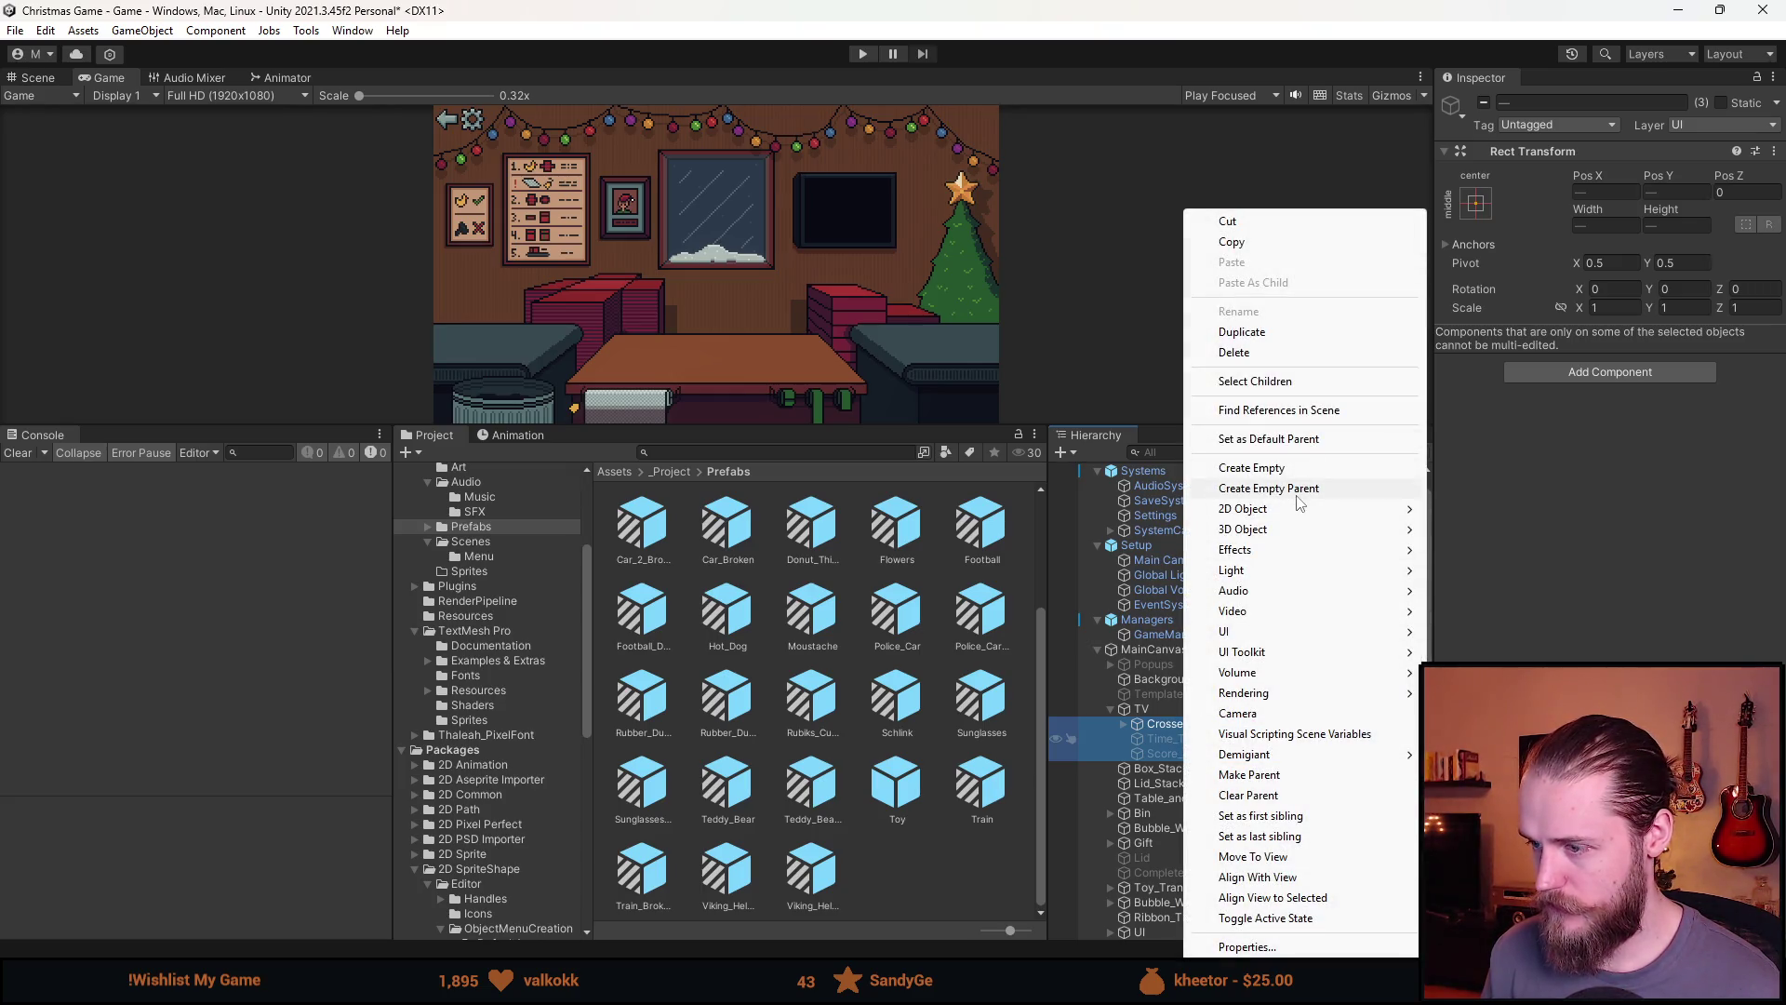
left_click(1314, 489)
left_click(1575, 102)
type("Play_Mode")
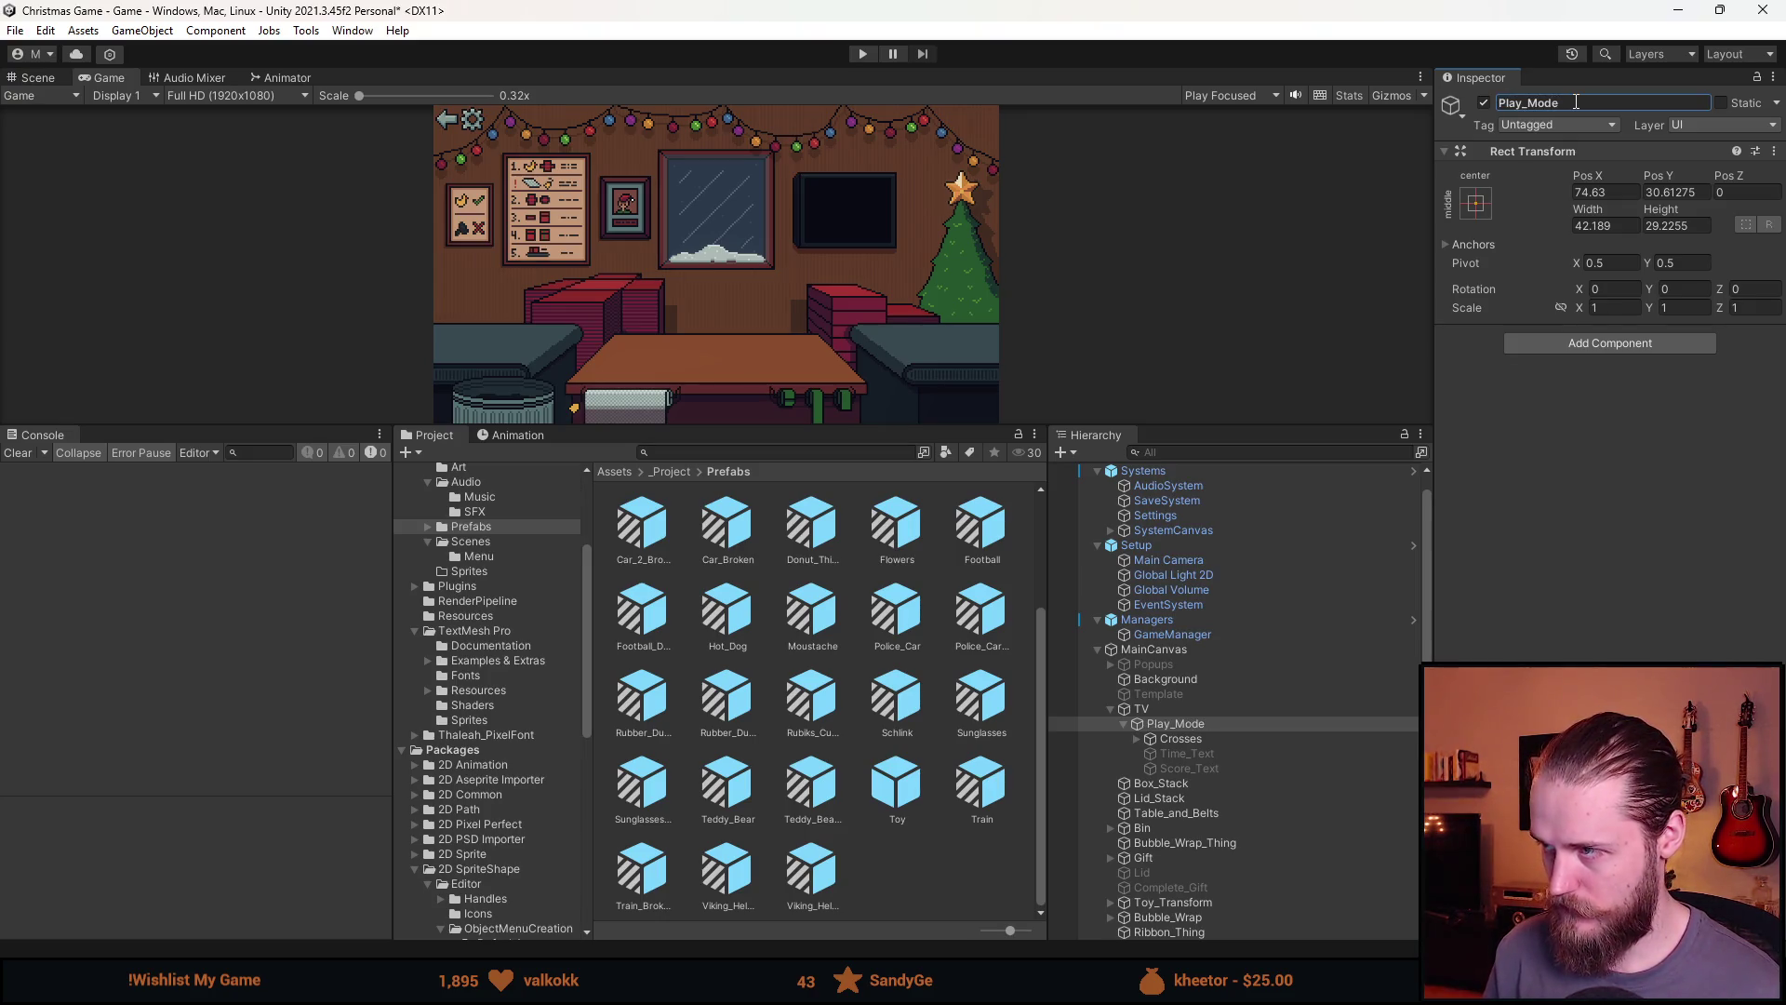
Duplicate Cross_0, Cross_1 and Cross_2 inside the Crosses group
left_click(1136, 739)
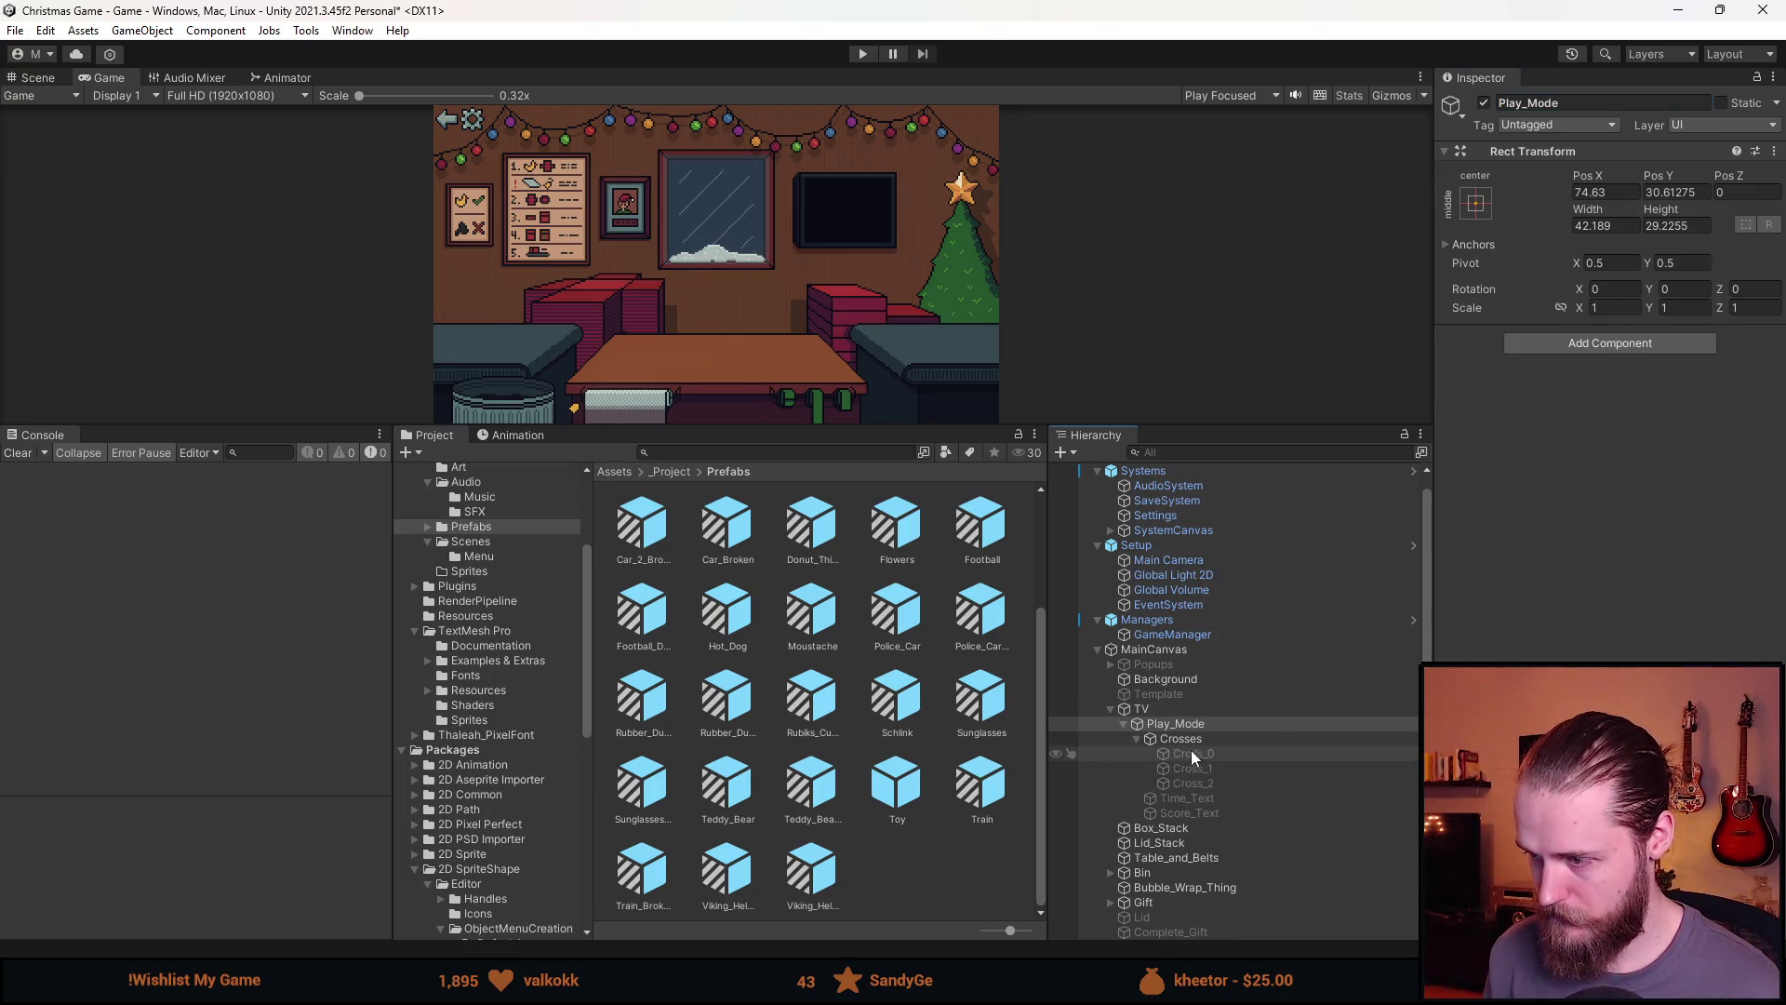
left_click(1191, 753)
left_click(1207, 782, "shift")
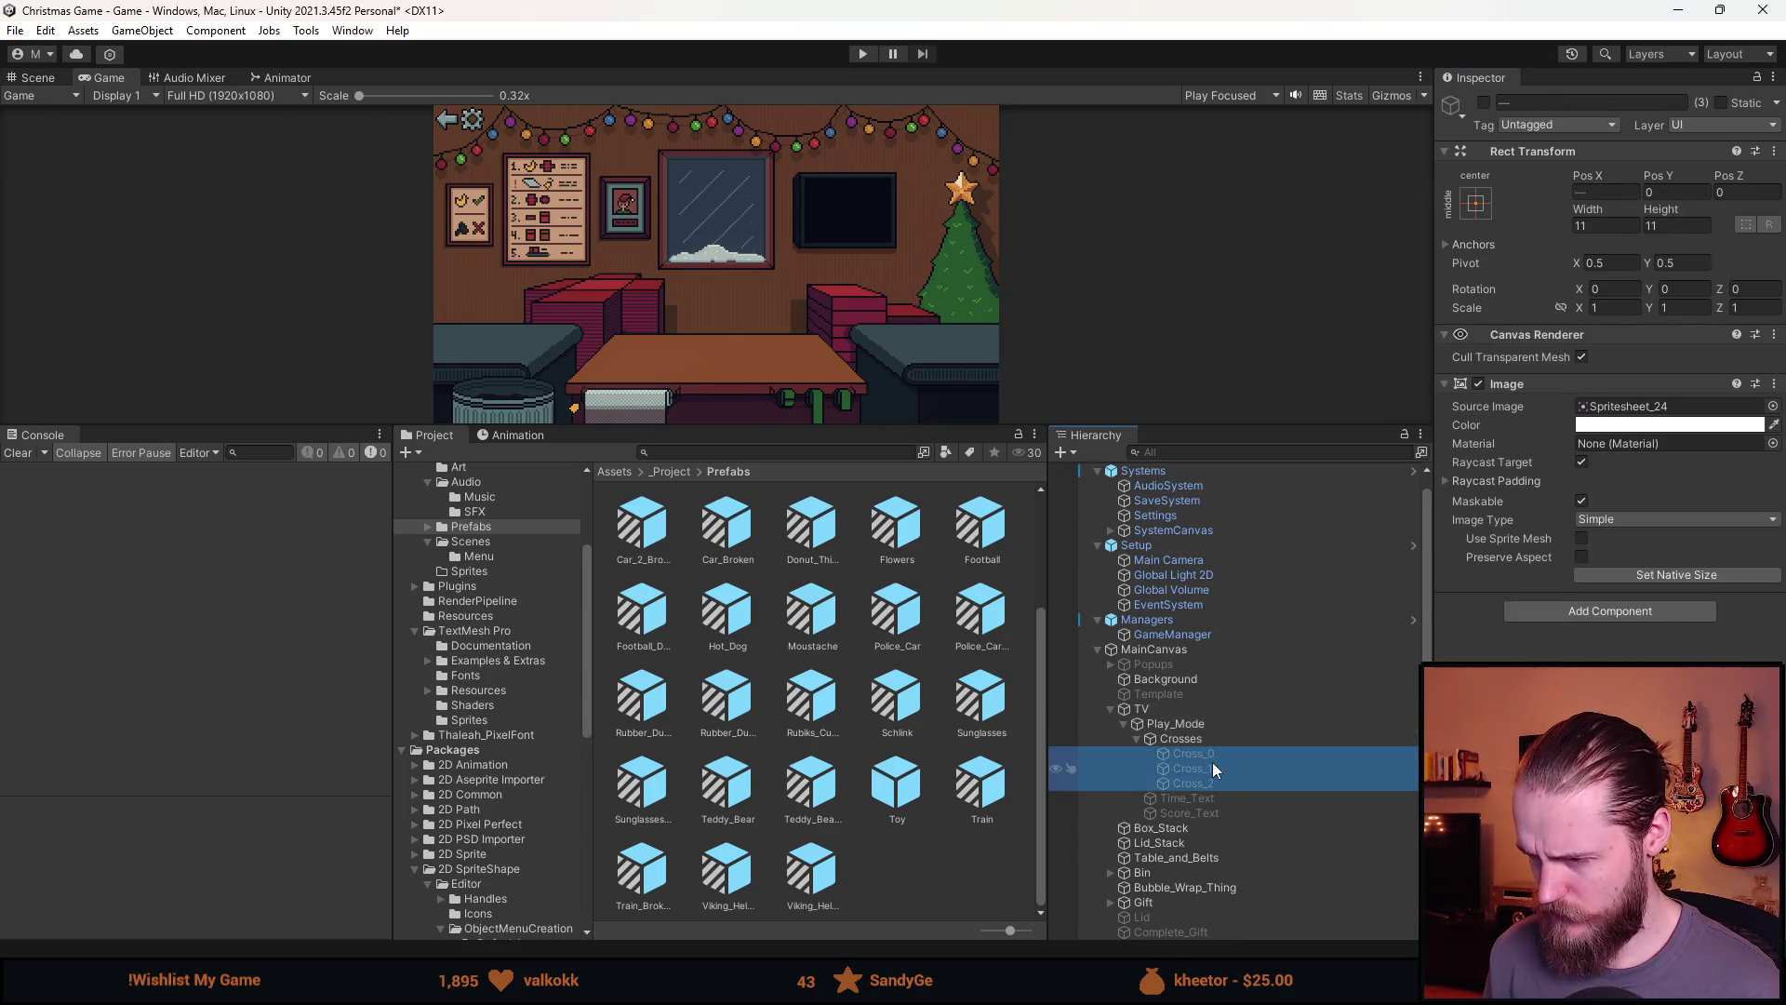
key("ctrl+d")
Check the sprite picker for the copies without changing it, then start a Project search
scroll(843, 223, "up", 5)
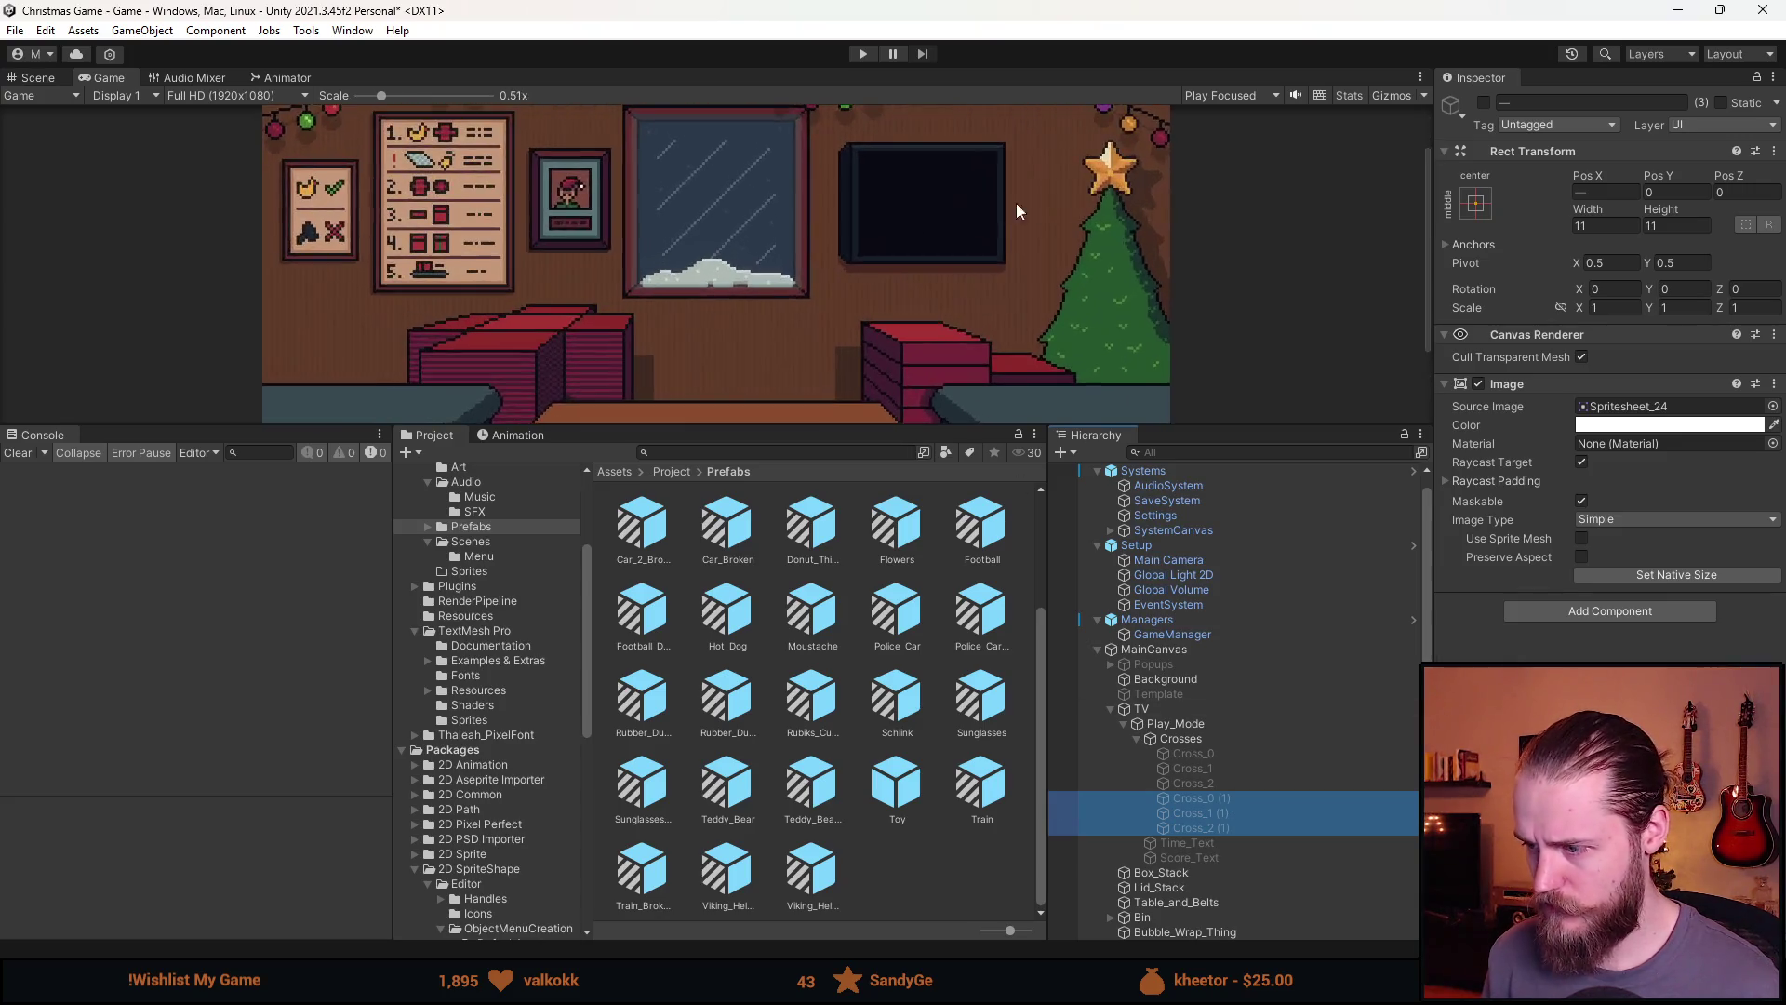
left_click(1772, 406)
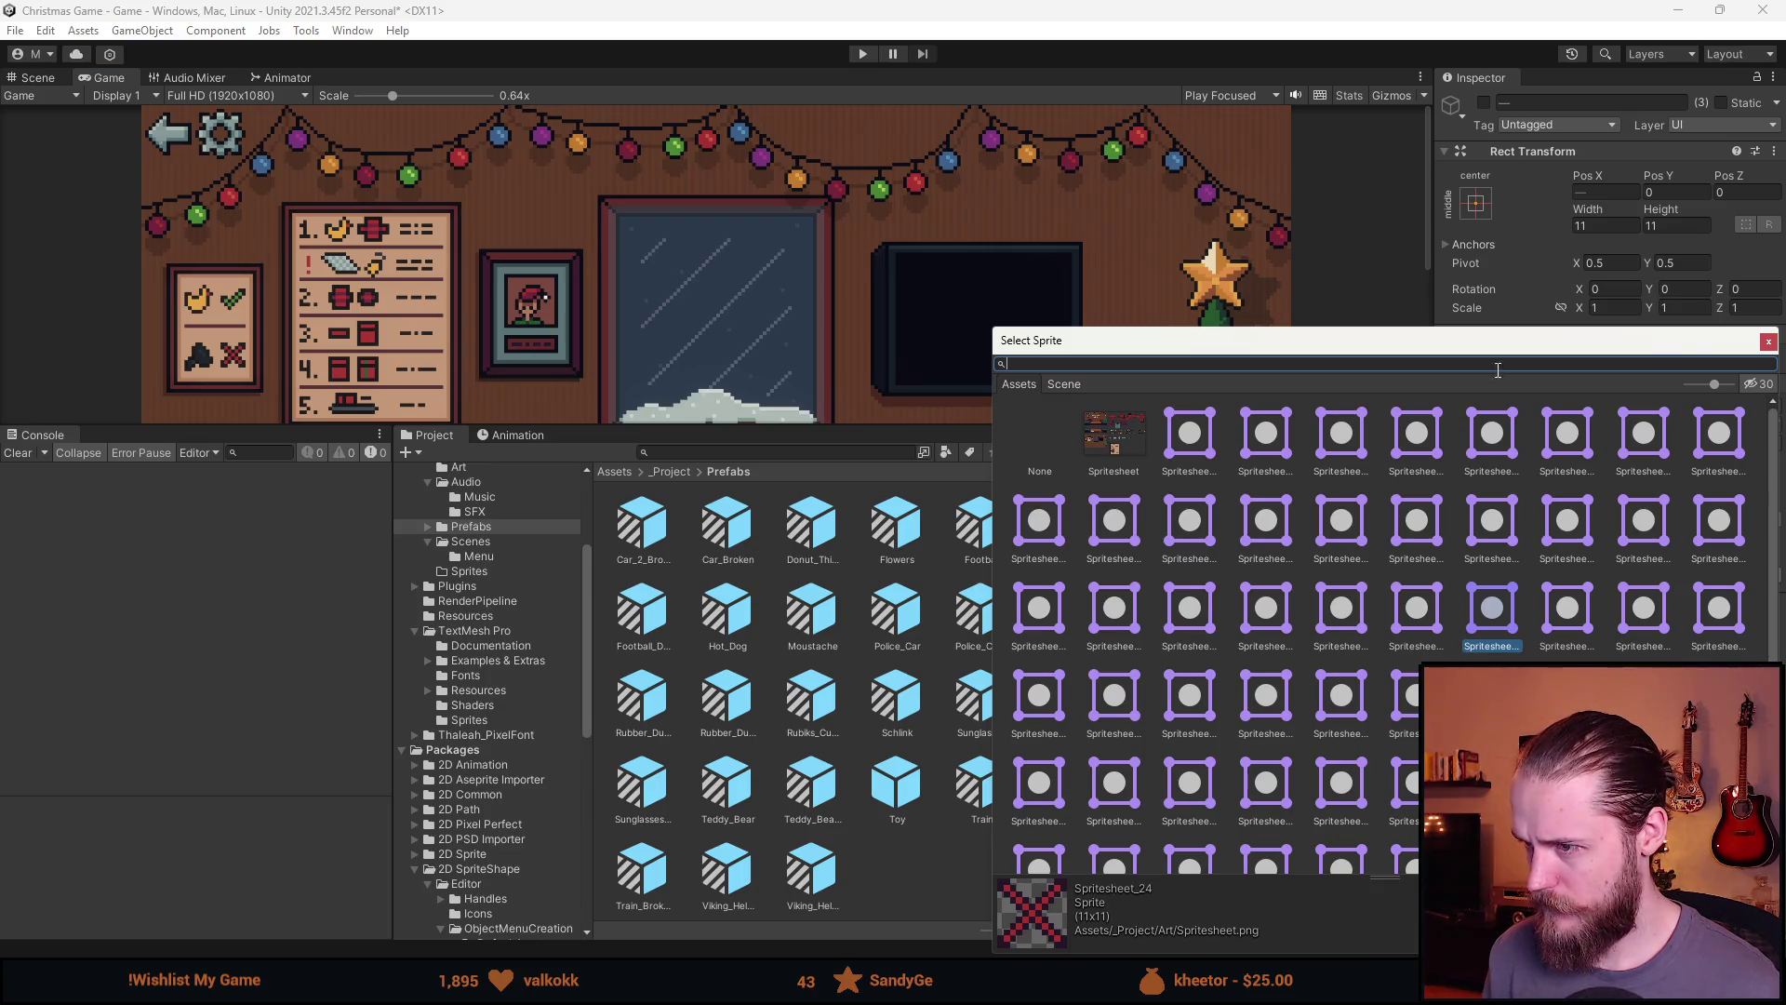
left_click(1768, 343)
left_click(763, 452)
Search 'sprite' in the Project window and open the Spritesheet texture in the Sprite Editor
type("s")
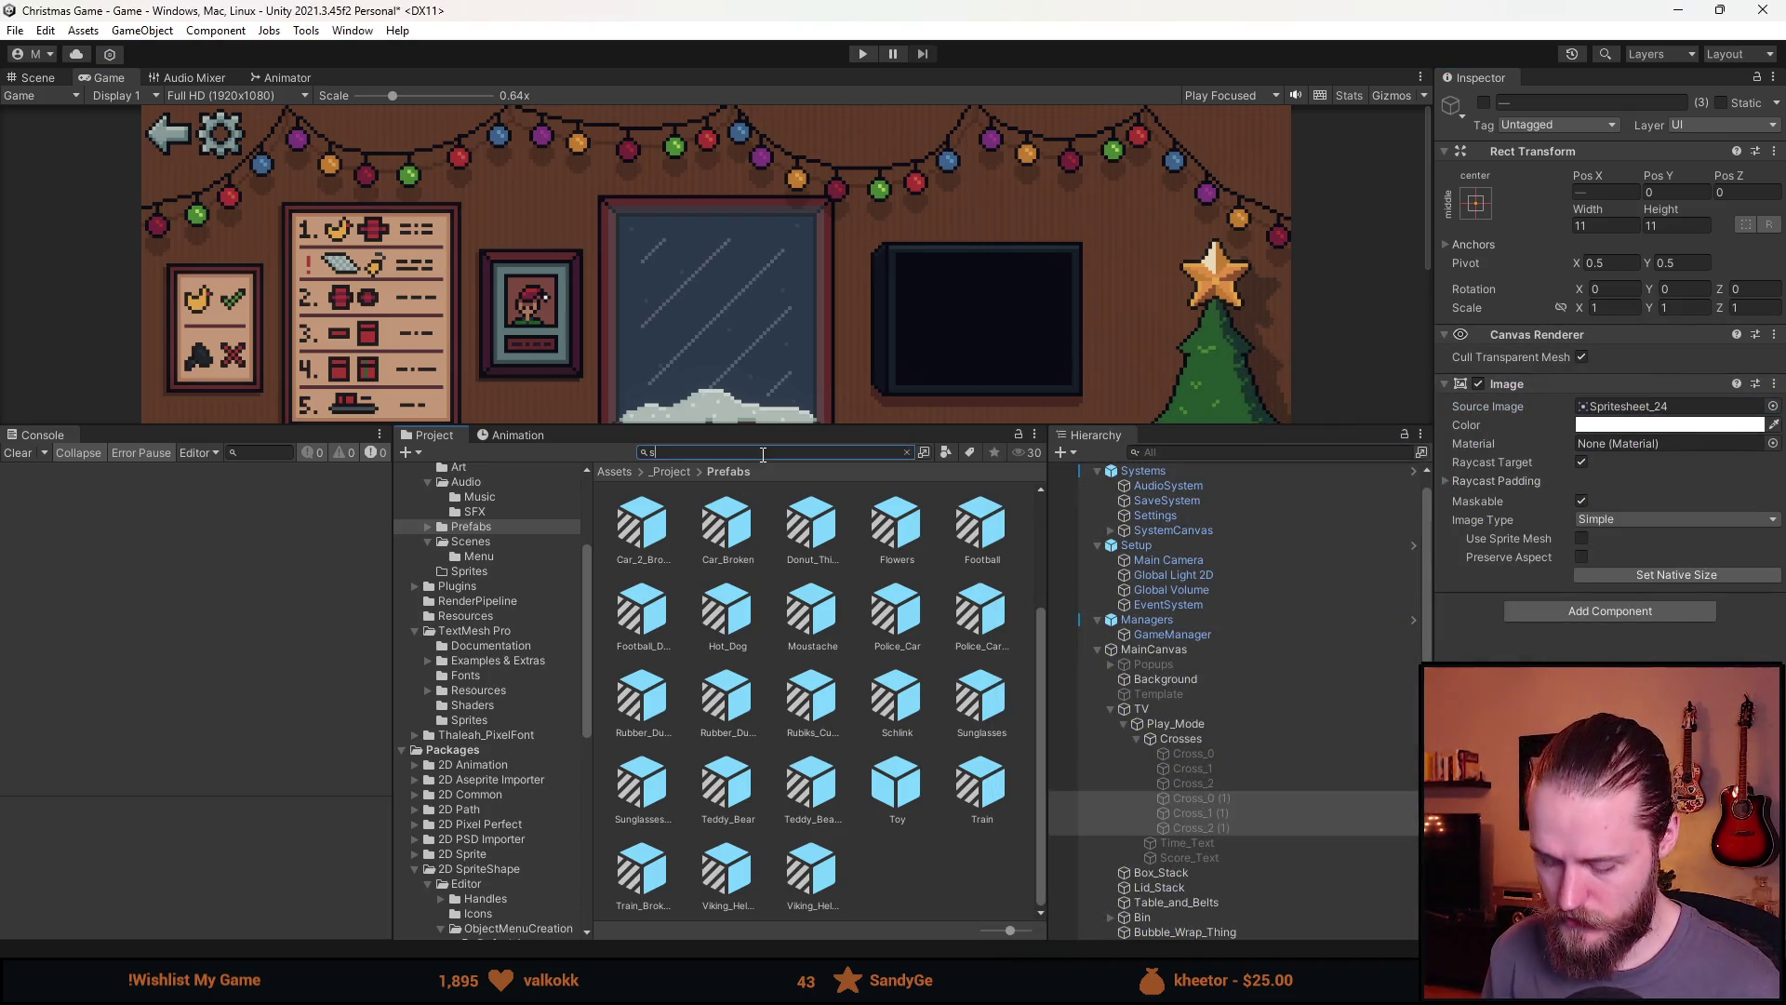
type("prite")
left_click(758, 544)
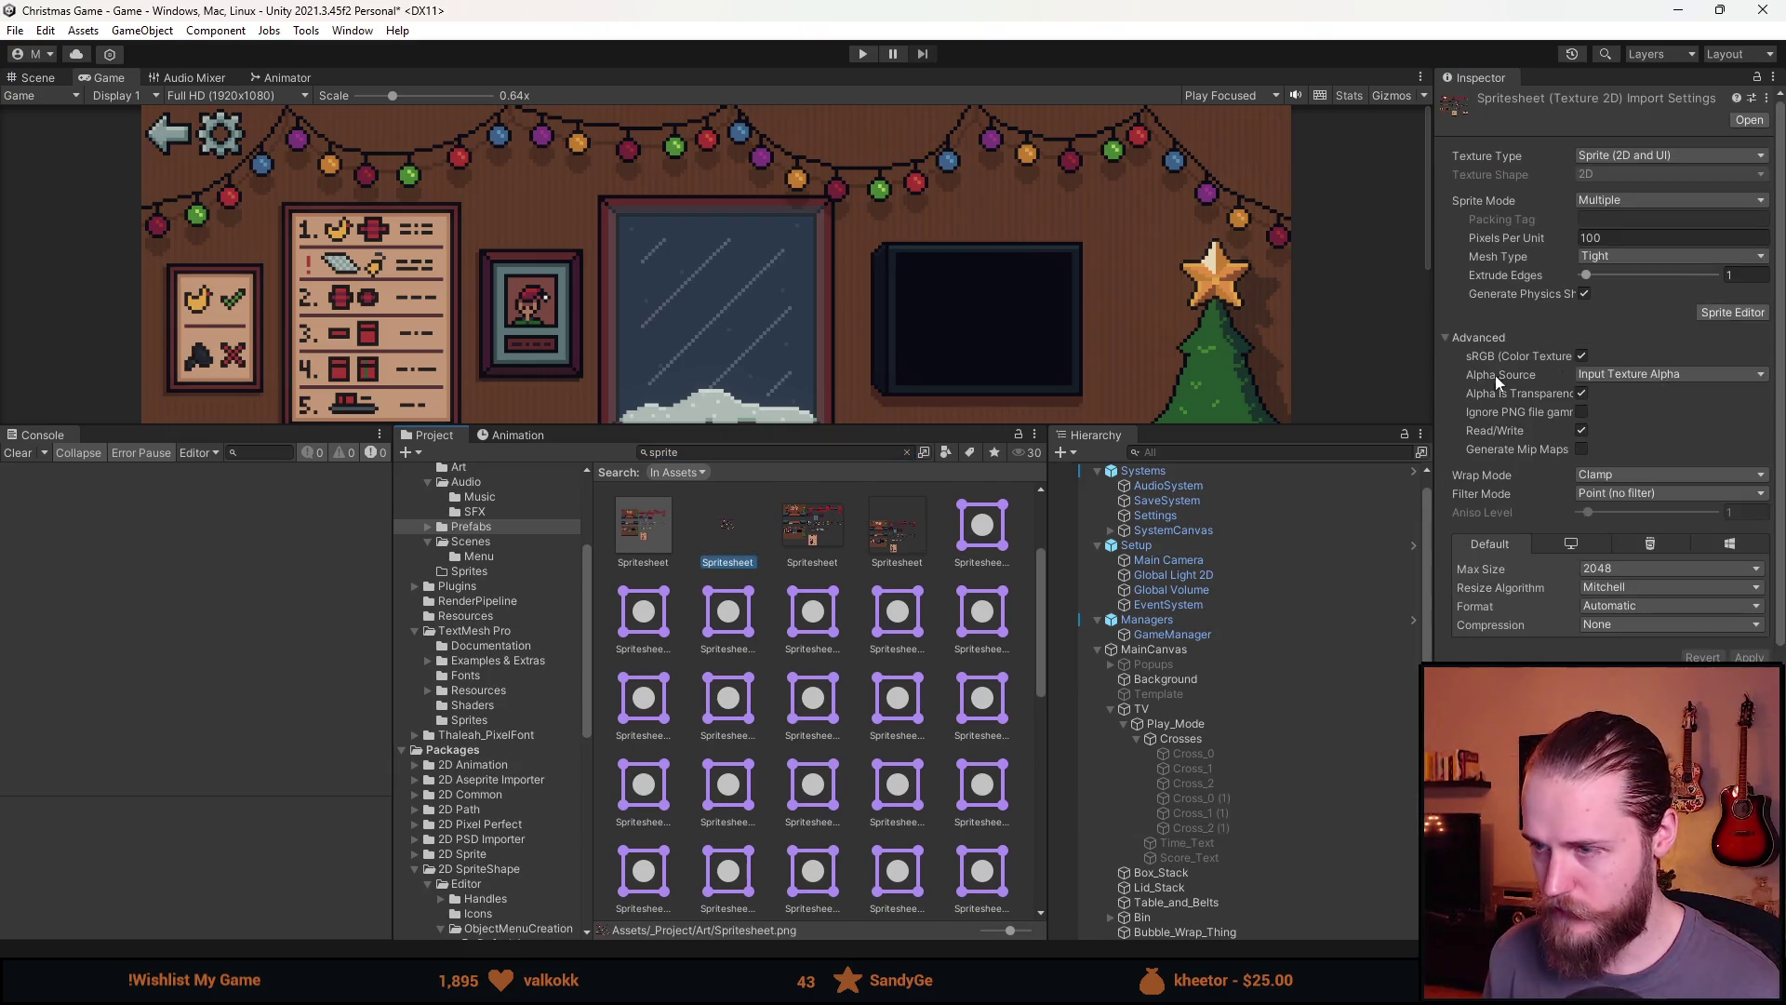
left_click(1722, 318)
scroll(566, 702, "up", 8)
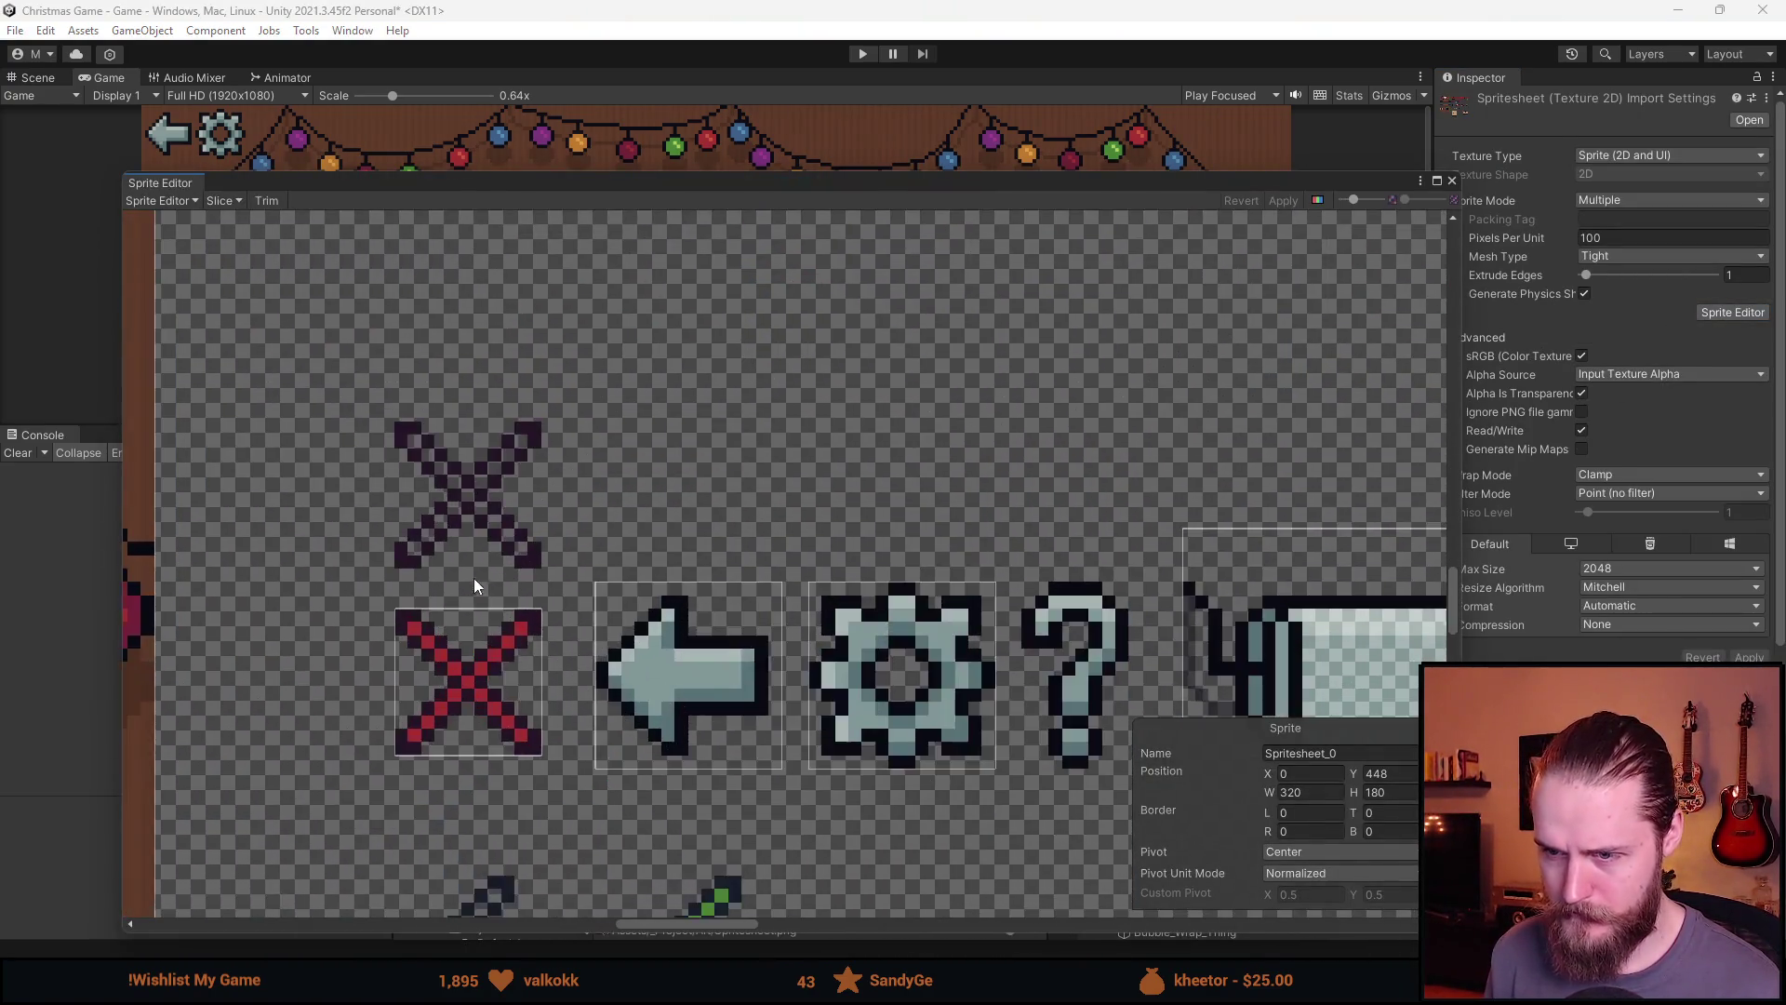
scroll(474, 584, "up", 3)
Move the Spritesheet_58 slice up onto the dark X, review the check-mark slices, and apply
left_click(475, 759)
left_click_drag(475, 759, 455, 448)
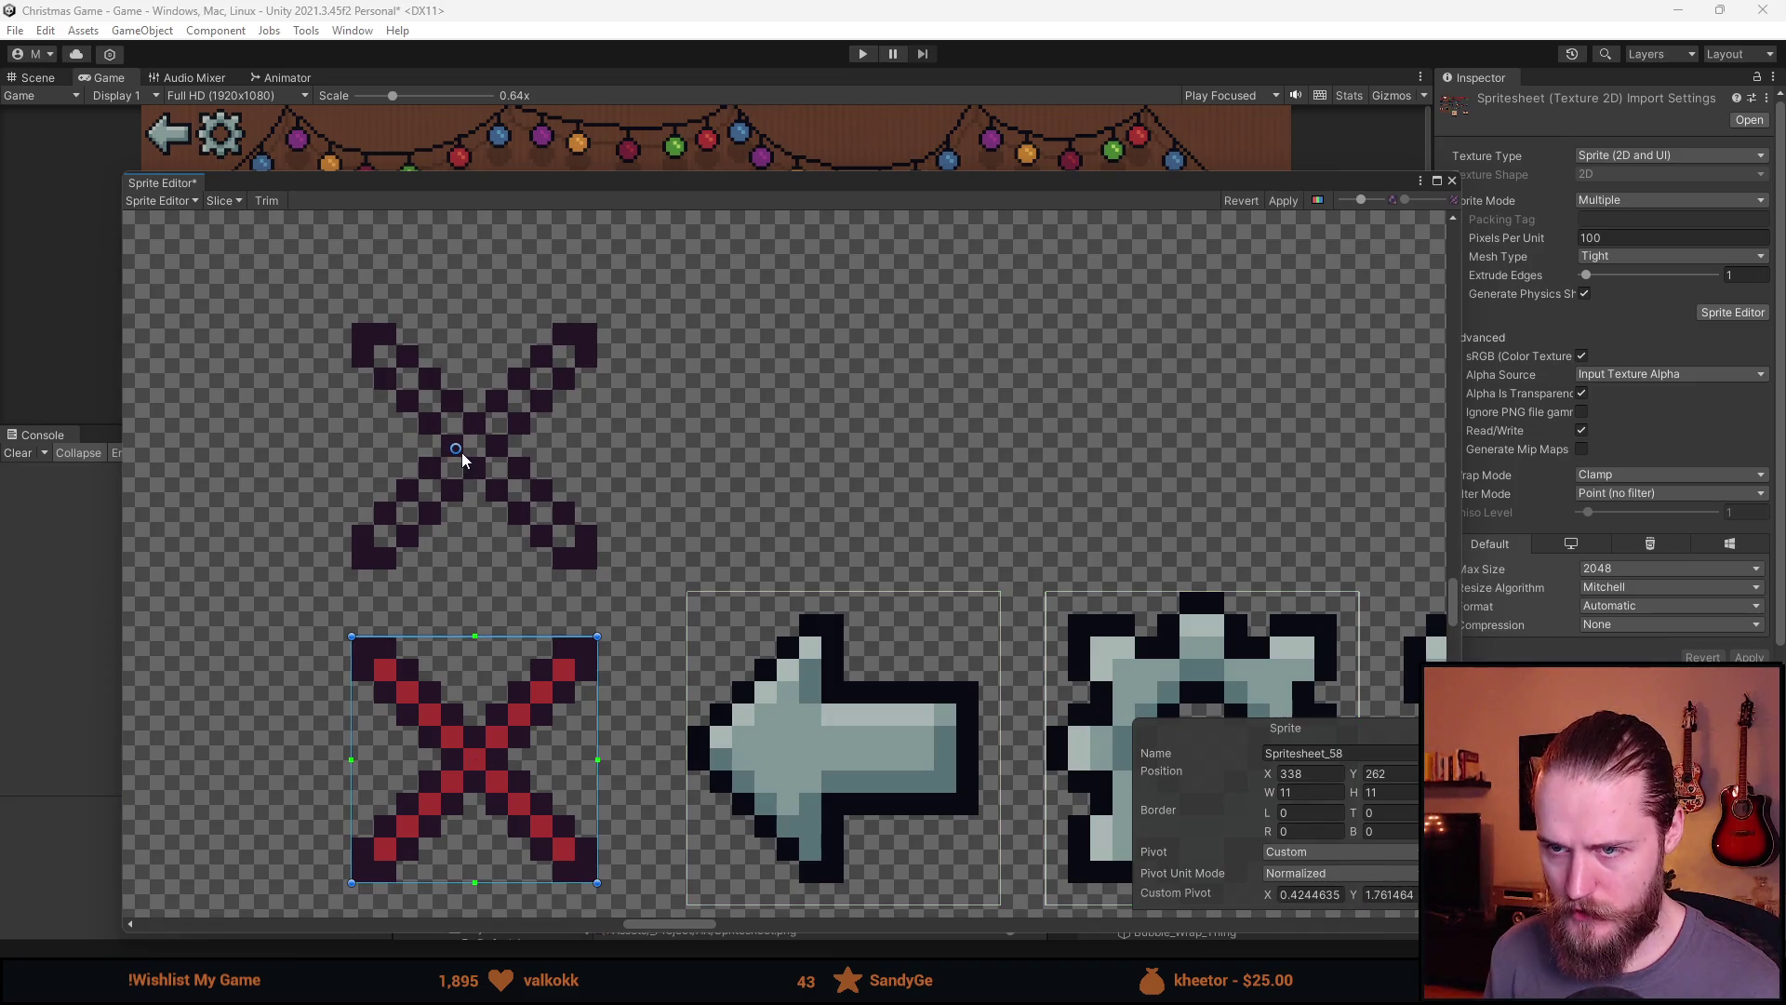
key("ctrl+z")
mouse_move(518, 690)
left_mouse_down()
mouse_move(535, 629)
mouse_move(521, 449)
left_mouse_up()
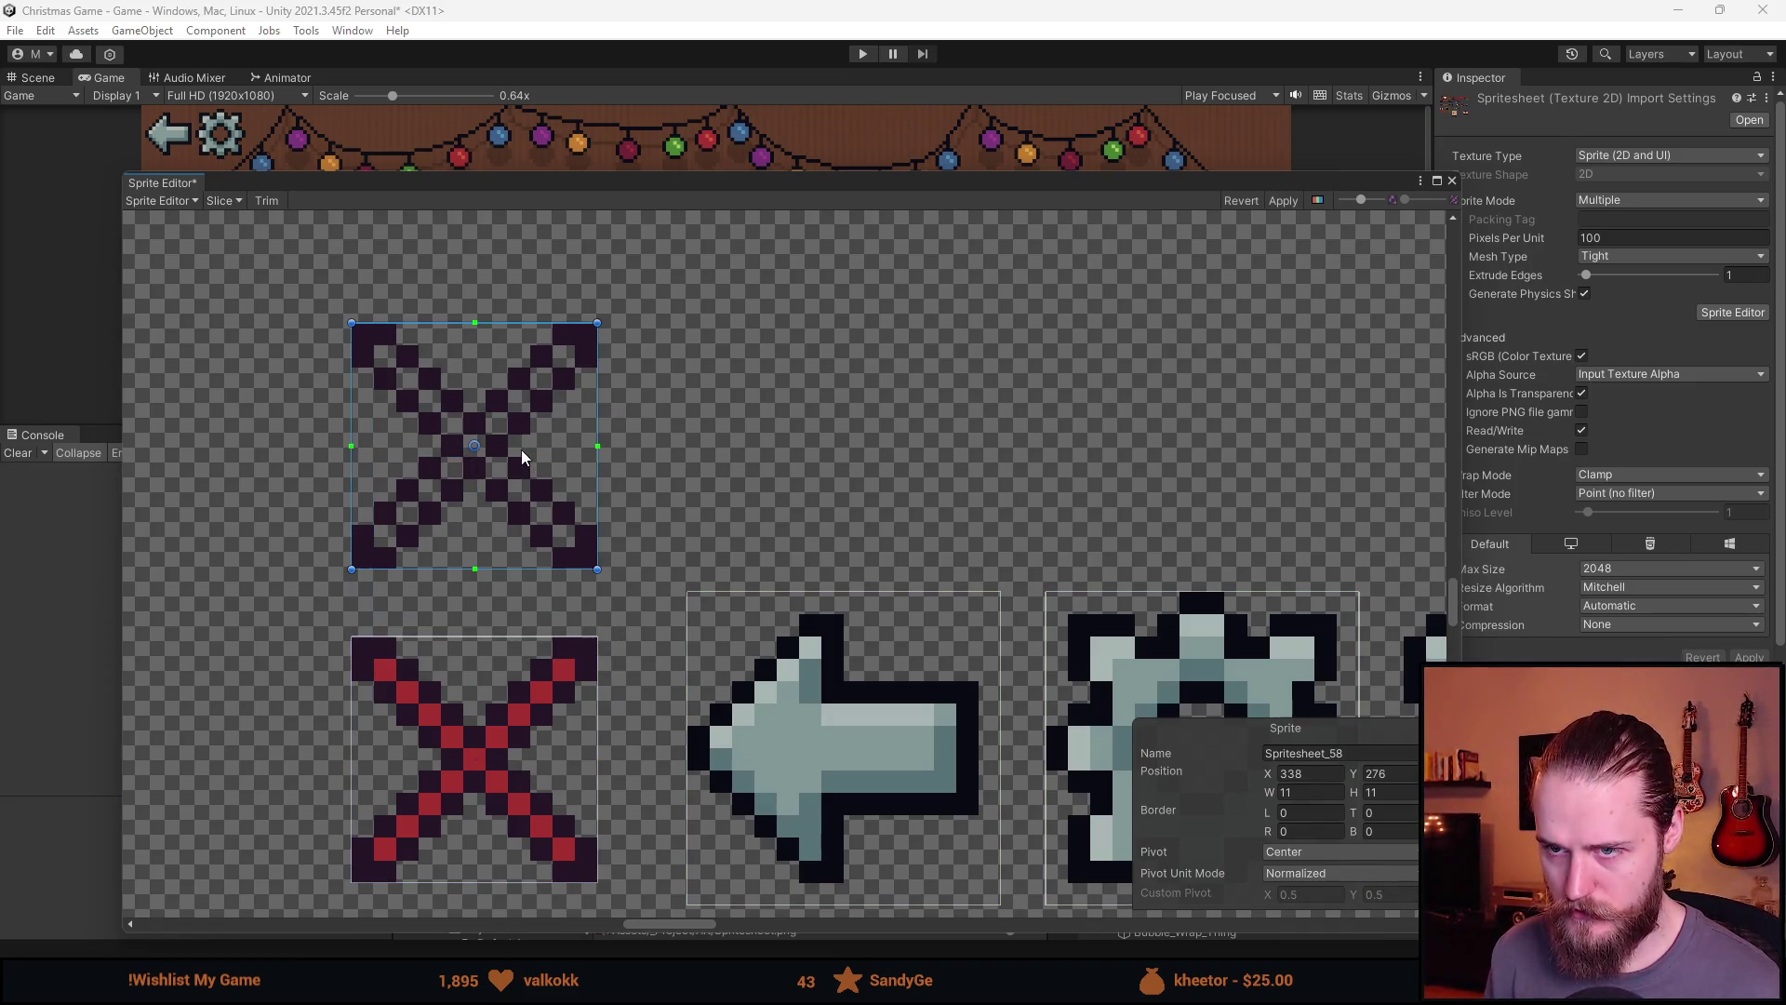
scroll(521, 450, "down", 3)
scroll(560, 509, "down", 3)
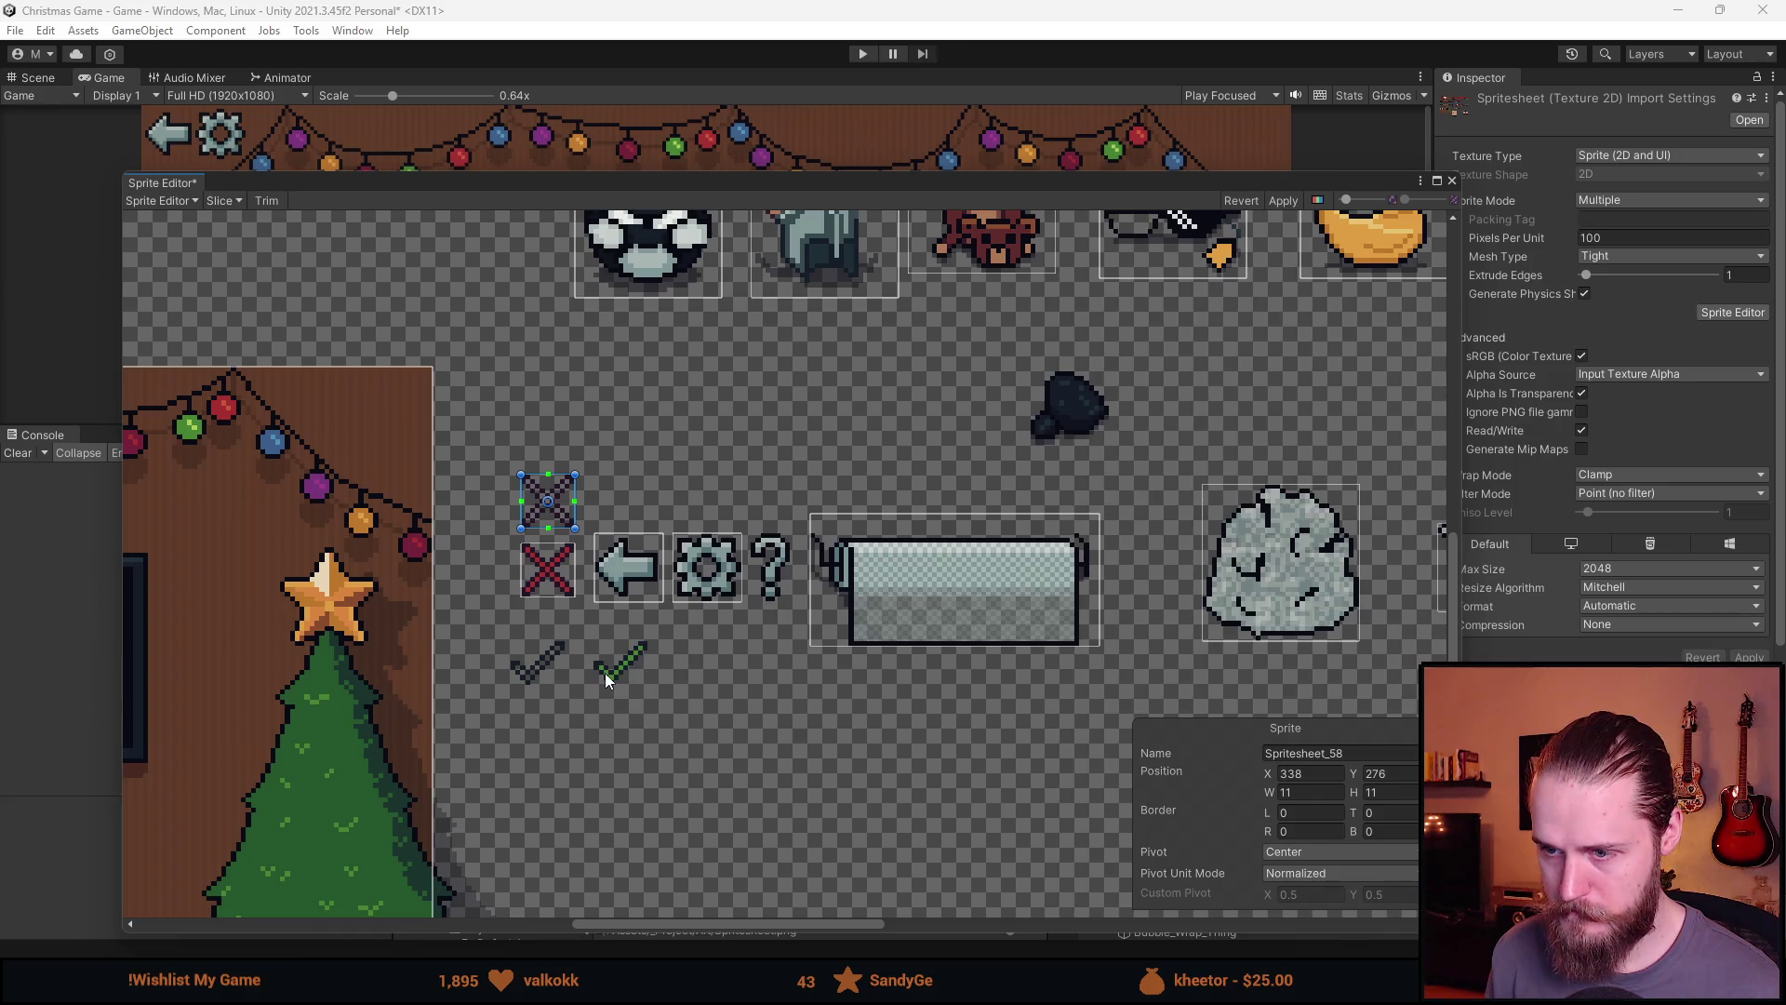
scroll(558, 666, "up", 5)
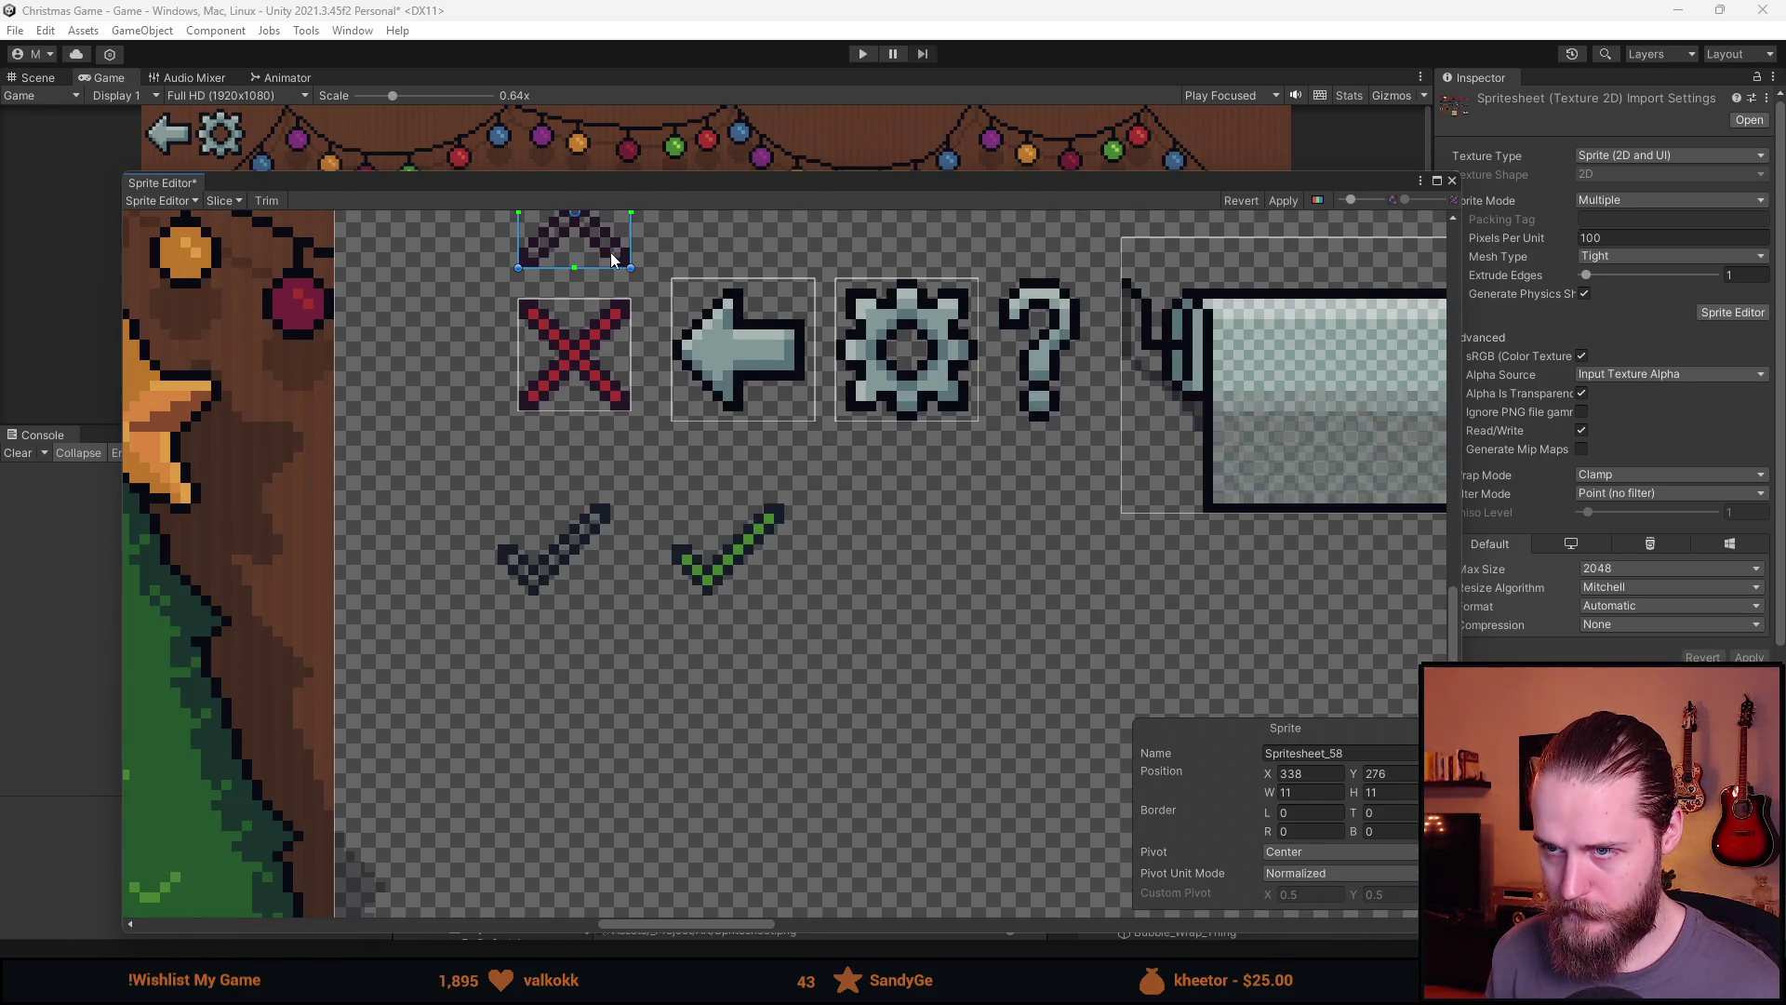
left_click(585, 576)
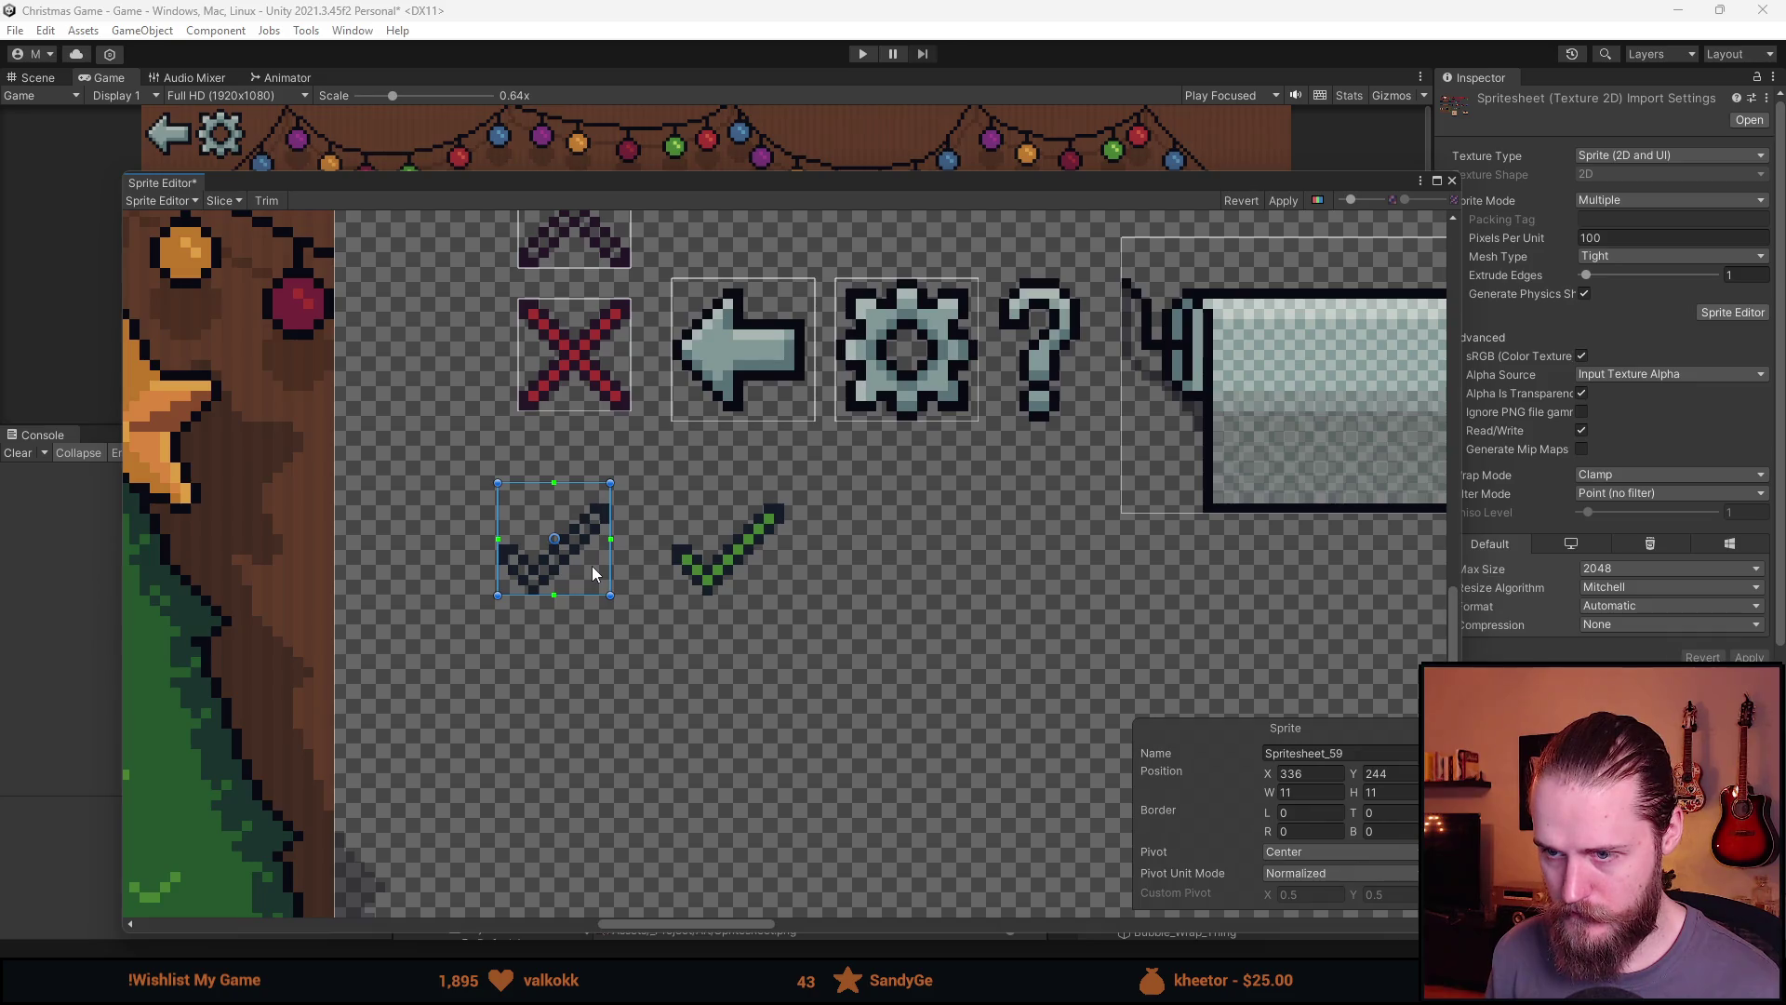
left_click(752, 559)
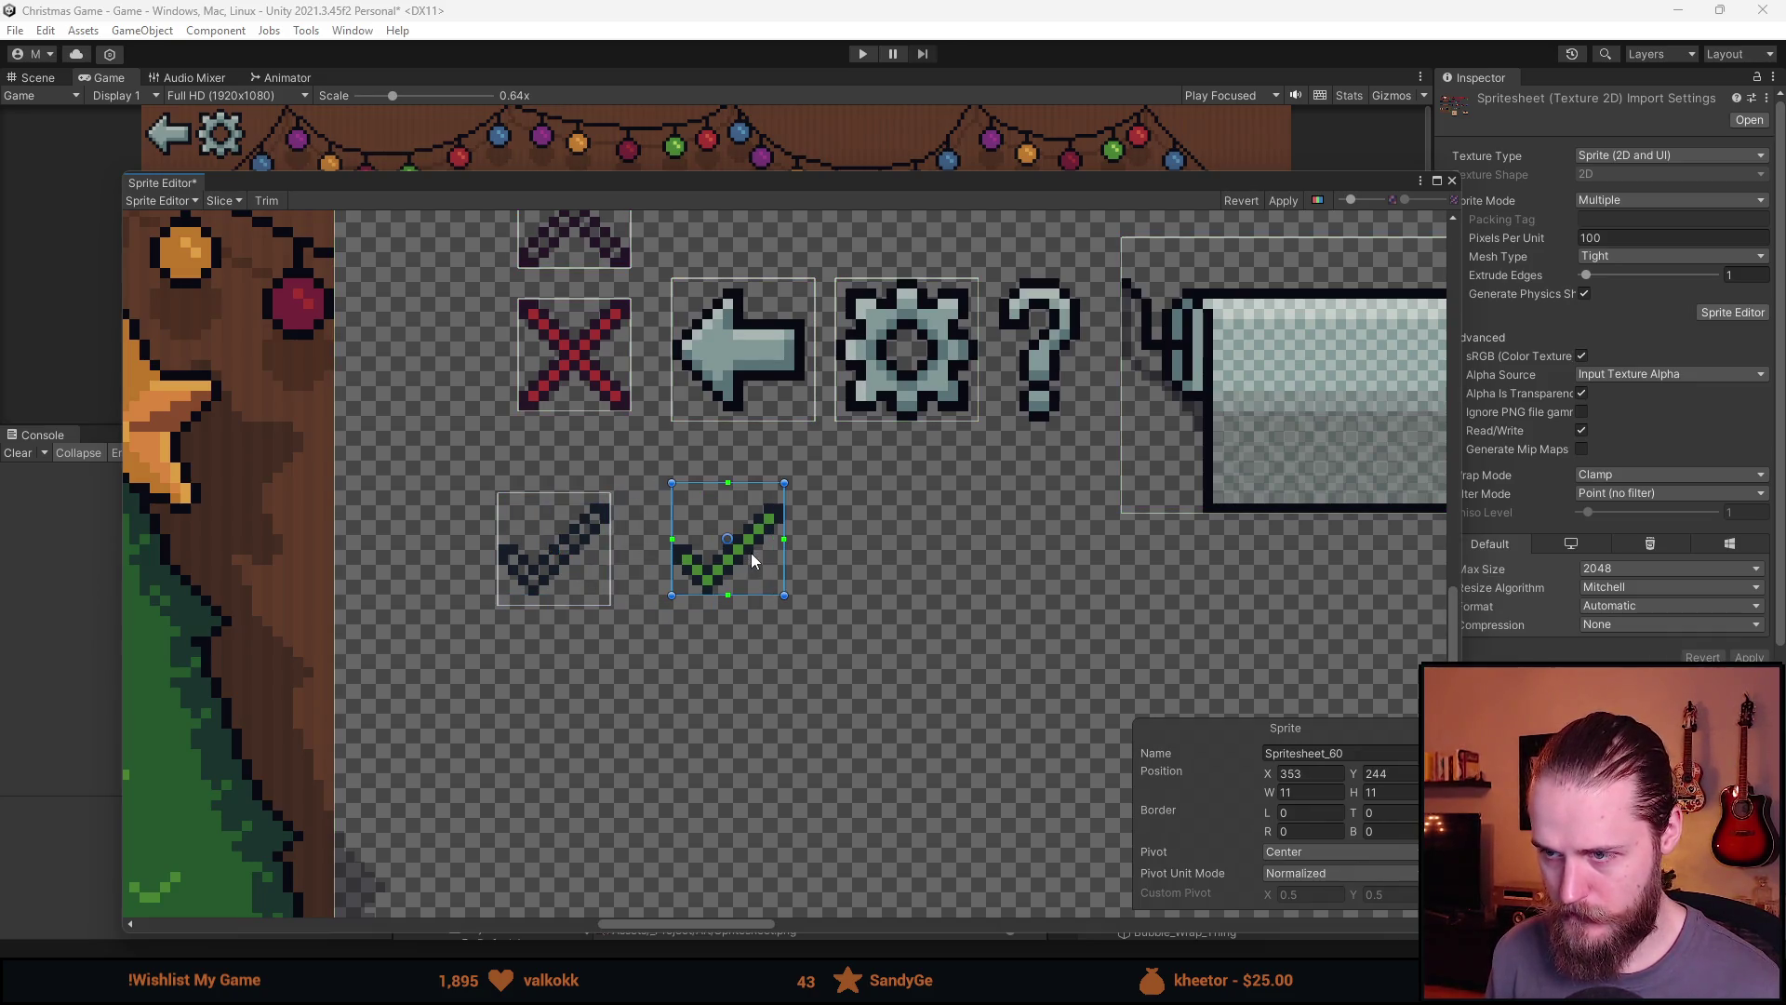
scroll(750, 561, "down", 5)
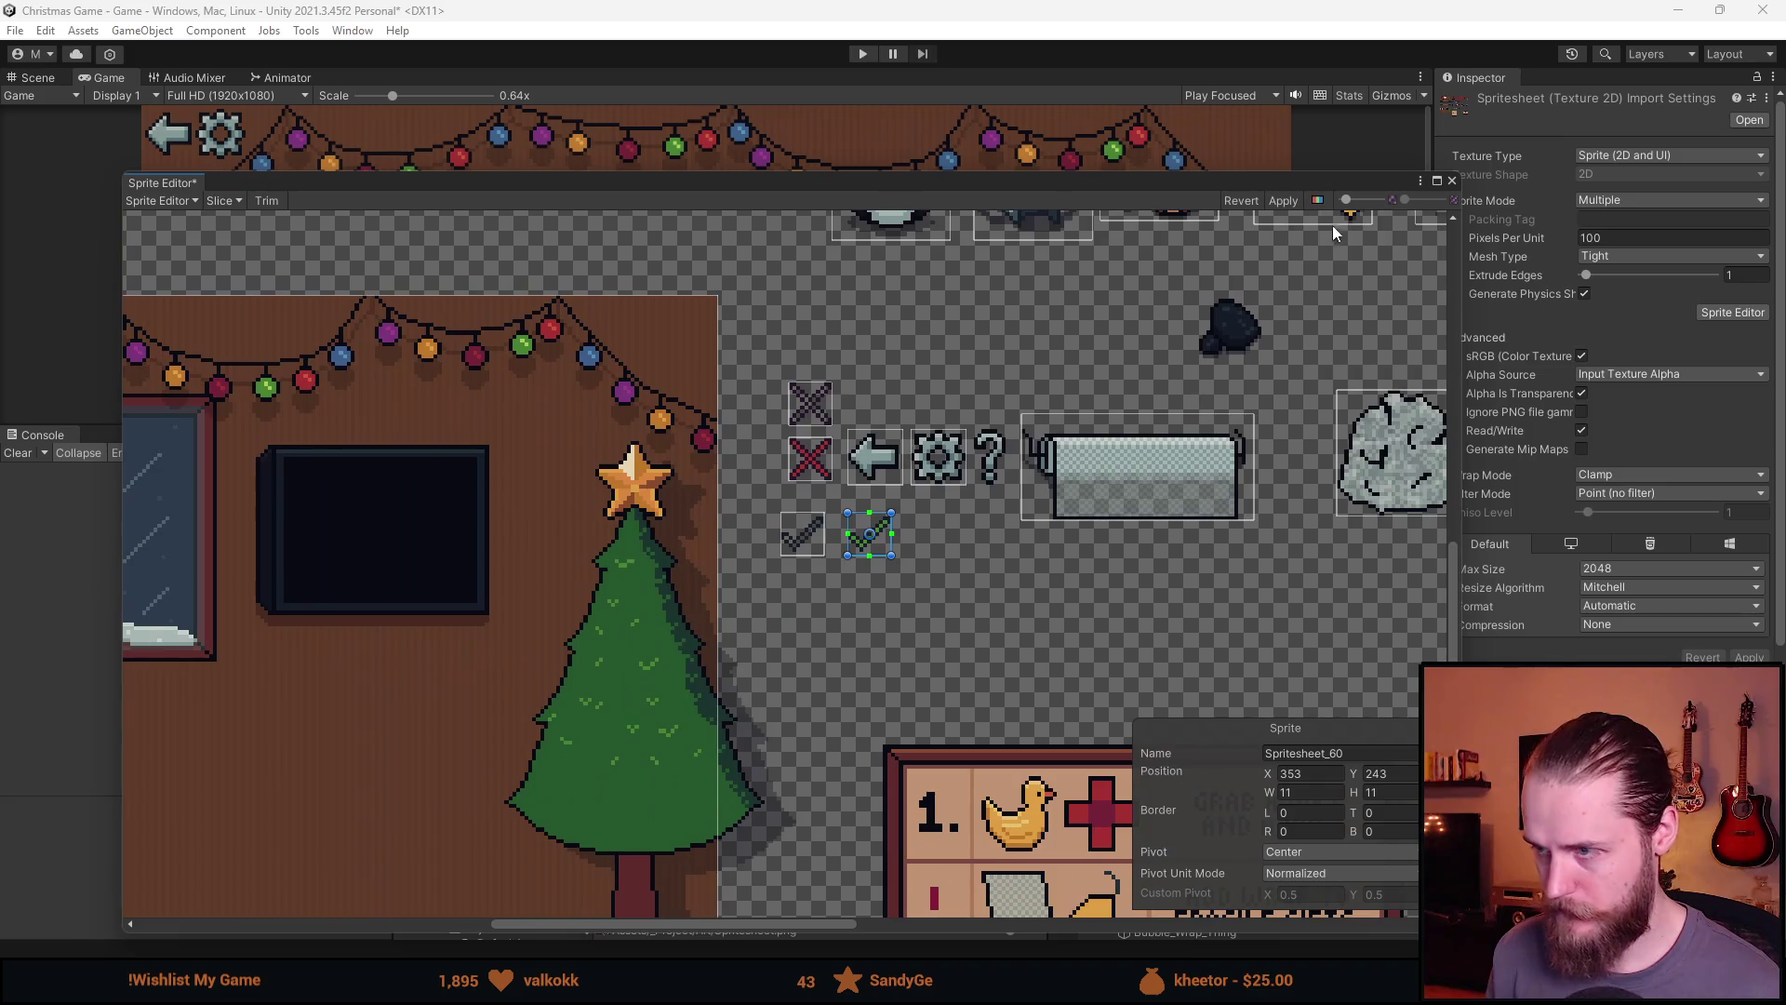
left_click(1283, 206)
Assign Spritesheet_58 to Cross_0 (1) through Cross_2 (1) and make them active
left_click(1451, 180)
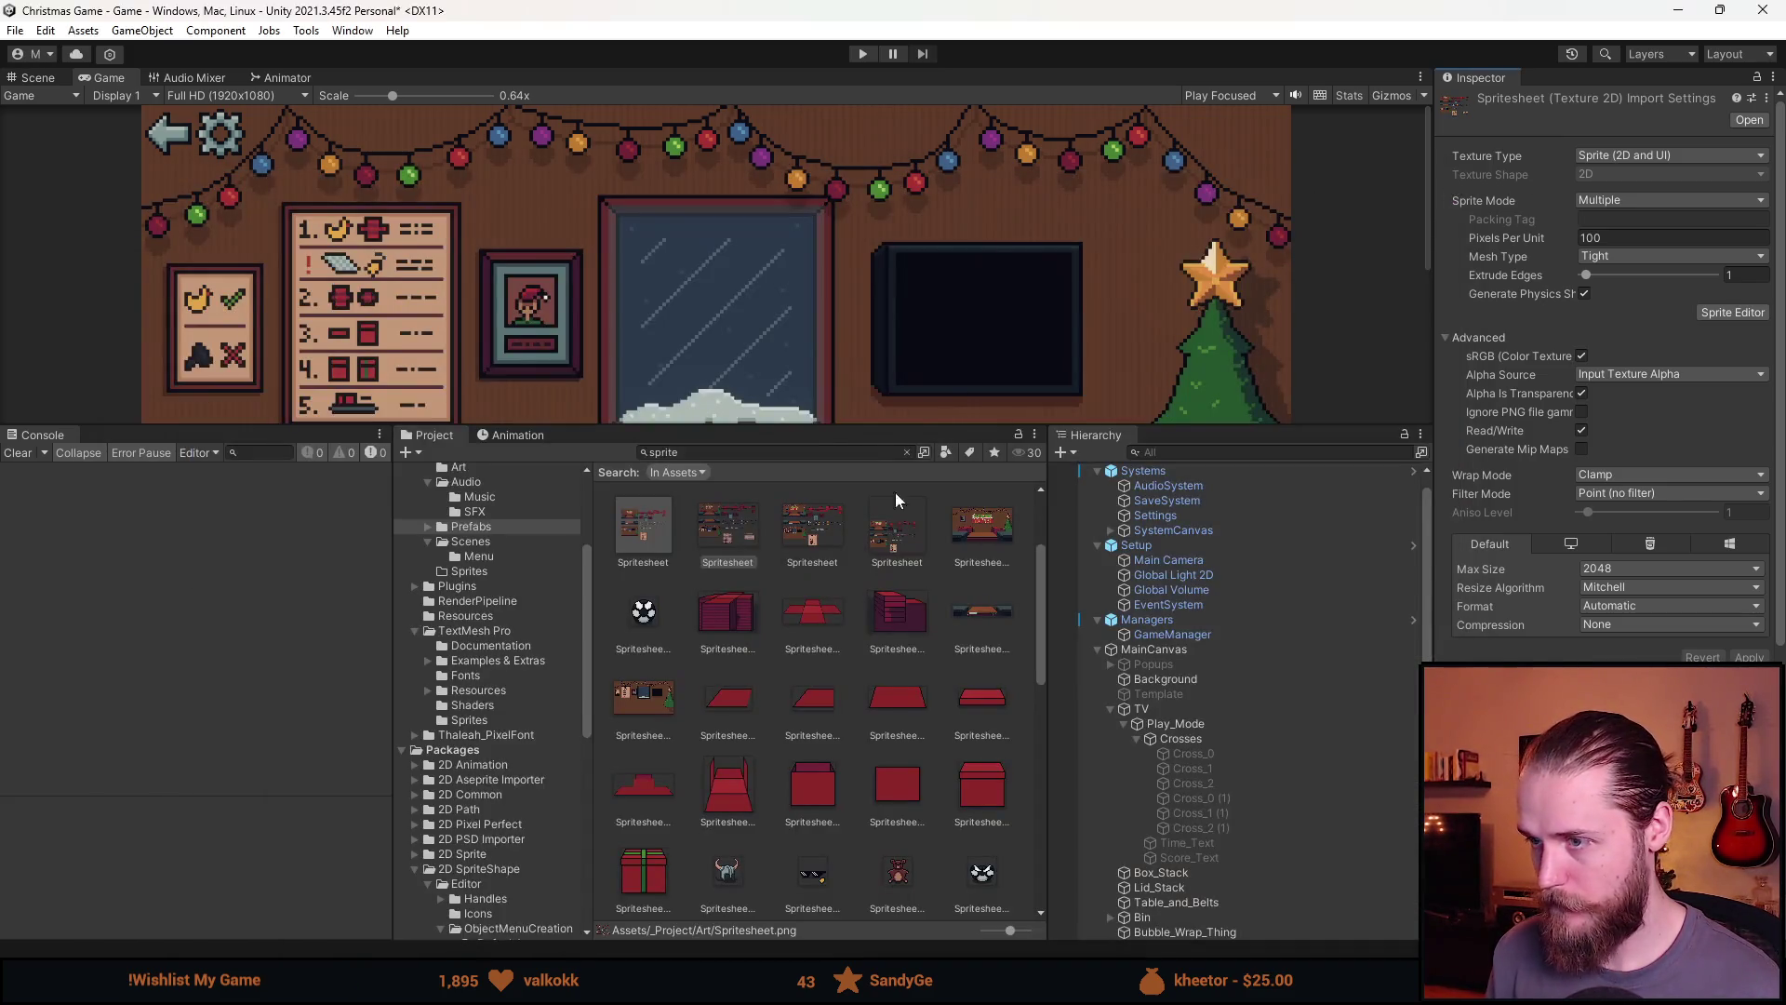
left_click(1209, 797)
left_click(1226, 828, "shift")
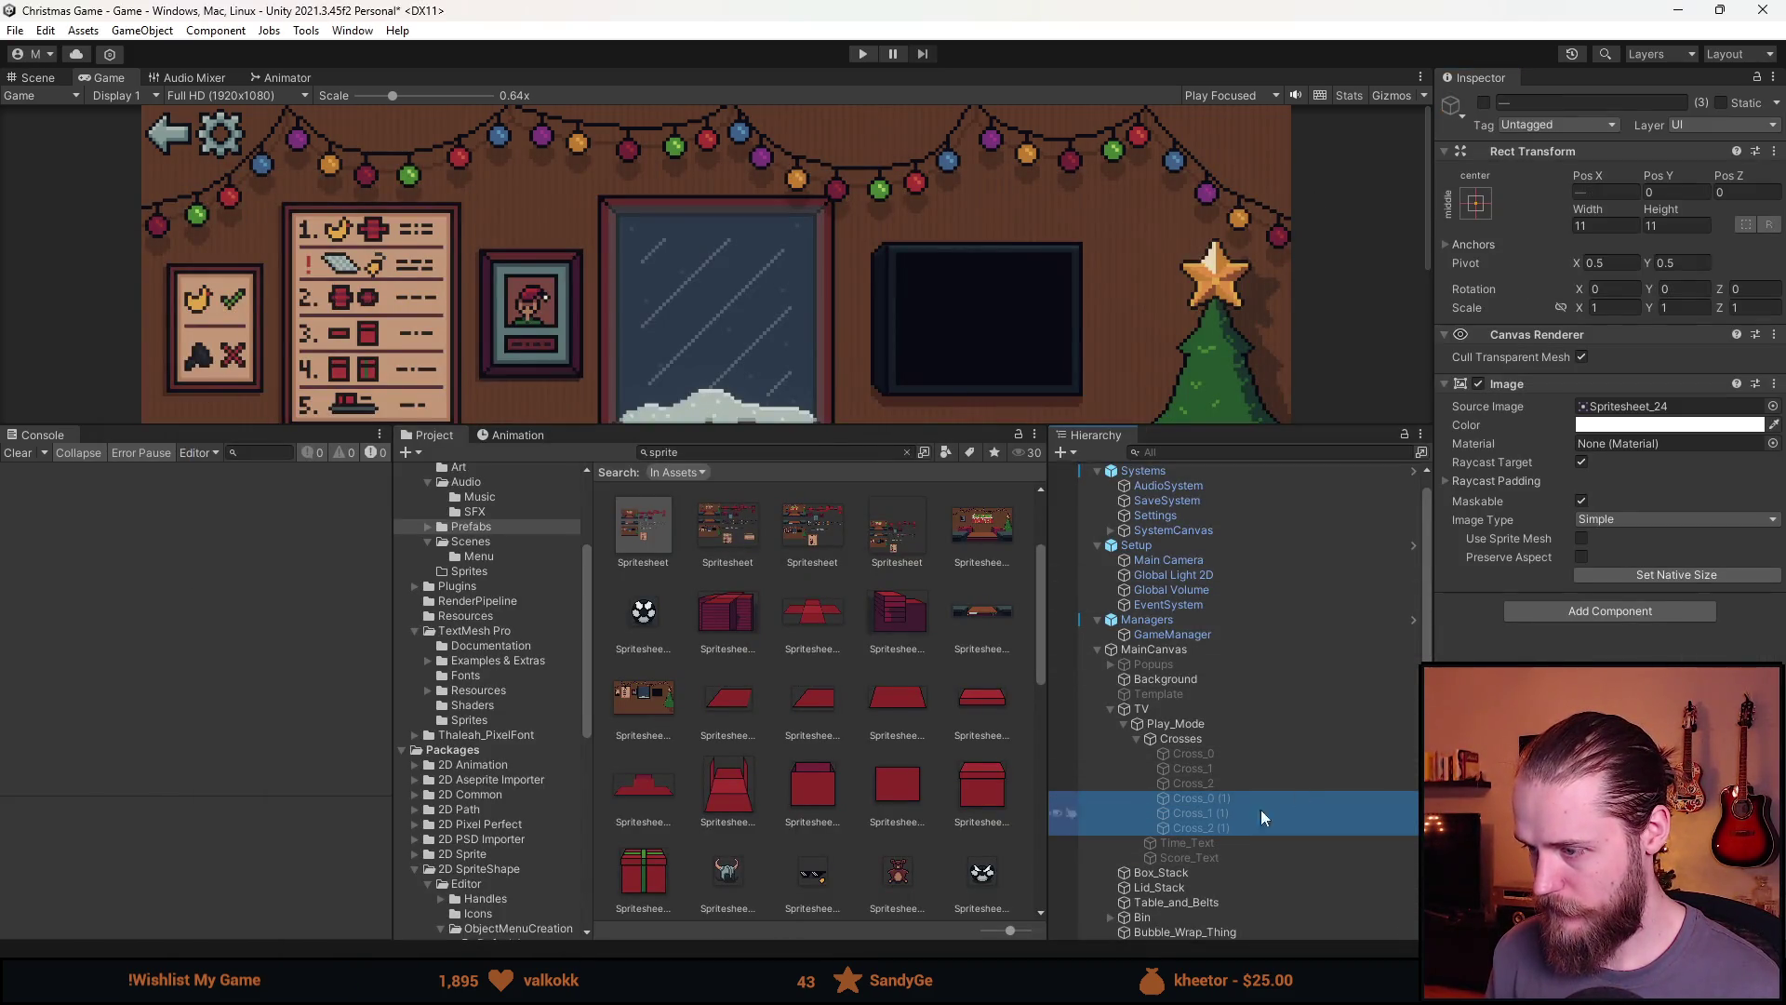
left_click(1773, 406)
scroll(1596, 556, "down", 3)
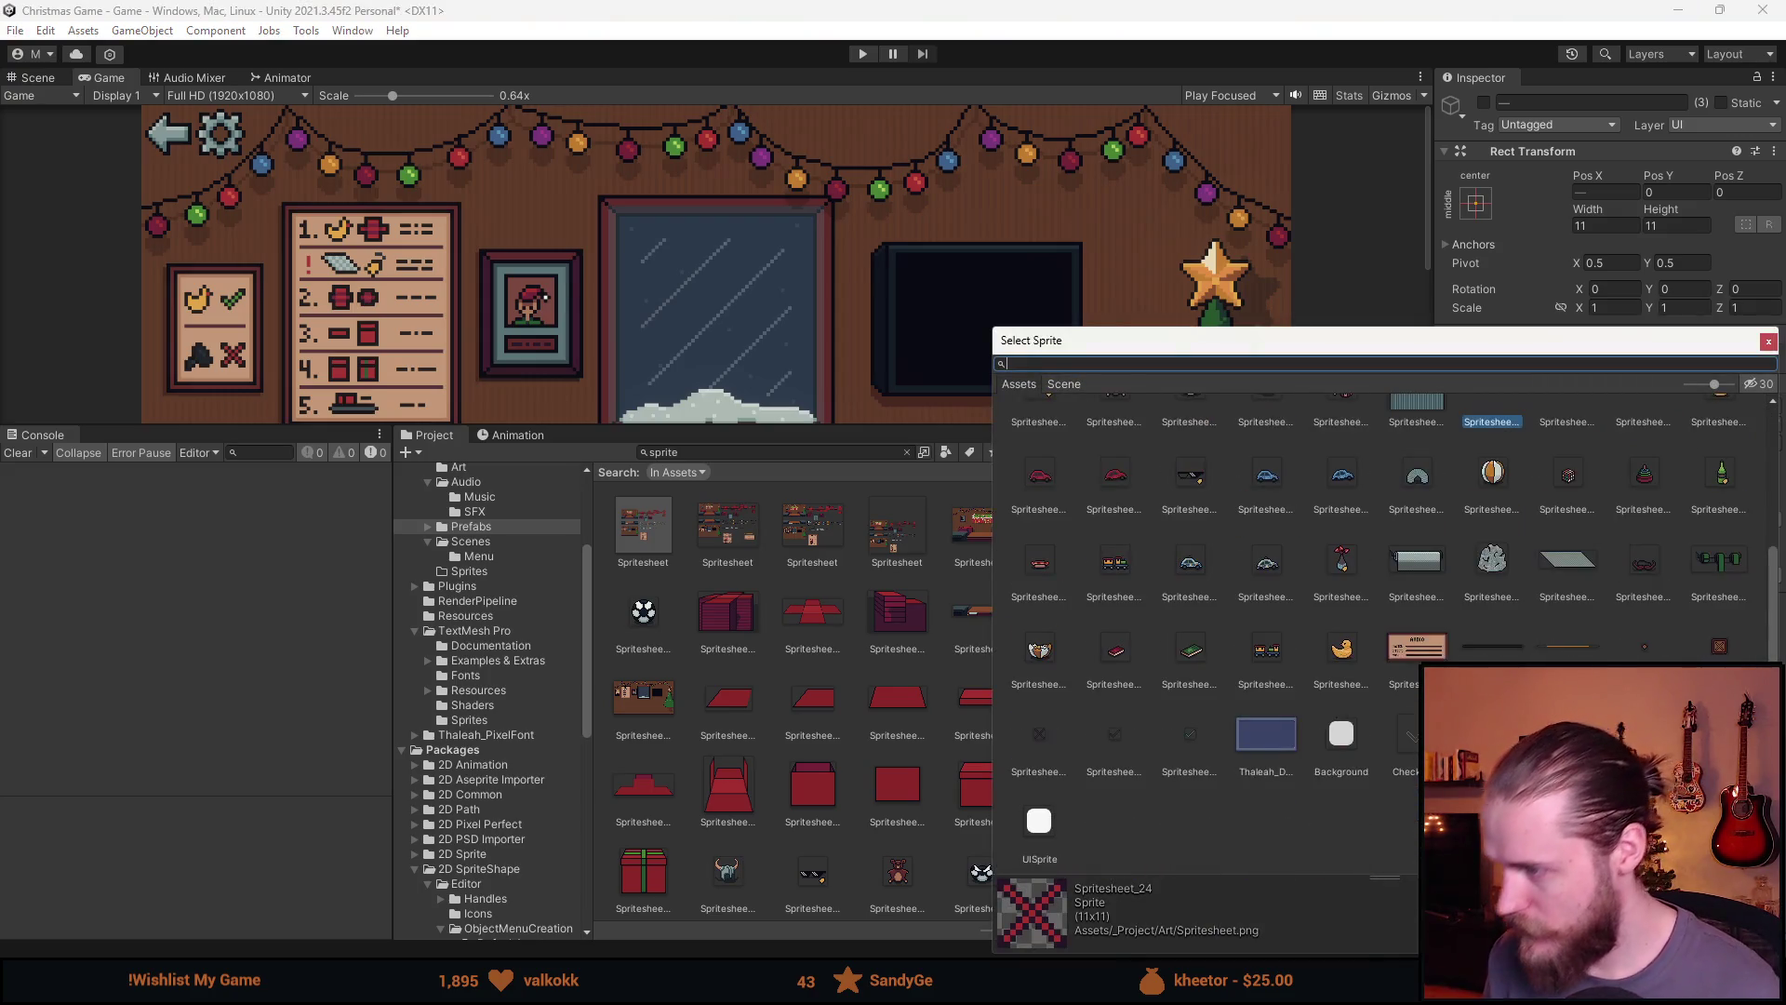
double_click(1056, 735)
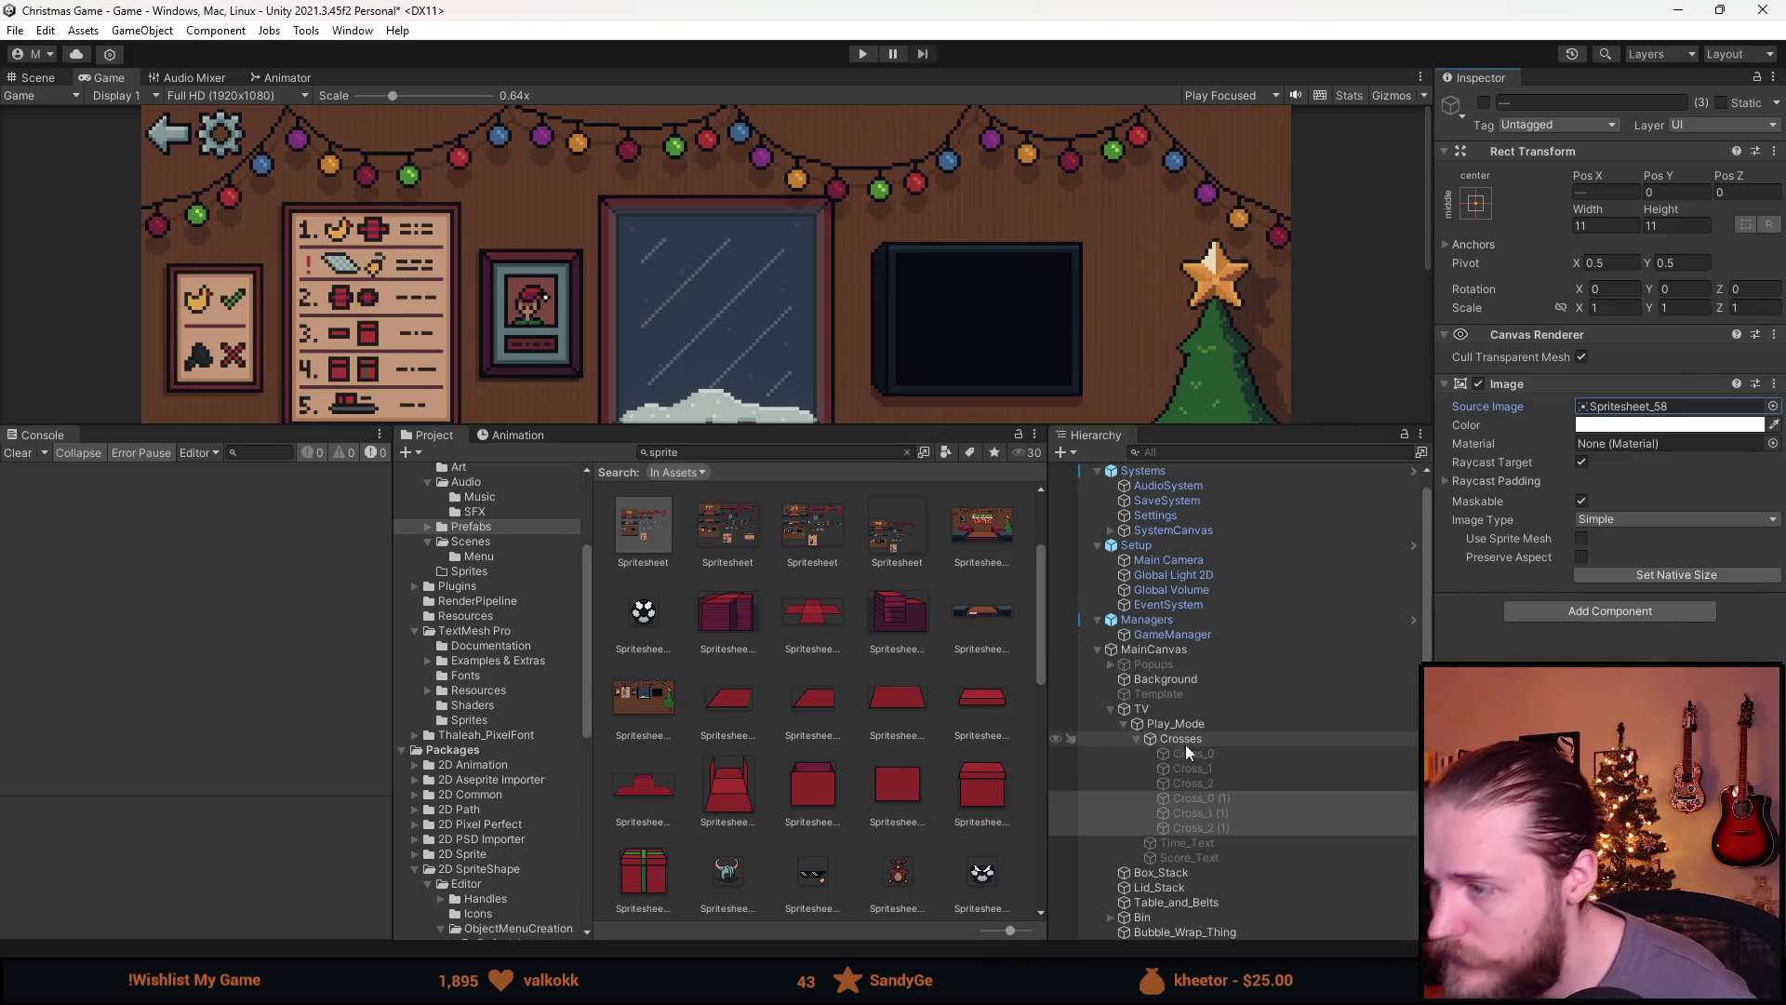
left_click(1486, 102)
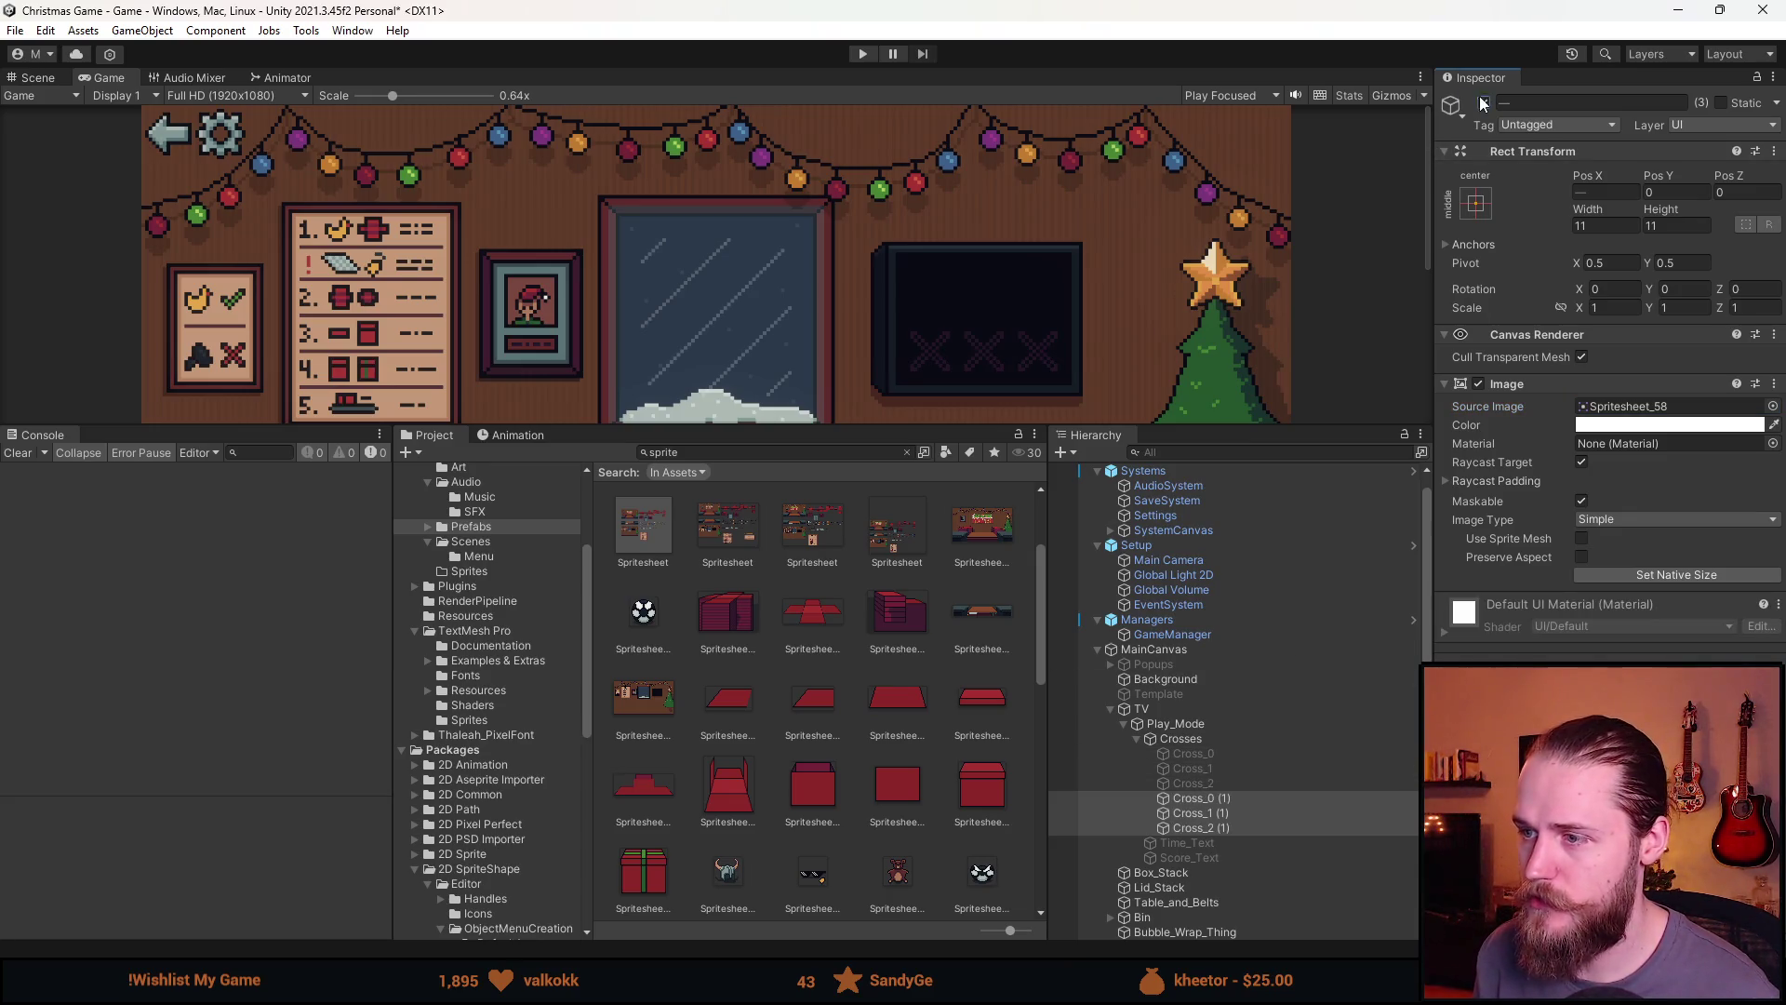
Enable Time_Text and Score_Text, save the scene, and enter Play mode
left_click(1208, 841)
left_click(1195, 857, "shift")
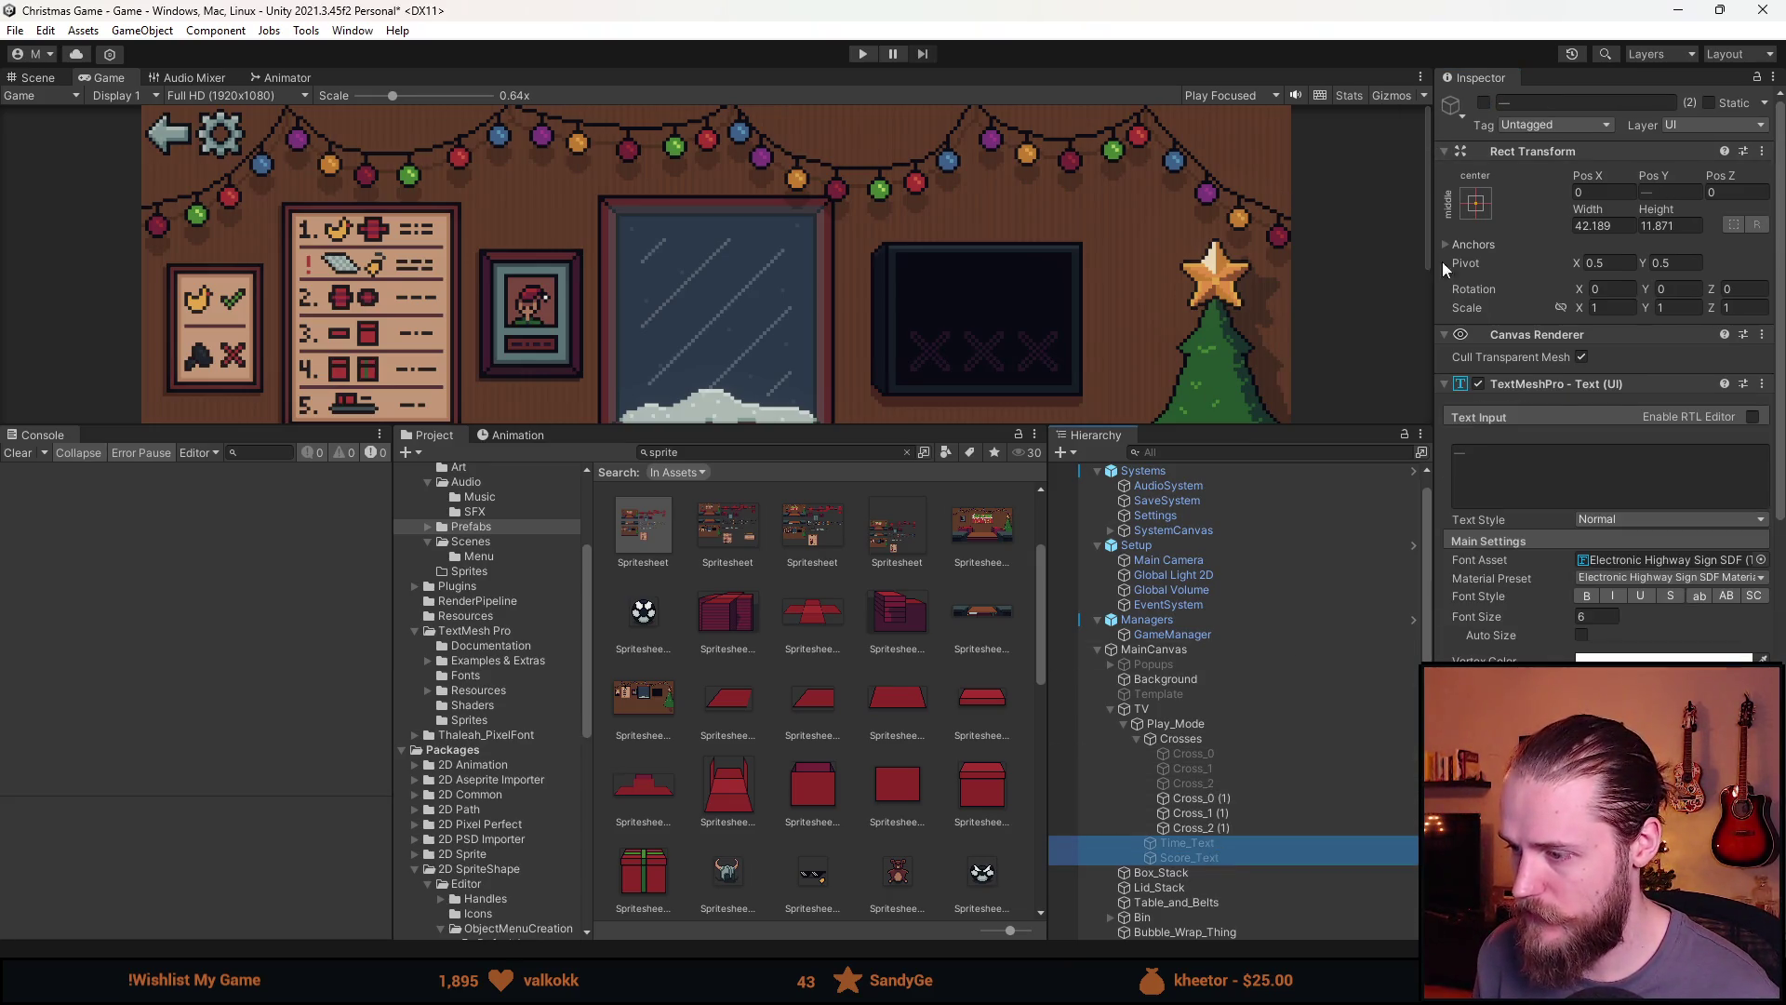
left_click(1484, 102)
scroll(977, 321, "down", 2)
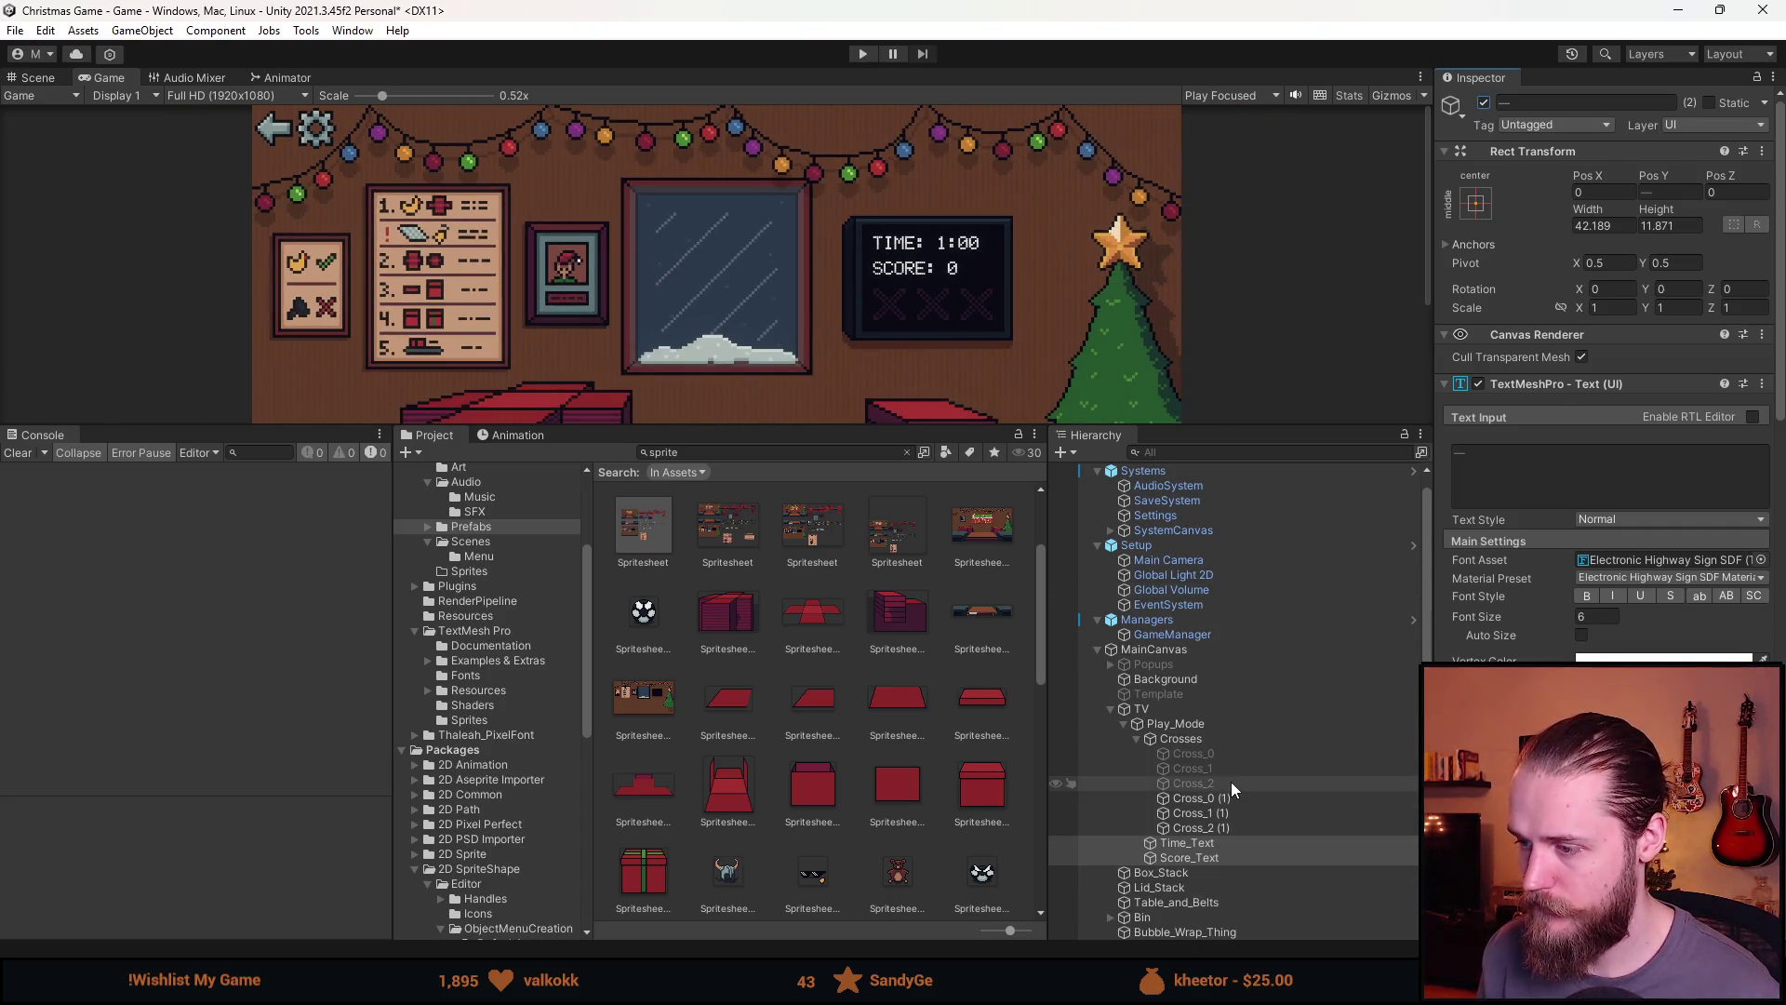
key("ctrl+s")
key("ctrl+p")
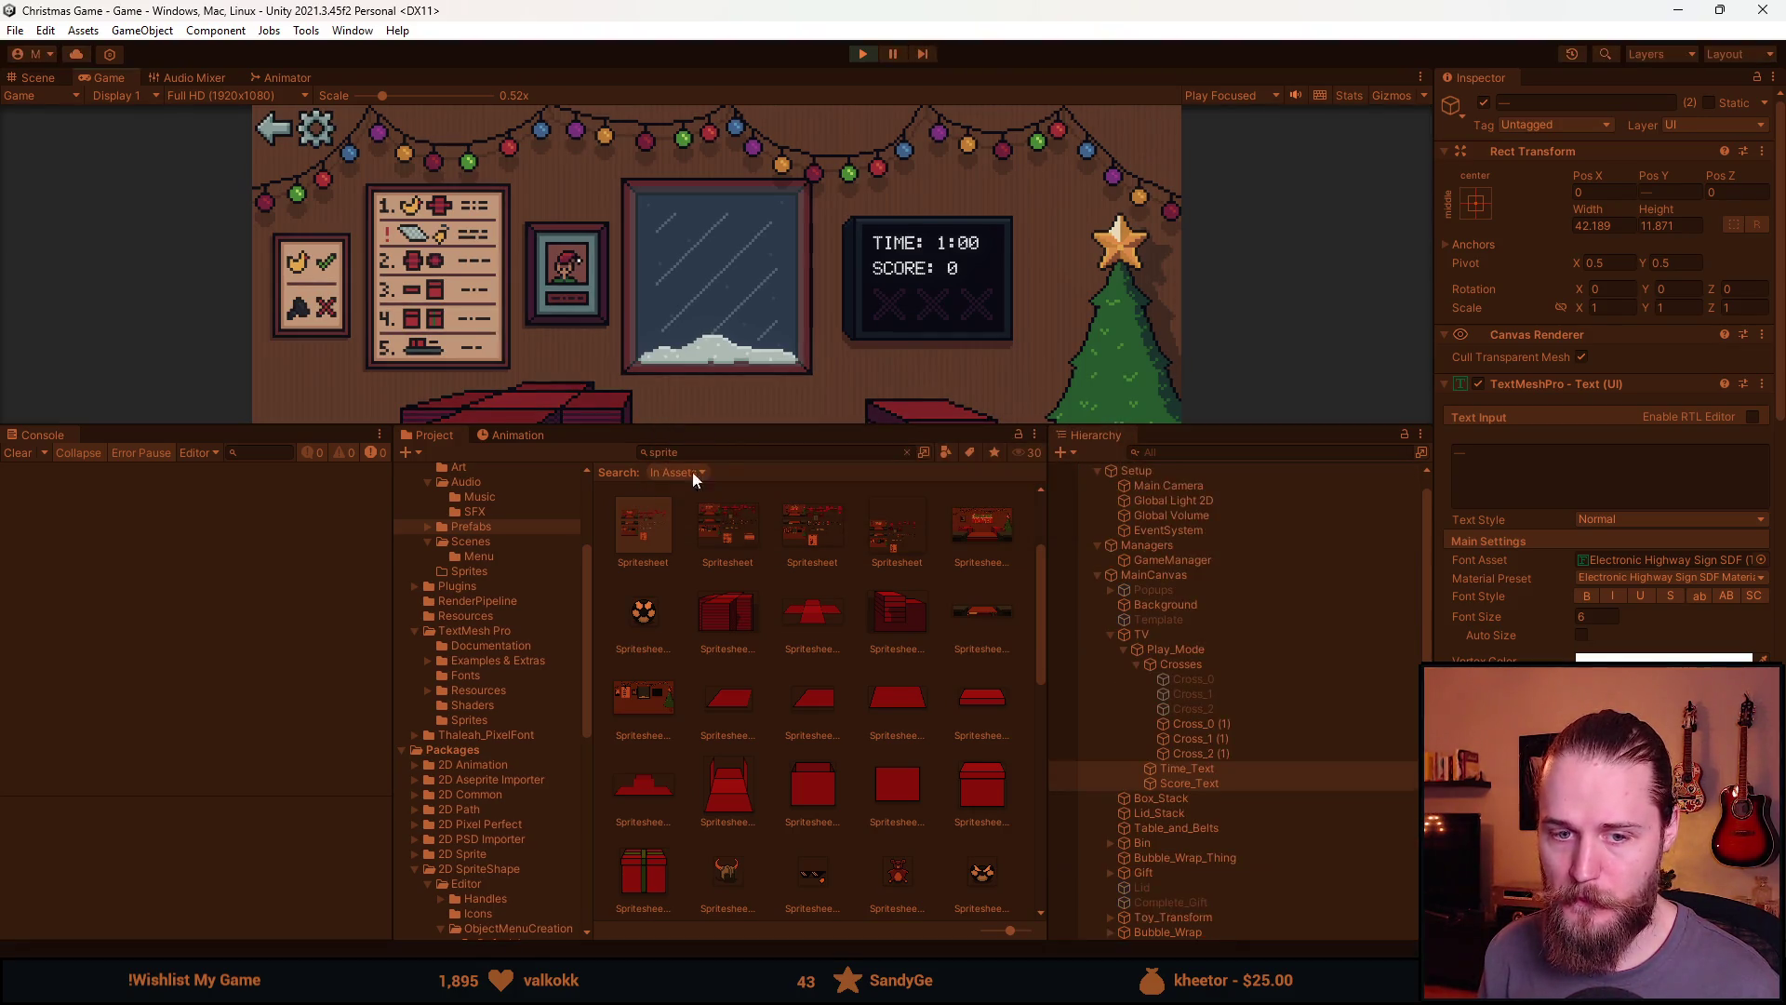
Enlarge the Game view, lay the tablecloth, trash the duck and car, then stop playing
left_click_drag(812, 430, 790, 763)
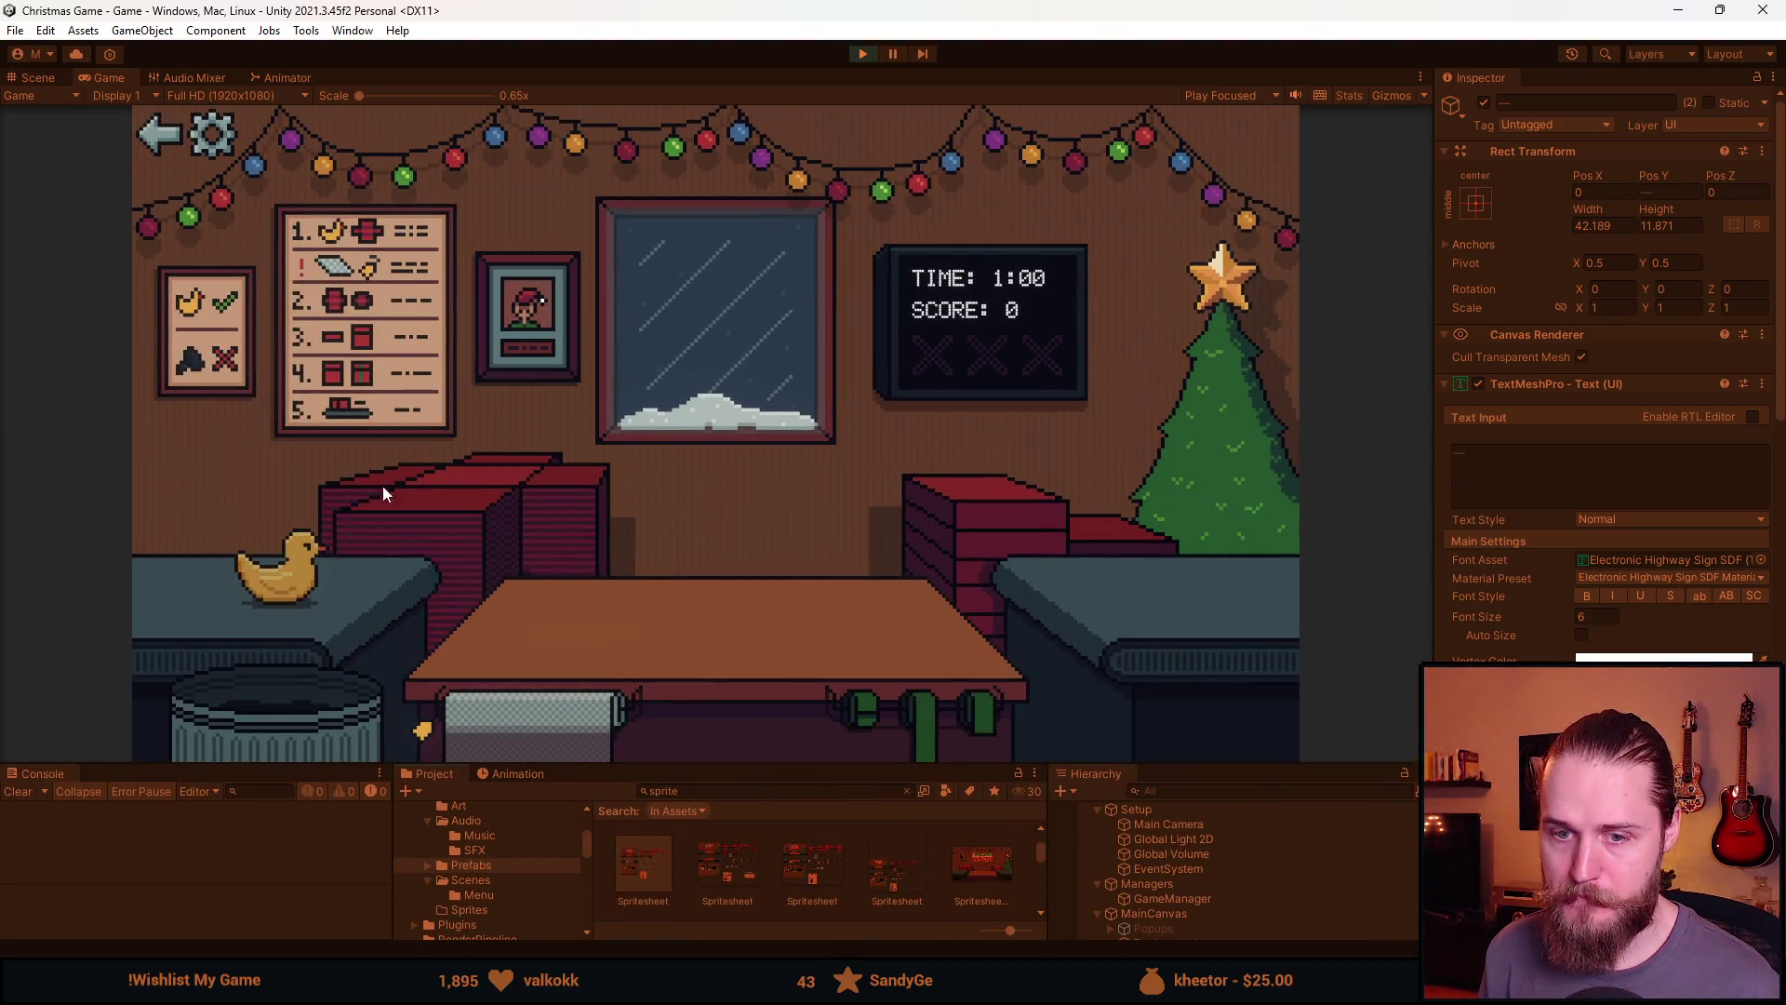
left_click(504, 461)
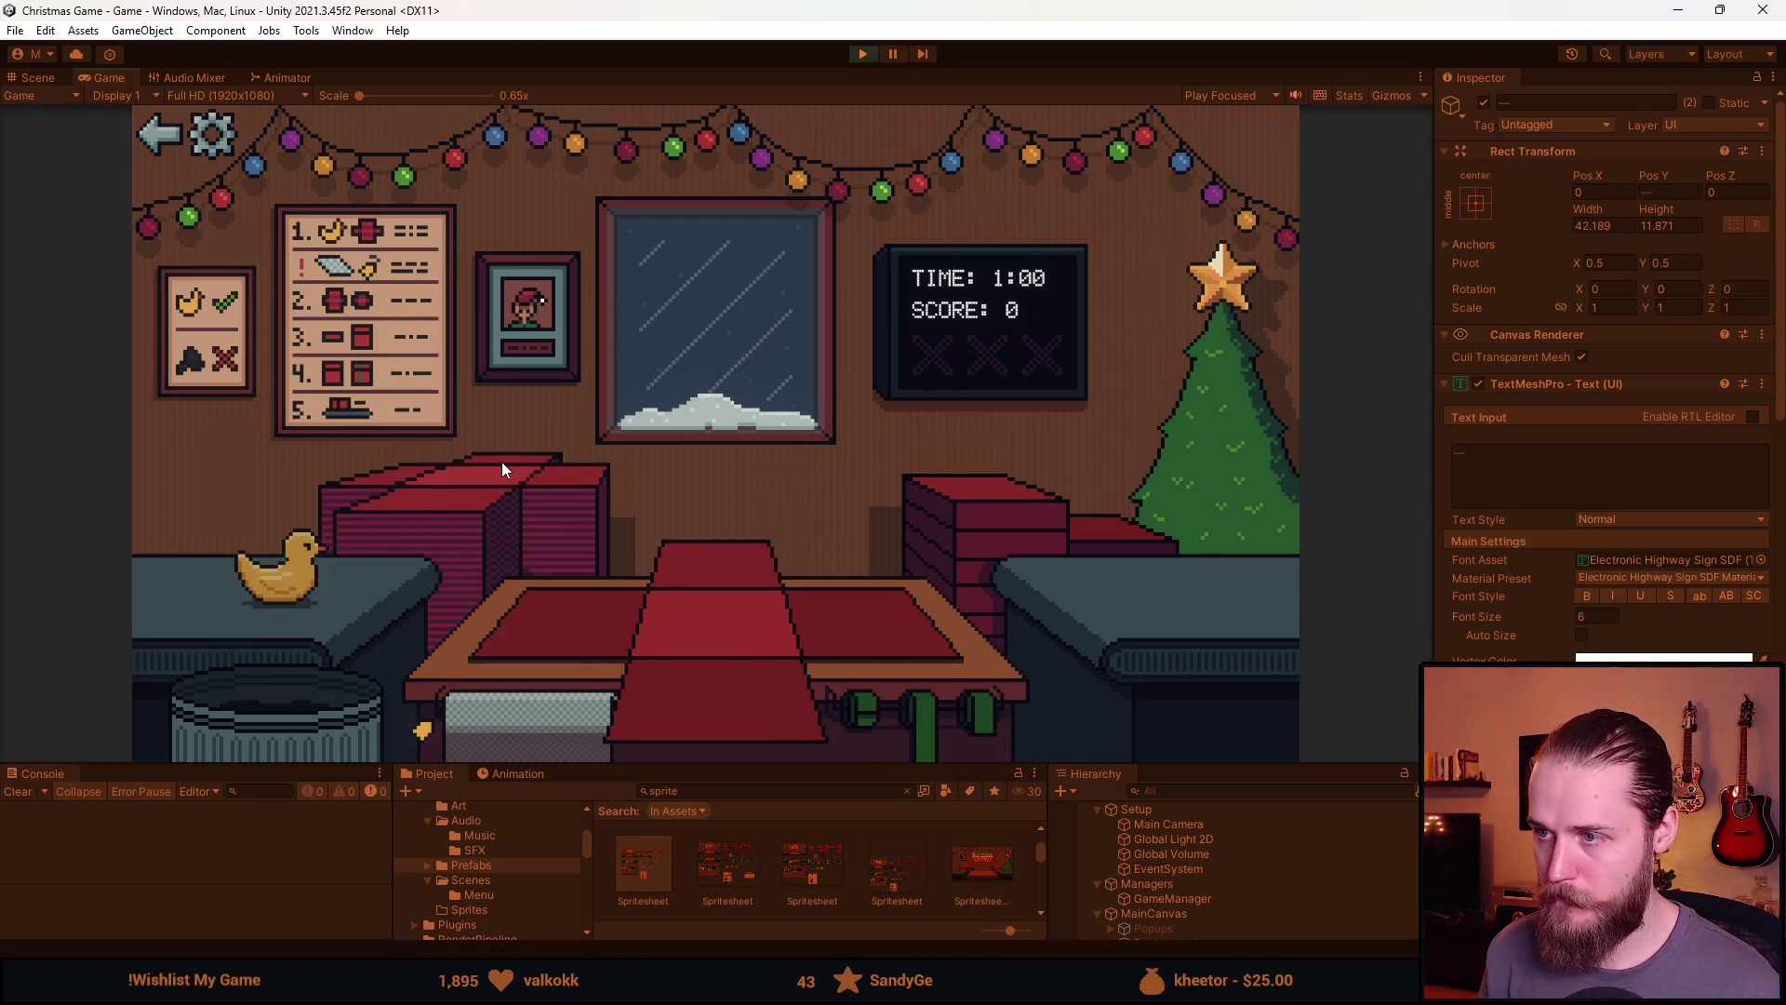
left_click(310, 593)
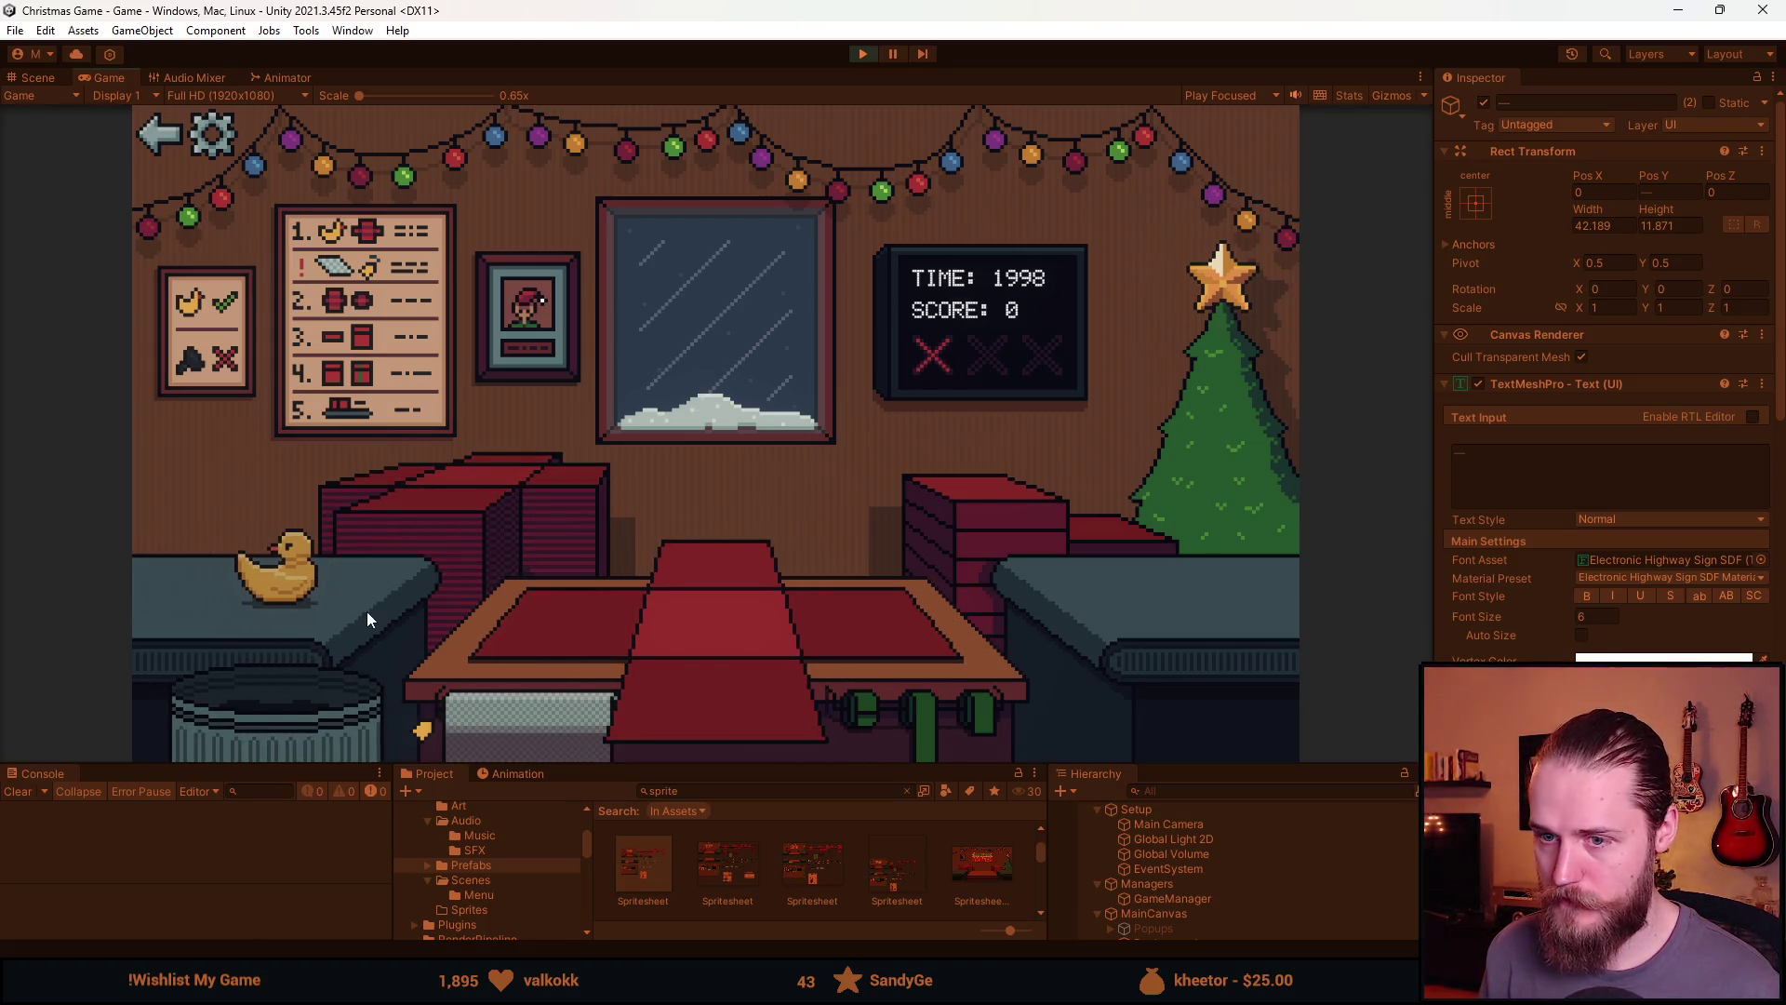
left_click(322, 684)
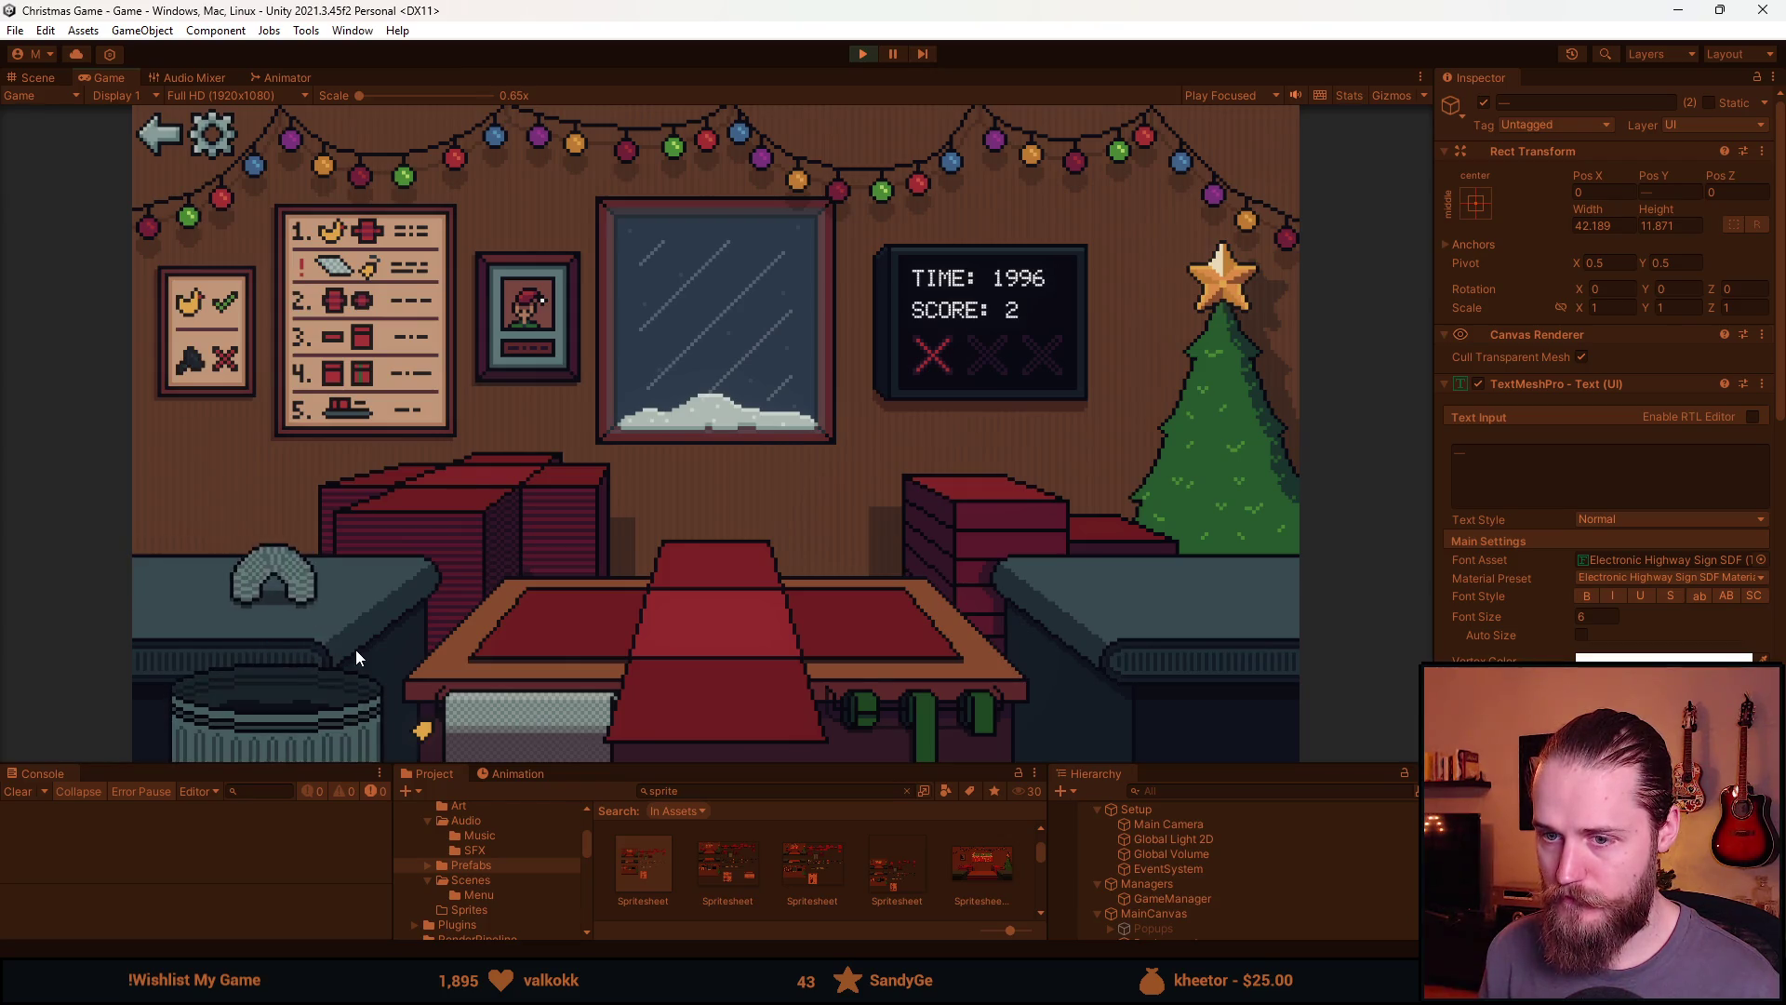
left_click(328, 696)
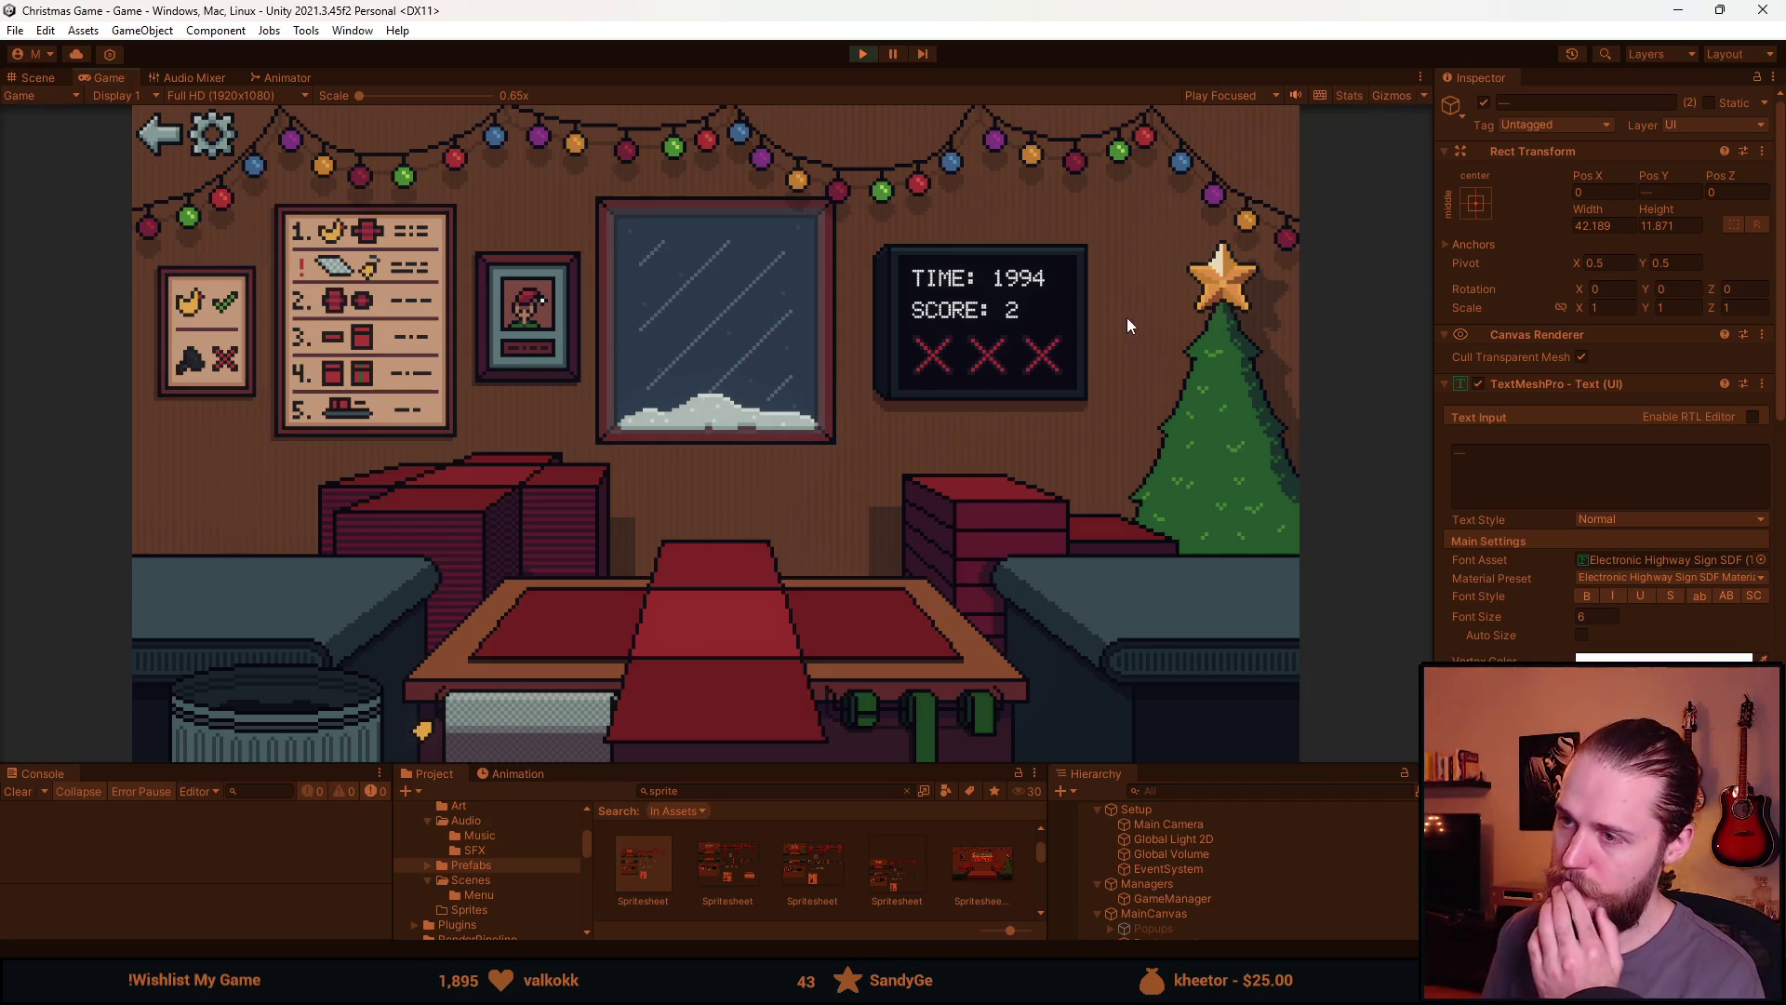
left_click(863, 53)
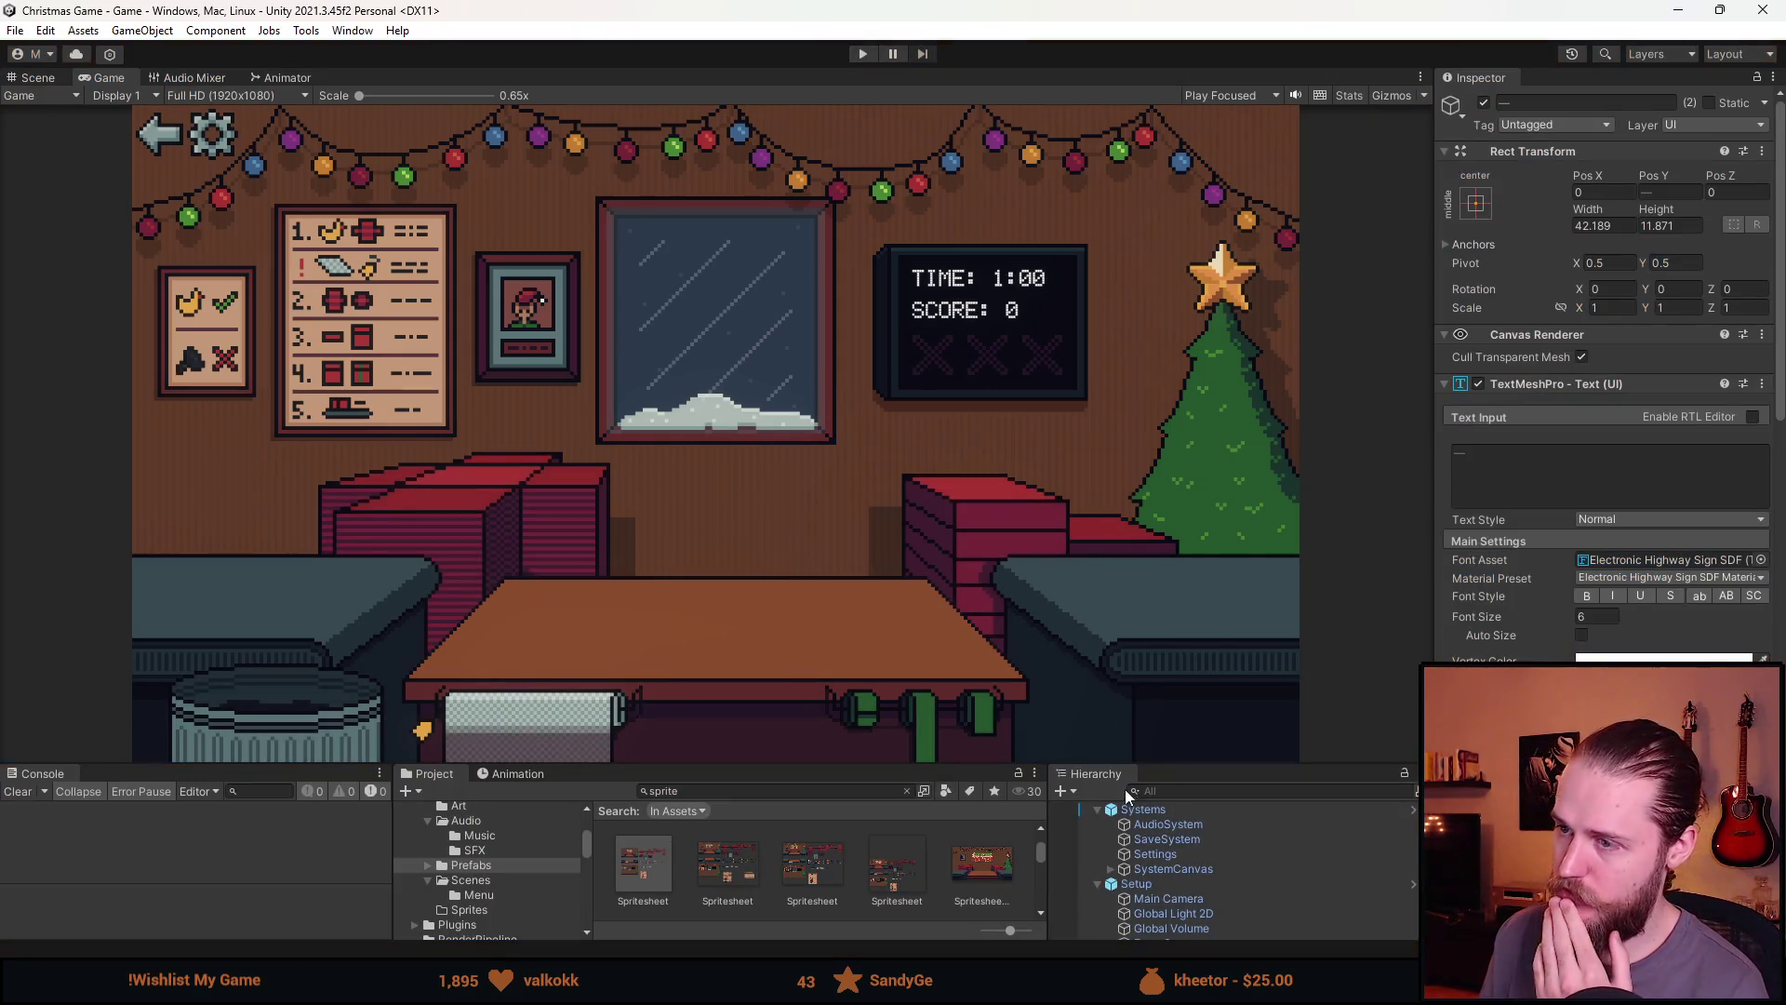
Duplicate the Play_Mode group and deactivate the original Play_Mode
left_click_drag(1125, 765, 1210, 563)
scroll(1297, 698, "down", 3)
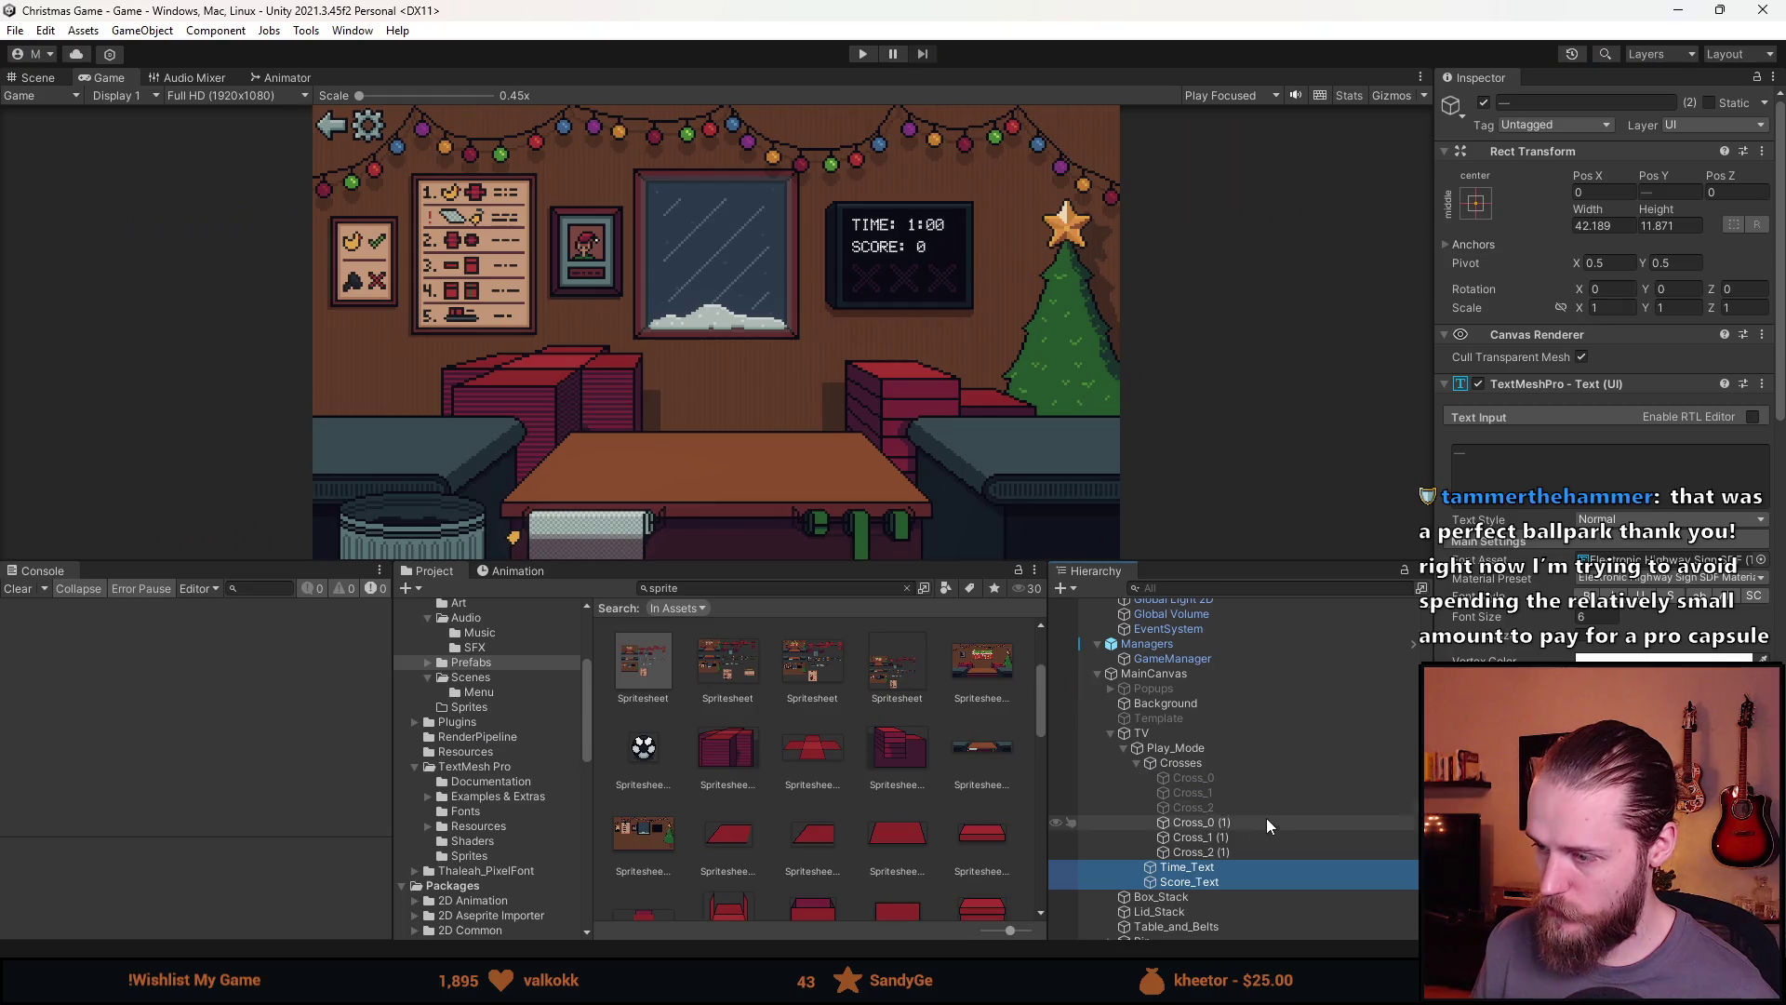
left_click(1137, 764)
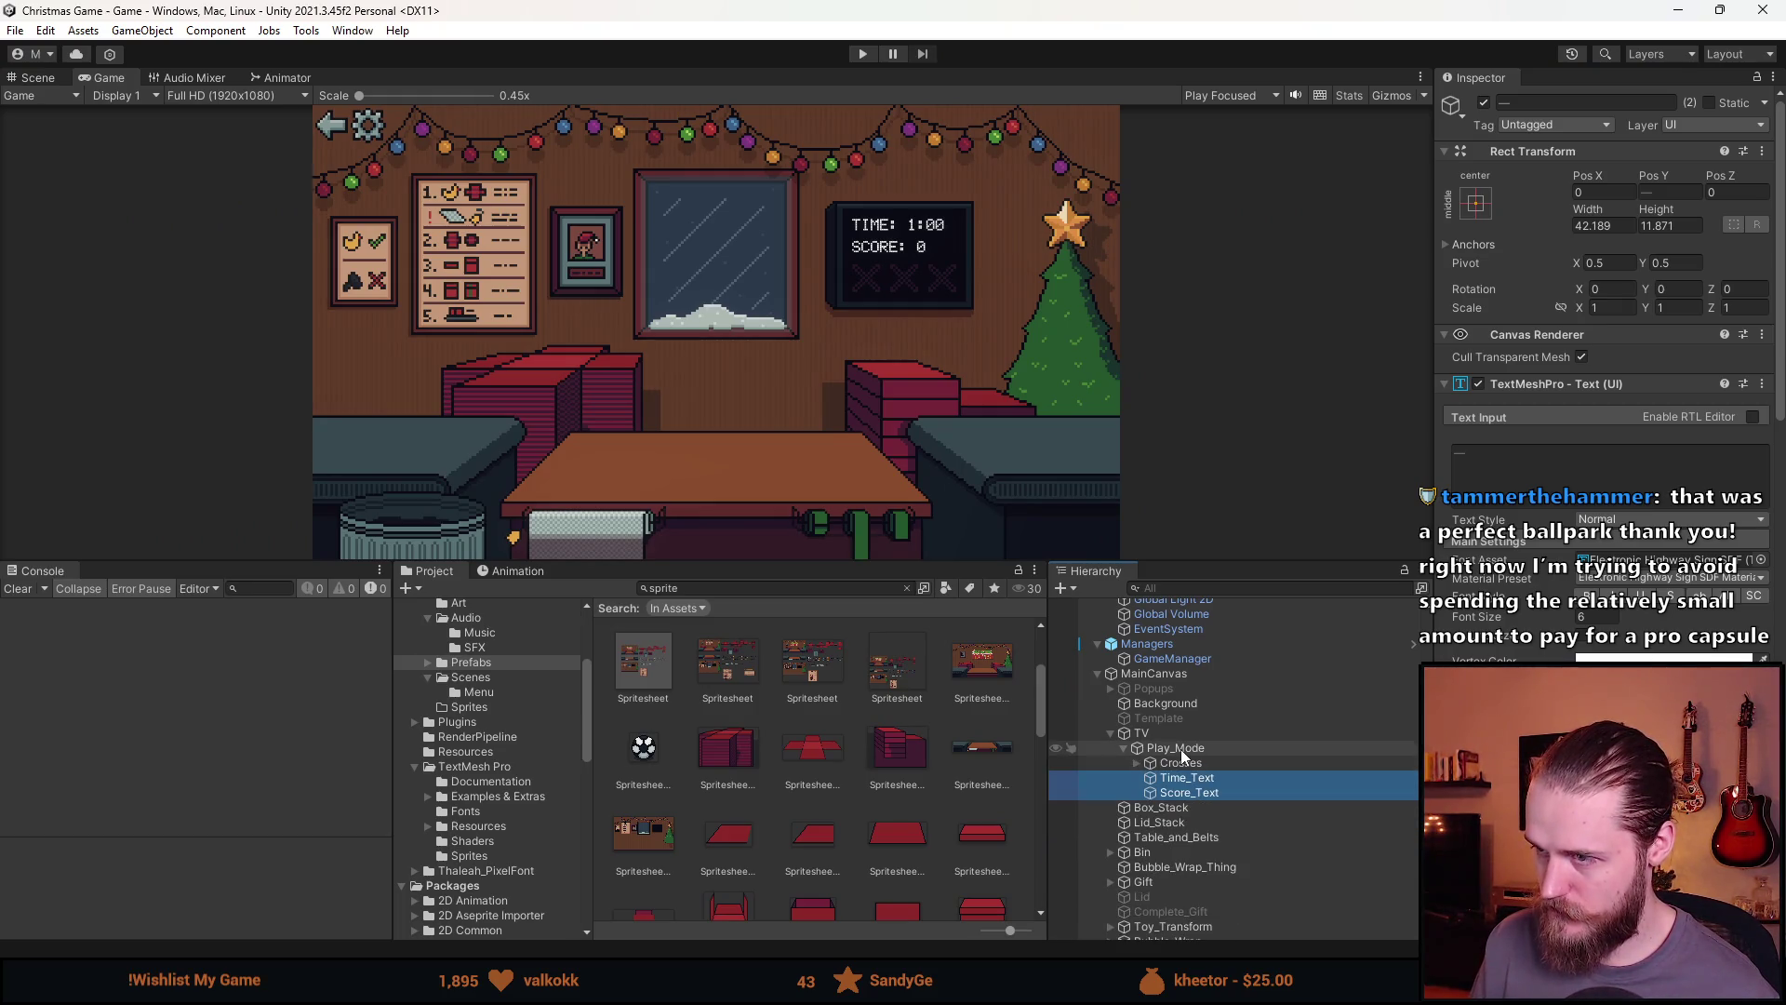
left_click(1180, 750)
key("ctrl+d")
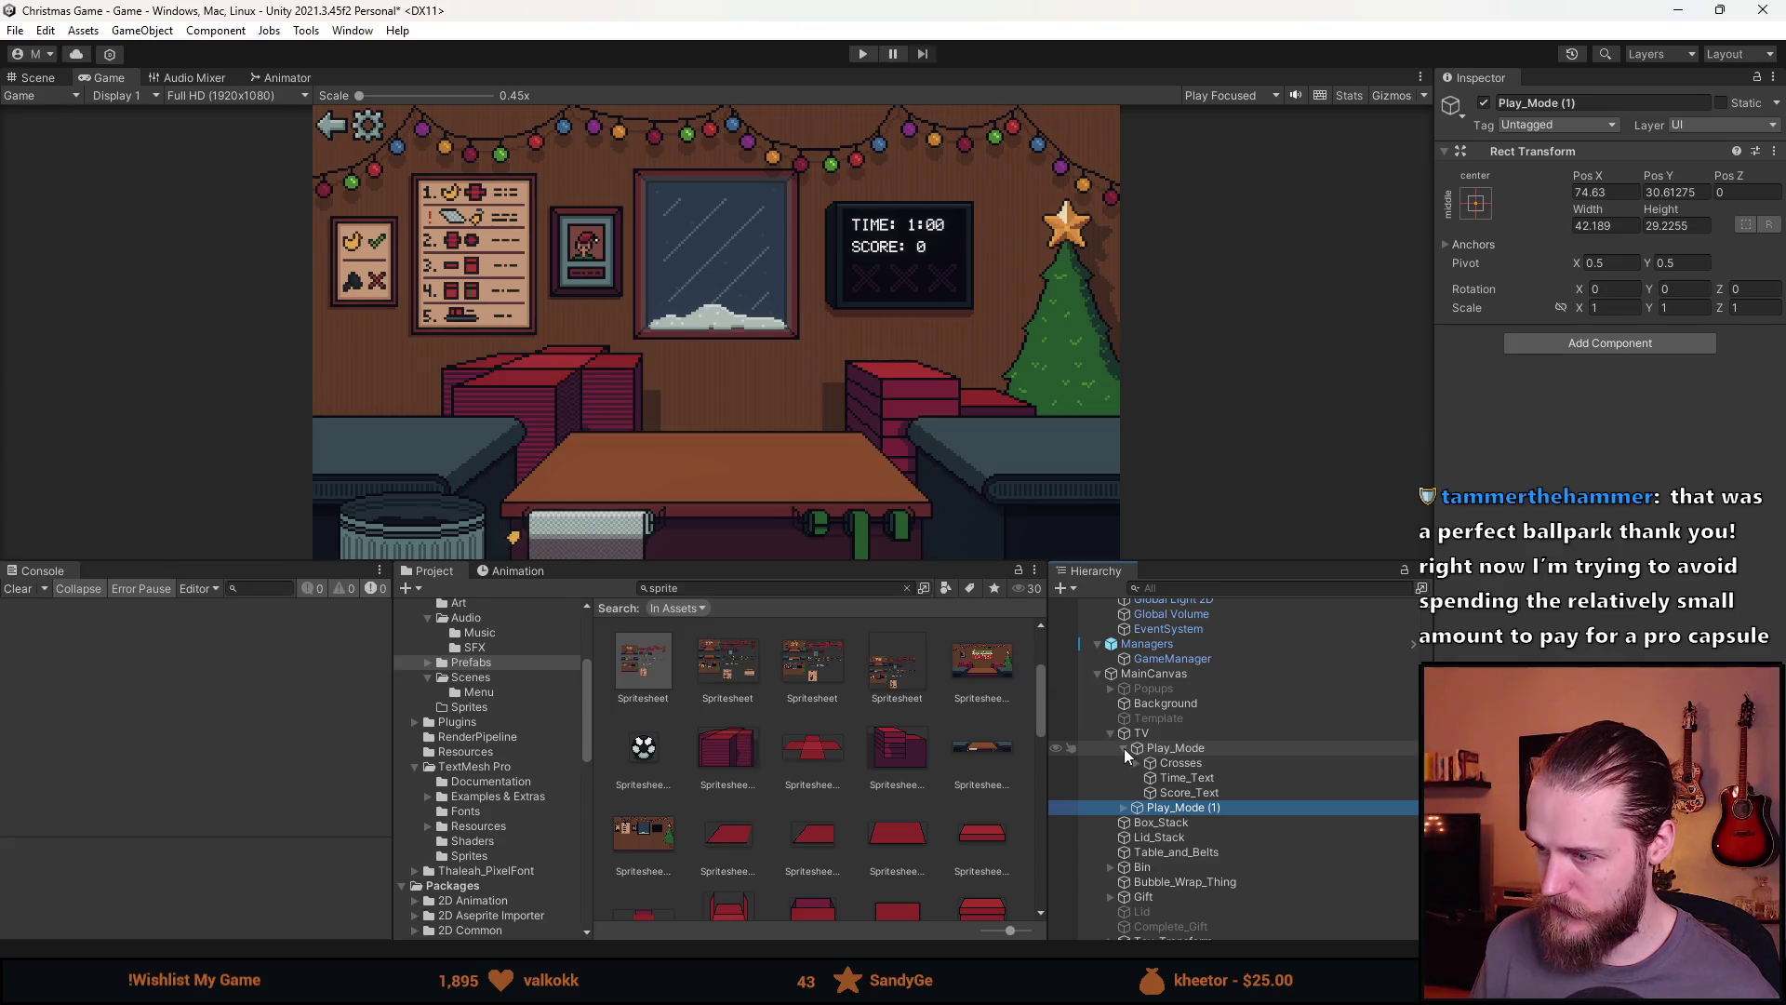
left_click(1124, 748)
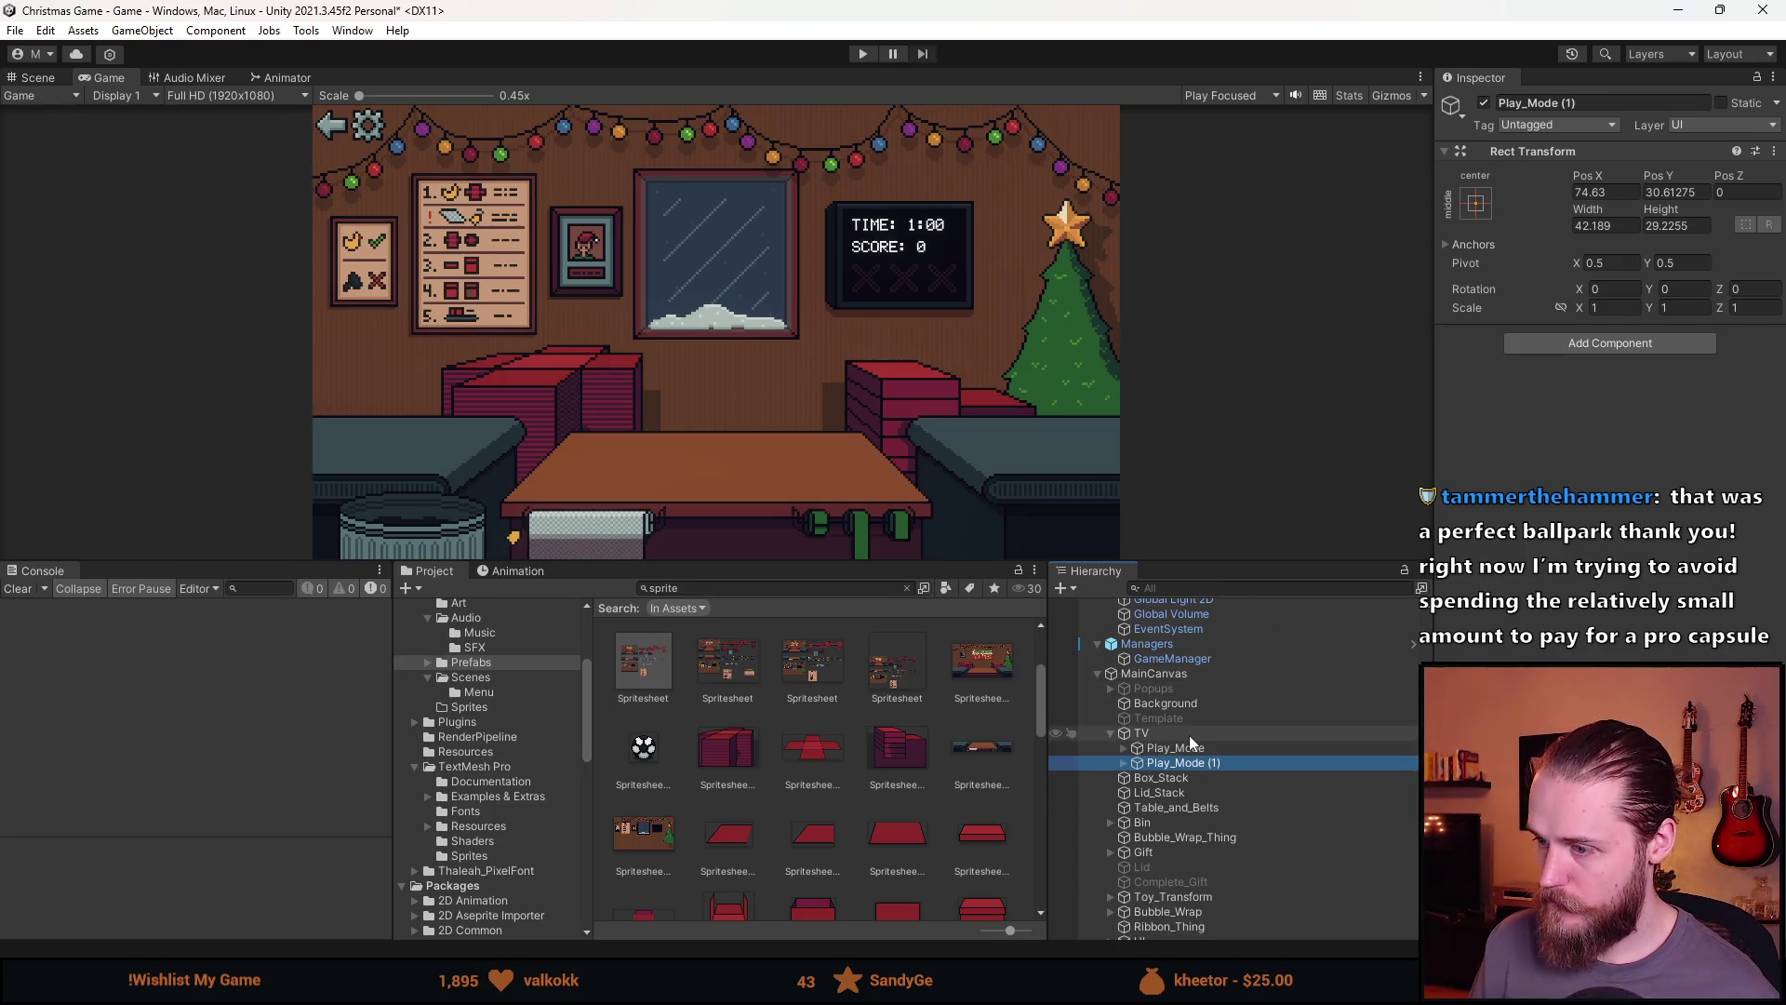
left_click(1182, 749)
left_click(1484, 103)
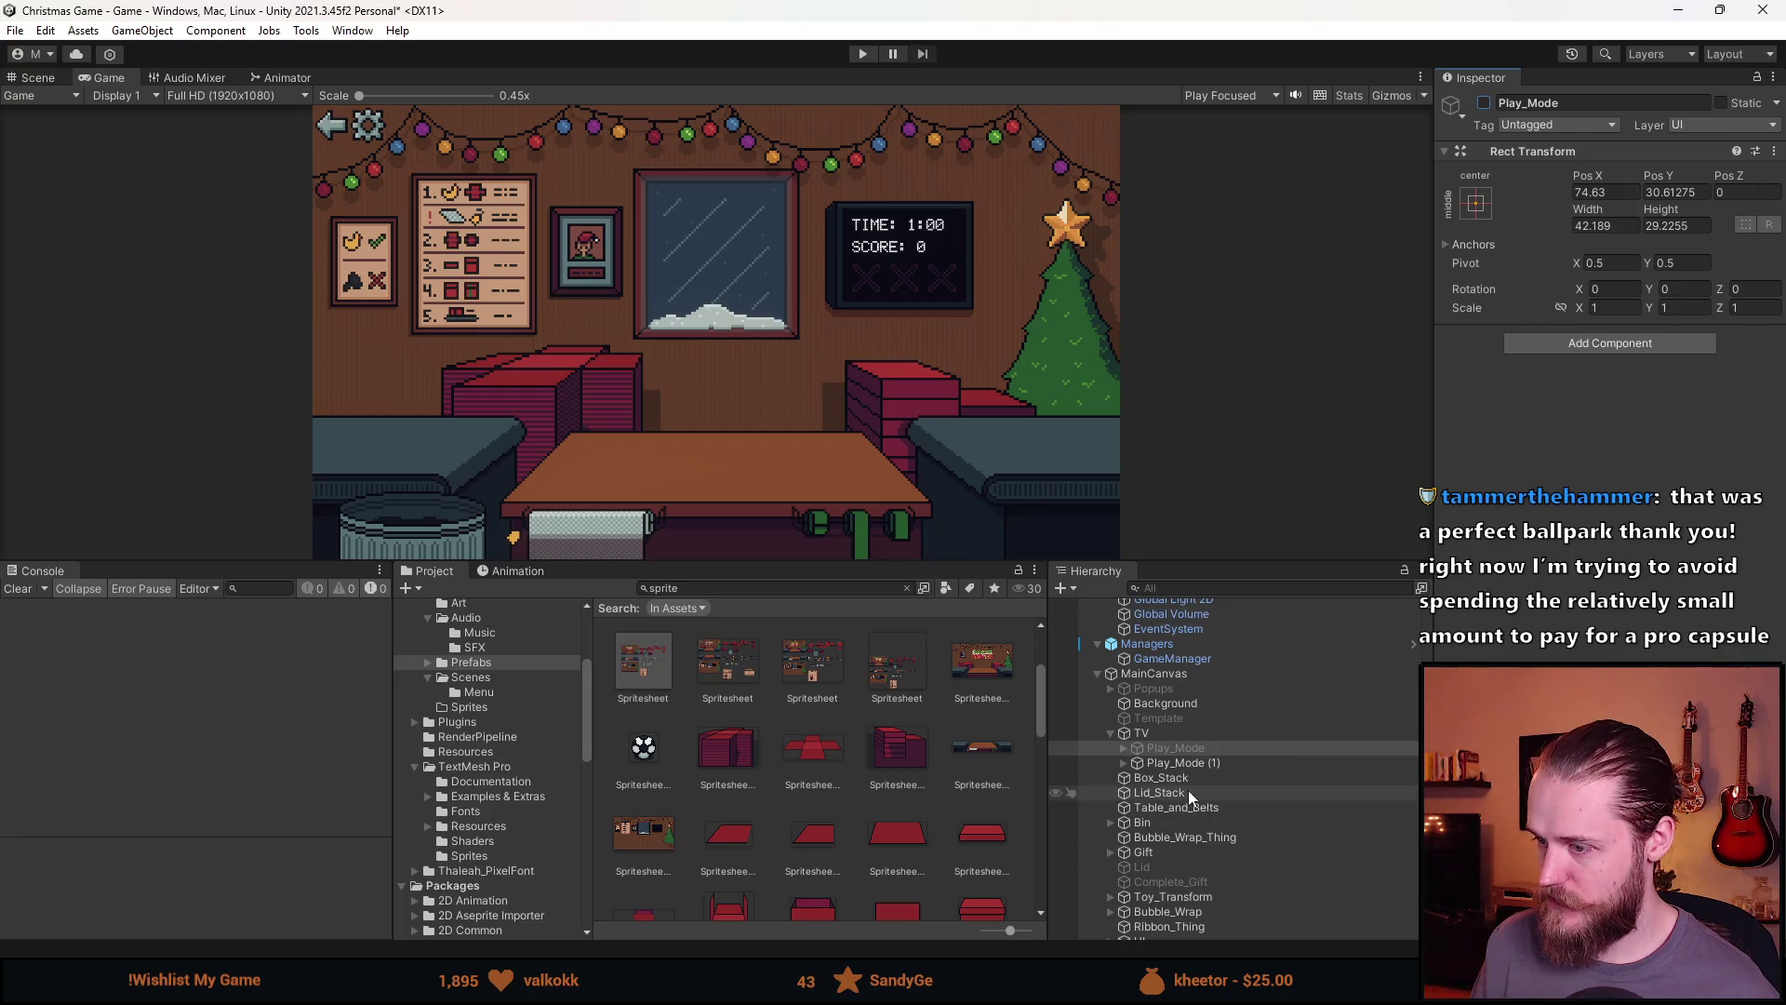
Rename the copy Game_Over and delete its Crosses child
left_click(1200, 763)
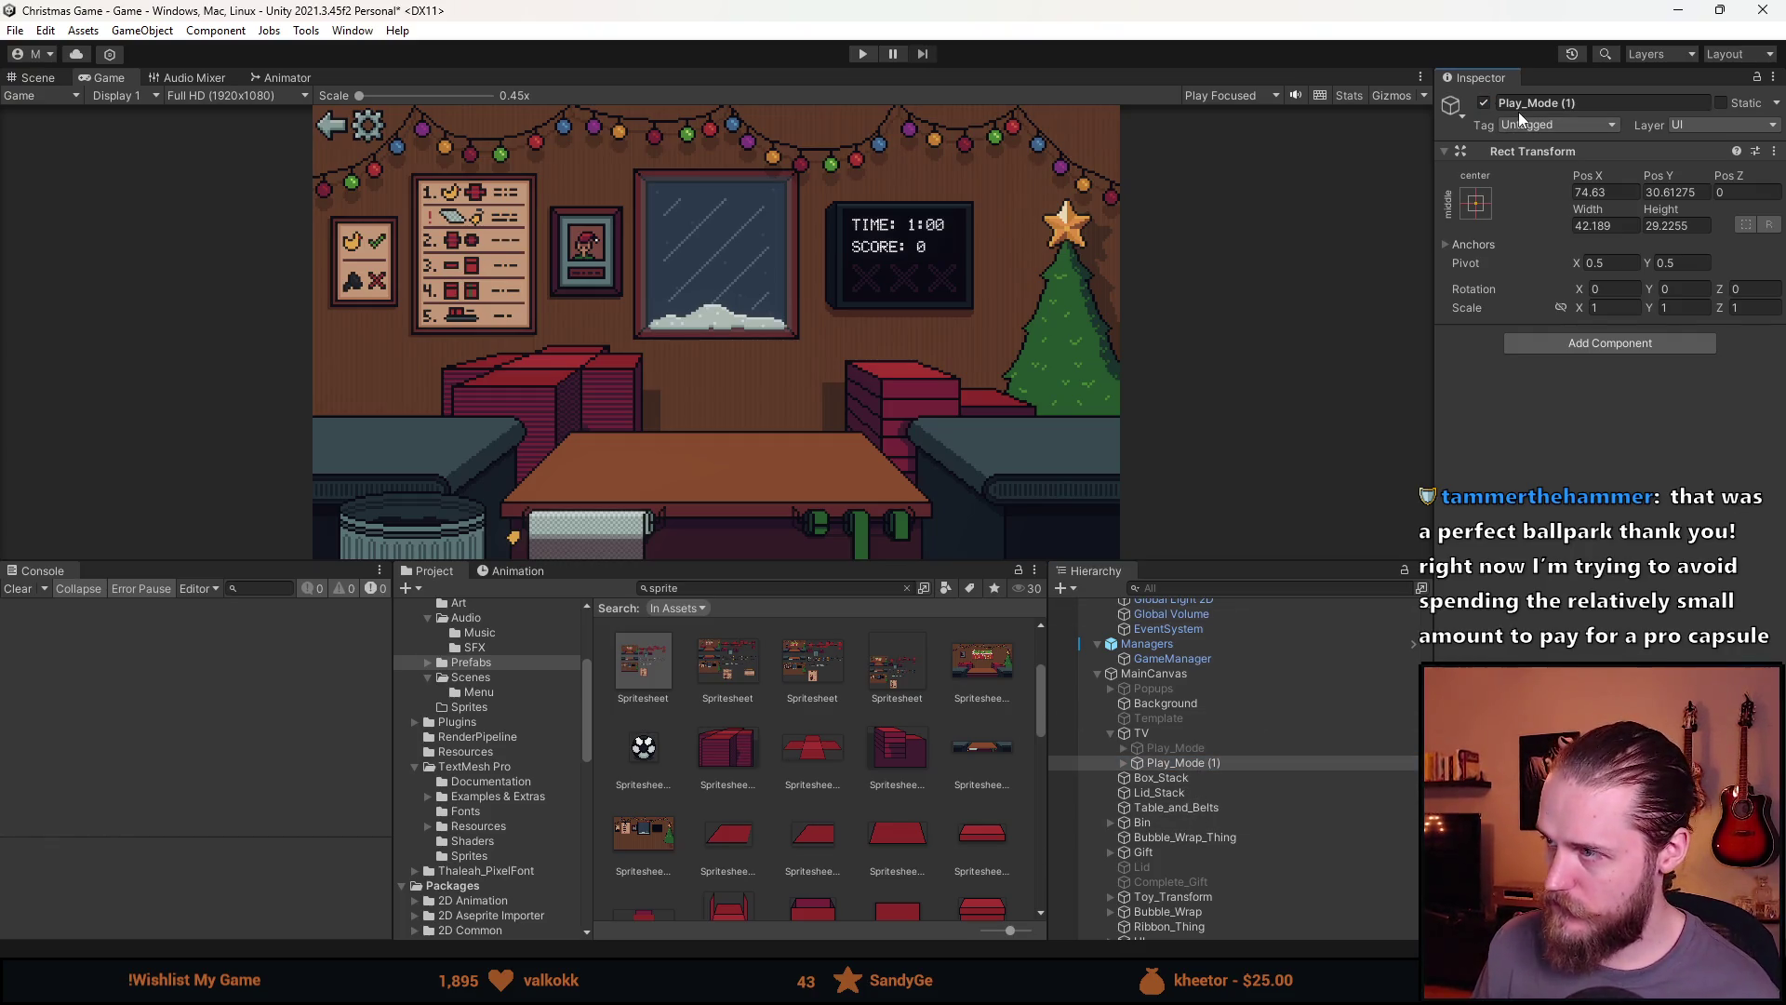
left_click(1523, 107)
type("Game")
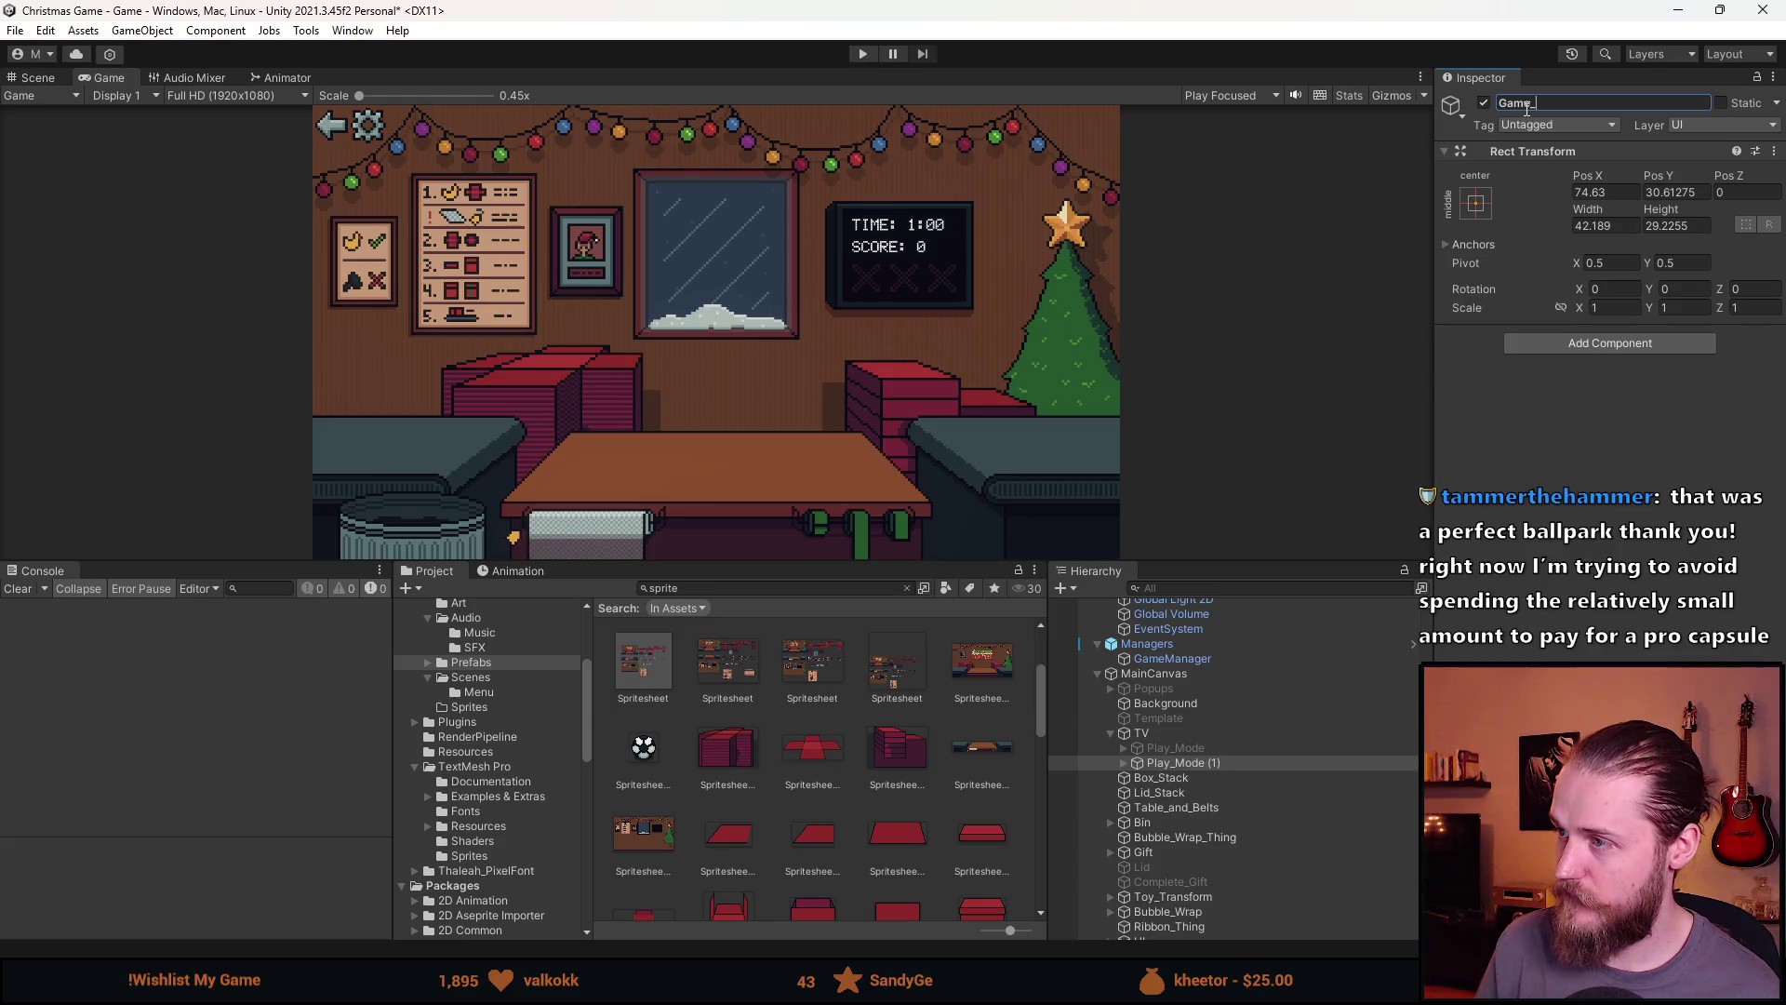
type("_Over")
key("Return")
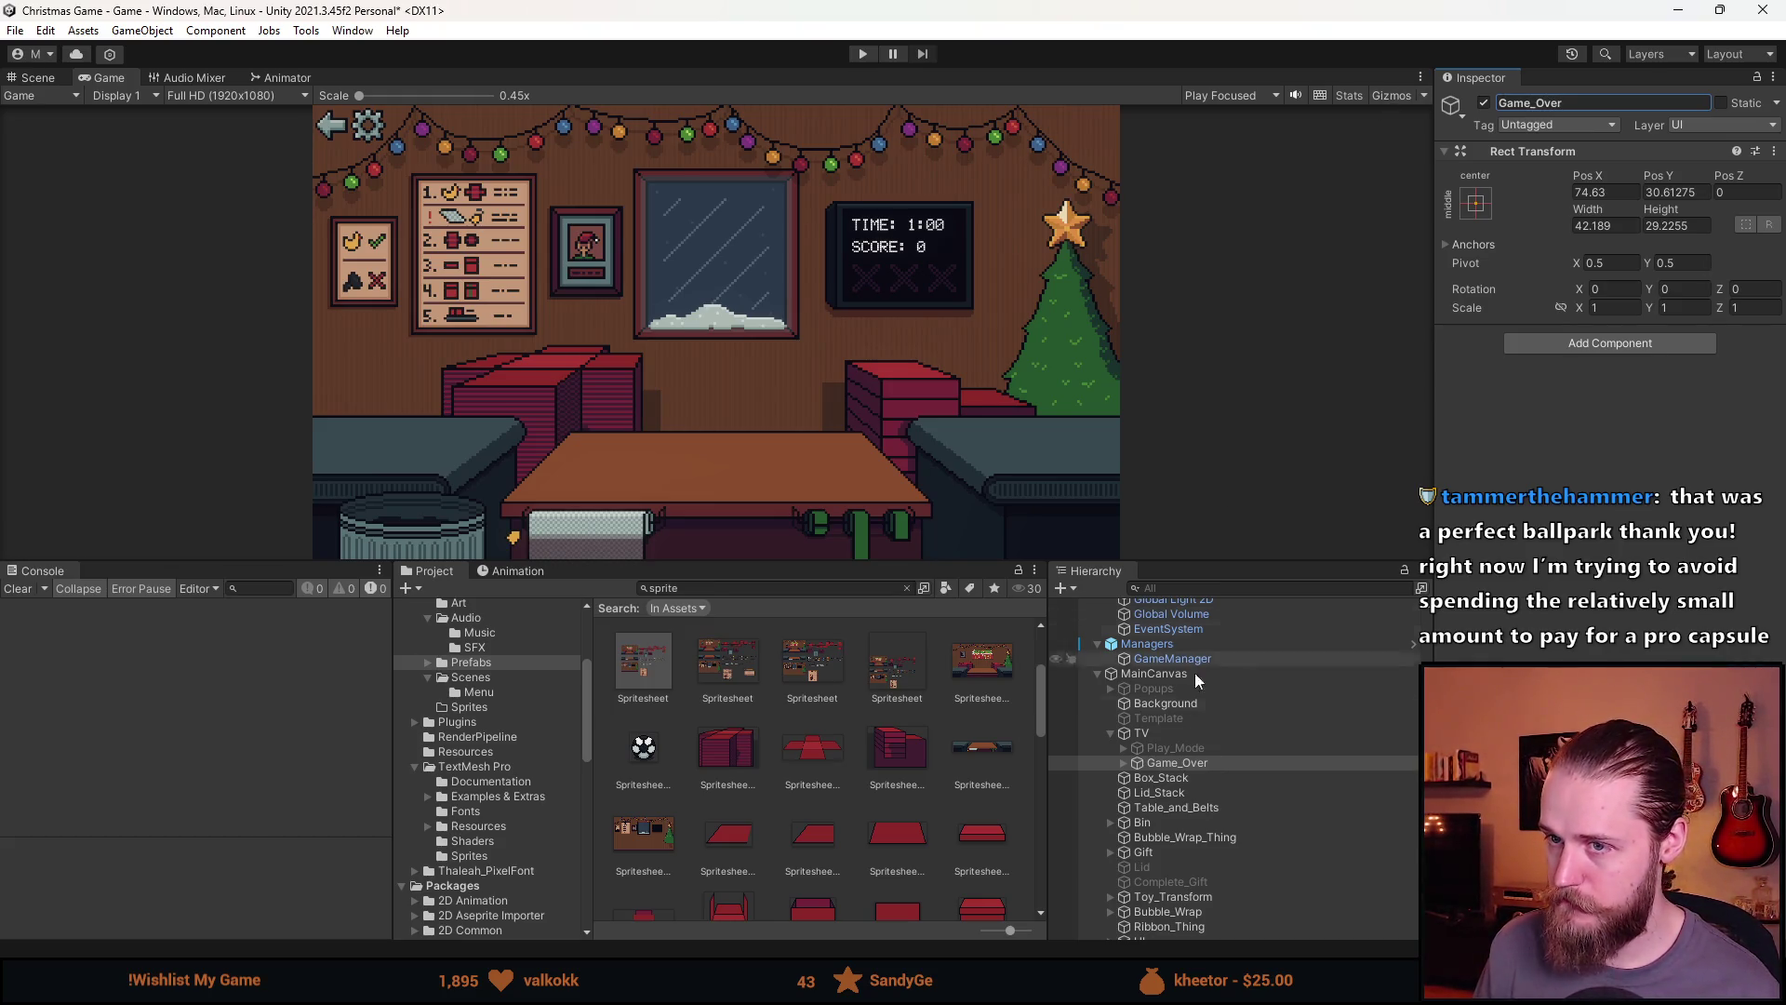
left_click(1125, 763)
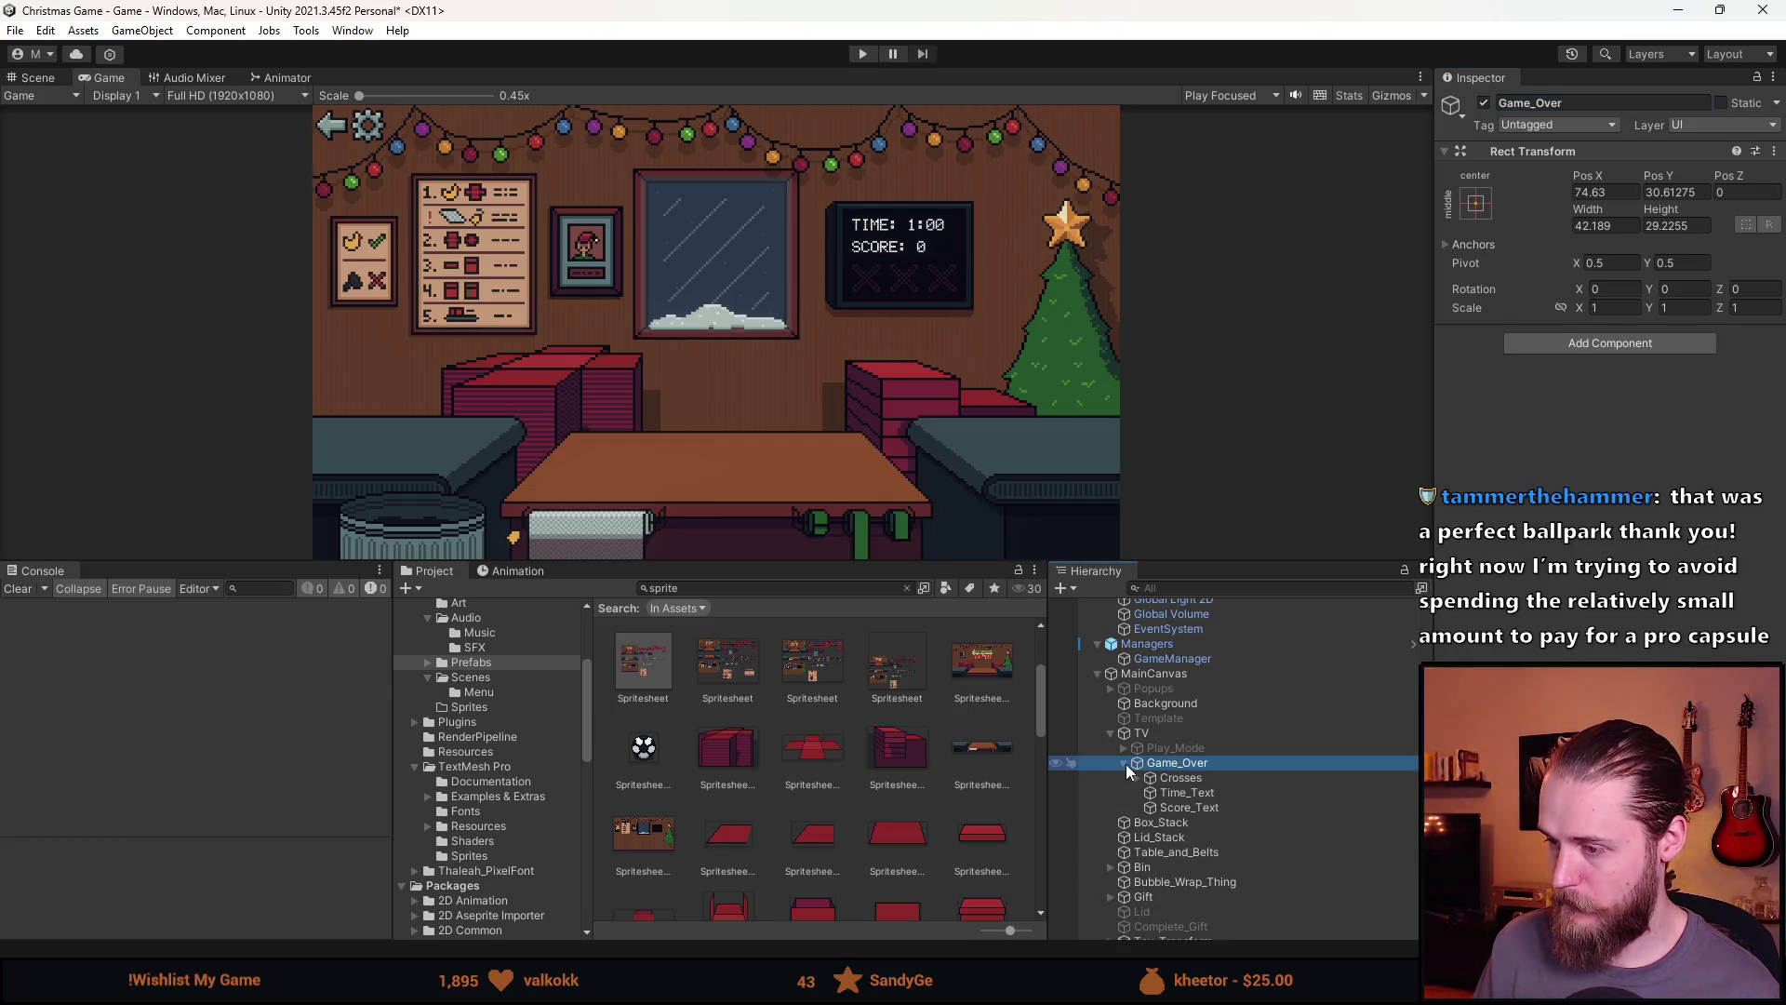
left_click(1192, 778)
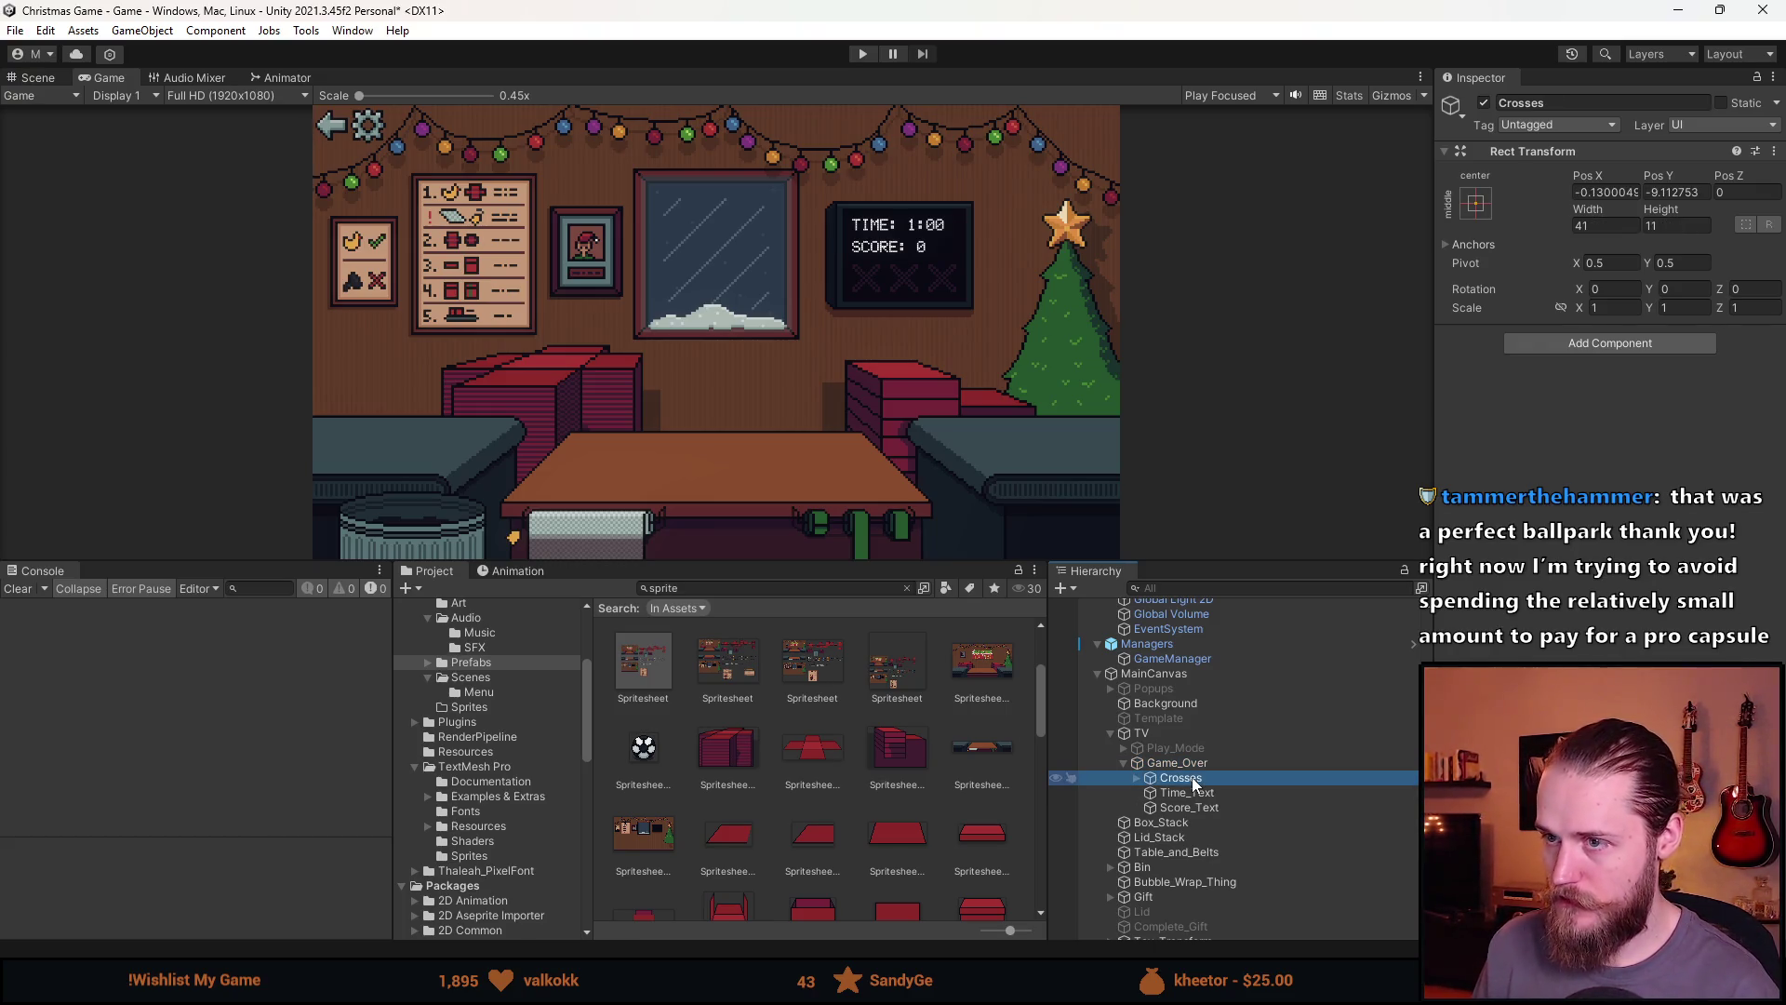
key("Delete")
left_click(1194, 780)
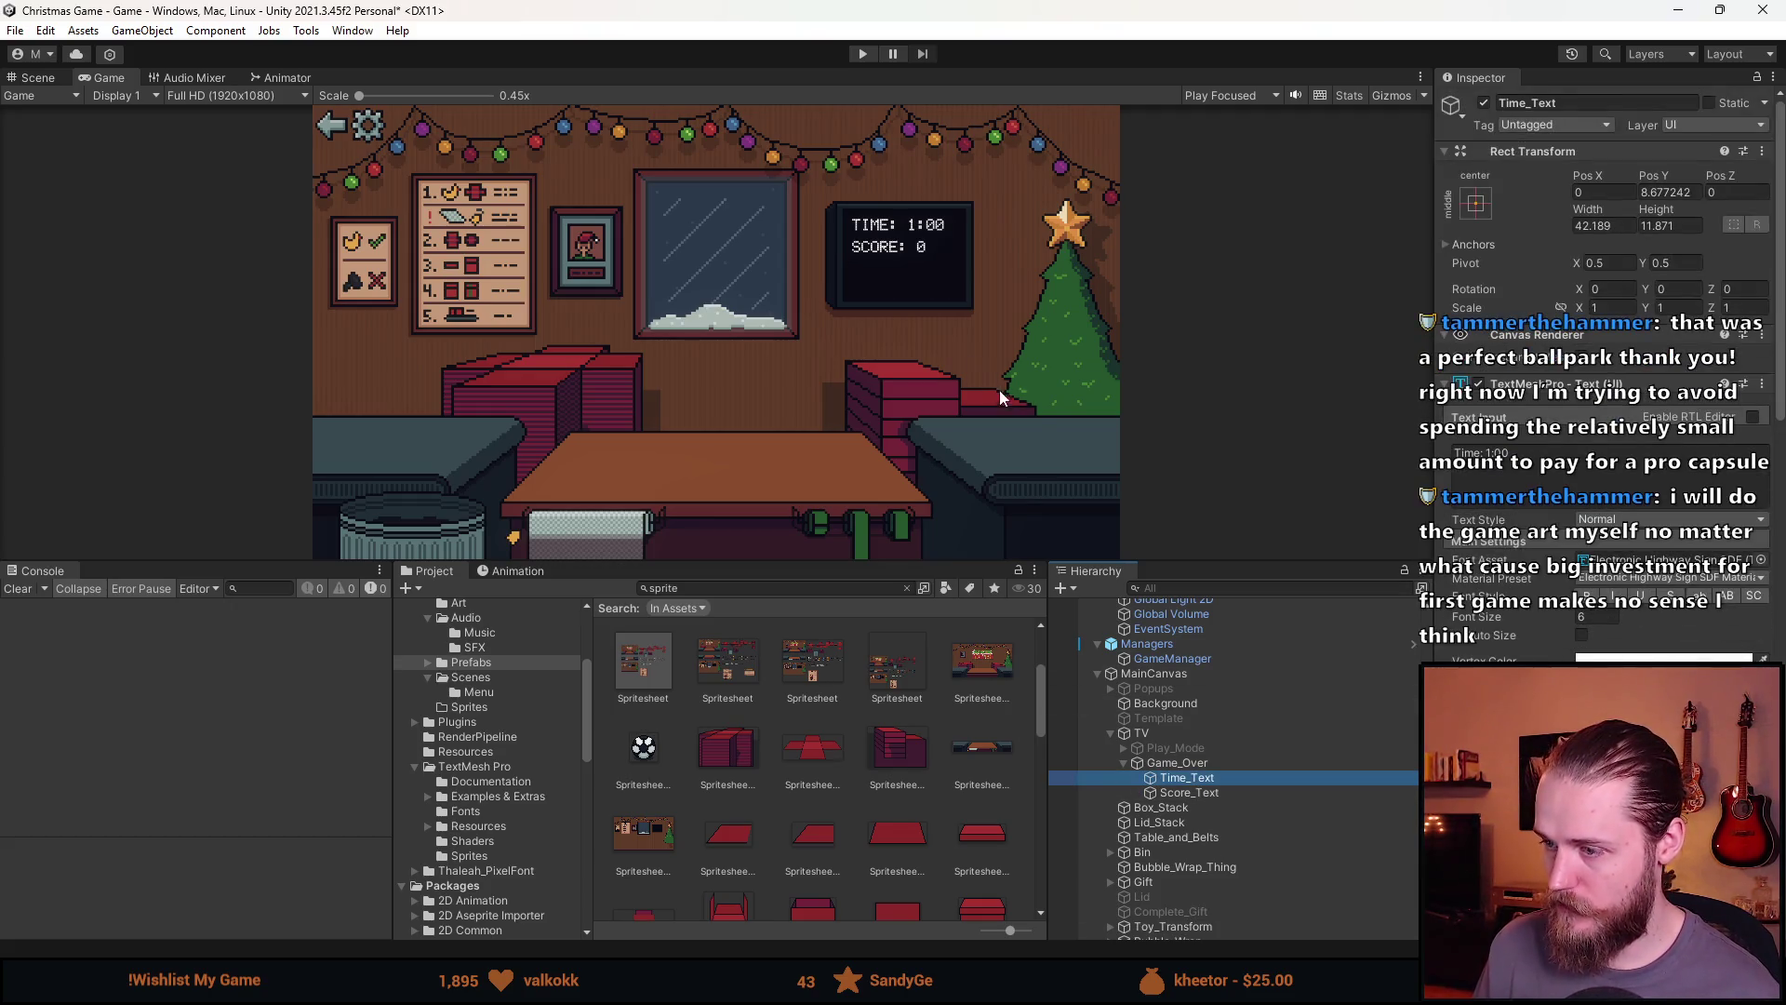
scroll(1012, 225, "up", 5)
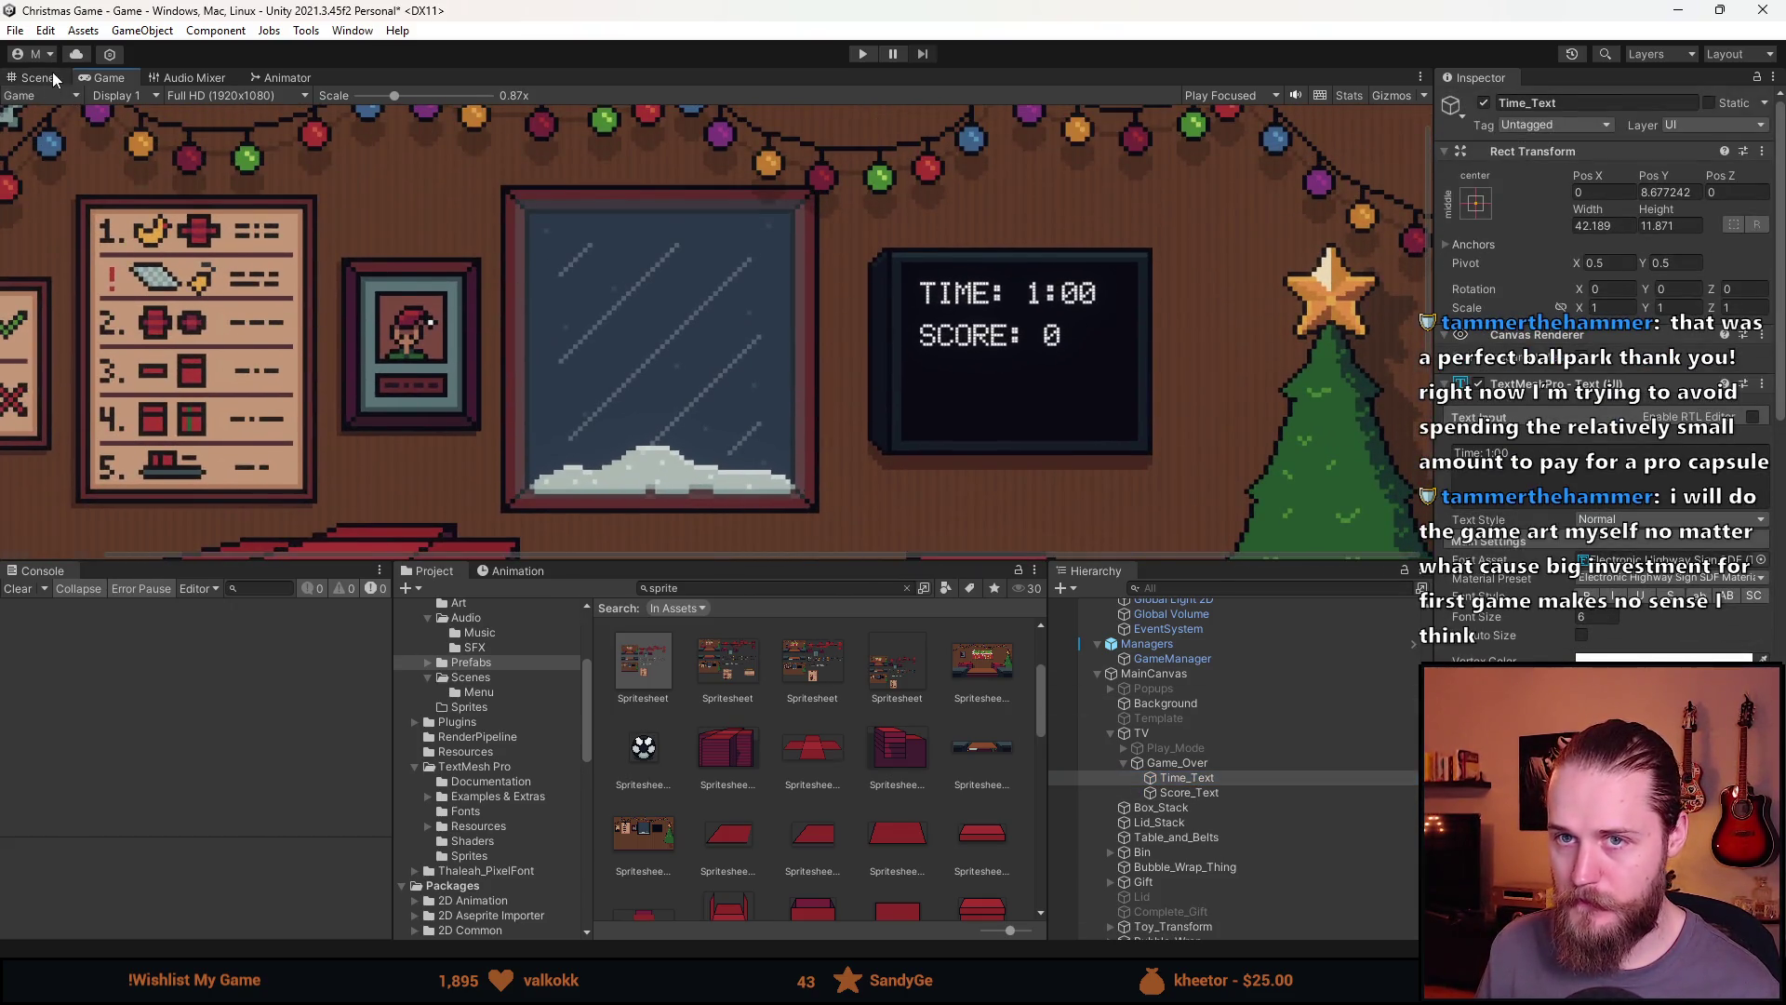
Rename Game_Over's Time_Text to Title and change its text to GAME OVER
left_click(42, 77)
scroll(911, 220, "up", 4)
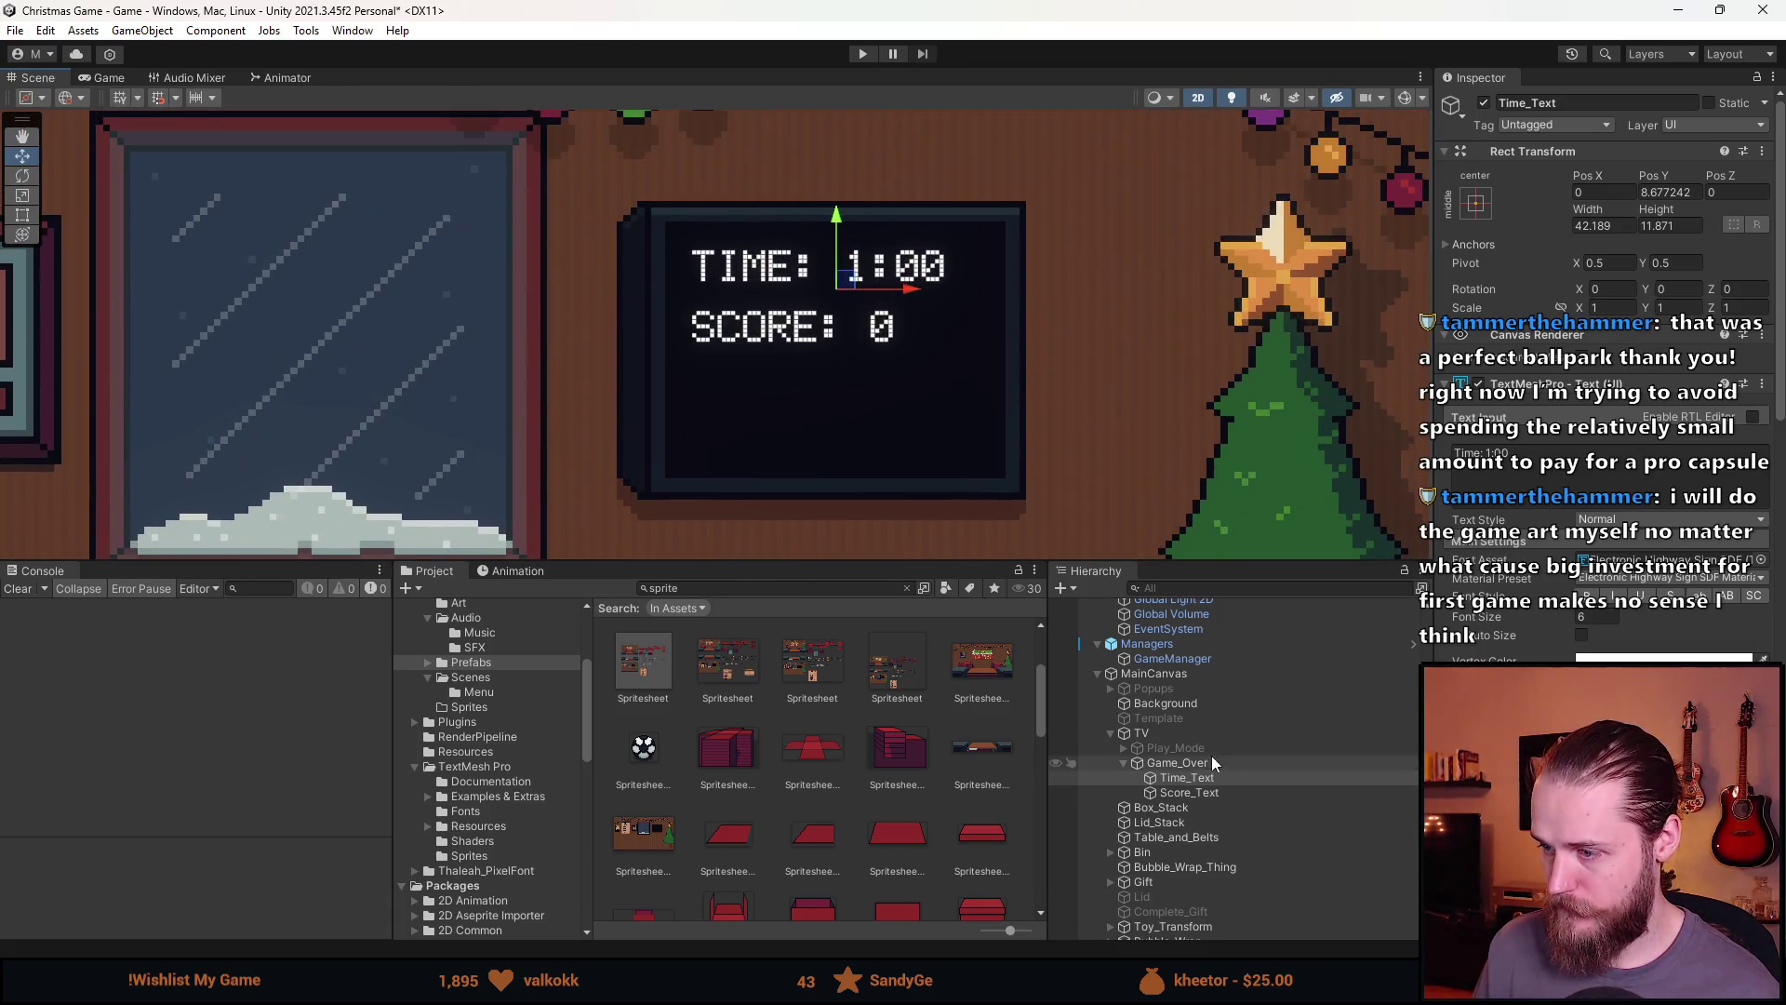
left_click(1581, 101)
type("Title")
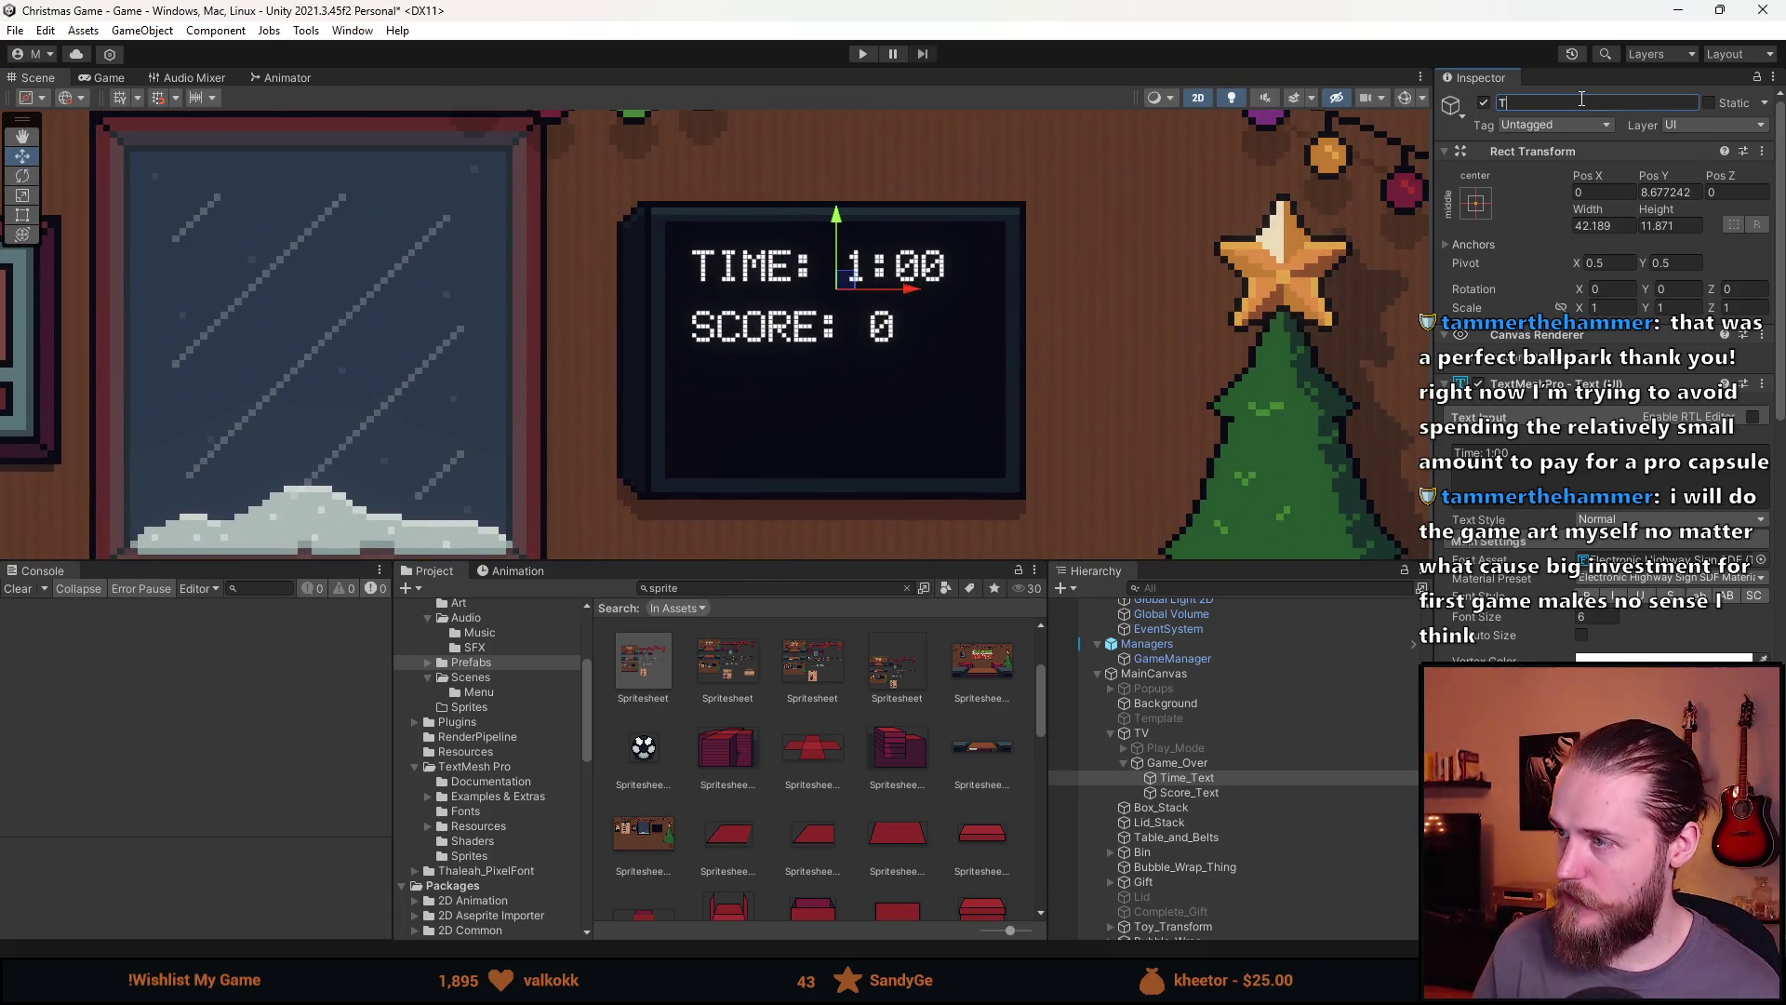
key("Return")
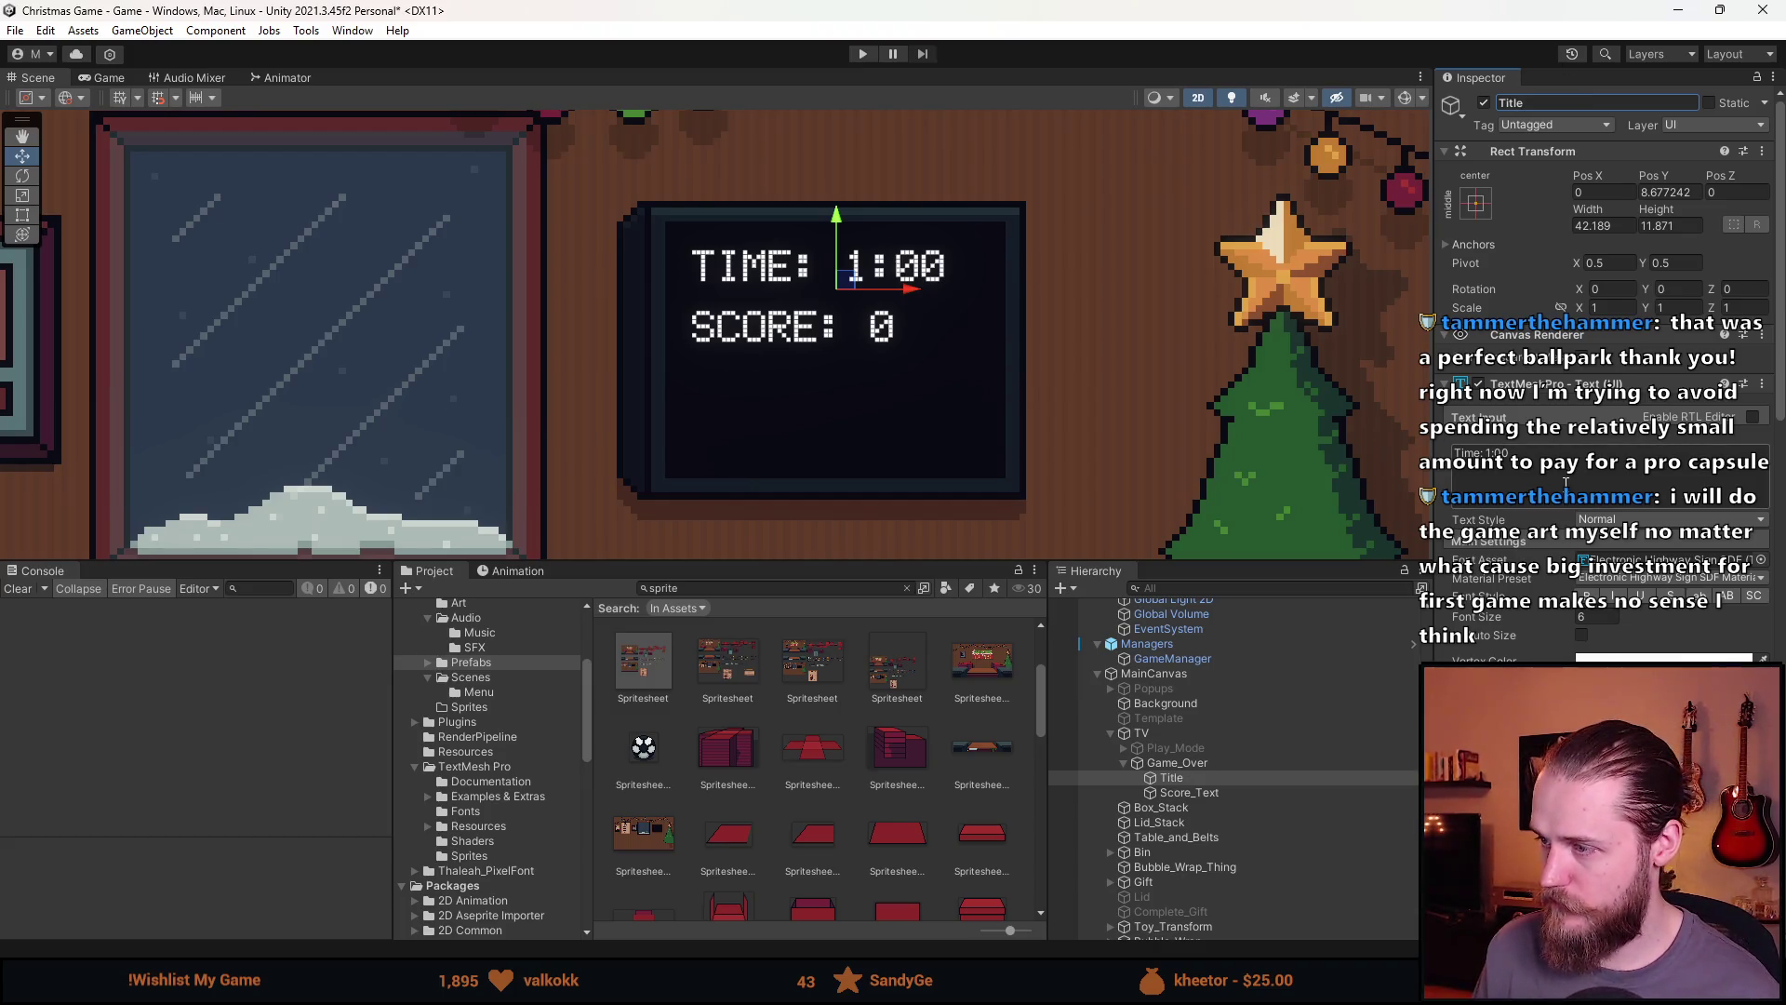
left_click(1572, 458)
type("GAME OVER")
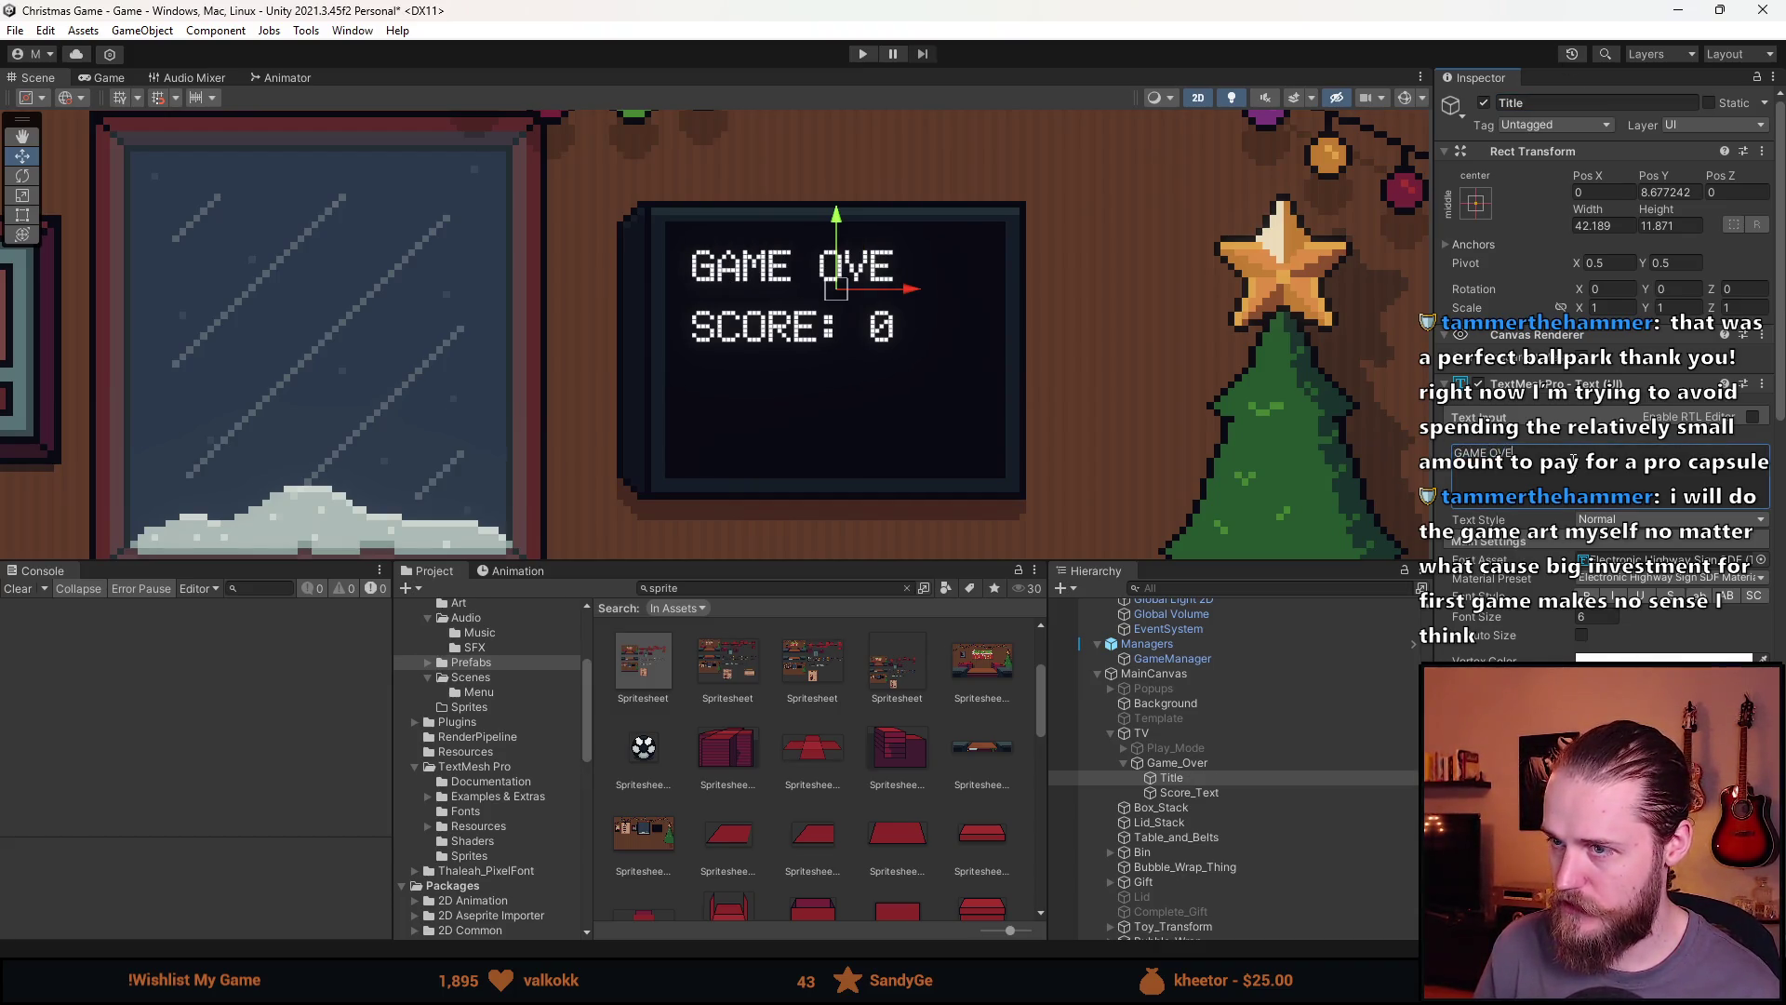
Set the Title's vertex colour to a dark red
left_click(1665, 659)
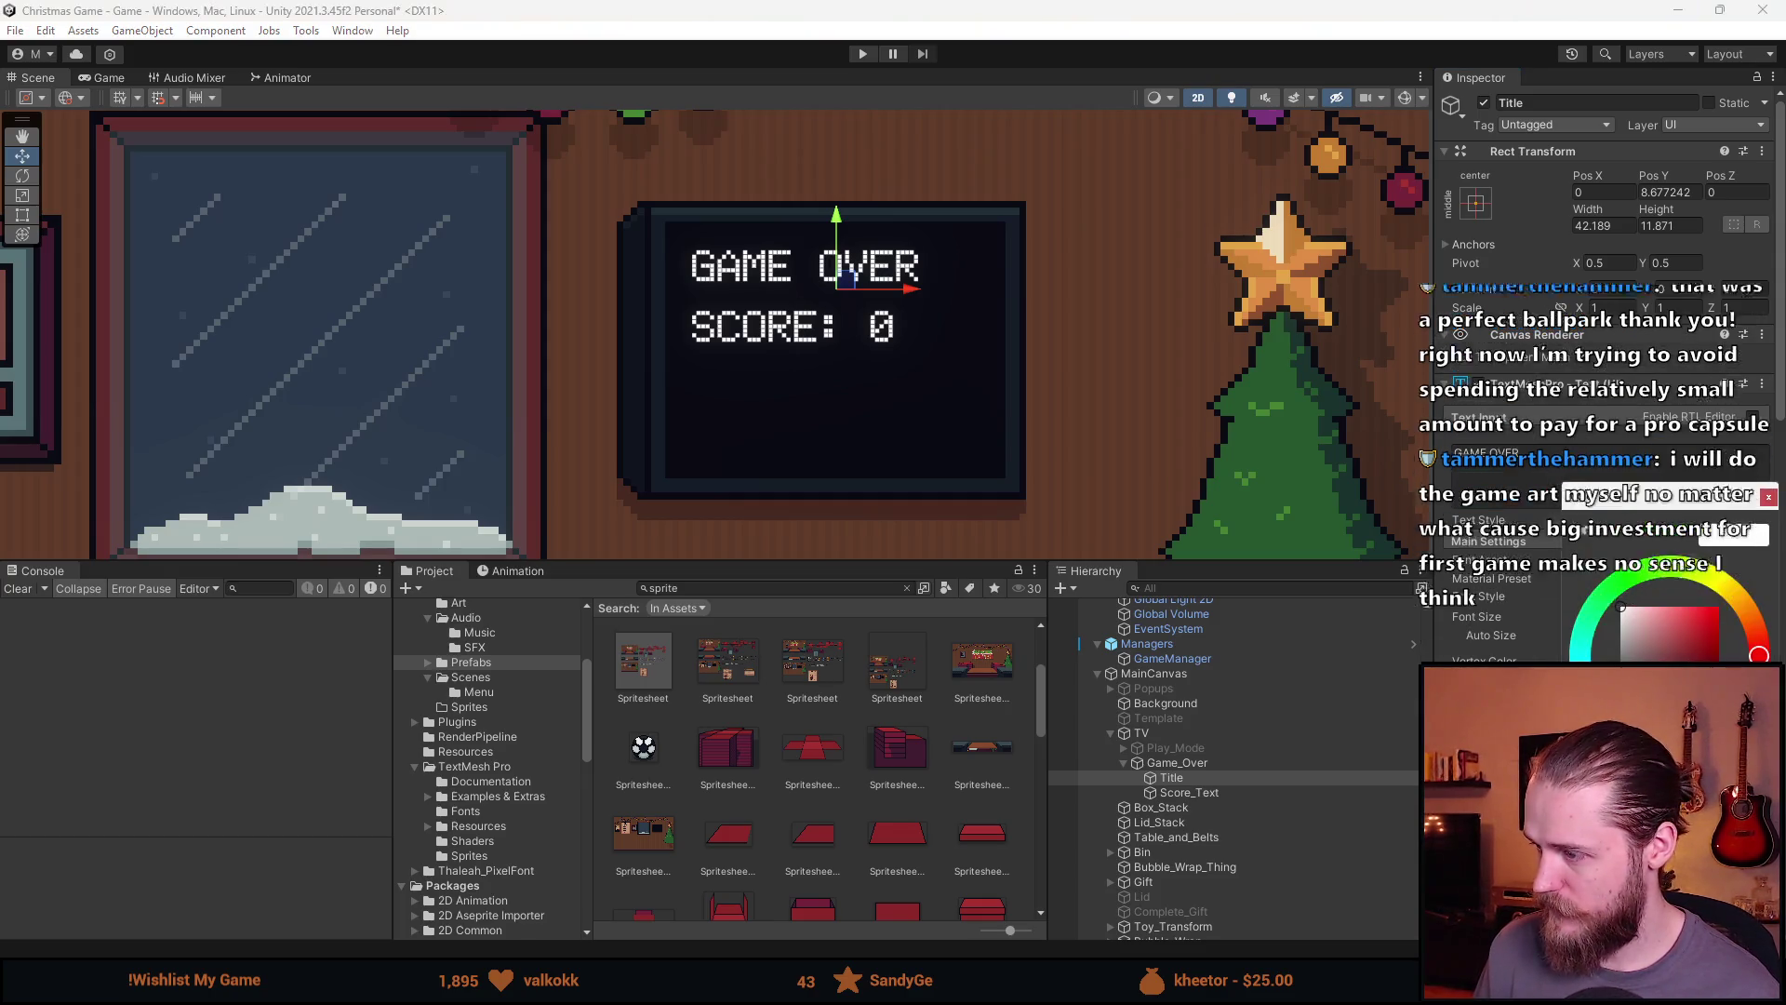
left_click(1689, 637)
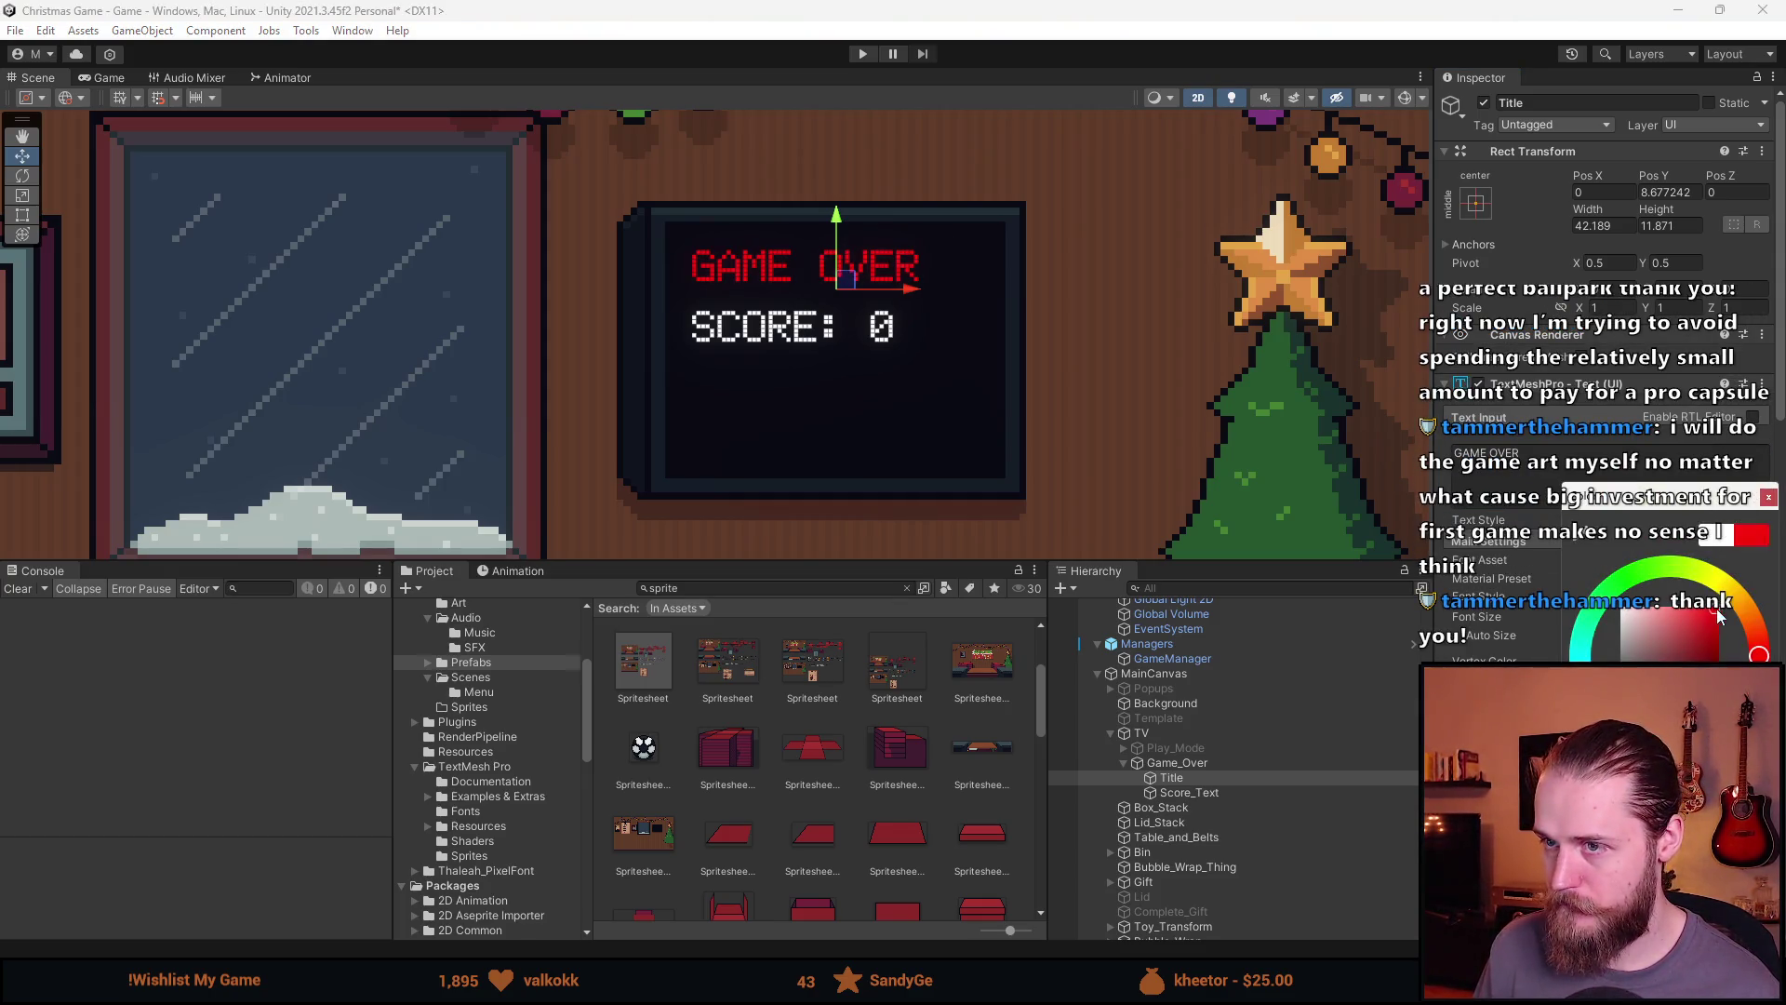
left_click(1704, 633)
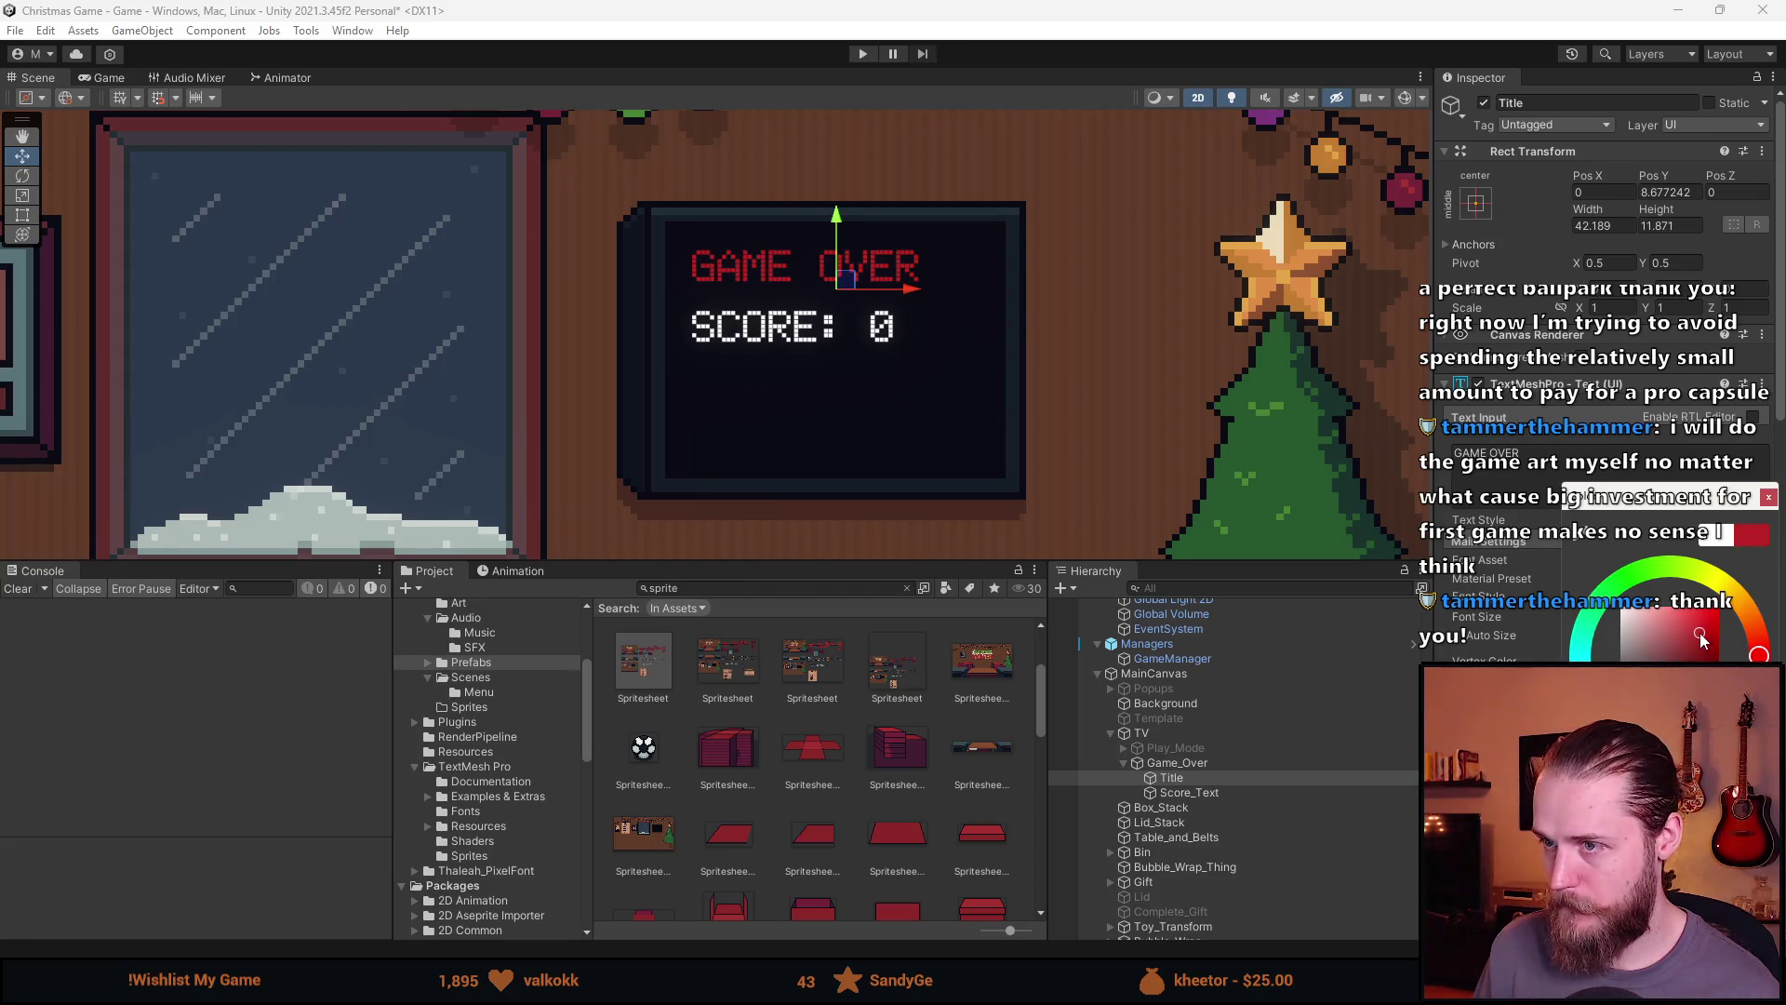
left_click(1769, 499)
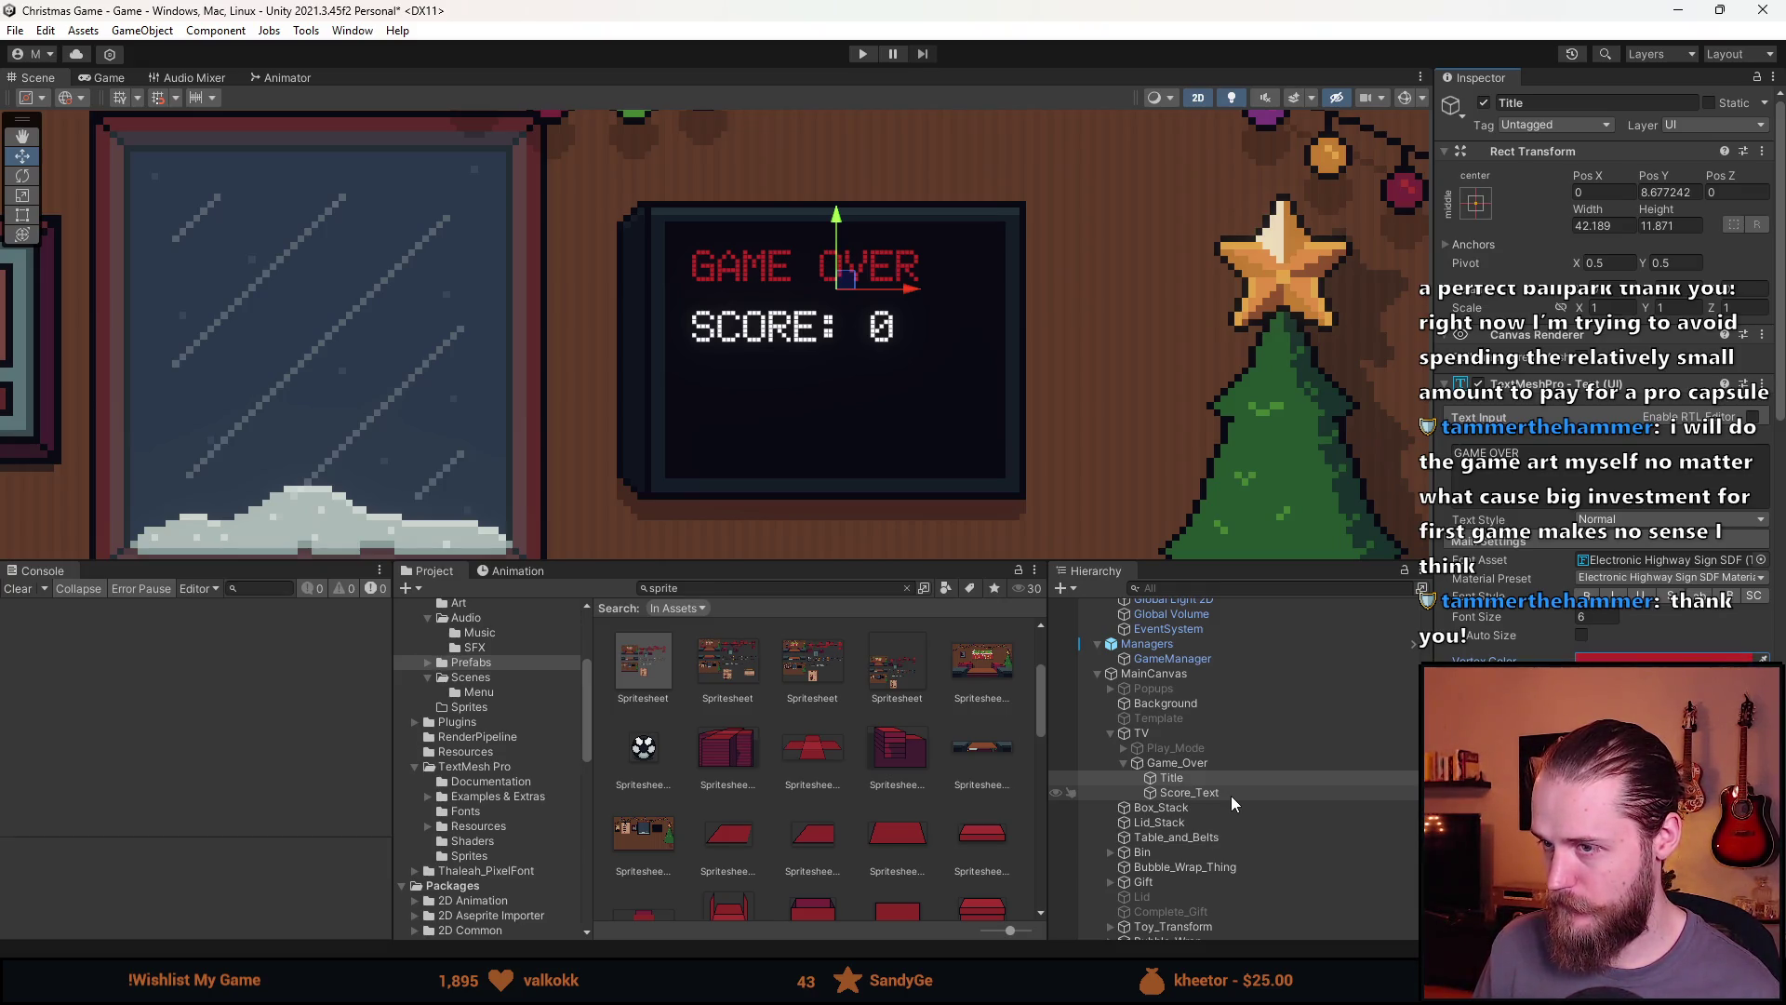
Duplicate Game_Over's Score_Text and select the new Score_Text (1) copy
left_click(1230, 796)
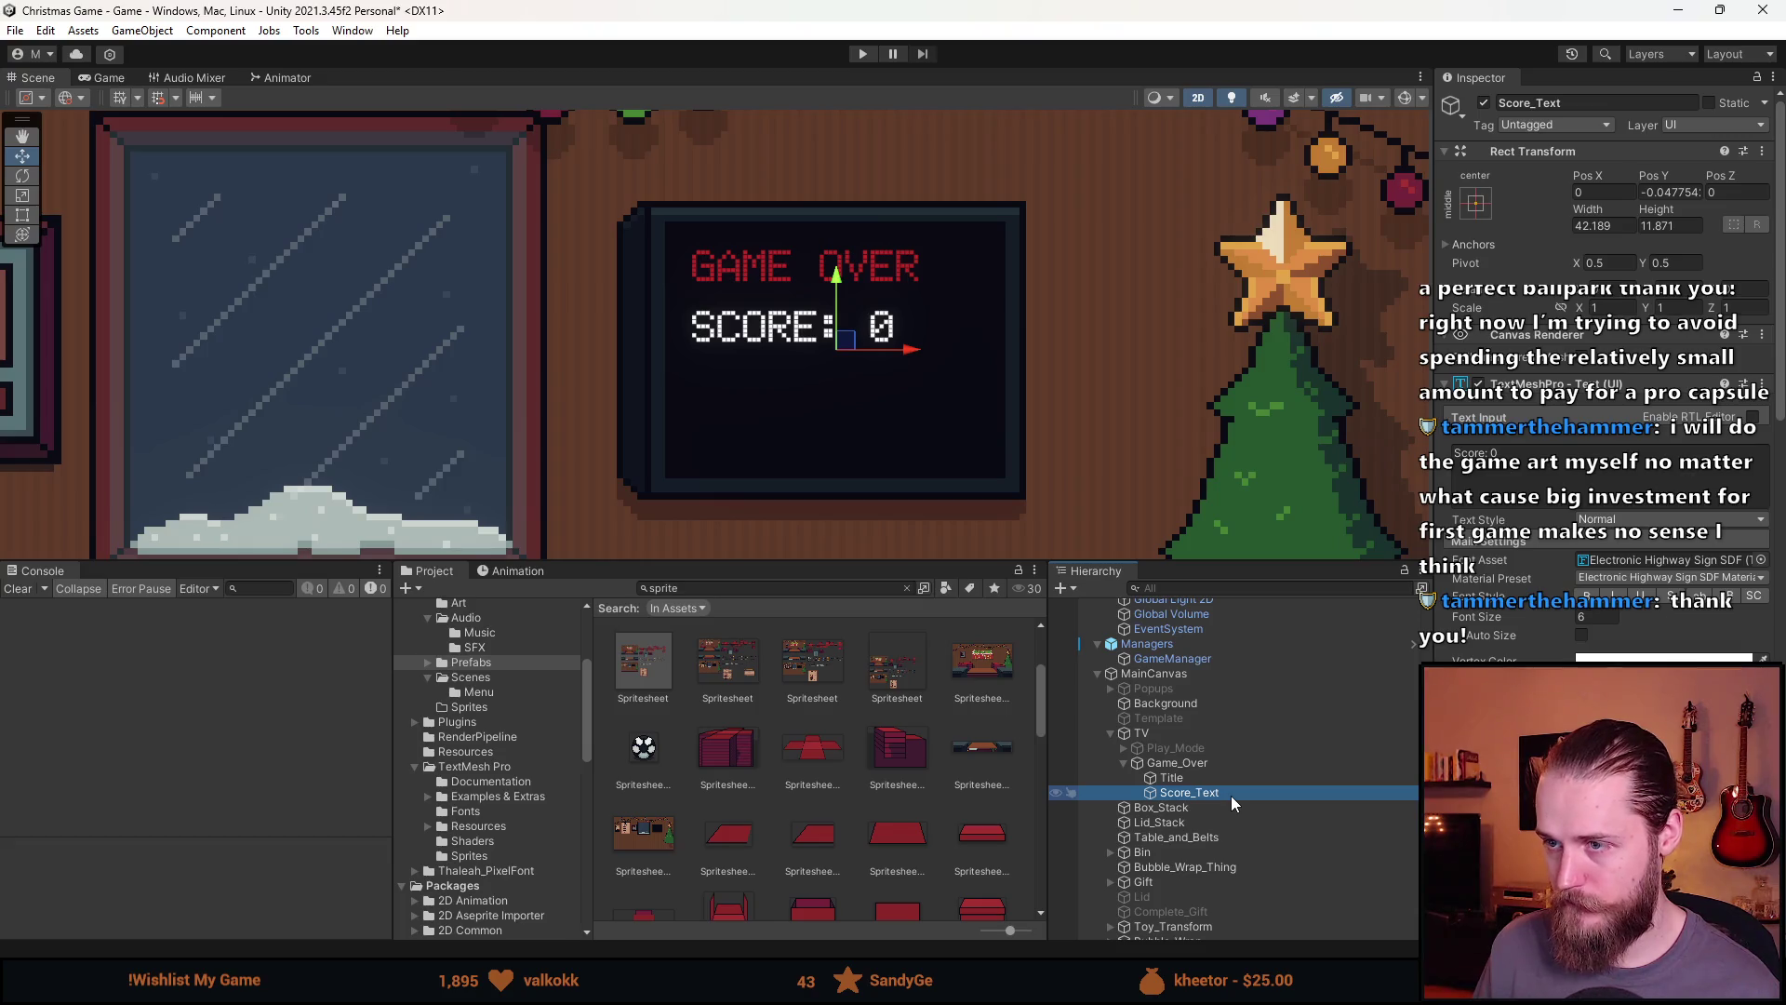
left_click(1565, 469)
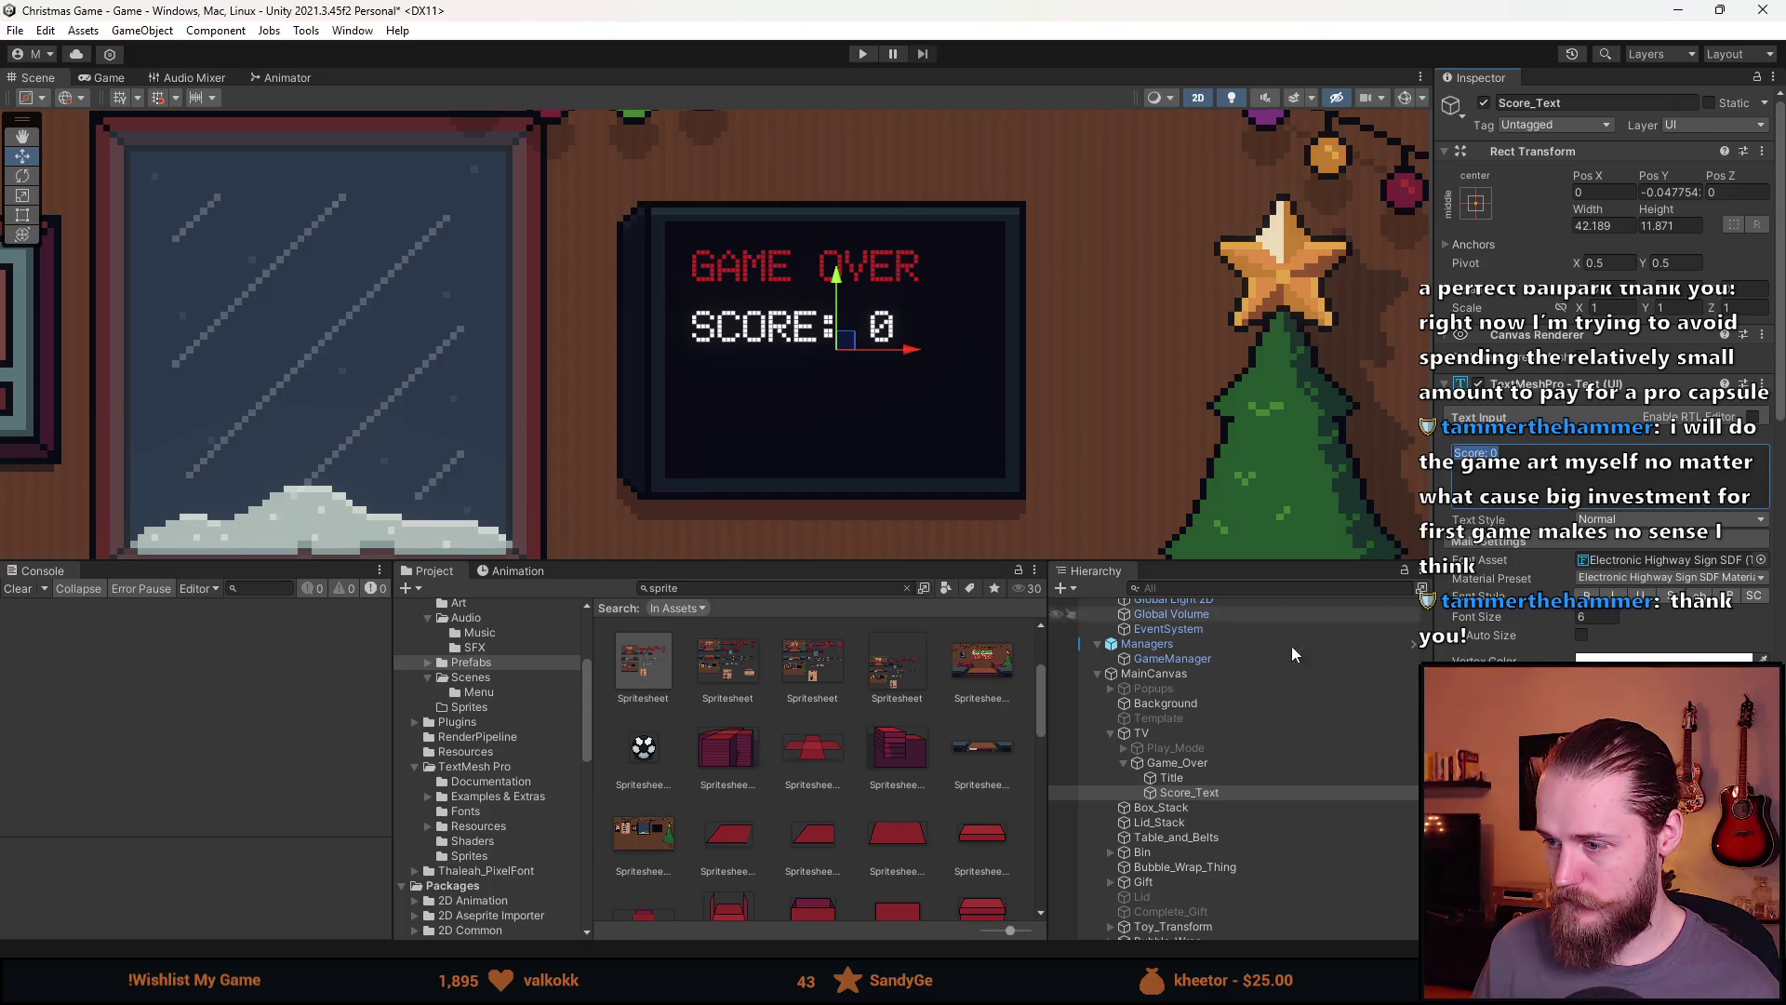
left_click(1219, 790)
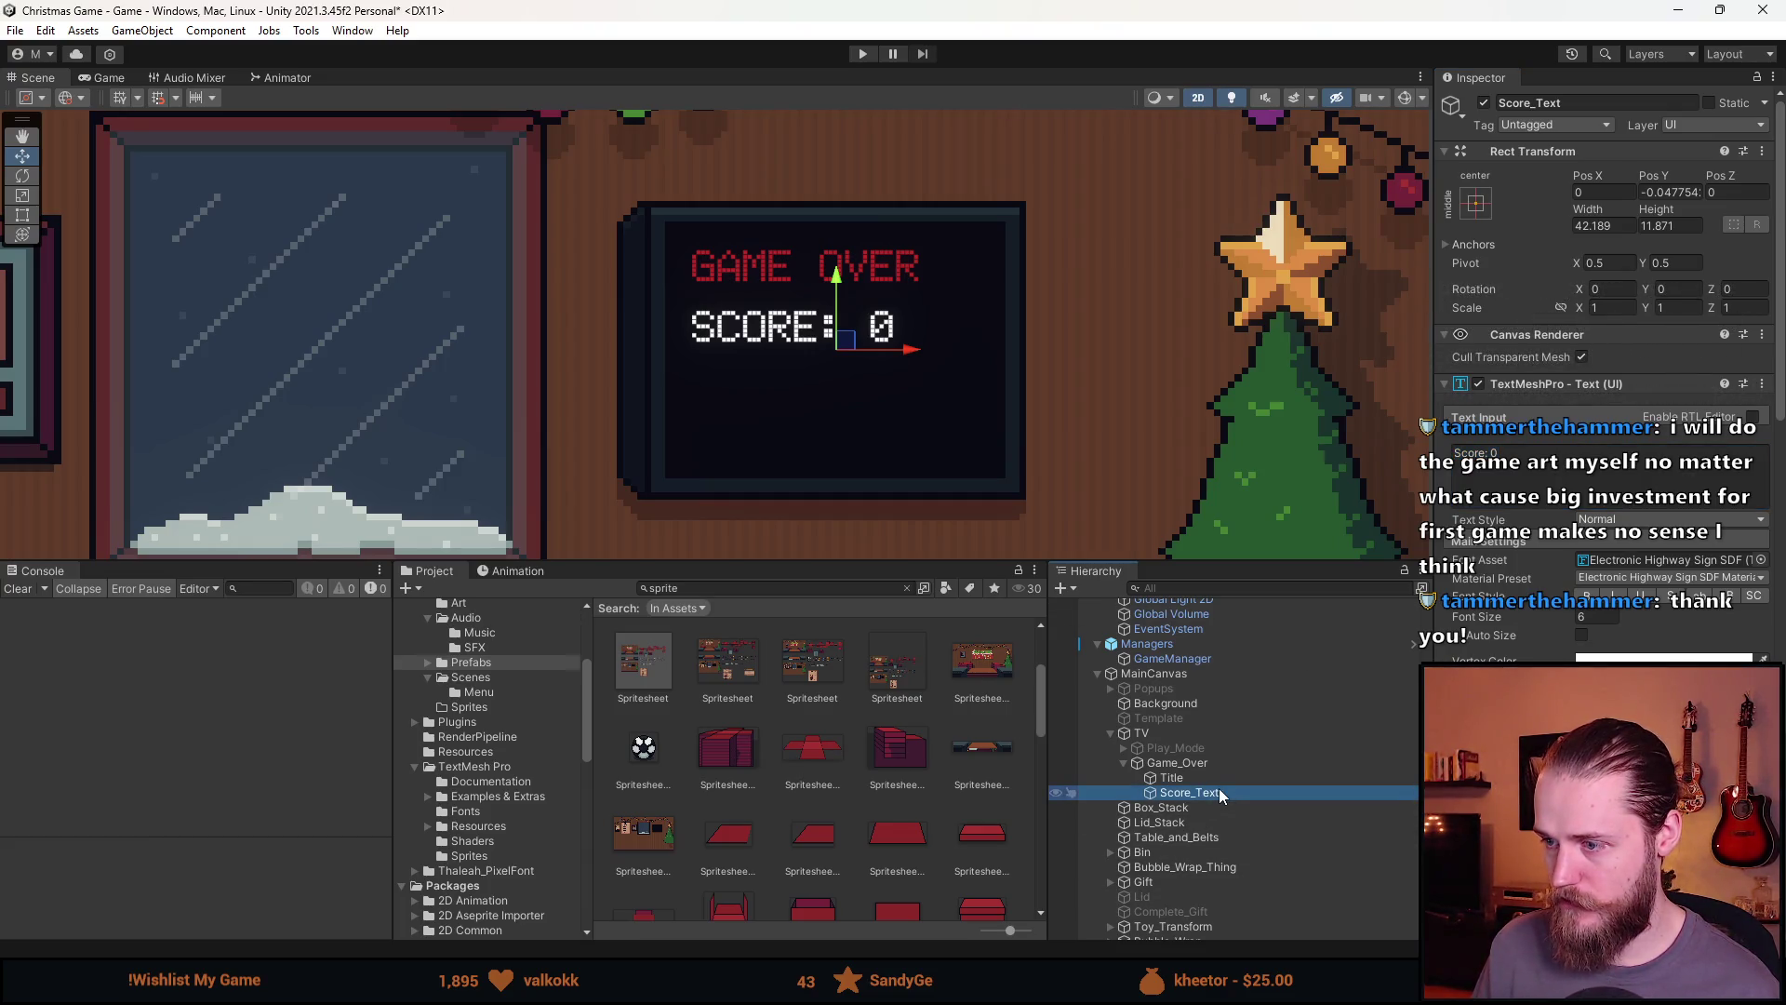
key("ctrl+d")
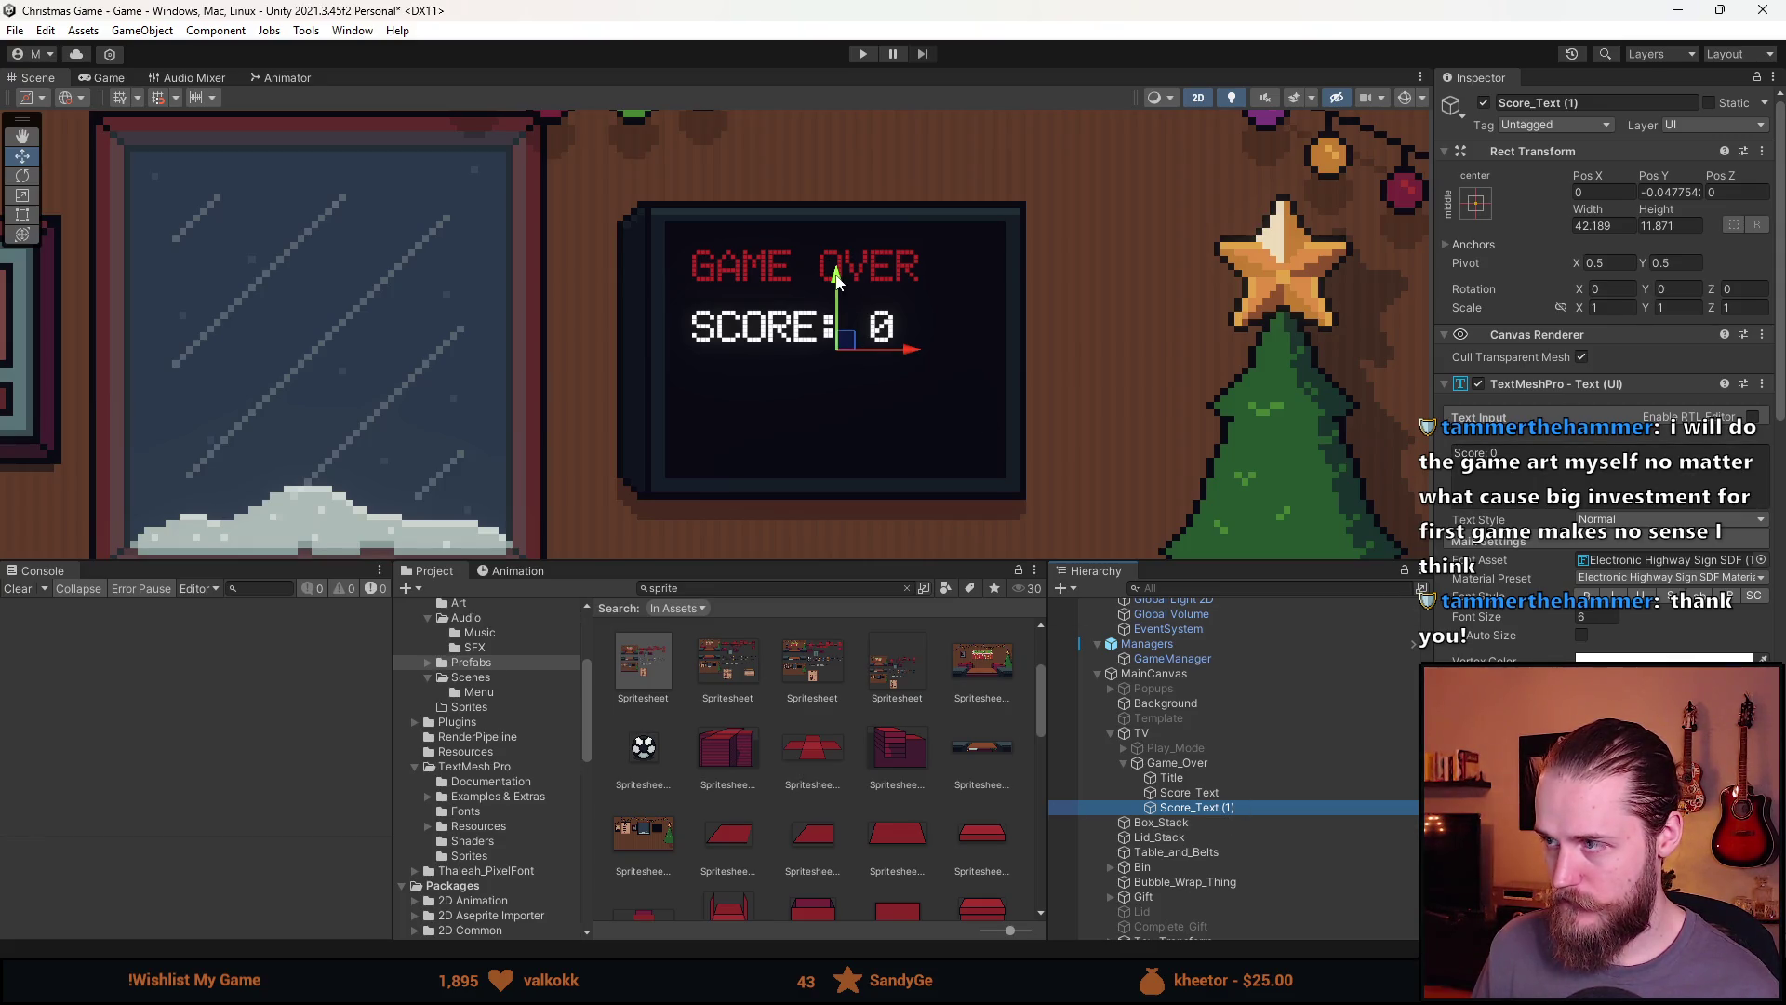
left_click(1226, 791)
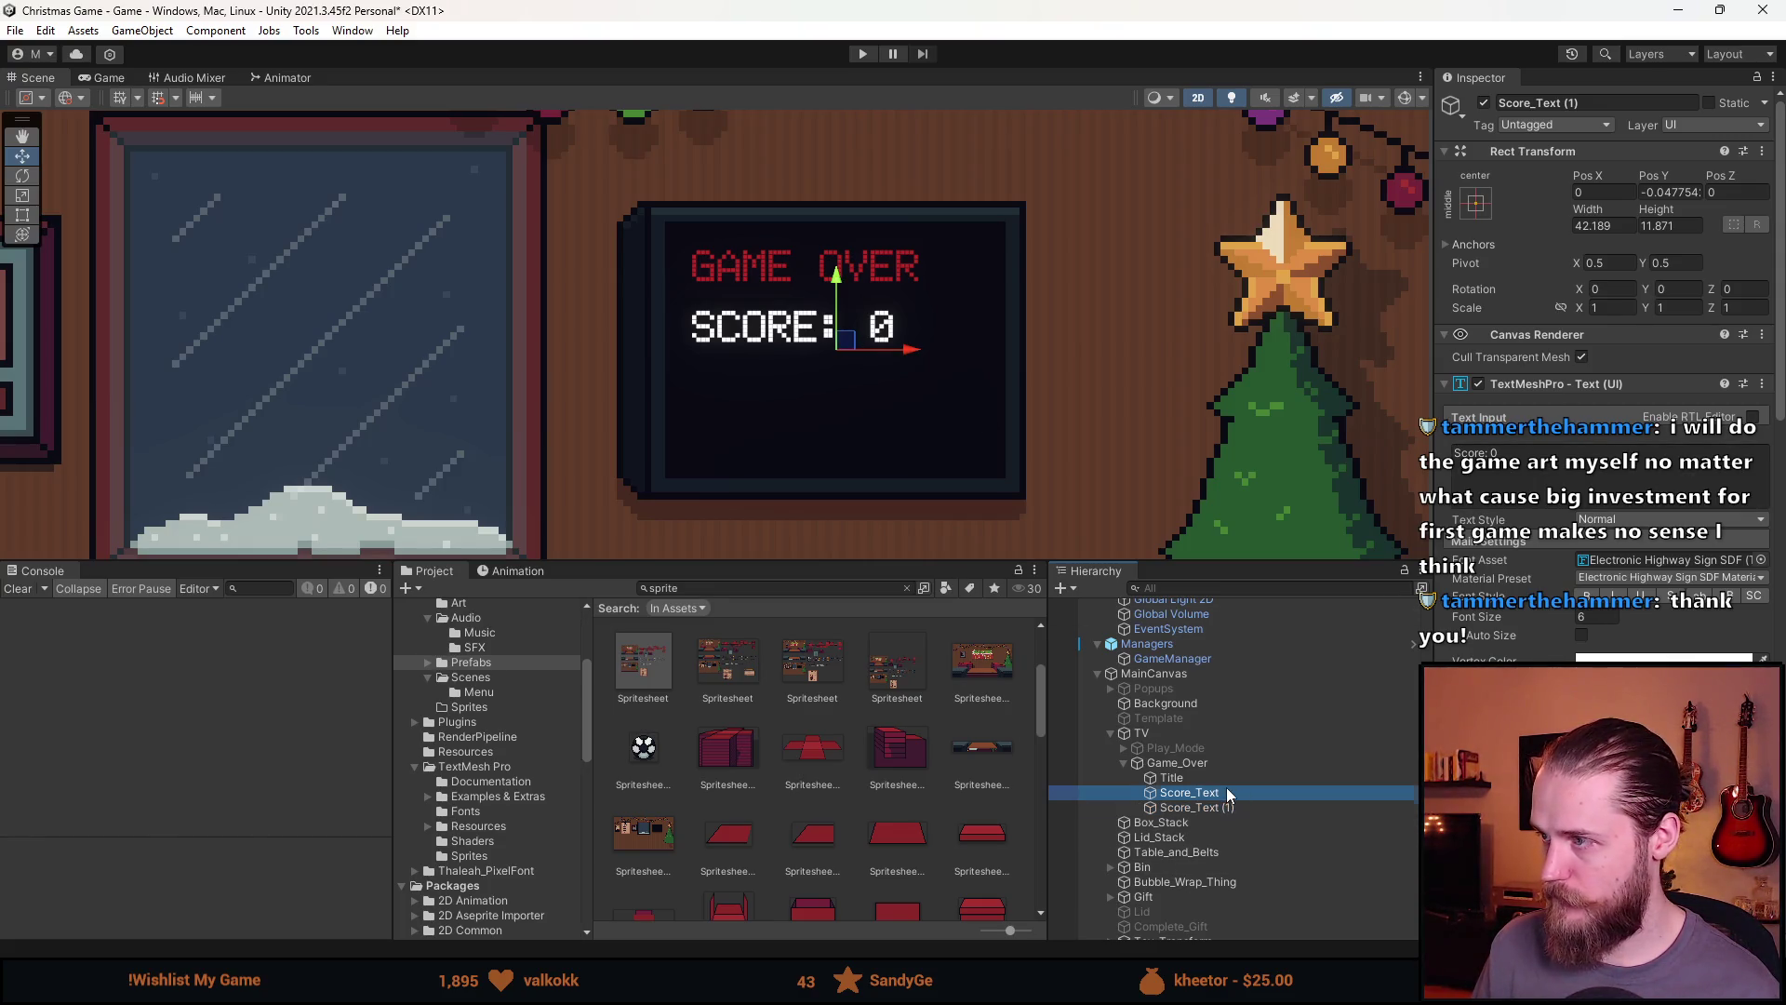
left_click(1227, 778)
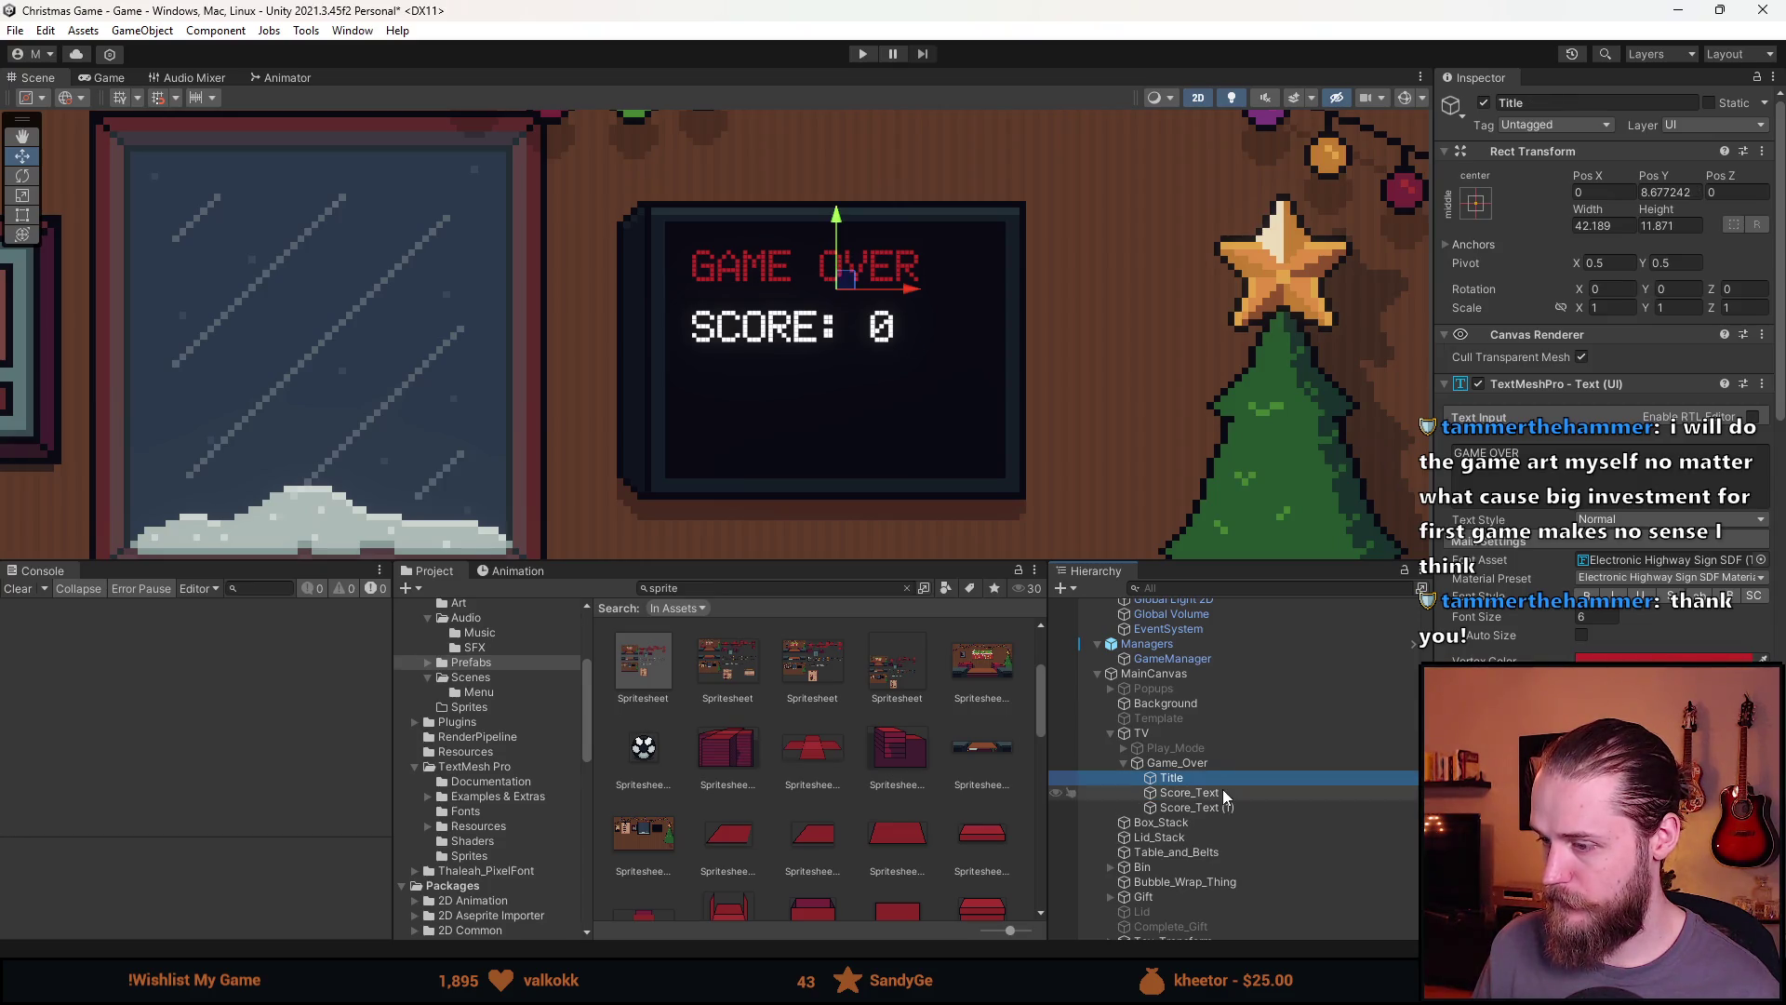
left_click(1224, 792)
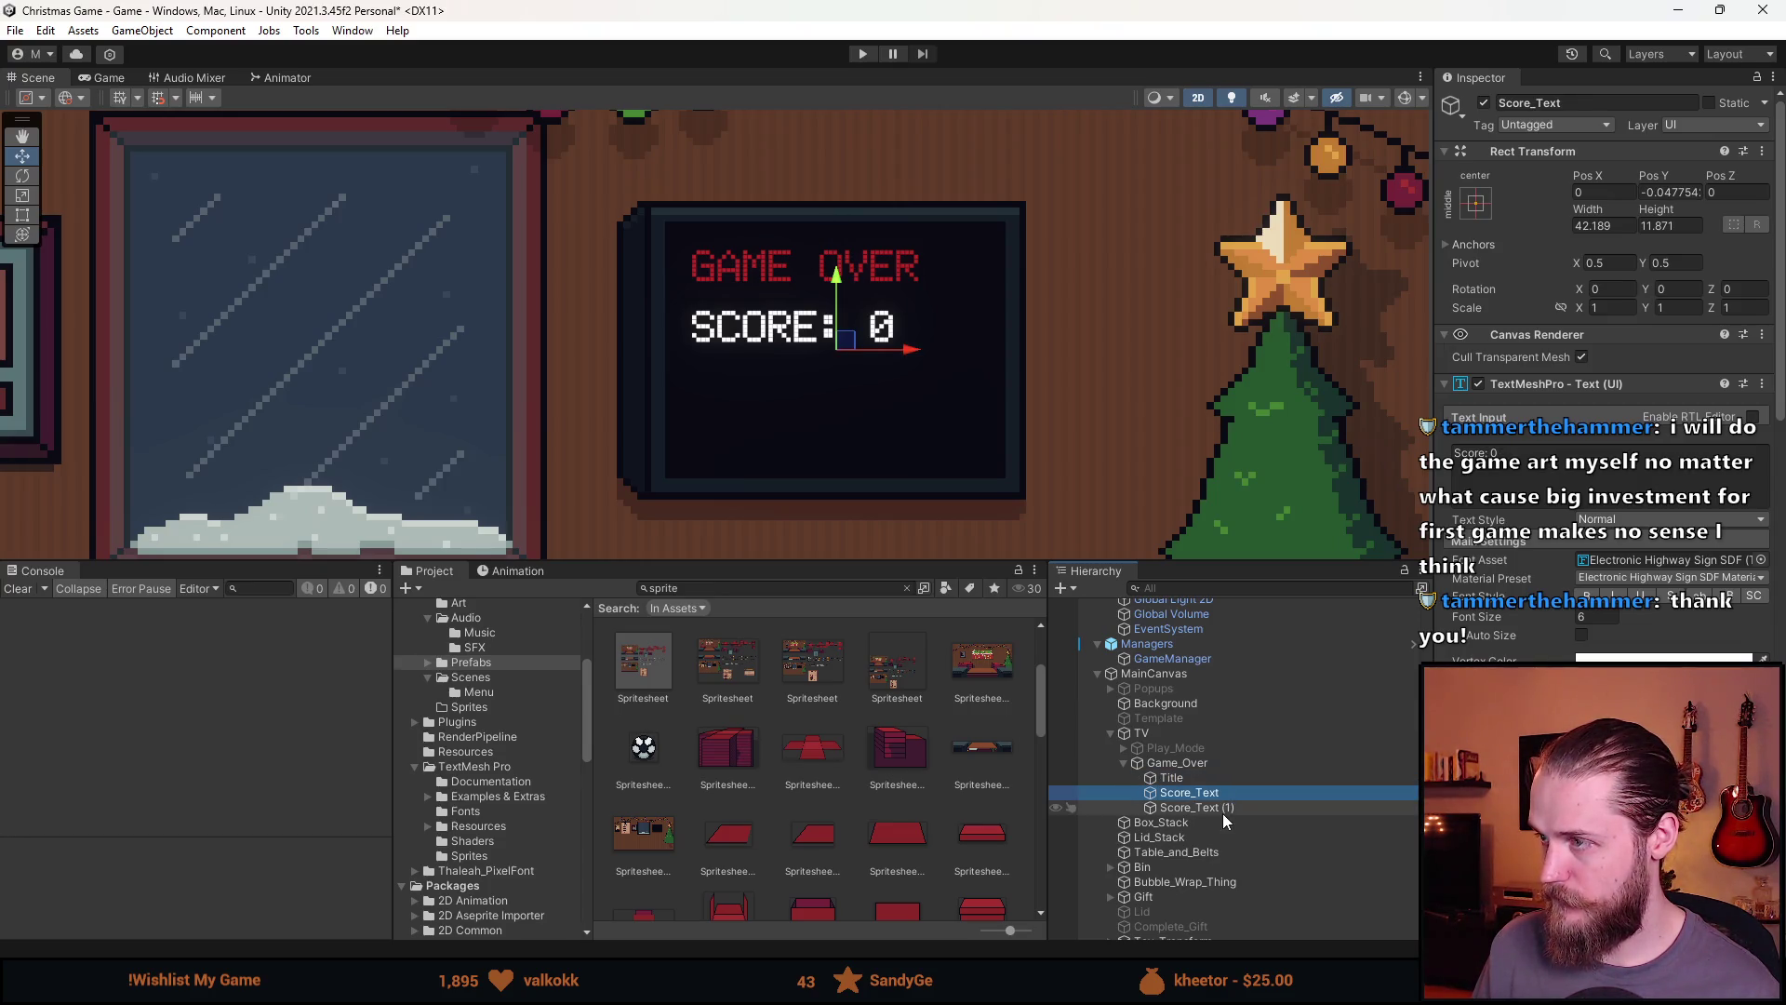
left_click(1222, 809)
Set the copy's Pos Y to -8.6 and its text to RESTART
left_click(1647, 191)
left_click(1643, 191)
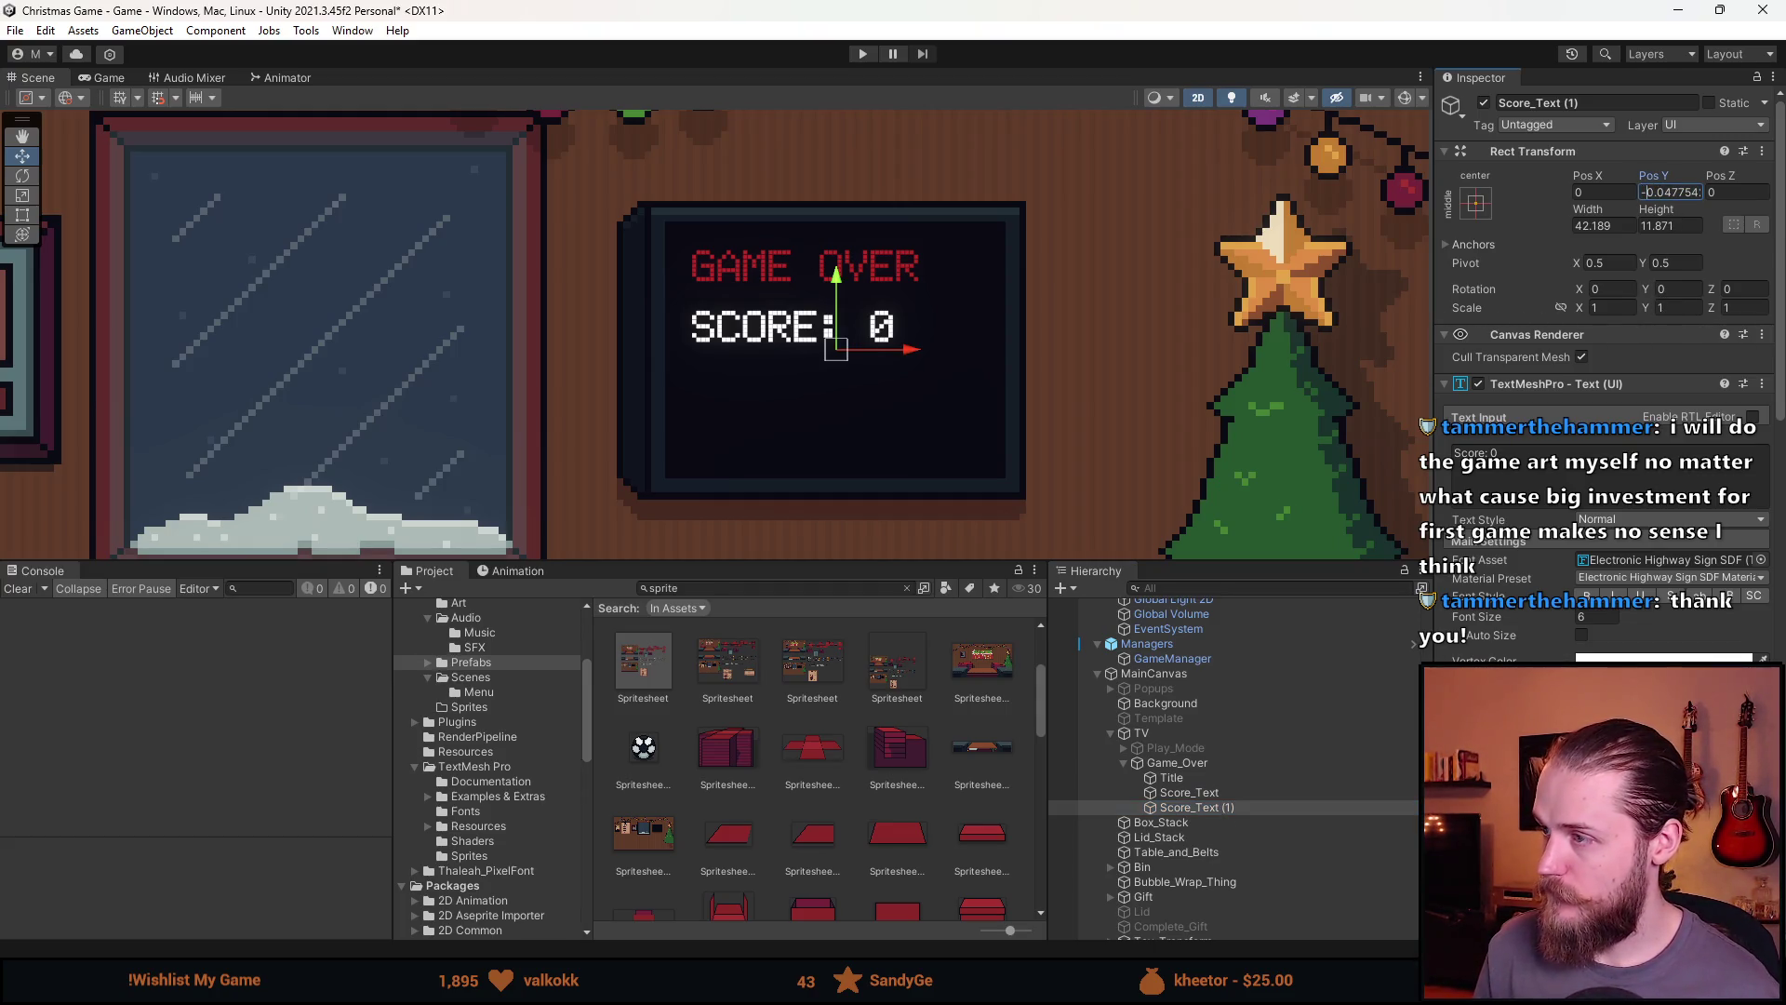
key("ctrl+a")
type("-8.")
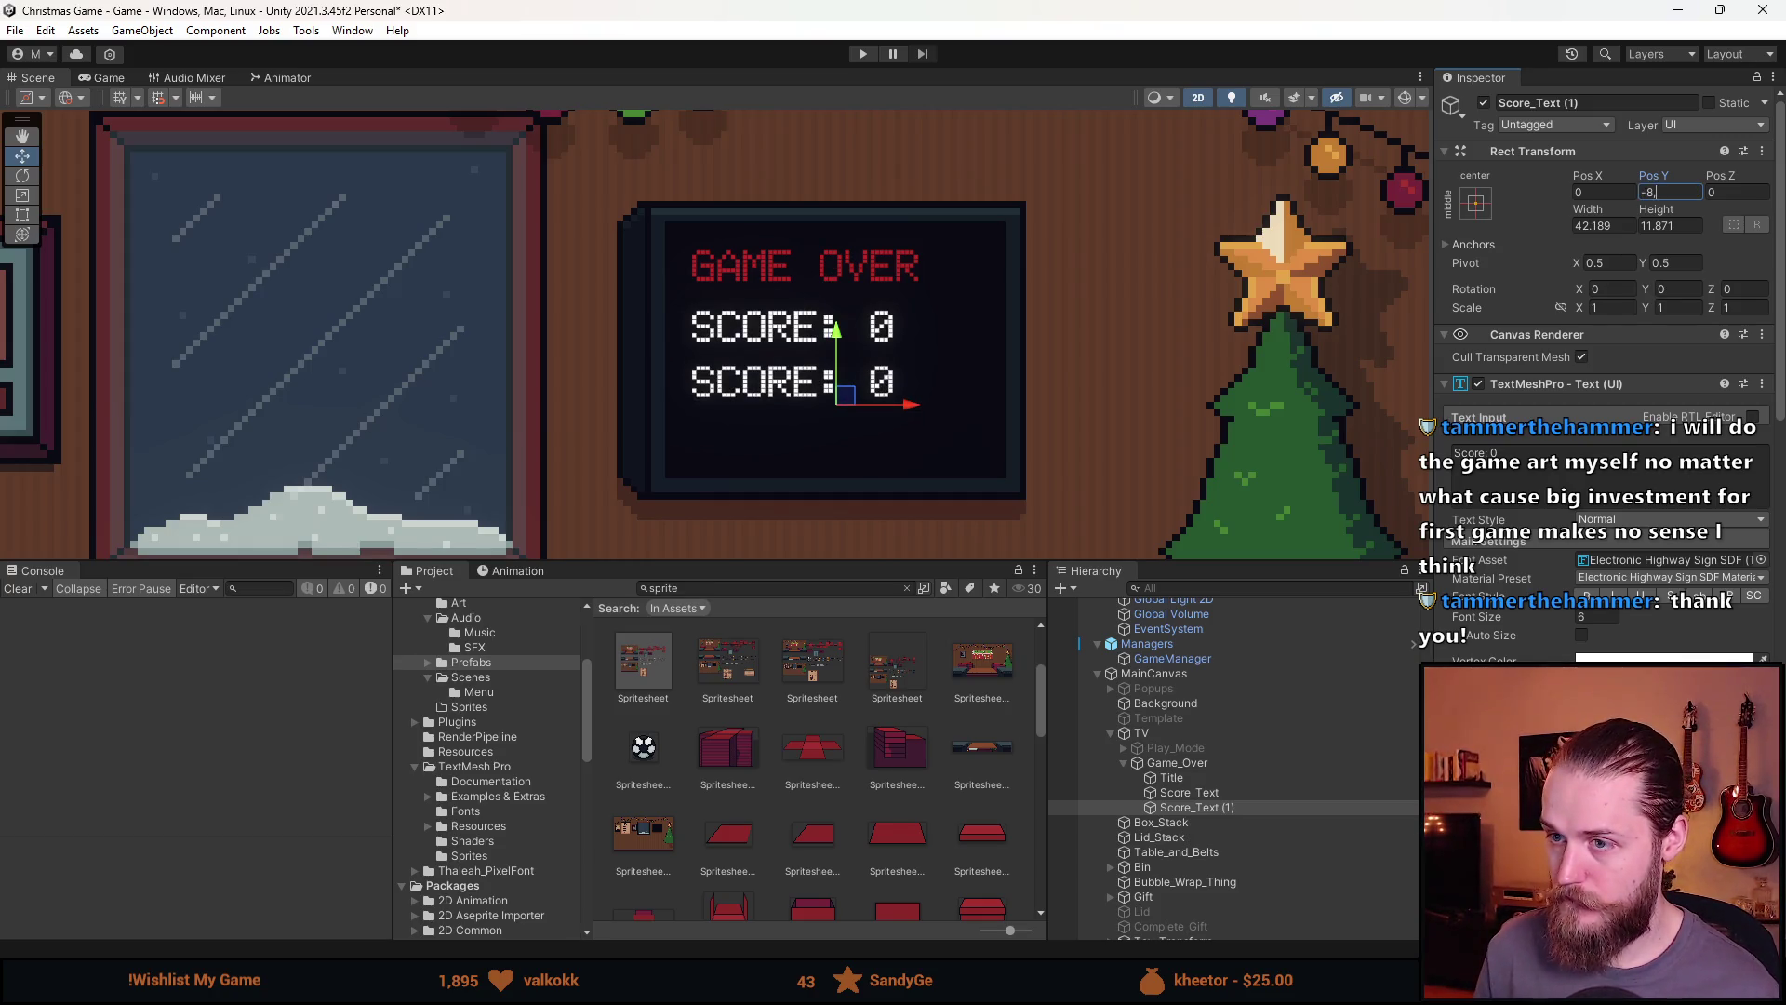
type("6")
left_click(1503, 450)
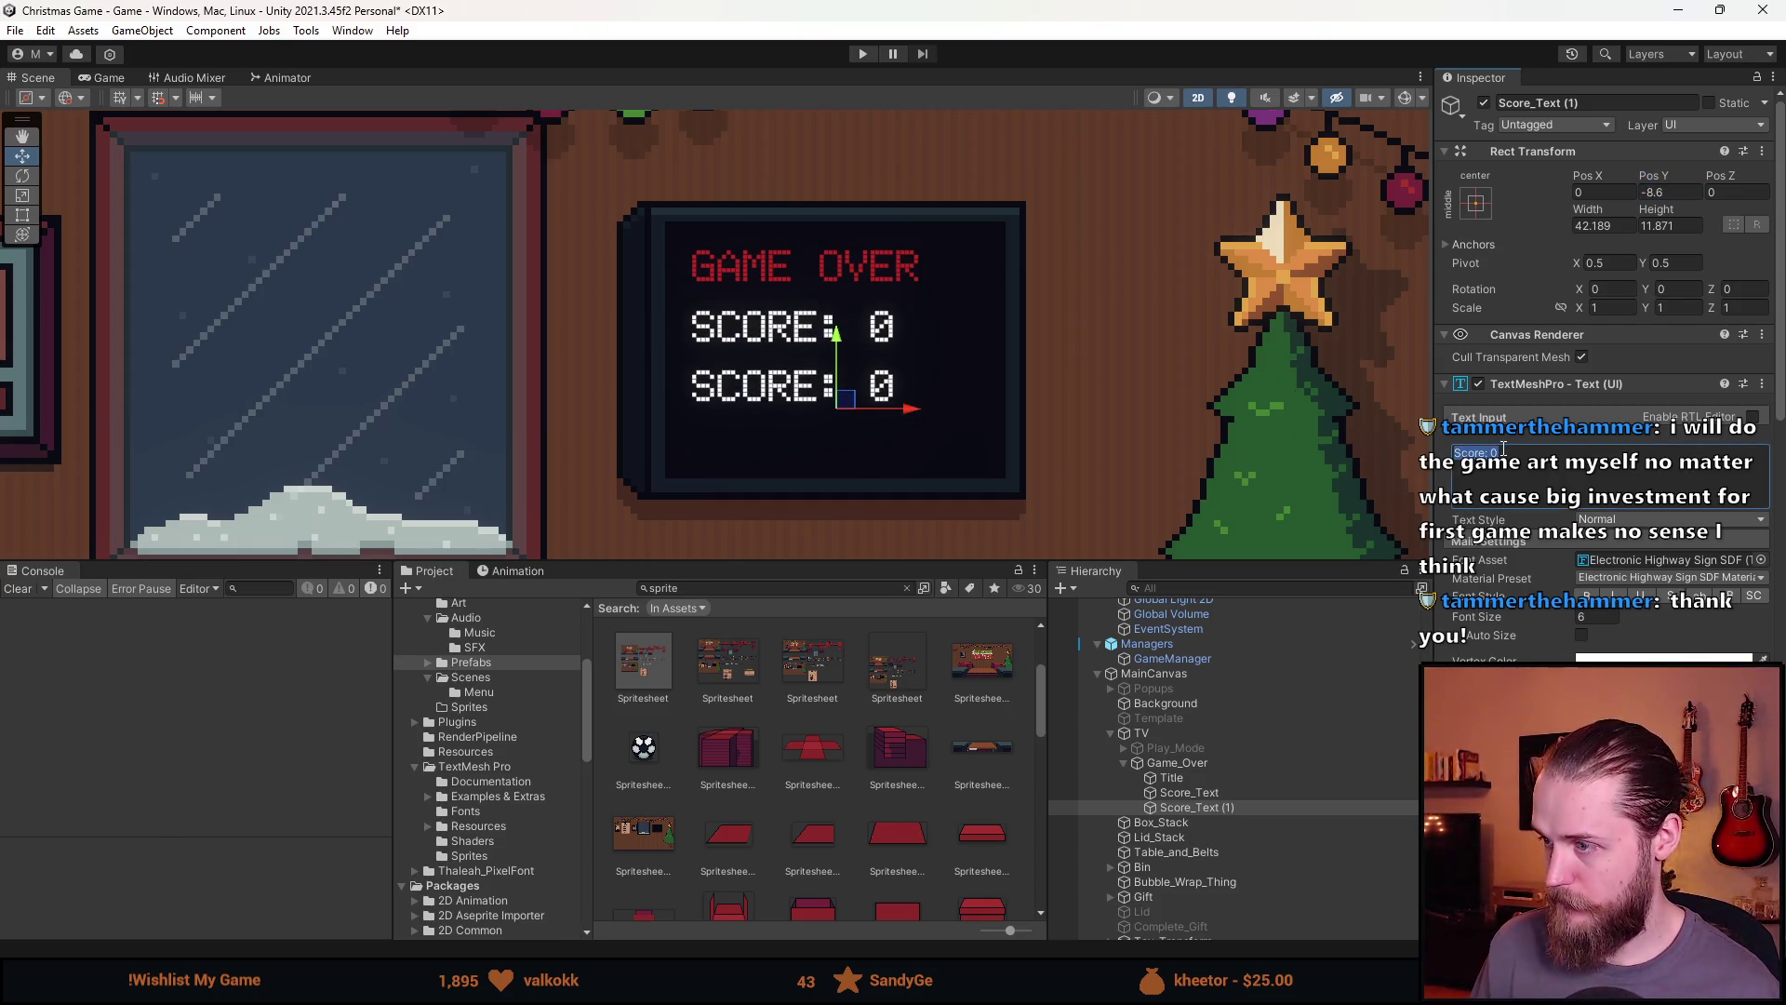
type("RESTART")
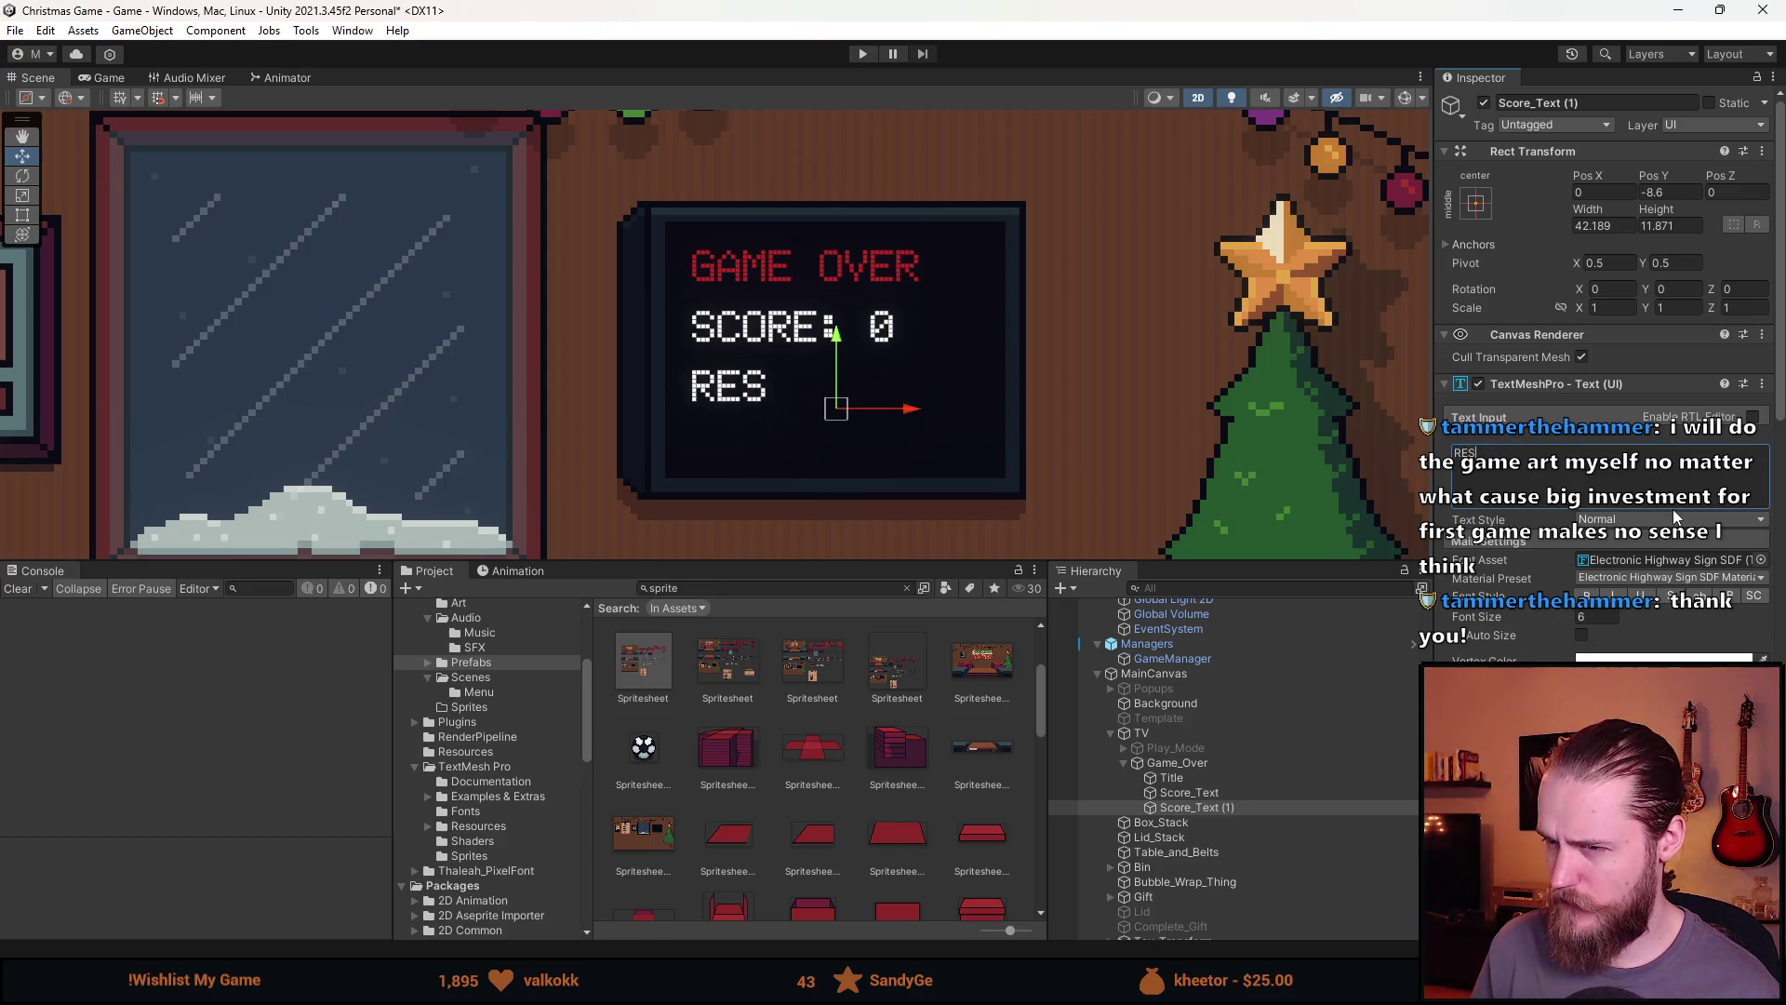
scroll(953, 383, "down", 5)
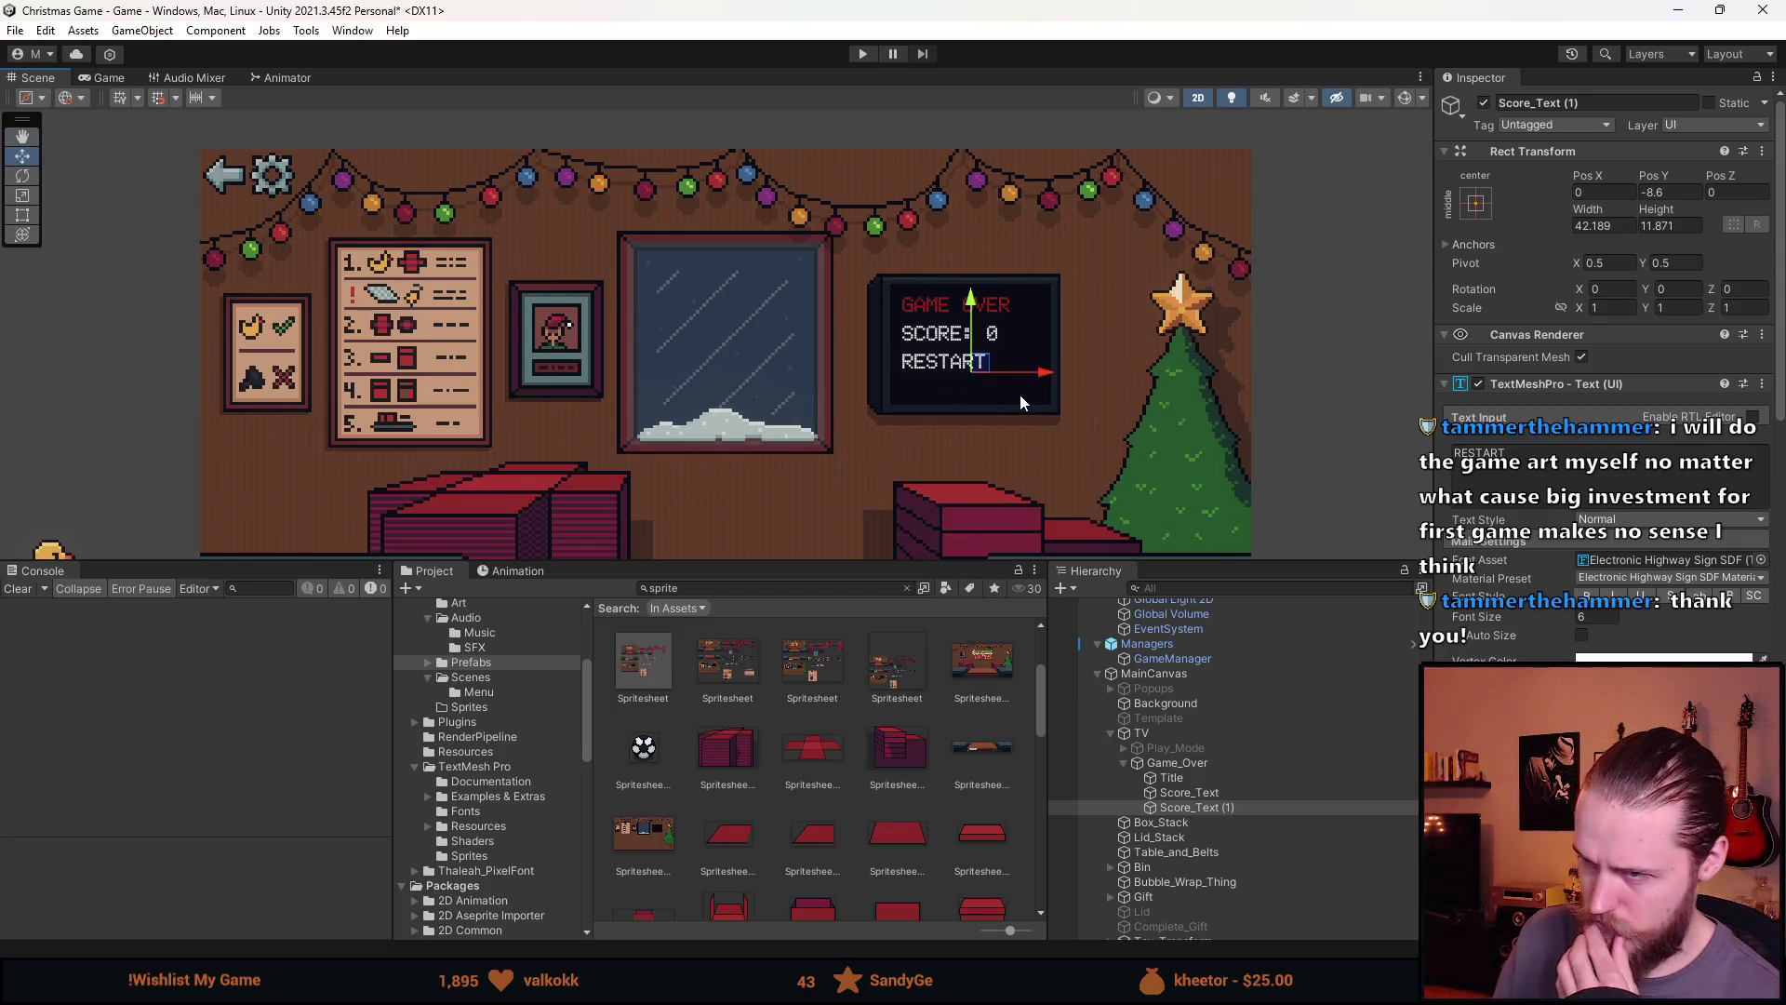
Select the RESTART text object and append a < marker after RESTART
scroll(1098, 372, "down", 3)
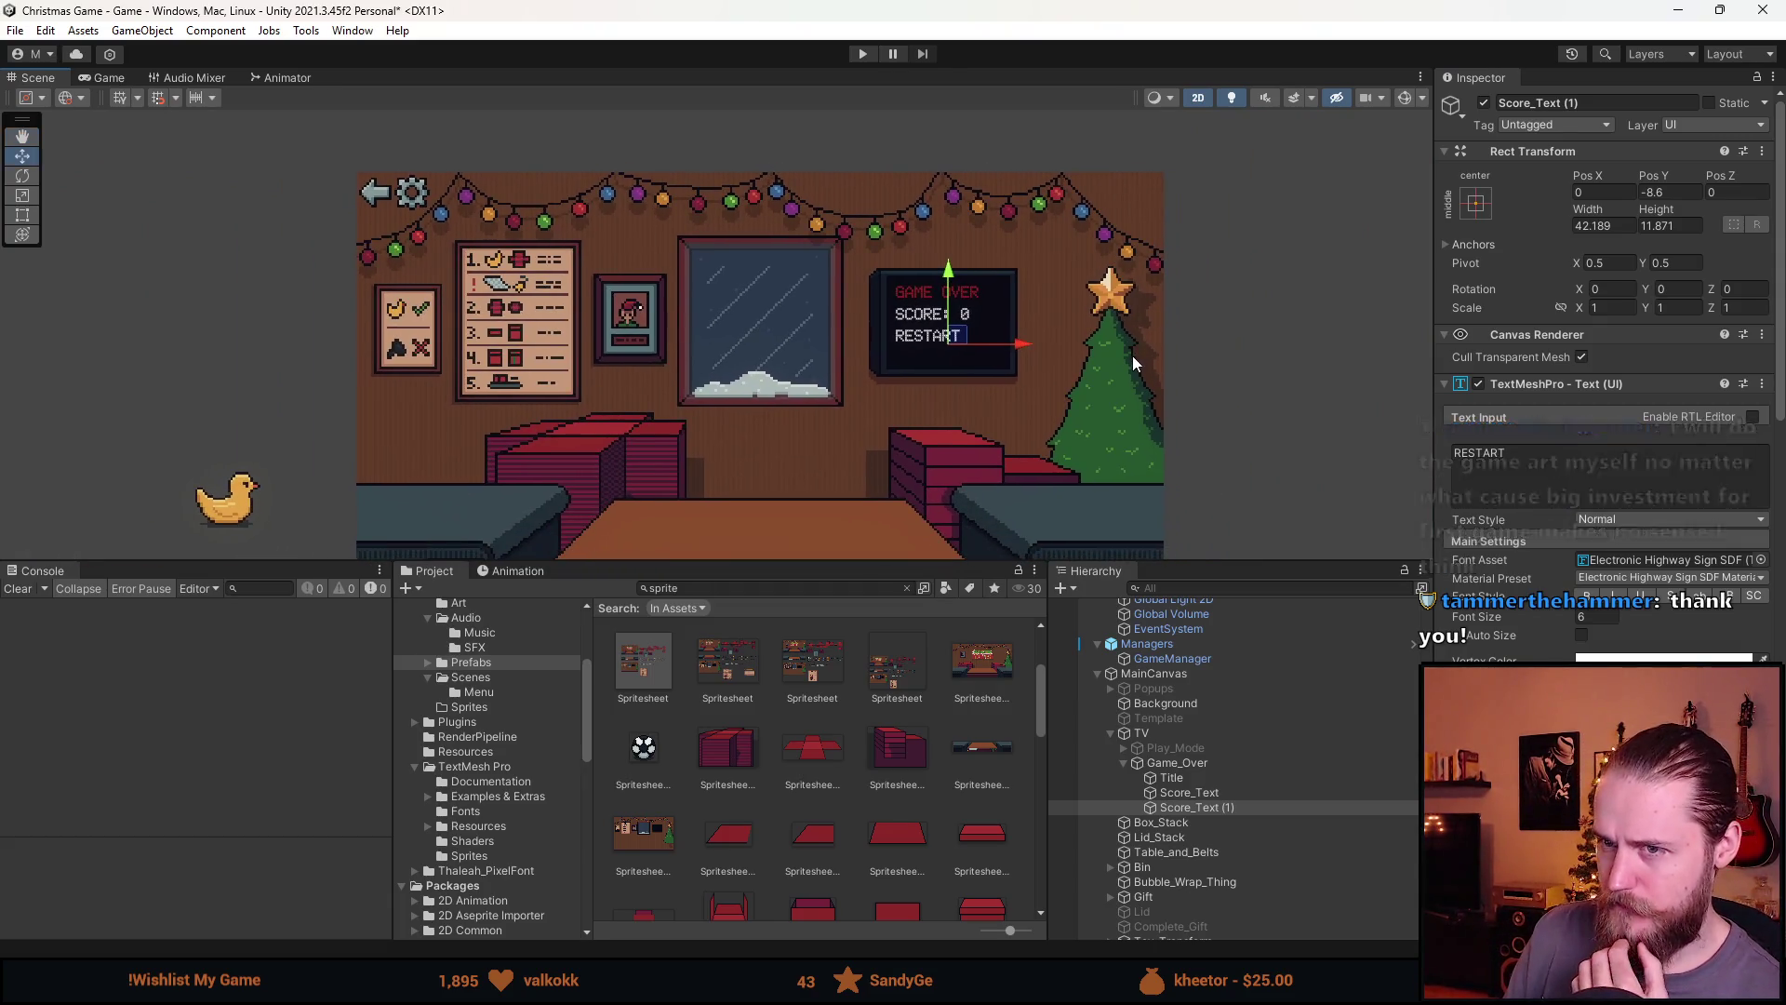
left_click(1024, 437)
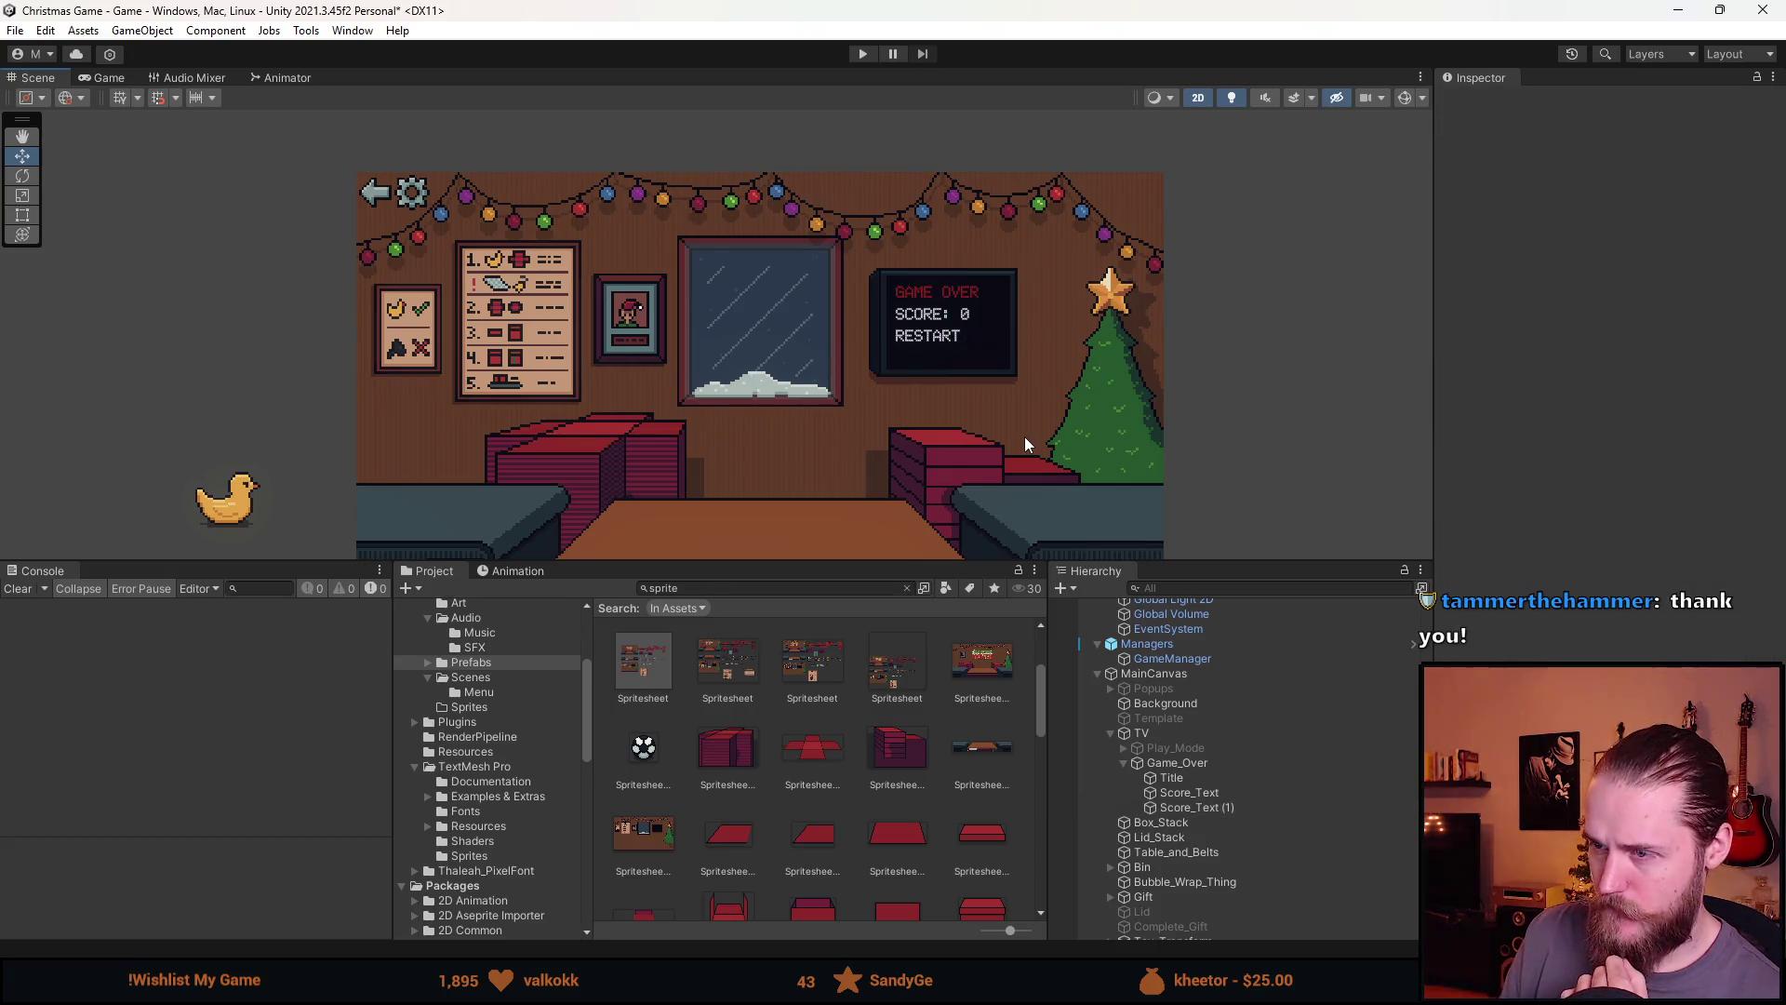
scroll(924, 350, "up", 10)
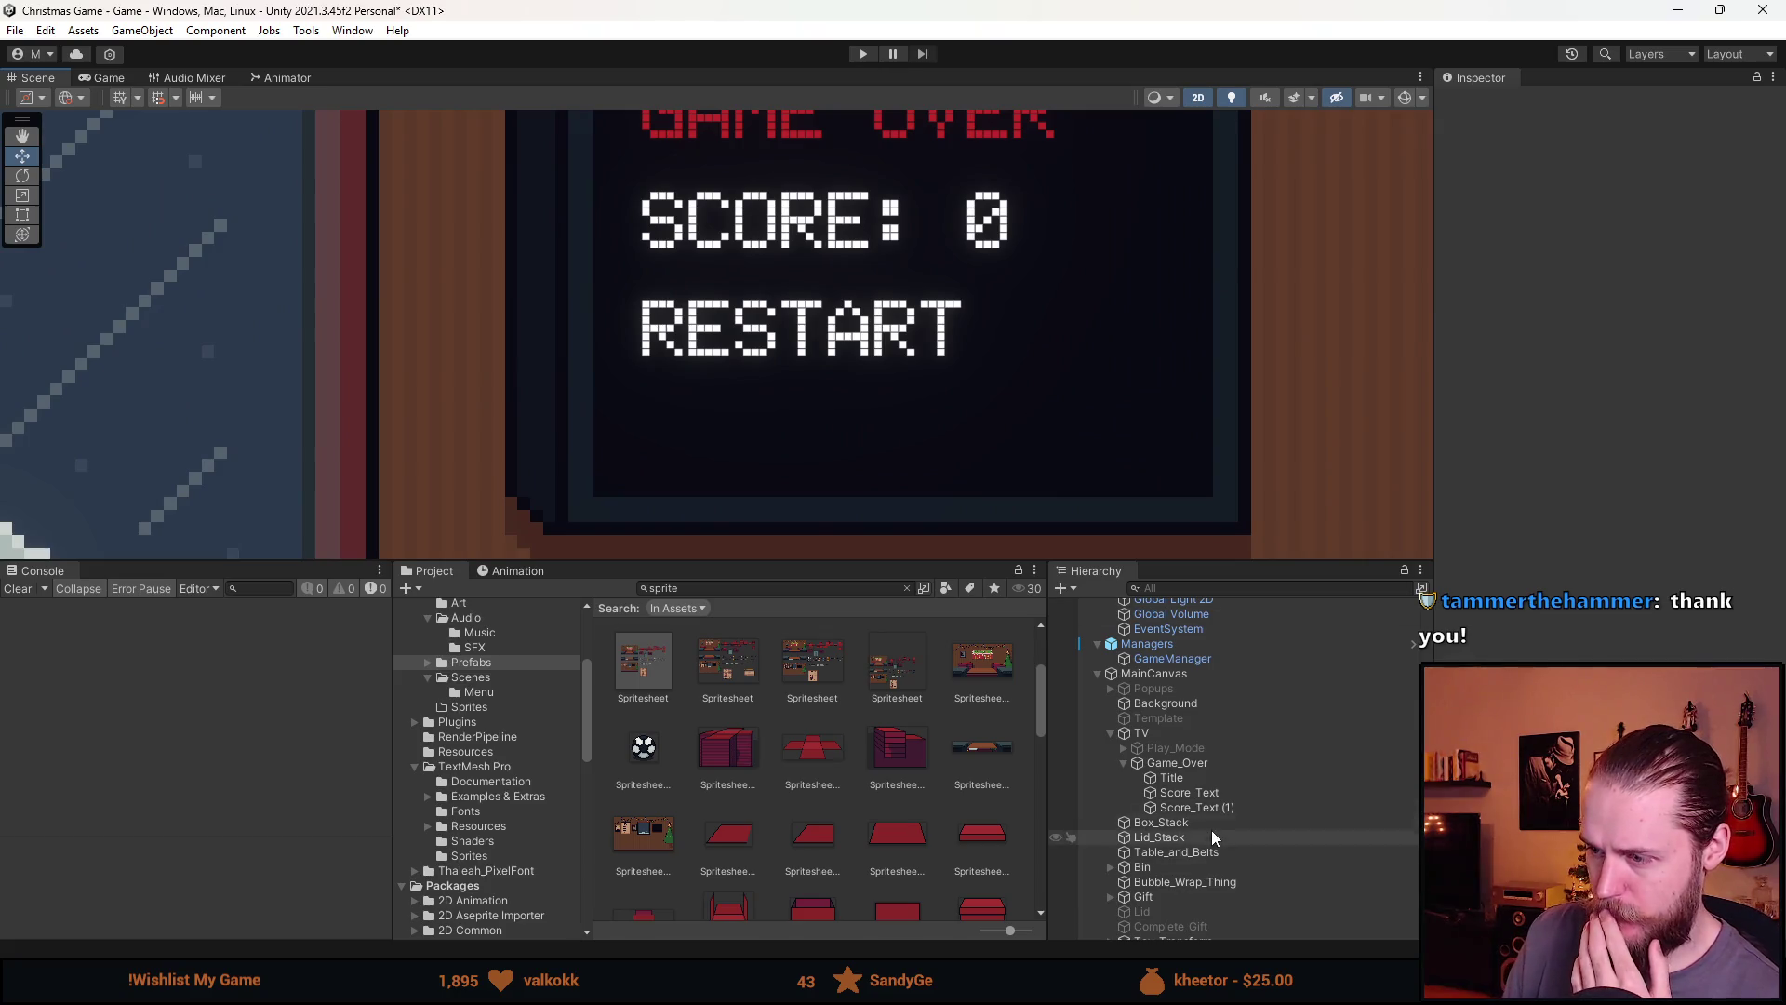
left_click(1216, 809)
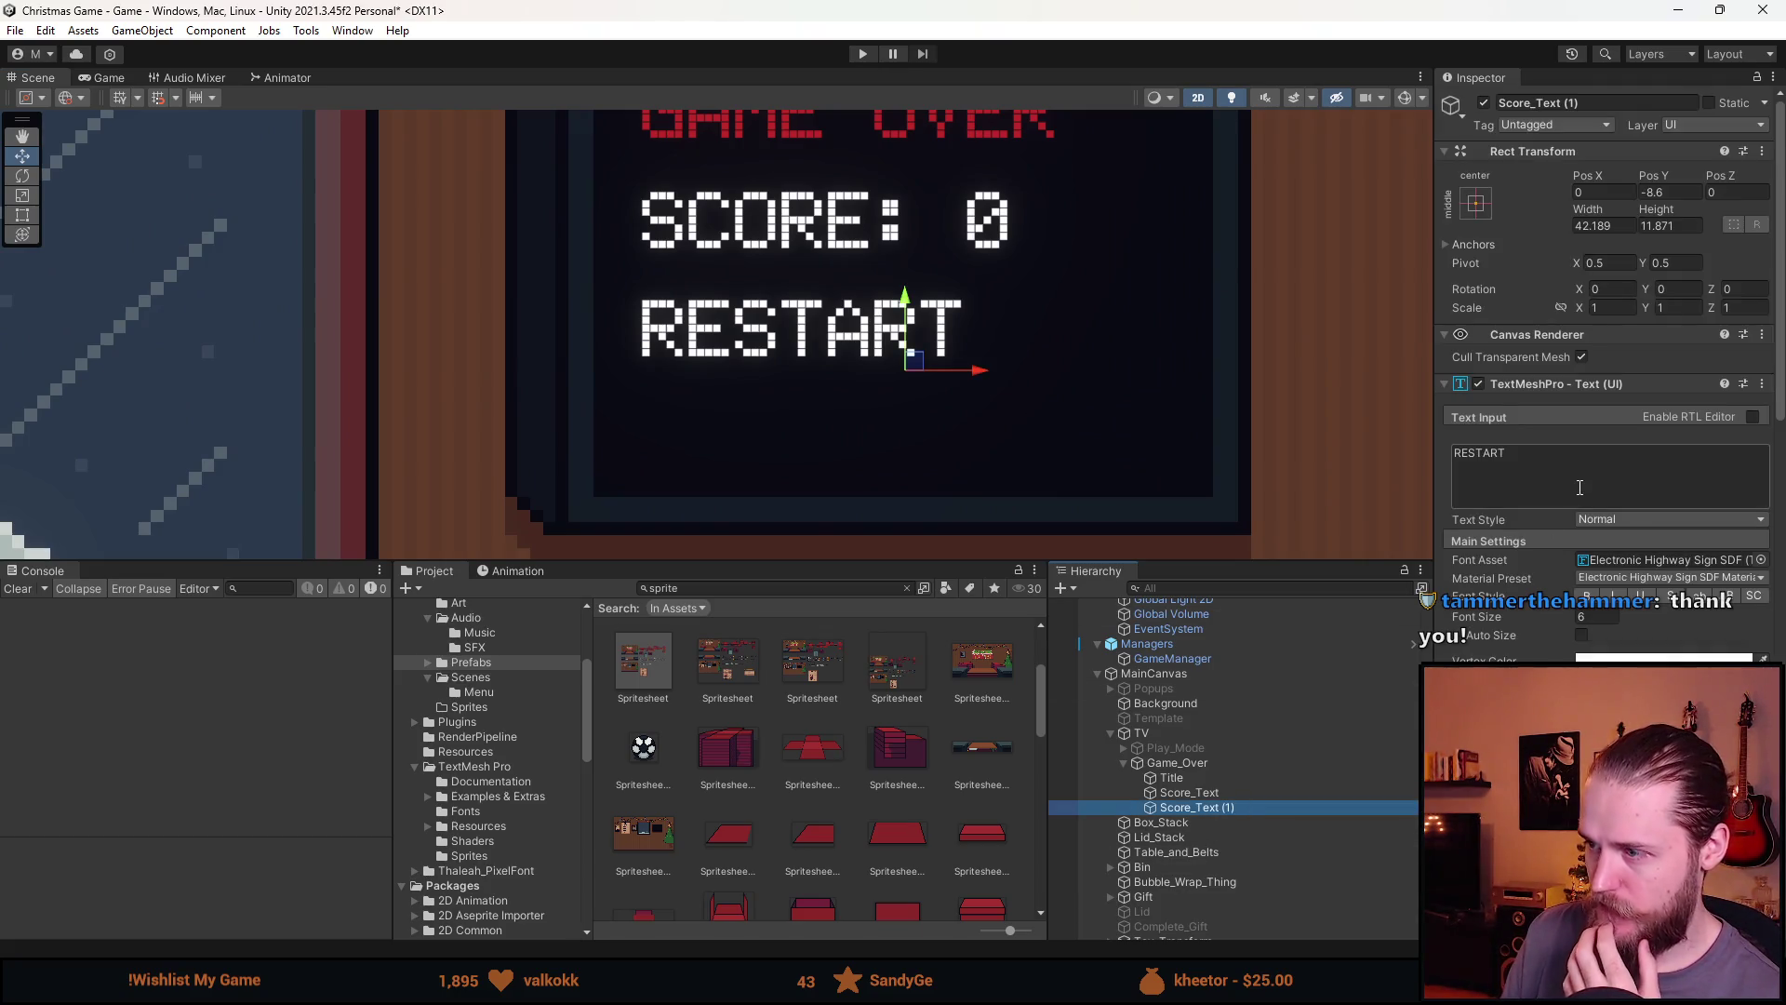
left_click(1660, 469)
left_click(1660, 469)
type(">")
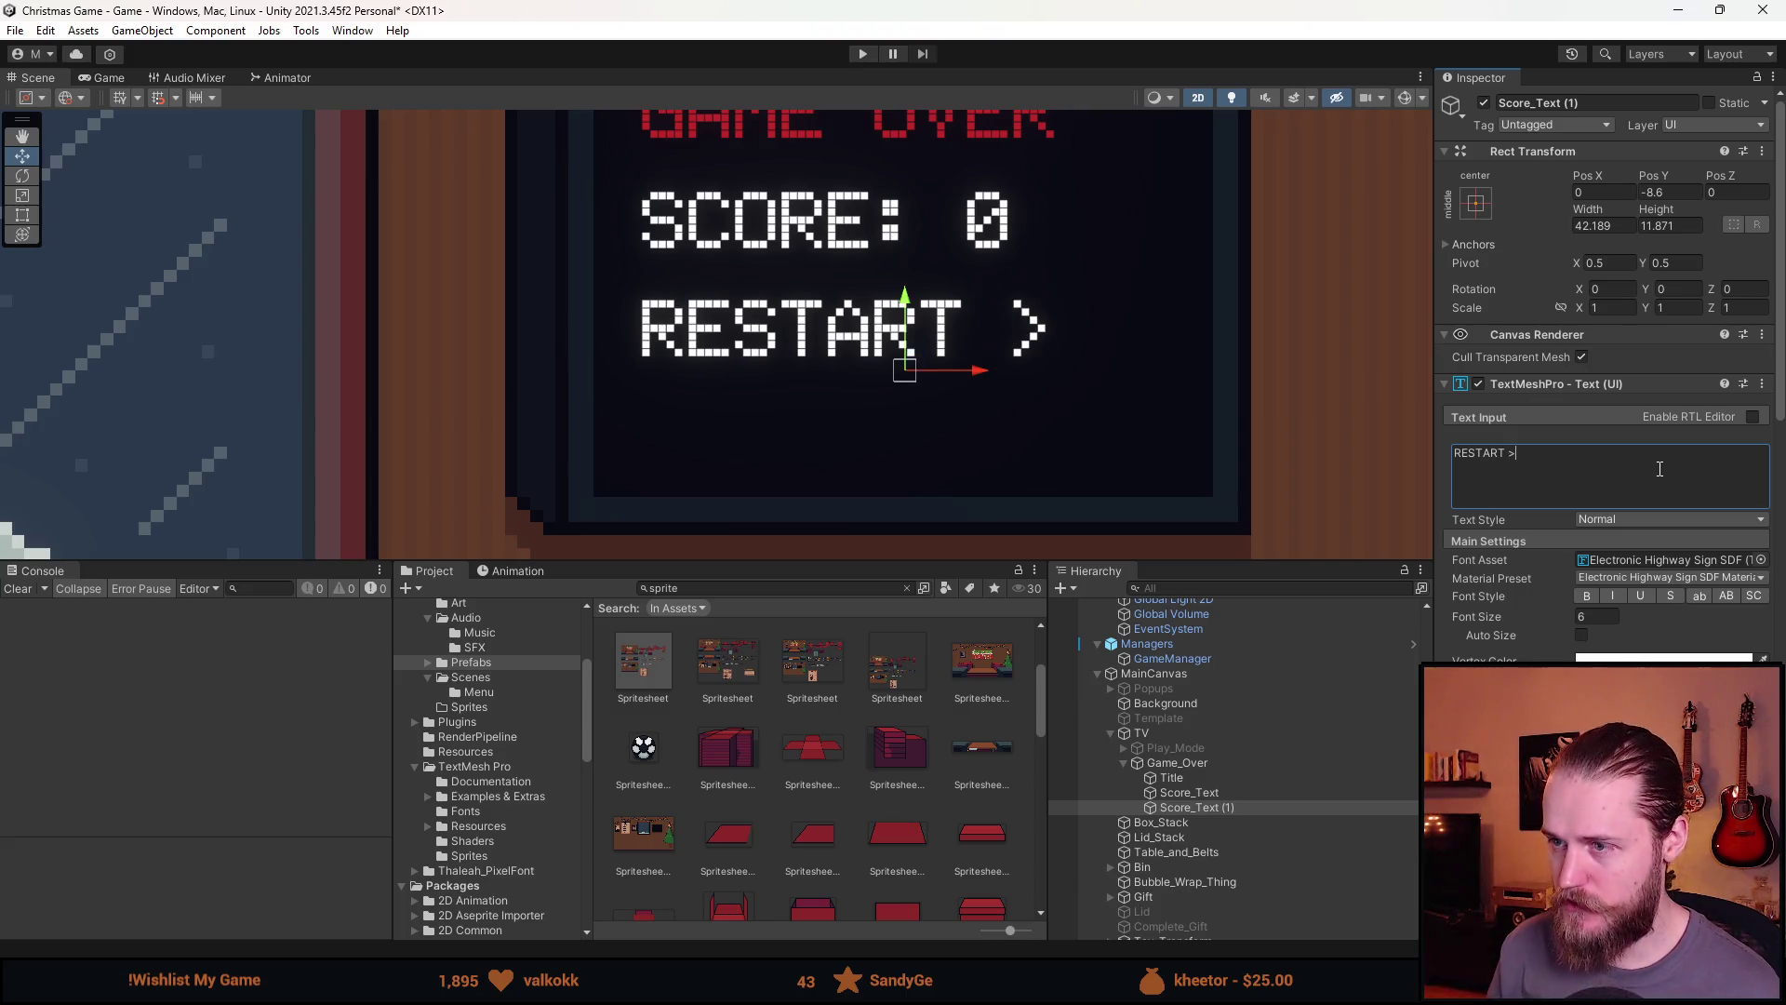
key("BackSpace")
type("<")
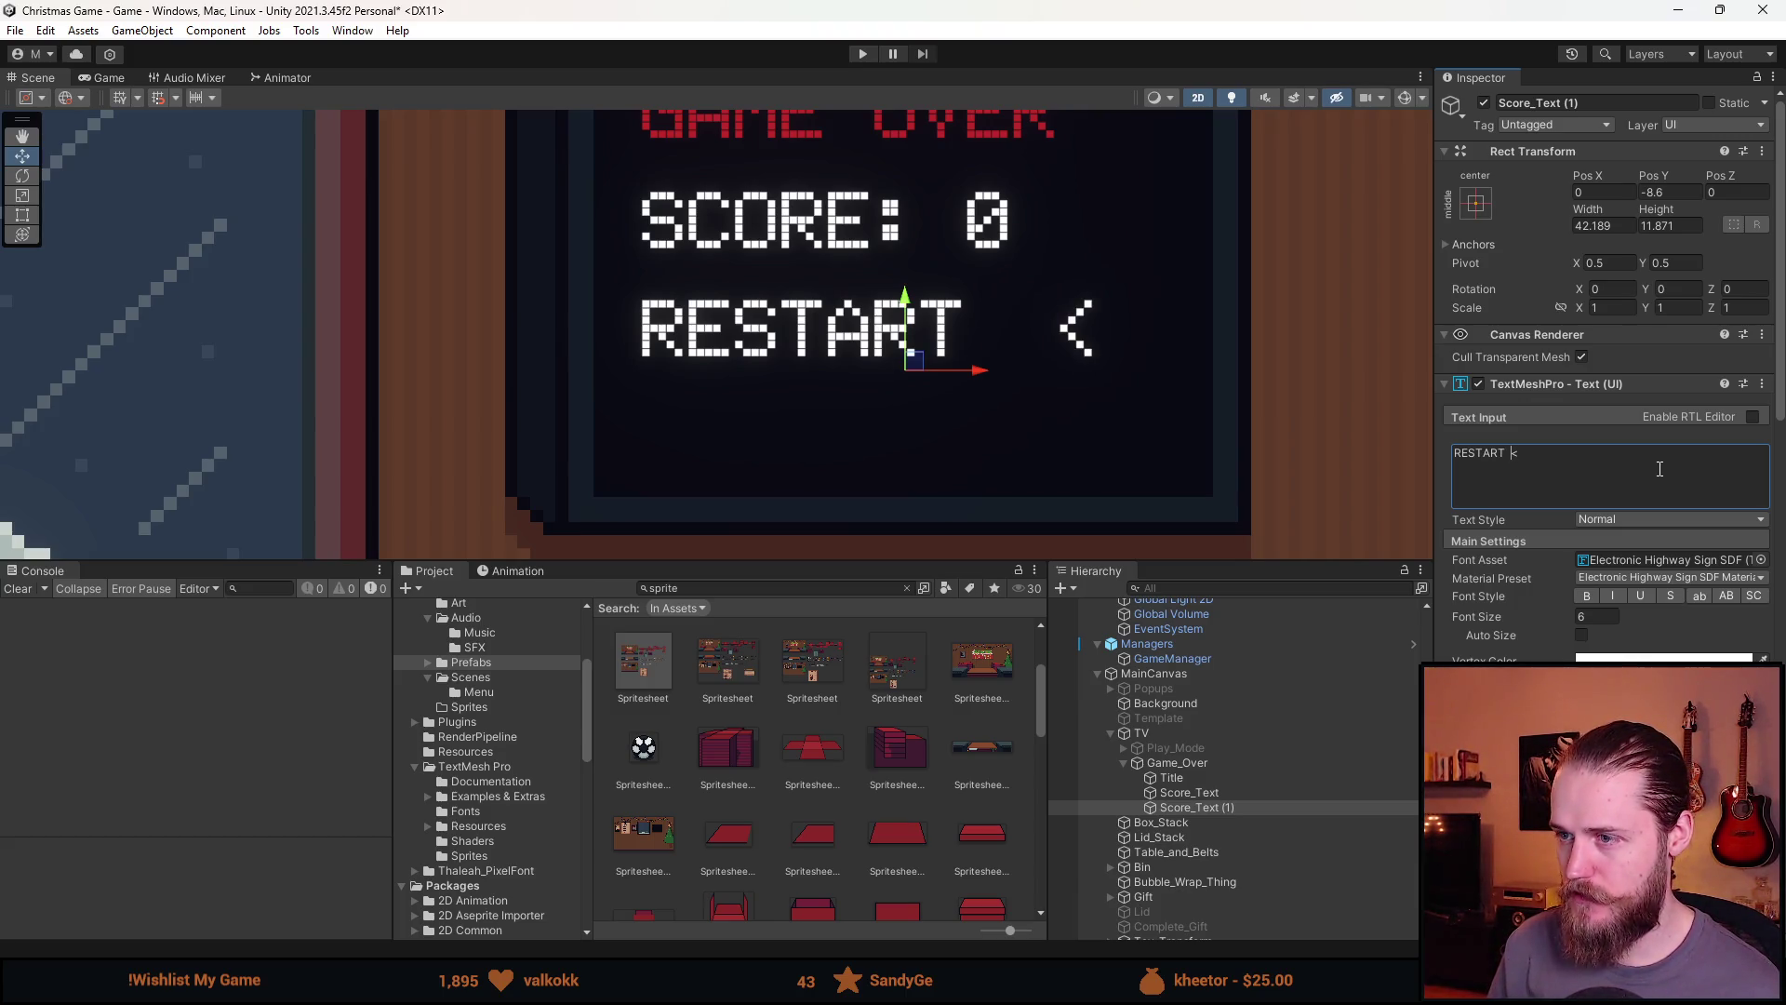
Trim the spaces so the < marker sits just after RESTART
key("BackSpace")
key("BackSpace")
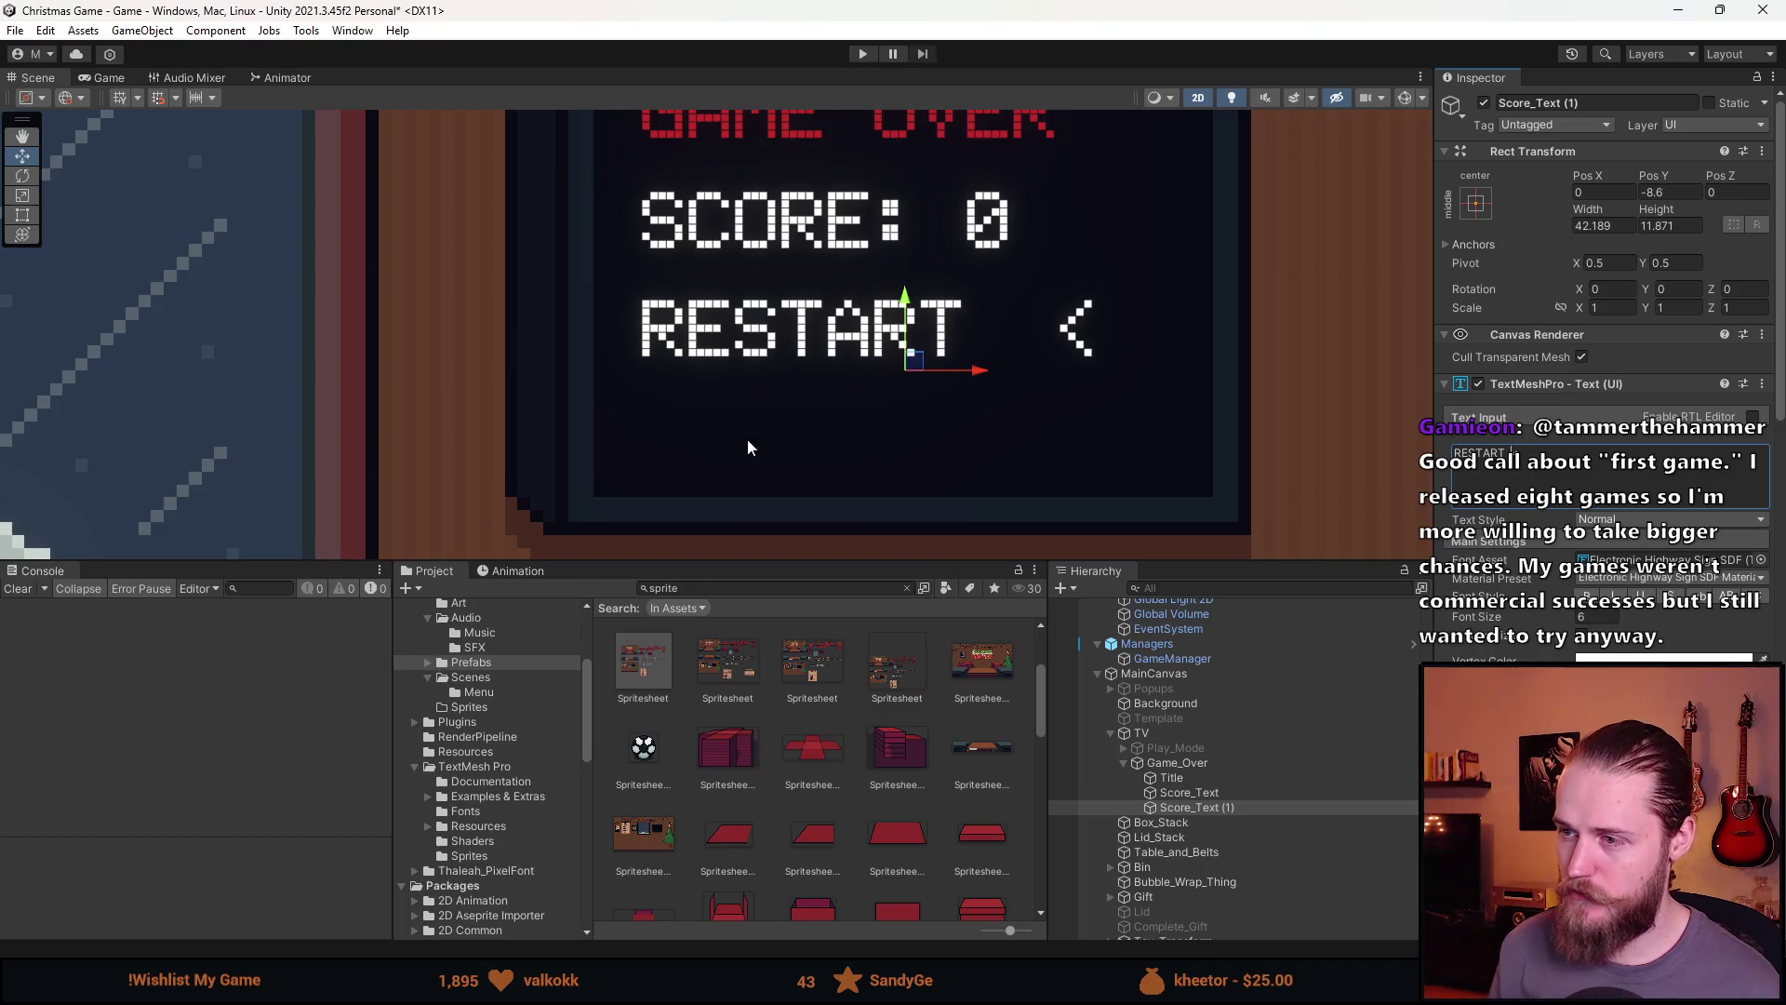
scroll(748, 440, "down", 6)
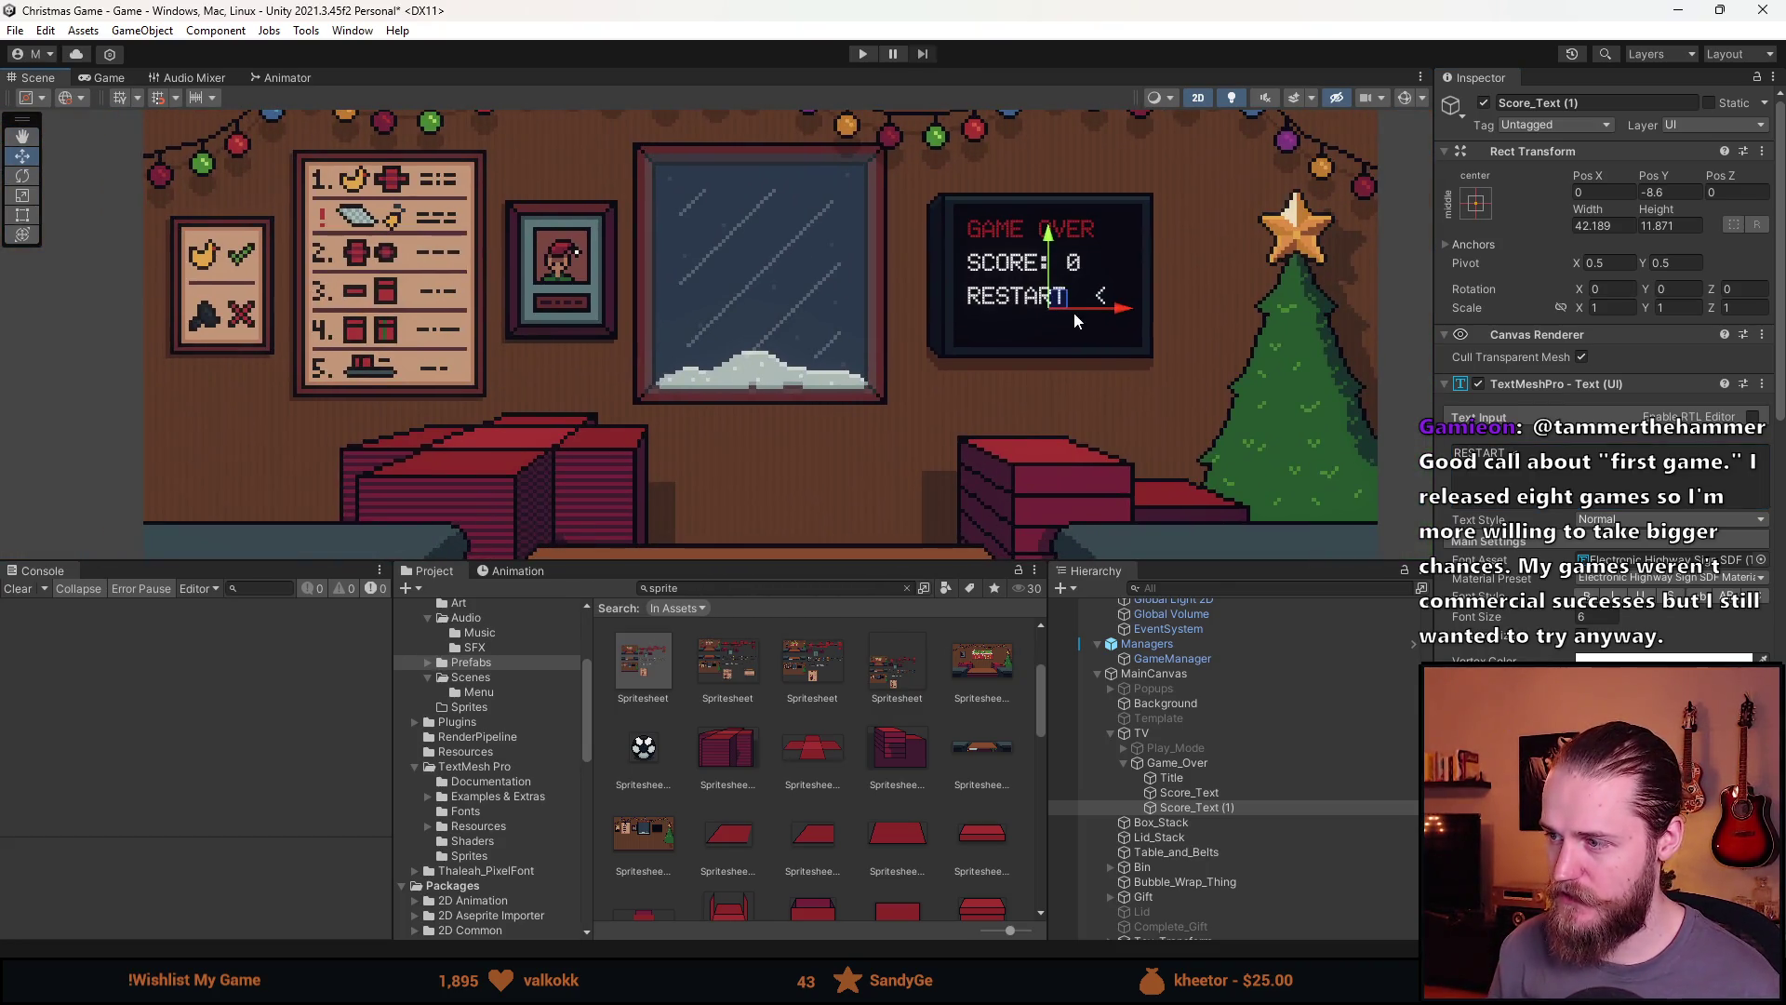
left_click(1642, 476)
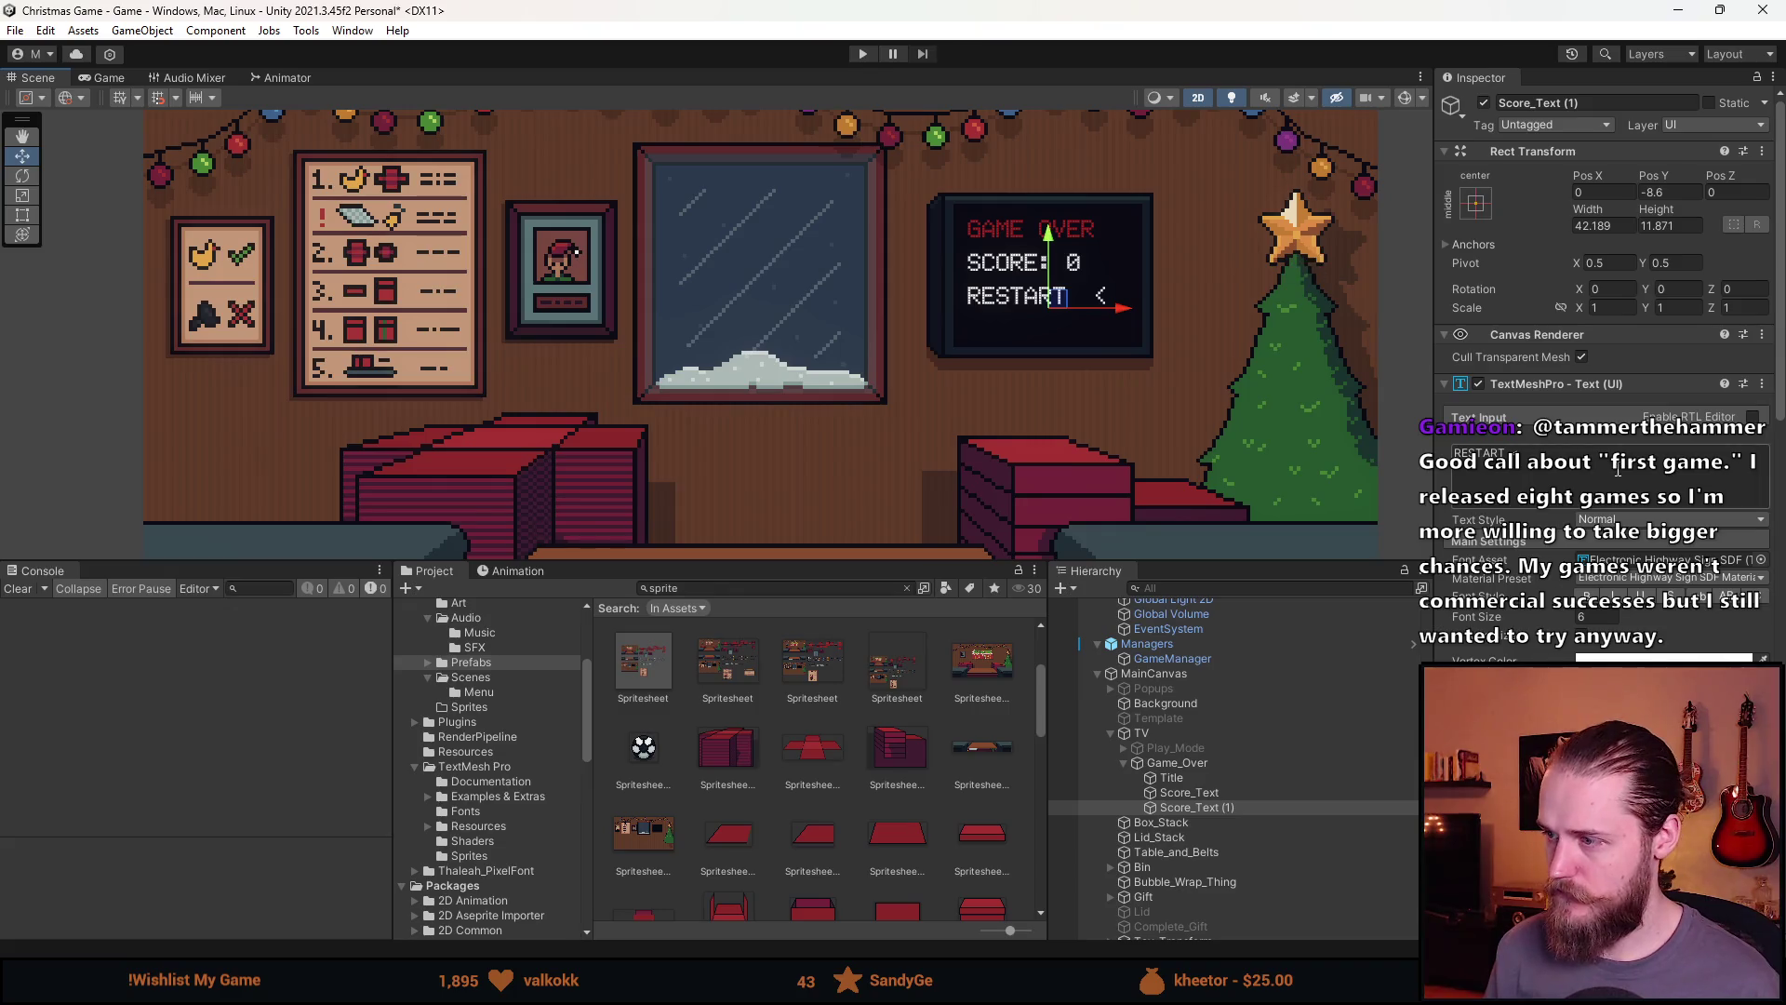
key("BackSpace")
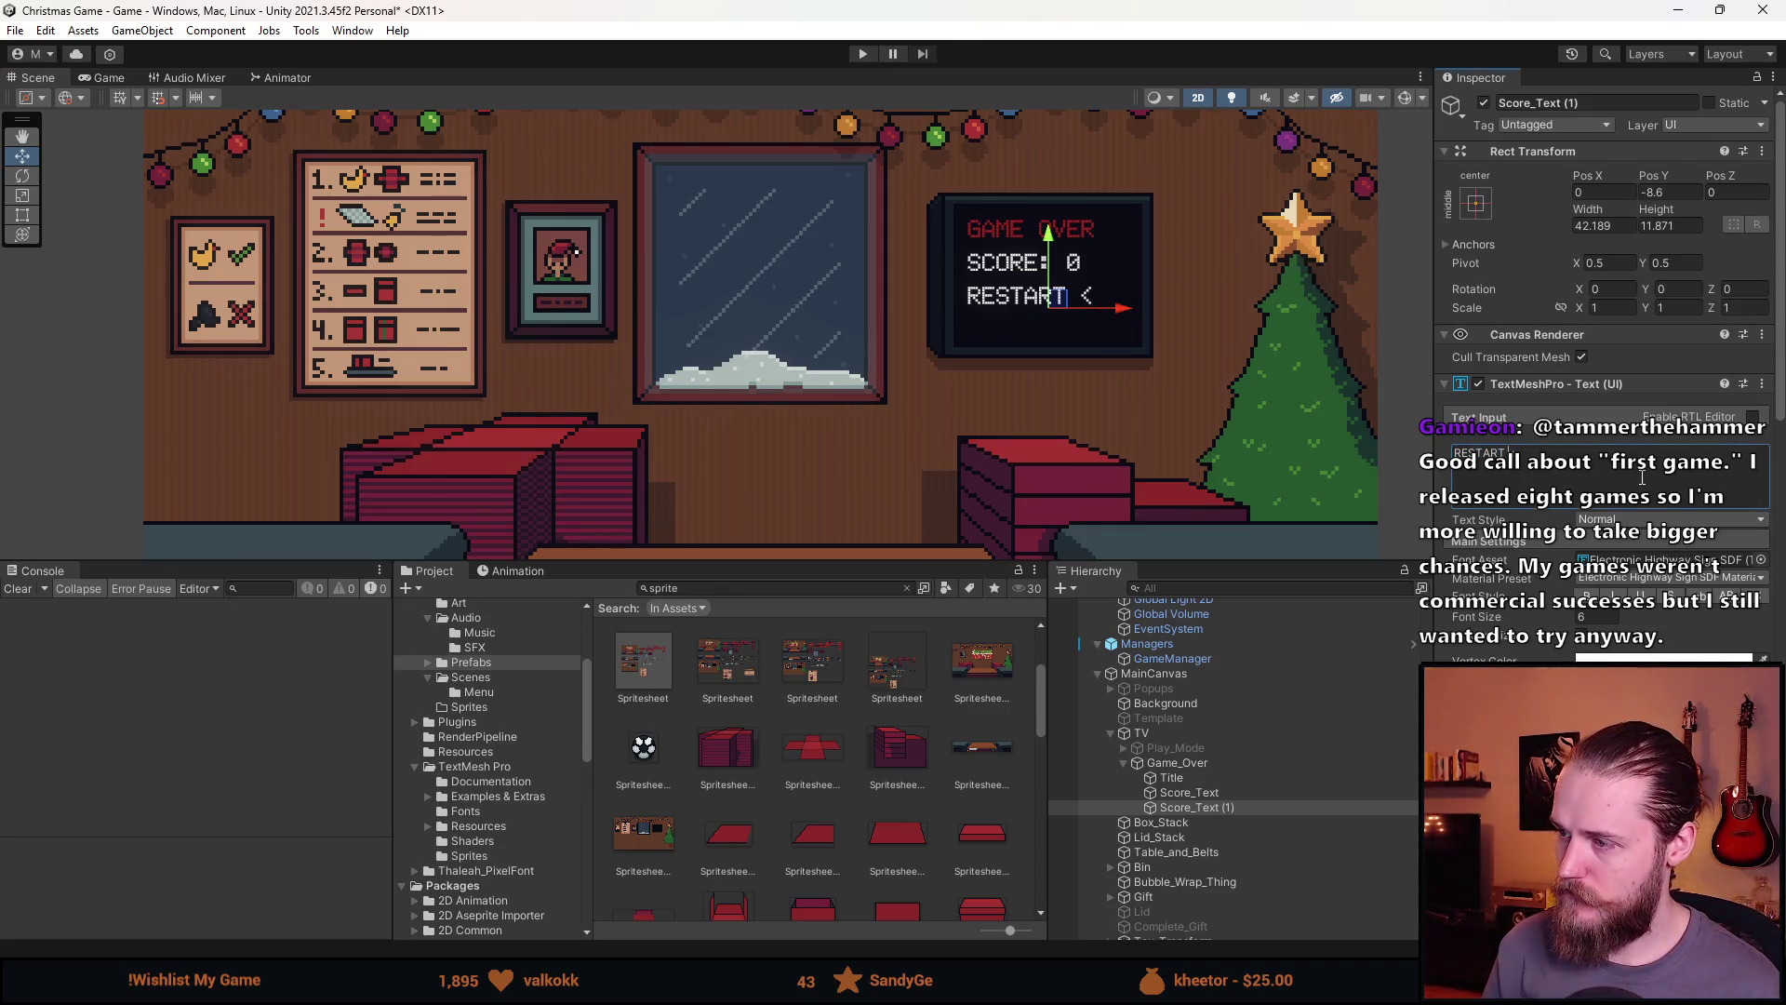
key("BackSpace")
key("BackSpace")
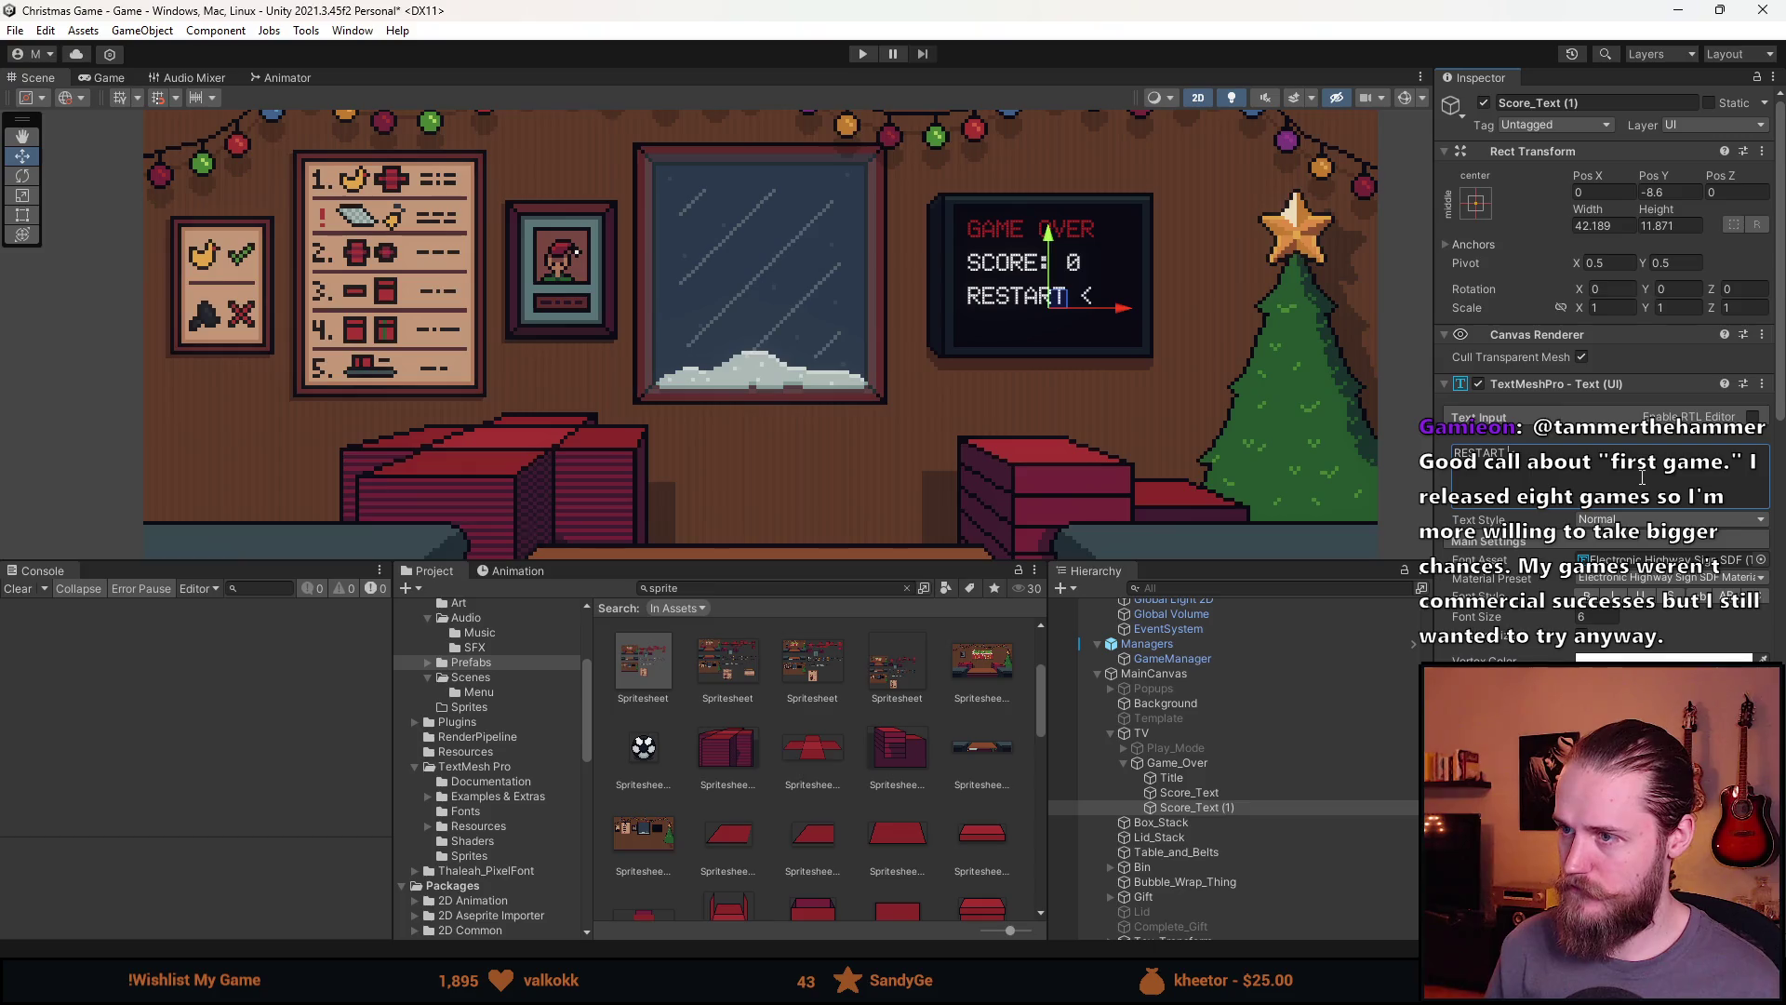
key("BackSpace")
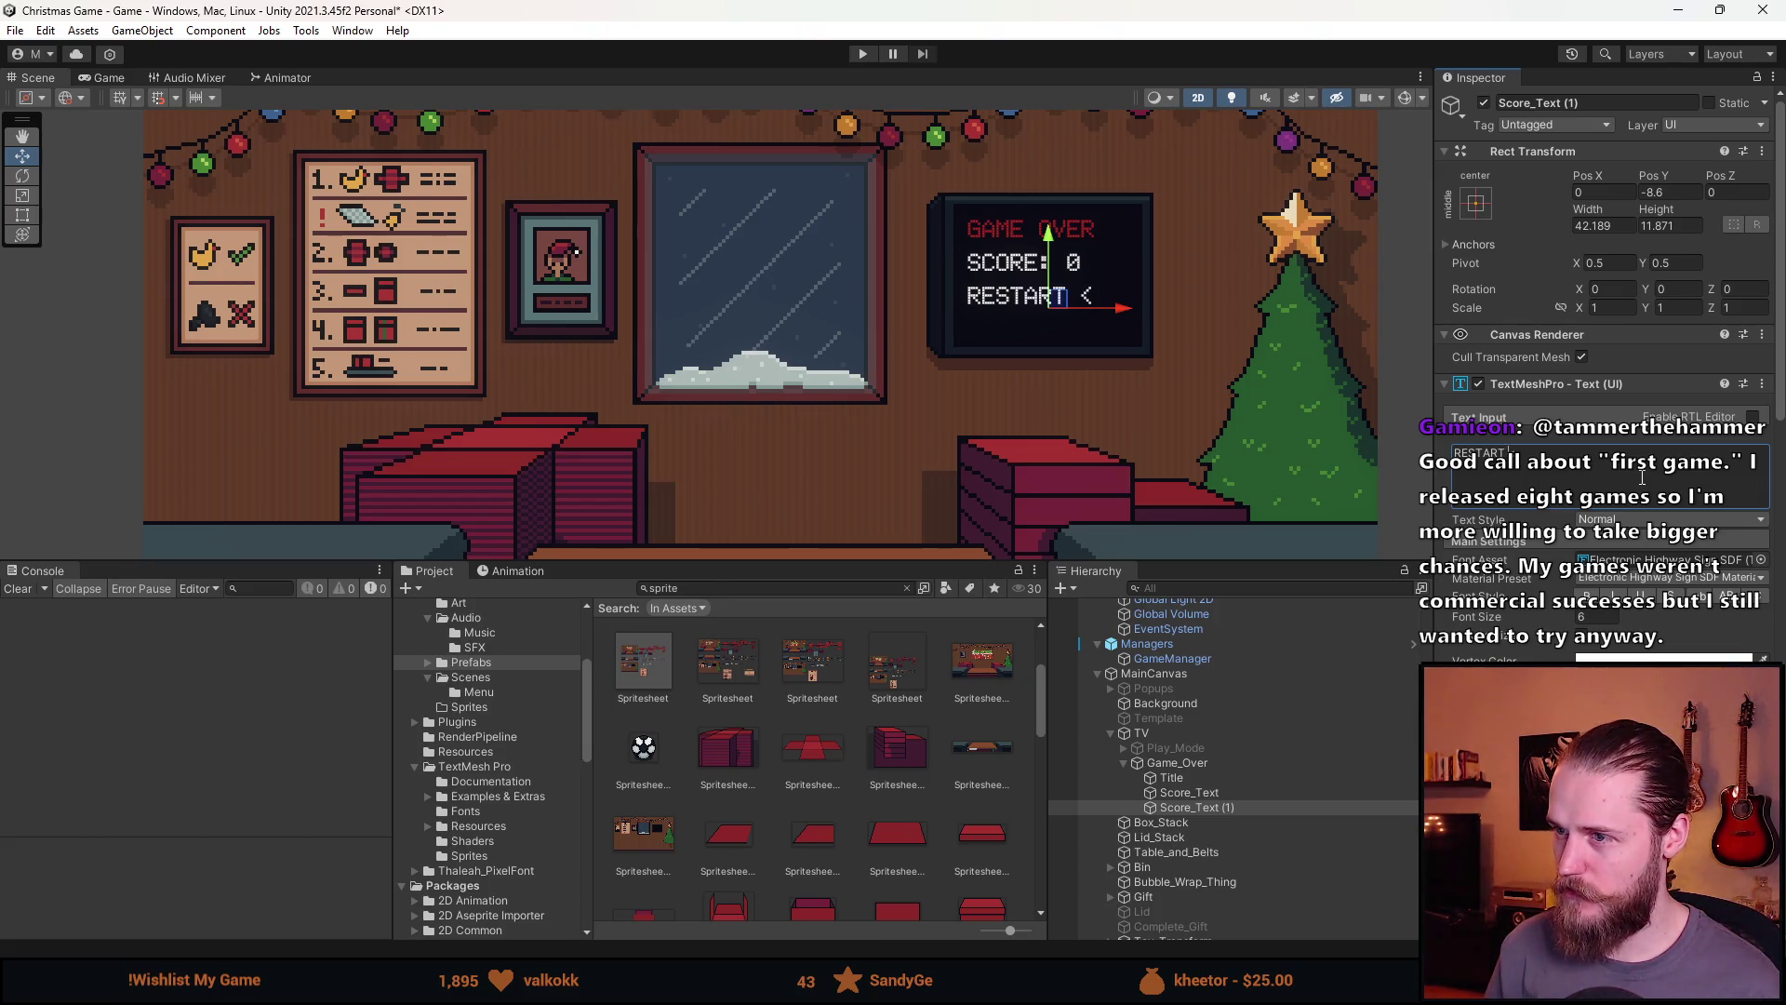
scroll(729, 416, "down", 3)
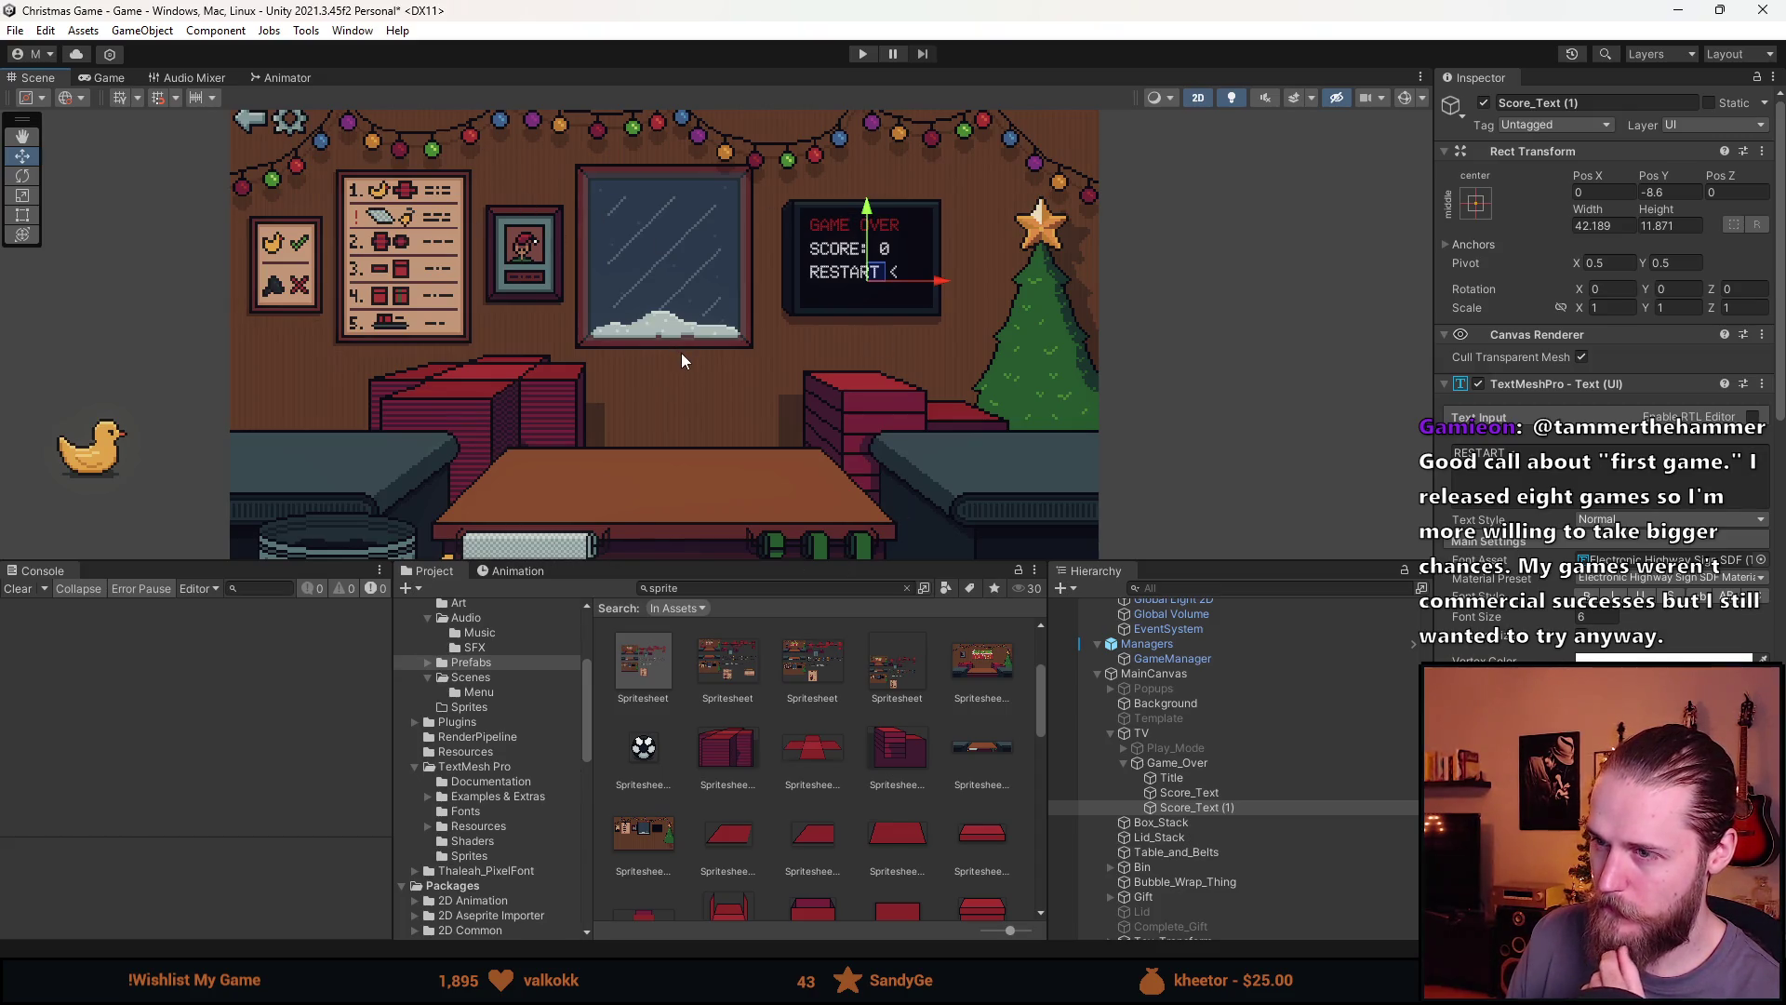
Enlarge the Scene view and pan up to frame the room with the TV, table and bin
left_click_drag(798, 565, 797, 722)
scroll(684, 477, "down", 3)
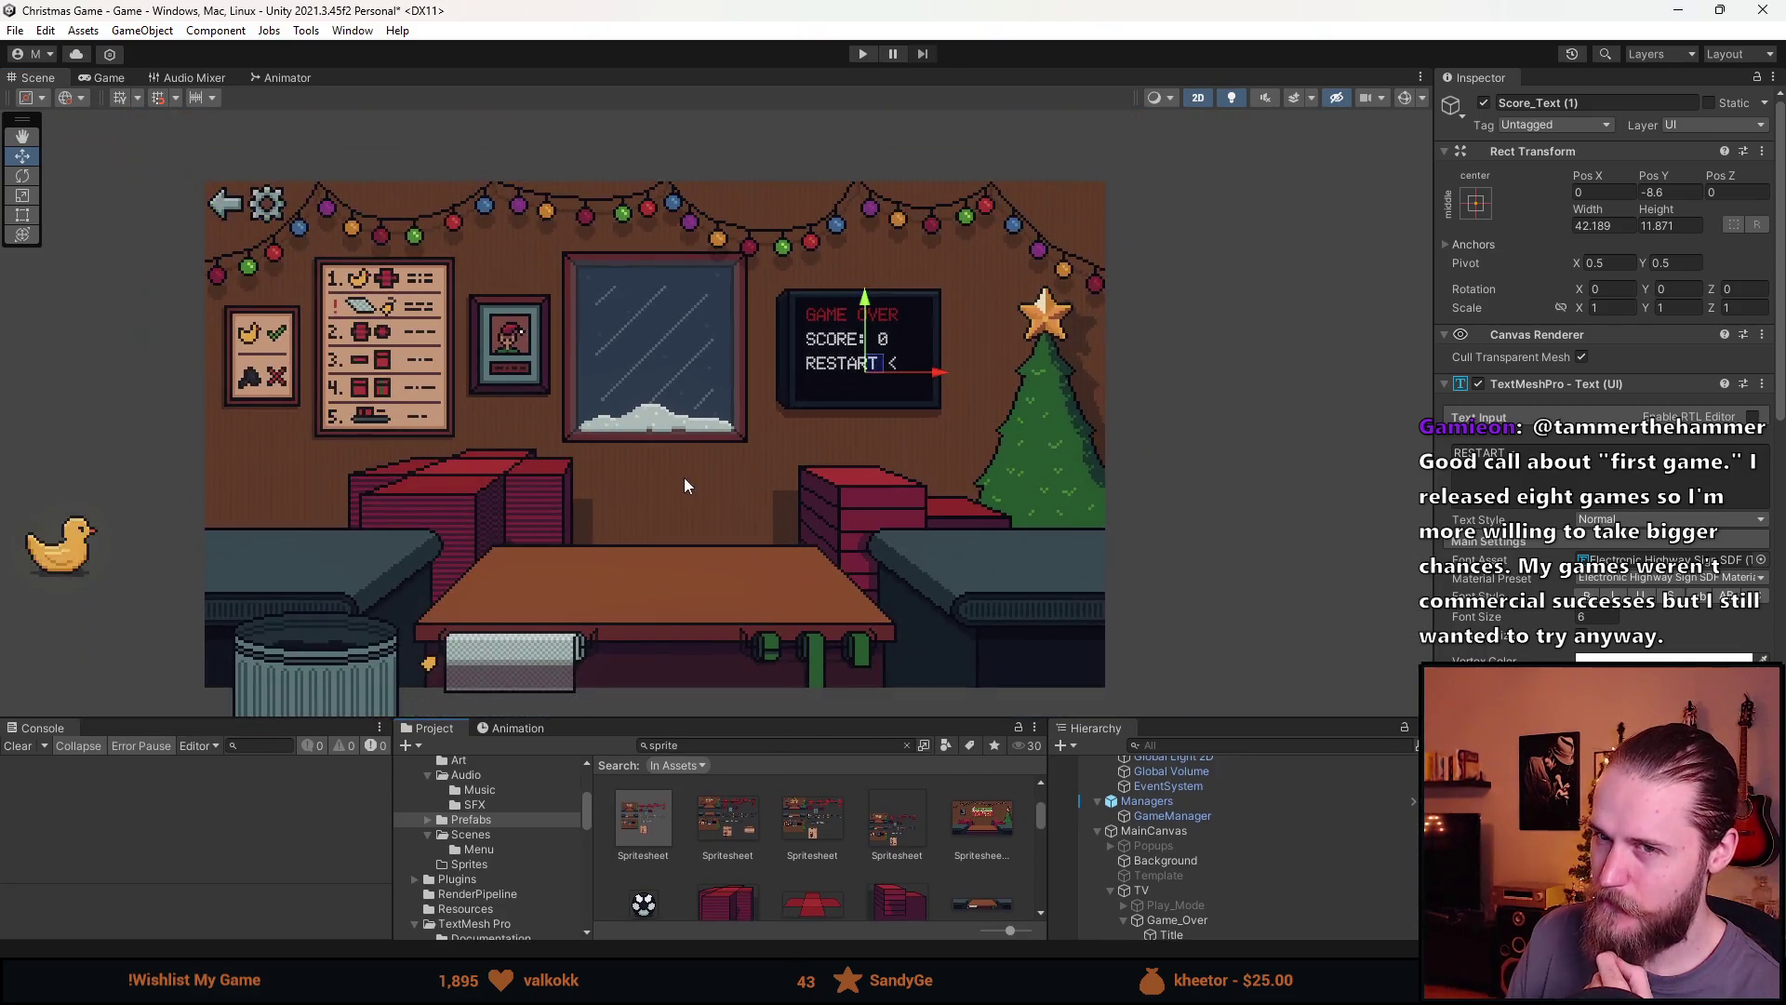
scroll(723, 454, "up", 2)
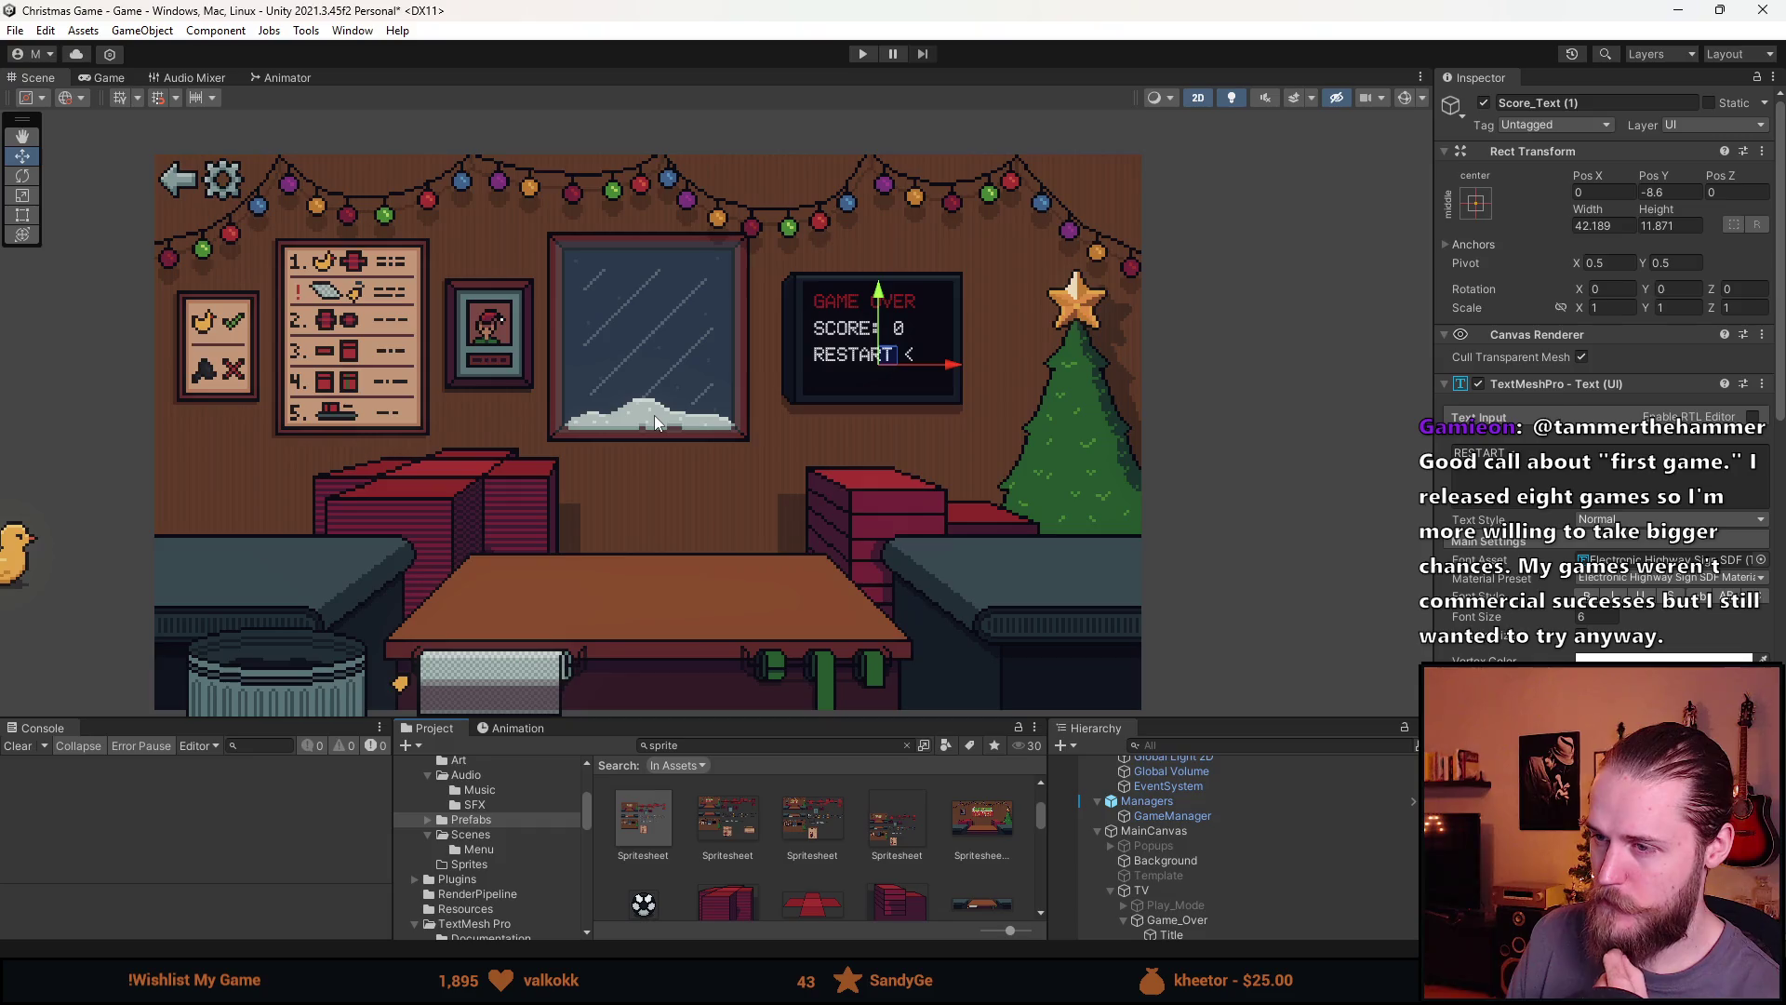
scroll(685, 447, "down", 1)
mouse_move(714, 483)
left_mouse_down()
mouse_move(711, 421)
mouse_move(699, 459)
left_mouse_up()
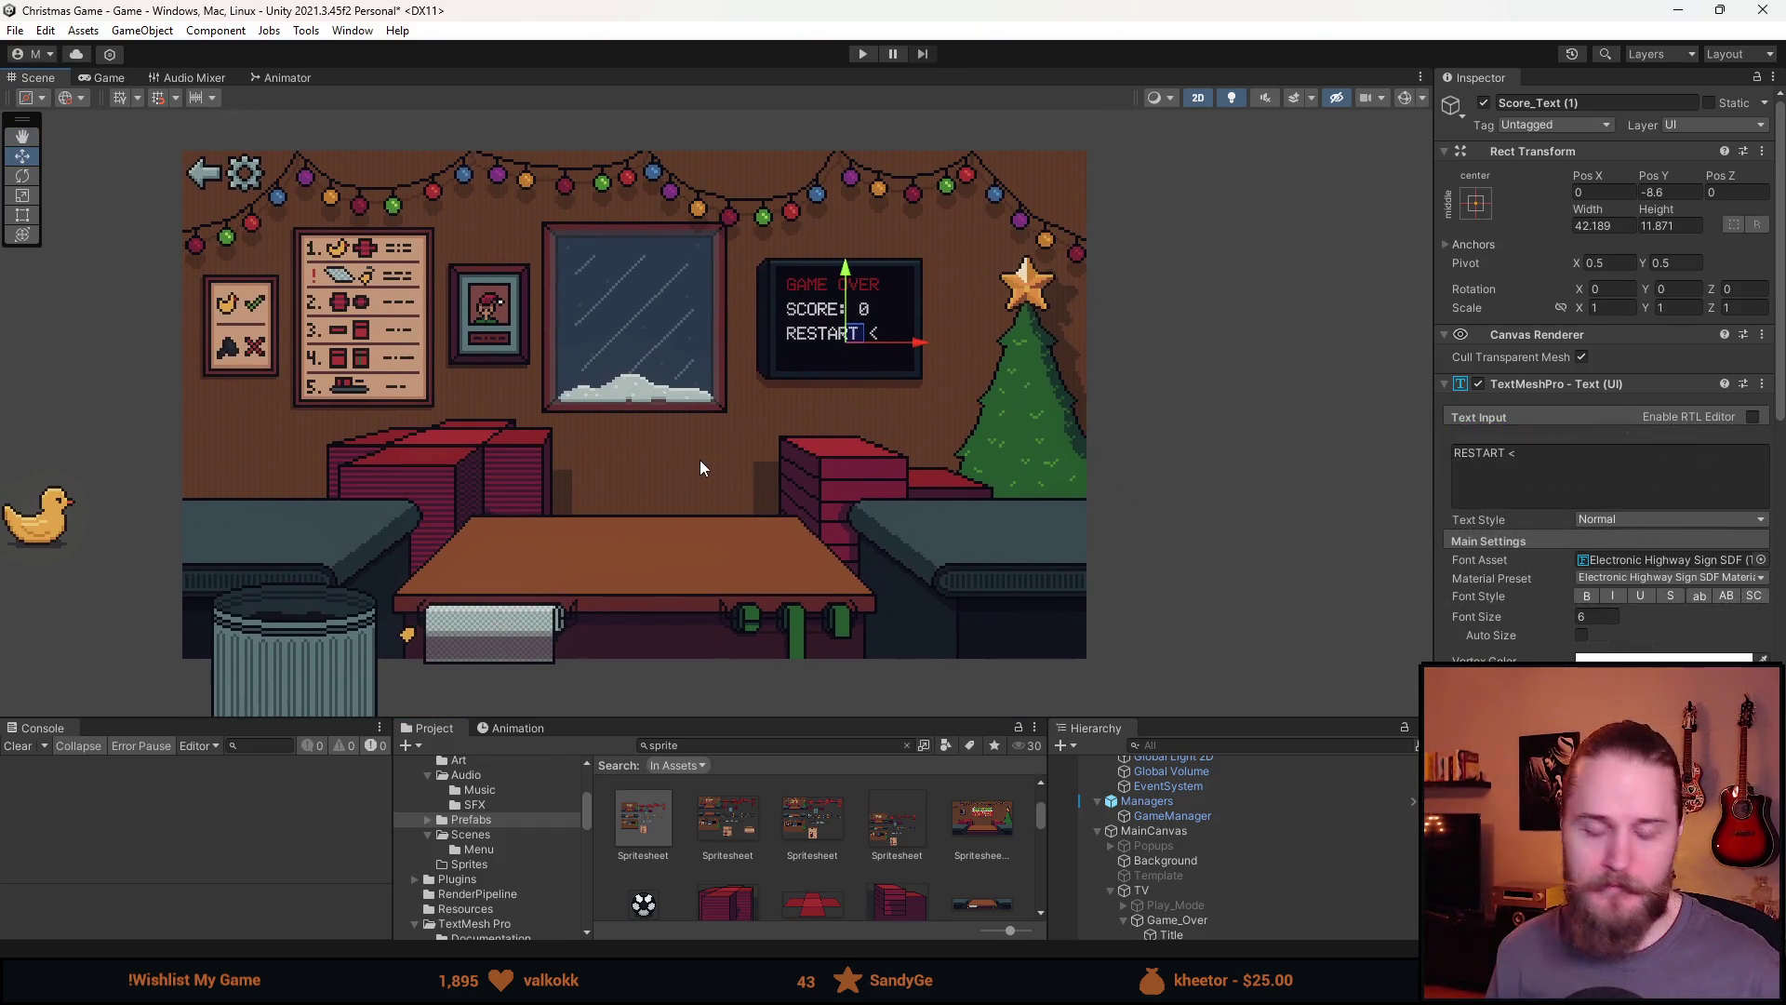
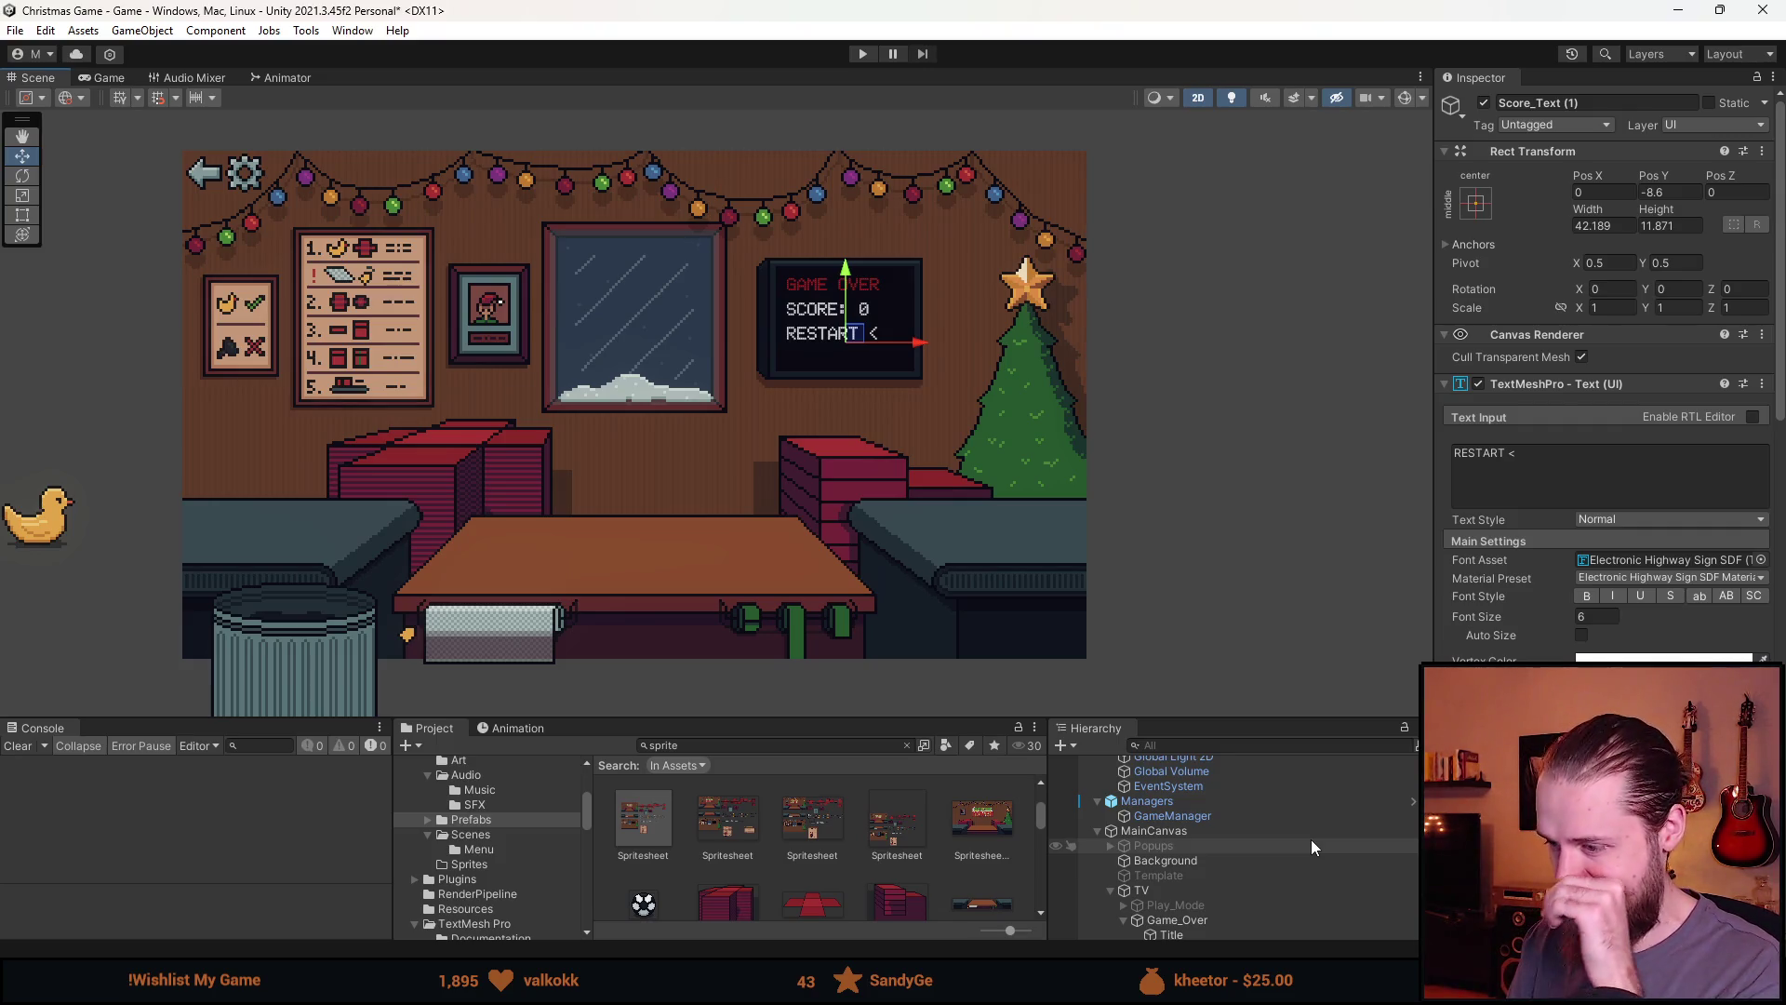
Delete the Game_Over panel and turn on the Play_Mode display
left_click(1205, 919)
scroll(1205, 919, "down", 3)
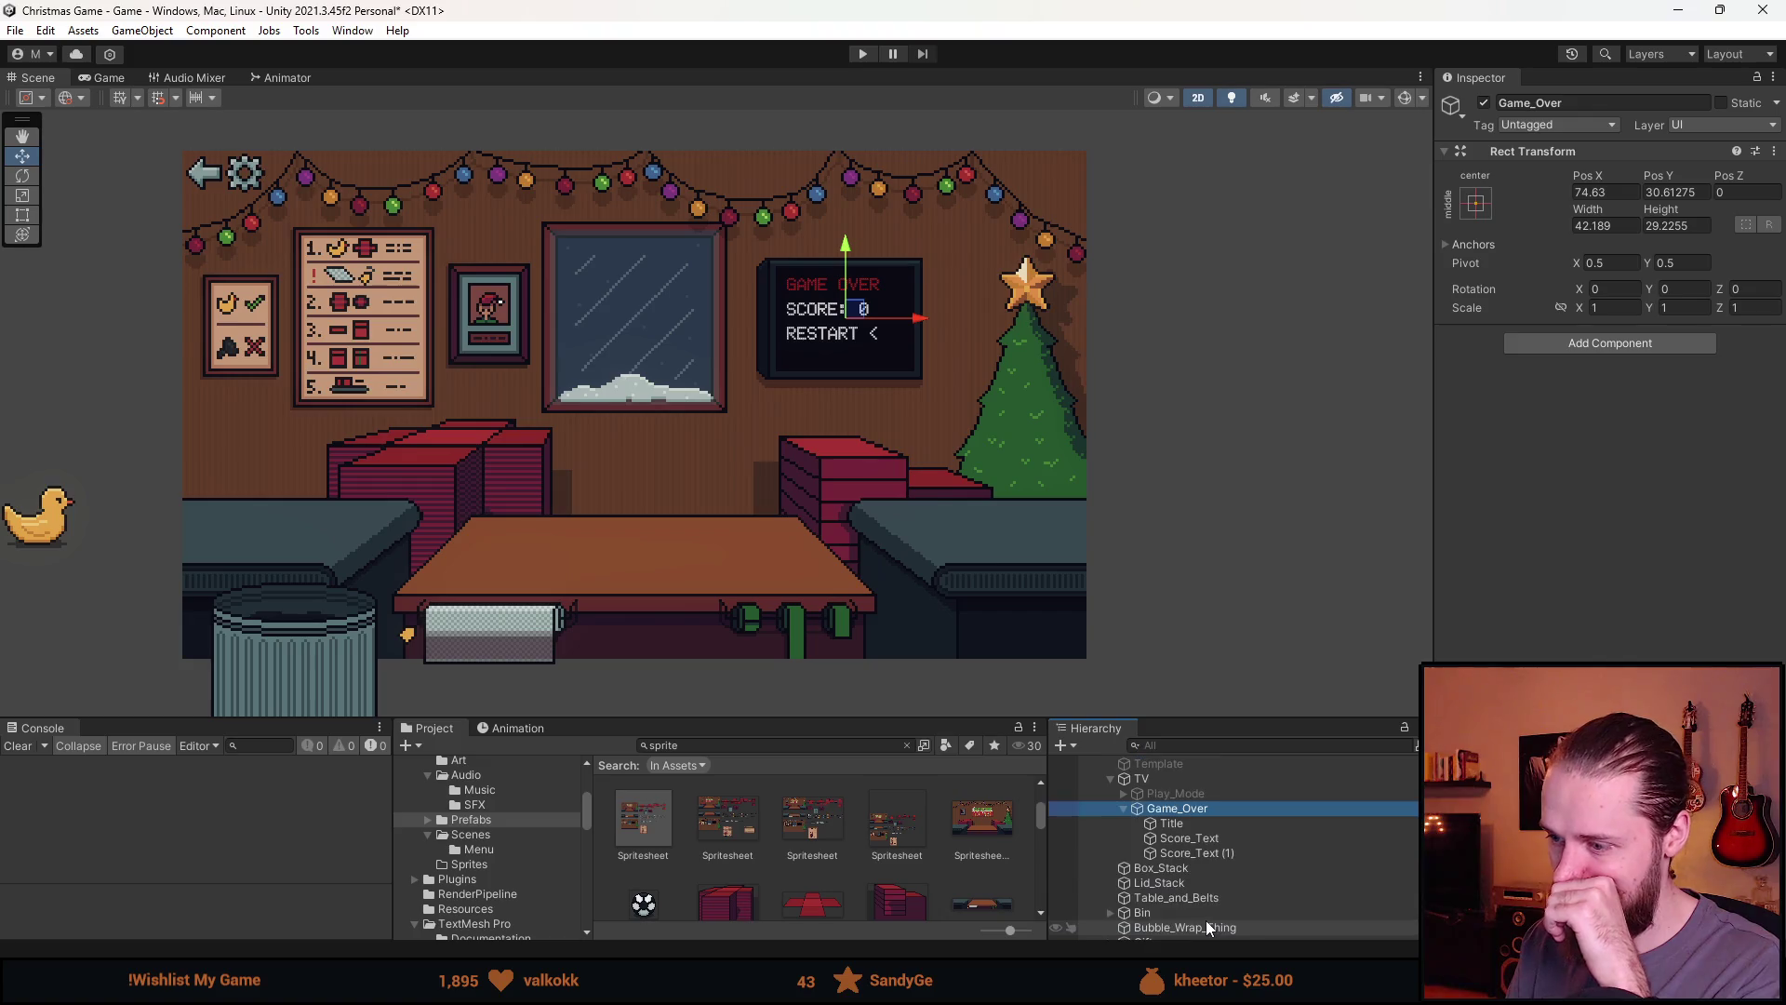
key("Delete")
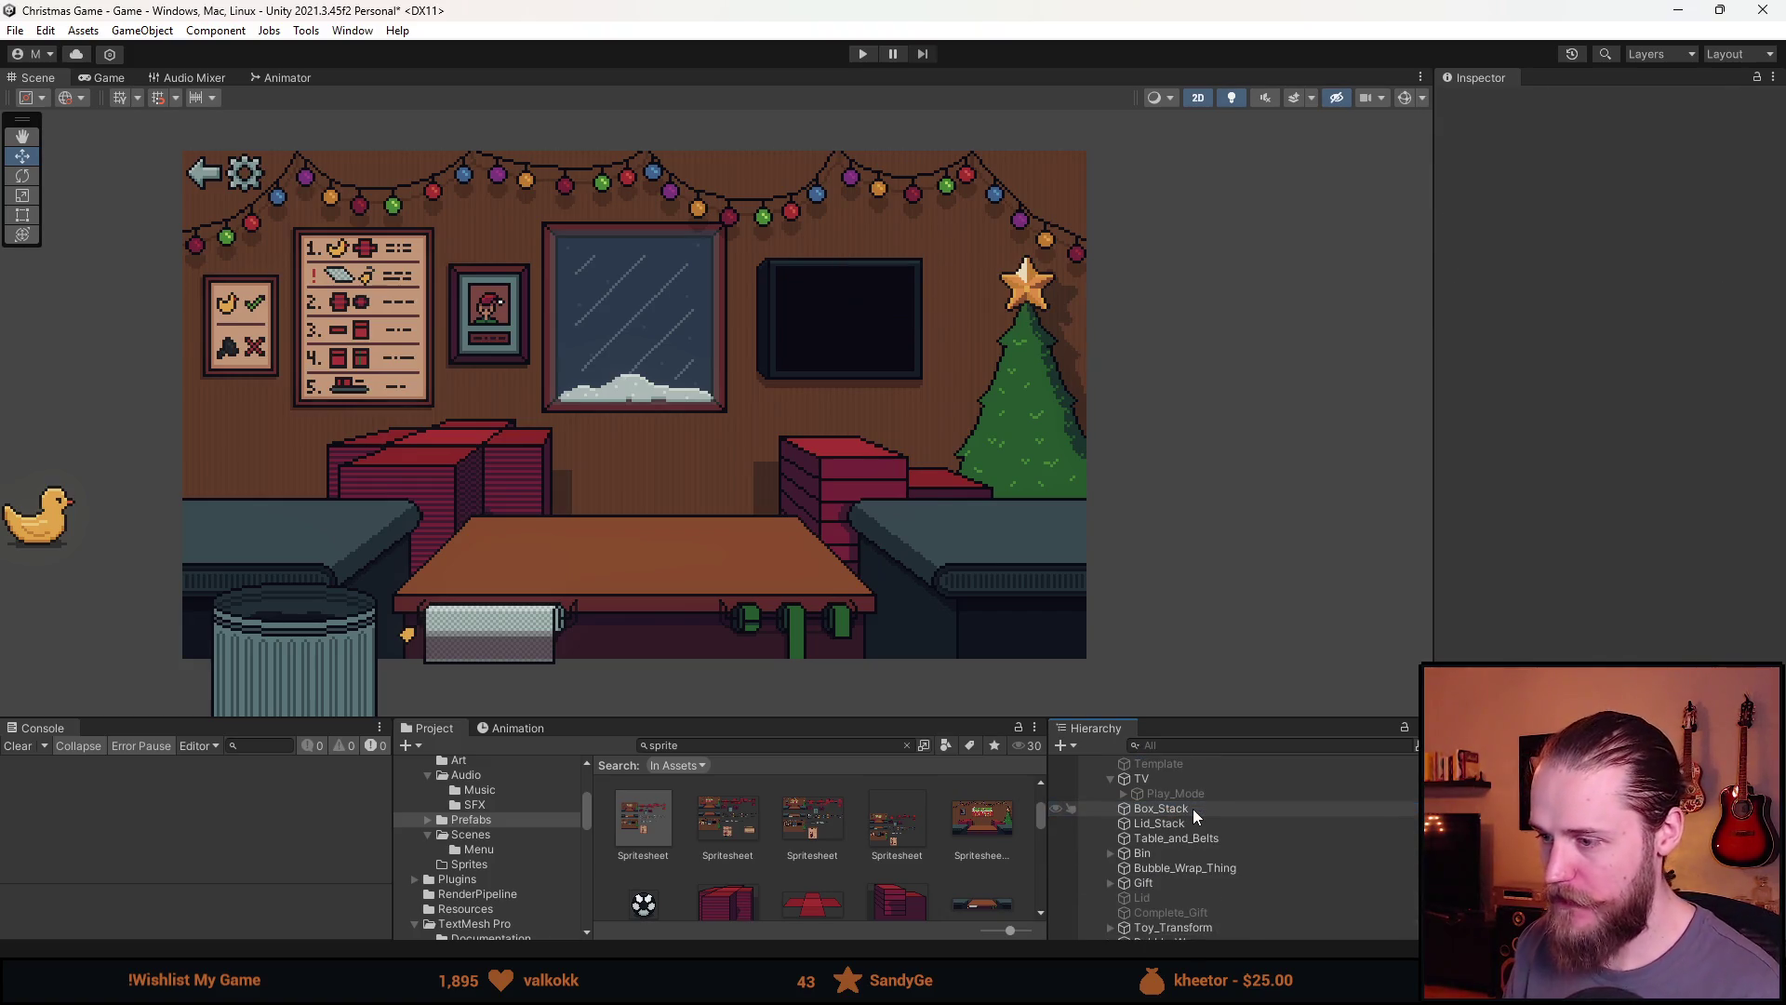
left_click(1198, 794)
left_click(1484, 104)
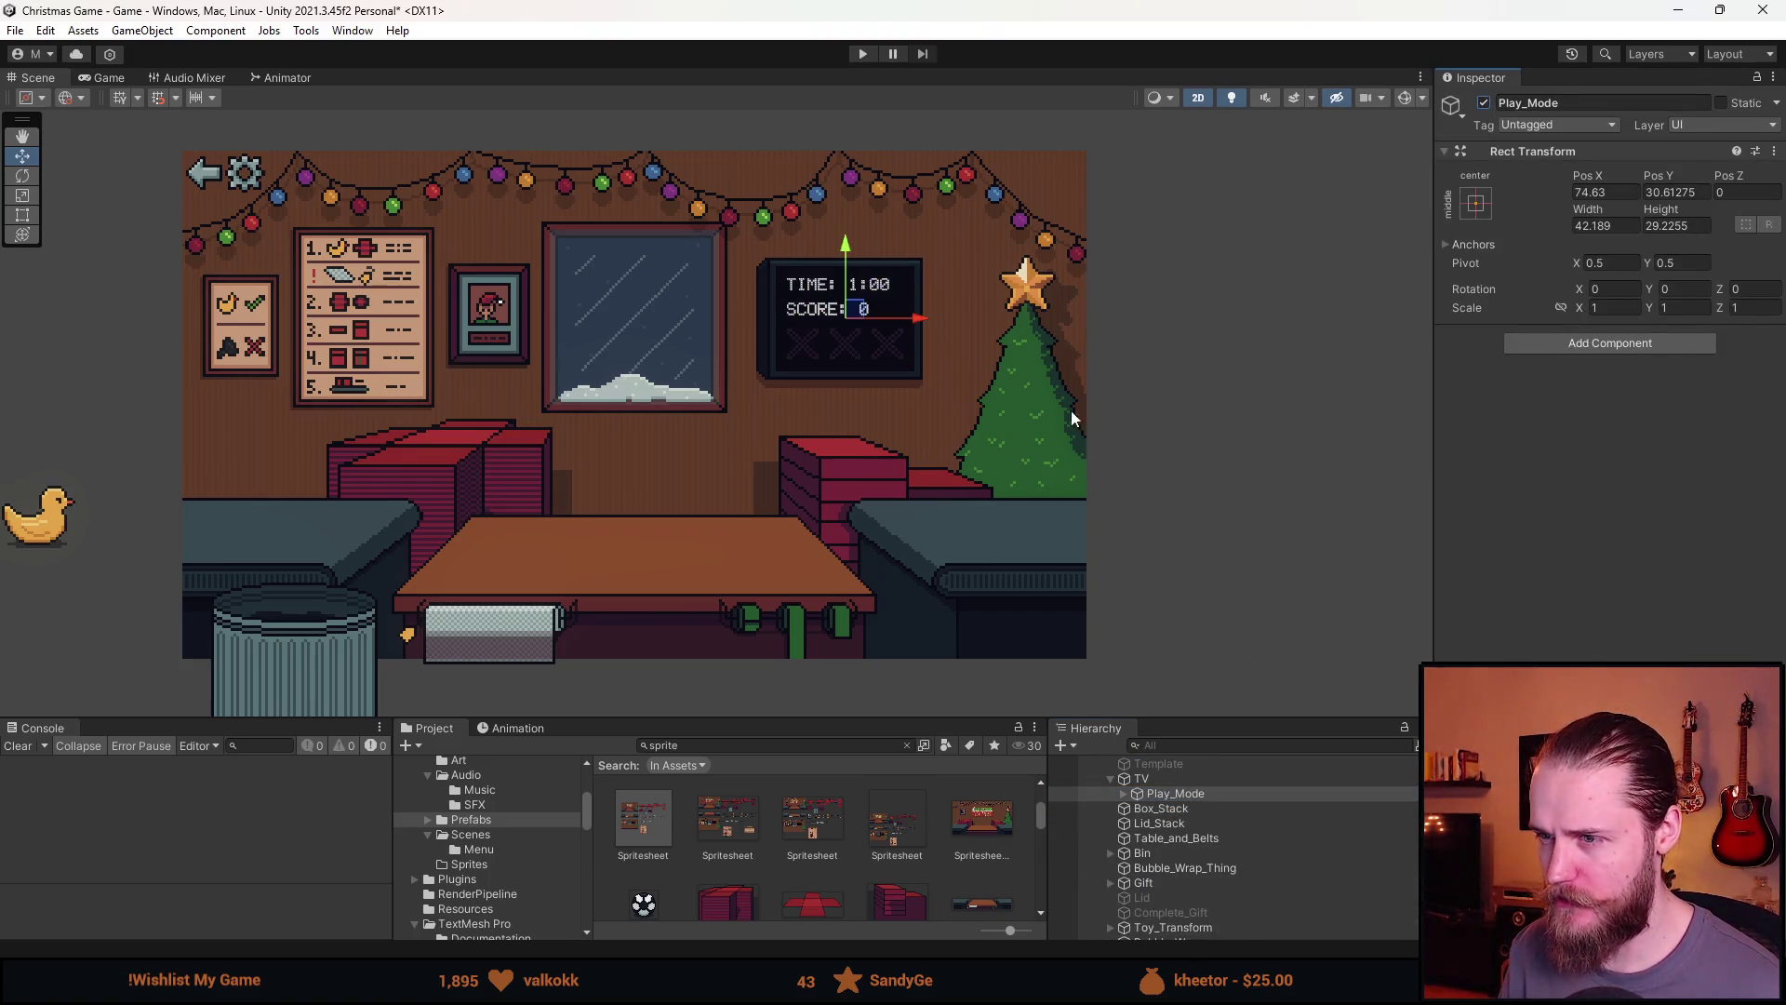
Change the Score_Text label's wording to read 'Highscore'
left_click(1124, 792)
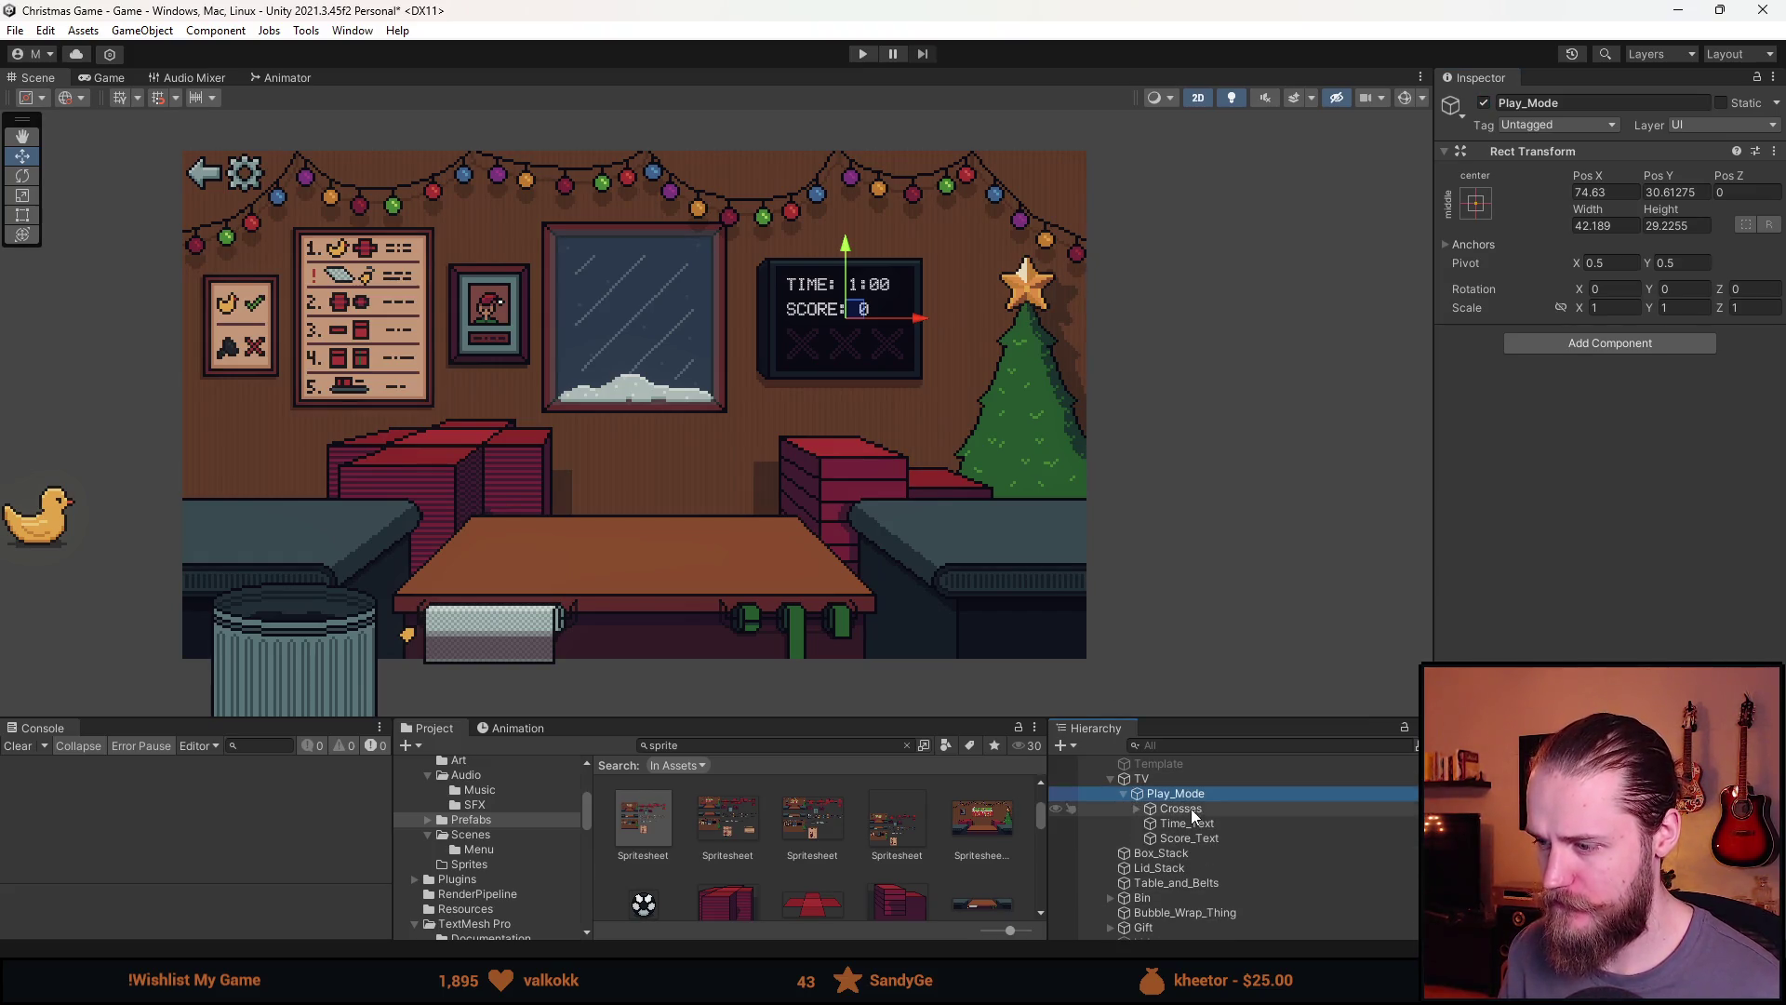
left_click(1191, 807)
left_click(1187, 822)
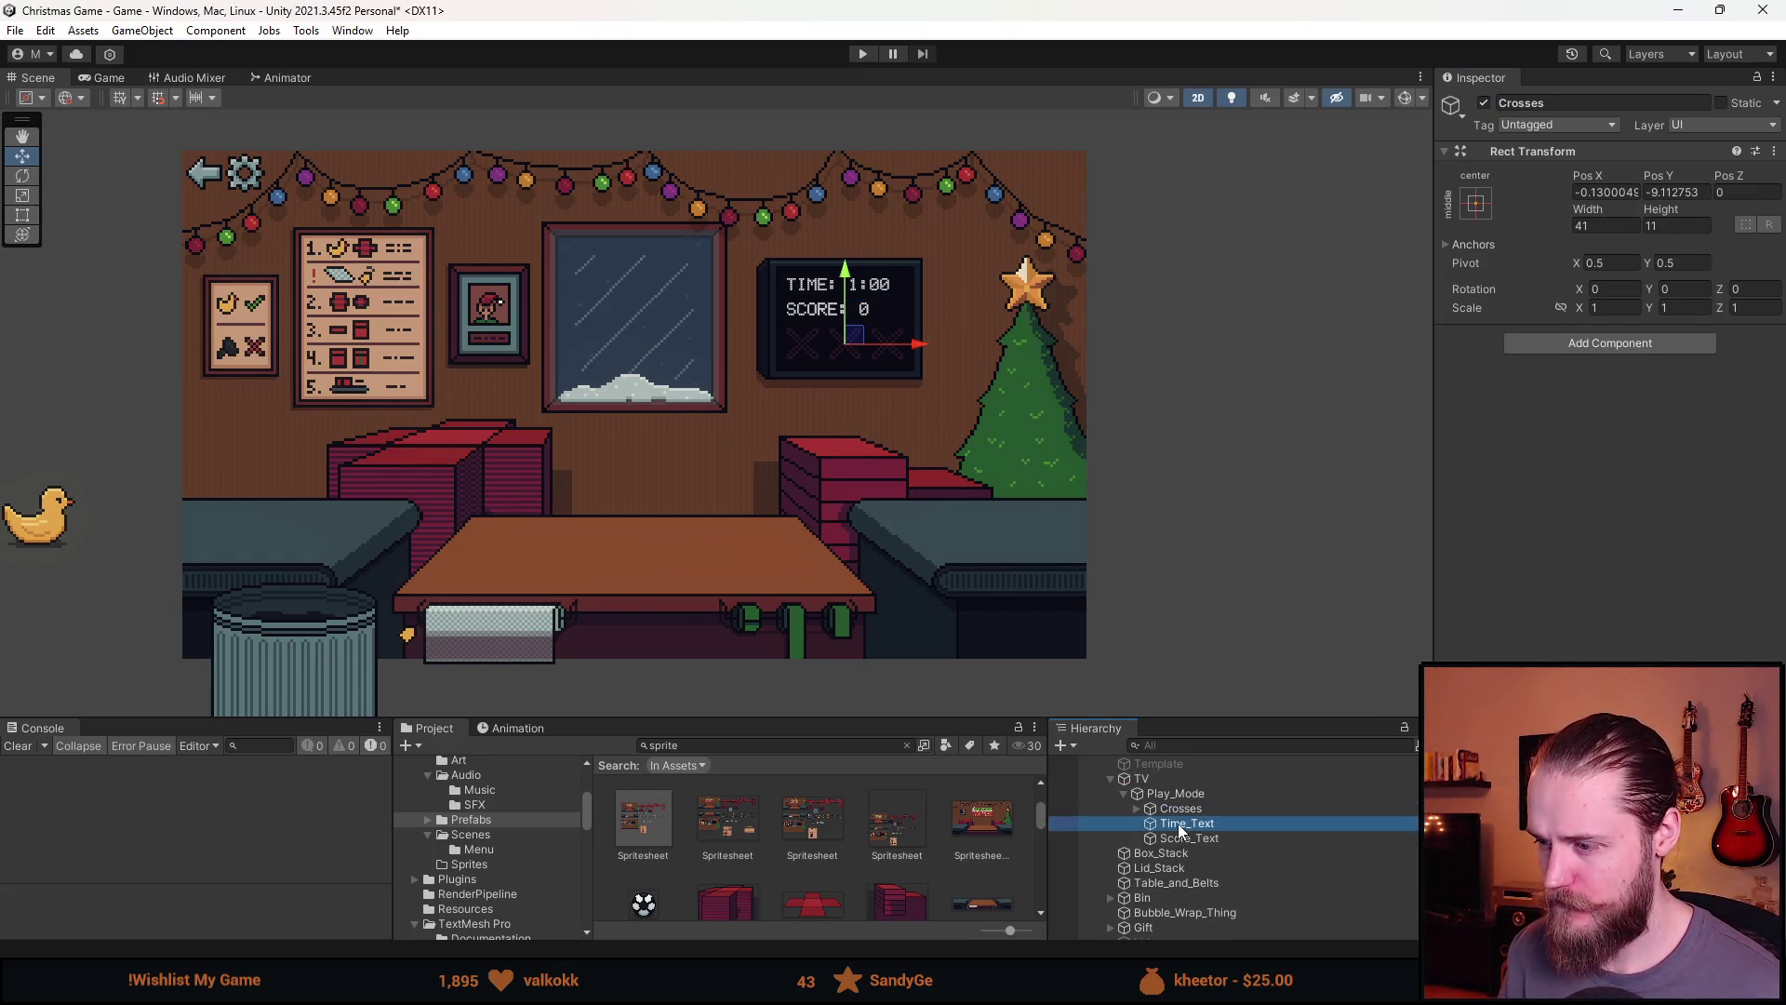
left_click(1181, 838)
left_click(1557, 463)
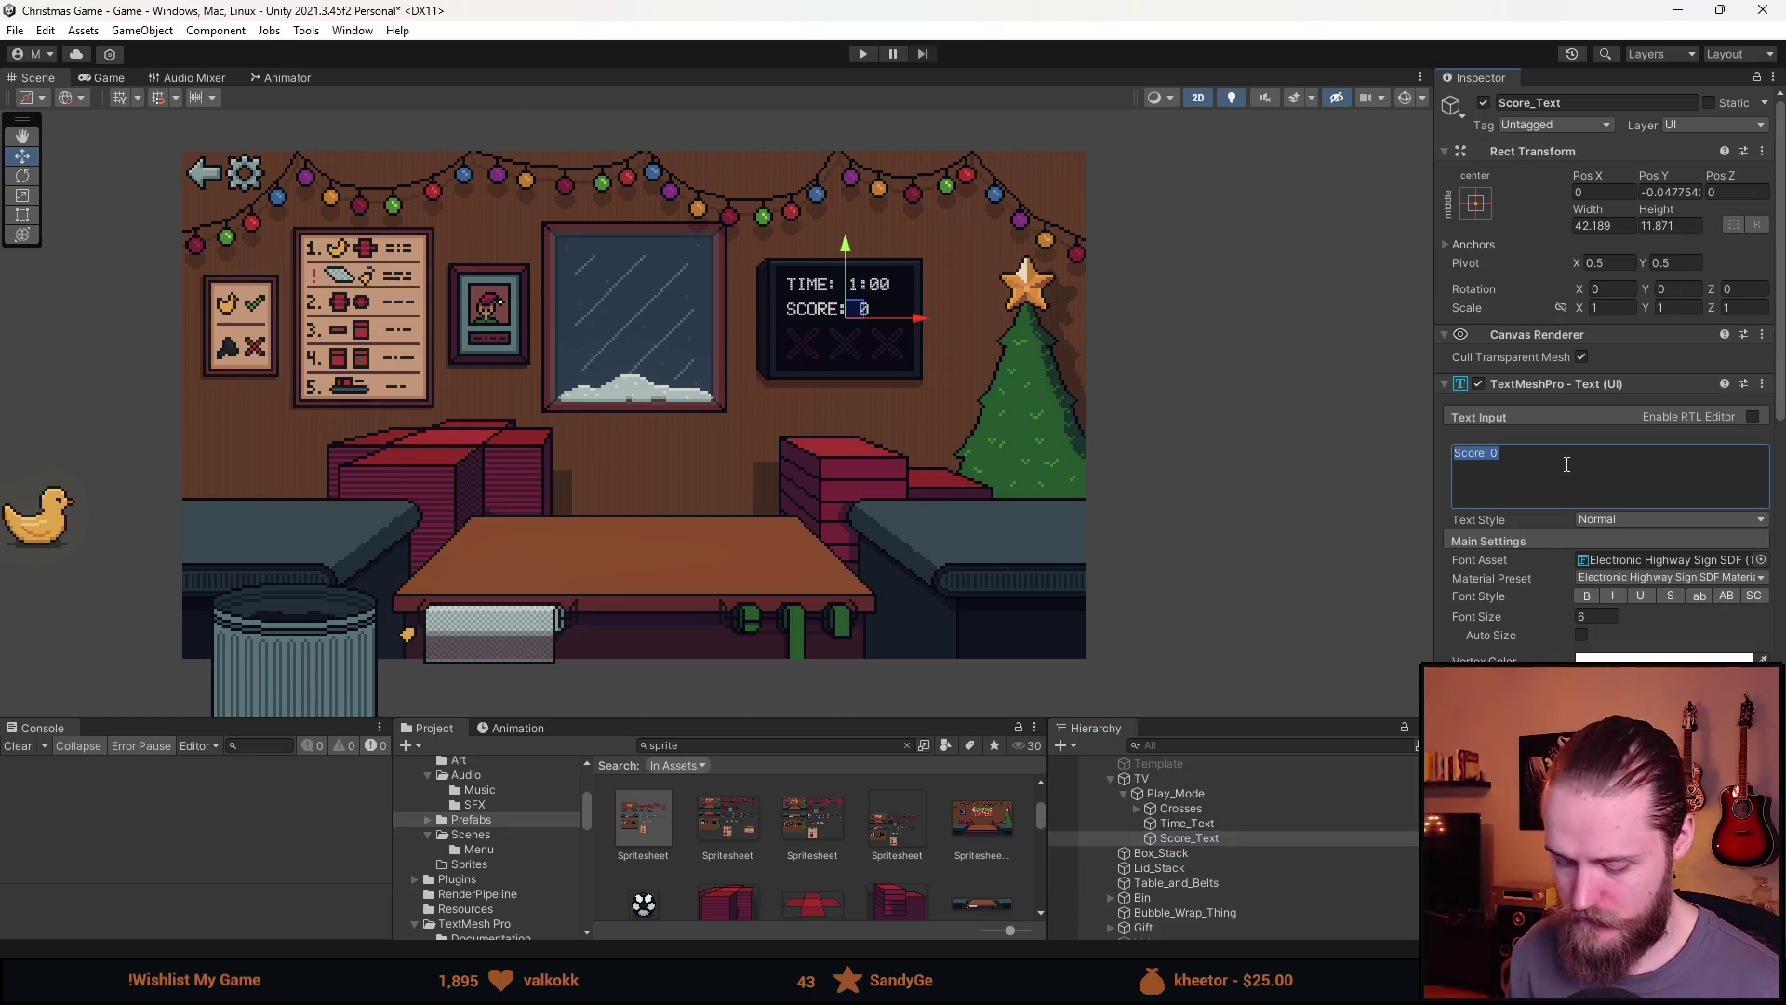
key("Home")
key("Delete")
type("Highs")
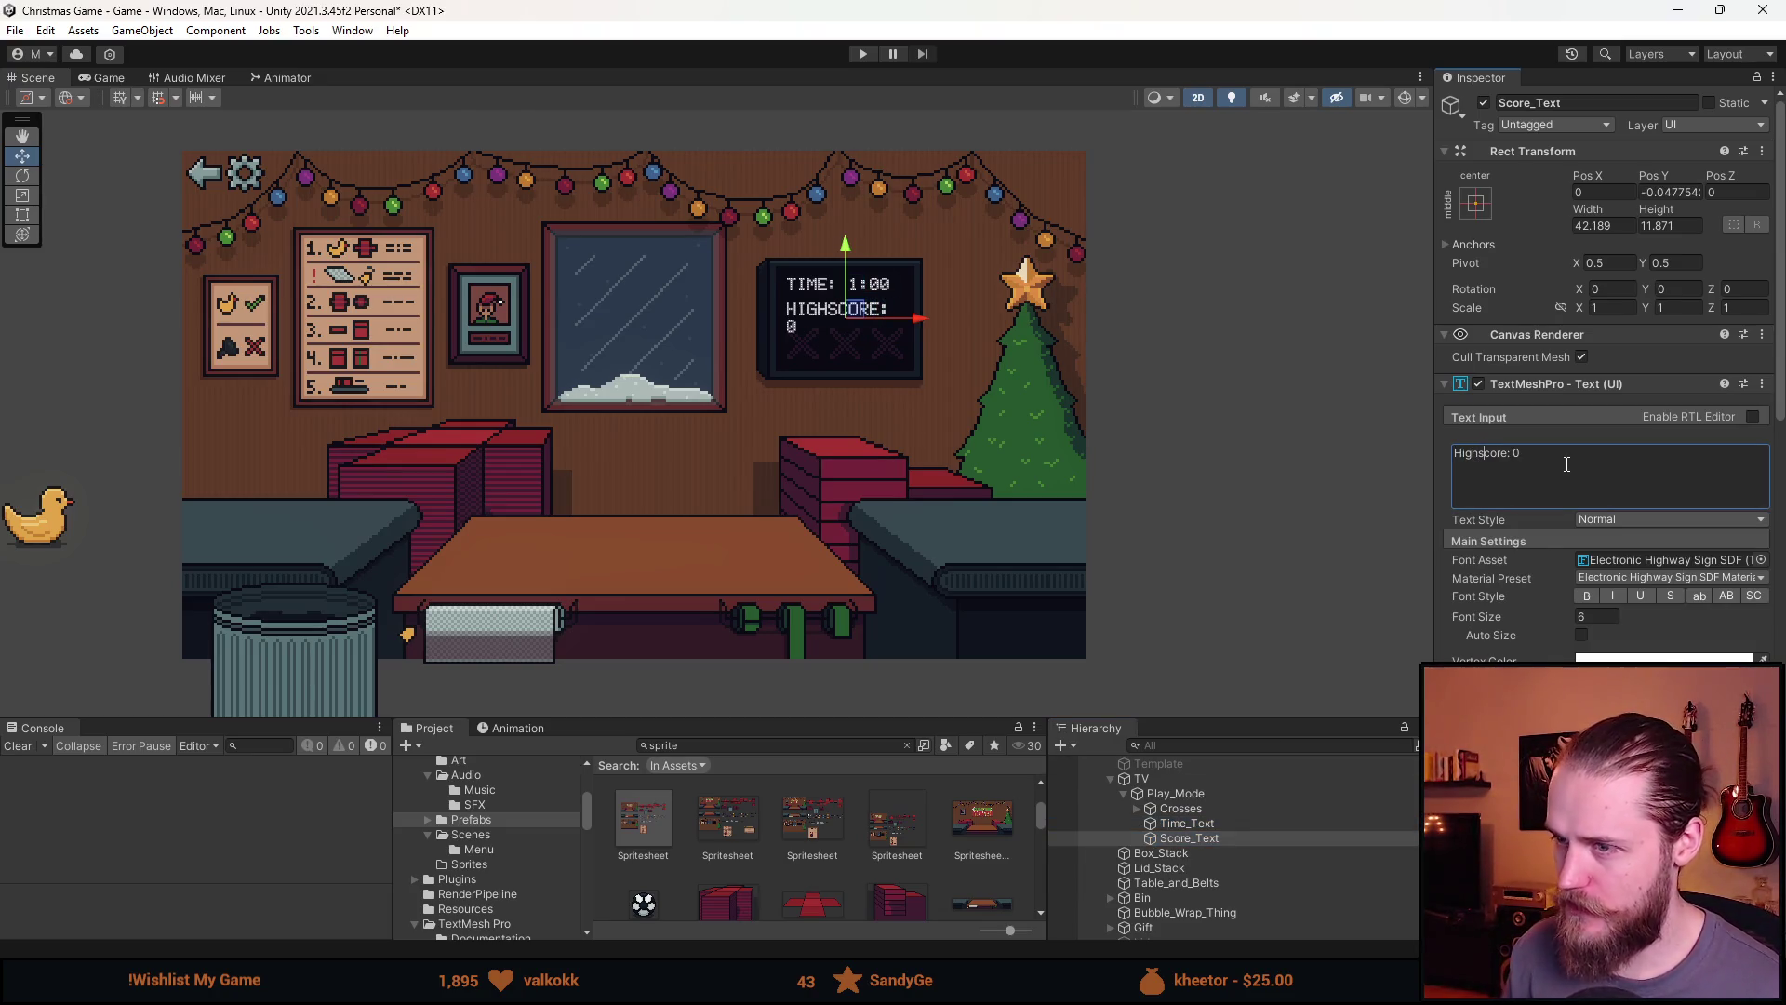
Set the Highscore value to 100 and the label's font size to 4
left_click(1610, 617)
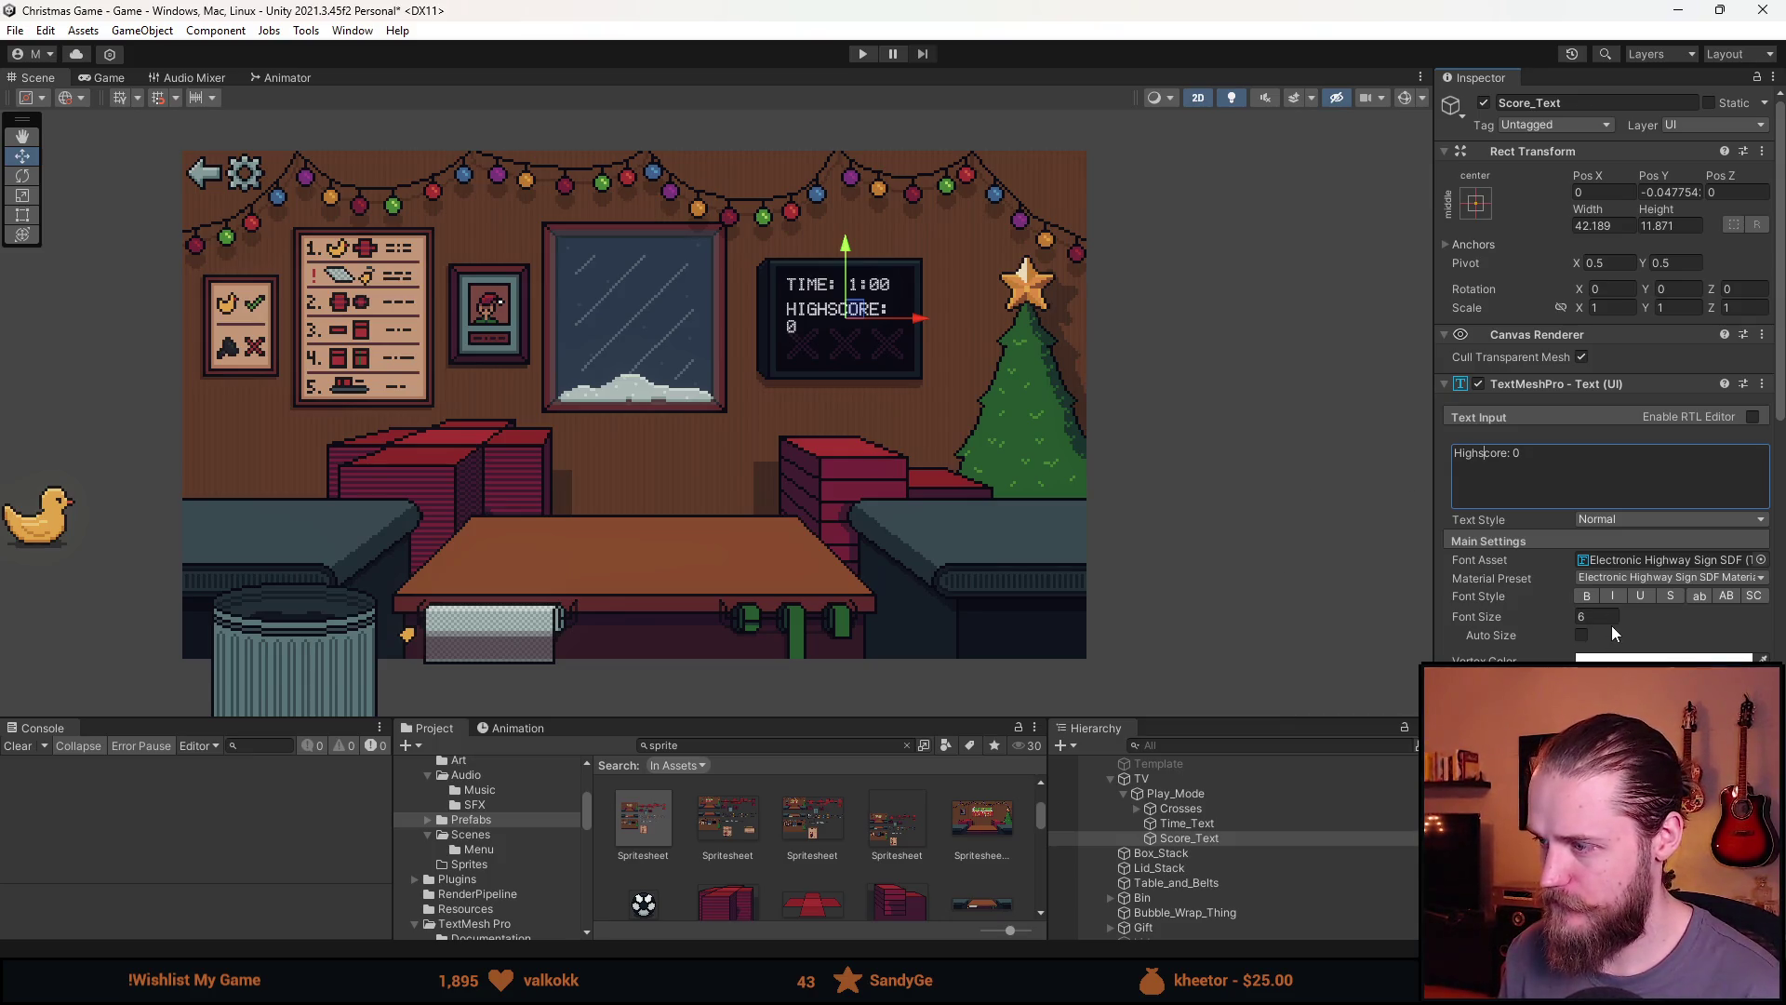
type("5")
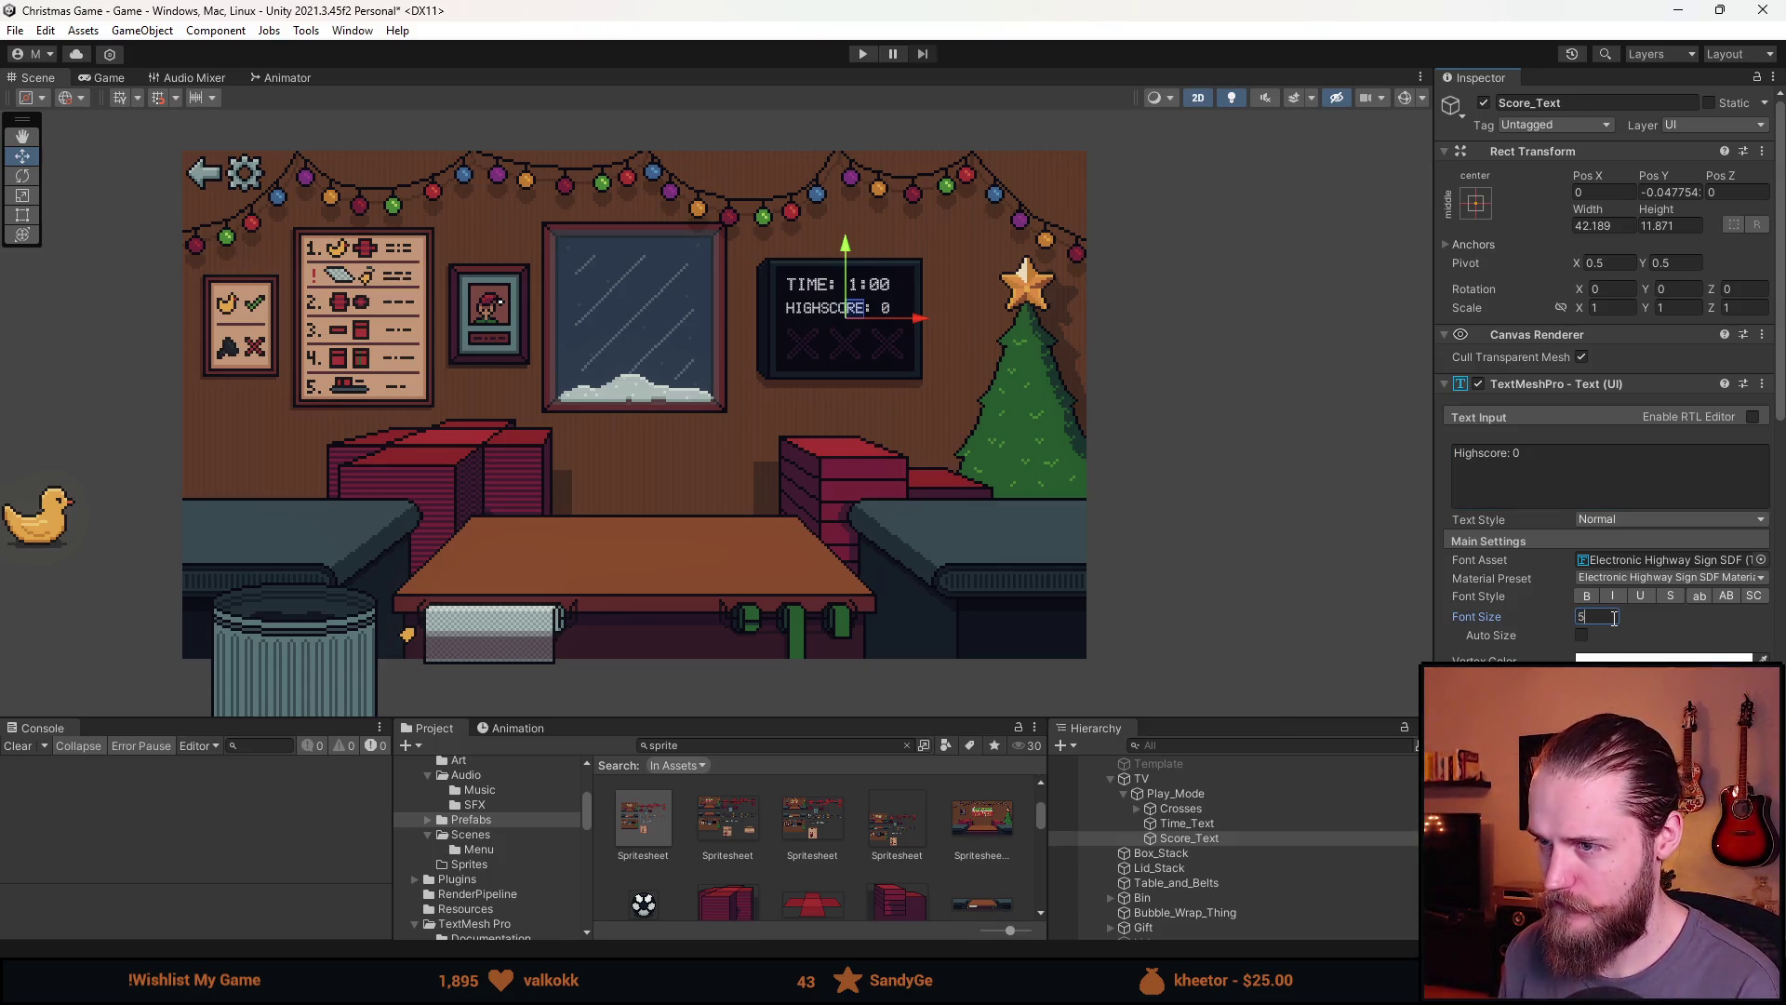
left_click(1563, 465)
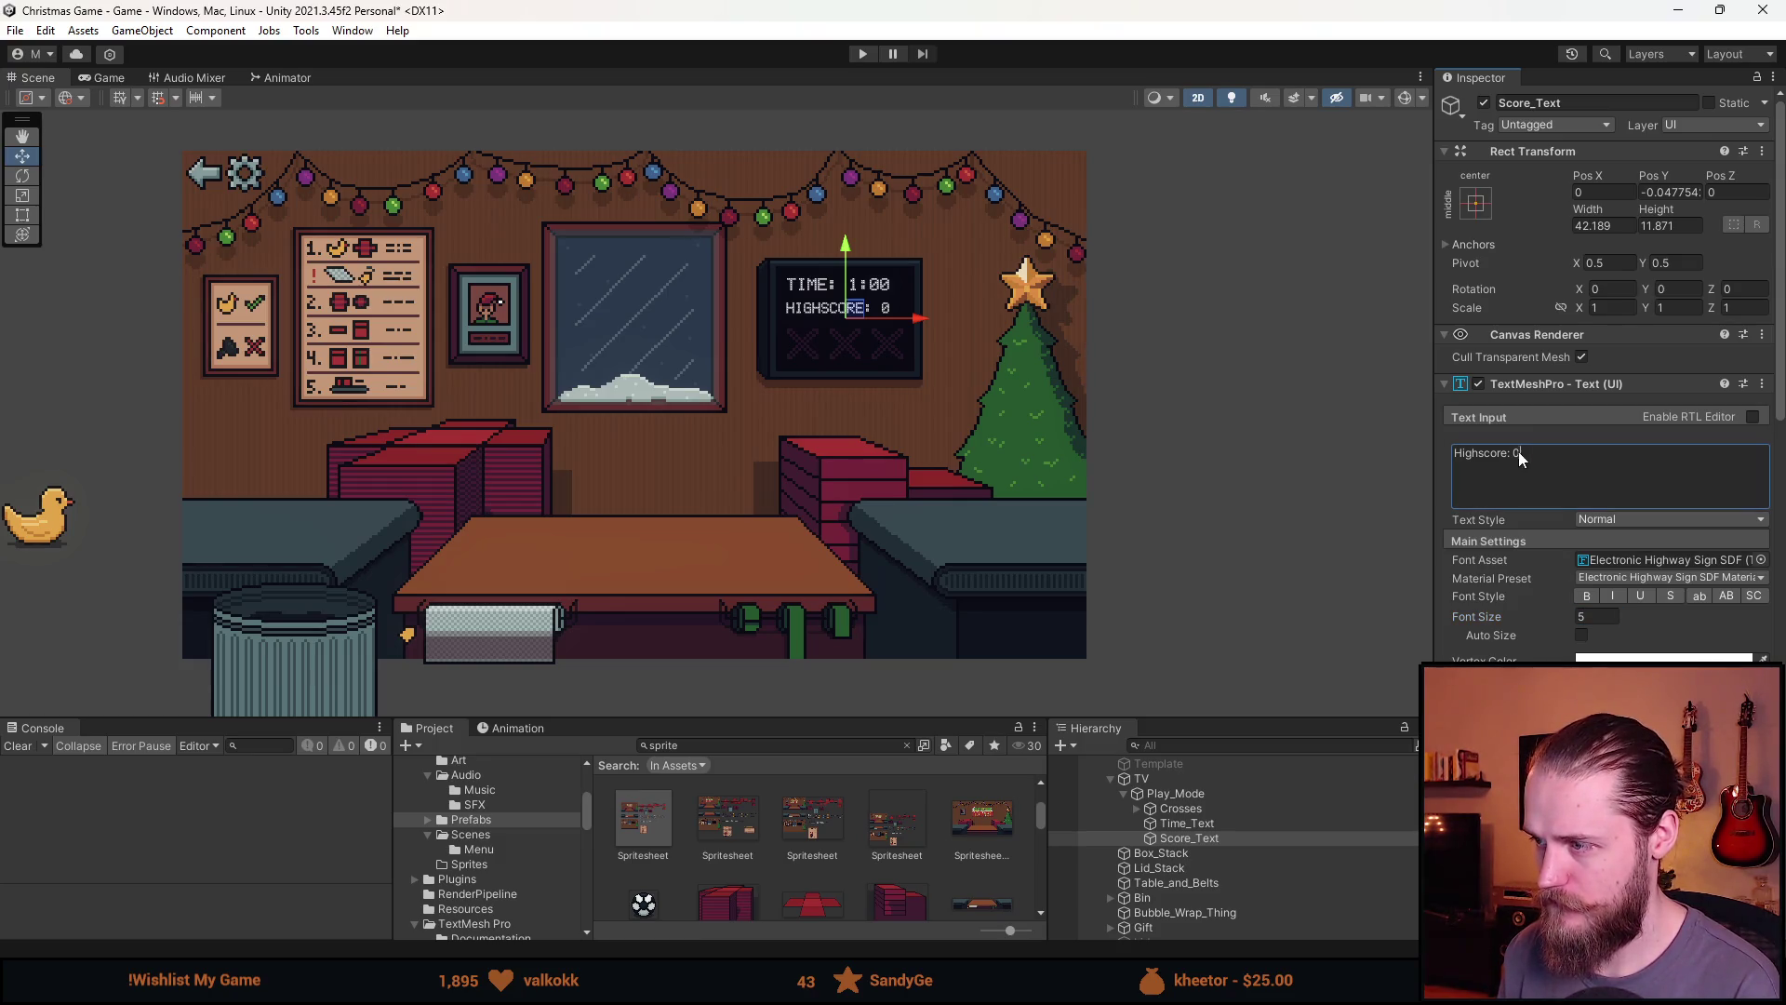
key("BackSpace")
type("100")
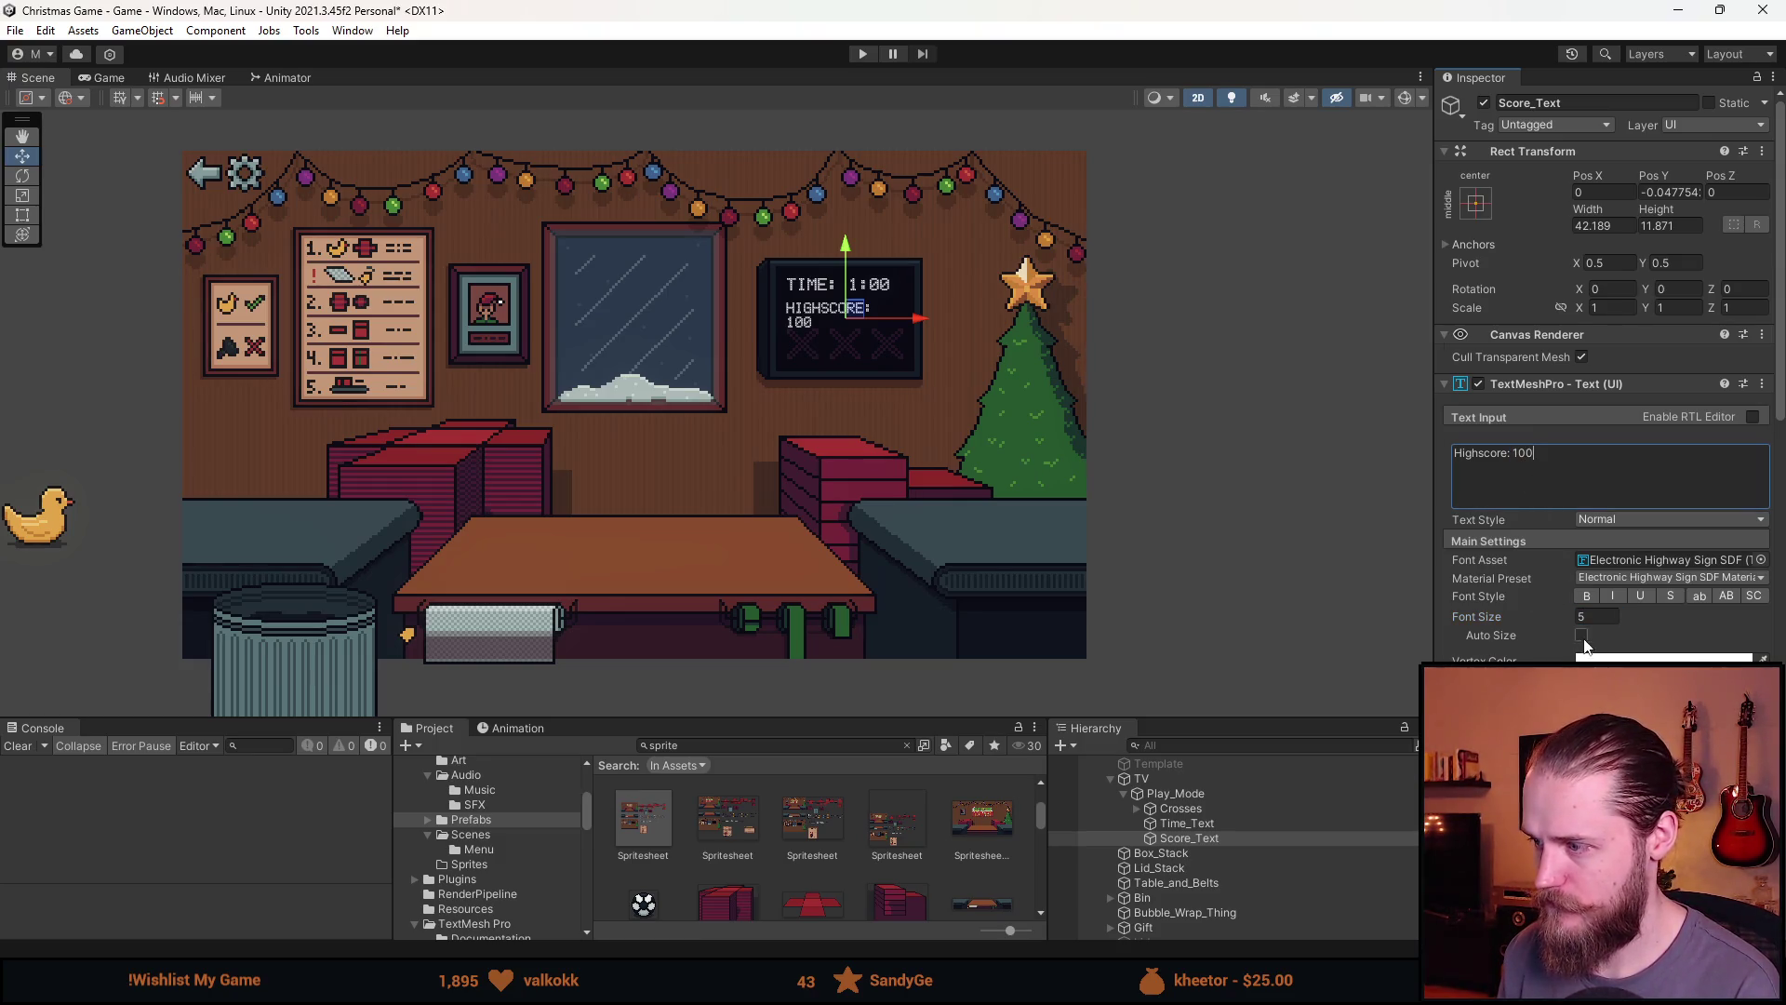
left_click(1549, 615)
type("4")
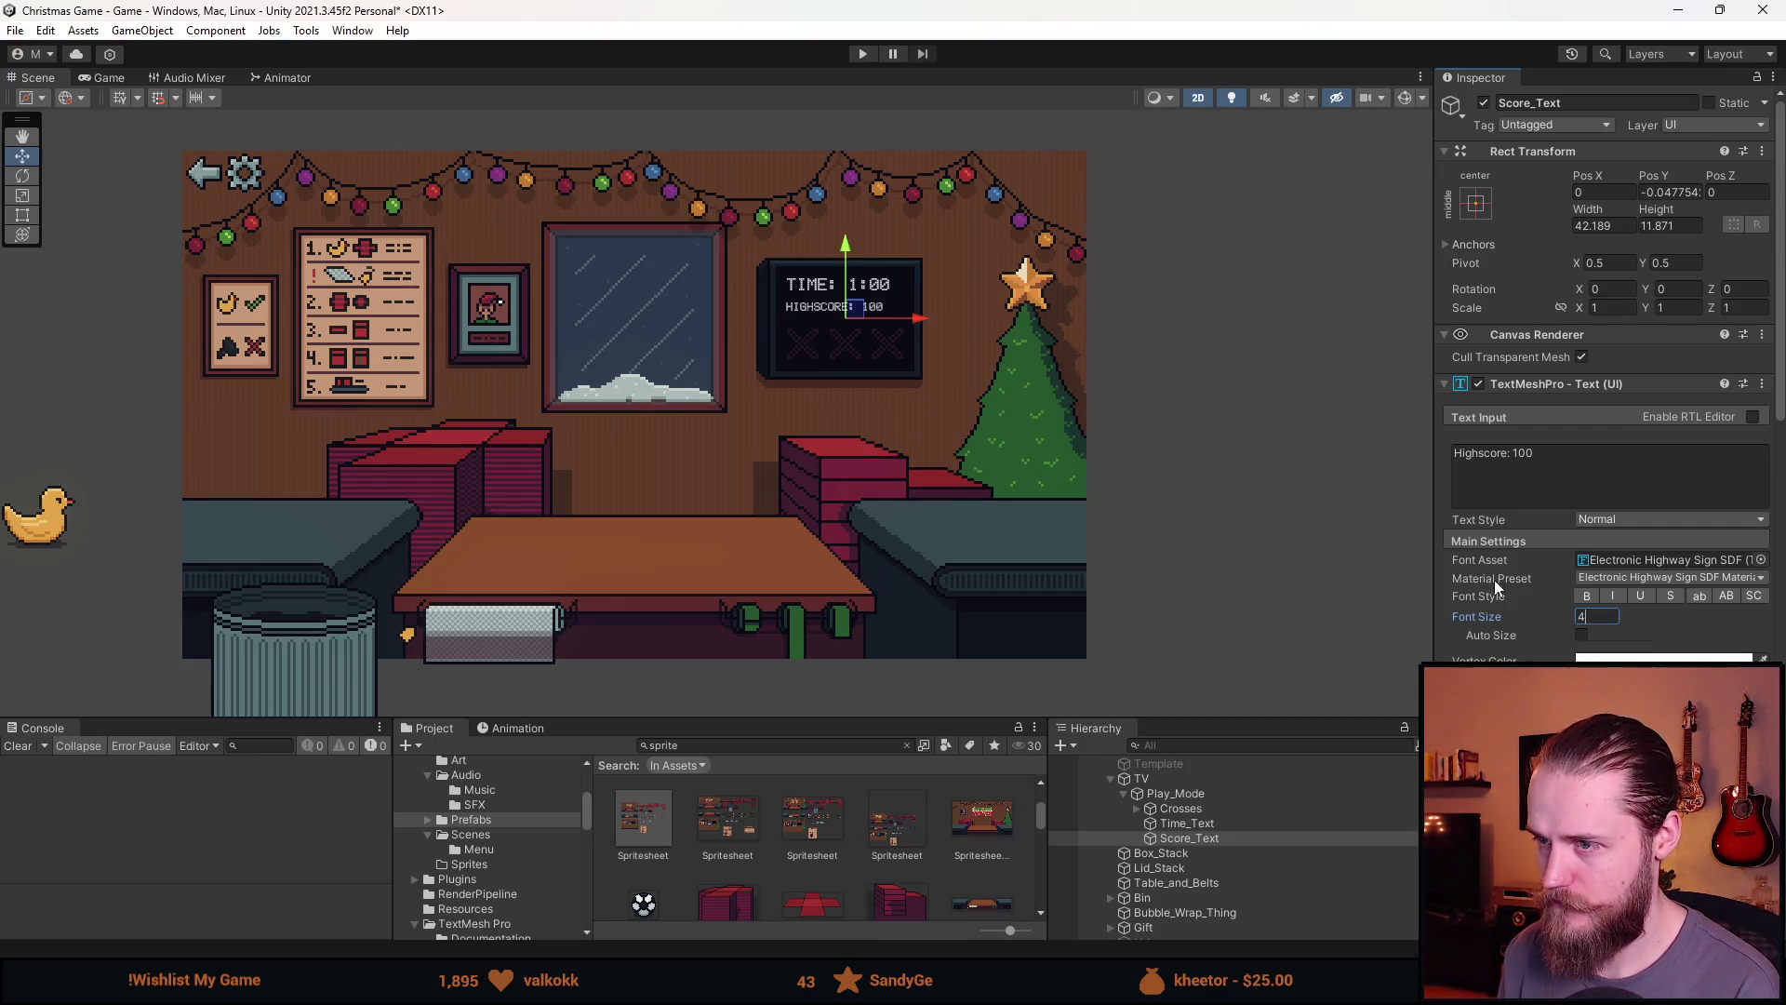
Adjust the Highscore label's rectangle width with the Rect tool
left_click(26, 215)
scroll(827, 307, "up", 5)
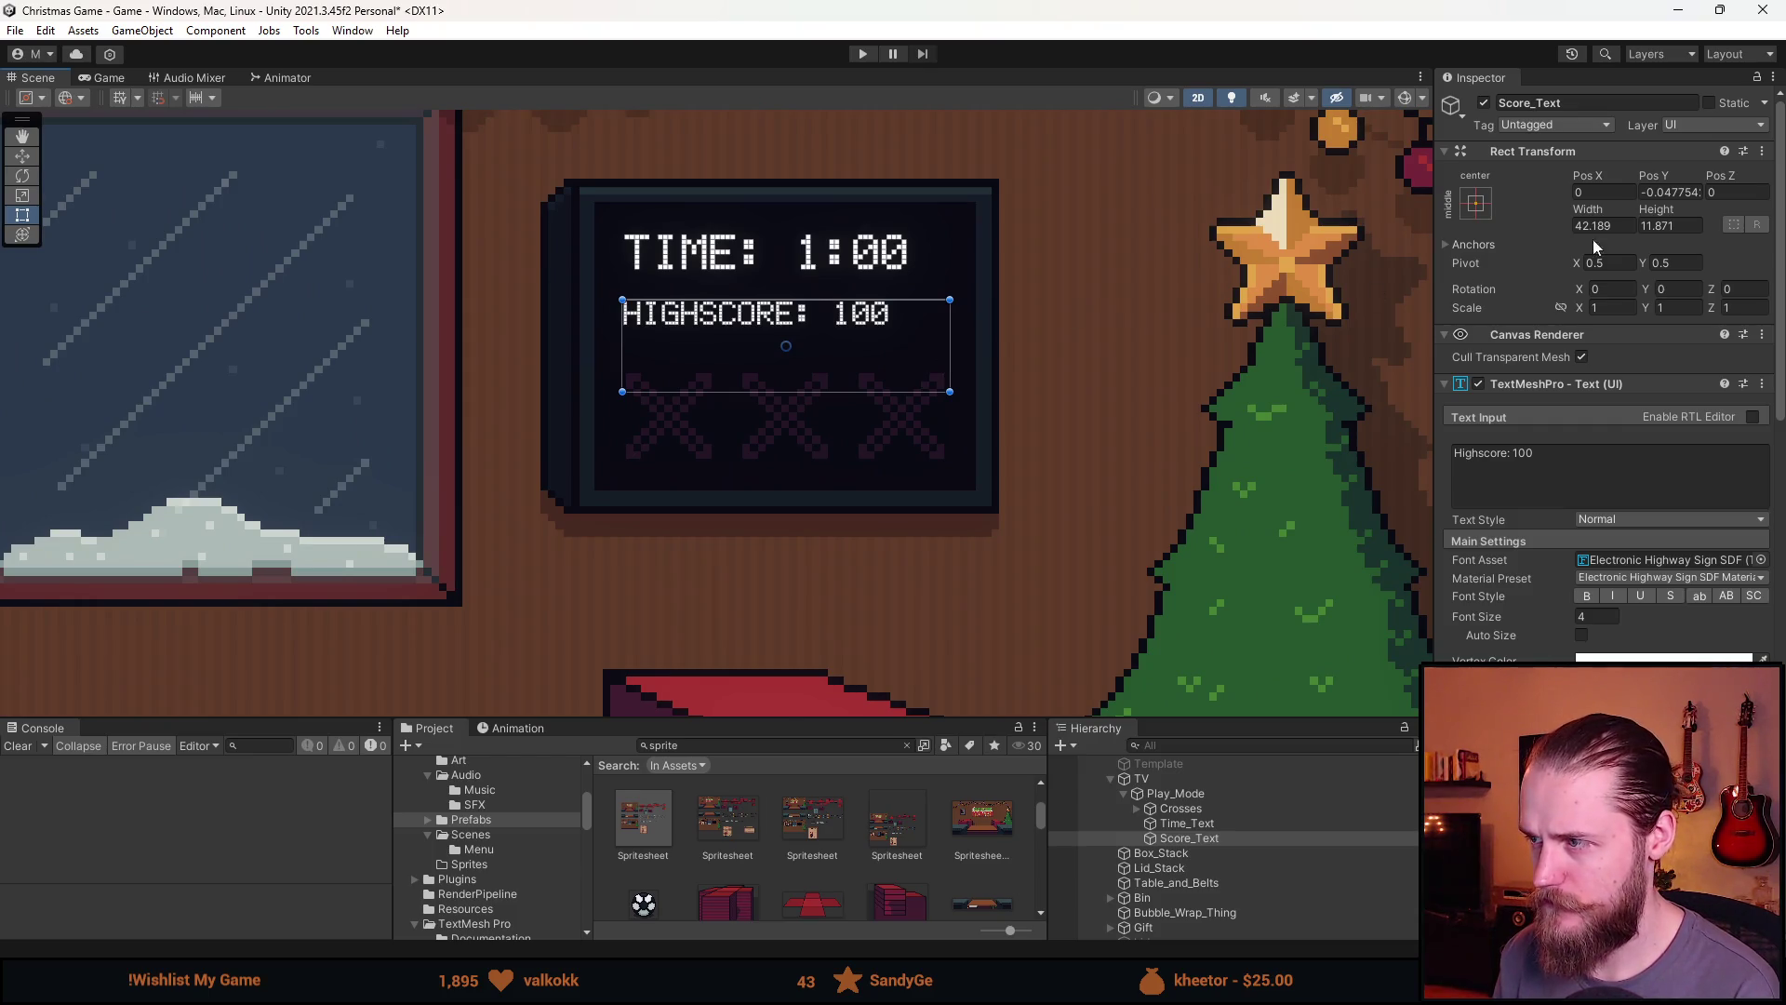
left_click(1618, 225)
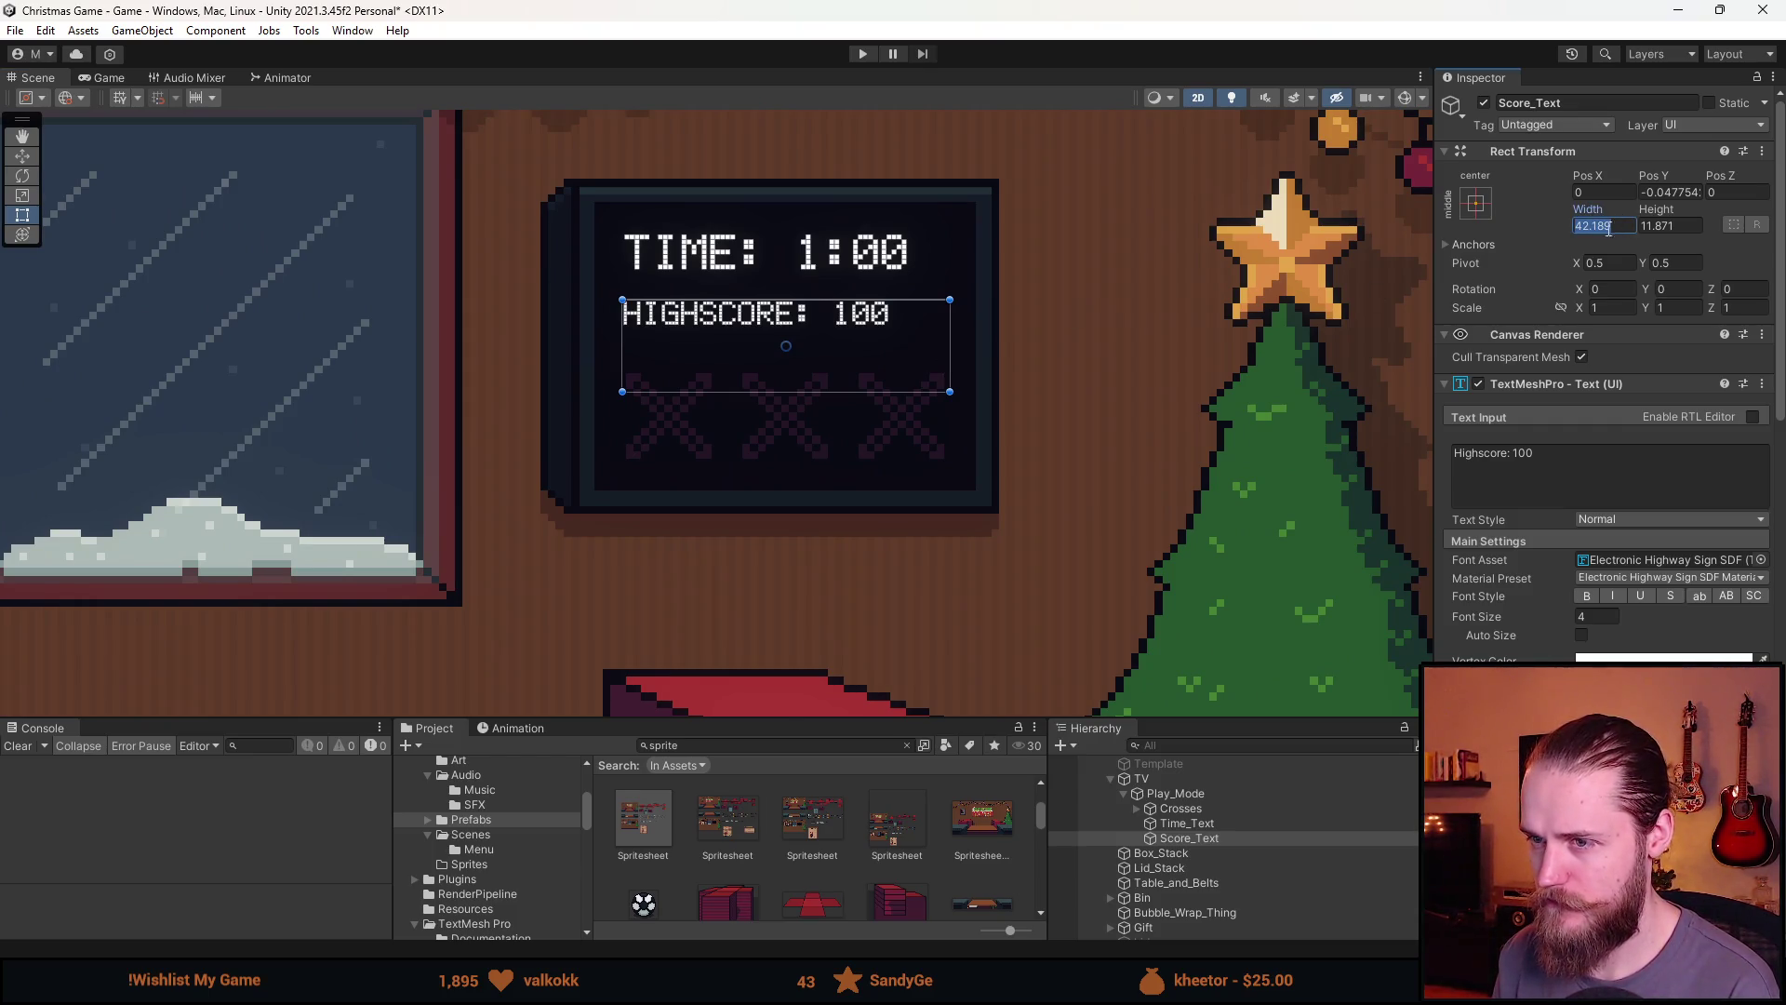
scroll(1067, 412, "down", 3)
scroll(1003, 415, "down", 2)
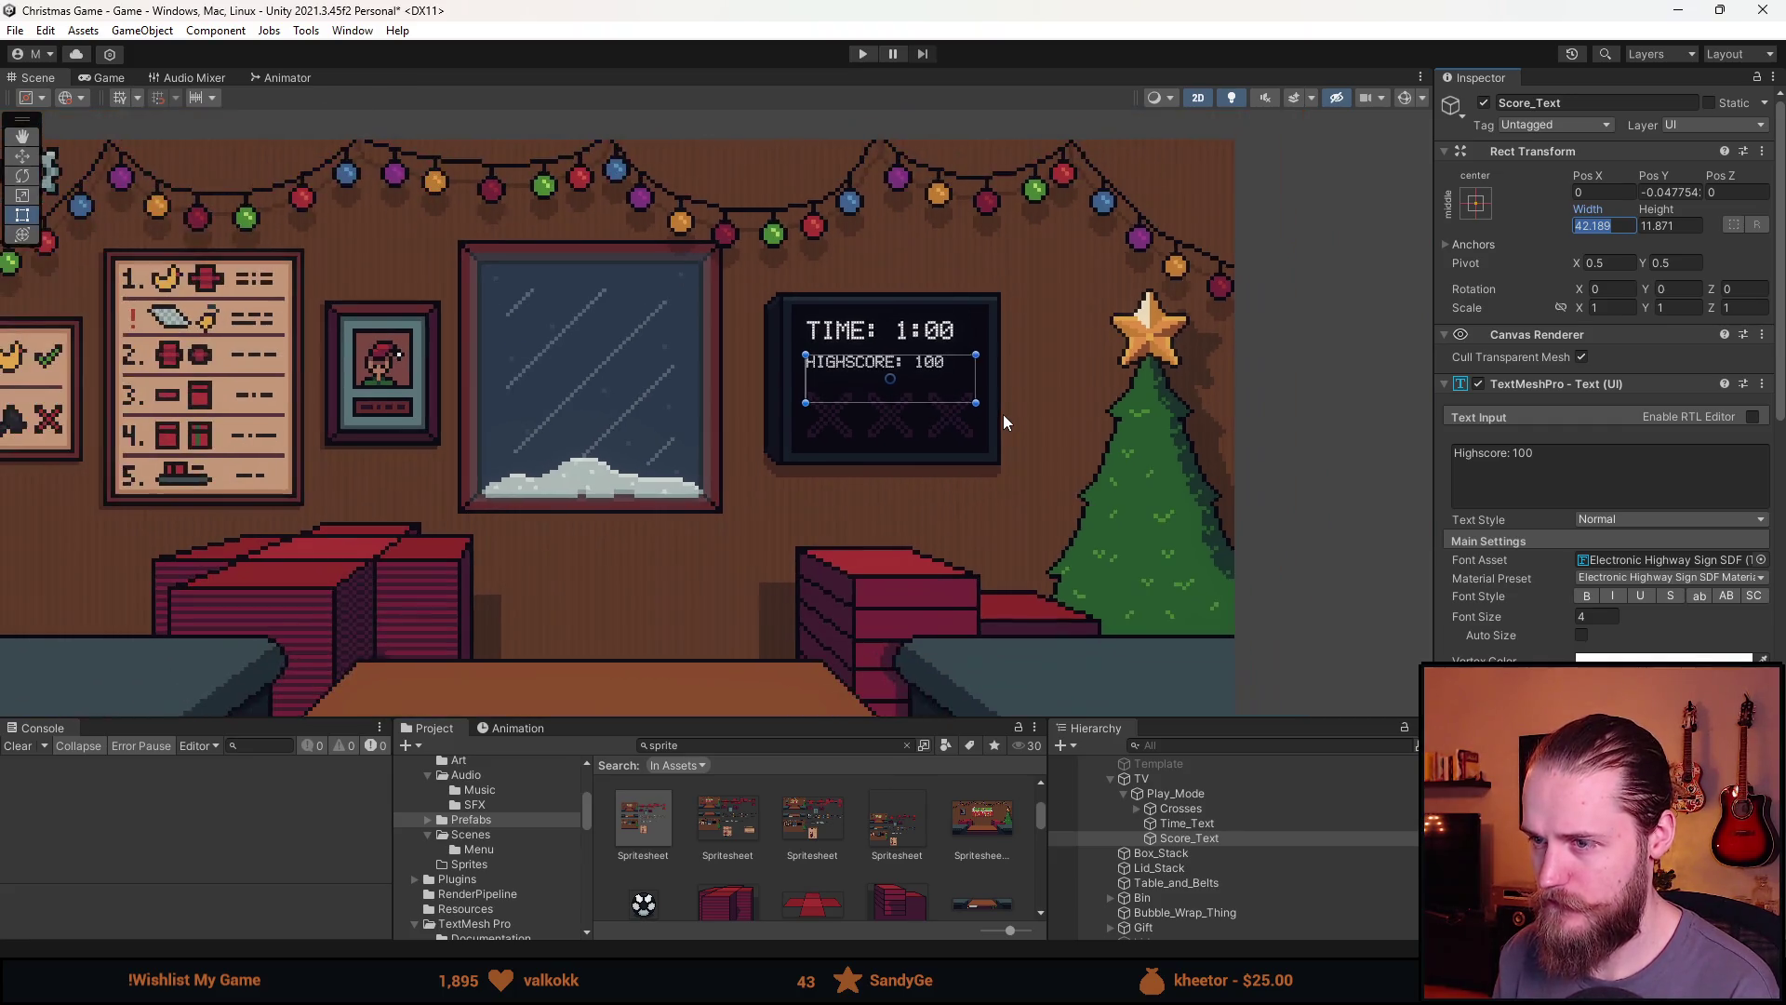
left_click(1020, 488)
scroll(1001, 487, "down", 2)
scroll(971, 493, "up", 1)
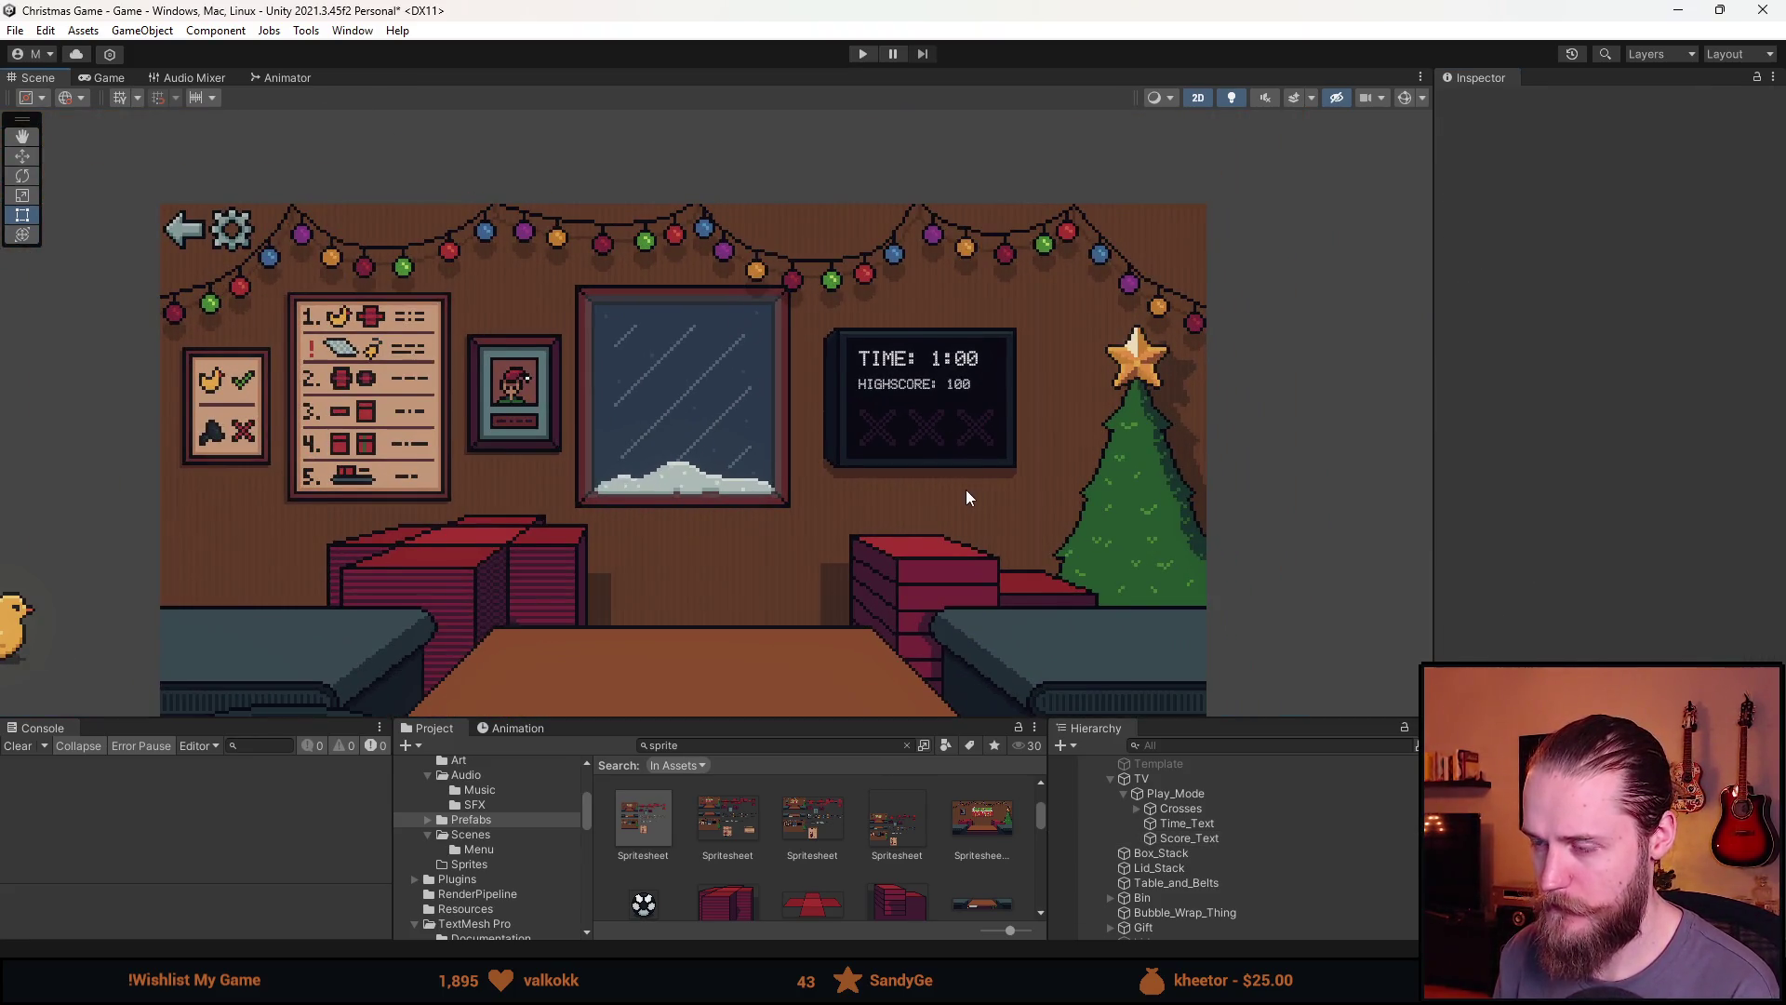
scroll(965, 490, "up", 1)
Change the Time_Text label to read 'Score: 0'
left_click(1200, 828)
left_click(1567, 475)
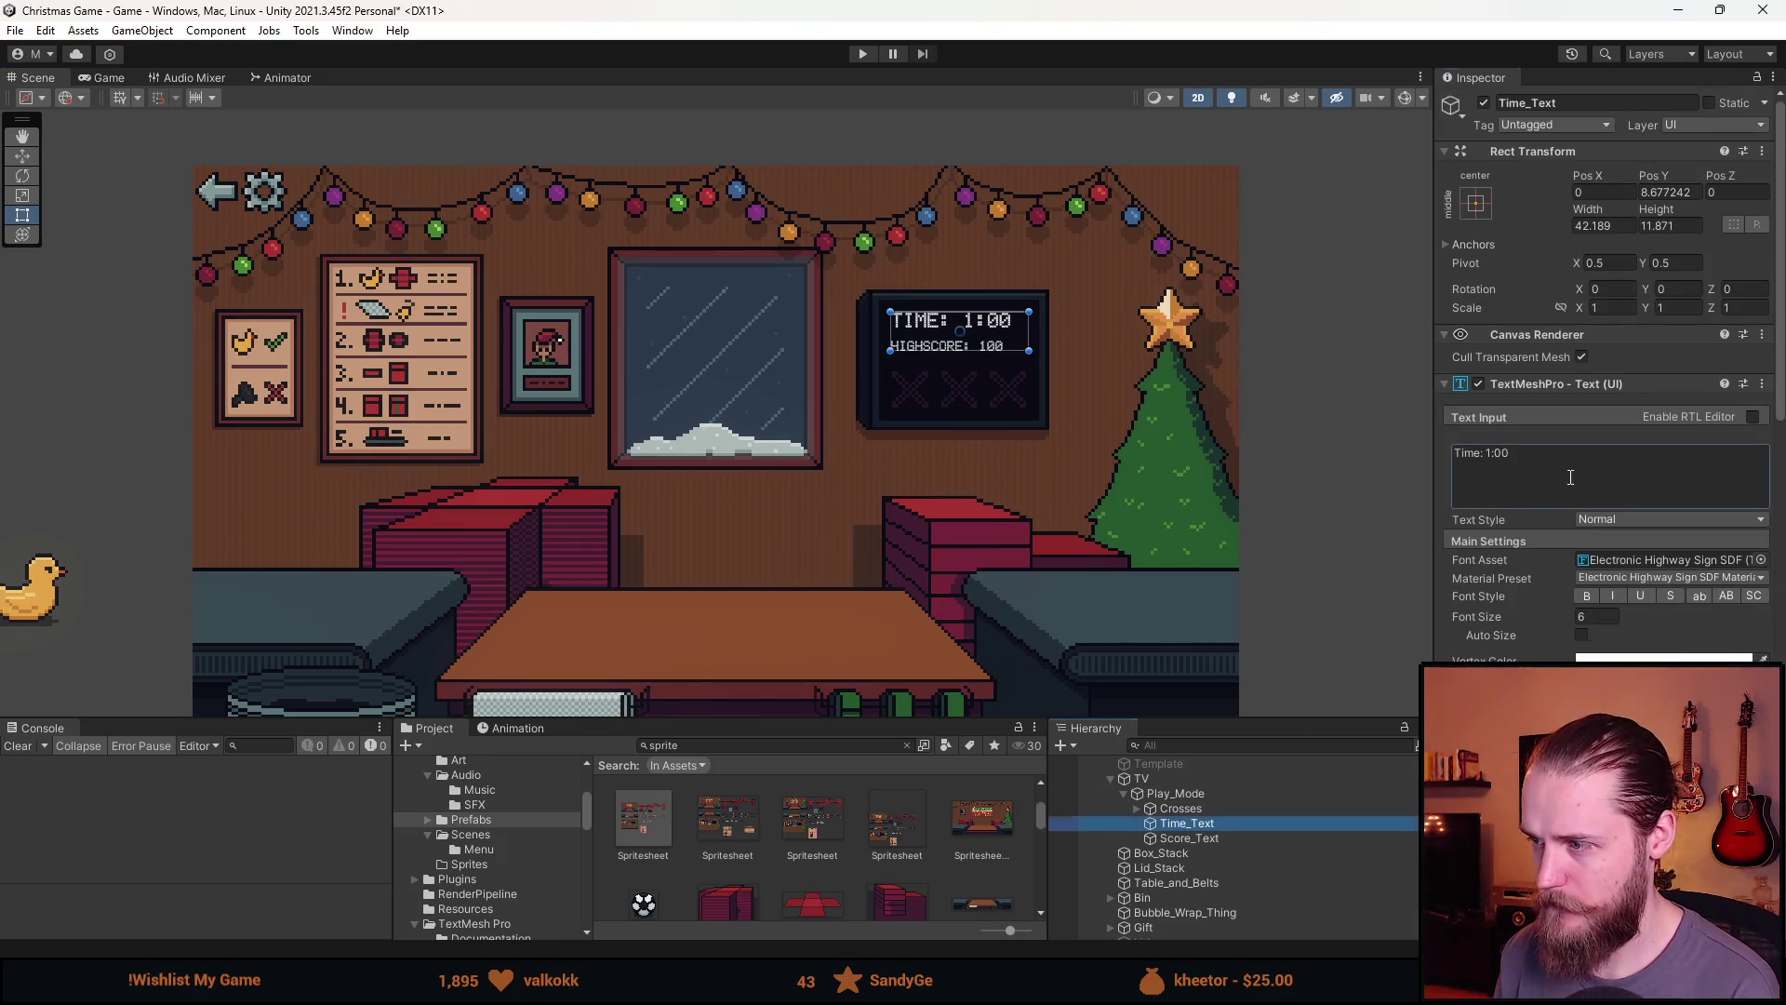
key("ctrl+a")
type("Score")
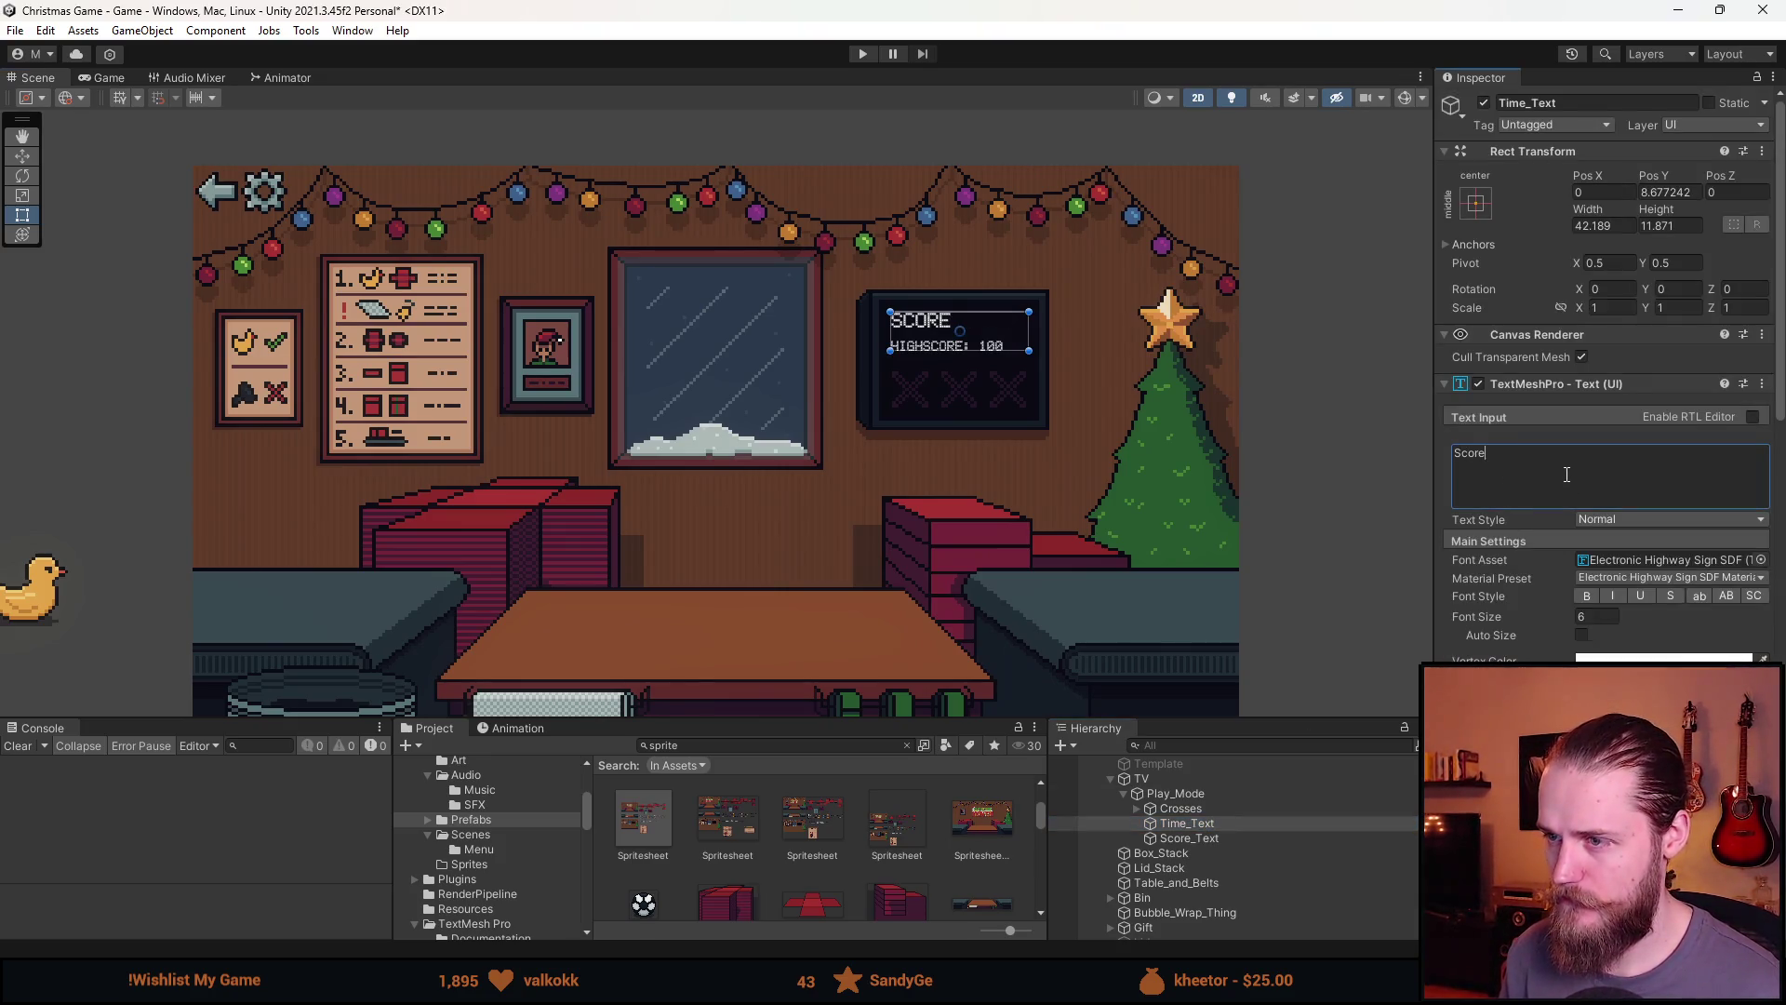
type(": 0")
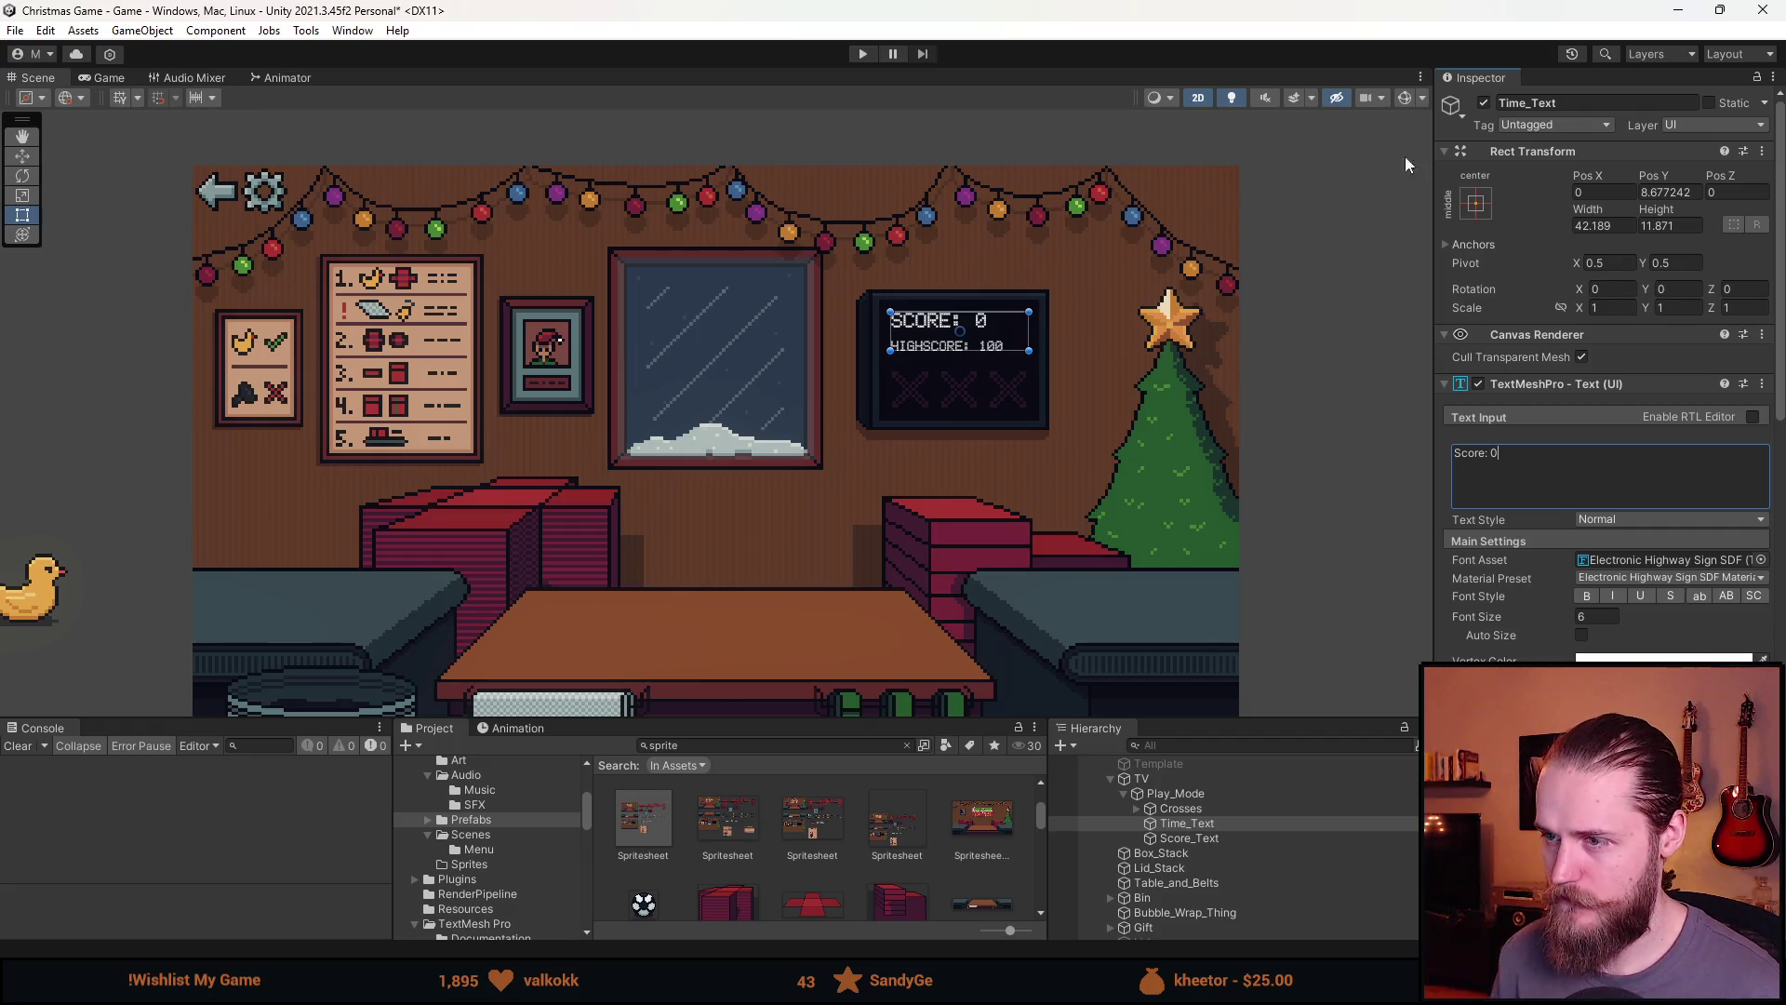
left_click(1284, 493)
Check the TV by reselecting Time_Text, Crosses and Play_Mode
scroll(1063, 500, "down", 3)
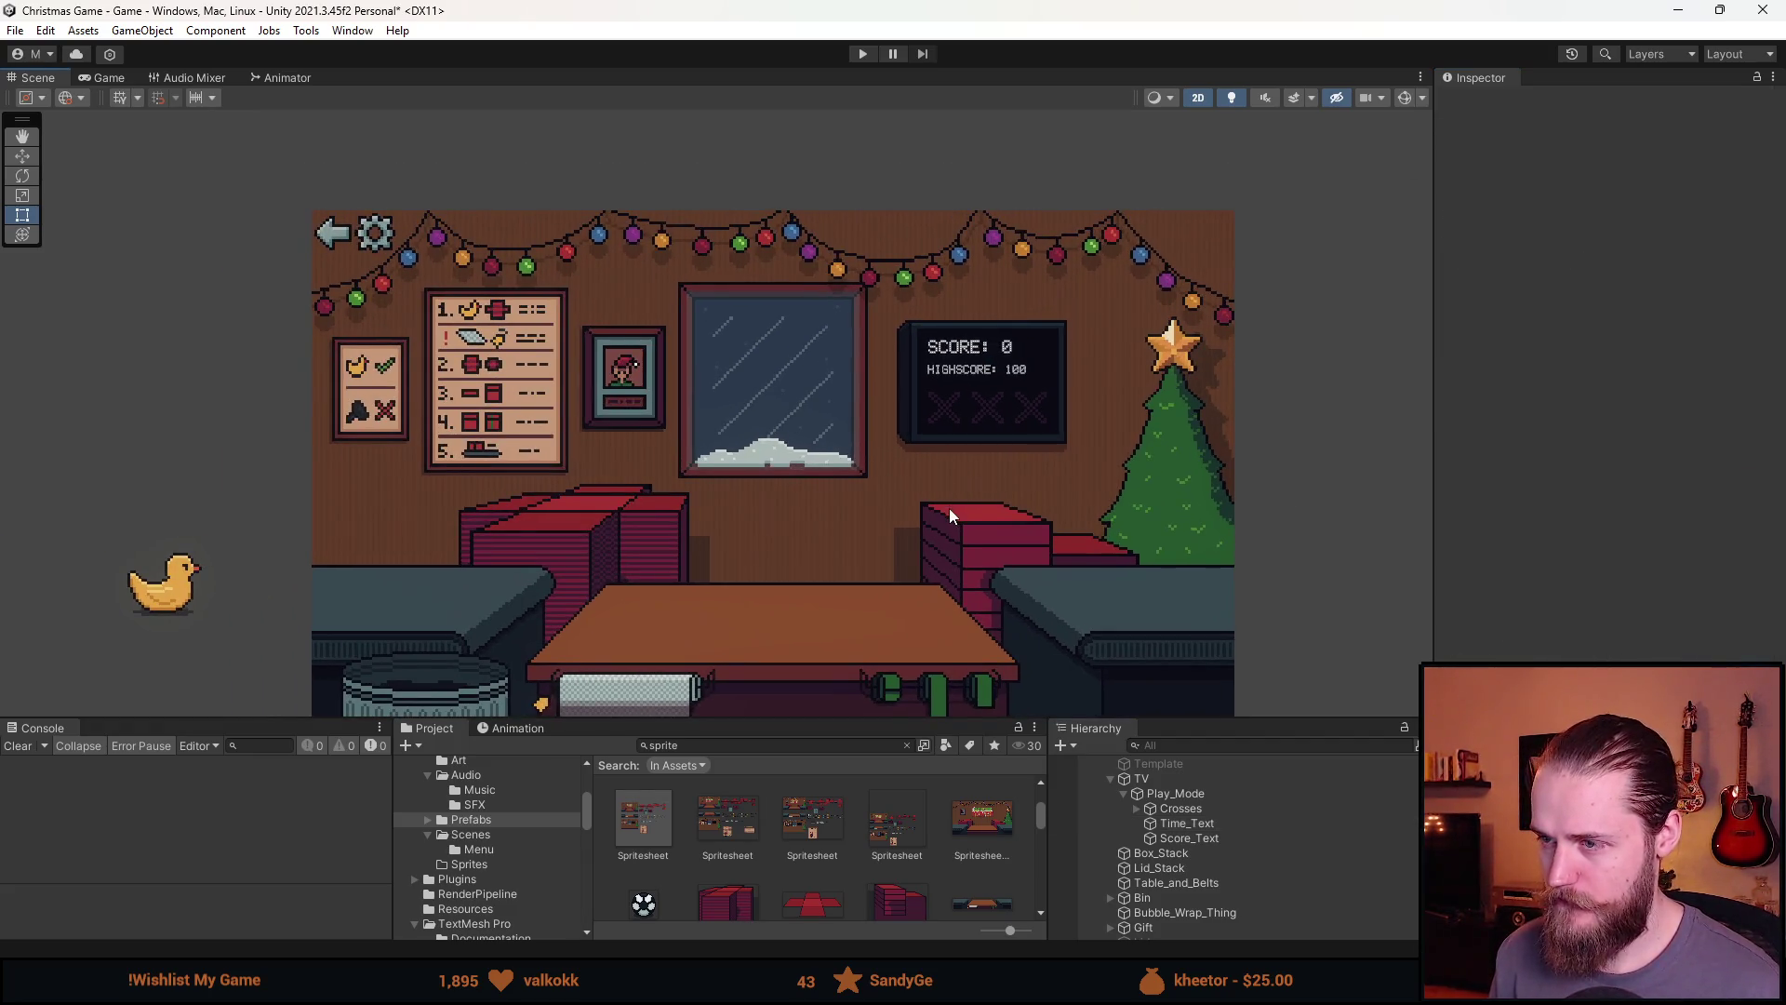
left_click_drag(949, 508, 990, 472)
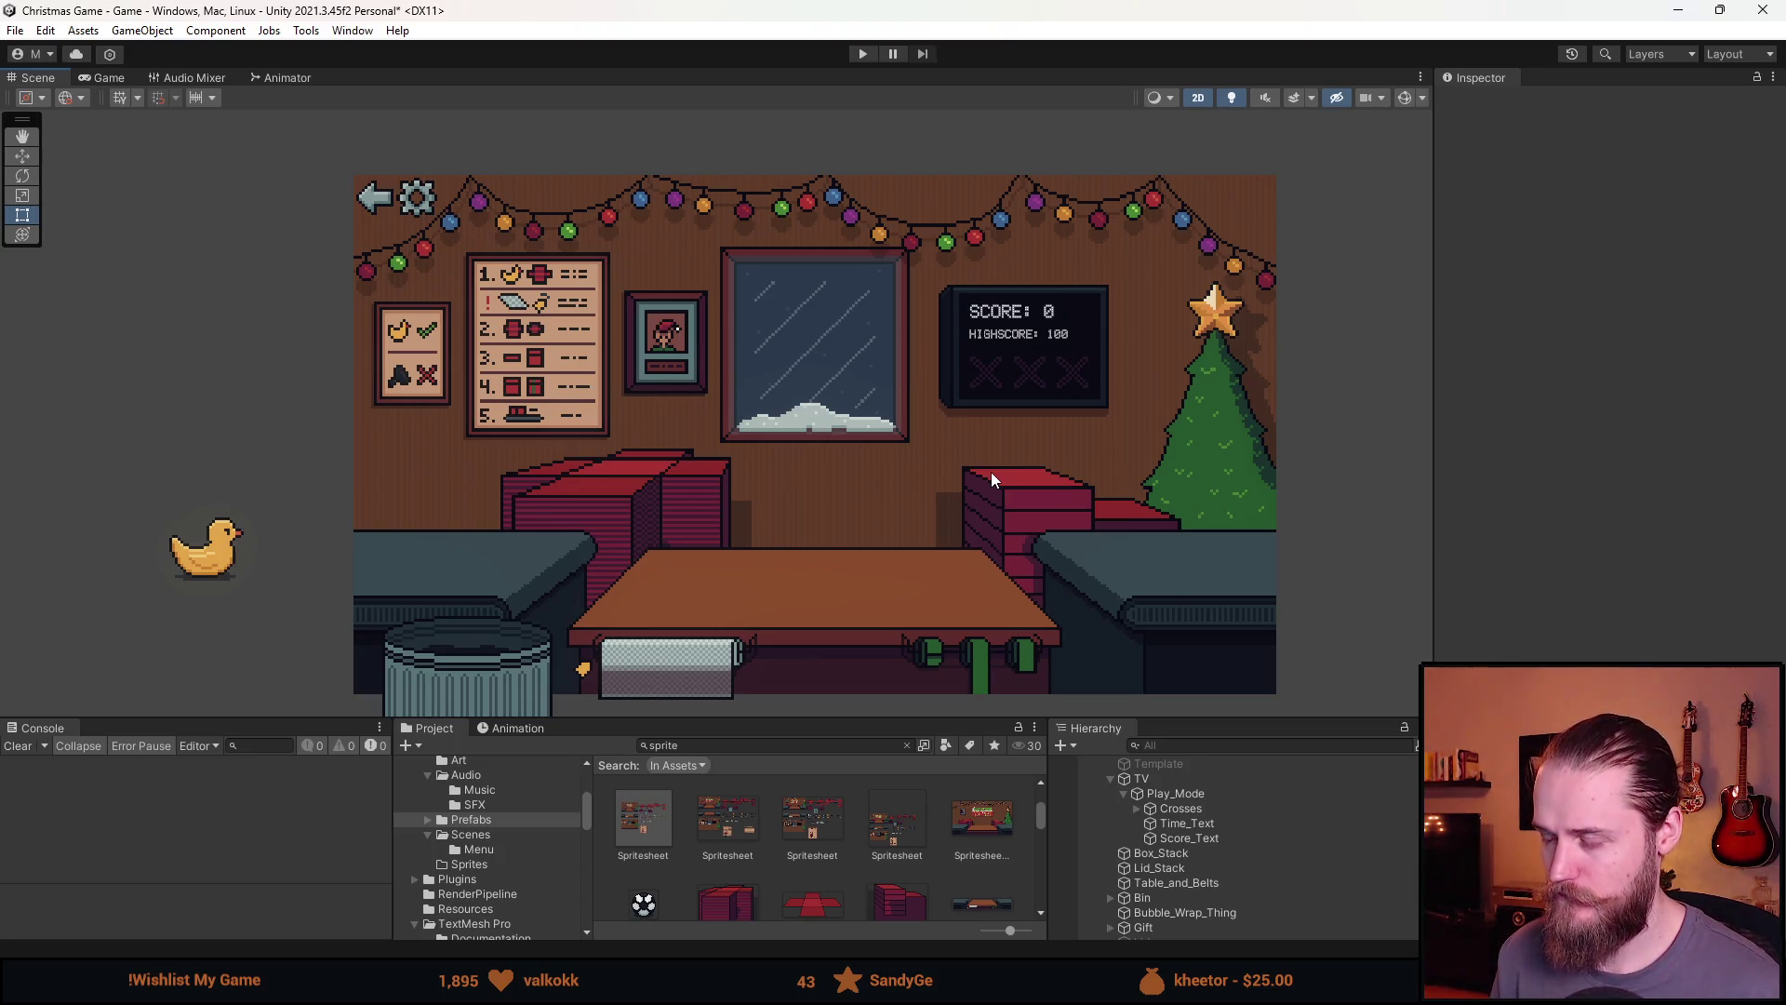
left_click(1209, 827)
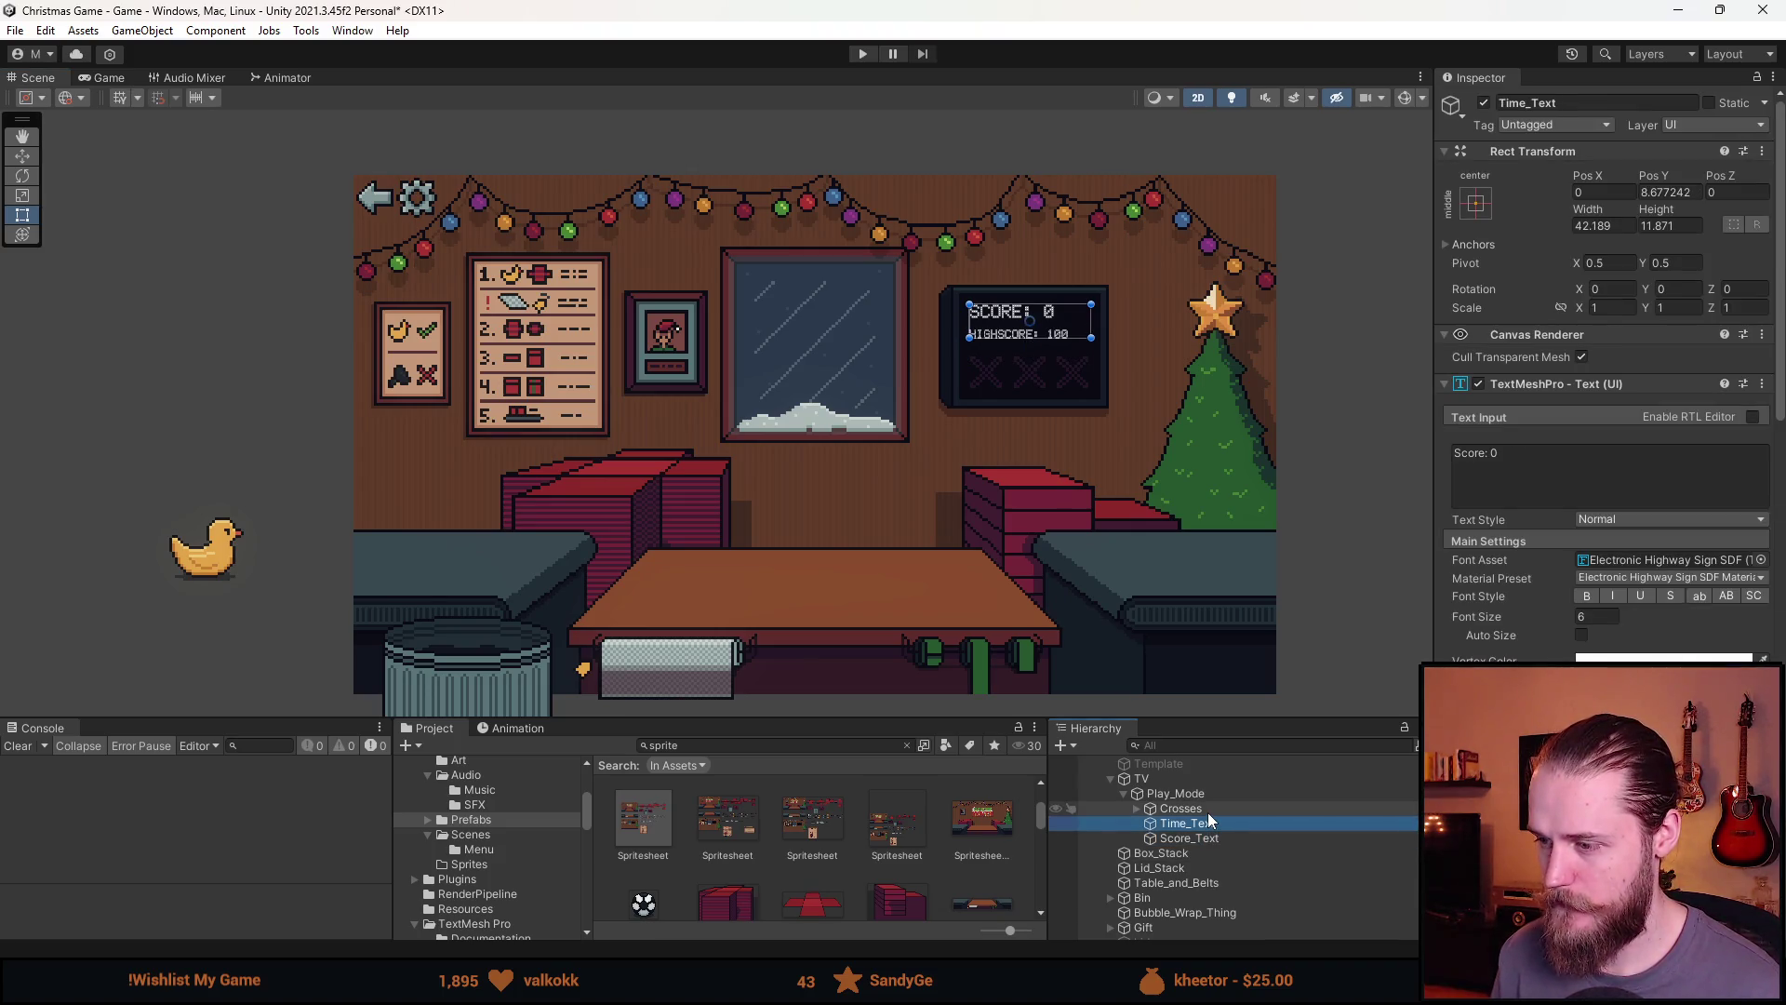
left_click(1208, 810)
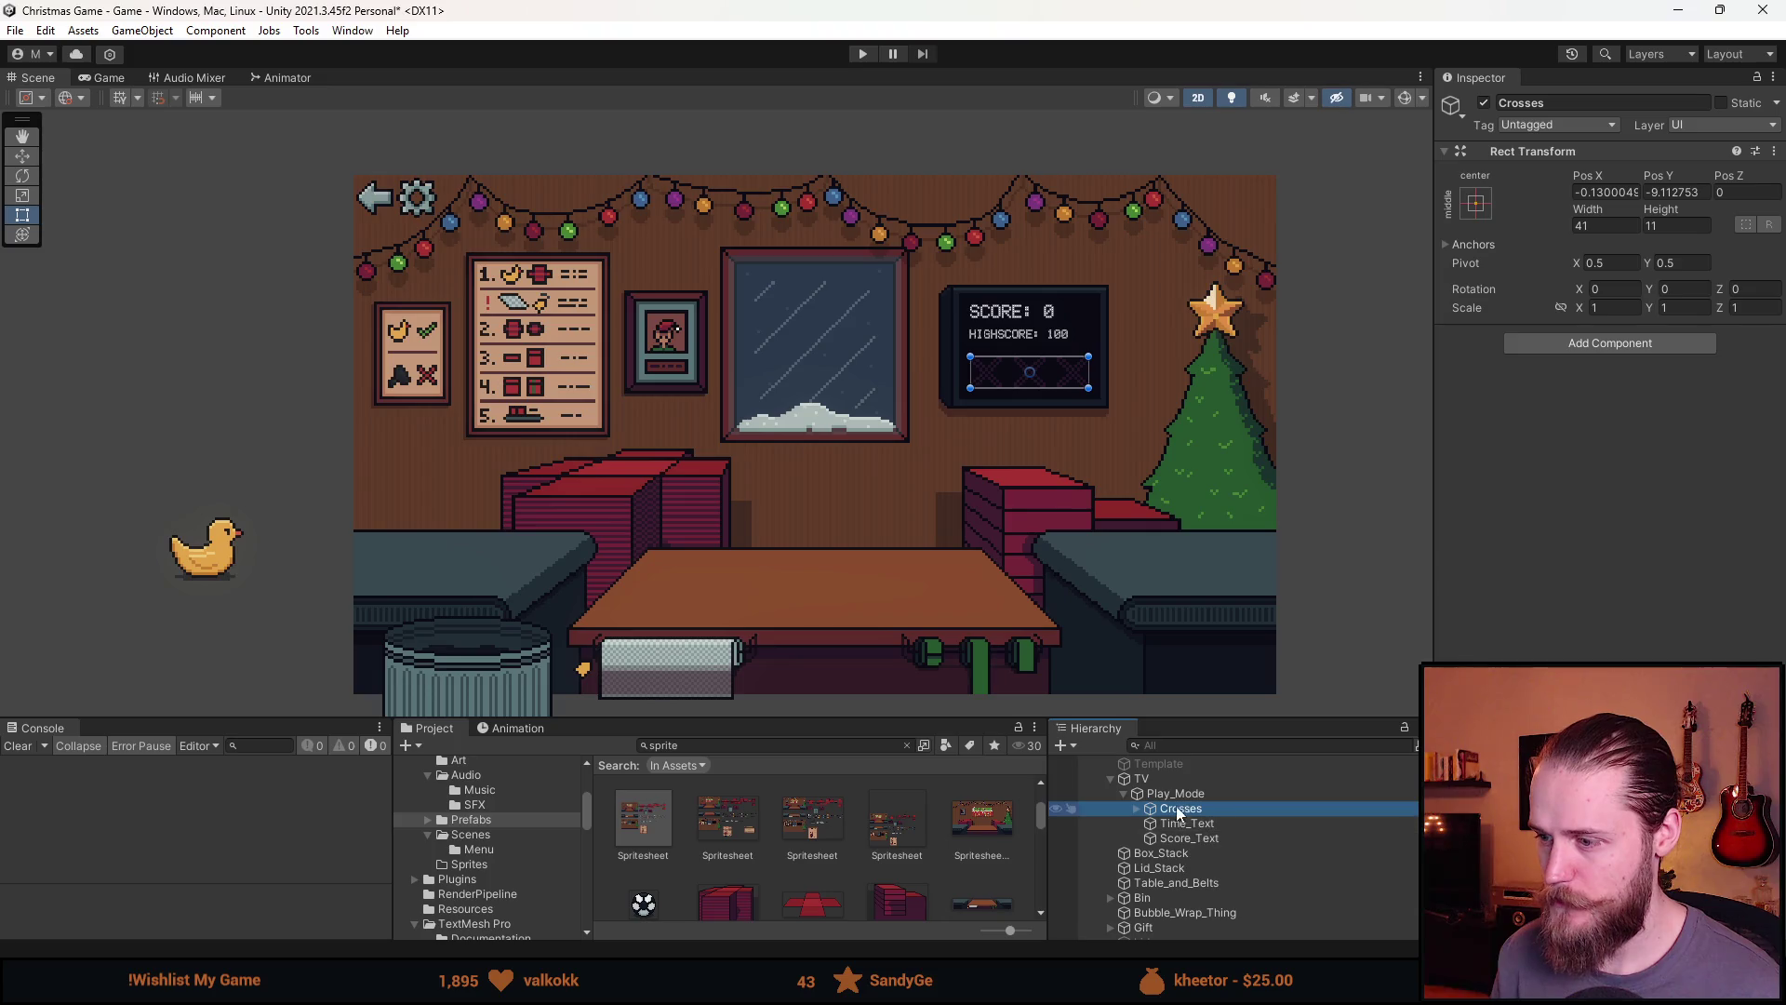
left_click(1176, 794)
scroll(1176, 797, "down", 2)
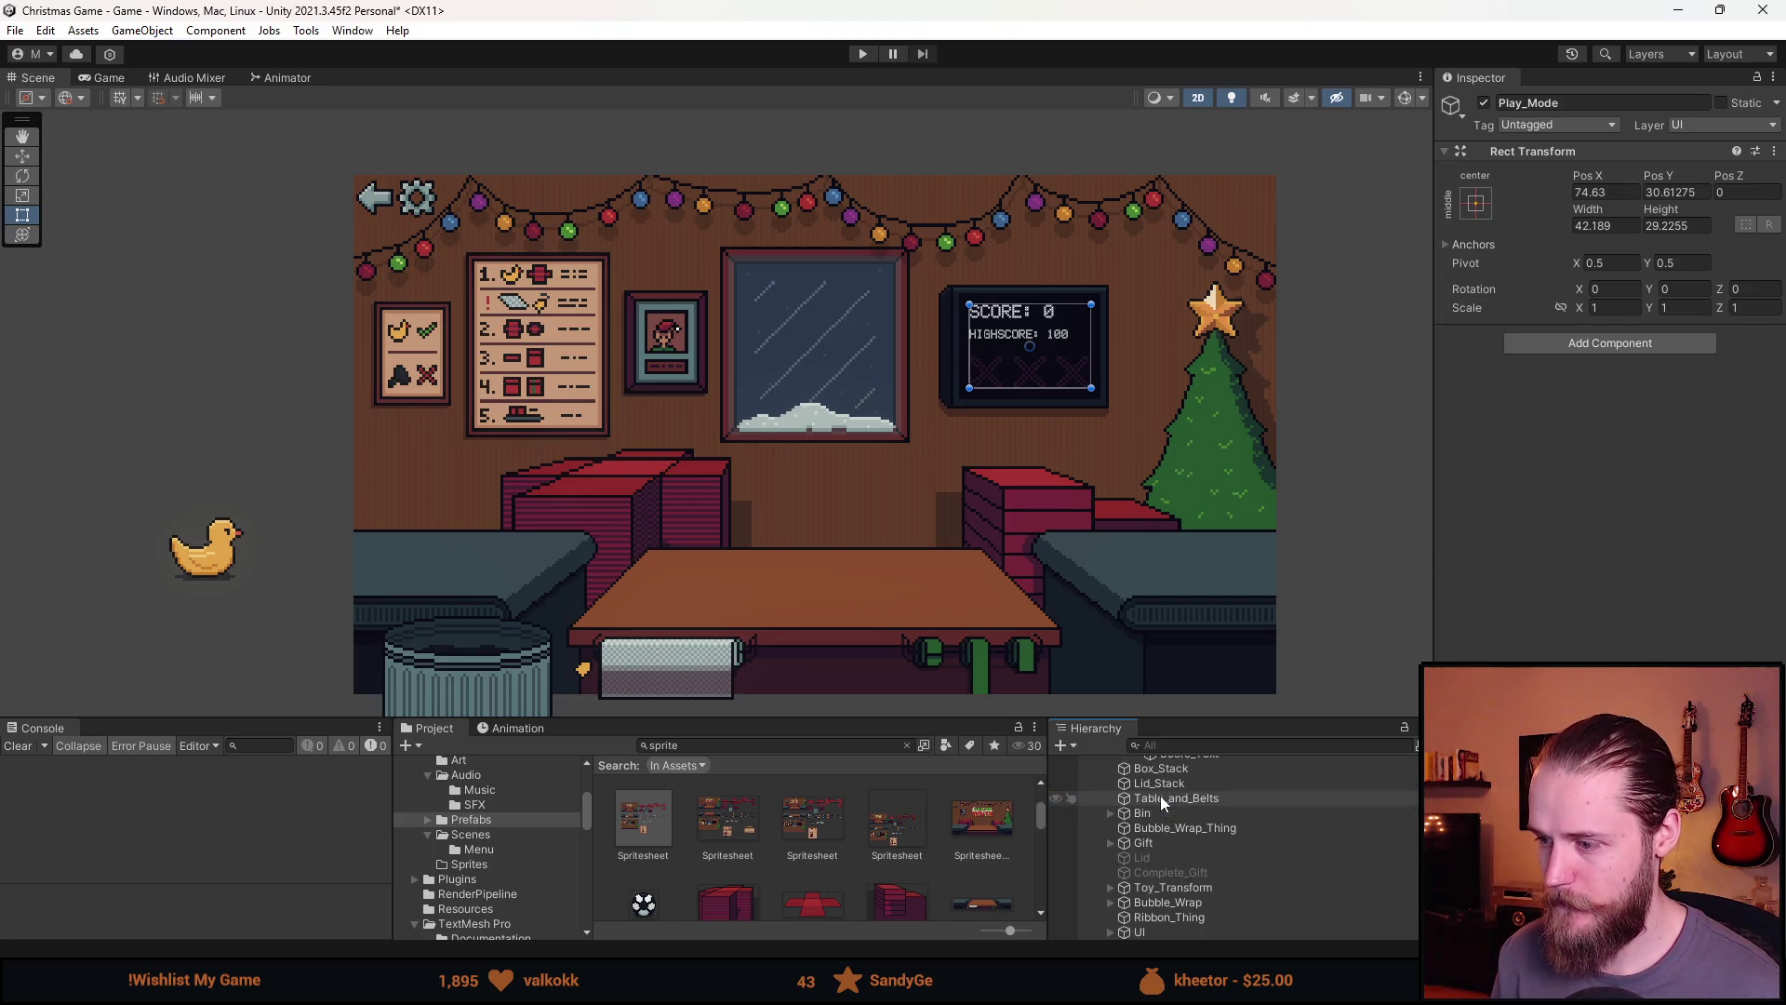
Add a new Image object under the UI group
left_click(1111, 933)
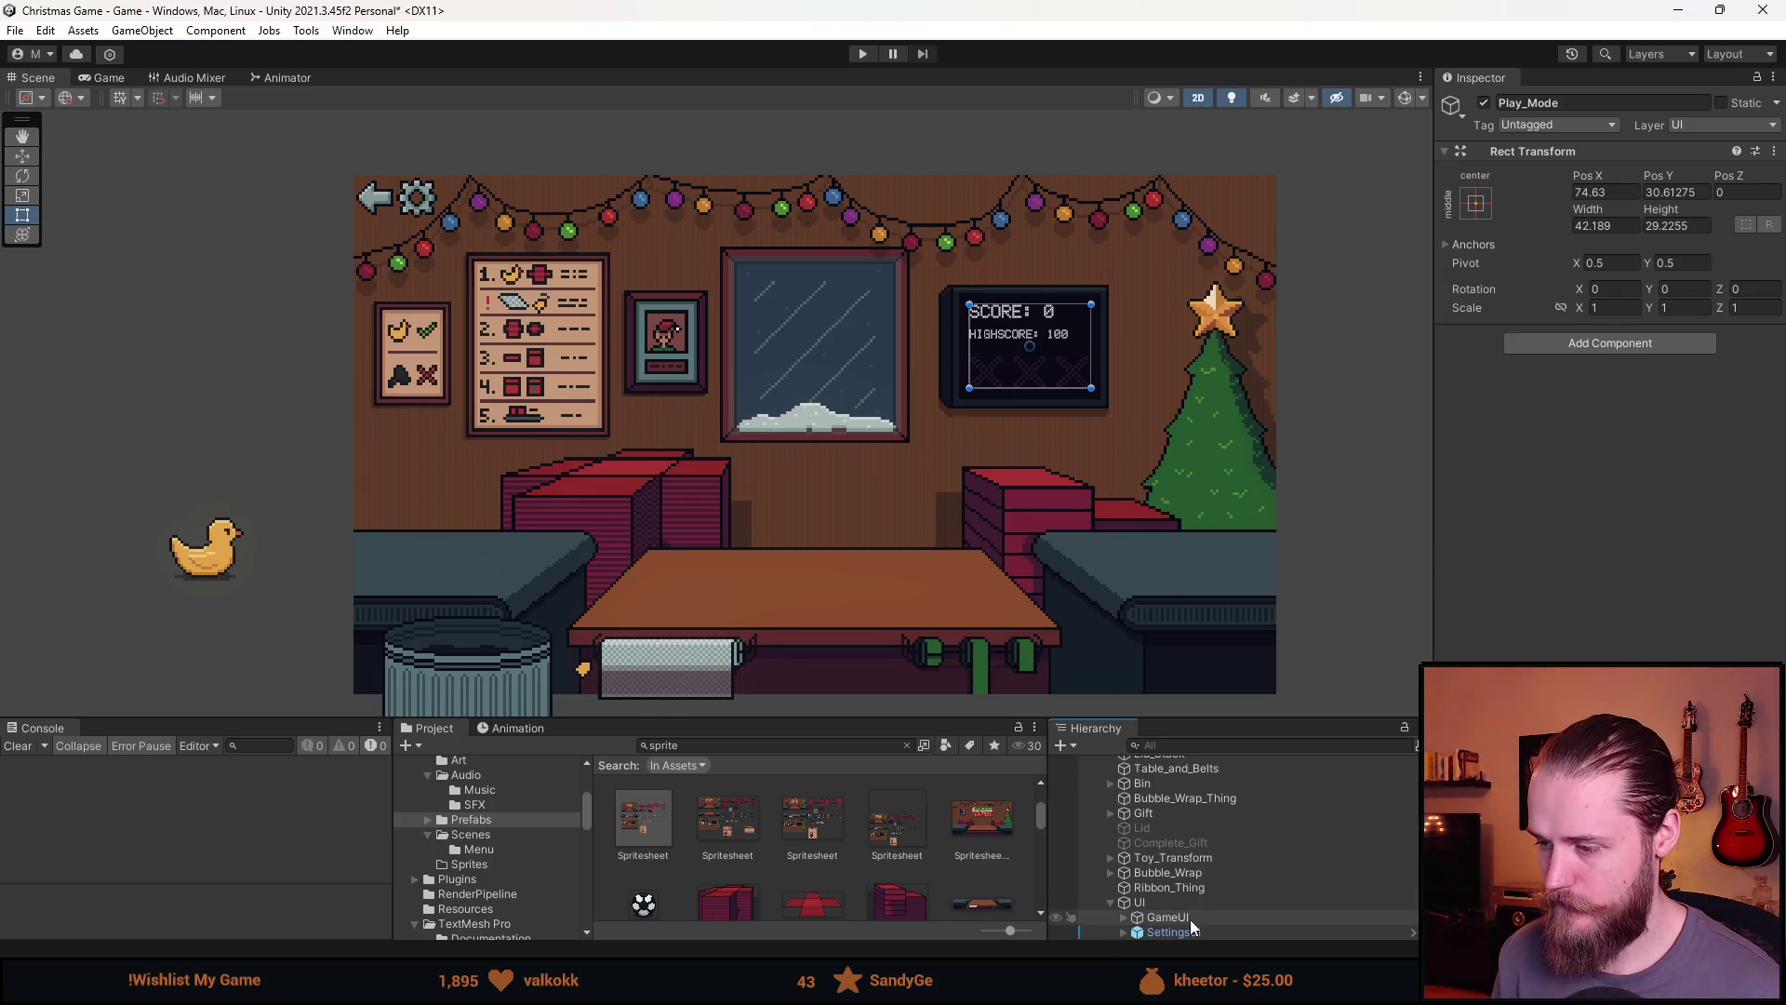
right_click(1170, 905)
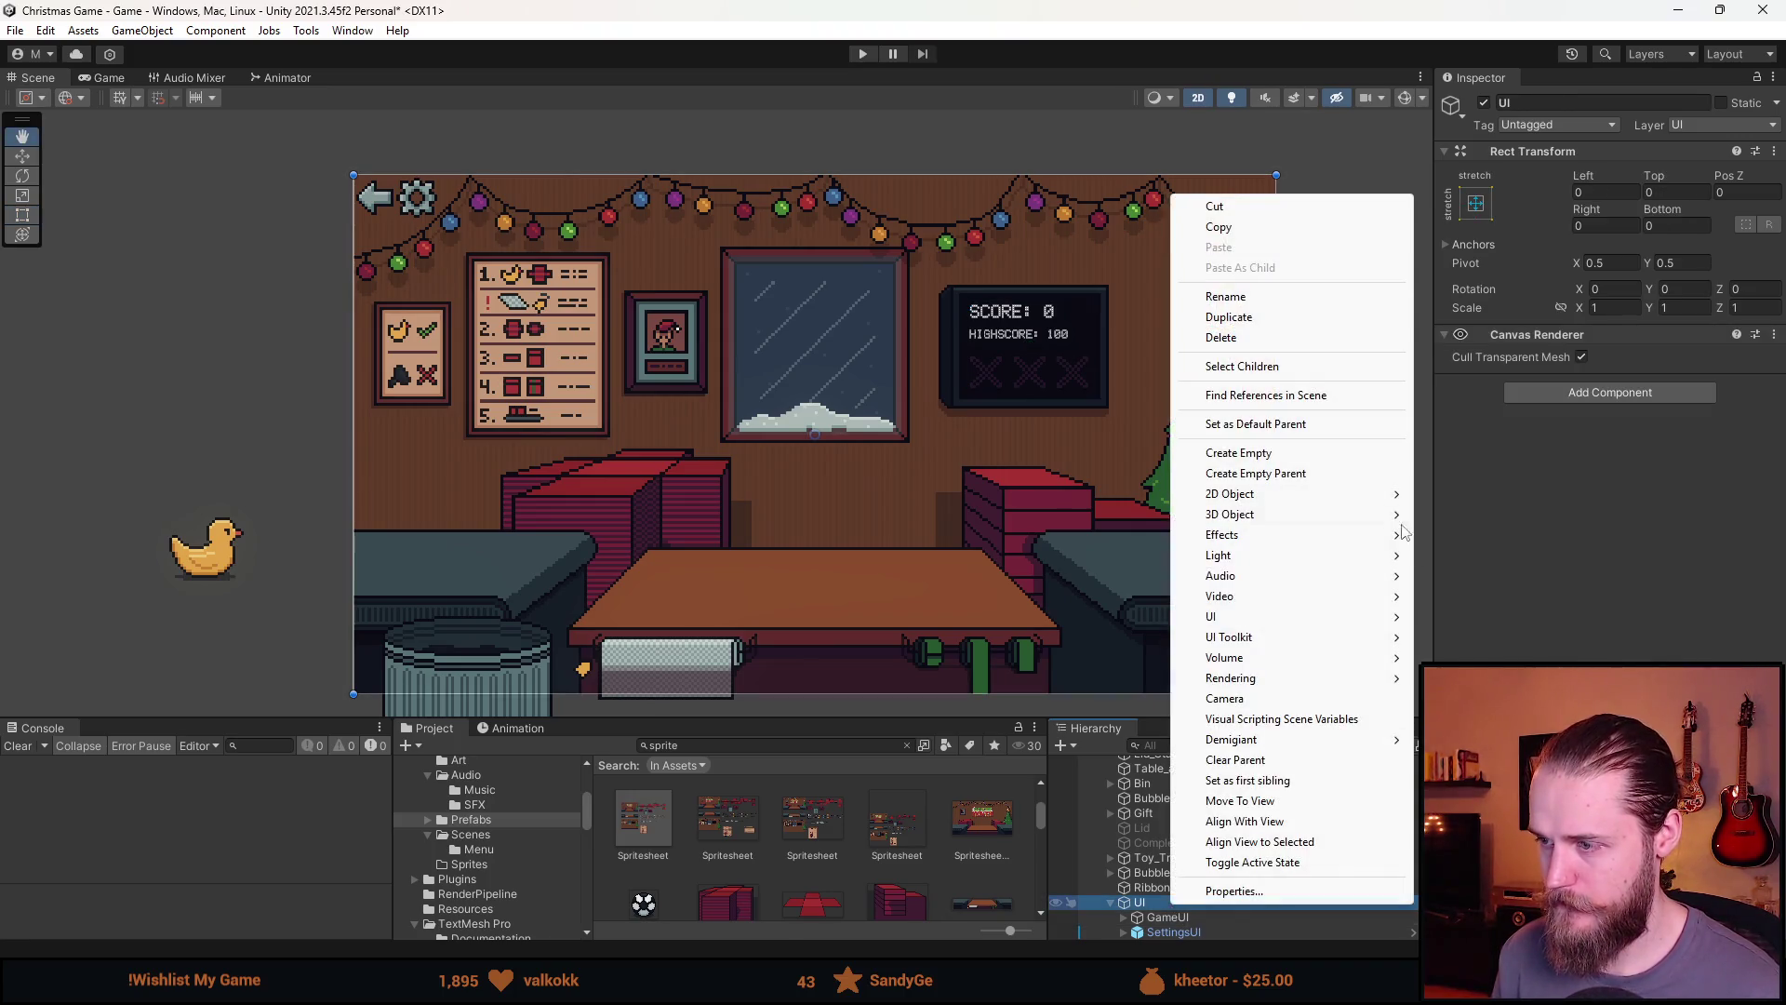
mouse_move(1284, 496)
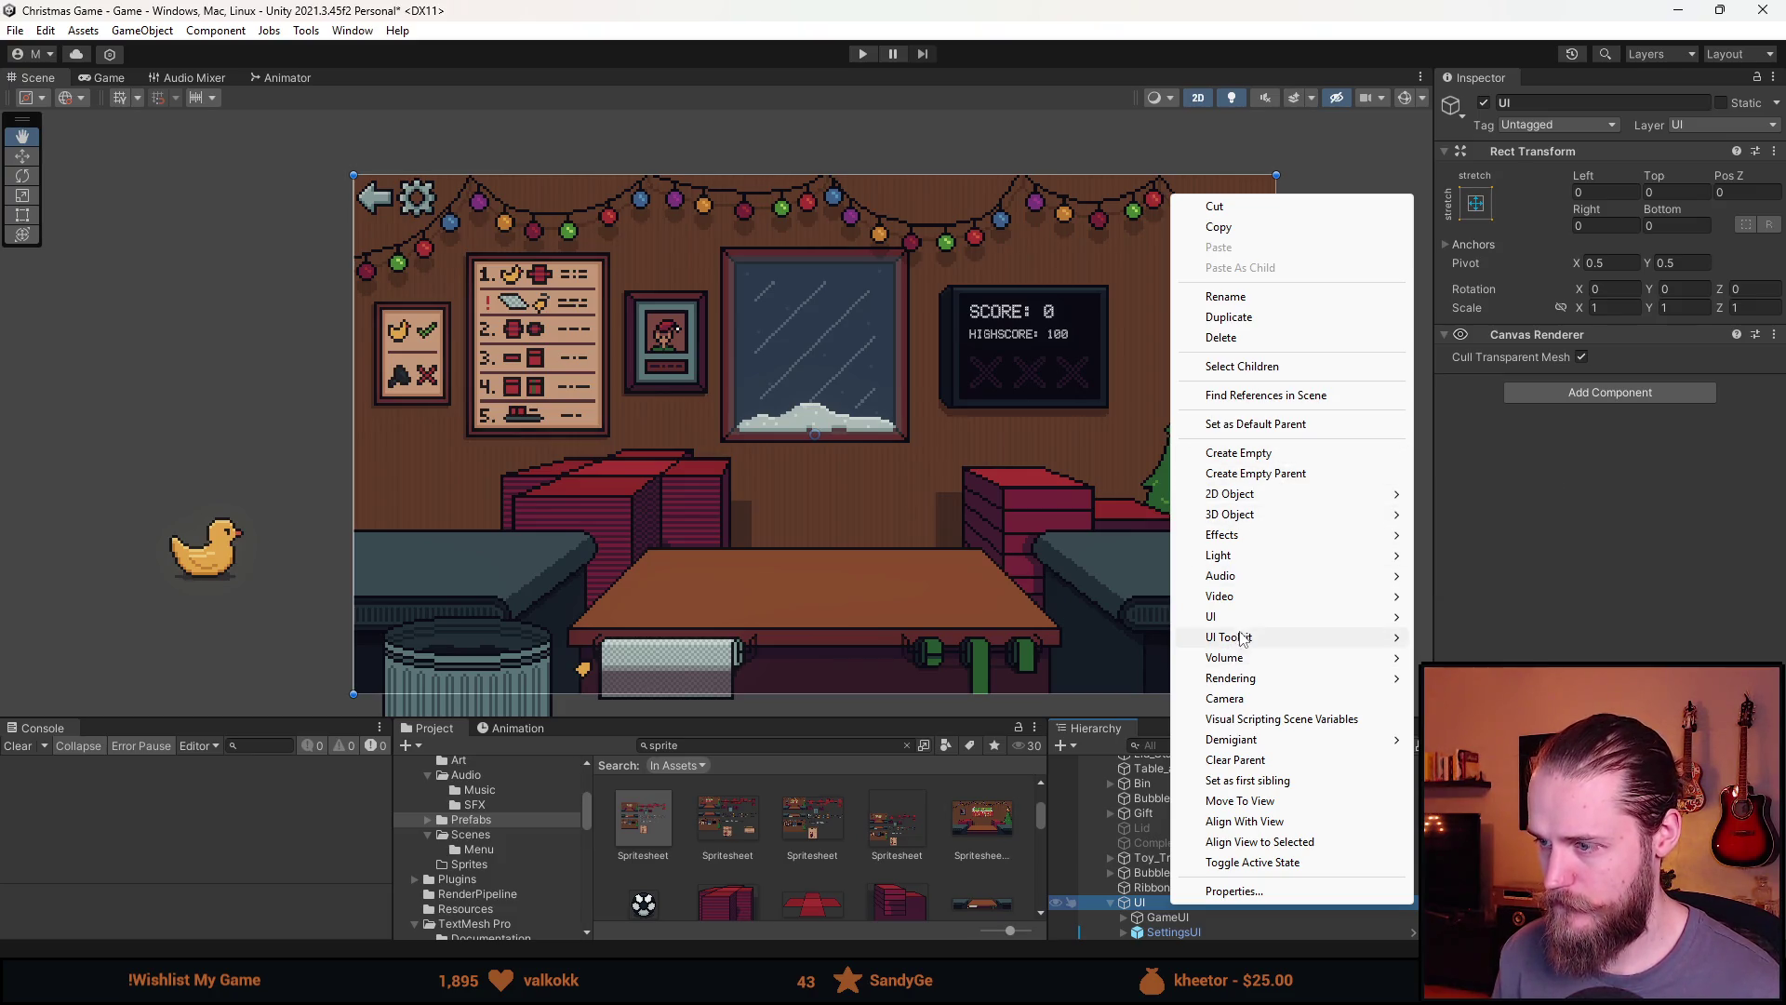
mouse_move(1249, 621)
left_click(1461, 618)
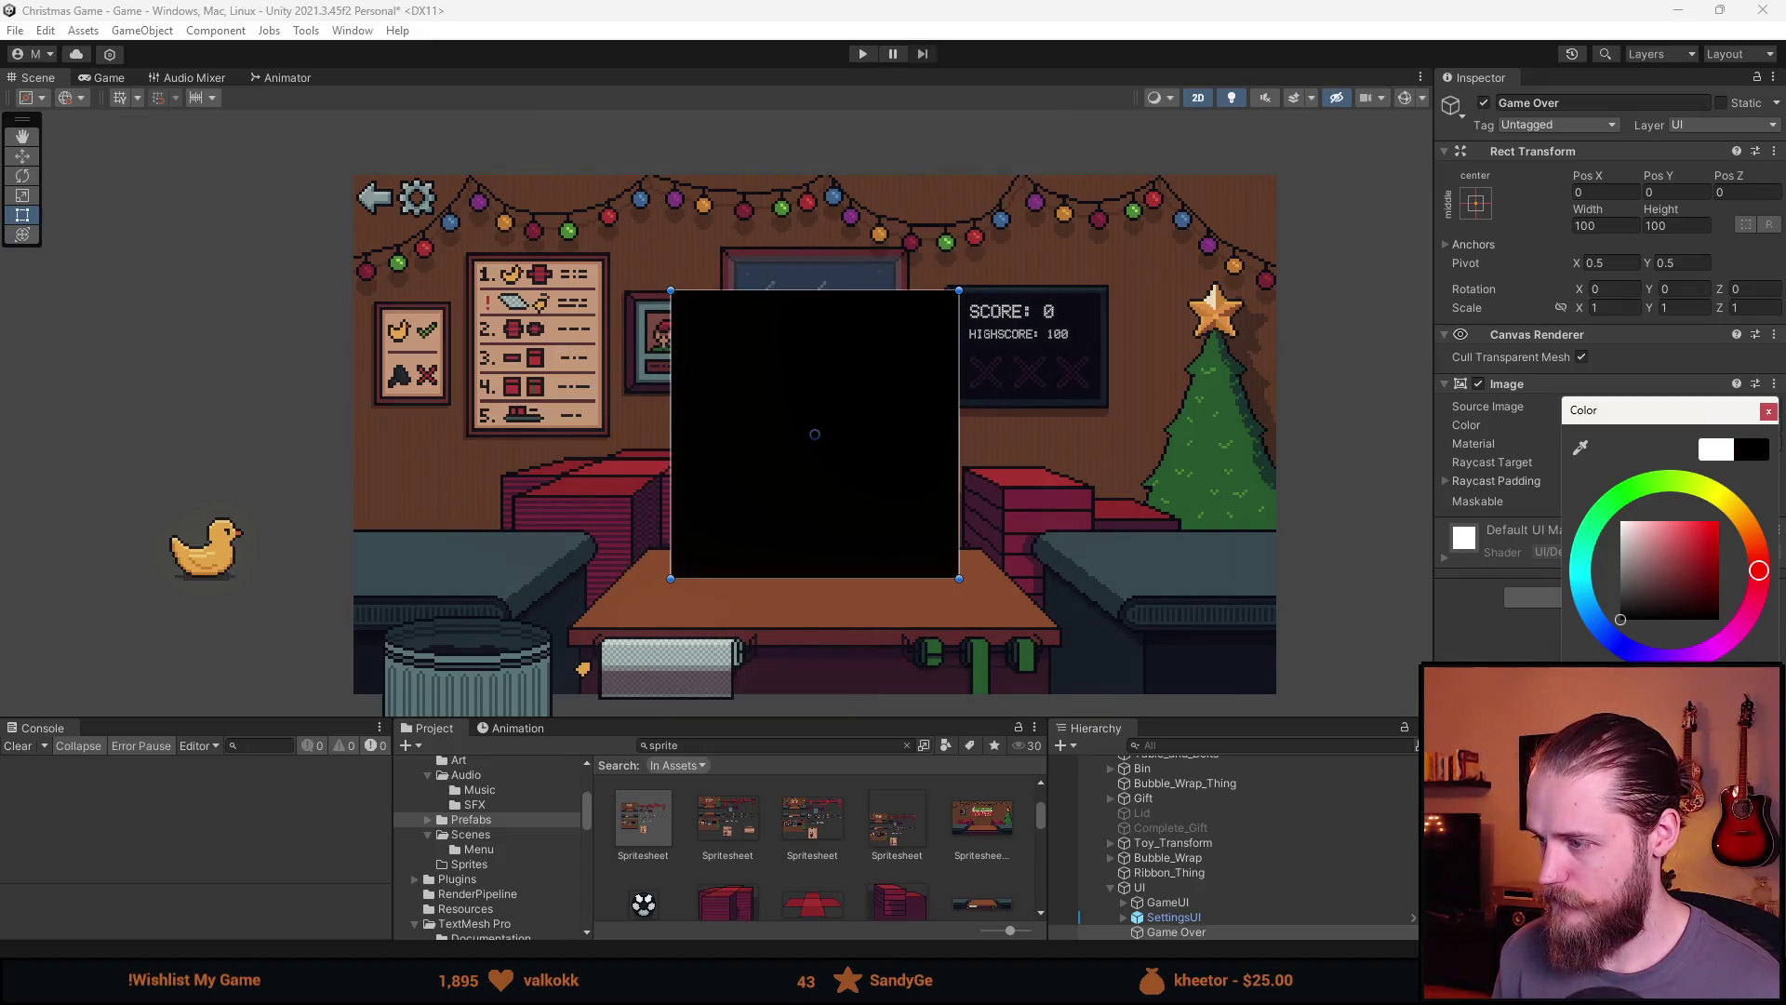
left_click(1767, 412)
Make the Game Over image 320×180 and semi-transparent black
left_click(1635, 226)
type("320")
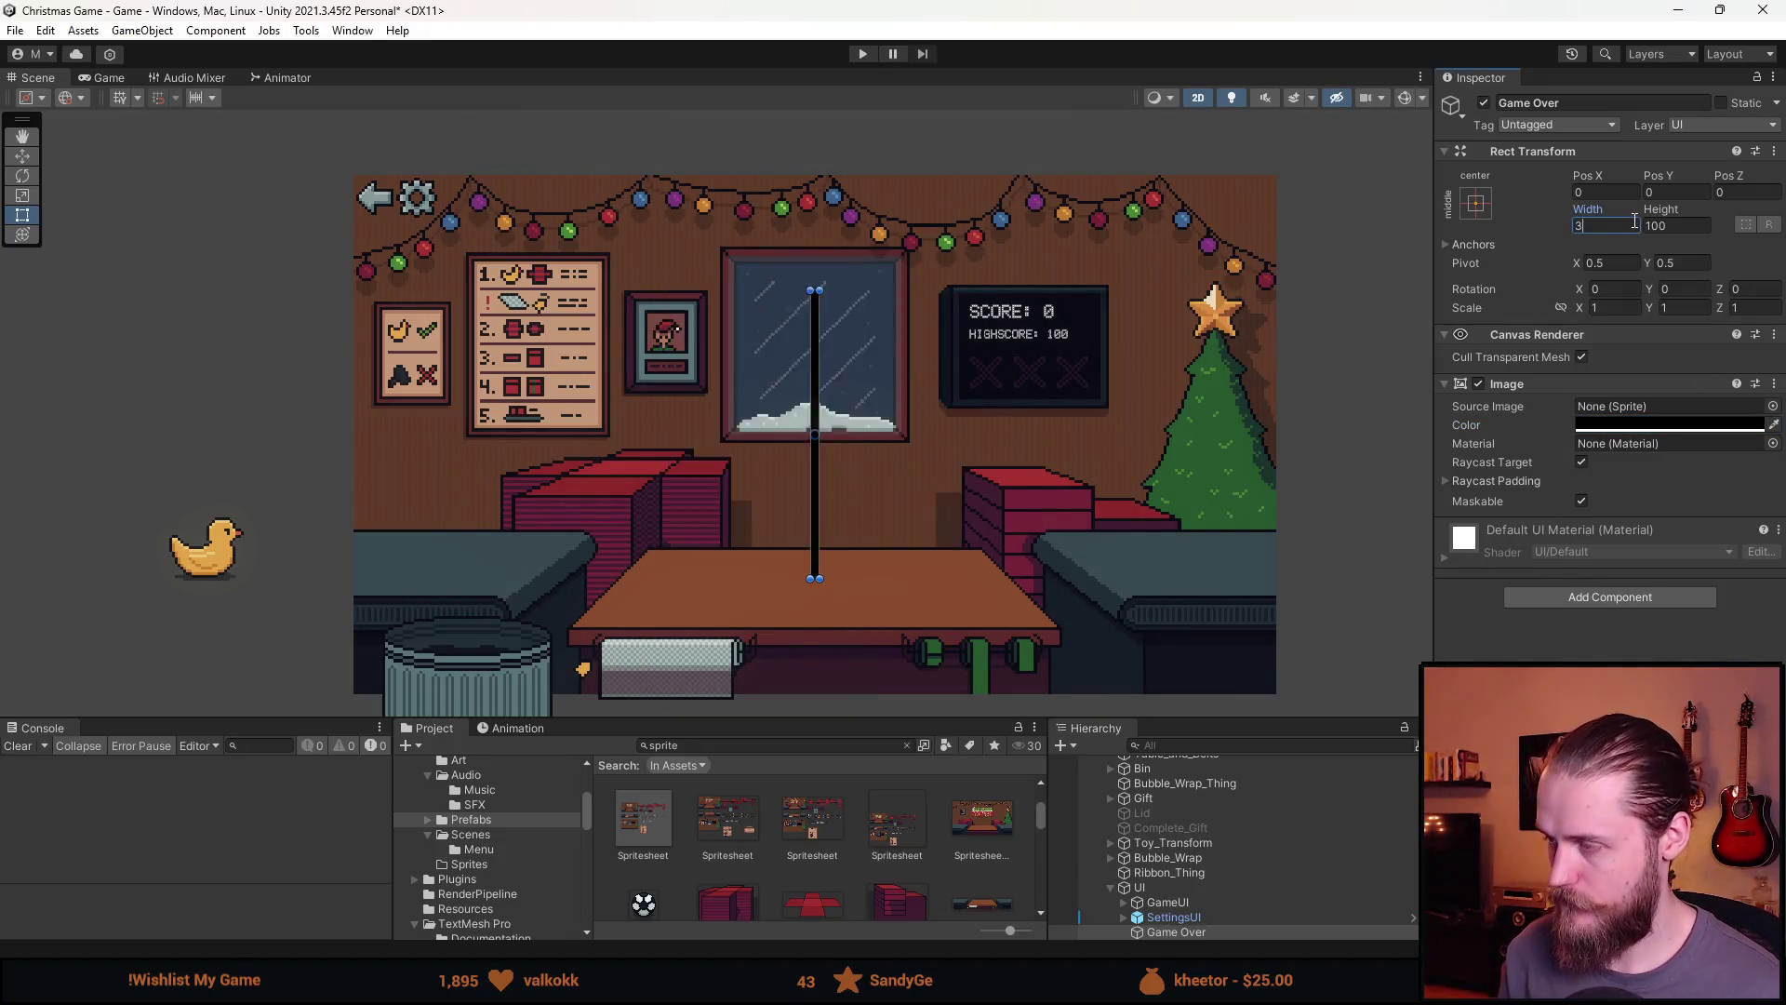
key("Tab")
type("180")
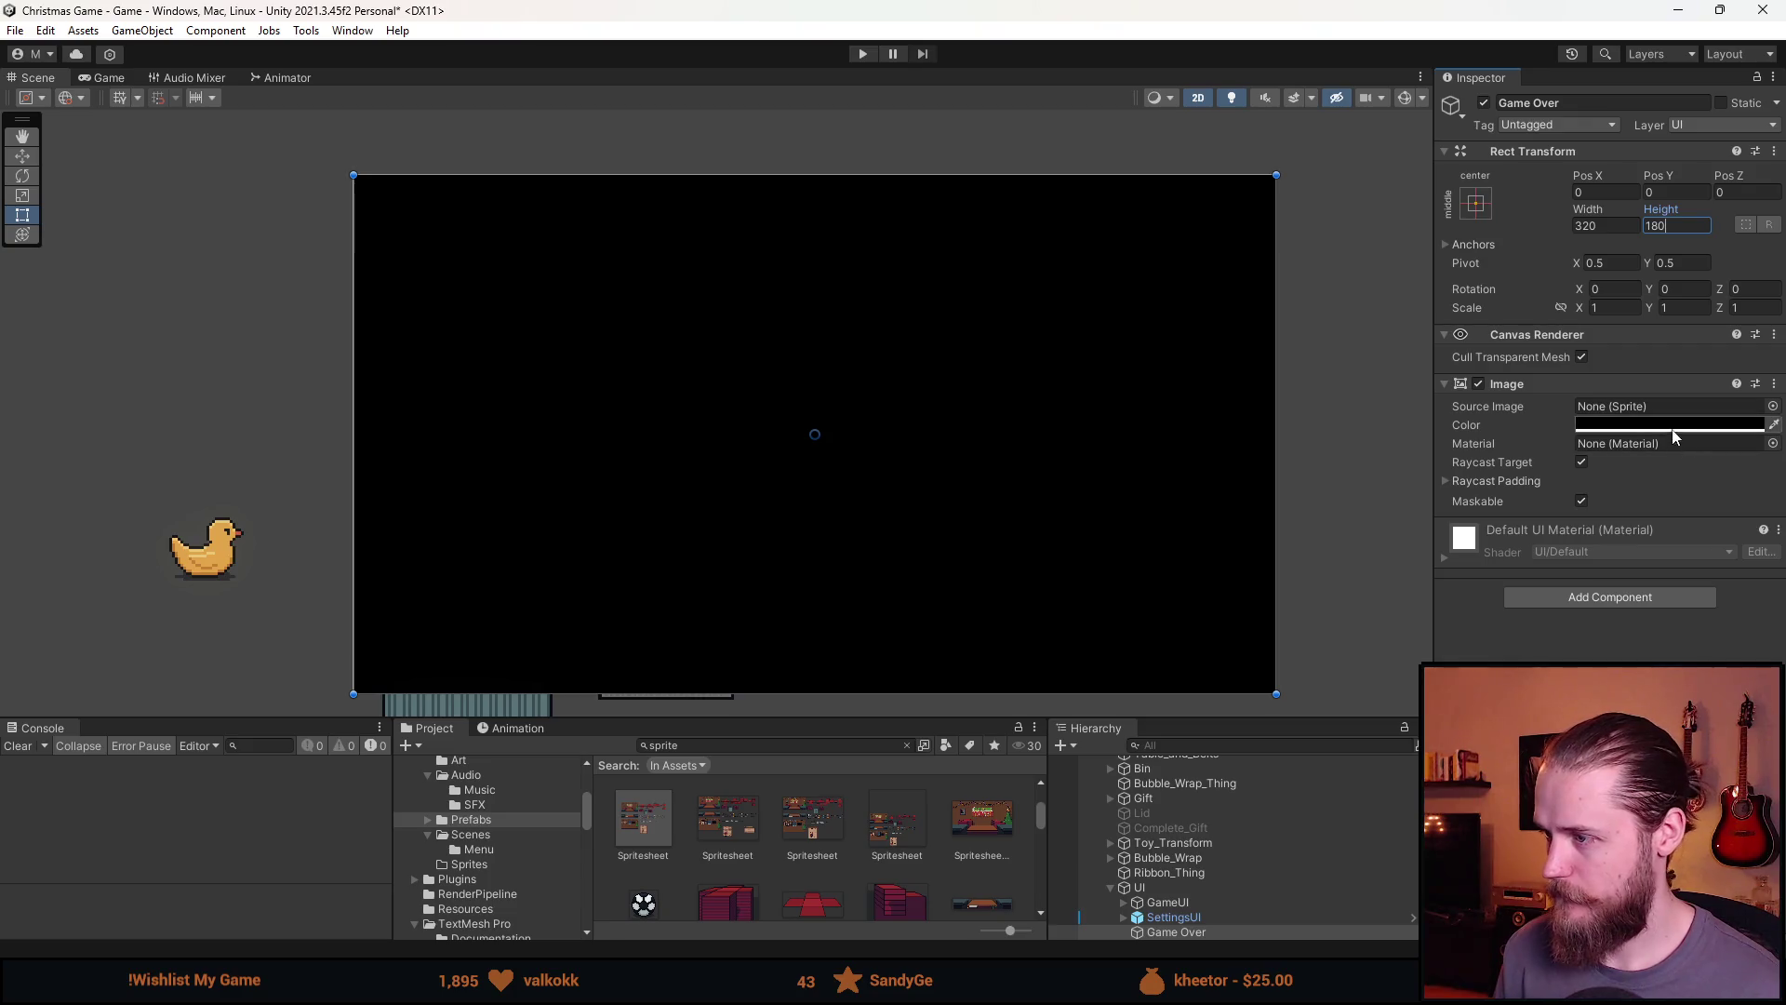
left_click(1664, 425)
mouse_move(1728, 763)
left_mouse_down()
mouse_move(1665, 762)
mouse_move(1694, 762)
left_mouse_up()
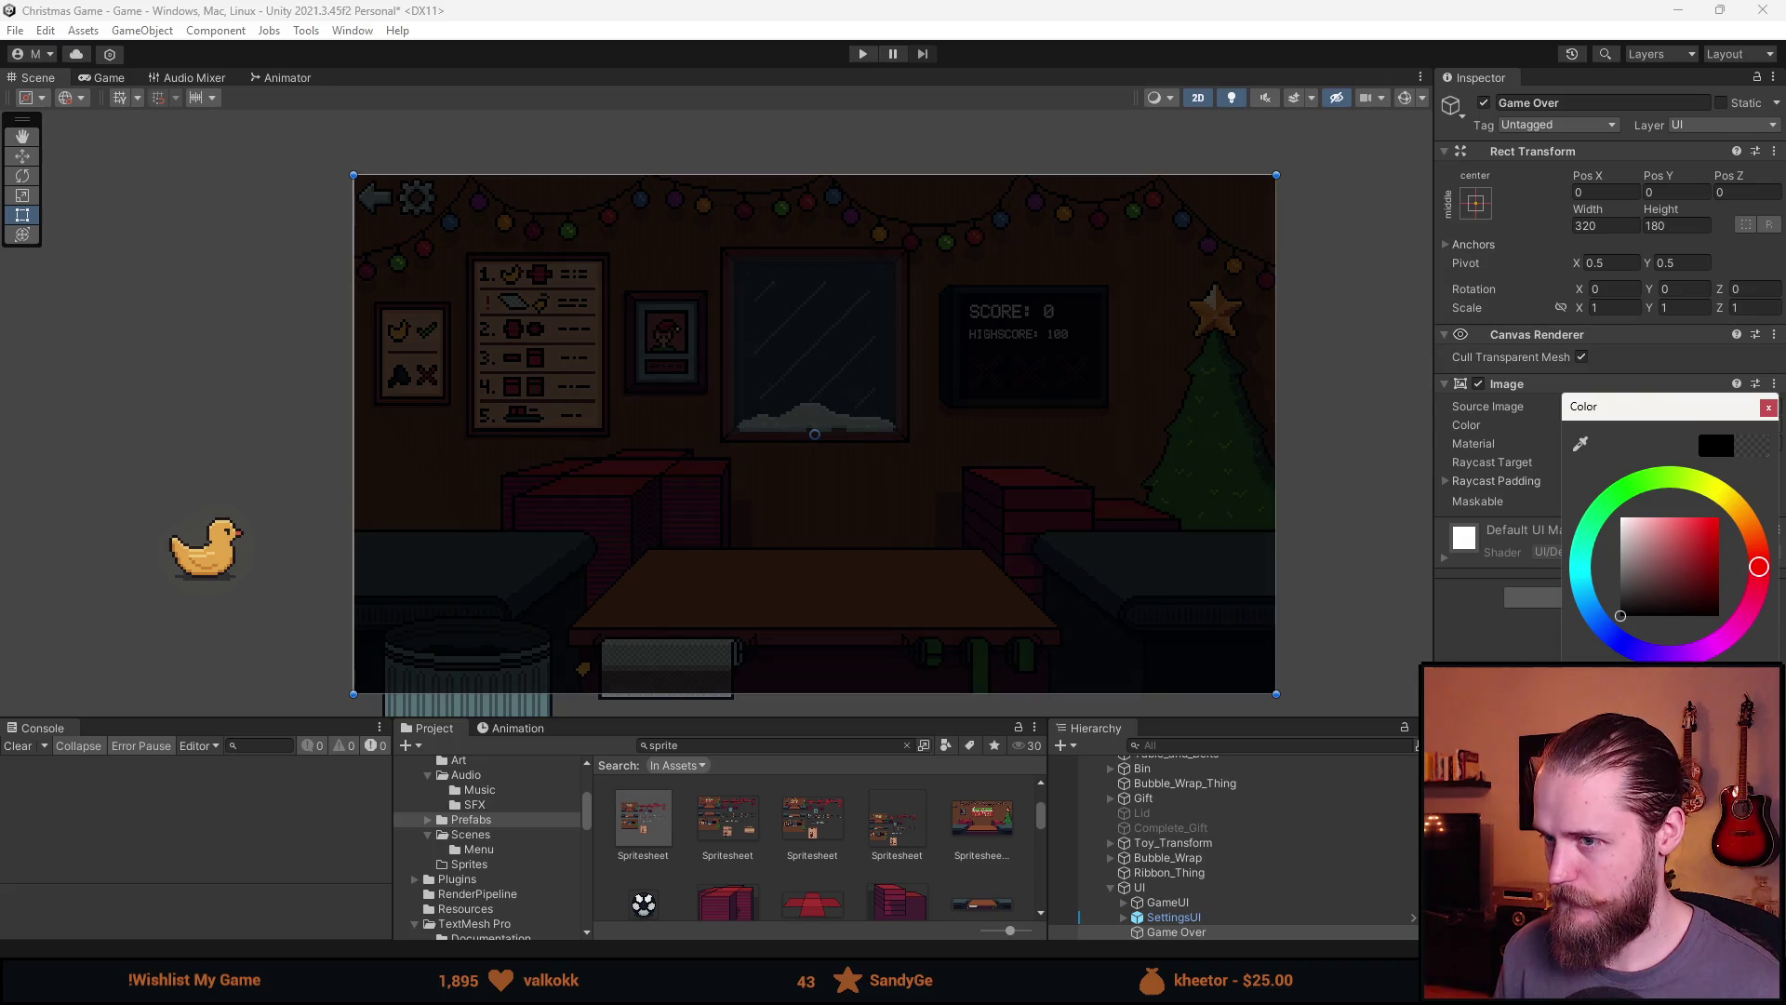
left_click(1768, 409)
Reorder the UI children to Game Over, GameUI, then SettingsUI
left_click_drag(943, 715, 944, 660)
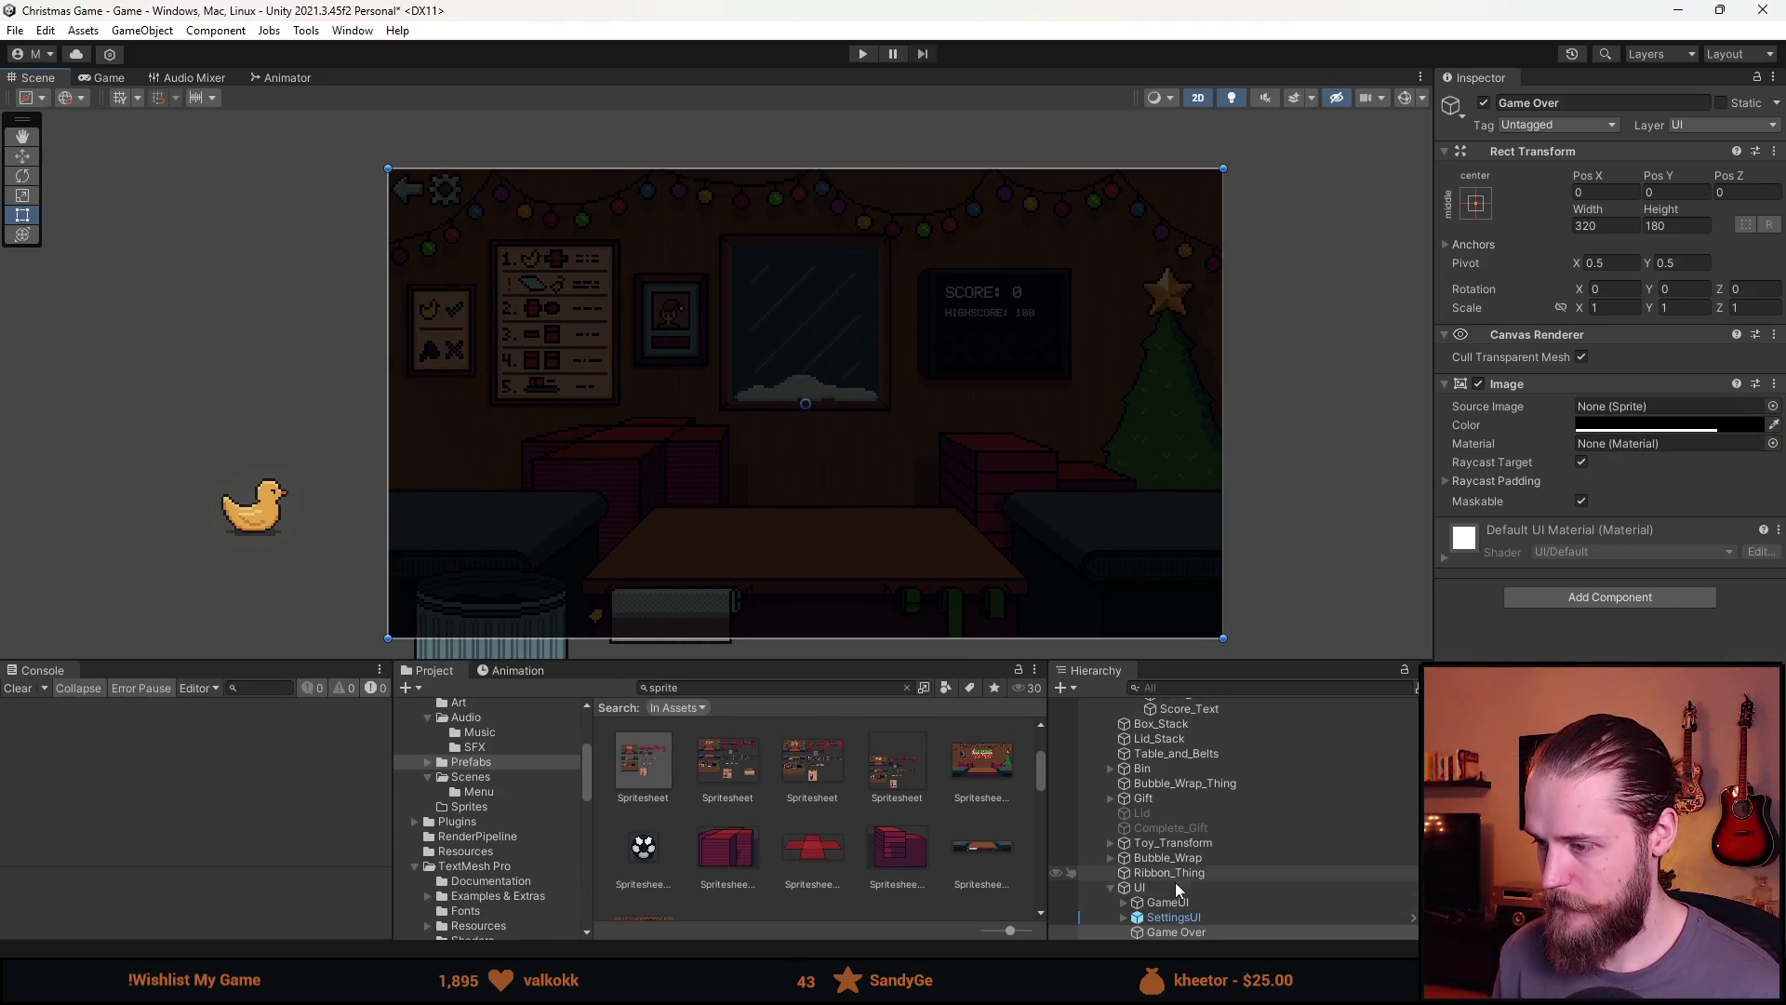
left_click_drag(1186, 903, 1181, 939)
double_click(1192, 902)
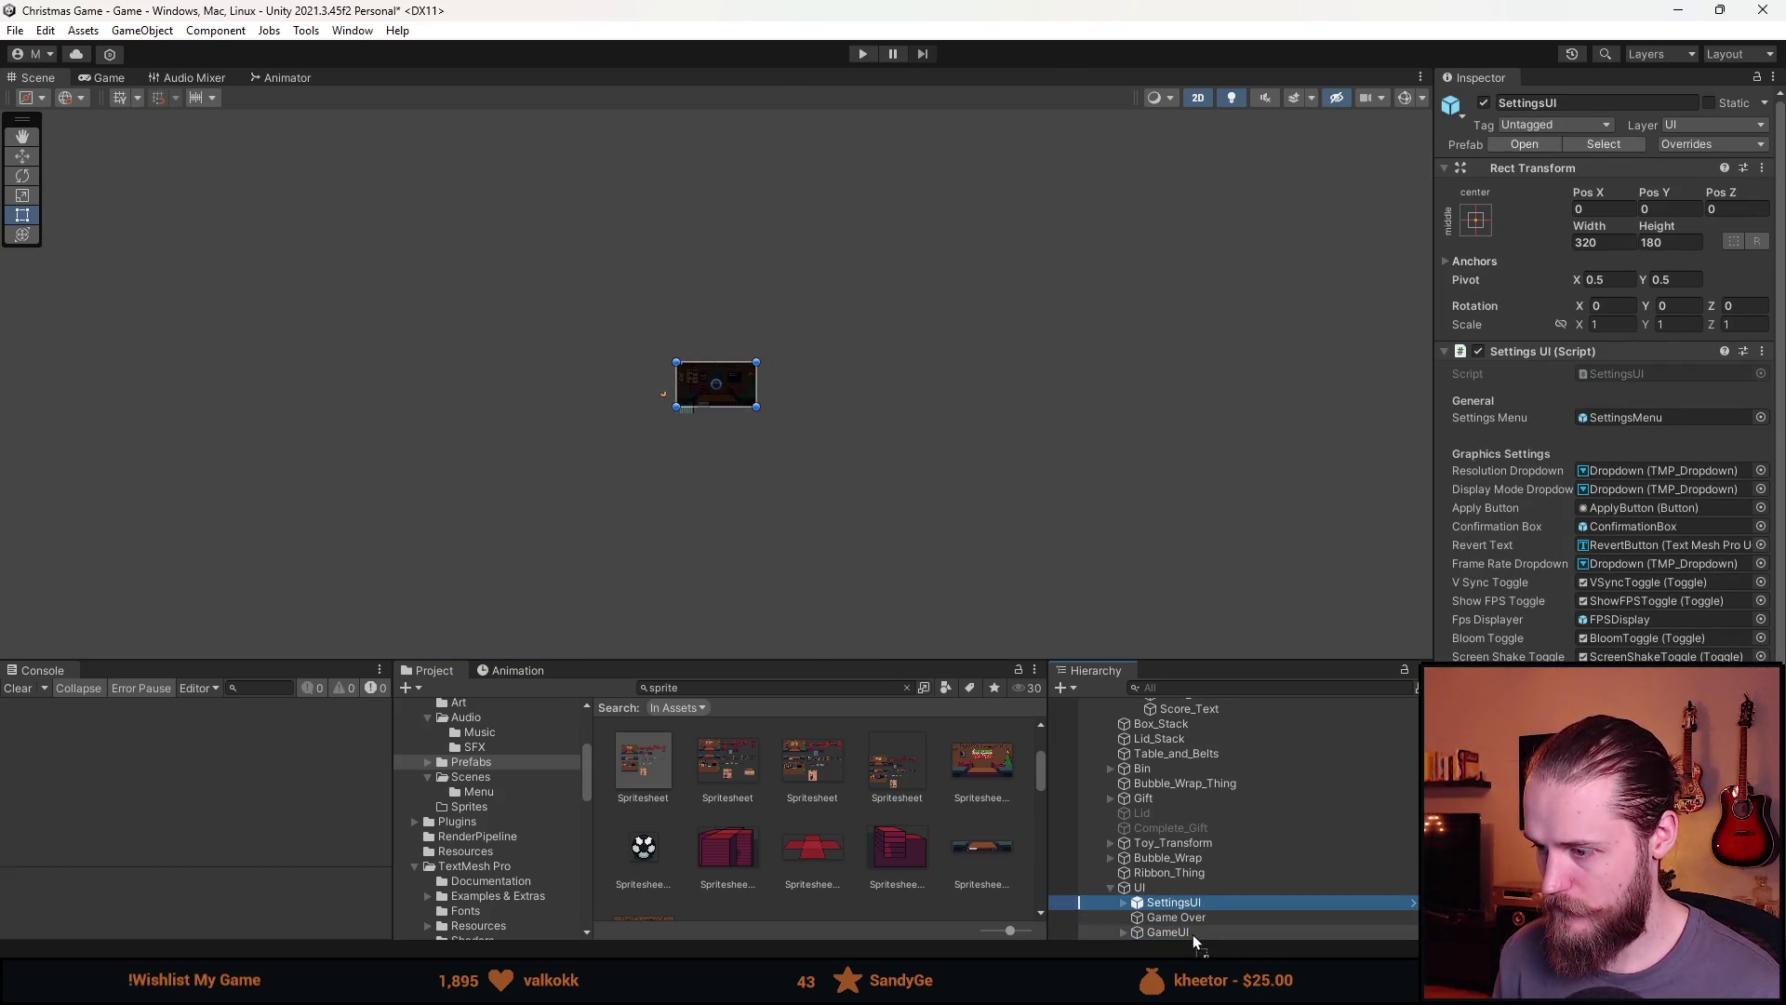
mouse_move(1184, 919)
left_mouse_down()
mouse_move(1205, 906)
mouse_move(1205, 932)
mouse_move(1206, 908)
left_mouse_up()
left_click(1201, 933)
double_click(1181, 900)
scroll(662, 346, "up", 3)
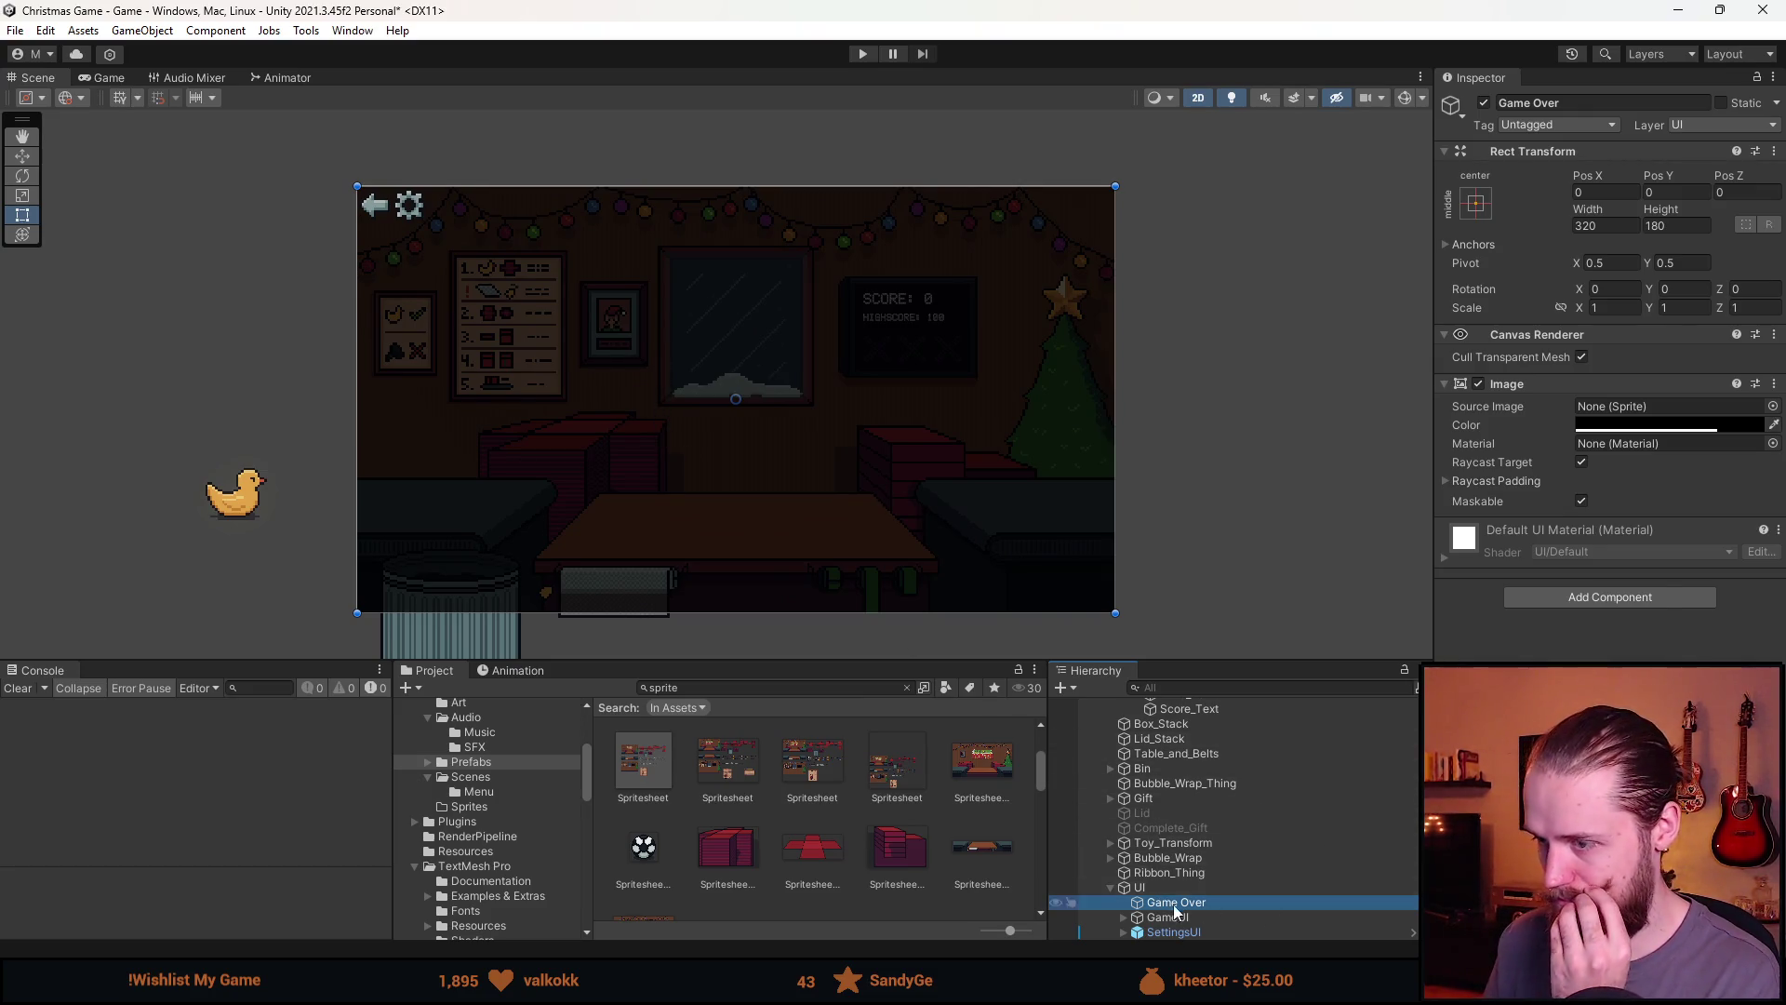
In Aseprite, select the Audio panel area on the Settings layer
key("alt+Tab")
scroll(997, 459, "down", 3)
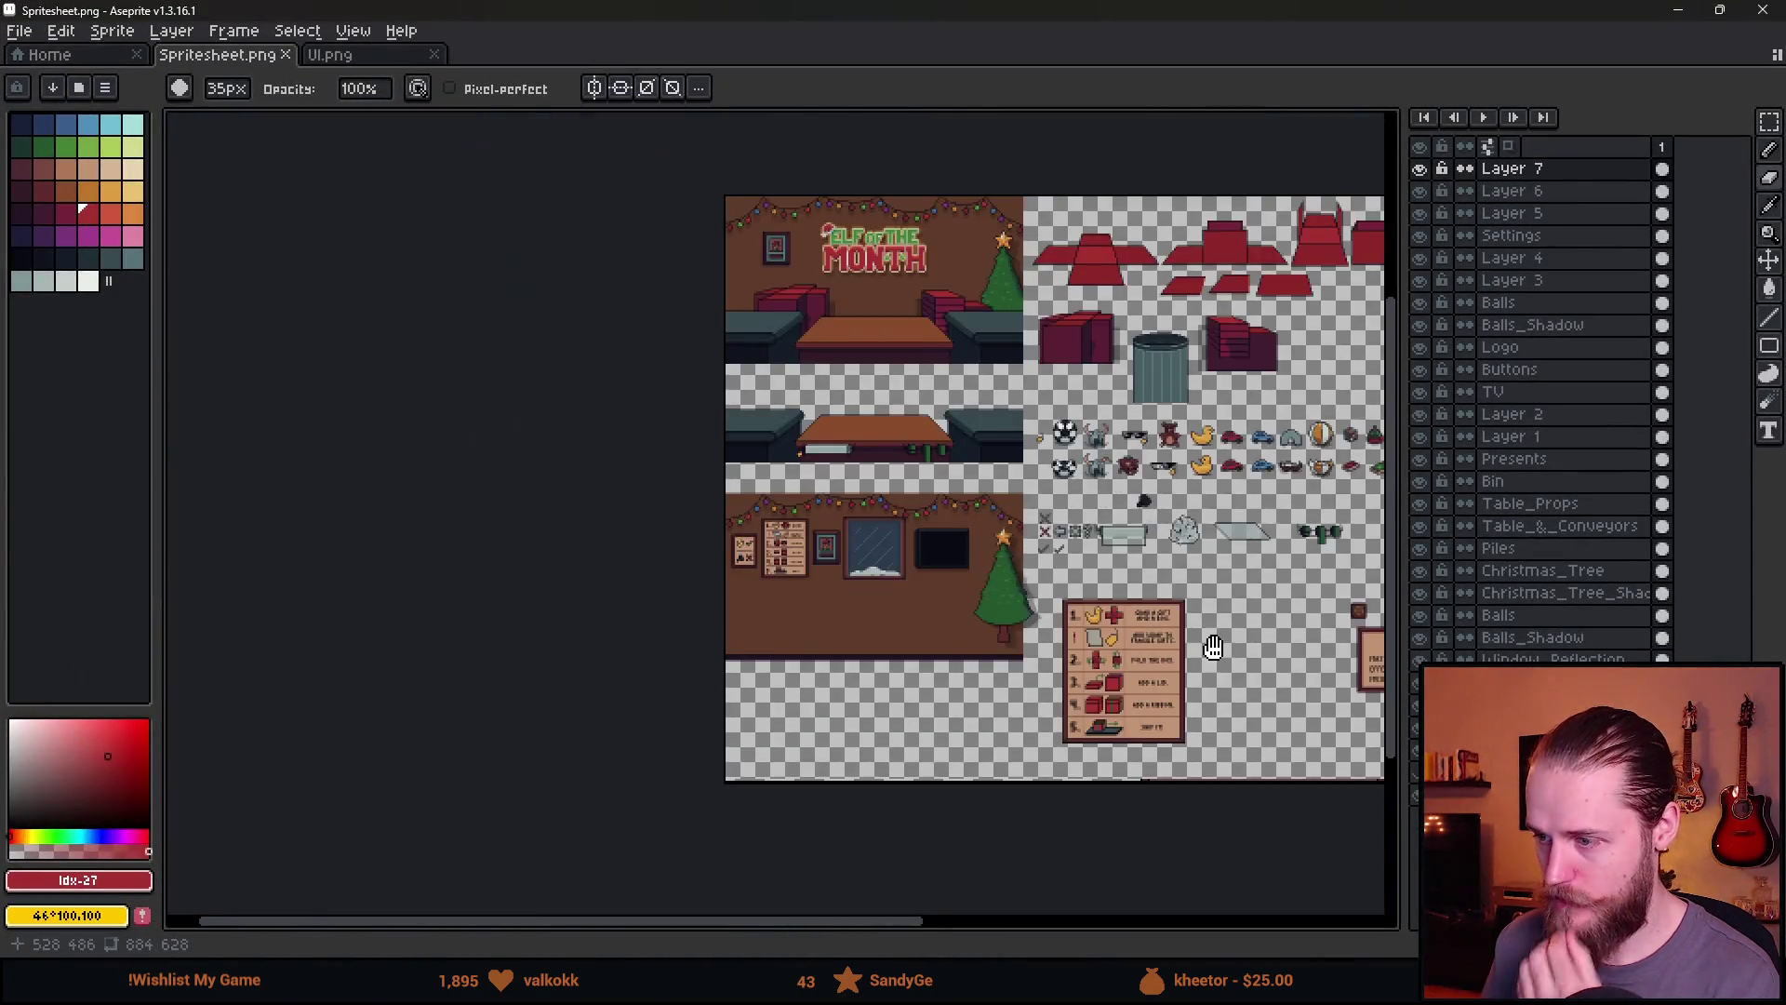
scroll(836, 577, "up", 3)
left_click_drag(837, 577, 801, 545)
key("m")
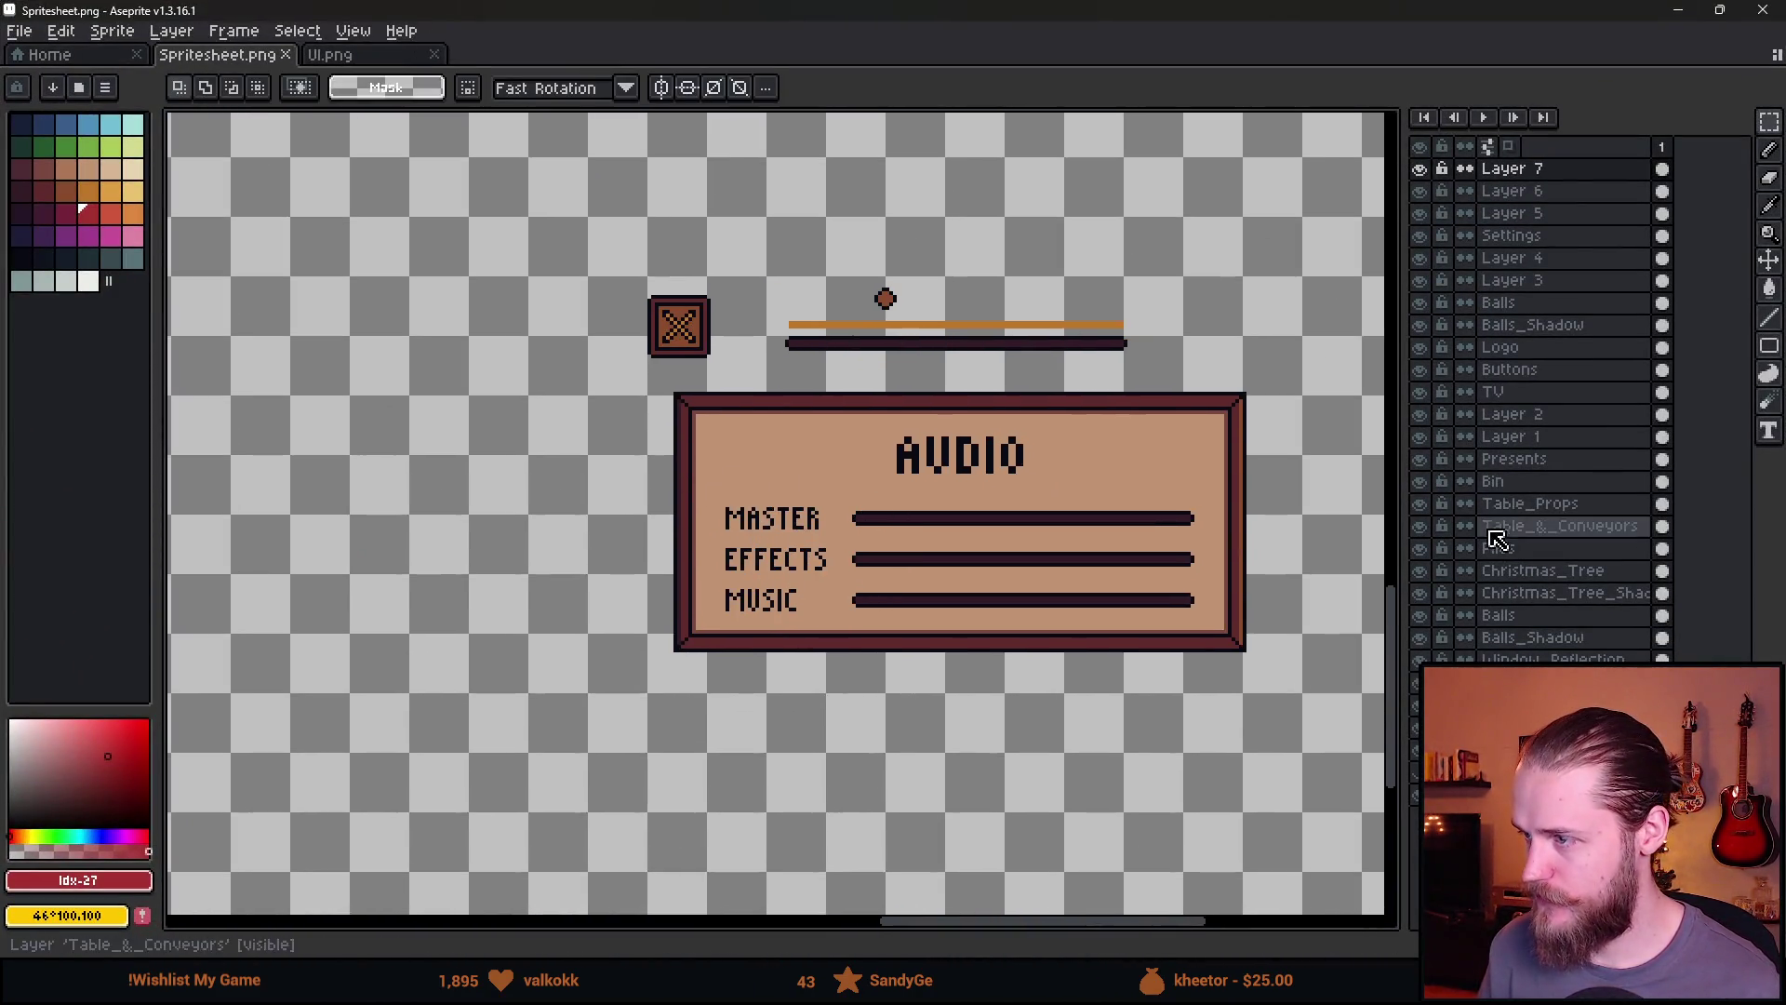
left_click(1420, 236)
left_click(1420, 236)
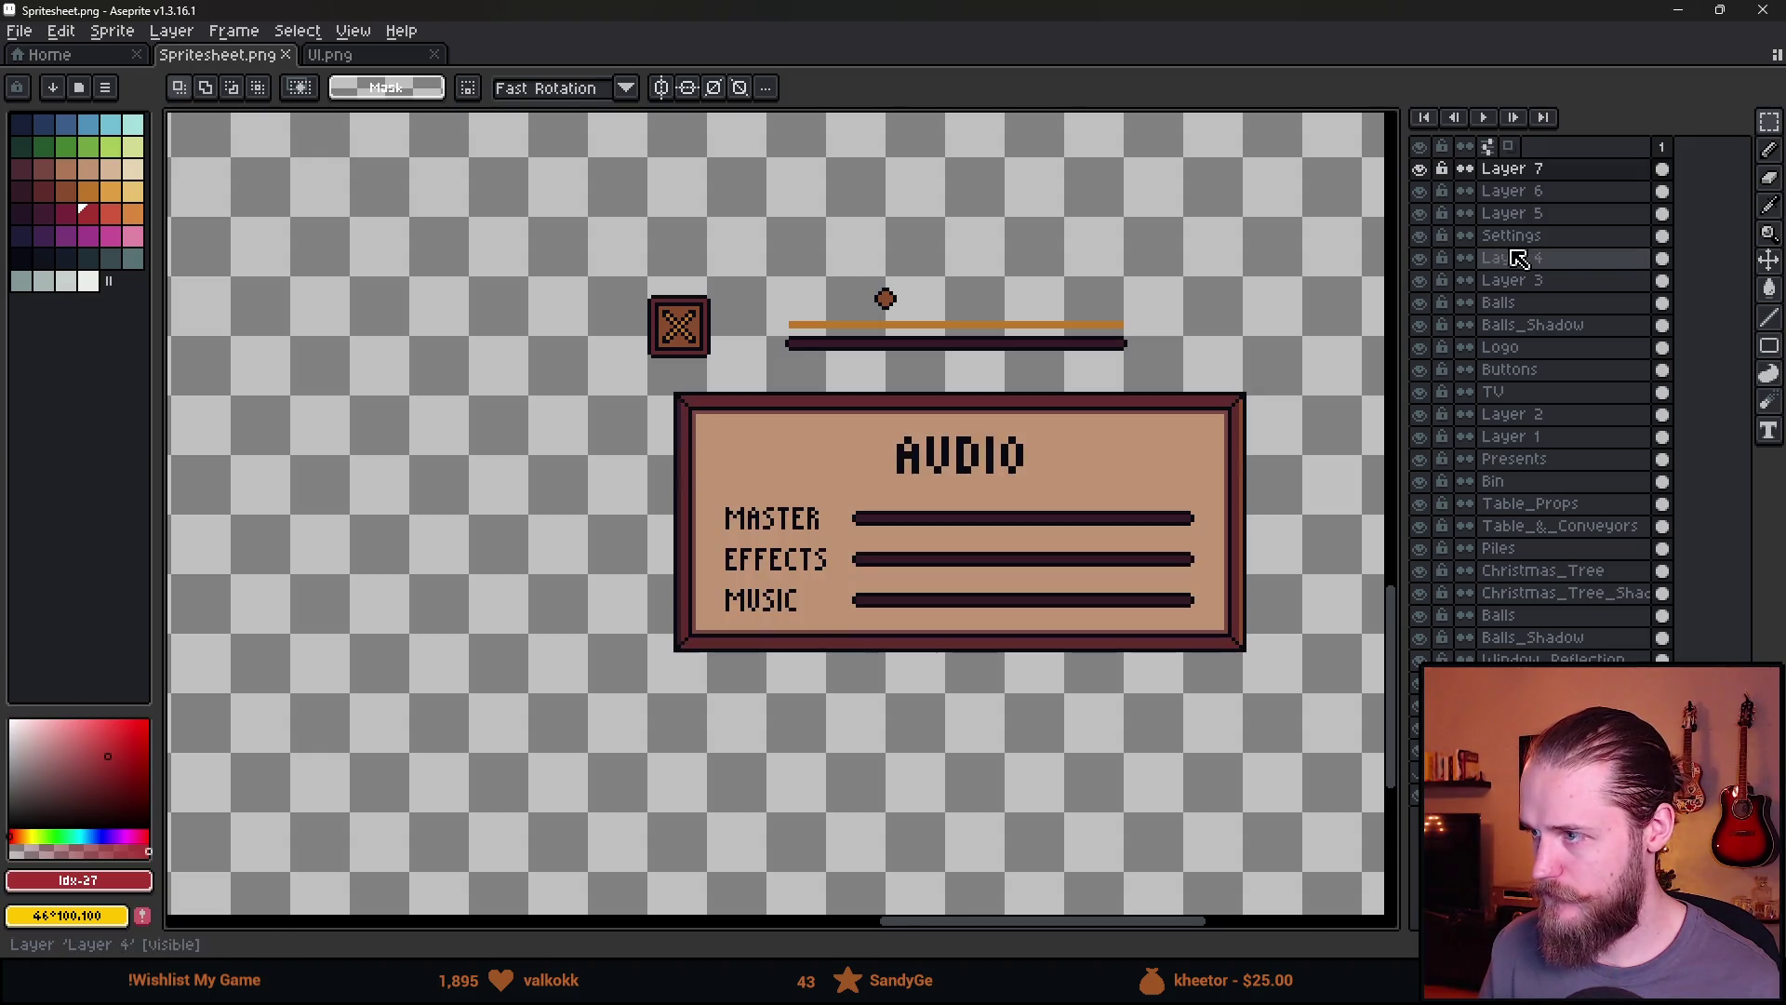
left_click(1514, 257)
left_click(1516, 236)
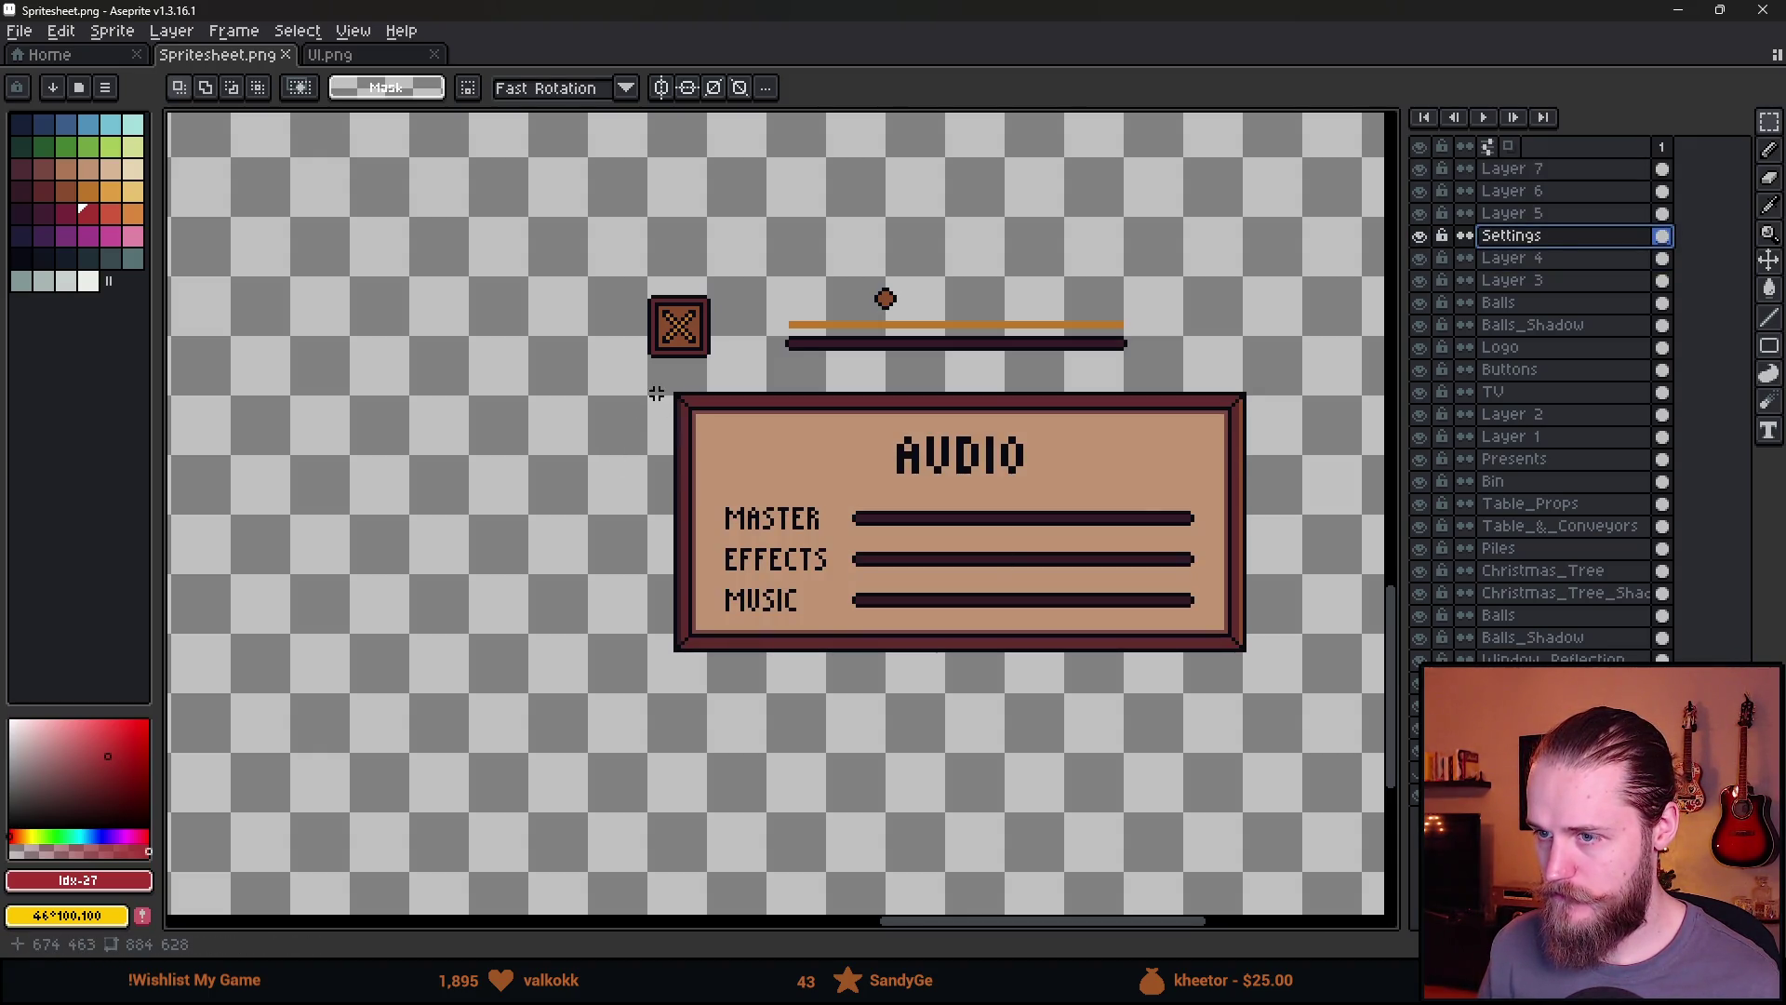
mouse_move(651, 385)
left_mouse_down()
mouse_move(821, 686)
mouse_move(1337, 762)
left_mouse_up()
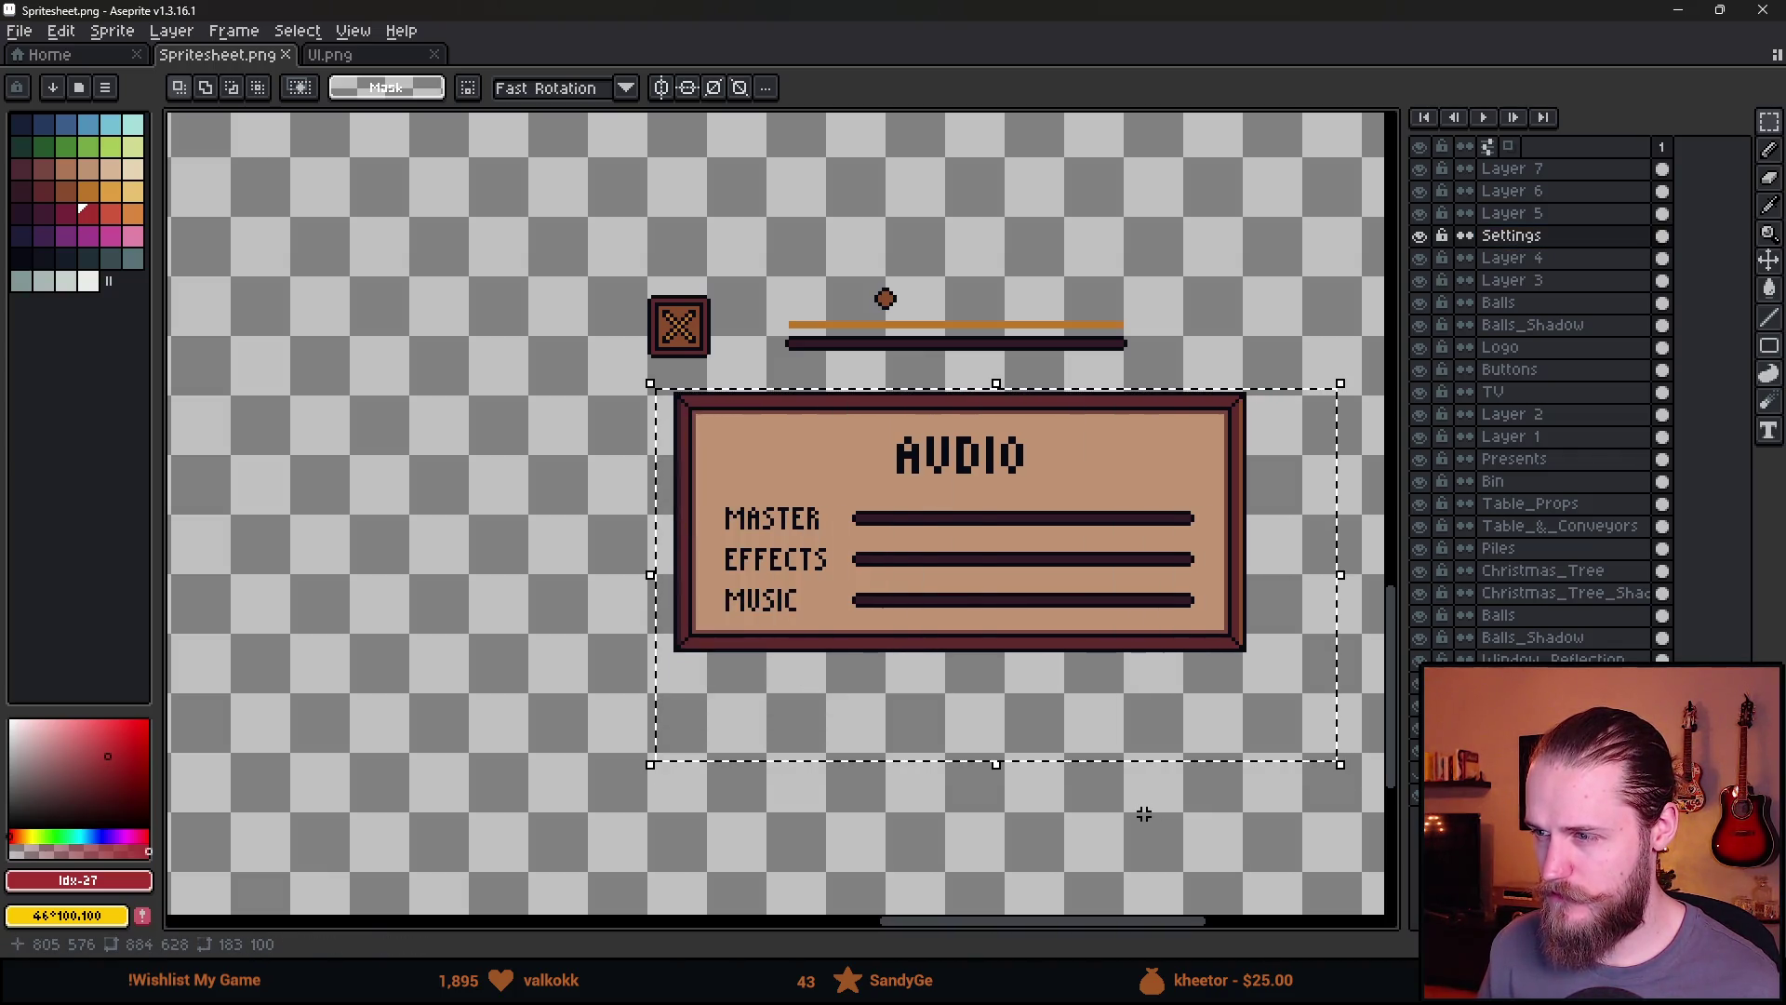
Copy the Audio panel frame beside the instructions panel, nudged up 3 pixels
scroll(849, 658, "down", 2)
left_click_drag(849, 657, 1129, 558)
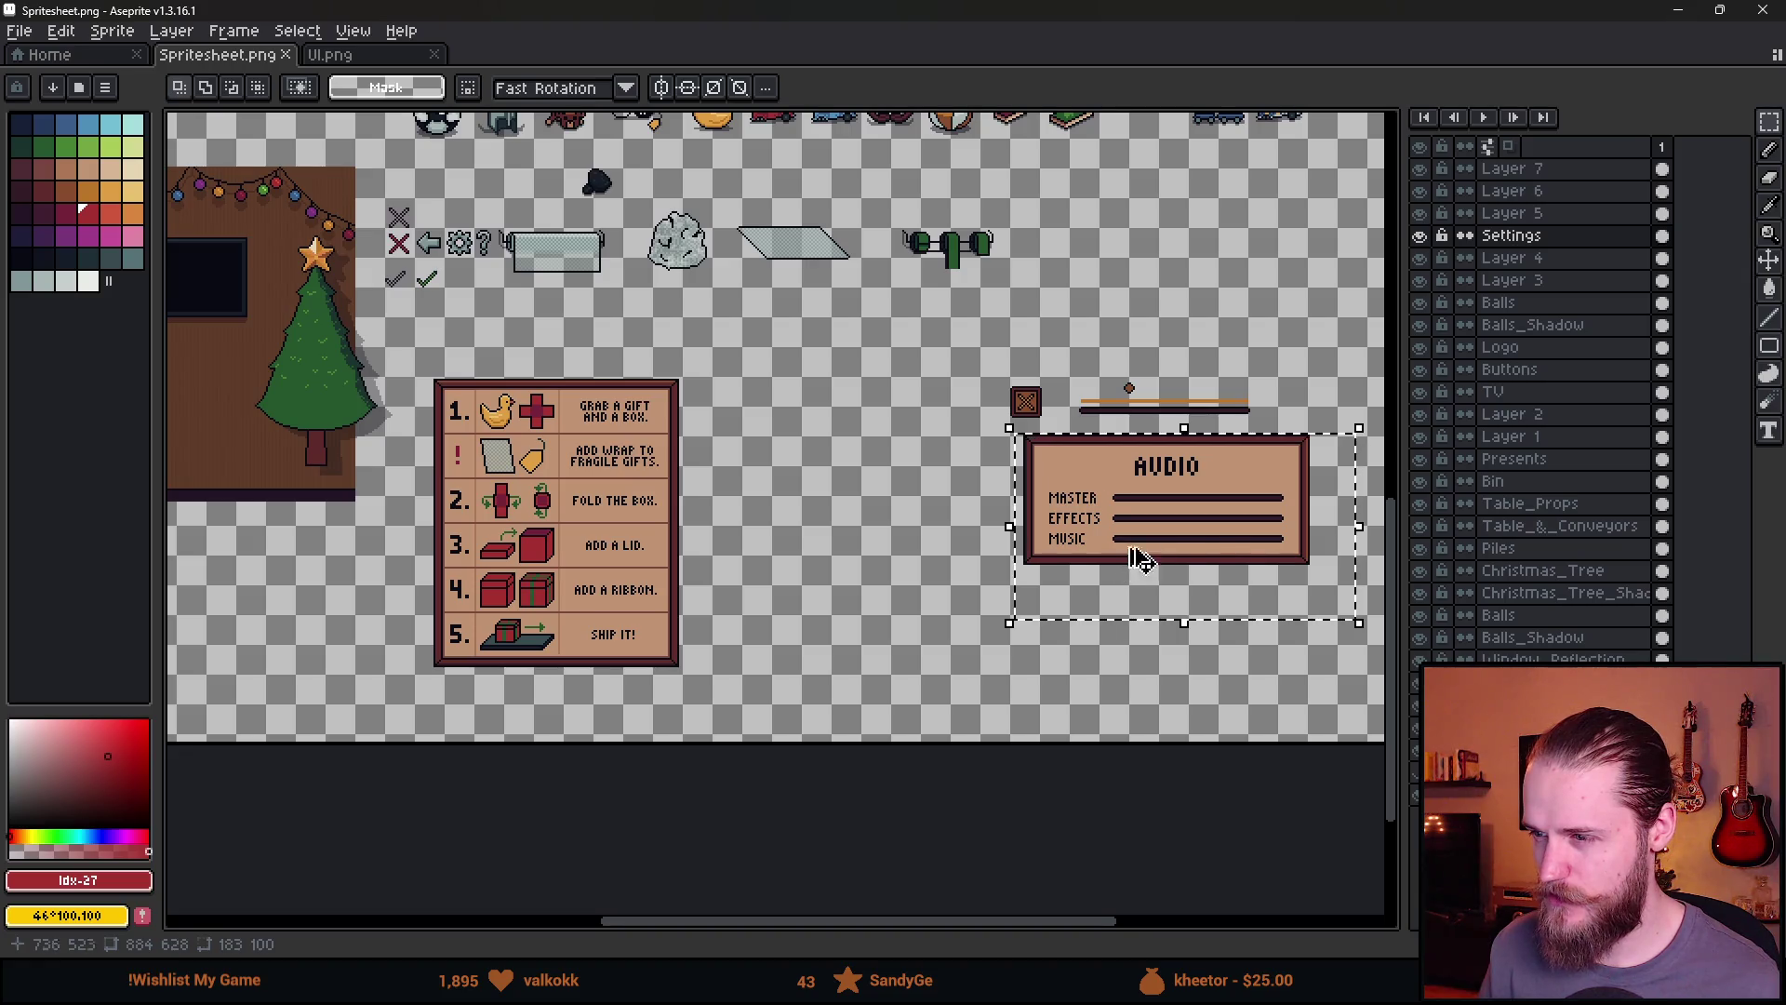
mouse_move(1244, 558)
left_mouse_down()
mouse_move(1260, 562)
mouse_move(907, 515)
mouse_move(933, 508)
left_mouse_up()
scroll(933, 508, "up", 3)
key("Up")
key("Up")
key("Up")
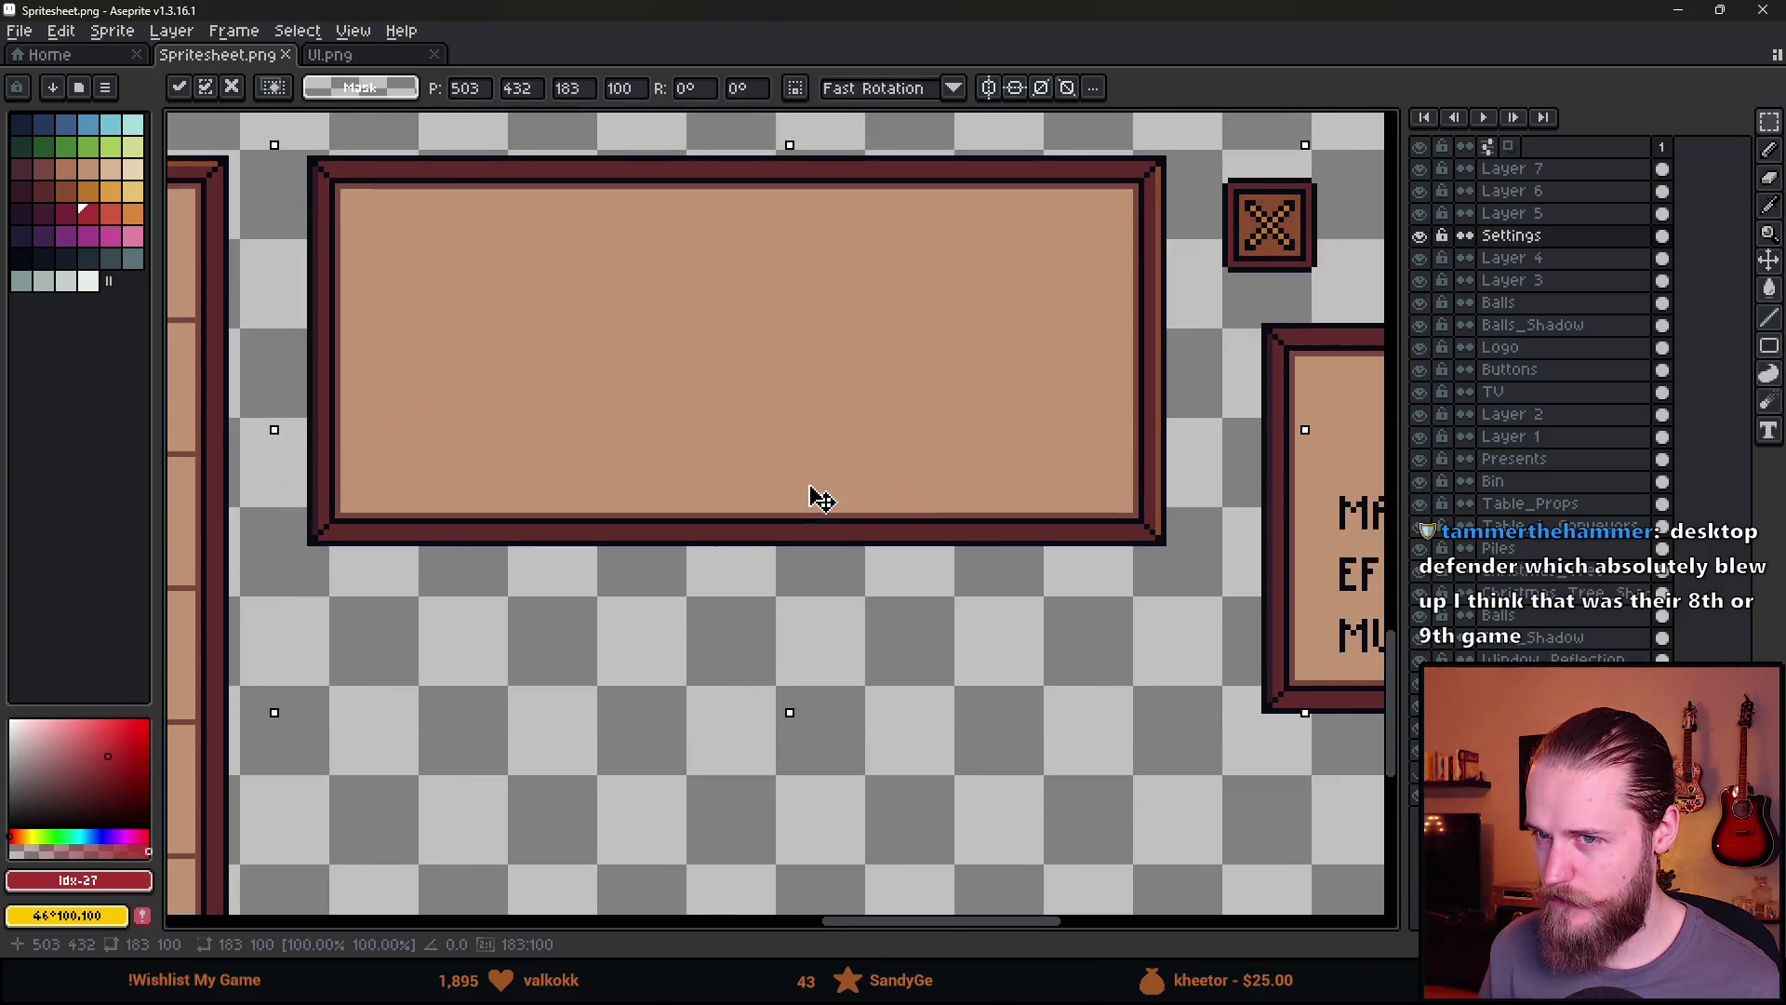
left_click(772, 801)
scroll(494, 550, "down", 1)
Move the new panel's bottom strip downward
mouse_move(353, 456)
left_mouse_down()
mouse_move(487, 539)
mouse_move(949, 618)
left_mouse_up()
scroll(710, 530, "down", 2)
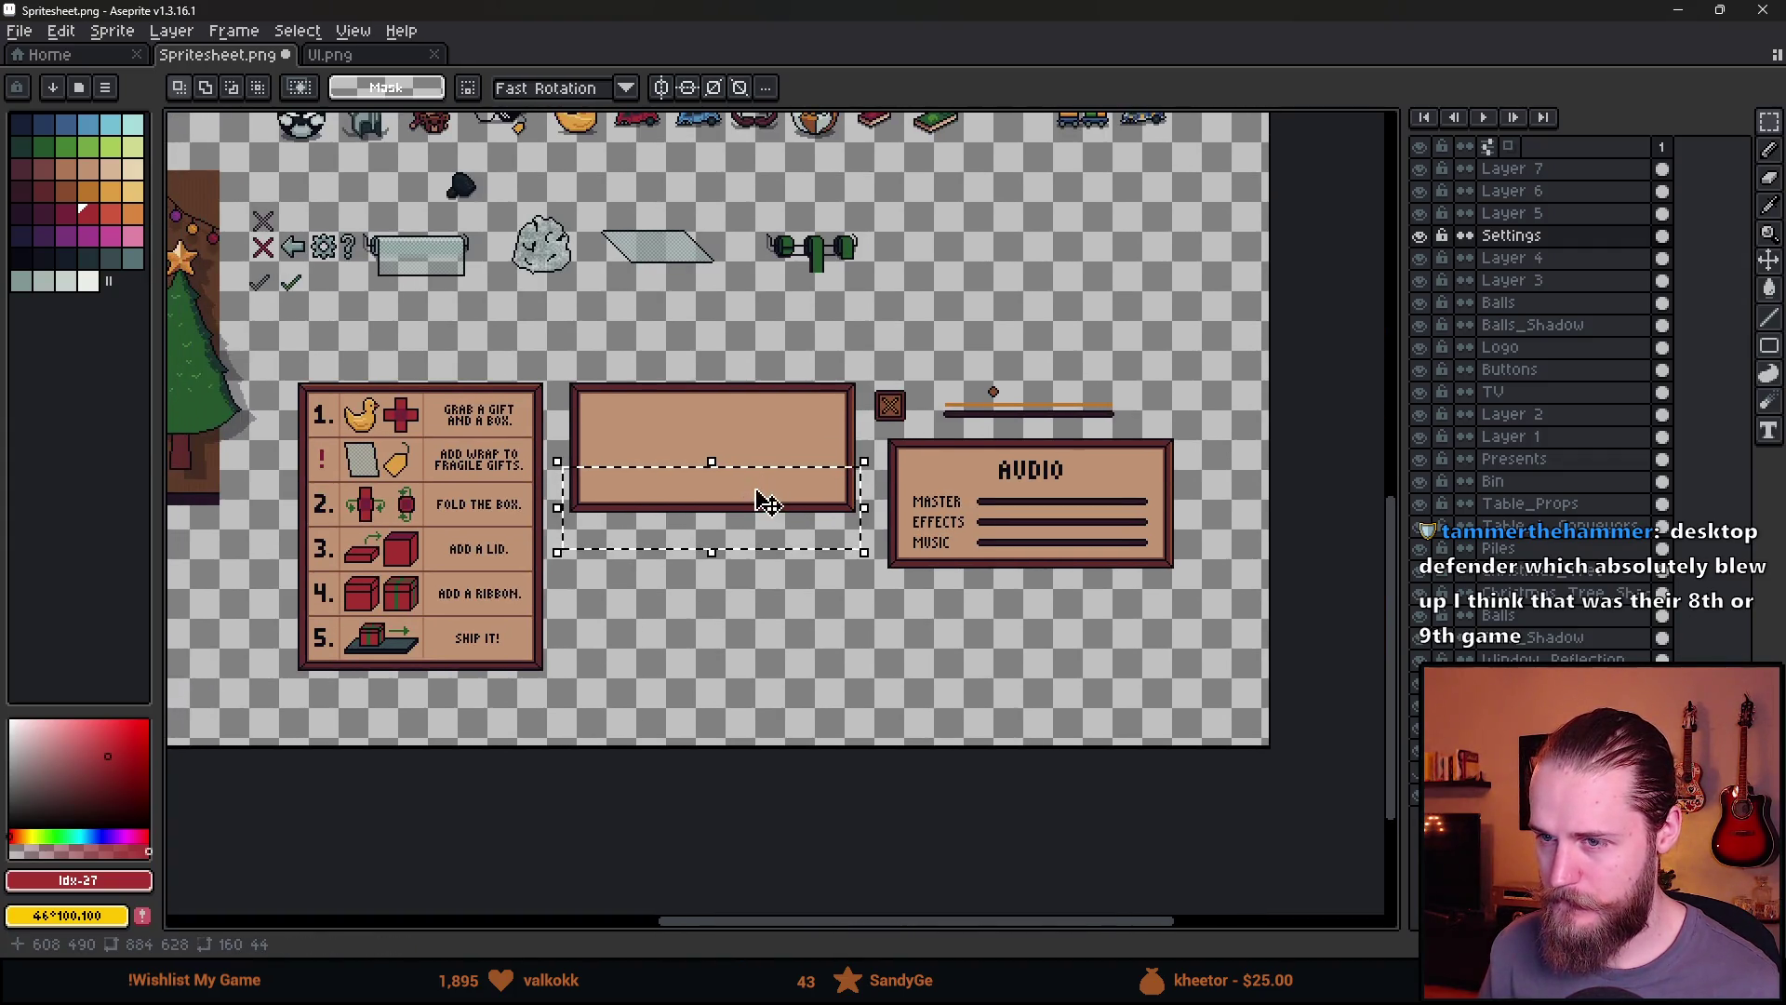
scroll(732, 527, "up", 2)
mouse_move(738, 487)
left_mouse_down()
mouse_move(745, 769)
mouse_move(729, 637)
mouse_move(727, 653)
left_mouse_up()
key("Return")
key("ctrl+d")
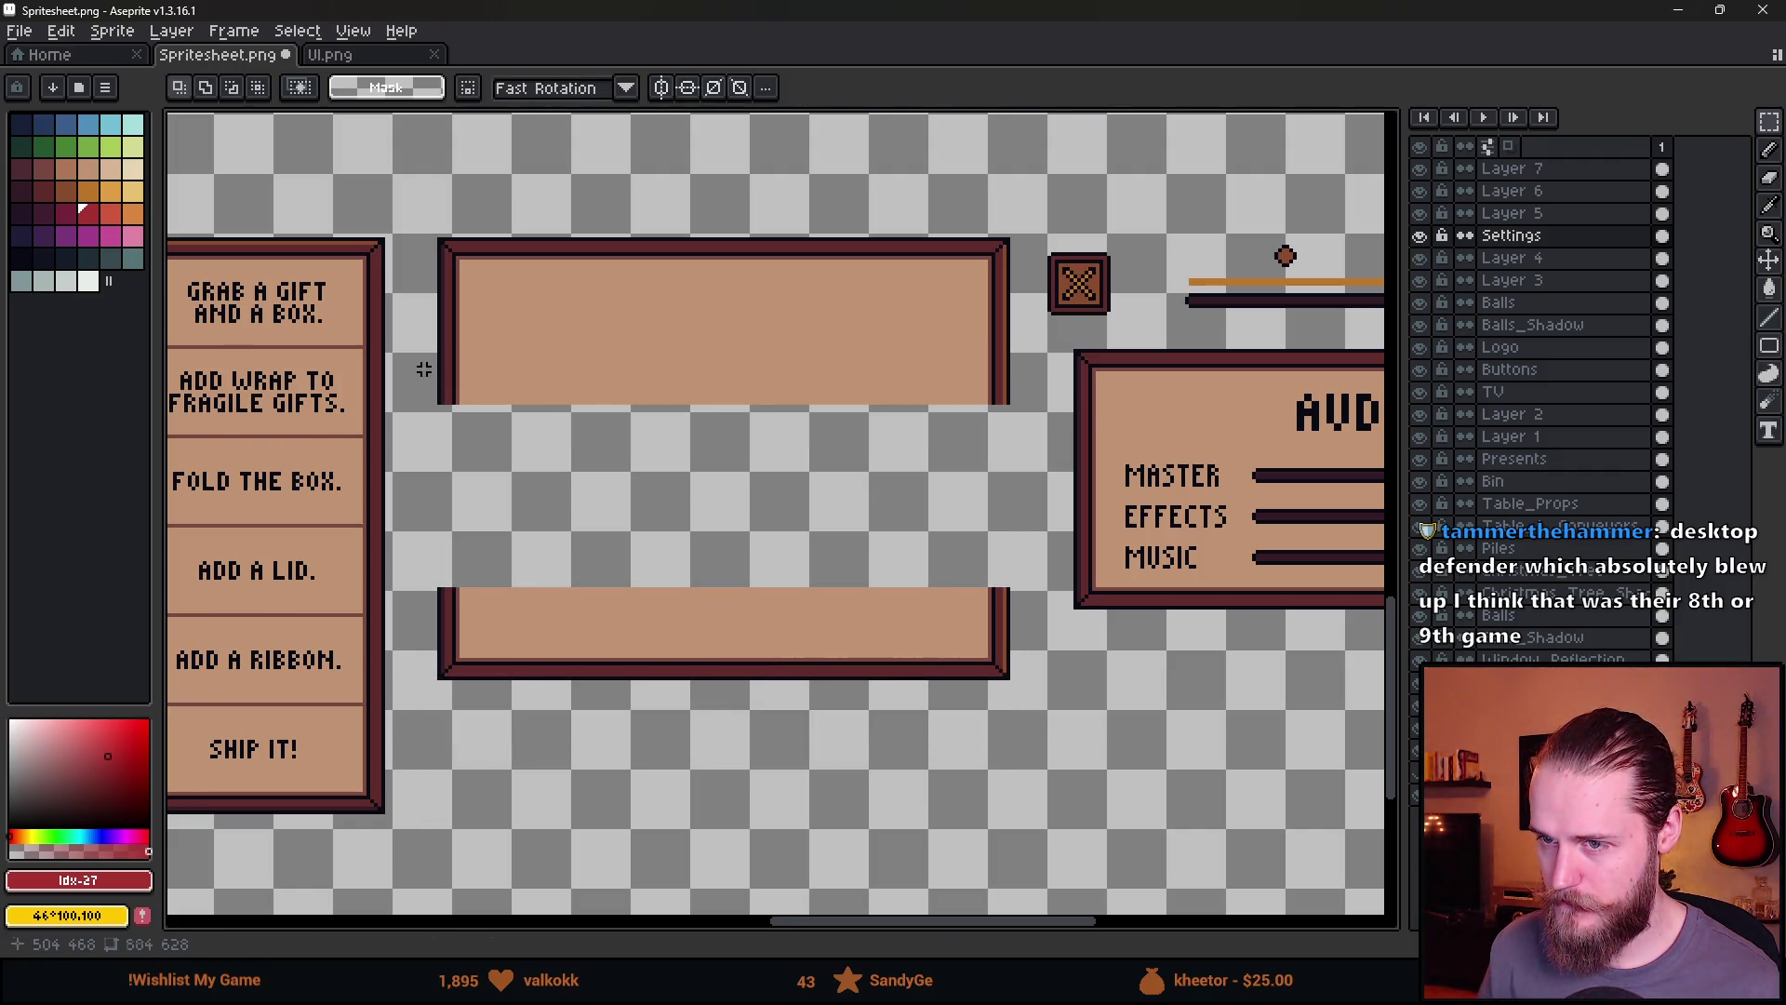
Stretch a thin middle strip down to fill the new panel's gap
left_click_drag(423, 371, 998, 391)
left_click_drag(719, 390, 745, 649)
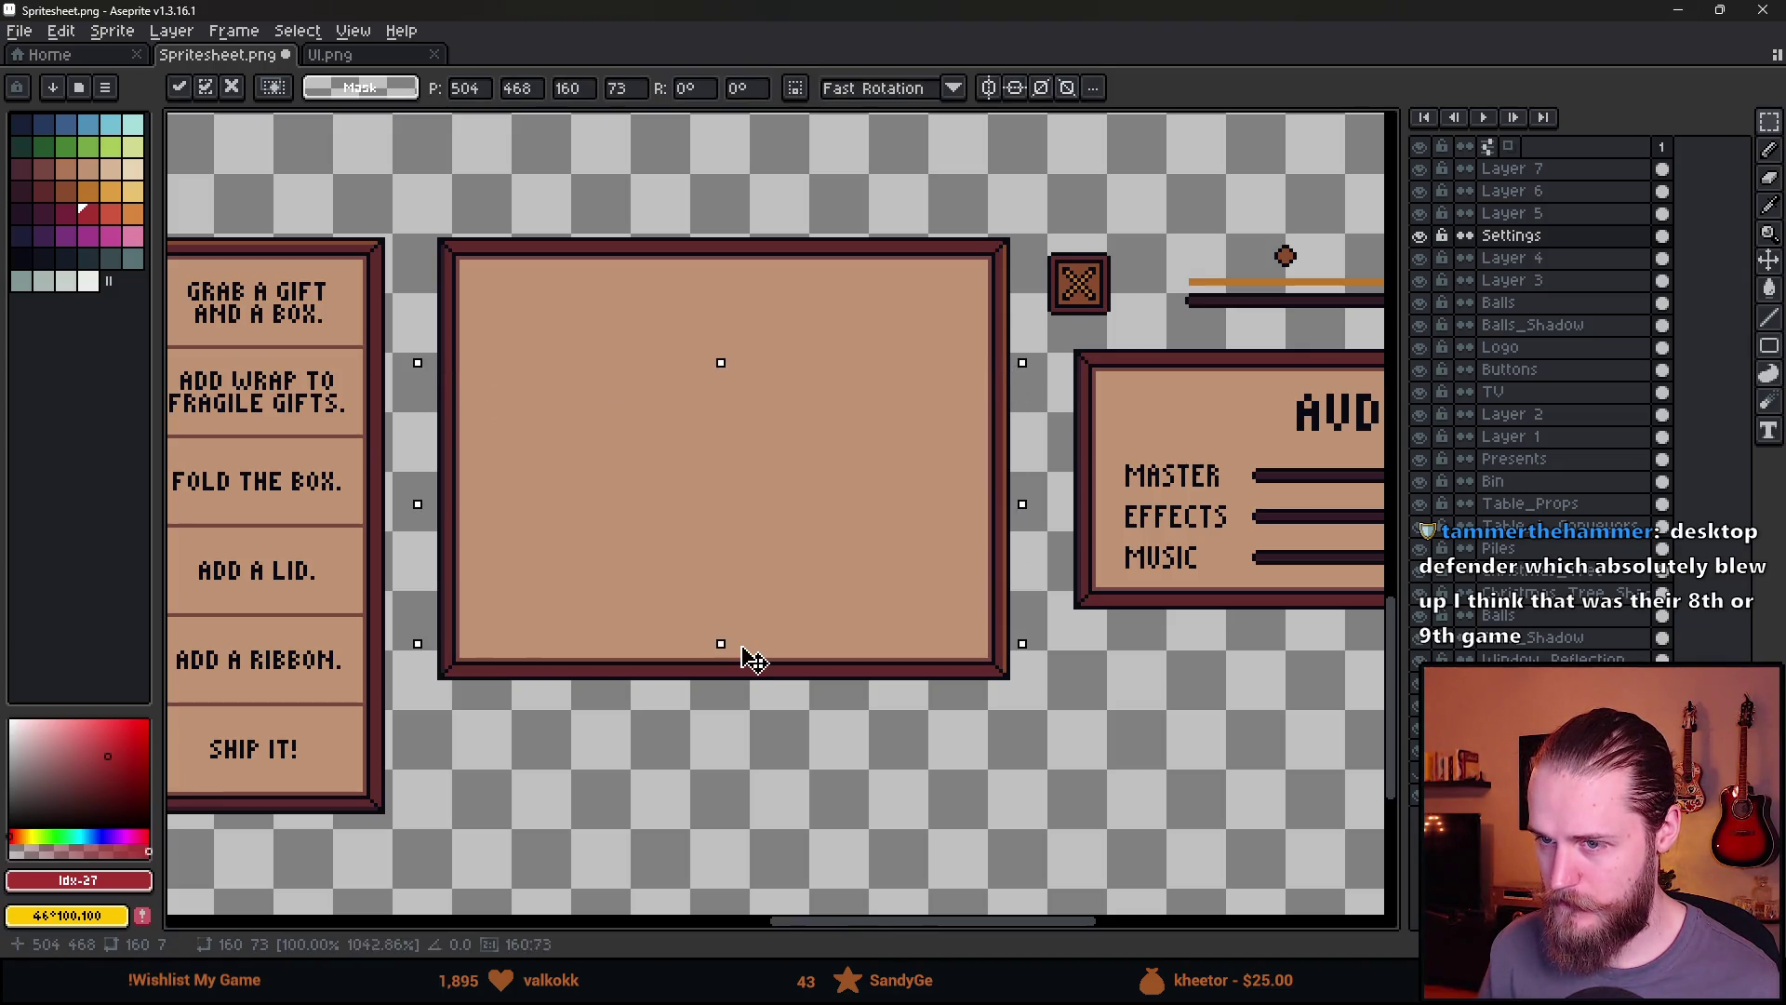
key("Return")
scroll(757, 737, "down", 2)
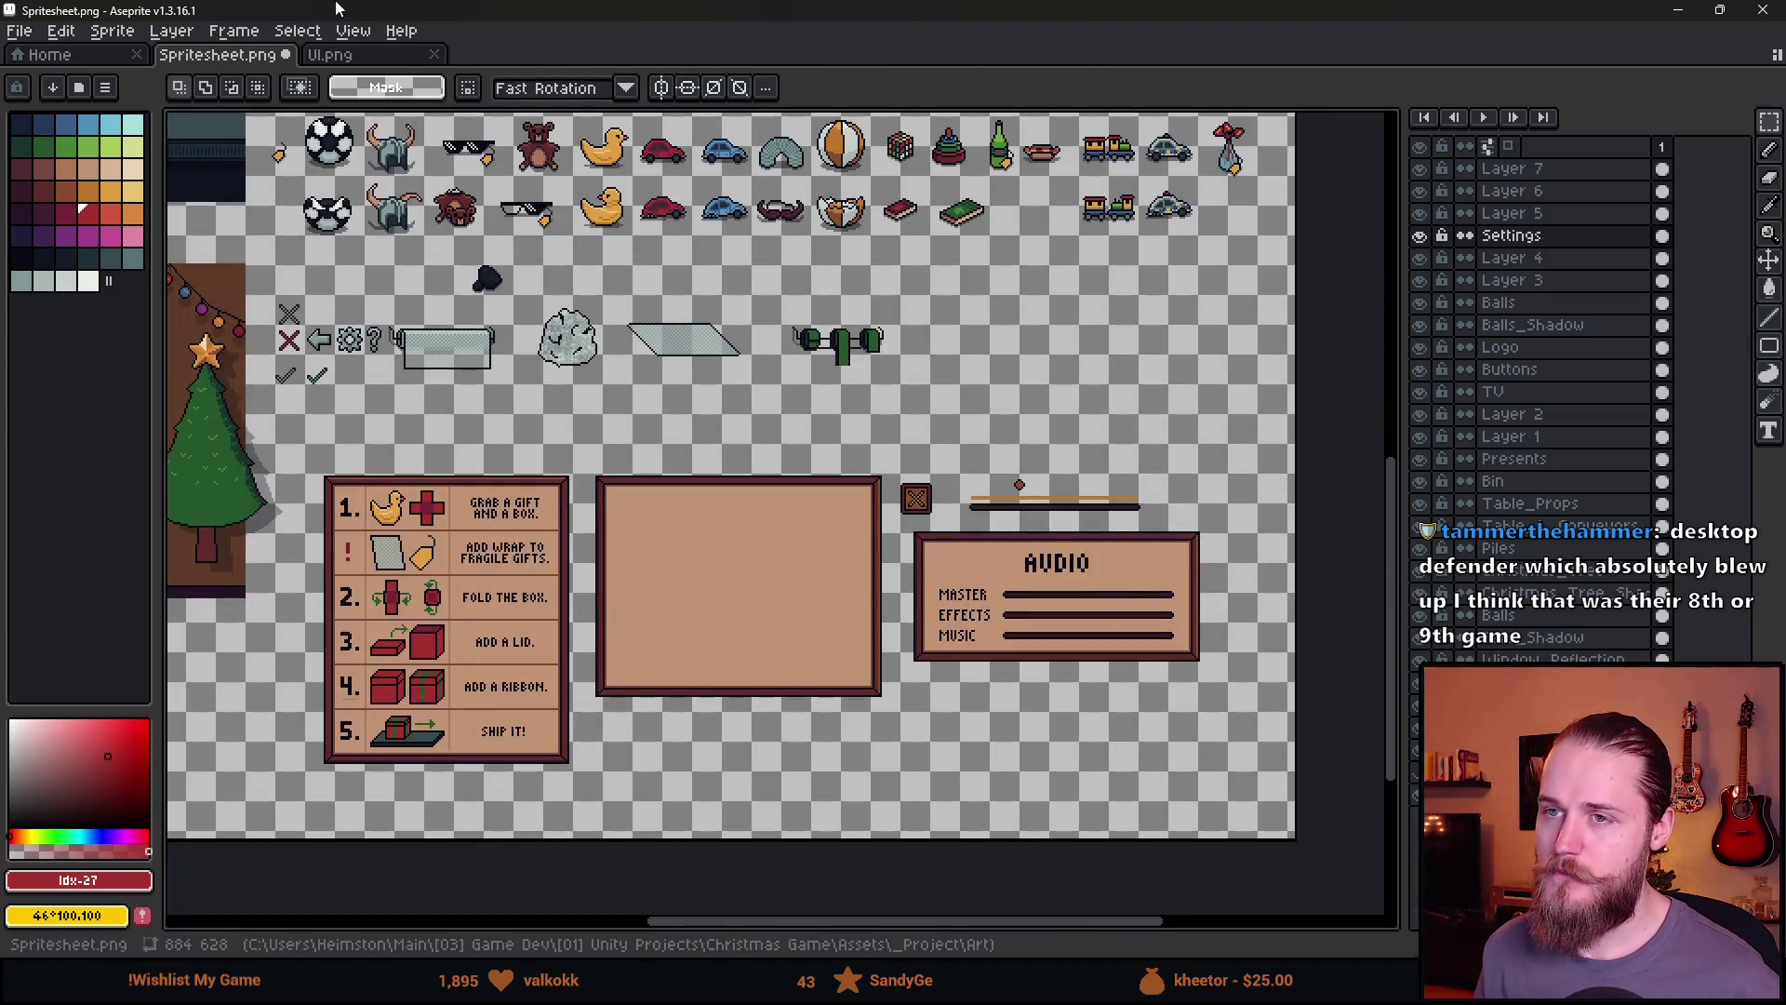
key("alt+Tab")
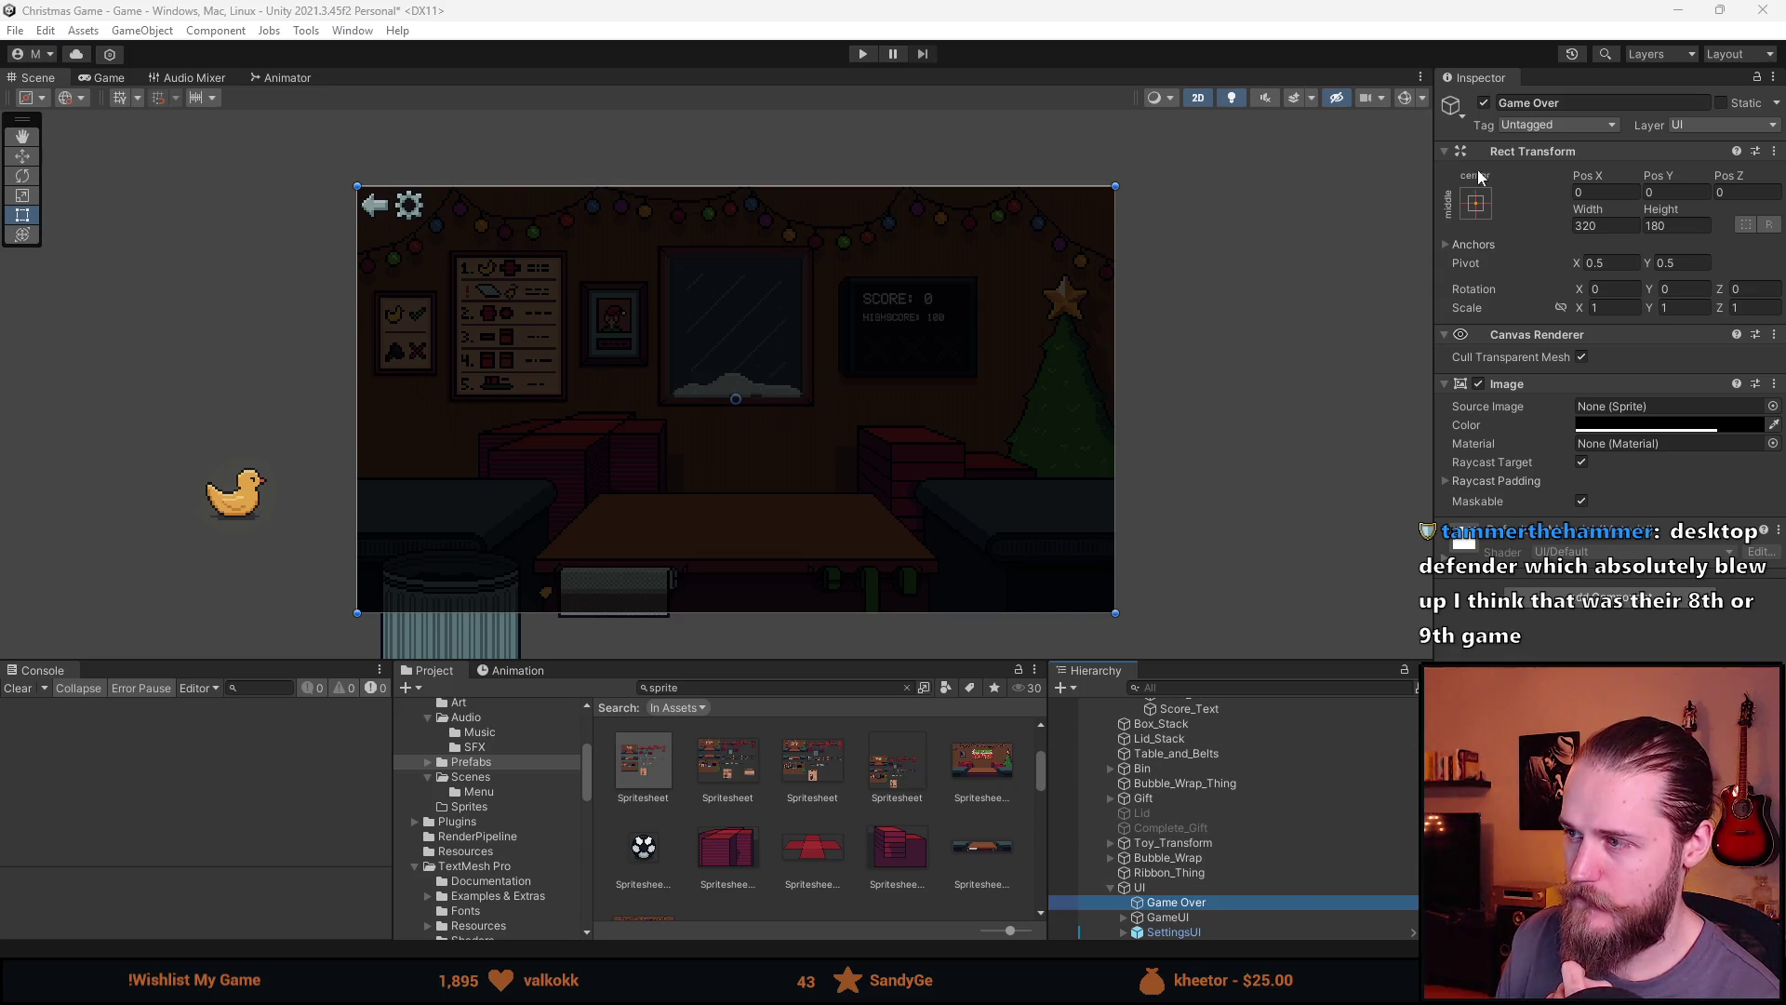
Disable the Game Over overlay and give the Scene view more room
left_click(1484, 103)
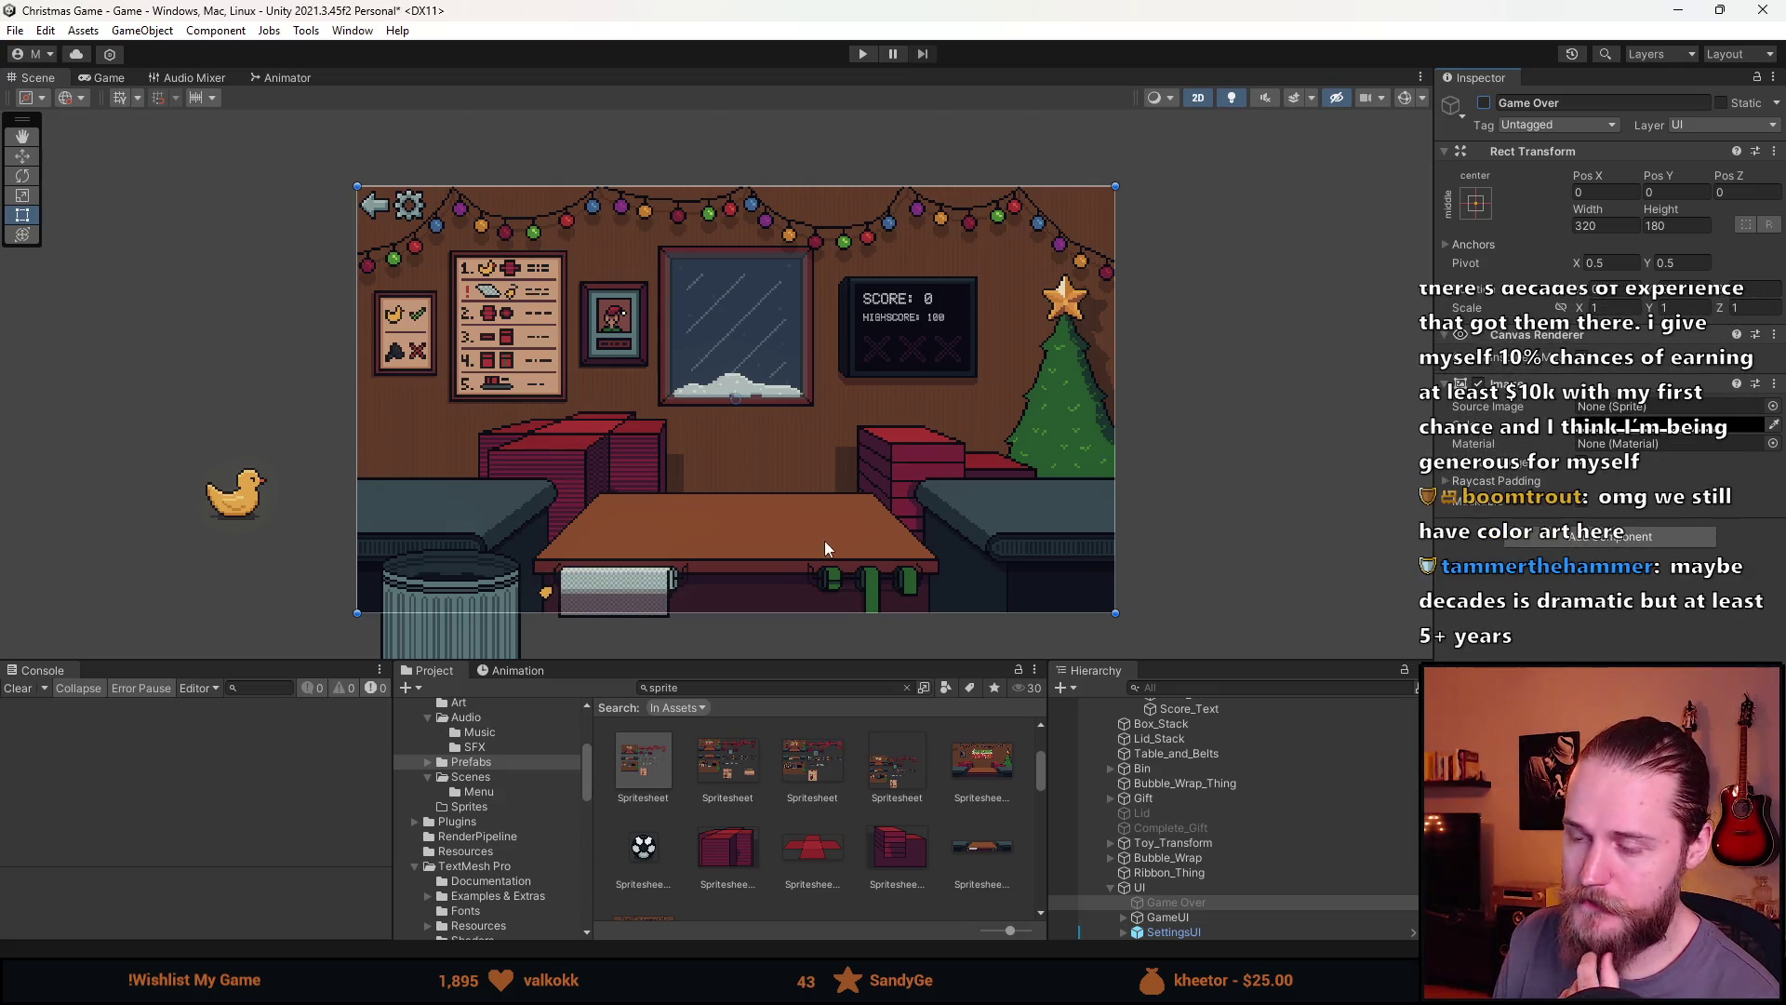
mouse_move(819, 661)
left_mouse_down()
mouse_move(786, 709)
mouse_move(789, 765)
left_mouse_up()
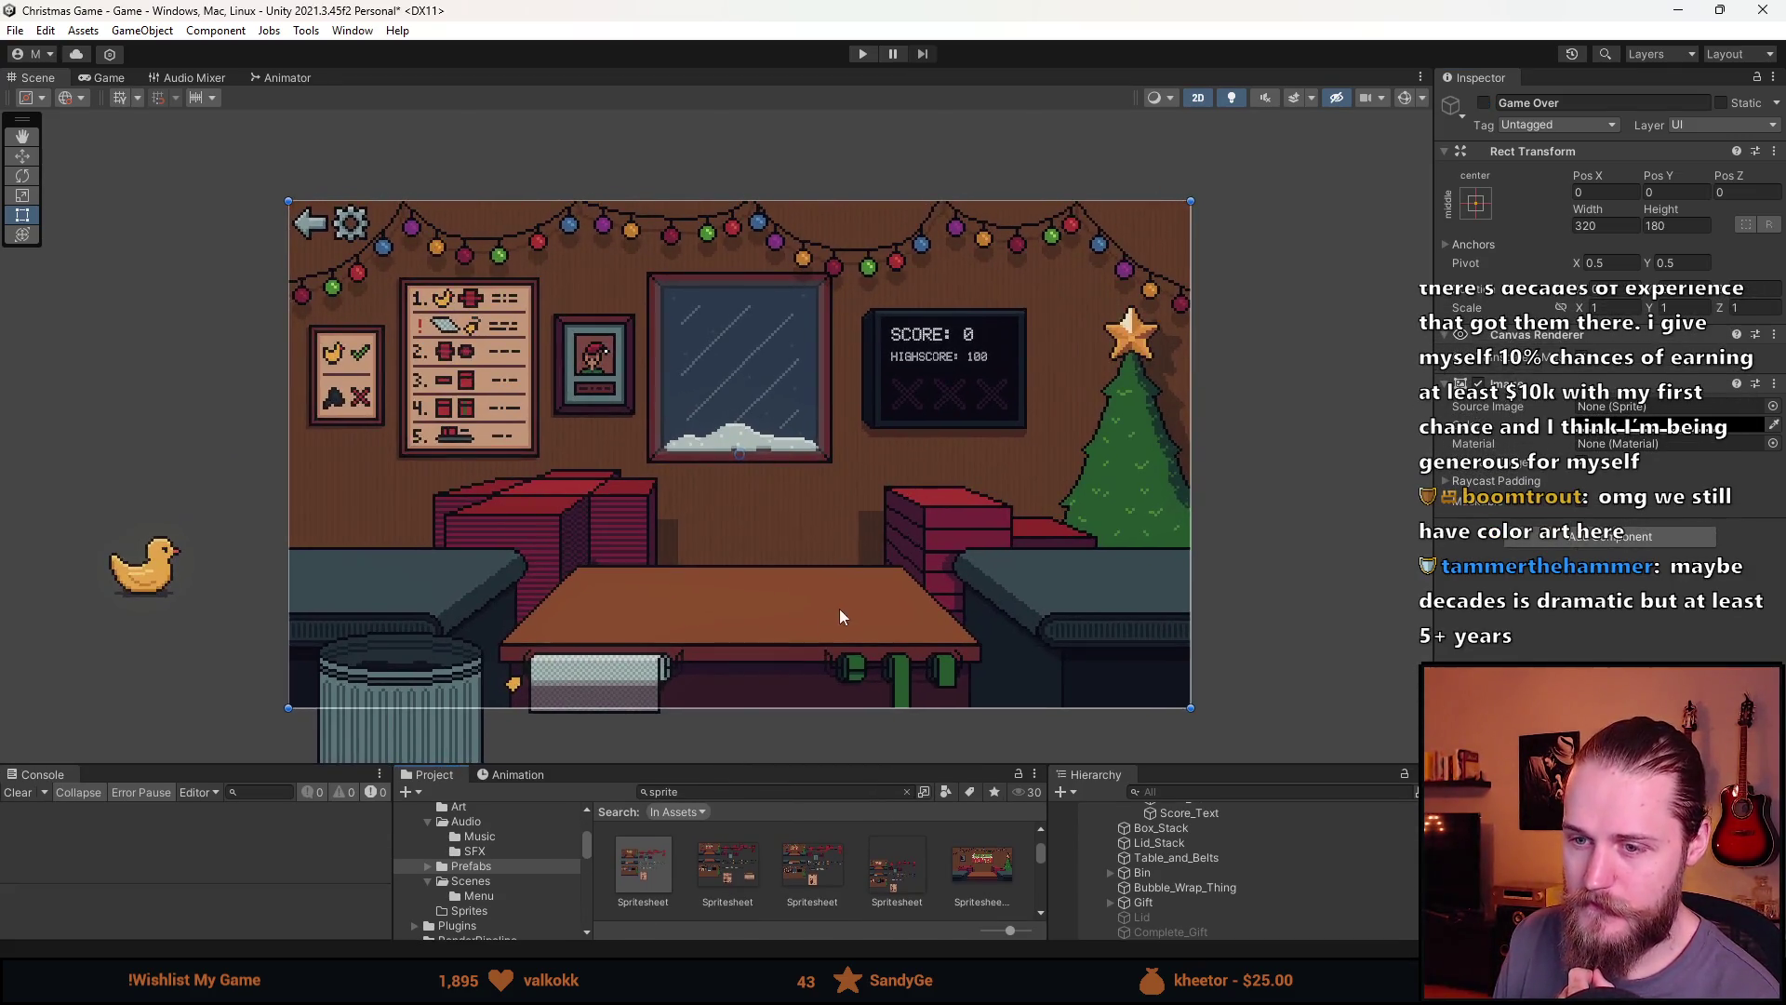
left_click_drag(839, 609, 778, 605)
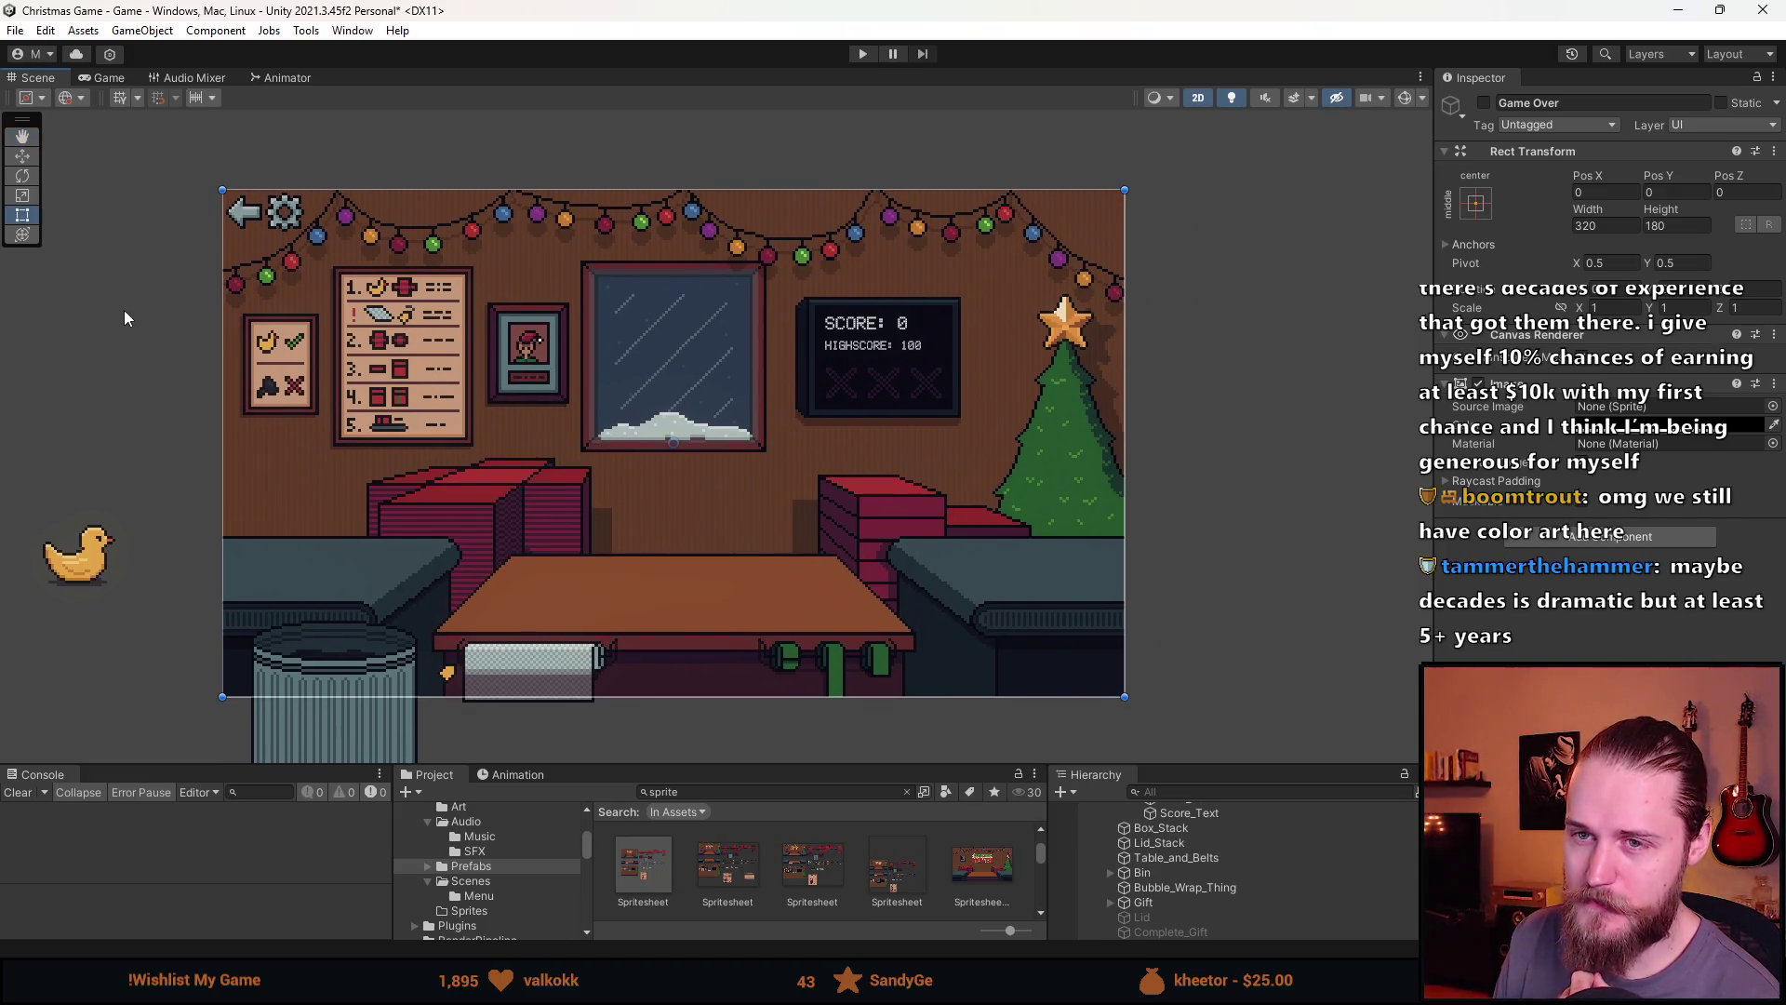
left_click(124, 310)
scroll(601, 494, "up", 3)
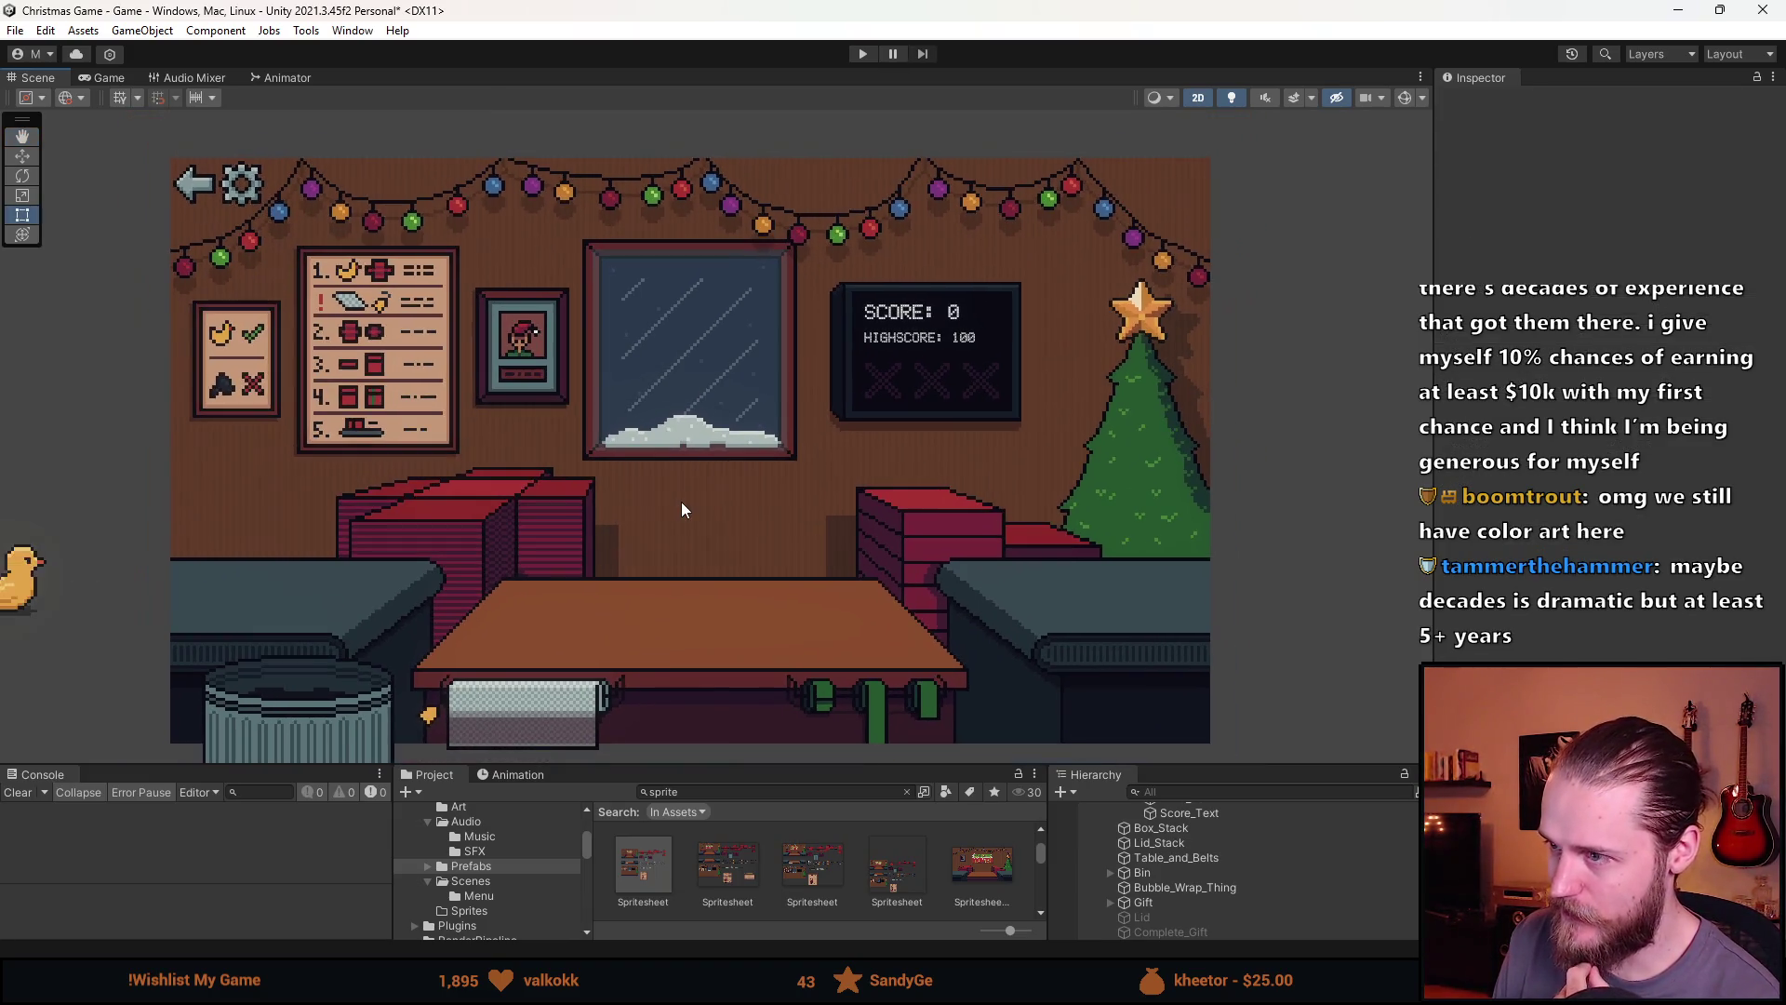
Save the Christmas Game scene
left_click_drag(689, 503, 700, 489)
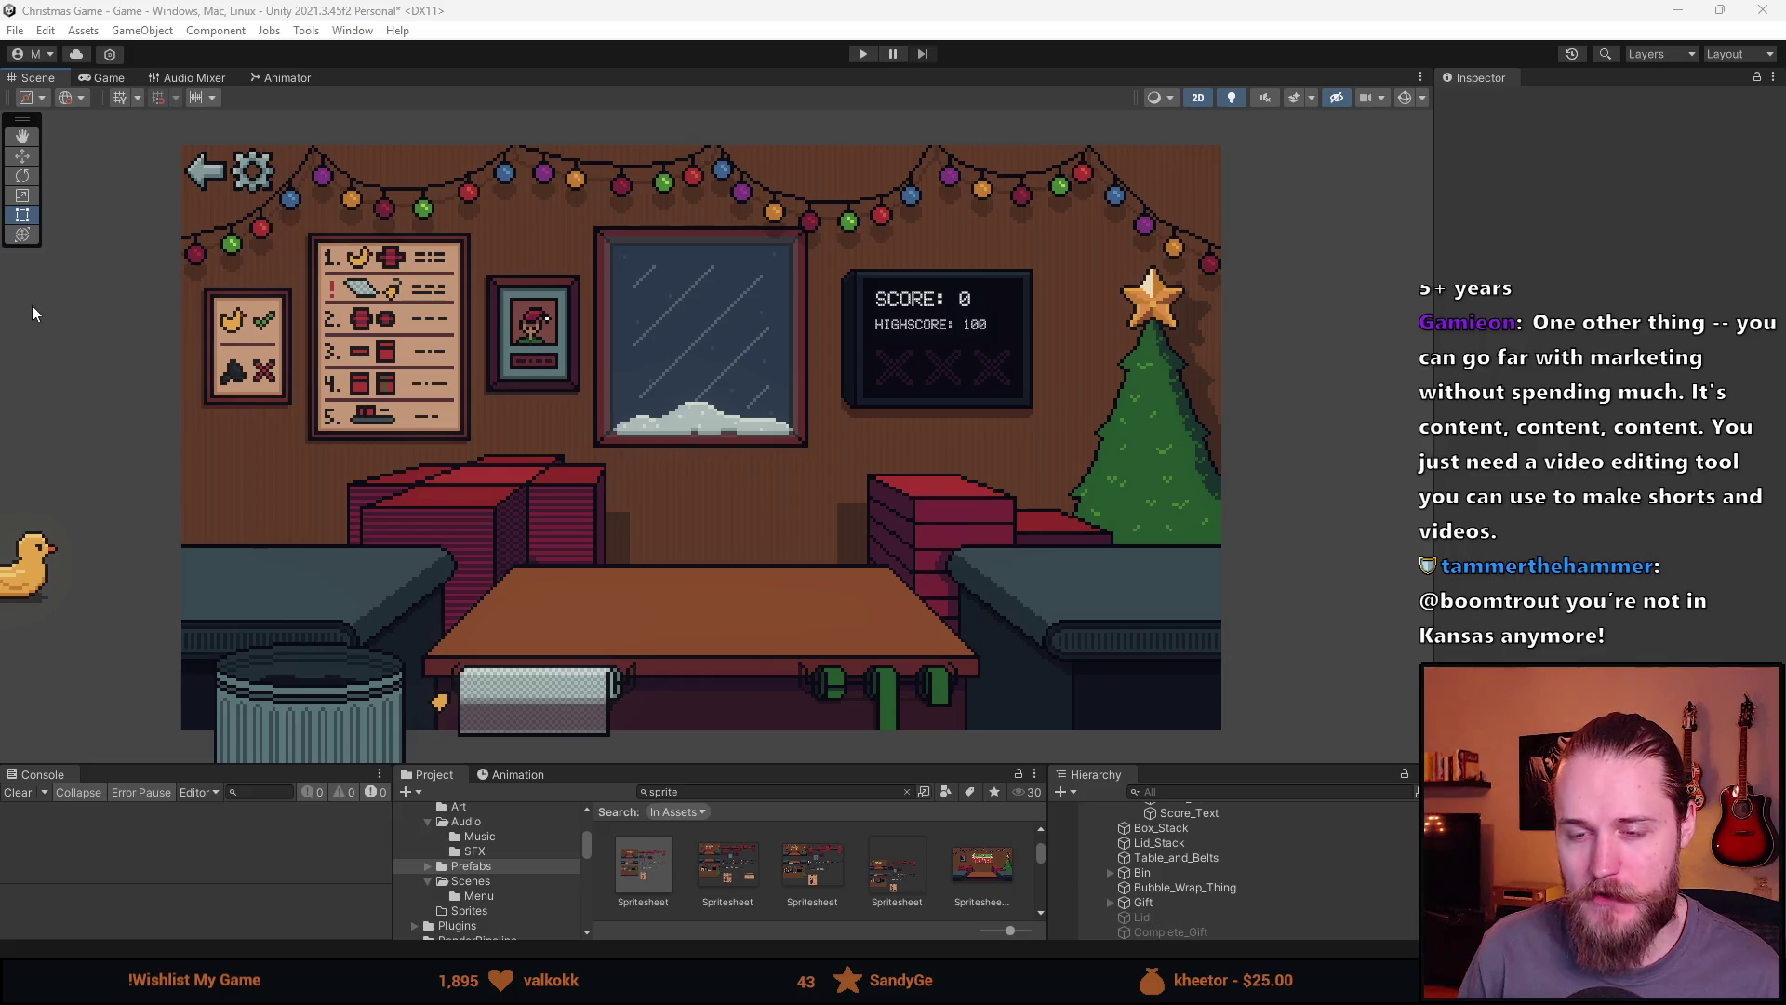
scroll(474, 322, "down", 2)
scroll(476, 321, "up", 2)
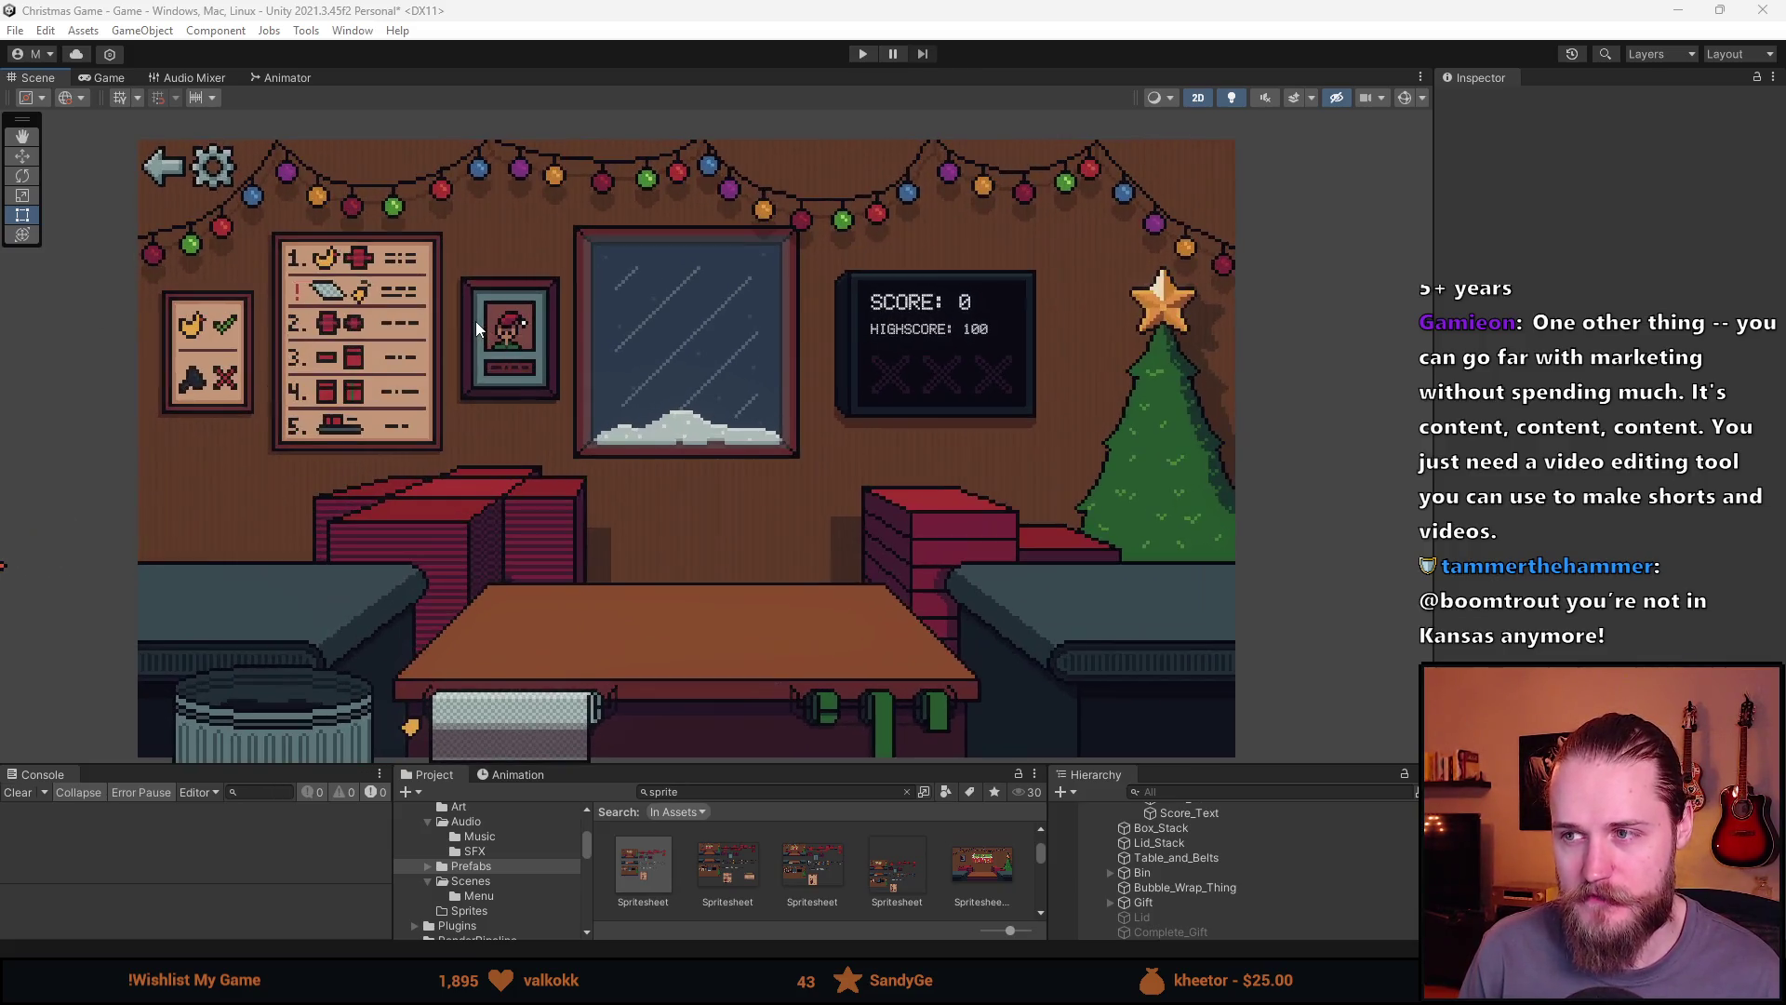
scroll(476, 321, "down", 1)
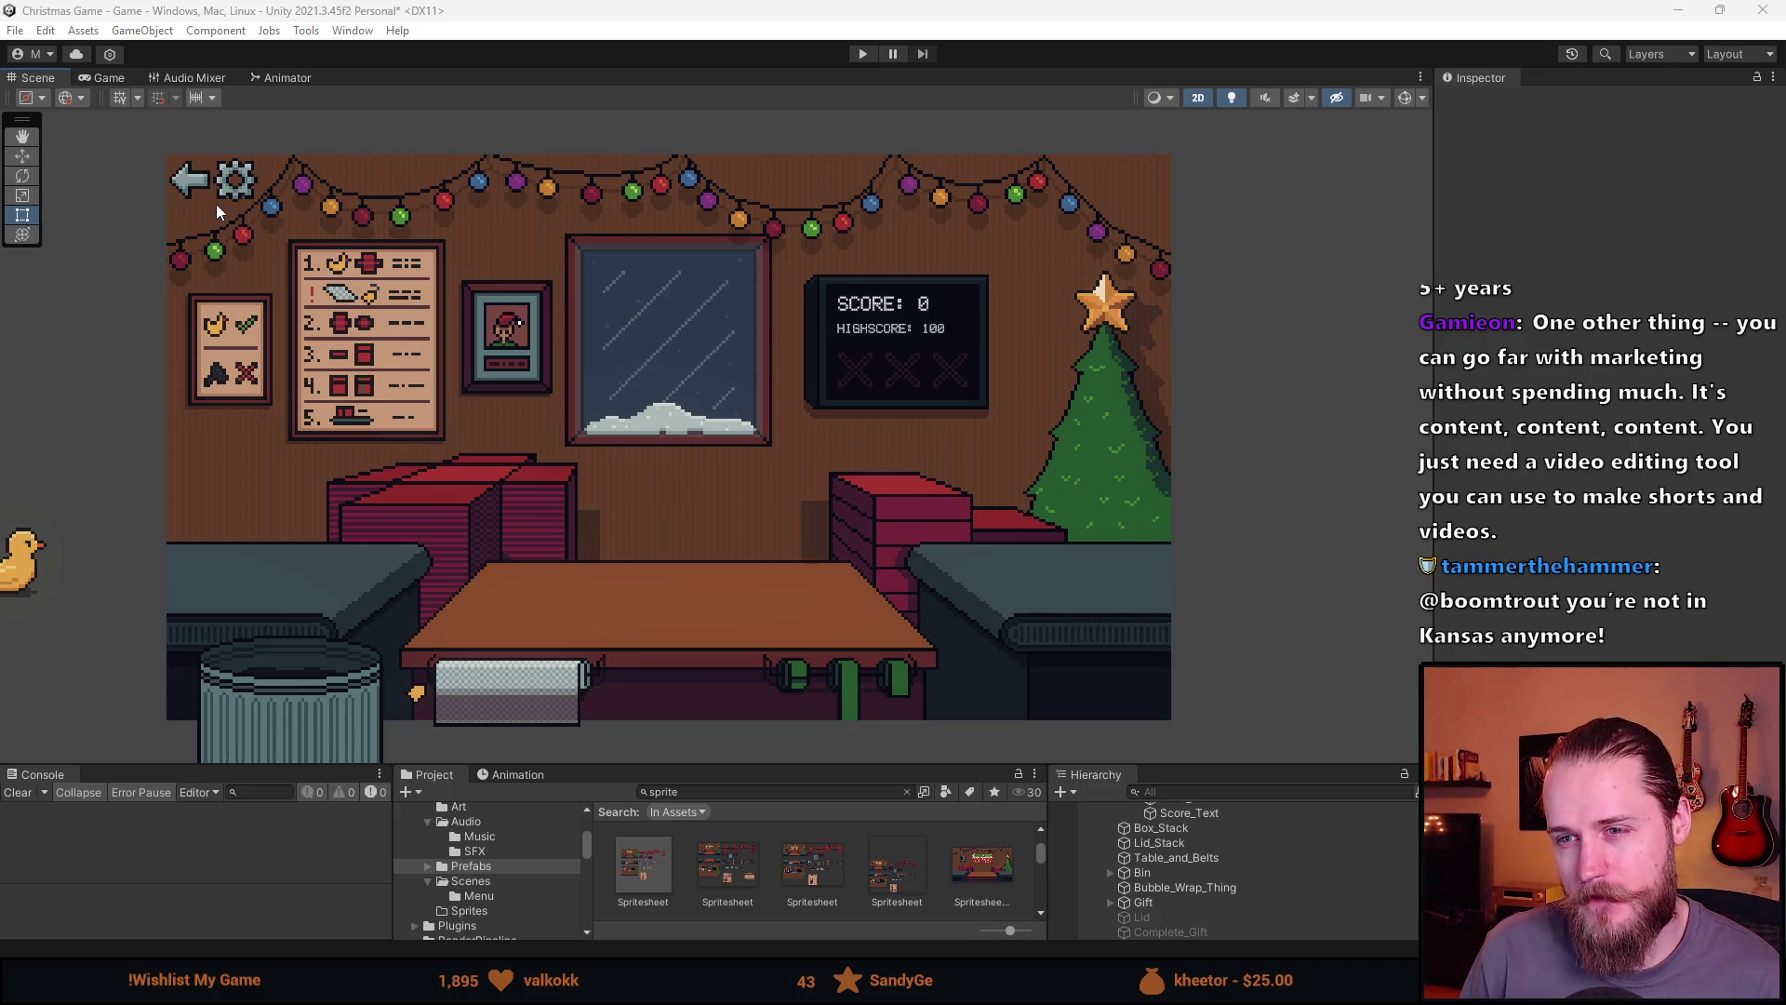
scroll(459, 360, "down", 2)
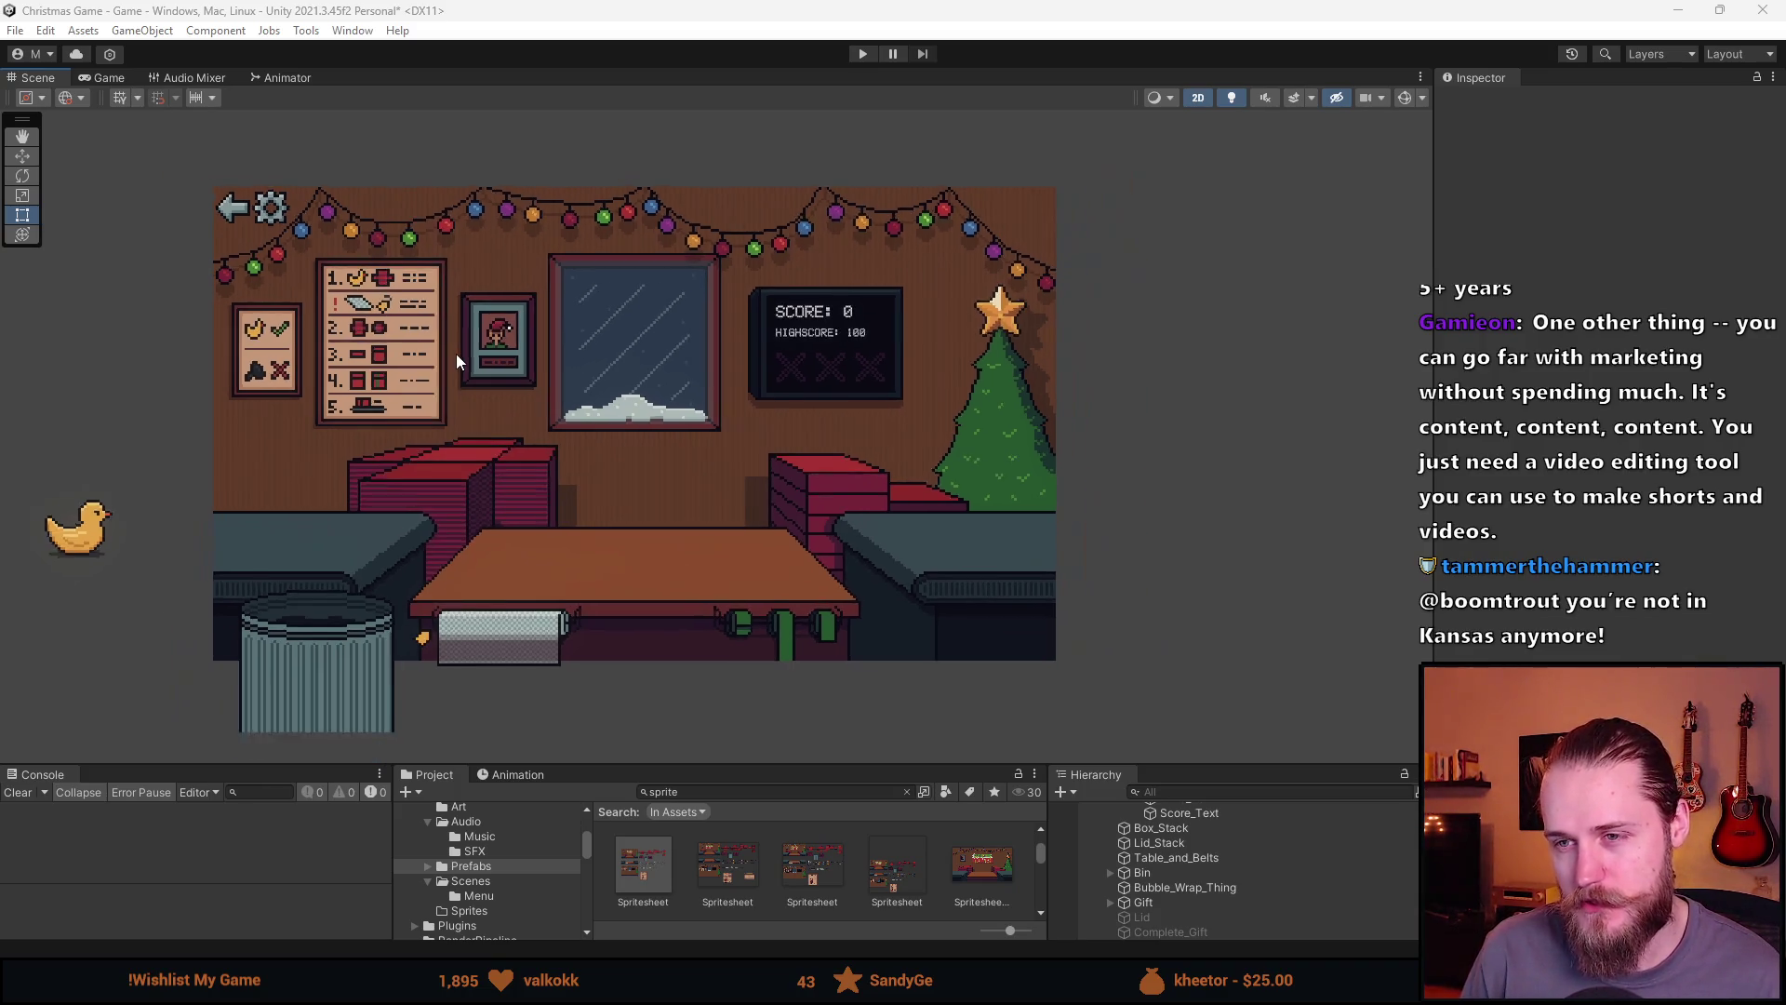
scroll(559, 395, "up", 3)
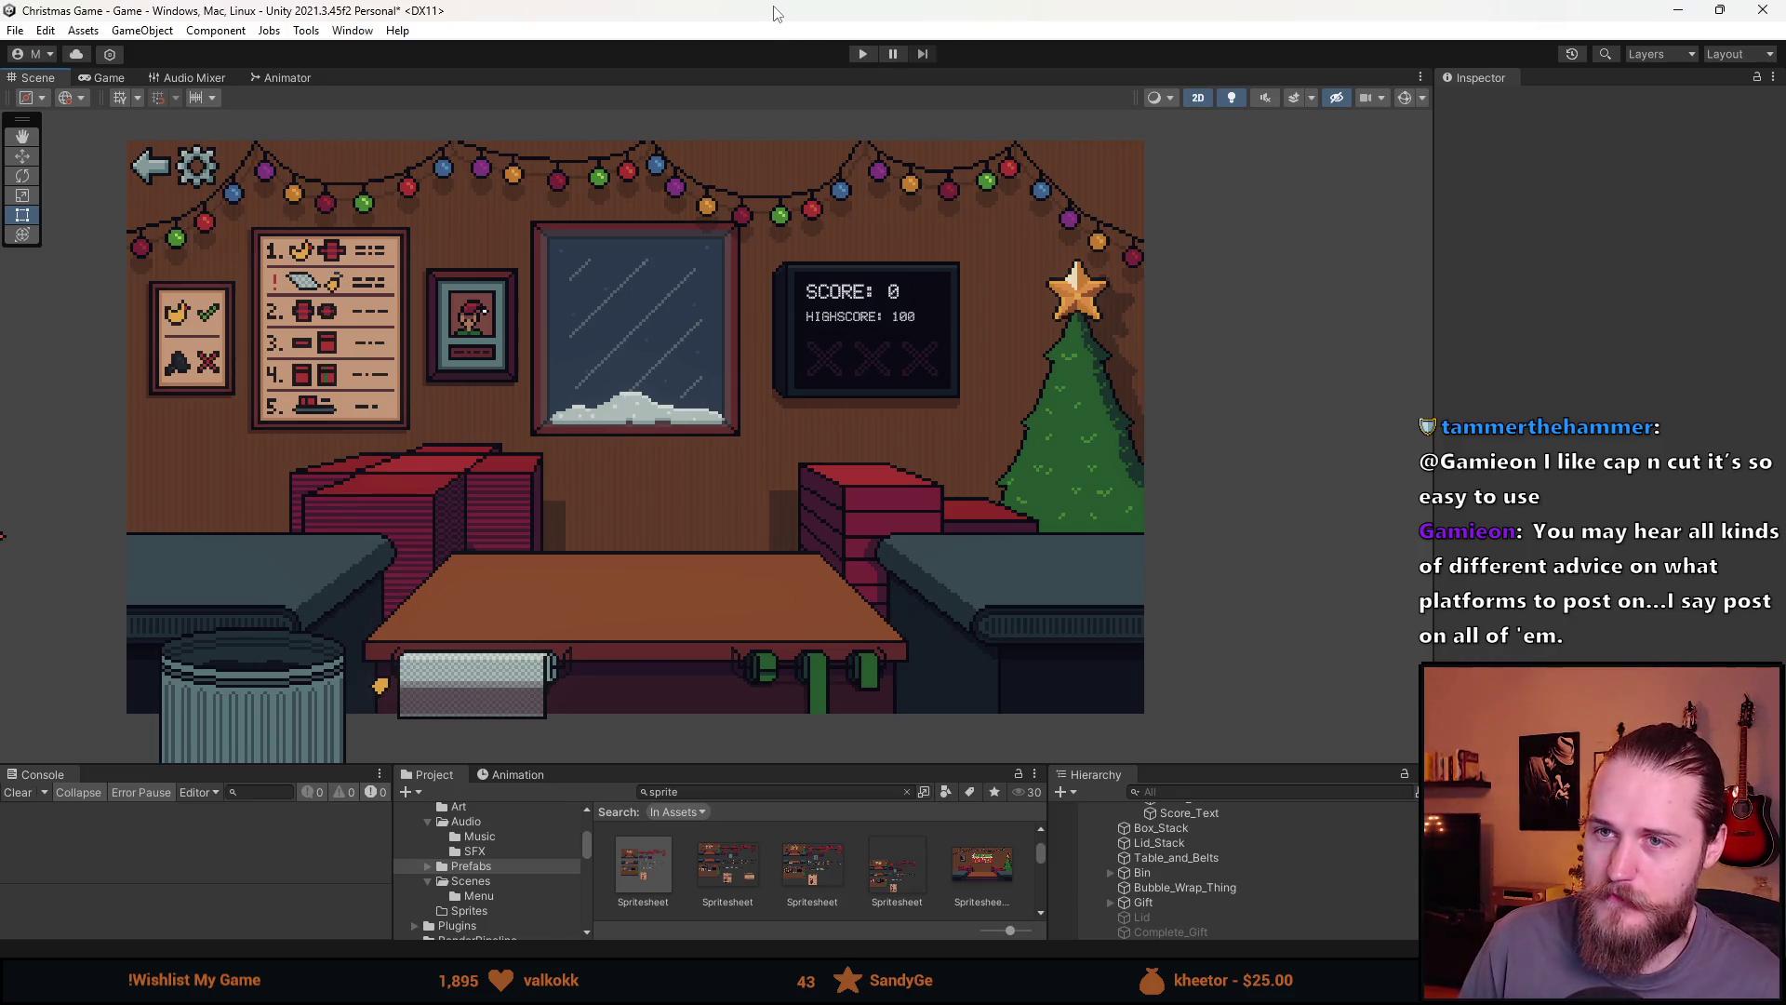
key("ctrl+s")
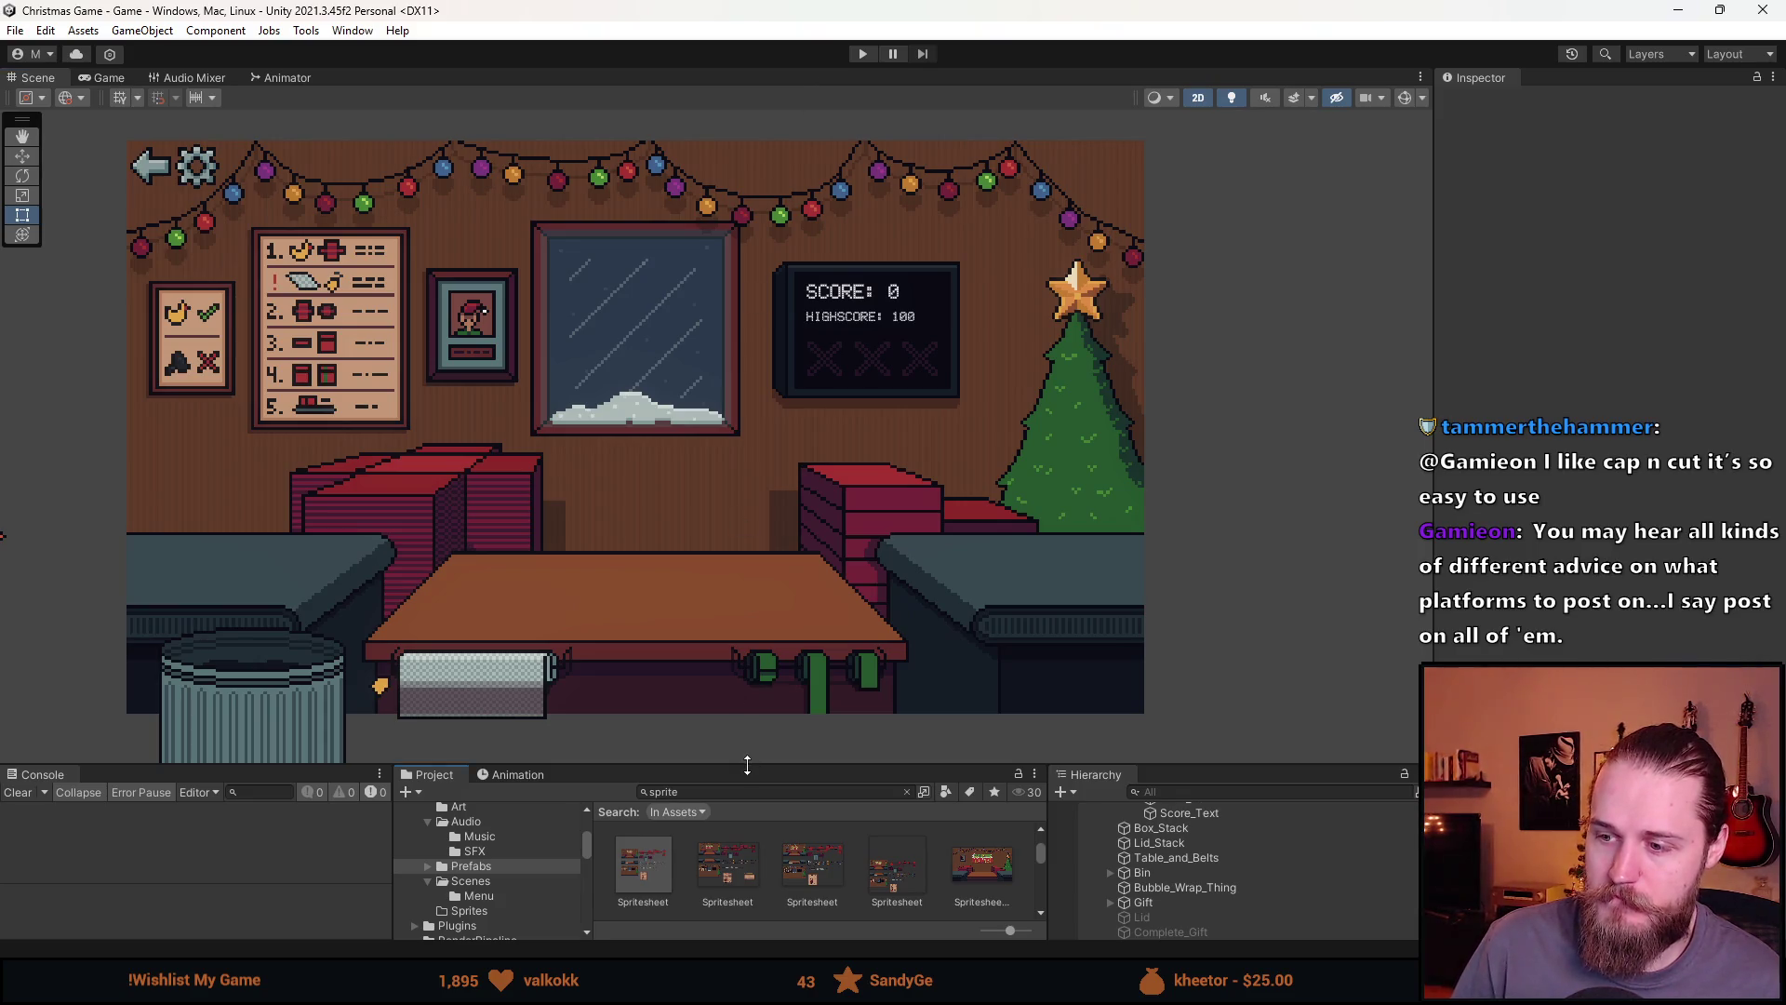
Open the GameManager script in Visual Studio from its Inspector
left_click_drag(745, 765, 745, 569)
scroll(1258, 763, "up", 3)
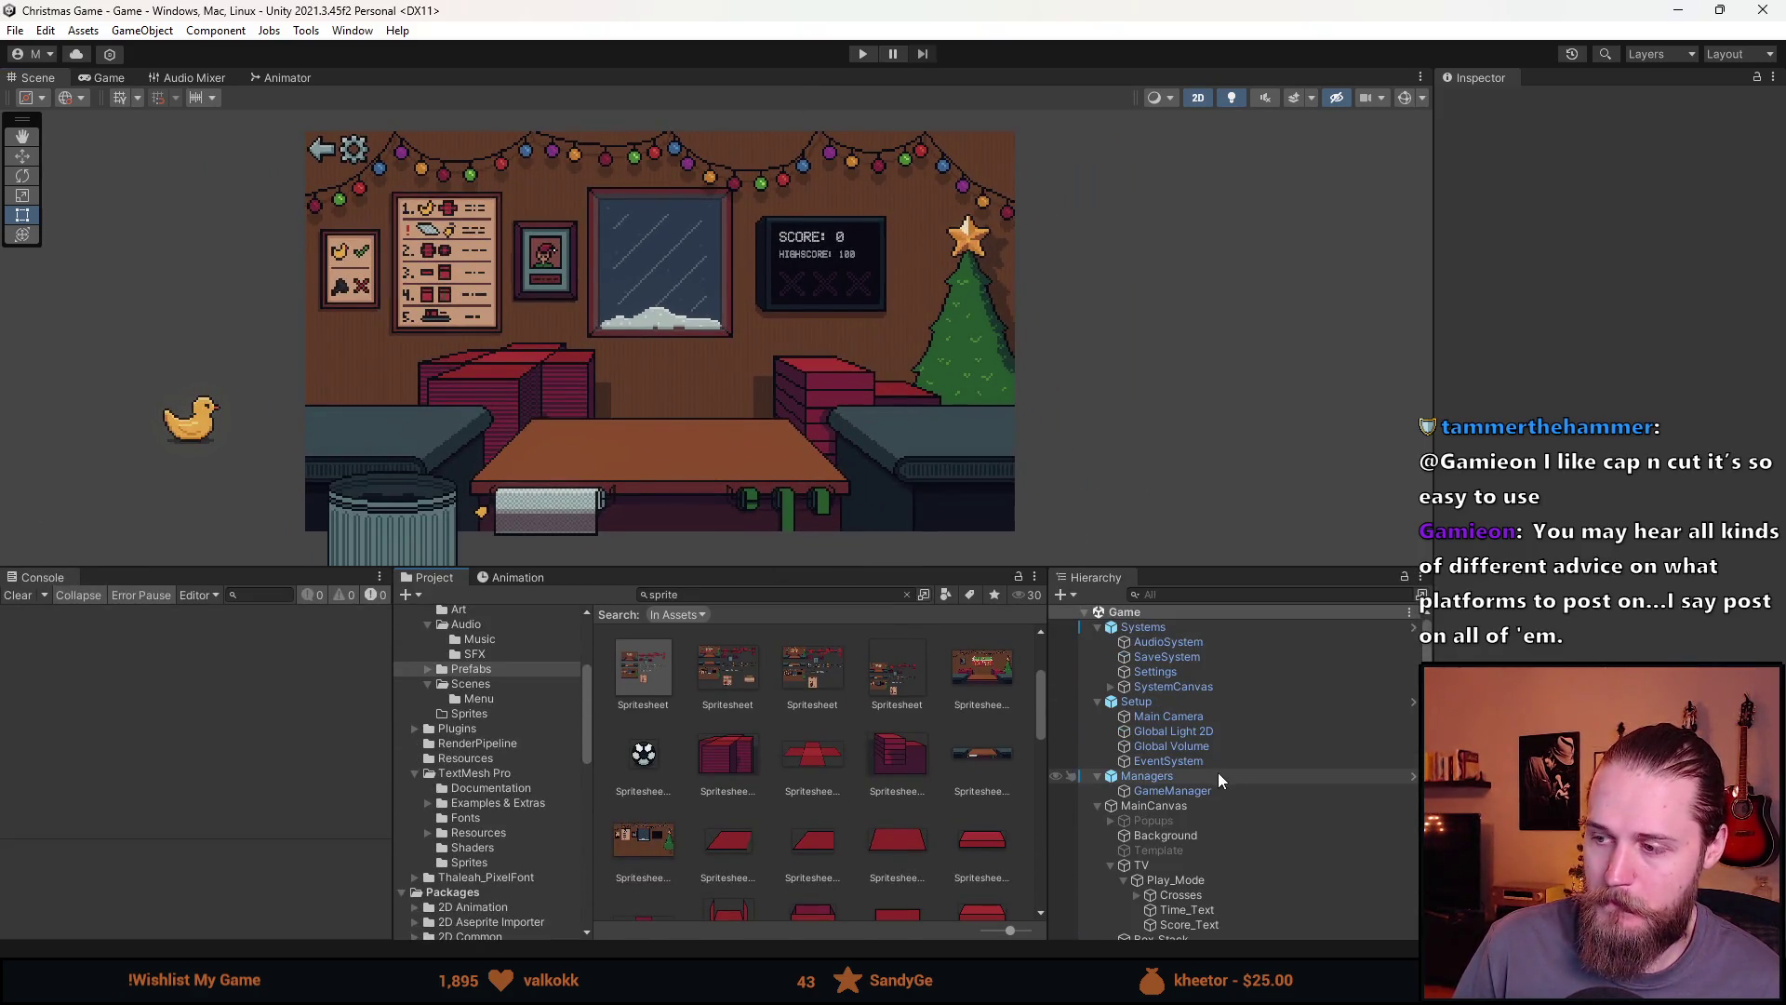
left_click(1213, 793)
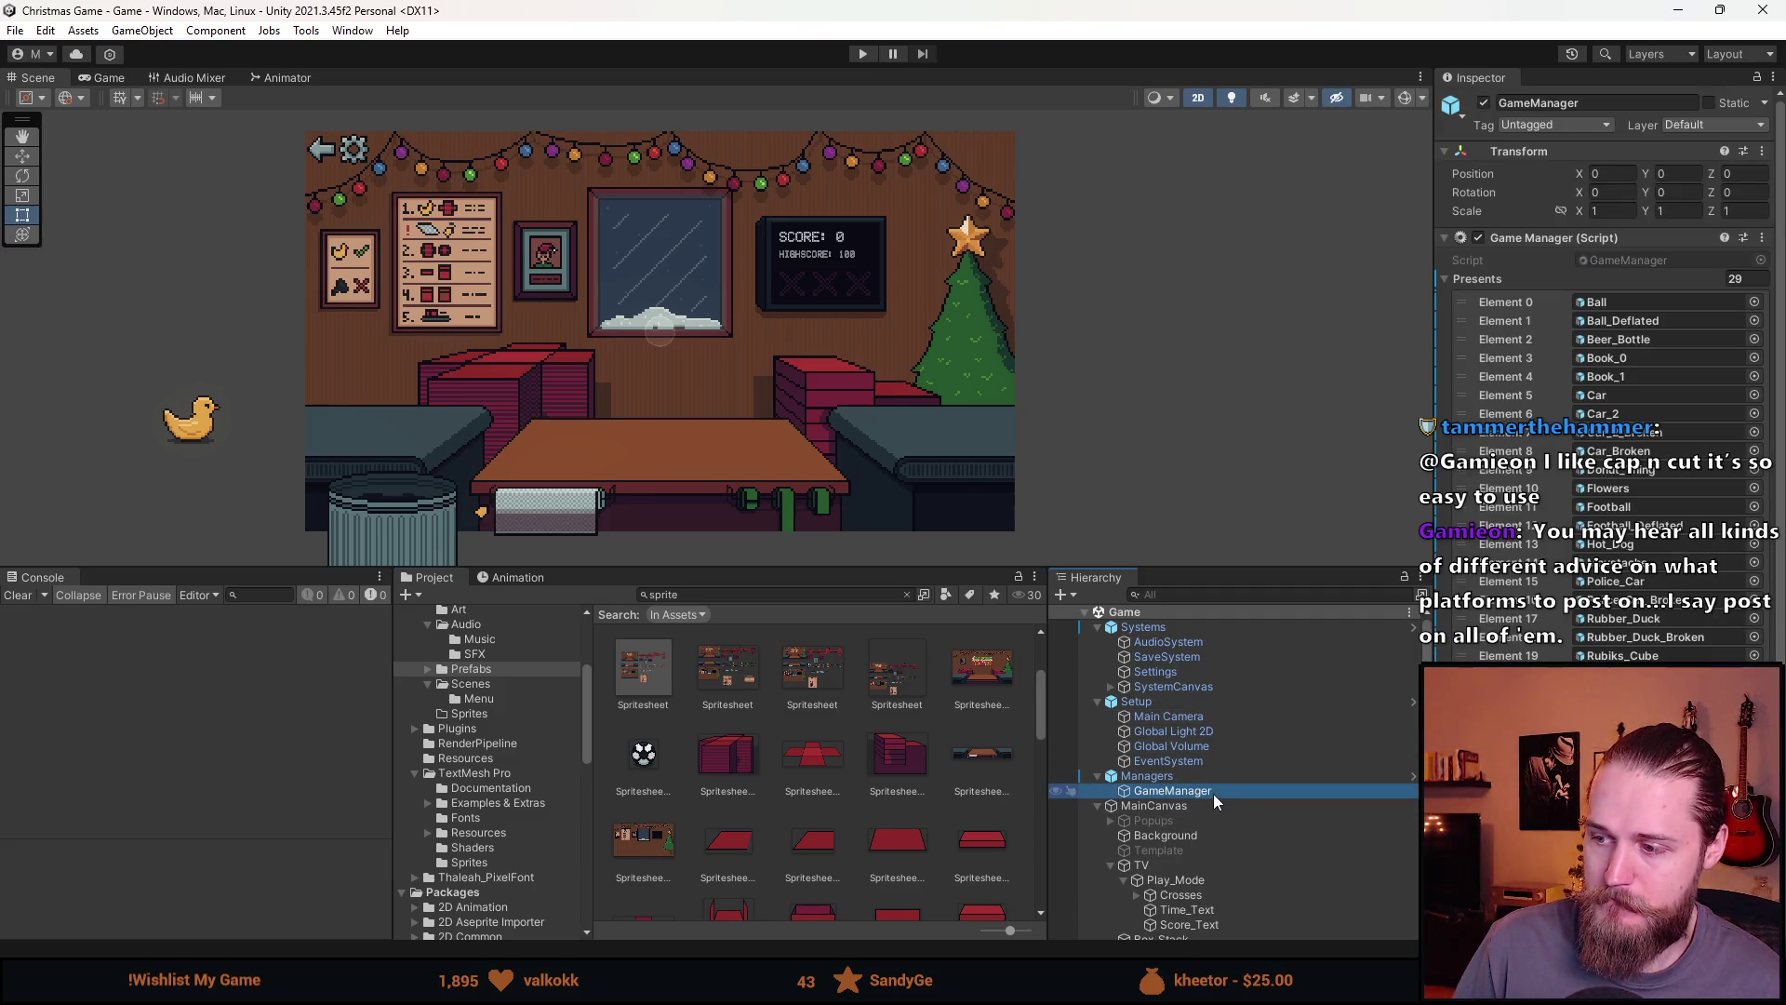
double_click(1628, 259)
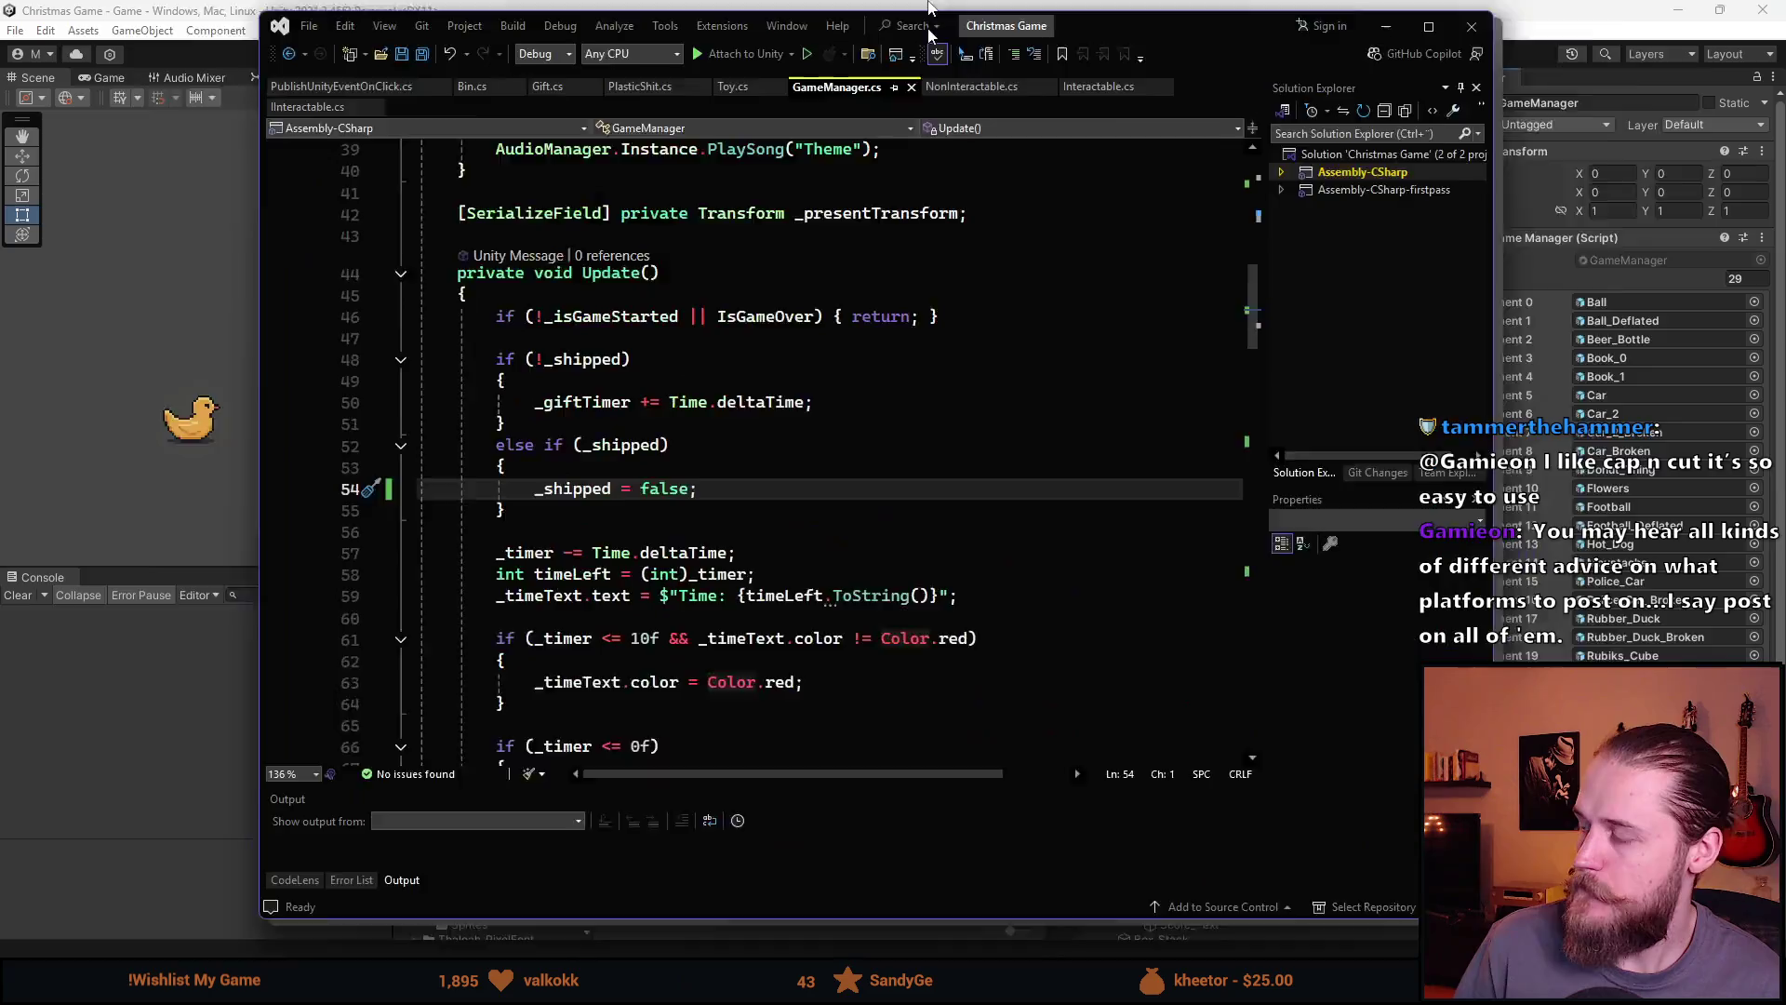
Maximize Visual Studio and read through GameManager.cs fields, Awake and Update
double_click(929, 11)
scroll(623, 581, "up", 10)
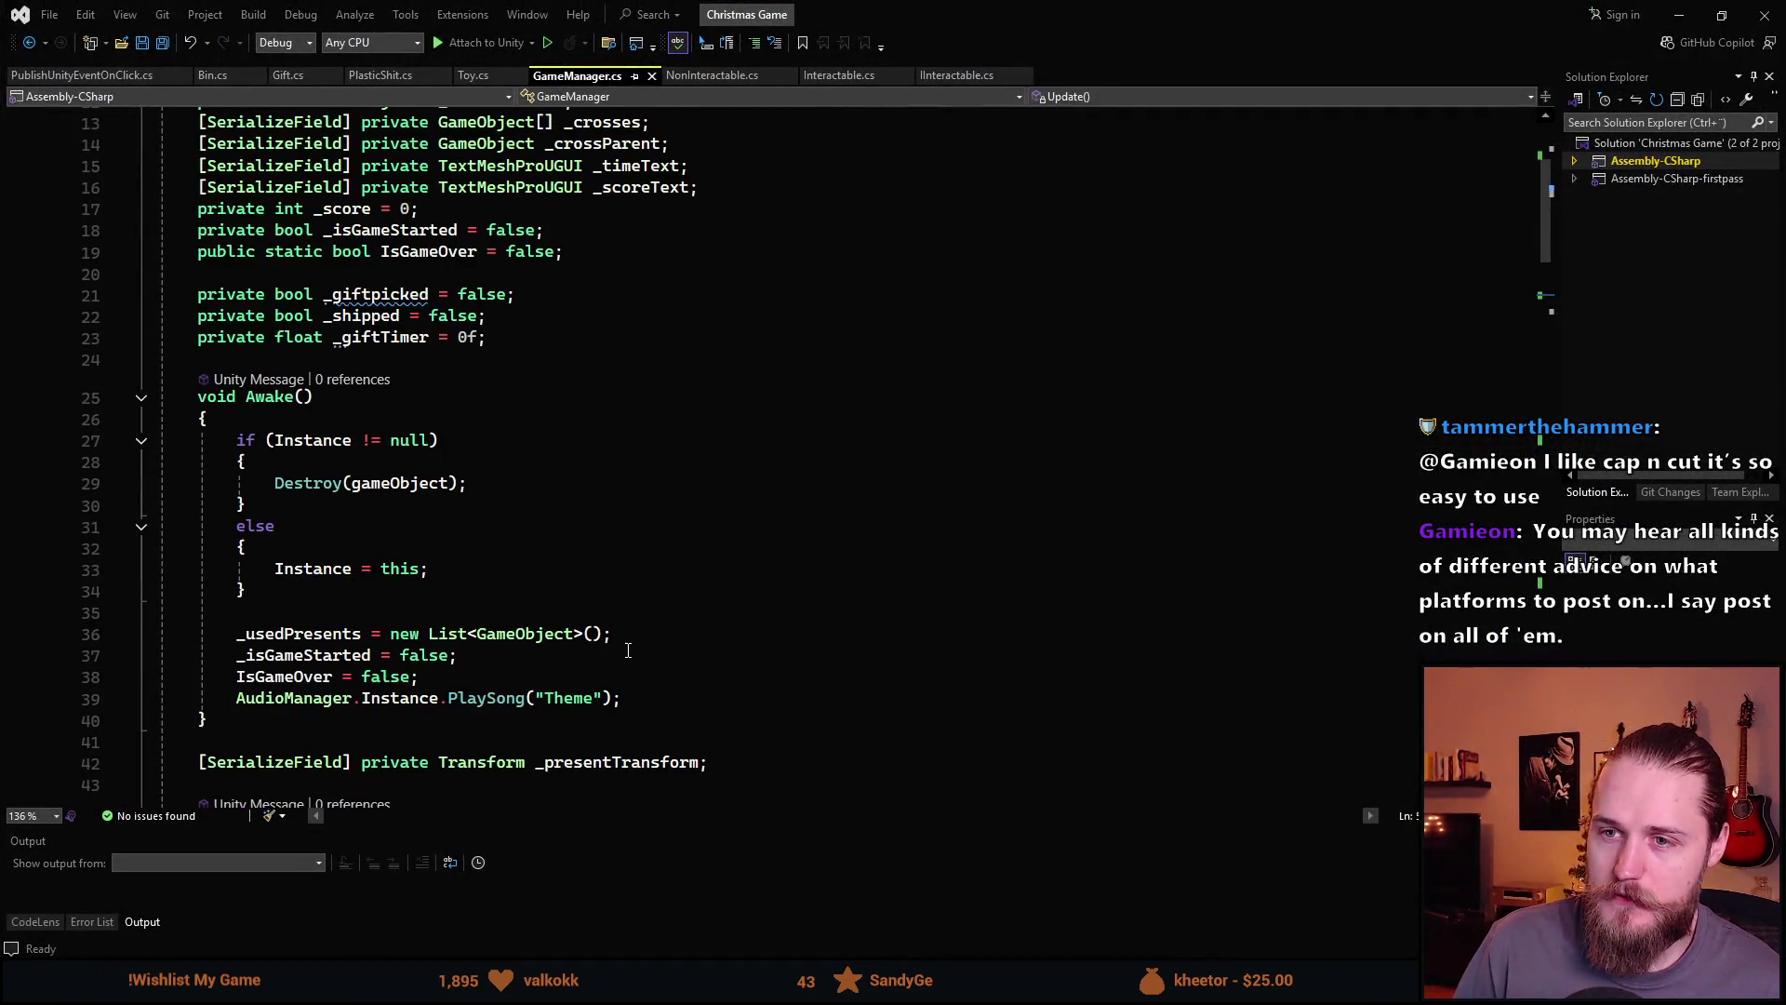
scroll(623, 581, "up", 2)
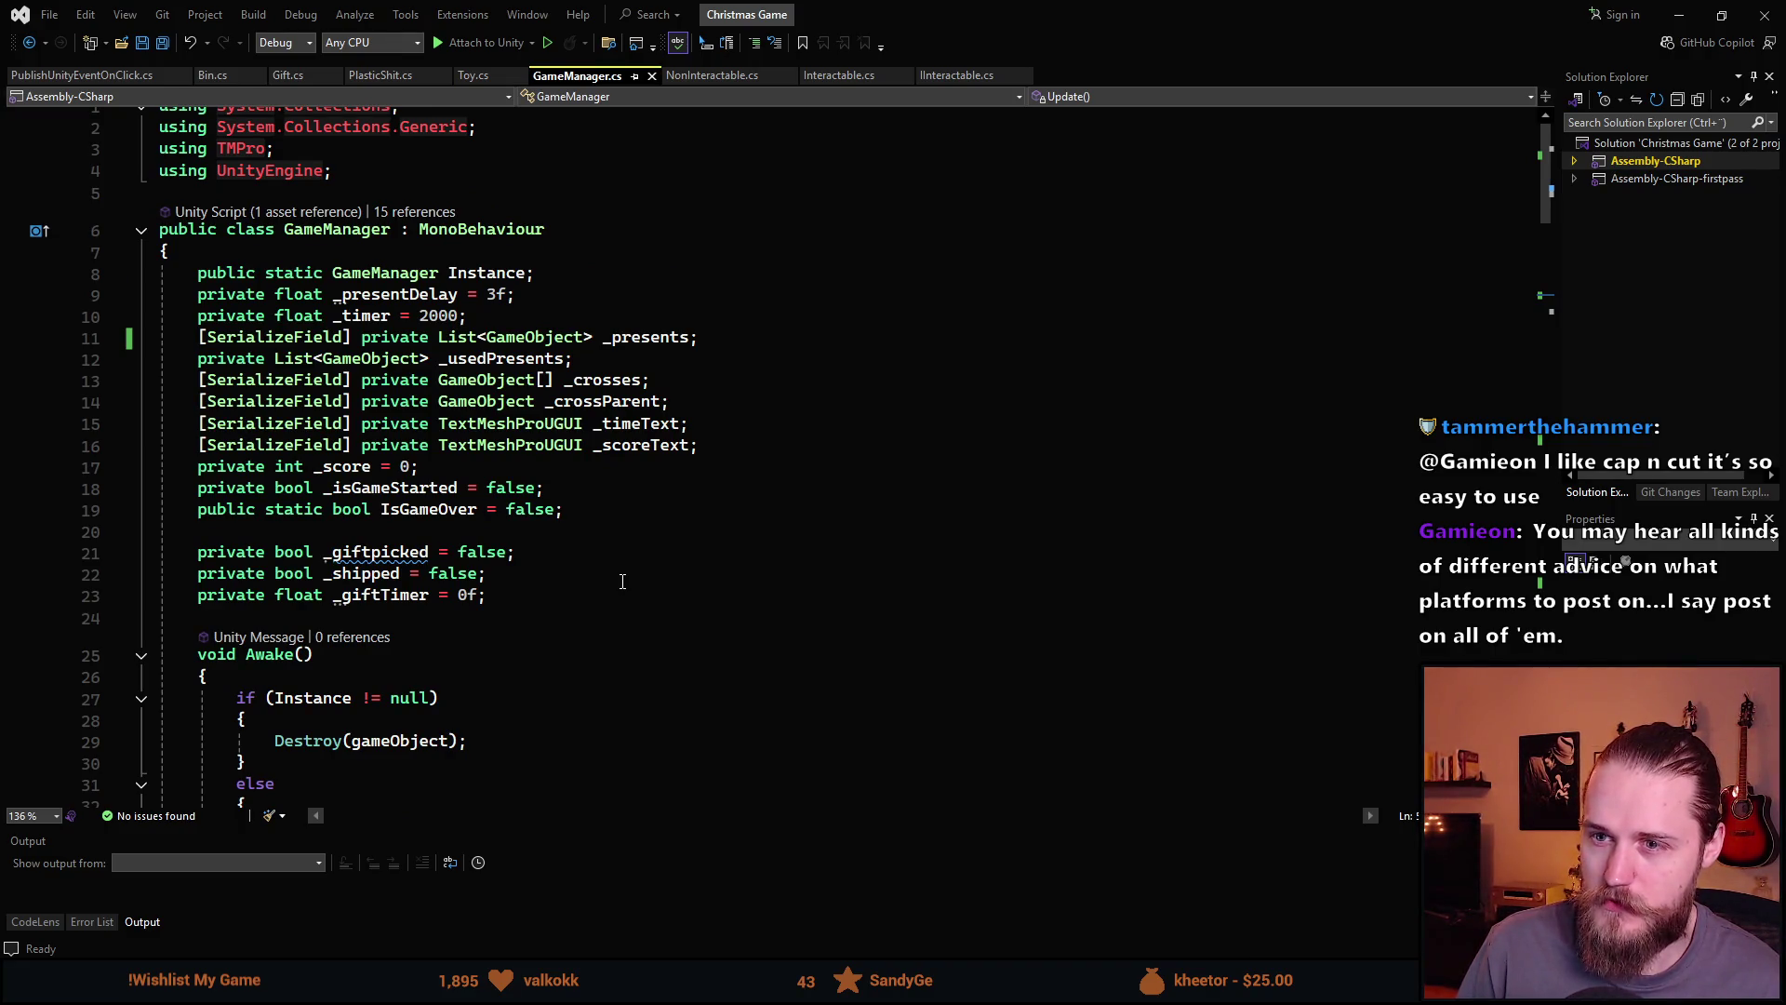
scroll(622, 581, "down", 1)
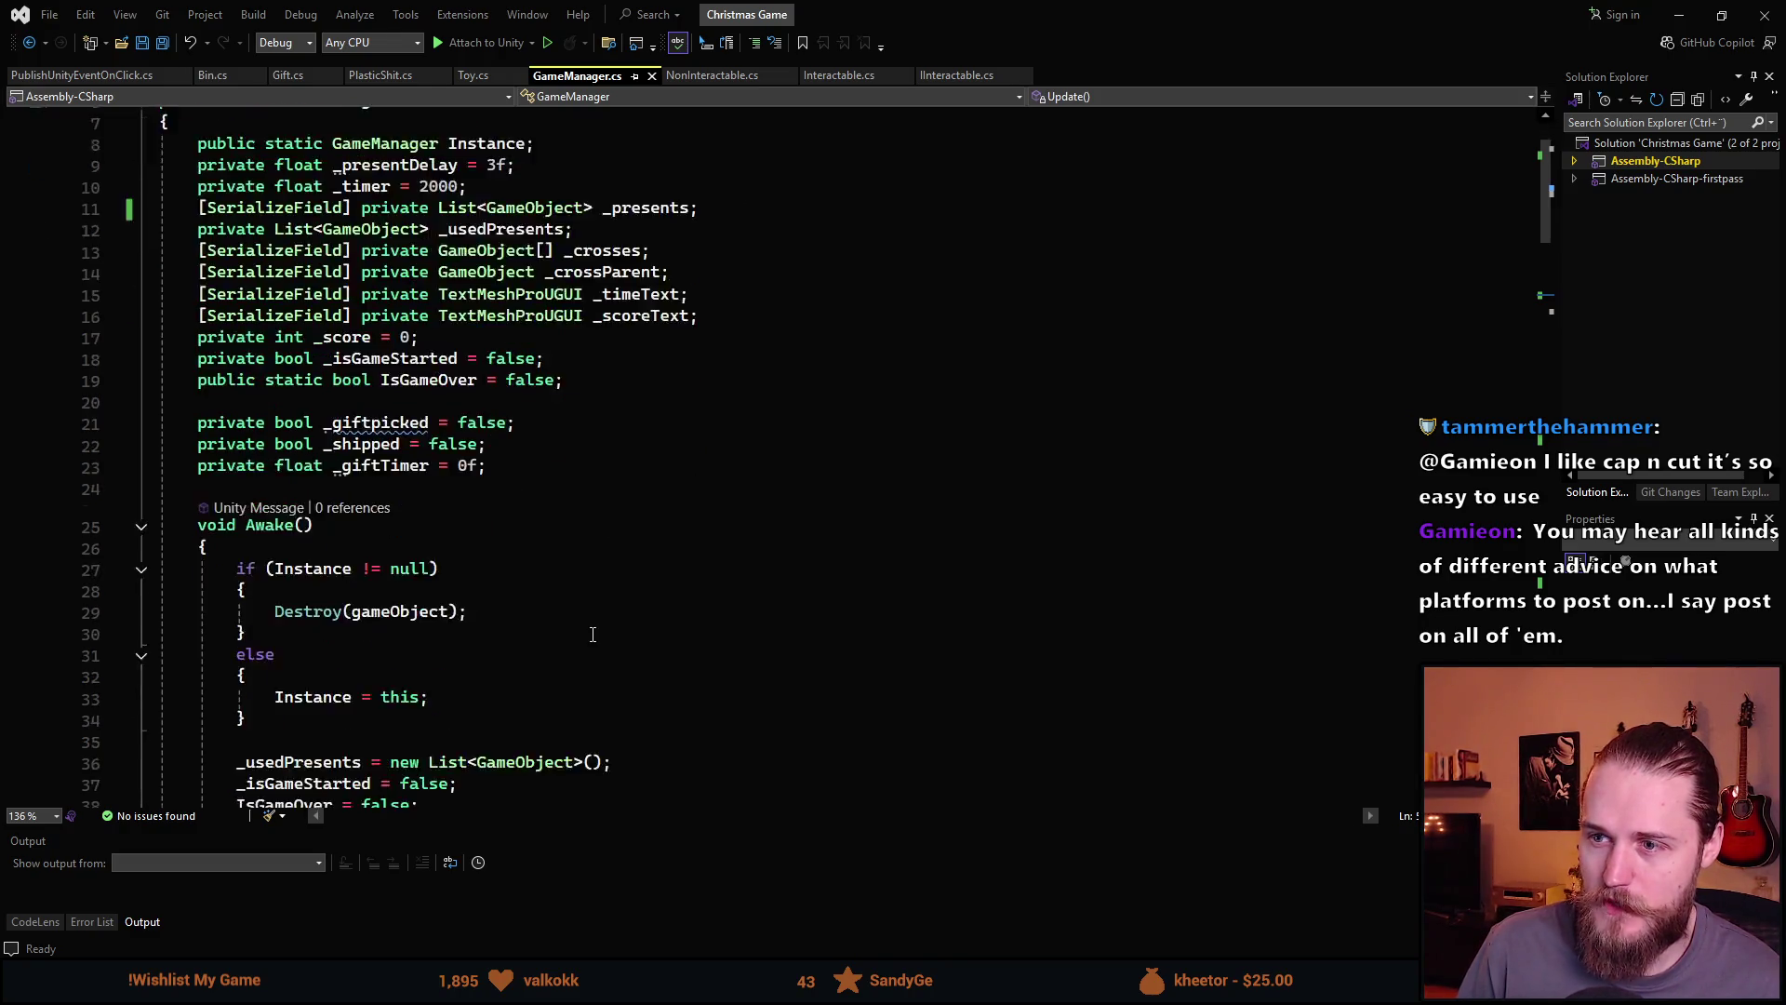
scroll(584, 620, "down", 9)
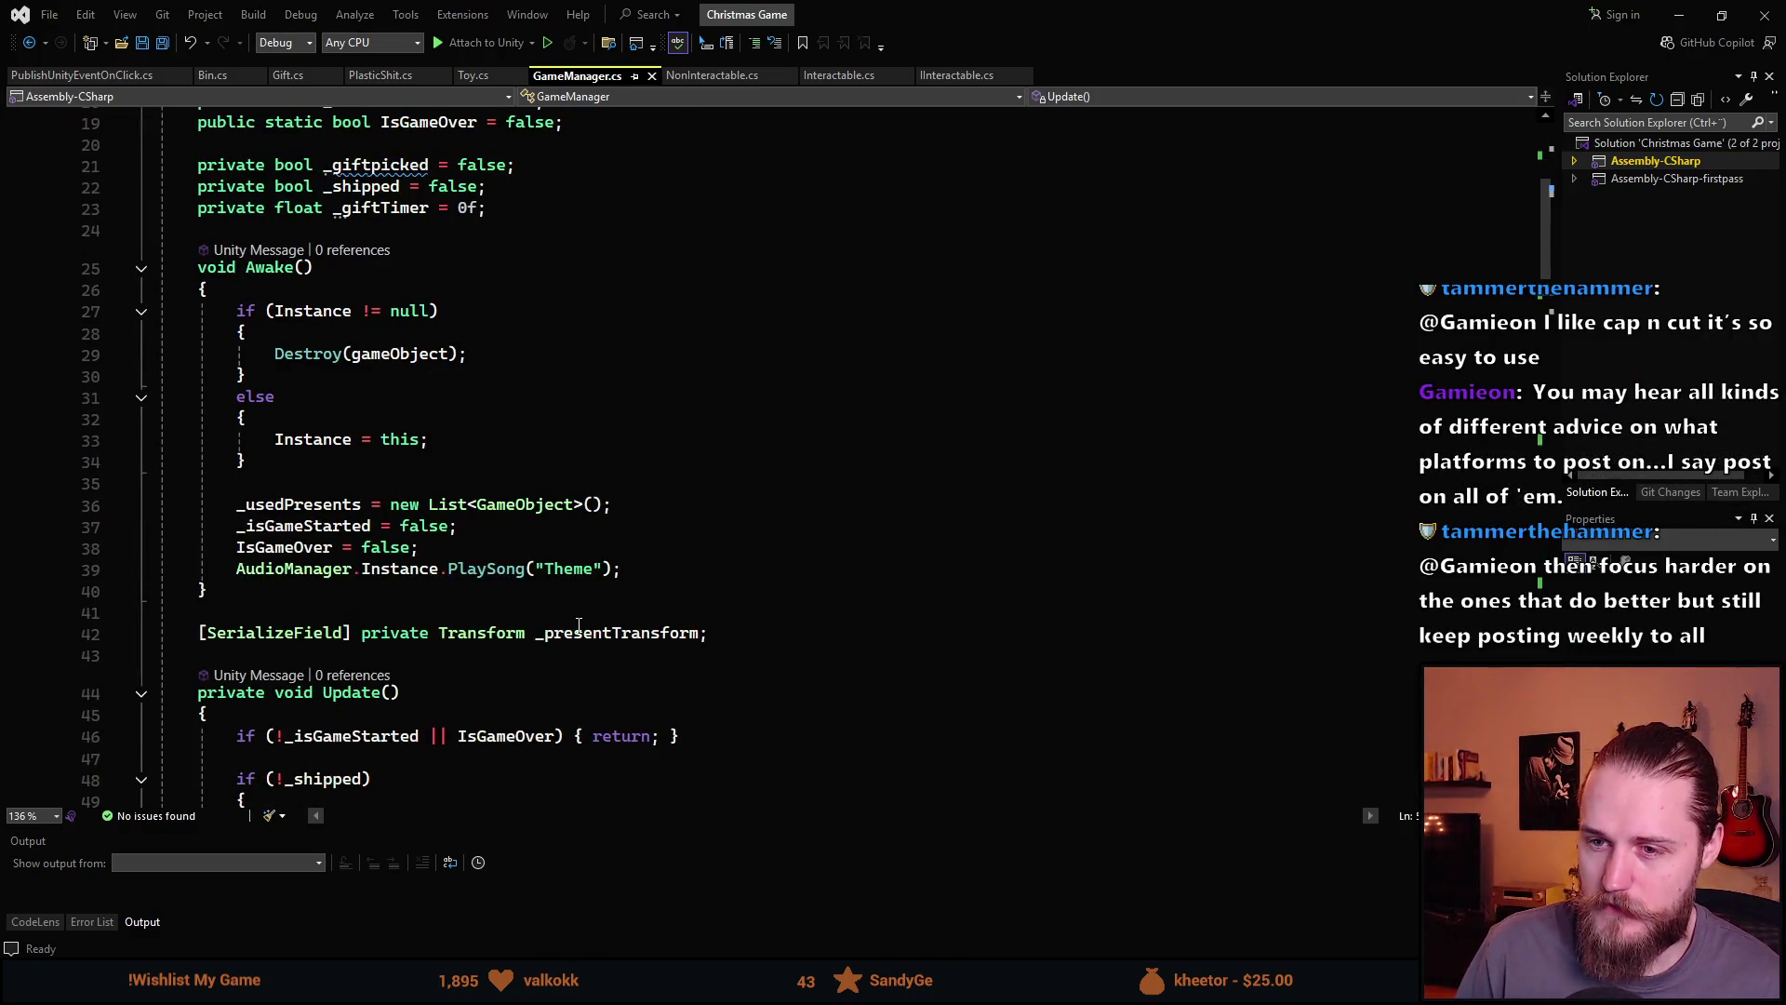
scroll(784, 494, "up", 5)
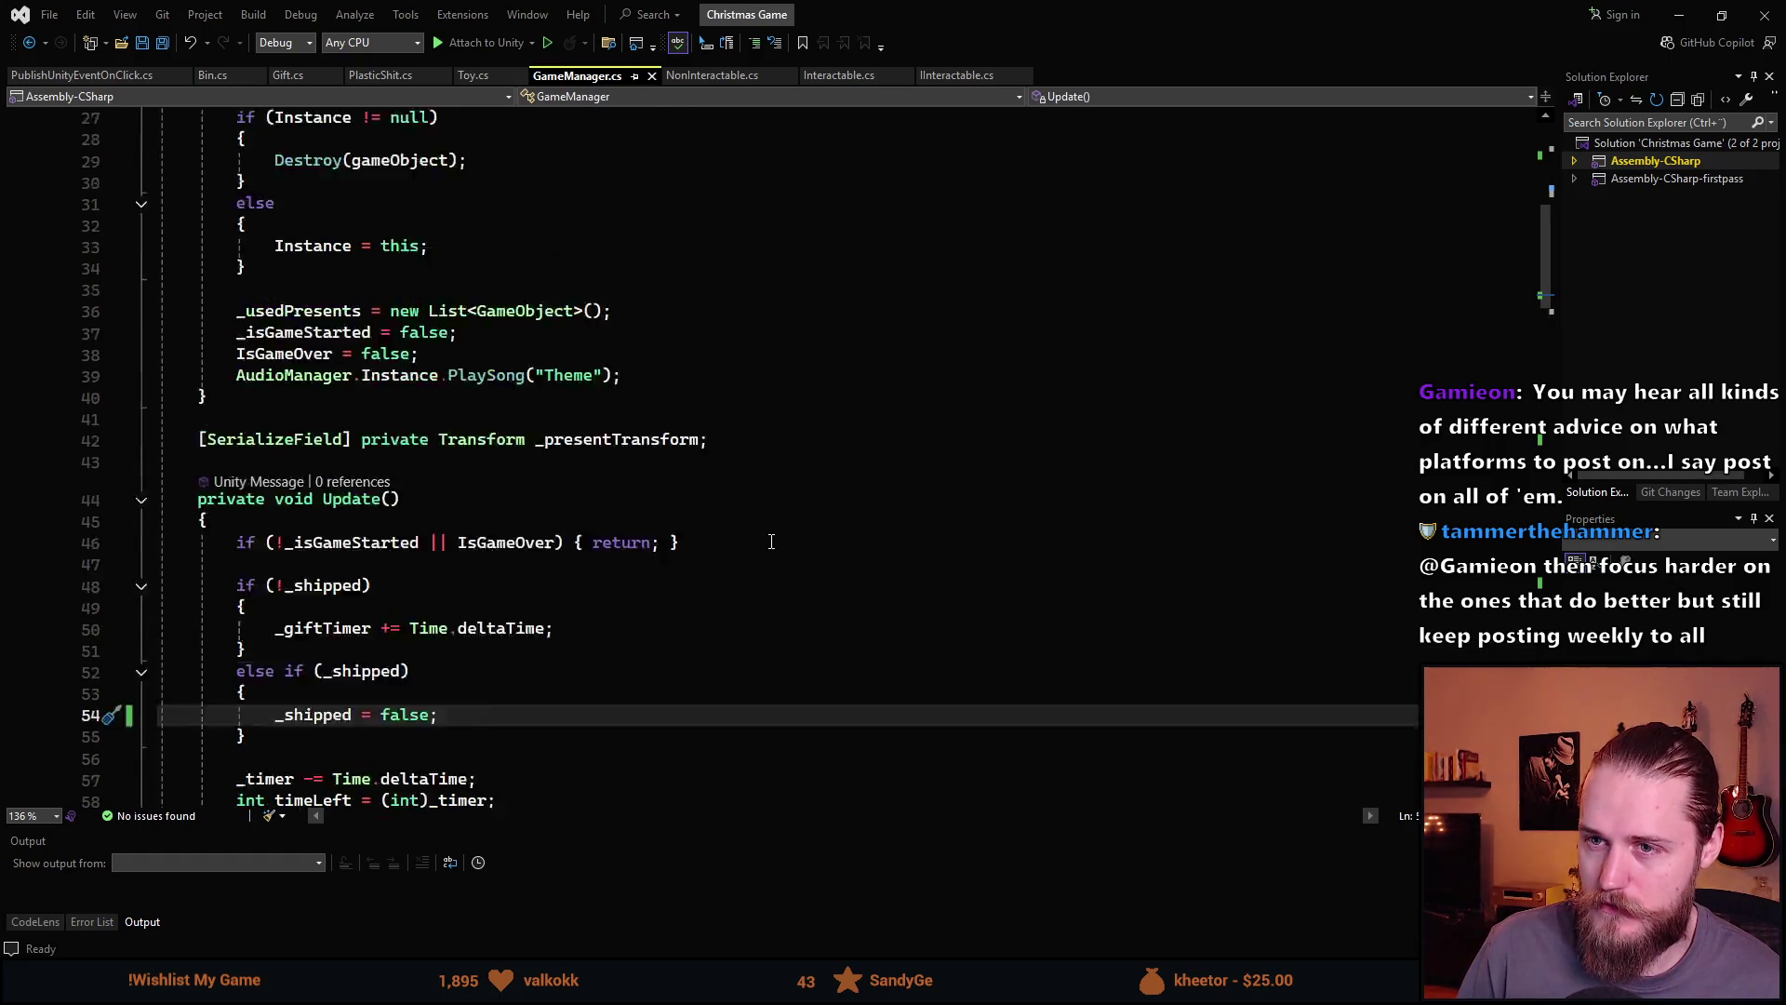
scroll(784, 494, "up", 2)
key("alt+Tab")
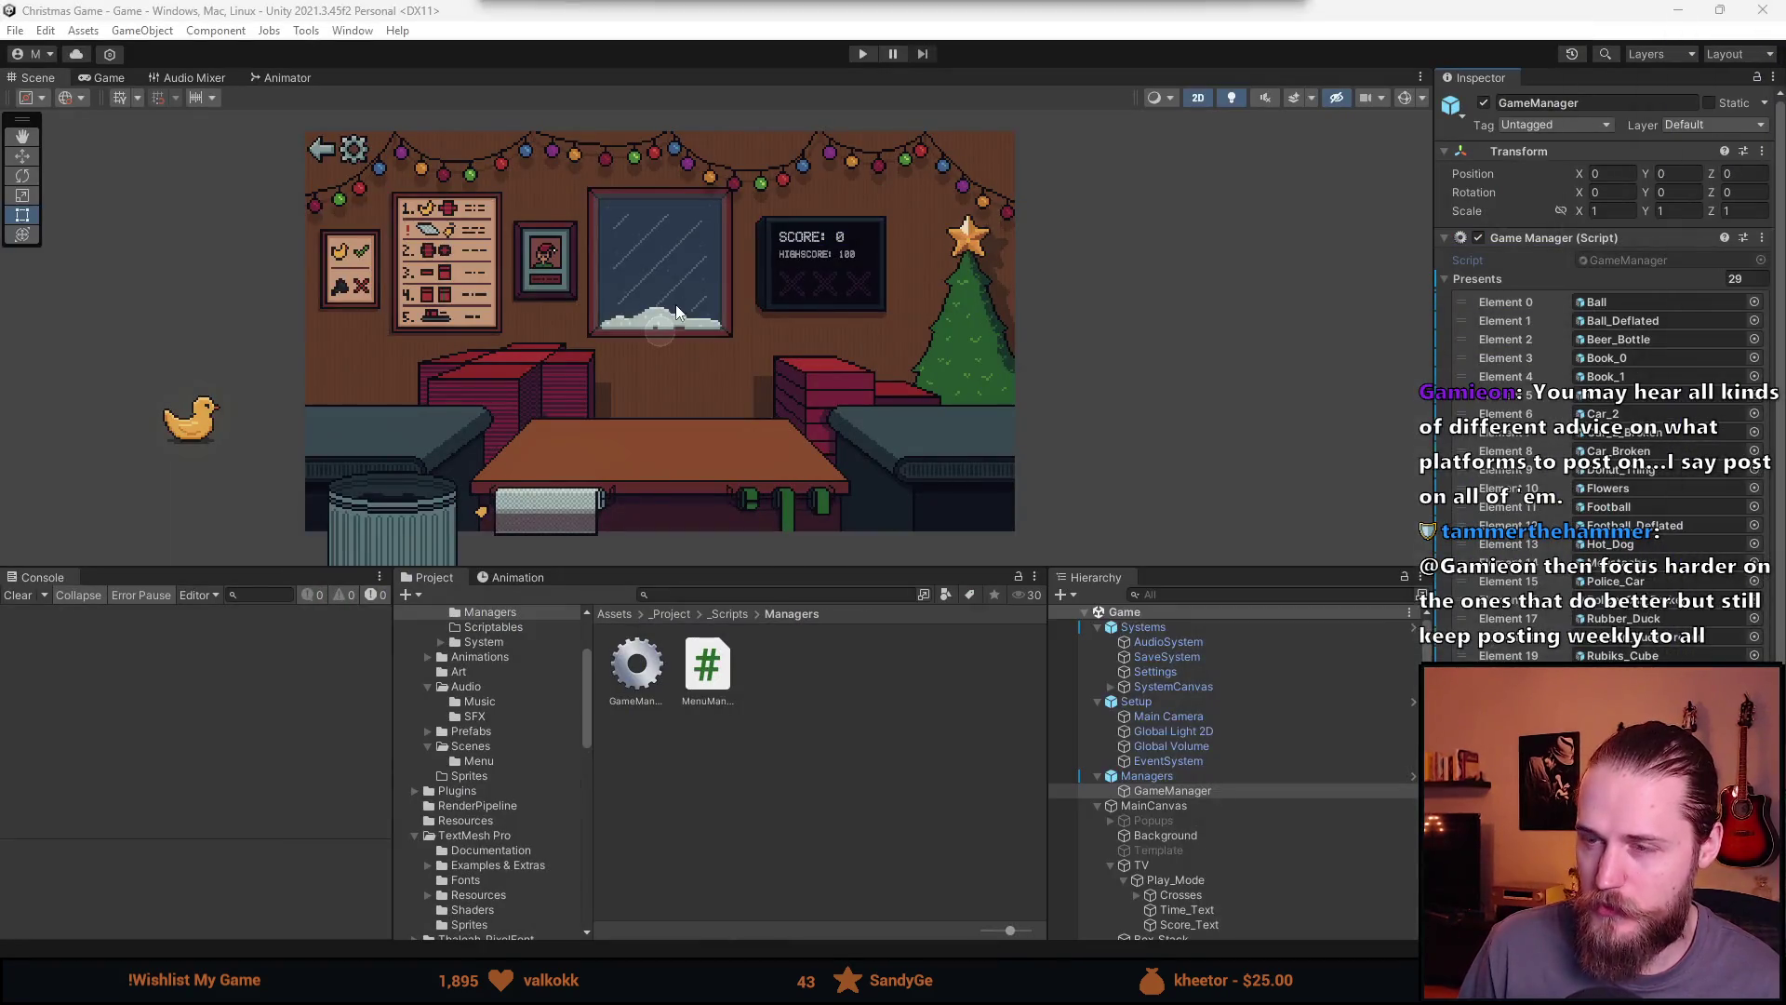
Enlarge the scene view, enter Play mode and scale the Game view to 0.73x
left_click_drag(733, 572, 651, 845)
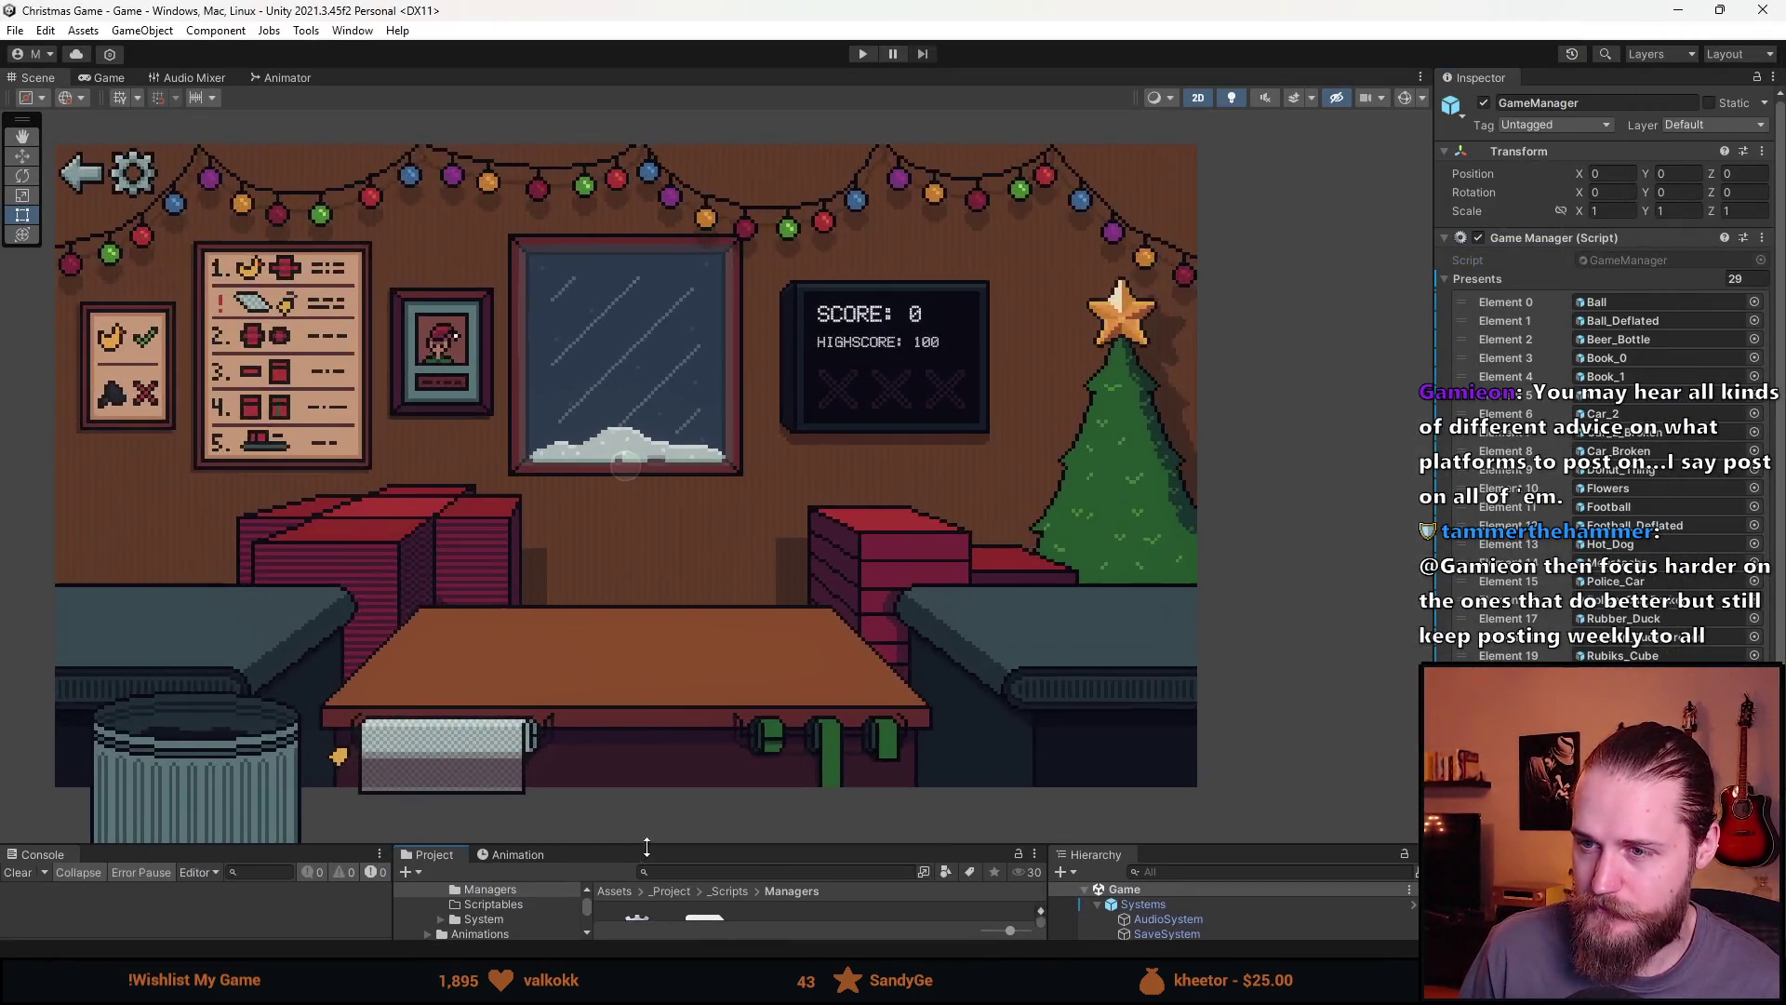
left_click(863, 53)
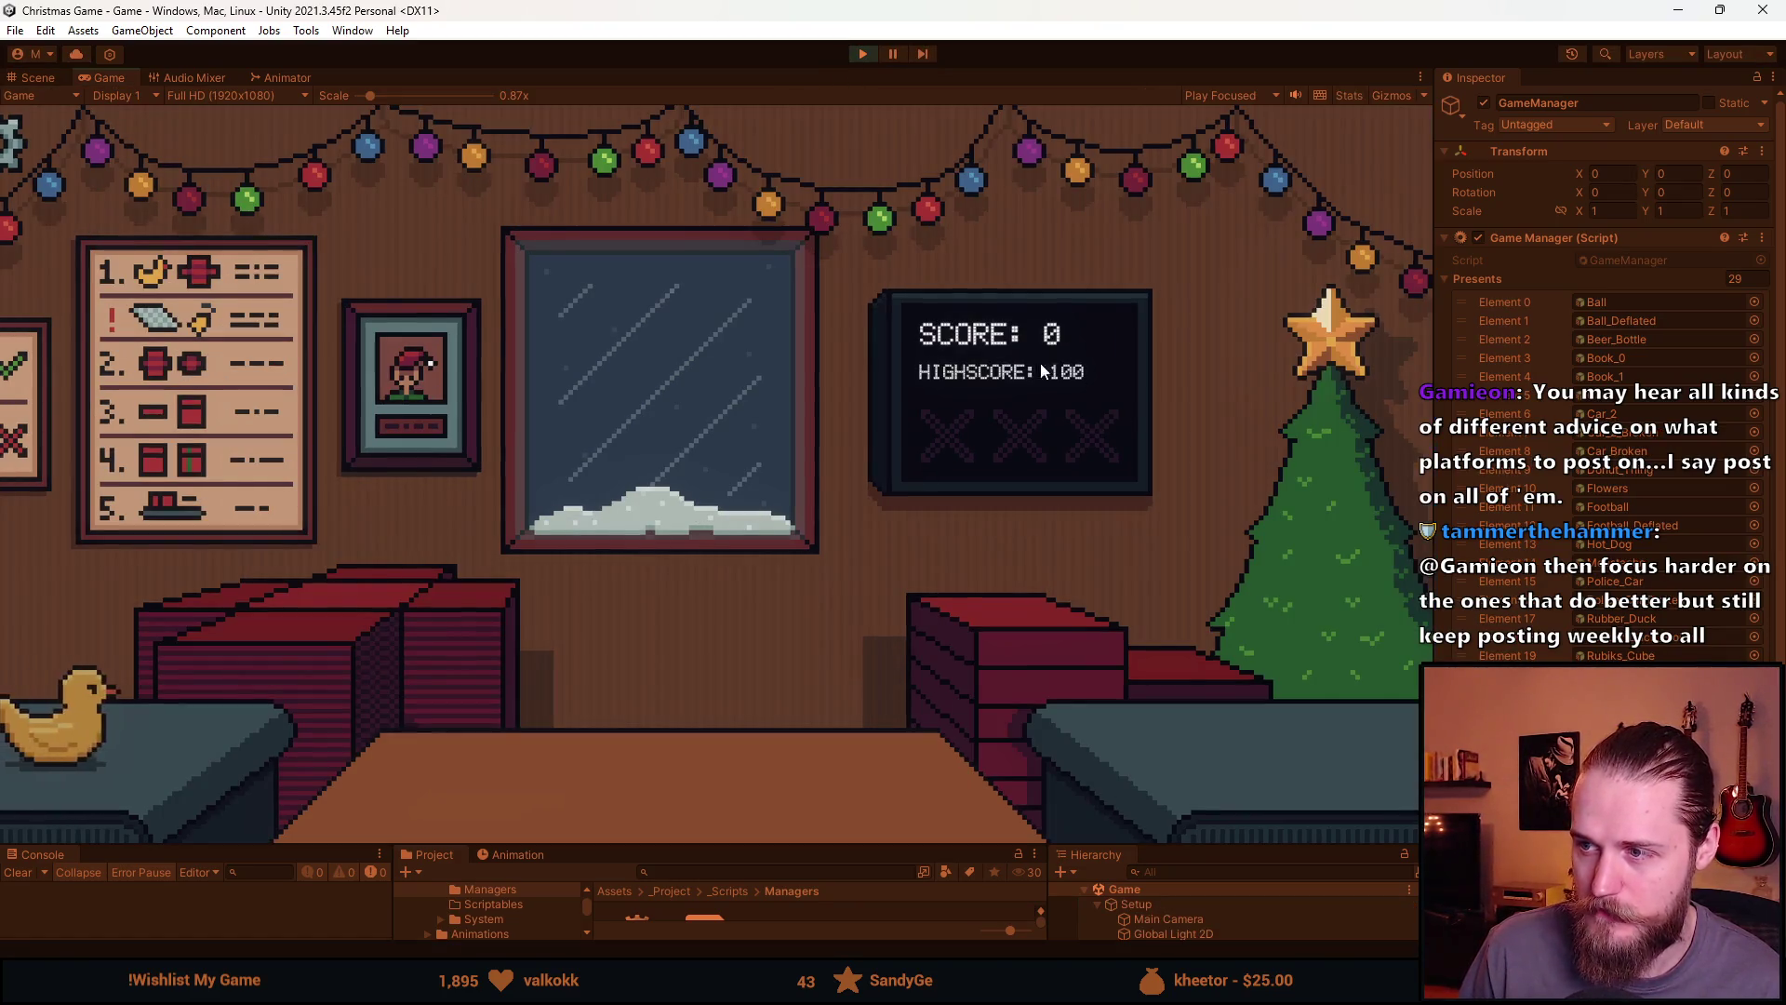
left_click_drag(365, 95, 358, 95)
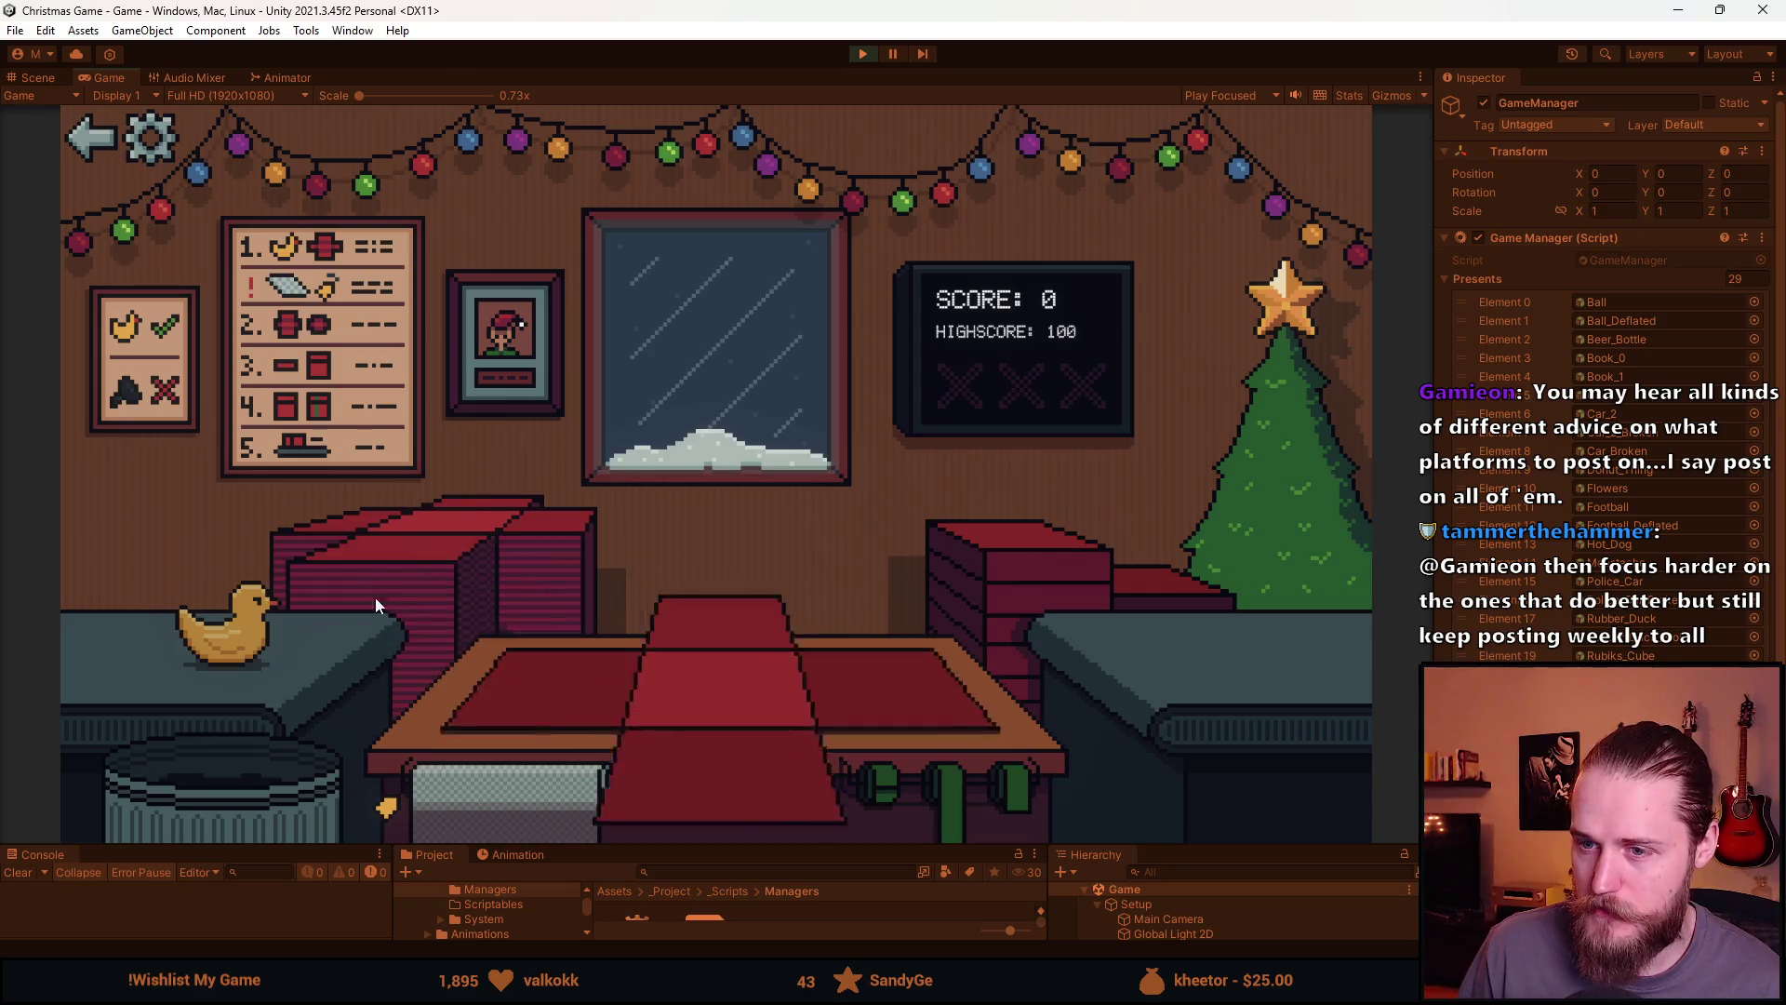
Play a round wrapping the duck and hot dog, trashing broken items, then stop
left_click(232, 633)
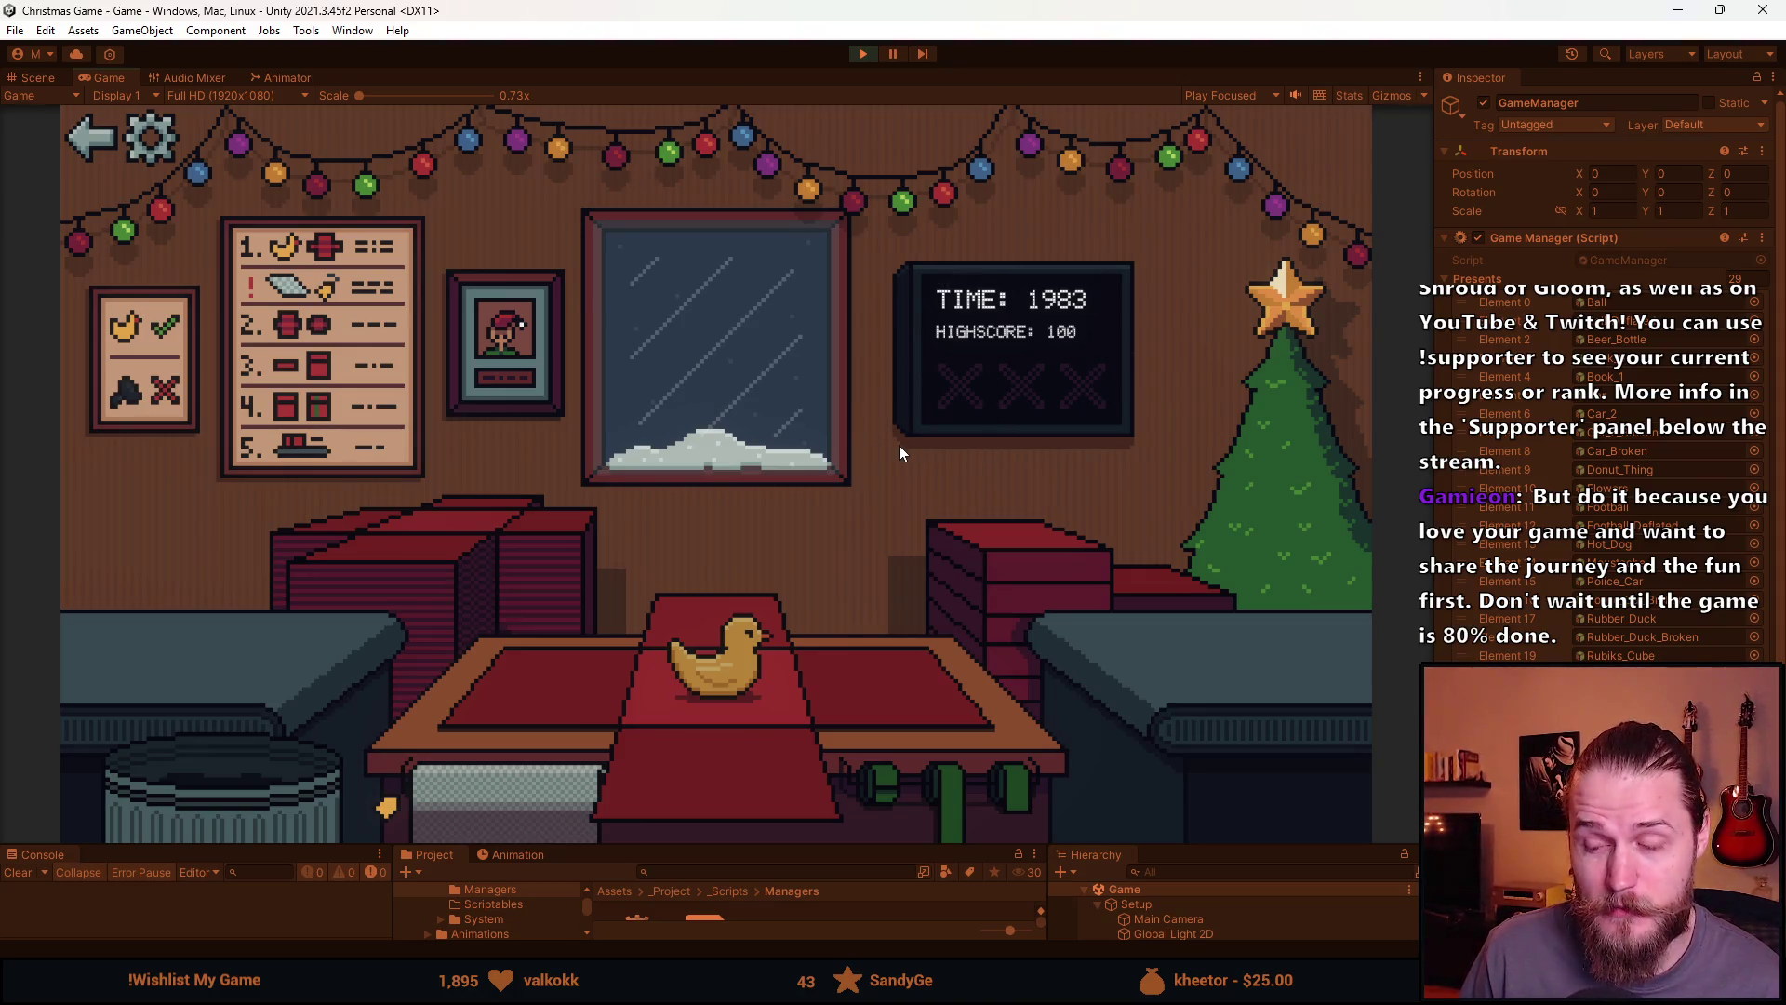
left_click(550, 696)
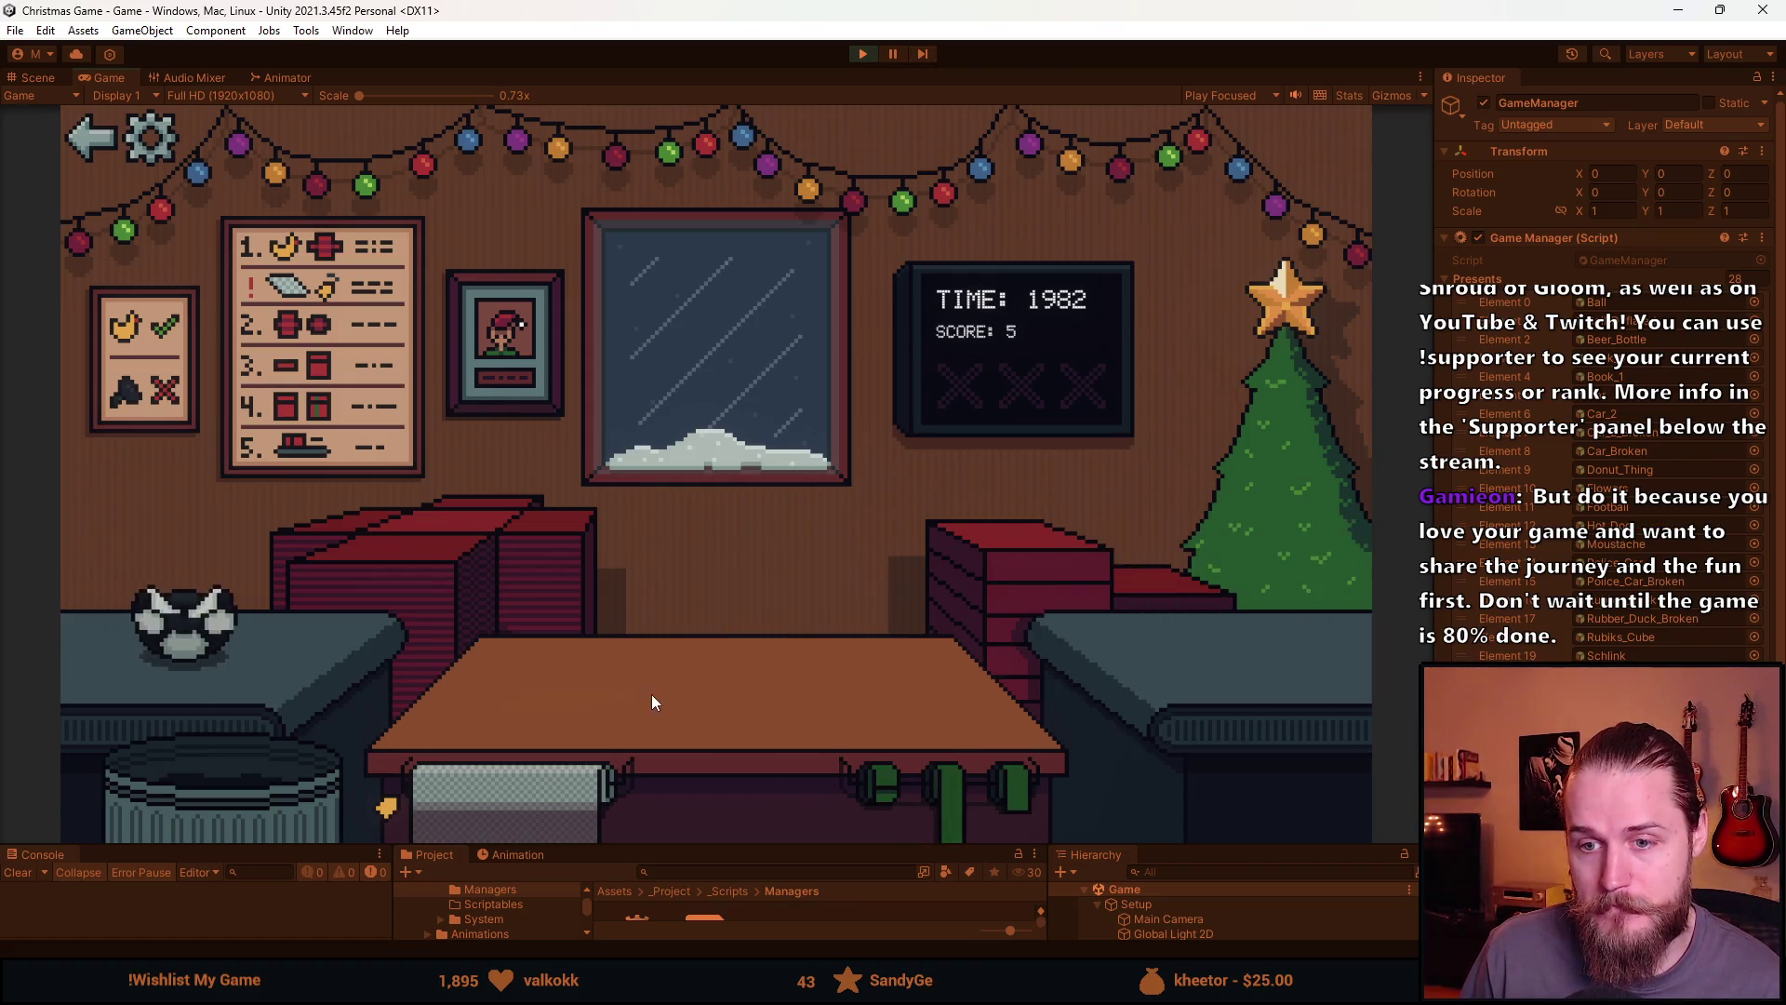
left_click(326, 804)
left_click(441, 563)
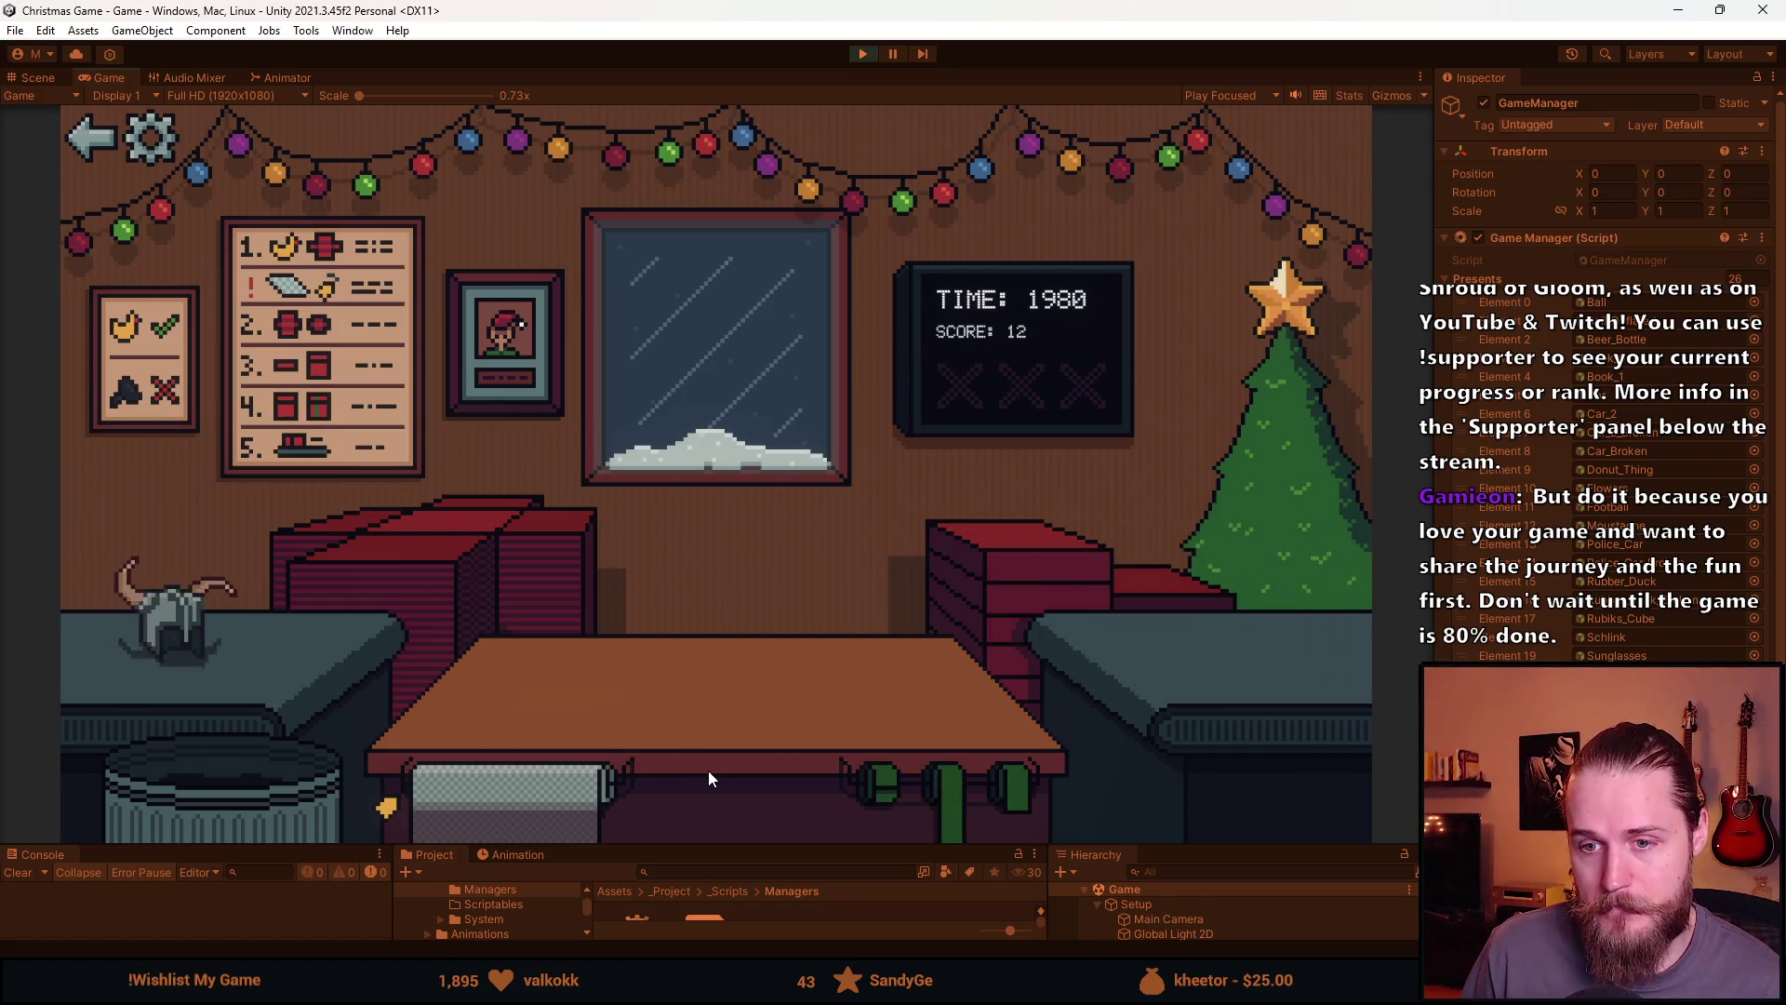
left_click(327, 778)
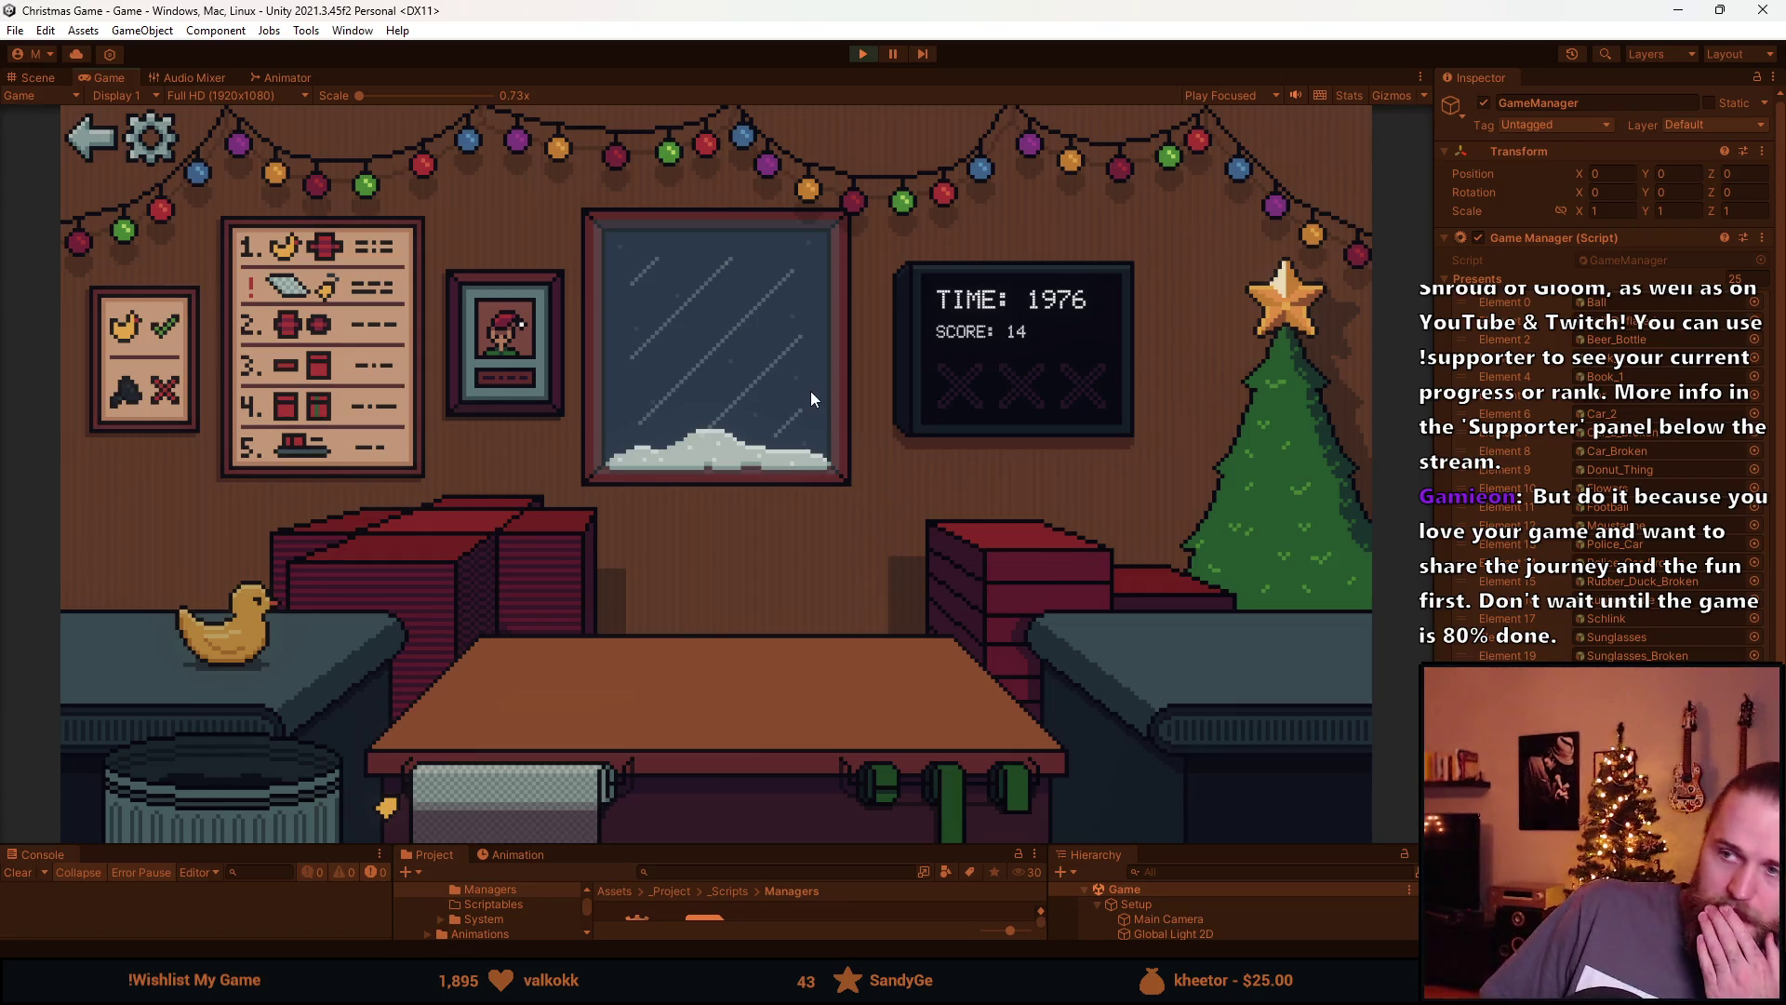
left_click(237, 779)
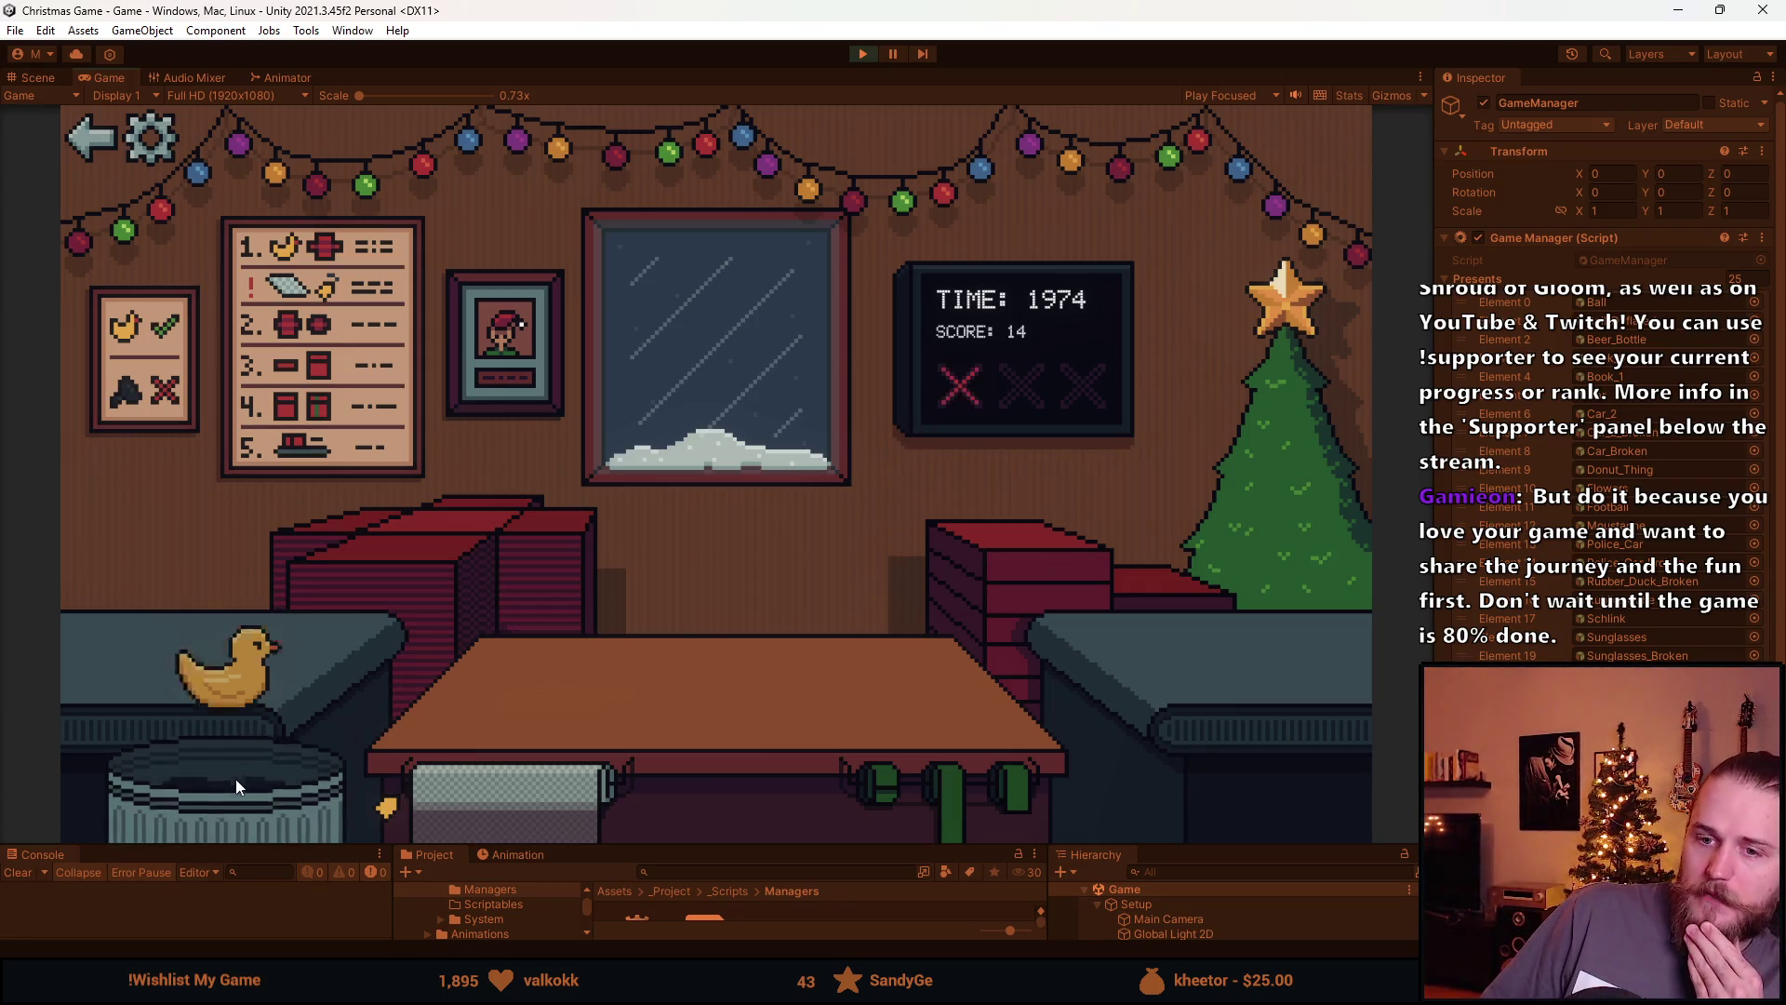
left_click(236, 779)
left_click(236, 778)
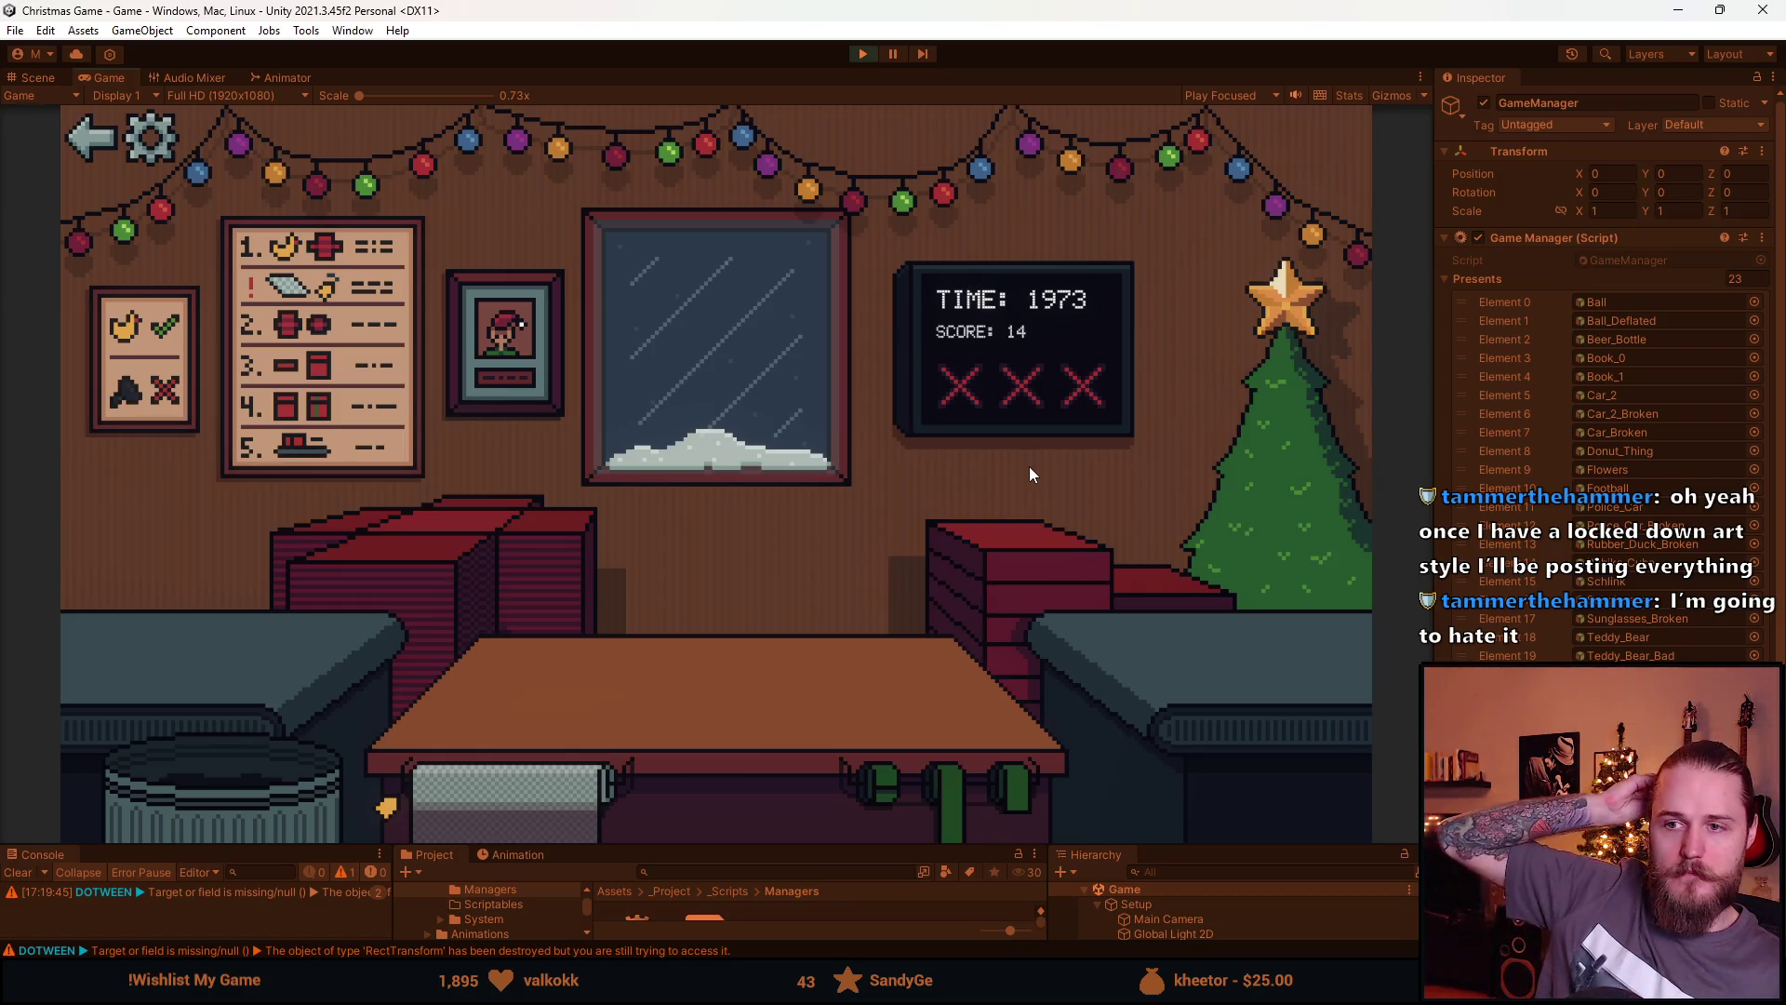
left_click(872, 54)
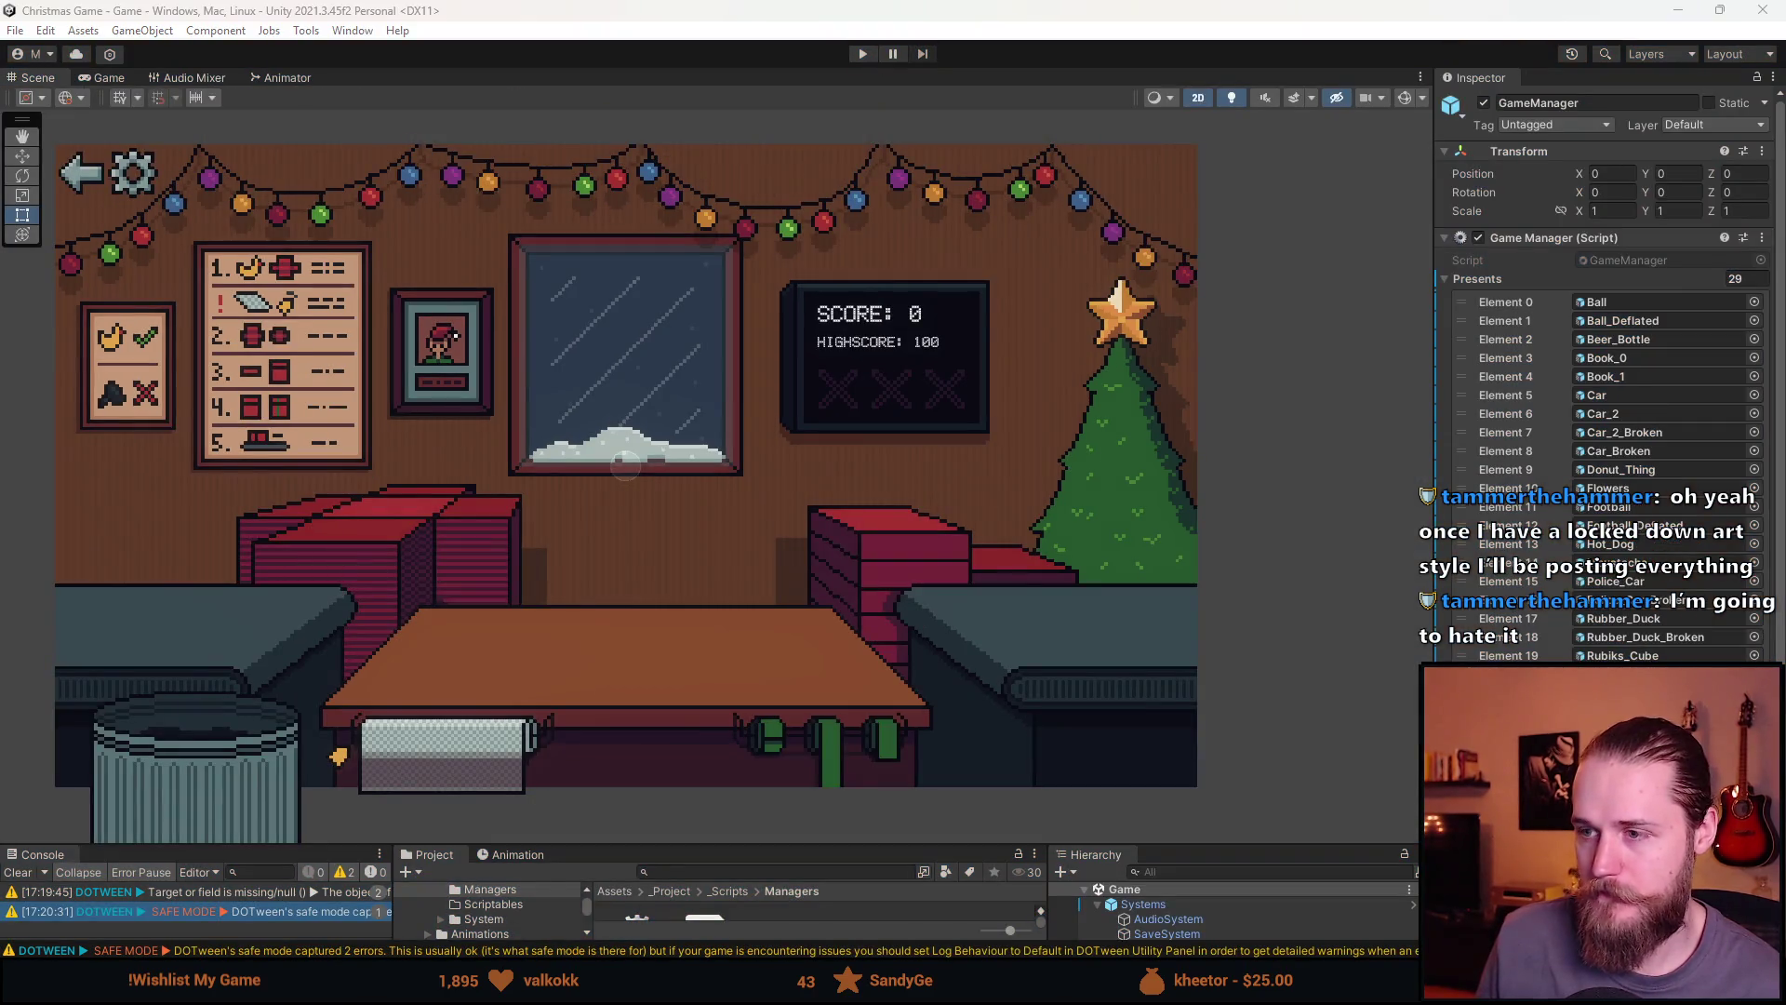
Add a new layer above Layer 2 and sample the TV's dark outline colour
key("alt+Tab")
left_click_drag(284, 338, 792, 412)
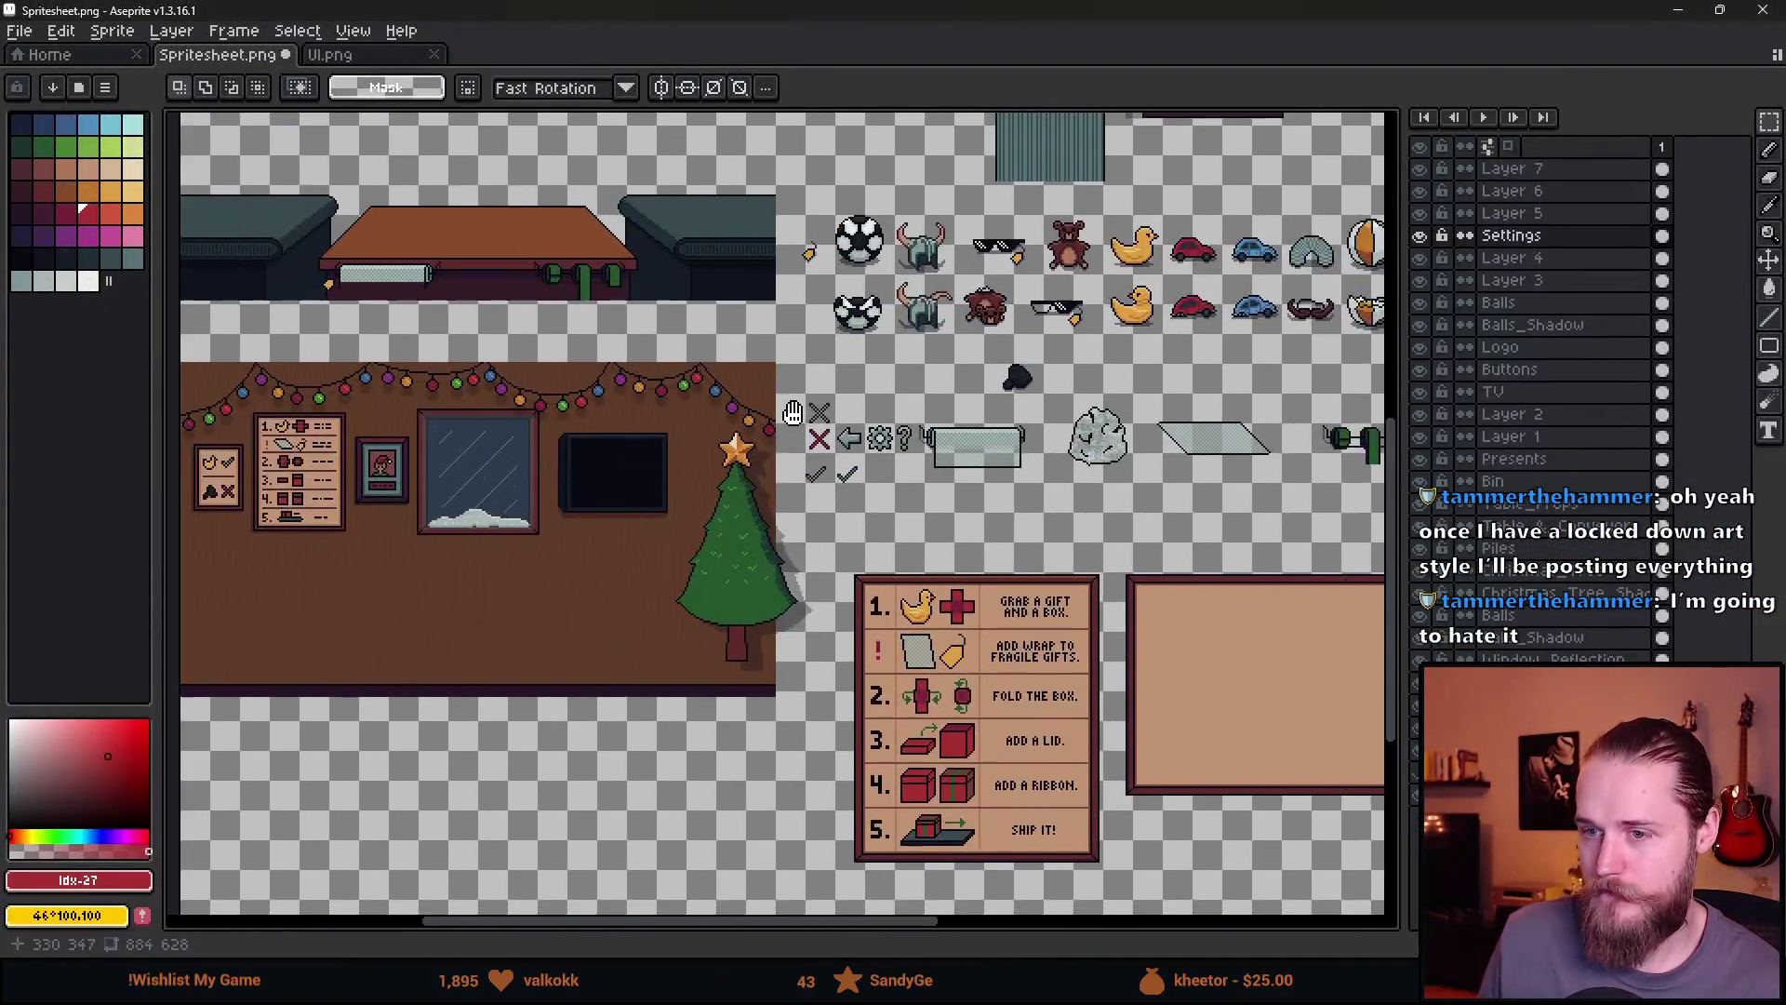
scroll(792, 413, "up", 2)
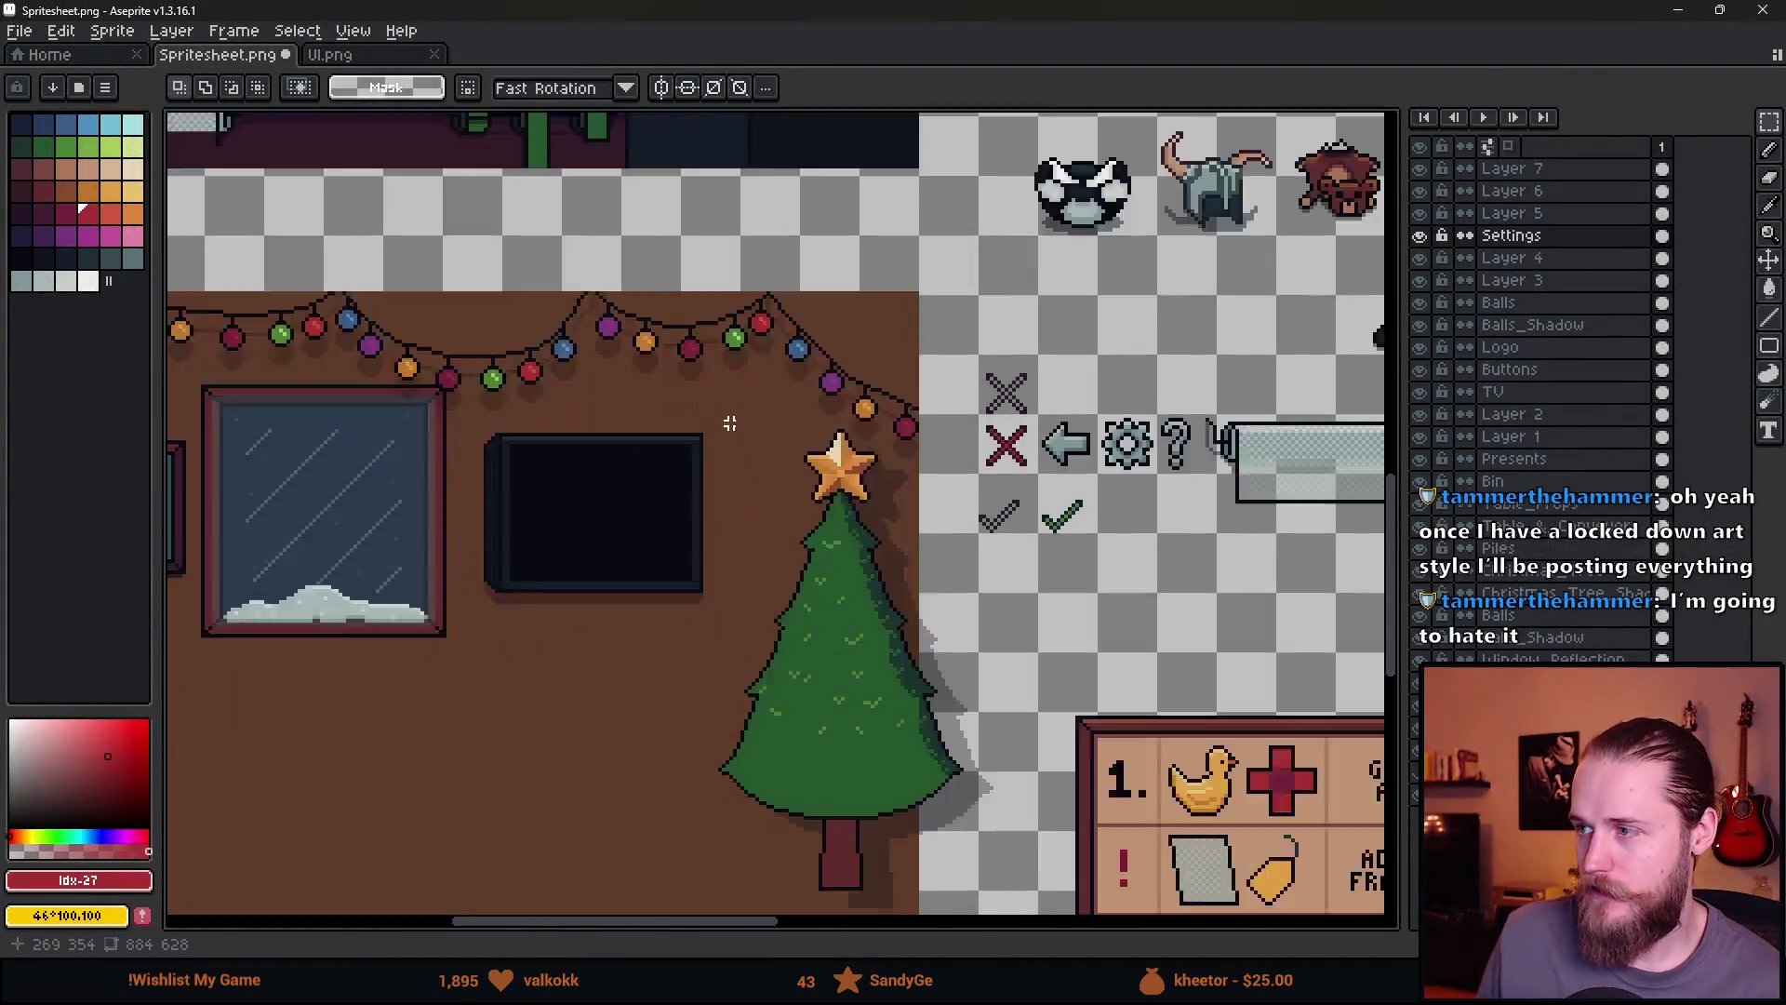
left_click(1535, 415)
key("shift+n")
scroll(538, 618, "up", 4)
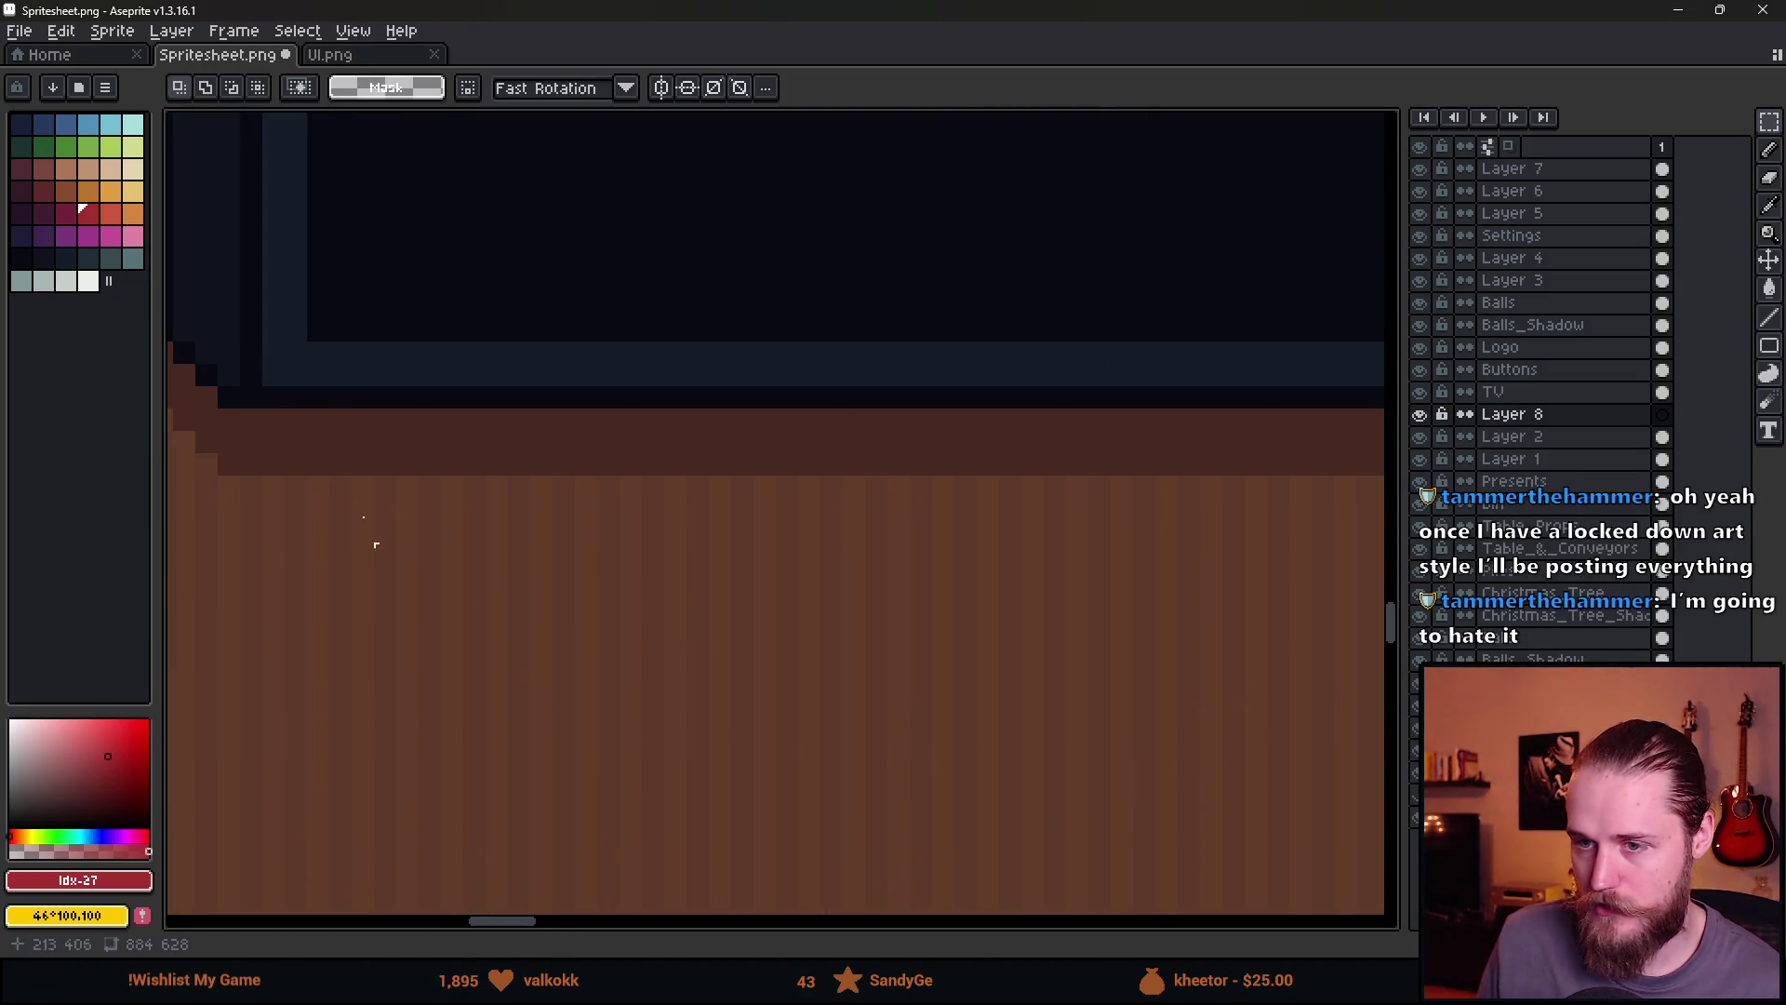
key("i")
left_click(303, 400)
key("b")
Paint over the dark brown strip beneath the TV with light brown using a 7px brush
left_click_drag(303, 427, 403, 475)
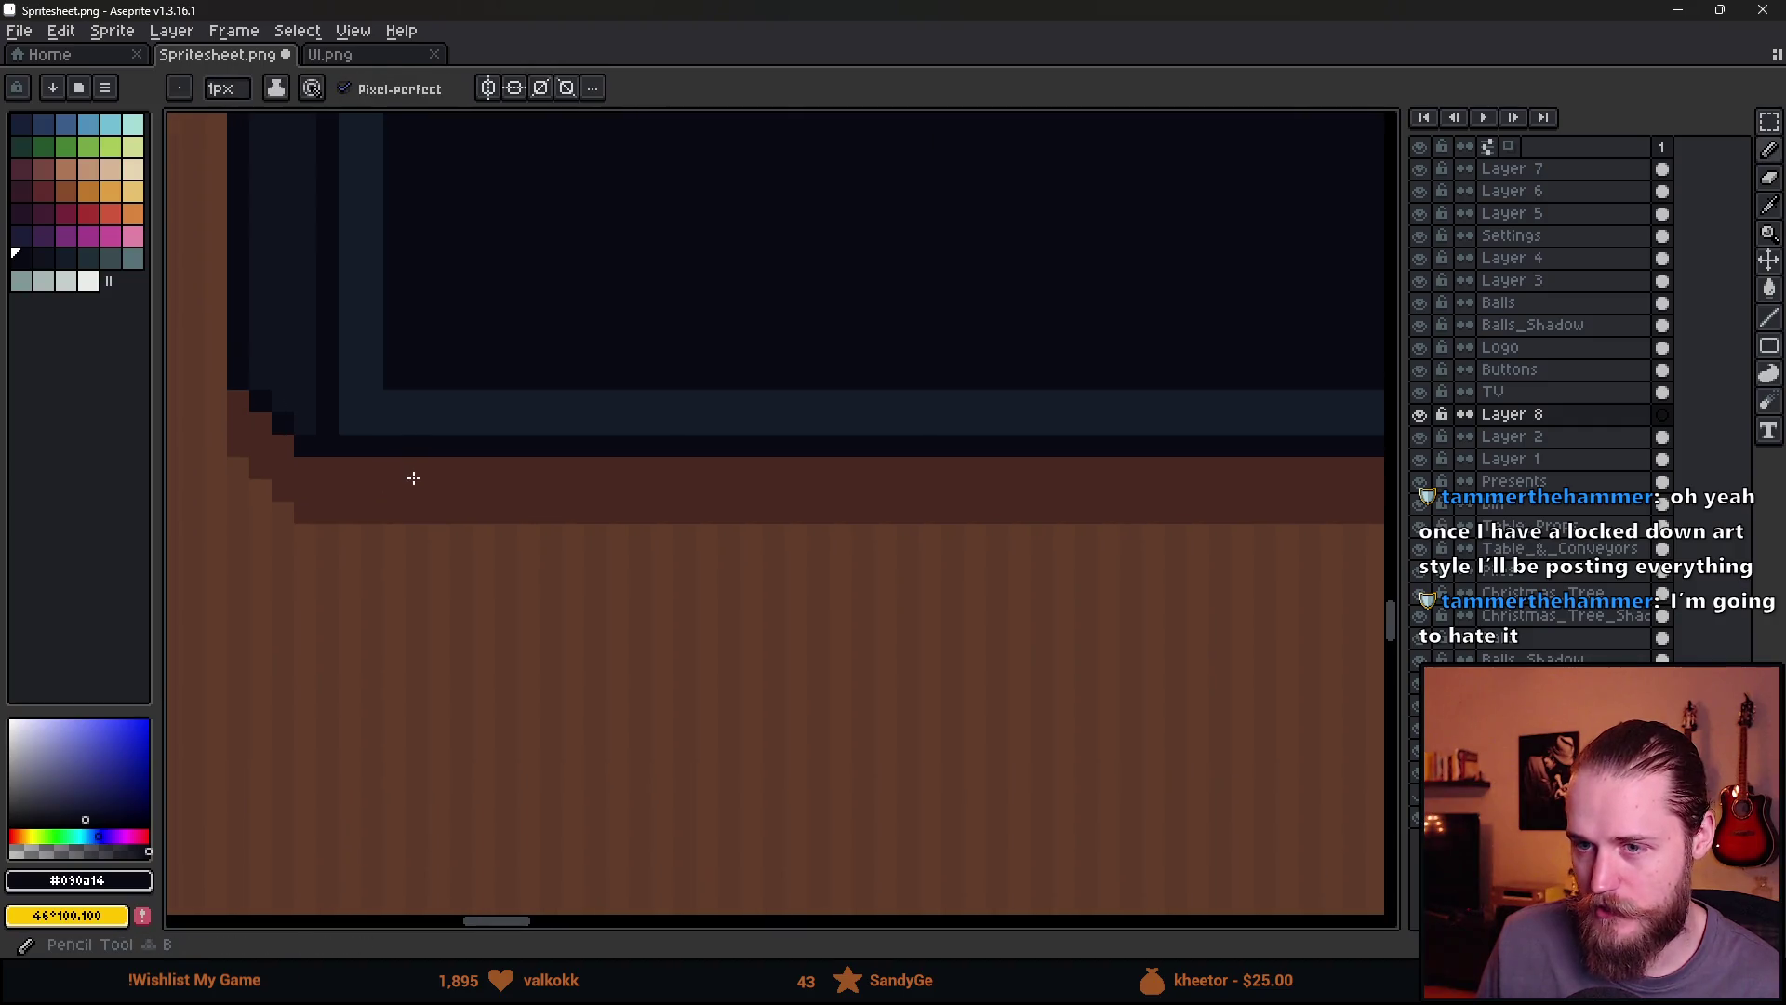
scroll(744, 559, "down", 3)
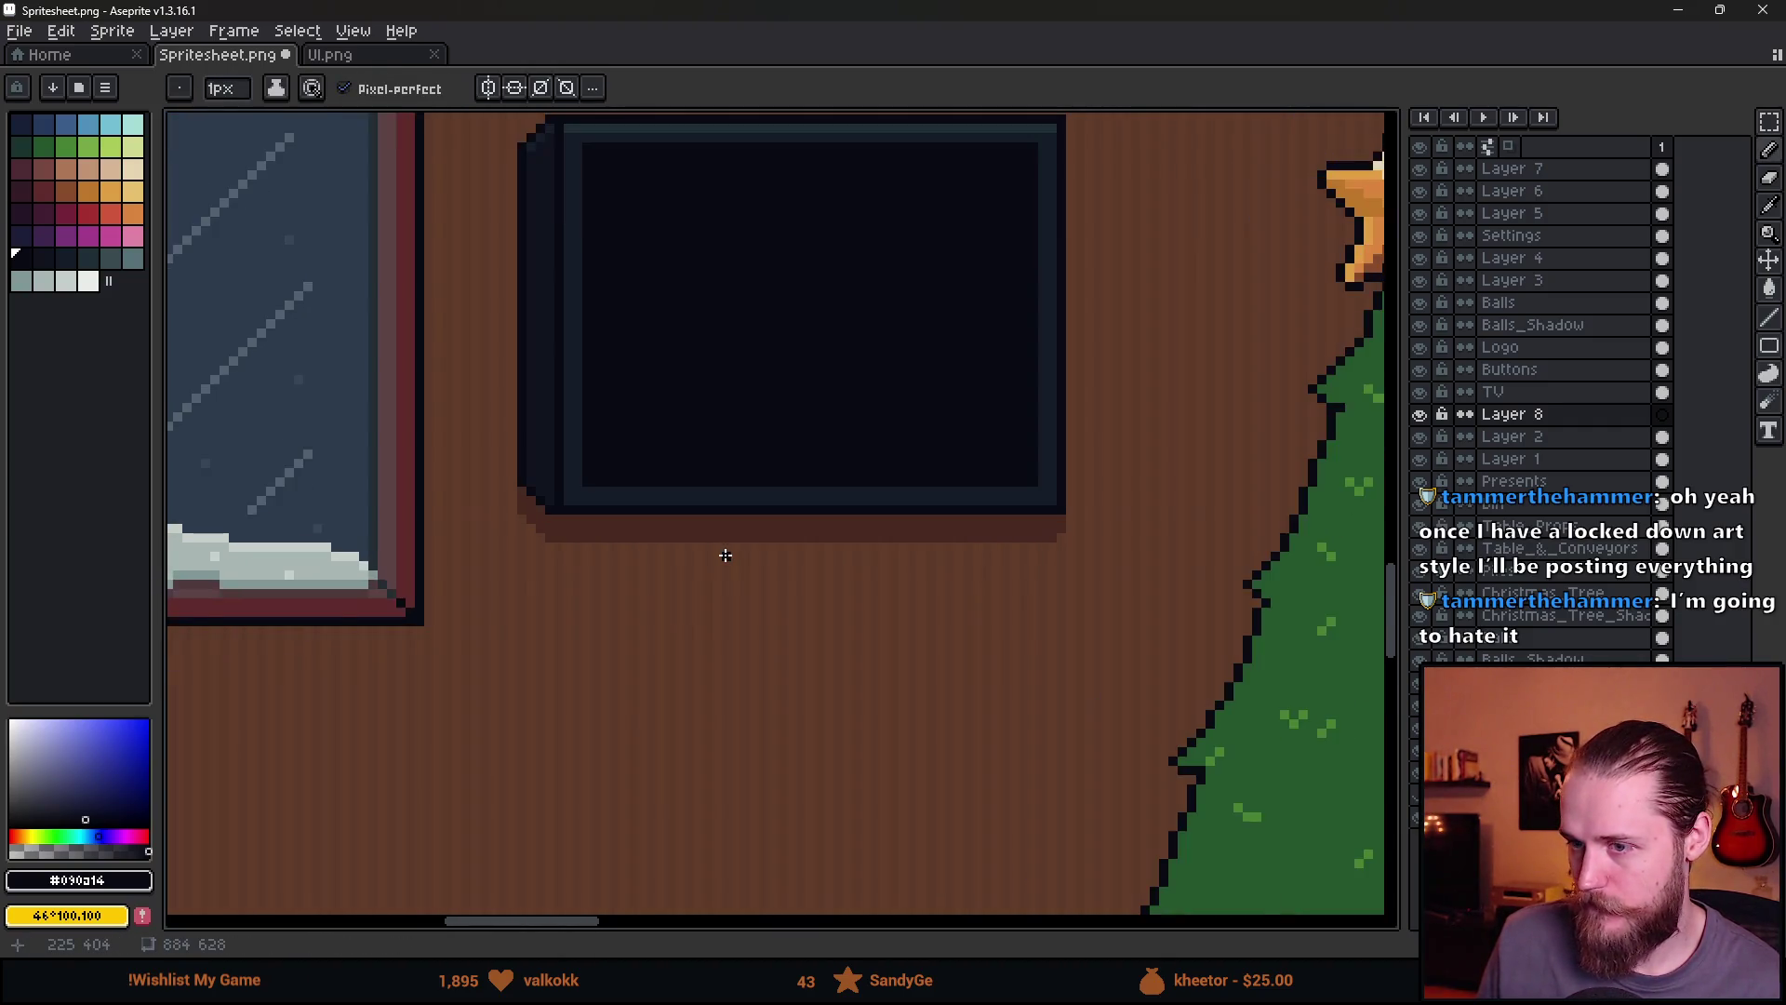
scroll(726, 556, "up", 2)
key("e")
scroll(578, 586, "up", 2)
key("minus")
key("minus")
key("minus")
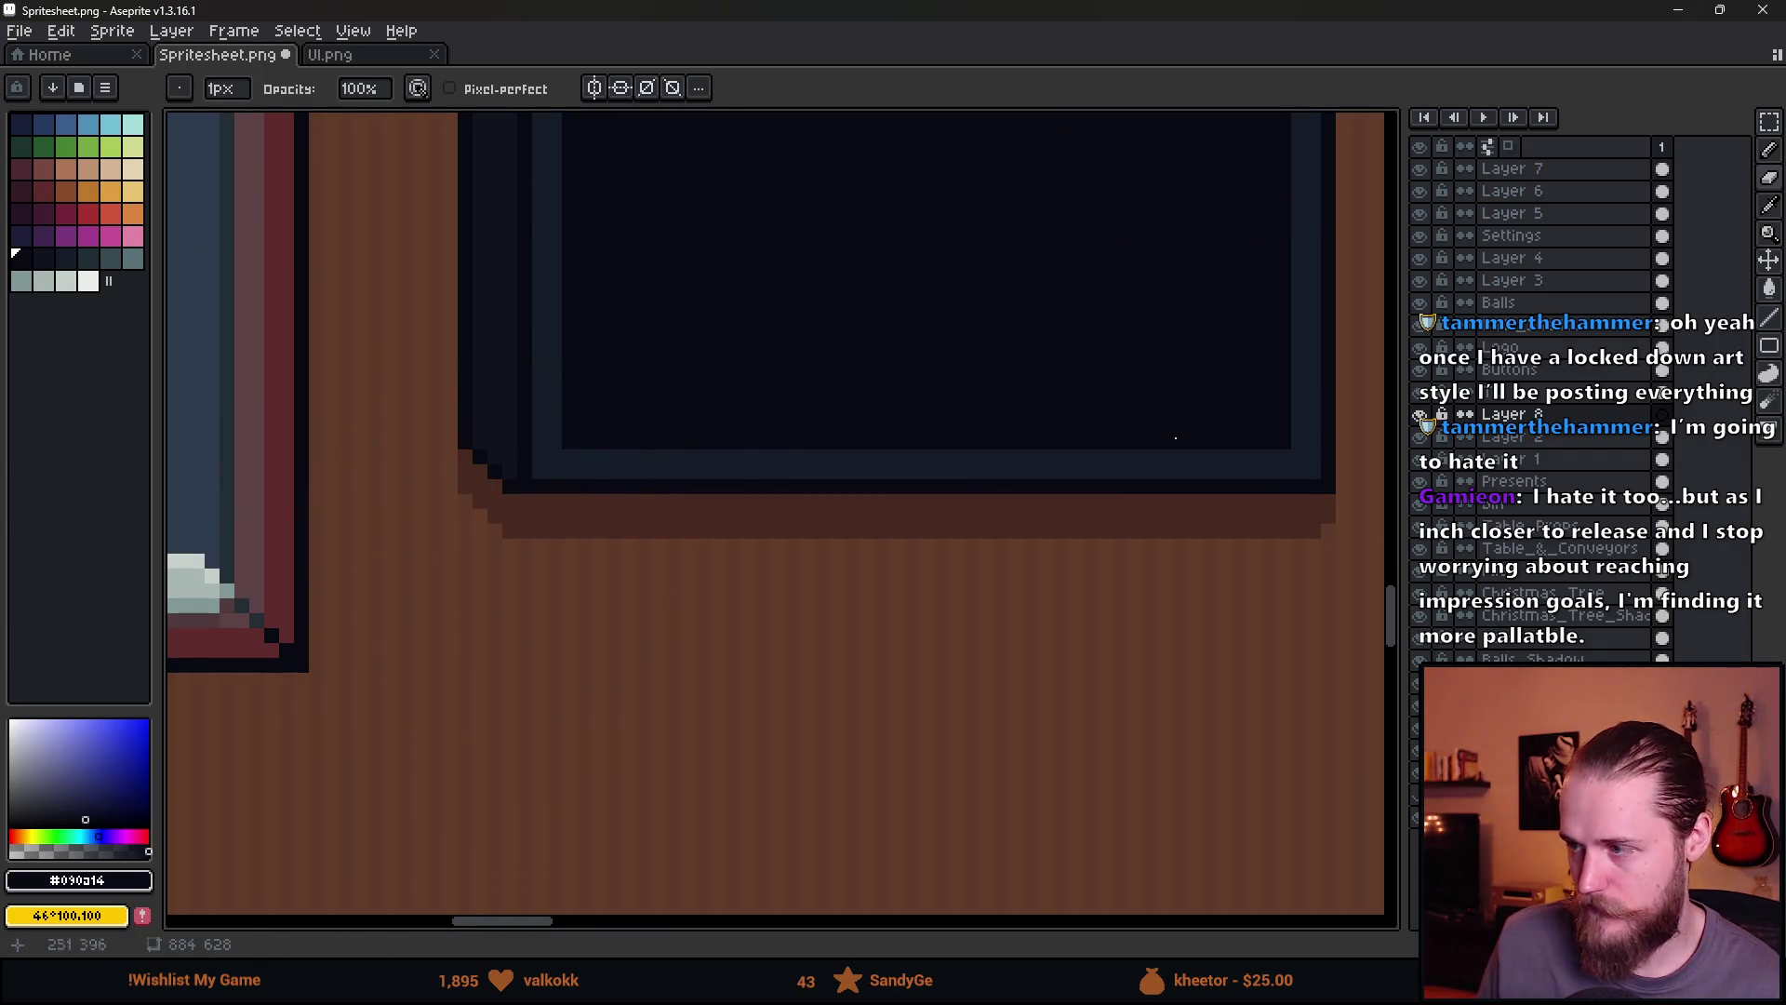
left_click(1525, 392)
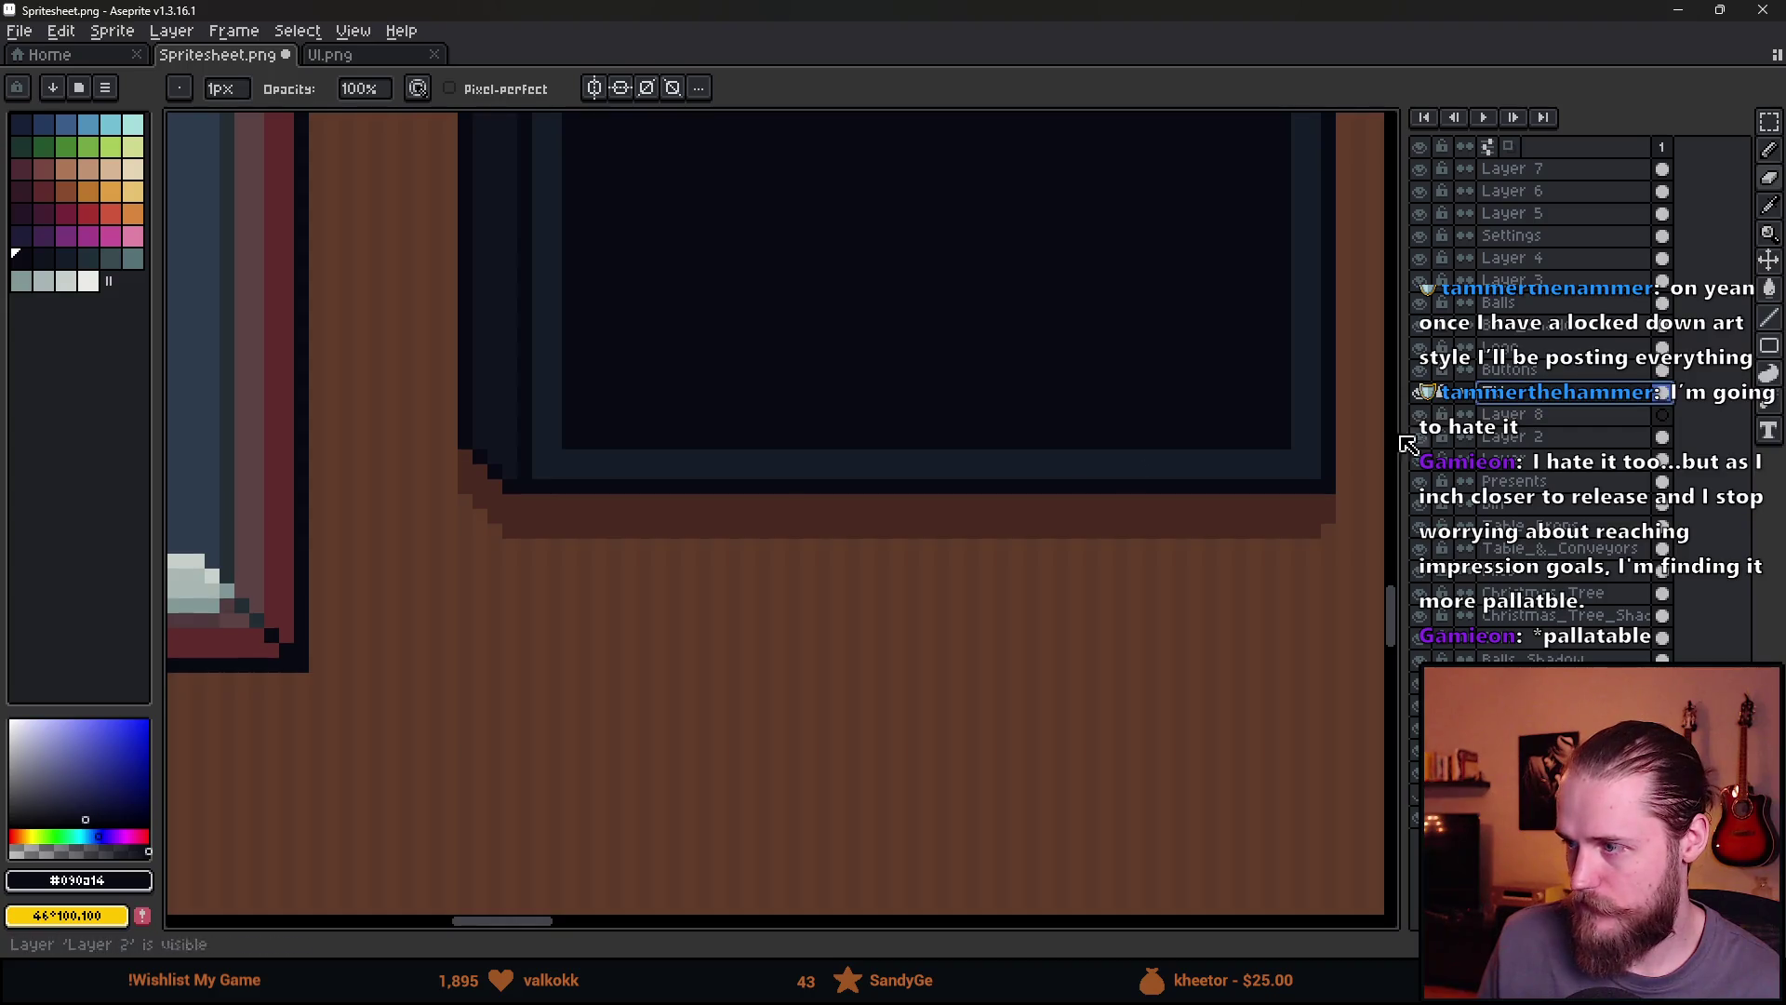
key("b")
mouse_move(447, 542)
left_mouse_down()
mouse_move(1312, 546)
mouse_move(1258, 566)
left_mouse_up()
scroll(1258, 565, "down", 5)
scroll(1056, 606, "right", 2)
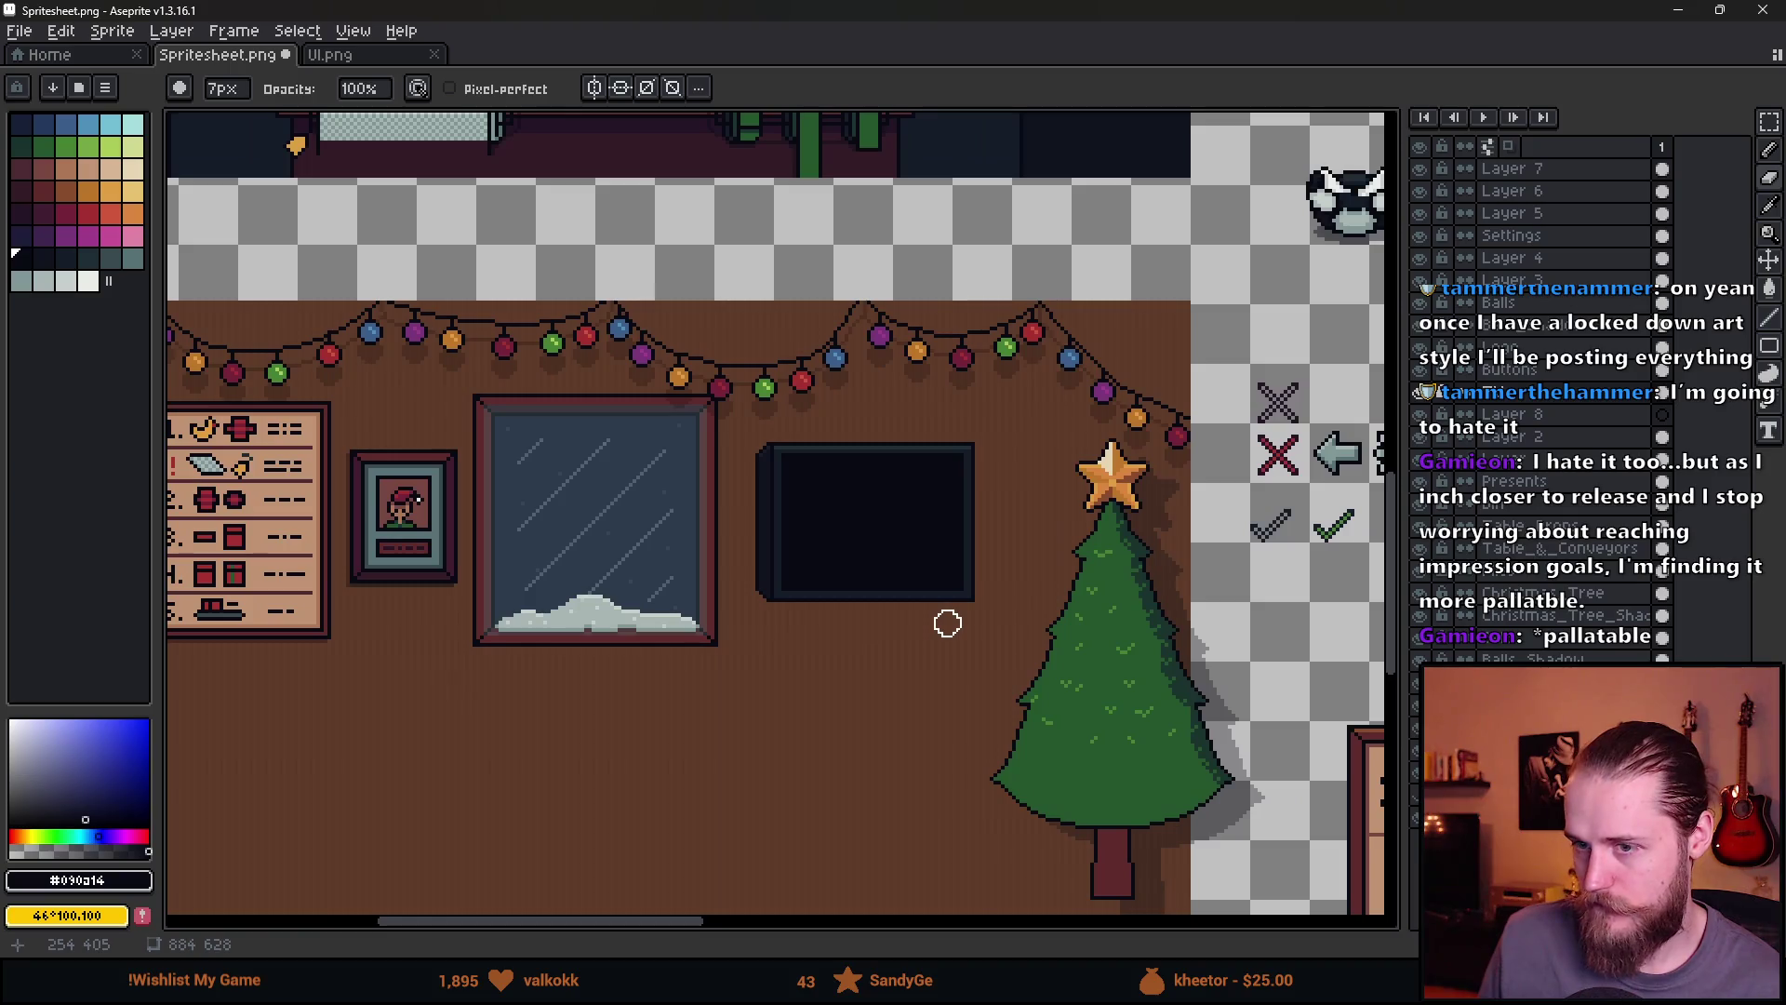
scroll(947, 623, "up", 3)
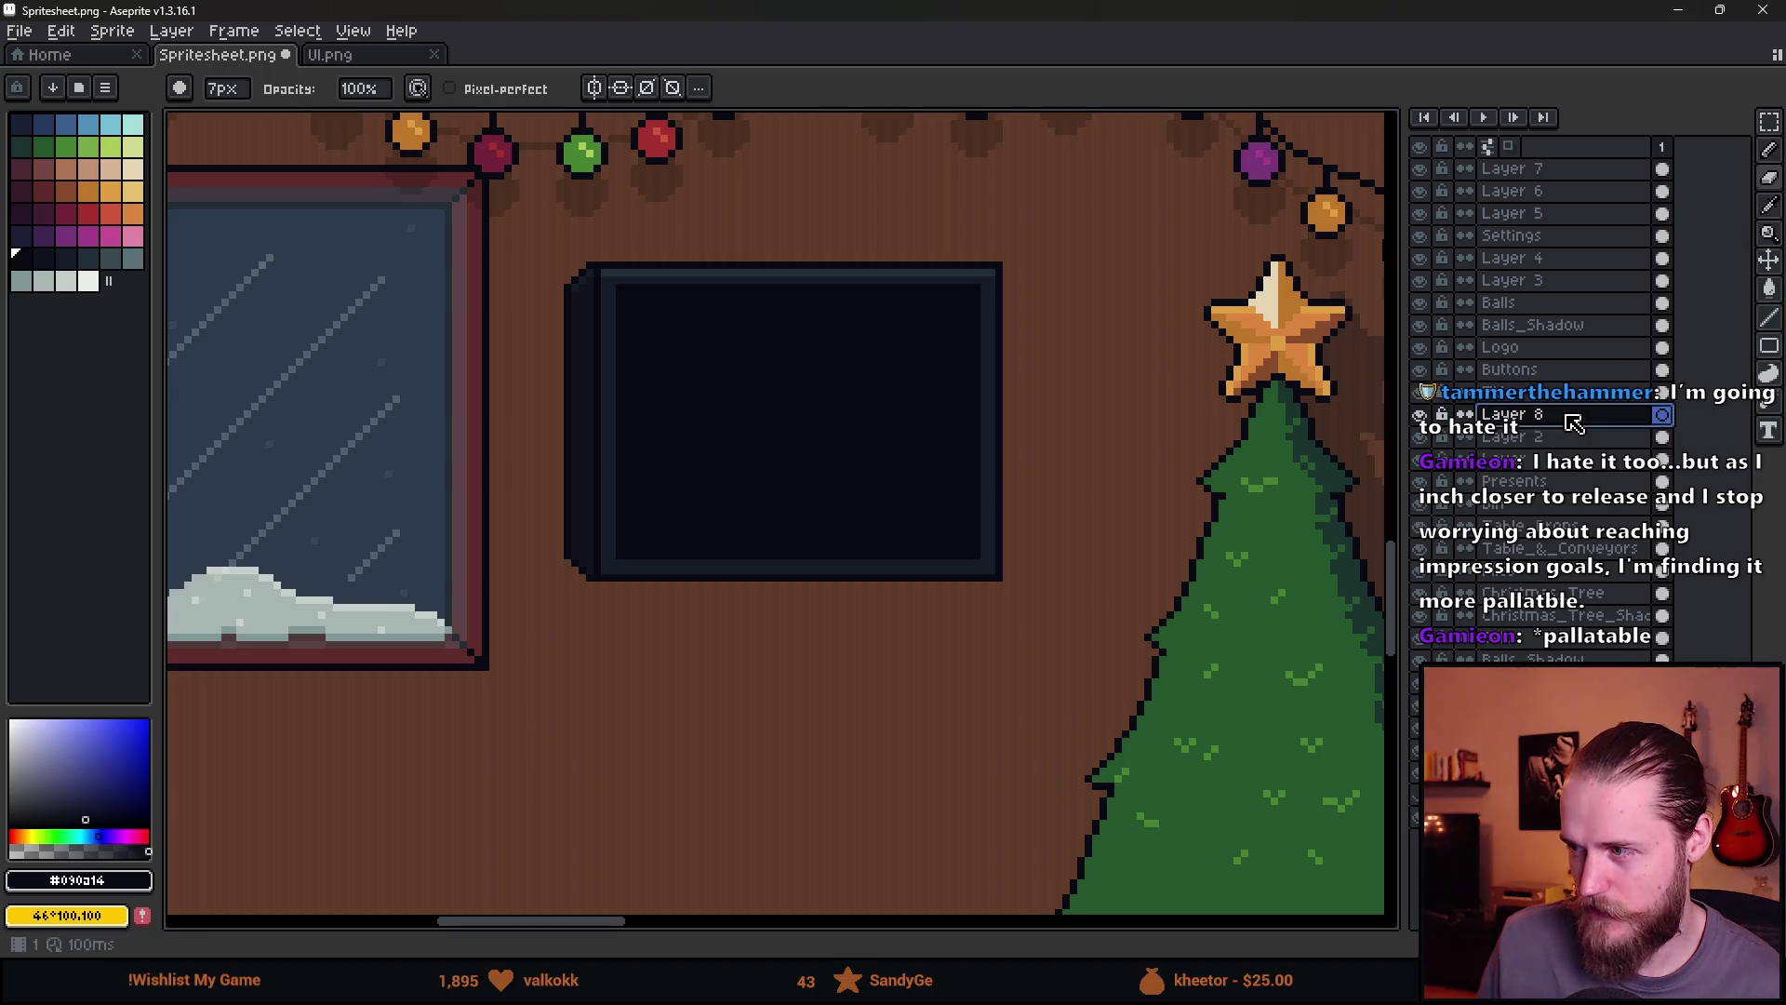
scroll(664, 600, "up", 2)
Draw dark 1px legs and a base line for the TV stand below the TV
key("i")
key("b")
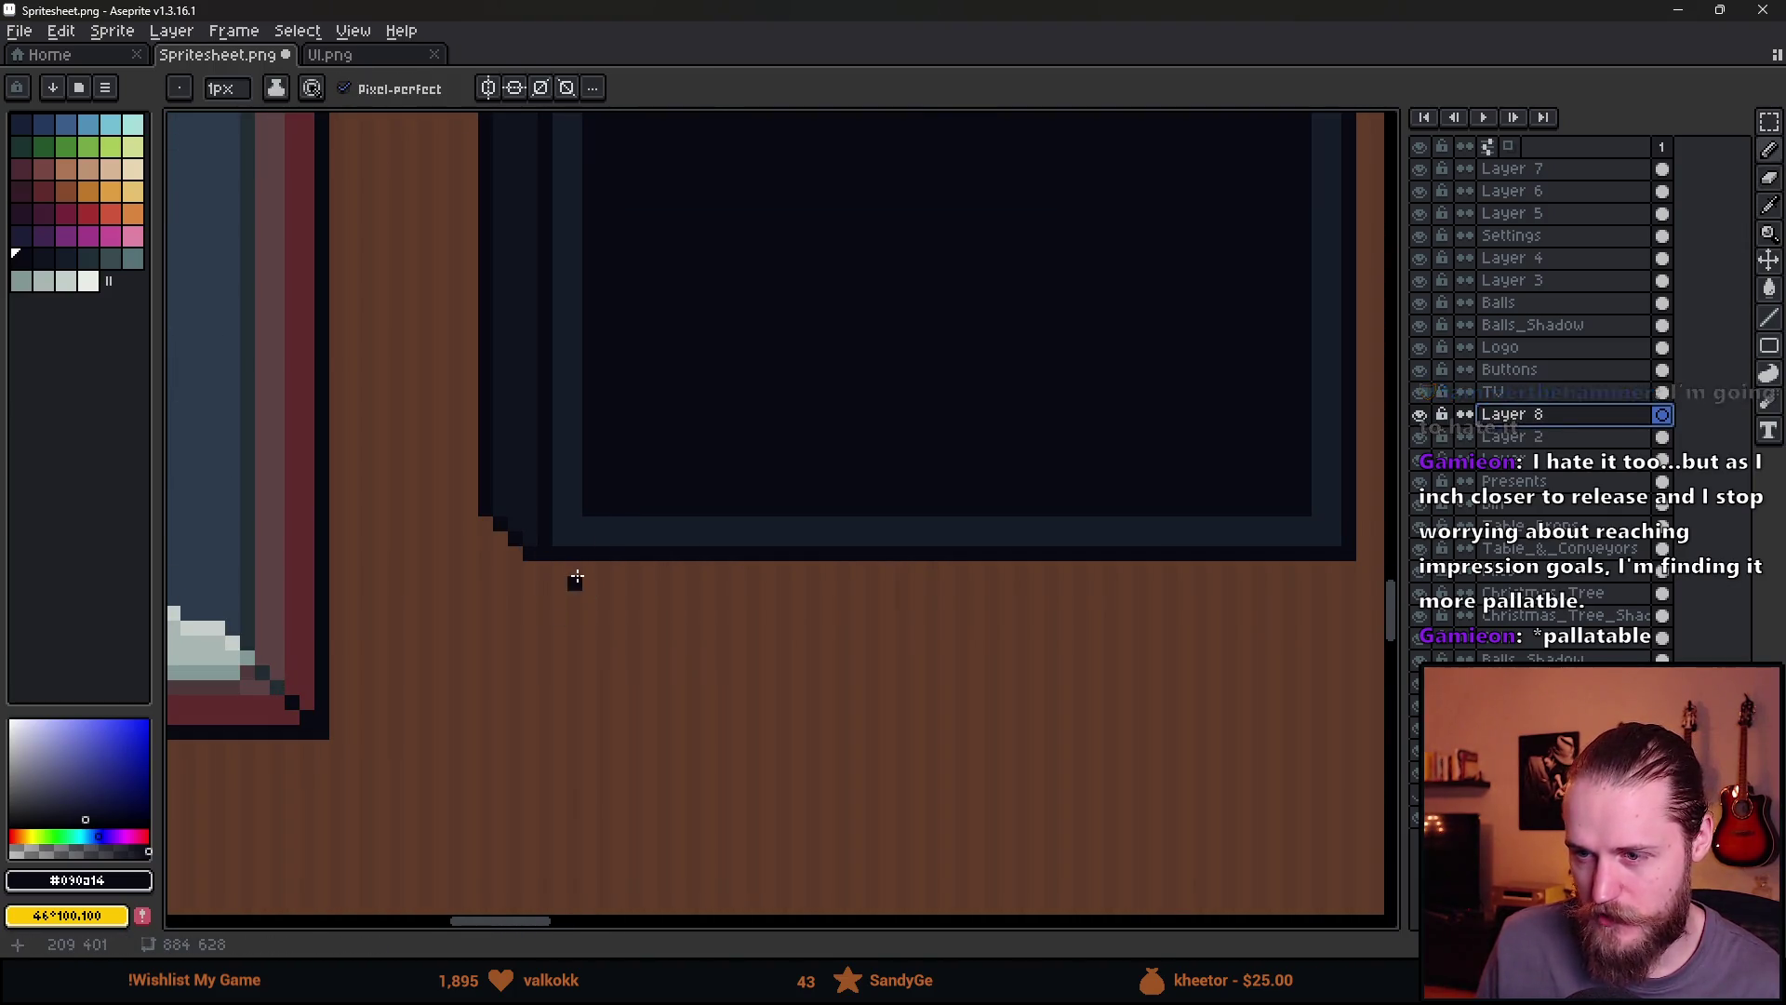
left_click_drag(576, 566, 579, 630)
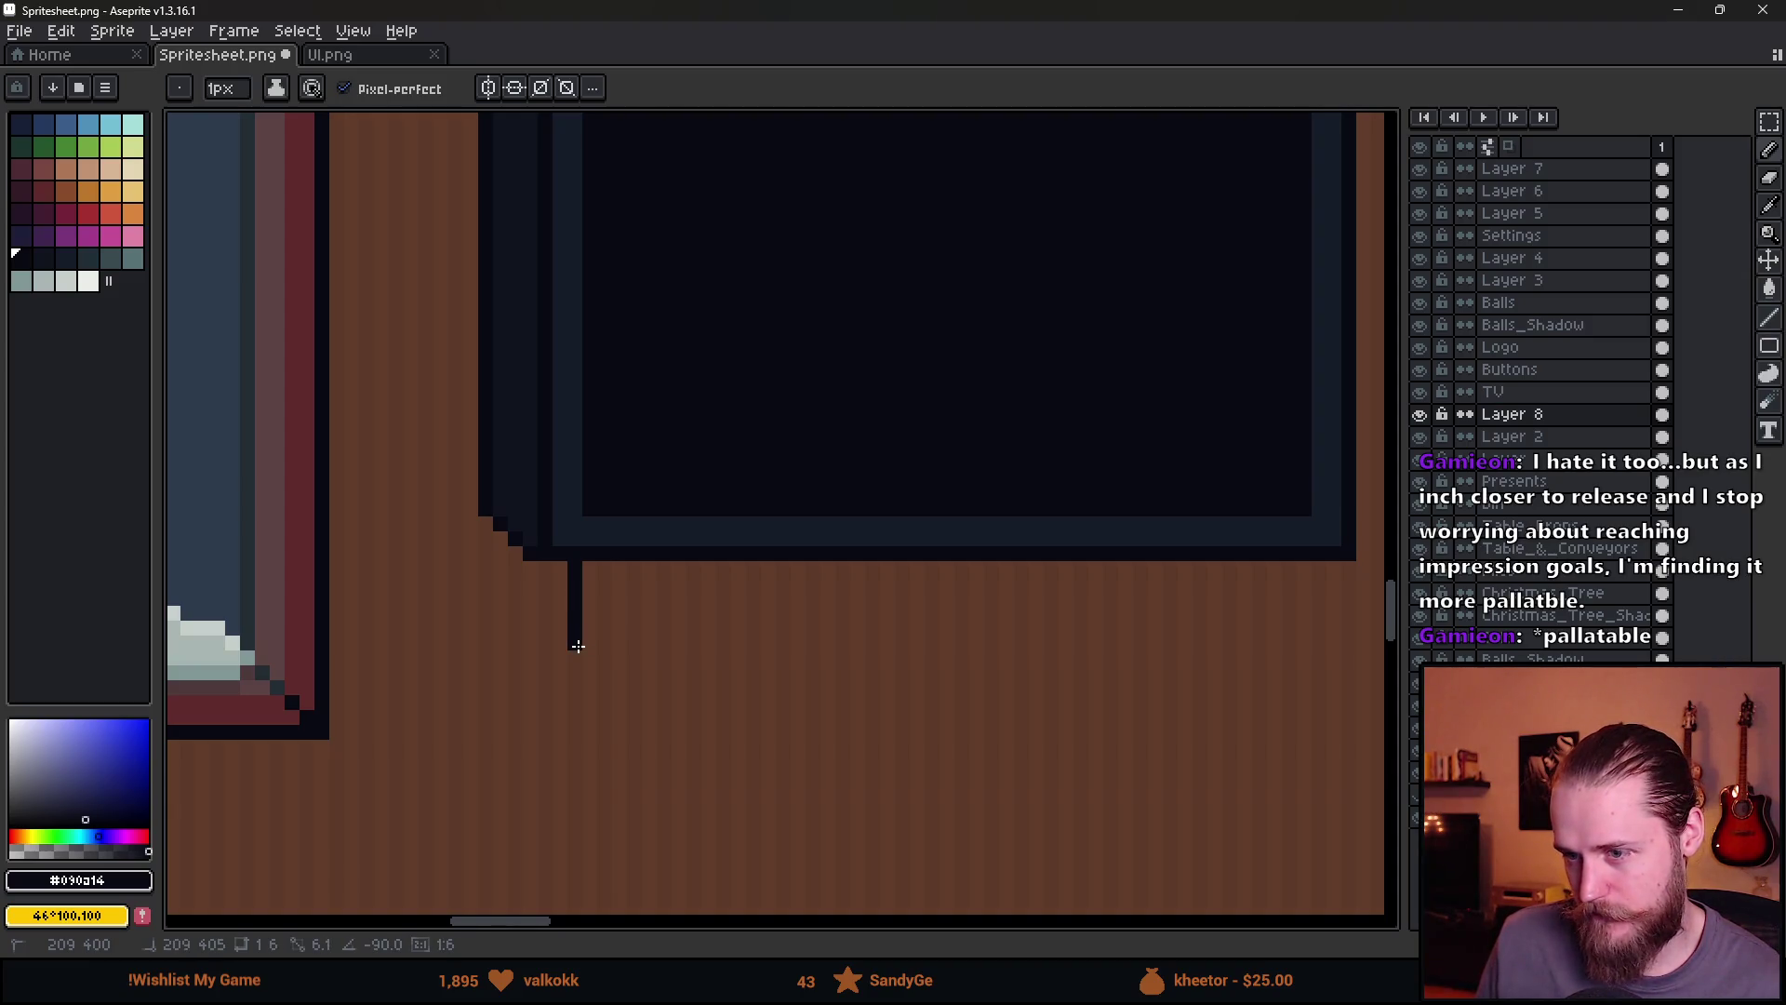
key("ctrl+z")
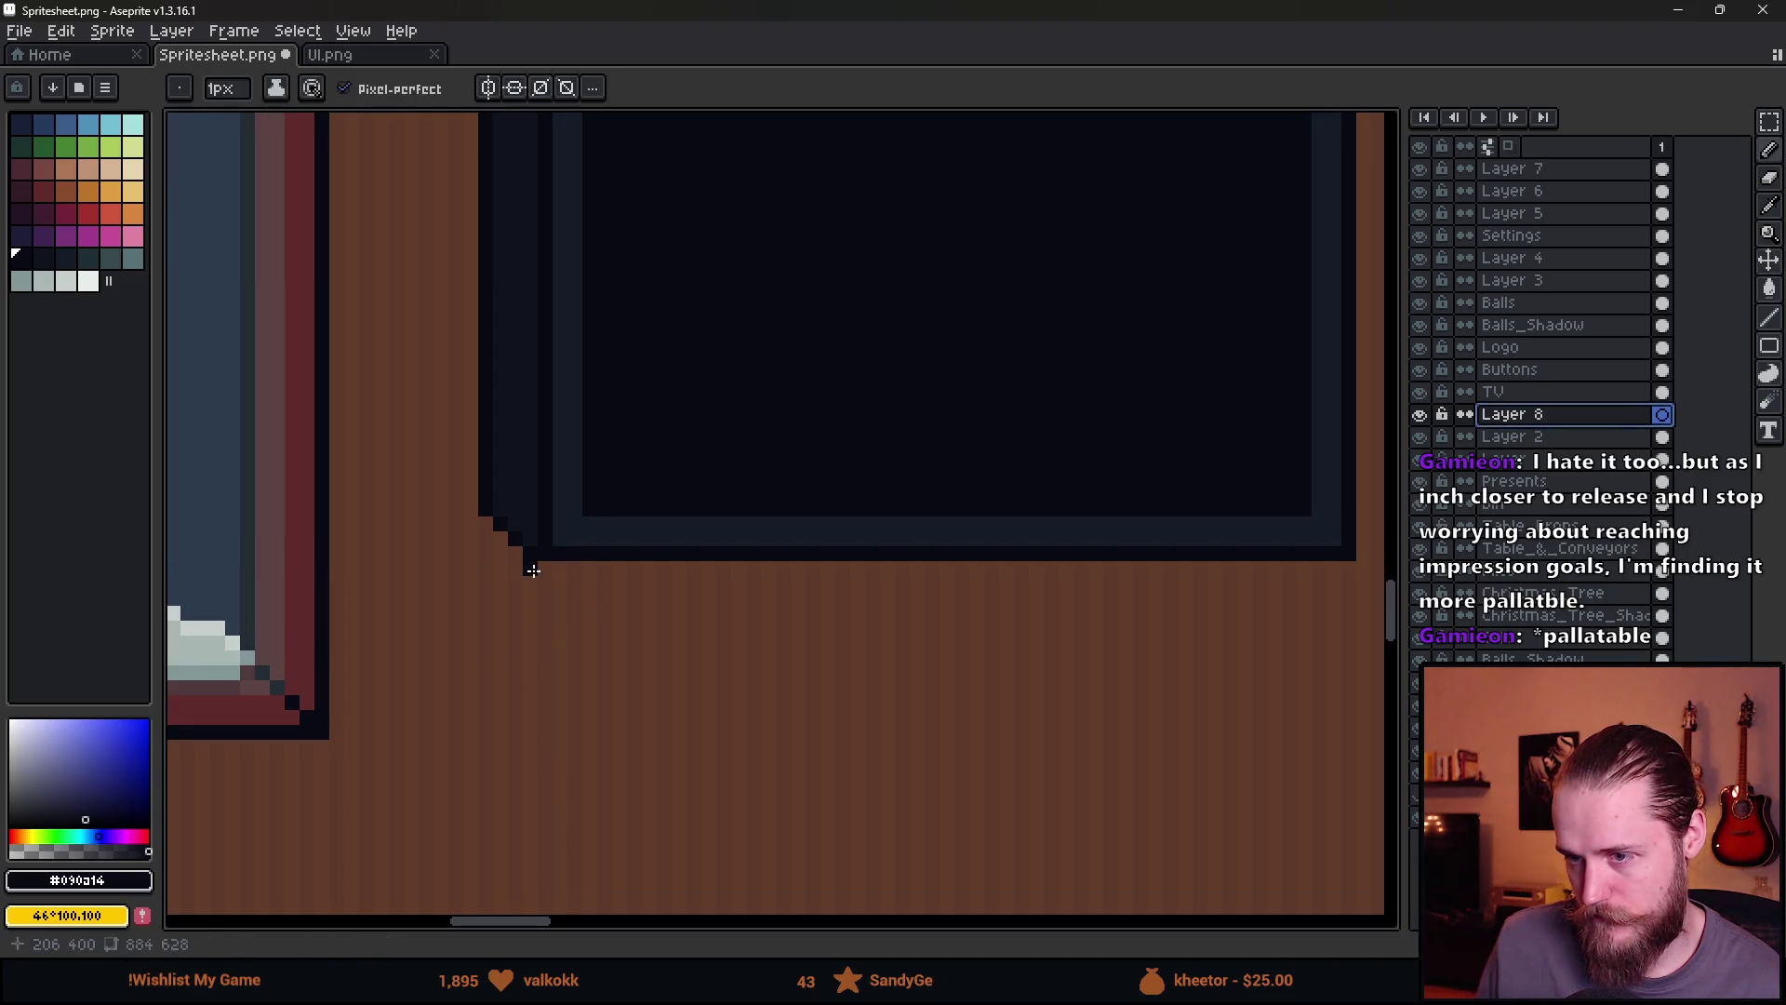
left_click_drag(527, 558, 533, 605)
key("ctrl+z")
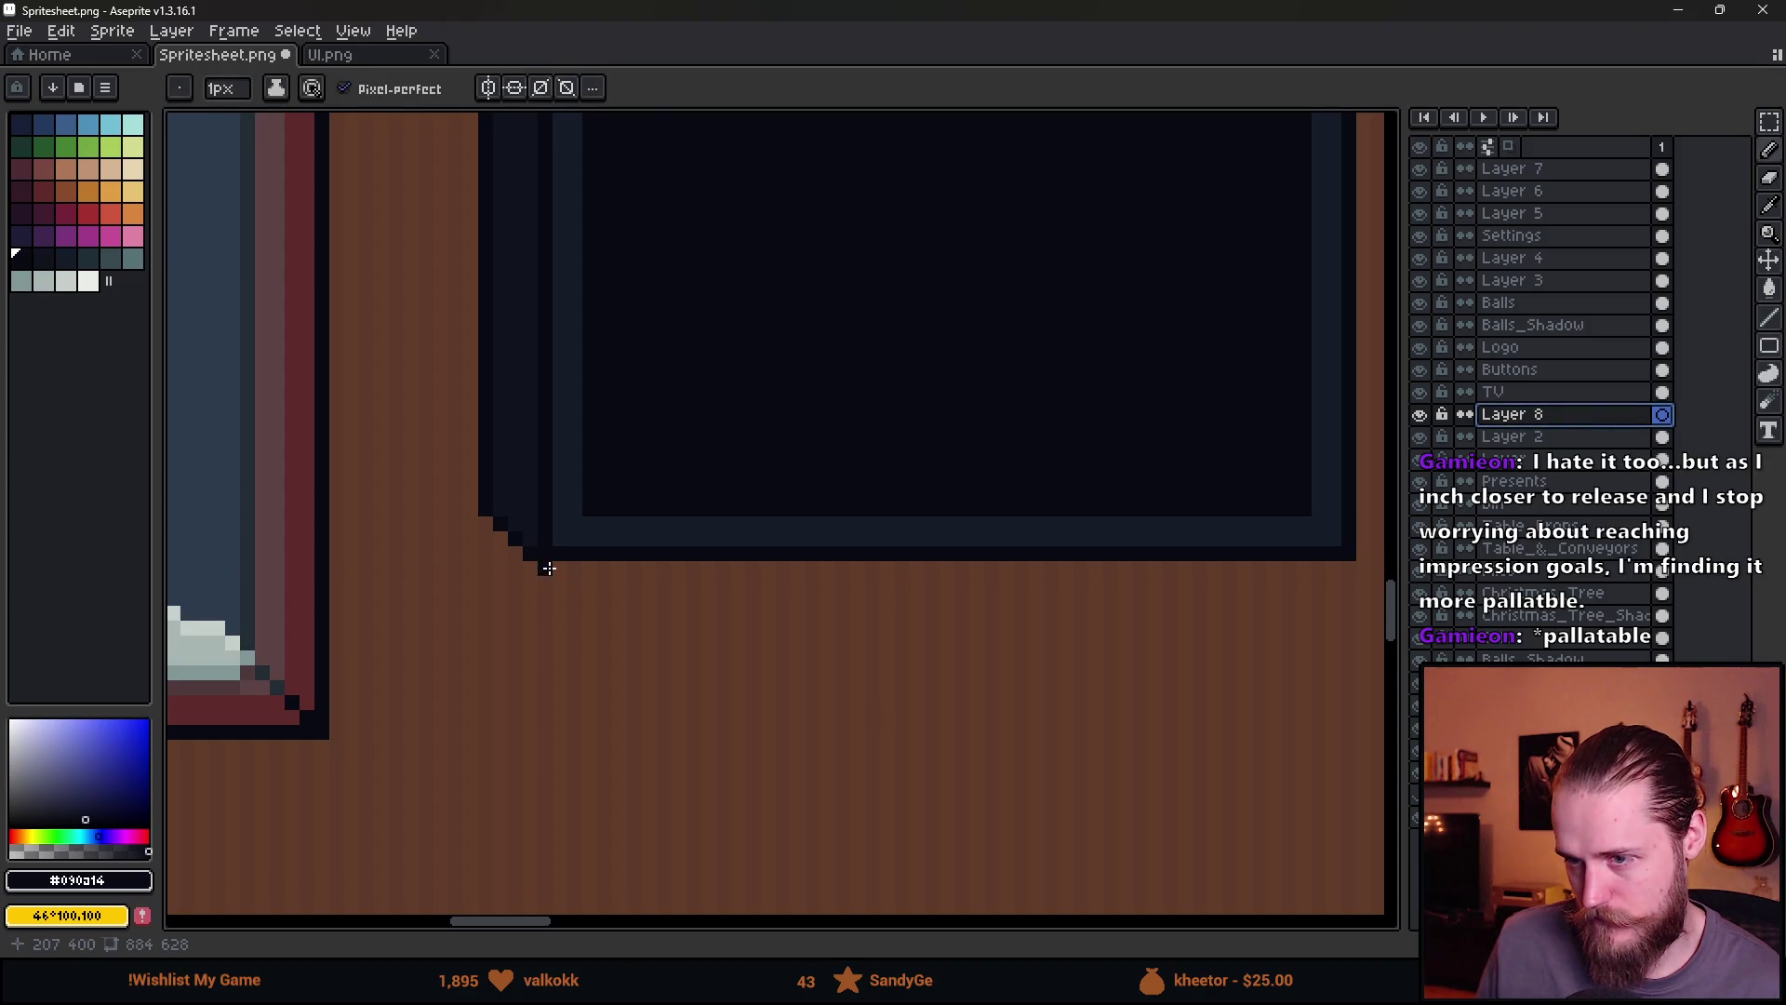
left_click_drag(567, 567, 576, 641)
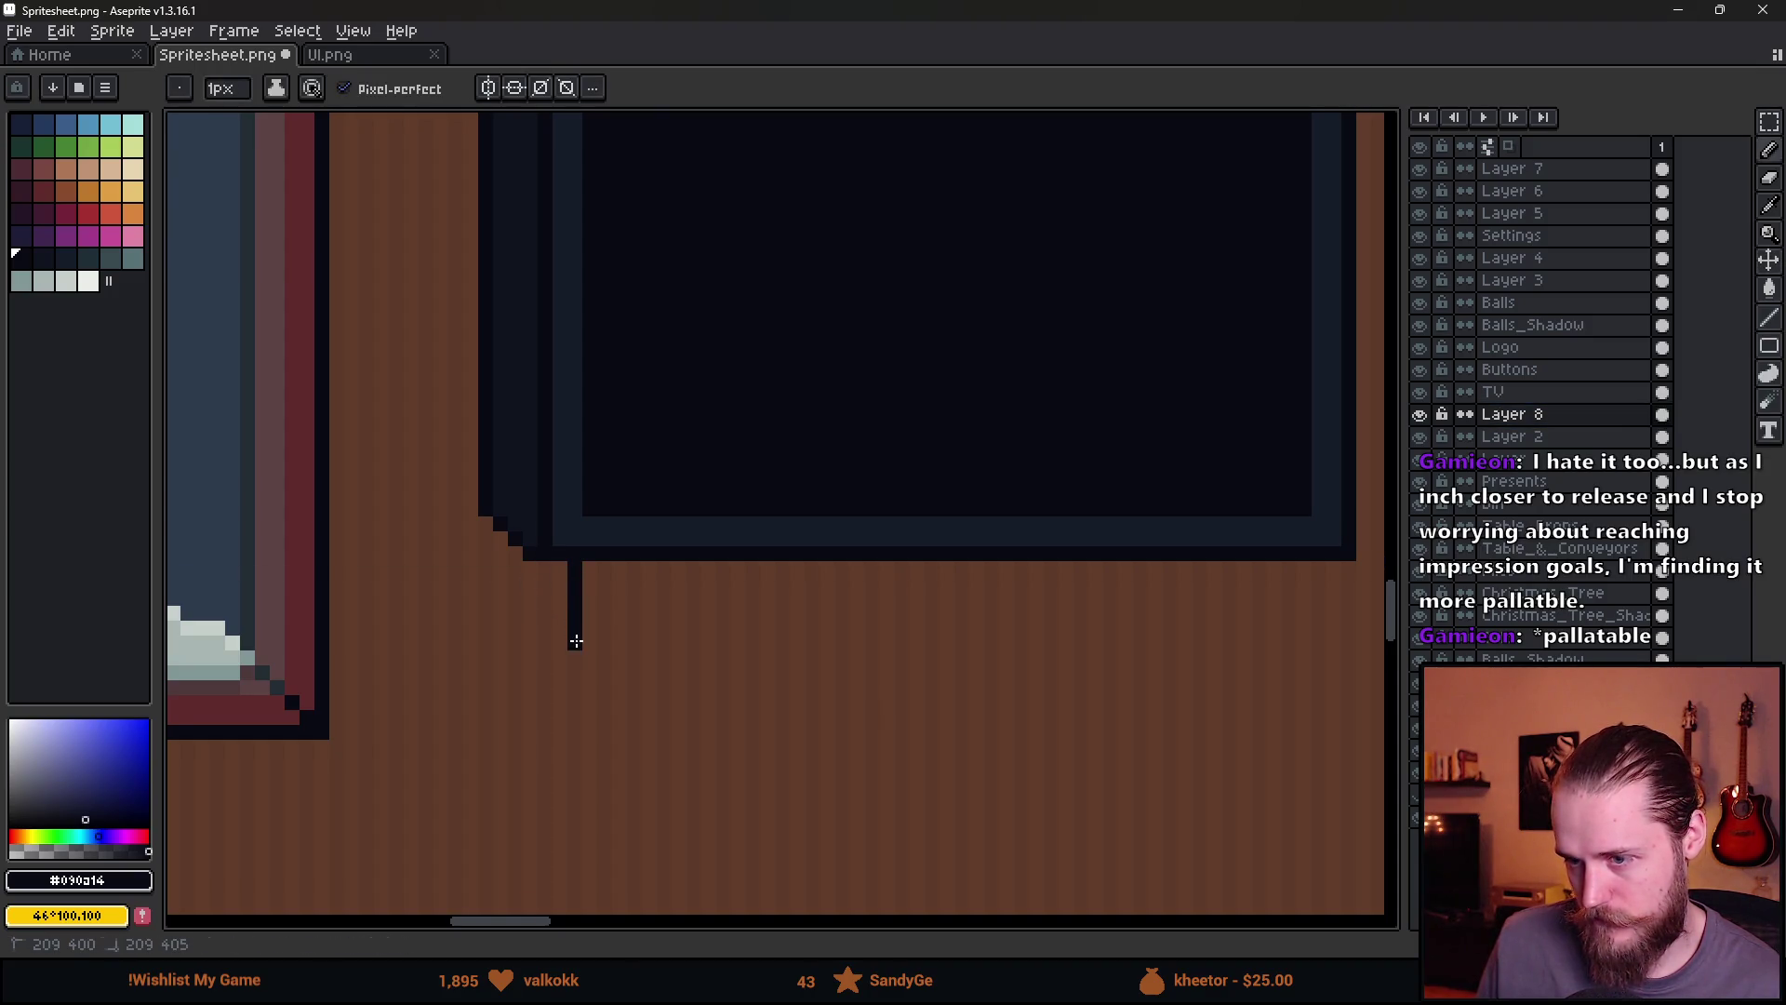
mouse_move(602, 566)
left_mouse_down()
mouse_move(604, 648)
mouse_move(1217, 658)
left_mouse_up()
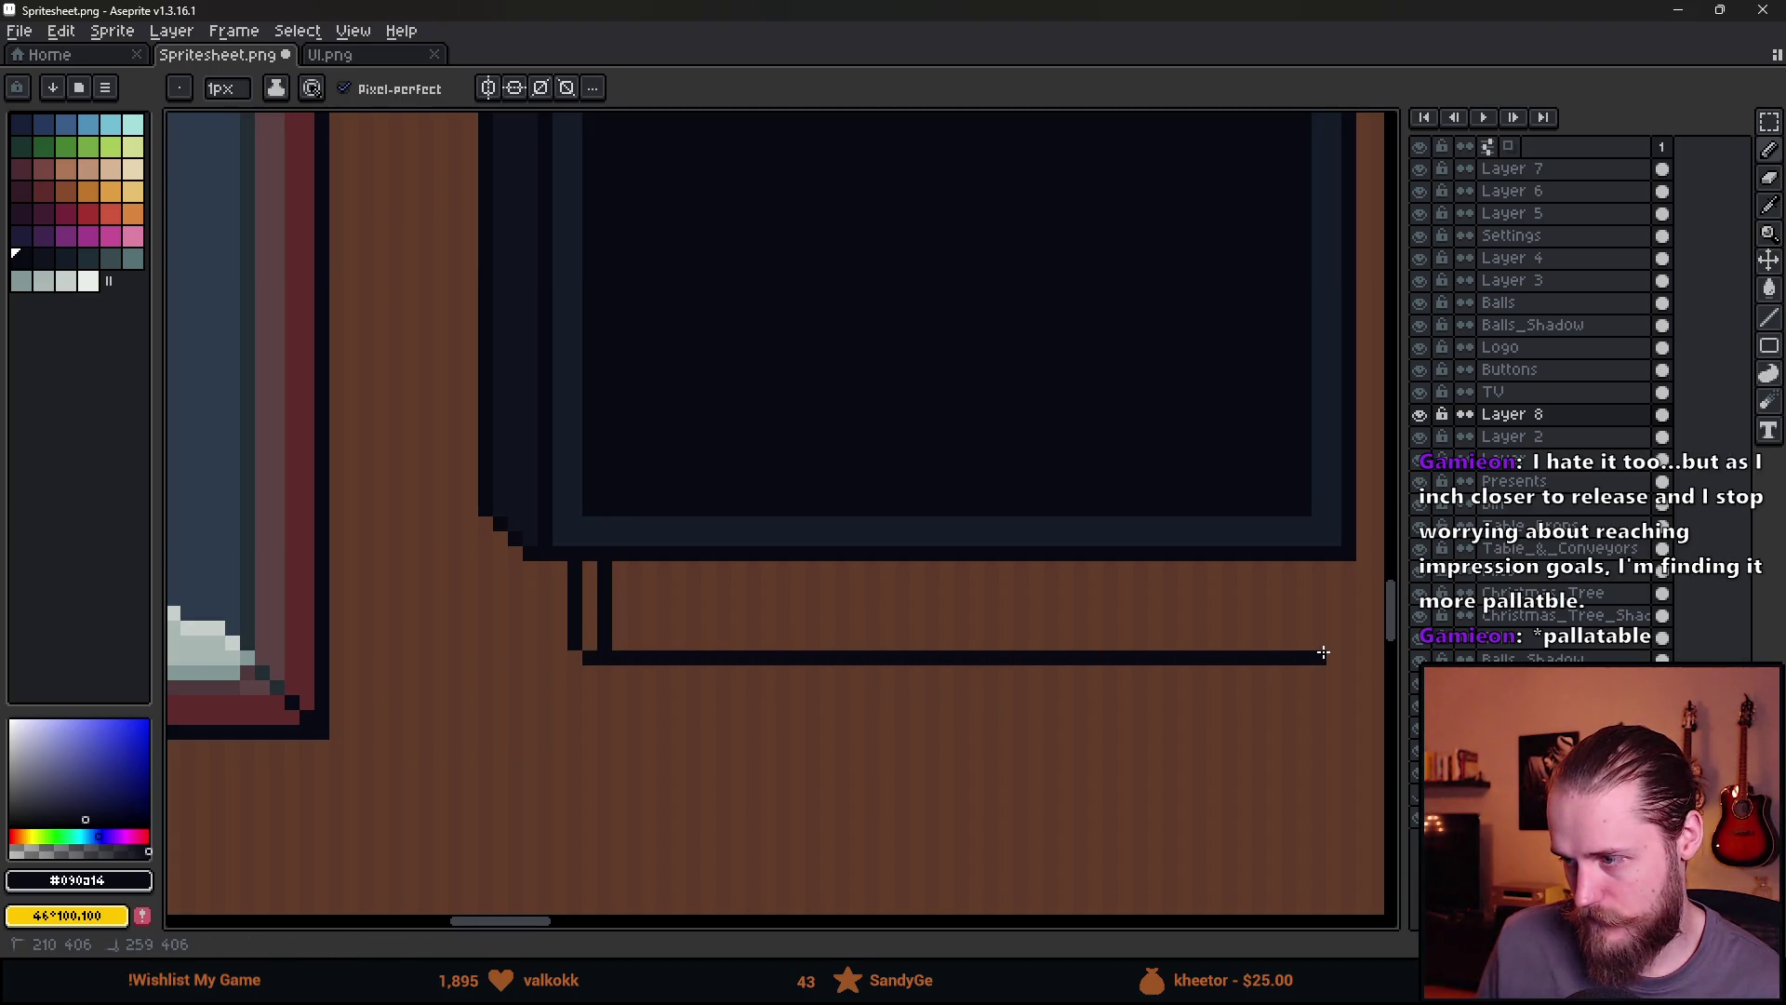
left_click_drag(1329, 649, 1331, 566)
scroll(1192, 626, "down", 3)
scroll(1121, 615, "up", 5)
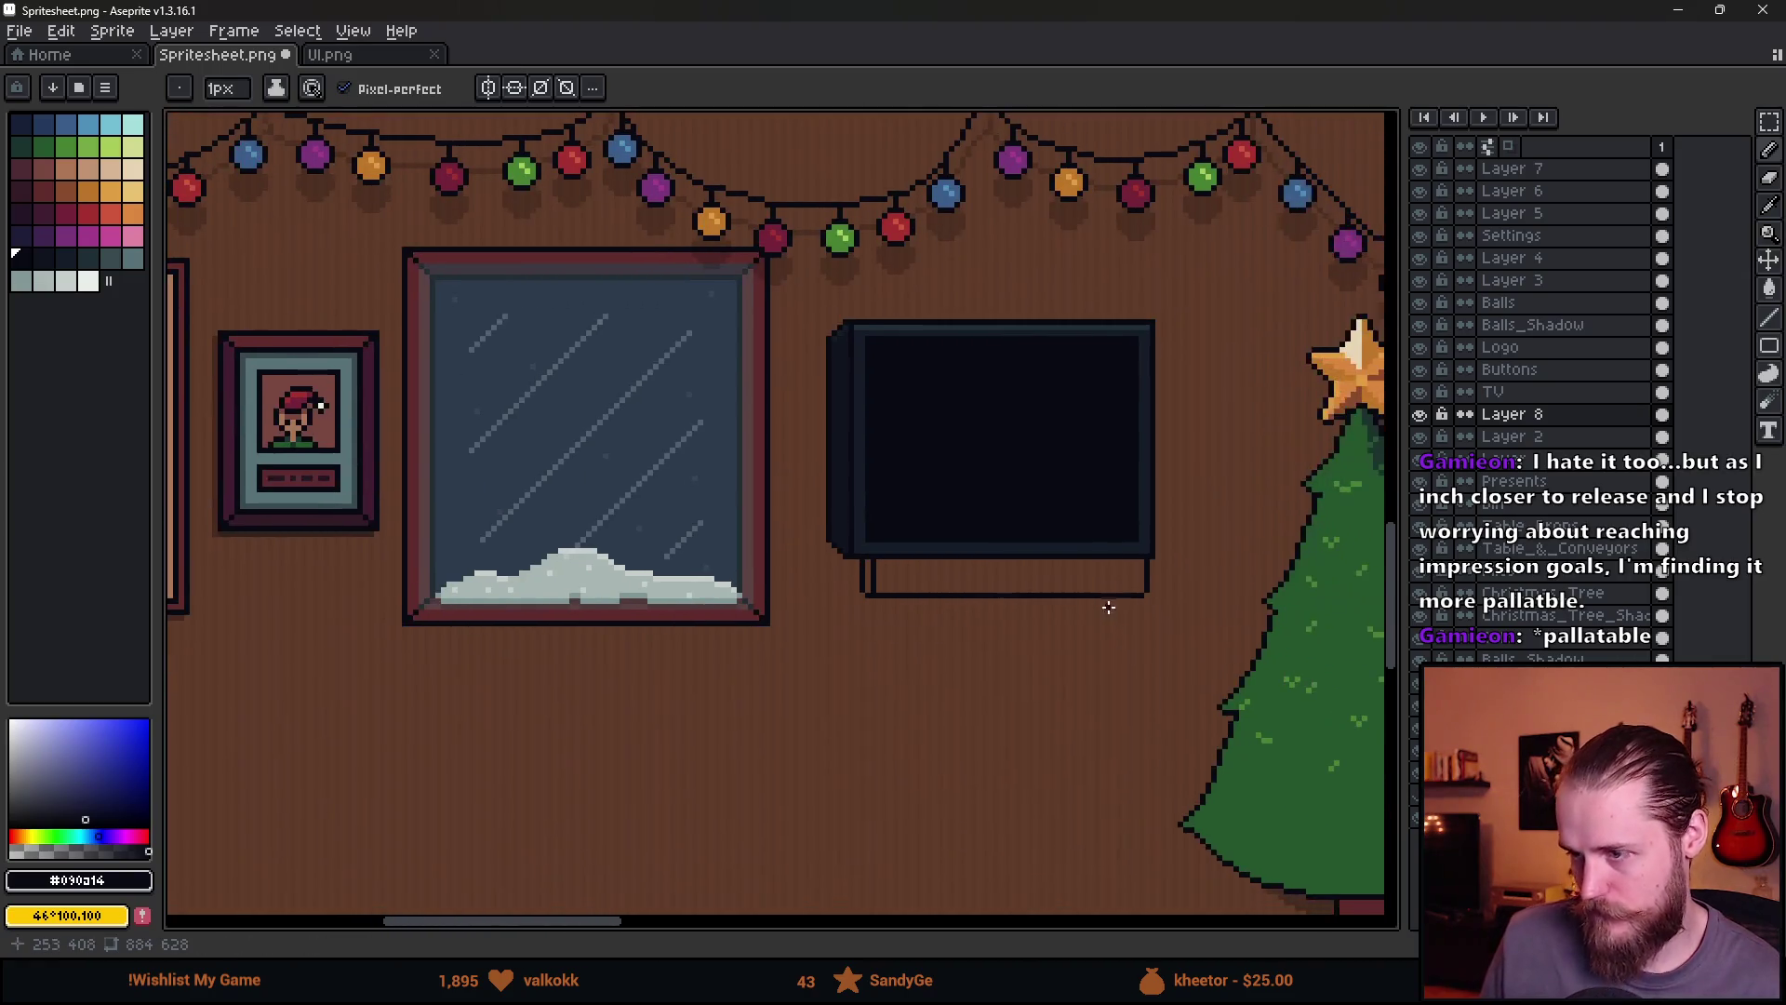
Erase and redraw the misplaced right leg, then add a middle divider to the stand
key("e")
mouse_move(1121, 615)
left_mouse_down()
mouse_move(1085, 645)
mouse_move(1148, 578)
mouse_move(1148, 484)
left_mouse_up()
key("b")
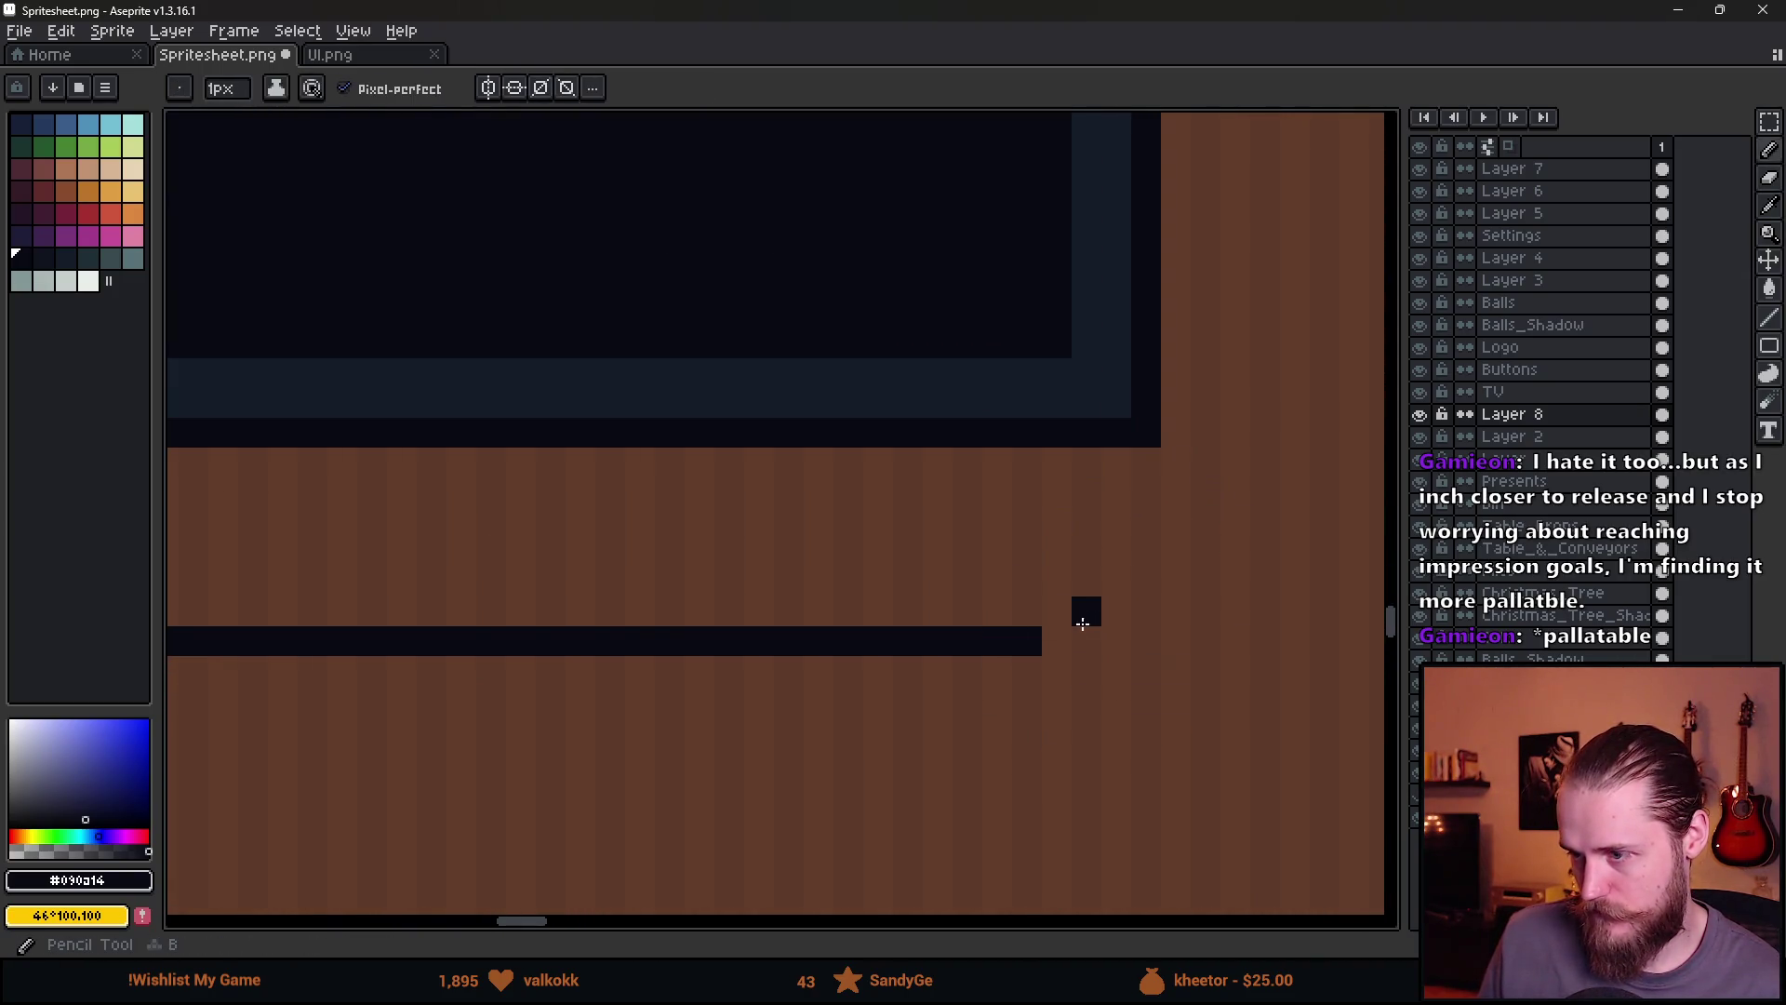
left_click_drag(1085, 610, 1097, 450)
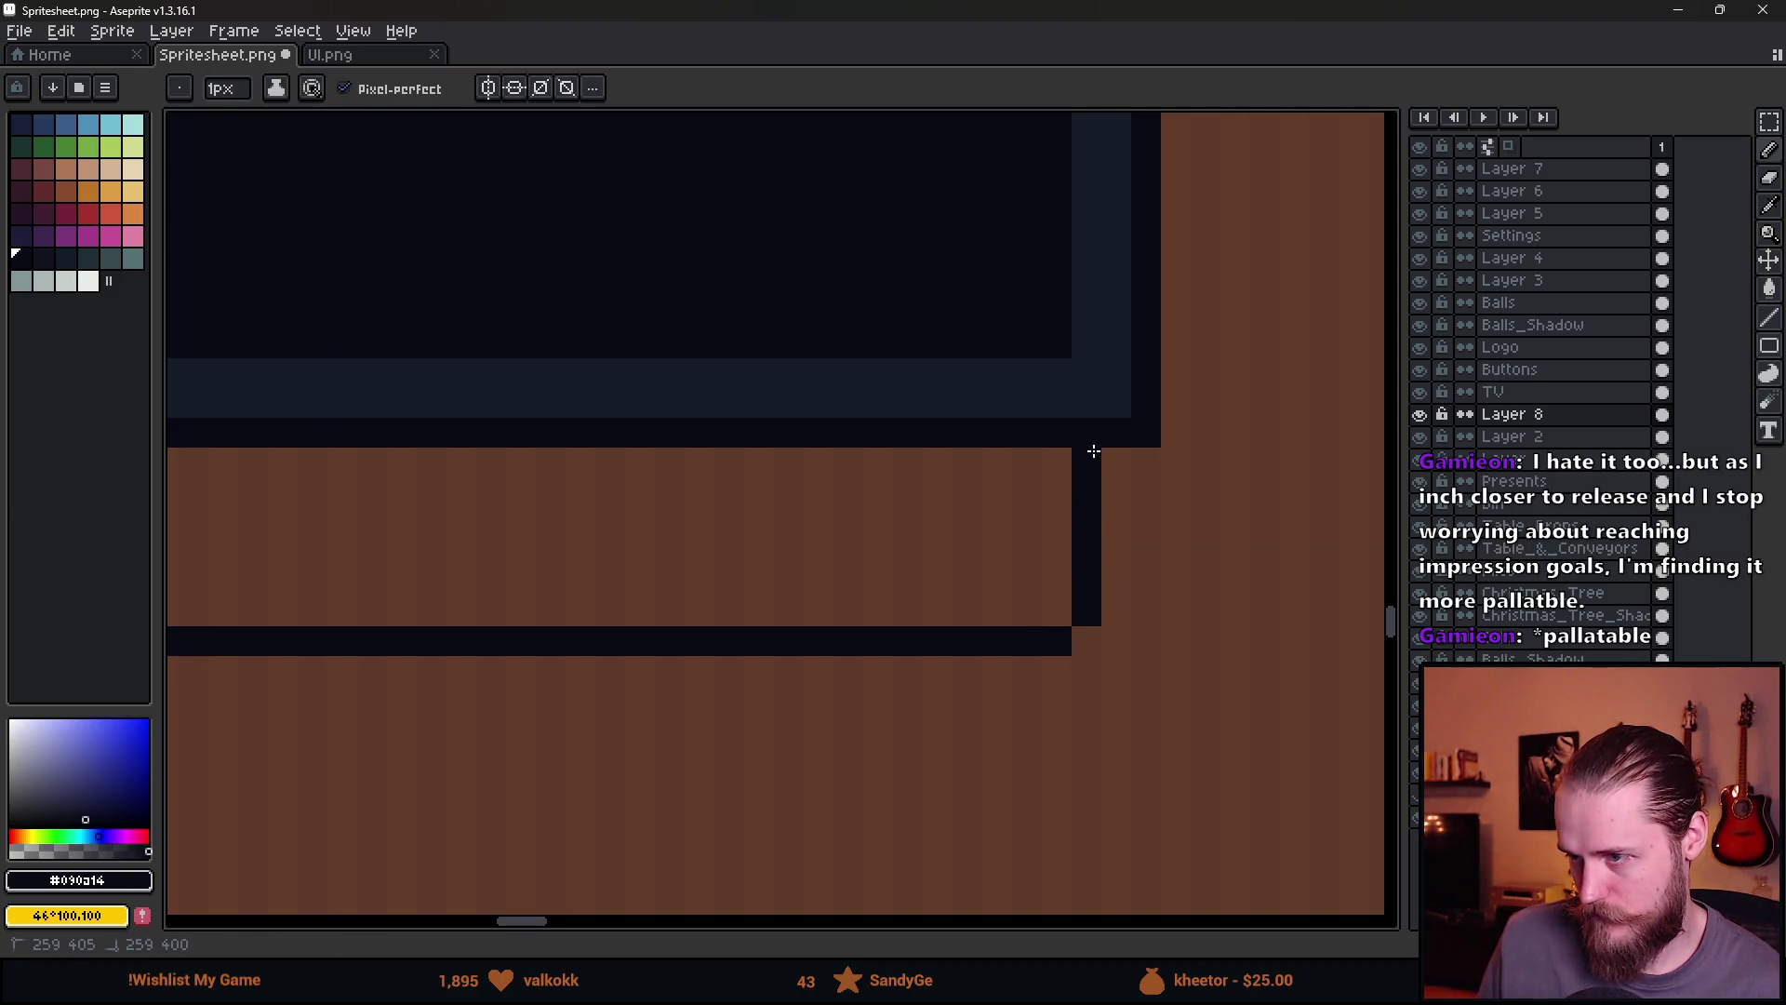
scroll(802, 562, "down", 3)
scroll(799, 543, "up", 2)
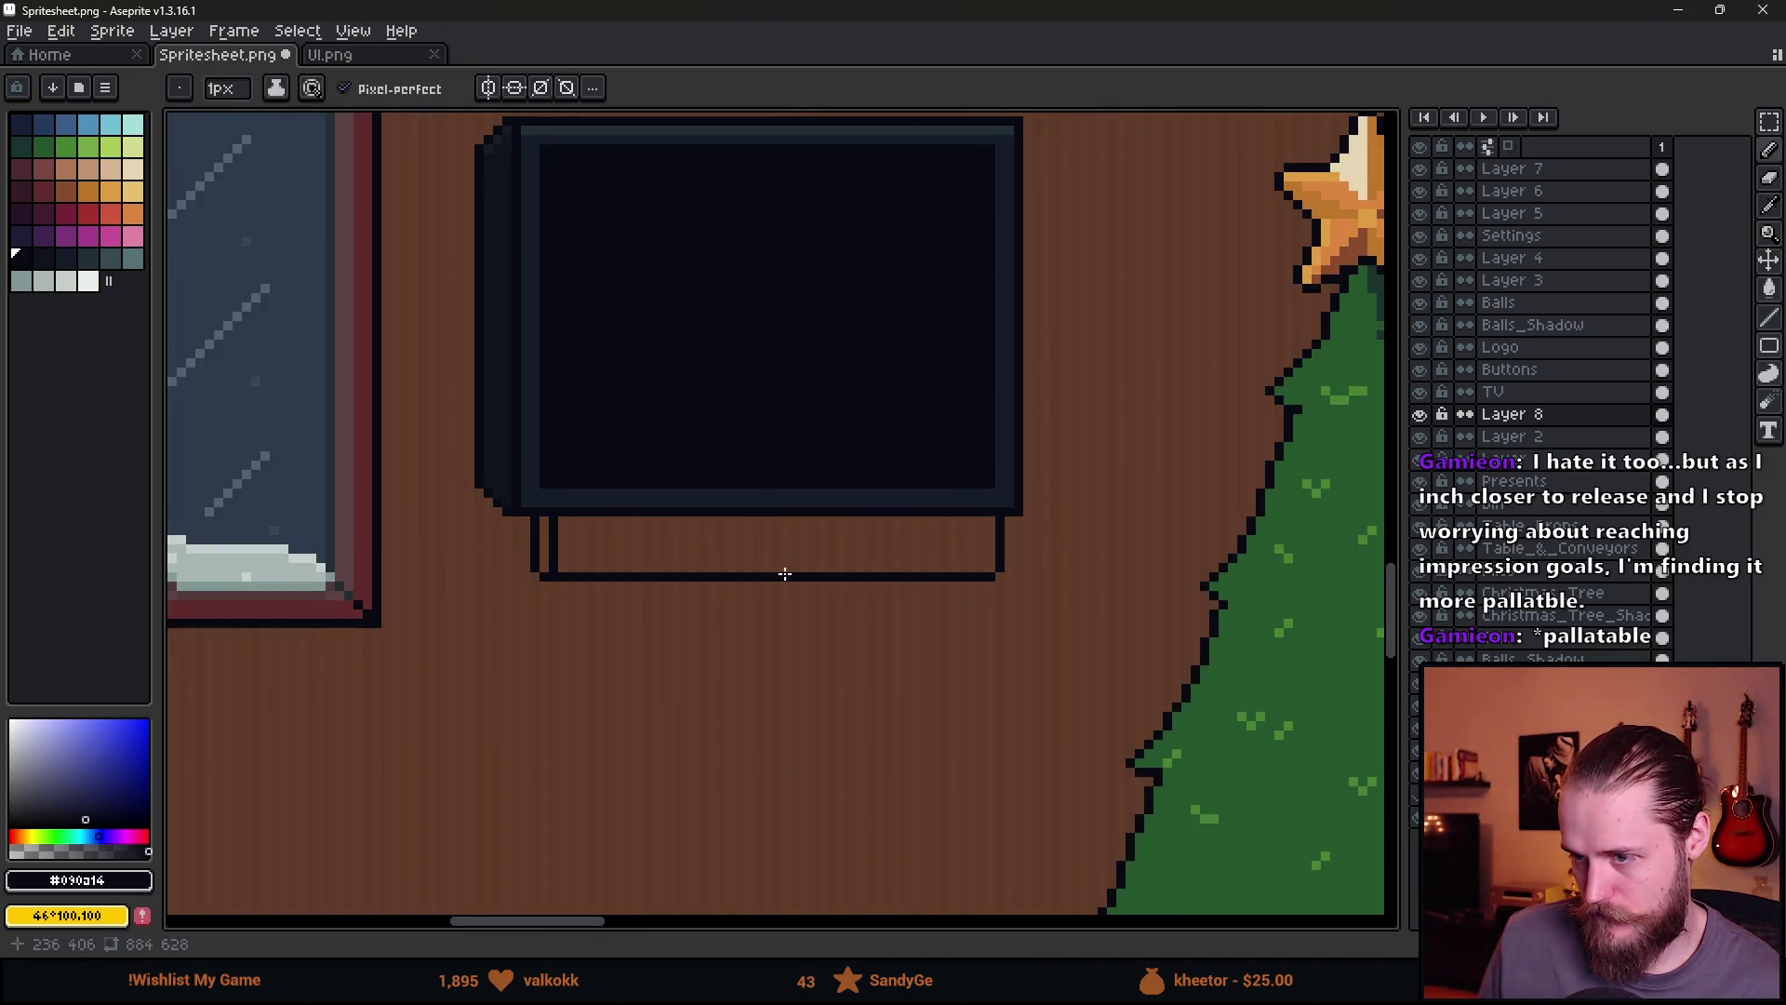
left_click_drag(782, 569, 782, 515)
scroll(781, 521, "down", 4)
scroll(837, 605, "up", 2)
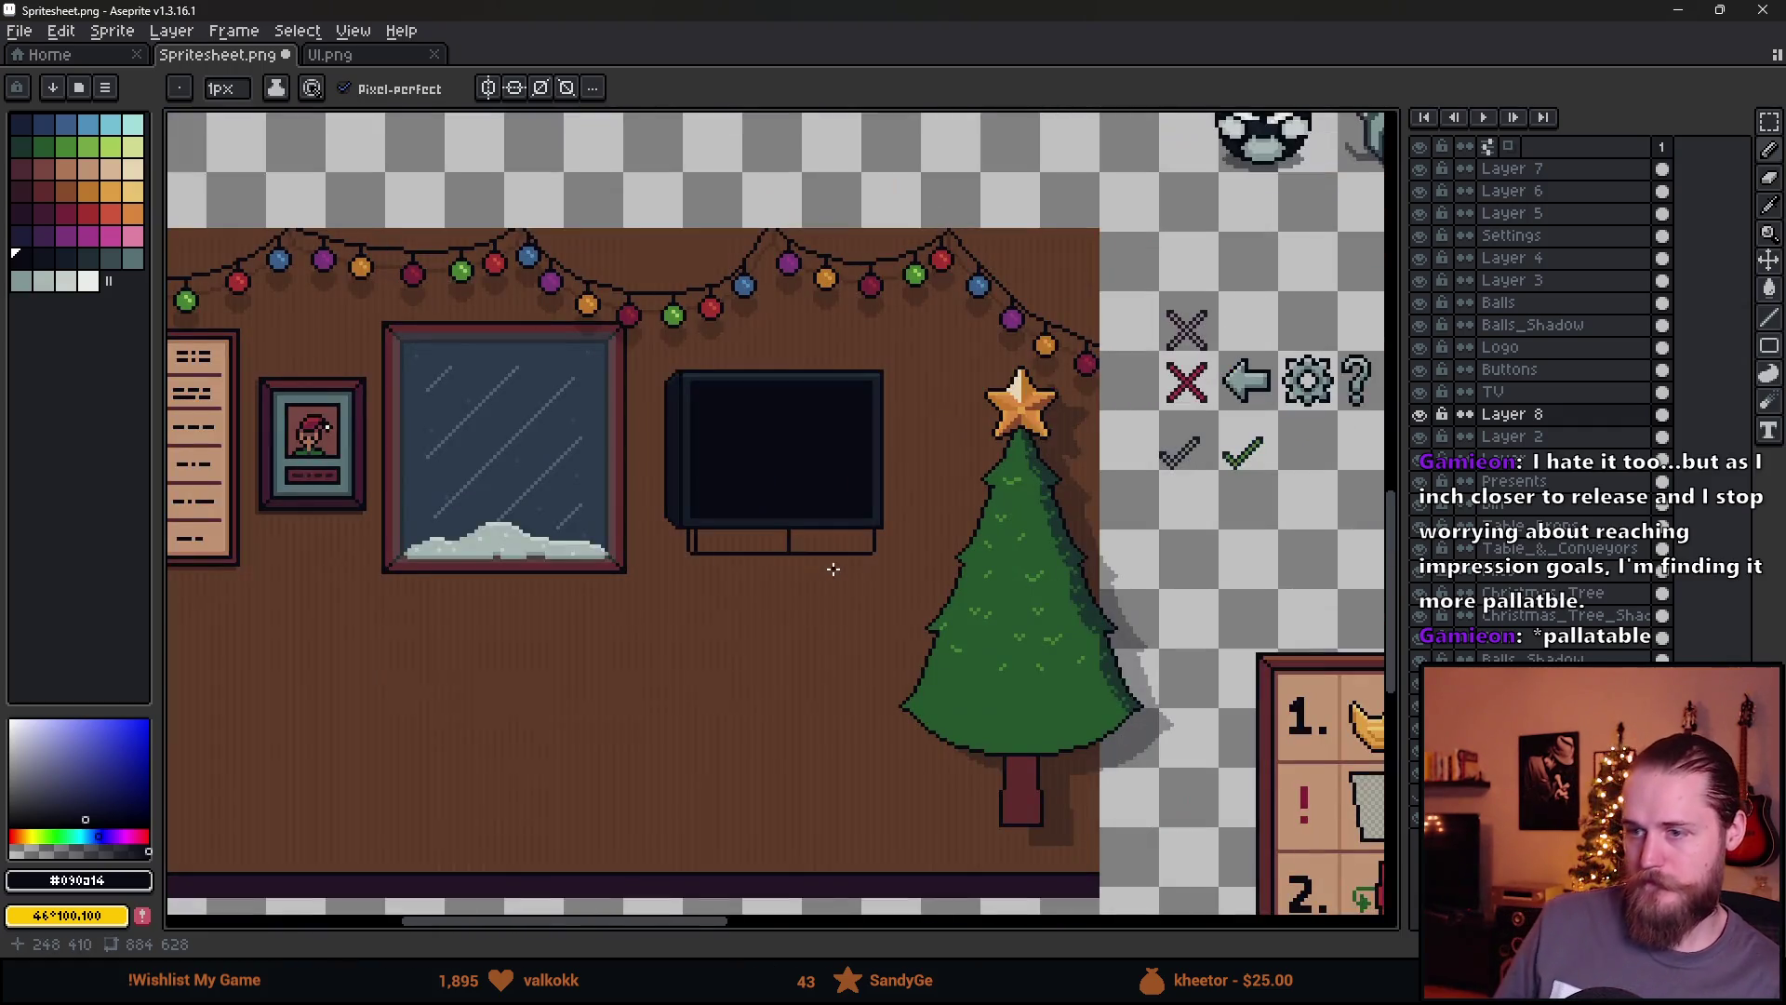
Shift the stand lines down and redraw the divider further left
key("v")
left_click_drag(838, 635, 834, 670)
scroll(786, 567, "up", 5)
key("b")
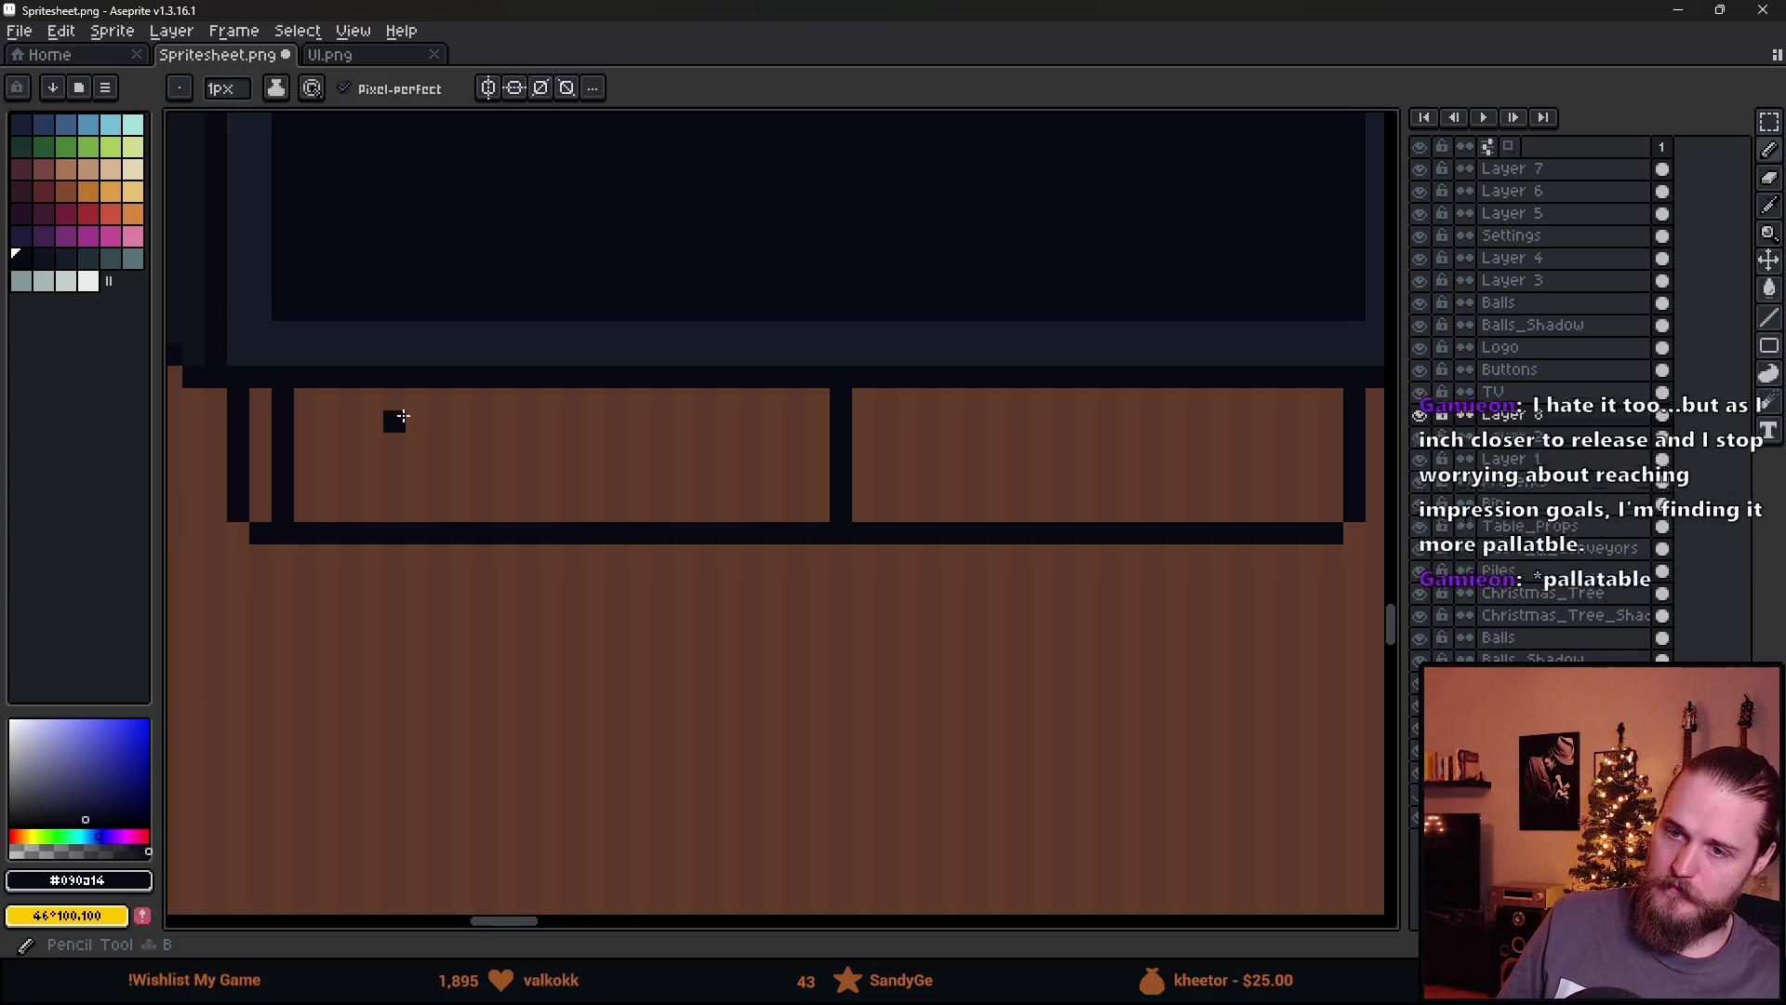
left_click_drag(402, 415, 498, 455)
left_click_drag(884, 490, 693, 506)
key("e")
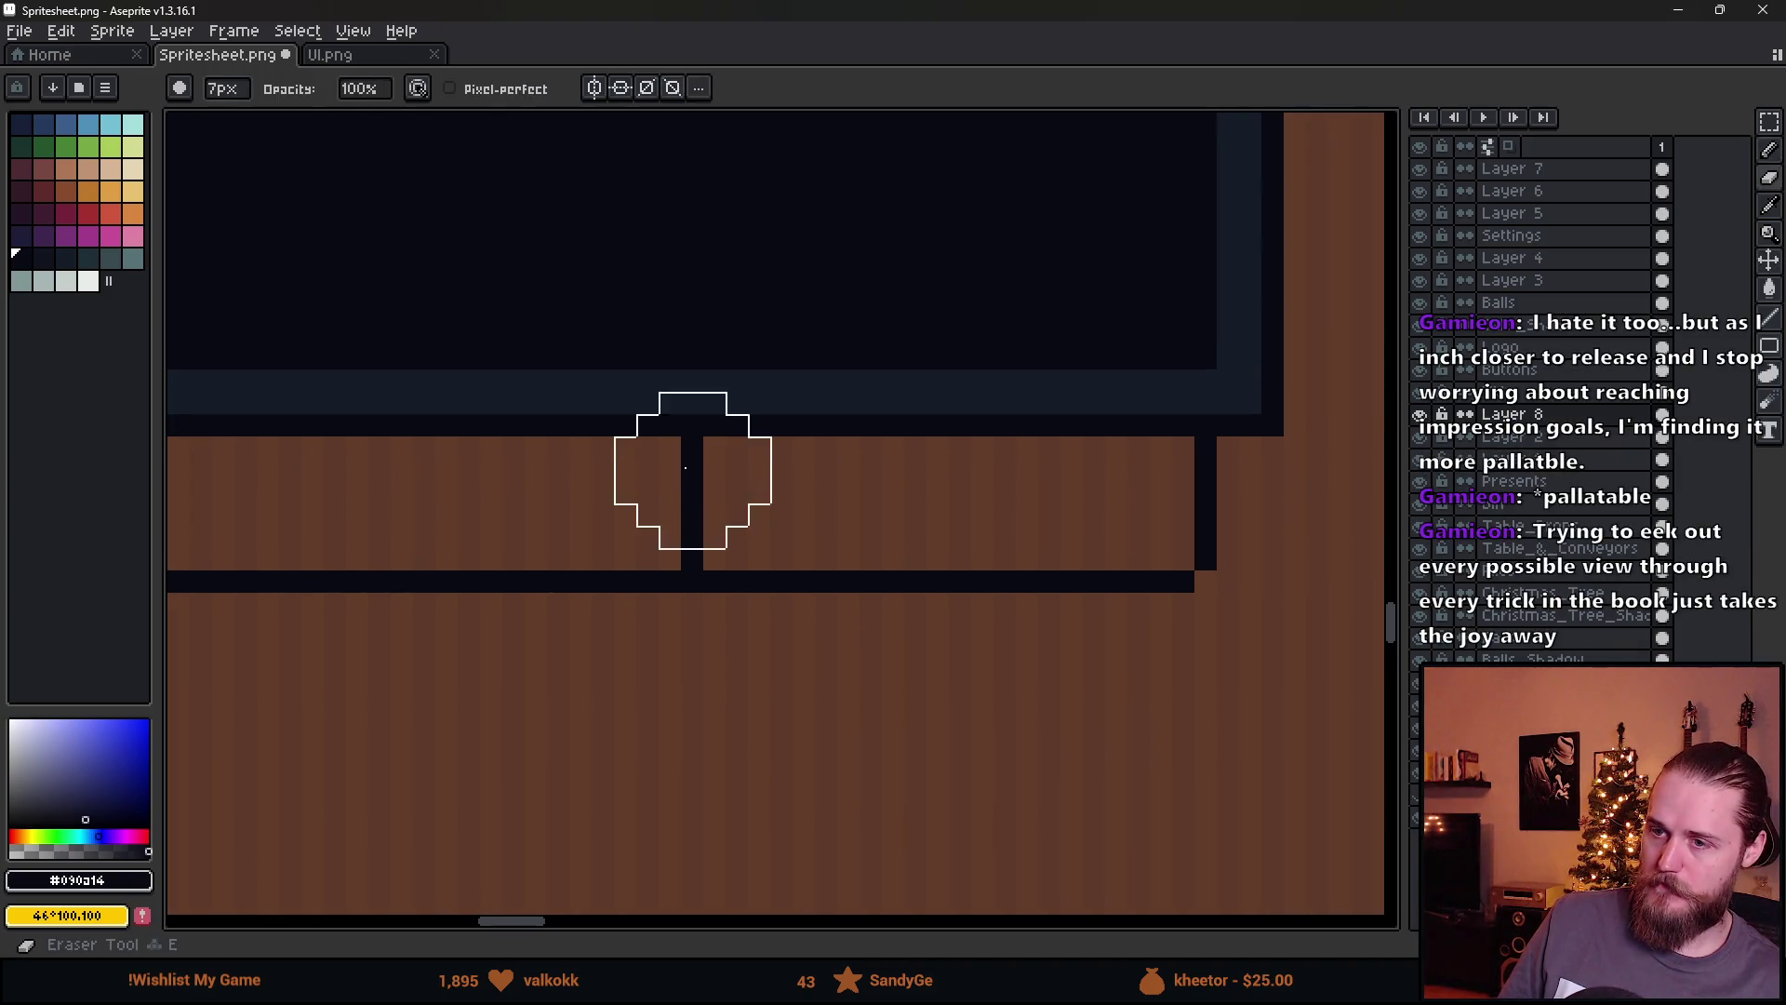
left_click(696, 507)
key("b")
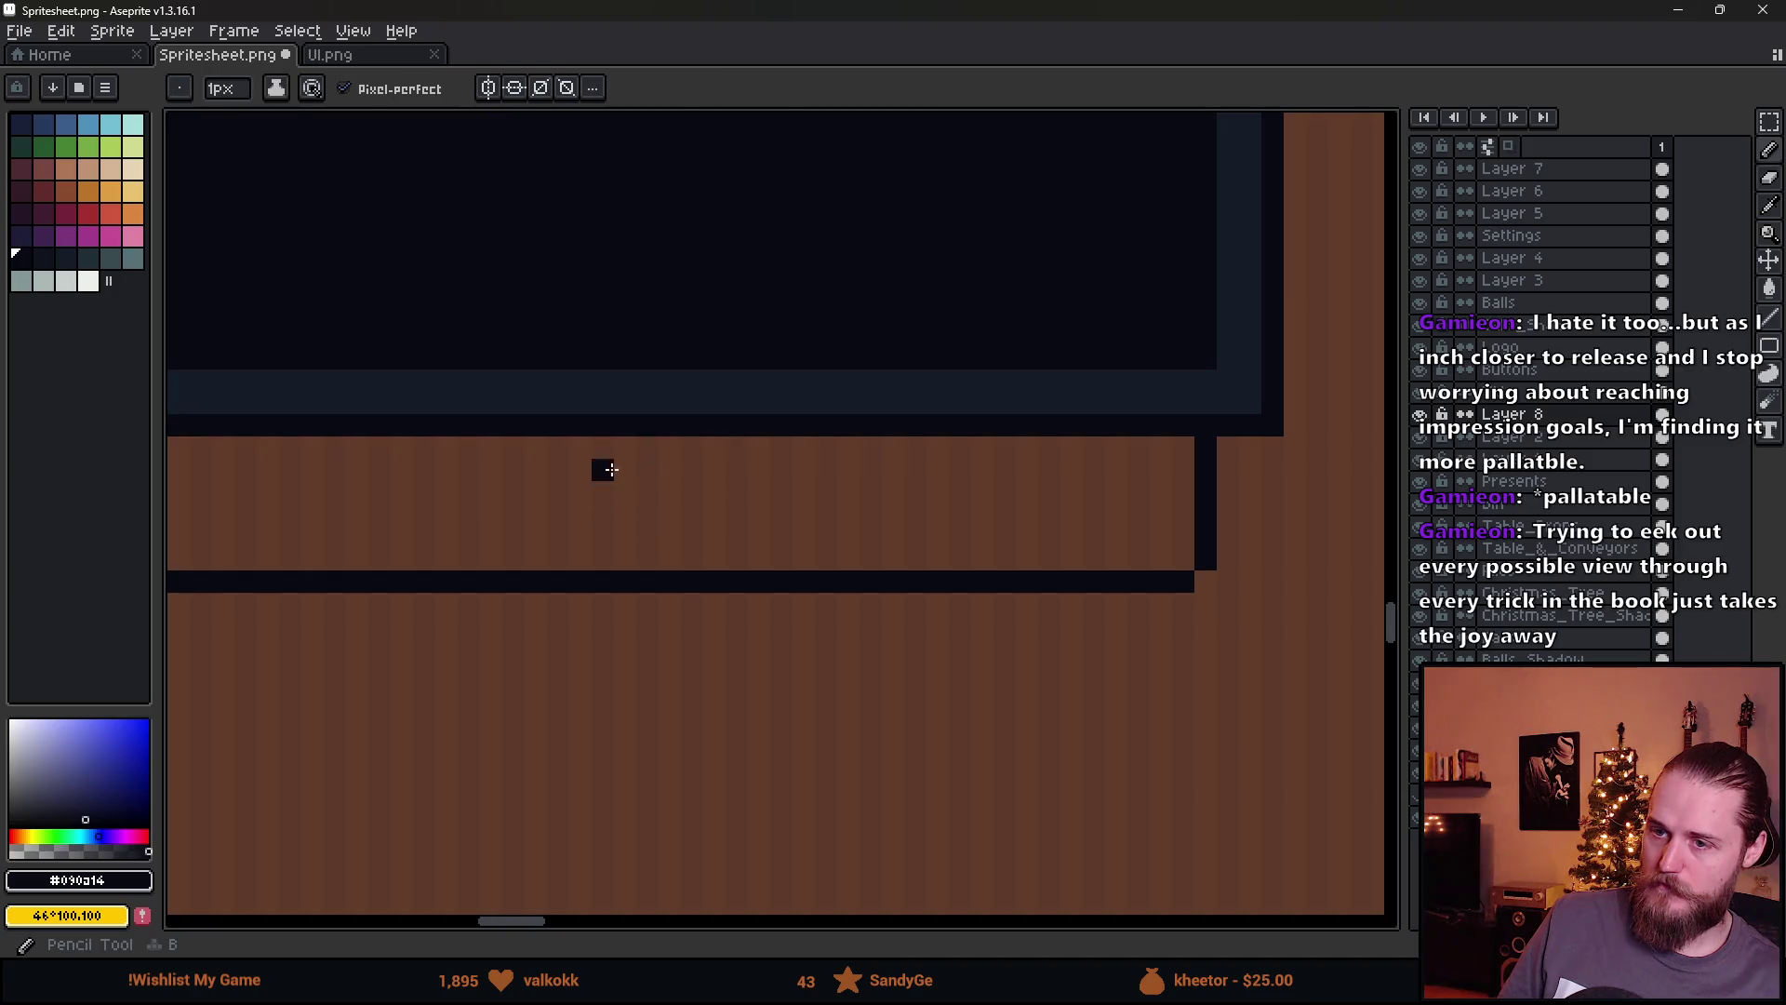
left_click_drag(610, 469, 603, 564)
Pencil dark letters TI in the right compartment and close the gap above the right bar
mouse_move(647, 471)
left_mouse_down()
mouse_move(679, 472)
mouse_move(675, 538)
mouse_move(737, 514)
left_mouse_up()
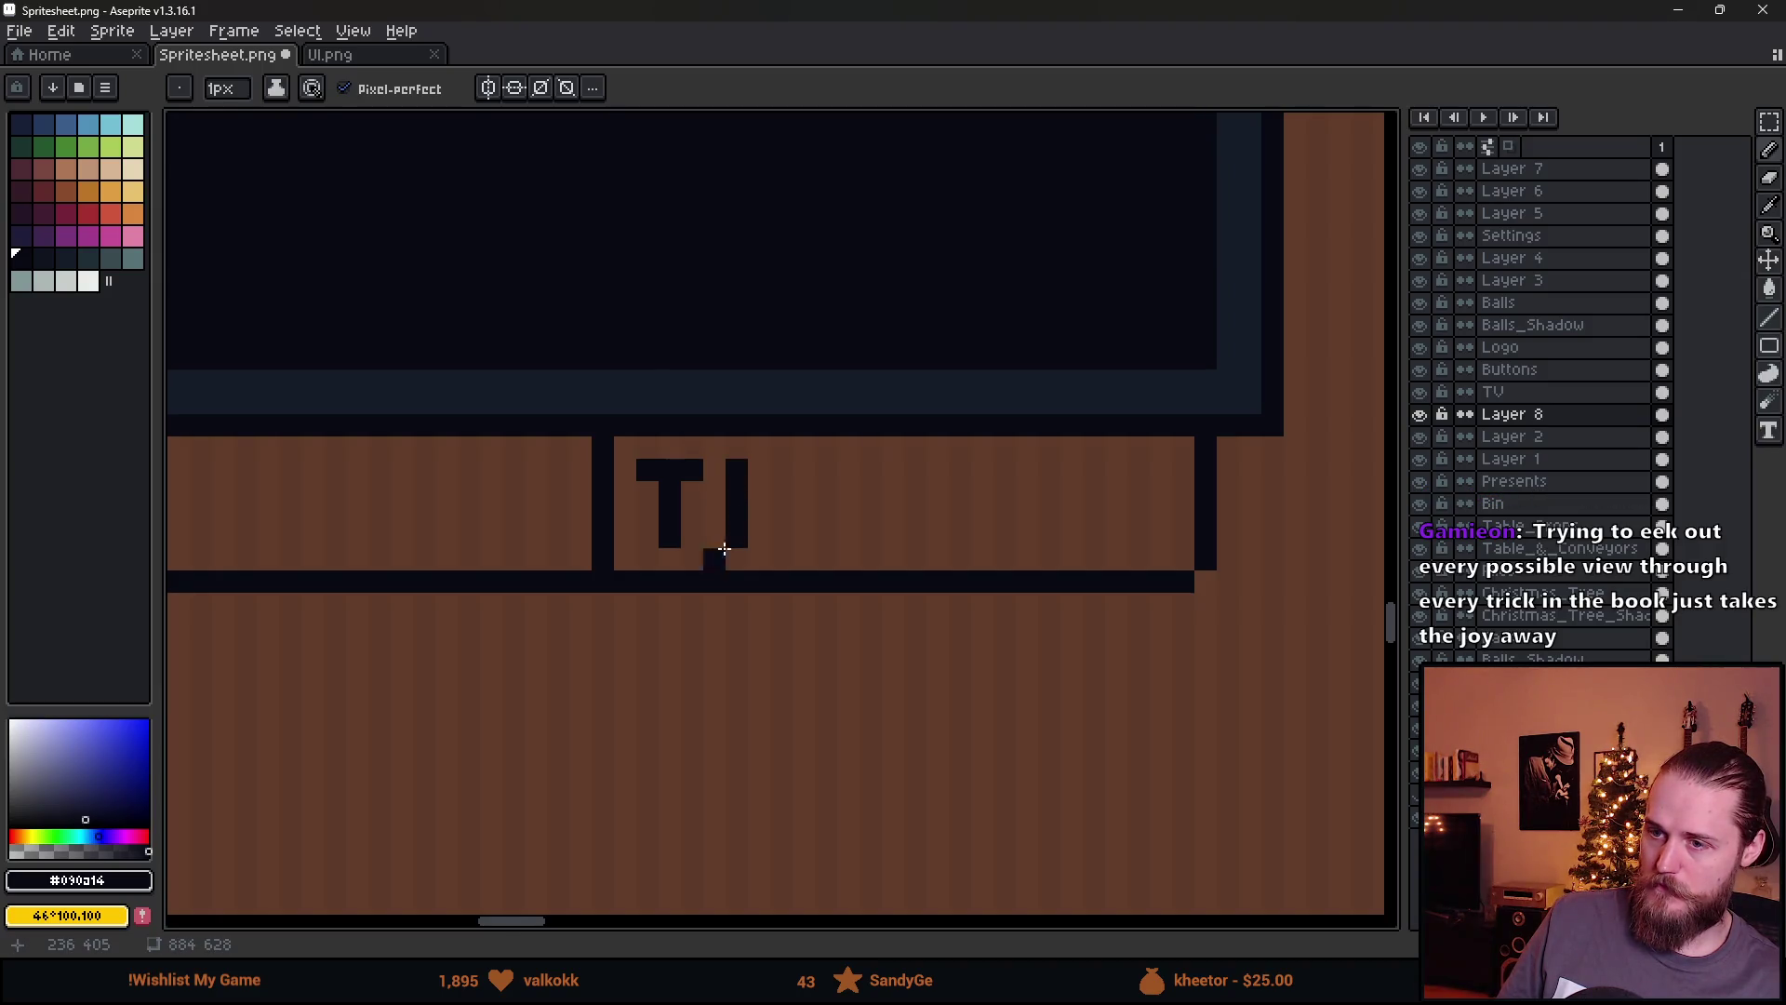
key("m")
scroll(666, 578, "down", 3)
key("v")
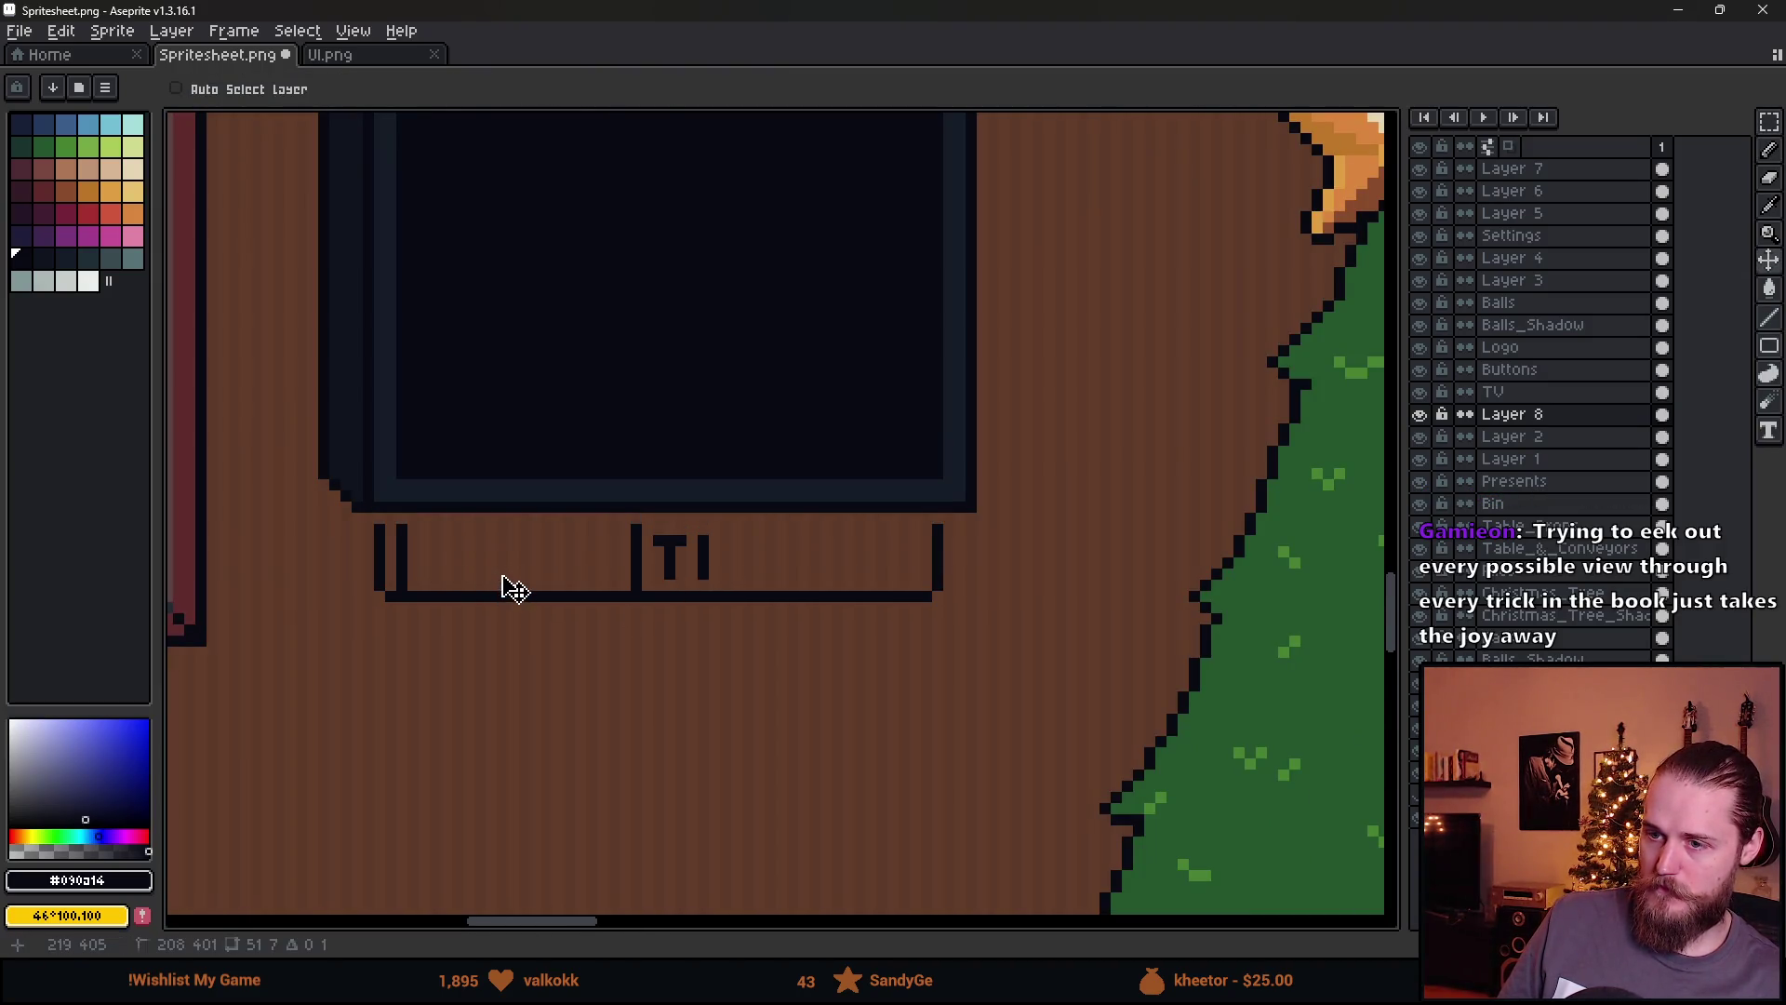
key("b")
scroll(382, 532, "up", 4)
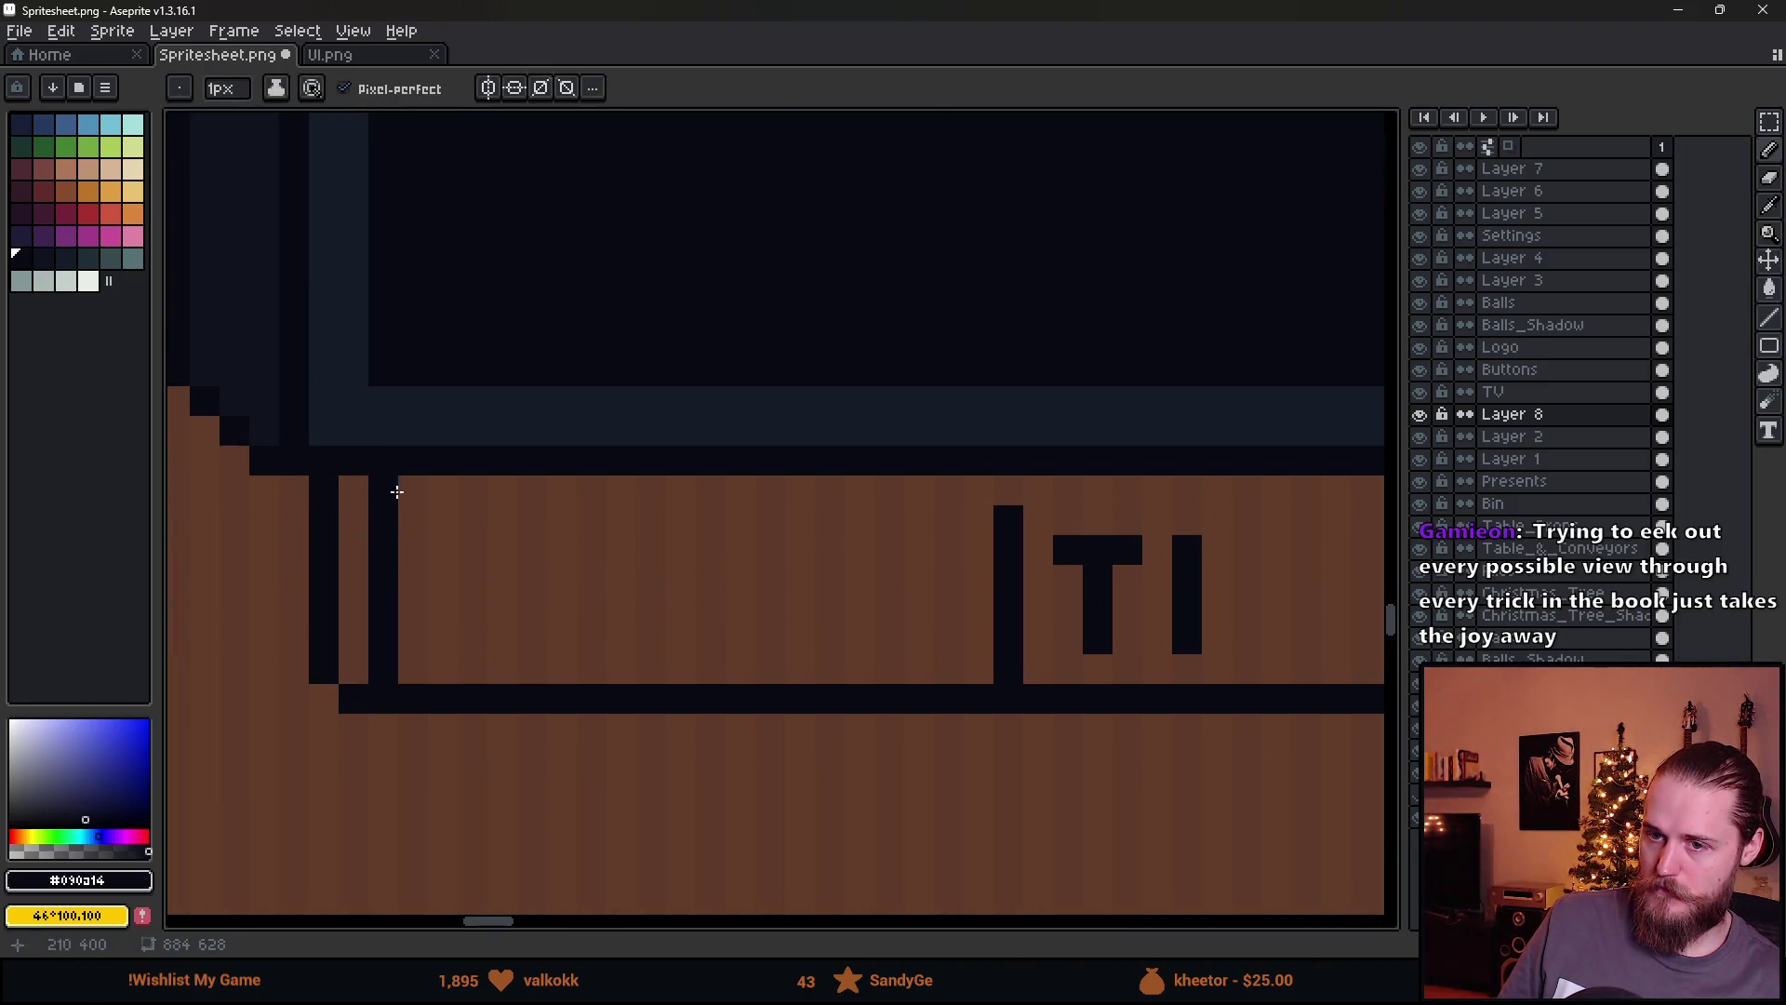
left_click(1008, 490)
scroll(977, 521, "right", 5)
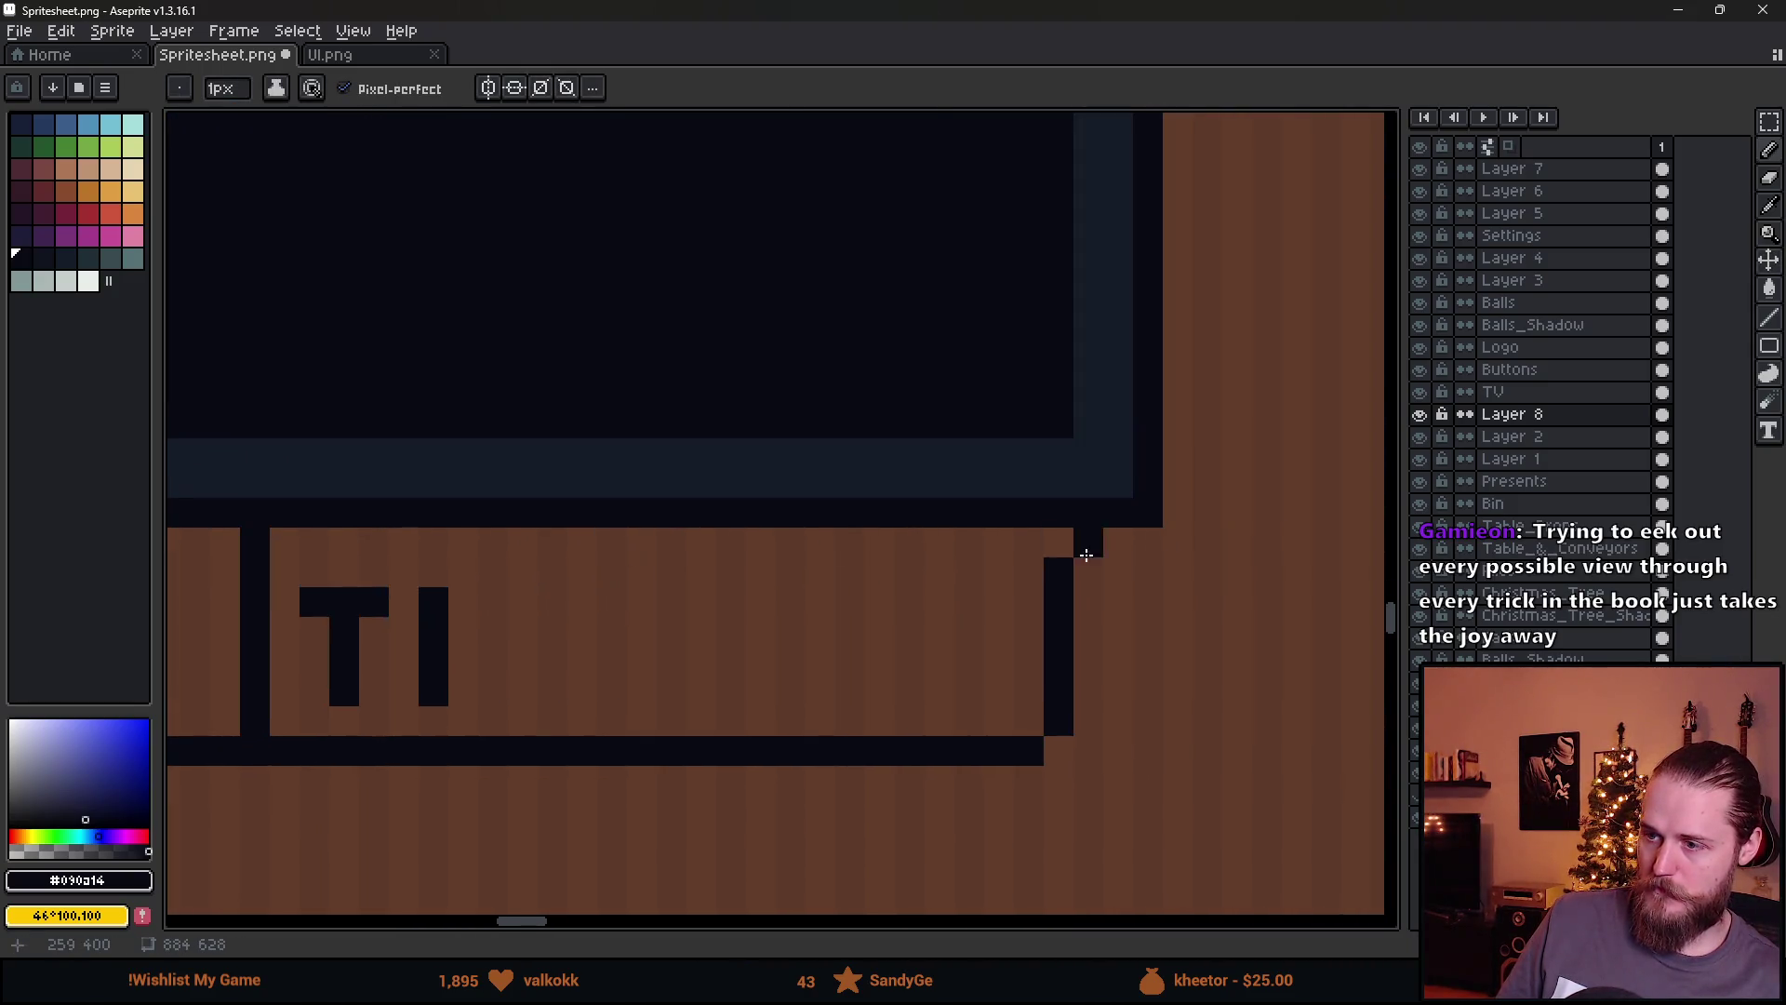
scroll(610, 537, "left", 6)
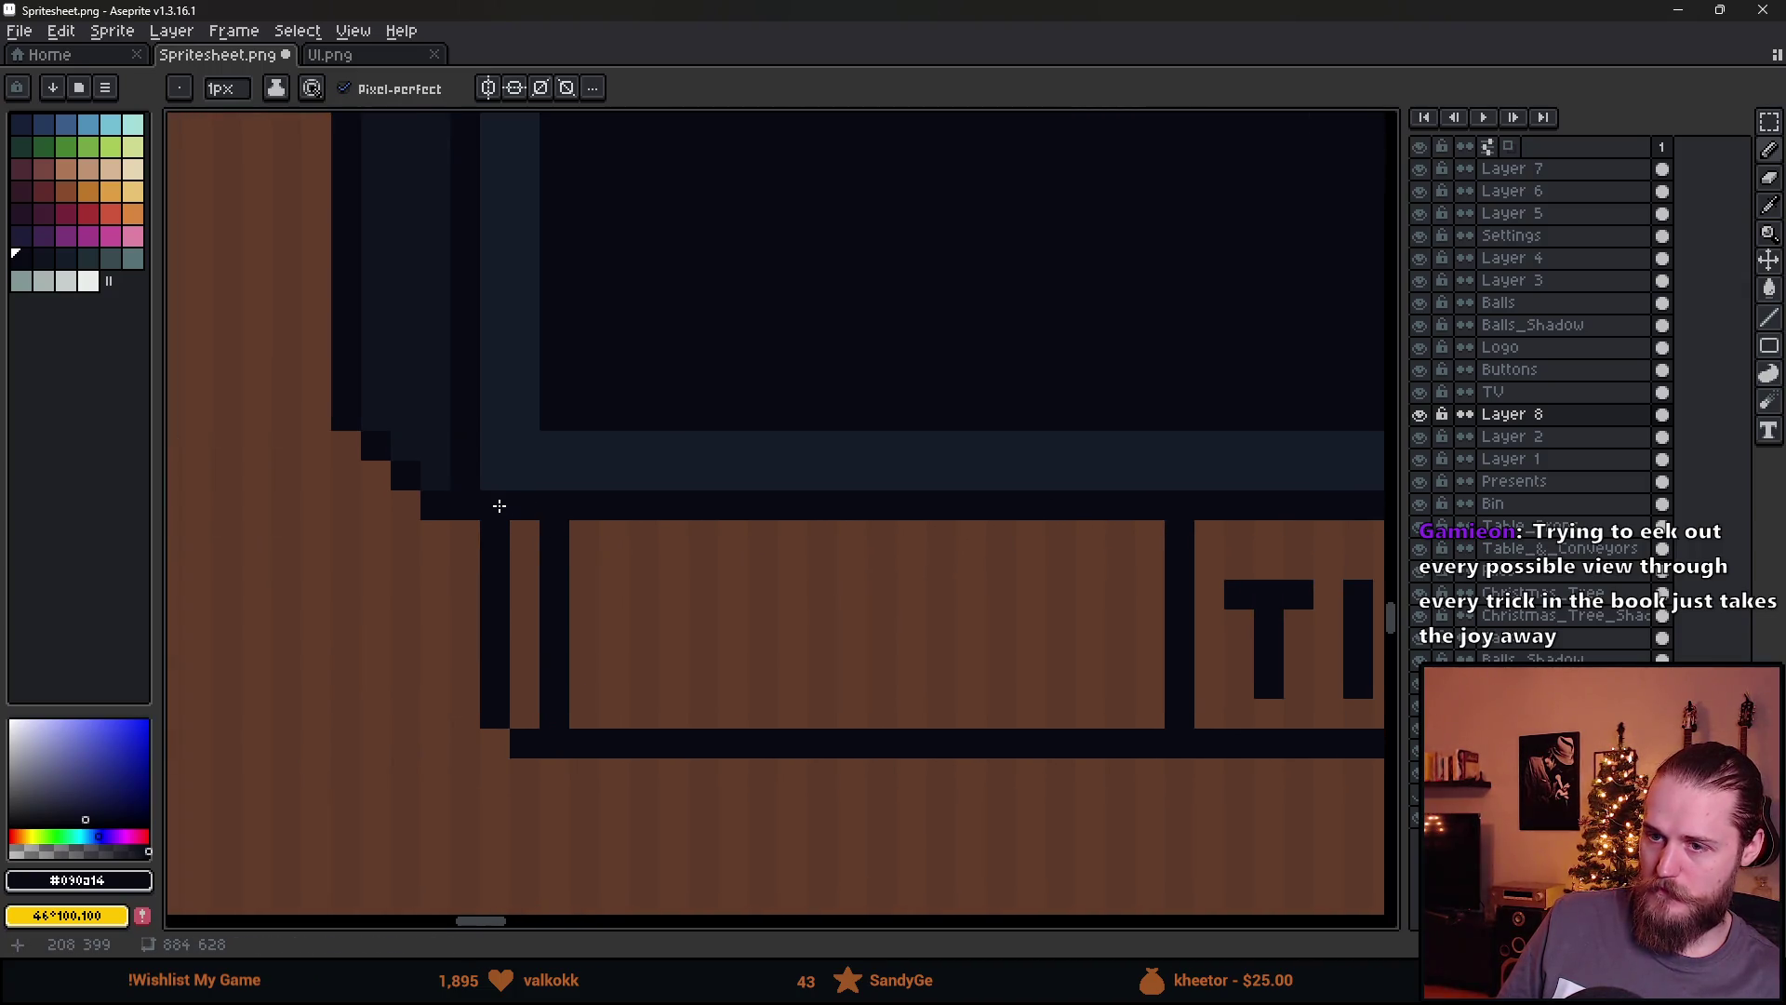
left_click(554, 474, "alt")
key("g")
scroll(610, 588, "down", 3)
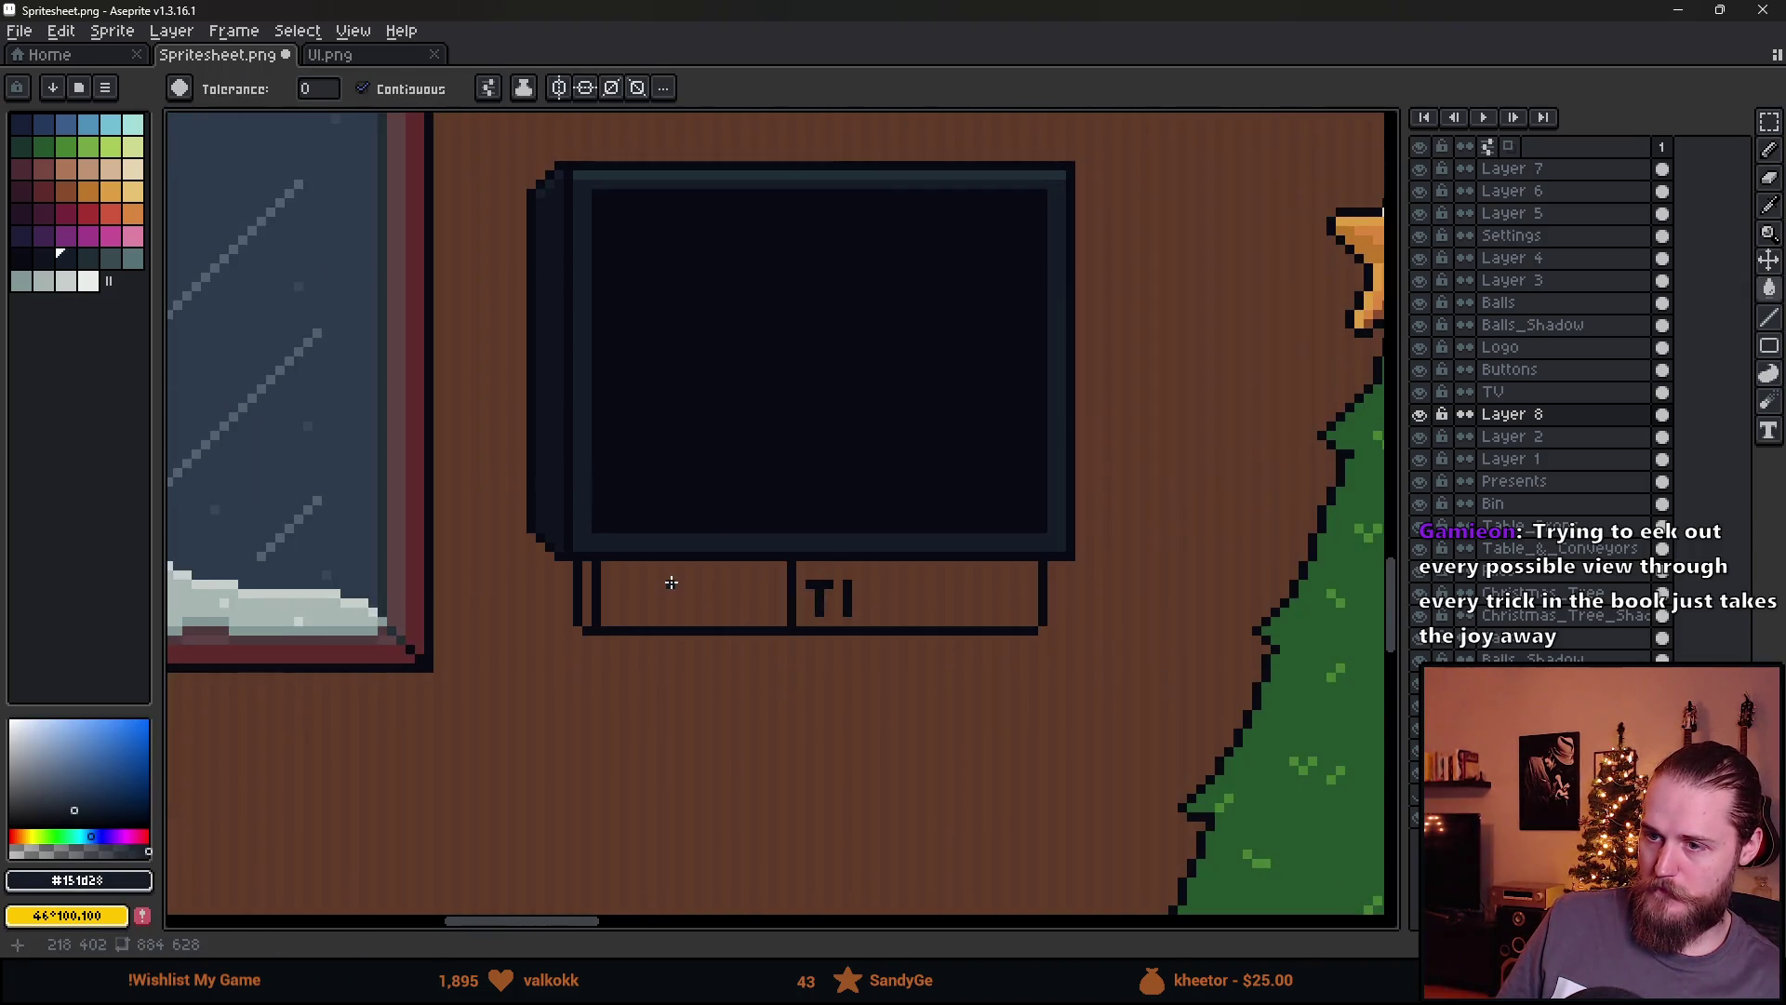
Fill both stand compartments with a teal palette colour
left_click(671, 582)
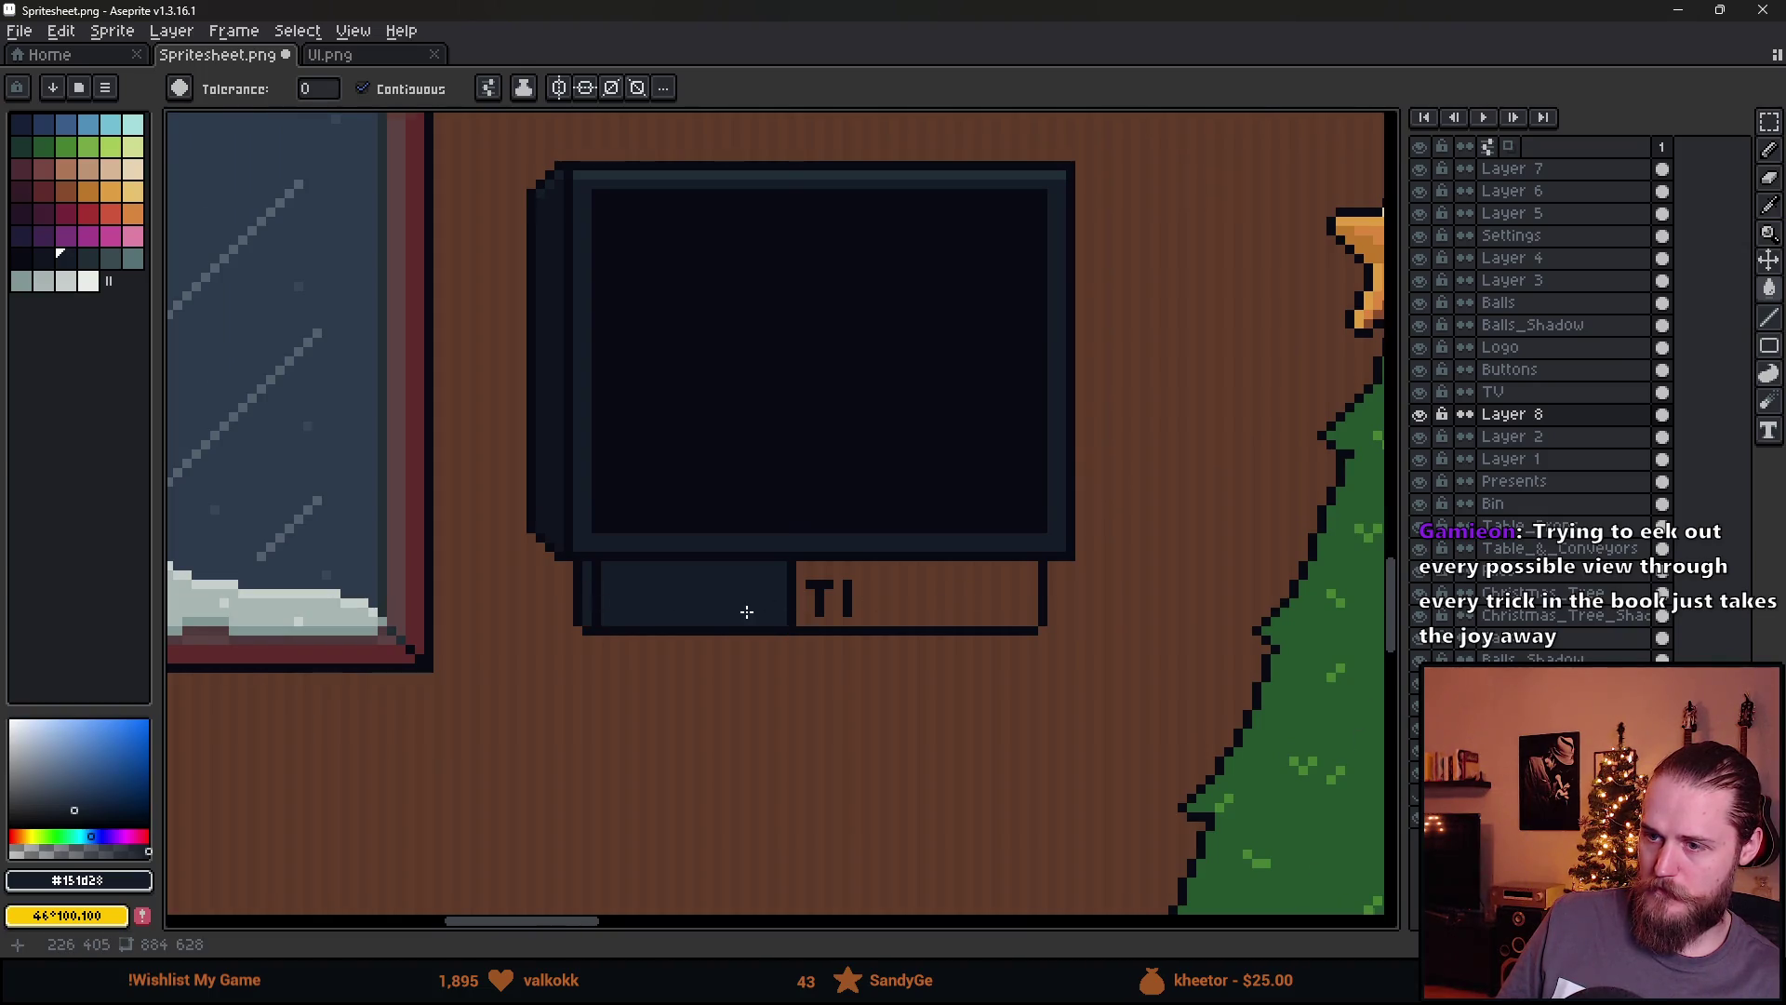
scroll(746, 611, "up", 2)
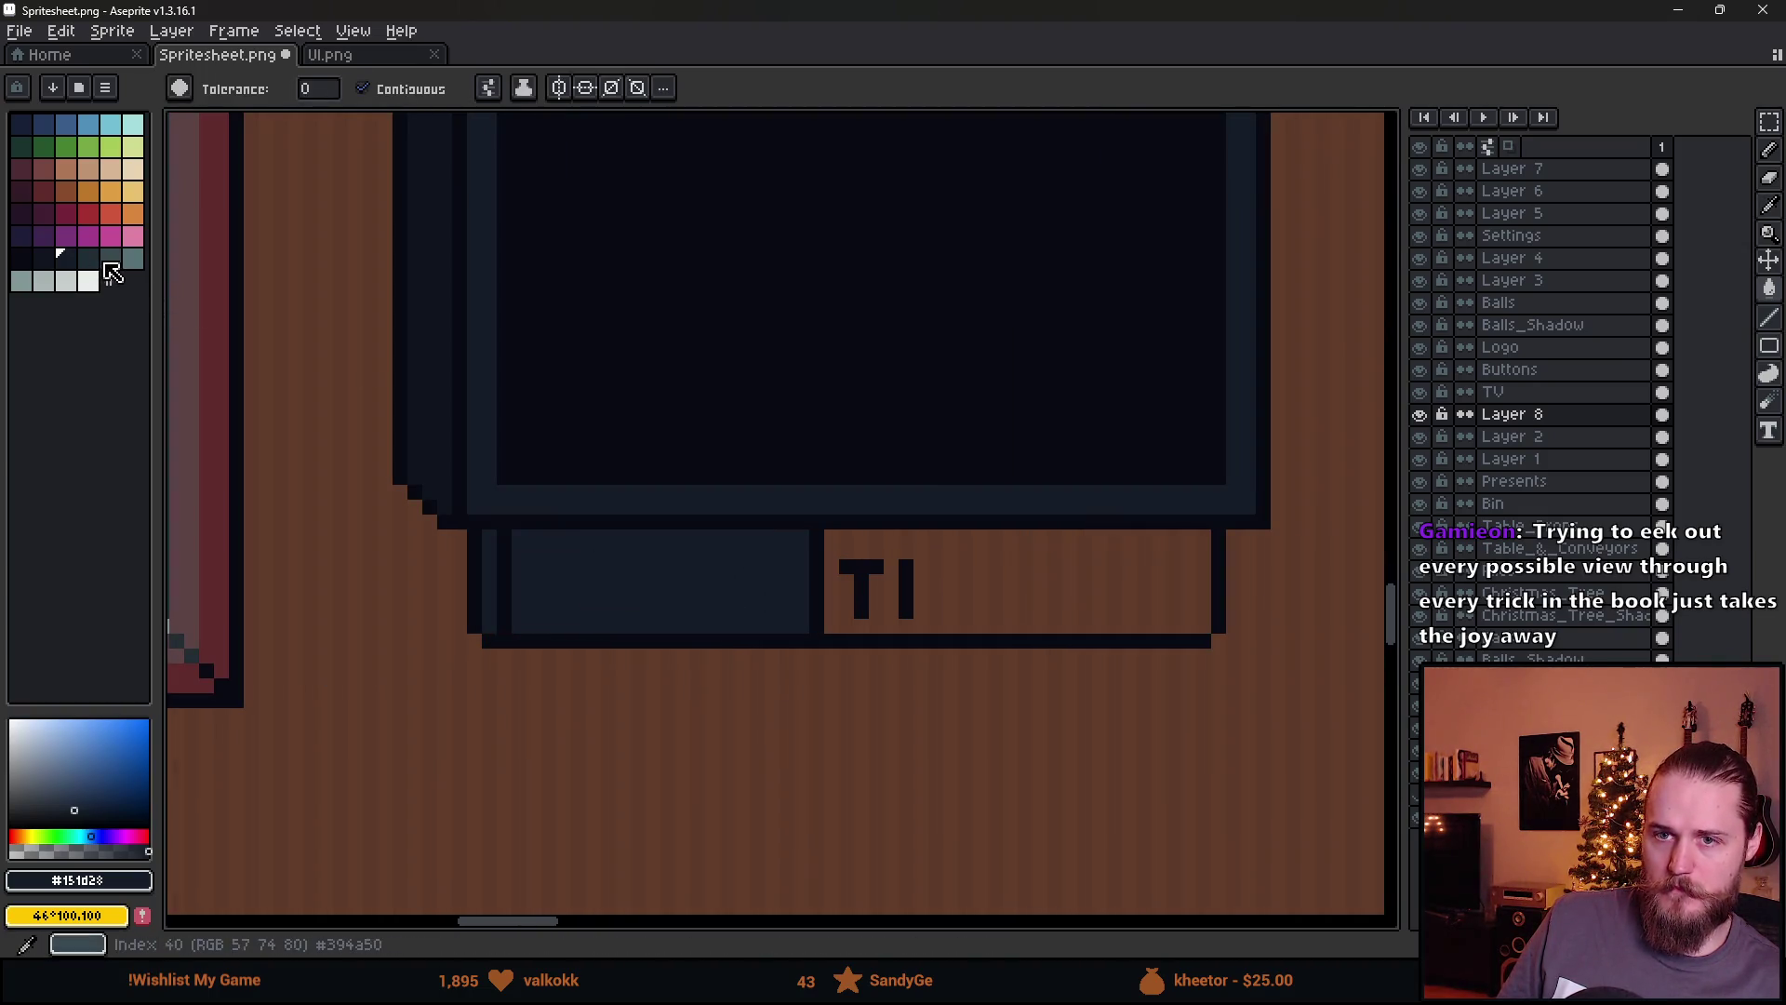
left_click(88, 260)
left_click(722, 564)
left_click(973, 587)
scroll(975, 587, "down", 3)
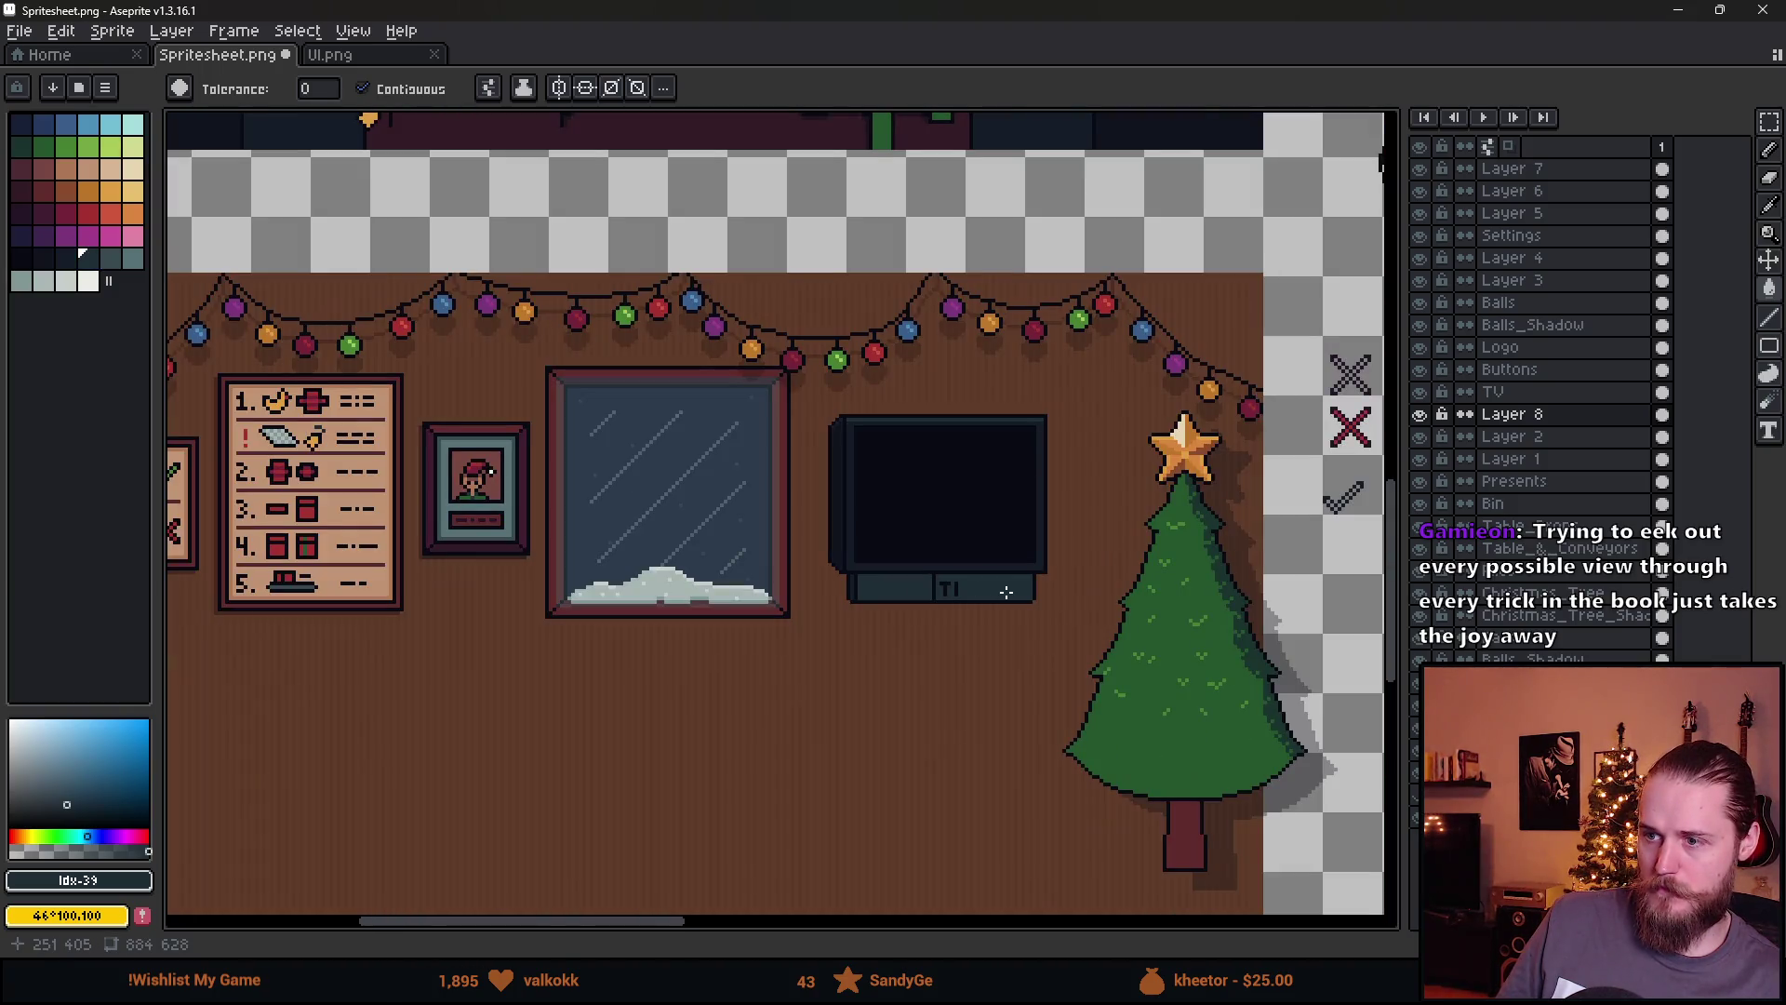
scroll(974, 607, "up", 4)
Recolour the T's top bar white while keeping the surrounding stand teal
left_click(869, 466, "alt")
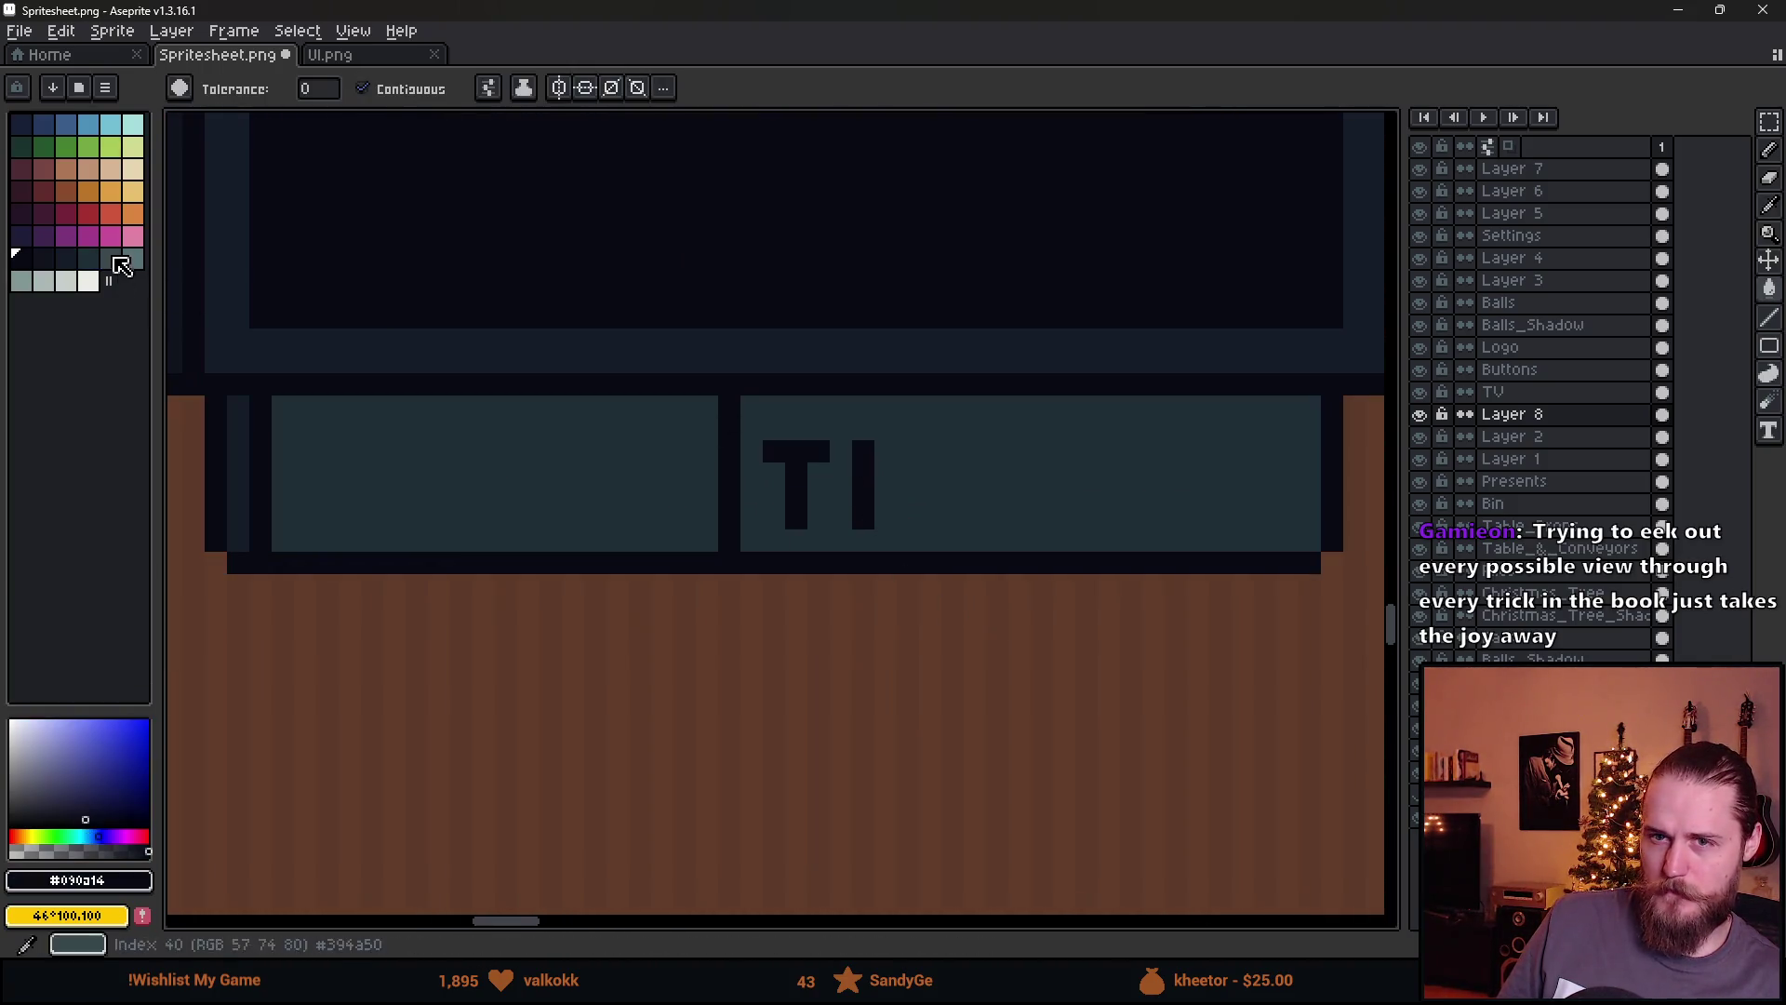
left_click(96, 283)
scroll(834, 486, "up", 3)
left_click(610, 399)
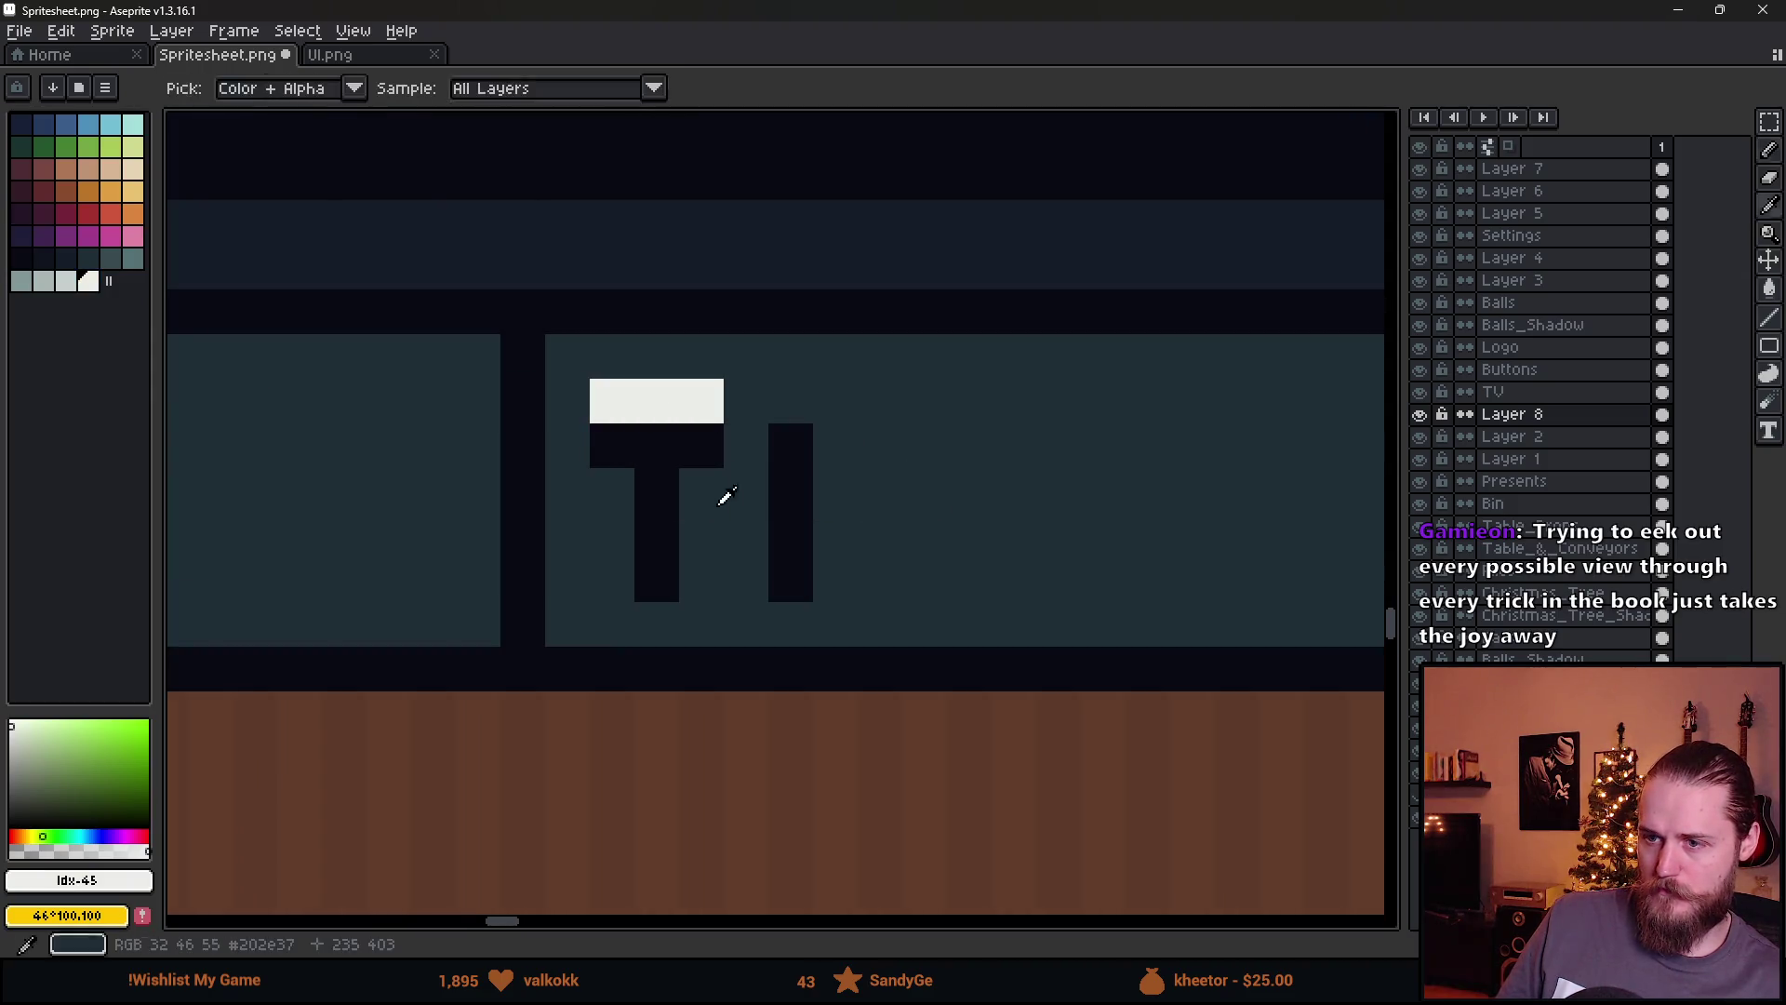
left_click(722, 494, "alt")
left_click(649, 470)
left_click(782, 484)
left_click(651, 400, "alt")
key("b")
mouse_move(649, 445)
left_mouse_down()
mouse_move(700, 533)
mouse_move(699, 577)
mouse_move(661, 571)
left_mouse_up()
key("ctrl+z")
Draw white pixel letters spelling TUTORI in the right compartment
mouse_move(790, 442)
left_mouse_down()
mouse_move(786, 526)
mouse_move(882, 529)
mouse_move(880, 400)
mouse_move(1061, 398)
mouse_move(1024, 435)
mouse_move(1021, 595)
left_mouse_up()
scroll(1059, 579, "right", 5)
mouse_move(862, 463)
left_mouse_down()
mouse_move(861, 562)
mouse_move(885, 587)
mouse_move(903, 415)
mouse_move(958, 551)
left_mouse_up()
mouse_move(1040, 463)
left_mouse_down()
mouse_move(1040, 419)
mouse_move(1055, 578)
mouse_move(1108, 547)
left_mouse_up()
left_click(1055, 578)
left_click(1084, 418)
left_click(1076, 510)
left_click(1130, 463)
scroll(1219, 553, "right", 3)
left_click_drag(1084, 424, 1085, 601)
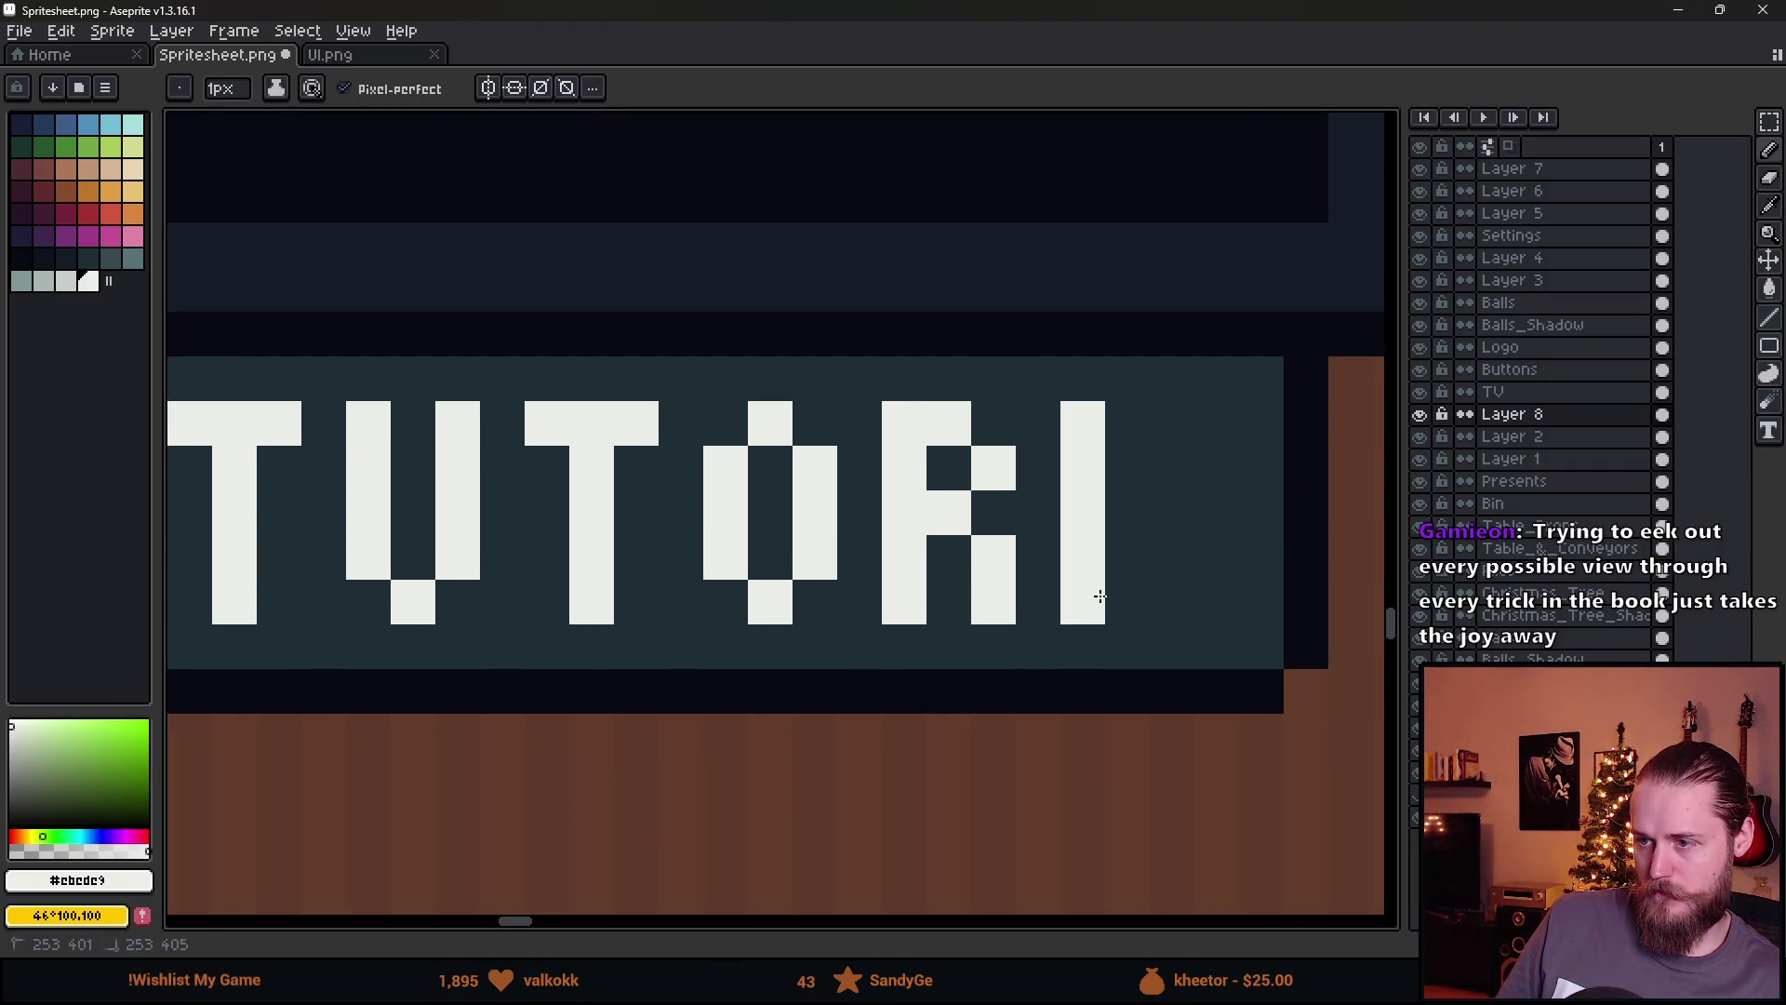
Add white T, A and R after the S to complete START
scroll(1098, 593, "down", 5)
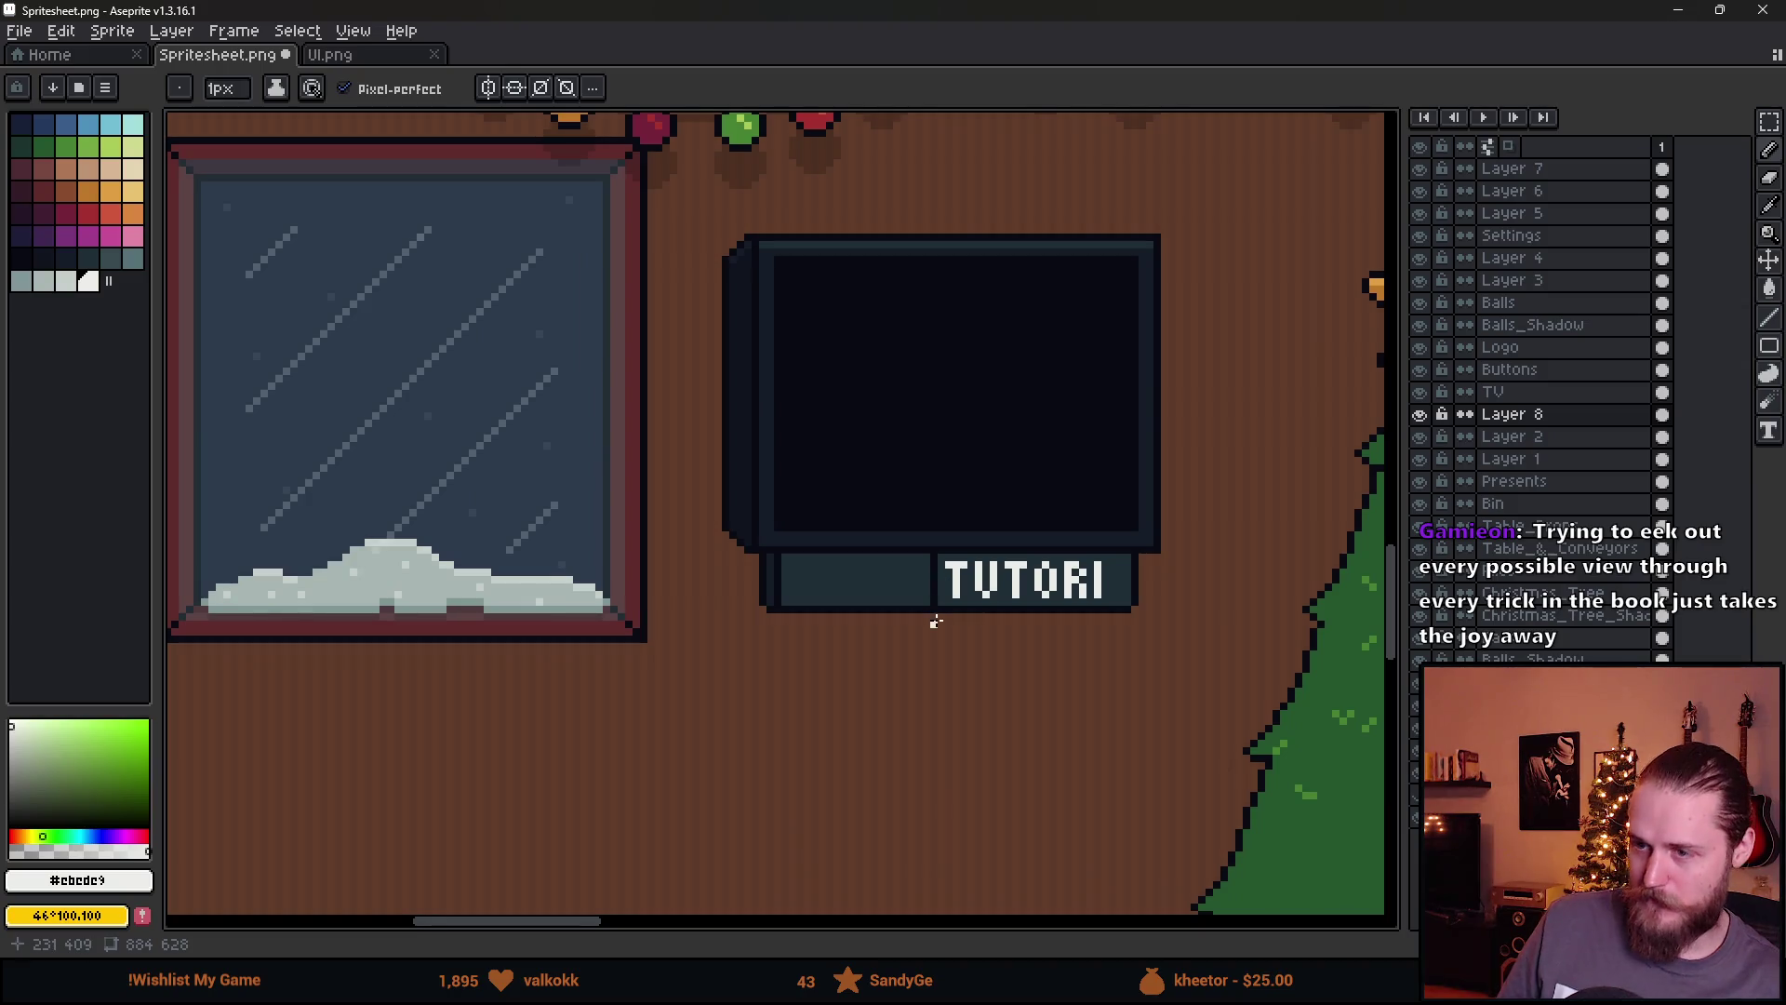
scroll(800, 583, "up", 2)
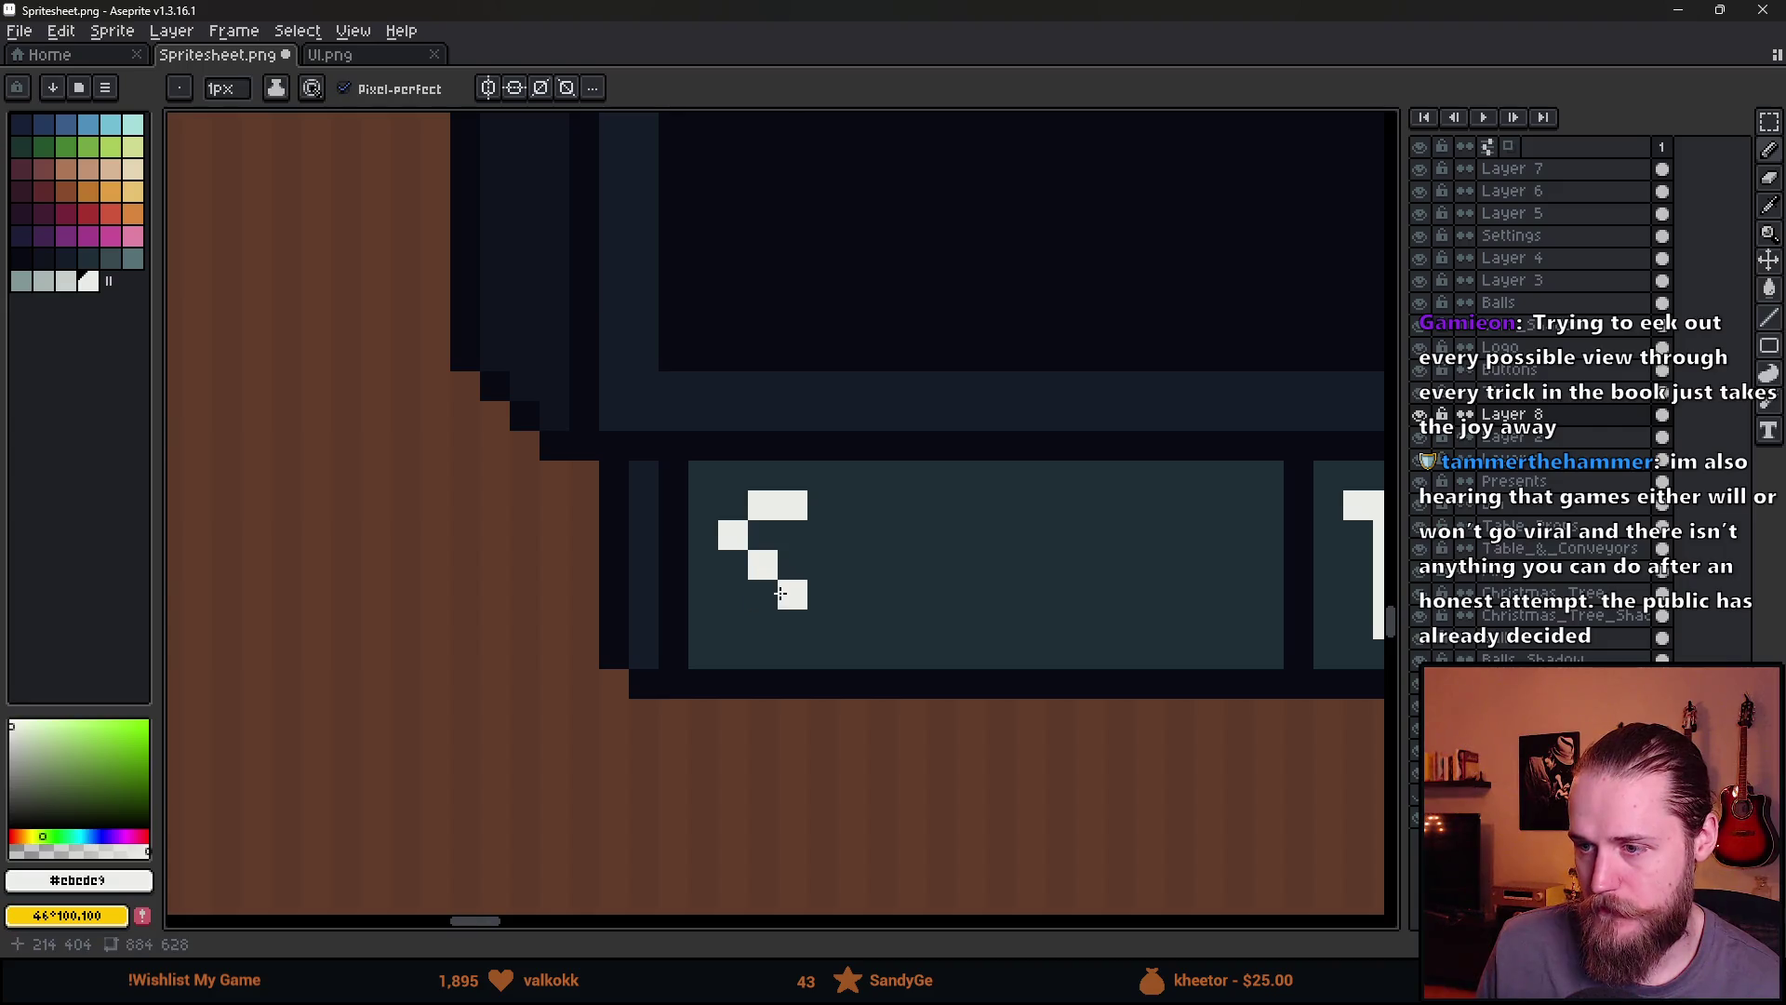
mouse_move(852, 505)
left_mouse_down()
mouse_move(911, 505)
mouse_move(882, 625)
mouse_move(971, 535)
mouse_move(1029, 558)
mouse_move(1031, 623)
left_mouse_up()
left_click(1001, 563)
scroll(1069, 598, "right", 2)
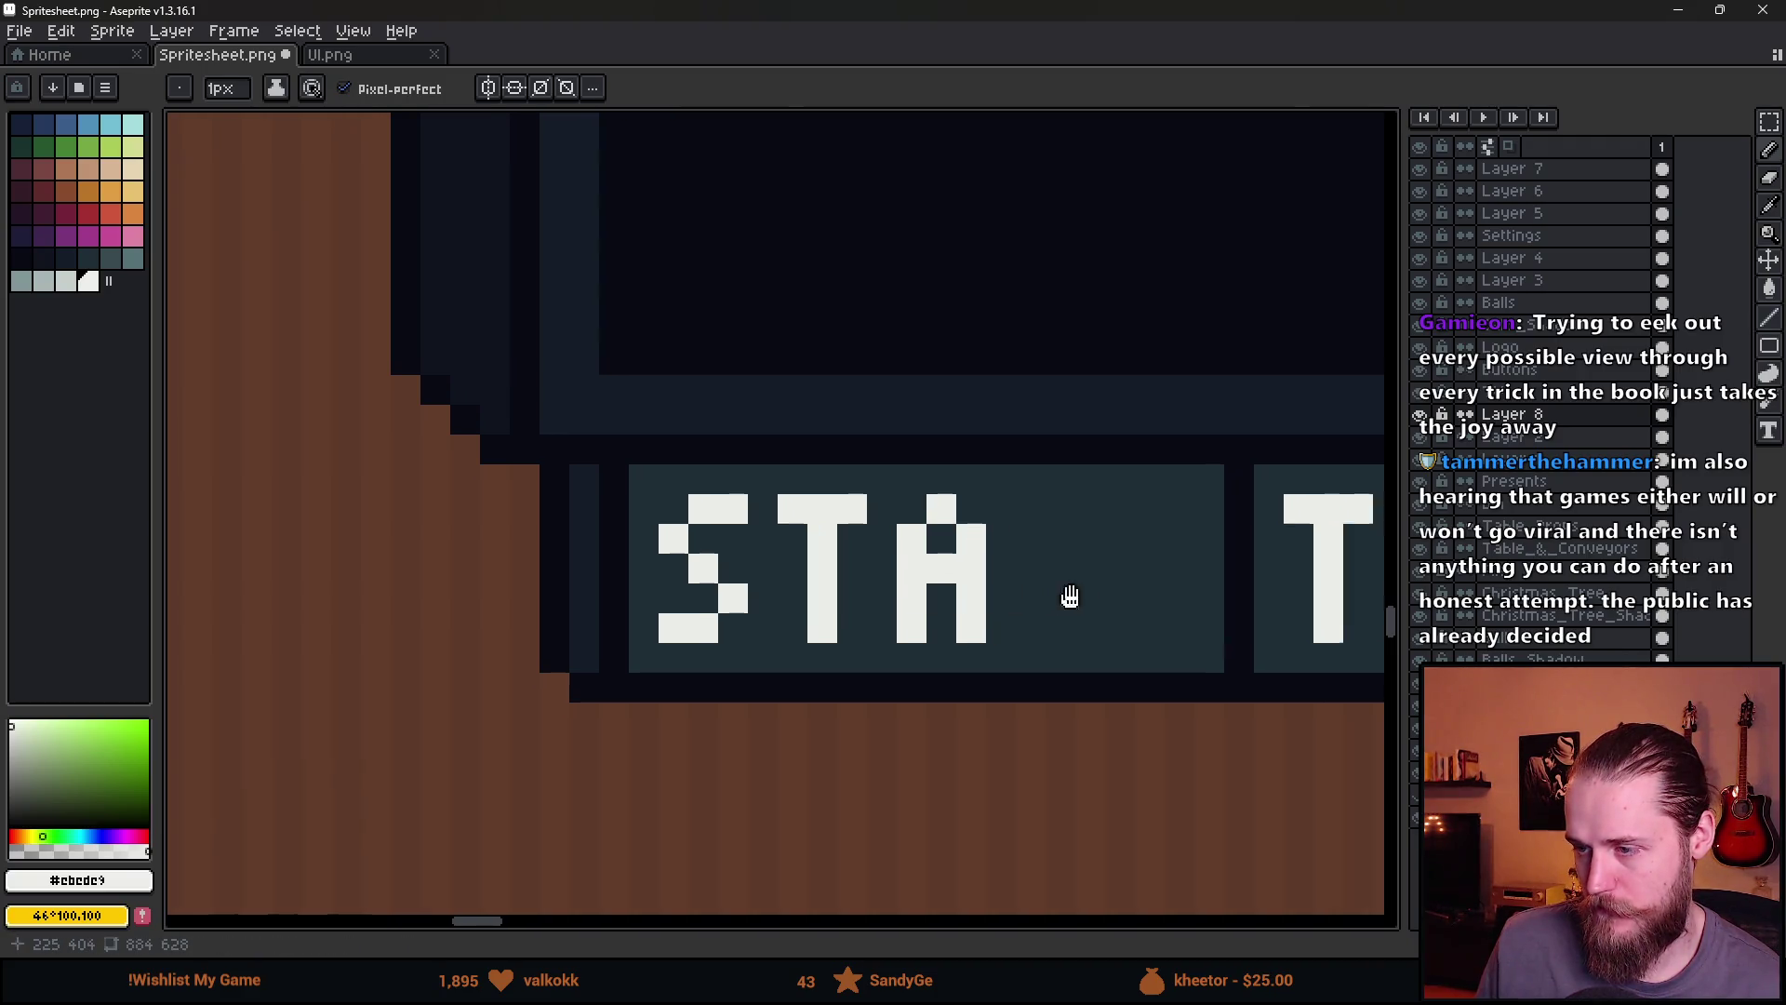
mouse_move(988, 528)
left_mouse_down()
mouse_move(986, 626)
mouse_move(1014, 525)
mouse_move(1163, 513)
mouse_move(1139, 634)
left_mouse_up()
scroll(1144, 624, "down", 5)
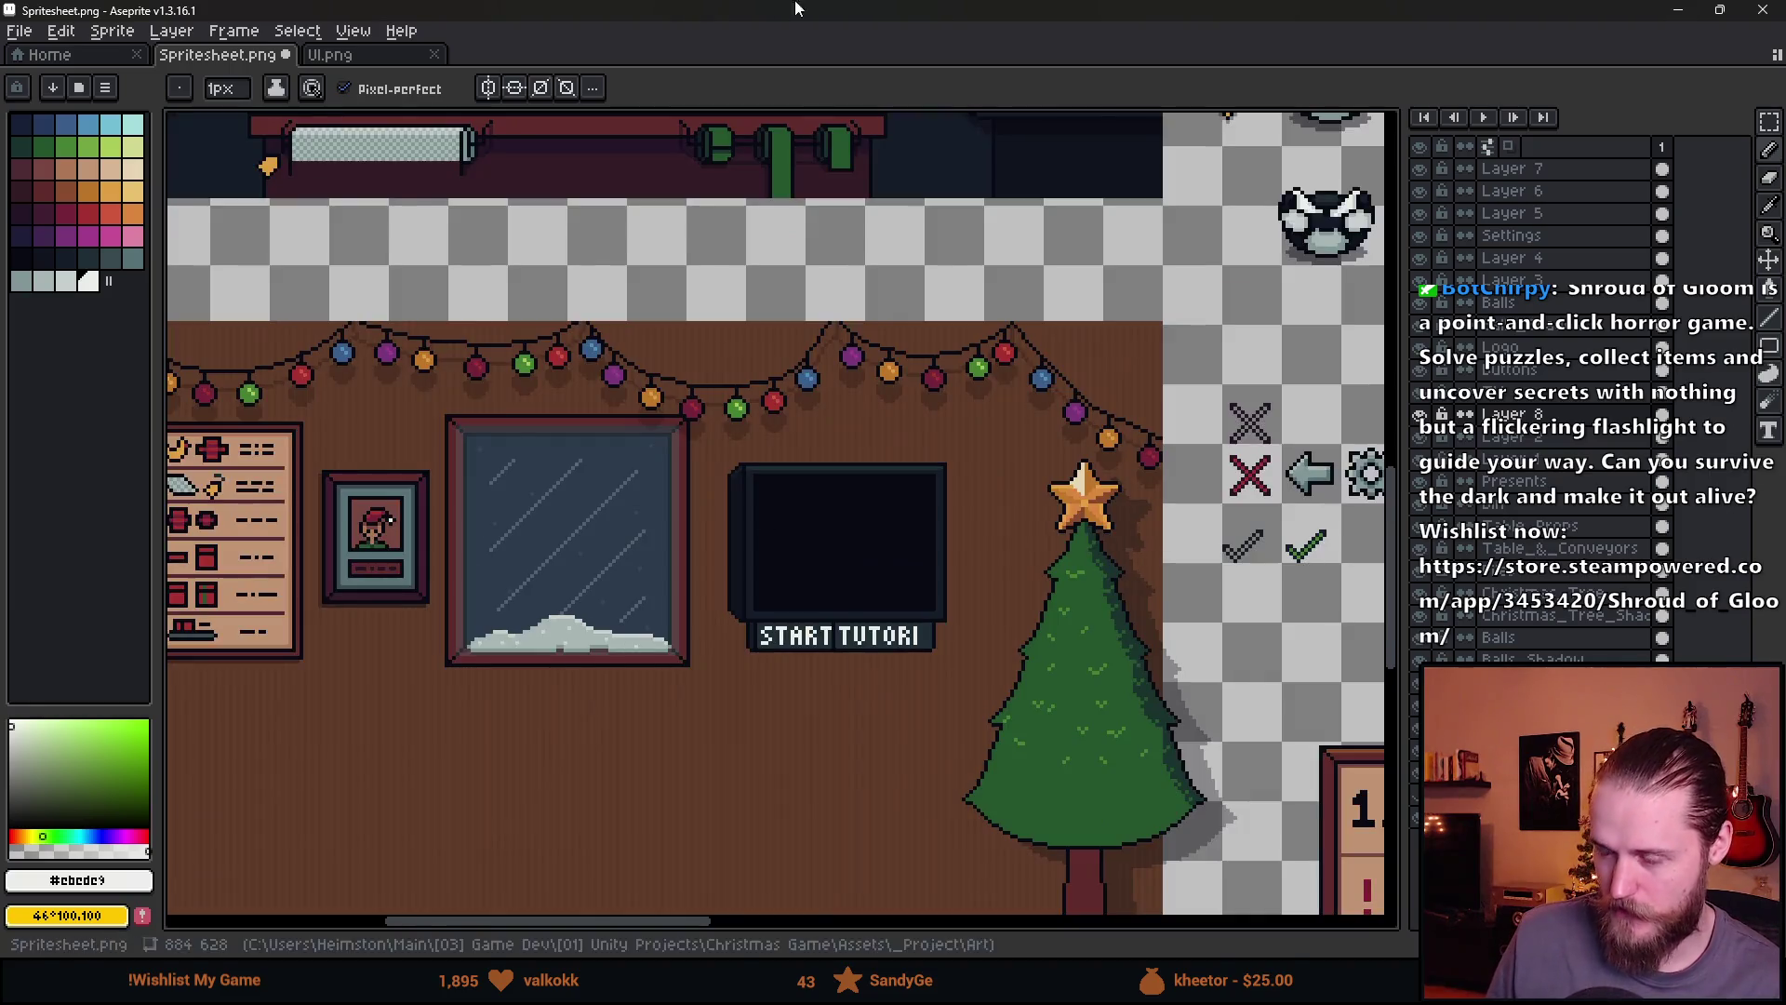
mouse_move(874, 11)
left_mouse_down()
mouse_move(874, 828)
mouse_move(839, 781)
mouse_move(817, 2)
left_mouse_up()
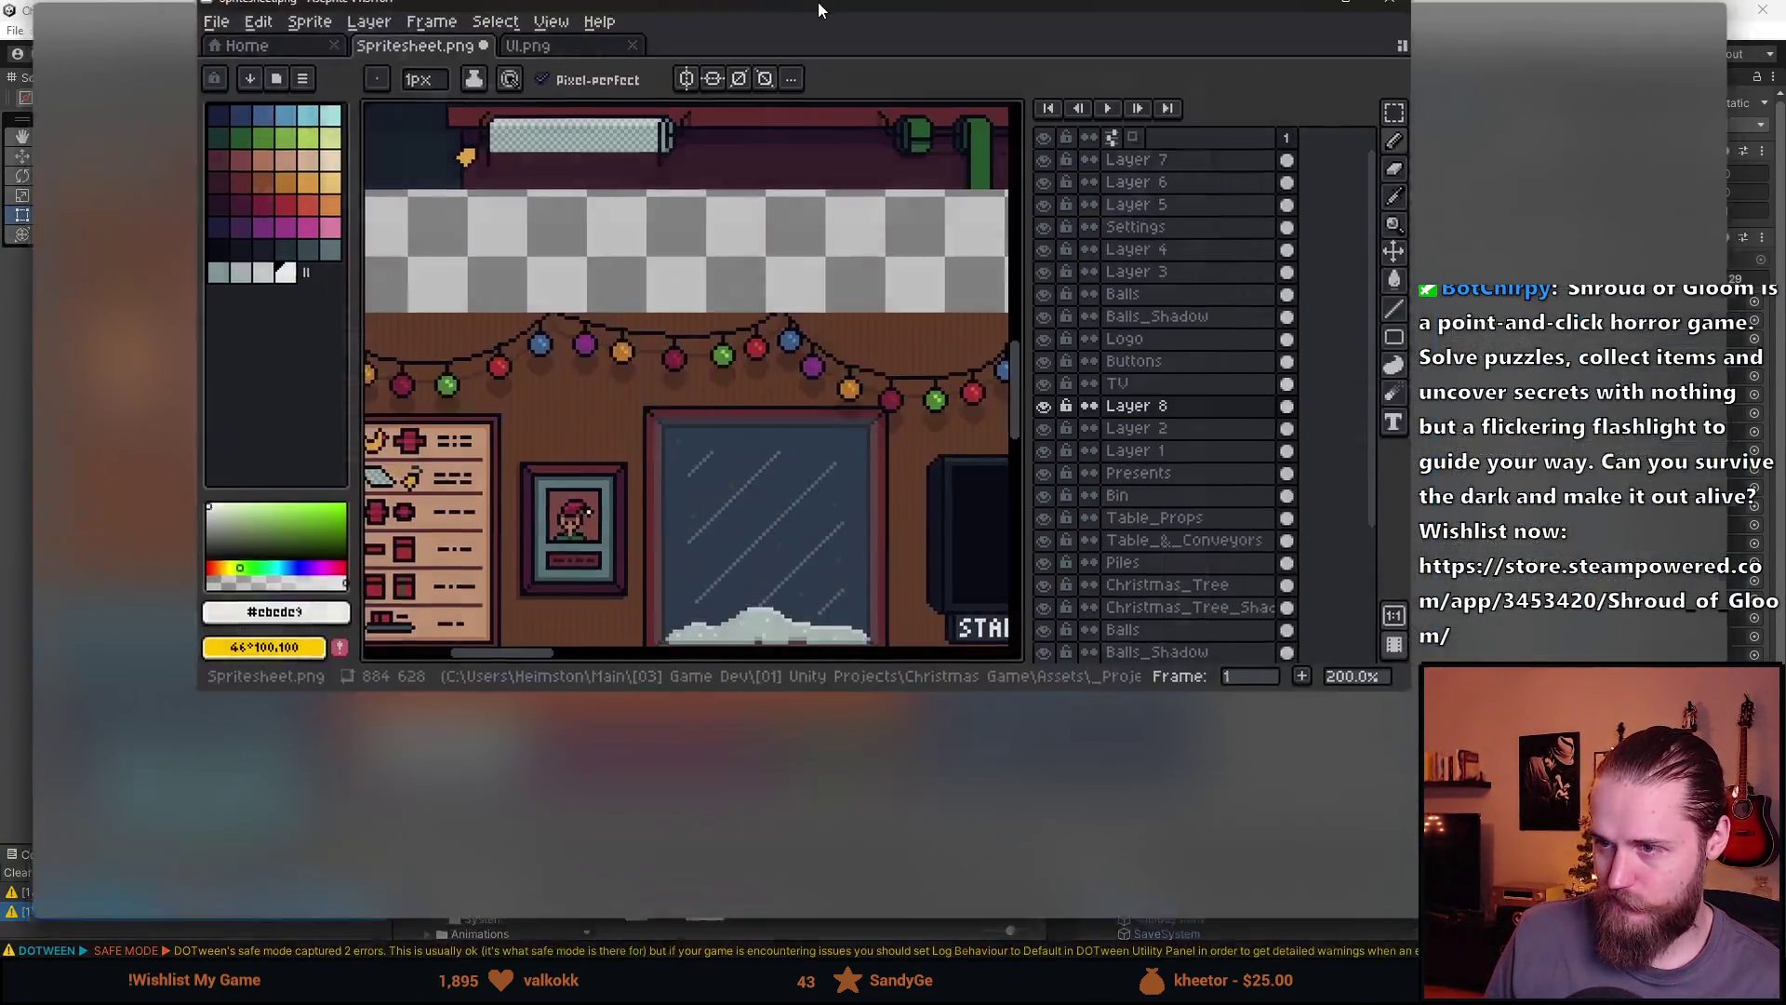
scroll(862, 670, "up", 2)
scroll(861, 670, "down", 2)
scroll(862, 670, "up", 2)
Nudge the START TUTORI label up so it sits under the monitor
scroll(861, 670, "down", 2)
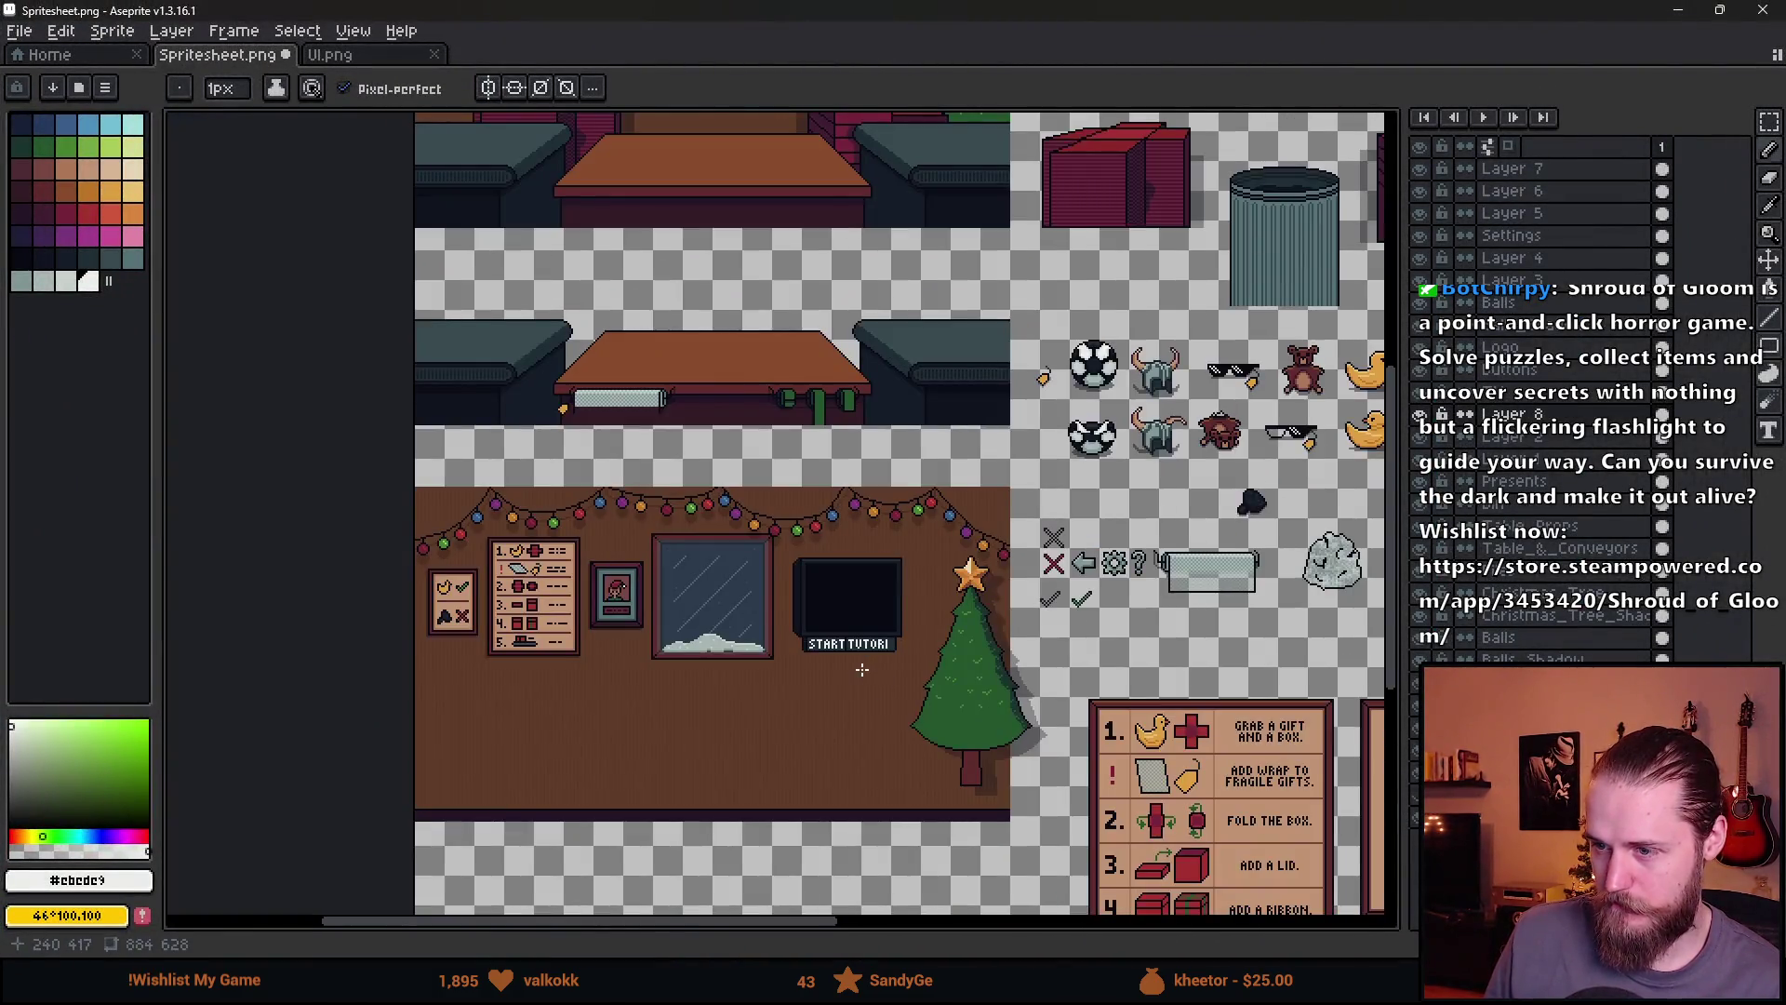
scroll(862, 670, "up", 2)
key("v")
mouse_move(840, 725)
left_mouse_down()
mouse_move(840, 702)
mouse_move(842, 744)
mouse_move(833, 729)
left_mouse_up()
Stamp a white 31px pencil disc onto the TV screen
scroll(810, 725, "down", 3)
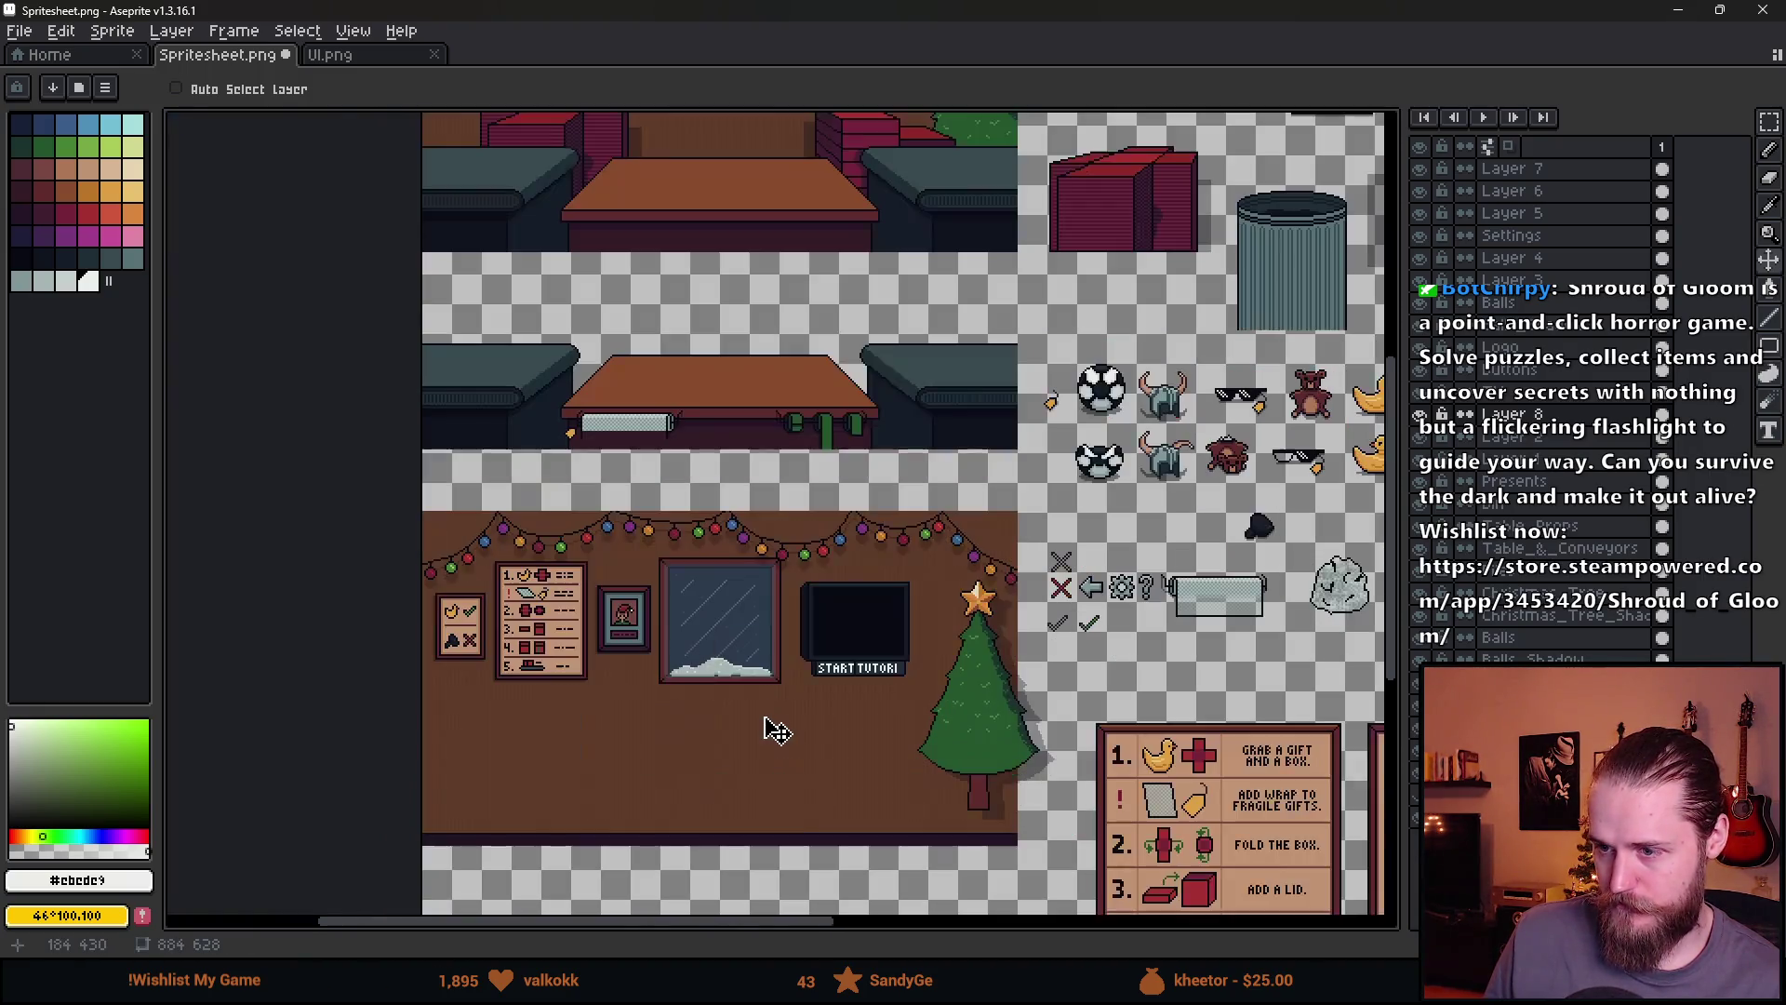
scroll(901, 671, "up", 1)
scroll(1029, 558, "up", 1)
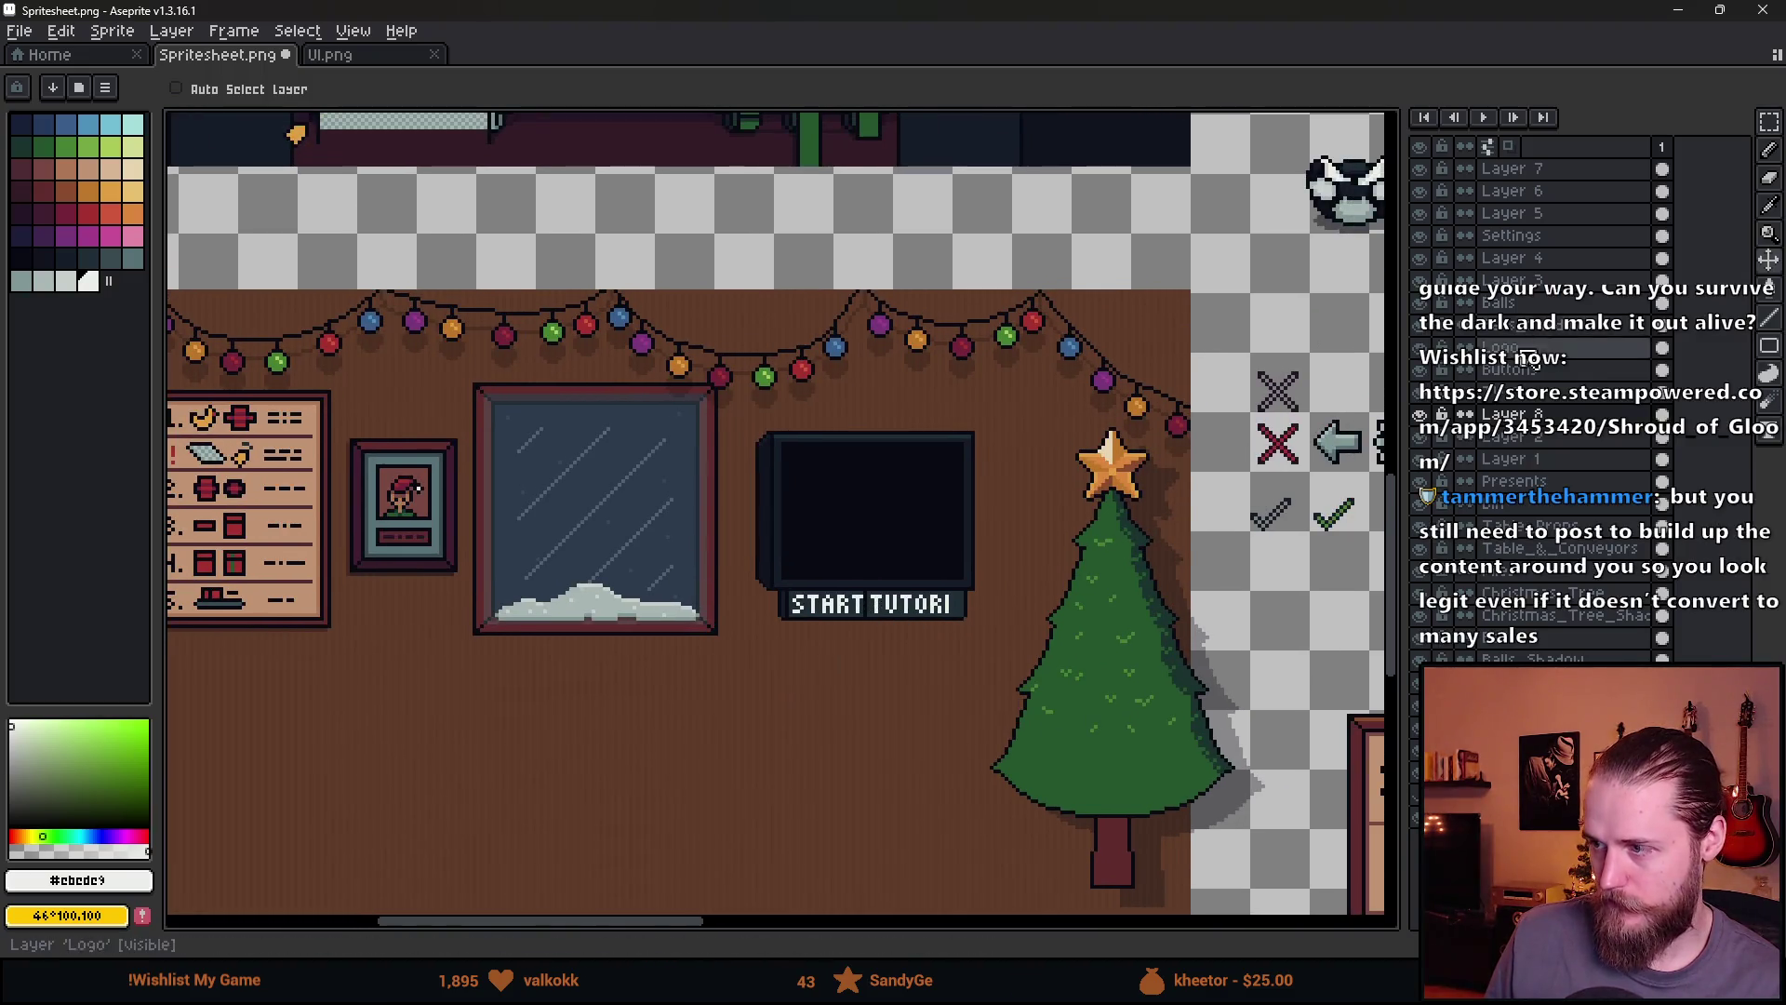
scroll(841, 522, "up", 2)
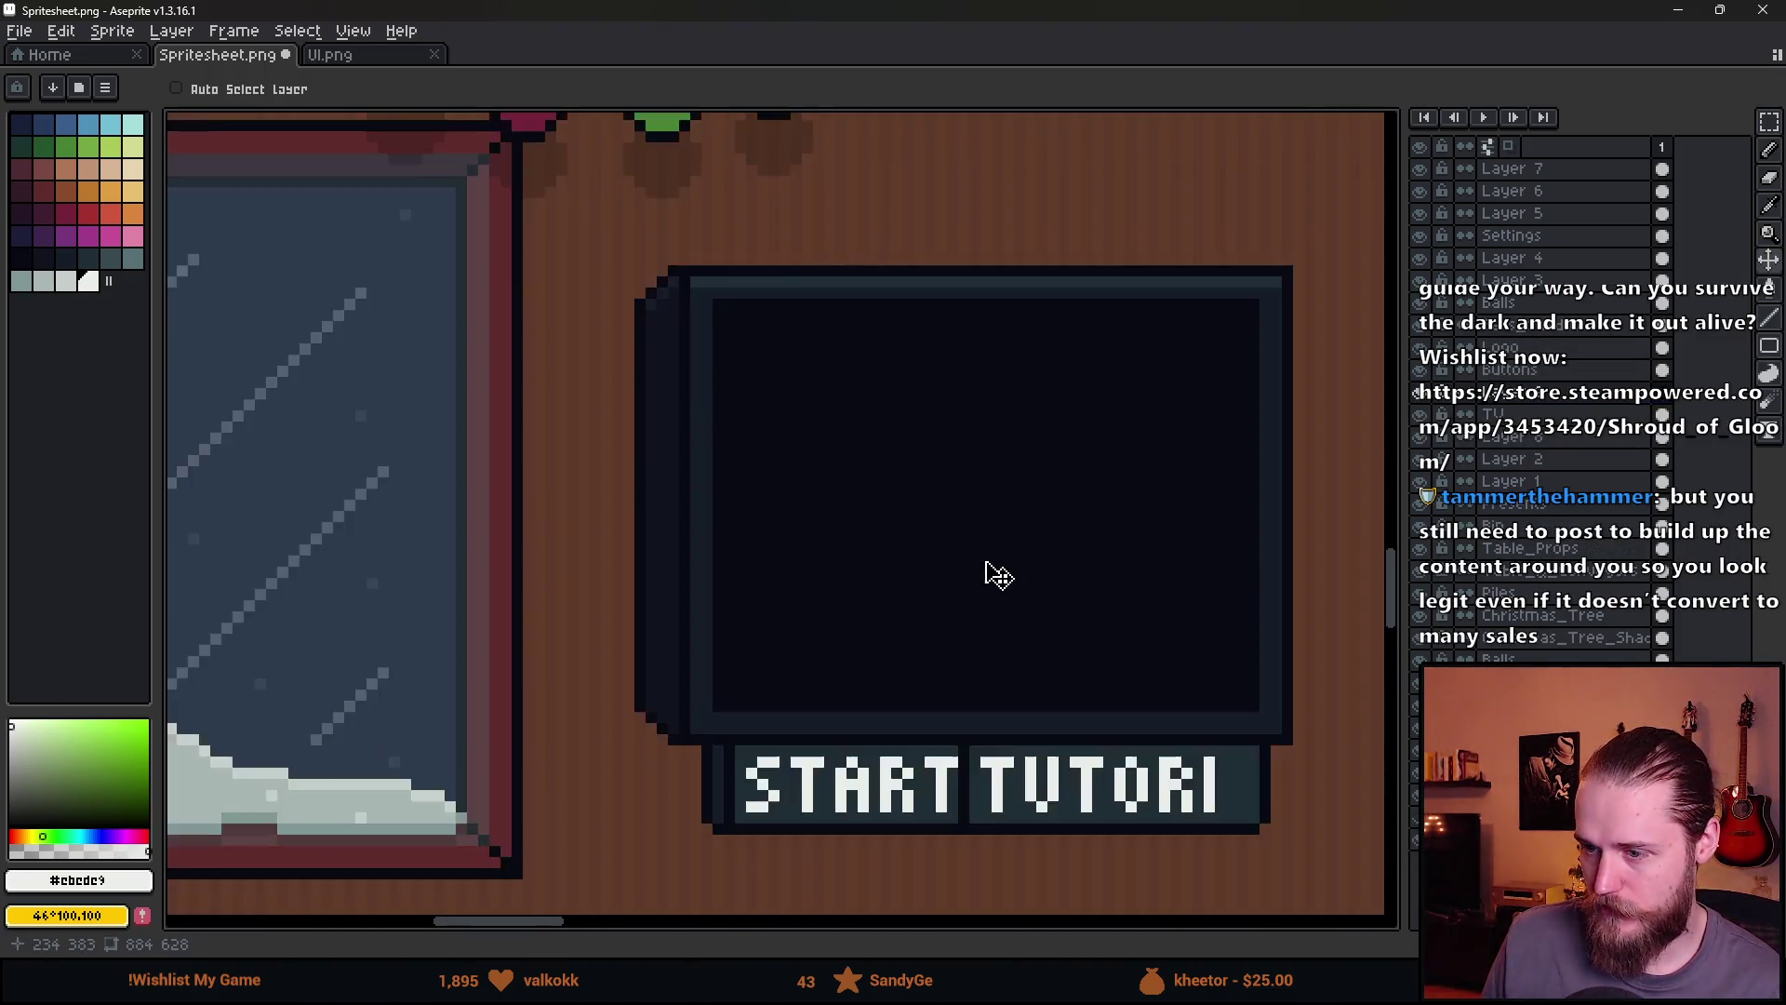
key("i")
key("b")
scroll(999, 512, "up", 10)
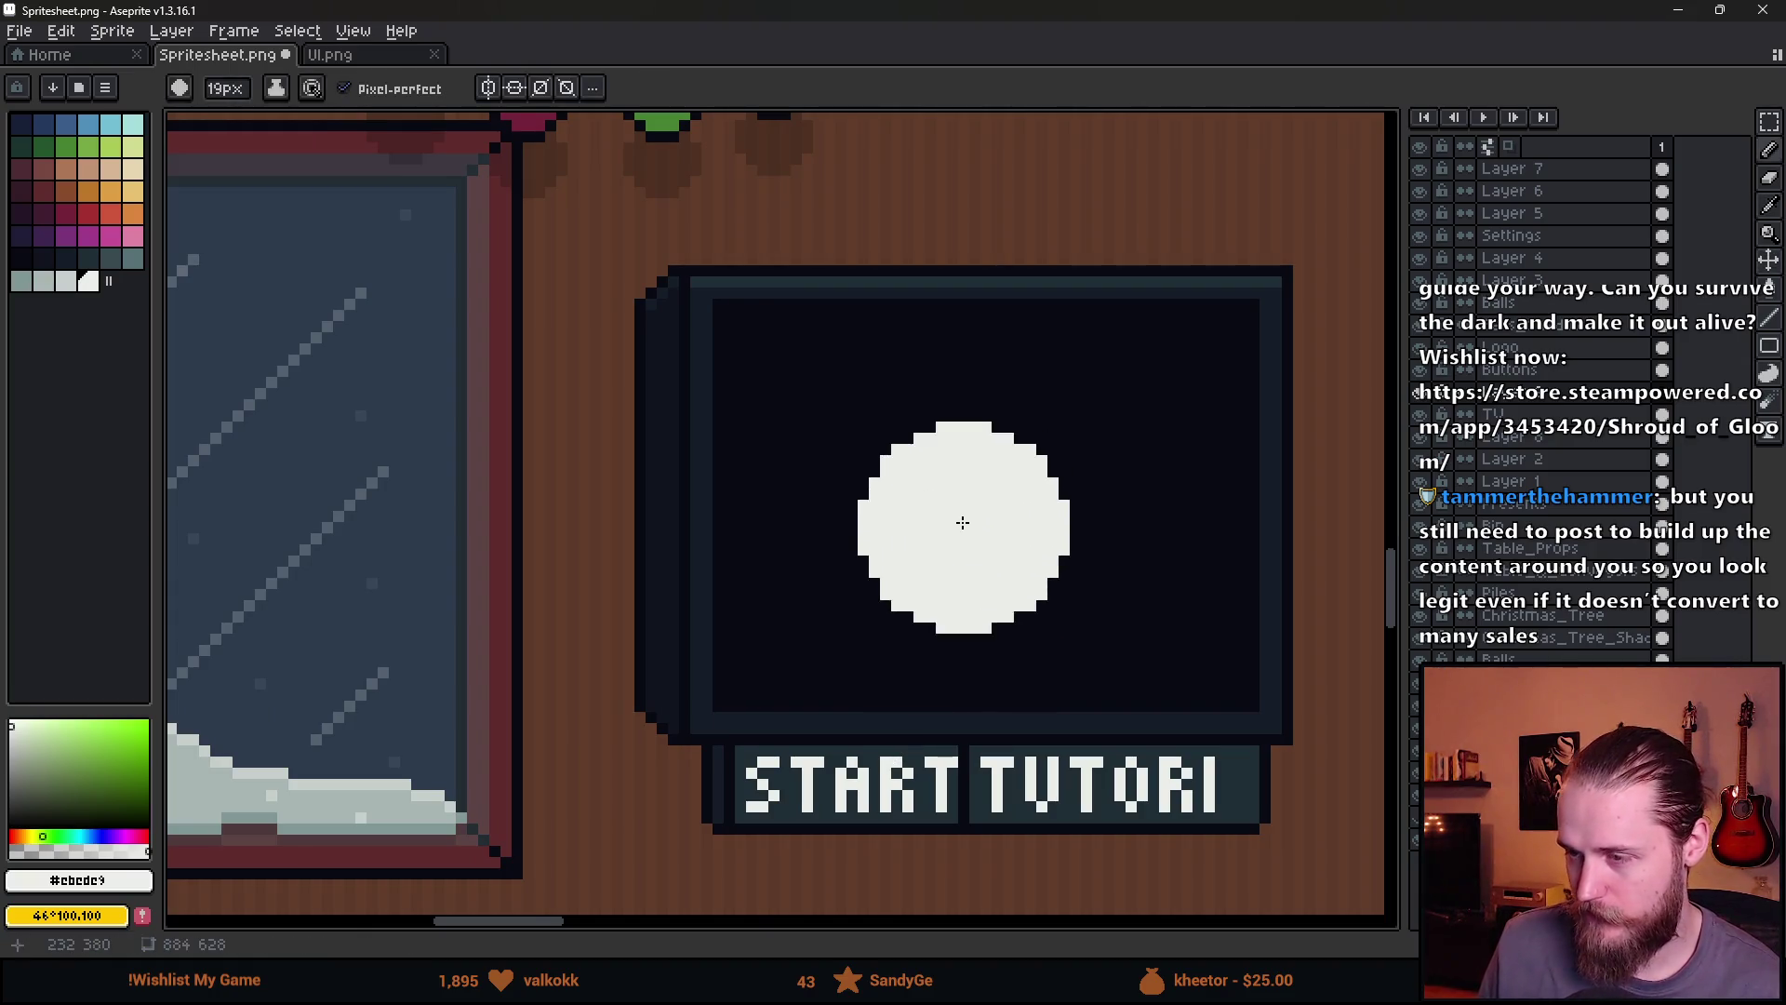
scroll(998, 511, "up", 2)
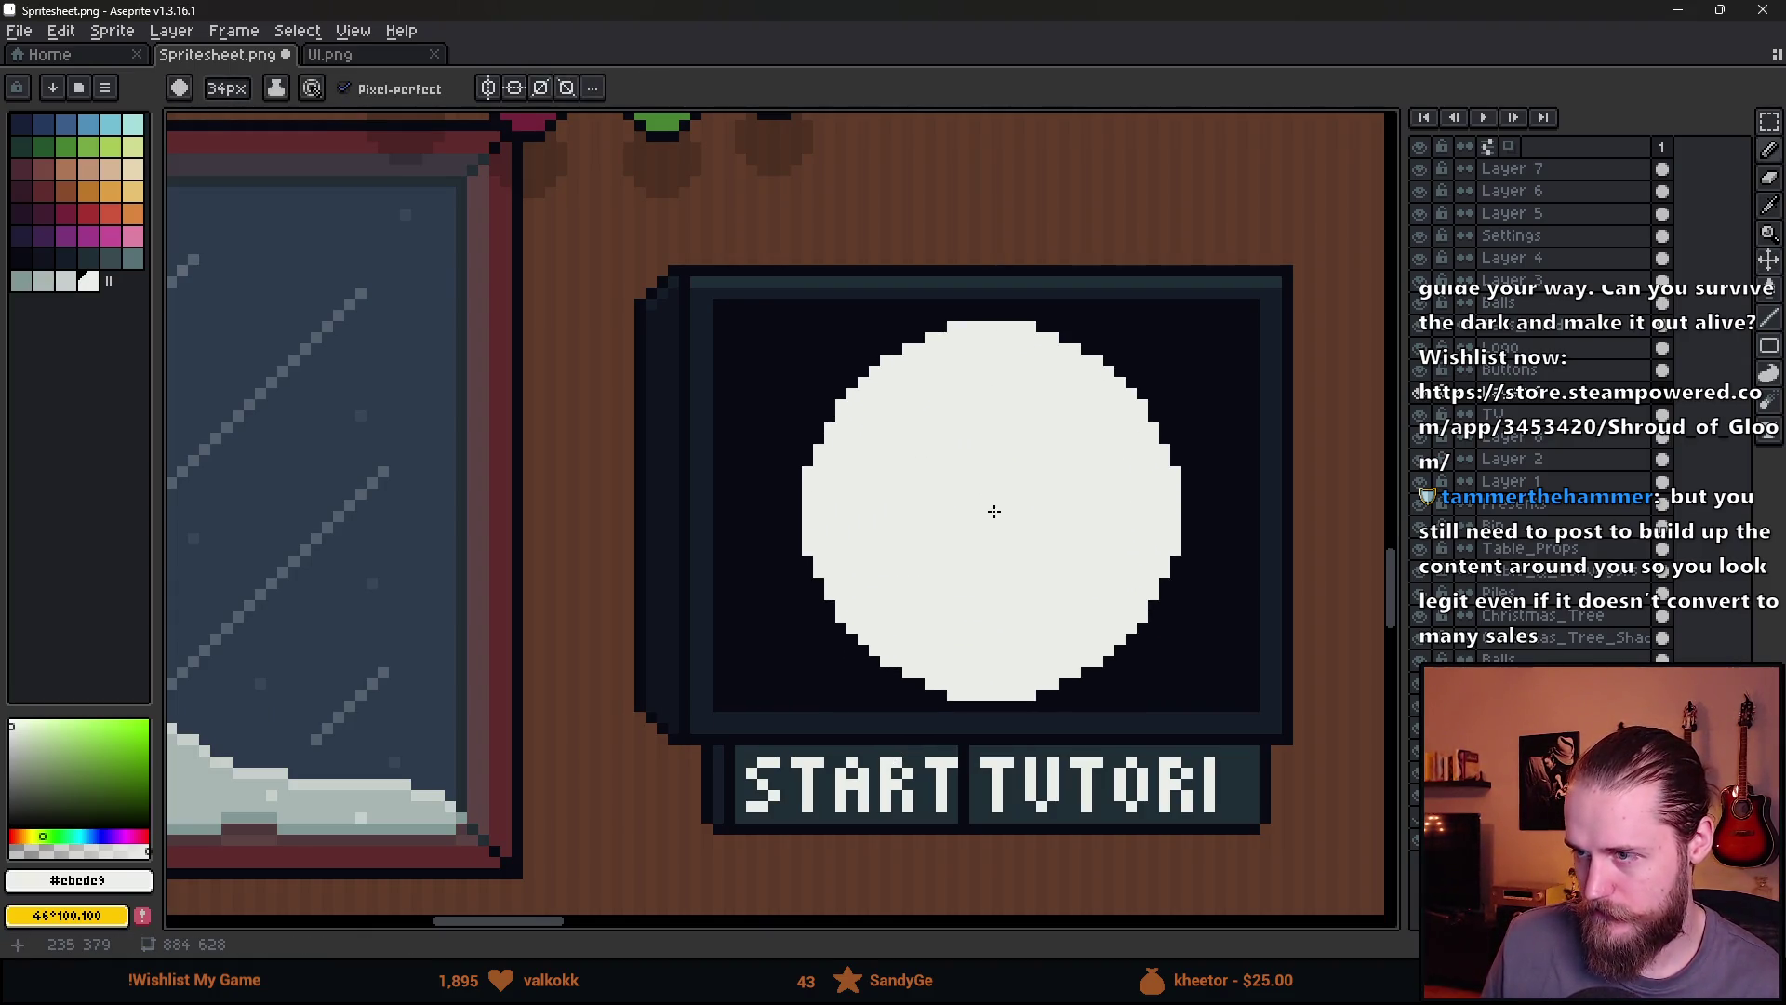
scroll(989, 502, "down", 1)
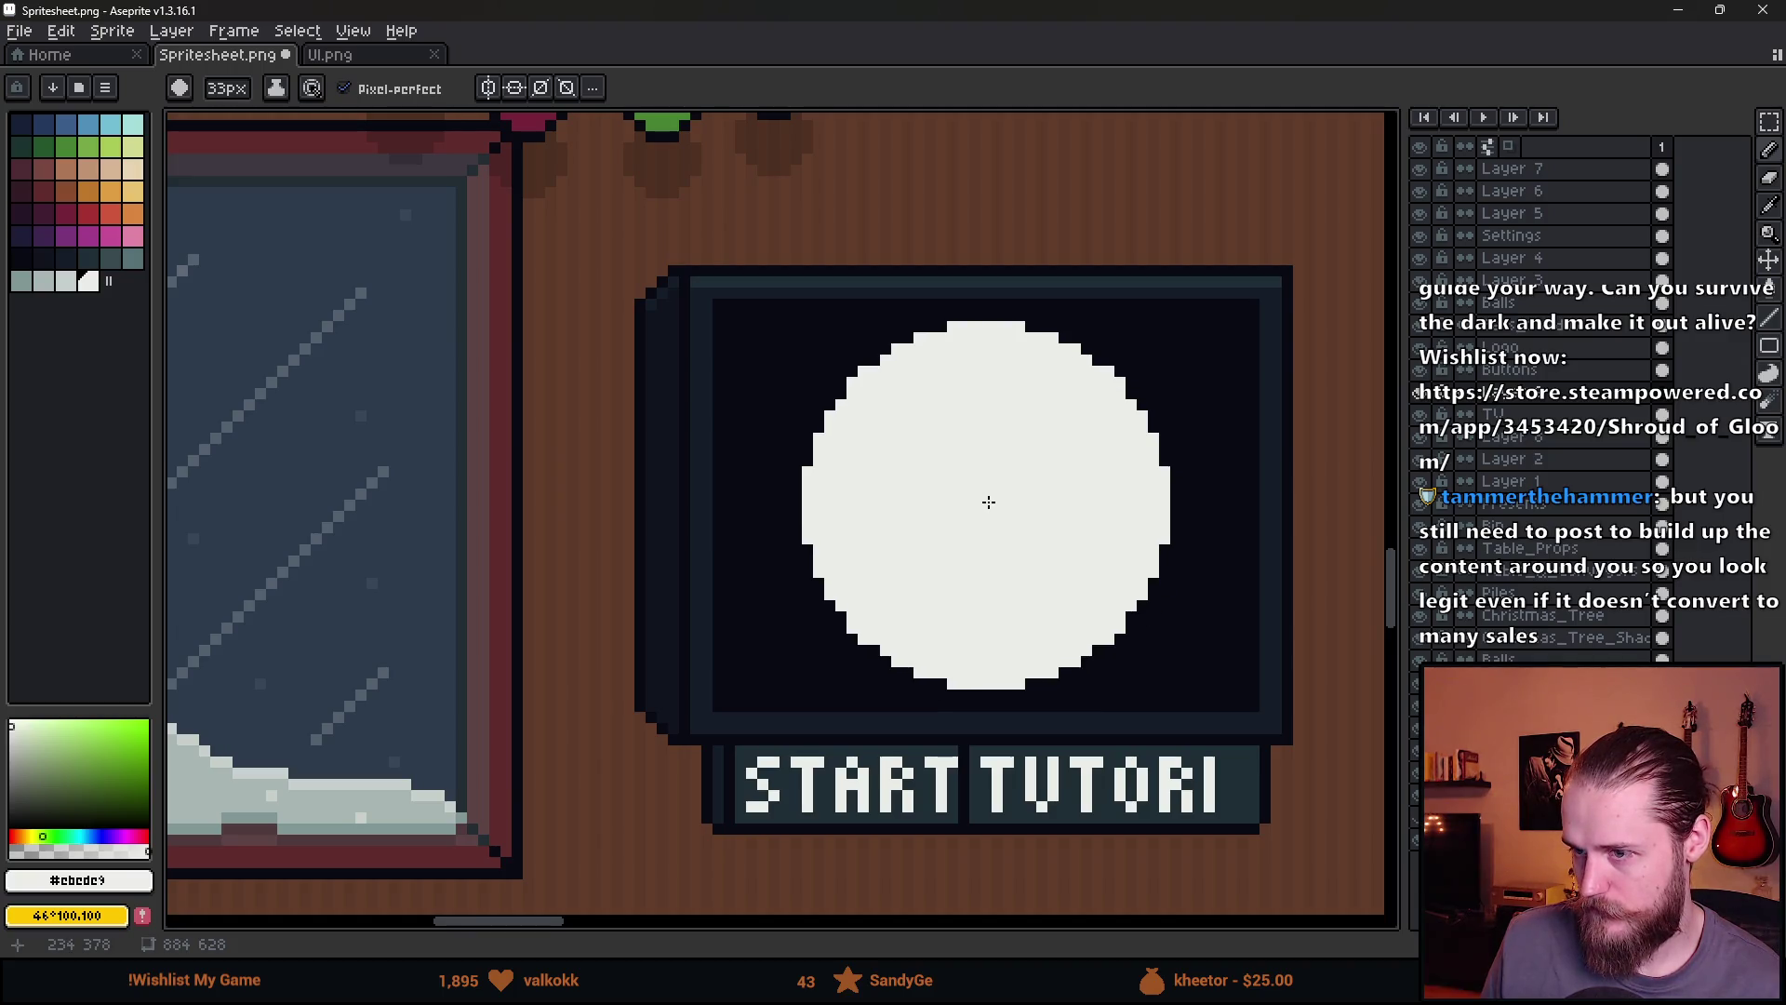
scroll(989, 503, "down", 1)
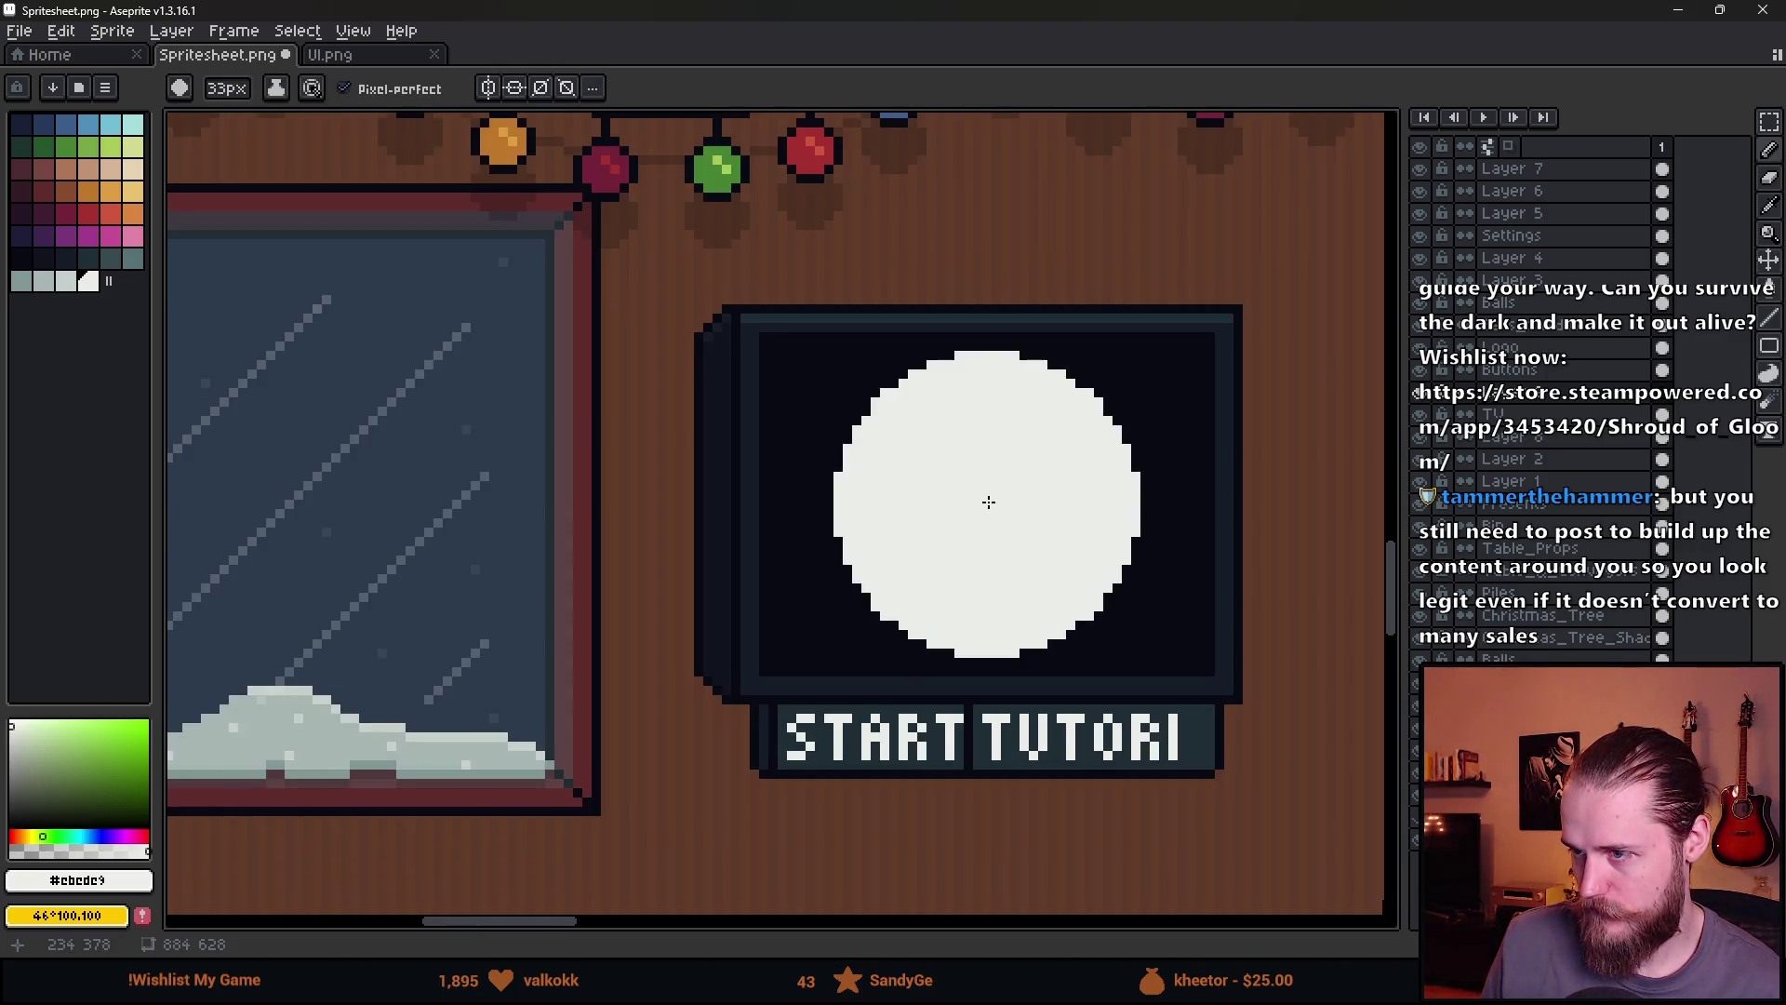
scroll(989, 502, "down", 1)
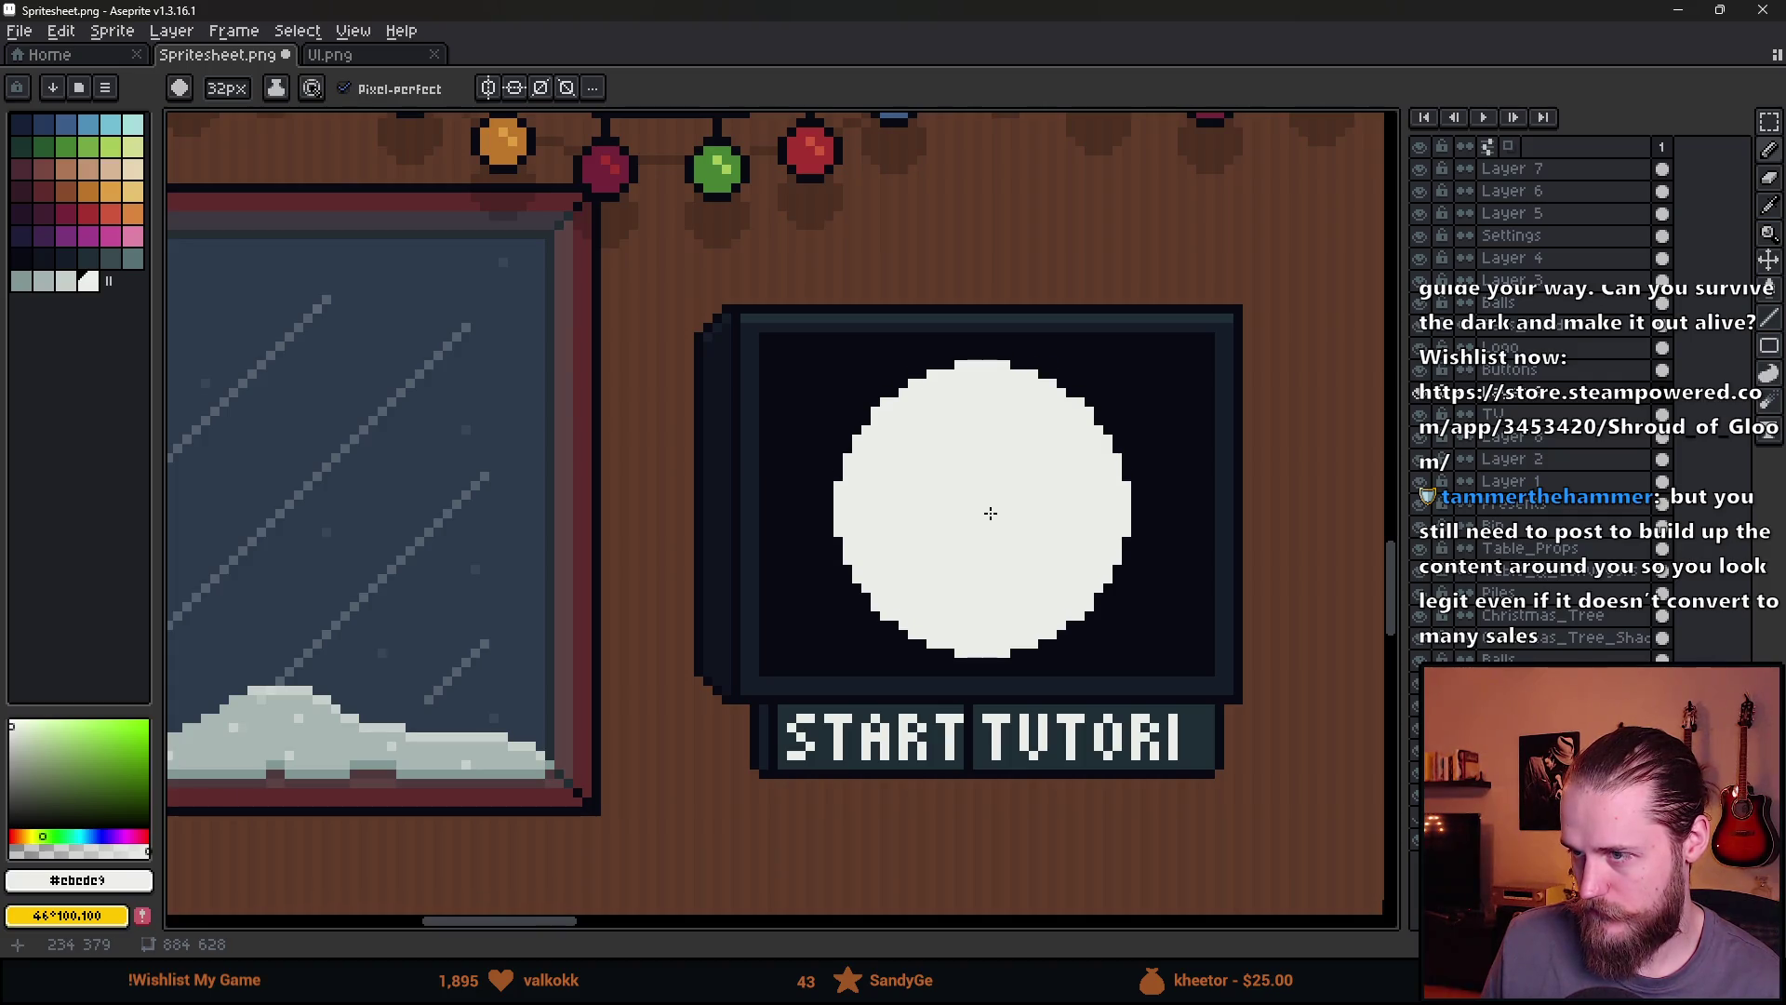
scroll(991, 513, "down", 1)
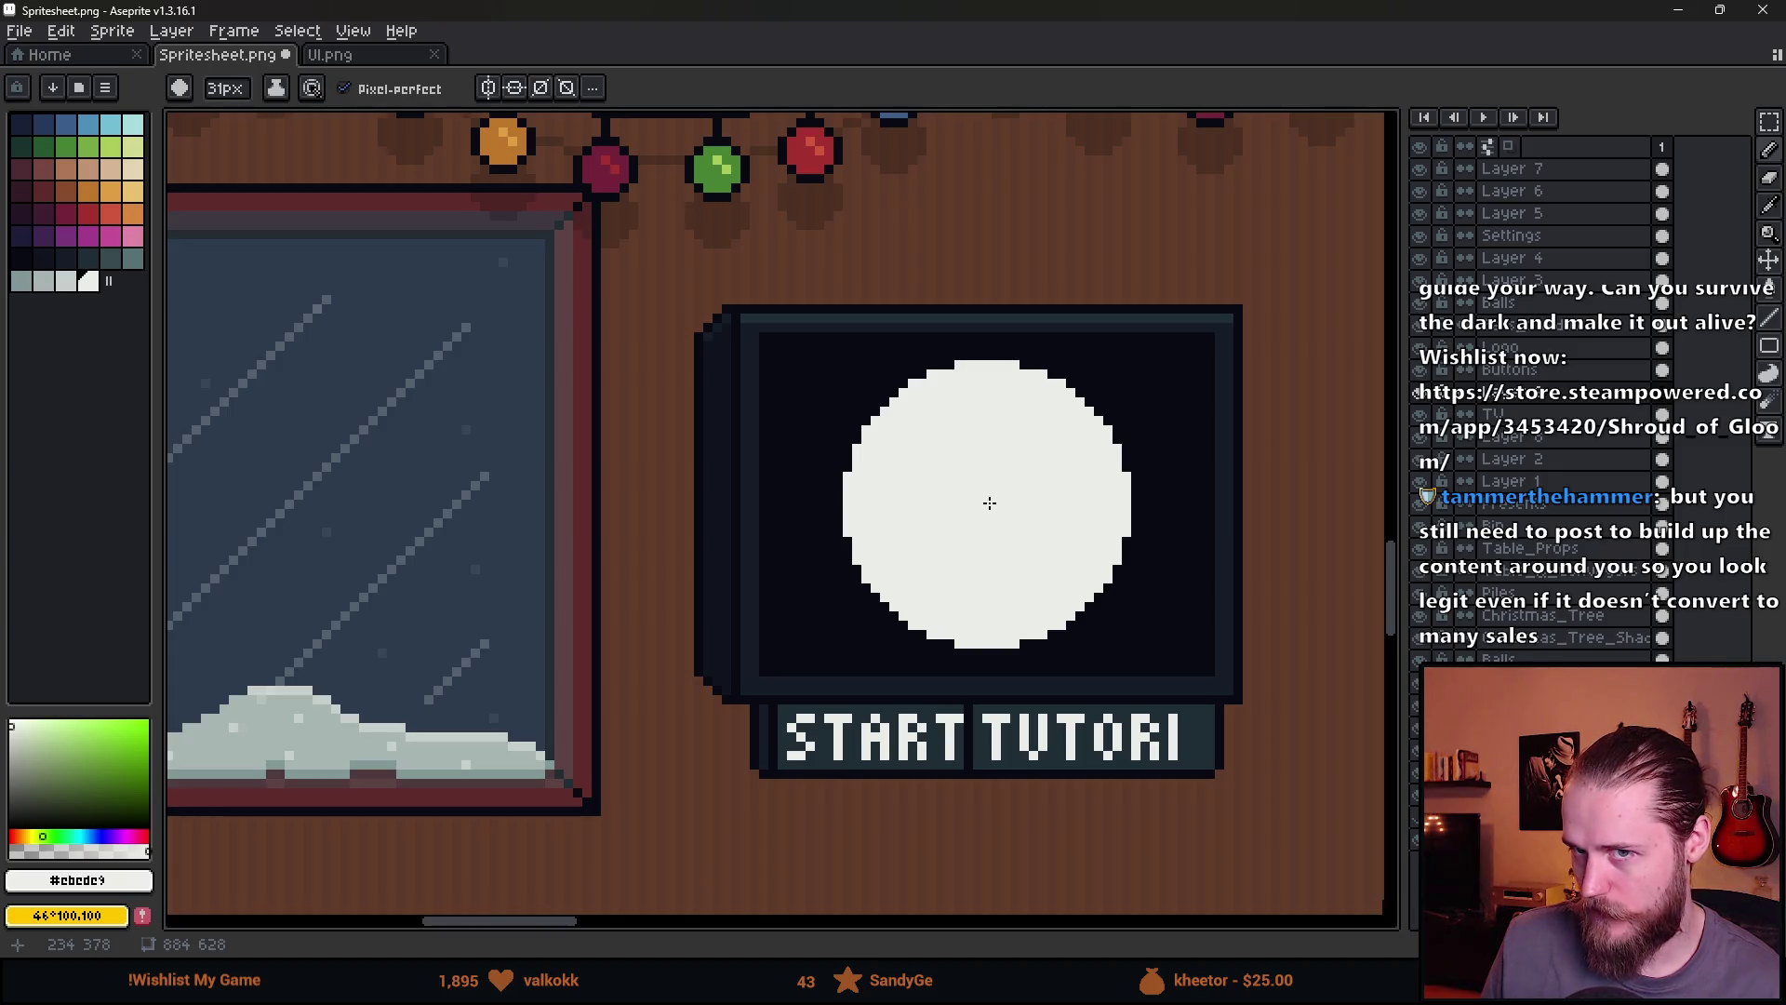
left_click(990, 503)
scroll(1023, 507, "down", 3)
scroll(1260, 446, "up", 3)
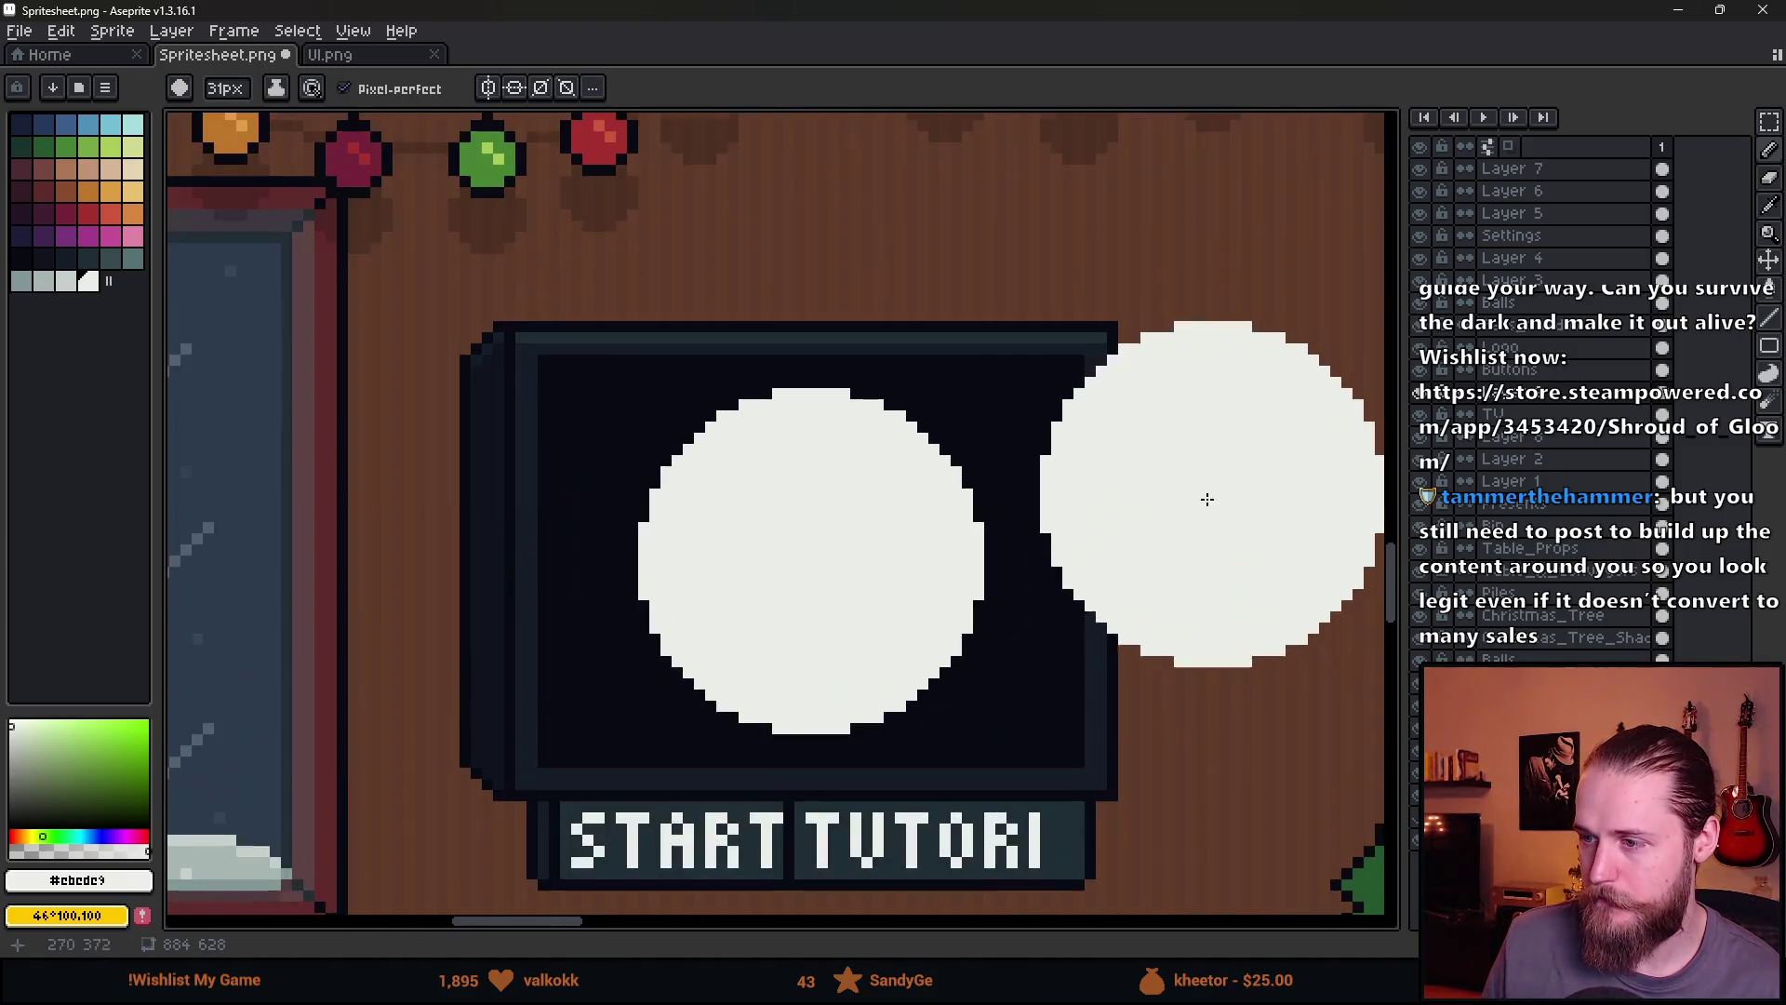
Erase a line of pixels from the white disc
key("e")
scroll(765, 491, "down", 1)
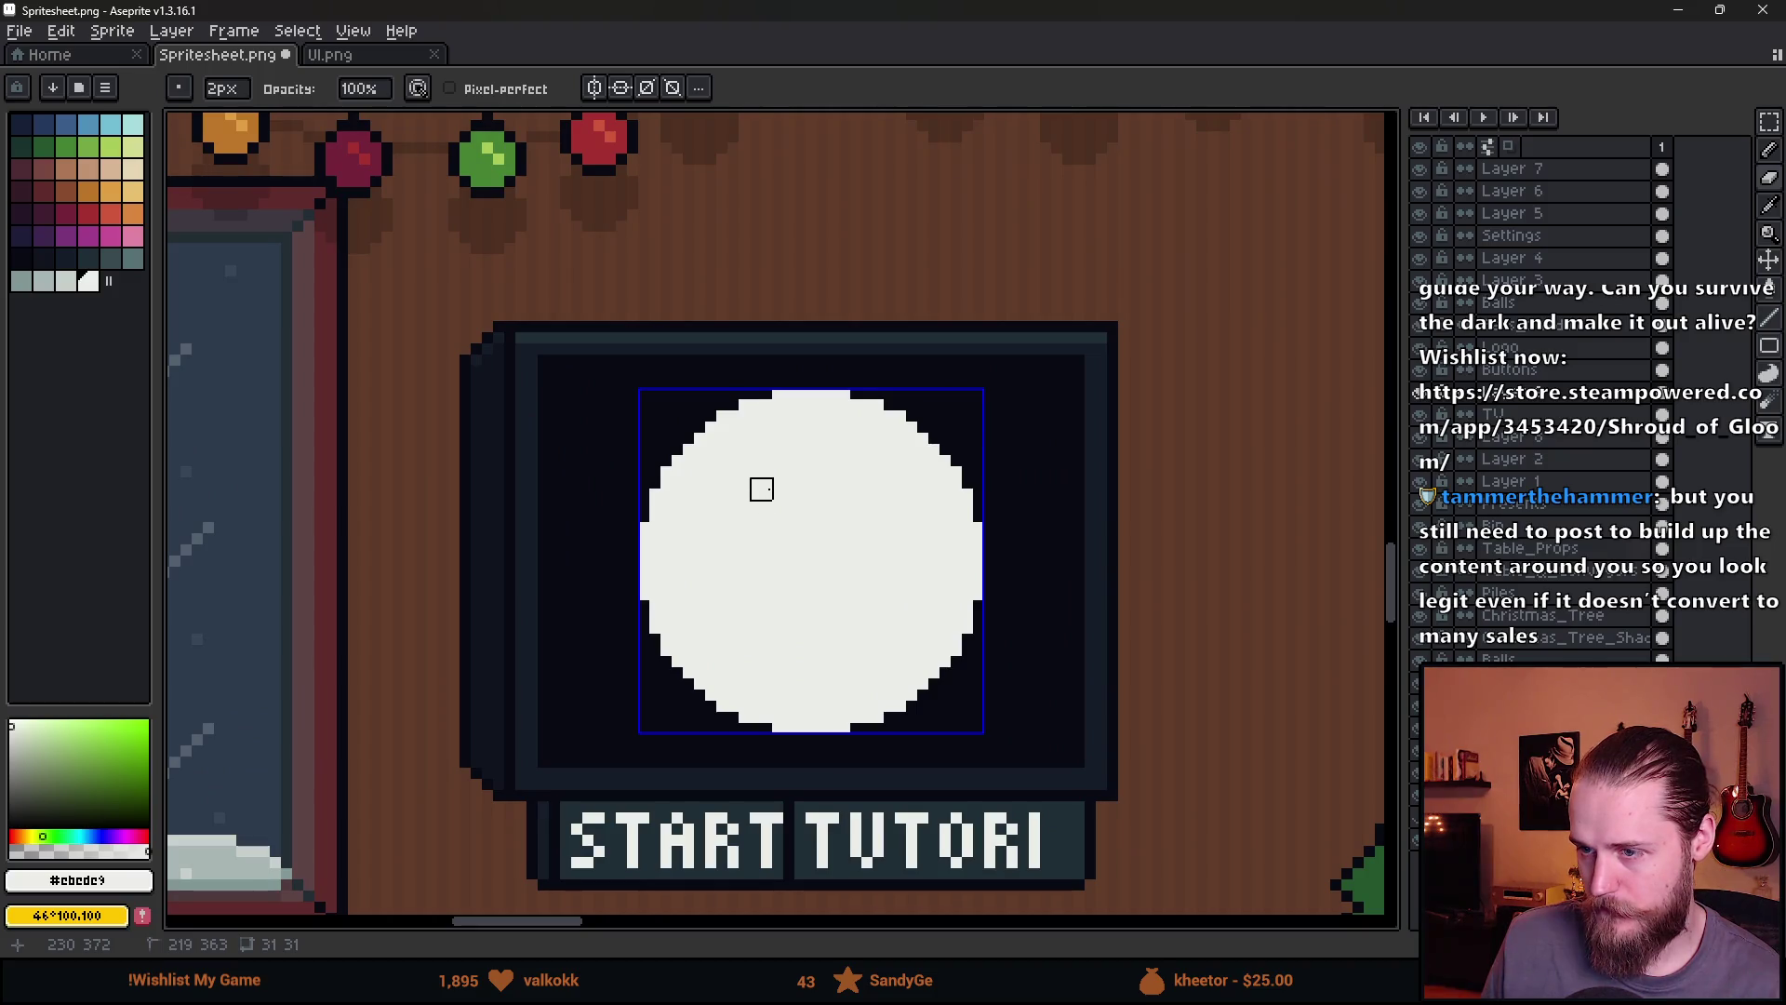
left_click_drag(761, 489, 738, 447)
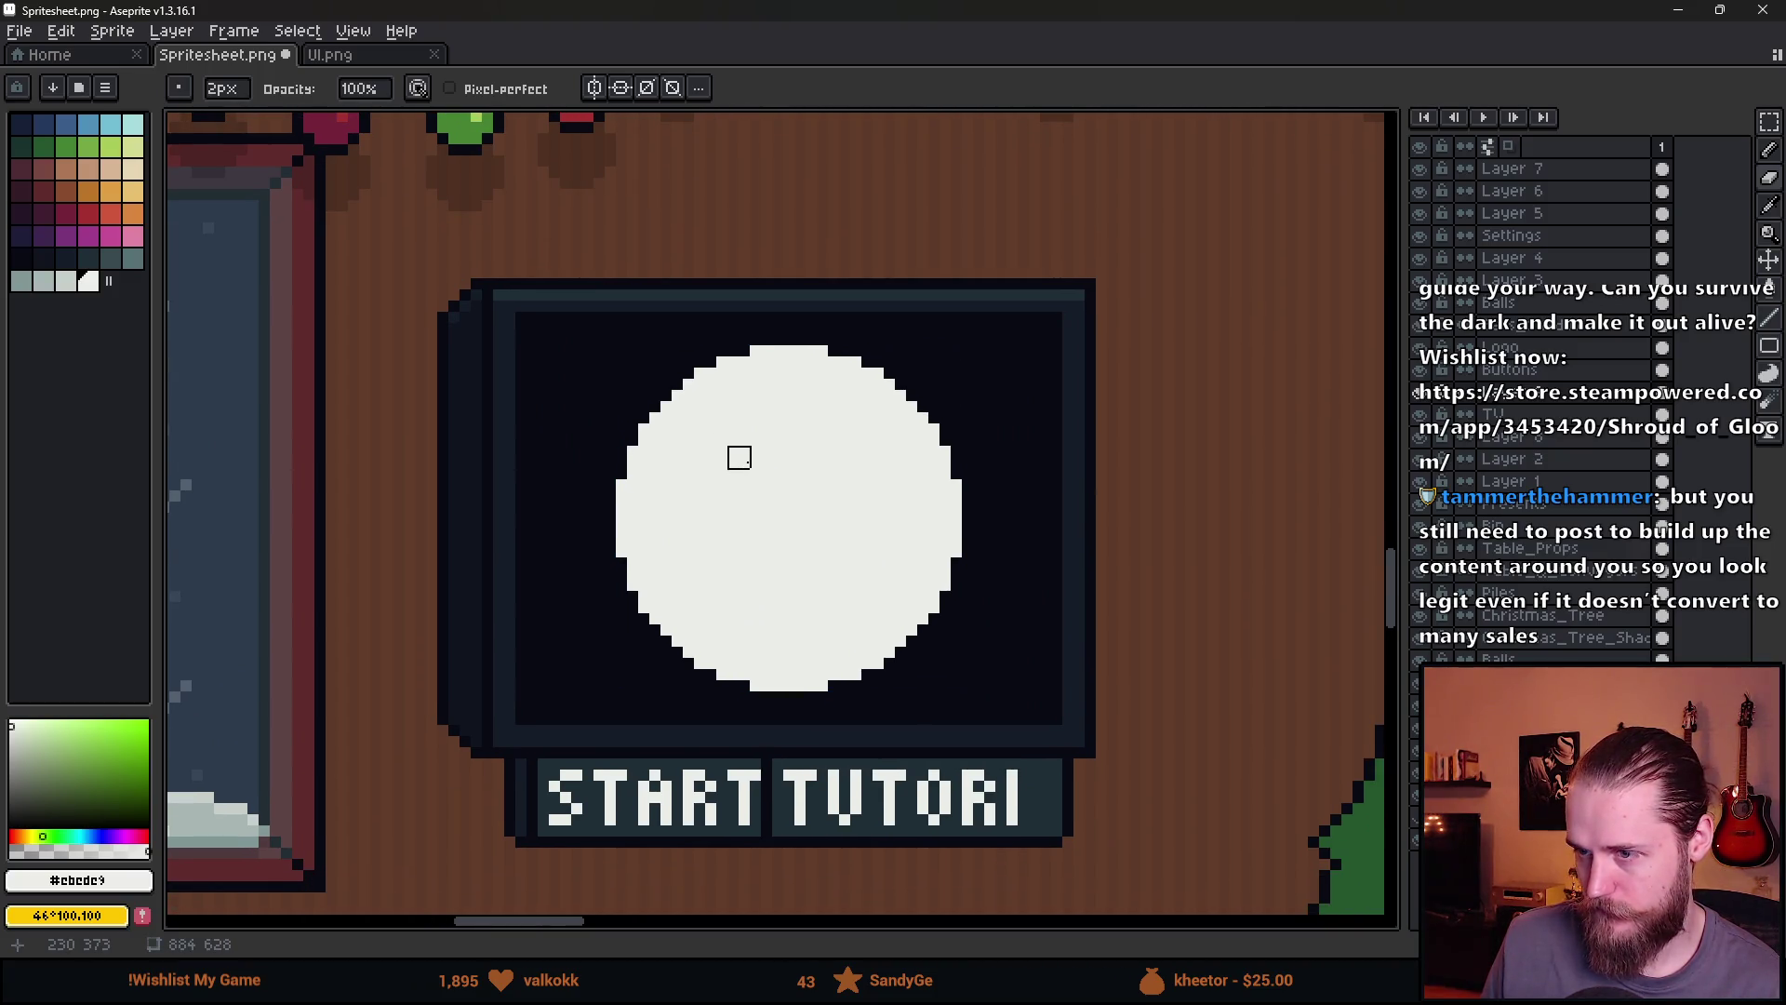
left_click(907, 446, "shift")
scroll(828, 435, "up", 1)
Draw the 3's right stroke, middle block and bottom bar in the dark screen colour
left_click(1048, 310, "alt")
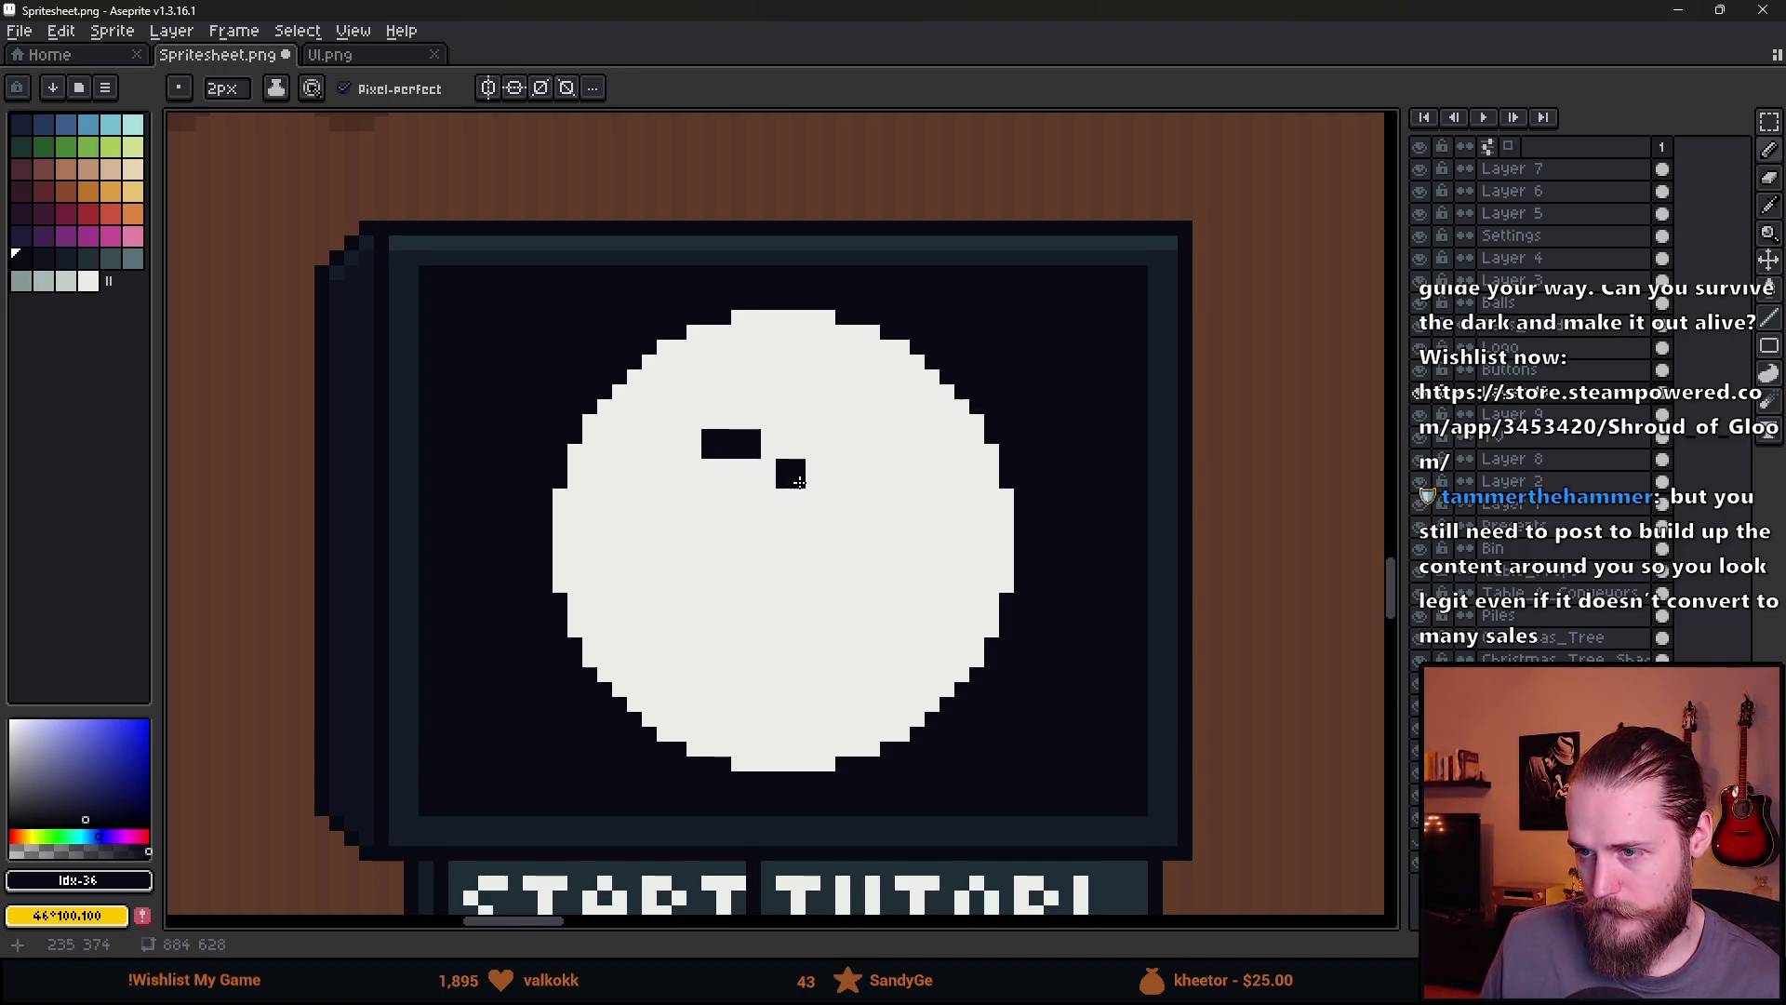
left_click_drag(813, 480, 813, 517)
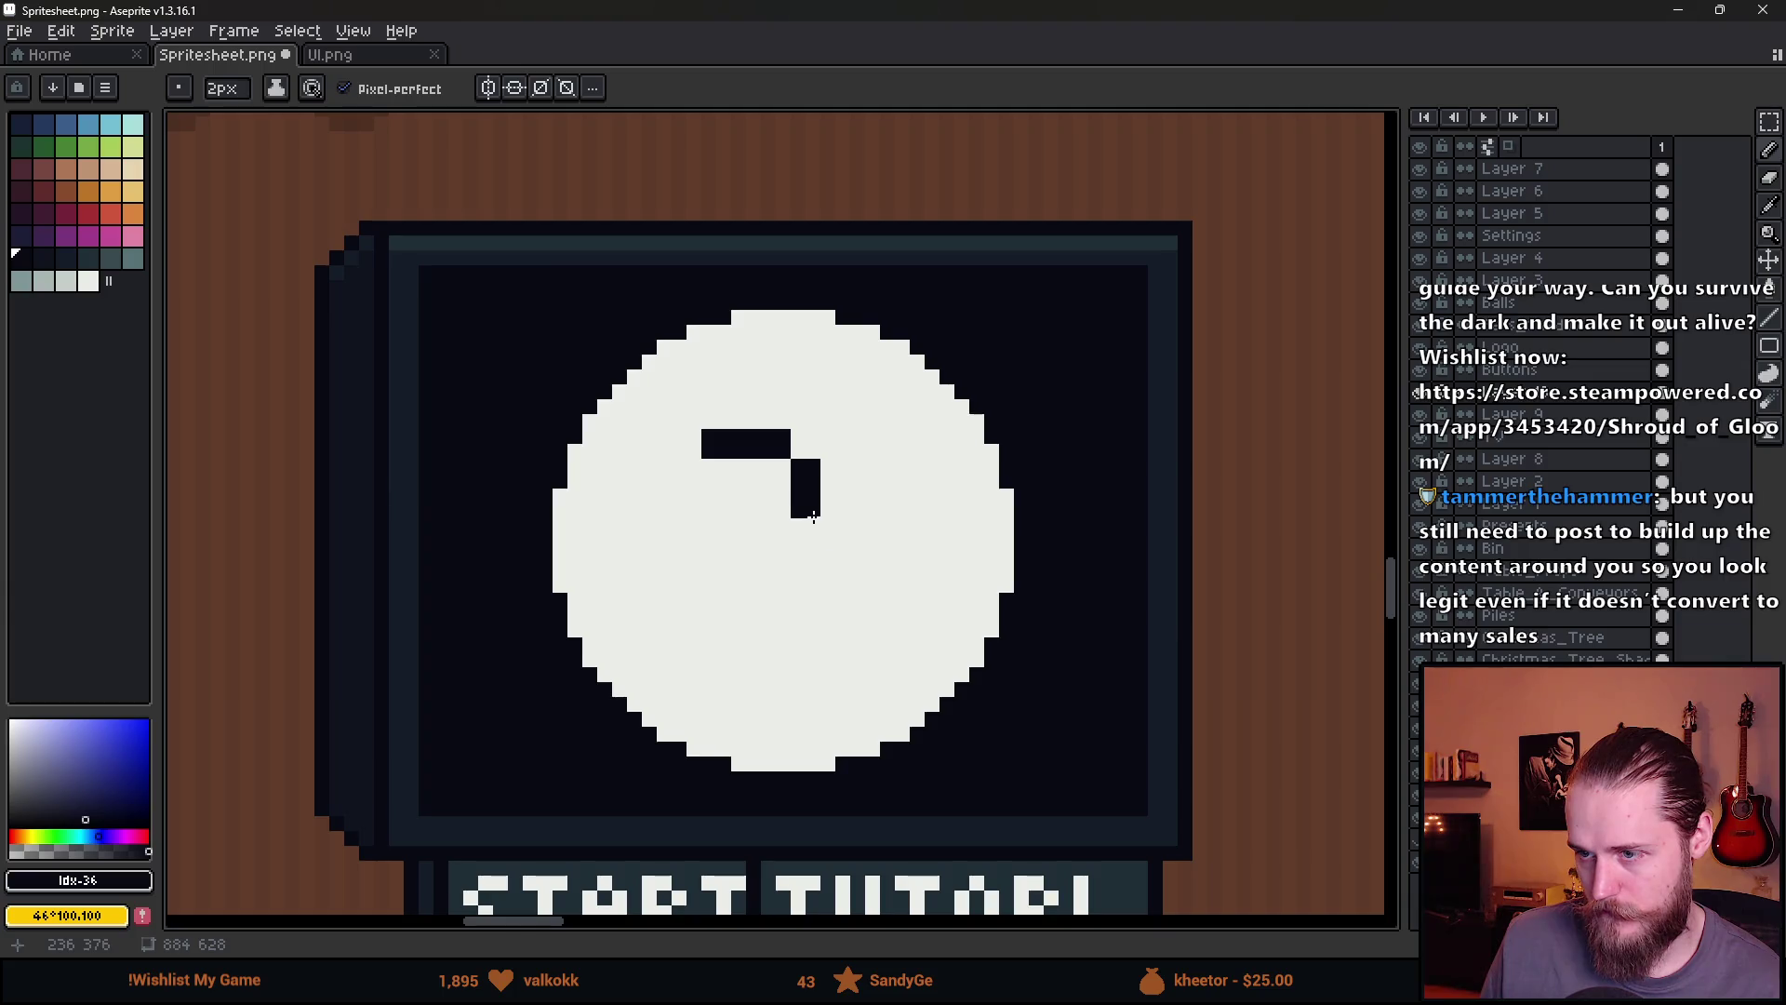
left_click(776, 533)
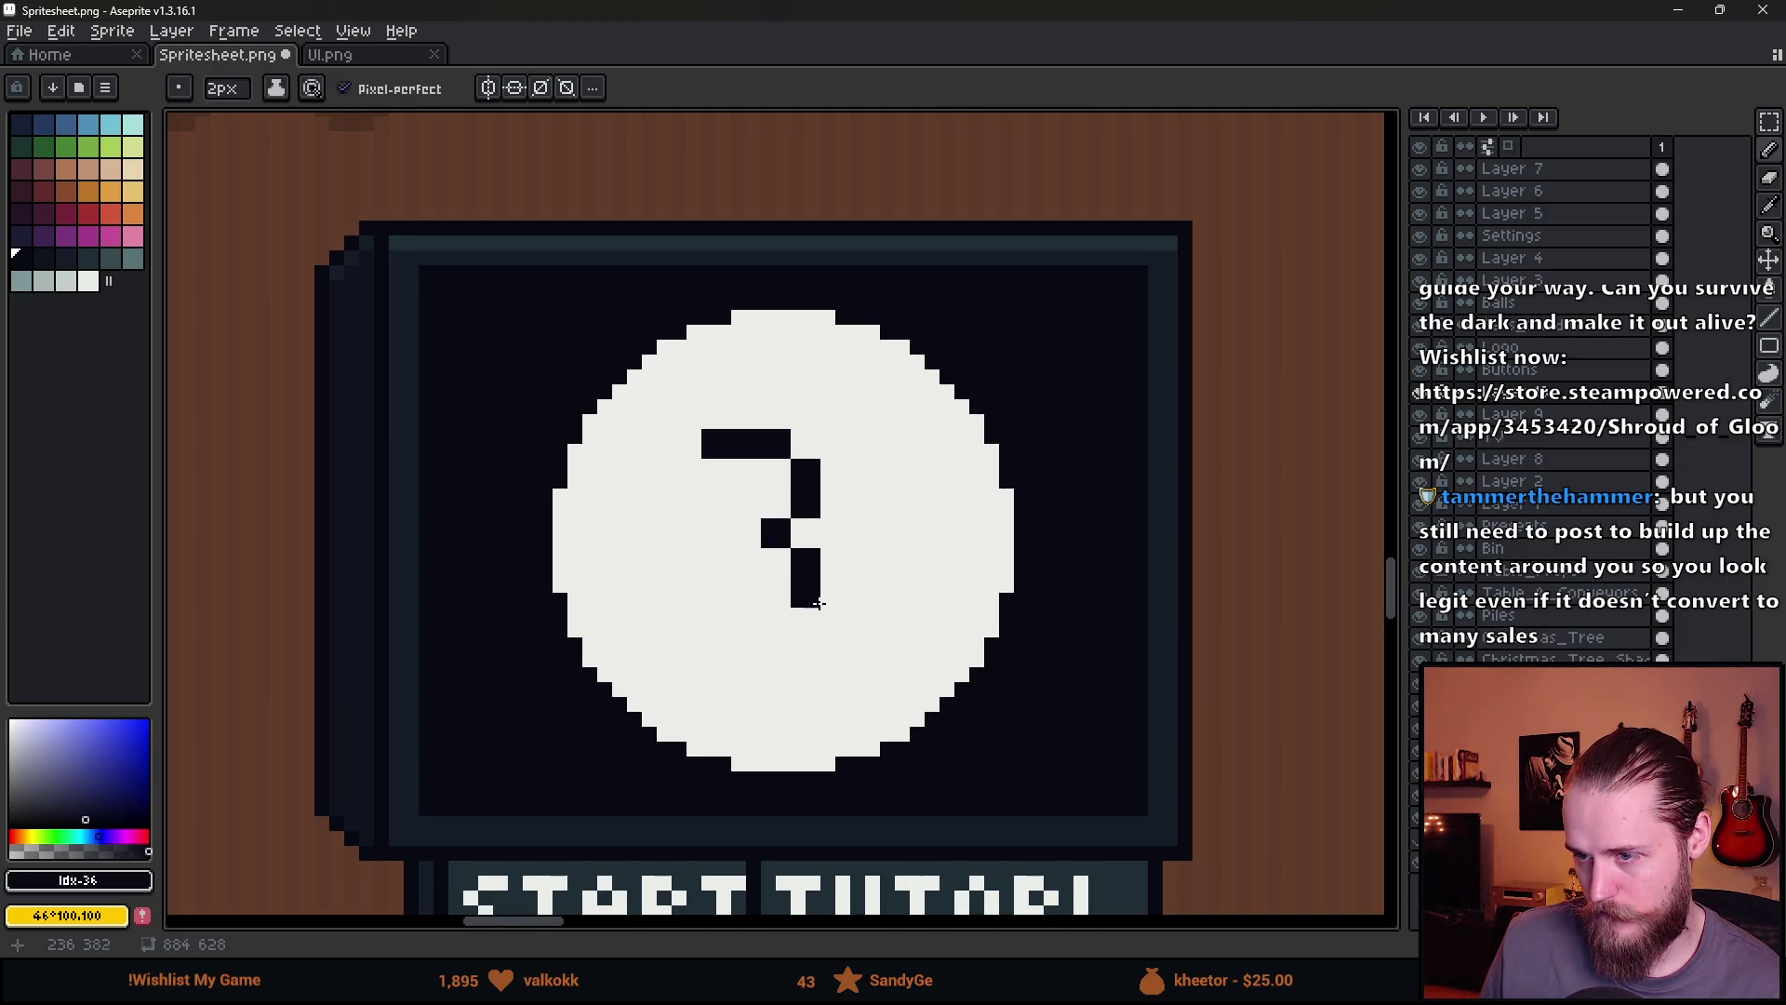
left_click_drag(775, 622, 761, 621)
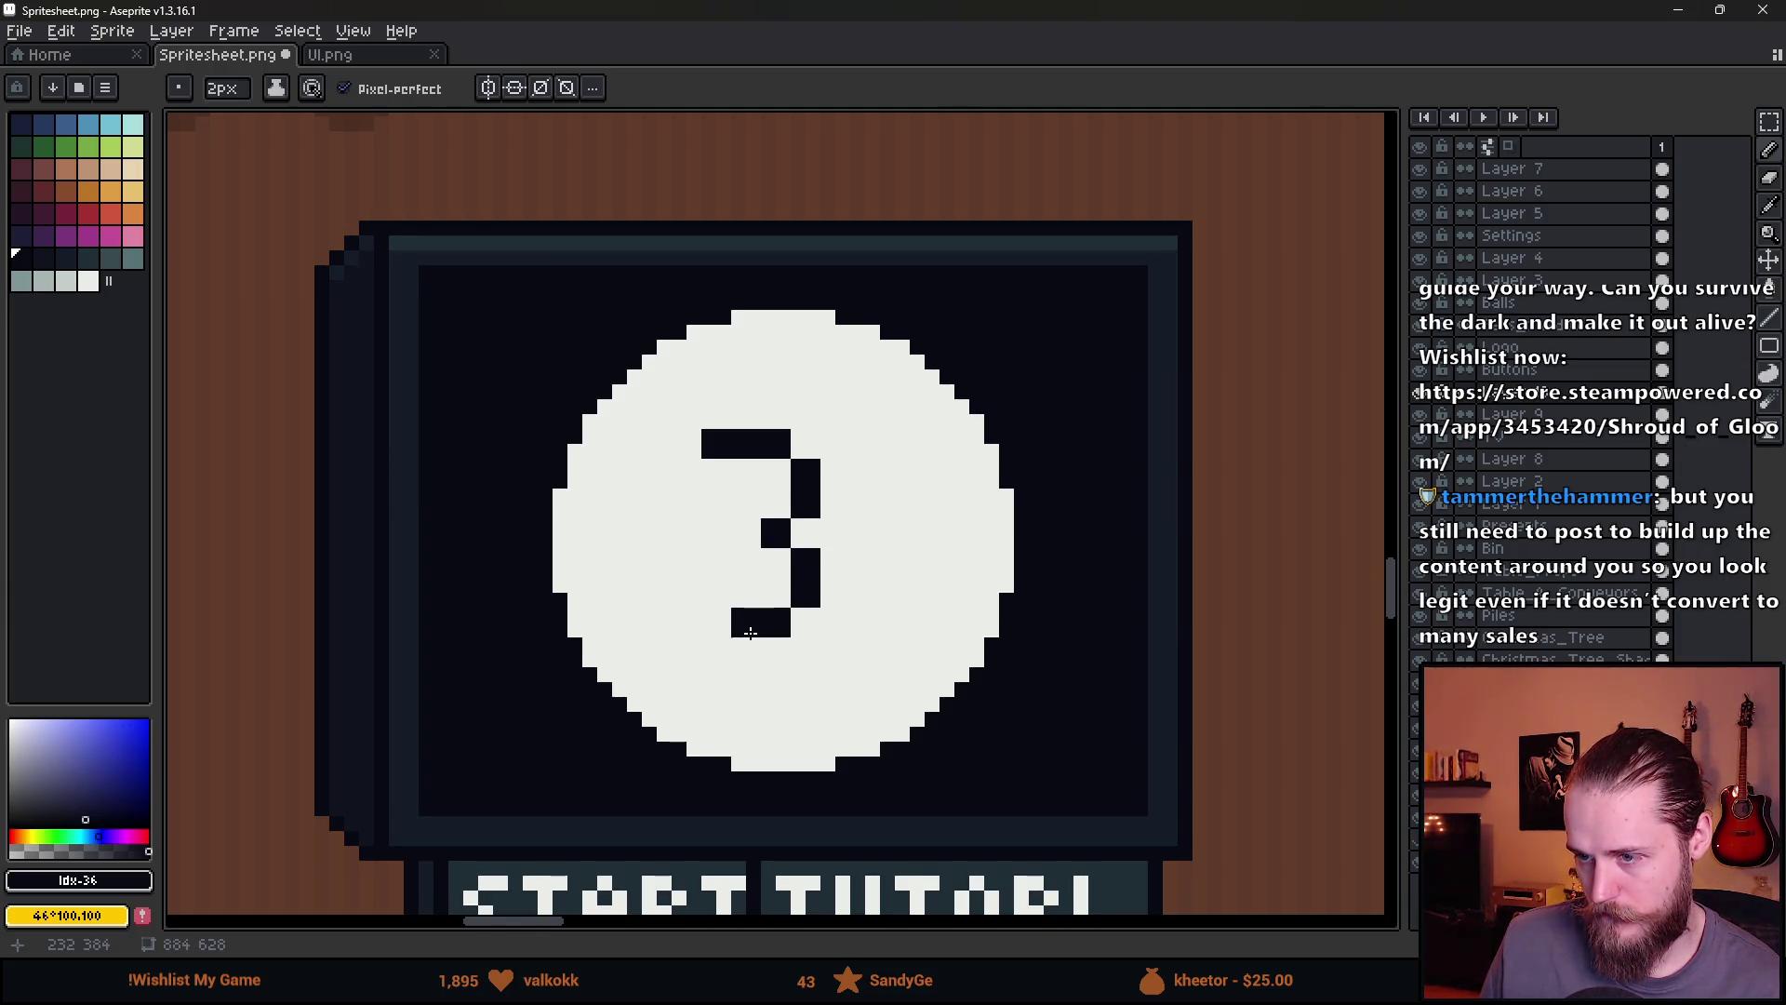
scroll(921, 582, "down", 5)
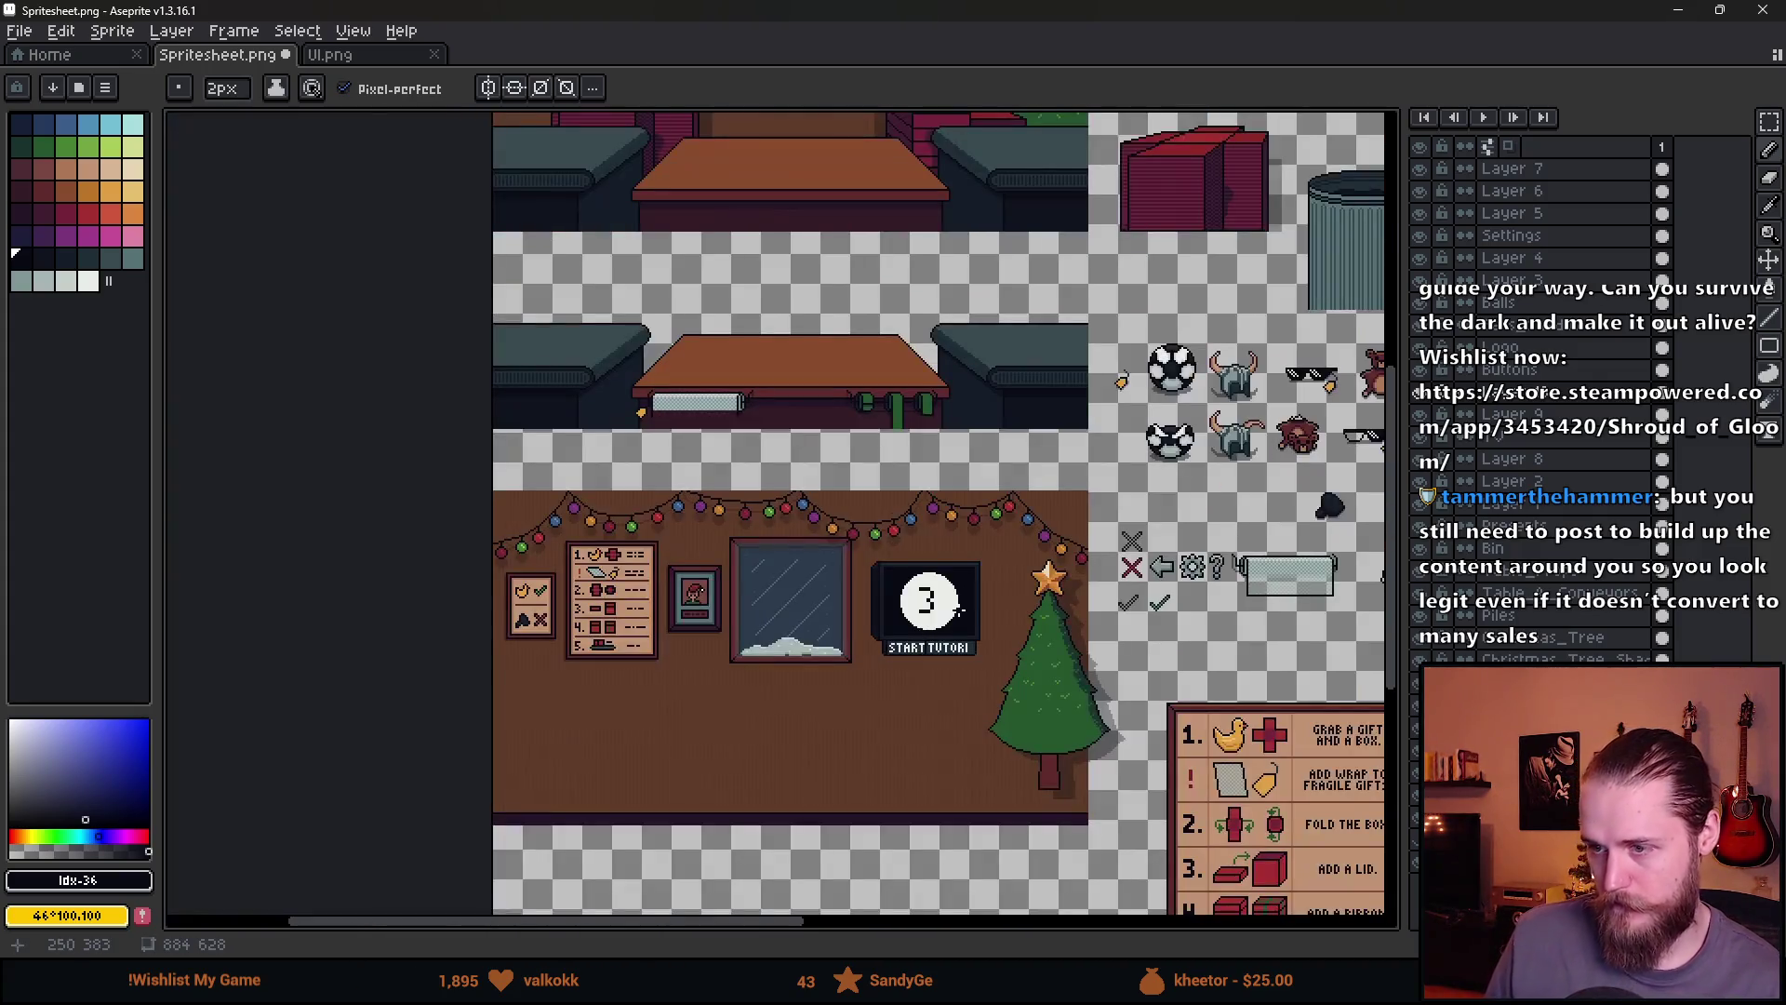
scroll(905, 581, "up", 5)
scroll(814, 493, "up", 3)
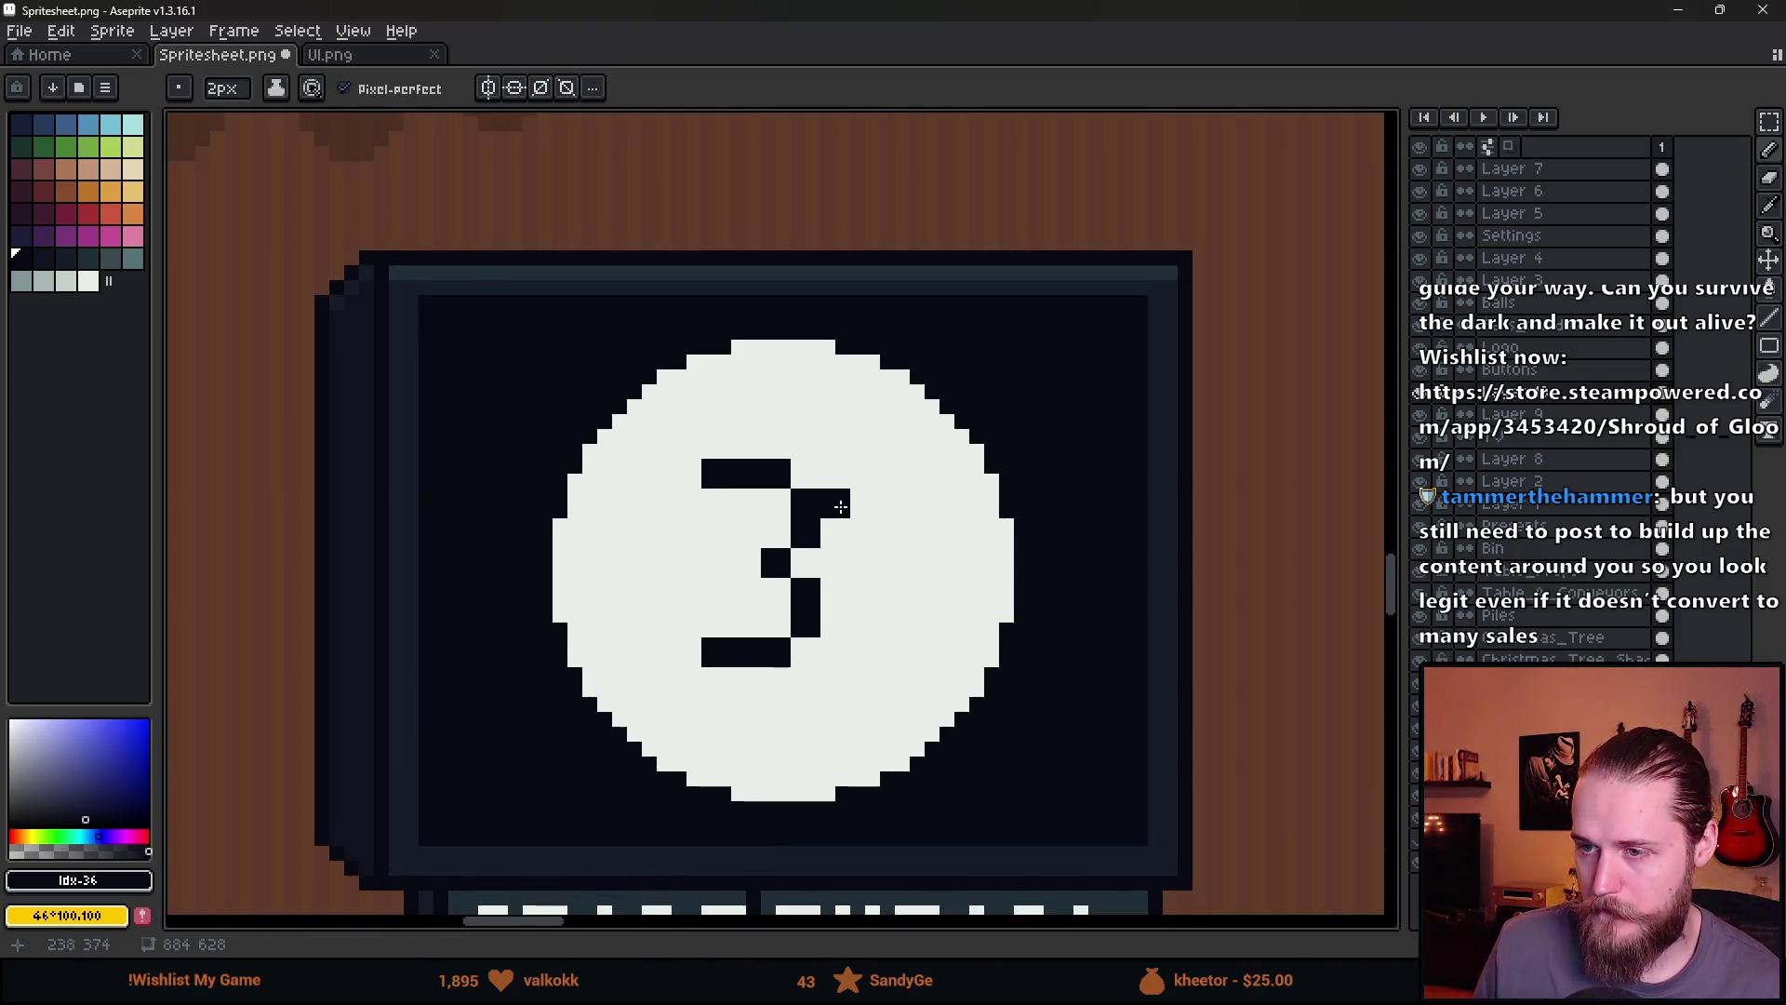
Shift the 3 two pixels right and reshape its top bar and curve with 1px black pixels
key("v")
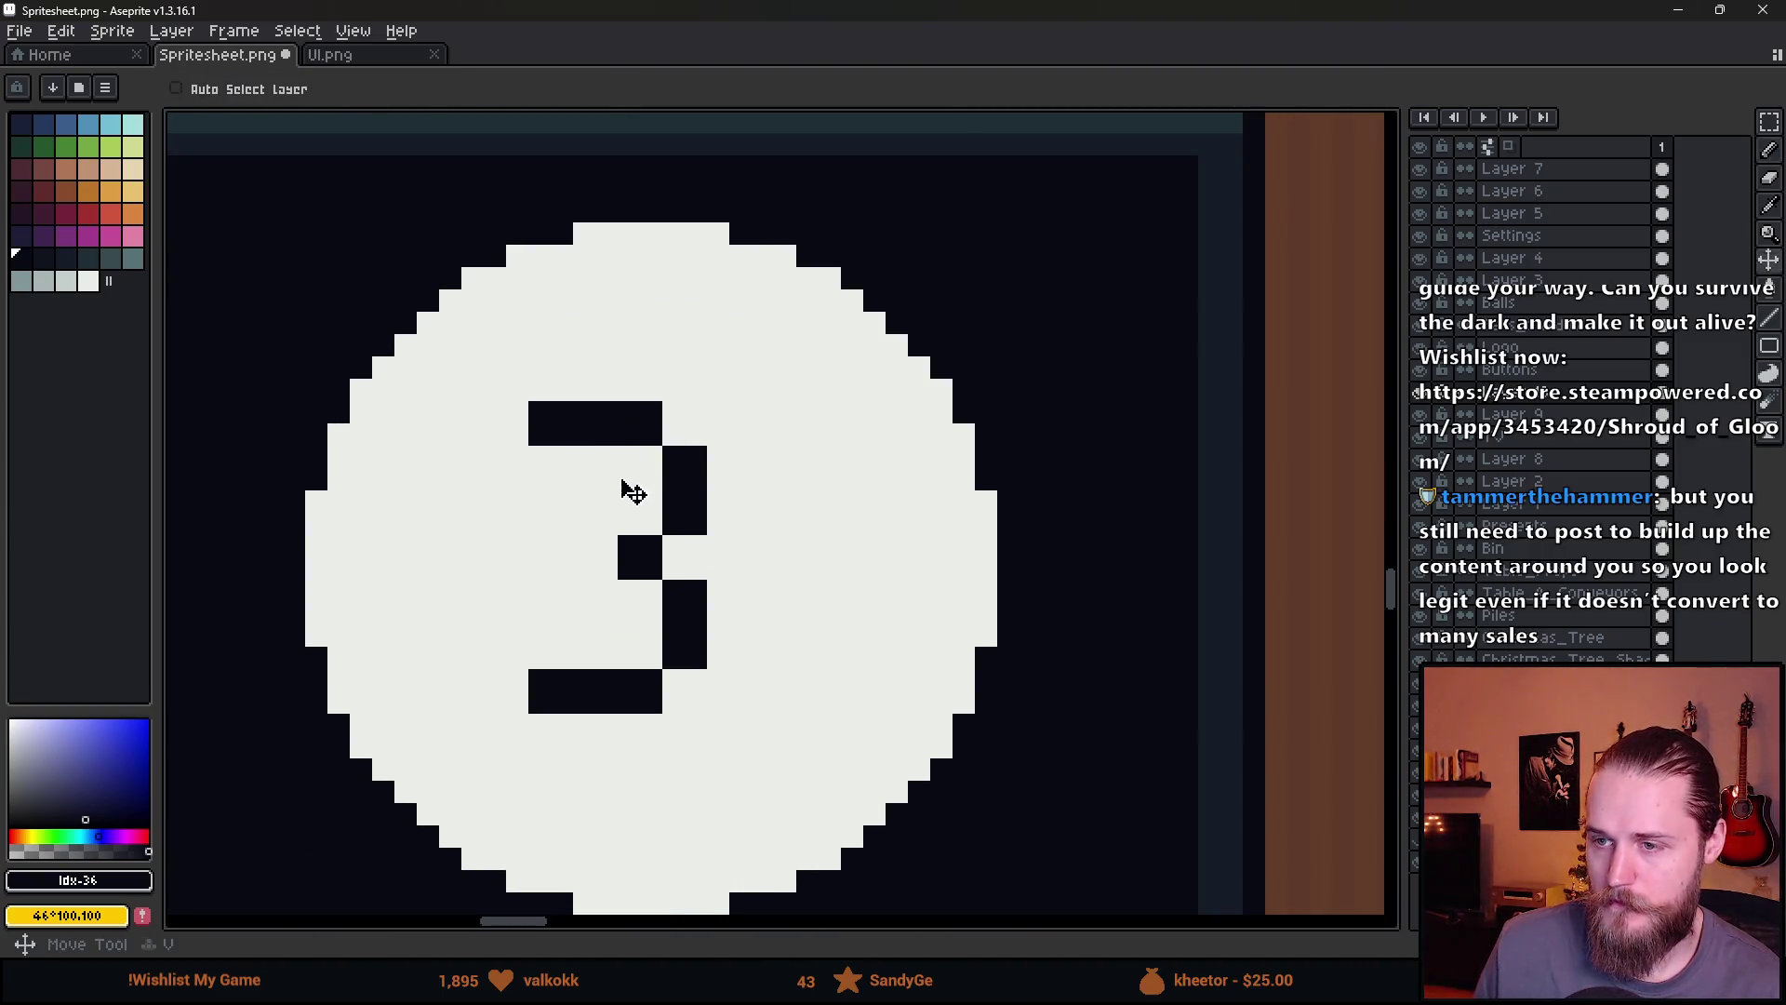
mouse_move(638, 576)
left_mouse_down()
mouse_move(669, 582)
mouse_move(666, 427)
mouse_move(675, 558)
left_mouse_up()
key("b")
left_click_drag(561, 391, 561, 413)
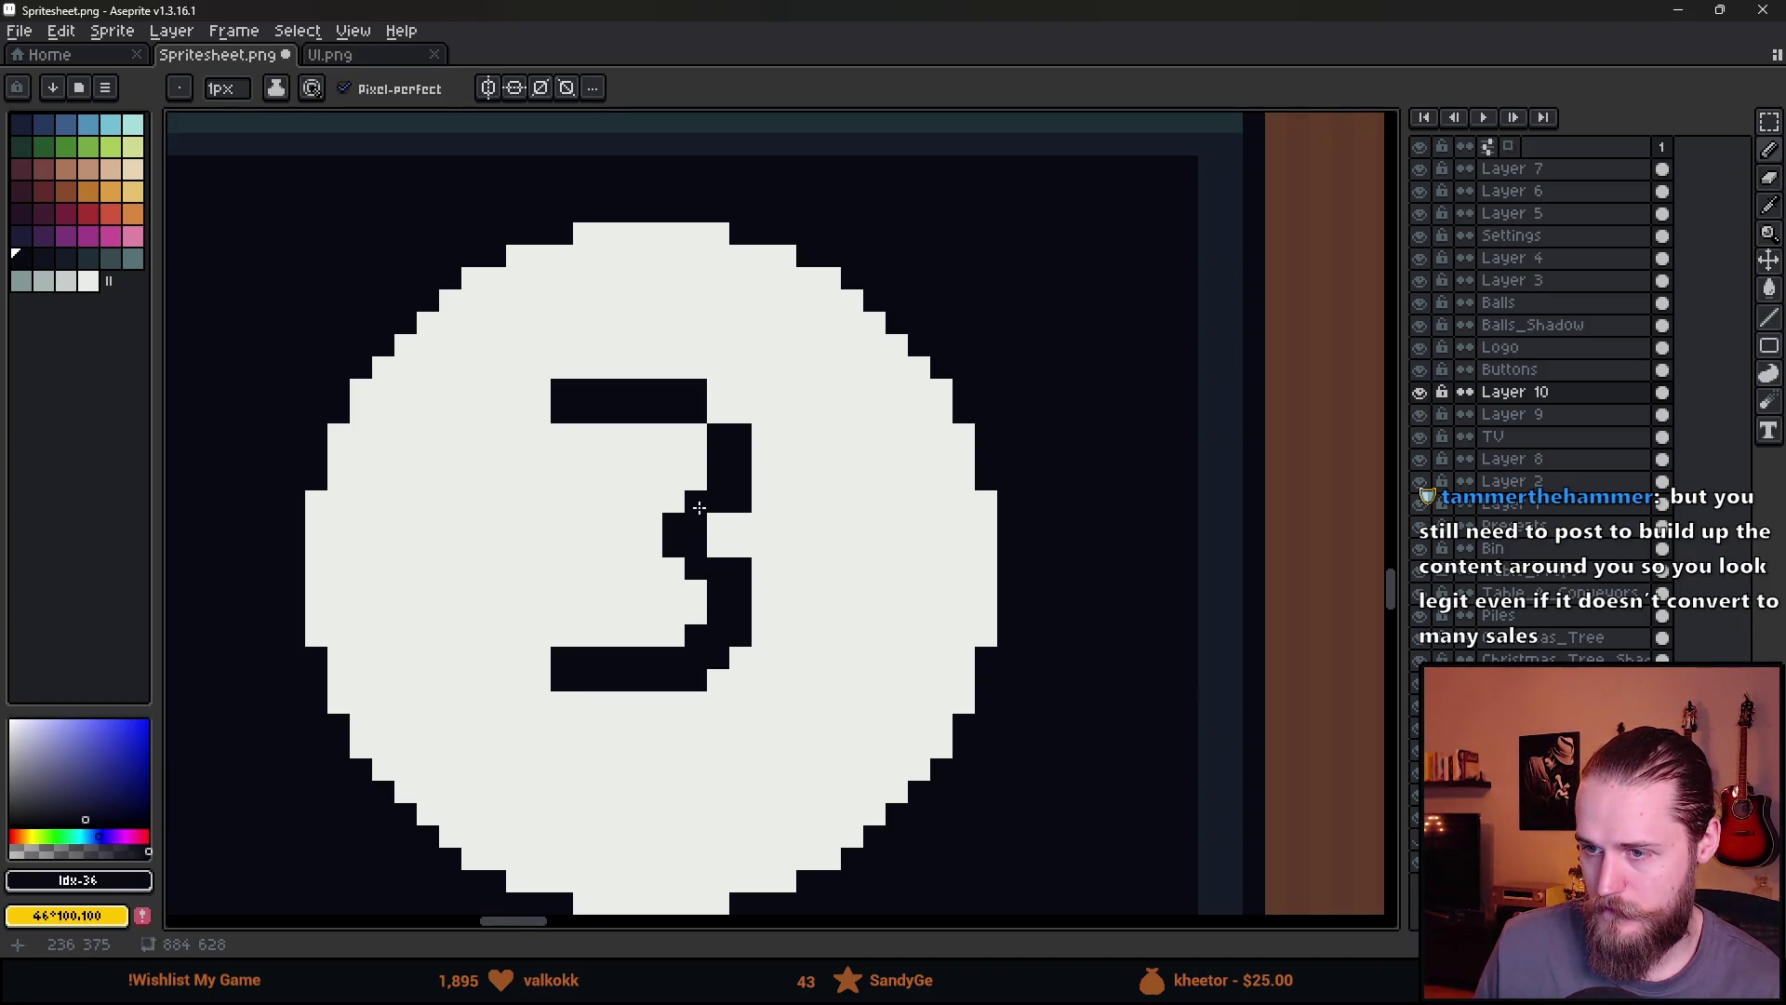
left_click(718, 545)
scroll(719, 546, "down", 5)
scroll(800, 540, "up", 5)
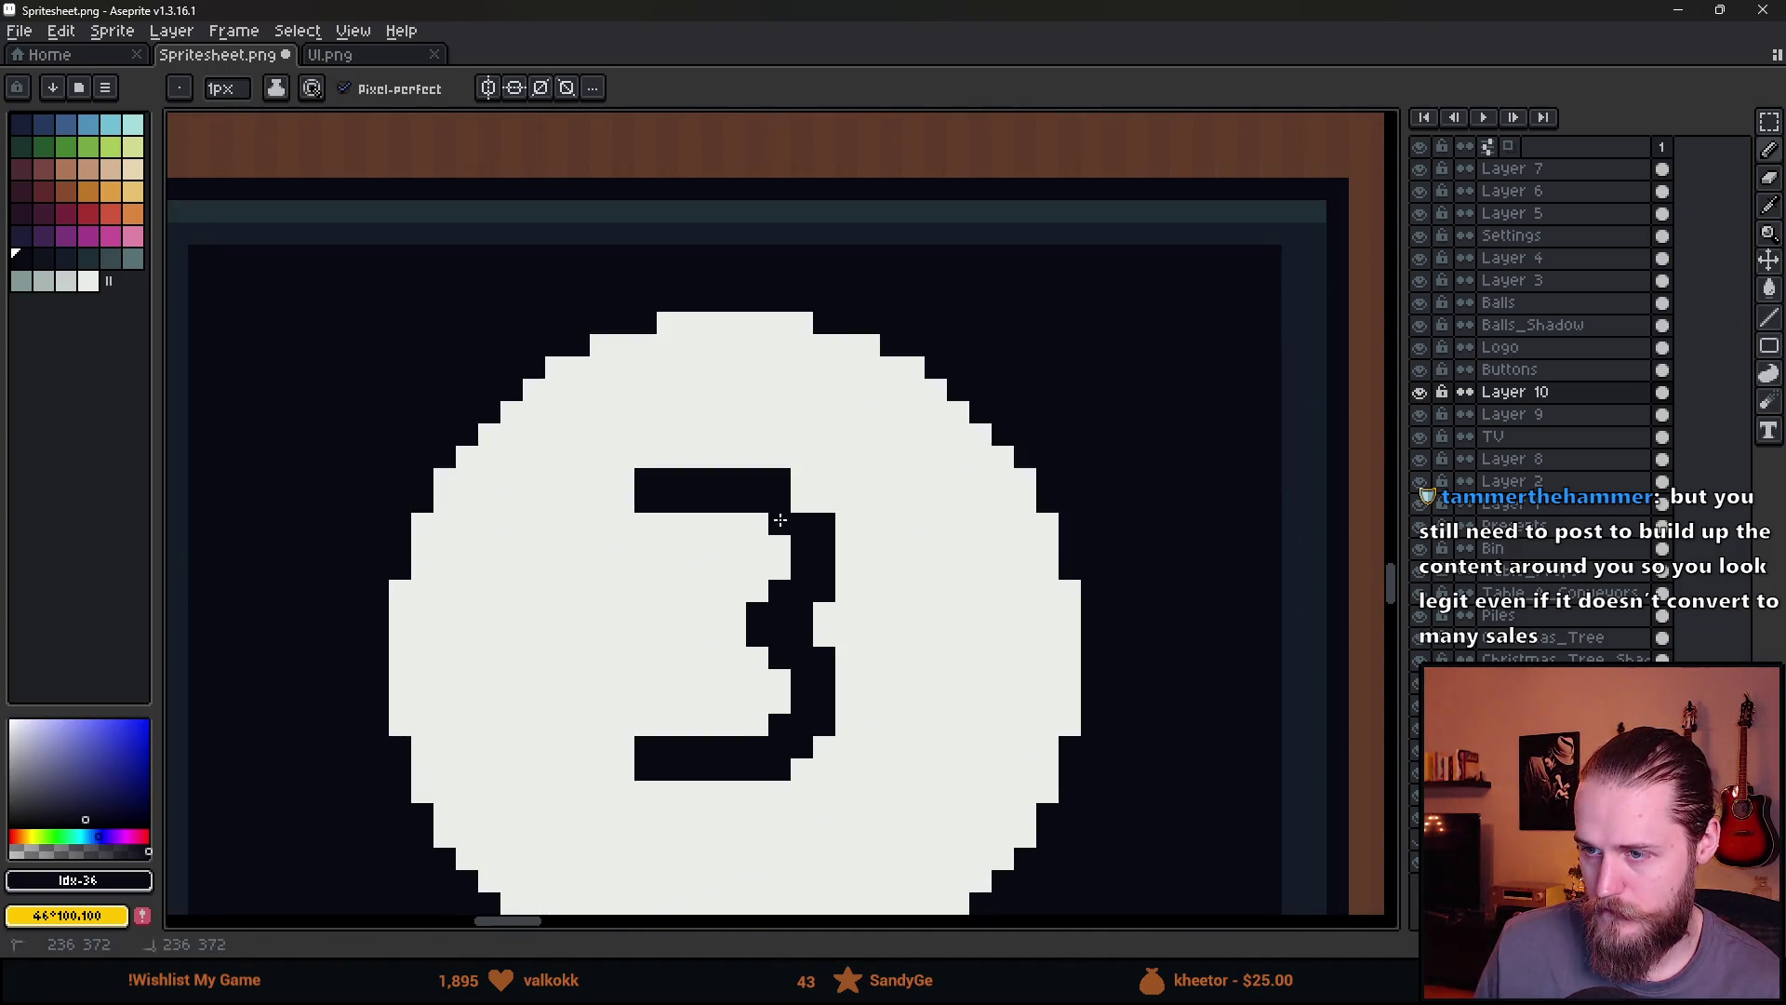
left_click(780, 524)
left_click(802, 502)
scroll(868, 590, "down", 4)
scroll(901, 590, "up", 4)
Tidy the 3's bar ends, extend its middle bar left, and sample the disc's off-white #ebede9
key("e")
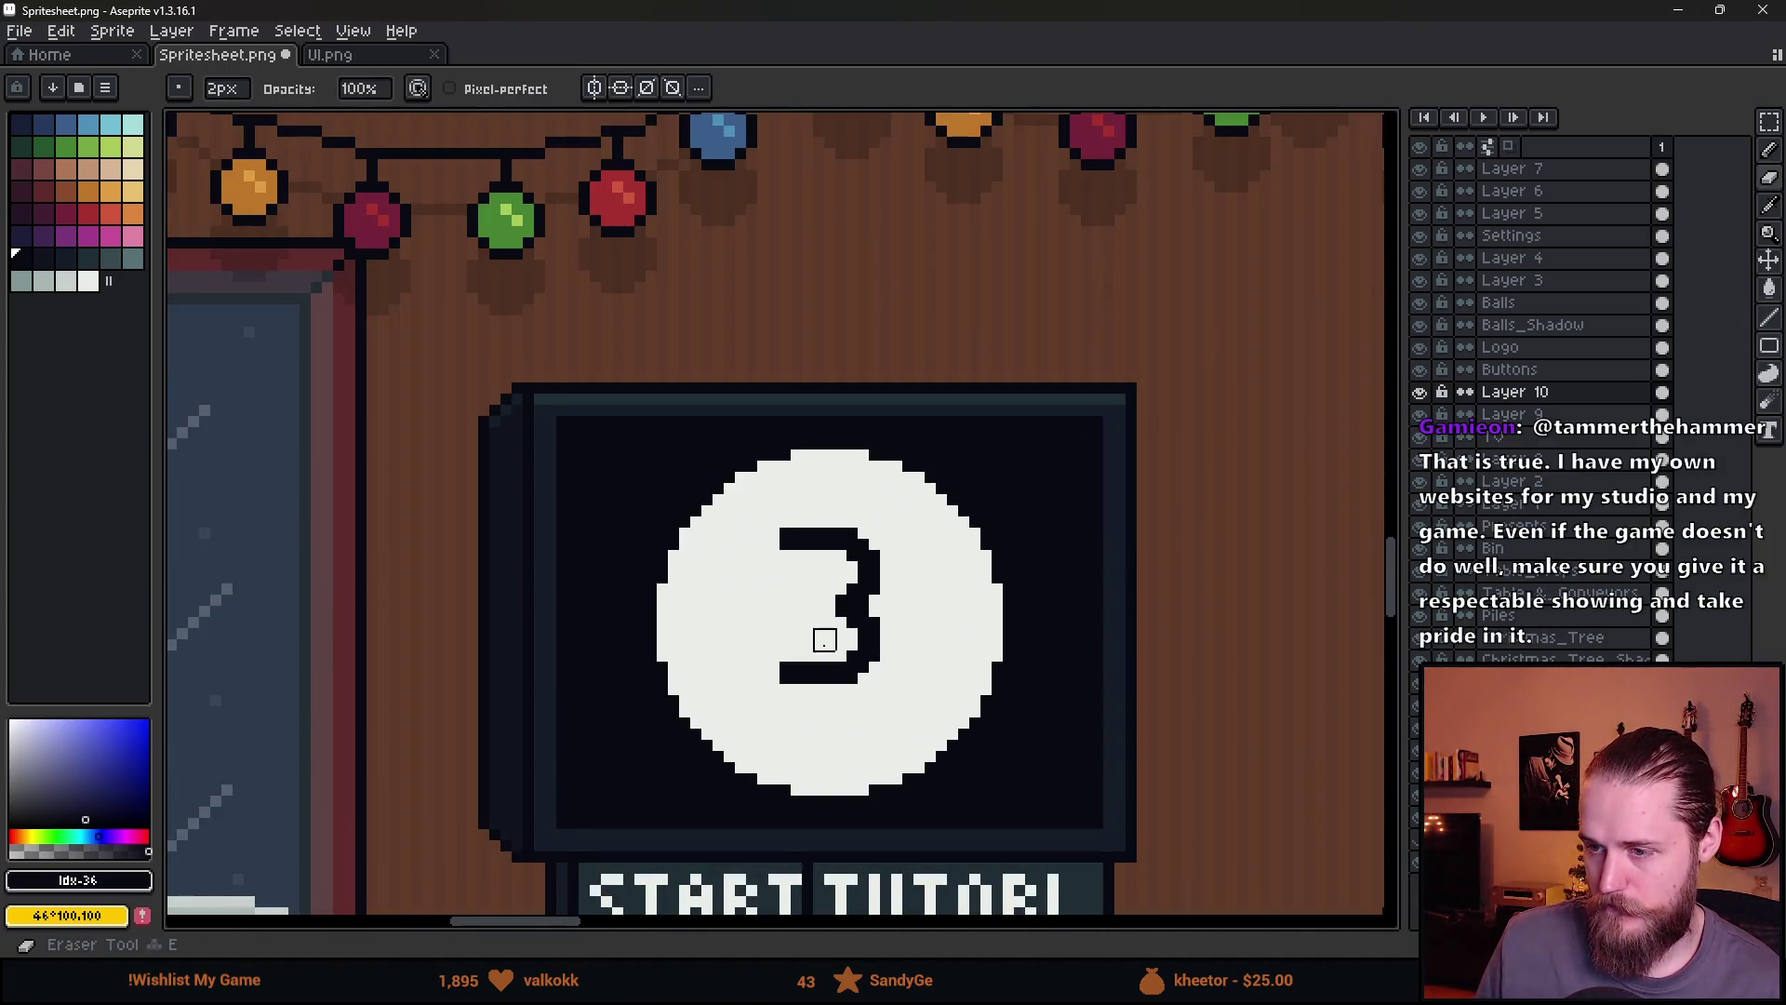
left_click(749, 709)
left_click(749, 439)
key("b")
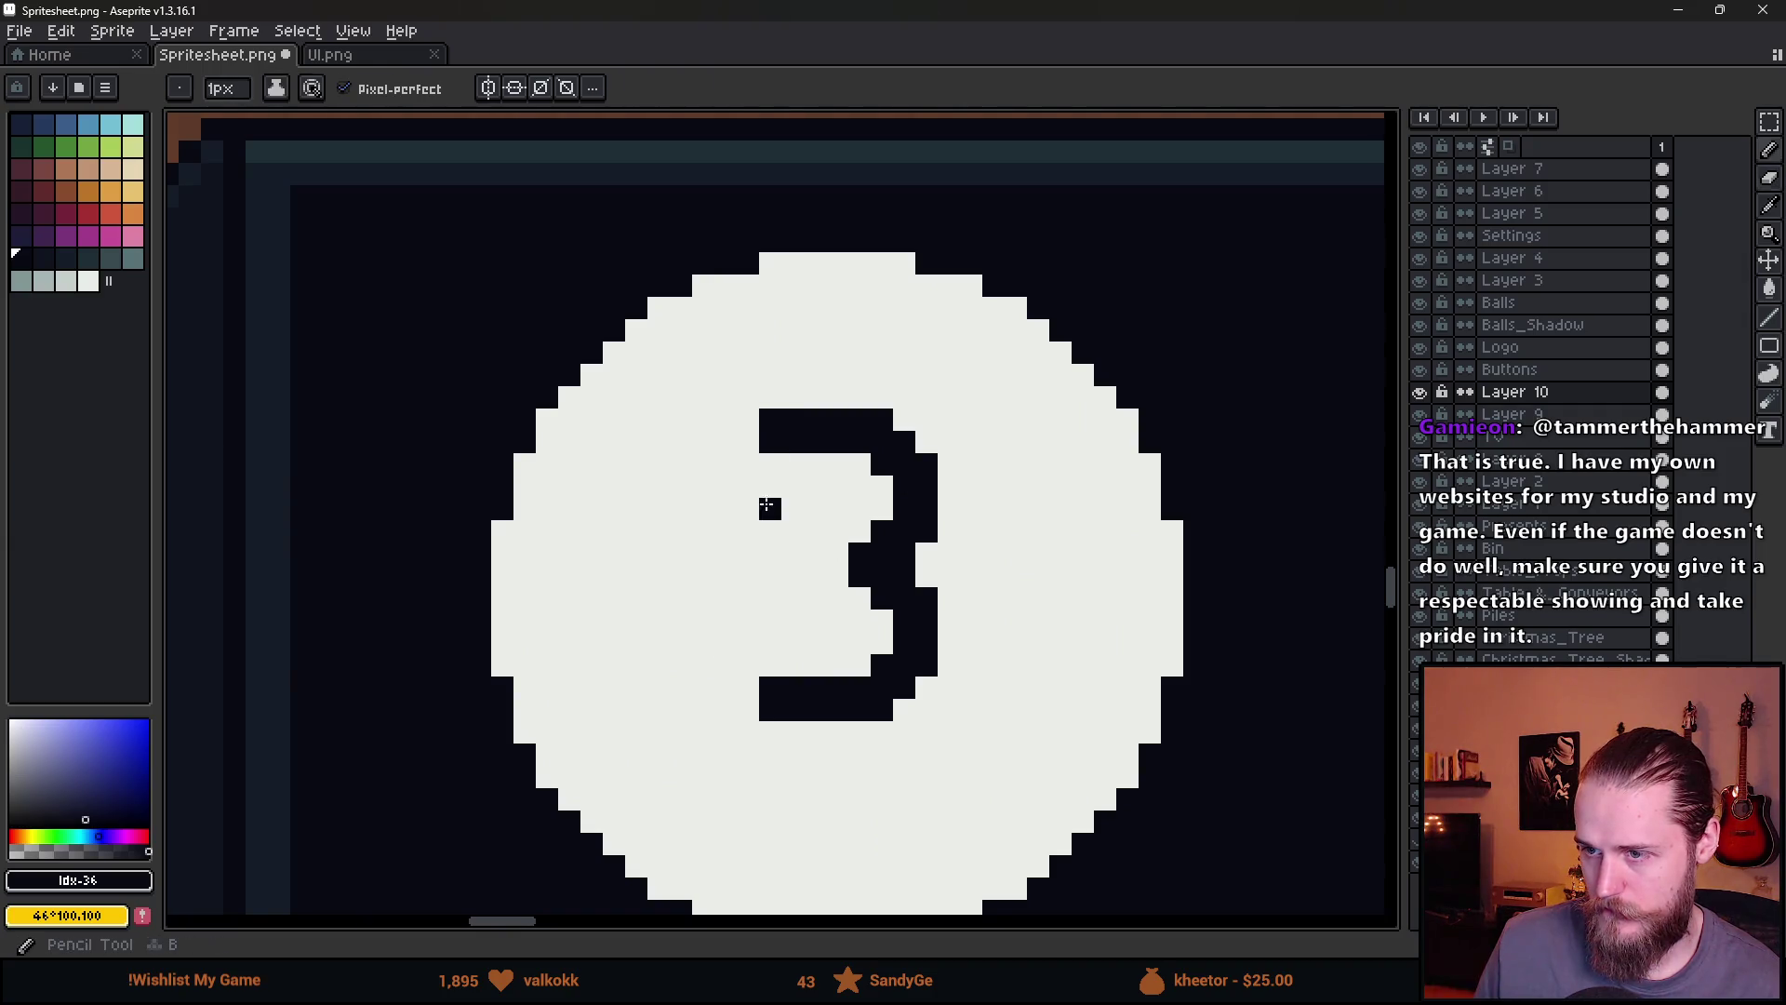
left_click_drag(748, 441, 749, 469)
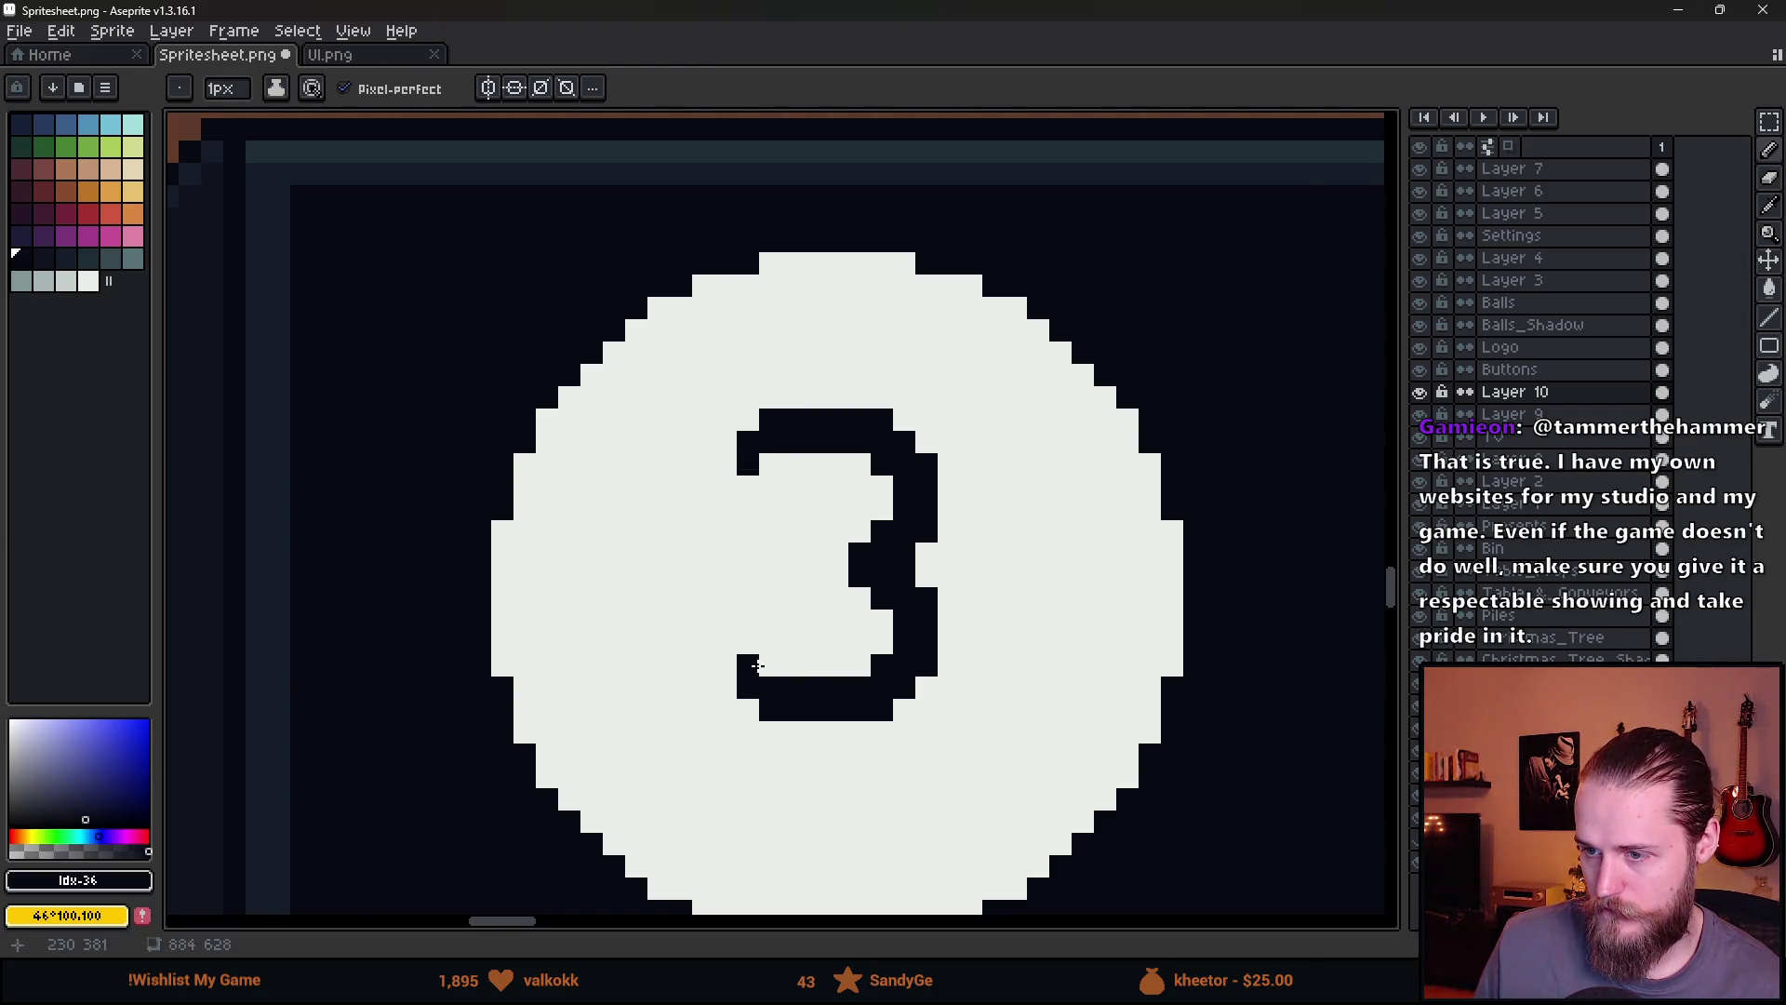
scroll(942, 632, "down", 5)
scroll(759, 563, "up", 6)
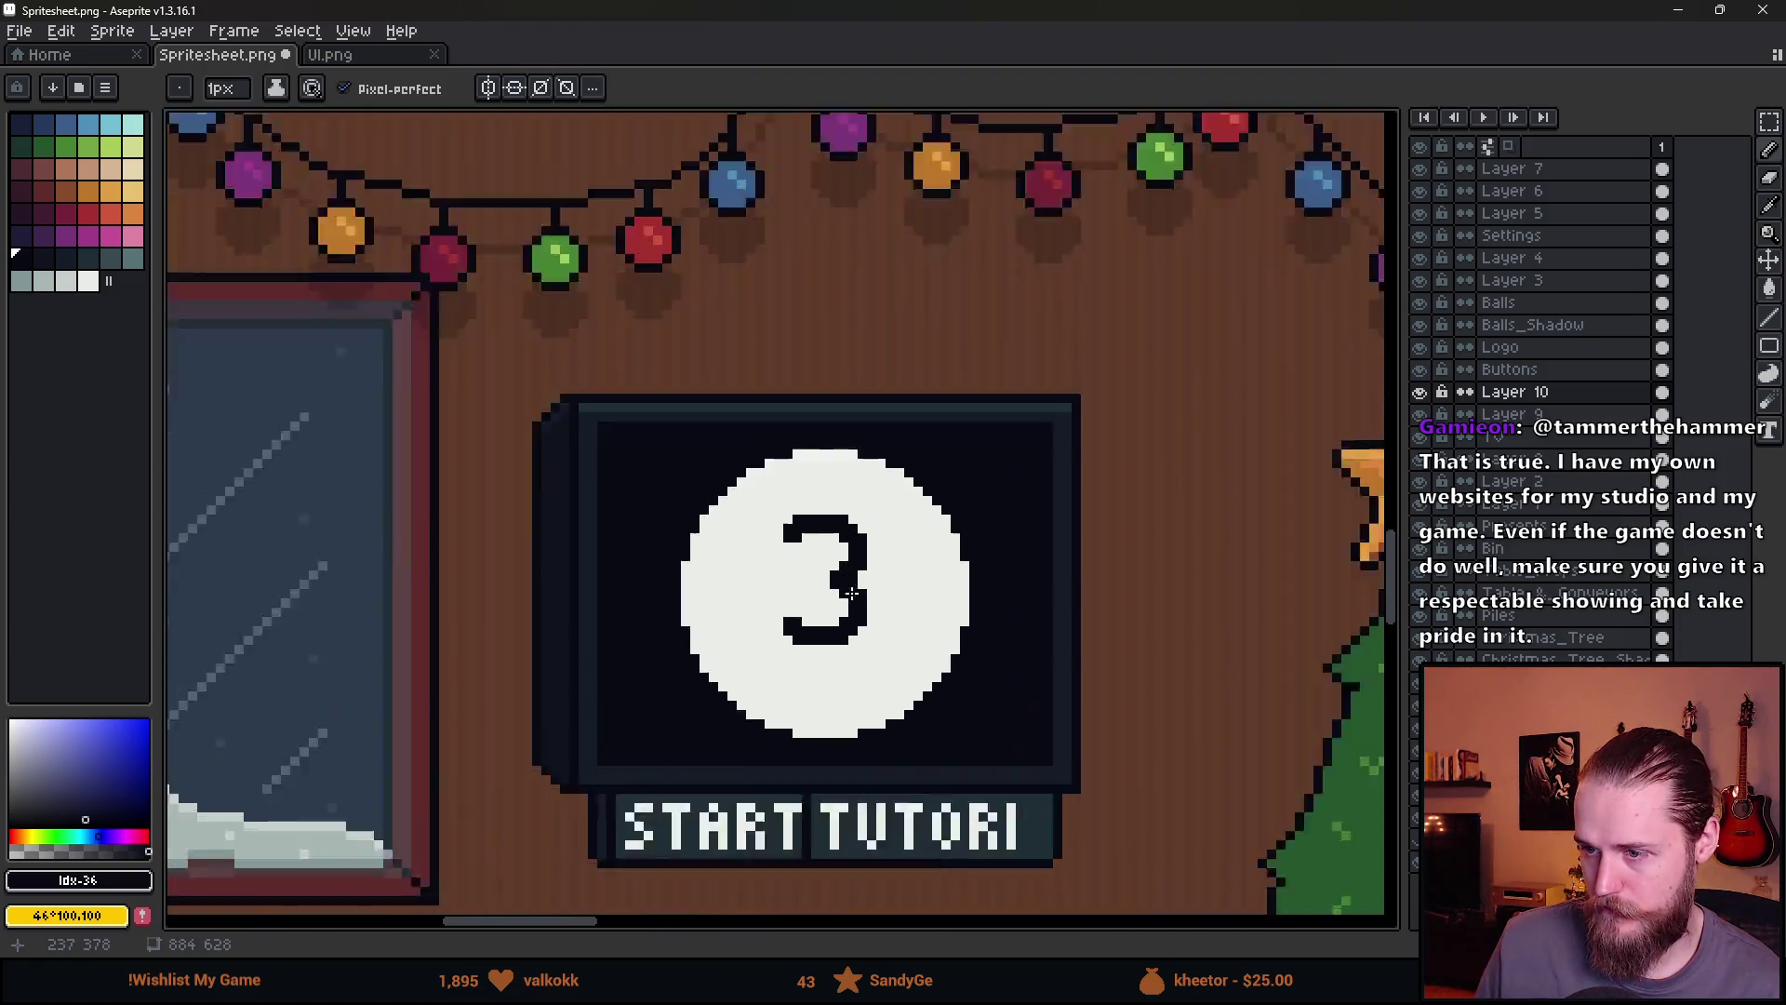
left_click(759, 533)
left_click(760, 563)
left_click_drag(732, 533, 732, 563)
scroll(928, 642, "down", 4)
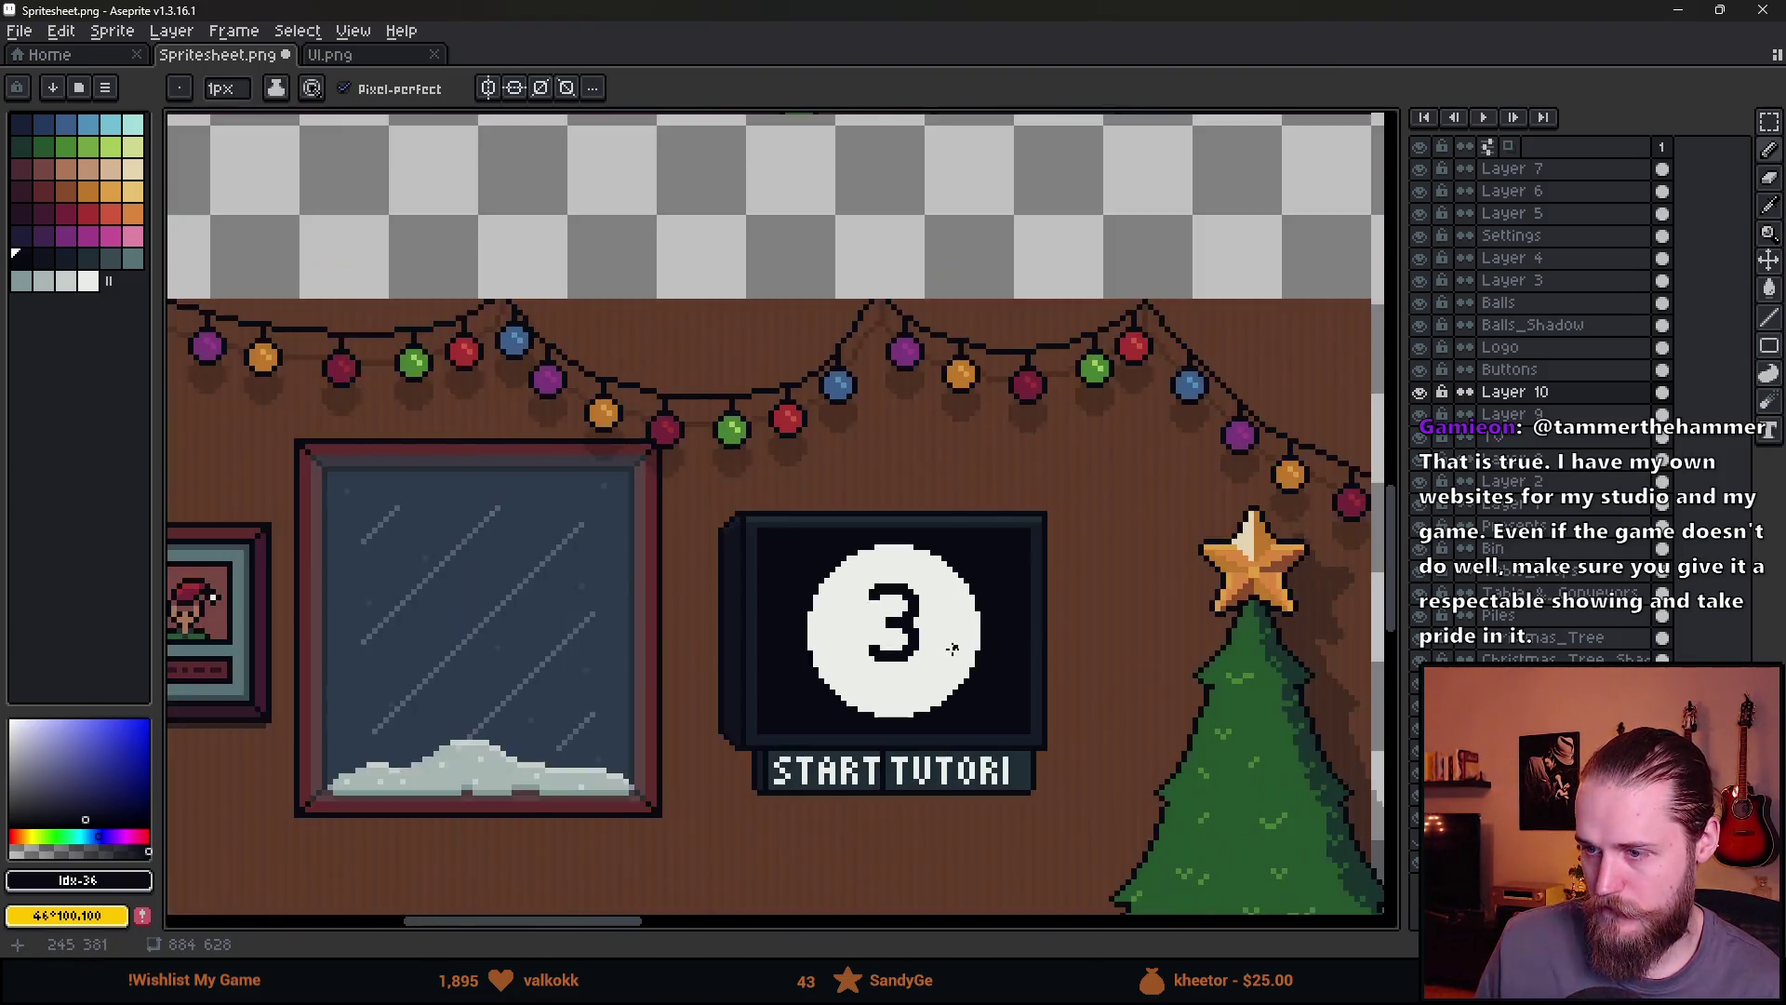
scroll(933, 642, "up", 2)
scroll(965, 651, "up", 4)
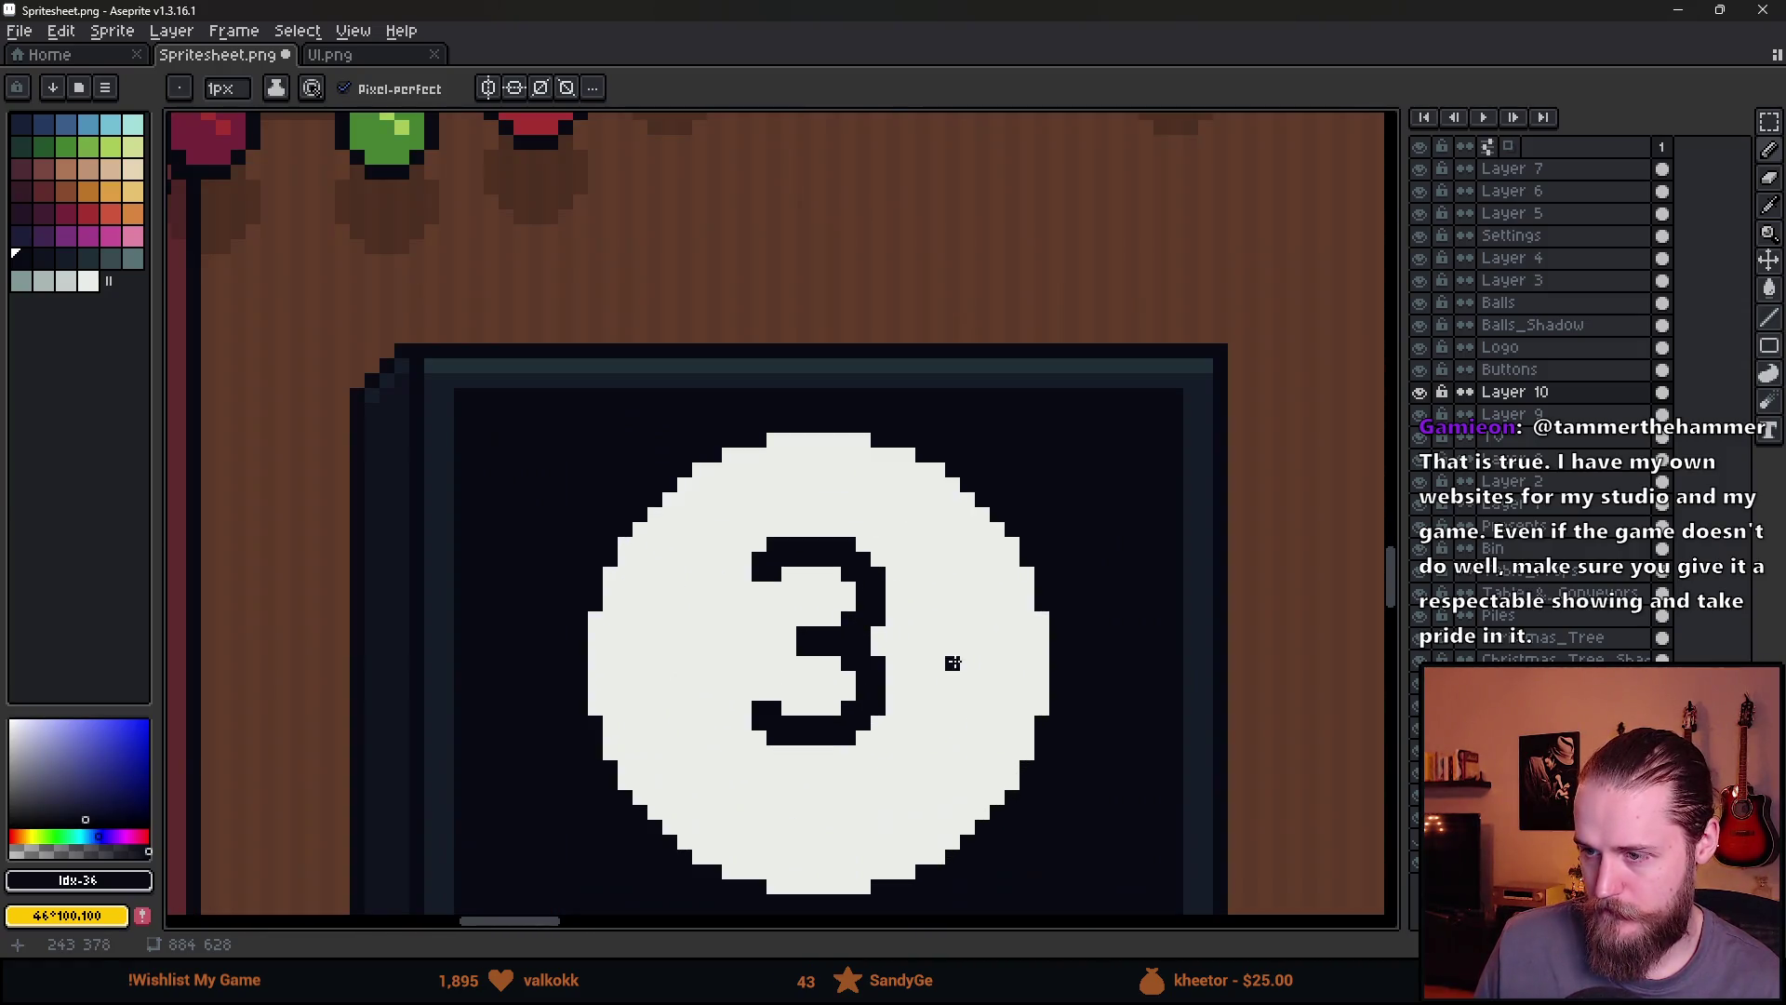
key("alt")
left_click(940, 648, "alt")
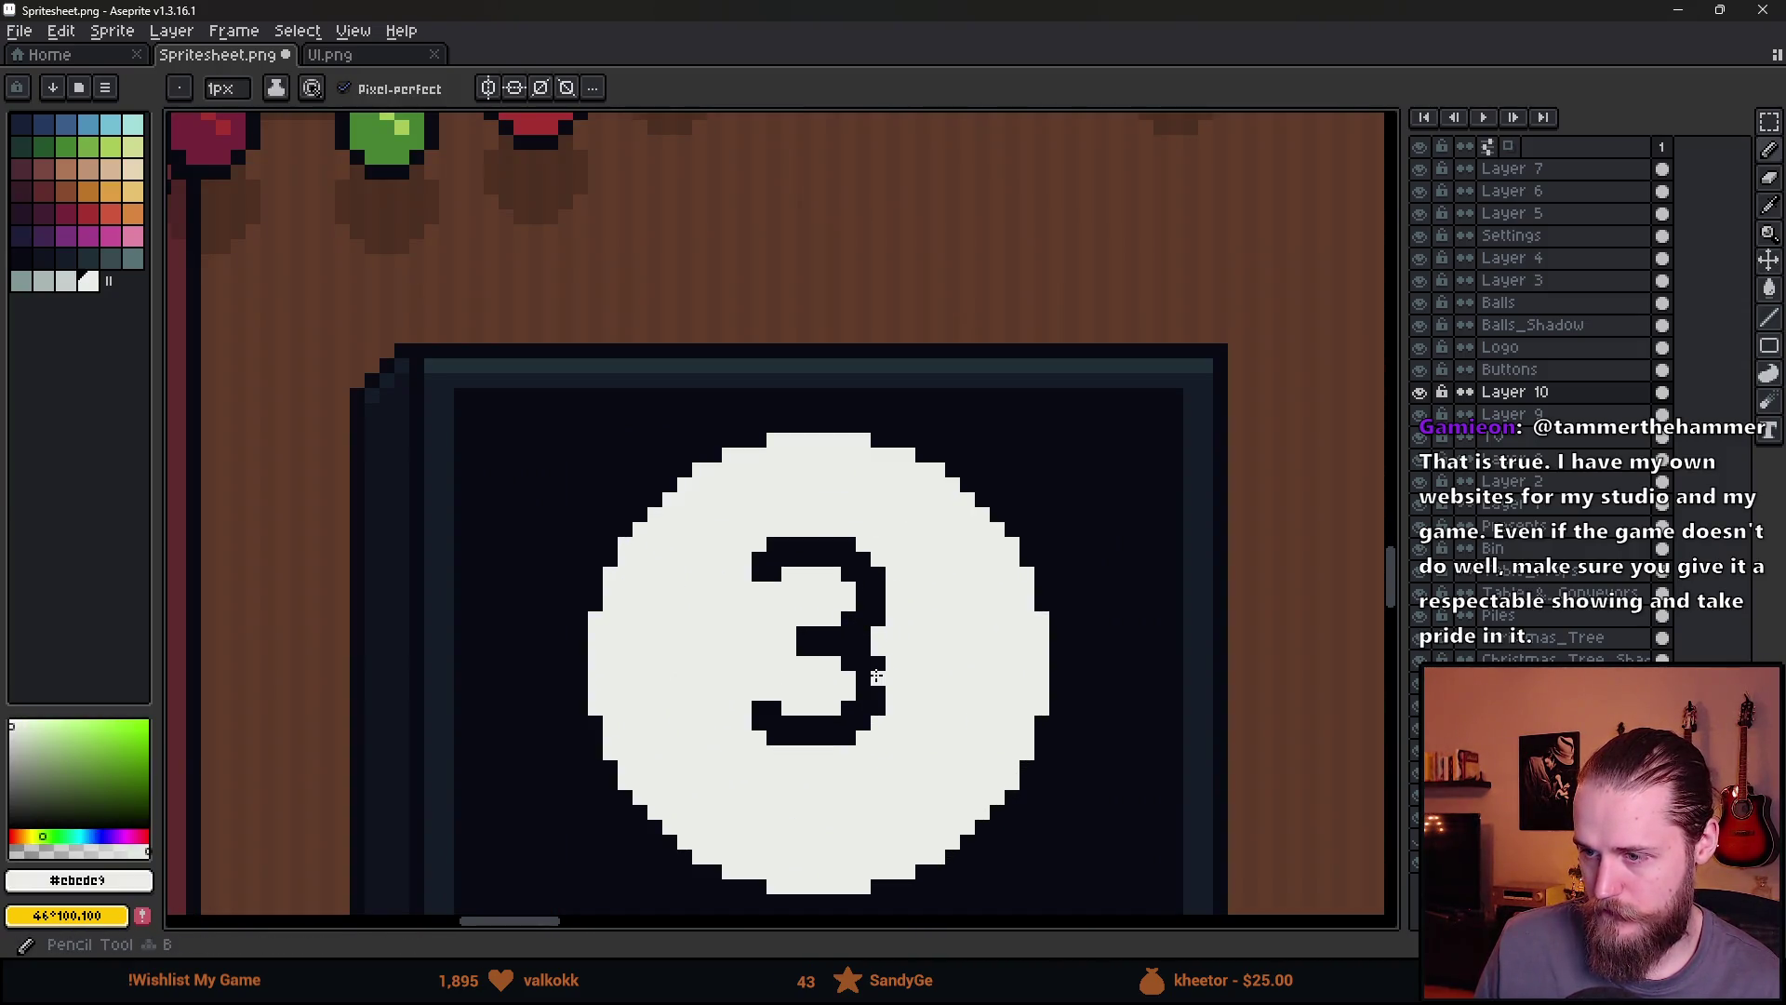
key("g")
left_click(861, 638)
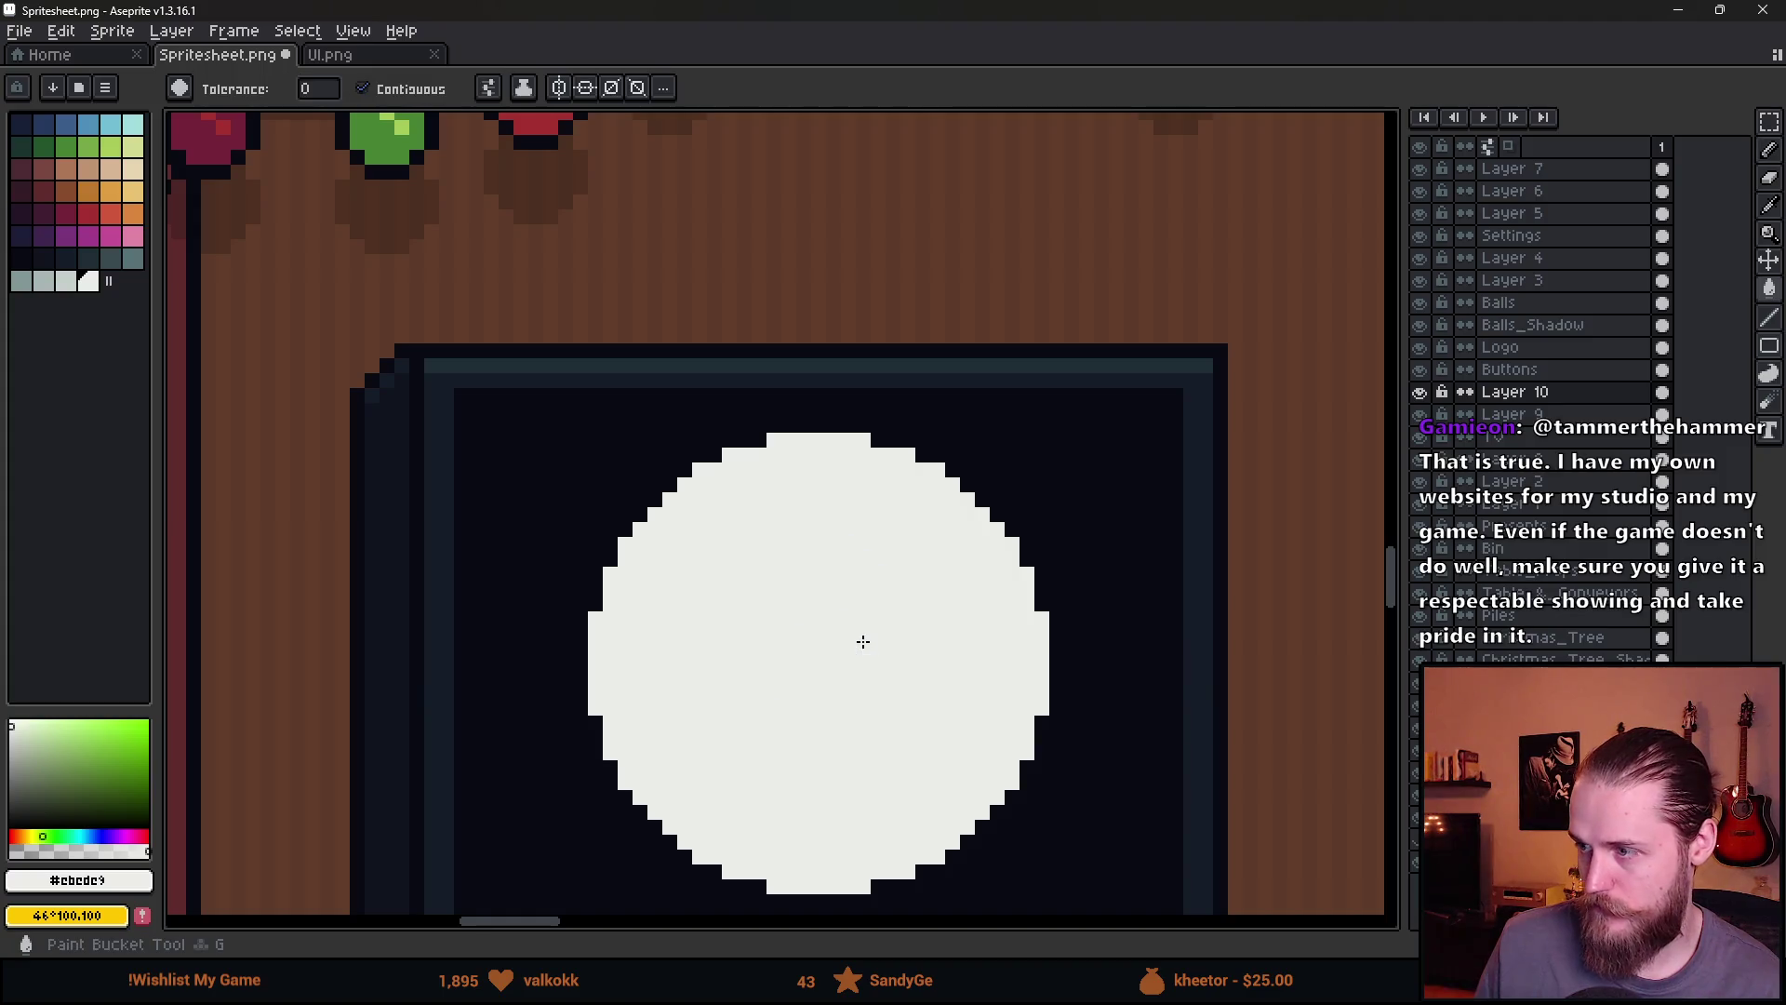
key("shift+n")
left_click(1136, 506, "alt")
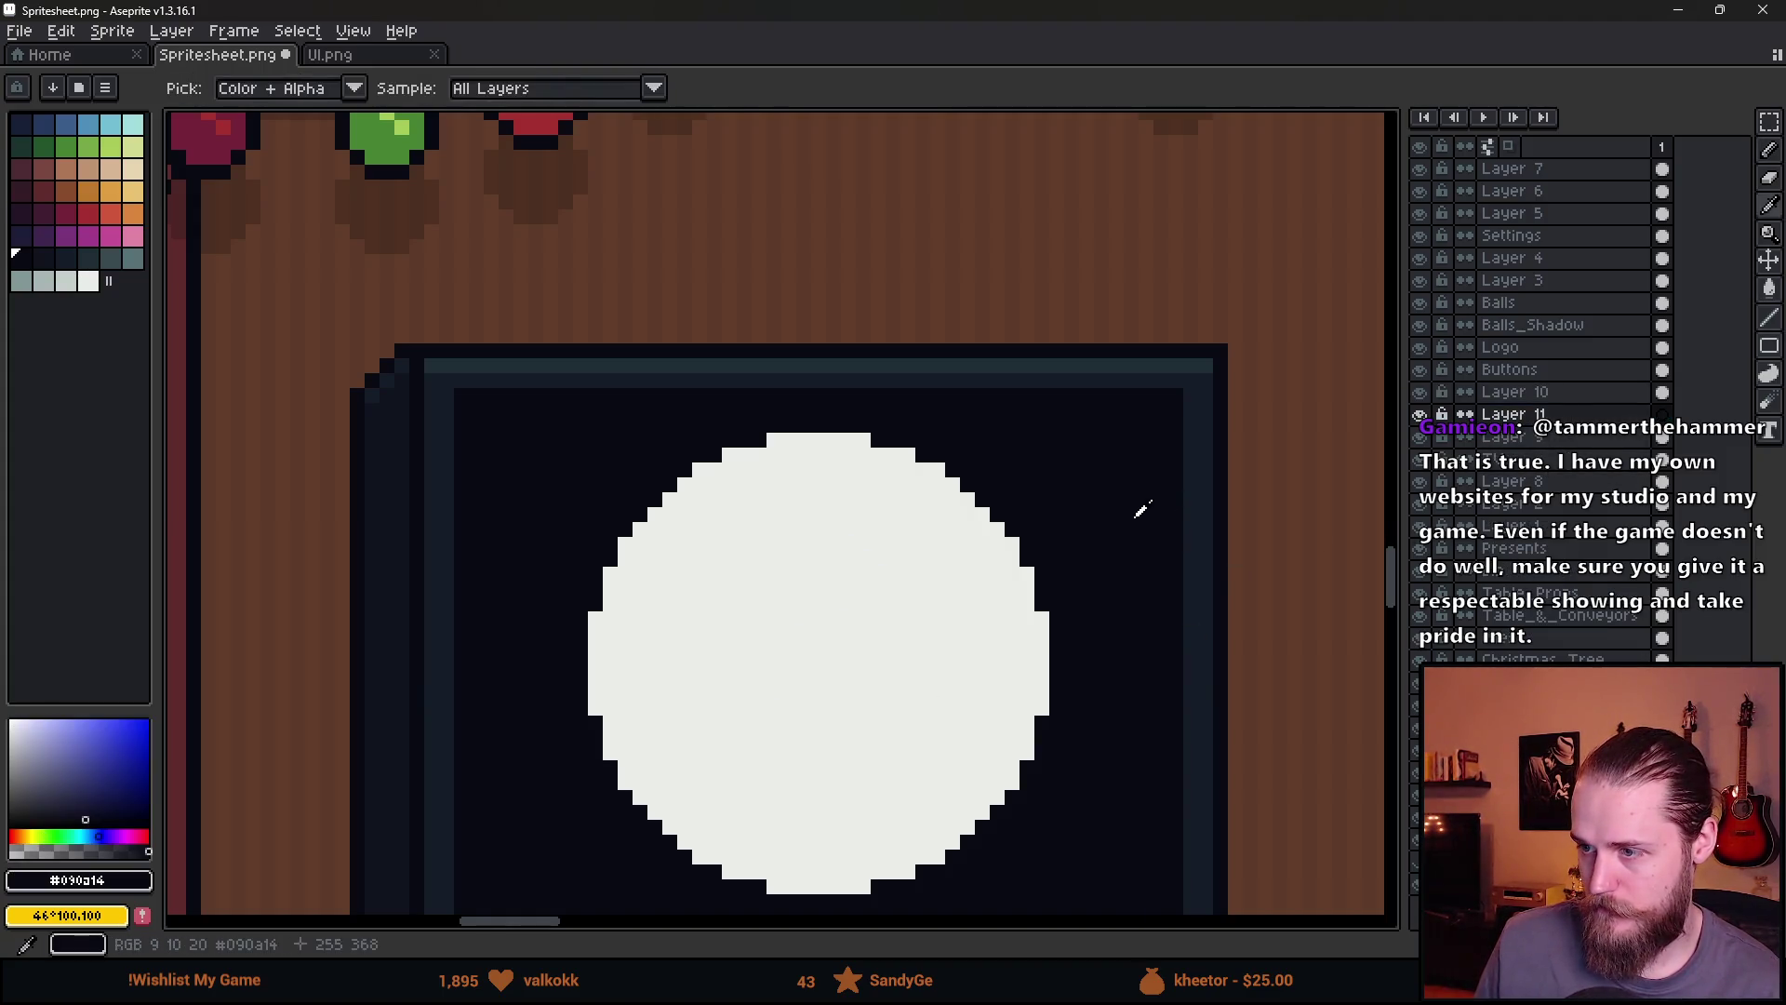
key("b")
key("plus")
key("plus")
key("plus")
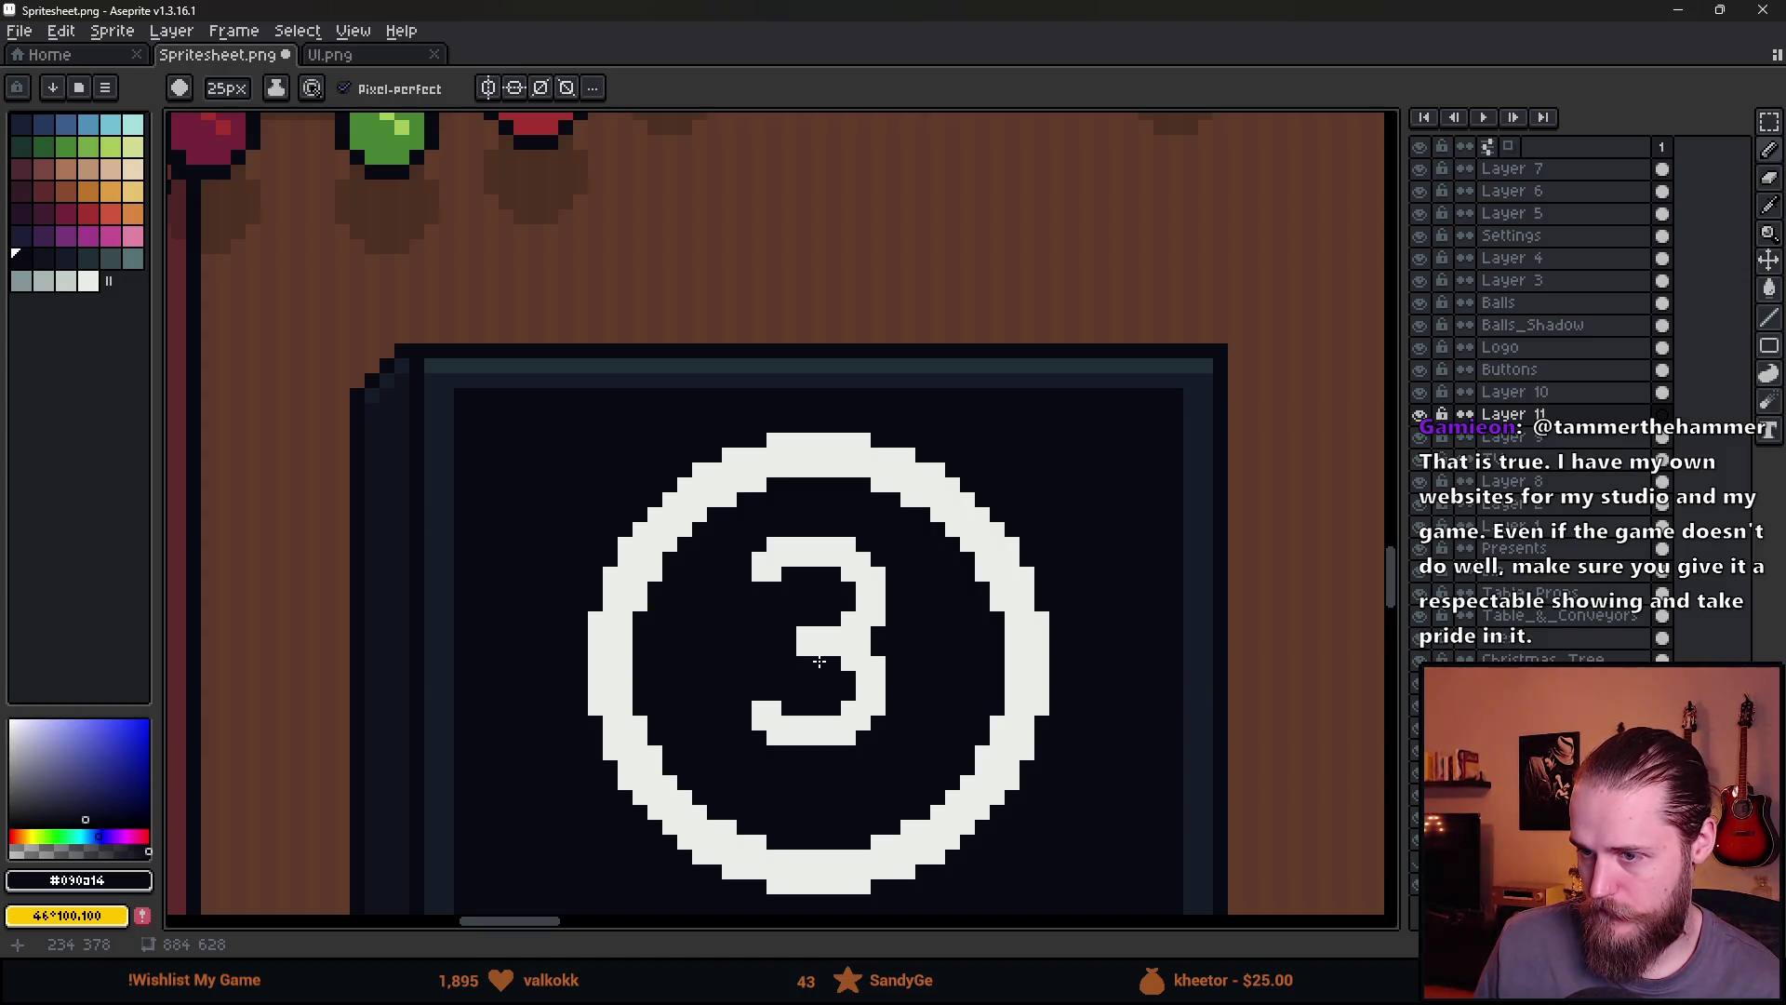
key("v")
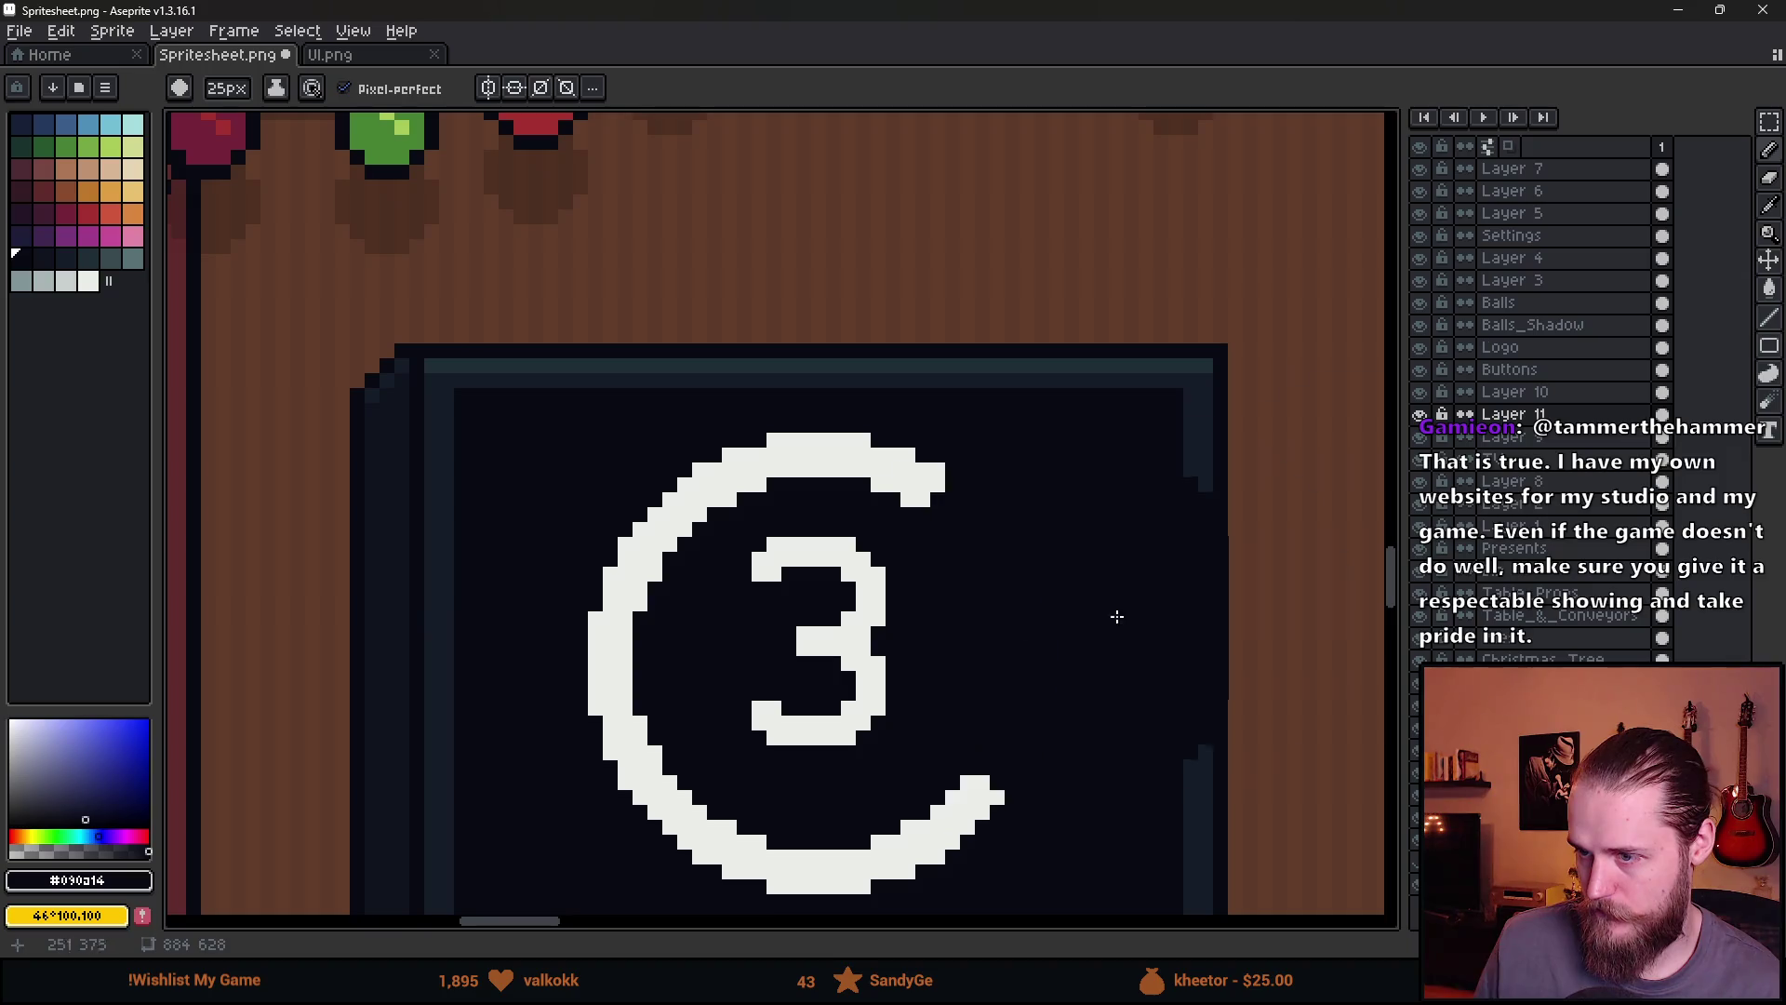
left_click(909, 658, "ctrl")
left_click_drag(879, 687, 869, 697)
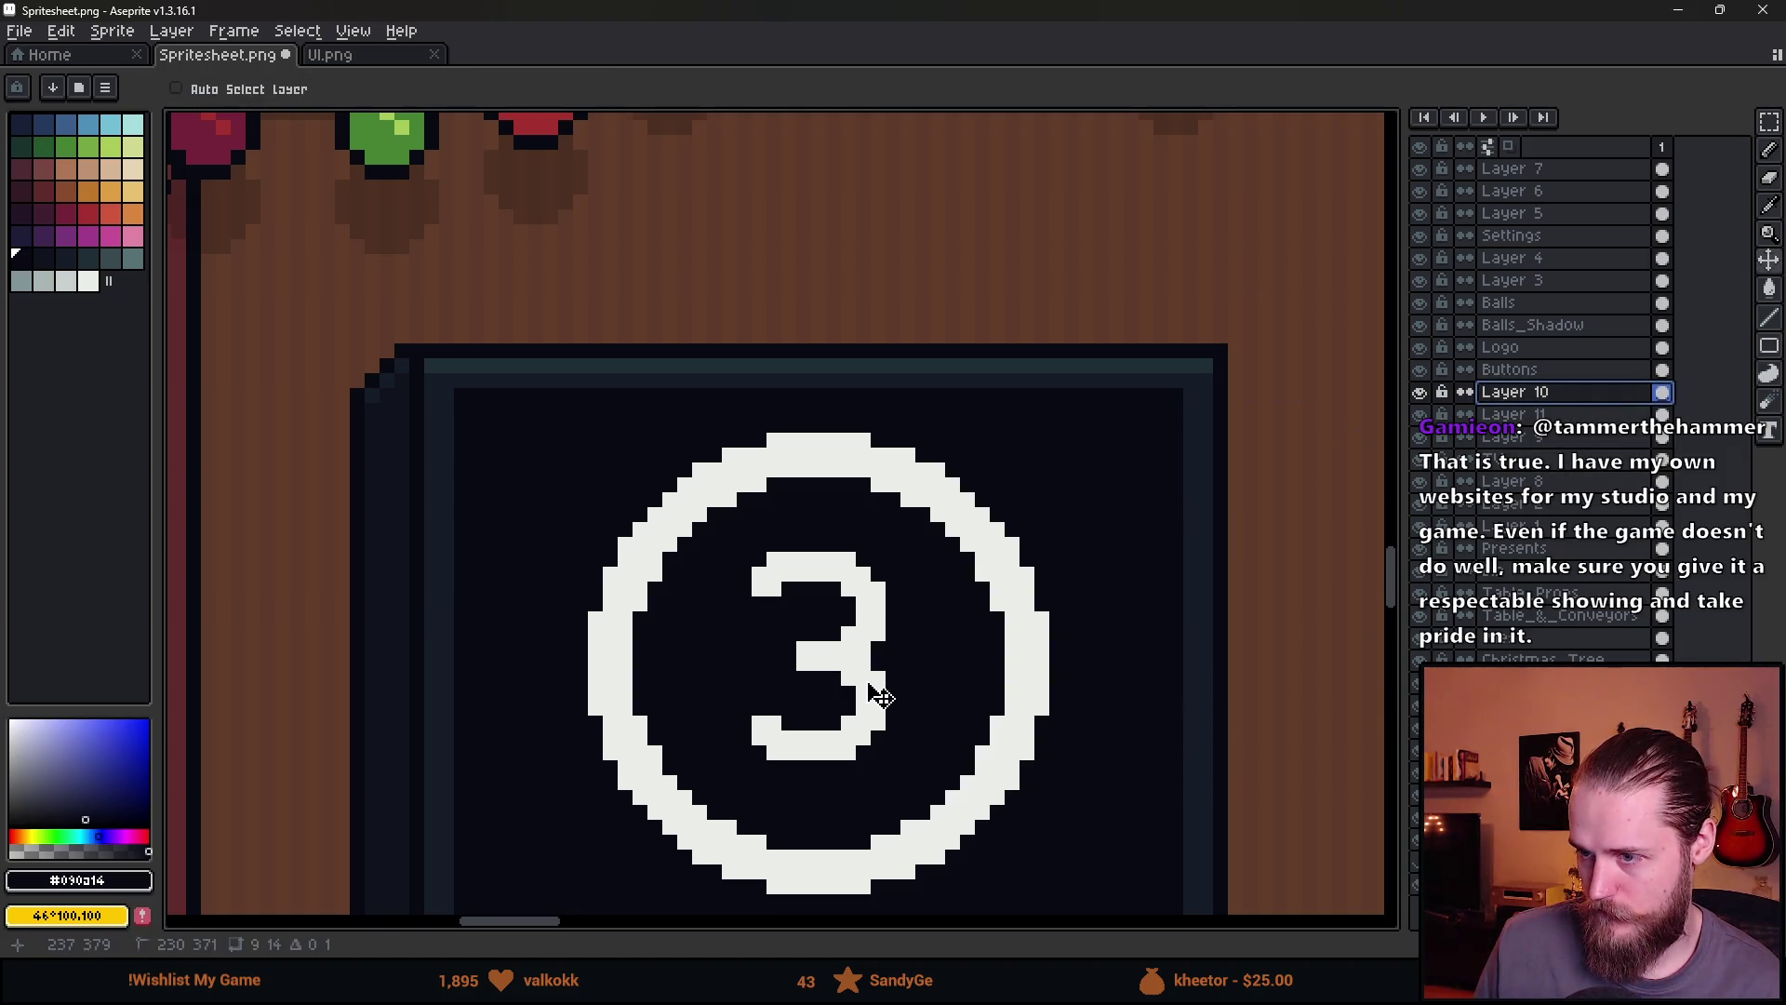
scroll(893, 693, "down", 3)
left_click_drag(984, 678, 1086, 612)
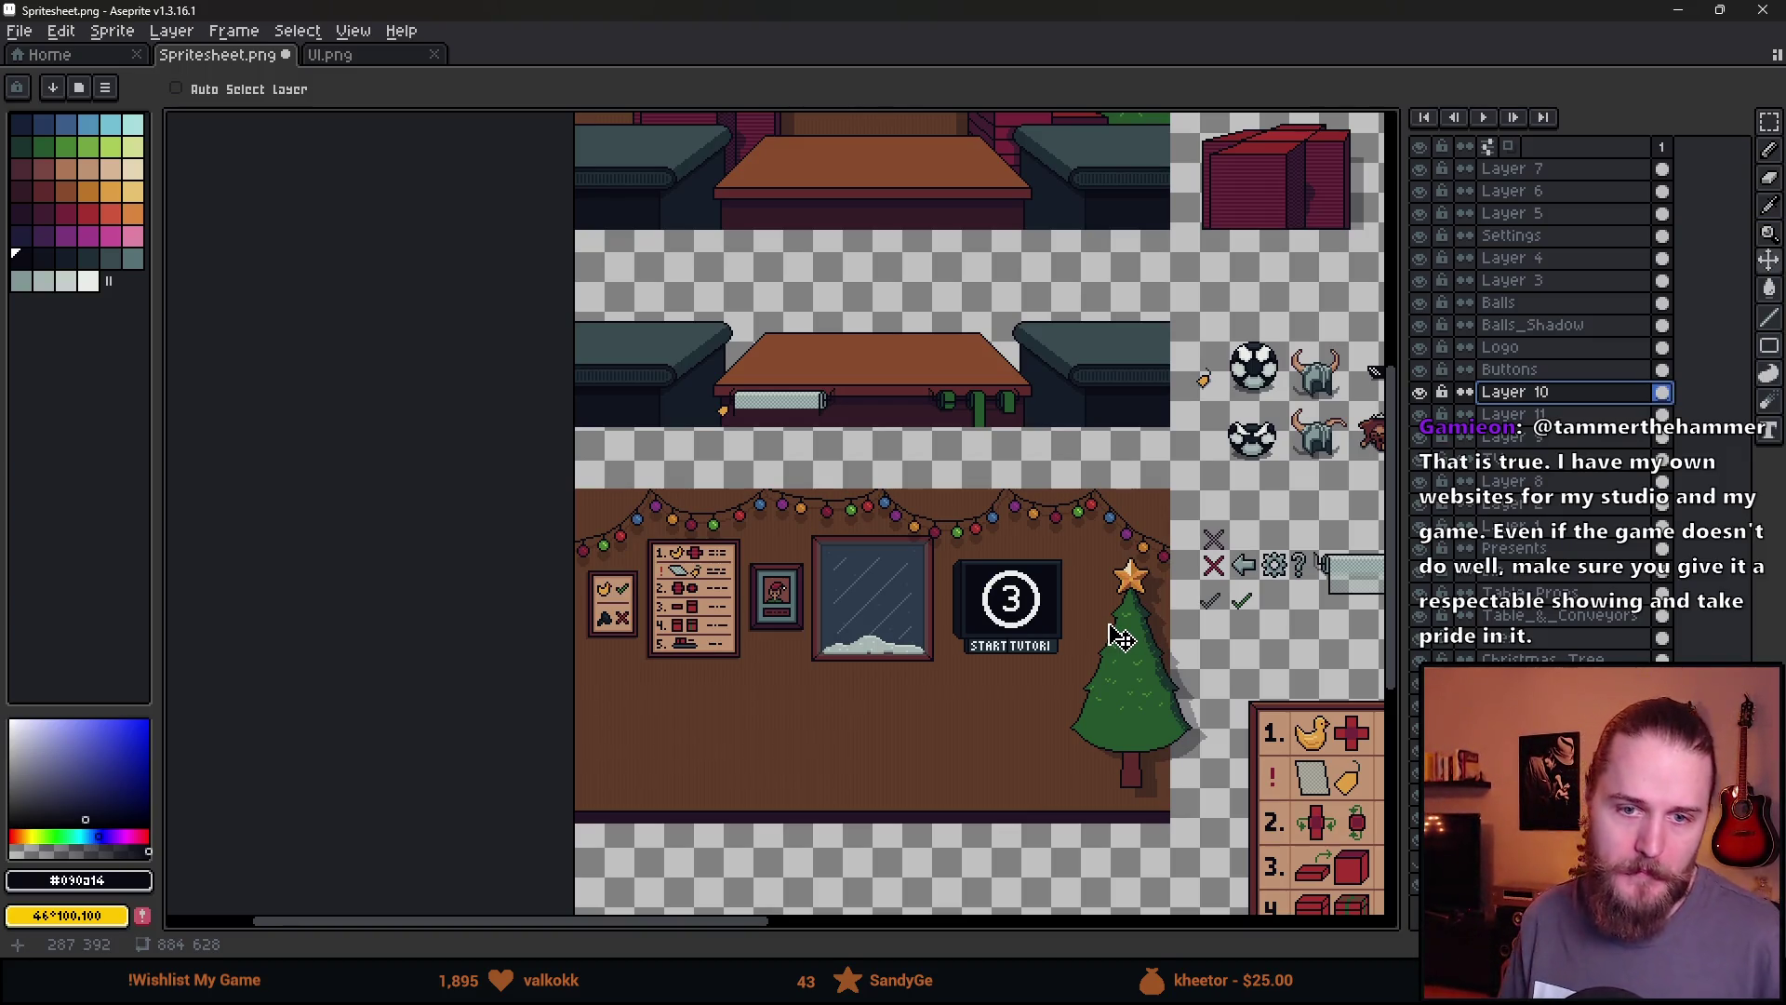
Patch the bottom of the ring in white and shrink the brush slightly
scroll(1028, 619, "up", 3)
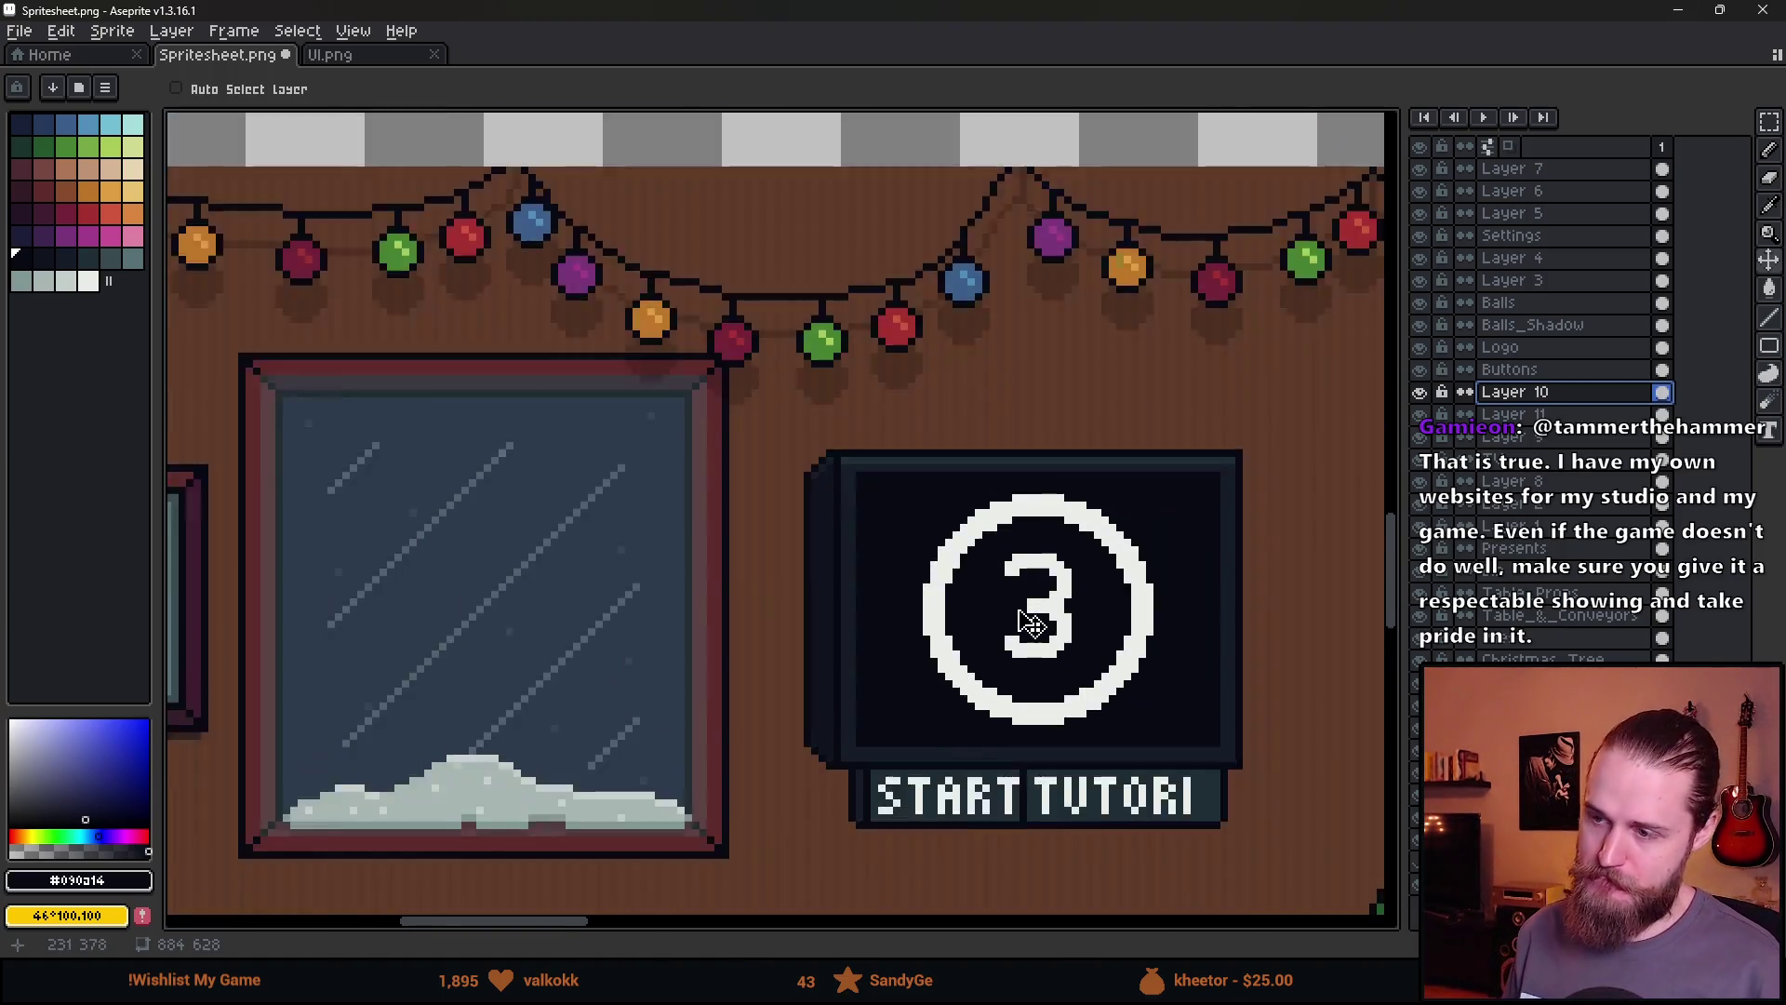
scroll(1028, 619, "up", 2)
key("b")
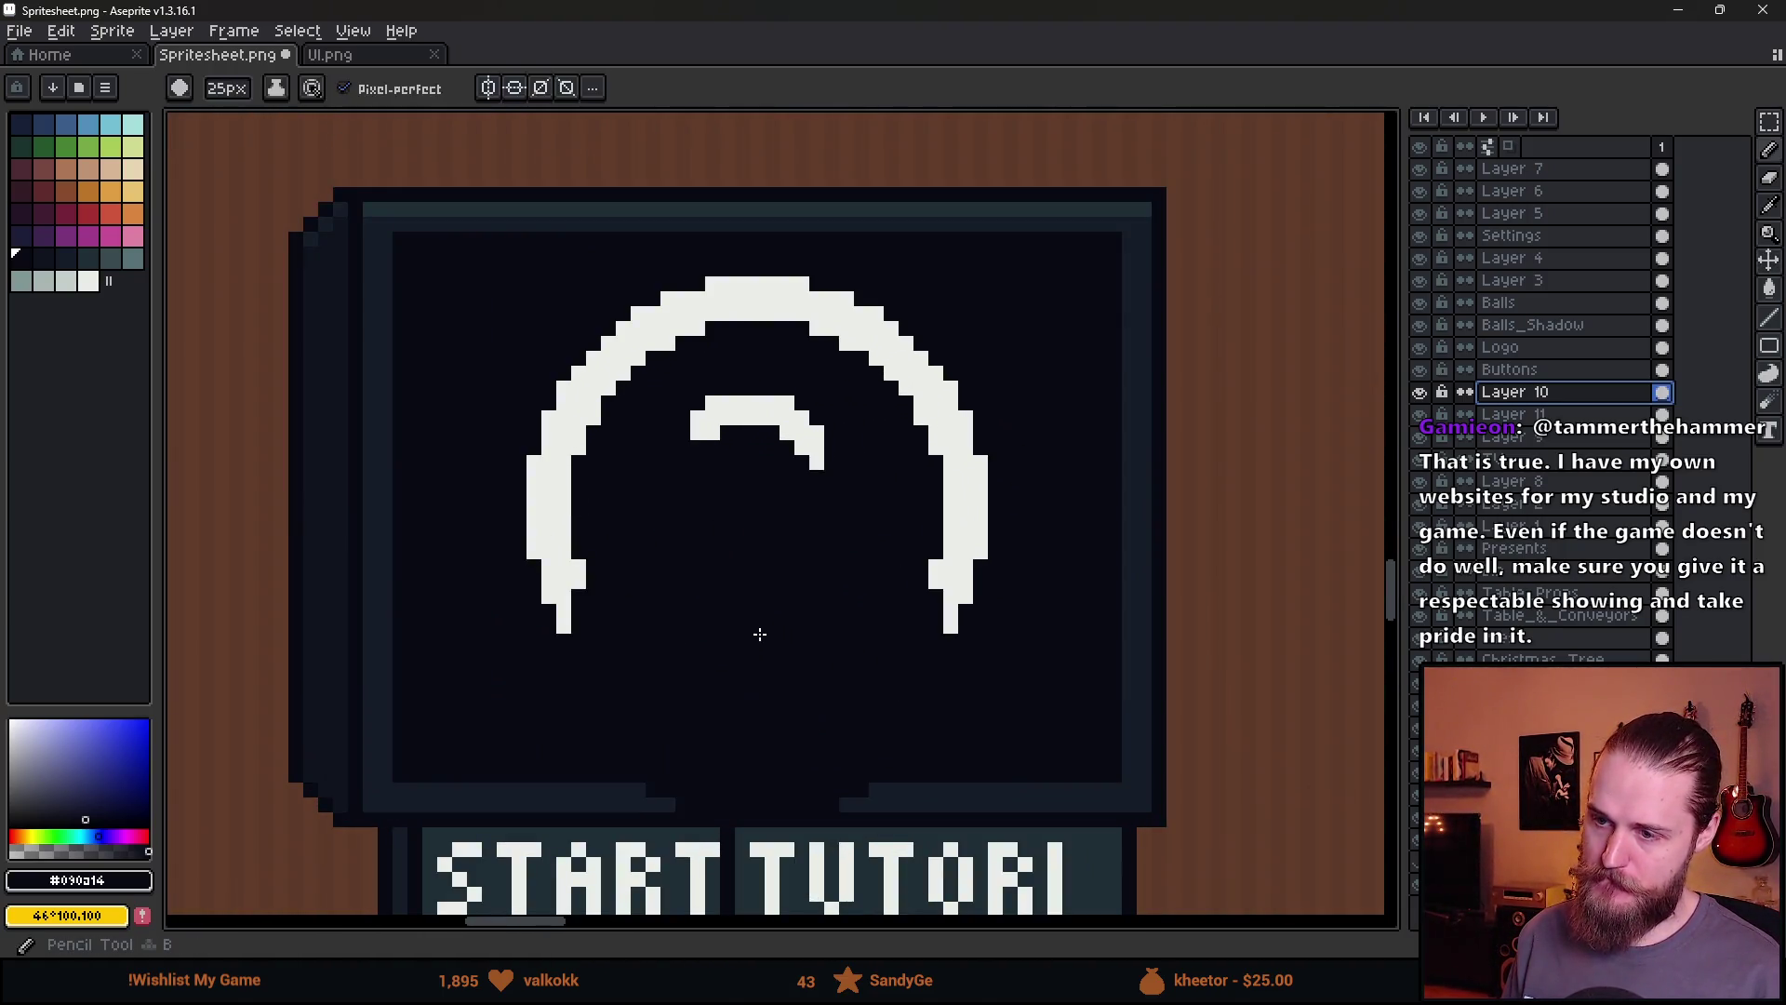
left_click(785, 710, "alt")
left_click(746, 650)
key("minus")
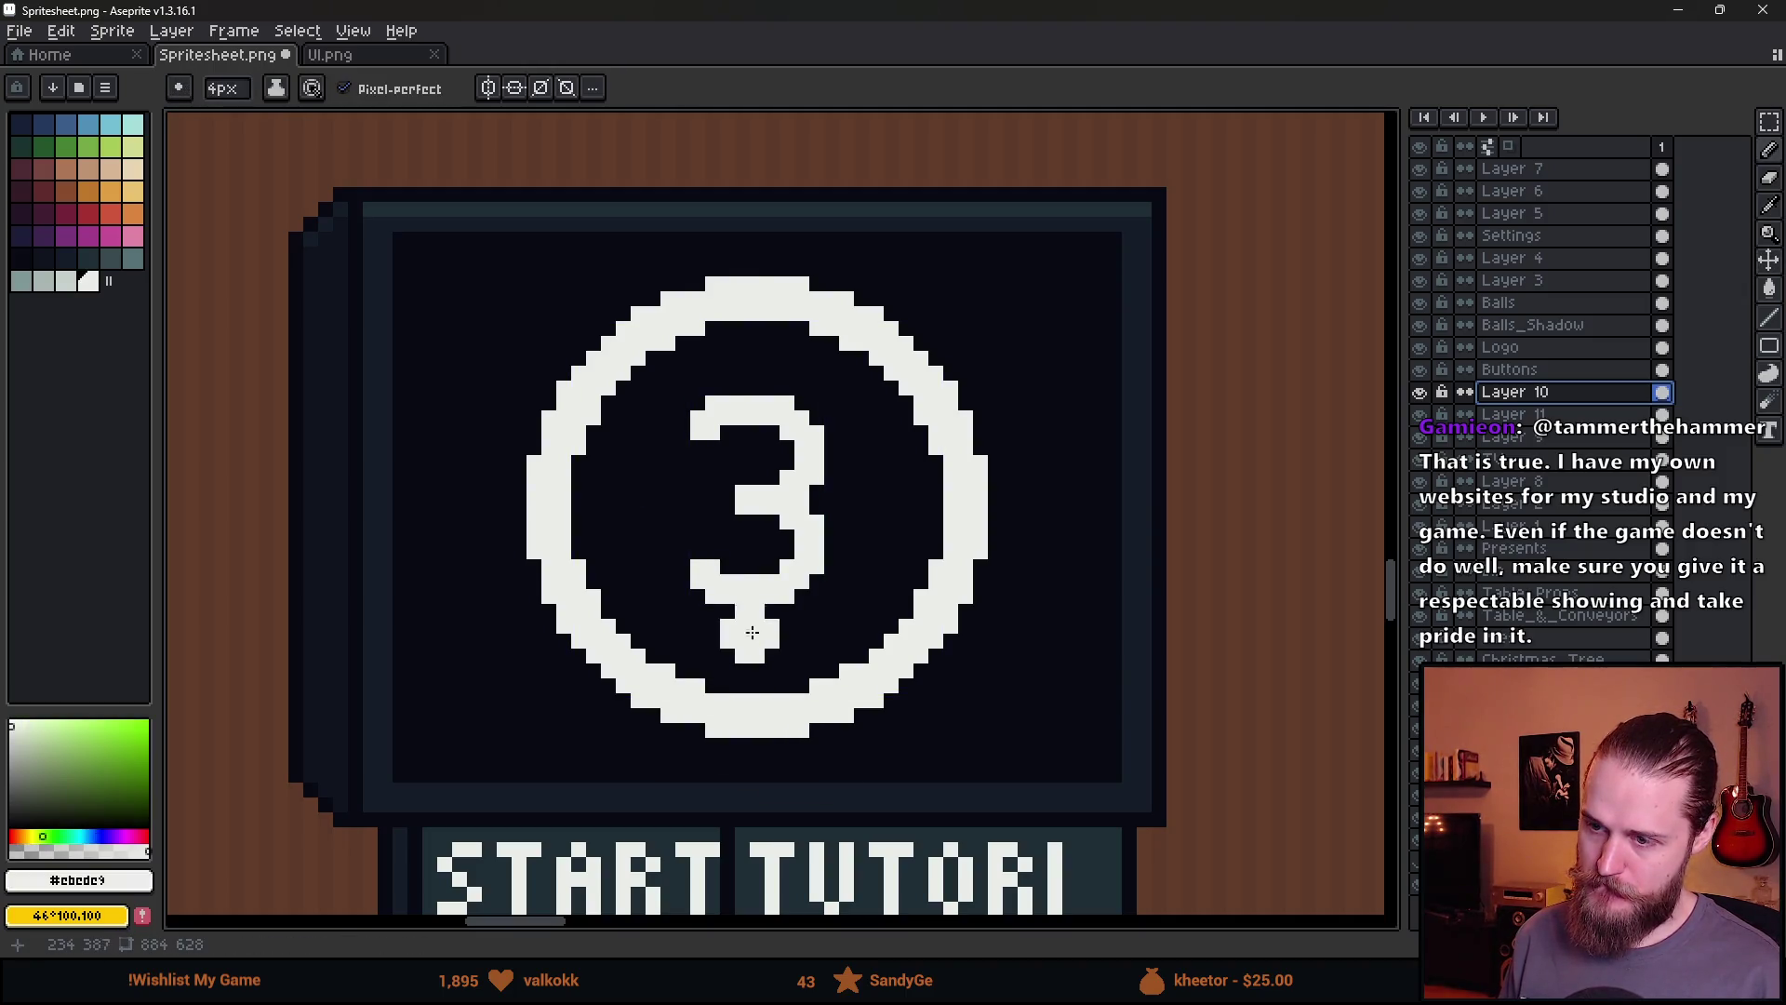
Flood-fill the white ring with a light grey swatch, undoing the mistaken fills
key("m")
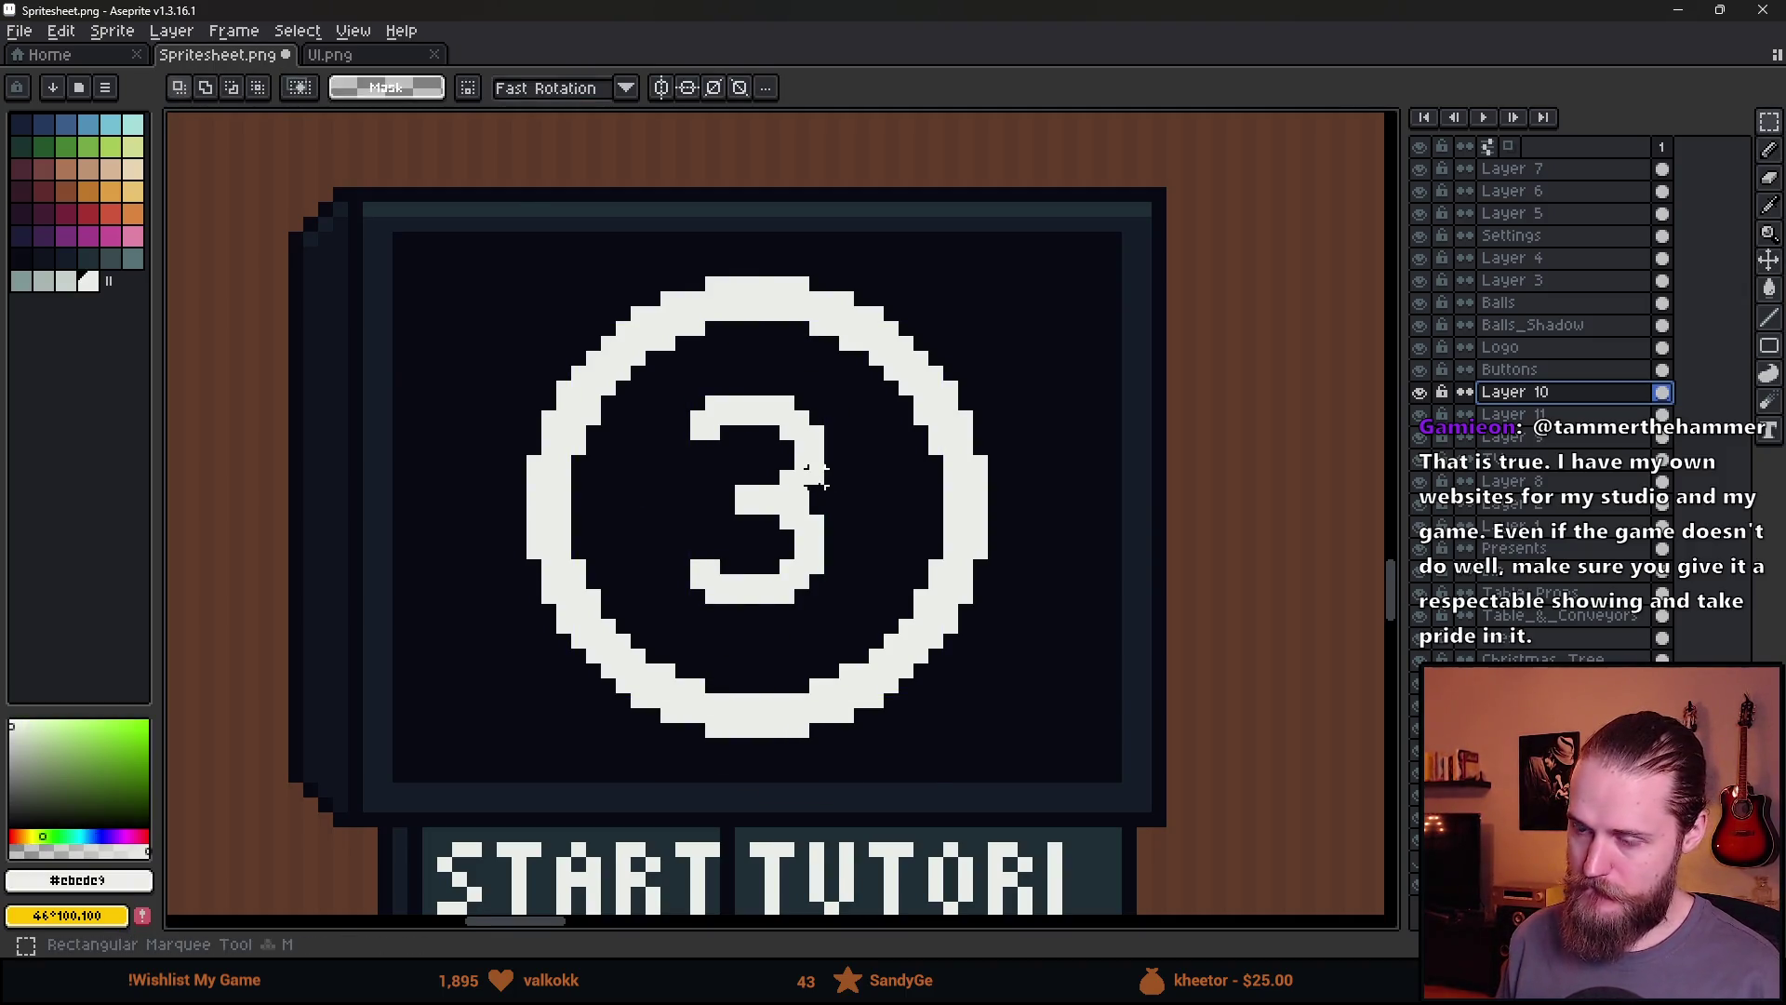
scroll(819, 484, "up", 1)
scroll(651, 419, "down", 2)
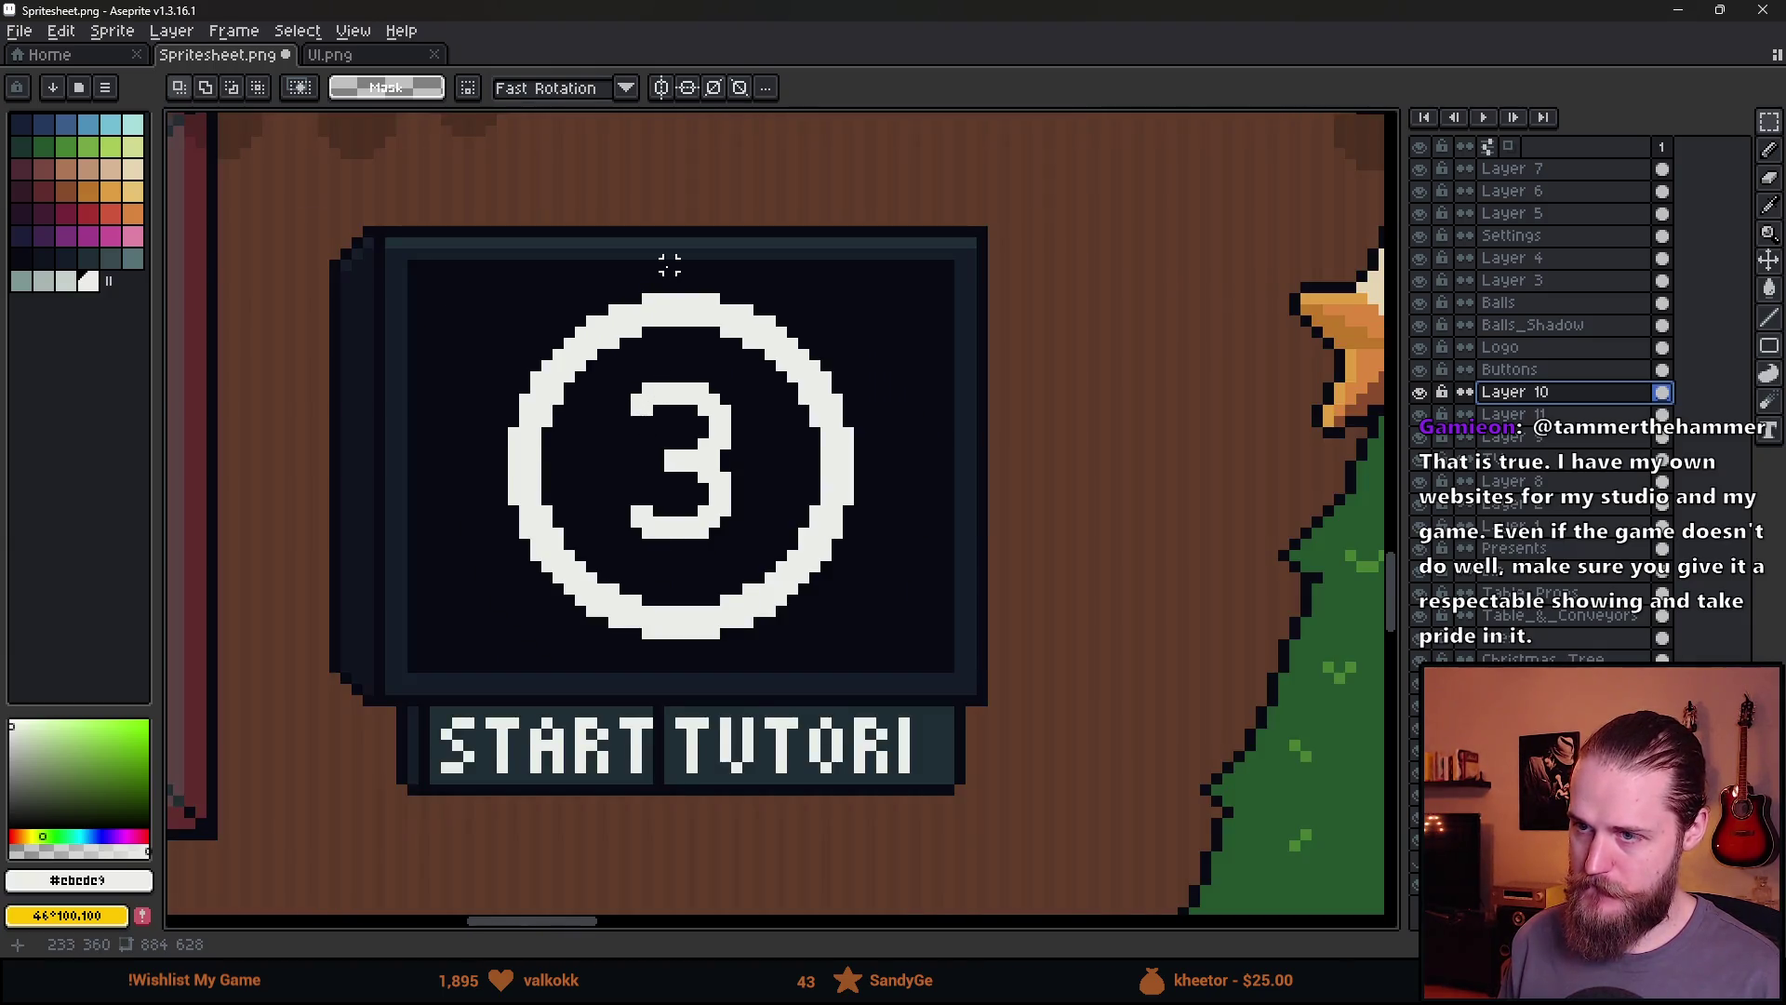
scroll(666, 269, "up", 3)
scroll(670, 307, "down", 3)
scroll(696, 502, "down", 1)
scroll(690, 490, "up", 3)
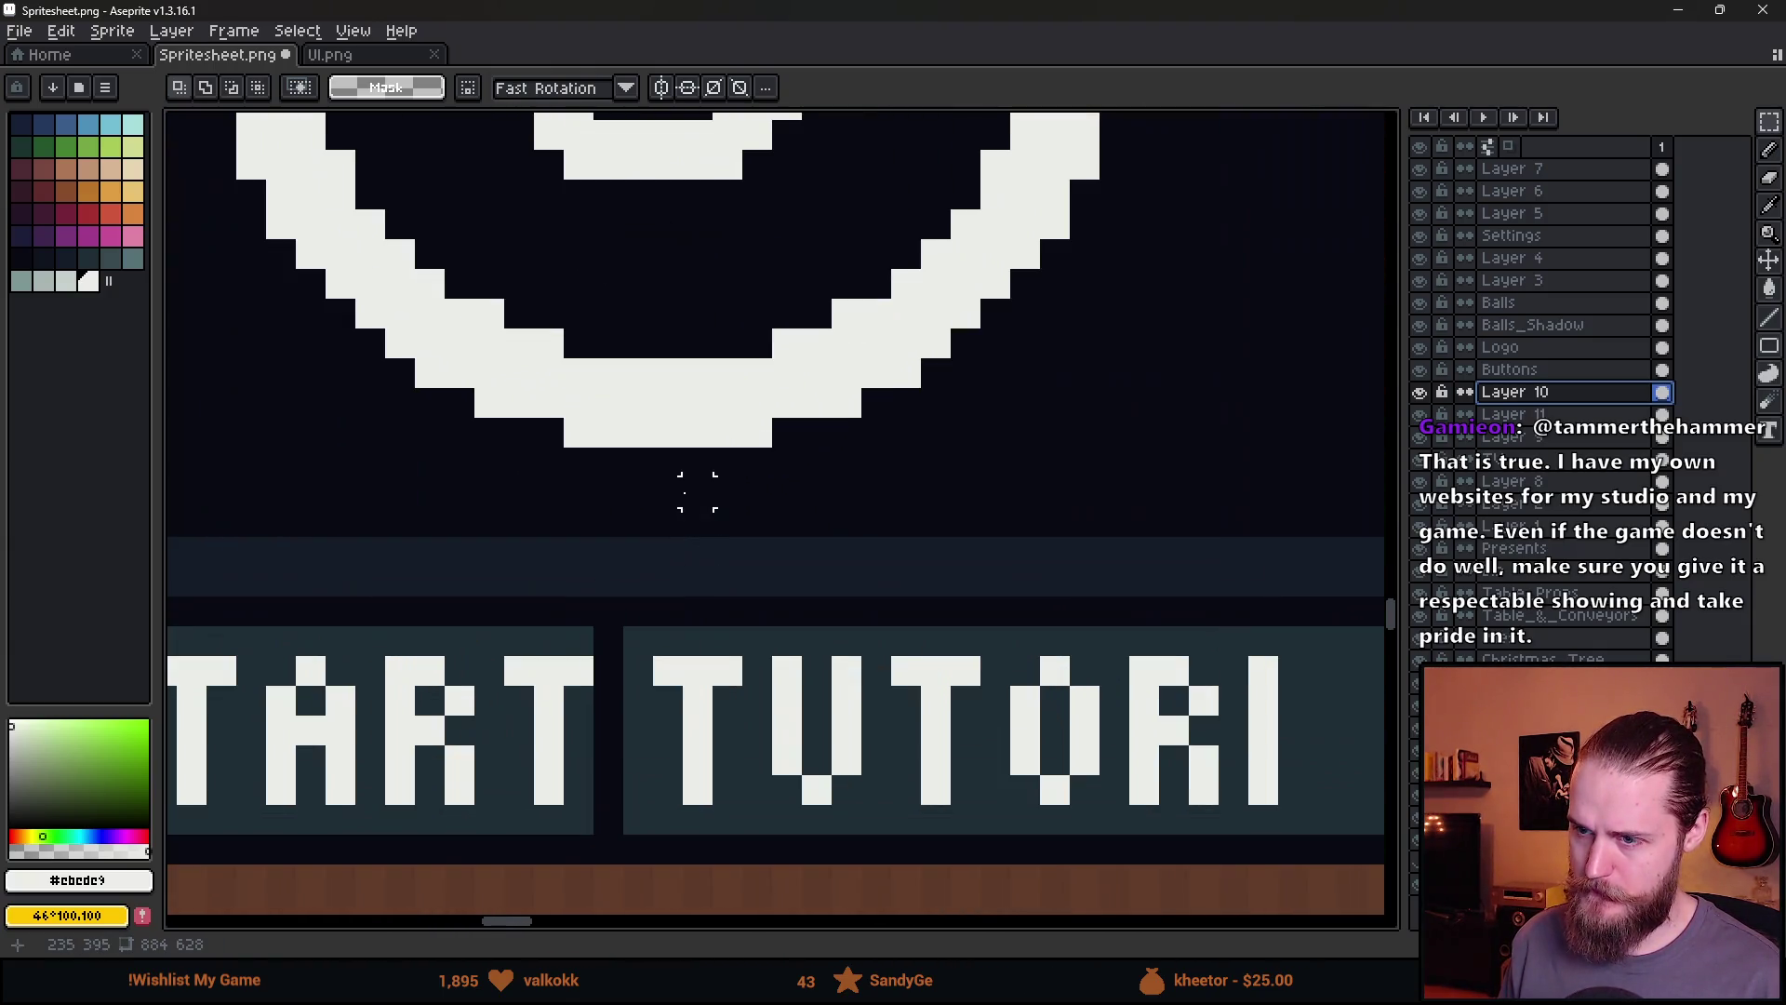
scroll(690, 490, "down", 4)
scroll(763, 495, "down", 3)
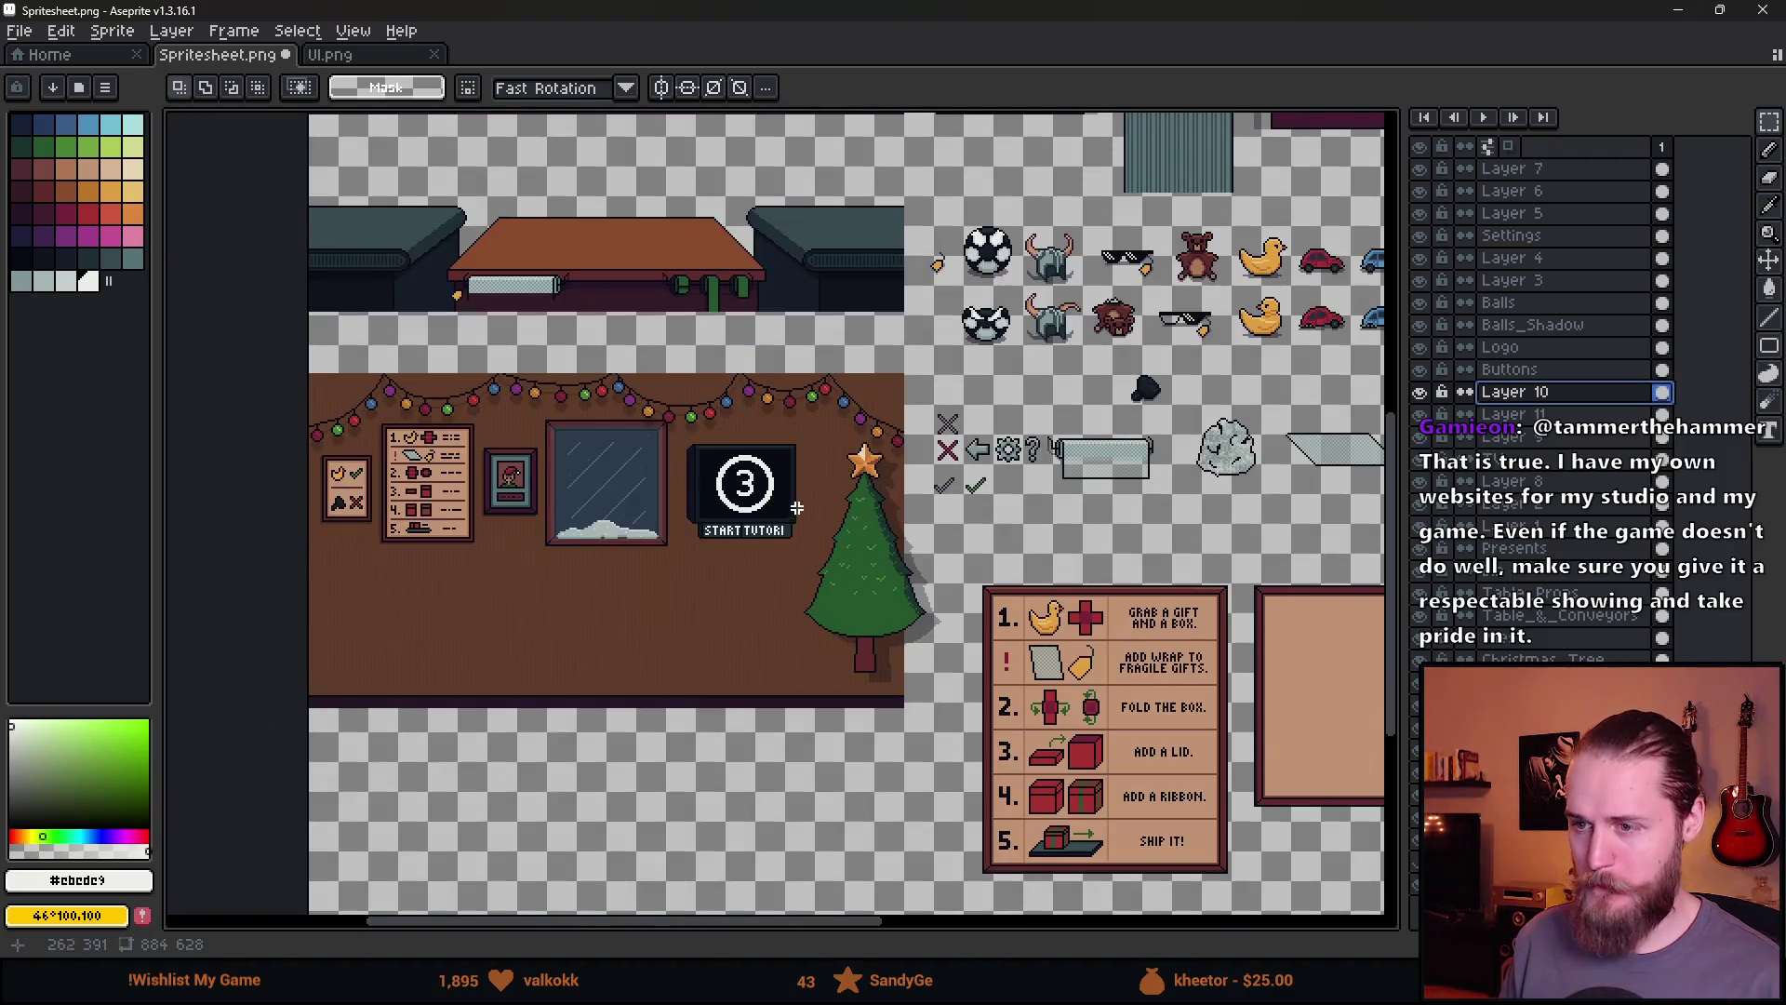
scroll(774, 496, "up", 2)
scroll(668, 515, "up", 2)
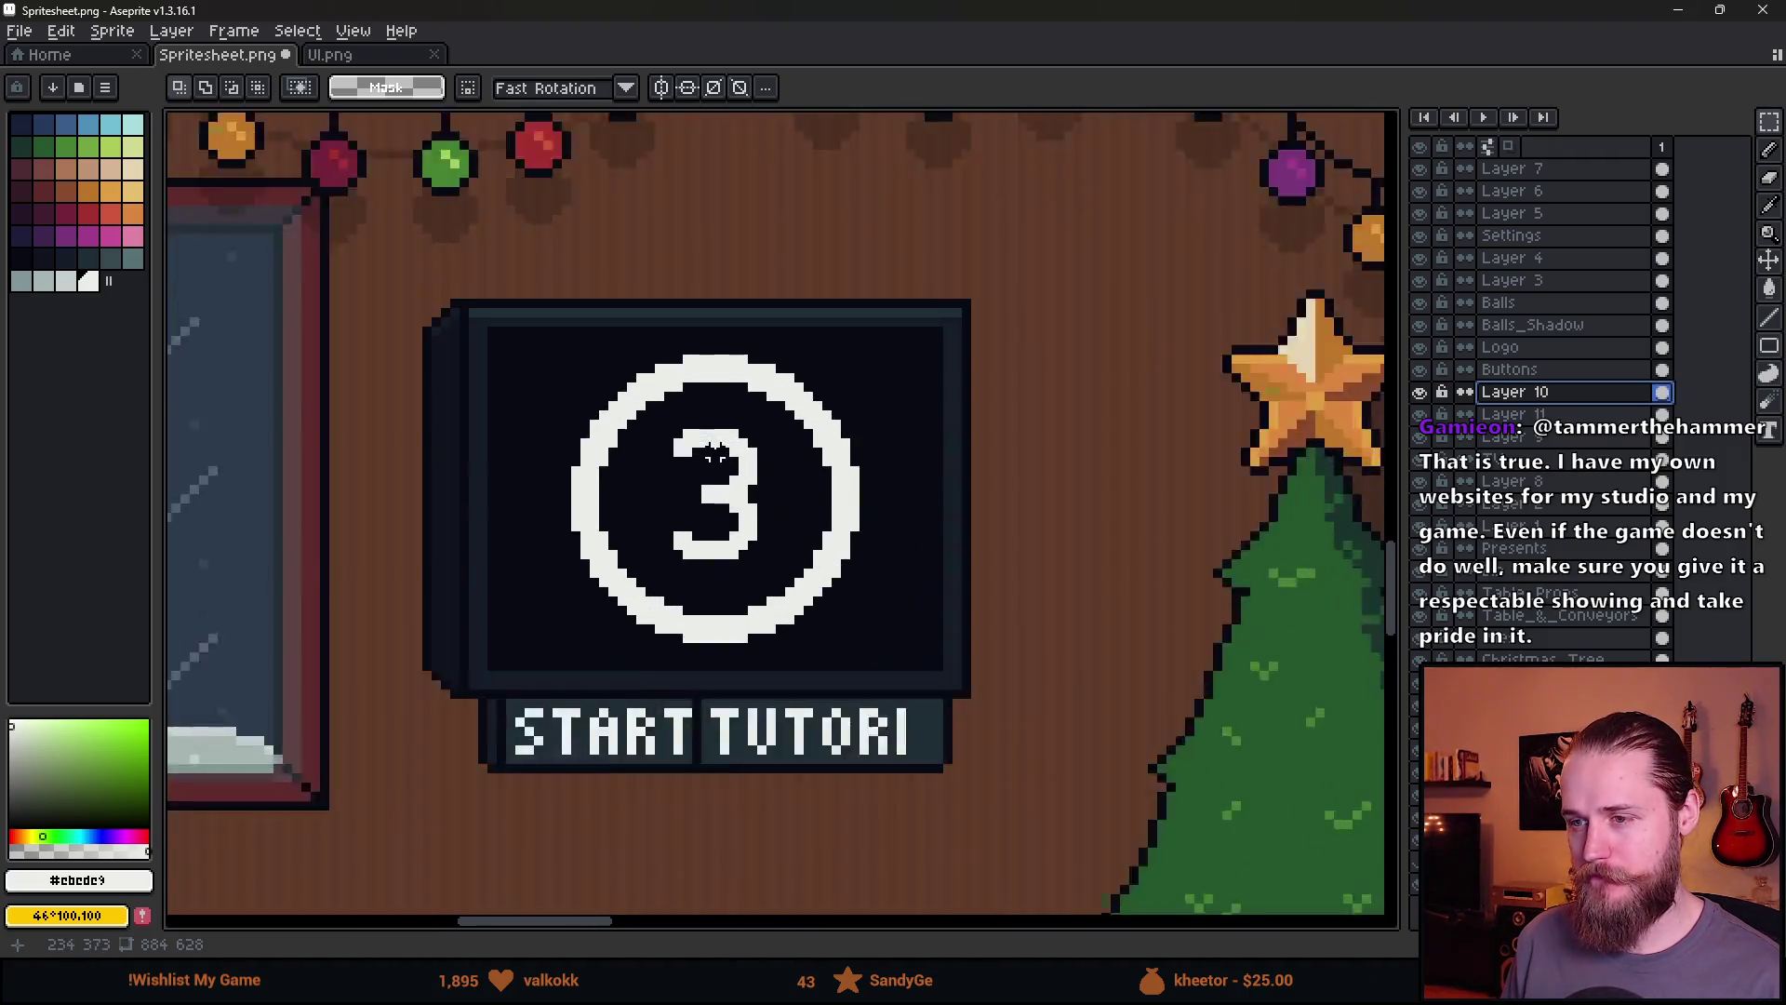
left_click(54, 288)
key("g")
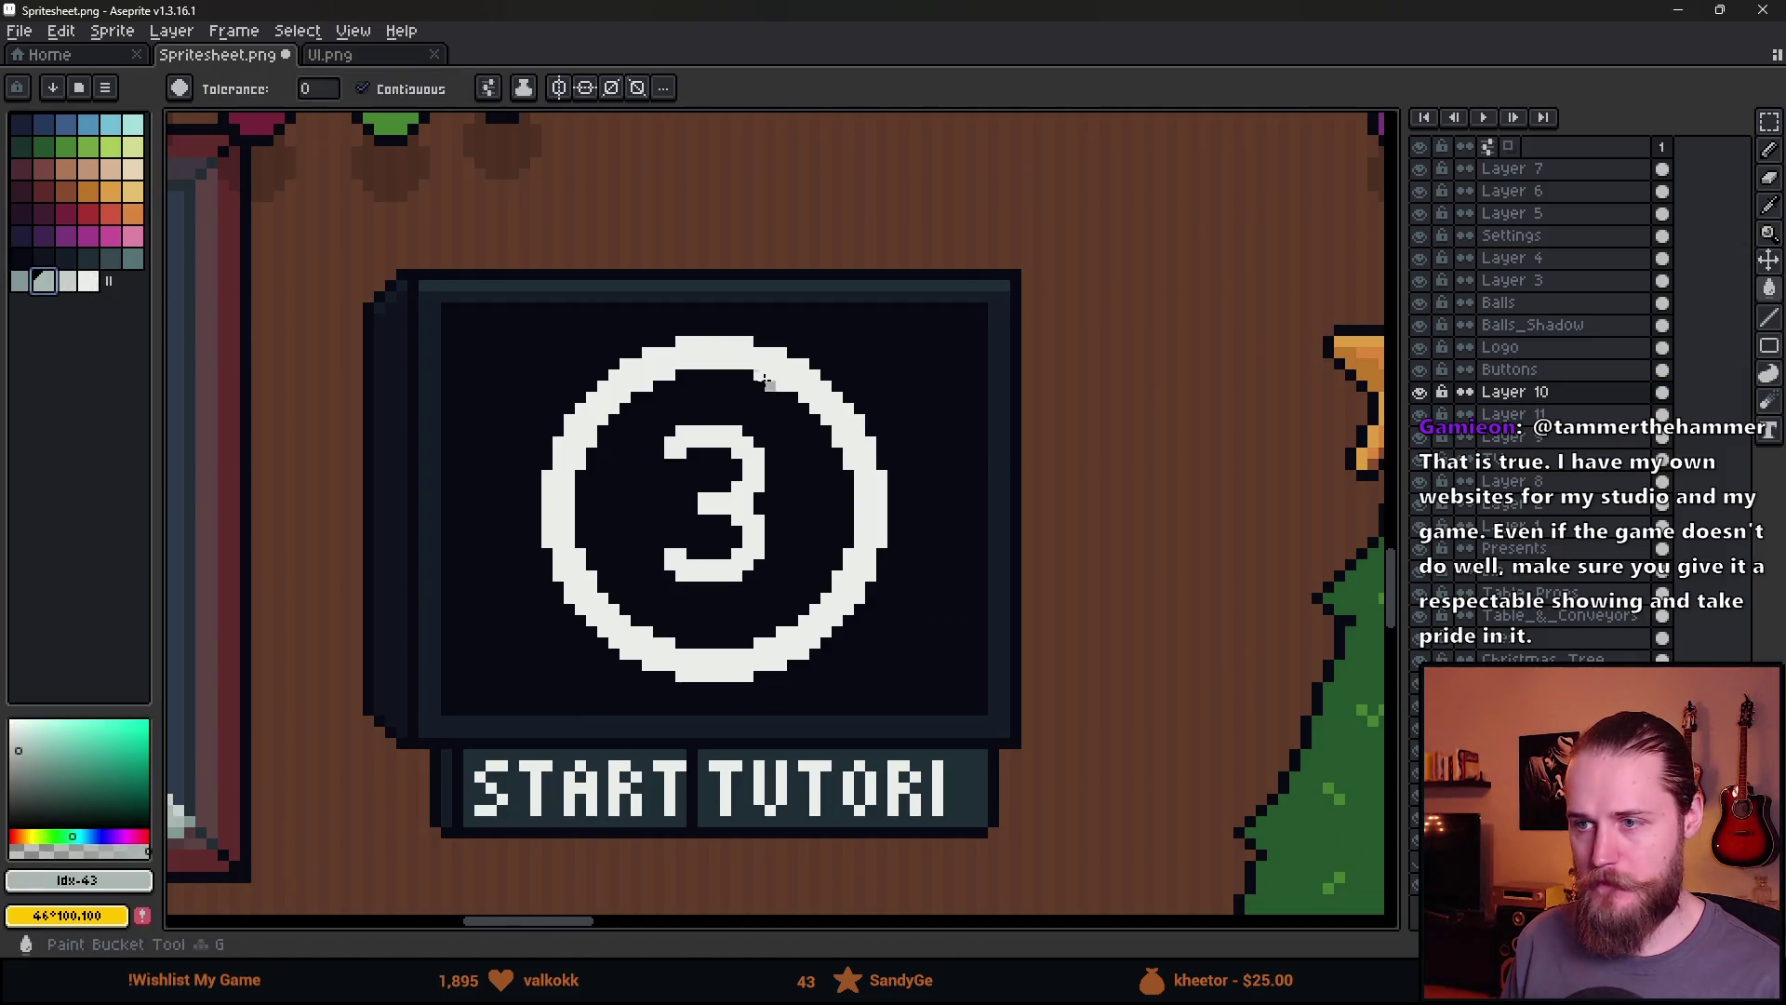
left_click(739, 345)
key("ctrl+z")
left_click(707, 390)
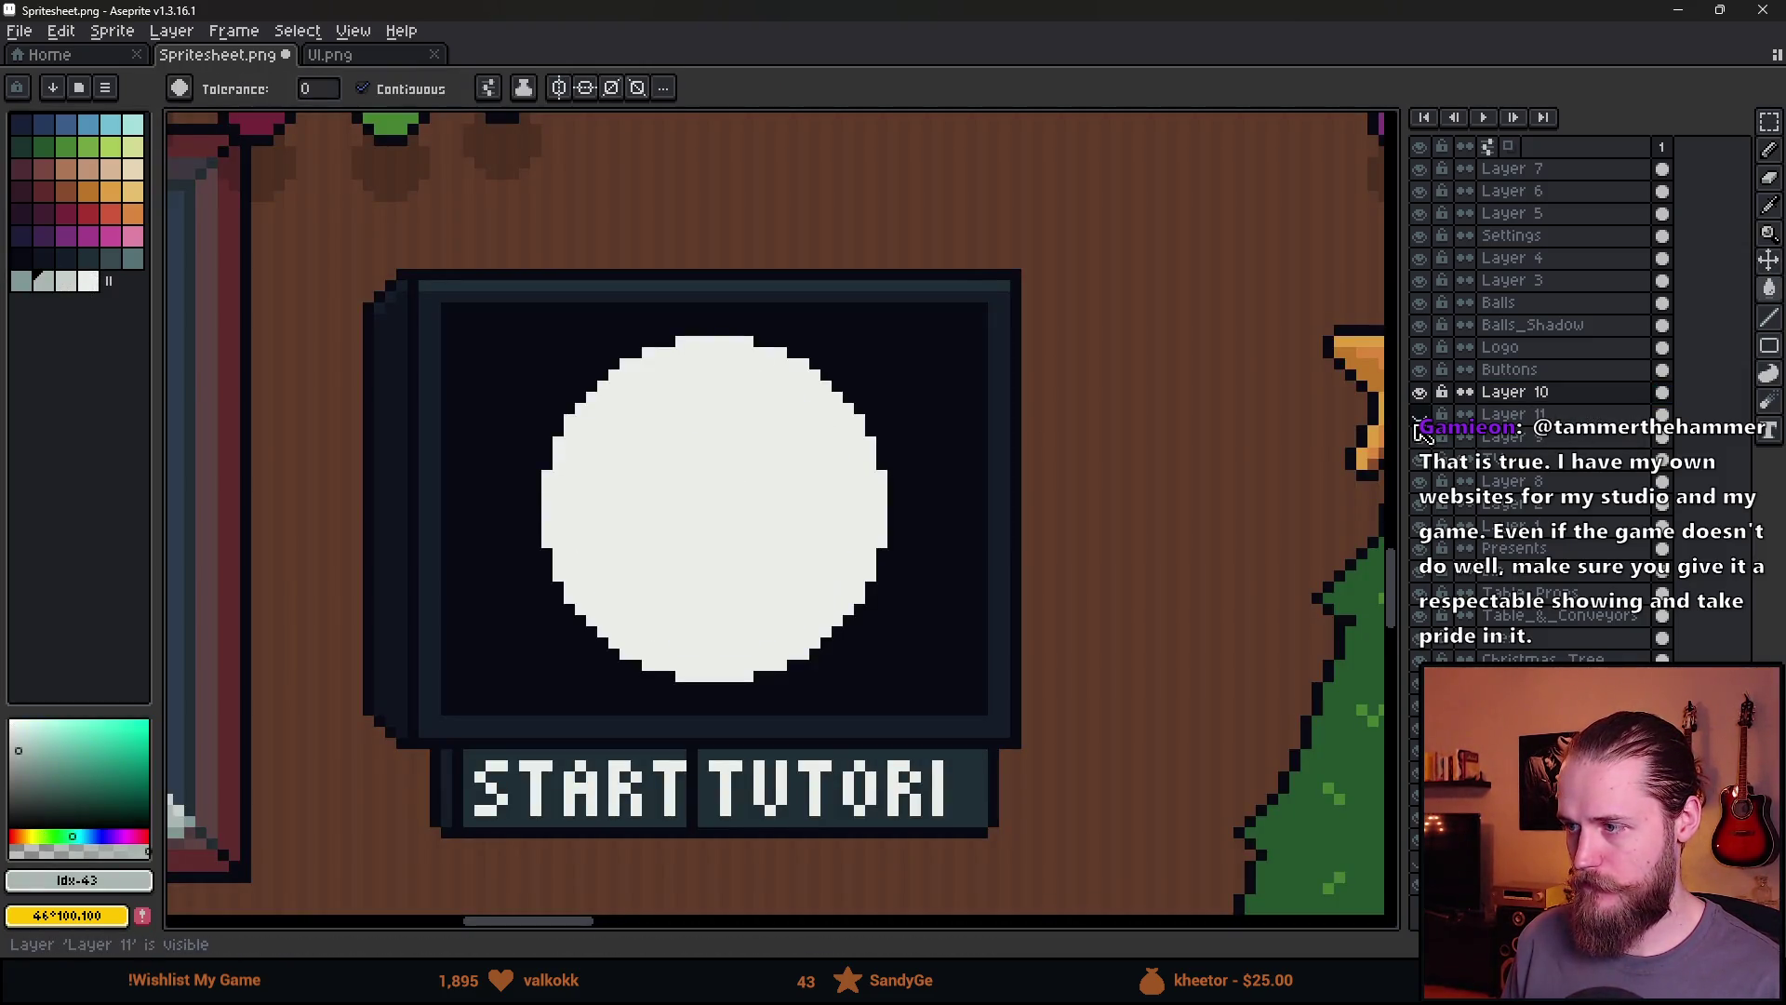
key("ctrl+z")
left_click(694, 351)
scroll(694, 350, "down", 3)
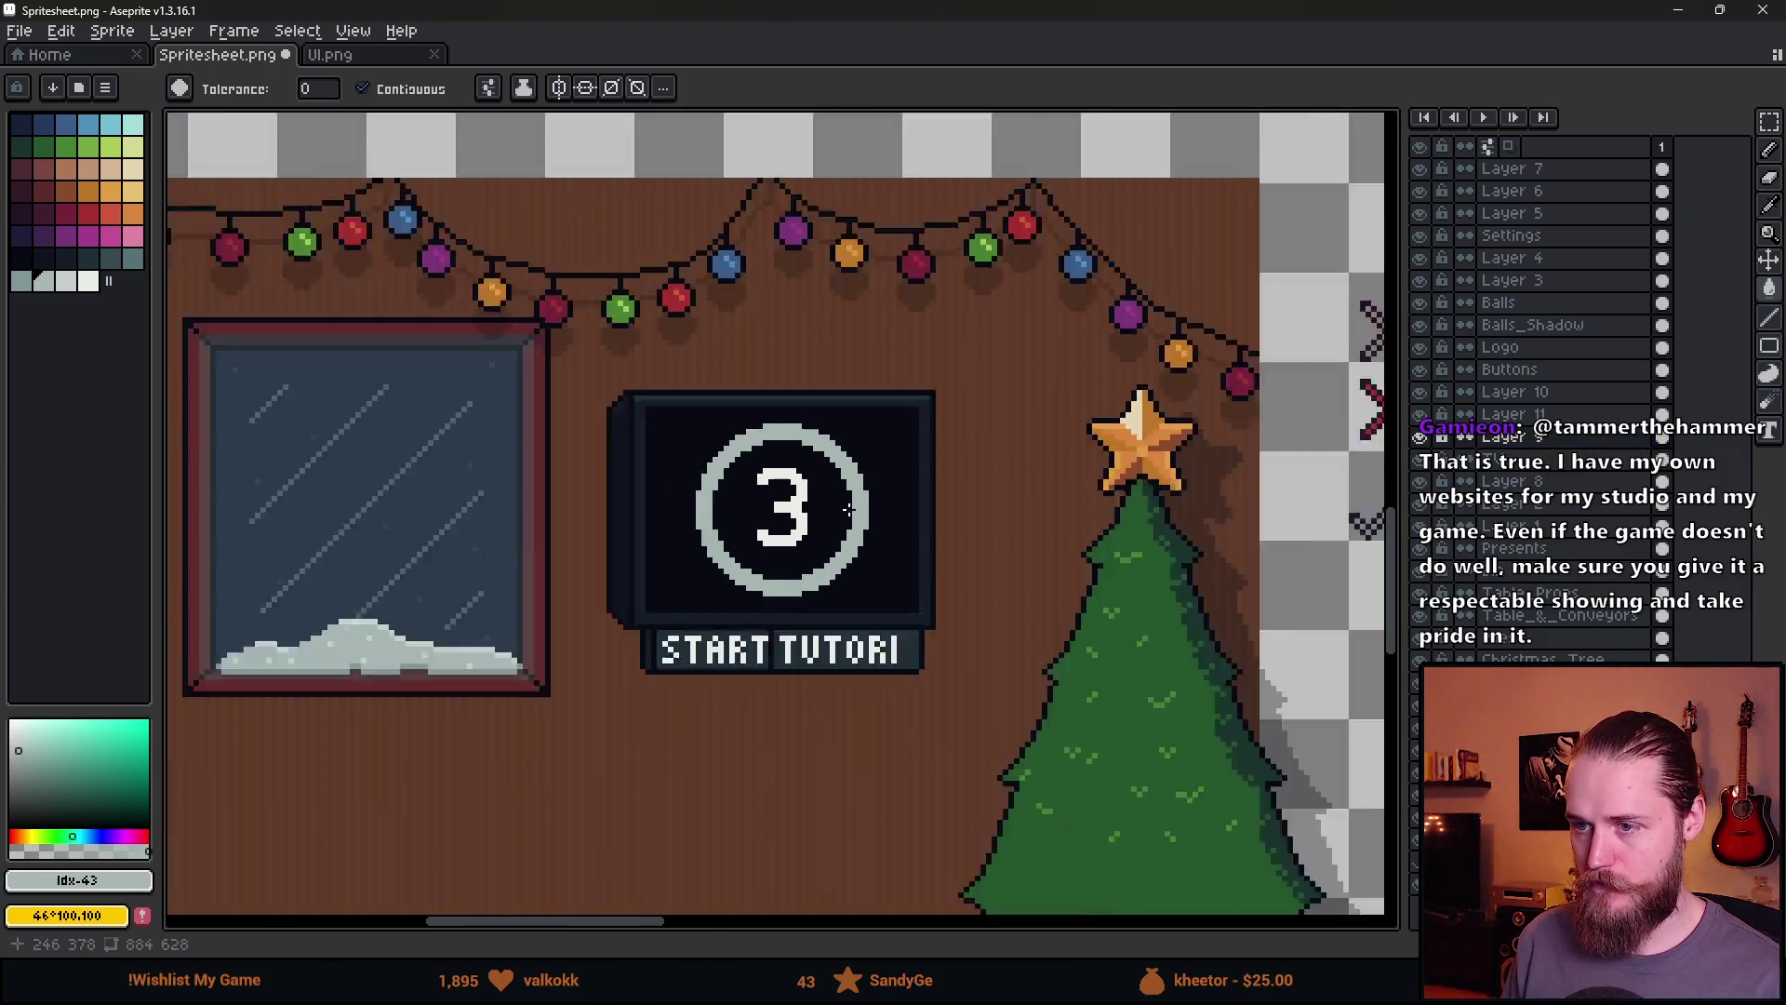
scroll(745, 512, "up", 3)
left_click(21, 281)
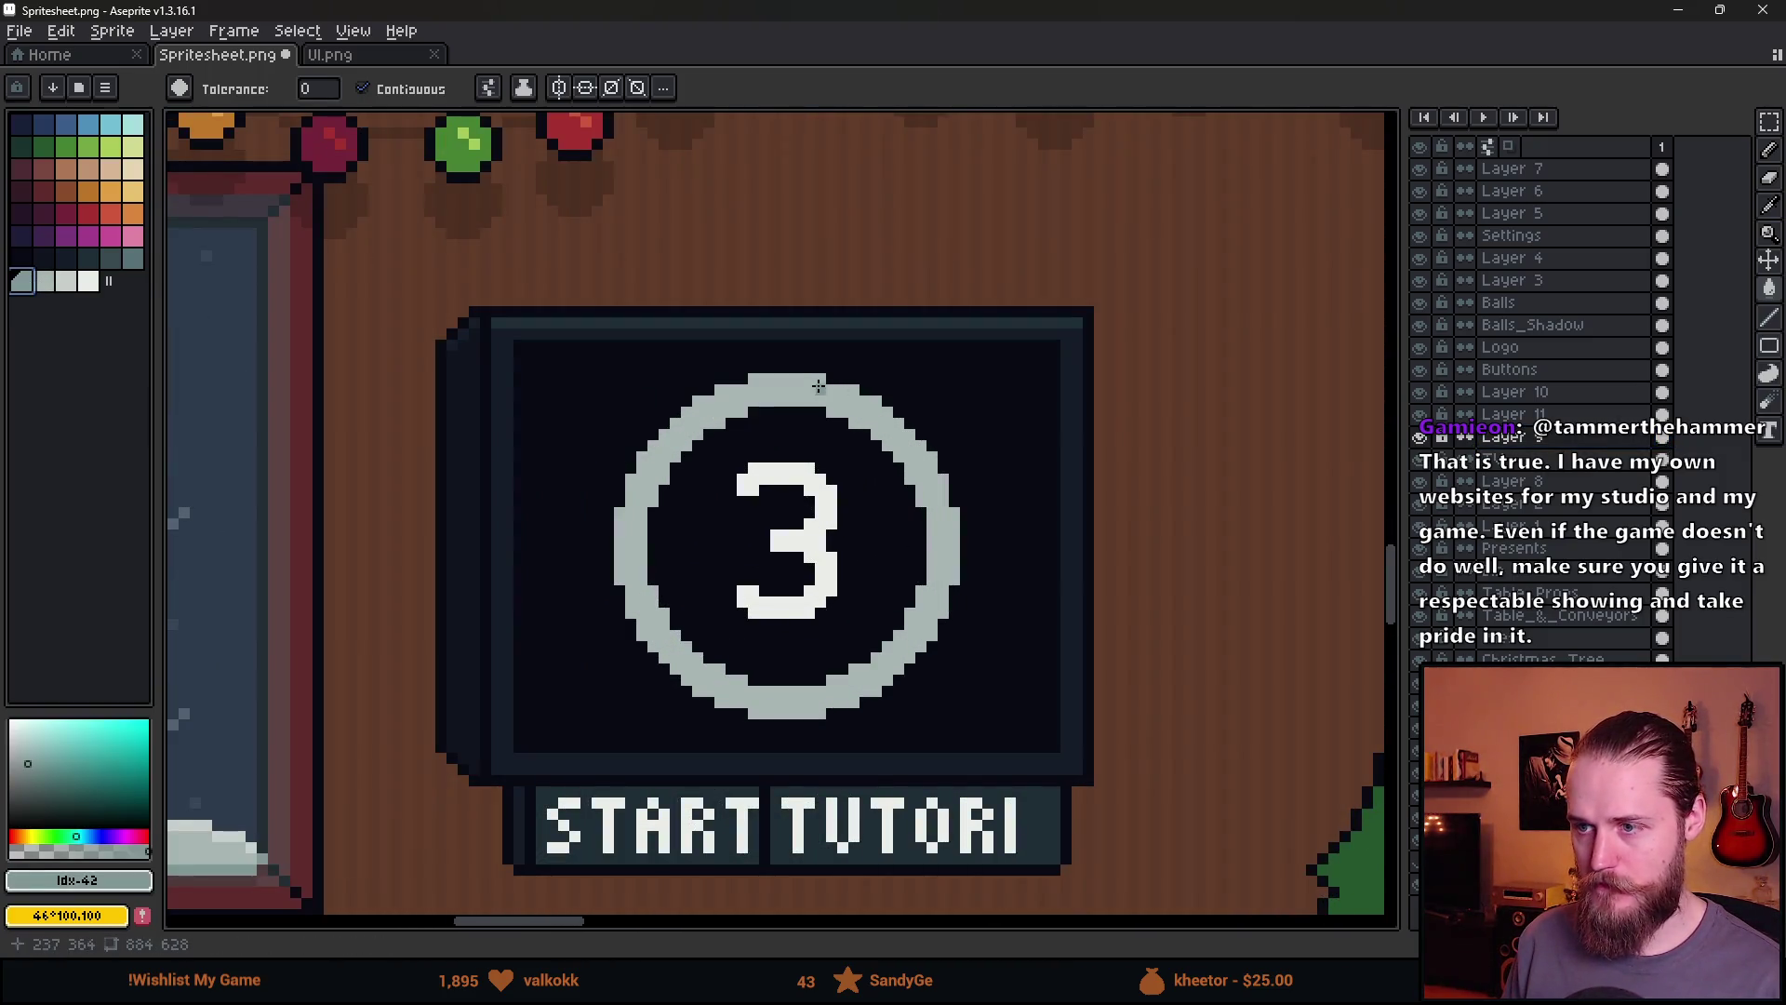
Slide the Aseprite window down to reveal Unity's game scene
scroll(934, 571, "down", 4)
scroll(934, 572, "up", 2)
scroll(934, 572, "down", 2)
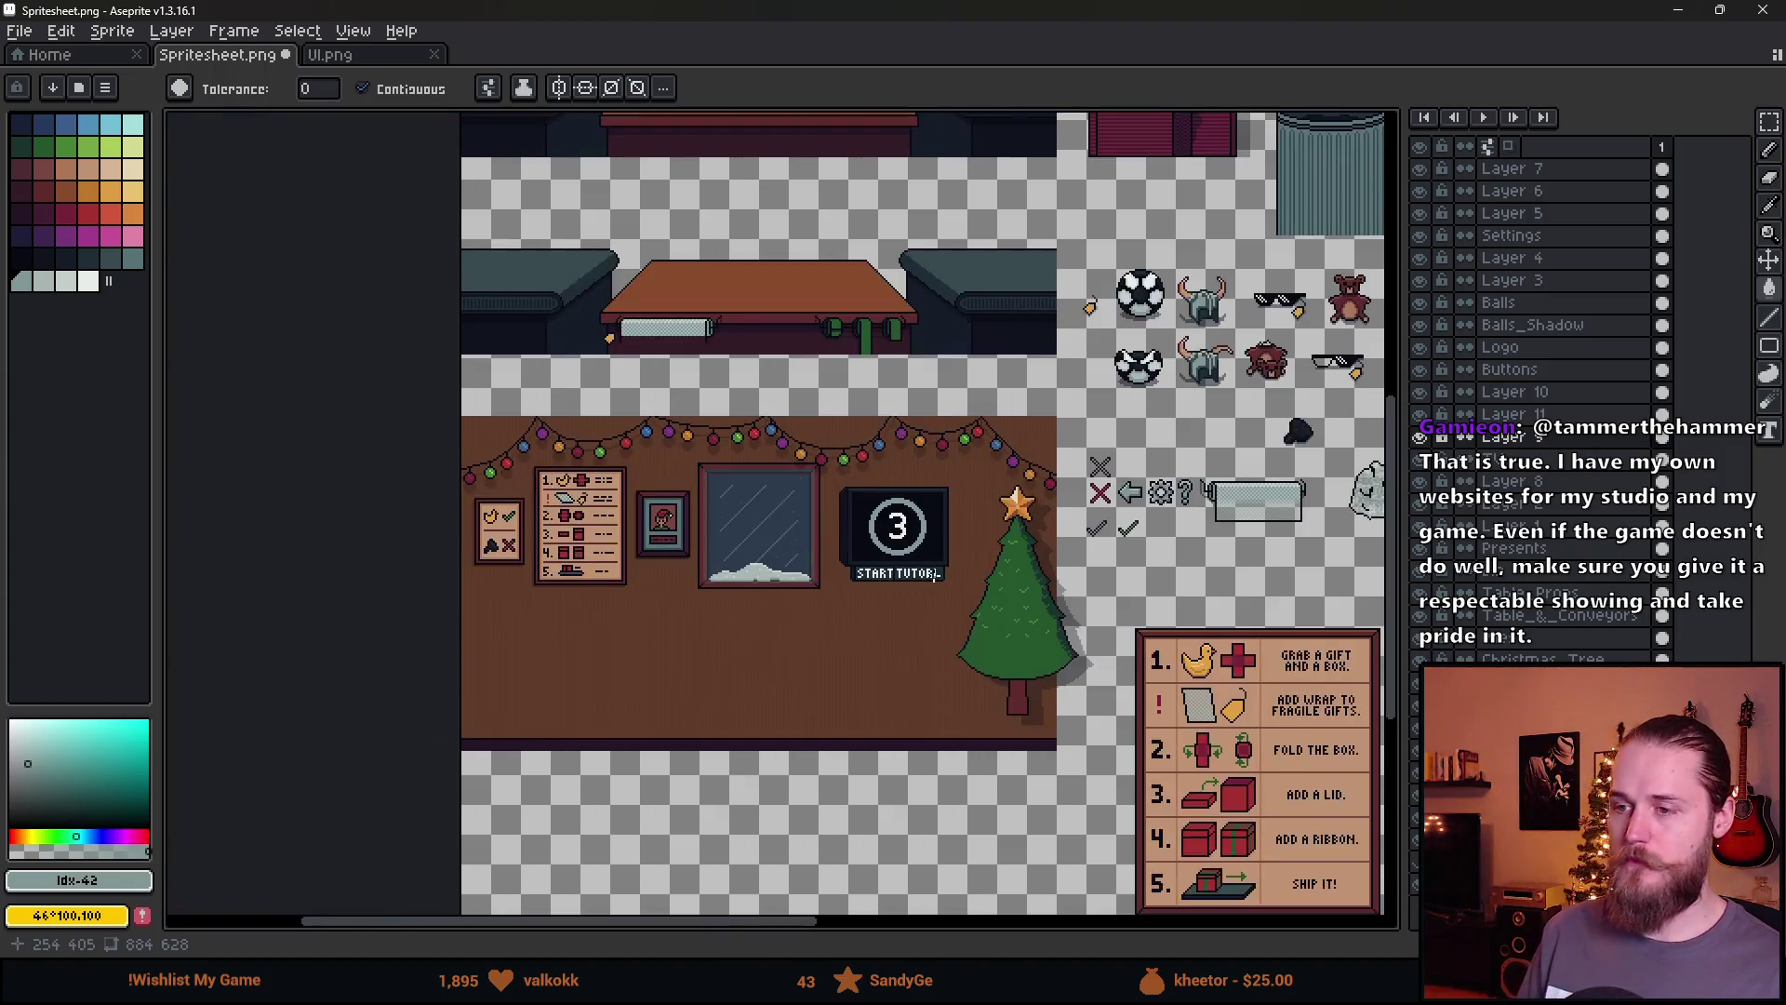
scroll(934, 576, "up", 2)
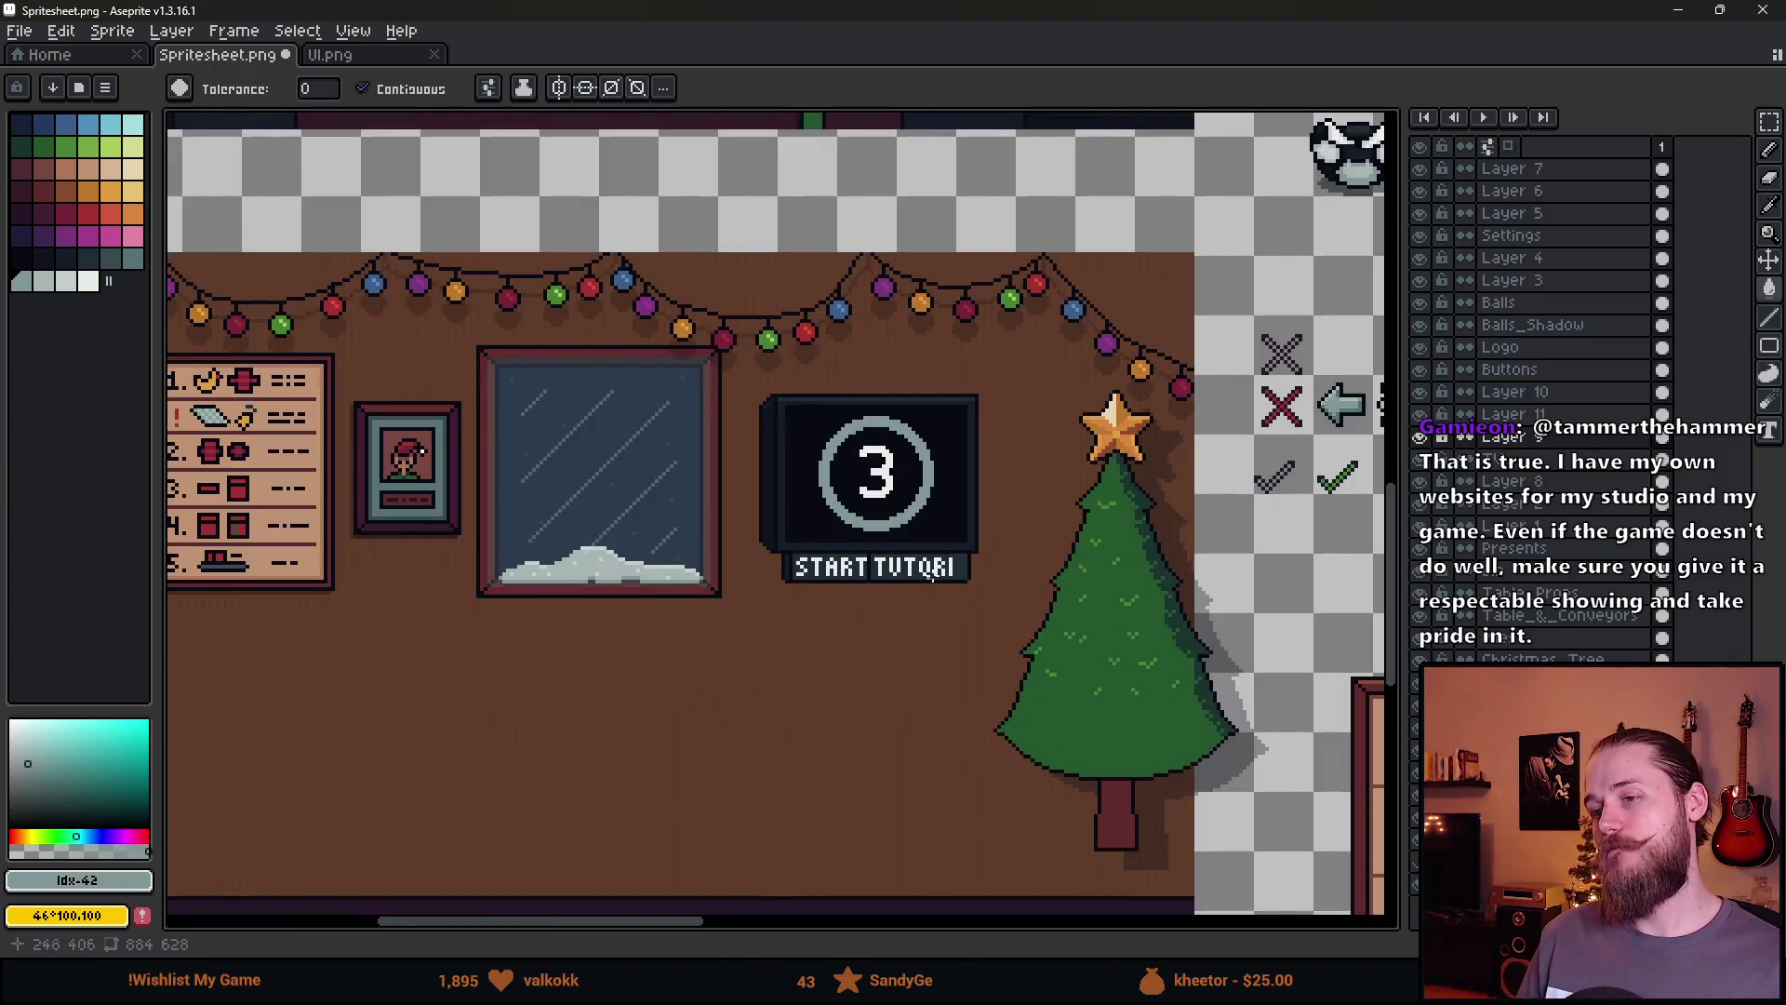
scroll(934, 576, "right", 3)
left_click_drag(729, 9, 729, 841)
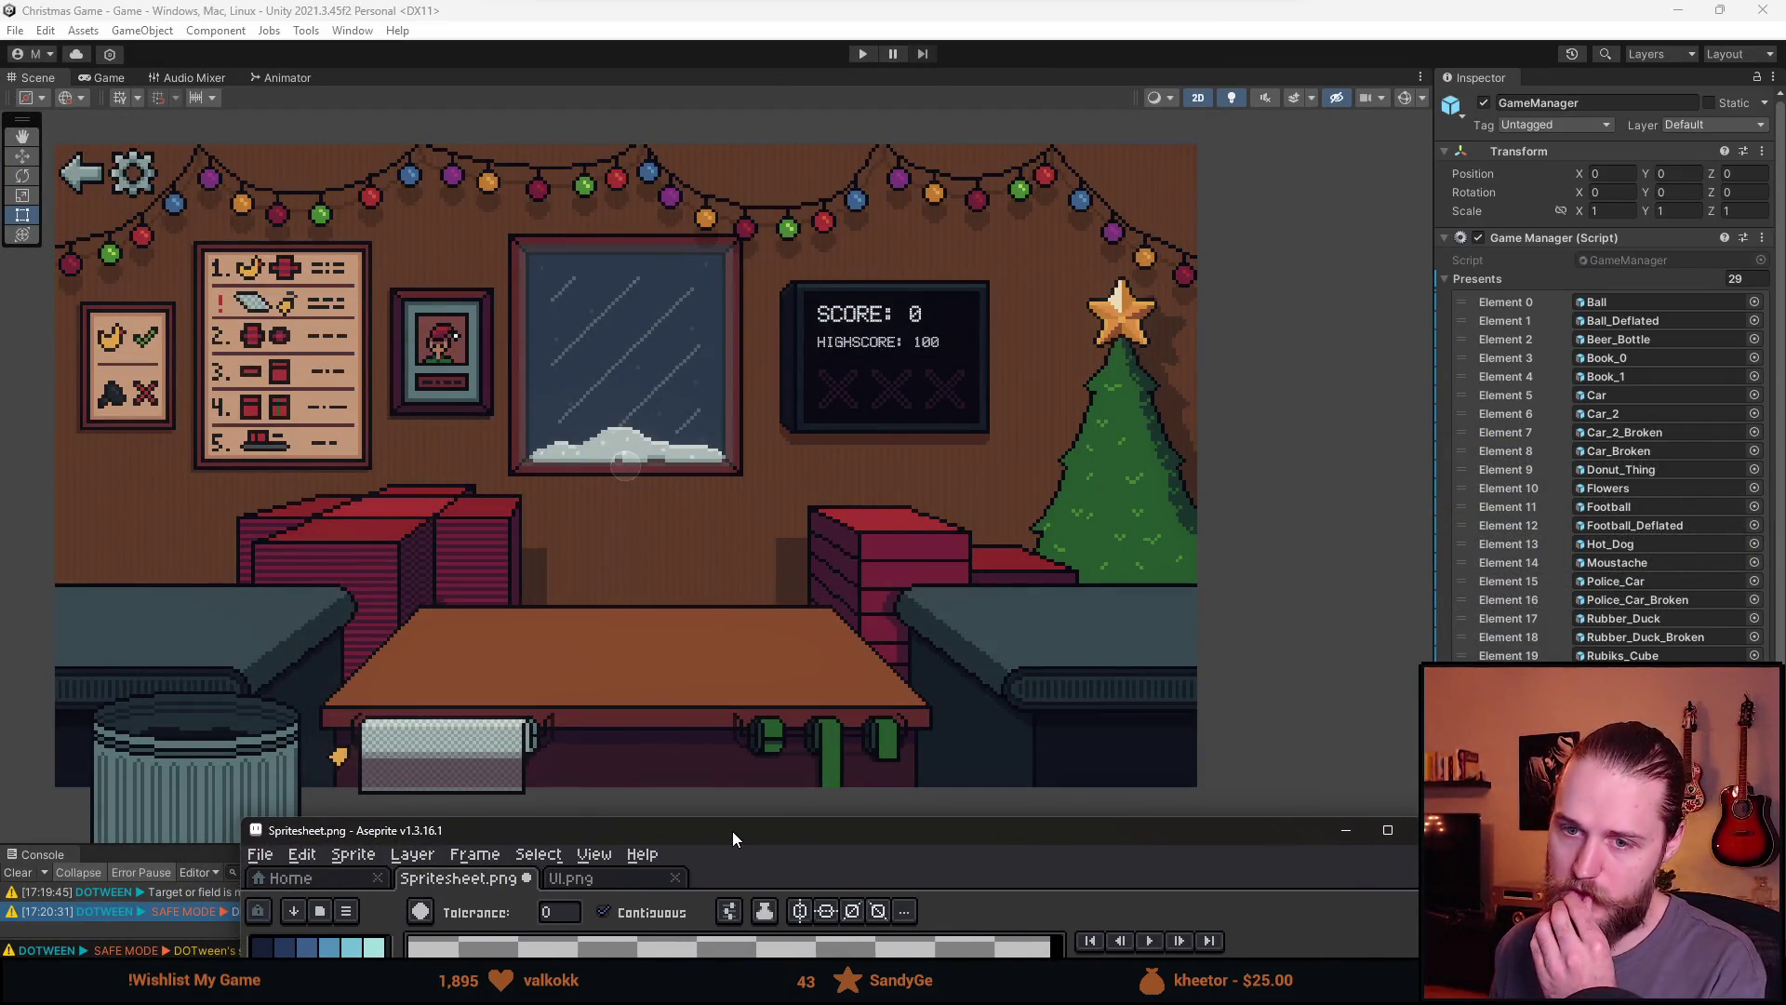
Restore the Aseprite window and merge Layer 11 down into Layer 9
mouse_move(733, 830)
left_mouse_down()
mouse_move(762, 709)
mouse_move(720, 676)
mouse_move(720, 2)
left_mouse_up()
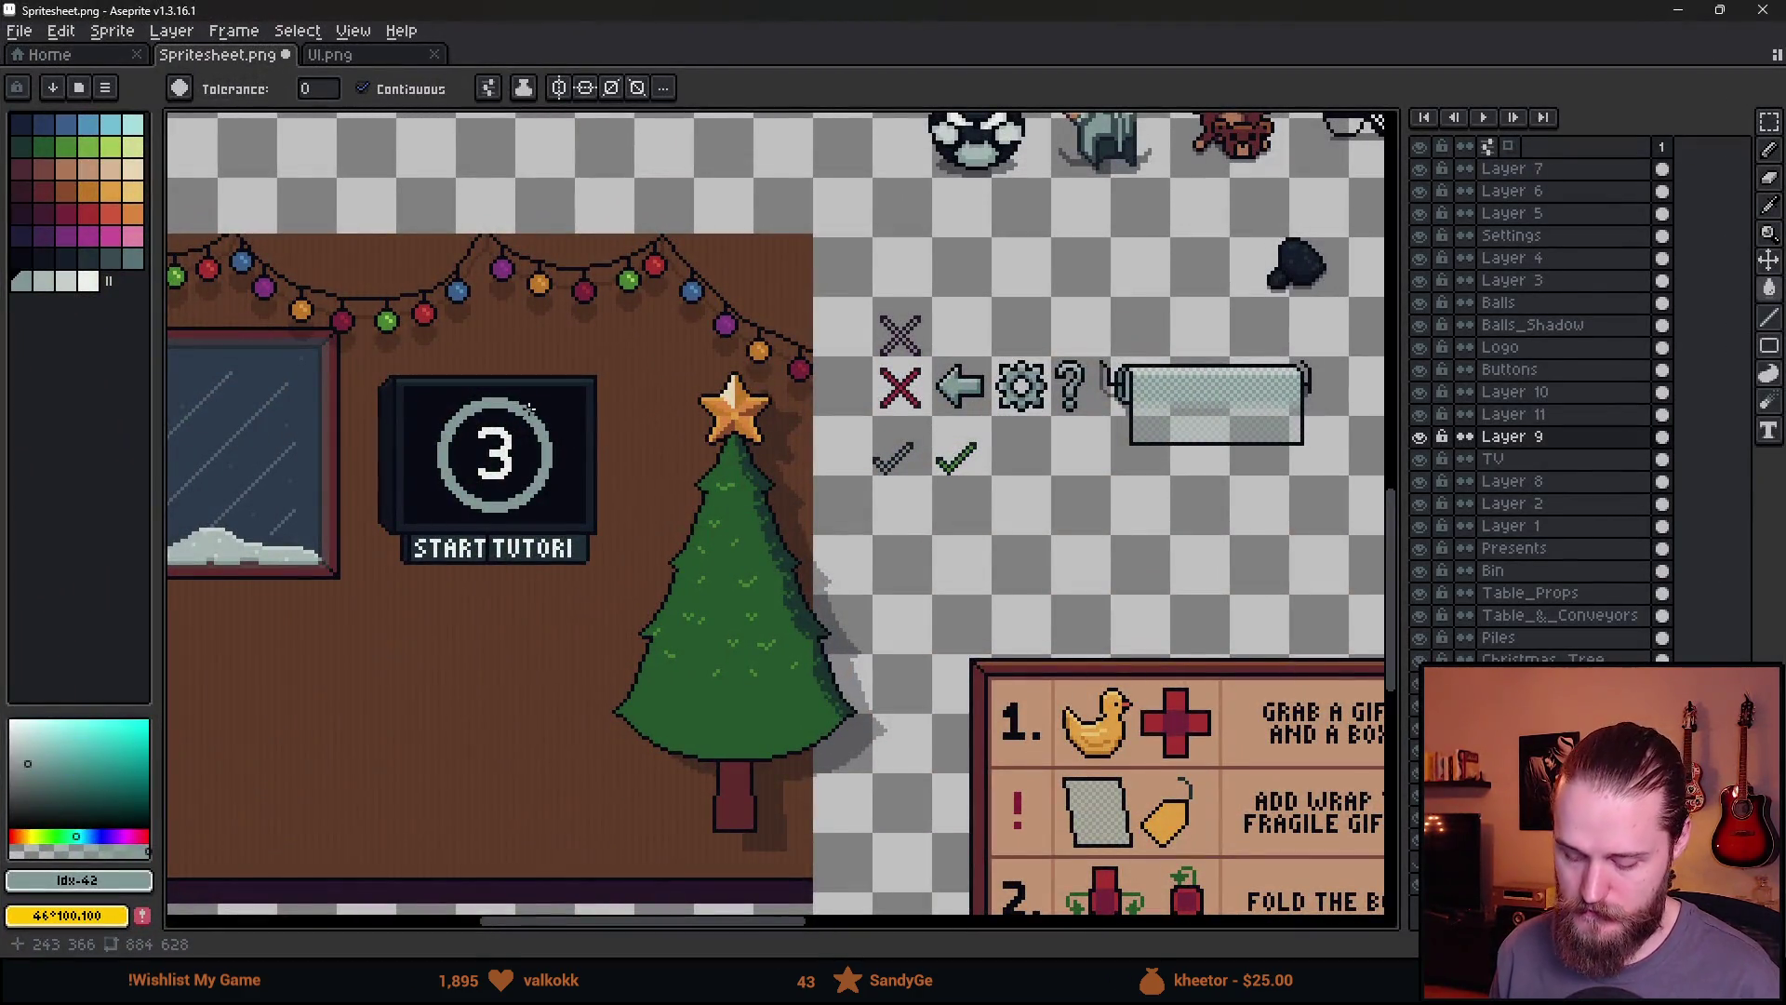
key("m")
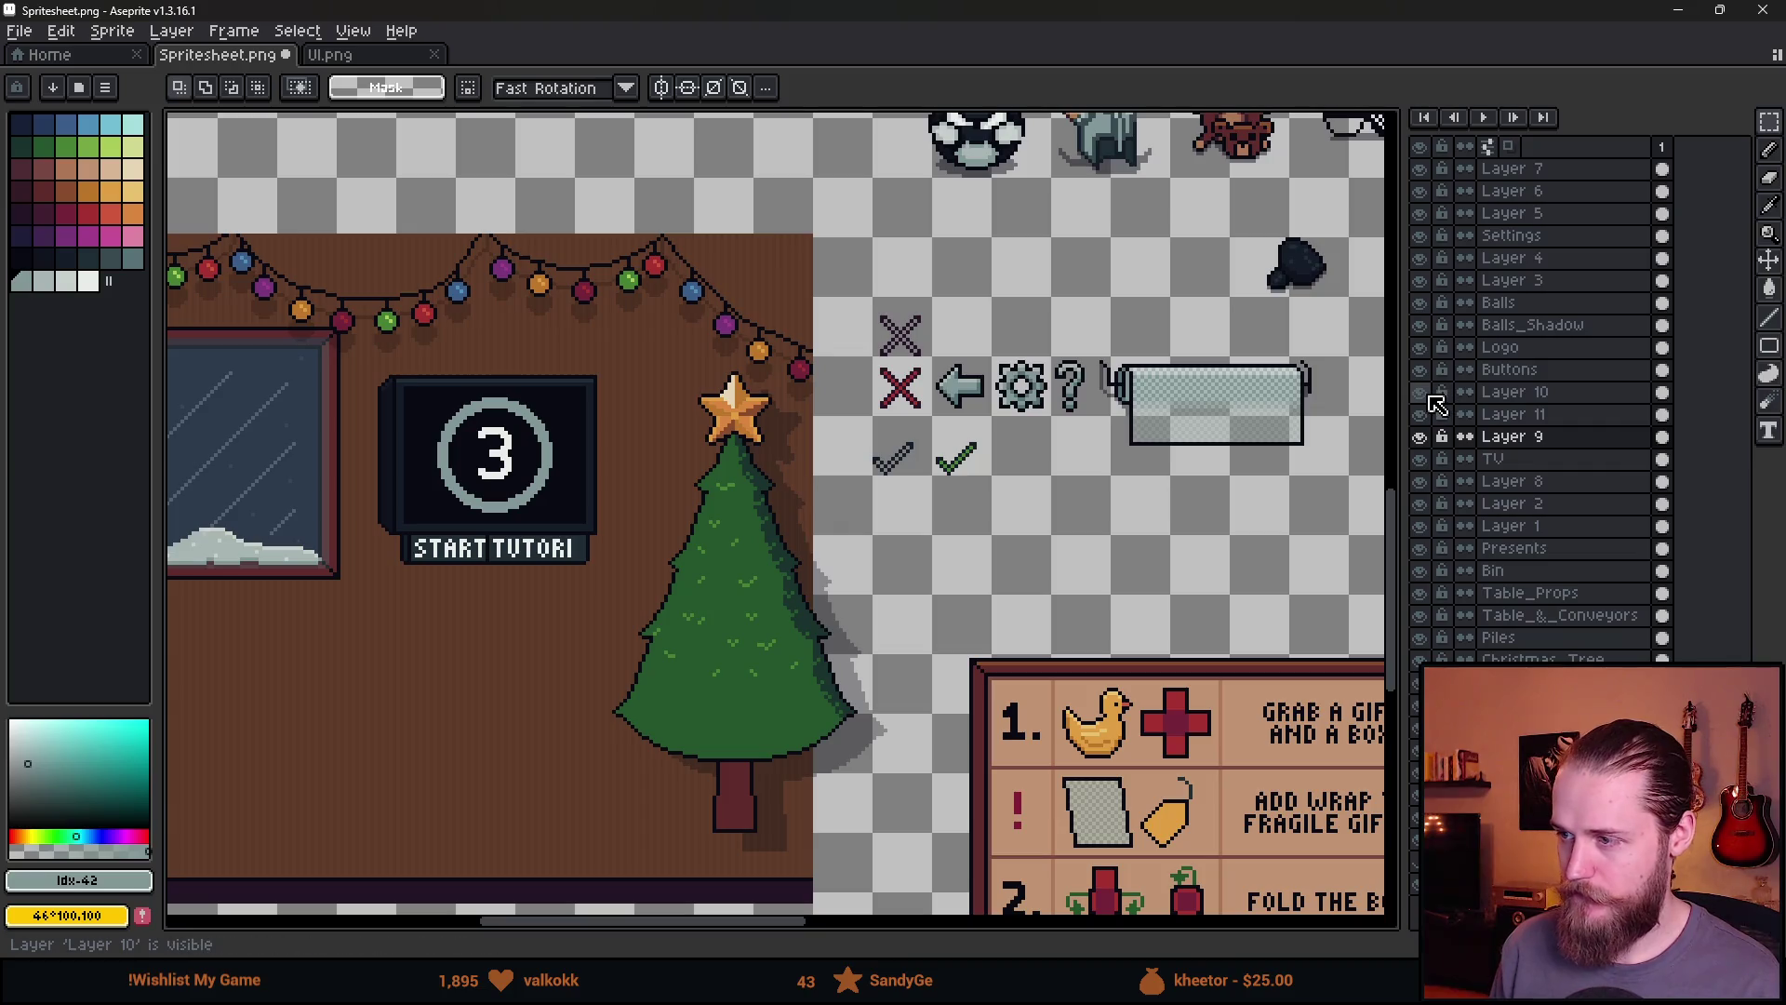
right_click(1526, 391)
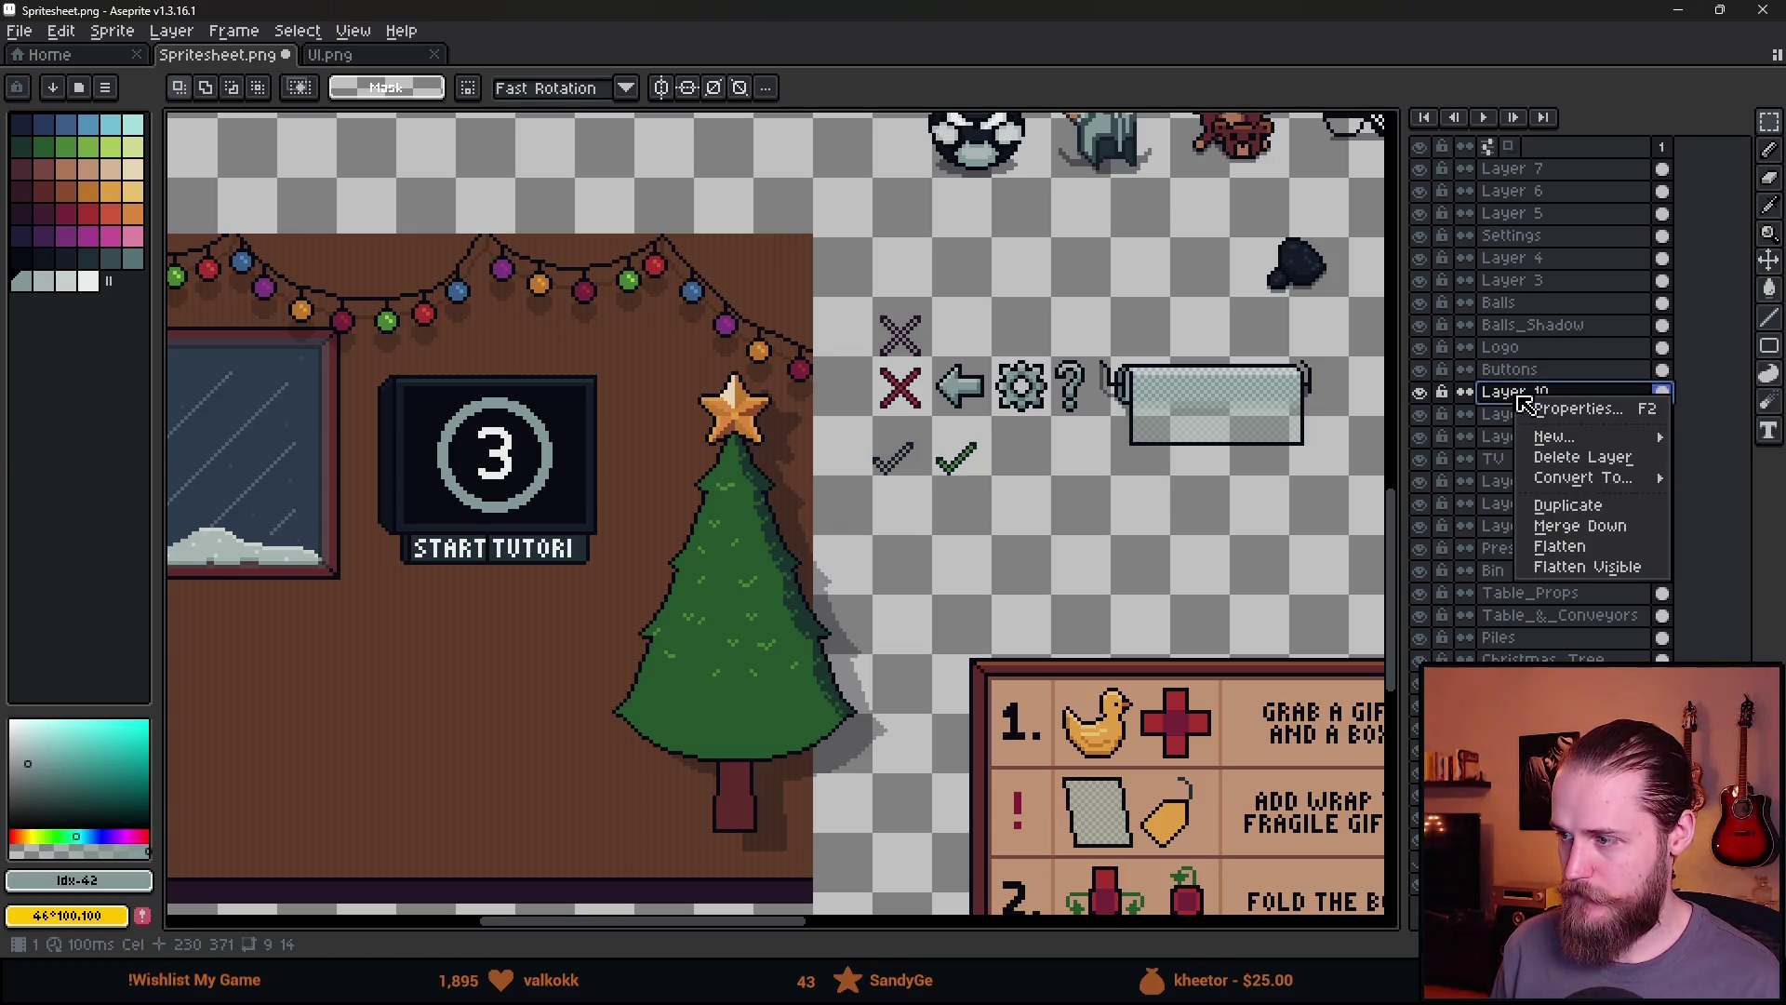
left_click(1444, 414)
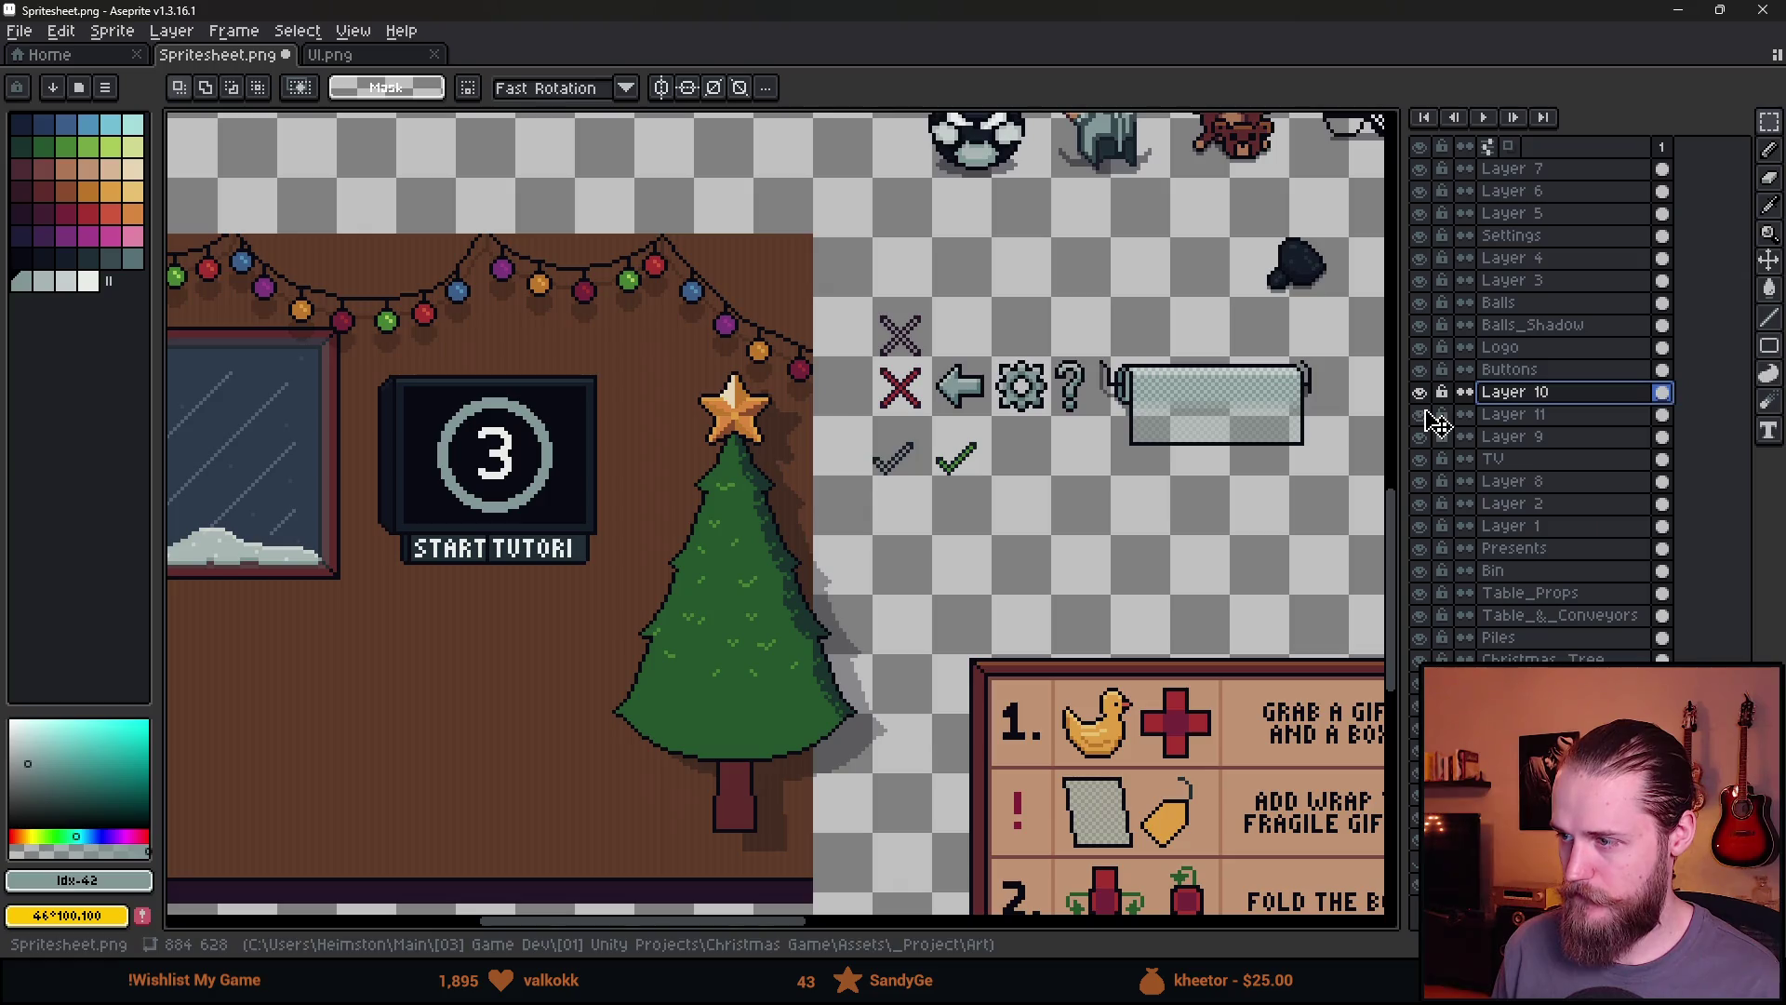
right_click(1535, 415)
left_click(1596, 548)
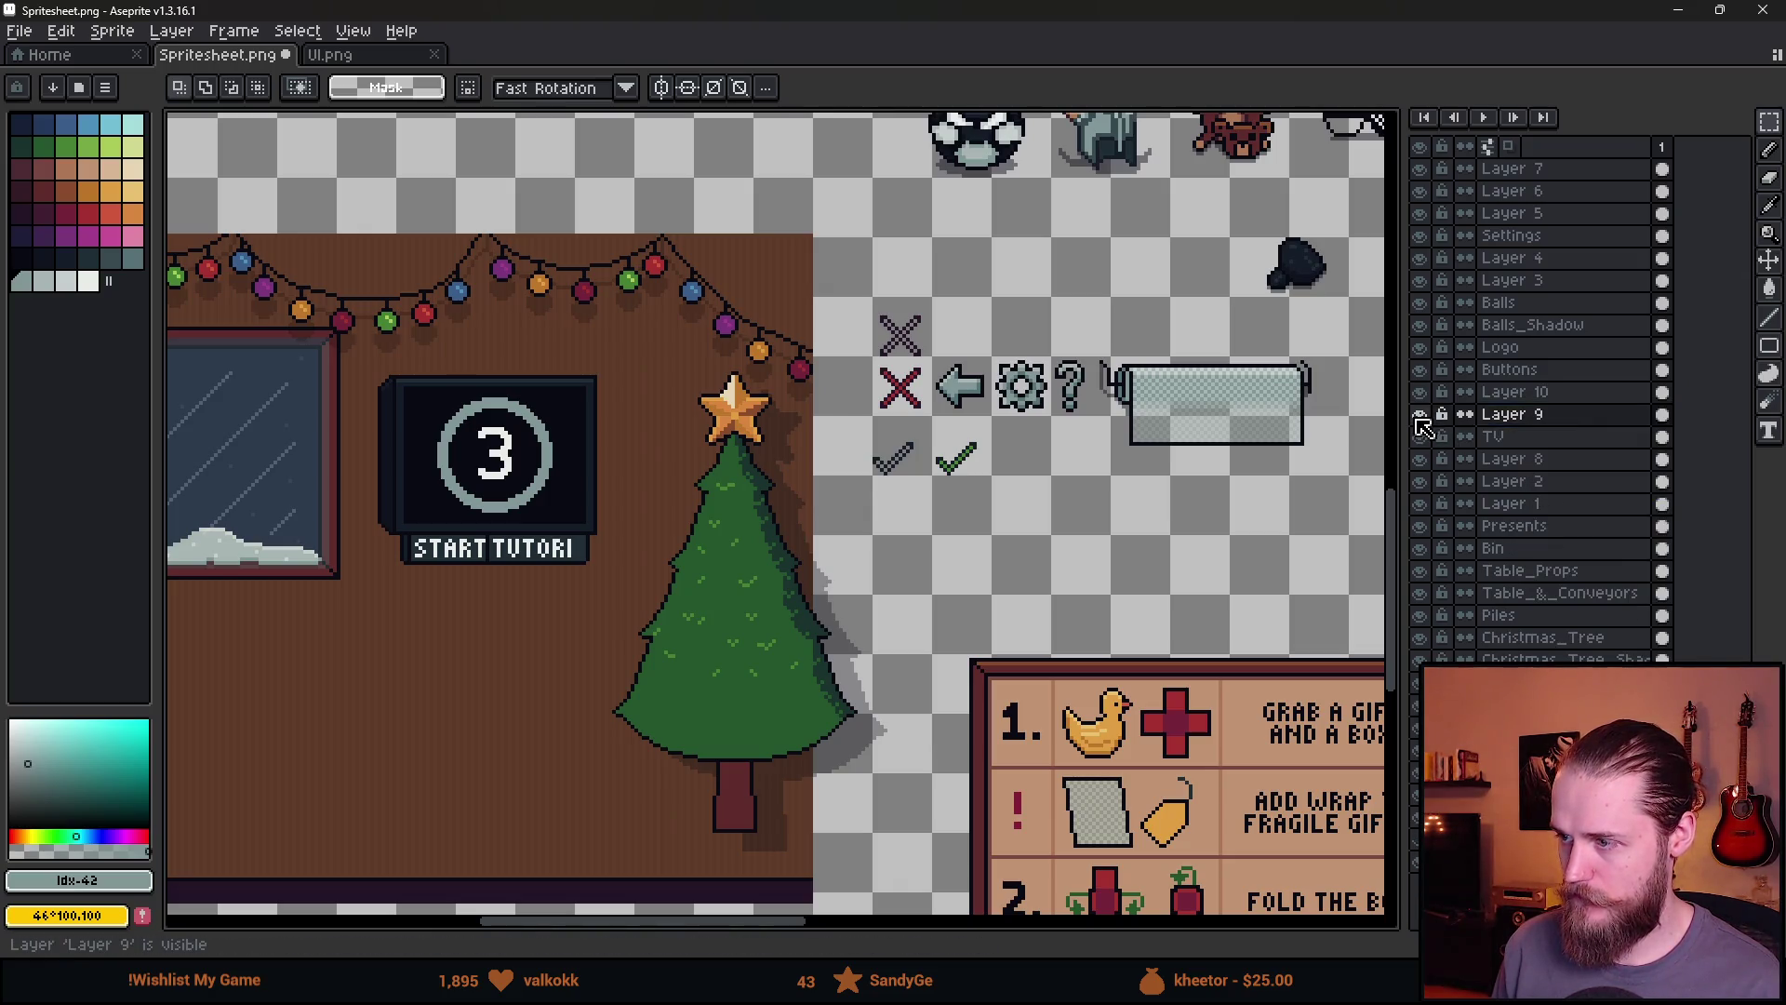
Toggle the merged layer's visibility to check it, then return to Unity
left_click(1421, 415)
left_click(1421, 415)
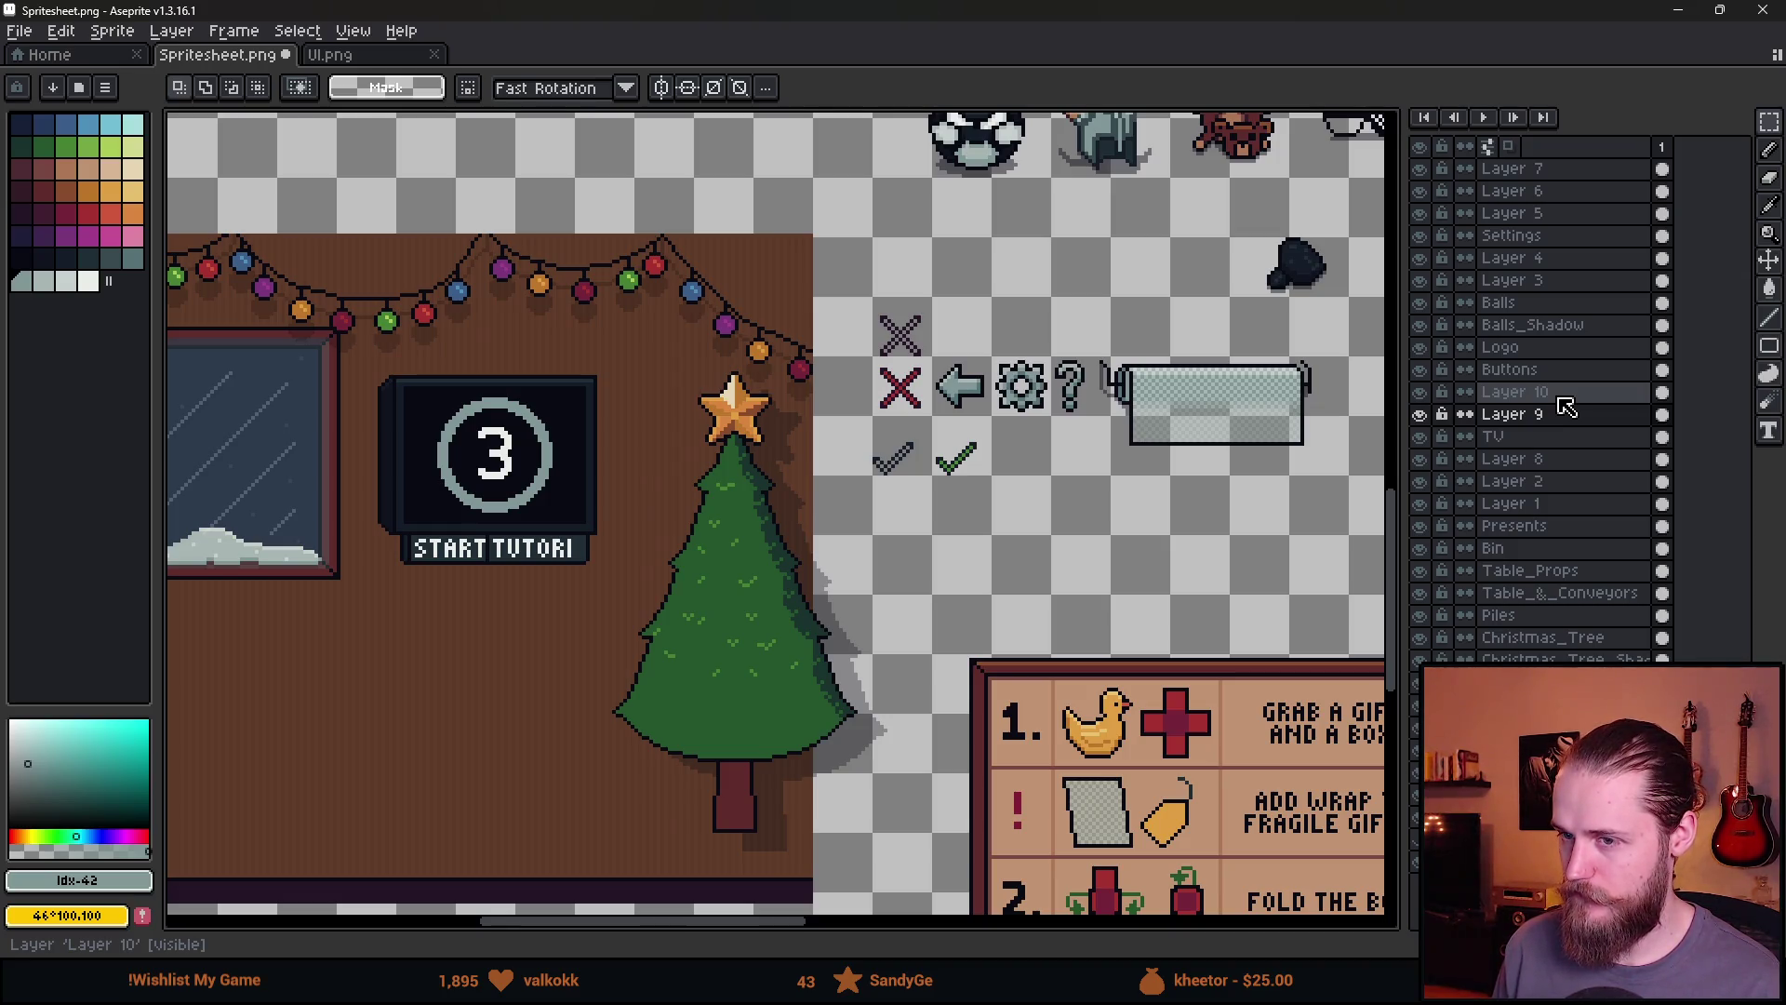
left_click(1420, 414)
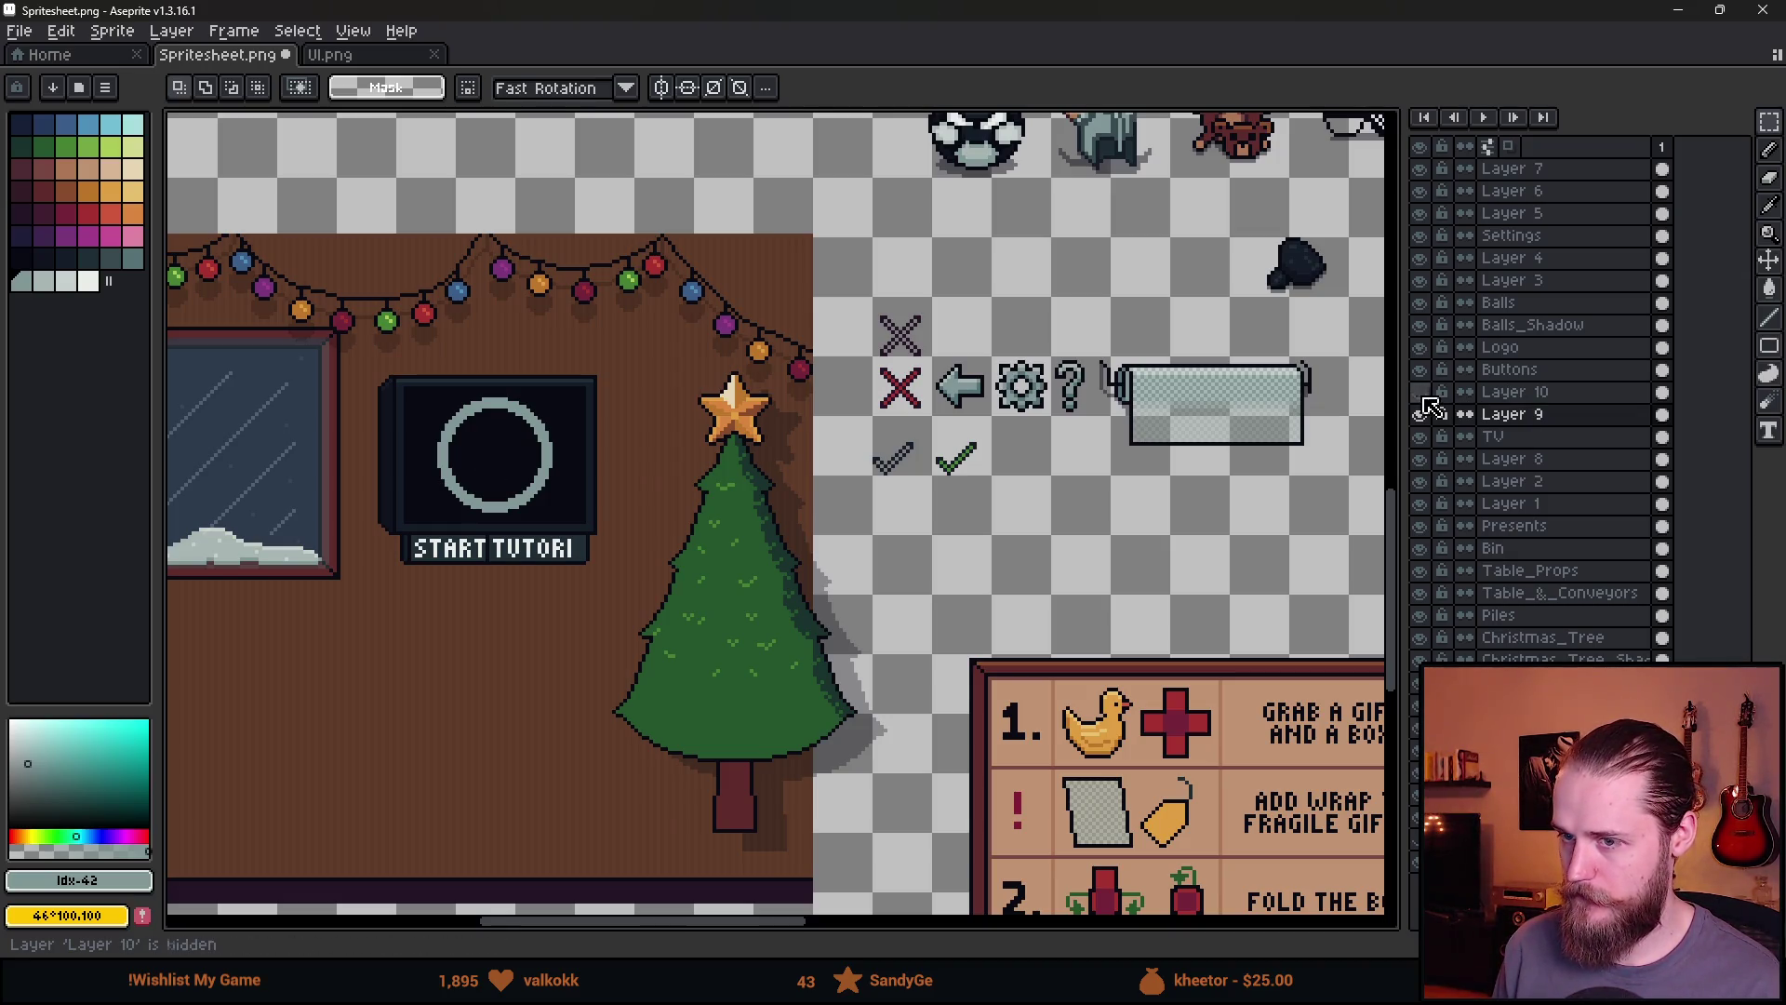
left_click(1421, 414)
key("alt+Tab")
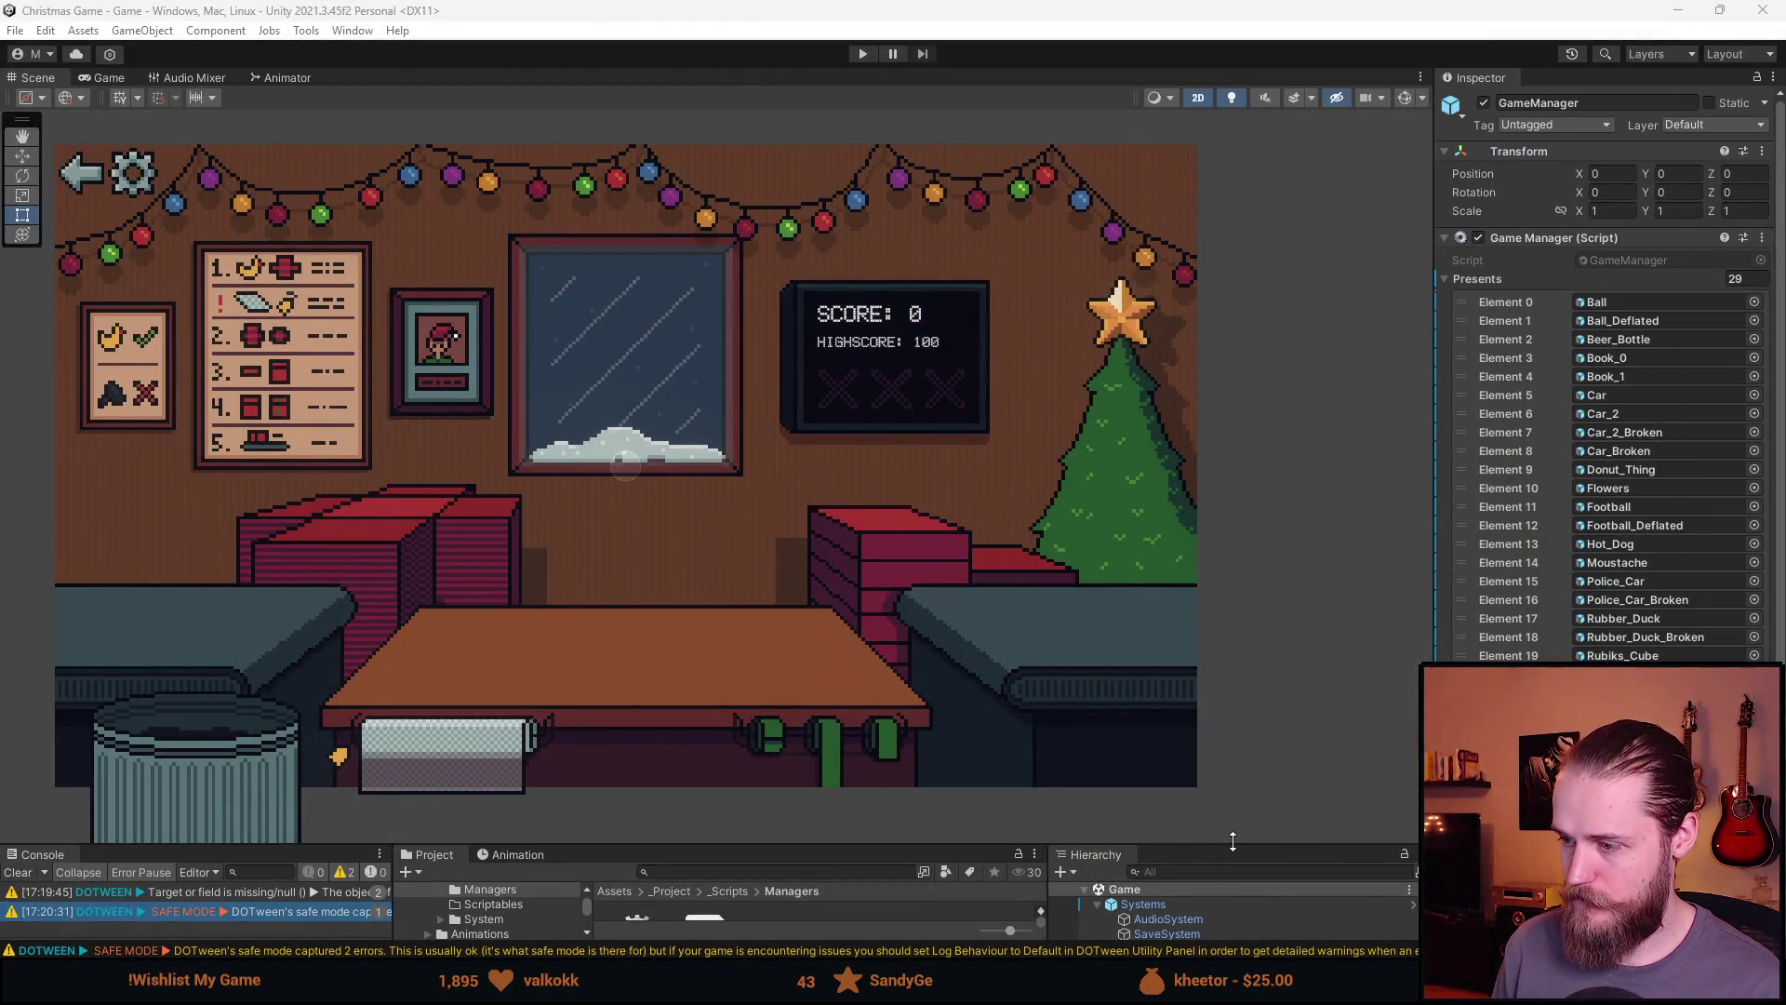
Enlarge the lower Project and Hierarchy panels and select Time_Text
left_click_drag(1236, 845, 1214, 549)
scroll(1195, 815, "down", 3)
left_click(1187, 836)
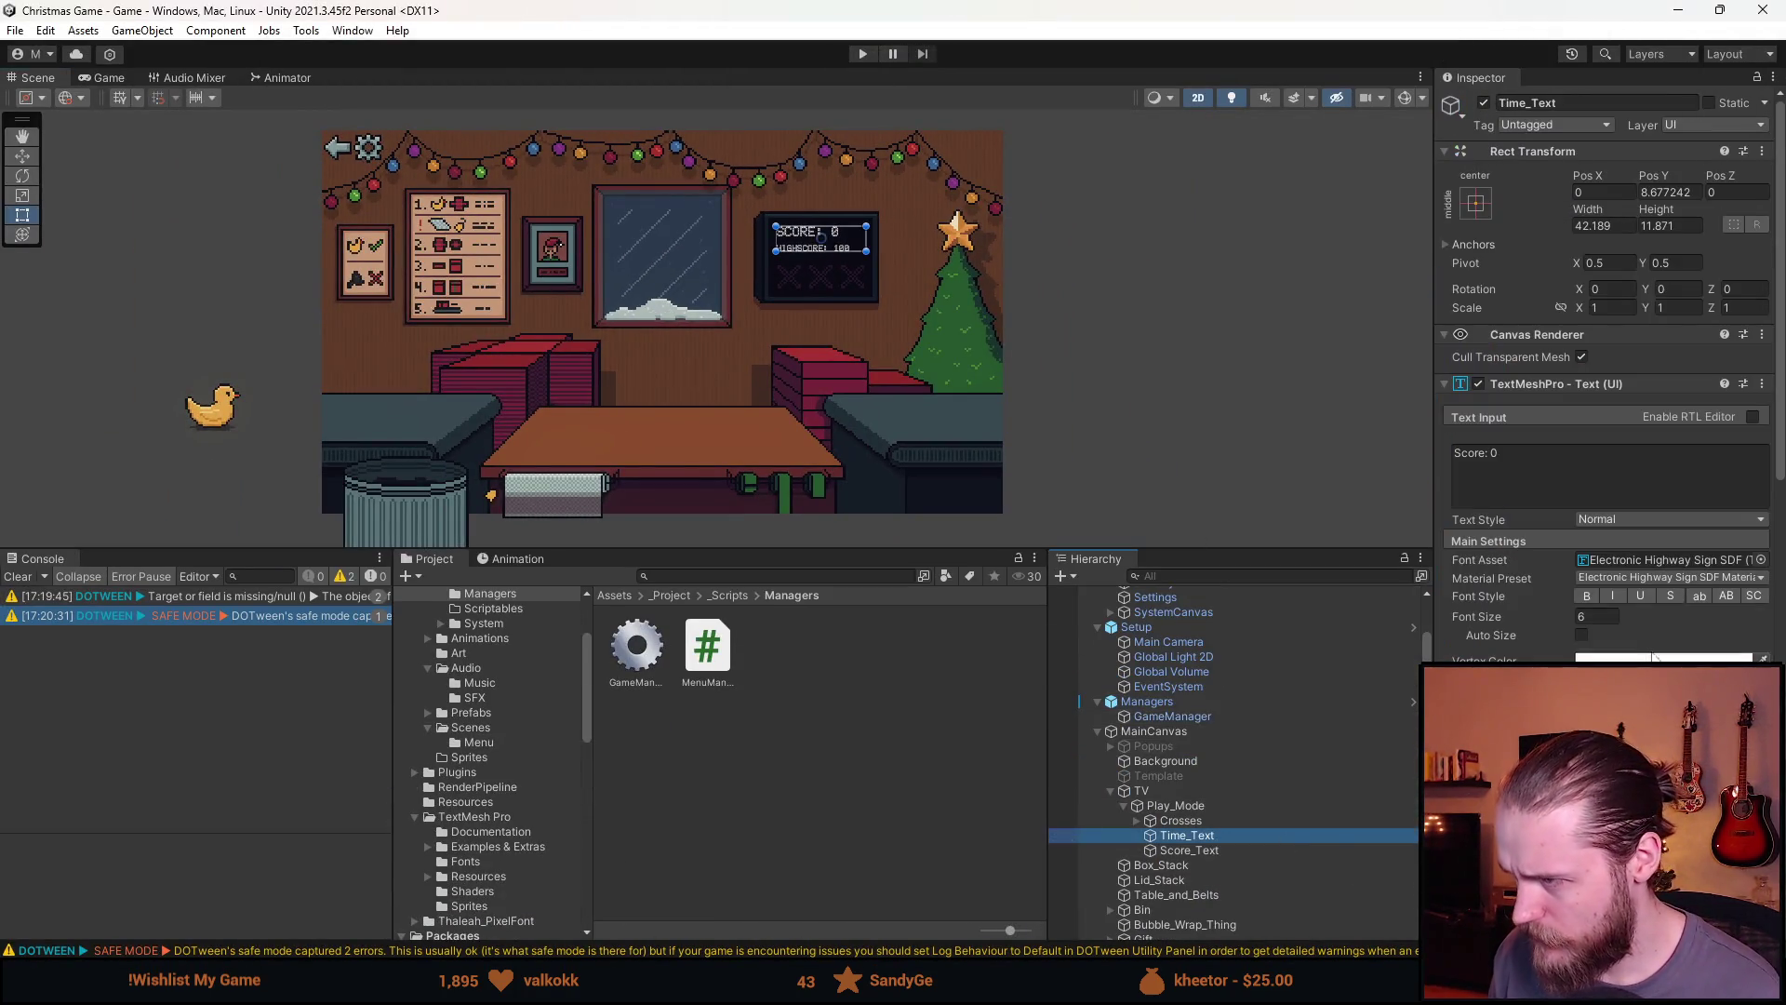
Try Time_Text font sizes 10 and 50, settle on 6, and return to Aseprite
left_click(1601, 617)
type("10")
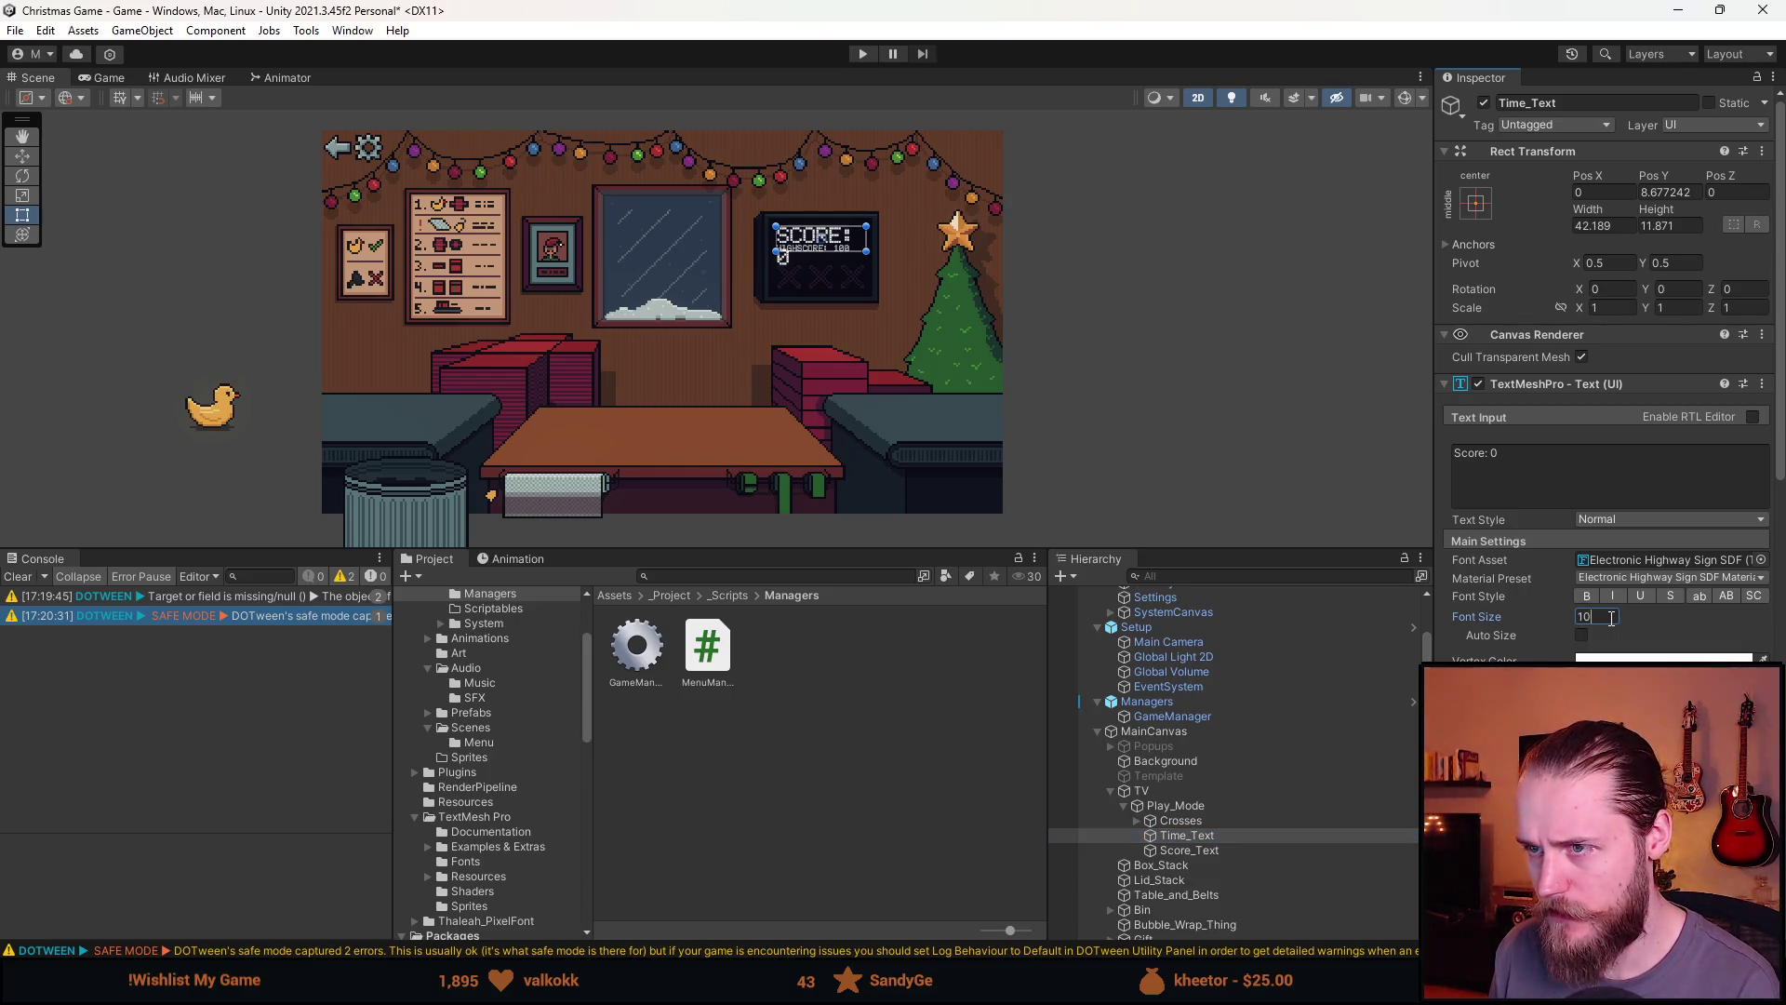
key("BackSpace")
key("BackSpace")
type("50")
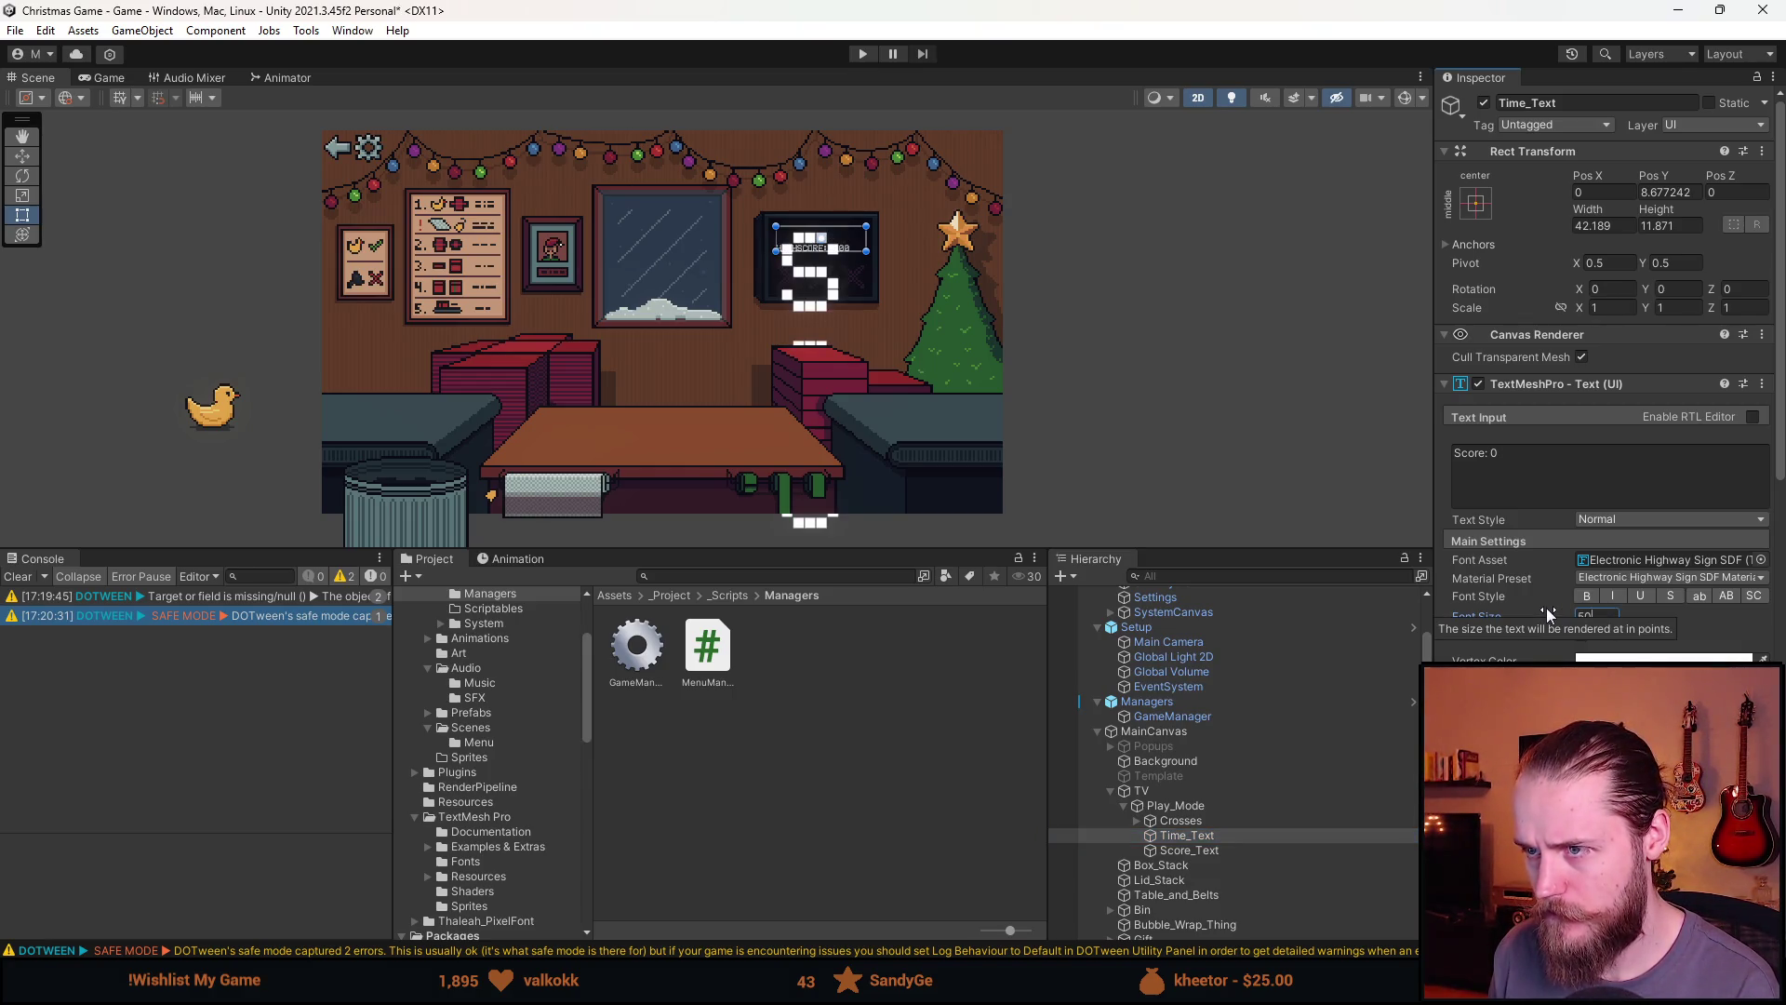
key("BackSpace")
key("BackSpace")
type("6")
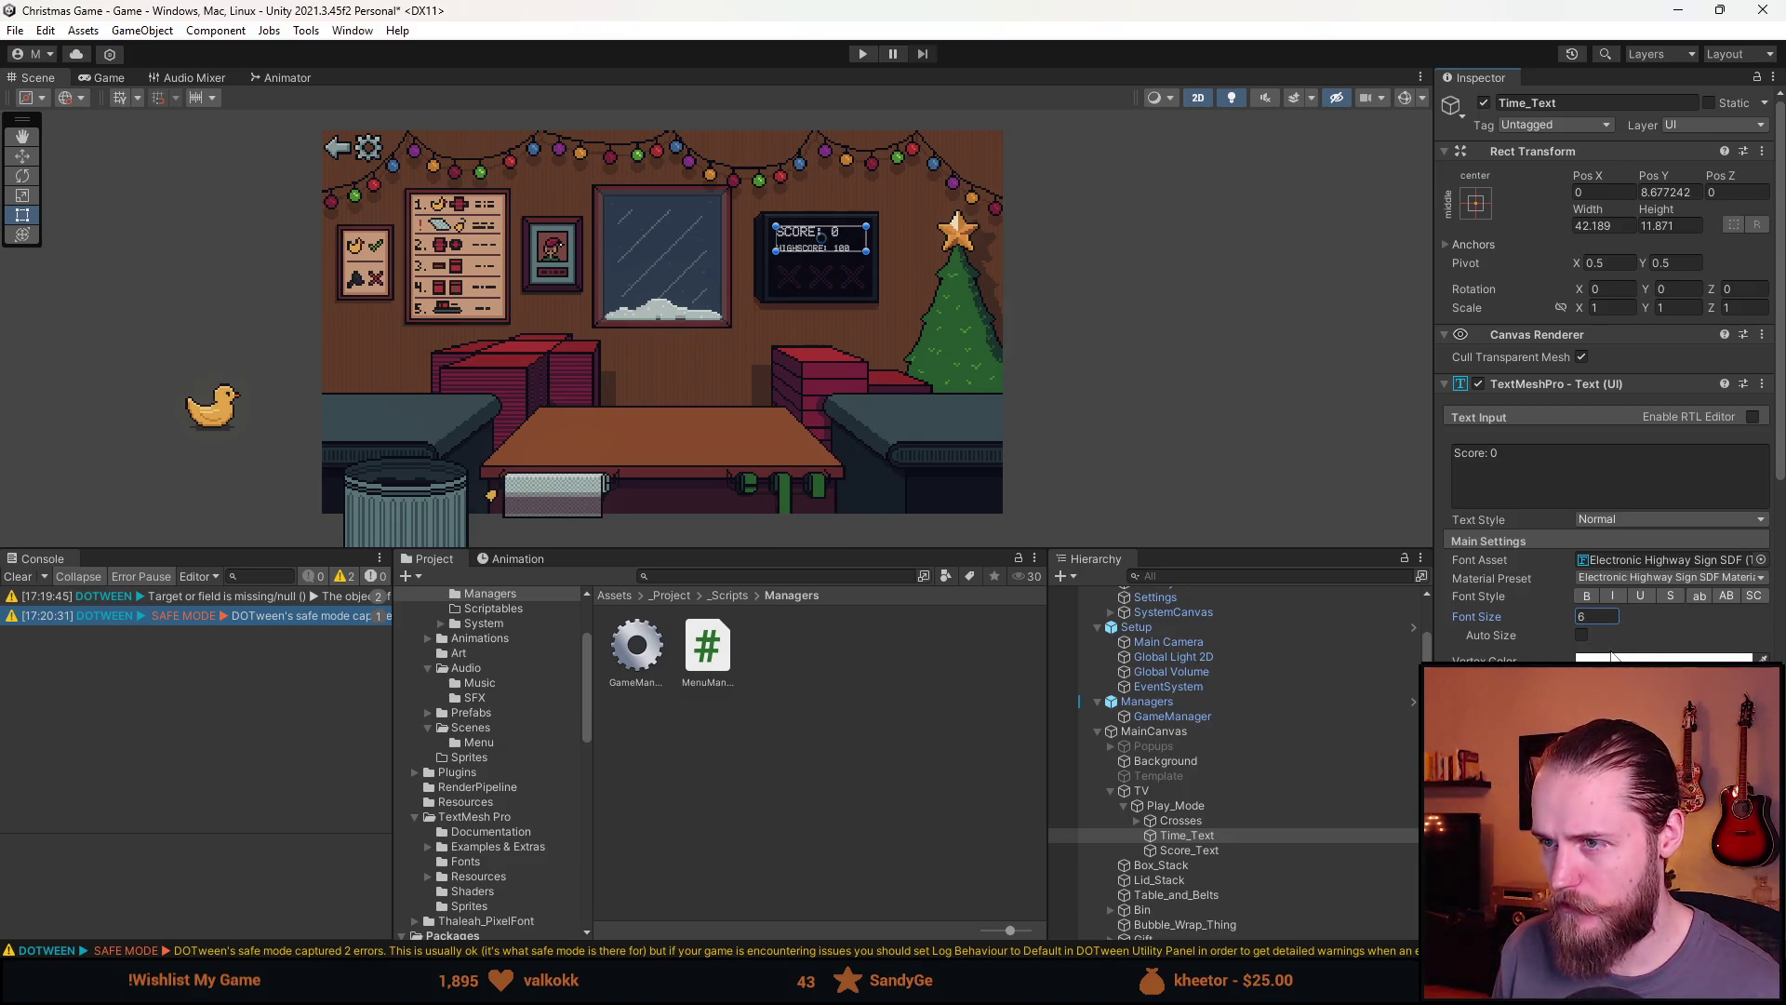
key("alt+Tab")
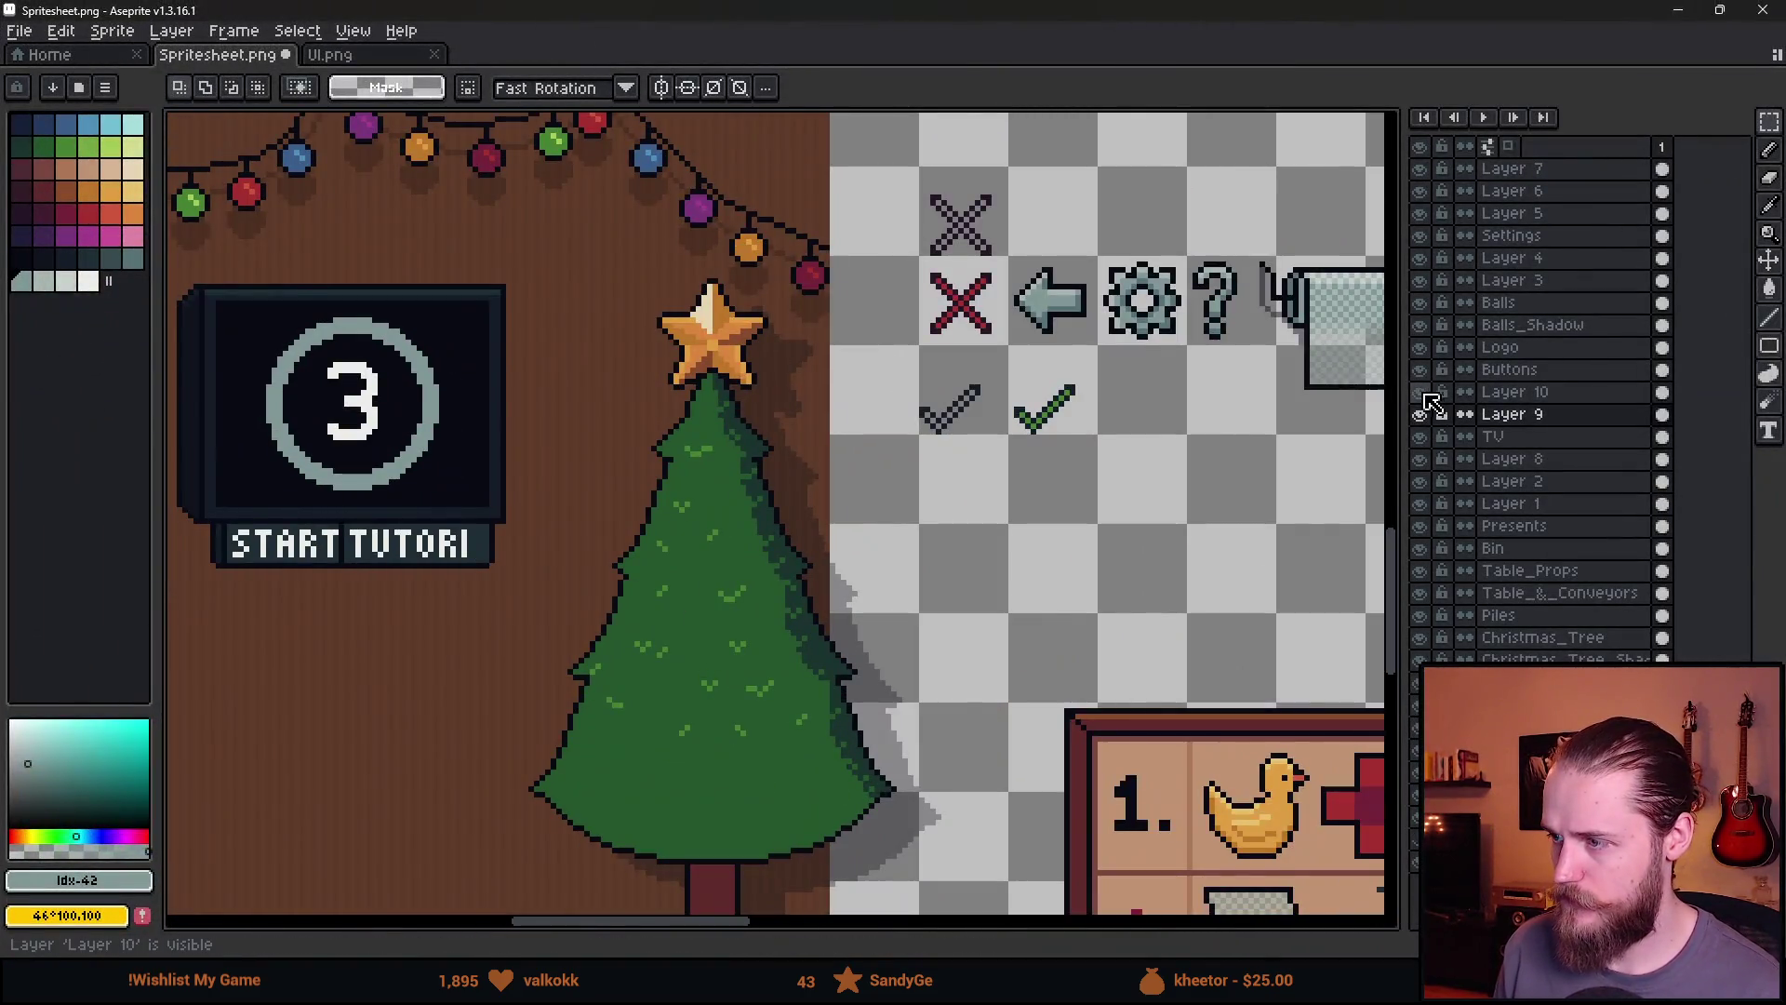
Toggle the digit layer's visibility and check the Unity scene behind the restored Aseprite window
left_click(1420, 414)
left_click(1420, 414)
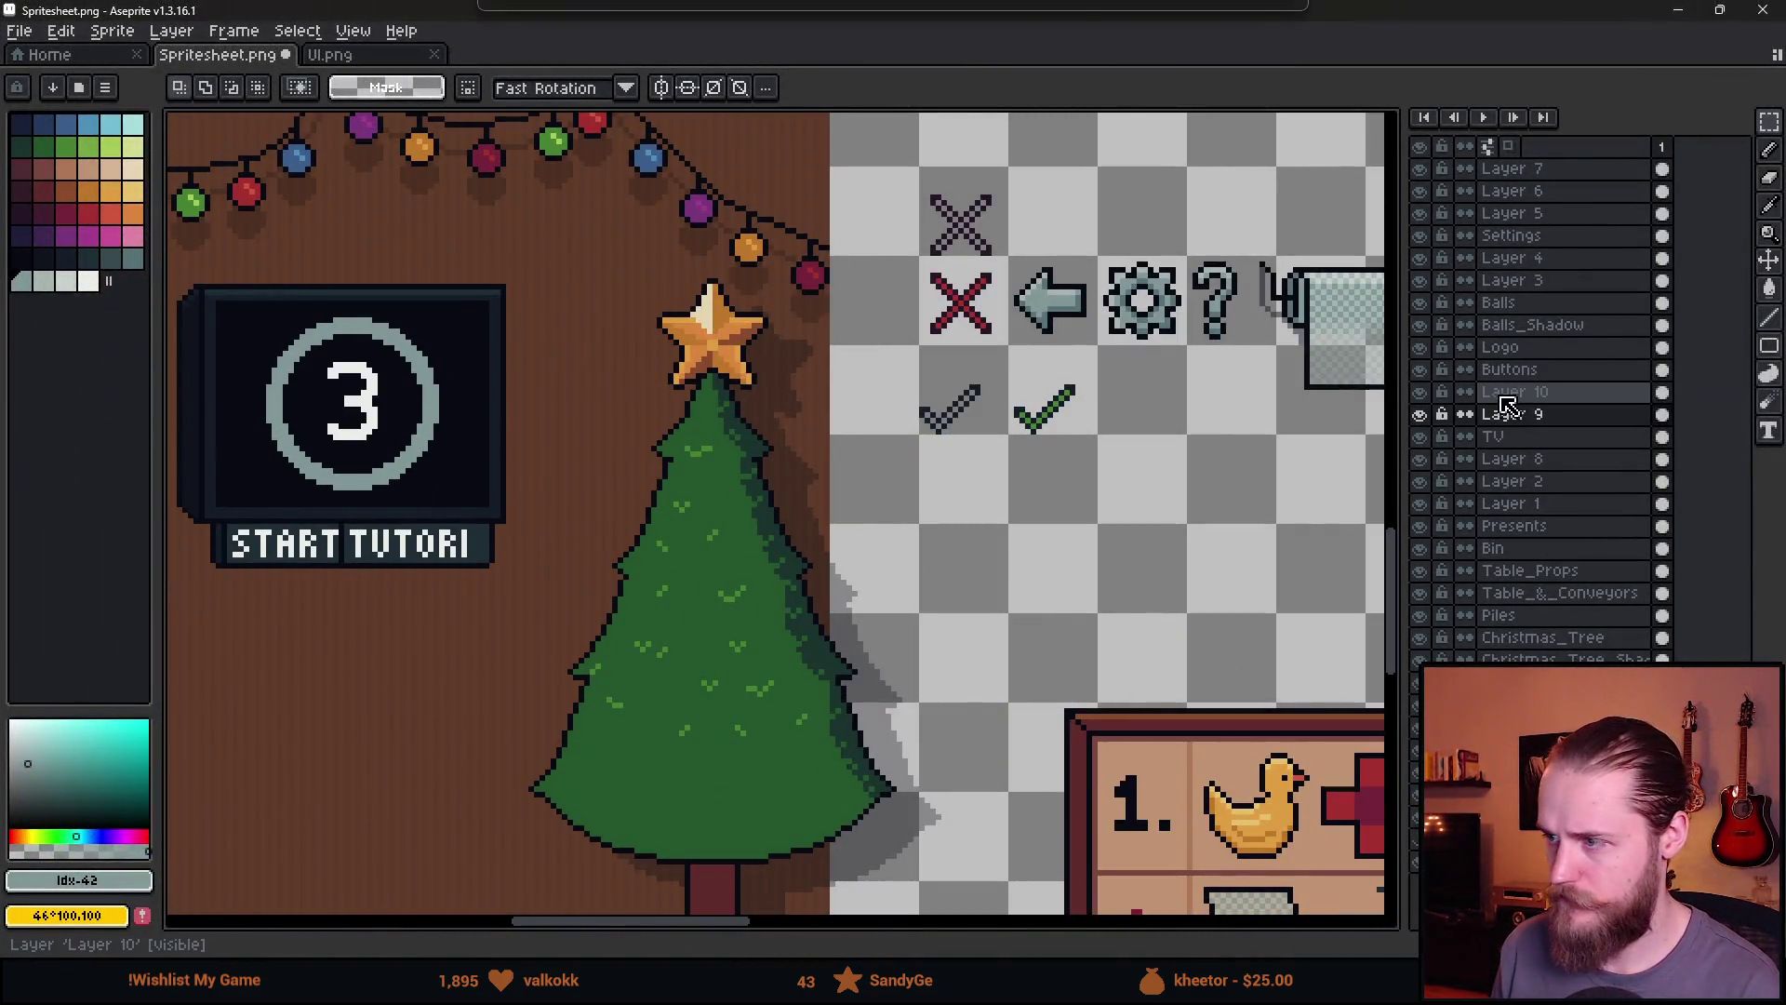
left_click_drag(530, 10, 530, 692)
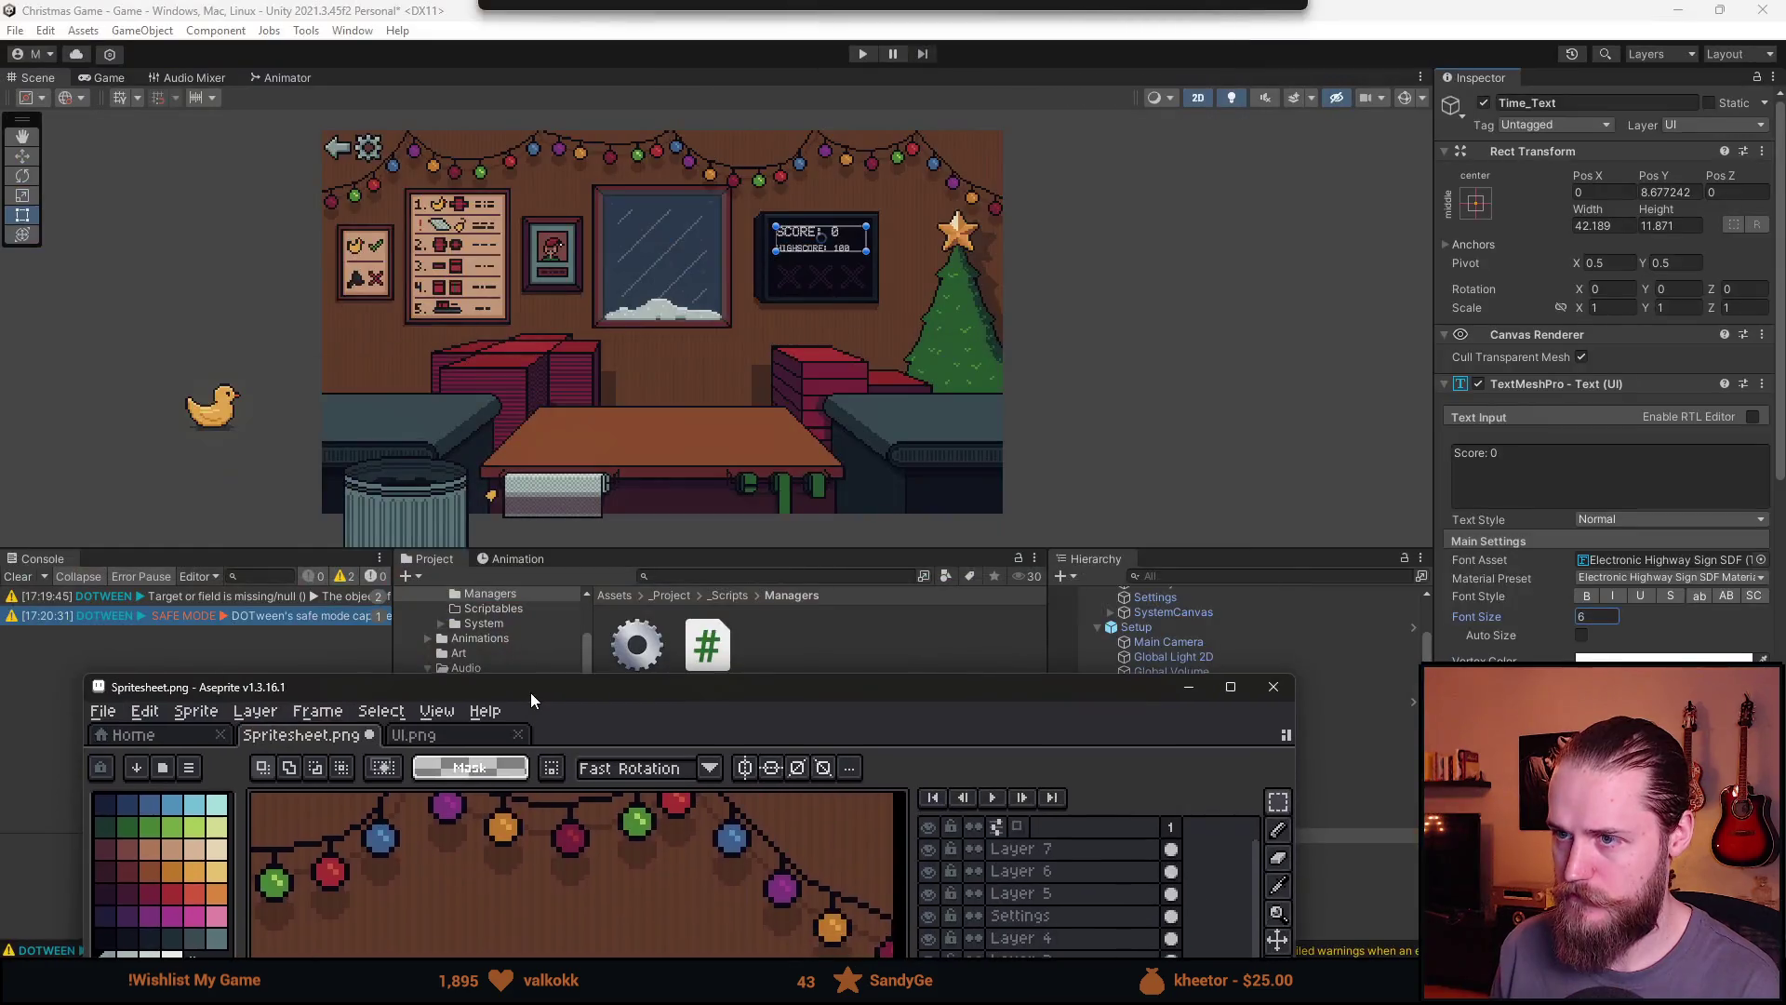
double_click(530, 693)
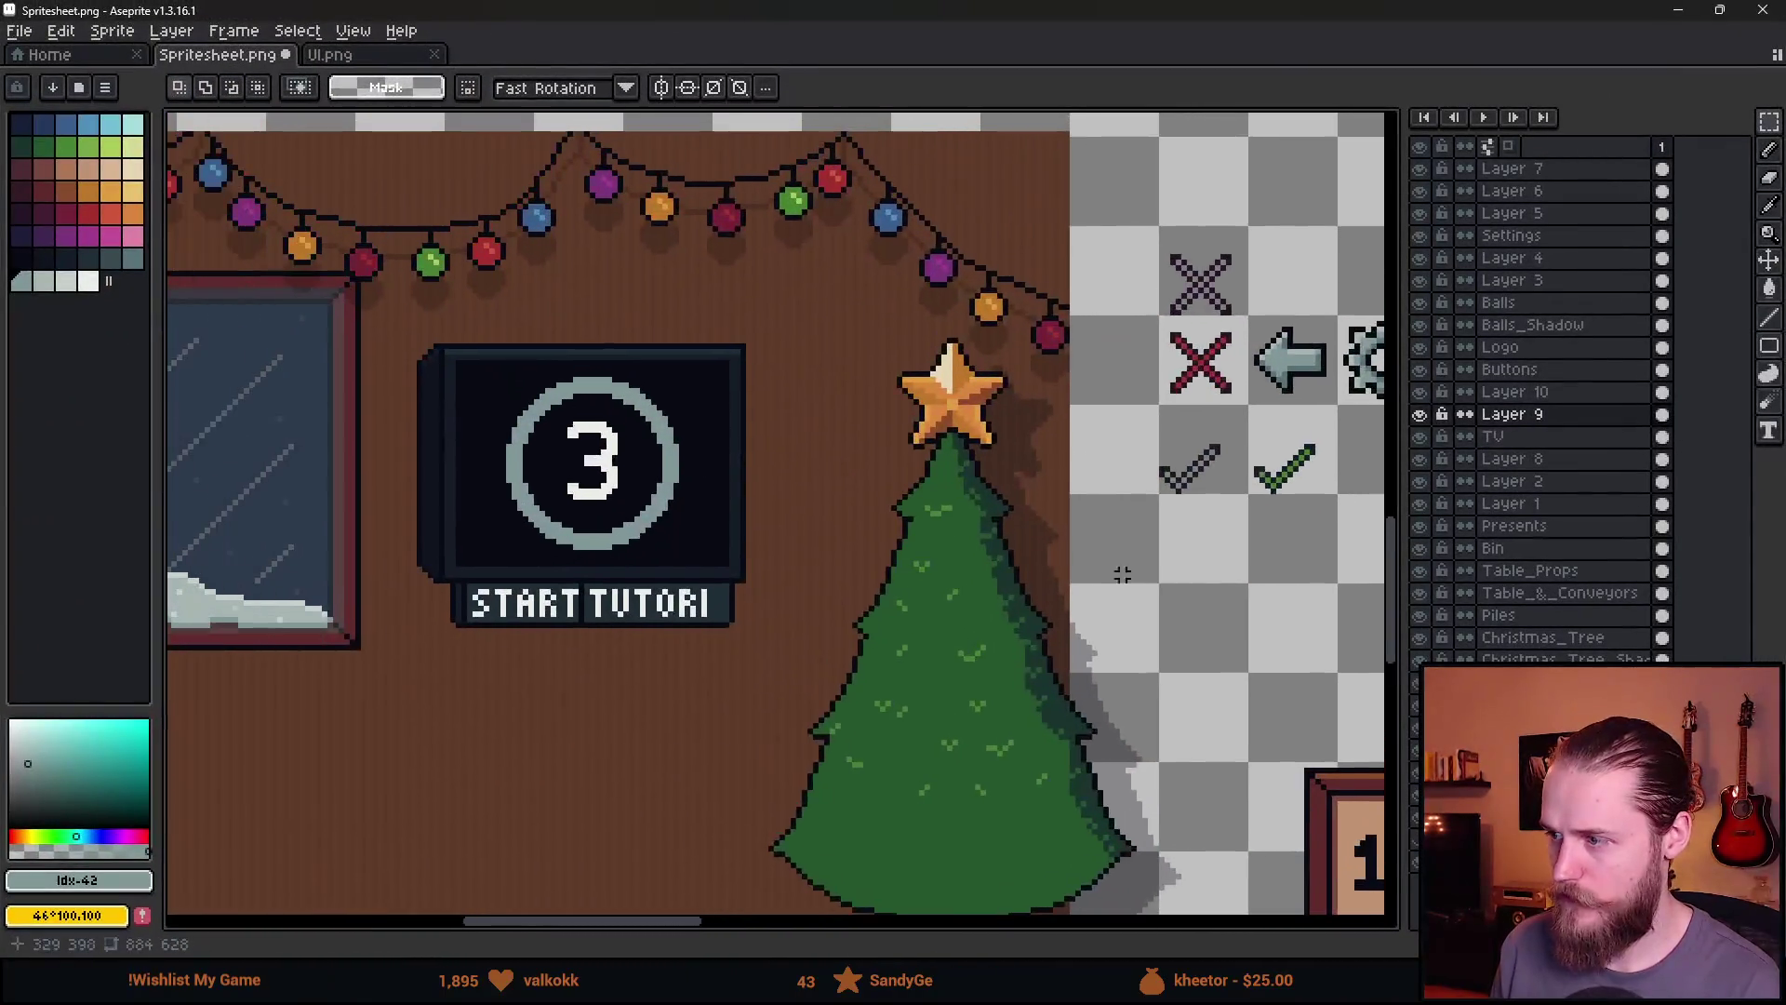
Unlock and delete the countdown digit layer, then return to Unity
left_click(1525, 392)
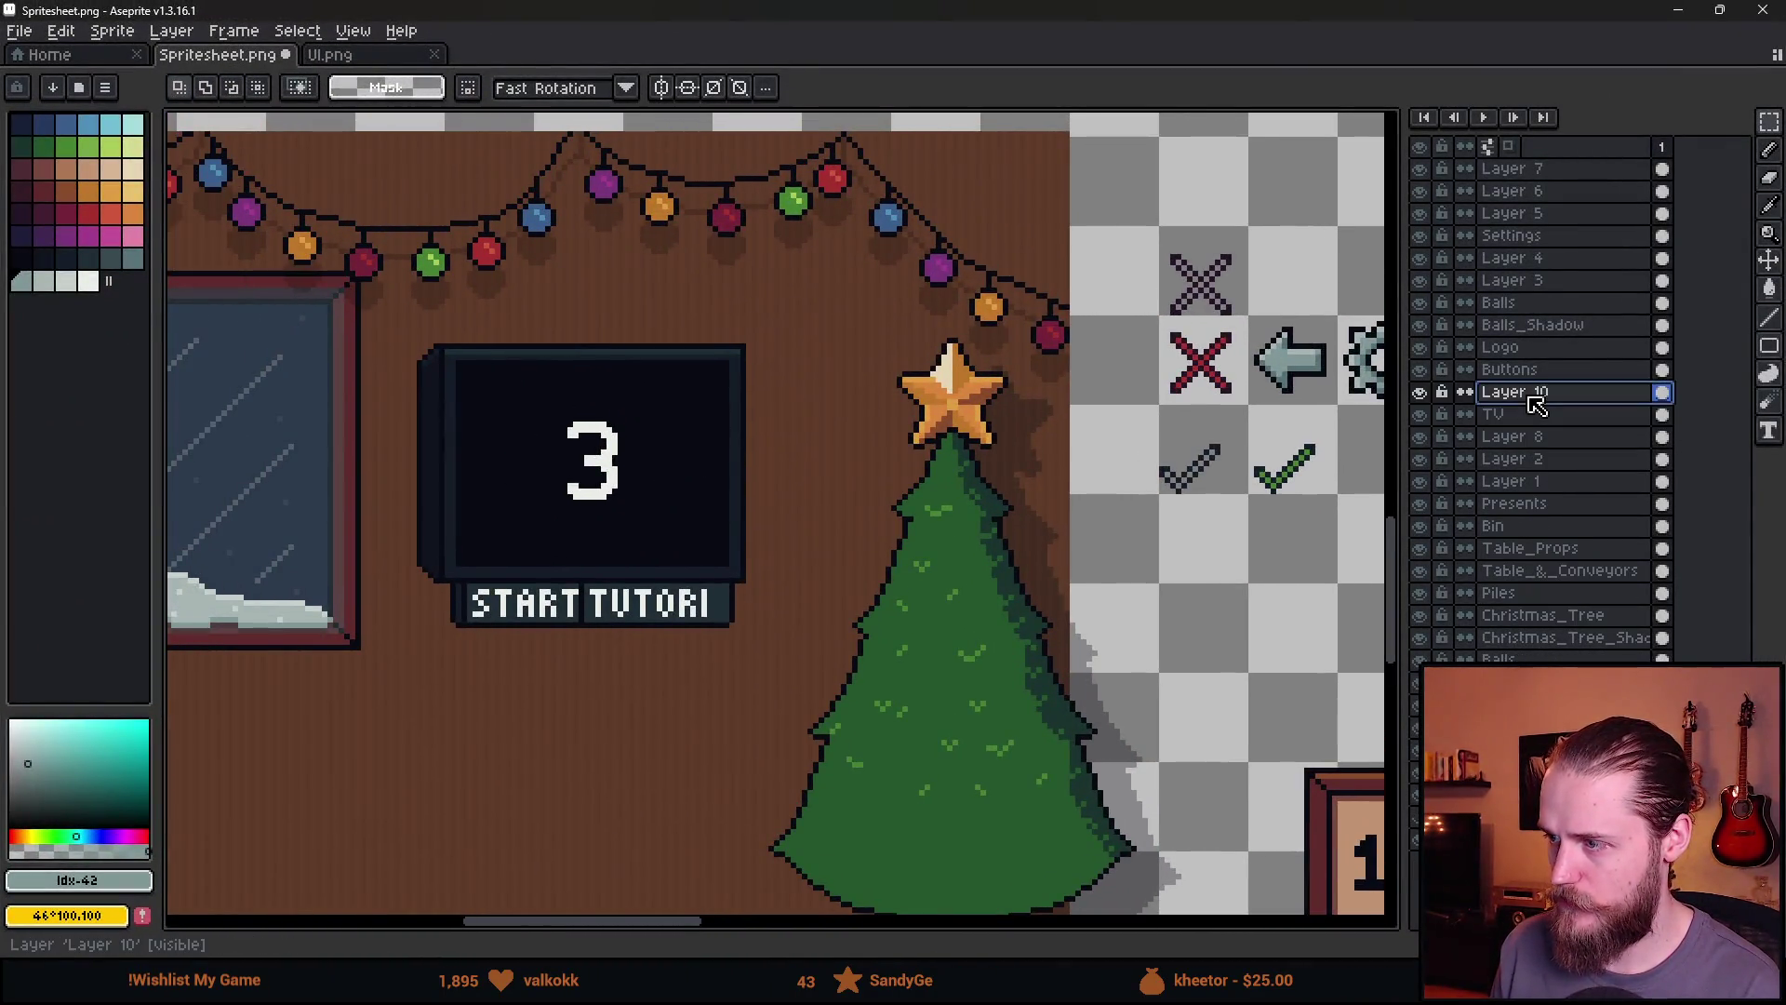
left_click(1420, 392)
left_click(1419, 391)
key("Delete")
scroll(519, 765, "down", 1)
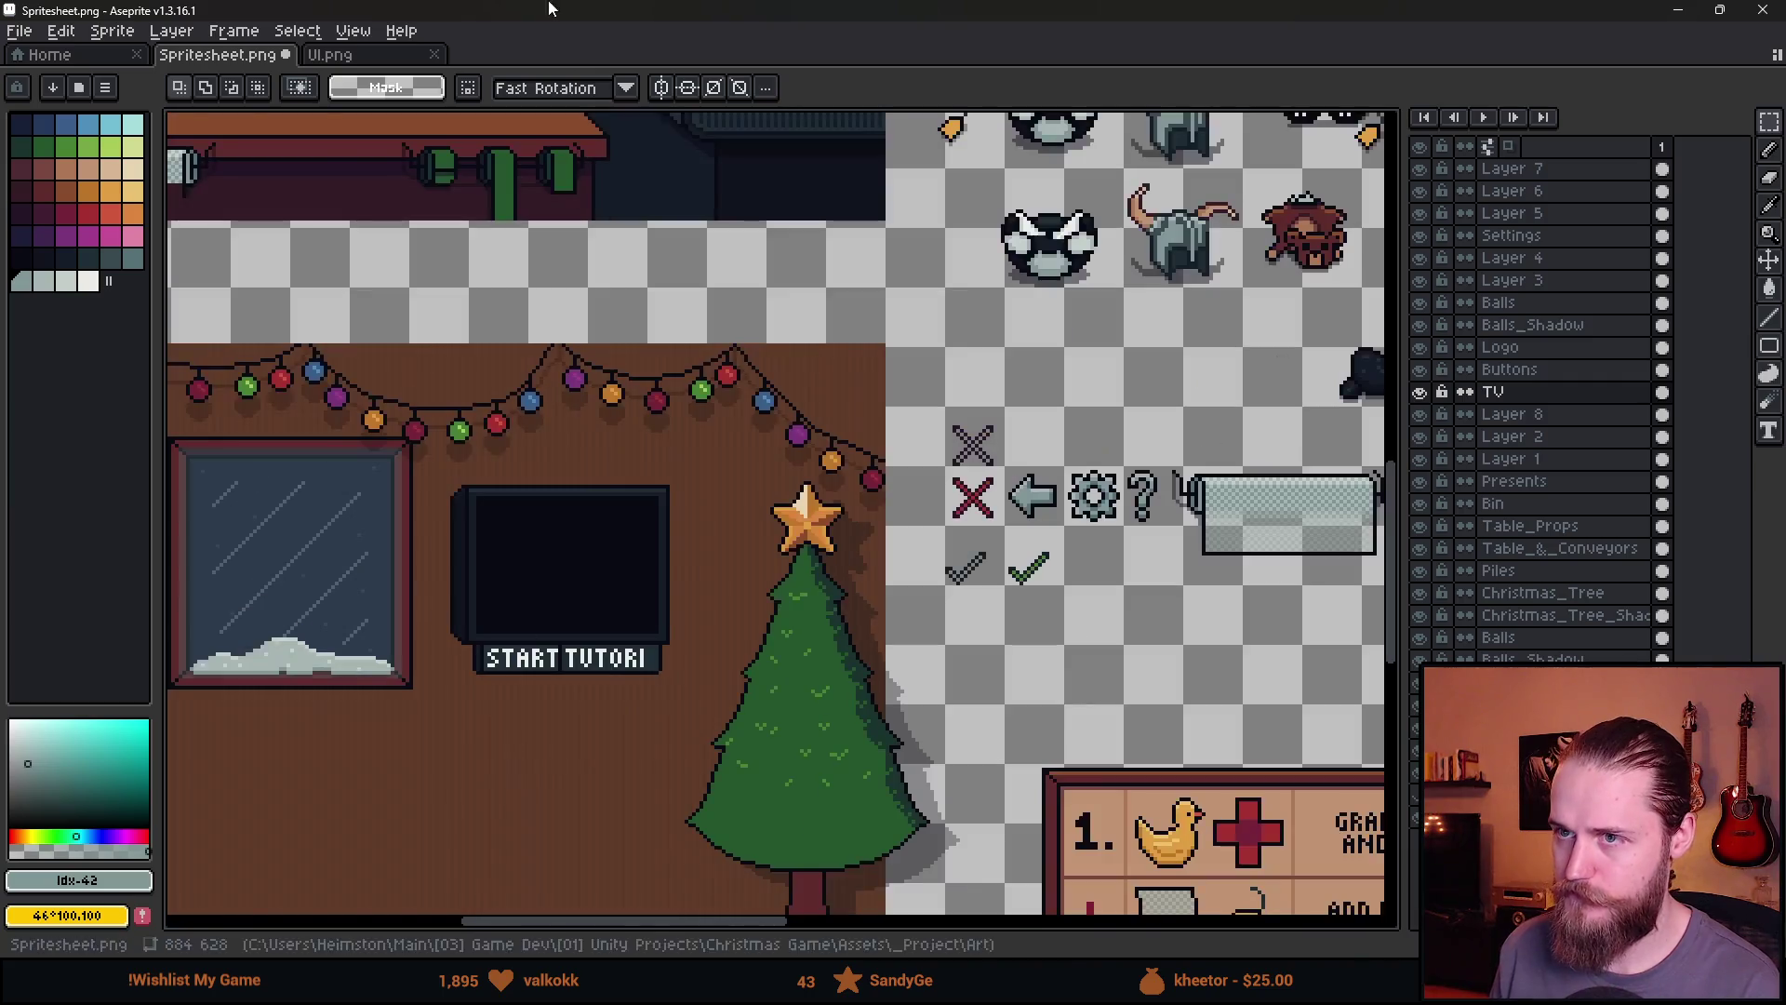
key("alt+Tab")
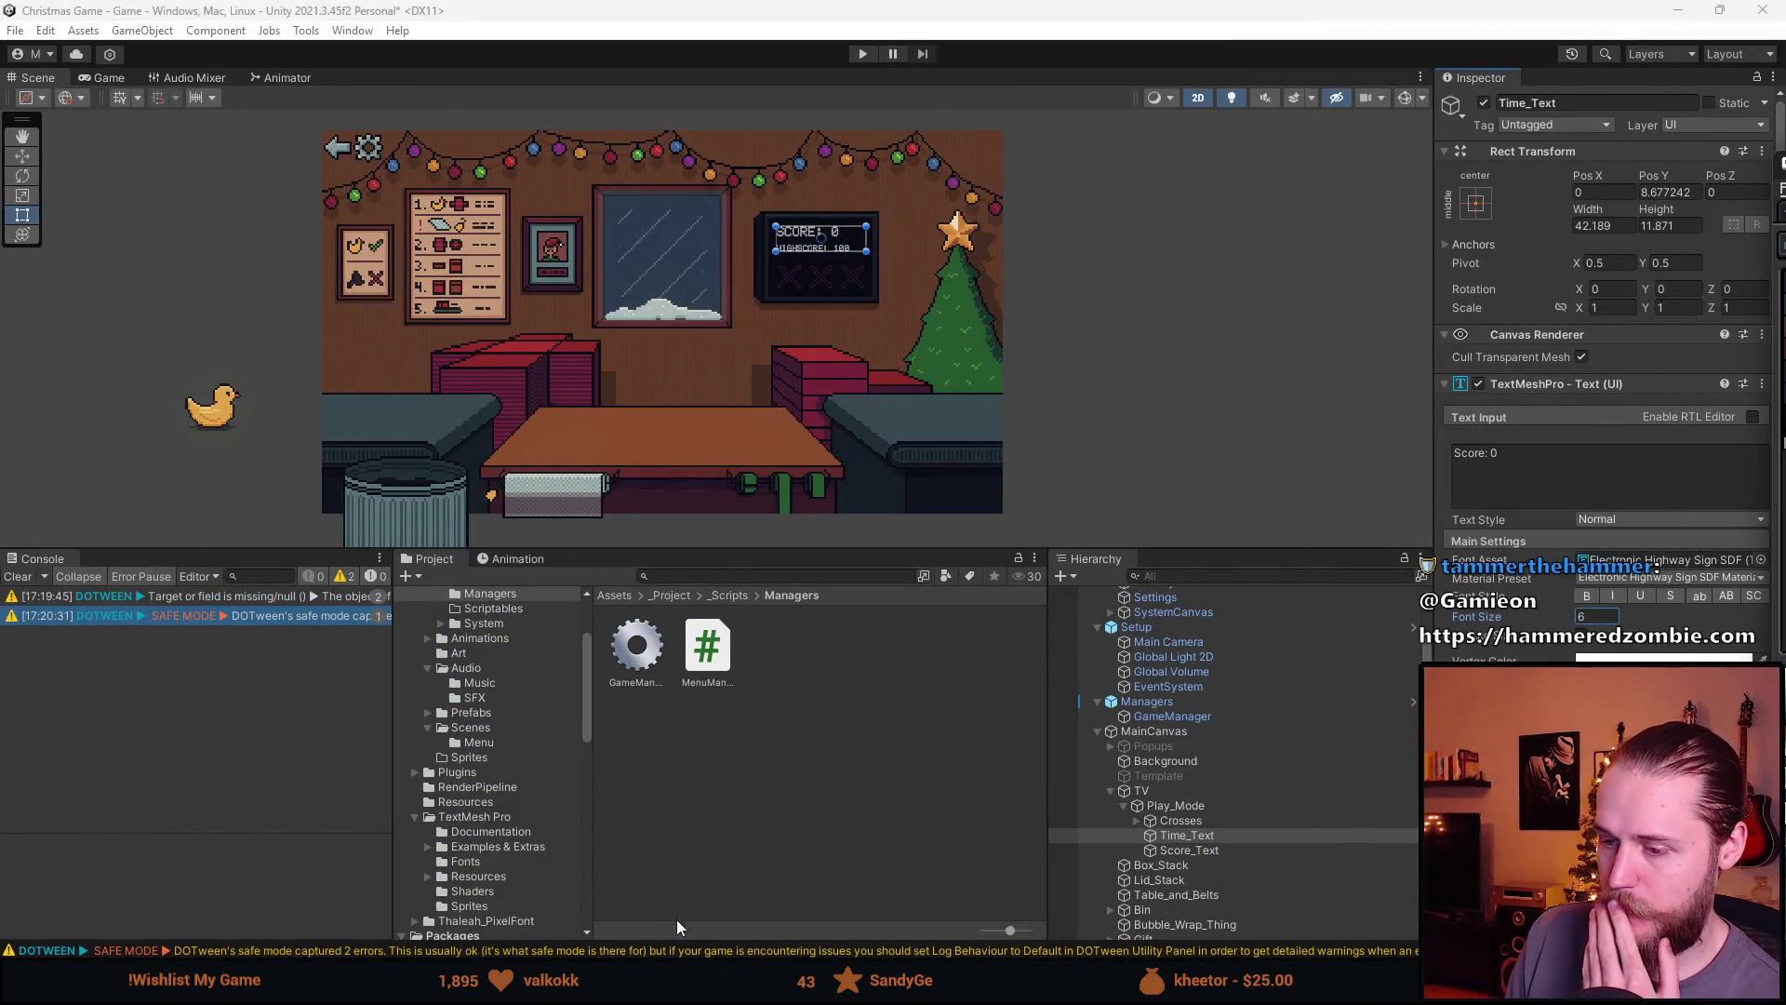
Open GameManager.cs in Visual Studio from the GameManager object's Inspector Script field
mouse_move(669, 987)
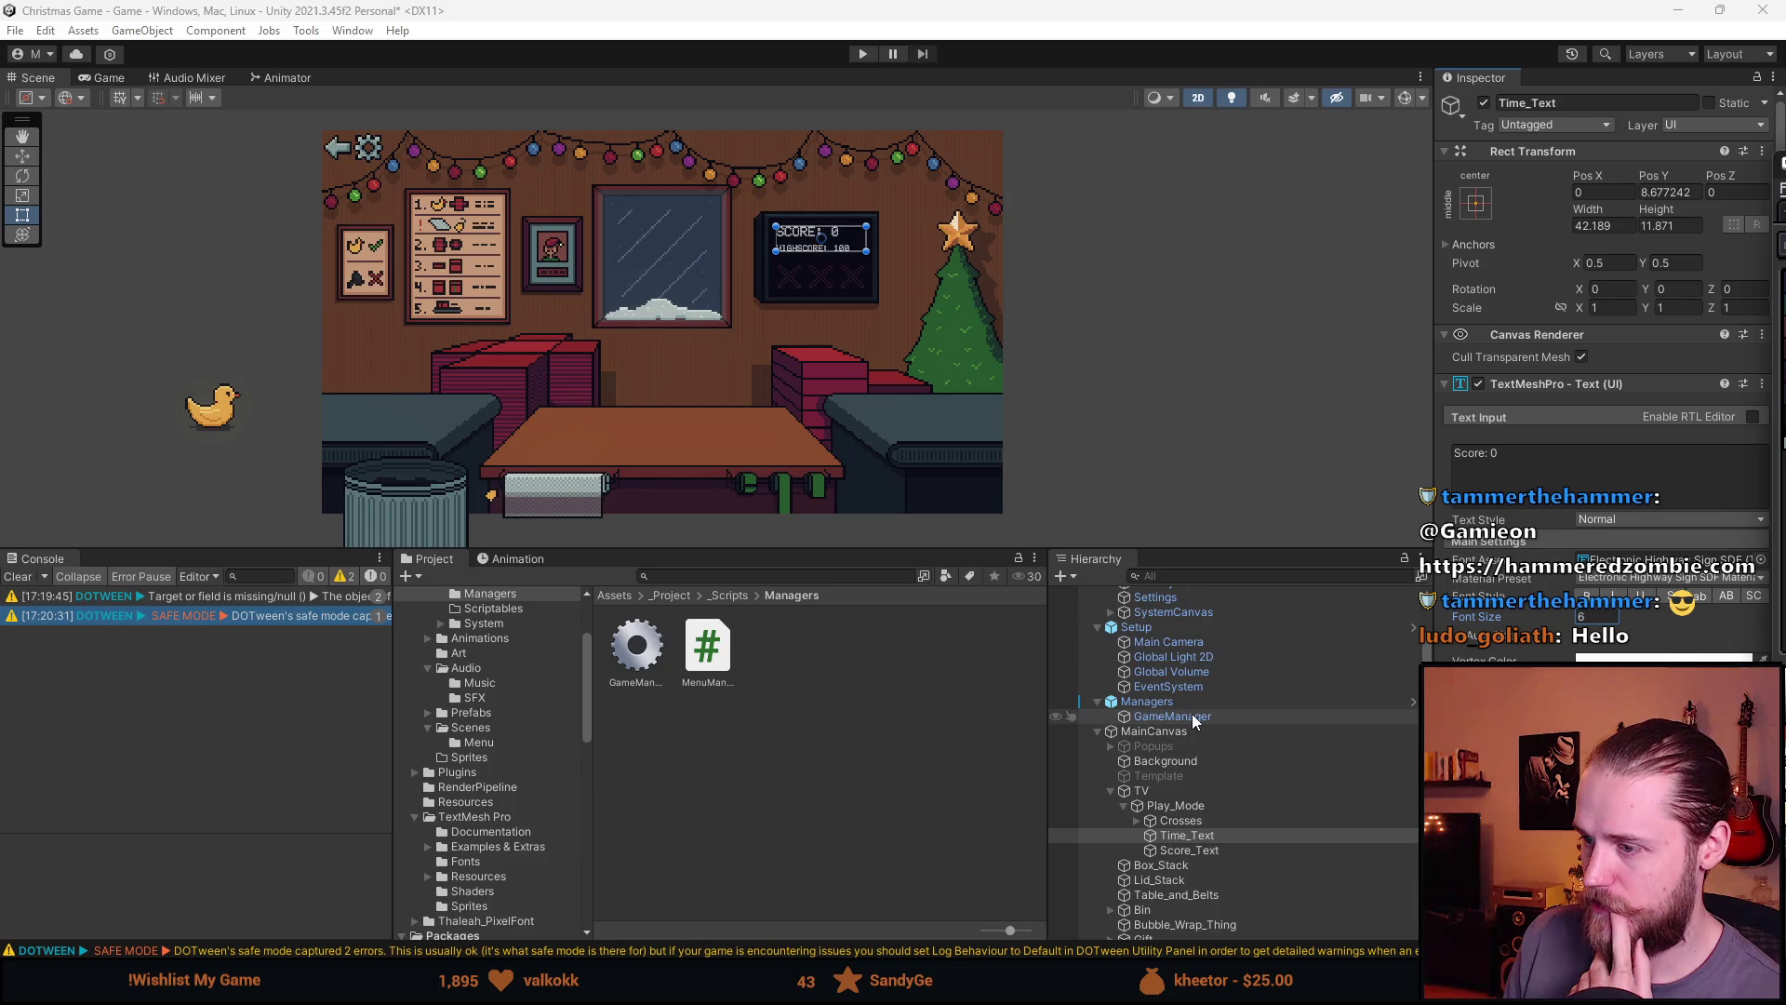
scroll(1205, 898, "down", 2)
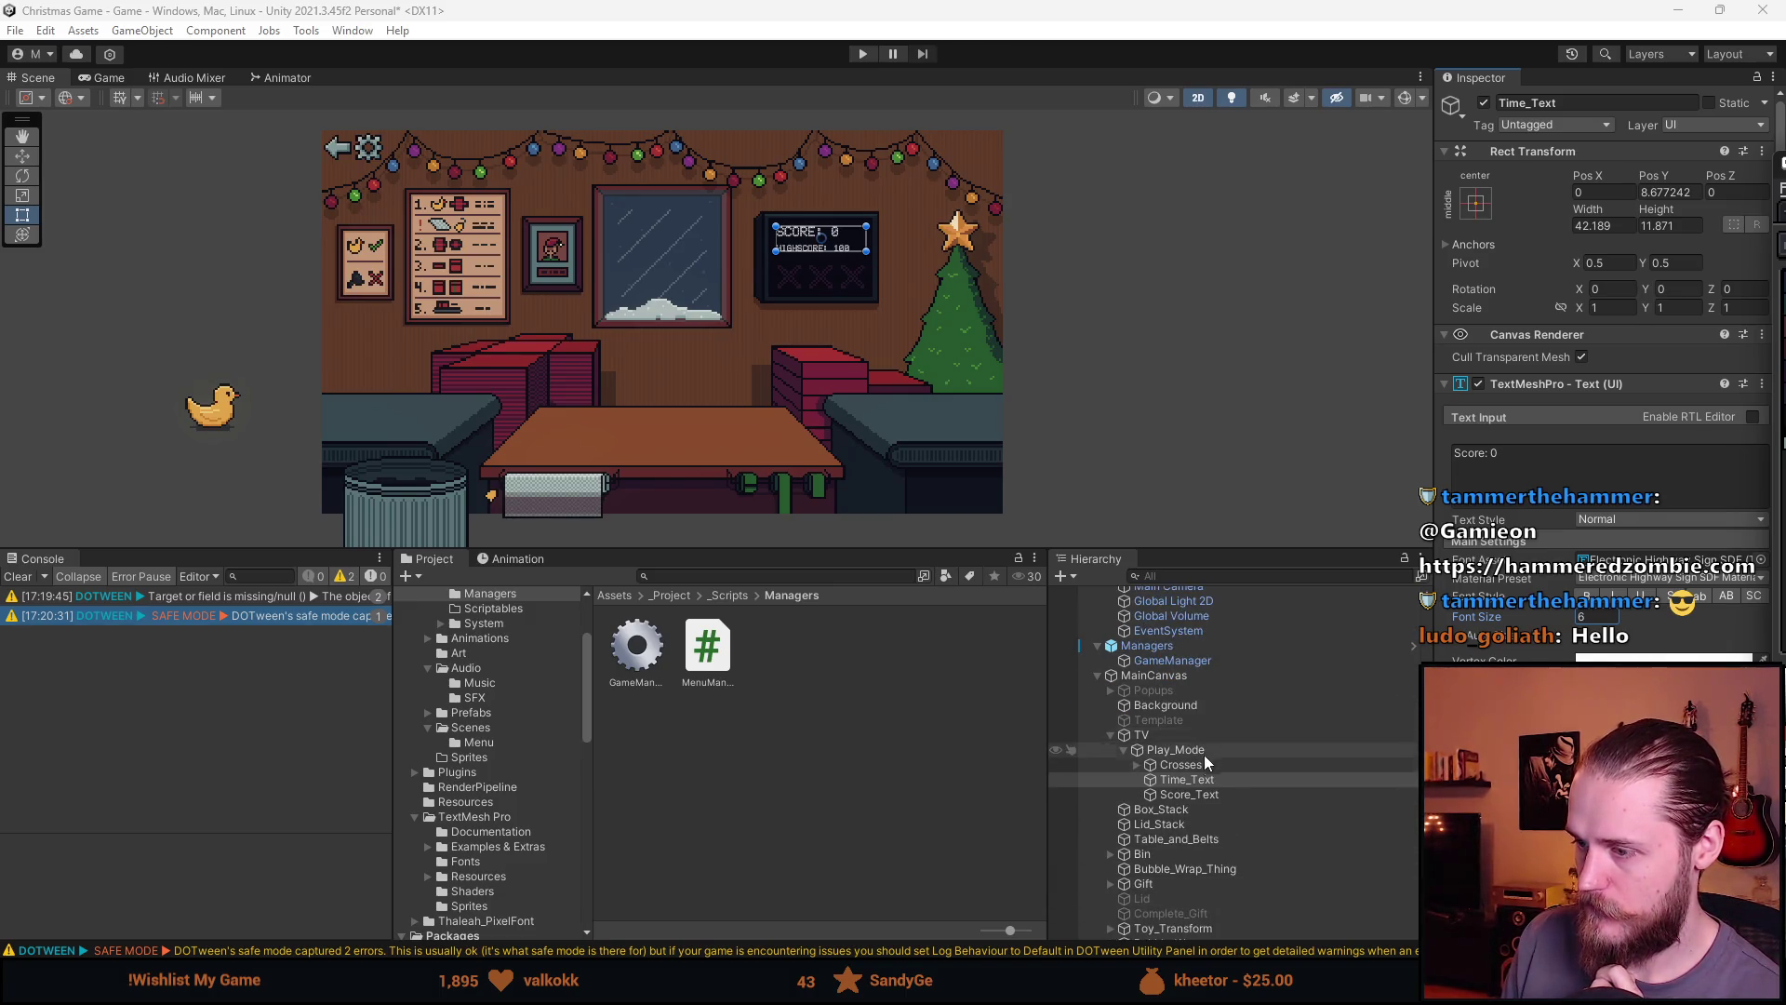
scroll(1197, 753, "up", 4)
left_click(1159, 772)
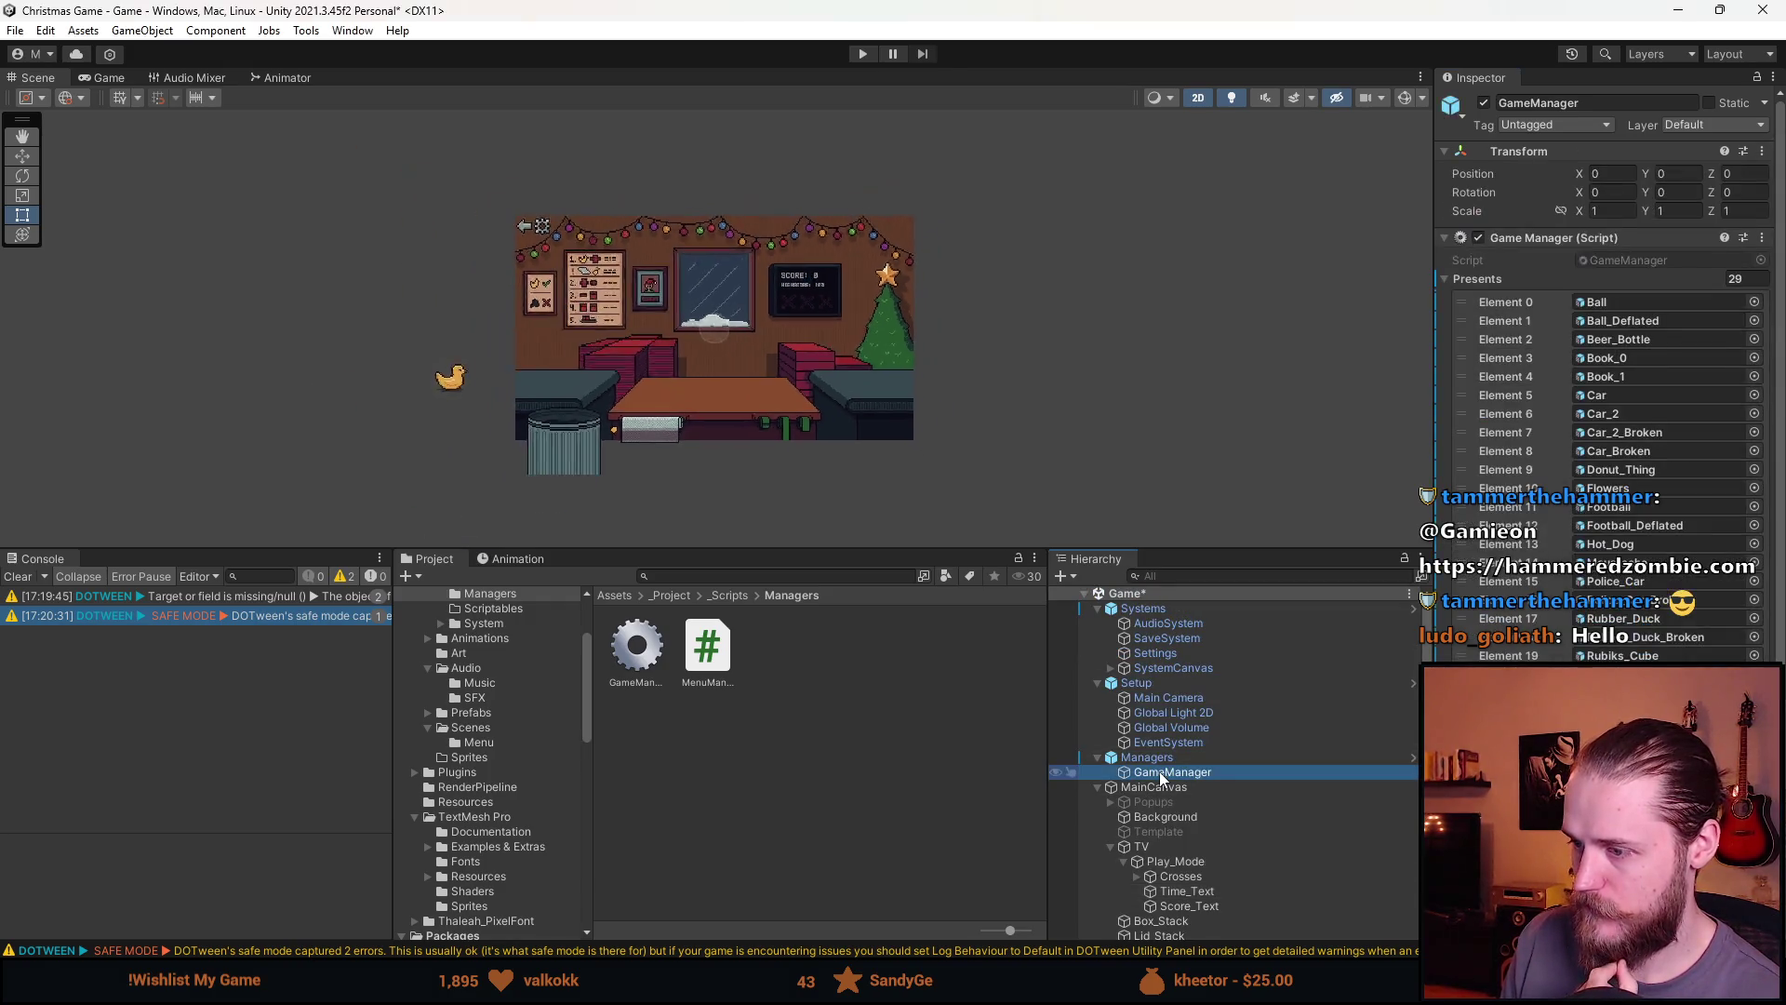
double_click(1637, 264)
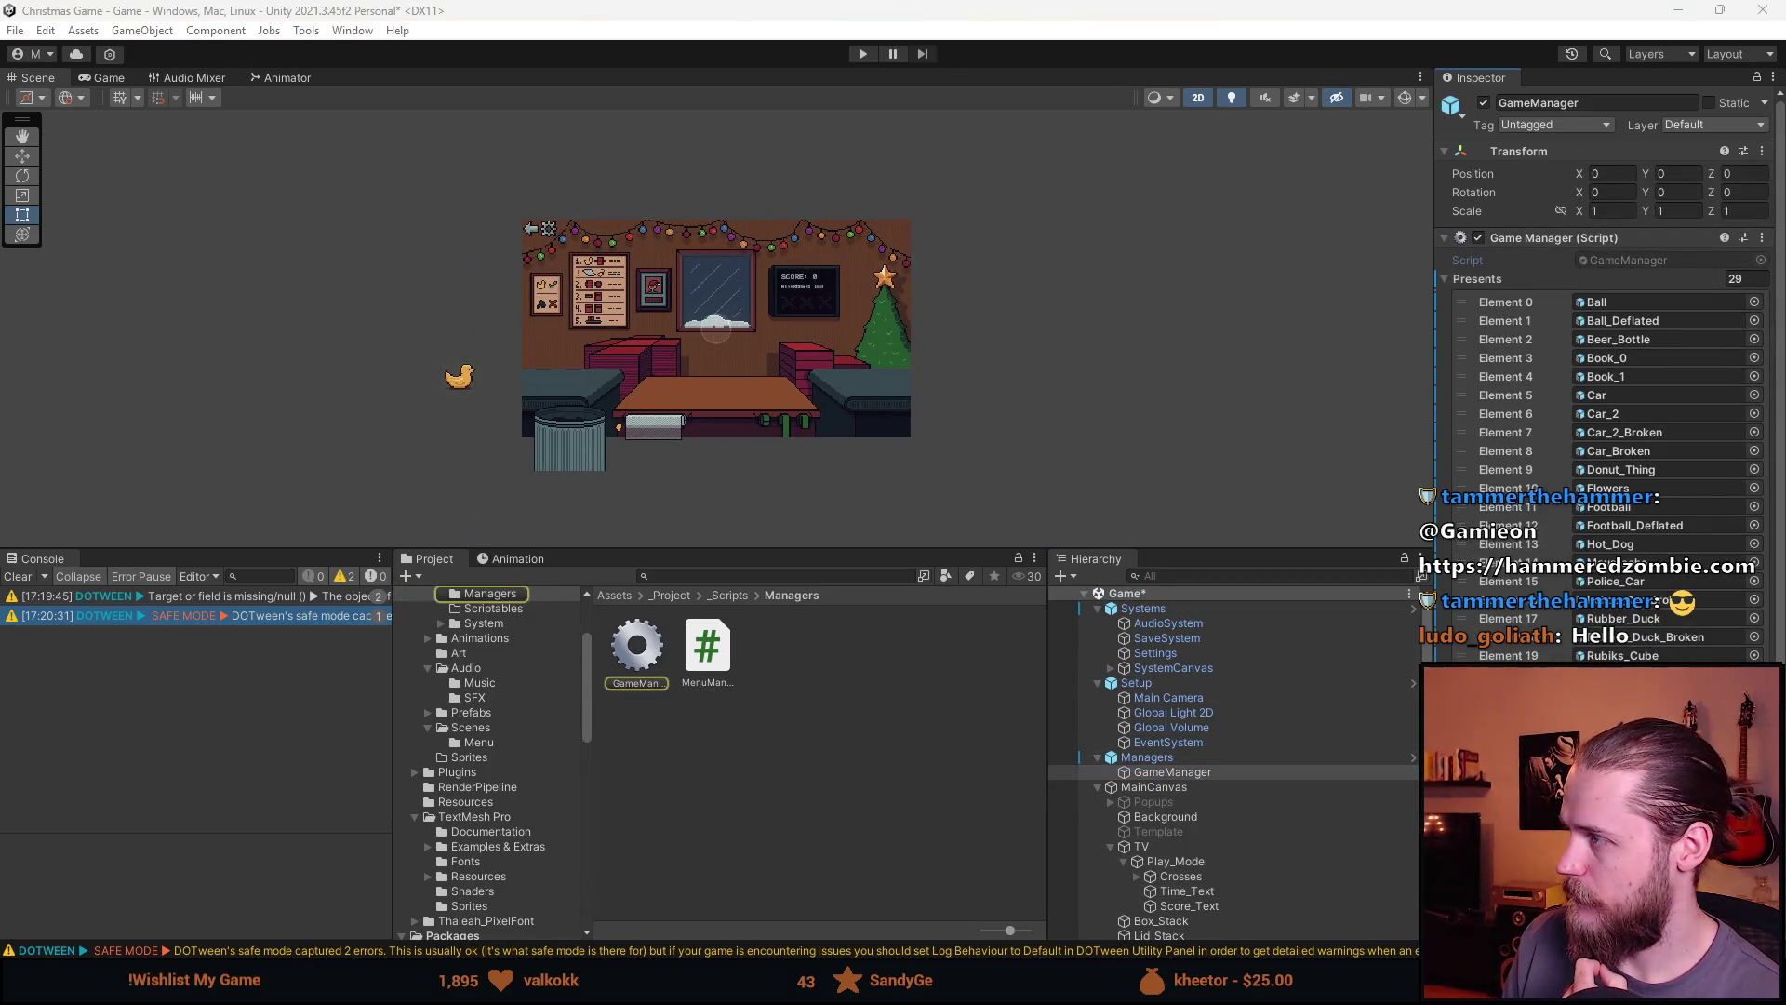
scroll(307, 588, "down", 7)
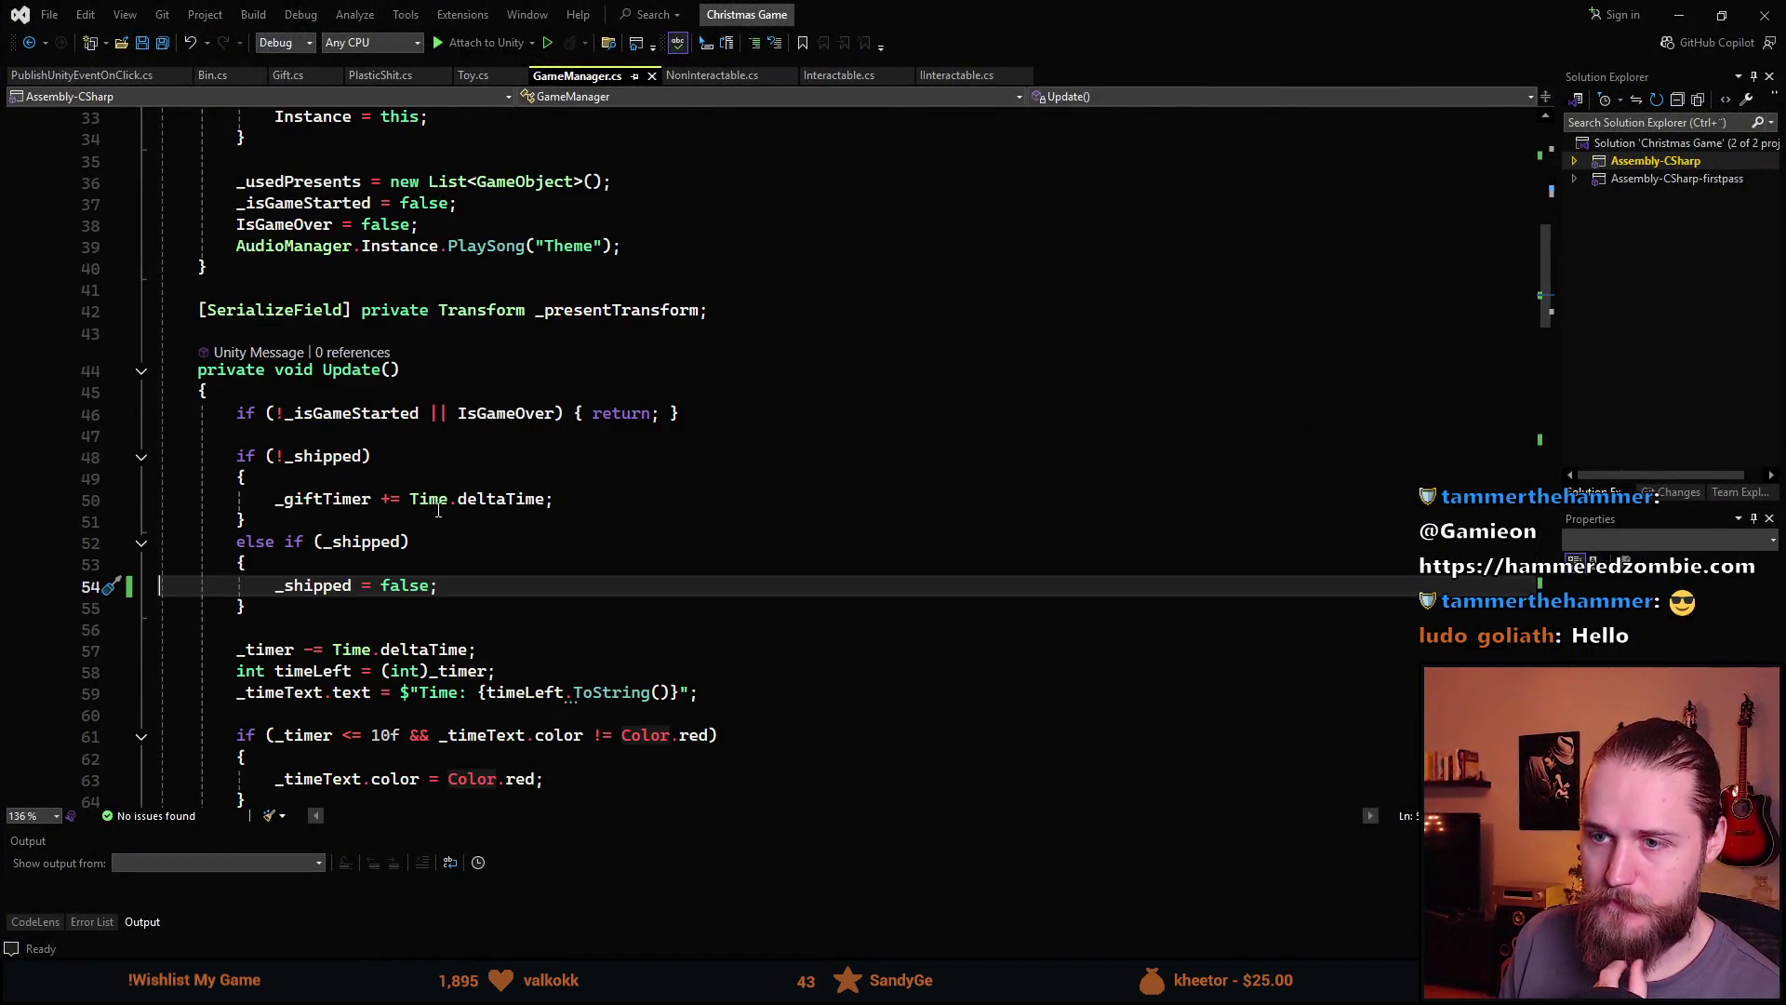
Copy the _isGameStarted name from line 46 and paste it over the reference on line 110
scroll(539, 399, "up", 6)
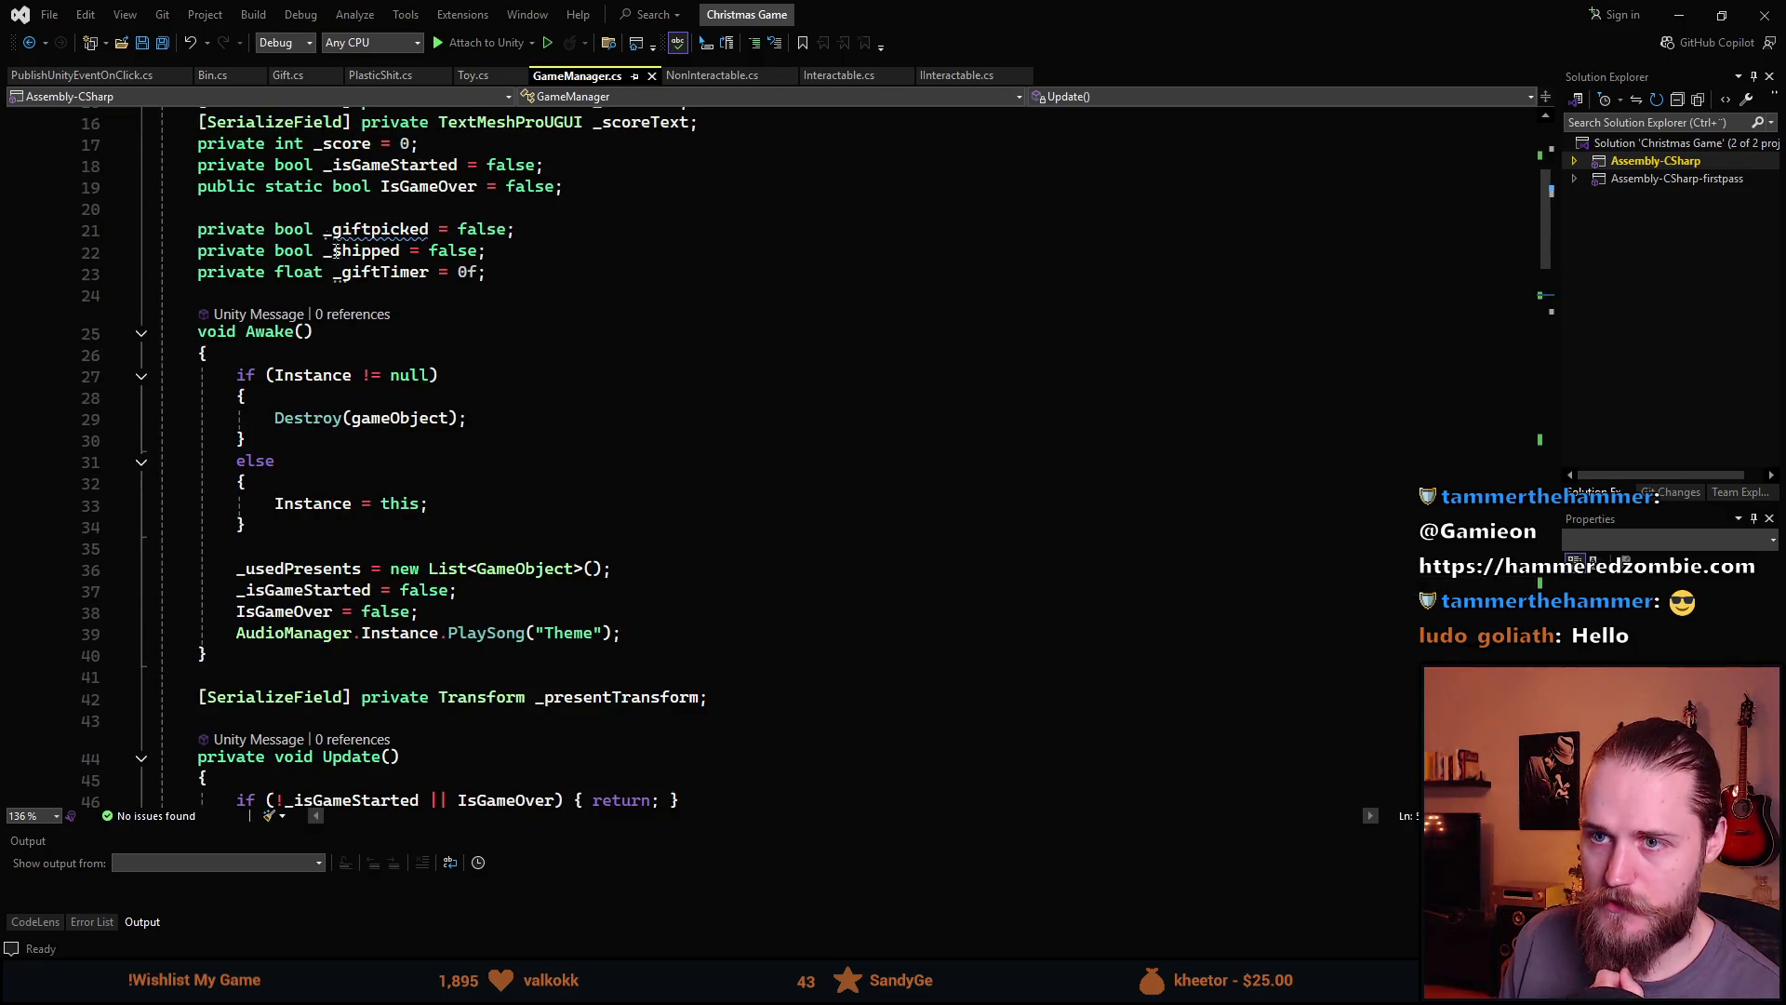
scroll(337, 251, "up", 2)
scroll(439, 384, "down", 9)
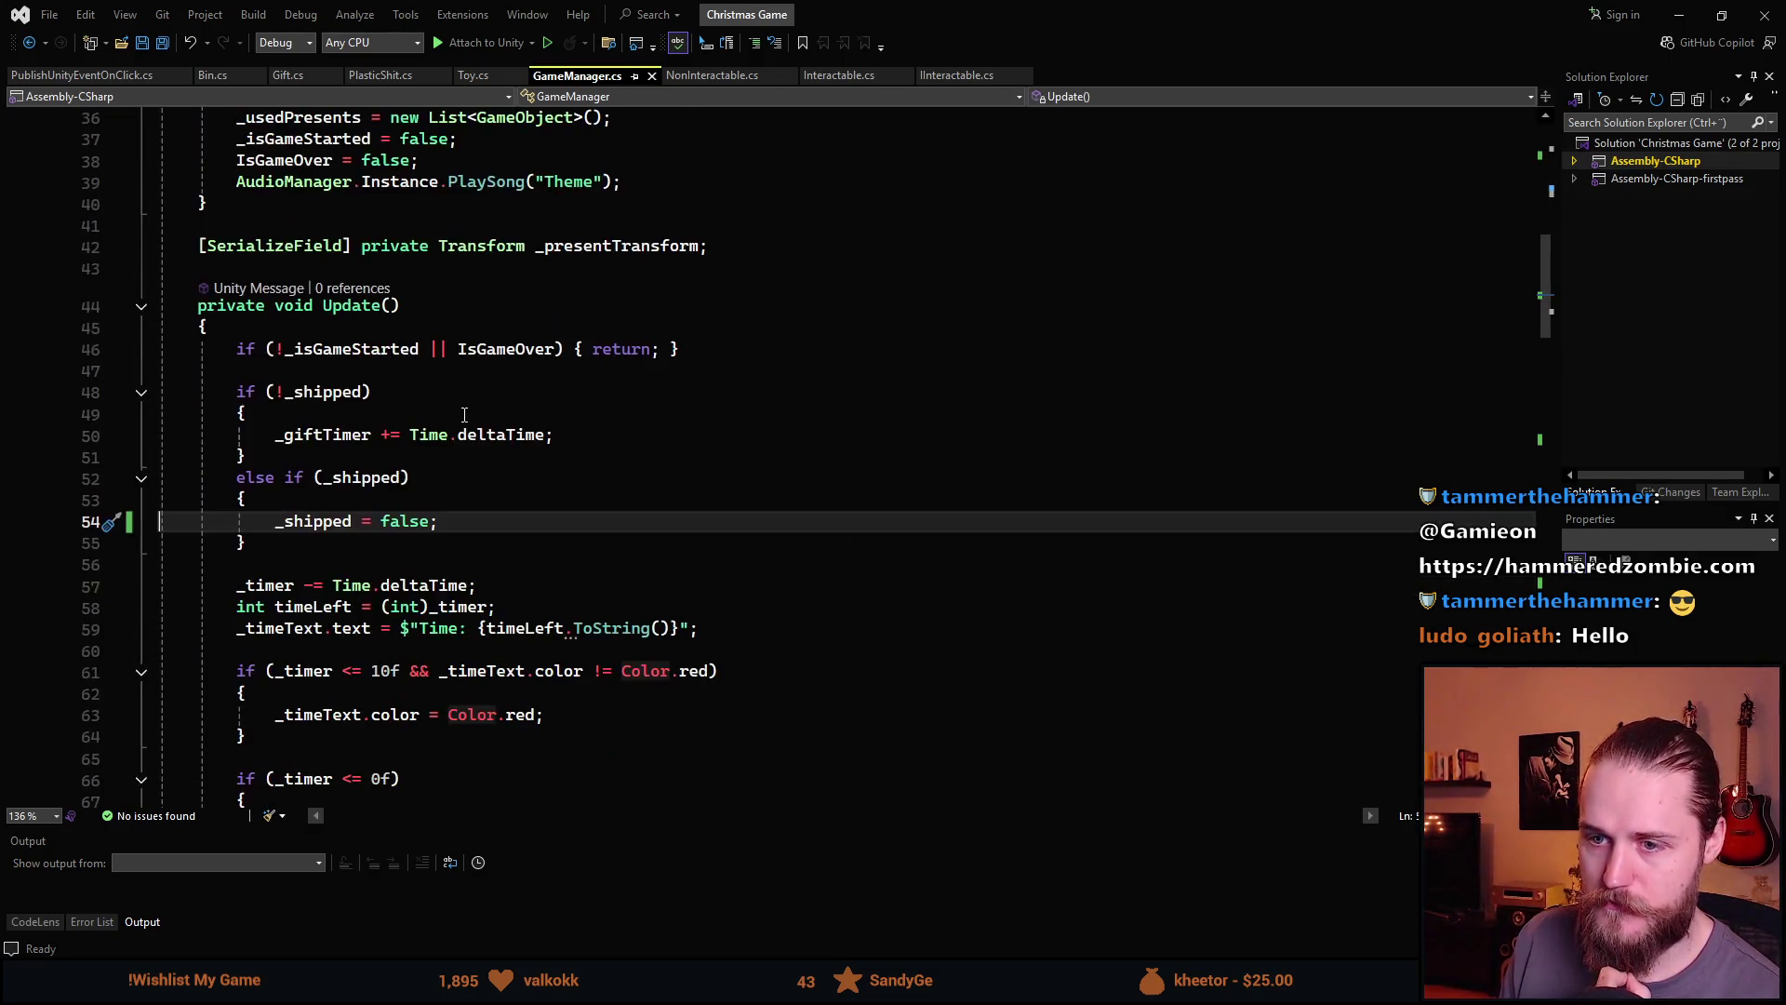
left_click(342, 338)
double_click(346, 349)
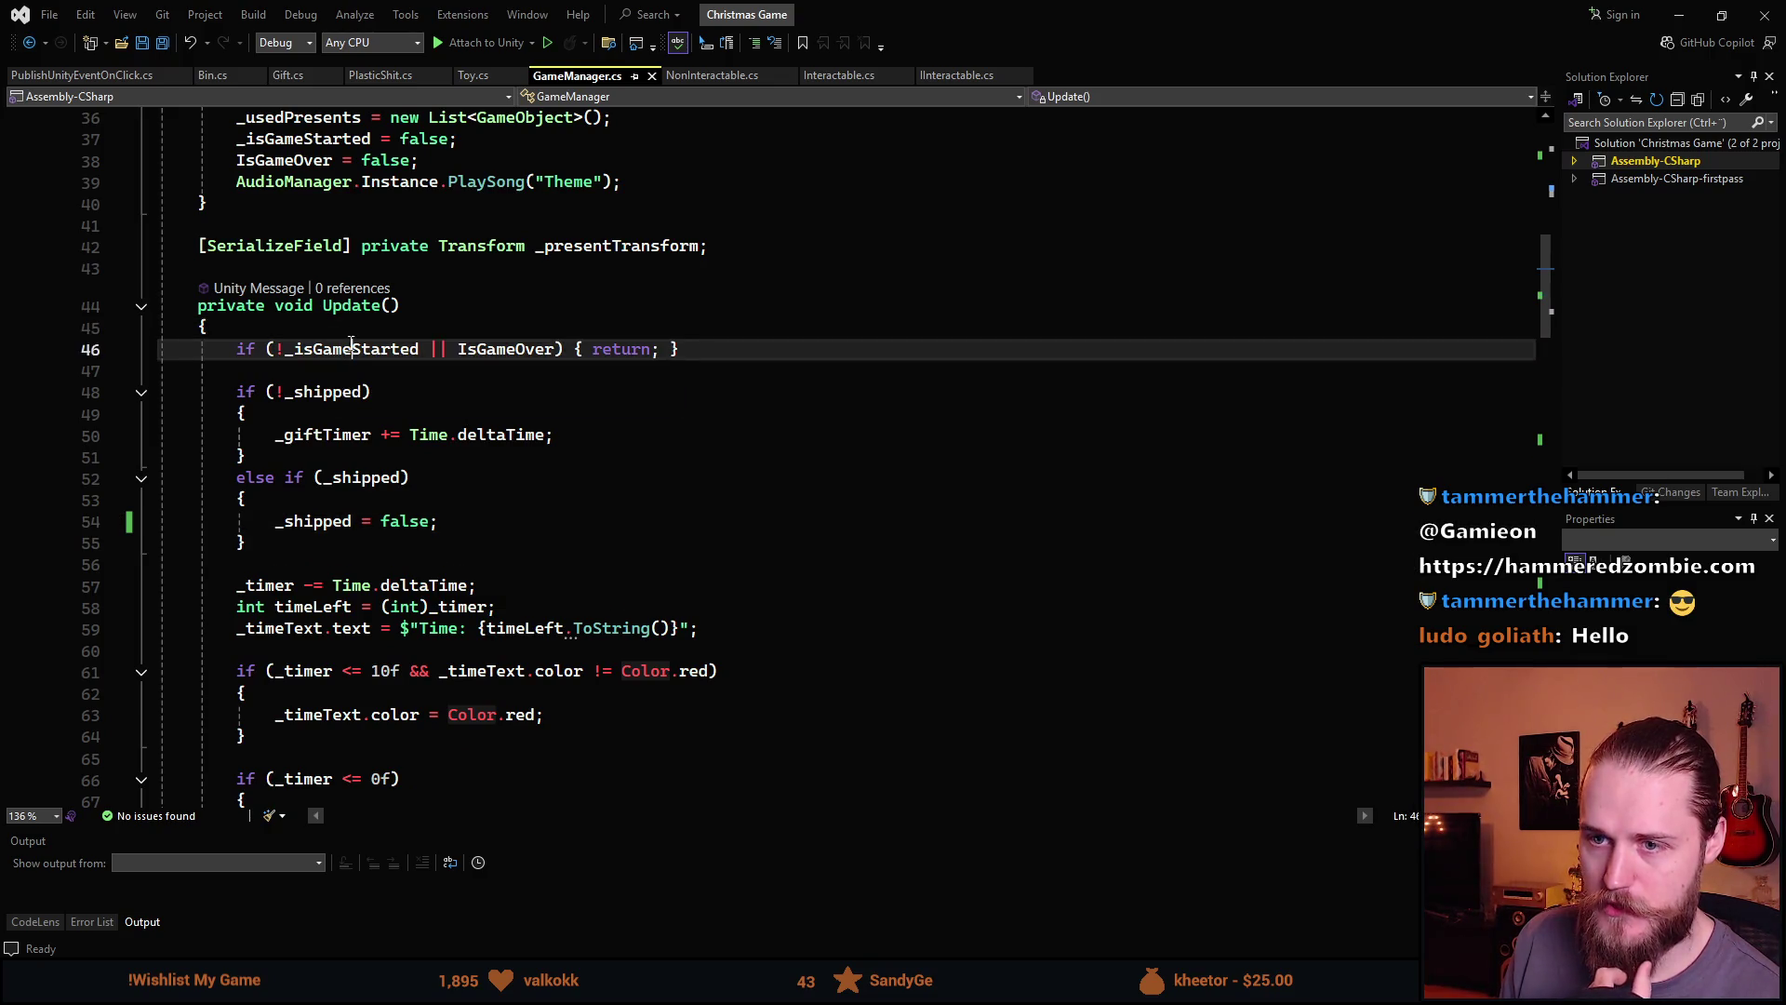
scroll(402, 390, "up", 2)
scroll(402, 449, "up", 3)
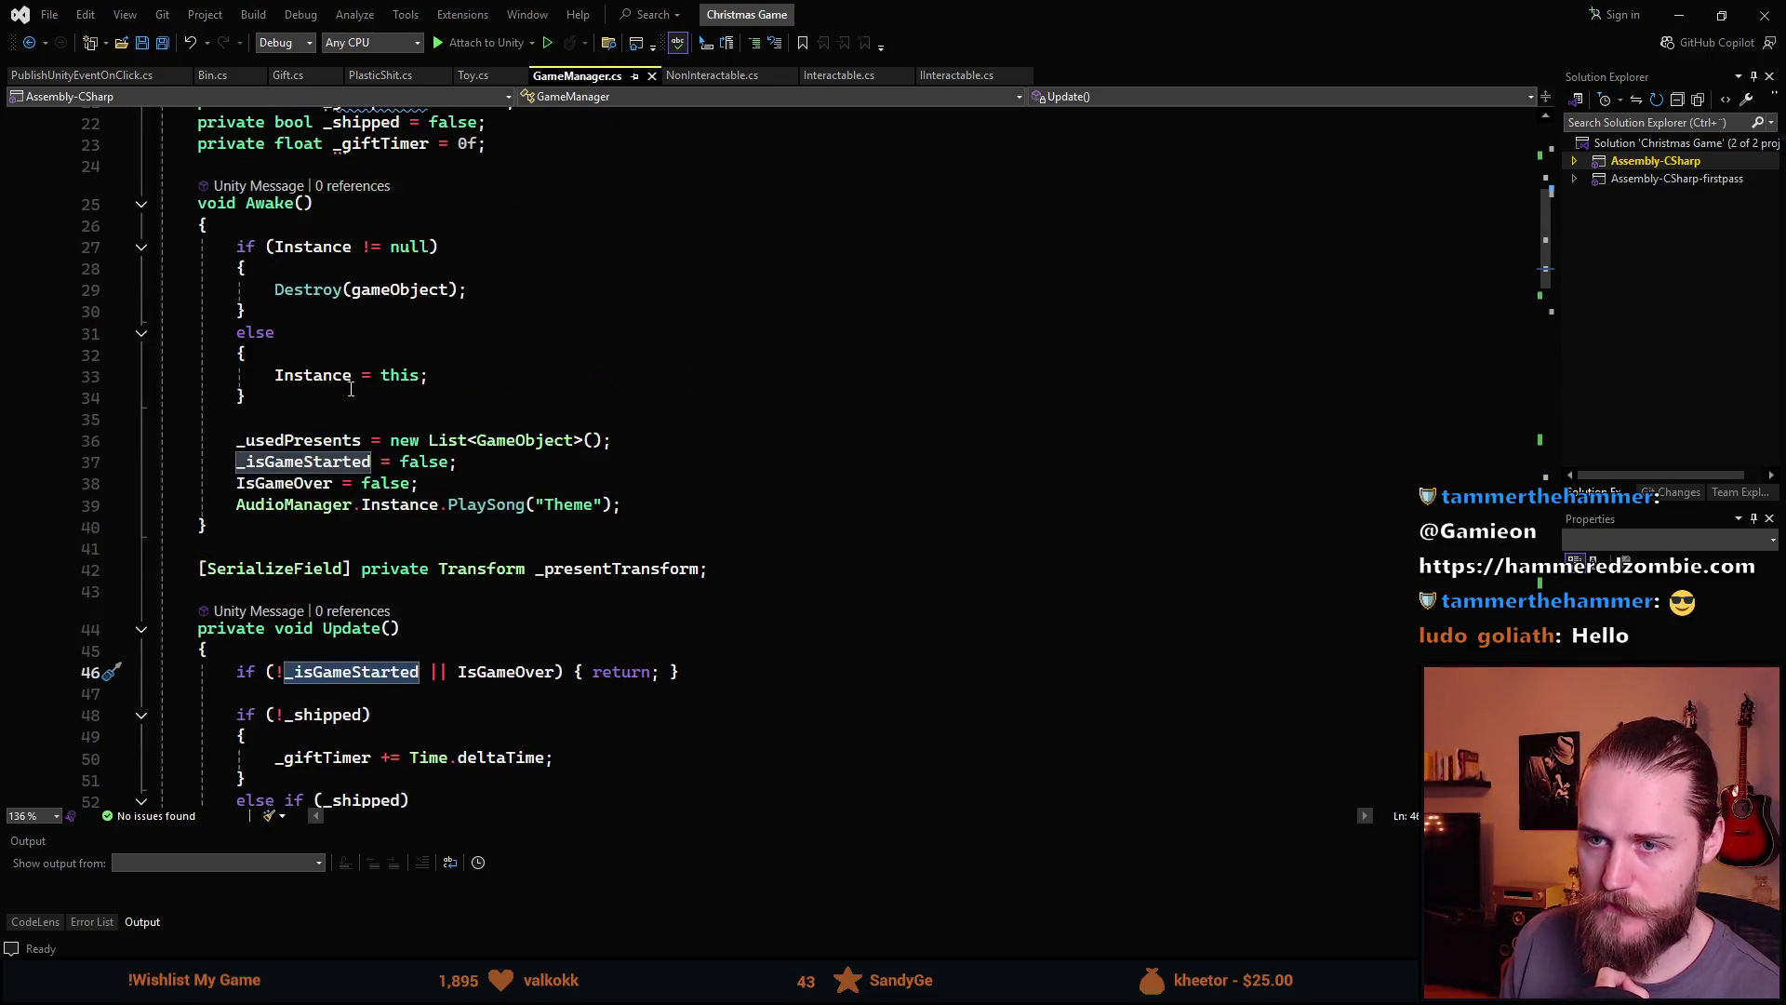
scroll(288, 244, "down", 14)
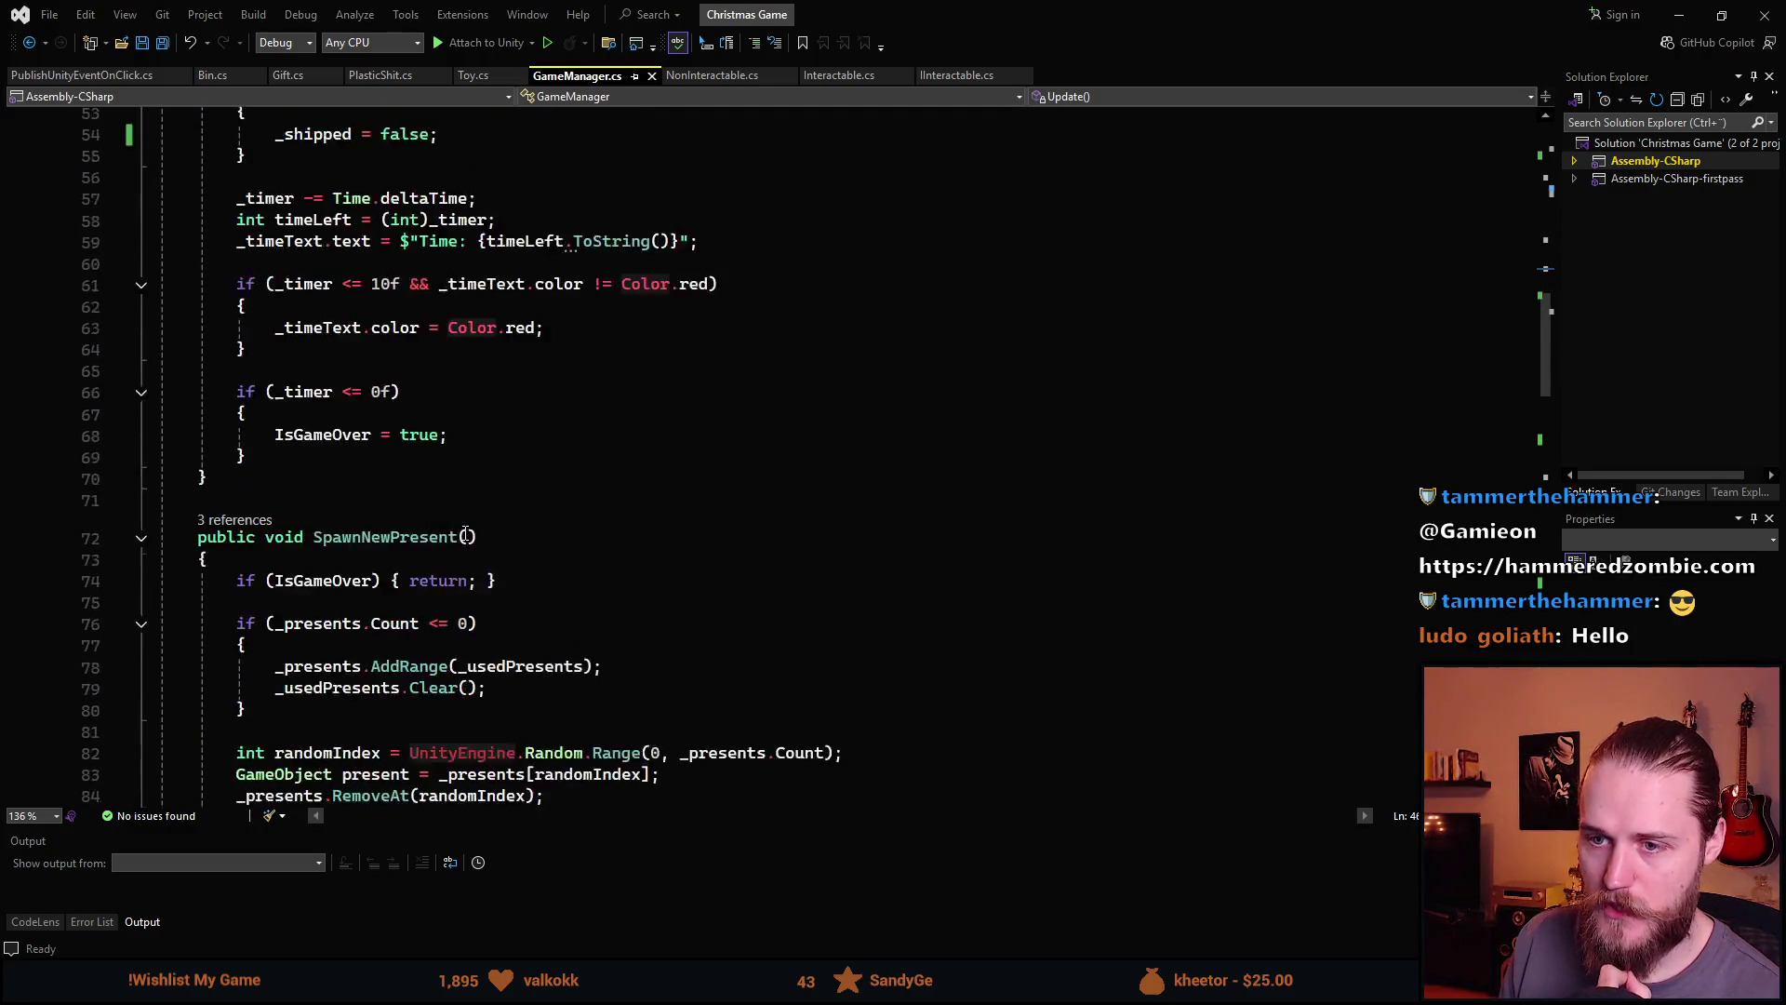
scroll(465, 533, "down", 13)
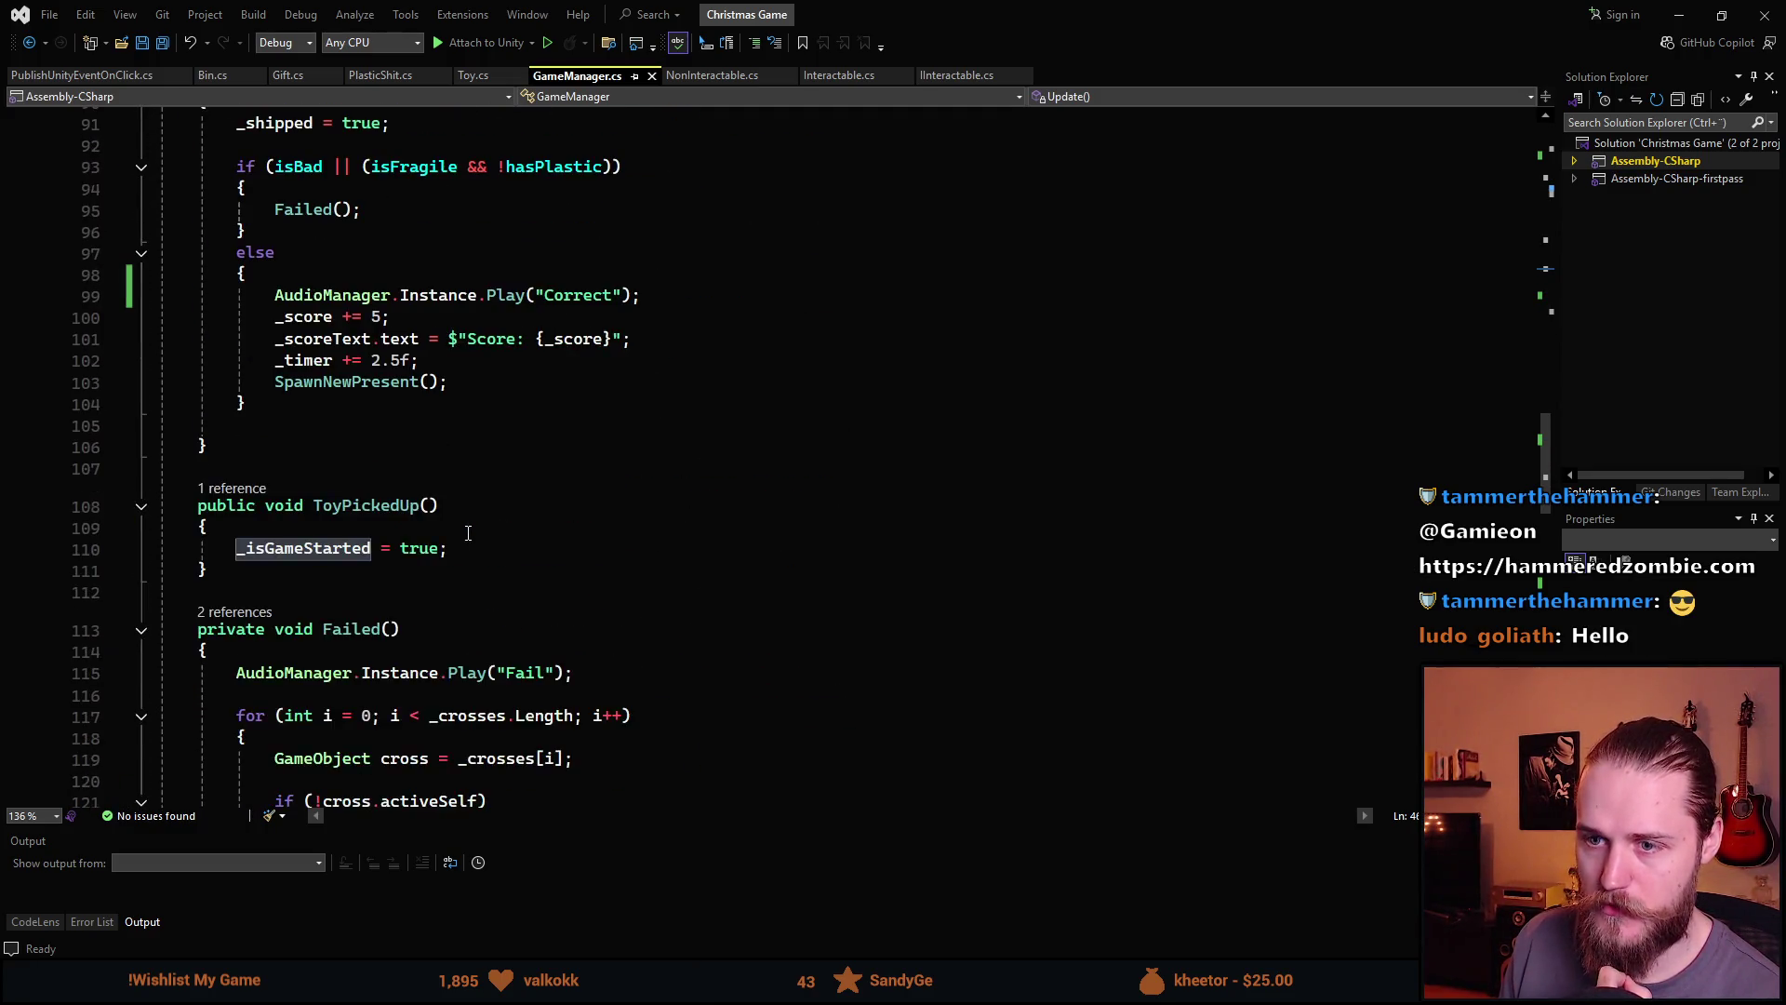
scroll(270, 321, "up", 3)
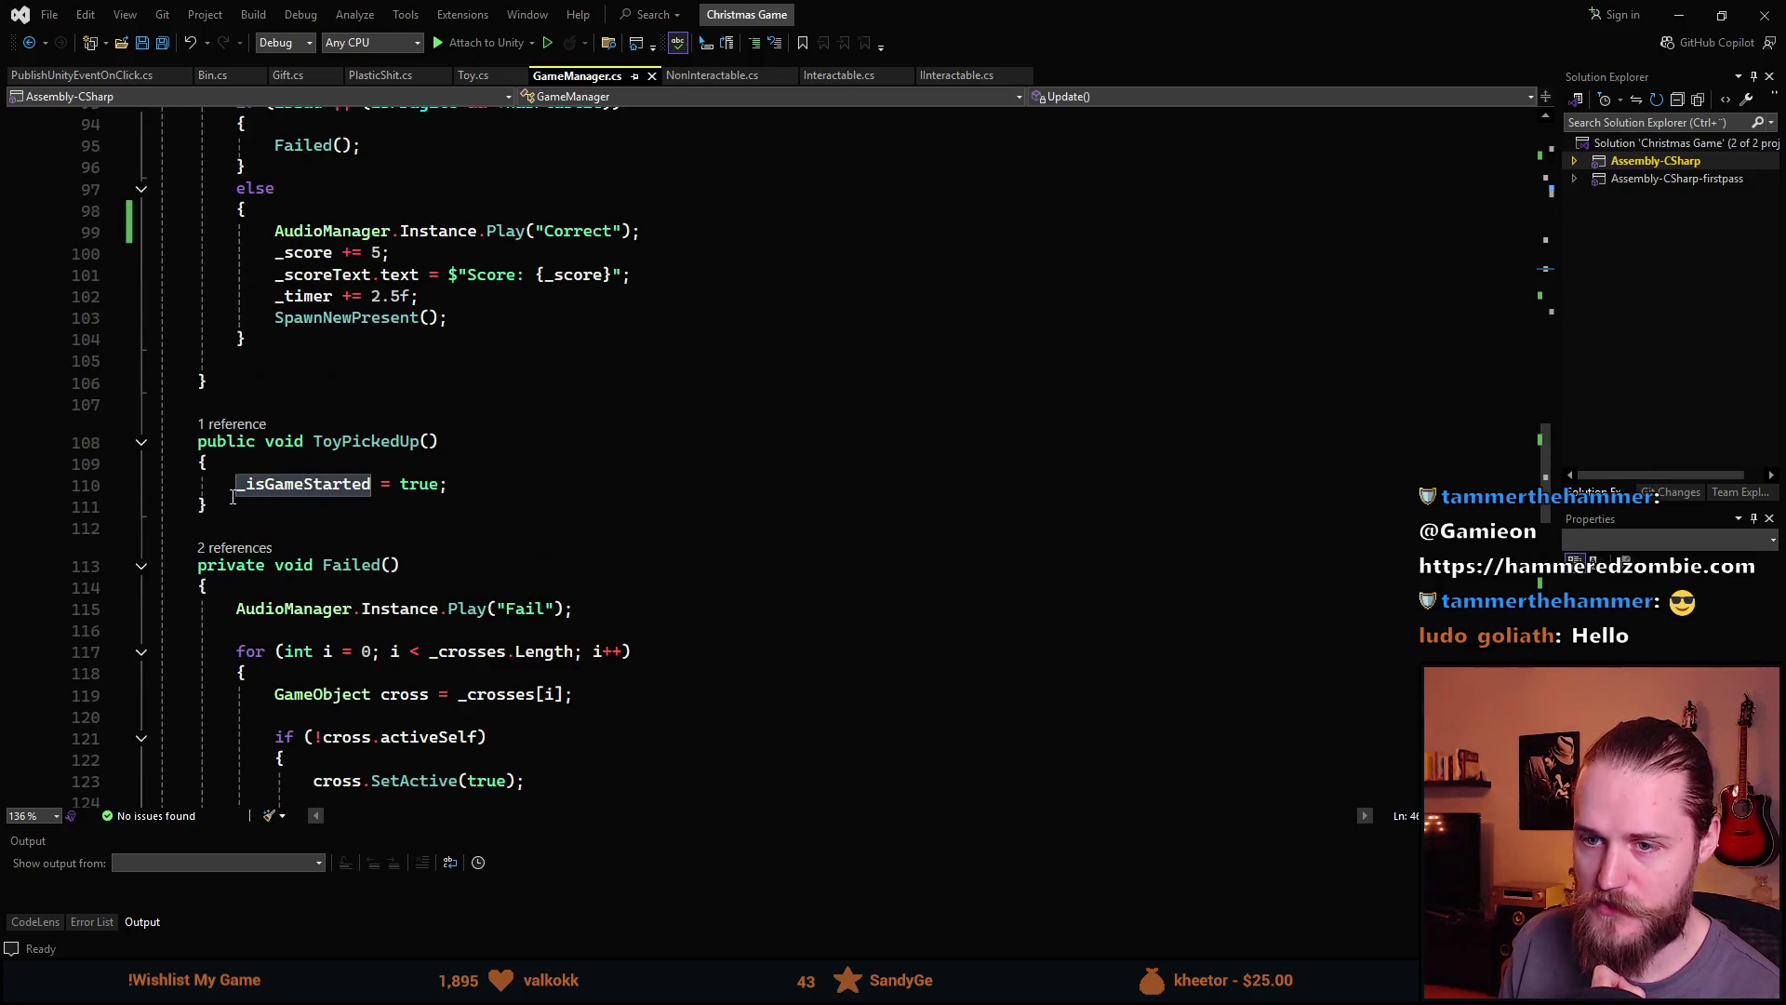
double_click(238, 488)
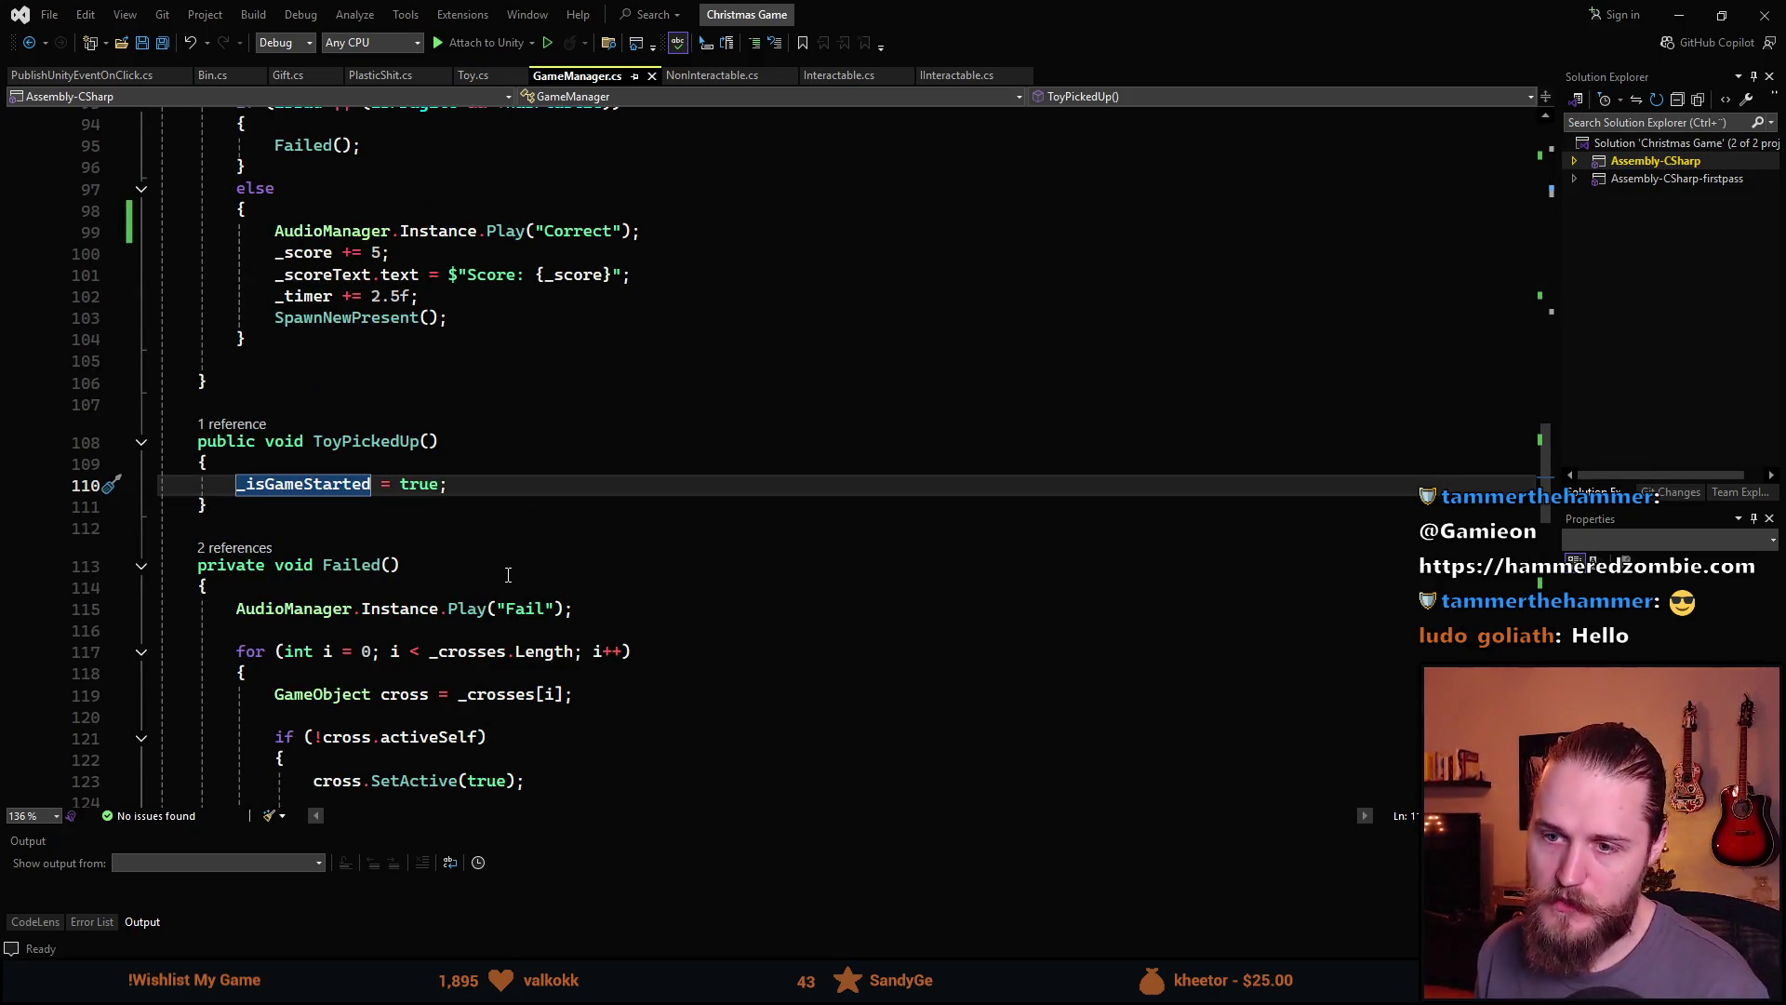
key("ctrl+v")
Scroll through GameManager.cs to review the Update method's timer and game-over logic
scroll(503, 572, "up", 13)
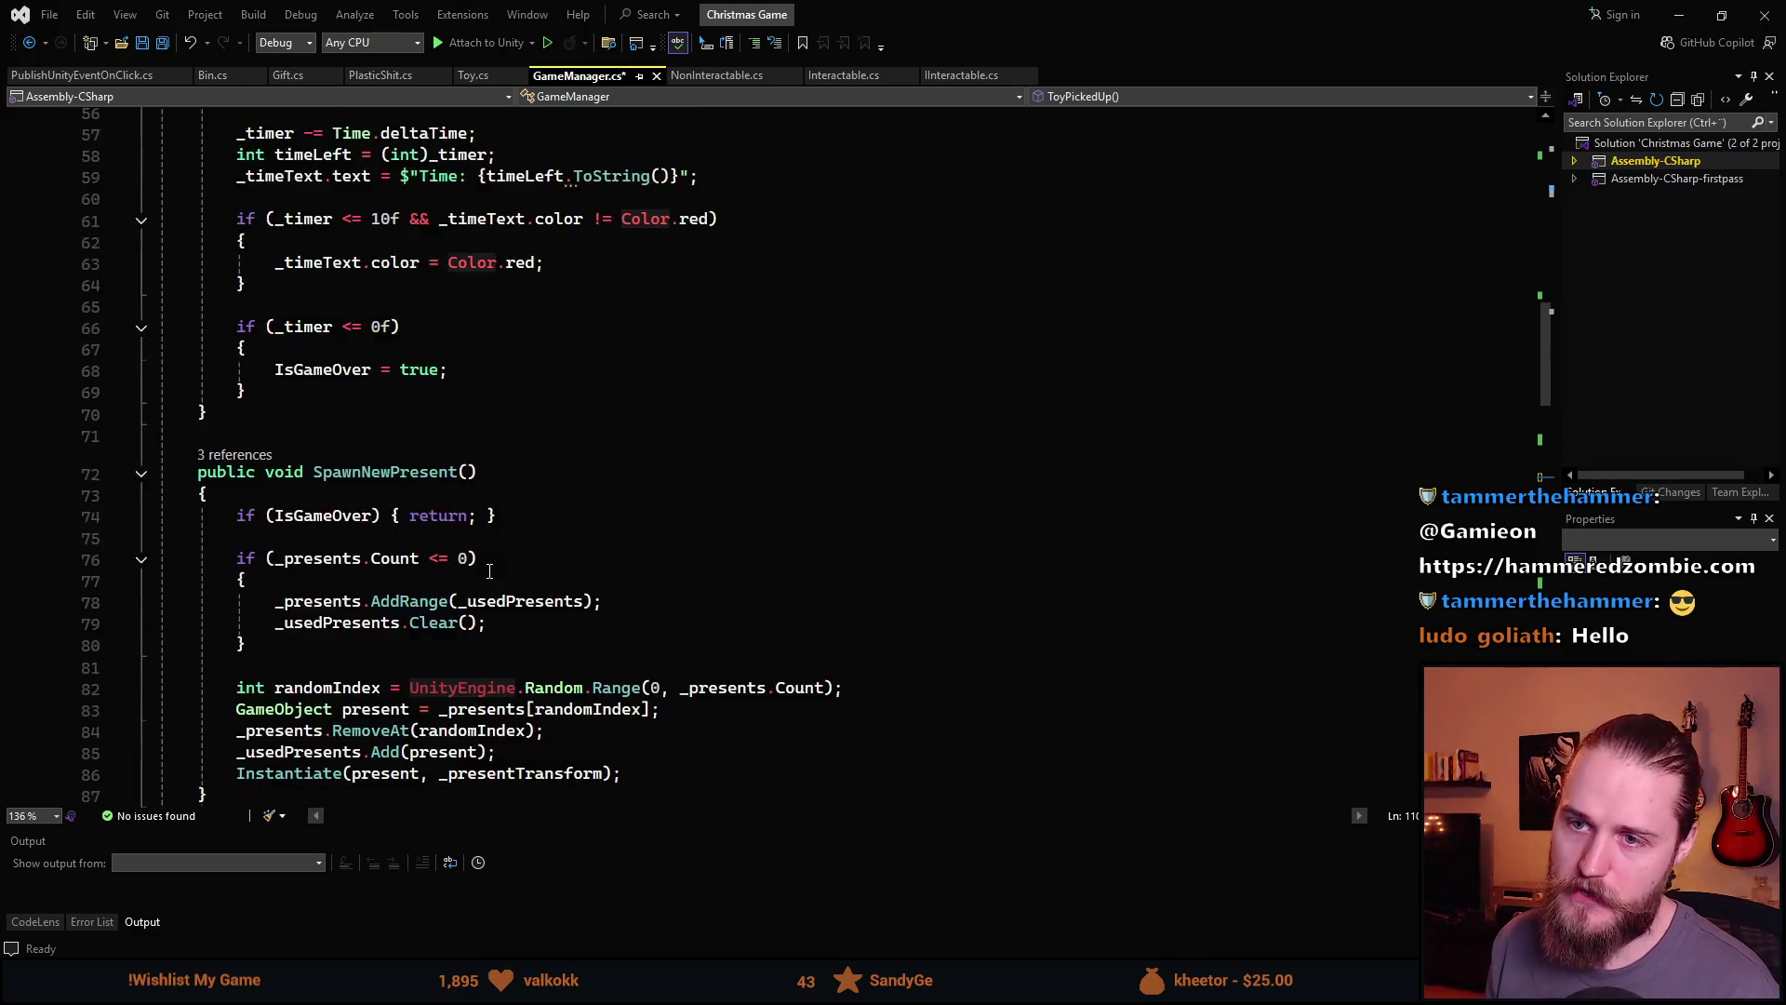
scroll(489, 570, "up", 5)
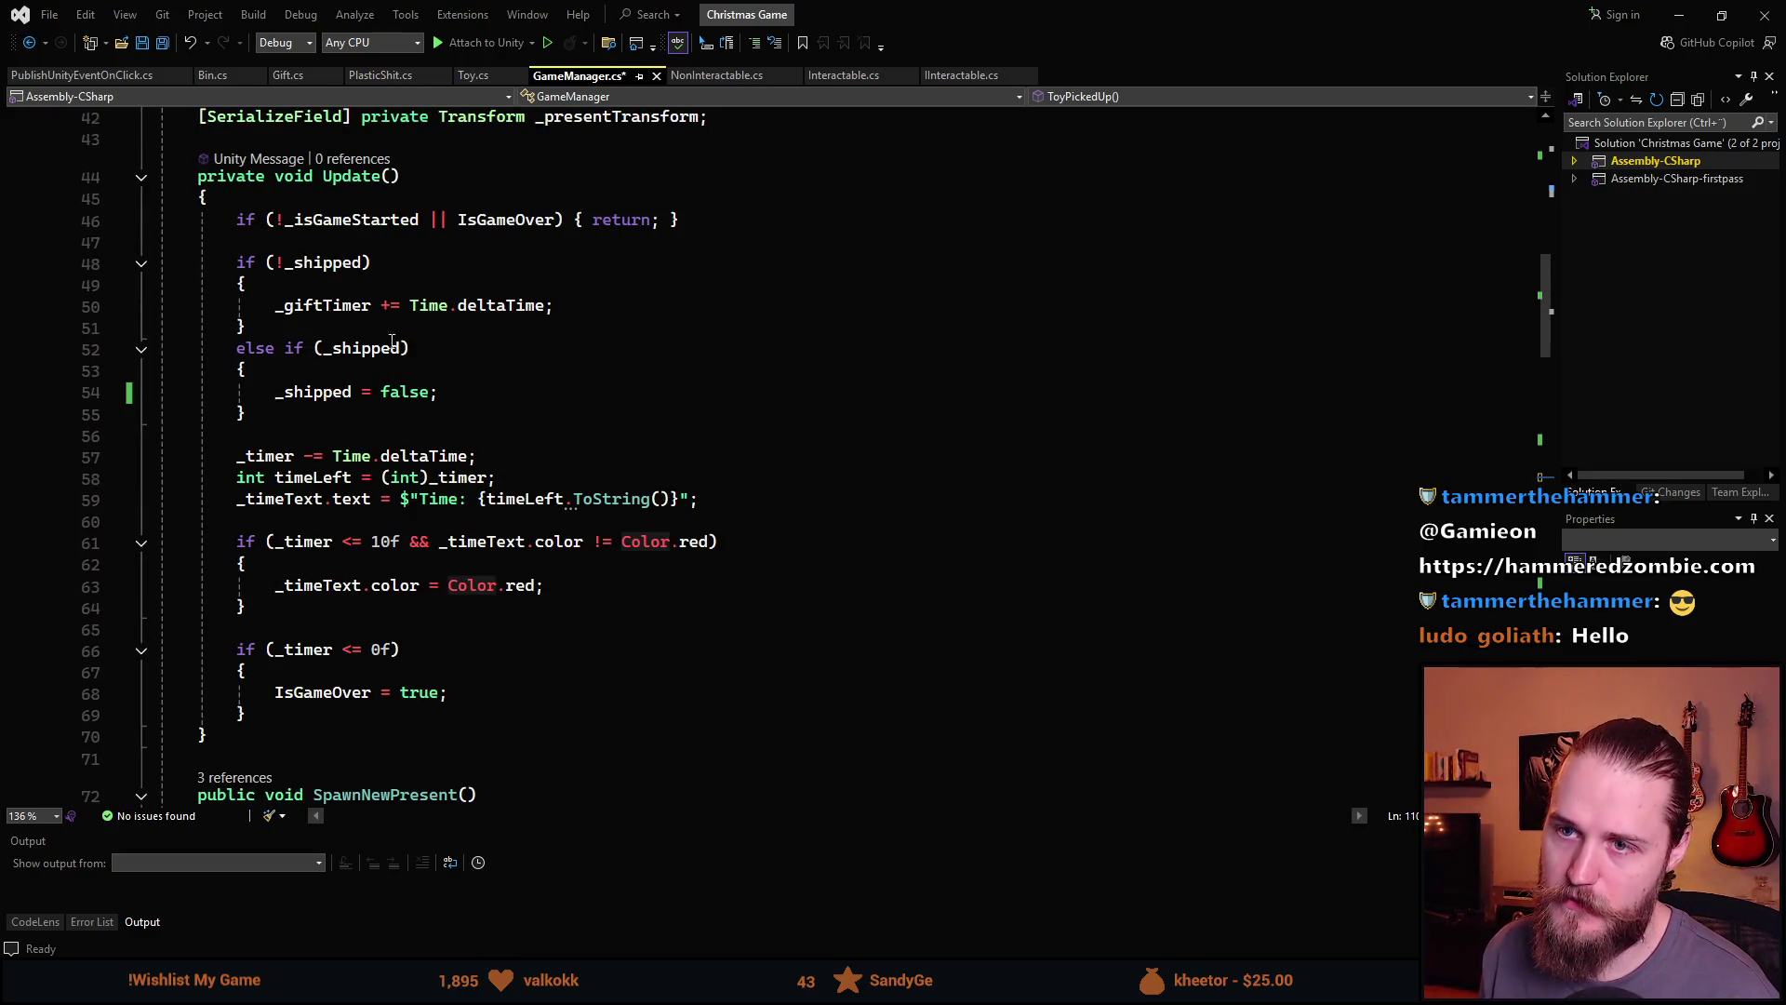
scroll(392, 342, "up", 8)
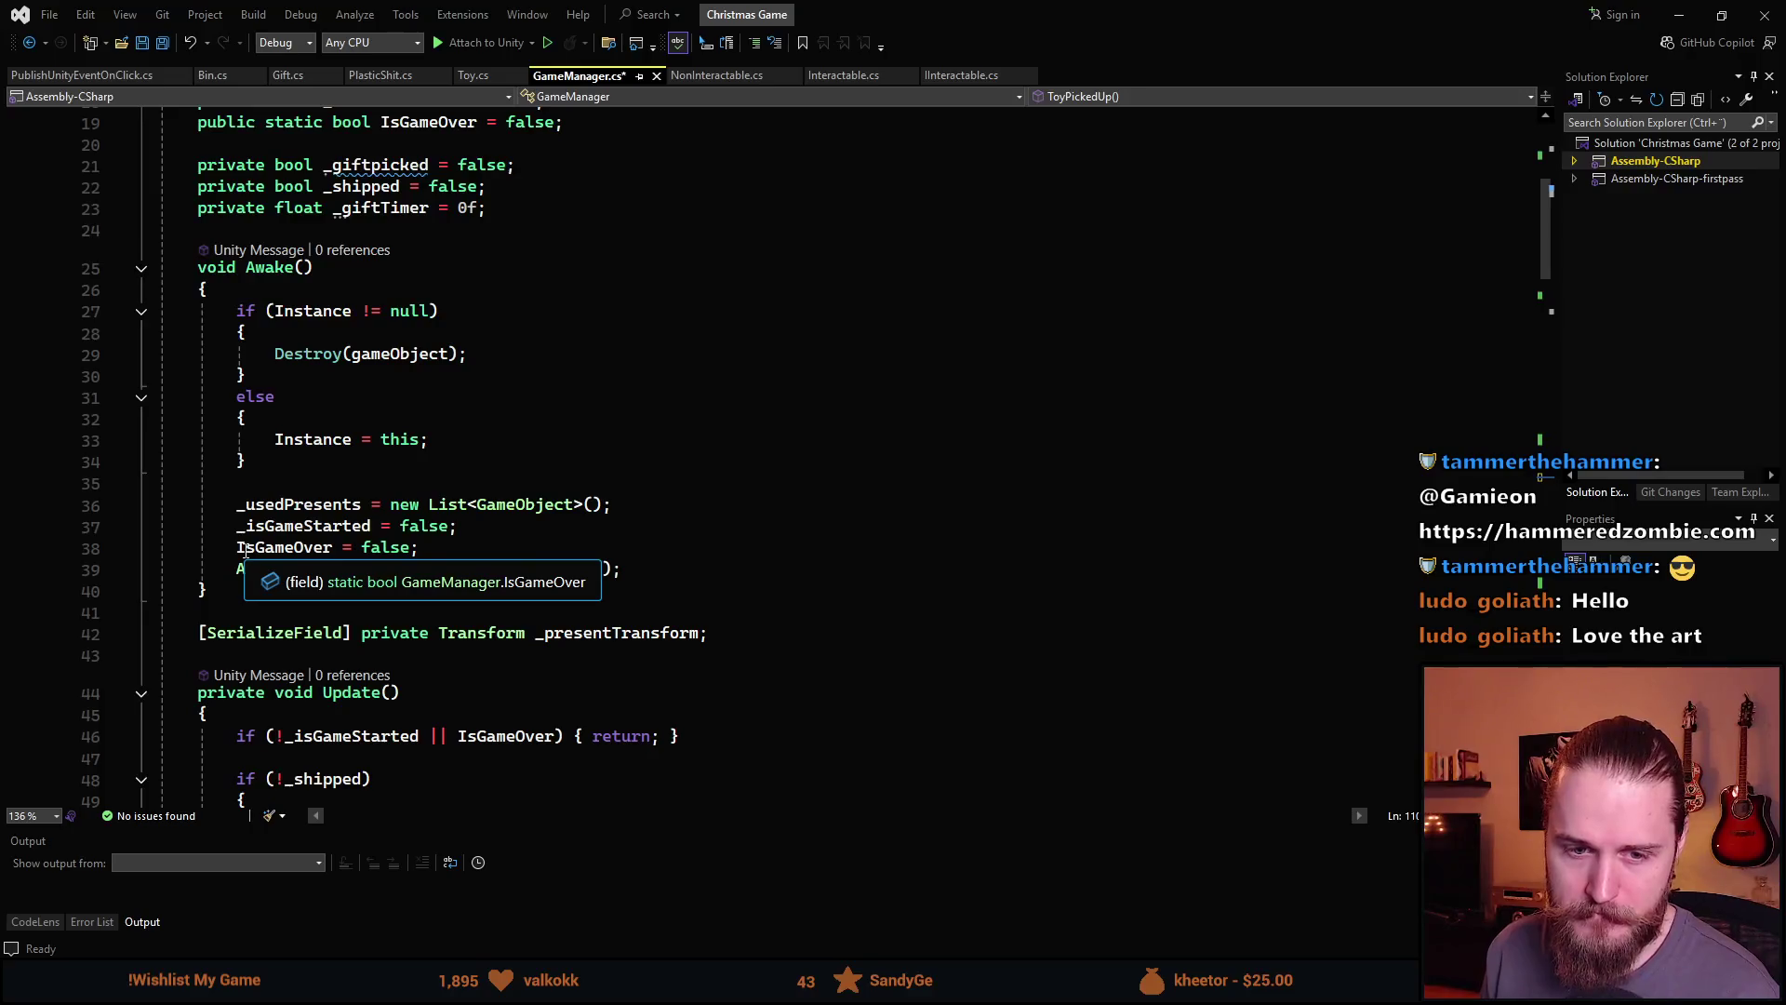
scroll(241, 618, "down", 4)
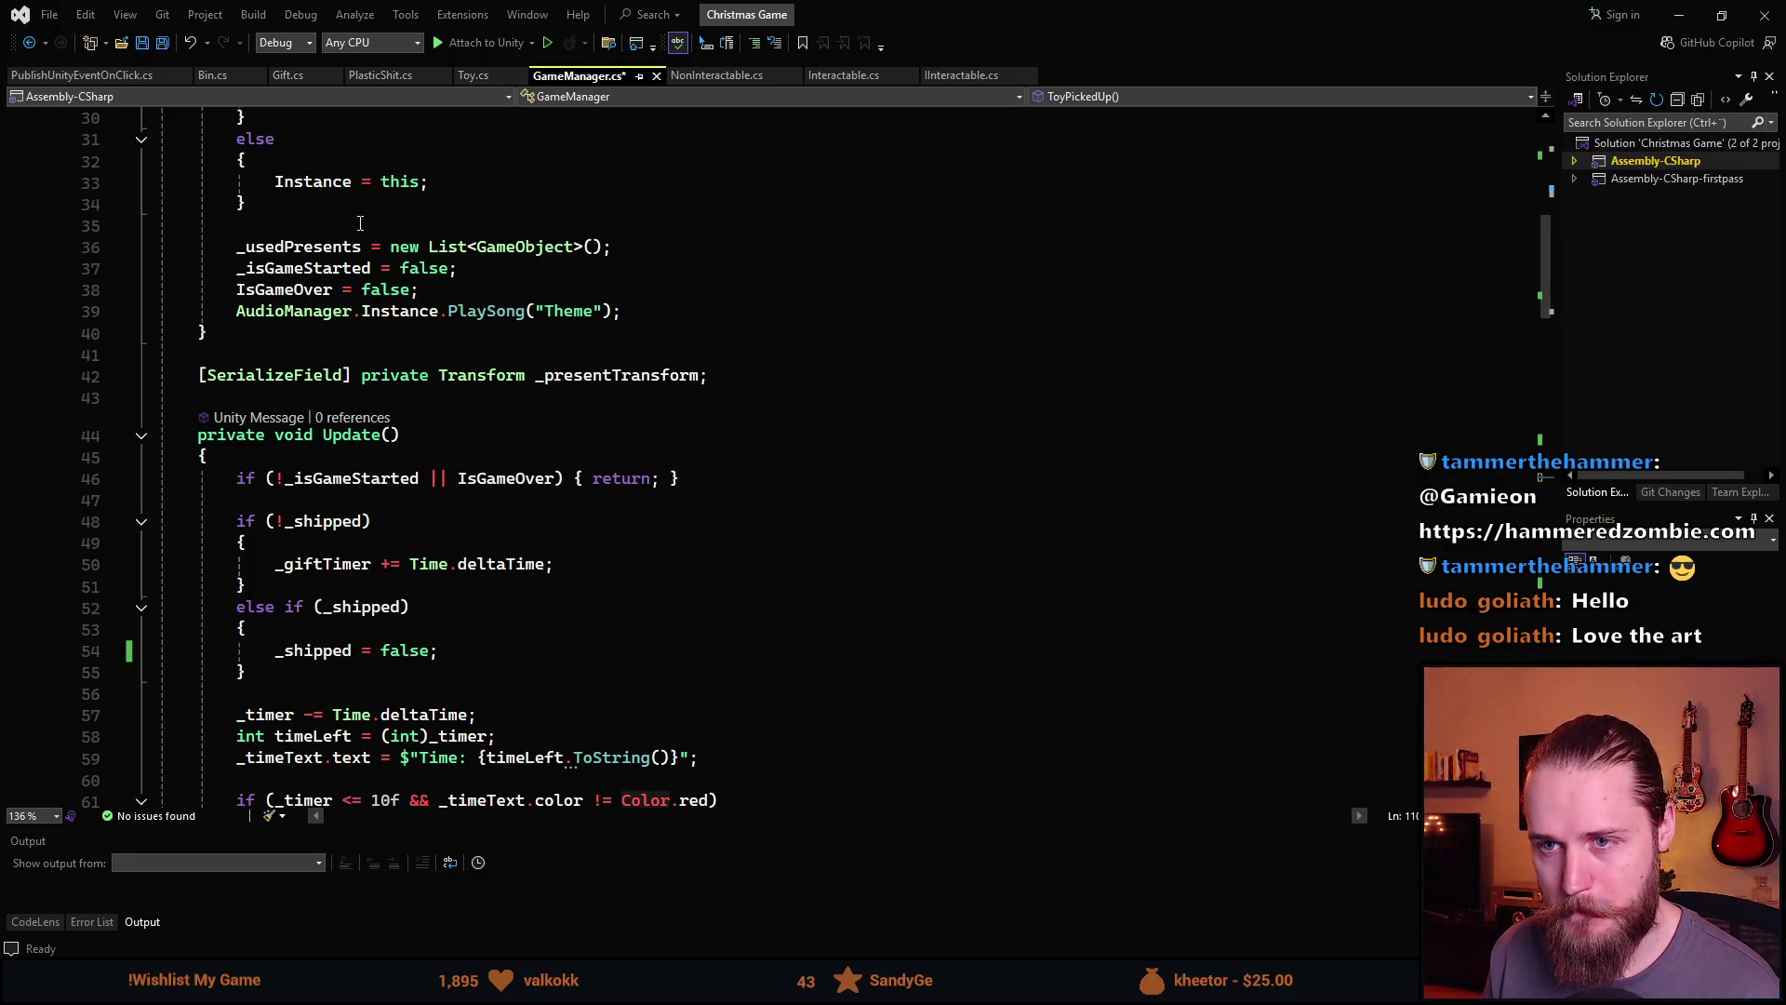
scroll(410, 553, "up", 2)
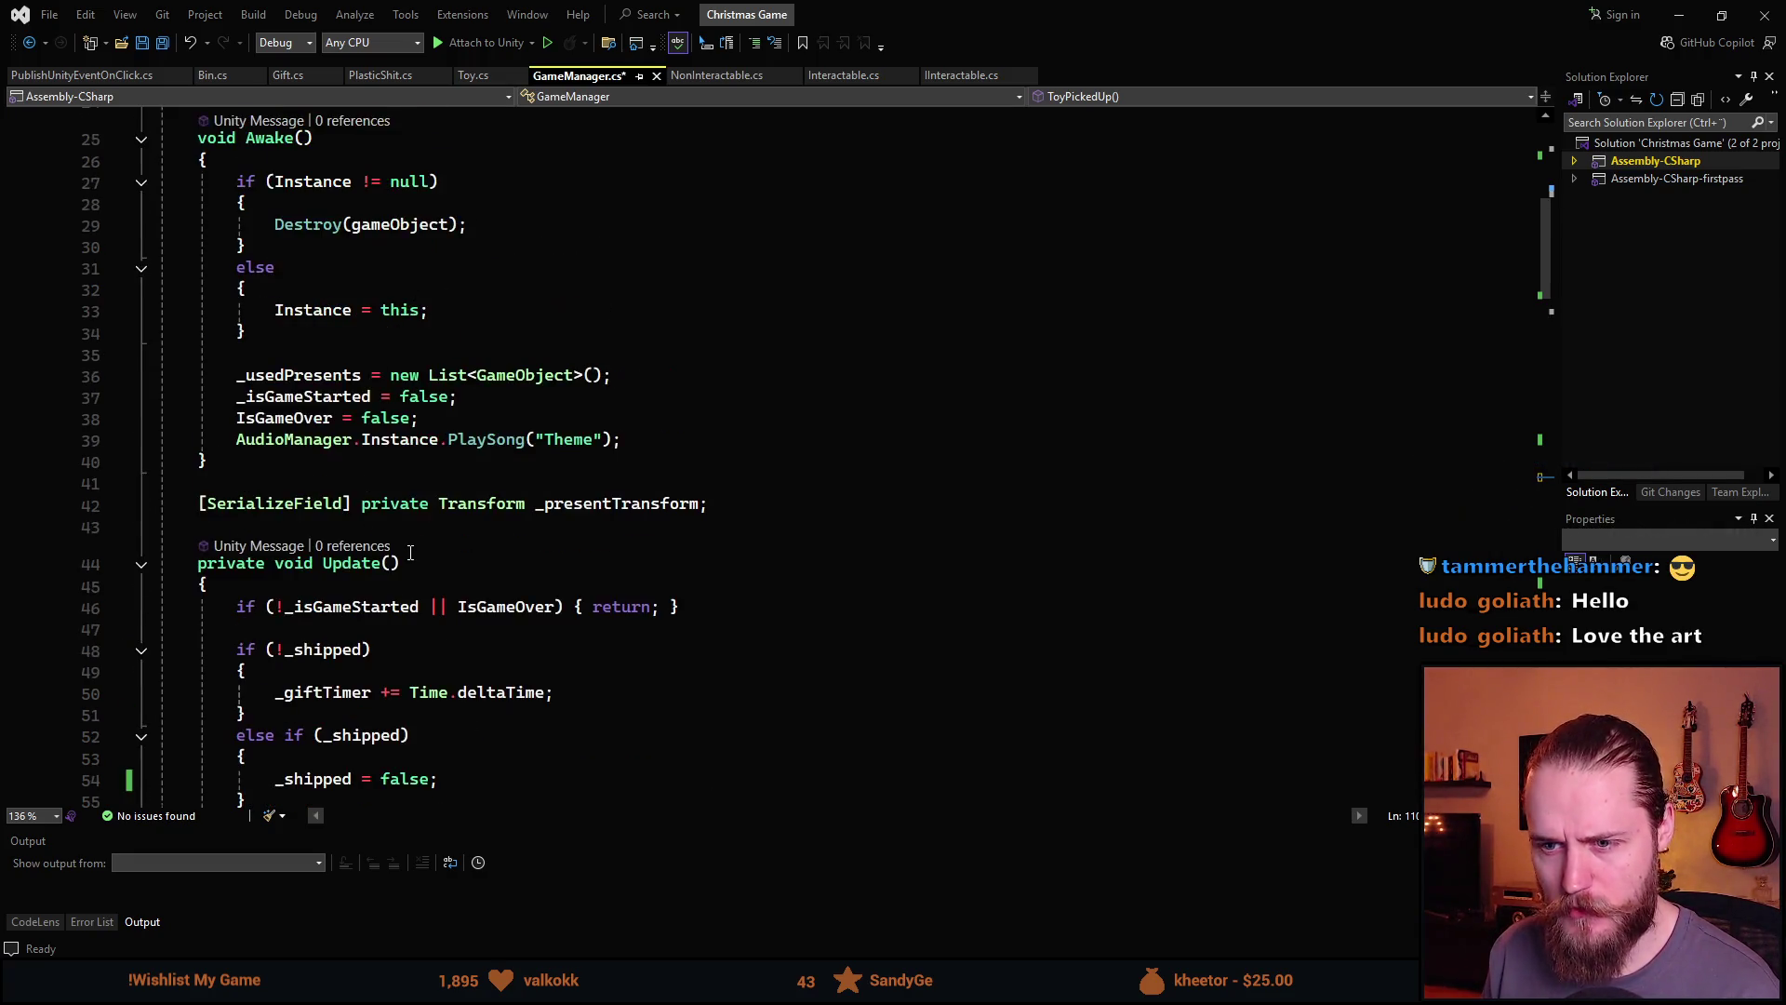
scroll(320, 361, "down", 4)
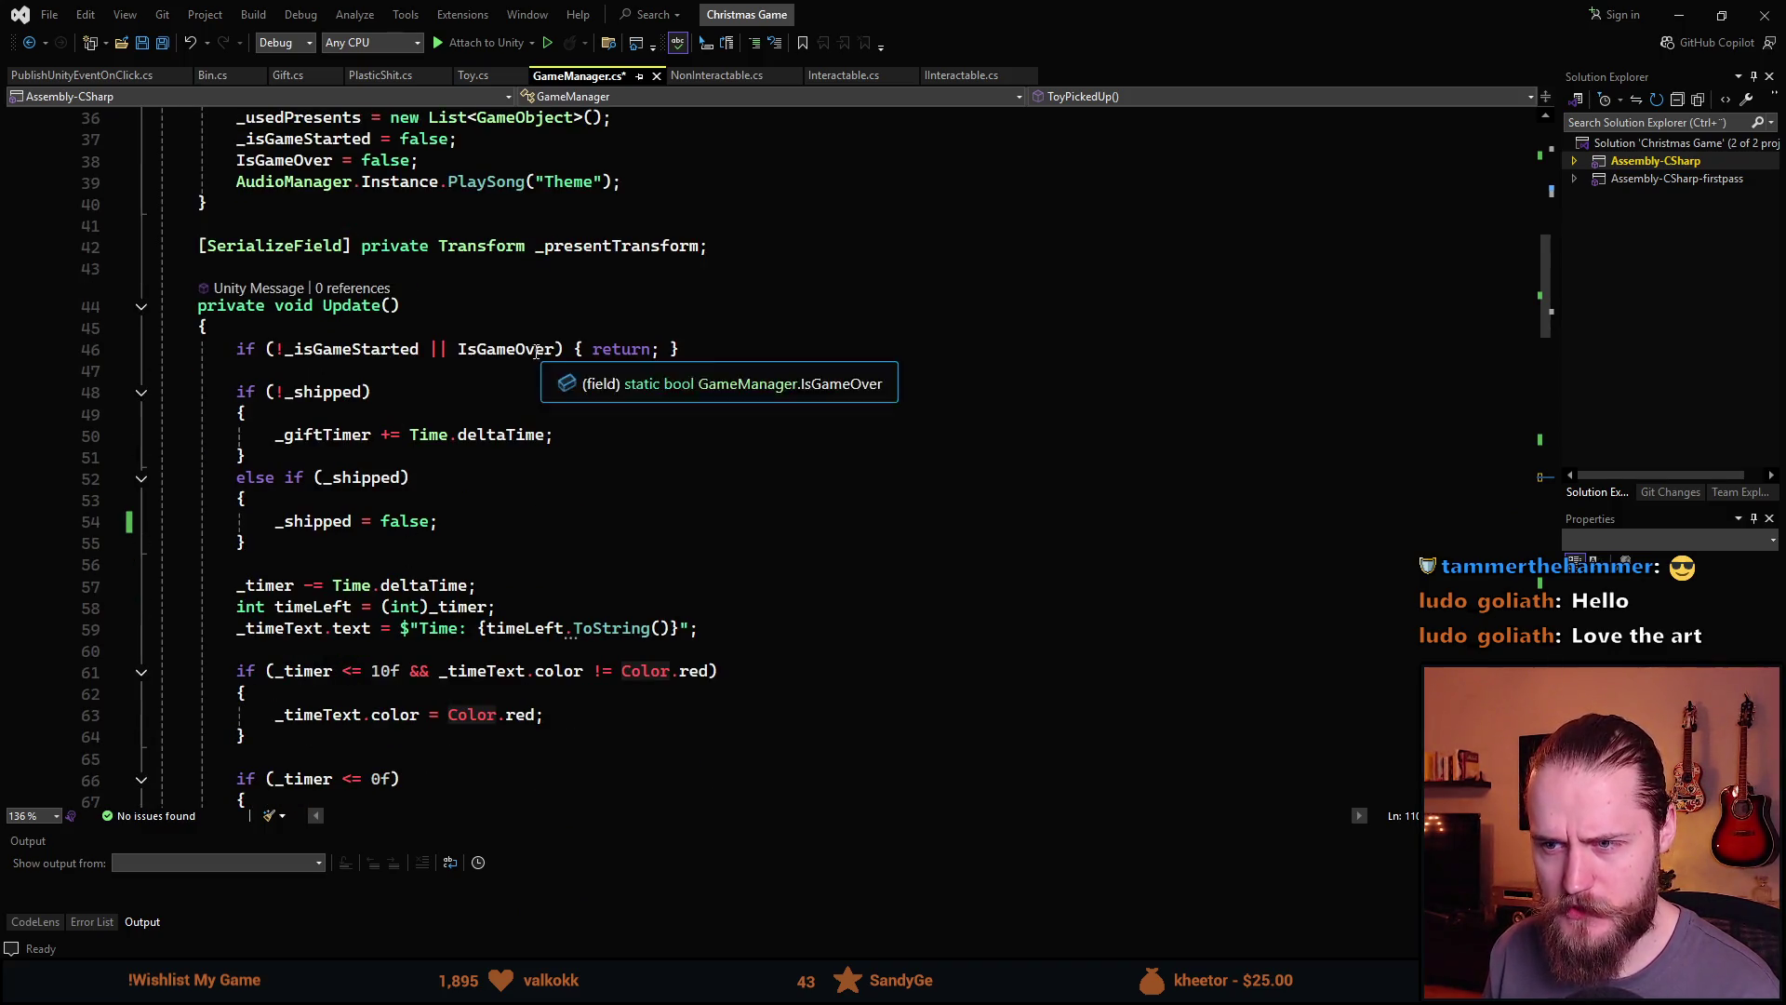
scroll(499, 626, "down", 3)
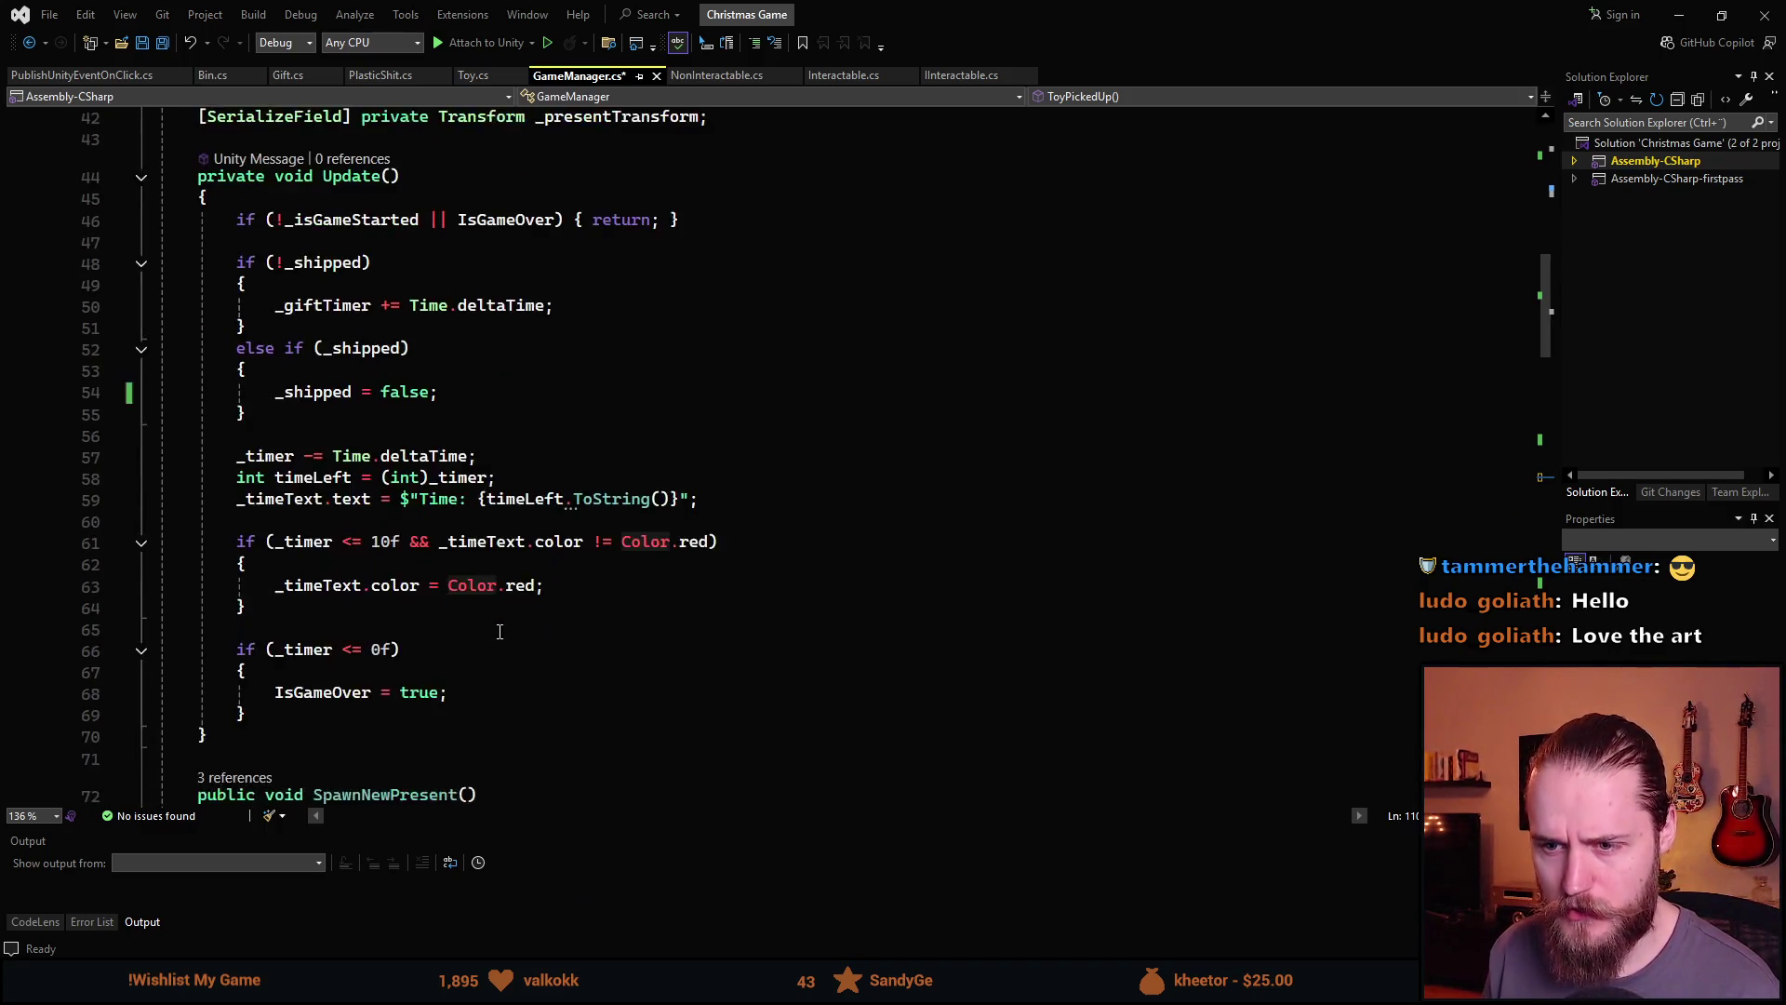
scroll(477, 633, "up", 2)
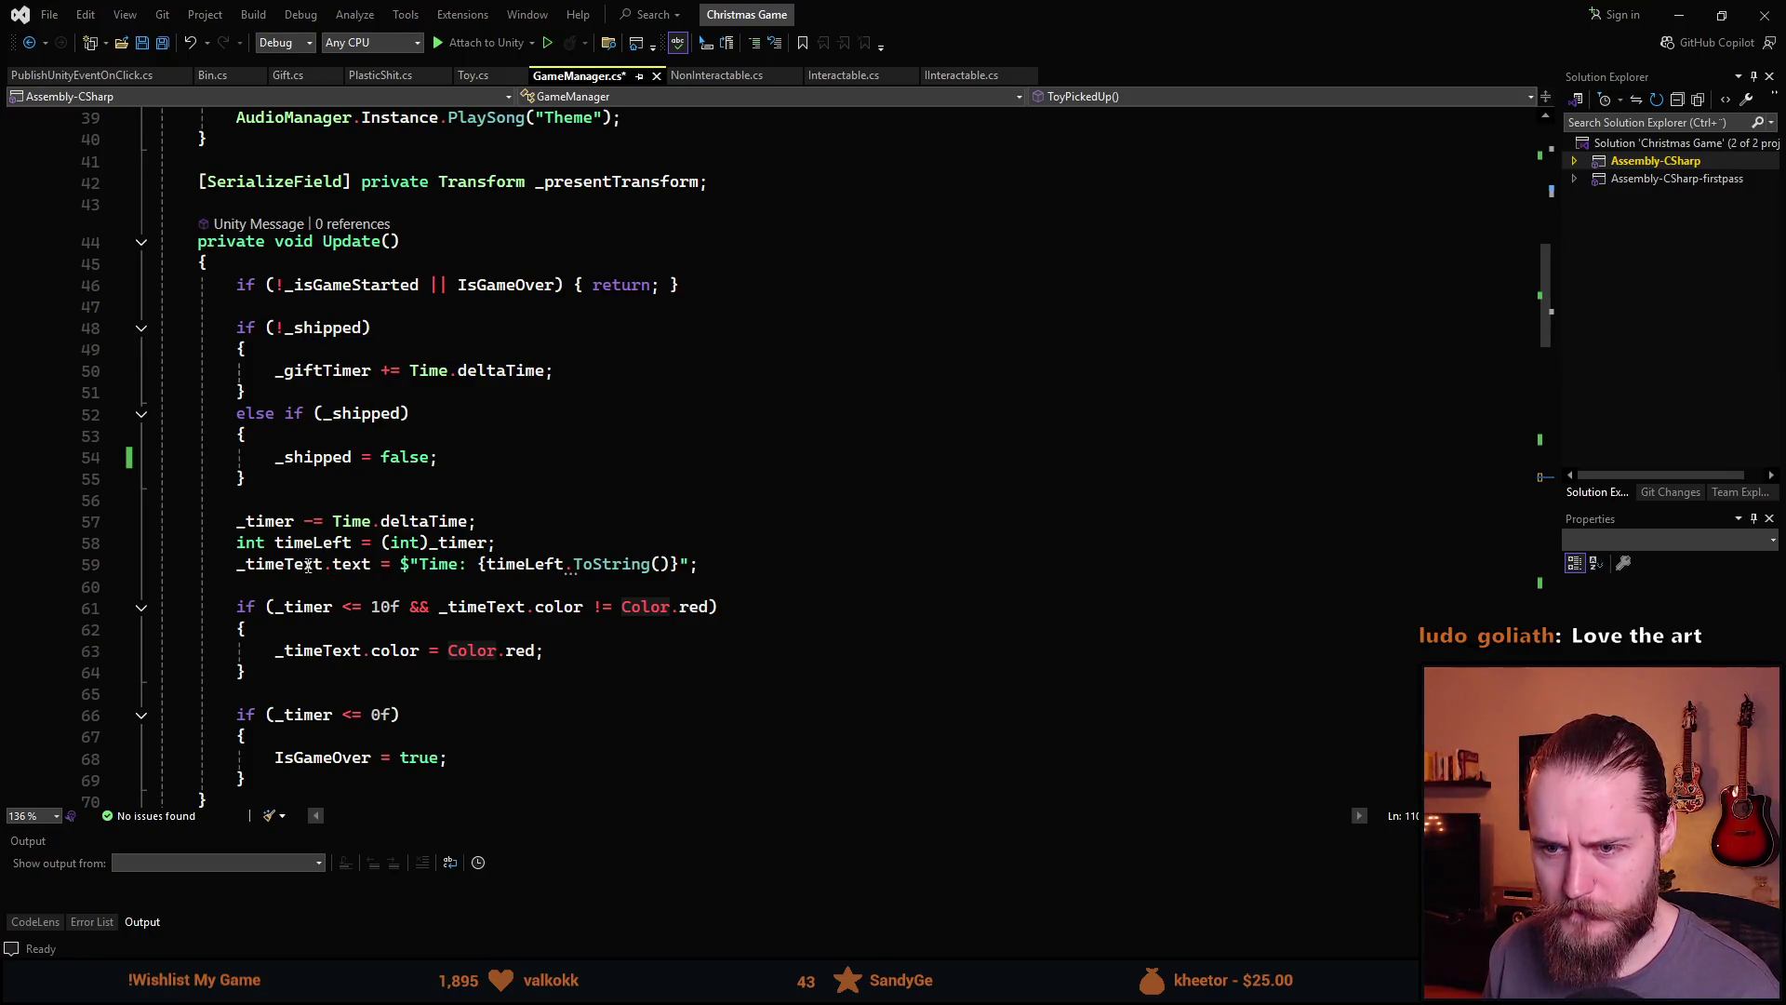
scroll(402, 622, "down", 5)
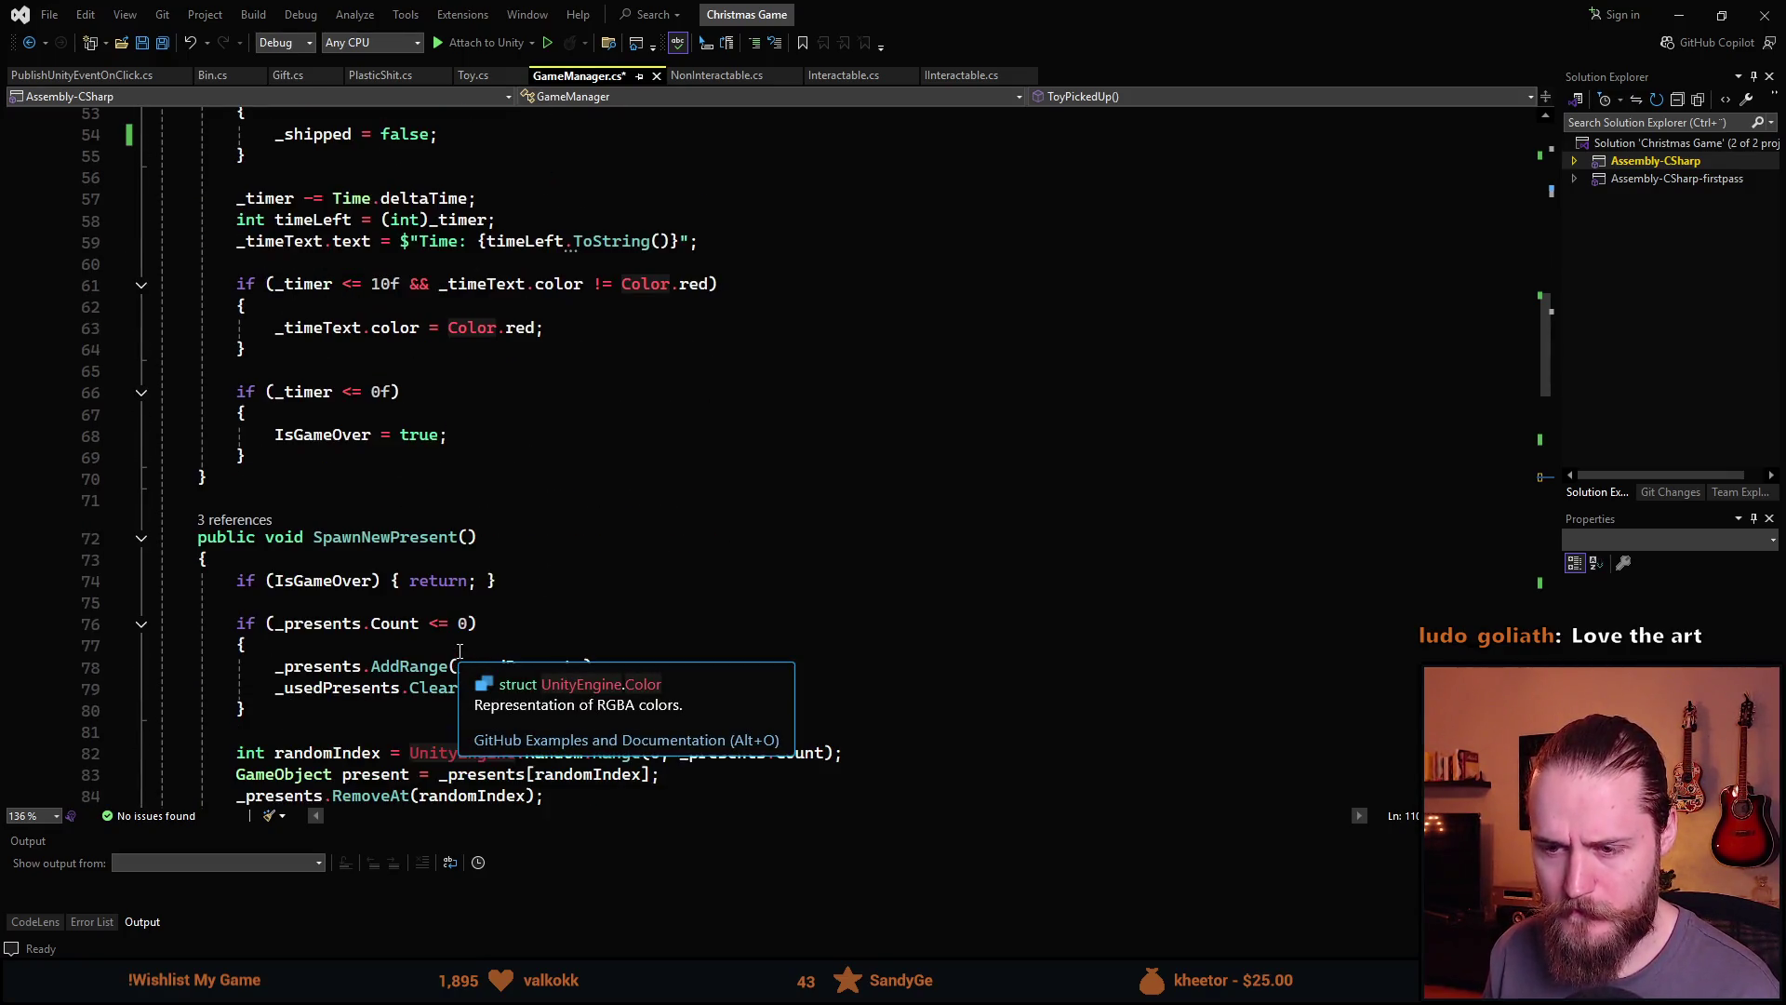
scroll(459, 650, "down", 3)
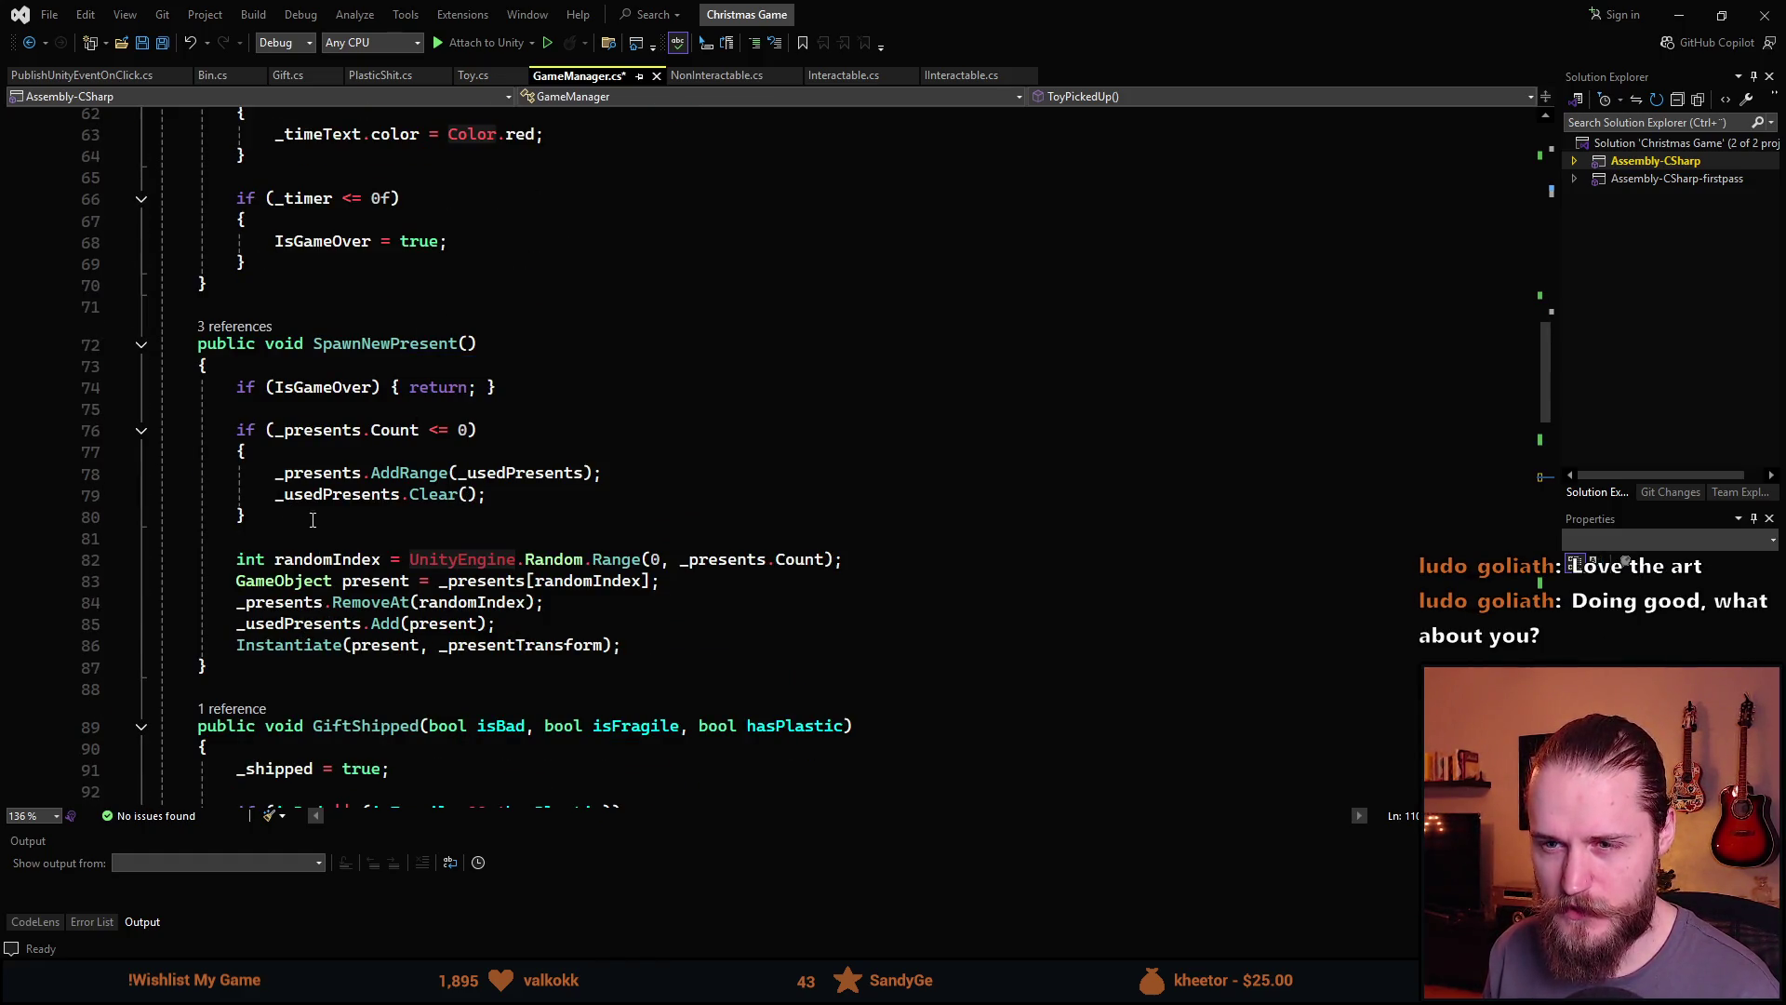
scroll(424, 369, "up", 7)
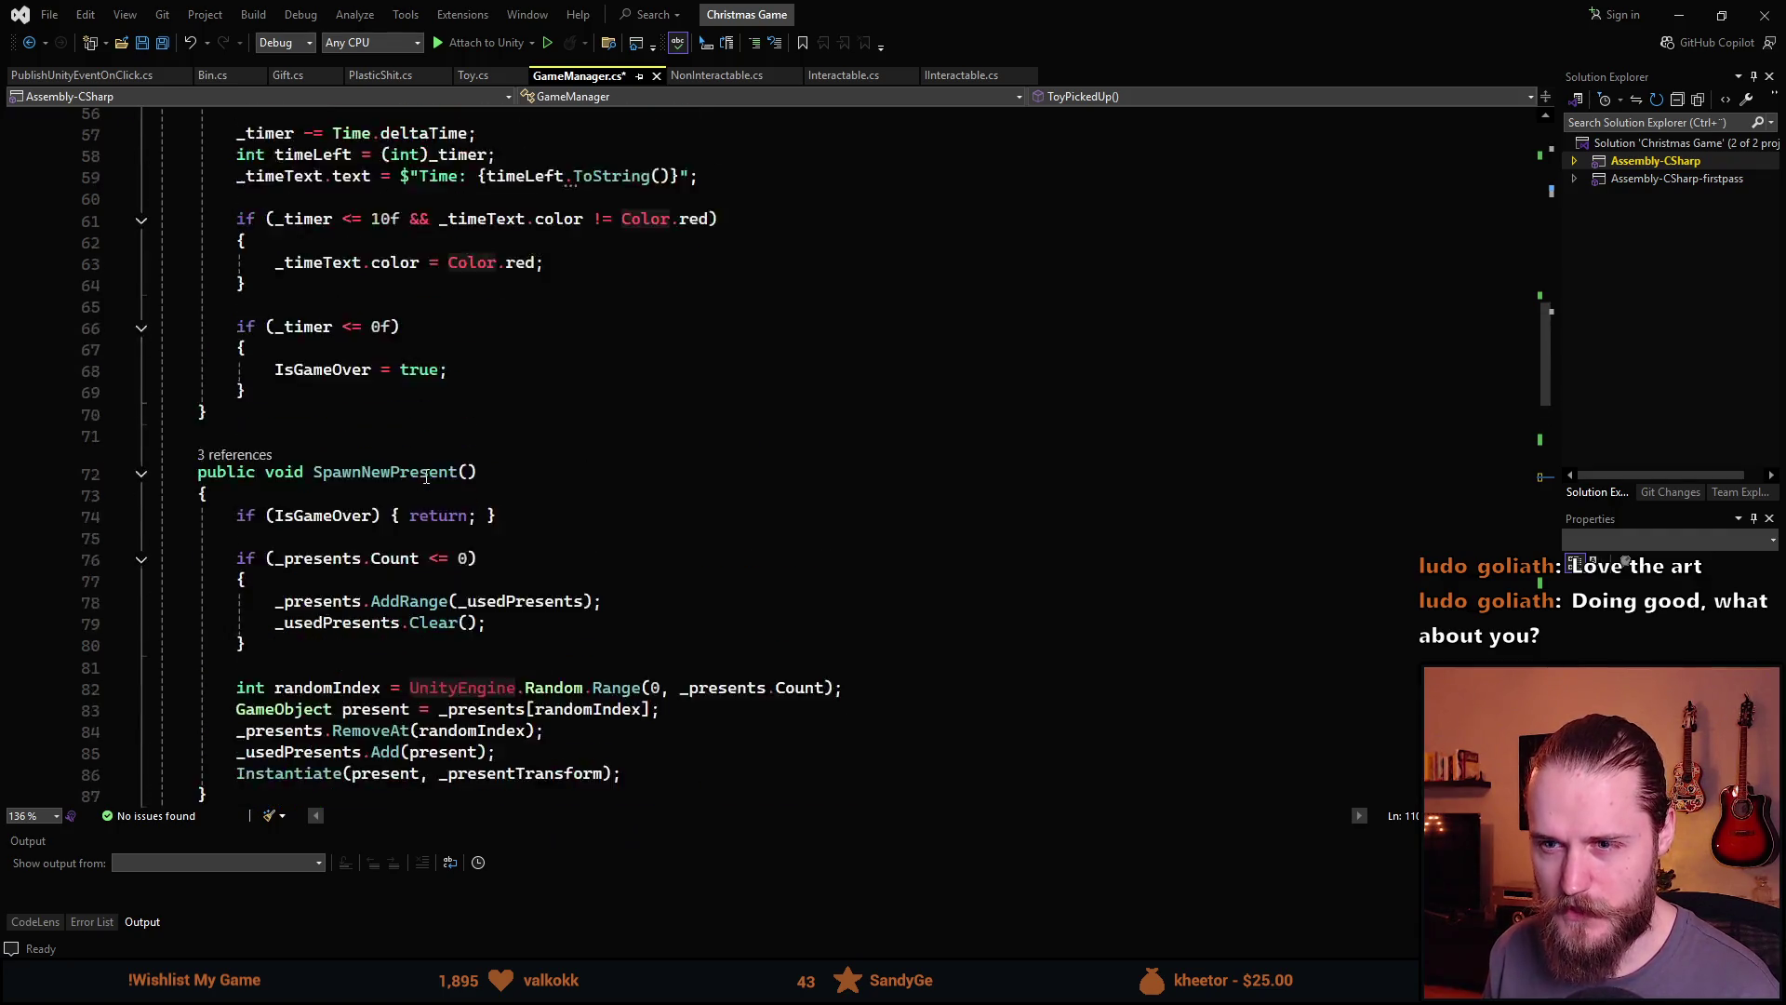
scroll(435, 598, "up", 9)
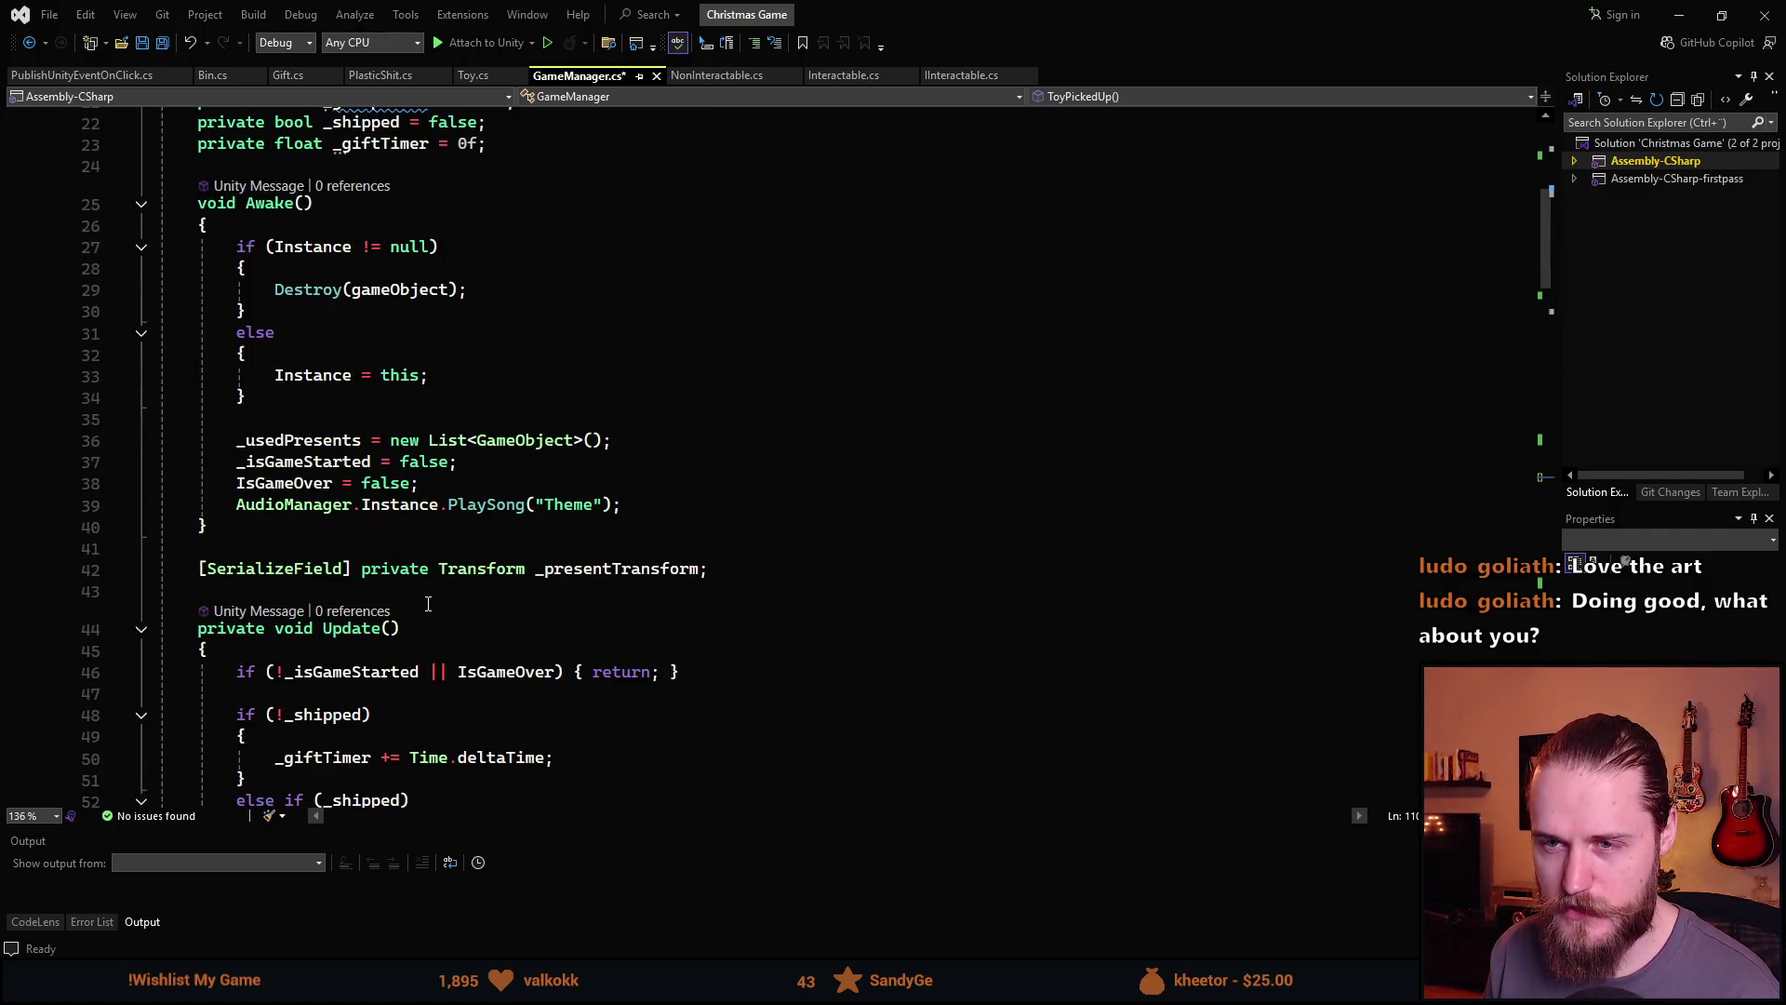
scroll(400, 612, "down", 11)
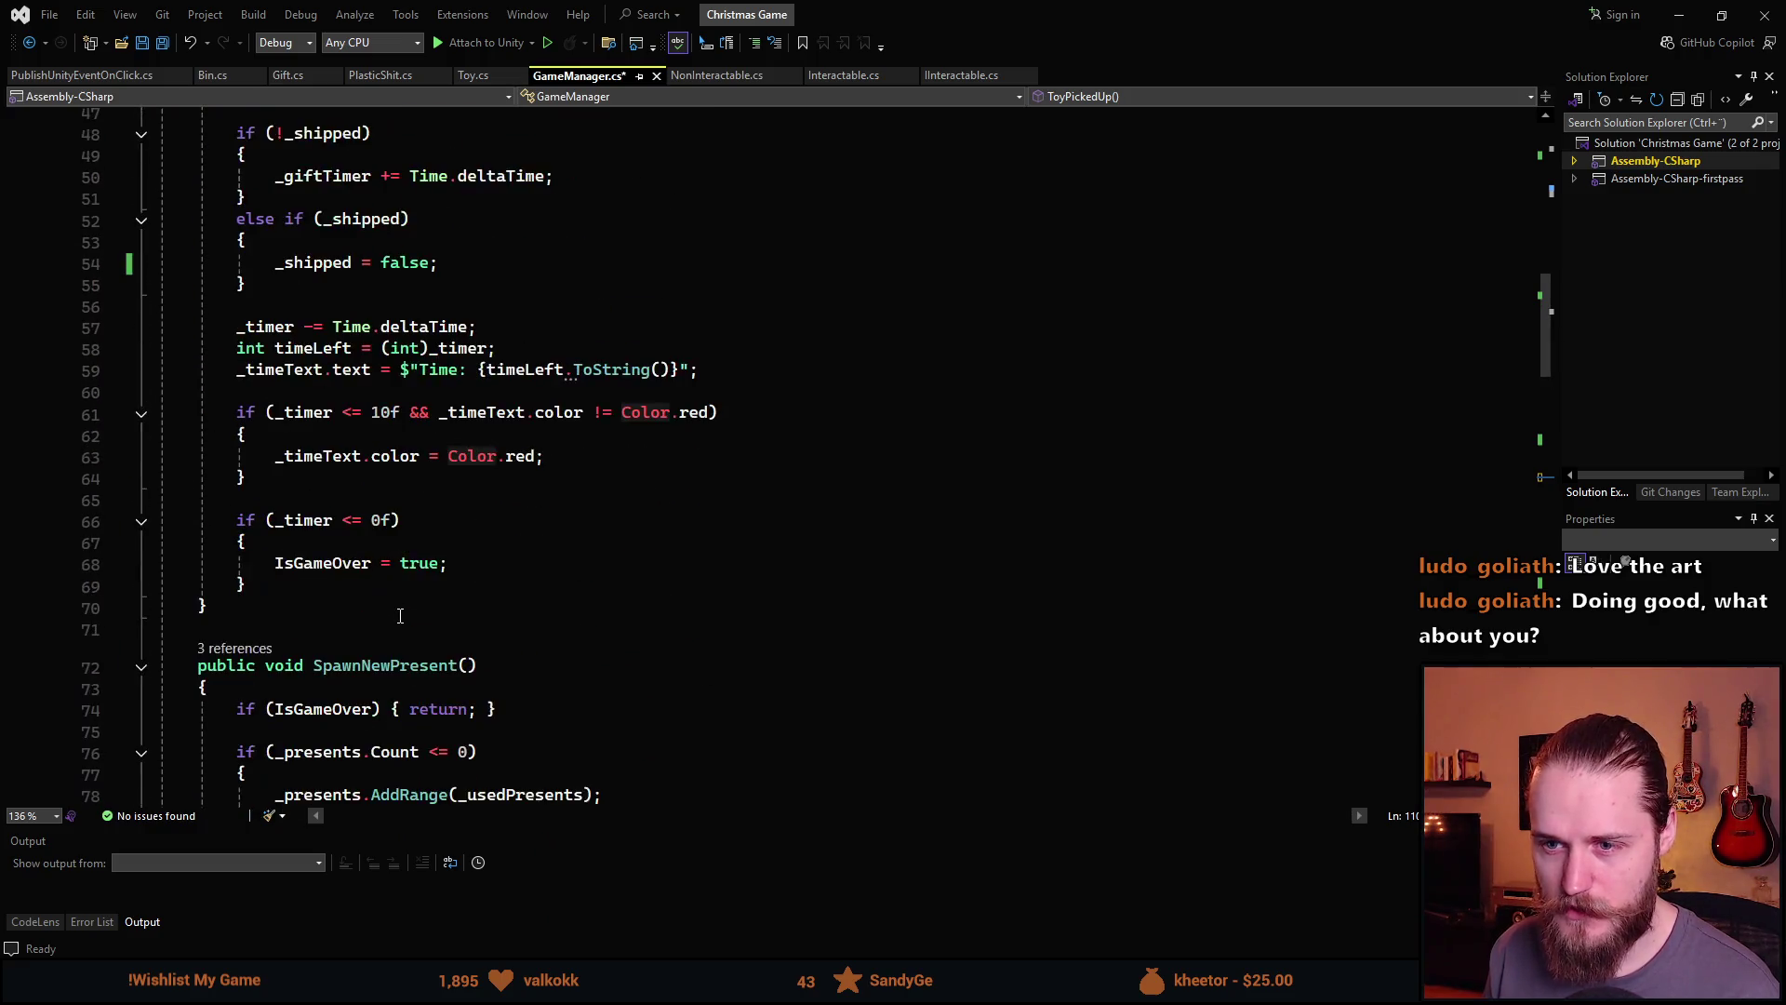
Below Update, add a public StartGame() method that sets _isGameStarted = true
left_click(283, 548)
key("Return")
key("Return")
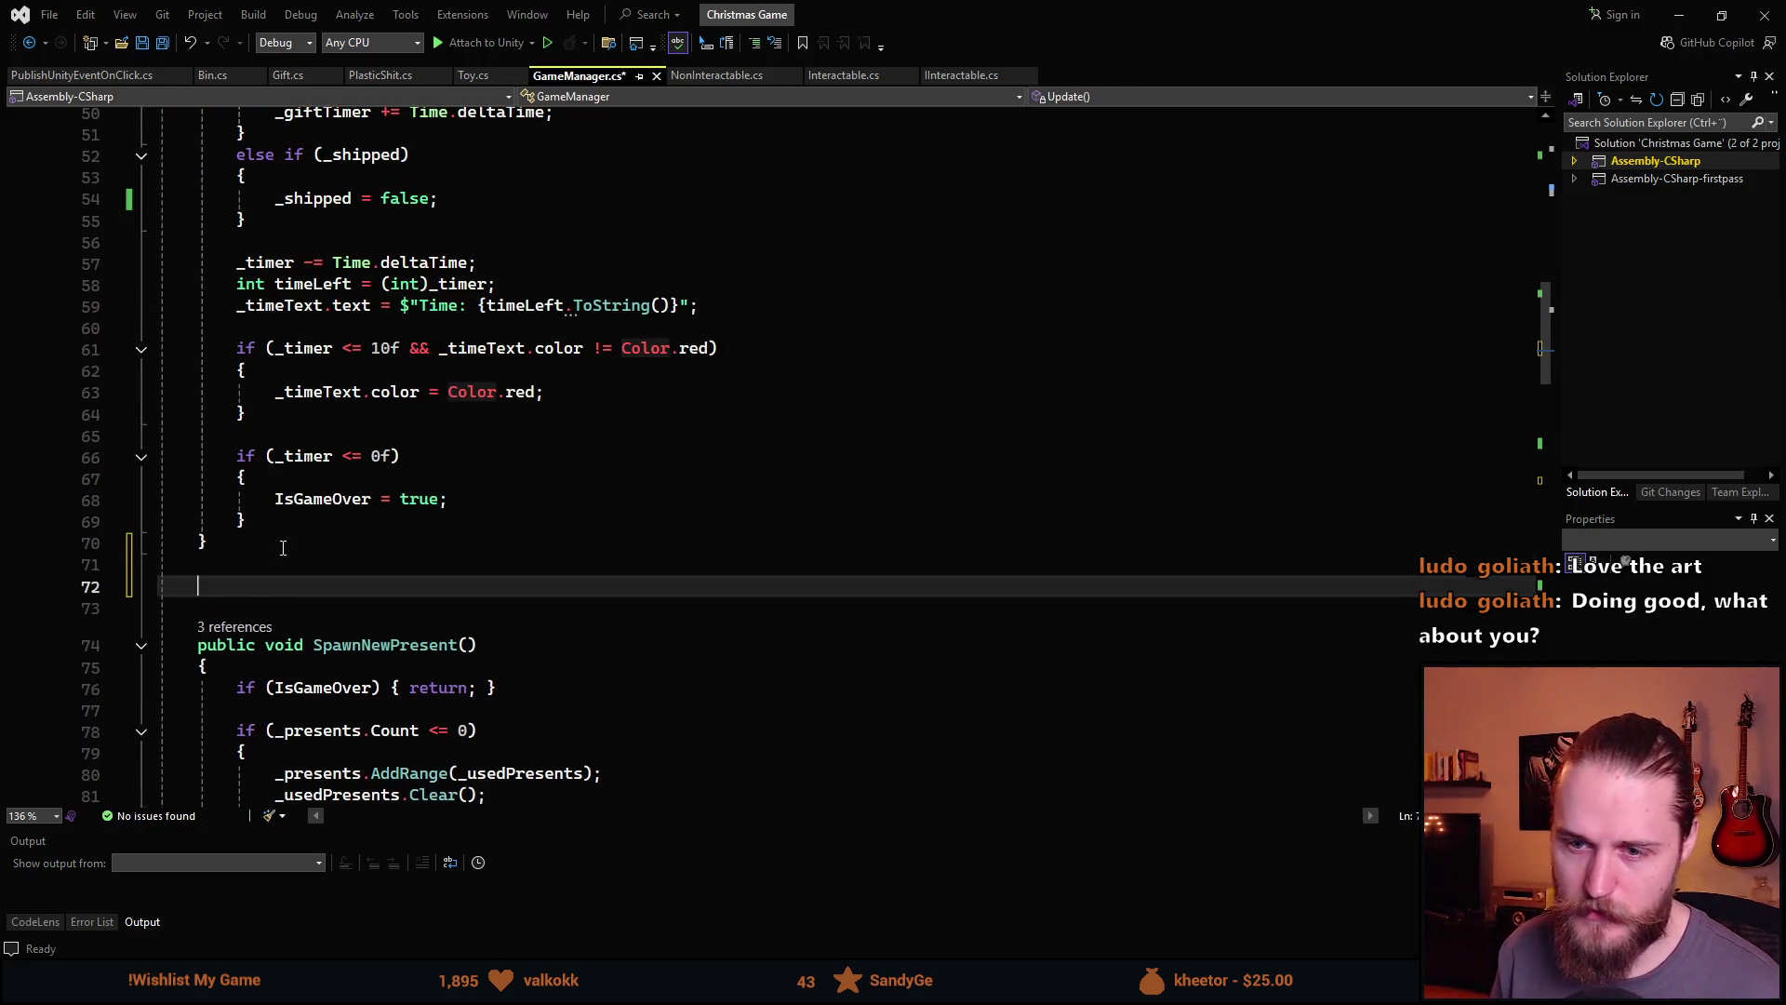
type("public void ")
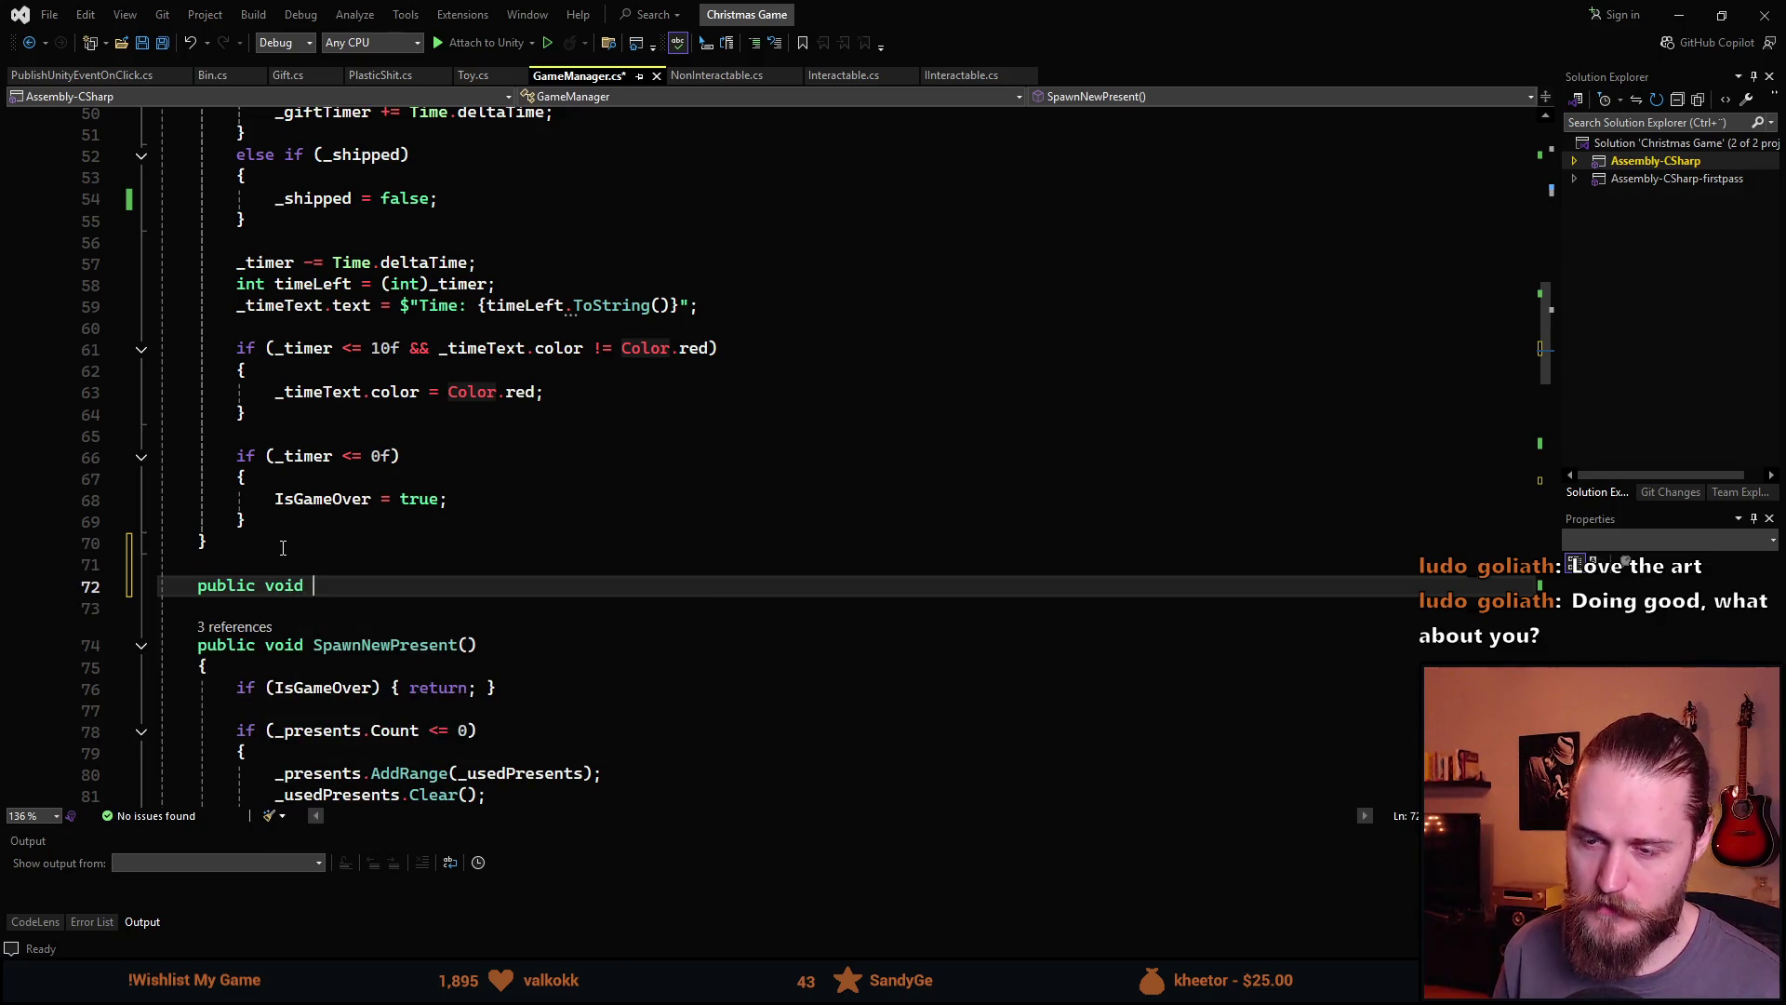
type("StartGame()")
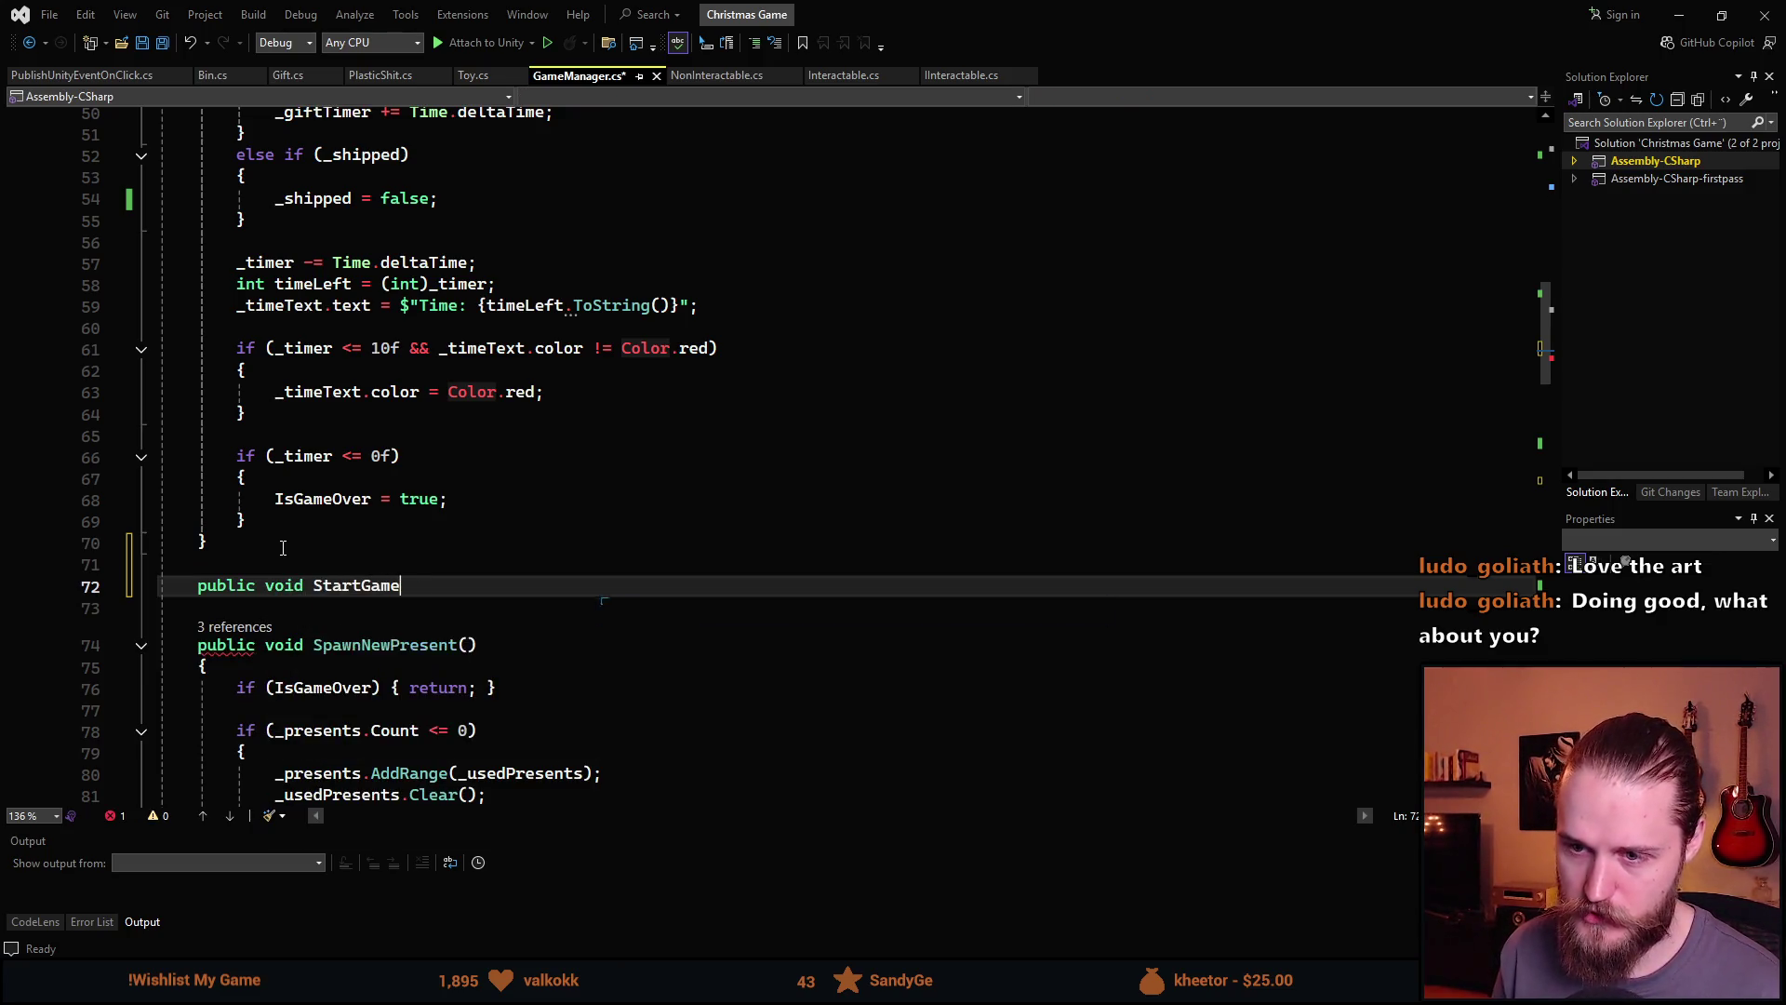
key("Return")
type("{")
key("Return")
type("_isG")
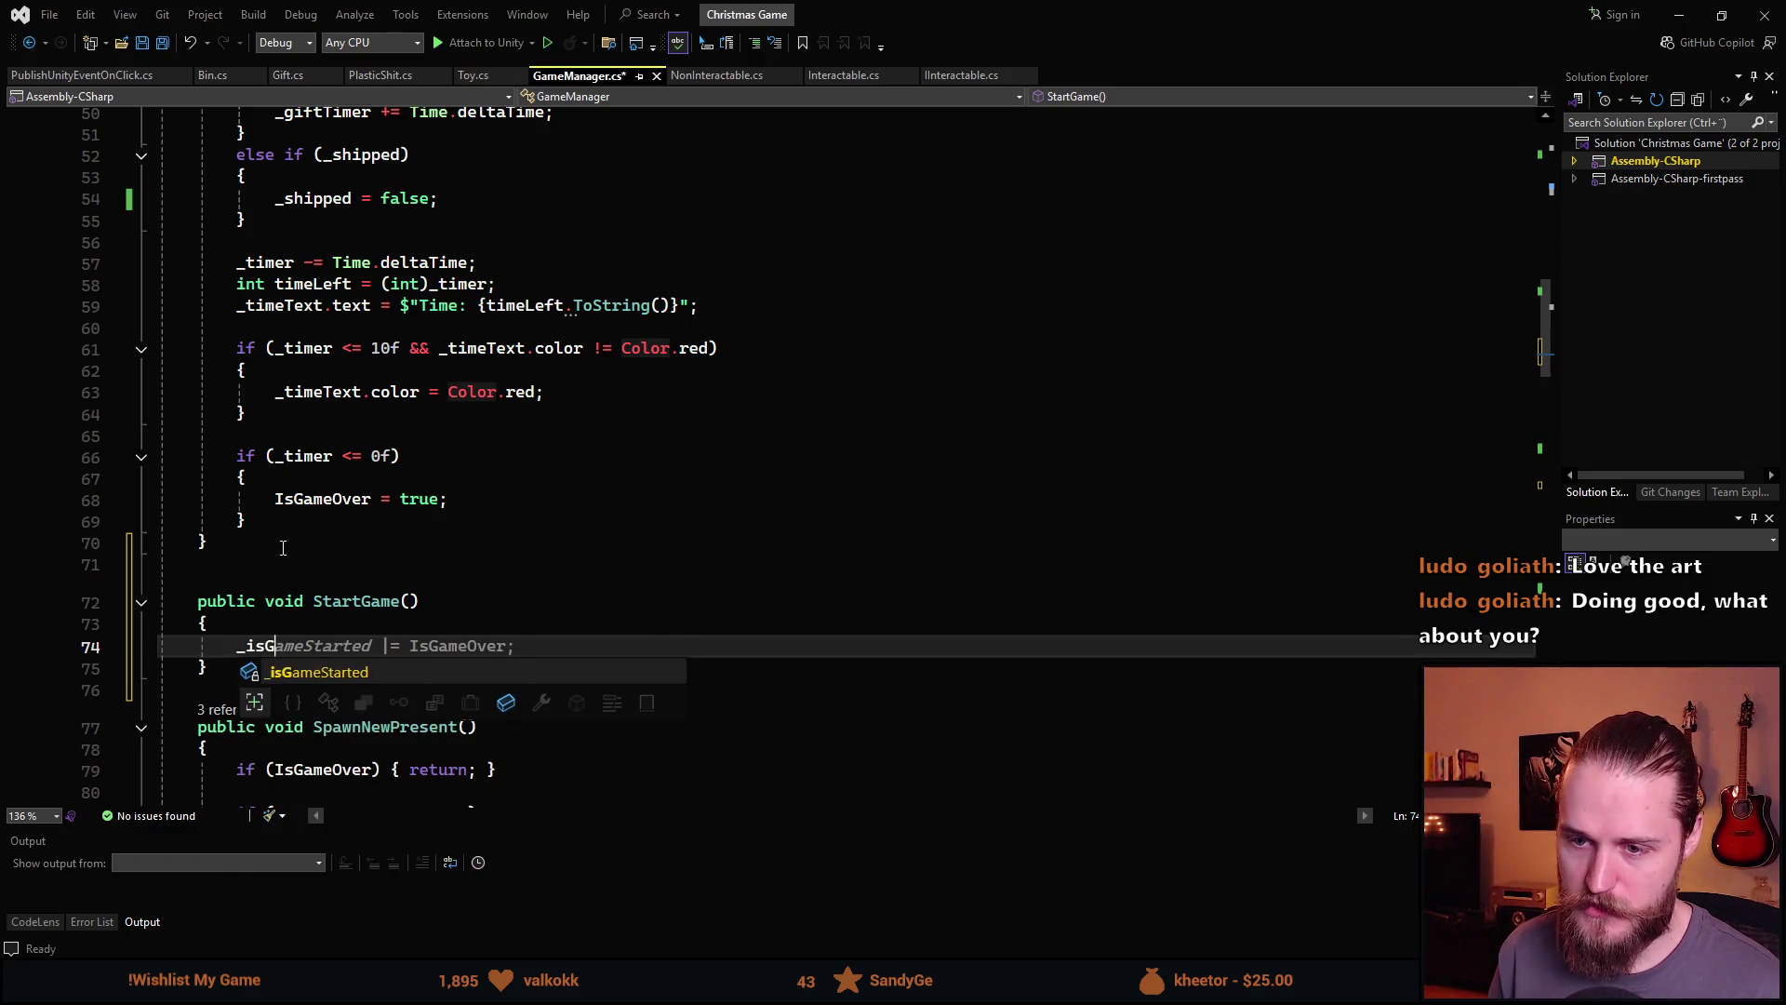
key("Tab")
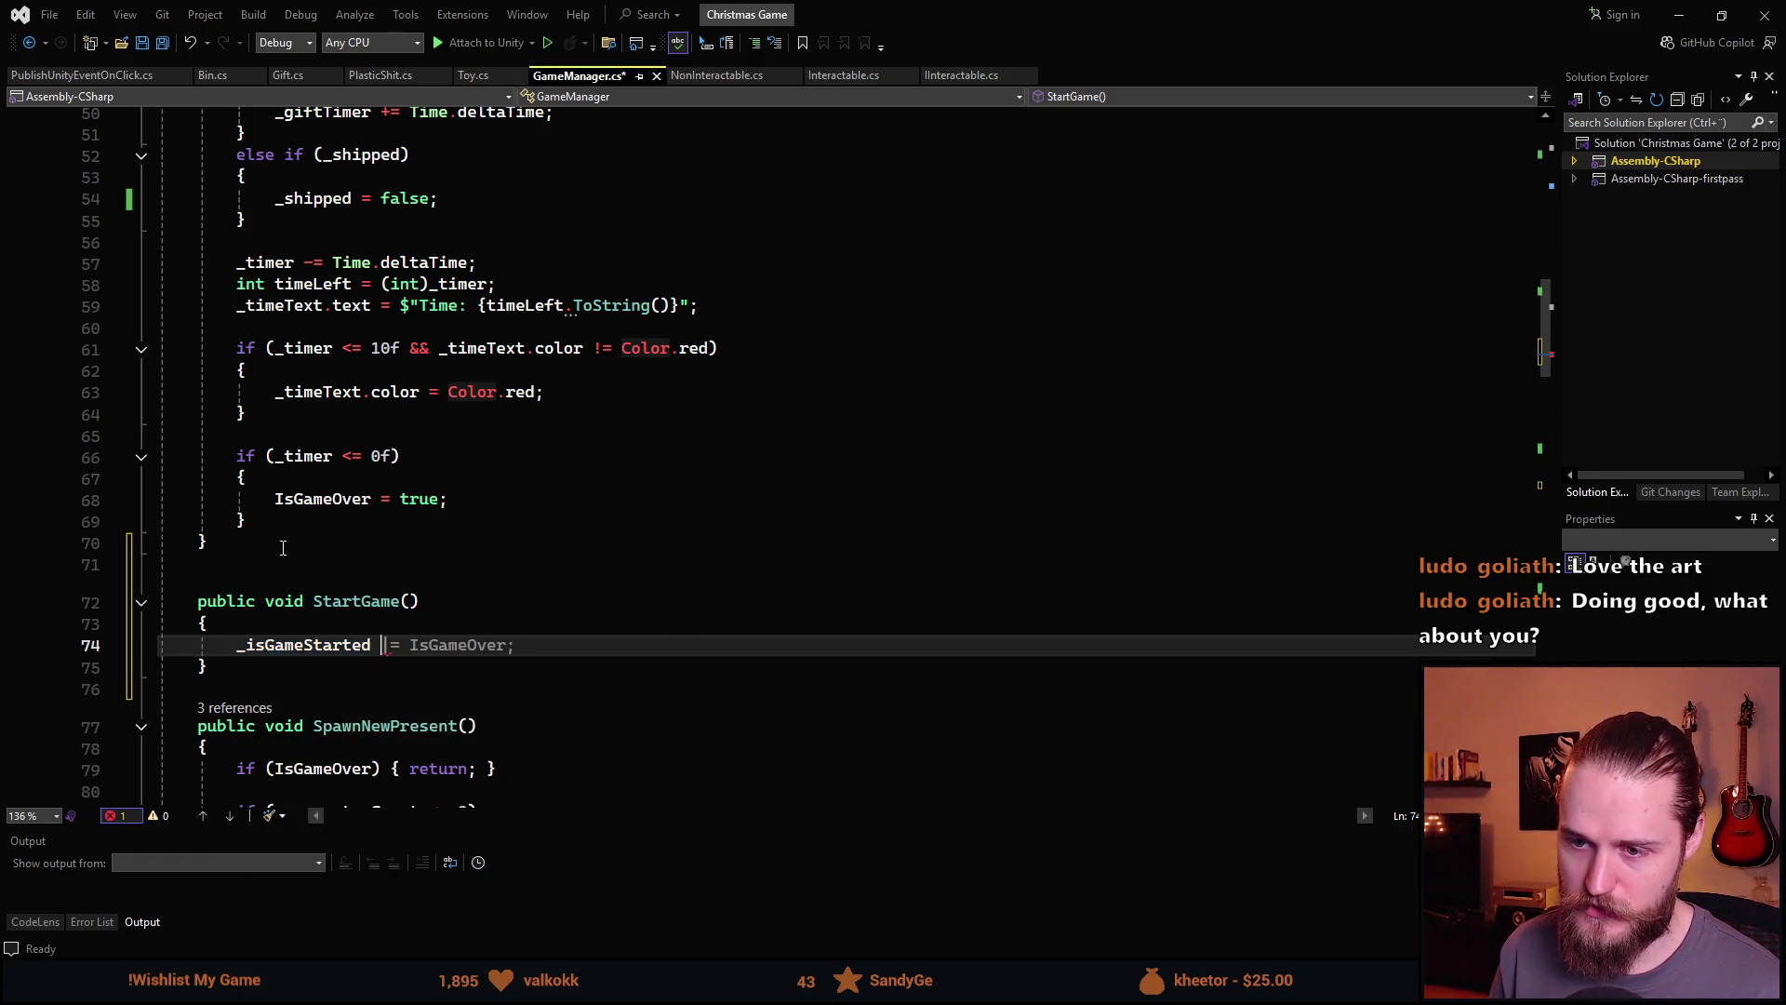
type("=")
key("Tab")
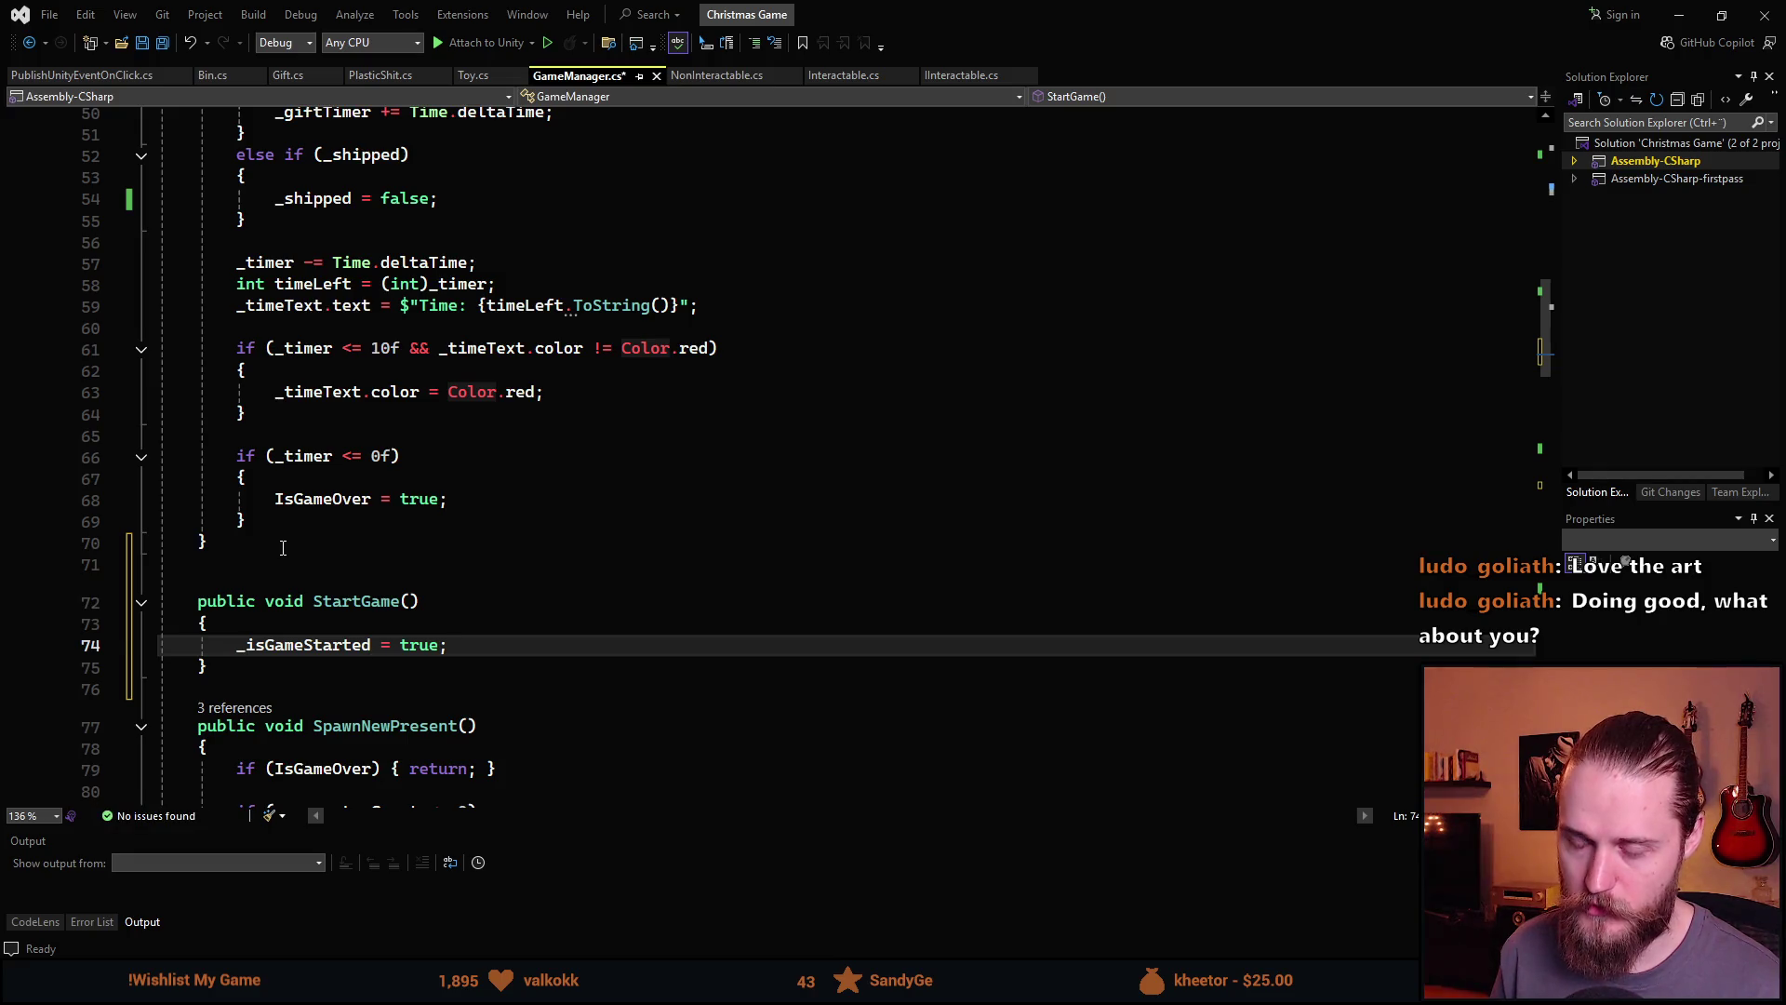
key("Up")
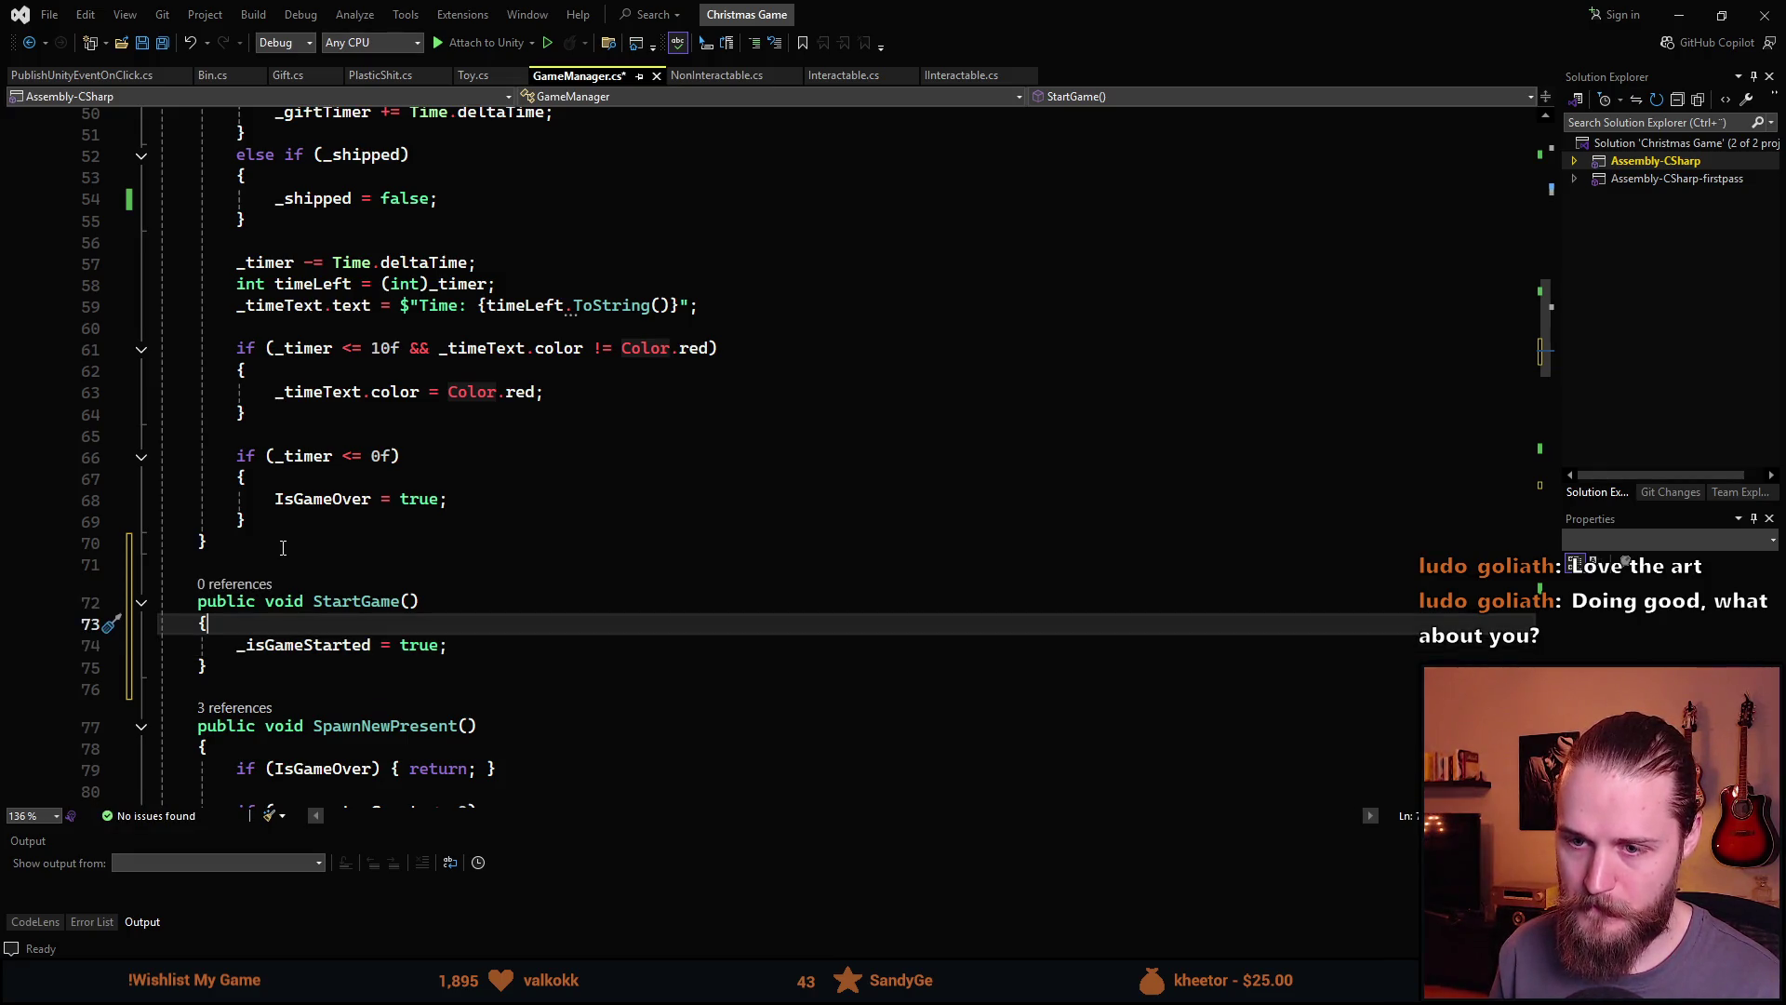
key("Return")
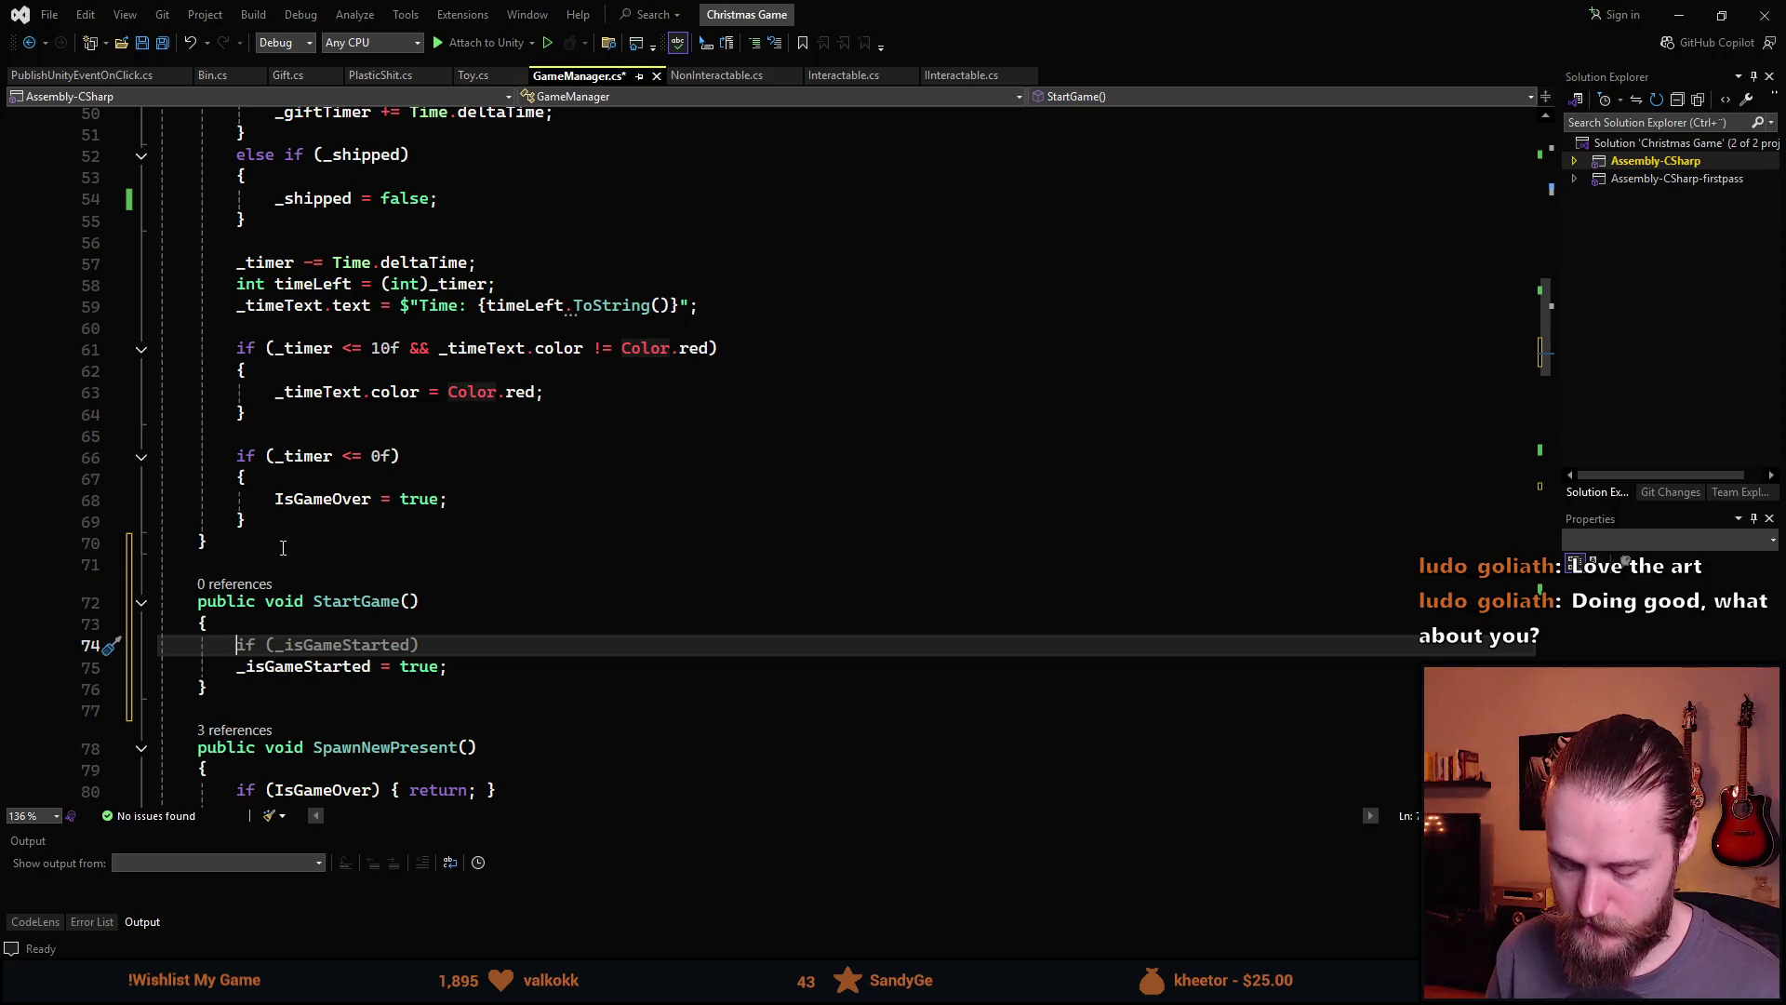
key("Down")
key("Down")
key("Return")
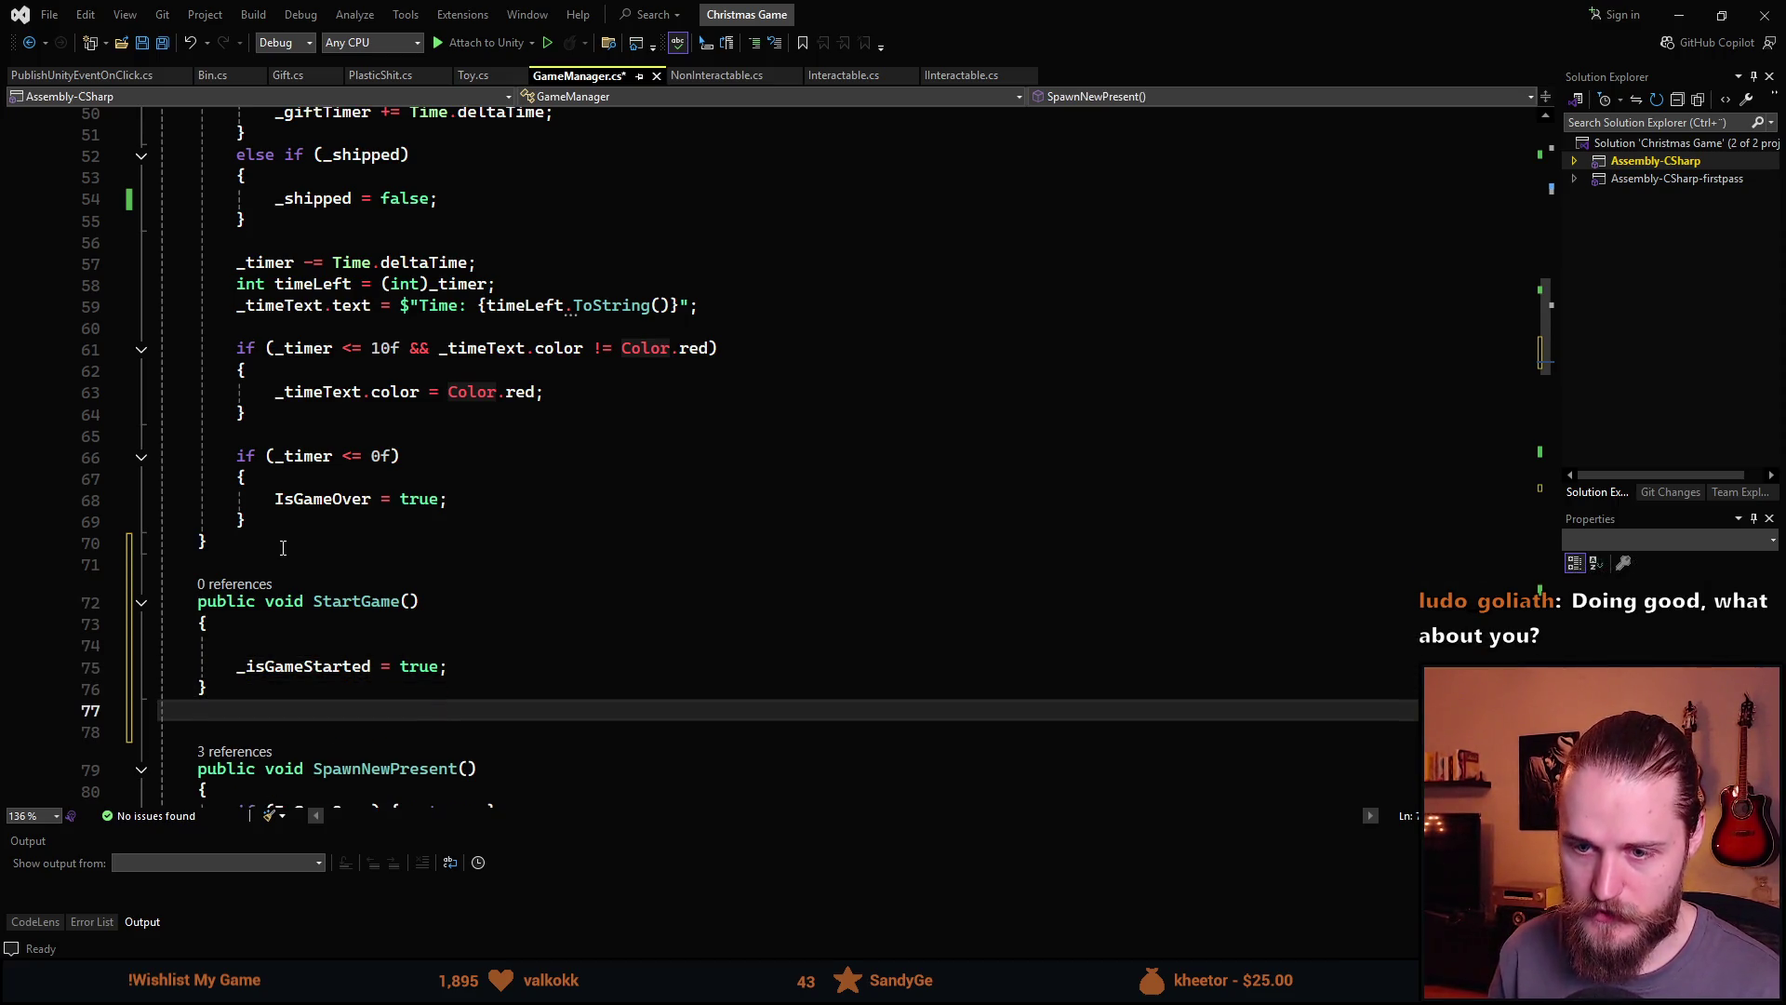
Add an empty private IEnumerator StartingGame() coroutine below StartGame
key("Return")
type("private IEnumer")
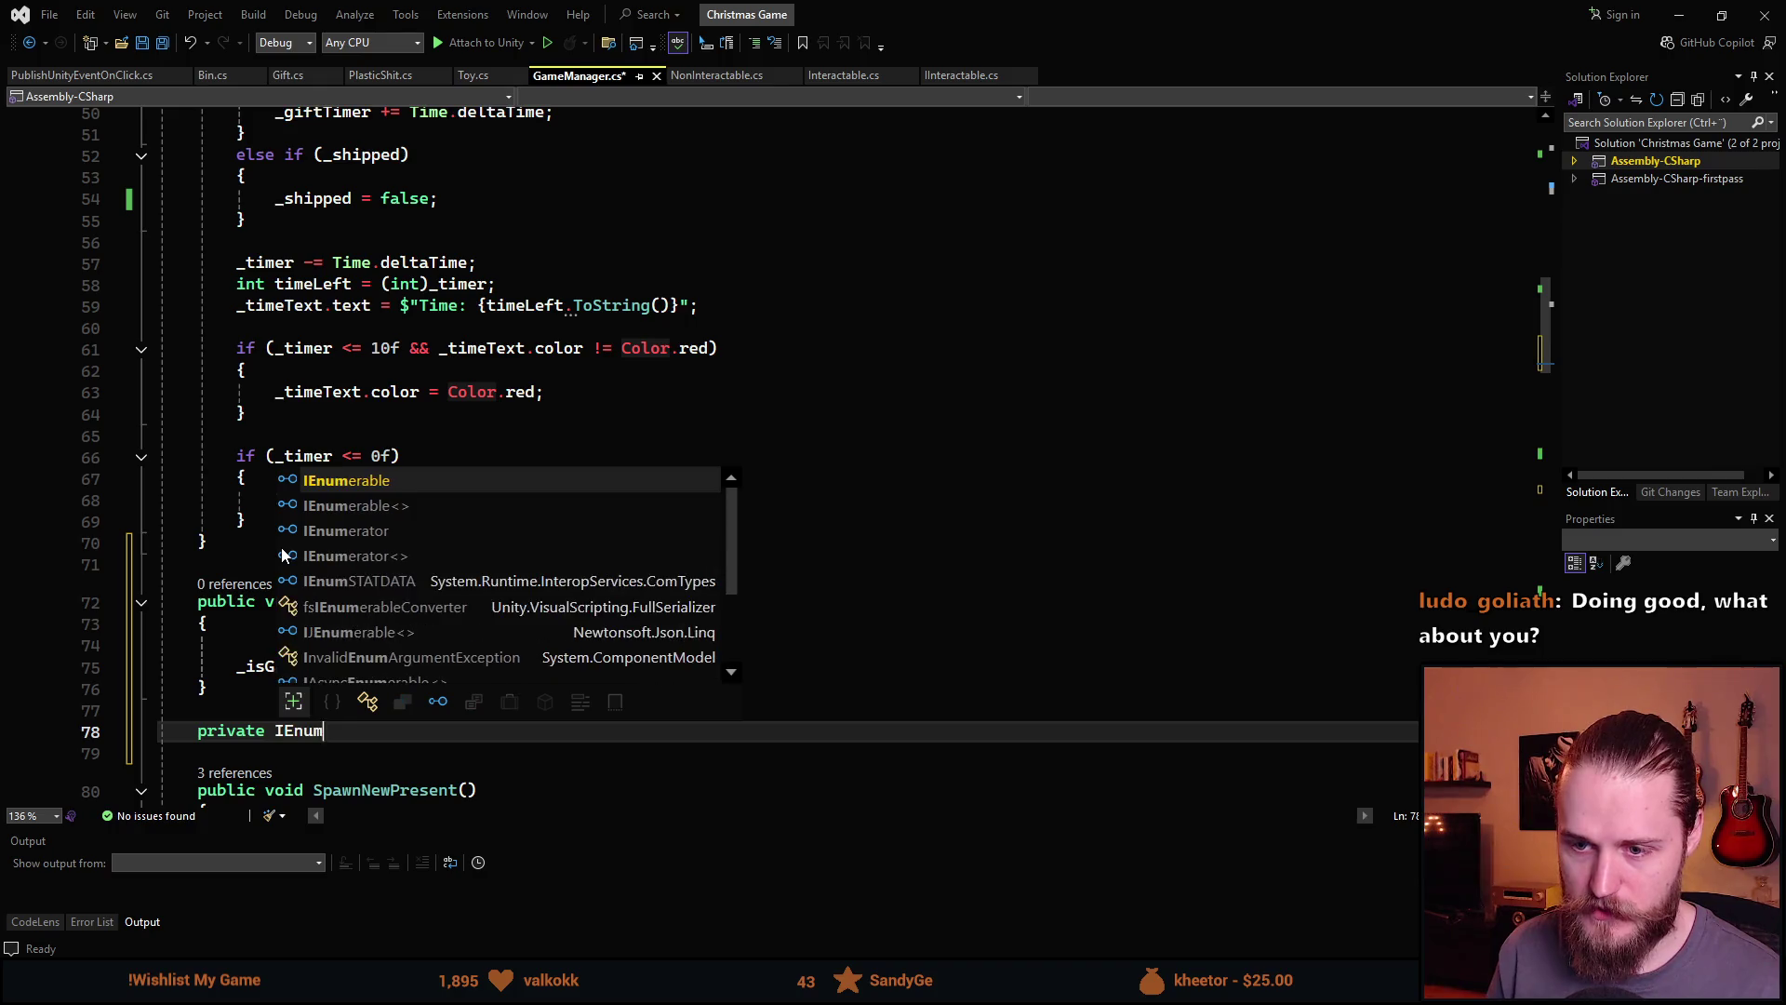
key("Tab")
type("StartingG")
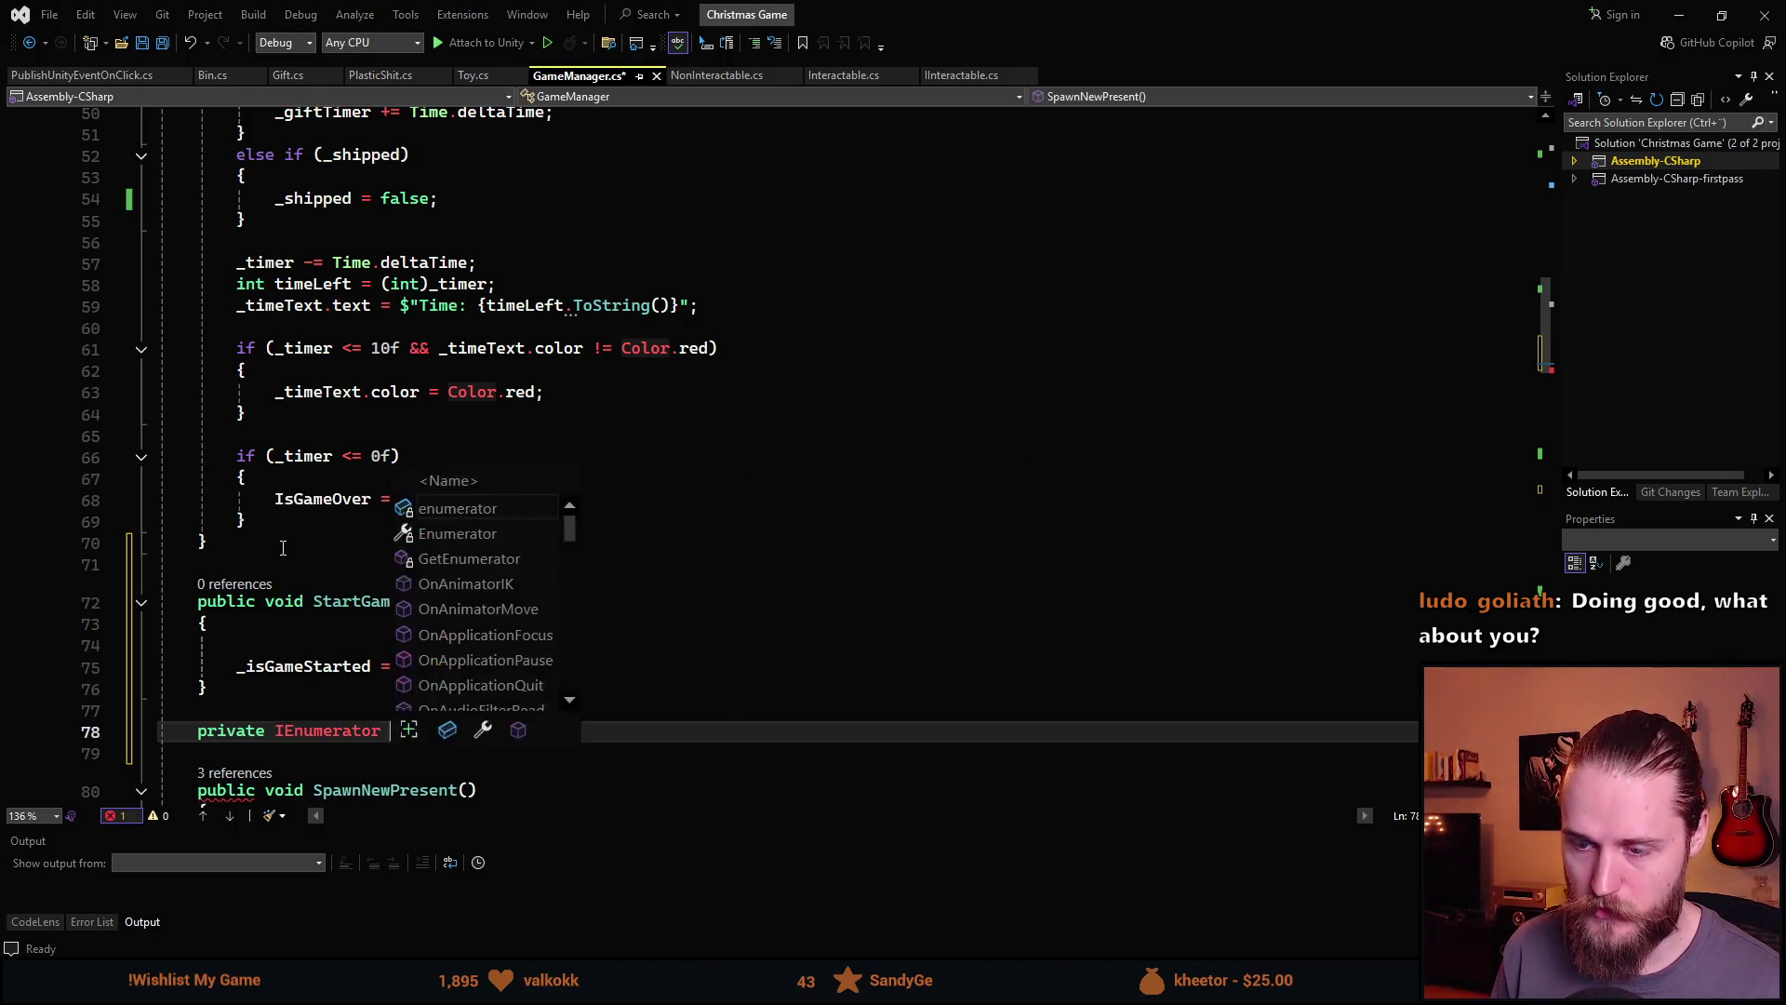
type("ame() {")
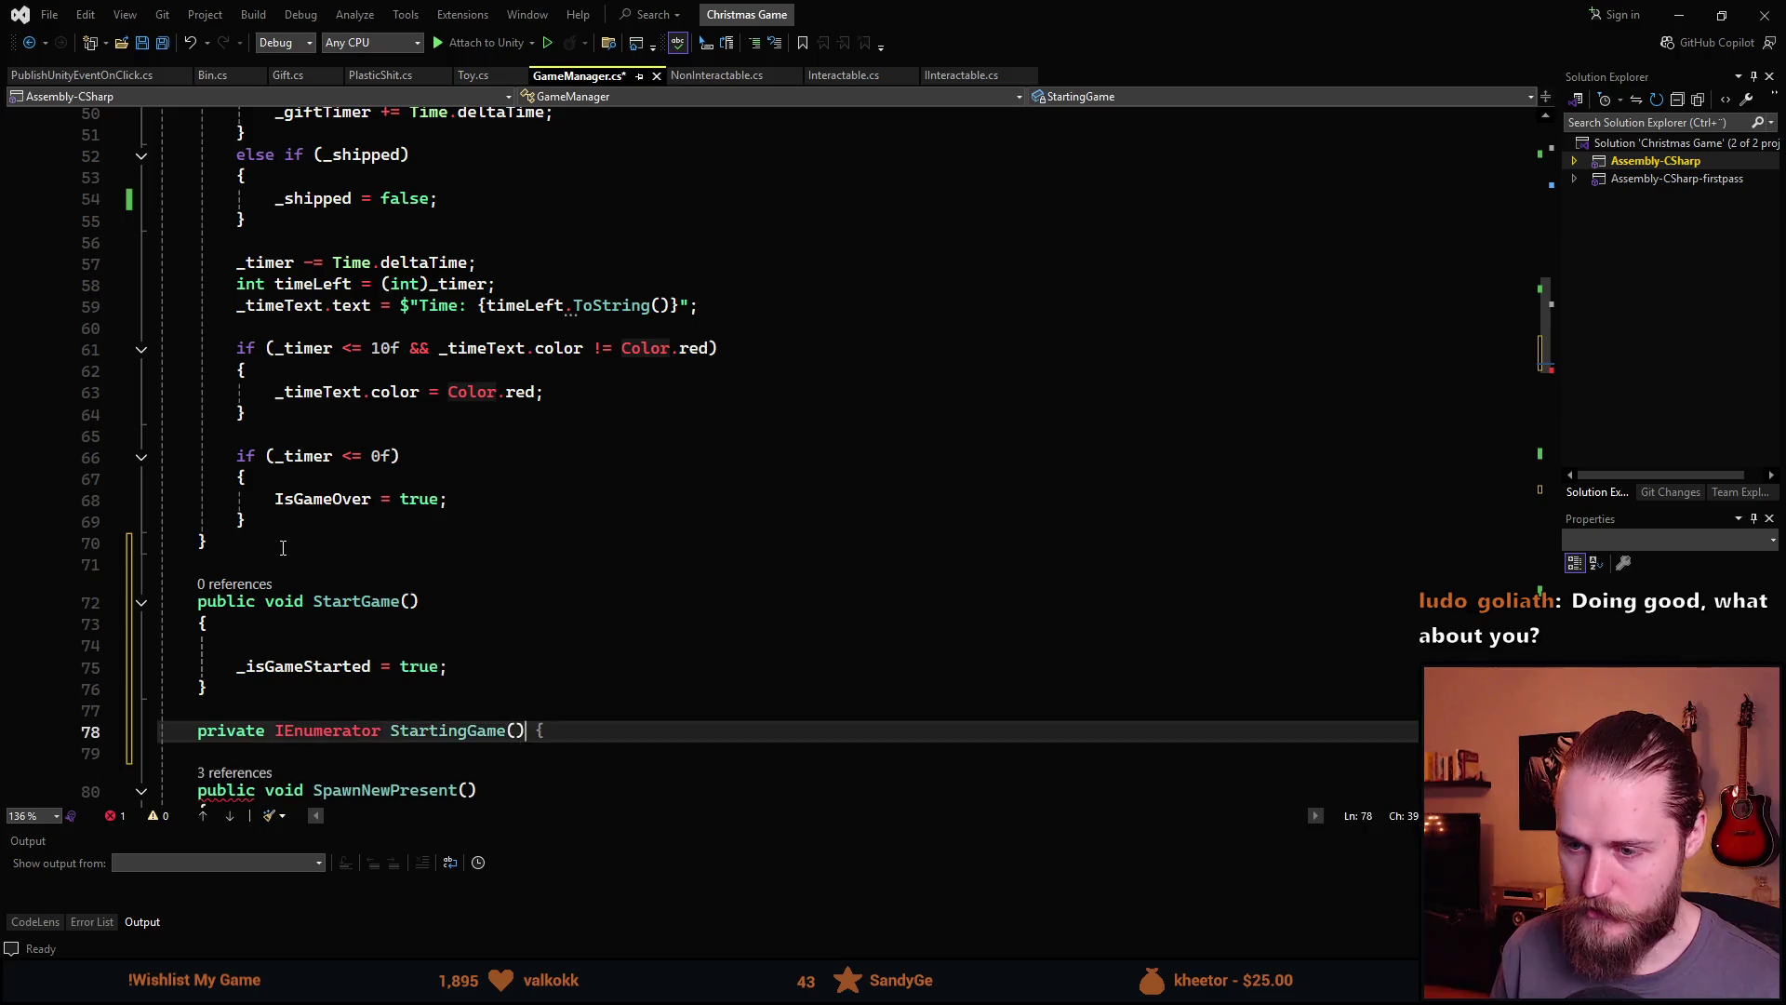
key("Return")
type("{")
key("Return")
scroll(403, 357, "down", 3)
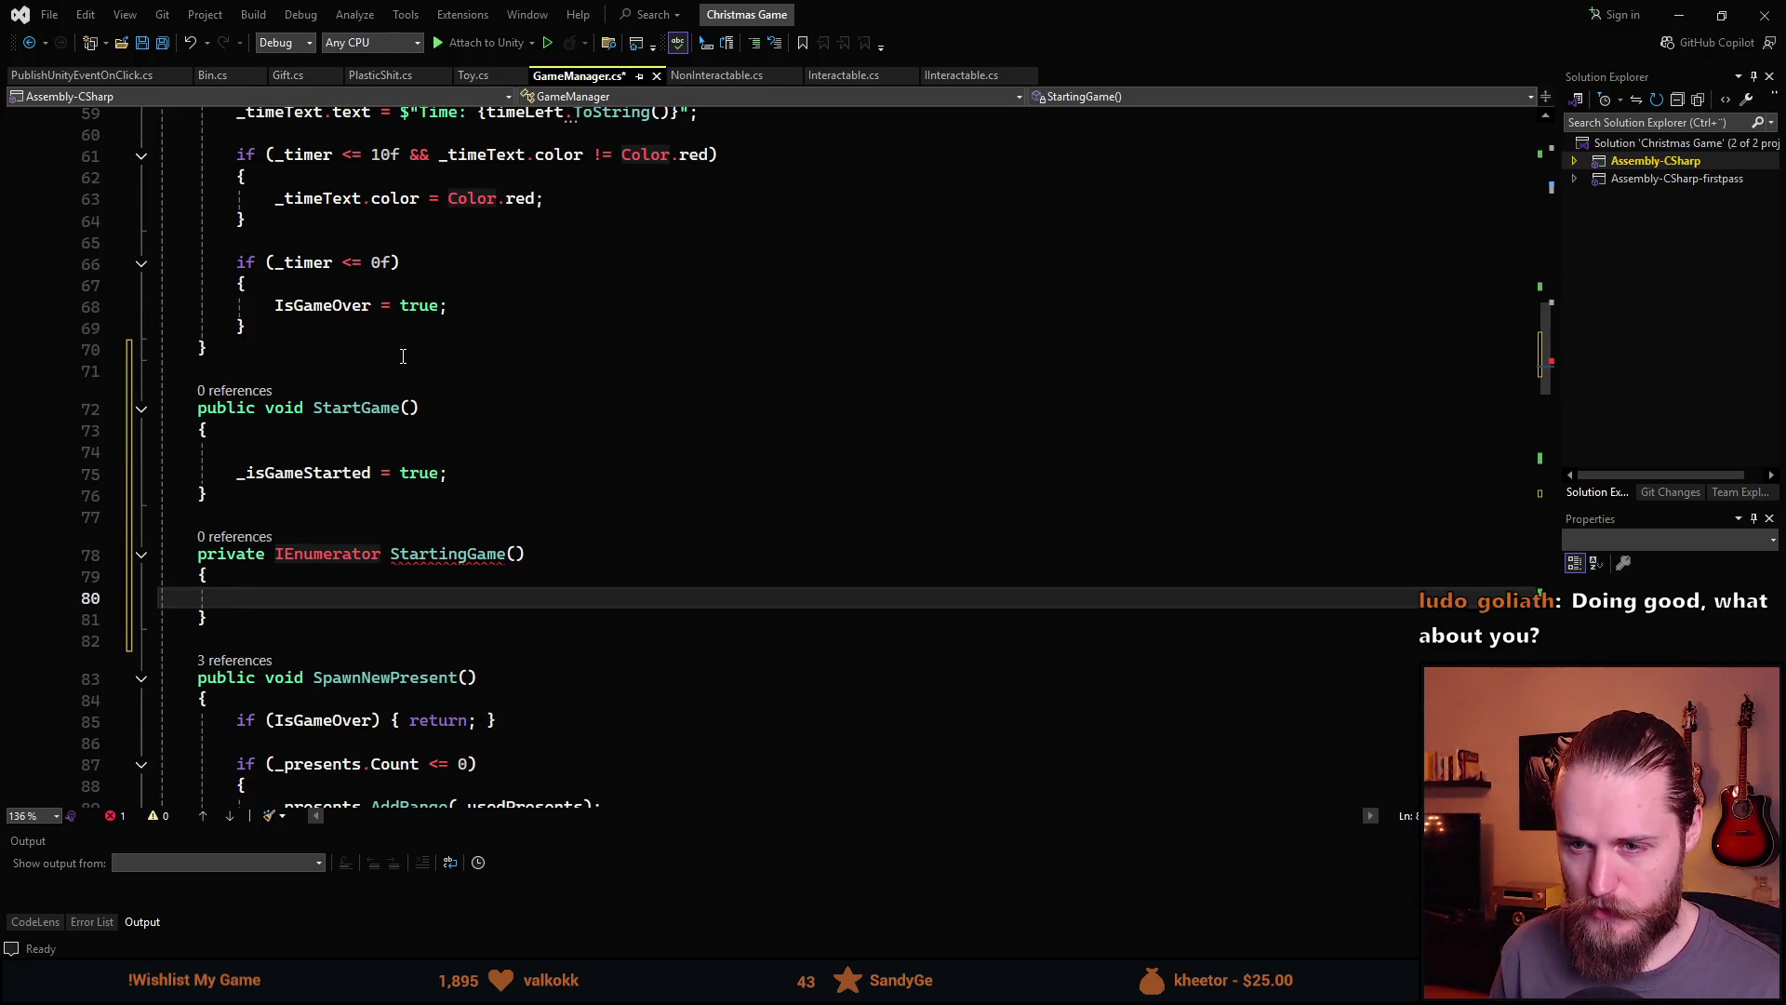
type("_")
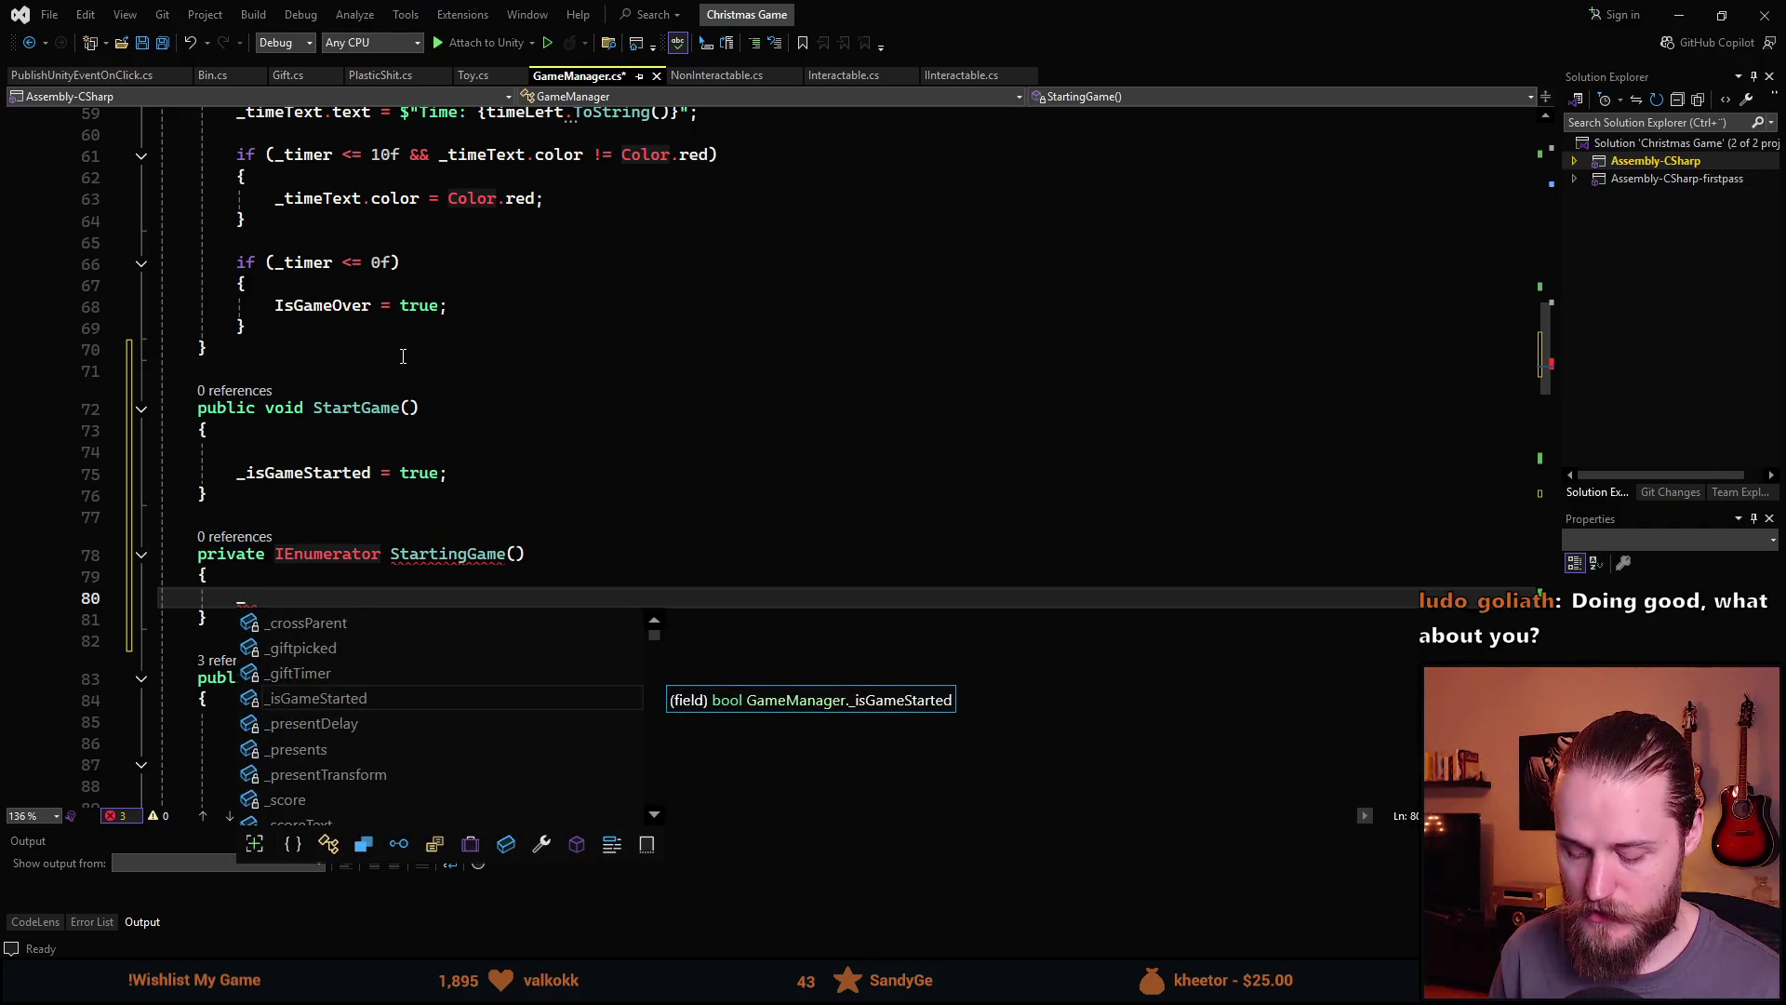
scroll(403, 357, "up", 15)
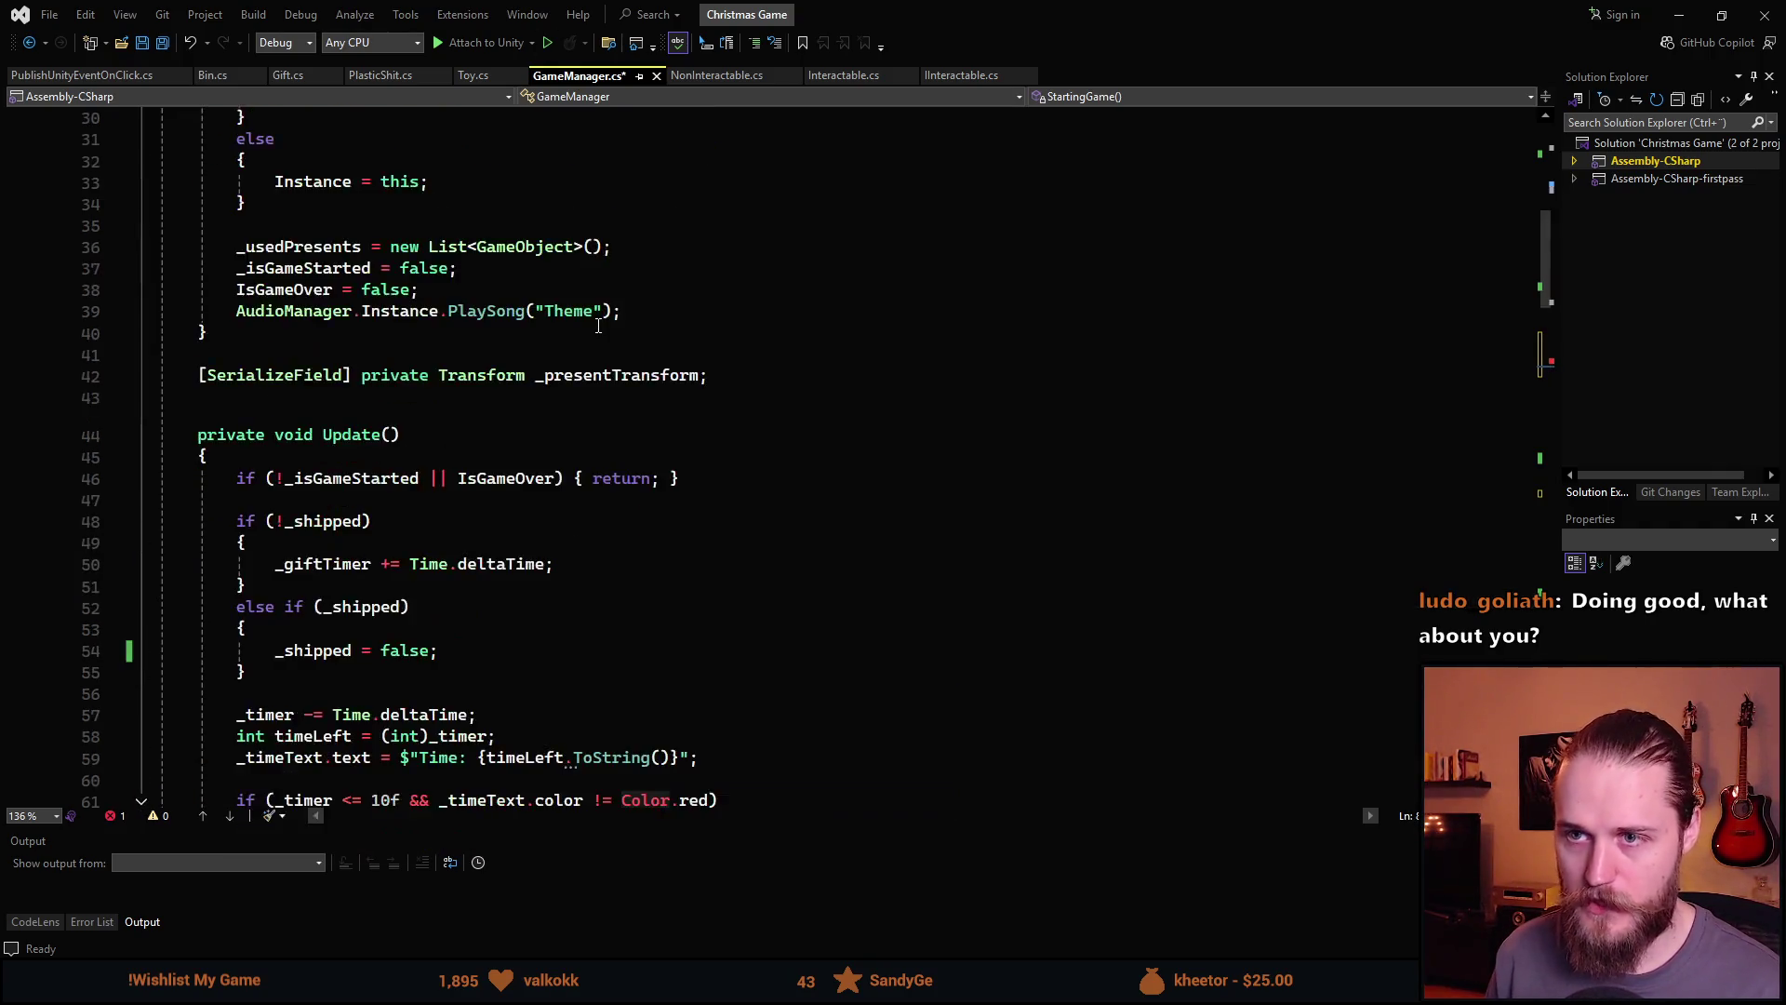
Declare a [SerializeField] private TextMeshProUGUI _countdownText field below IsGameOver and save
left_click(658, 249)
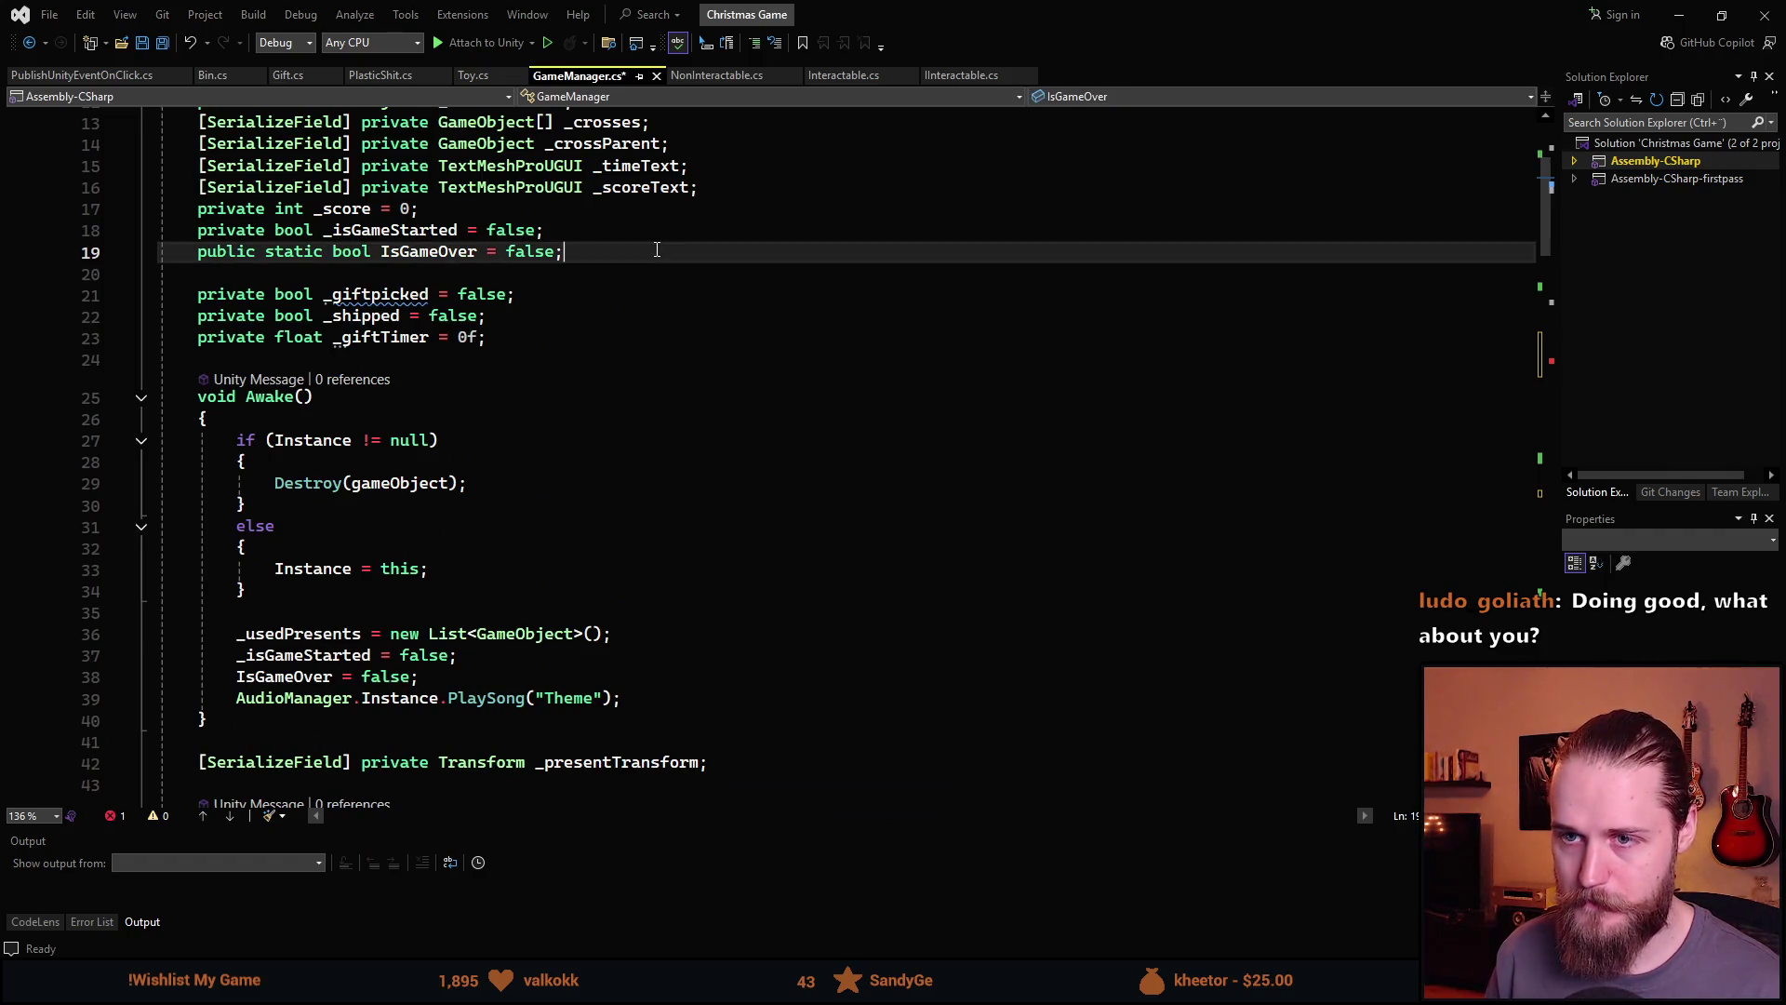
key("Return")
type("[SerializeField] private GameObject ")
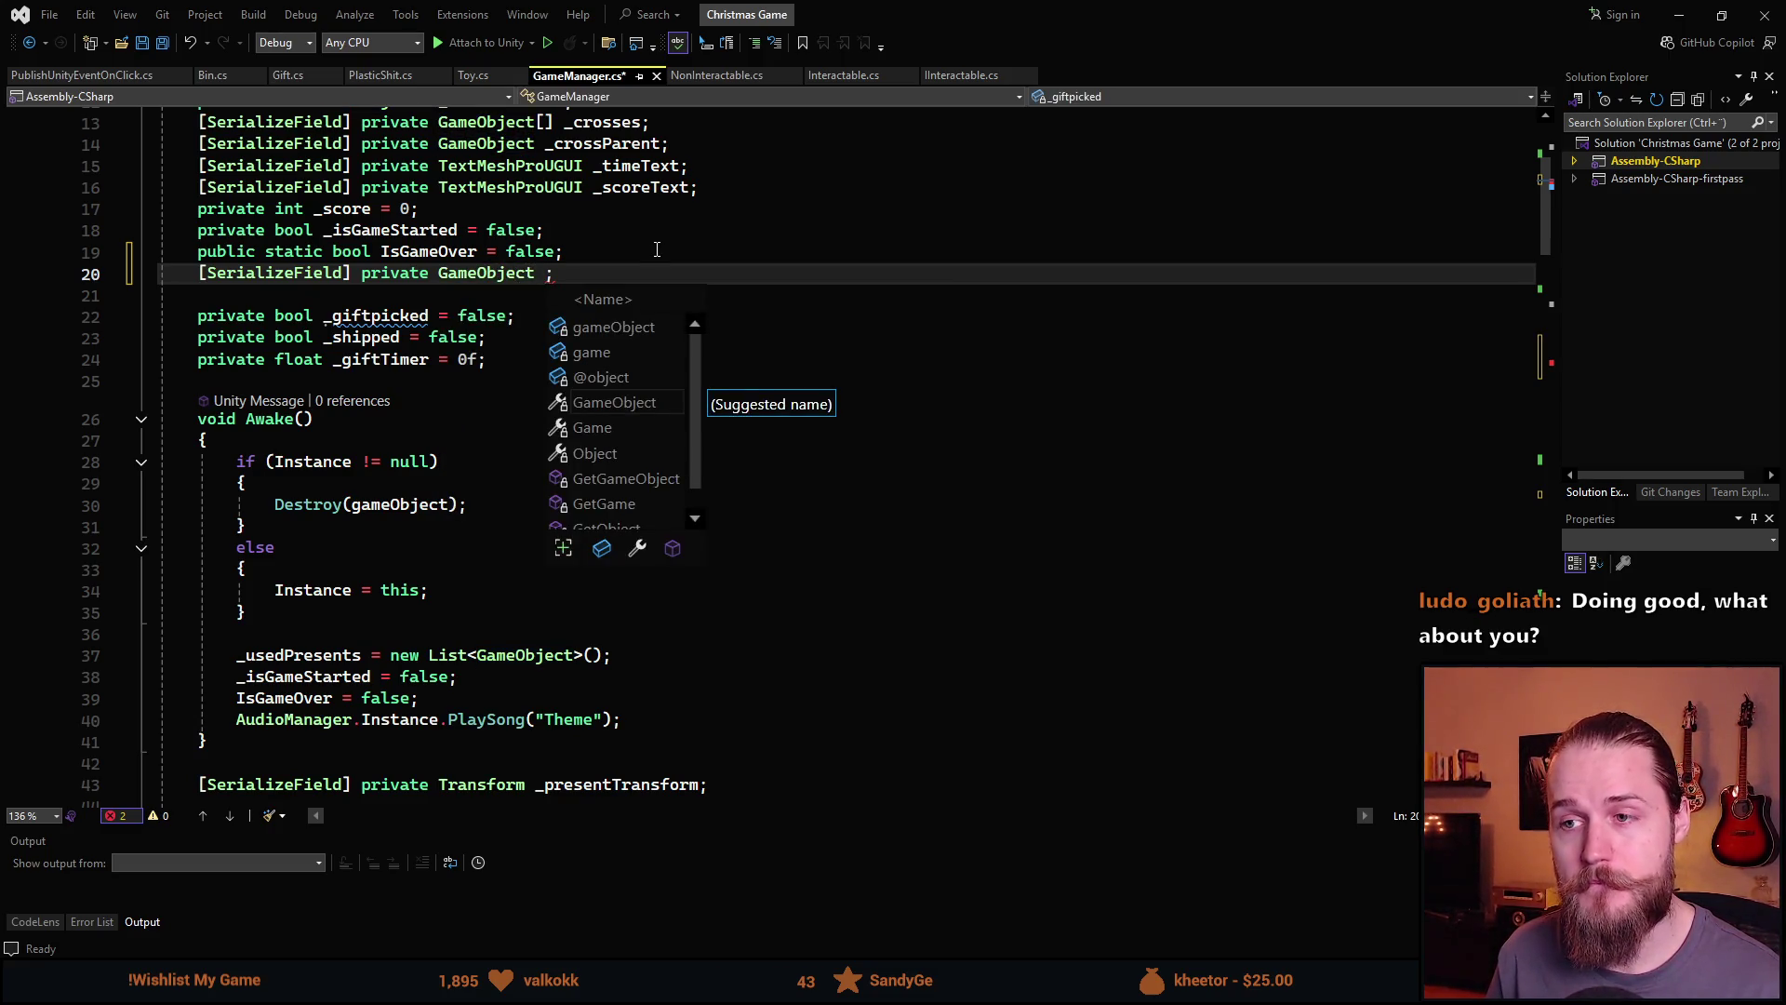
type("_")
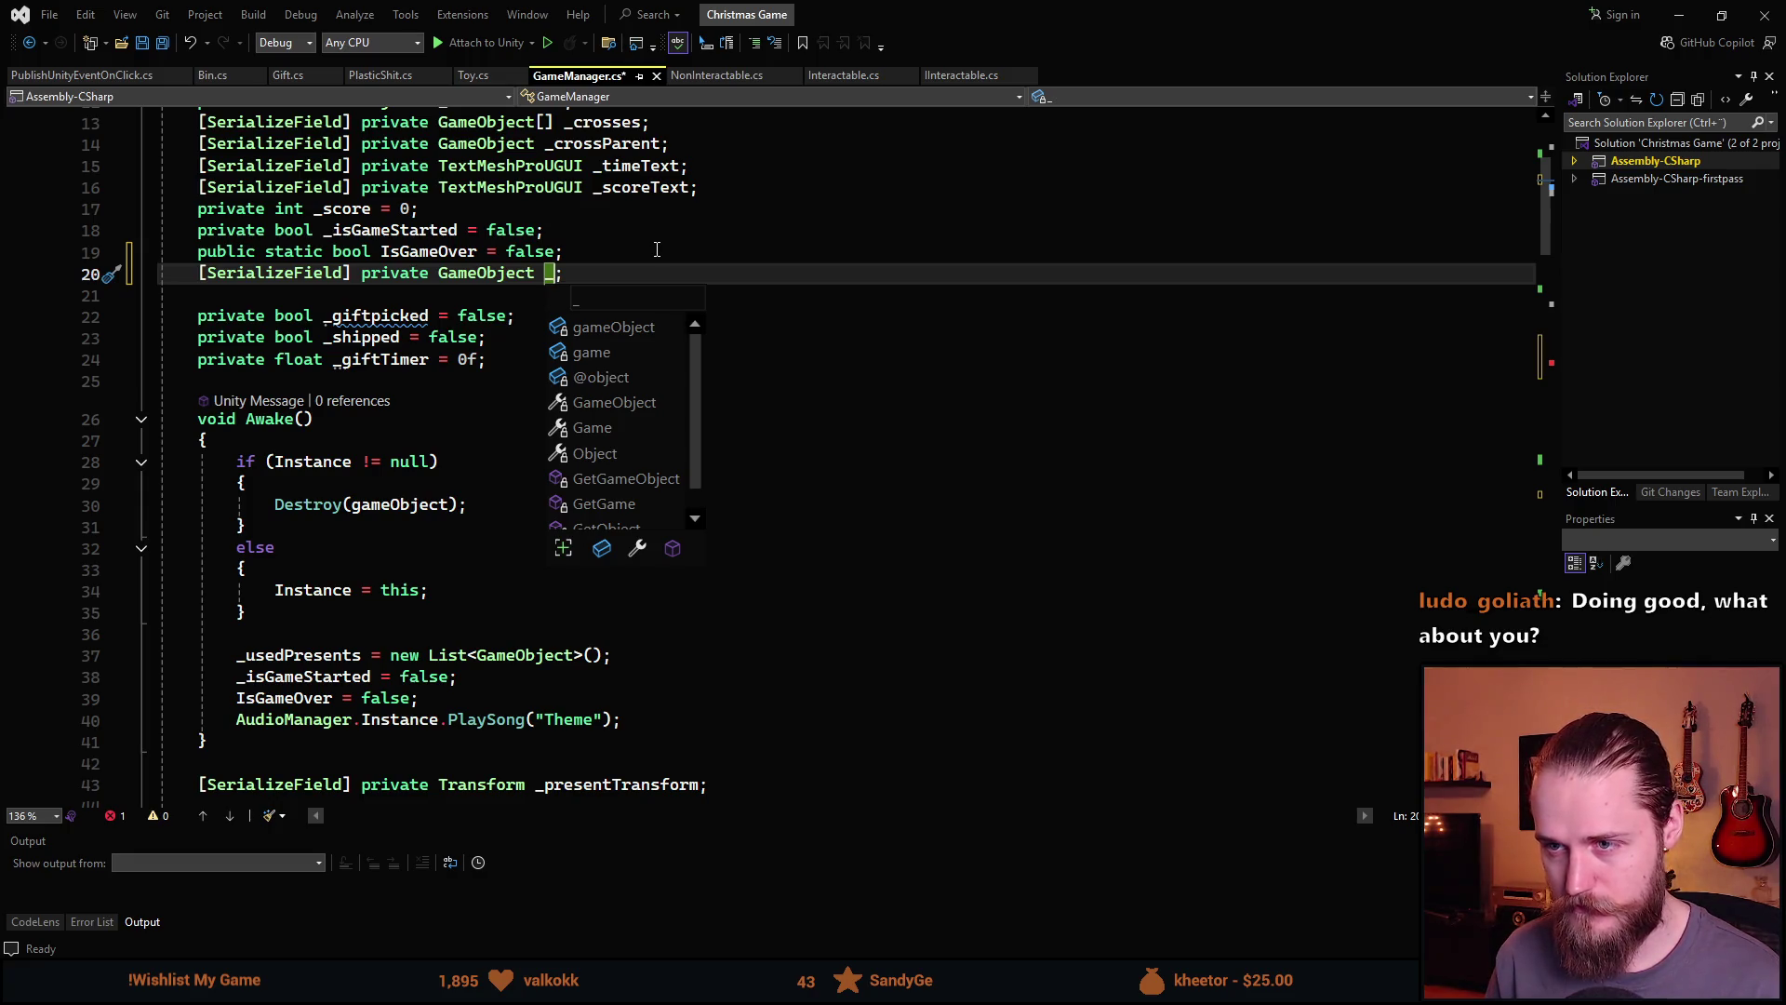
type("TV")
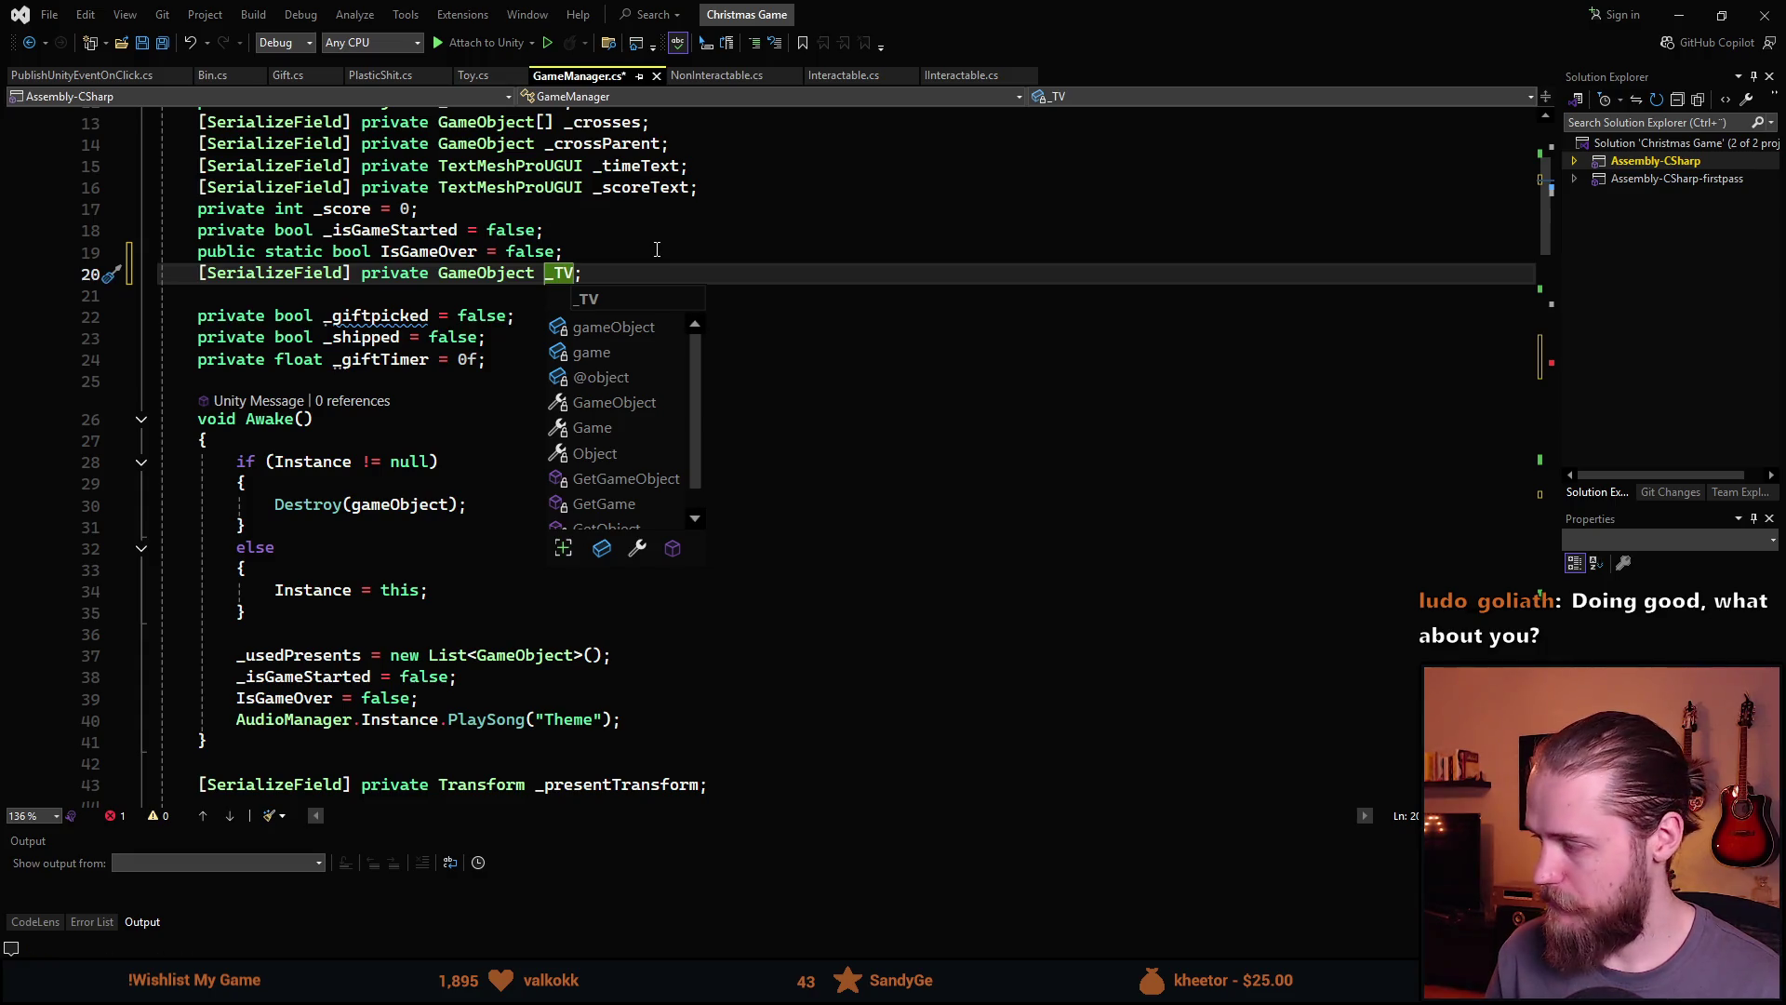
key("Escape")
key("BackSpace")
key("BackSpace")
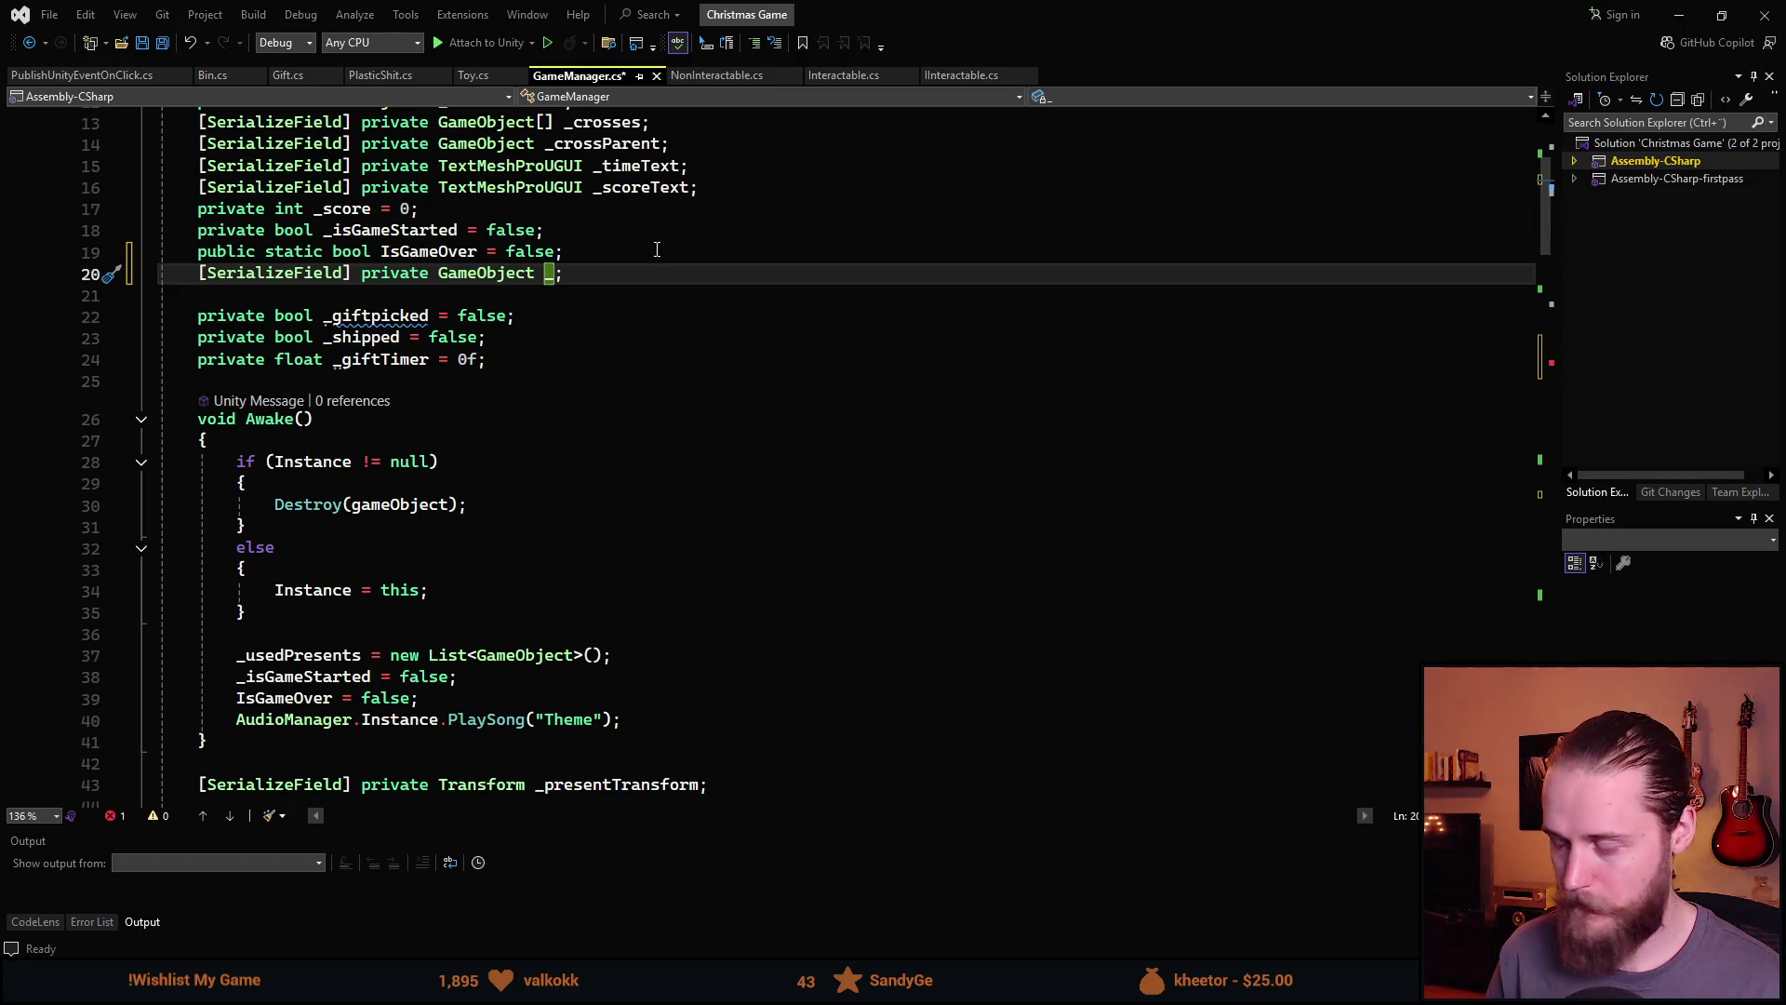
key("ctrl+BackSpace")
key("ctrl+BackSpace")
type("TextMe")
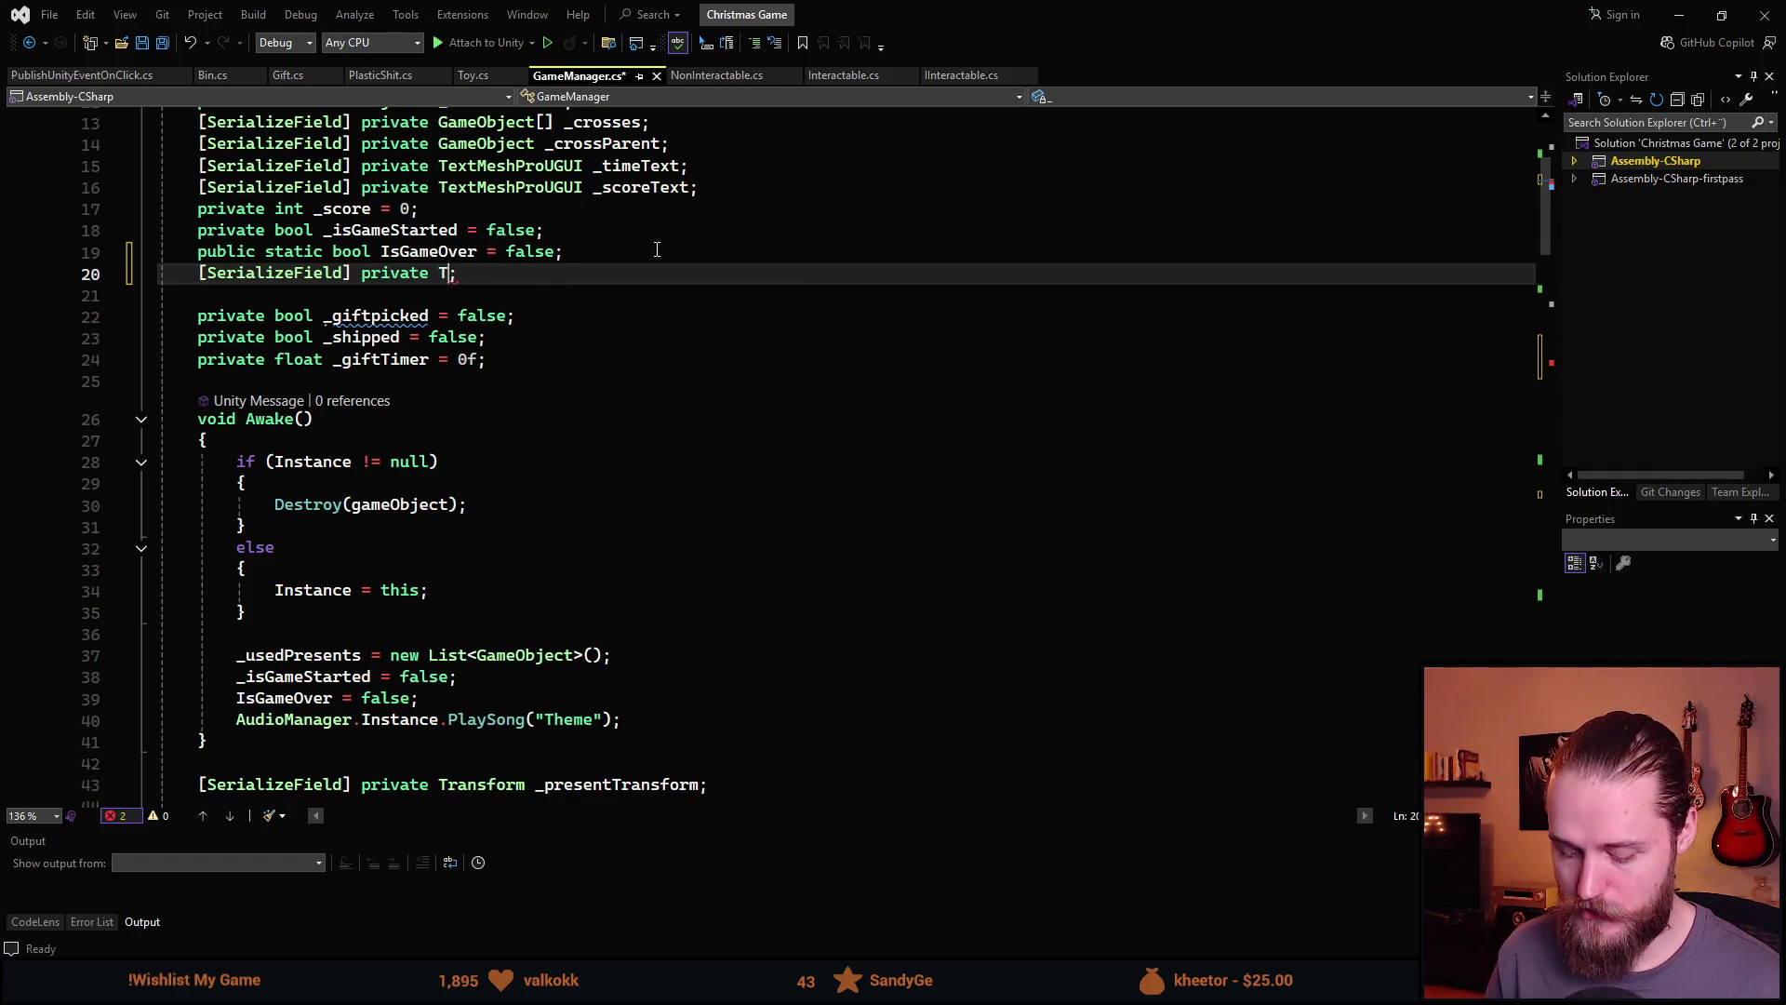
type("shPro")
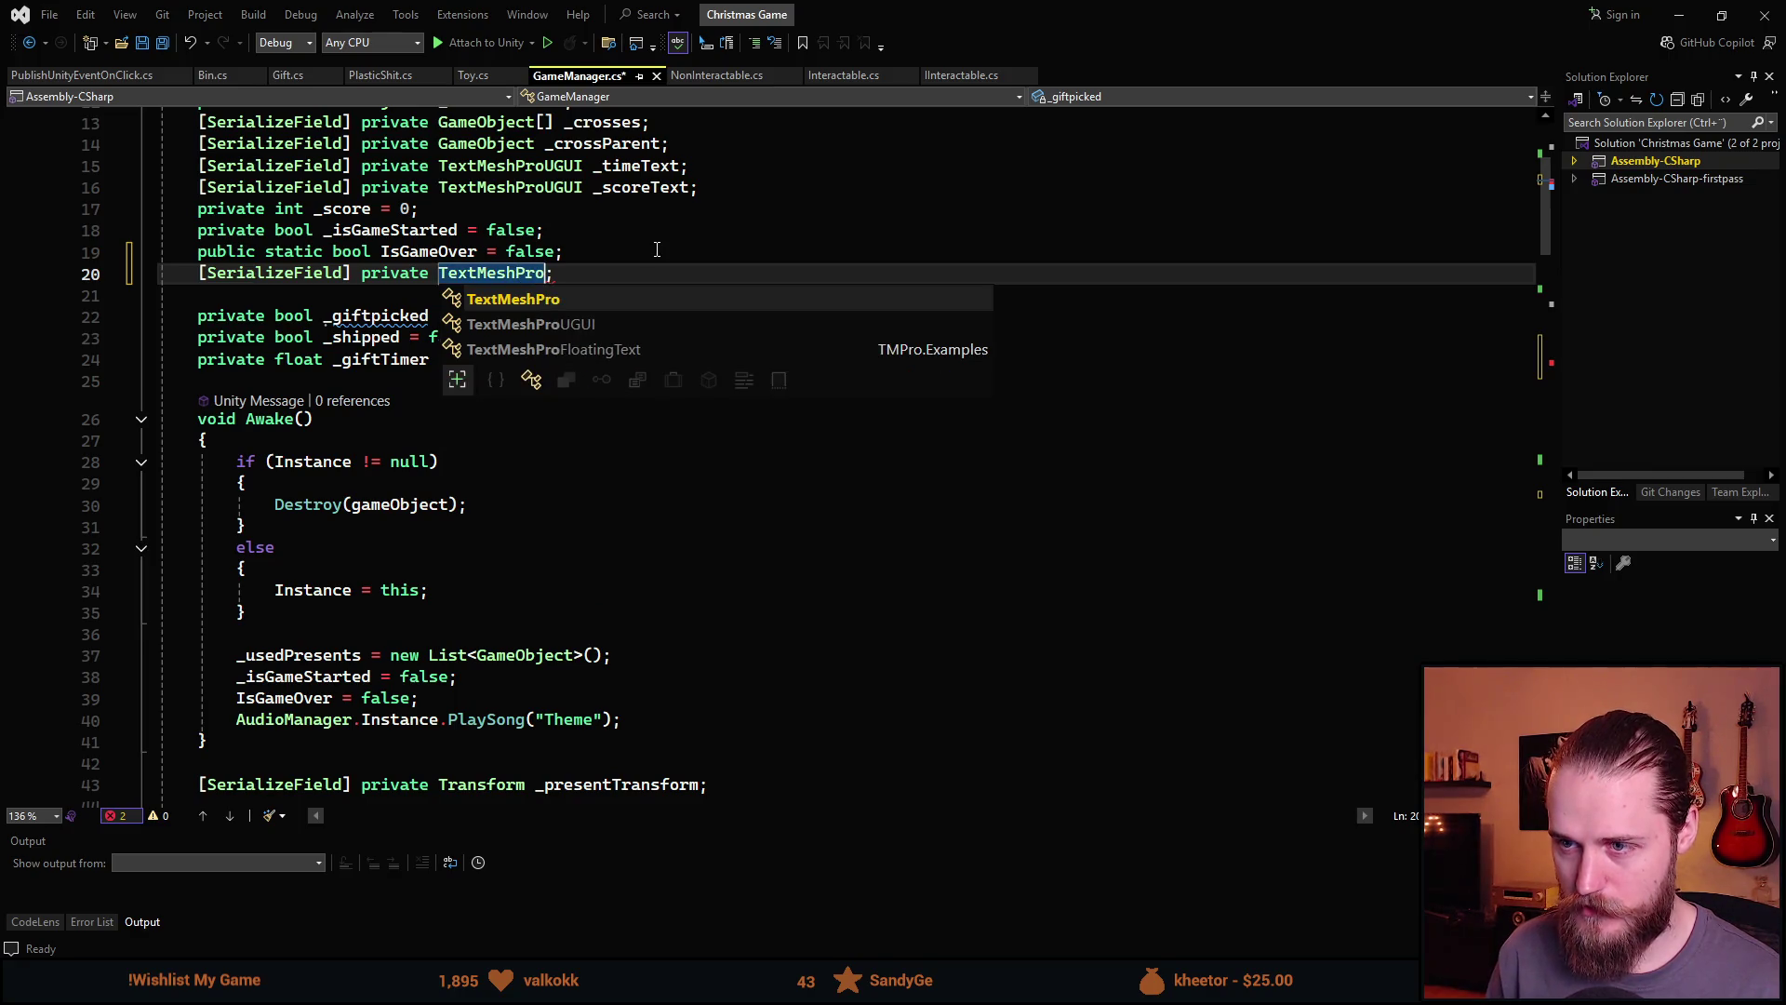
key("Tab")
type("_S")
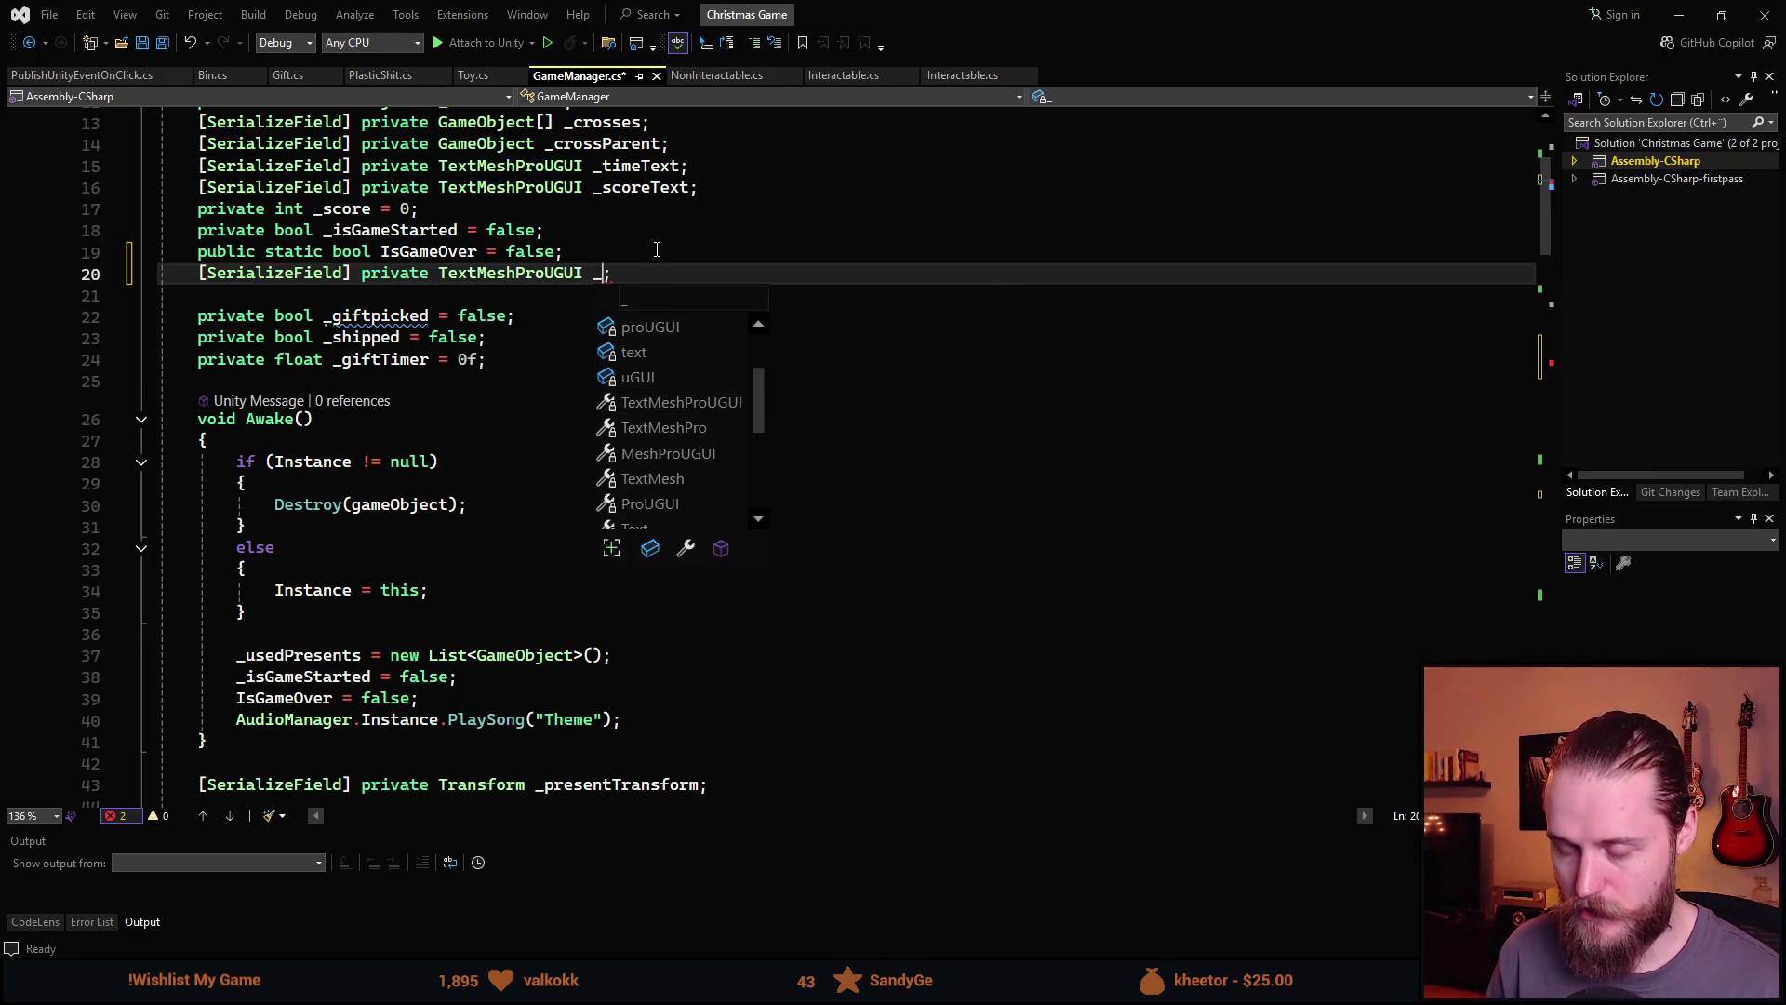
key("BackSpace")
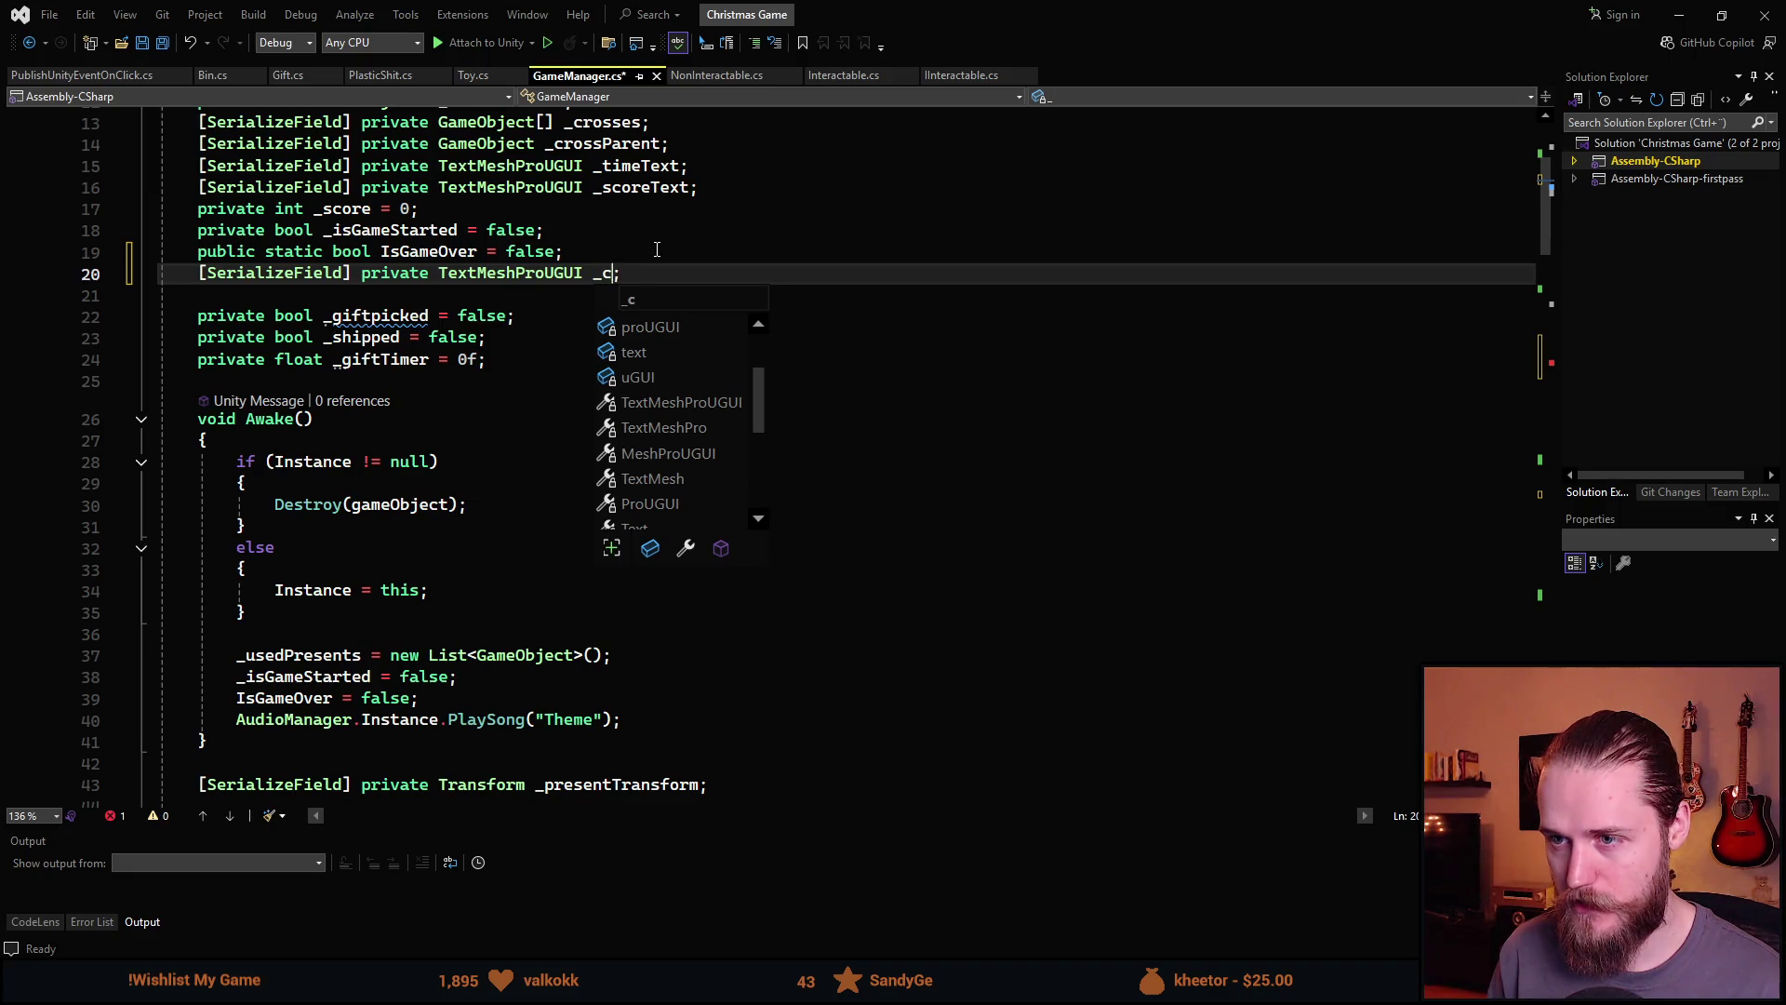
type("countdownText")
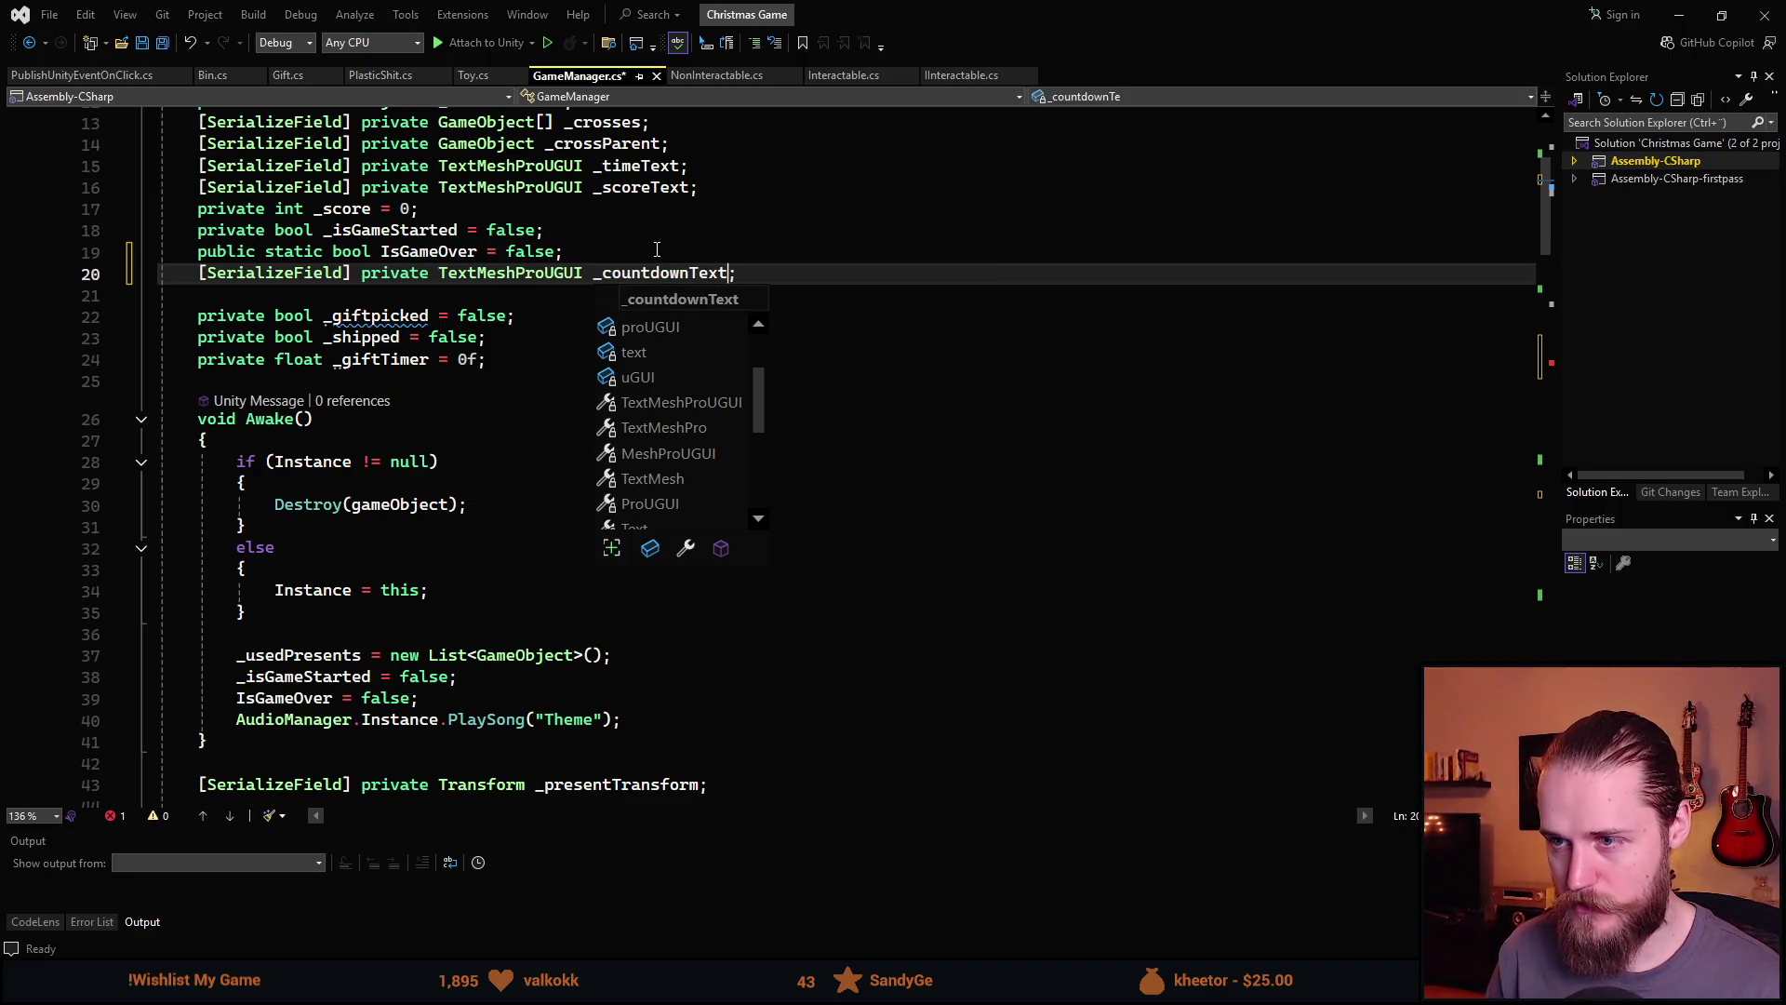
key("End")
key("ctrl+s")
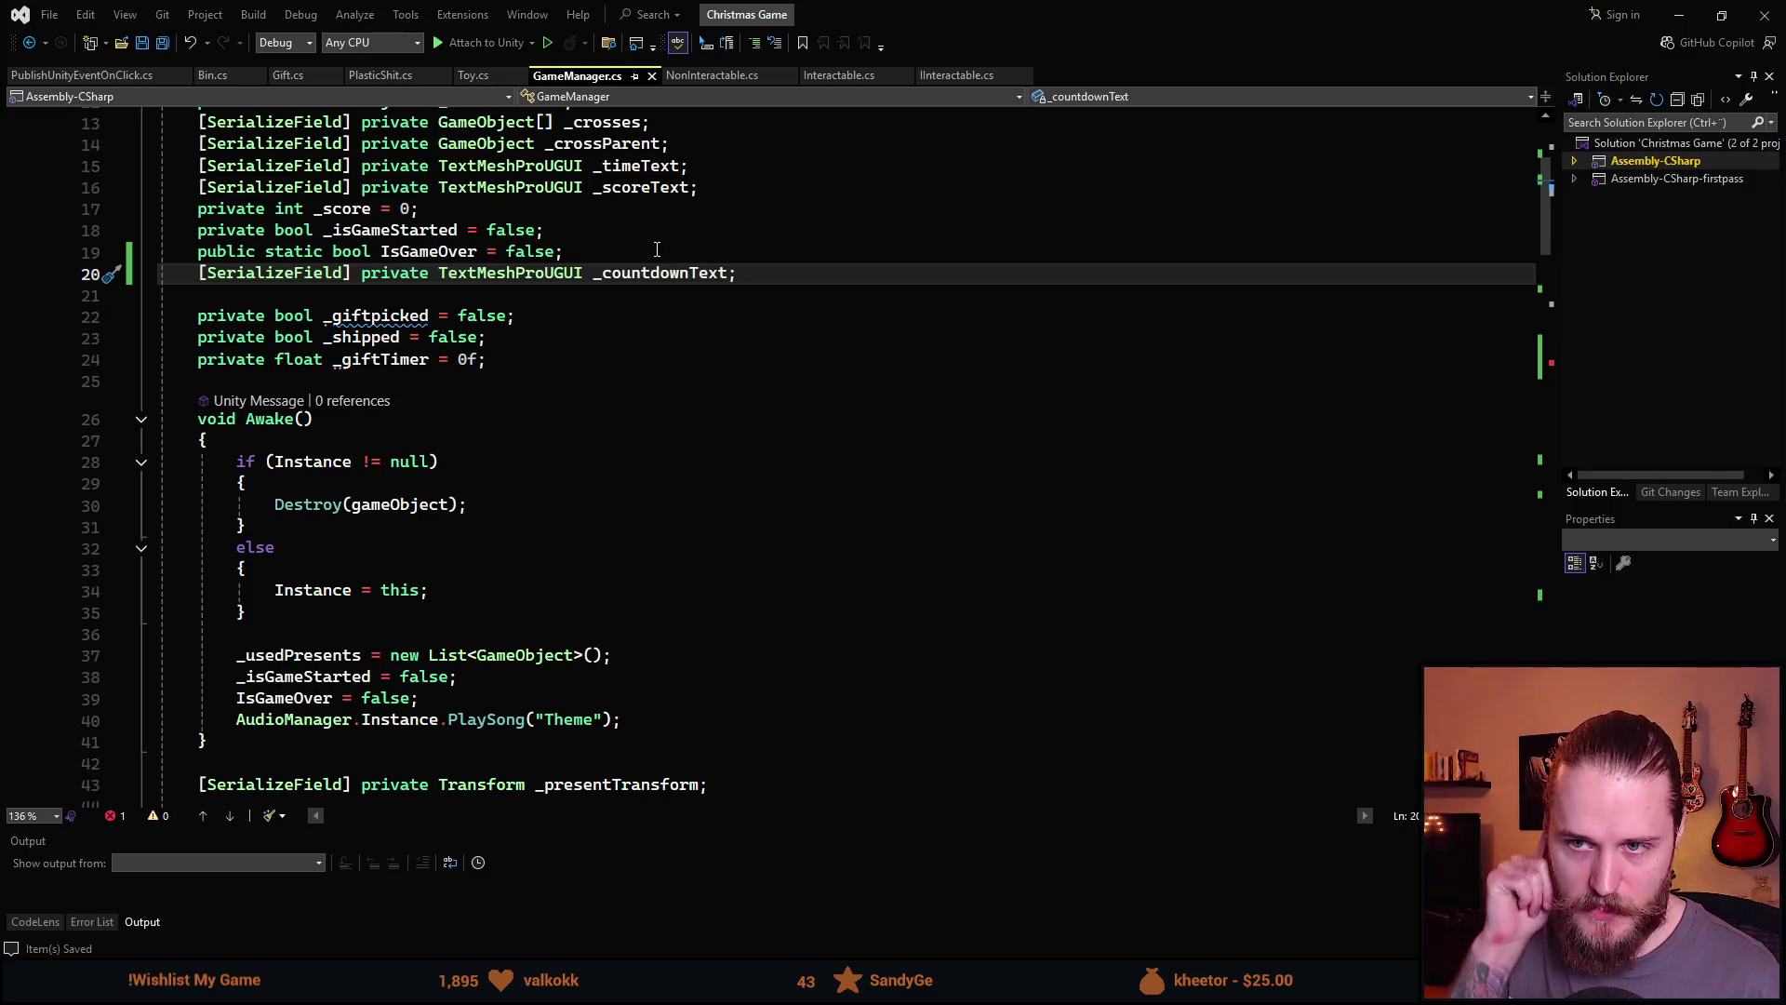
Duplicate that field line as a serialized GameObject _scoreBoard field and save
key("ctrl+d")
key("ctrl+shift+Left")
key("BackSpace")
type("_")
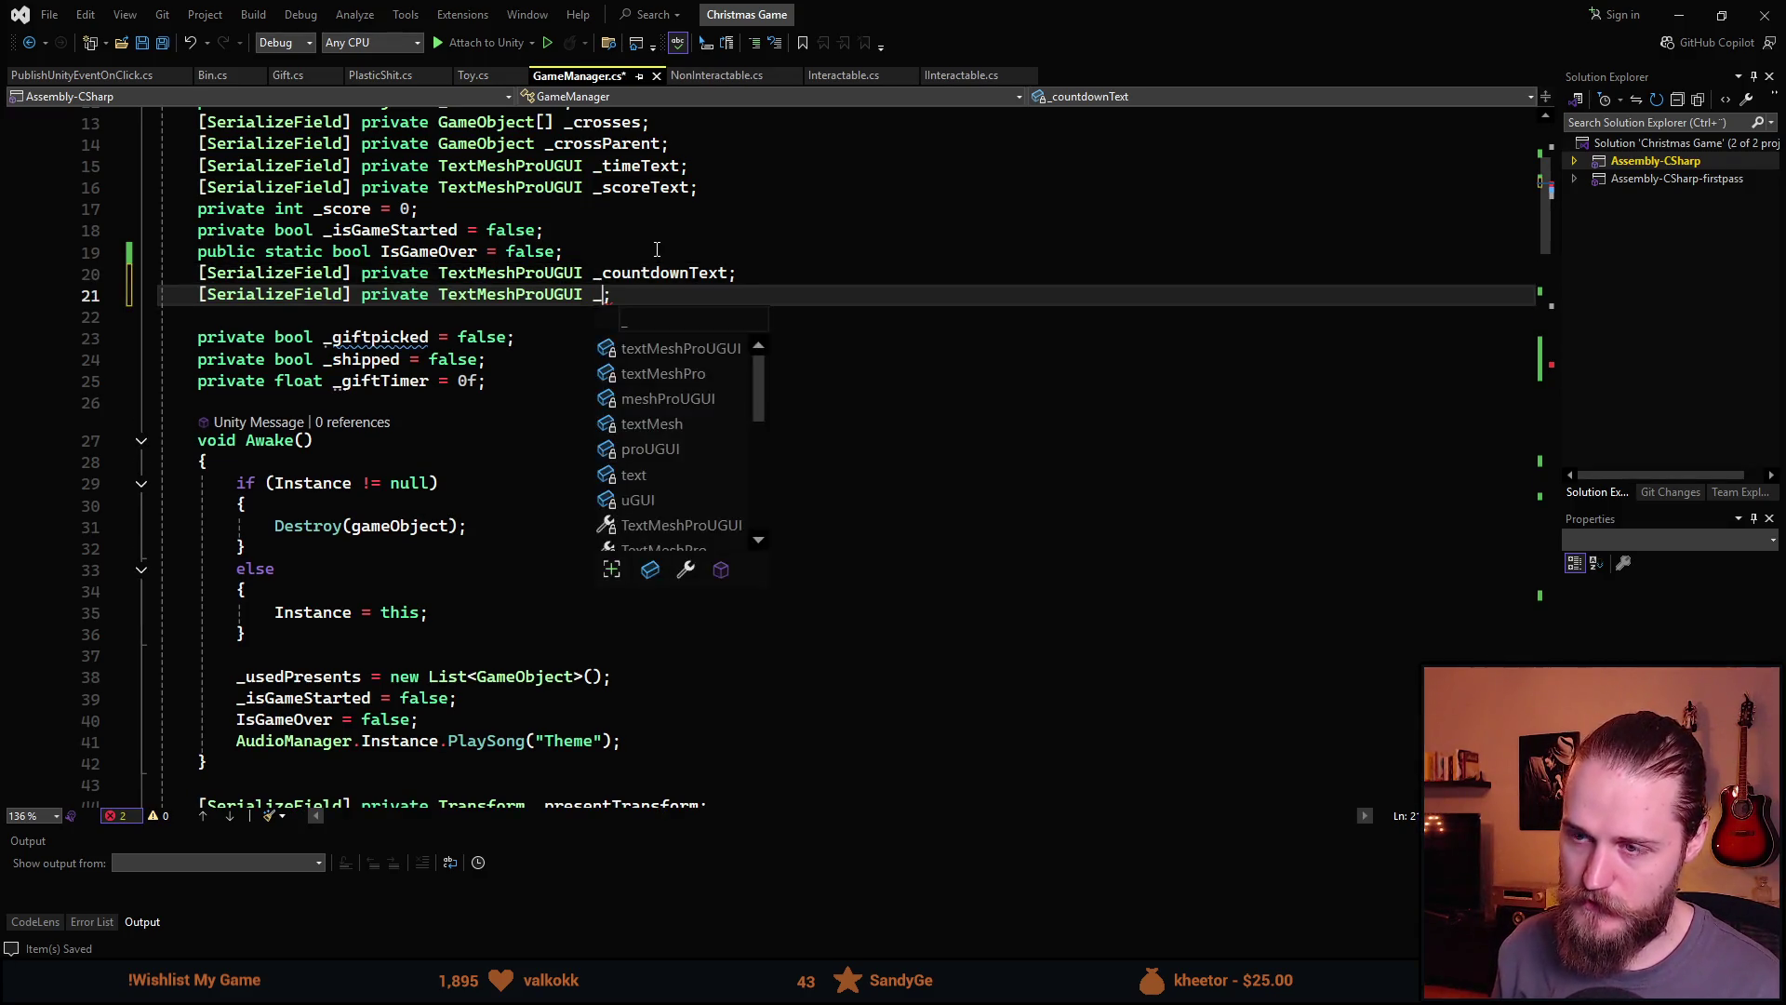
type("score")
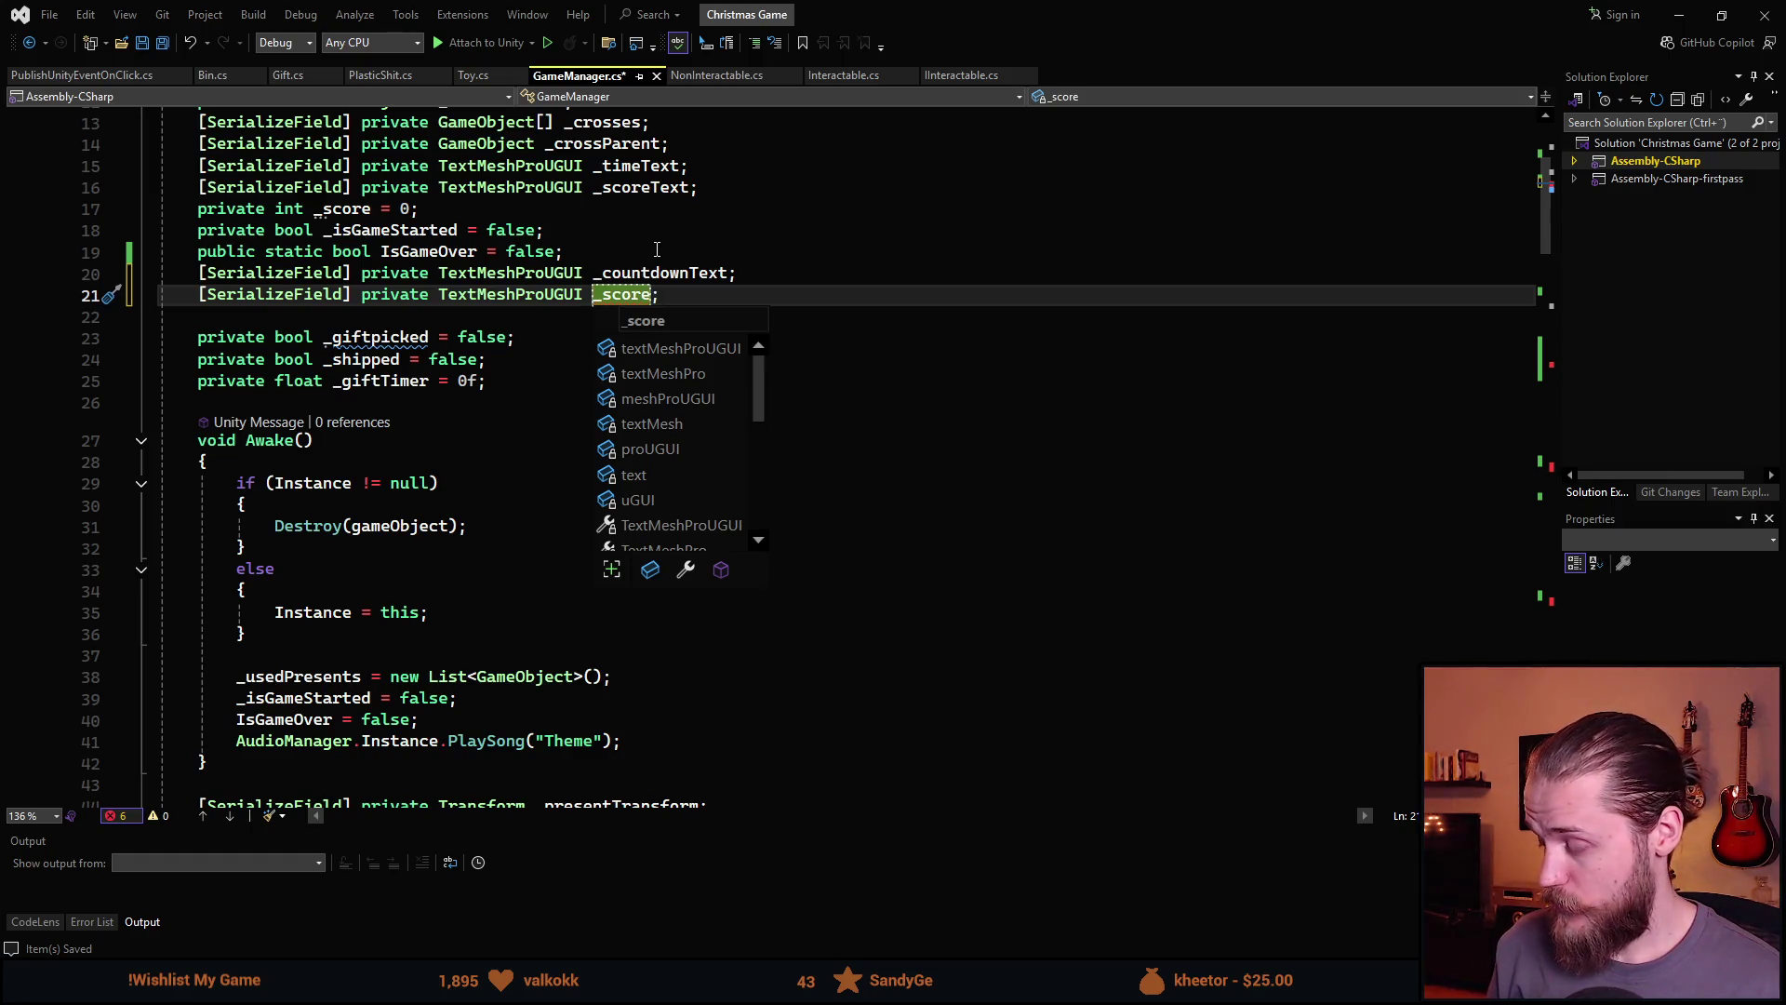
key("Escape")
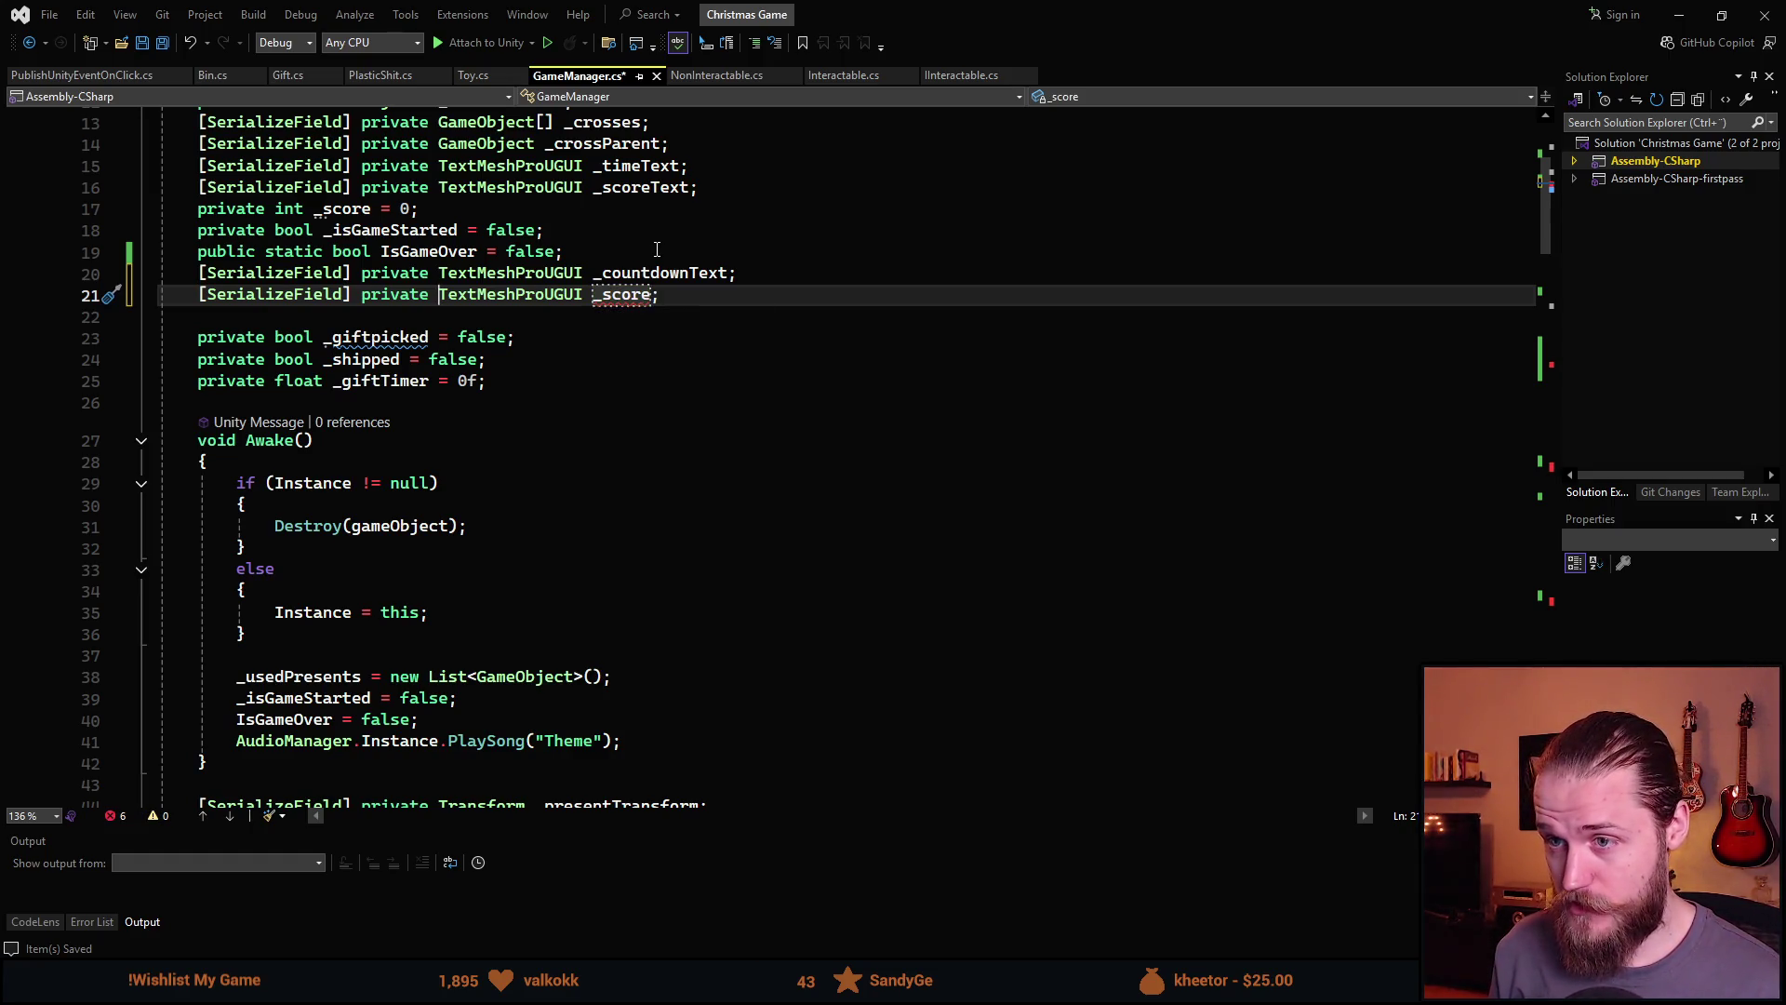
key("ctrl+Left")
key("Left")
key("ctrl+shift+Left")
key("BackSpace")
type("GameObject _score")
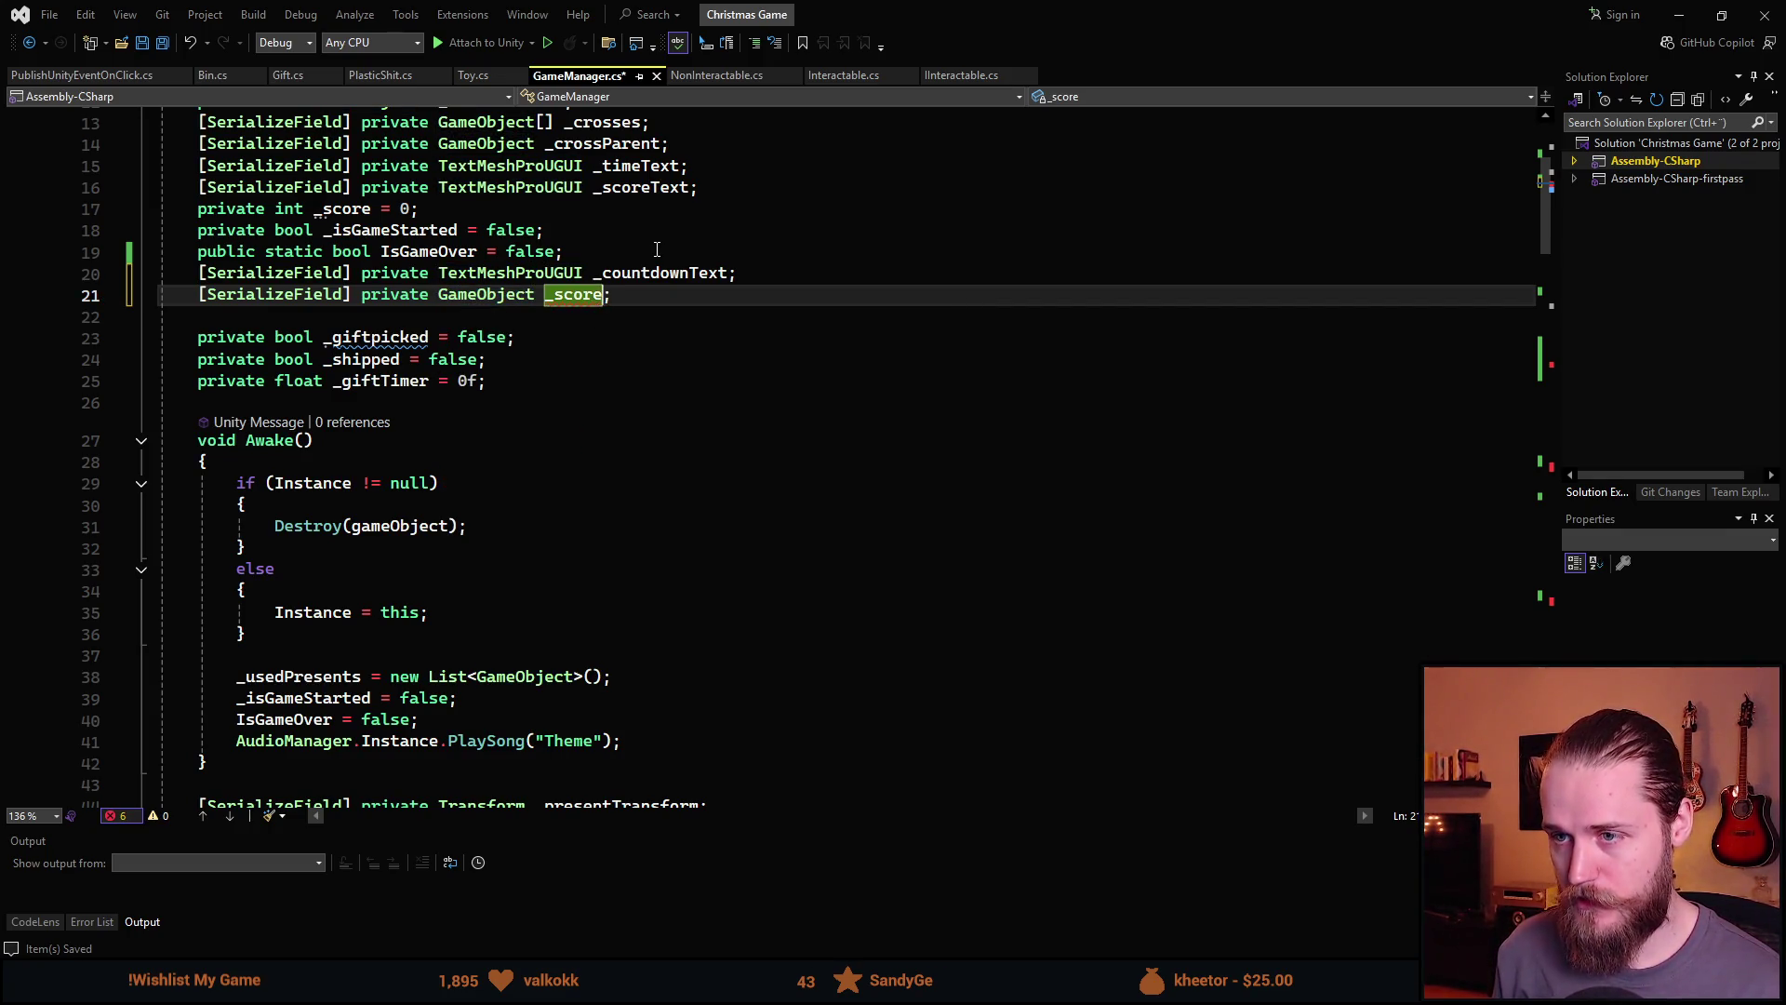
type("Board")
key("ctrl+s")
scroll(721, 441, "down", 17)
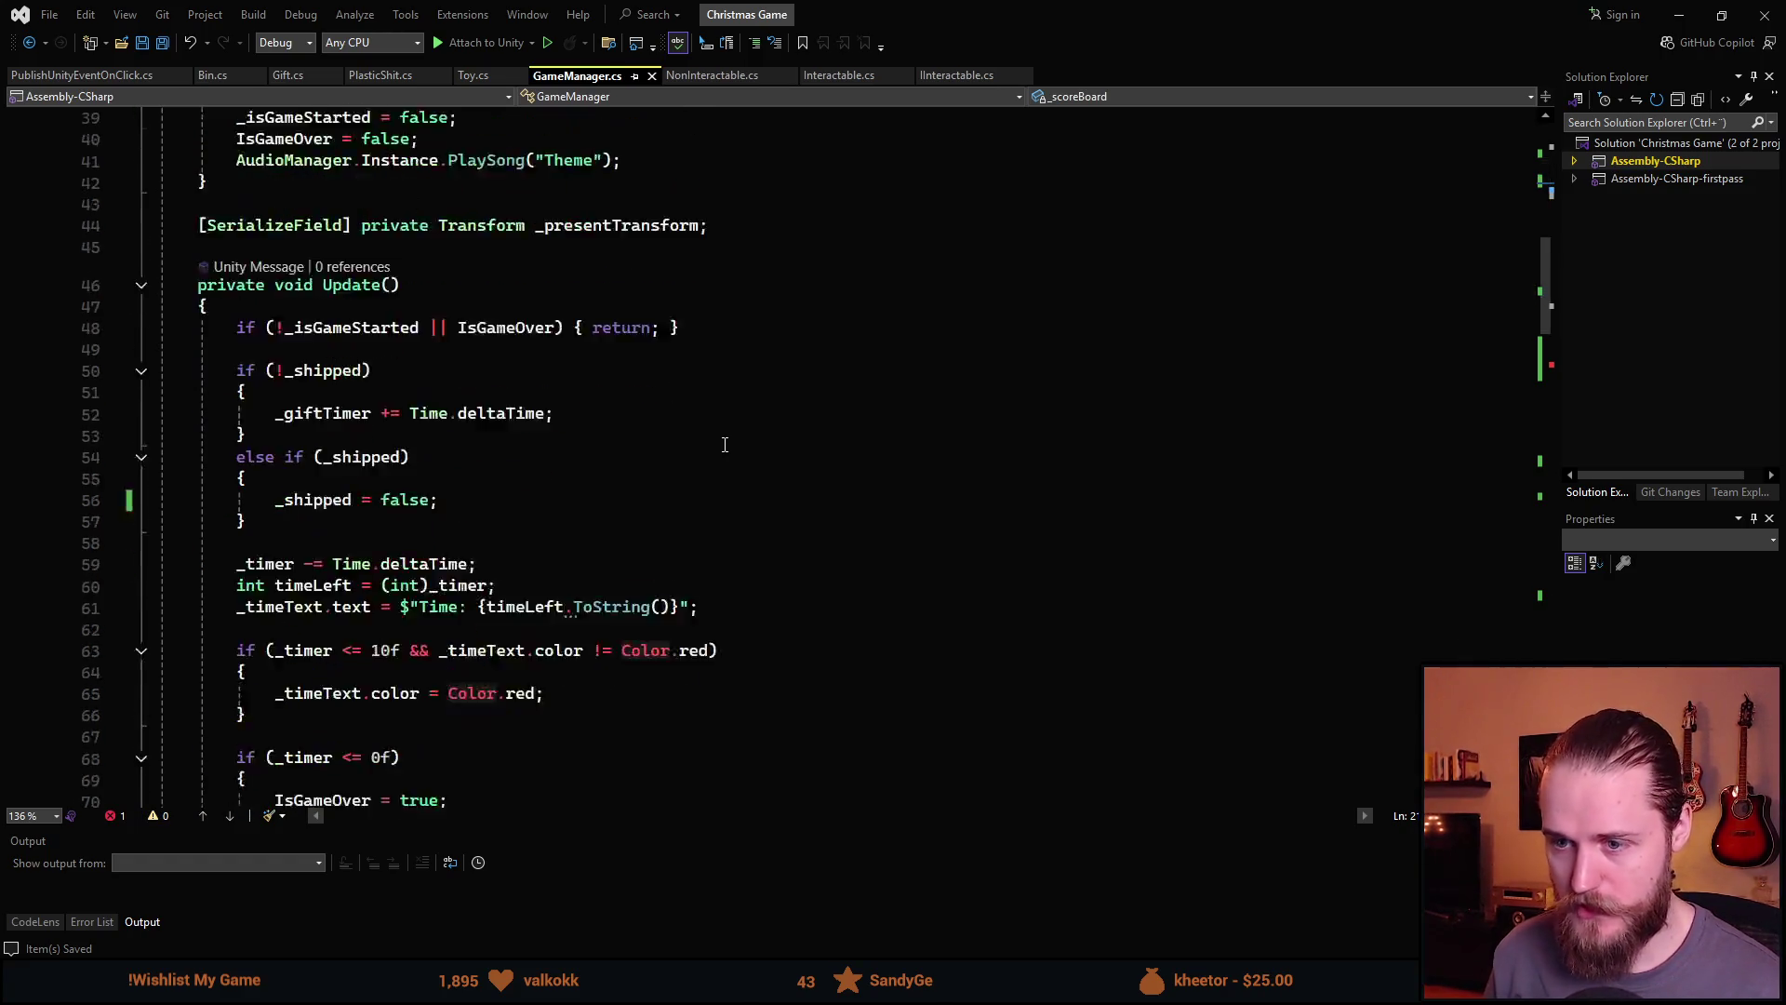
In StartingGame, call _scoreBoard.SetActive(false) and set _countdownText.text = "3"
left_click(354, 514)
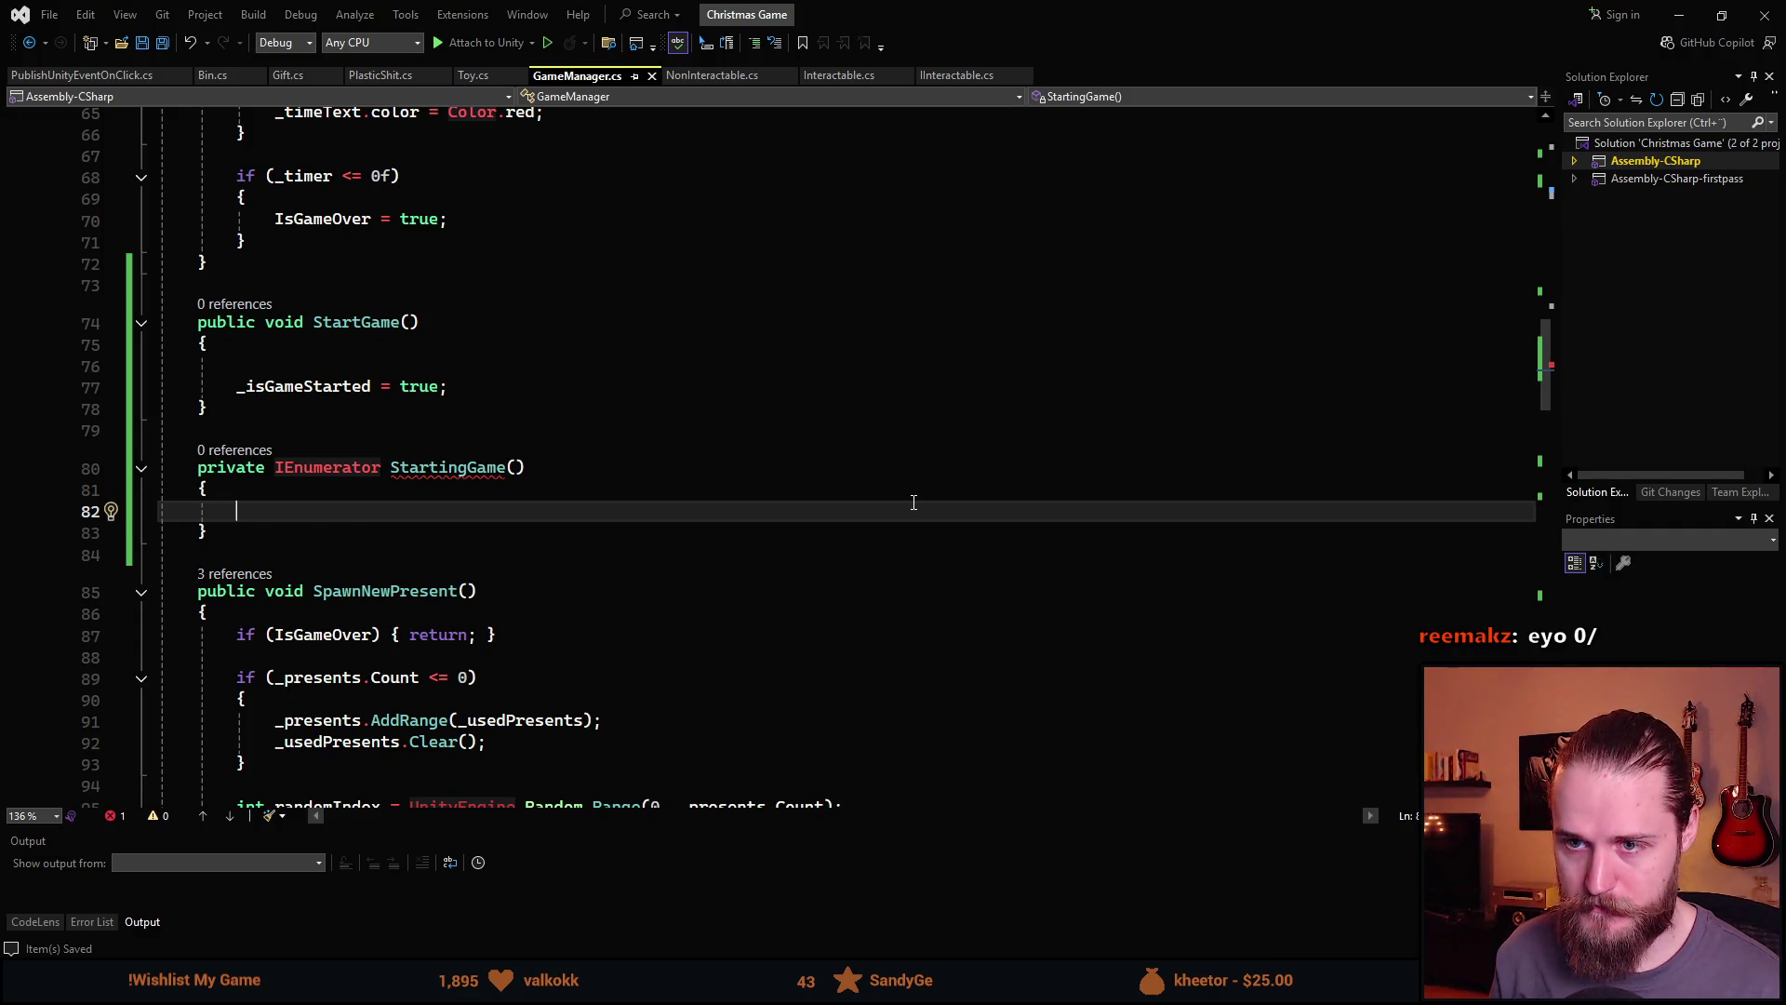
type("_scoreBoard")
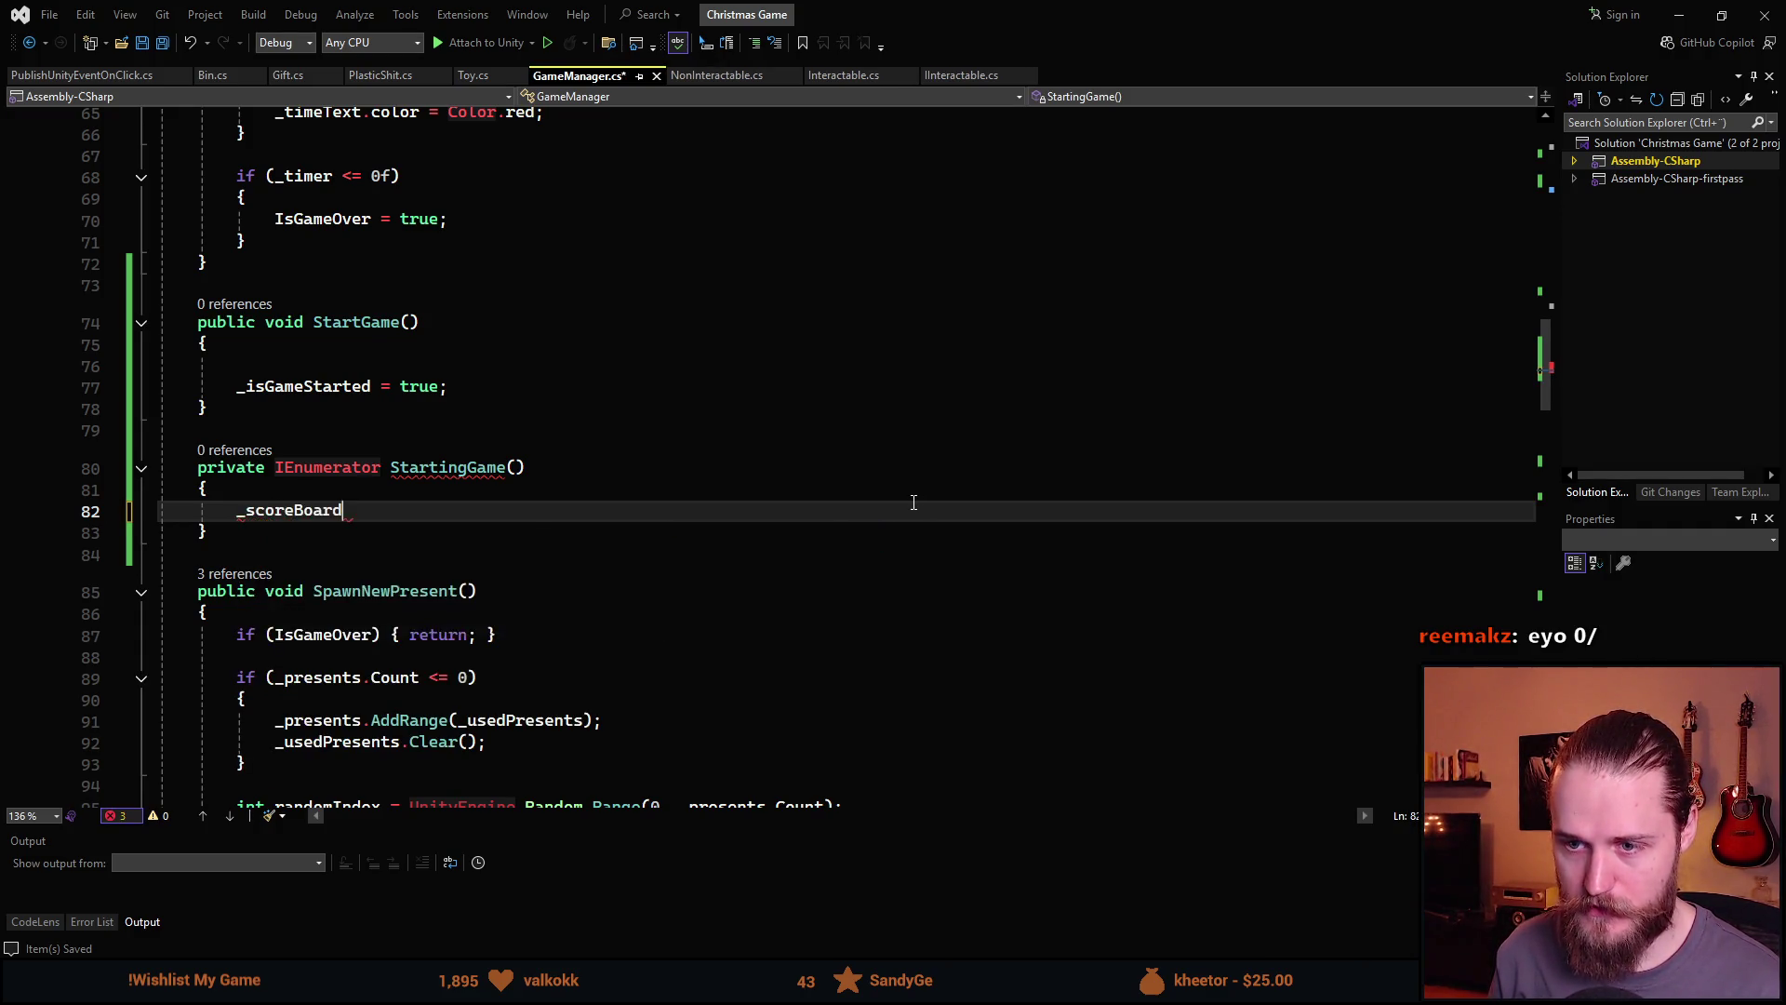
type(".Set")
key("Tab")
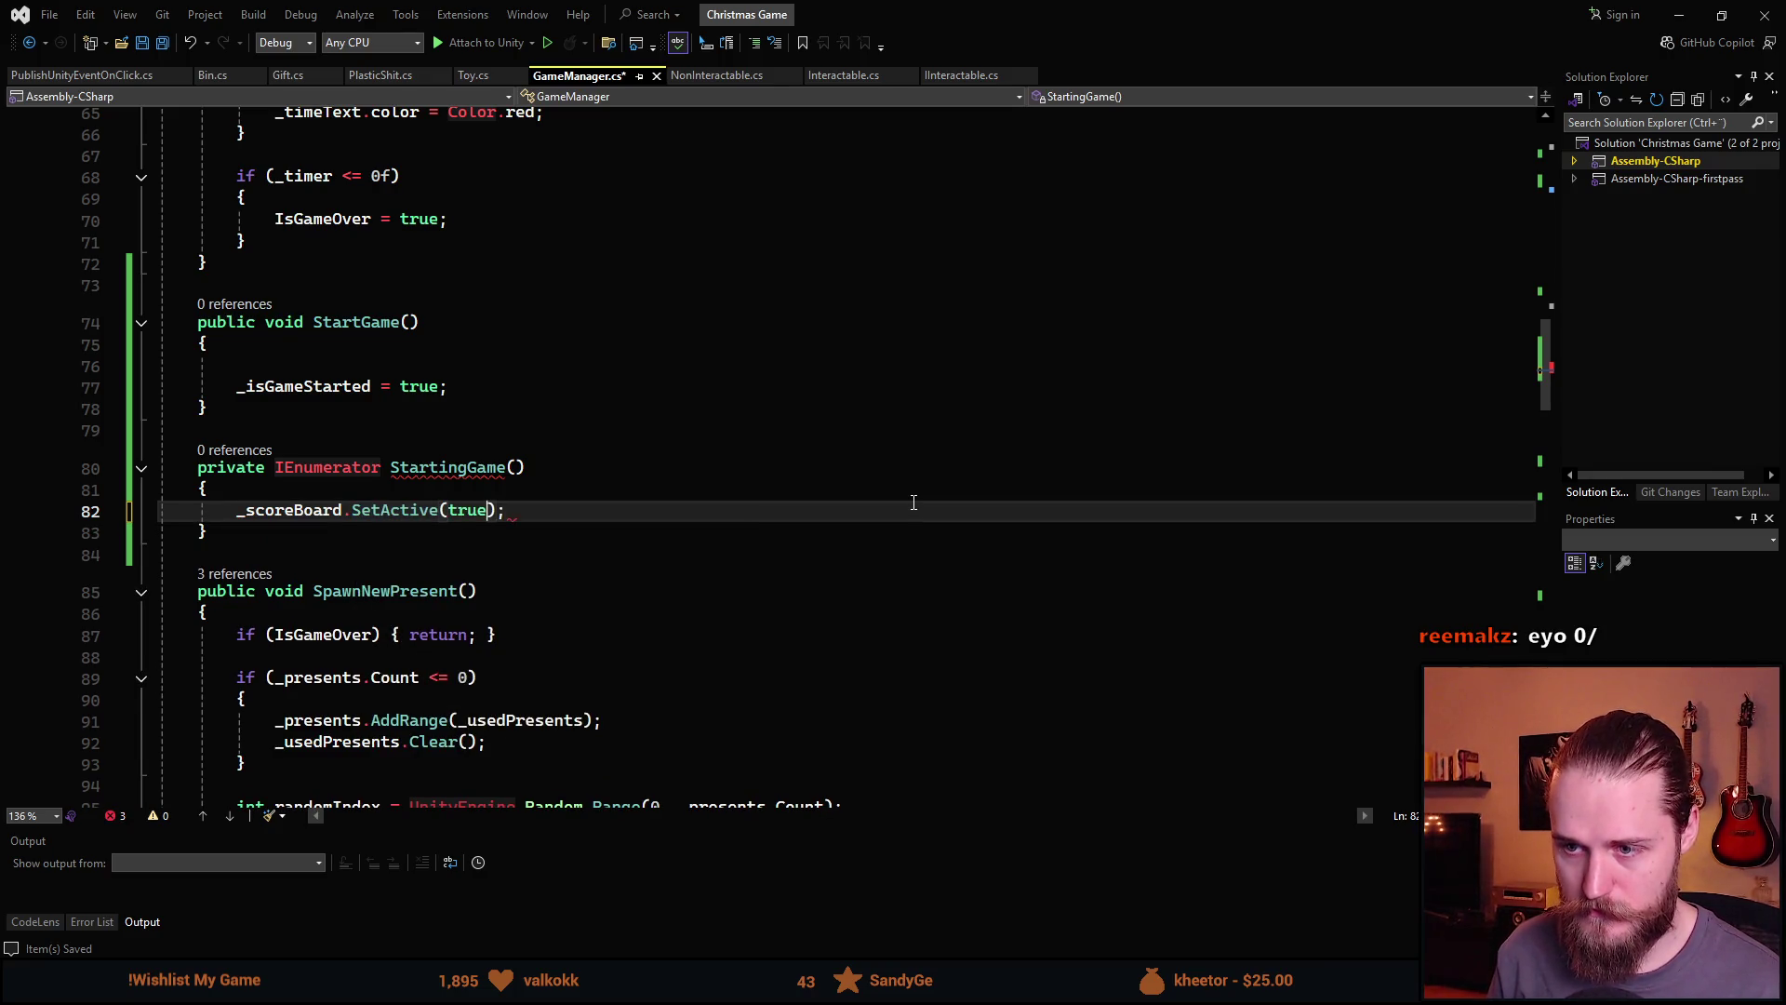
key("BackSpace")
key("BackSpace")
key("BackSpace")
type("false")
key("End")
key("Return")
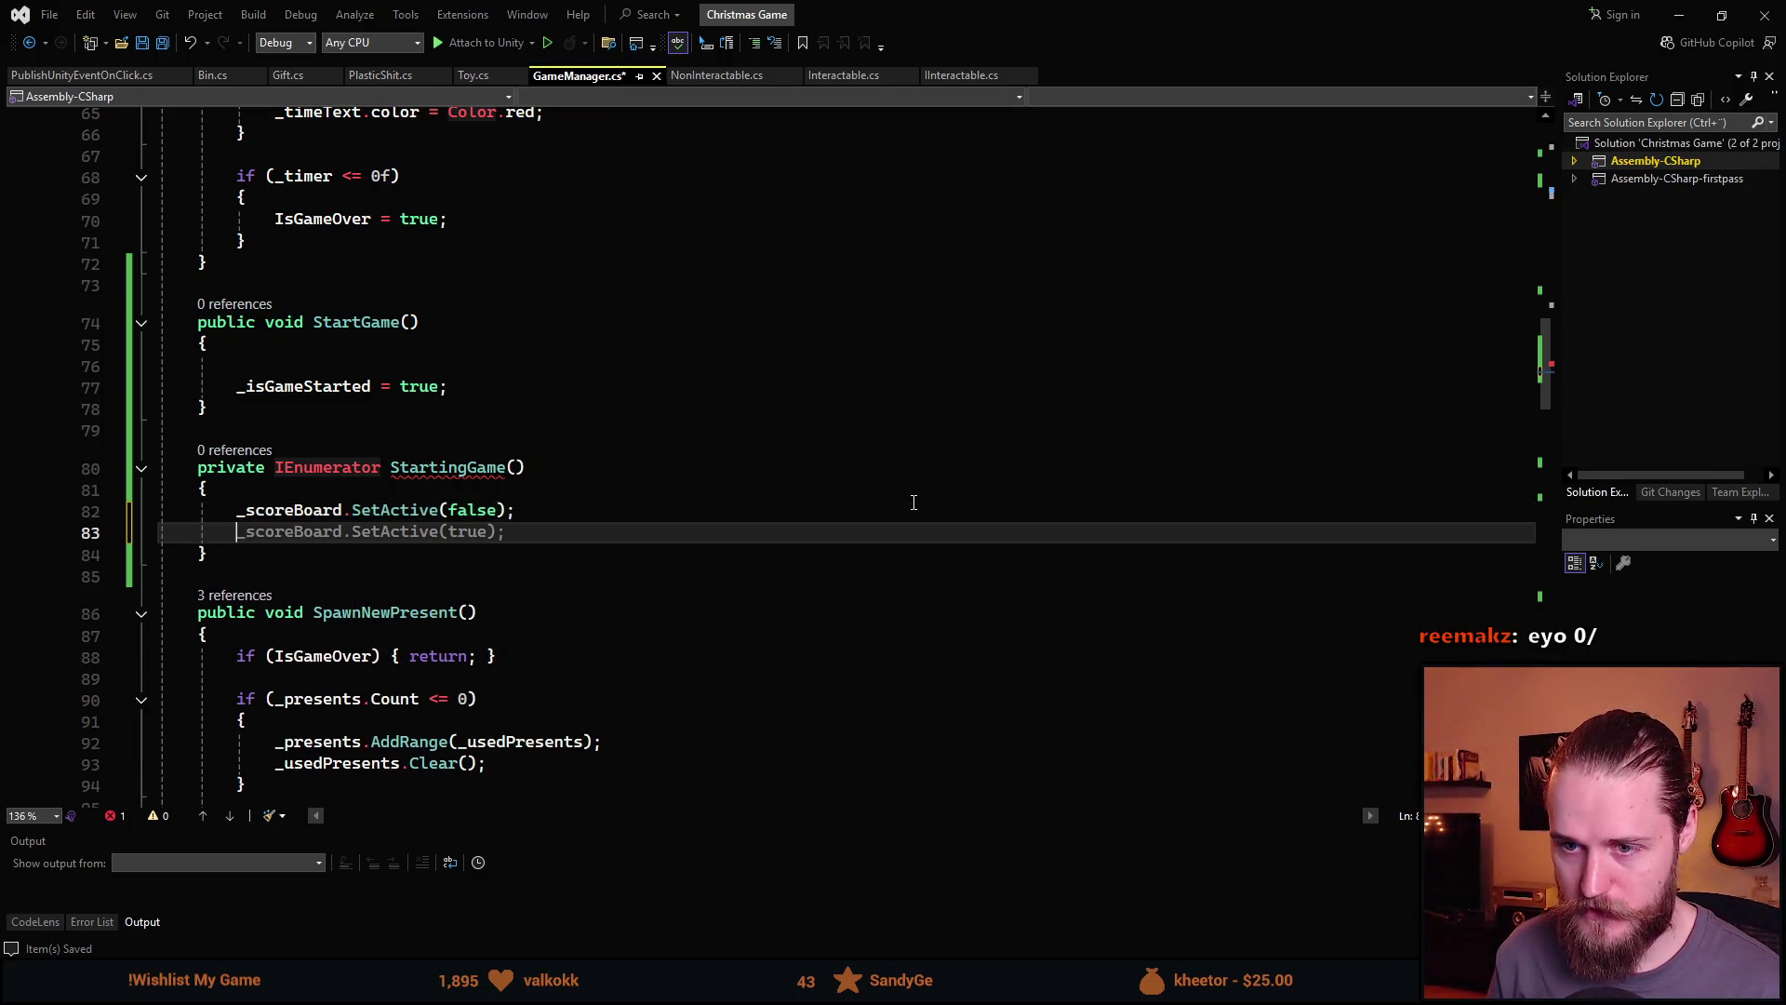
type("_c")
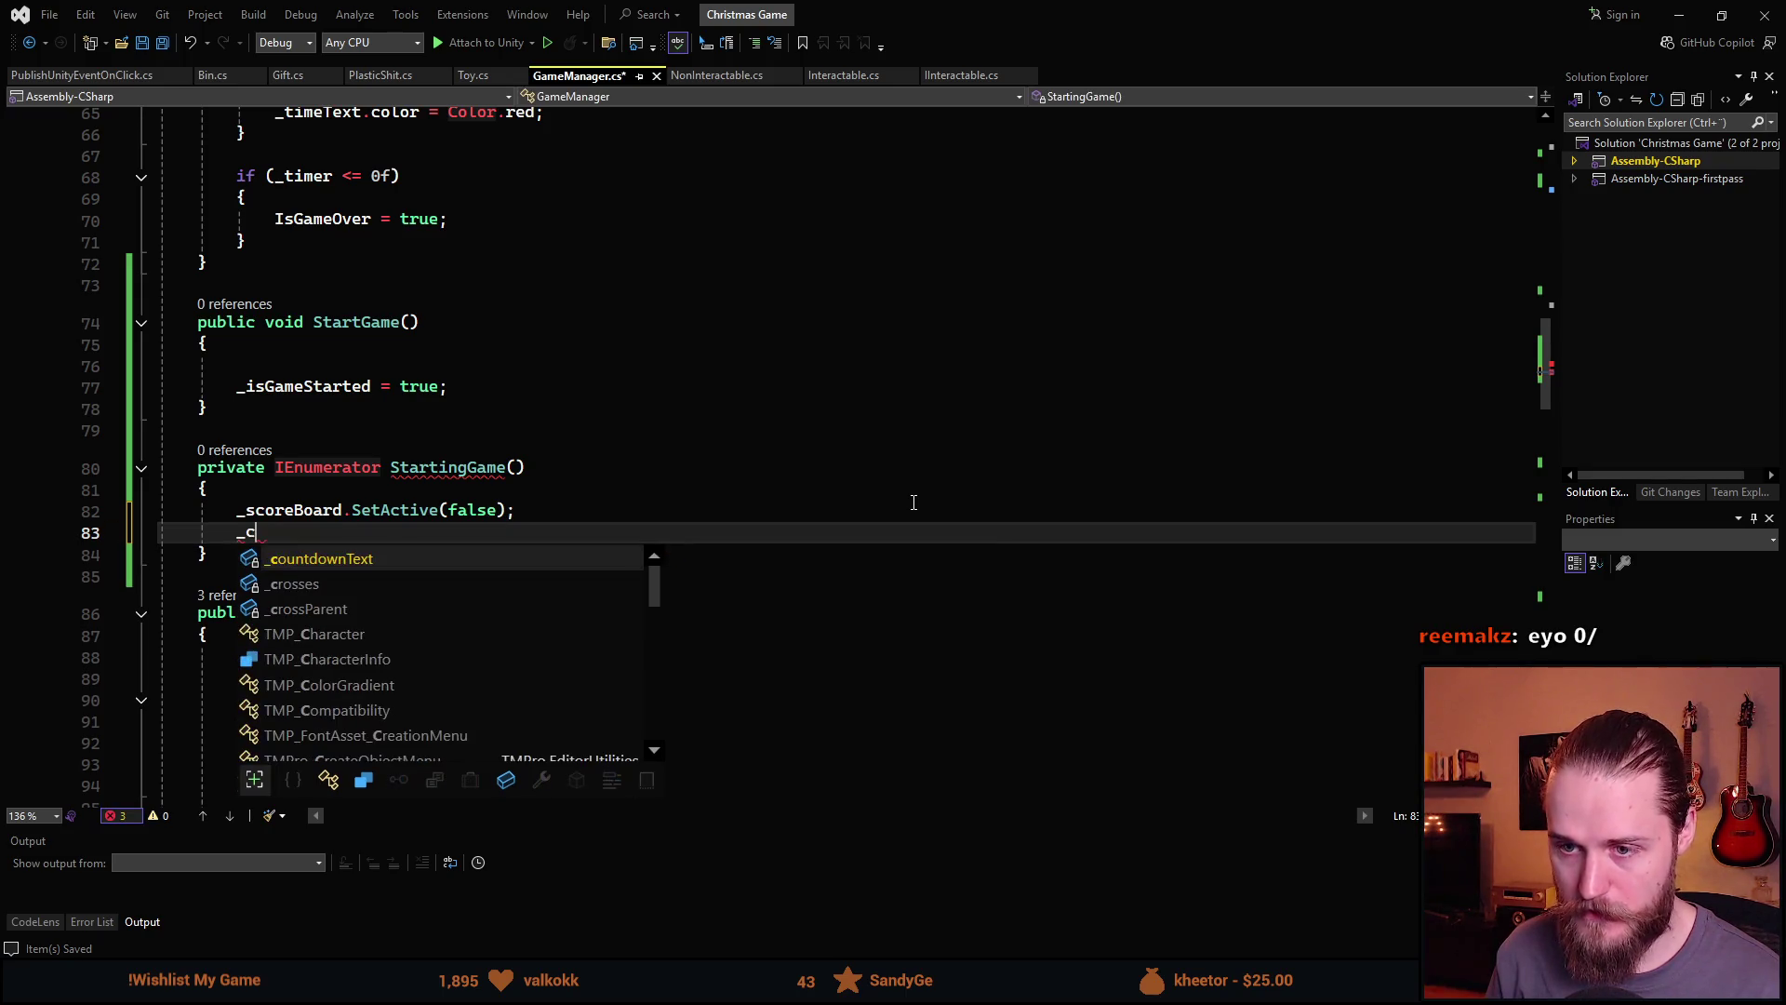
key("Tab")
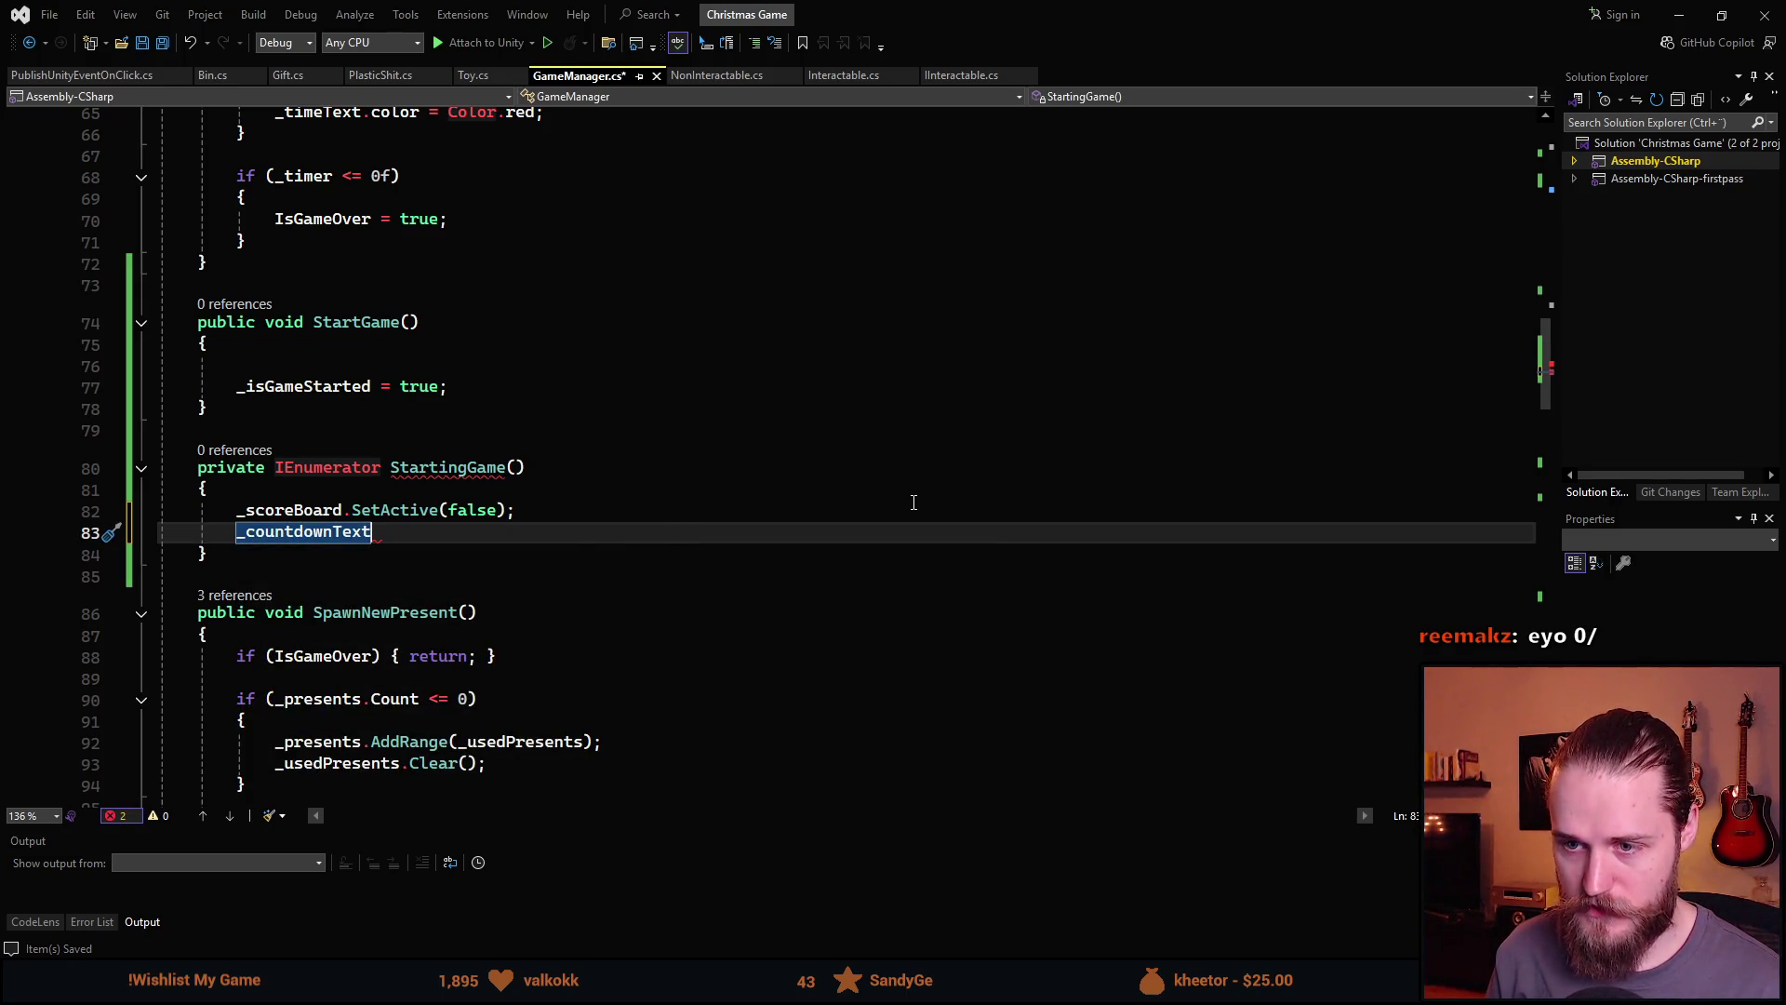
type(".text ")
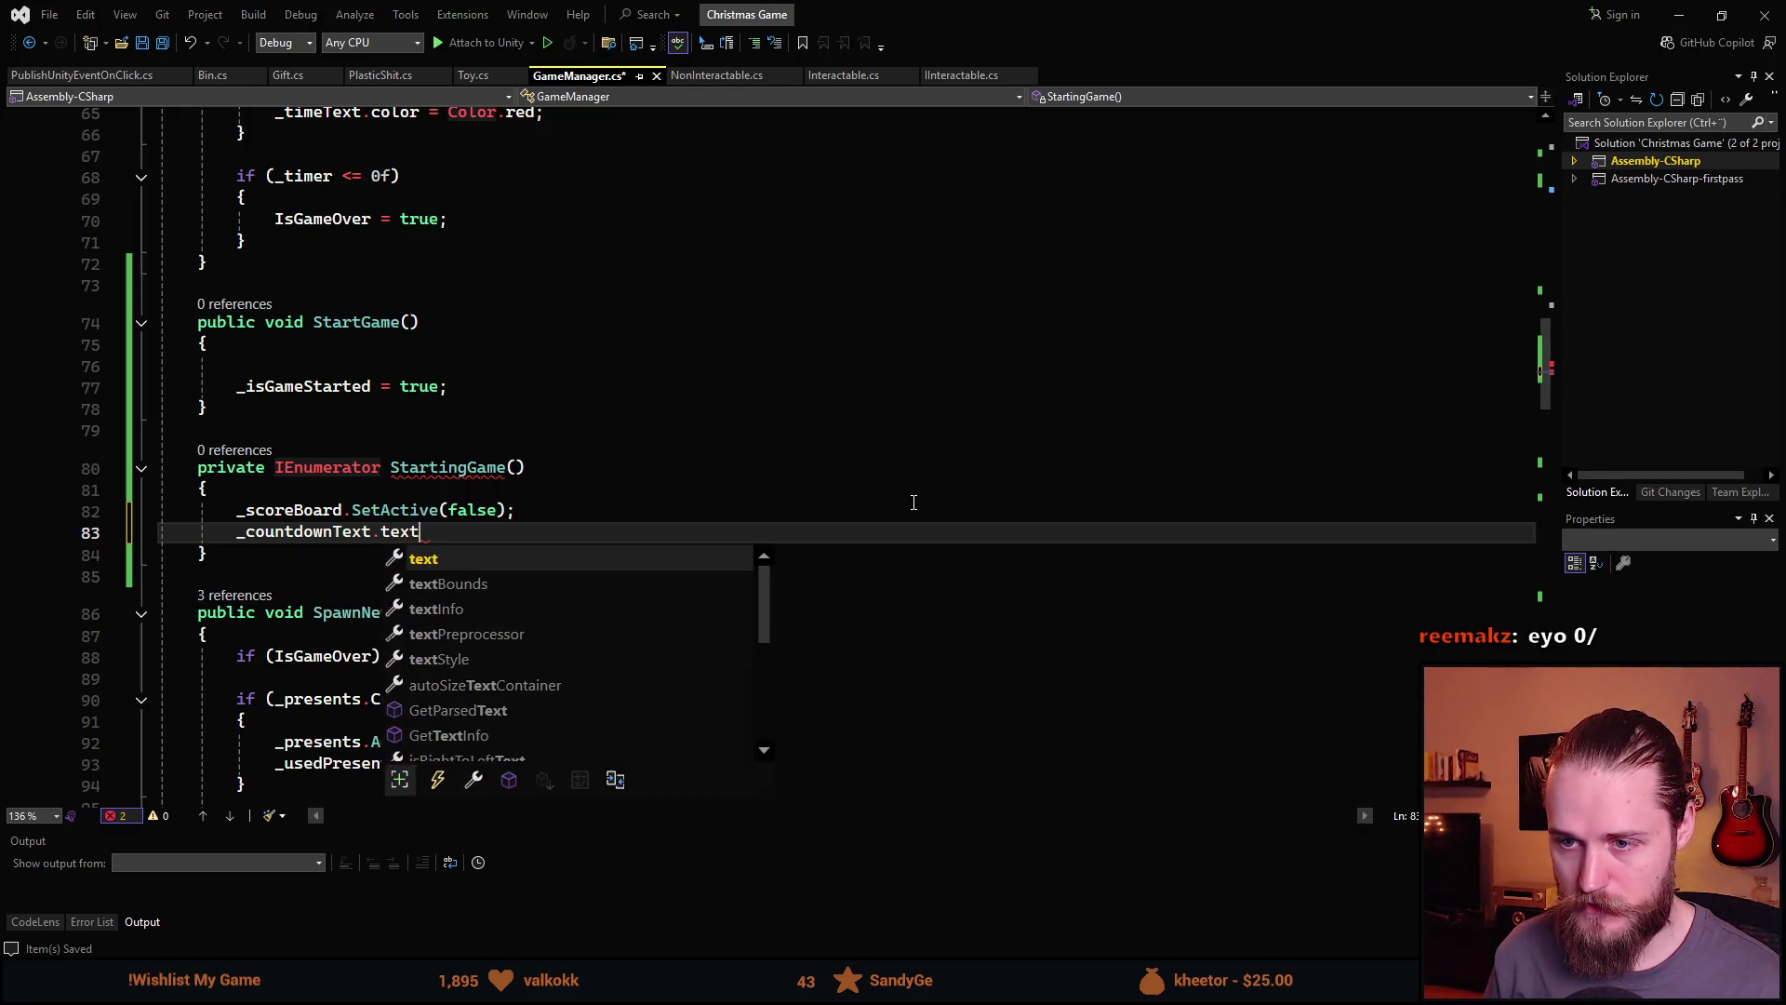
type("= \"")
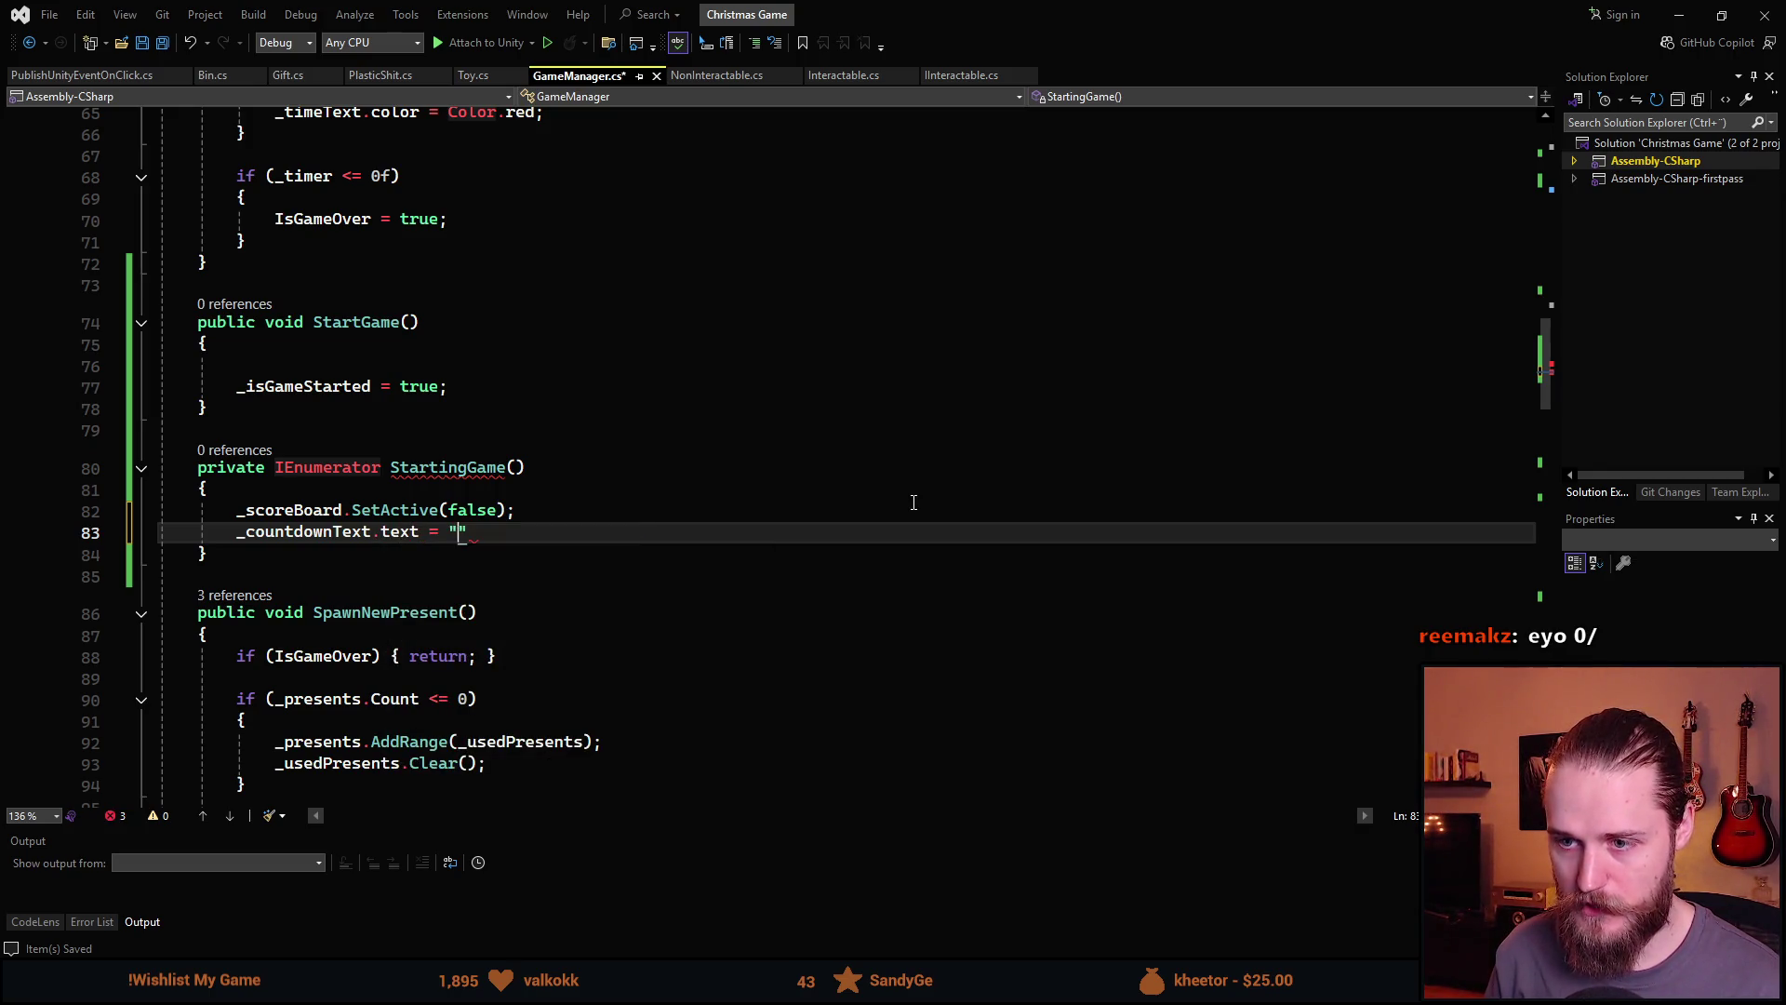
type("3\";")
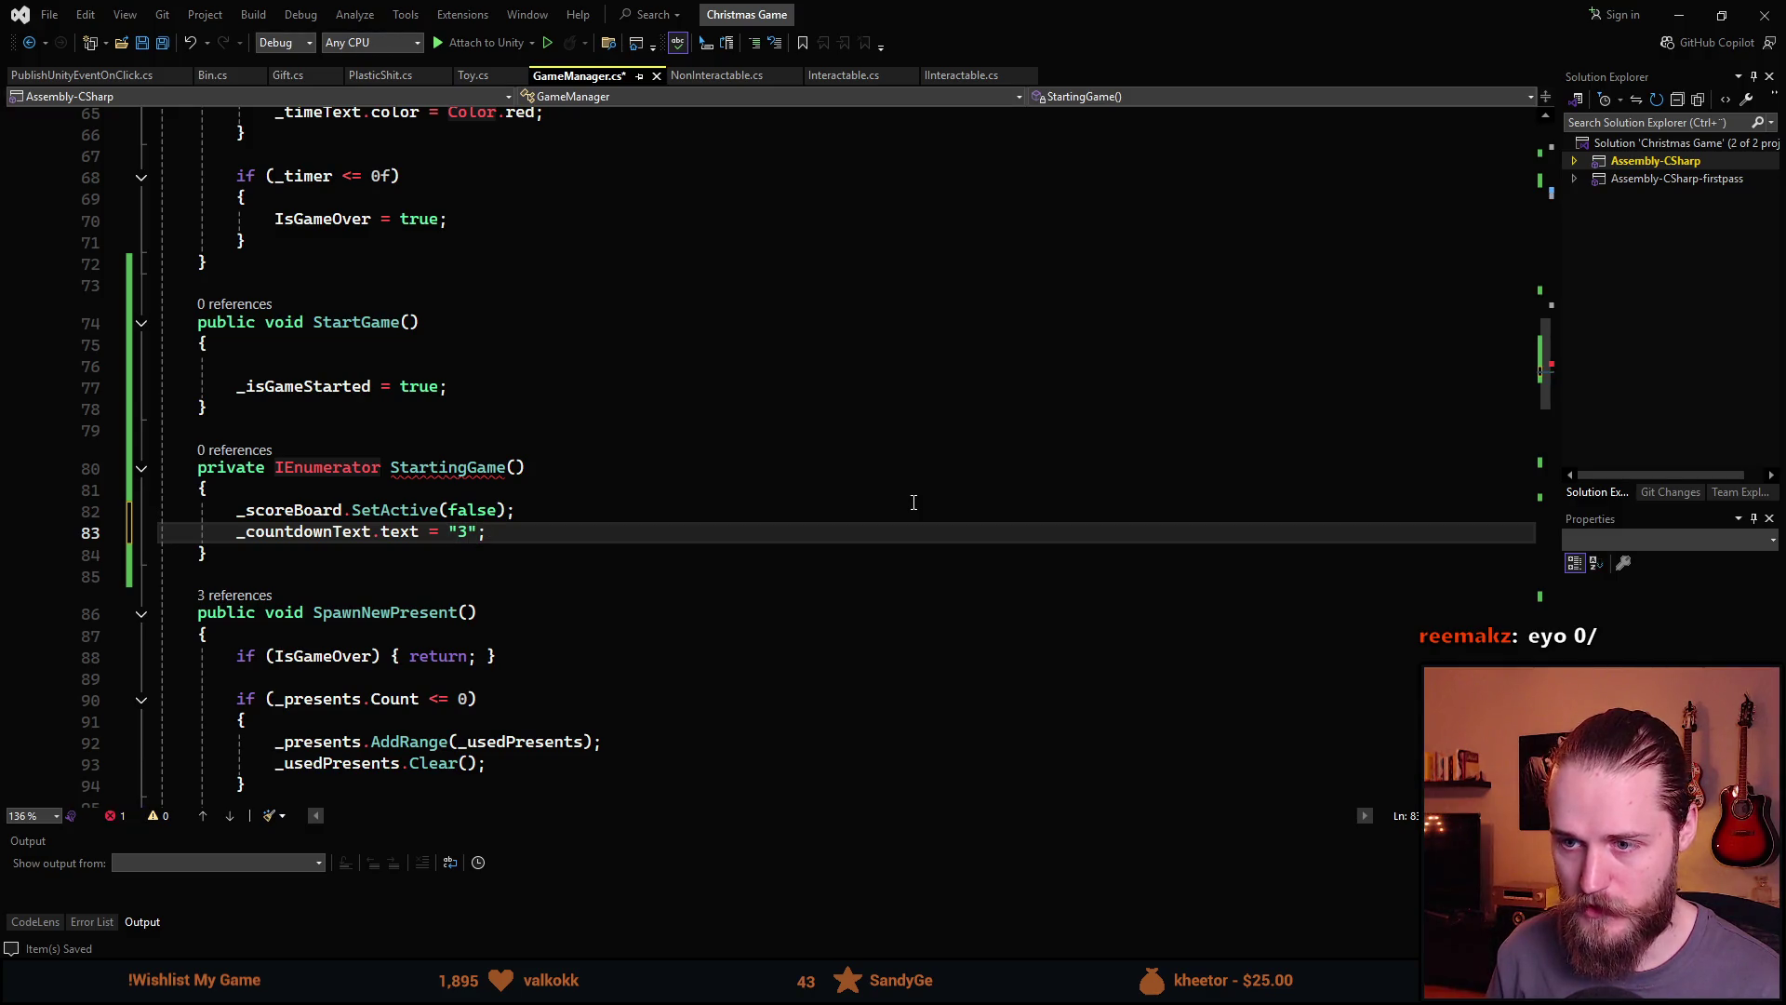
key("Return")
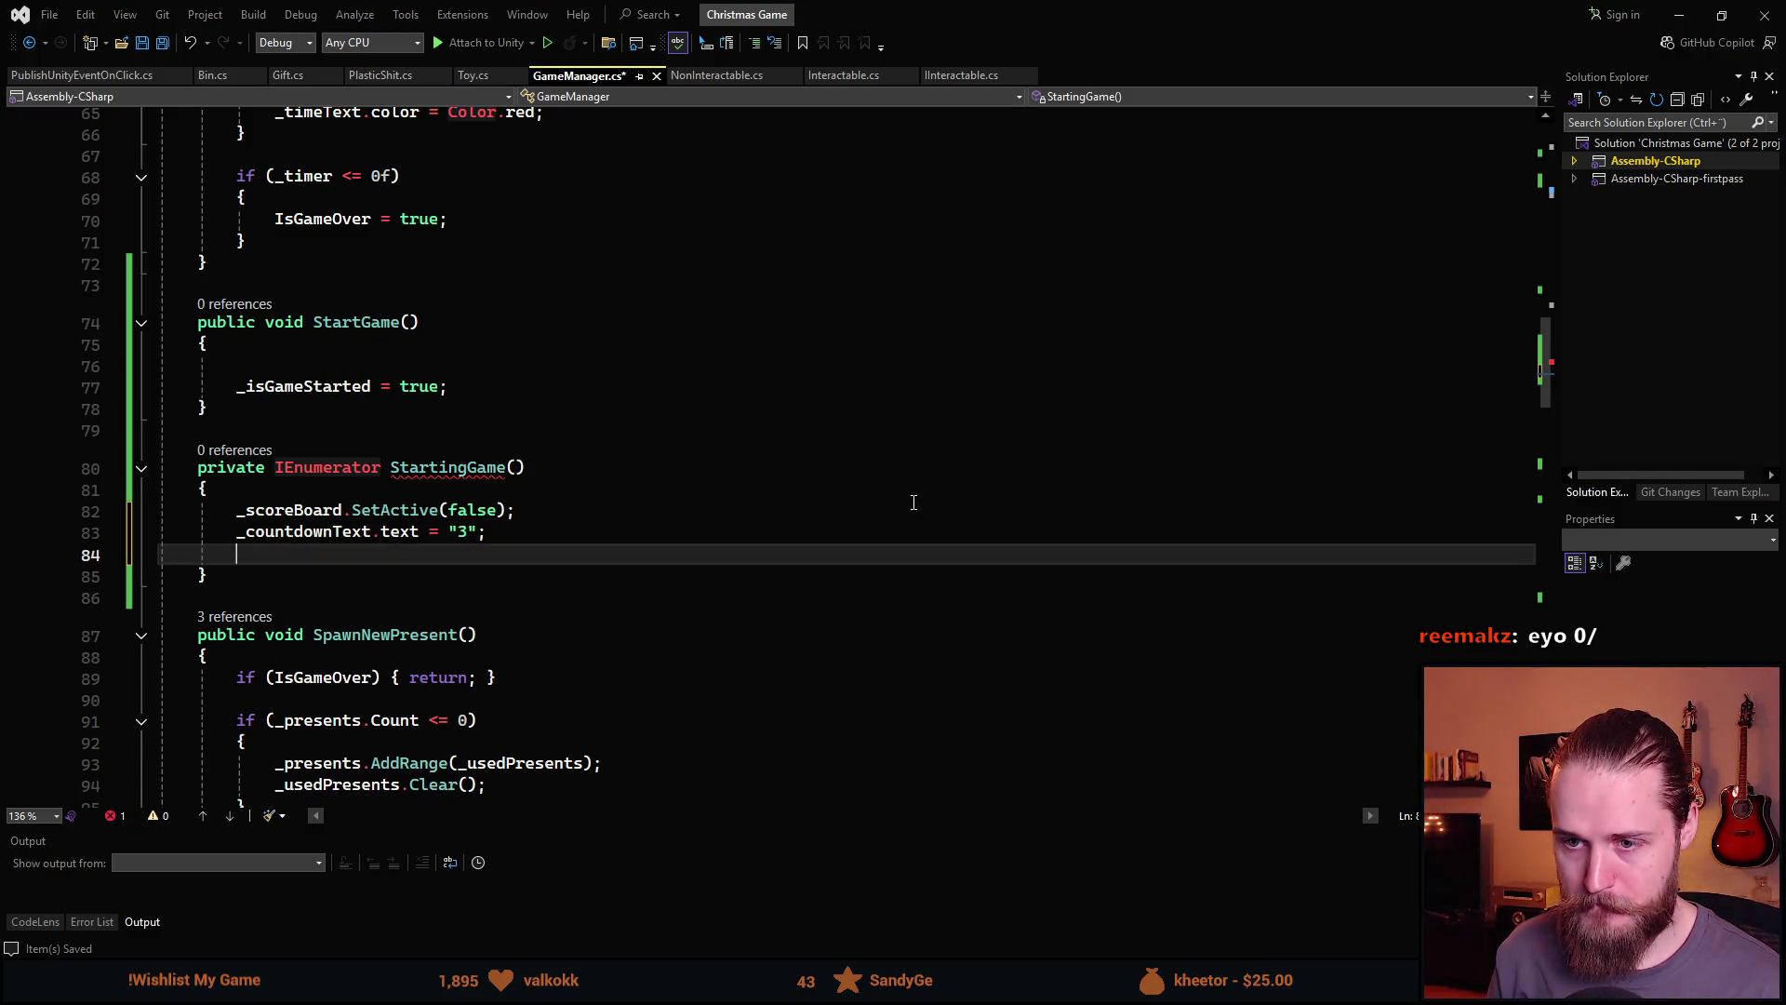
Activate the countdown text's gameObject, then add yield return new WaitForSeconds(1f)
type("_countdownText.g")
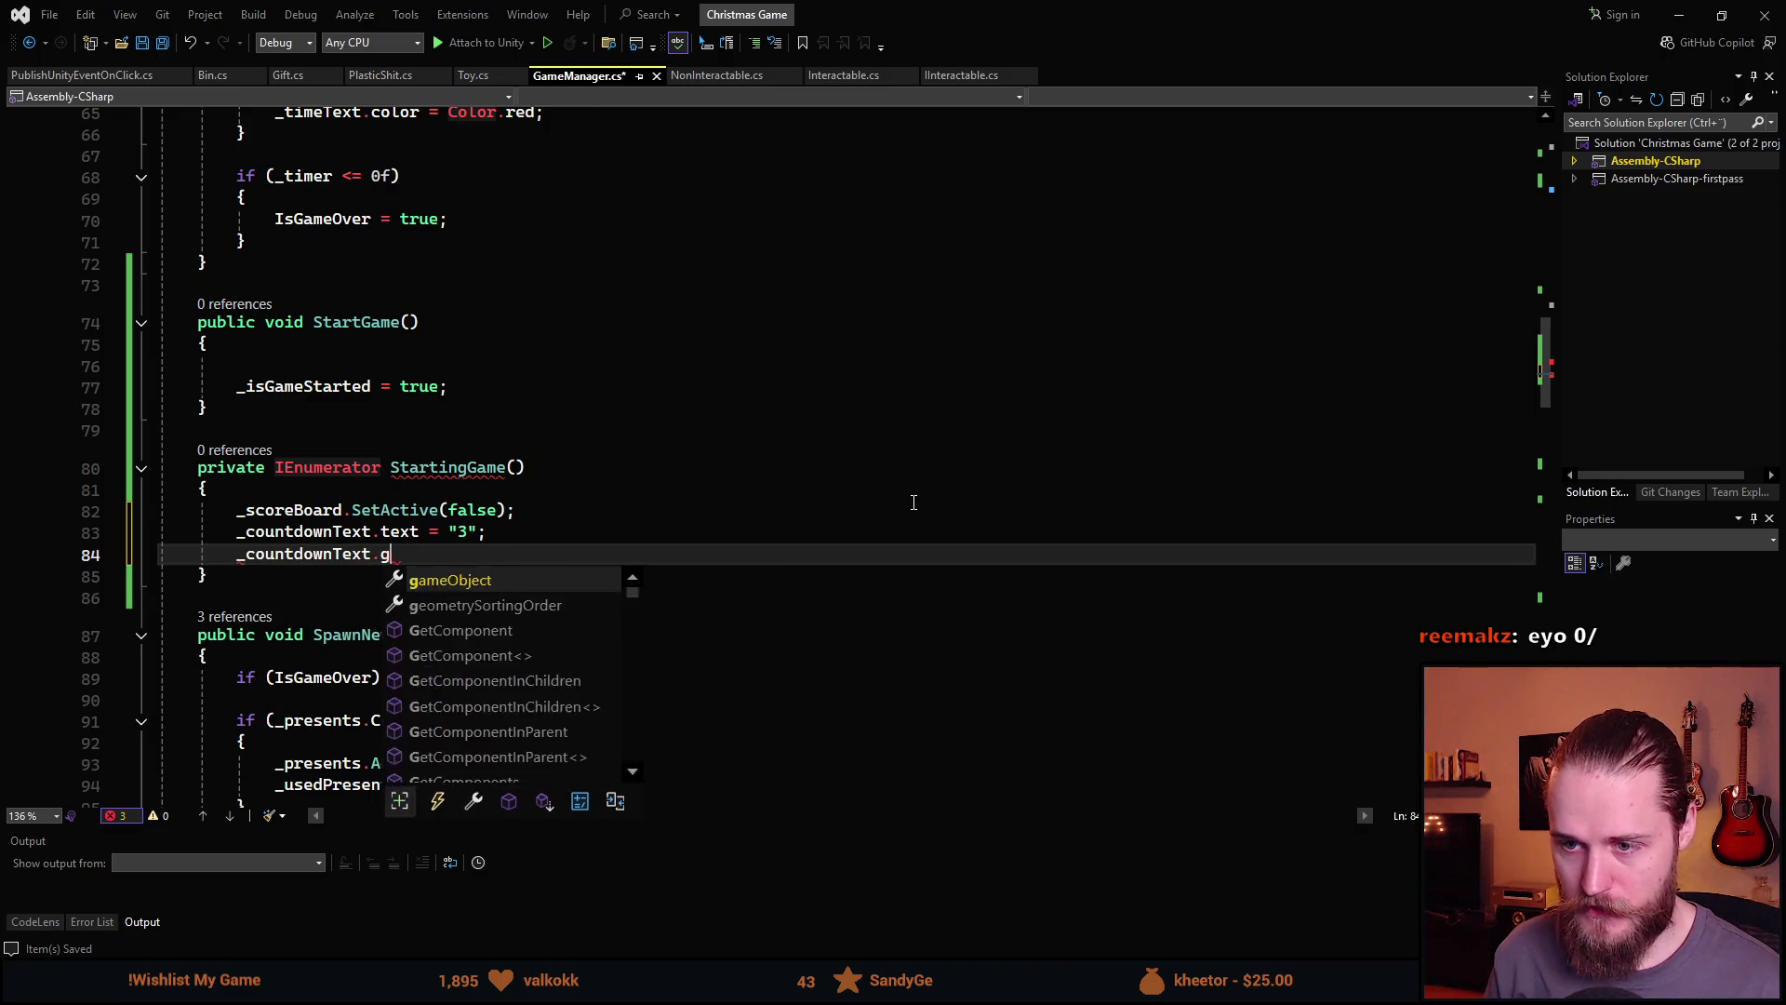
key("Tab")
key("Tab")
key("Return")
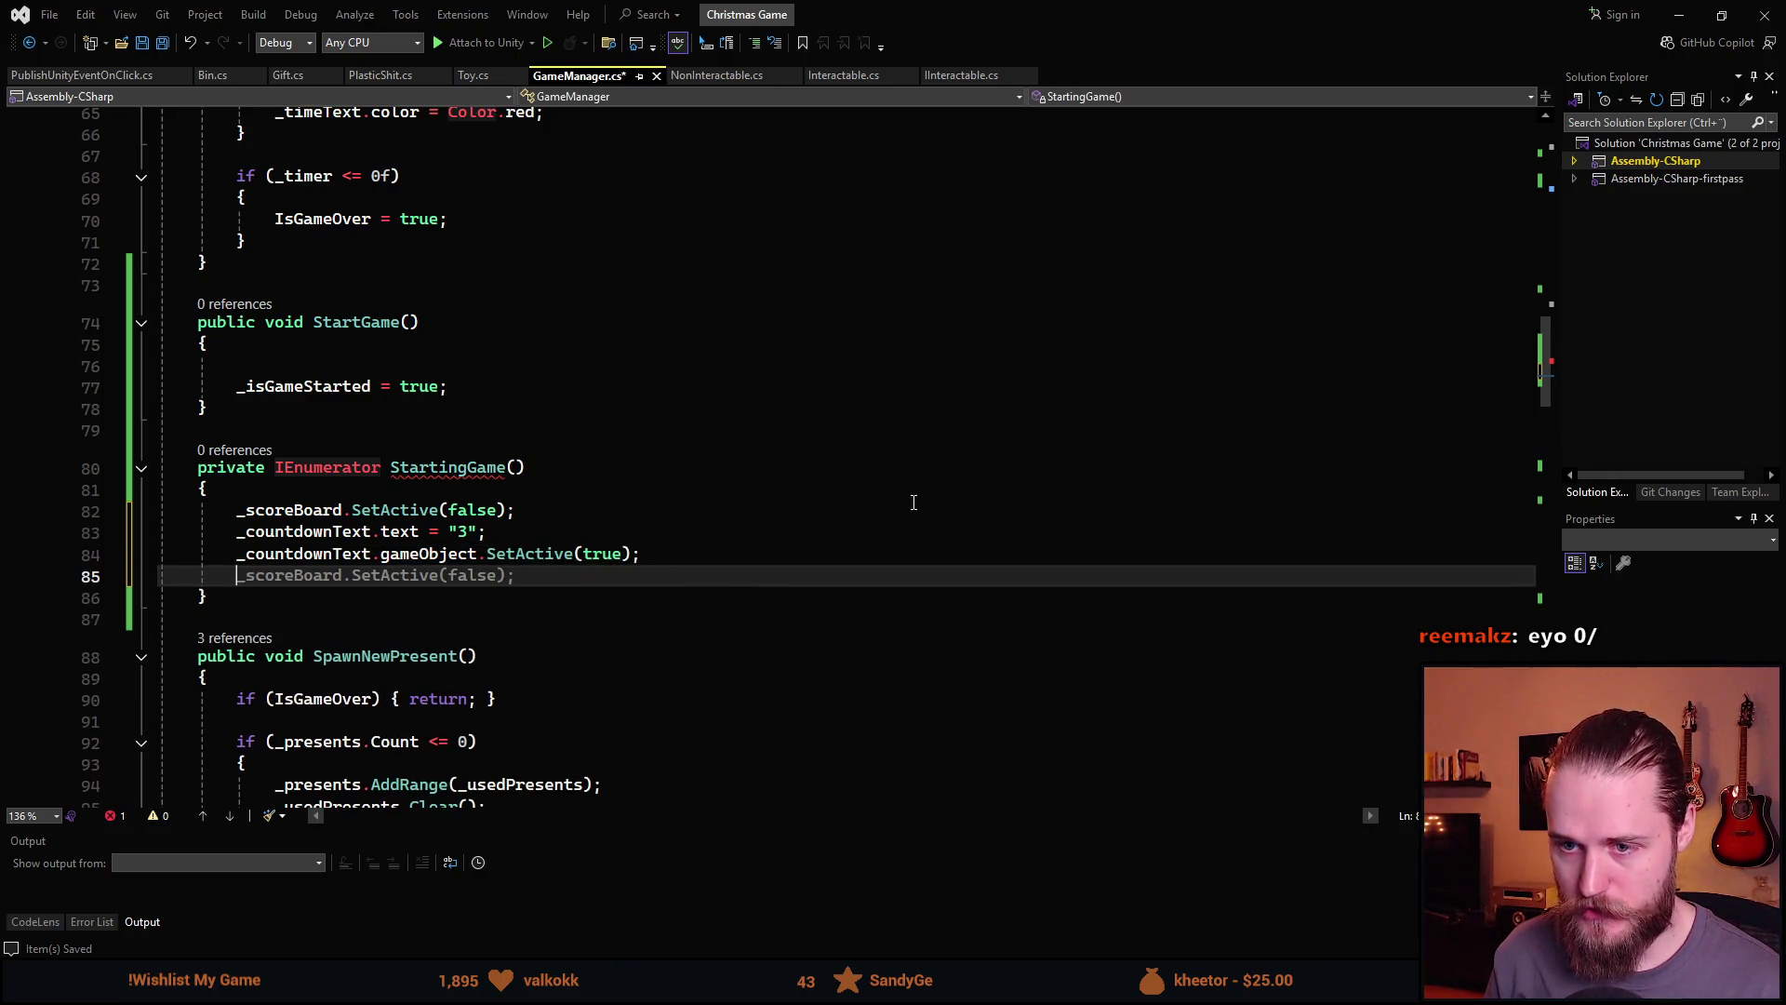
type("yield t")
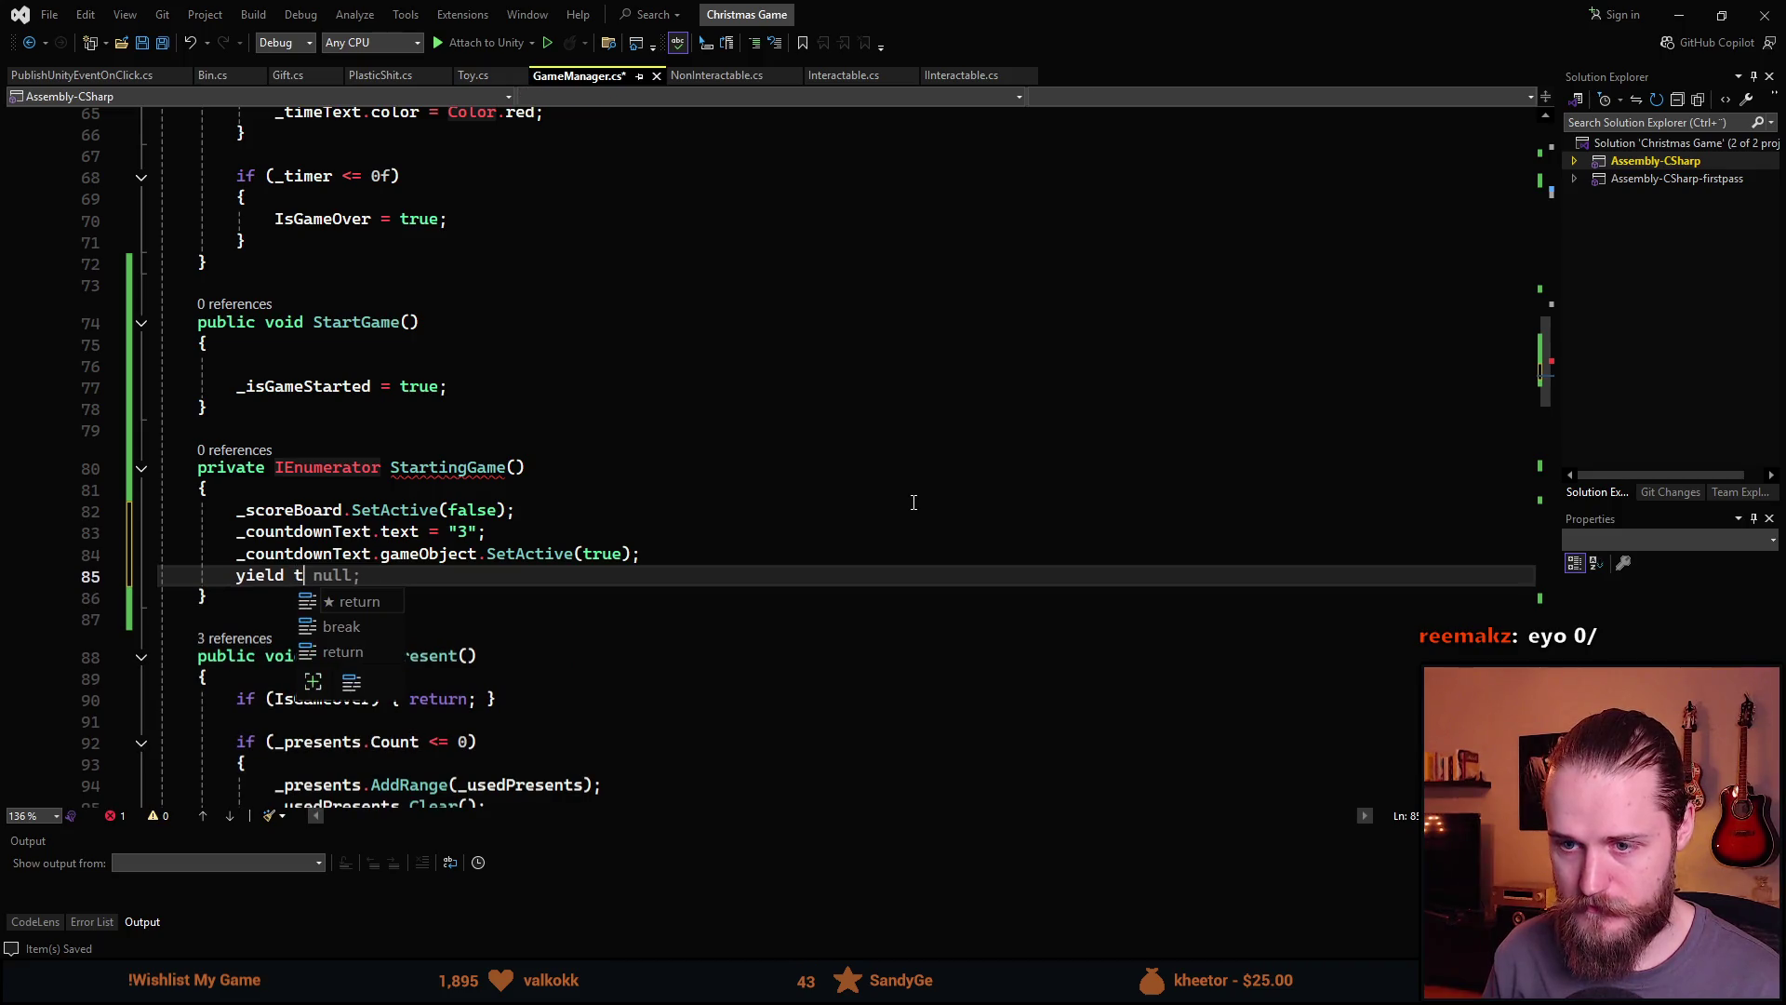
key("Tab")
type("wa")
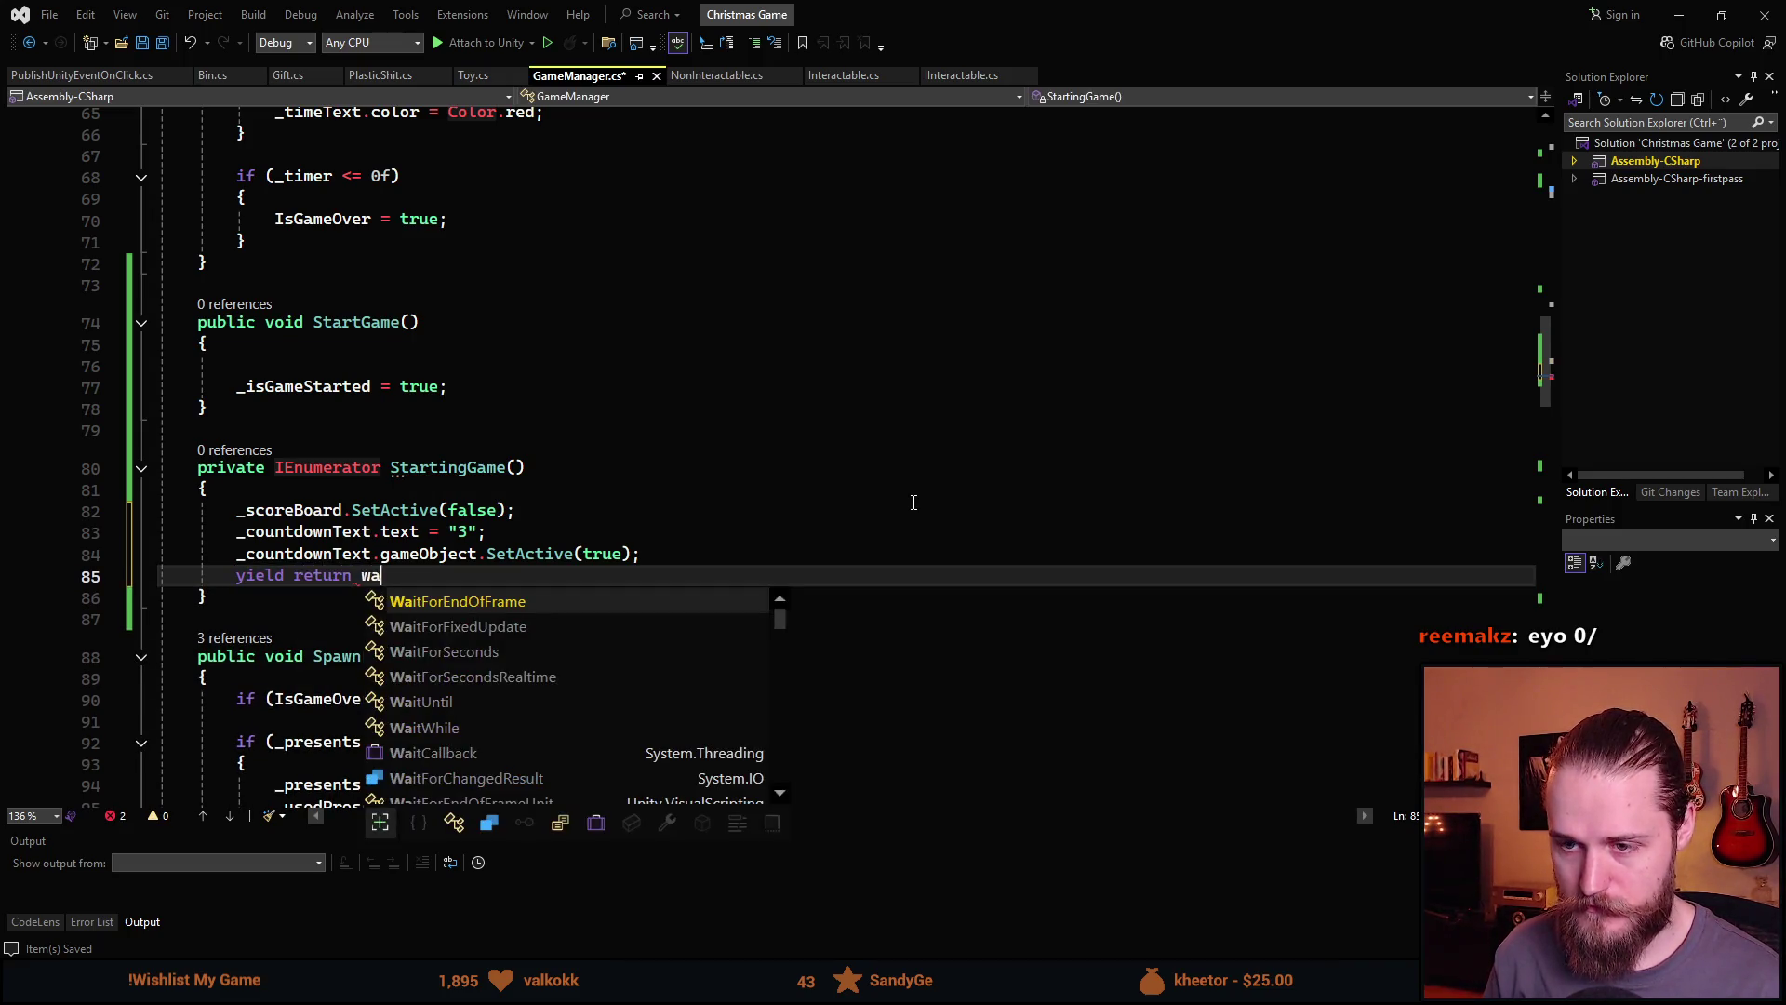
key("BackSpace")
key("BackSpace")
type("new Wait")
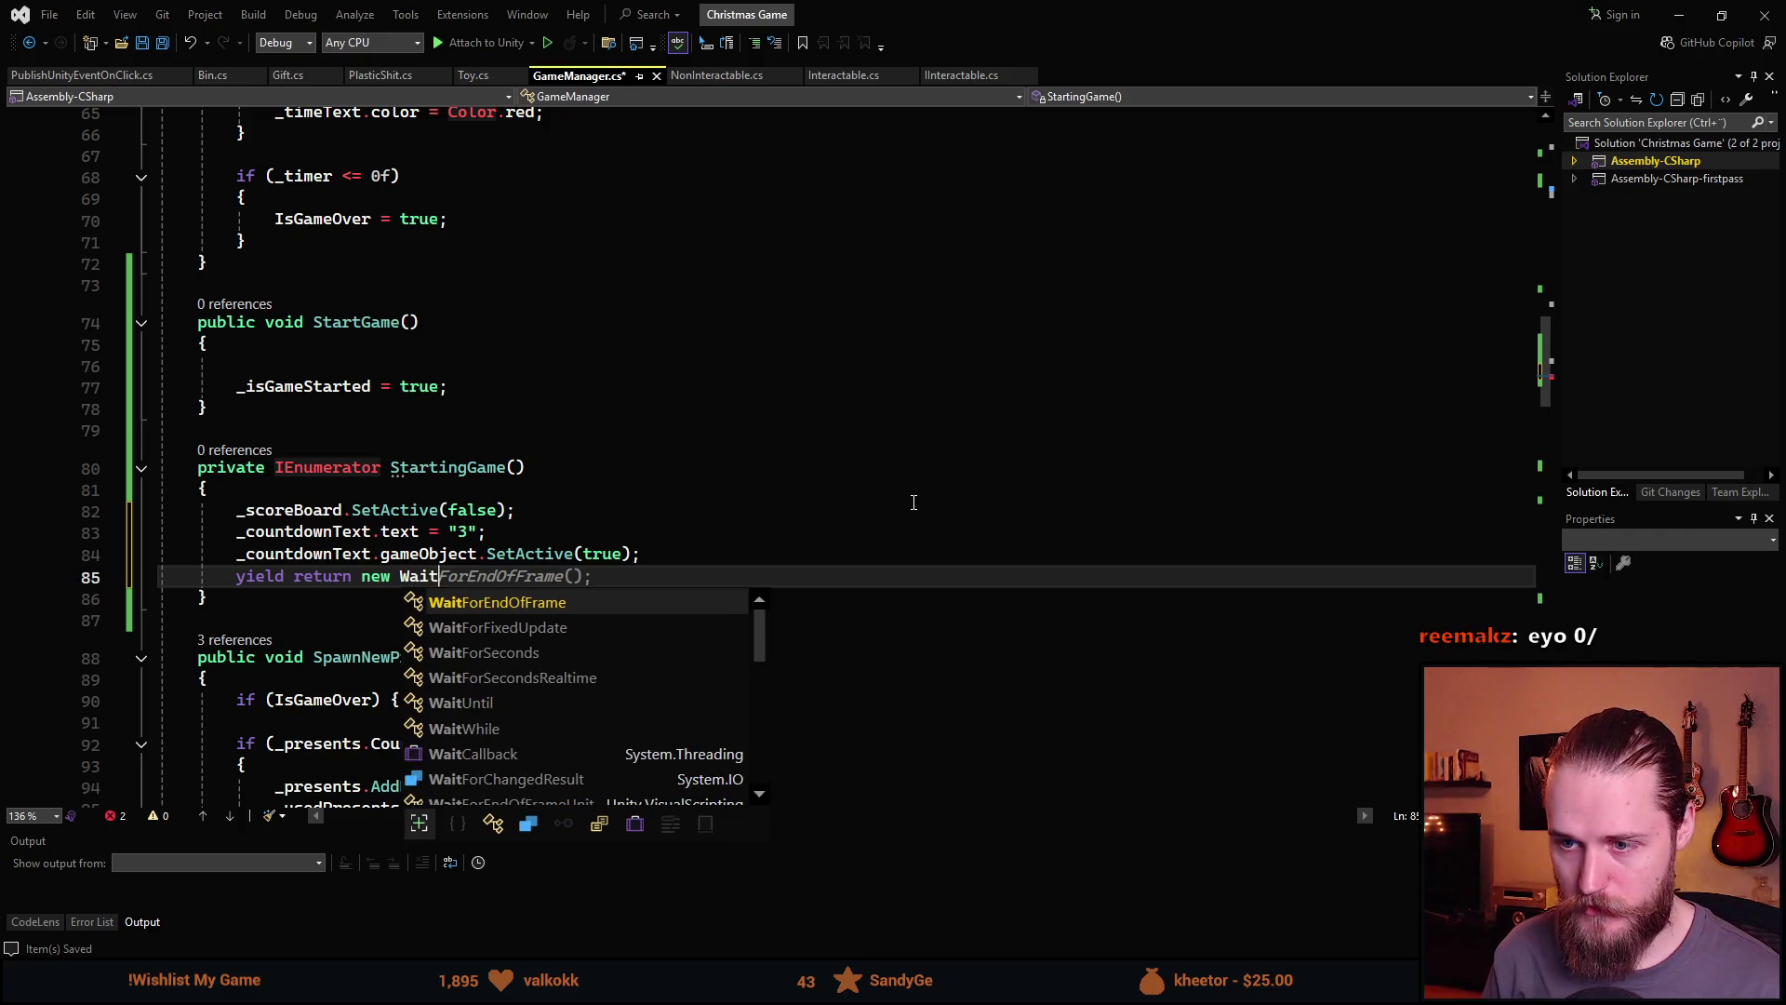
type("ForSe")
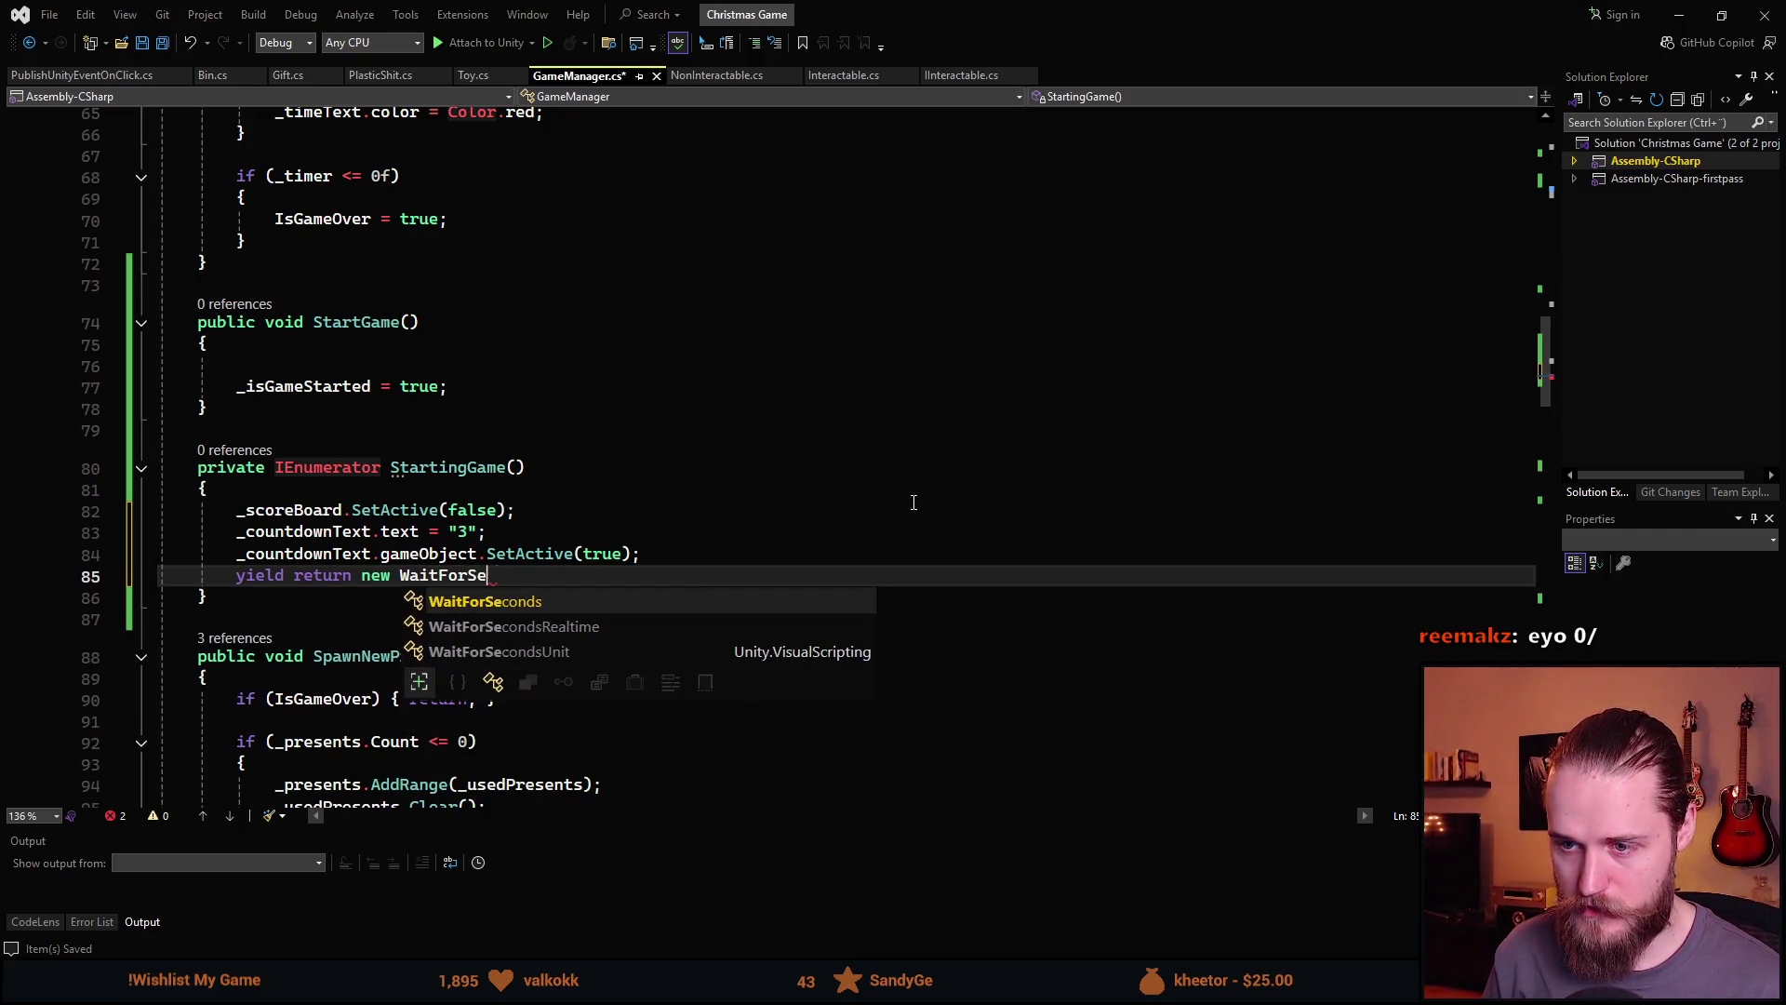
type("conds(1f);")
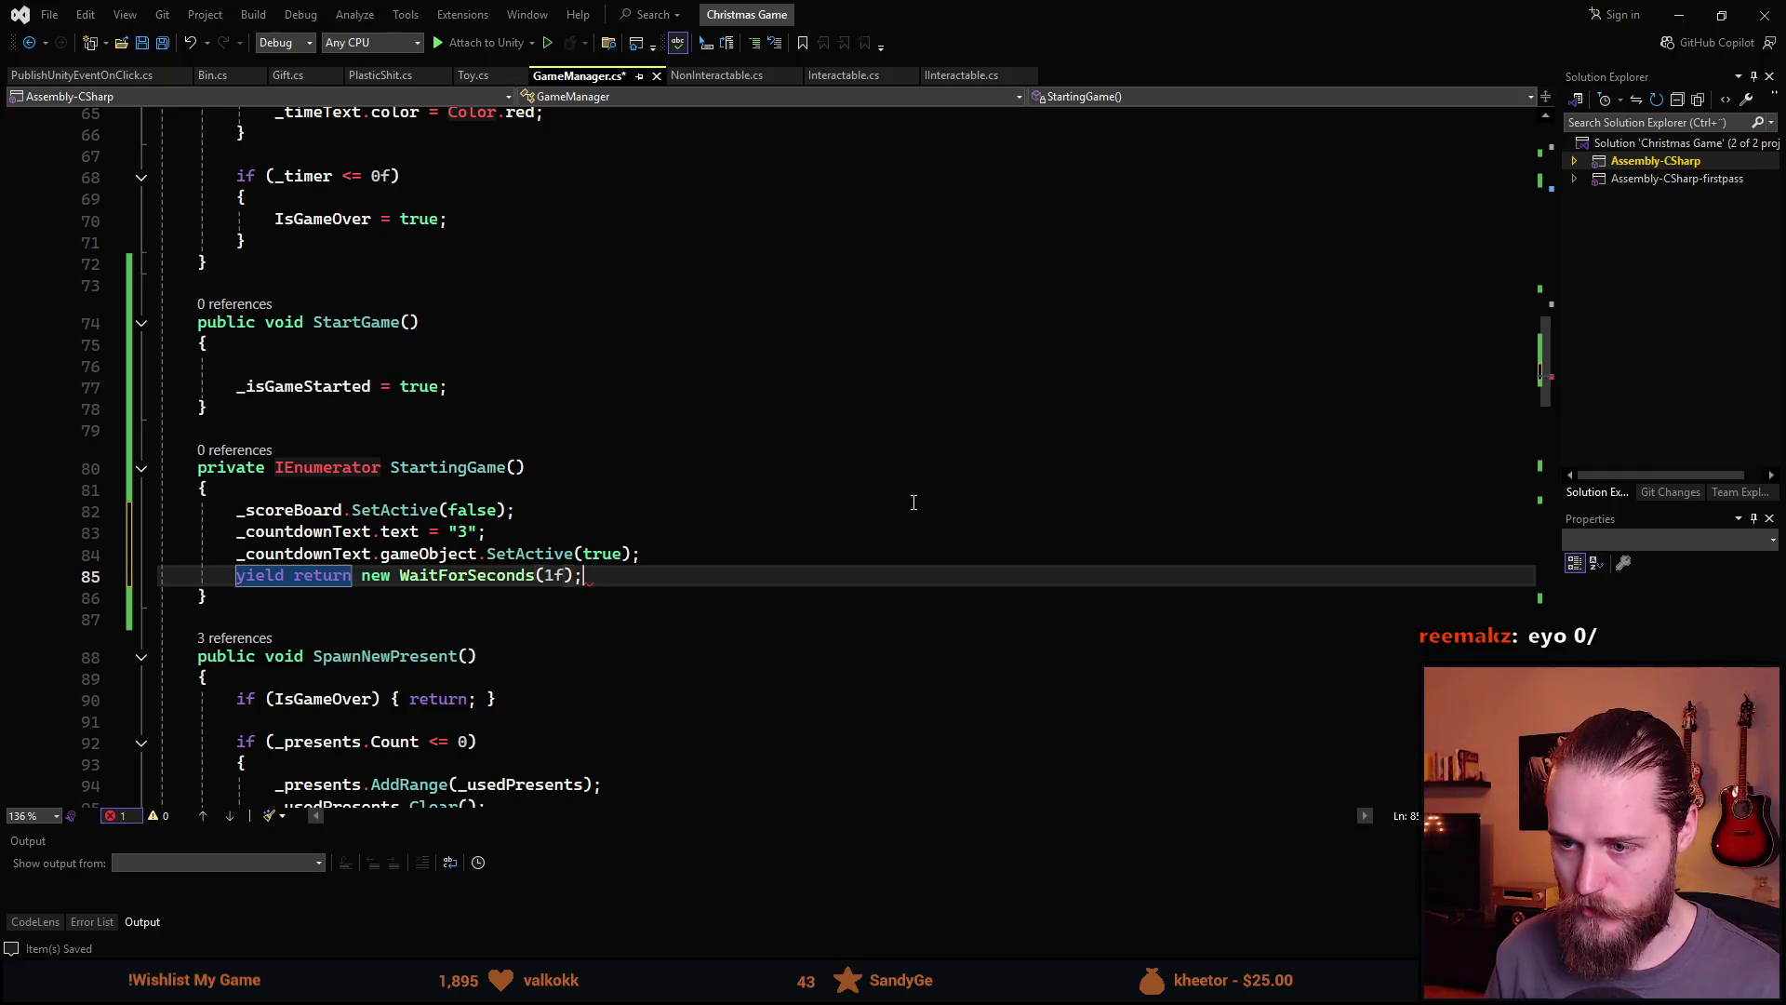
key("Return")
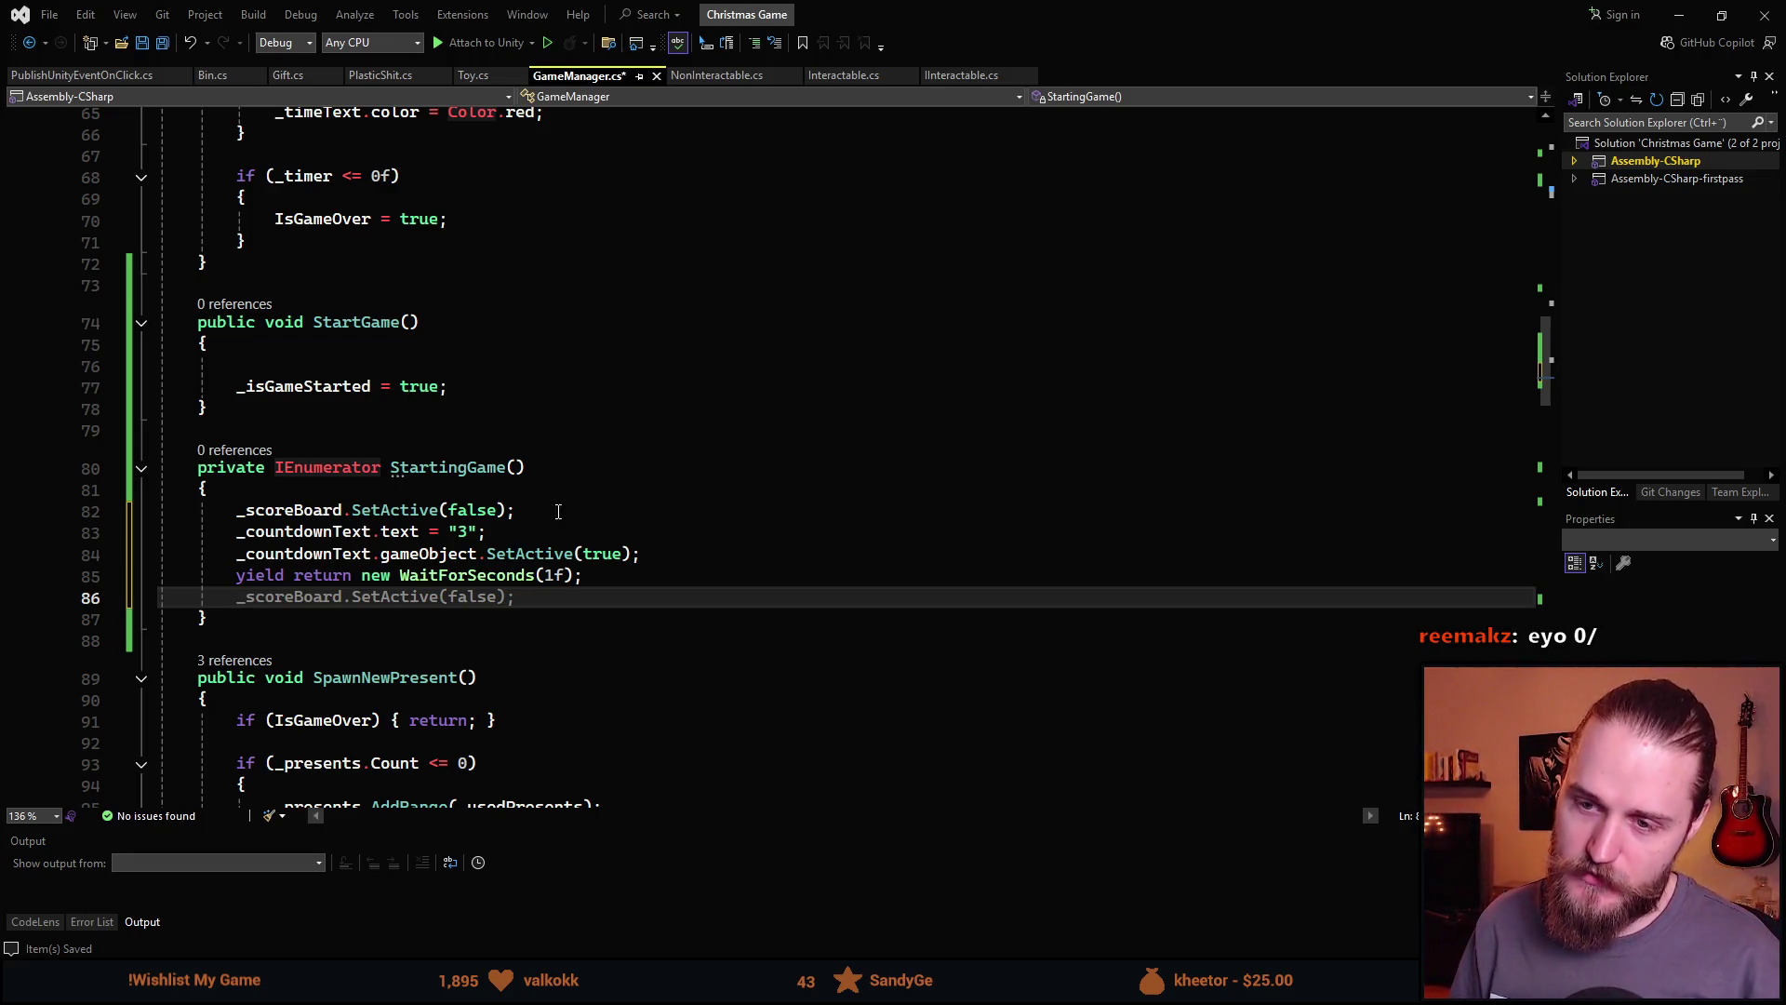
scroll(562, 596, "down", 1)
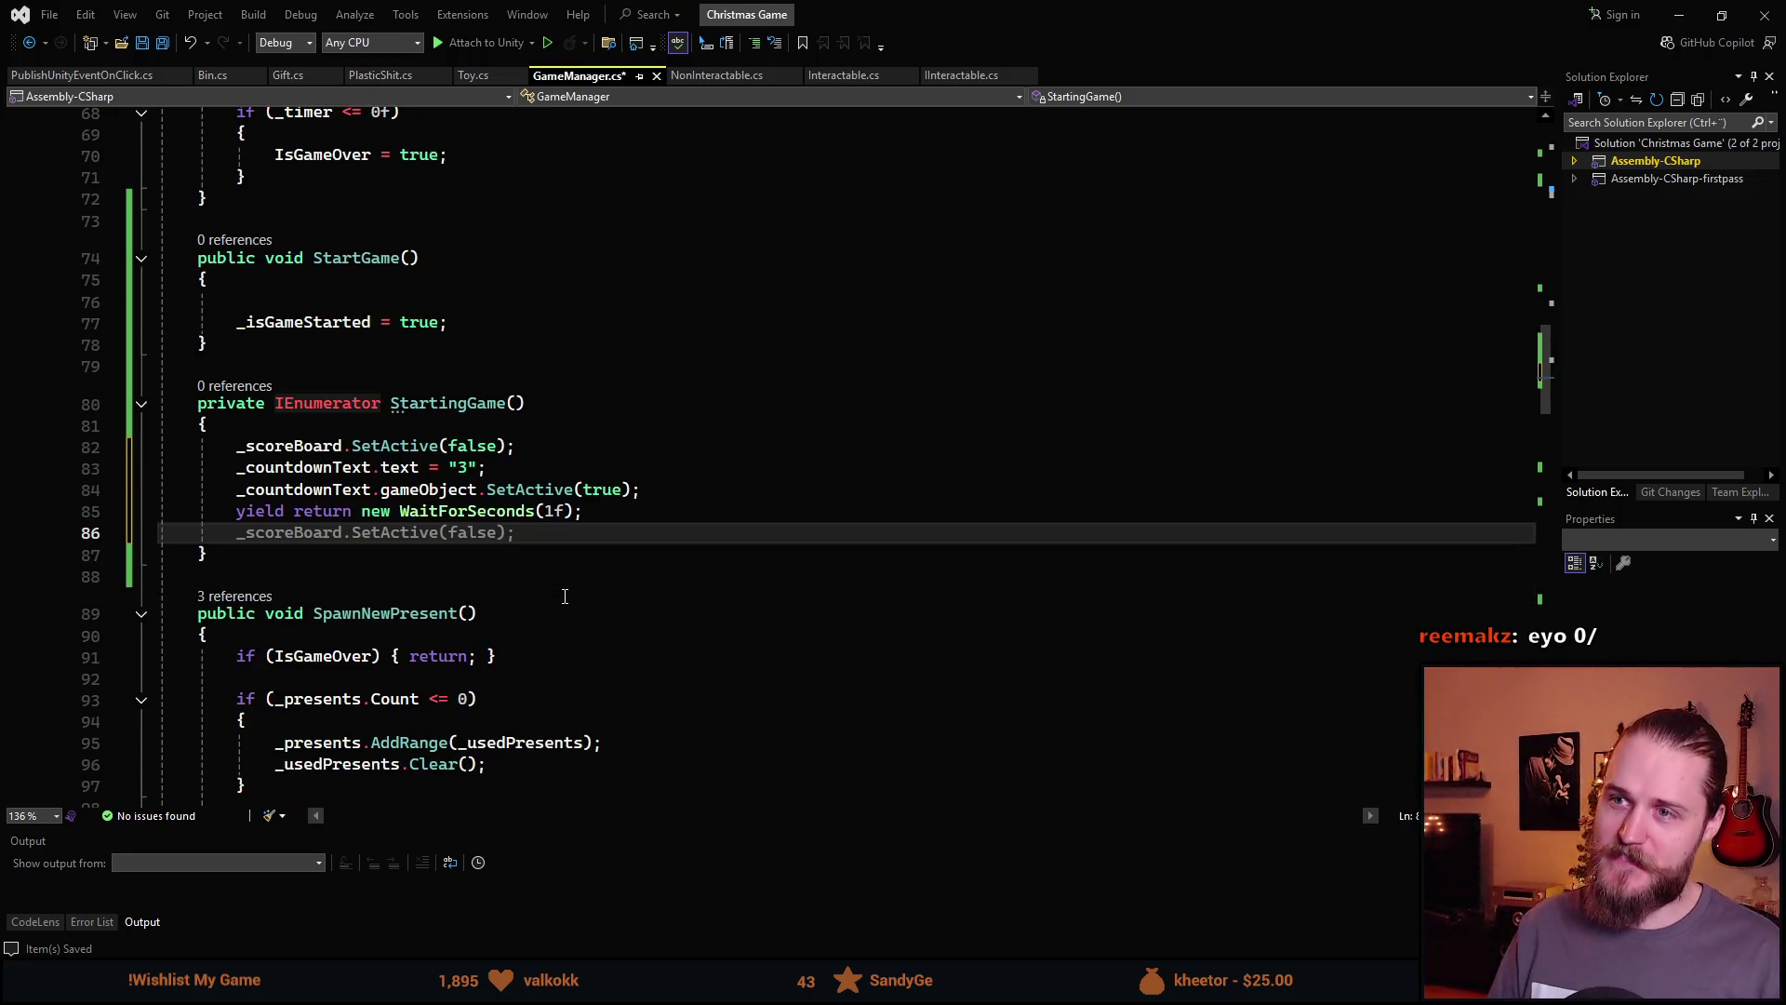
scroll(319, 630, "up", 1)
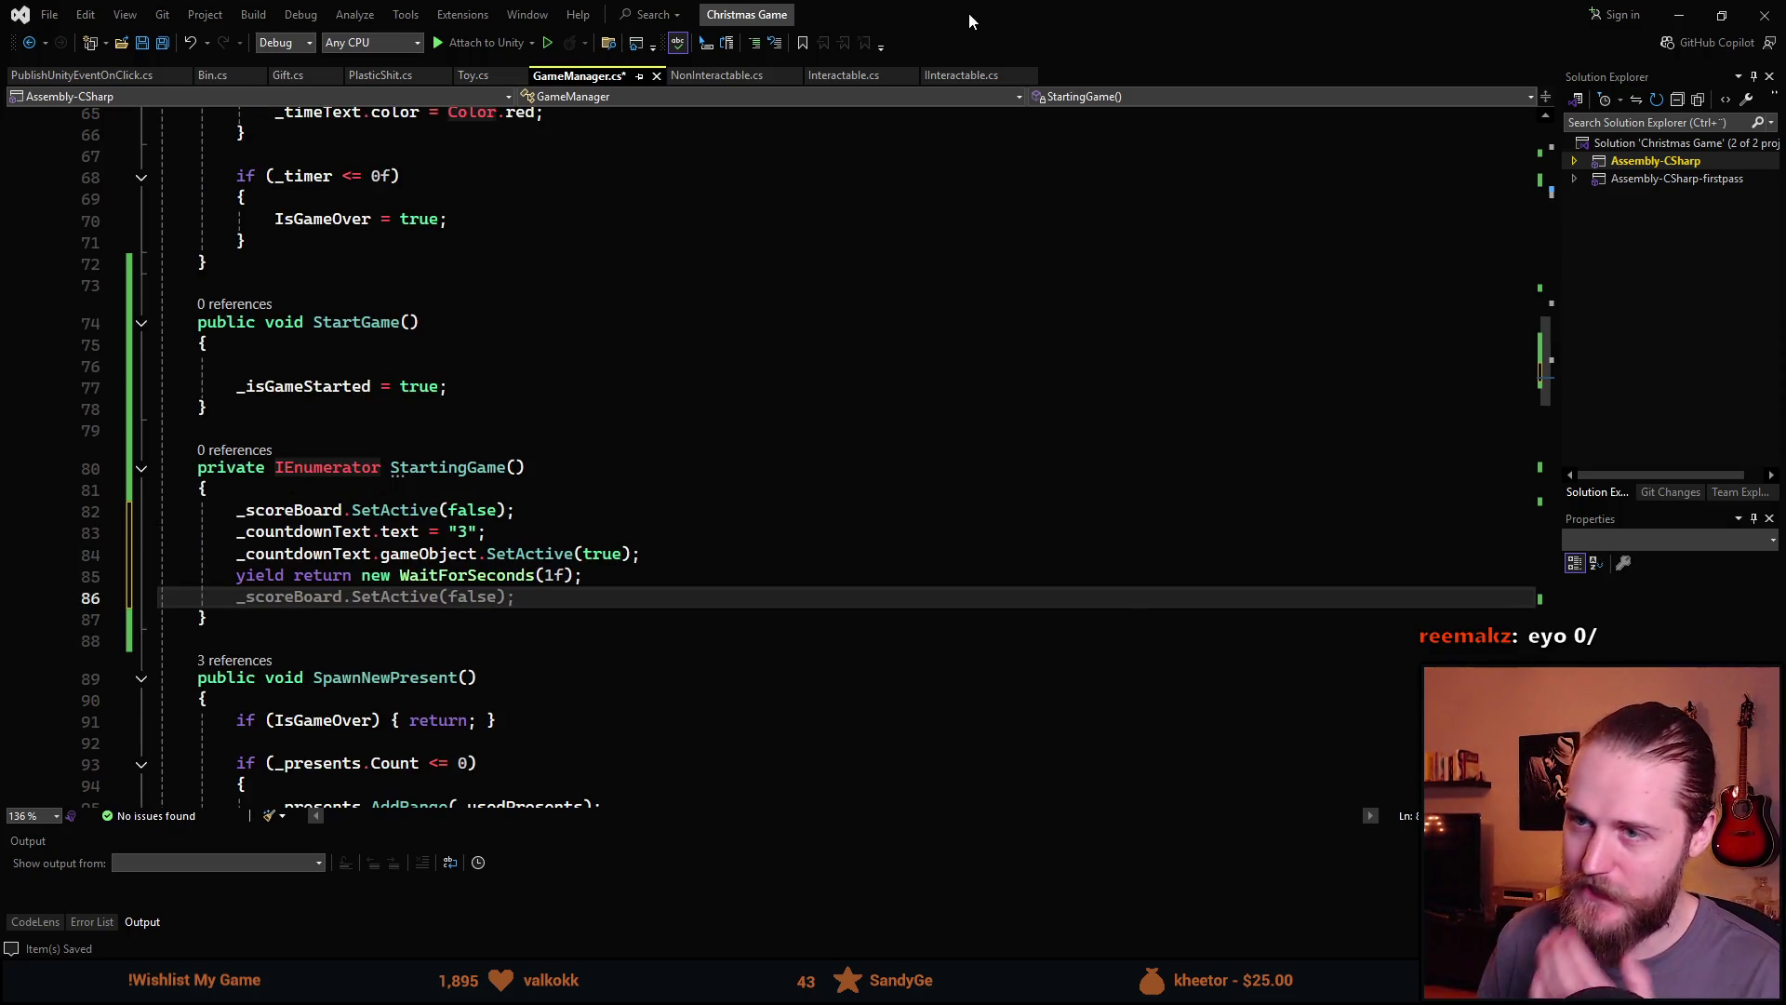
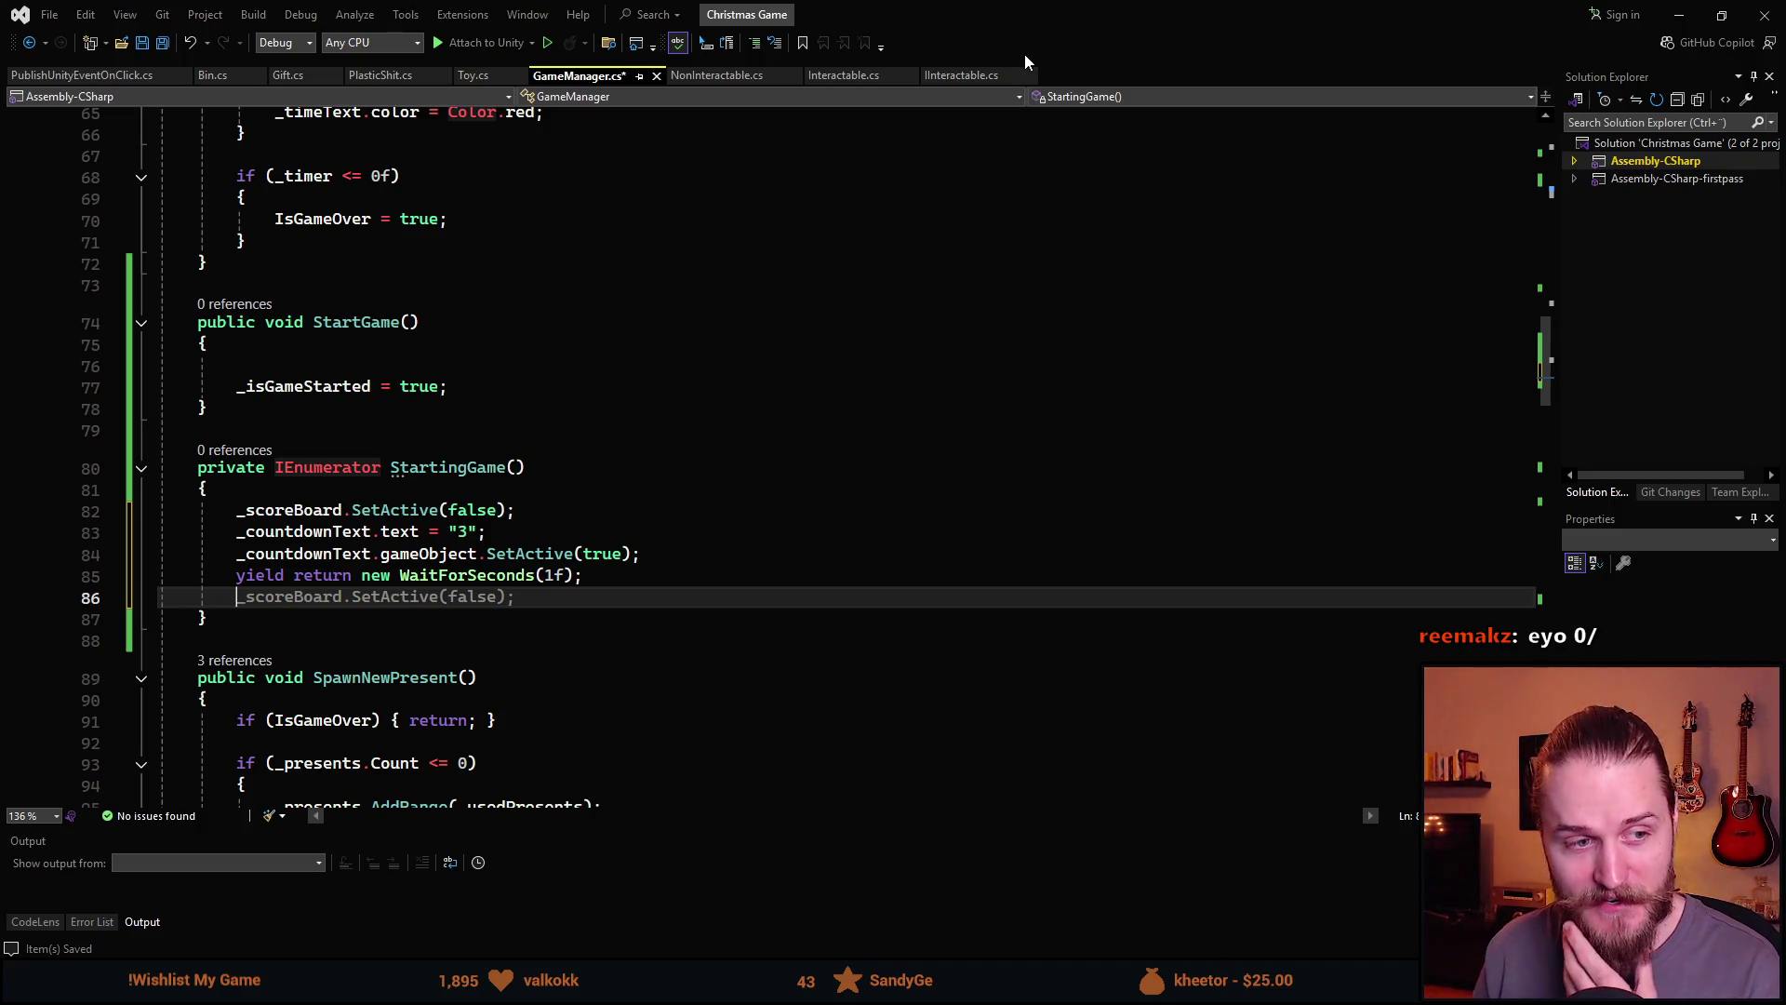
Replace line 86 of GameManager.cs with _countdownText.text = "2";
mouse_move(1040, 30)
left_mouse_down()
mouse_move(1085, 756)
mouse_move(1081, 647)
mouse_move(834, 17)
left_mouse_up()
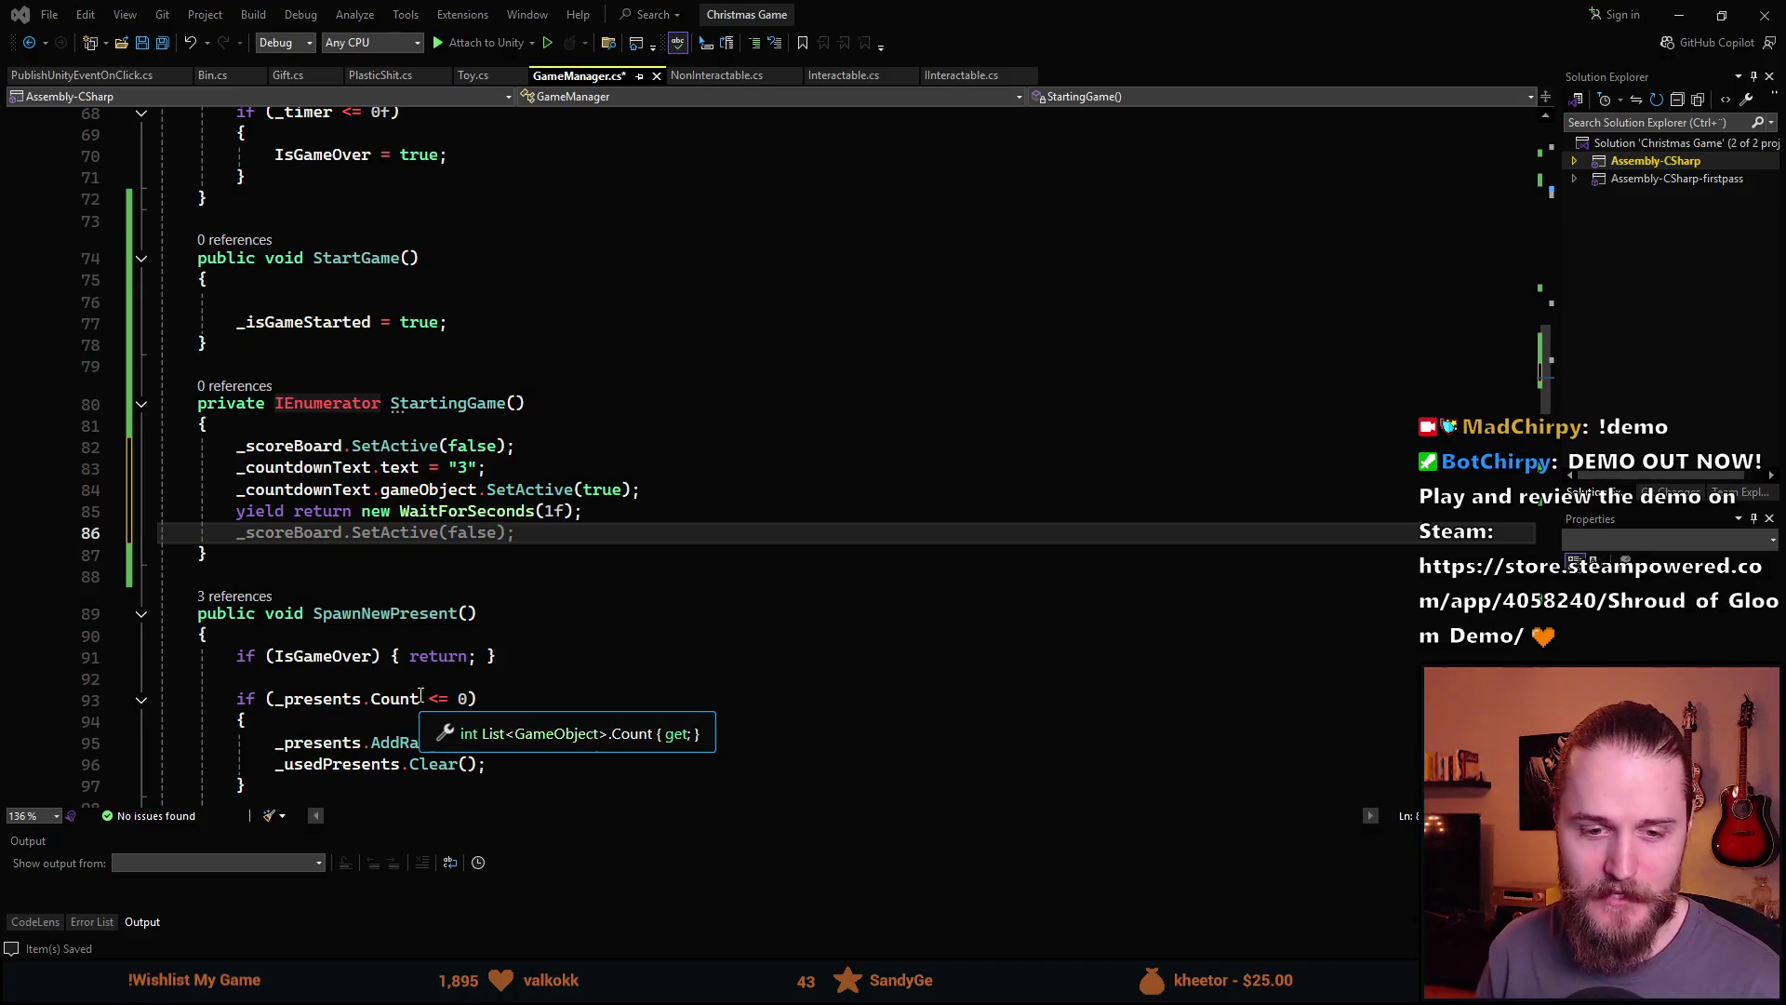
scroll(467, 488, "down", 1)
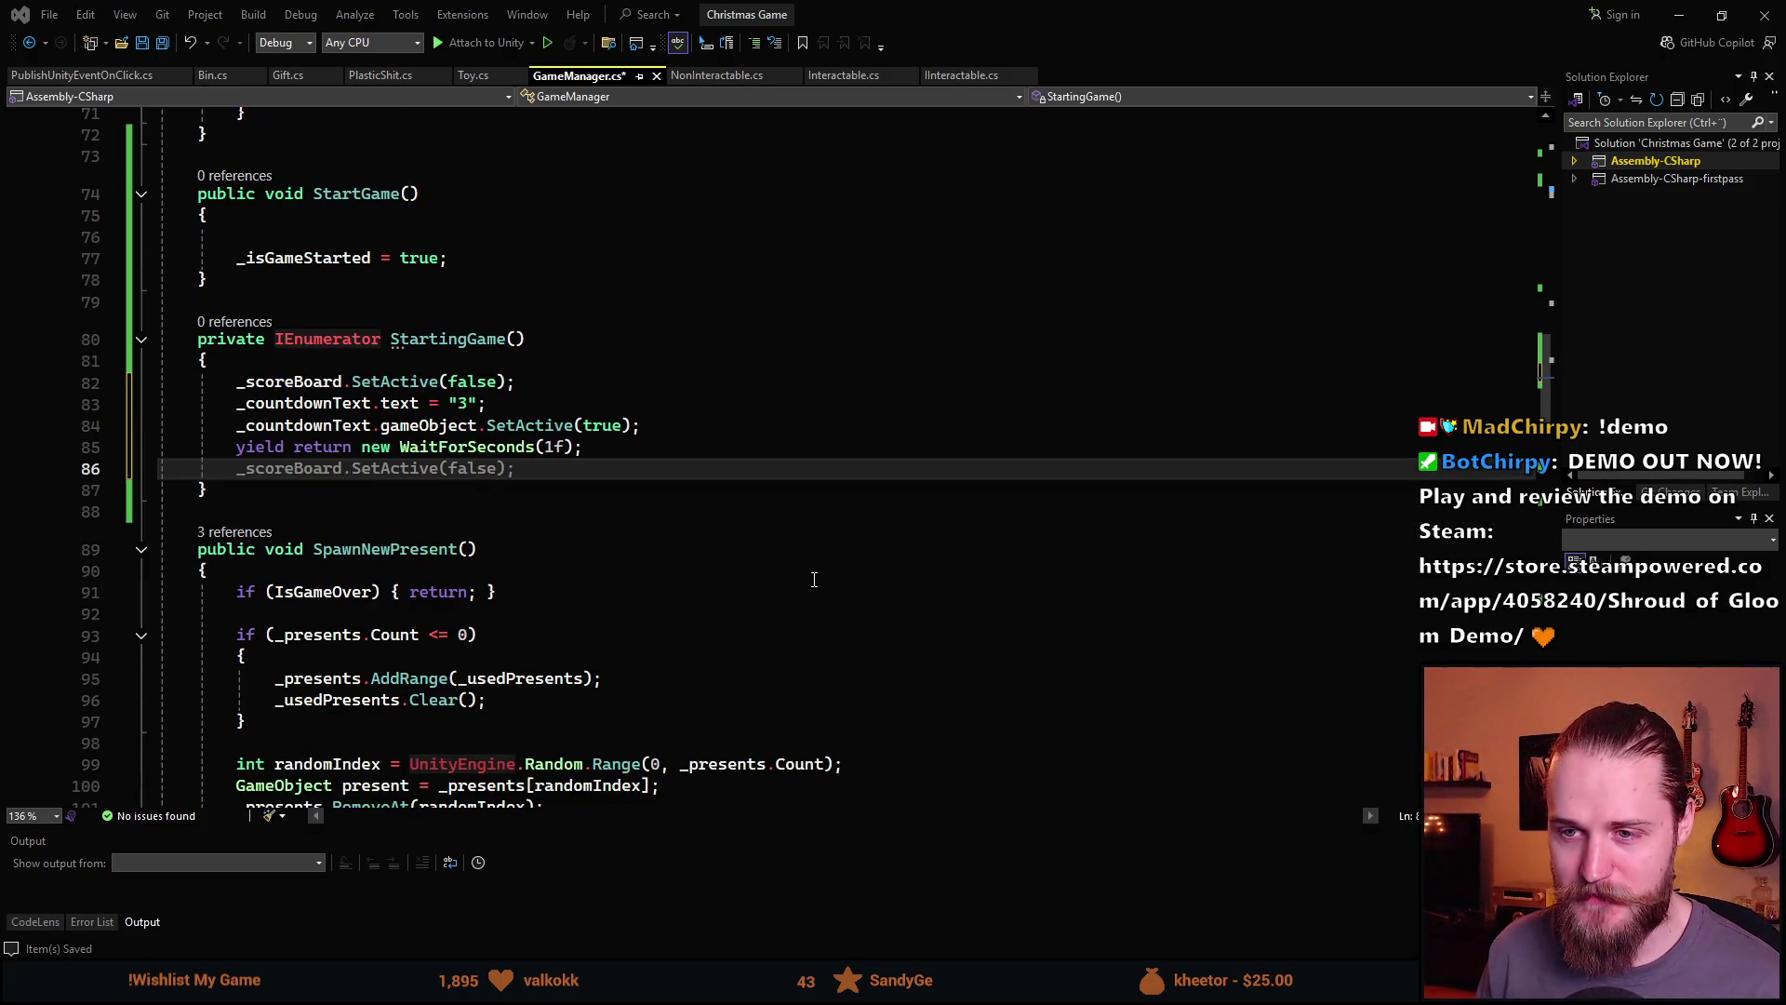
key("alt+Tab")
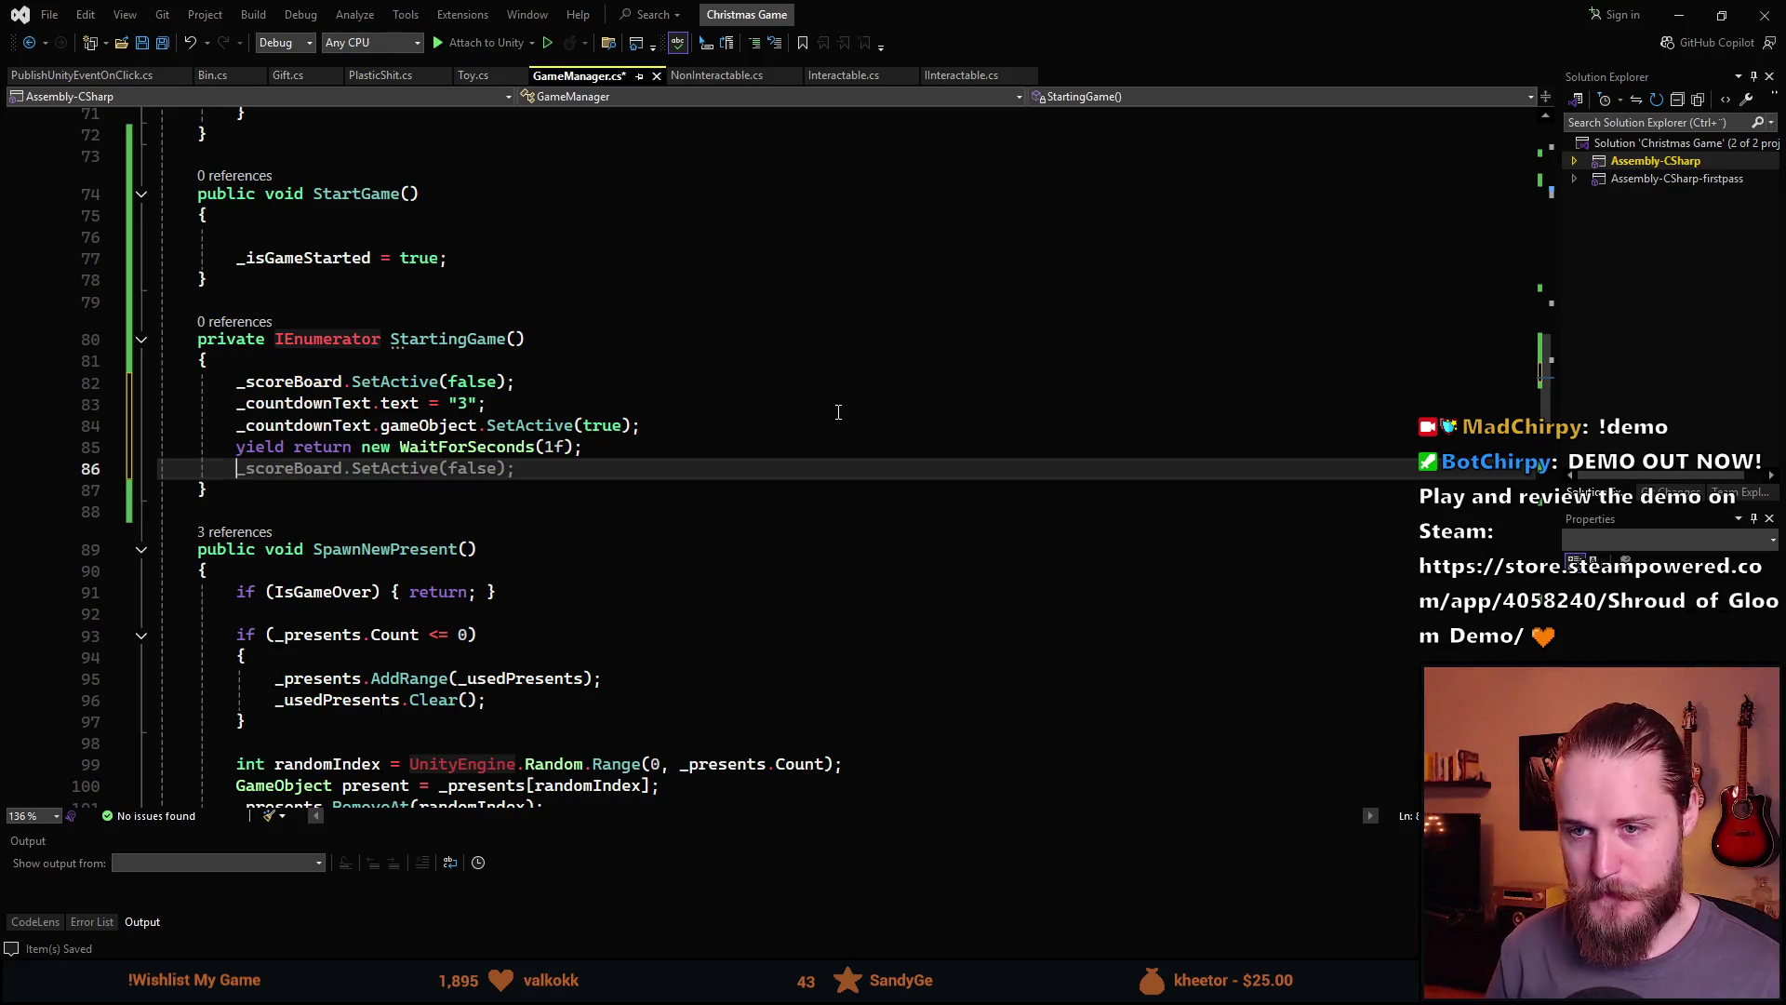
type("_countdownText.text ")
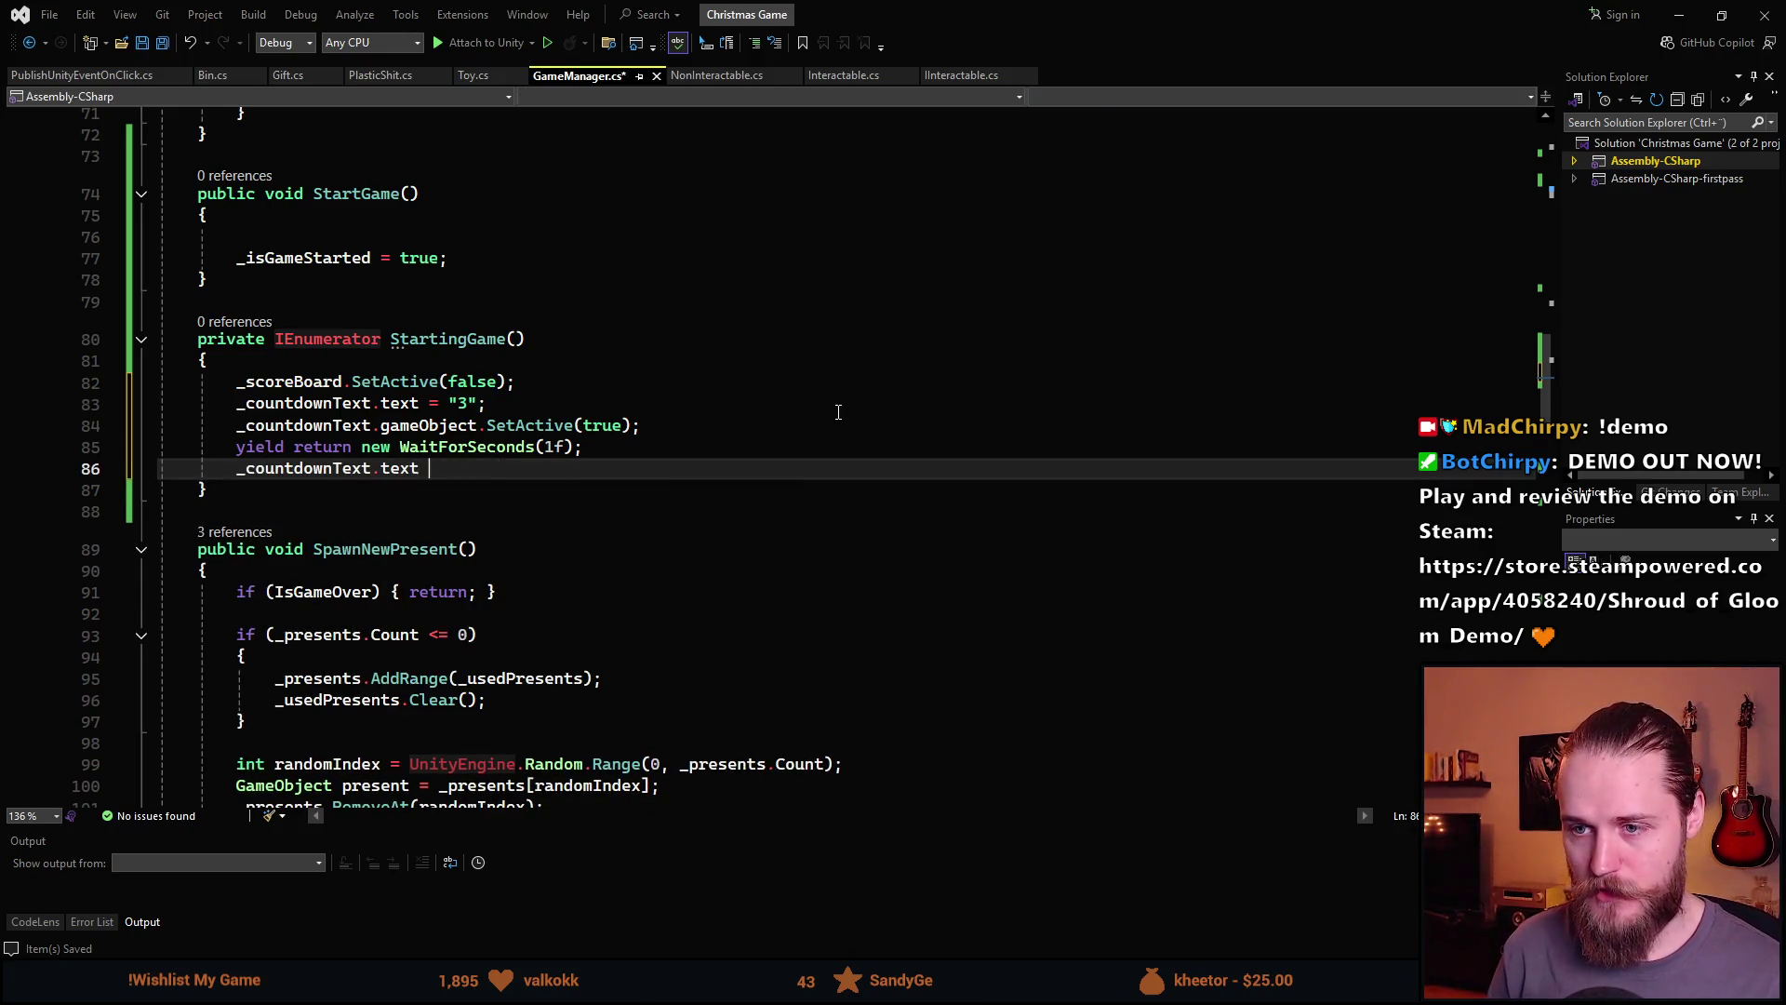
type("= \"2\";:")
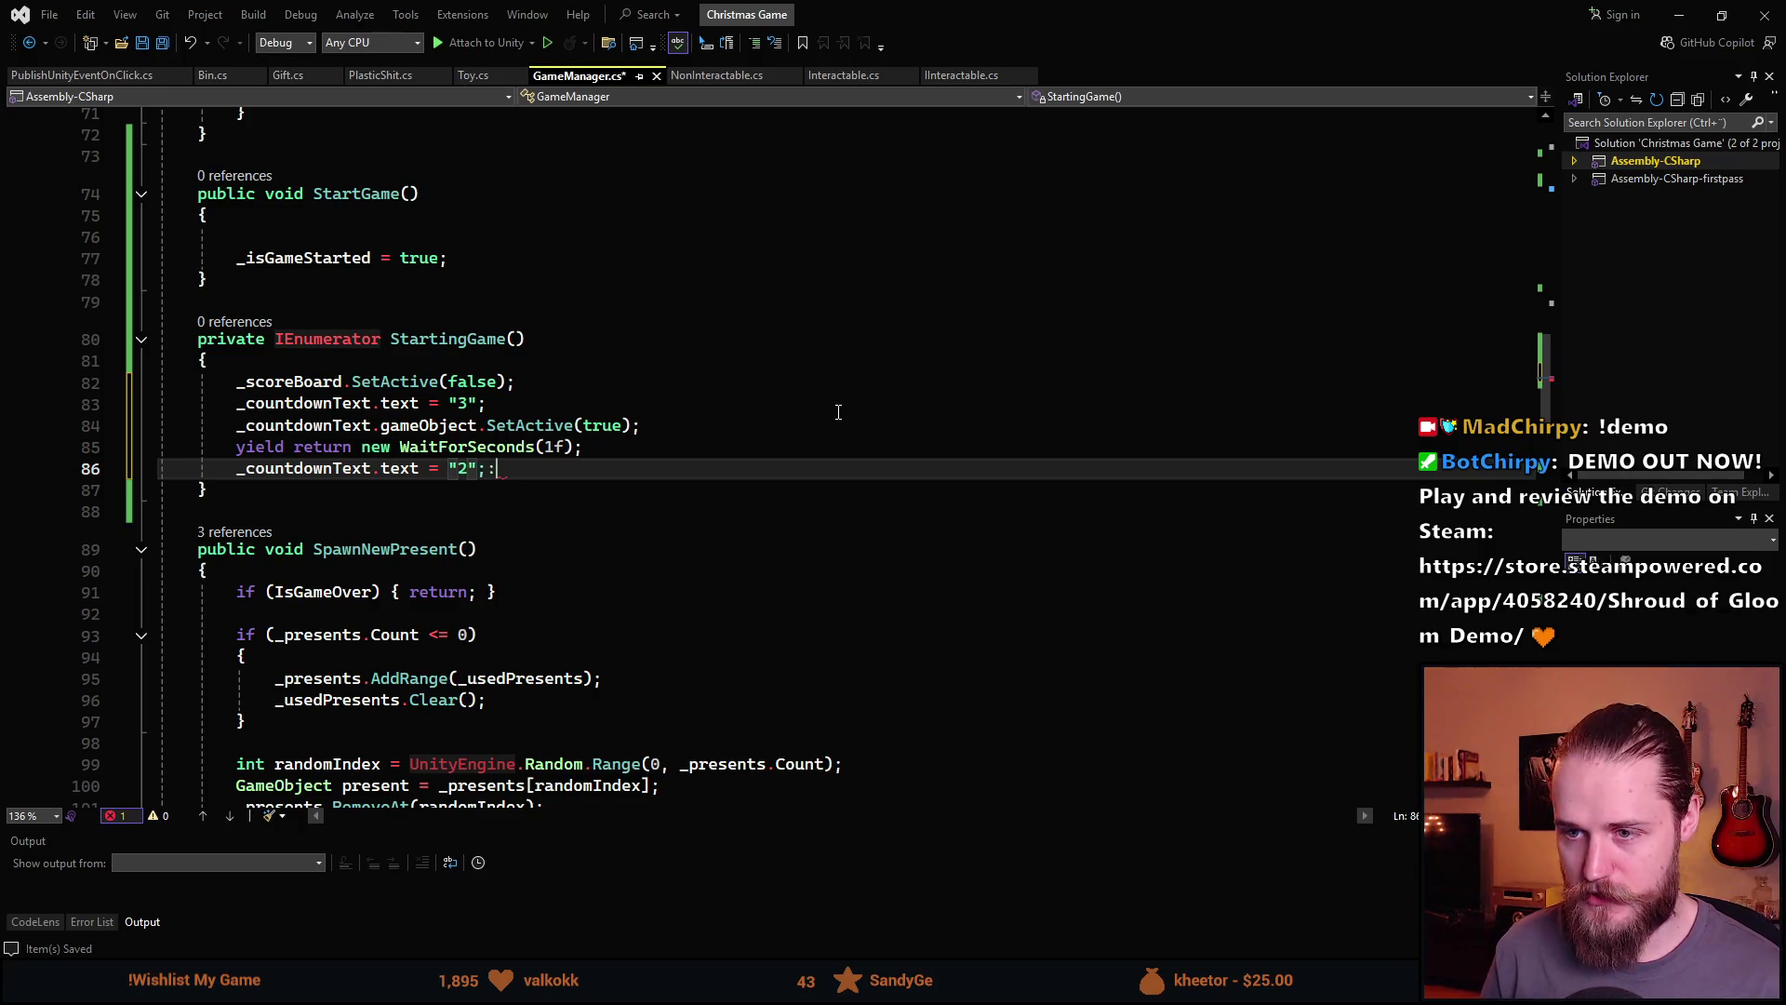
key("BackSpace")
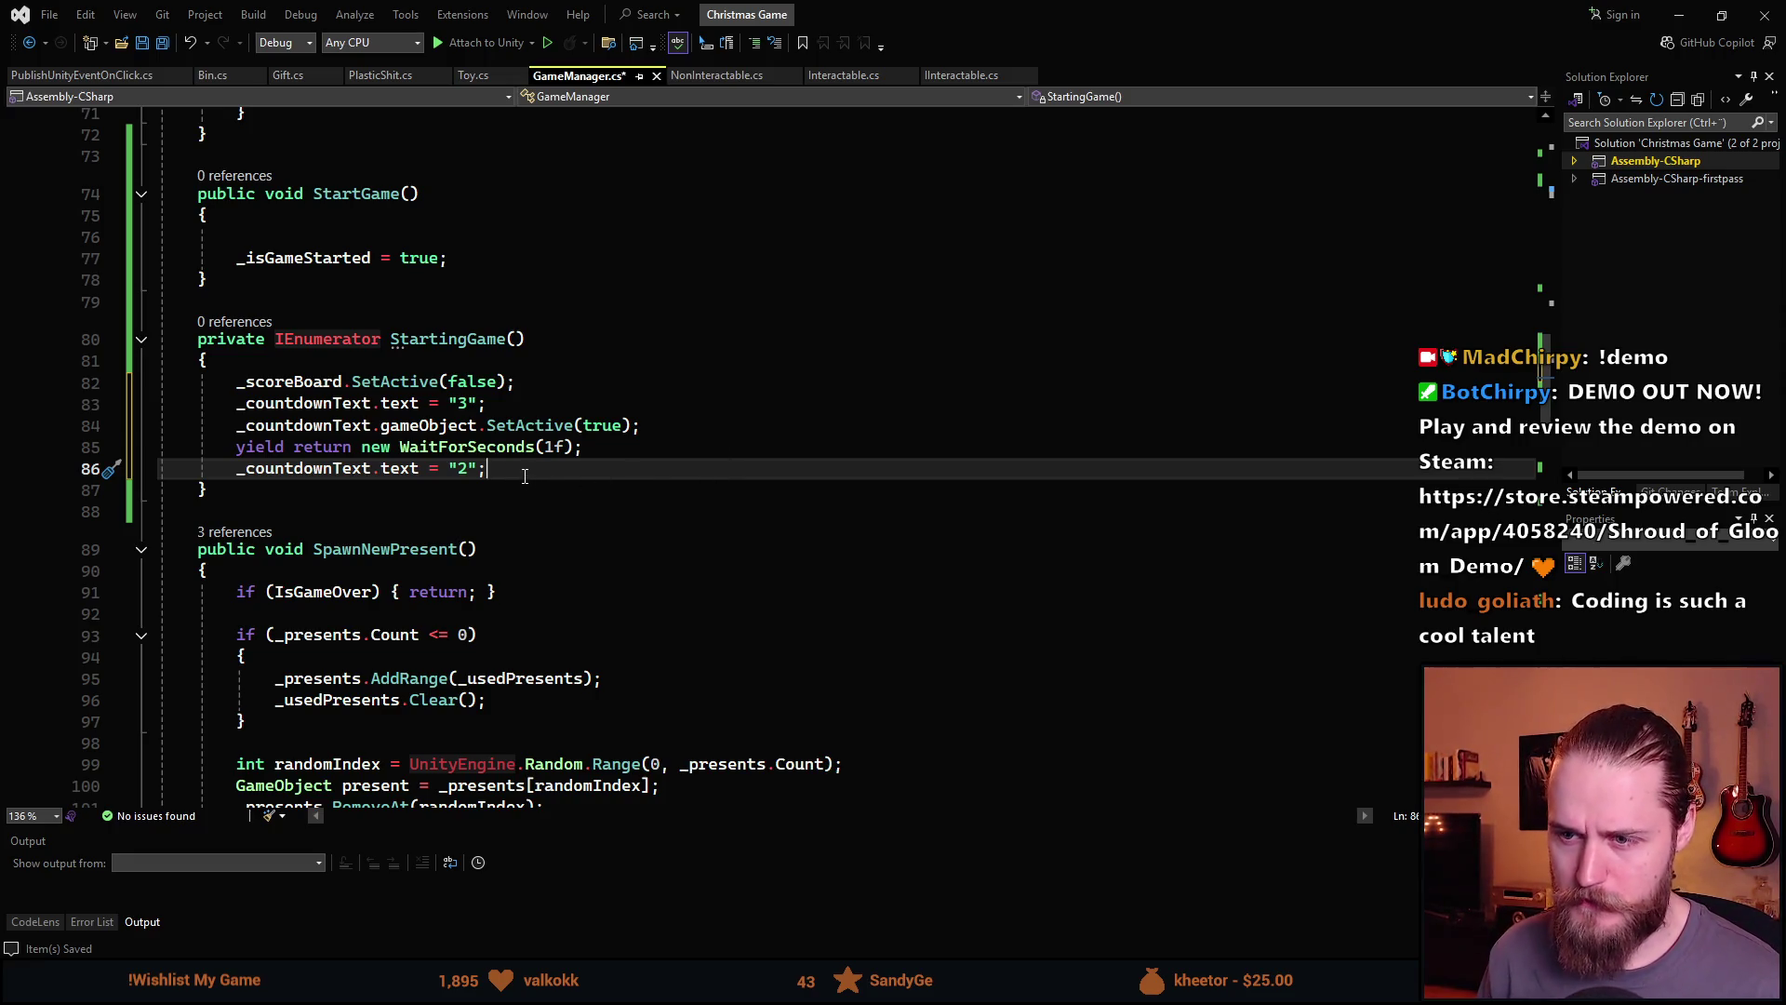
Duplicate the one-second wait and "2" lines, changing the copy's text to "1"
key("Home")
key("Up")
key("shift+Down")
key("shift+End")
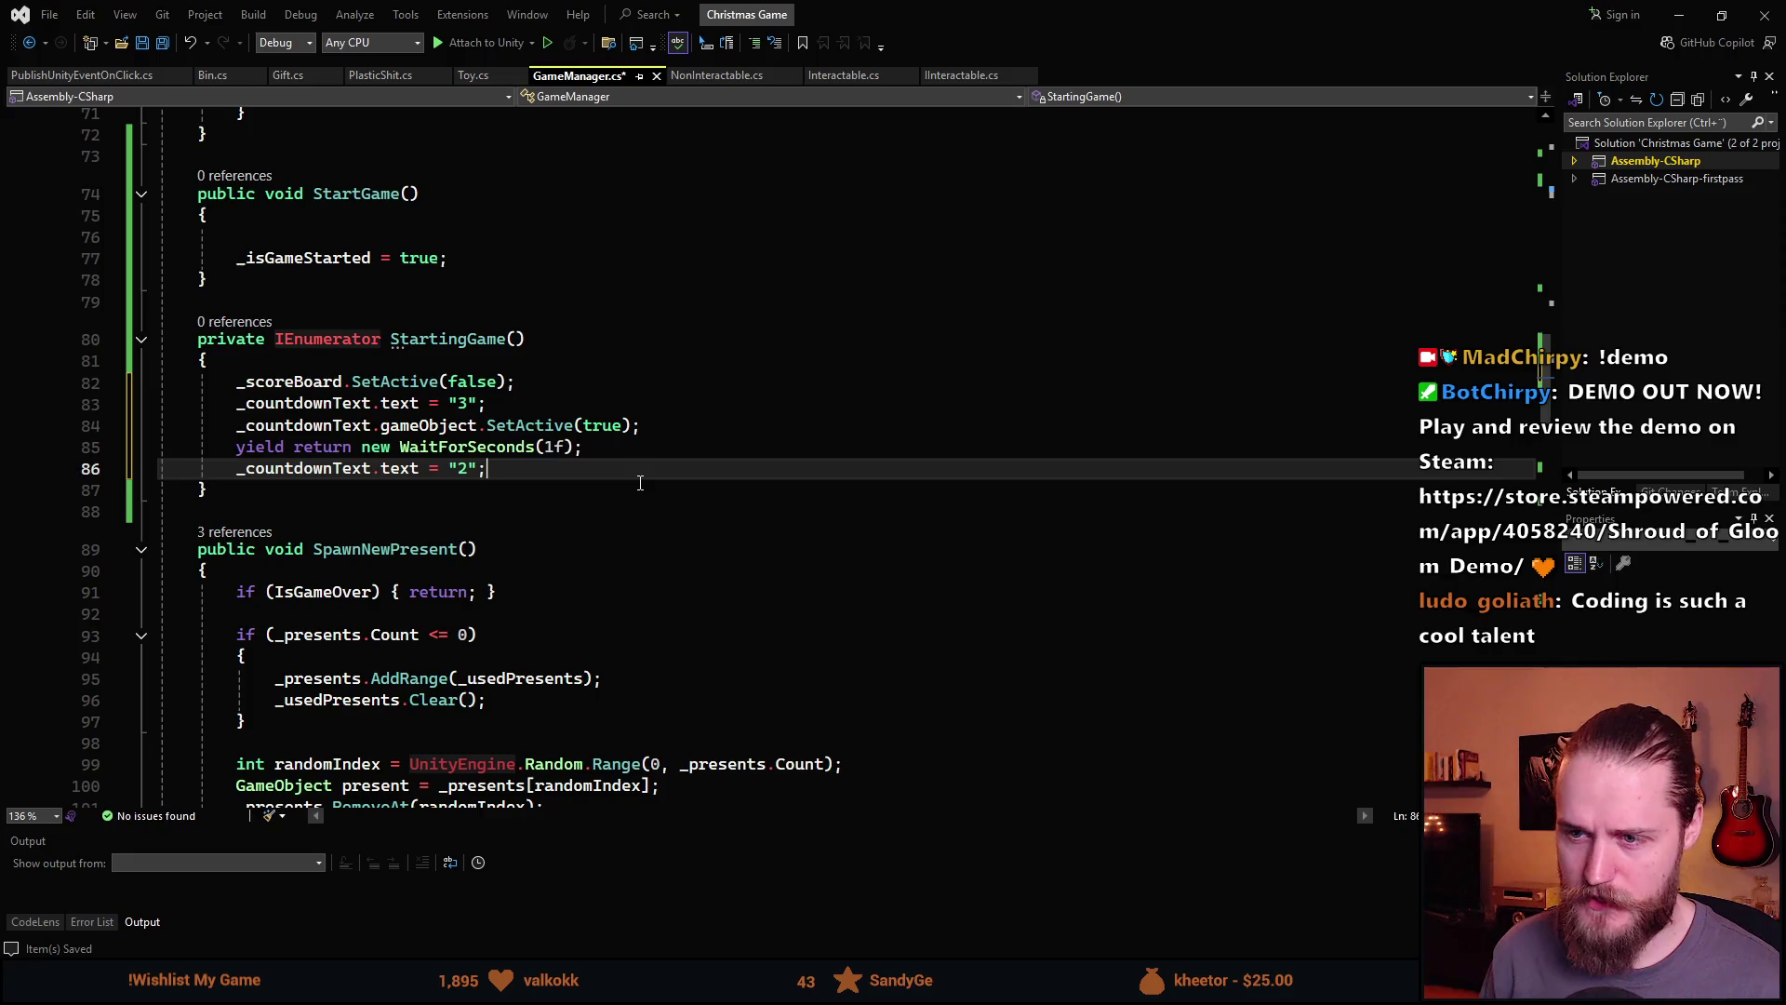
key("ctrl+c")
key("End")
key("Return")
key("ctrl+v")
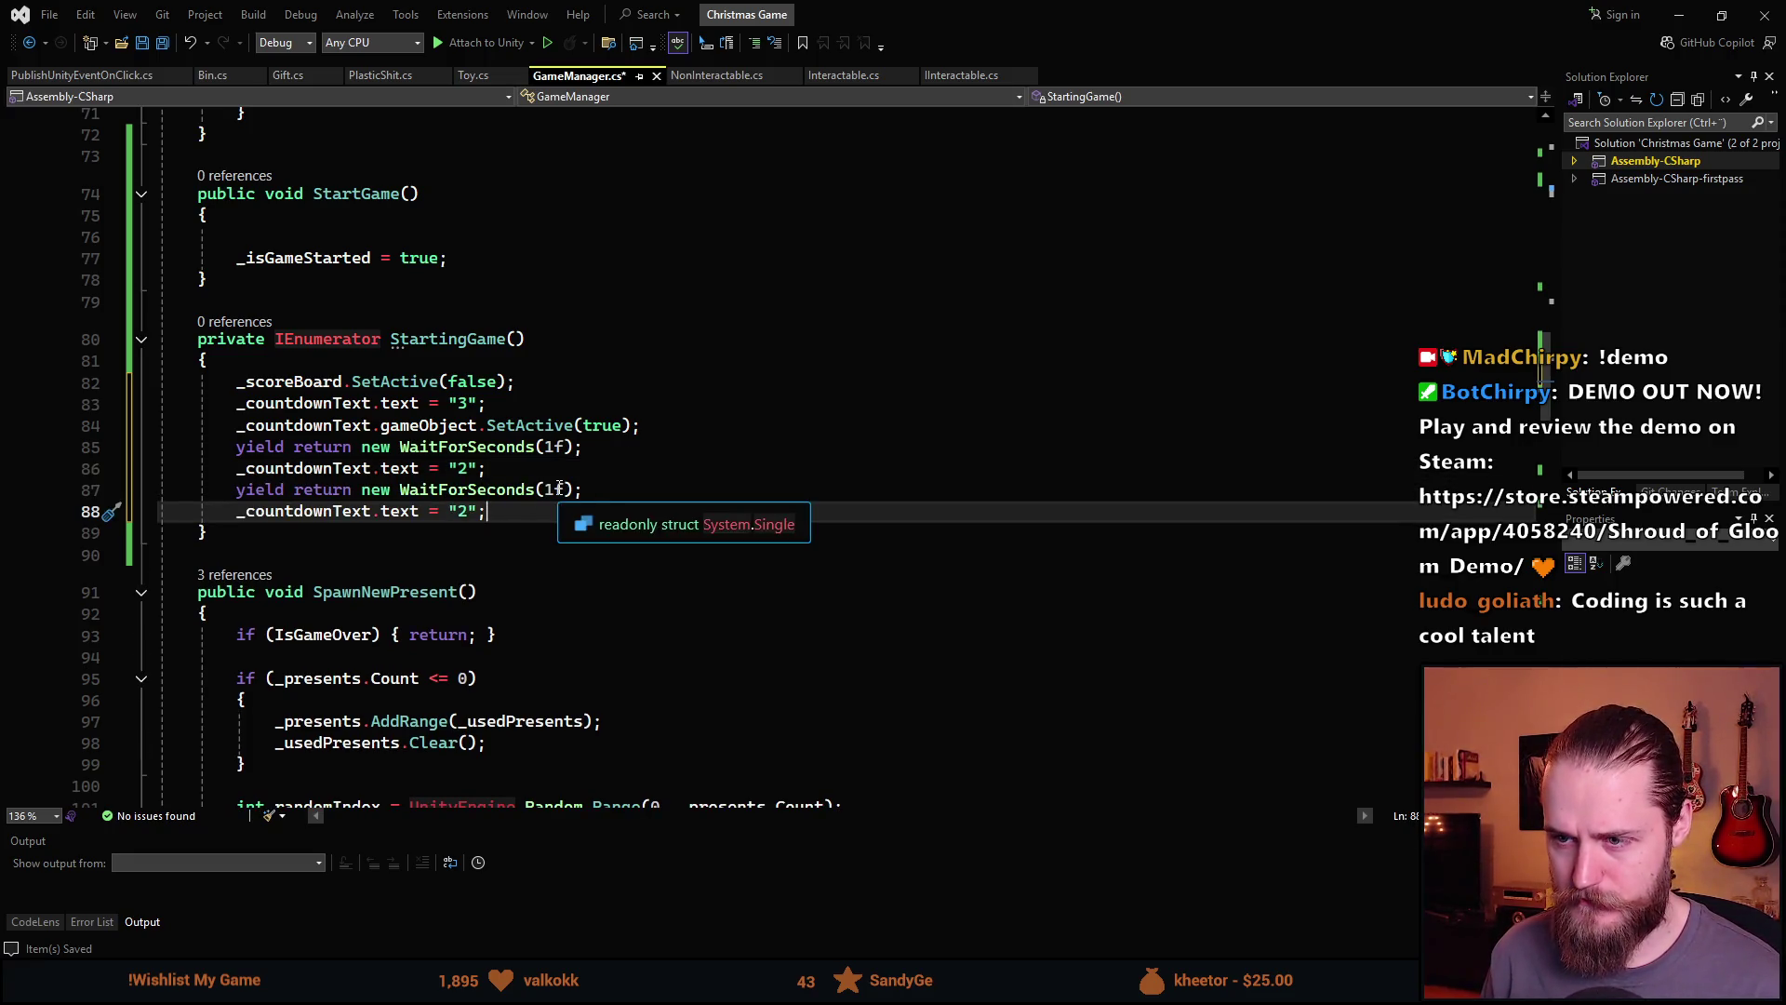
left_click(545, 489)
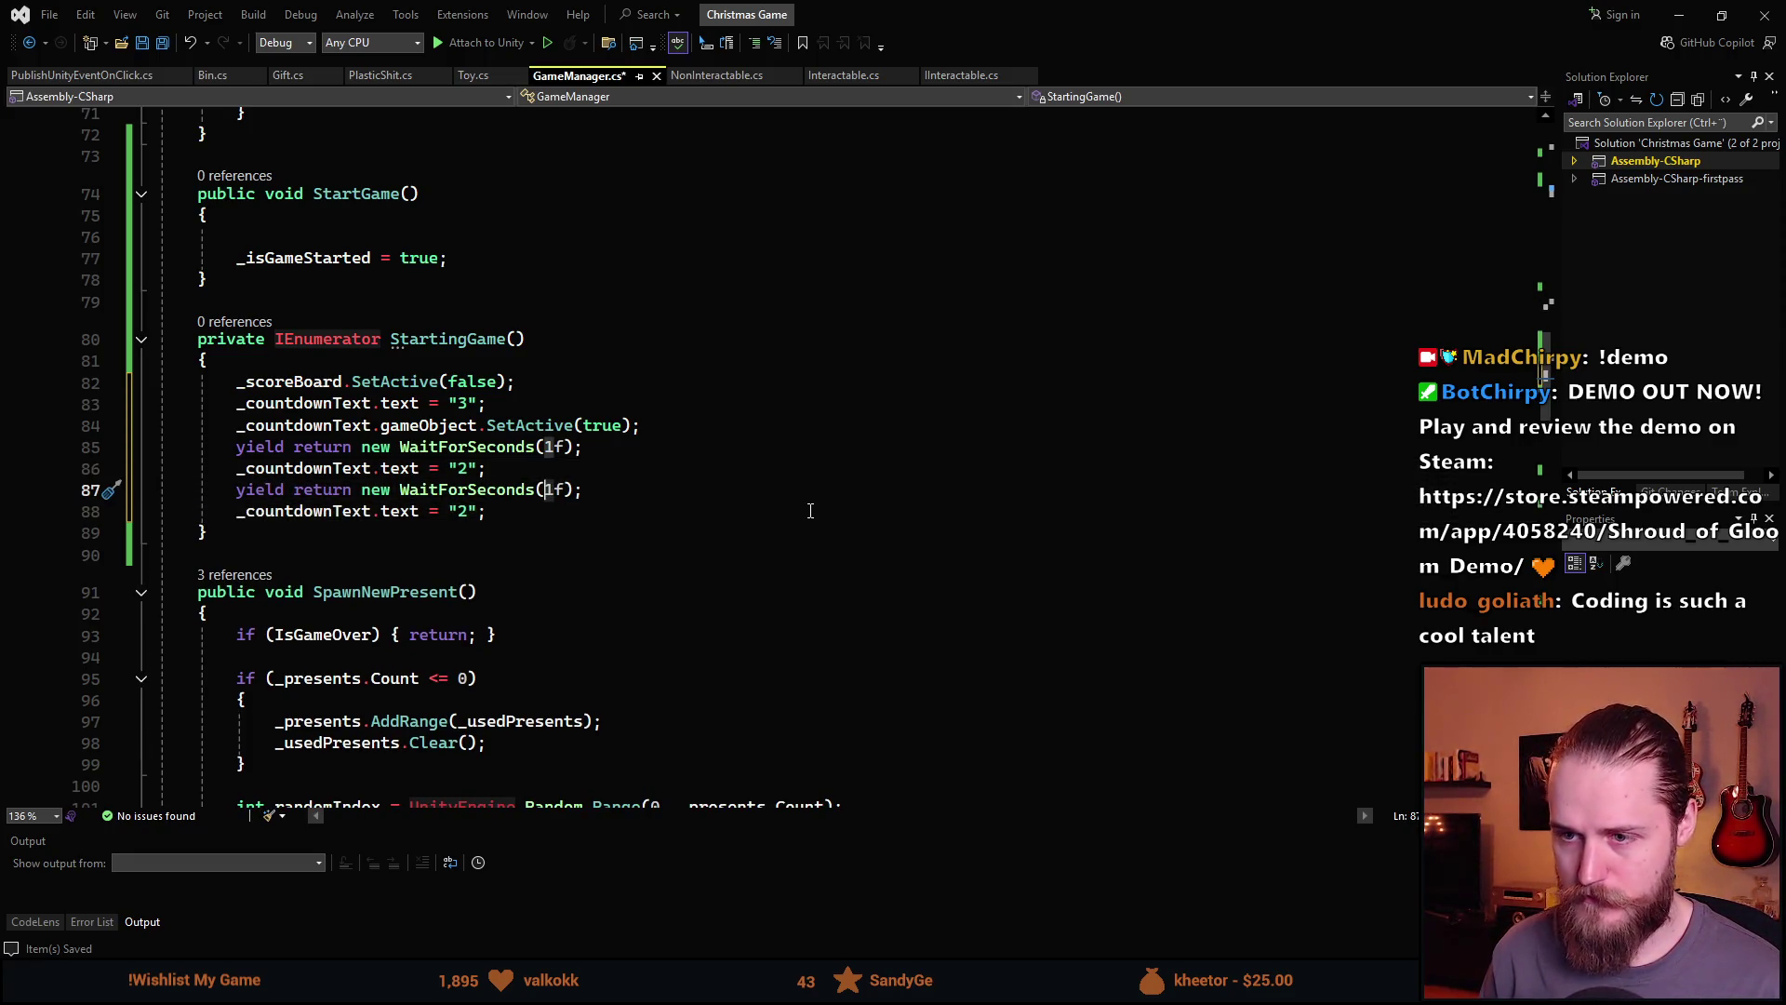
left_click(811, 511)
key("Left")
key("Left")
key("BackSpace")
type("1")
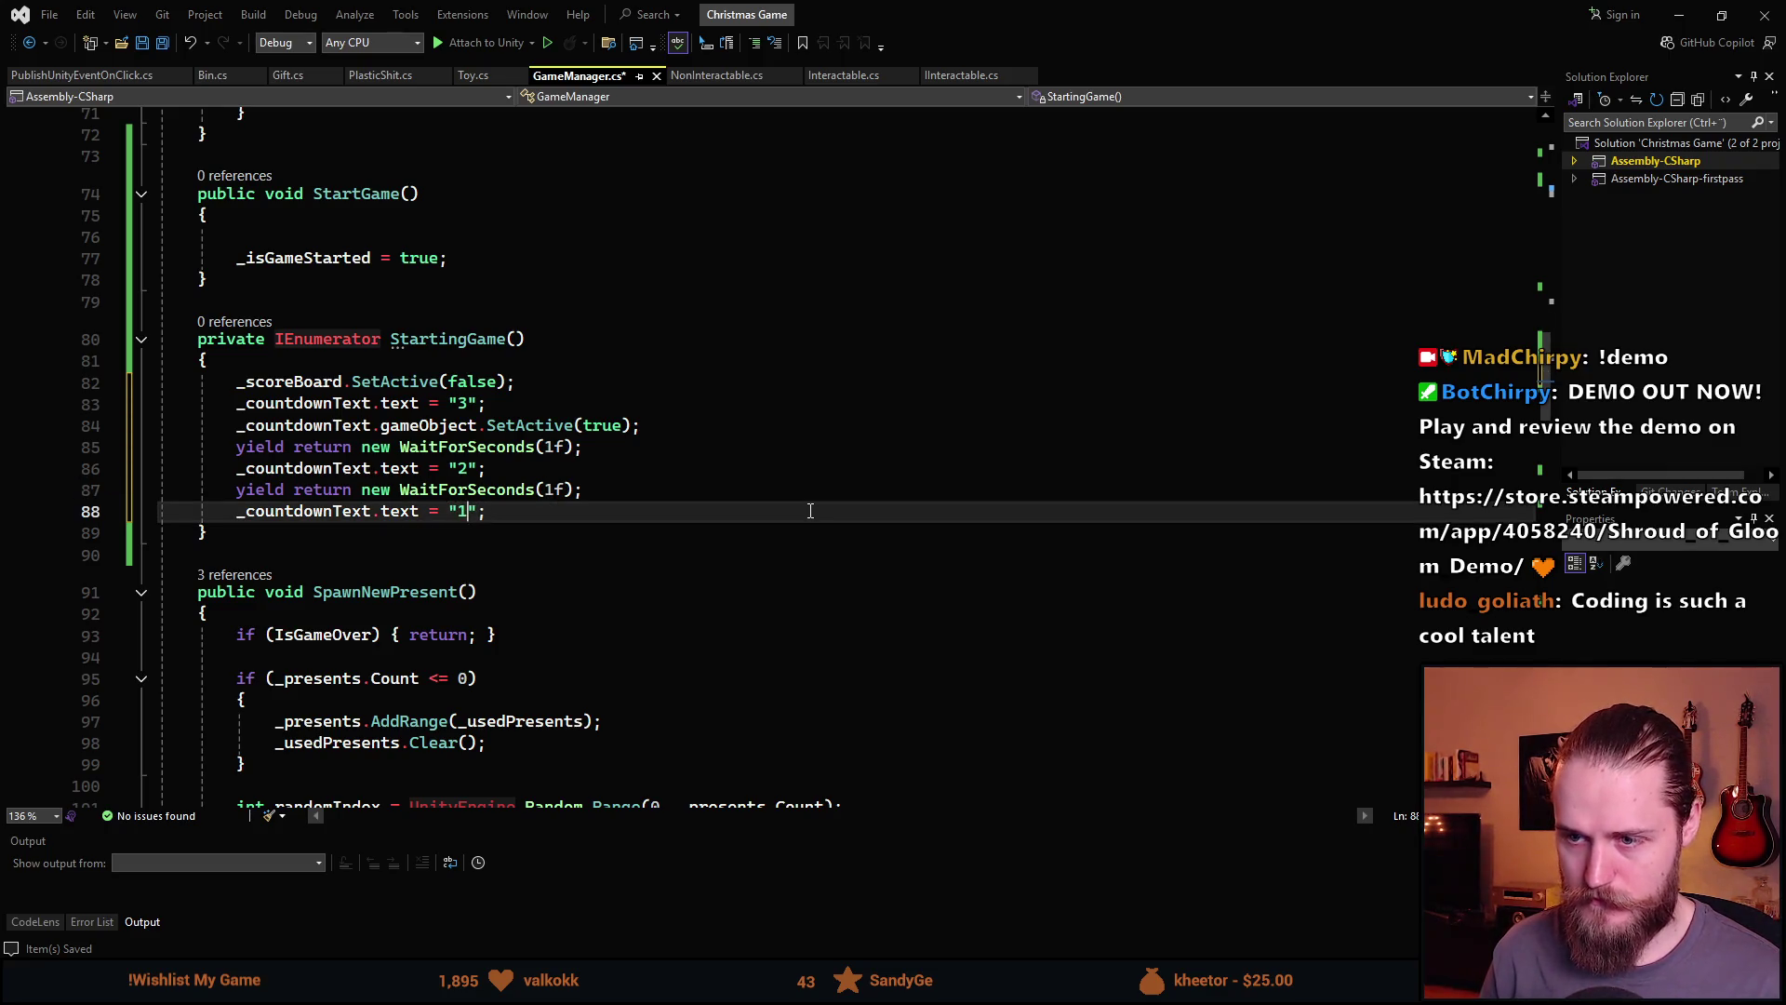
key("End")
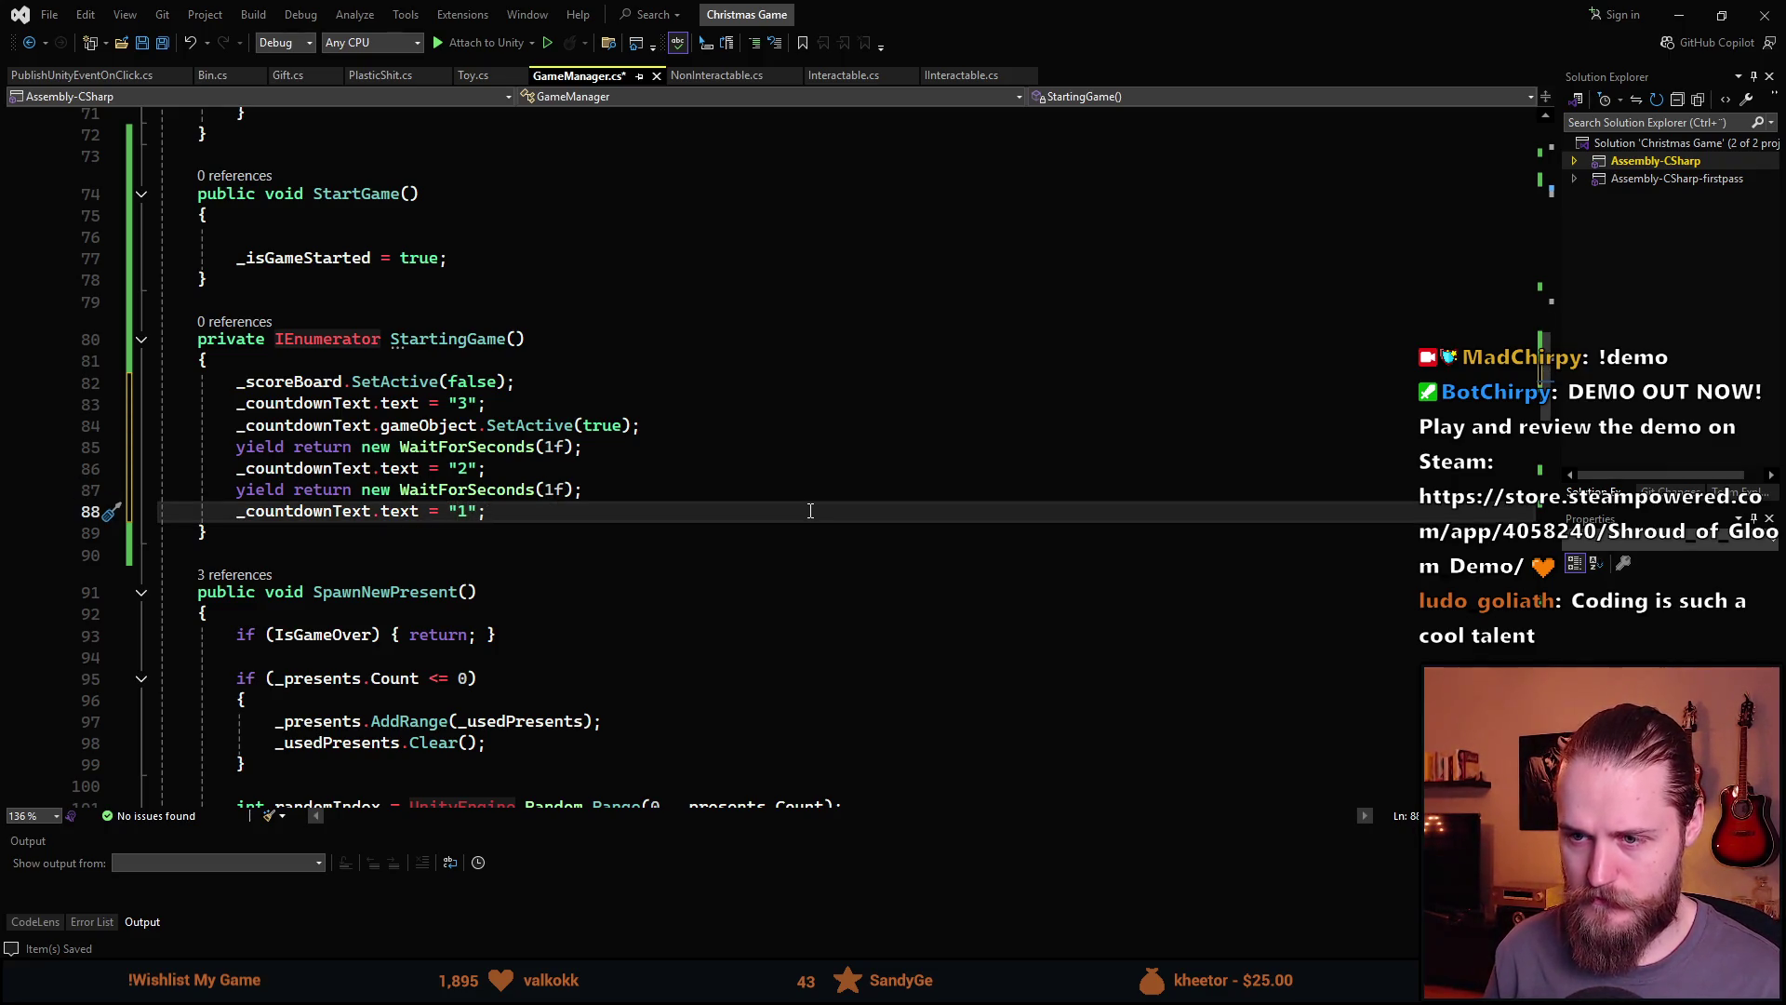
Add another one-second WaitForSeconds line after the "1" countdown line
left_click(647, 485)
key("ctrl+d")
key("alt+Down")
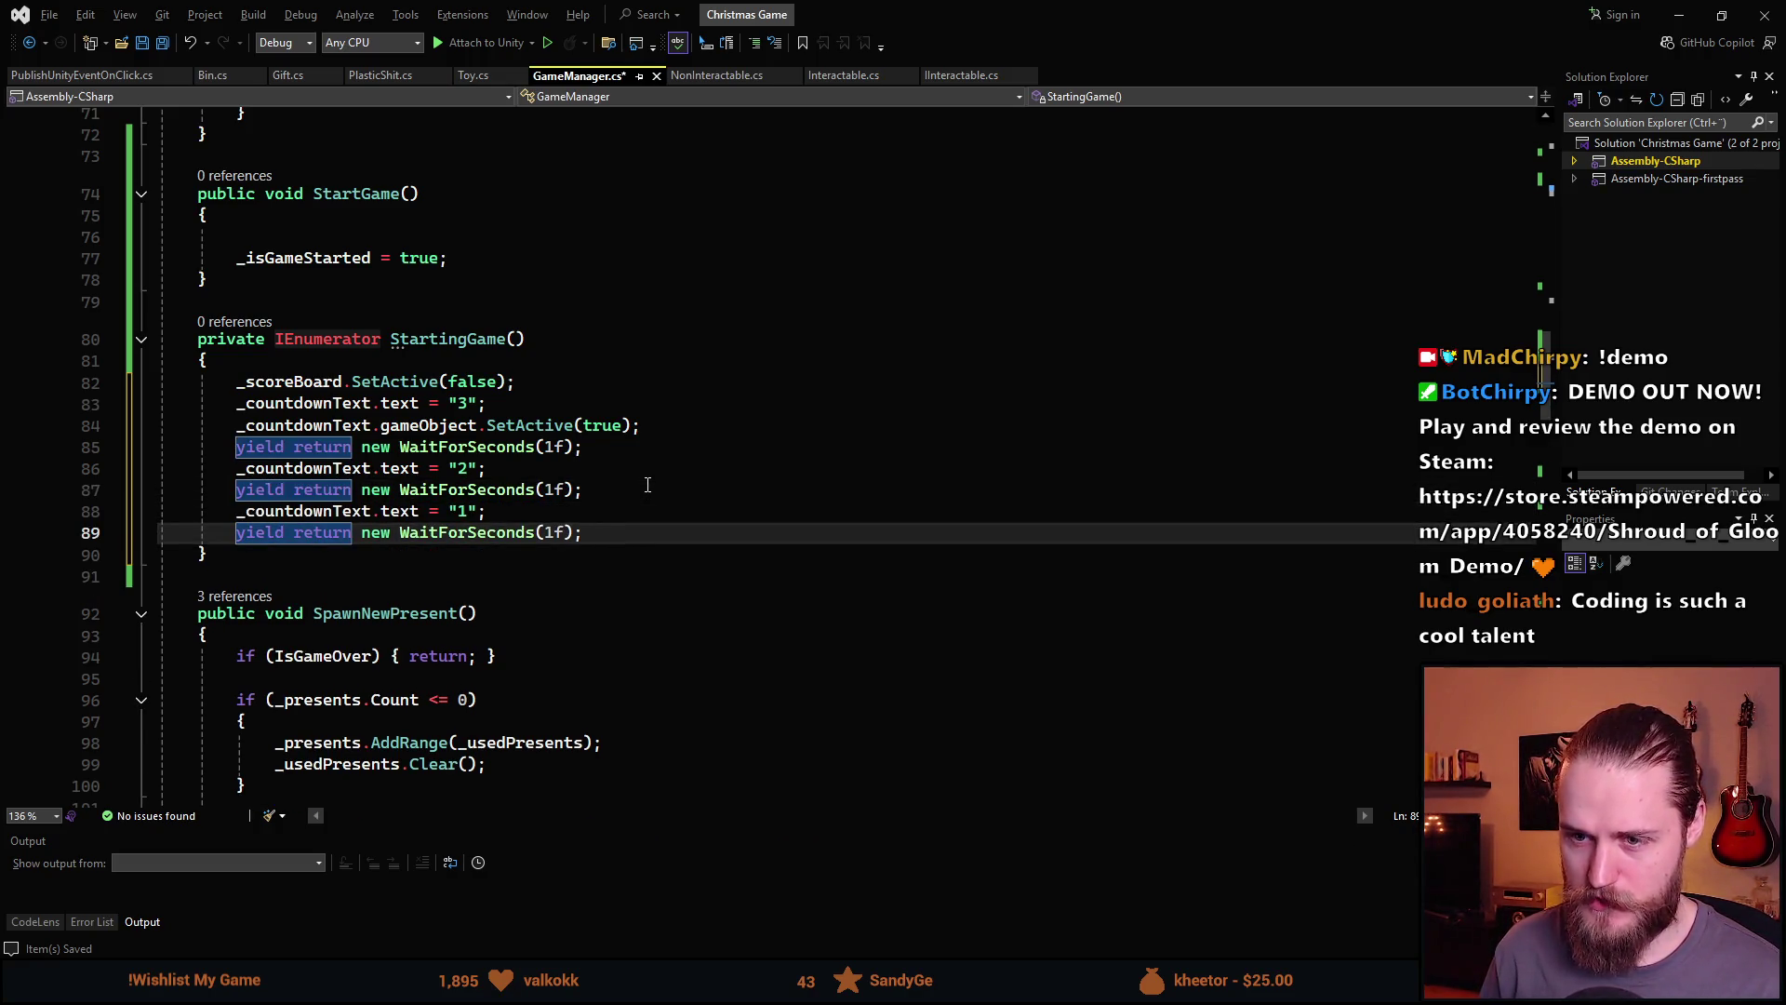
key("Return")
Hide the countdown with _countdownText.gameObject.SetActive(false); and set _isGameStarted = true;
type("_")
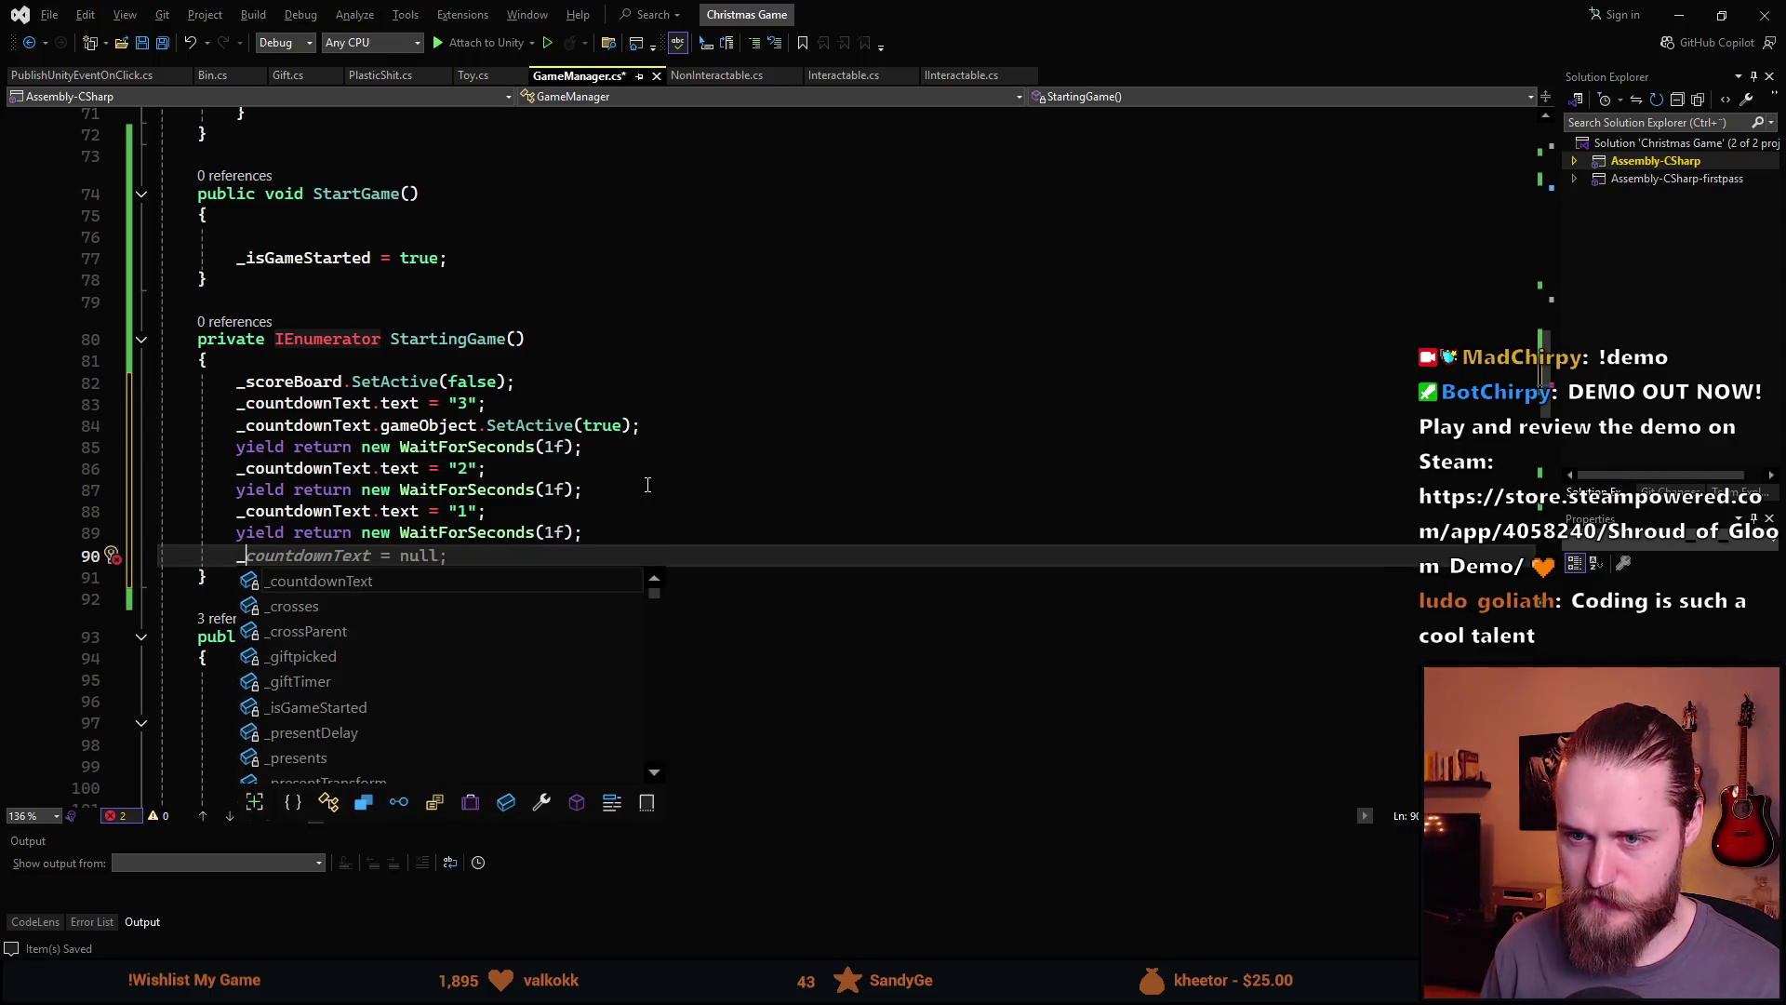
type("countdown")
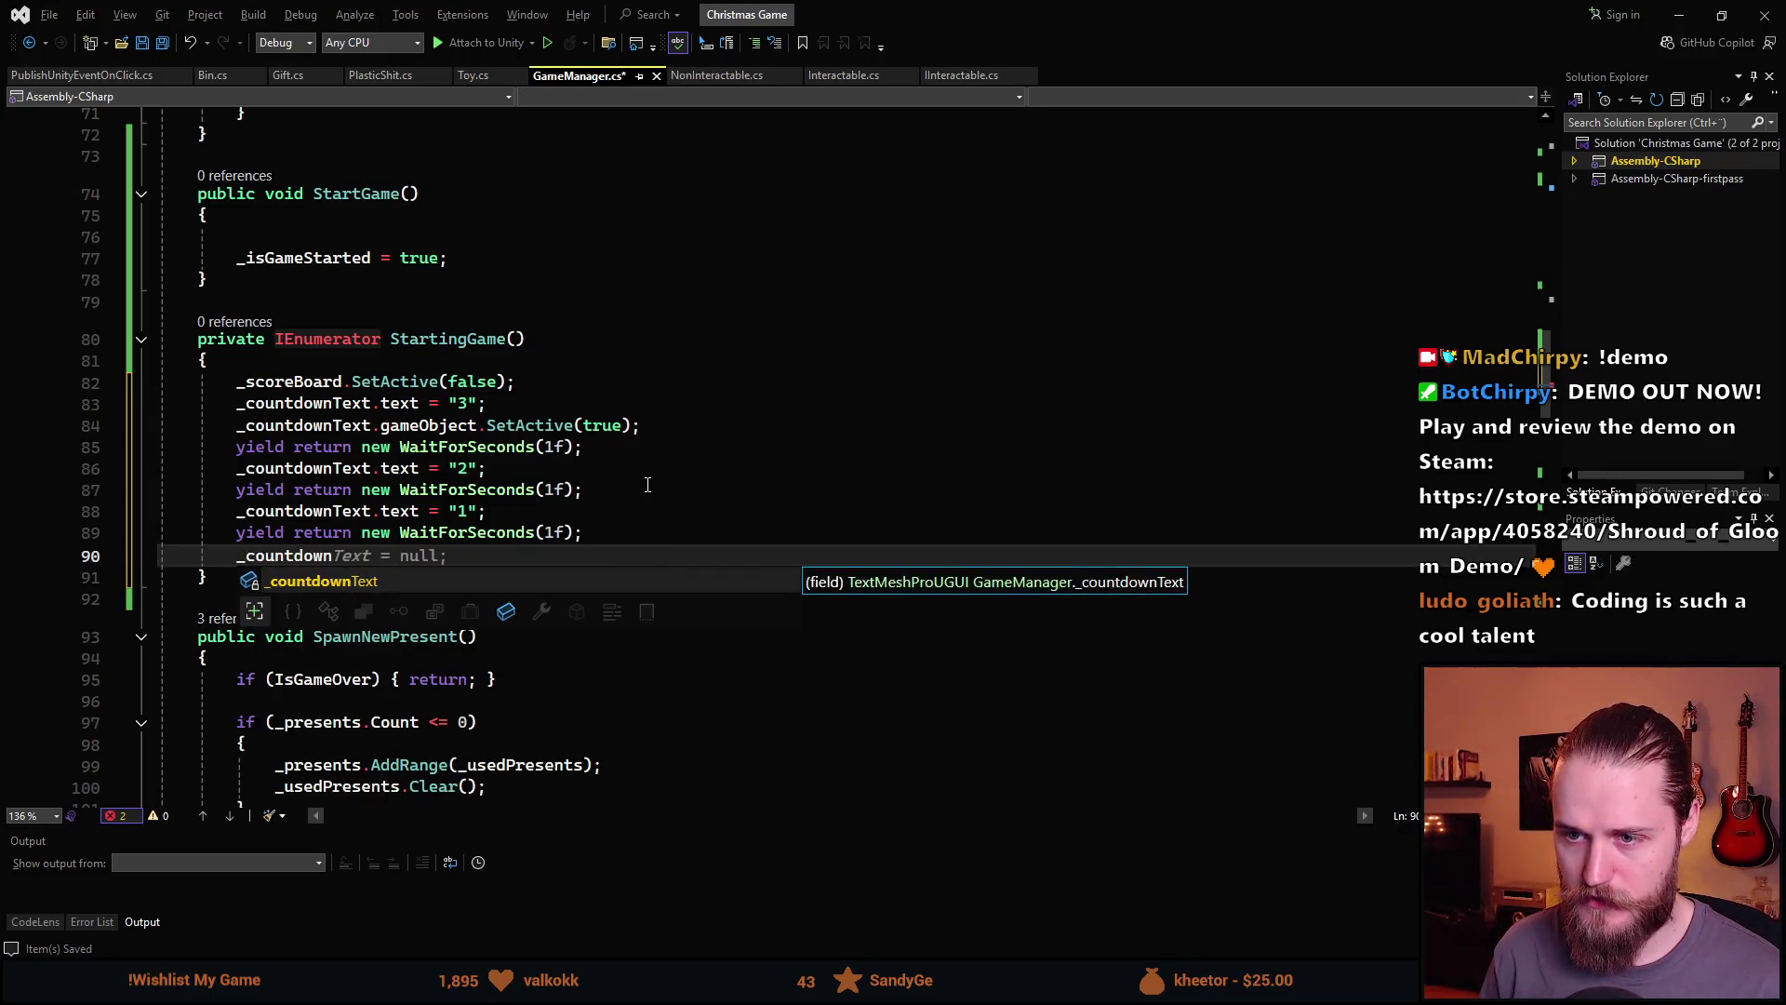
key("Tab")
type(".game")
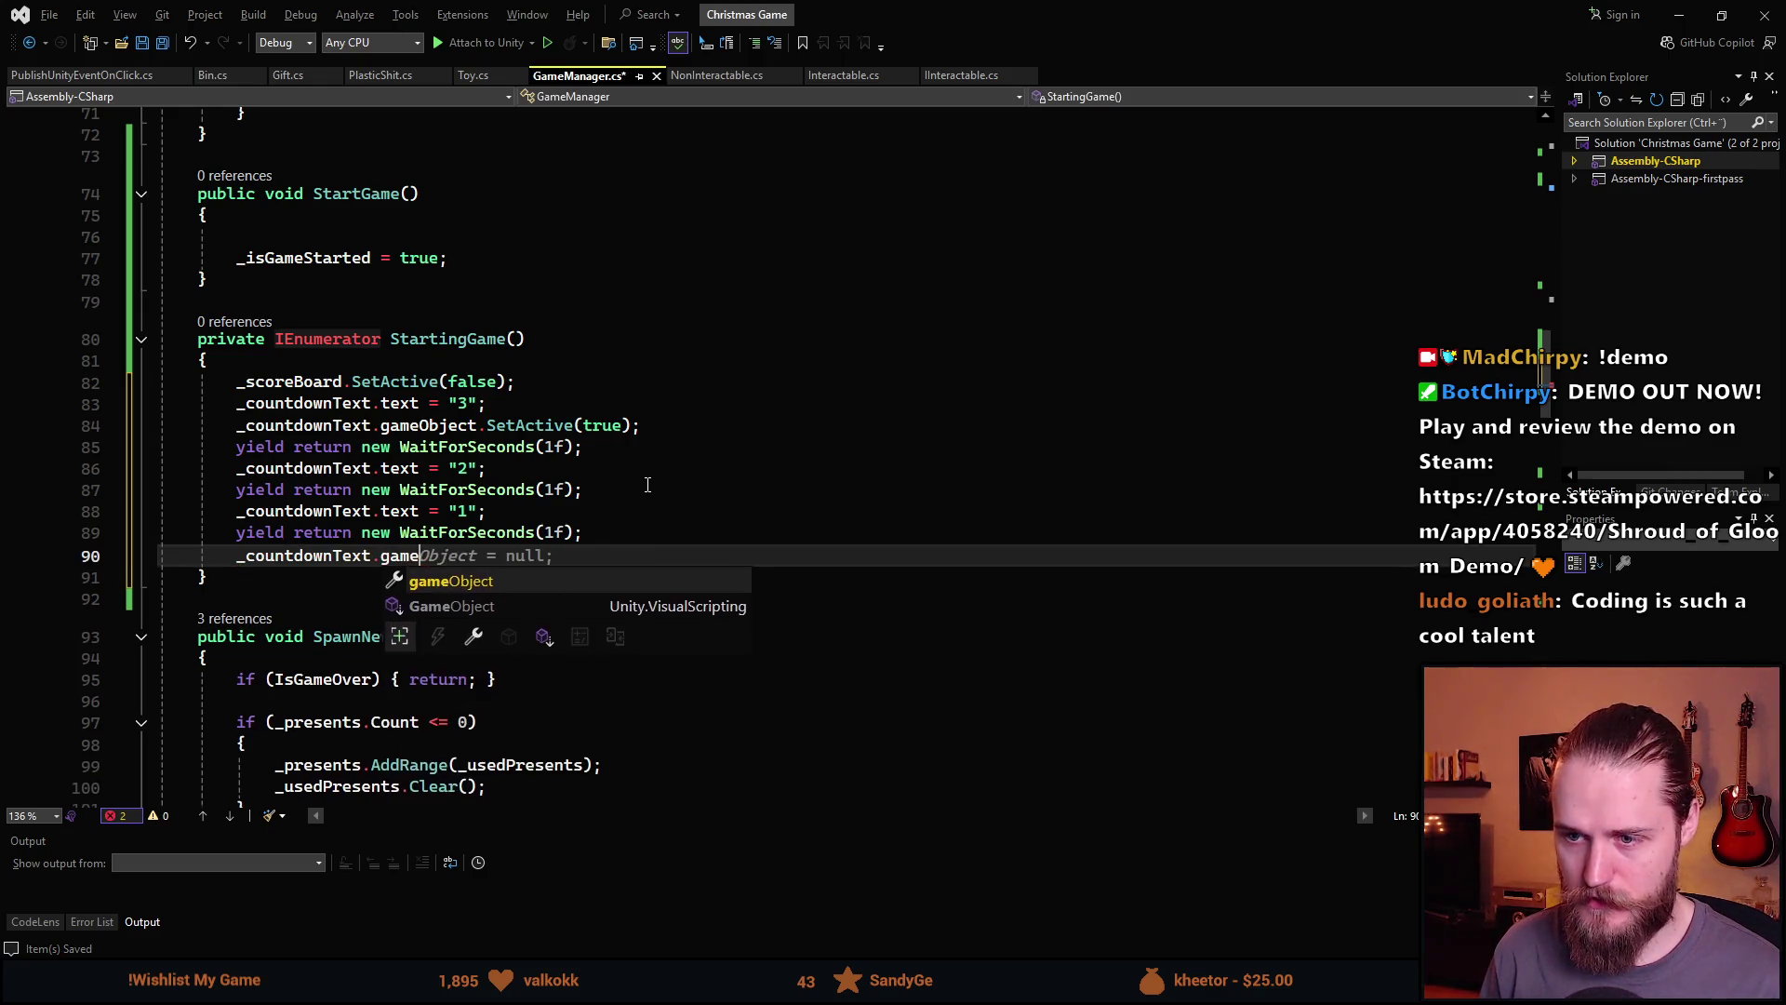
key("Tab")
type(",.")
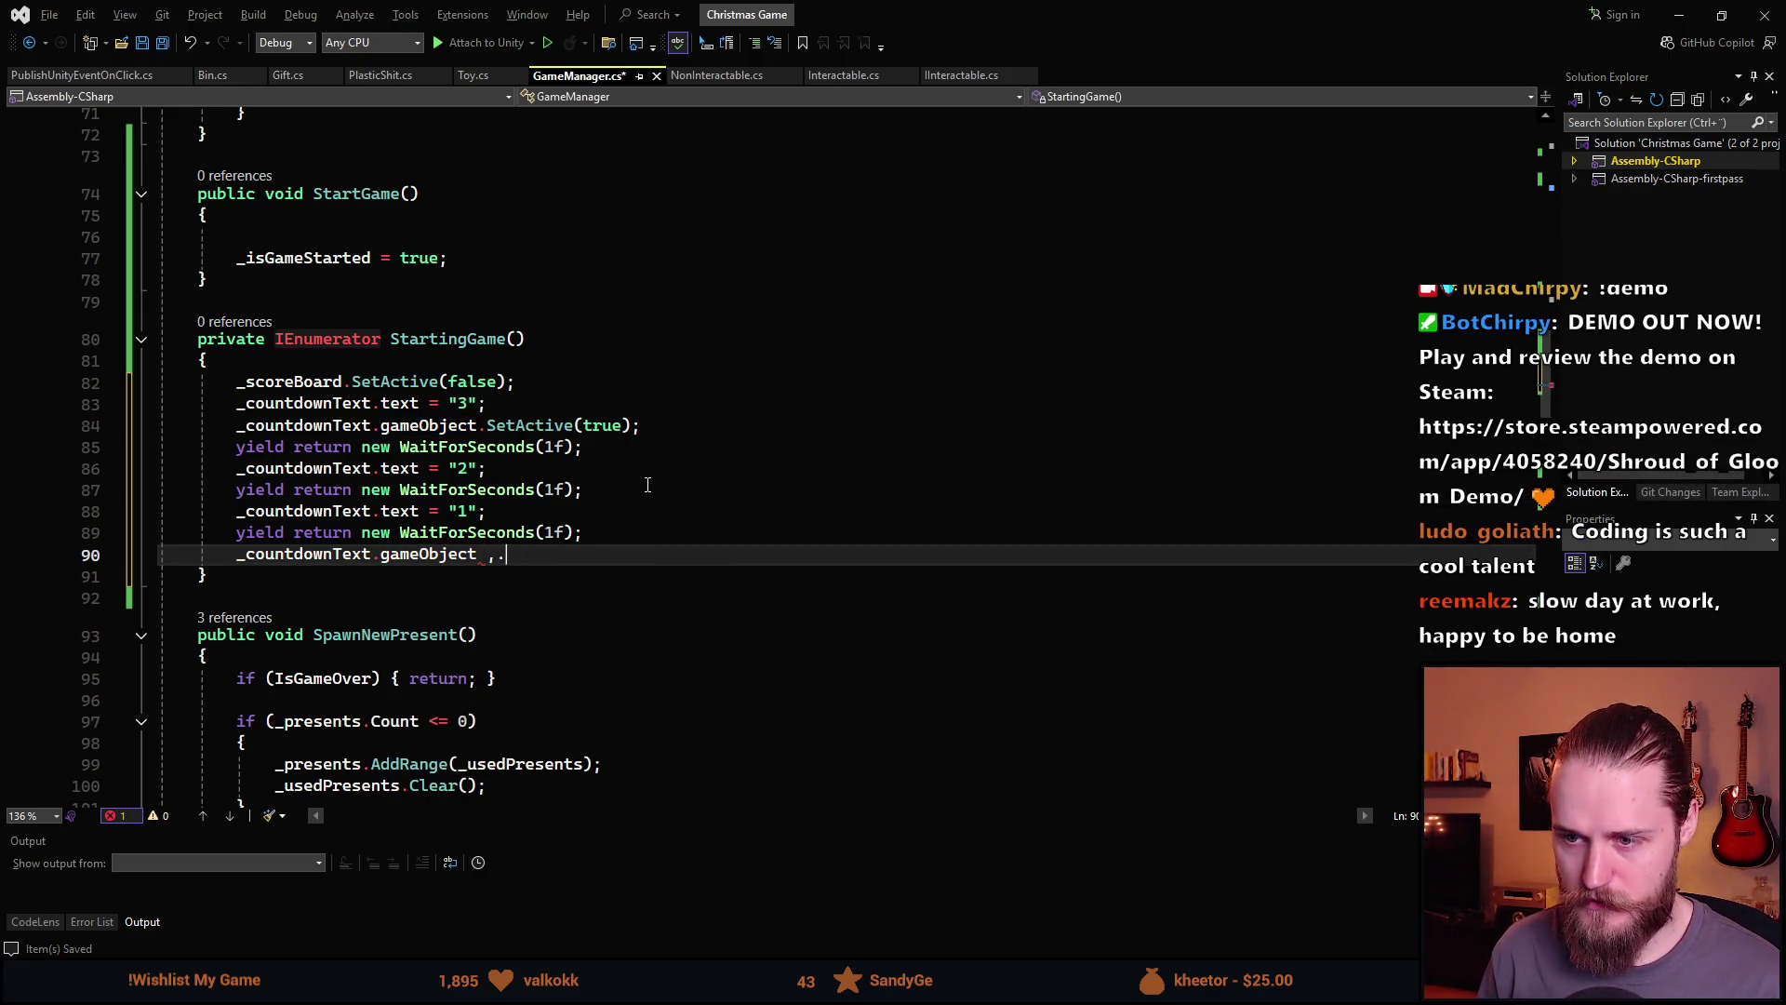
key("BackSpace")
key("BackSpace")
key("BackSpace")
type(".Set")
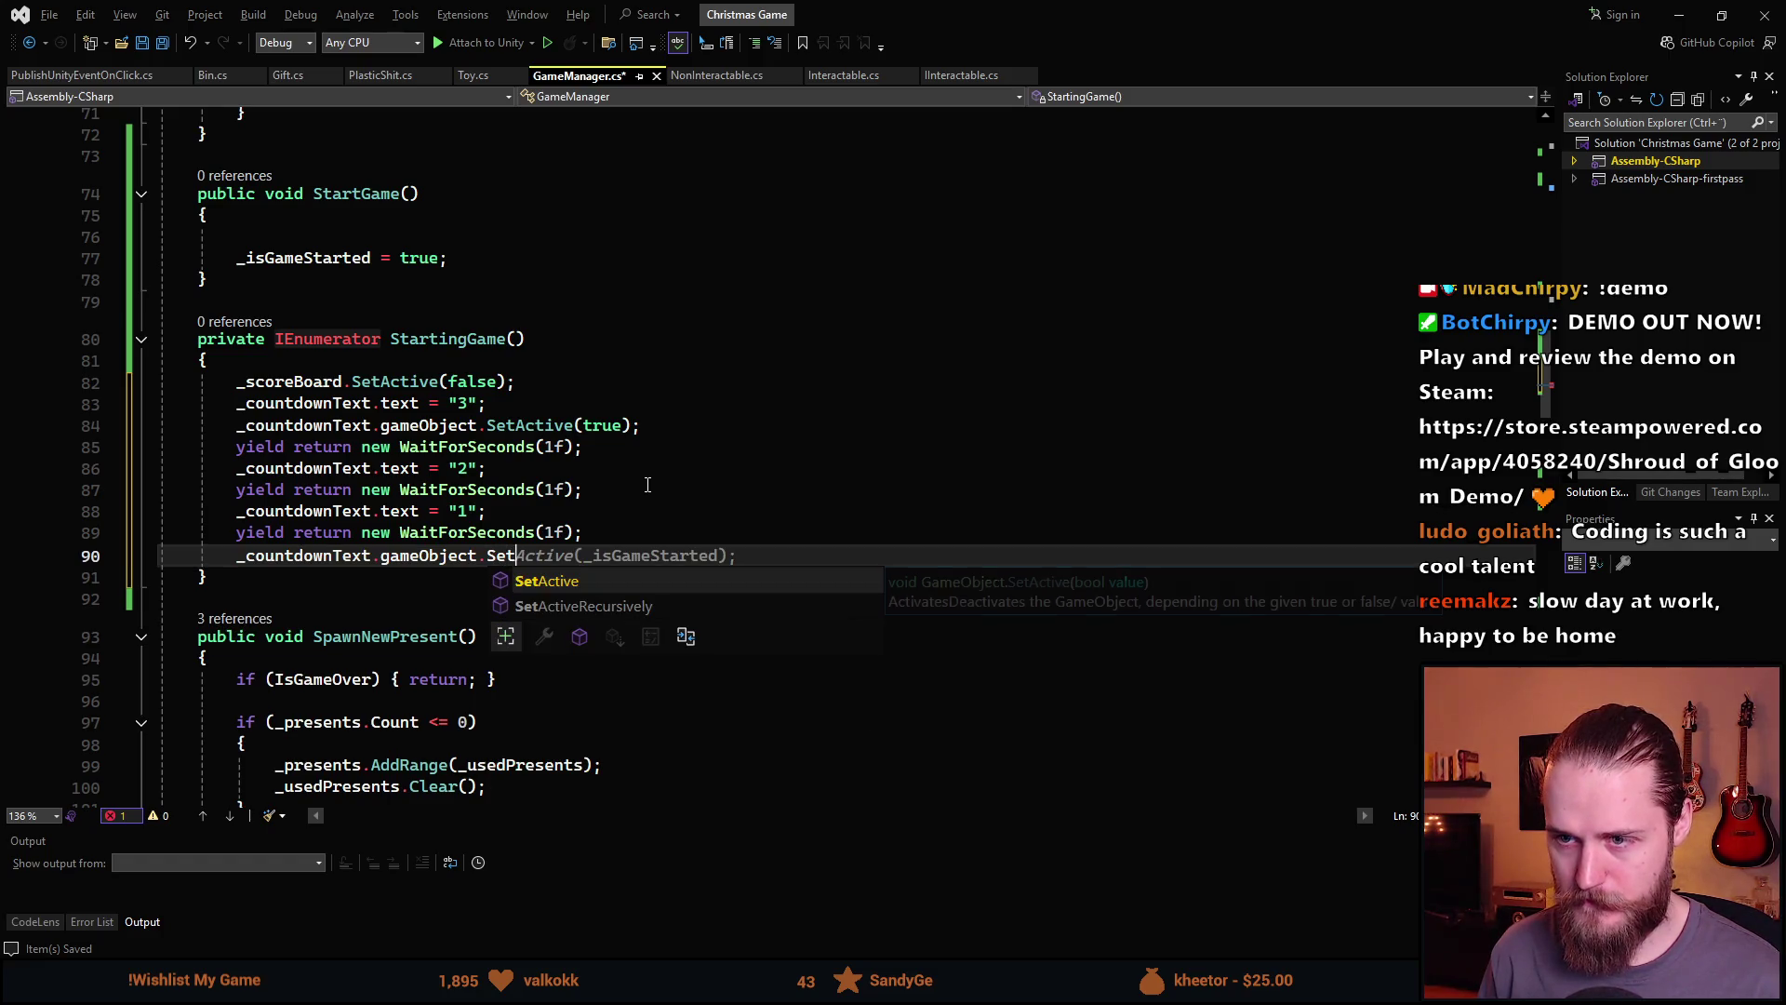
key("Tab")
type("(/")
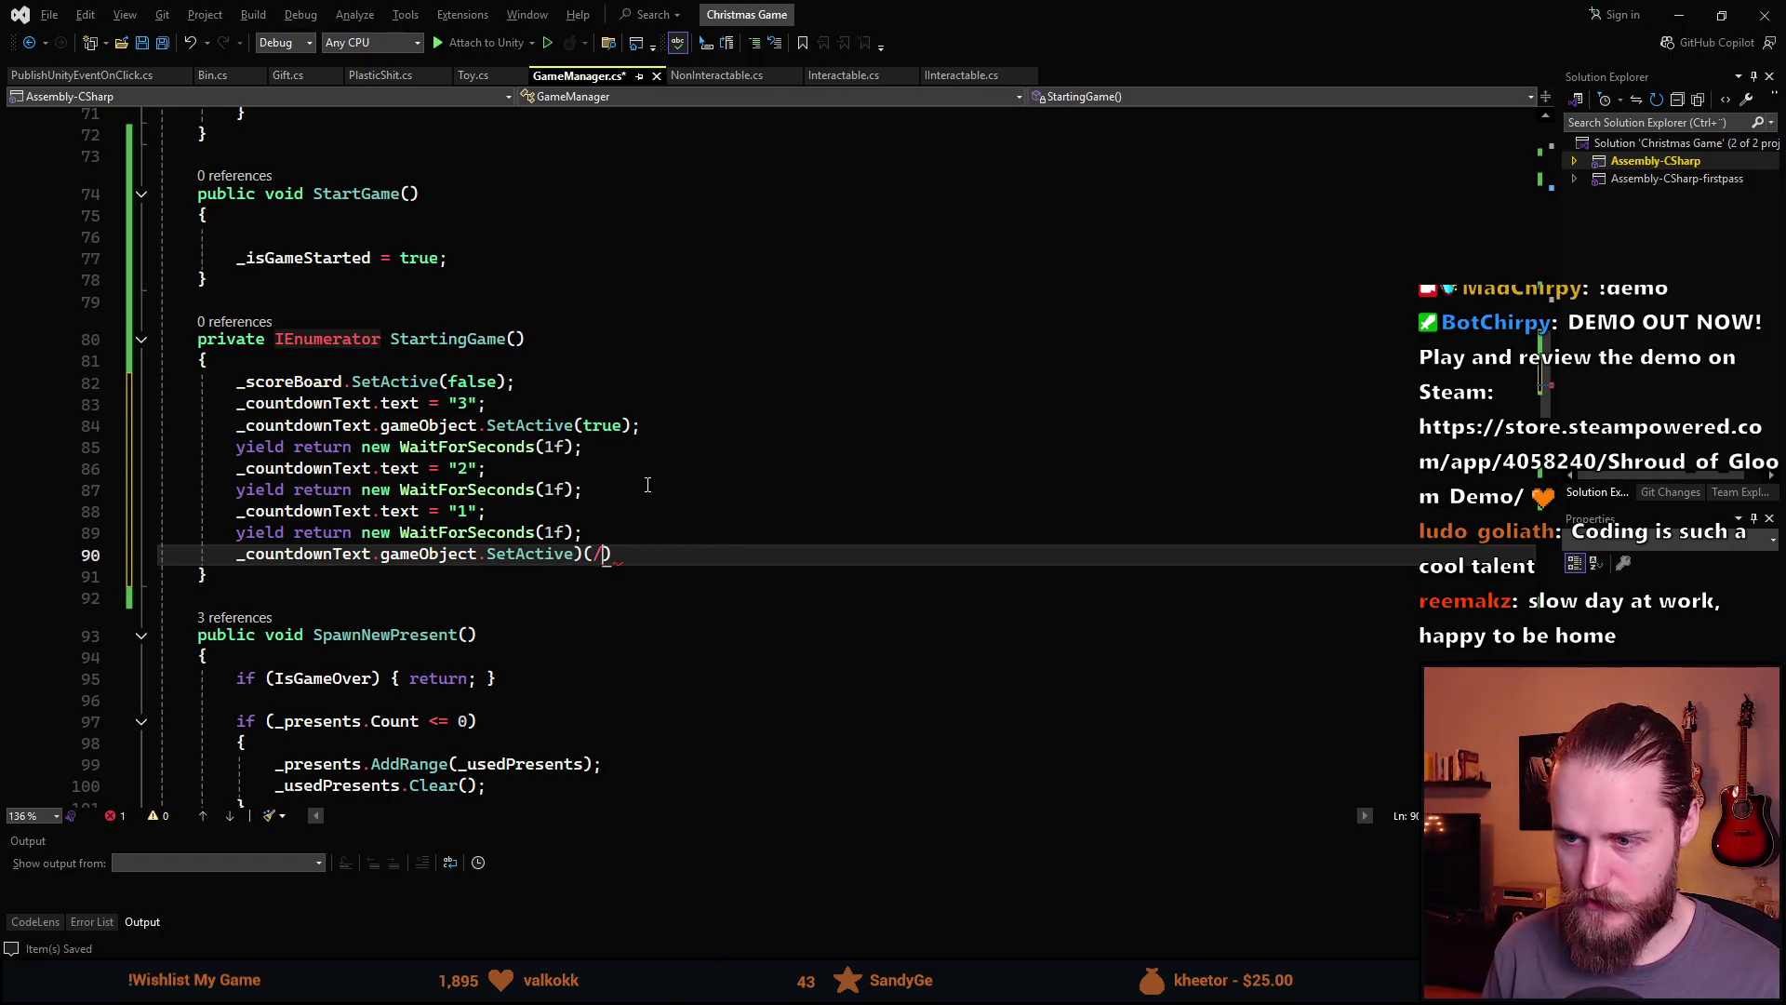
key("BackSpace")
key("BackSpace")
type("(fals")
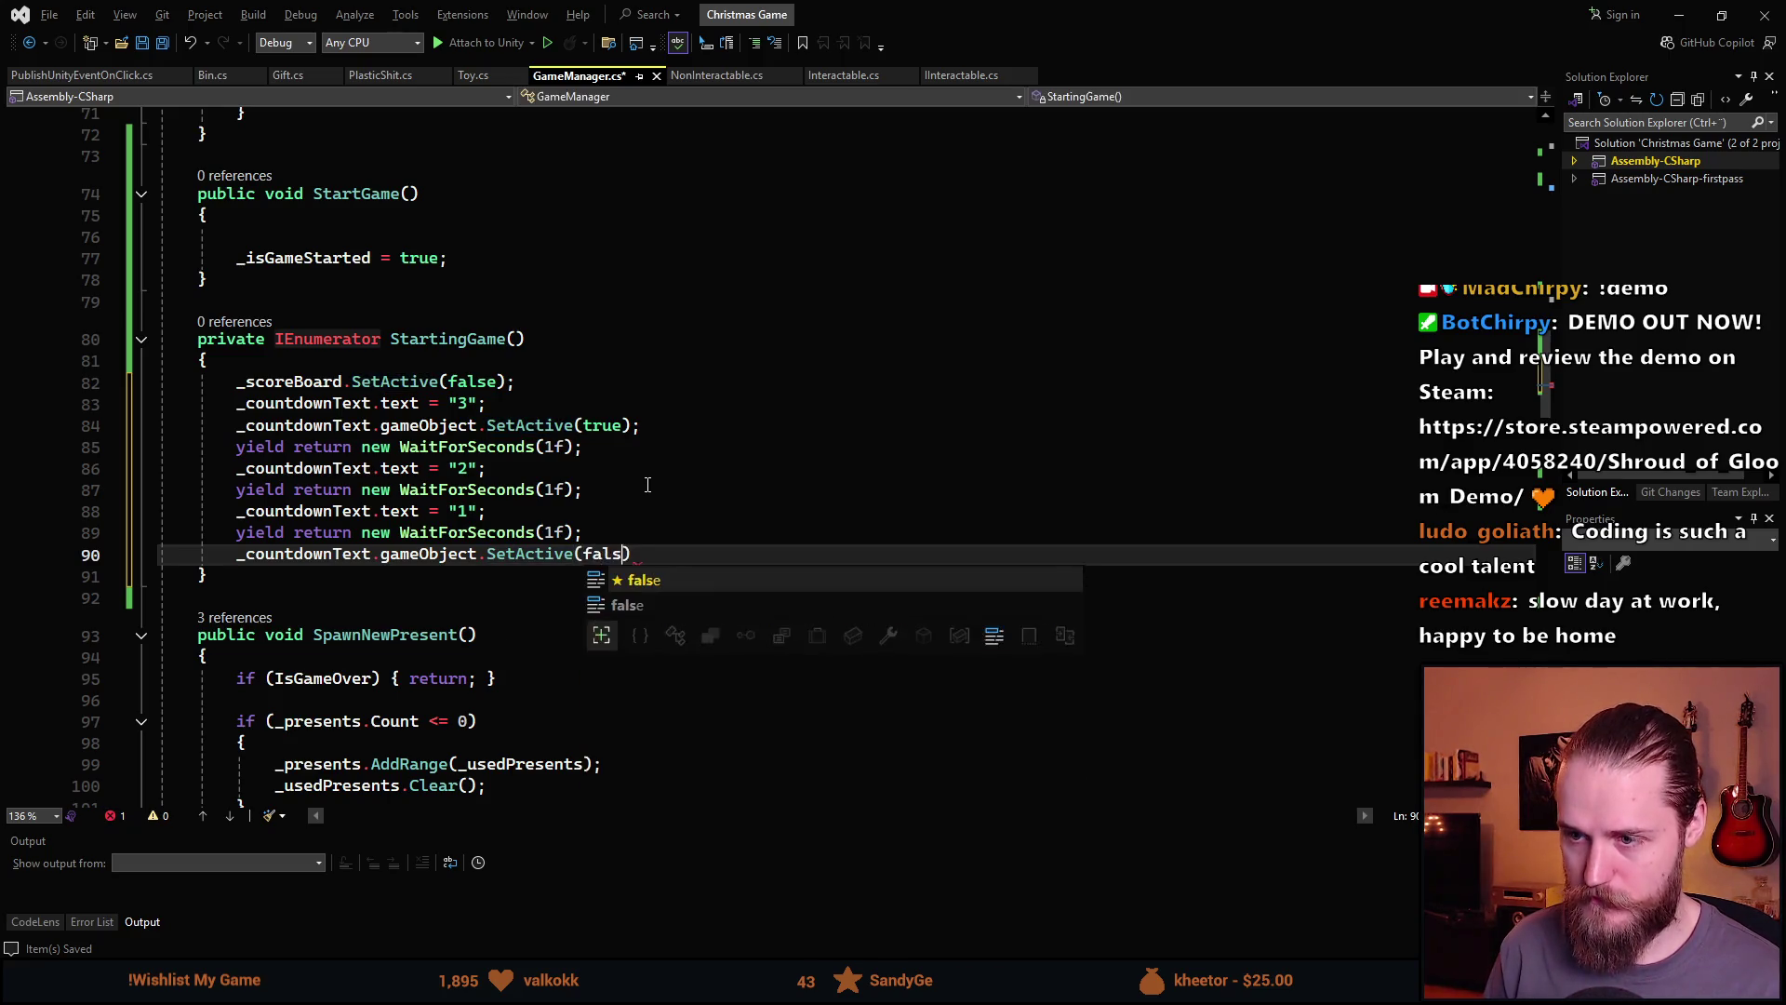
type("e);")
key("Return")
type("_")
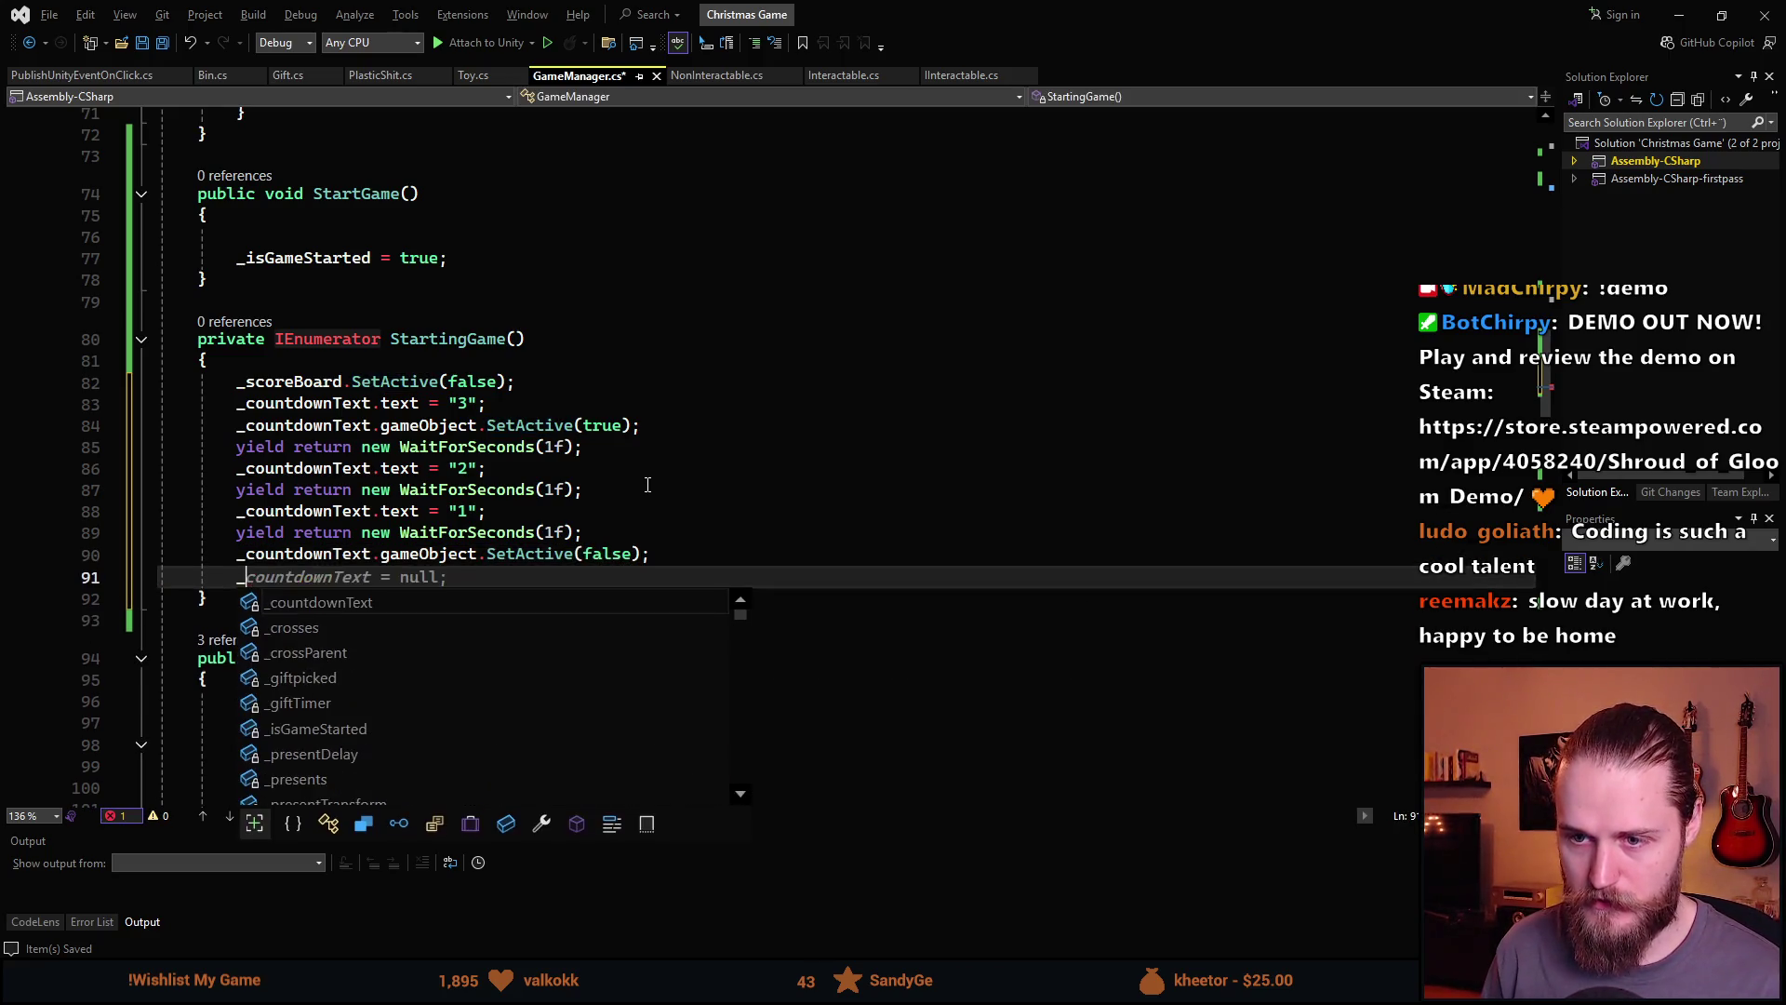
type("is")
key("Tab")
type("=")
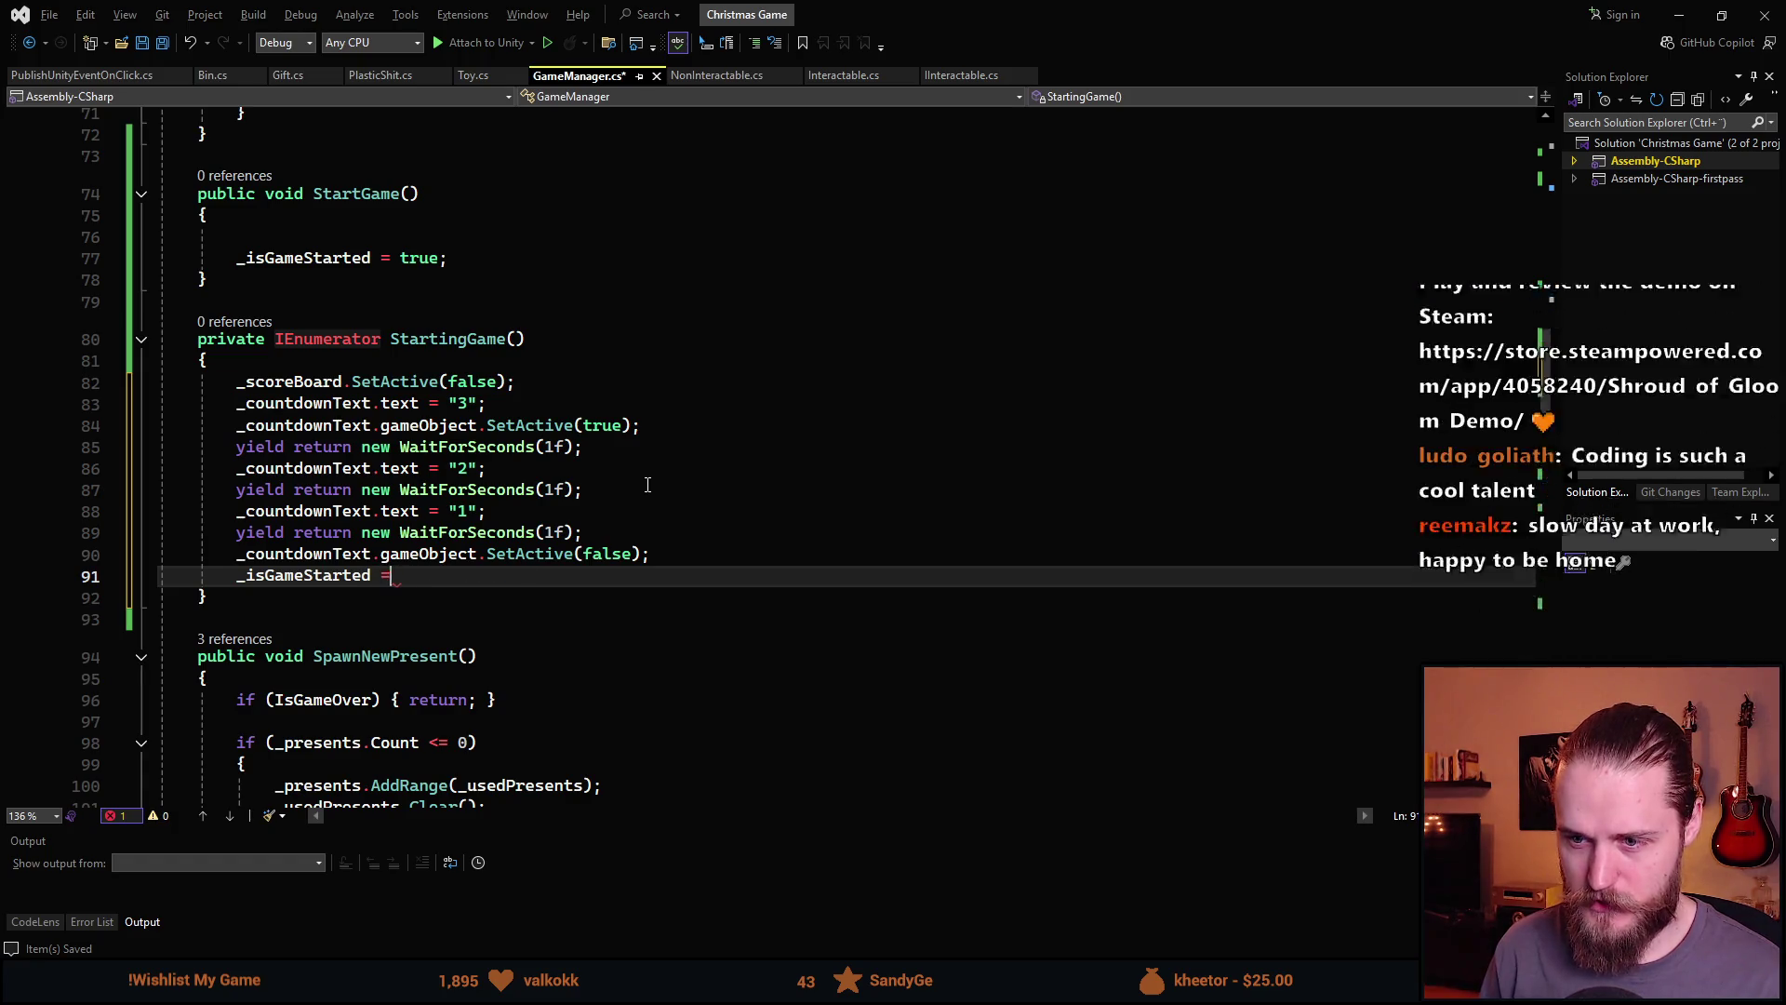
type(" true;")
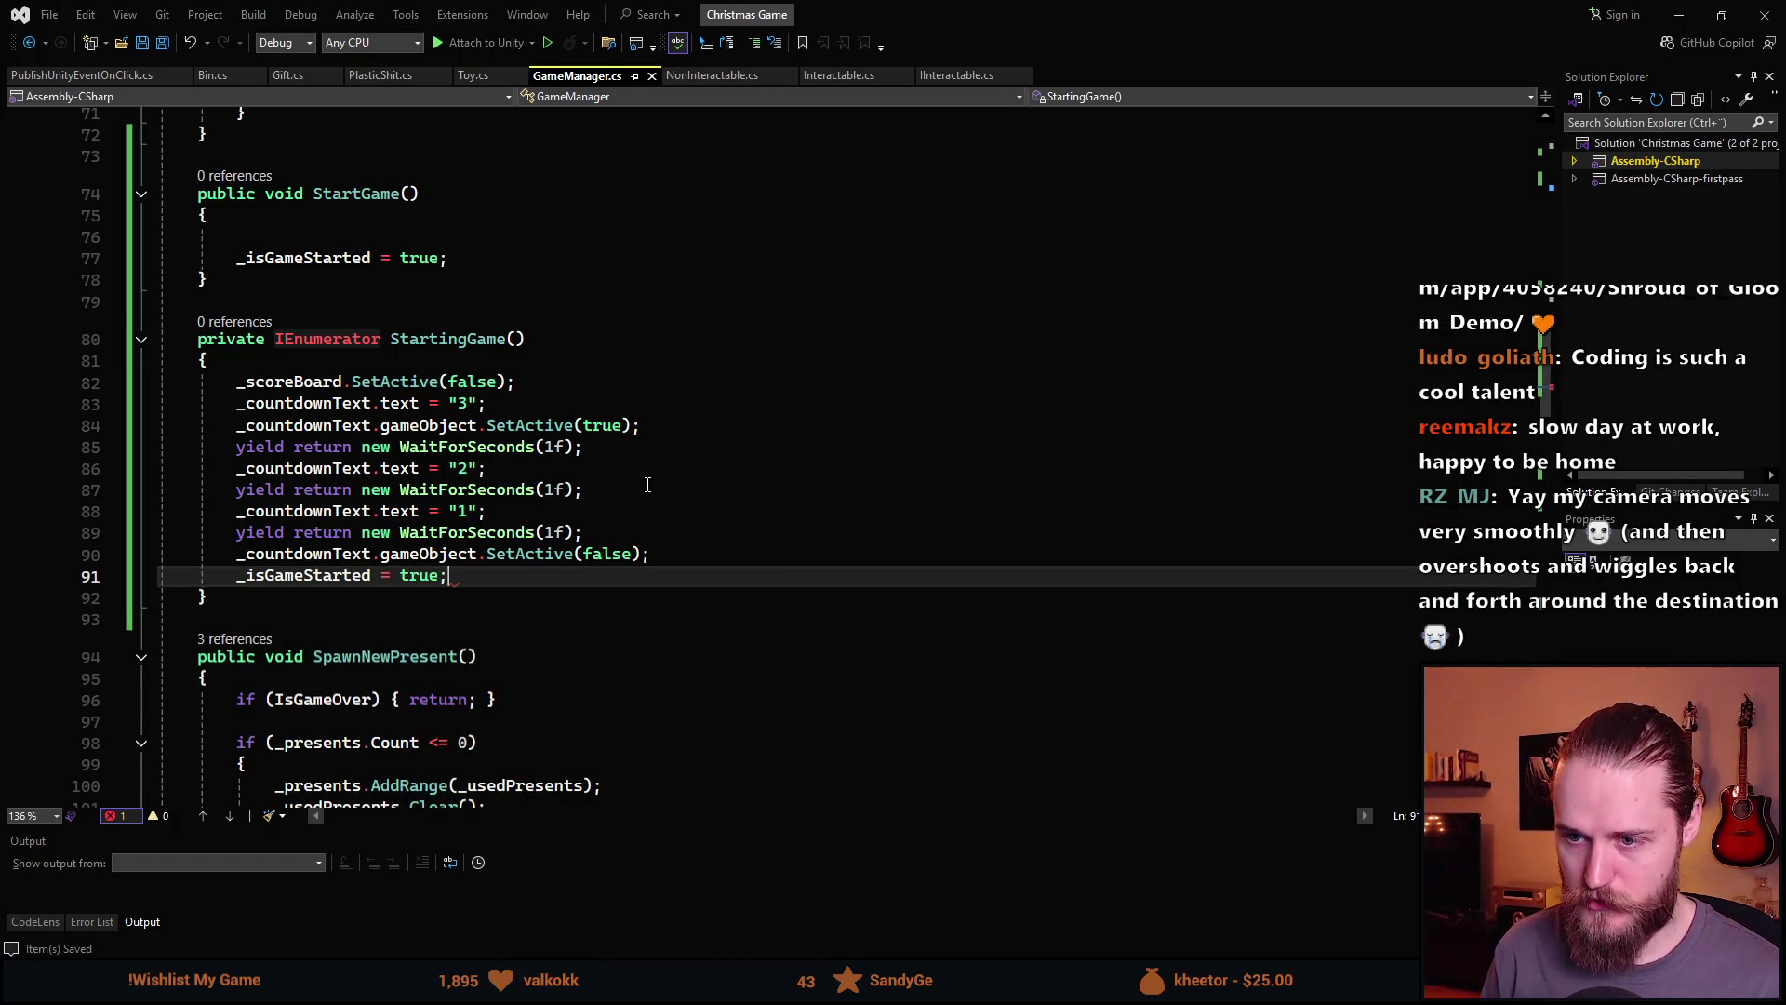
Replace StartGame's body with StartCoroutine(StartingGame()); and save the script
scroll(357, 445, "up", 2)
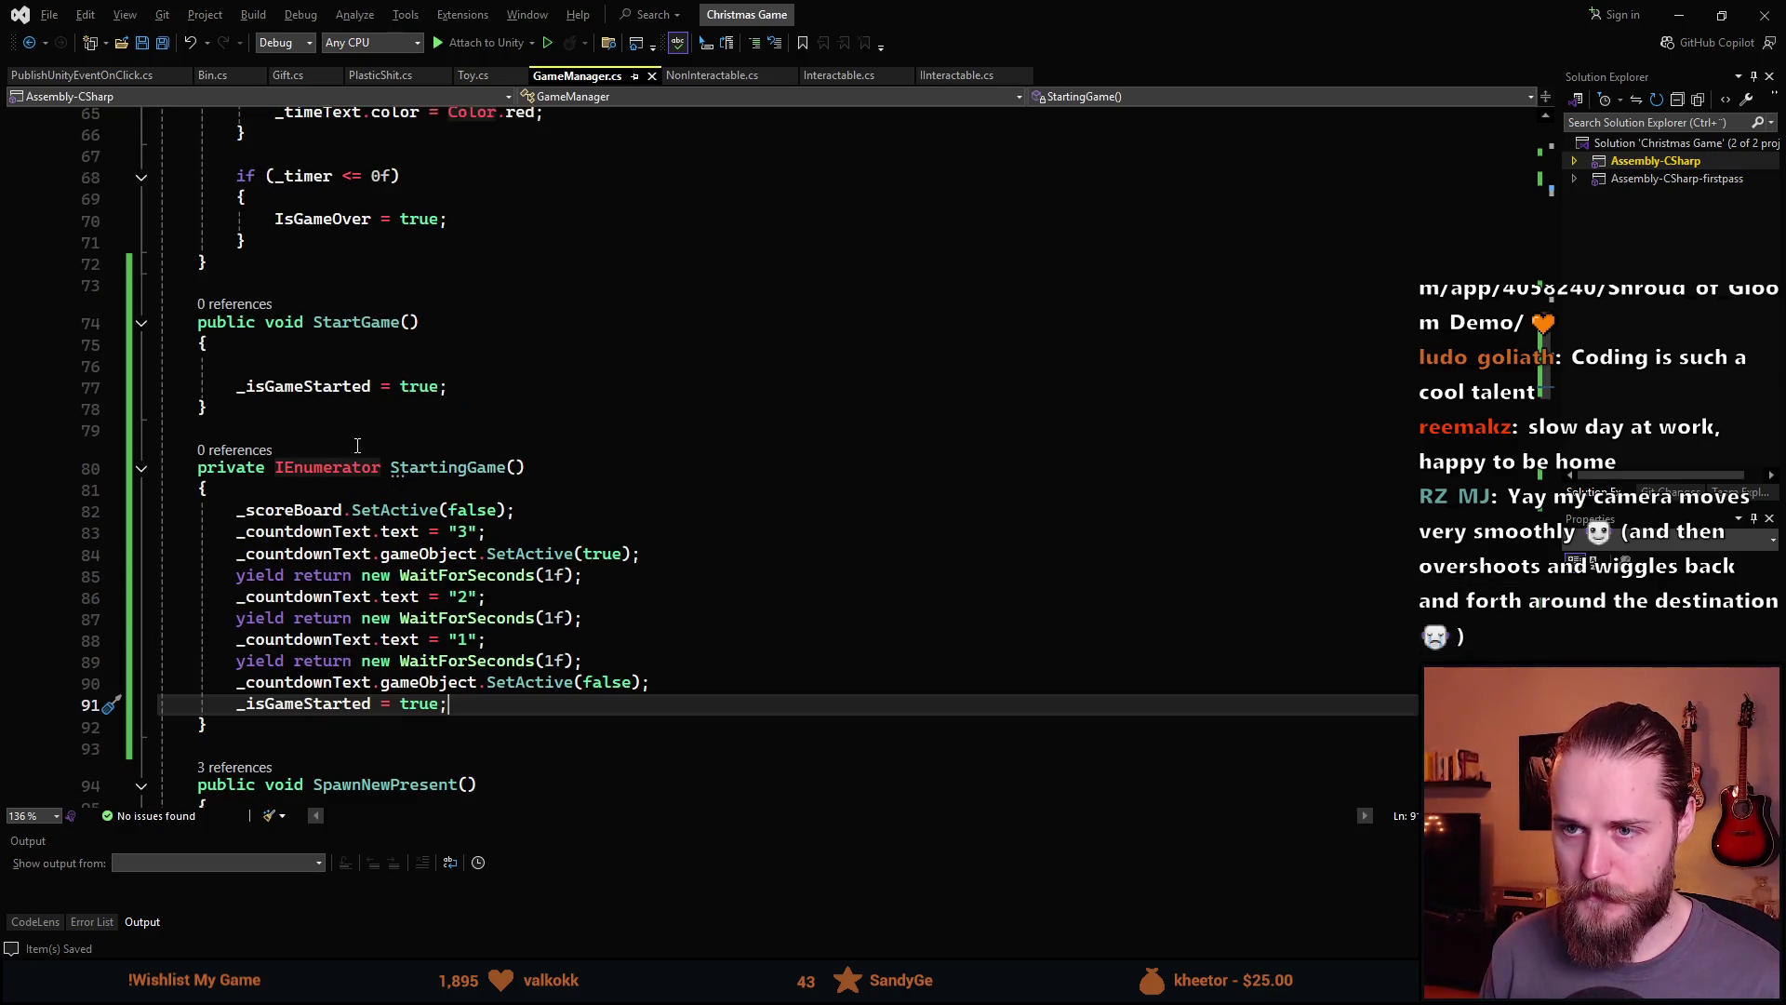
left_click_drag(456, 384, 238, 385)
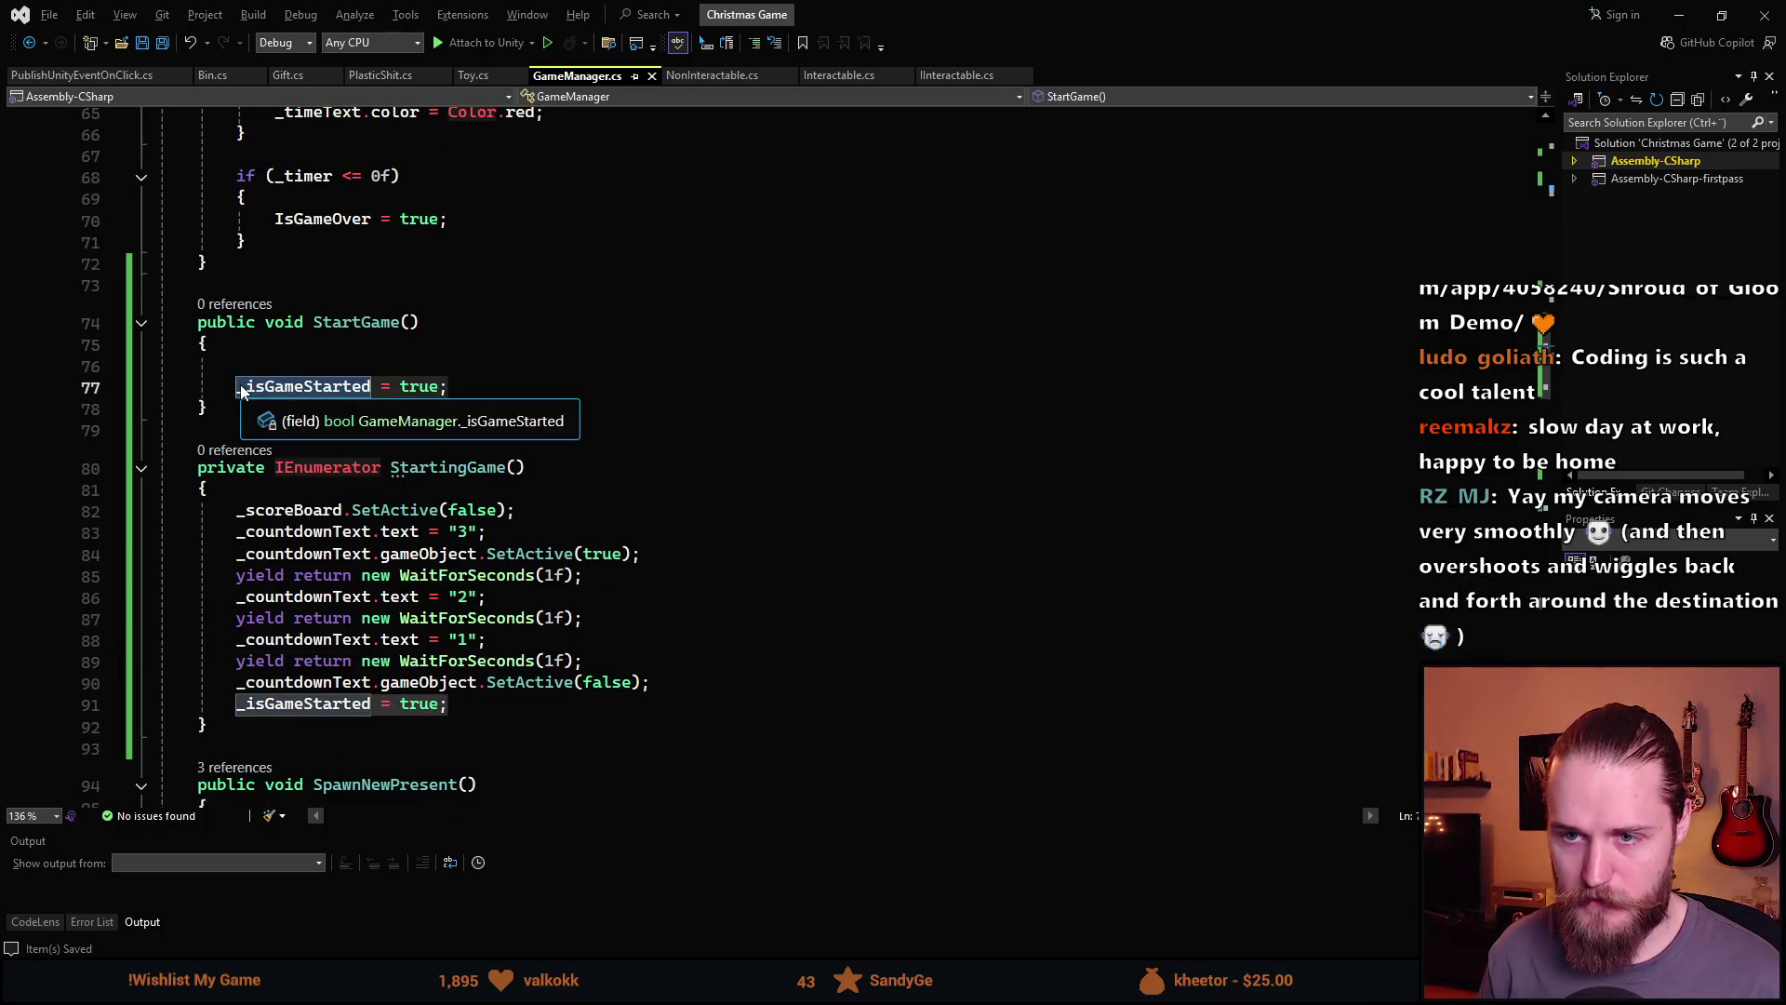
type("Start")
key("Tab")
type("(")
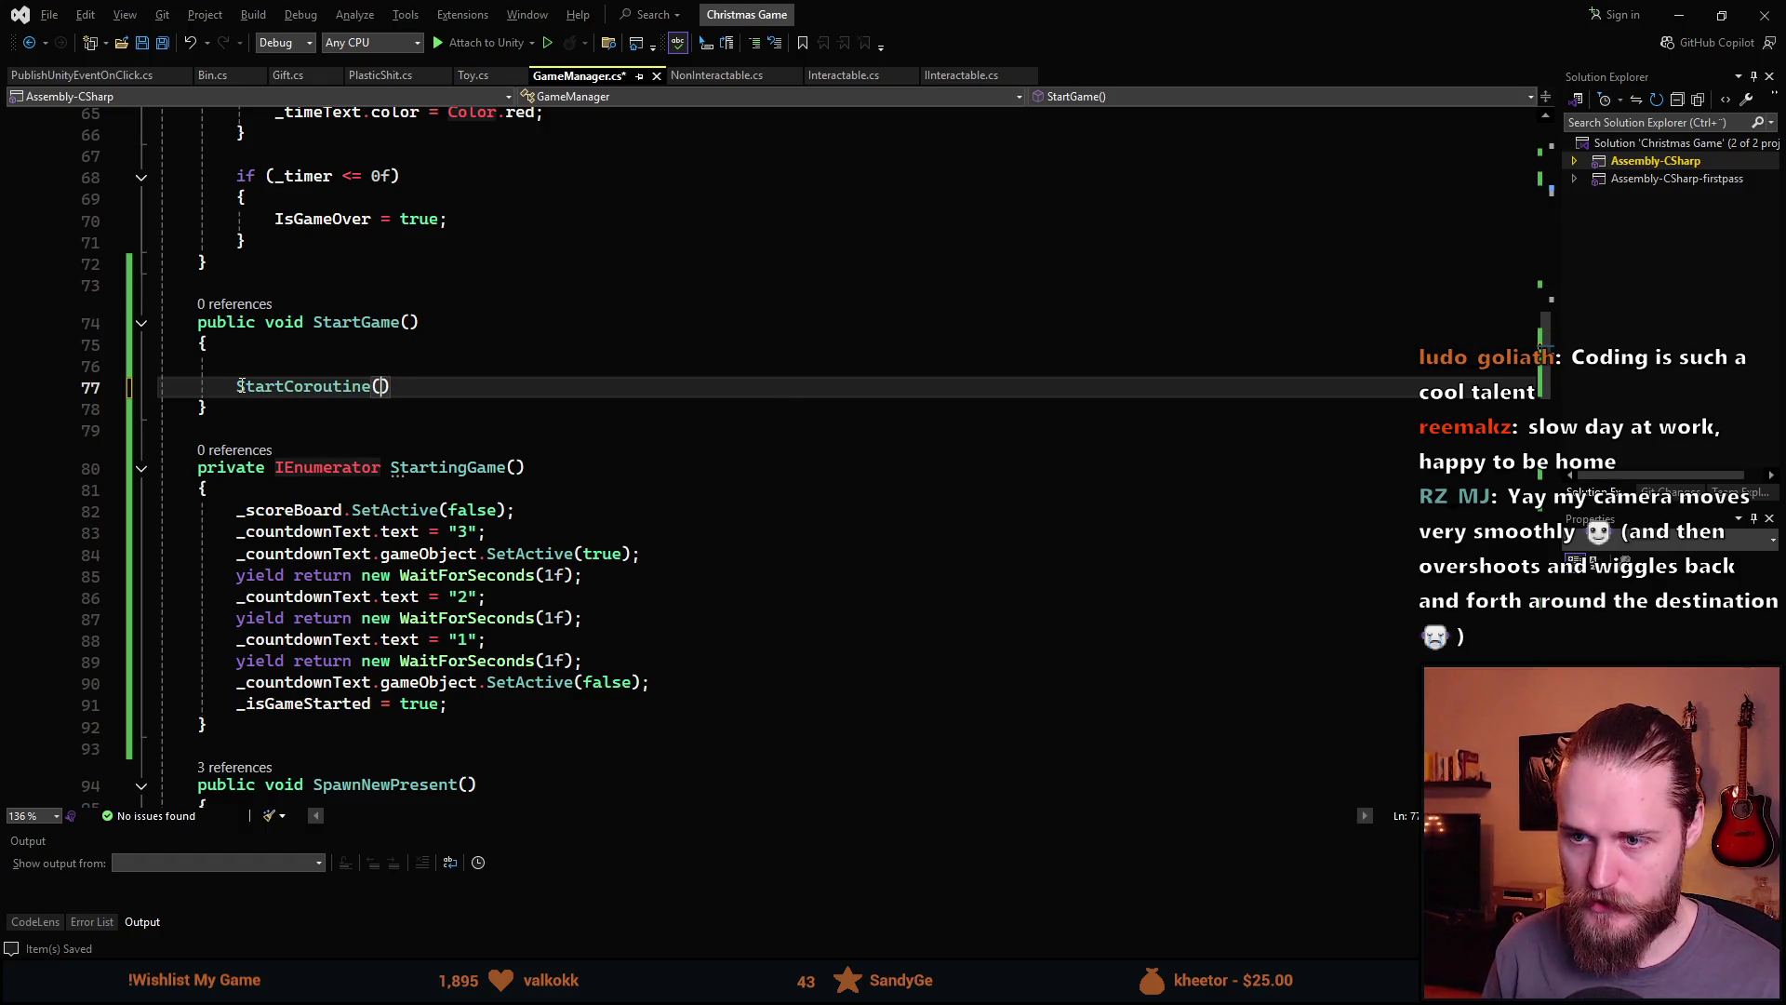
type("Startin")
key("Tab")
type("())")
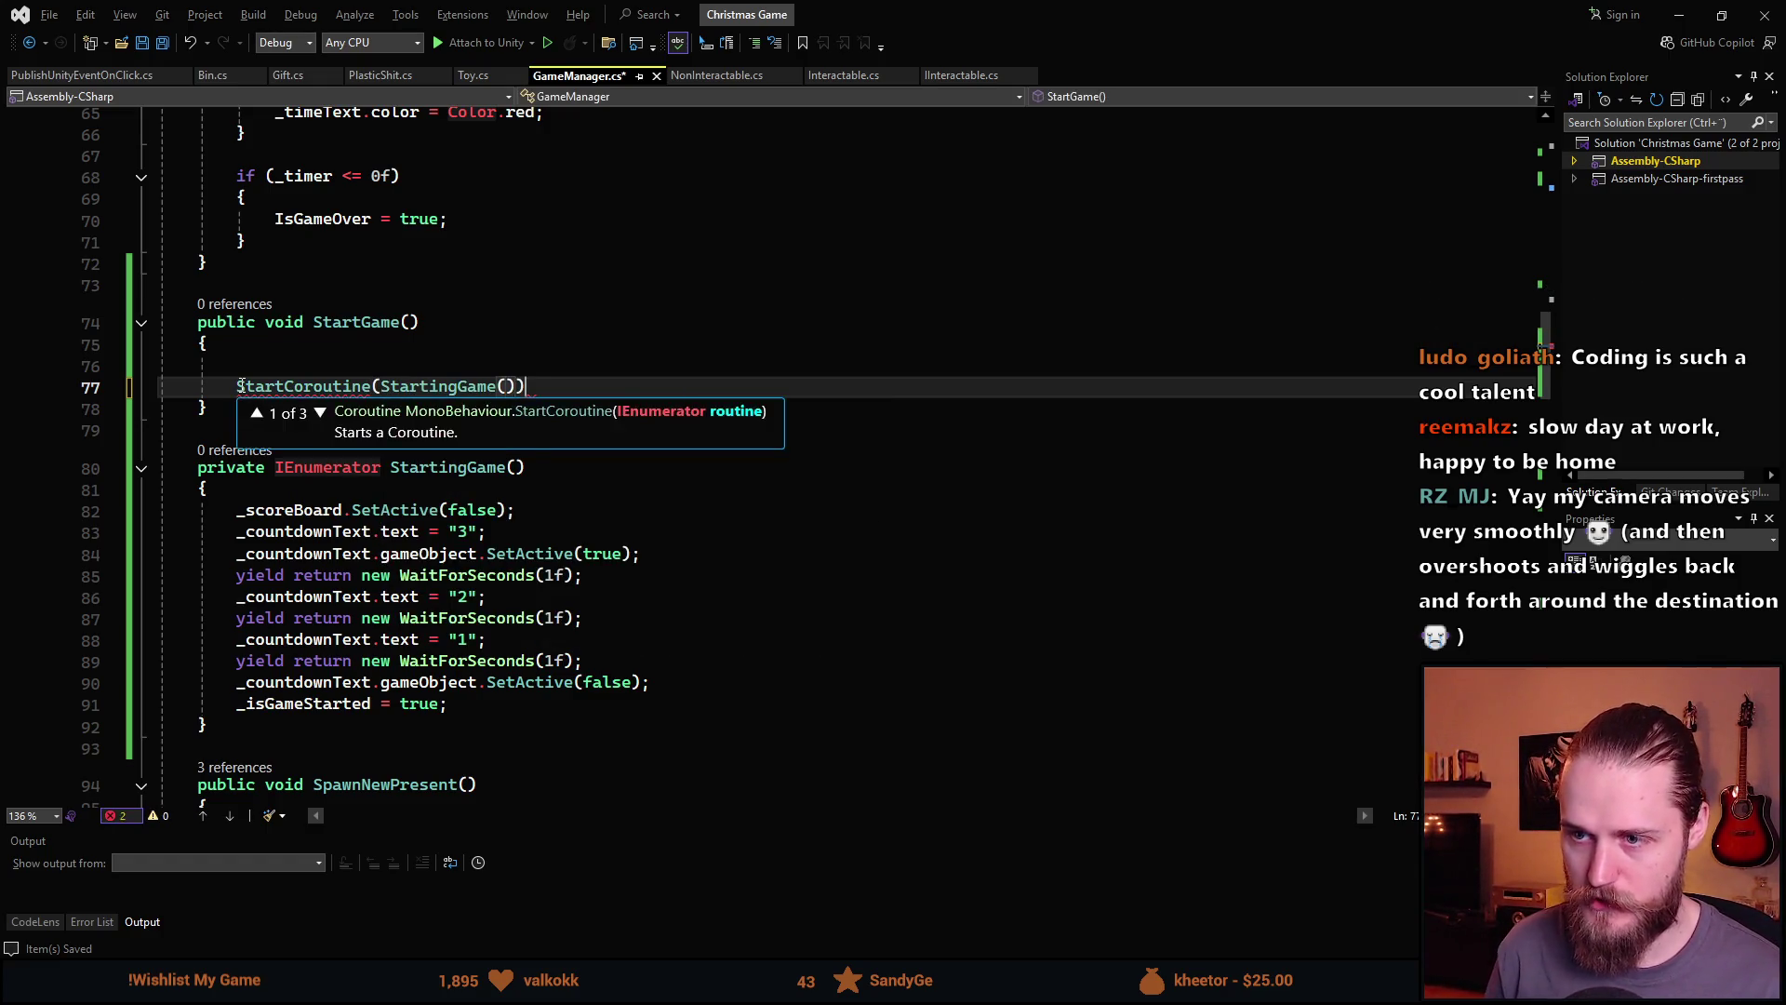
type(";")
key("Up")
key("BackSpace")
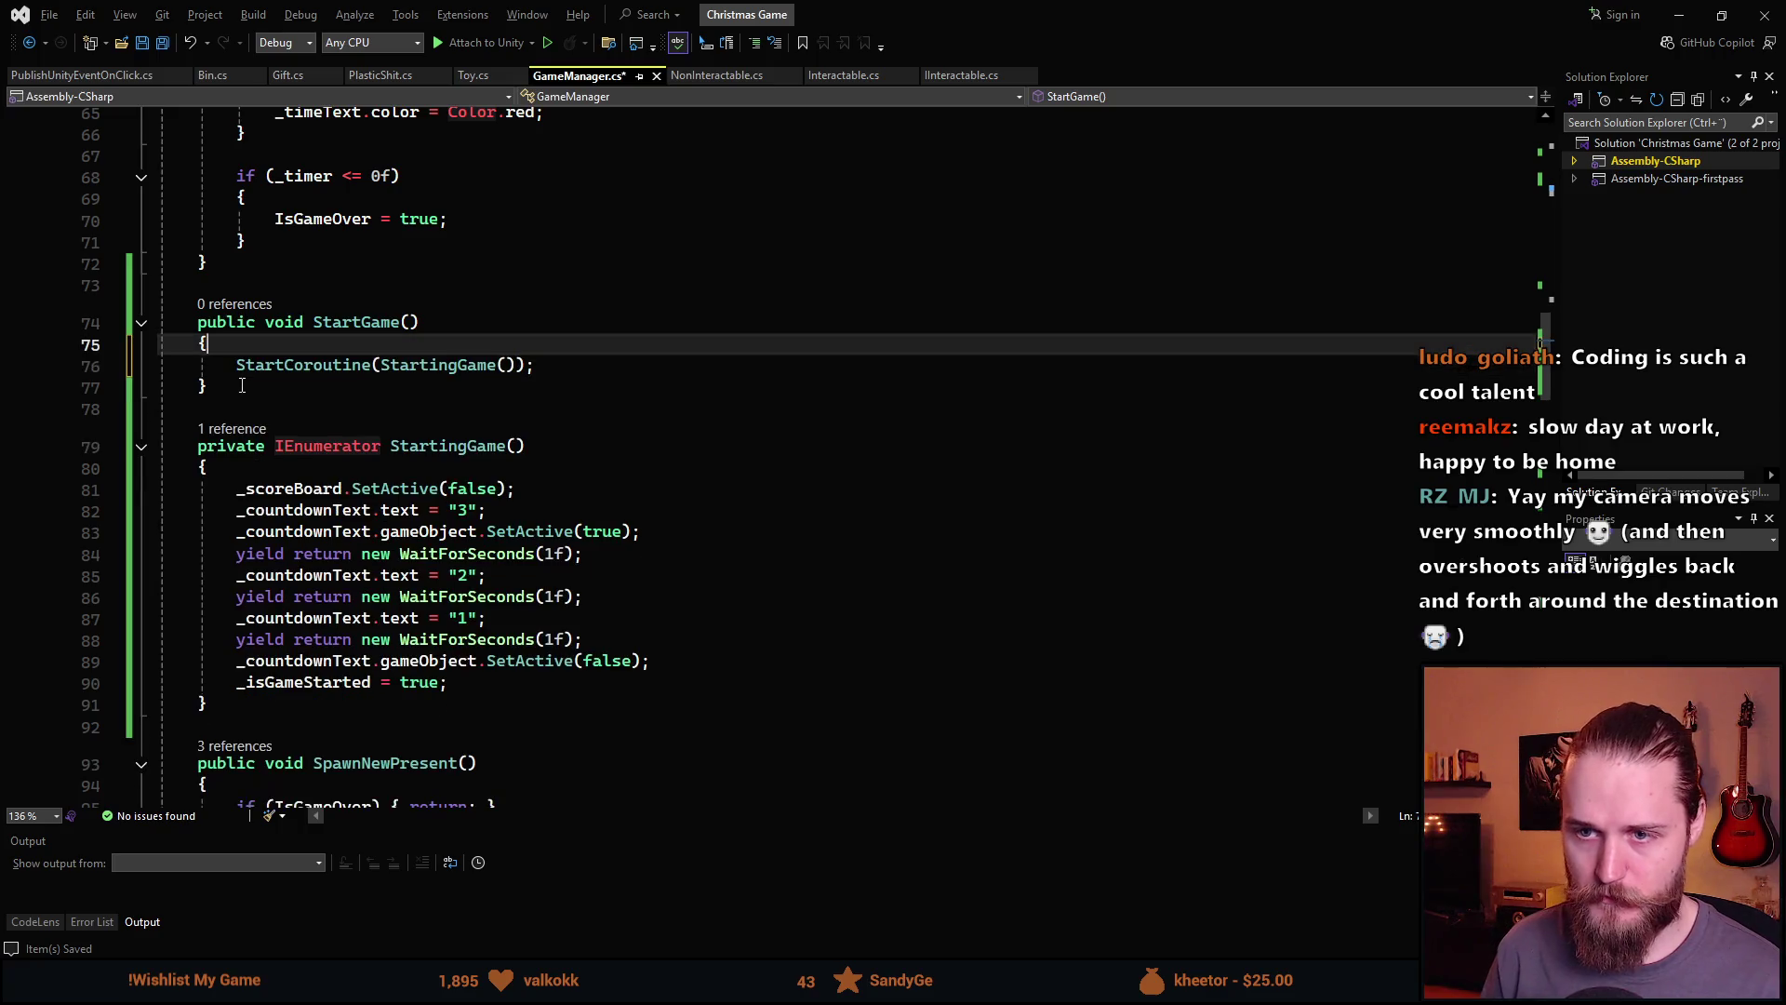
key("ctrl+s")
key("alt+Tab")
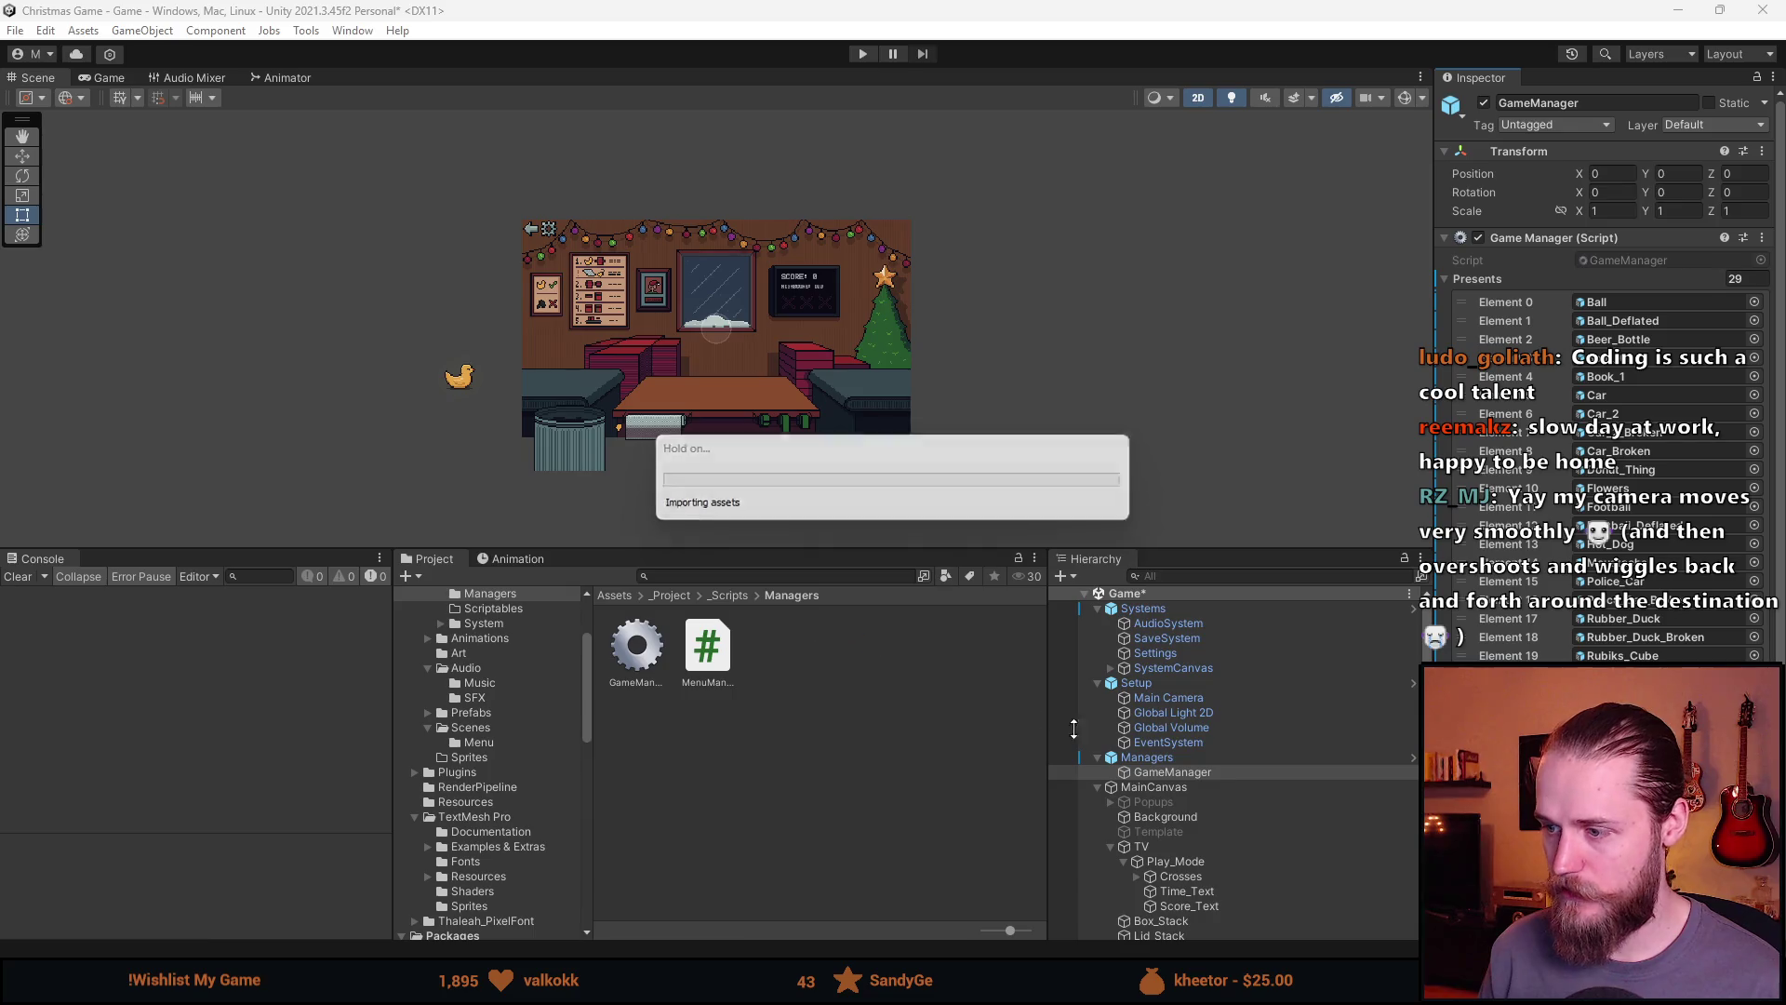
Remove the Rubber_Duck child of Toy_Transform from the scene
scroll(1252, 795, "down", 3)
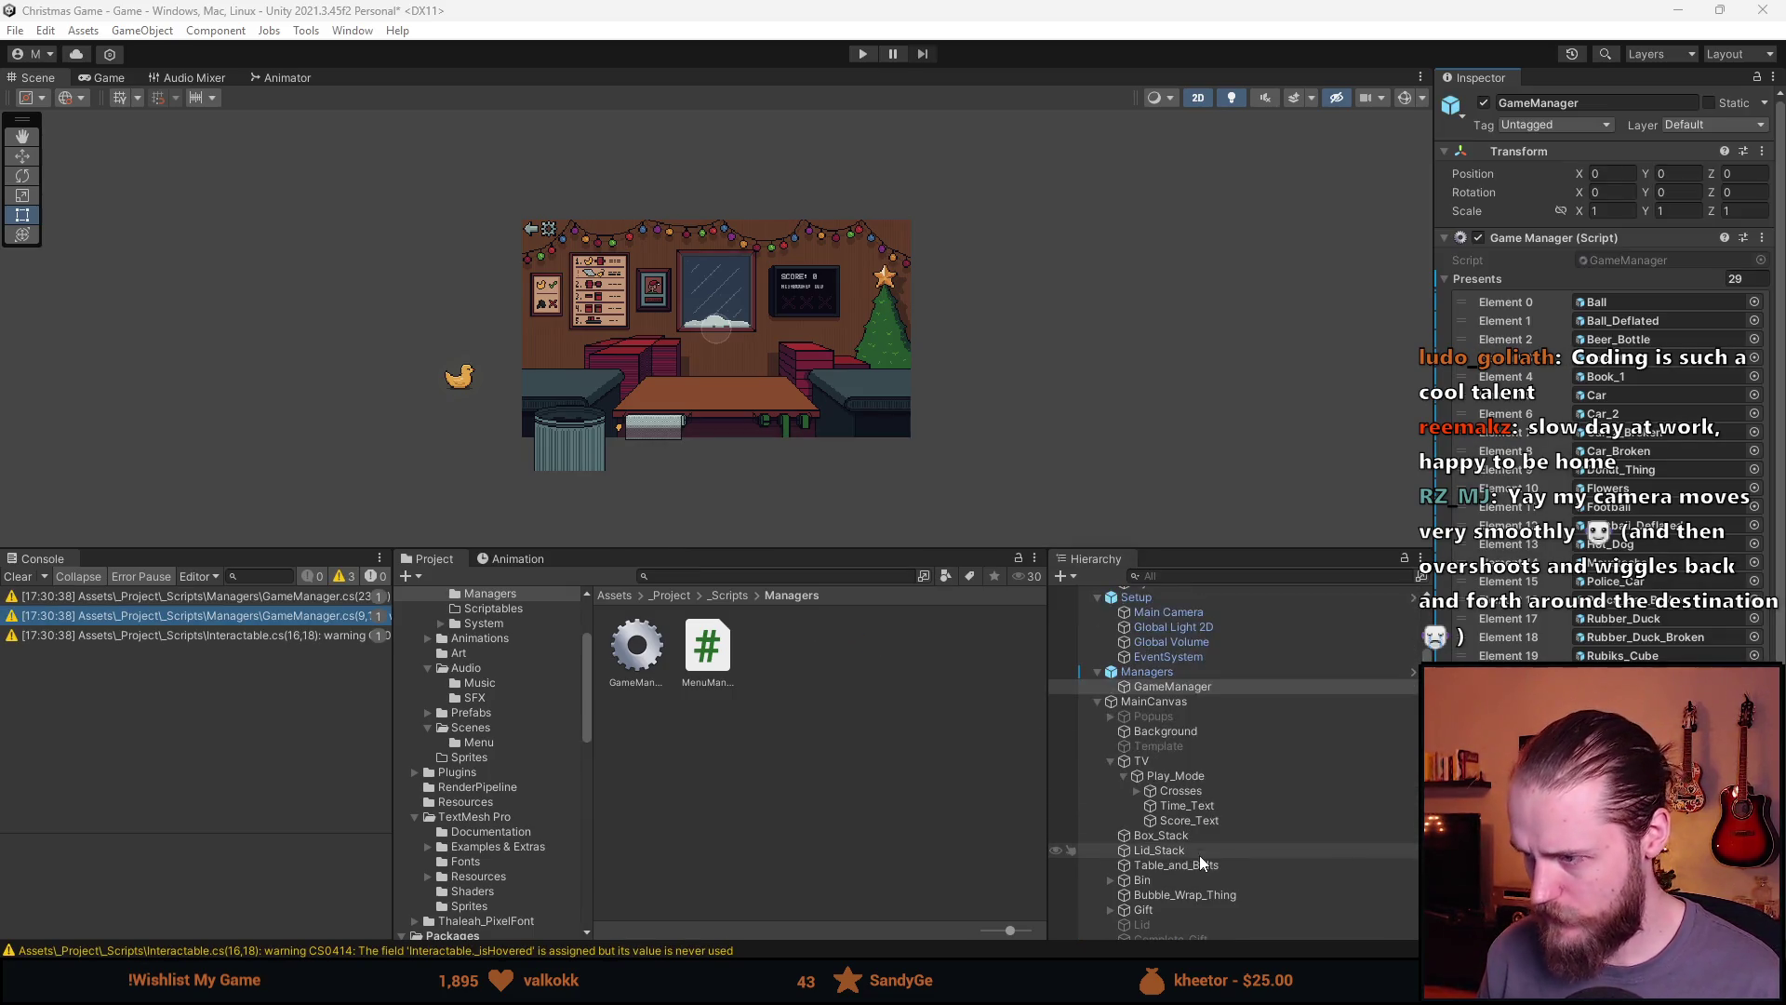
scroll(1170, 813, "down", 3)
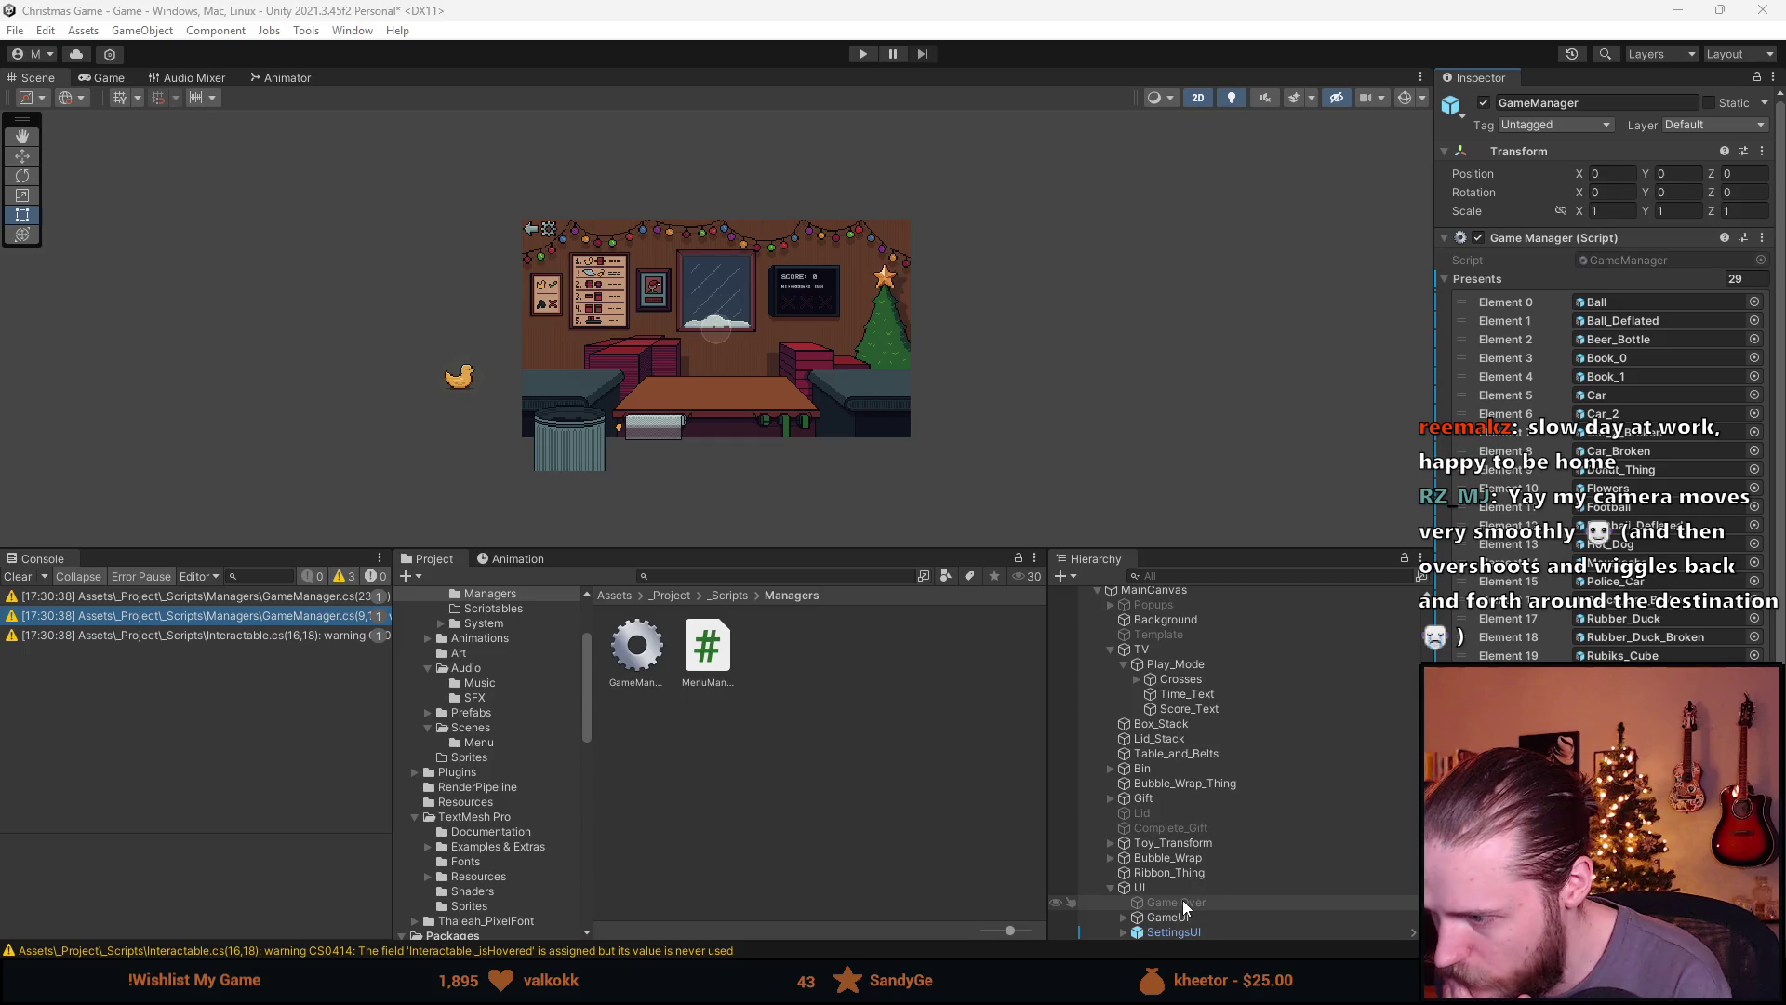
left_click(1109, 844)
left_click(1210, 861)
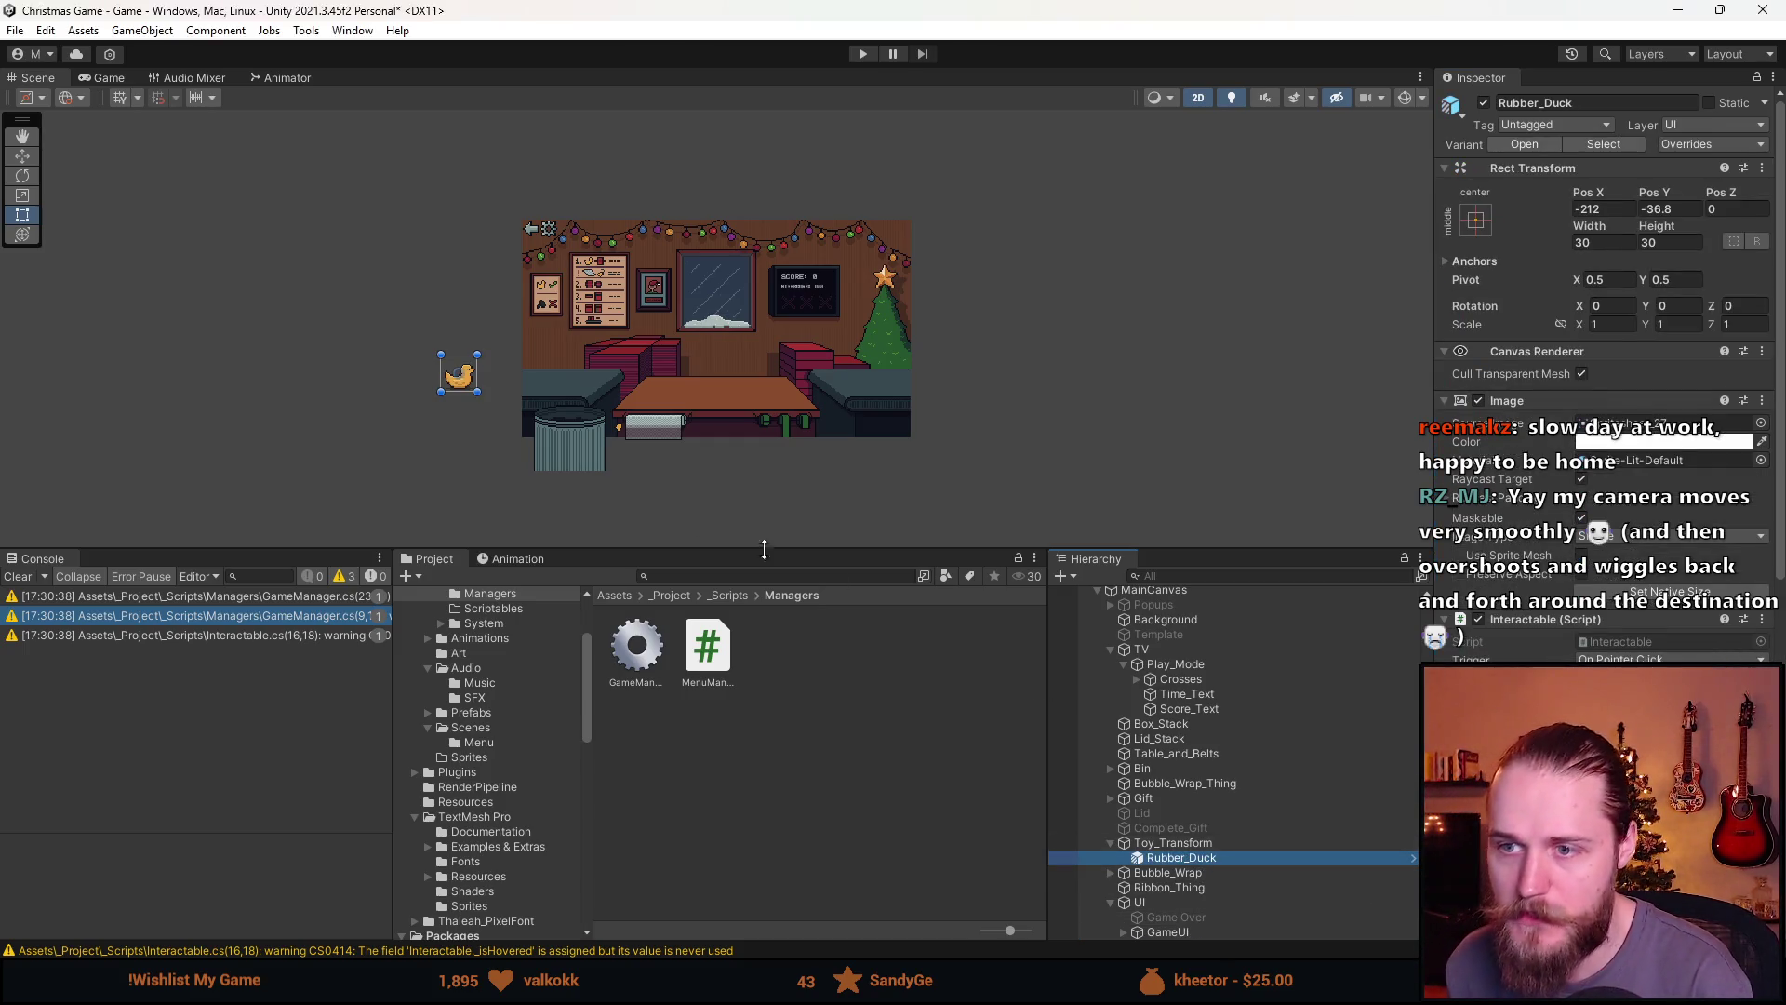
key("ctrl+z")
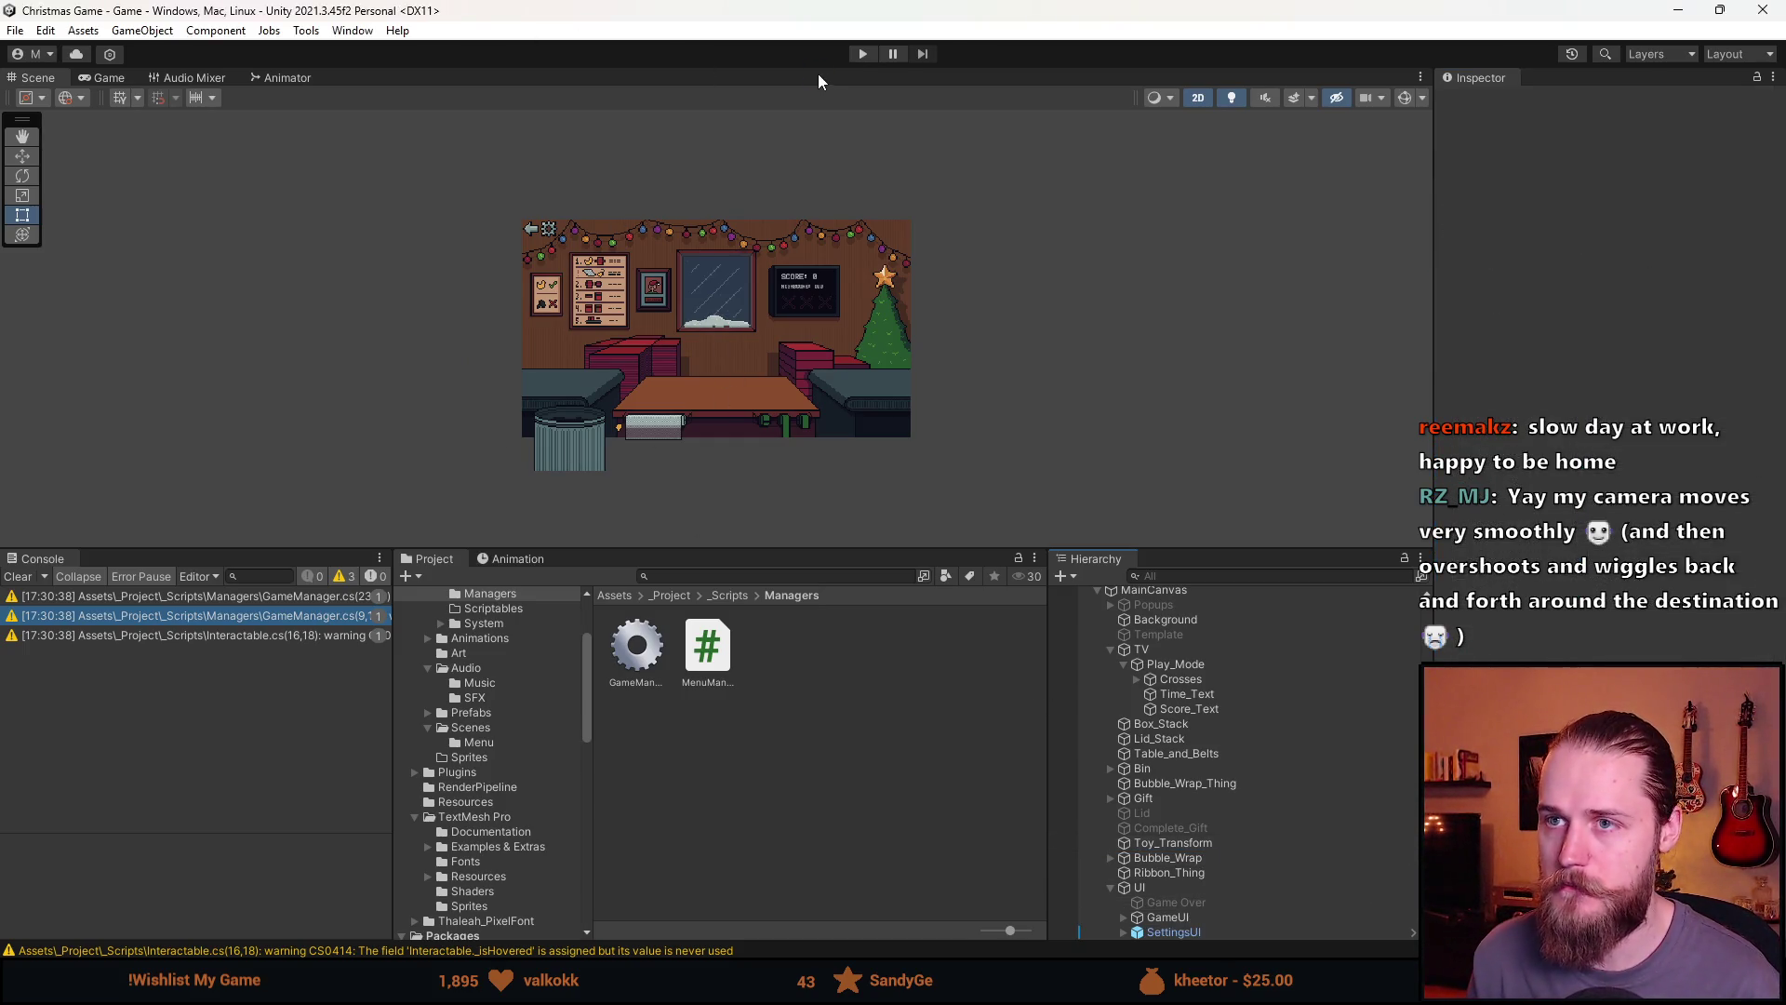
Test-run the game by clicking the box stack, then stop and return to GameManager.cs
scroll(750, 382, "up", 2)
left_click(864, 54)
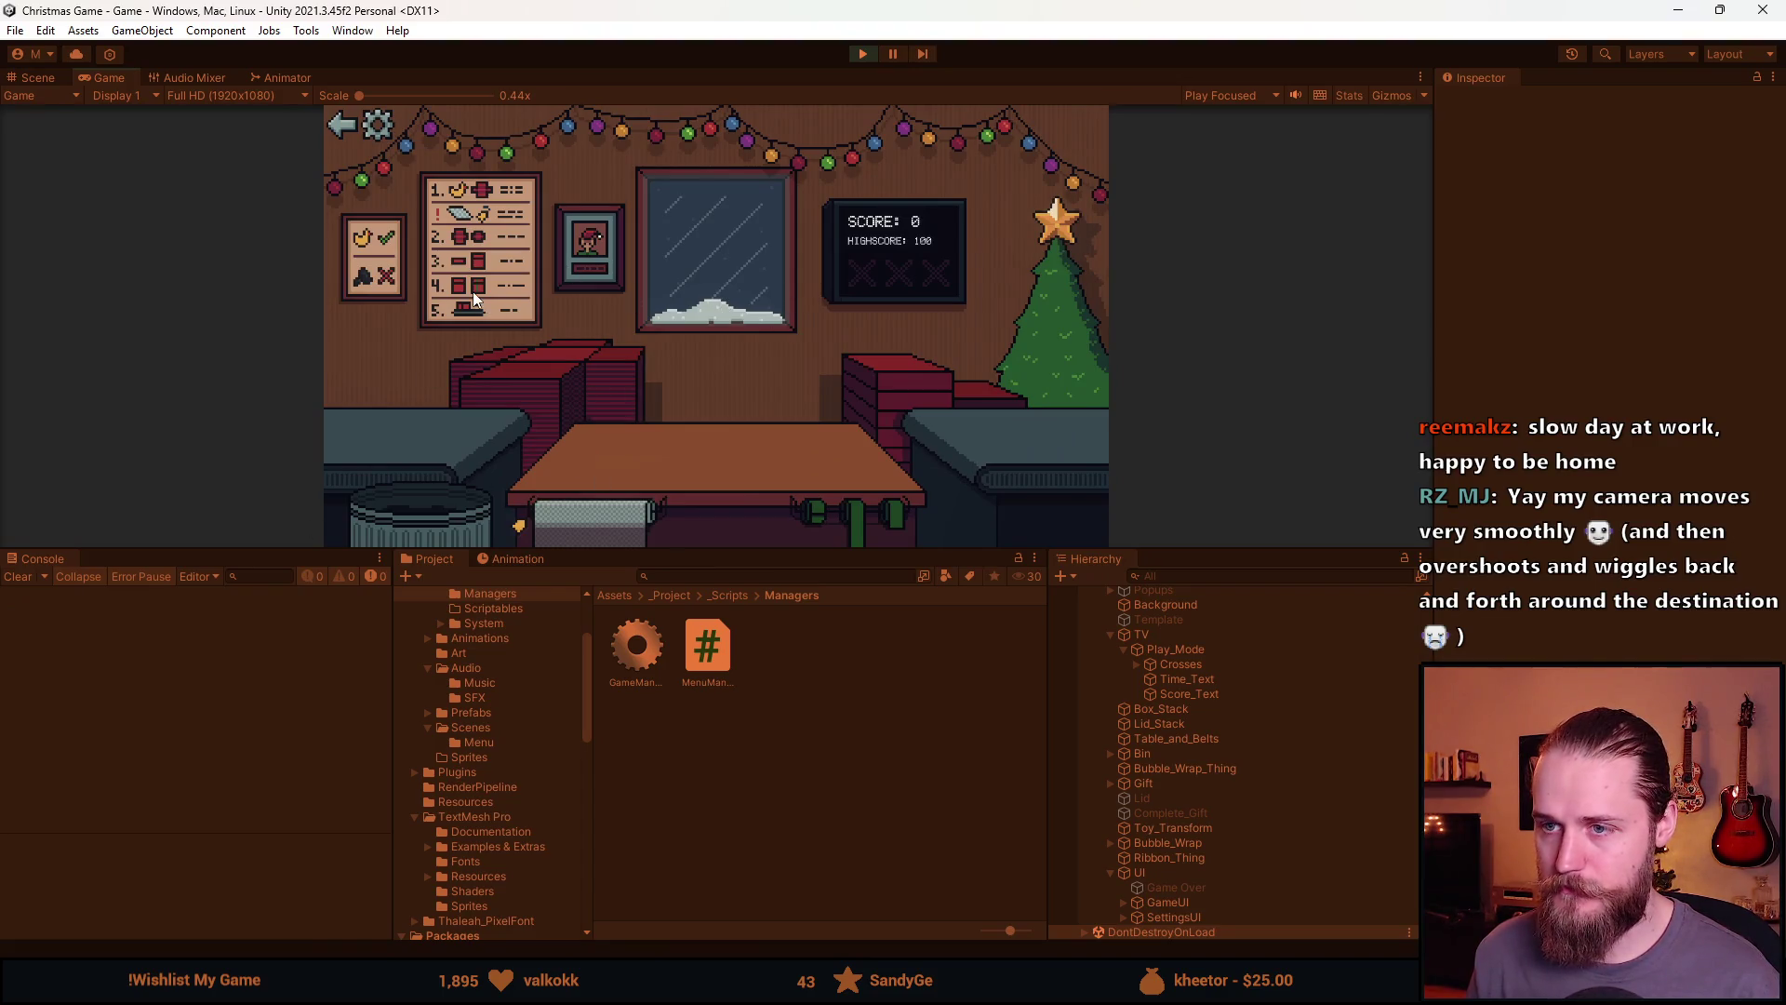
left_click(493, 377)
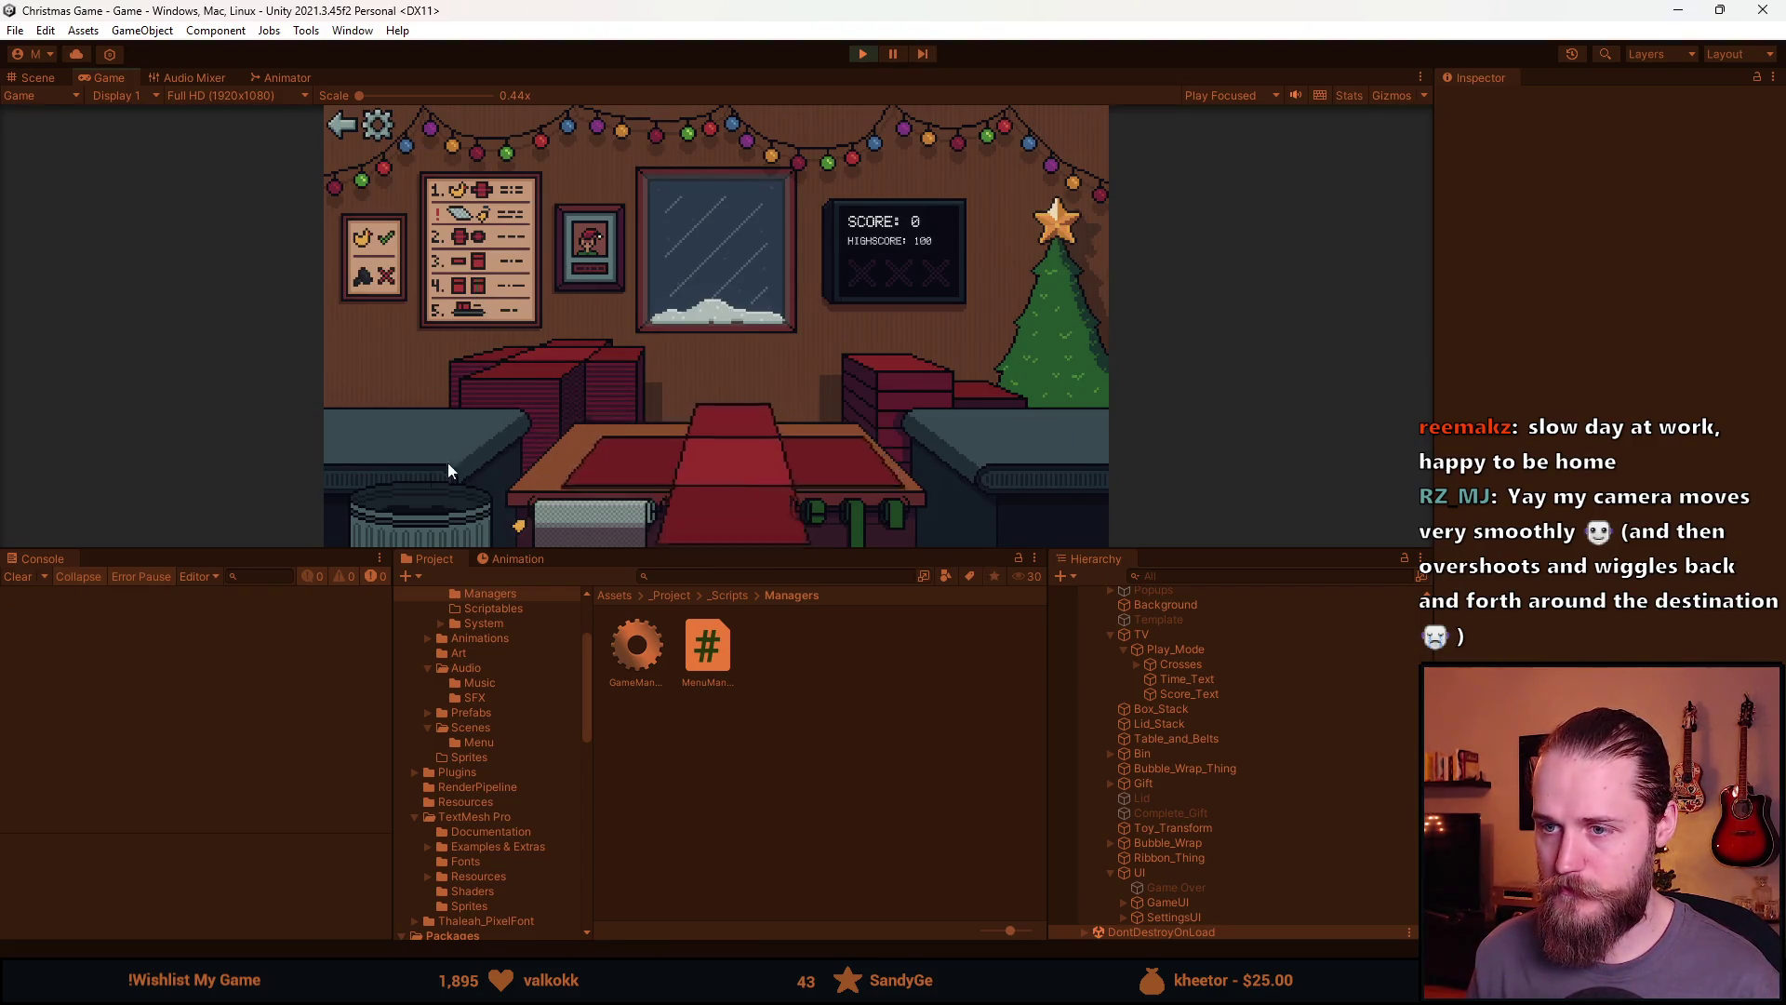
left_click(864, 53)
key("alt+Tab")
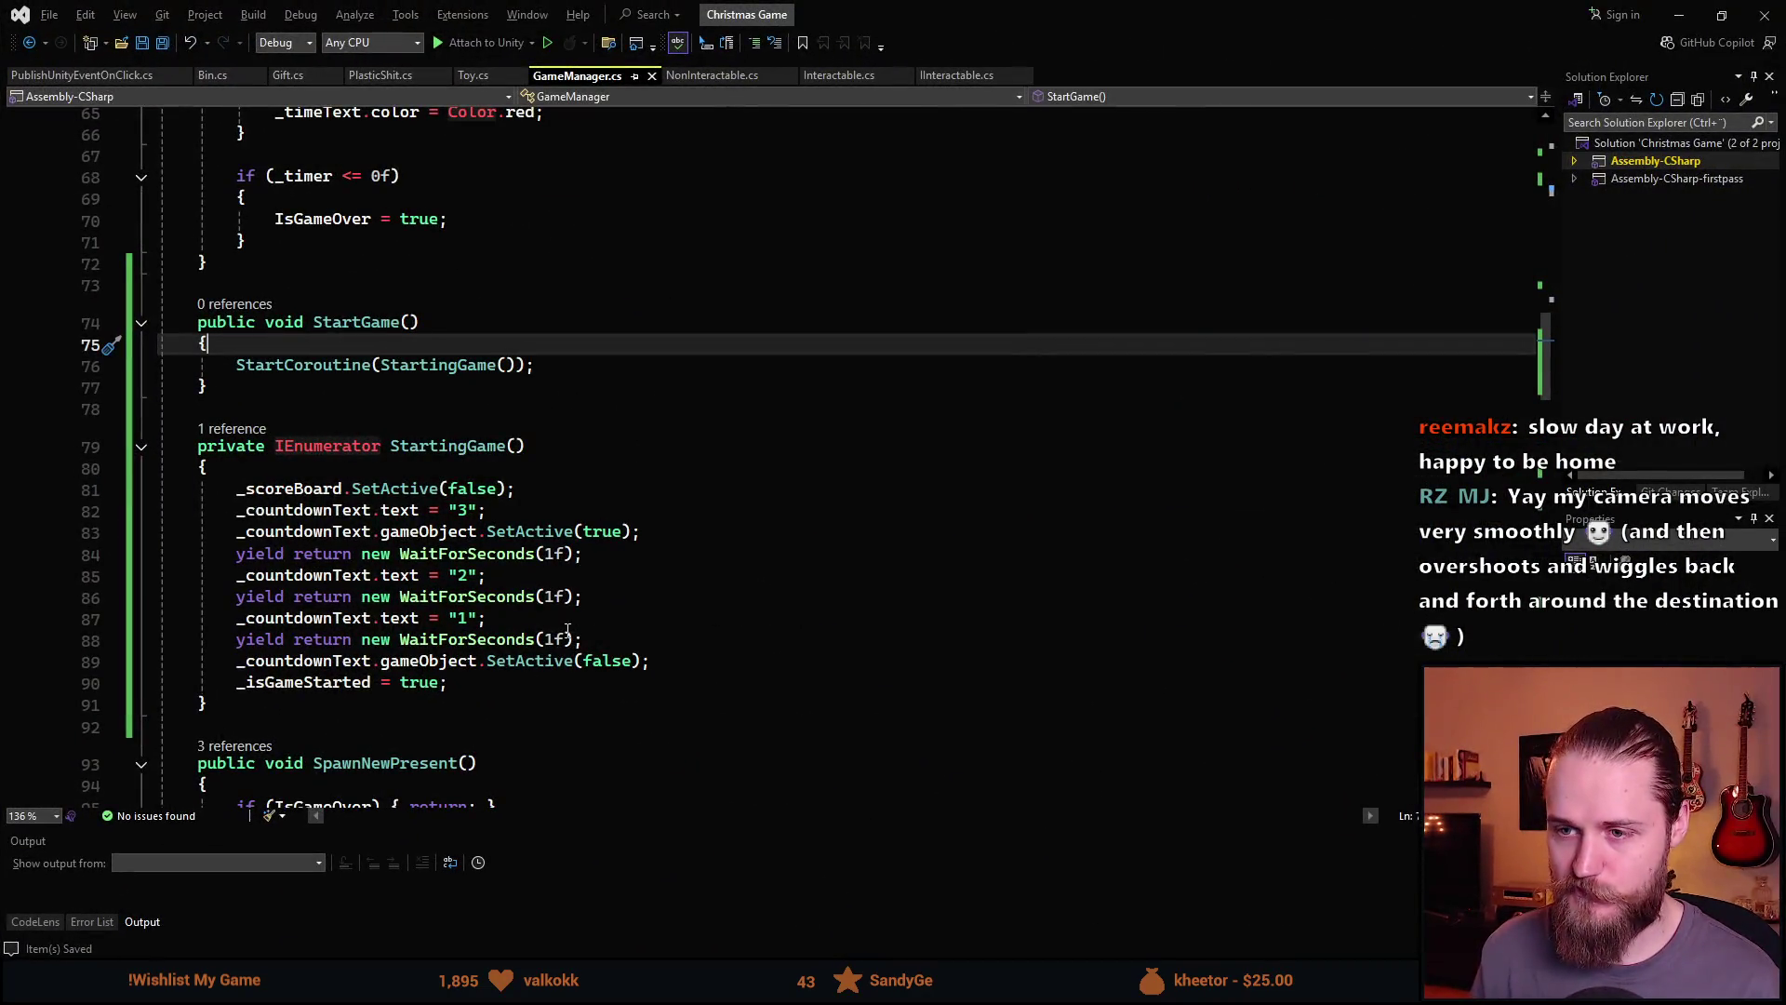
Call SpawnNewPresent(); after _isGameStarted = true; in StartingGame and let Unity recompile
scroll(268, 481, "up", 1)
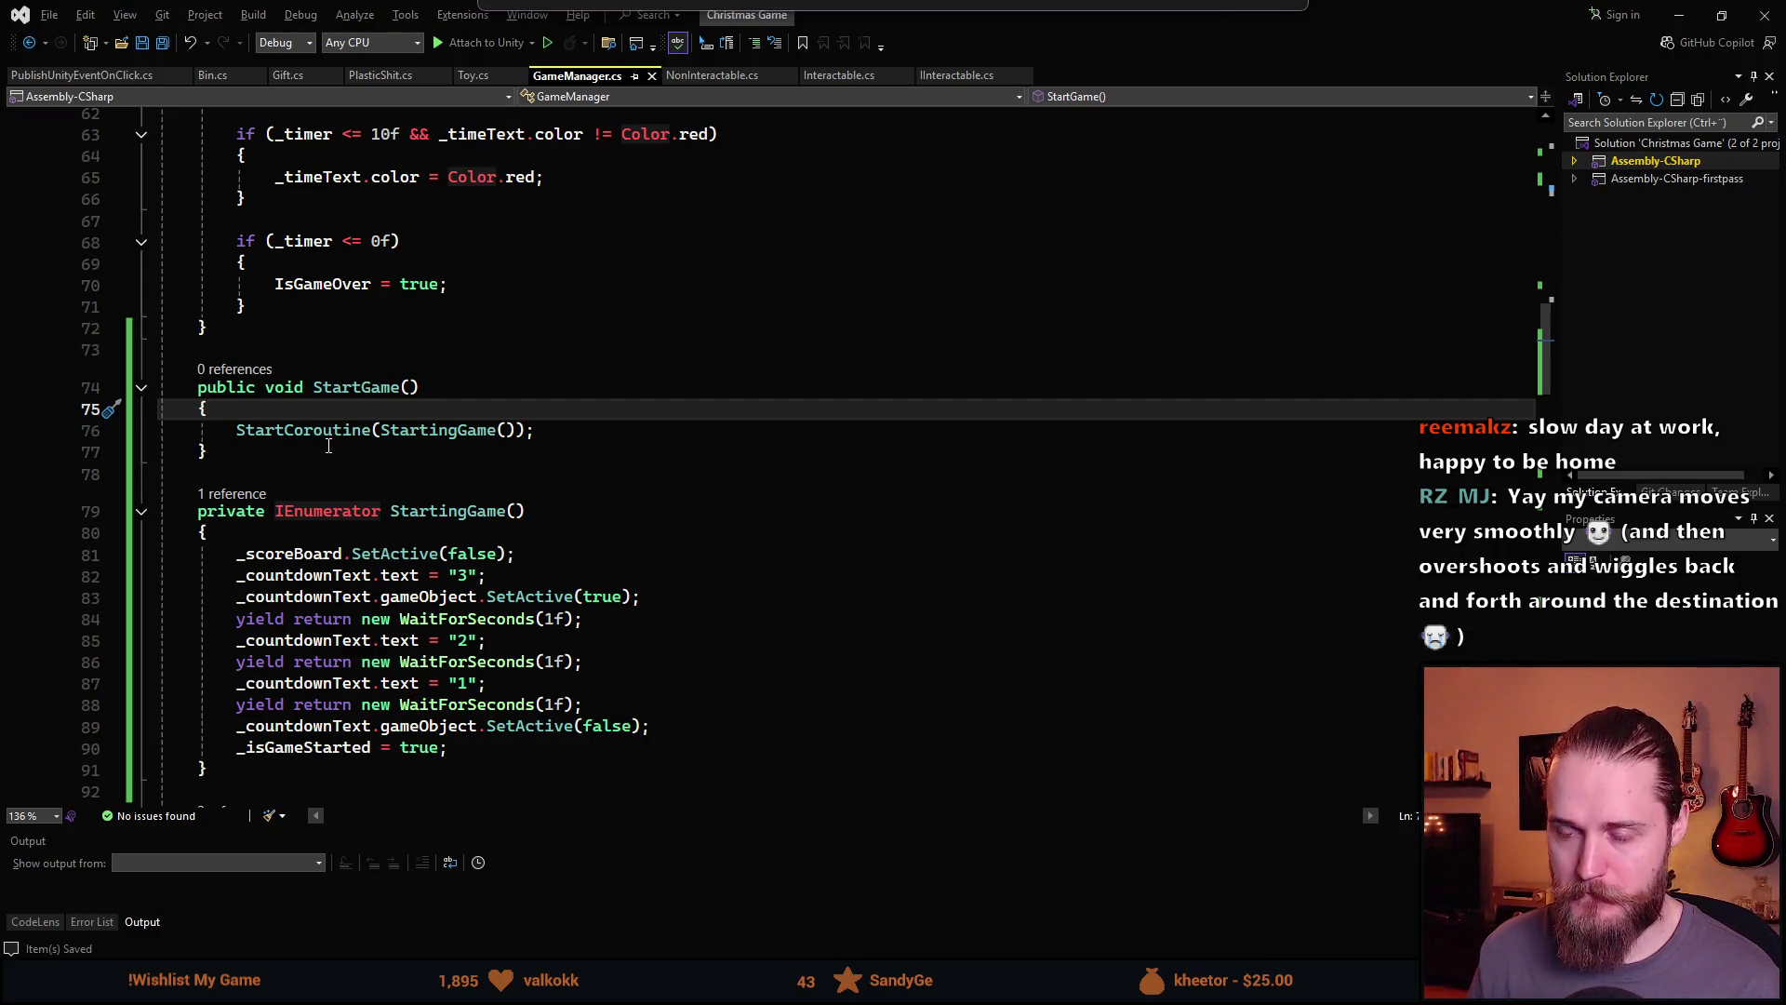
scroll(404, 476, "down", 1)
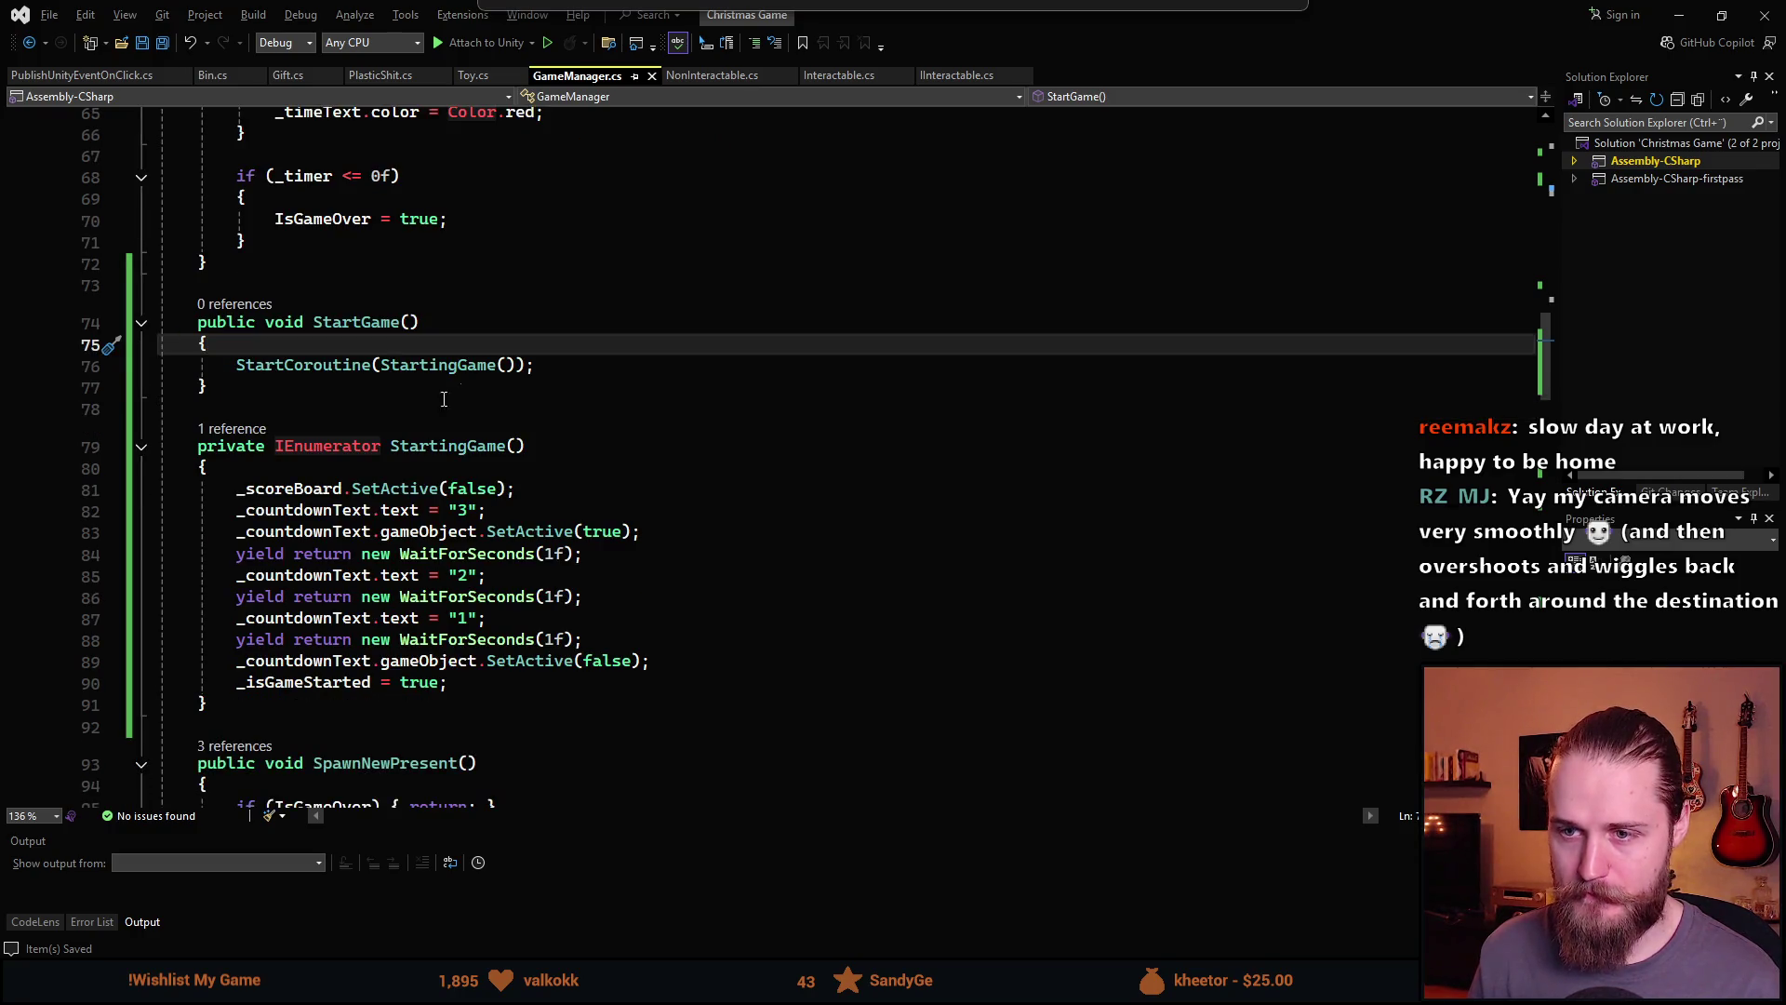
left_click(464, 683)
key("Return")
type("Spawn")
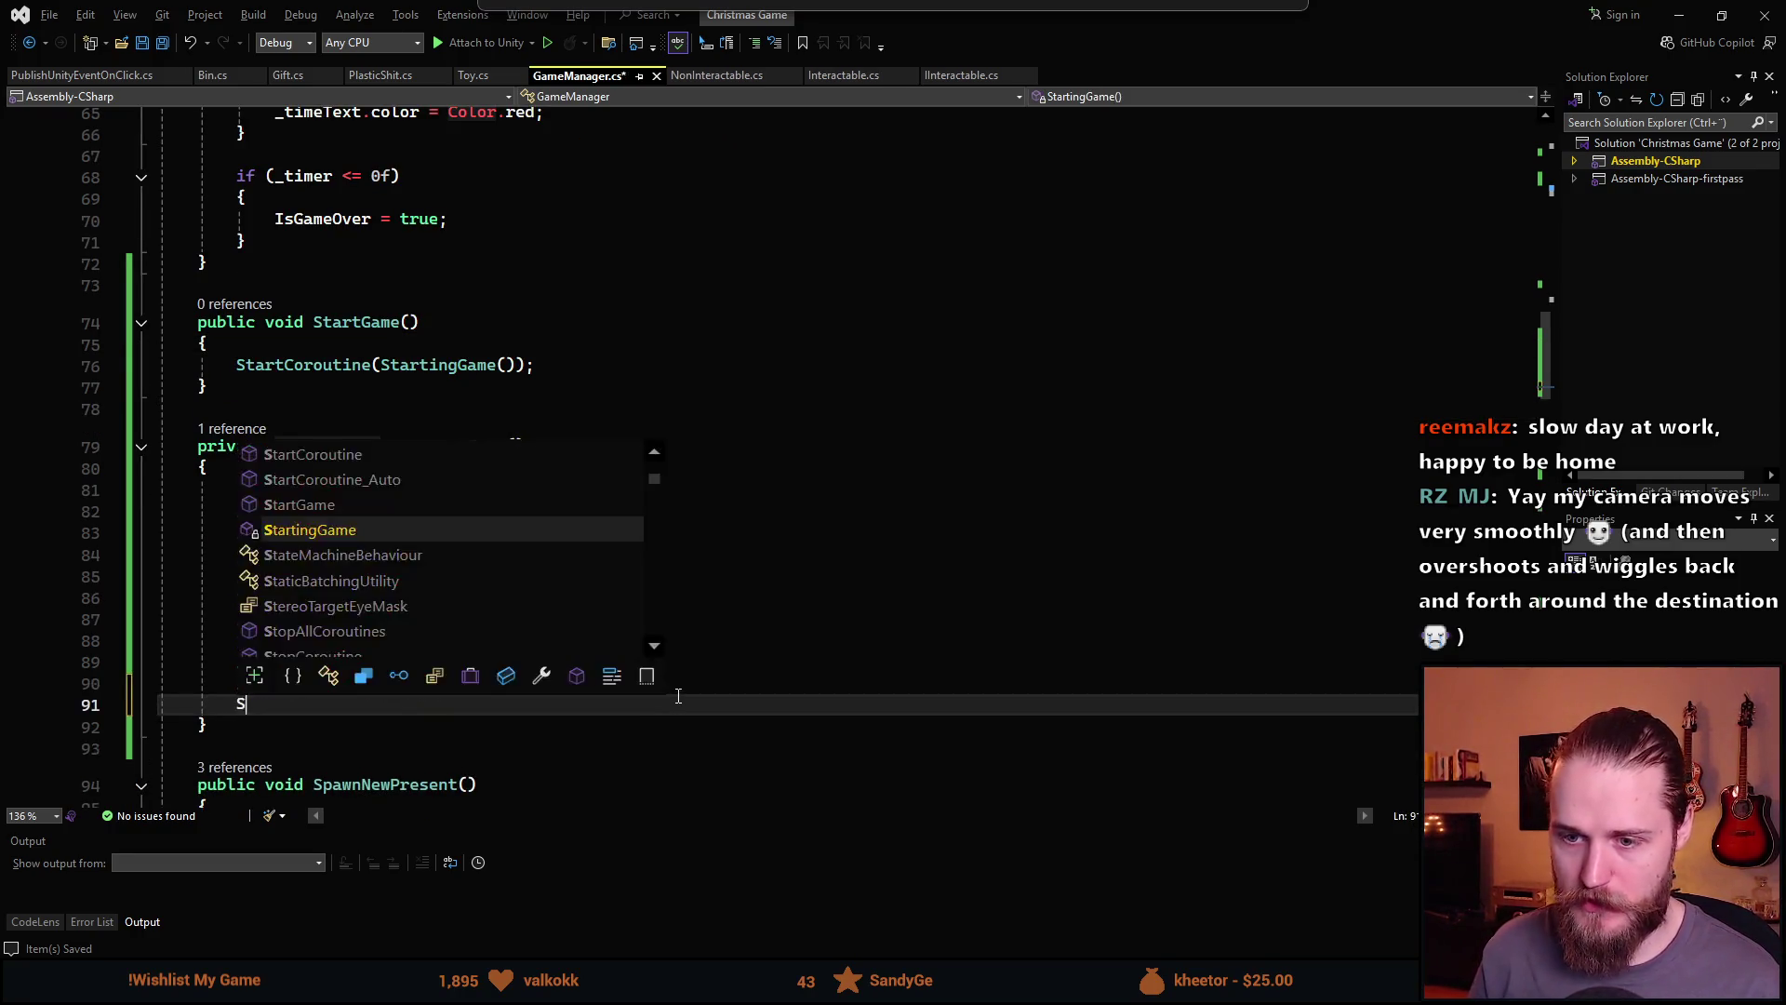
key("Tab")
type("();")
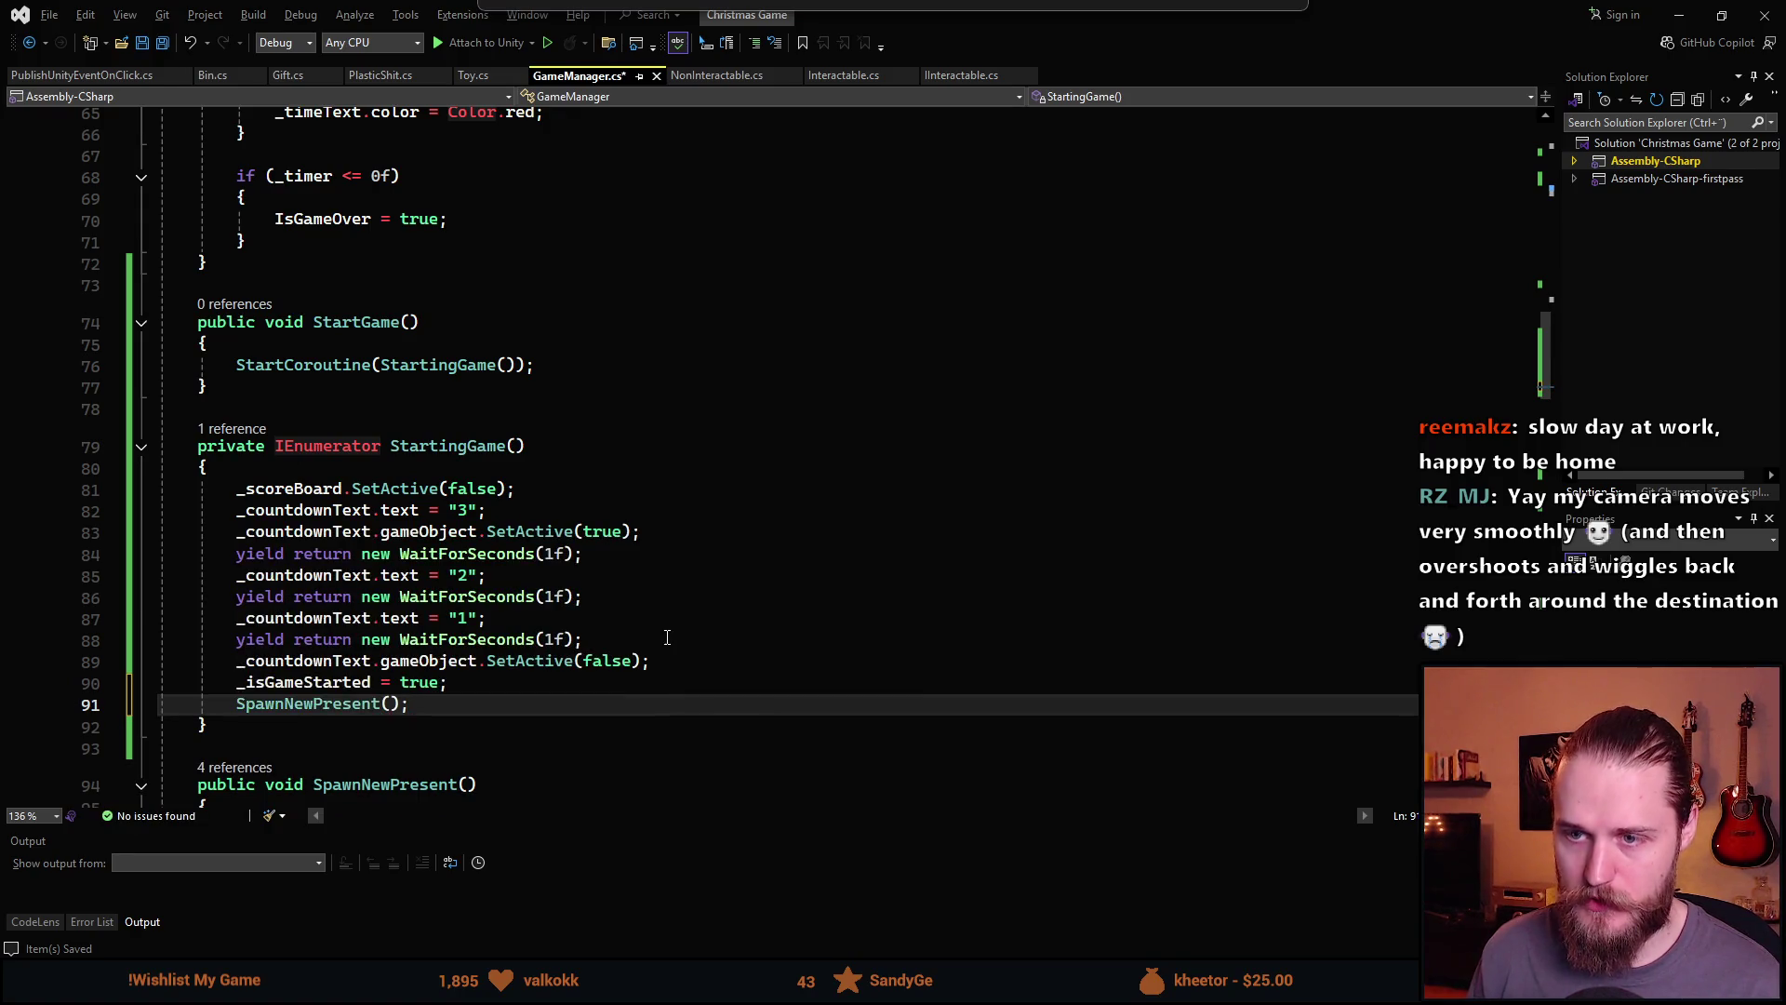
key("alt+Tab")
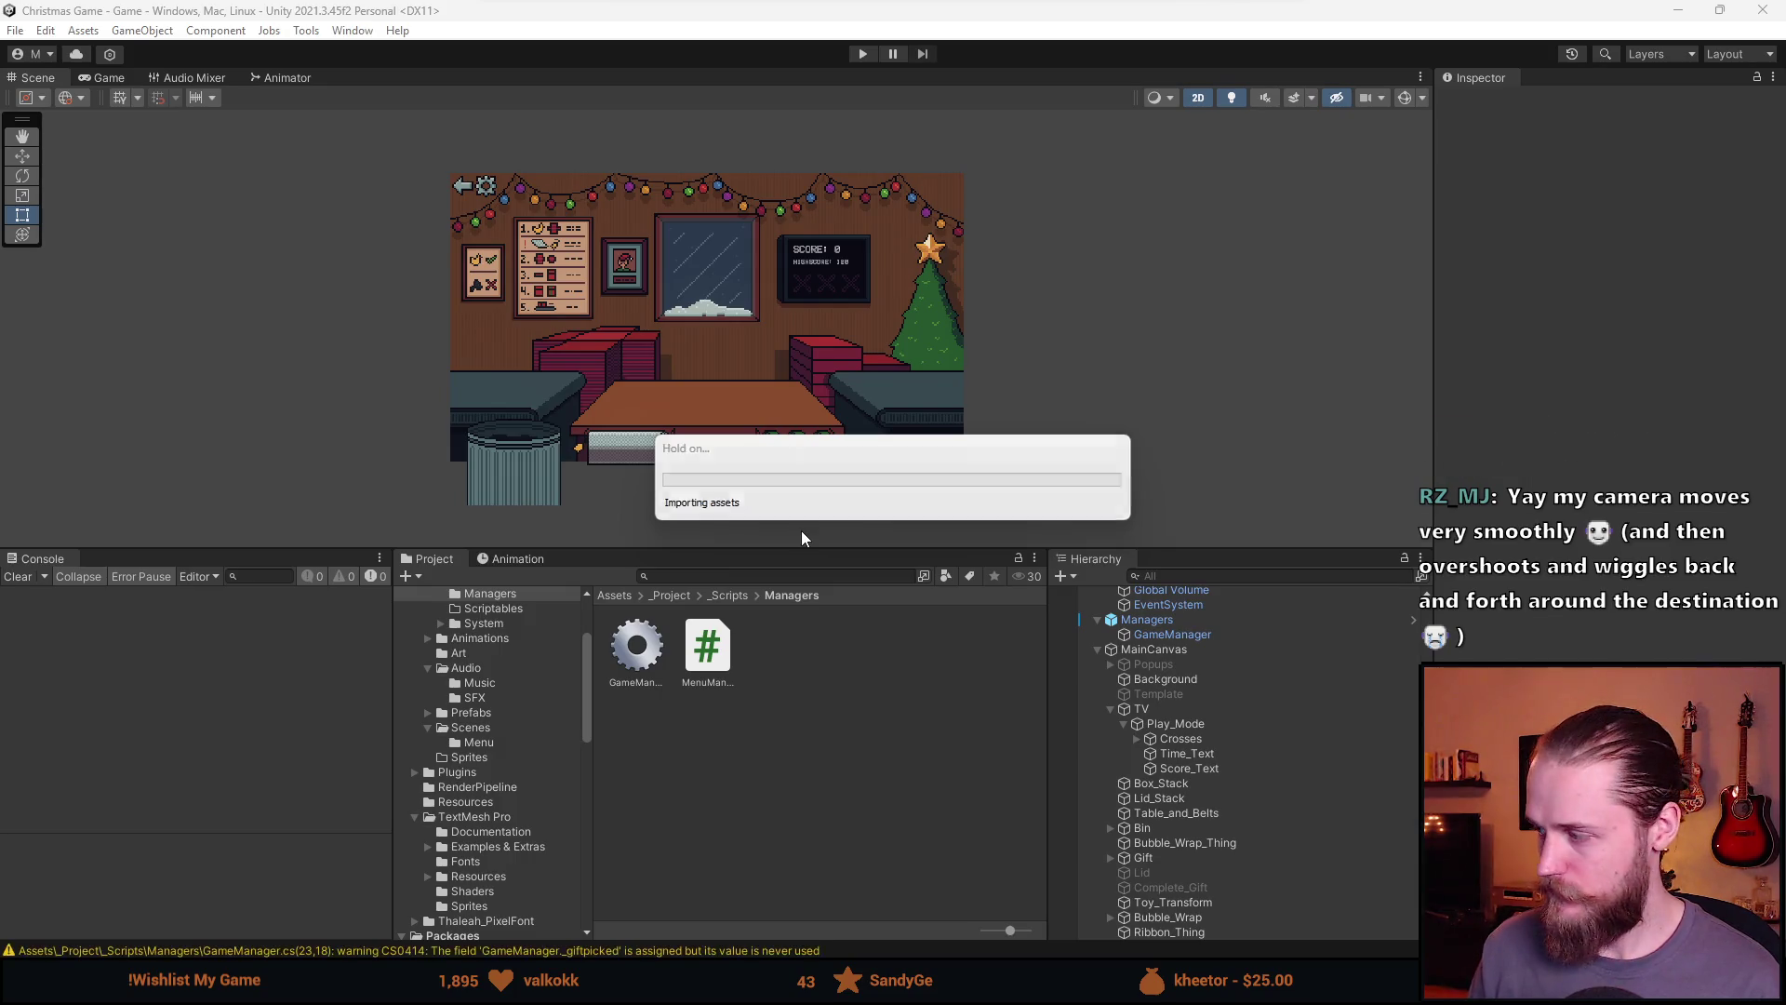
scroll(787, 356, "up", 3)
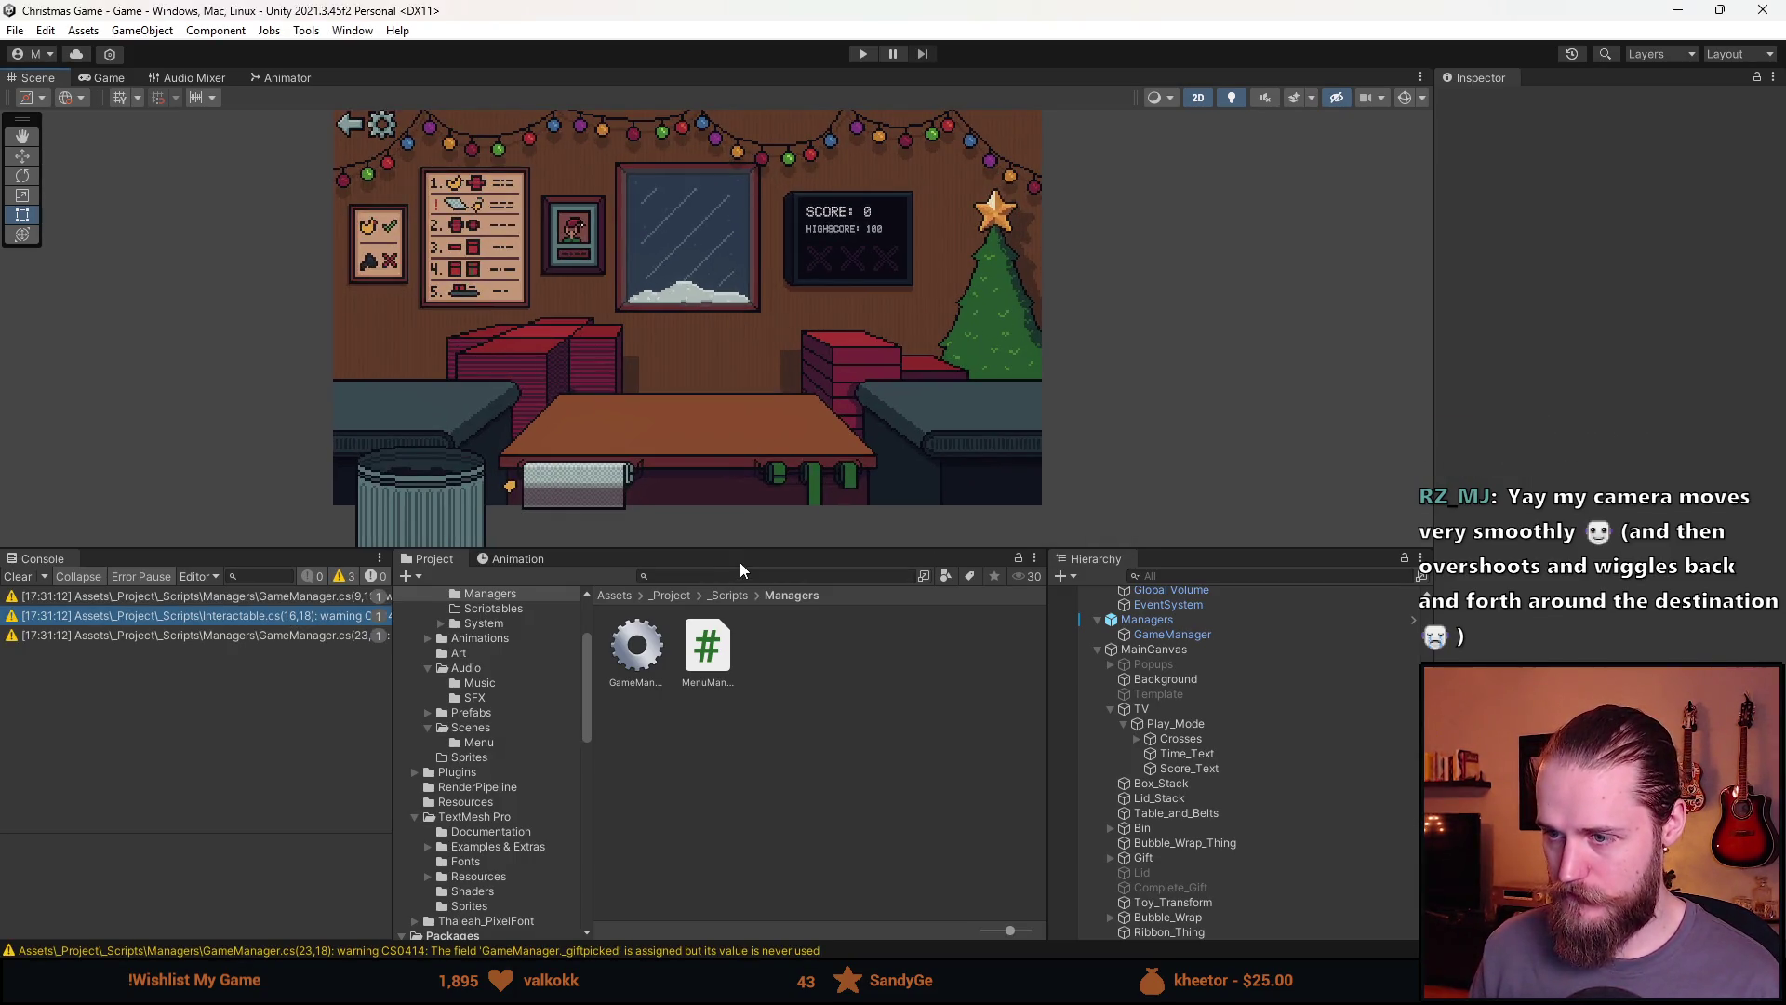
key("alt+Tab")
scroll(460, 459, "up", 15)
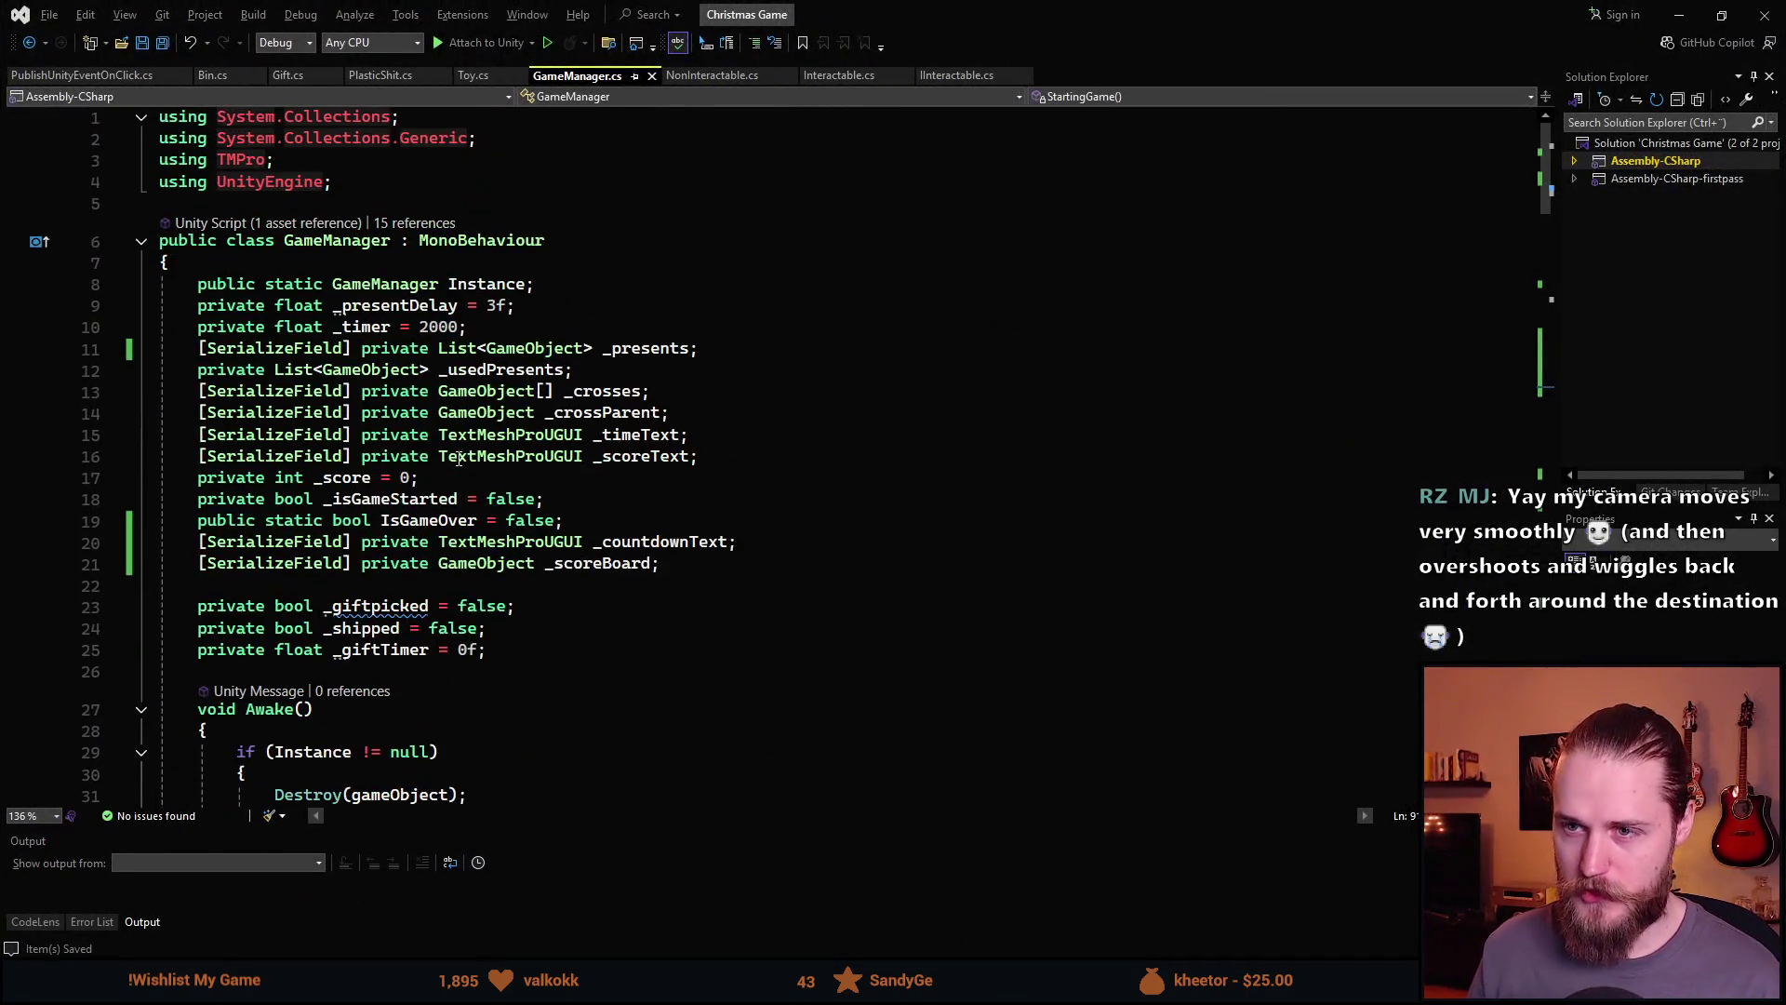
Add a trial public enum State { None, Gameplay, Tutorial } at the top of GameManager
left_click(577, 263)
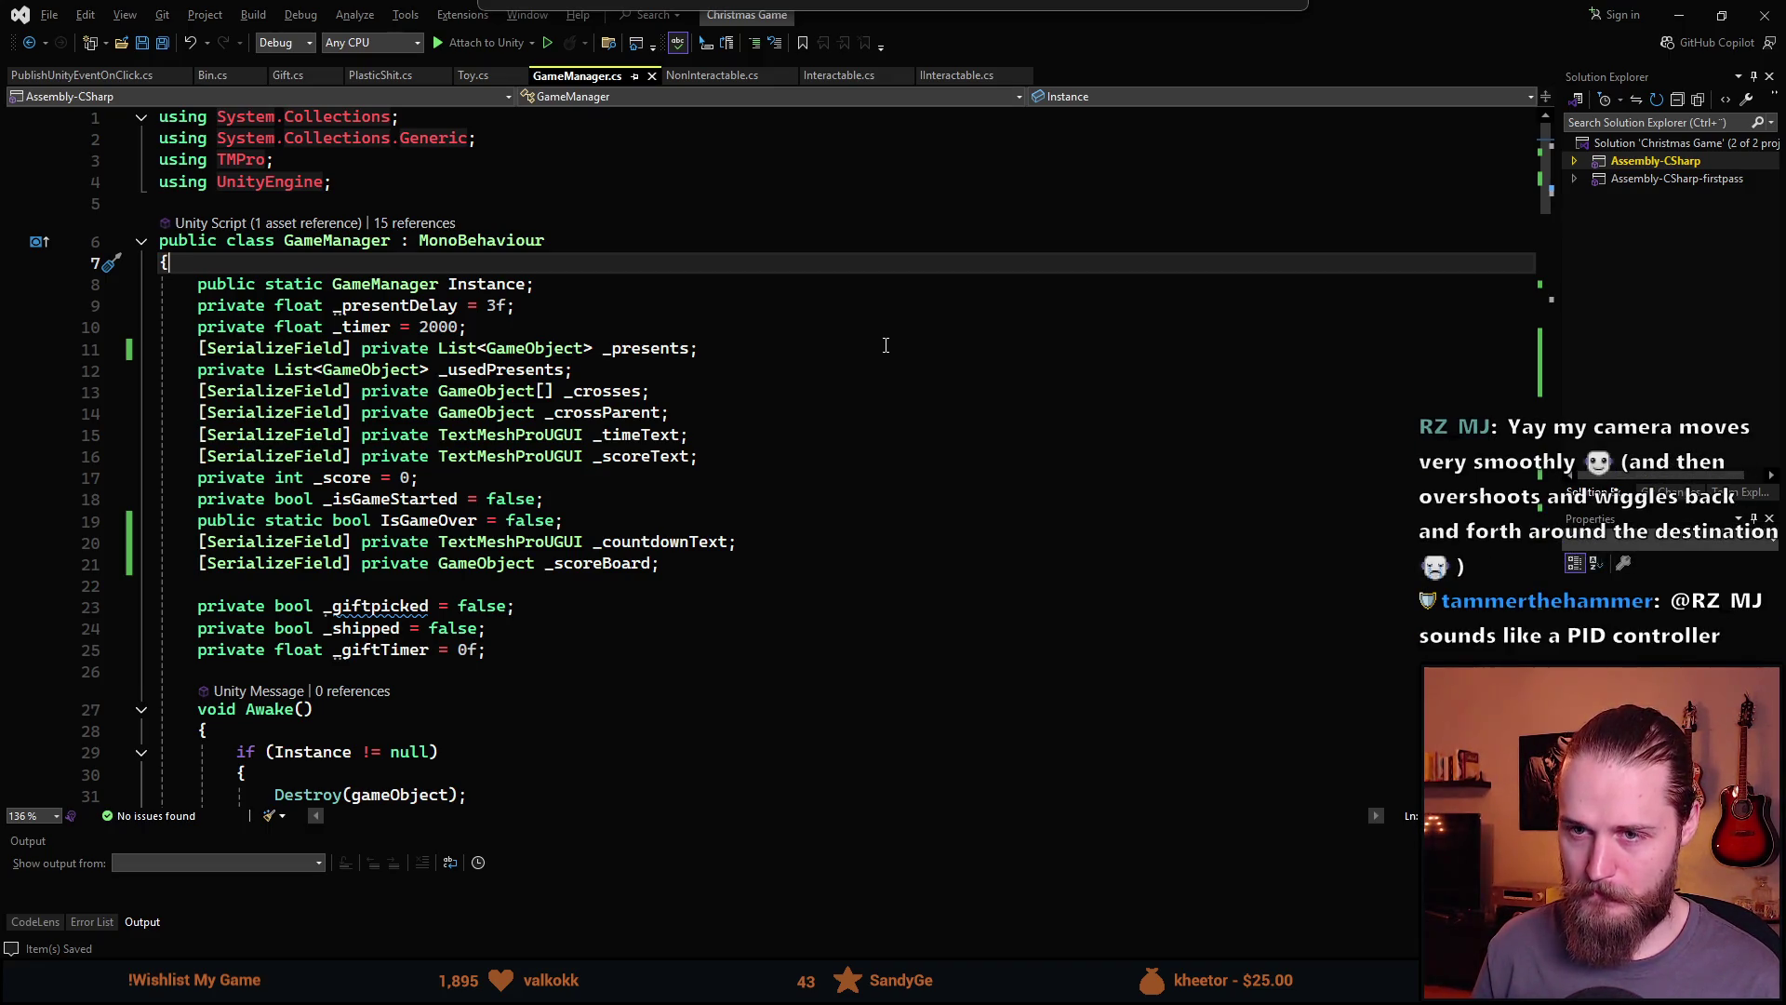
key("Return")
type("p")
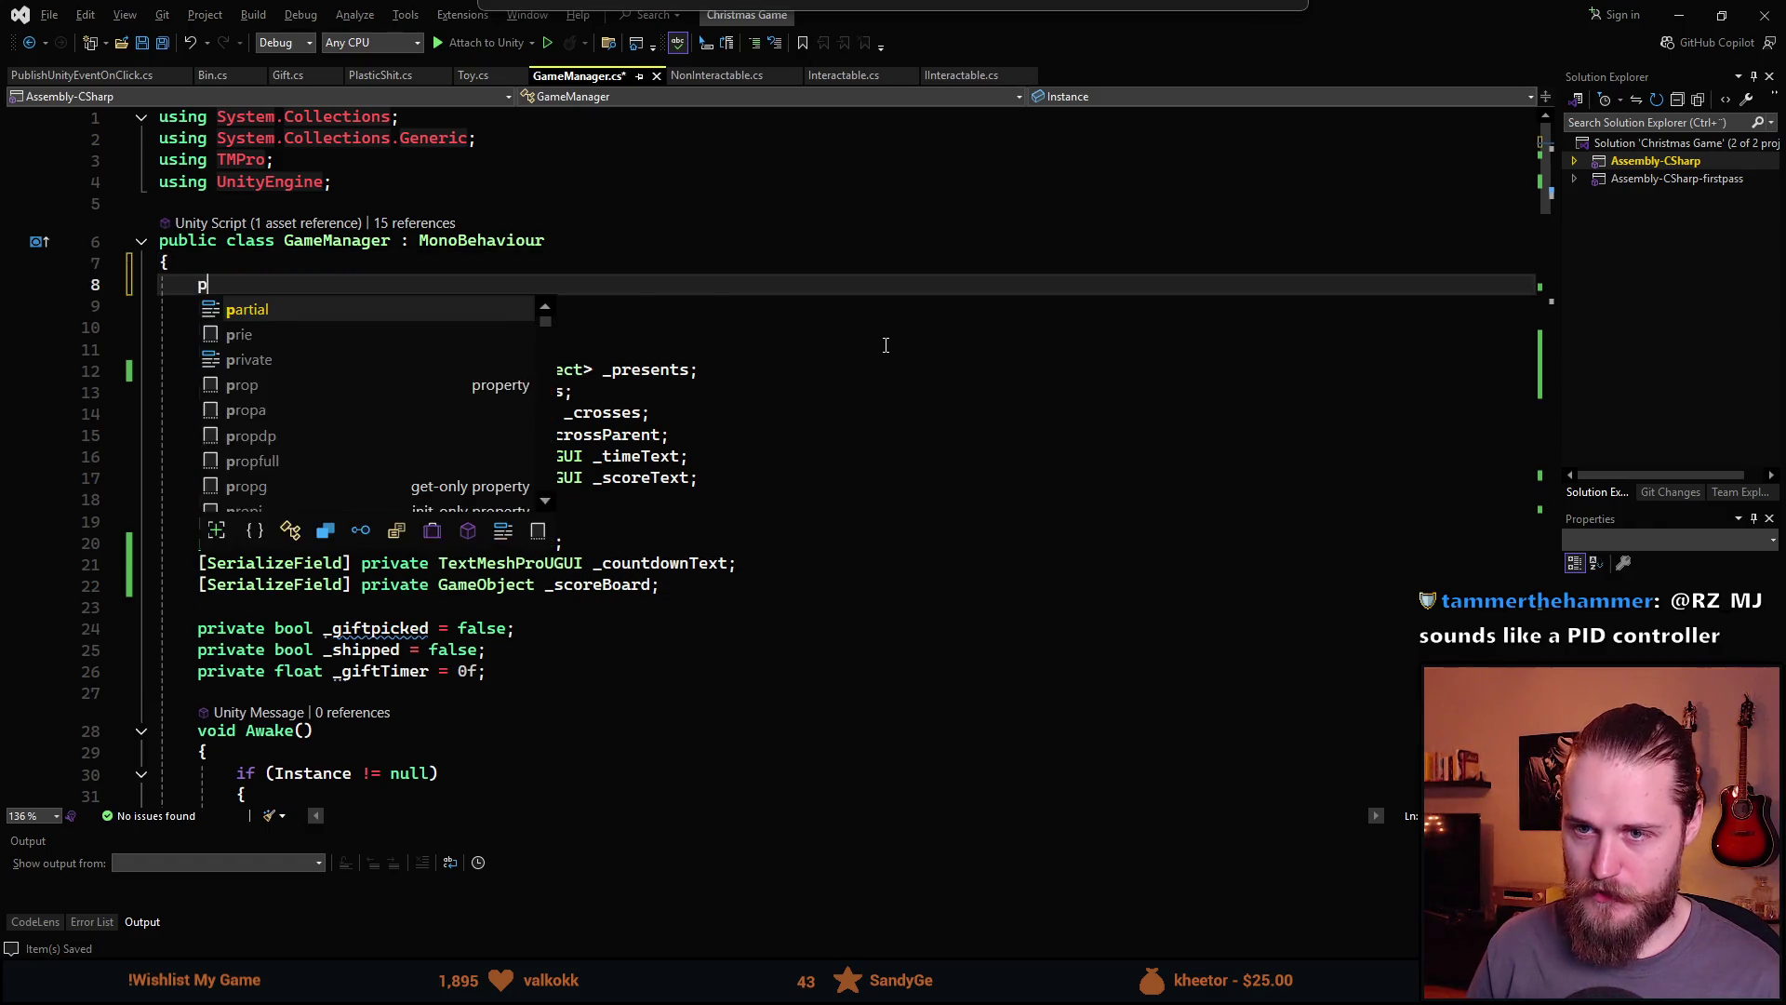
type("ublic enum State ")
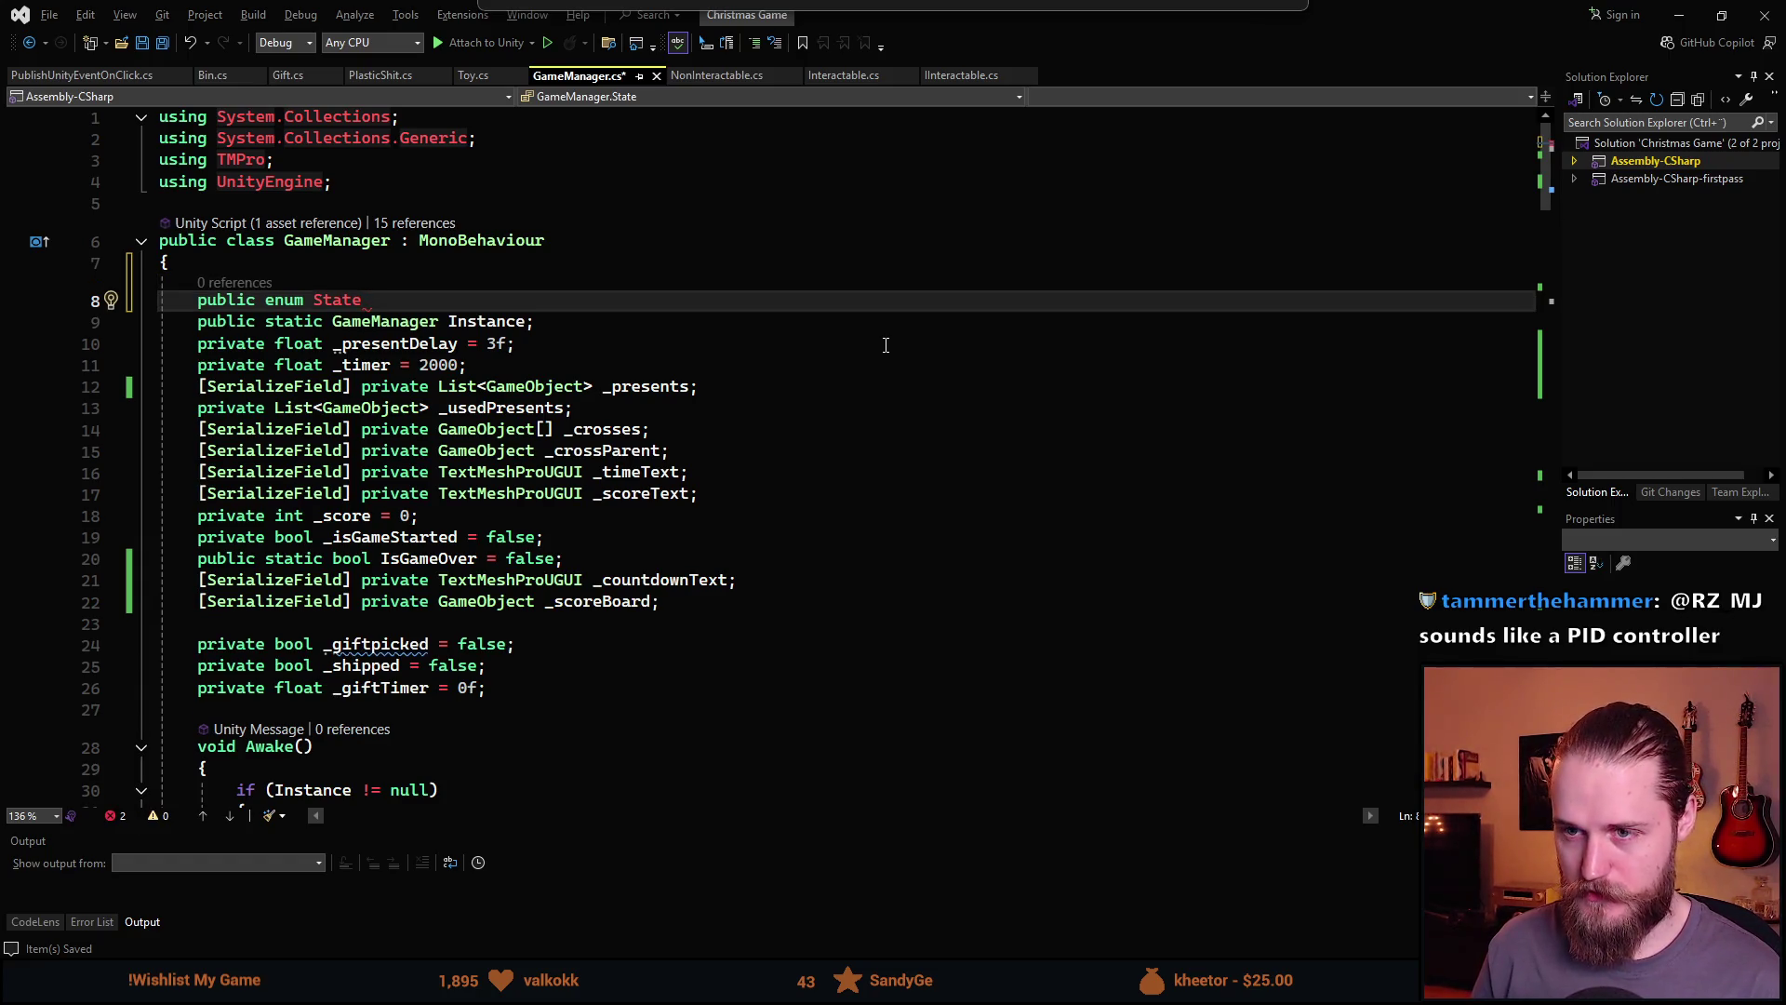
type("{ ")
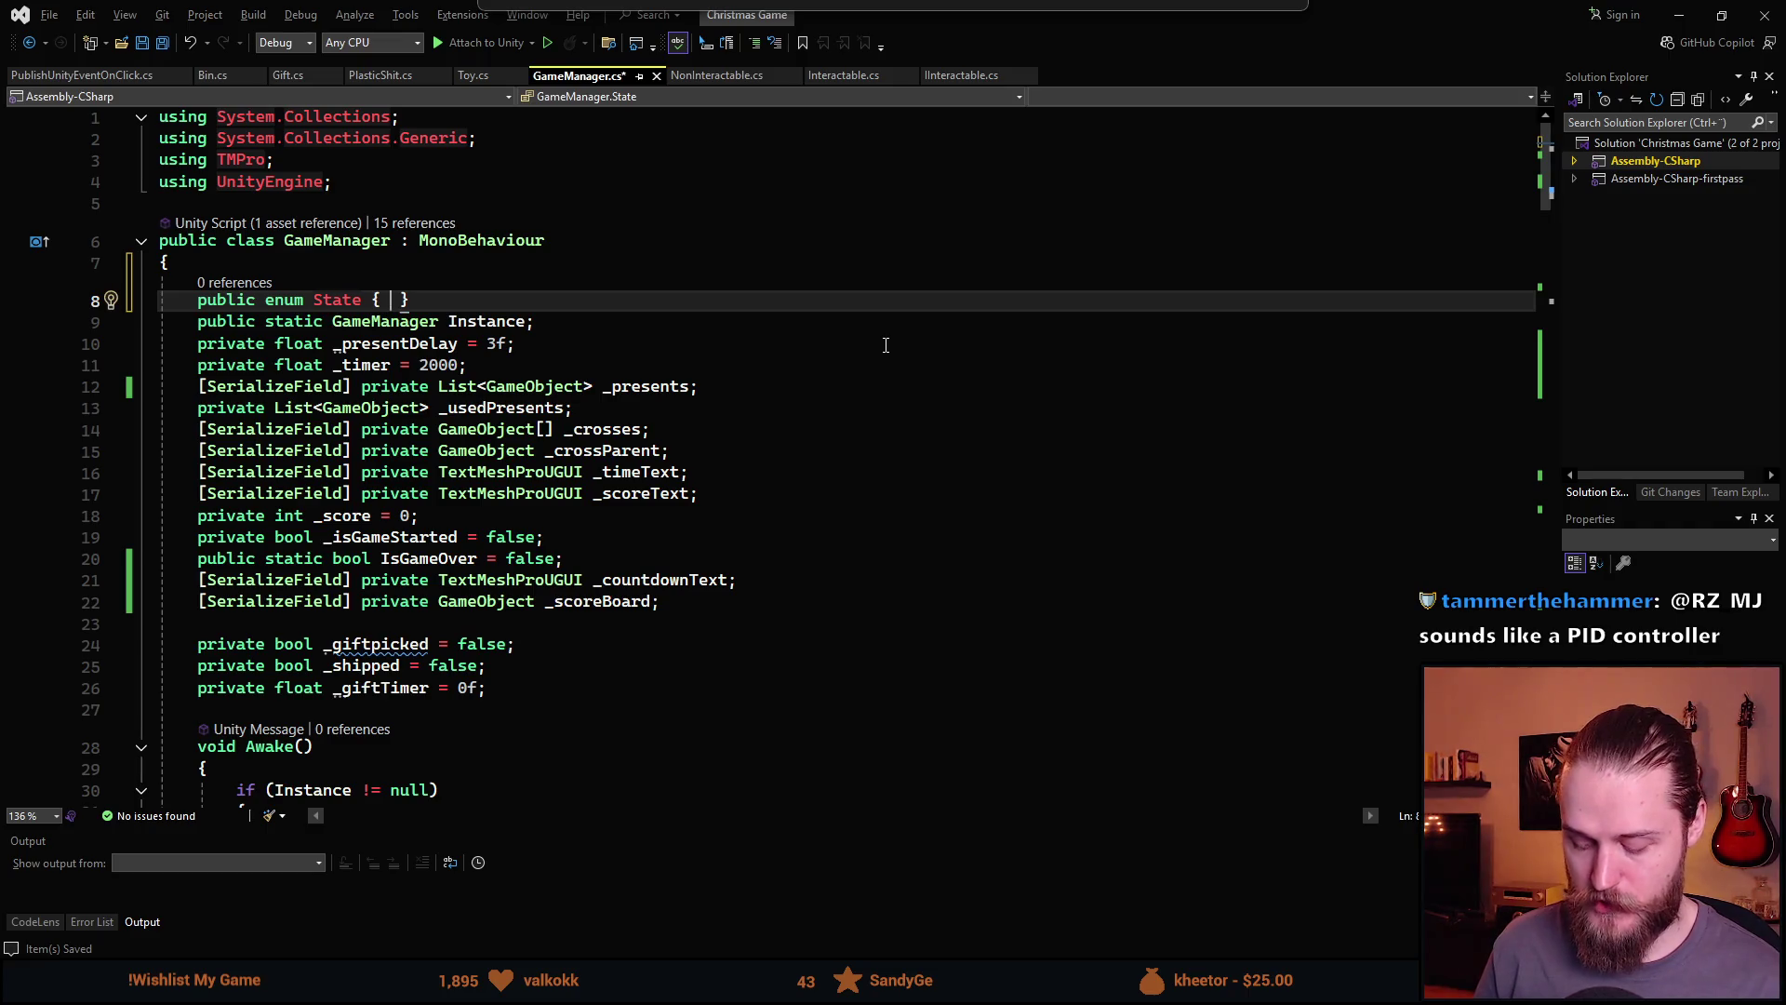
type("None,")
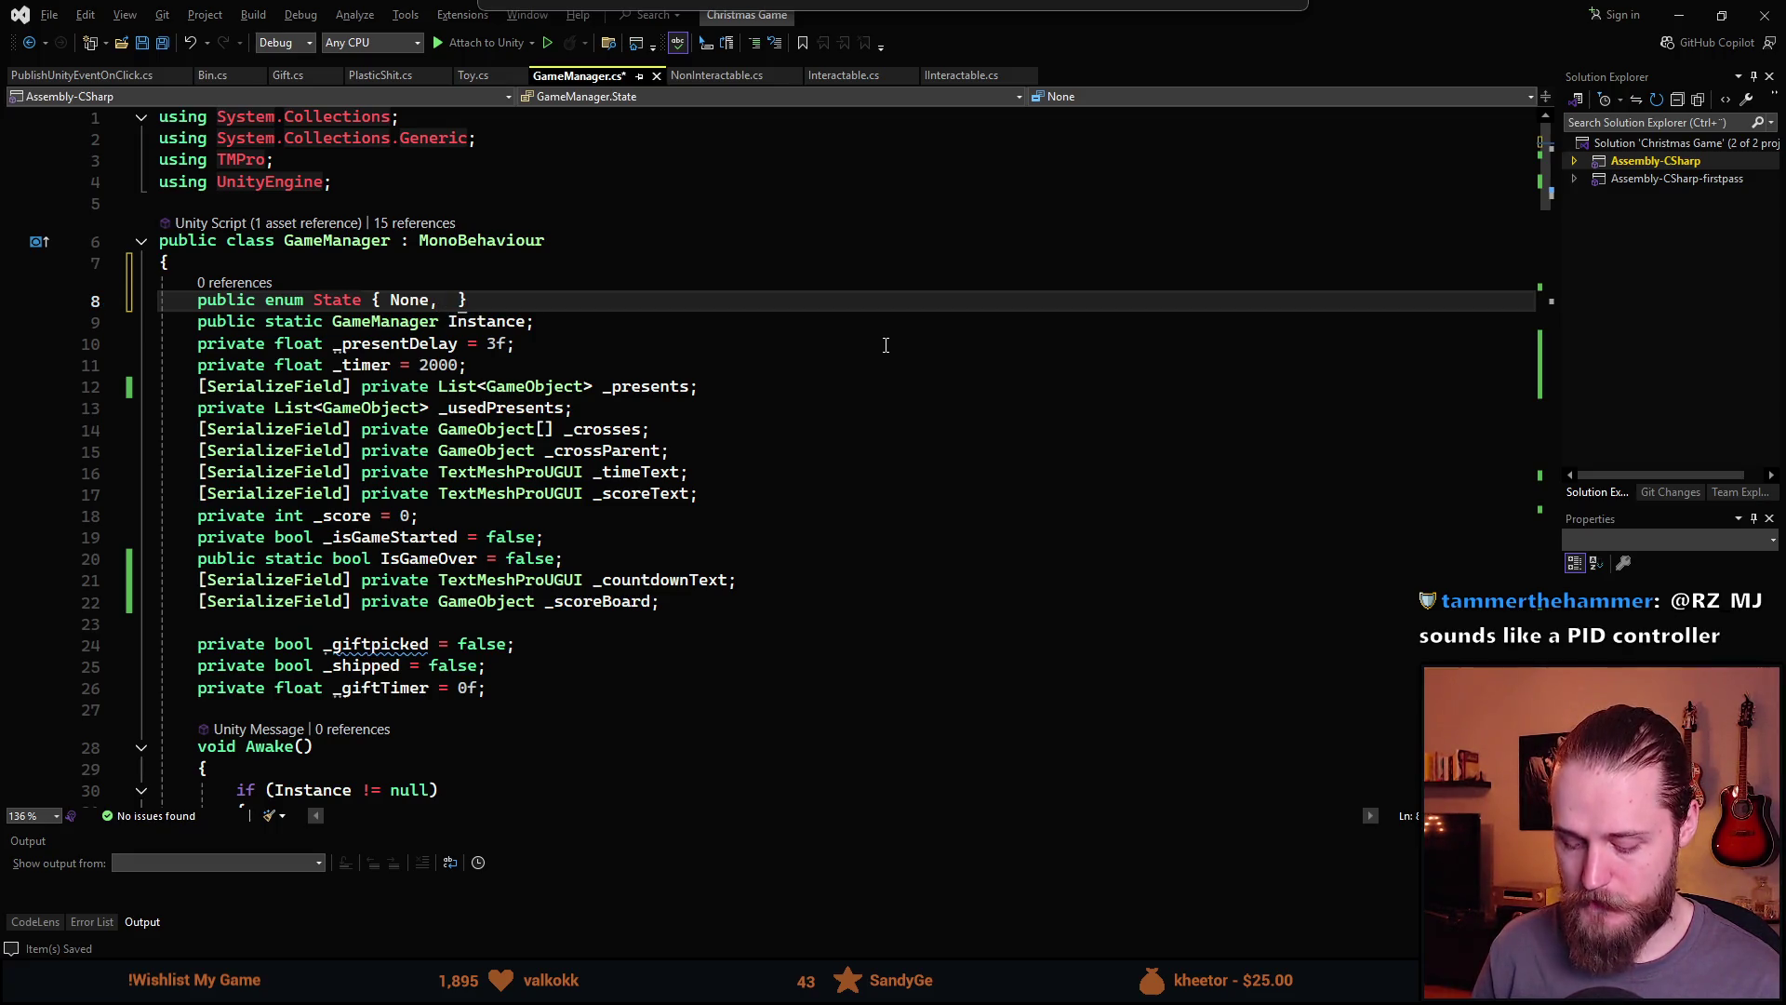
type(" Game")
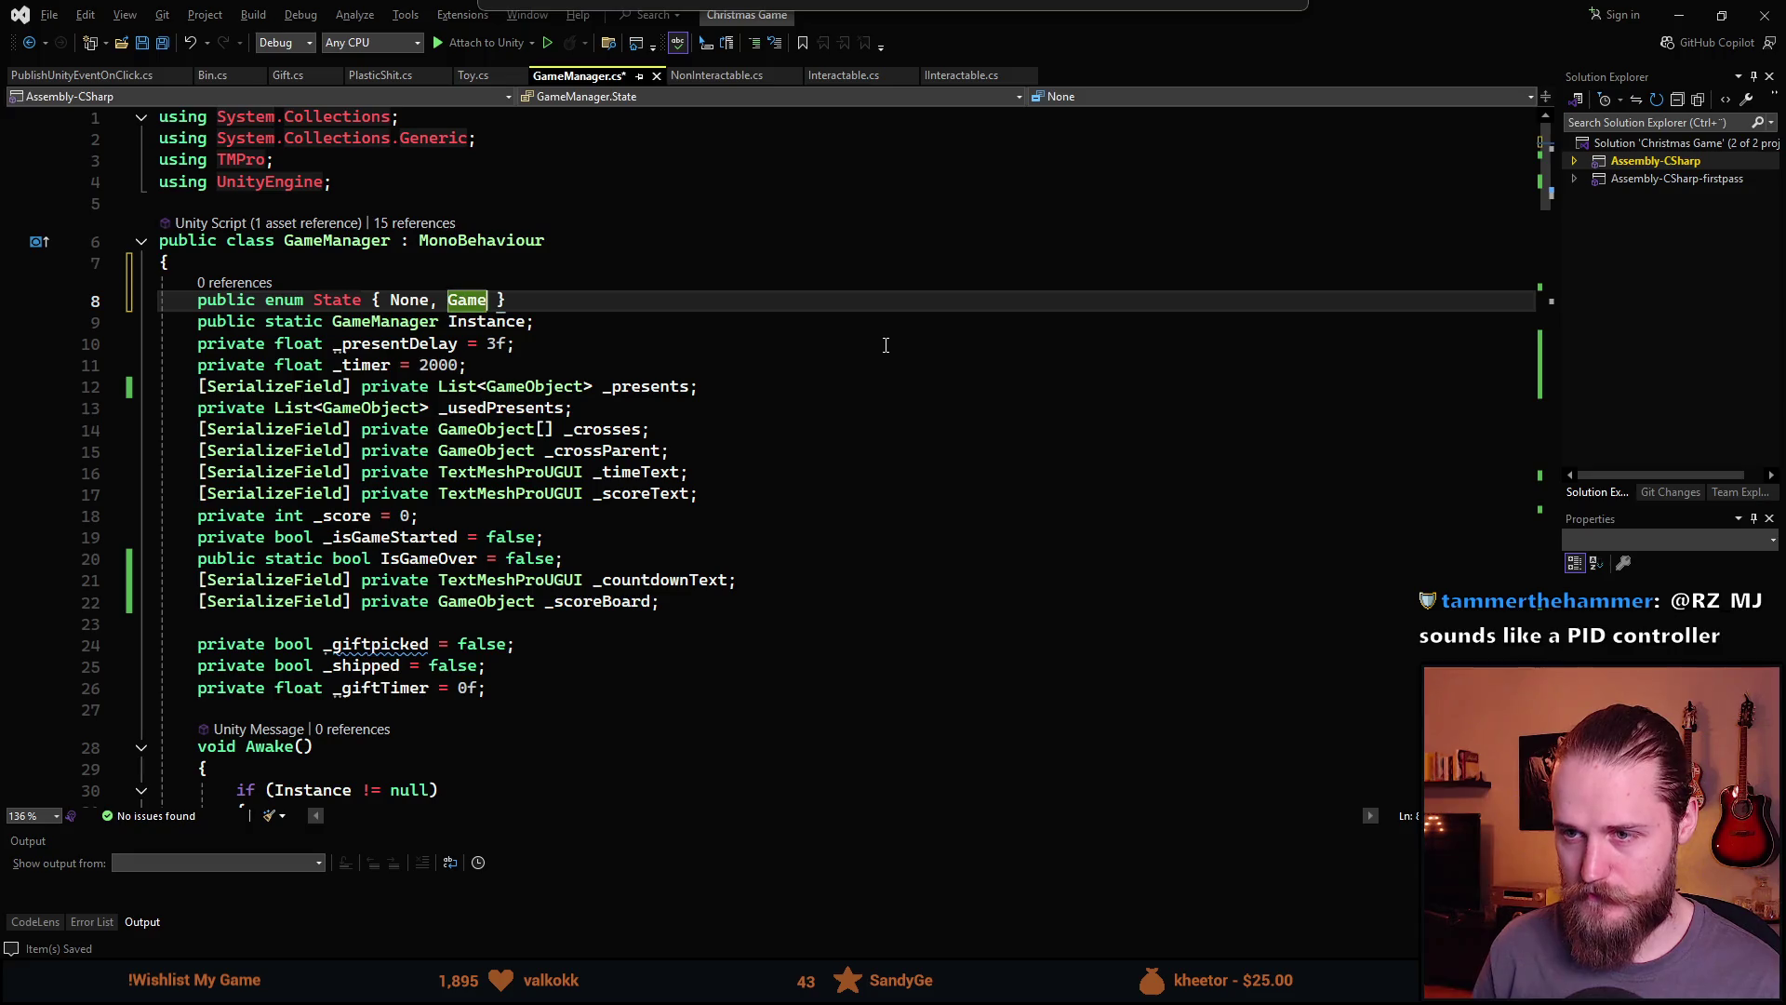
type("play,")
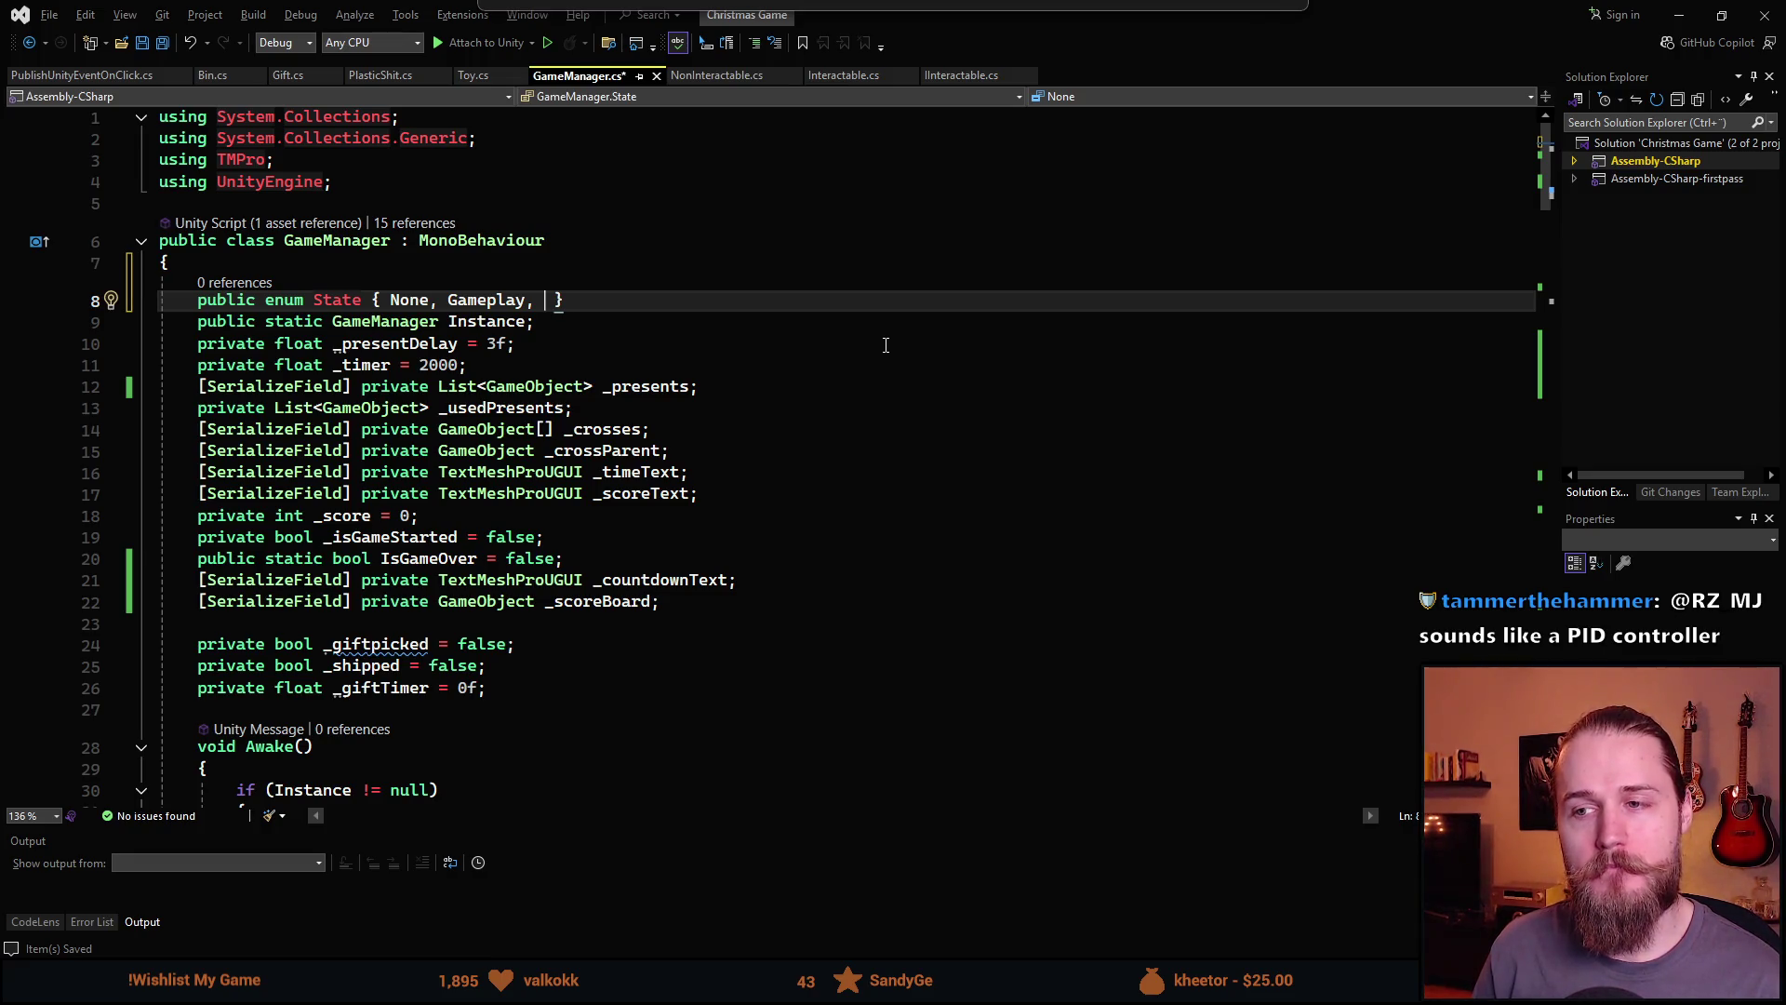
type("Tutorial")
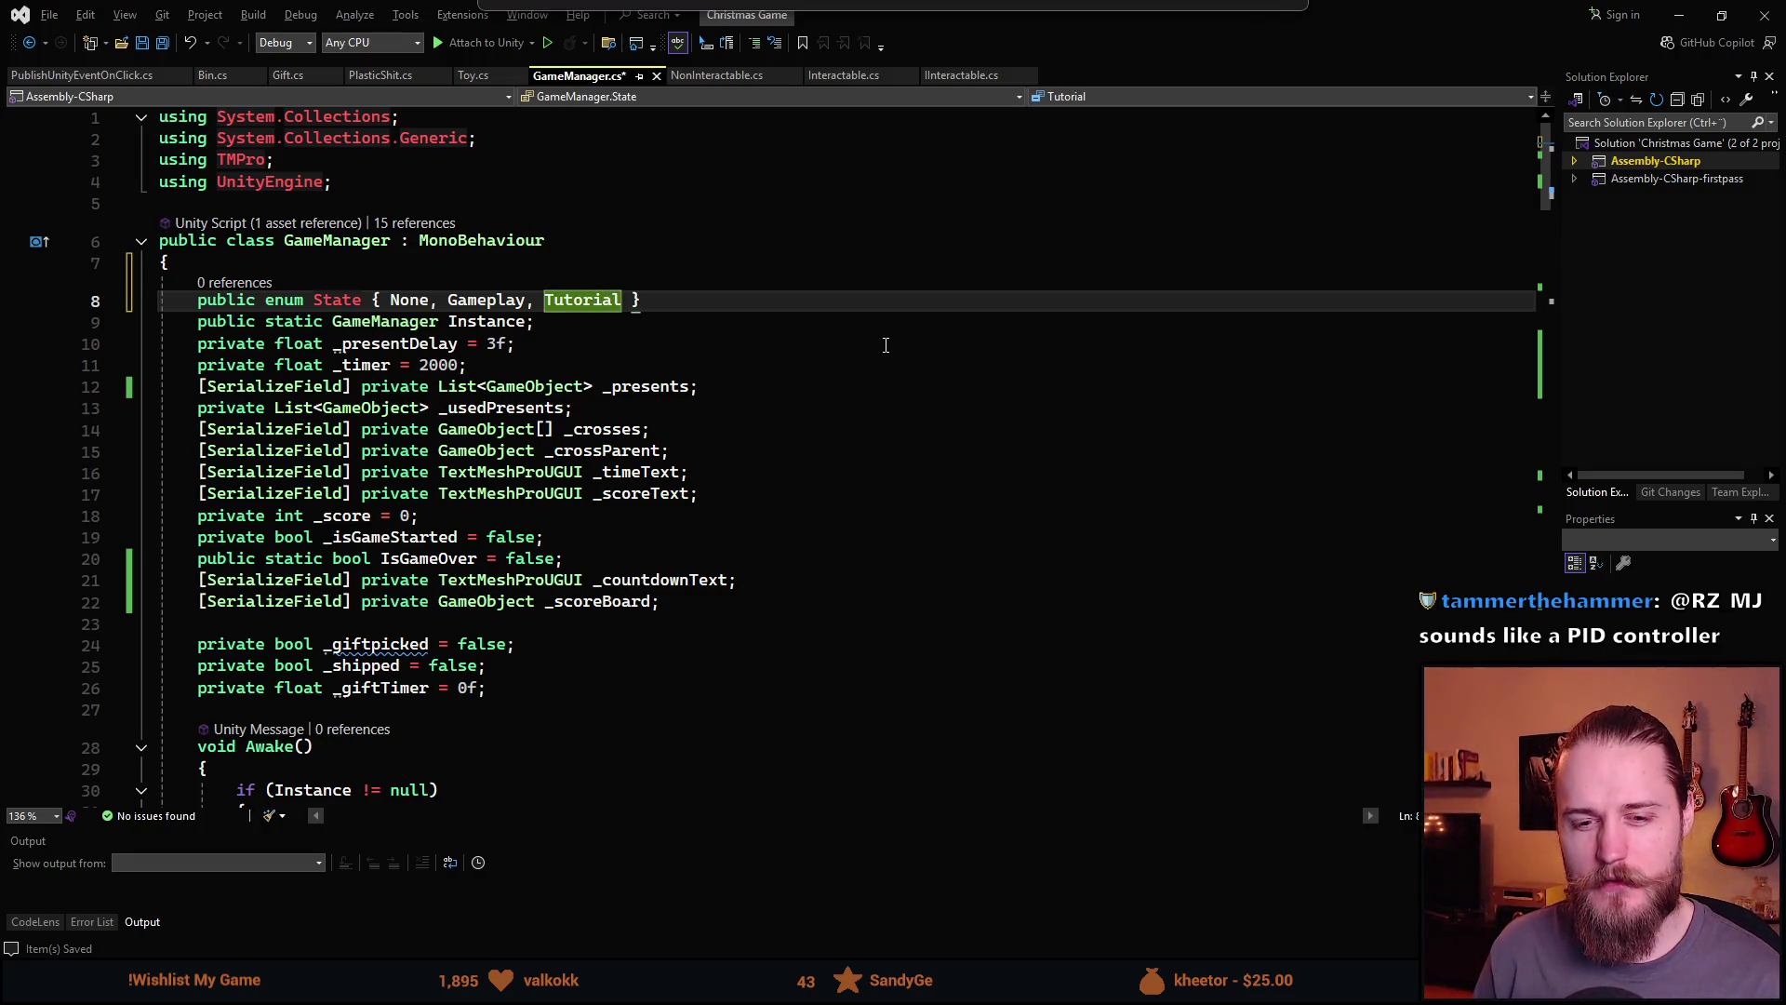
Check where IsGameOver is used, delete the State enum line, and return to Unity
scroll(365, 432, "down", 11)
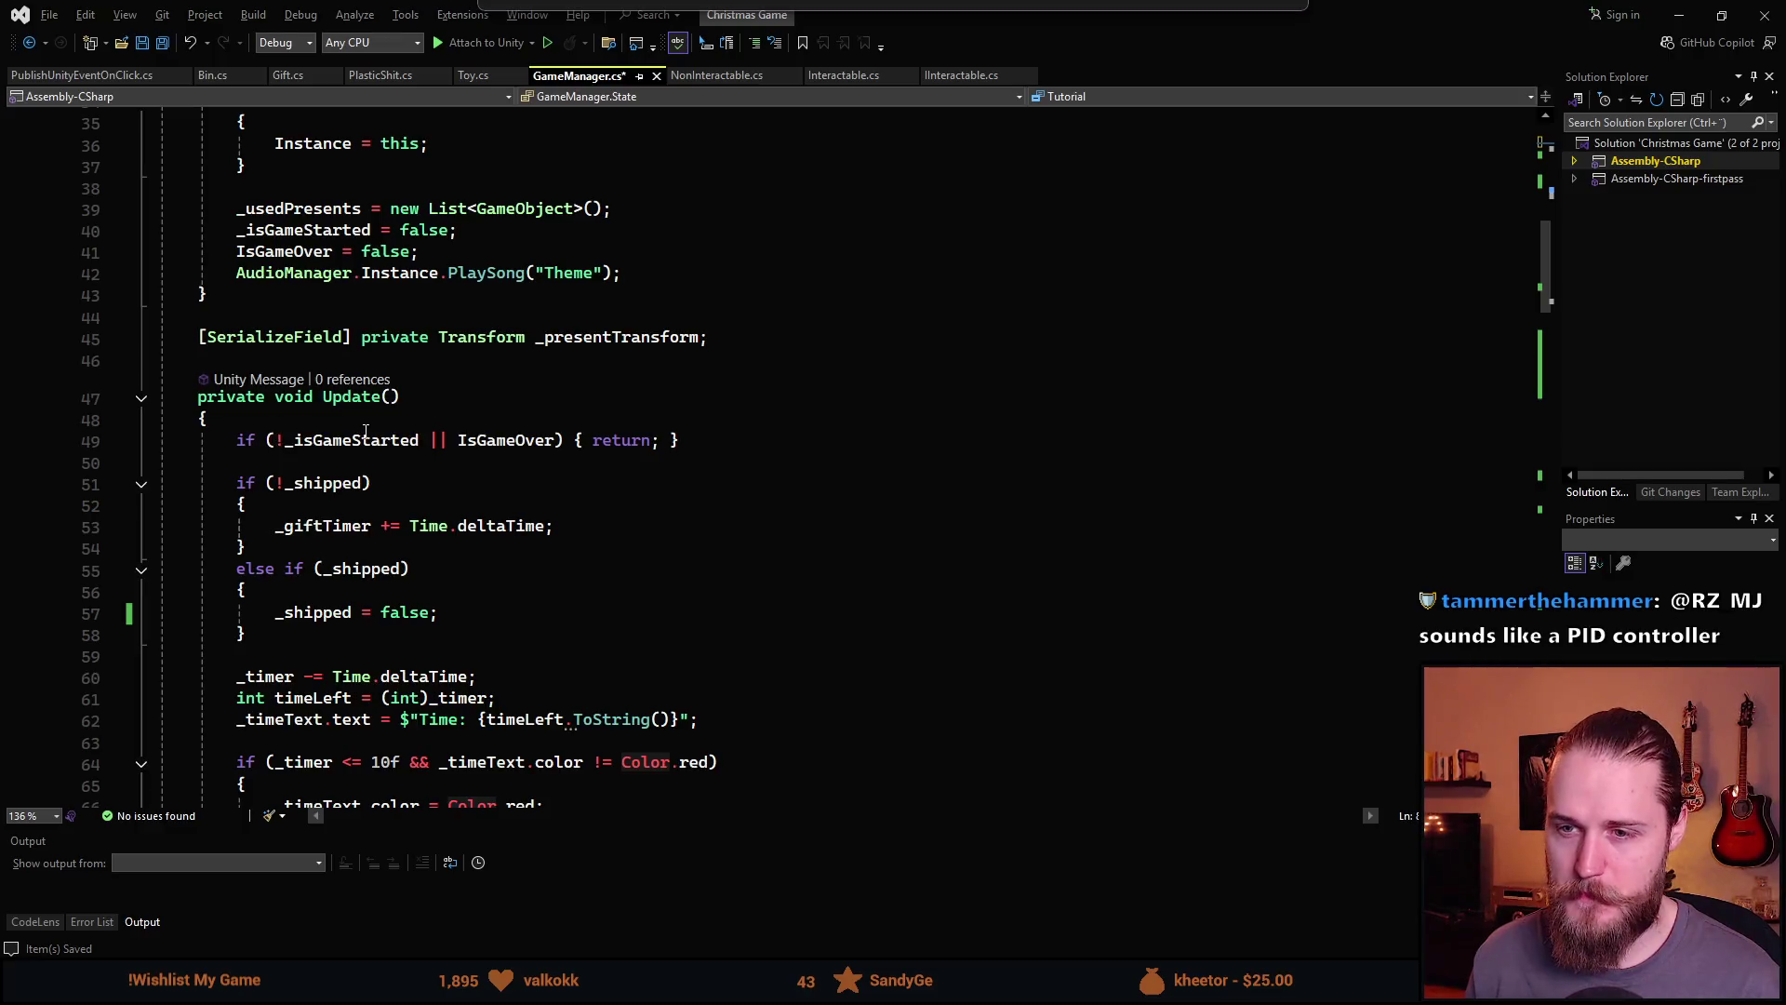
left_click(541, 451)
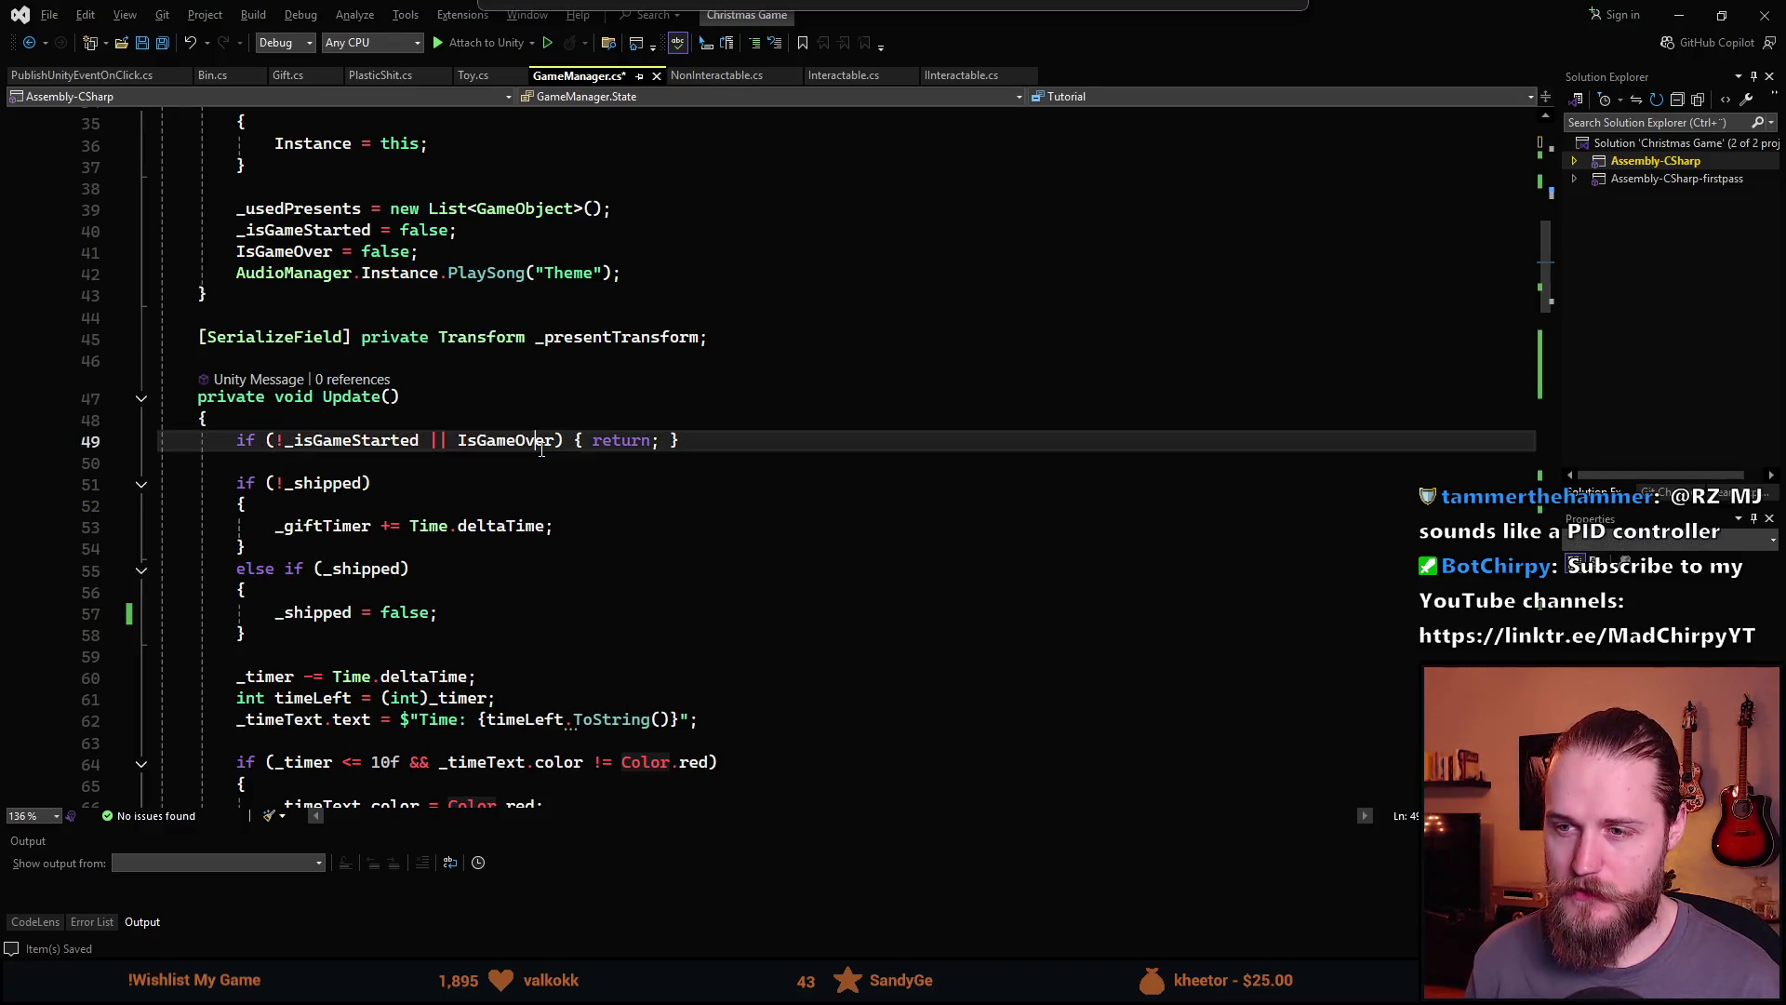
scroll(480, 606, "up", 4)
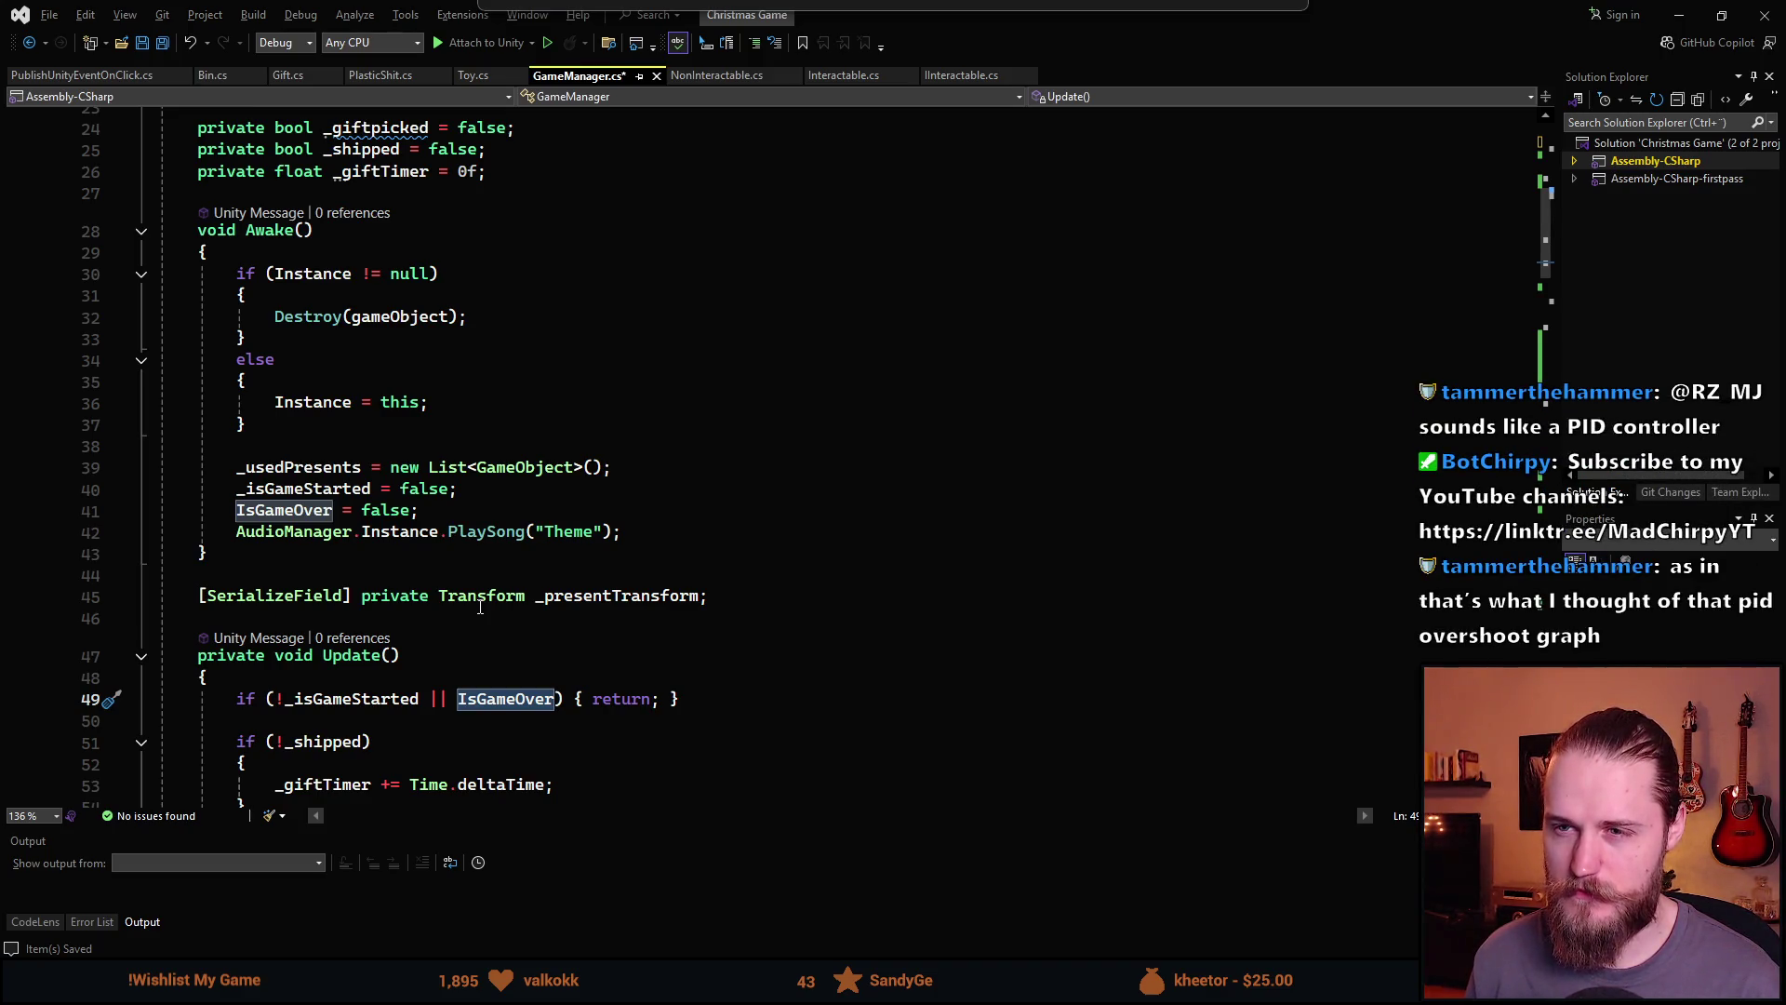
scroll(481, 606, "up", 6)
scroll(480, 606, "up", 1)
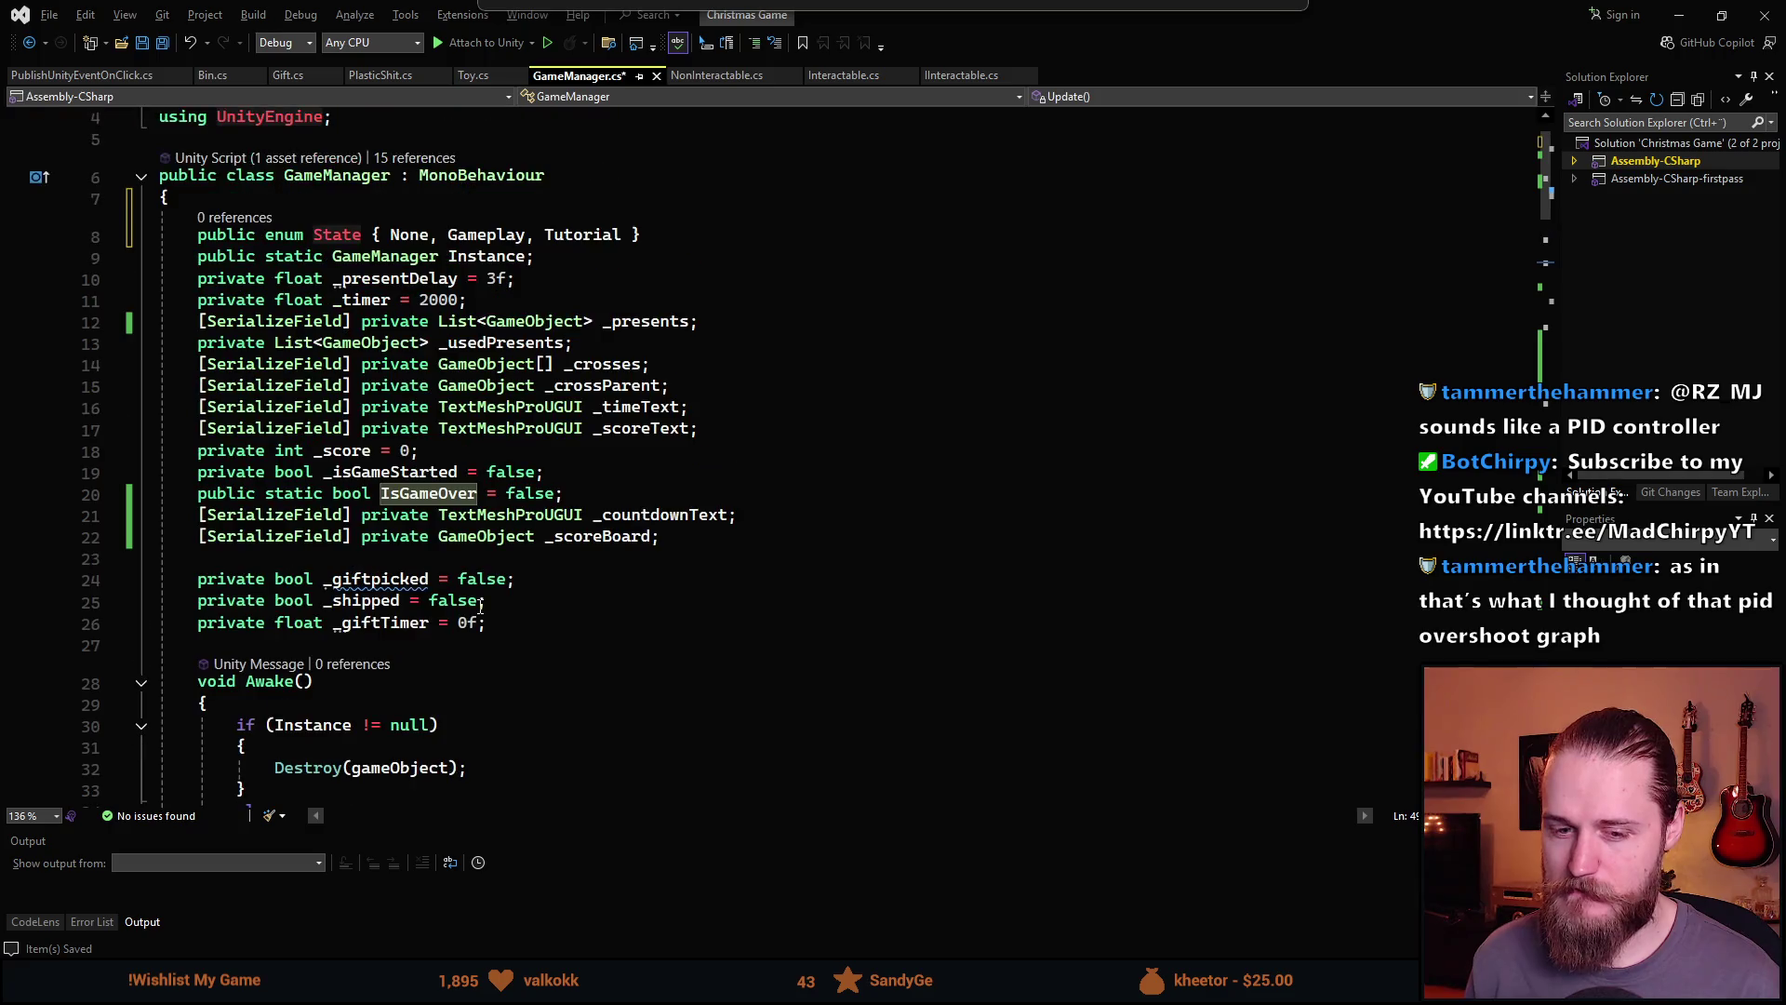
triple_click(419, 235)
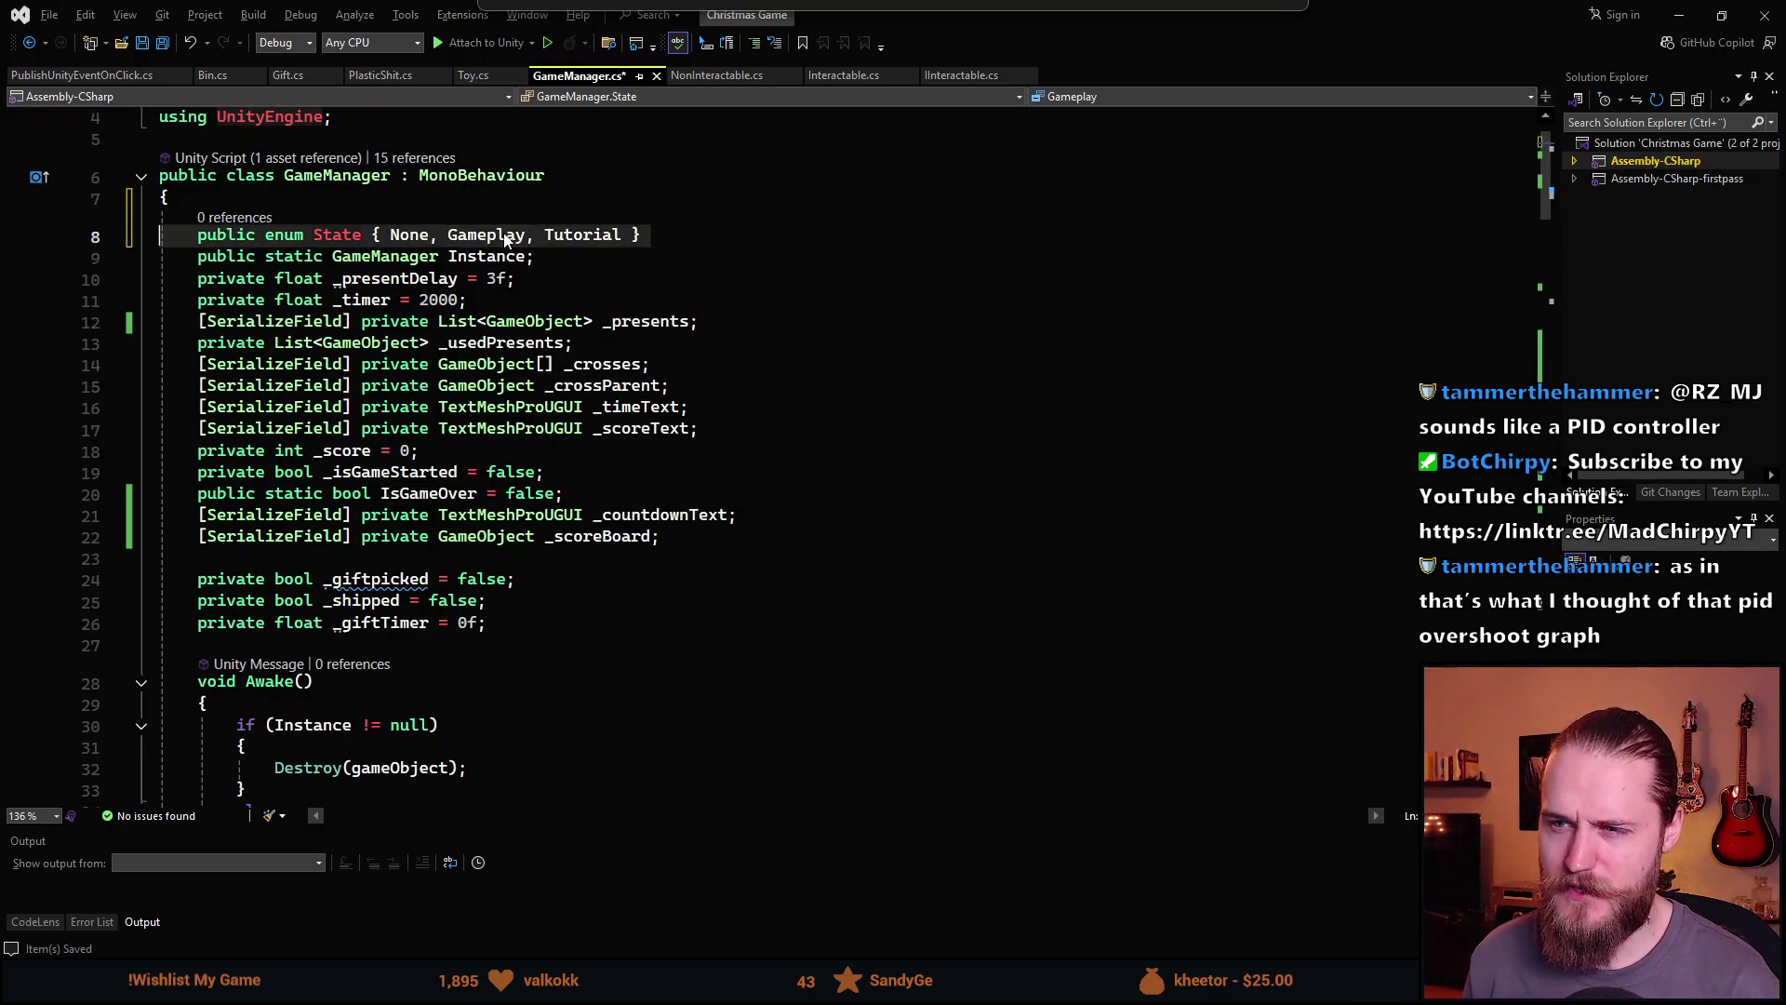
key("Delete")
scroll(549, 290, "down", 10)
key("alt+Tab")
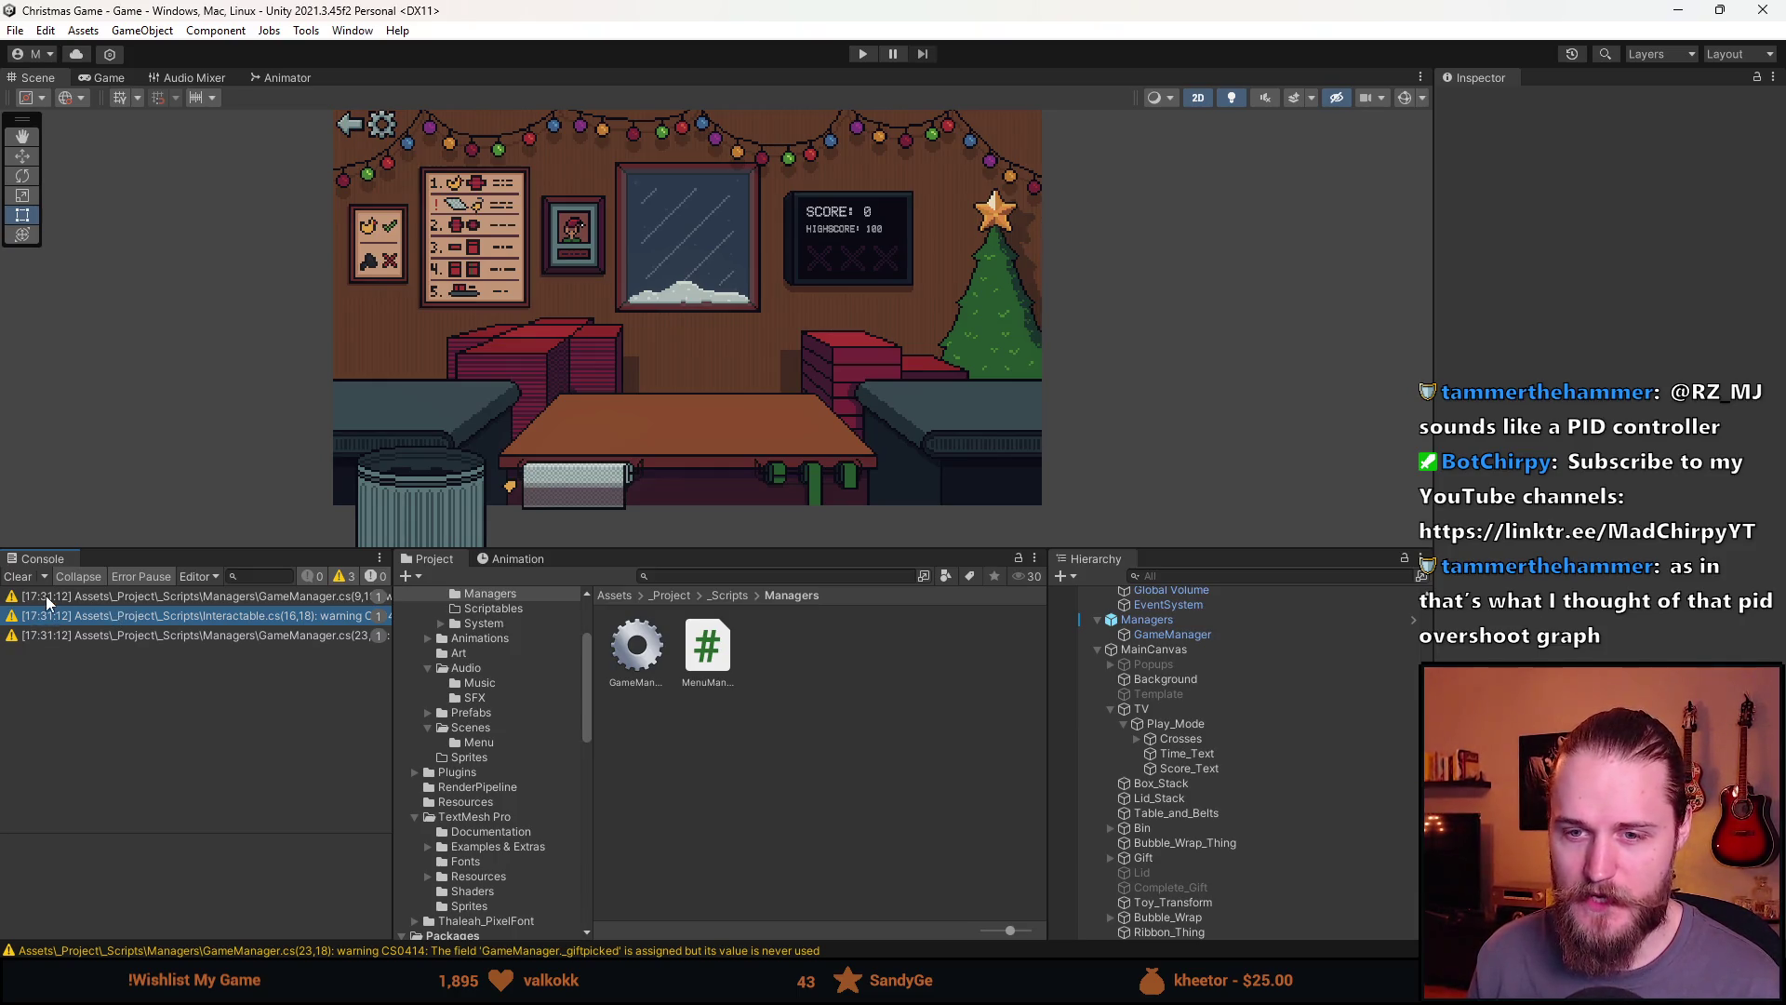
Clear console warnings, enlarge the Scene view, and run the game in play mode
left_click(19, 577)
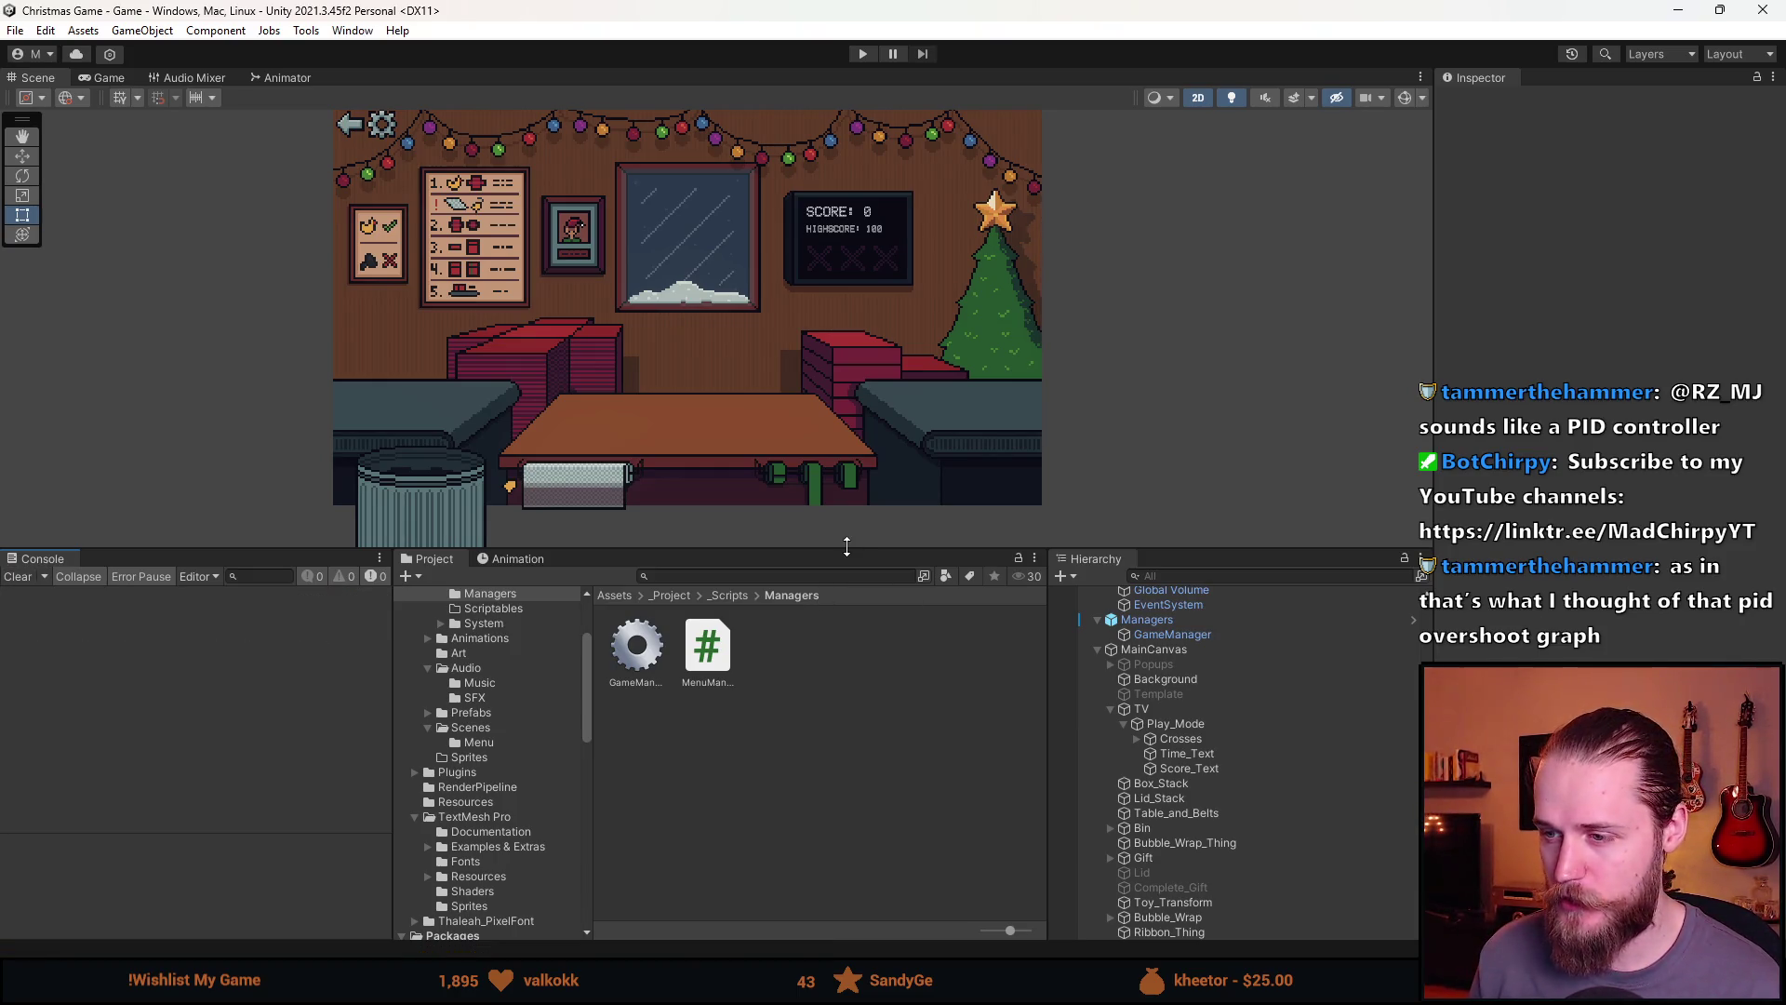
left_click_drag(847, 546, 846, 845)
scroll(419, 428, "up", 2)
left_click_drag(422, 449, 465, 503)
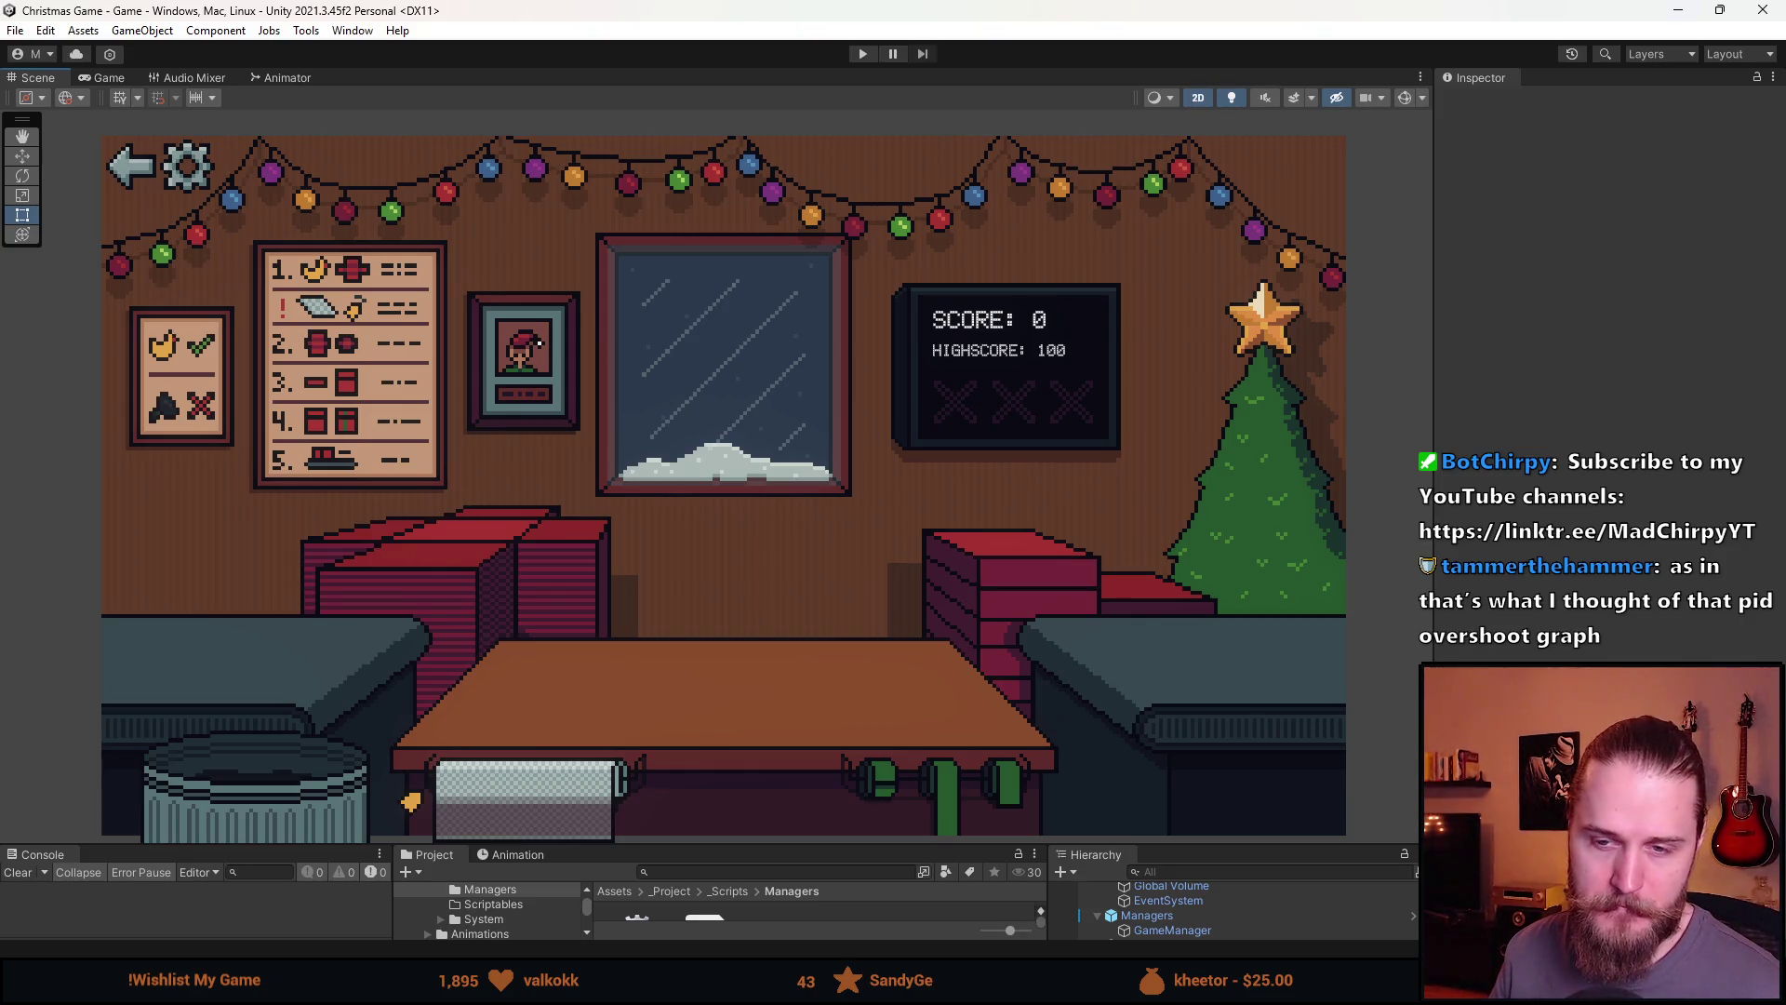
scroll(80, 712, "down", 1)
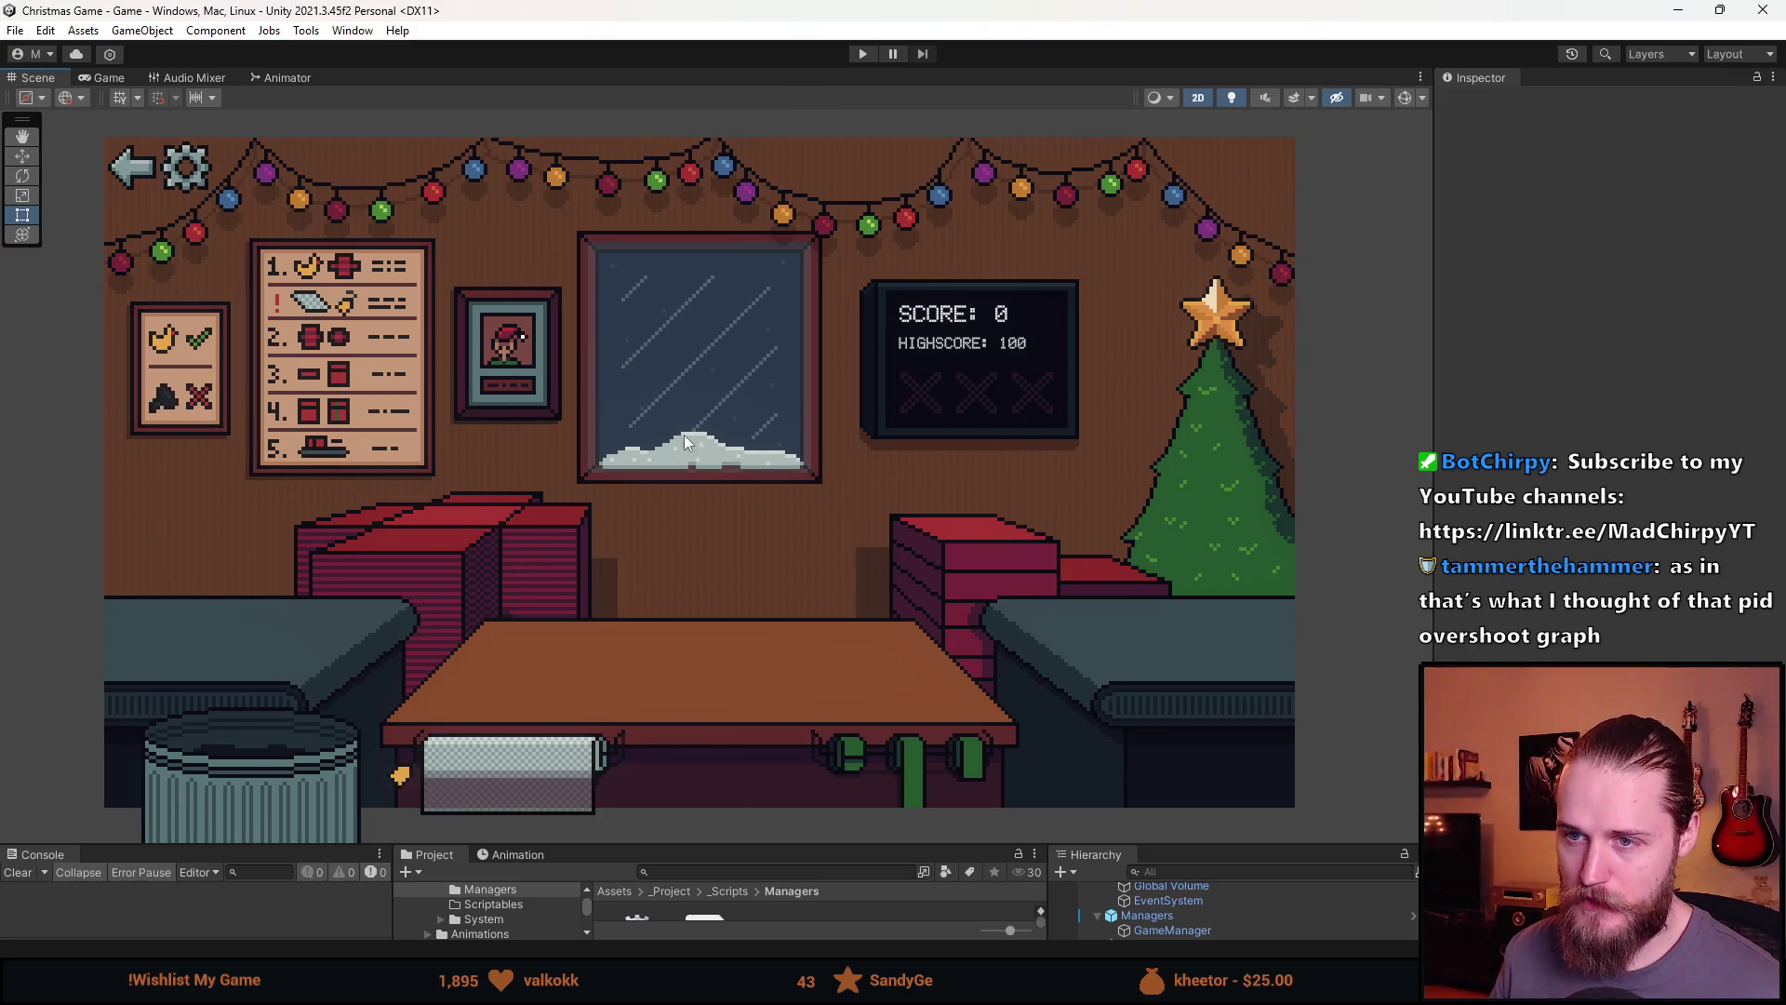
left_click(862, 54)
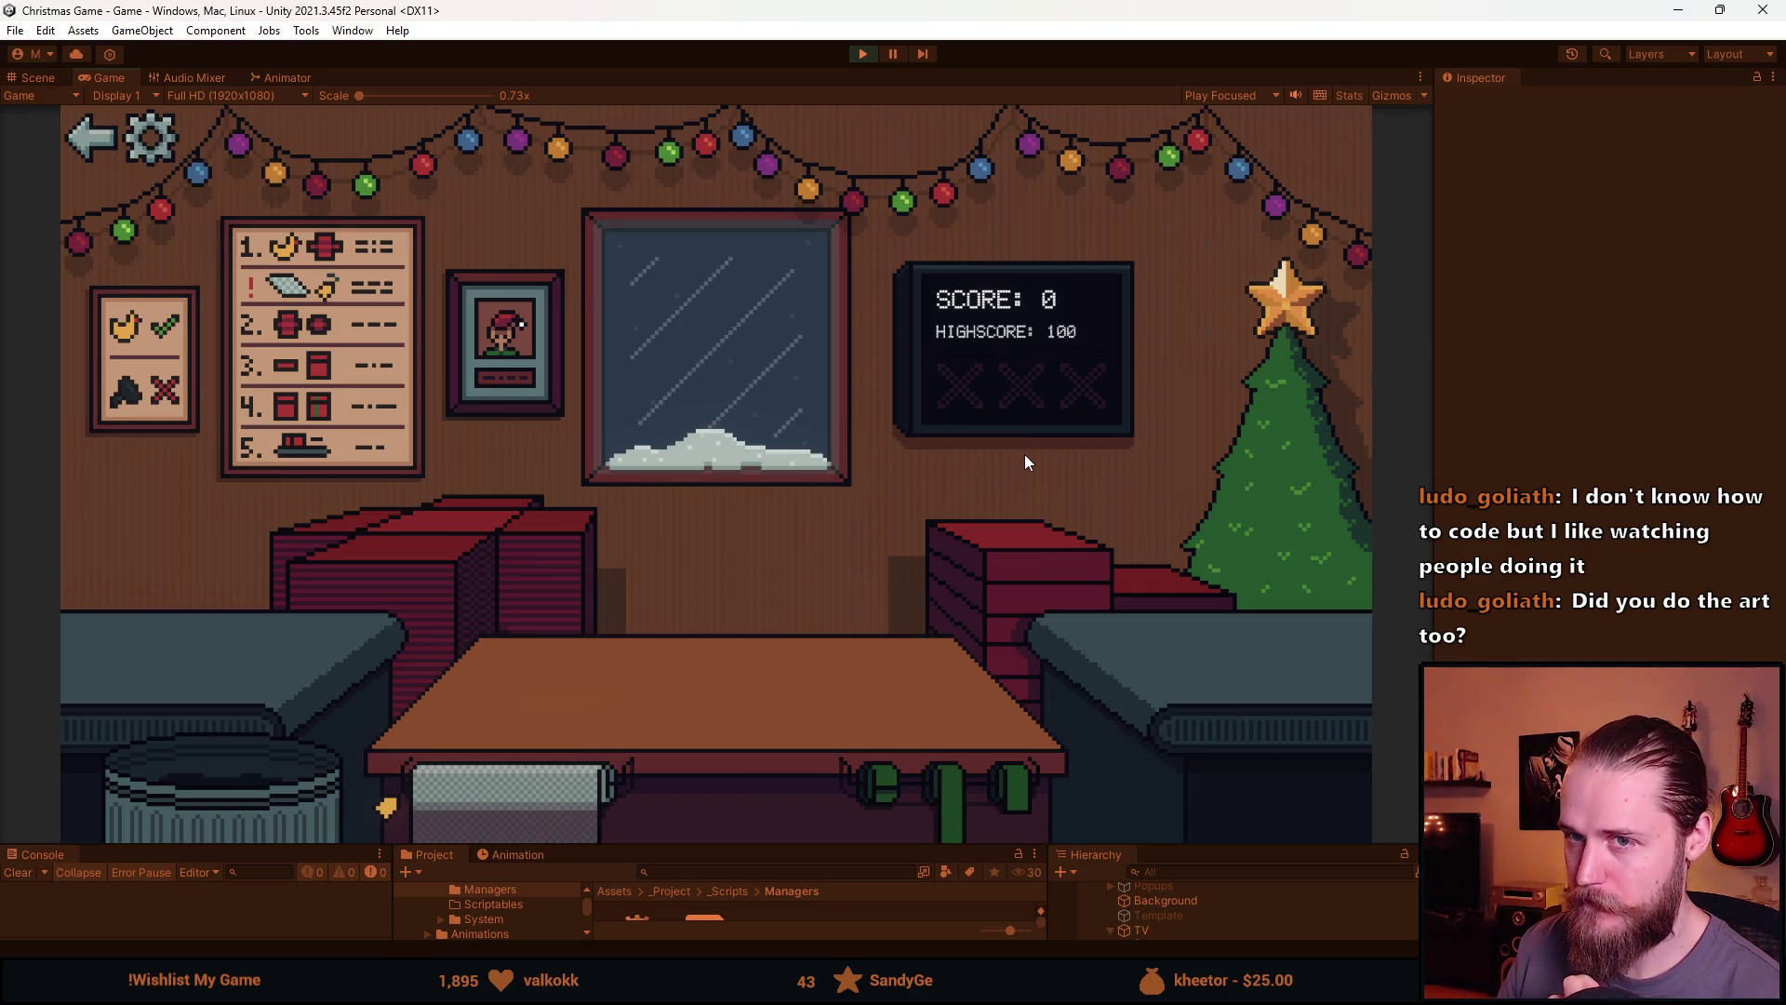
Return to the main menu, press PLAY to restart, then exit play mode
left_click(108, 140)
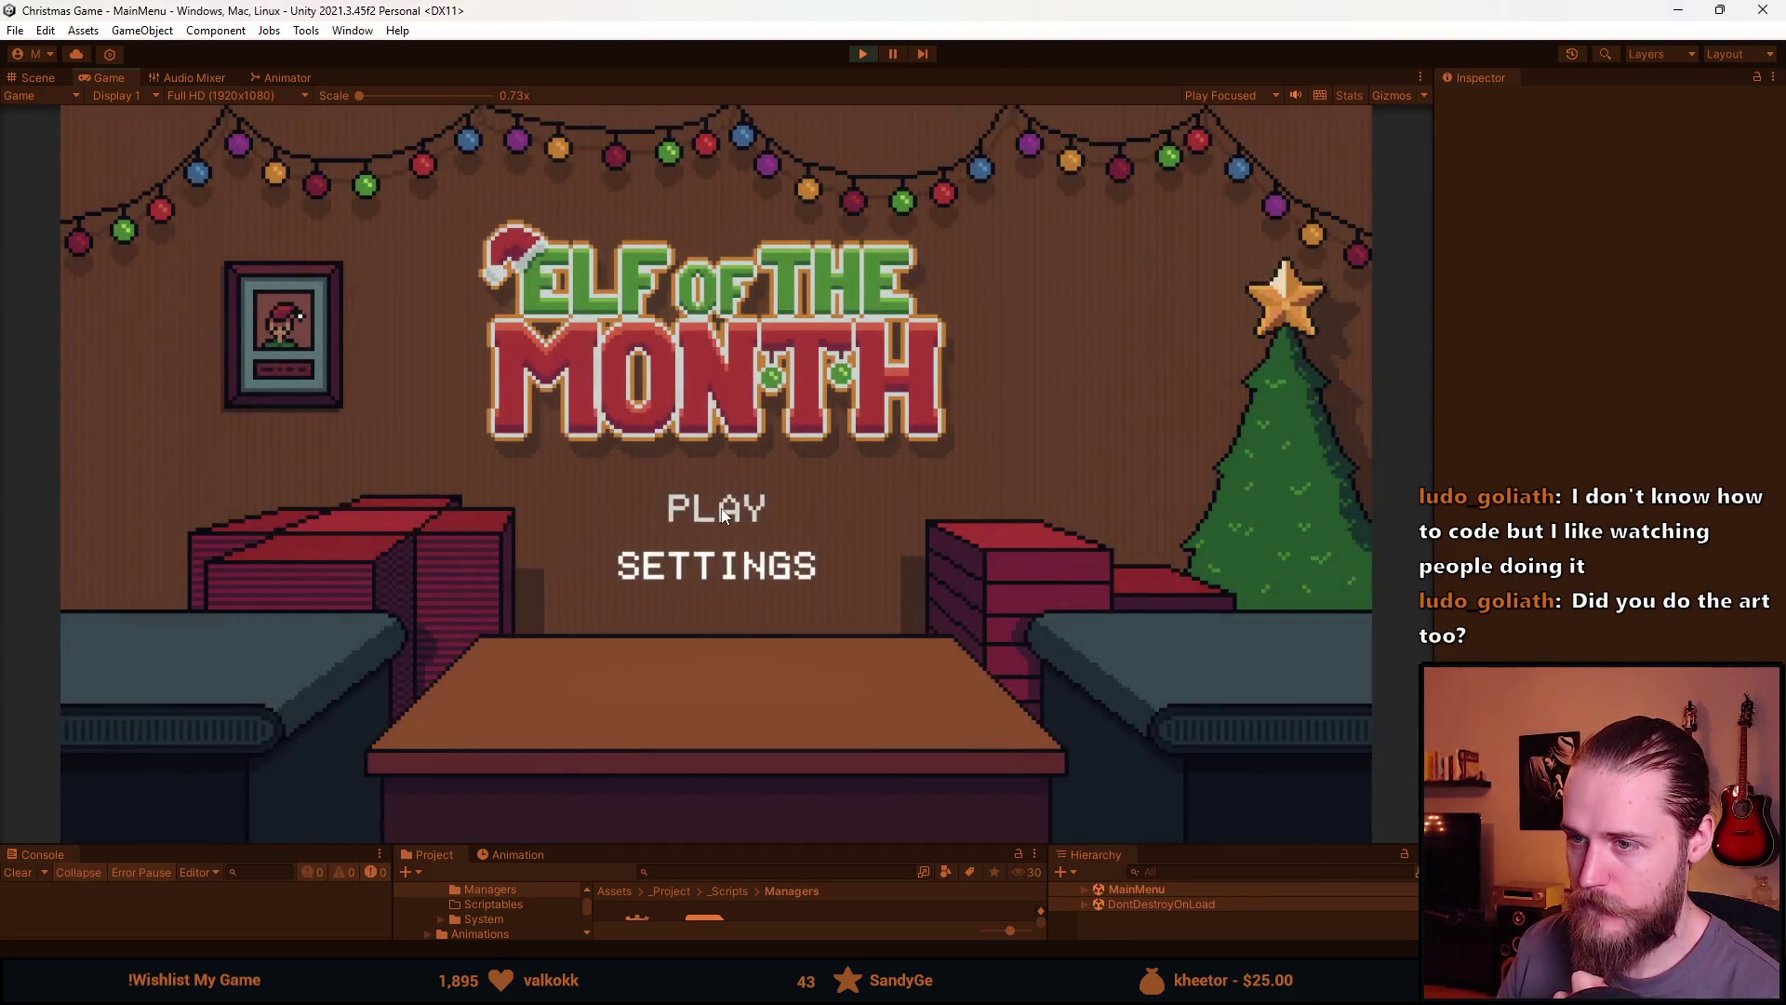
left_click(791, 588)
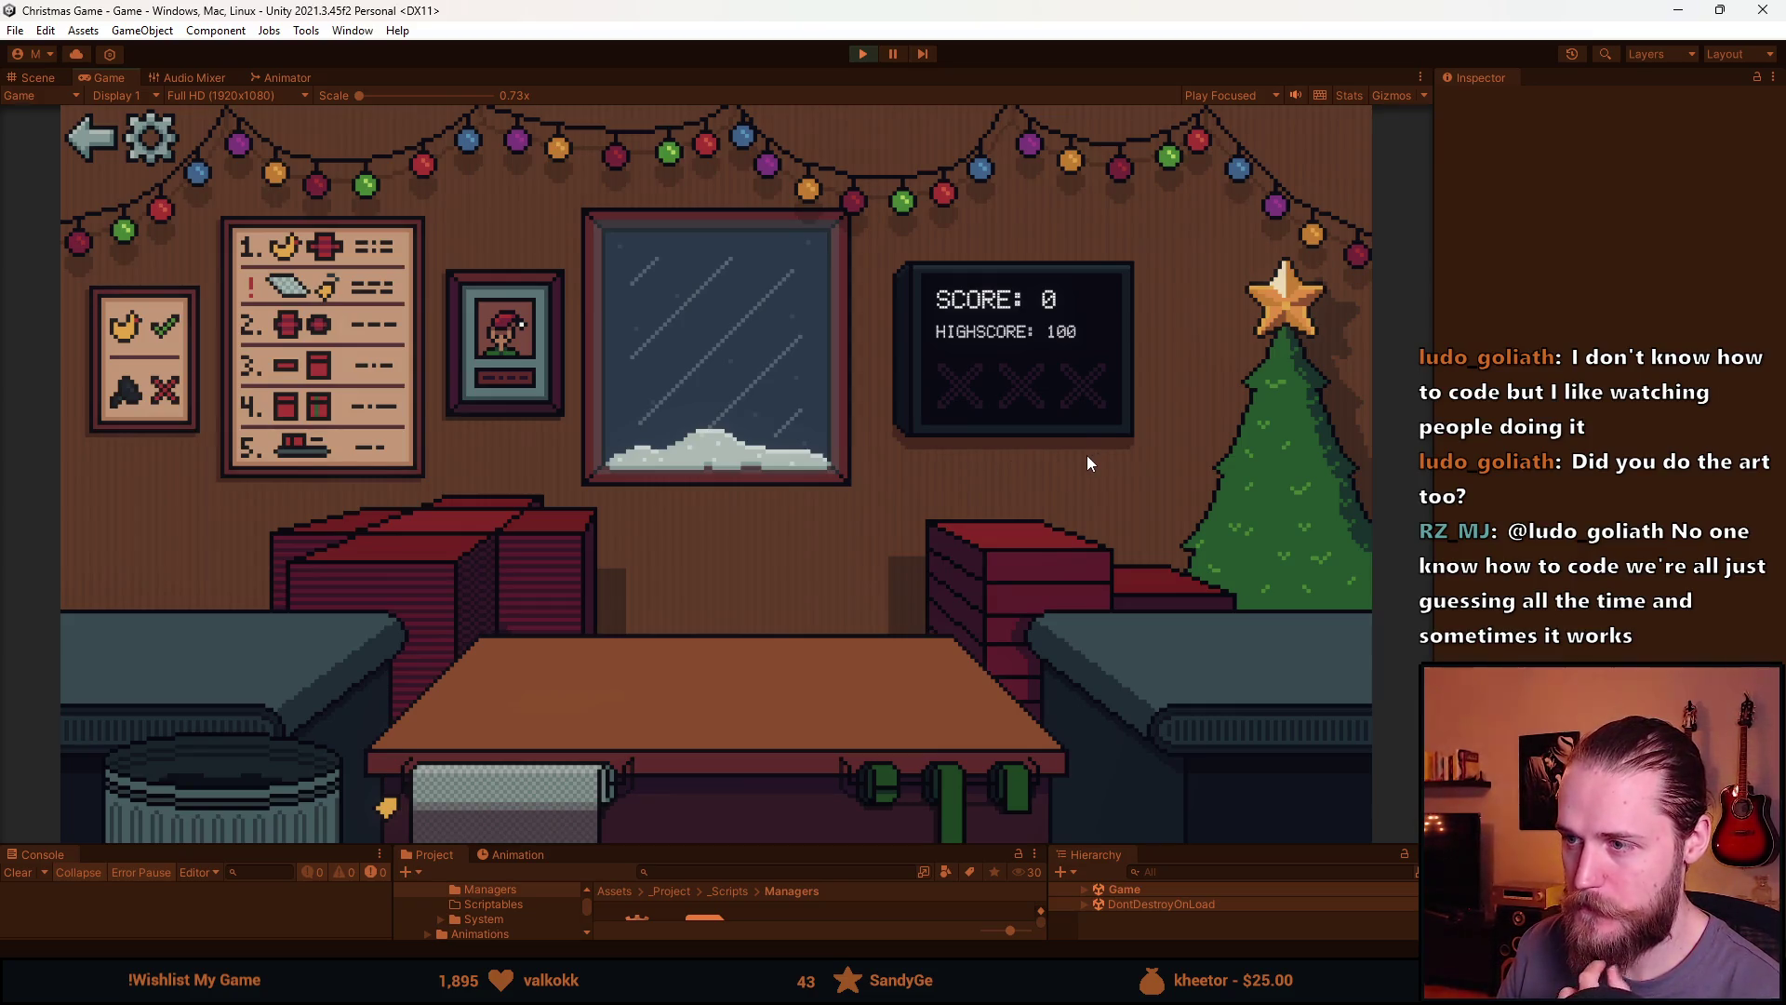
left_click(864, 55)
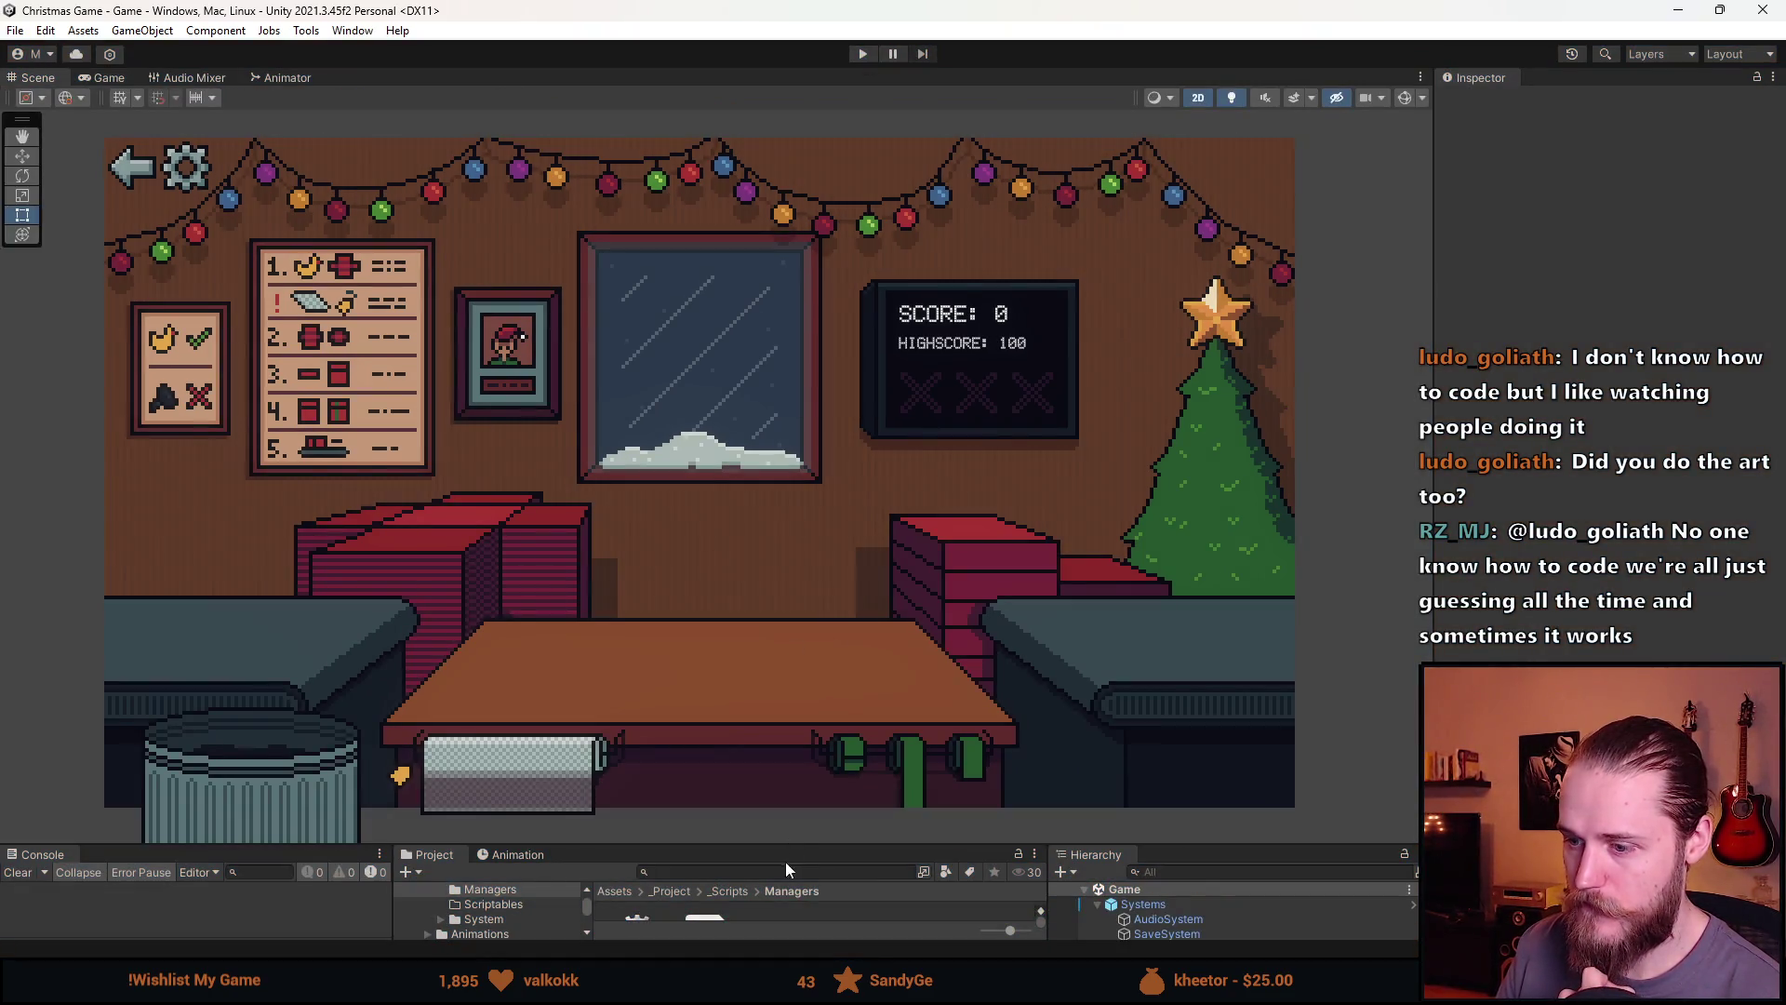
Enlarge the Hierarchy and Project panels and duplicate Lid_Stack into Lid_Stack (1)
left_click_drag(810, 849, 792, 588)
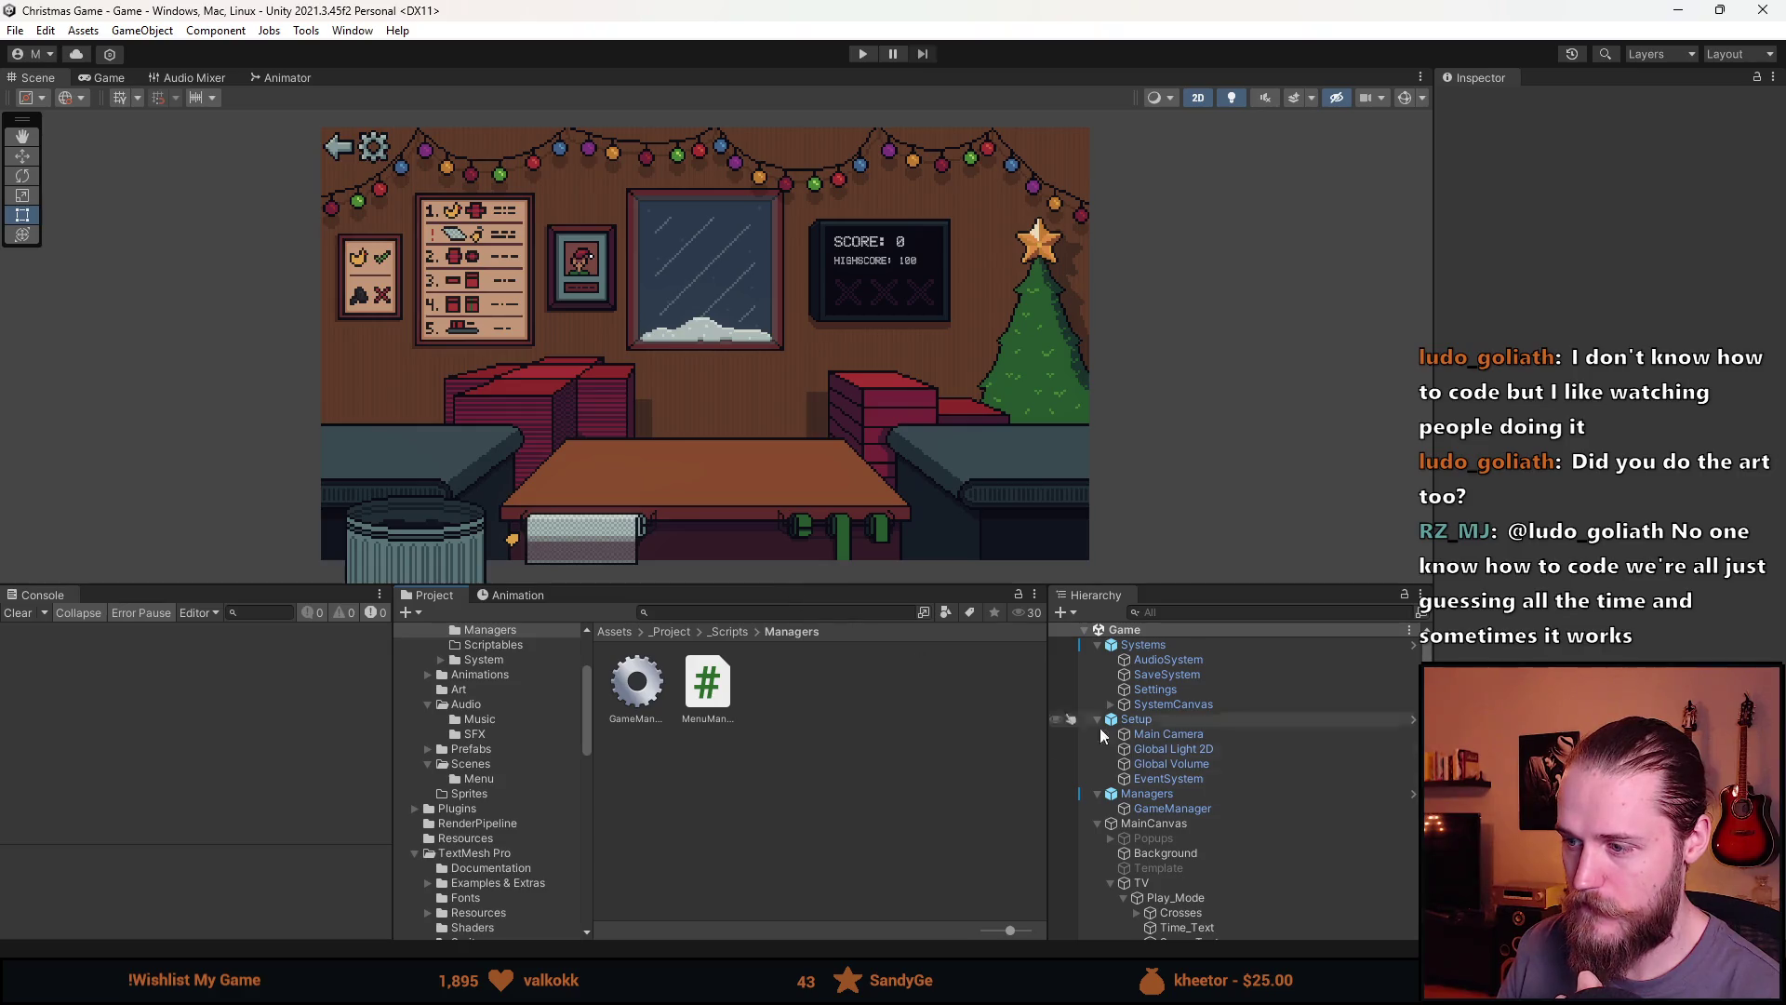
scroll(1253, 802, "down", 3)
left_click(1226, 786)
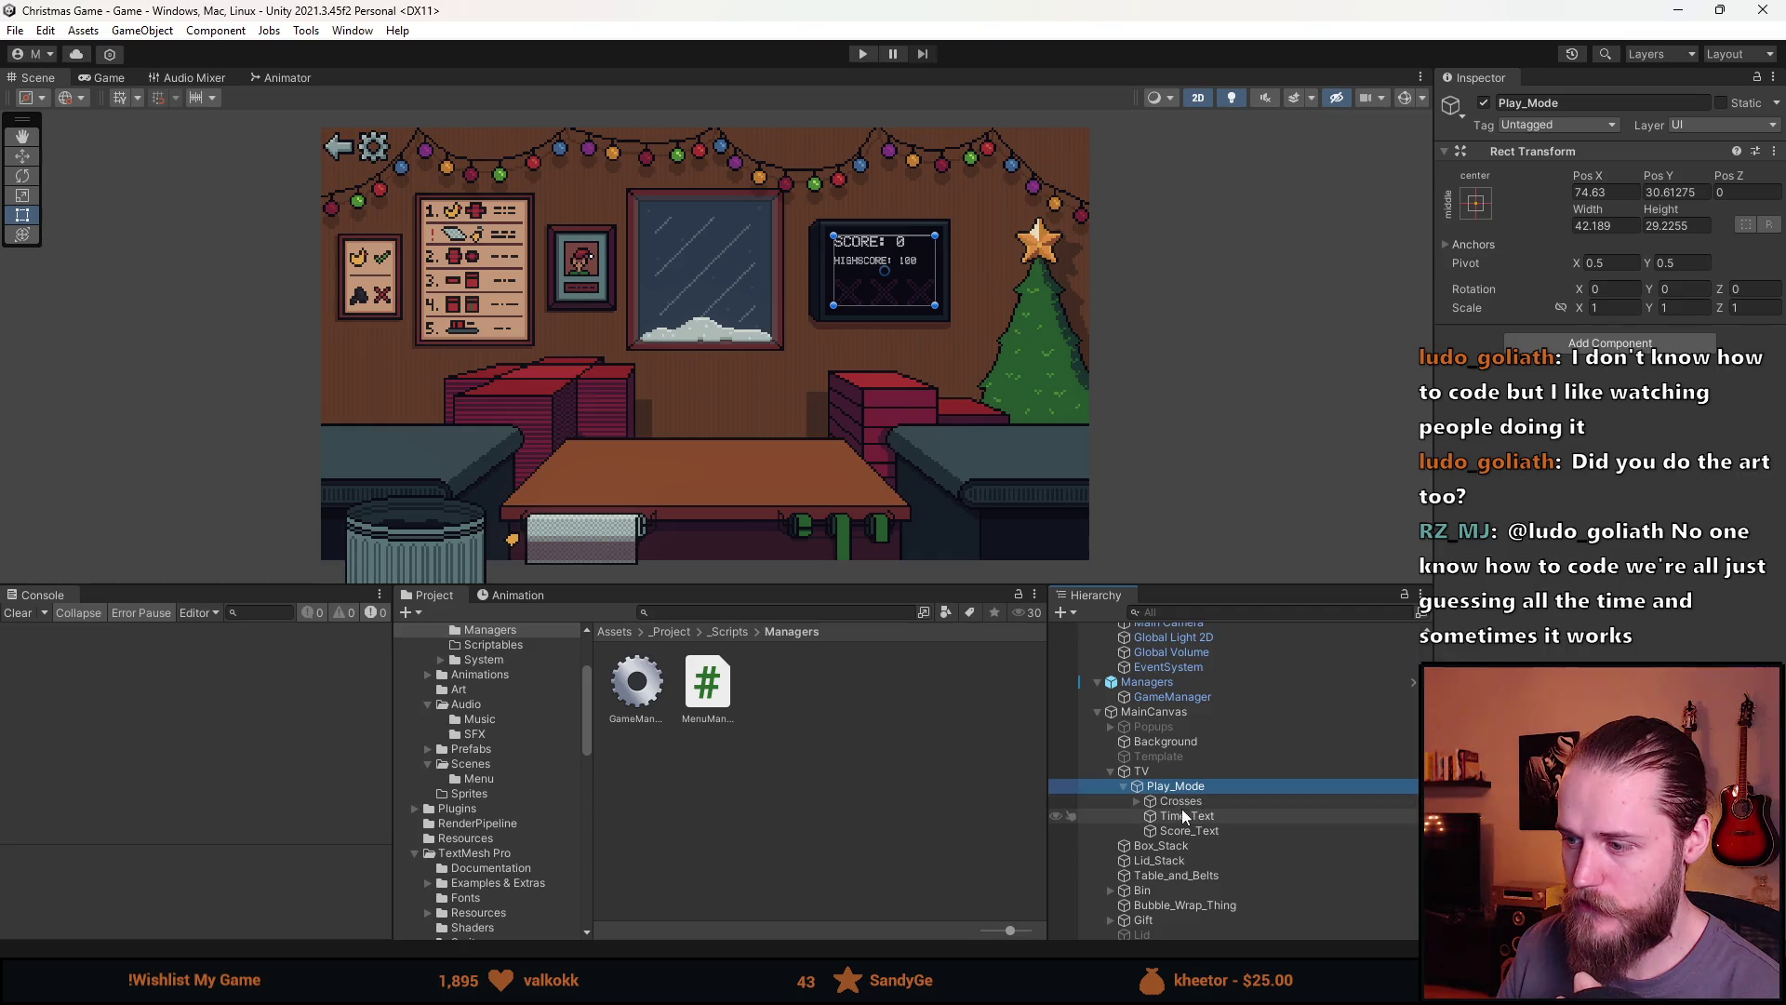
left_click(1176, 860)
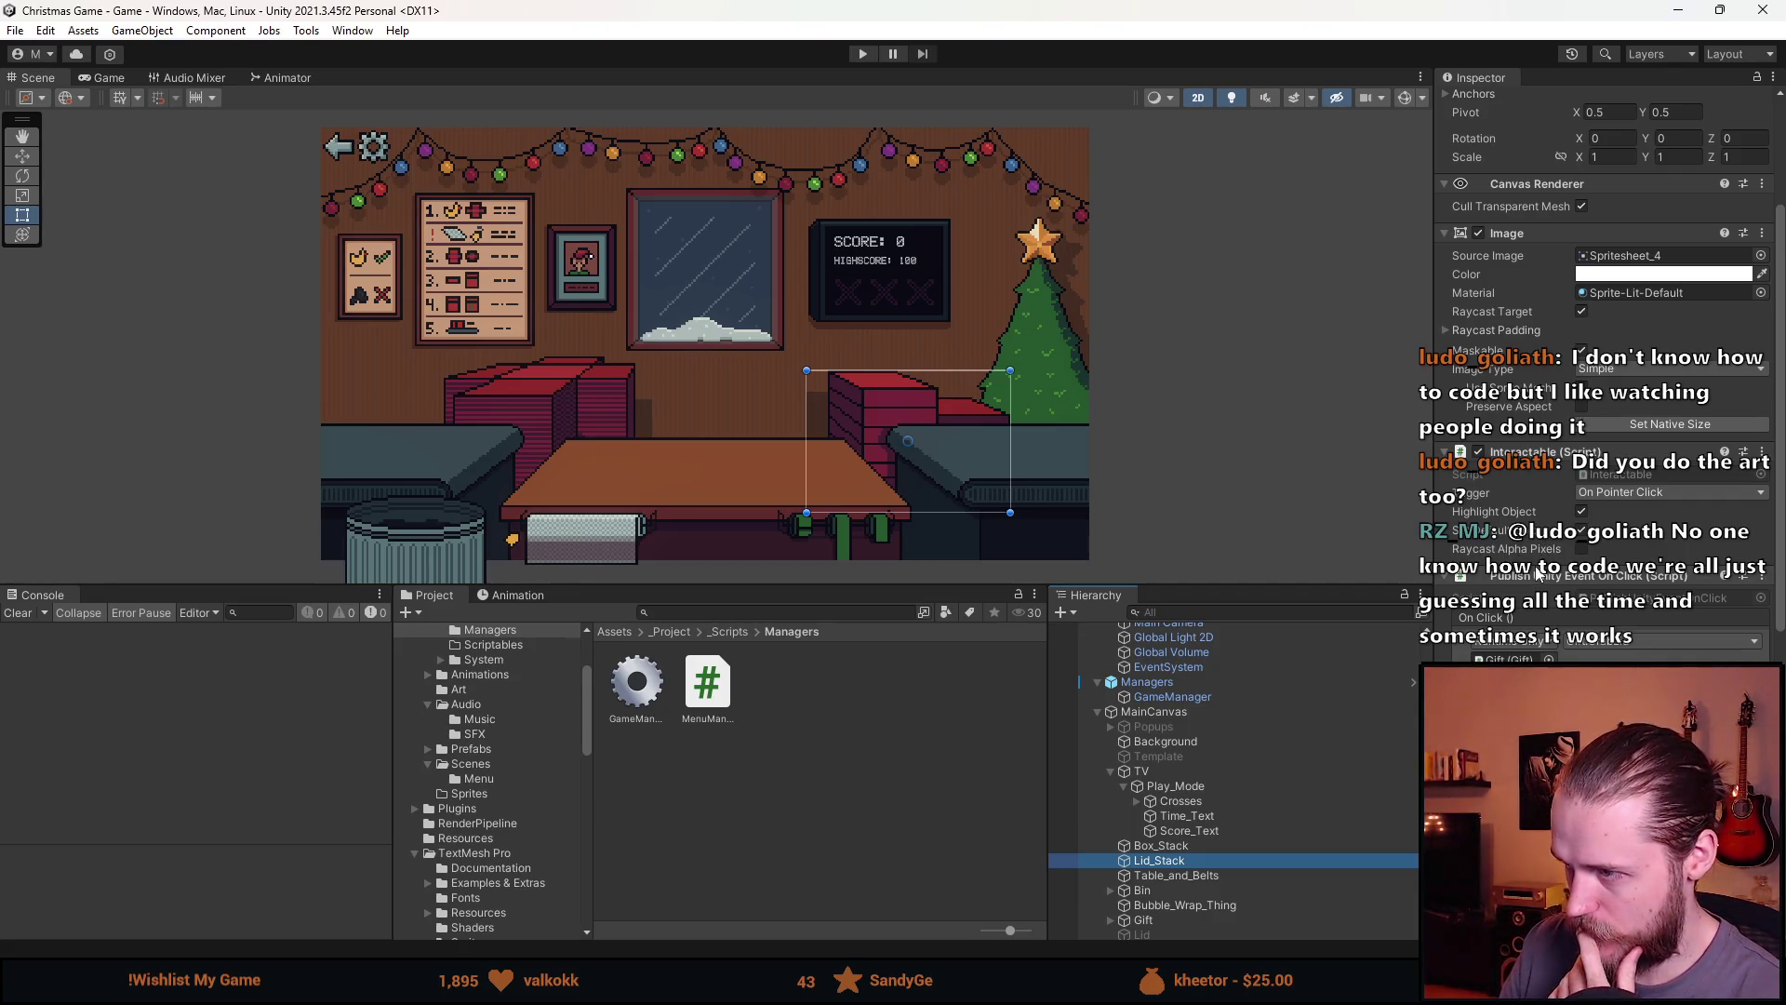
scroll(1536, 574, "down", 2)
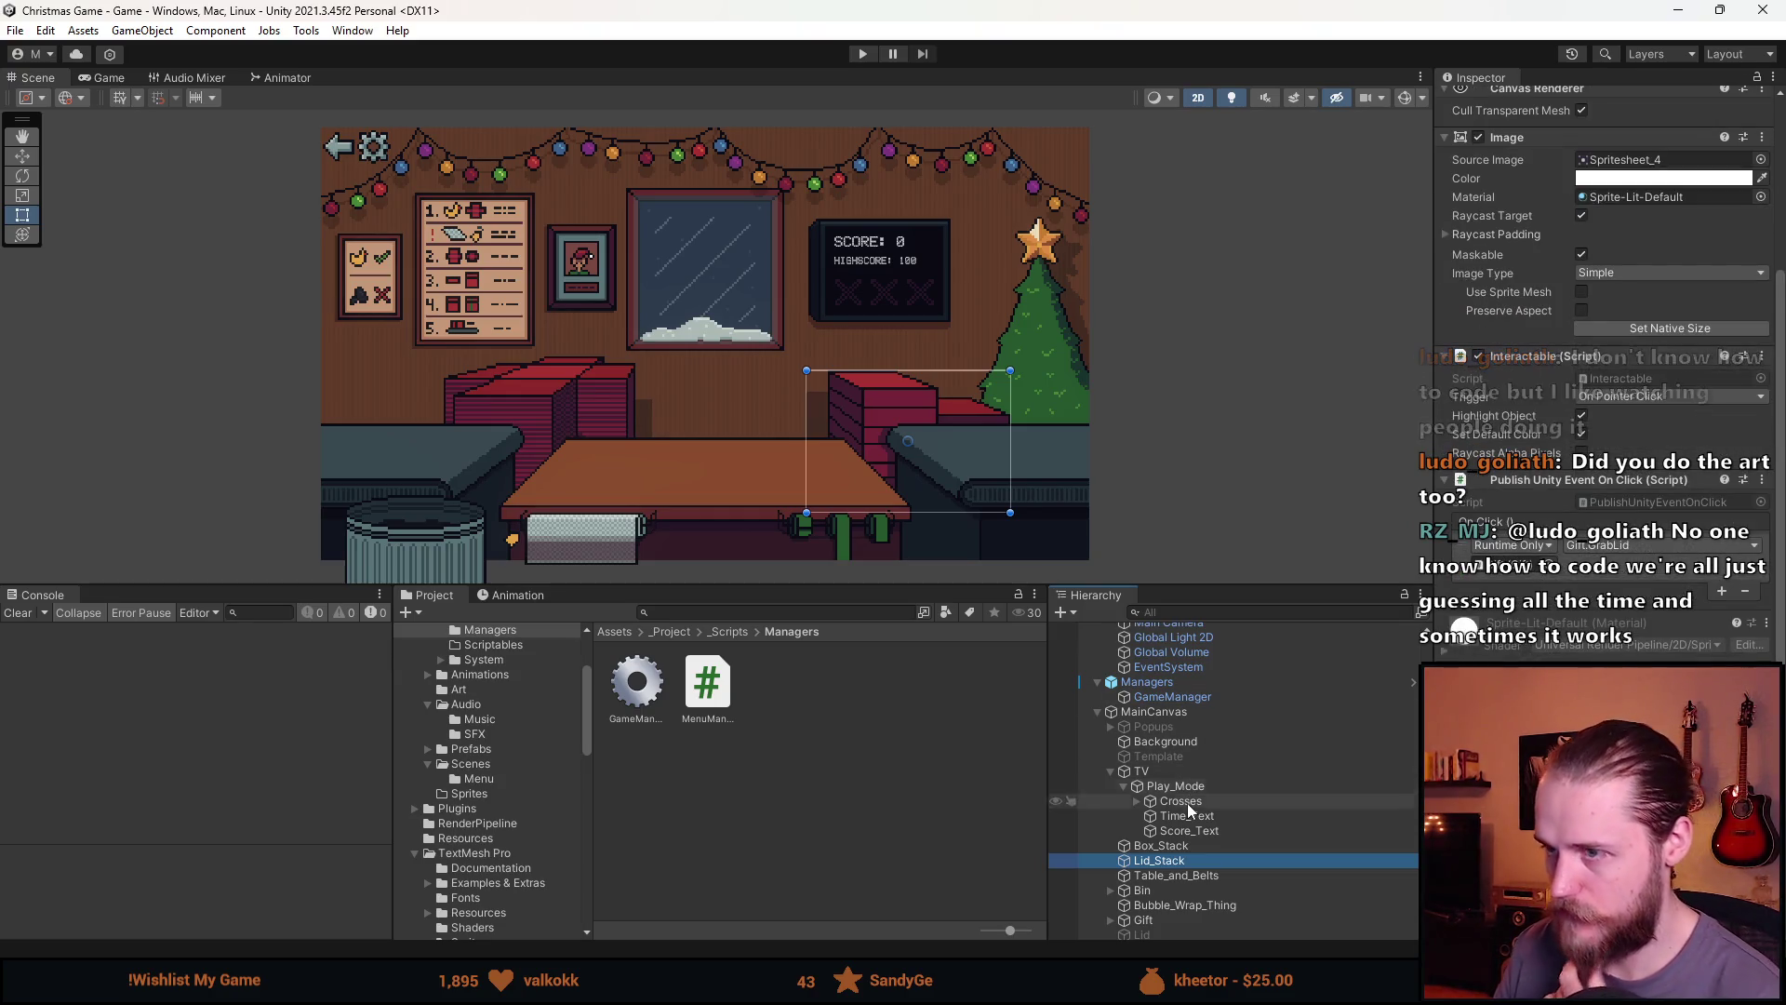
key("ctrl+d")
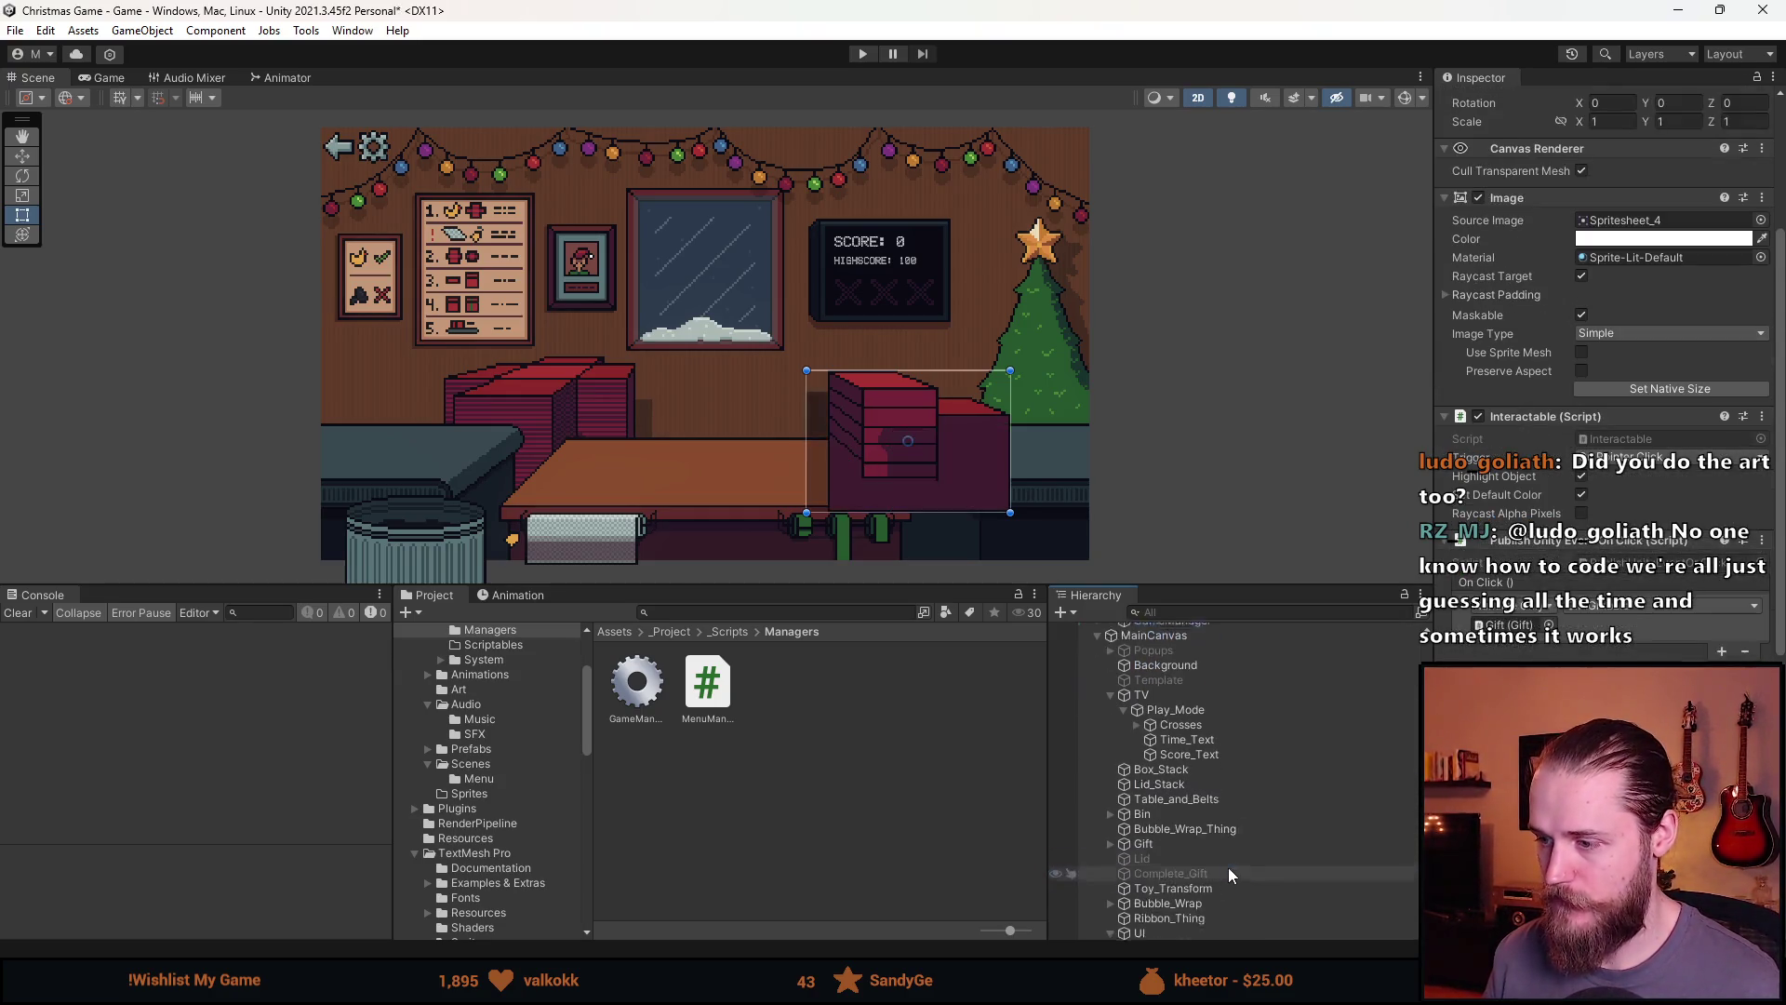
Clear Lid_Stack (1)'s Source Image to None and size it Width 30, Height 10
left_click(1761, 220)
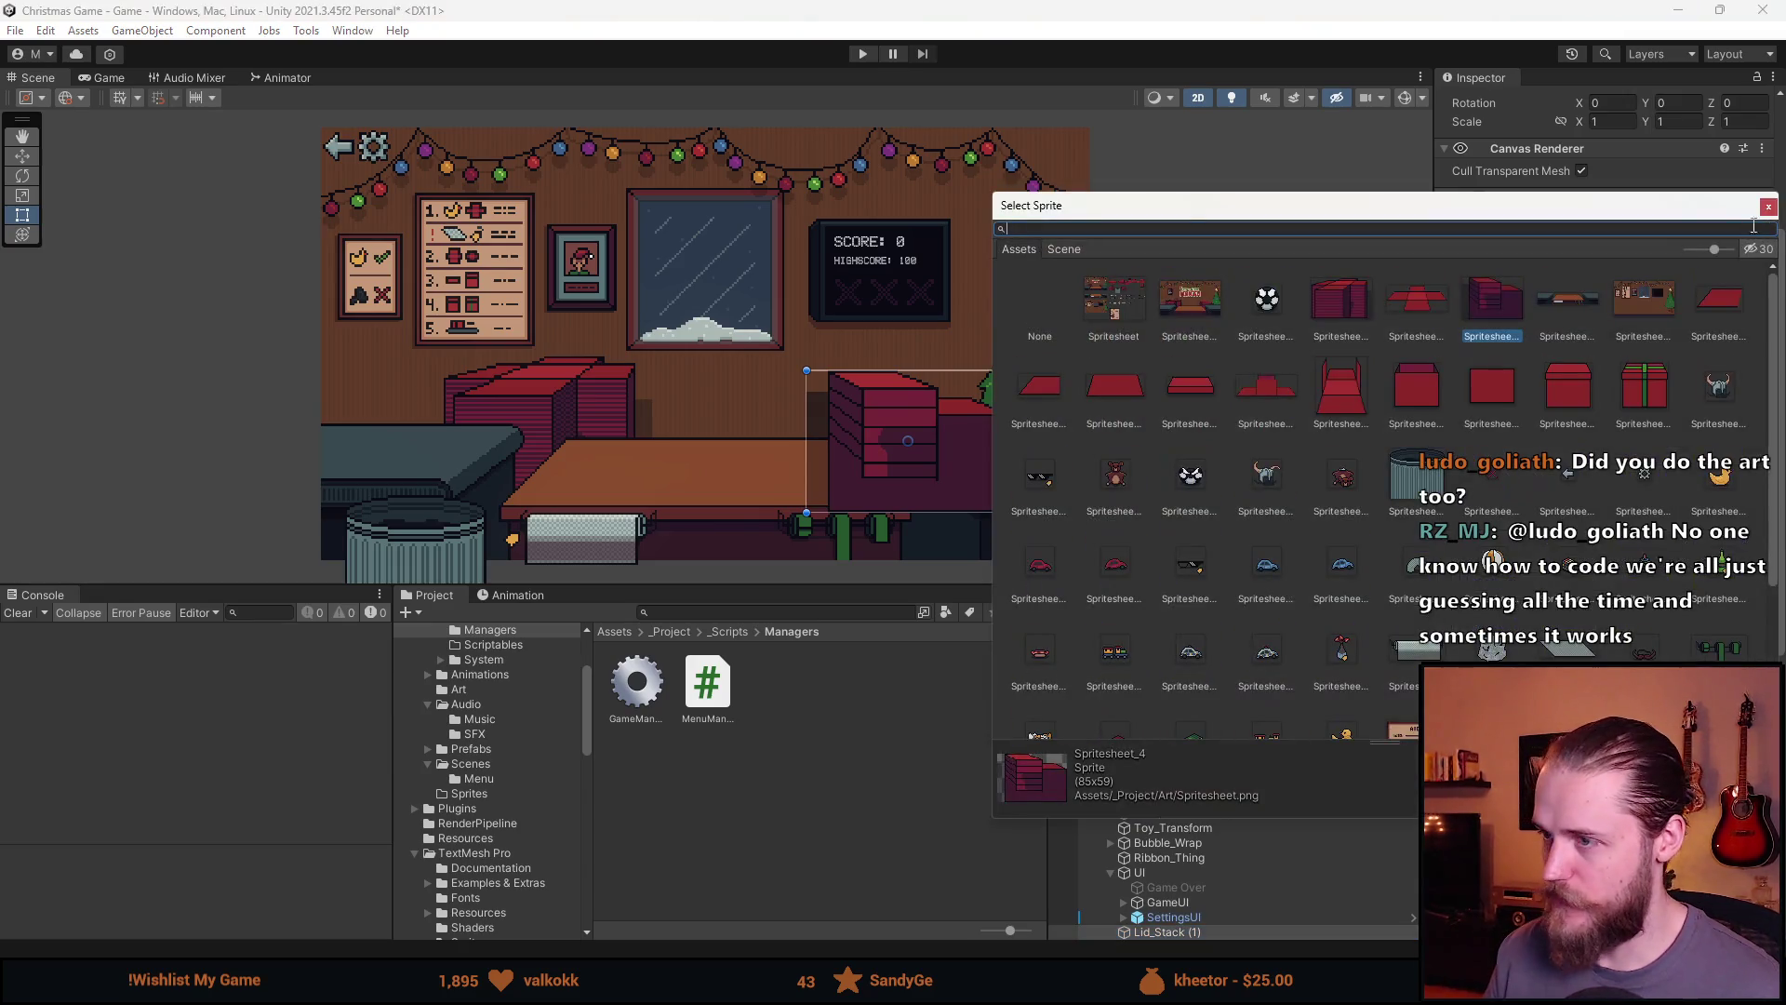
double_click(1043, 305)
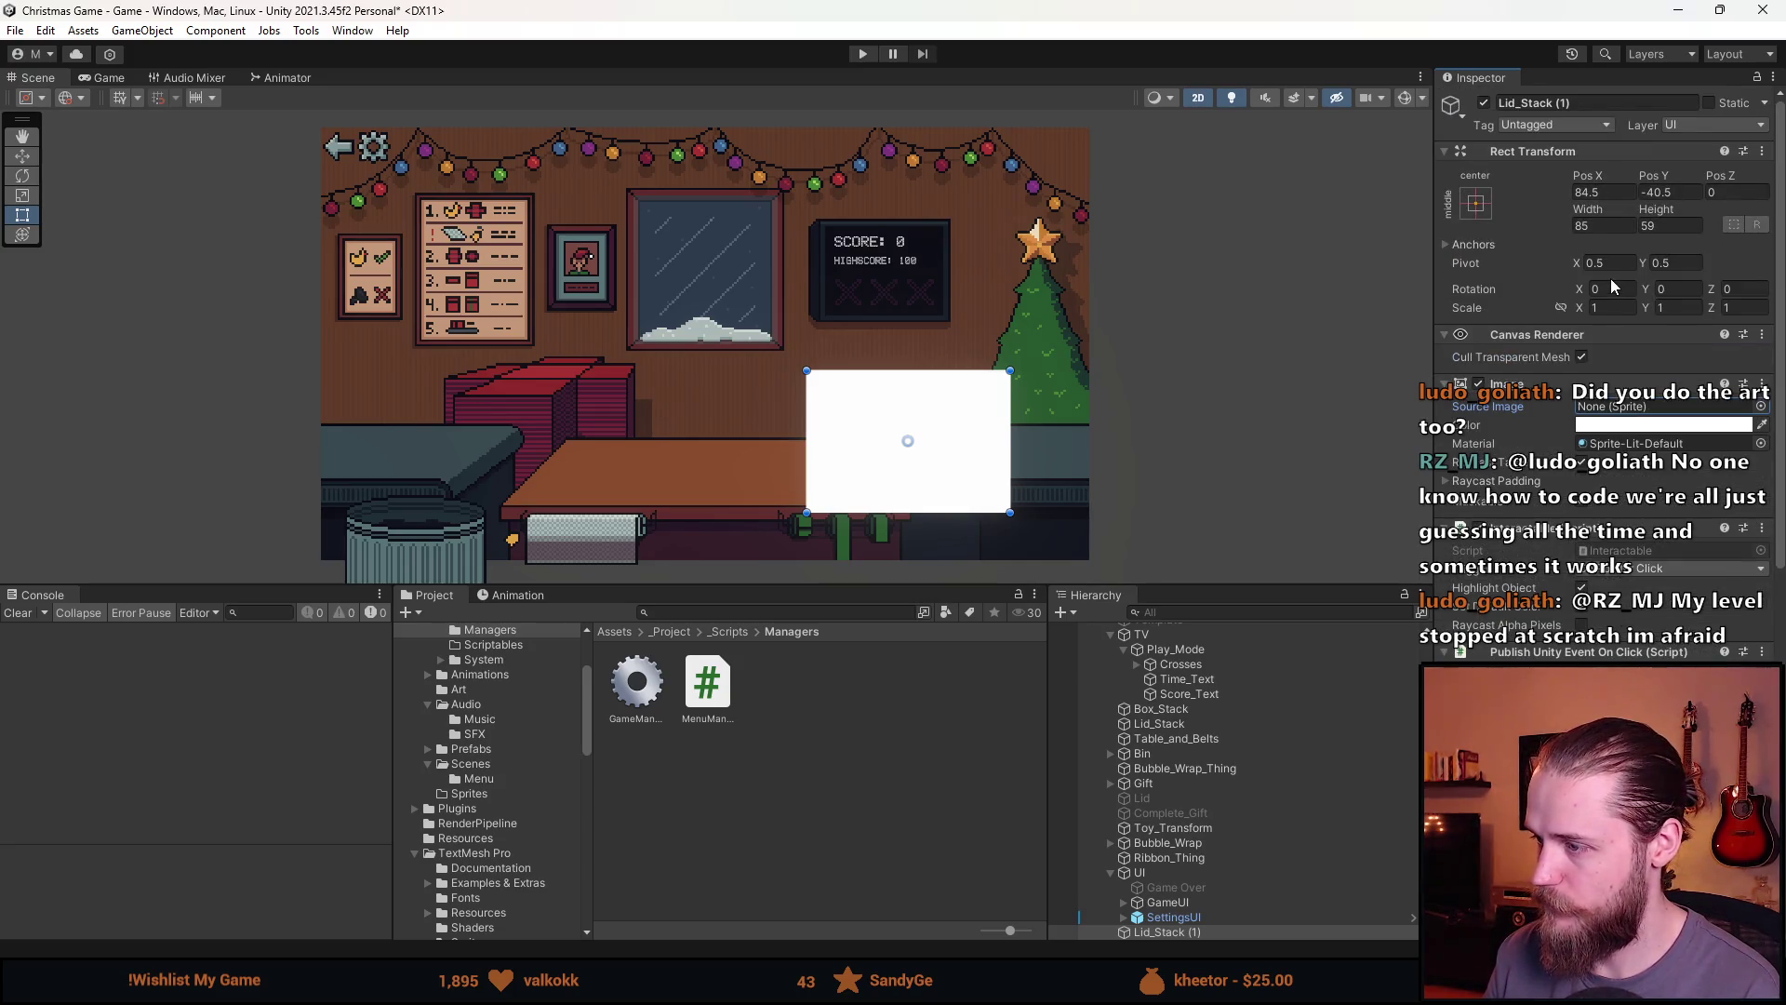
left_click(1611, 226)
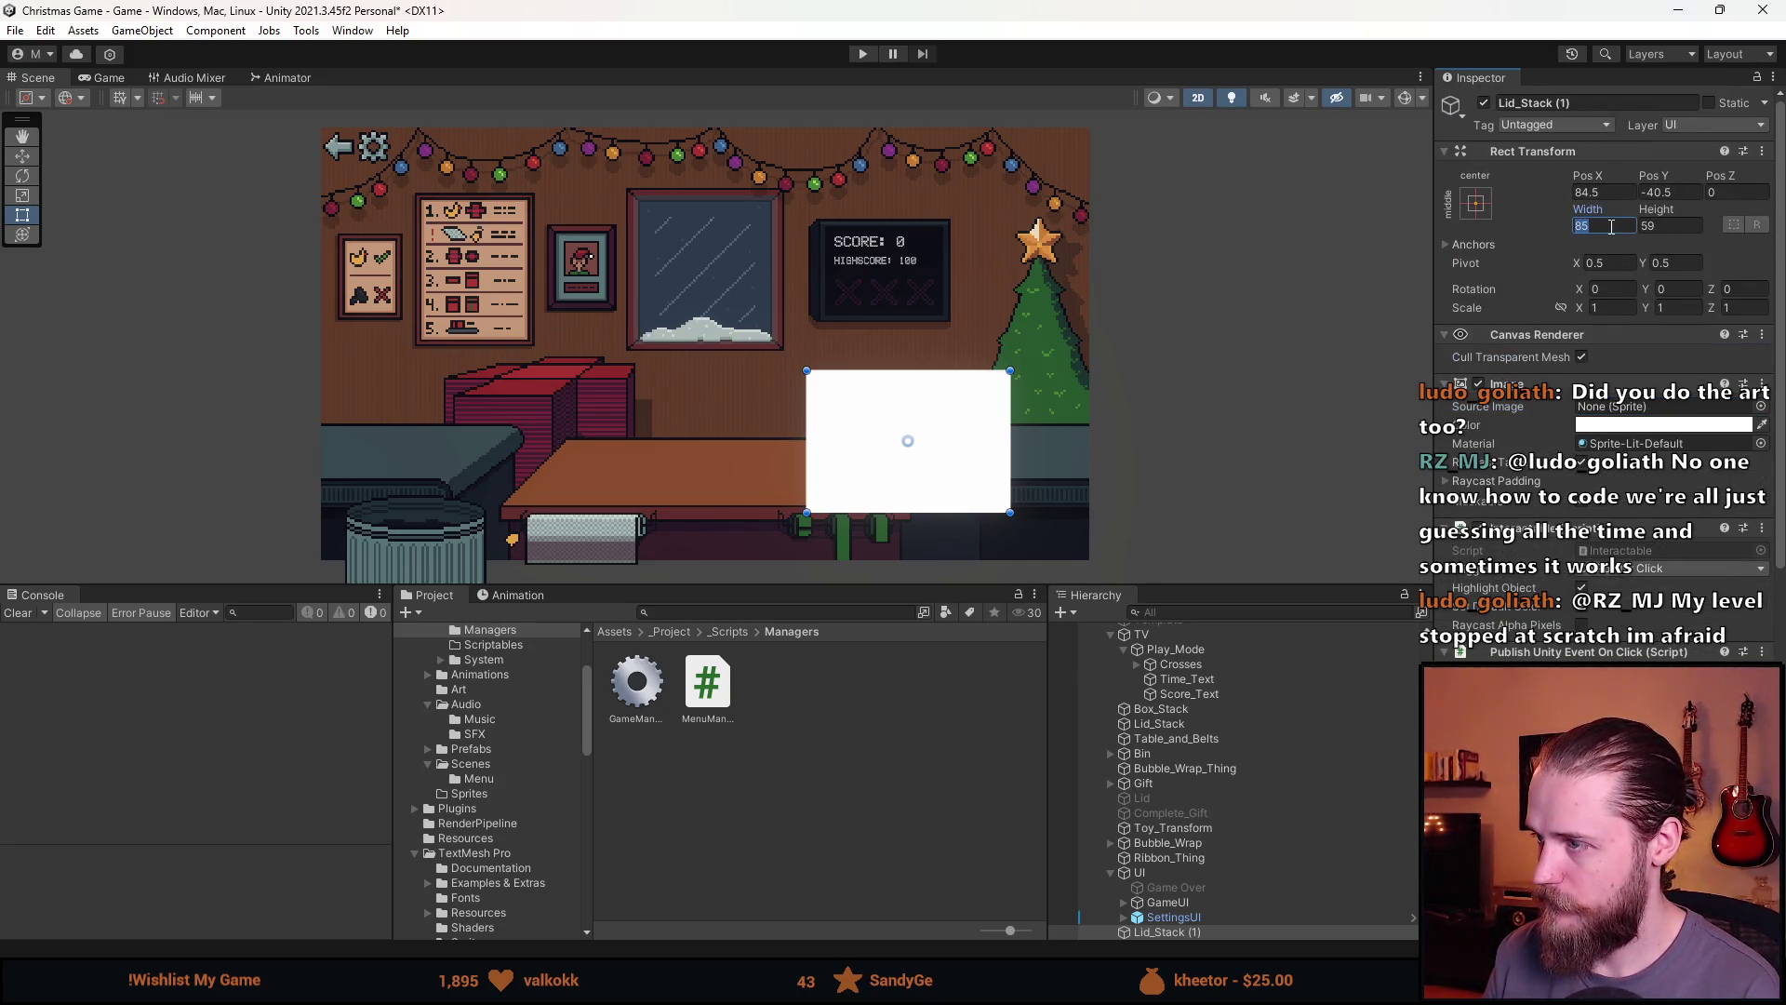
type("10")
key("BackSpace")
key("BackSpace")
type("30")
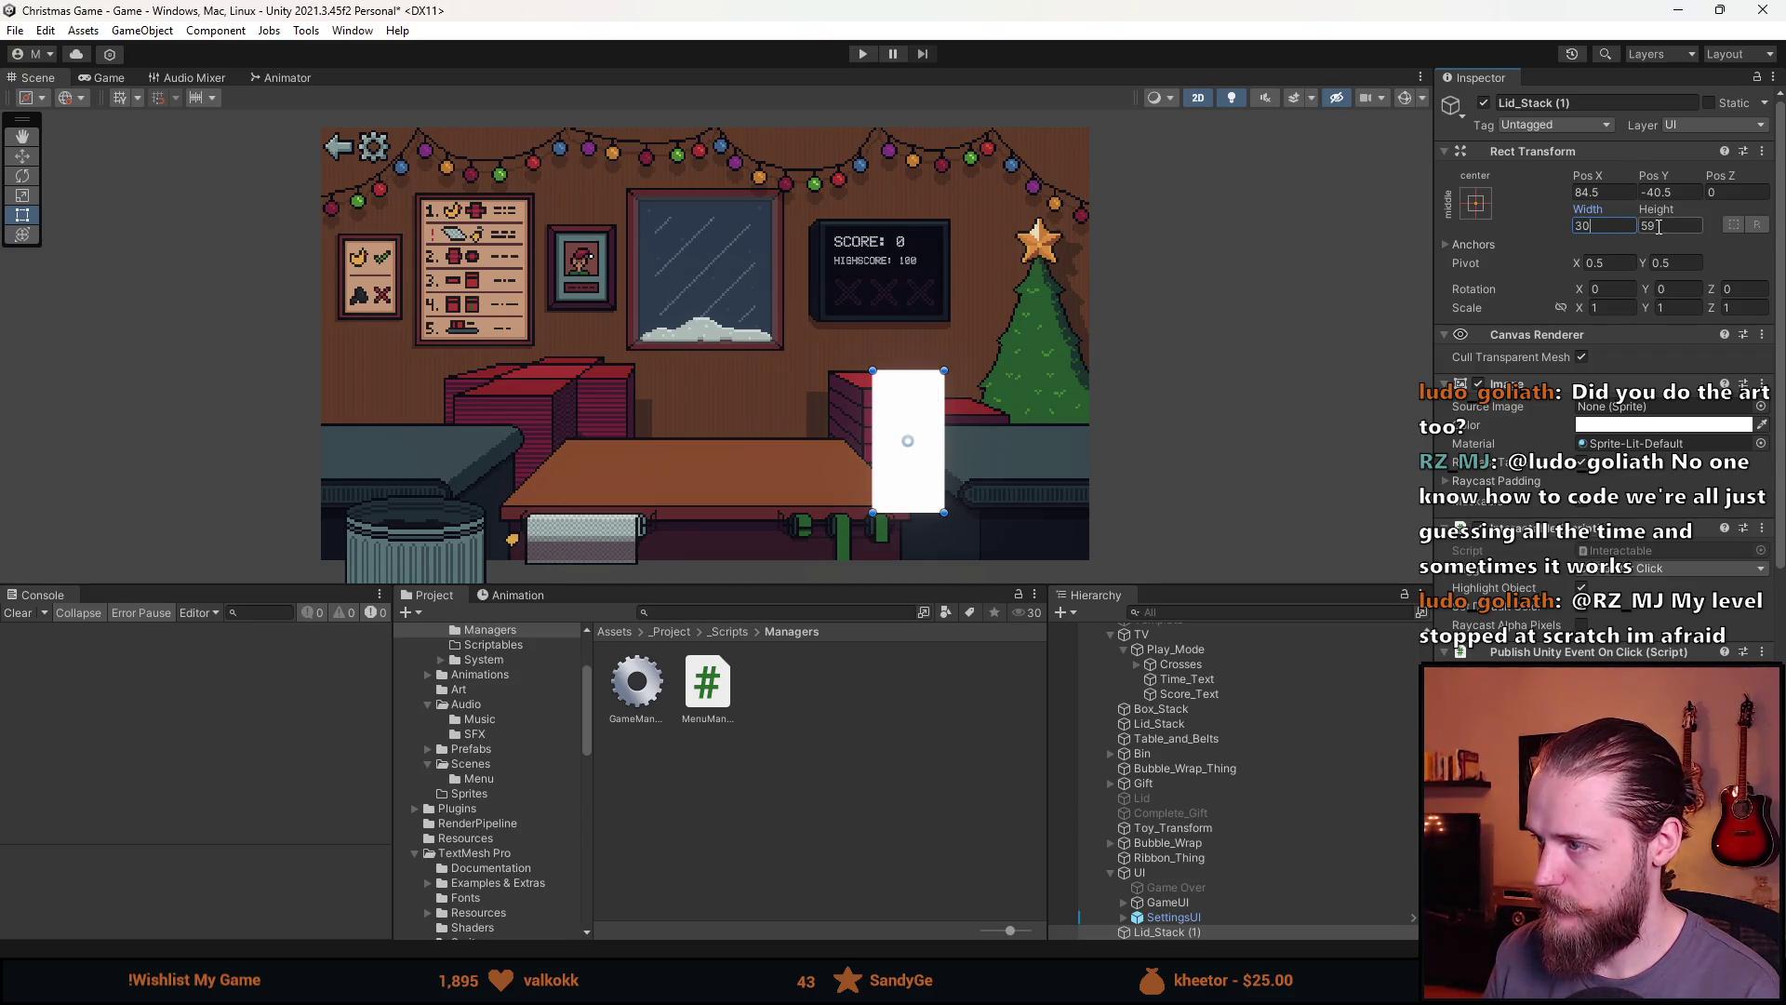
left_click(1661, 226)
type("10")
Move the white box up just below the TV scoreboard
scroll(891, 400, "up", 3)
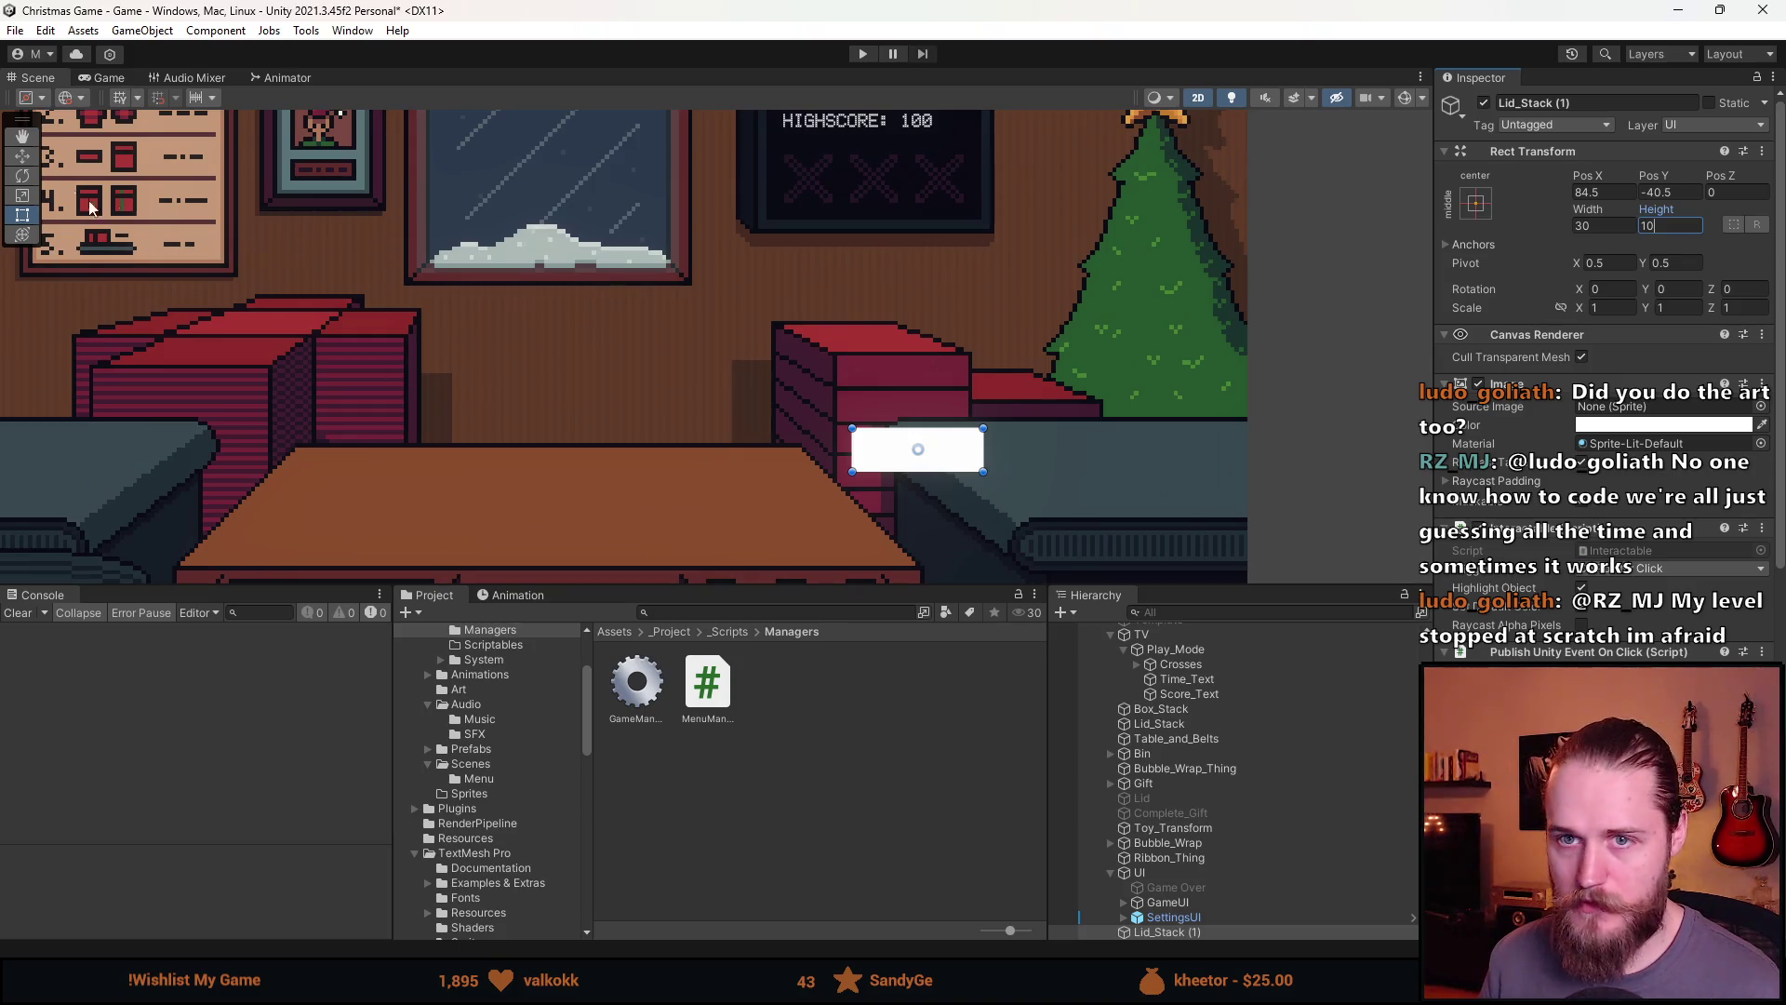
left_click(22, 155)
mouse_move(927, 448)
left_mouse_down()
mouse_move(829, 272)
mouse_move(837, 252)
left_mouse_up()
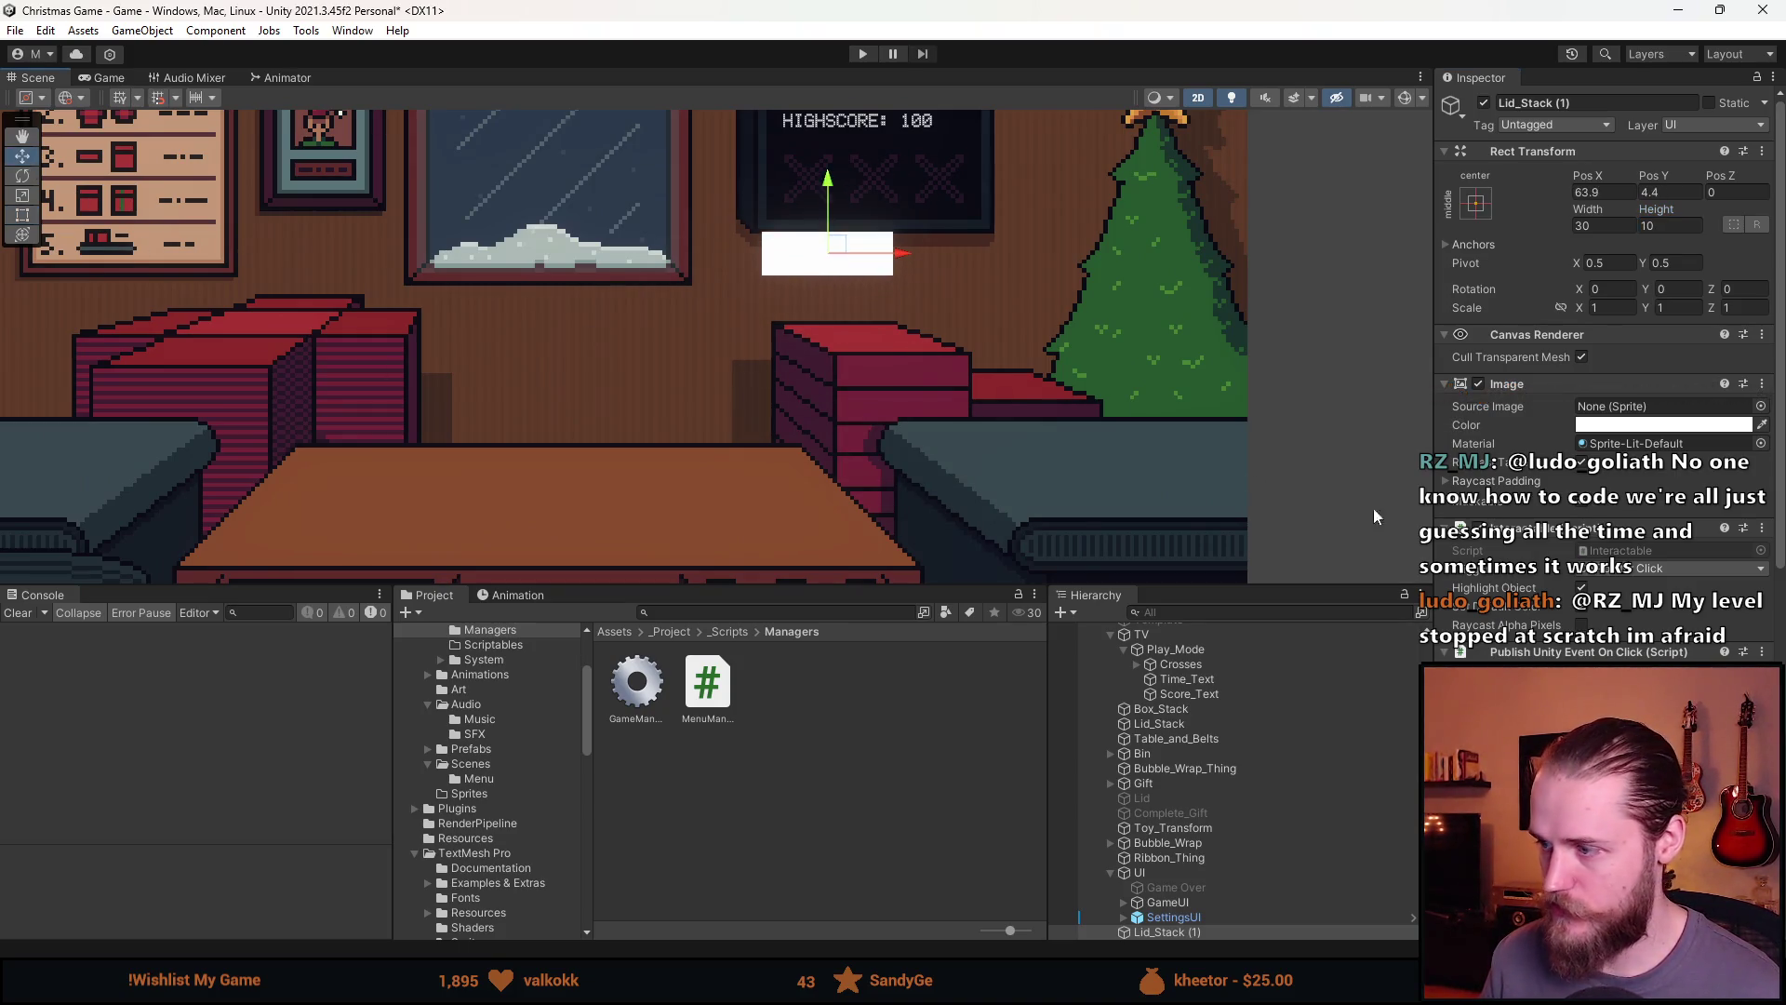
scroll(1575, 503, "down", 4)
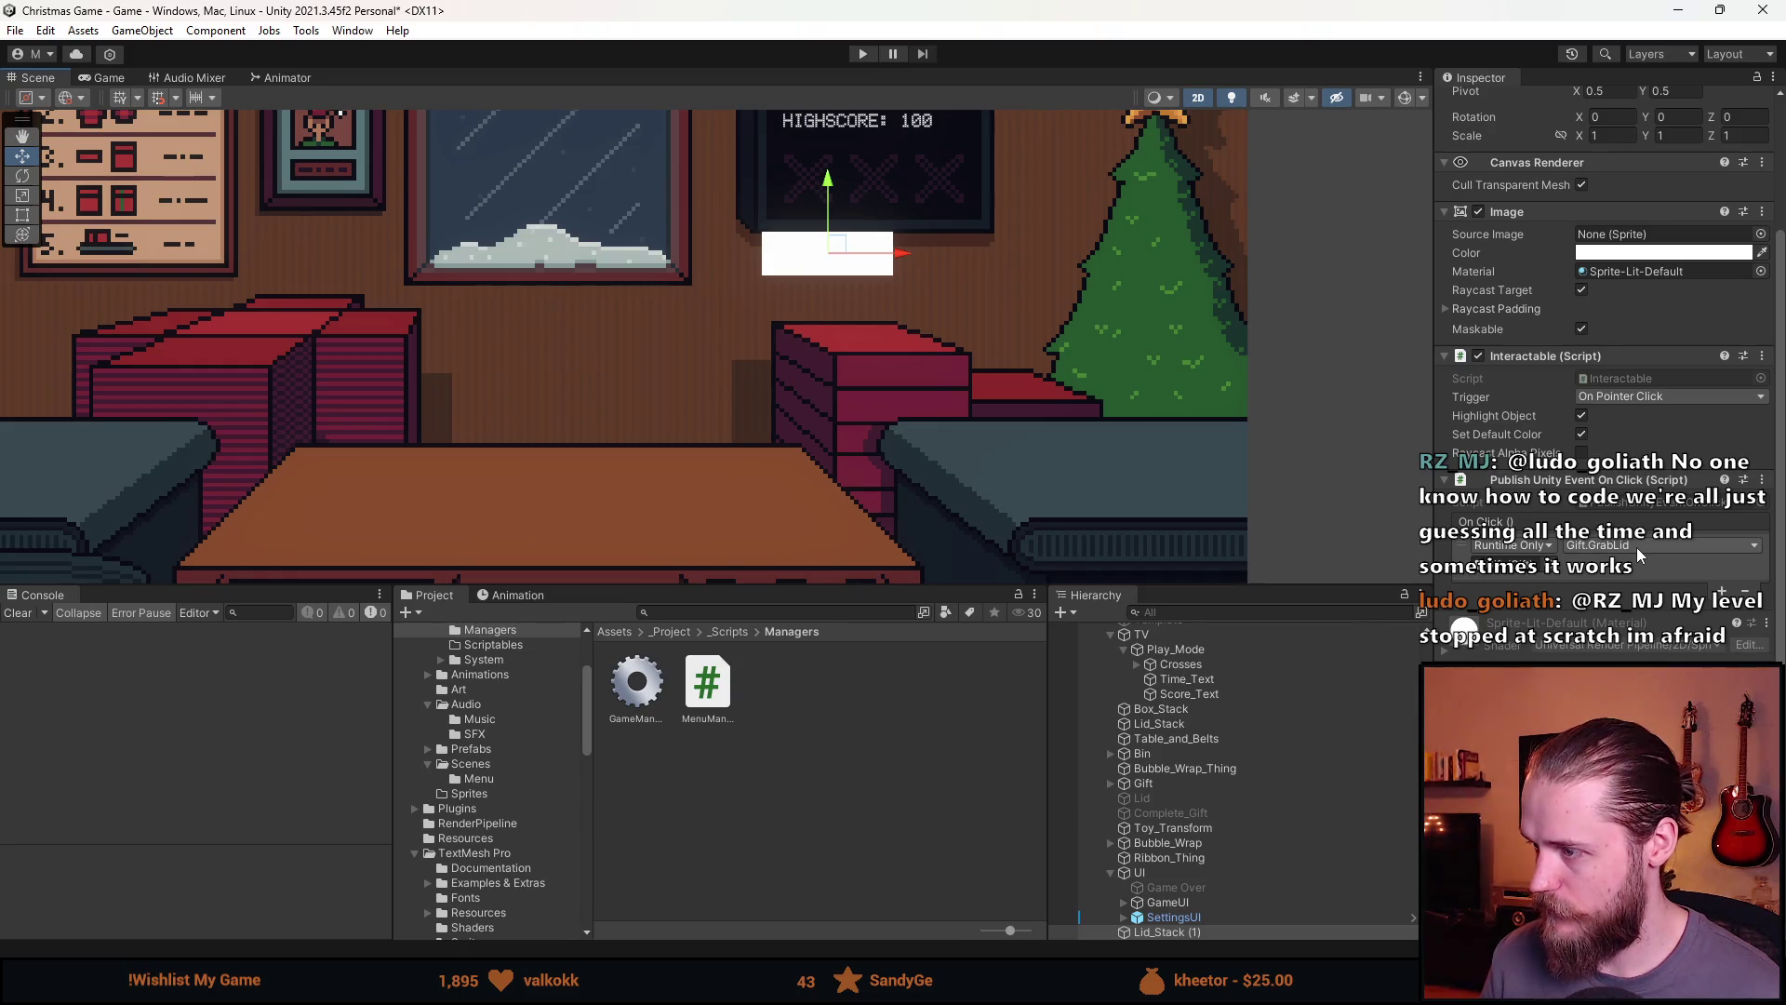
scroll(1207, 698, "up", 3)
scroll(1183, 721, "up", 3)
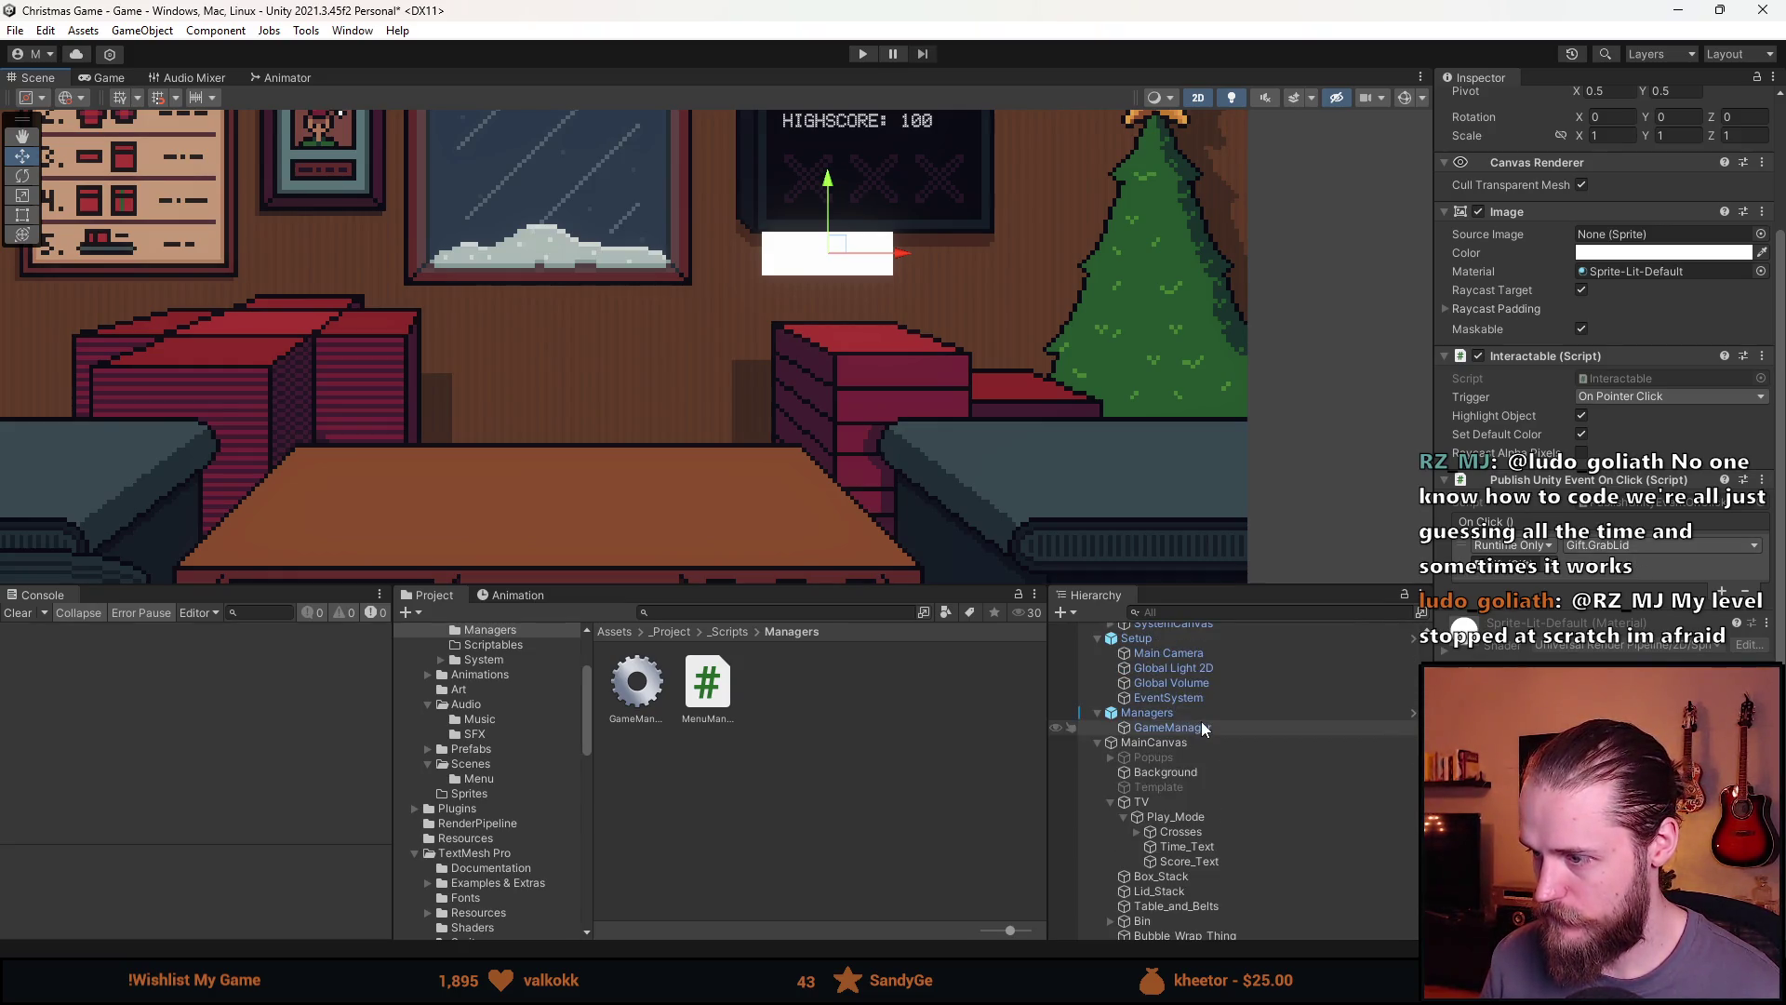
Set the box's On Click event to GameManager.StartGame
left_click_drag(1528, 575, 1529, 572)
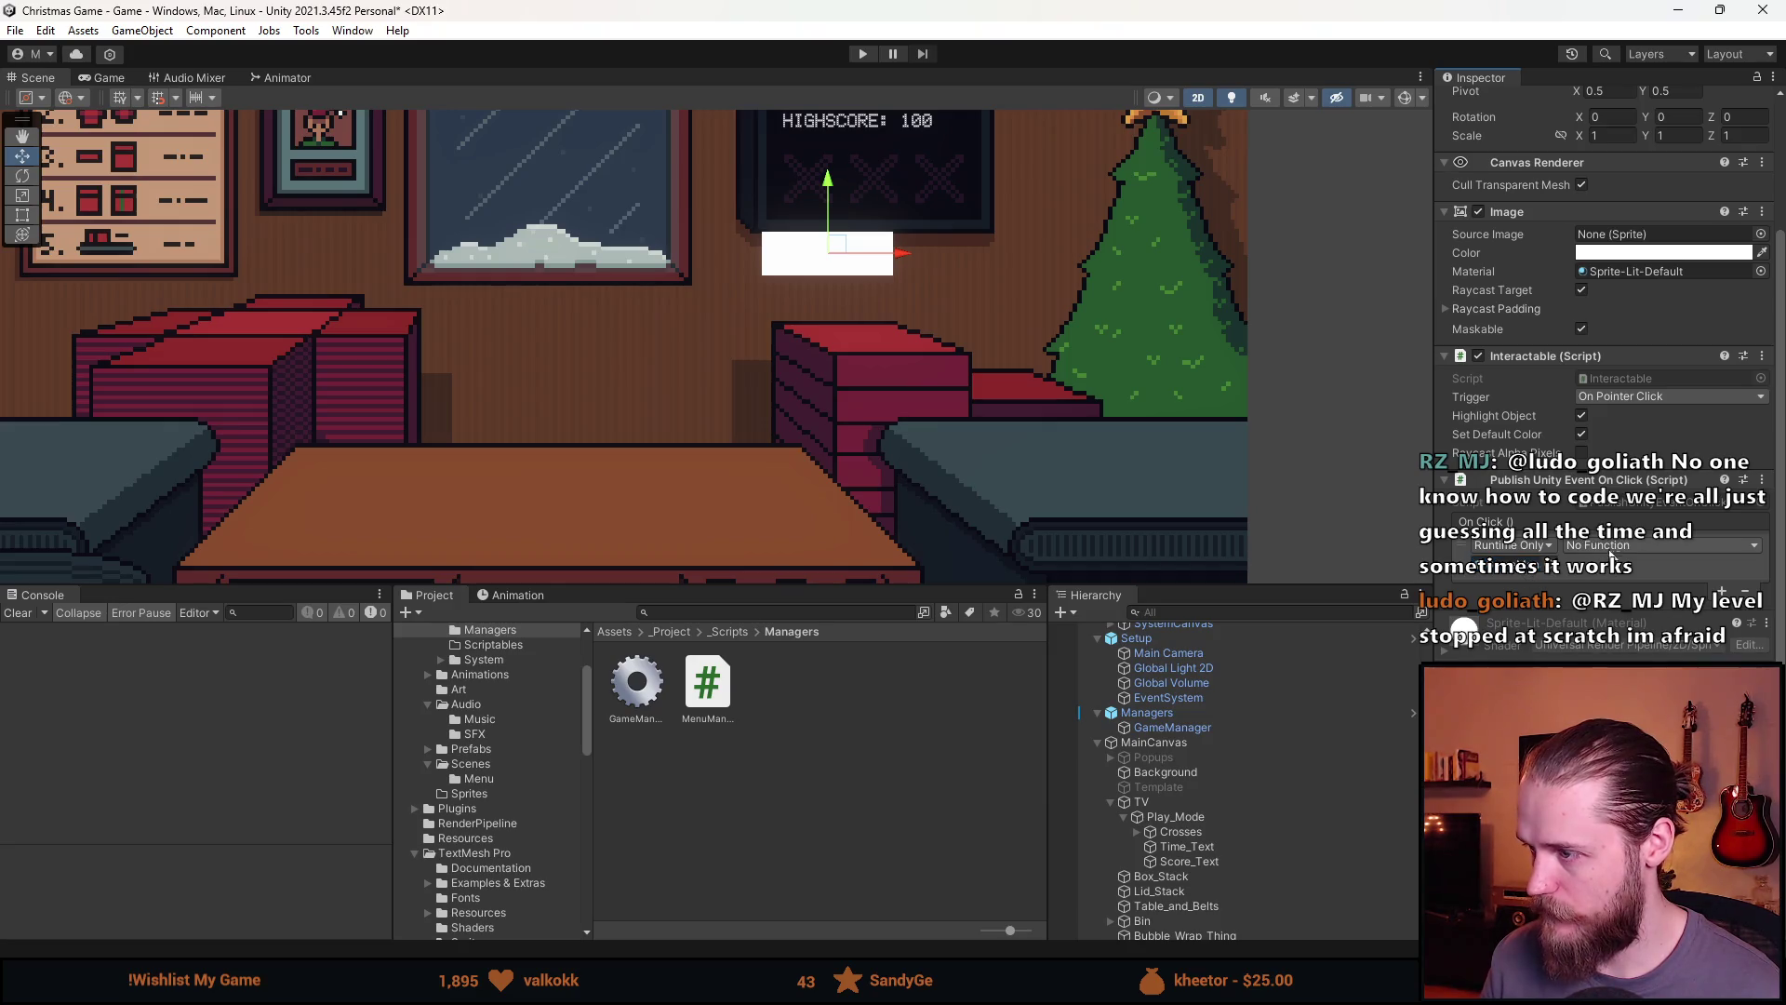
left_click(1612, 549)
mouse_move(1535, 642)
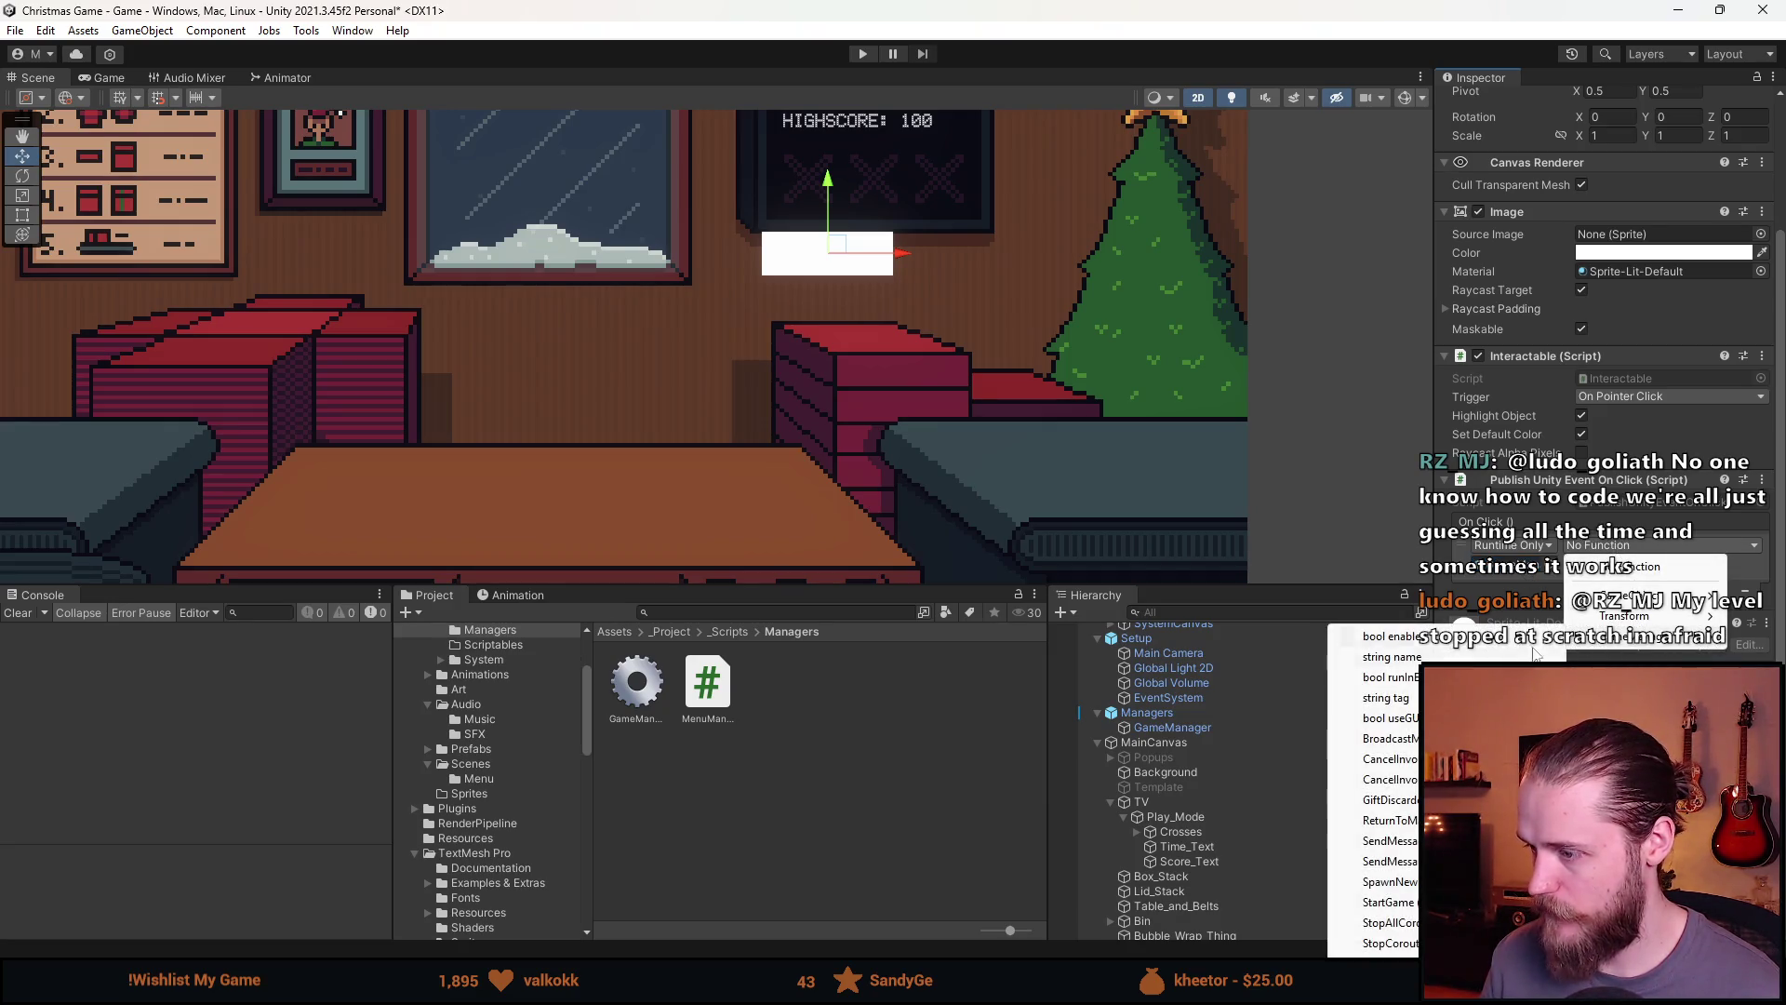
left_click(1388, 901)
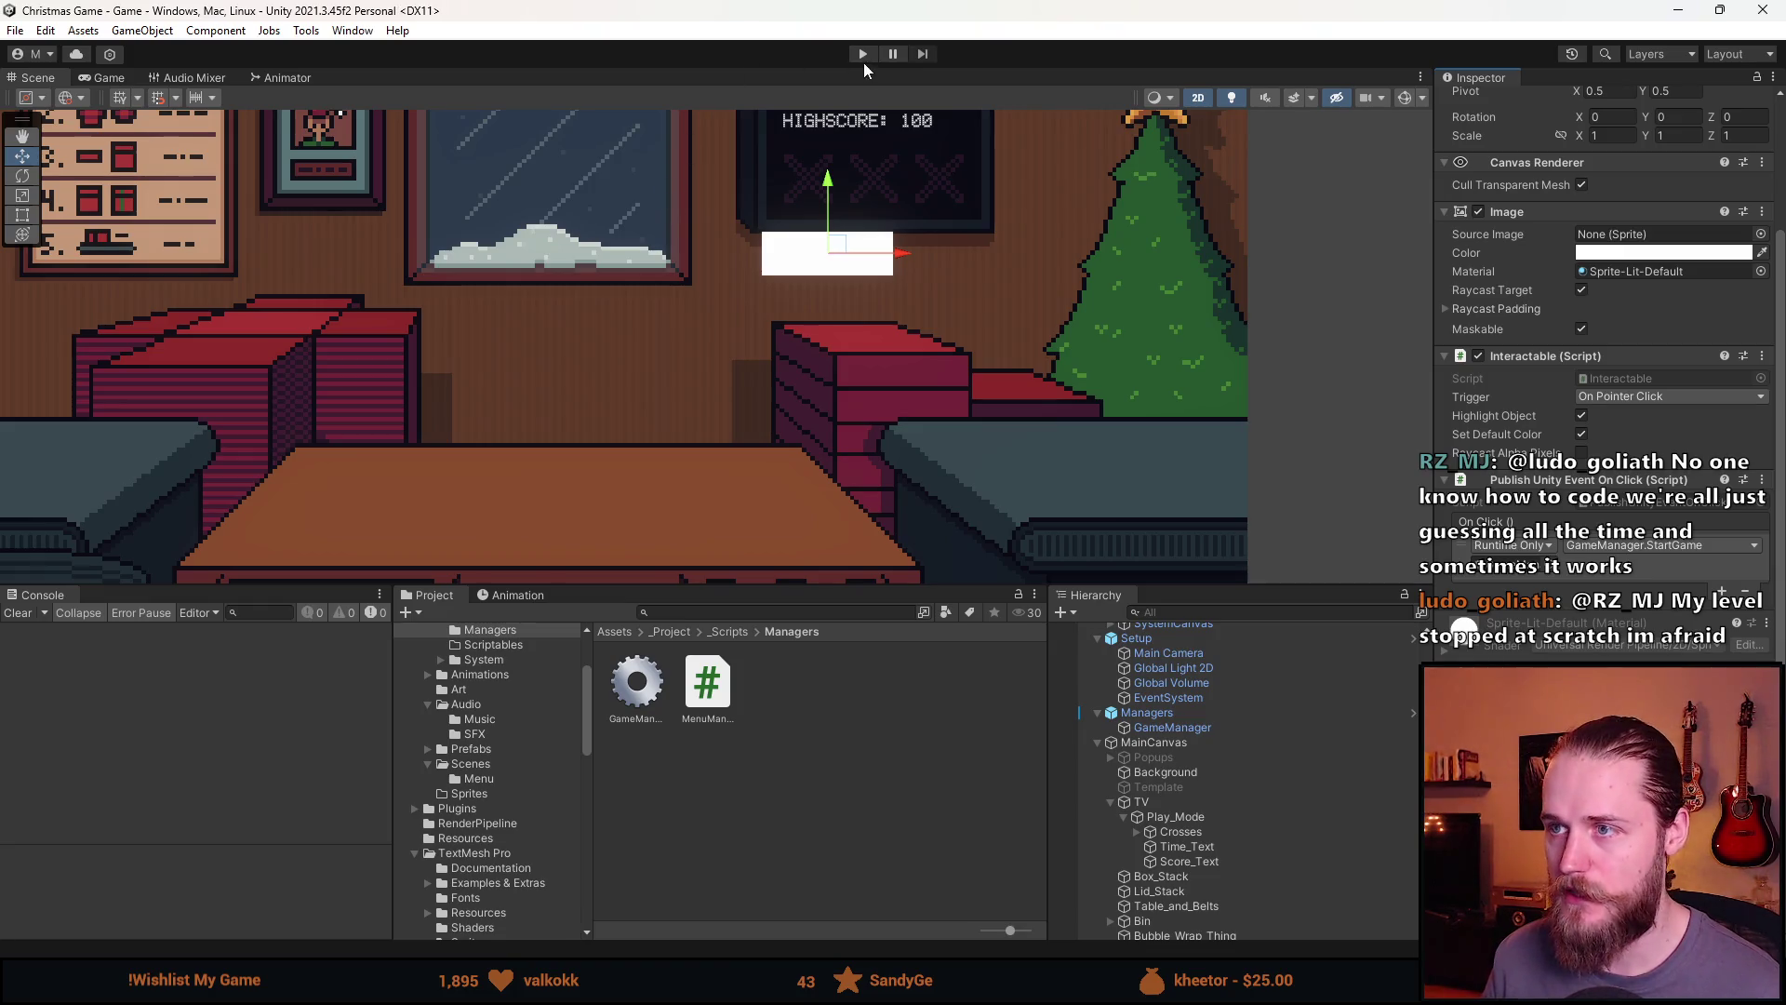
Test-run the game, press the white box, and inspect the unassigned _scoreBoard error
left_click(864, 56)
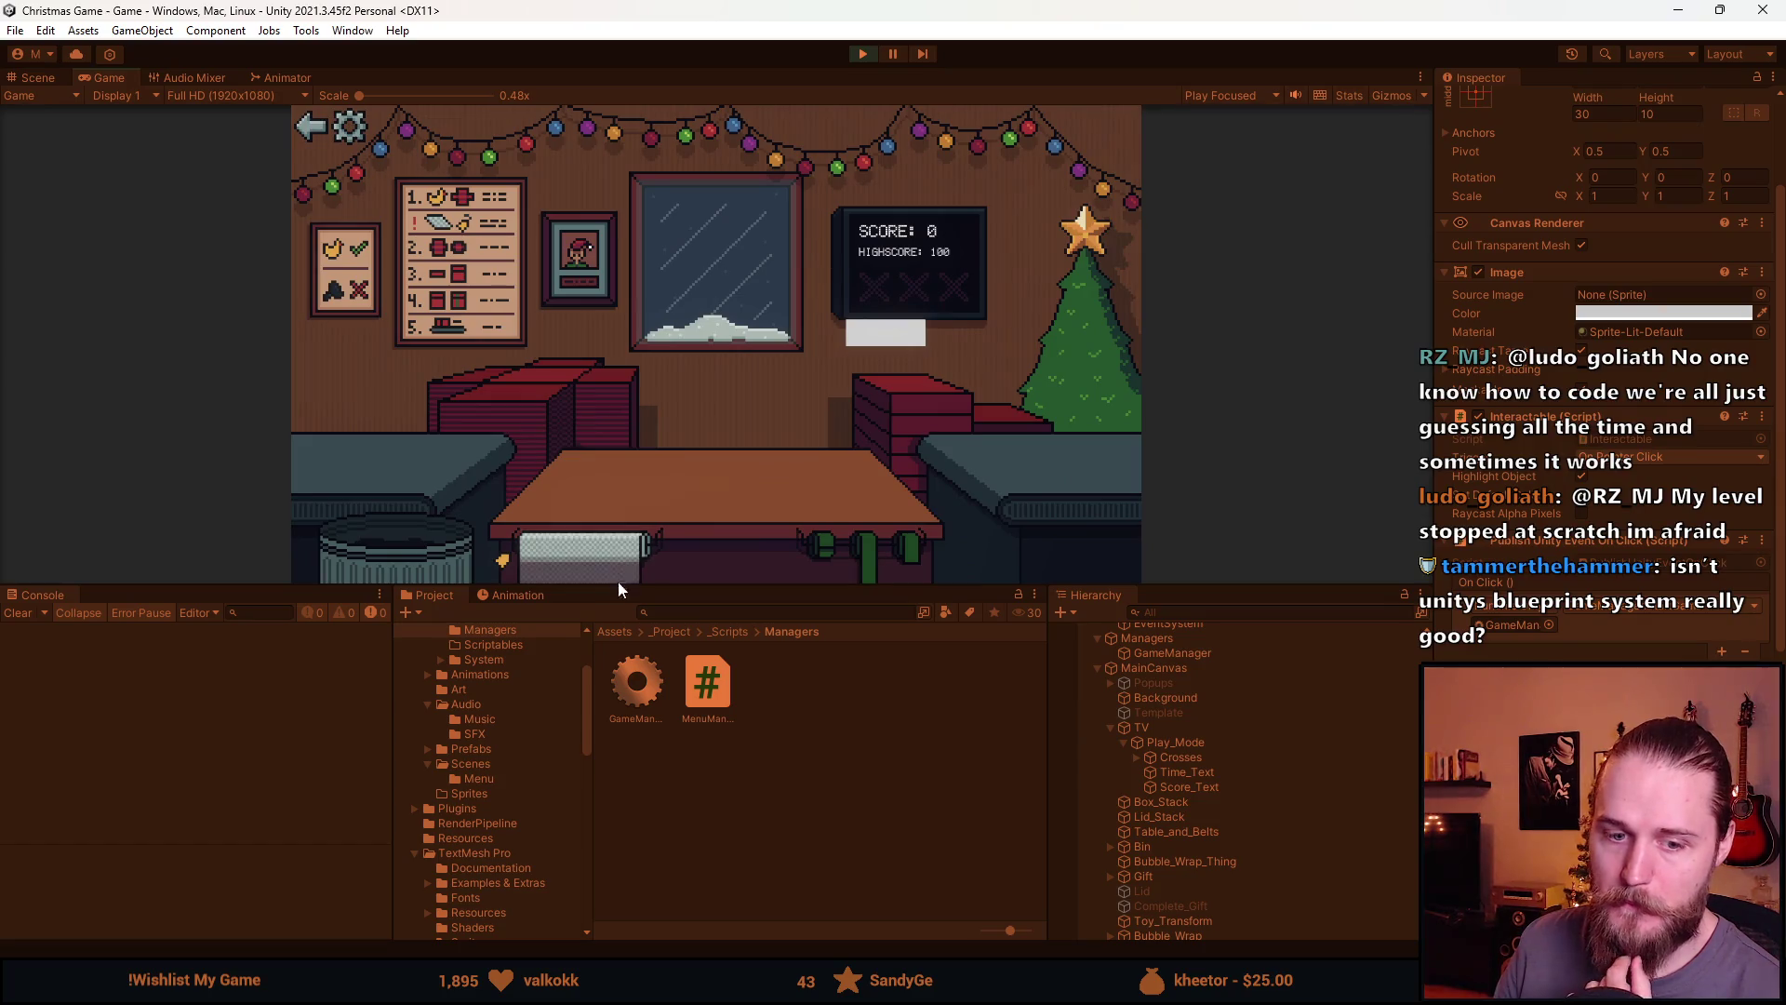
left_click_drag(717, 588, 712, 845)
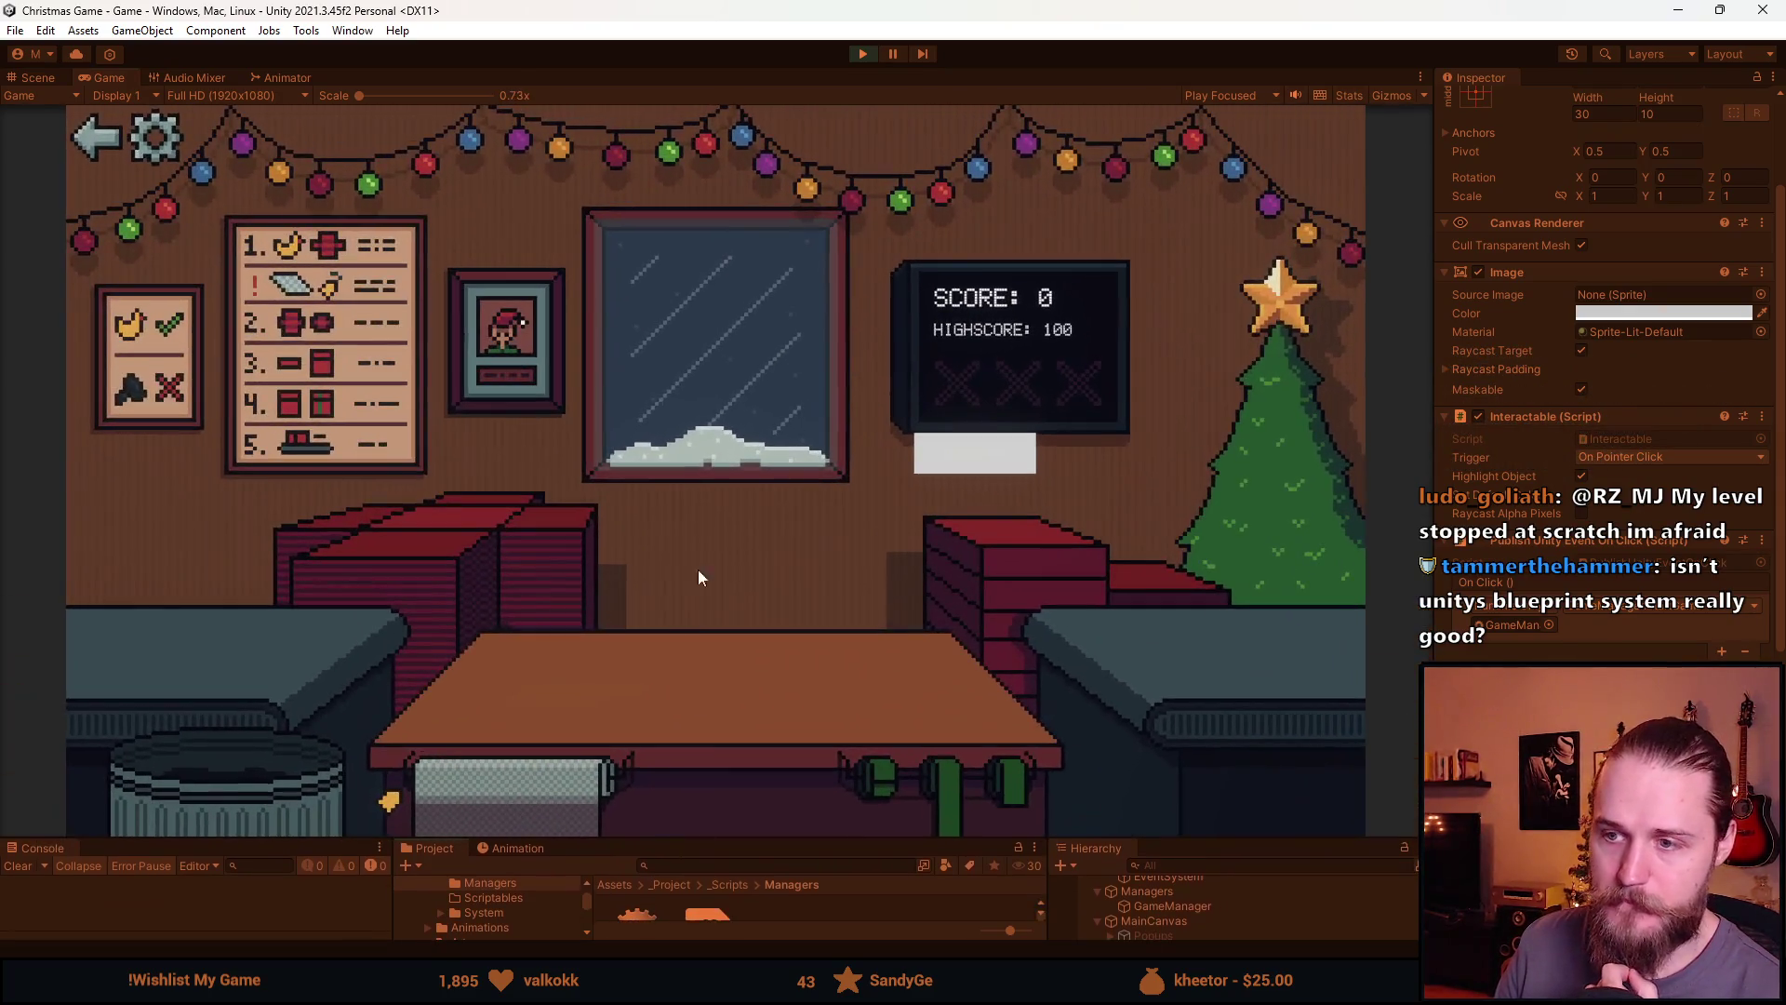
left_click(968, 461)
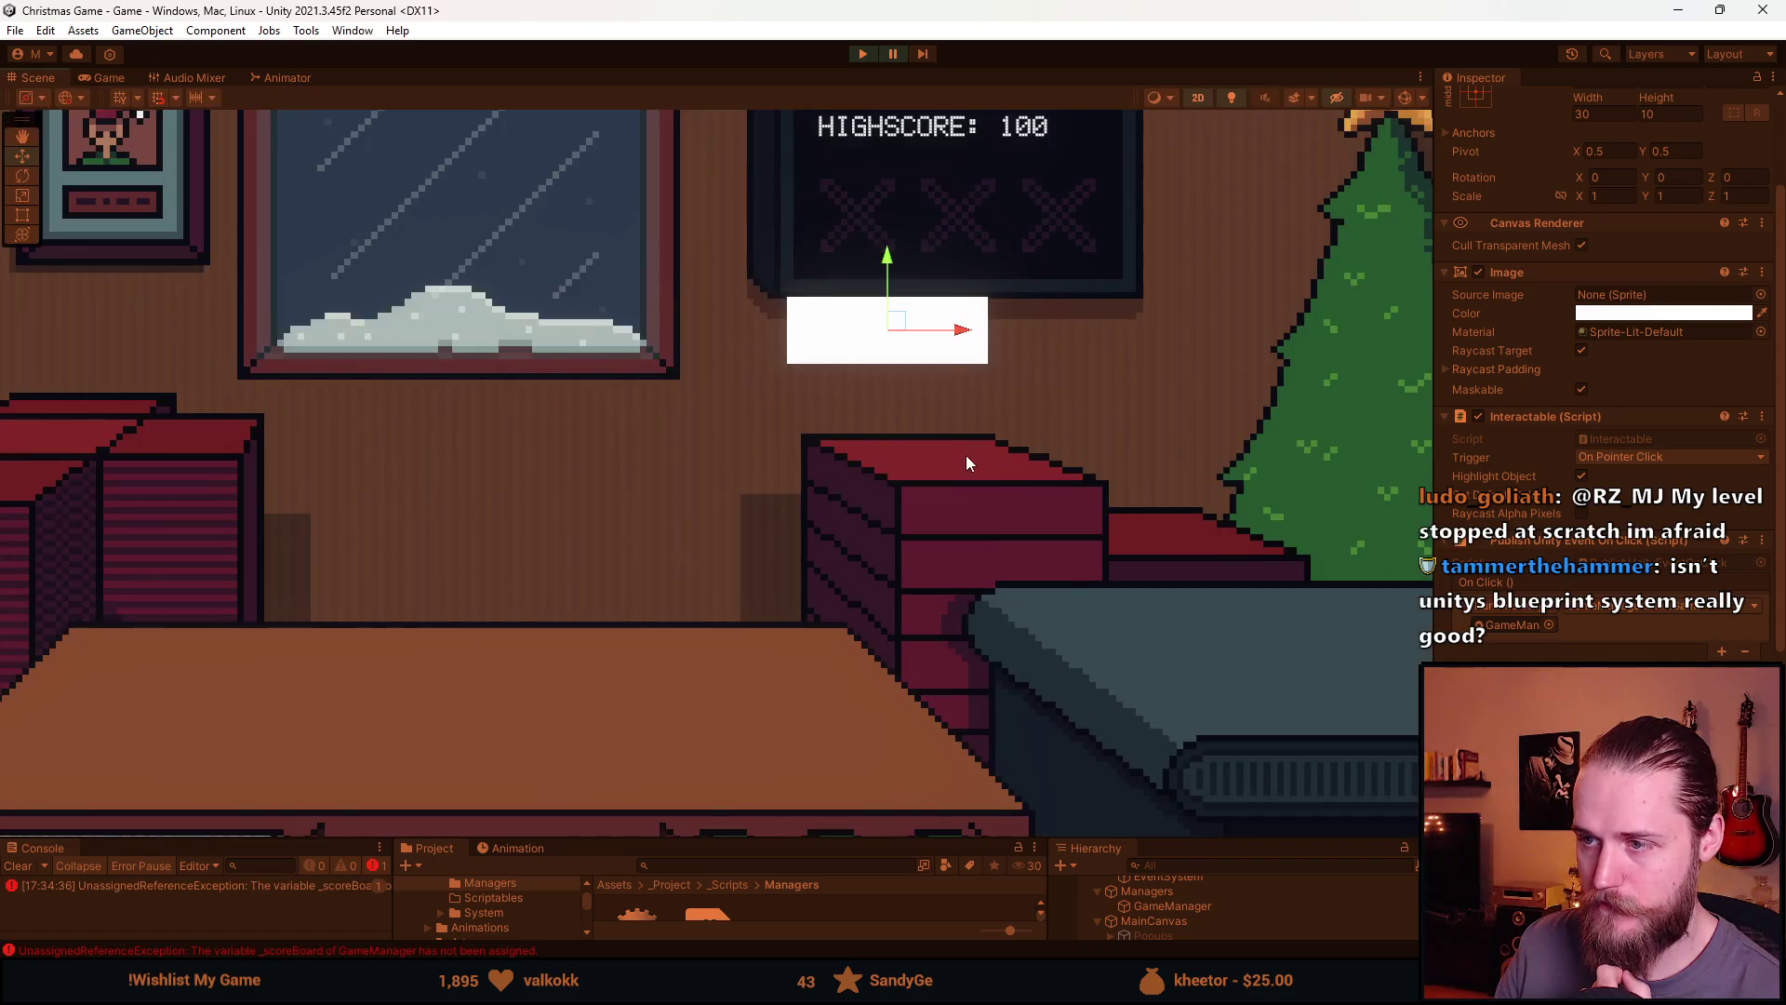
left_click(186, 885)
left_click(863, 54)
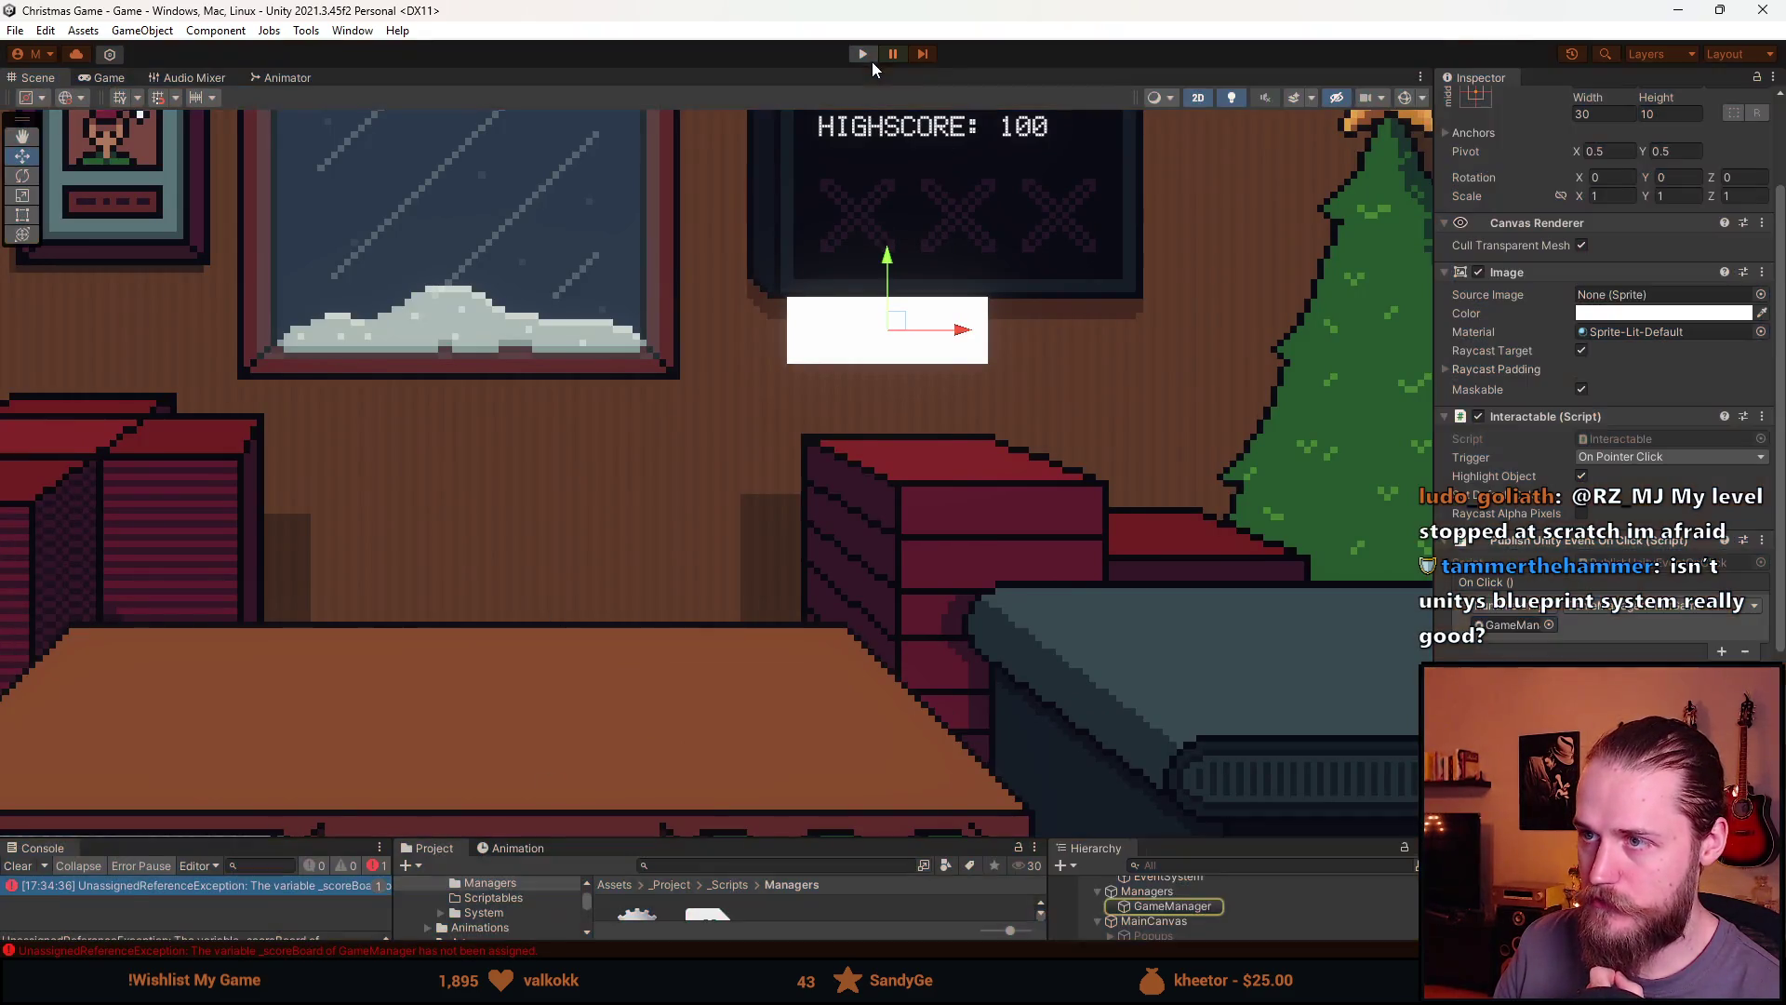
Enlarge the lower panels and select GameManager to view its settings
left_click_drag(1284, 839, 1256, 574)
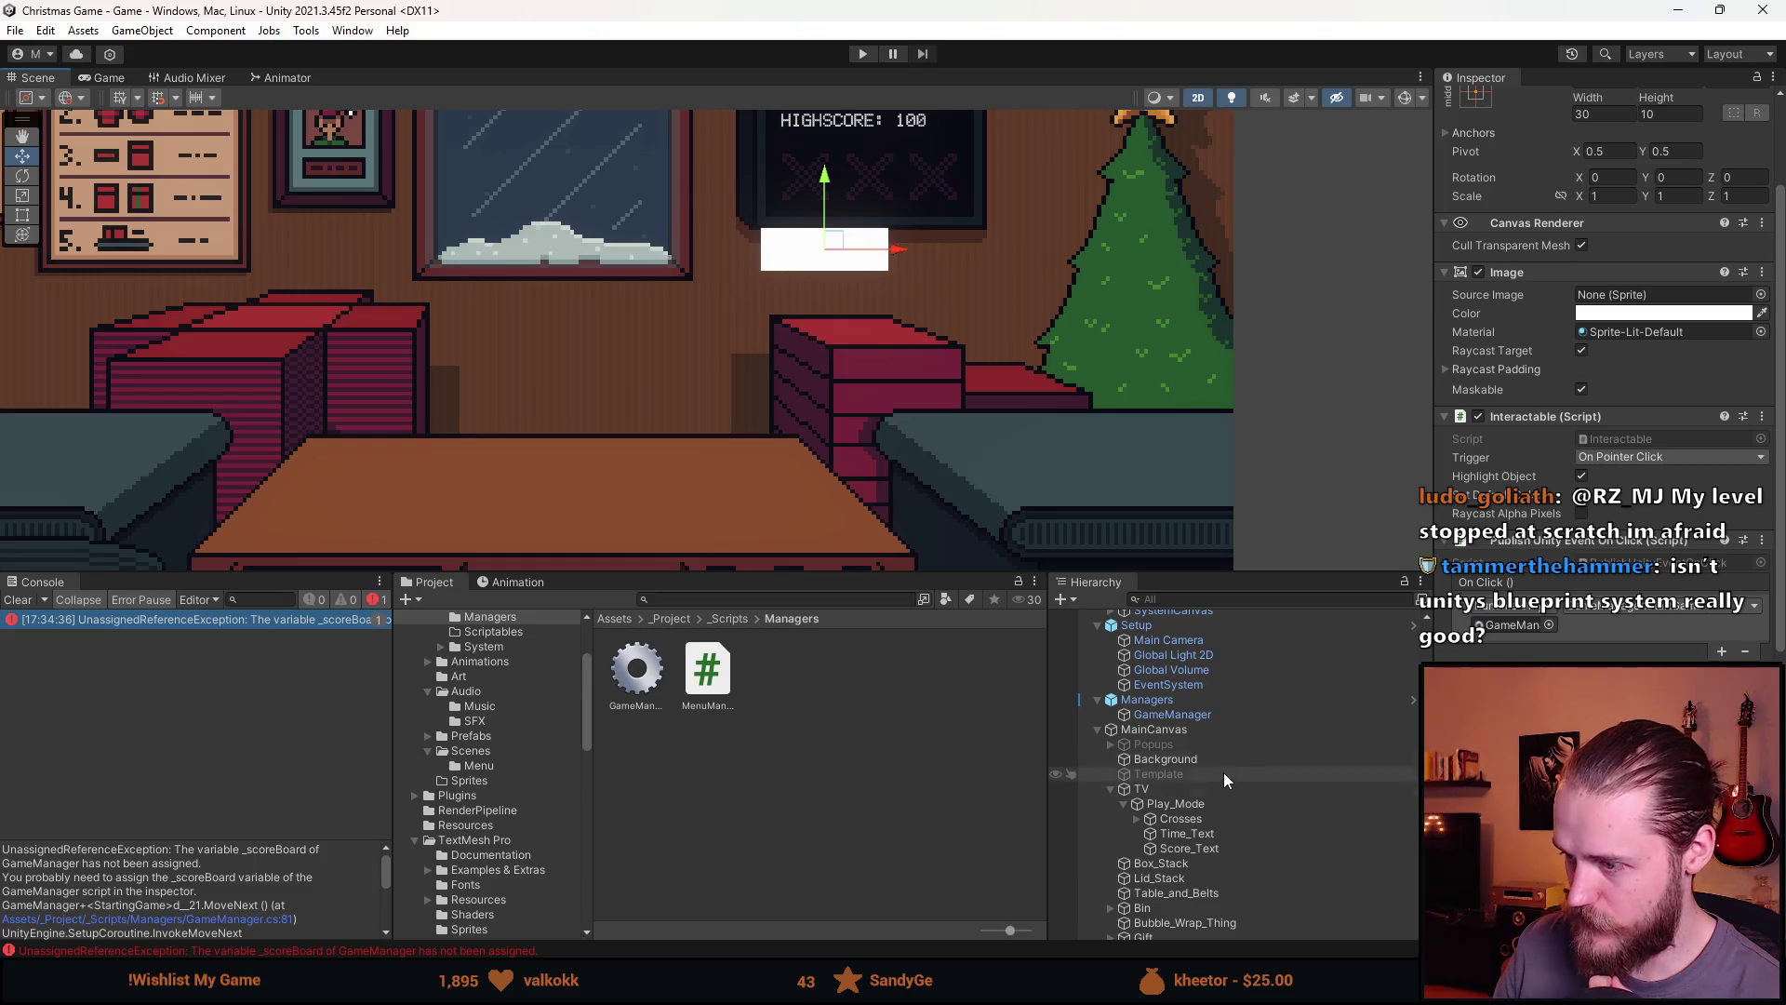
left_click(1204, 715)
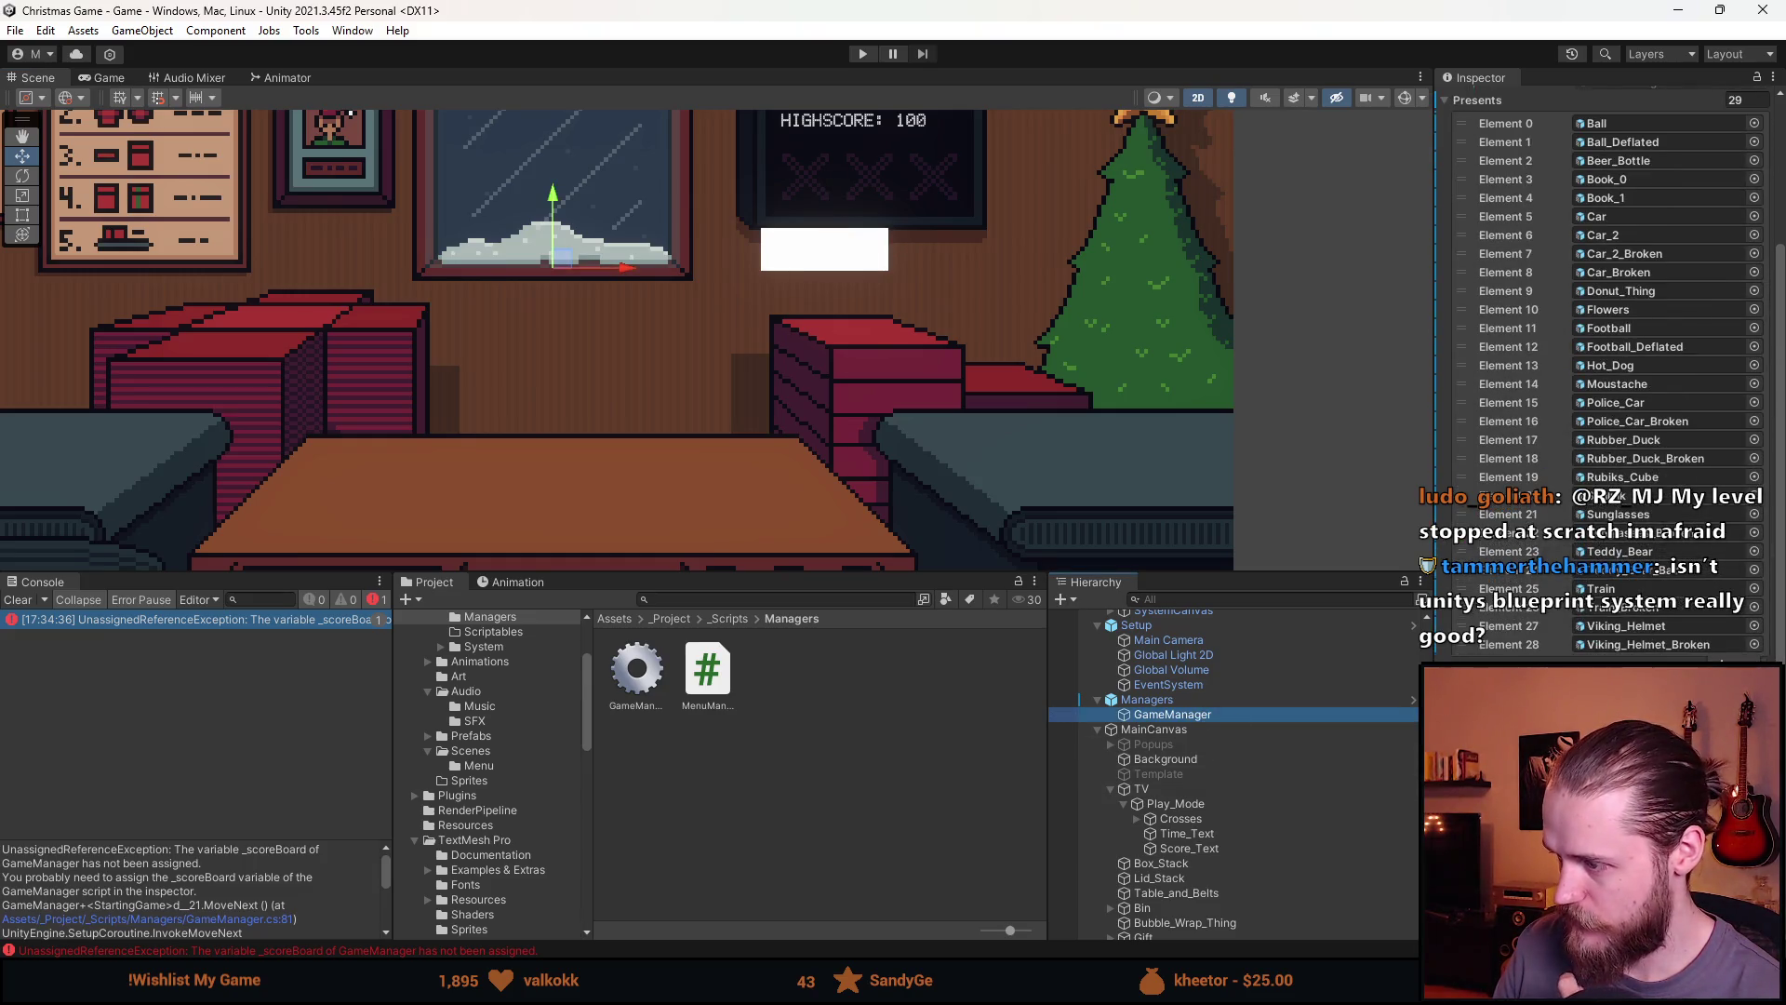
scroll(1308, 845, "down", 3)
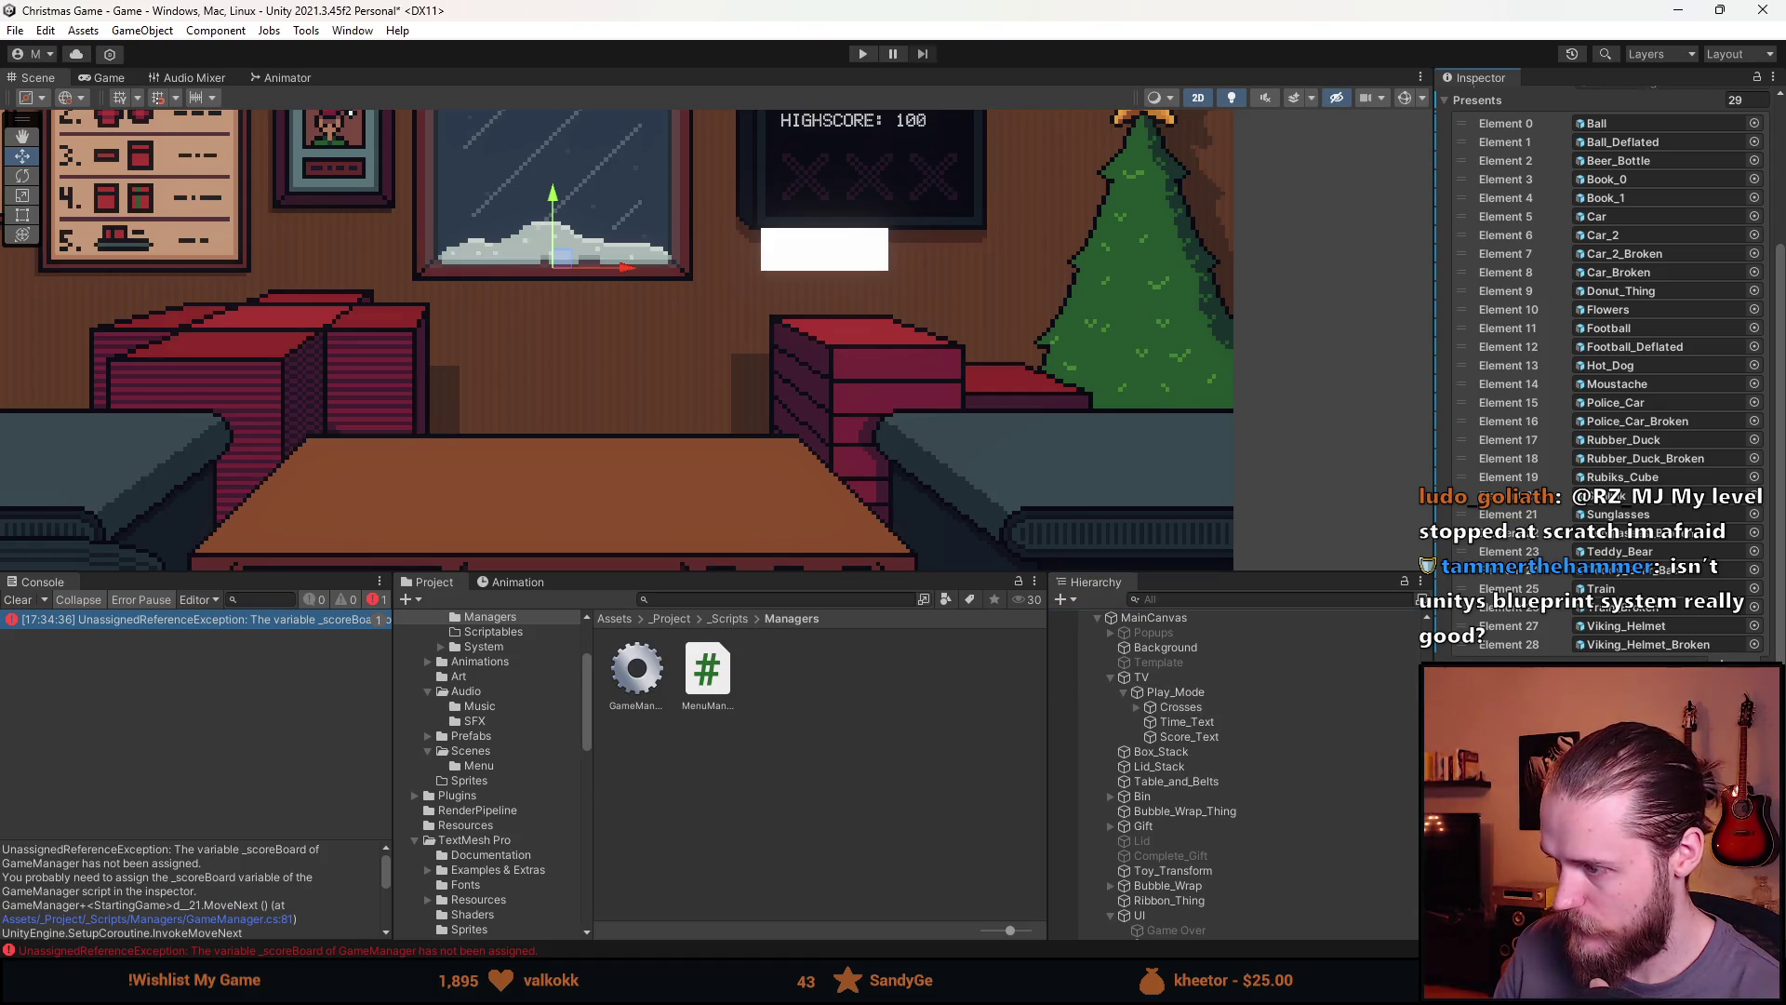
Duplicate Time_Text, move the copy under TV outside Play_Mode, and rename it Countdown
scroll(1196, 782, "up", 2)
left_click(1188, 782)
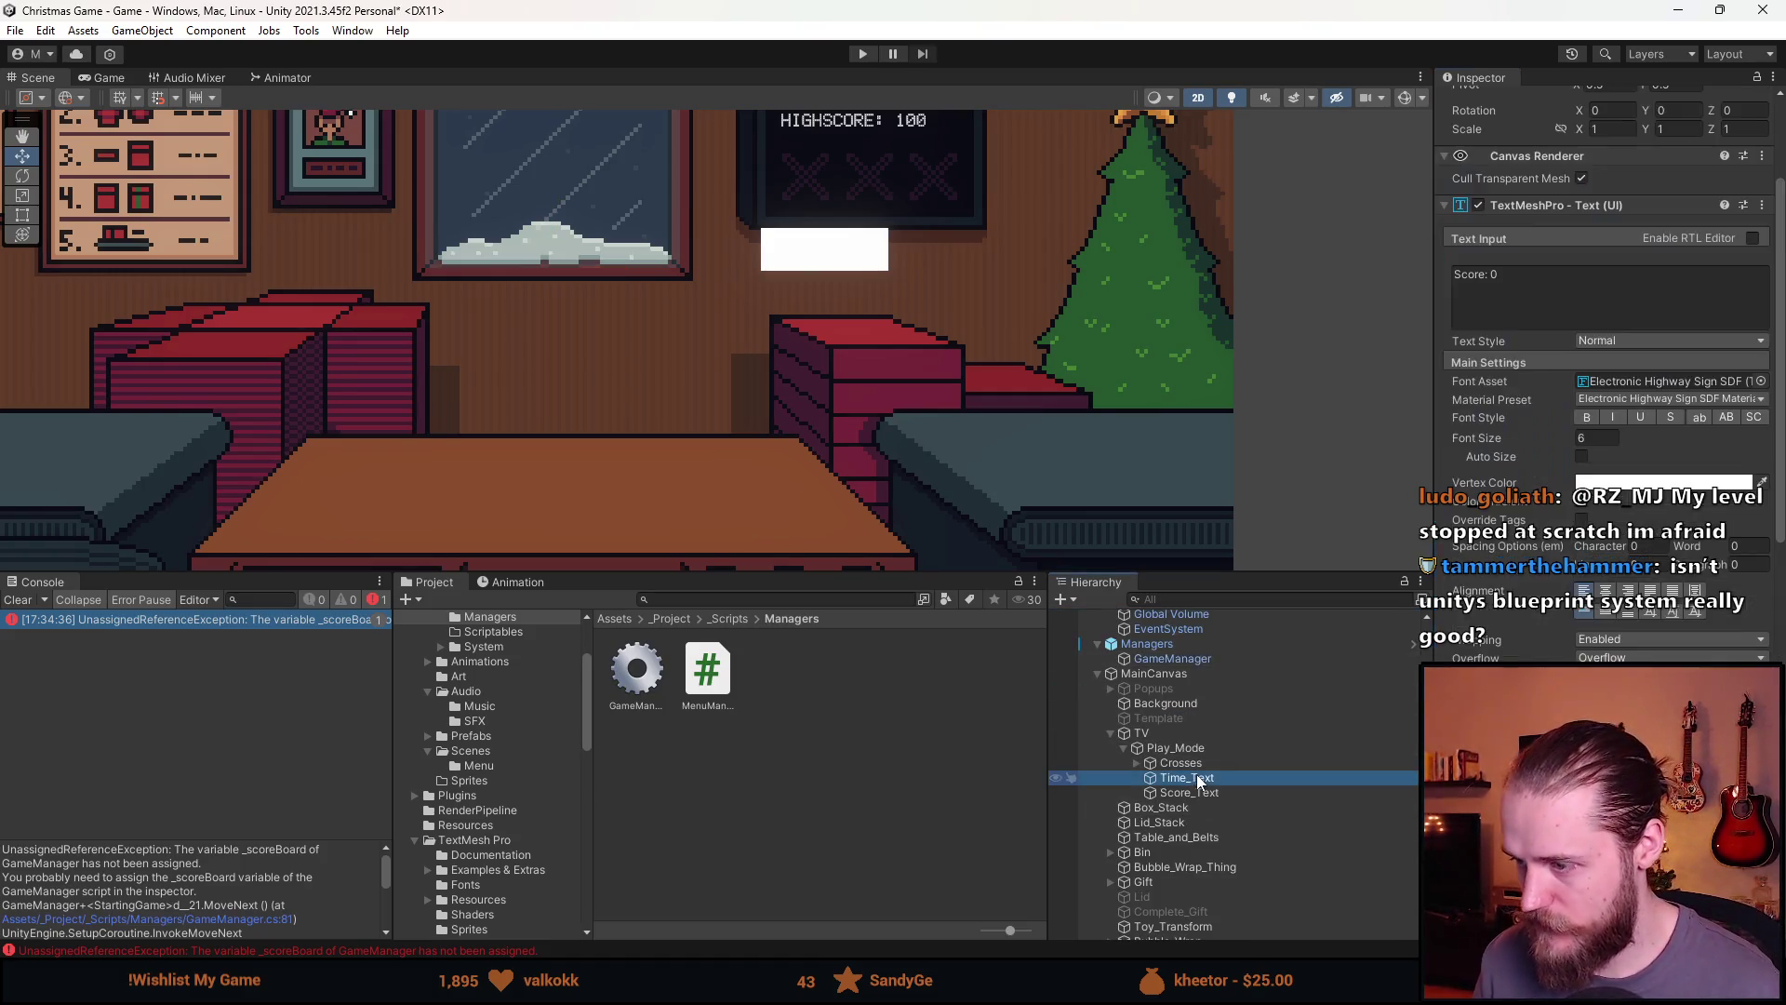
key("ctrl+d")
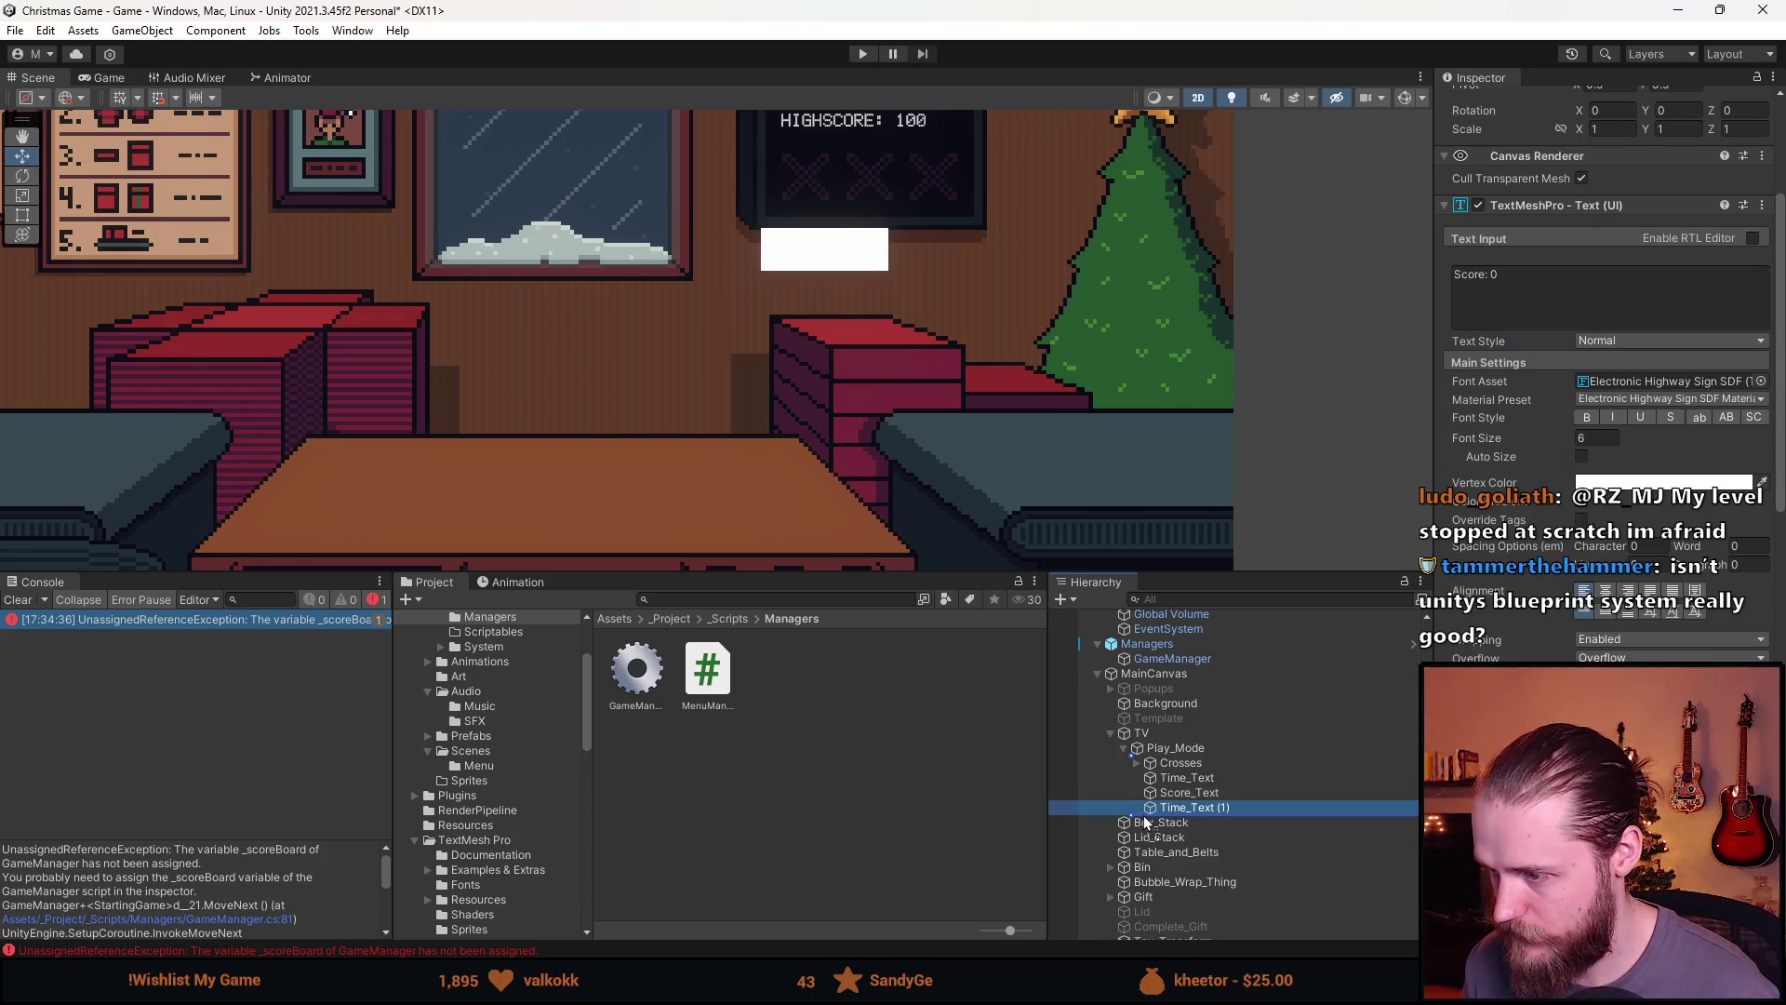
left_click_drag(1146, 822, 1145, 823)
scroll(1597, 232, "up", 4)
left_click(1598, 104)
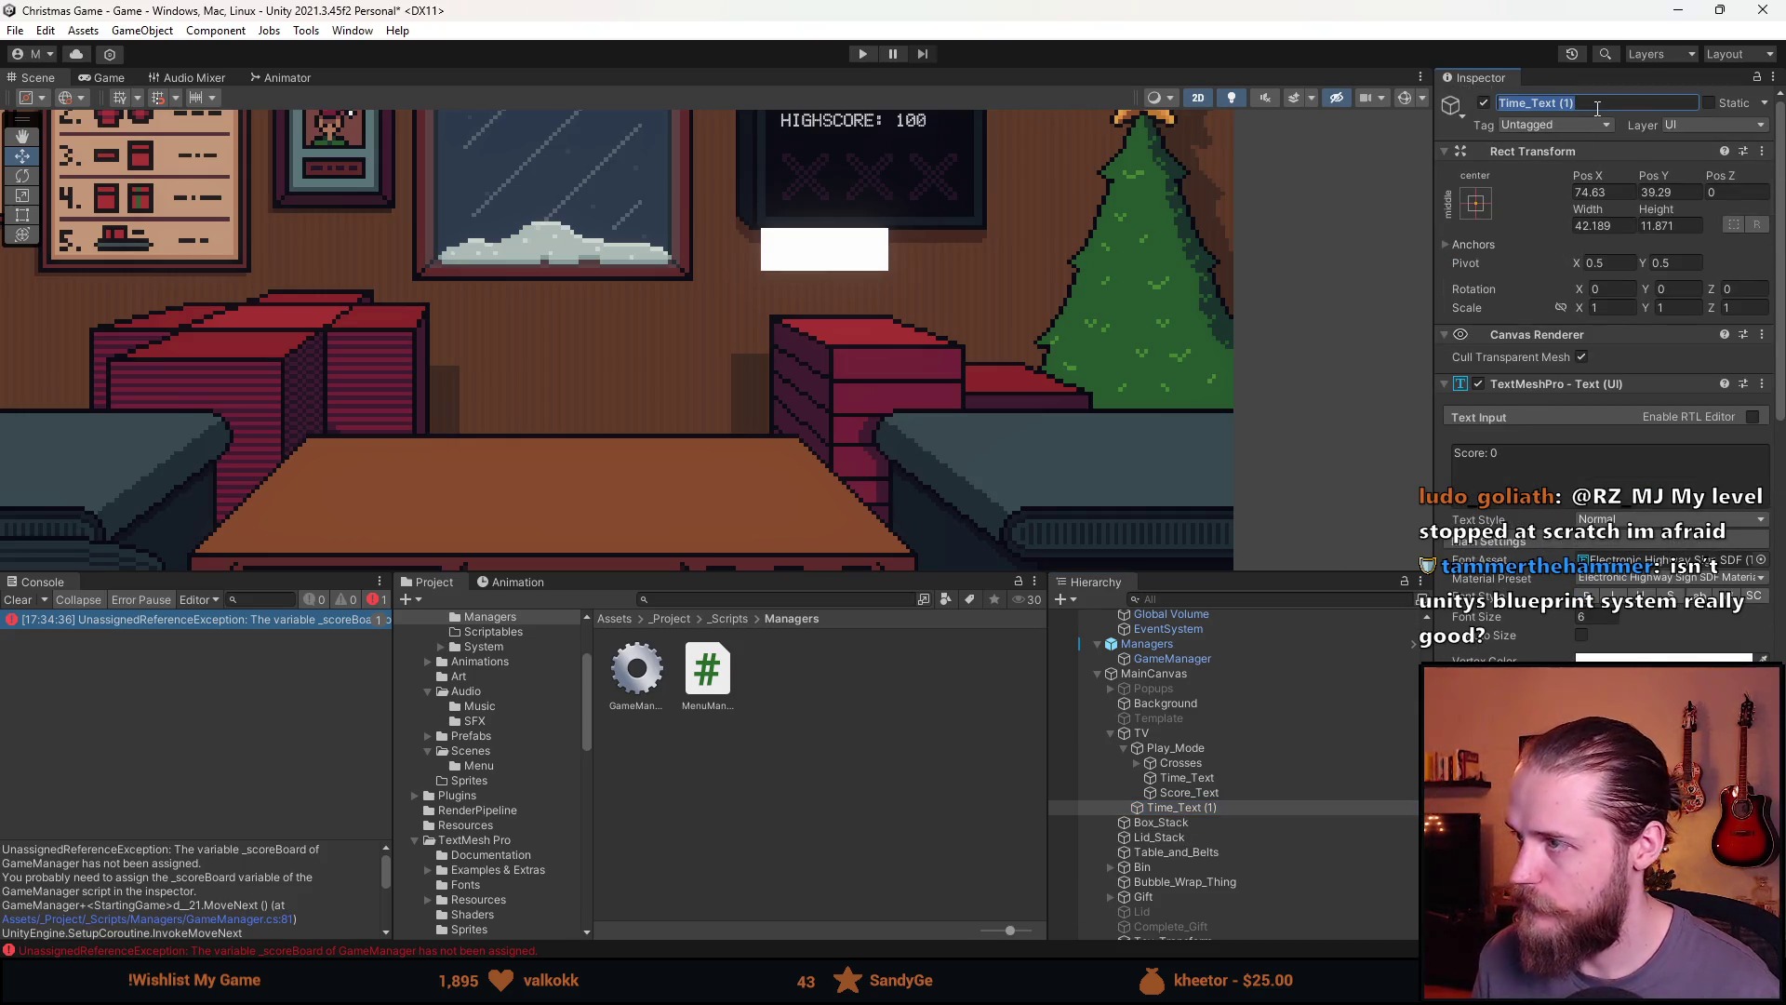
type("Countd")
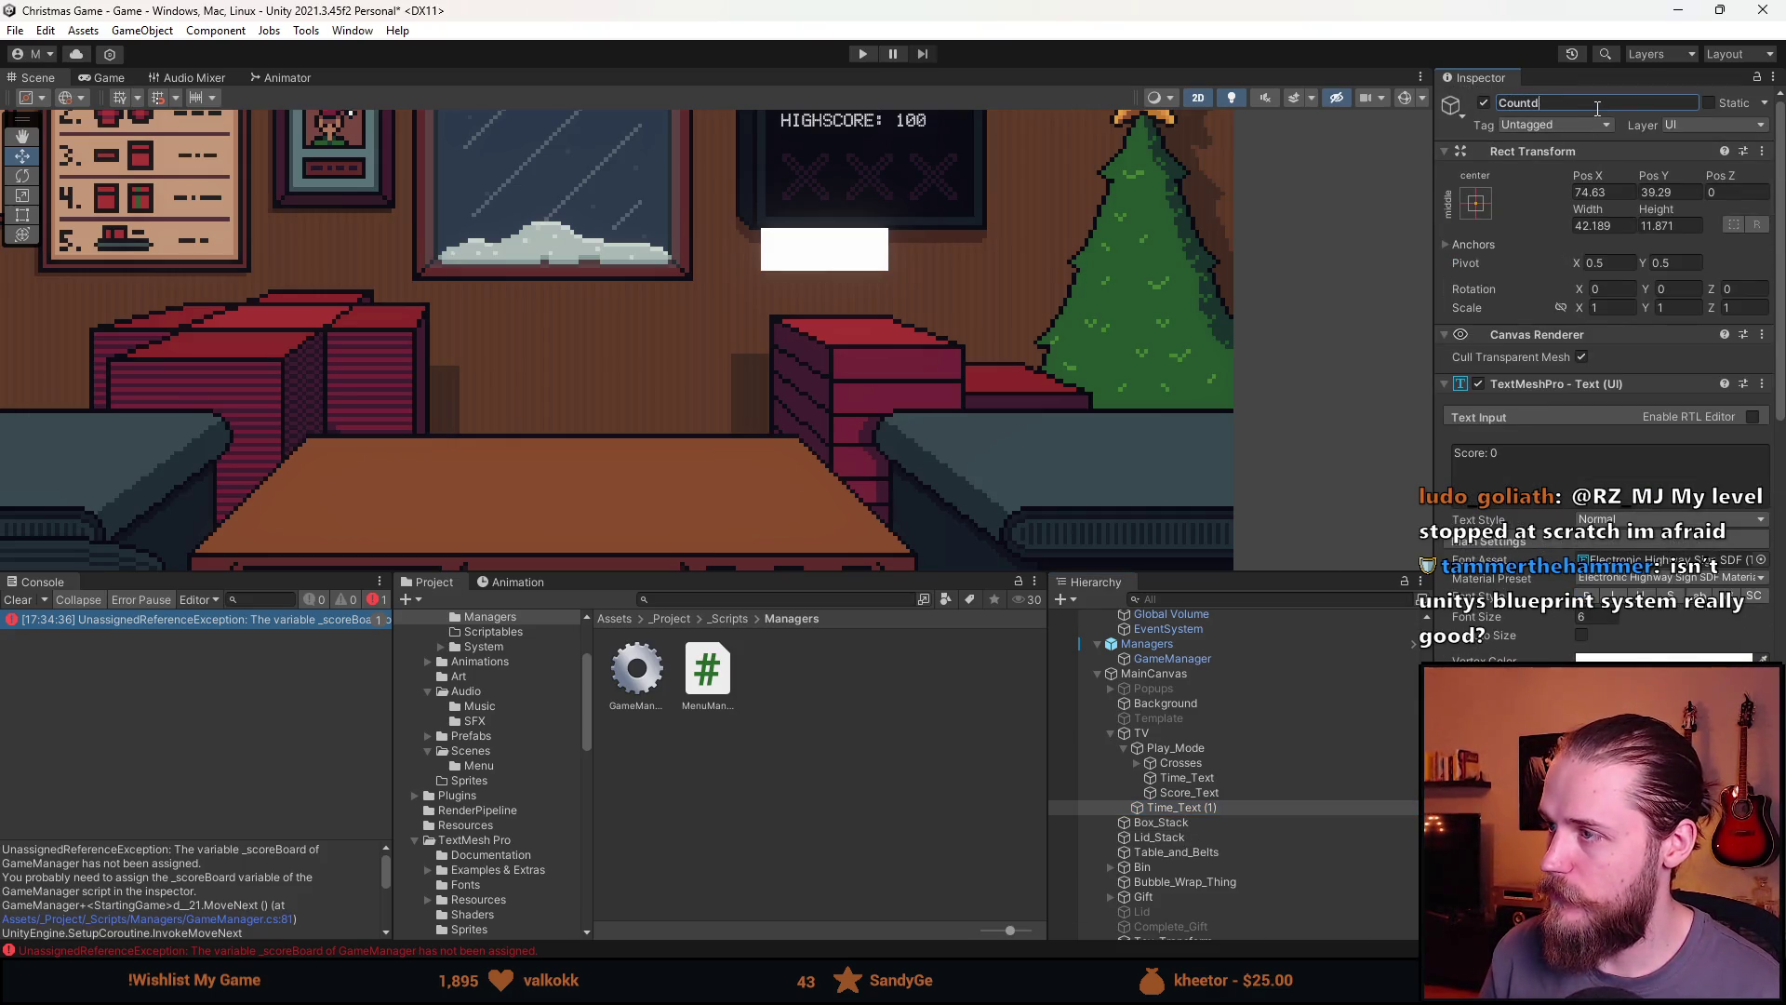
type("own")
key("Return")
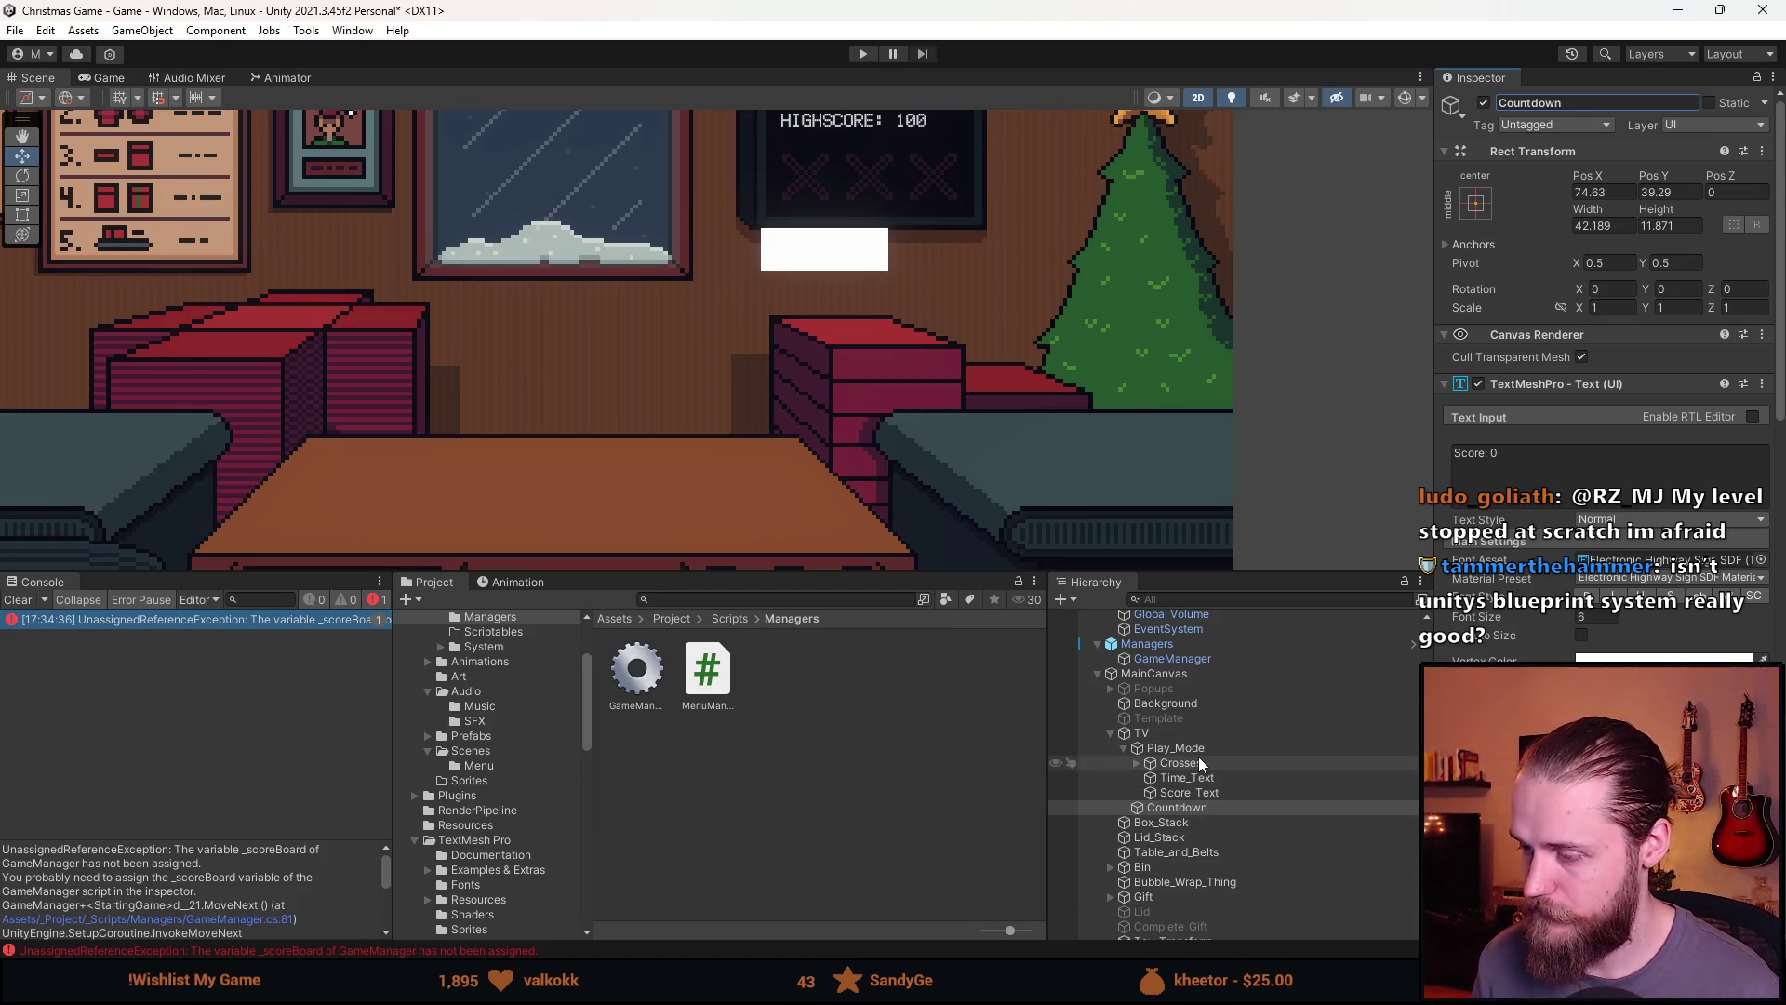
double_click(1200, 762)
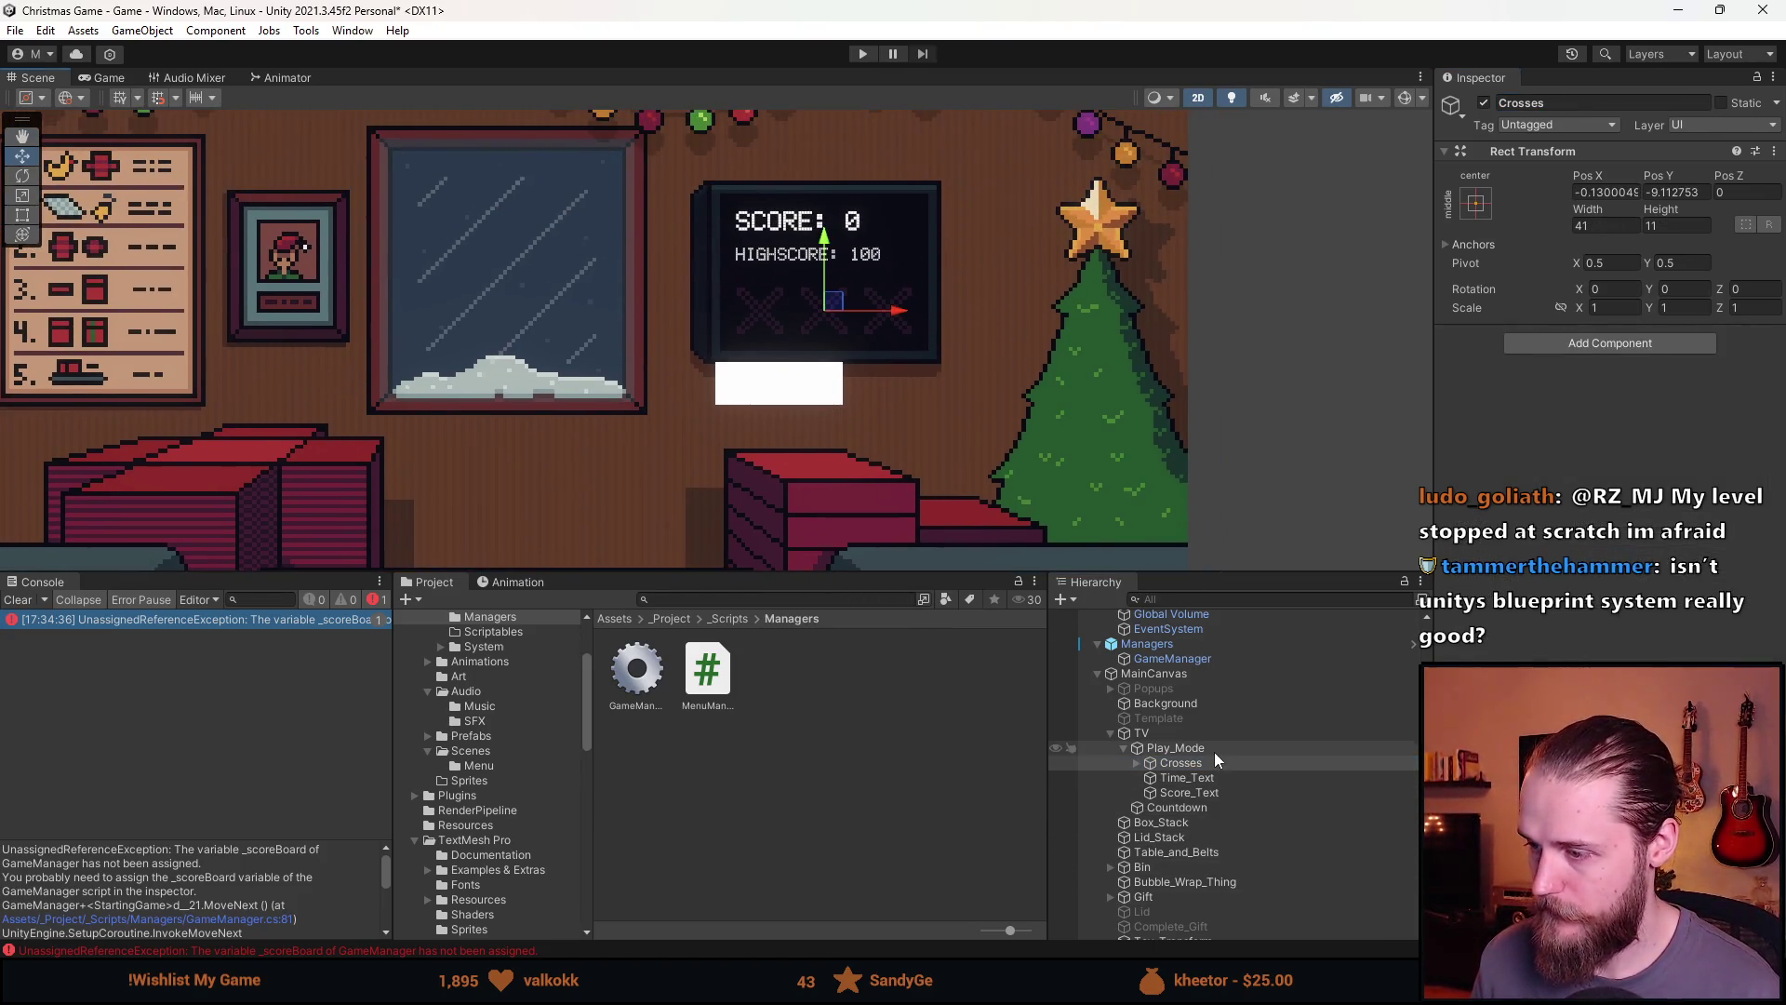
Hide the Play_Mode group and its score texts
left_click(1214, 751)
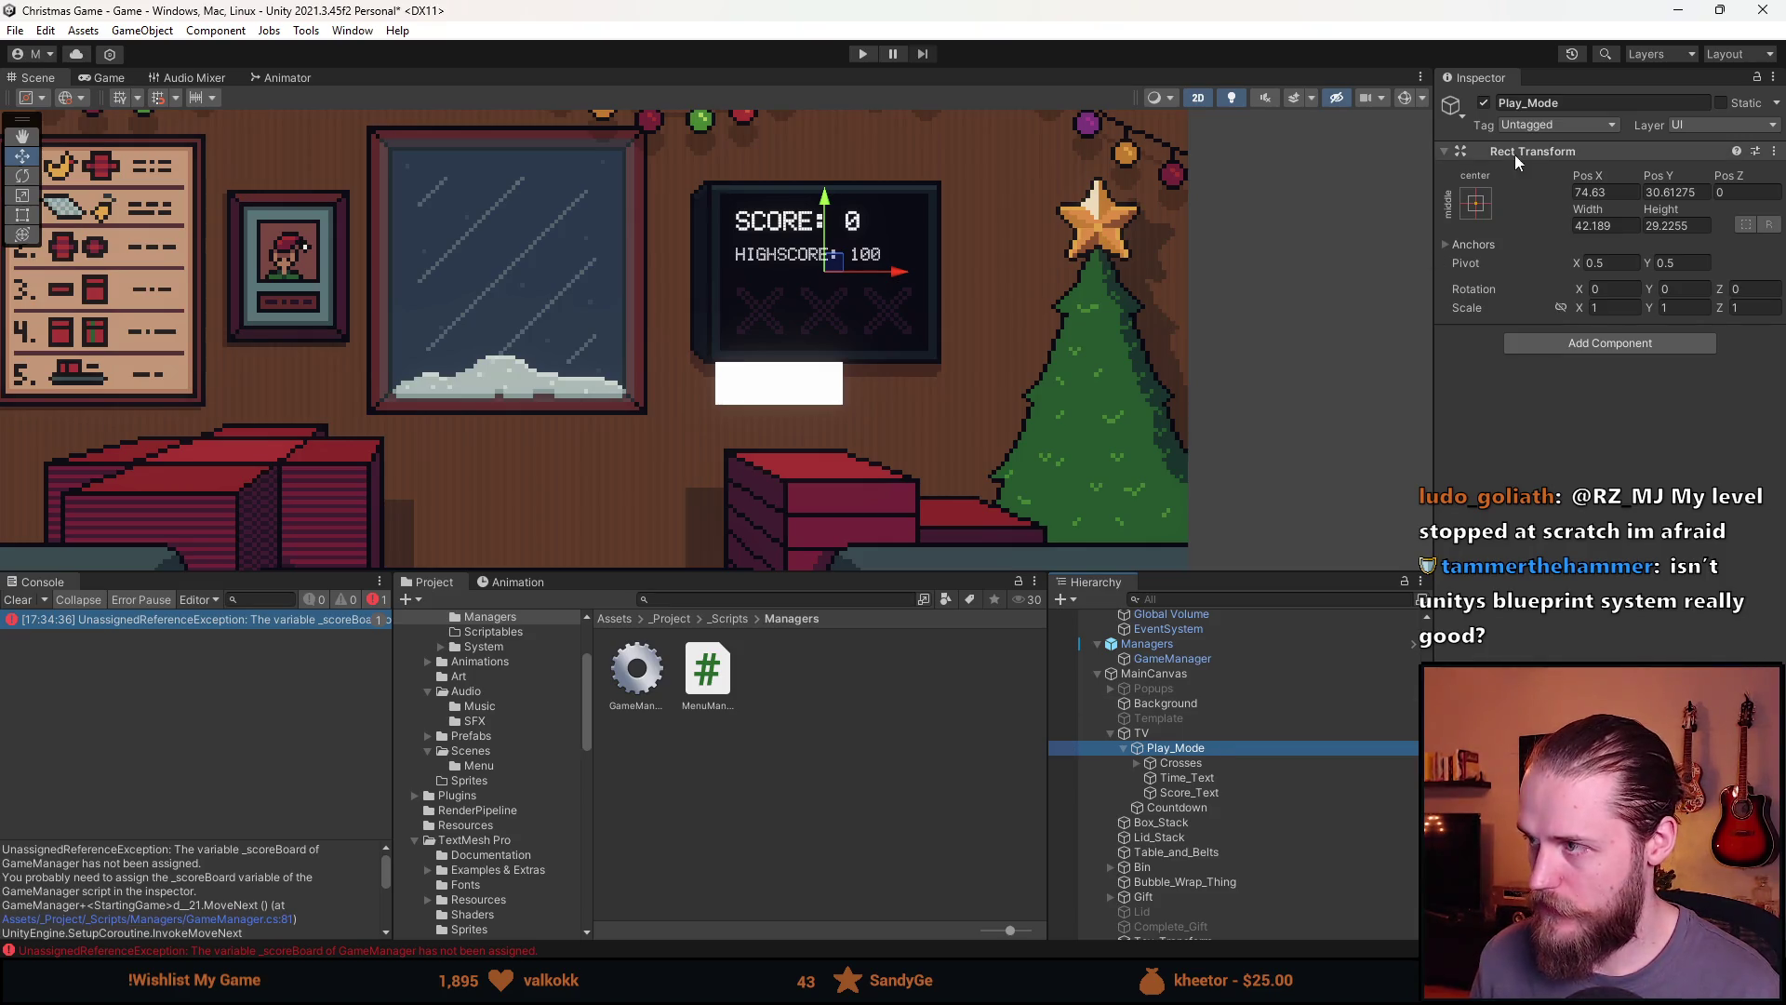
left_click(1494, 103)
left_click(1484, 102)
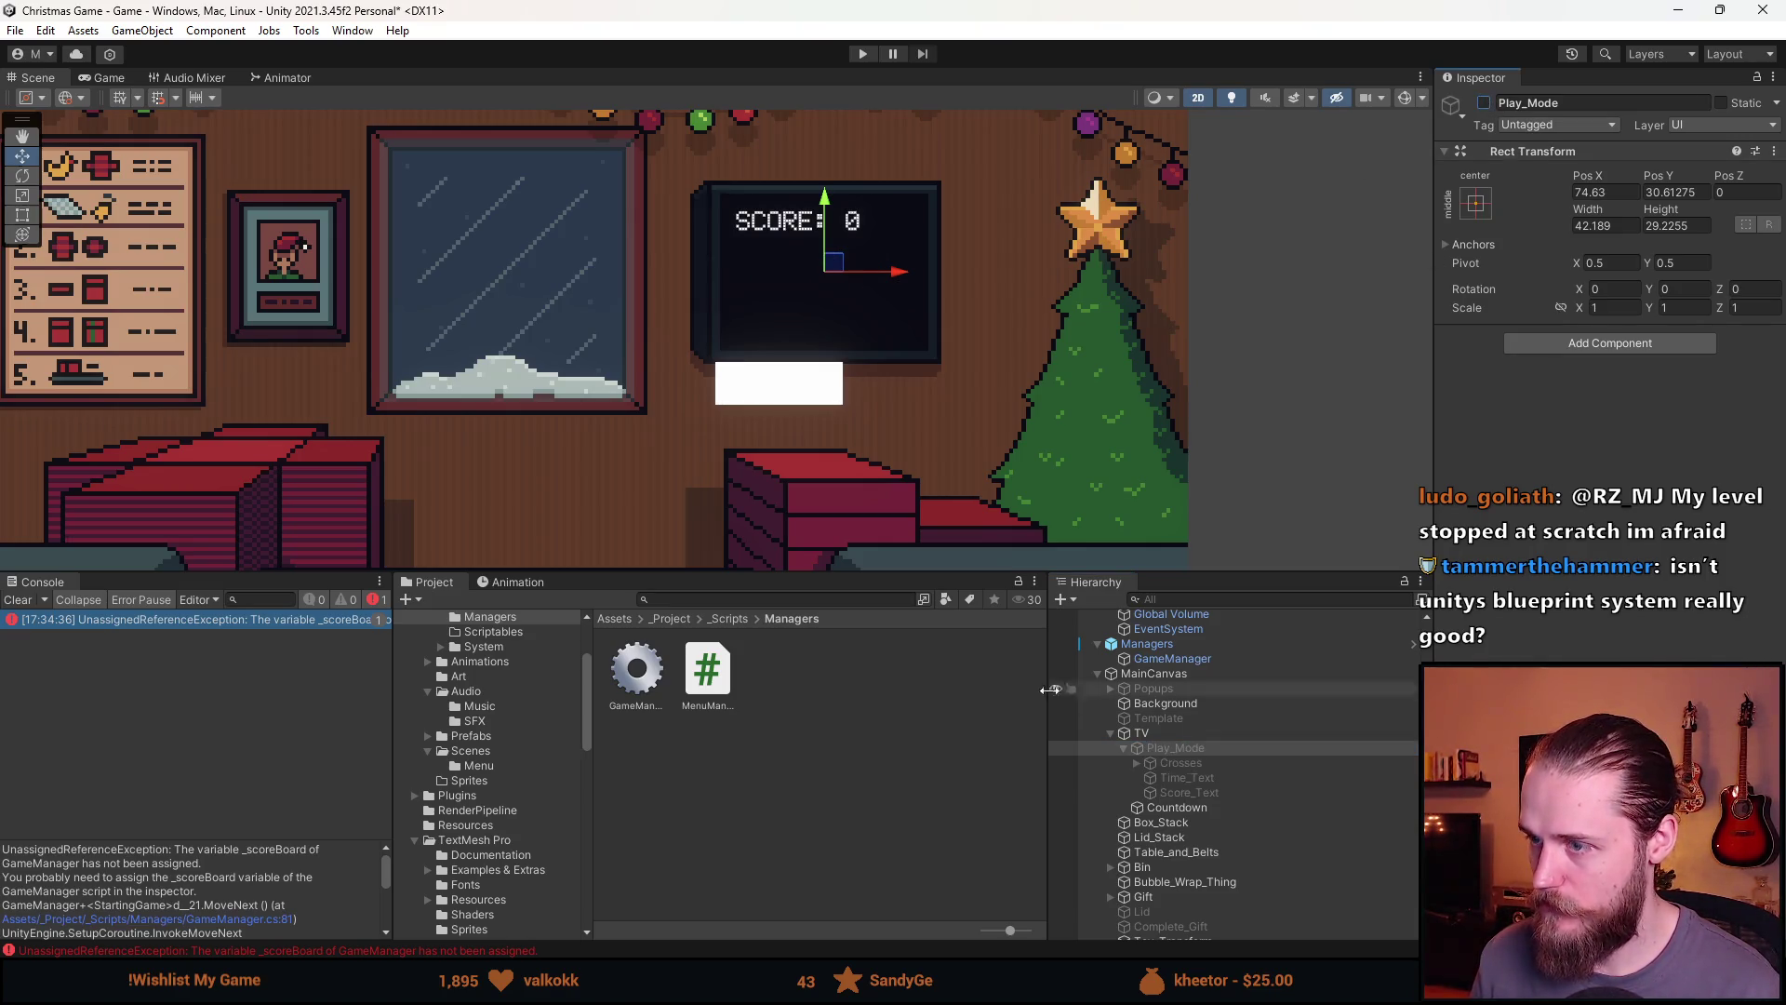
Set the Countdown text to 3 with font size 25
left_click(1219, 804)
left_click(1557, 462)
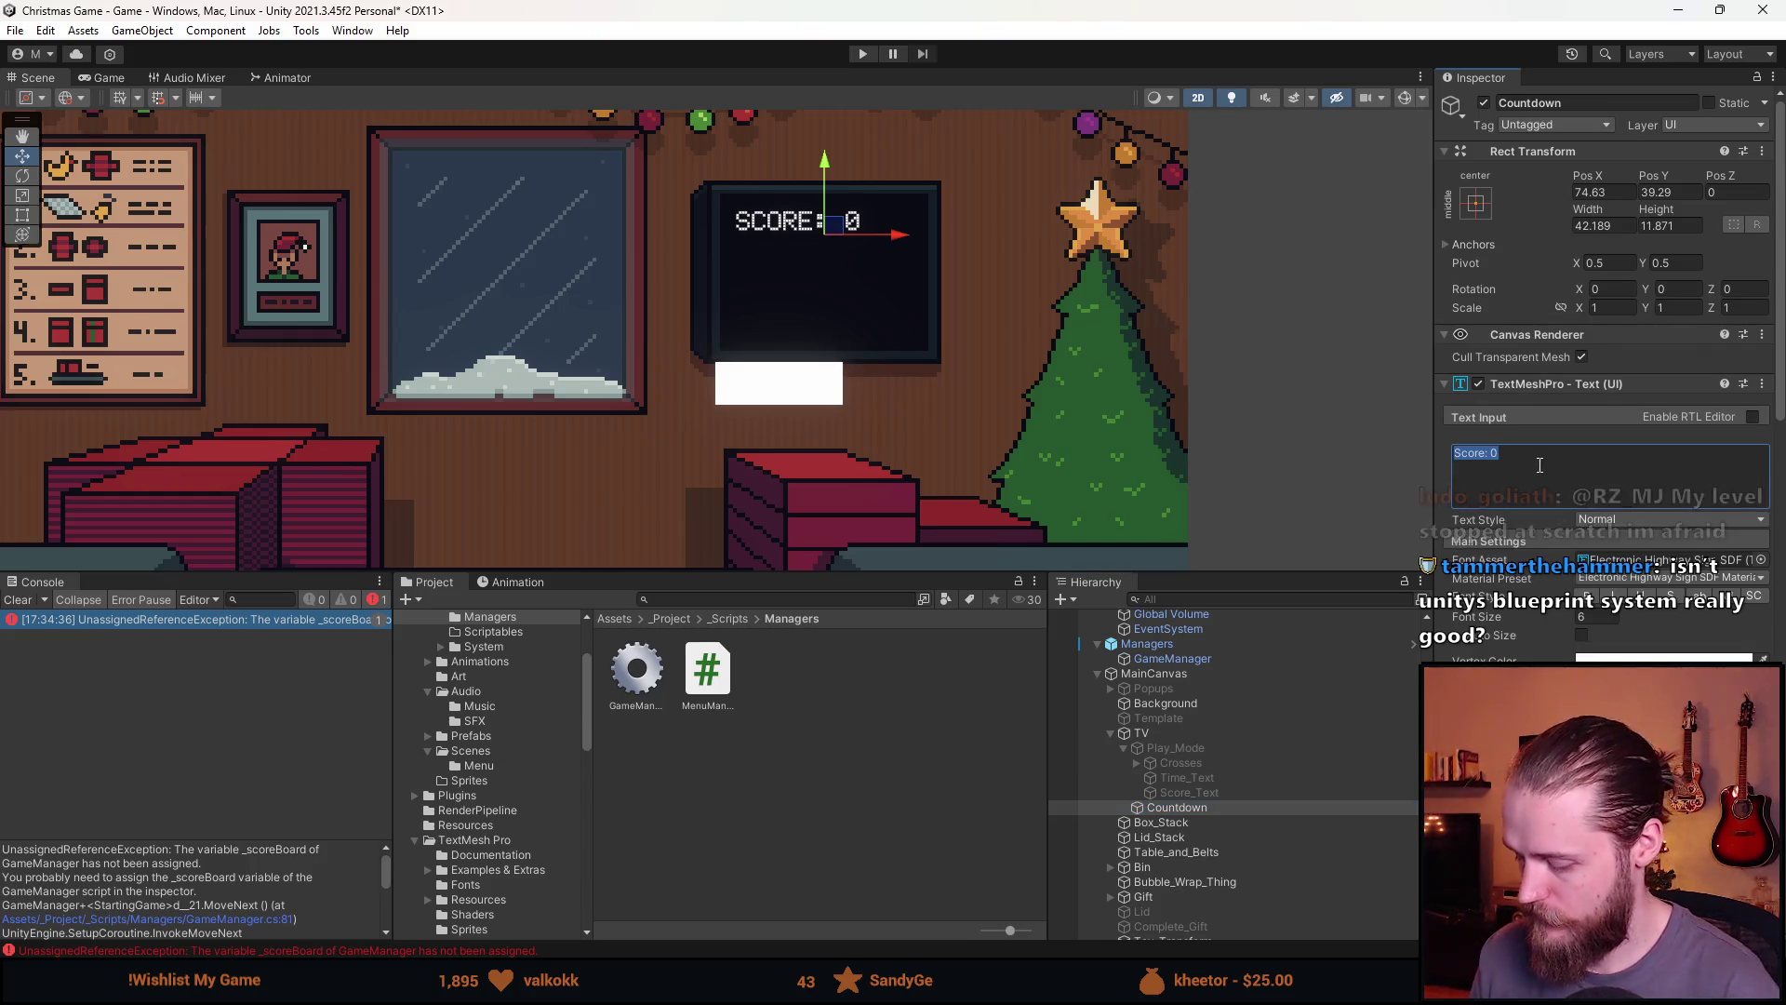
type("3")
left_click(1592, 617)
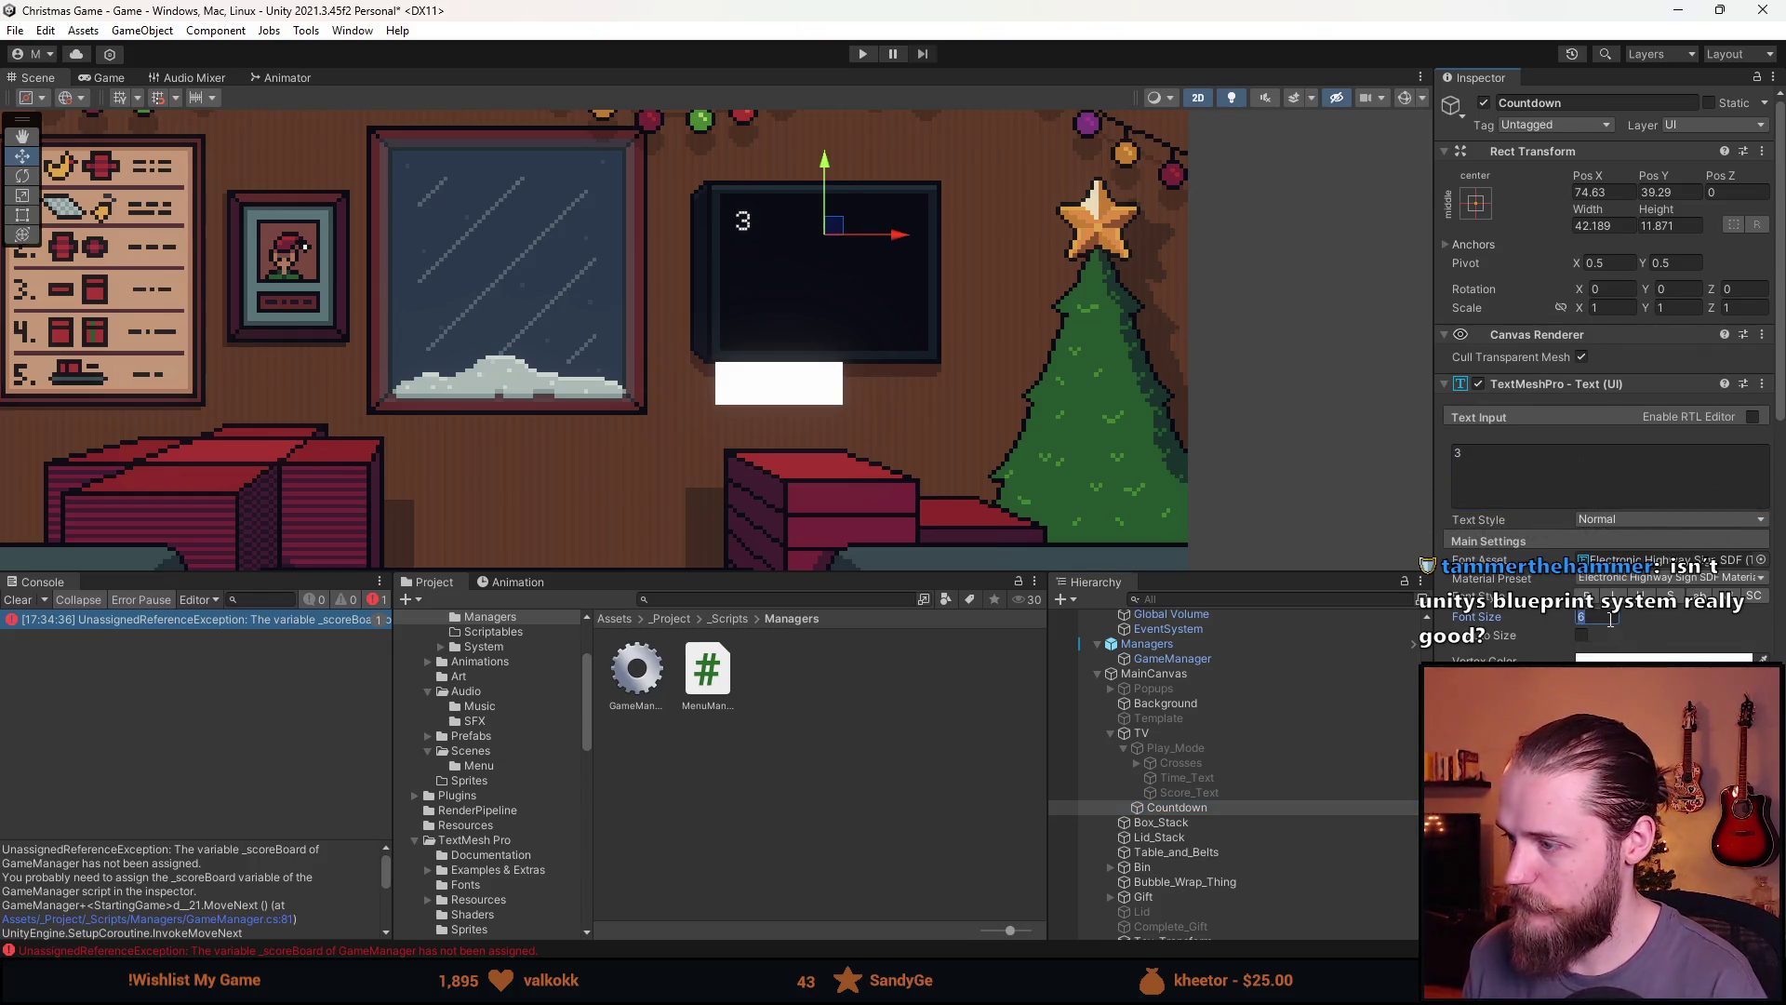
type("10")
key("BackSpace")
key("BackSpace")
type("20")
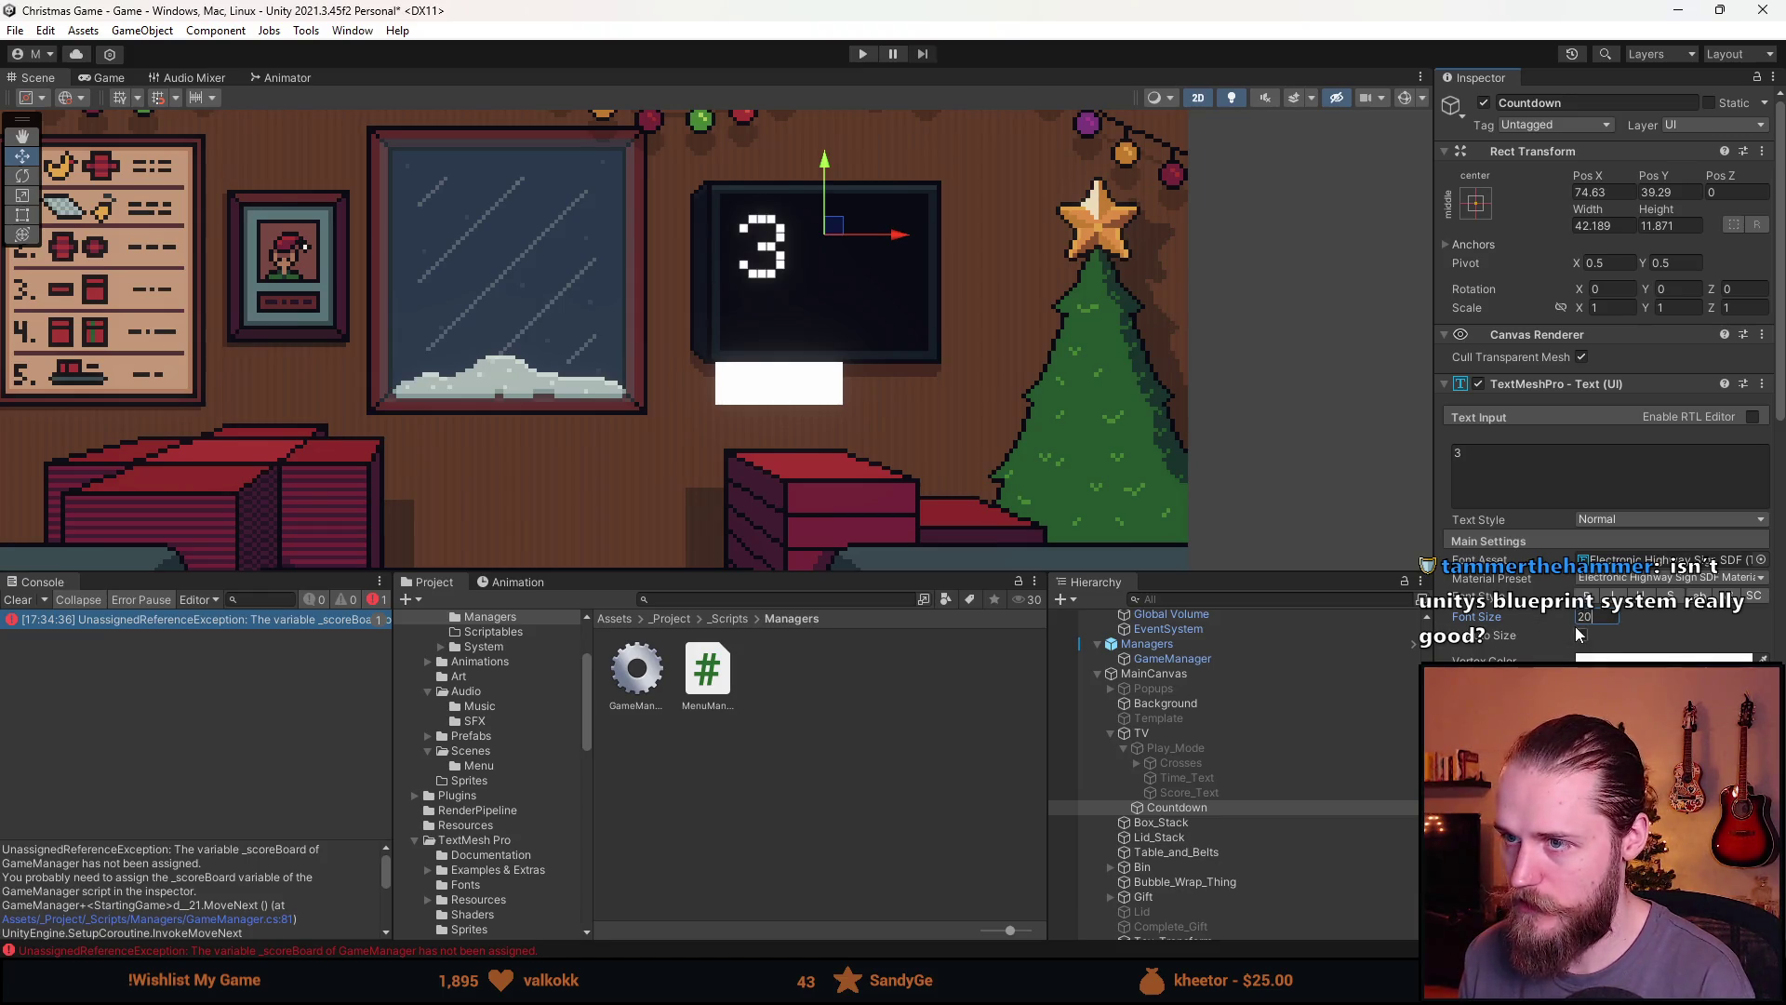
key("Return")
type("25")
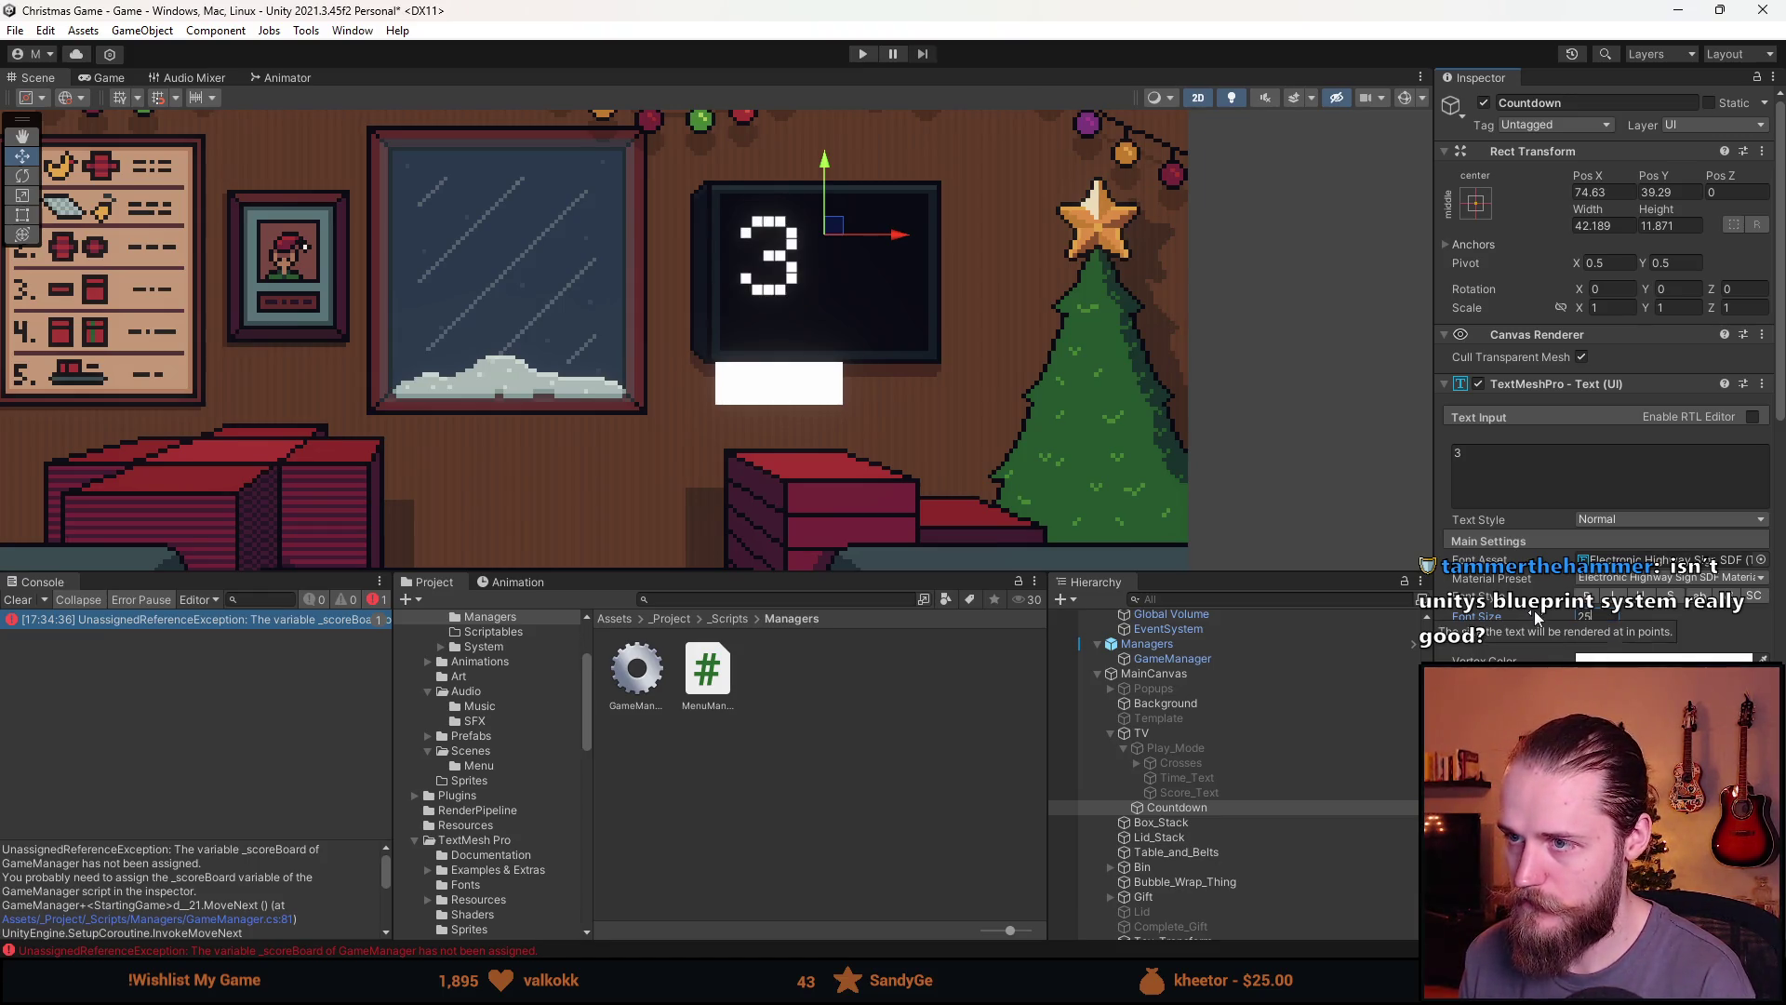
left_click_drag(850, 226, 1056, 313)
scroll(1664, 625, "down", 5)
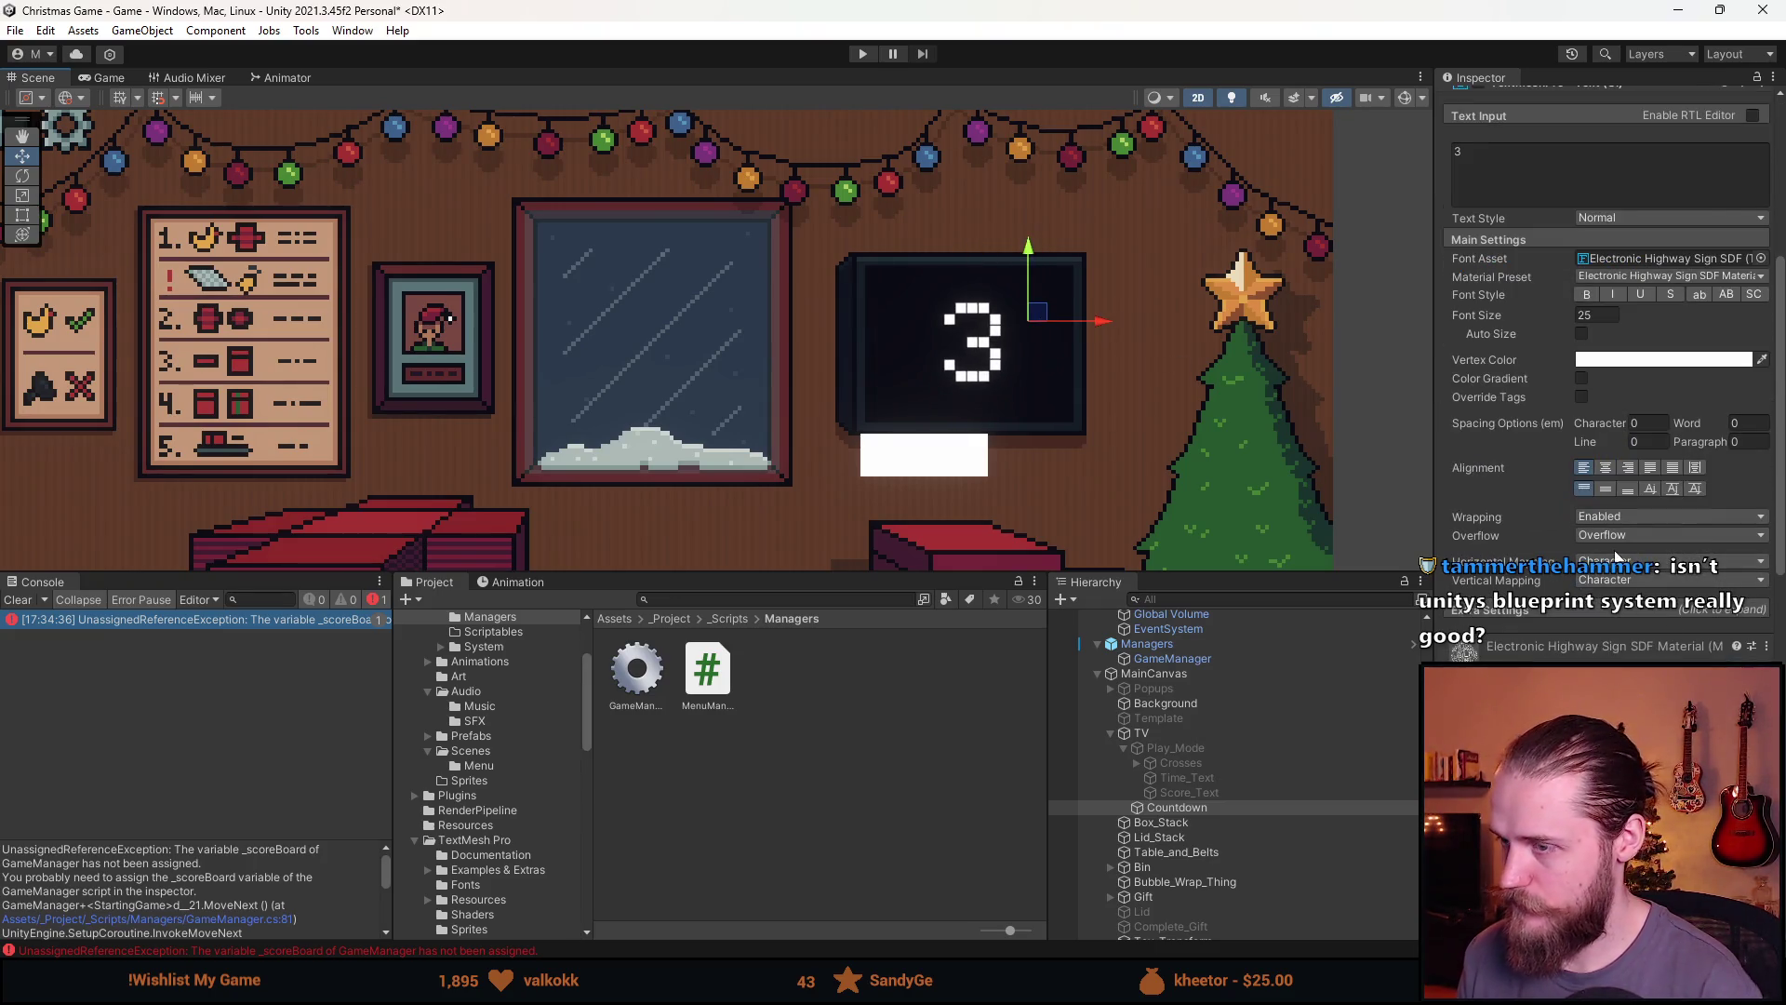
key("ctrl+z")
scroll(1693, 545, "down", 3)
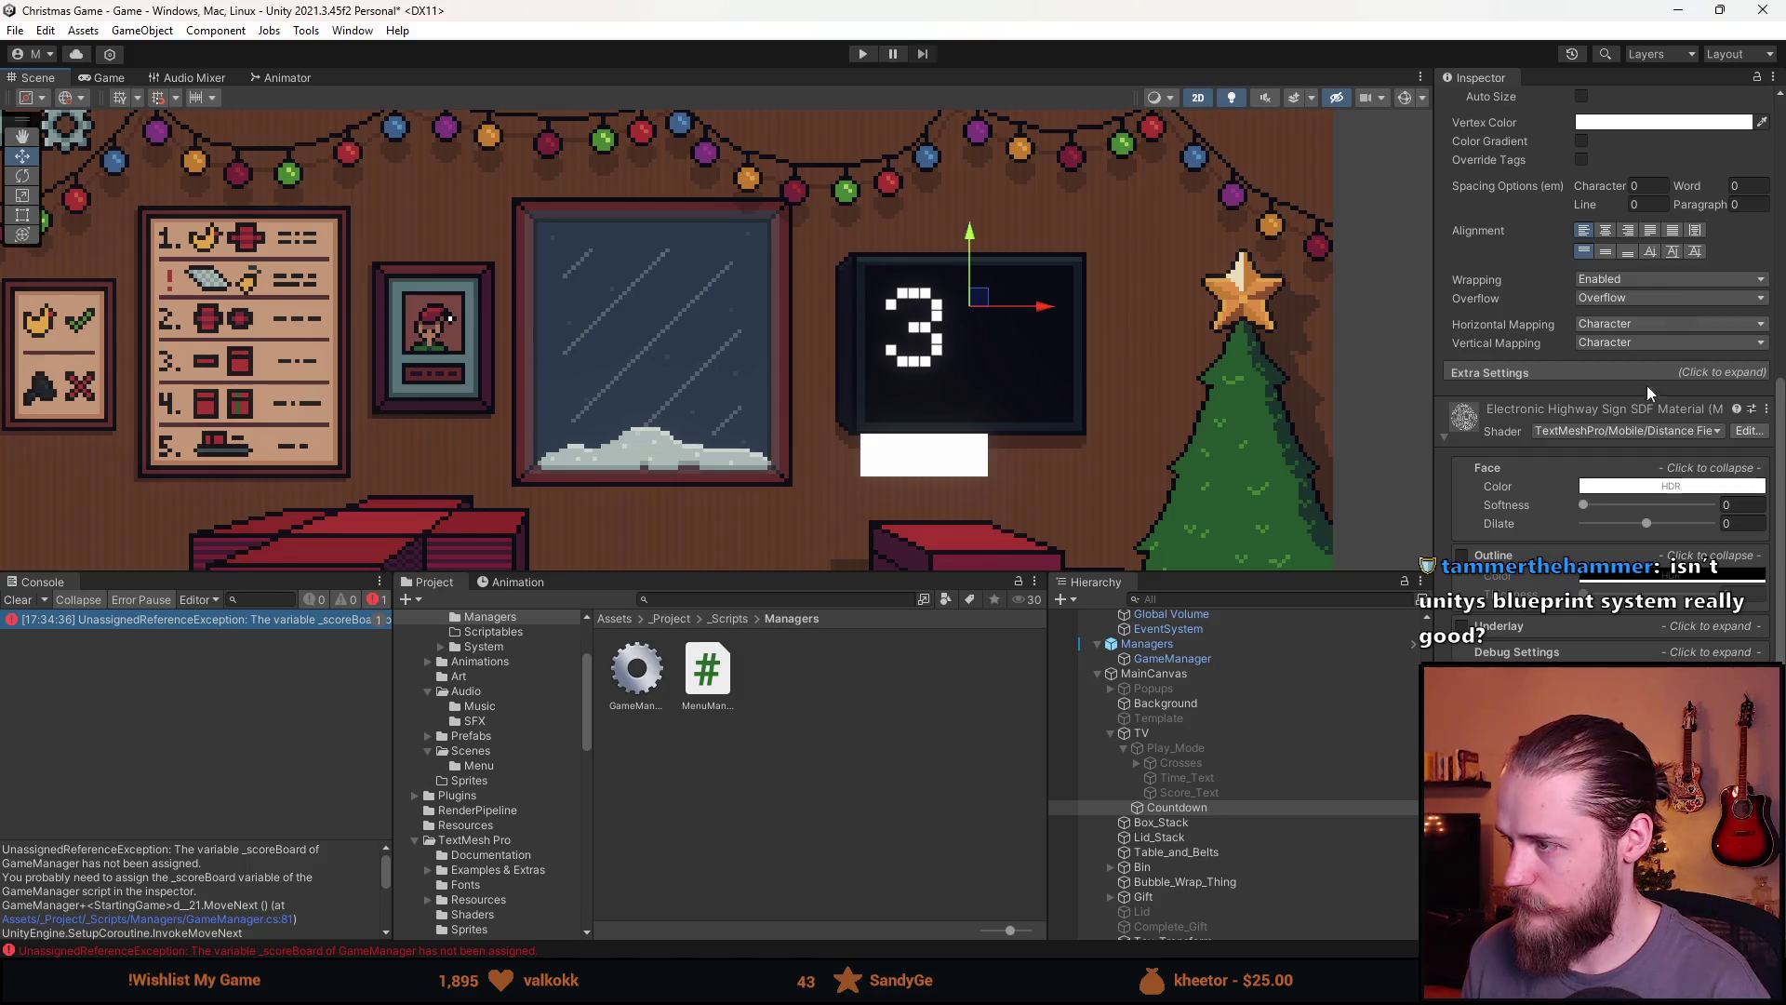
Centre the 3 horizontally and vertically in its text box
left_click(1606, 230)
left_click(1606, 252)
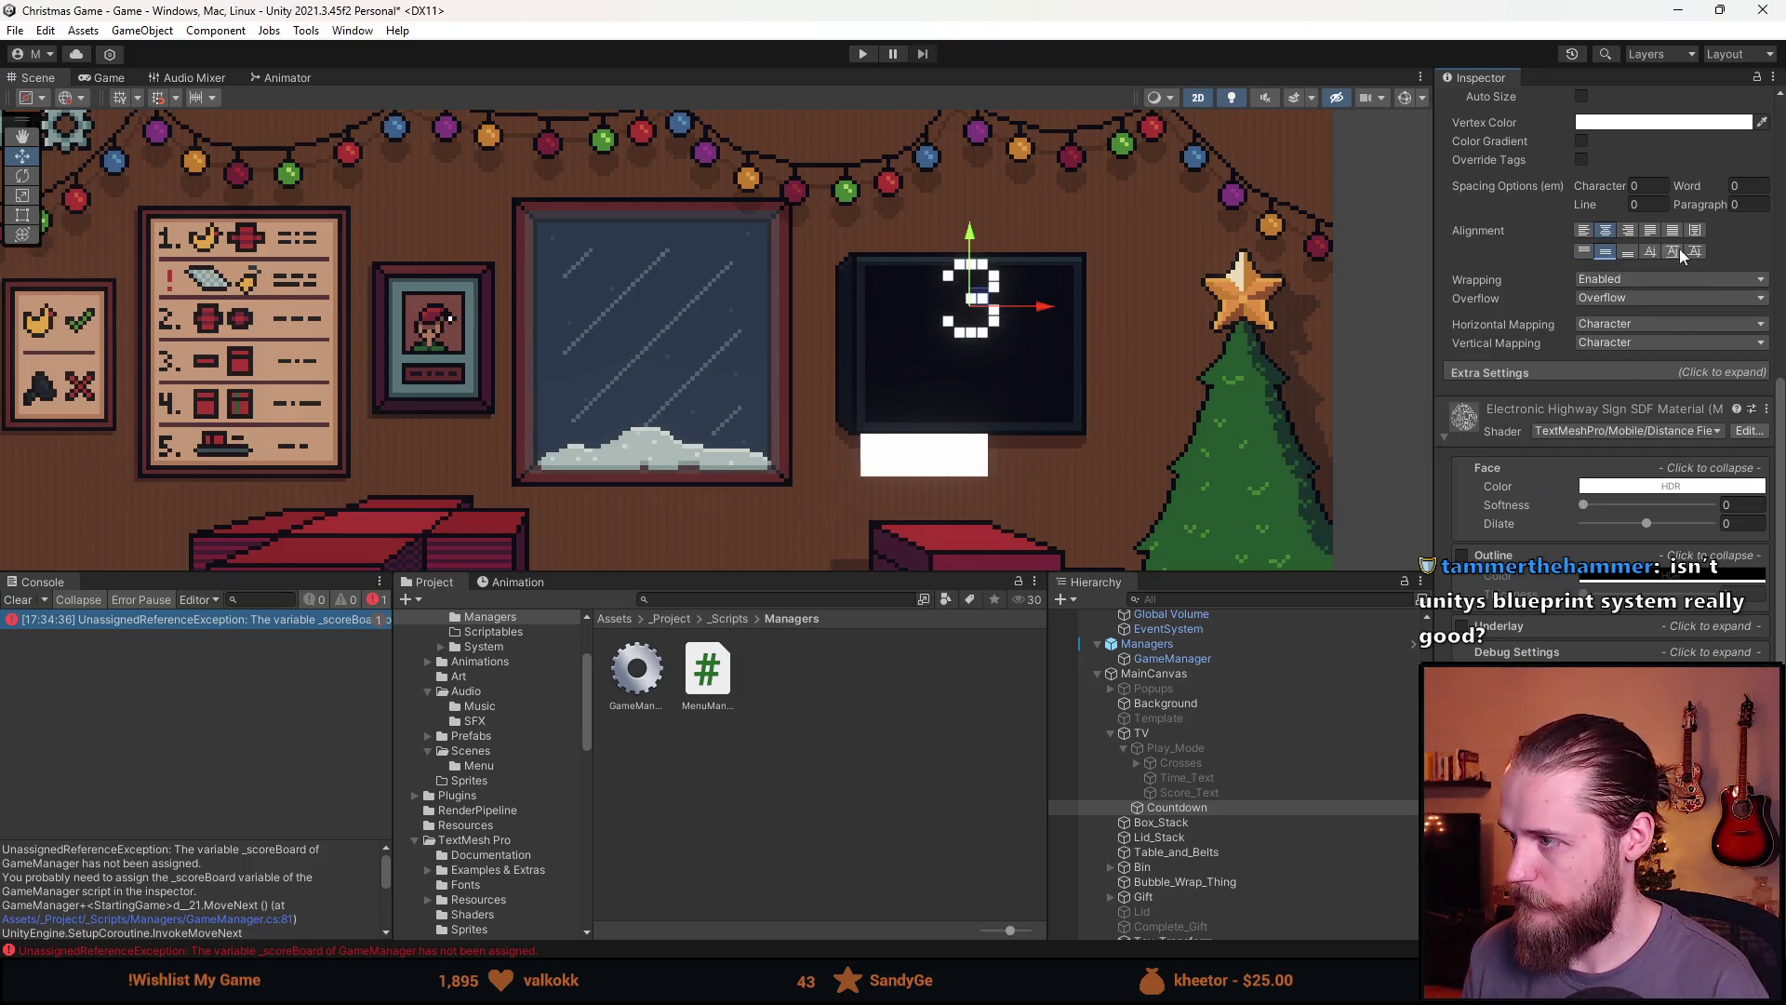
left_click(1673, 251)
scroll(1660, 307, "up", 4)
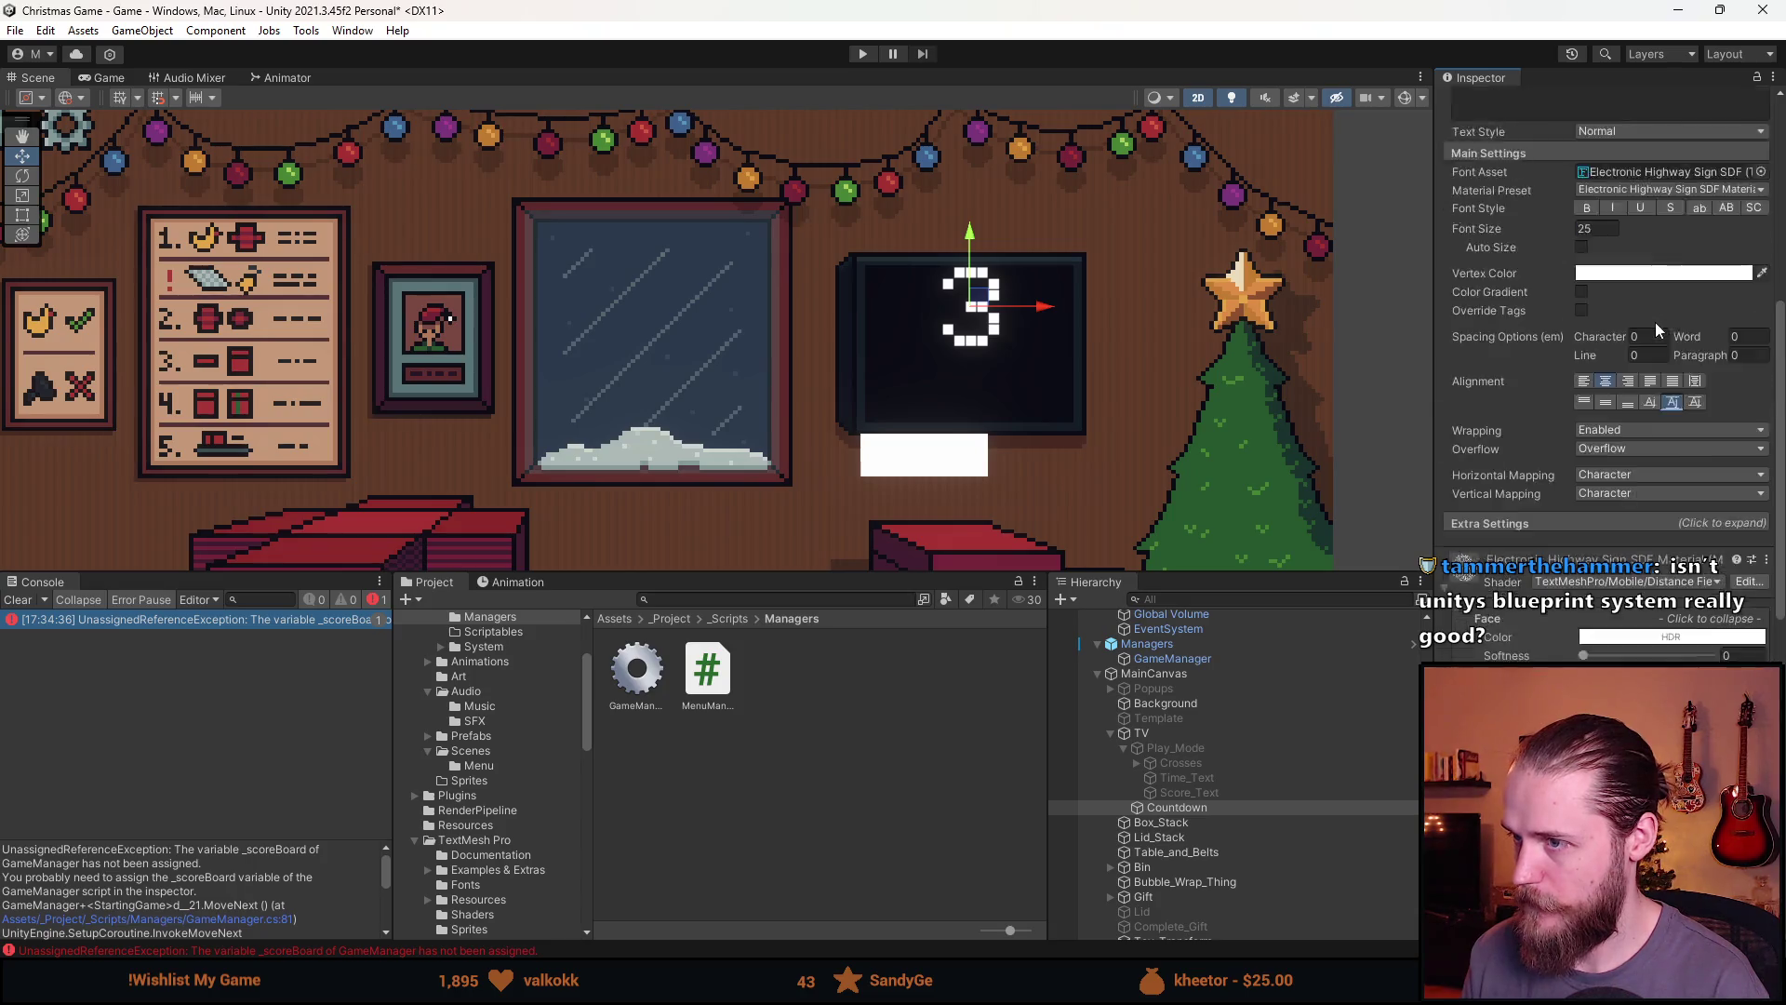
Enlarge the Countdown text box with the Rect tool to cover the TV screen
left_click(23, 214)
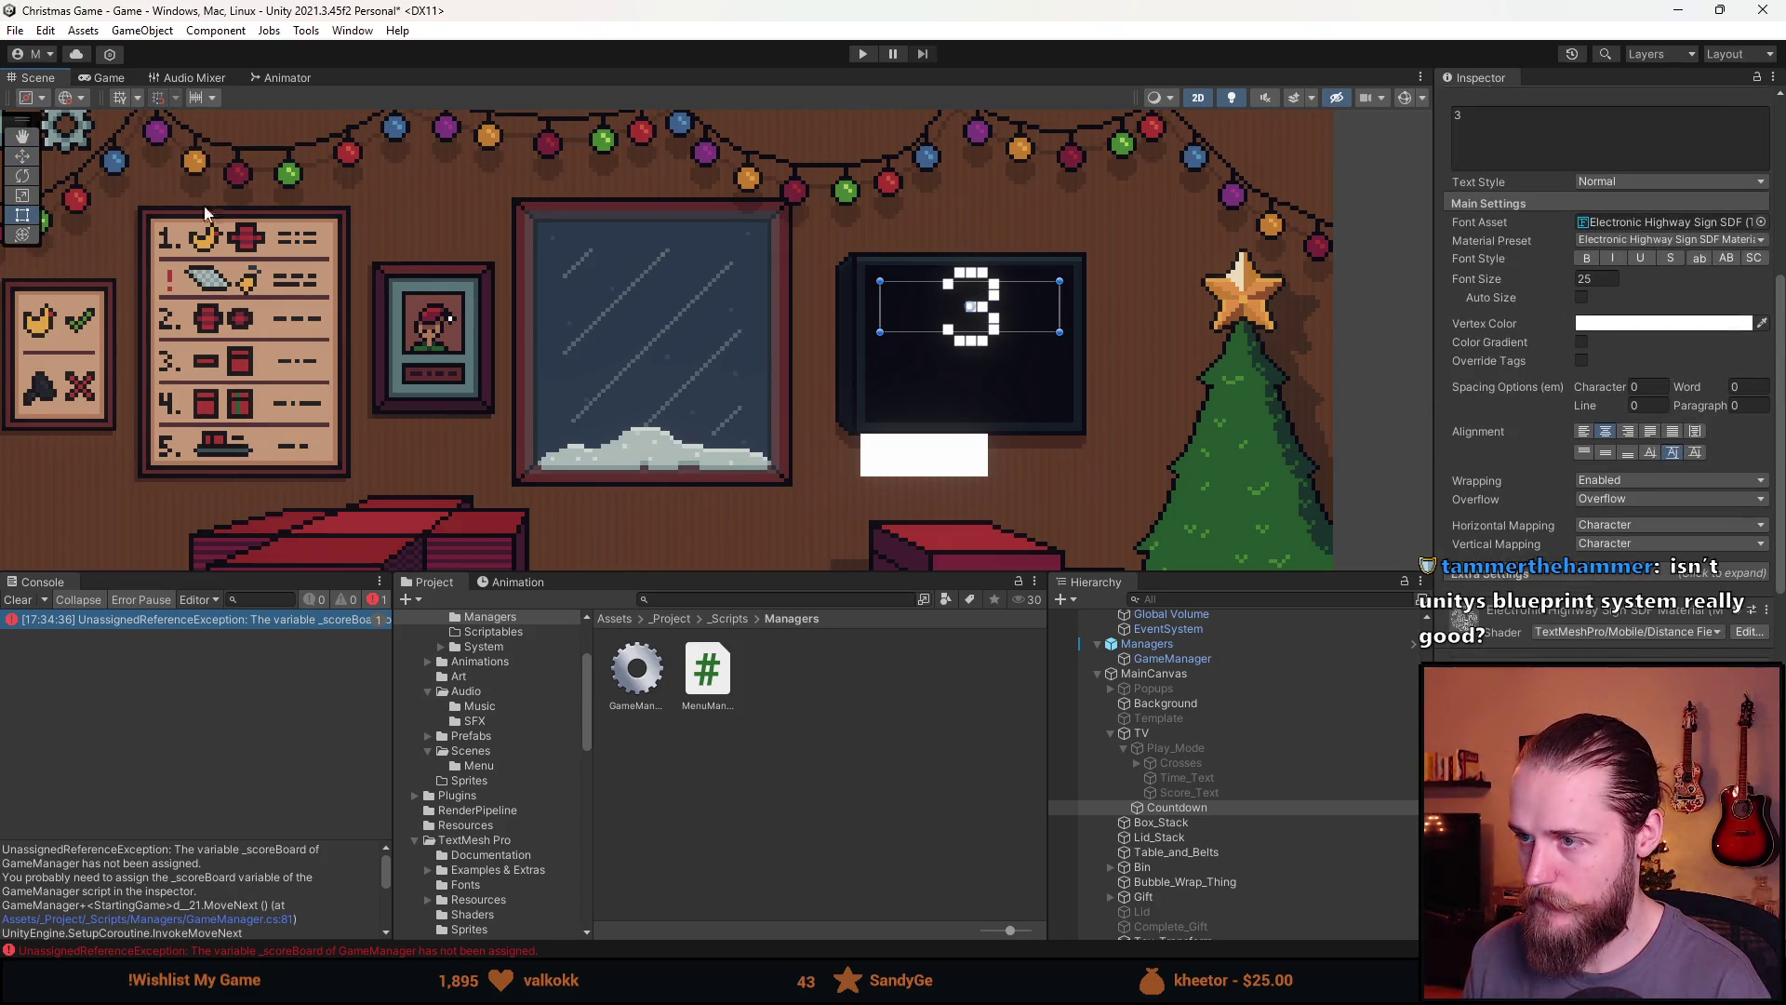
scroll(976, 297, "up", 3)
left_click_drag(1039, 353, 1053, 479)
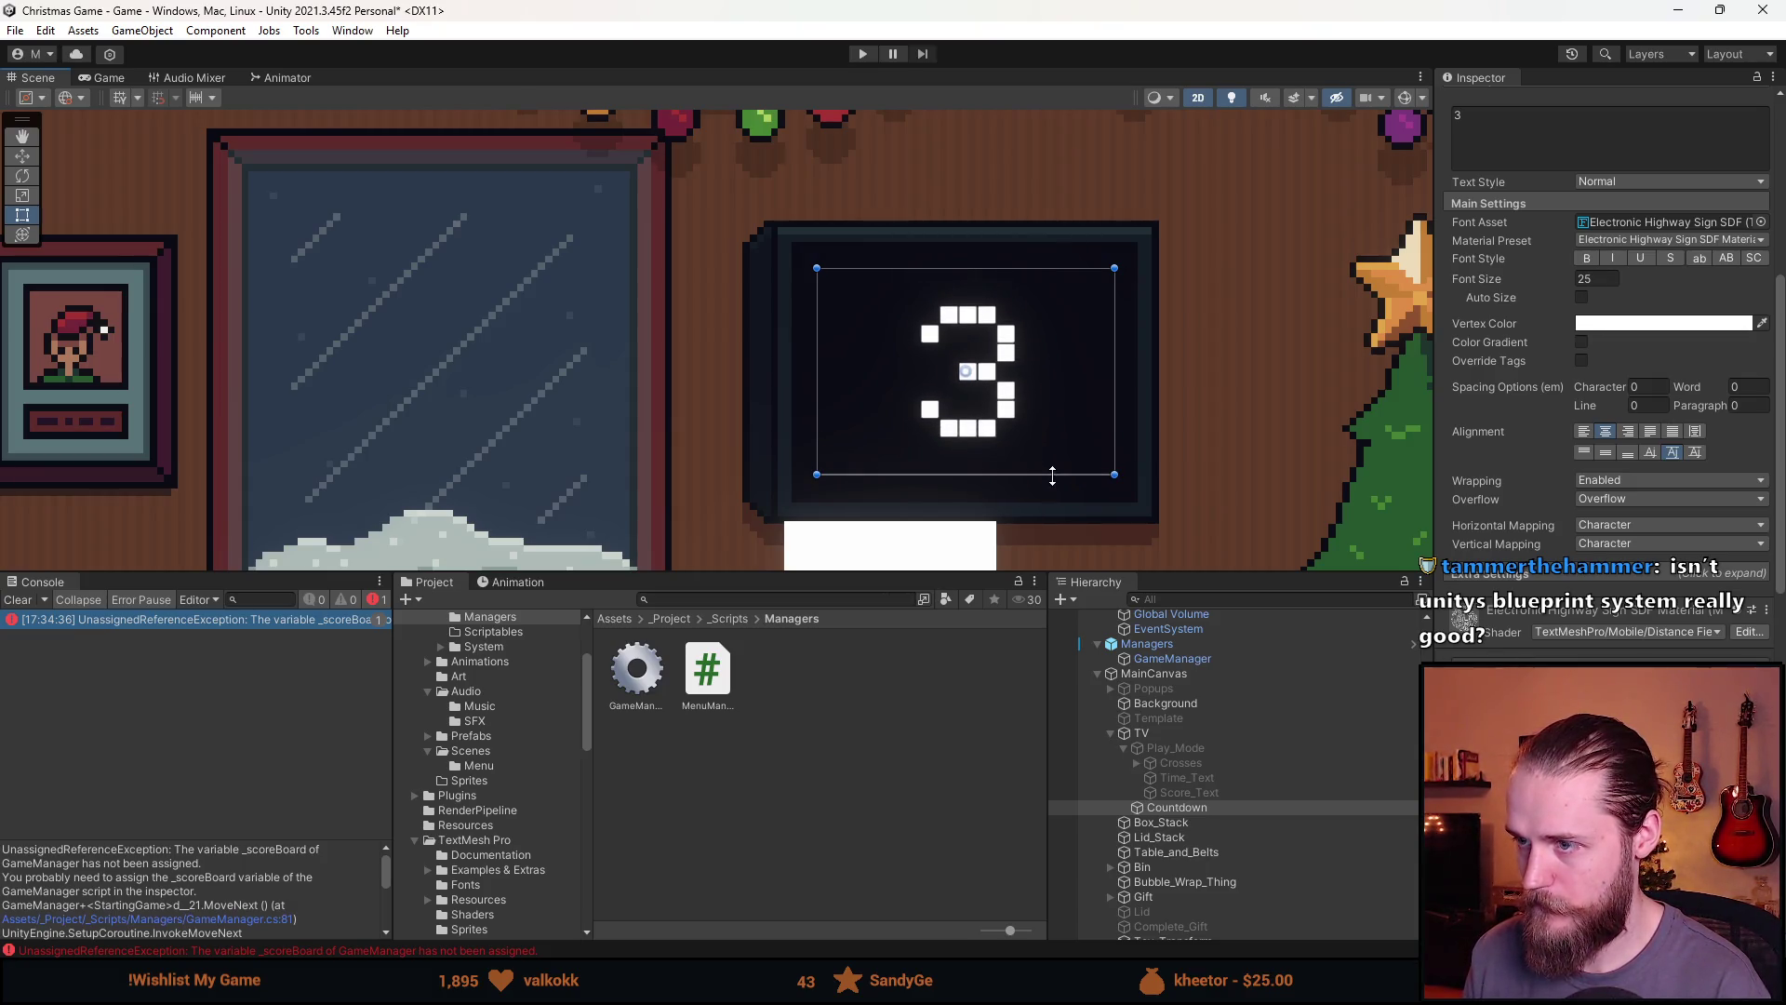
scroll(1052, 476, "down", 5)
left_click(1158, 437)
scroll(1197, 437, "down", 3)
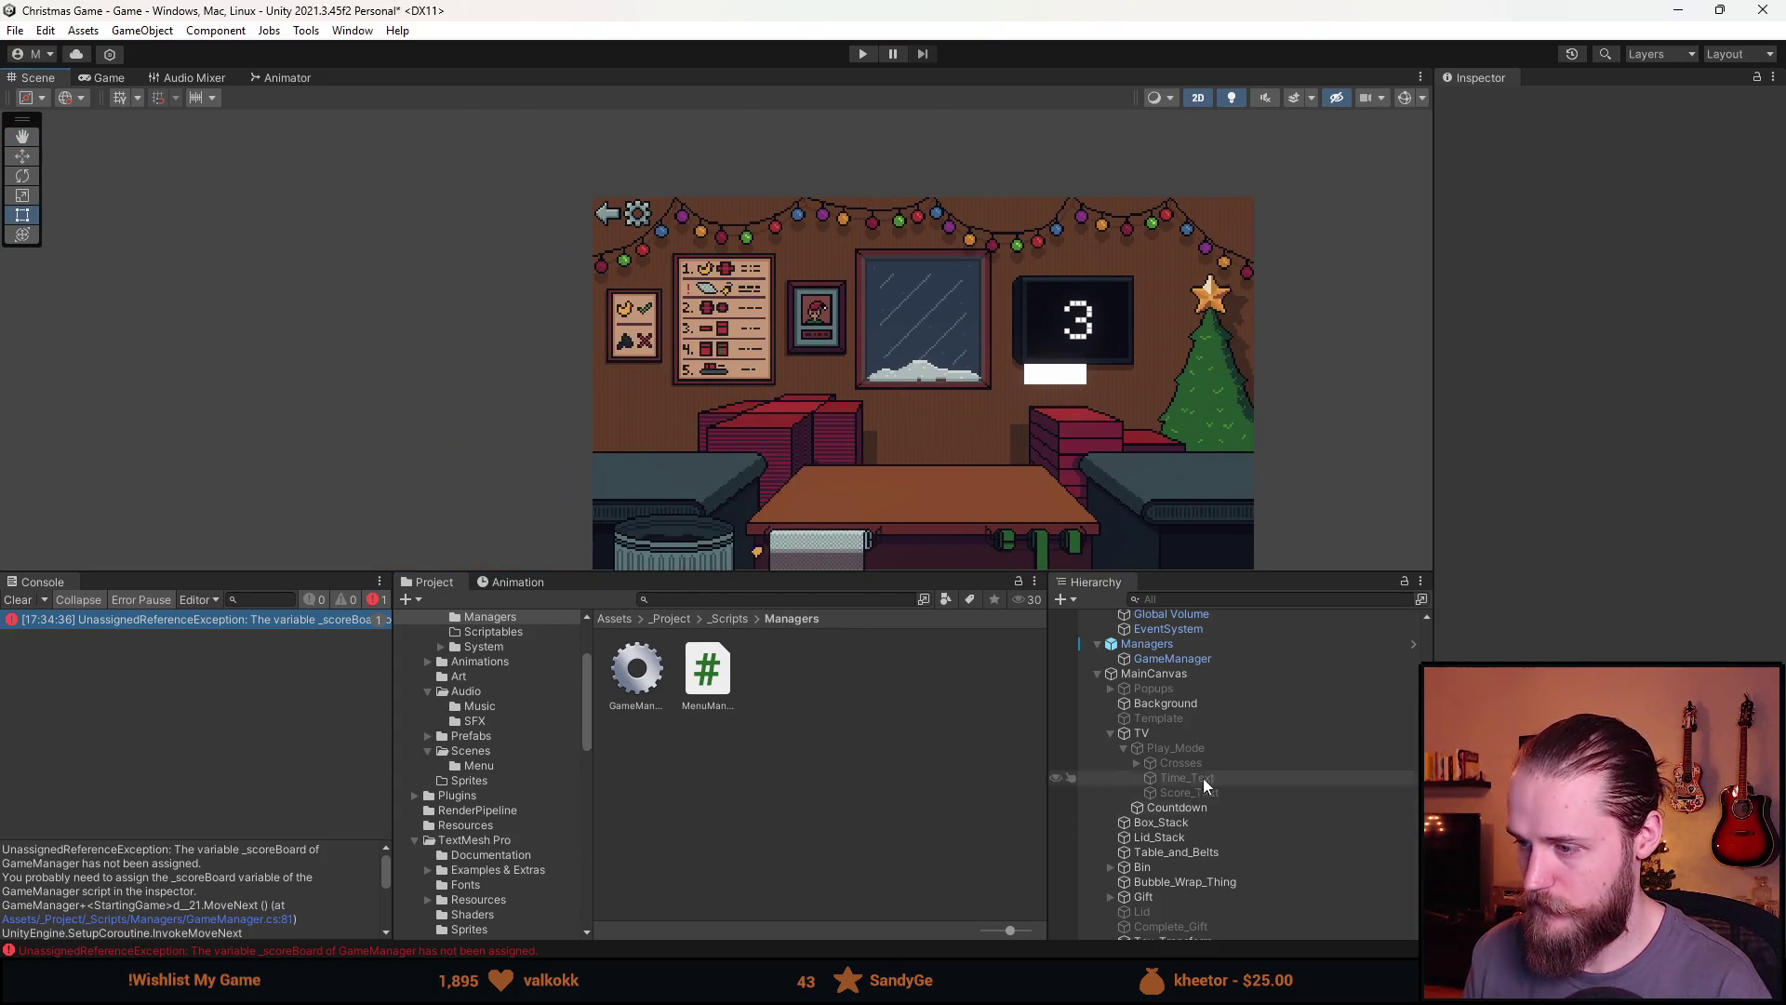
Deactivate Countdown and duplicate it as Countdown (1)
left_click(1177, 806)
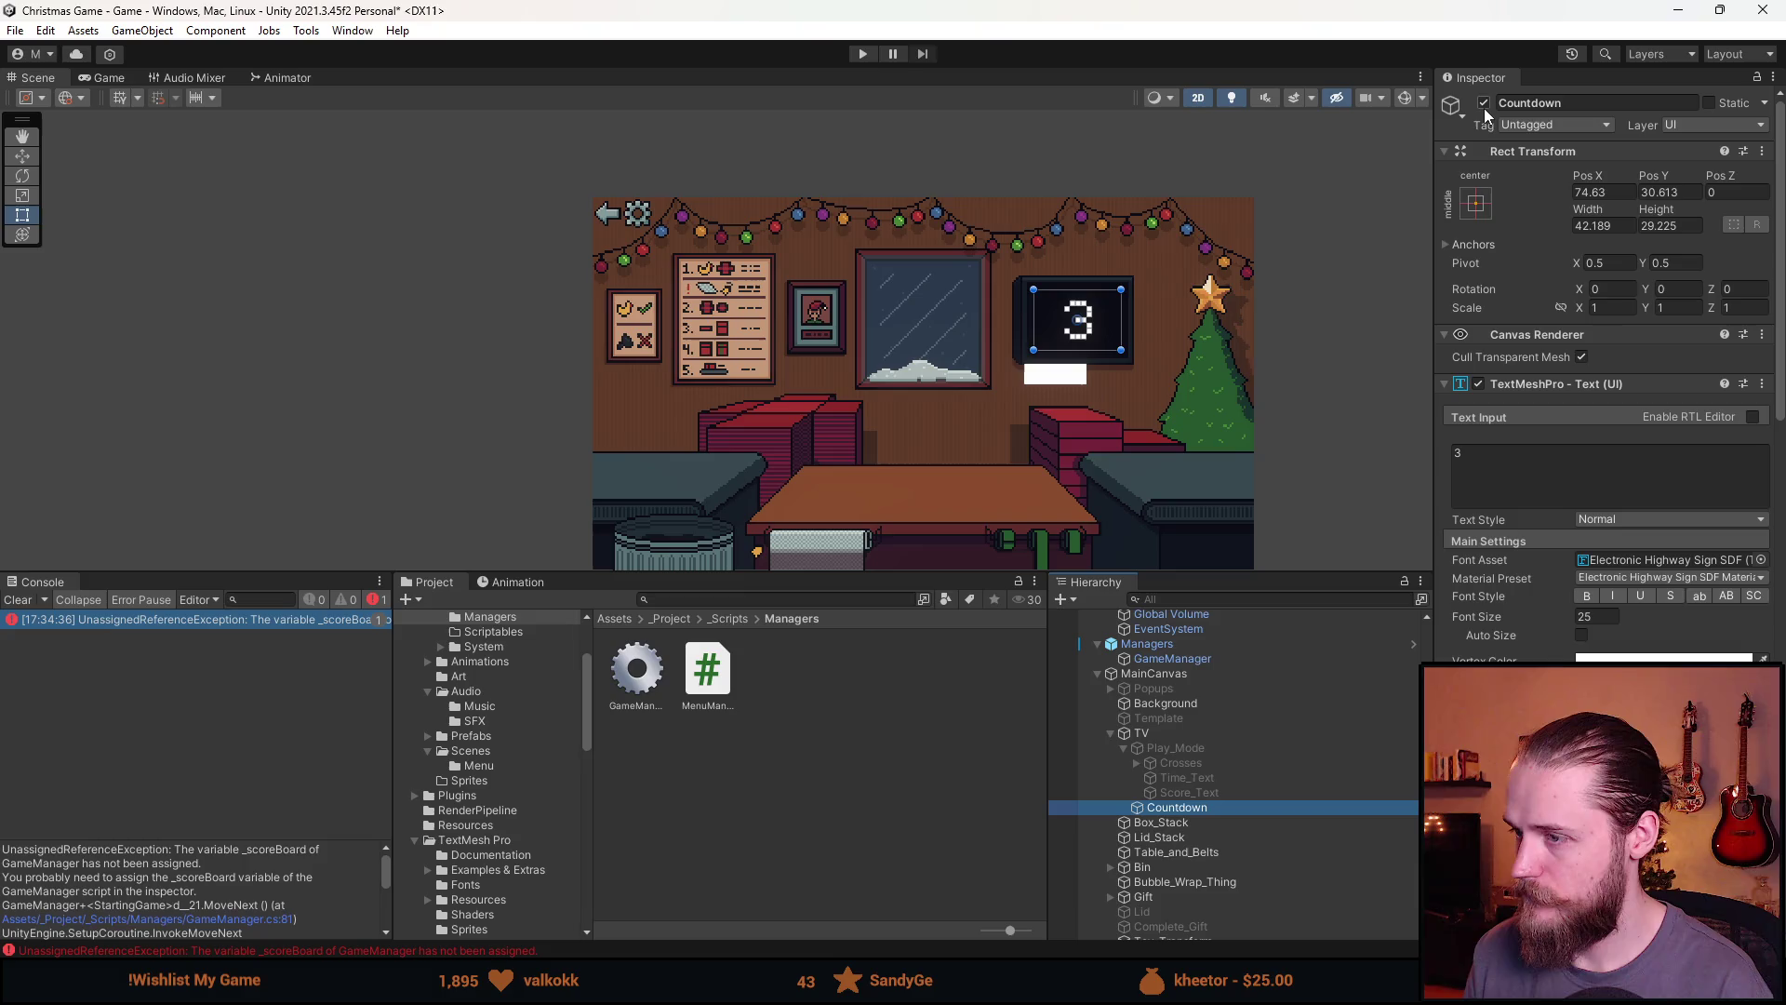
left_click(1483, 103)
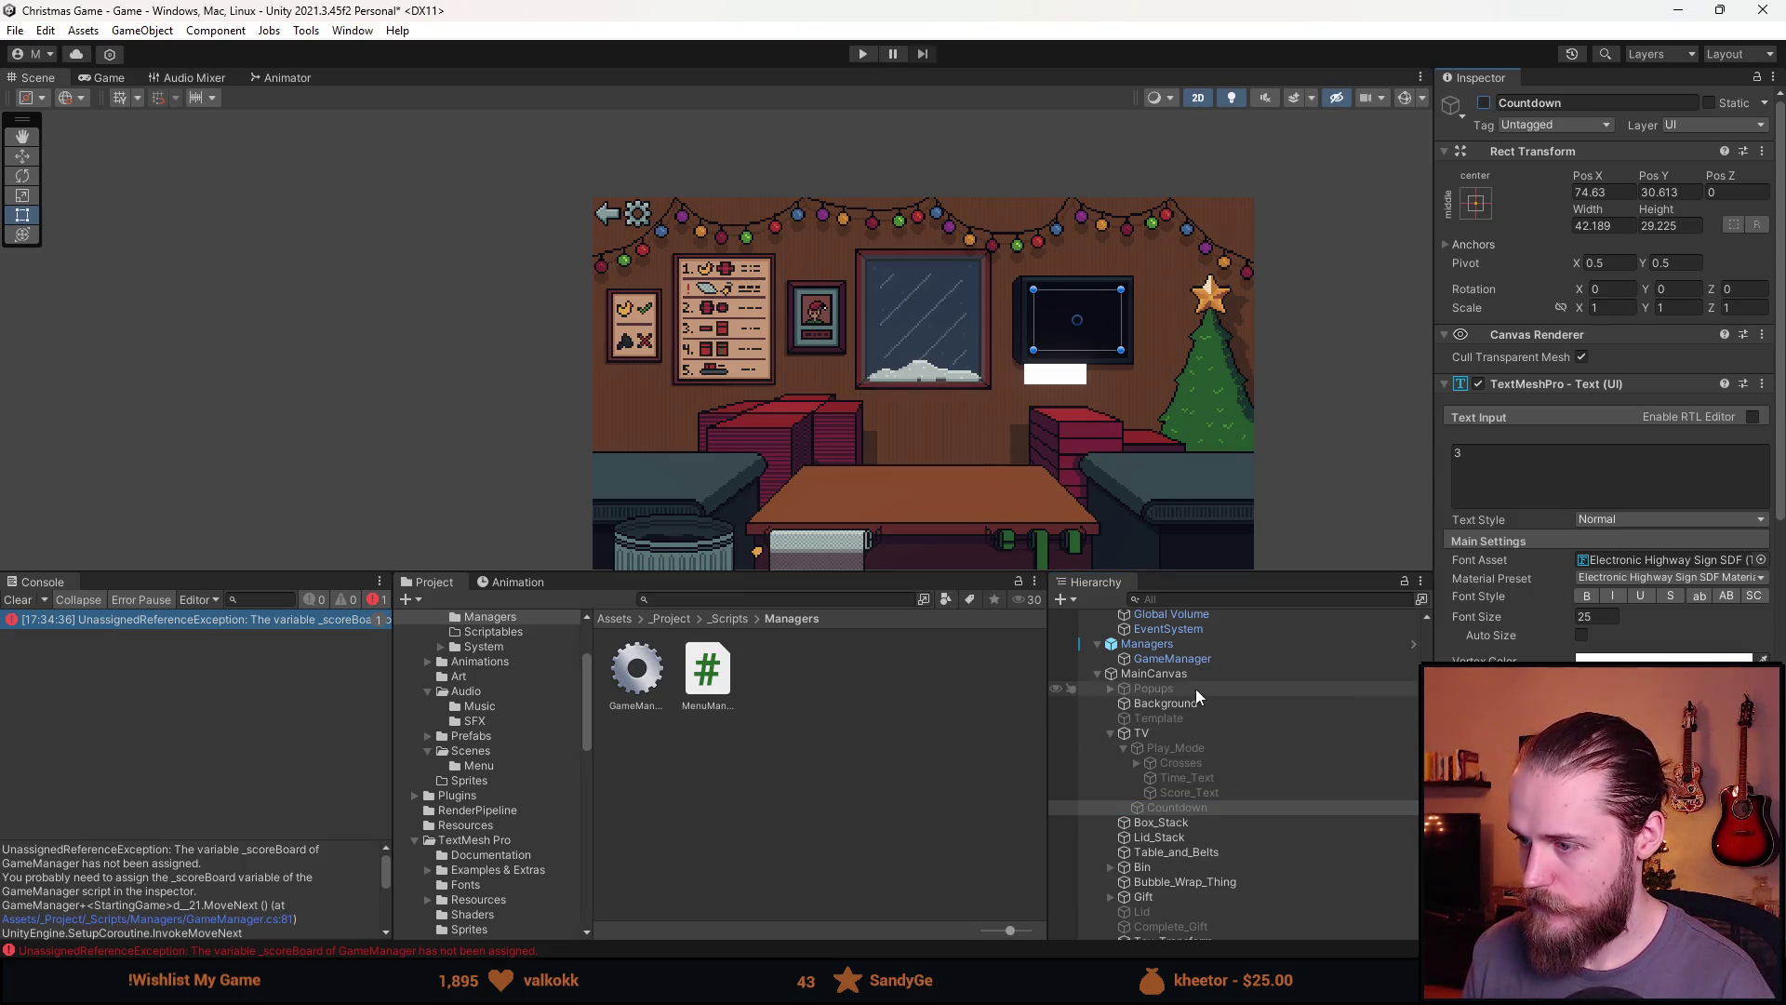
scroll(1196, 689, "up", 2)
key("ctrl+d")
left_click(1192, 874)
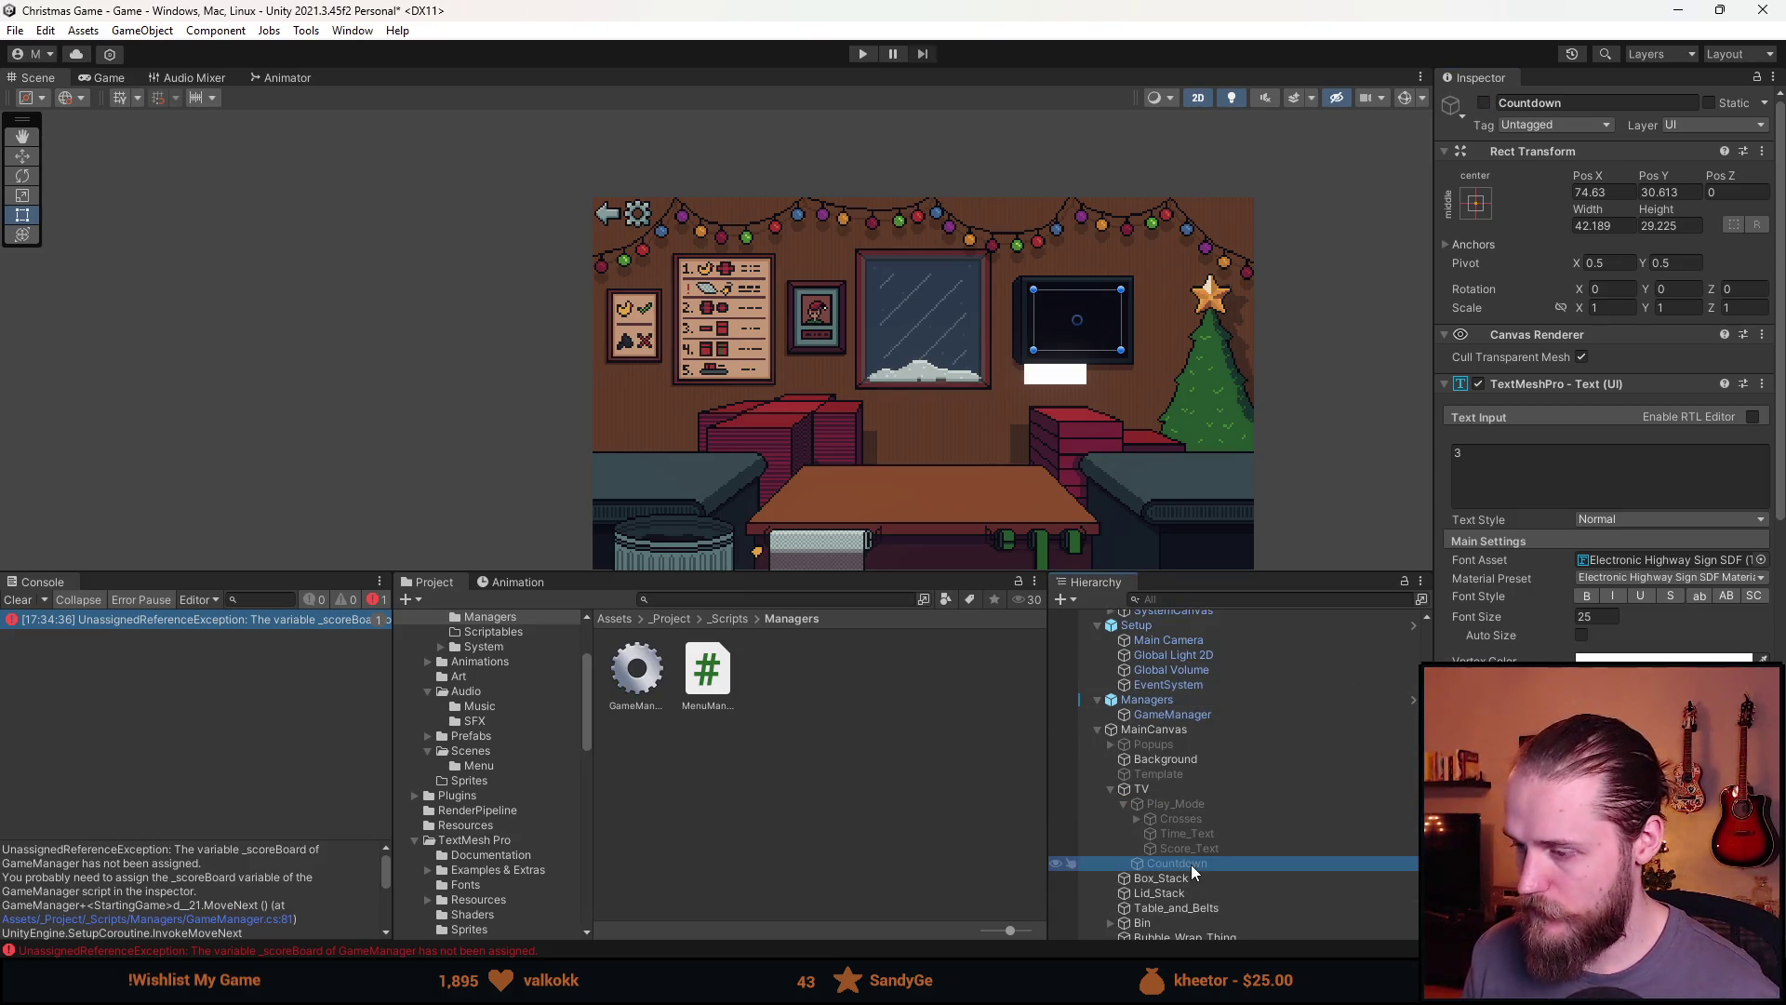
left_click(1523, 453)
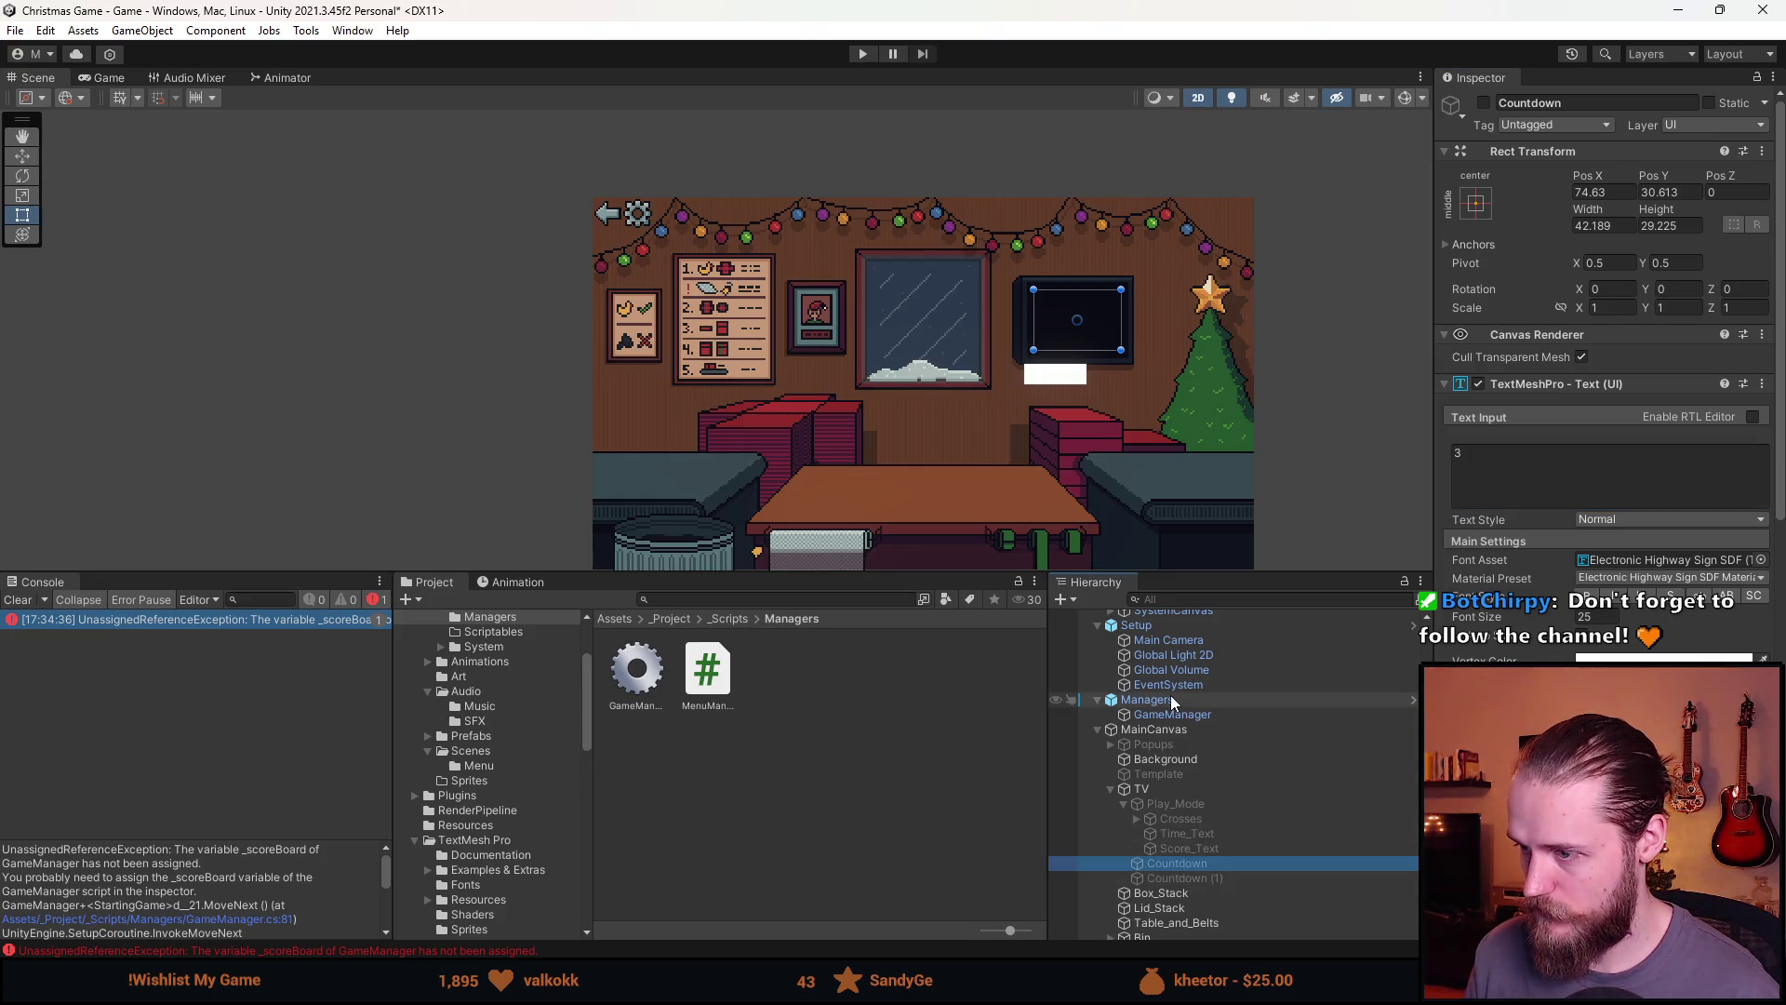
Check the GameManager's Presents list and start the game in Play mode
left_click(1197, 716)
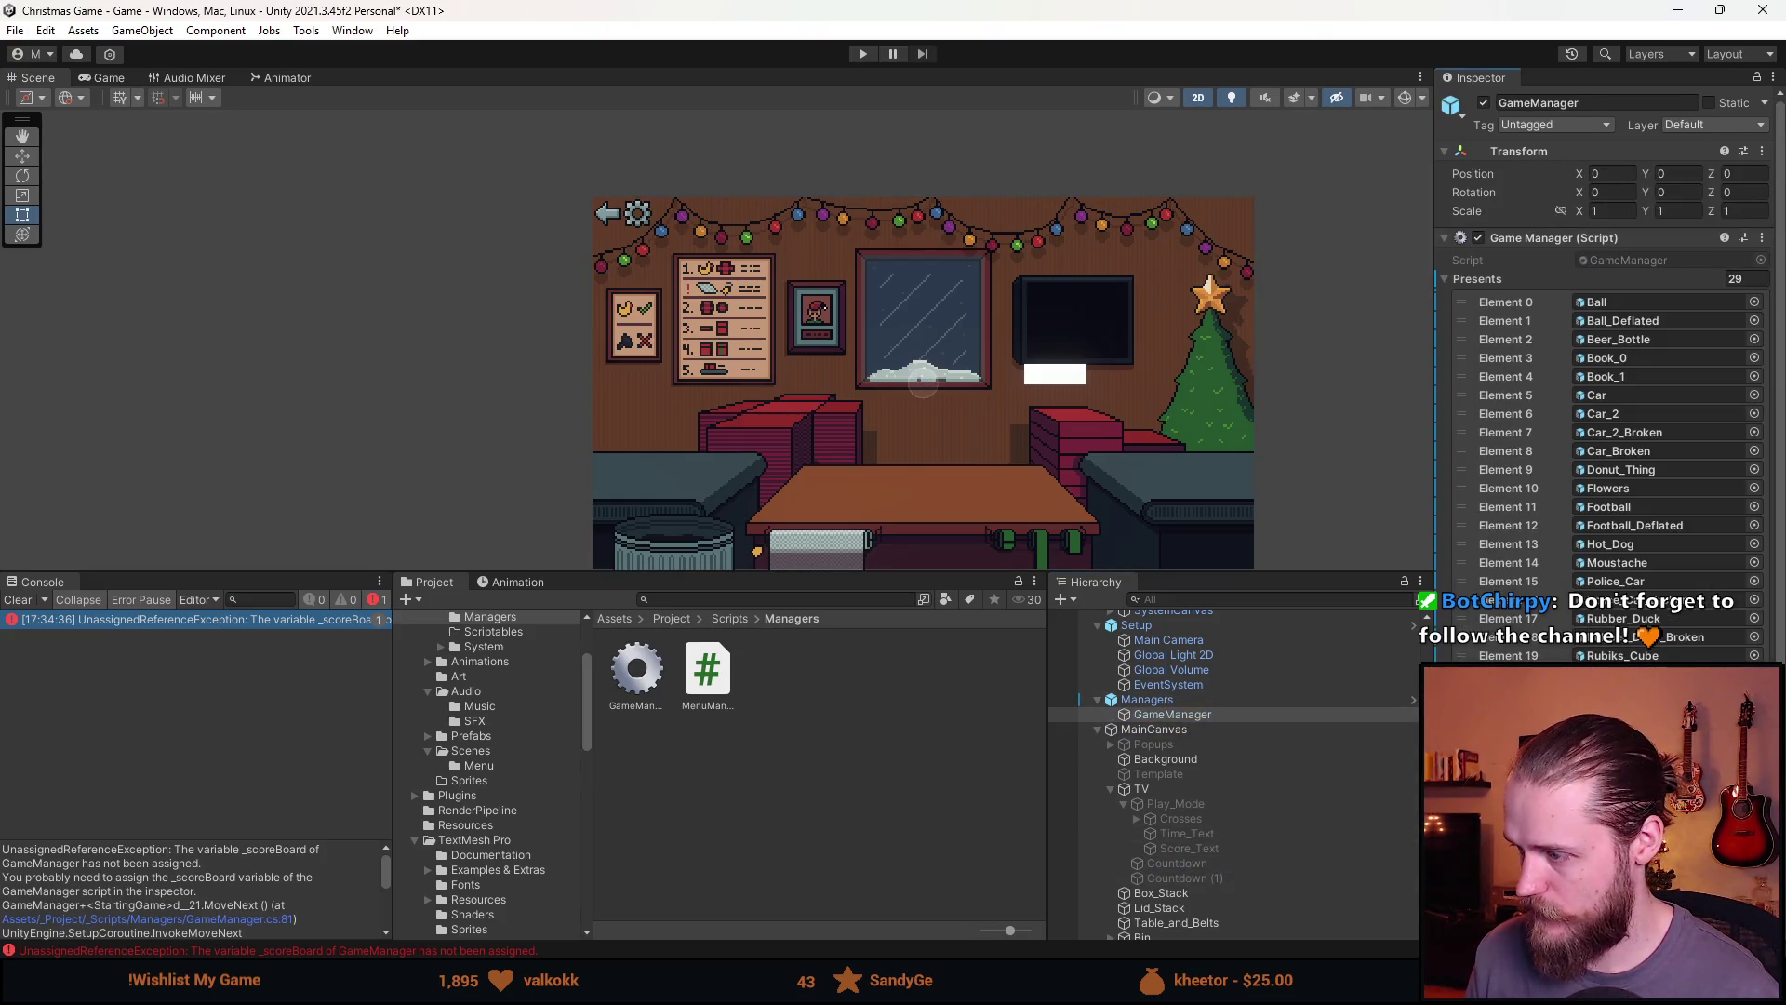
scroll(1609, 372, "down", 3)
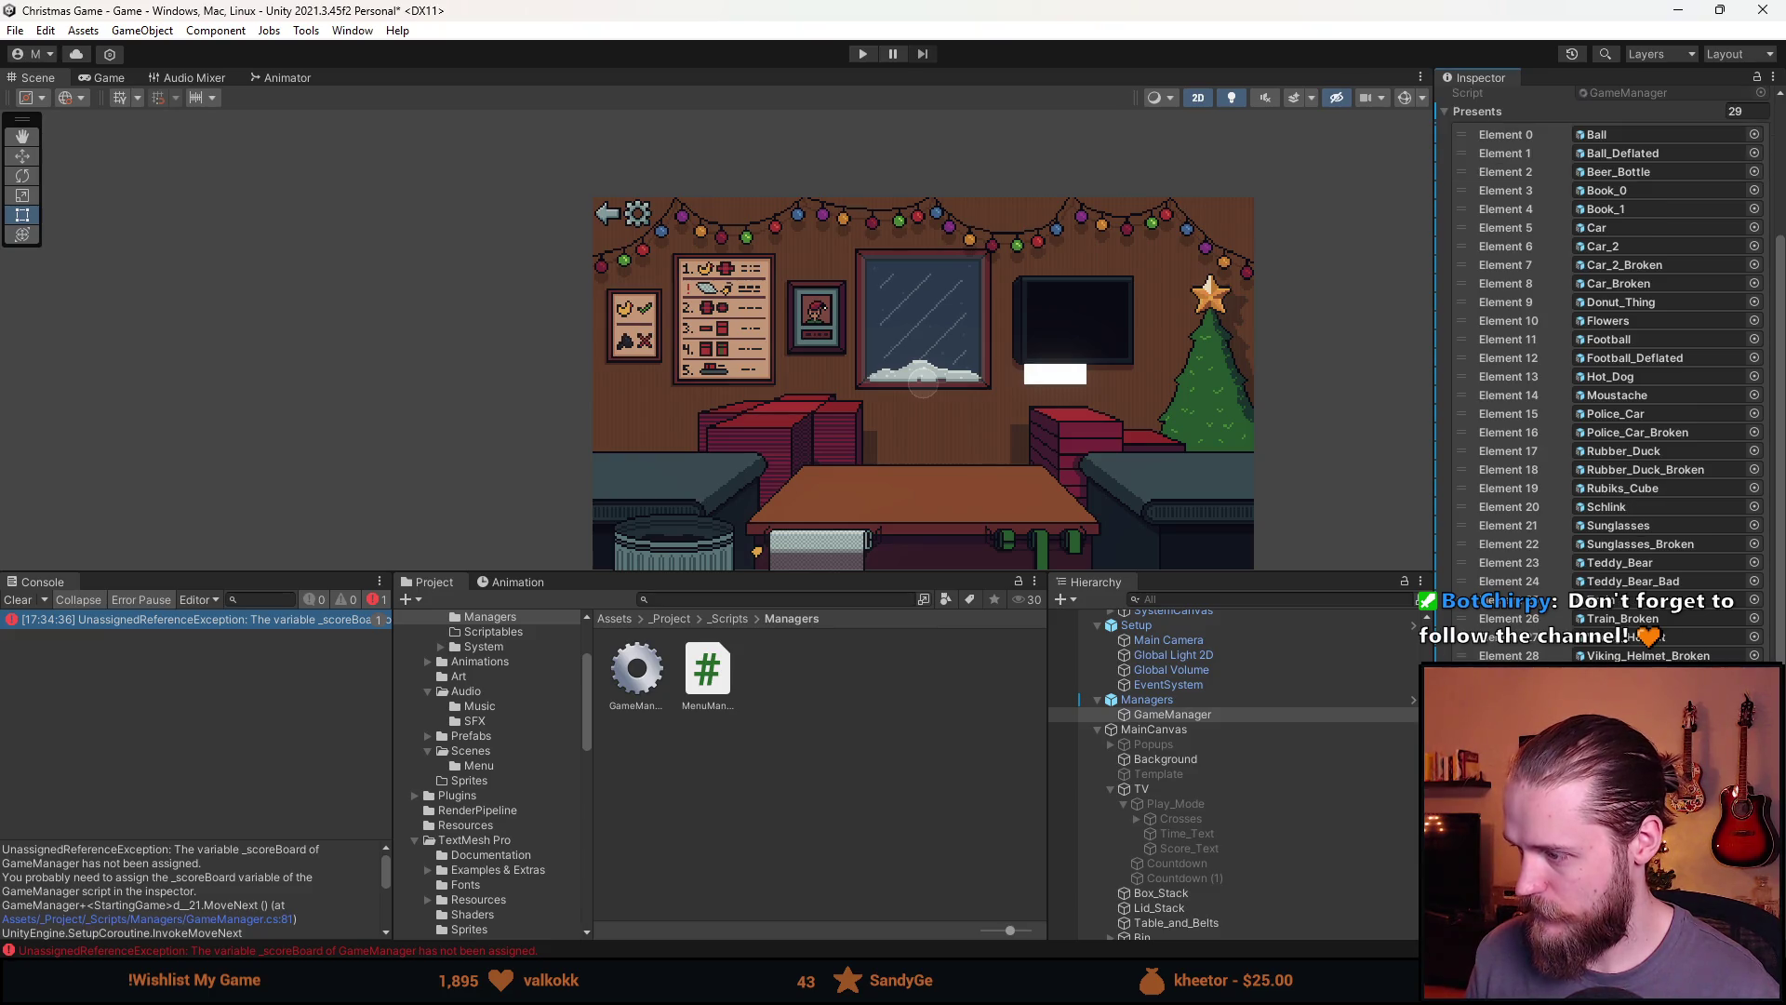
left_click(863, 53)
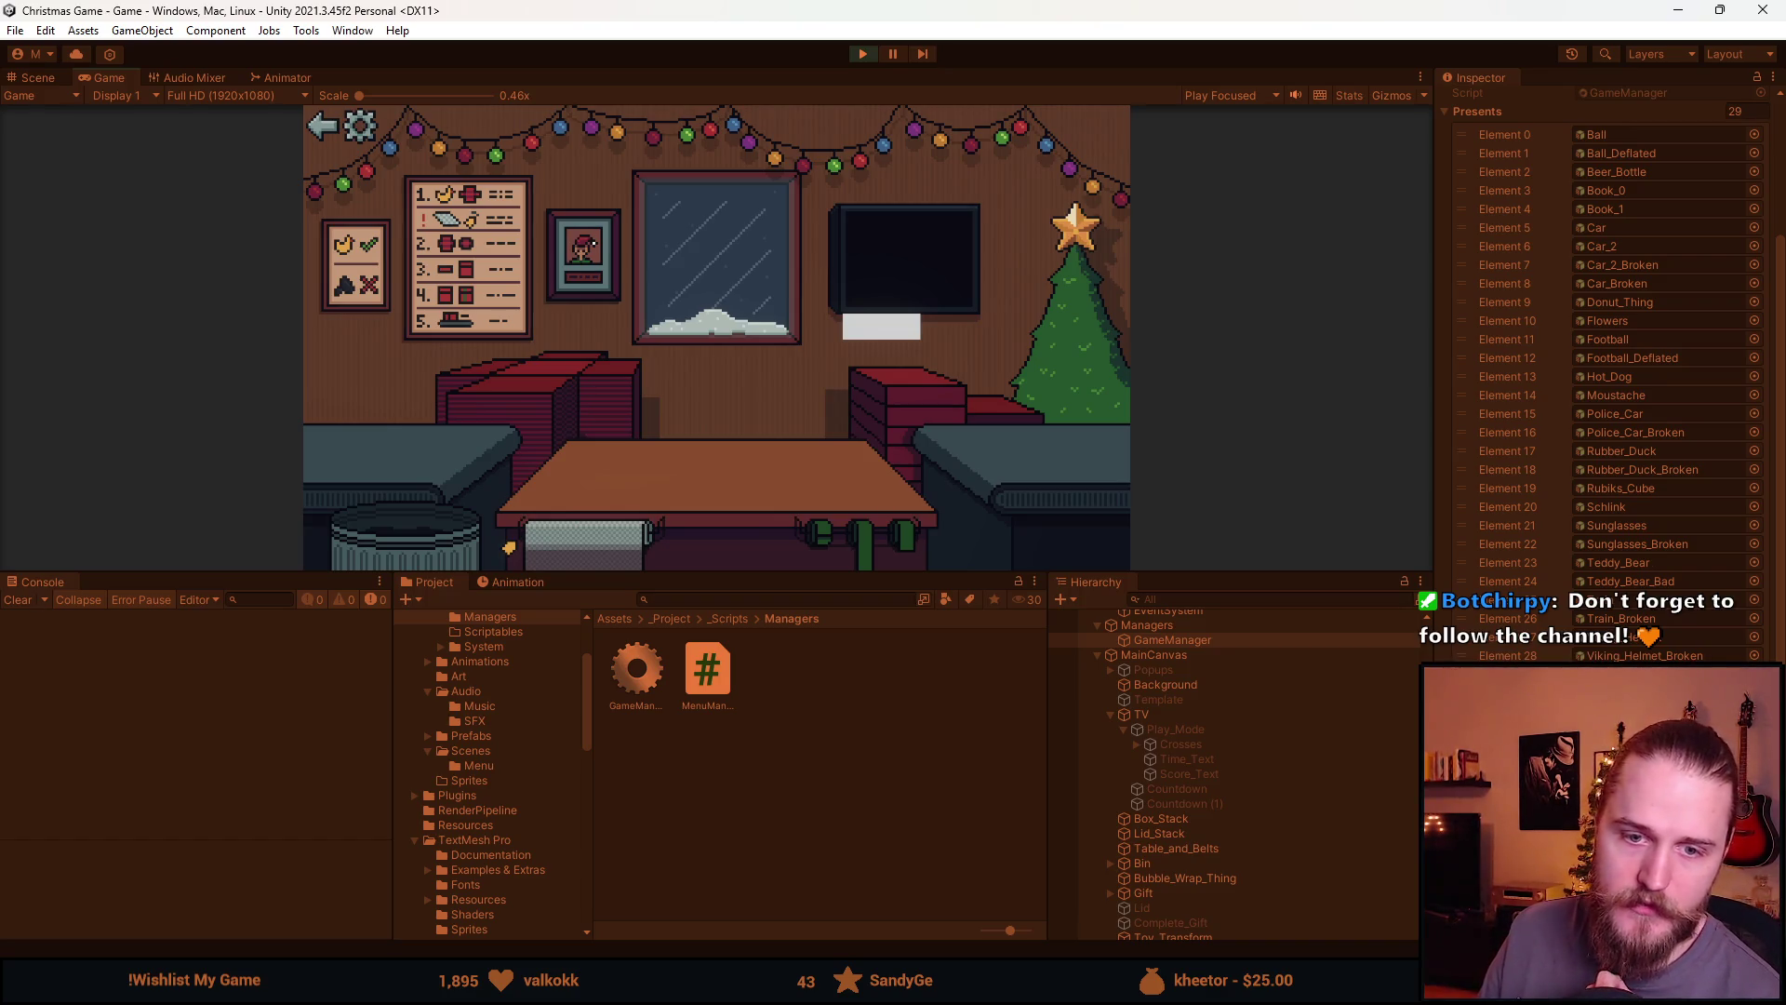
Resize the Game view, test the TV countdown, stop play, and return to GameManager.cs
left_click_drag(906, 574, 898, 789)
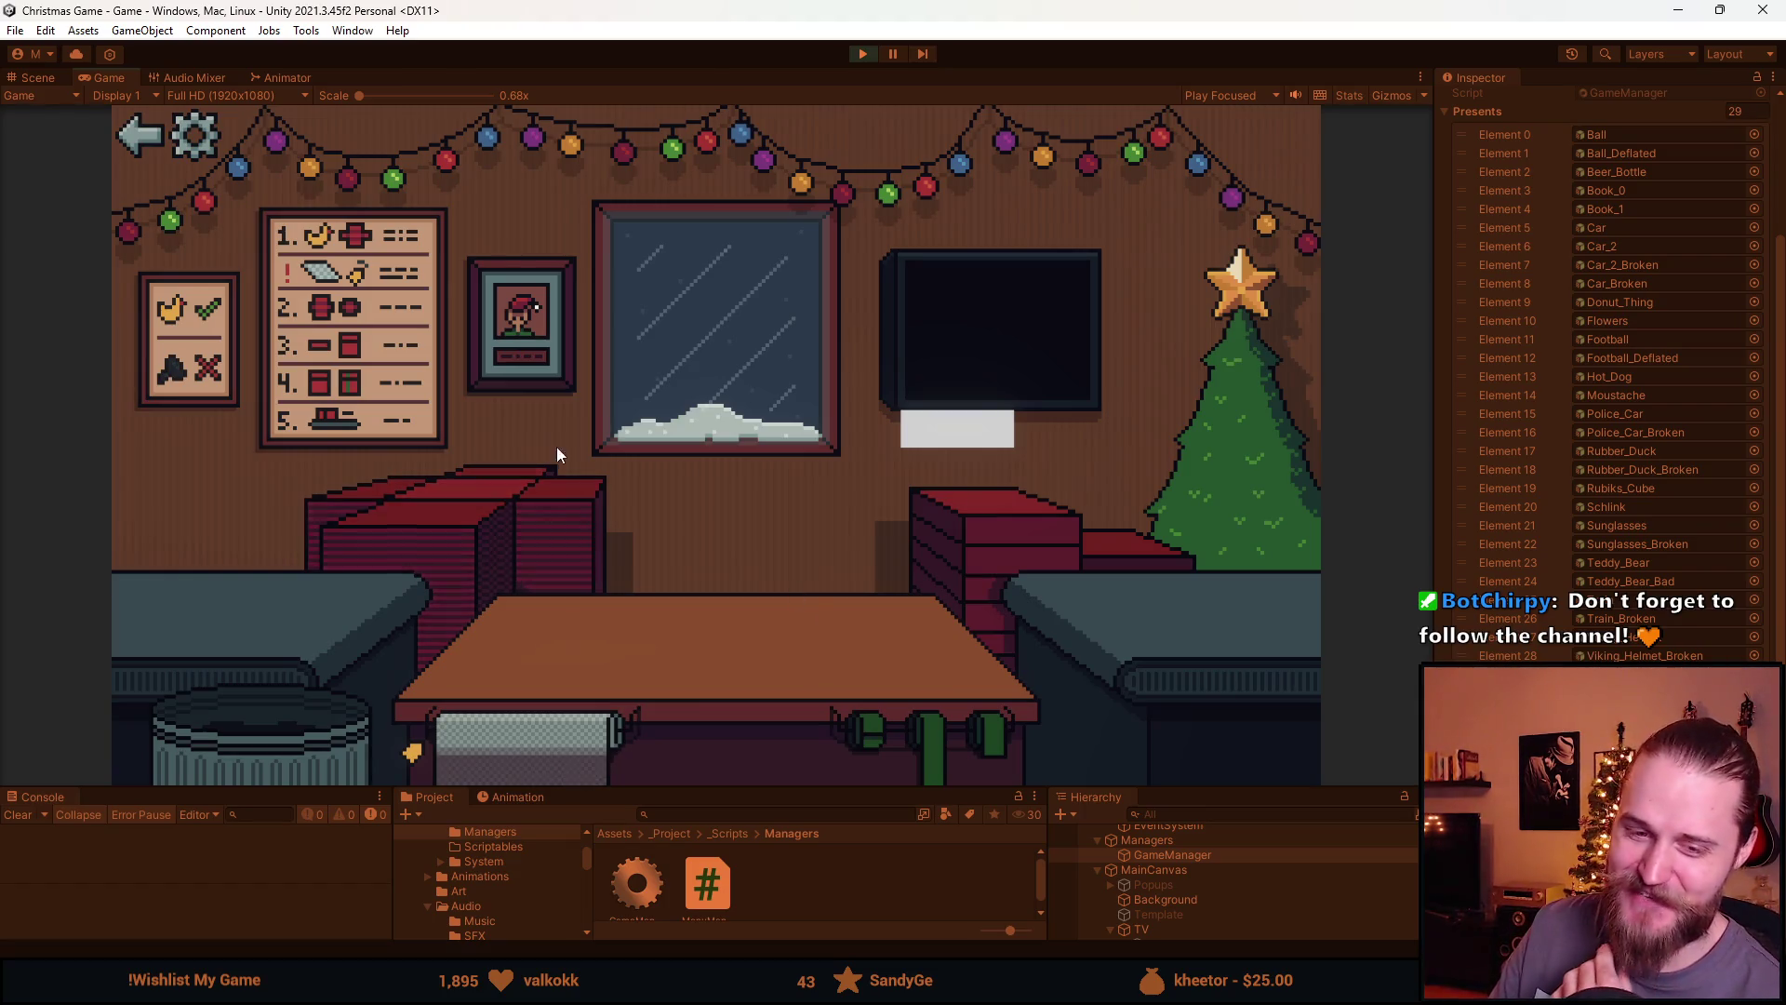
left_click_drag(798, 786, 798, 810)
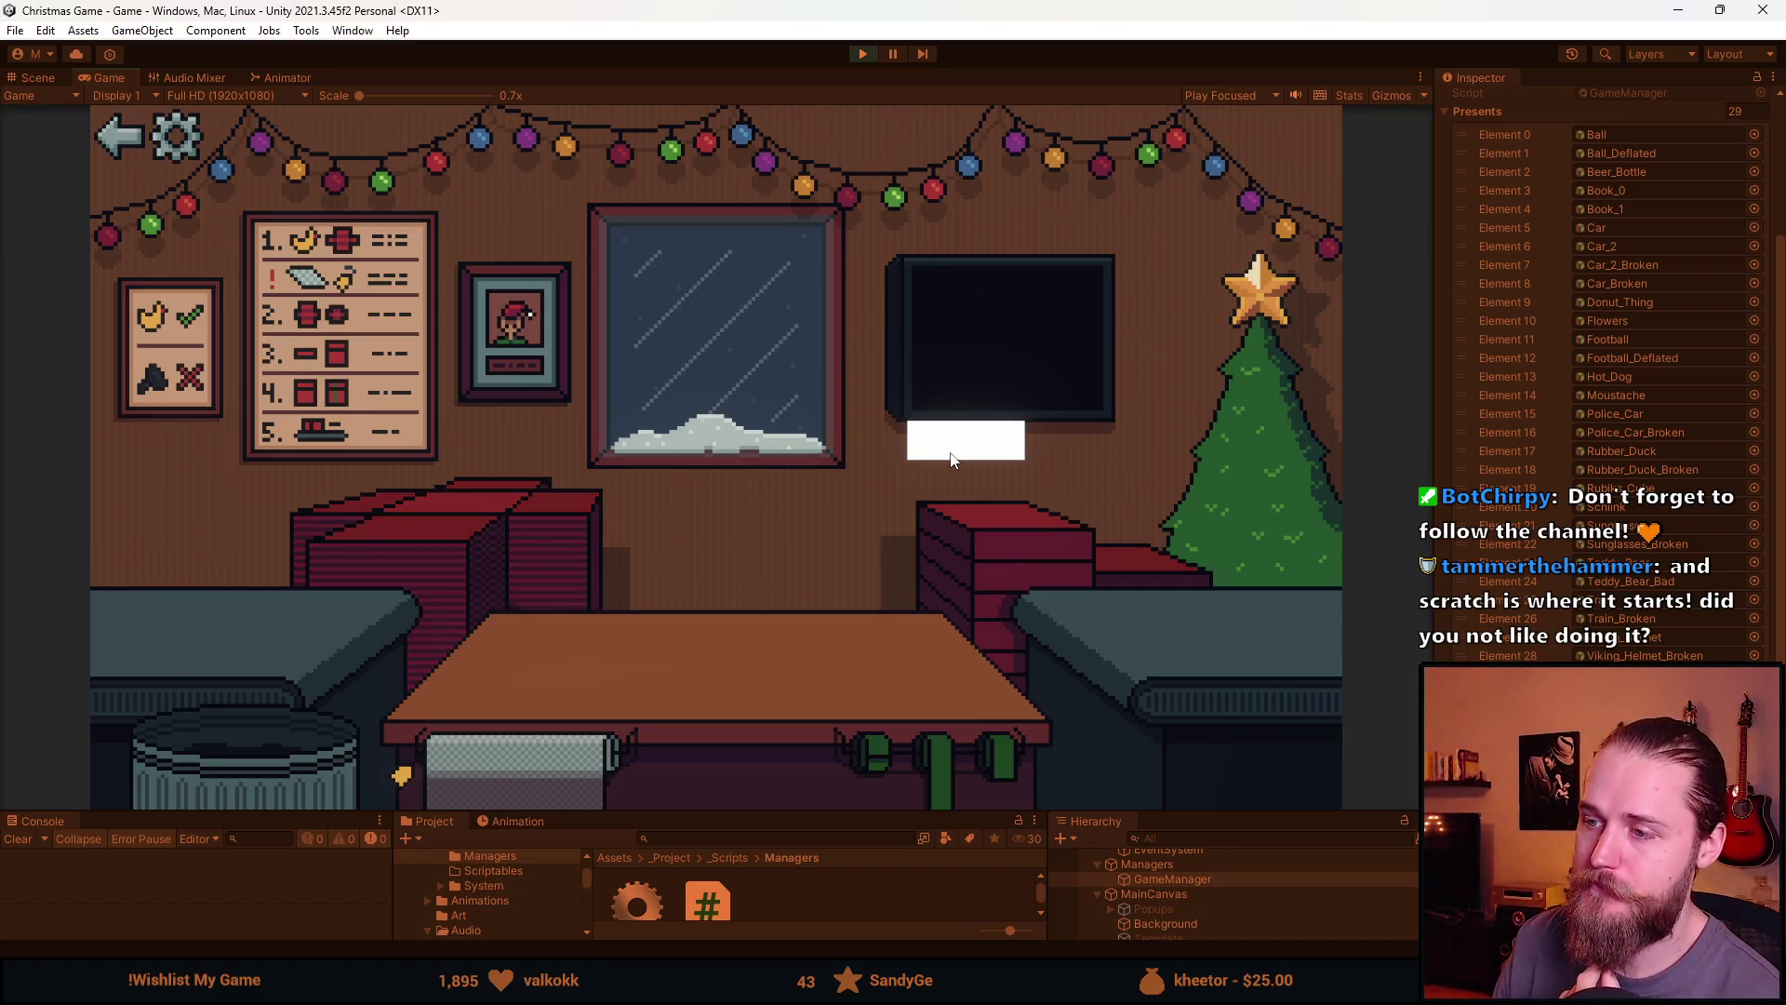
mouse_move(761, 808)
left_mouse_down()
mouse_move(763, 824)
mouse_move(768, 792)
left_mouse_up()
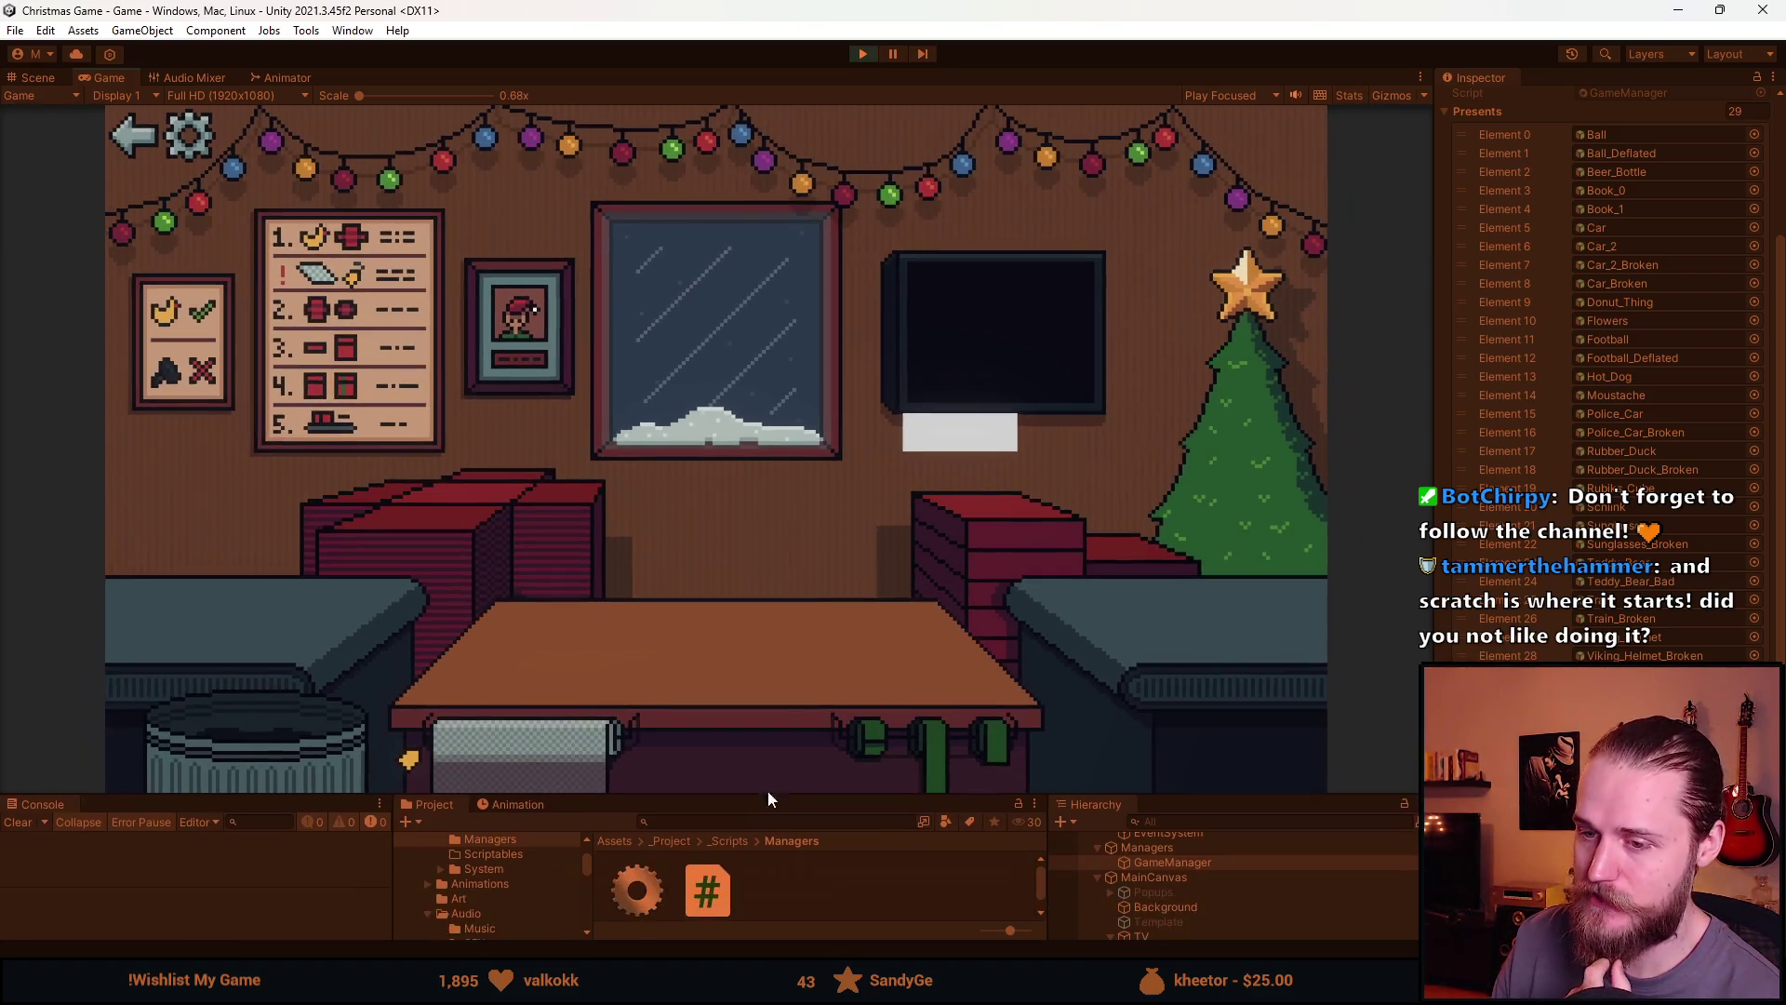
left_click(958, 450)
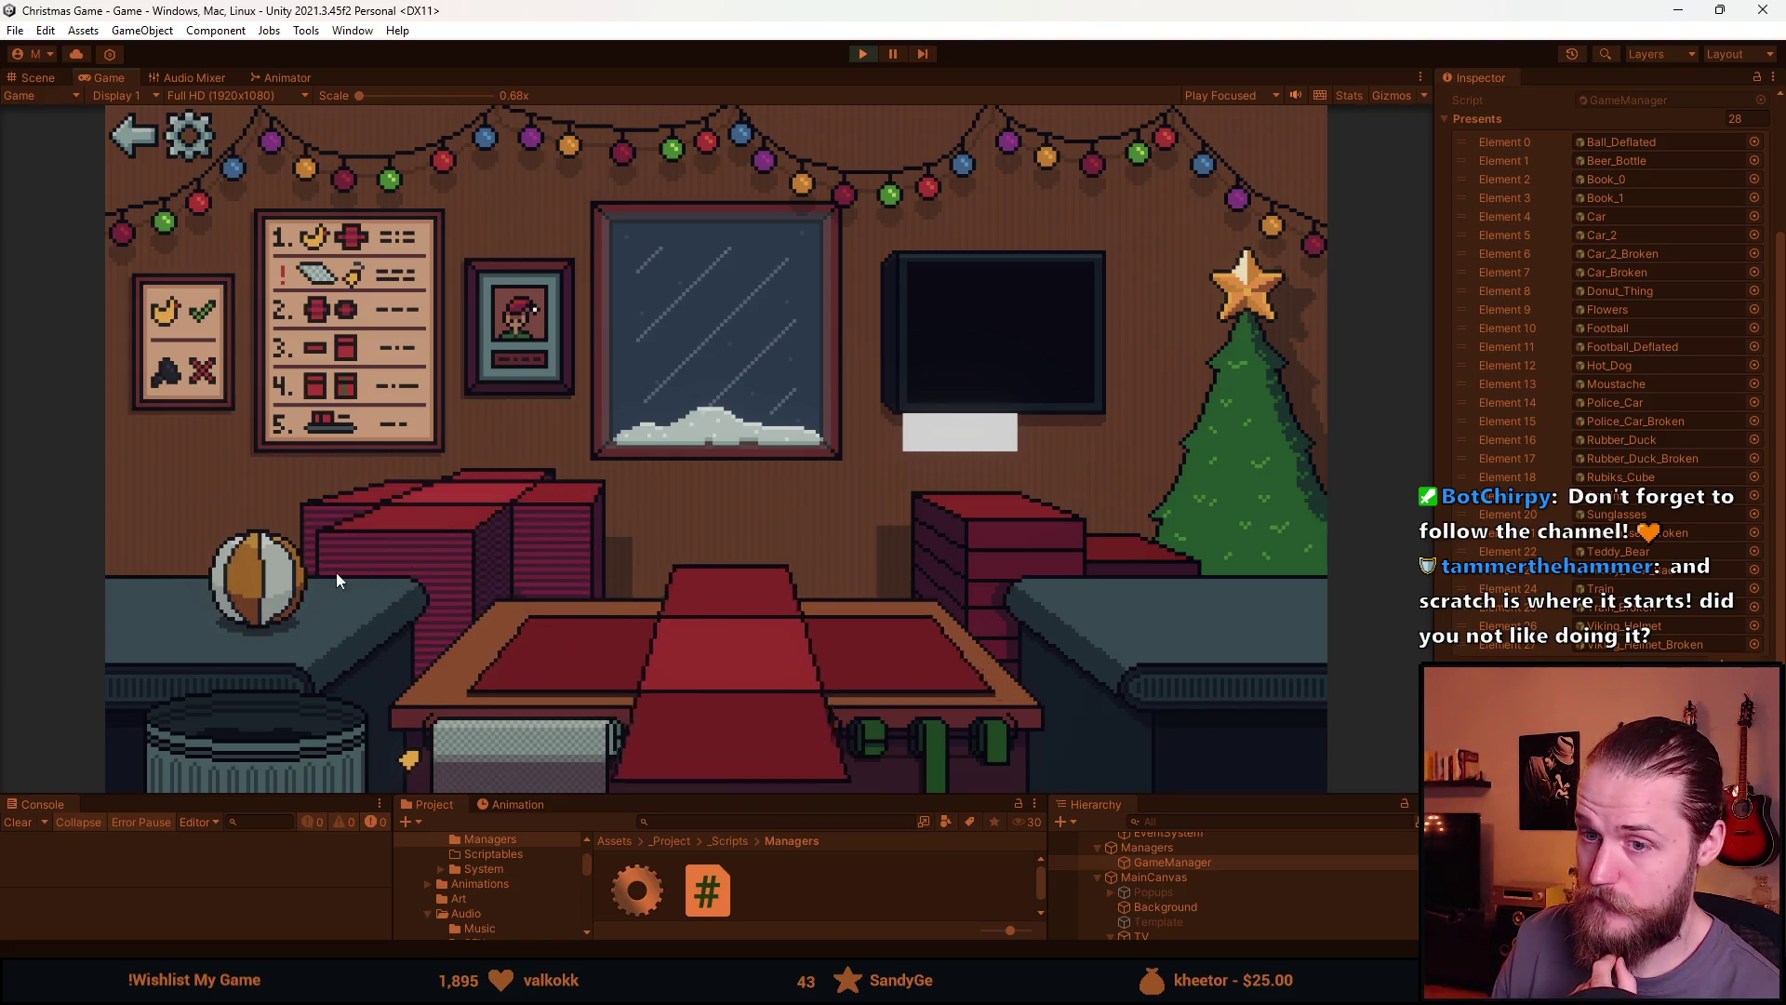
left_click(863, 54)
key("alt+Tab")
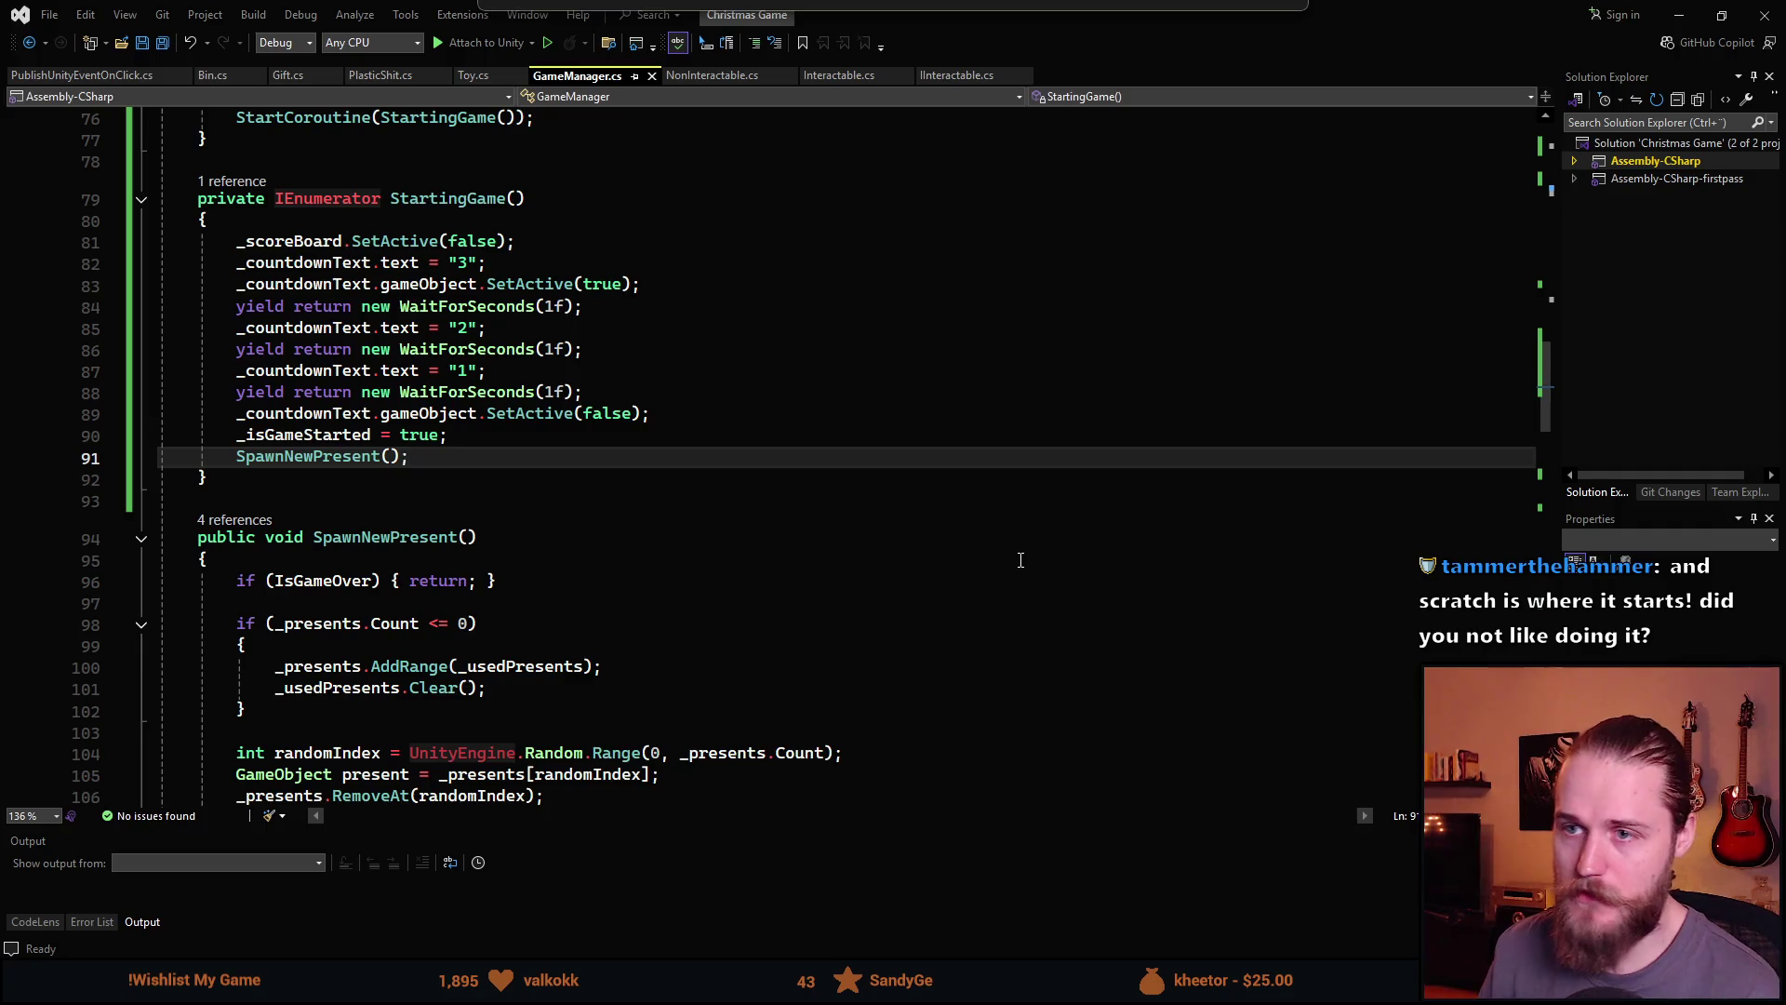
Add AudioManager.Instance.Play("Conveyor"); after SpawnNewPresent() and save GameManager.cs
key("Return")
type("AudioM")
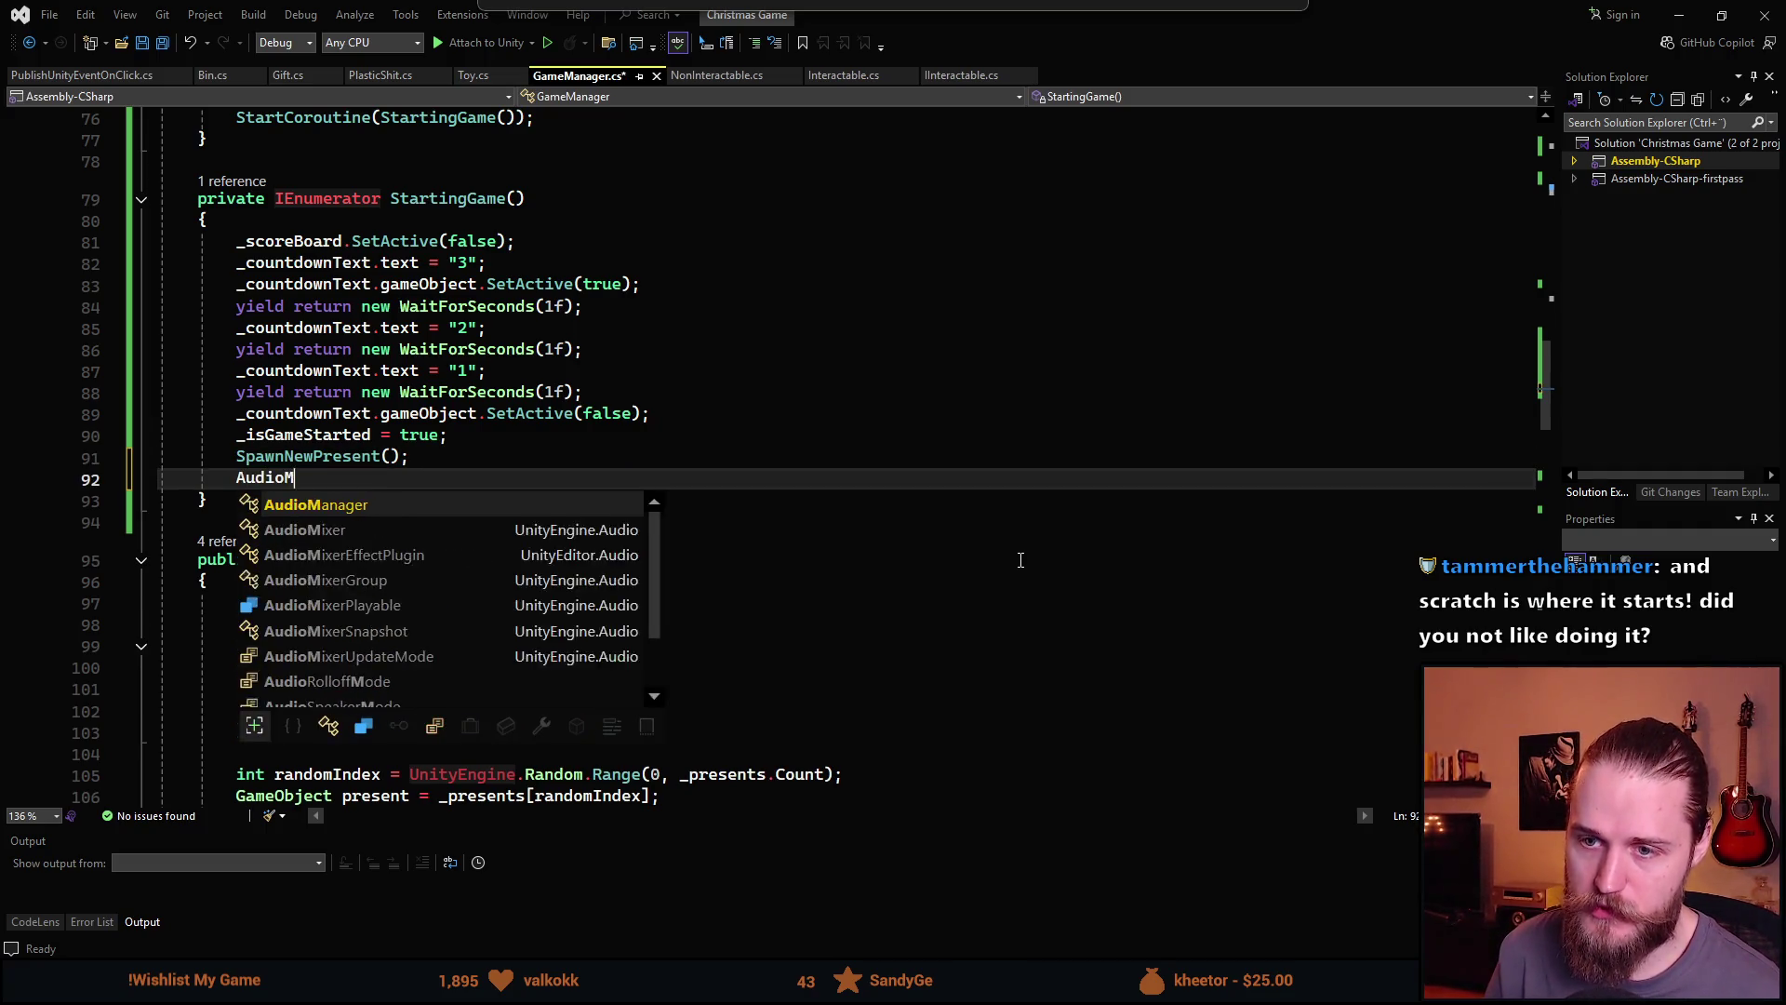
type("anager.Instance.Play/")
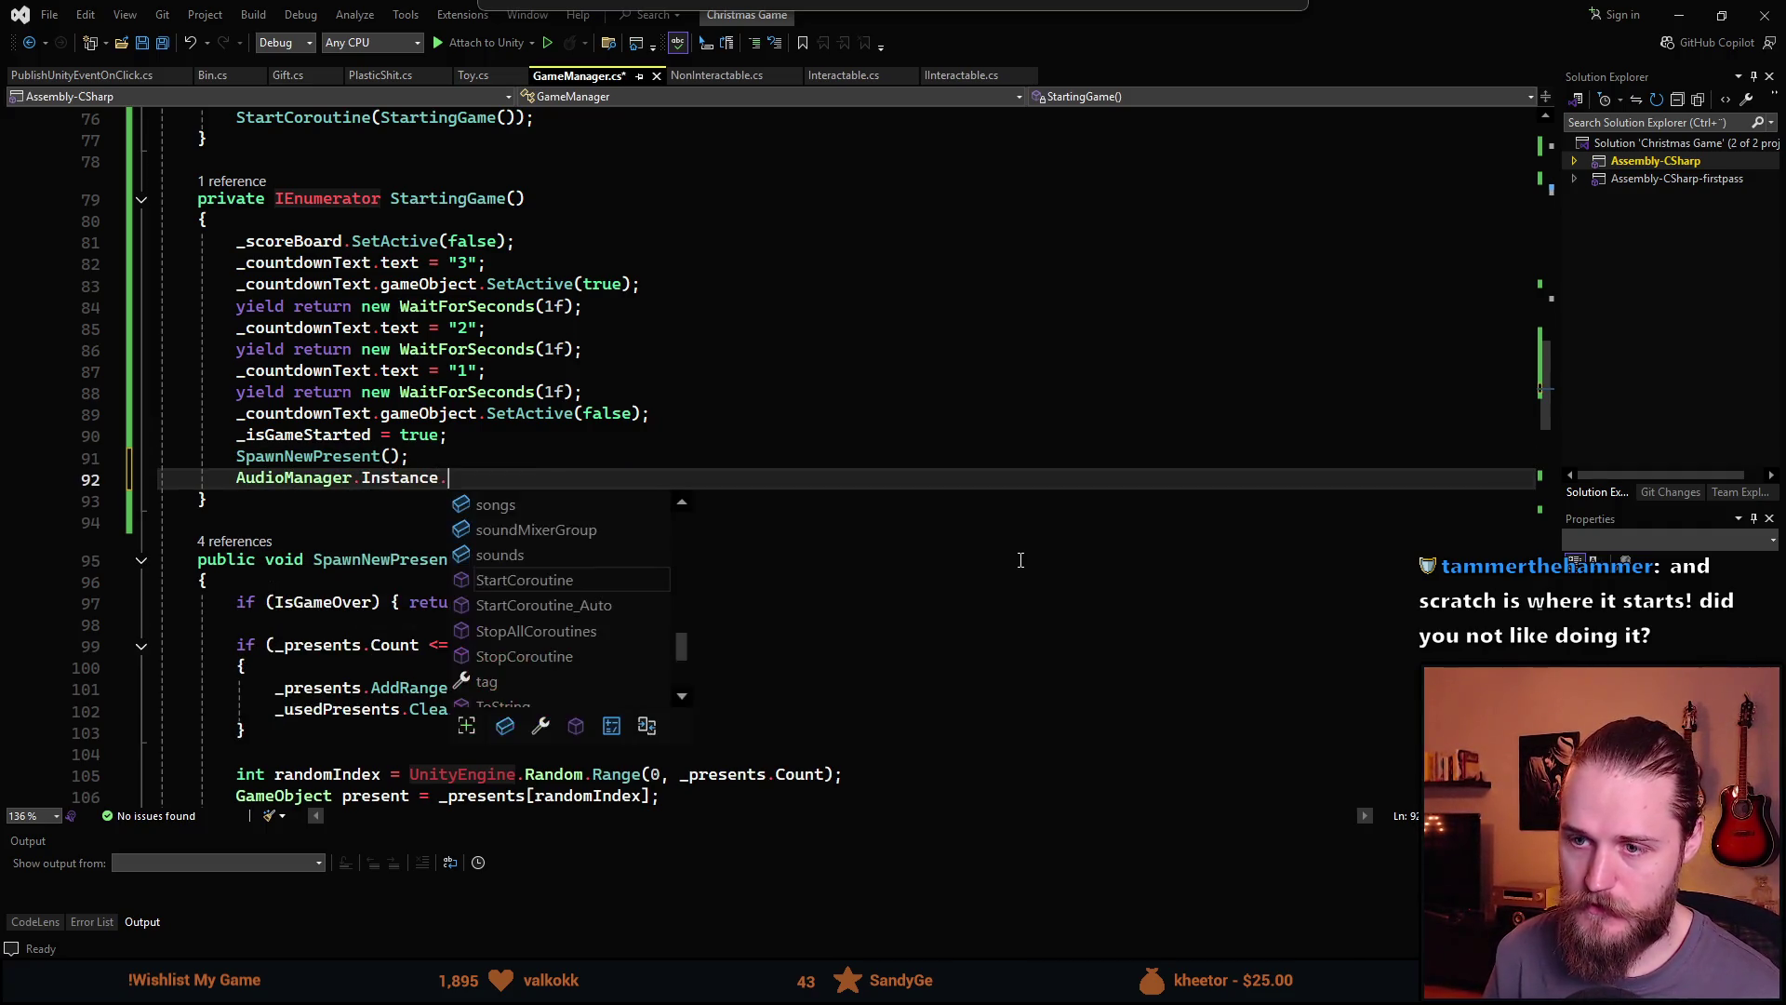
key("BackSpace")
type("(\"Convey")
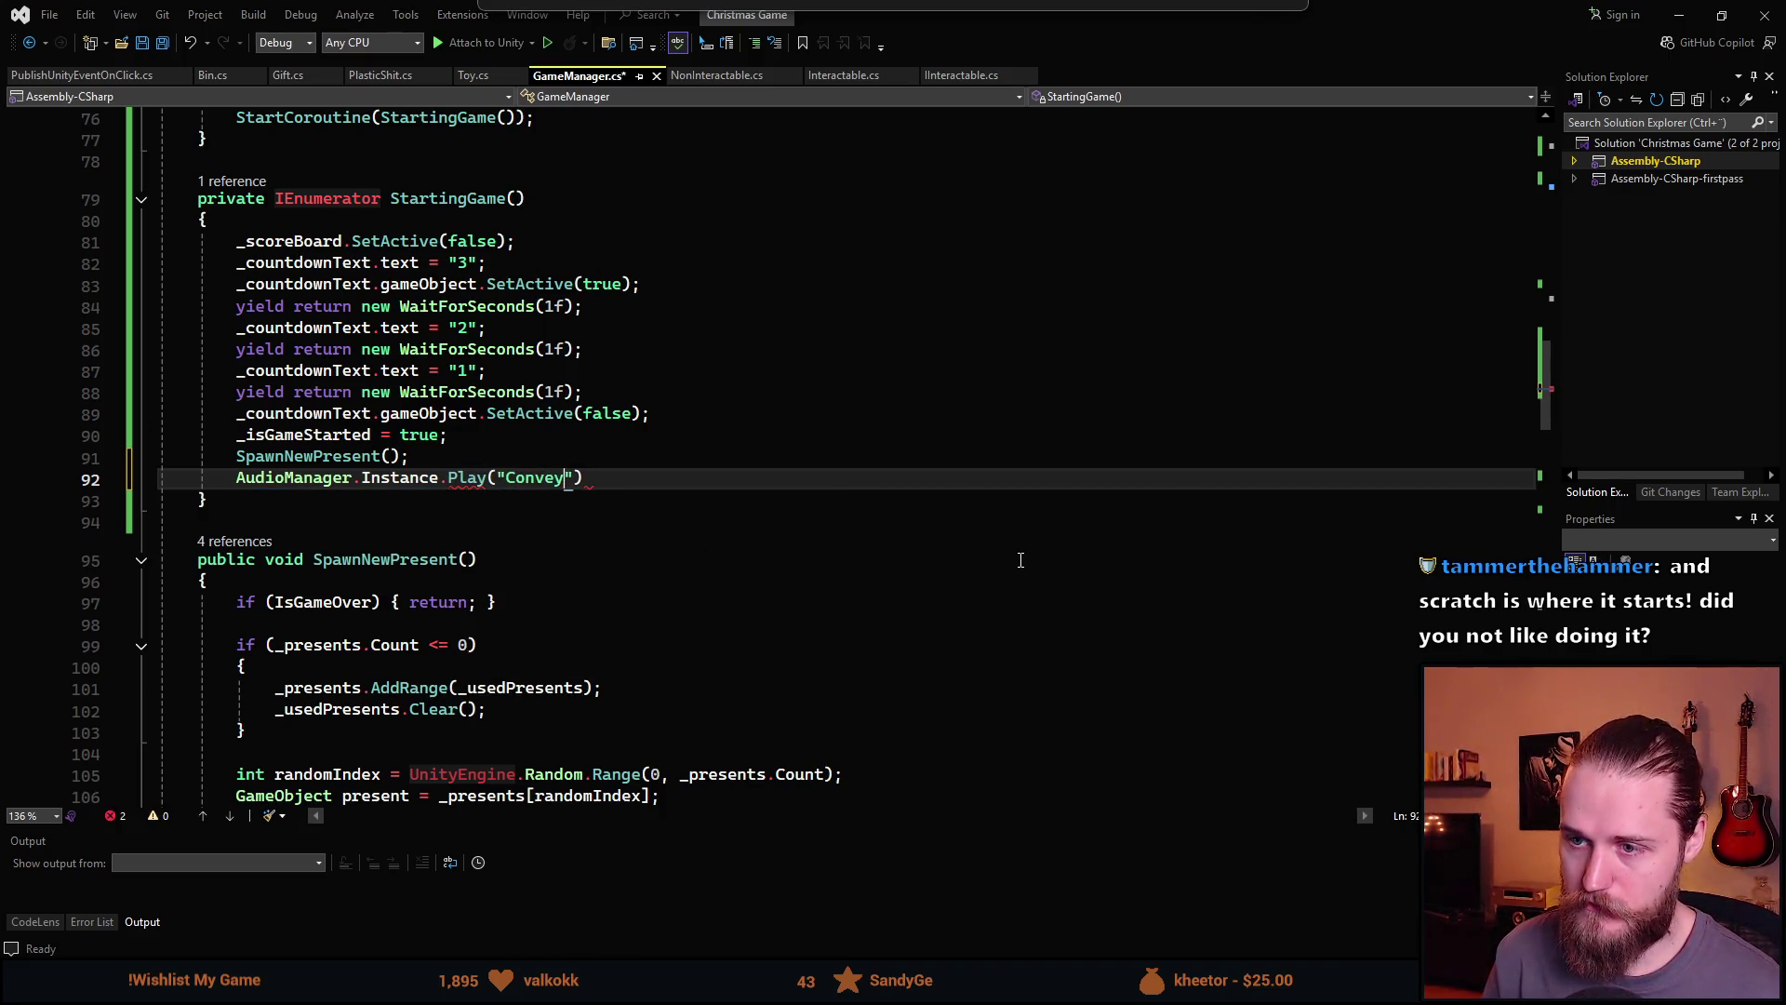
type("or\");")
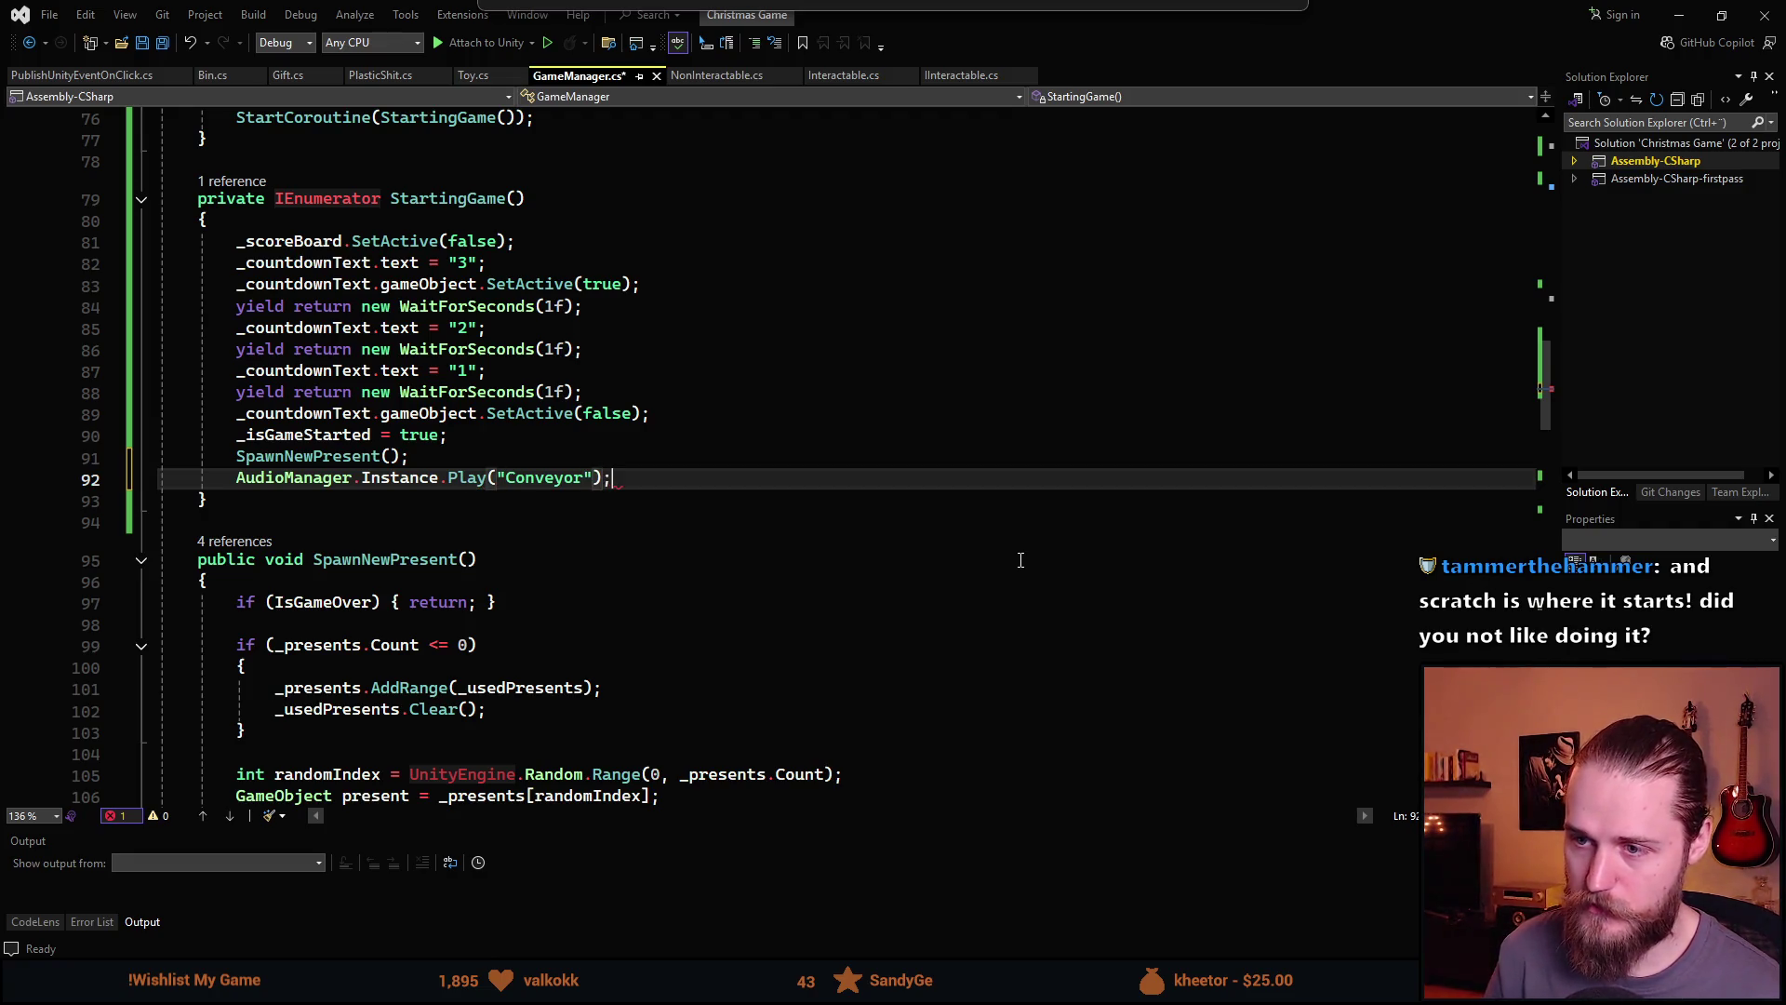
key("ctrl+s")
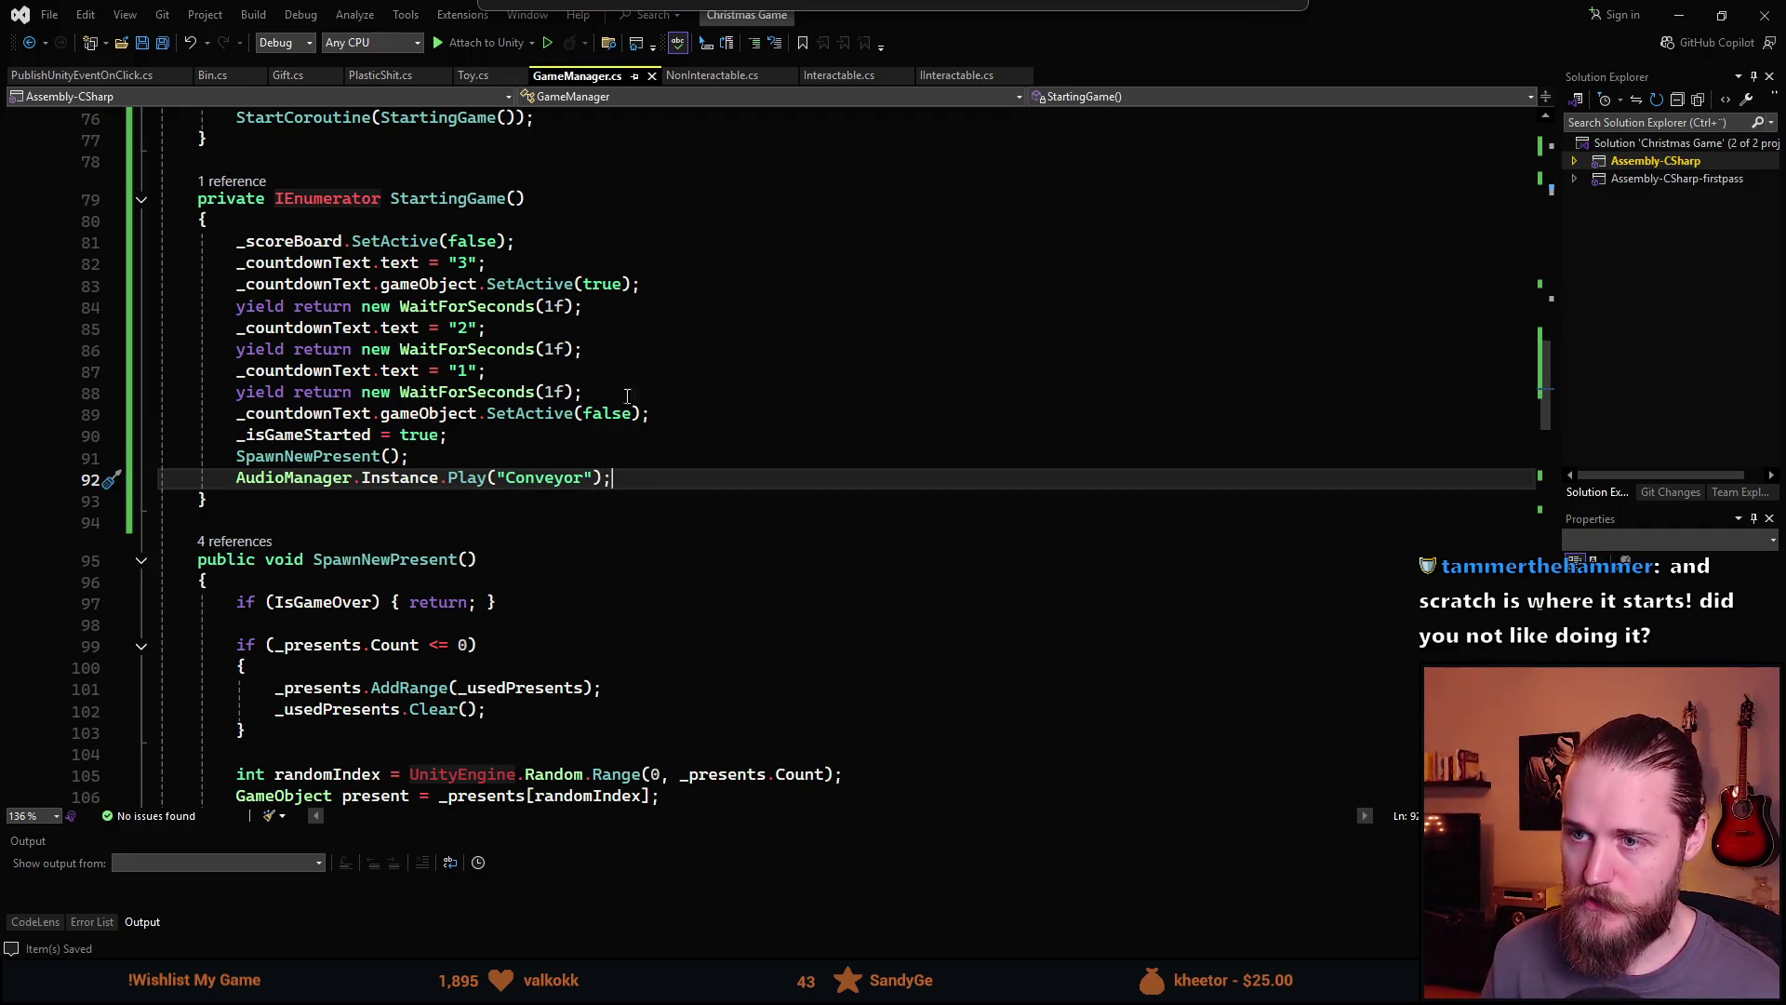
key("alt+Tab")
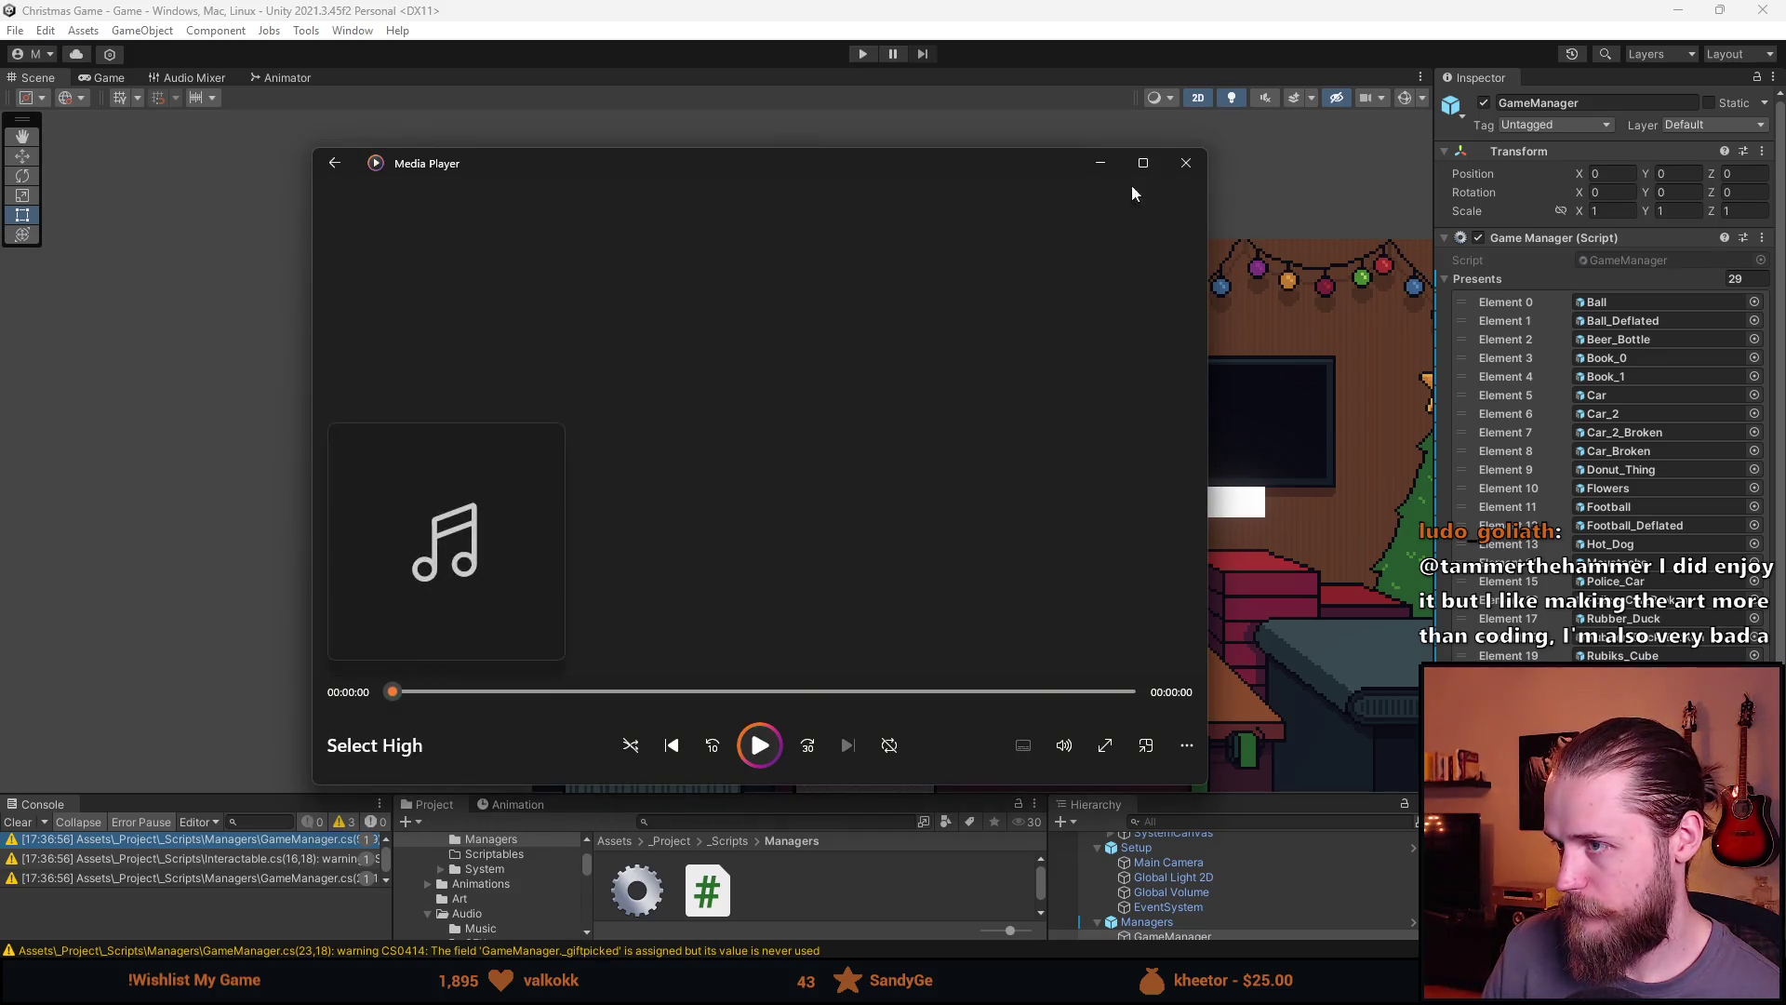
Import the Select High clip into Assets/_Project/Audio/SFX and close the Media Player preview
left_click(1101, 163)
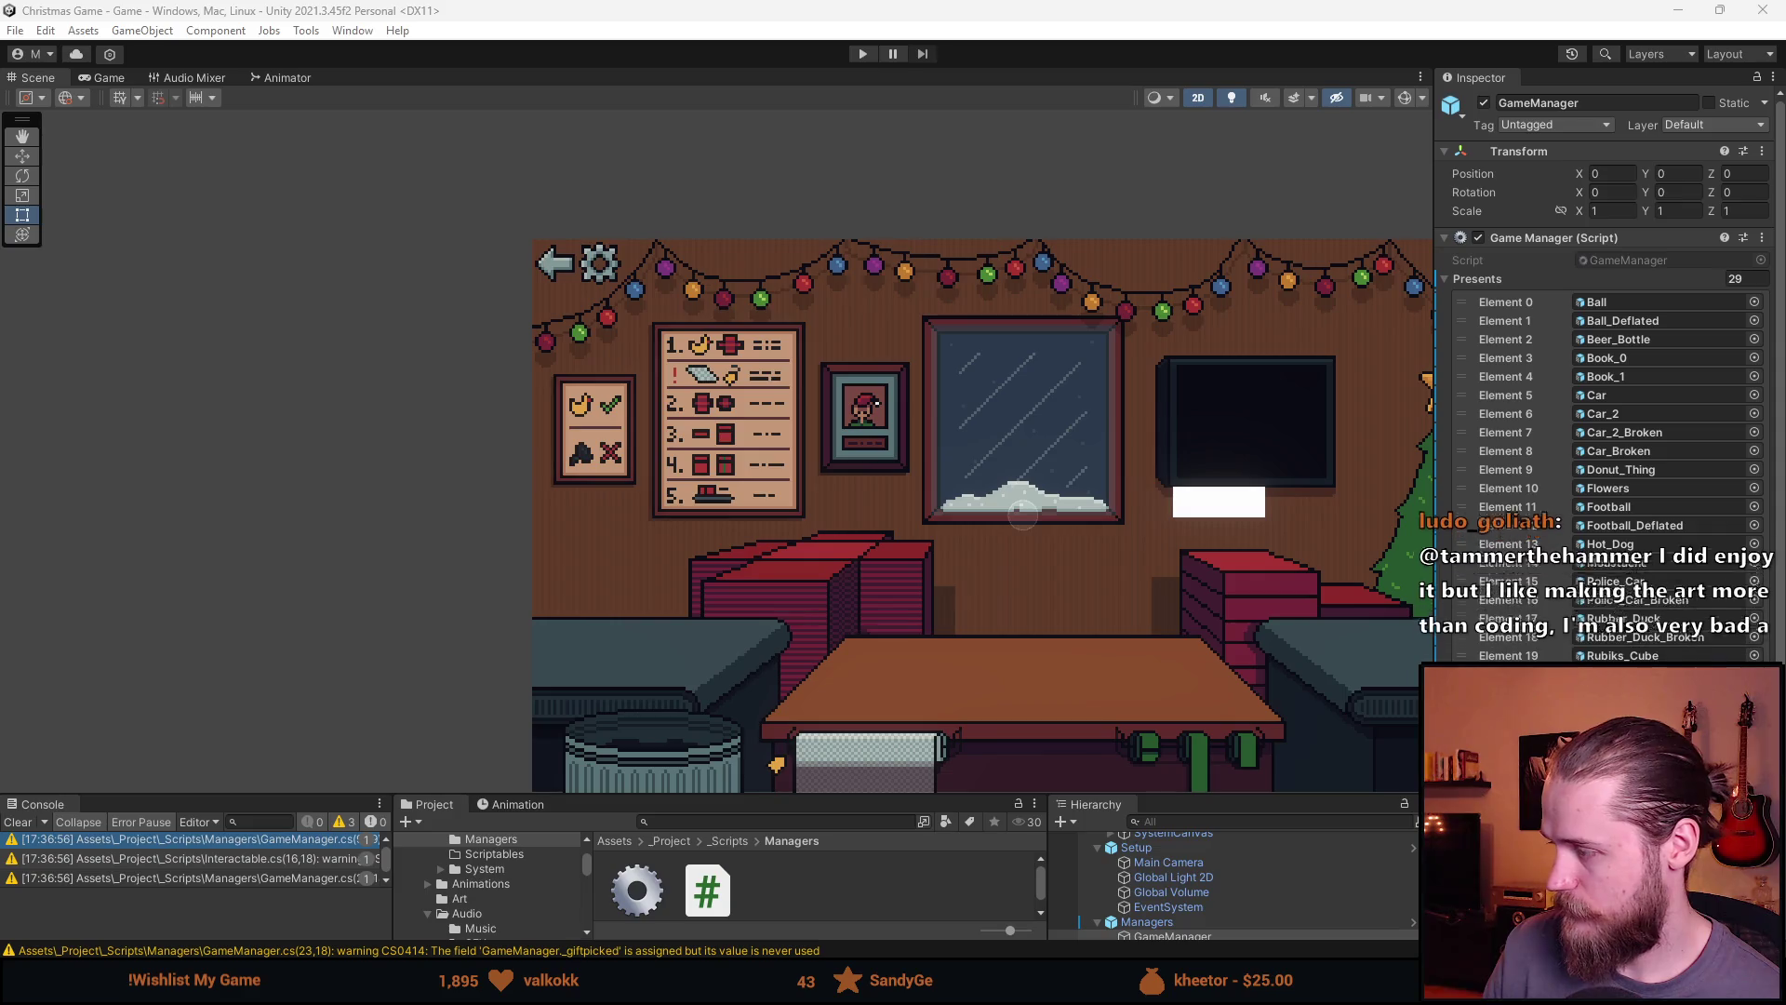
left_click(757, 785)
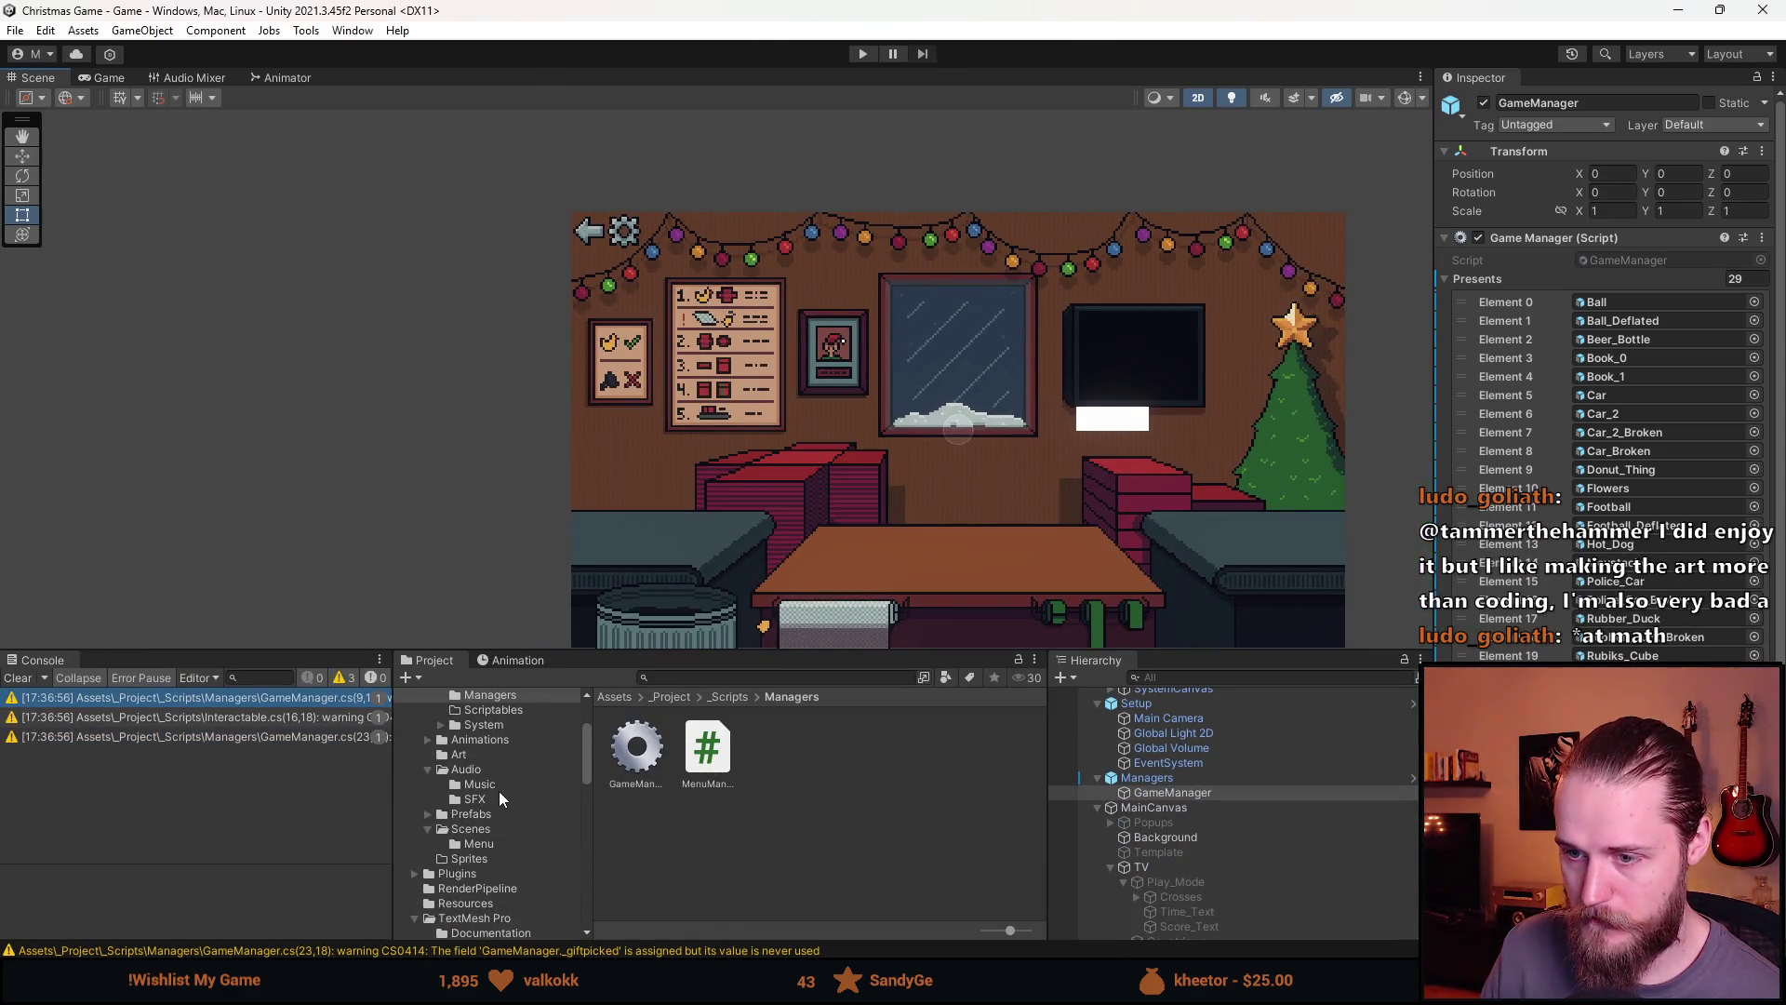
scroll(498, 790, "up", 3)
left_click(474, 854)
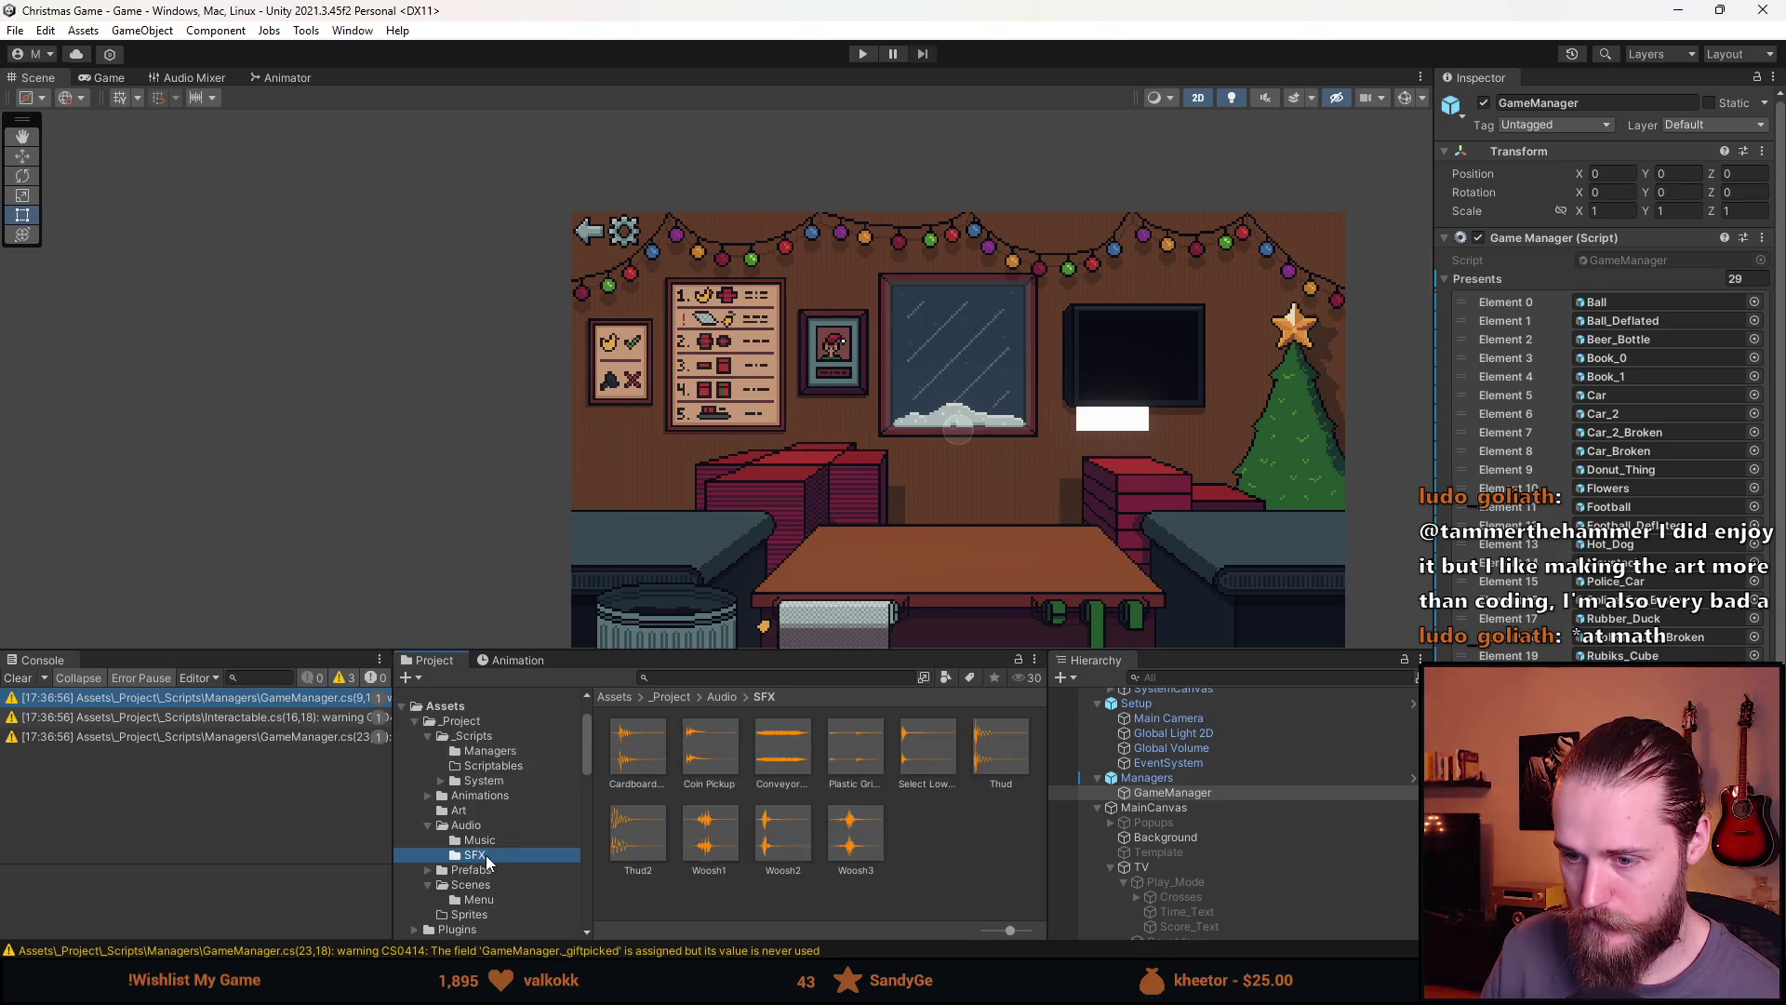
left_click_drag(972, 829, 933, 849)
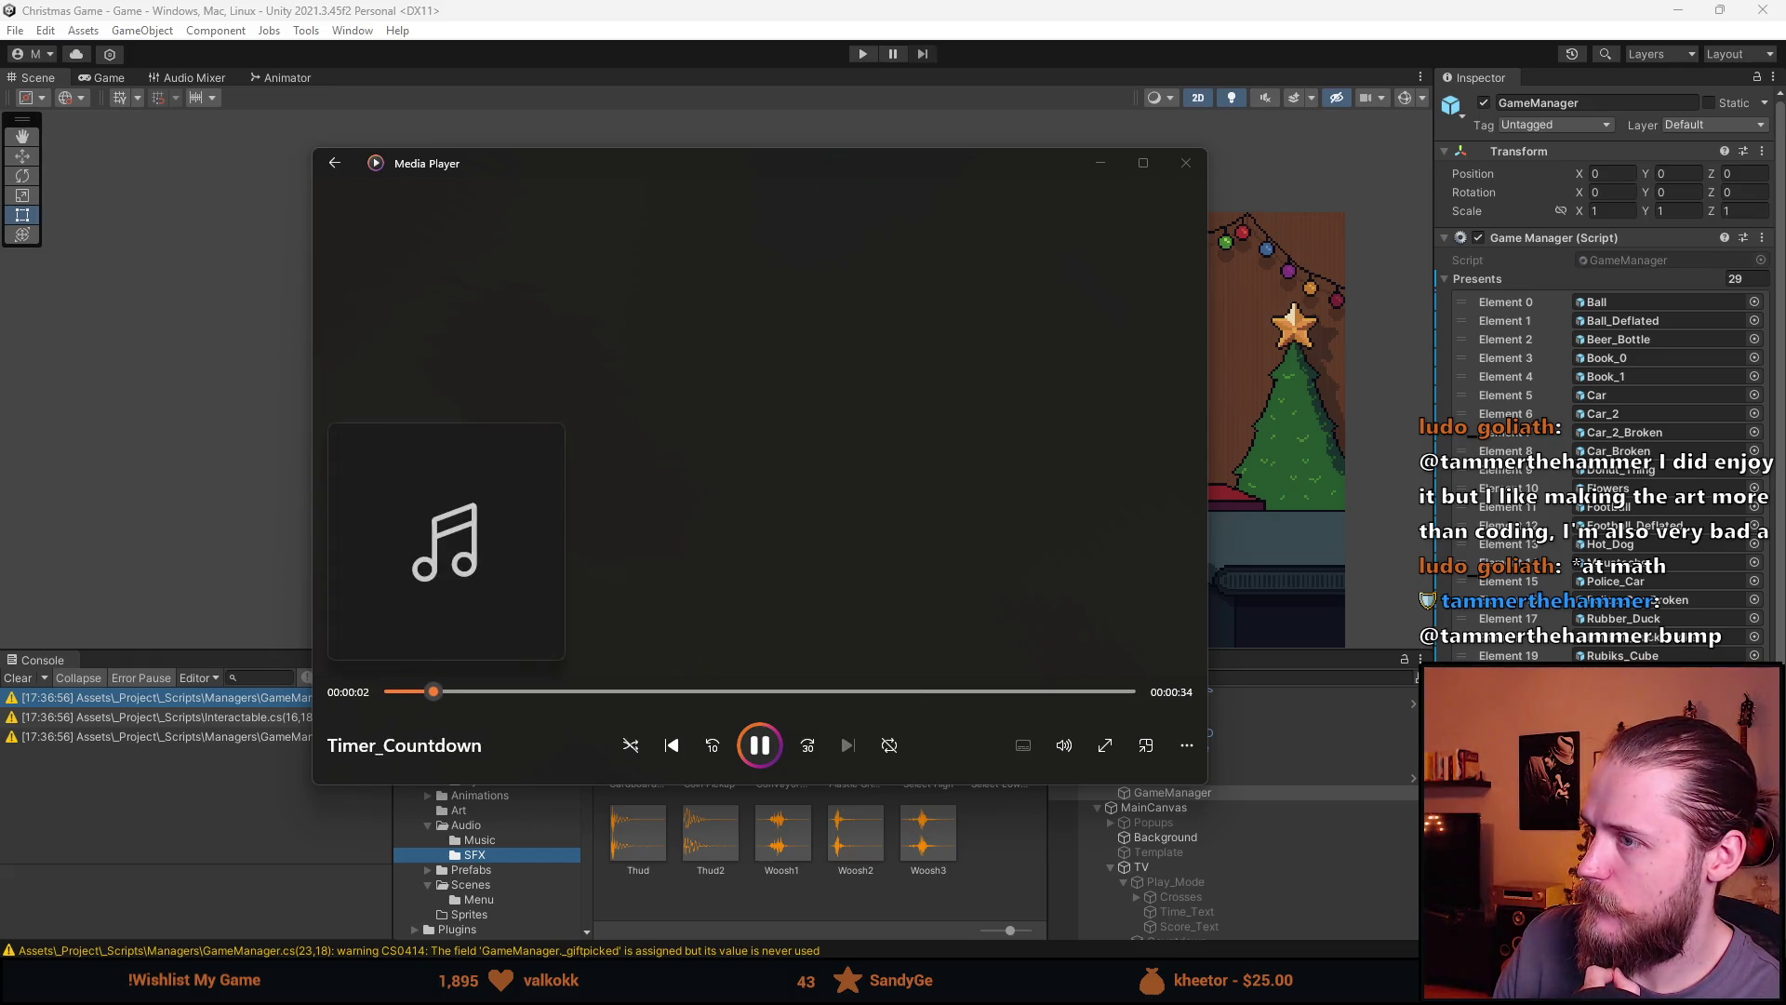
left_click(1185, 163)
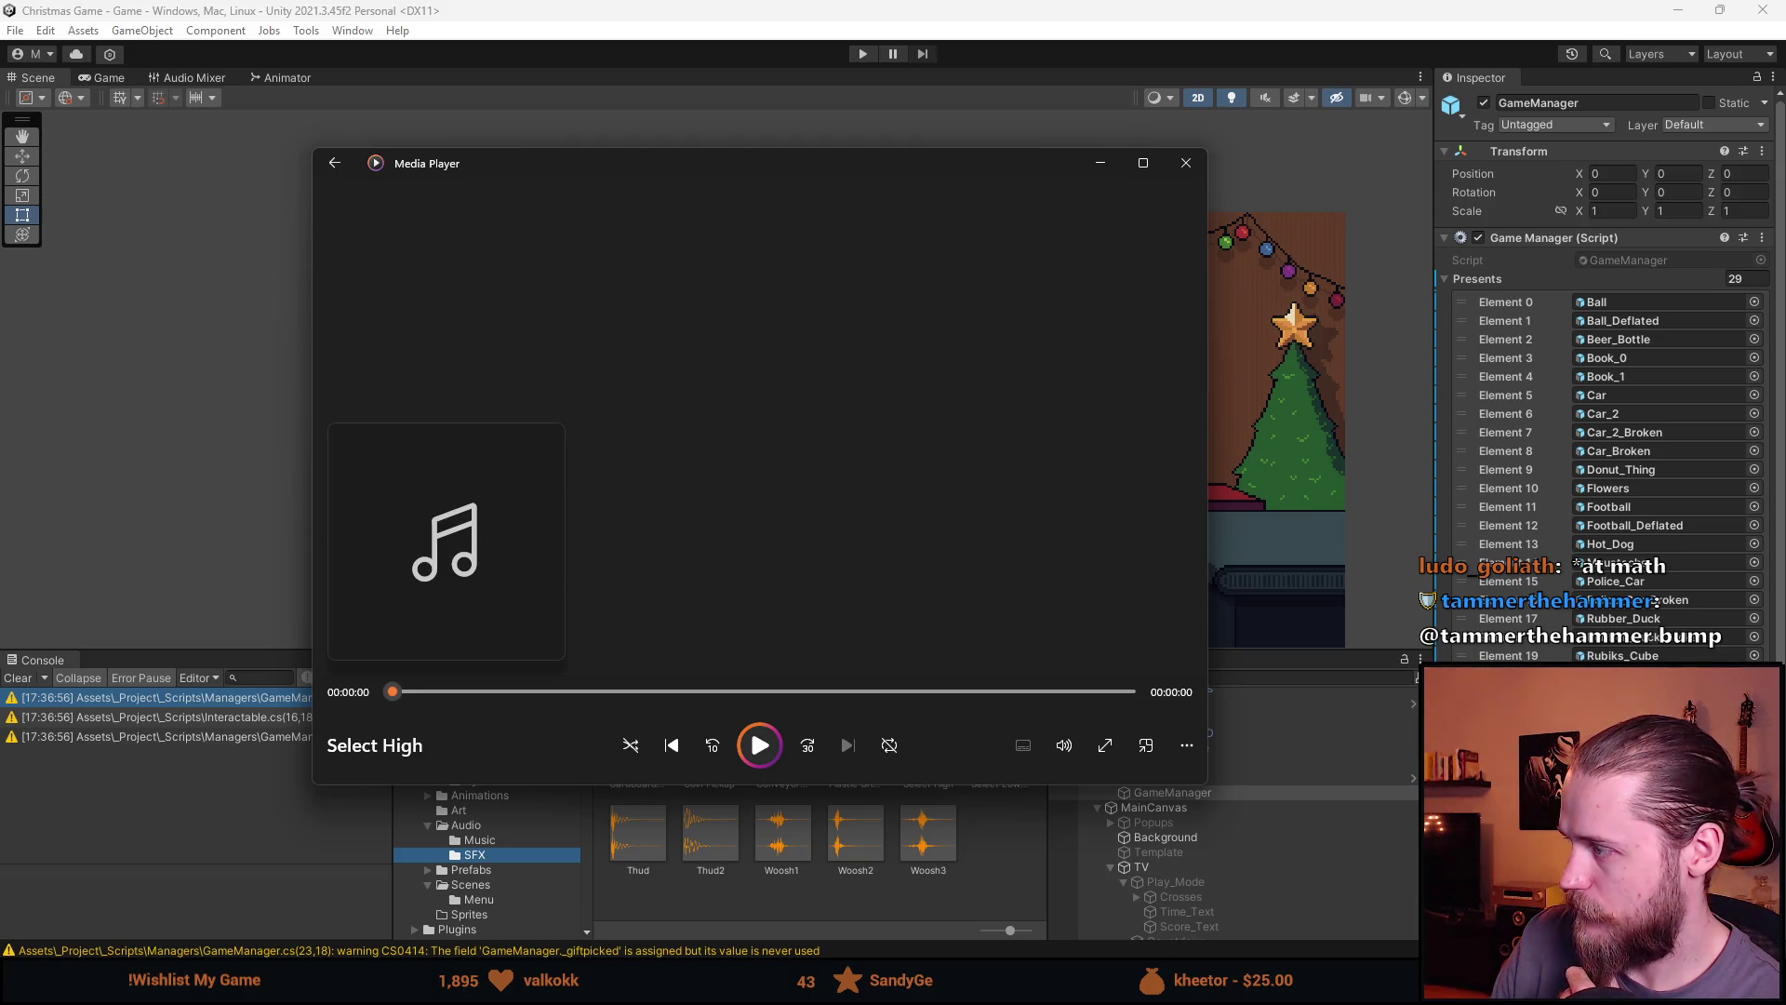
left_click(1186, 163)
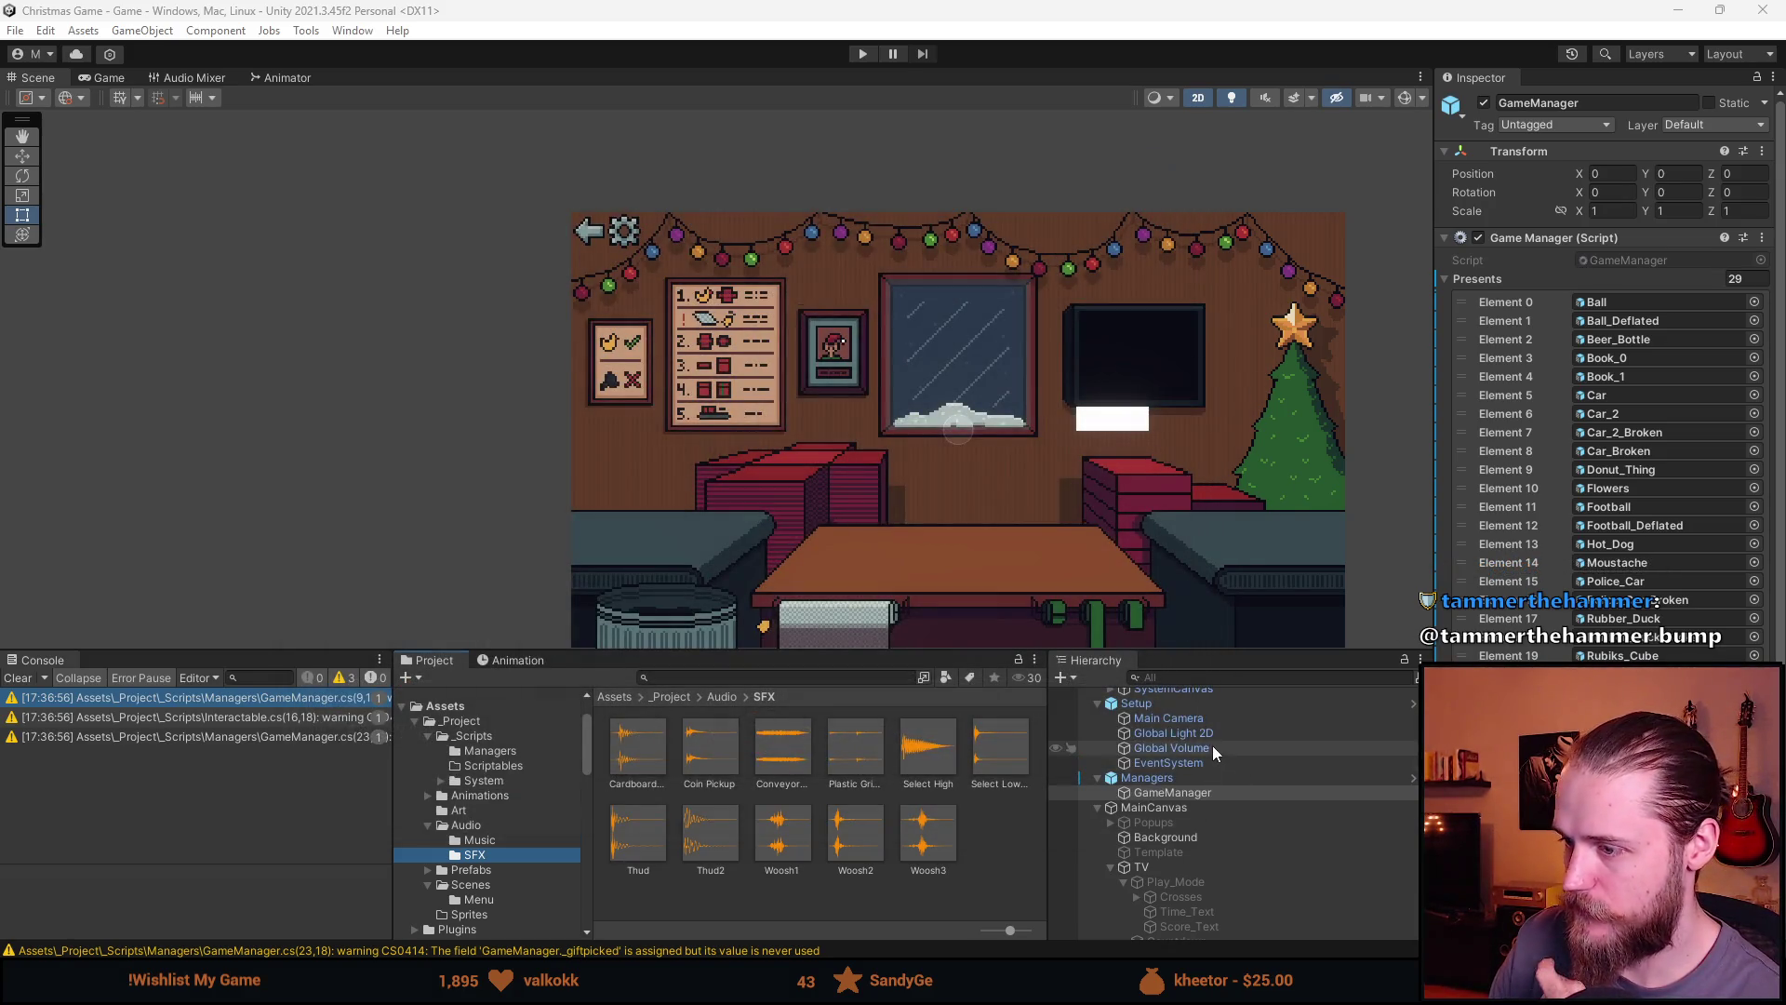
Review the AudioSystem's Sounds list, clear the Console, and save the Game scene
scroll(1213, 745, "up", 3)
left_click(1190, 727)
scroll(1609, 372, "down", 10)
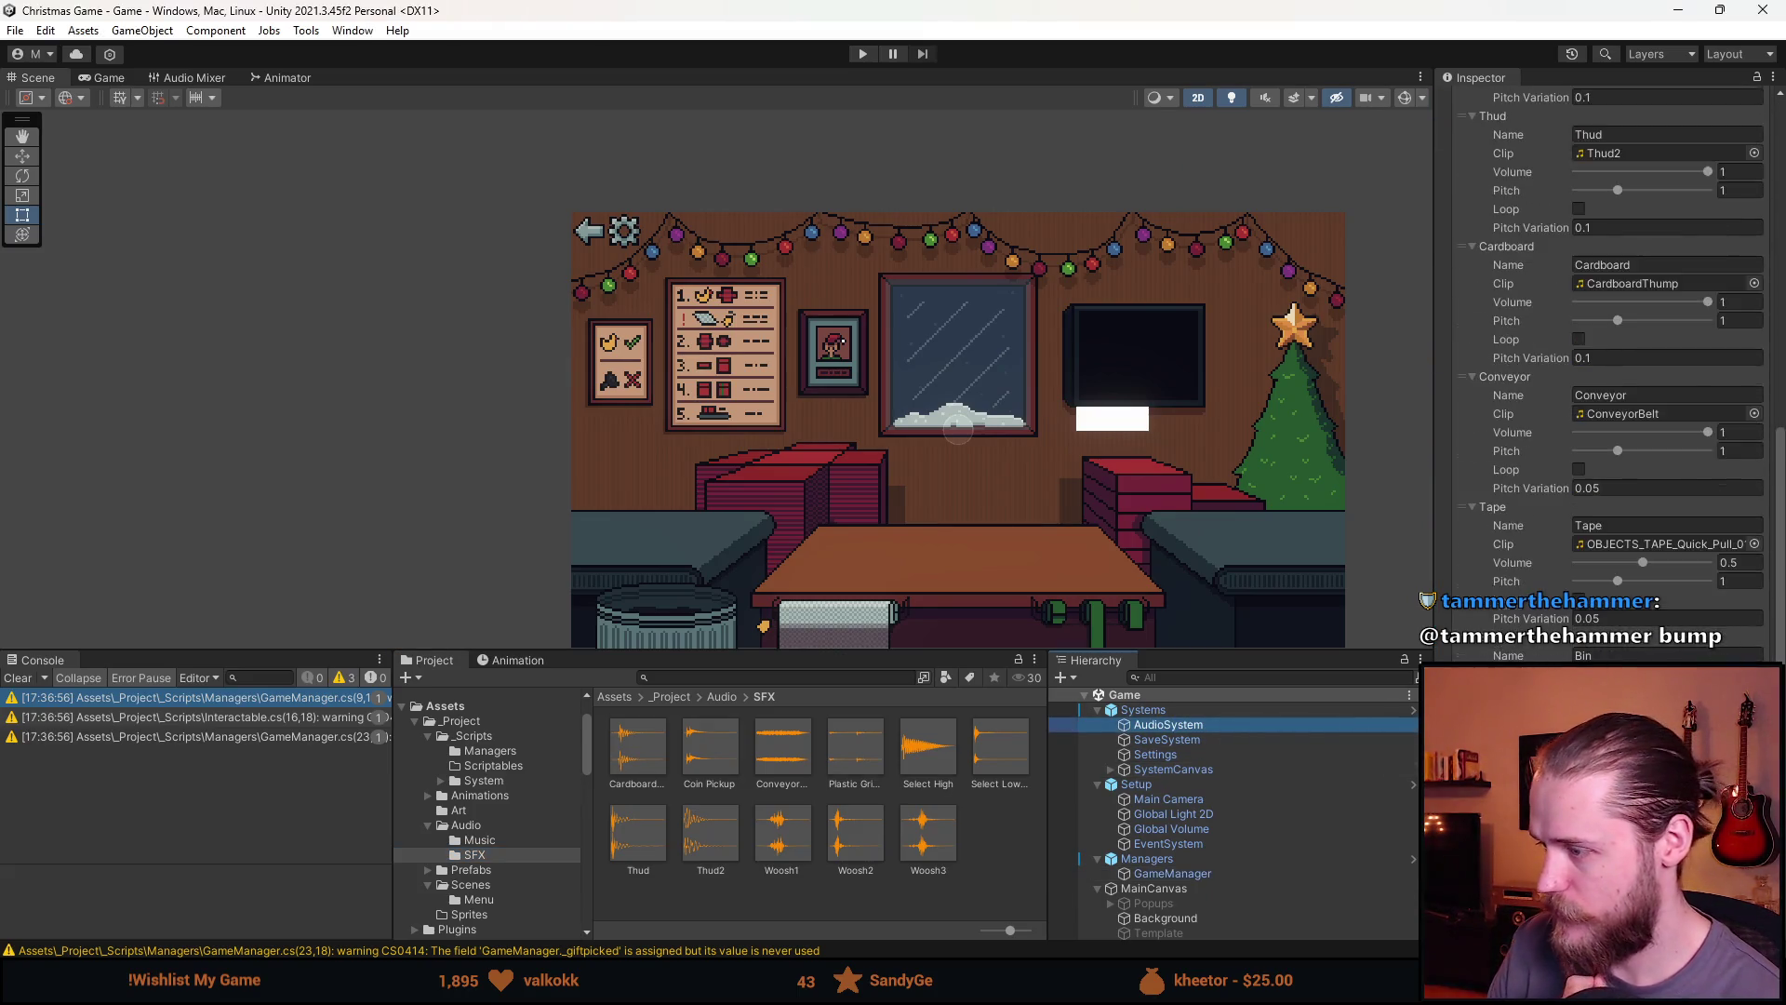
scroll(1609, 372, "down", 2)
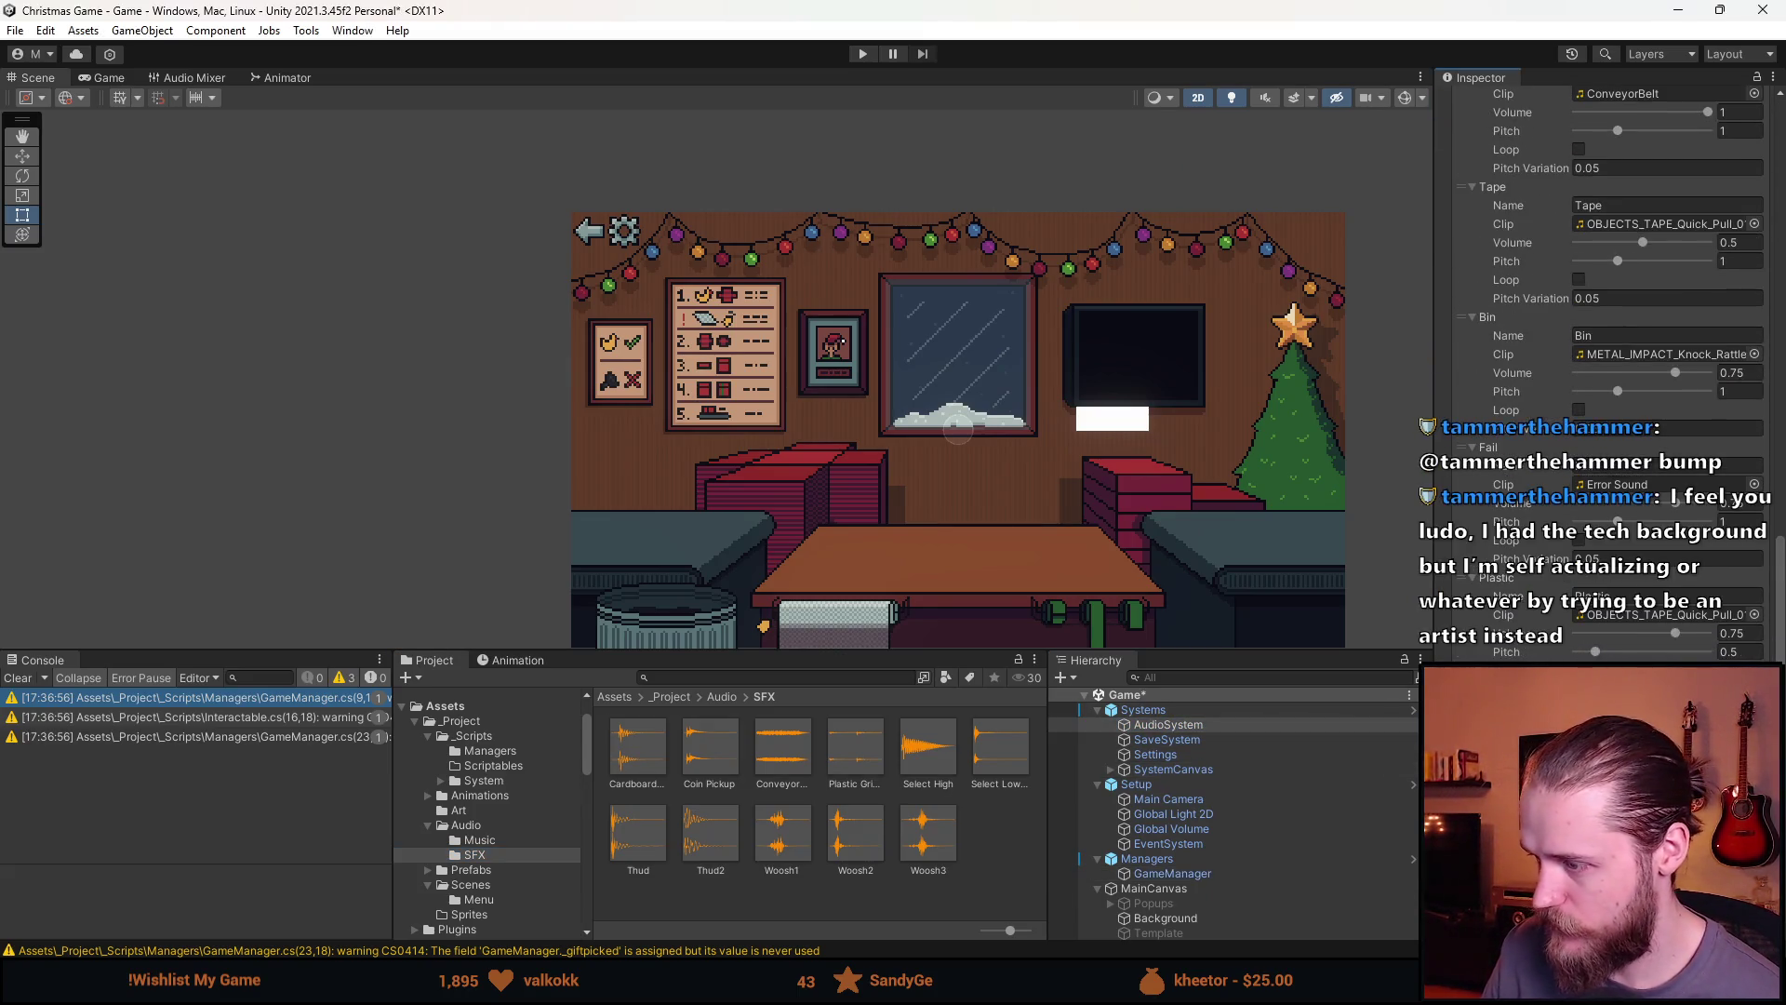
scroll(1609, 372, "down", 2)
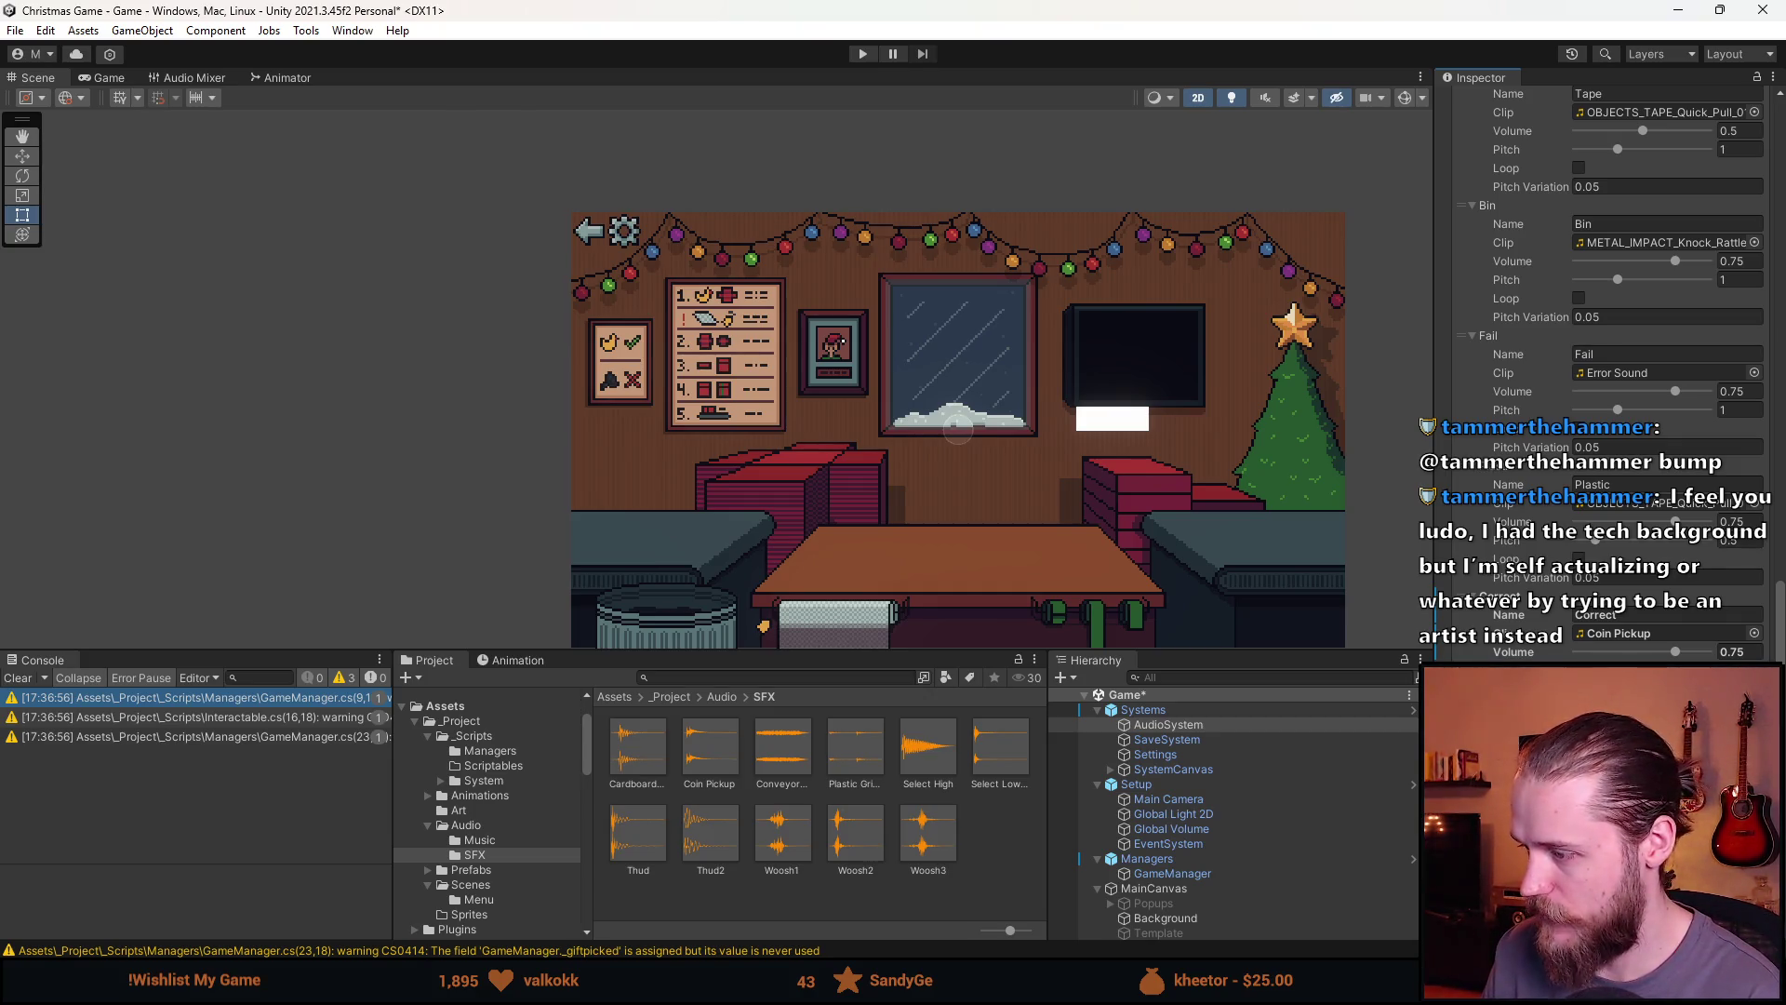
left_click(27, 678)
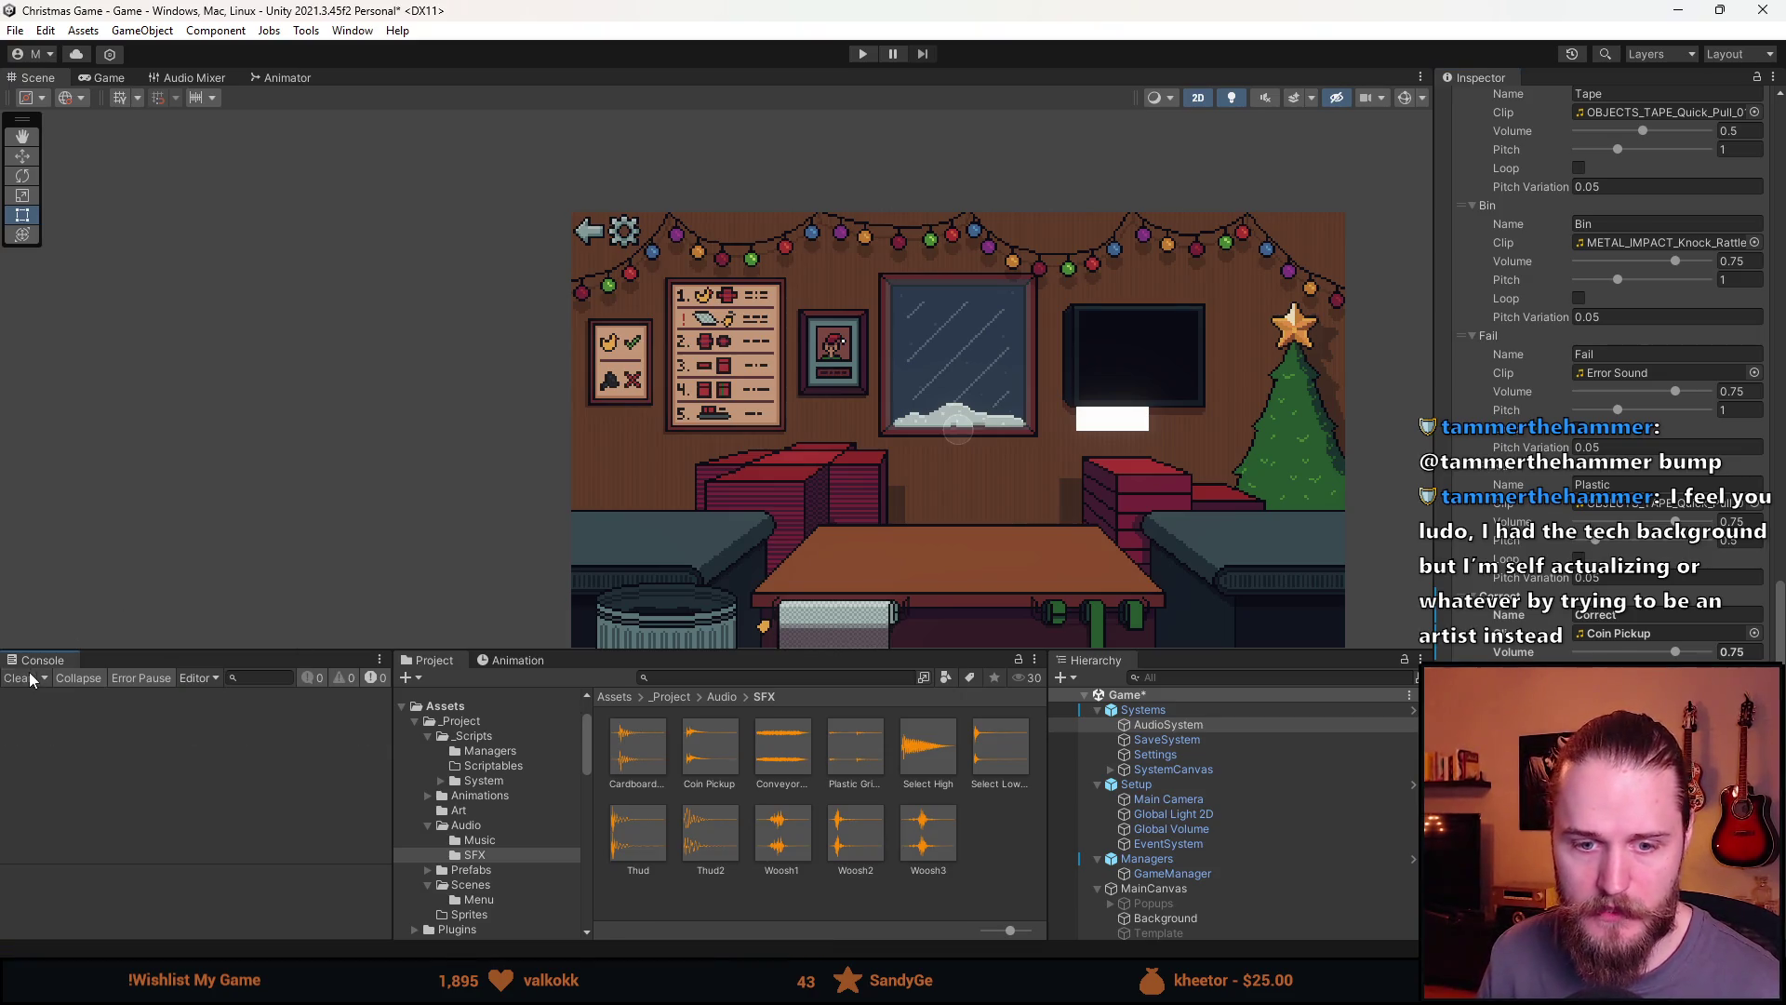
key("ctrl+s")
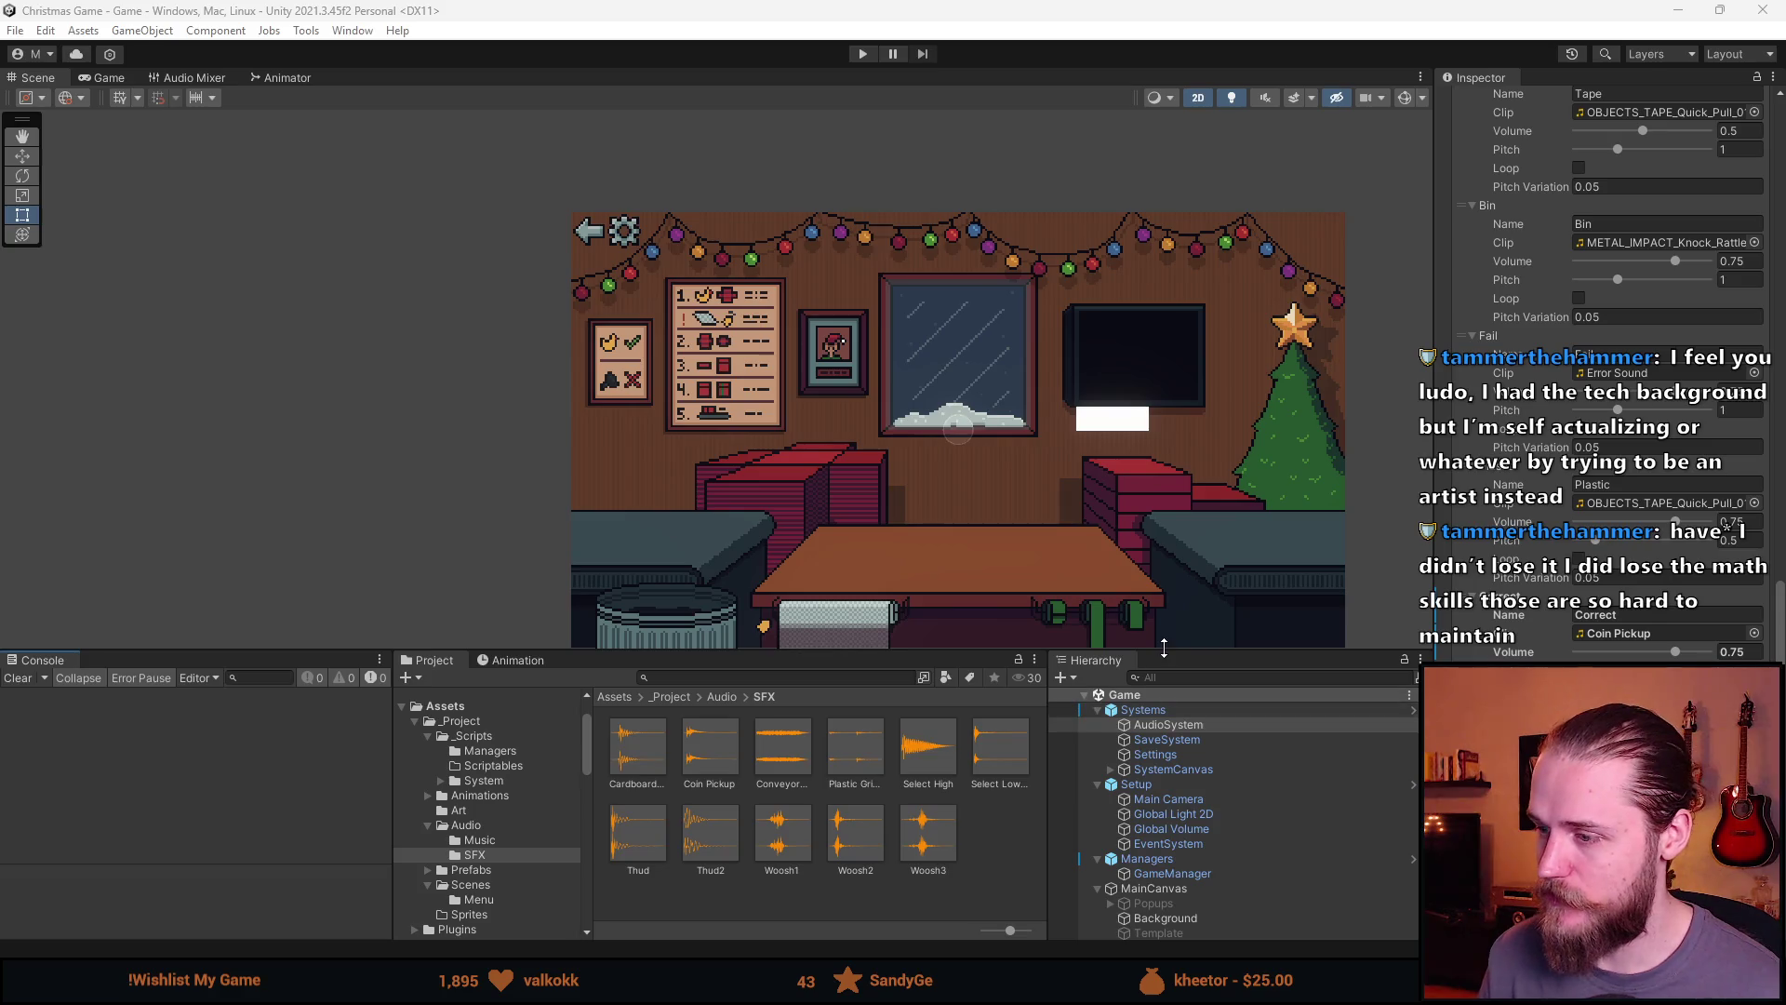
Pan and zoom around the room, select AudioSystem, and switch back to Visual Studio
left_click_drag(651, 652, 651, 638)
left_click_drag(1209, 458, 883, 378)
scroll(676, 402, "up", 4)
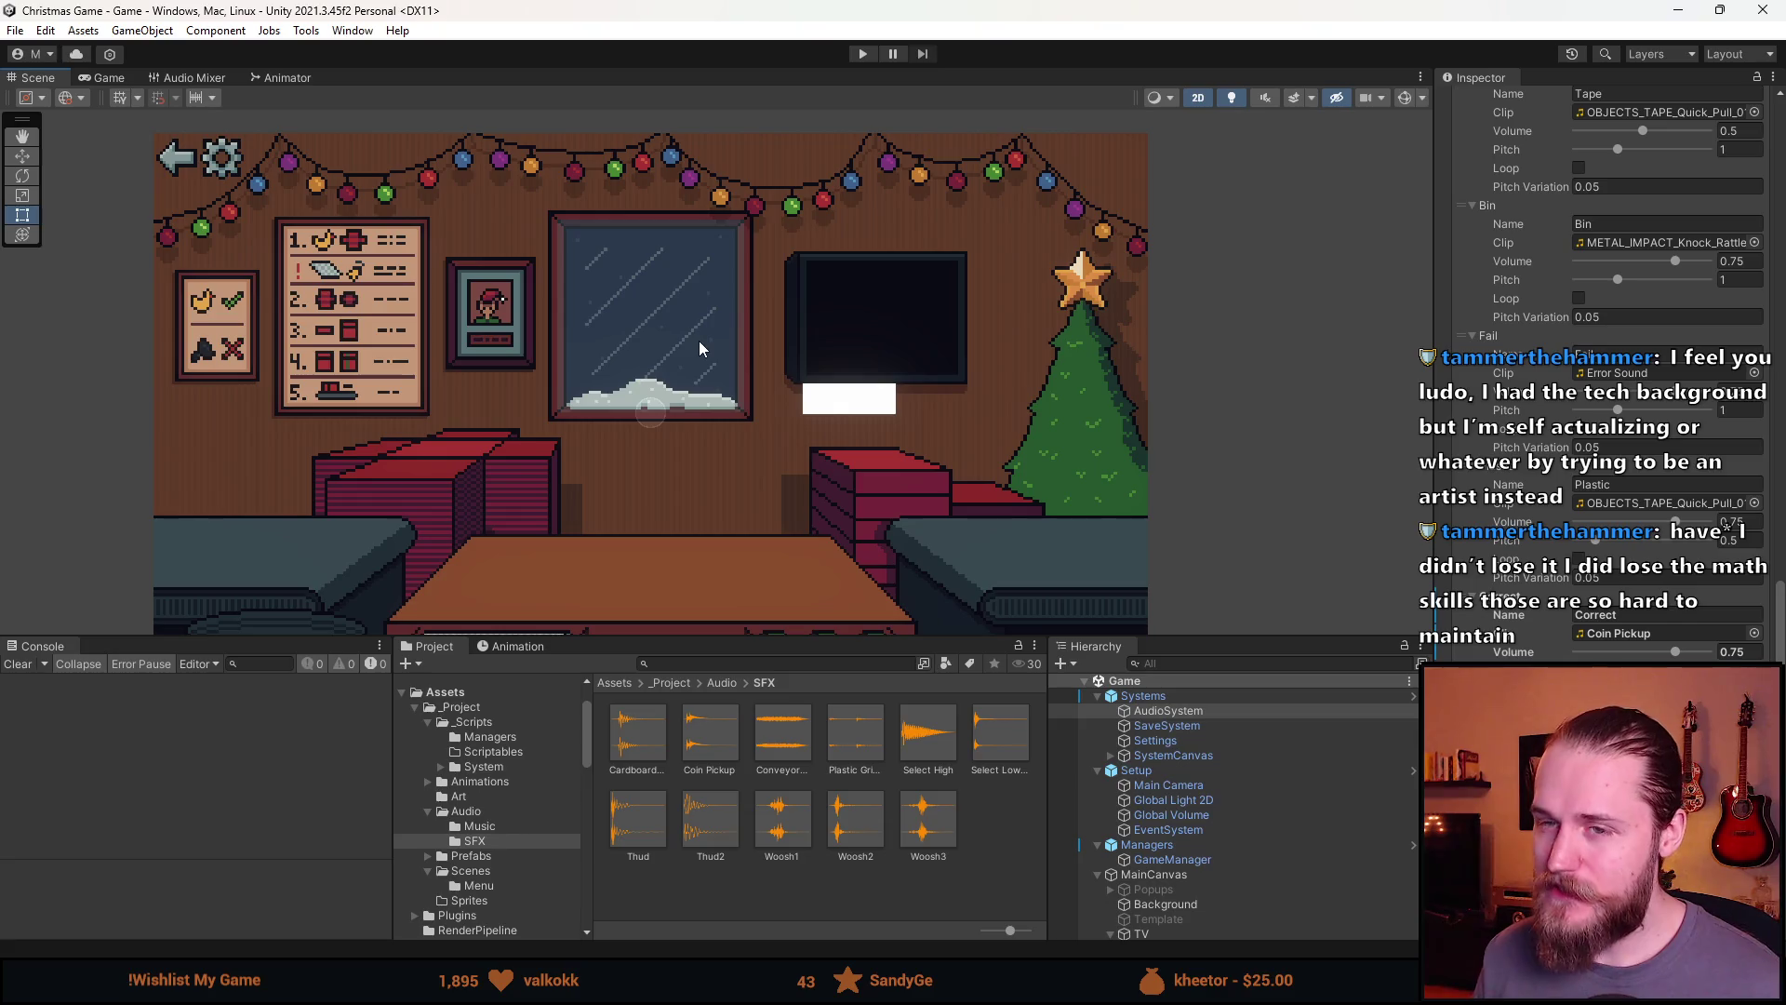
left_click_drag(758, 458, 781, 482)
scroll(784, 477, "up", 3)
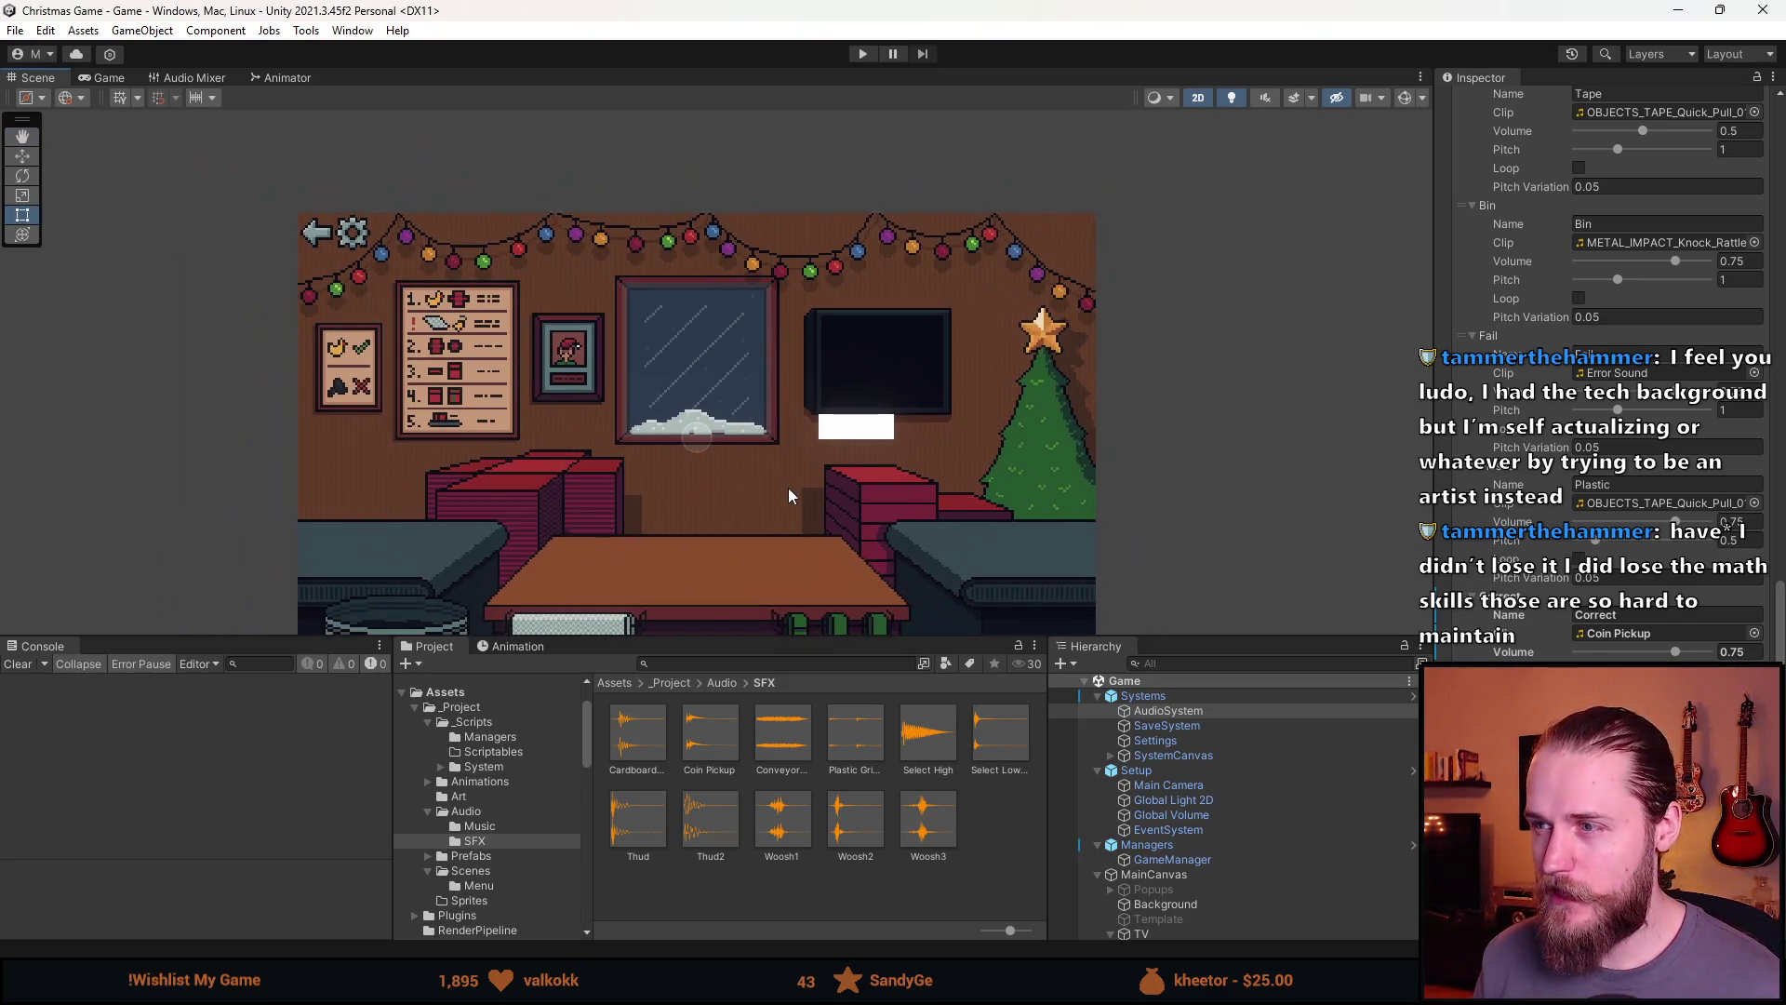
scroll(741, 474, "up", 2)
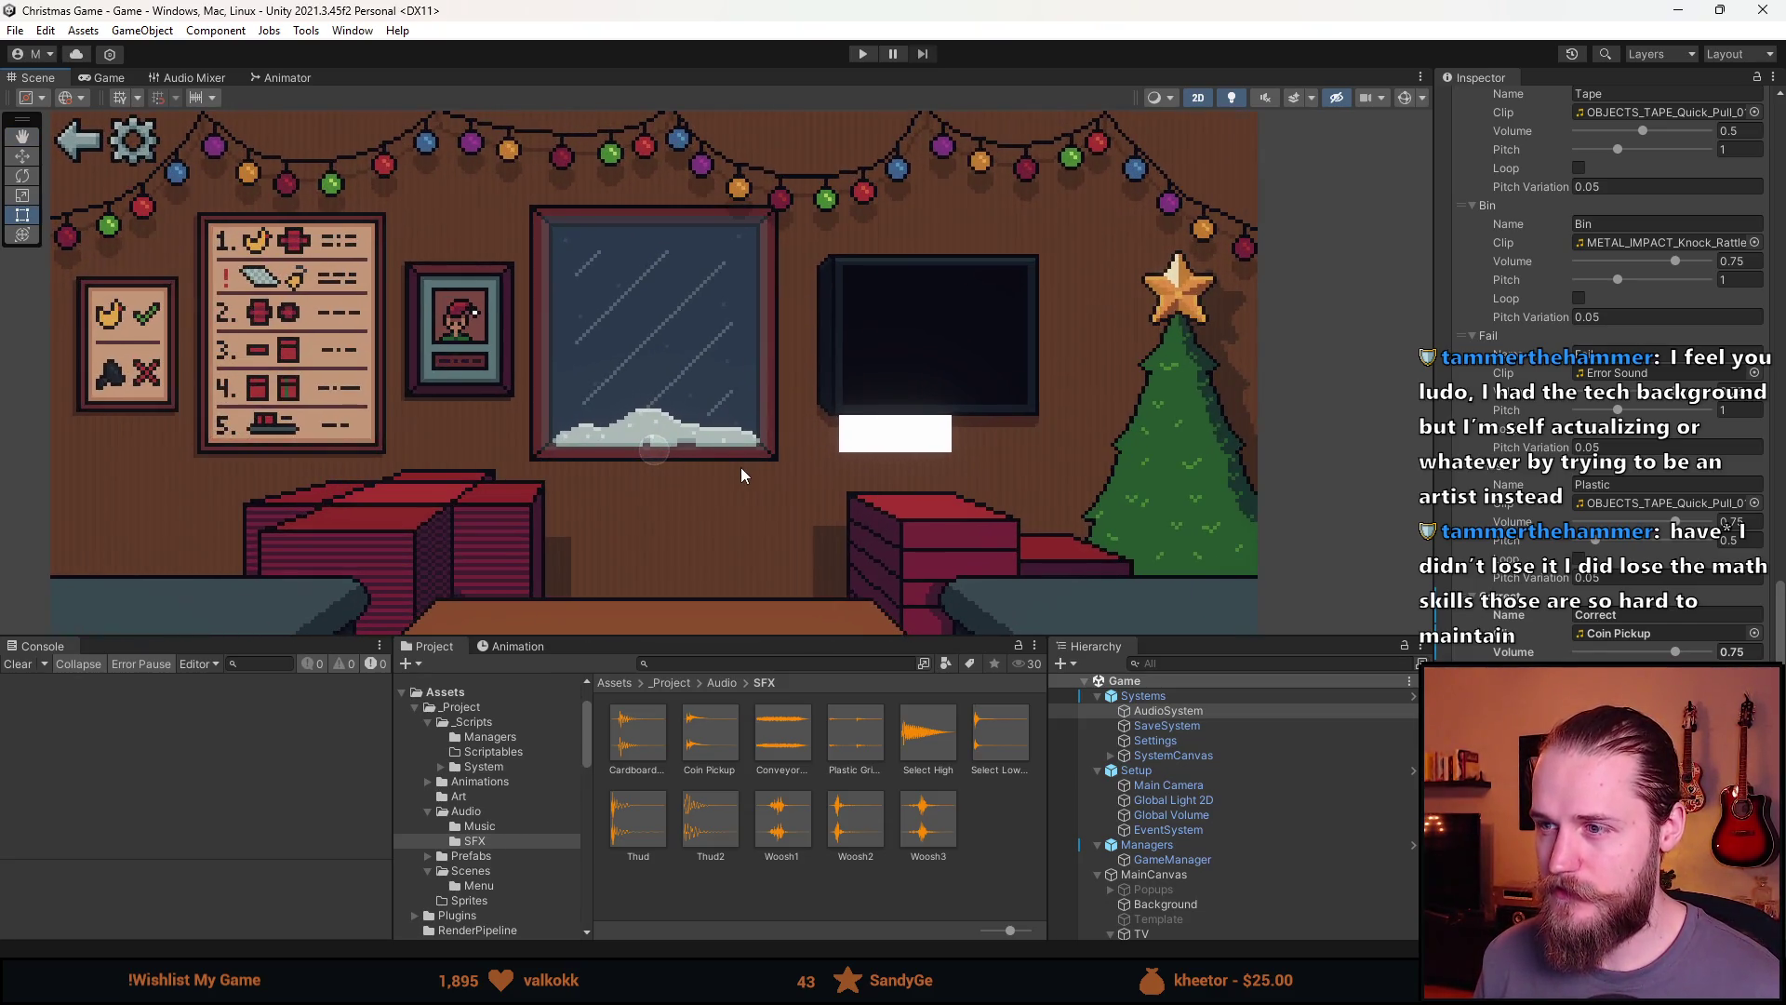
left_click_drag(741, 474, 818, 507)
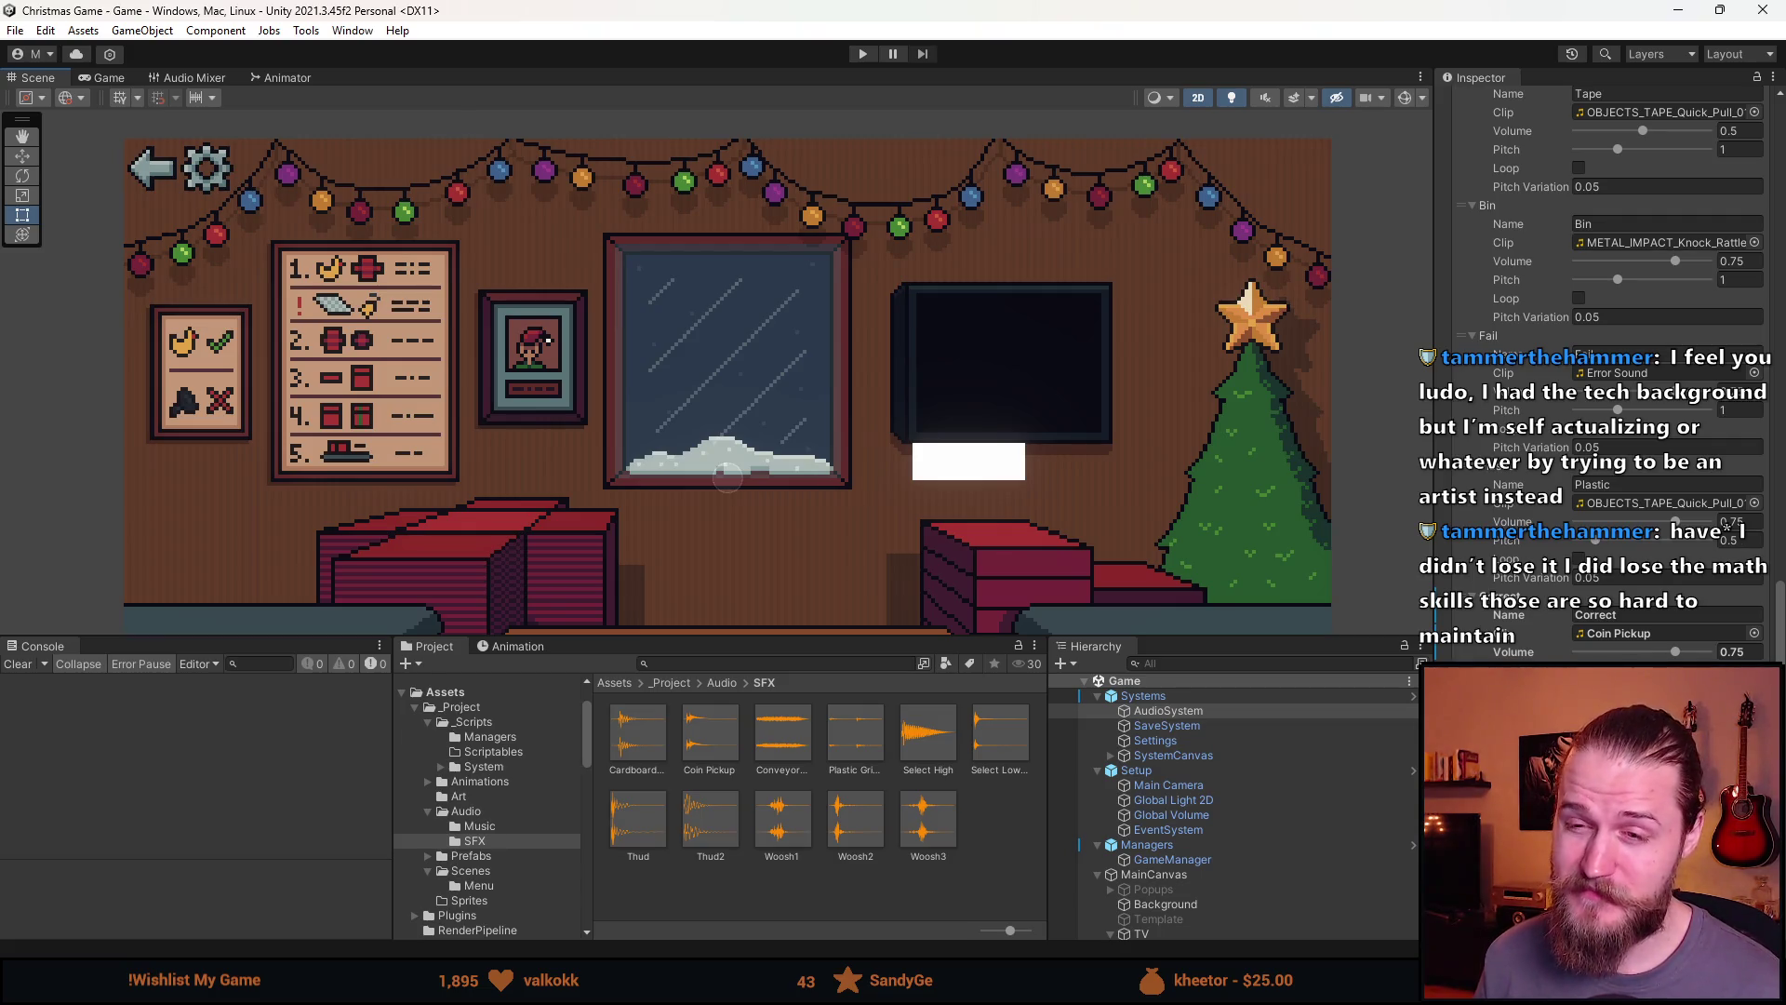
left_click(1172, 711)
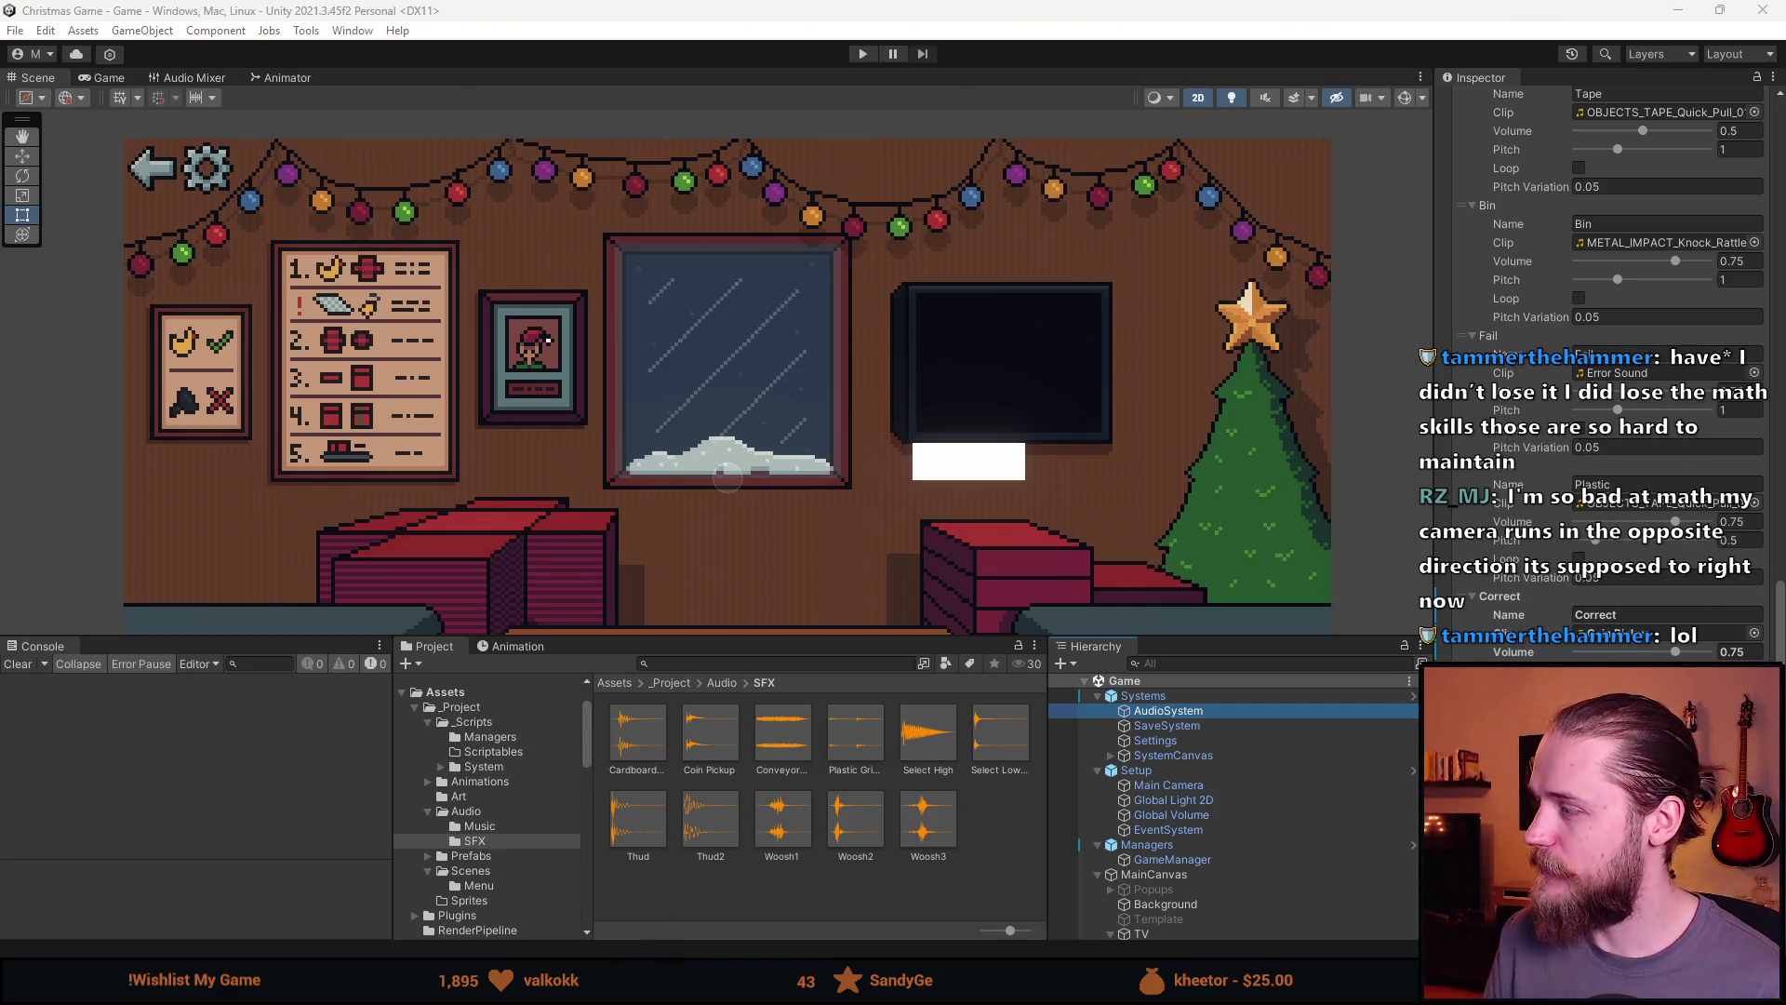
key("alt+Tab")
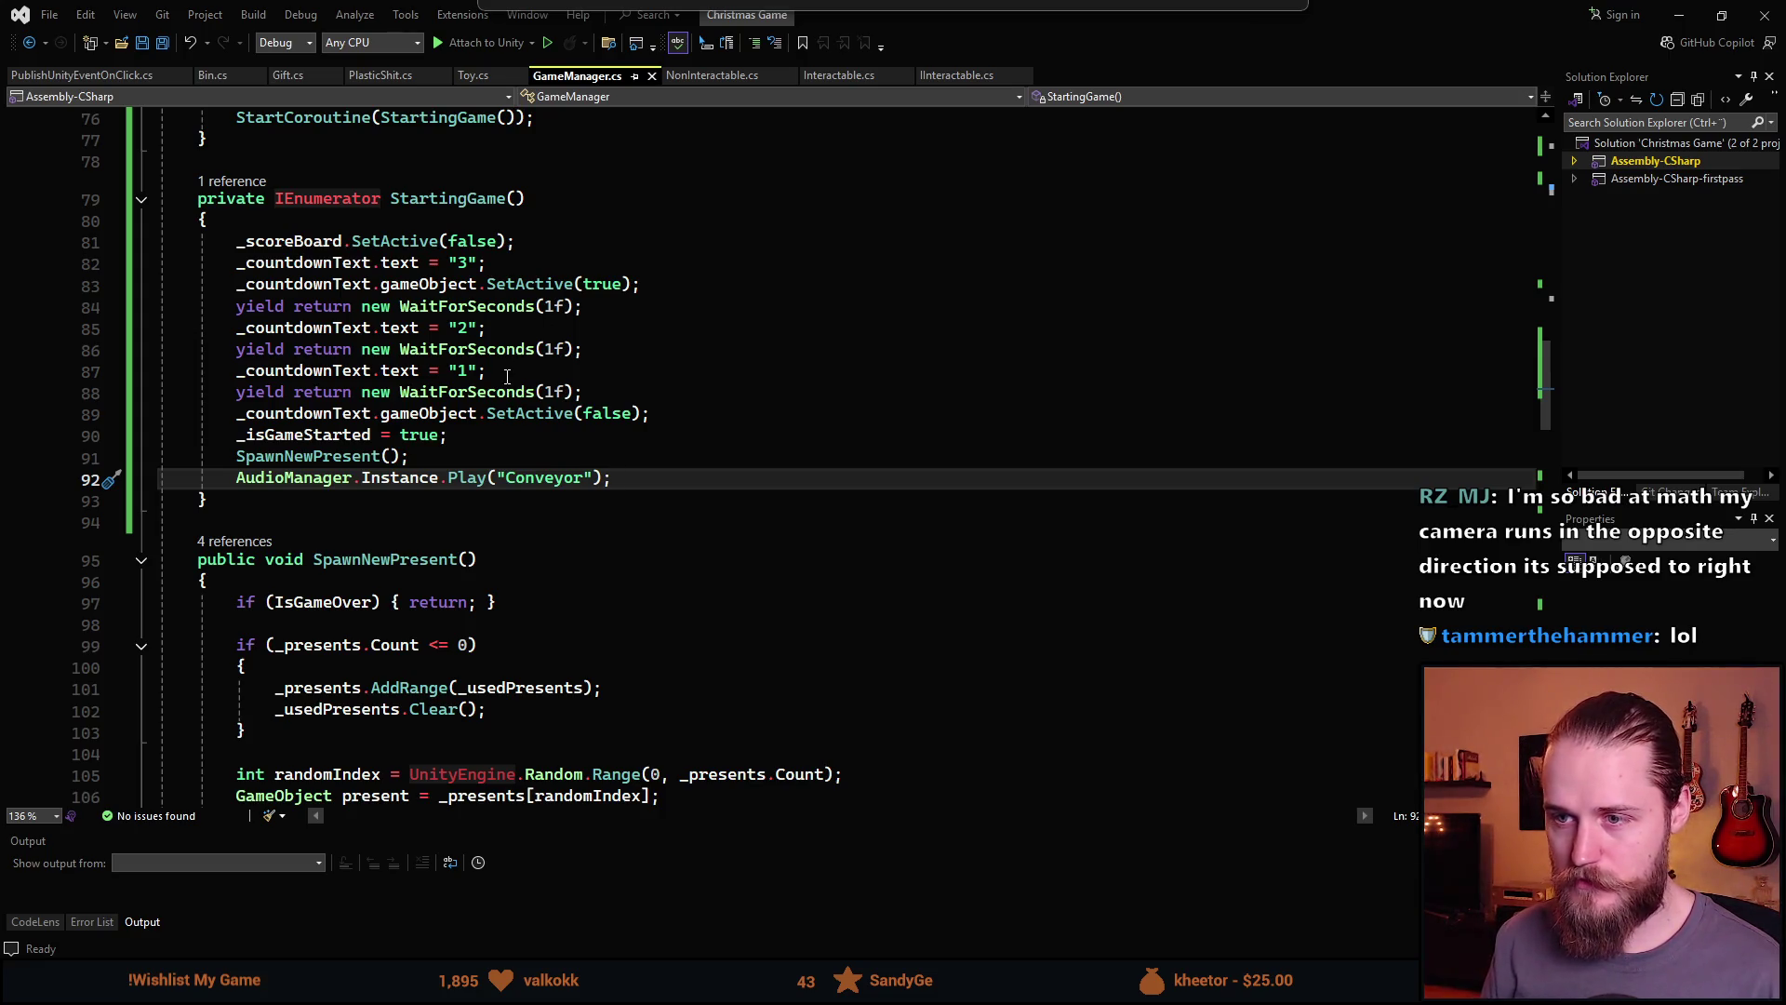
Add an AudioManager.Instance.Play("Beep"); line after the second countdown wait
left_click(620, 347)
key("Return")
type("Audio")
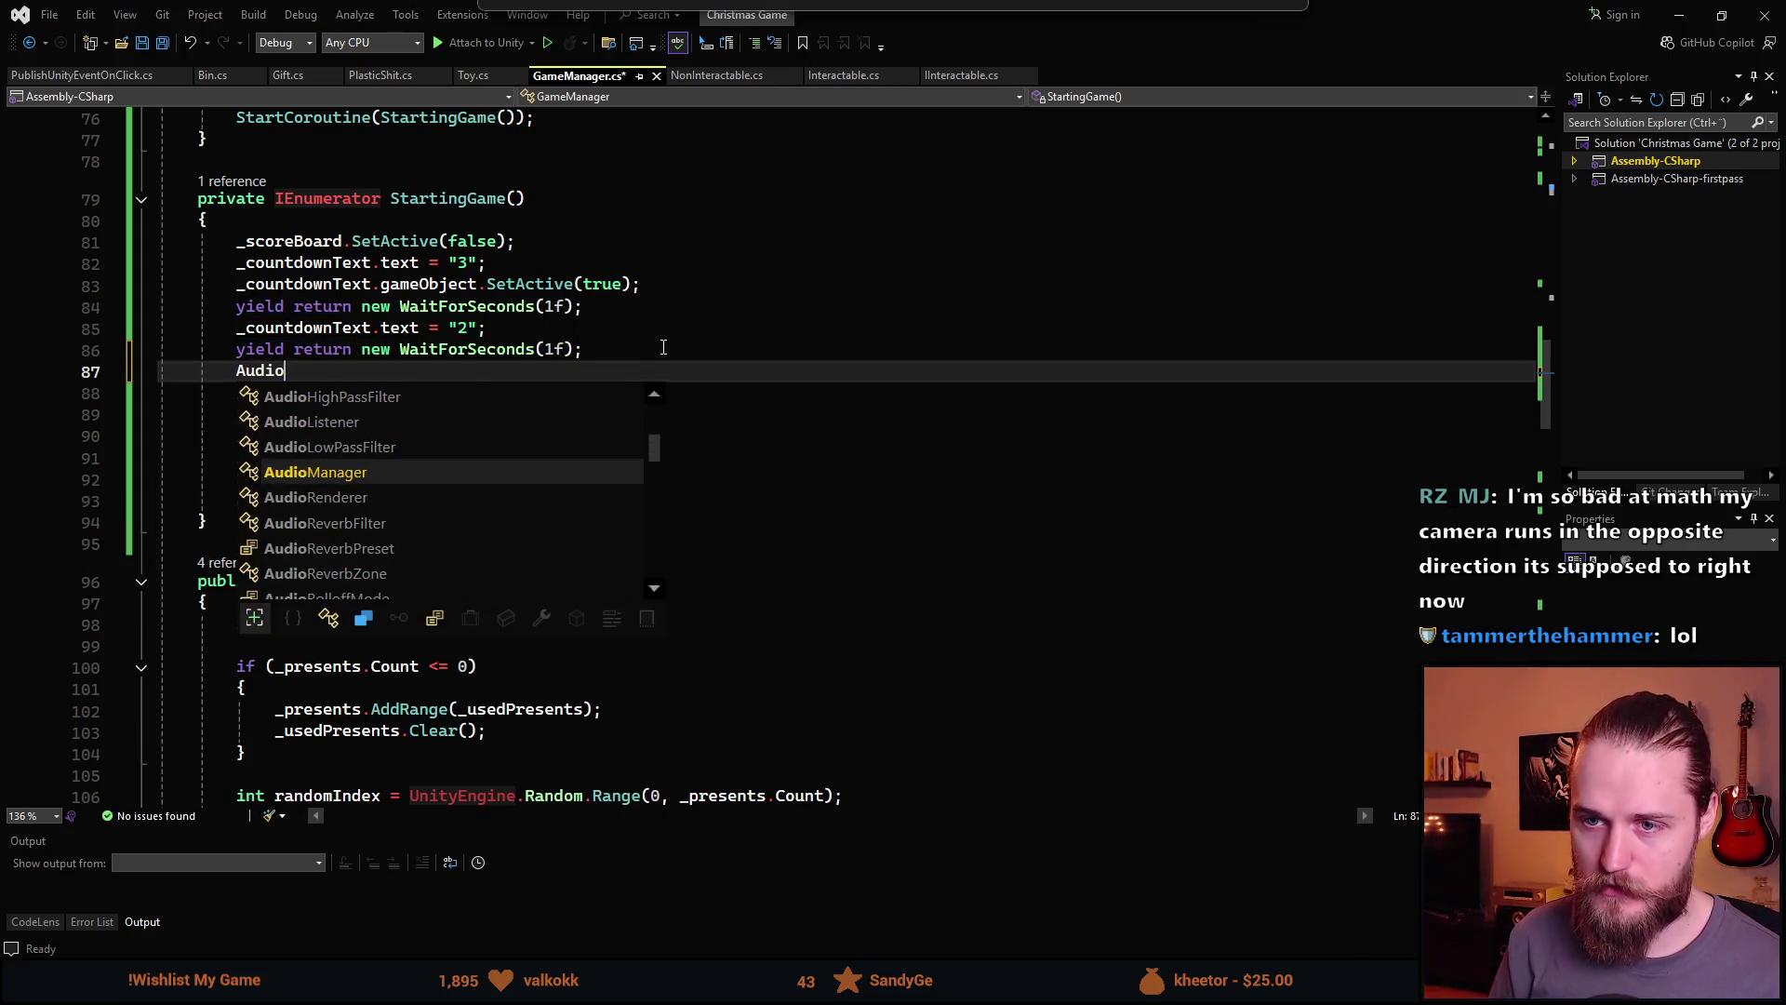
type("Manager.Instance.PlaySong(")
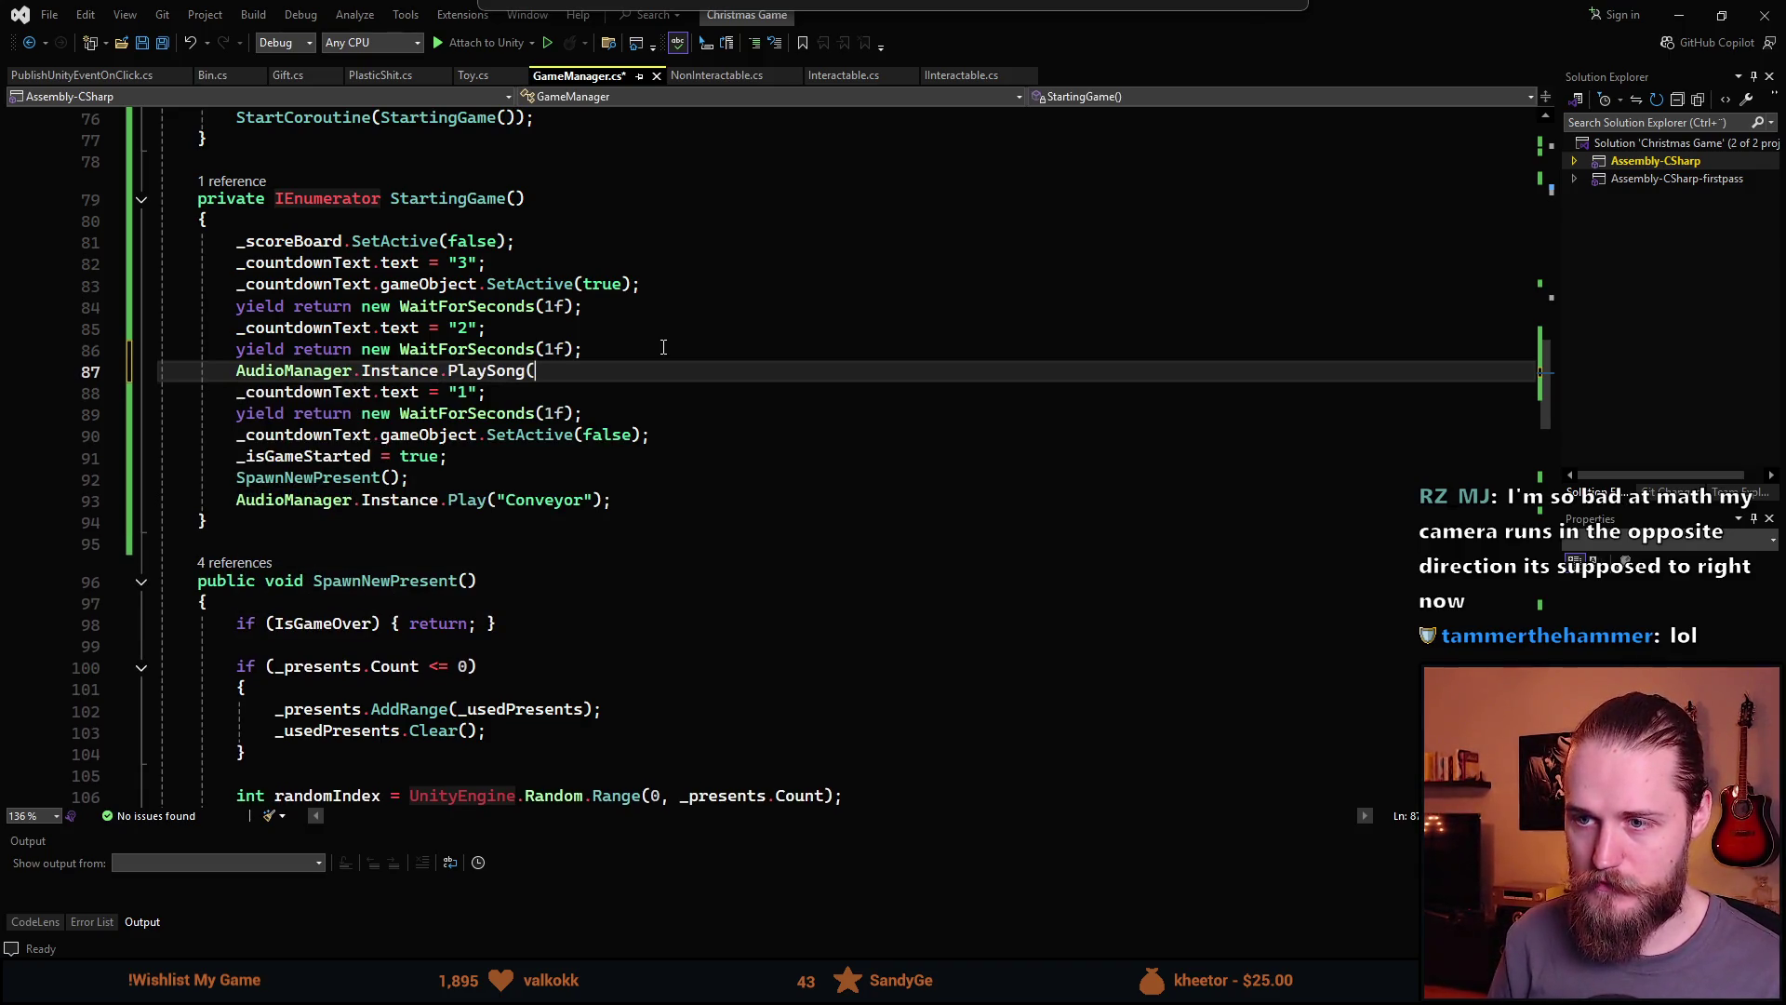
key("BackSpace")
key("BackSpace")
type("(\"Beeo")
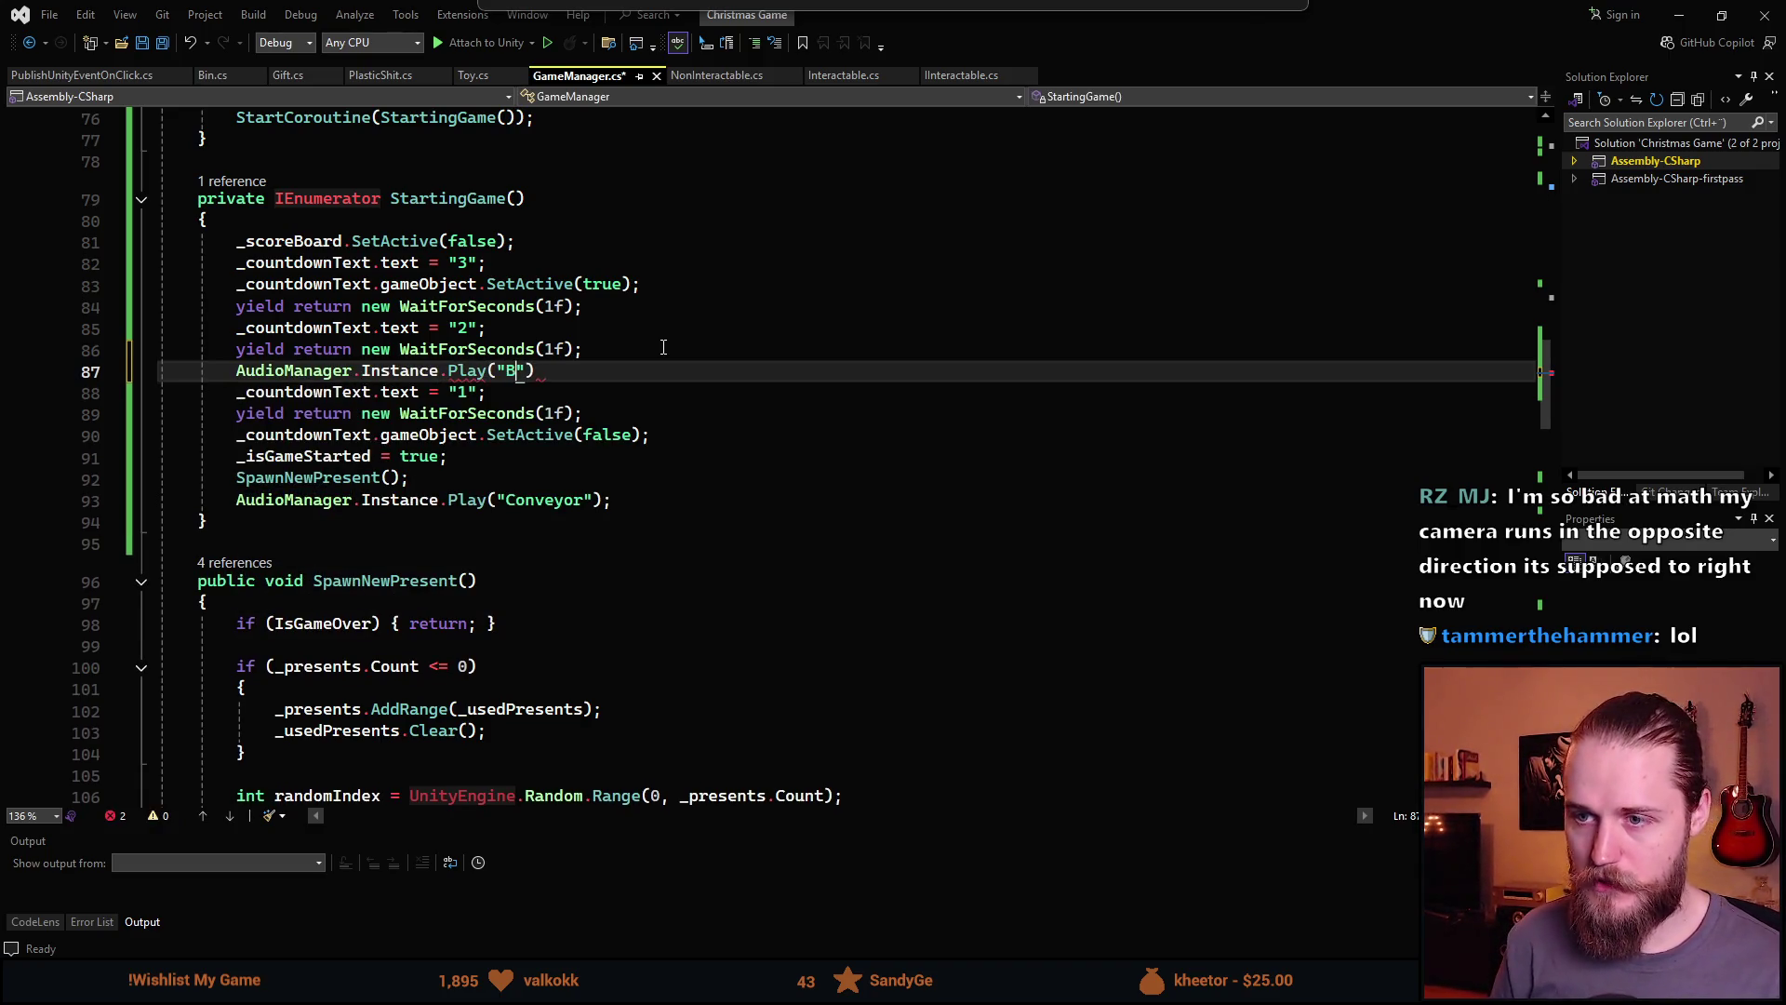
key("BackSpace")
type("p")
key("End")
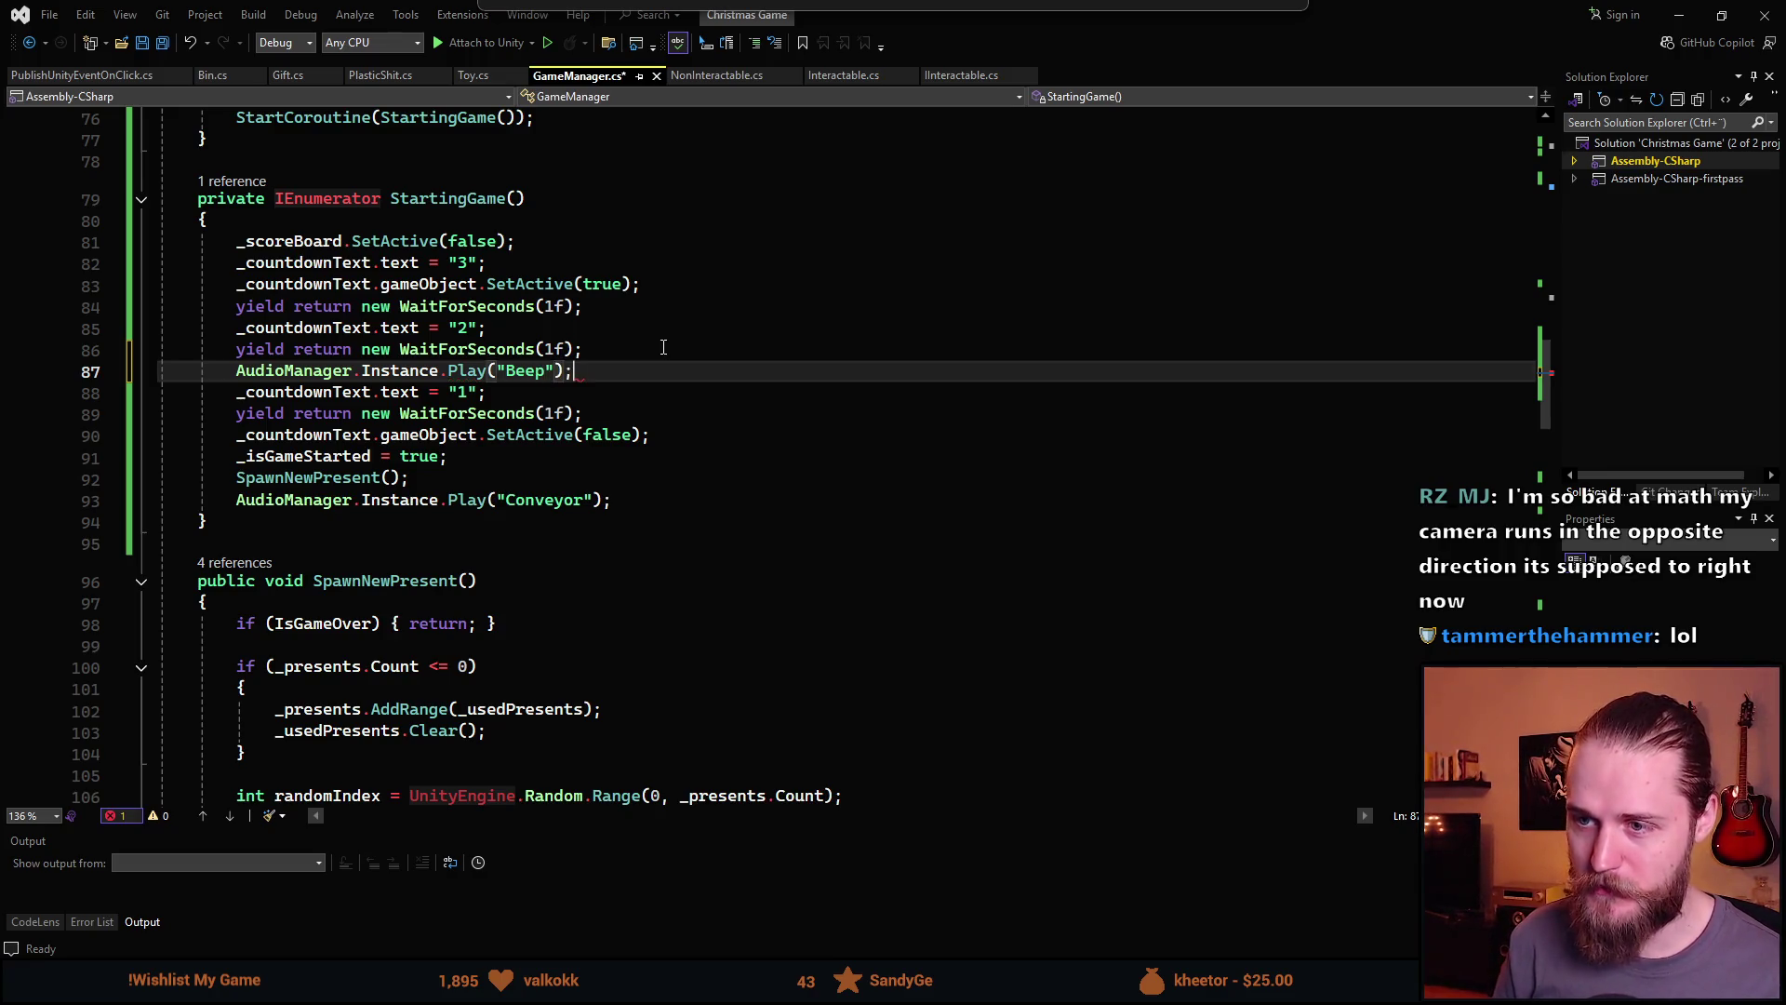
type(";")
Duplicate the Beep line, move the copy to line 82 before the 3, and save
key("ctrl+d")
key("alt+Up")
key("alt+Up")
key("alt+Up")
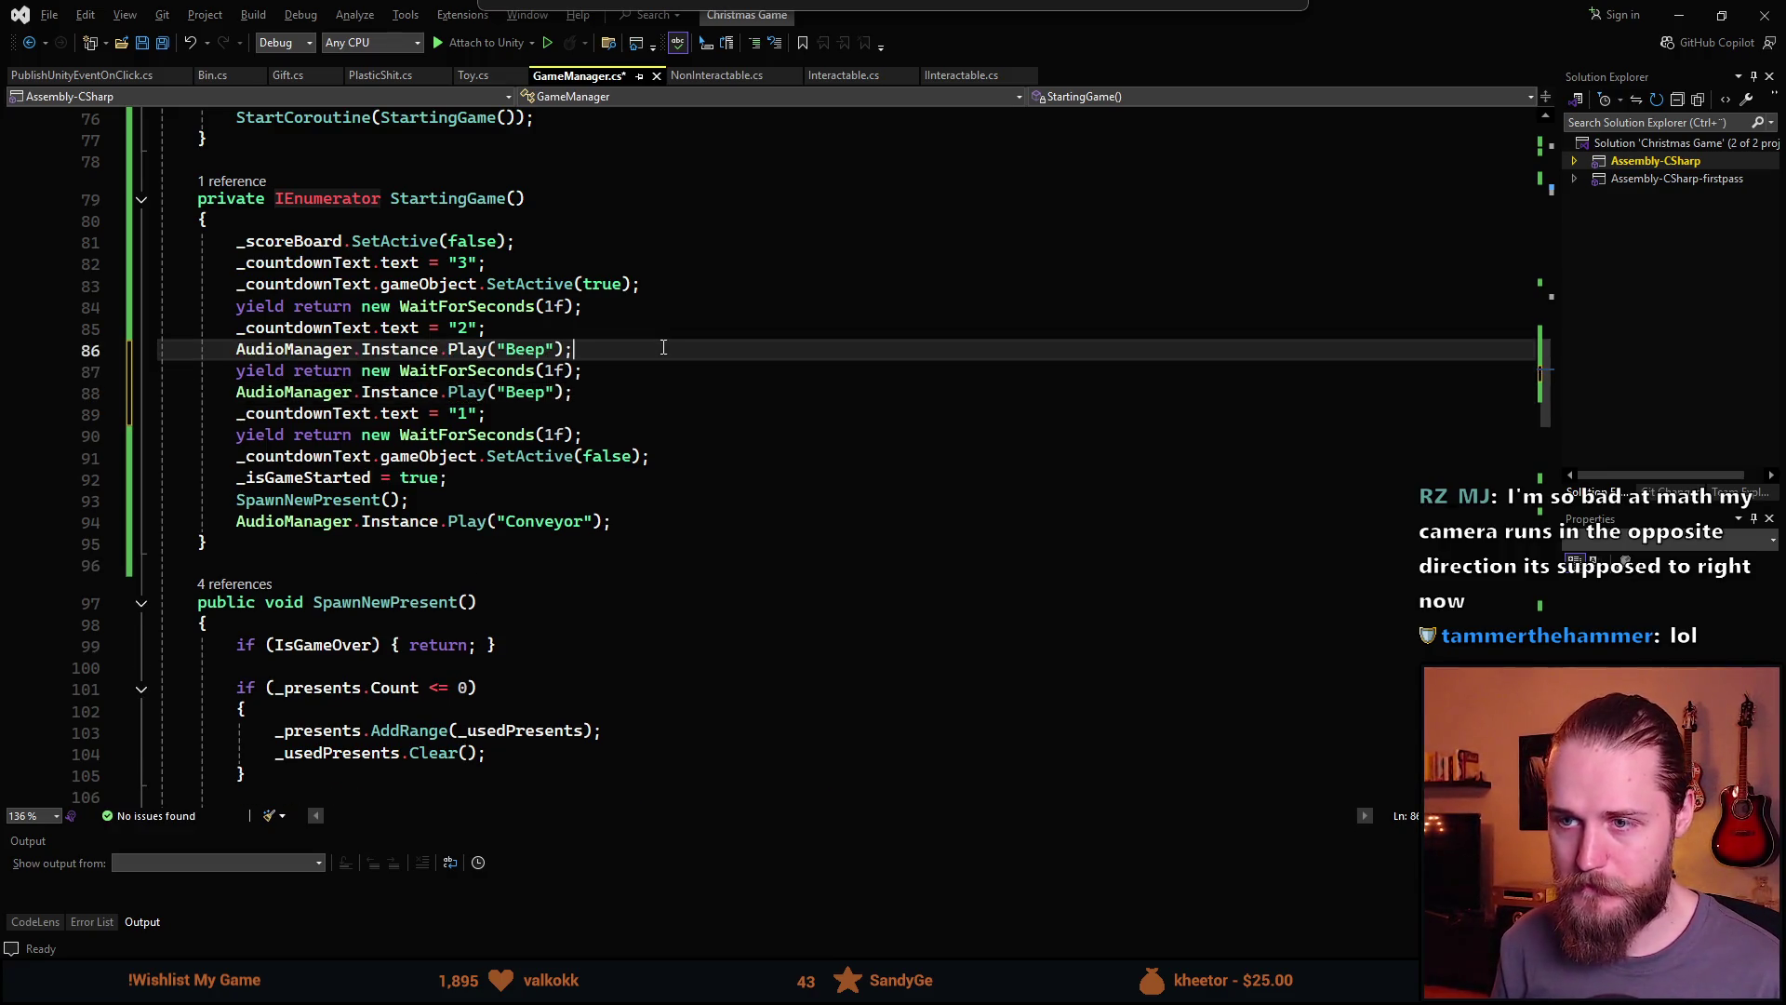
key("alt+Down")
key("alt+Up")
key("alt+Up")
key("alt+Up")
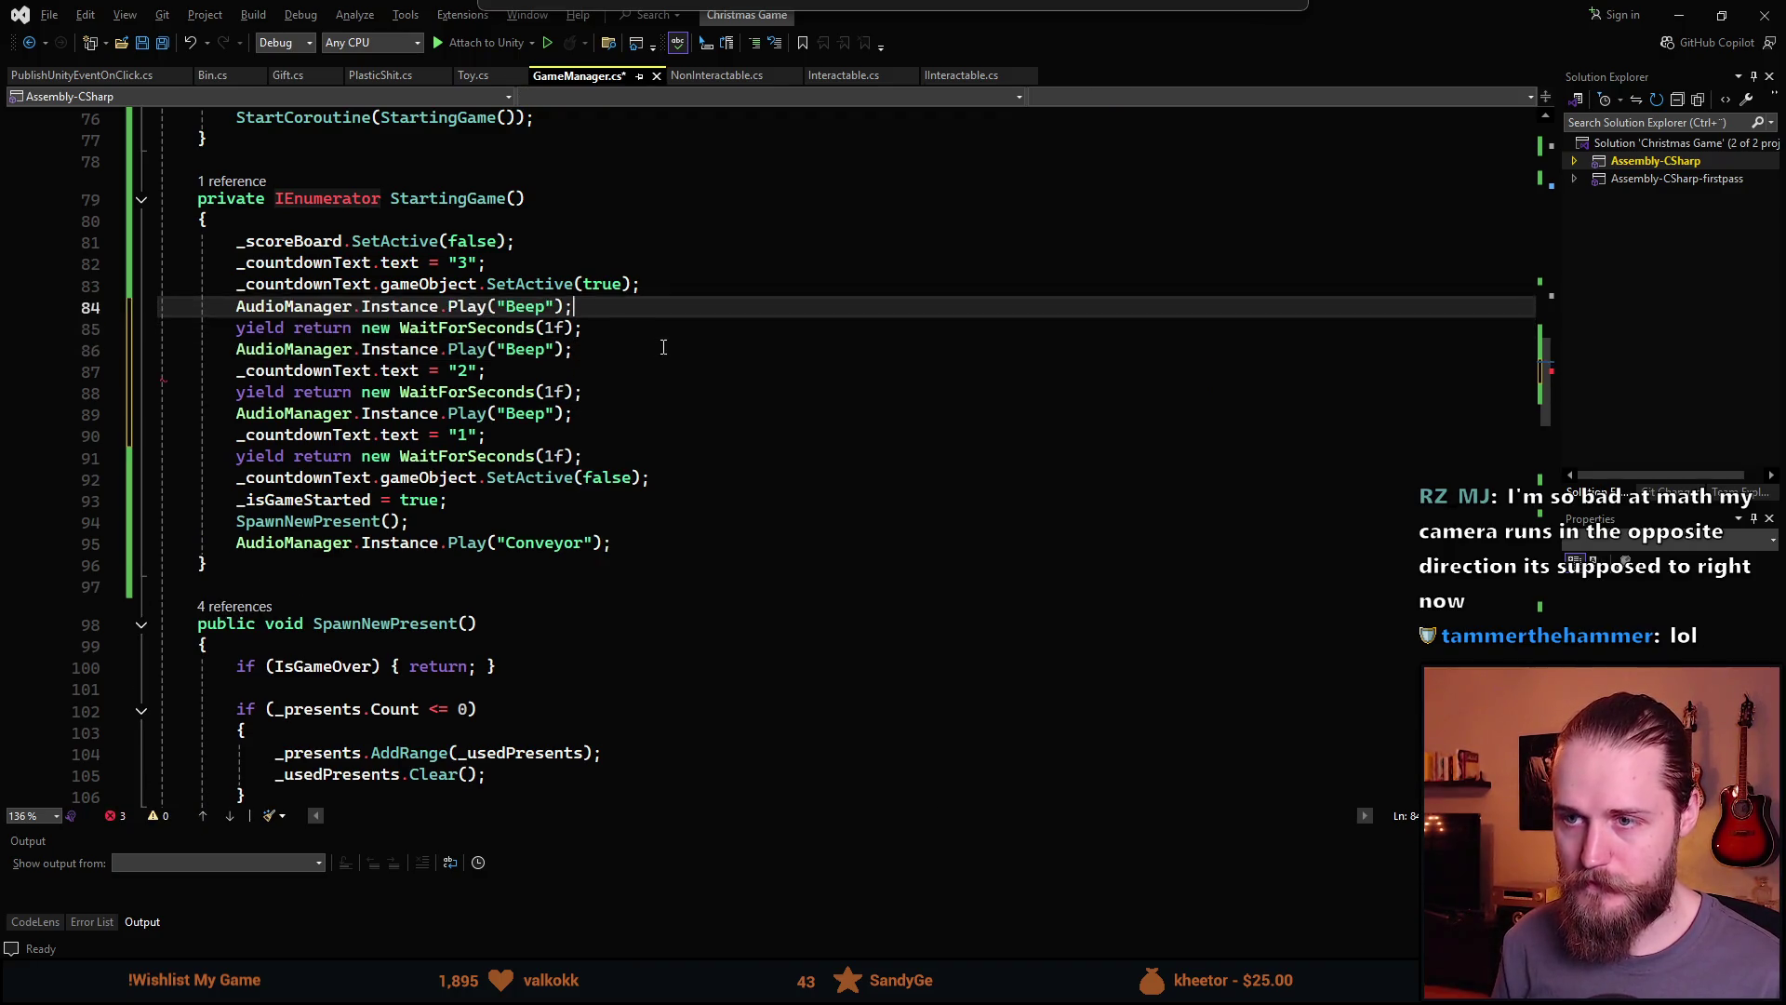
key("ctrl+s")
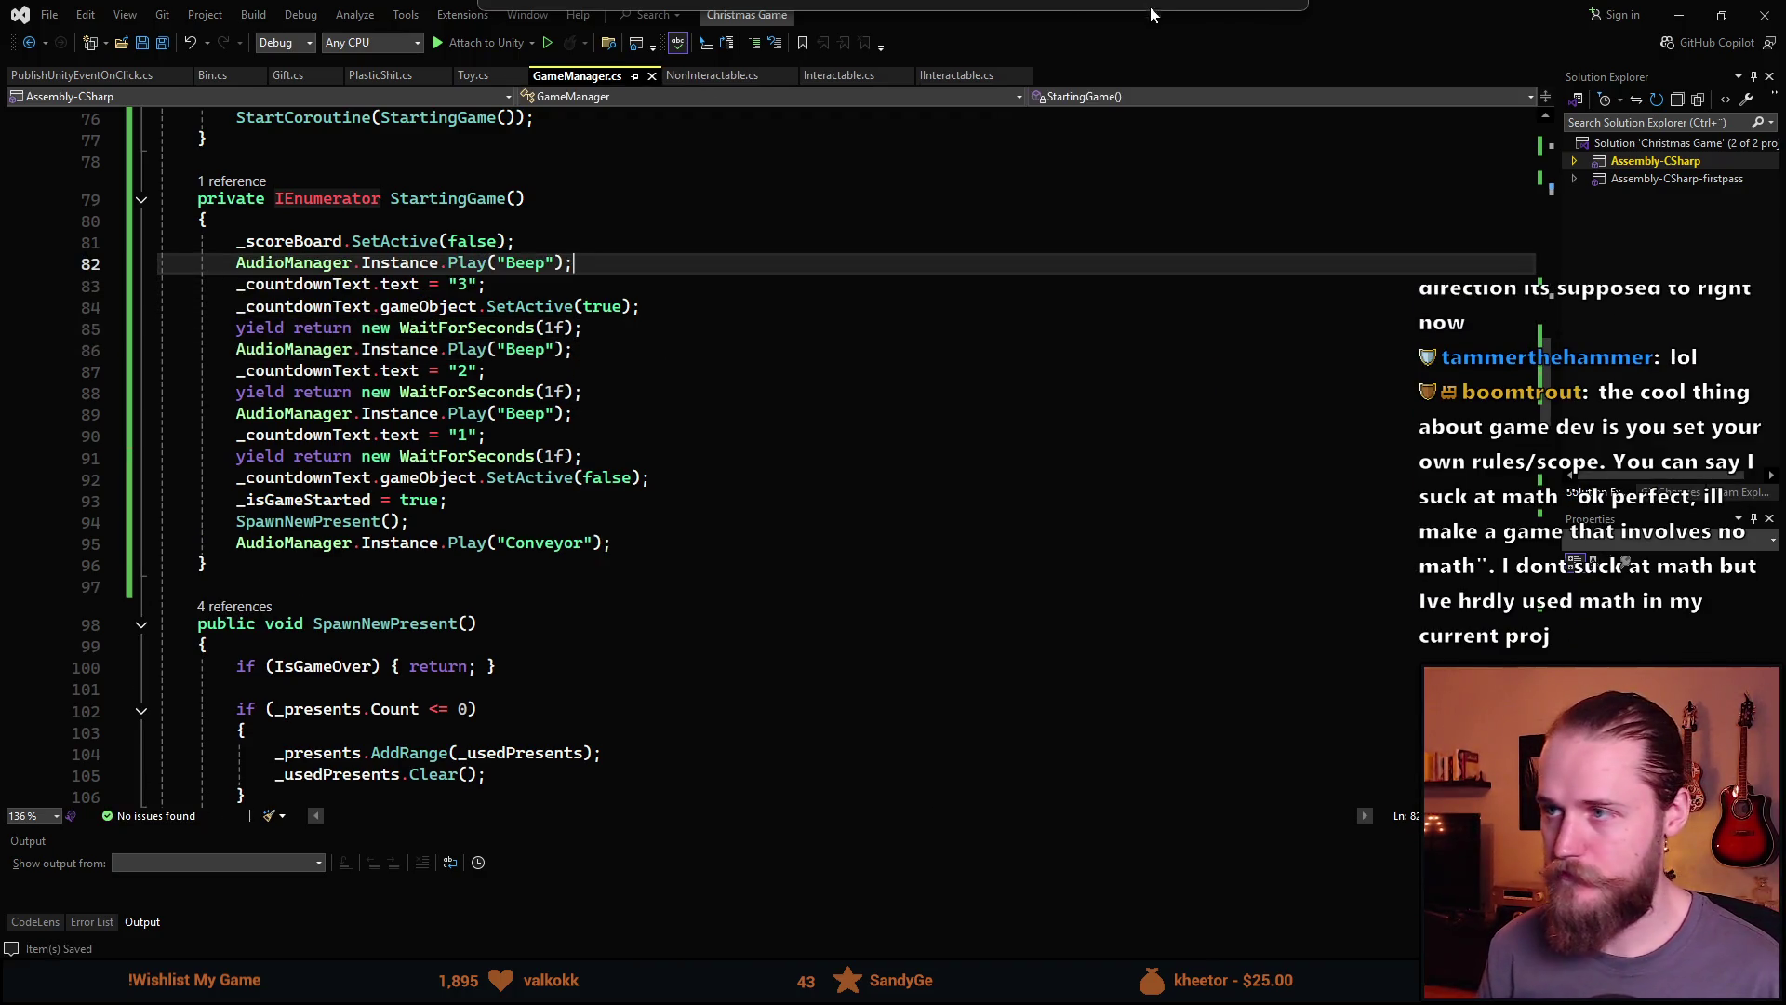
key("alt+Tab")
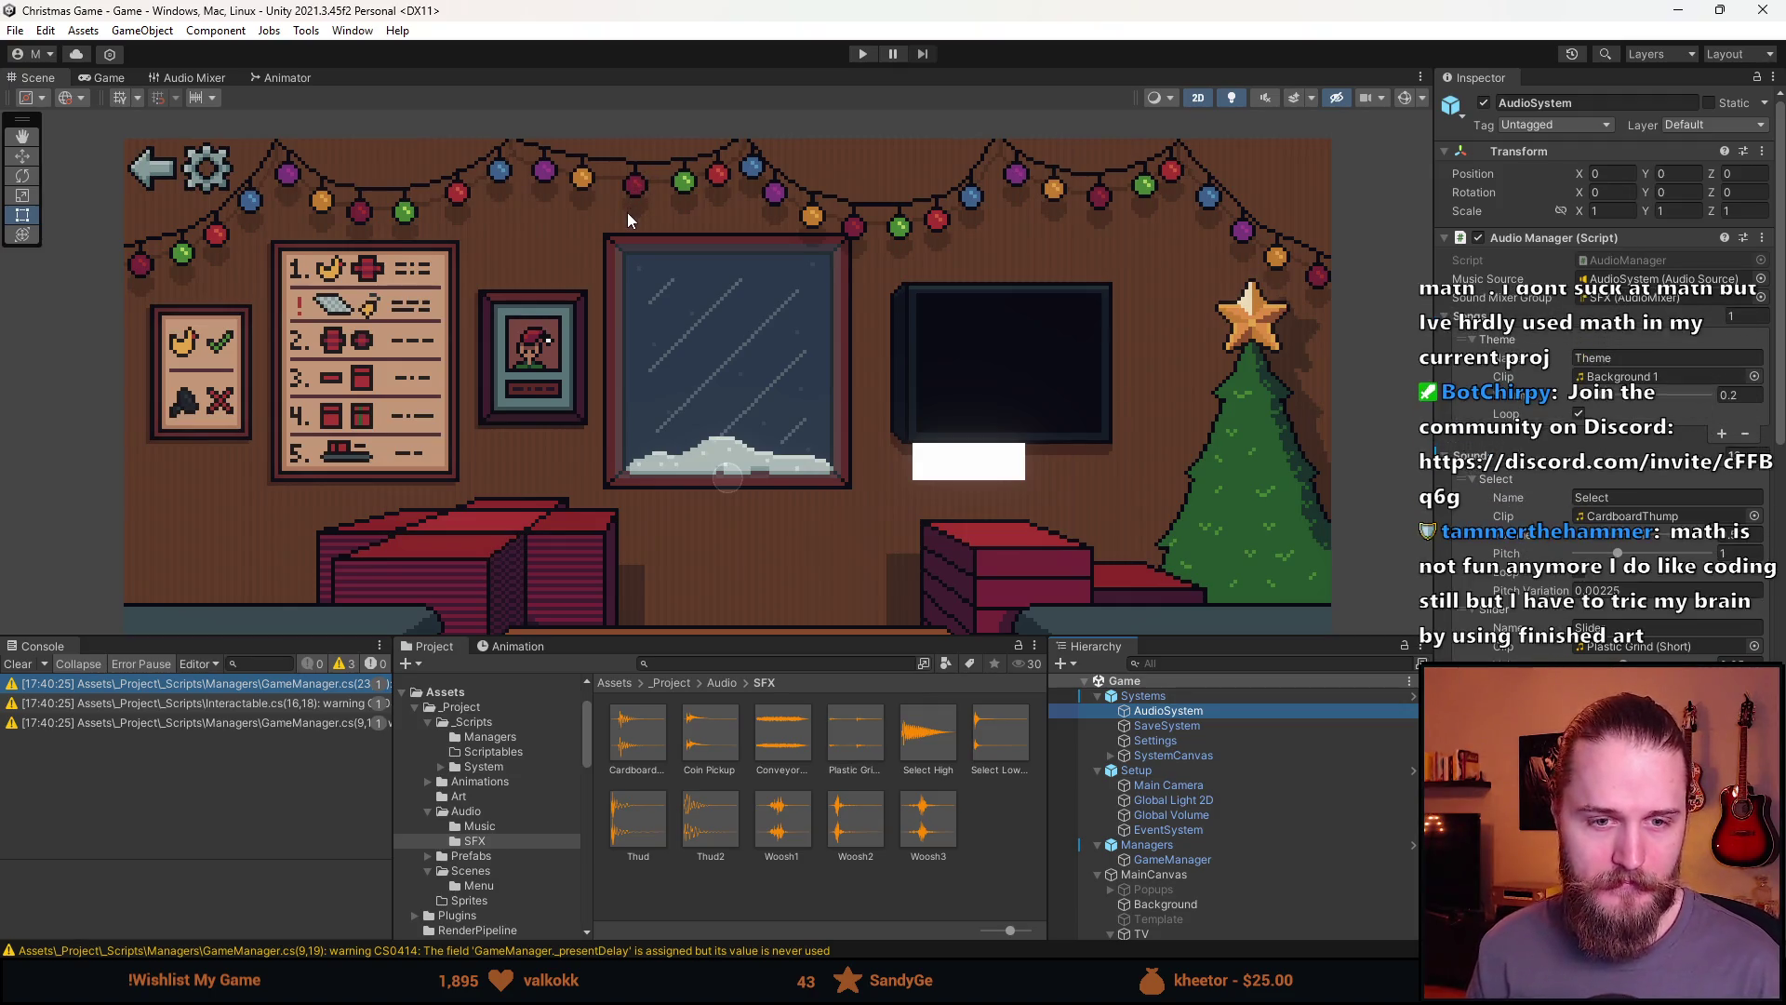
Zoom out the Scene view and run the recompiled game in Play mode
scroll(621, 395, "down", 2)
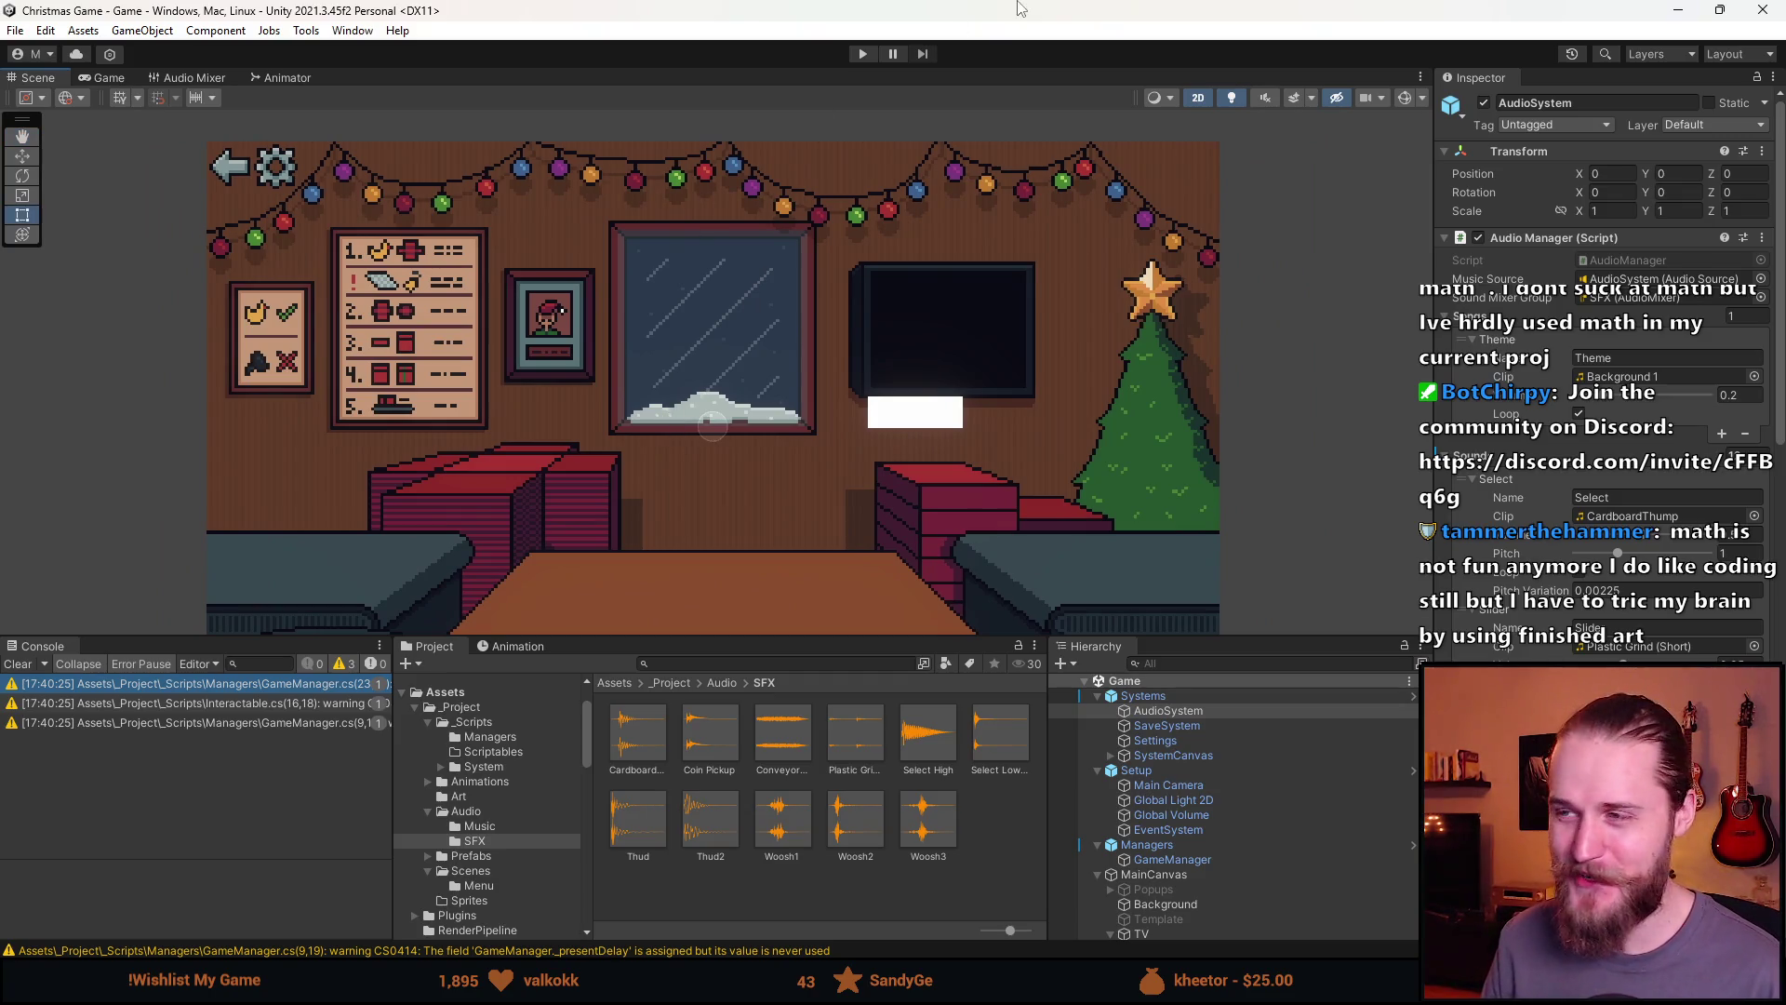
left_click(862, 54)
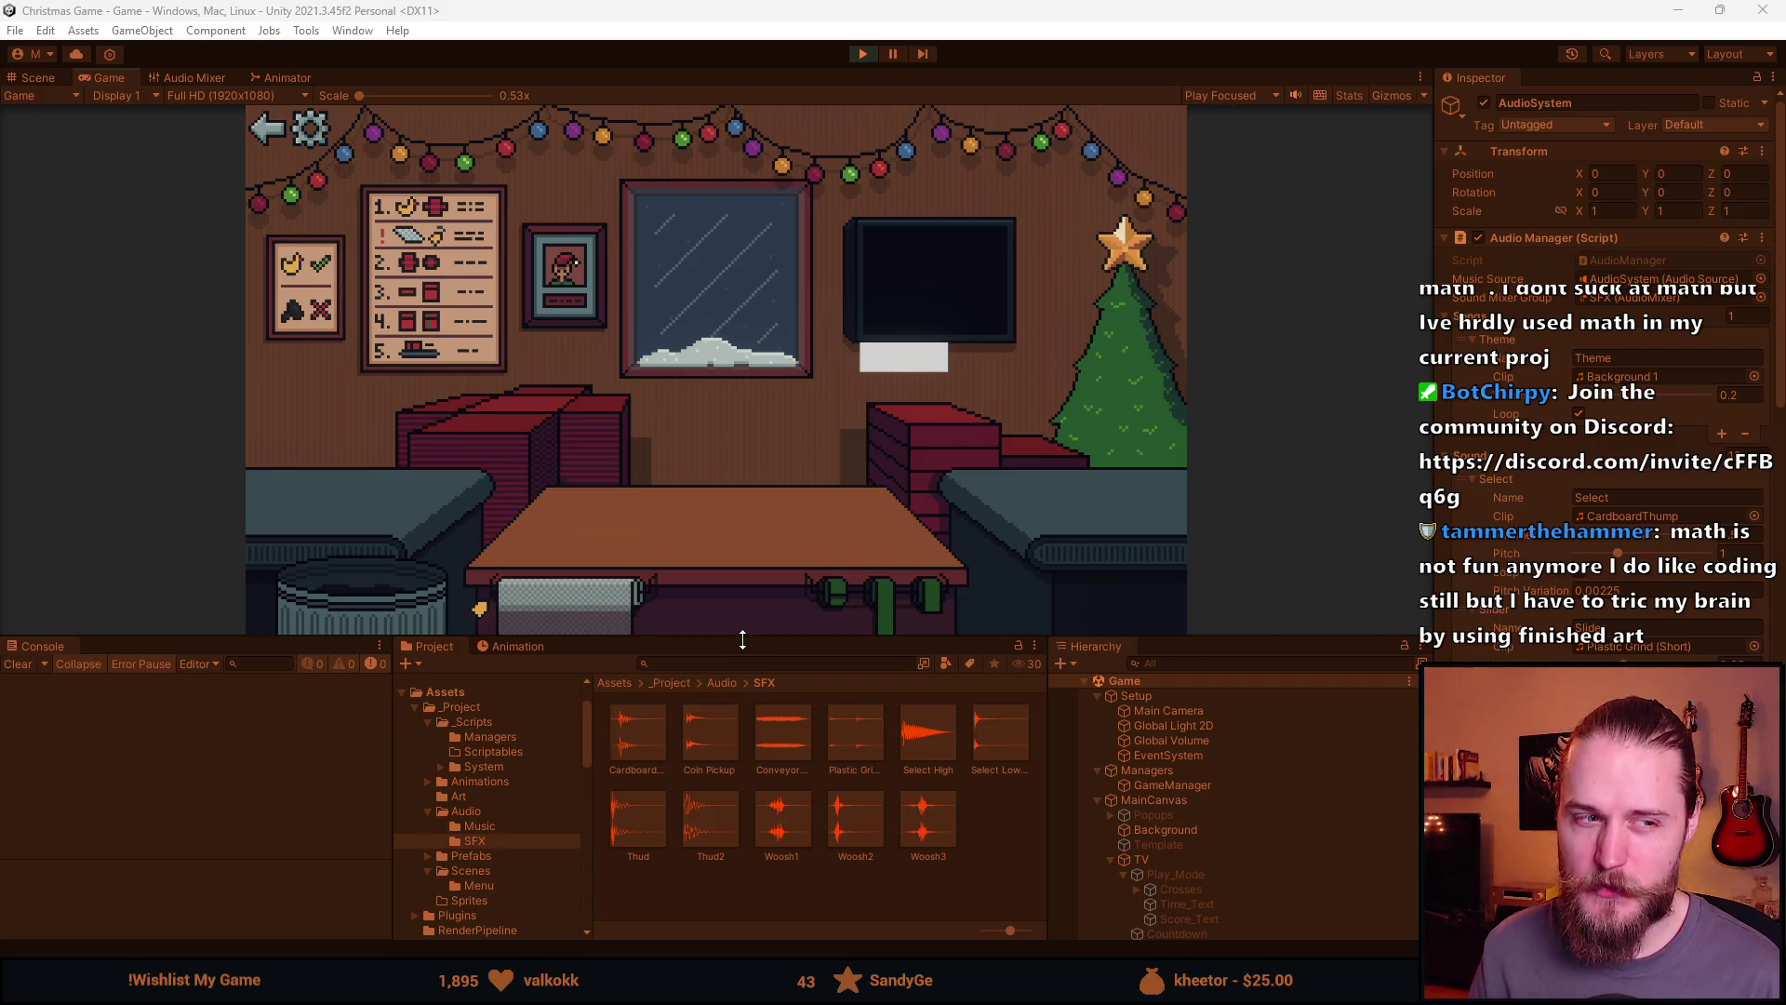
Resize the Game view, click the toy car and next toy on the counter, then stop the test run
mouse_move(742, 639)
left_mouse_down()
mouse_move(762, 744)
mouse_move(761, 721)
left_mouse_up()
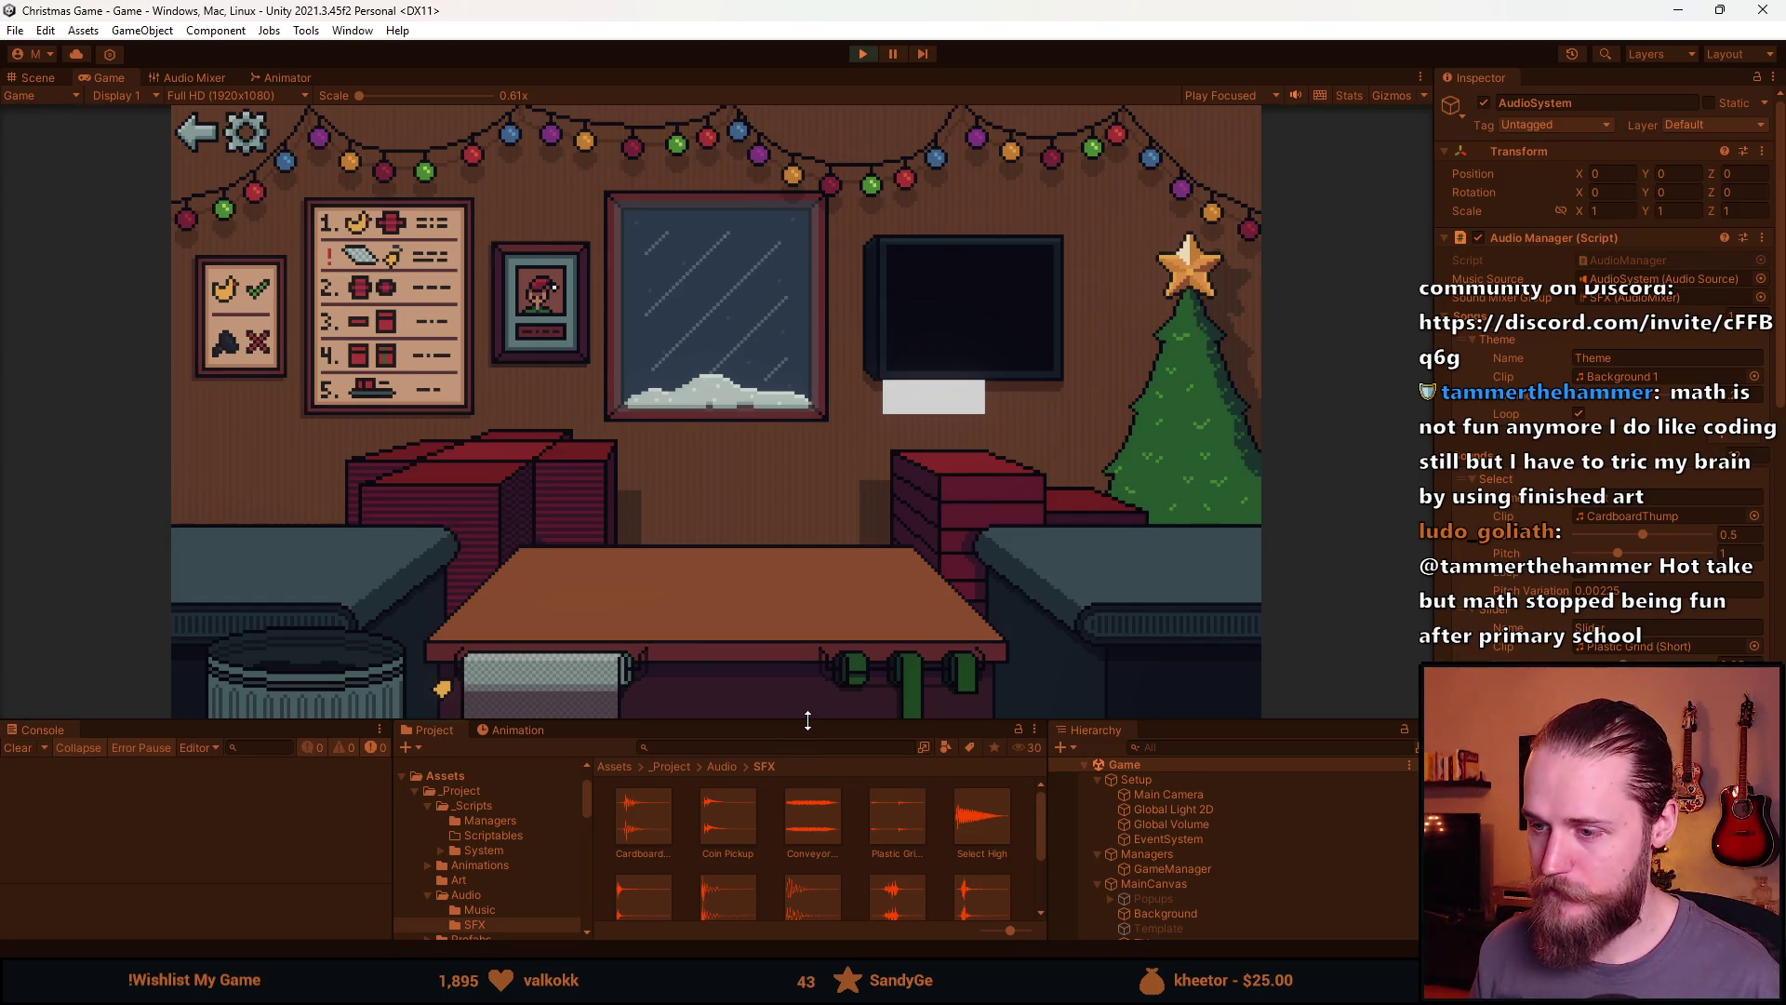
left_click_drag(807, 720, 807, 623)
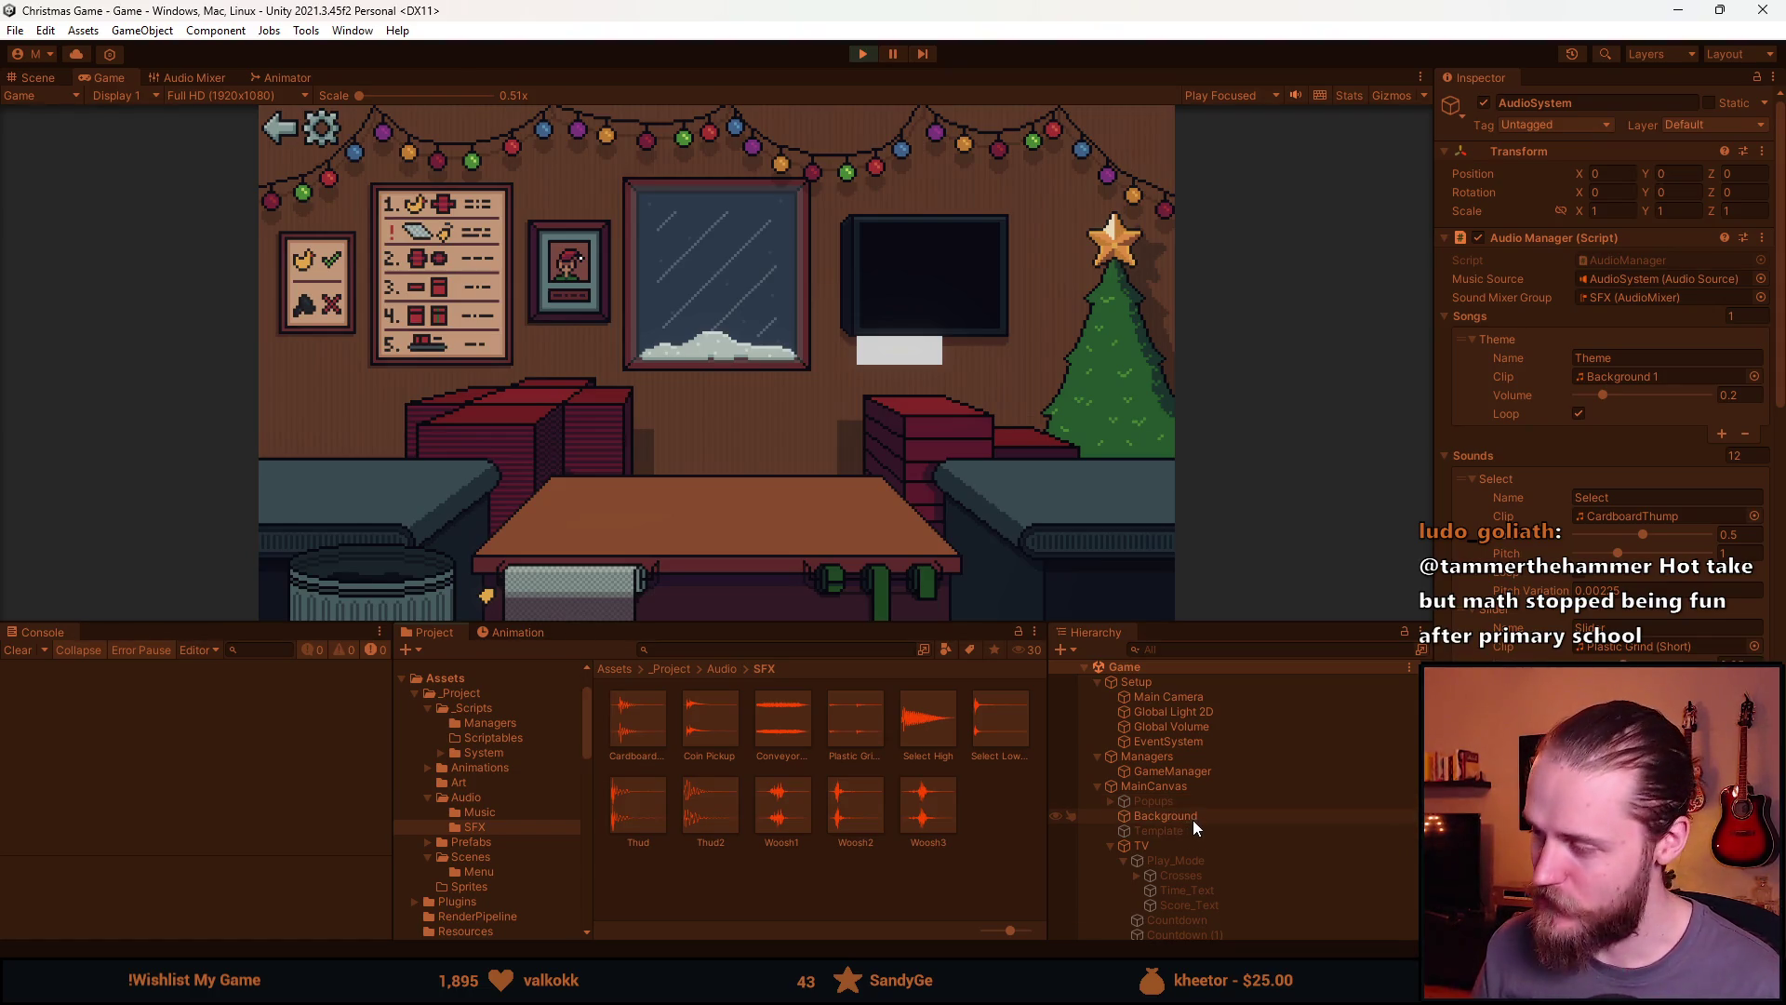
scroll(1609, 372, "down", 10)
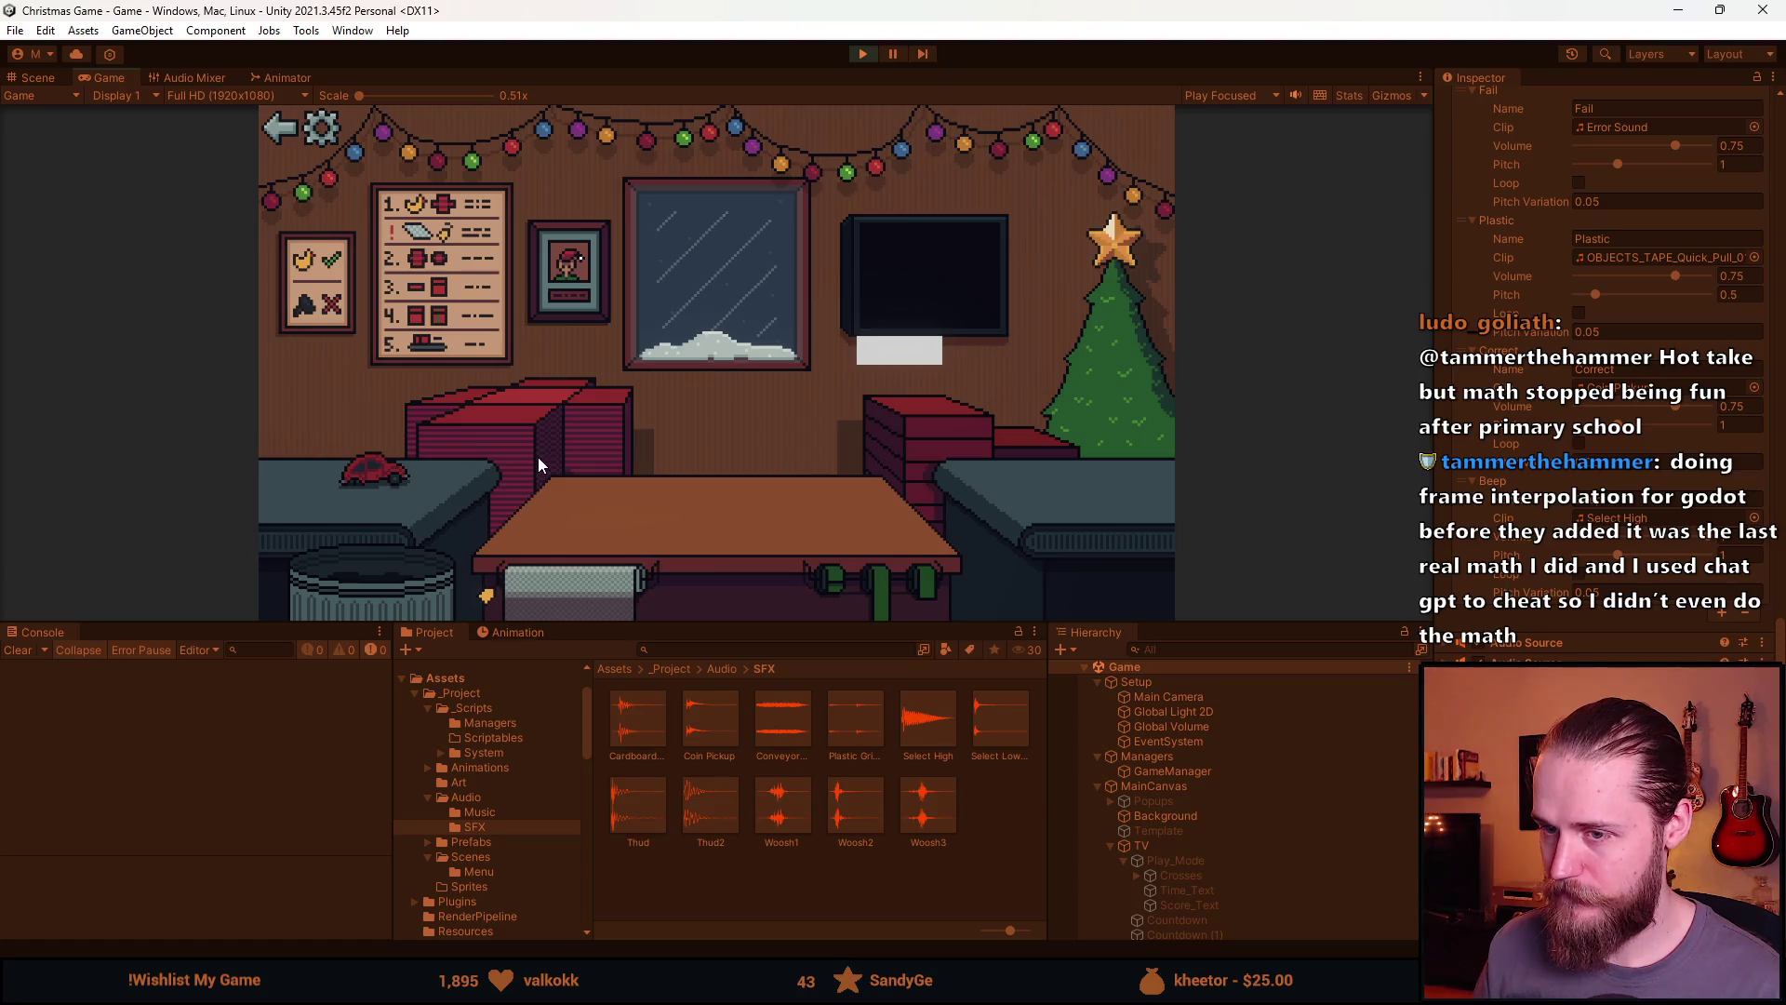
left_click(355, 586)
left_click(372, 572)
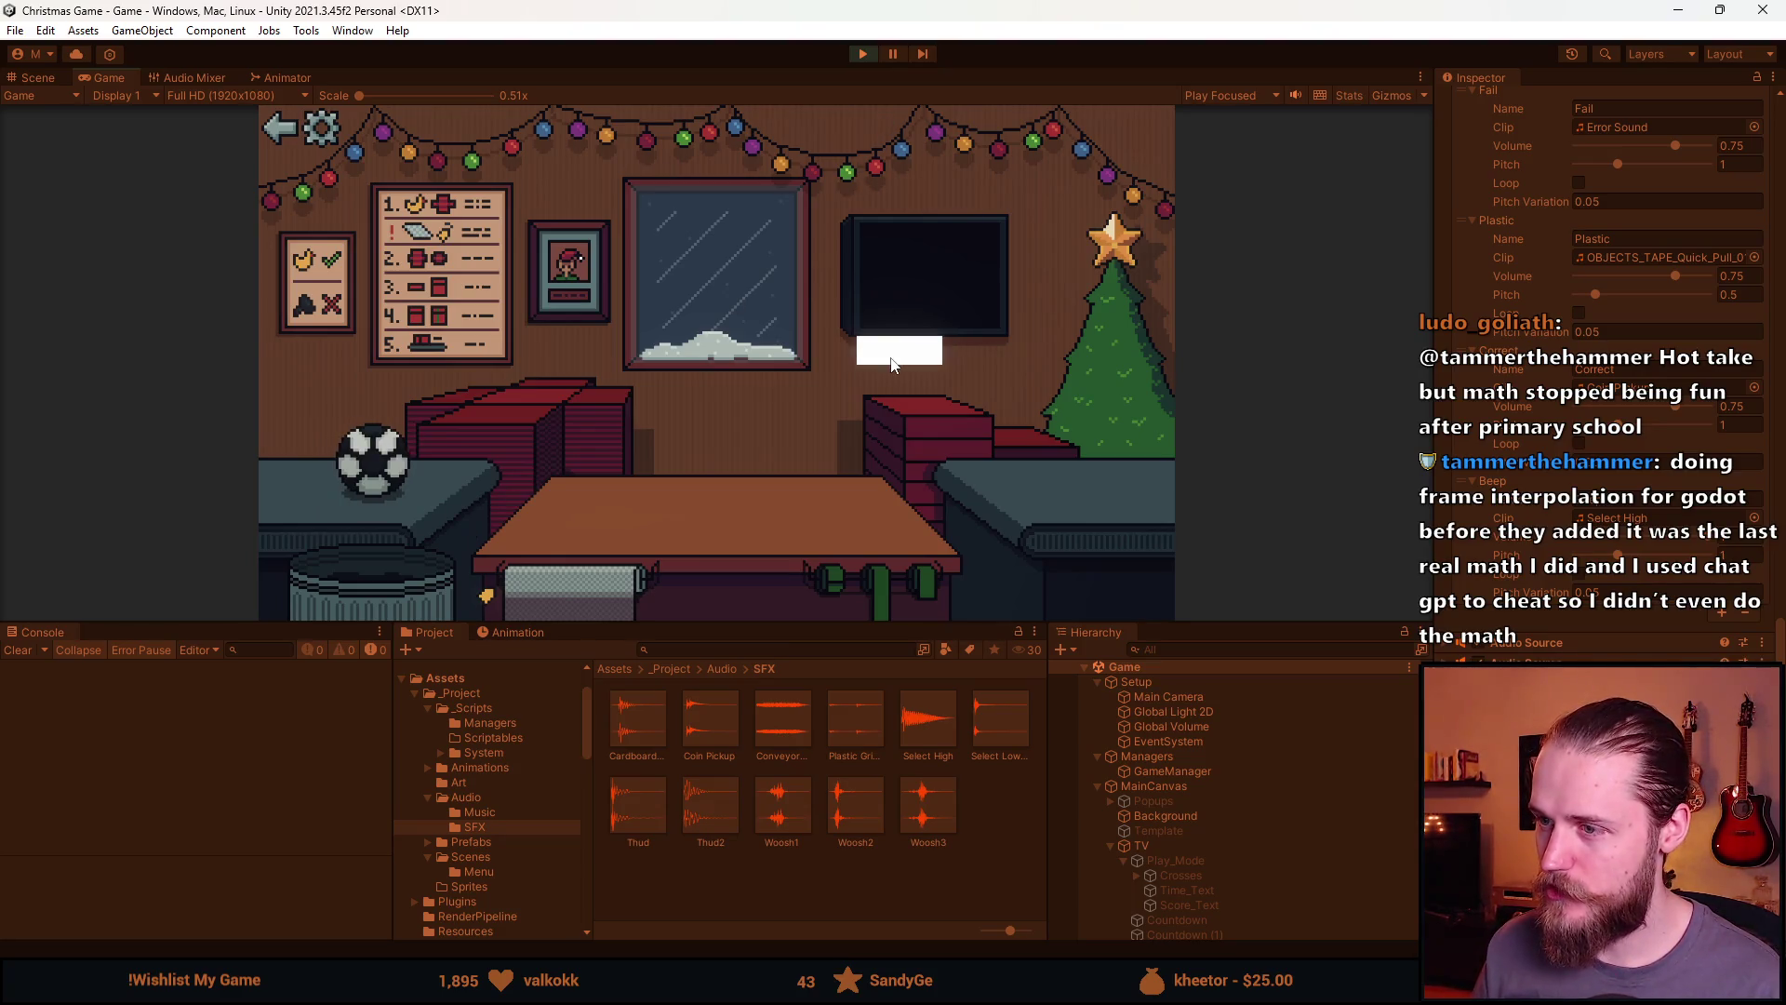
left_click(863, 54)
Audition the Select Correct 2 and Coin Pickup SFX clips, closing each preview
key("alt+Tab")
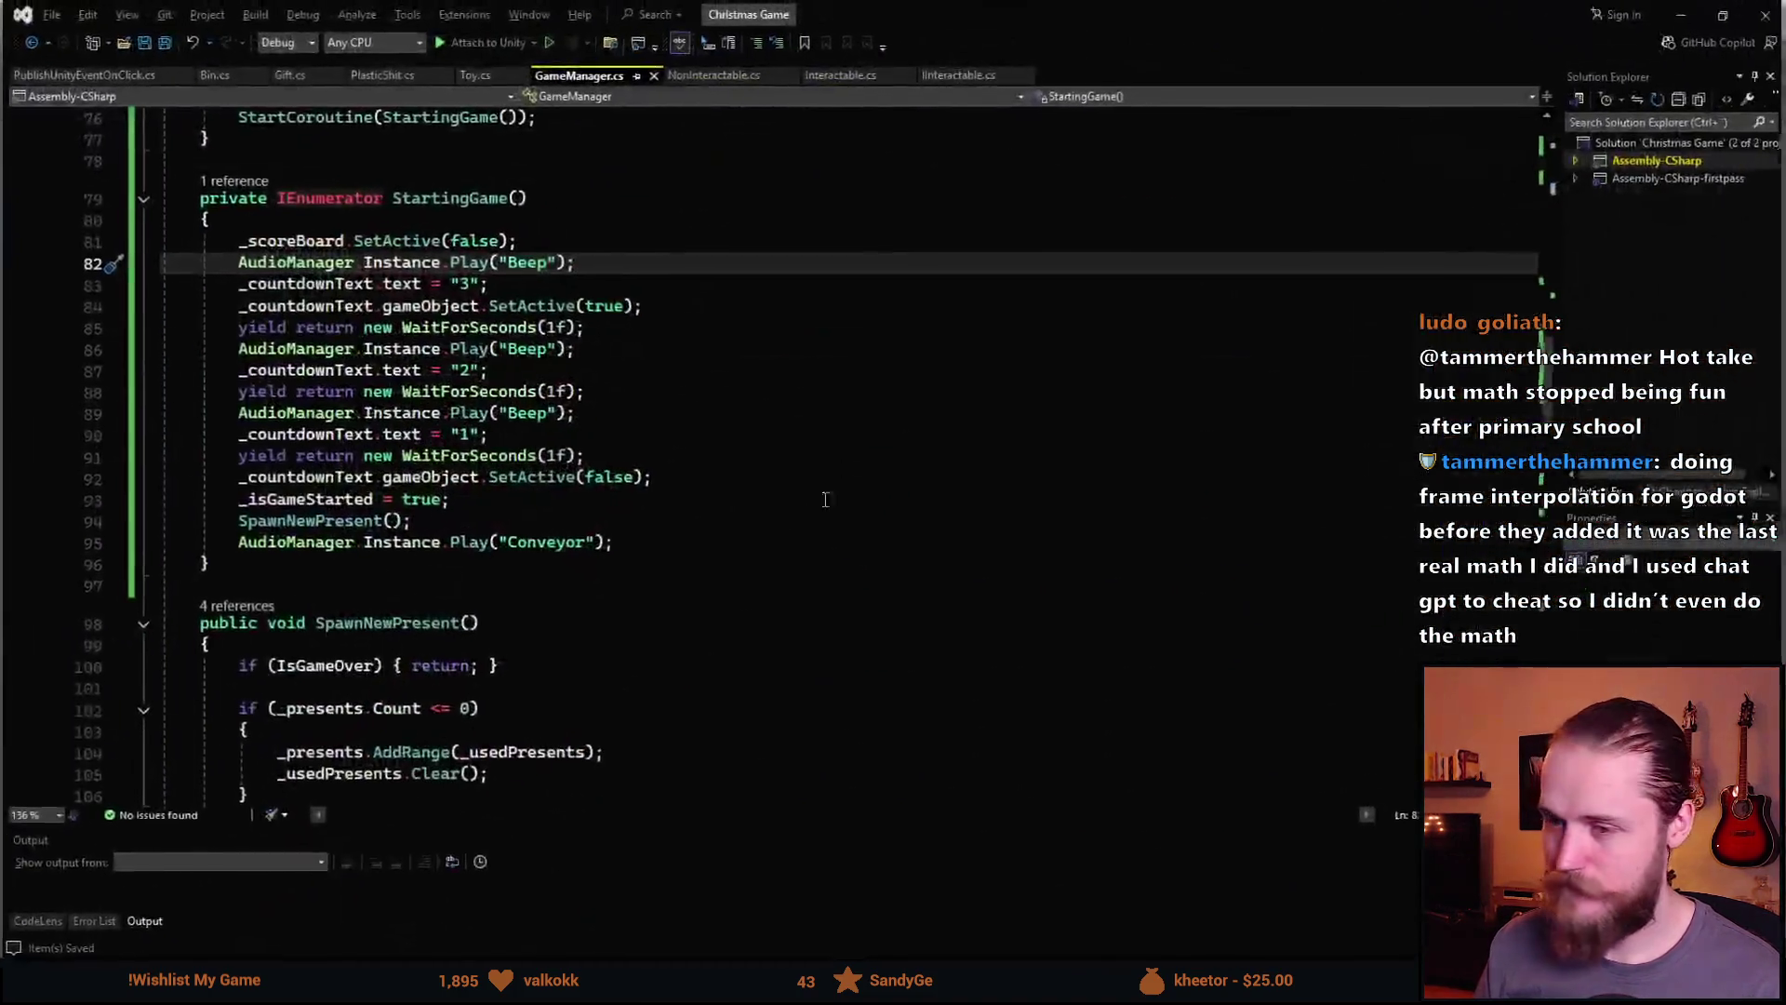
key("alt+Tab")
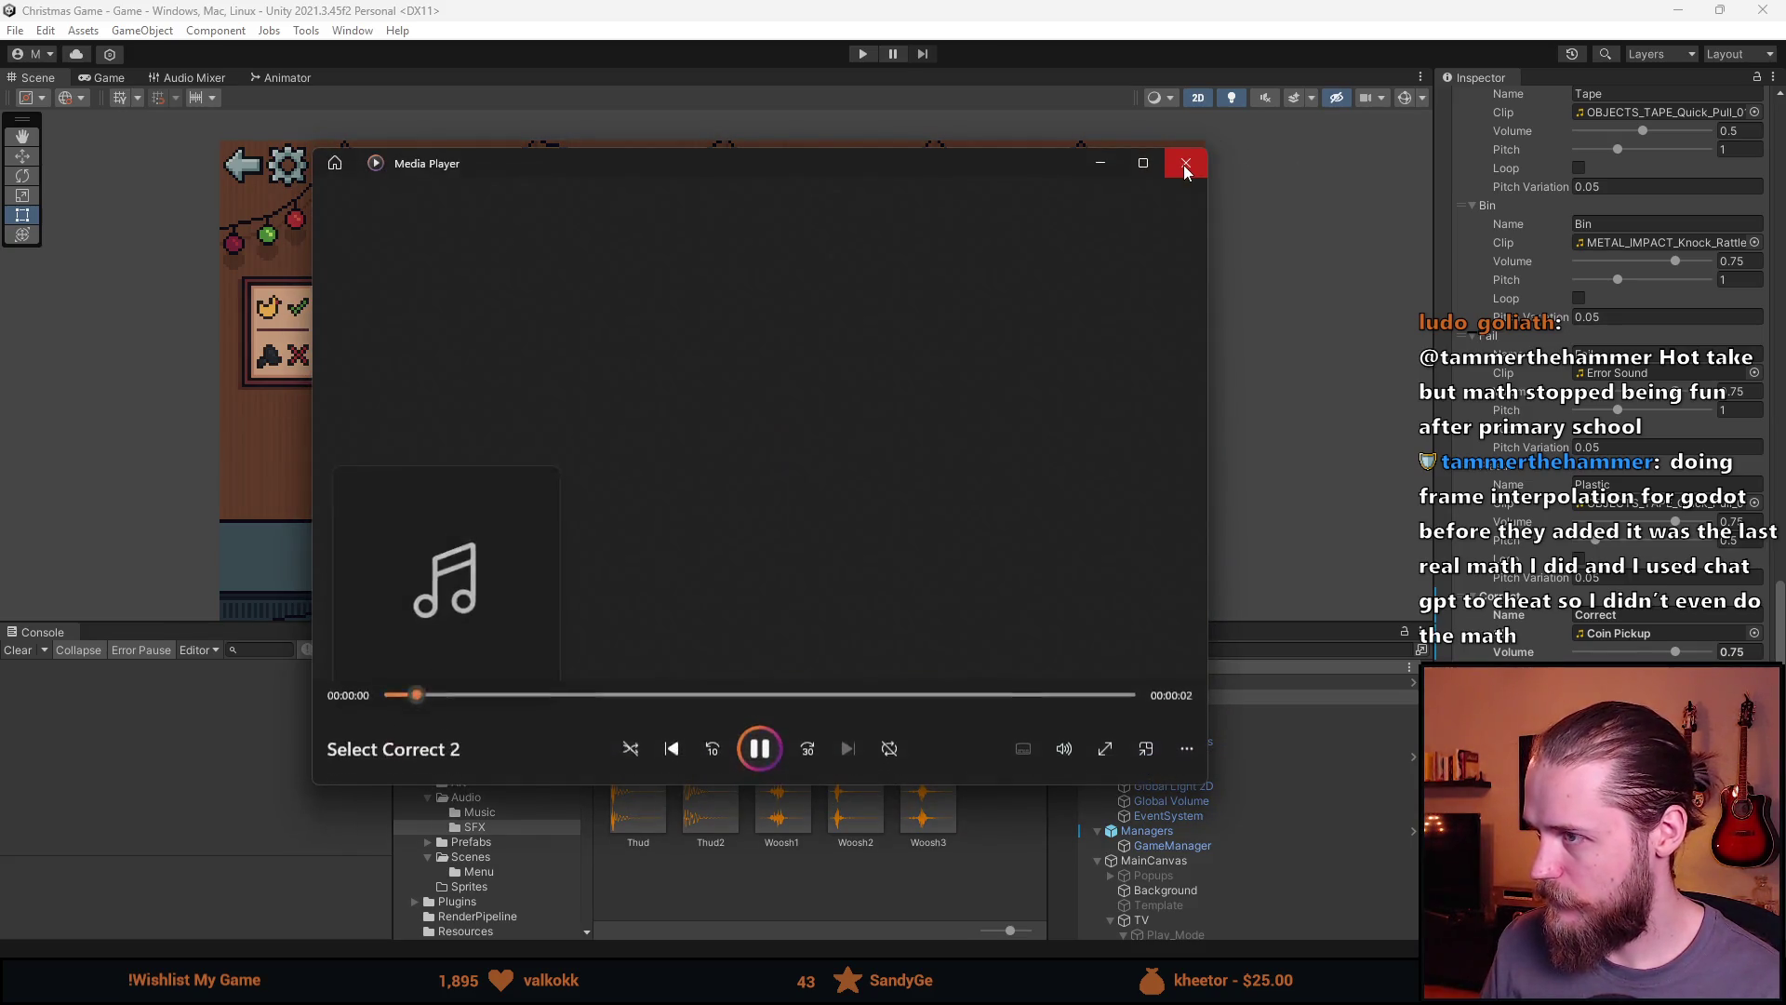
left_click(1186, 169)
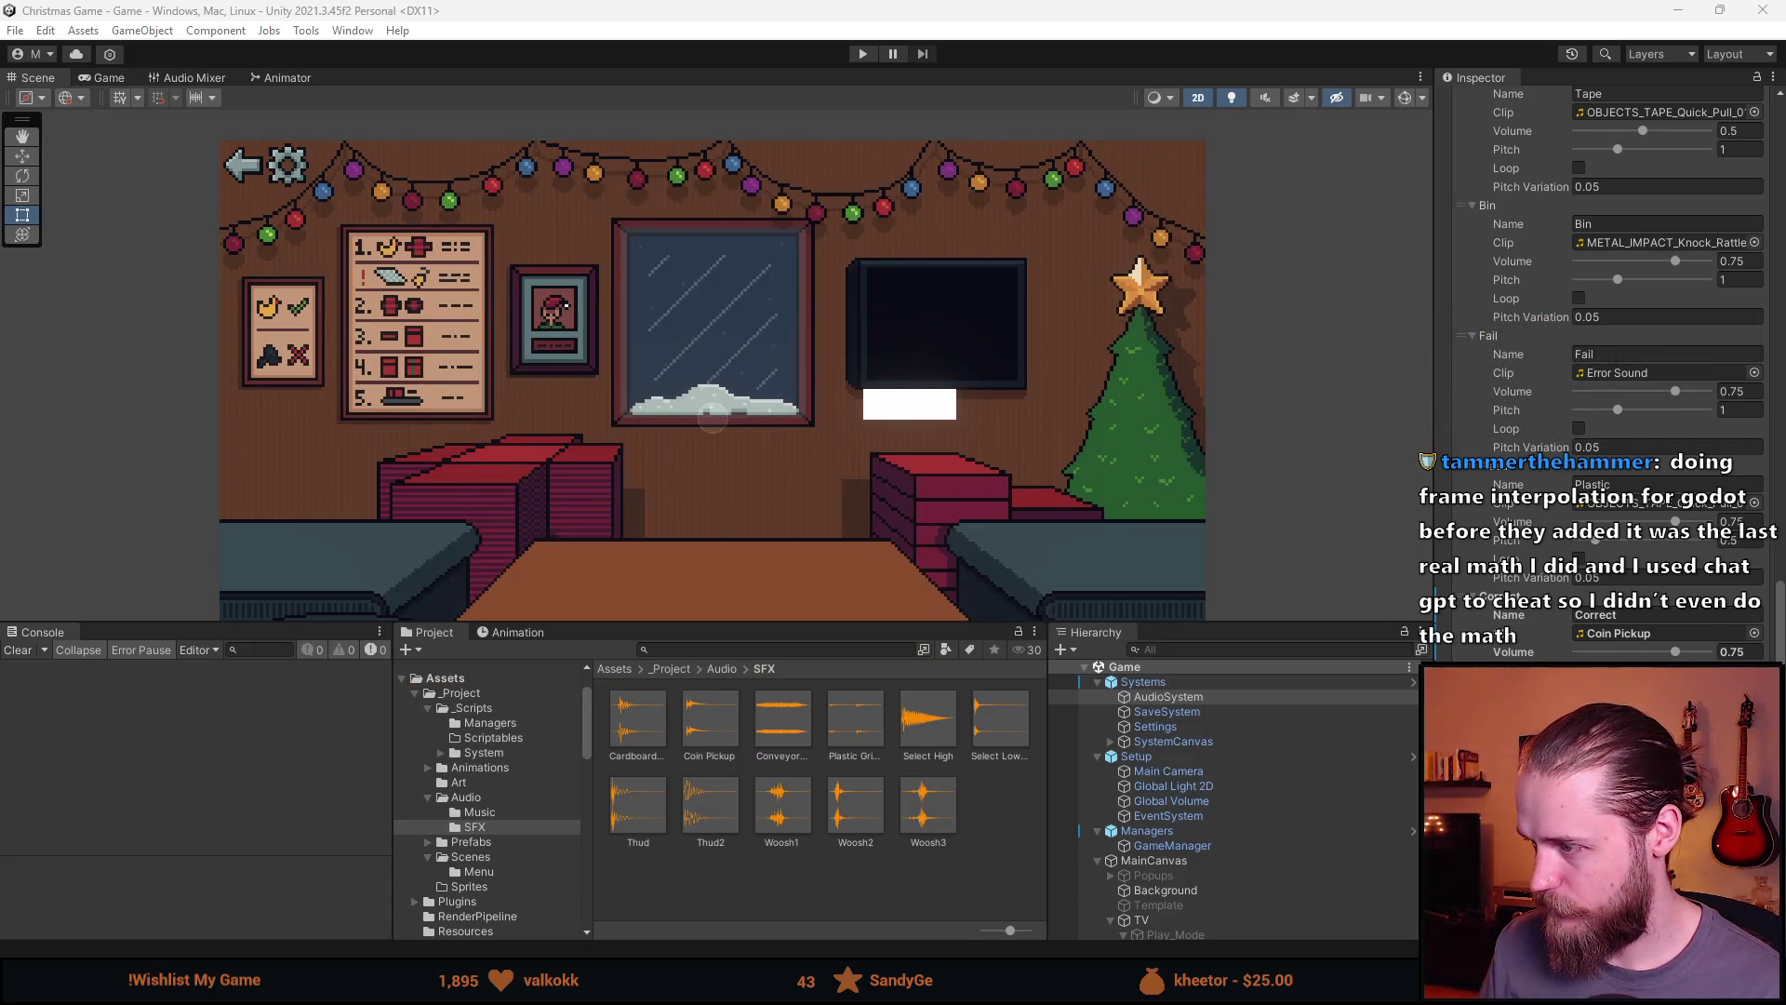
double_click(710, 729)
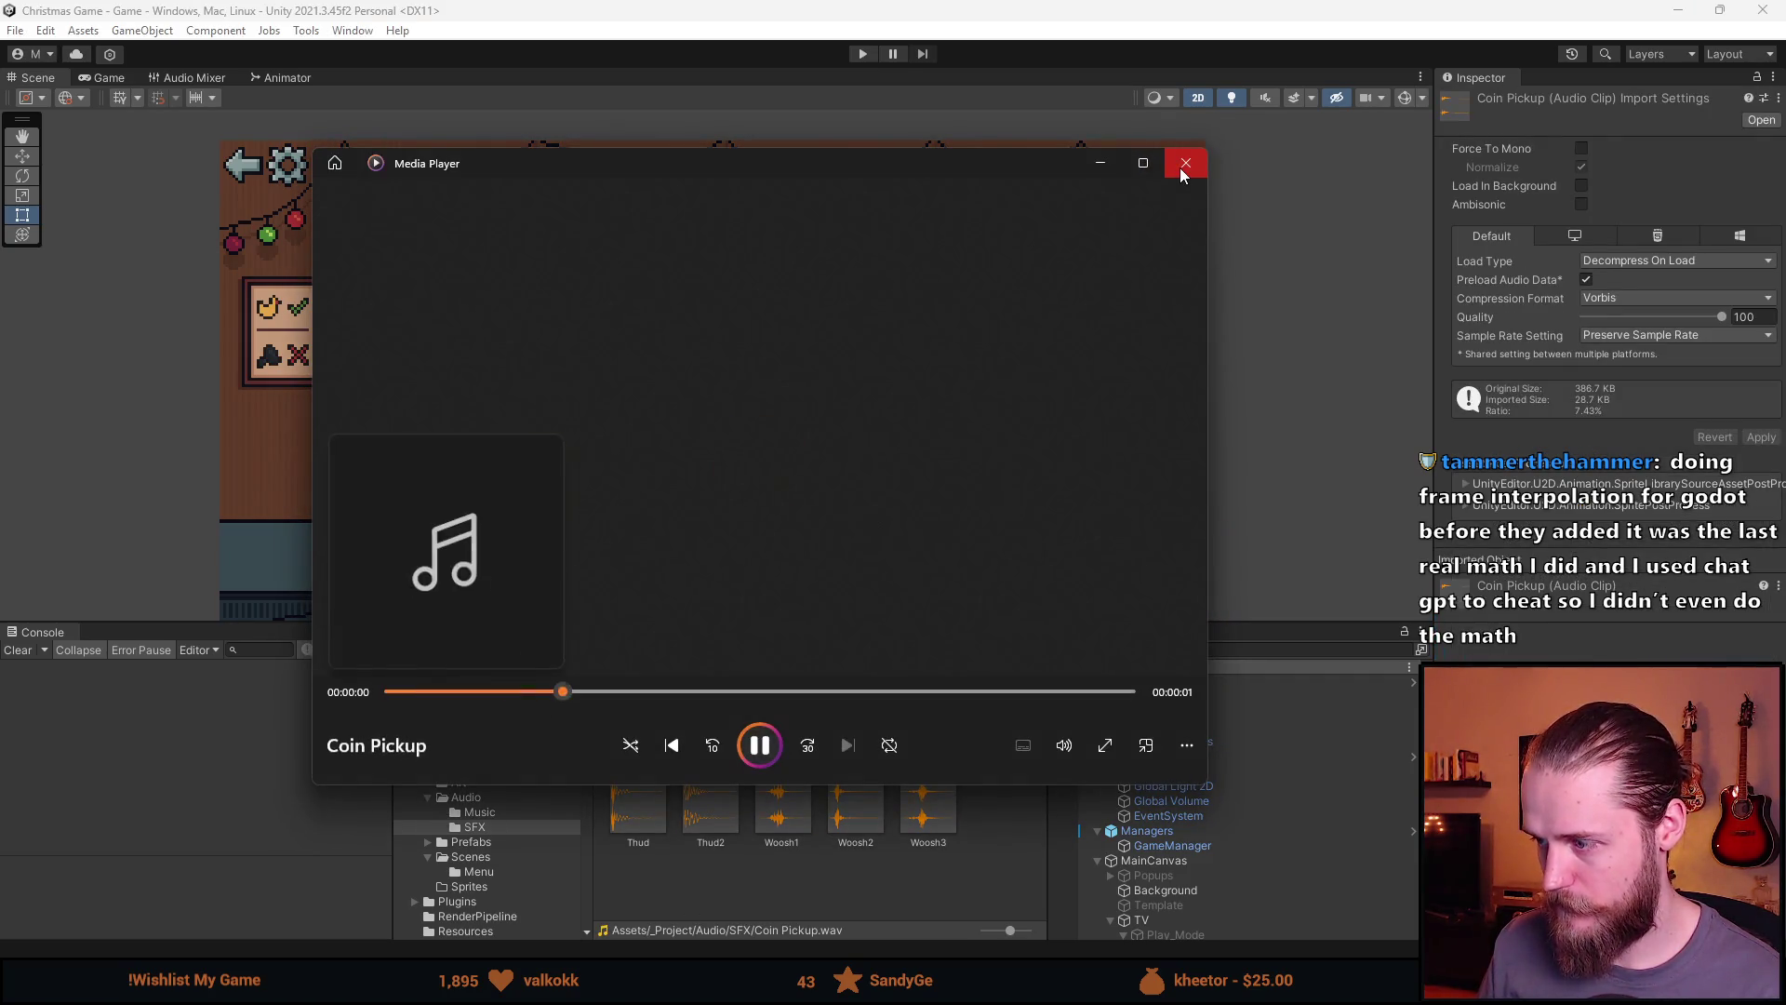
left_click(1185, 172)
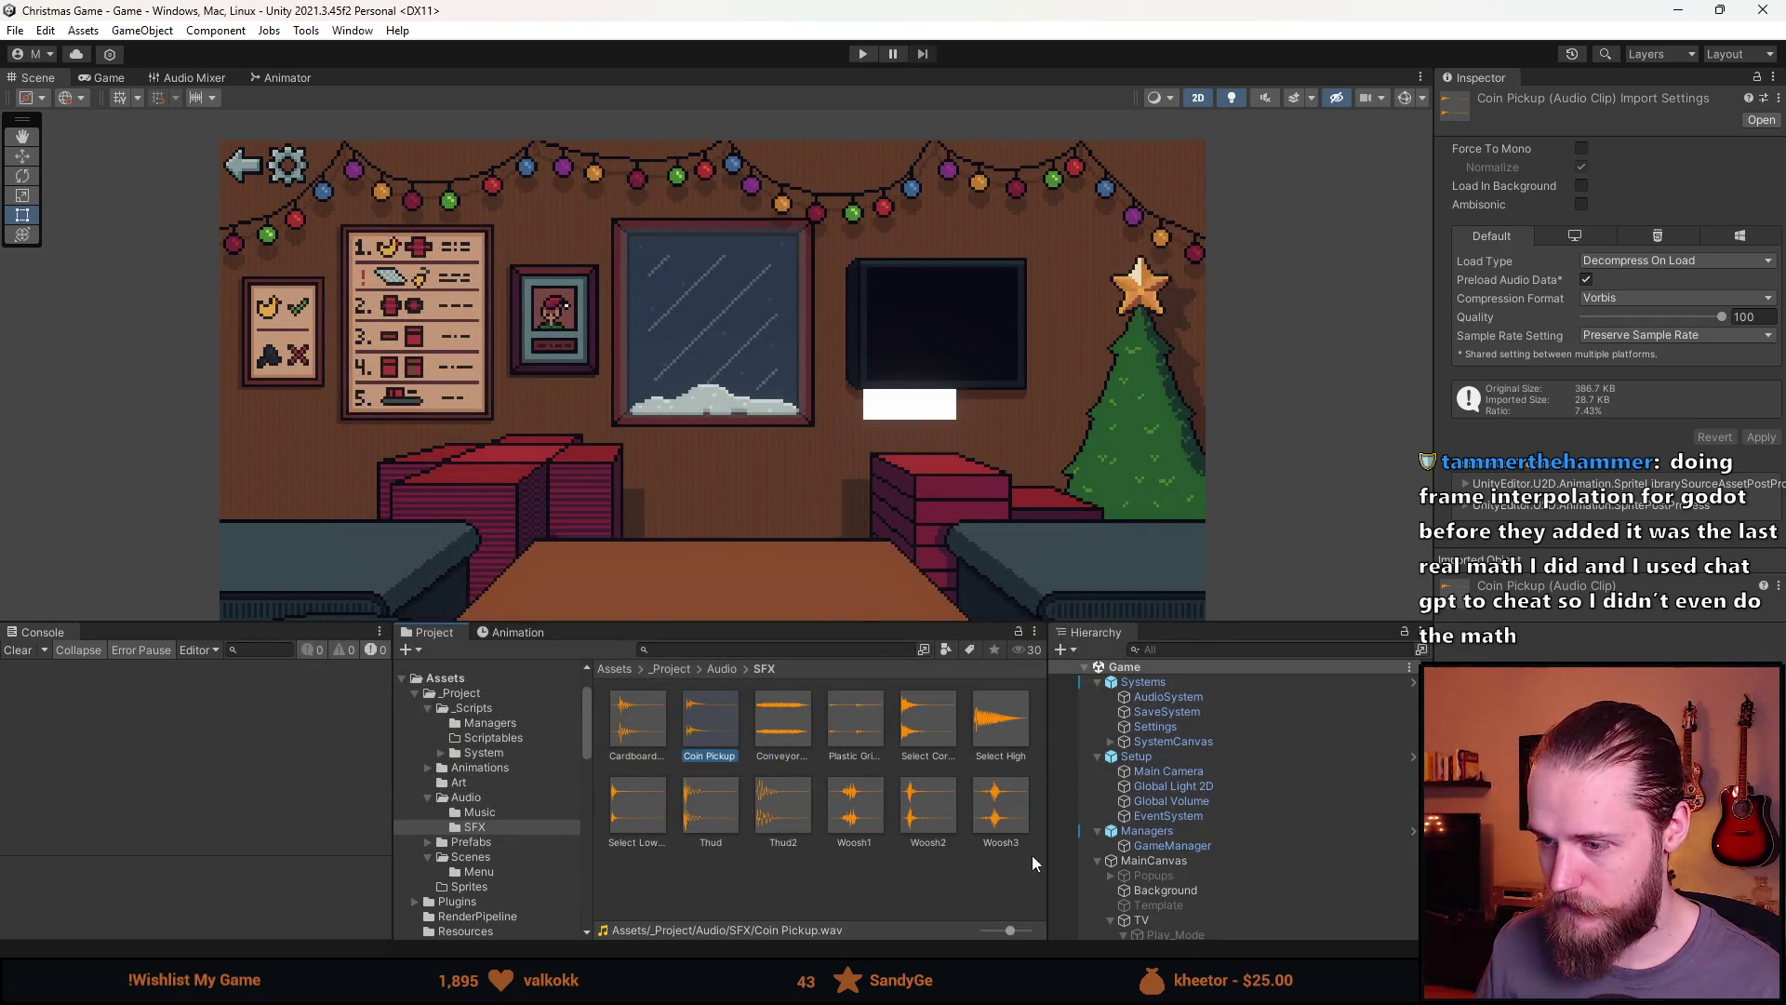
Select AudioSystem and scroll through its Sounds list
left_click(1175, 845)
left_click(1206, 697)
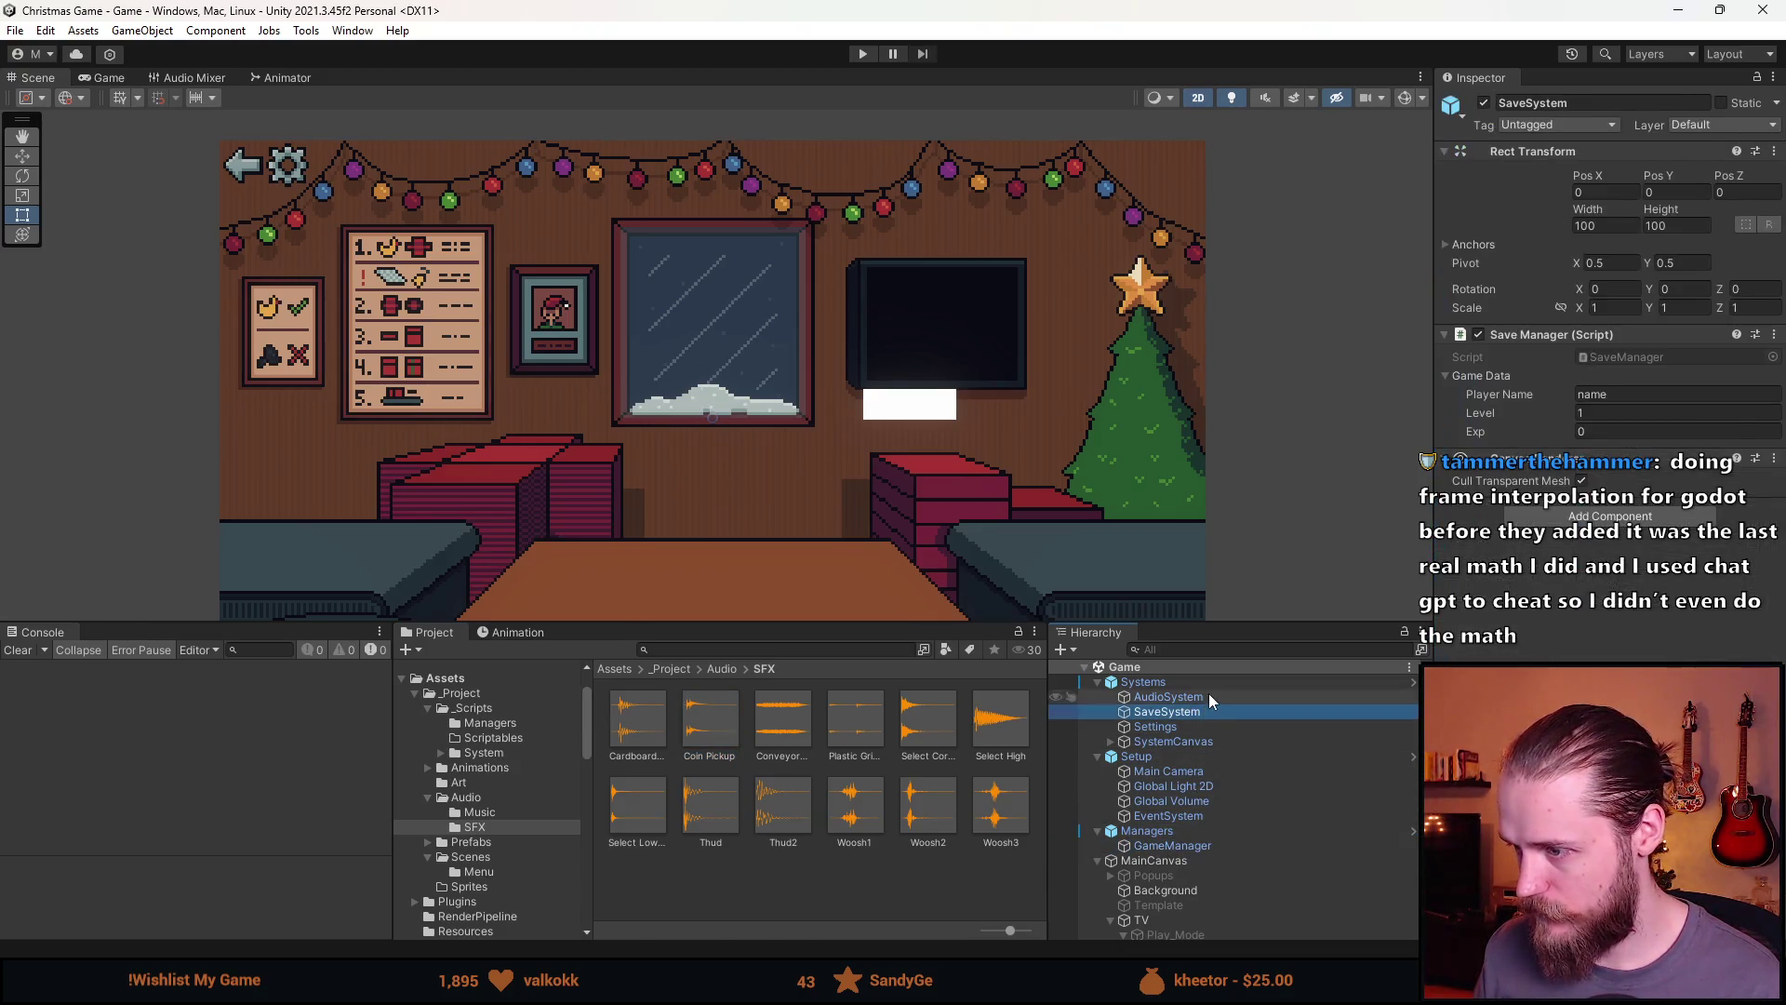
scroll(1610, 373, "down", 5)
scroll(1609, 372, "down", 10)
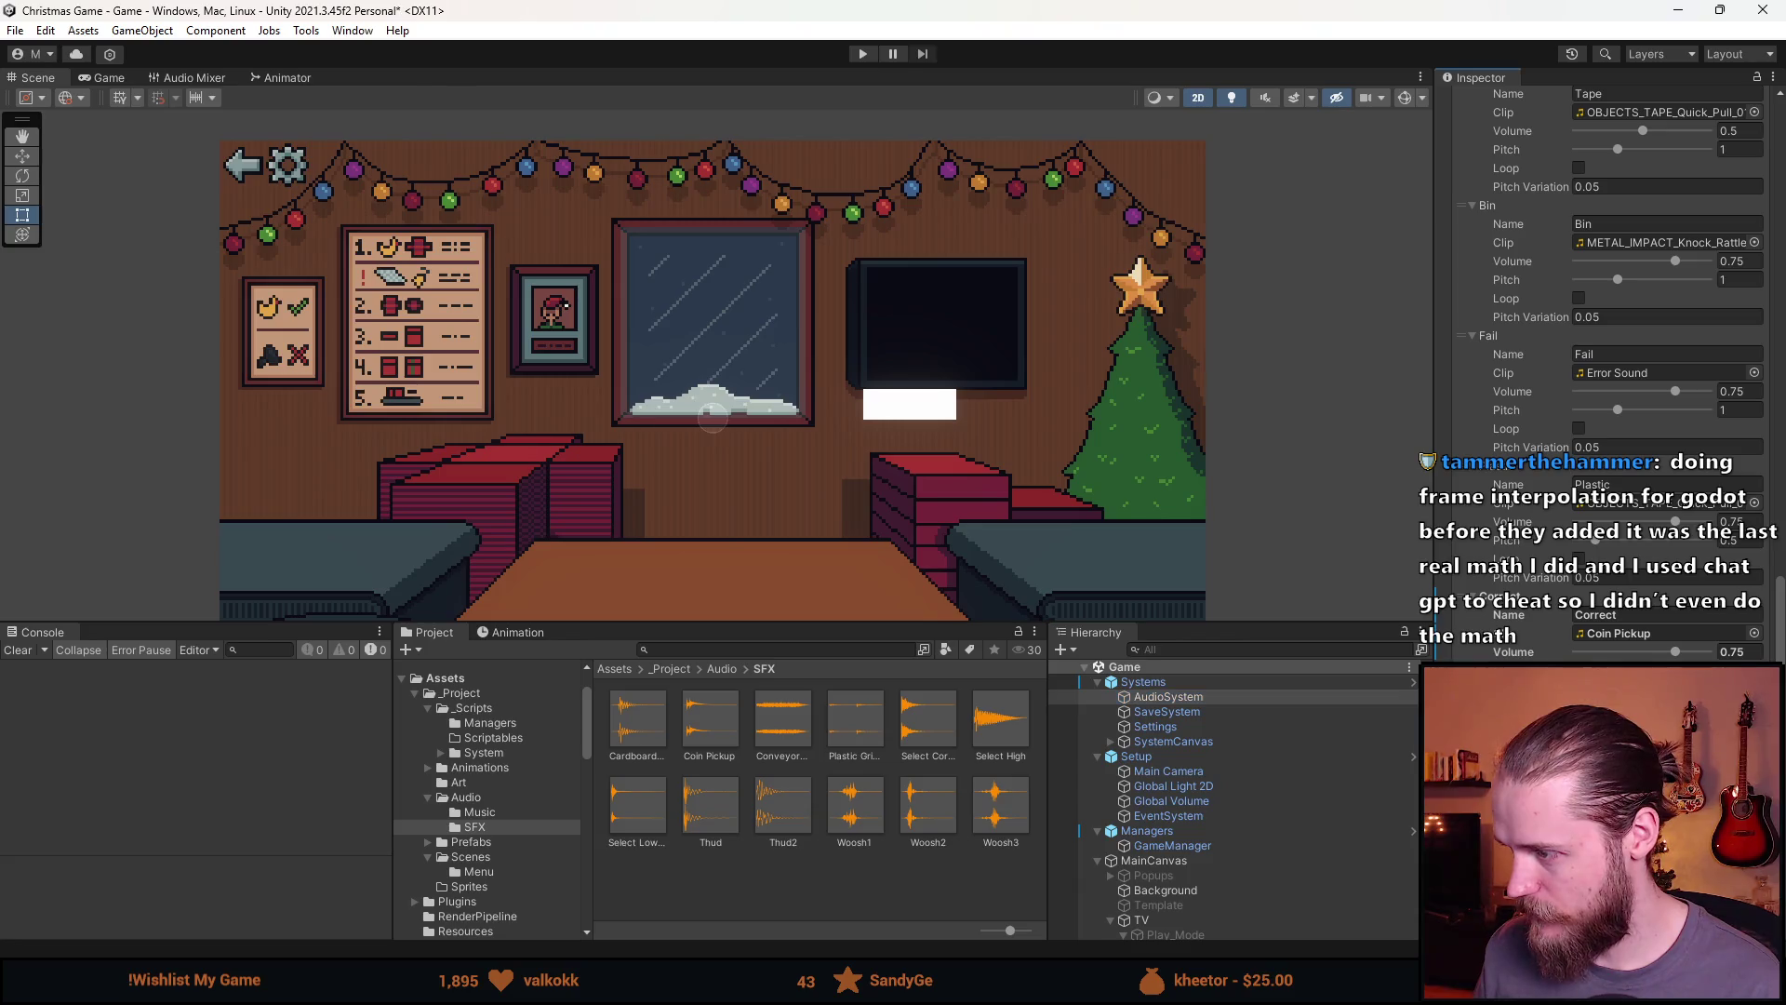
scroll(1609, 372, "down", 3)
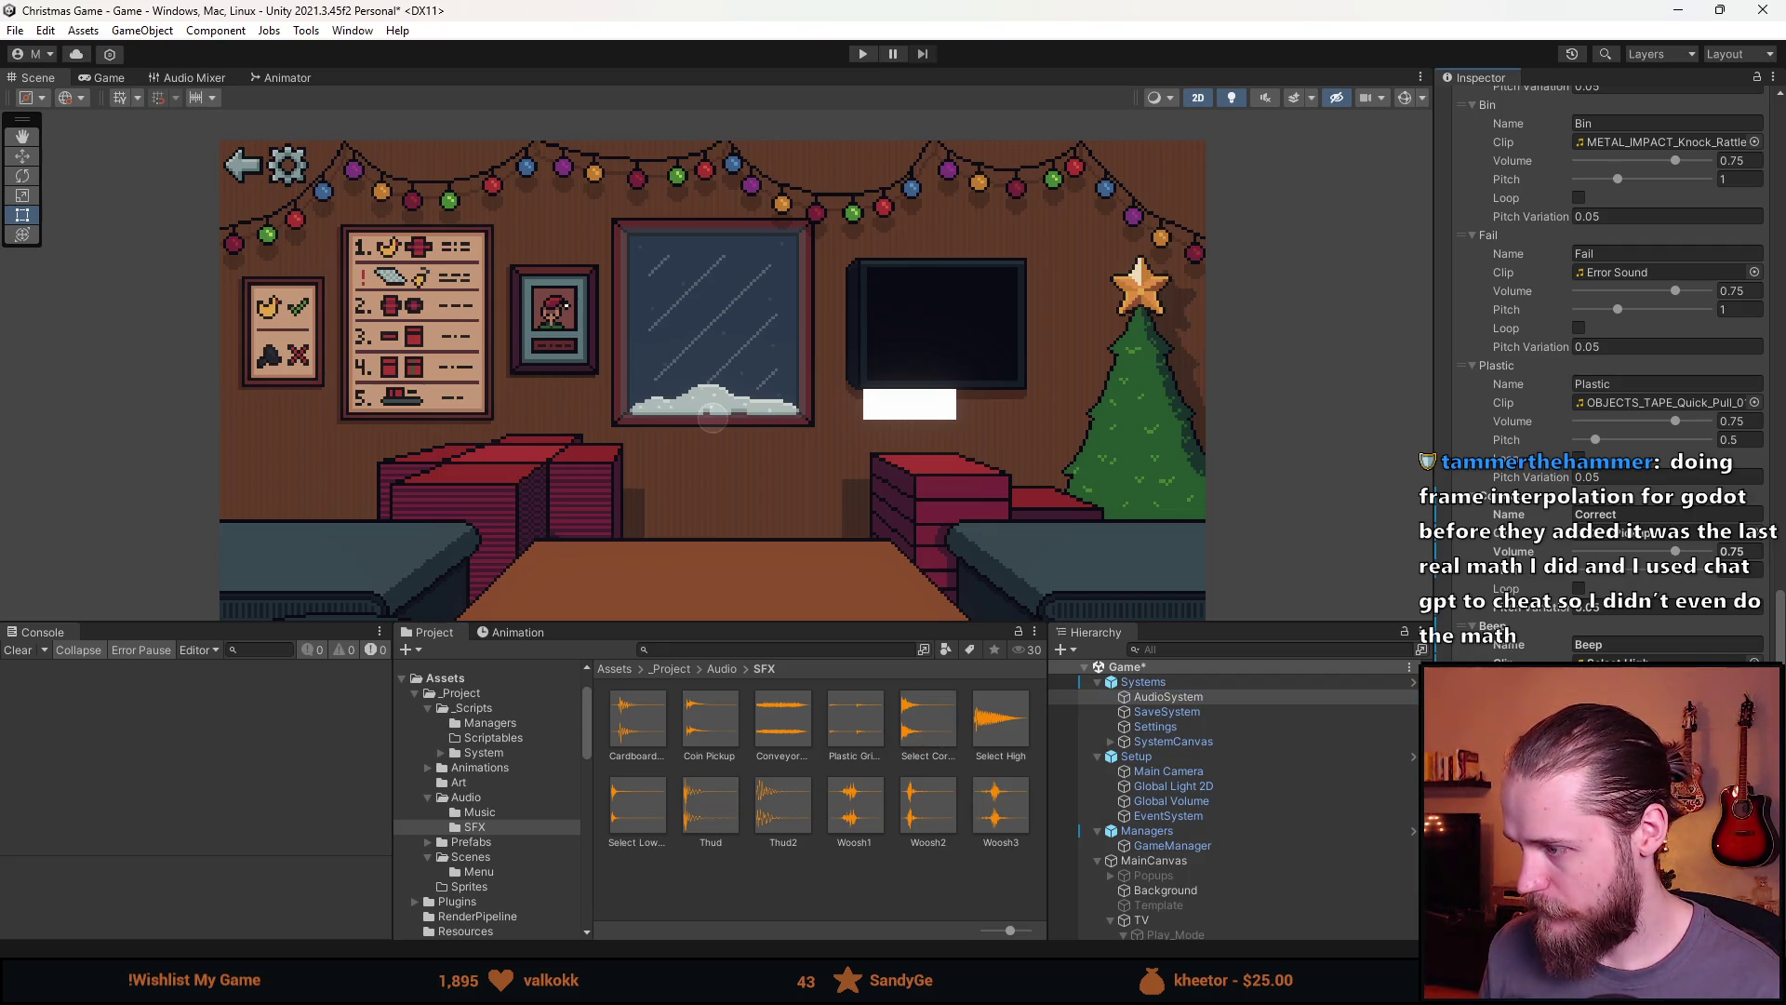
key("alt+Tab")
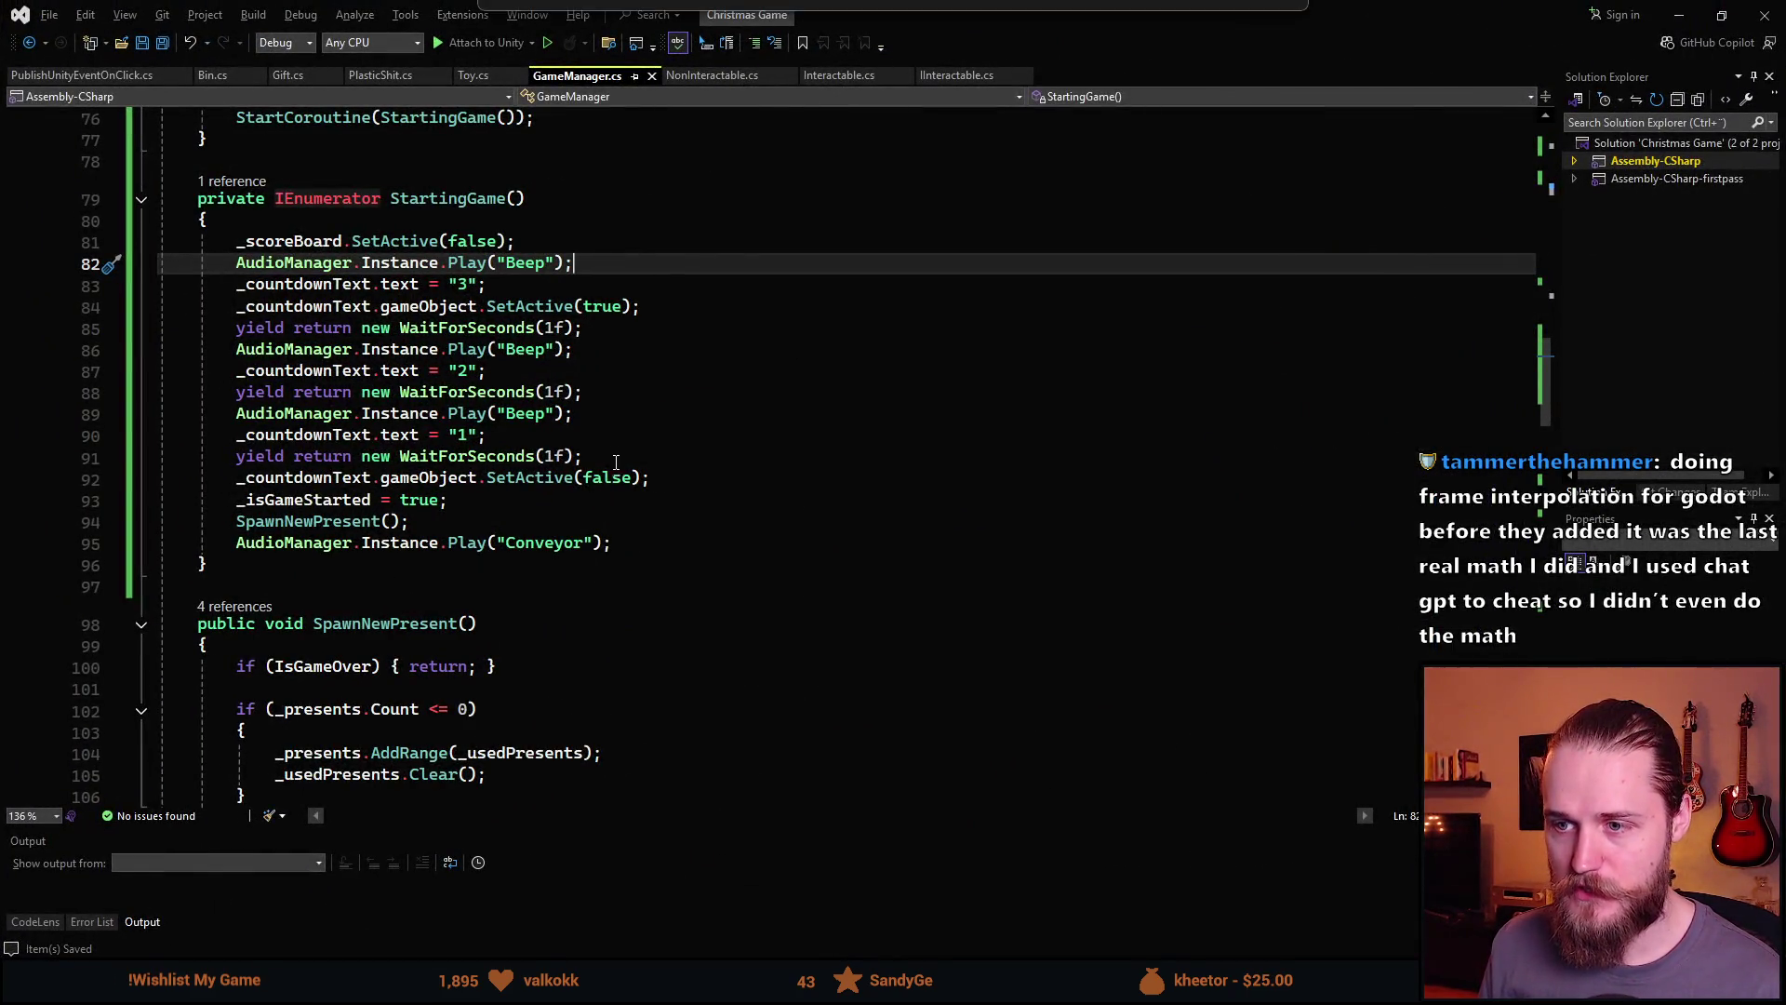
Add AudioManager.Instance.Play("Start"); after the last countdown wait on line 92 and save
left_click(696, 455)
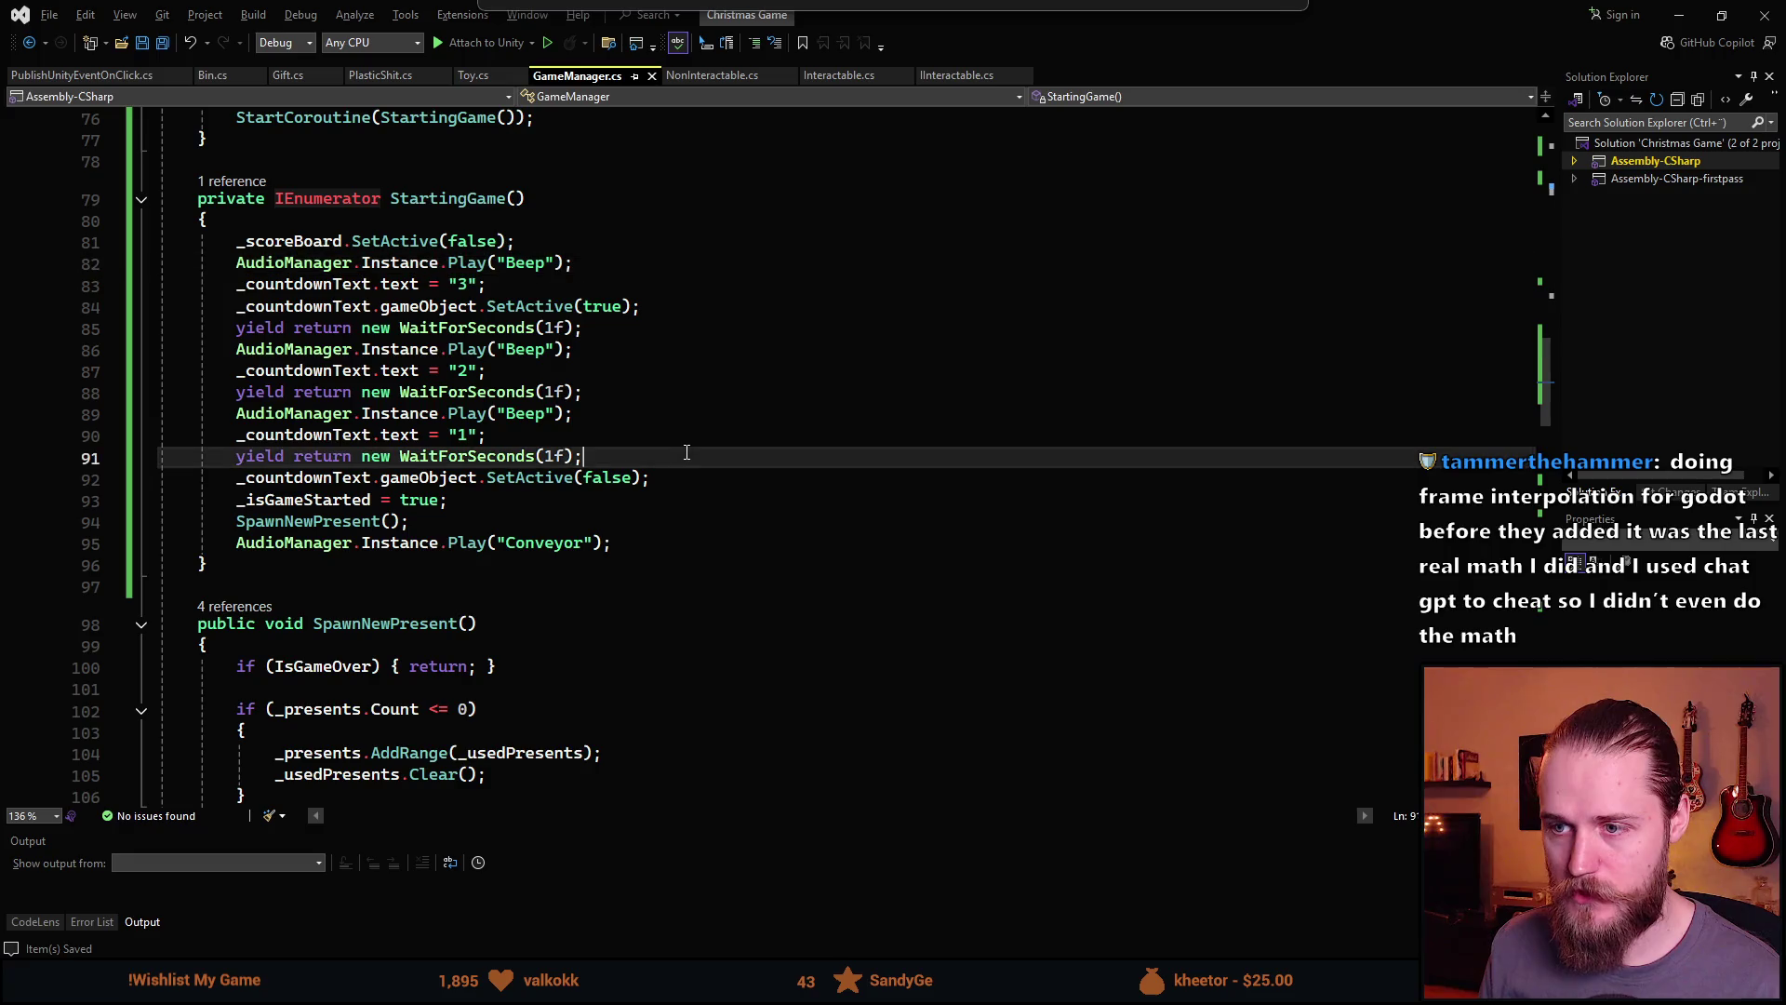
key("Return")
type("AudioMan")
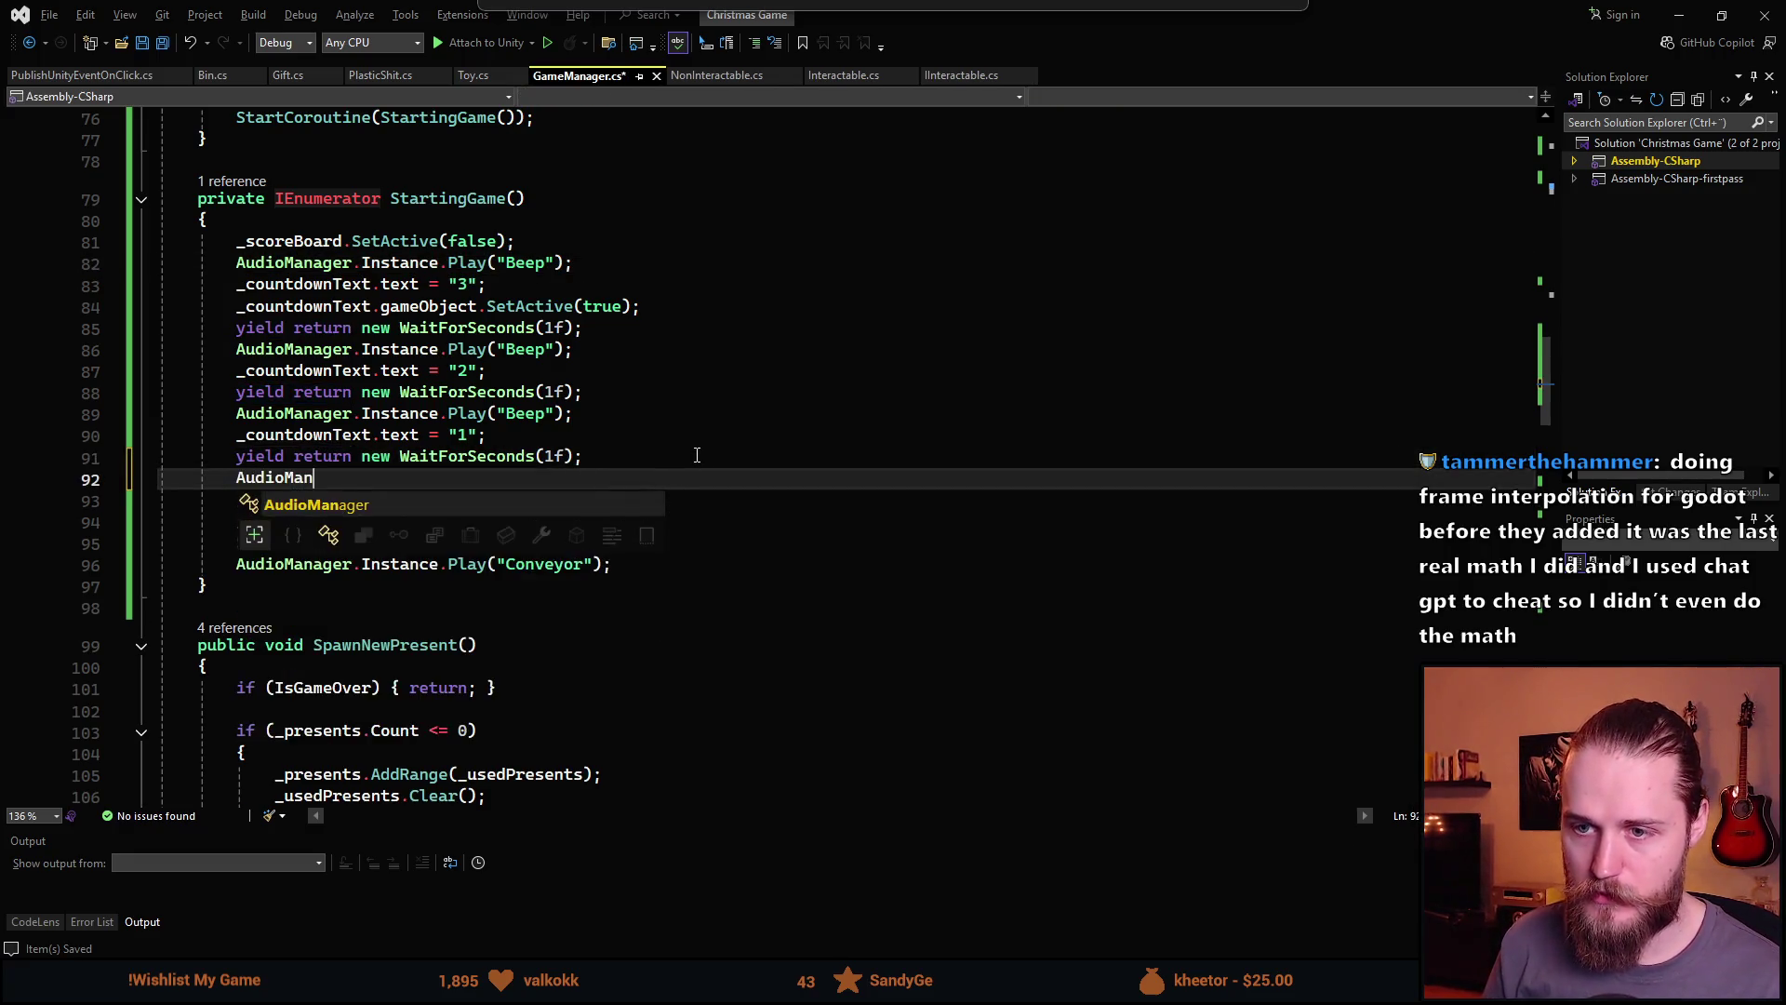
type("ager.Instance.")
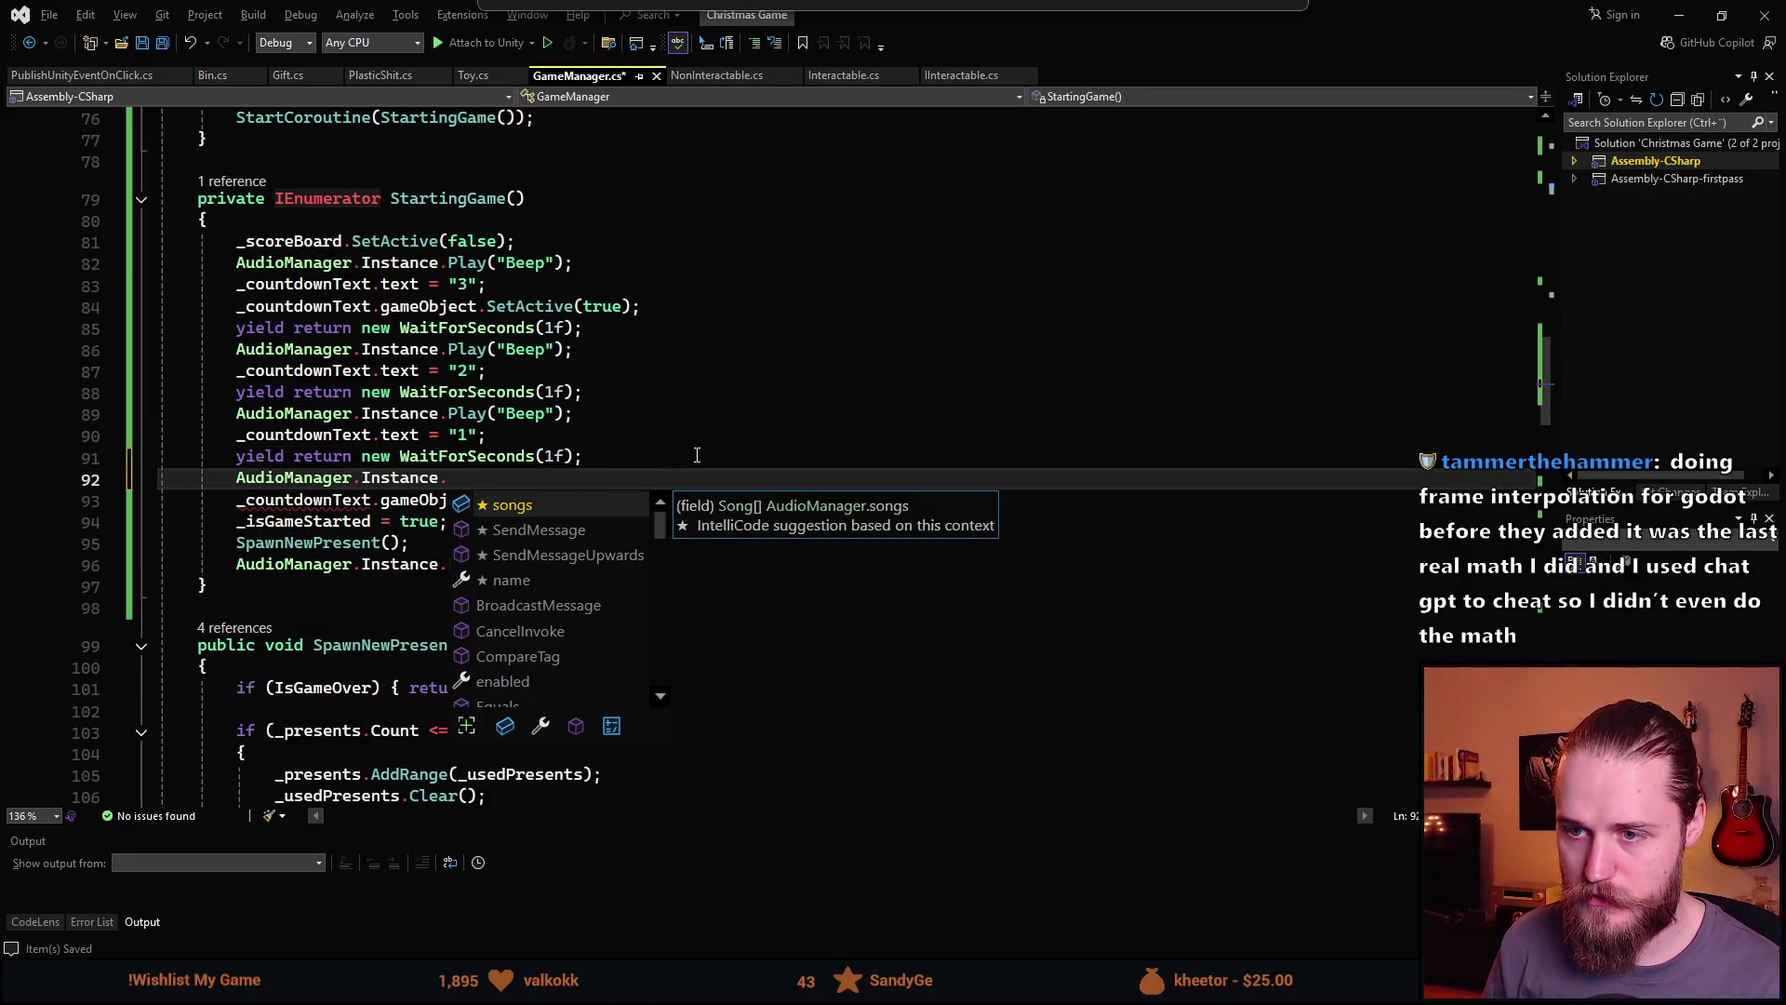
type("Play(")
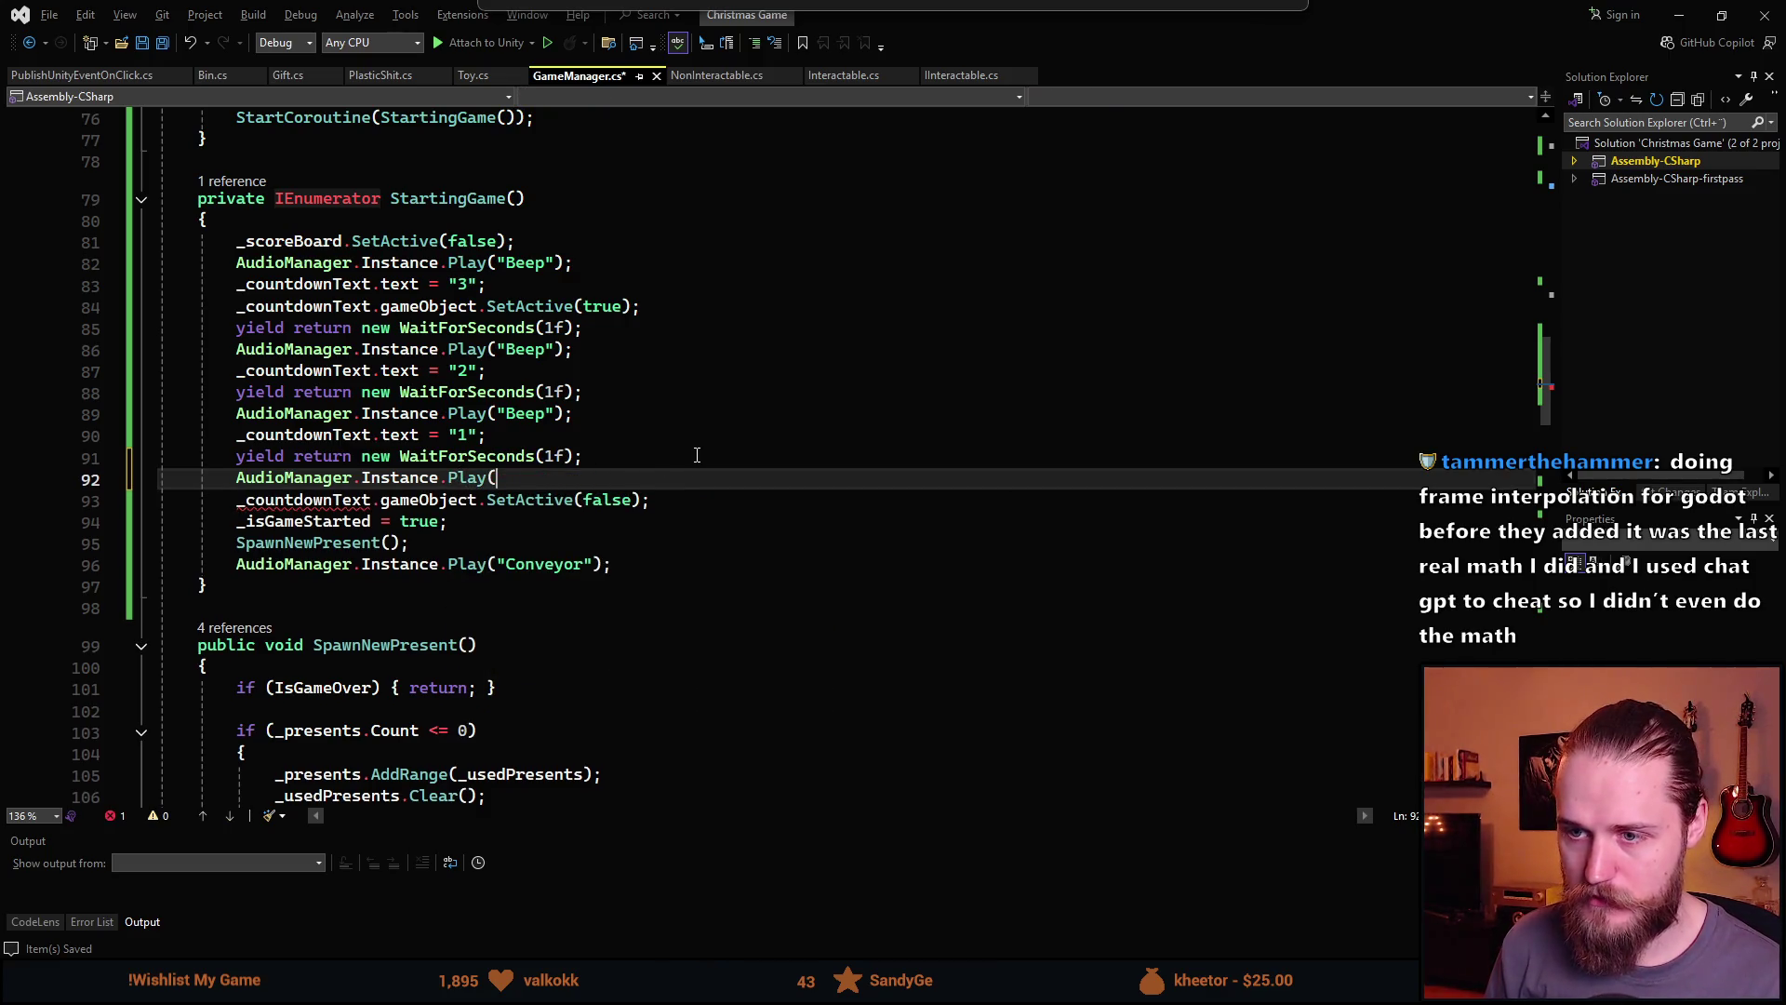
type("UICharInfo\"Start\");")
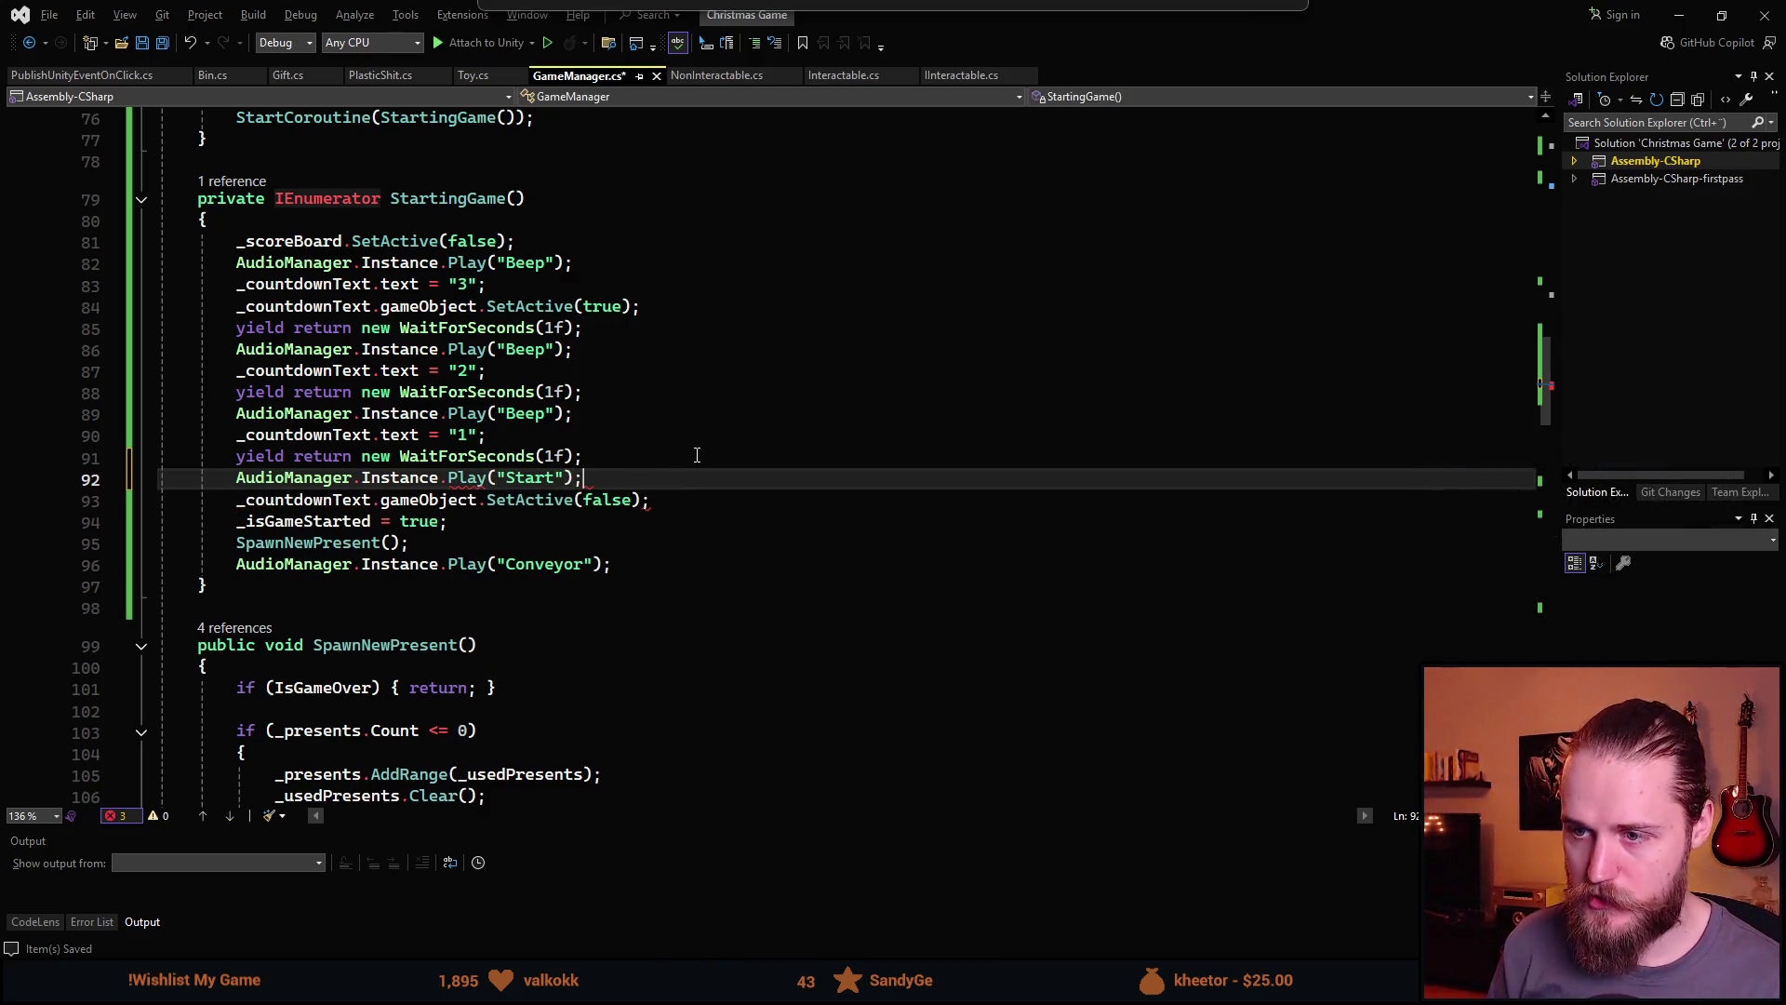
key("ctrl+s")
key("alt+Tab")
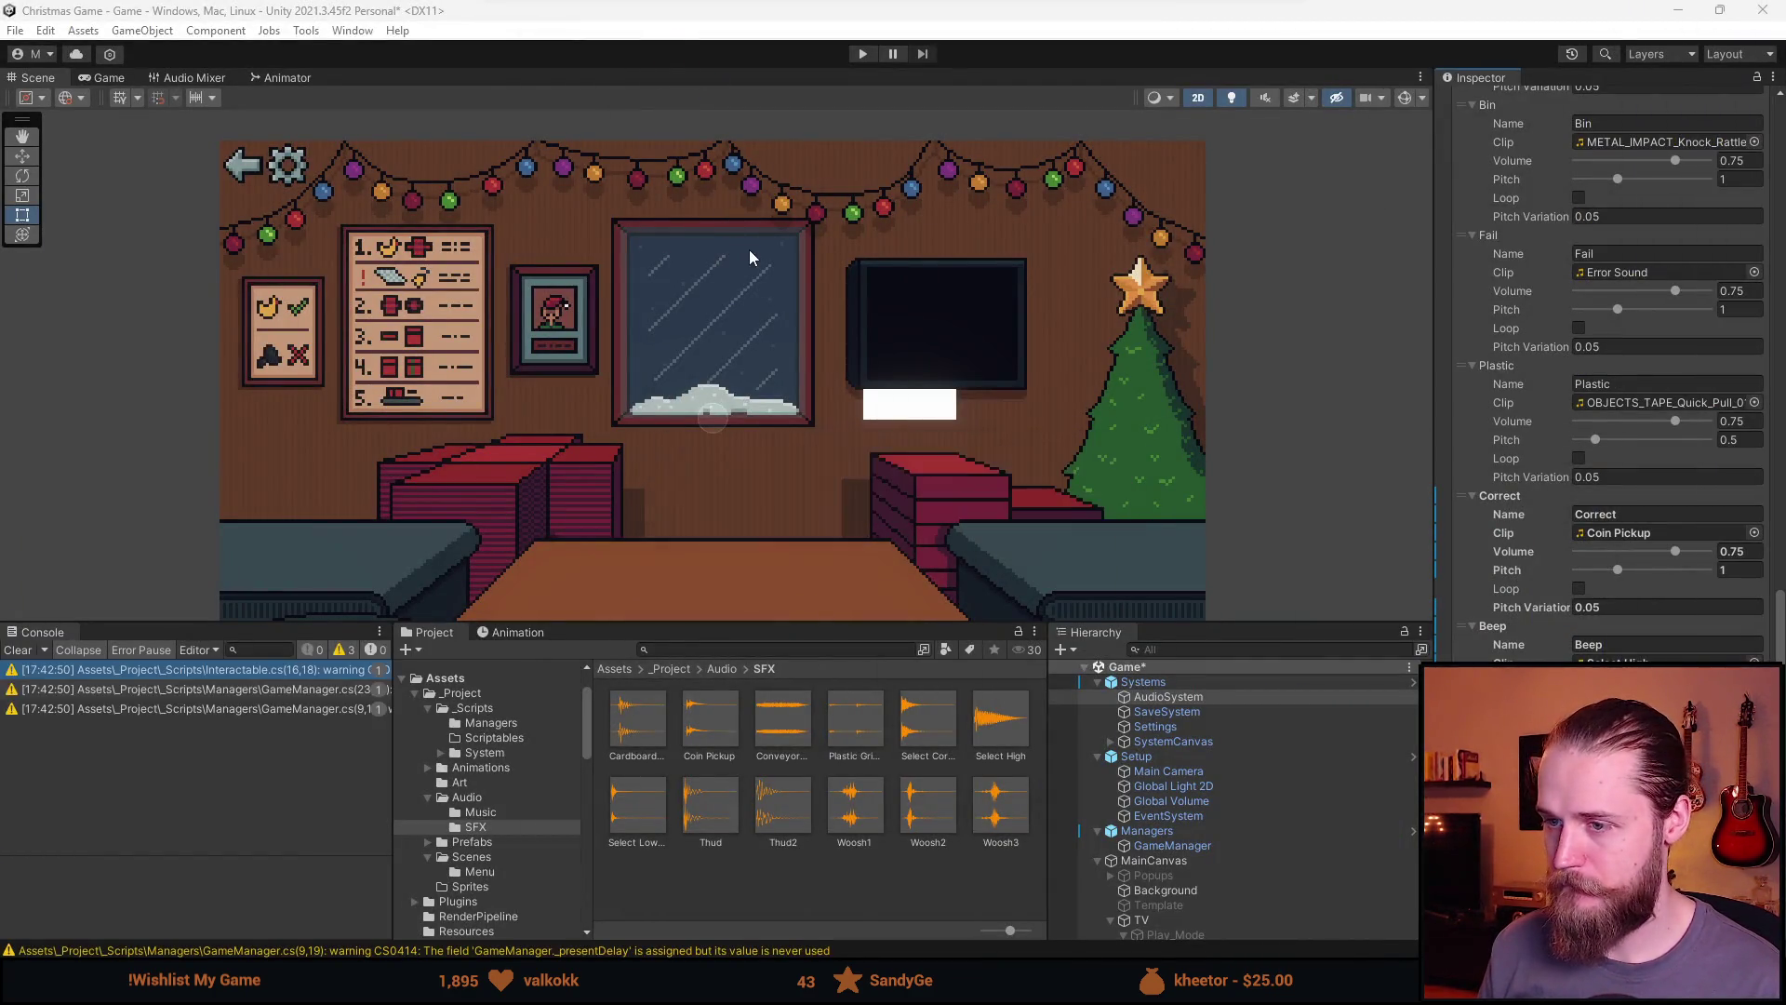
Test the countdown sounds by starting a round, wrapping and shipping presents, then stop Play mode
key("ctrl+p")
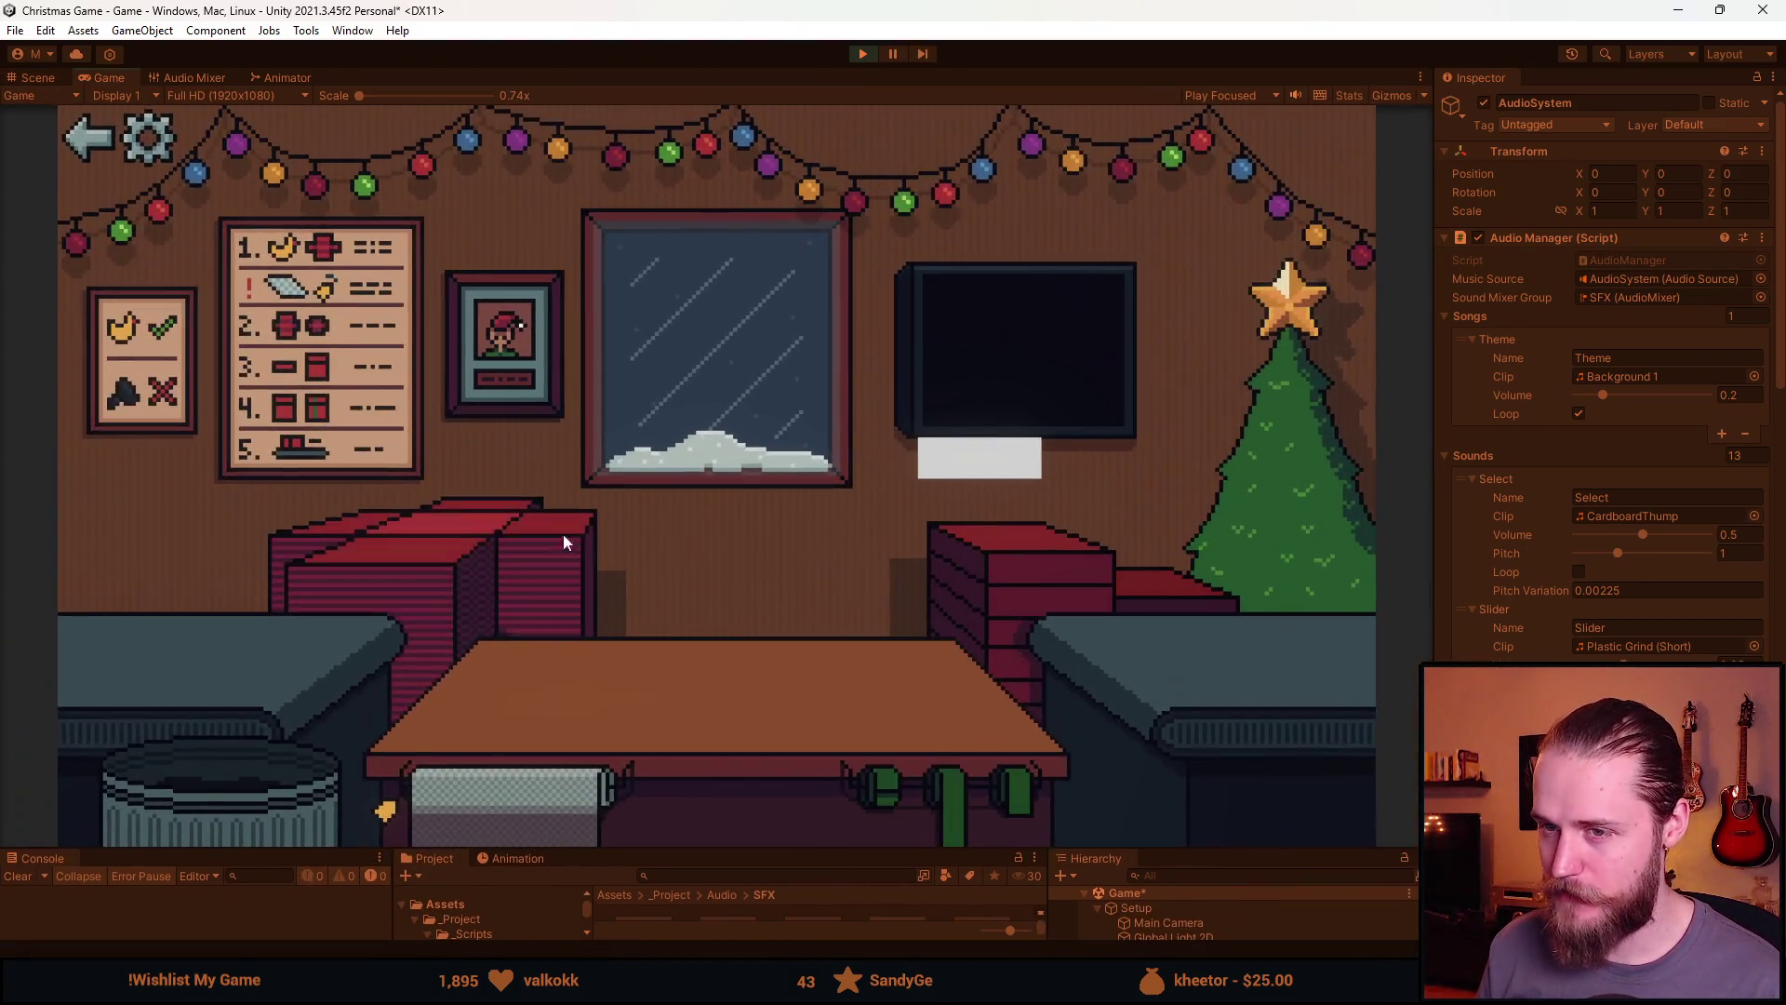
left_click(563, 542)
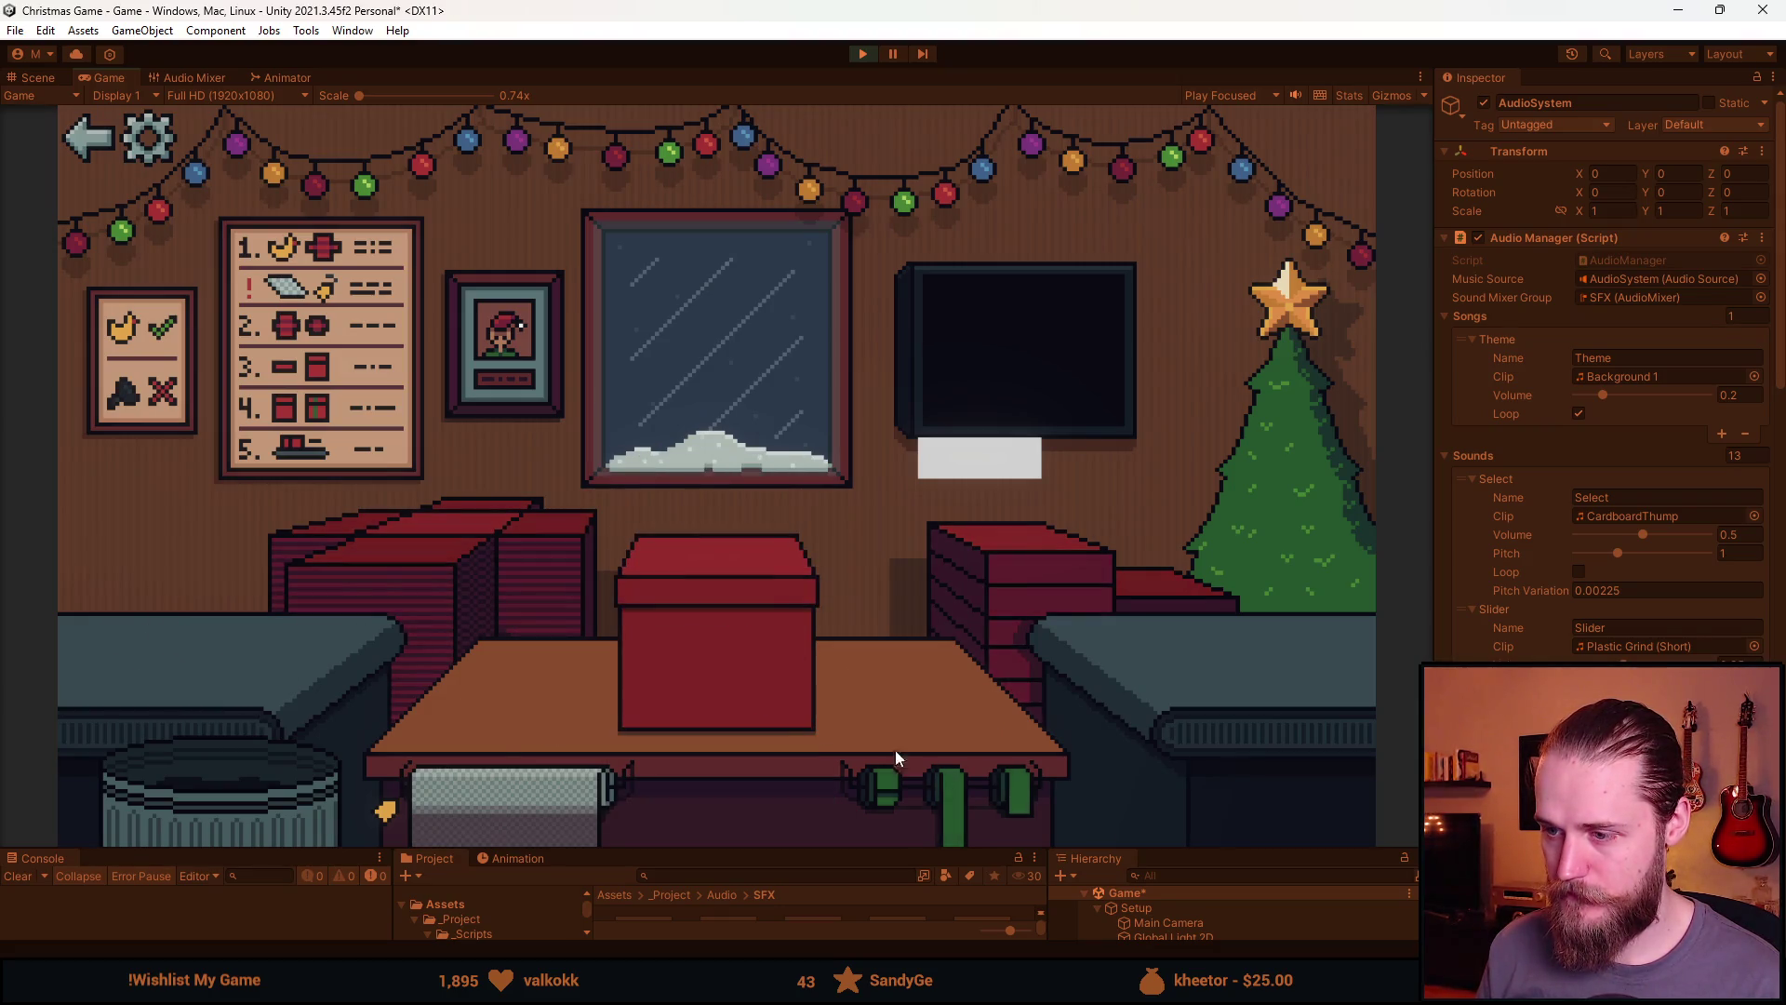
left_click(885, 788)
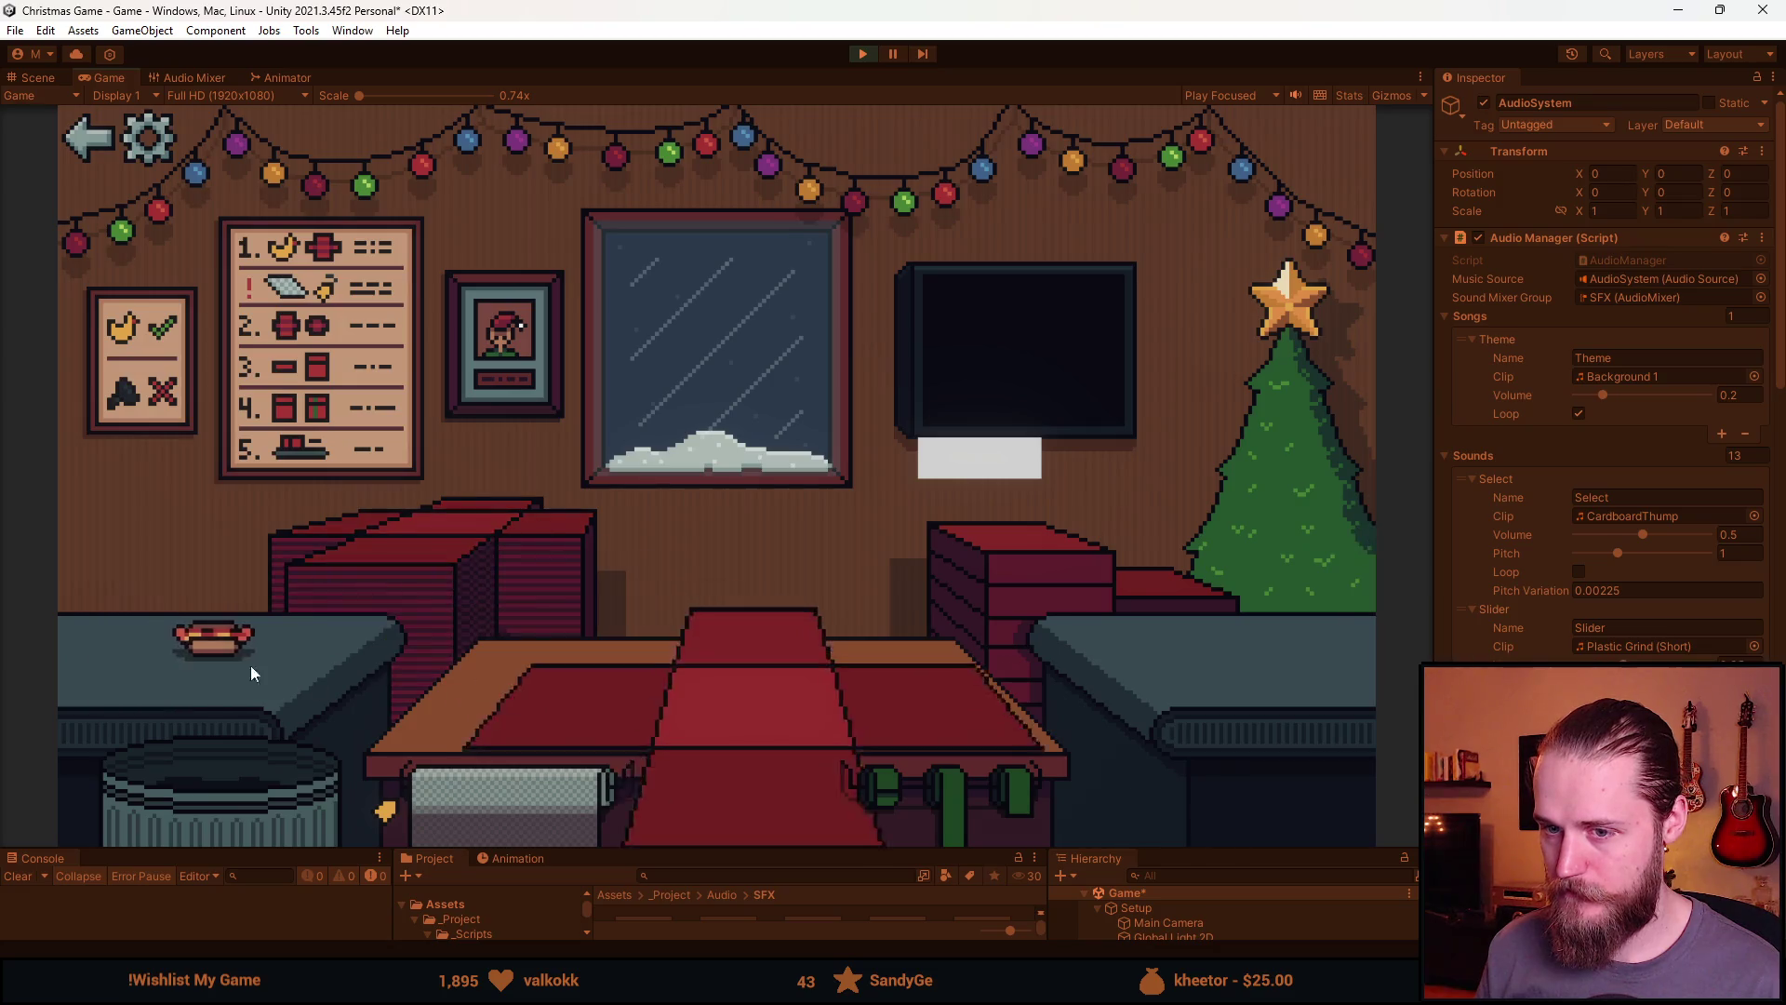
left_click(890, 782)
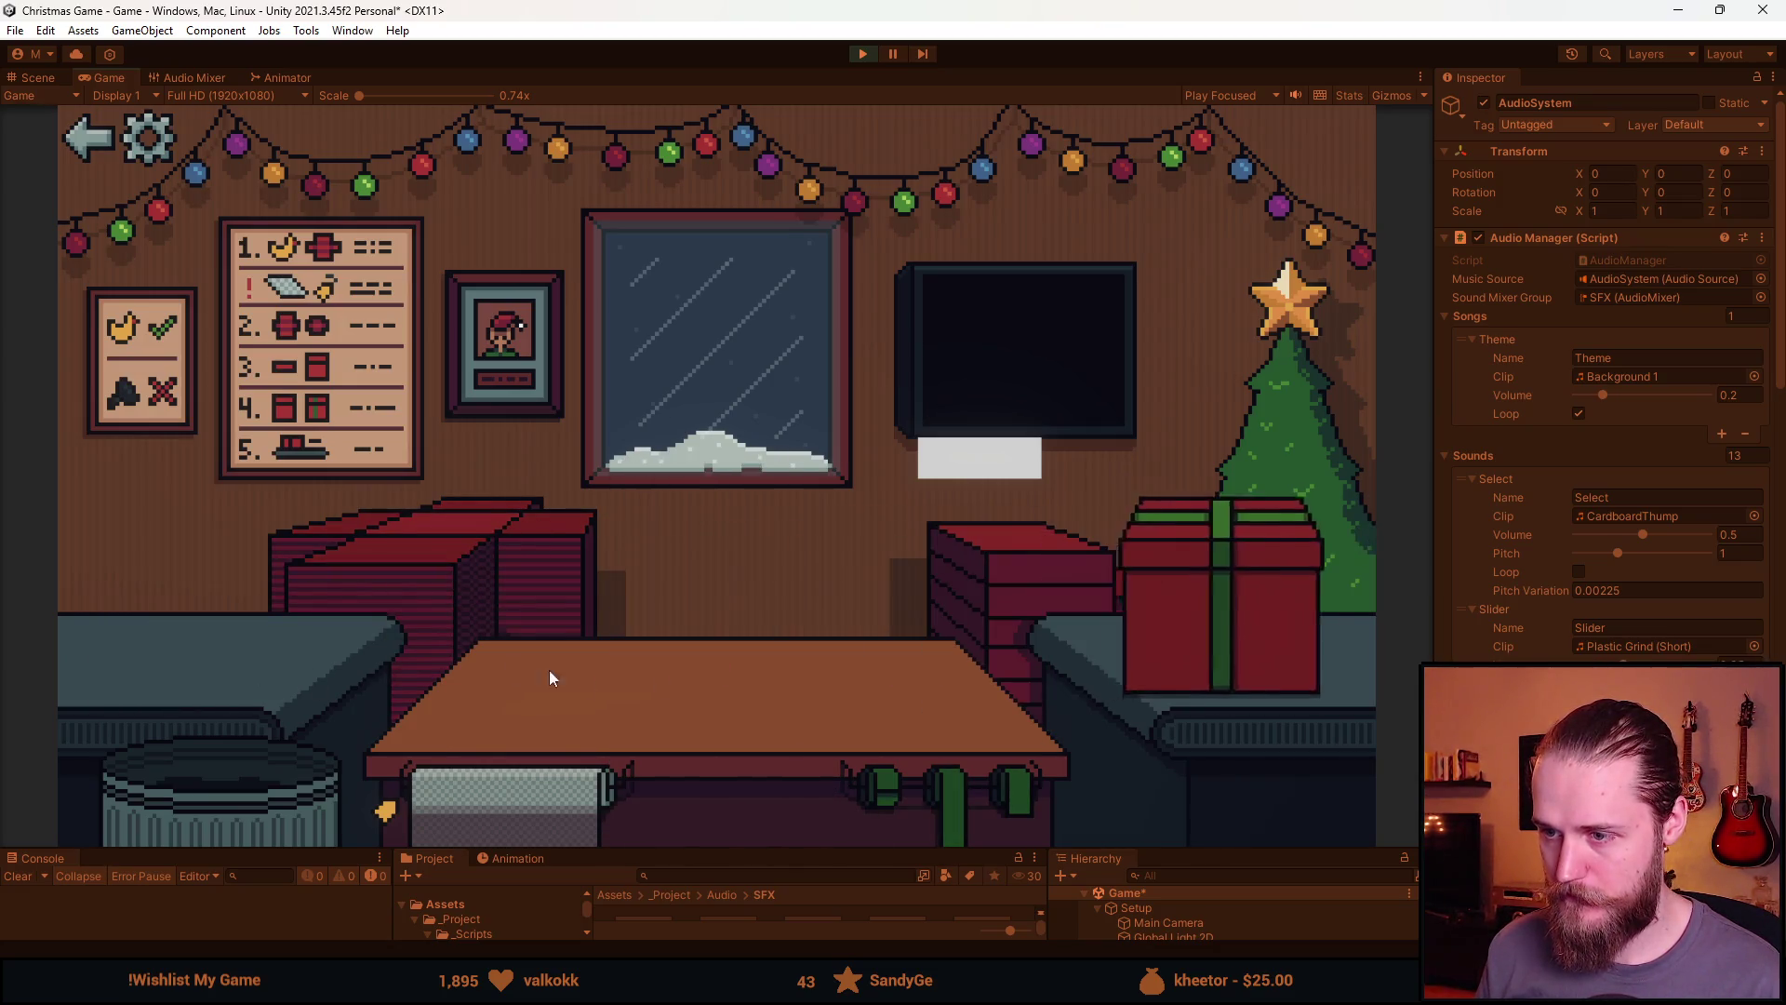
left_click(913, 828)
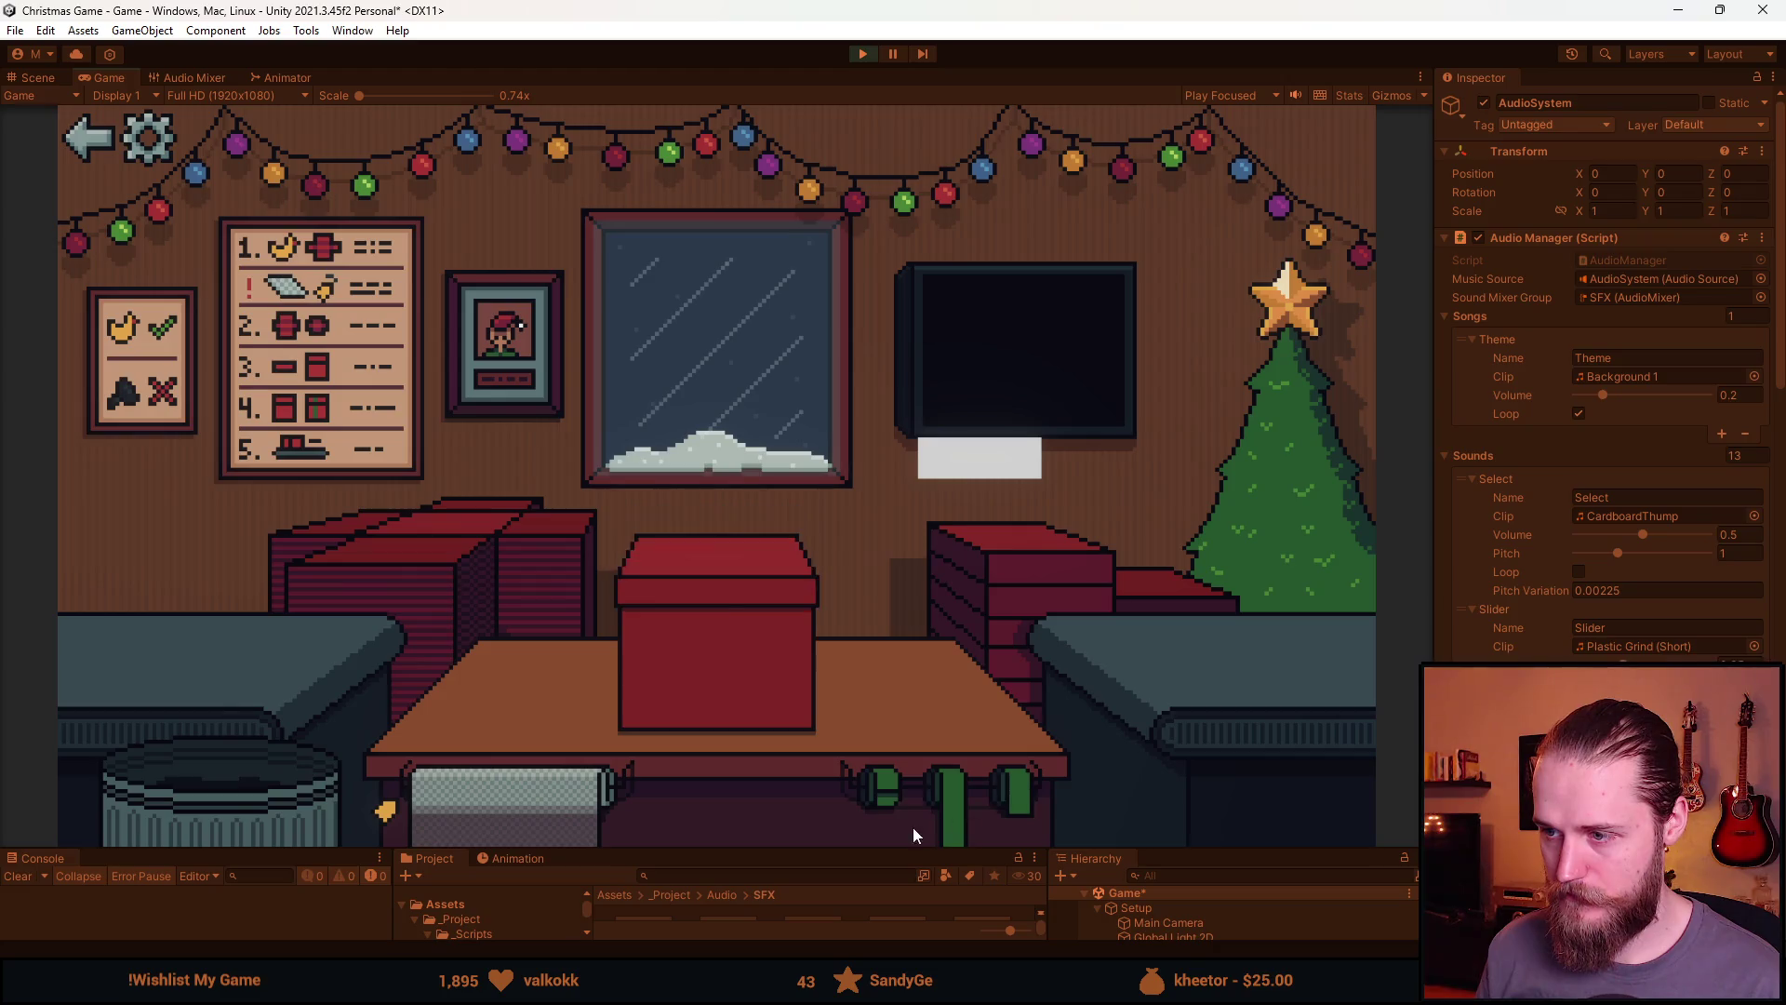
key("ctrl+p")
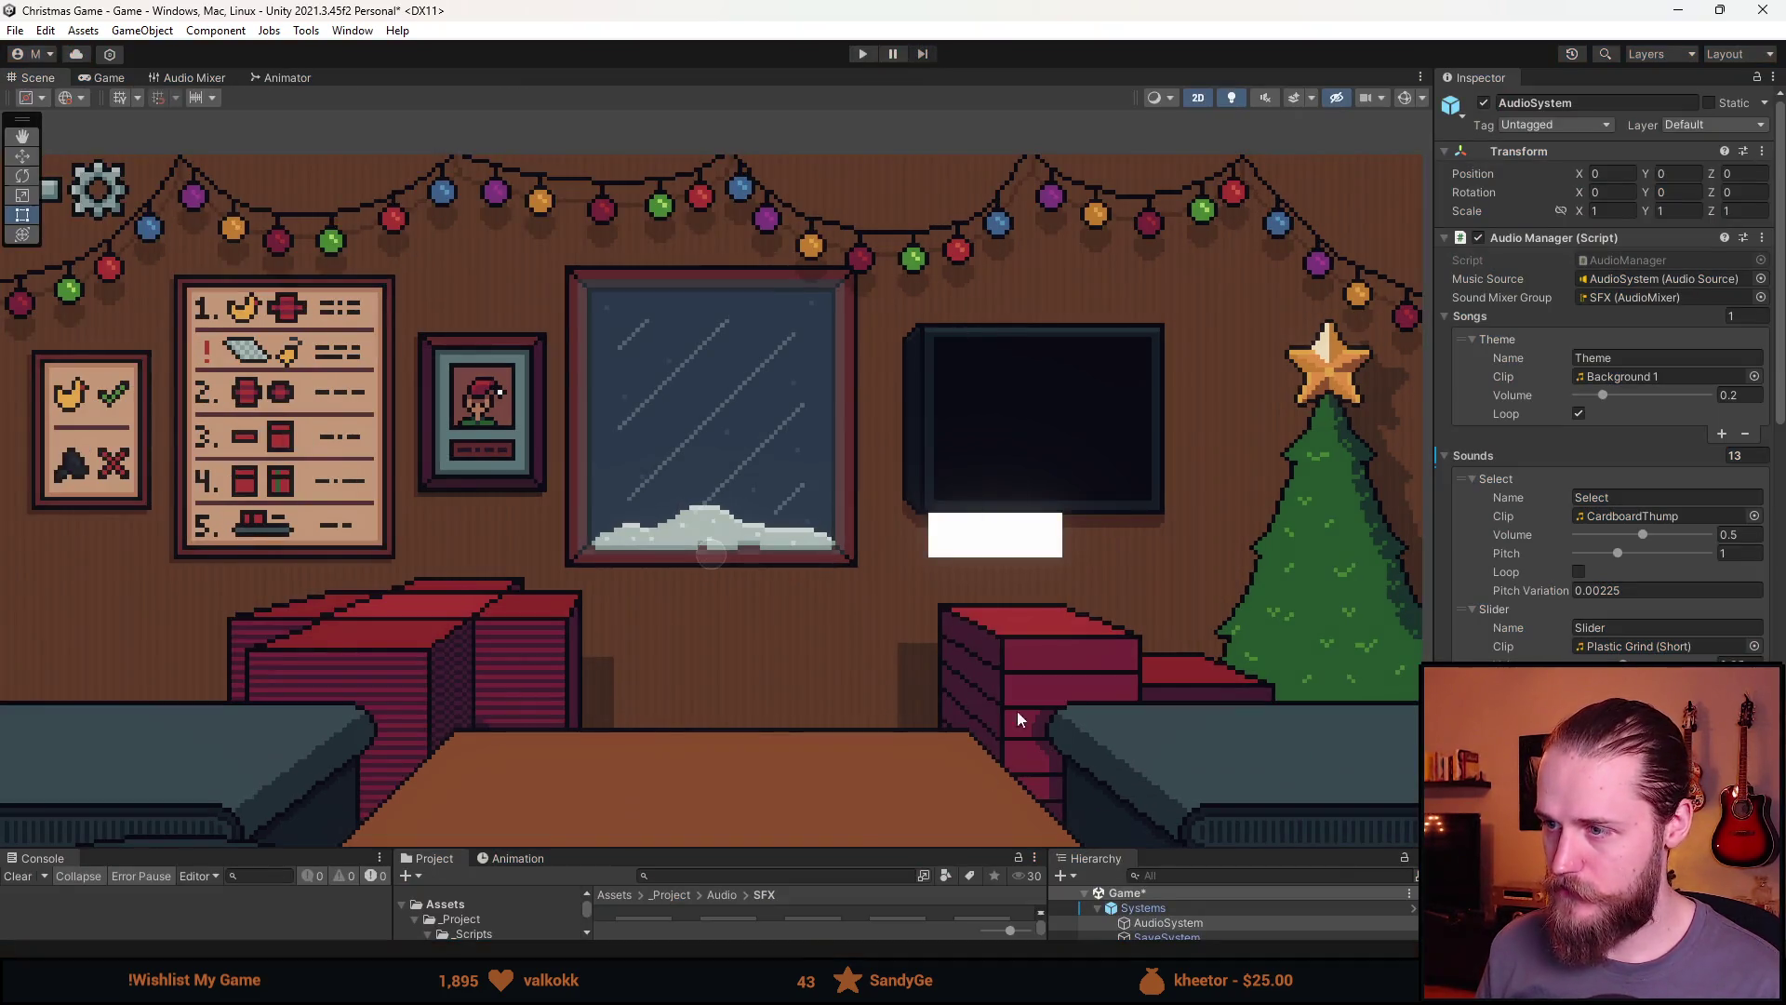
Enlarge the lower panels and toggle the Play_Mode display's active checkbox on and back off
left_click_drag(857, 847, 893, 479)
left_click(1234, 790)
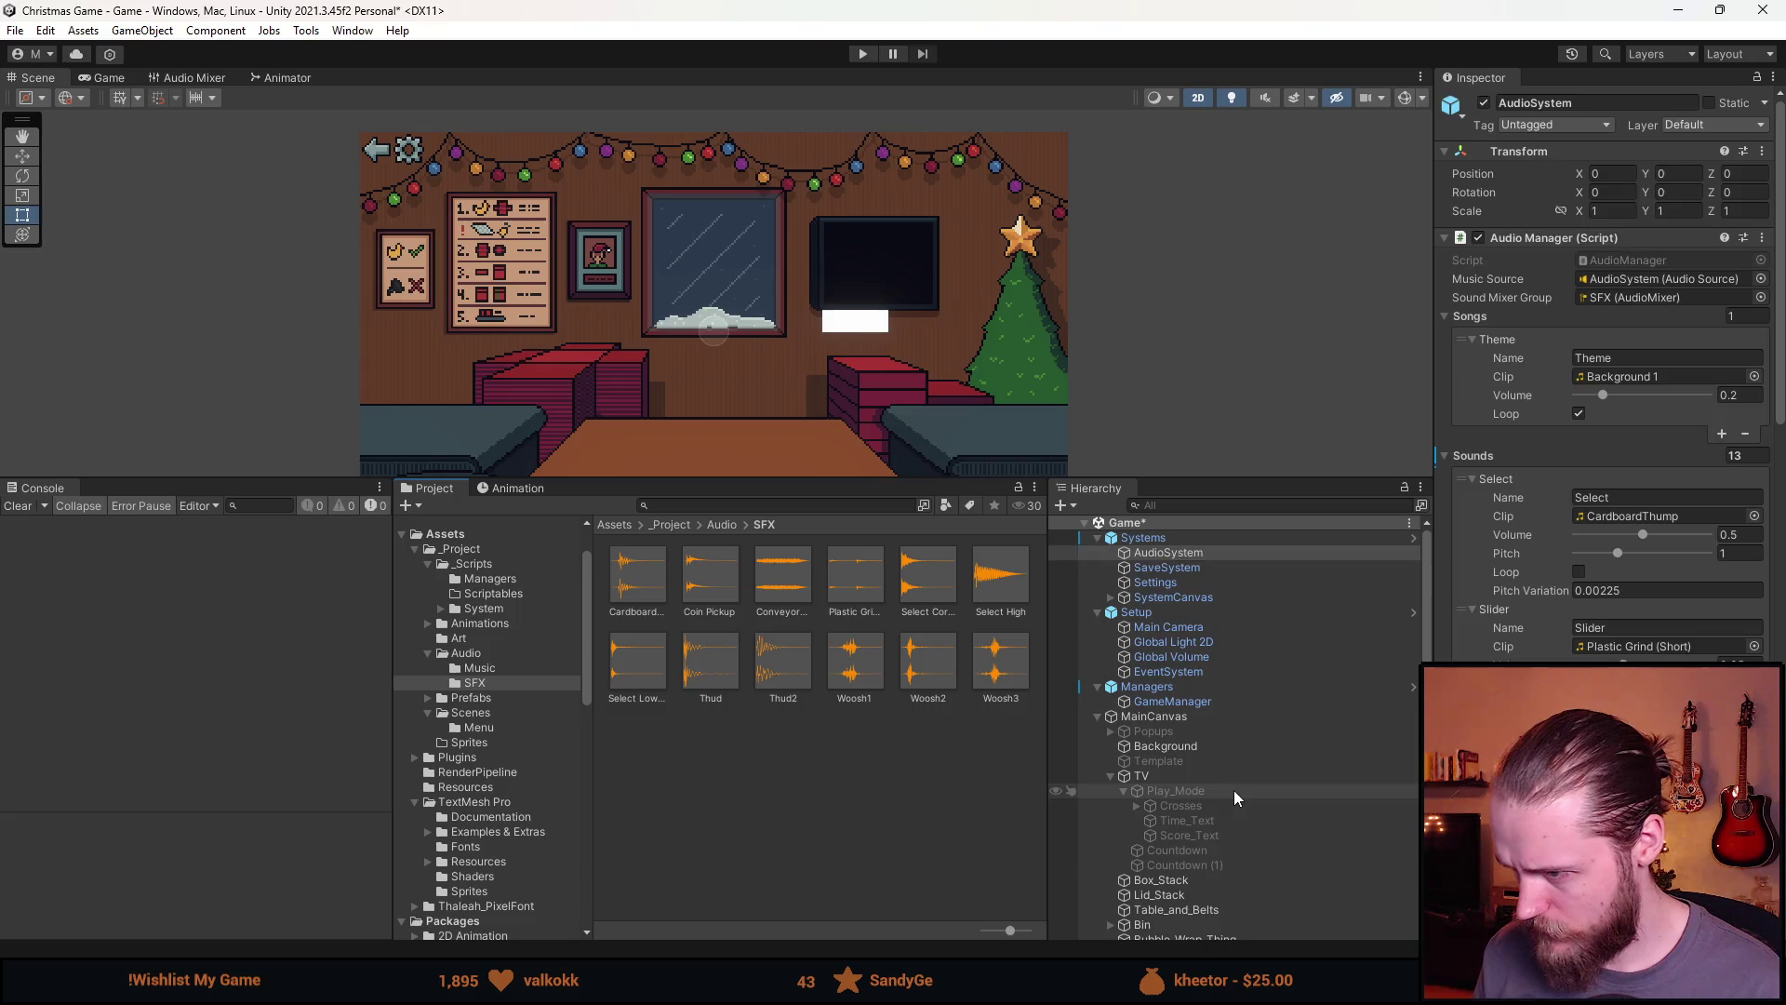
left_click(1483, 103)
left_click(1484, 102)
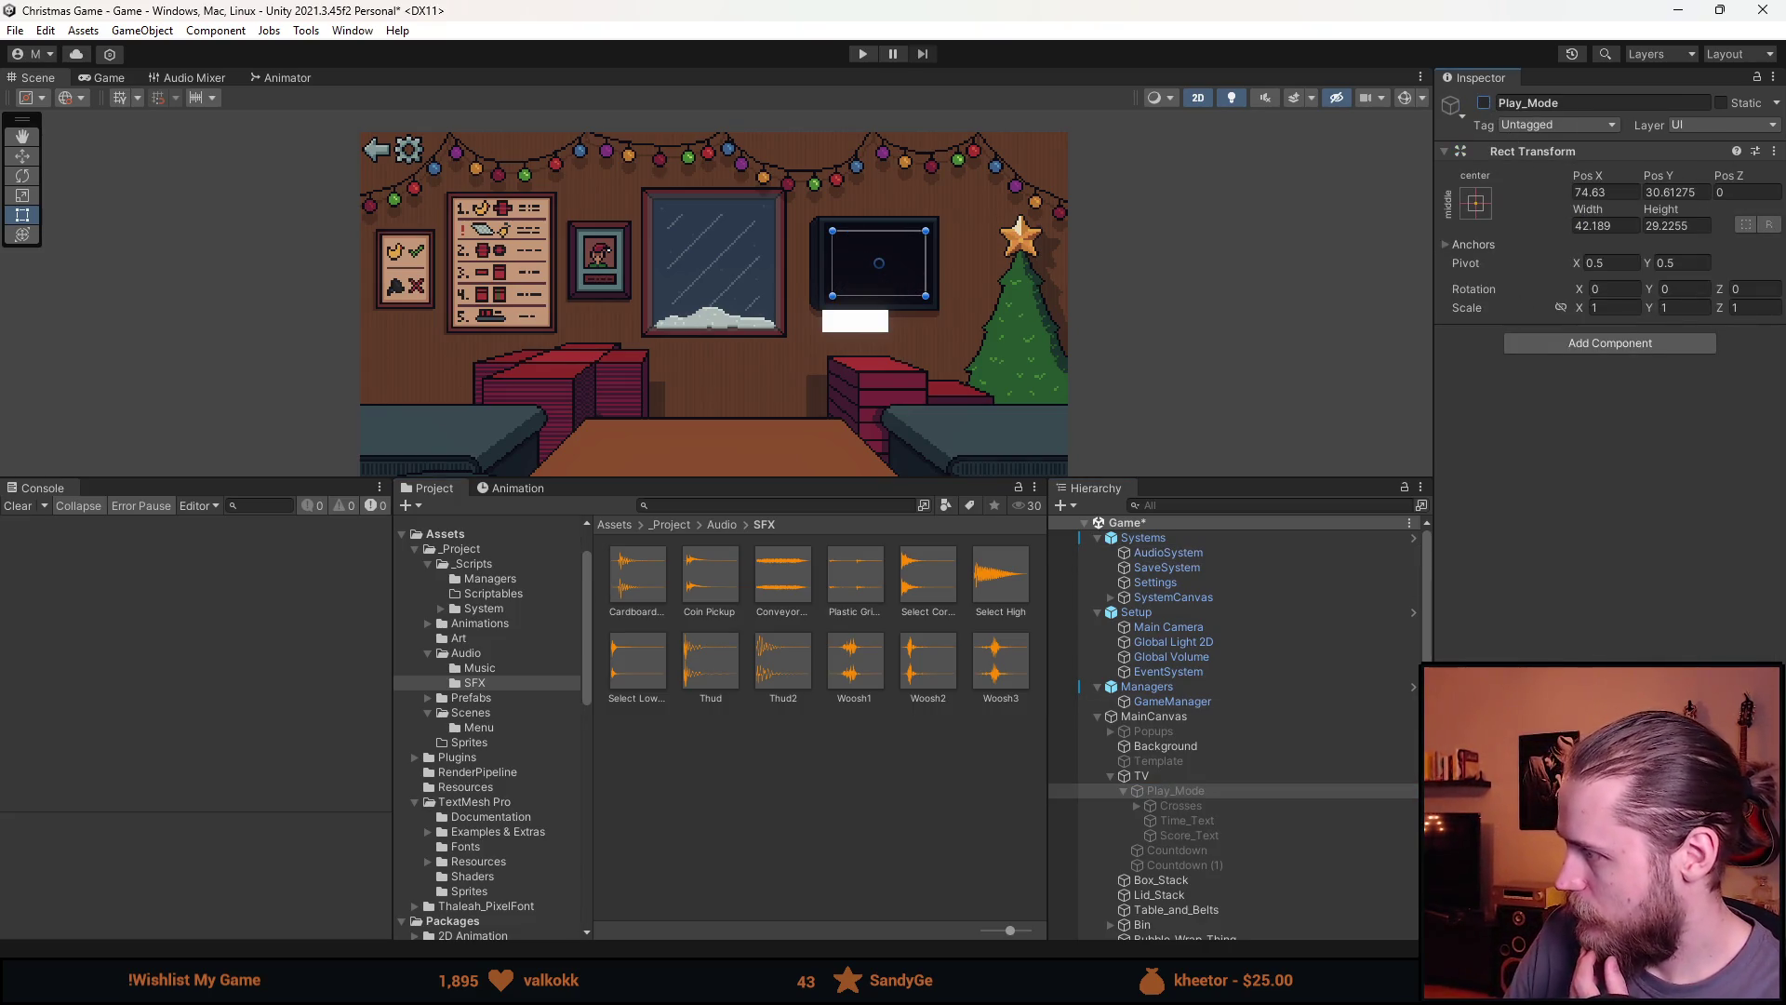
key("alt+Tab")
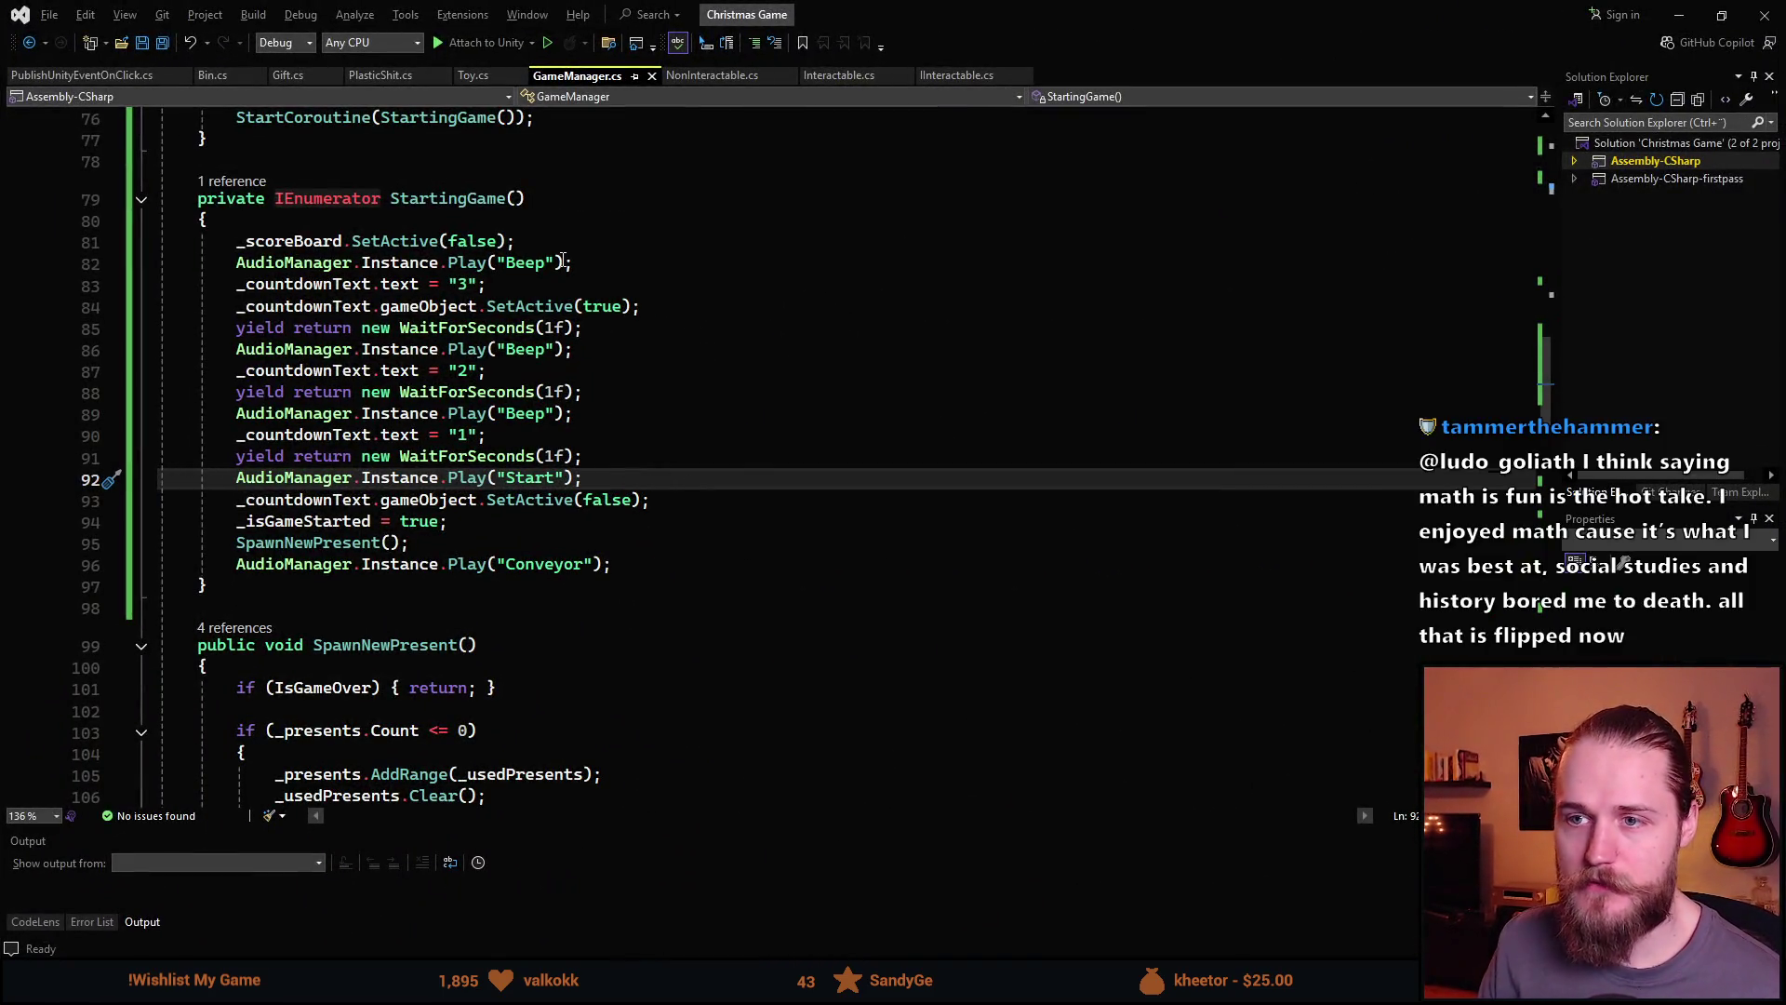
Duplicate _scoreBoard.SetActive(false) below the countdown hide line, change it to true, and save
left_click(565, 246)
key("ctrl+d")
key("alt+Down")
key("alt+Down")
key("alt+Down")
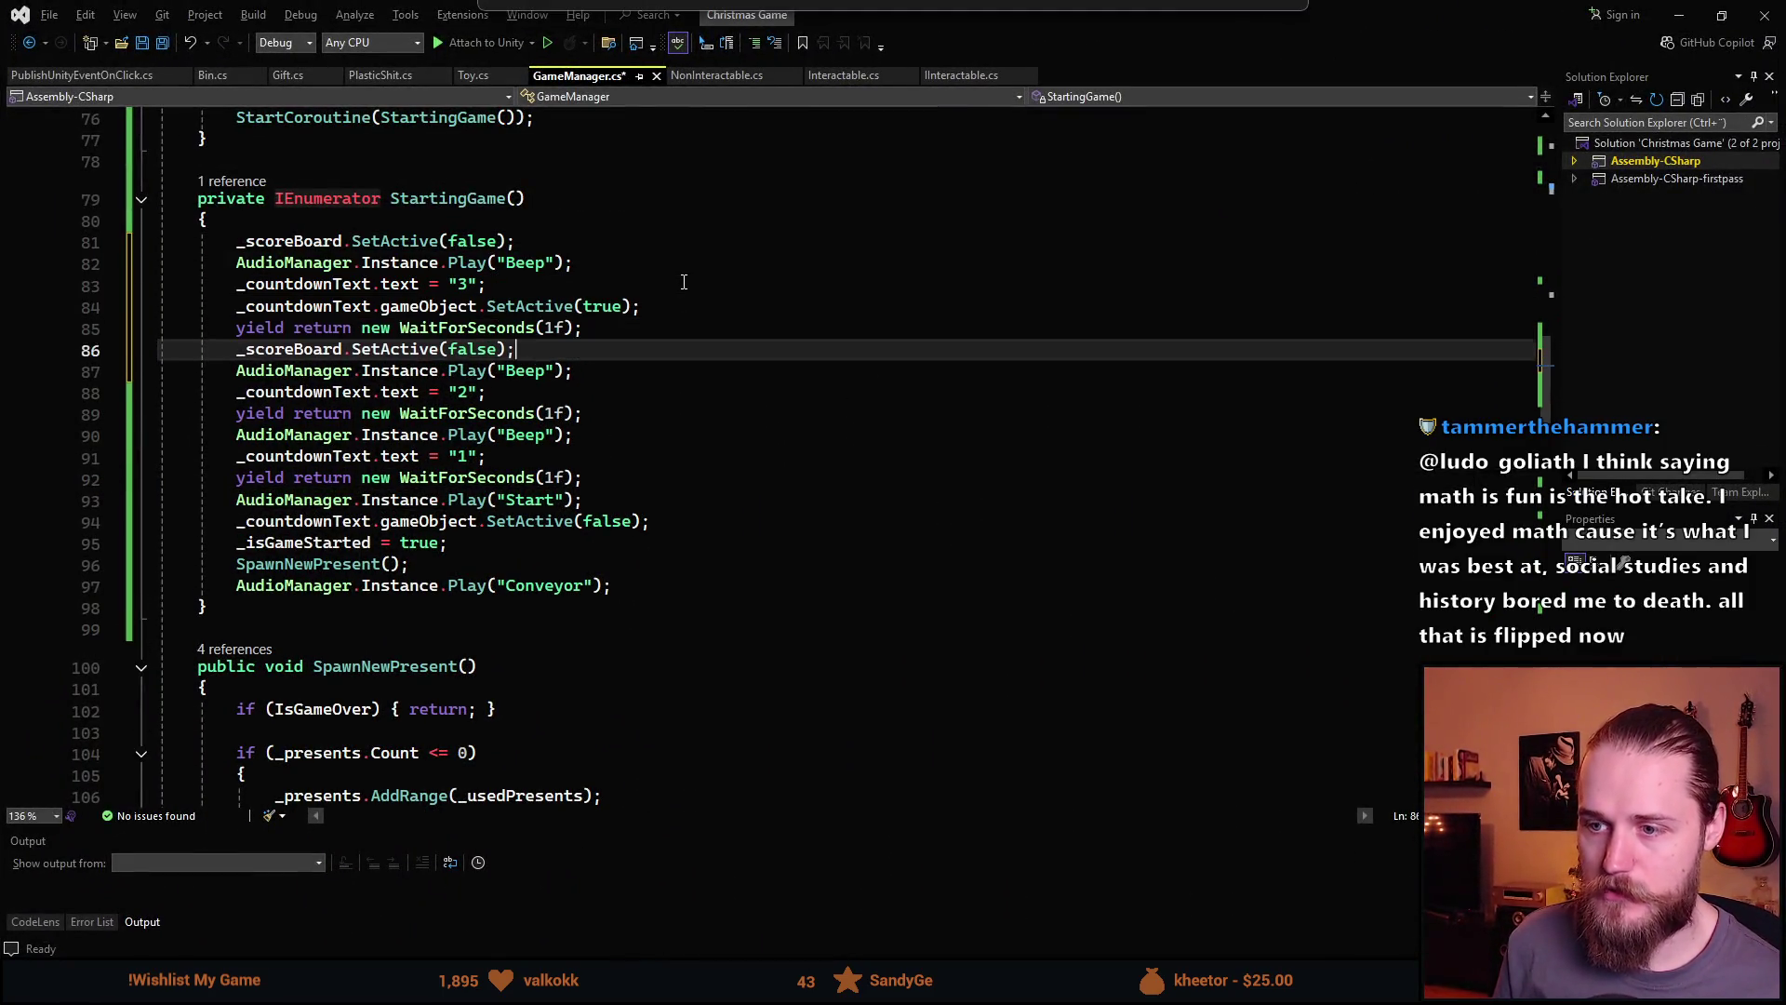
key("alt+Down")
key("alt+Down")
key("alt+Down")
key("Left")
key("Left")
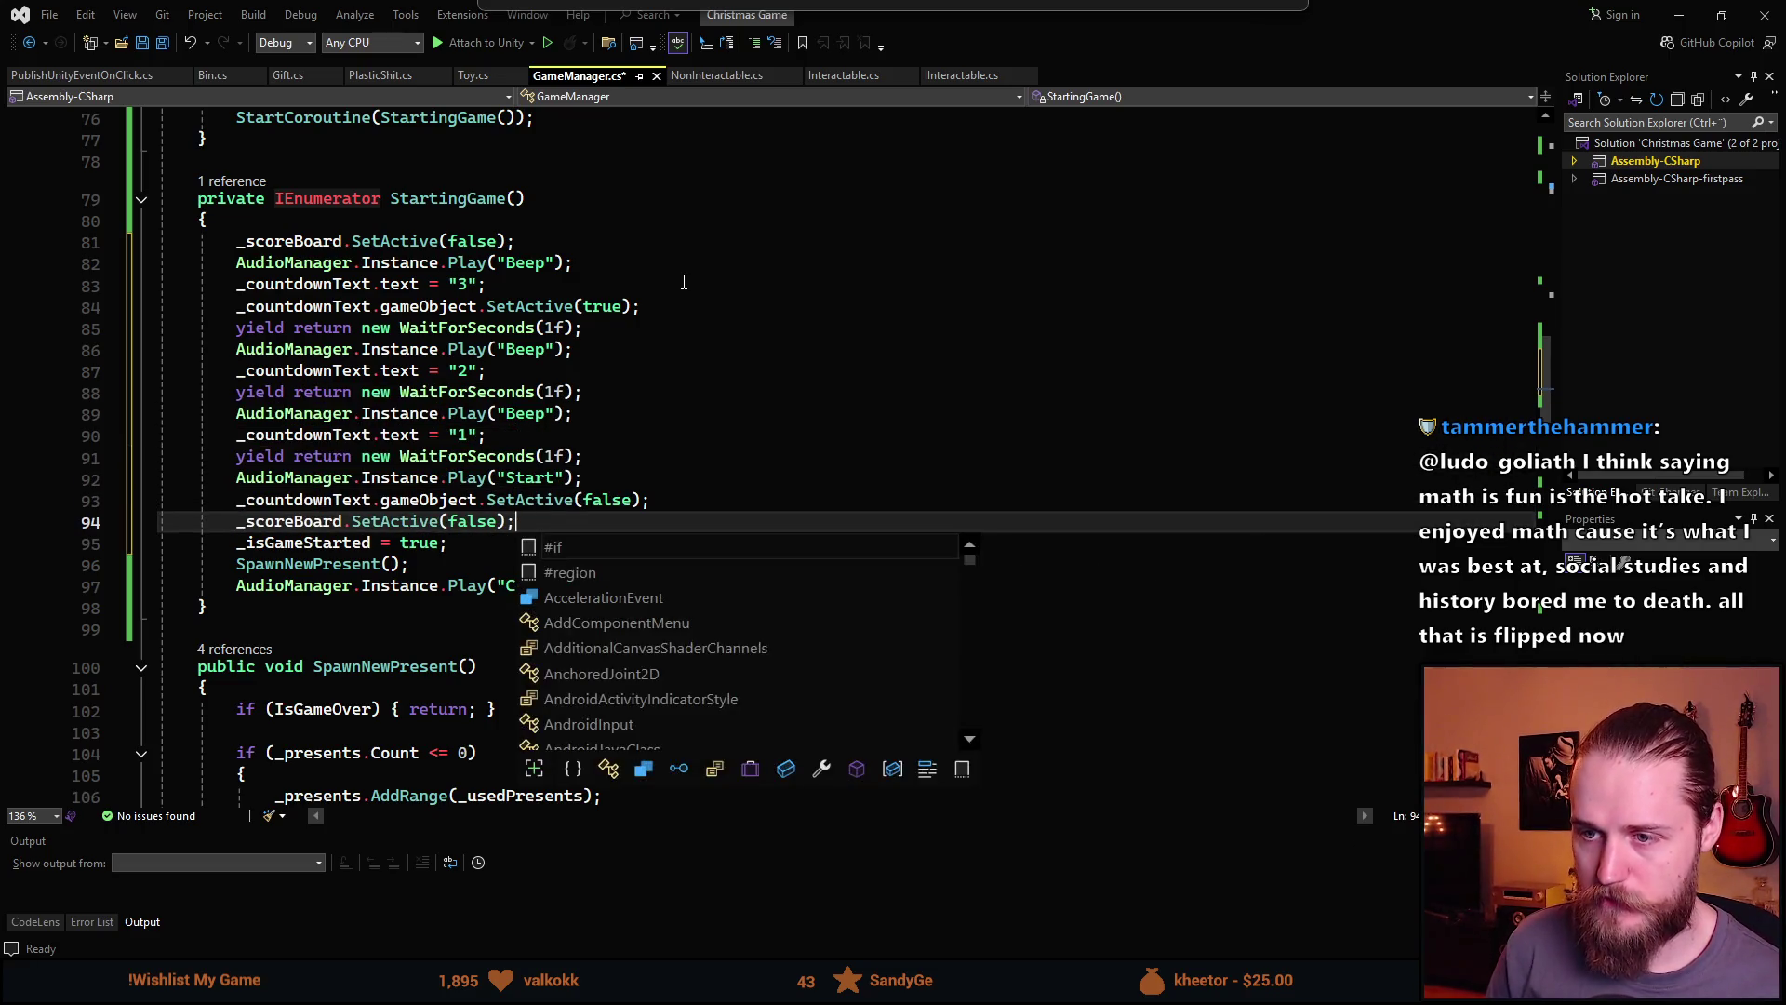
key("ctrl+BackSpace")
type("Tru")
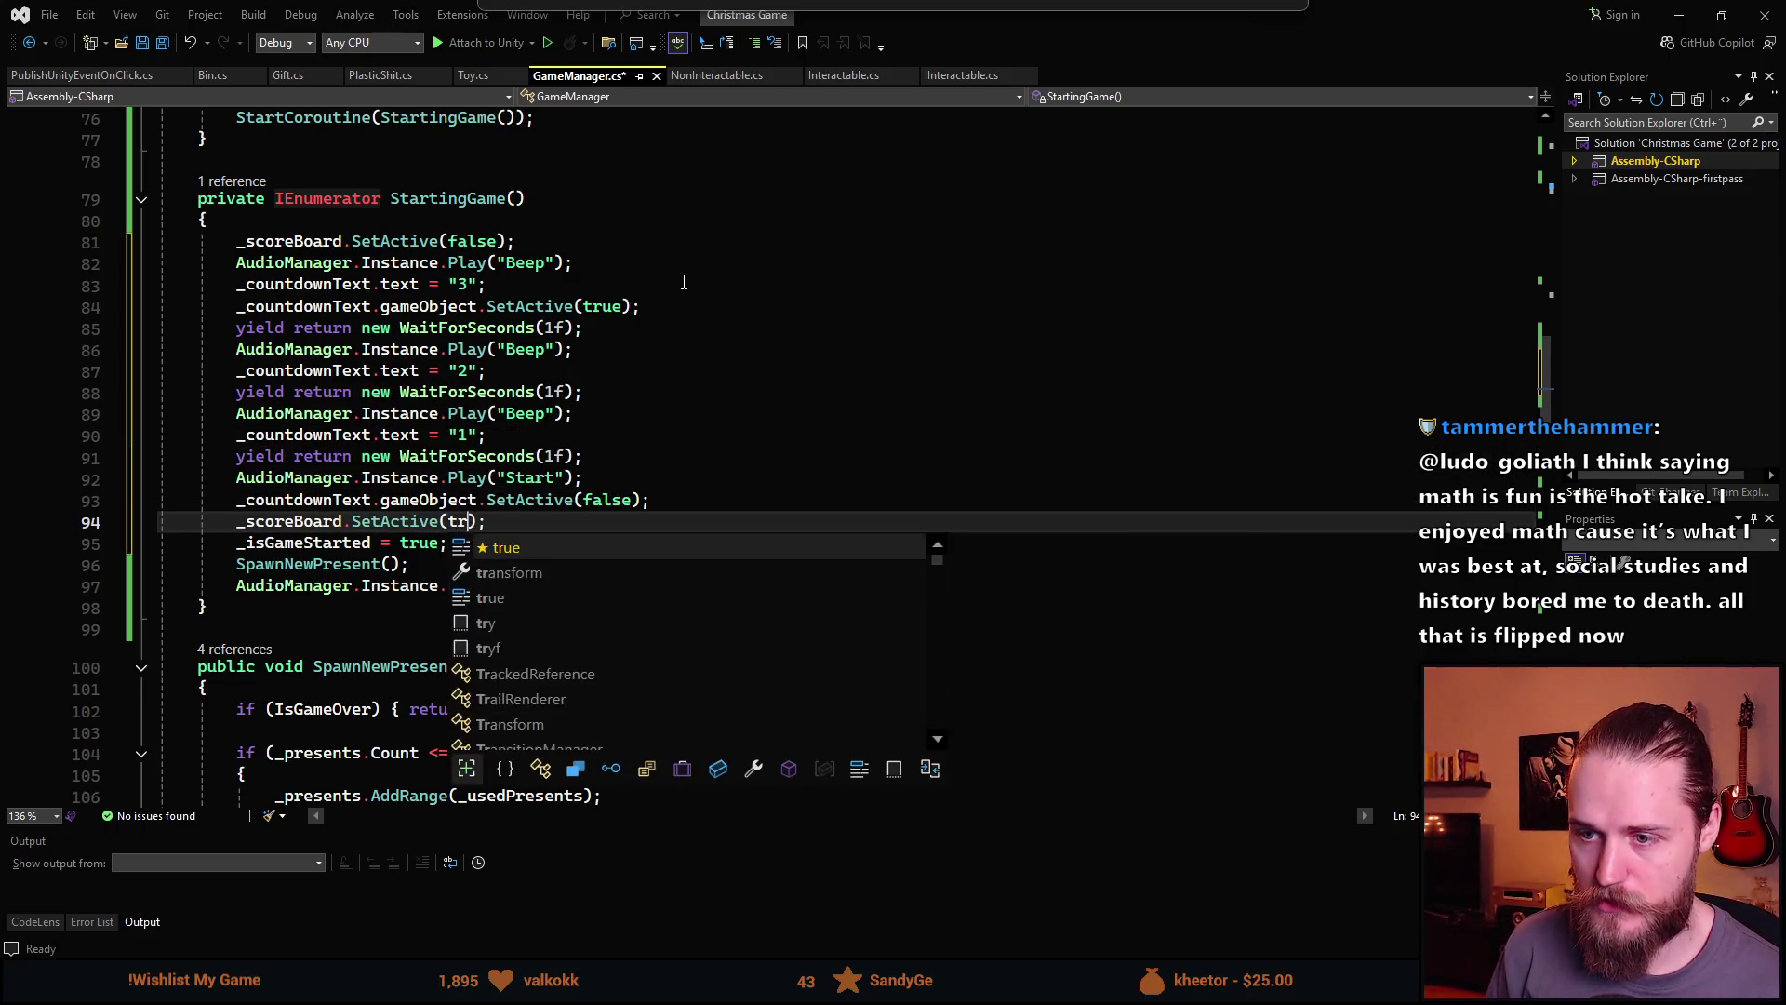
key("Tab")
key("ctrl+s")
key("alt+Tab")
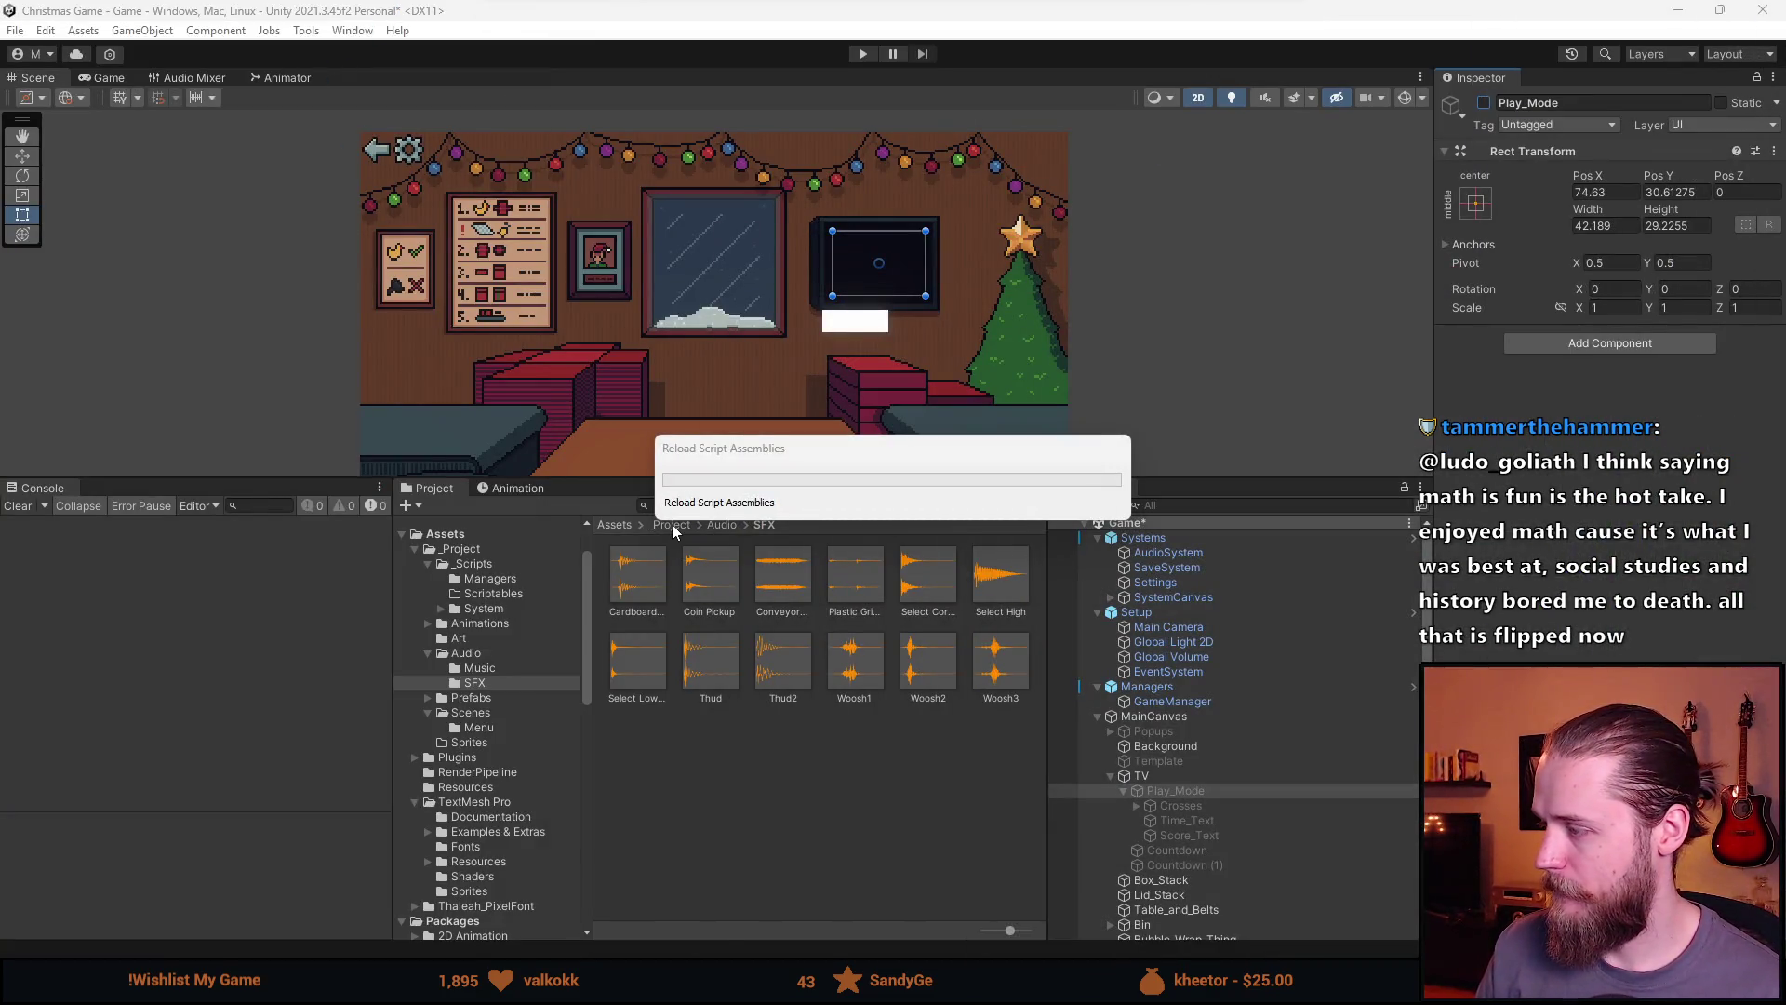
Enter Play mode, enlarge the Game view, and start a round's countdown
left_click(863, 53)
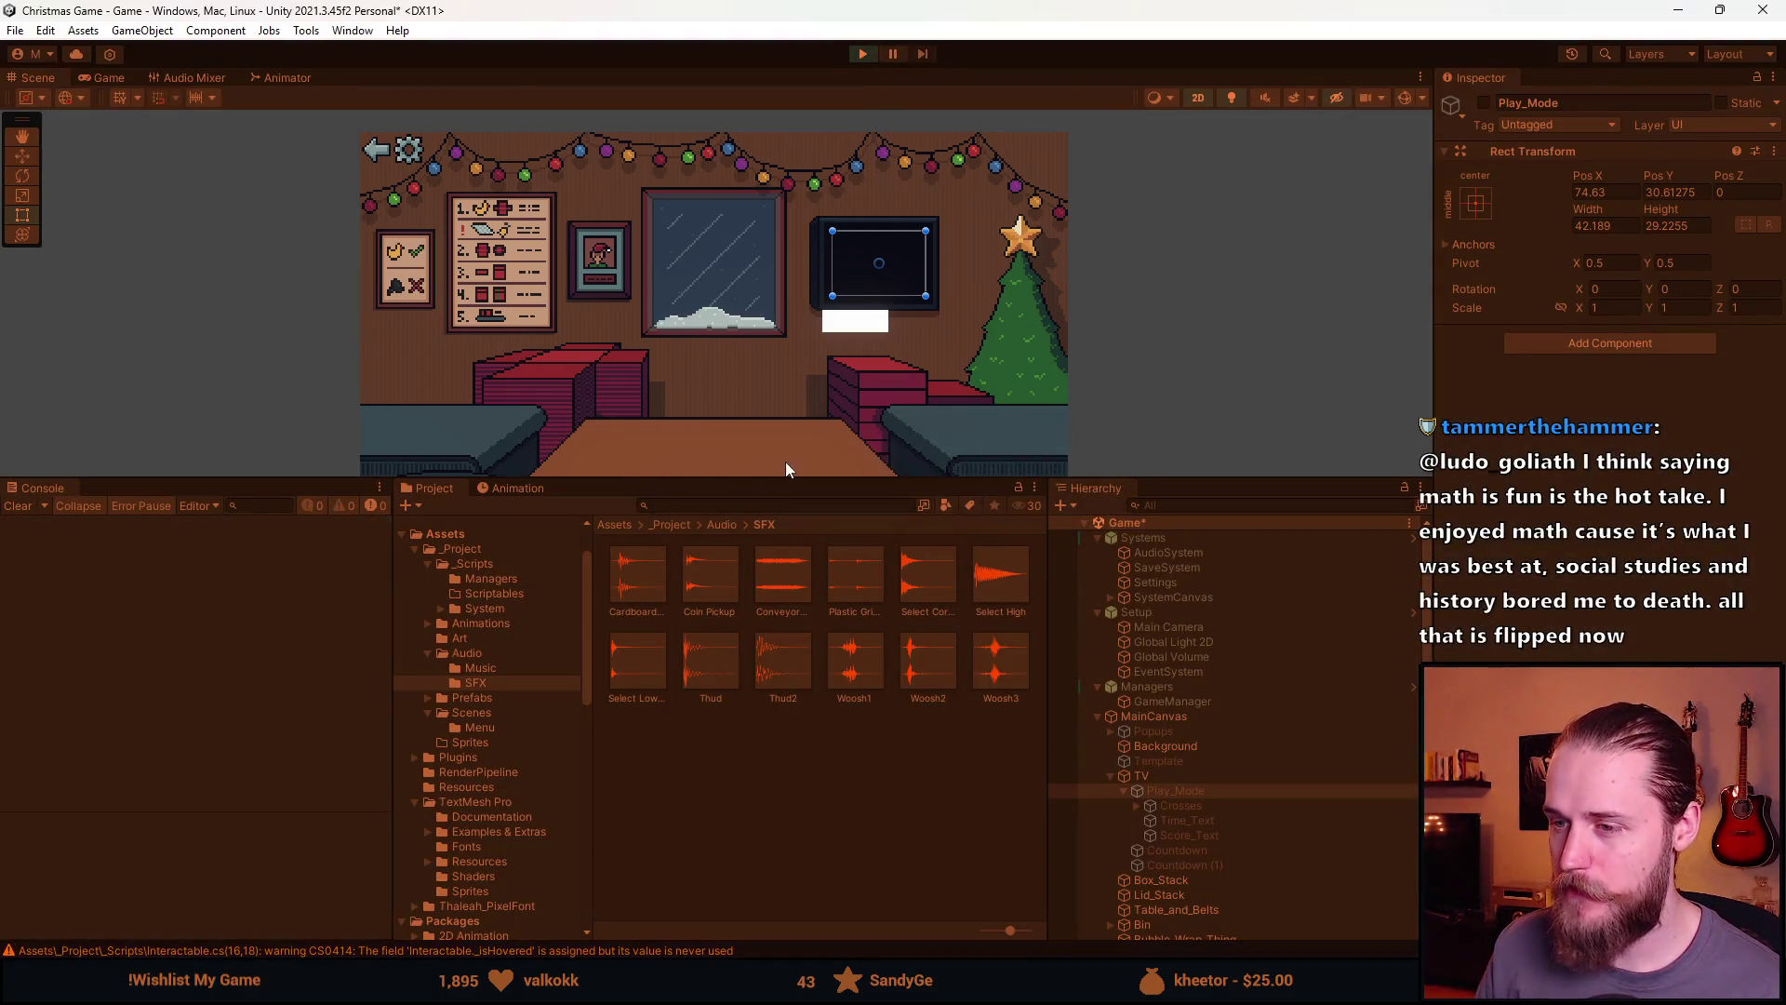
left_click_drag(785, 477, 655, 951)
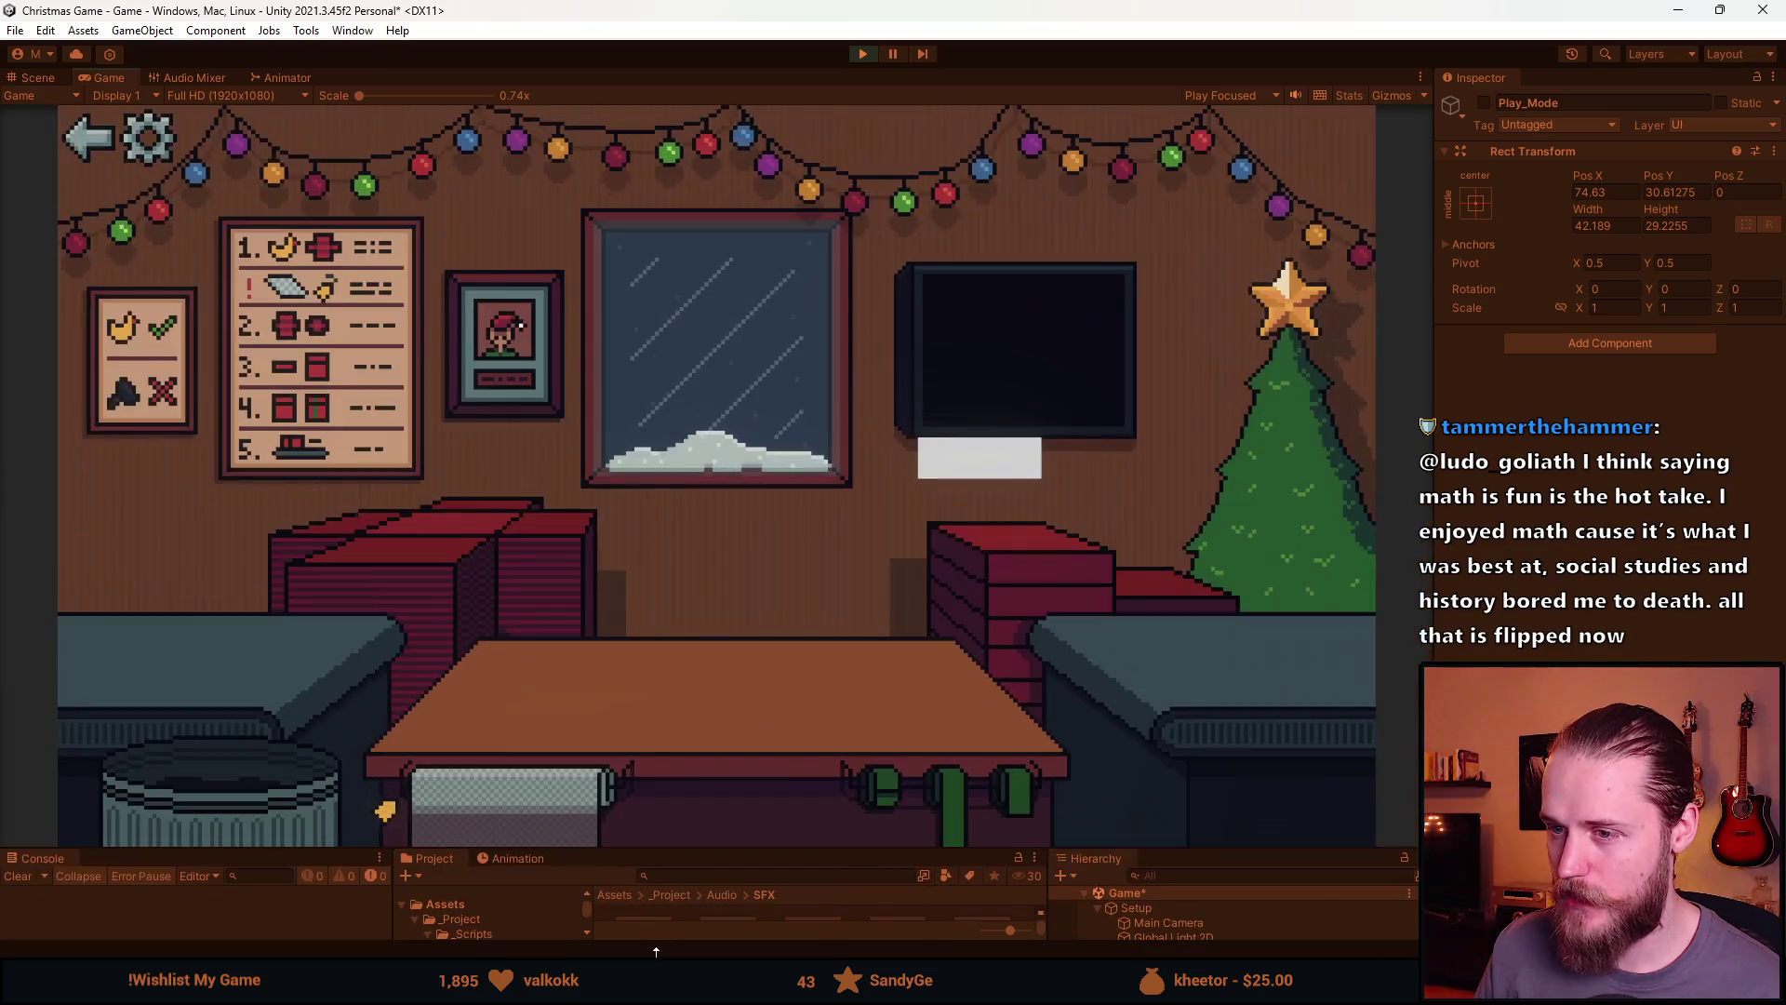
left_click(992, 466)
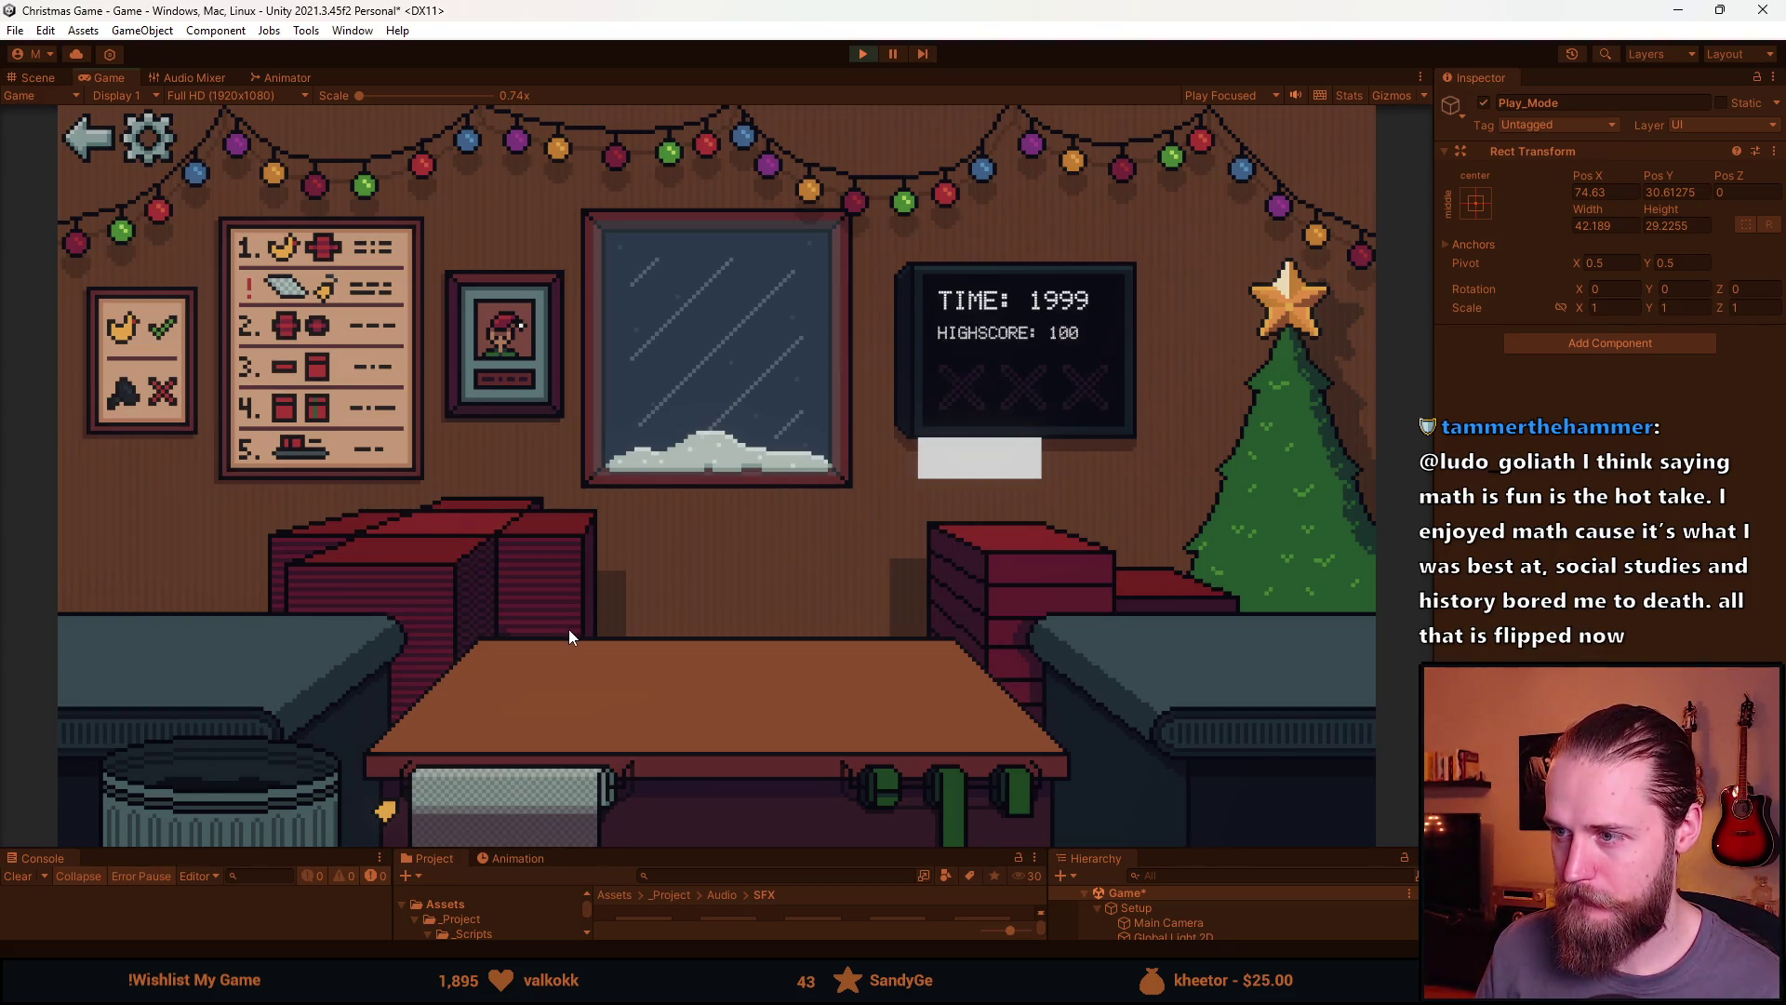
Box and ship the grey coil and green book, trash two toy cars, and wrap and ship the ball
mouse_move(144, 638)
left_mouse_down()
mouse_move(223, 640)
mouse_move(363, 547)
mouse_move(466, 668)
left_mouse_up()
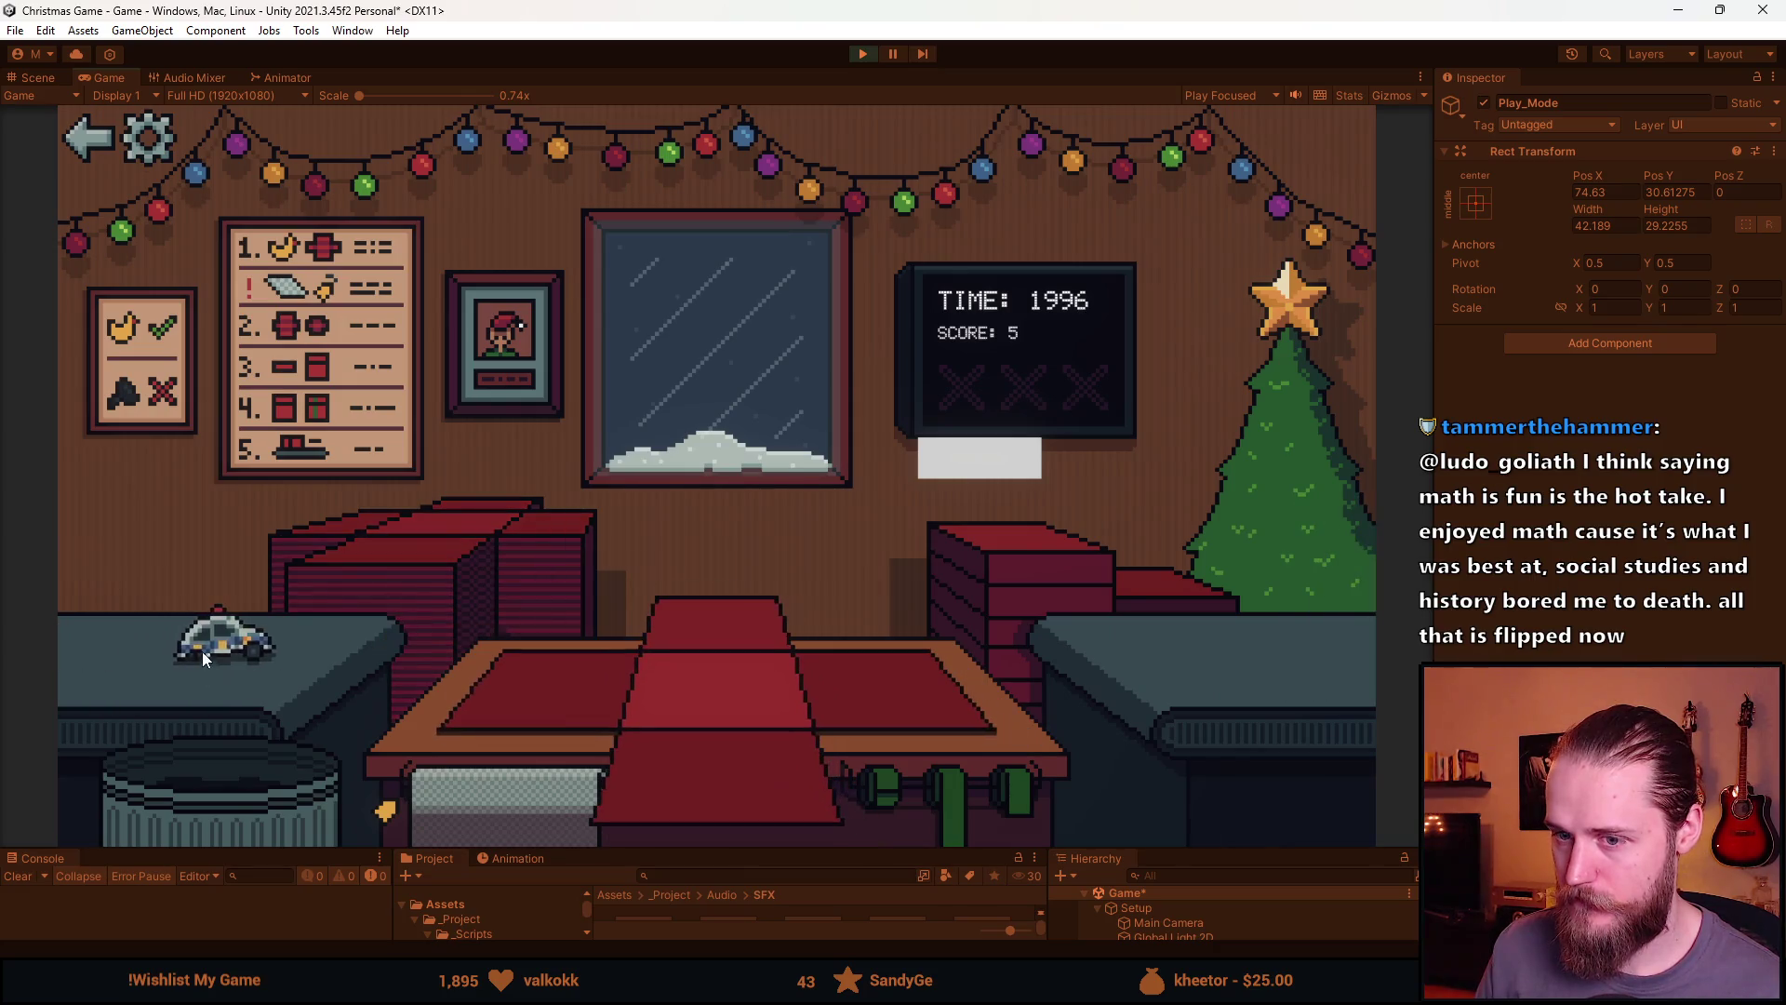
left_click_drag(203, 658, 237, 702)
left_click_drag(176, 623, 286, 655)
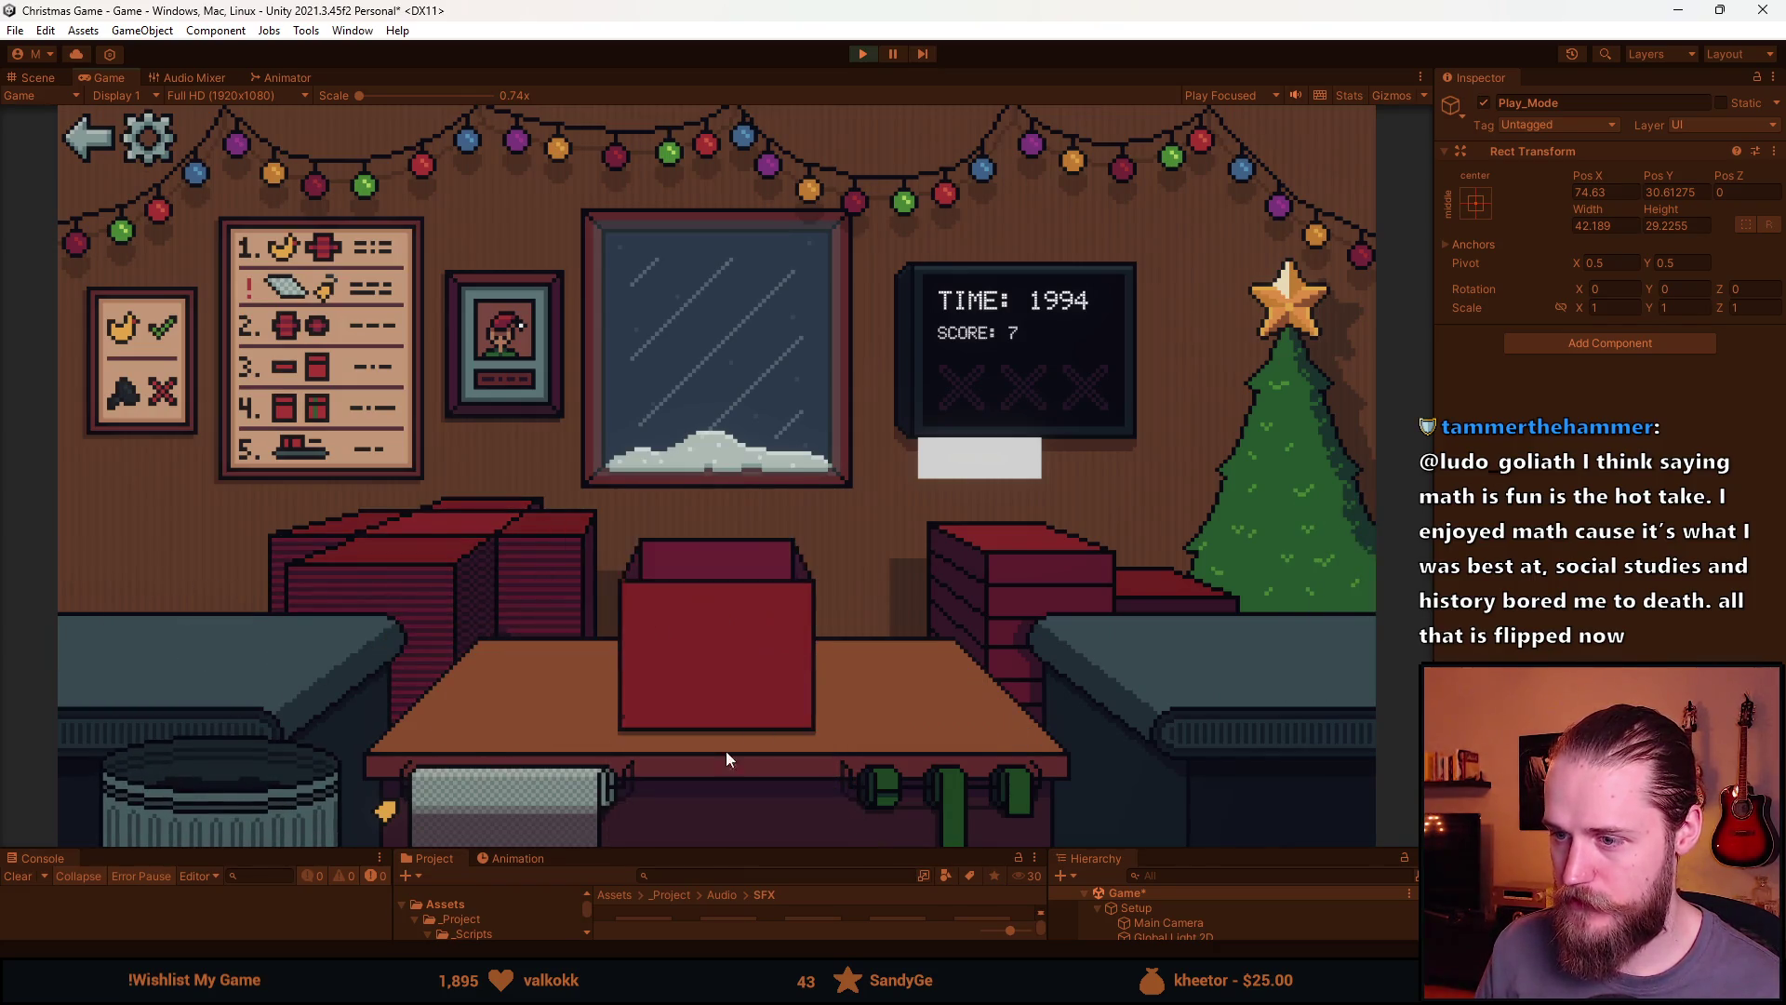
left_click_drag(1007, 701, 726, 622)
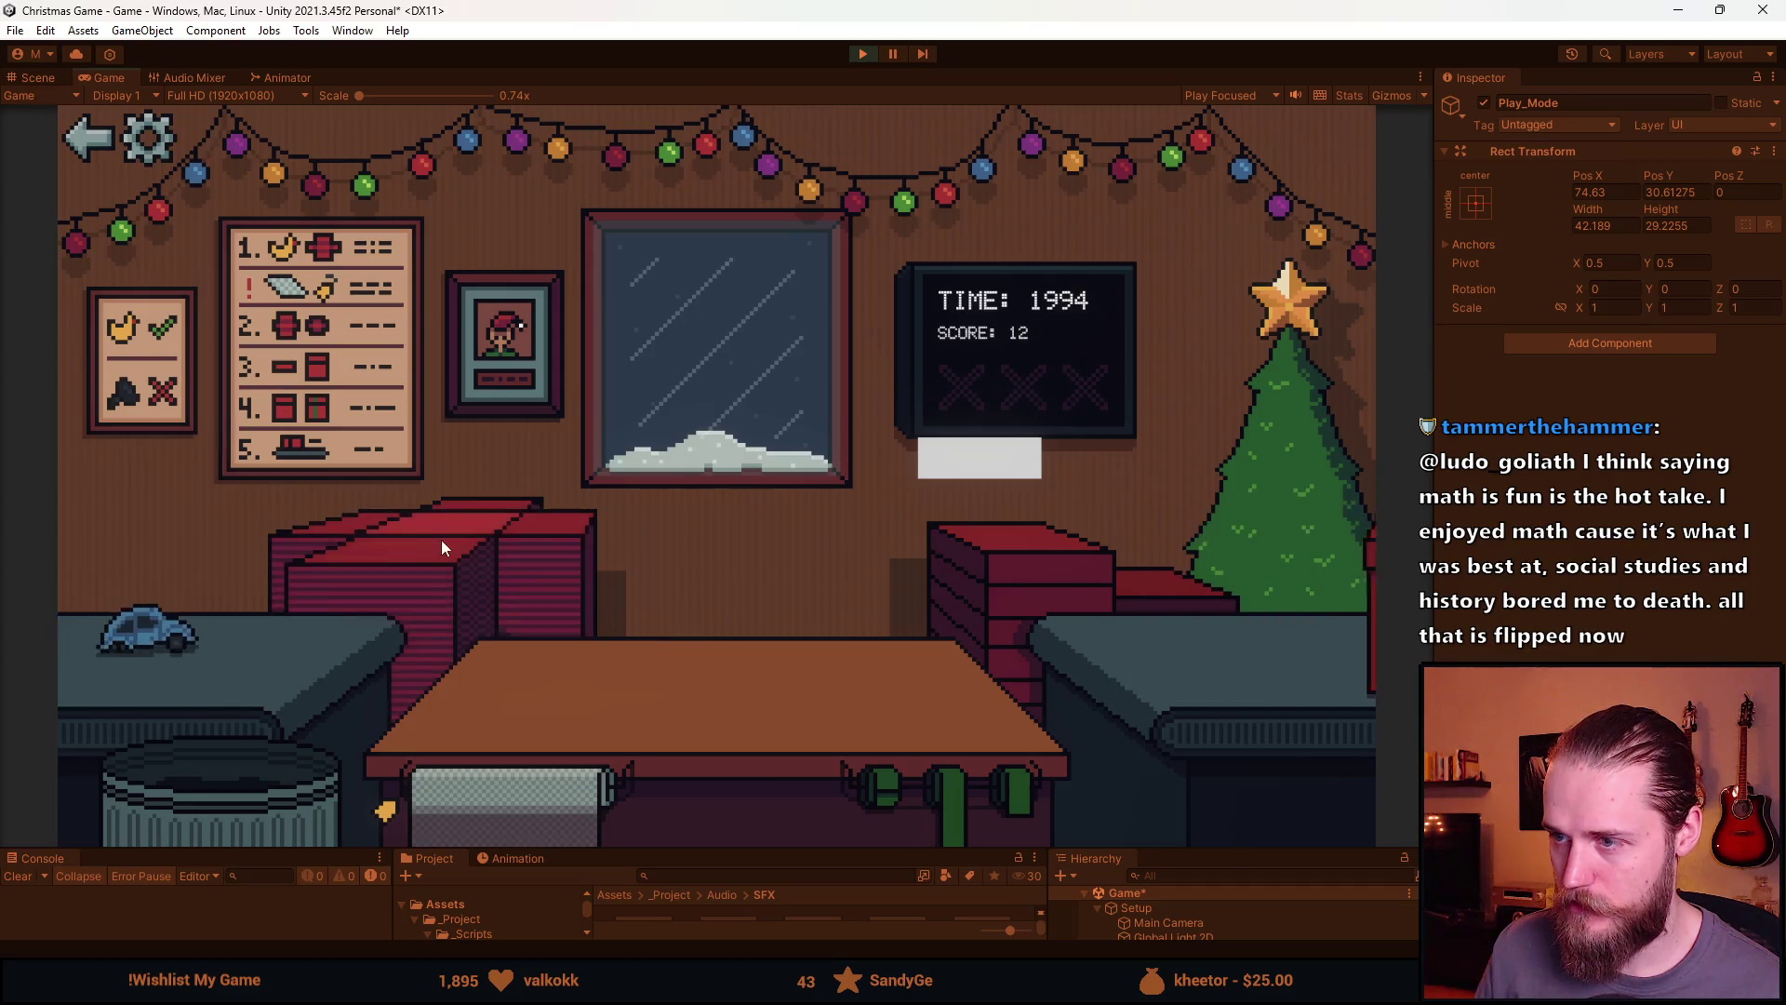
left_click_drag(198, 640, 248, 783)
left_click_drag(220, 646, 716, 662)
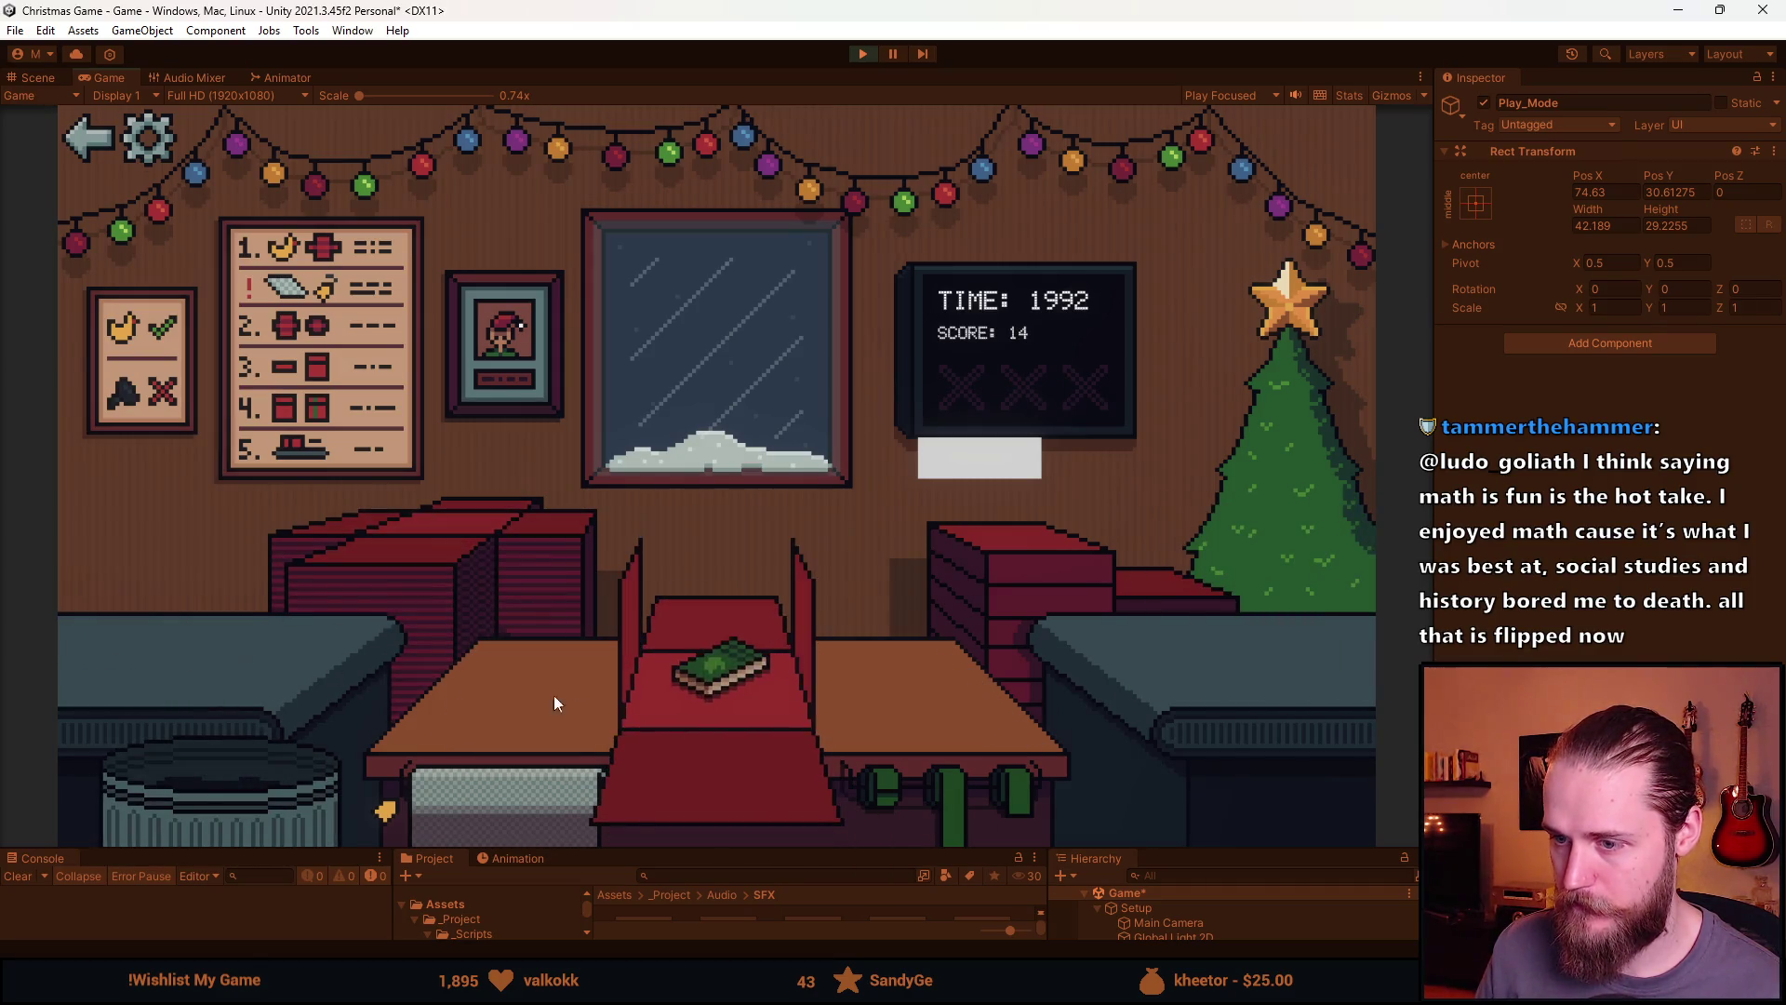
left_click_drag(1022, 635, 722, 604)
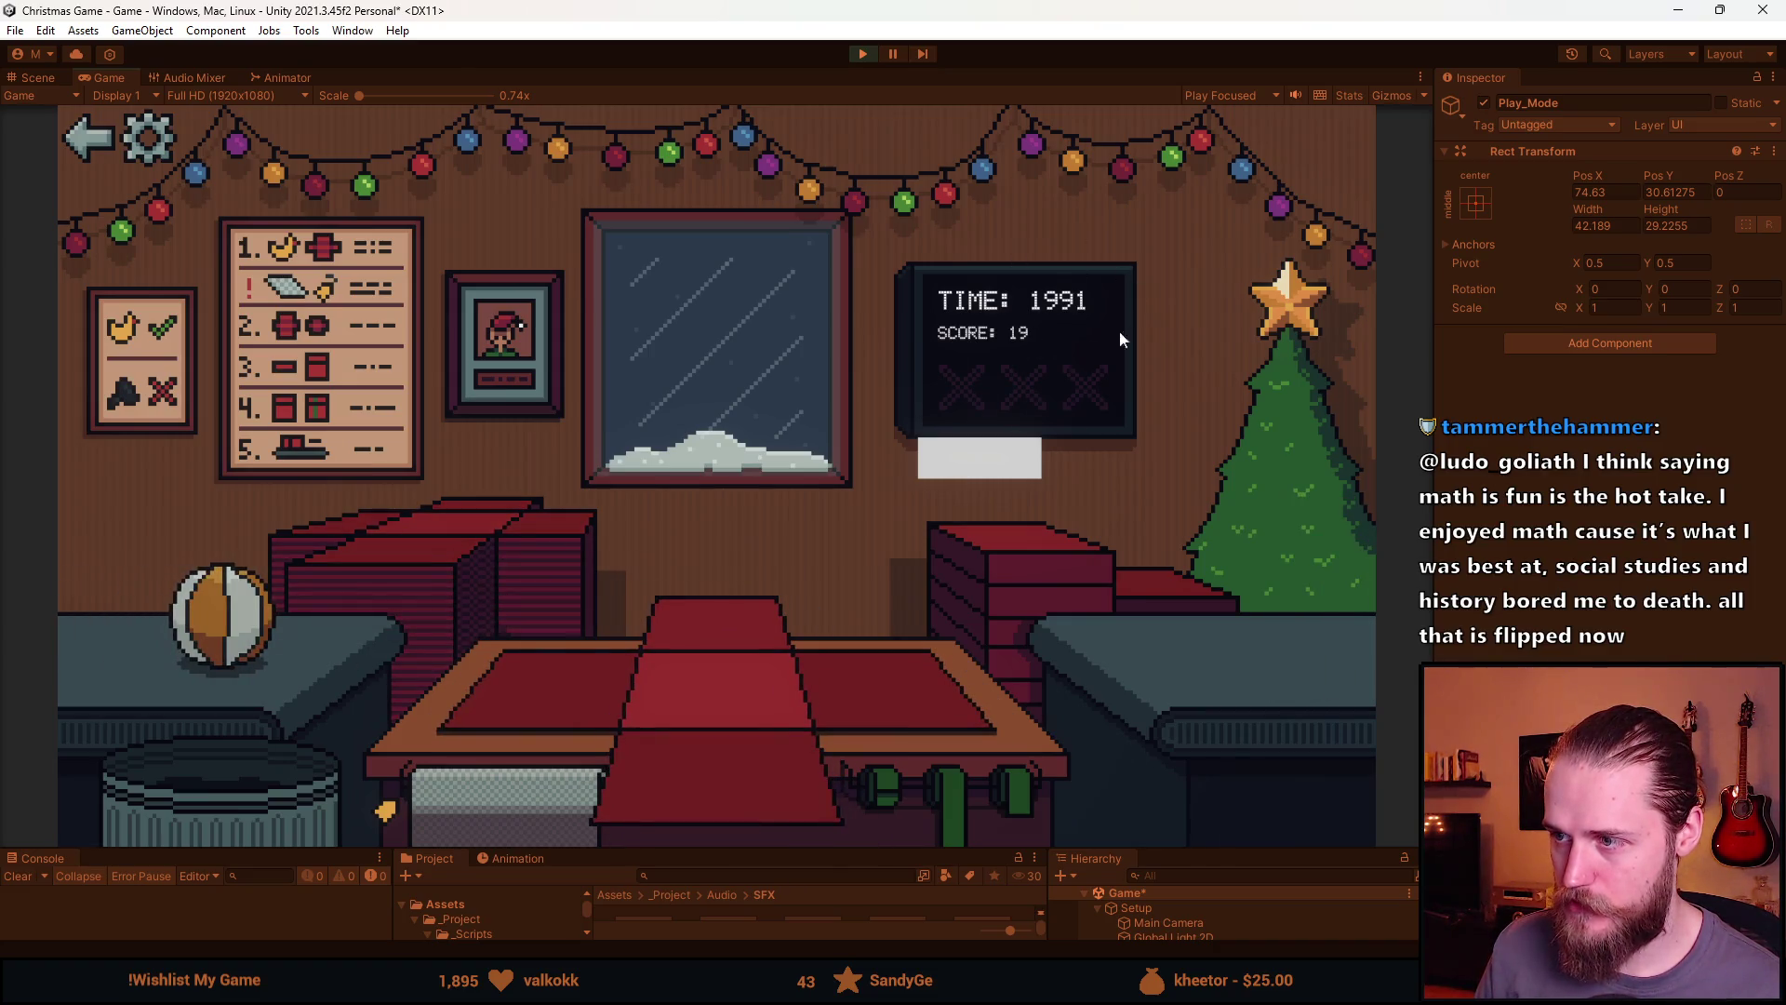
left_click_drag(223, 616, 545, 679)
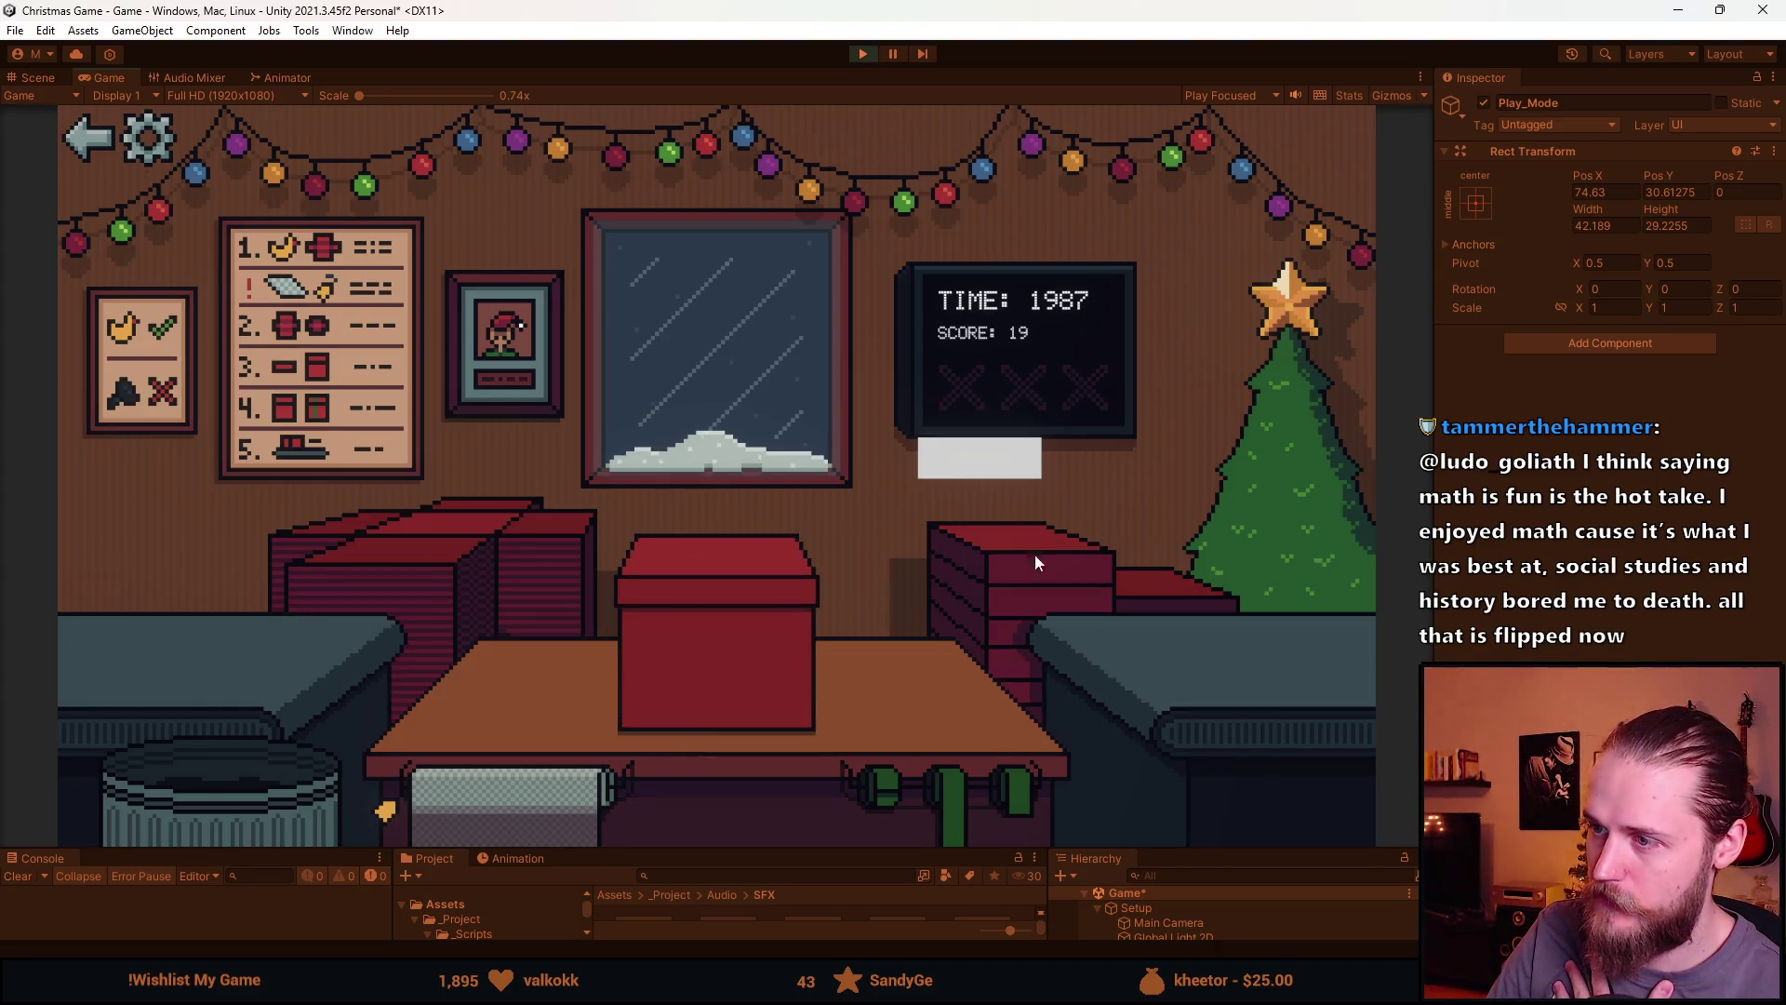
left_click(714, 655)
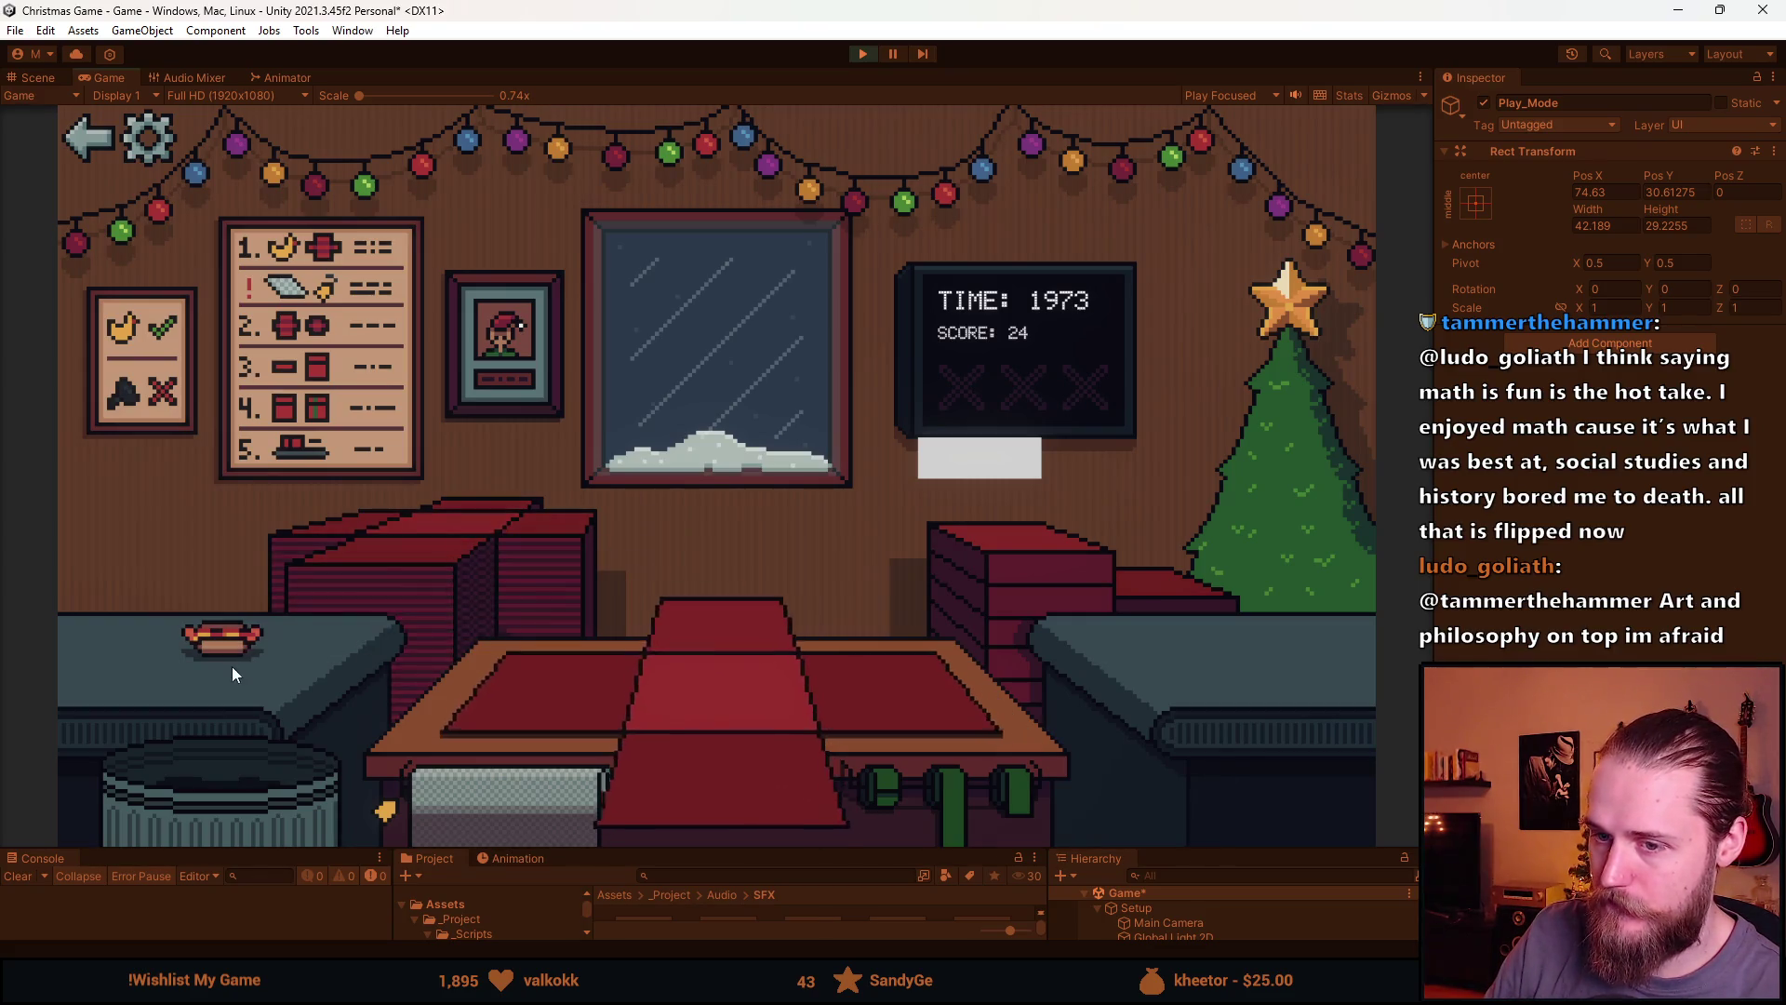
Box the hotdog and two toy cars, adding lids and ribbons and shipping them
left_click_drag(232, 666, 594, 694)
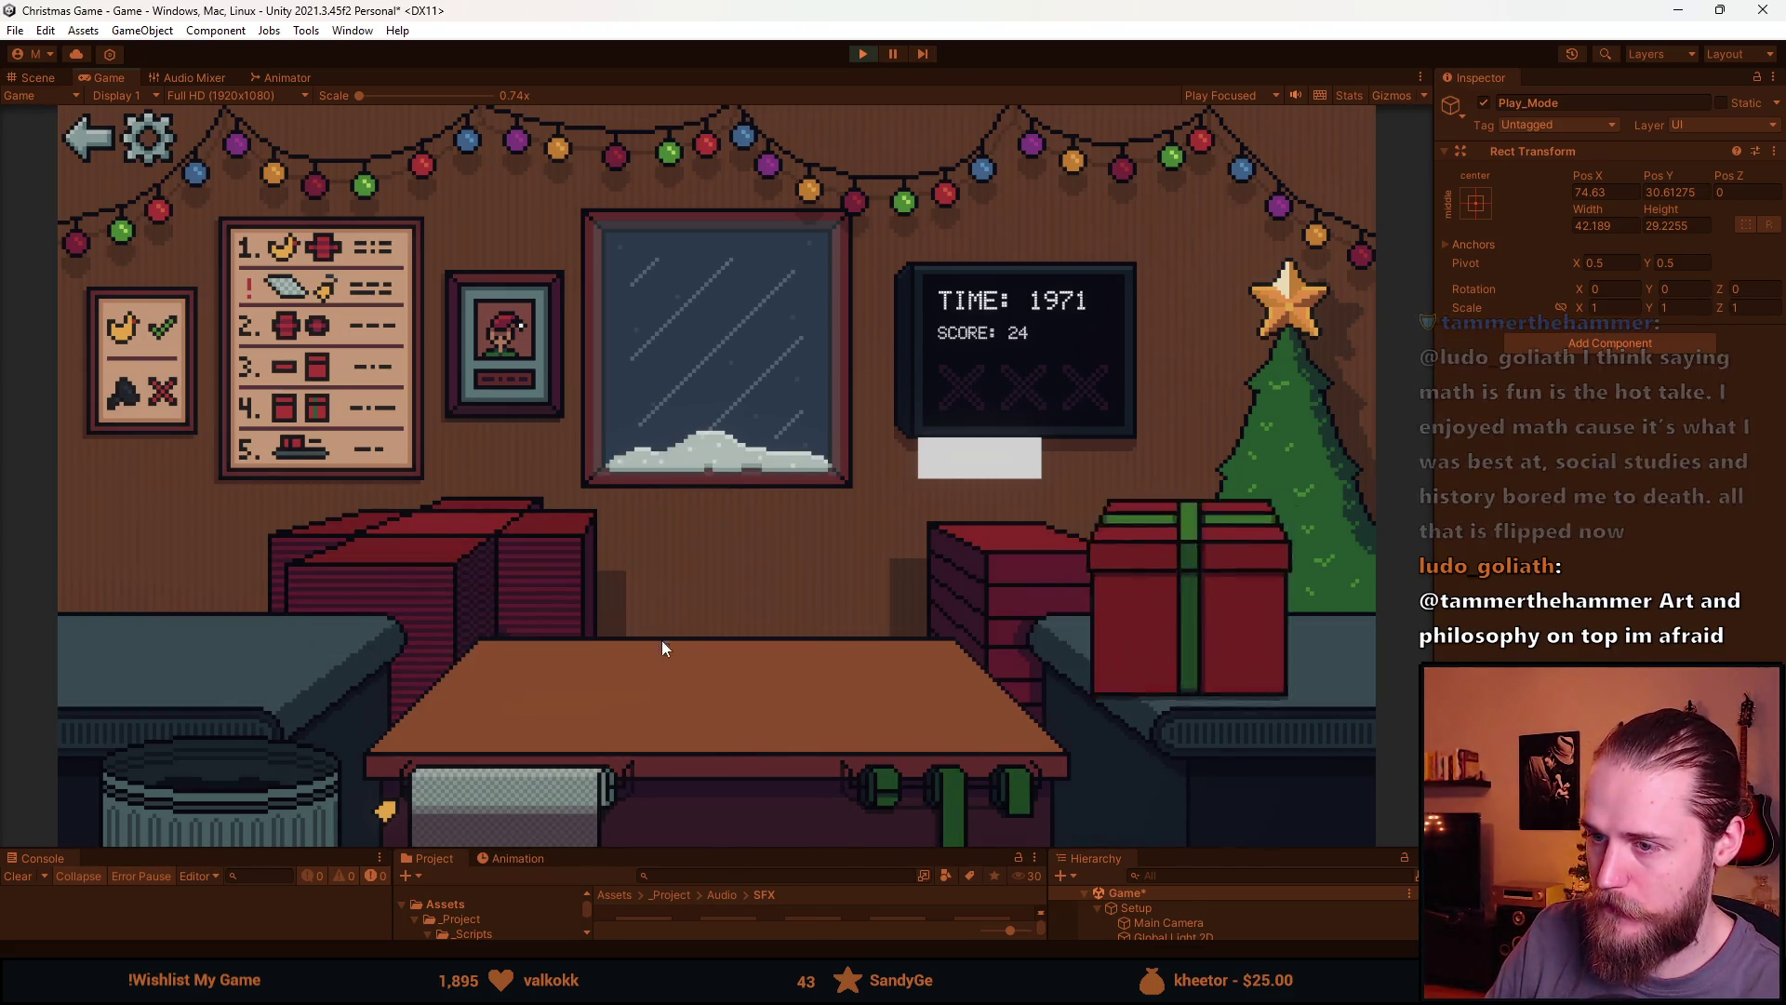
left_click(477, 534)
left_click_drag(214, 655, 582, 713)
left_click(998, 561)
left_click(856, 756)
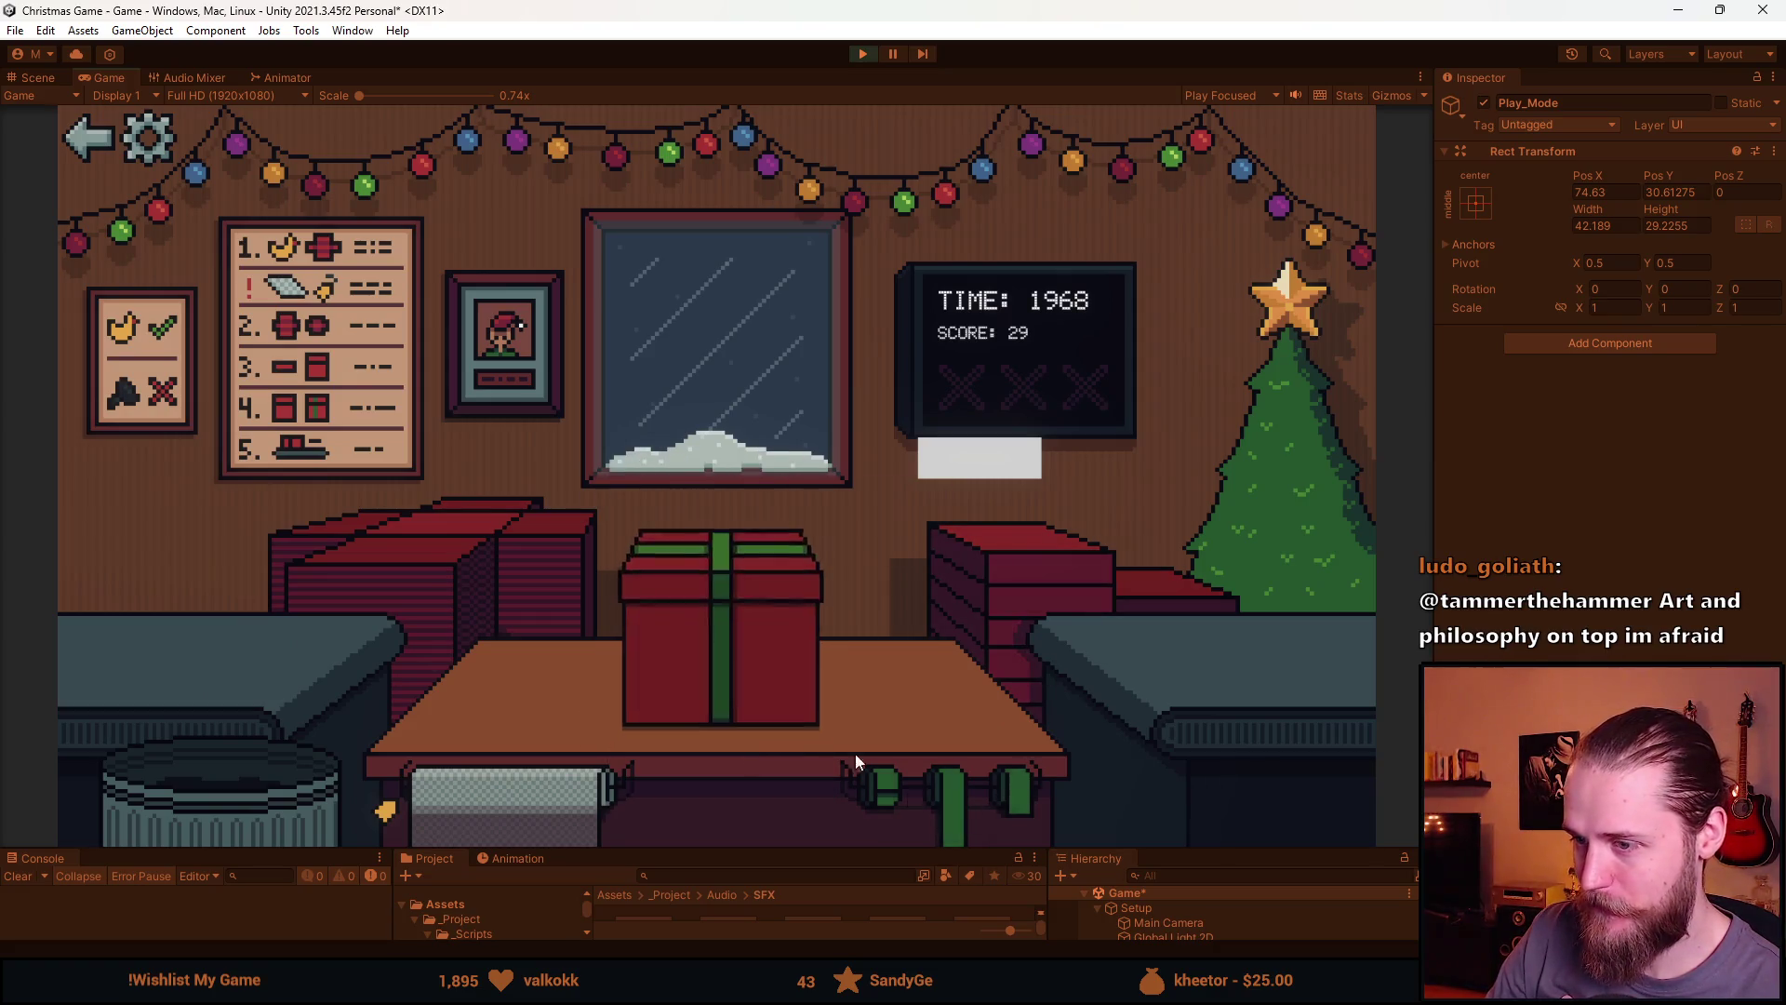
left_click(528, 534)
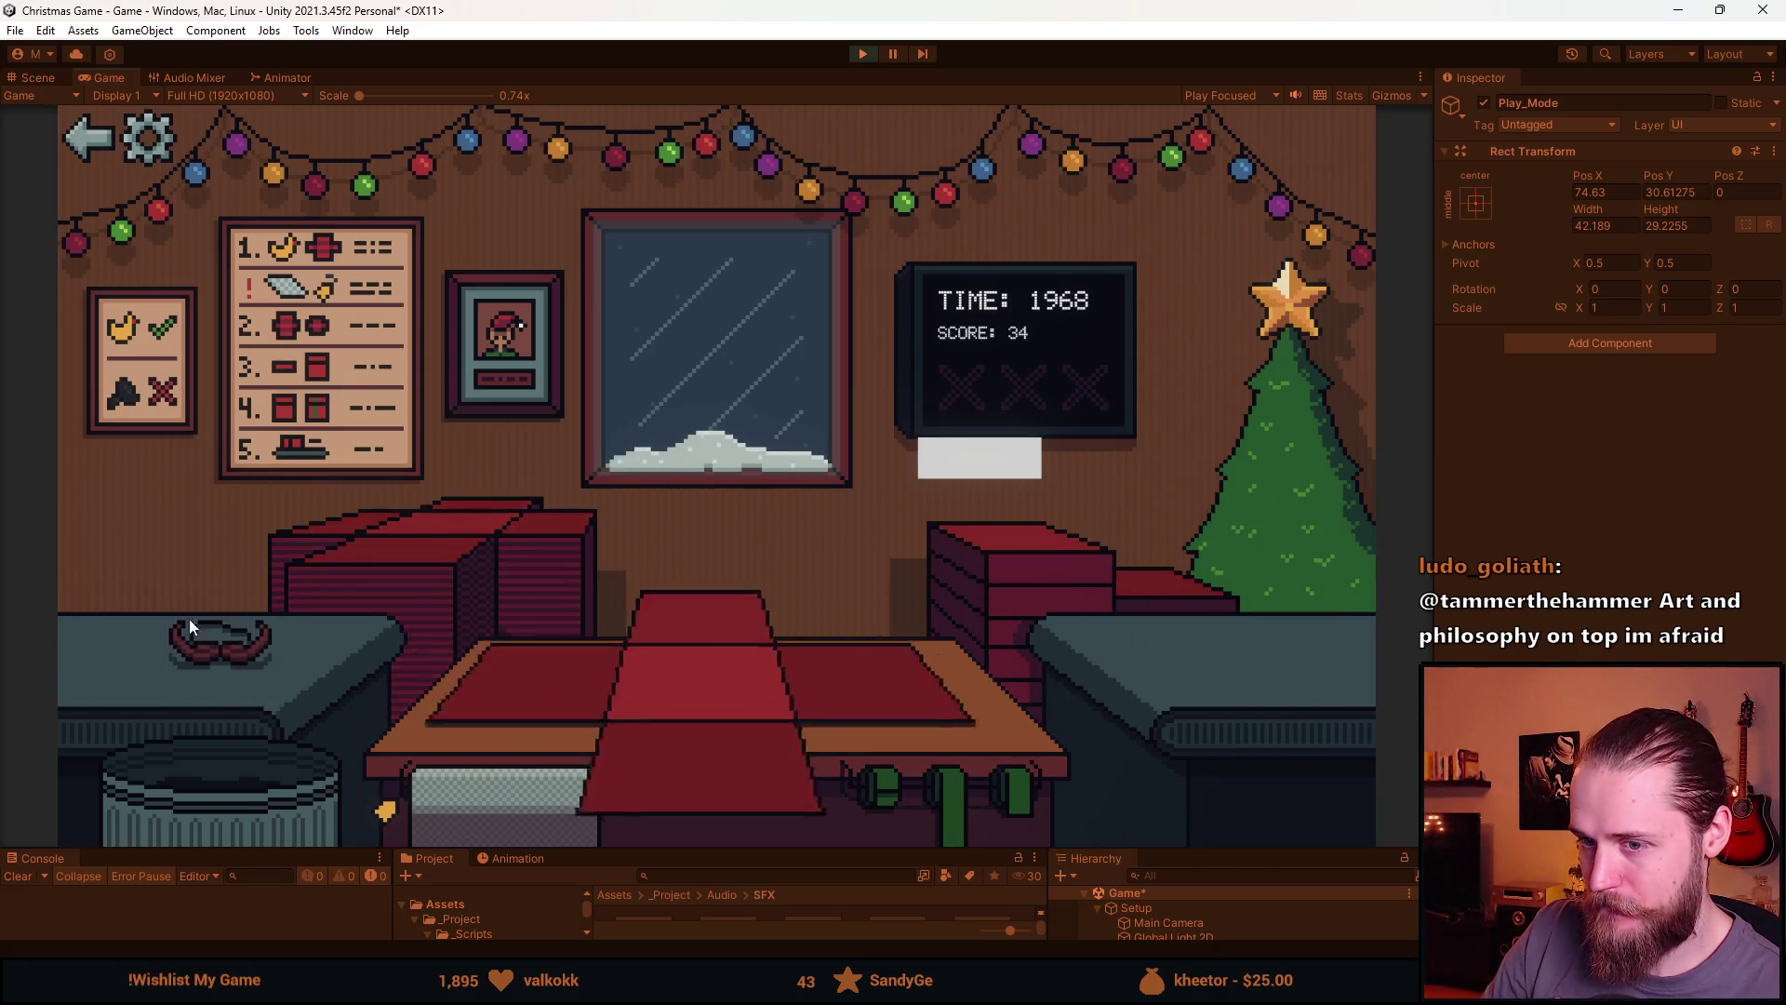
left_click_drag(188, 618, 560, 703)
left_click(1014, 551)
left_click(778, 622)
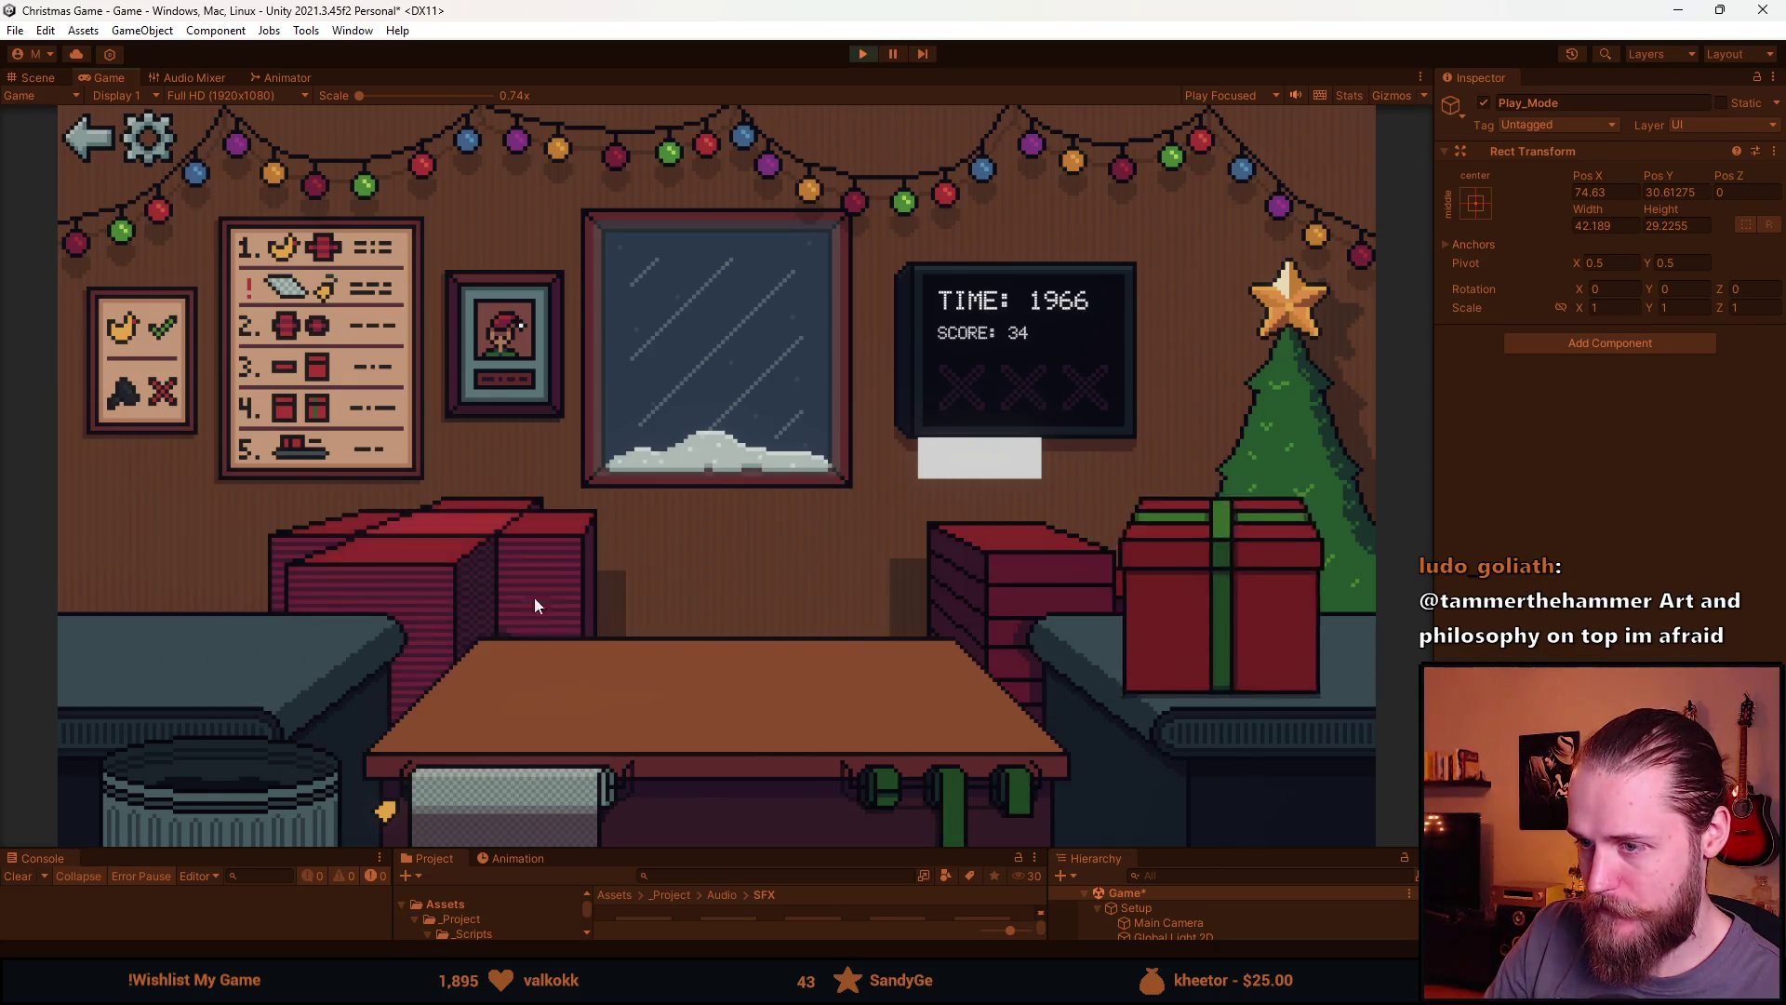
Wrap and ship the book and another toy car, trash two conveyor items, and wrap a car
left_click(534, 598)
left_click_drag(221, 643, 534, 685)
left_click(997, 558)
left_click(748, 652)
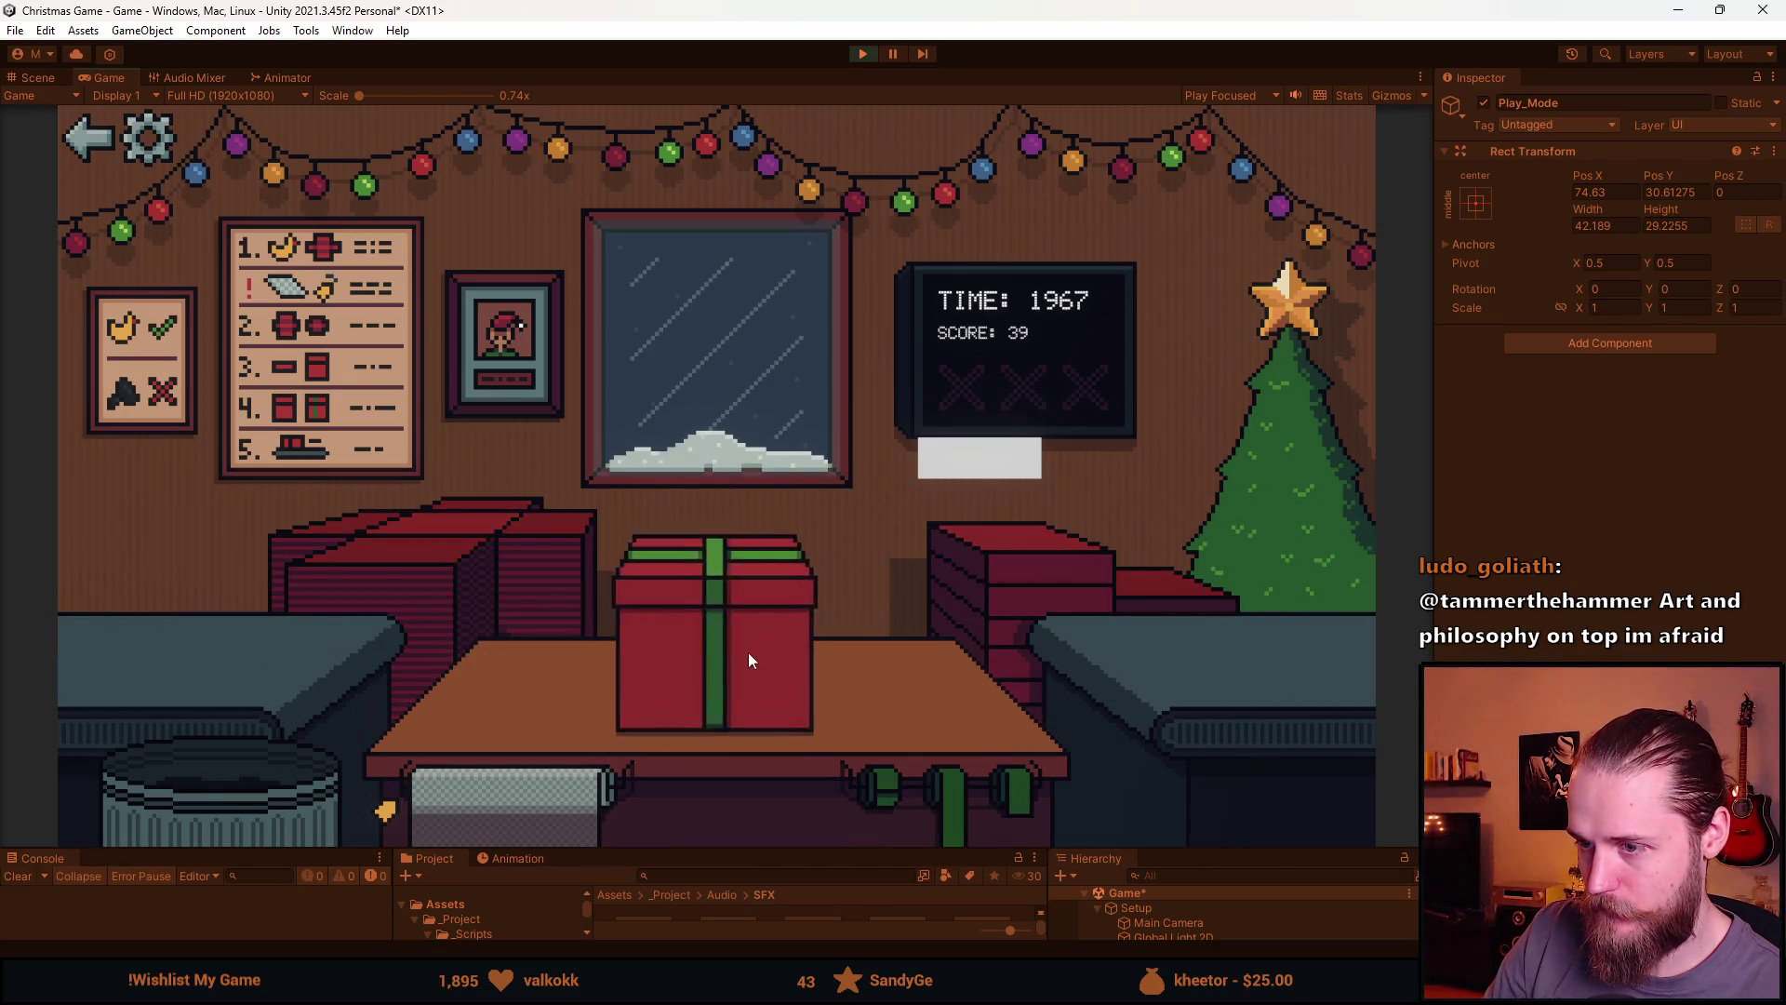
left_click_drag(204, 634, 640, 748)
left_click(1030, 650)
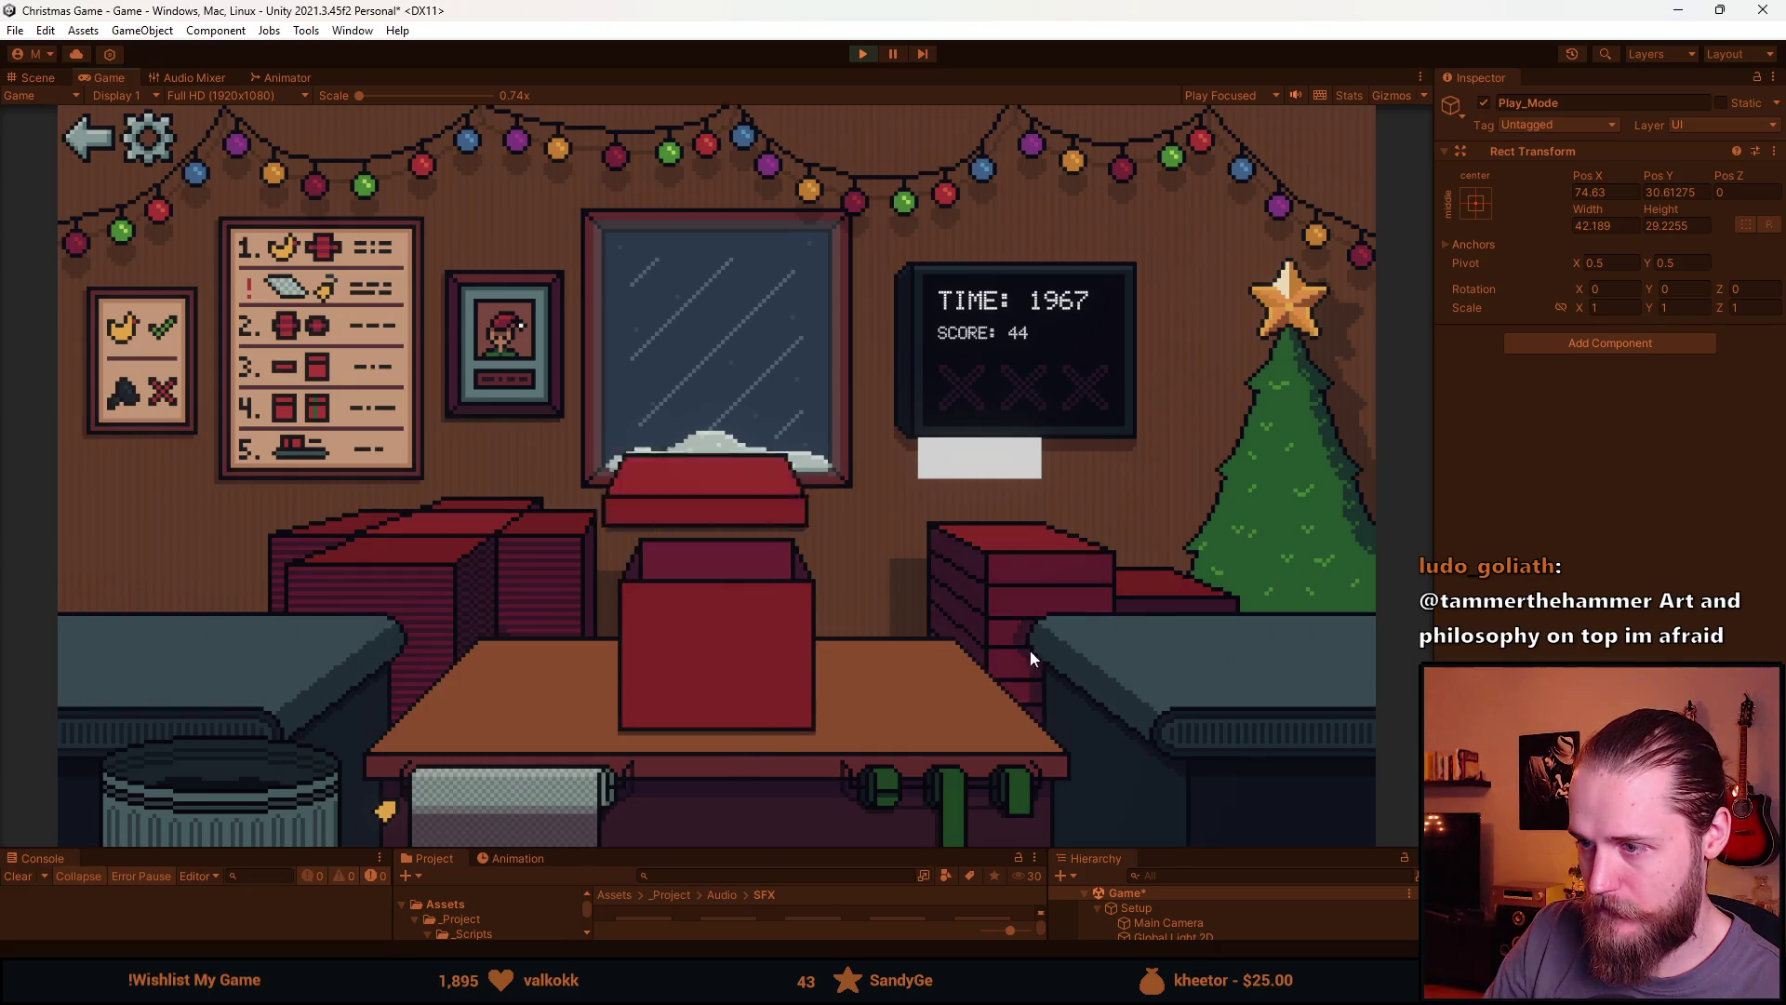
left_click(739, 632)
left_click(433, 556)
left_click_drag(208, 634, 224, 763)
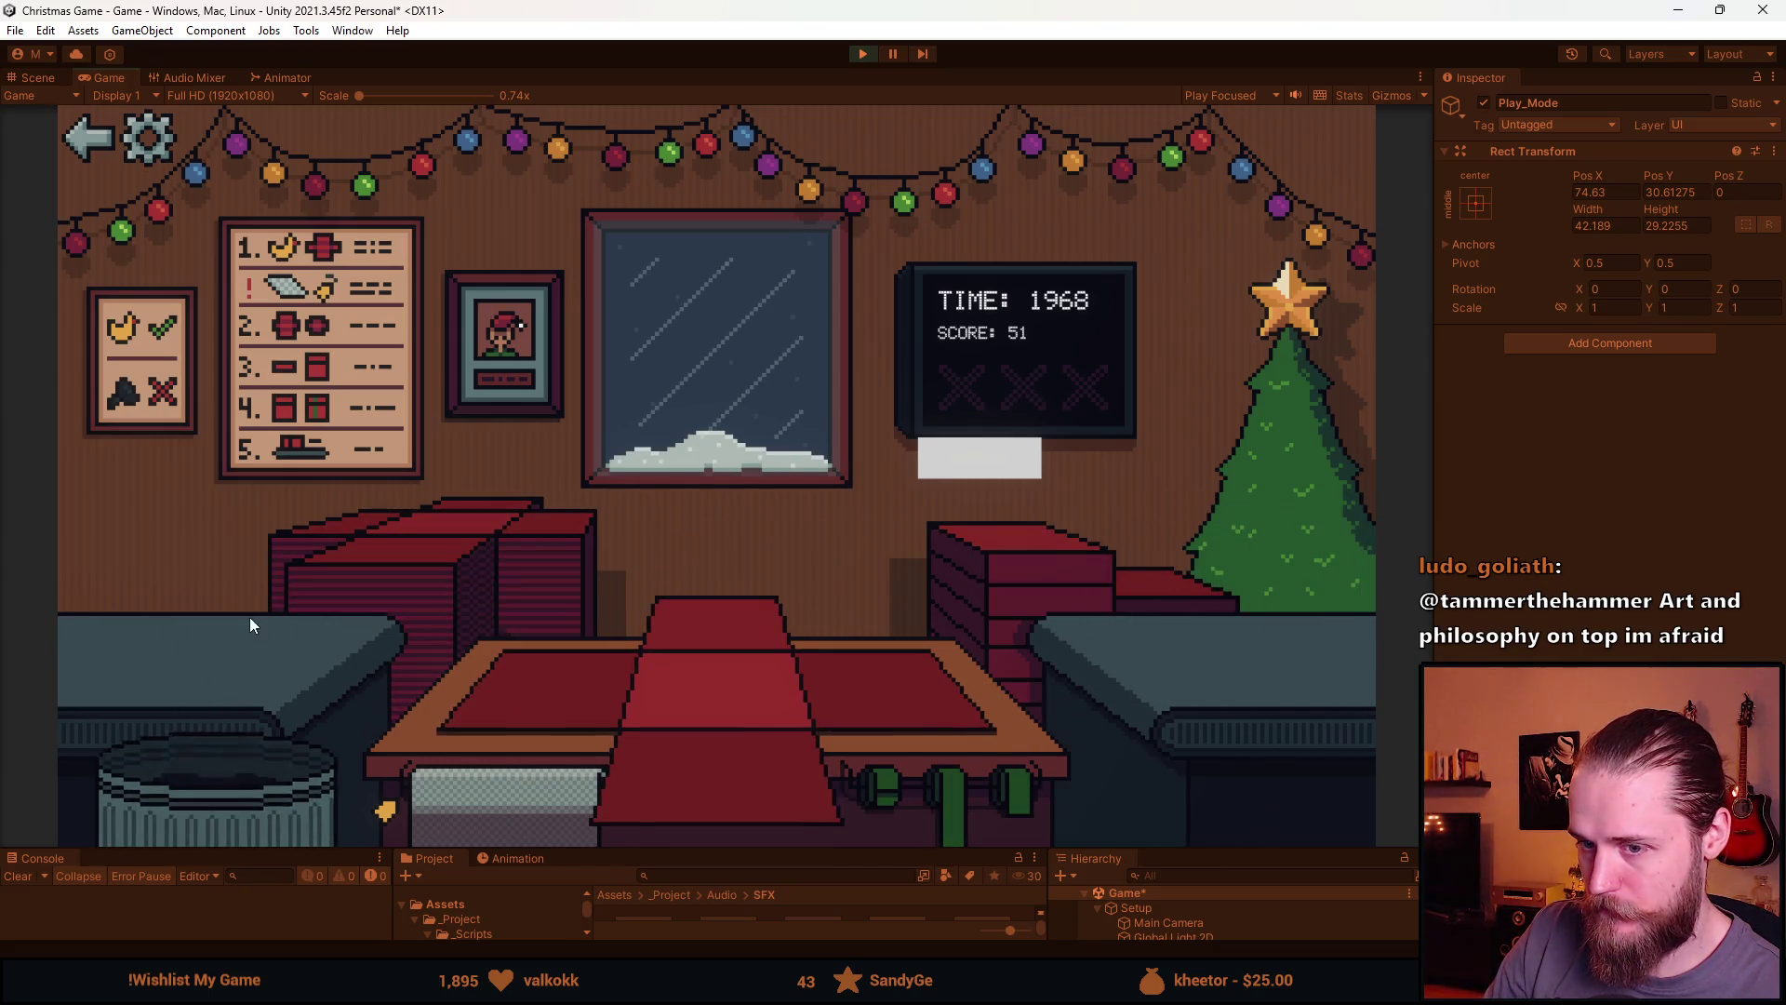
left_click_drag(181, 638, 260, 769)
left_click_drag(214, 636, 516, 714)
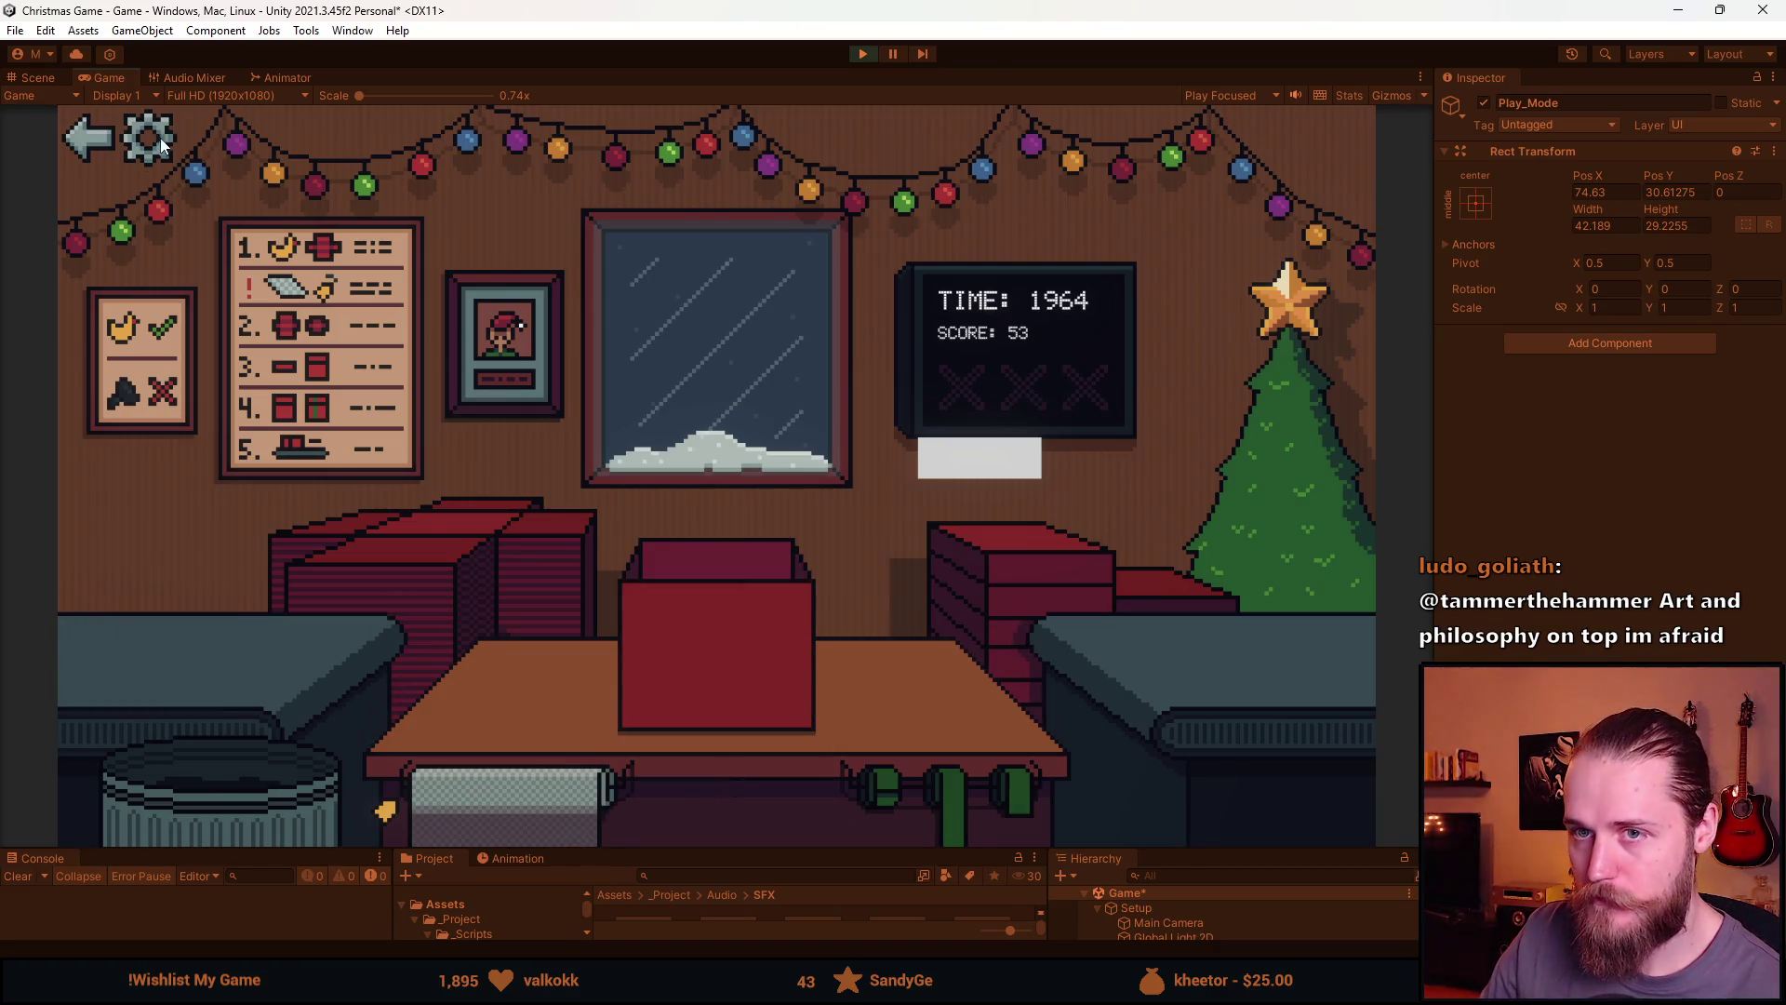
Lower the Master volume in the audio settings, then wrap the green bottle
key("Escape")
left_click(710, 472)
left_click(434, 333)
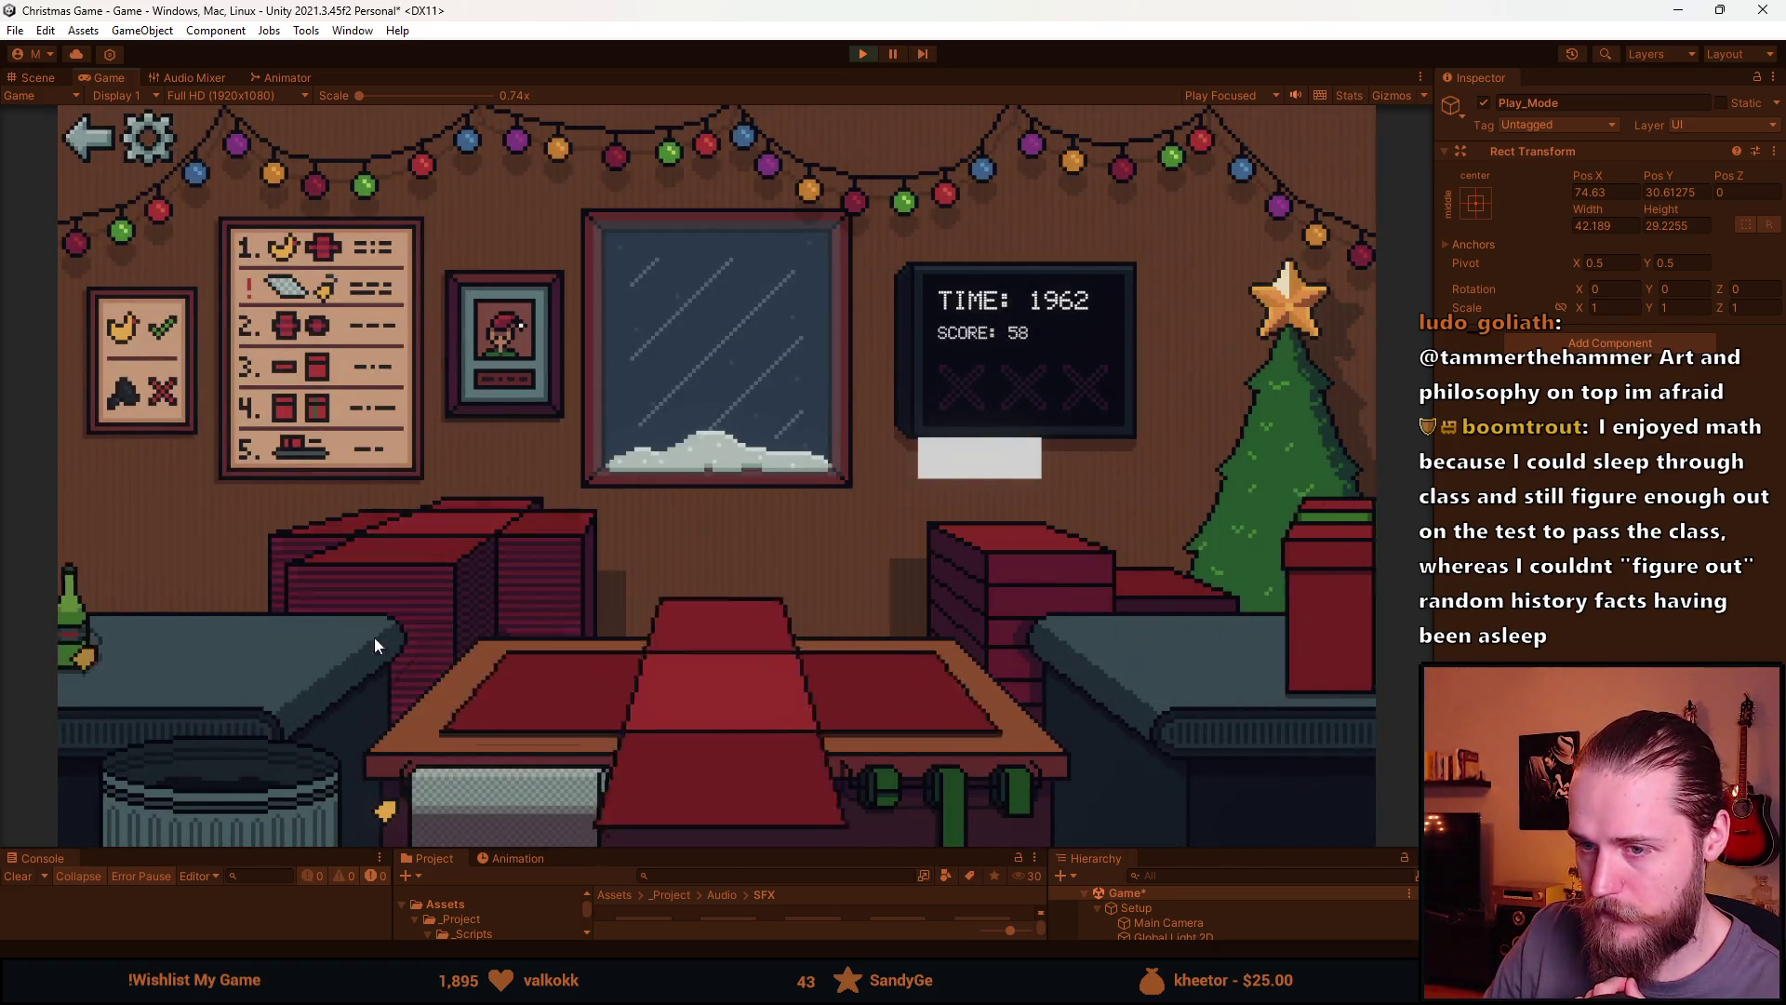
left_click_drag(419, 795, 600, 796)
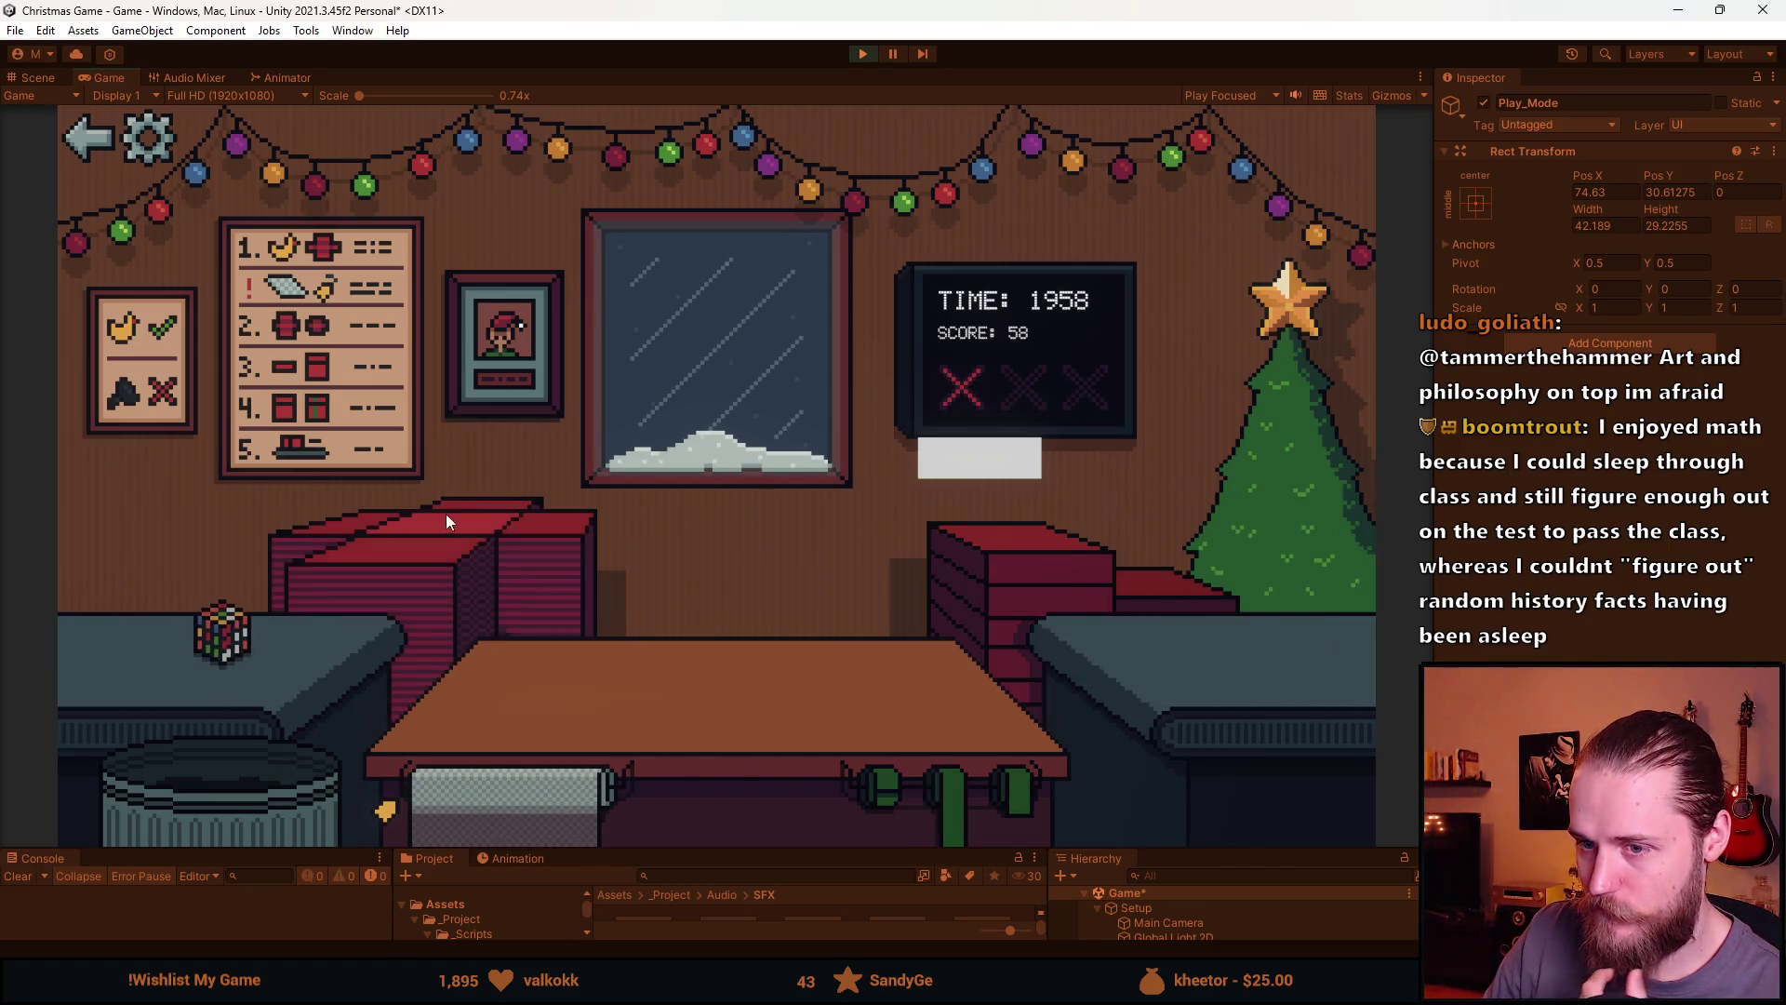
Wrap and ship the cube and the horned helmet as gifts
left_click(372, 596)
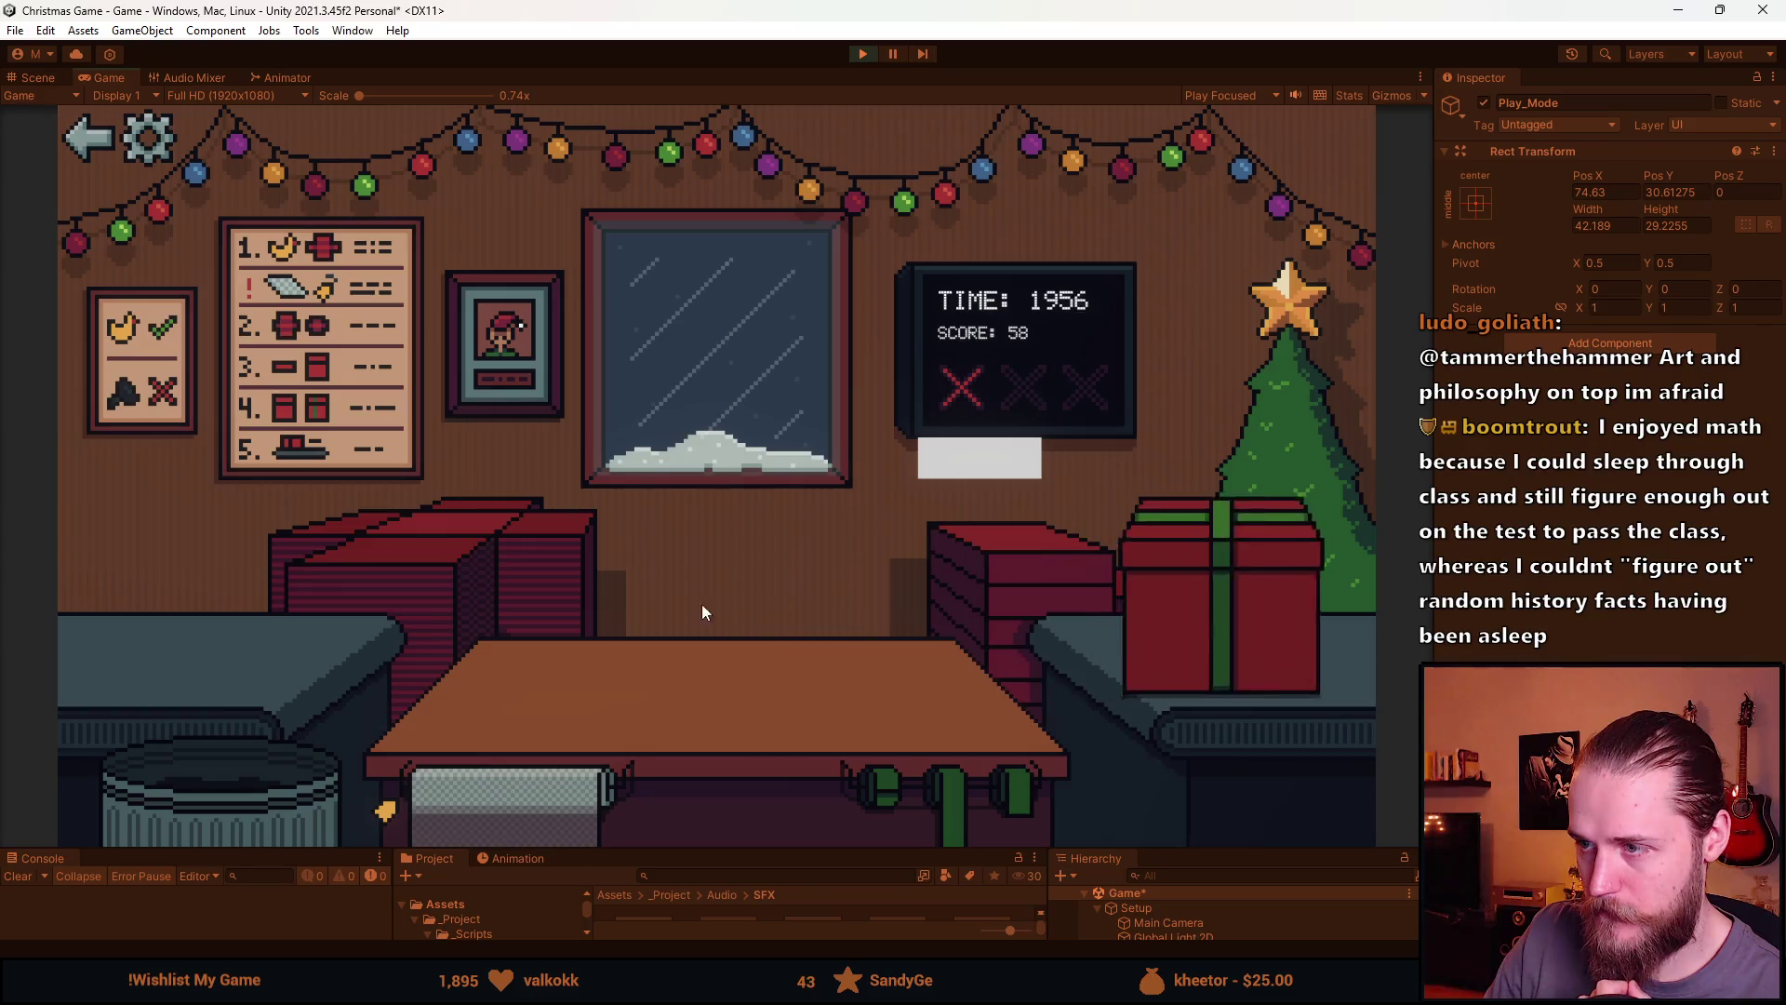
left_click(242, 631)
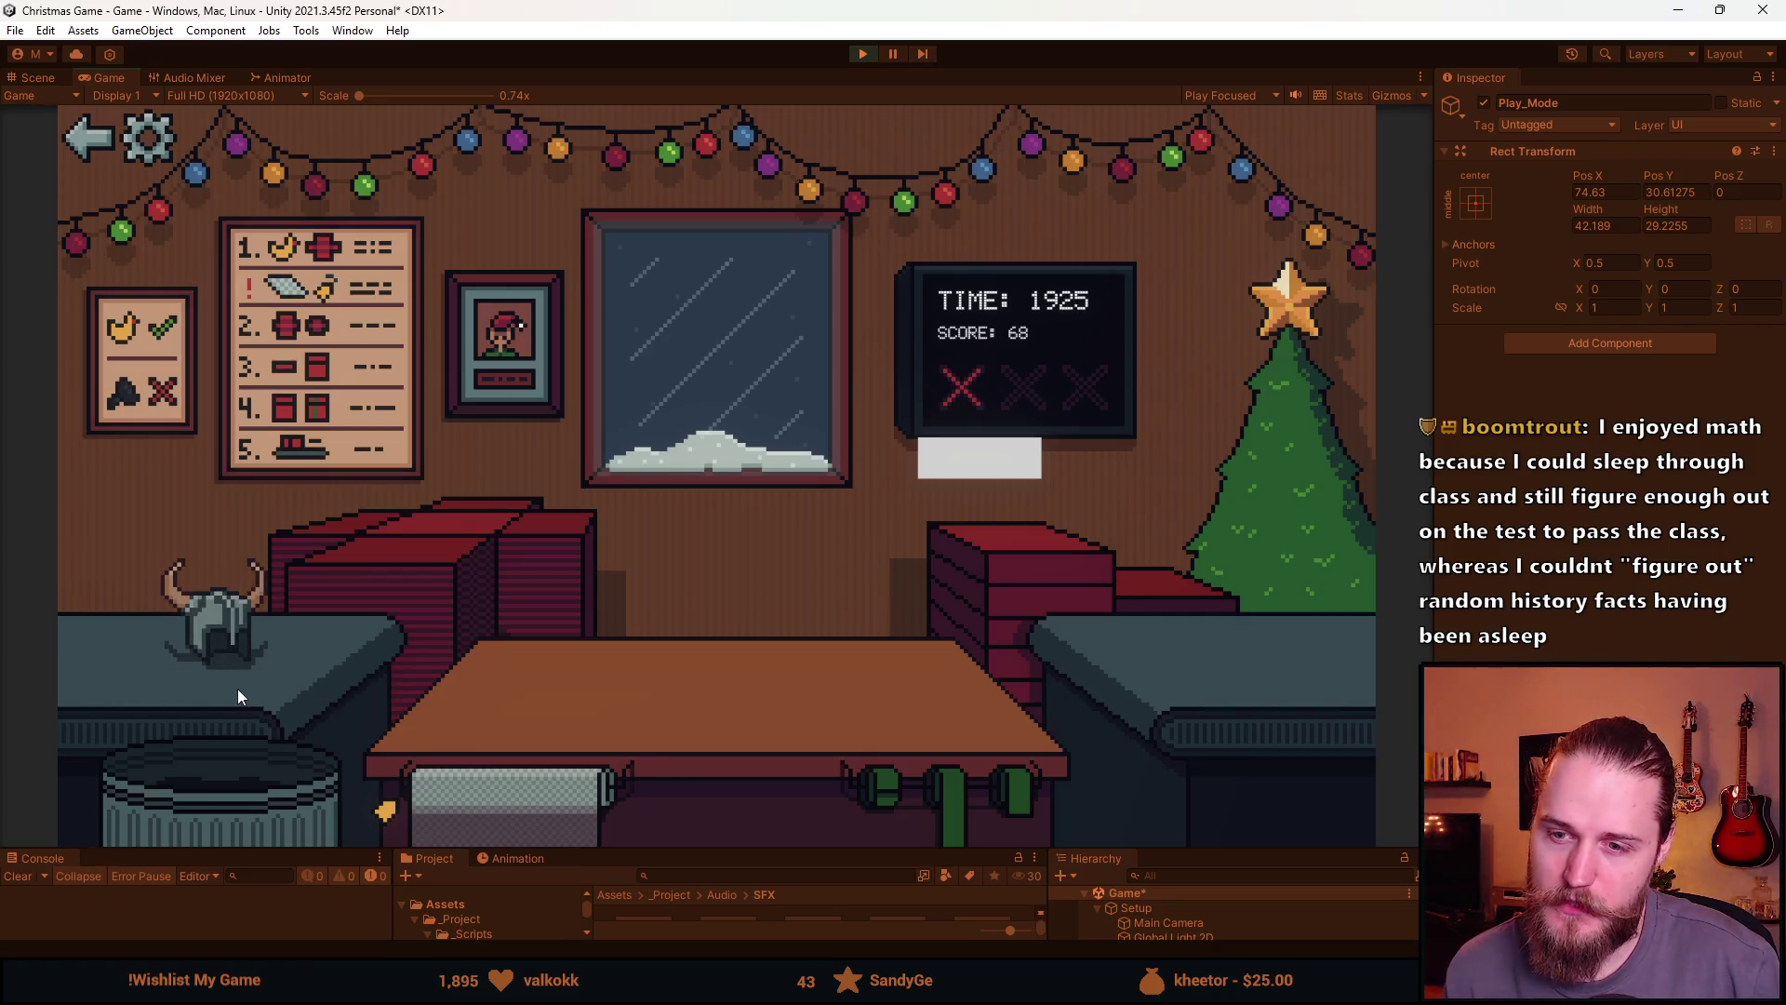
left_click(428, 588)
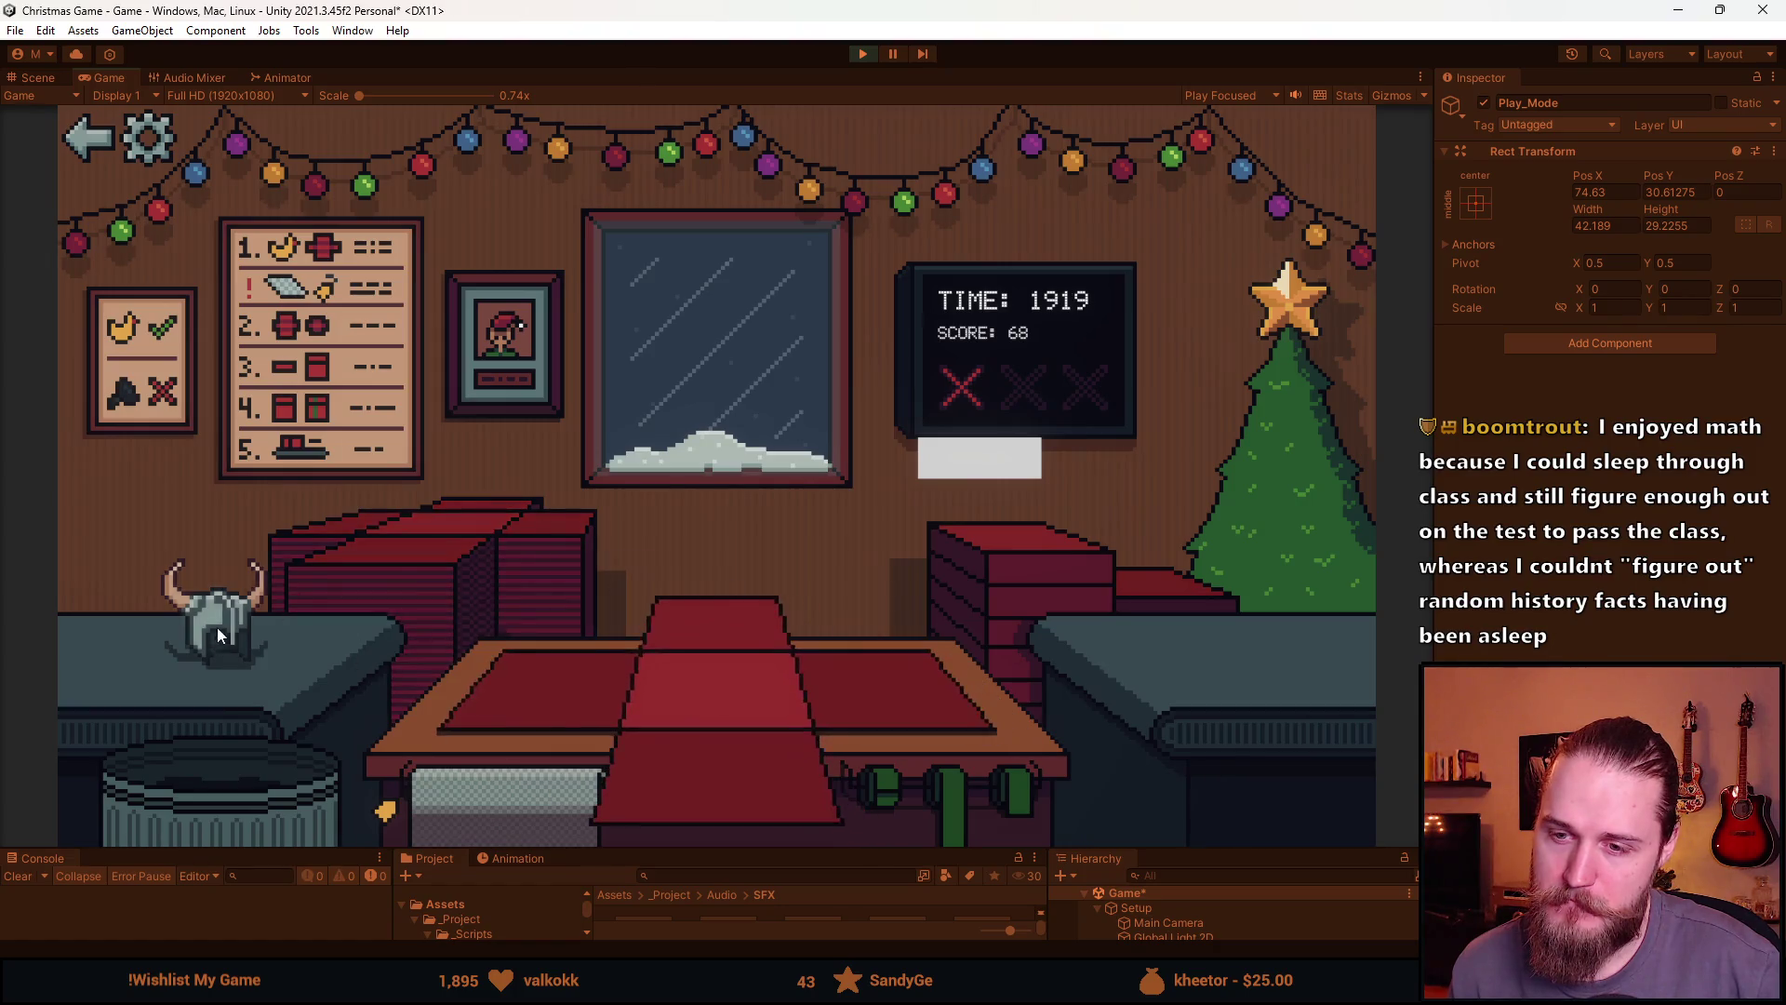
left_click_drag(215, 627, 713, 768)
left_click(1011, 615)
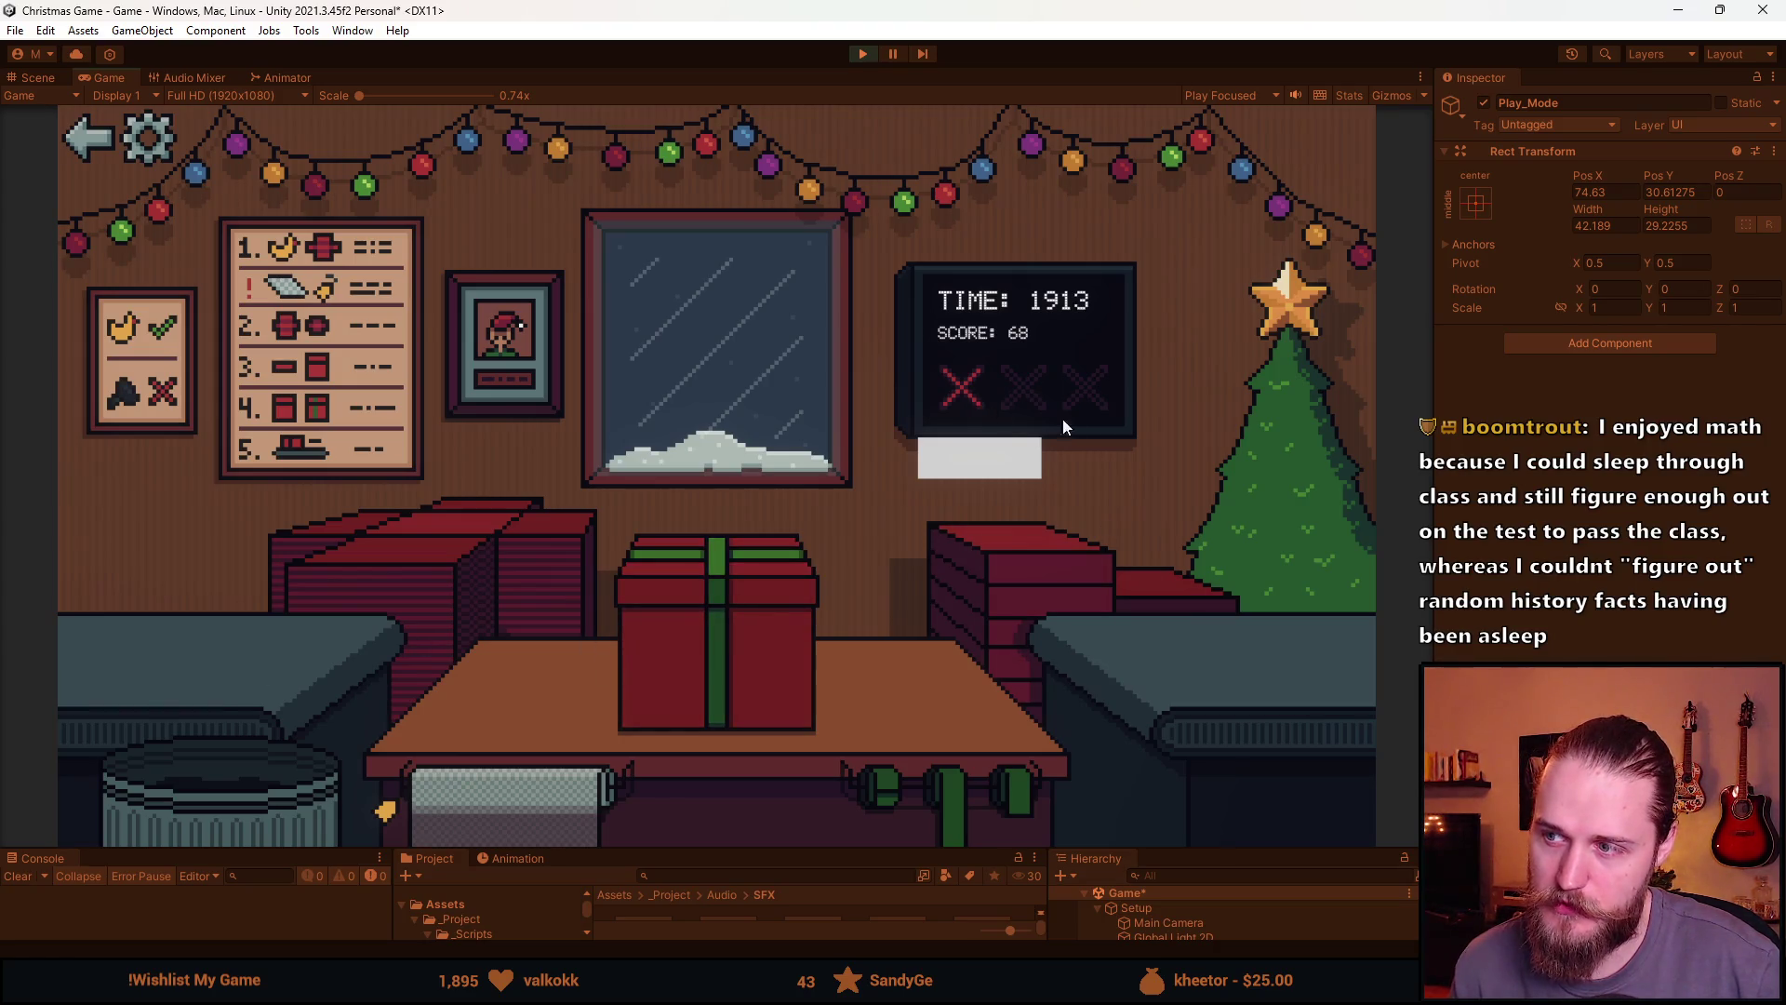
left_click(774, 627)
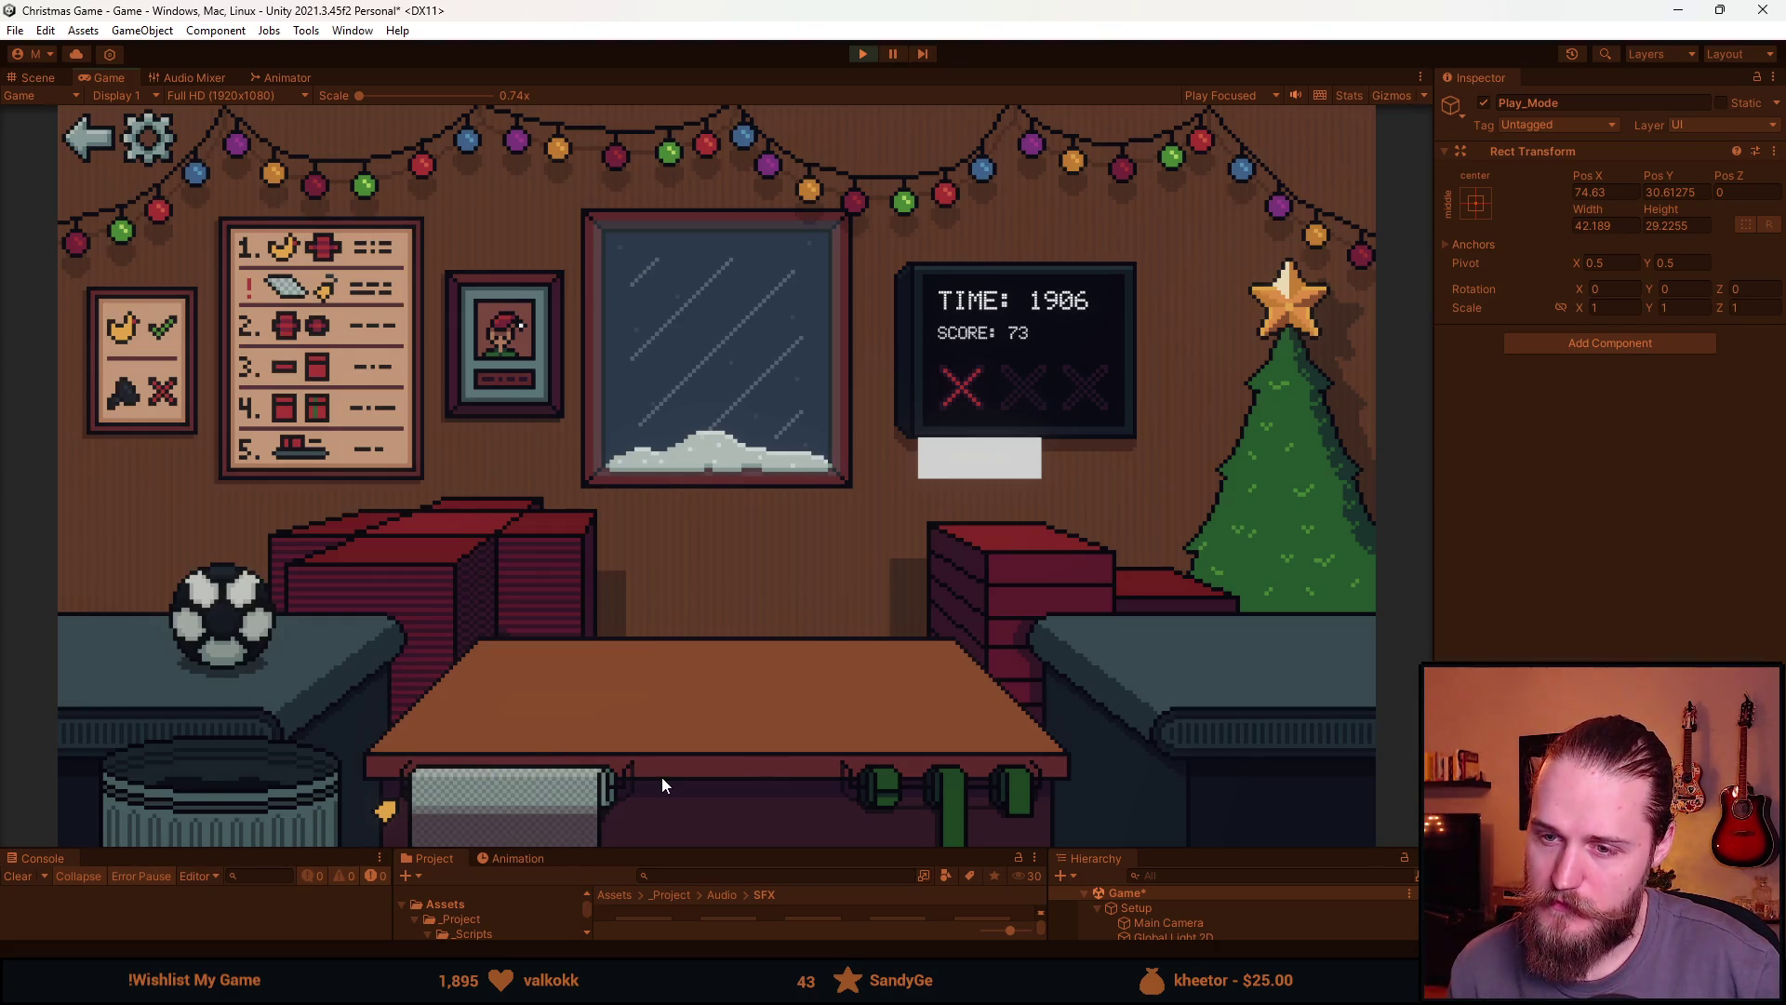
Wrap the soccer ball in a ribboned red box and ship it, then trash the bear, another toy and the helmet
left_click(244, 619)
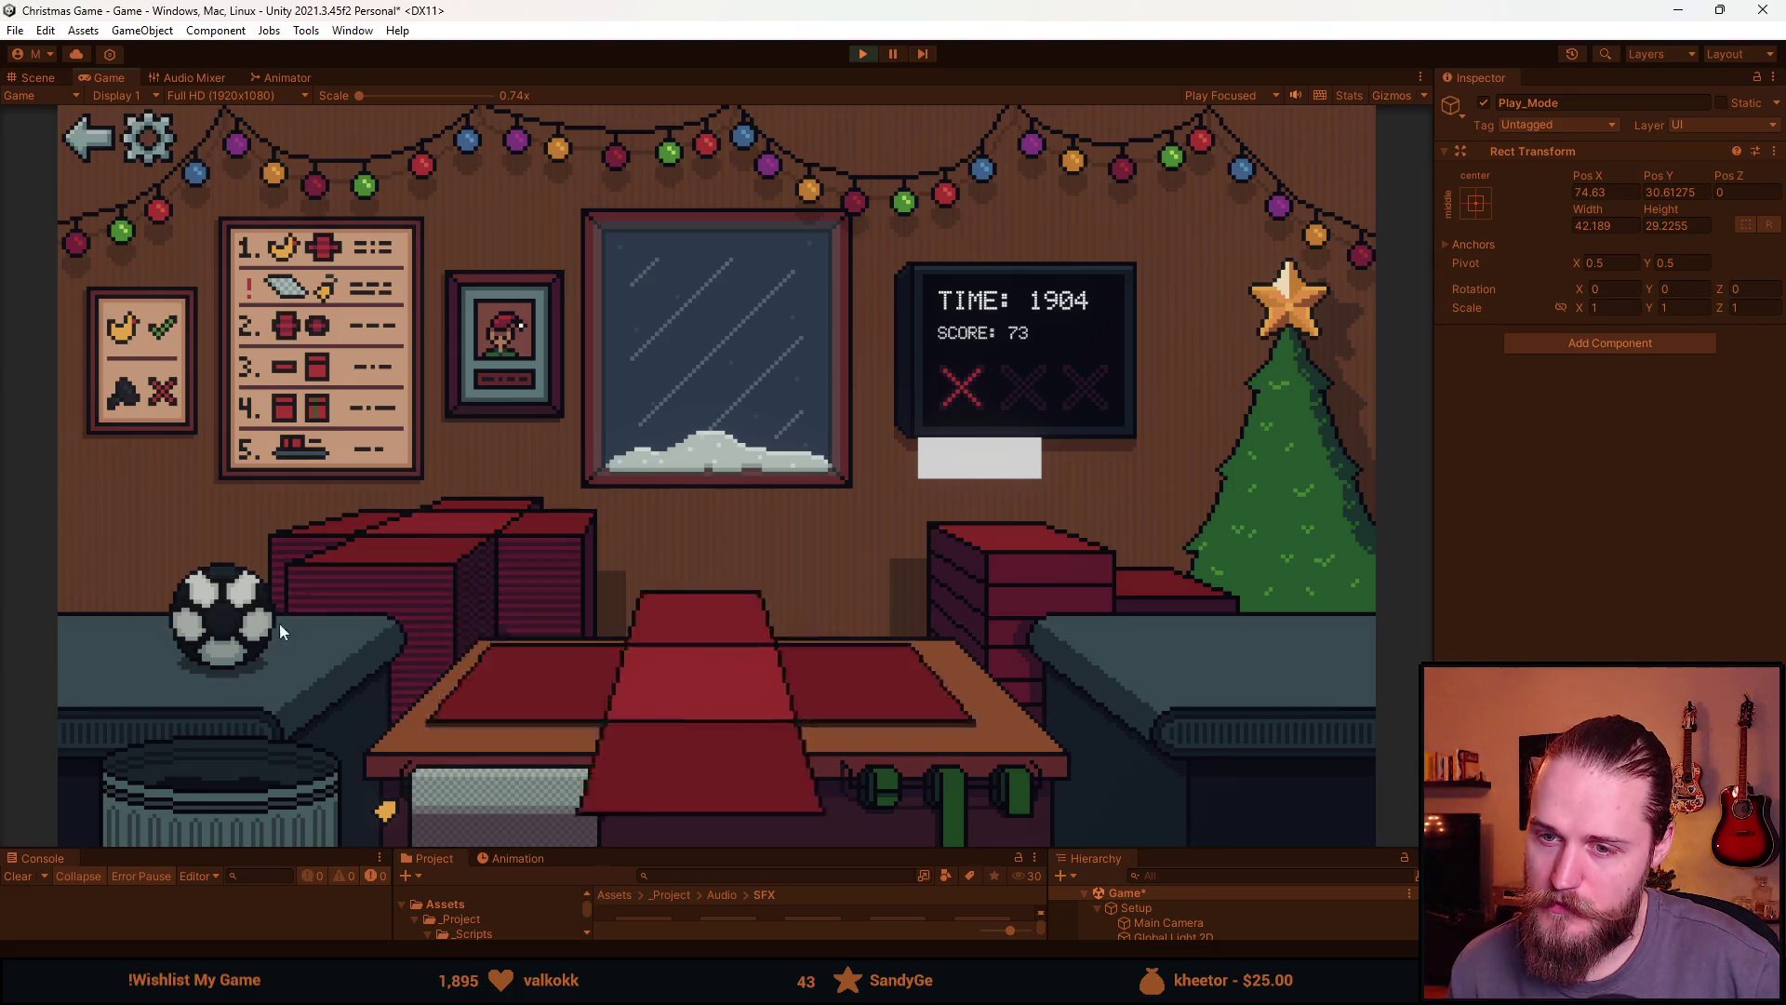
left_click(532, 714)
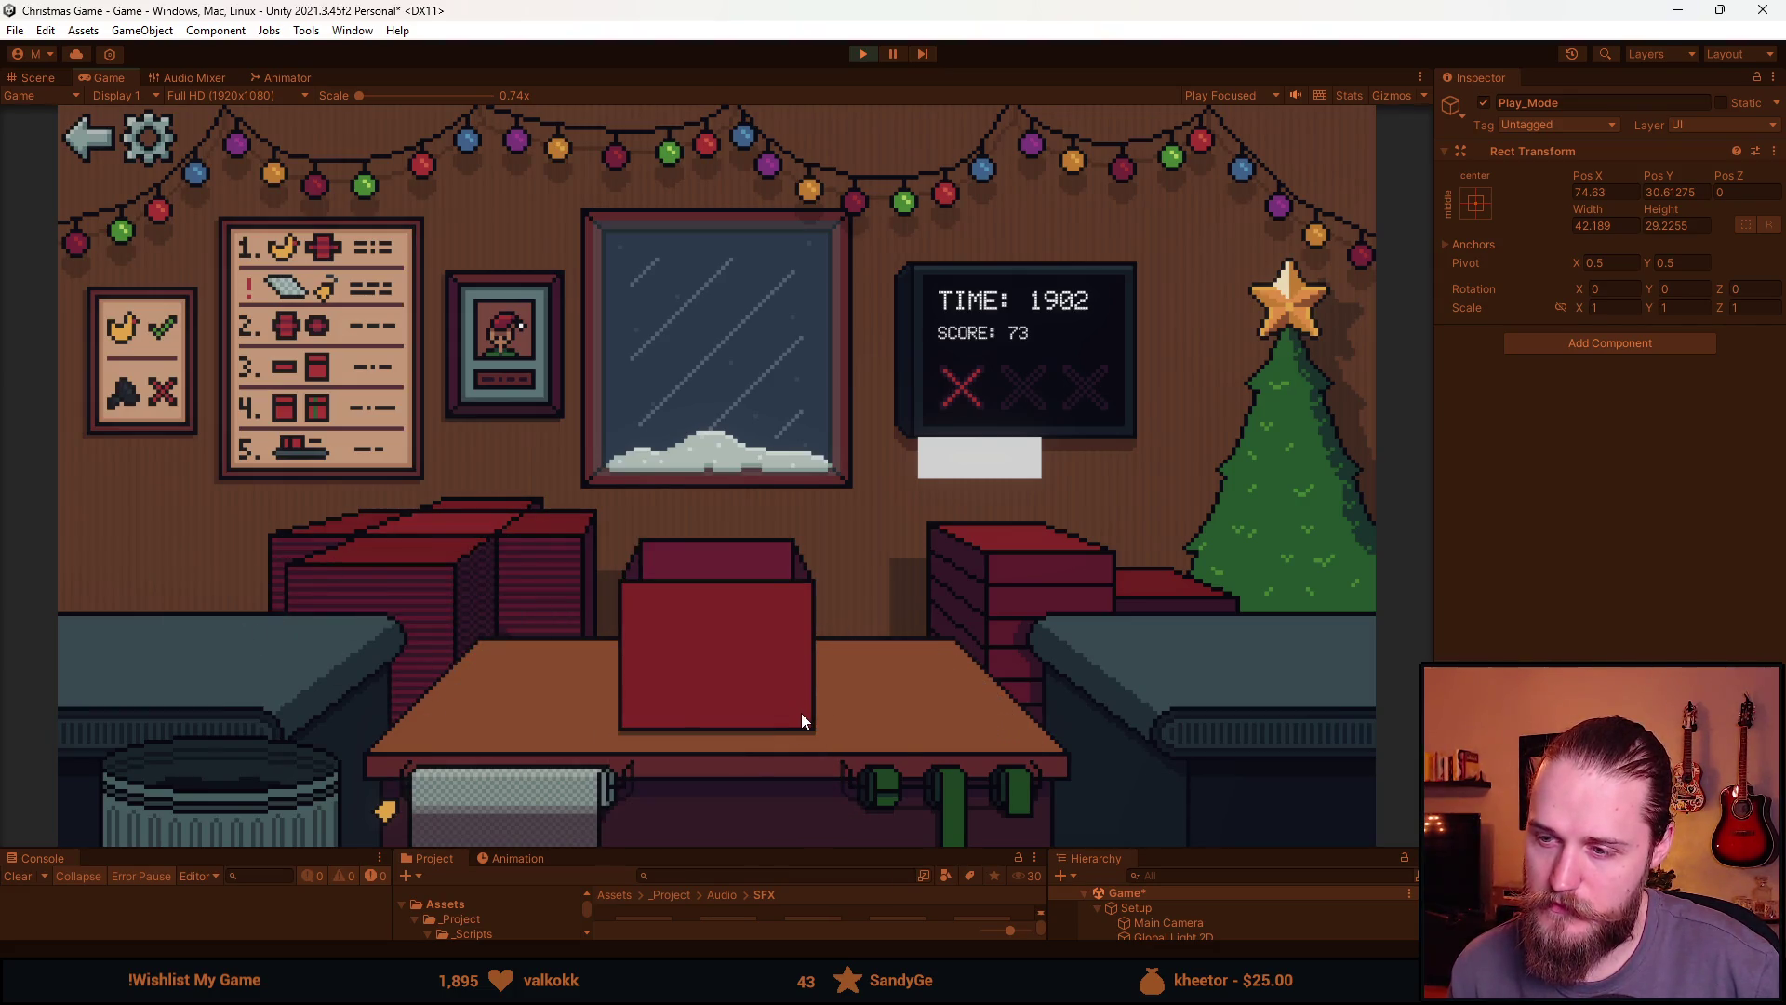
left_click(1068, 573)
left_click(907, 768)
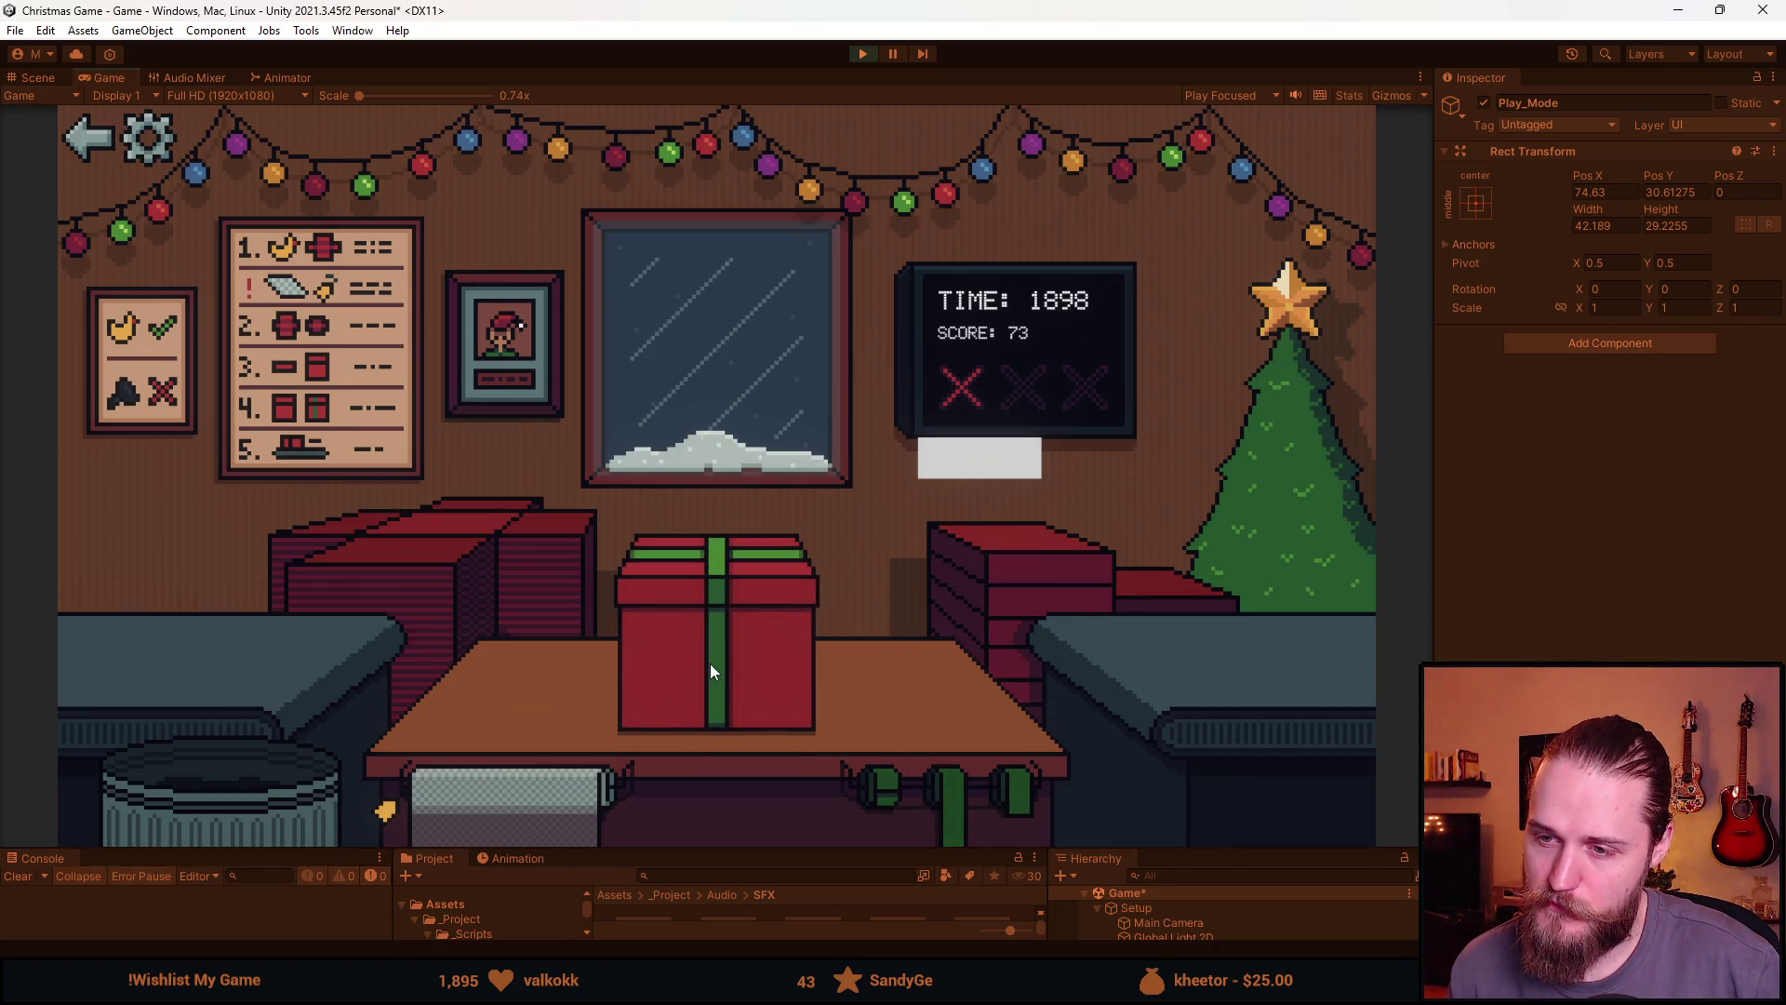
left_click(711, 662)
left_click_drag(260, 668, 218, 772)
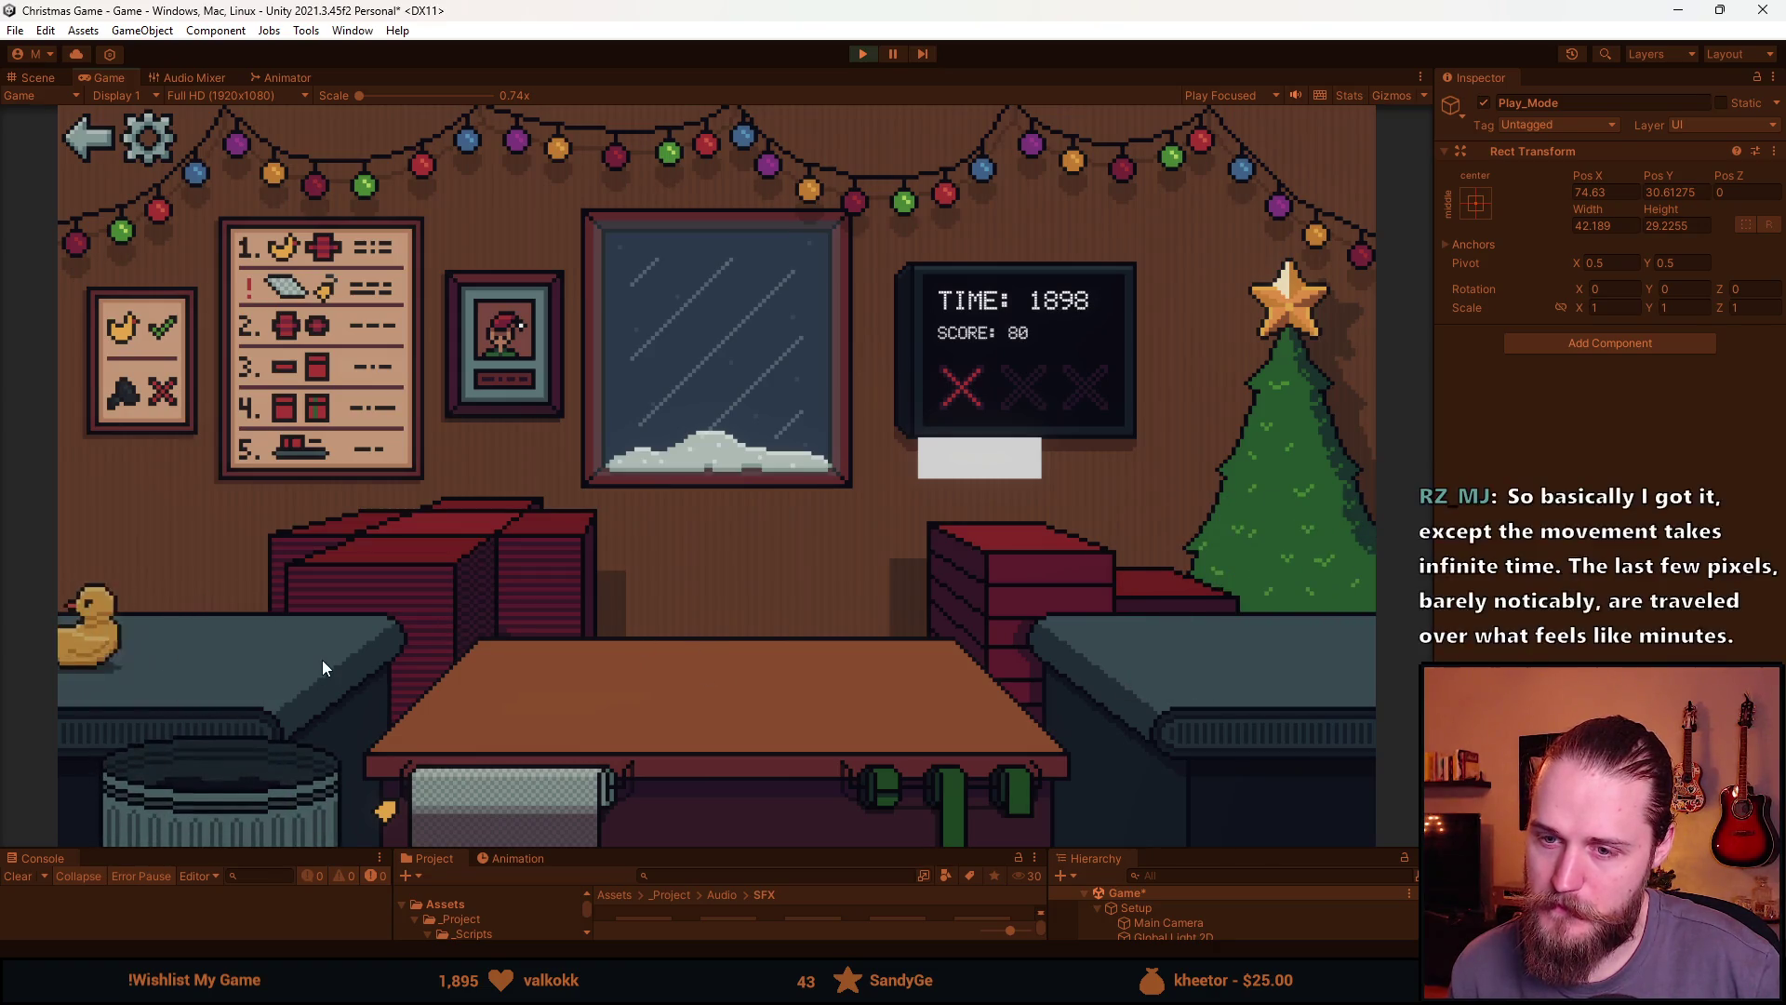
left_click_drag(220, 622, 227, 761)
left_click_drag(305, 673, 250, 766)
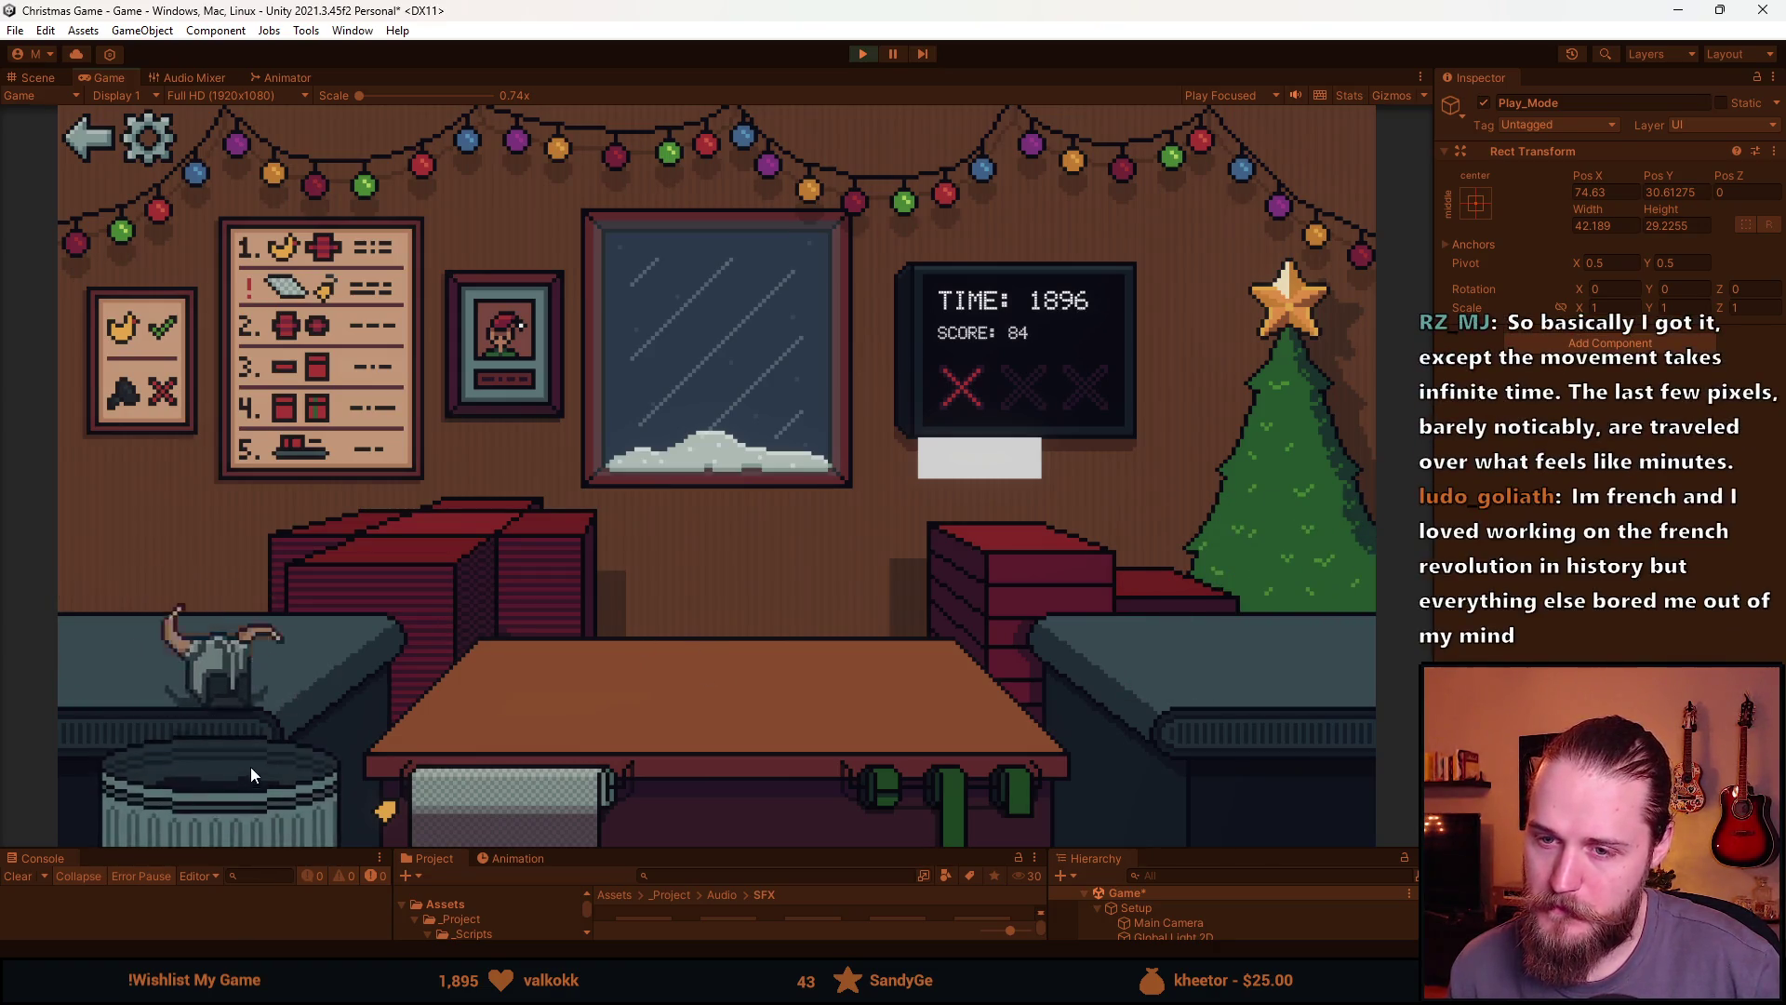
Wrap and ship the duck and sunglasses, trashing the horned helmet and shelf toy
left_click(419, 549)
left_click(550, 711)
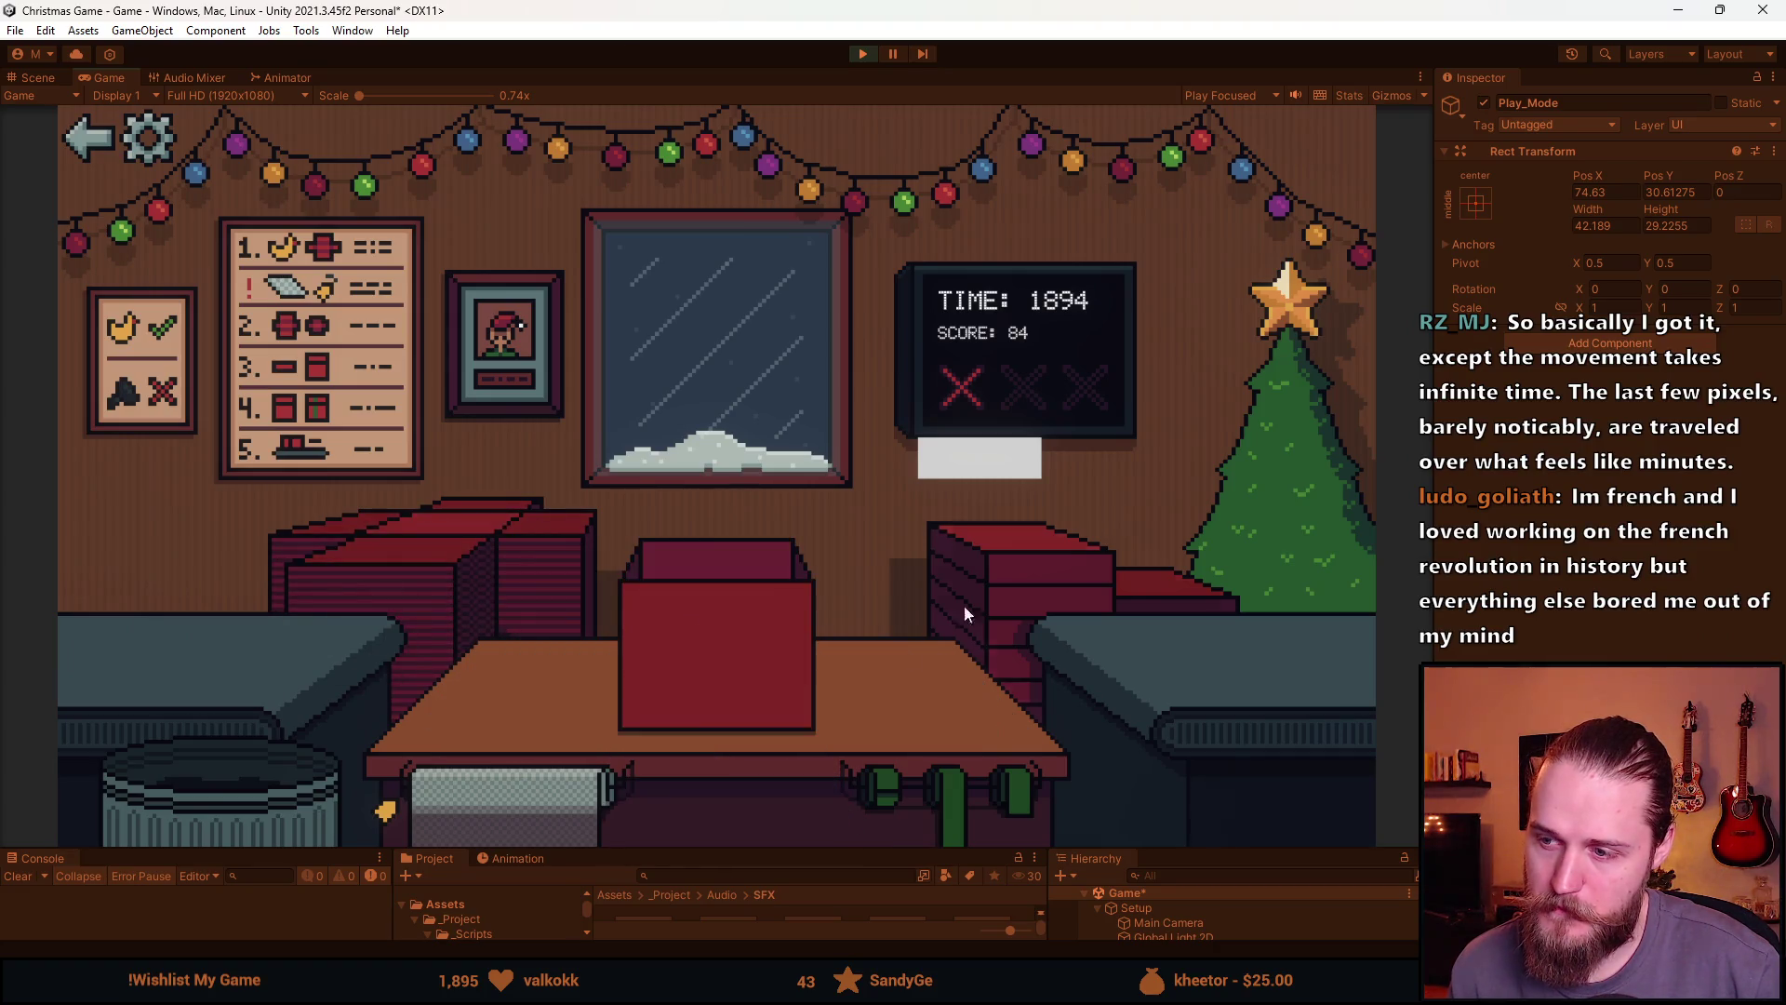
left_click(716, 688)
left_click_drag(144, 621, 221, 766)
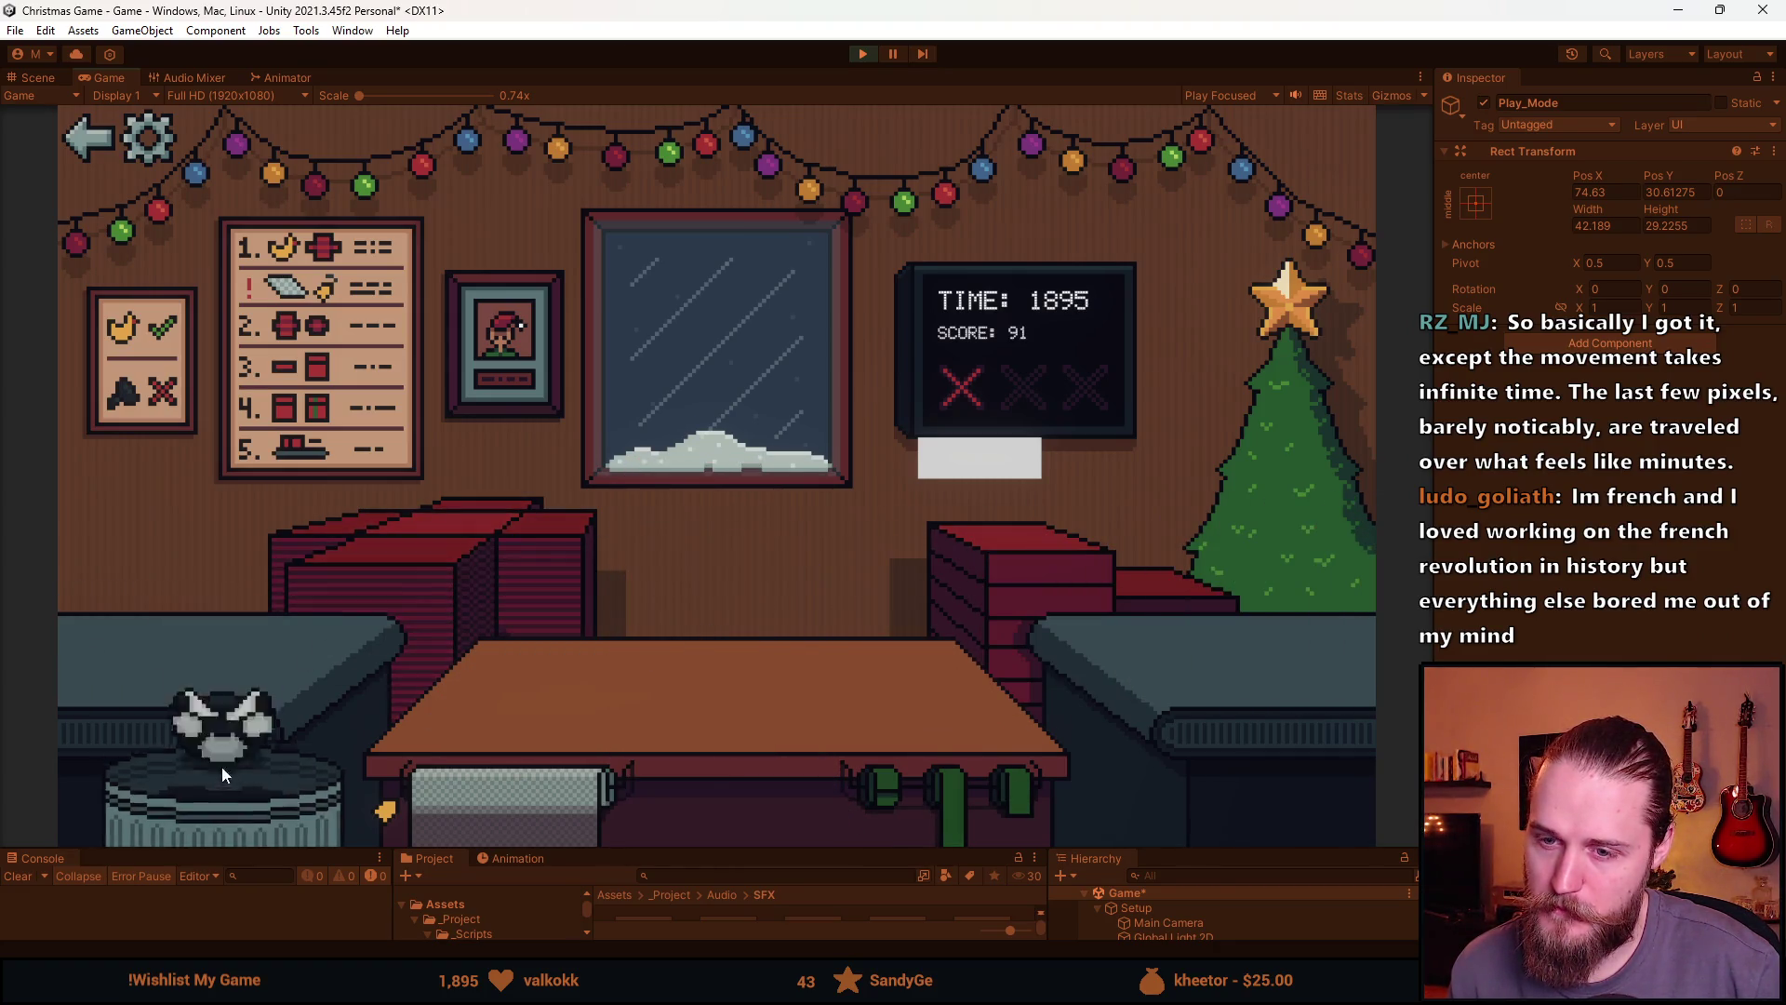
left_click(396, 599)
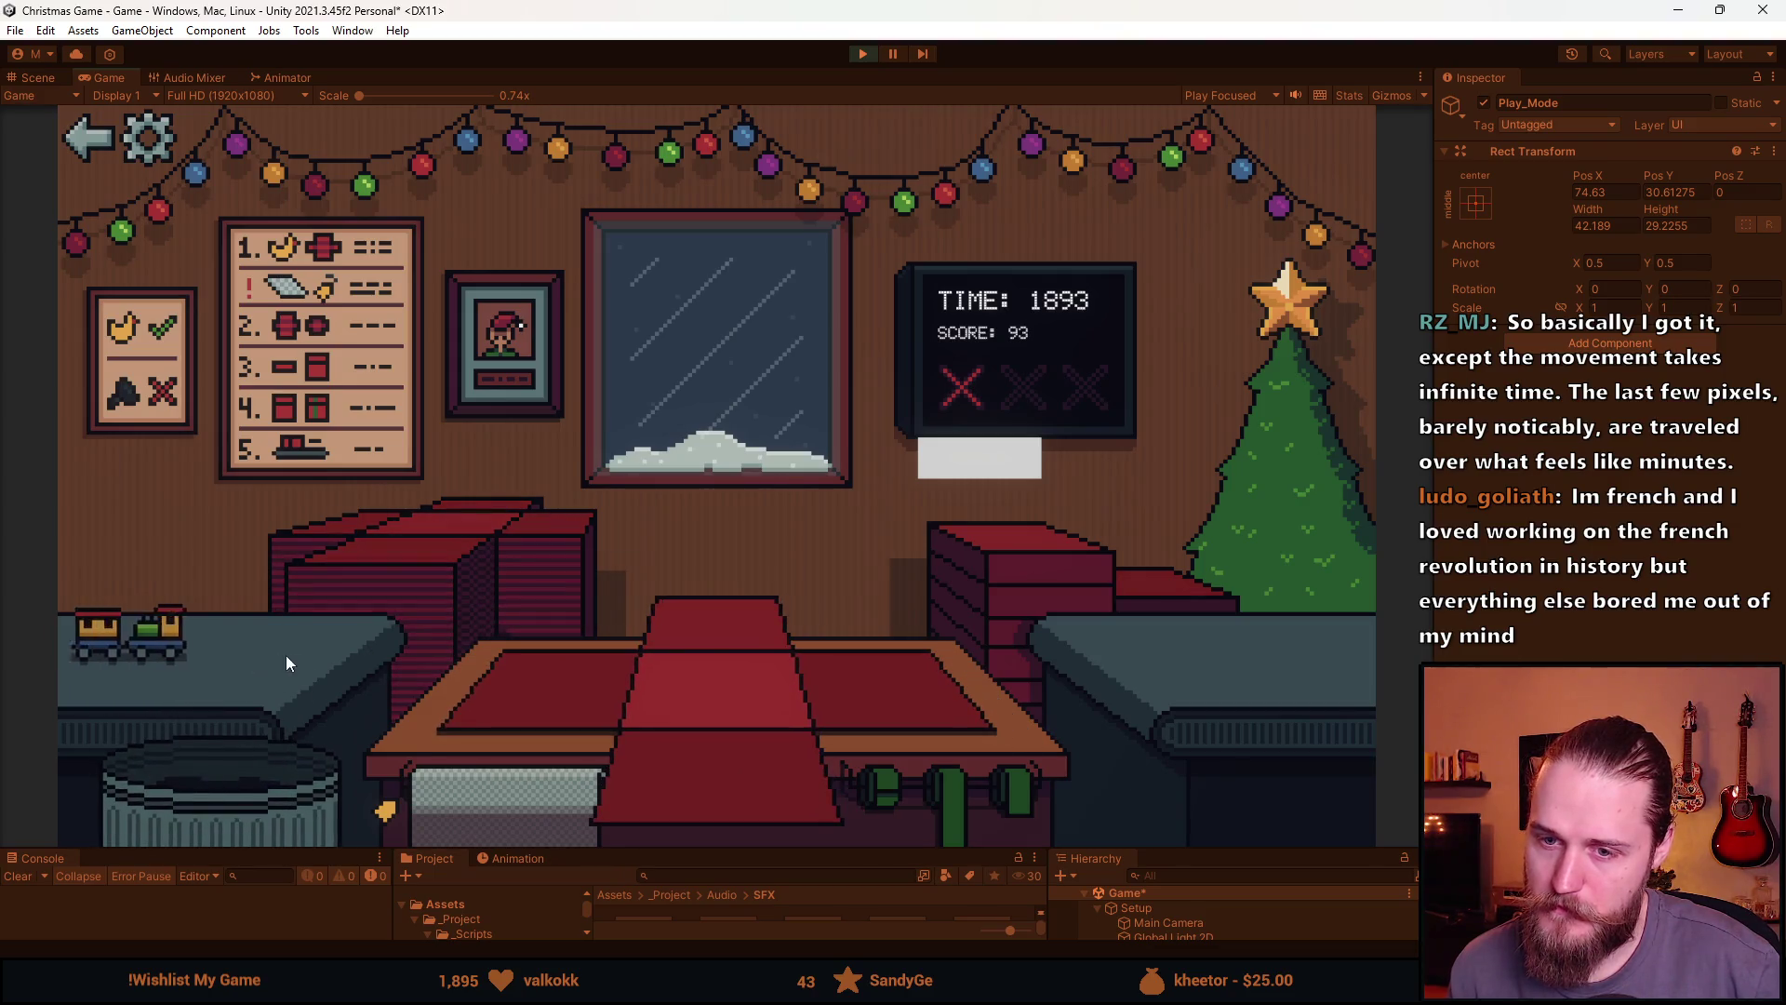
left_click_drag(286, 655, 261, 733)
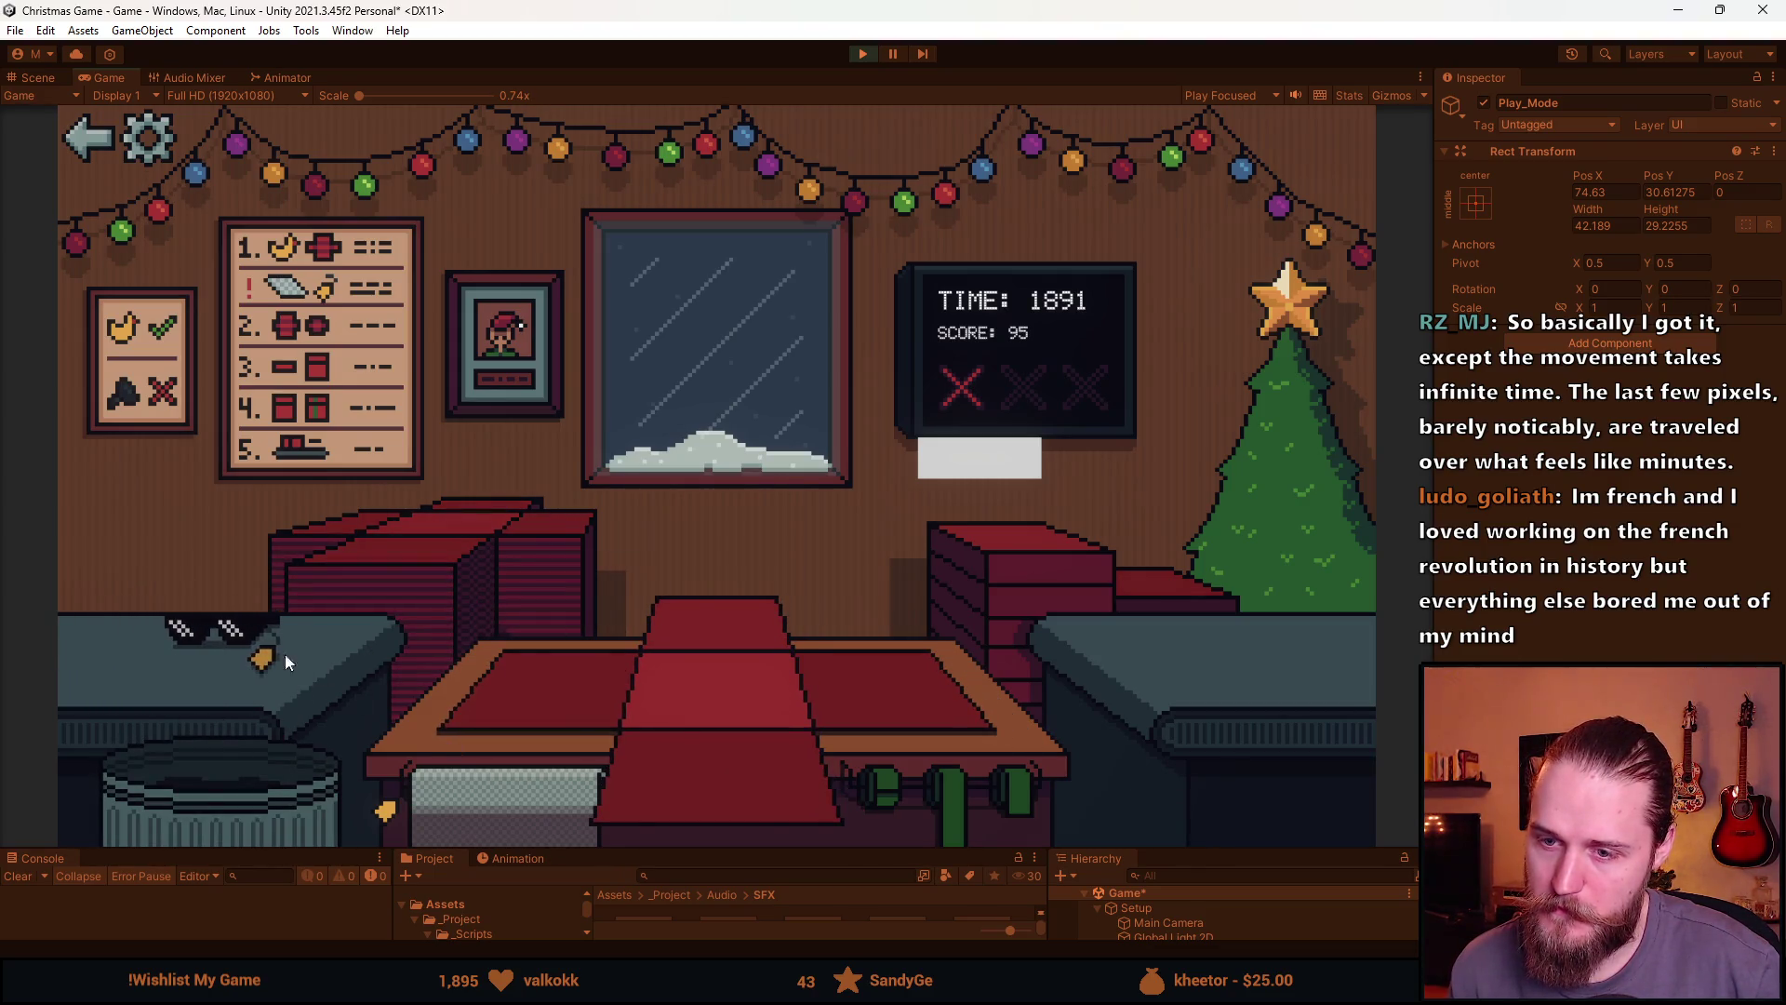
left_click(284, 655)
left_click(448, 806)
left_click(884, 784)
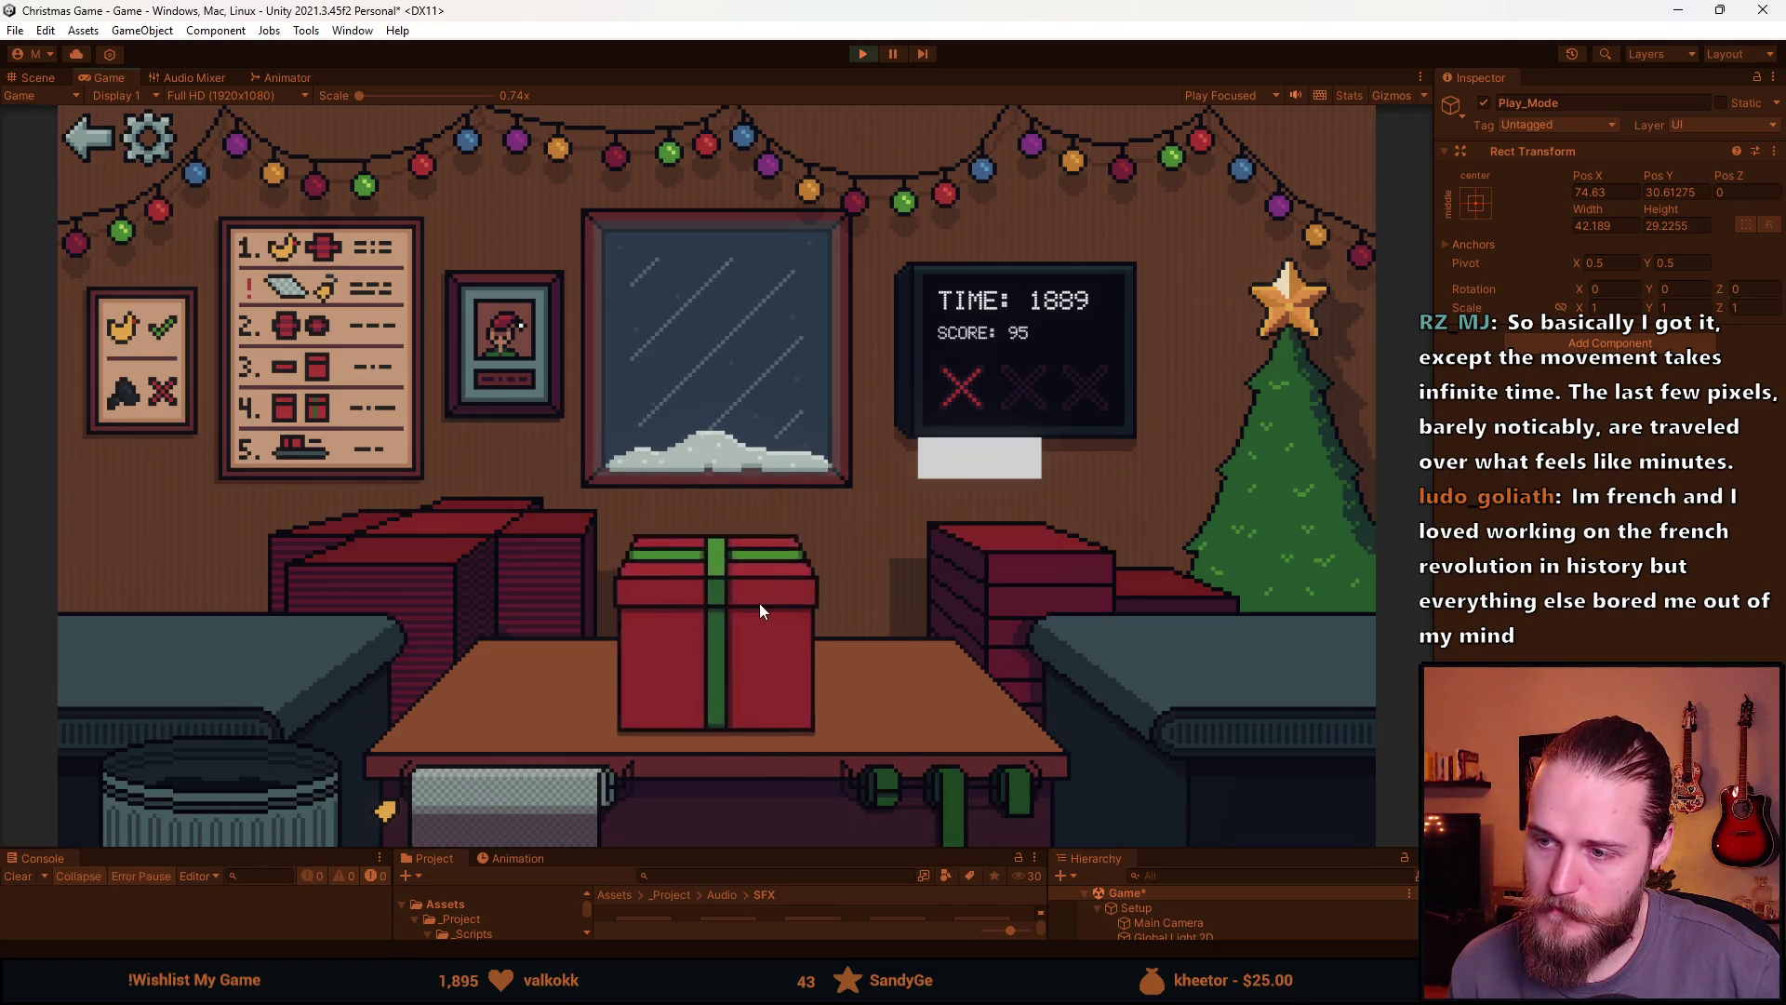
left_click(759, 603)
Wrap the shelf item and two teddy bears in ribboned red boxes and ship each
left_click(221, 638)
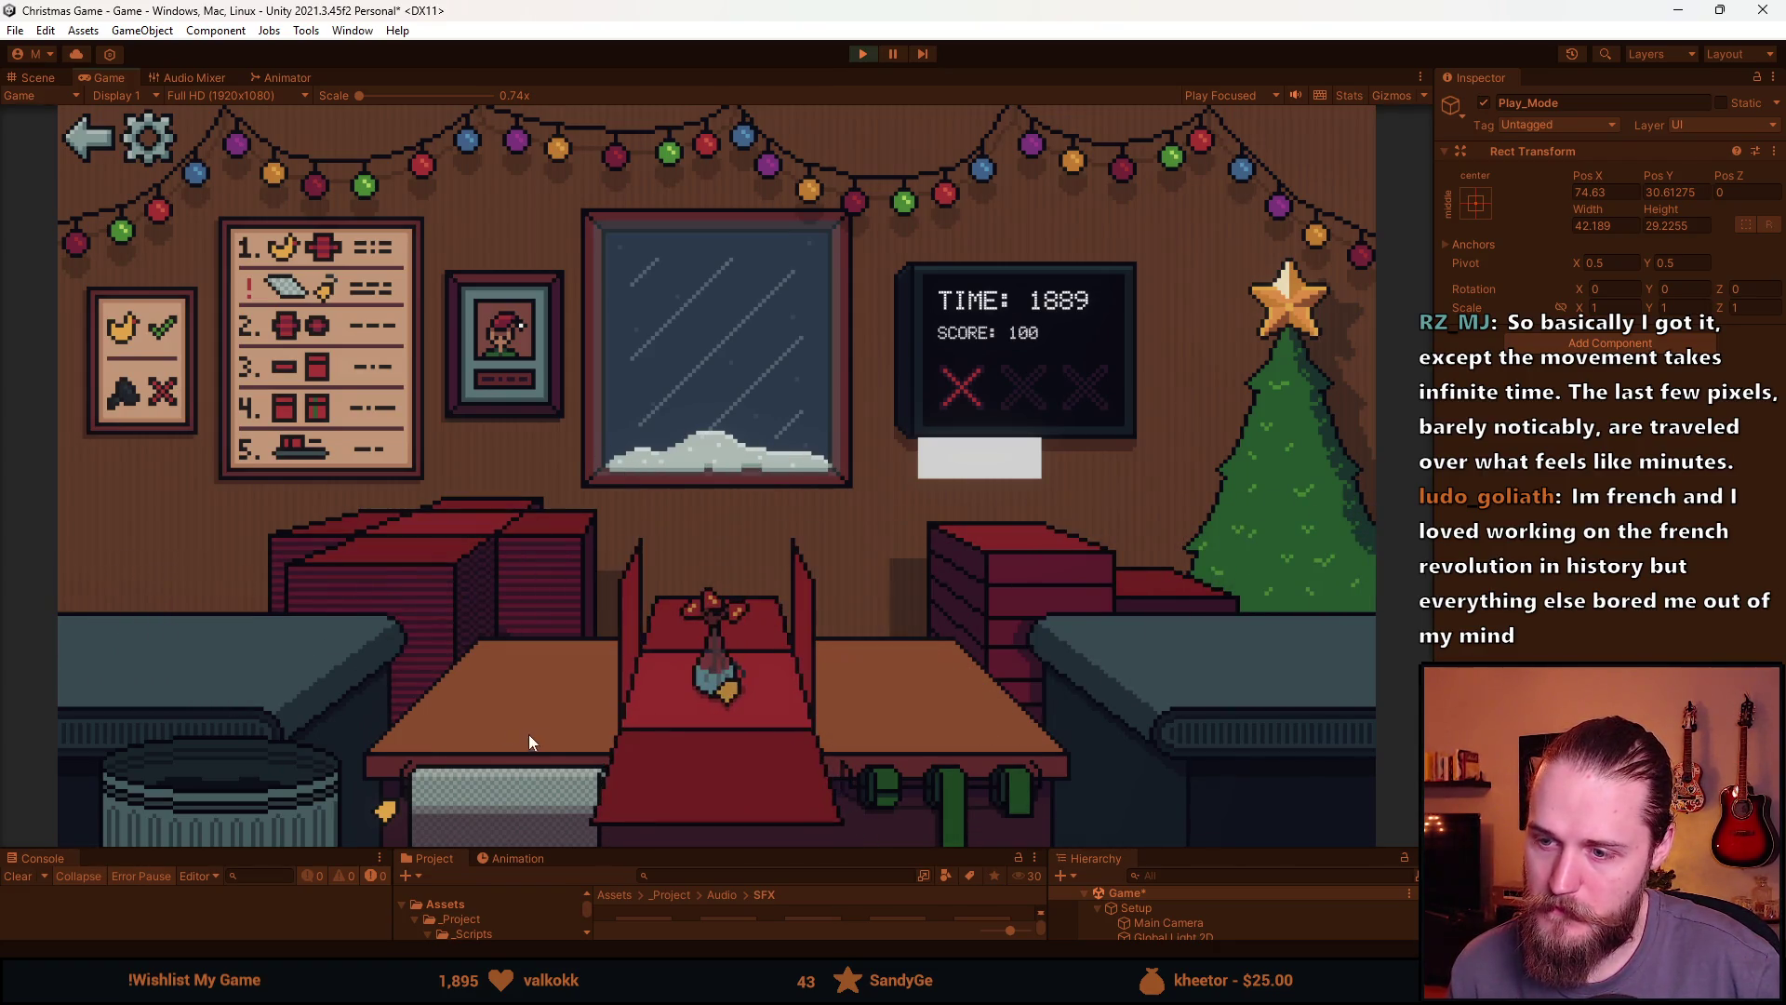
left_click(539, 791)
left_click(951, 795)
left_click(672, 607)
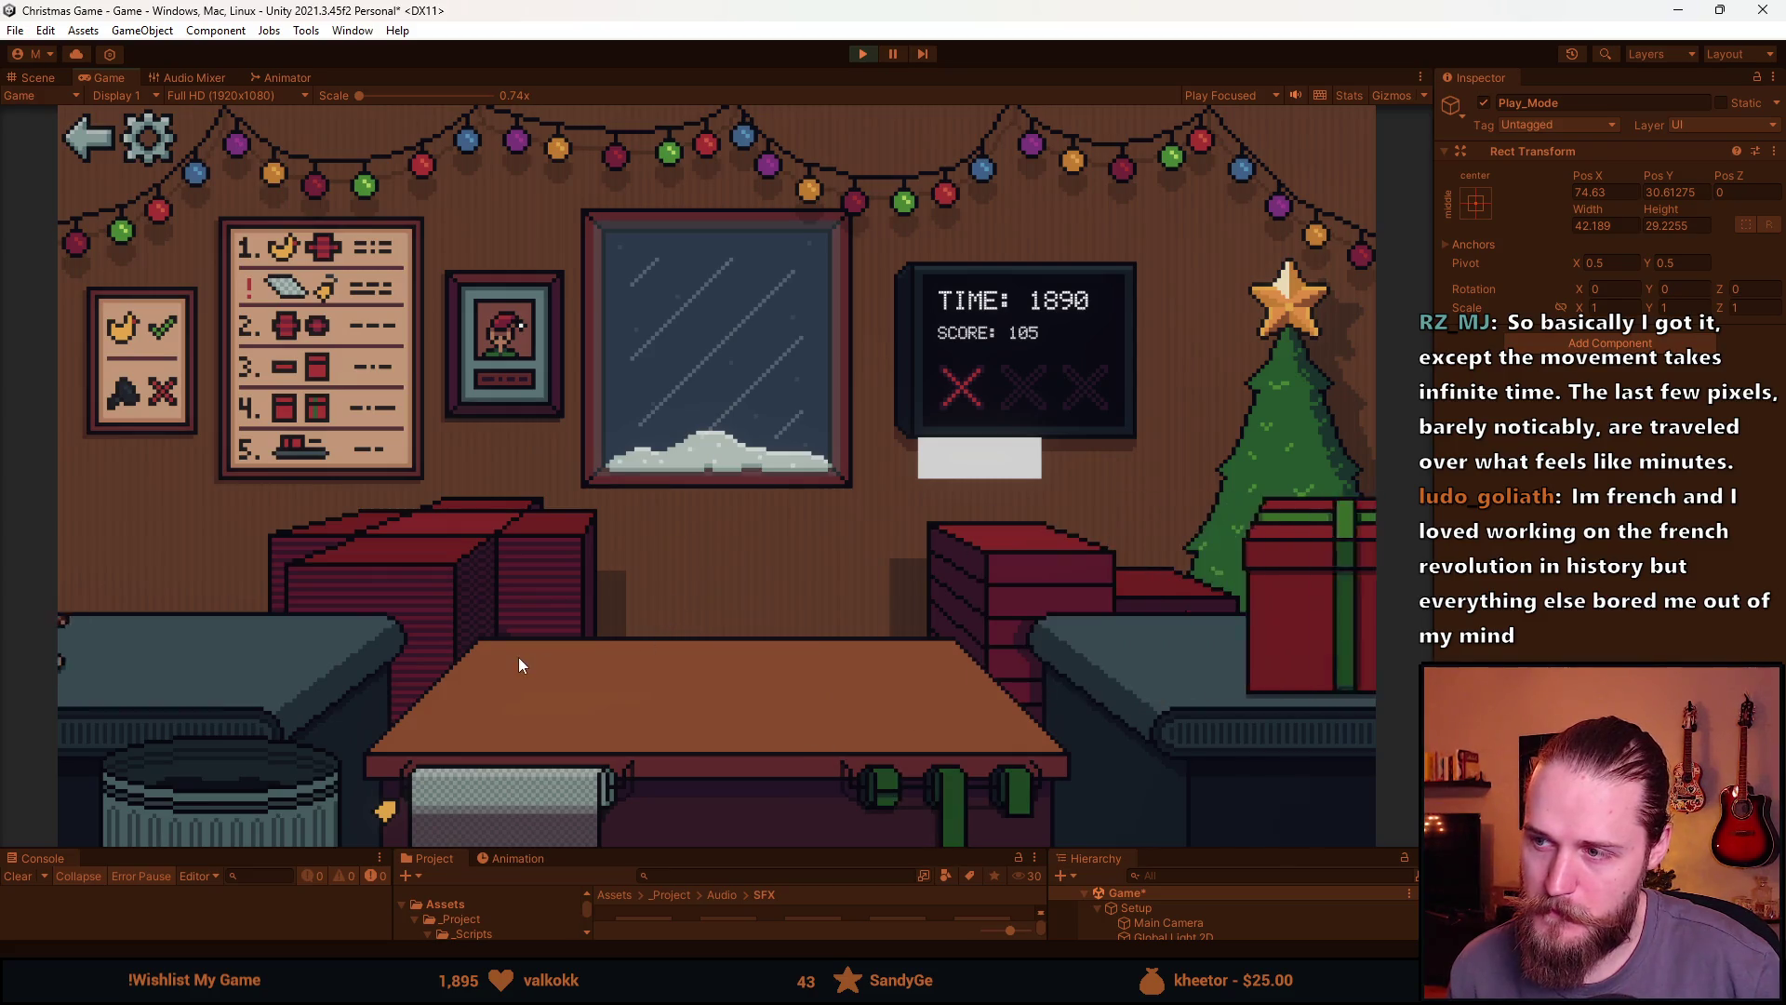
left_click(238, 656)
left_click(539, 791)
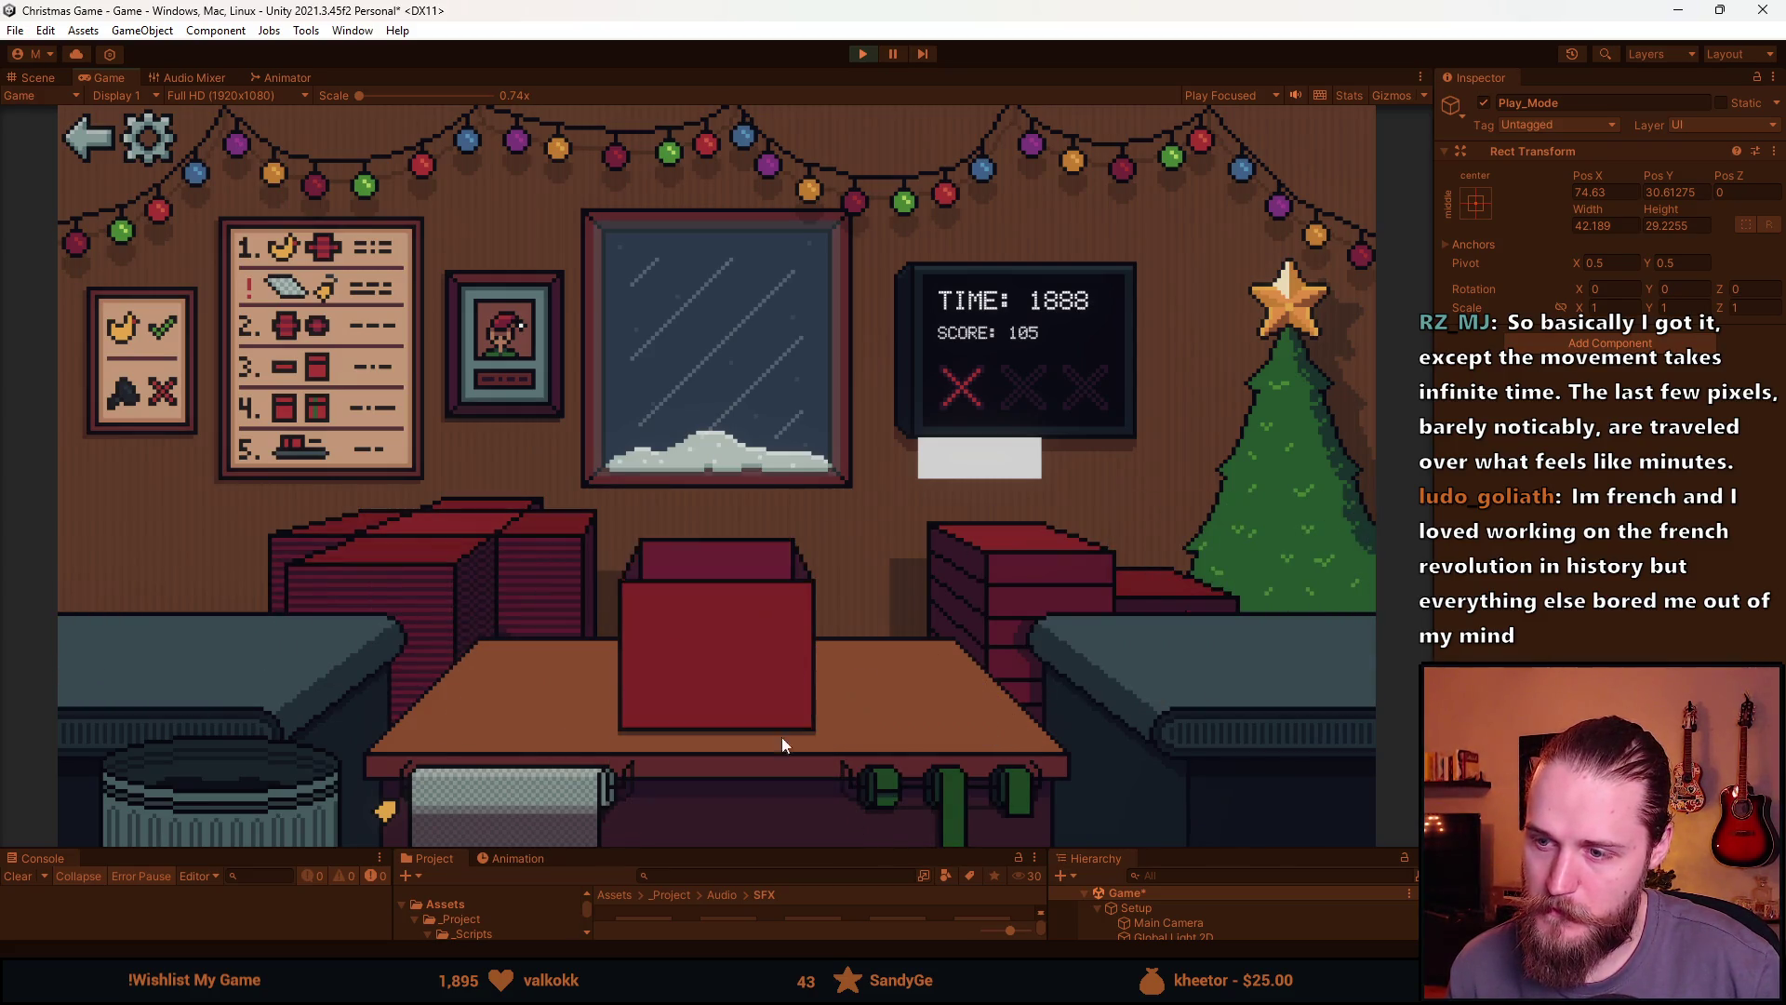
left_click(884, 772)
left_click(717, 651)
left_click(158, 634)
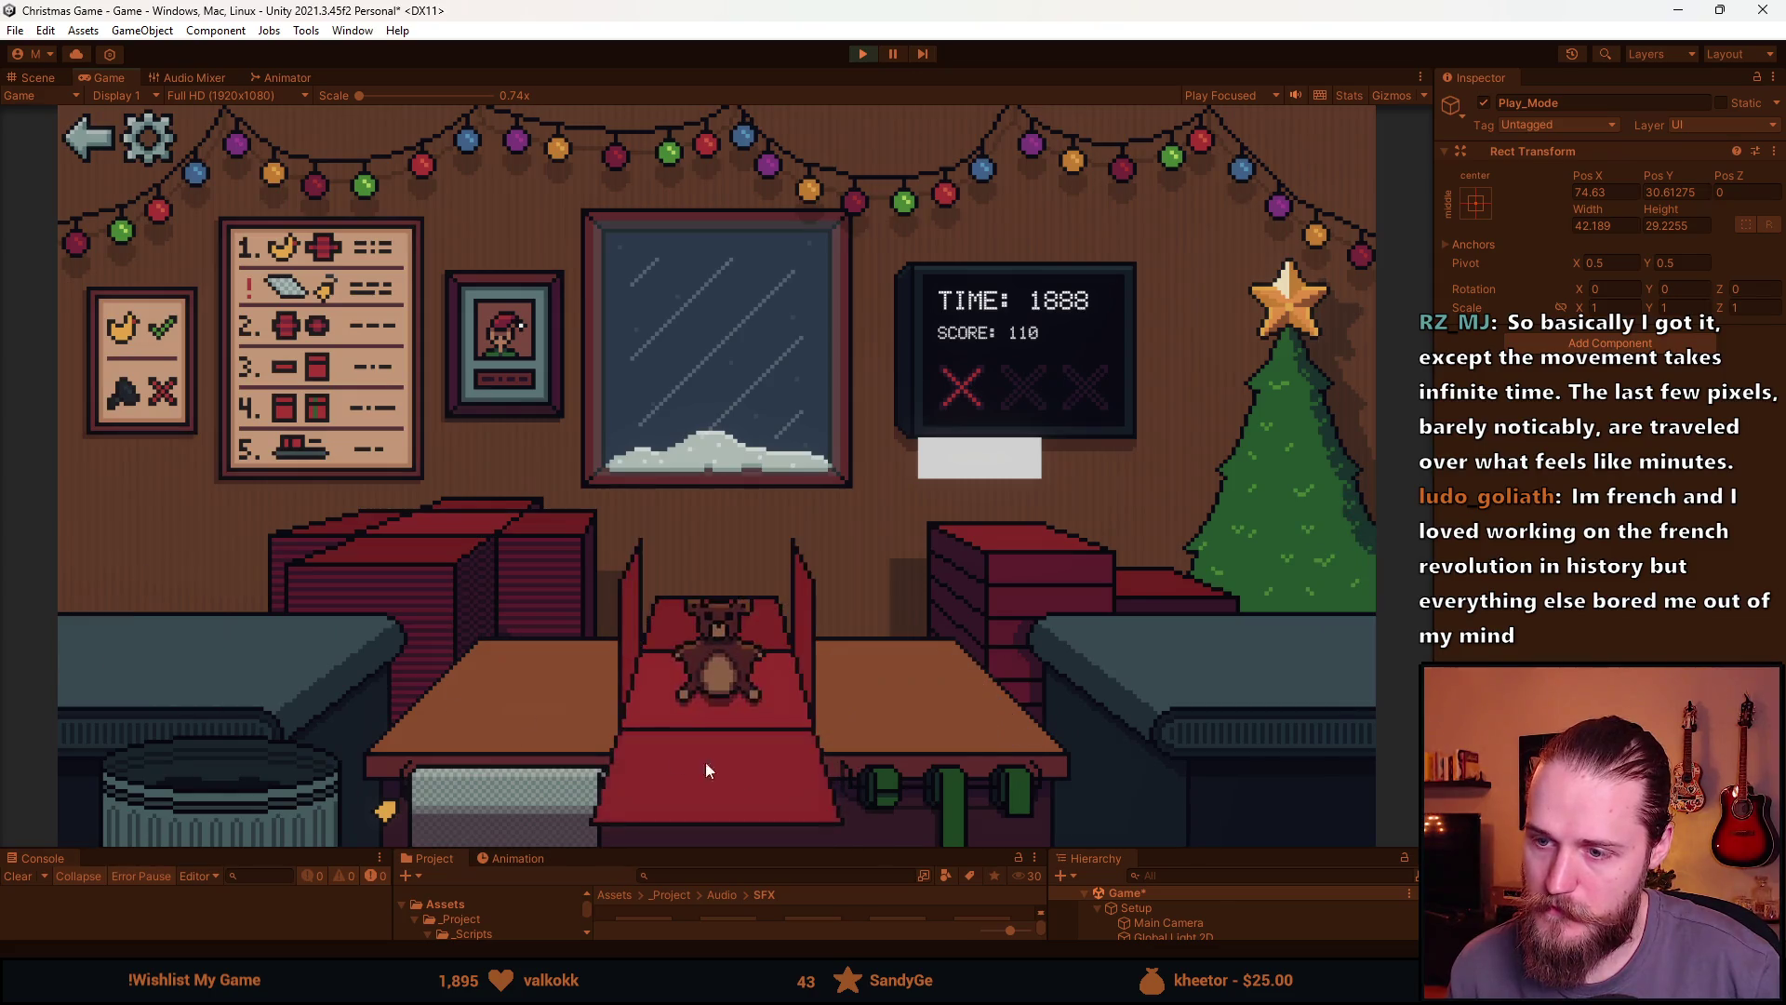
left_click(705, 762)
left_click(989, 789)
left_click(716, 651)
Trash the pie, ship the ornament gift, trash the helmet and soccer ball for game over, then stop
left_click(252, 647)
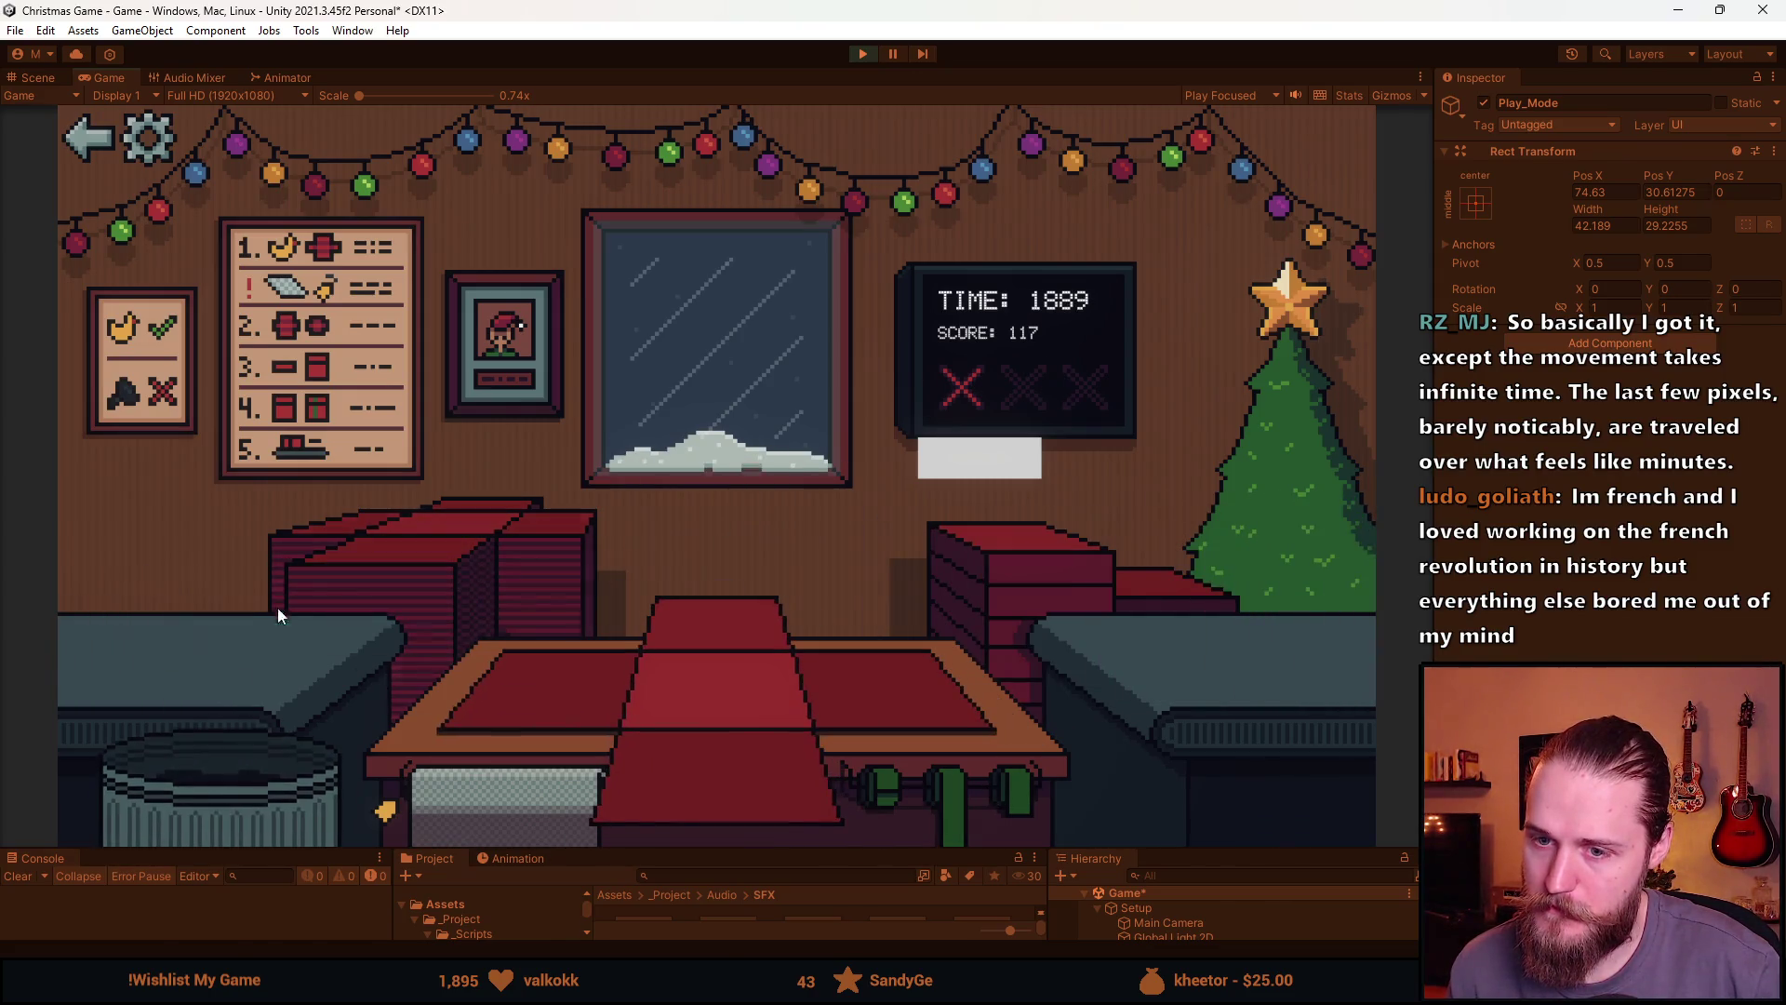
left_click(225, 646)
left_click(538, 694)
left_click(1018, 790)
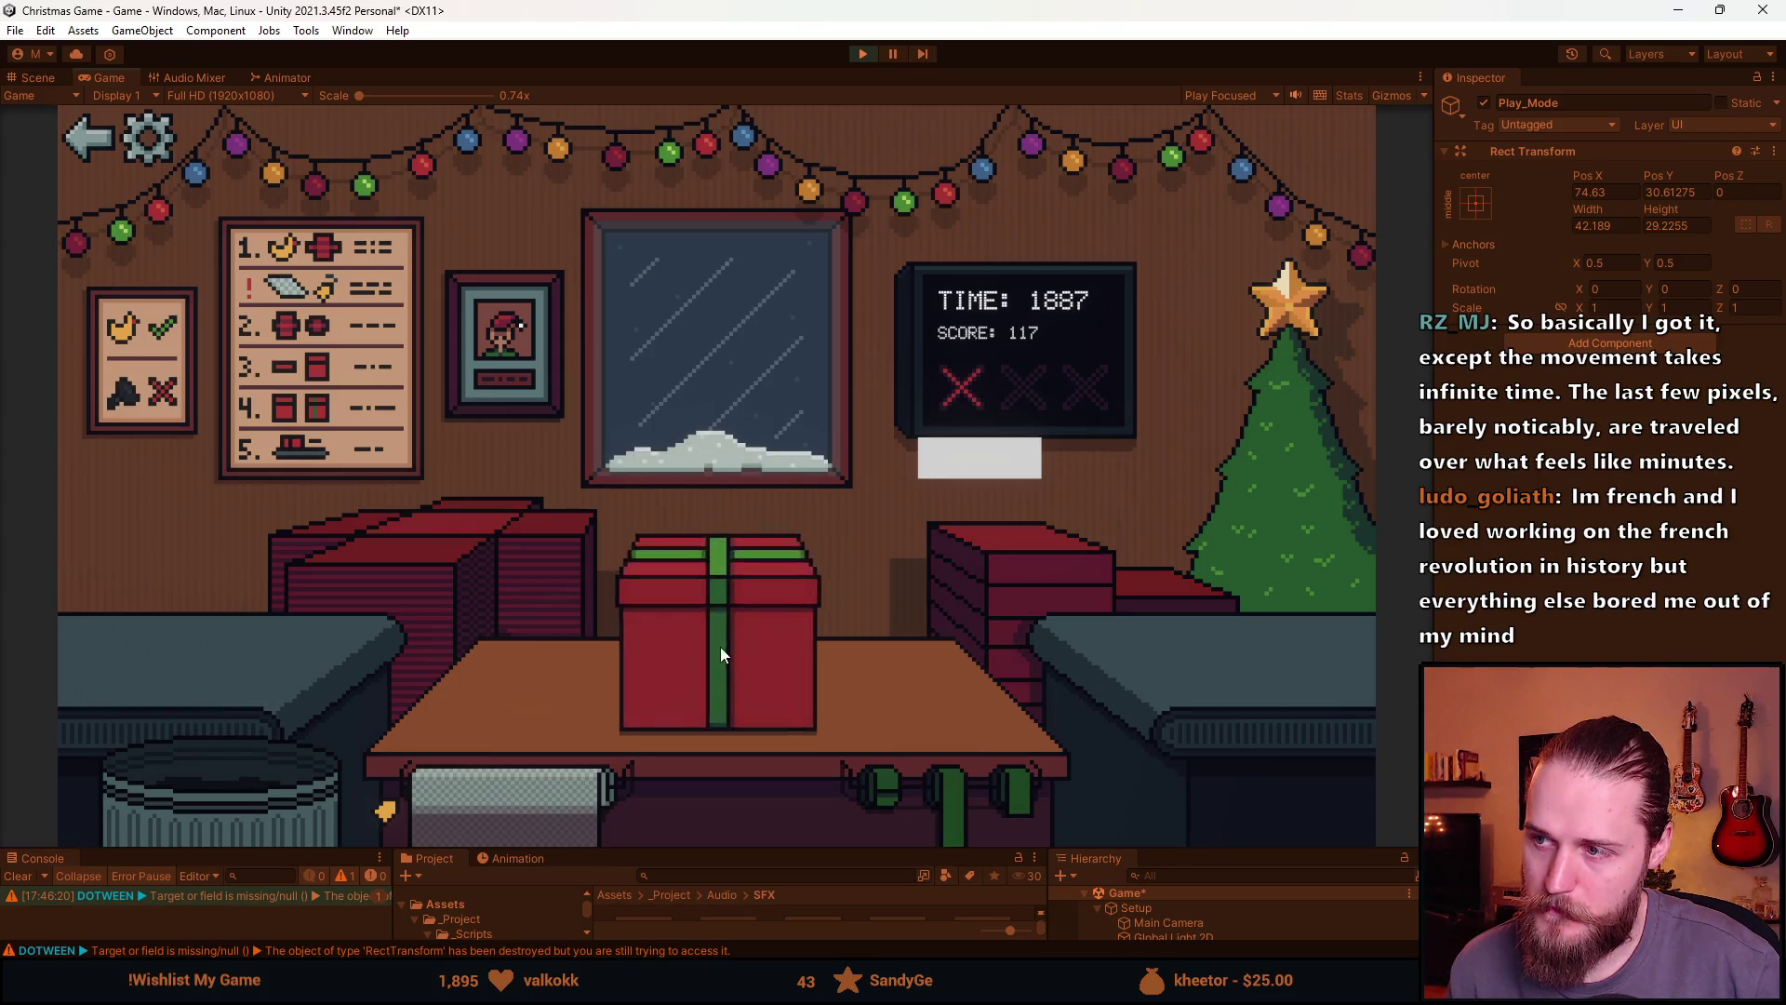
left_click(720, 648)
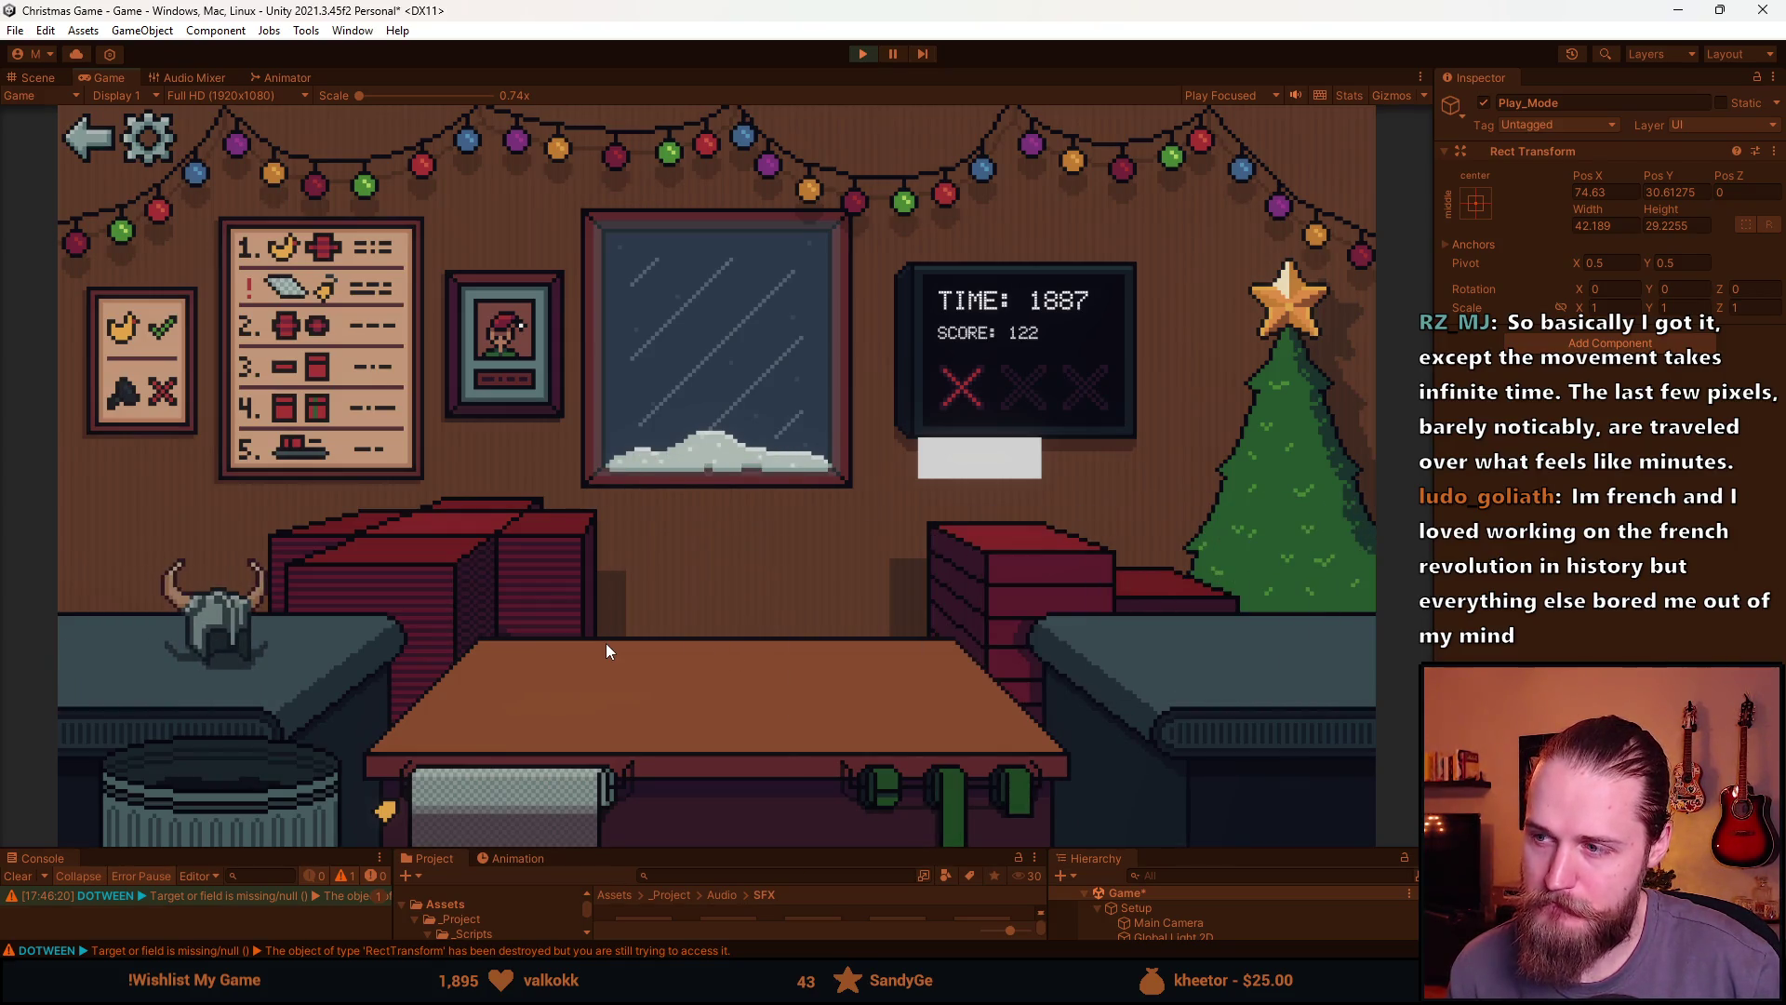
left_click(266, 790)
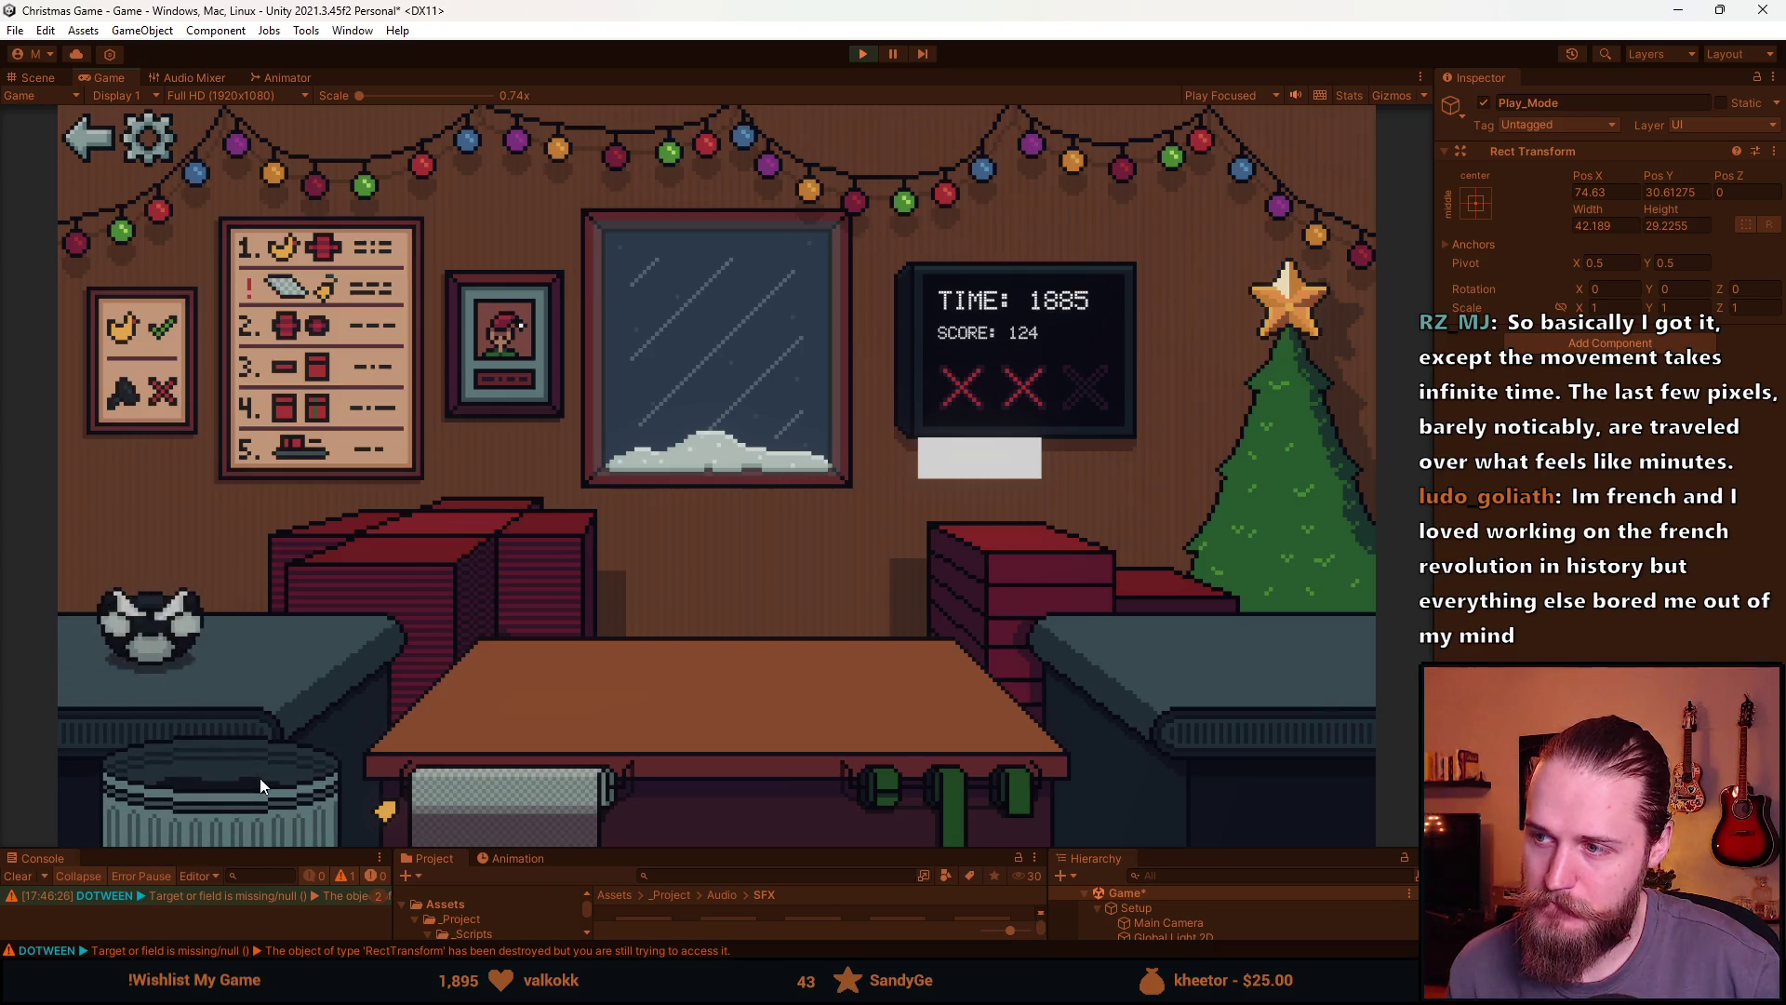
left_click(260, 778)
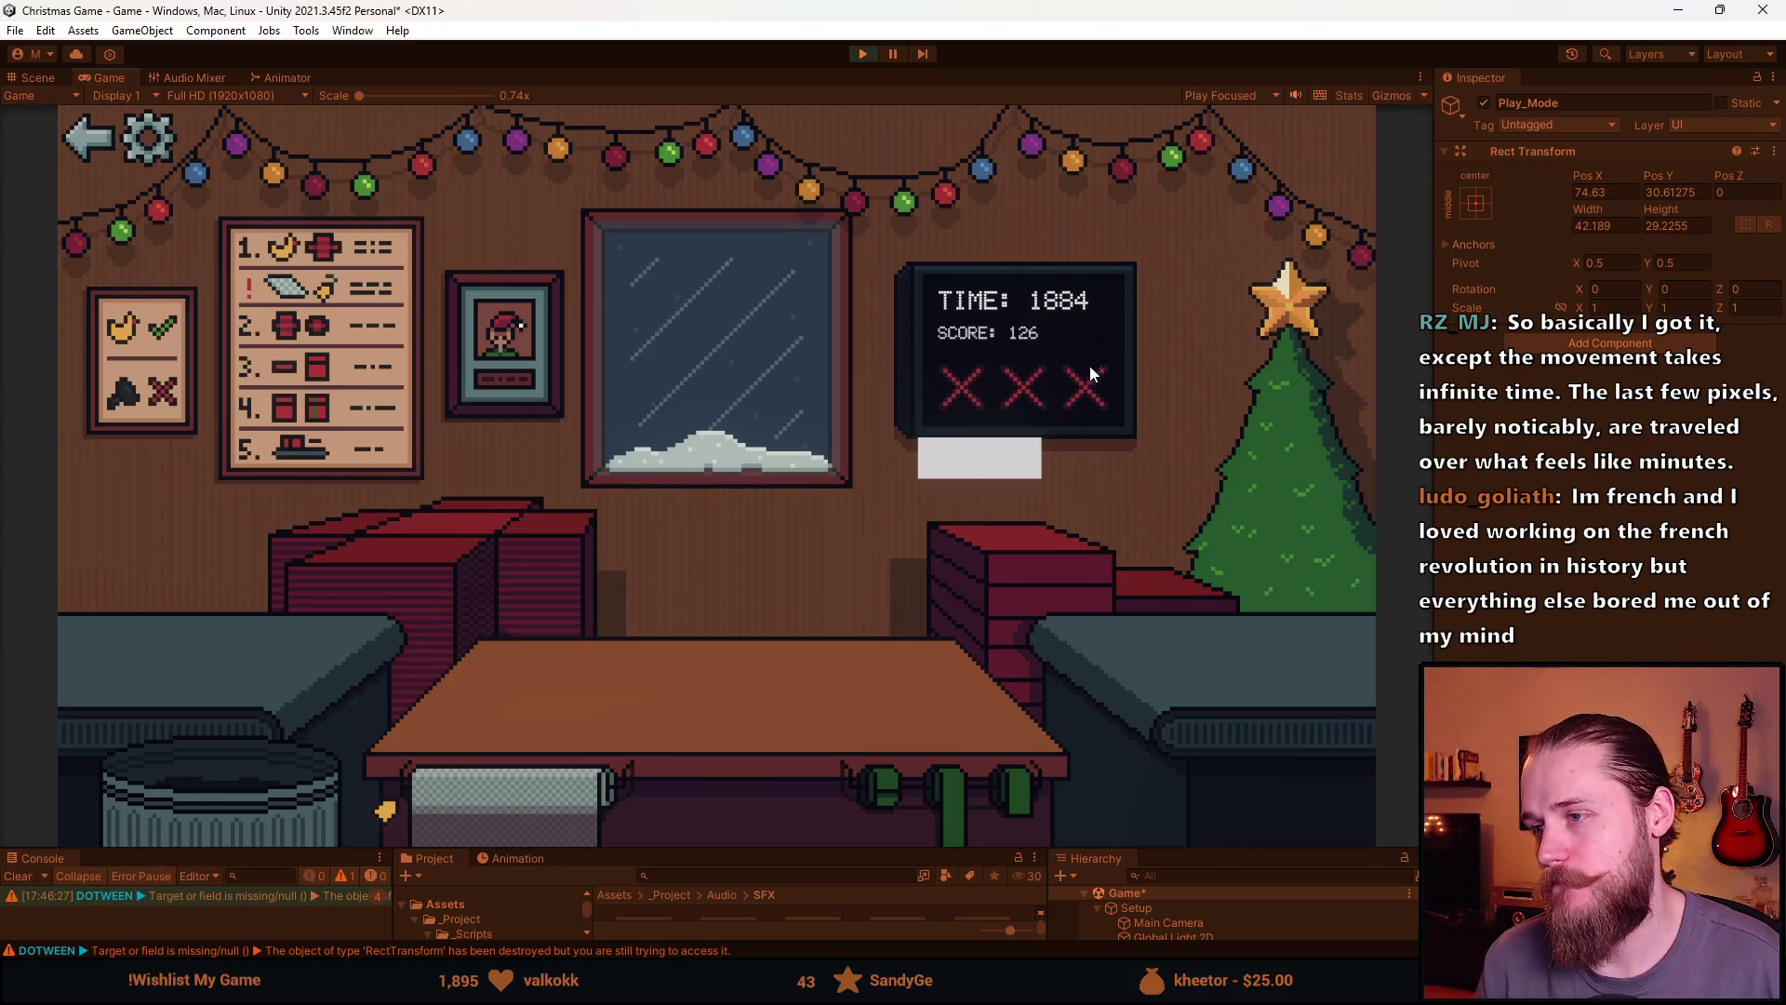
left_click(991, 465)
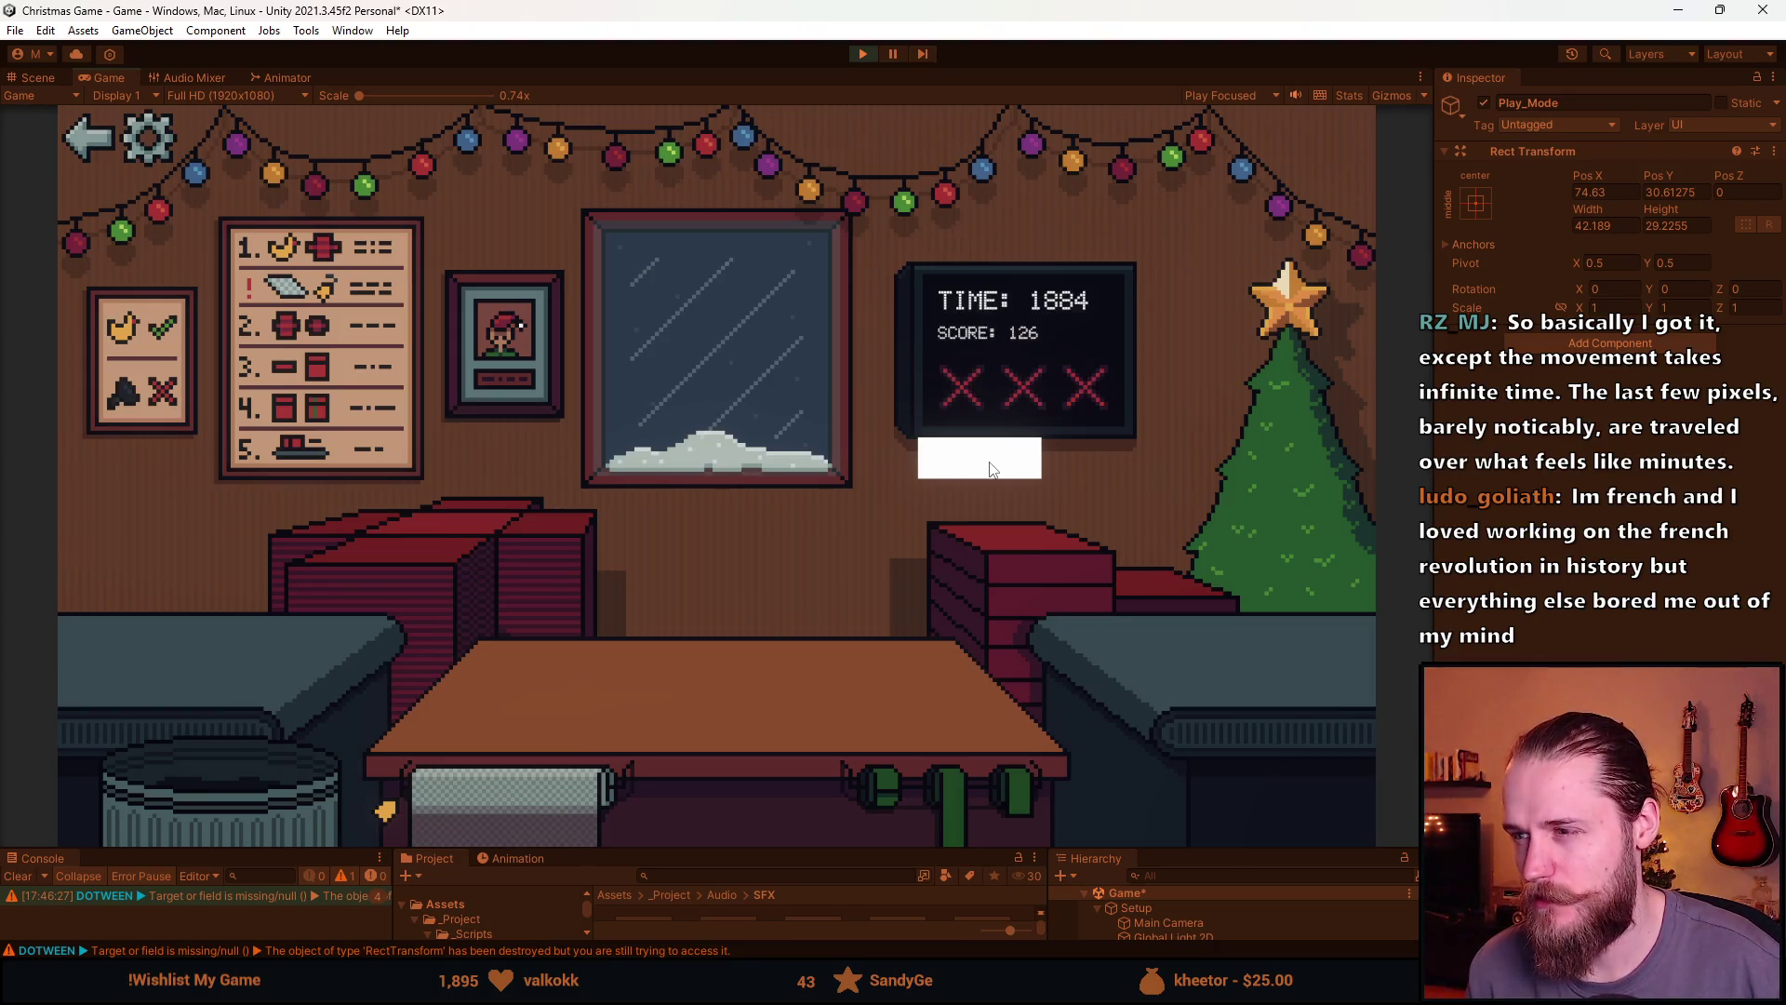
left_click(861, 54)
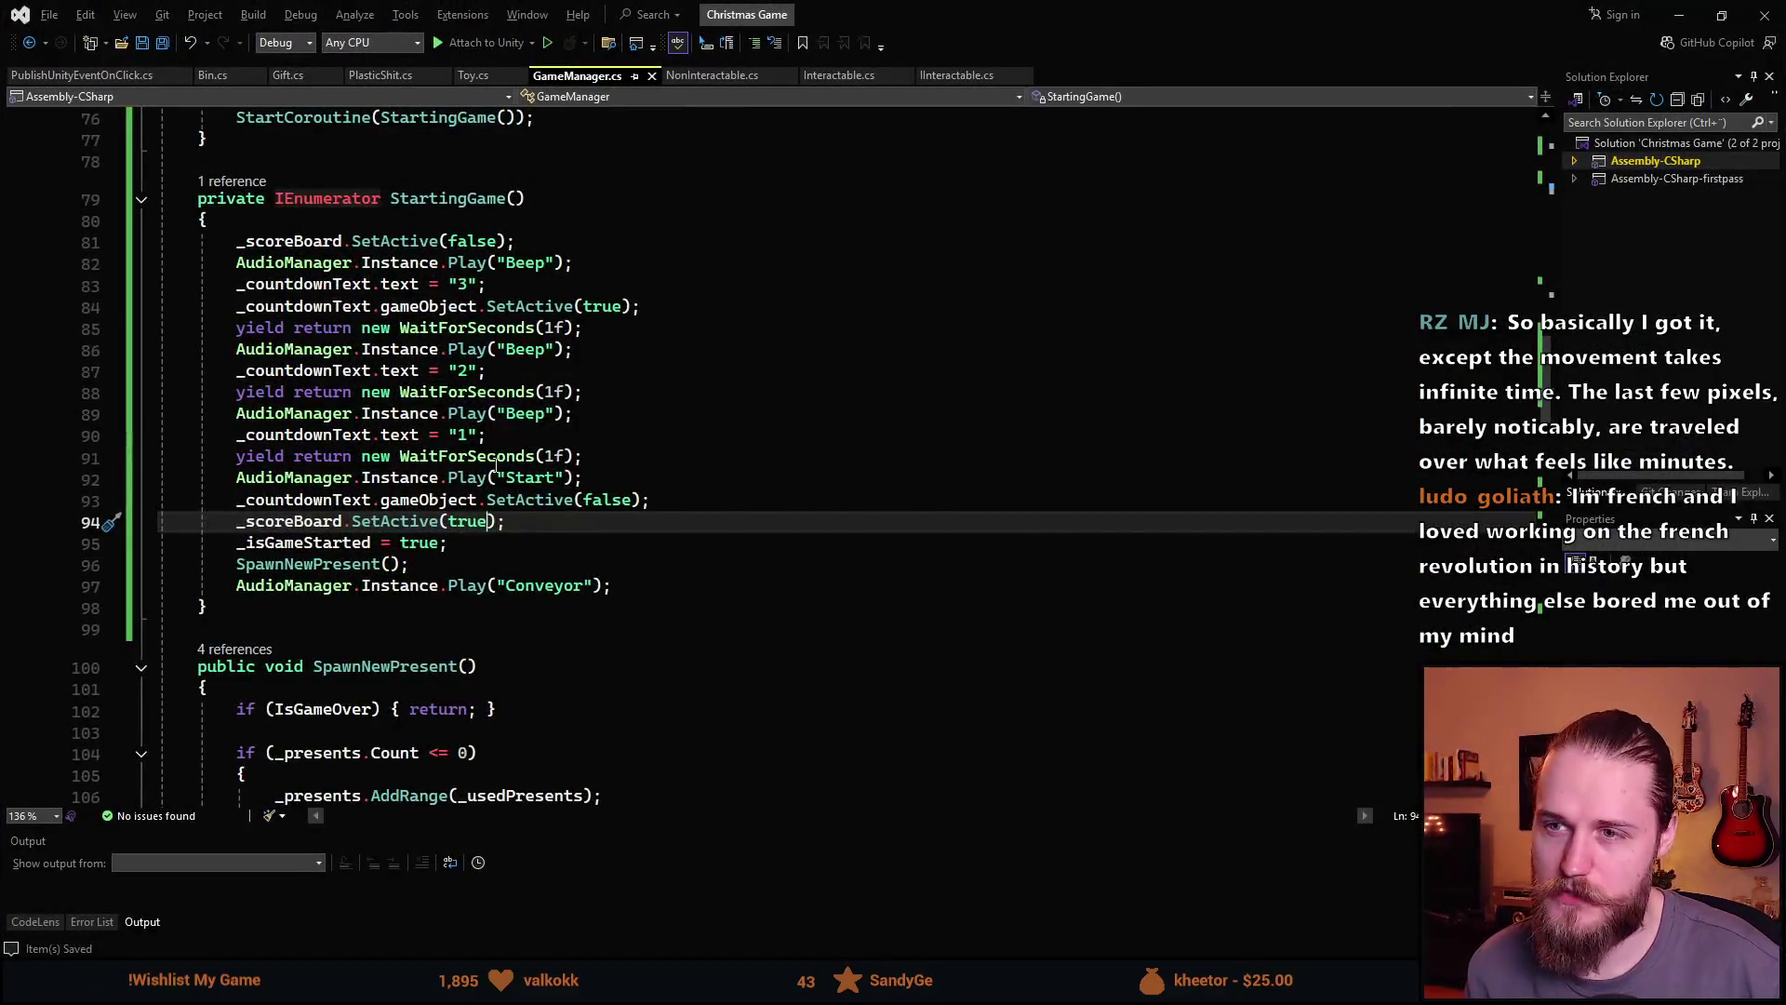
Declare 'private float _startingTime = 60f;' below the _timer field and save GameManager.cs
scroll(295, 387, "up", 1)
left_click(304, 284)
scroll(304, 284, "up", 20)
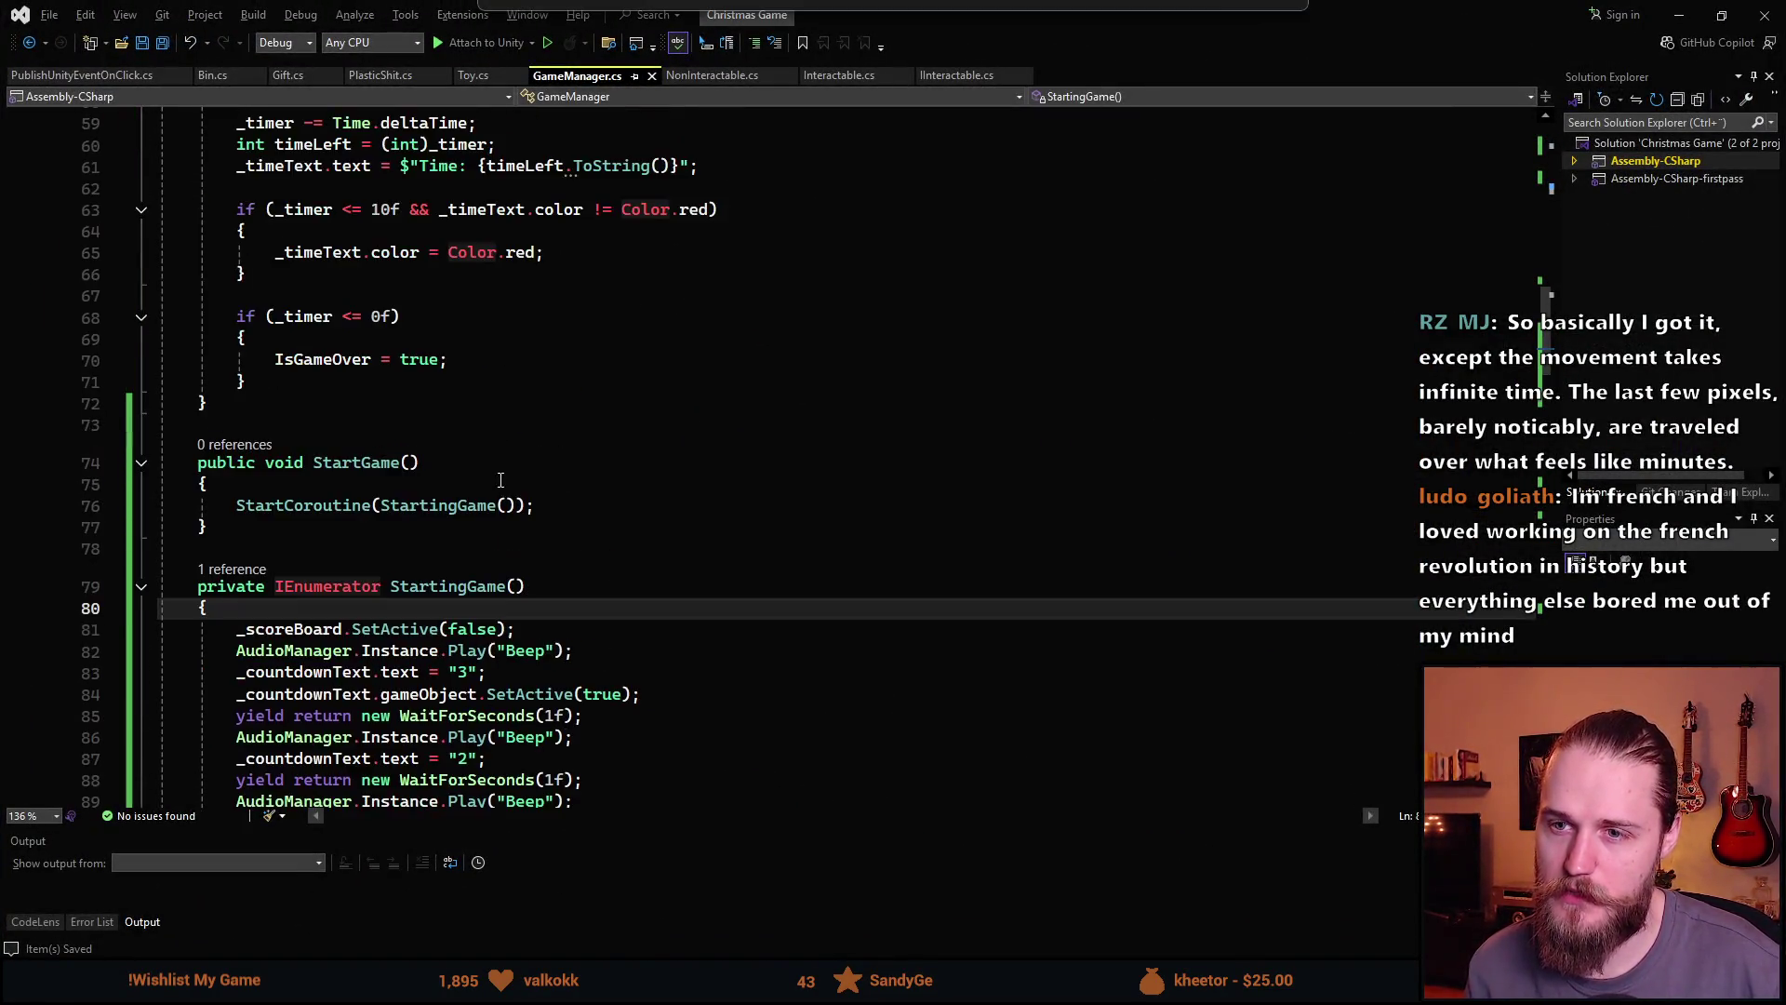
scroll(440, 576, "up", 2)
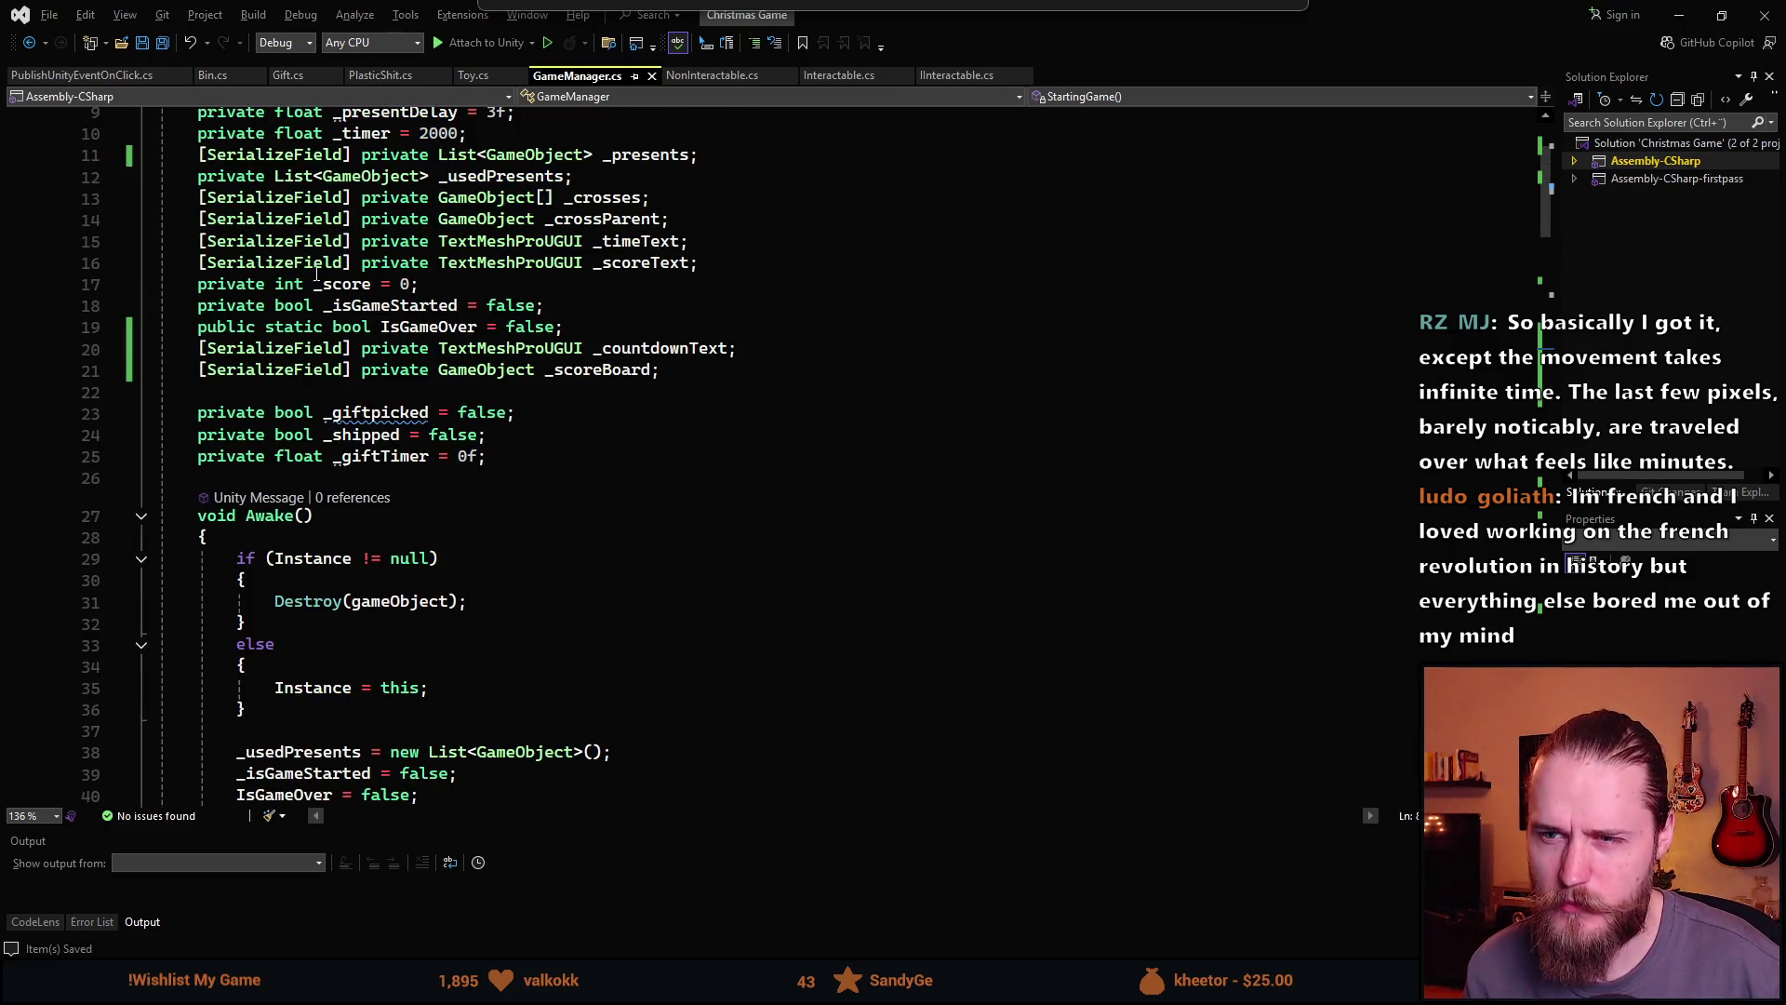
scroll(402, 497, "up", 1)
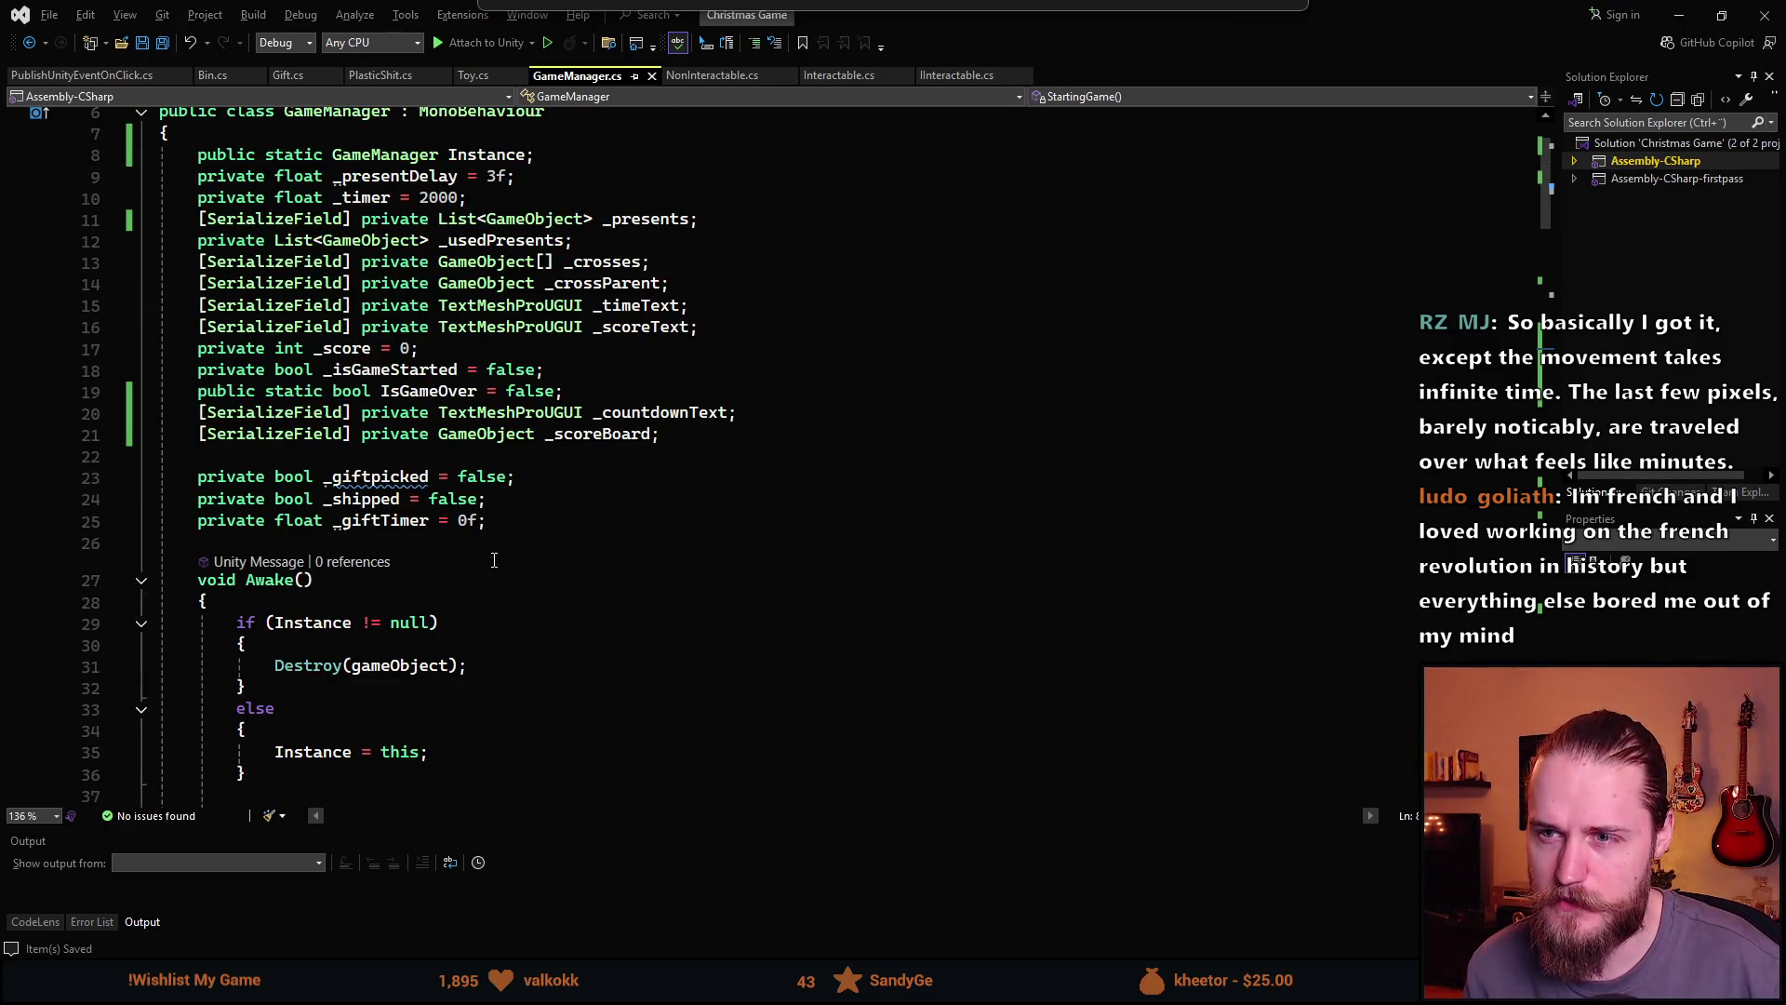
left_click(552, 197)
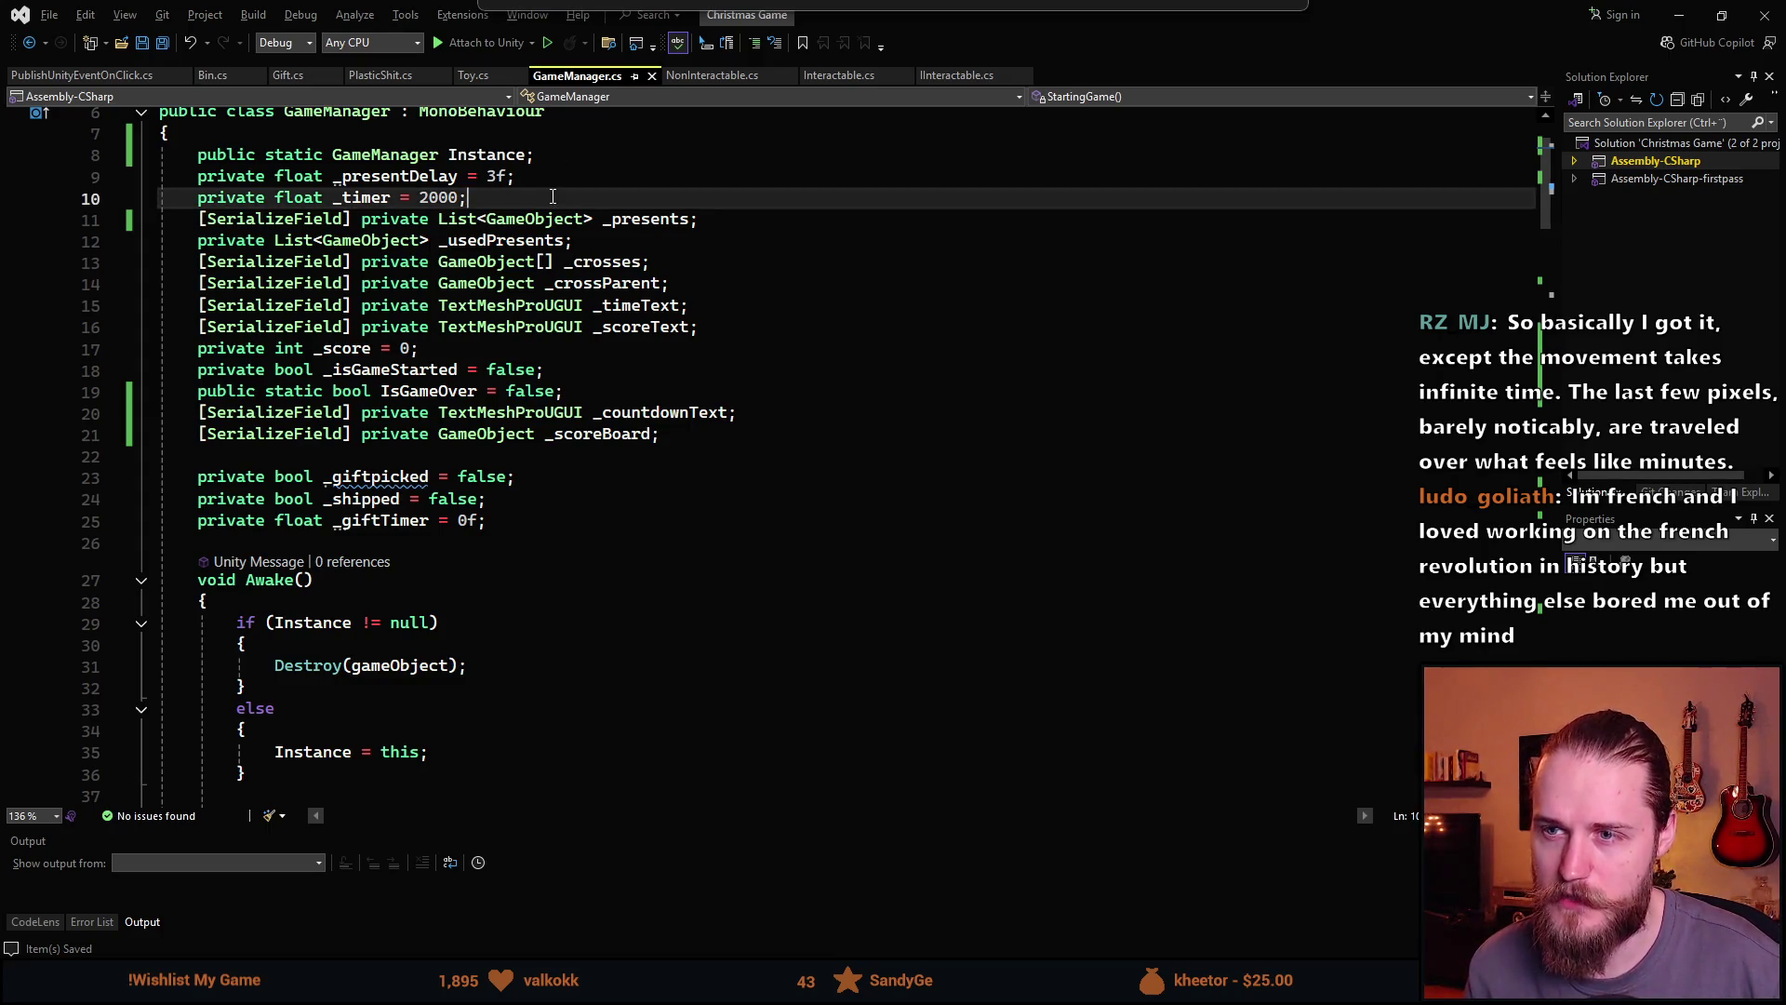
key("Return")
type("priv")
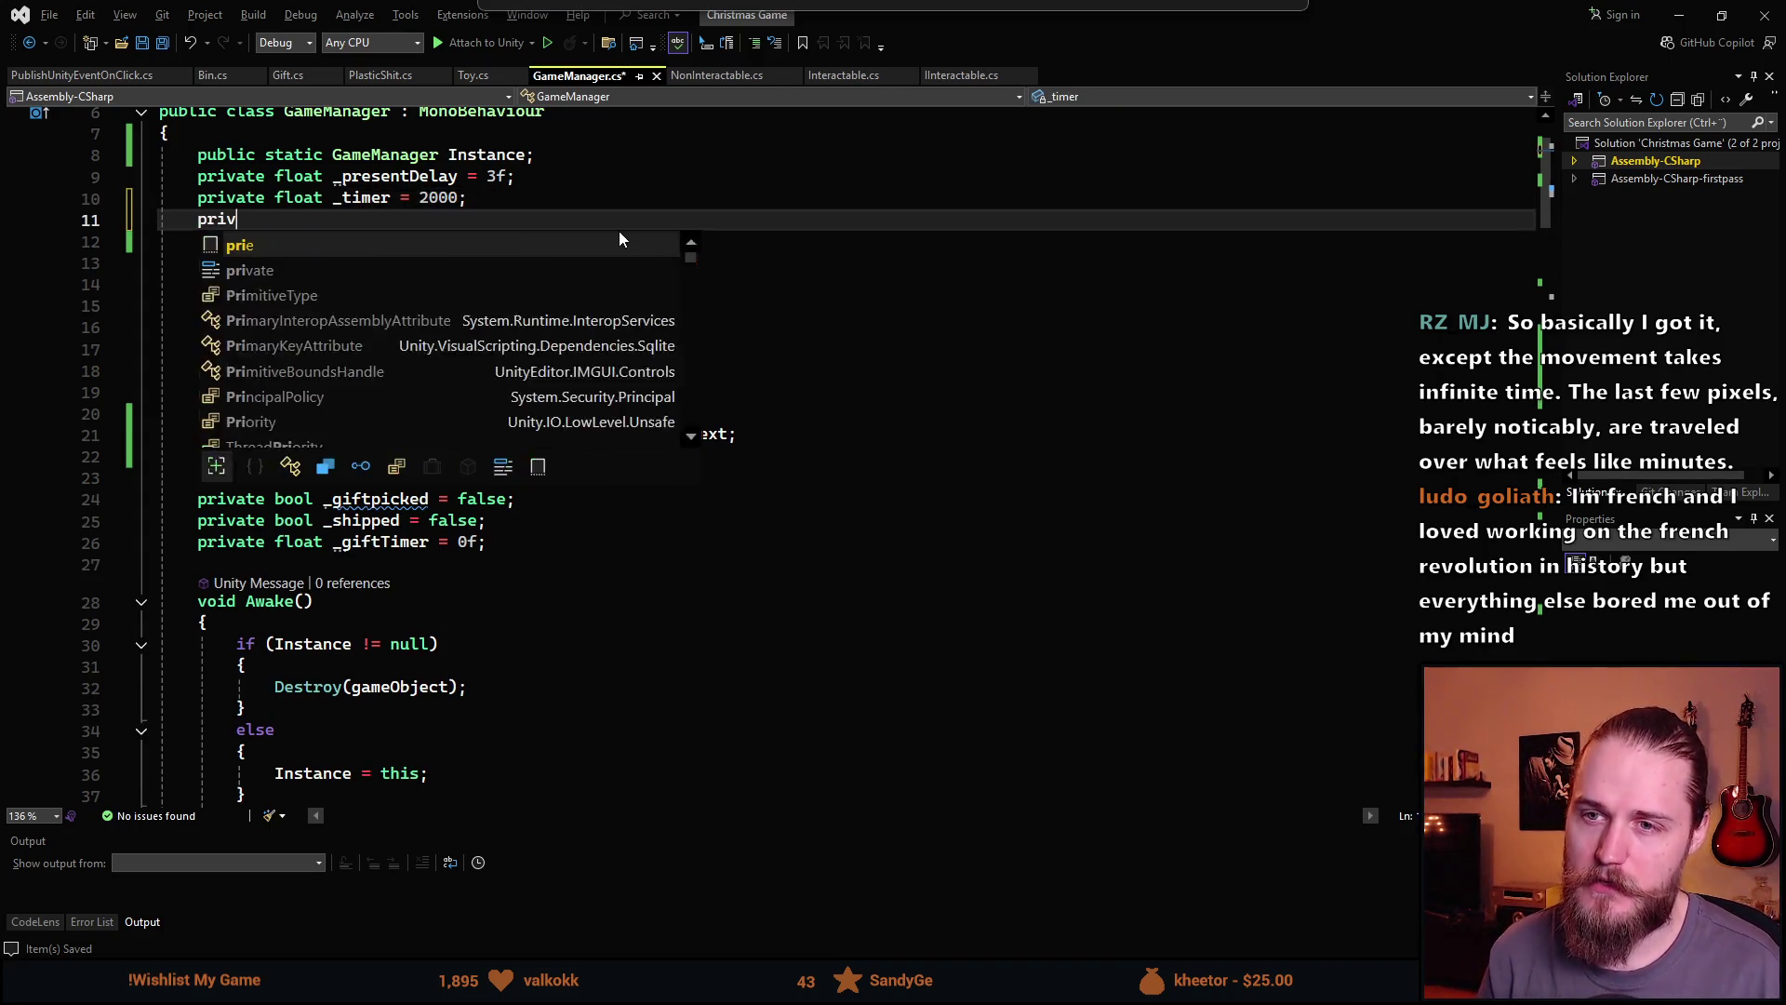
type("ate float ")
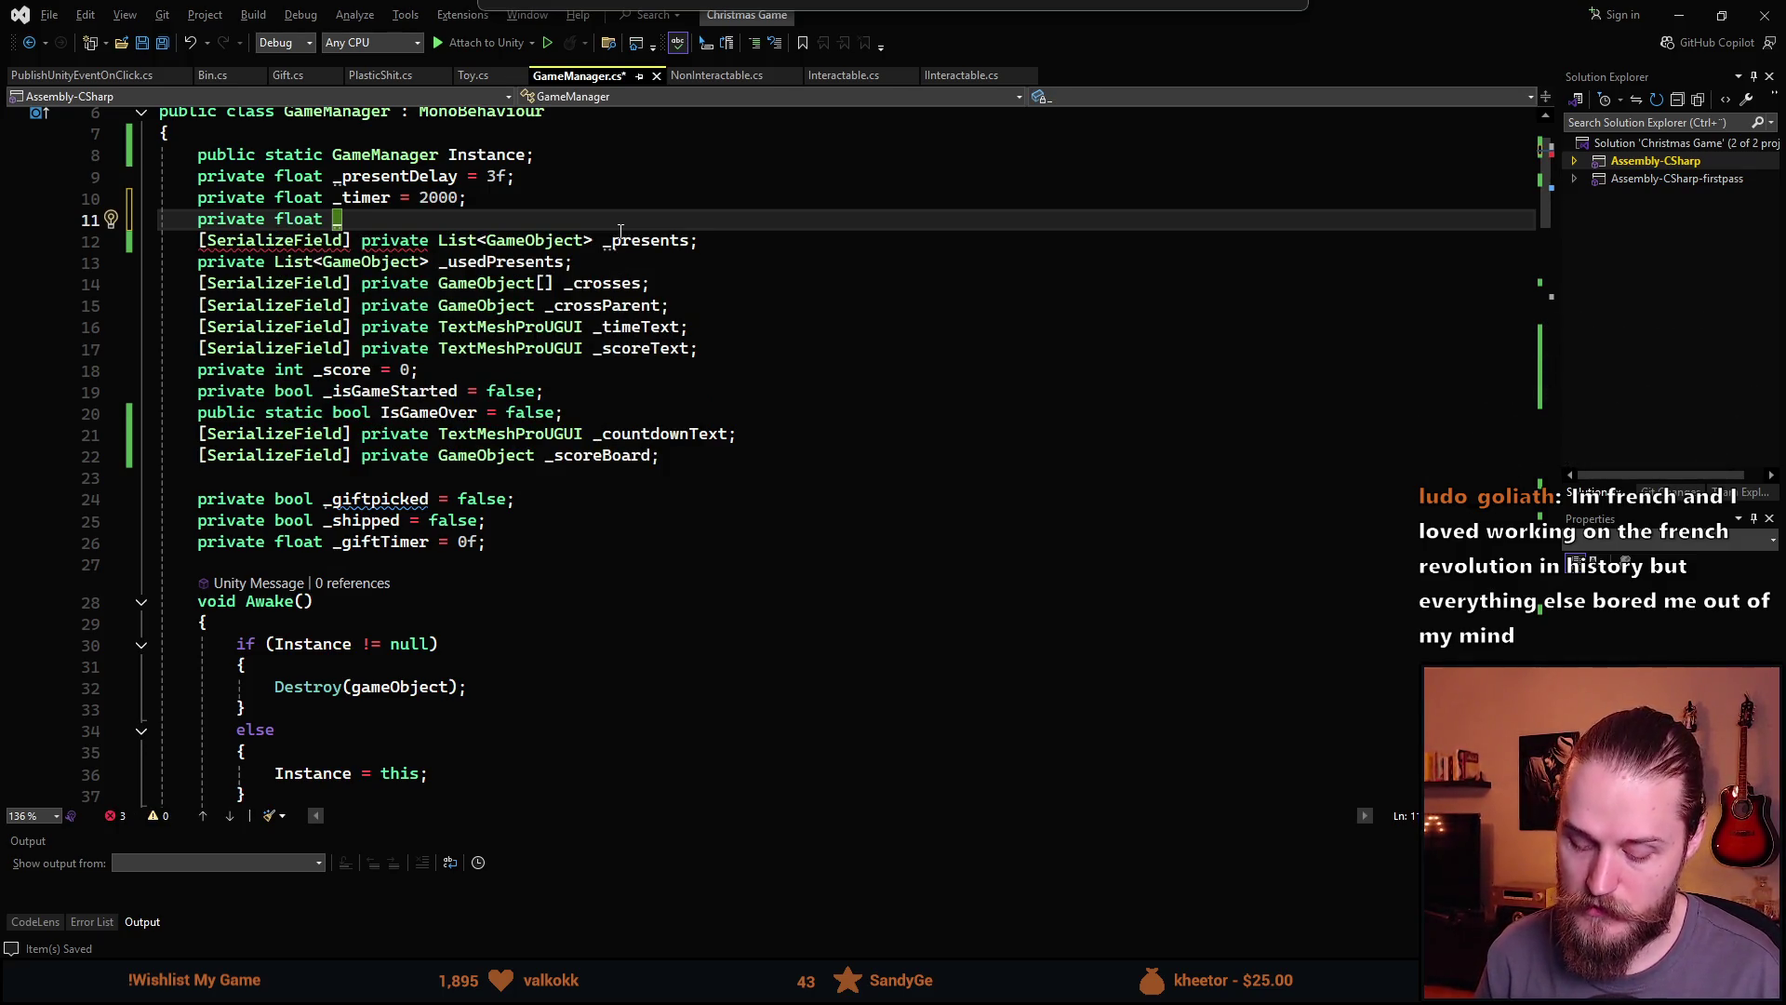
type("_de")
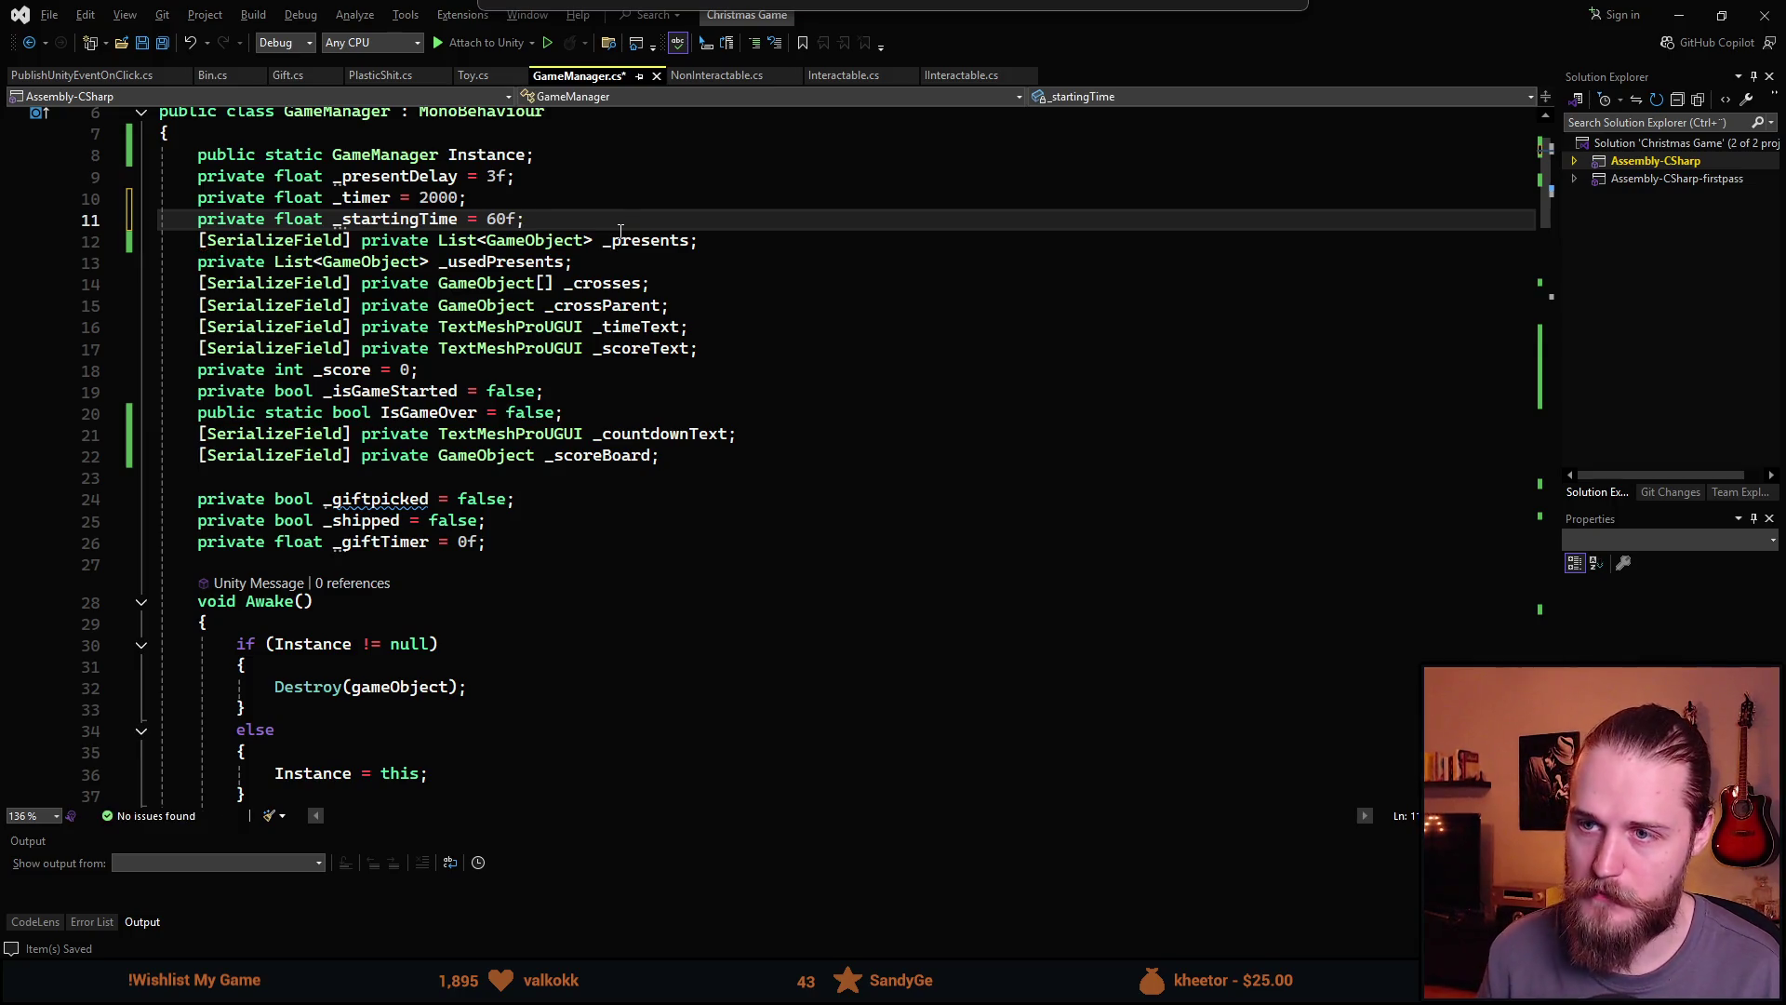
key("ctrl+s")
scroll(523, 620, "down", 20)
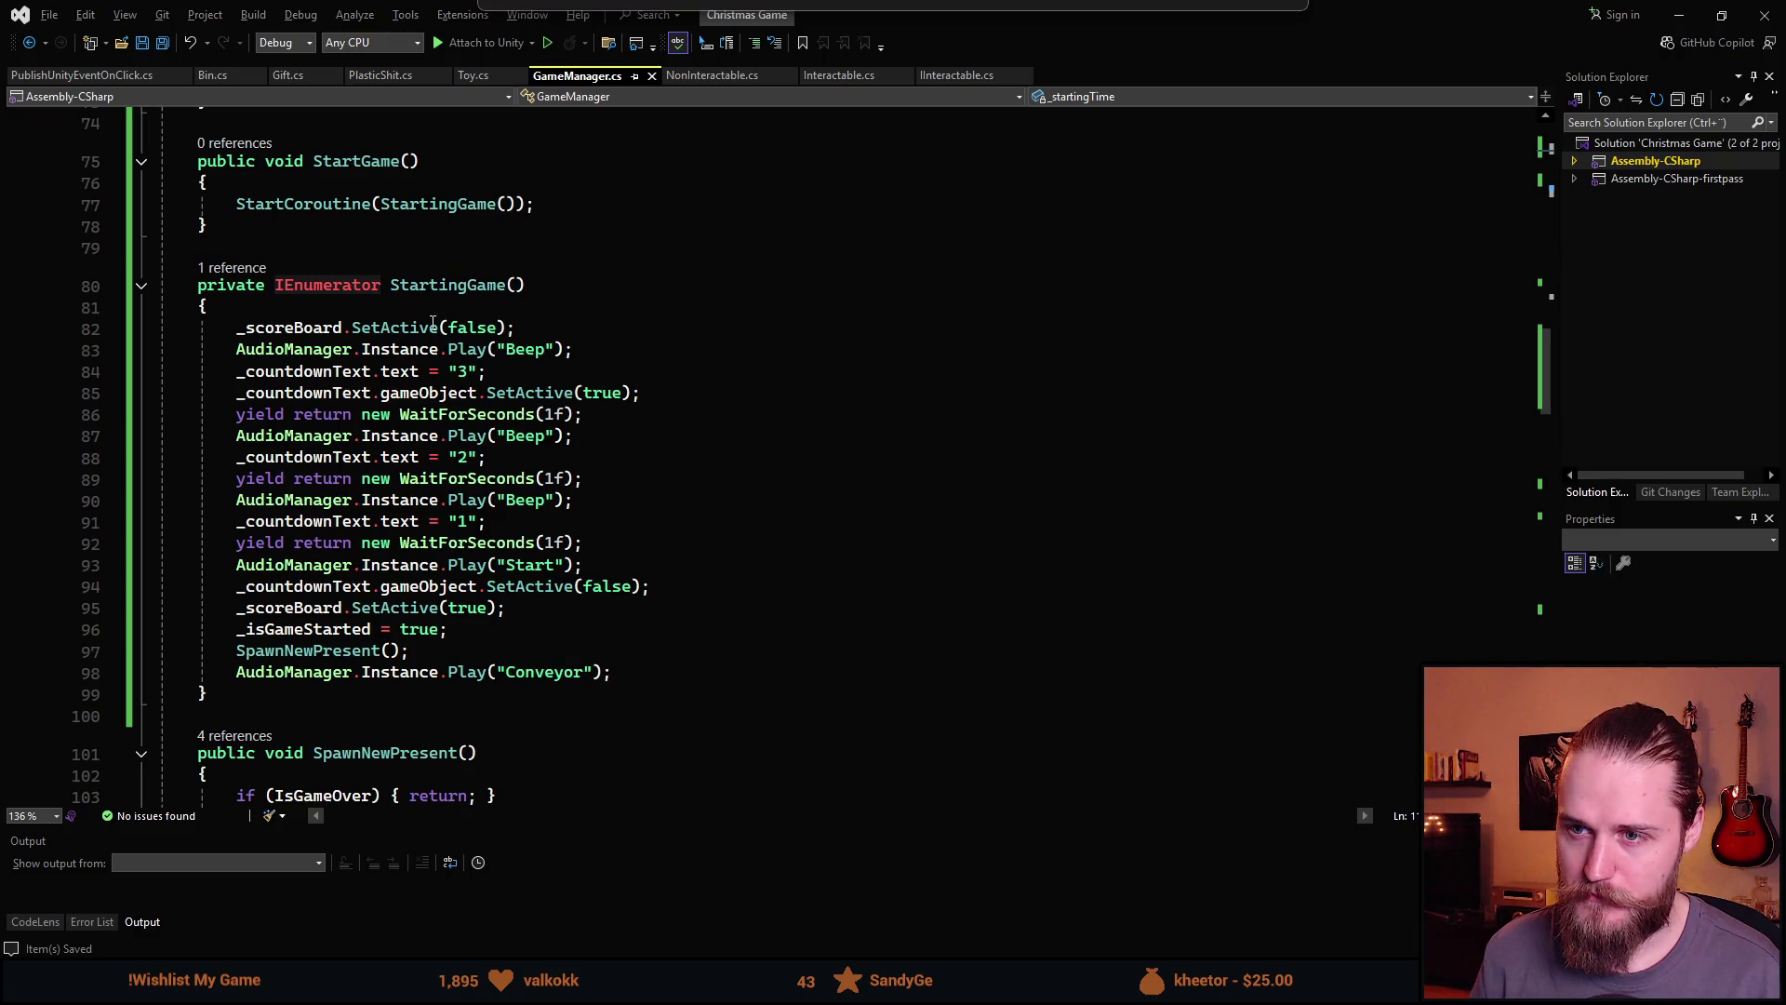
After Play("Start") in StartingGame, add '_score = 0;' and '_timer = _startingTime;'
scroll(369, 407, "down", 2)
scroll(567, 566, "up", 1)
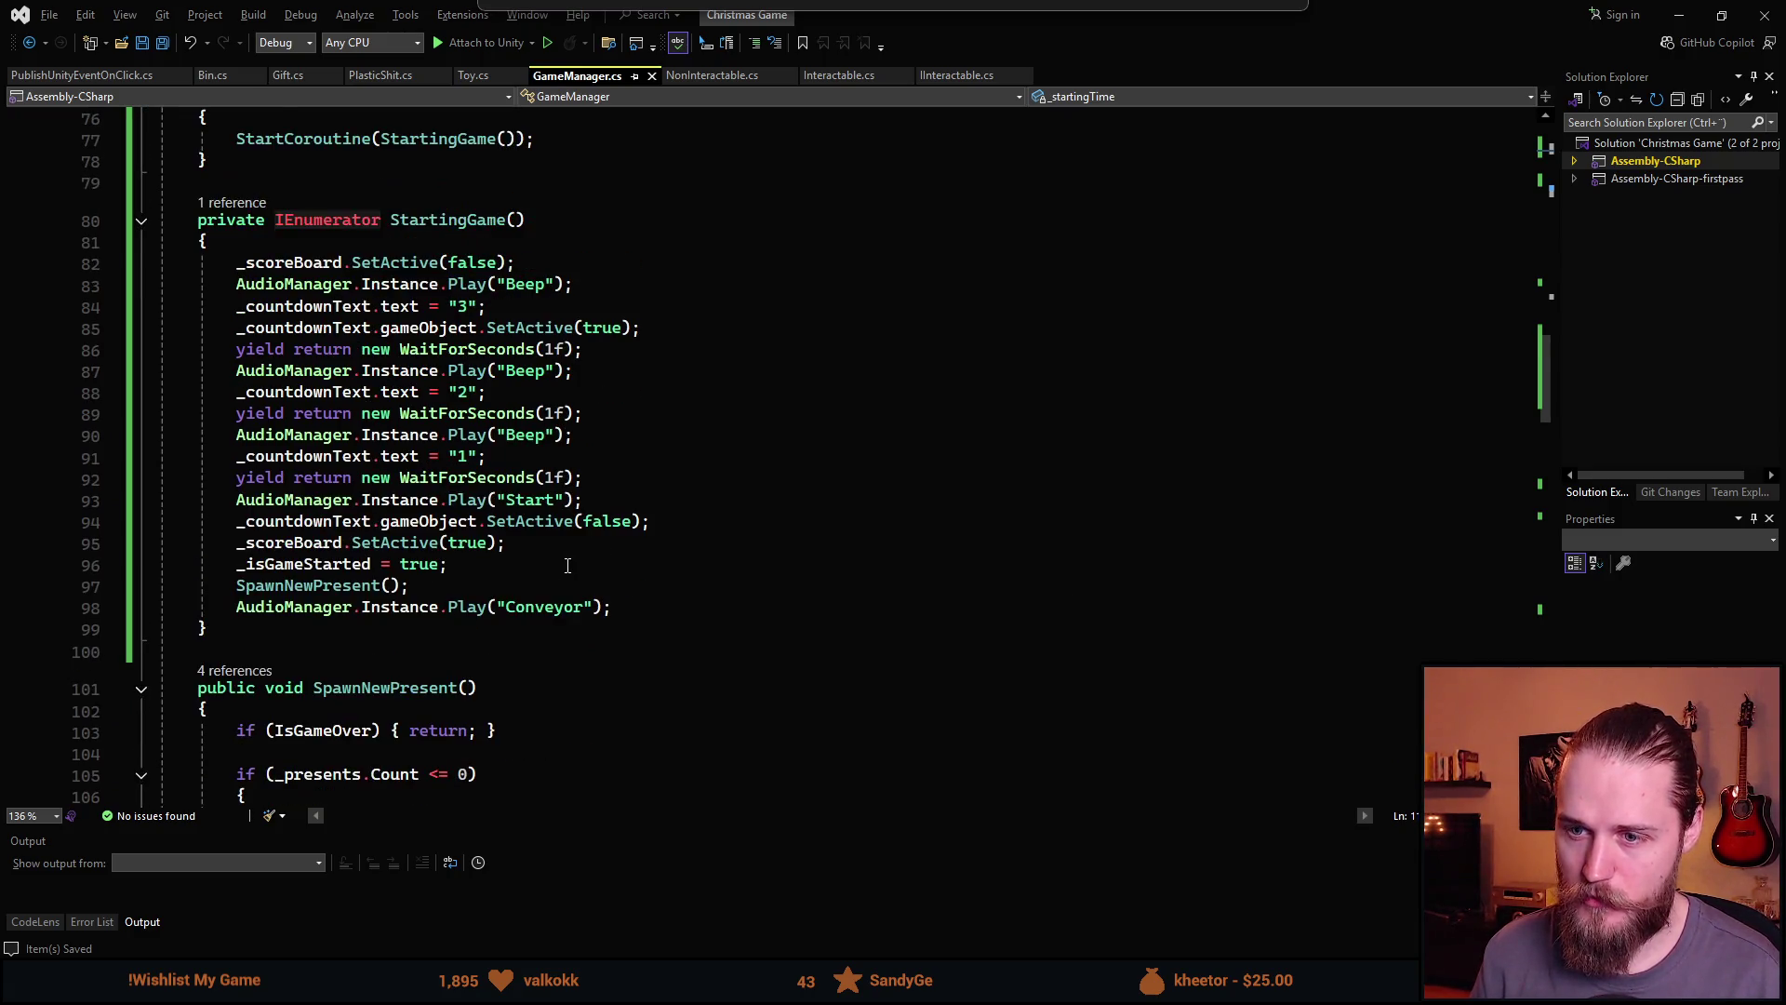
left_click(610, 502)
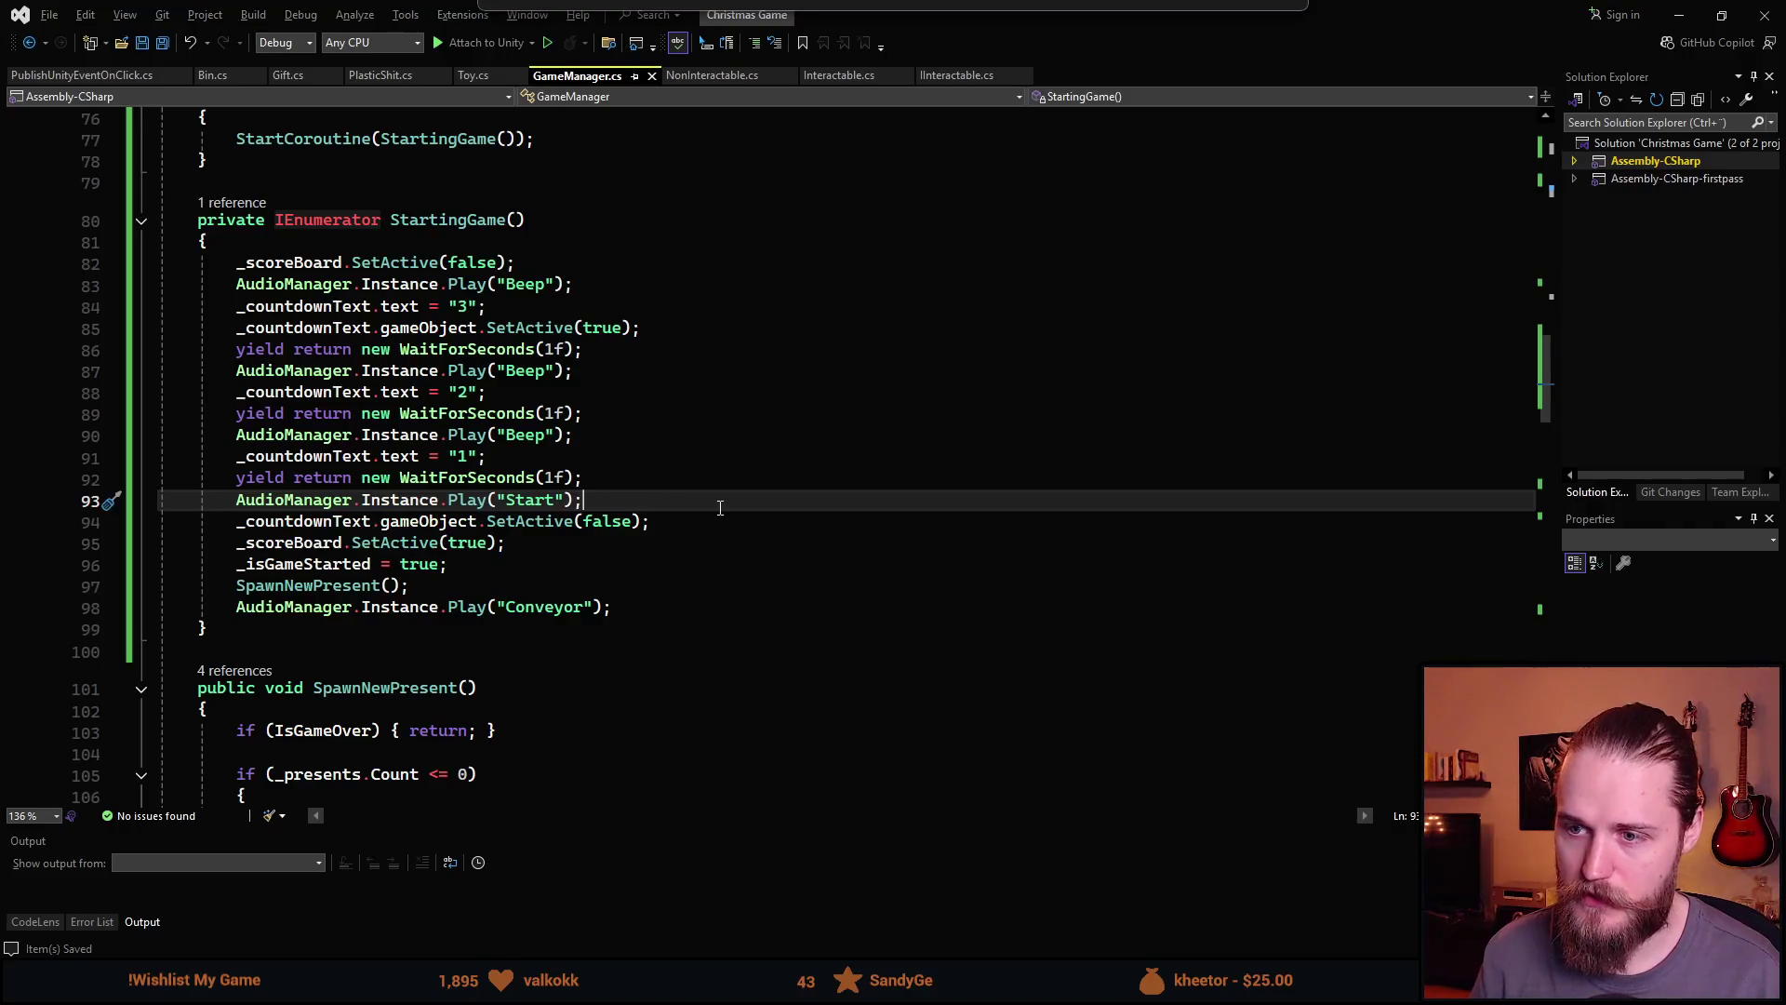
key("Return")
type("_cou")
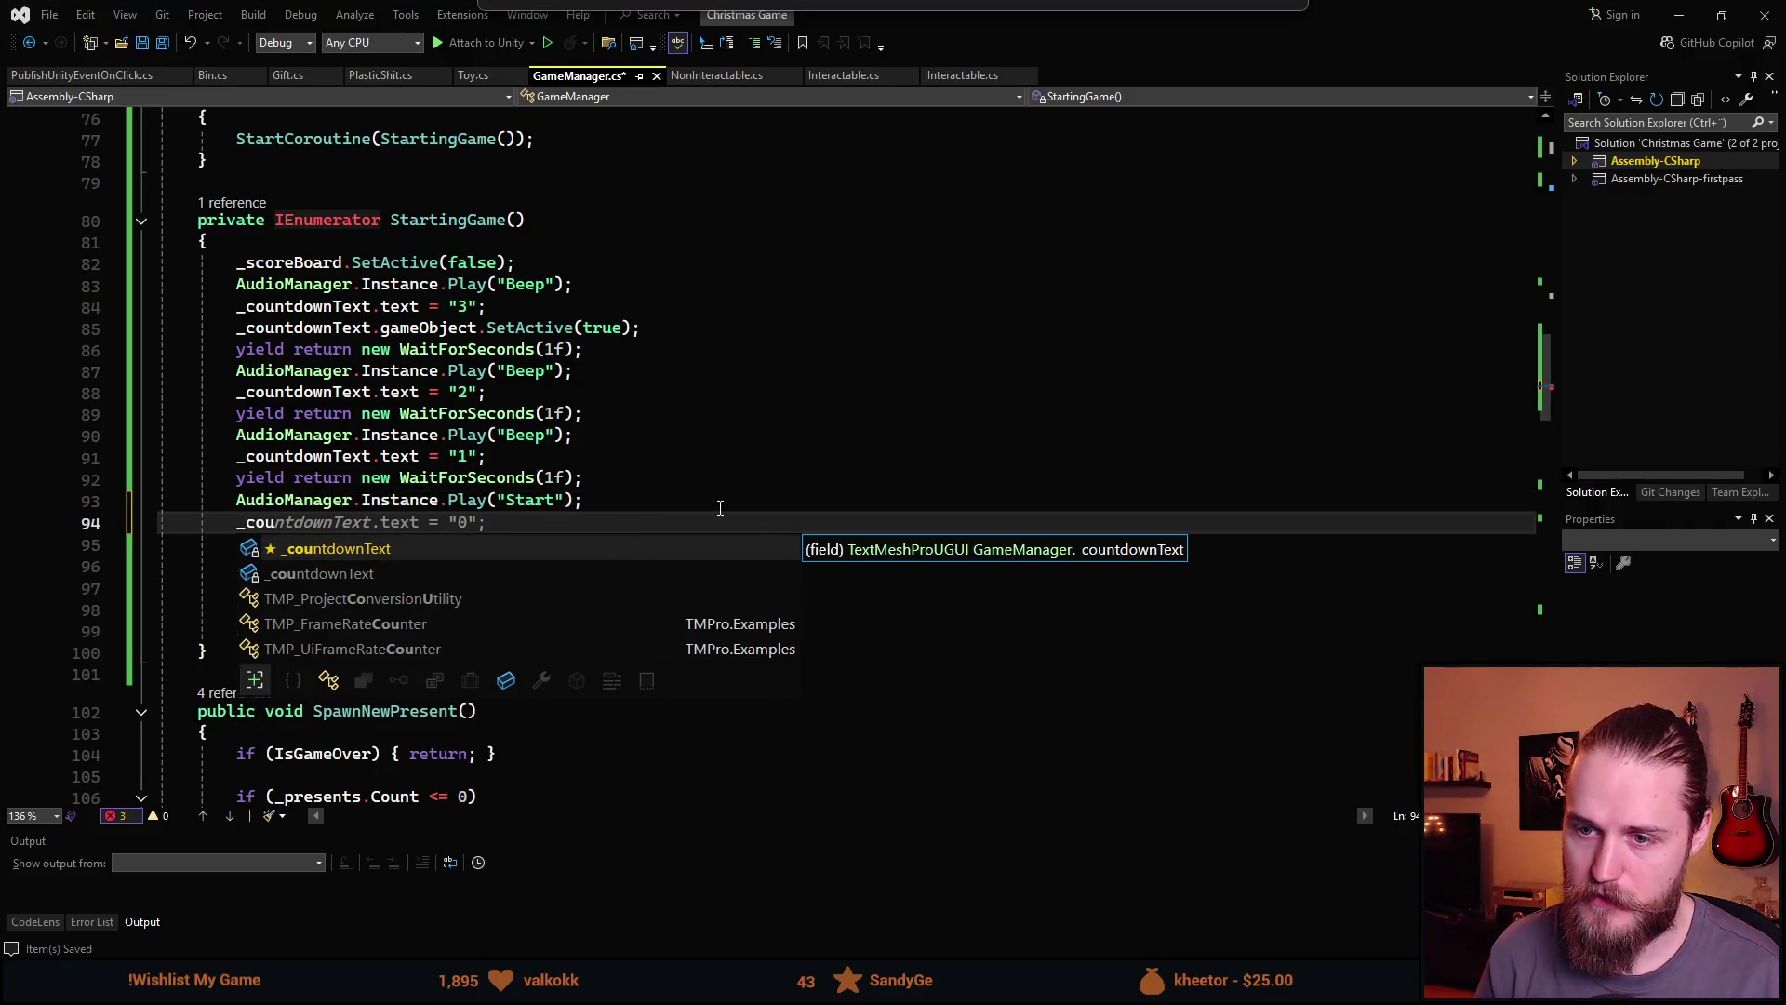
key("BackSpace")
type("_score.")
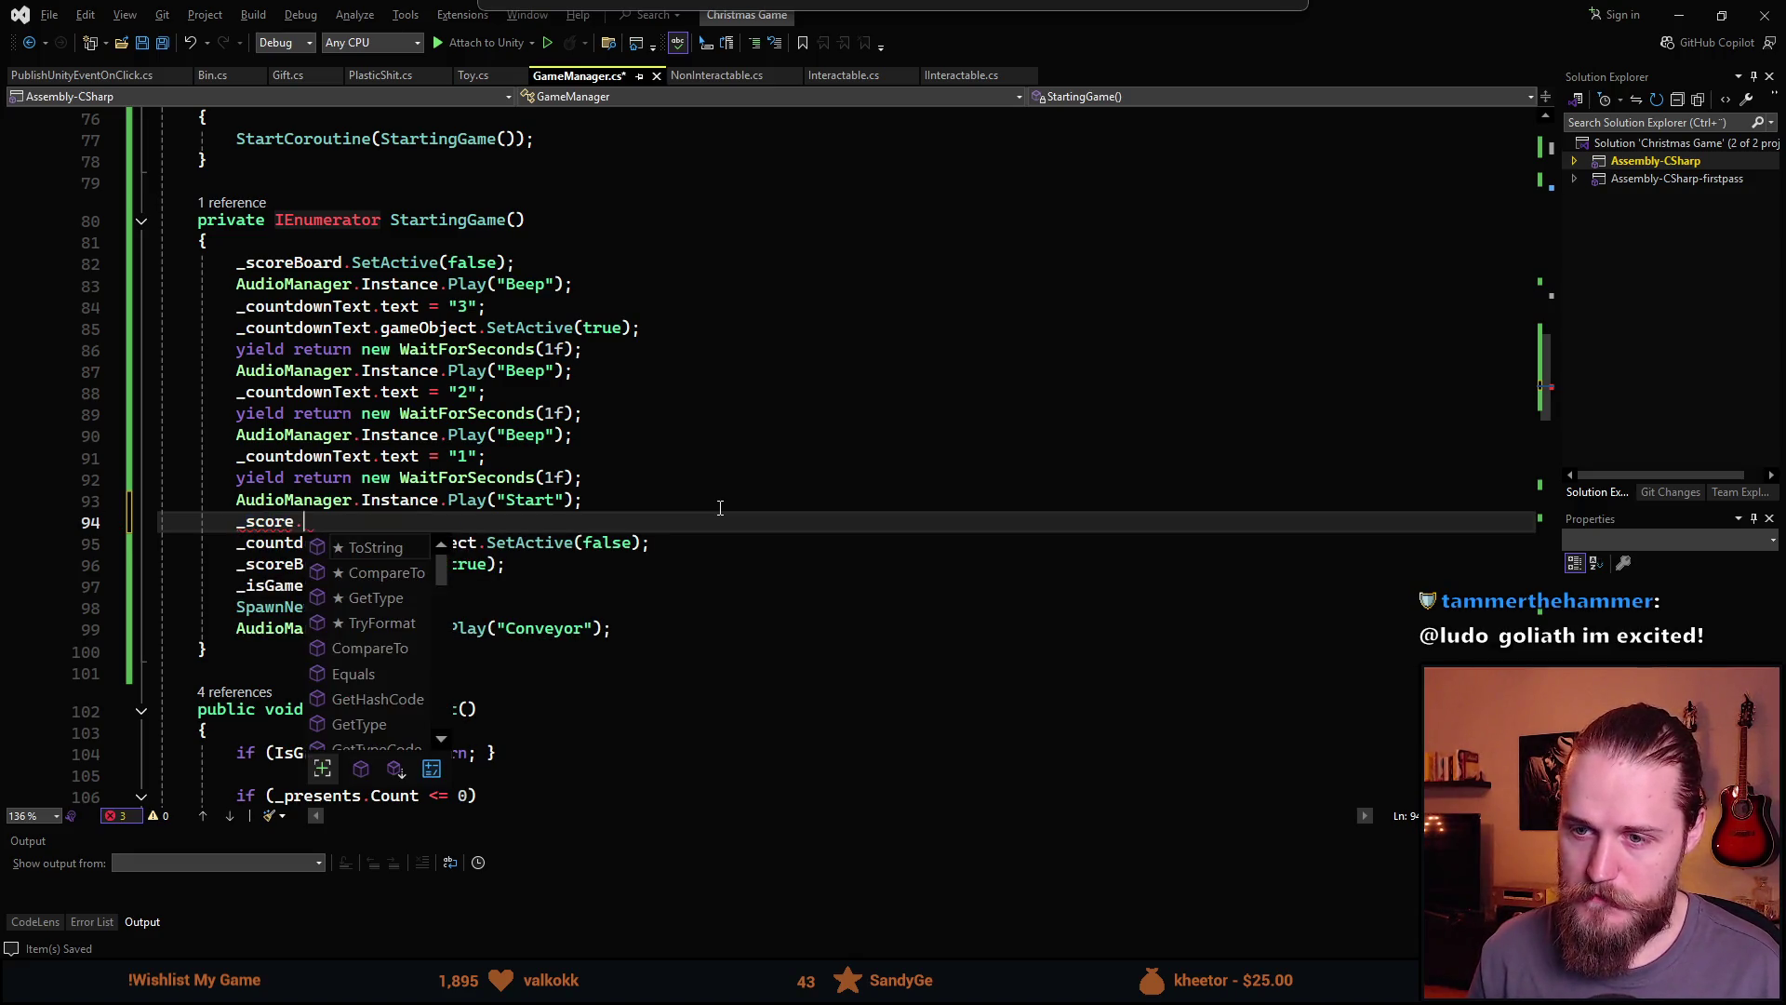
key("Escape")
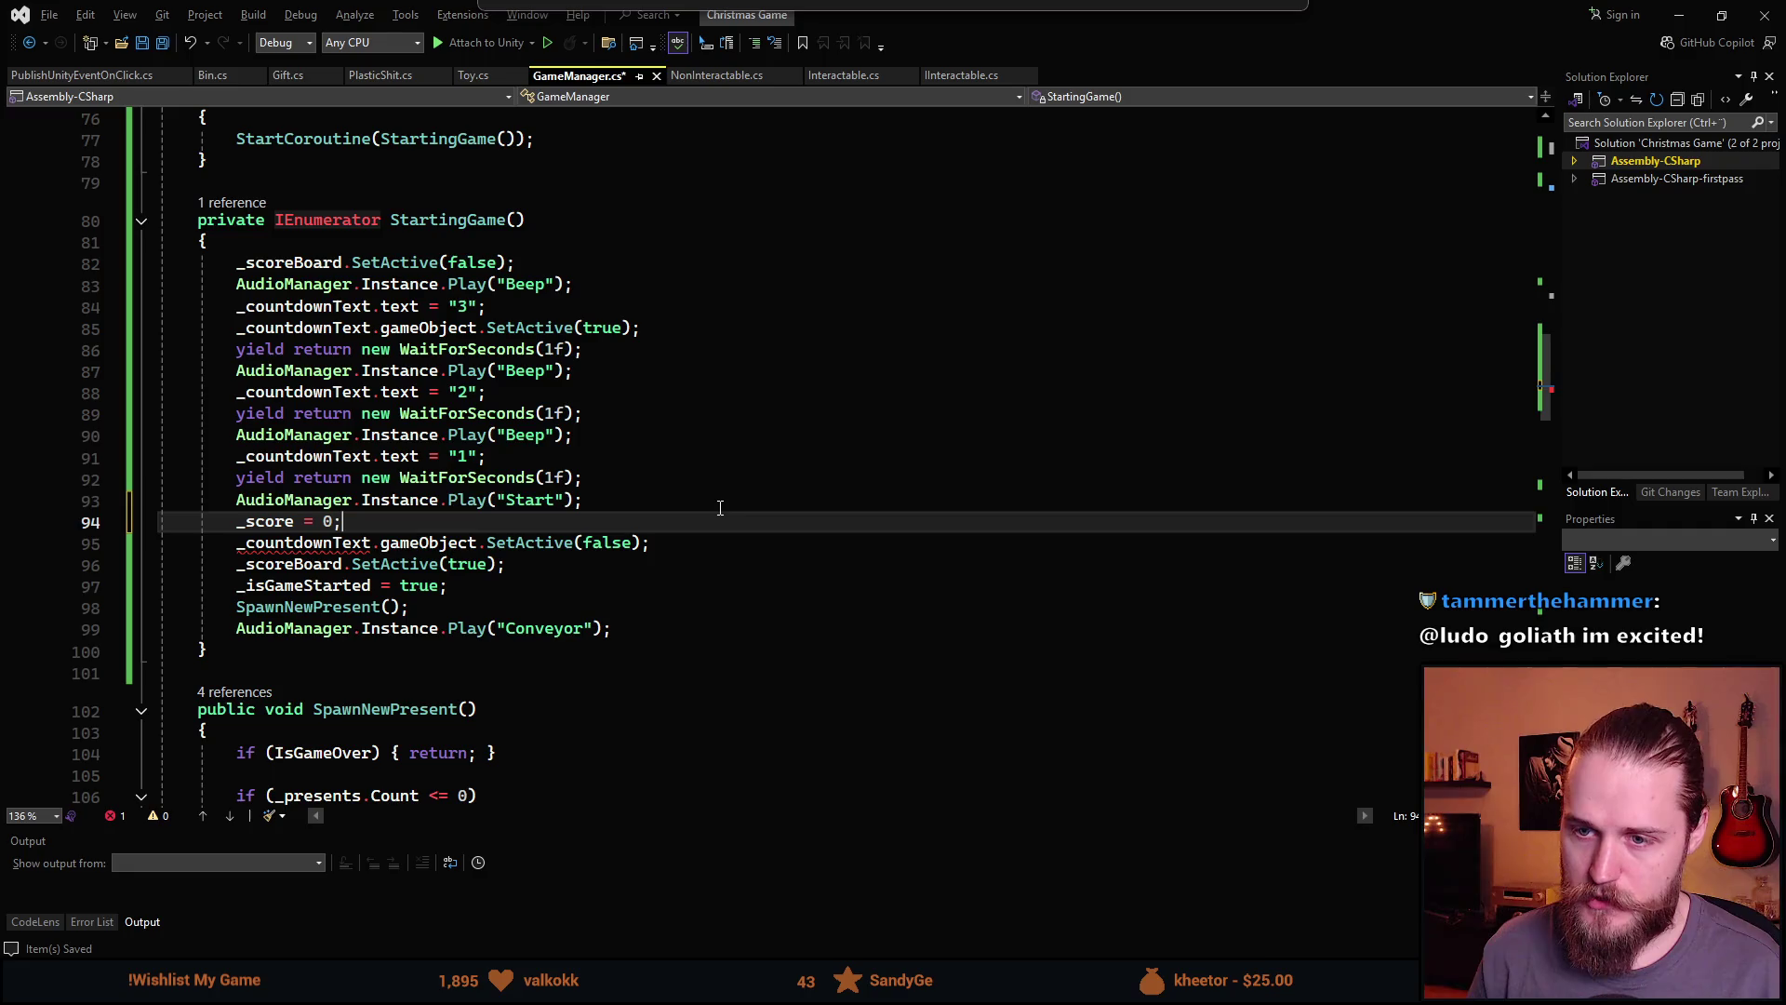
key("Return")
type("_t")
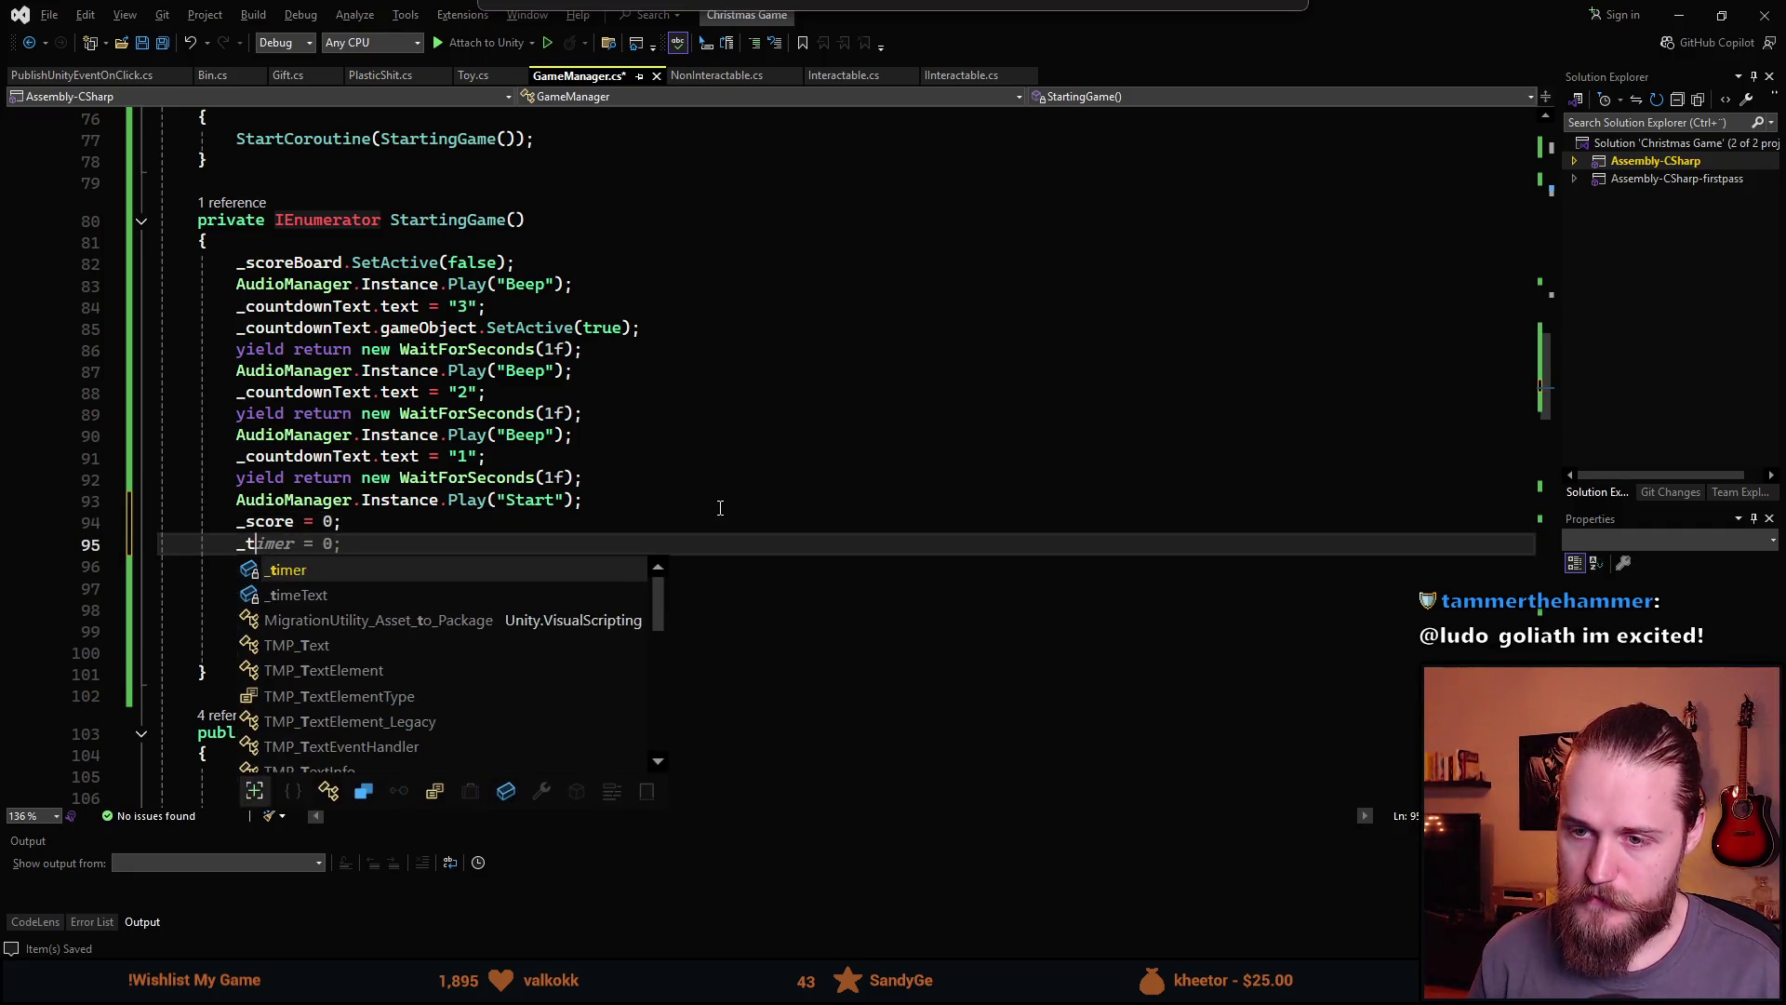
type("imer = 0;.")
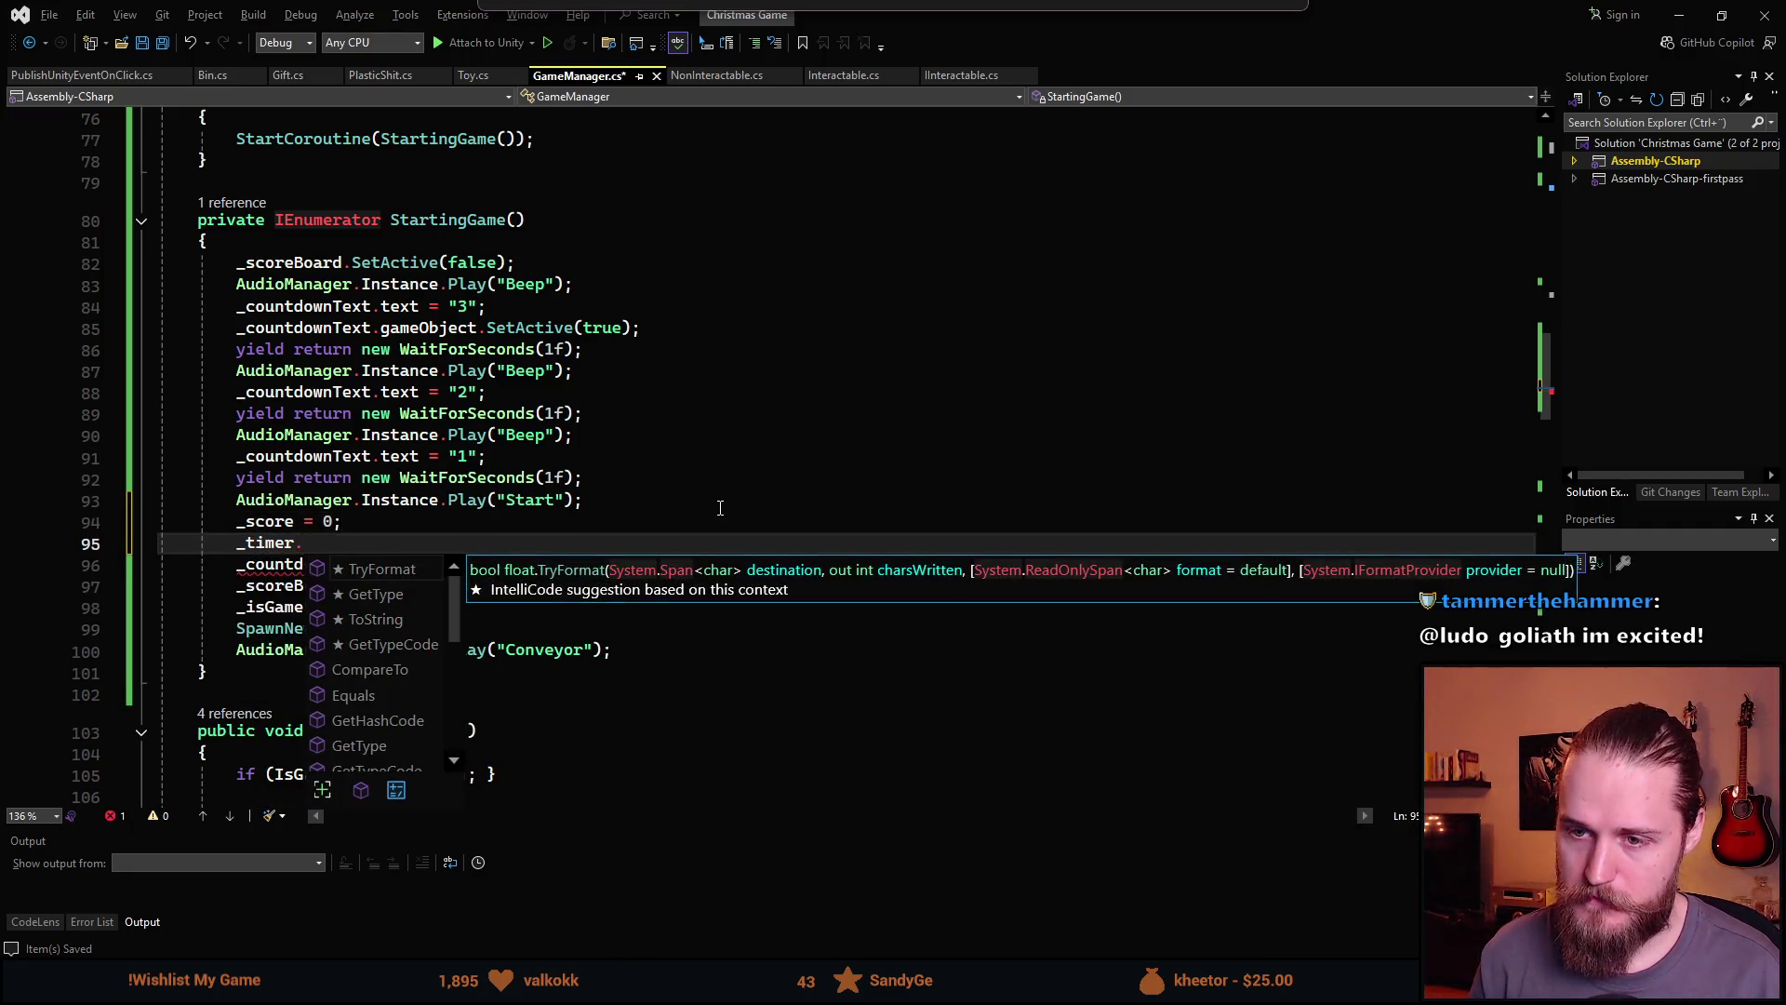
key("BackSpace")
type("_sta")
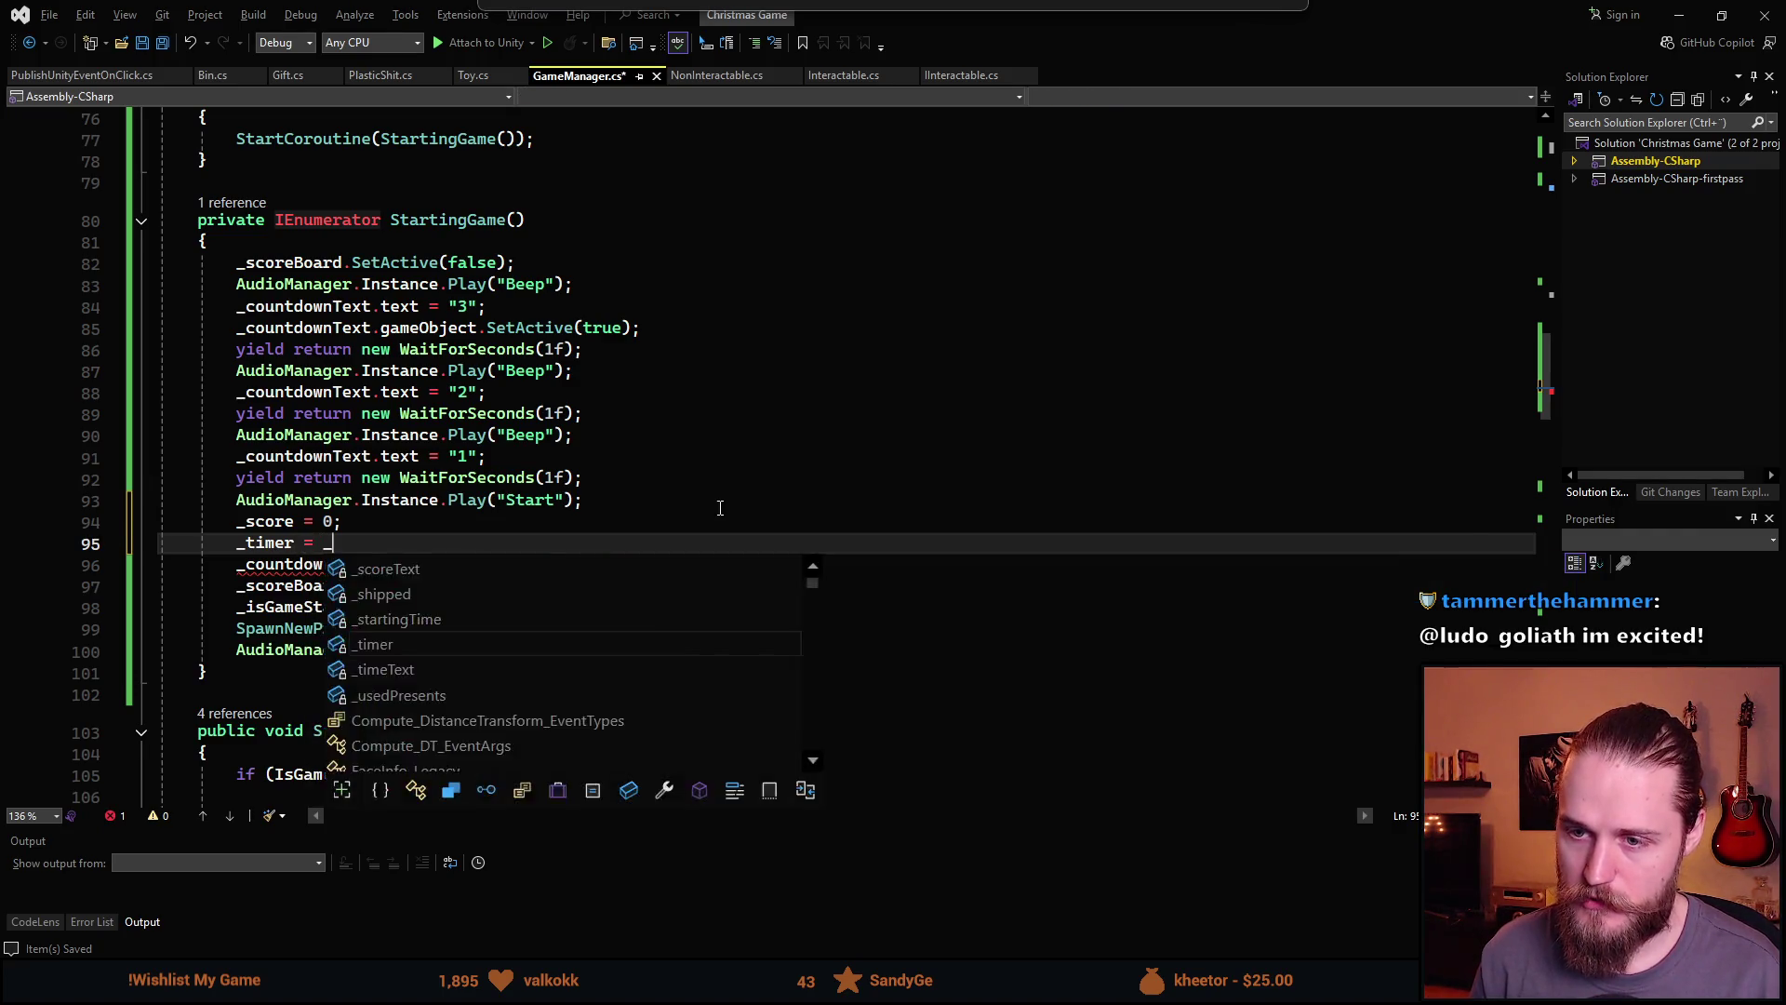
key("Tab")
type(";")
Insert 'IsGameOver = false;' before the score reset and save GameManager.cs
scroll(733, 465, "up", 12)
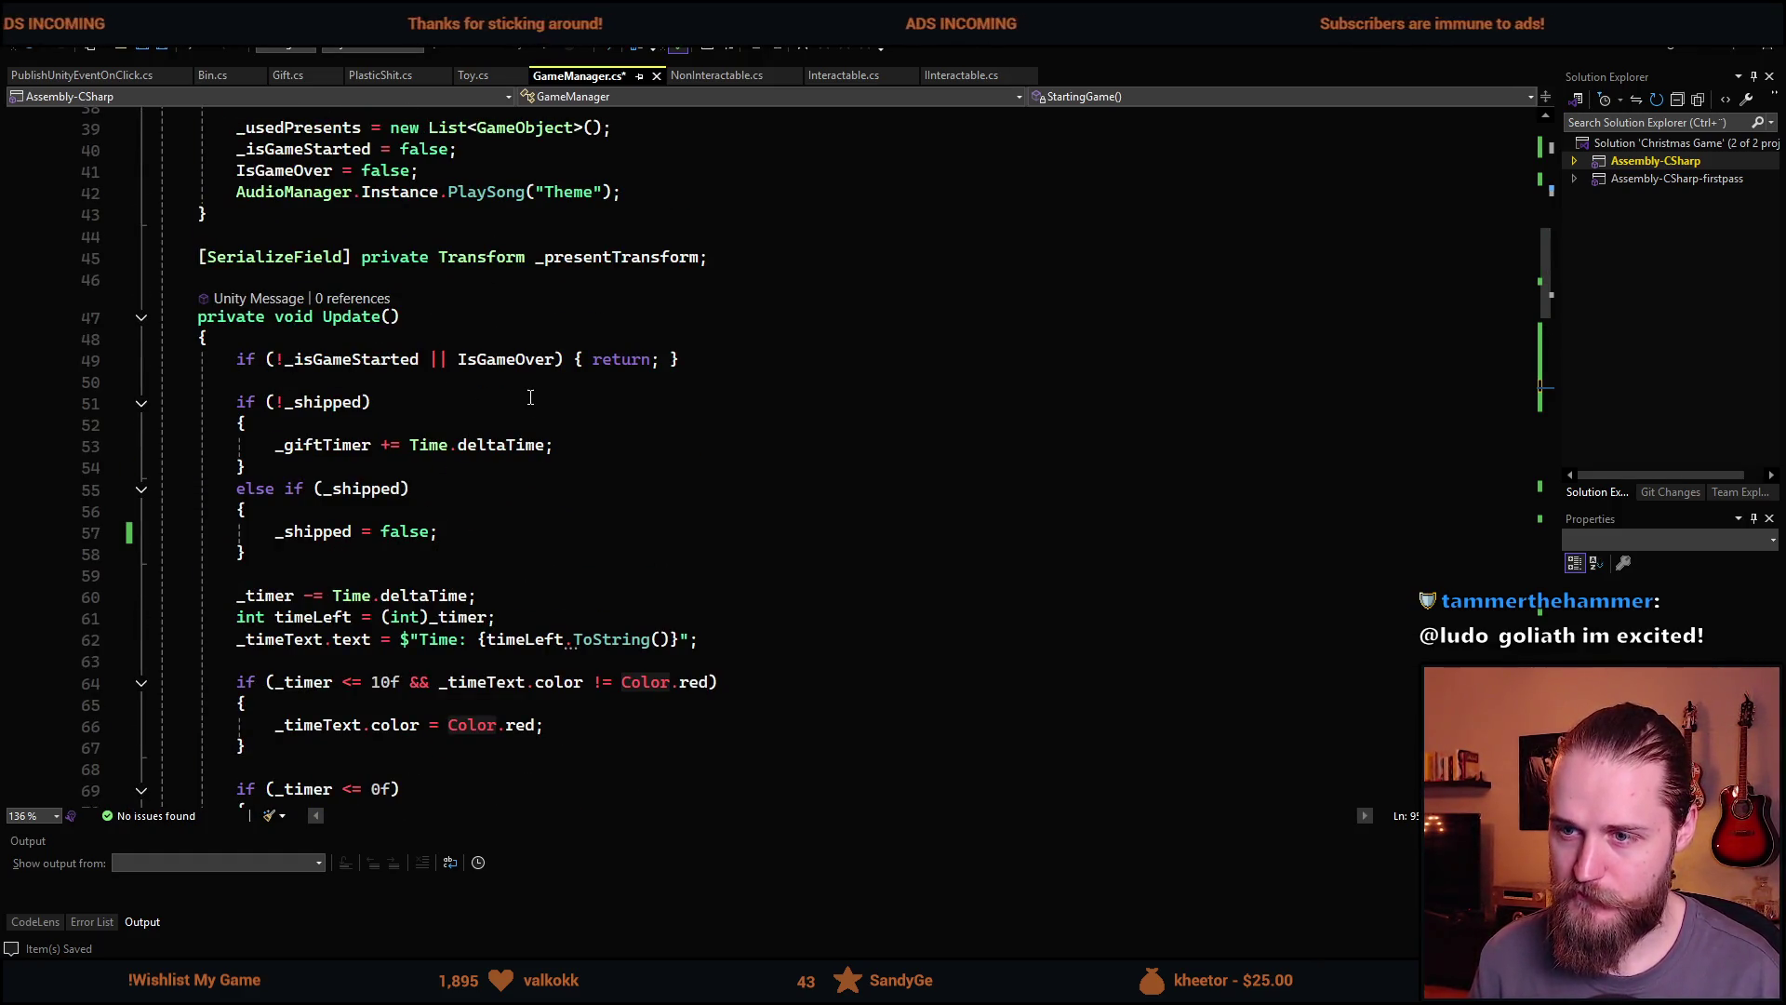
scroll(569, 689, "down", 12)
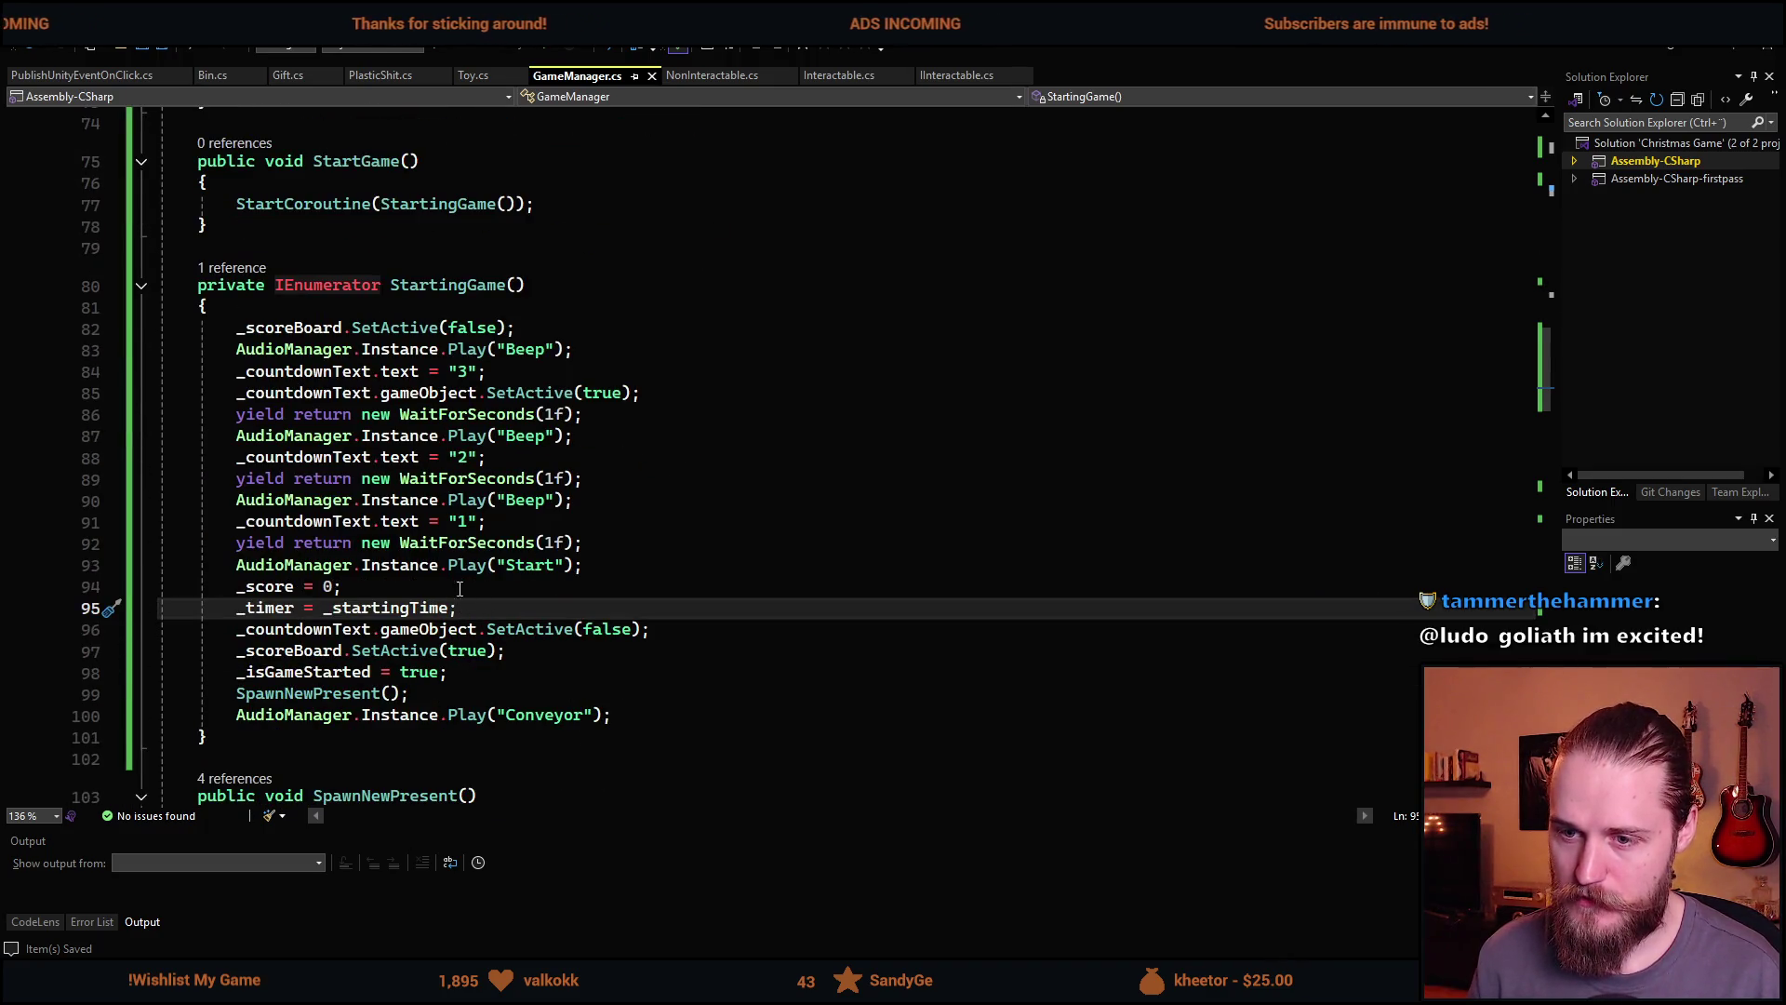
left_click(669, 564)
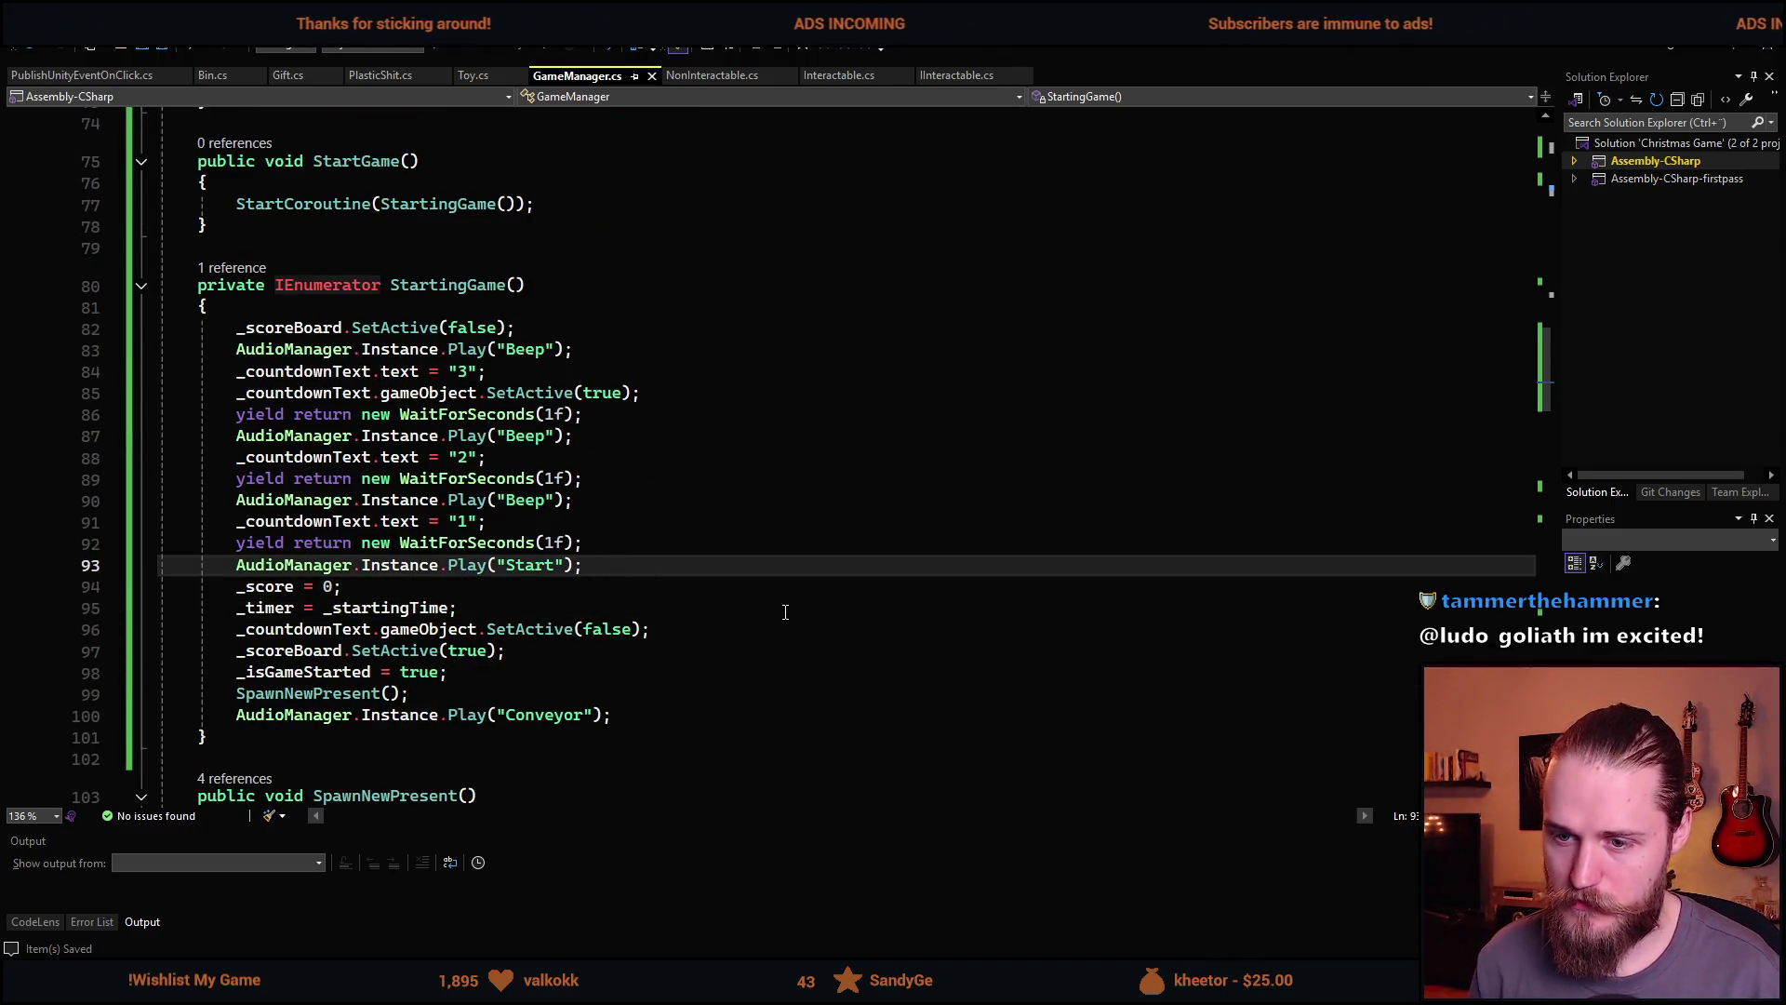
key("Return")
type("IsGameOver = false;")
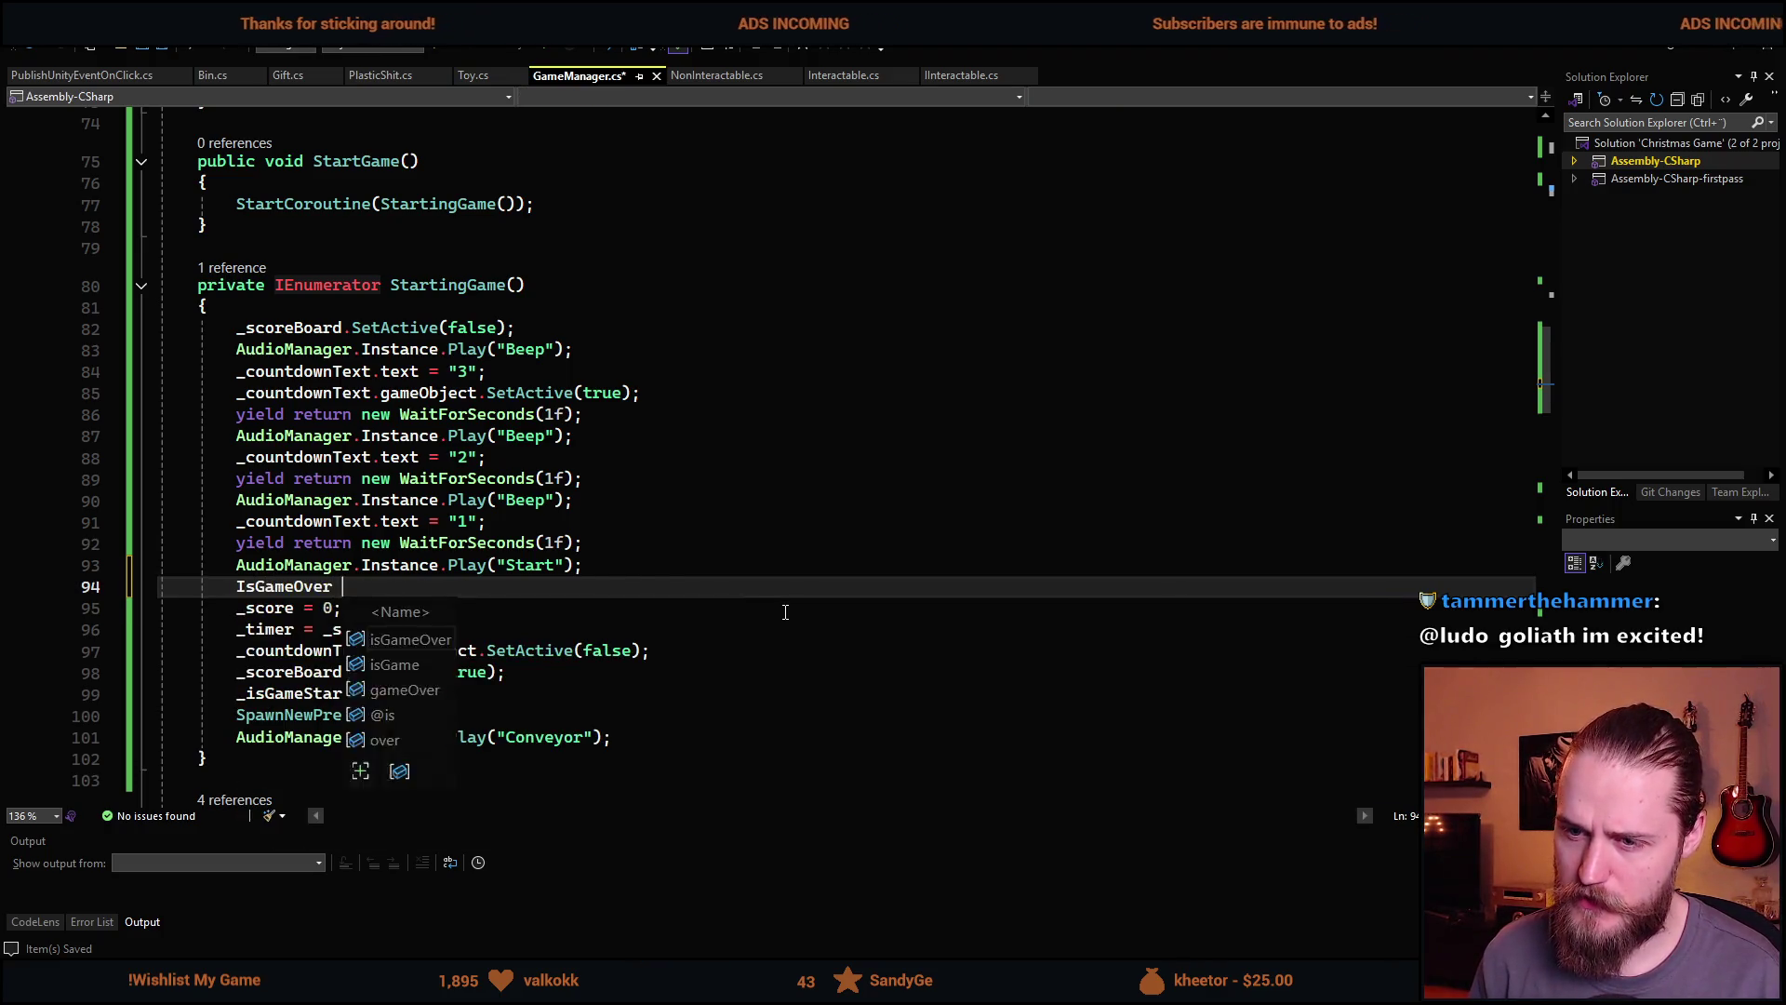
key("ctrl+s")
scroll(774, 568, "up", 2)
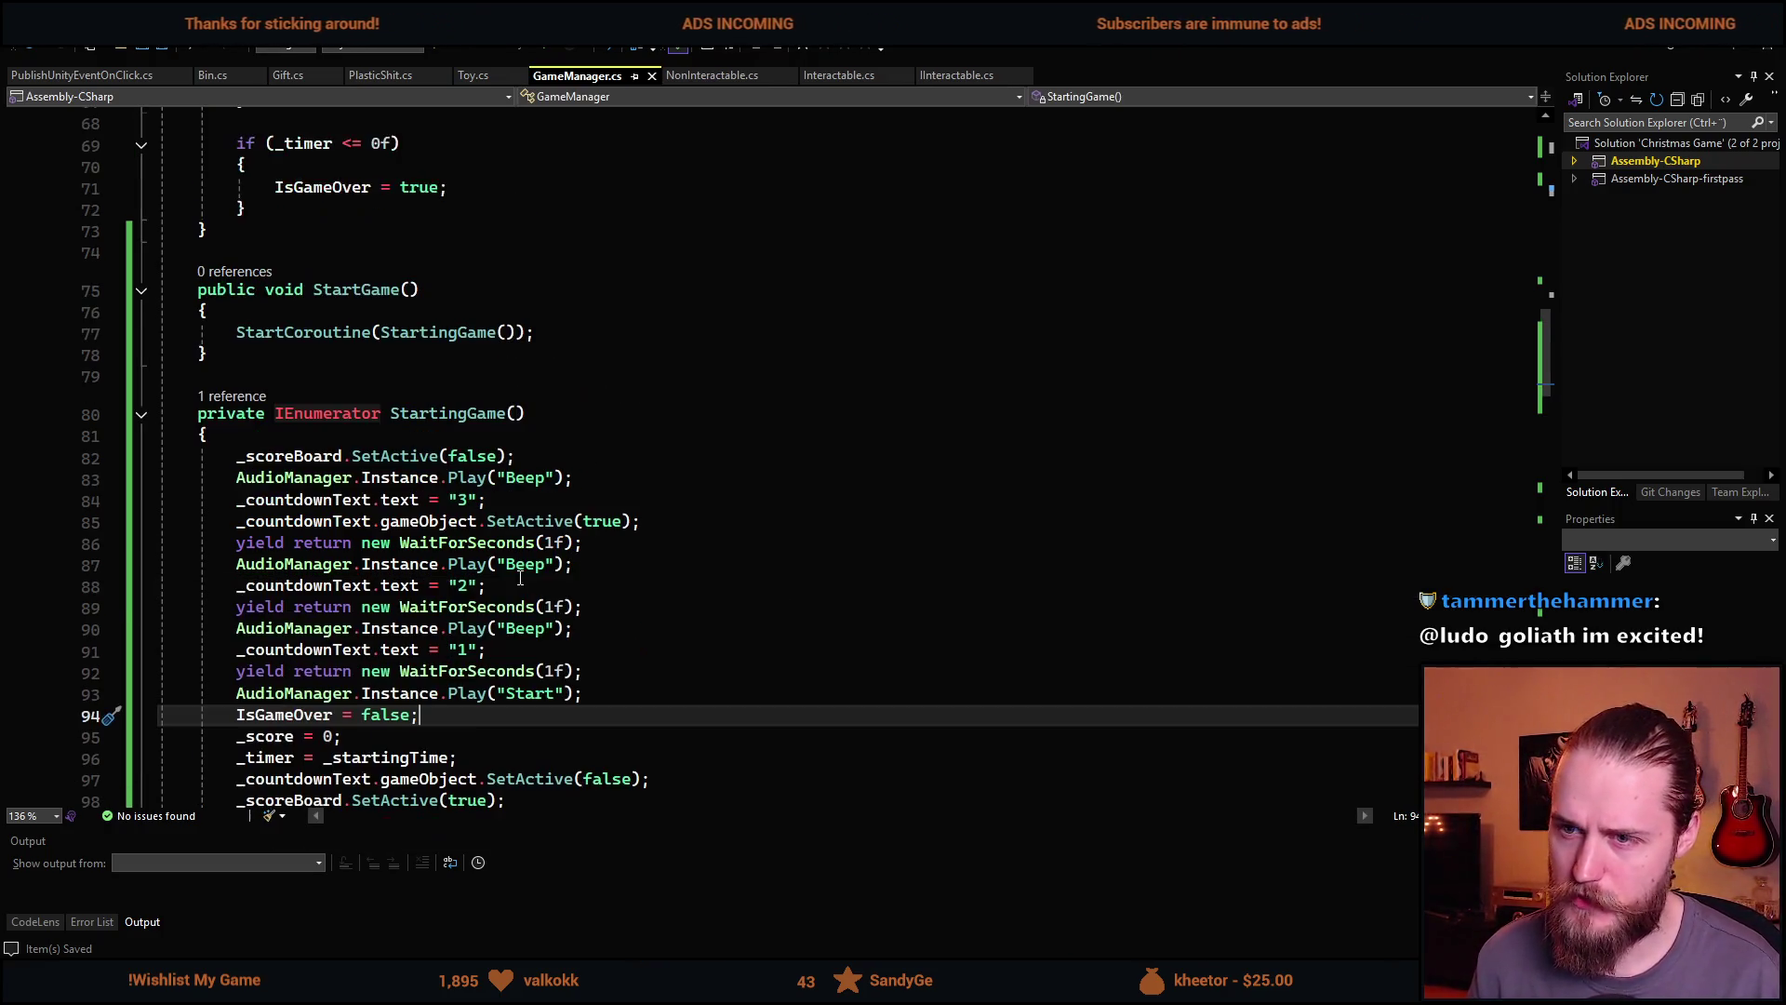
scroll(485, 585, "up", 9)
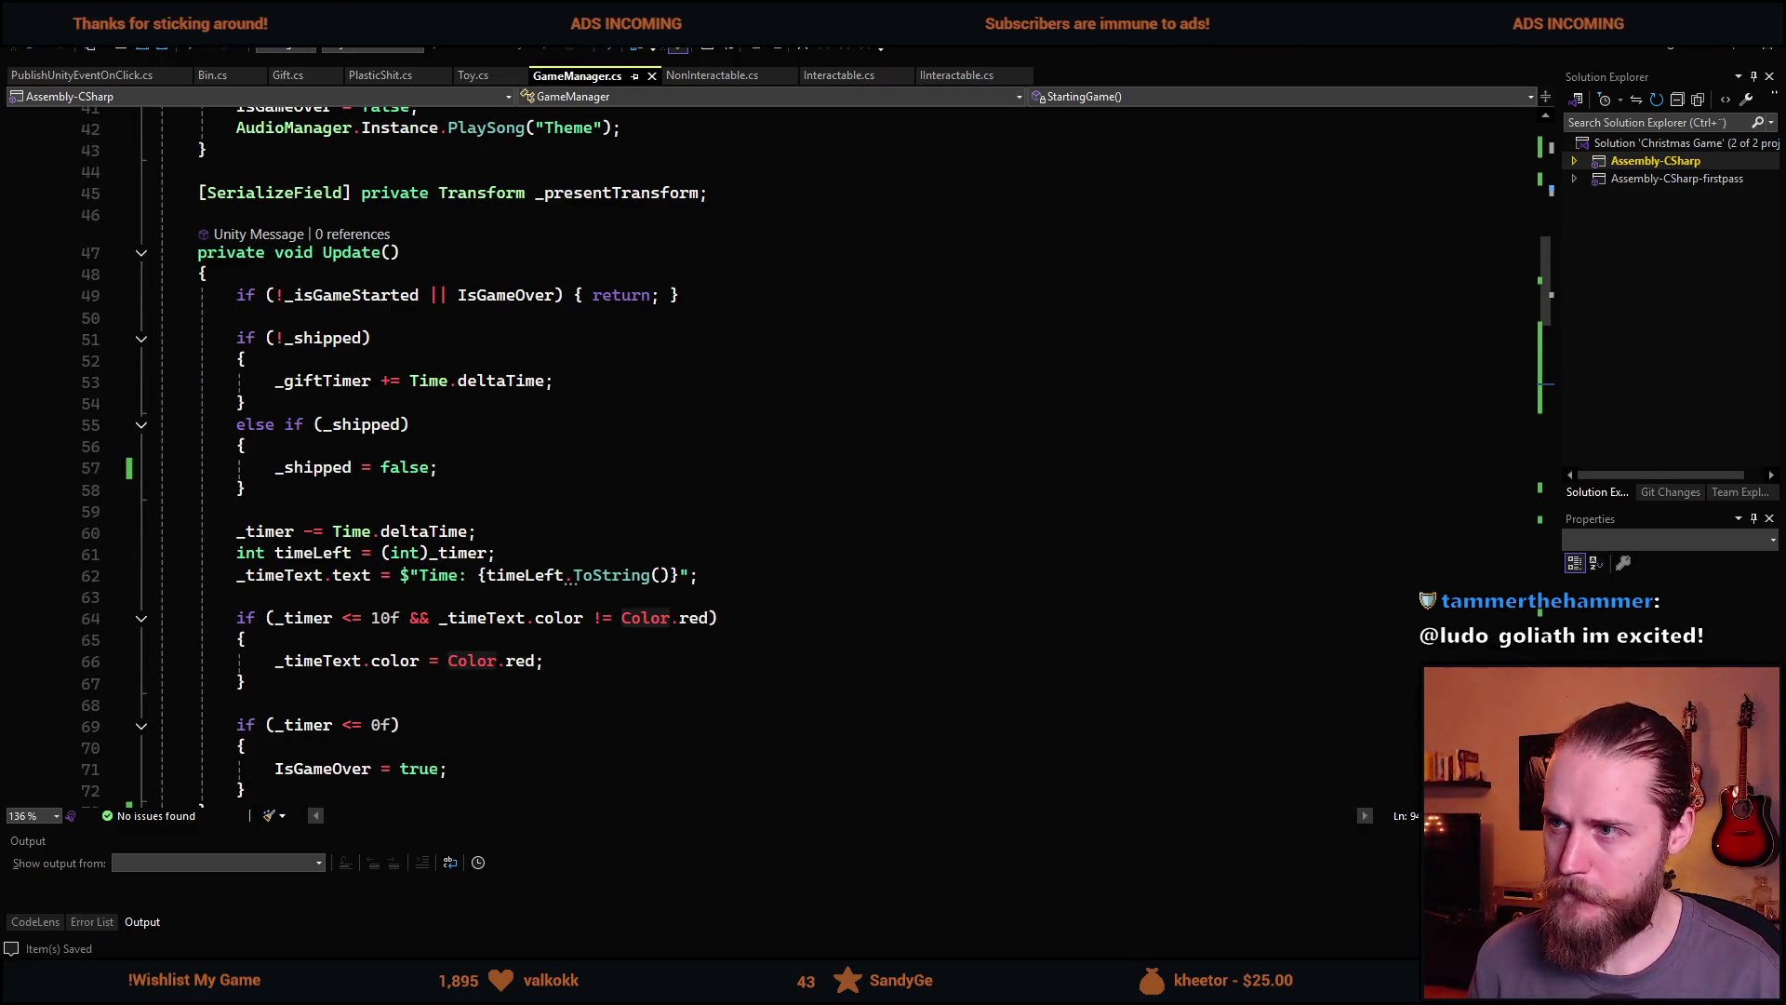
Make '_isGameStarted = false;' the first line of GameOver(), save, and return to Unity
scroll(623, 596, "down", 20)
scroll(623, 596, "down", 13)
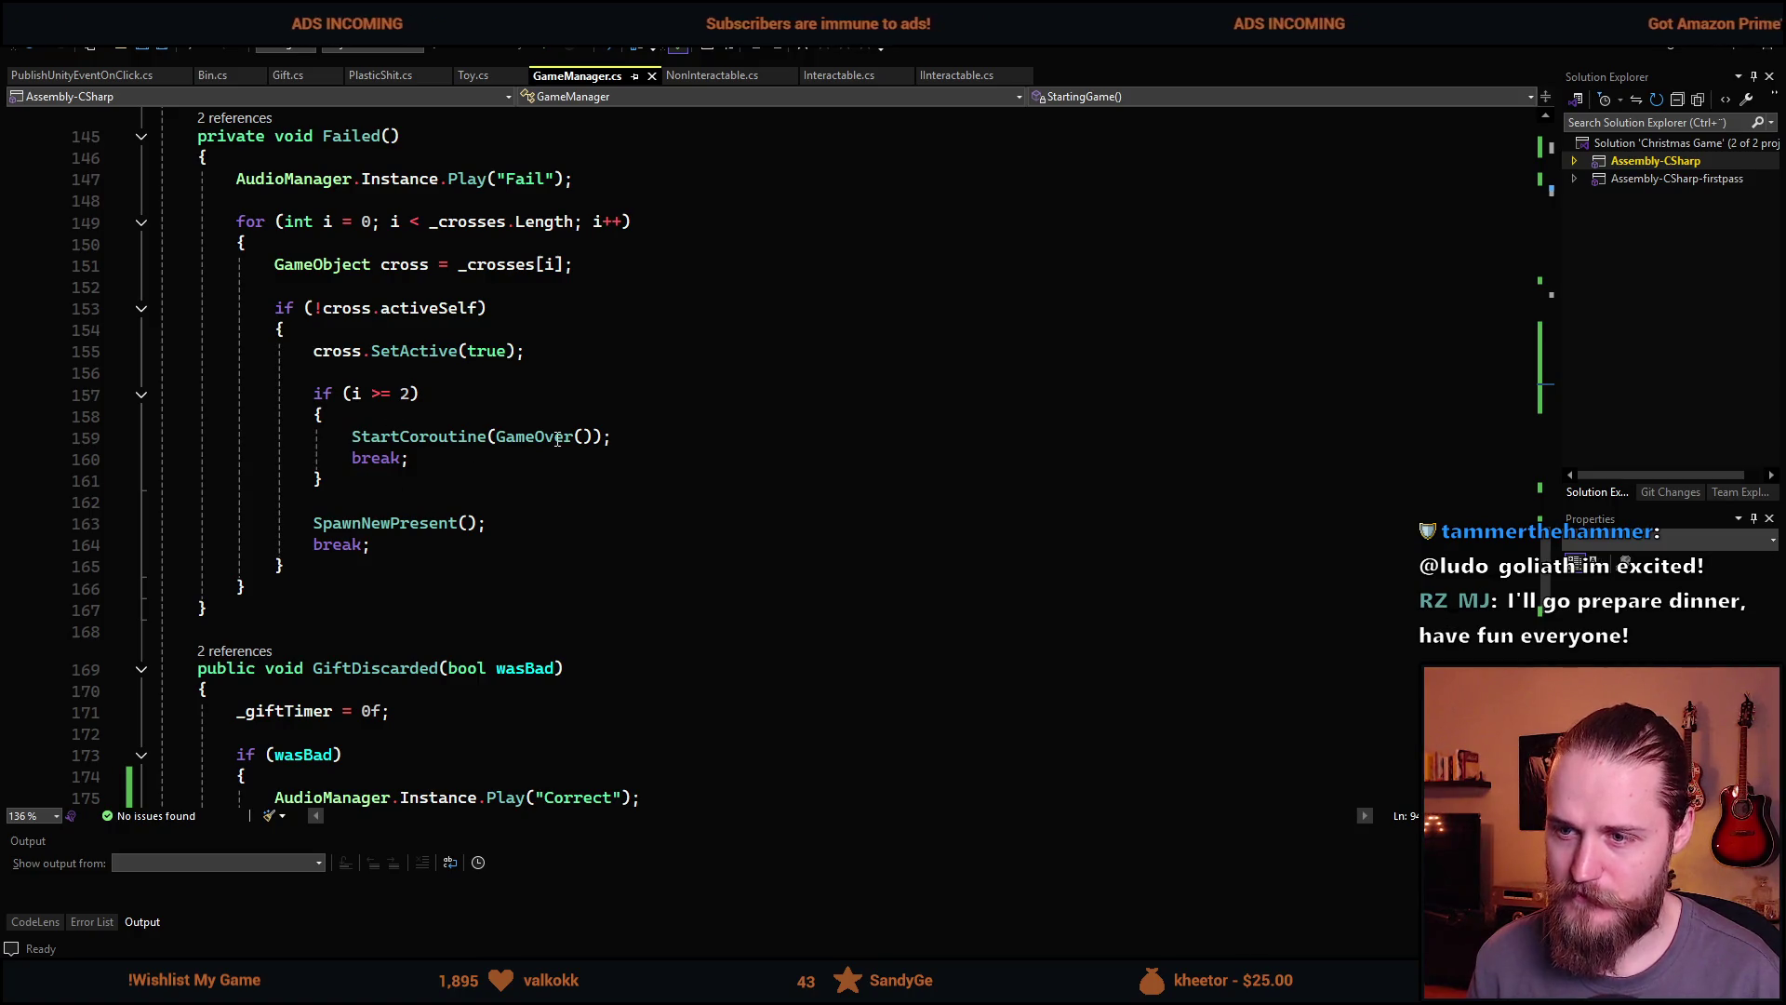
scroll(353, 646, "down", 4)
scroll(353, 645, "down", 4)
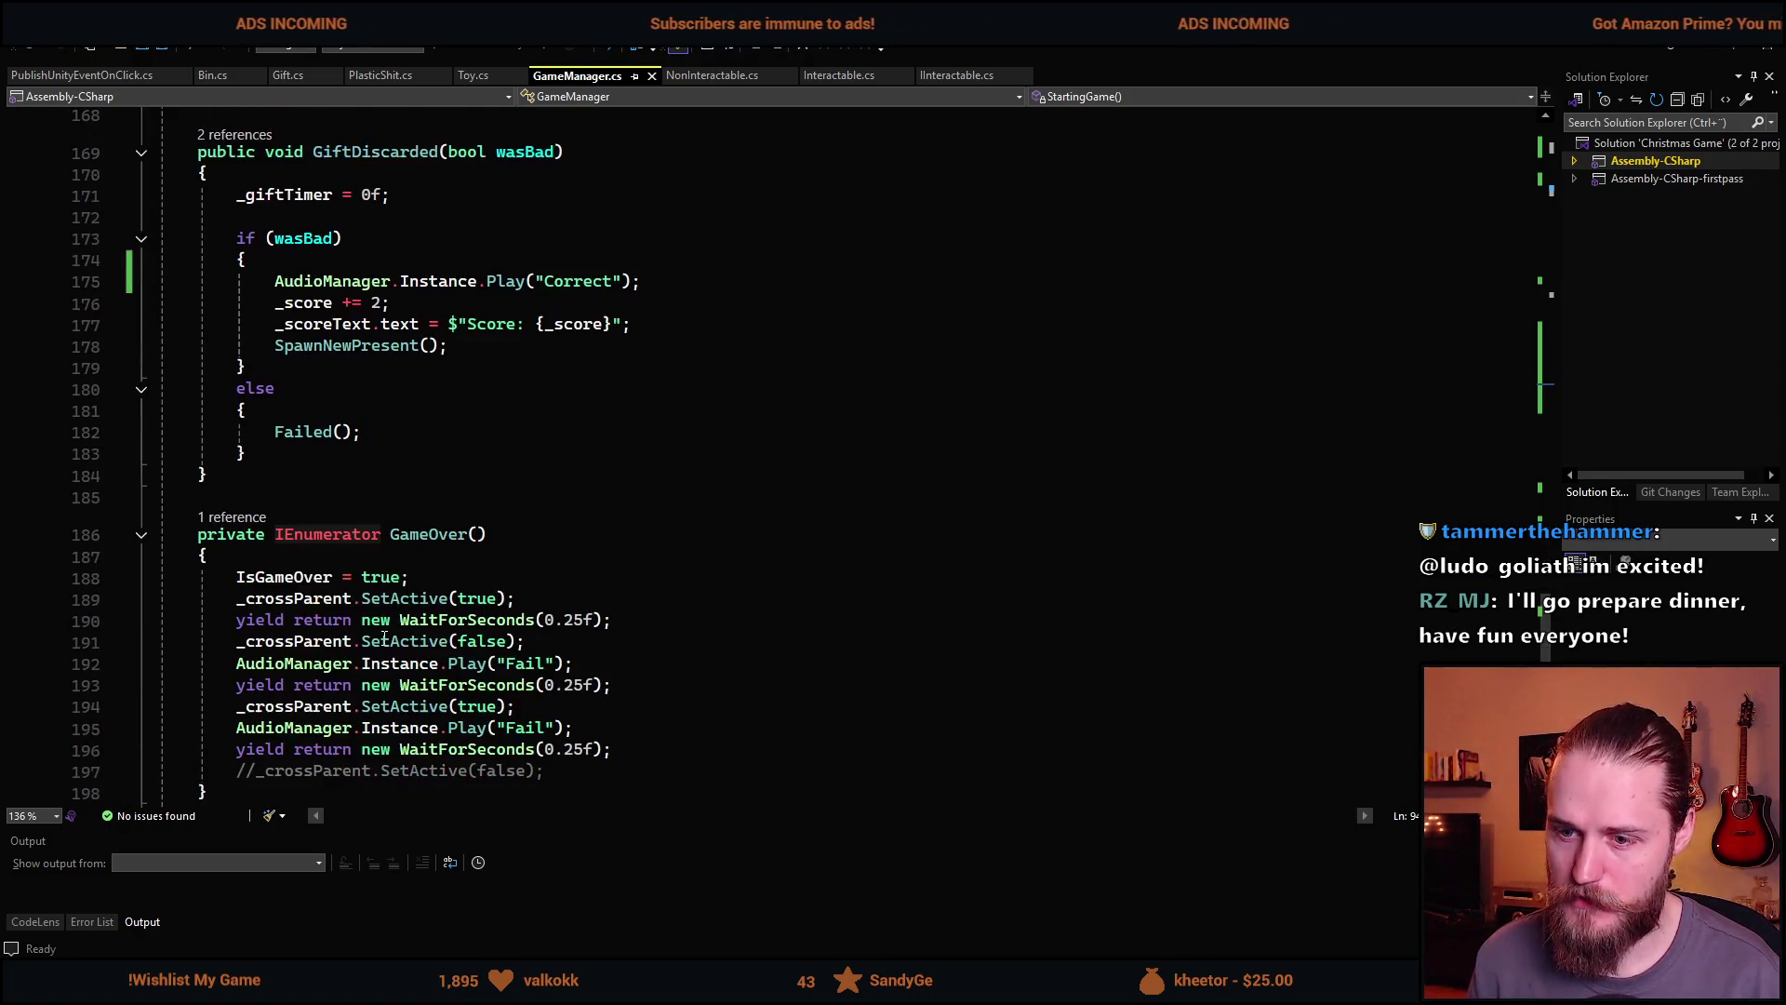
scroll(340, 449, "down", 2)
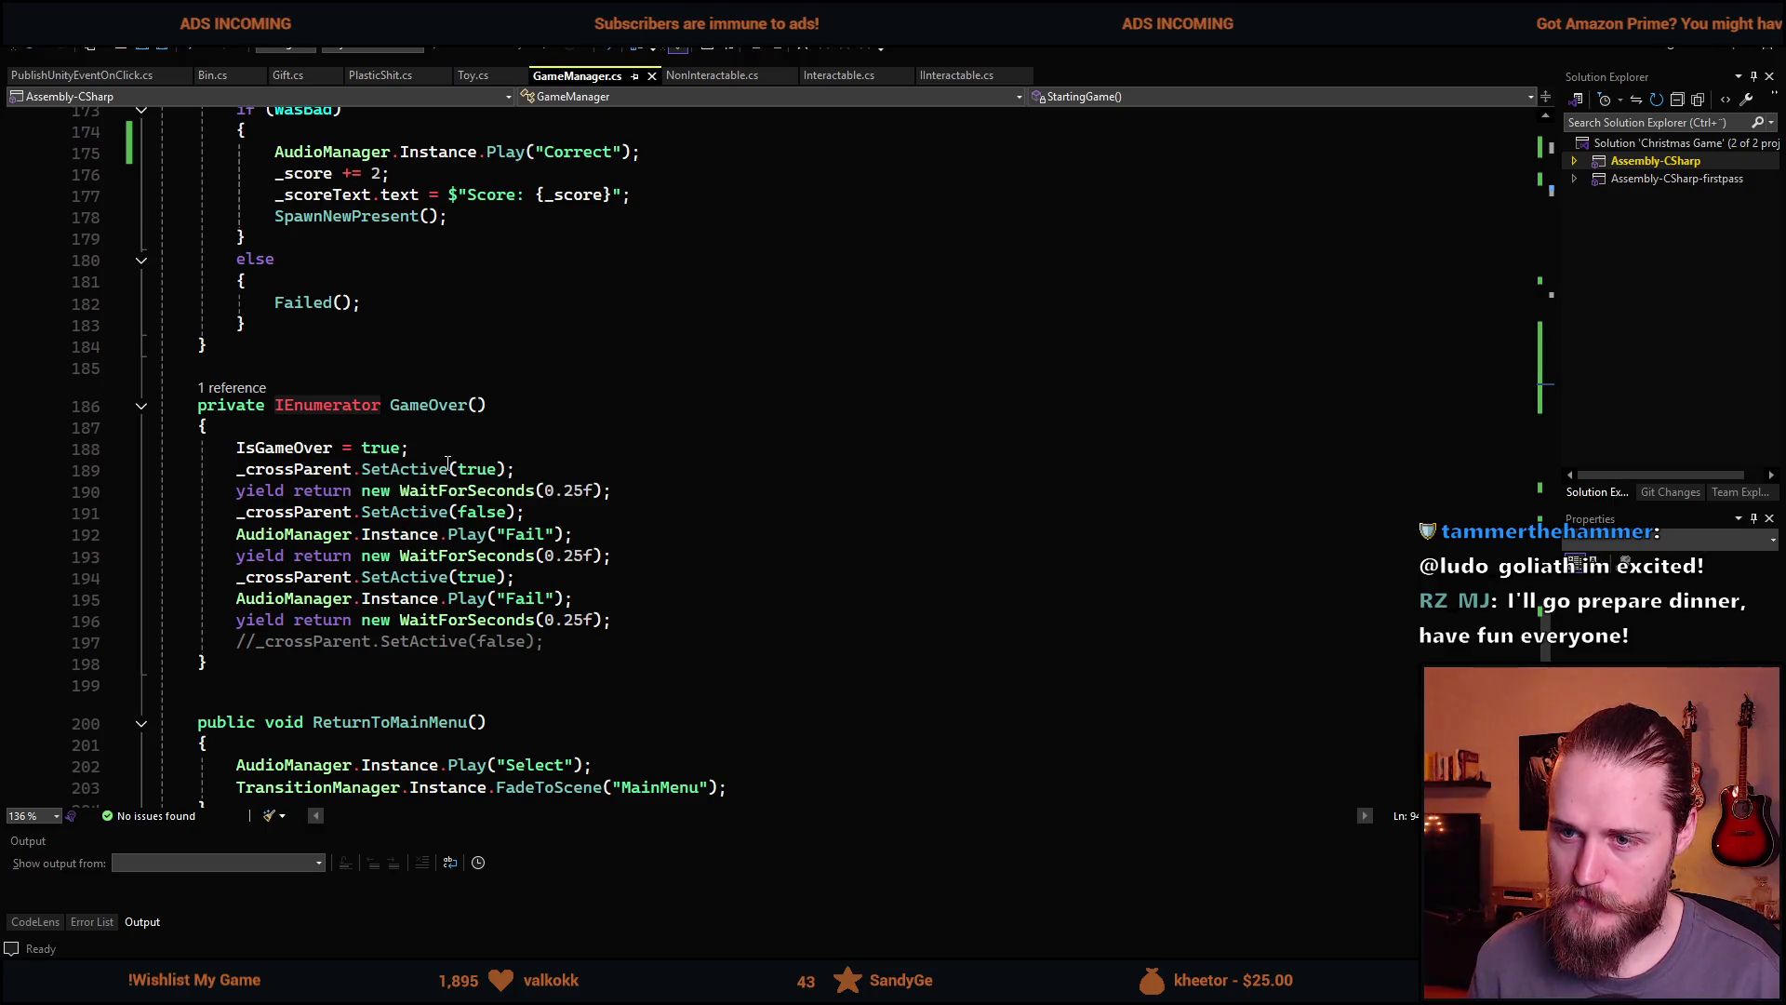
left_click(521, 427)
key("Return")
type("_isGameStarted")
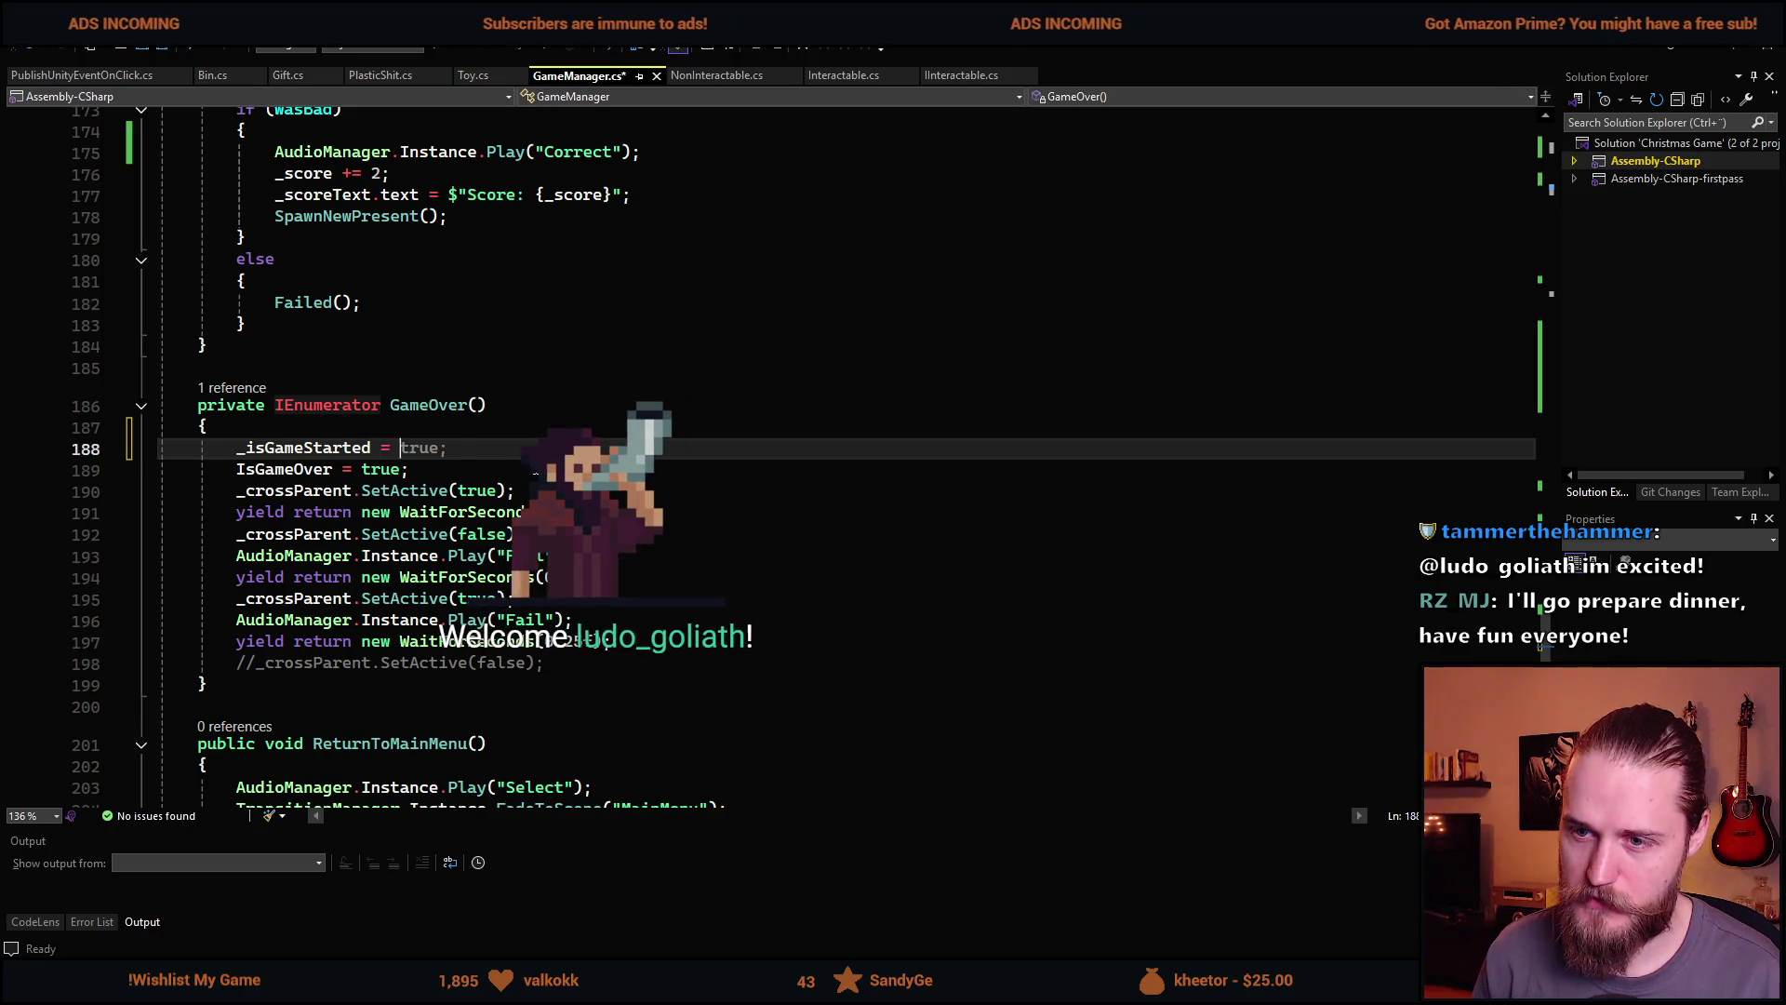
type(" = false;")
key("ctrl+s")
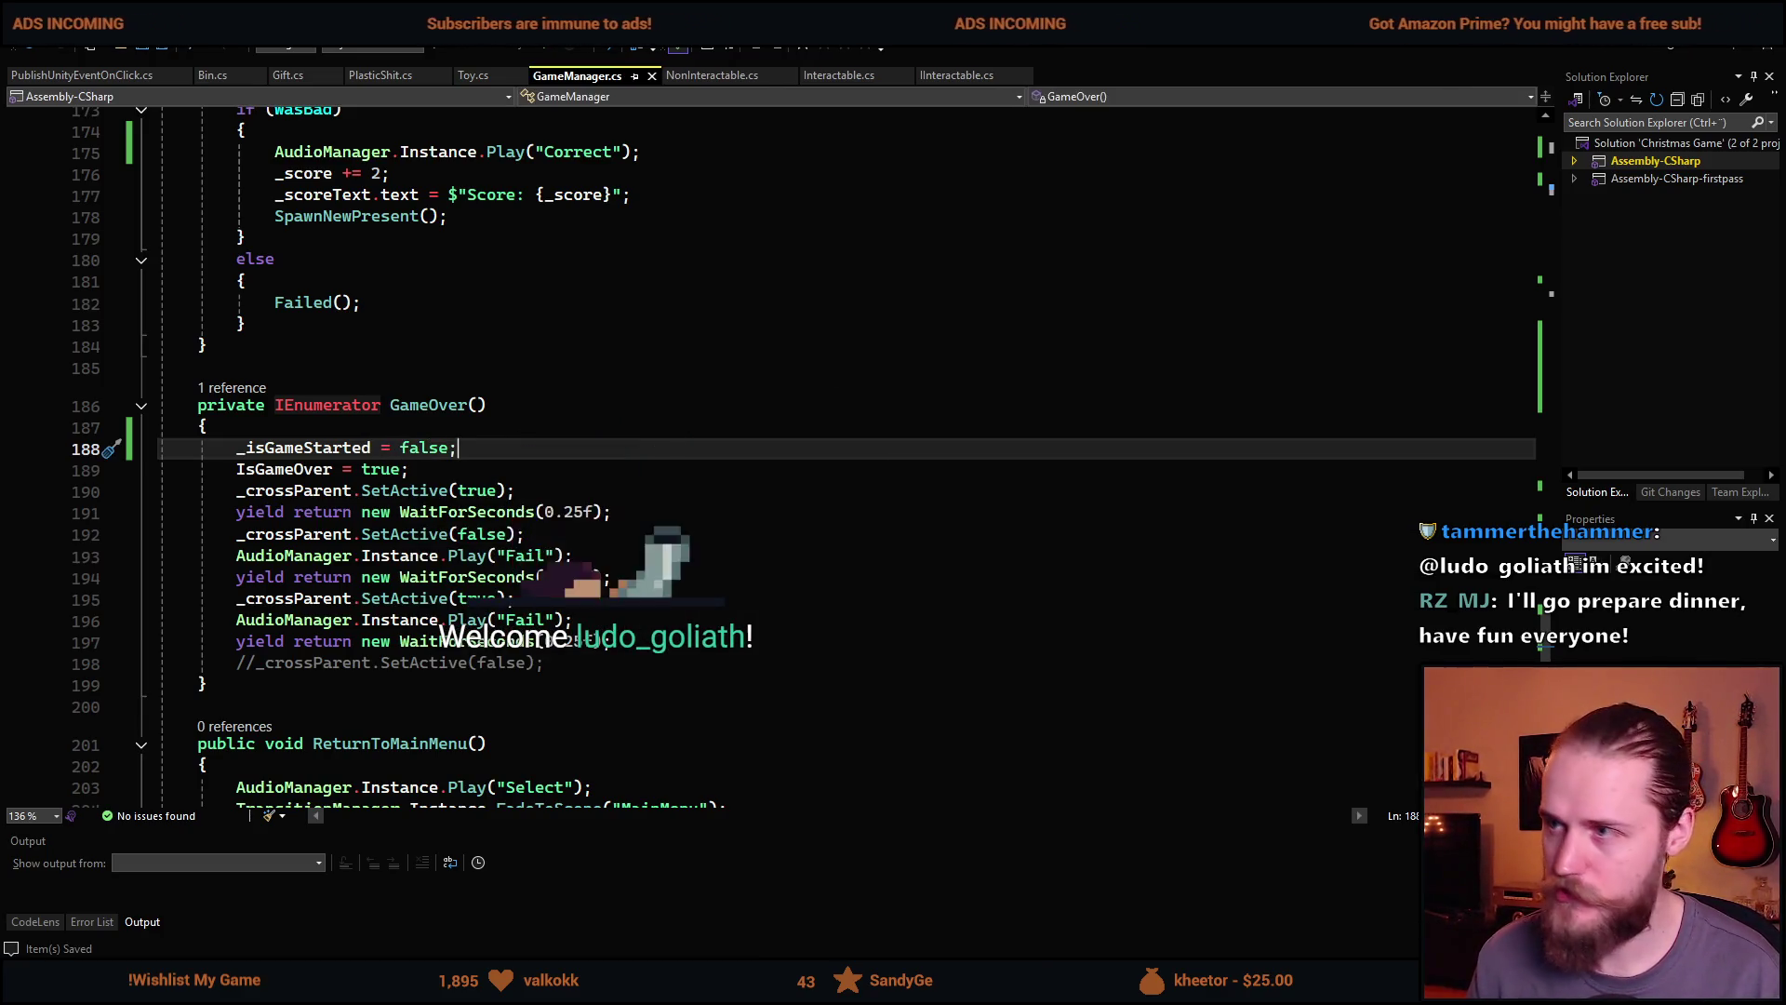
key("alt+Tab")
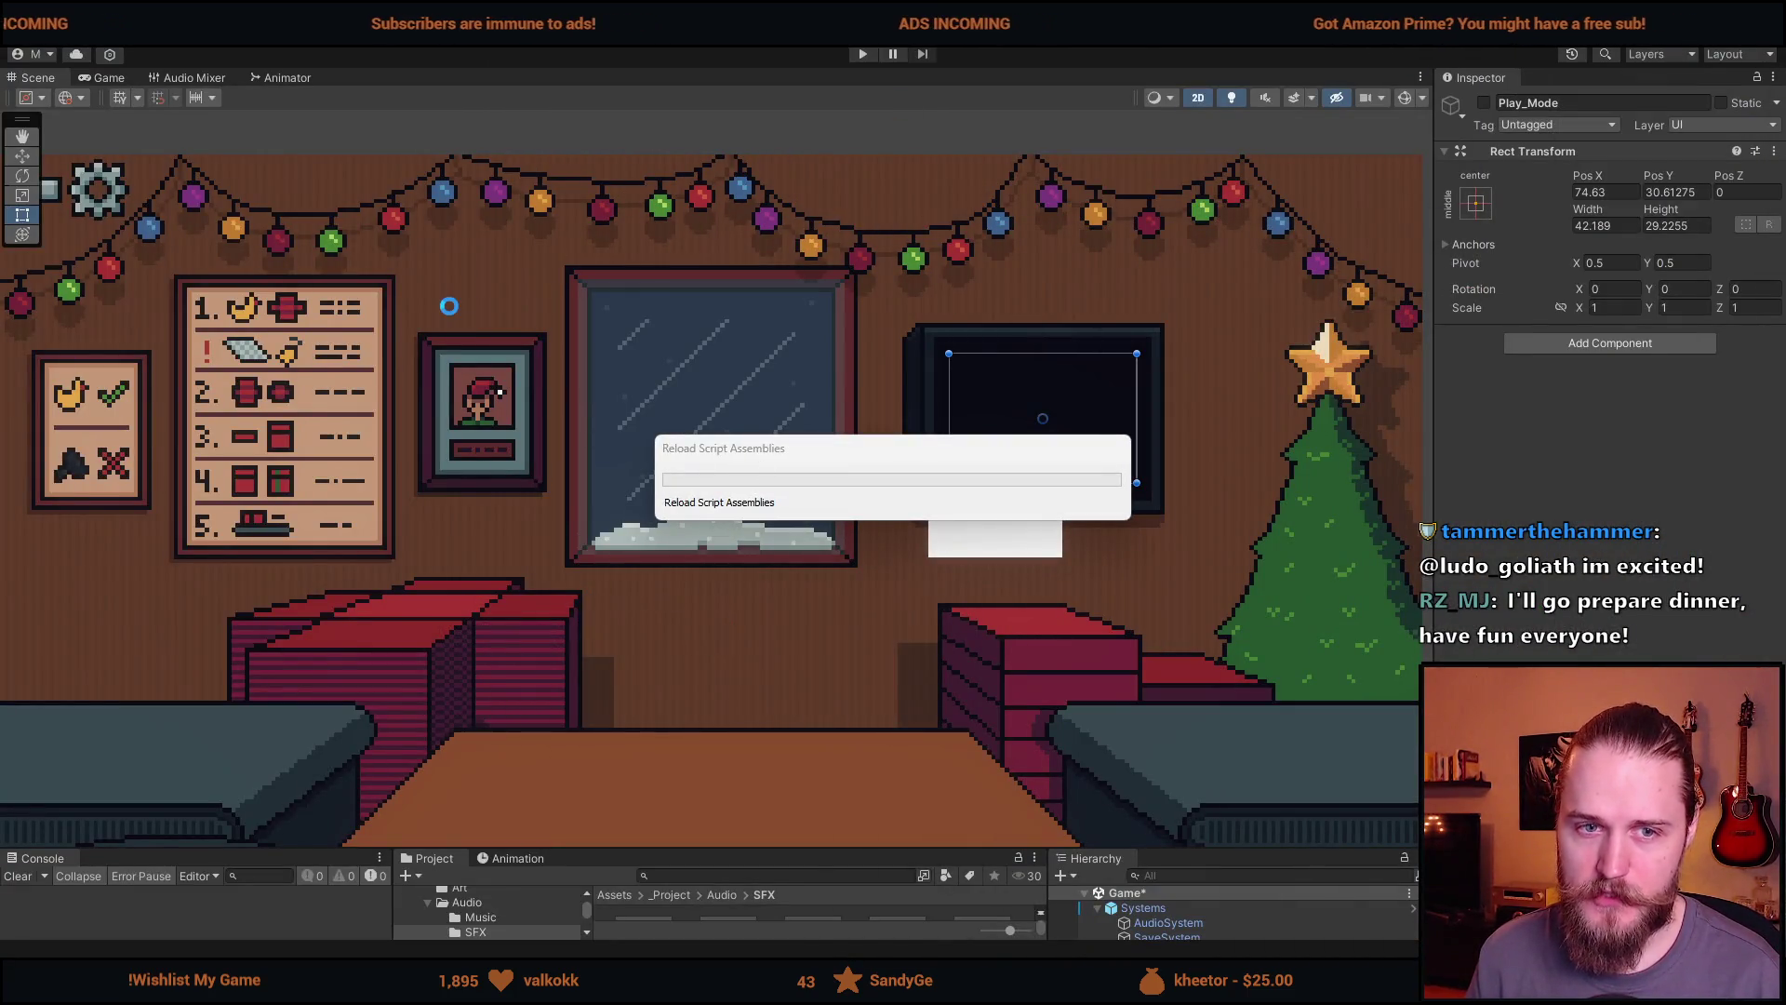
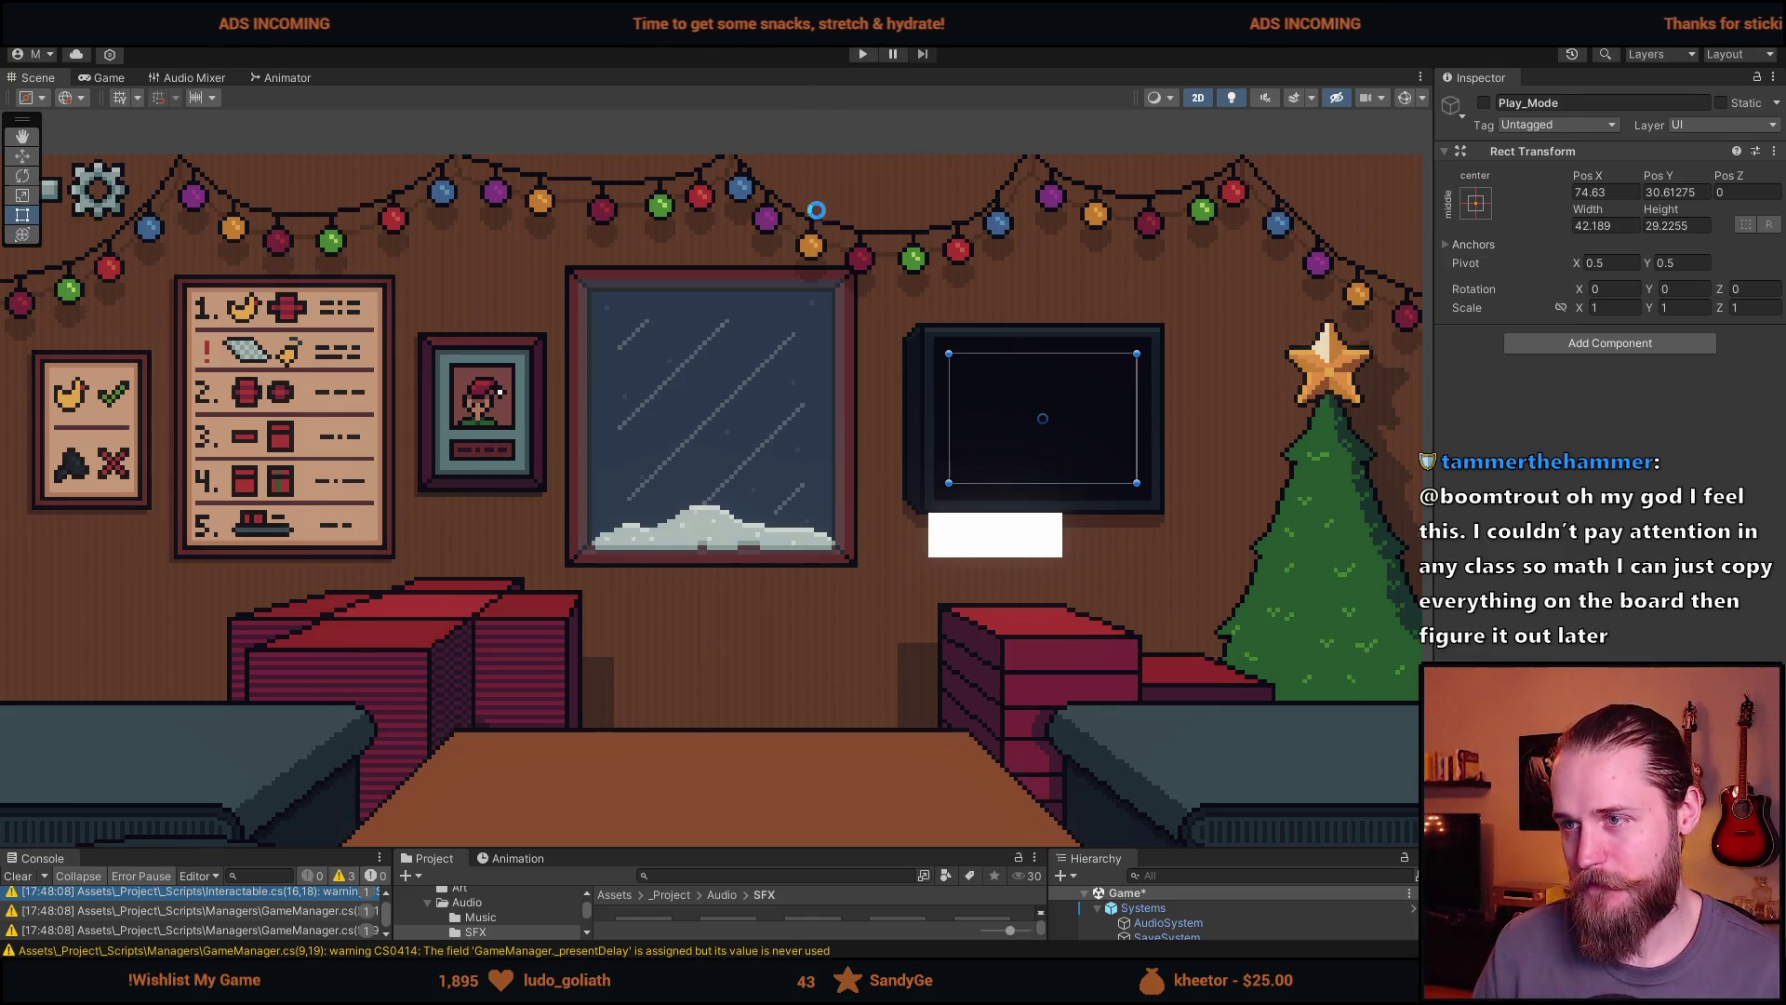
Enter play mode and start a round from the TV's start button
scroll(806, 274, "down", 2)
left_click(861, 58)
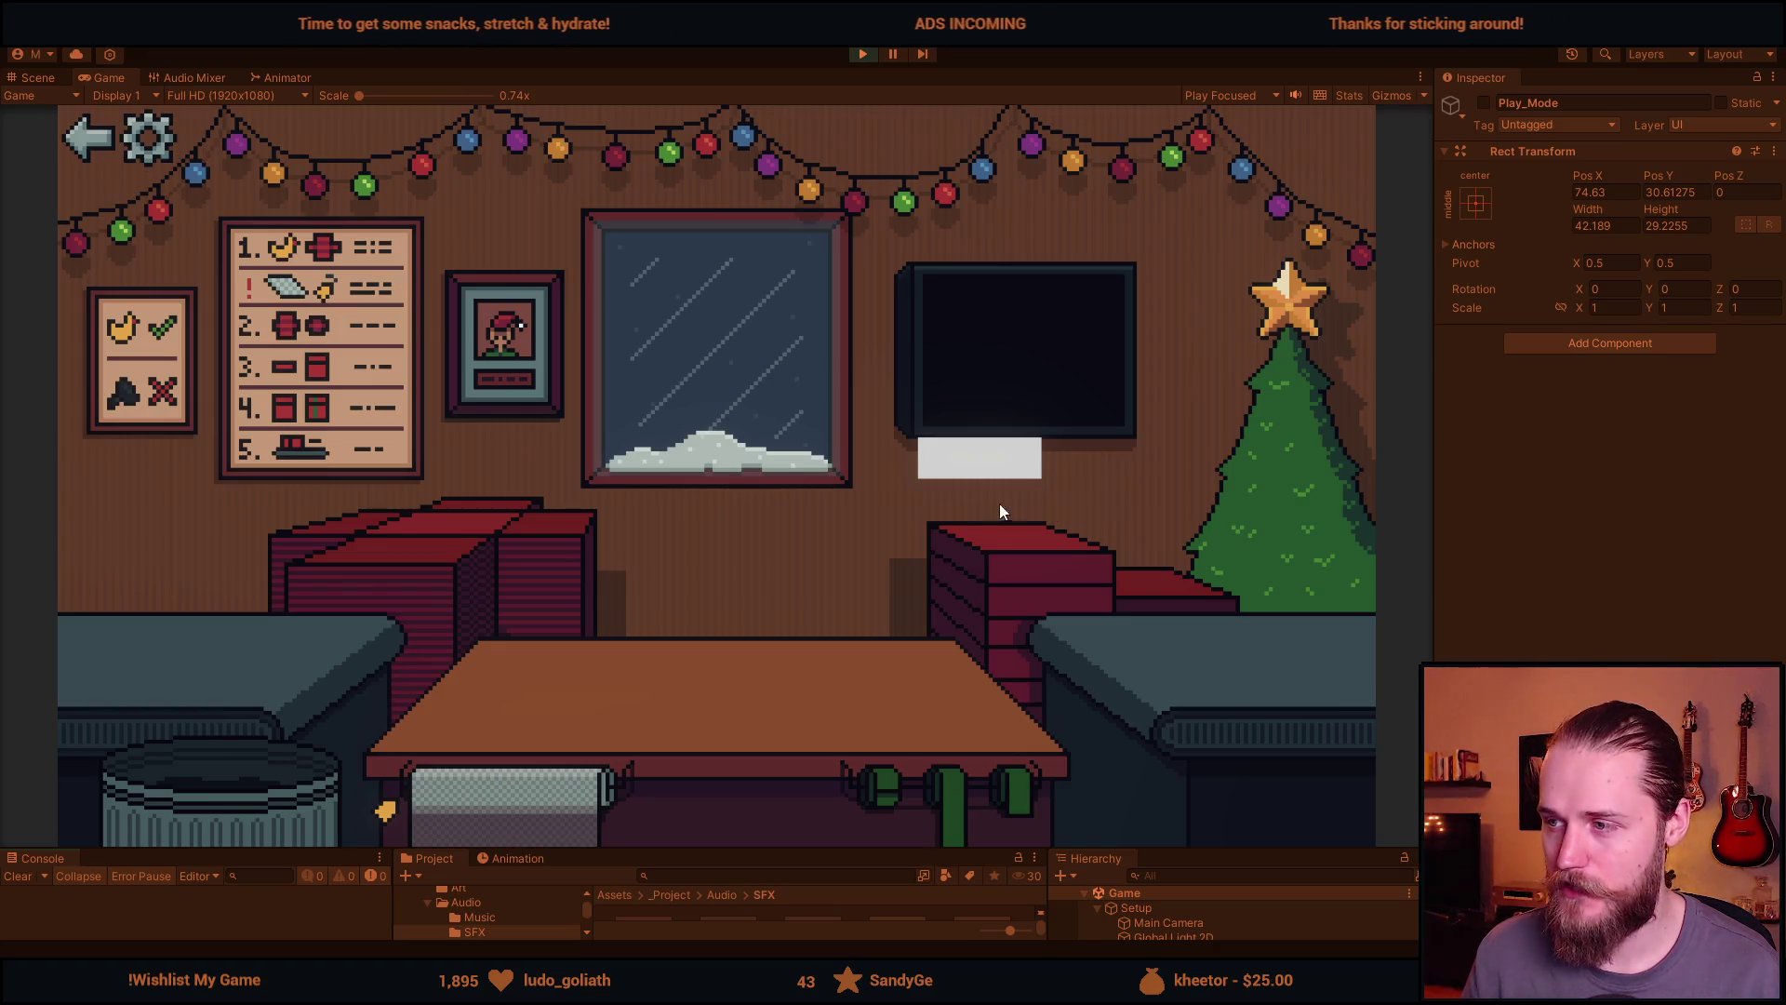
left_click(979, 462)
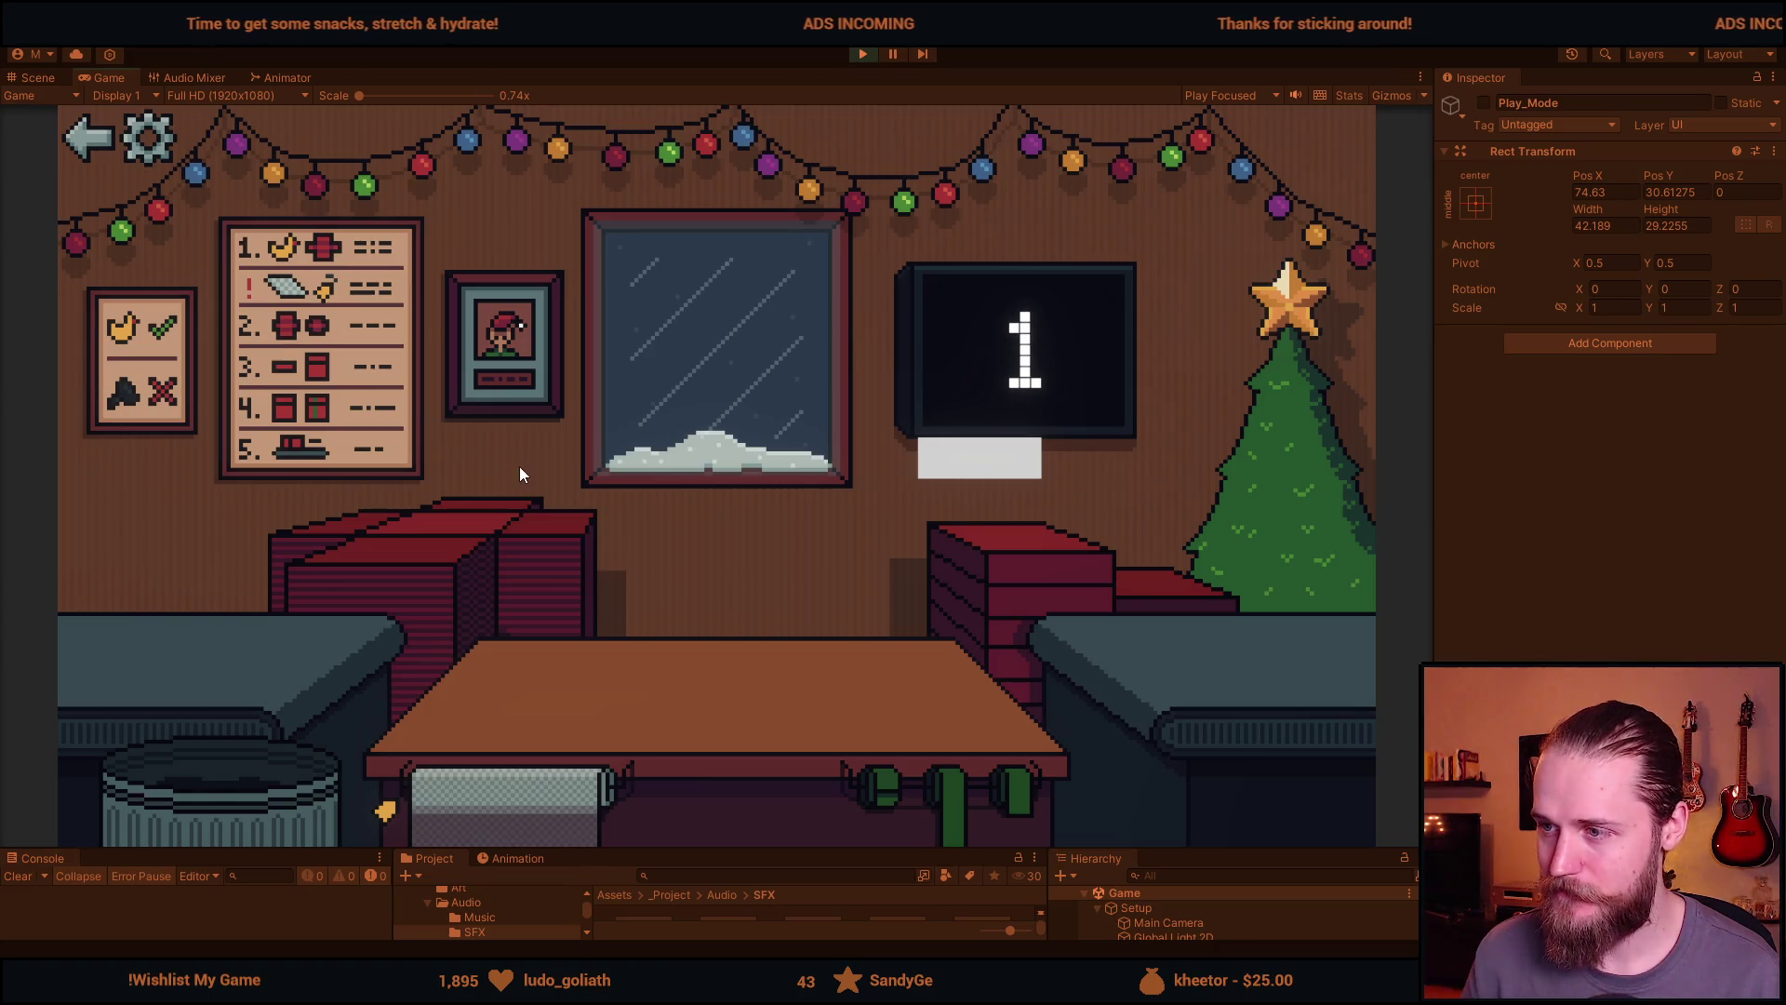
Wrap, lid, tape and ship the helmet and police car gifts
left_click(439, 549)
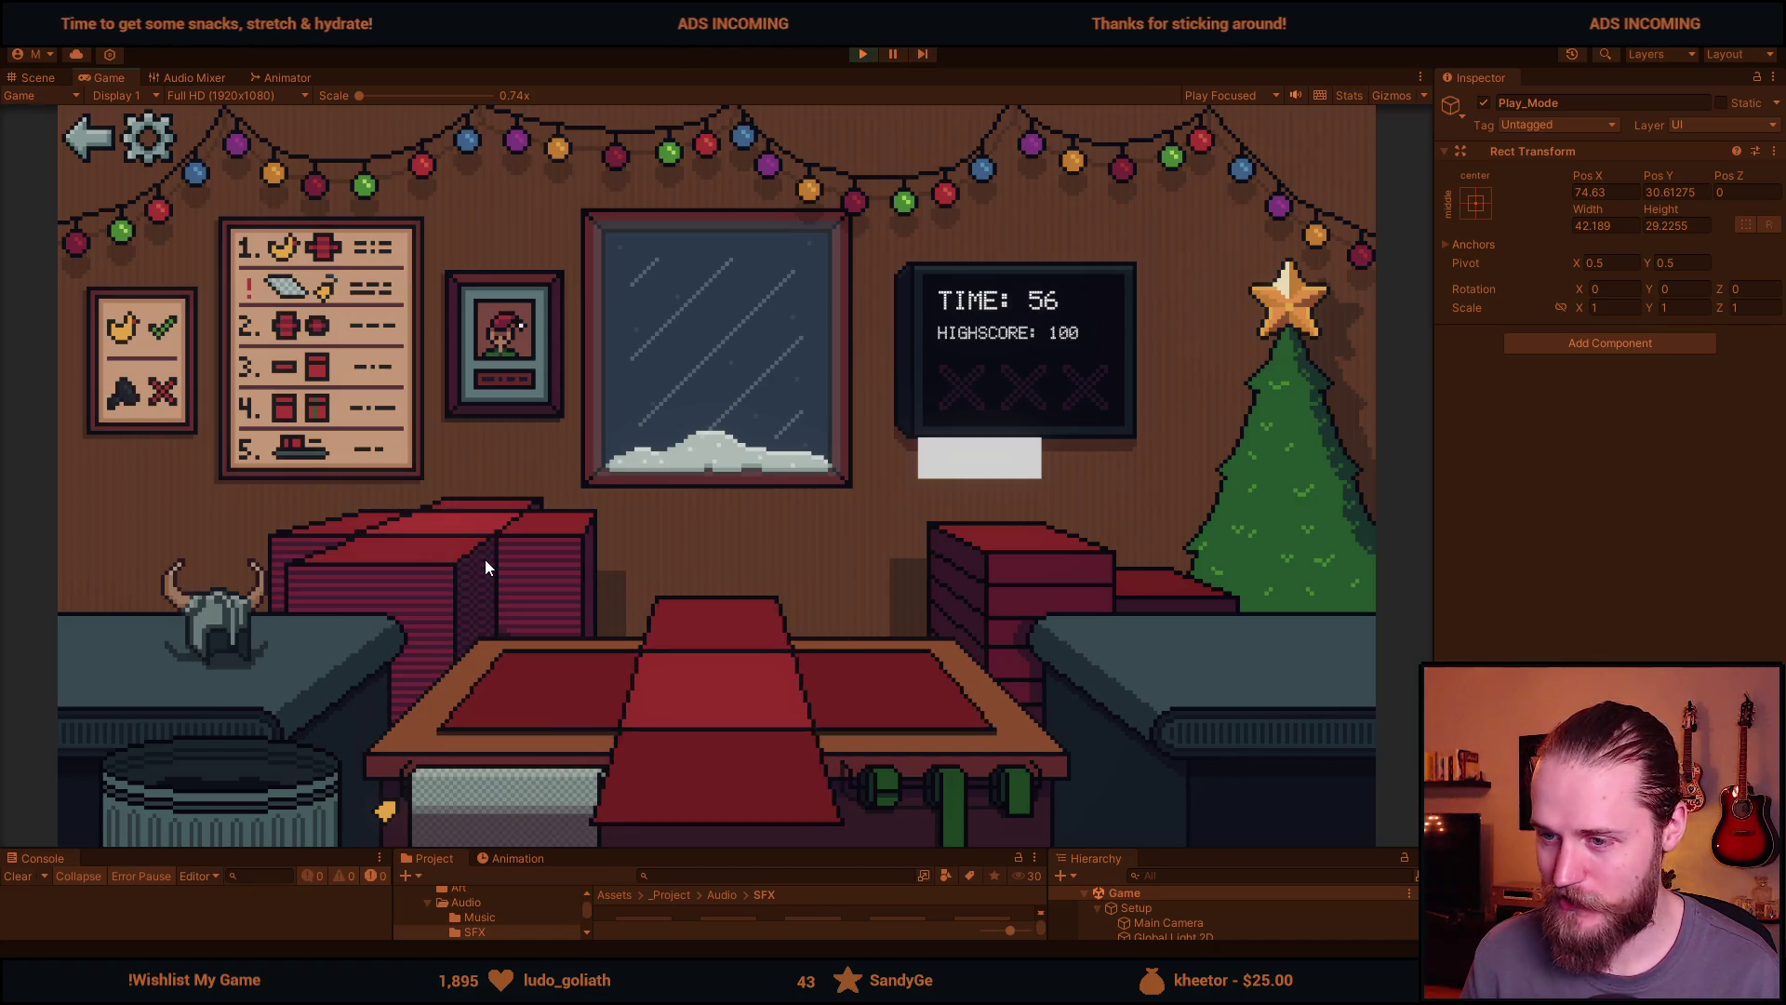
left_click(248, 638)
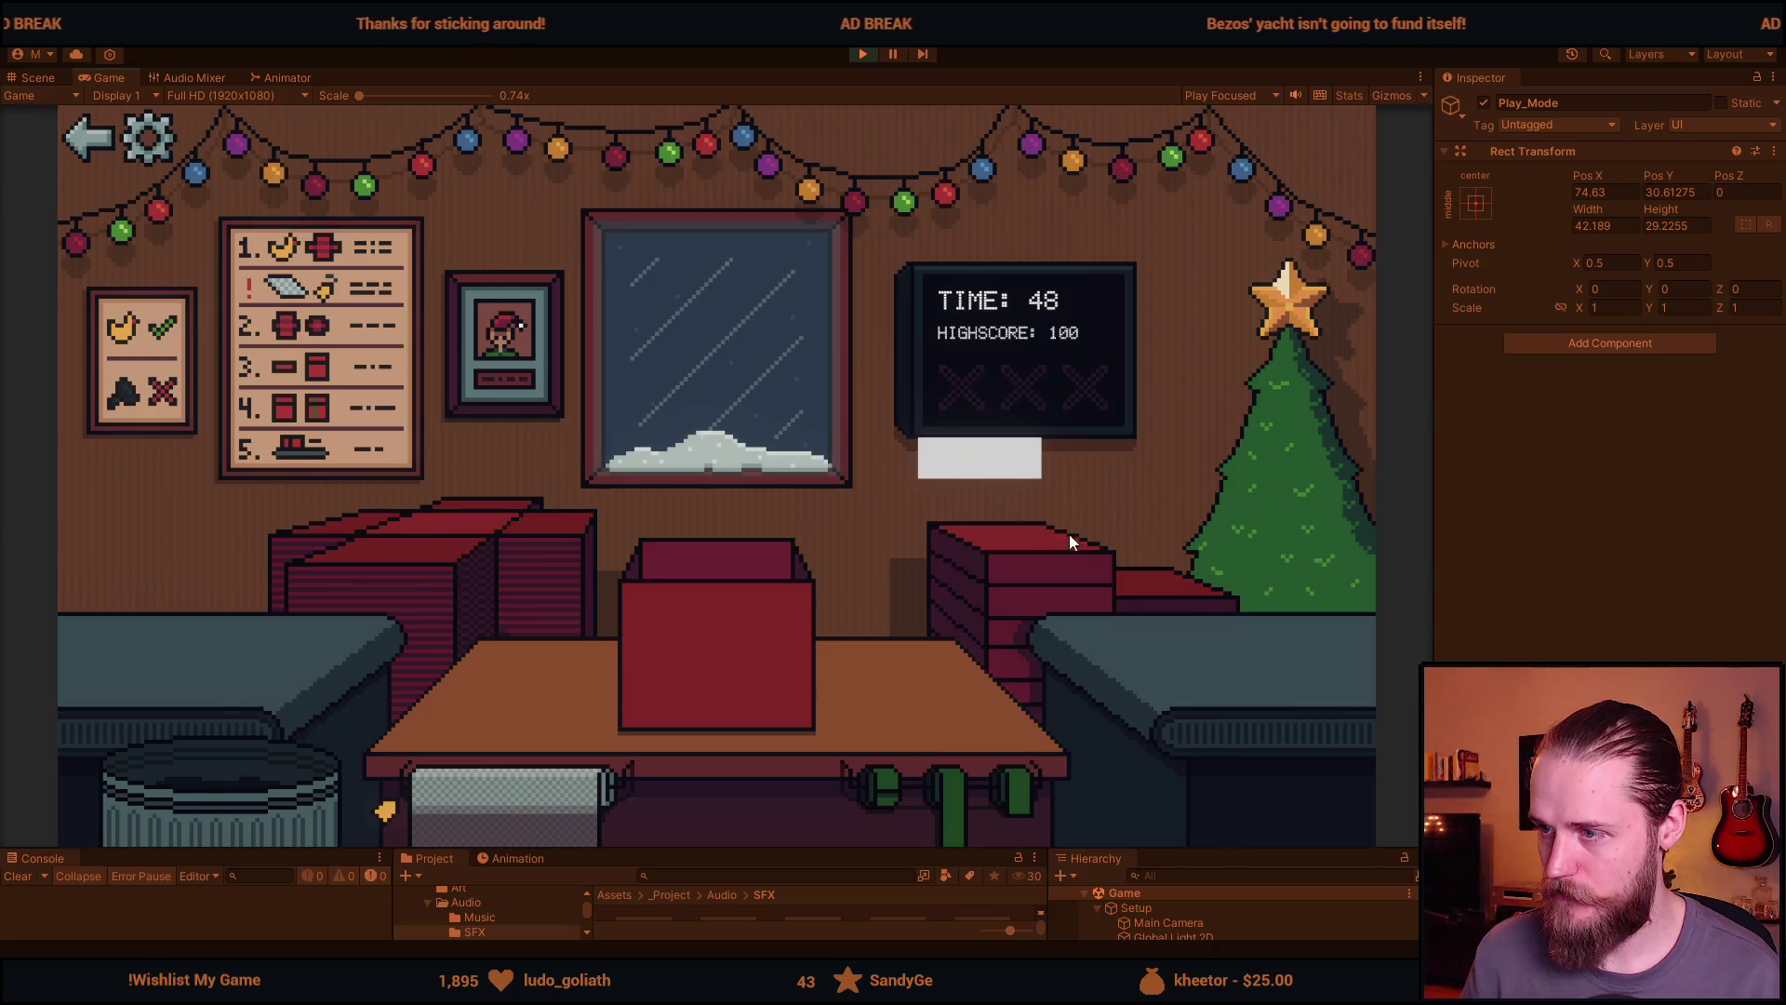
left_click(1042, 558)
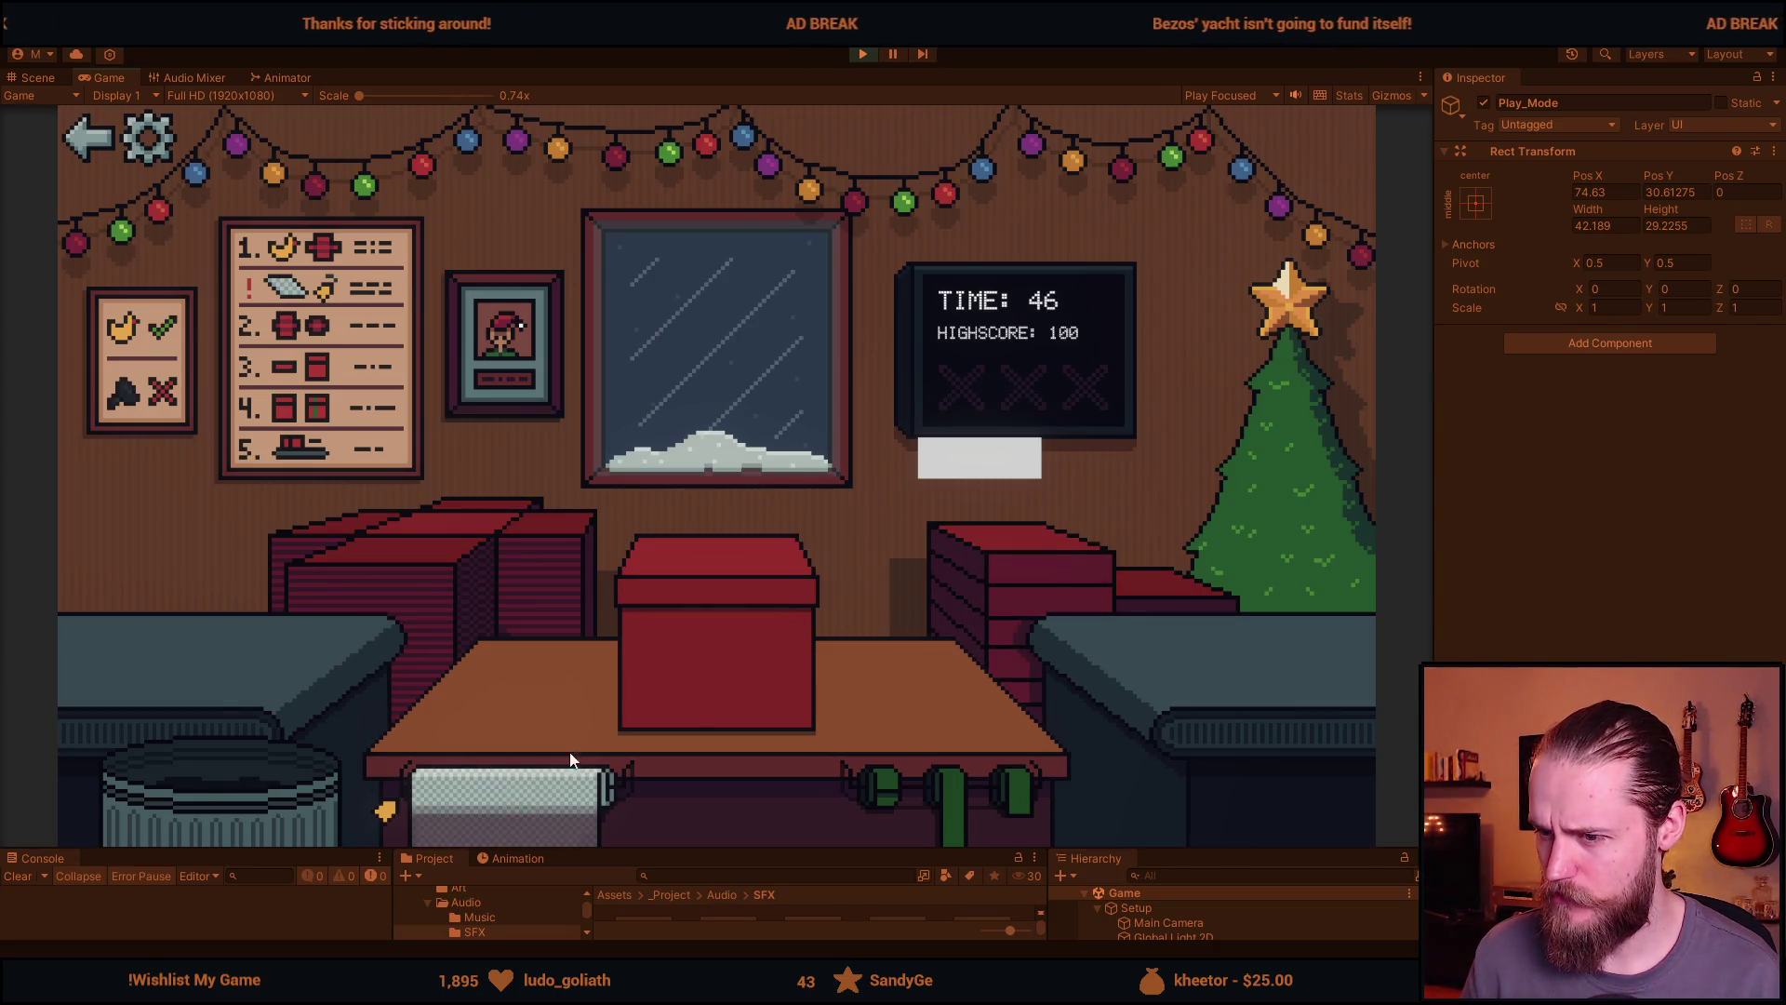
left_click(882, 828)
left_click(683, 620)
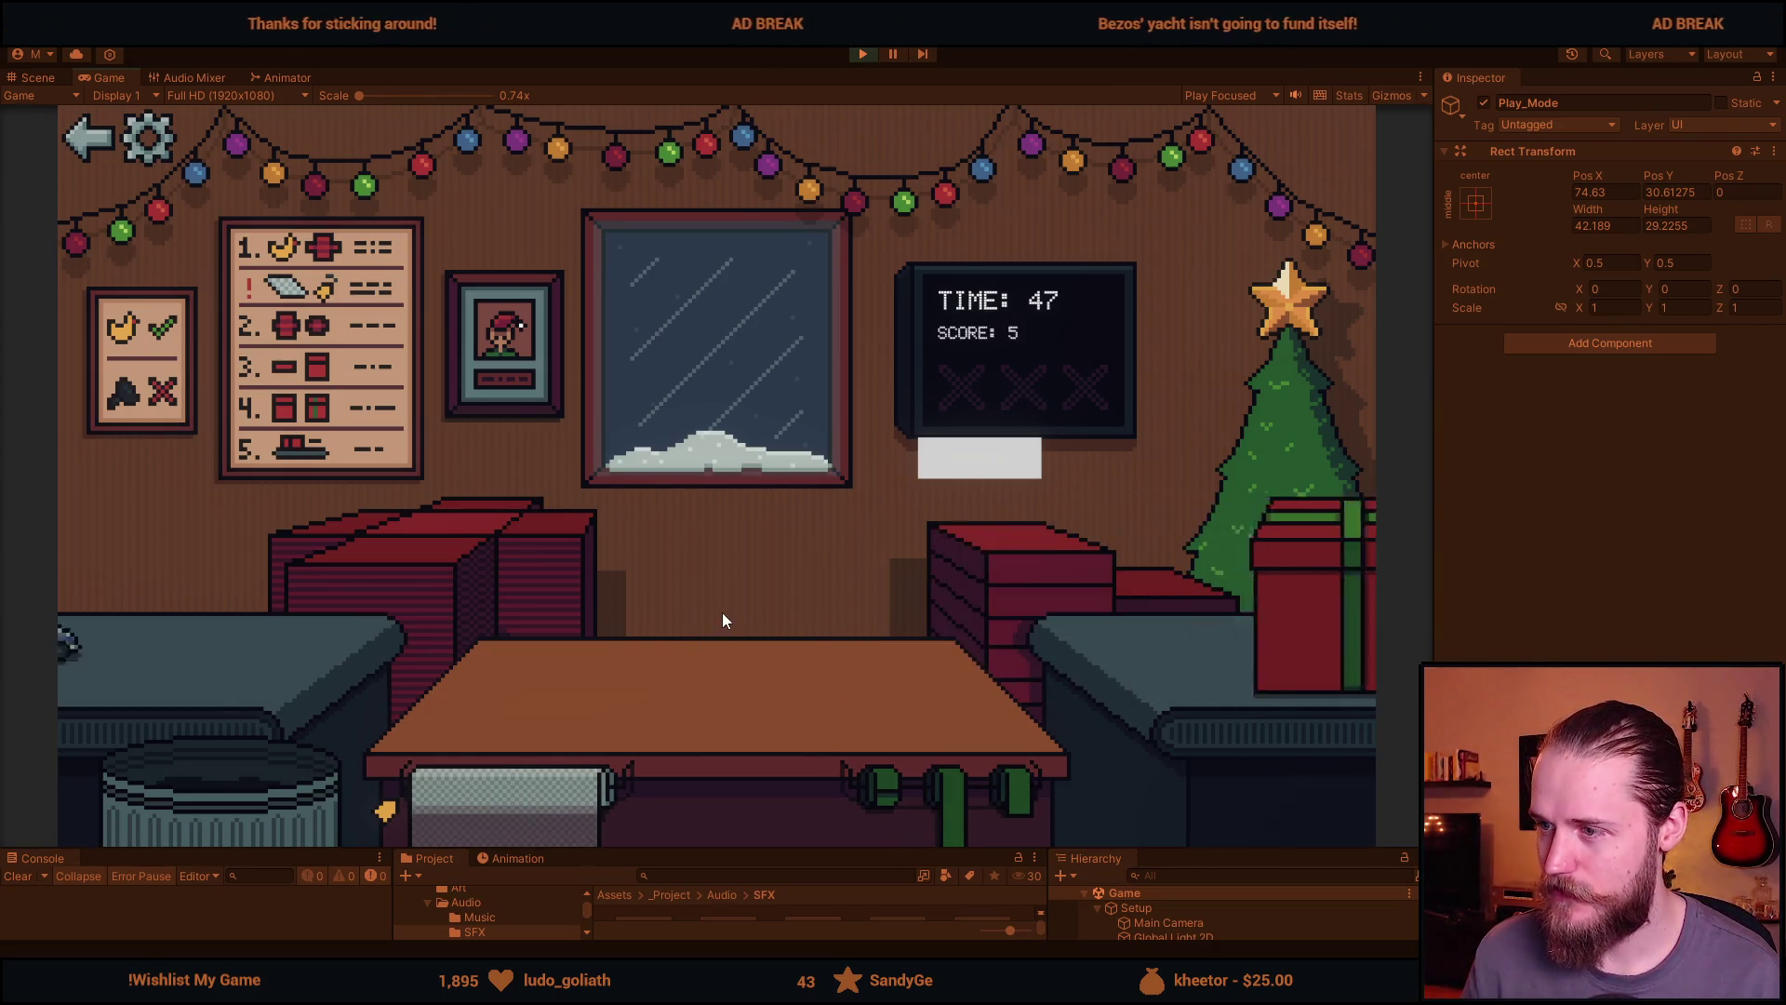
left_click(222, 646)
left_click(458, 538)
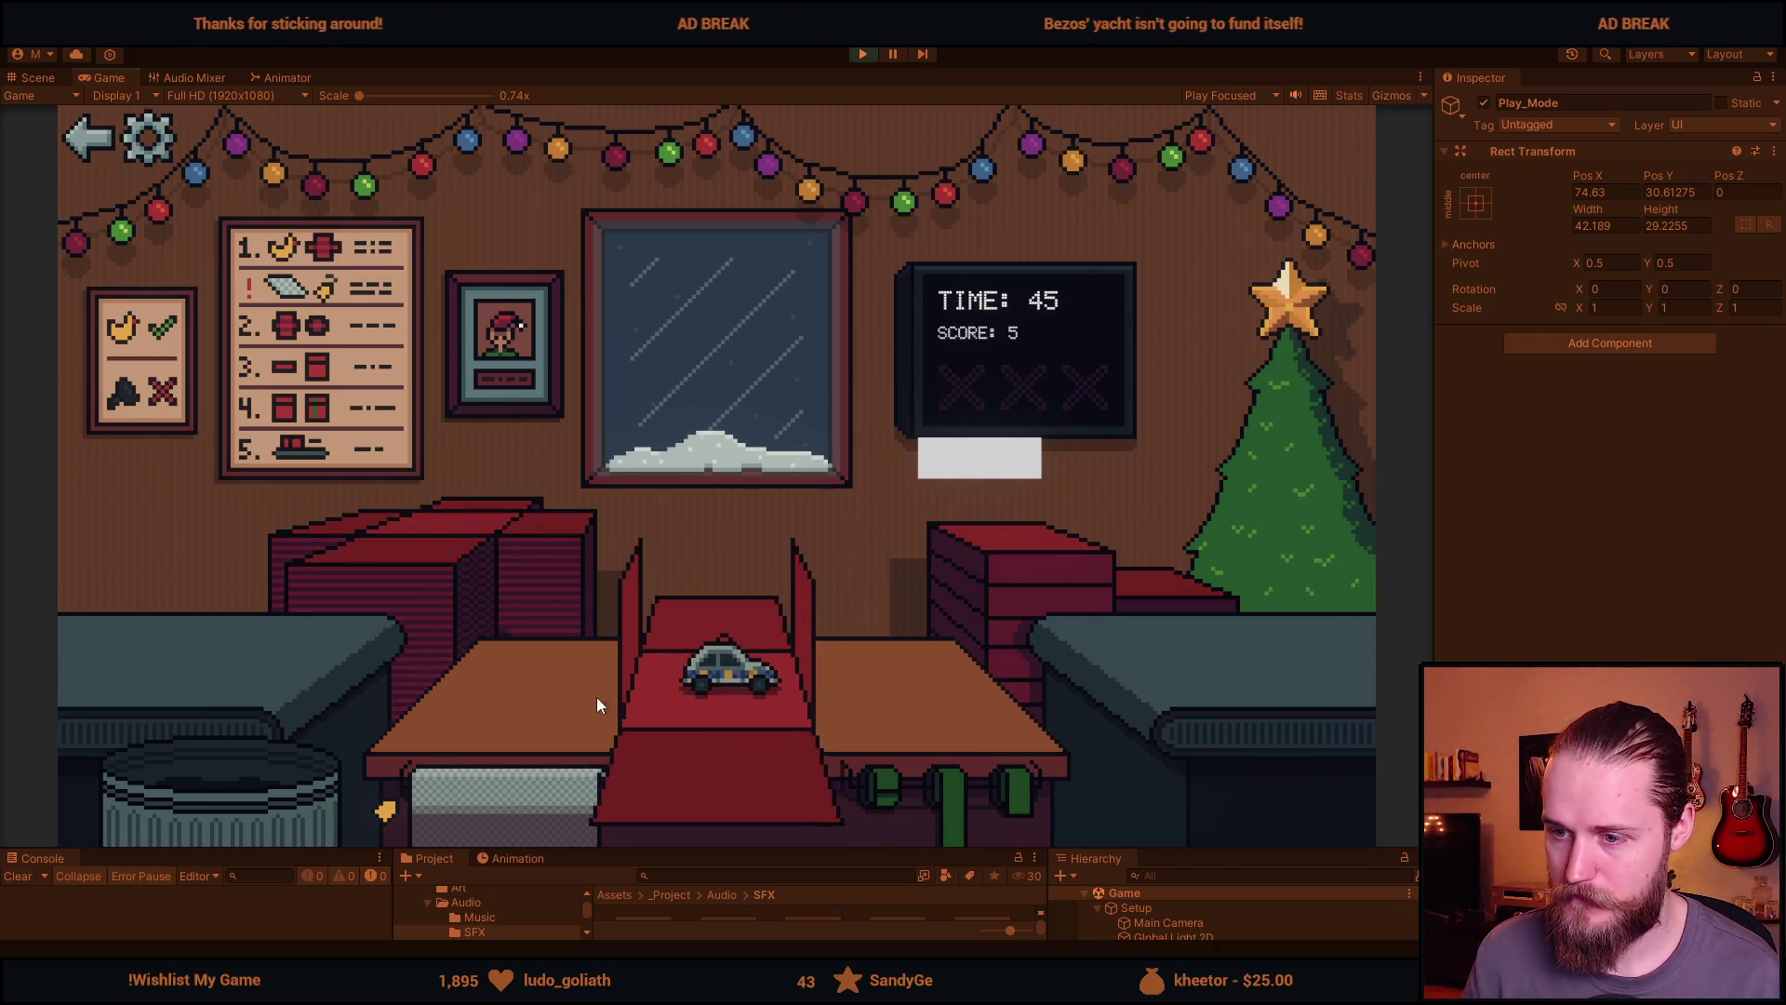
left_click(1006, 573)
left_click(951, 770)
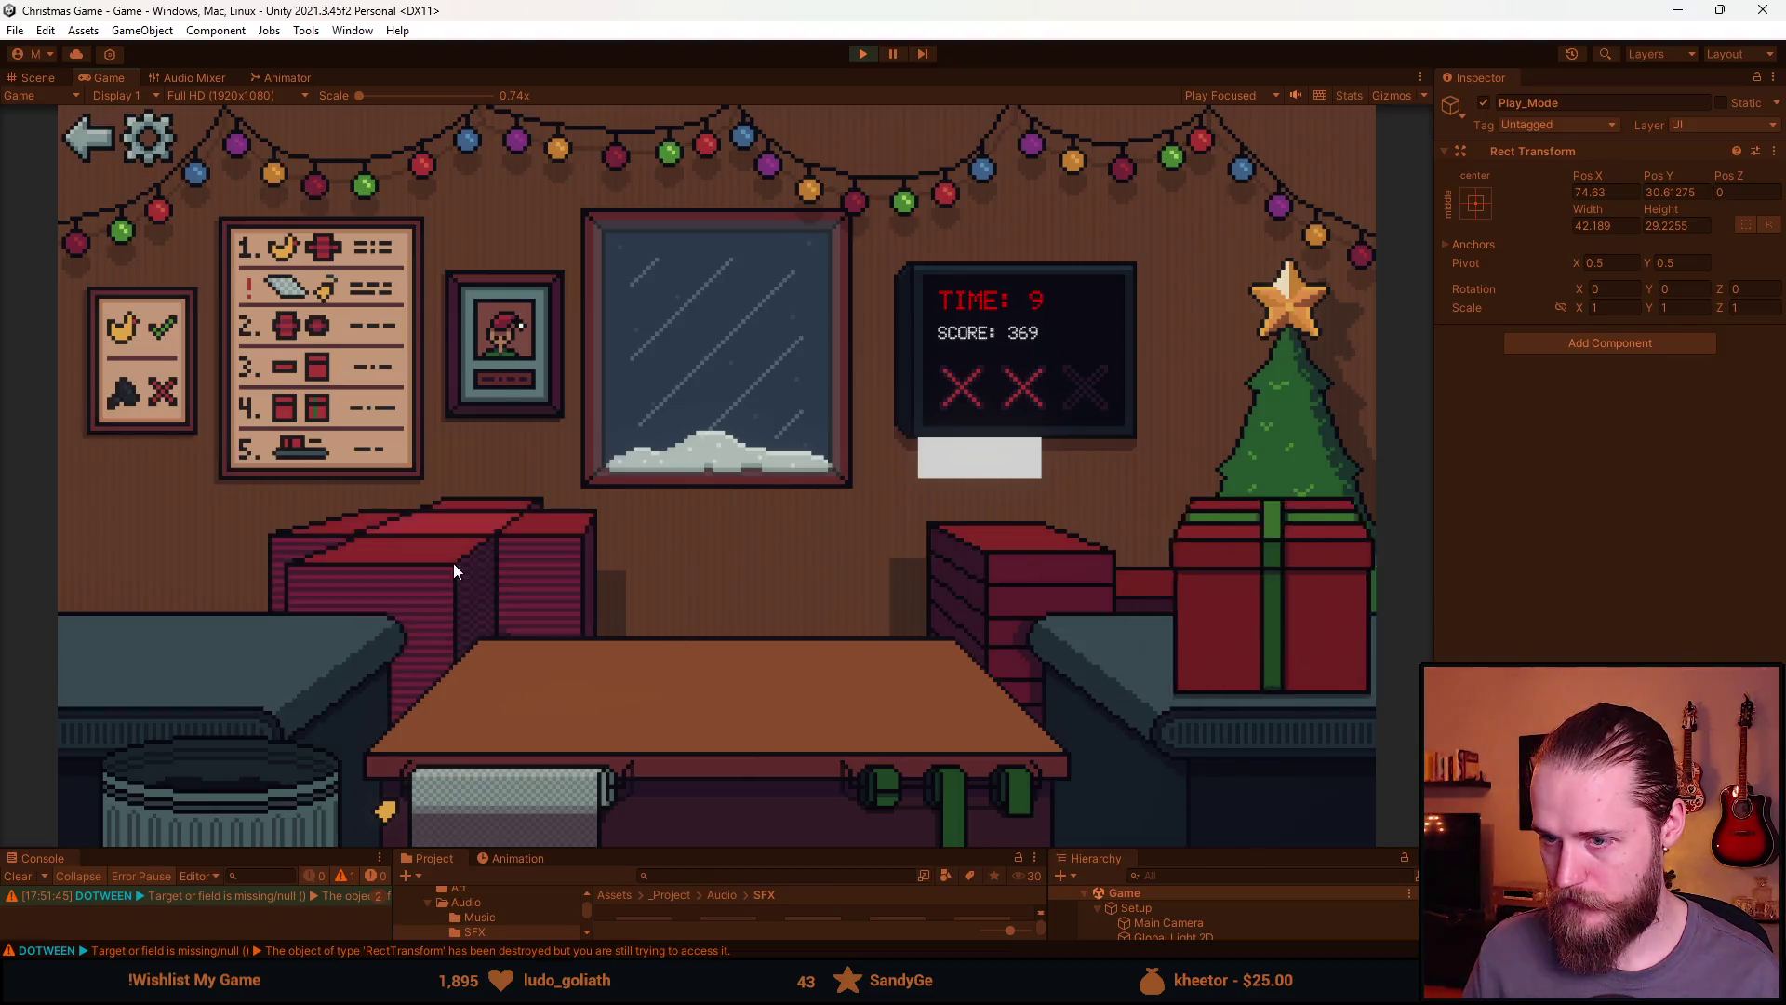
left_click(698, 676)
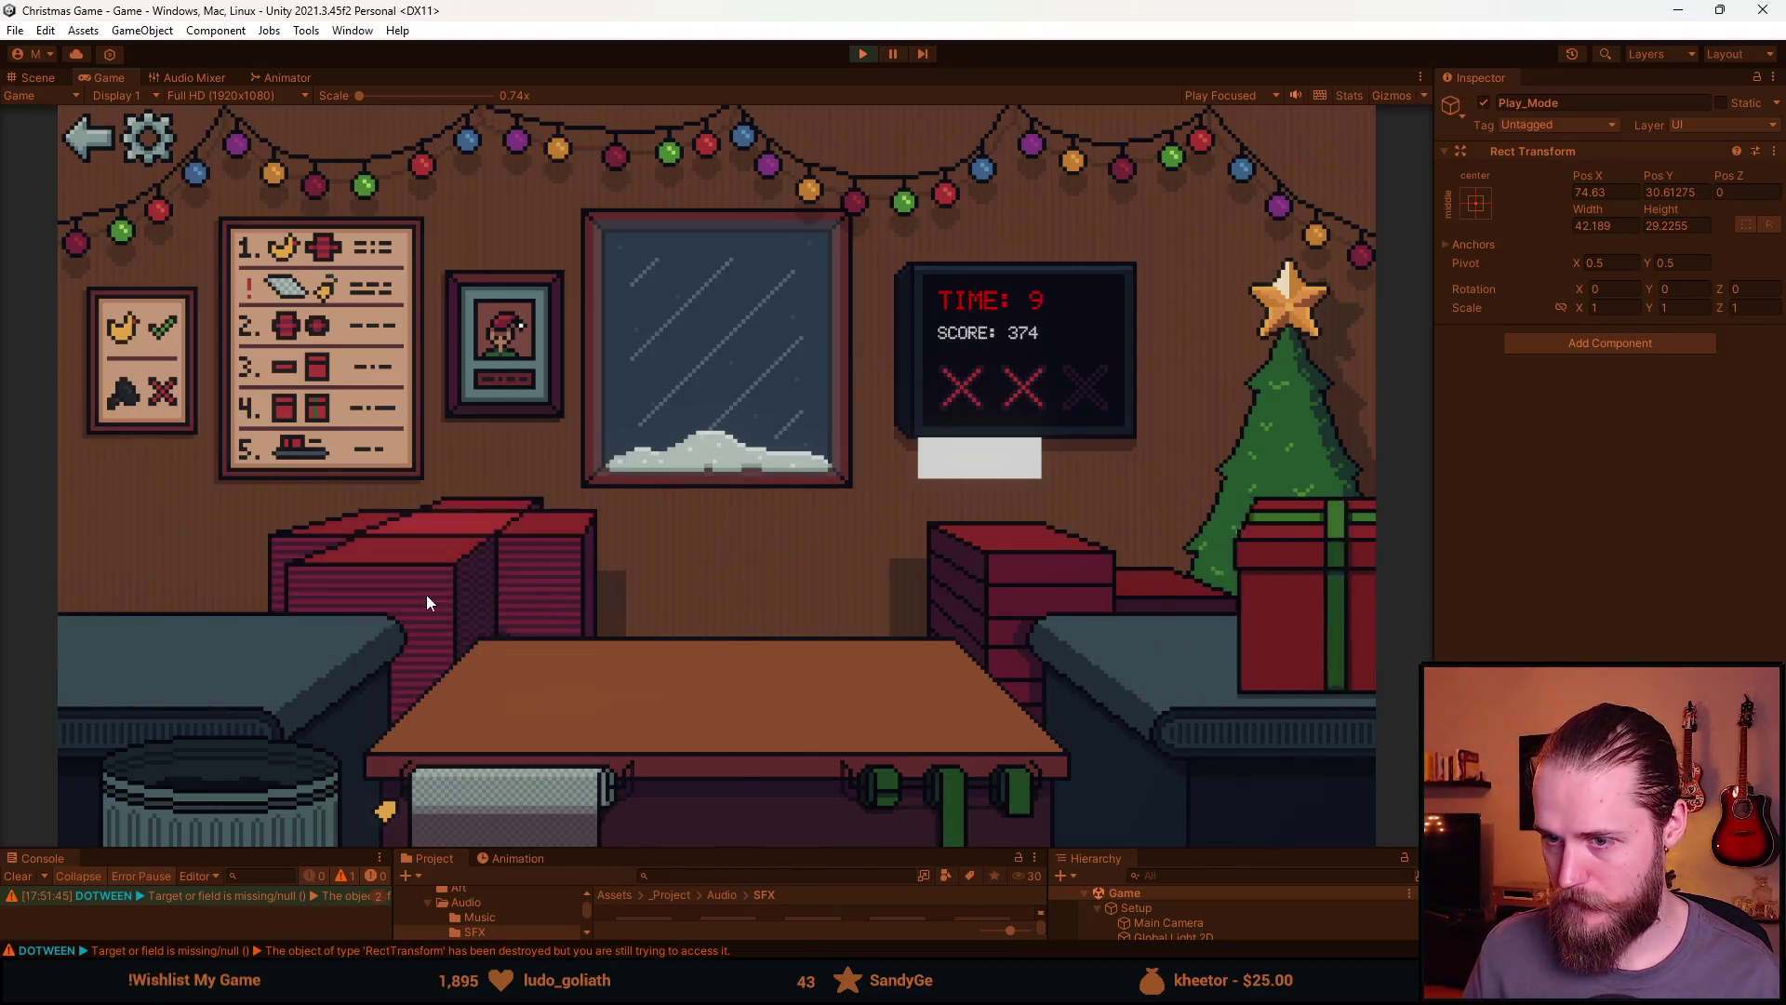
left_click(426, 594)
Trash the cars, hamster and raccoon, ship the boxed ball, and move the book onto the wrapping
left_click(484, 705)
left_click(231, 779)
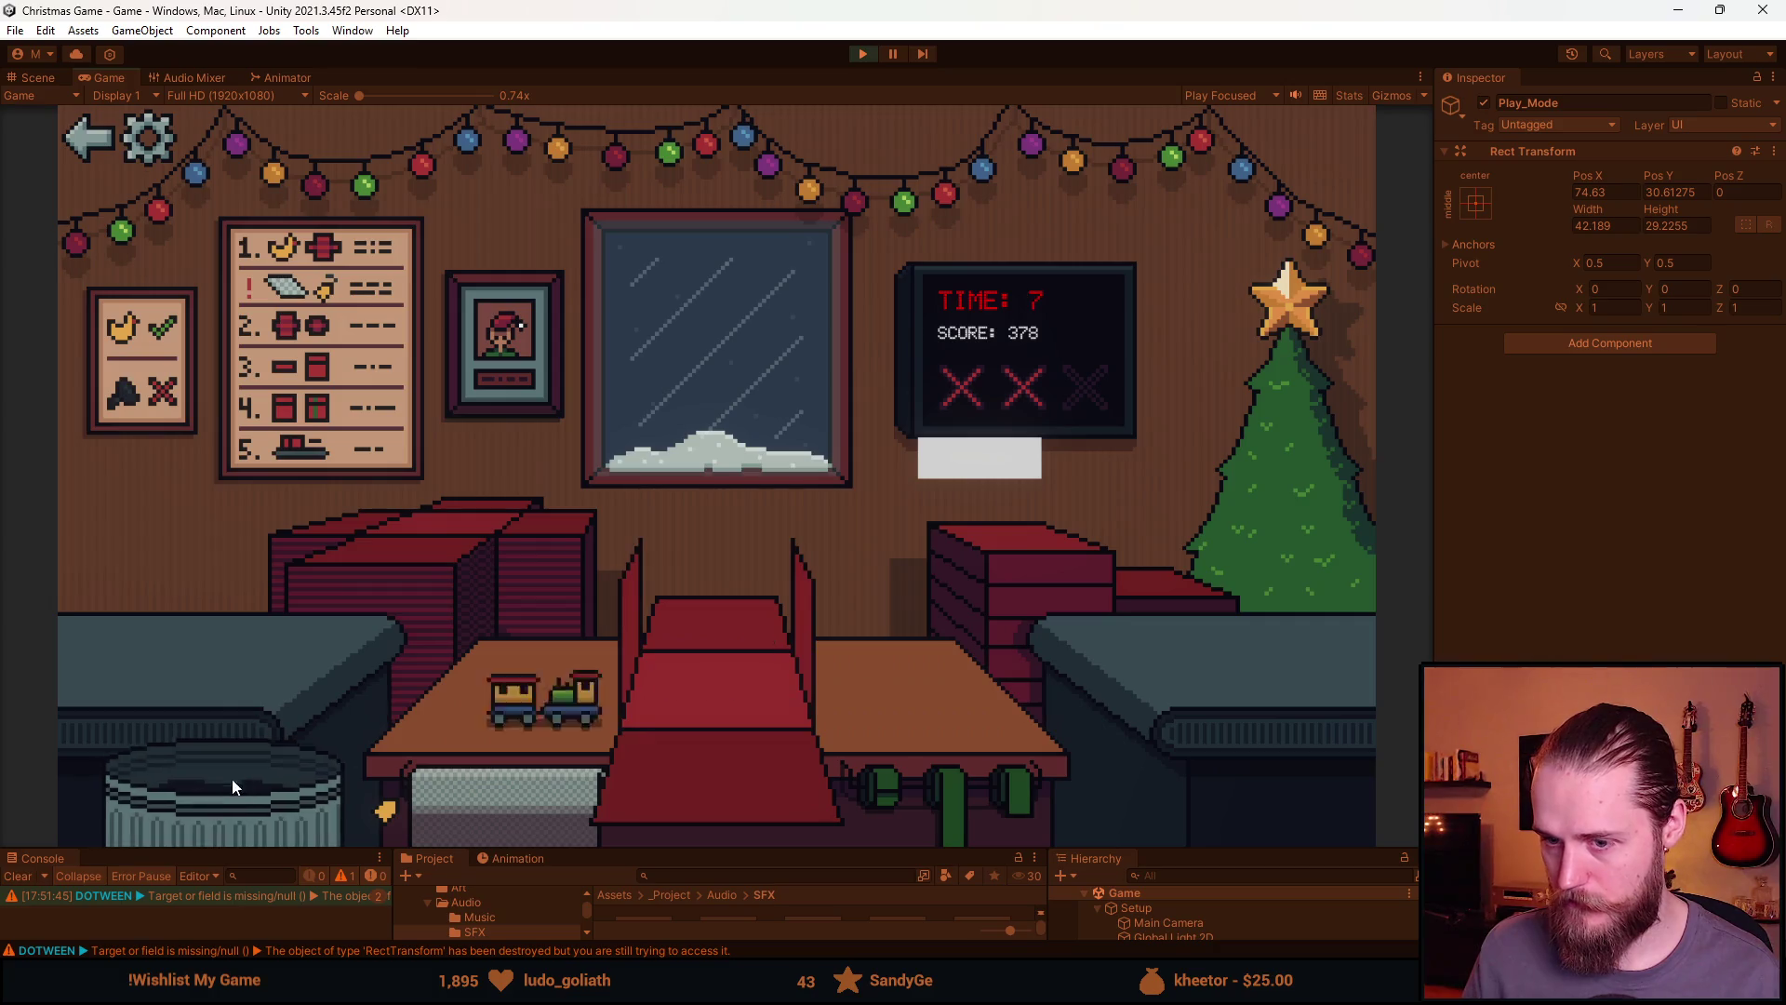
left_click(215, 778)
left_click(734, 773)
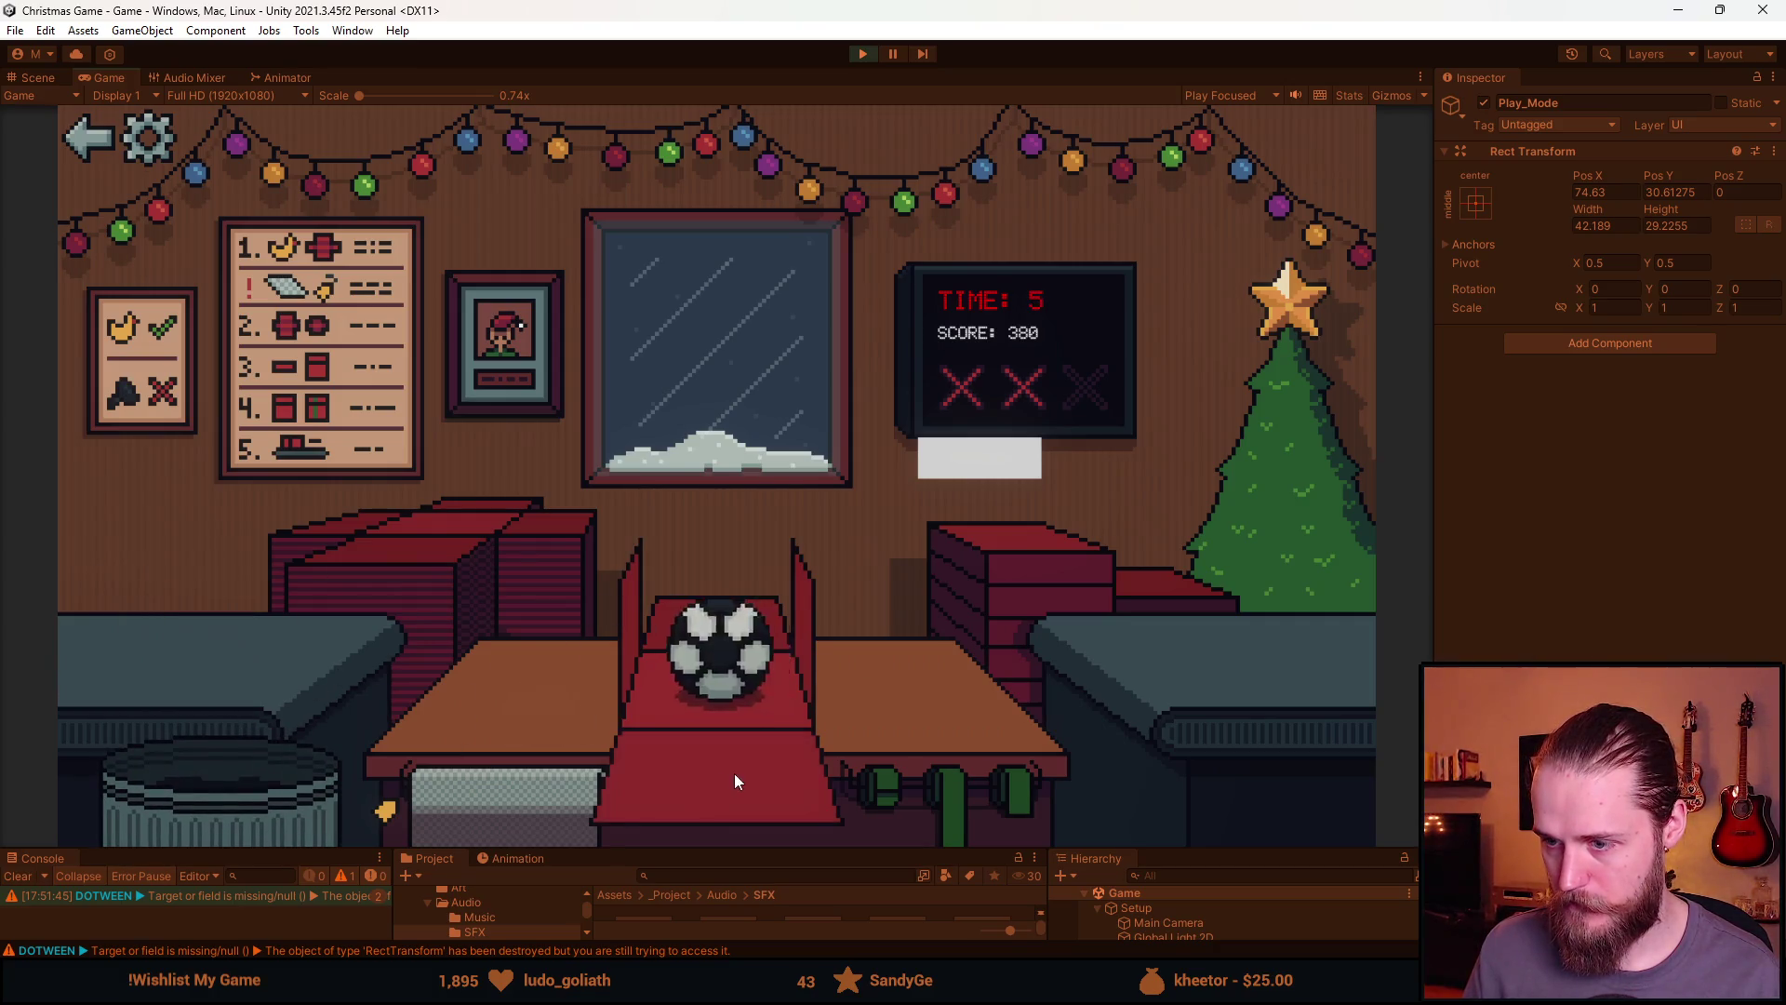
left_click(716, 651)
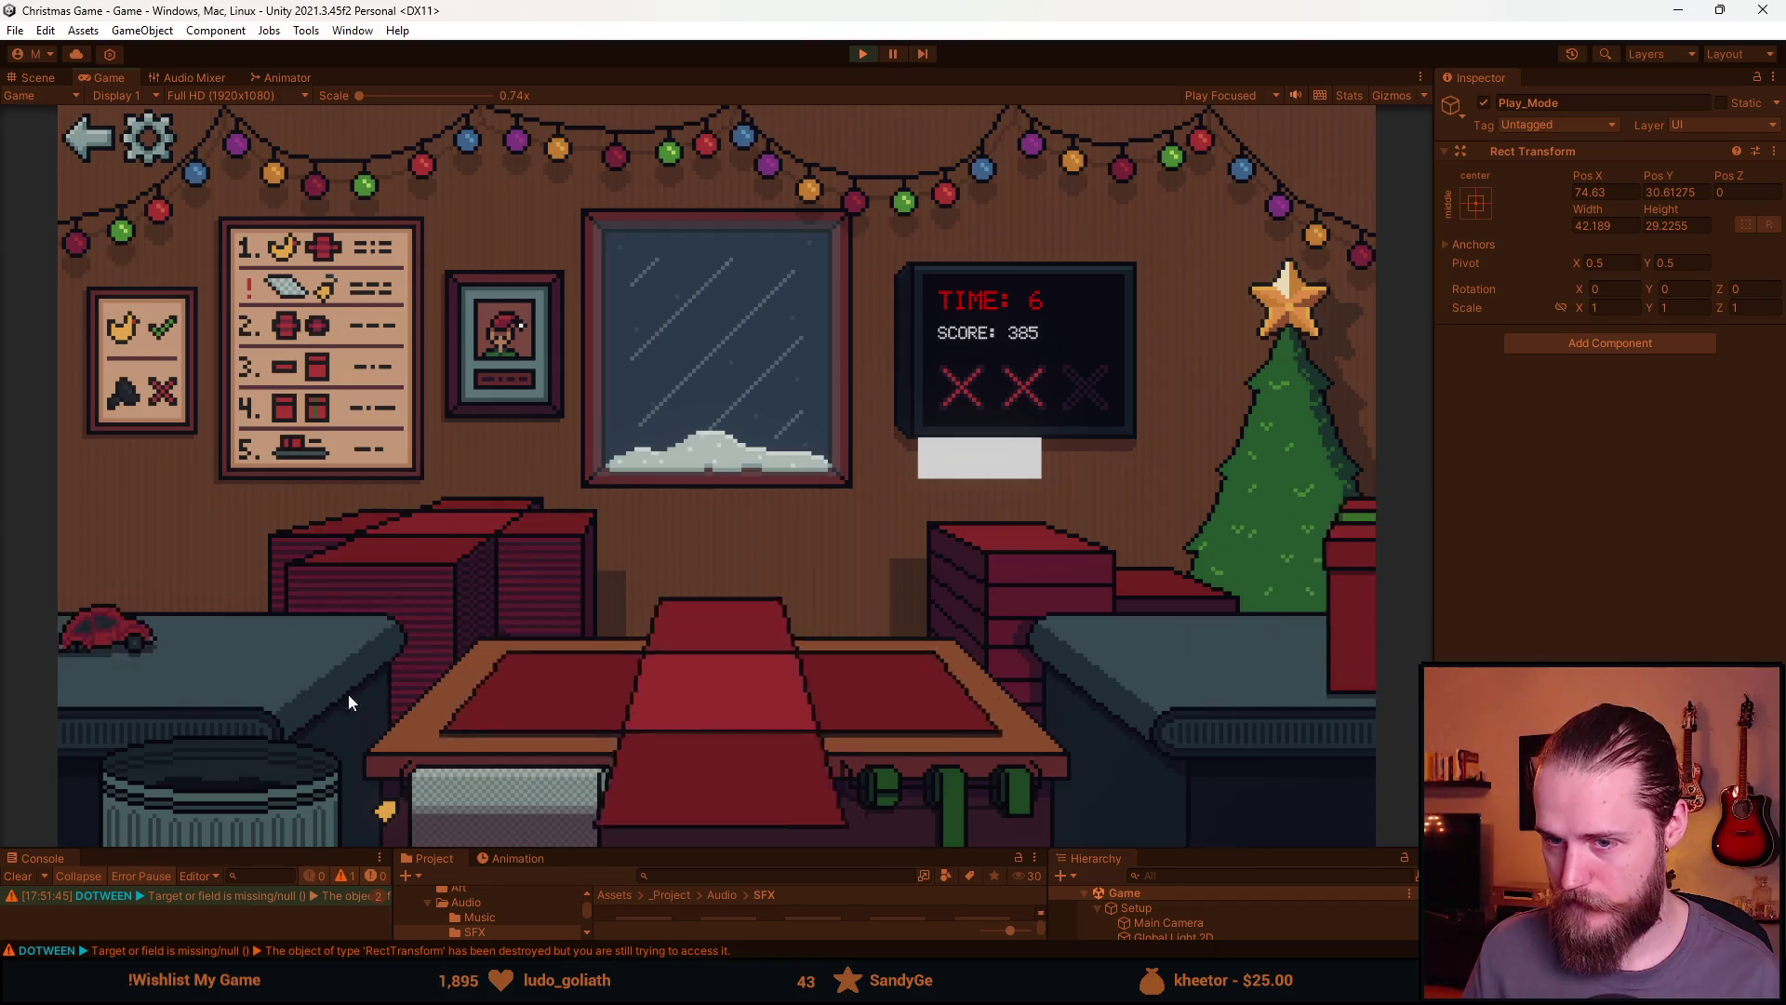
left_click(88, 623)
left_click(233, 752)
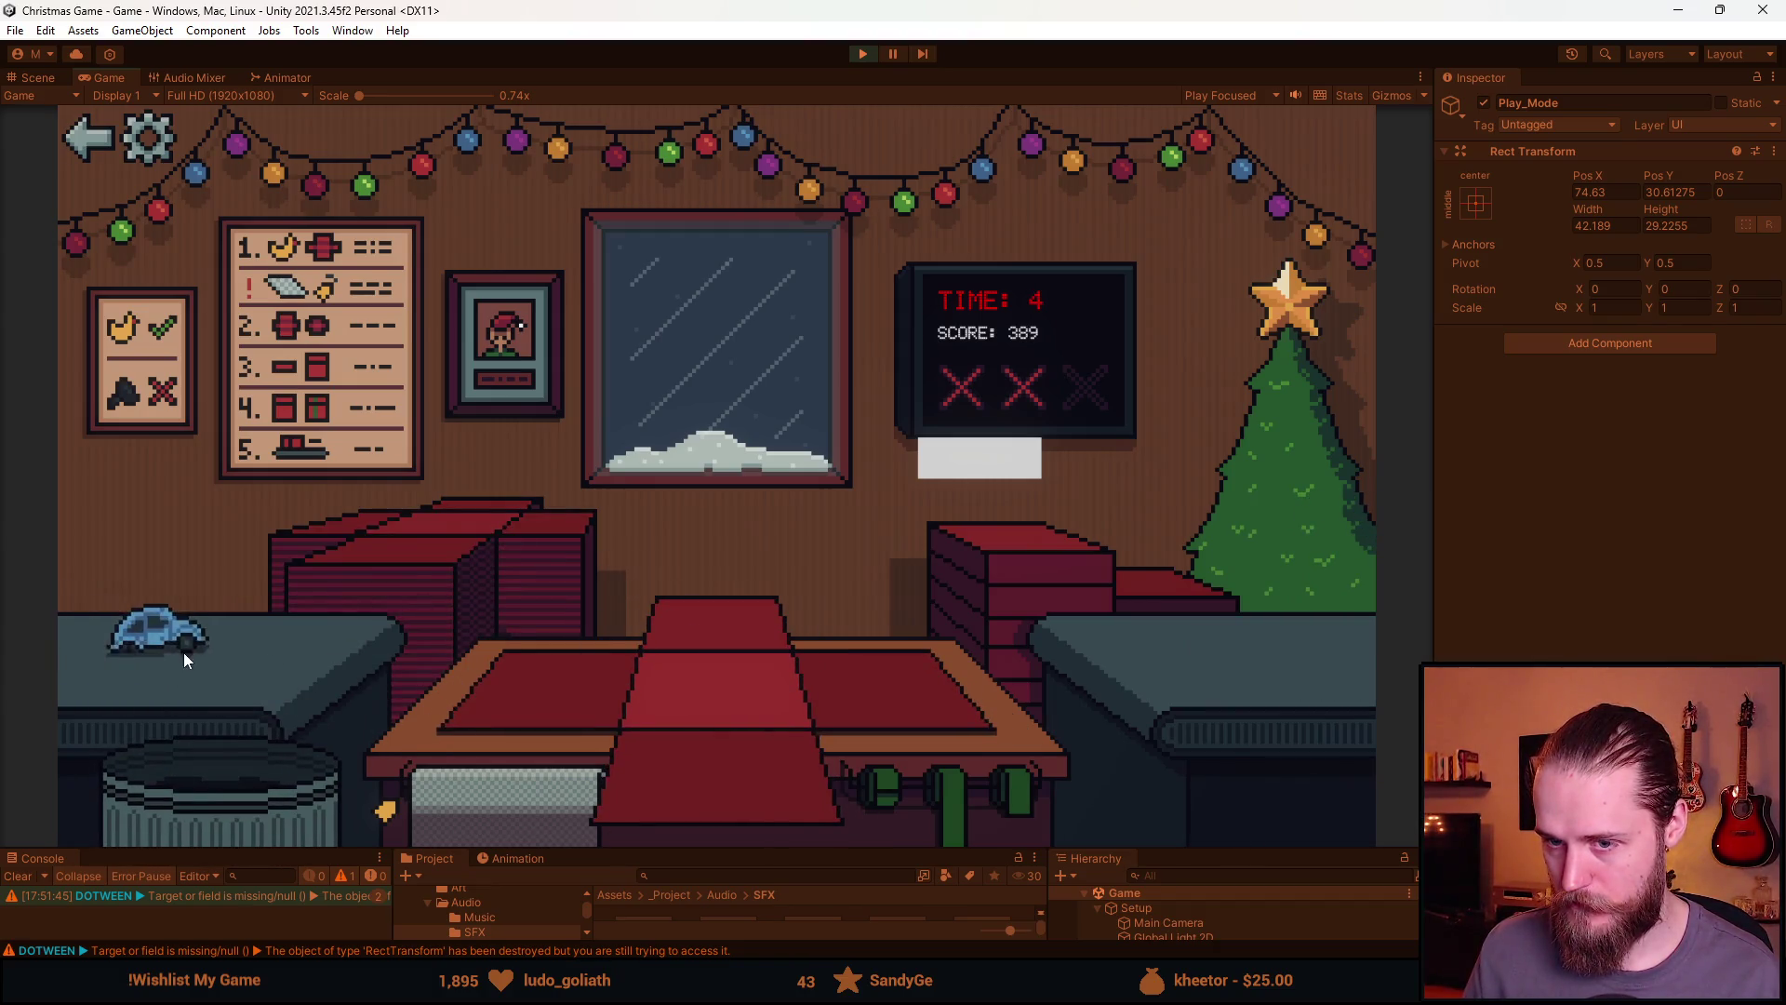
left_click(226, 773)
left_click(177, 651)
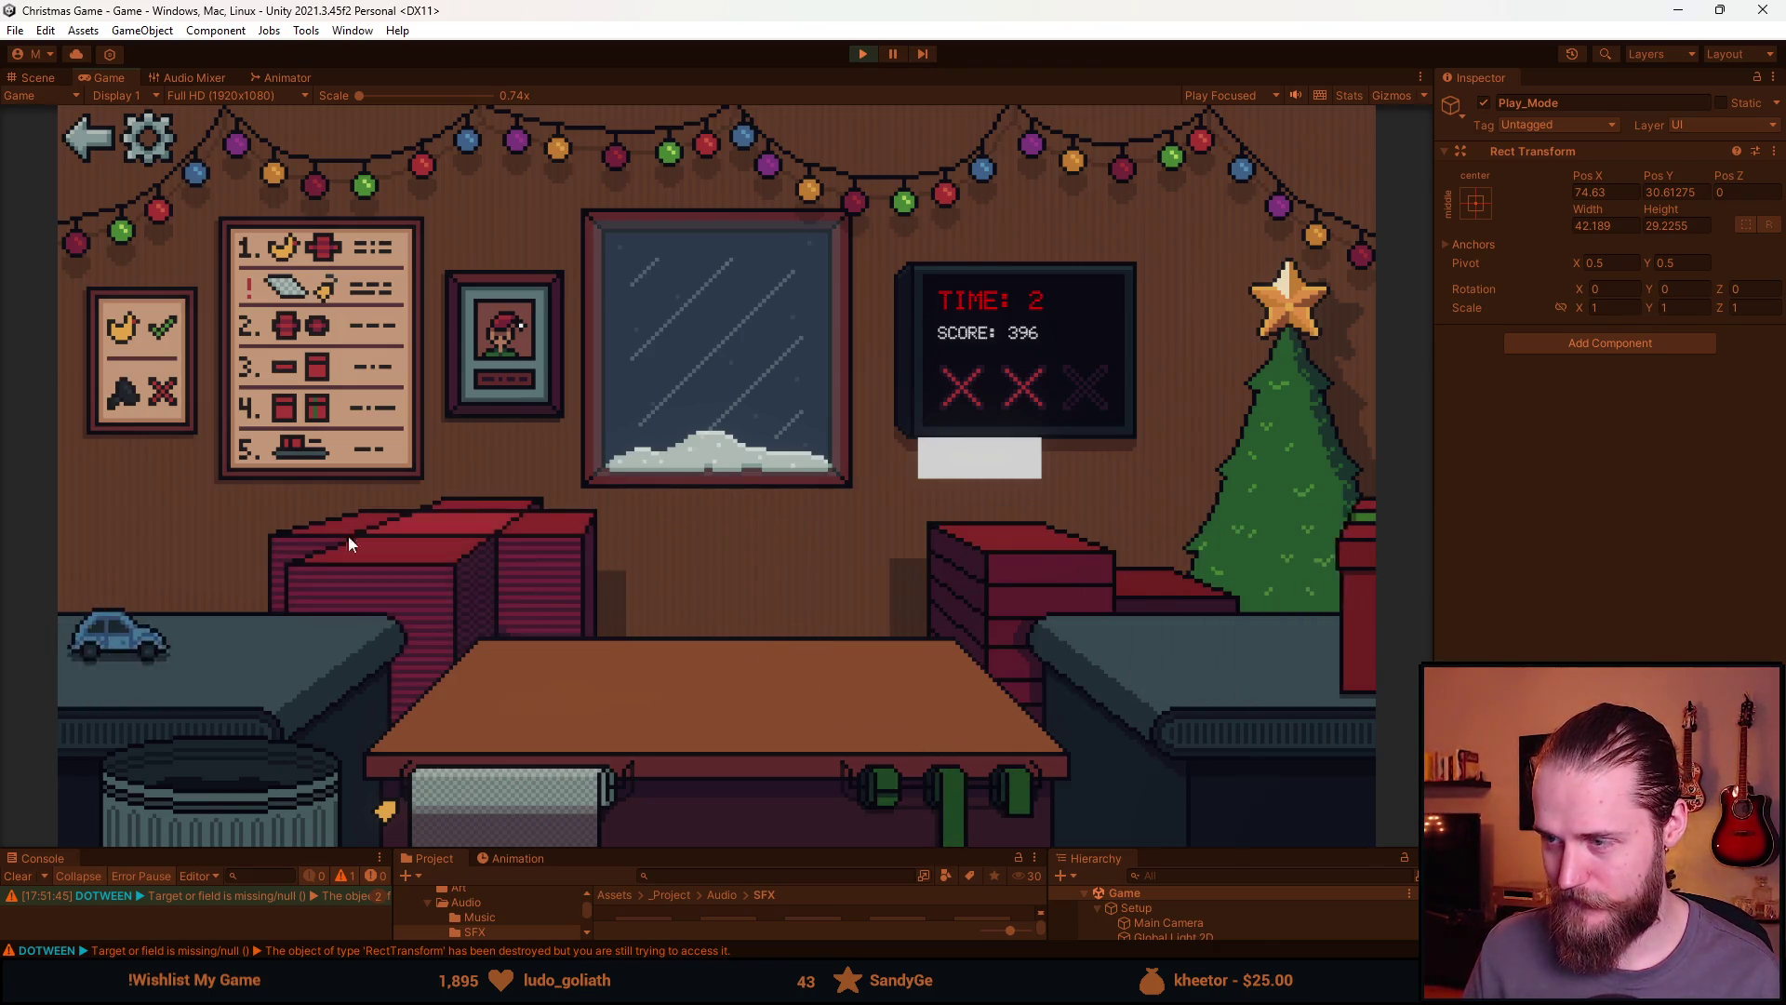
Move the blue toy car onto the wrapping as the timer reaches 0 at score 396
left_click(221, 661)
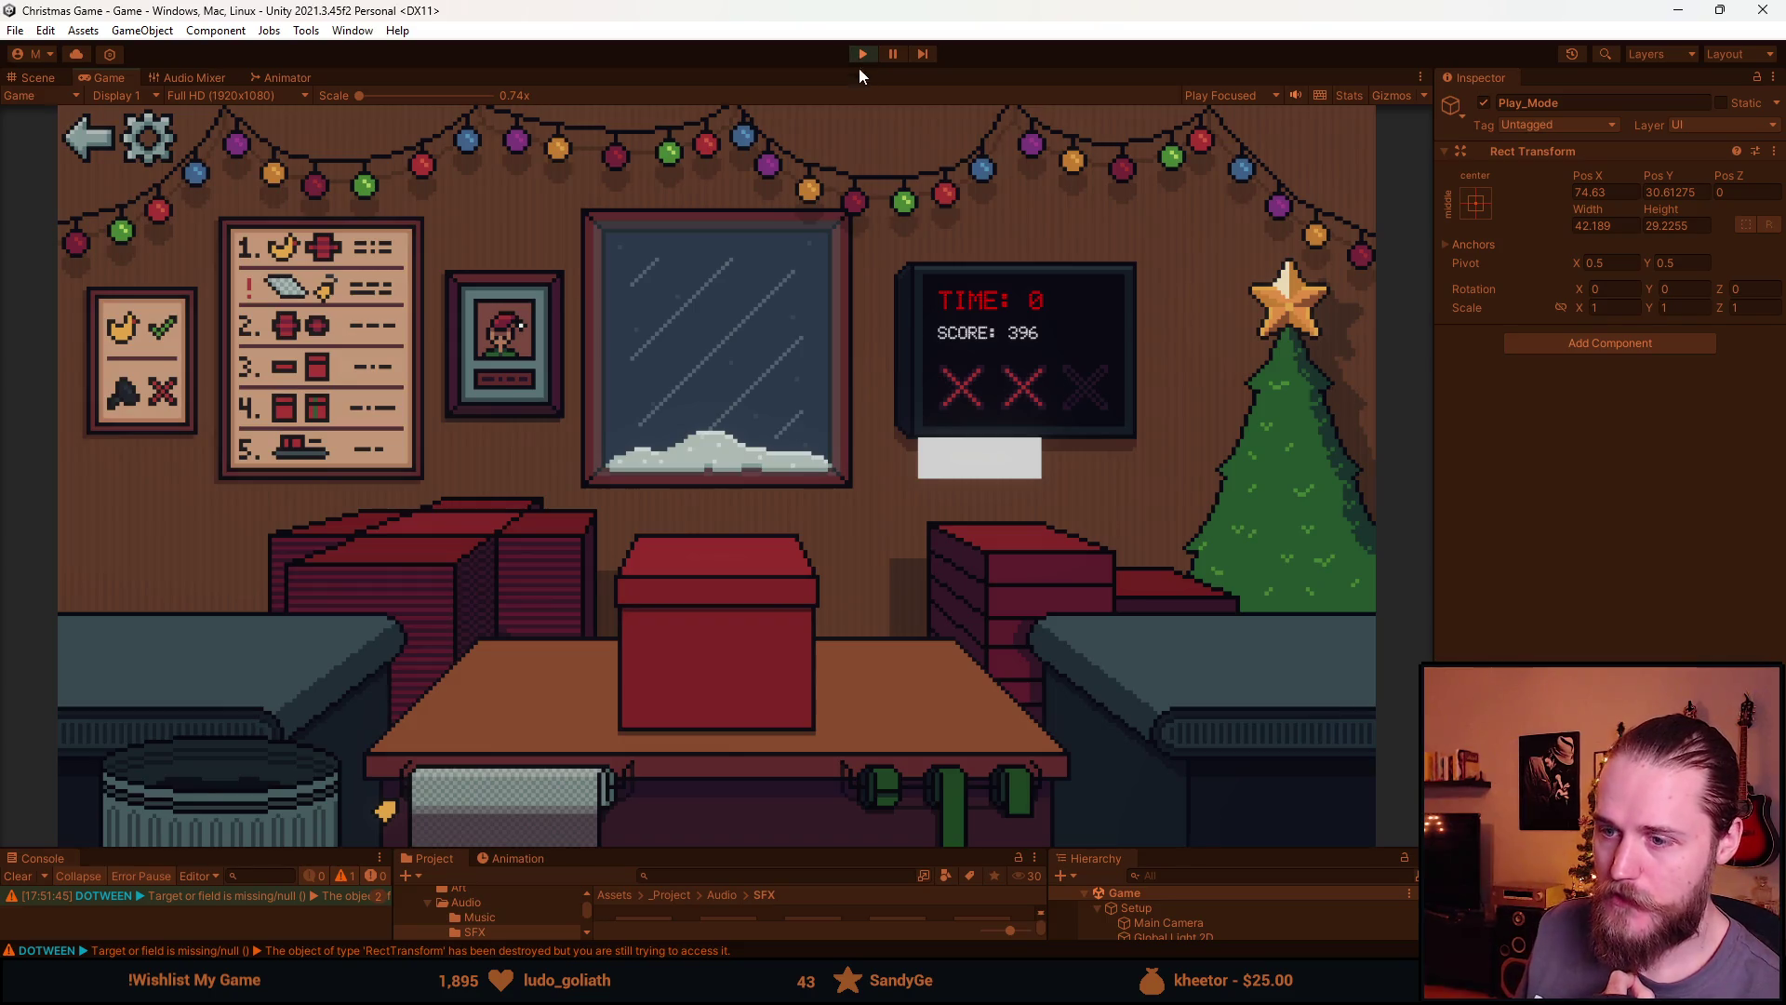
Restart the round, ship two ribboned toy-car boxes, then restart again and box the red car
left_click(981, 480)
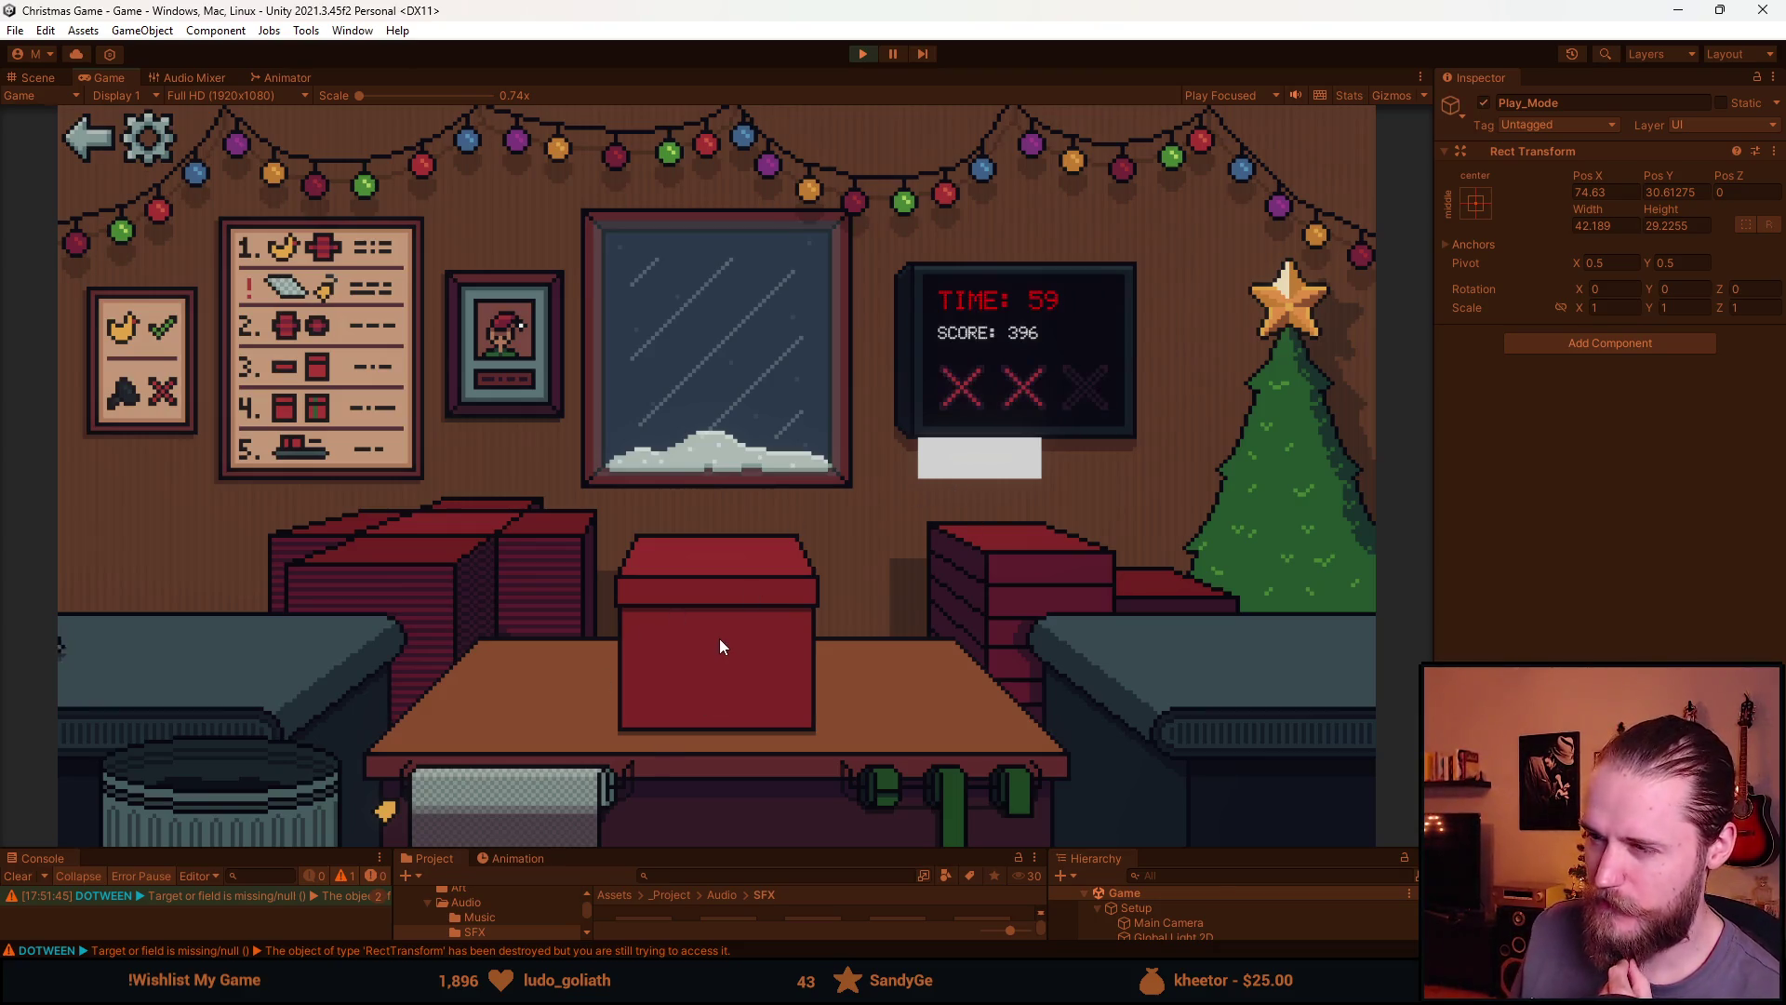
left_click(214, 619)
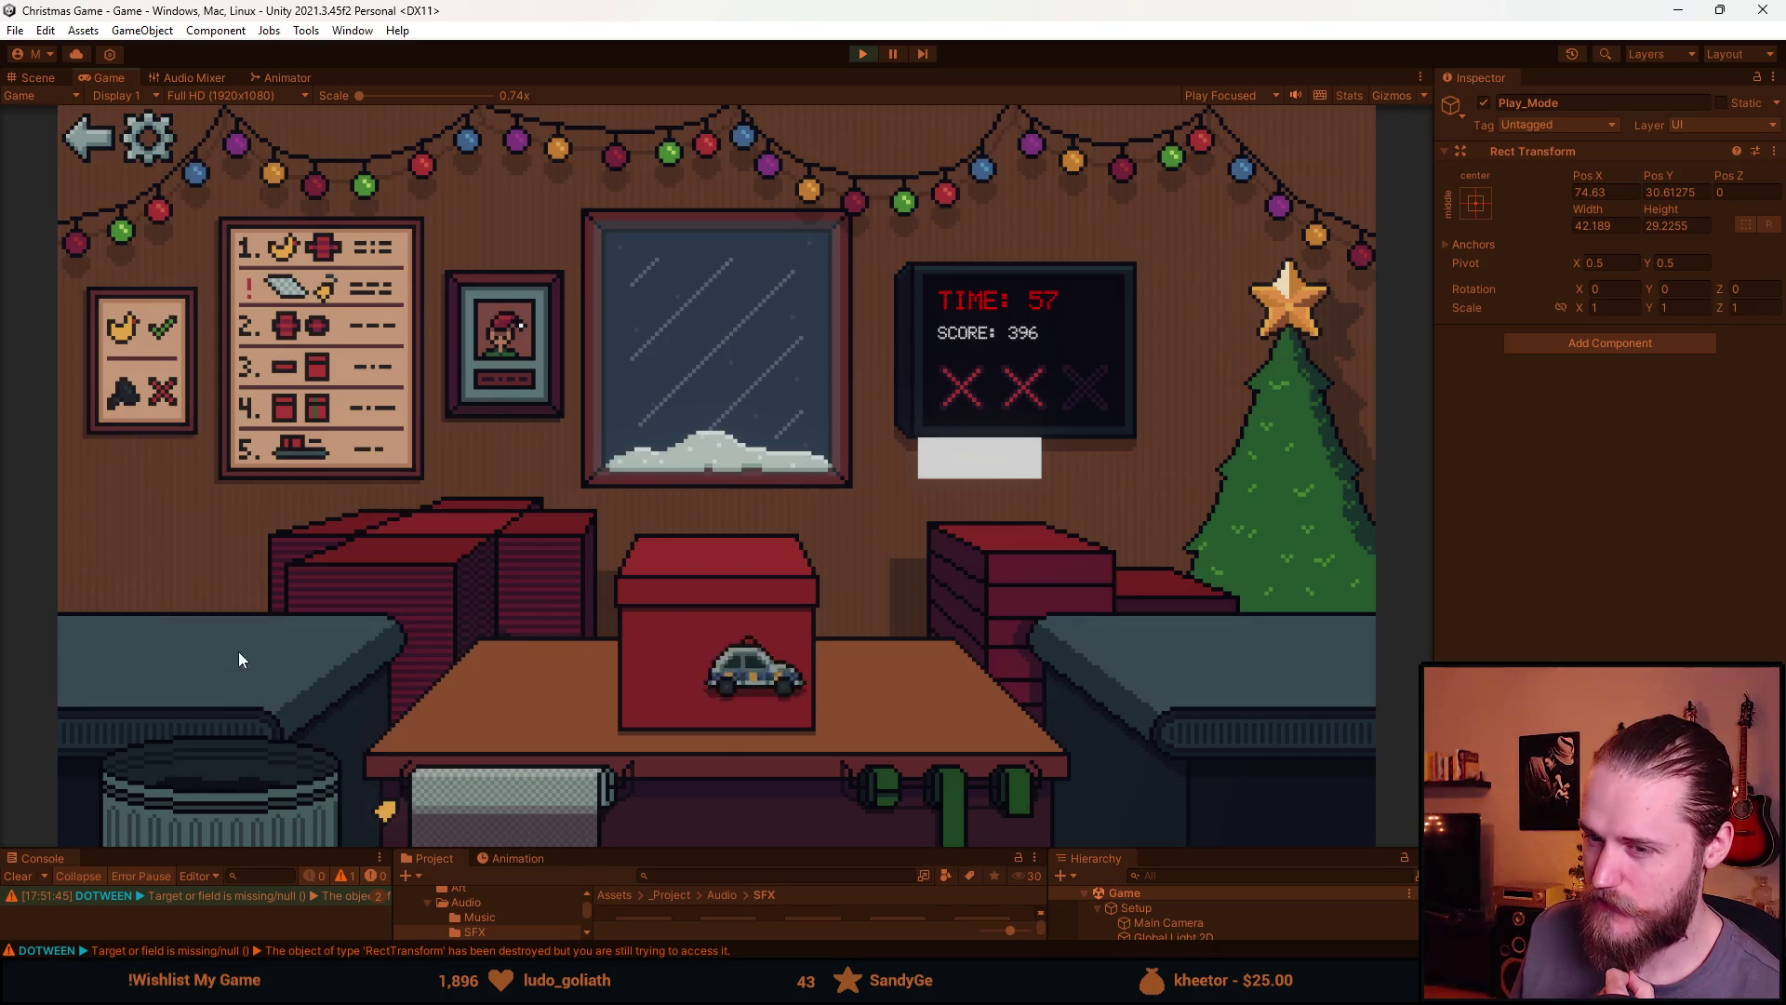
left_click(947, 812)
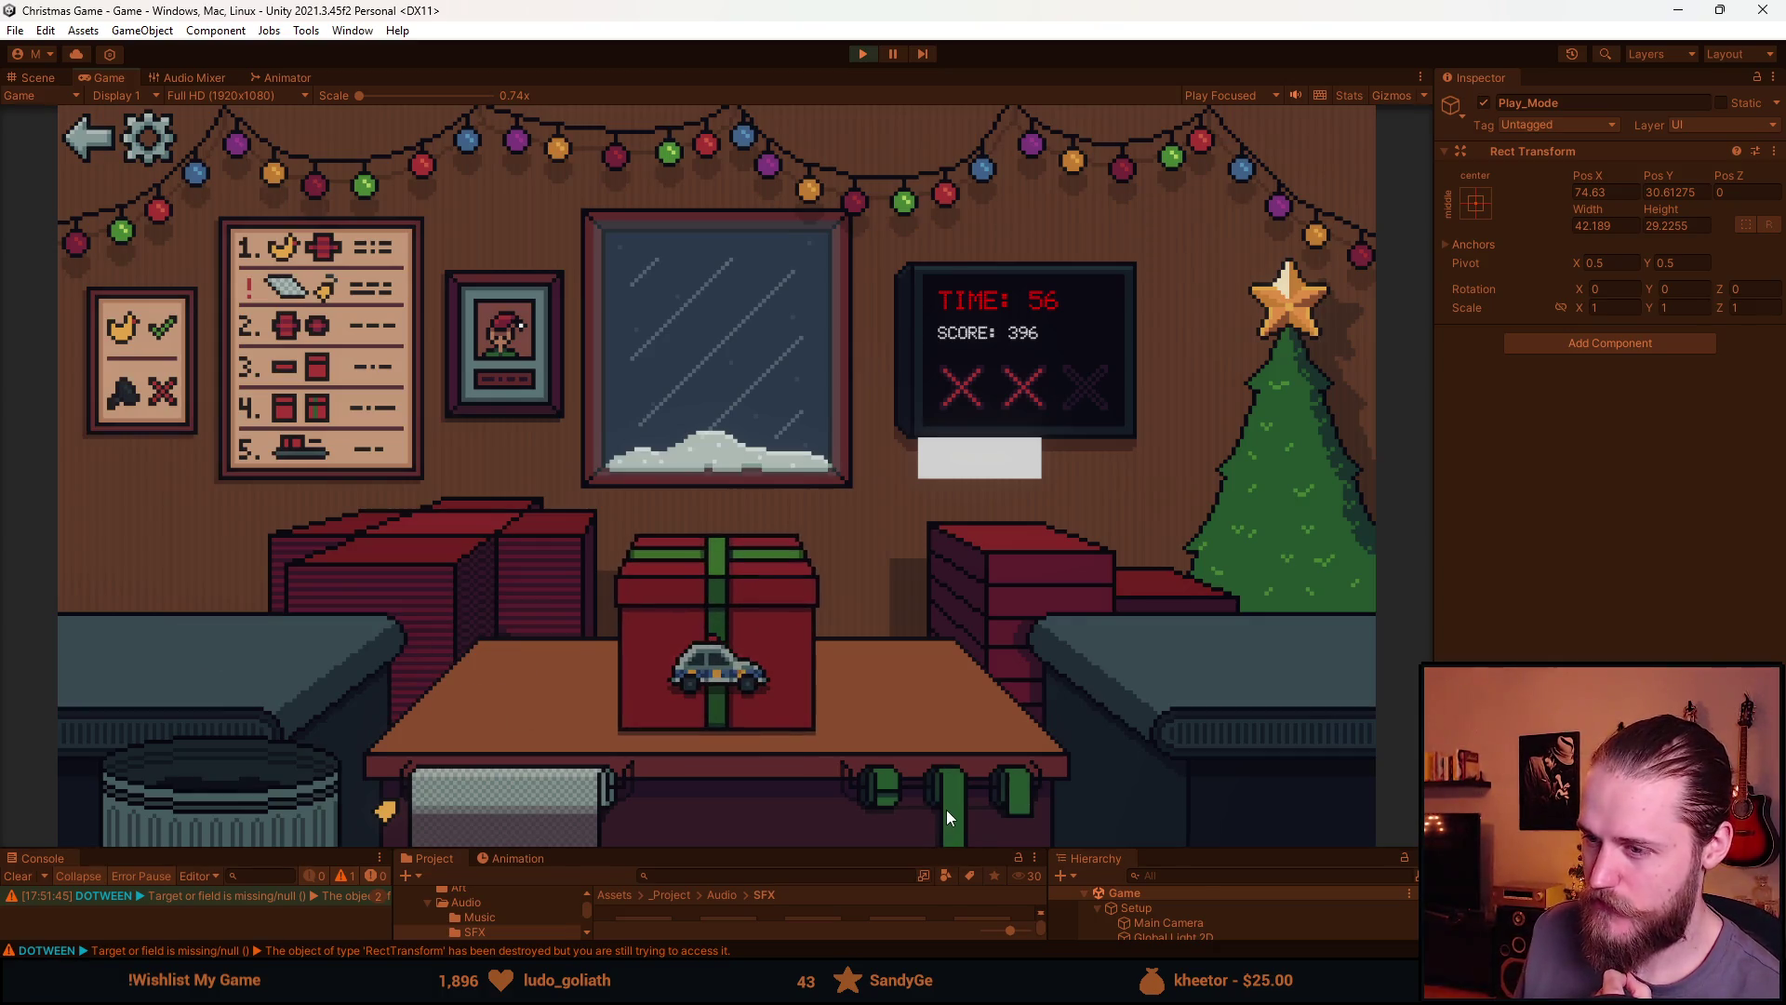
left_click(739, 621)
left_click(420, 593)
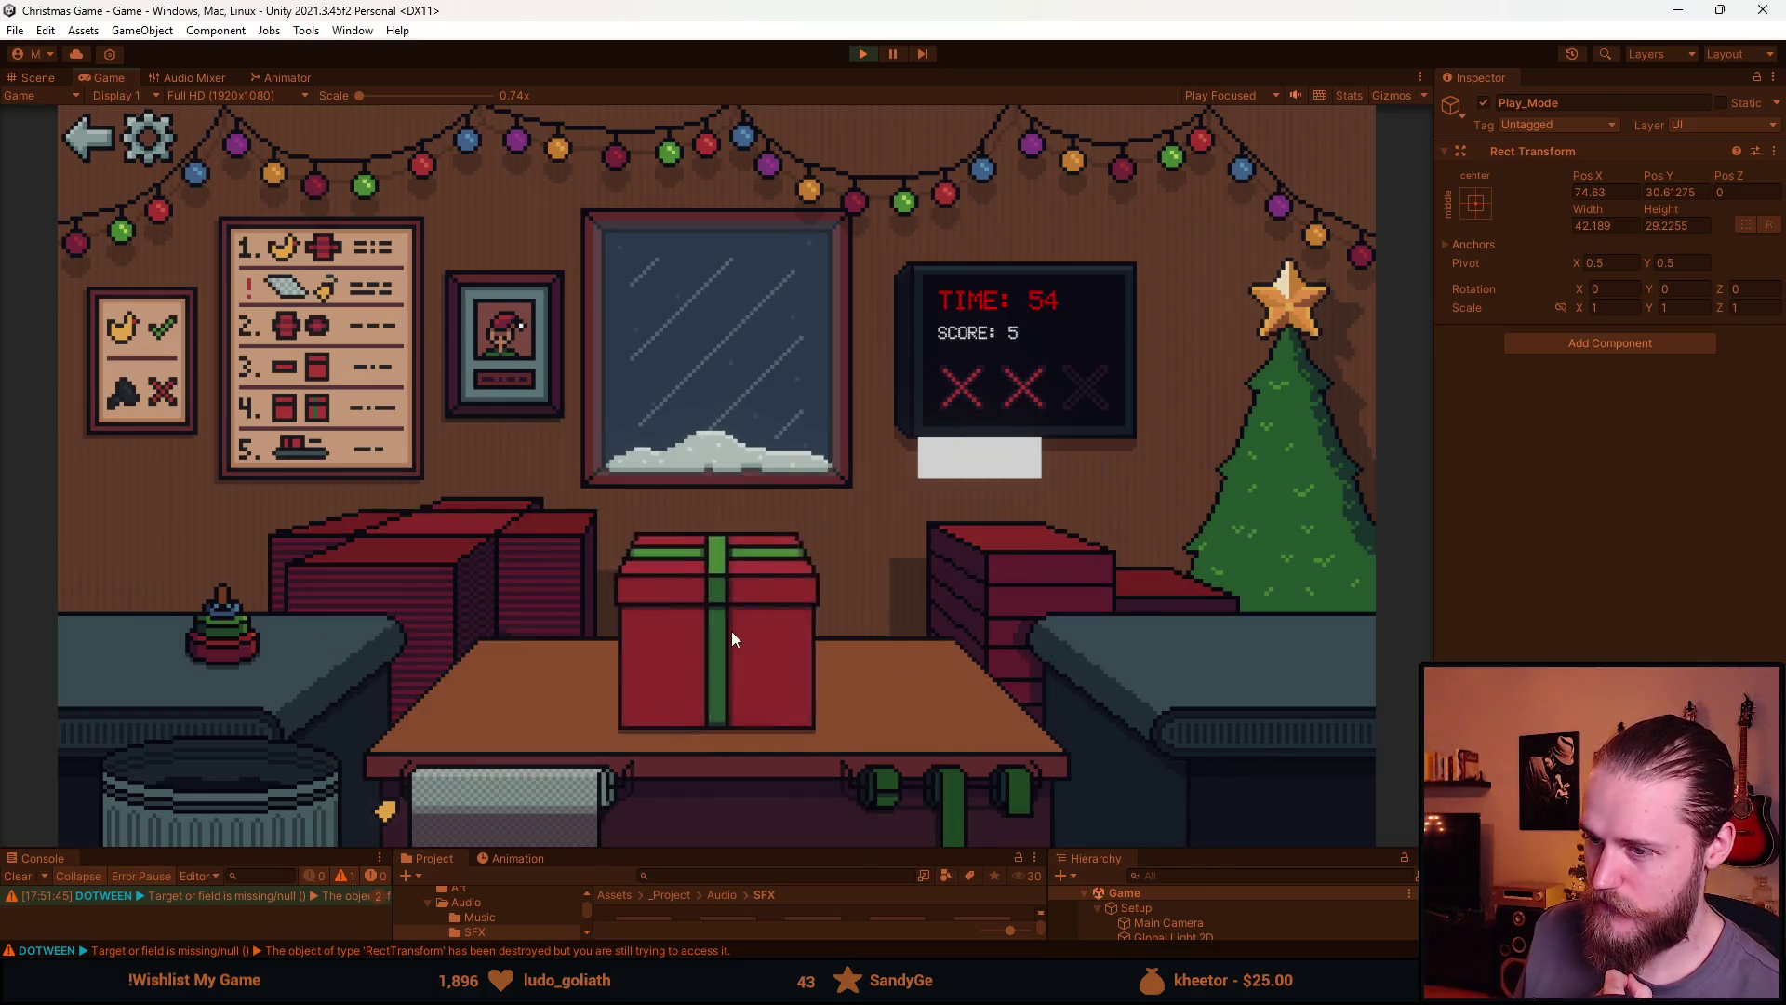
left_click(732, 630)
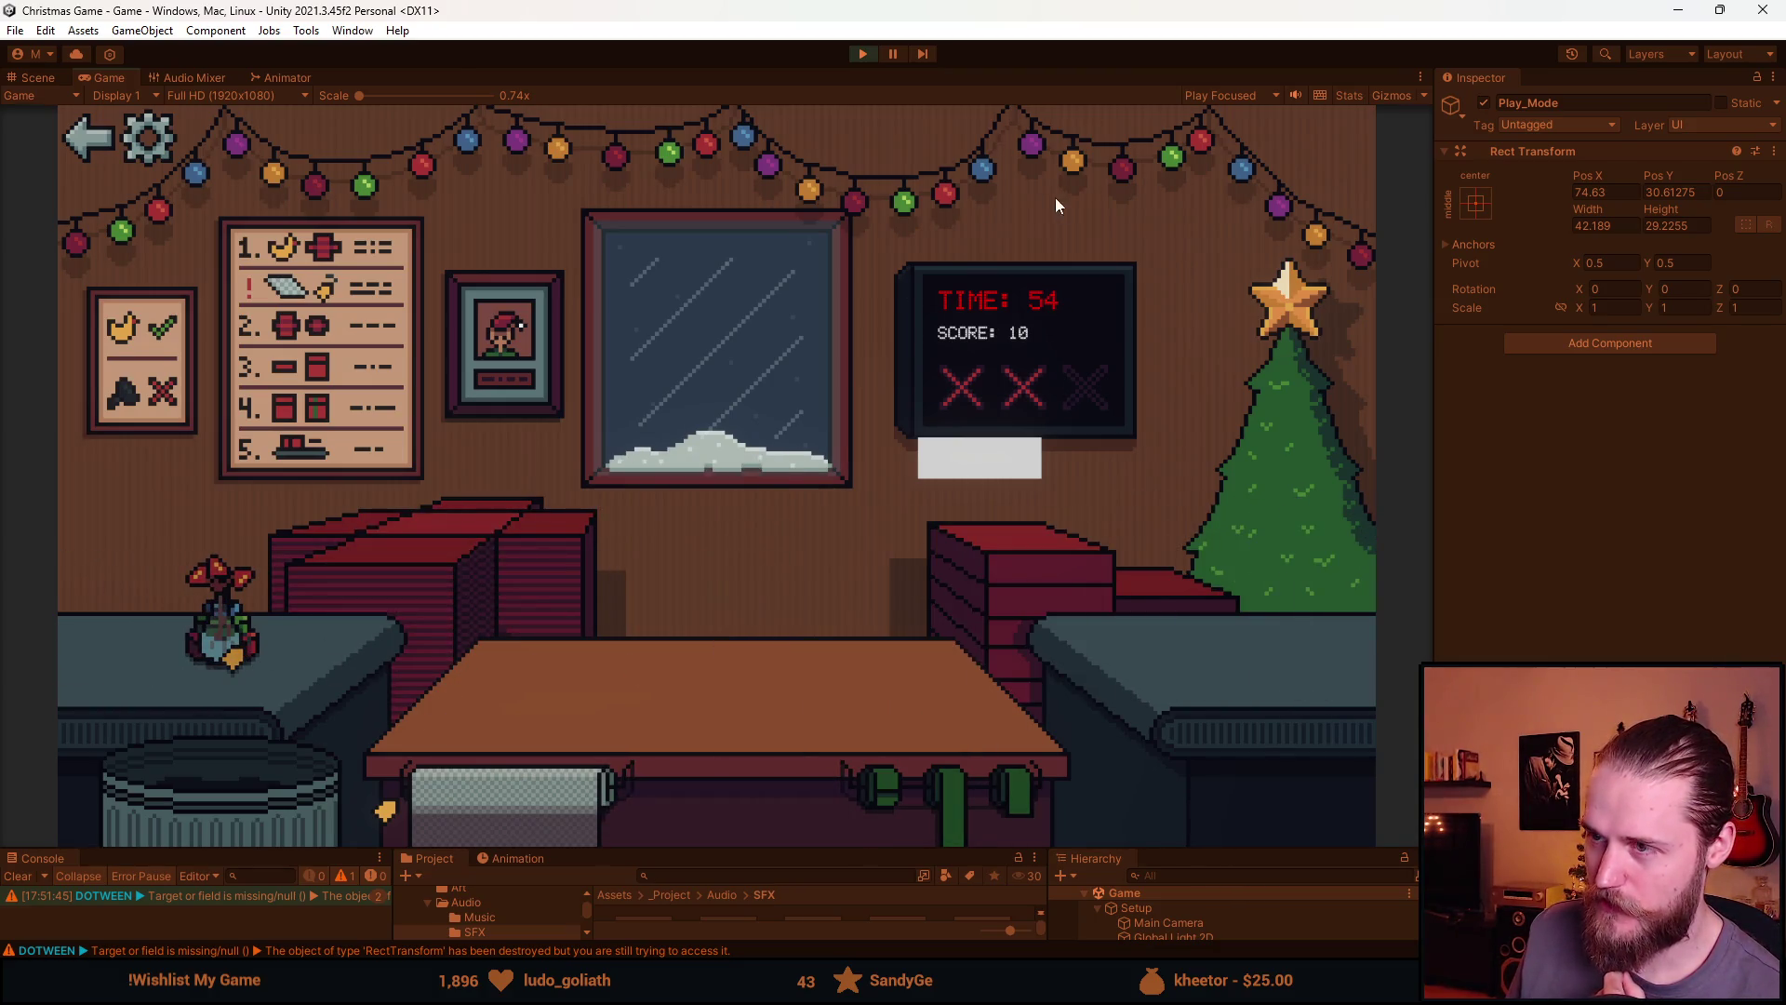
left_click(988, 474)
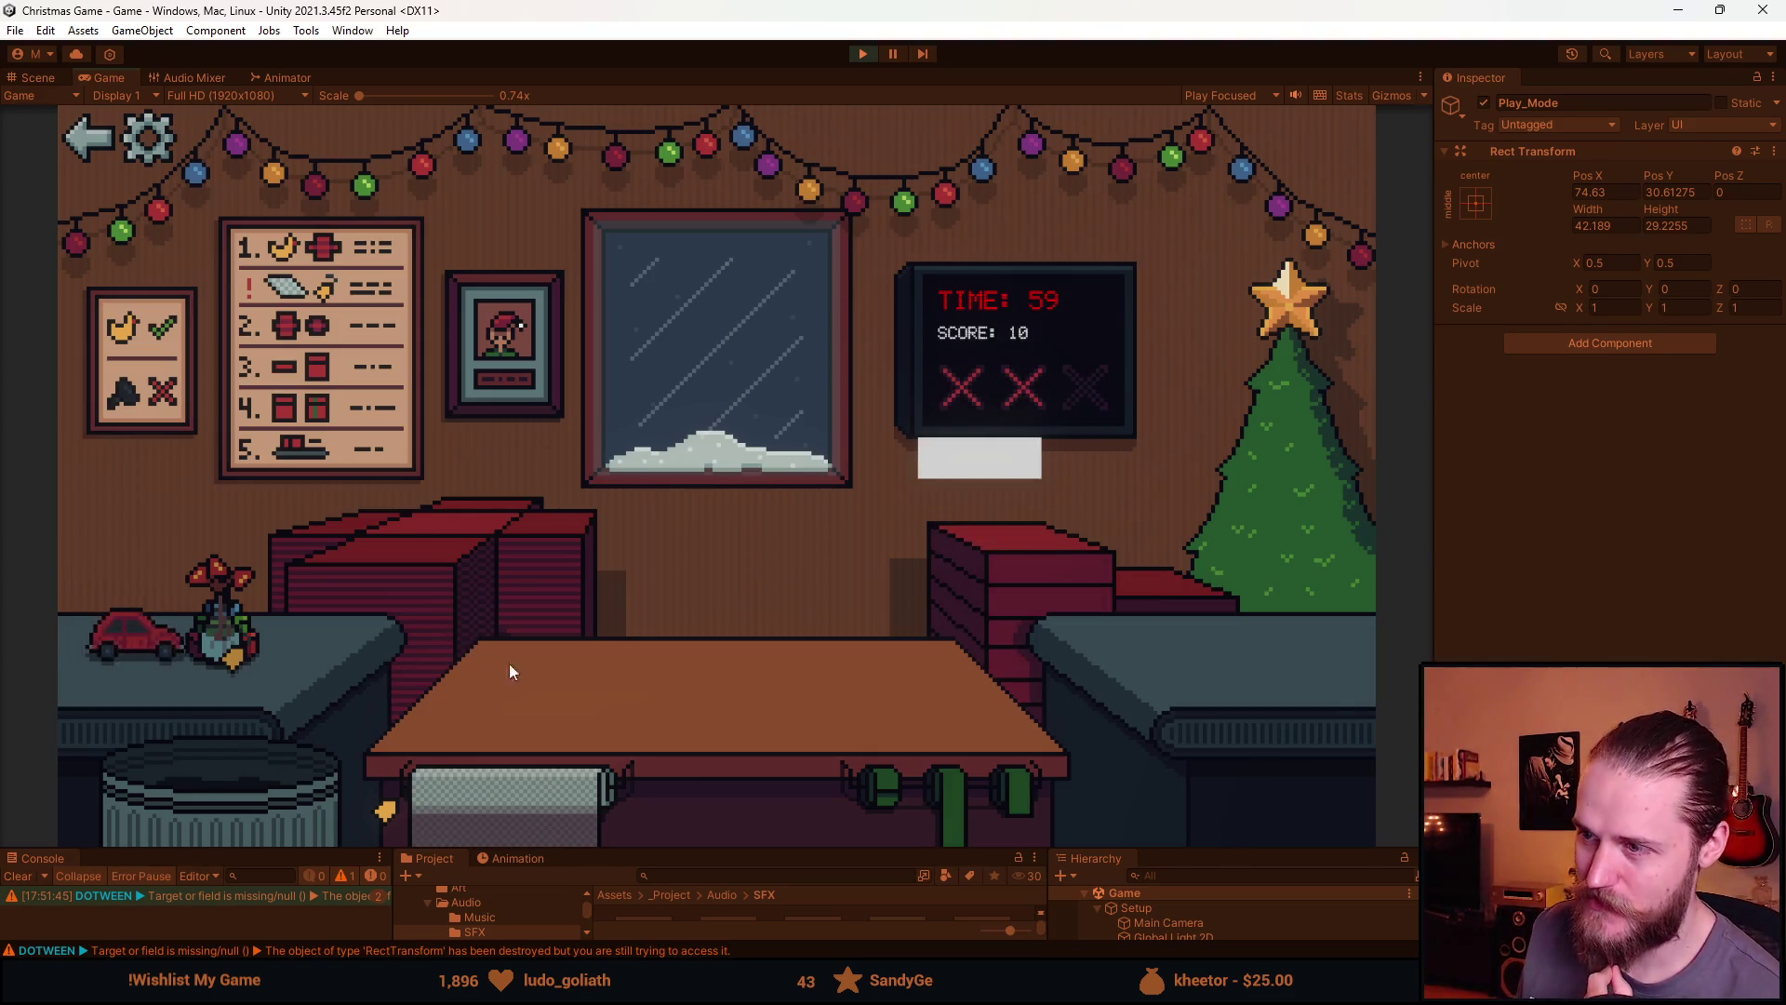
left_click(222, 646)
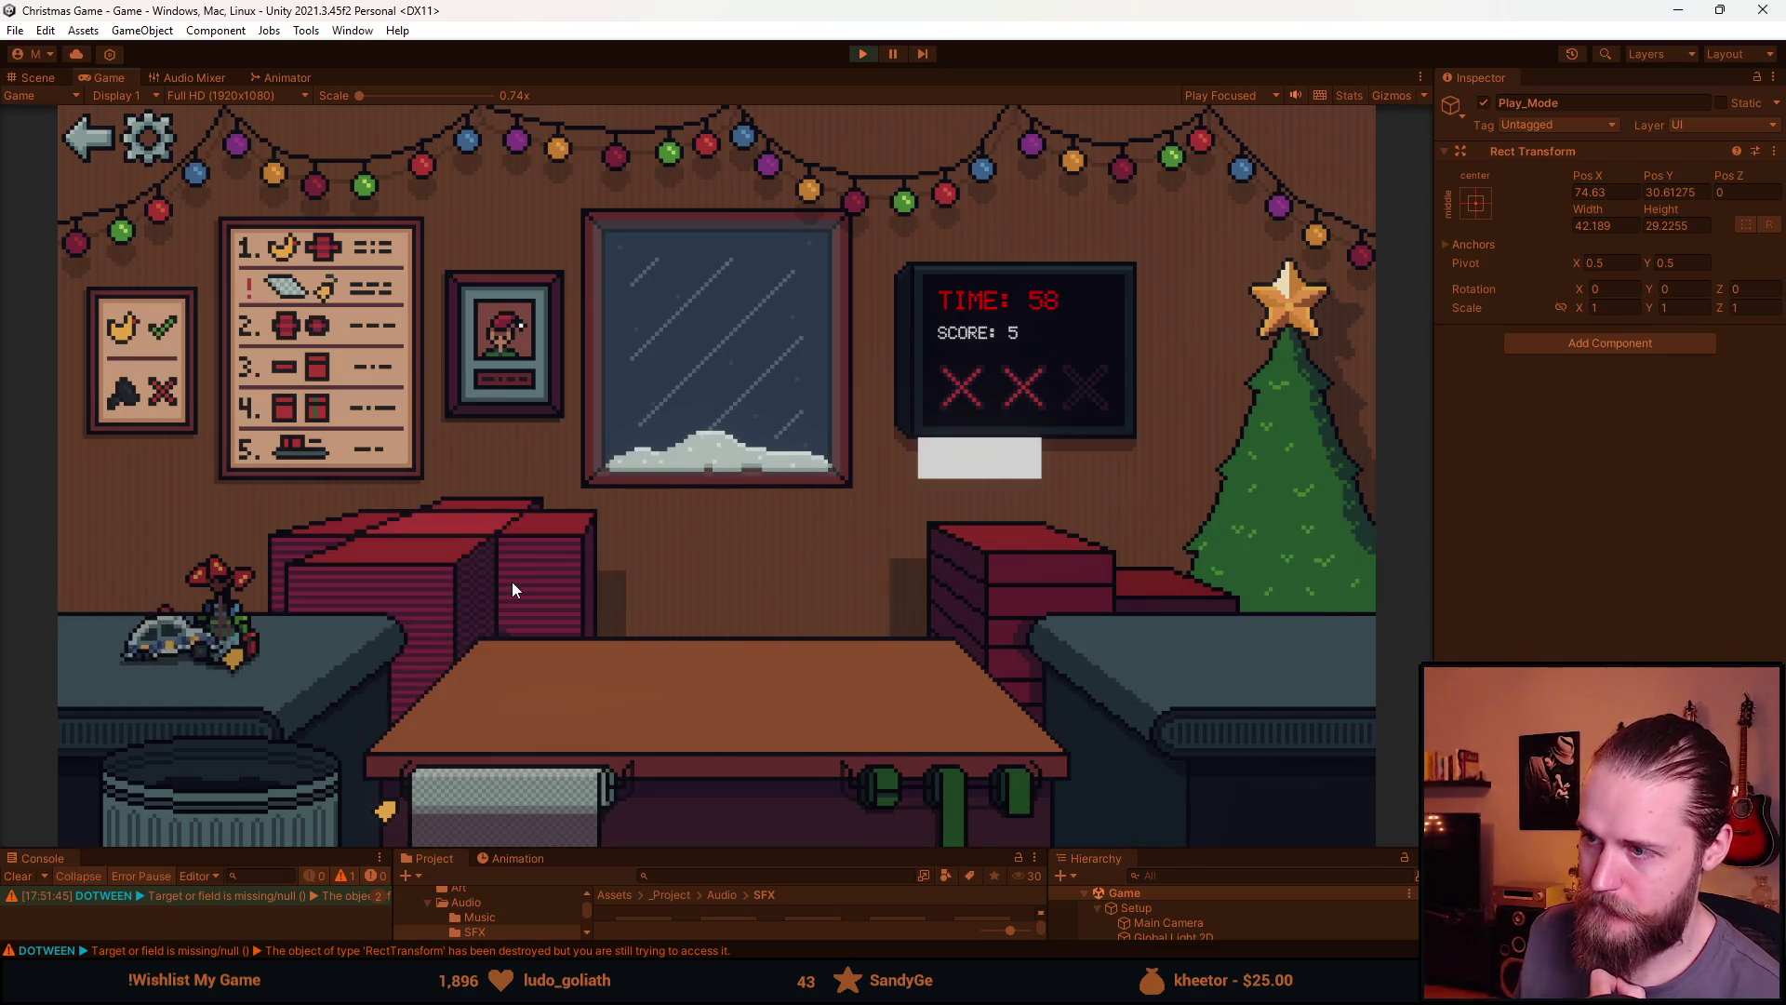
Stop play mode and add _scoreText.text = "Score: 0" below the _timer reset in StartingGame
left_click(873, 53)
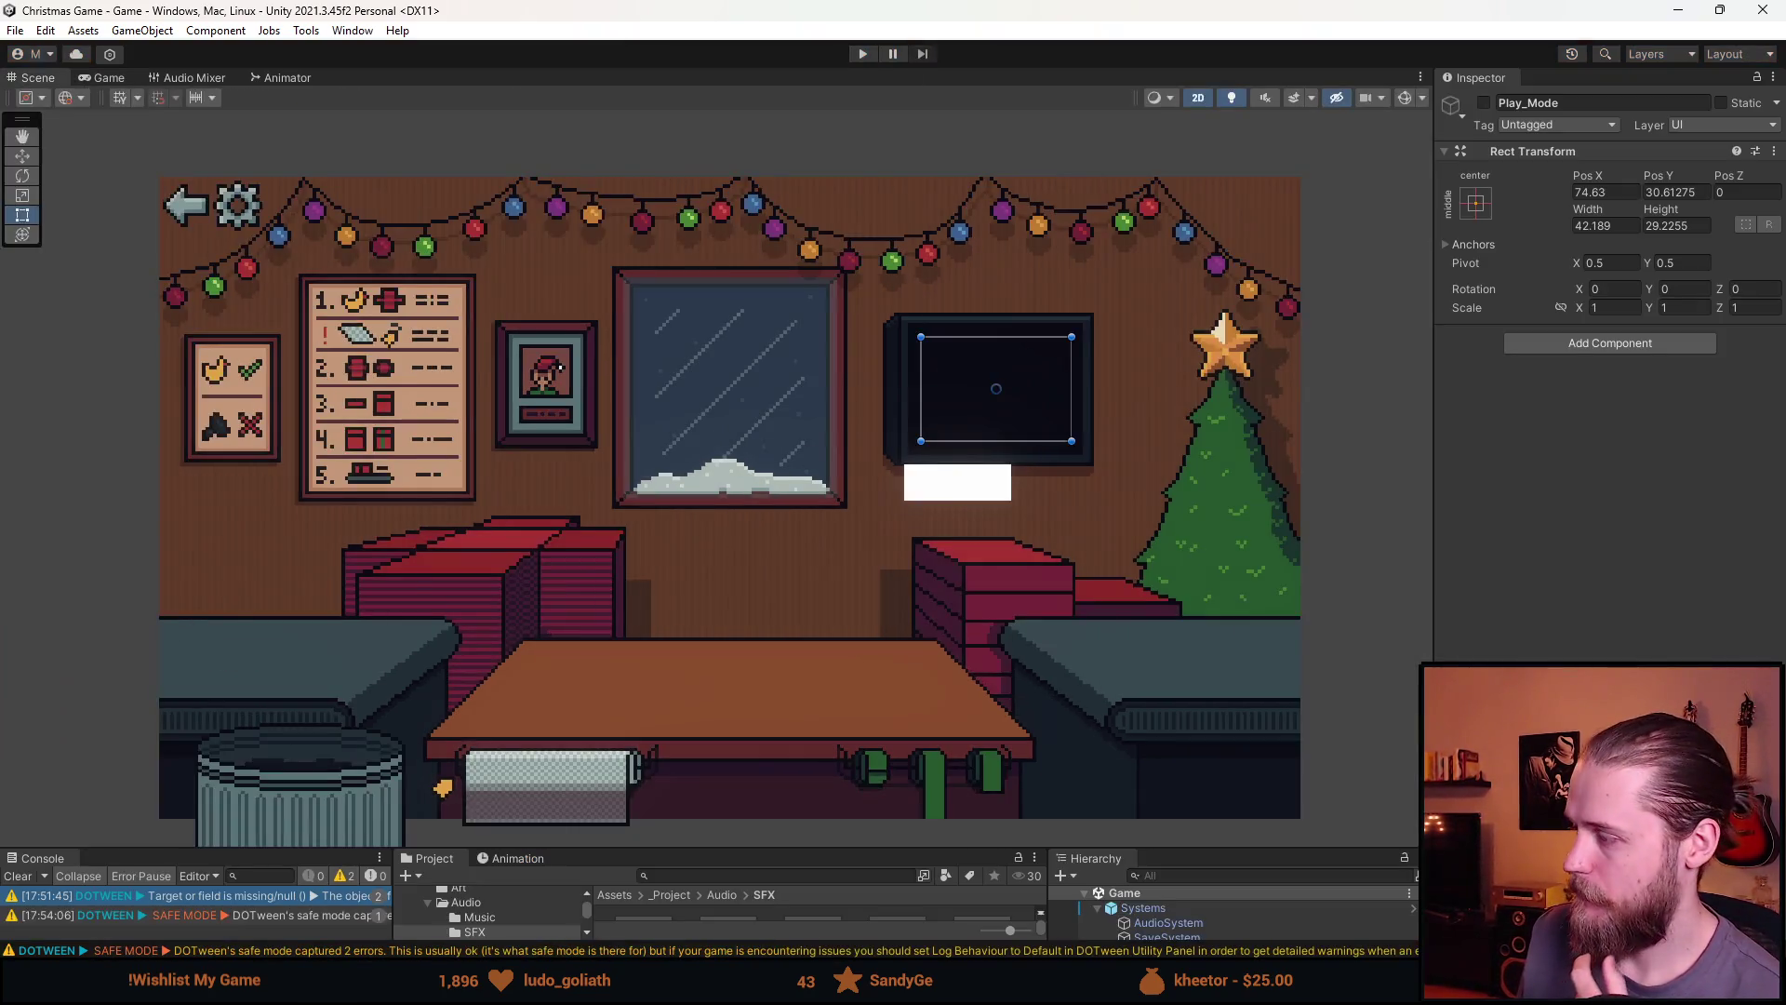
key("alt+Tab")
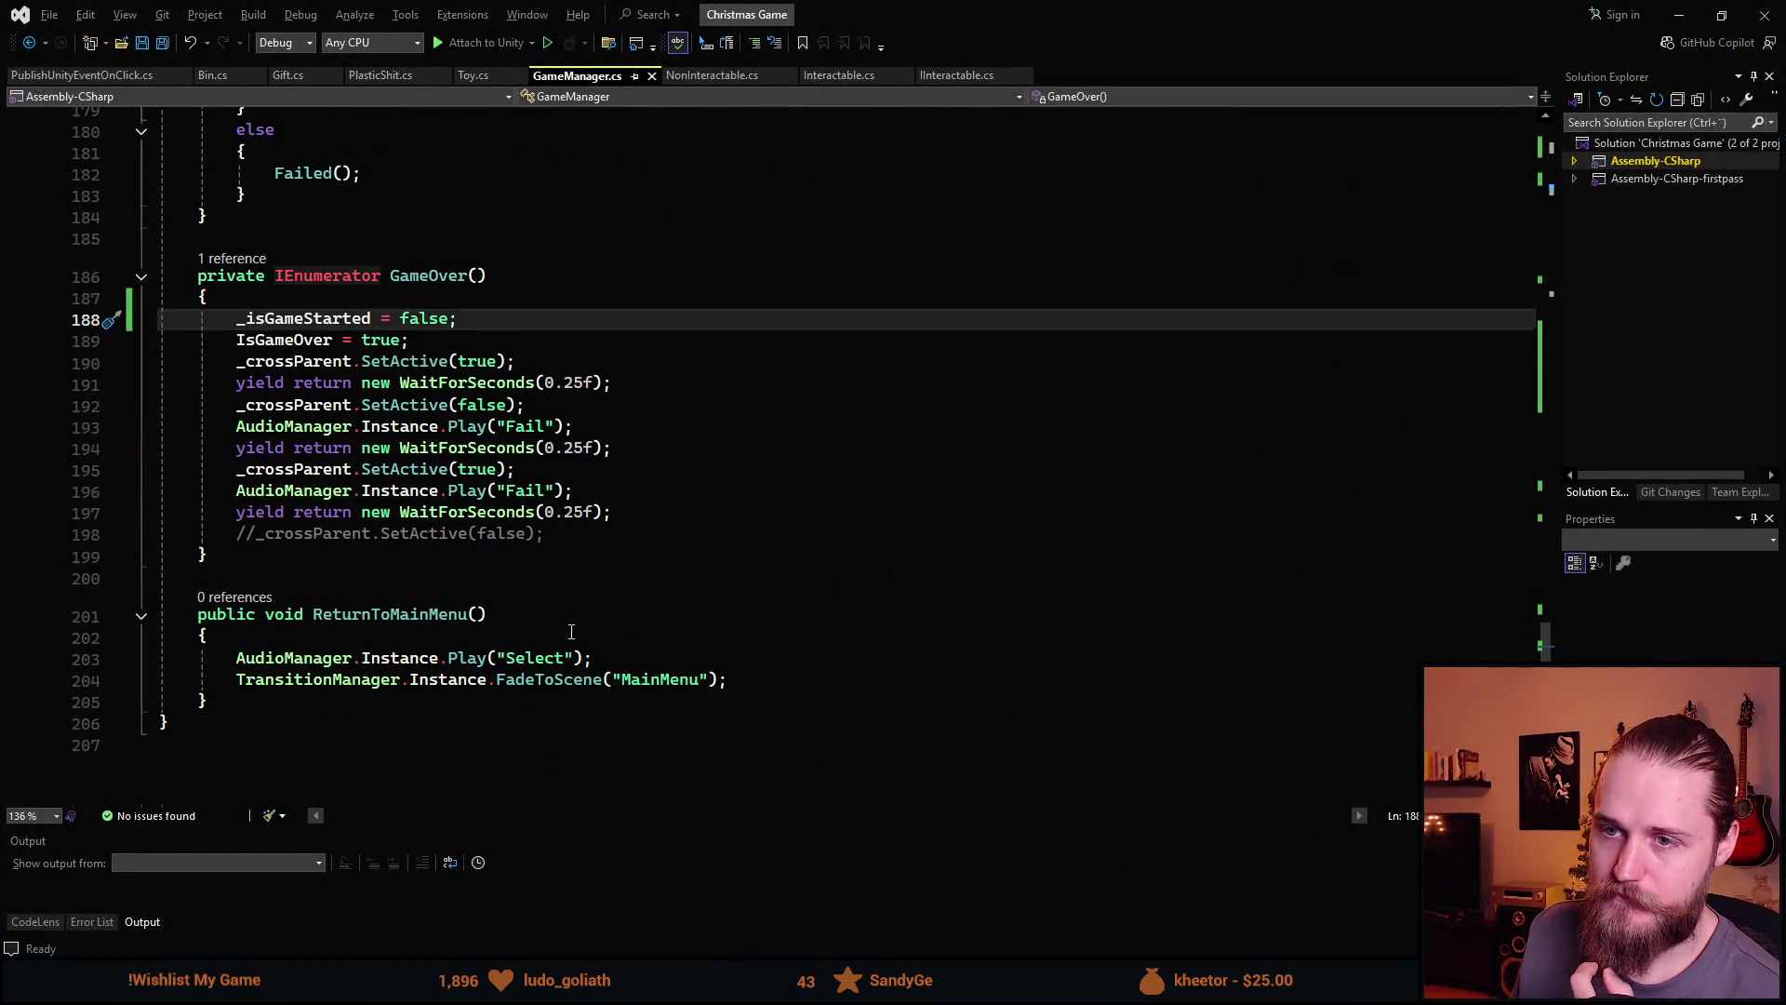
scroll(572, 632, "up", 20)
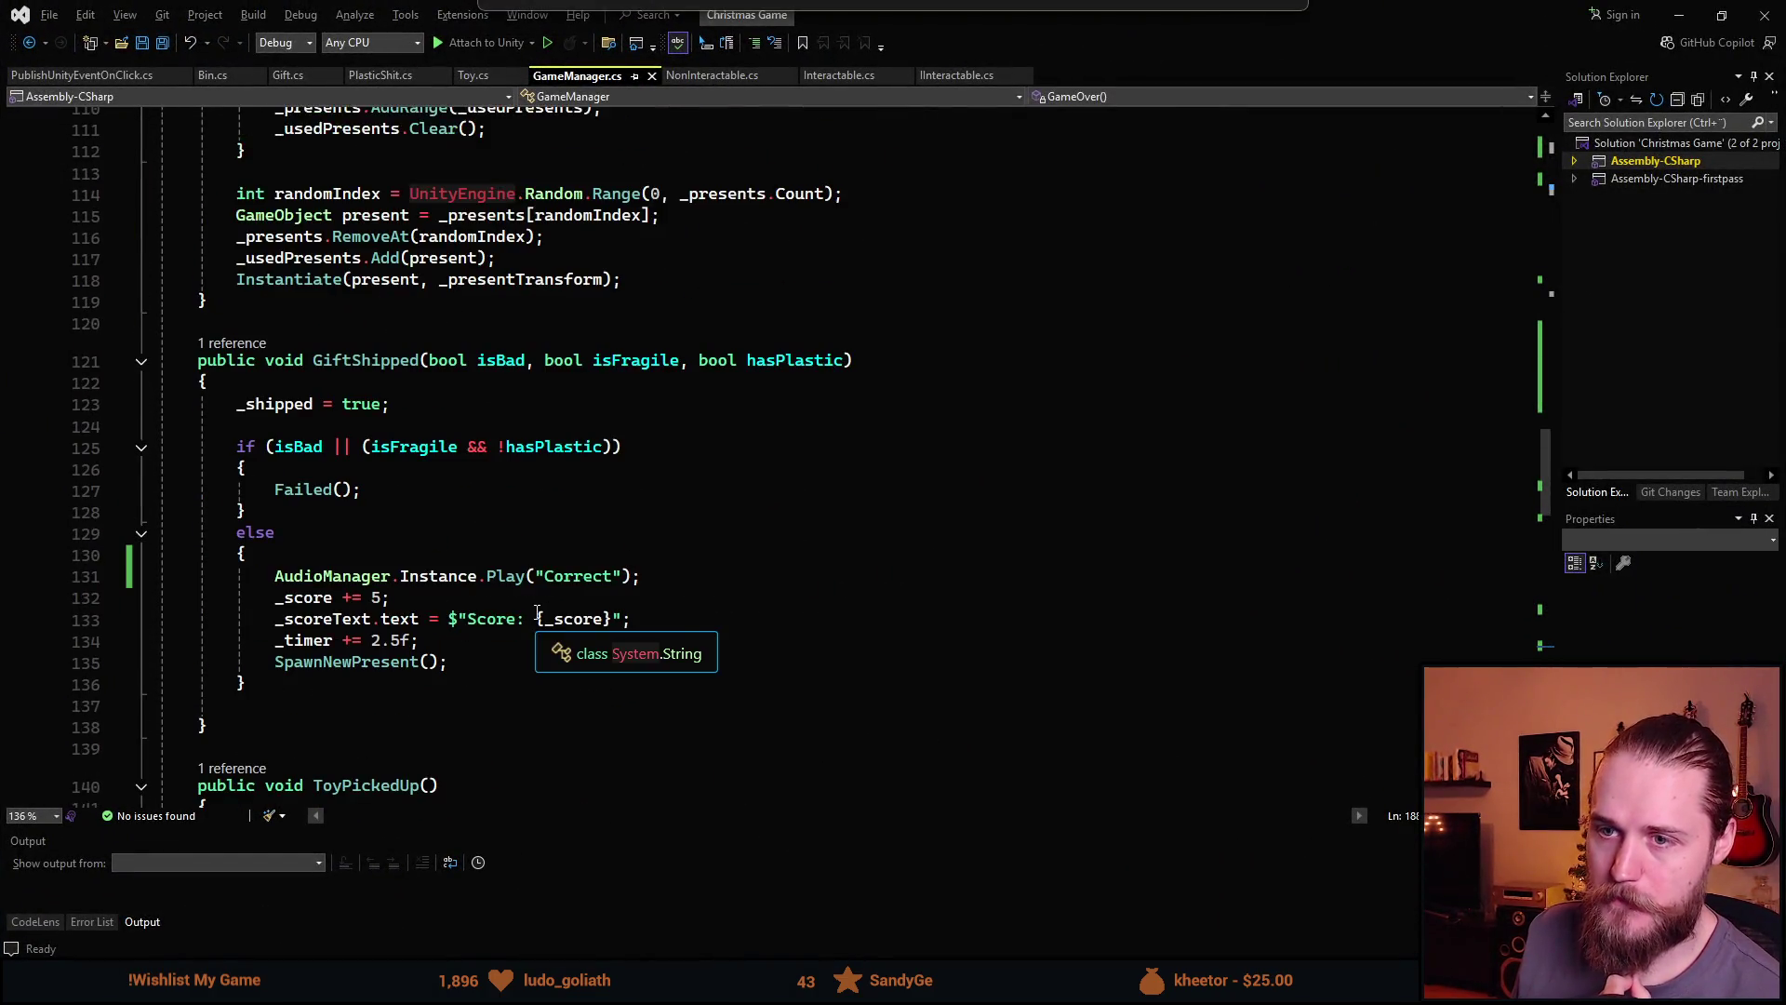
scroll(537, 613, "up", 11)
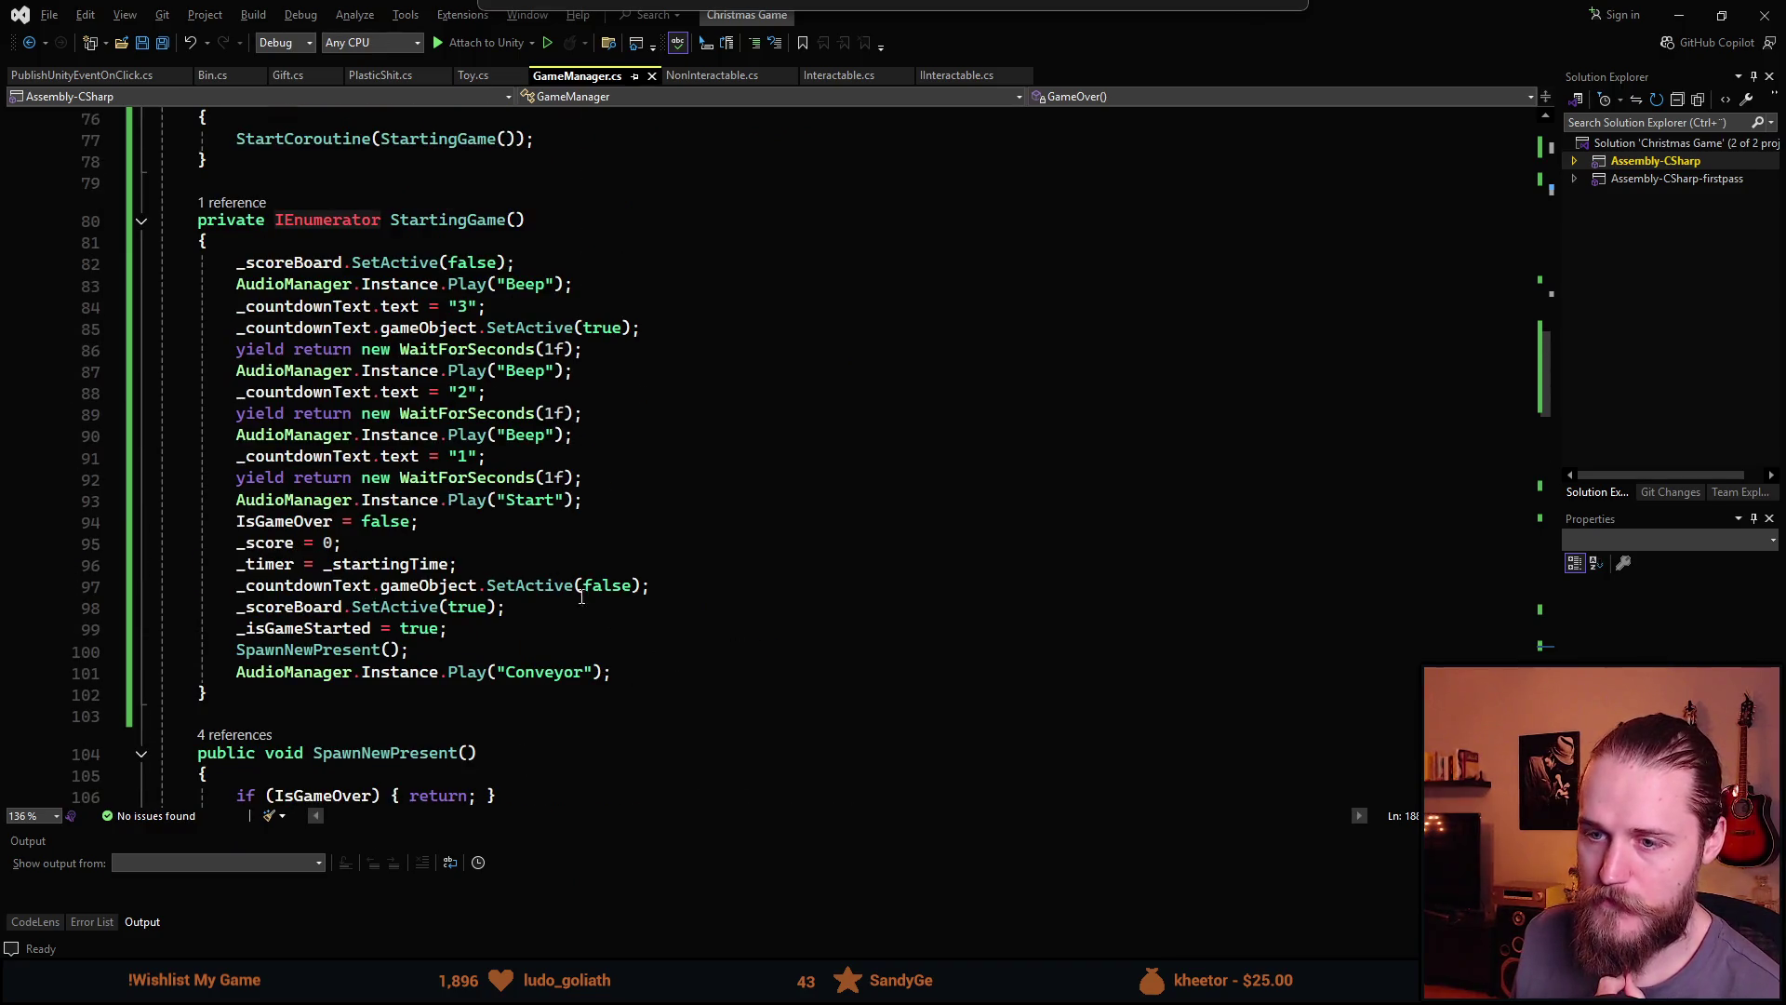
left_click(520, 554)
left_click(551, 566)
key("Return")
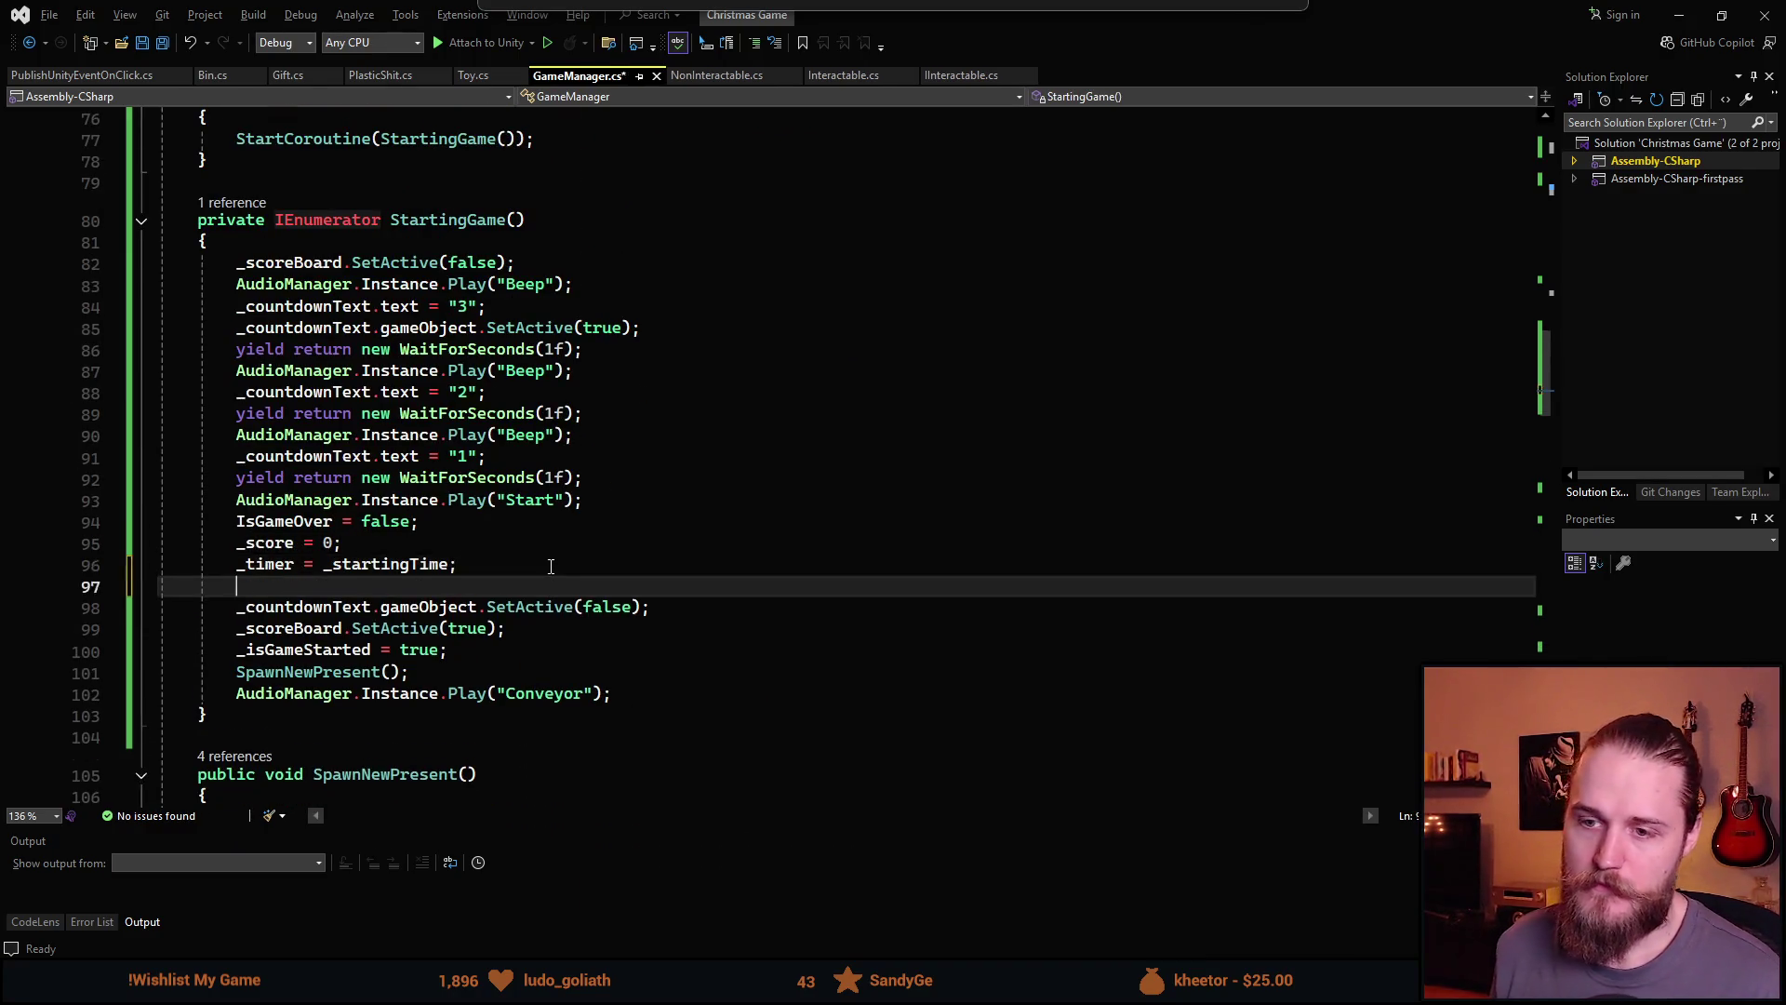
type("_score.")
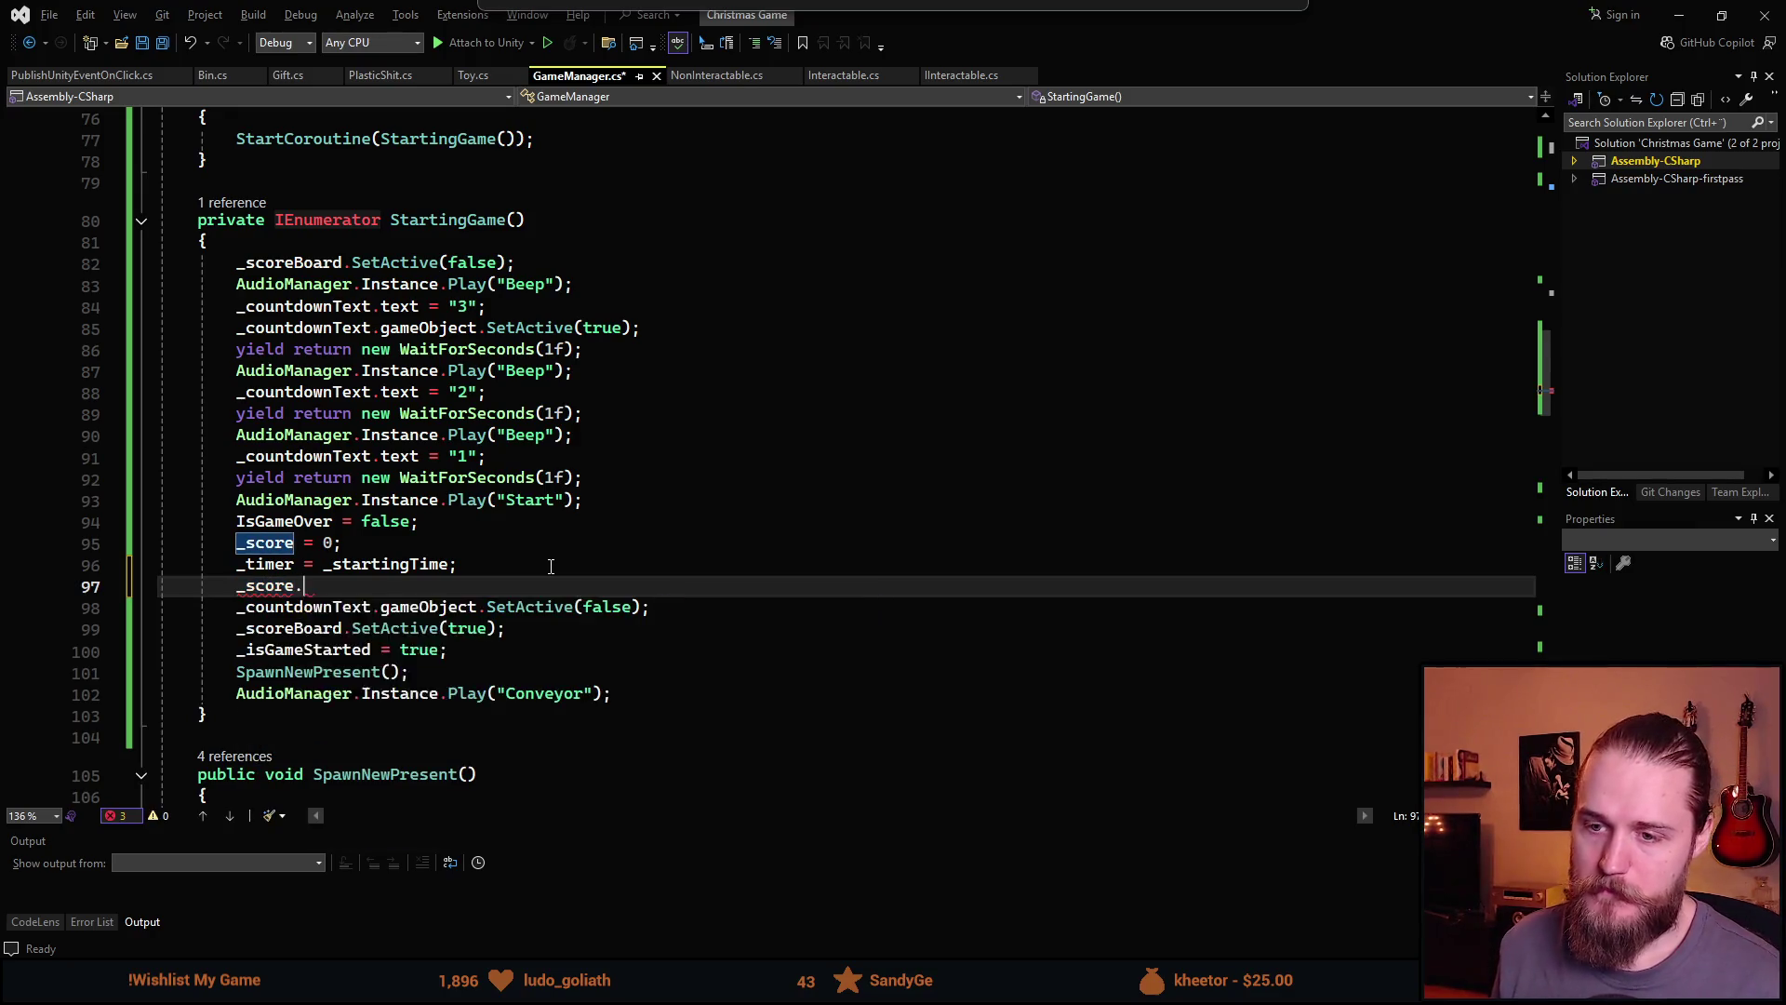
key("BackSpace")
type("t")
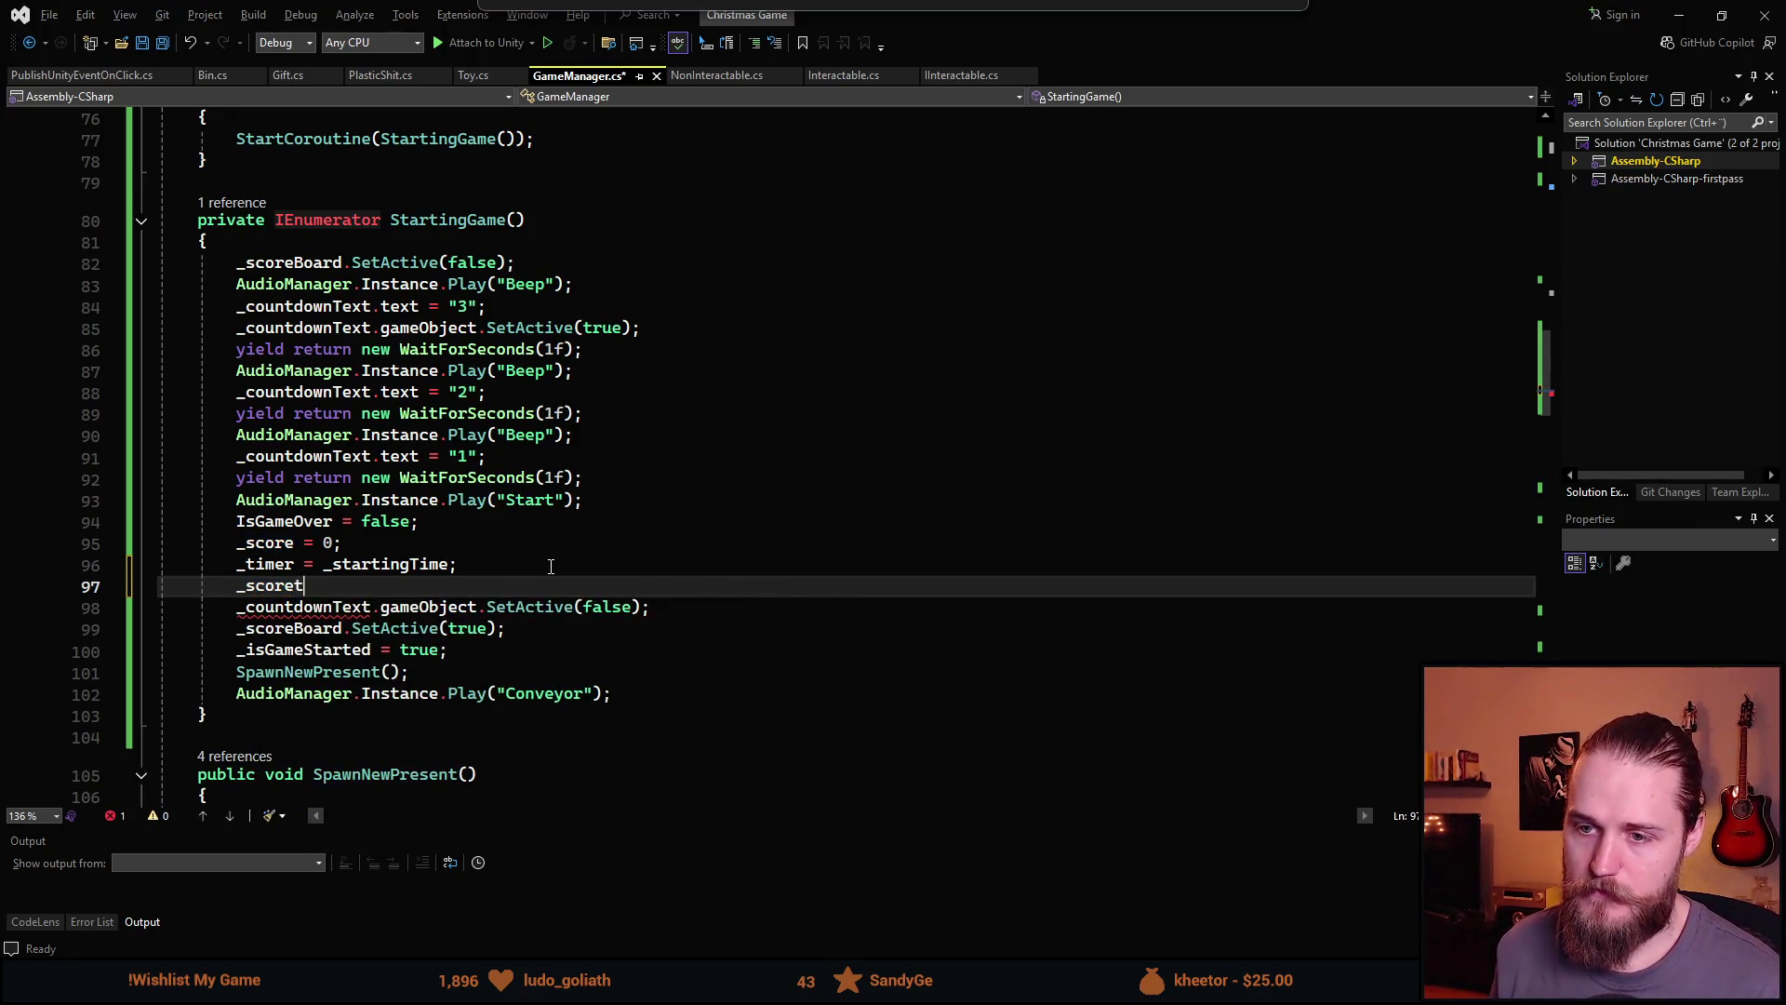
key("BackSpace")
key("BackSpace")
key("BackSpace")
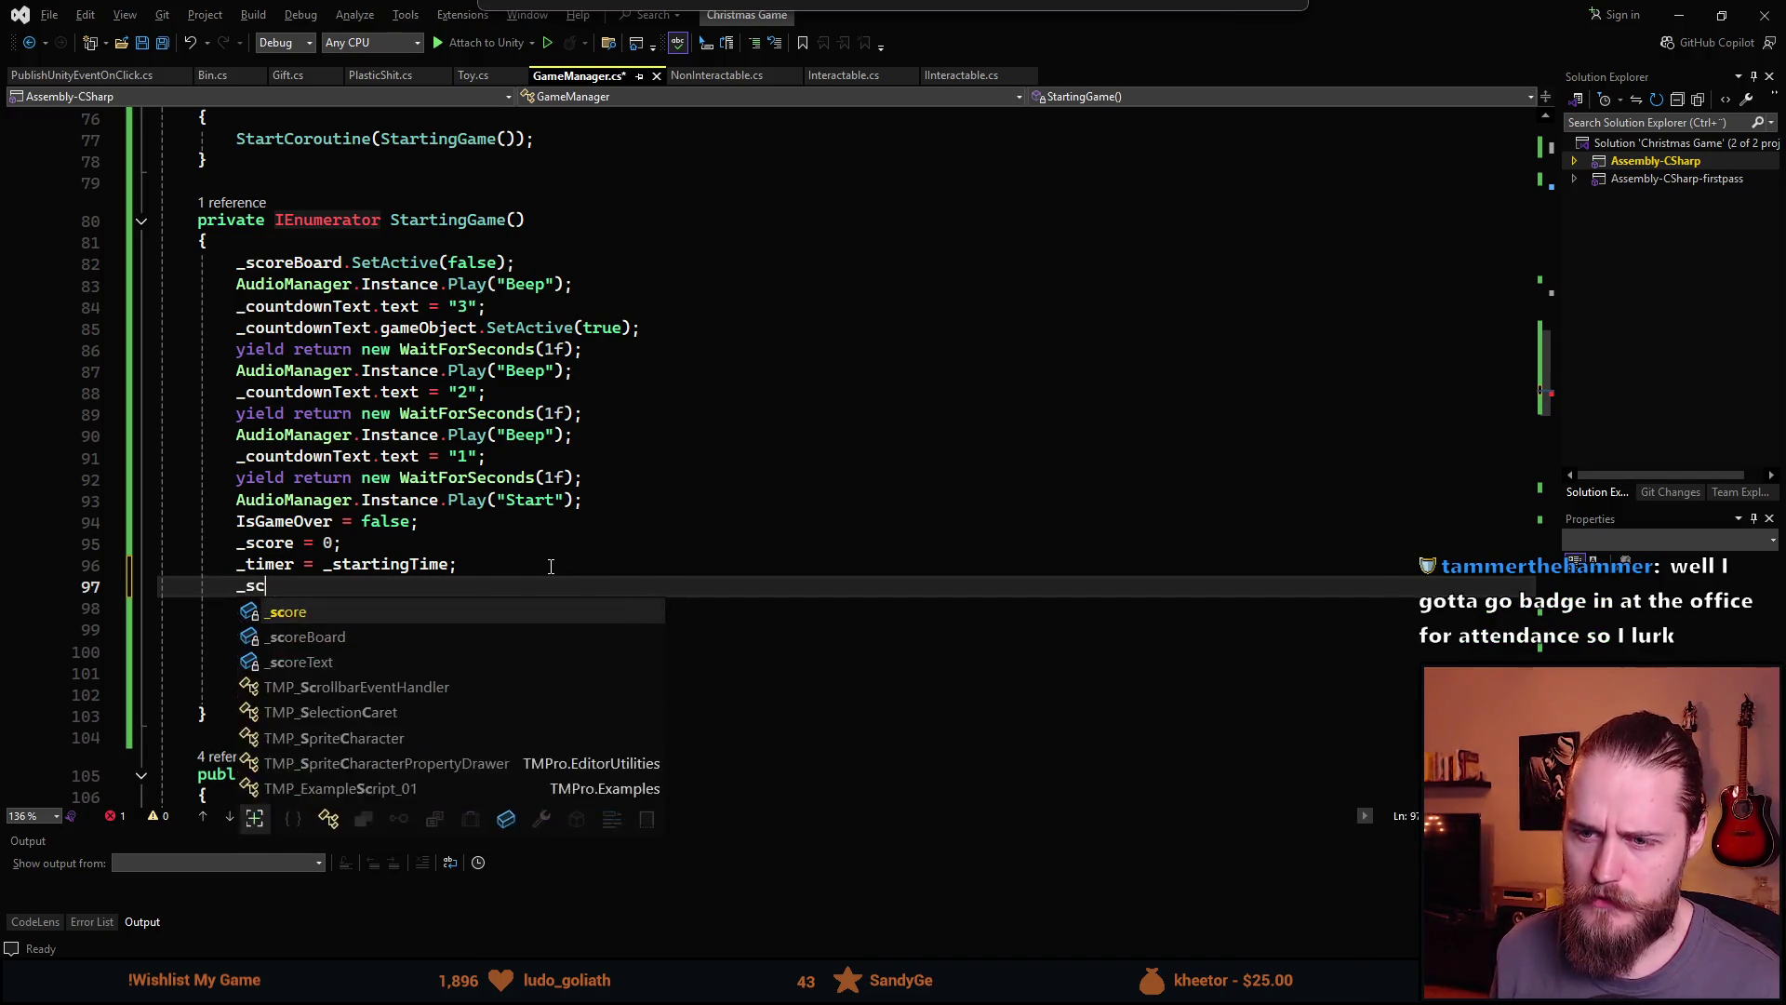
type("oreText.text =")
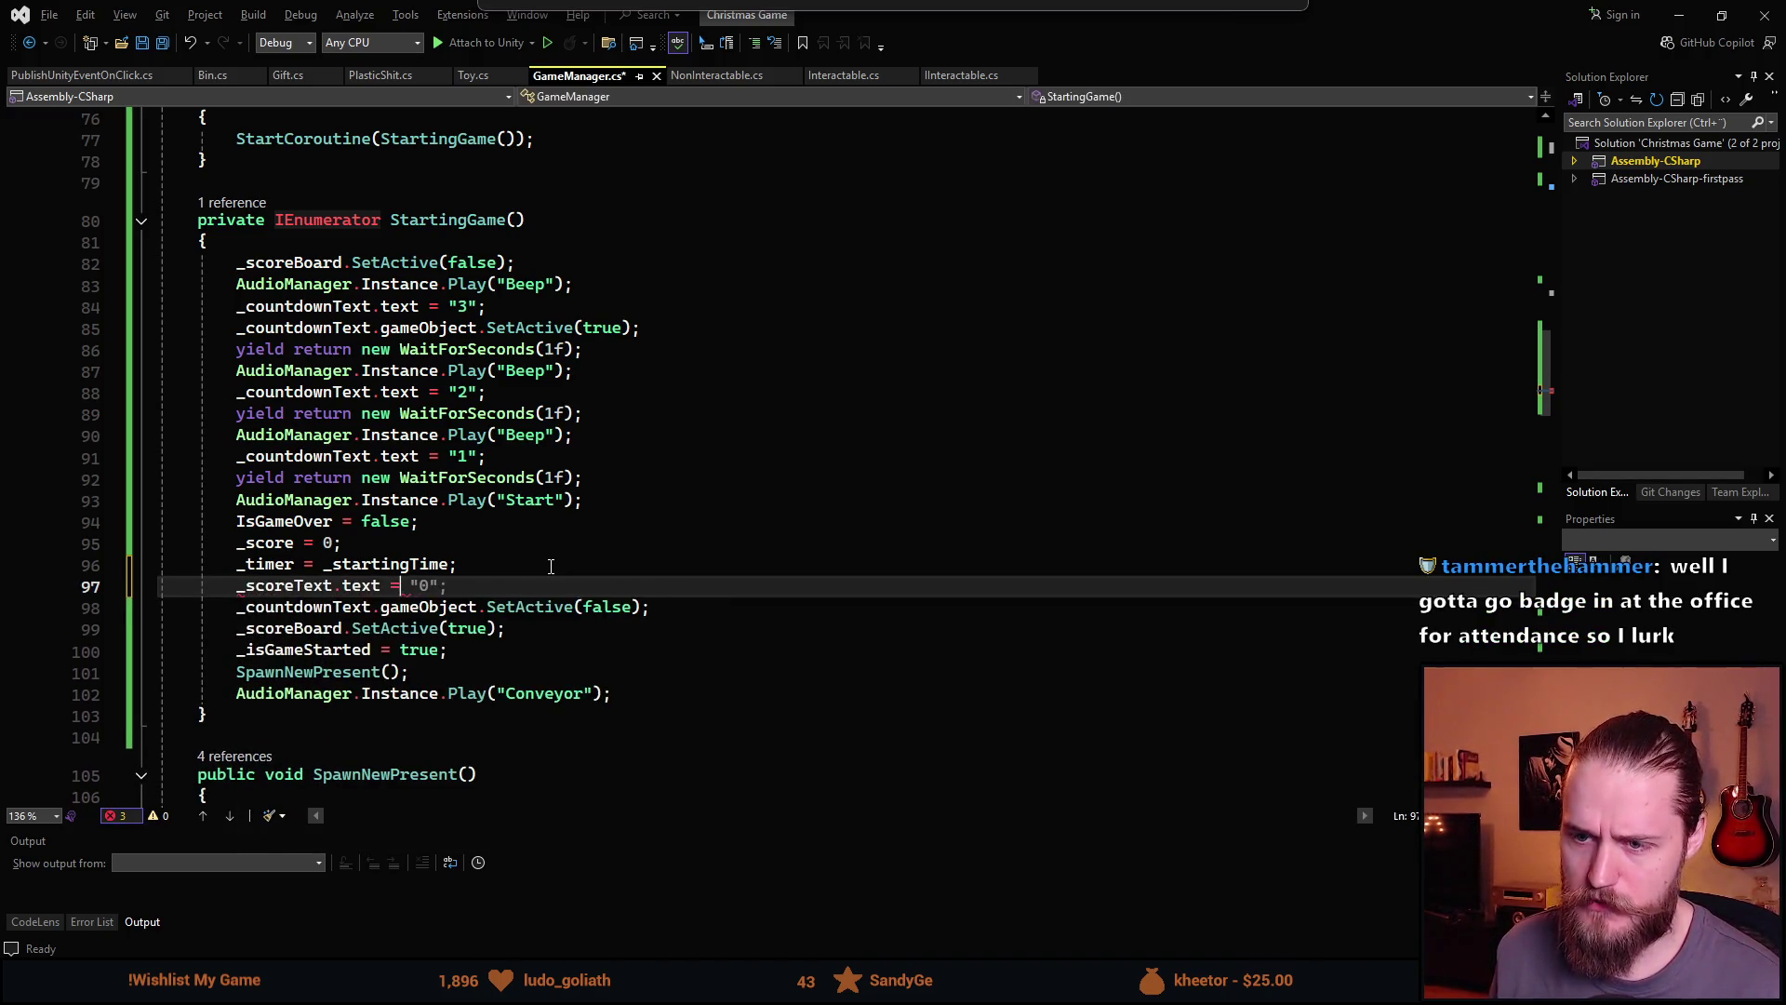
type(" \"Score: 0\";")
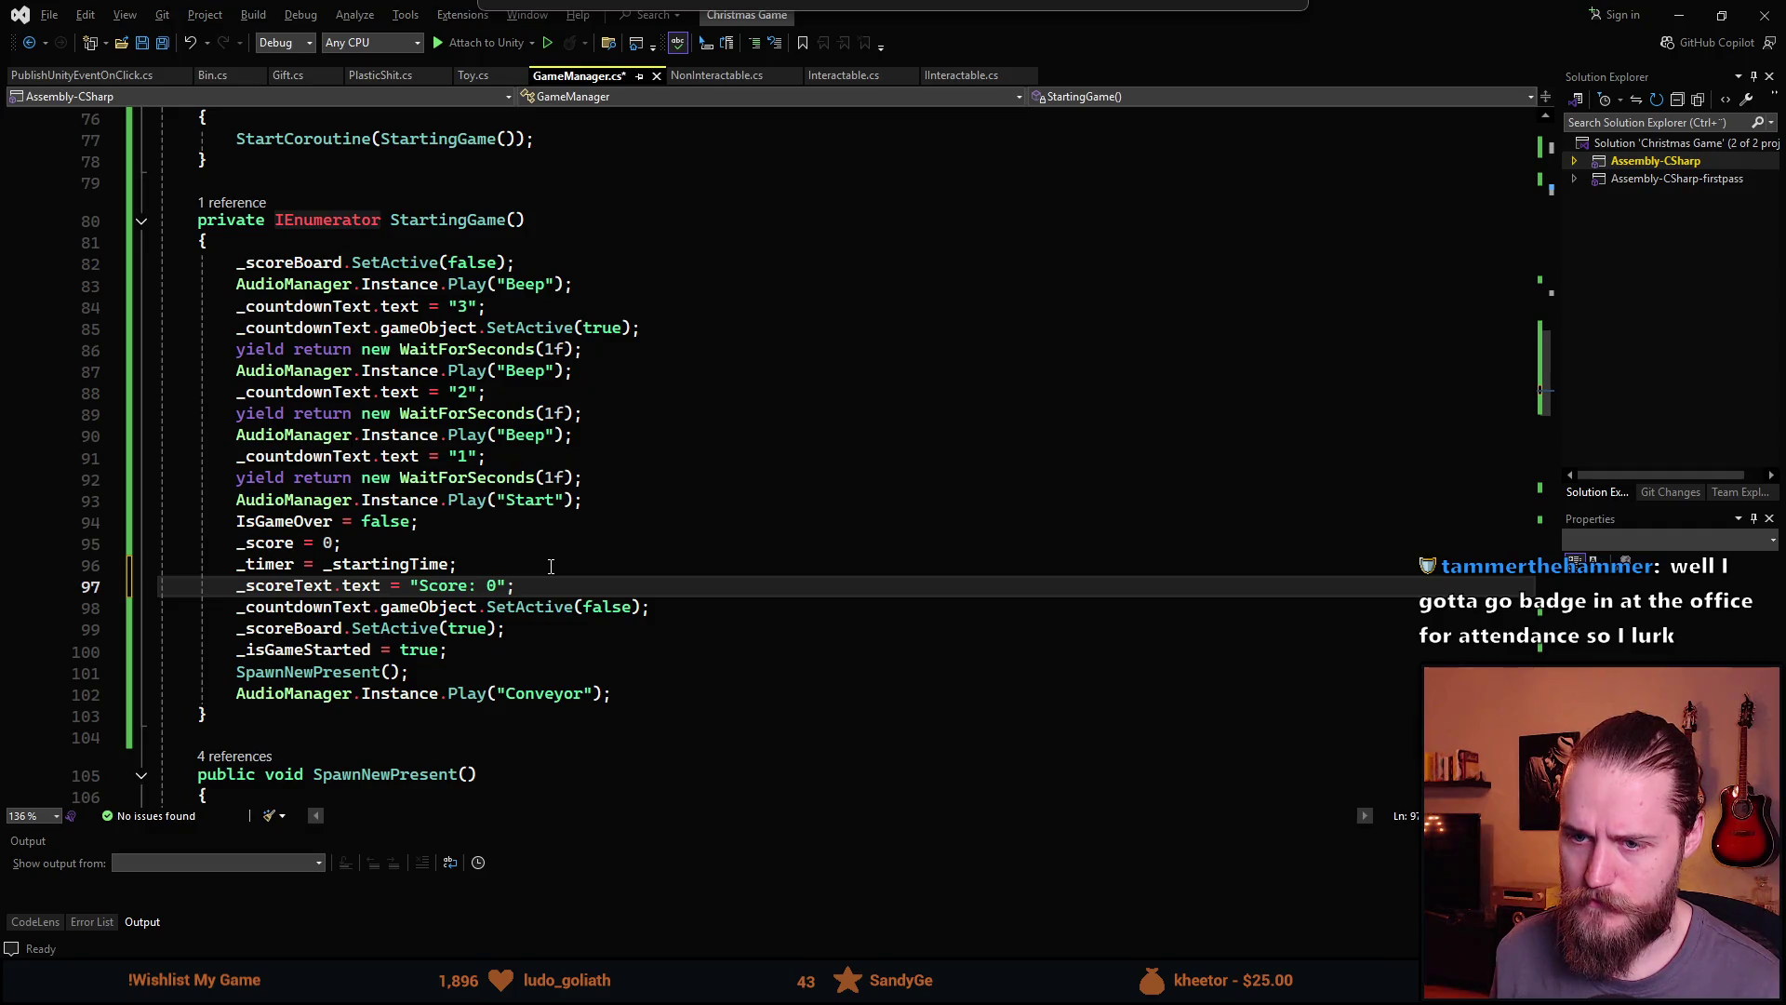
Remove the unfinished _timer line, save GameManager.cs and return to Unity
key("Return")
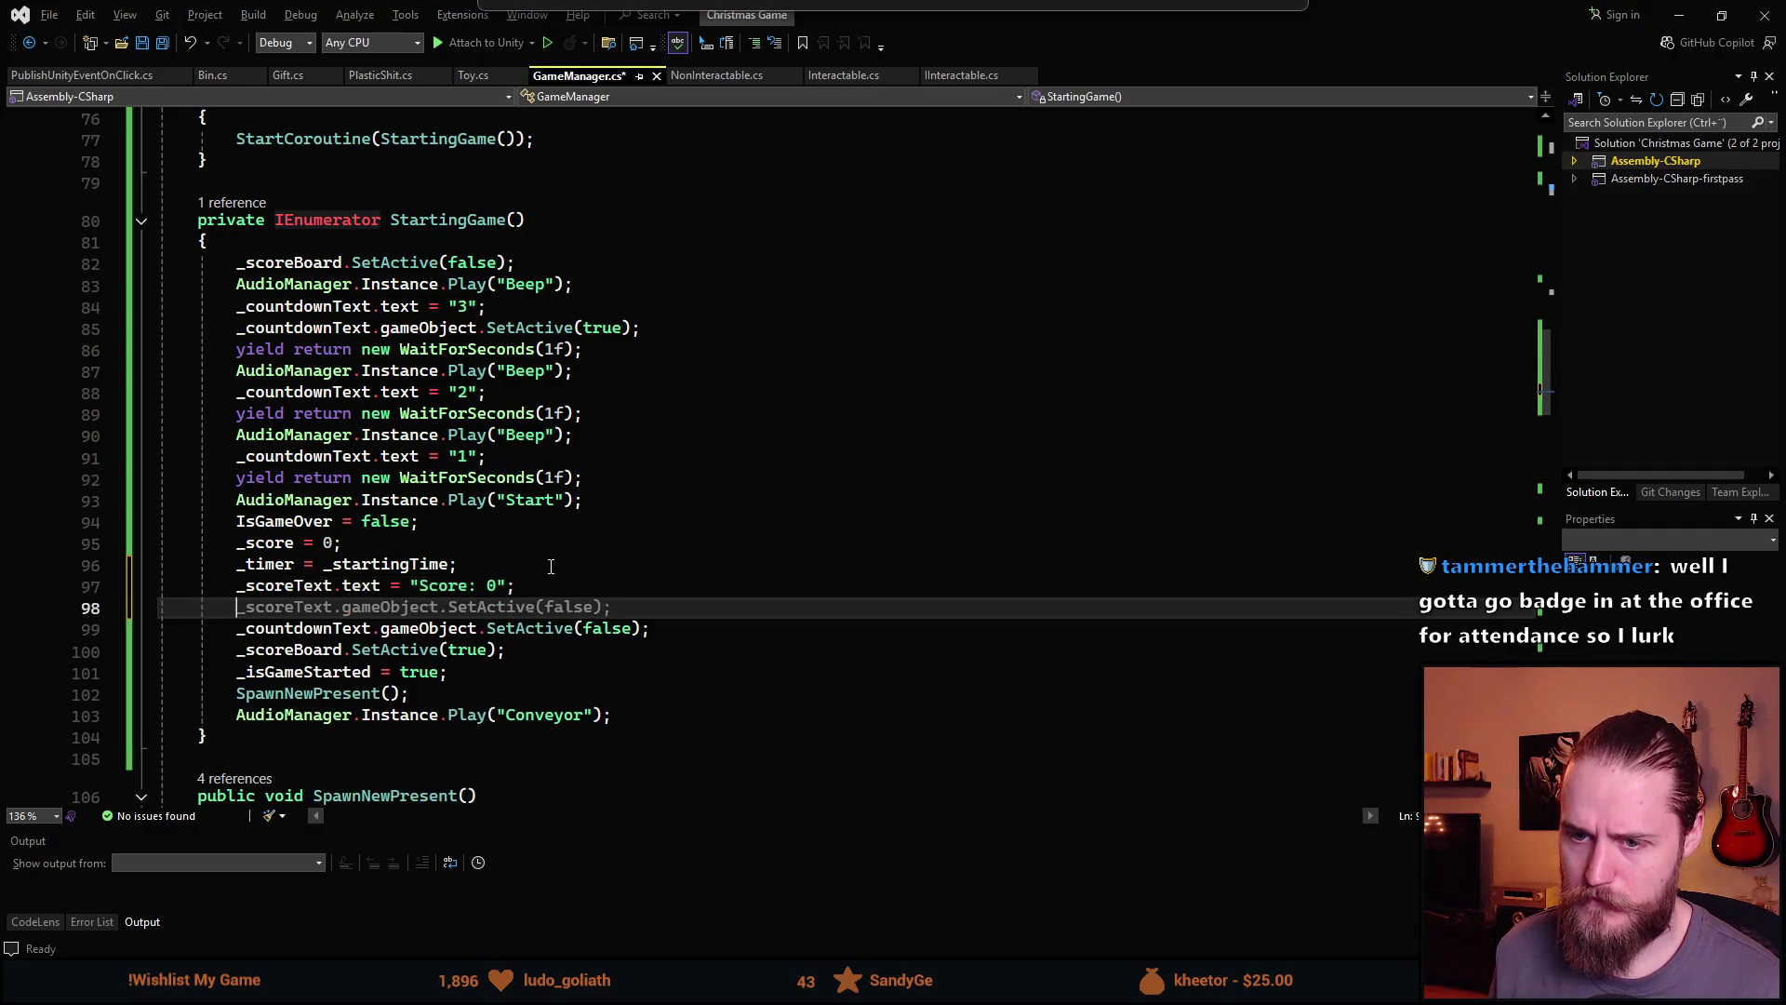
type("_timer.")
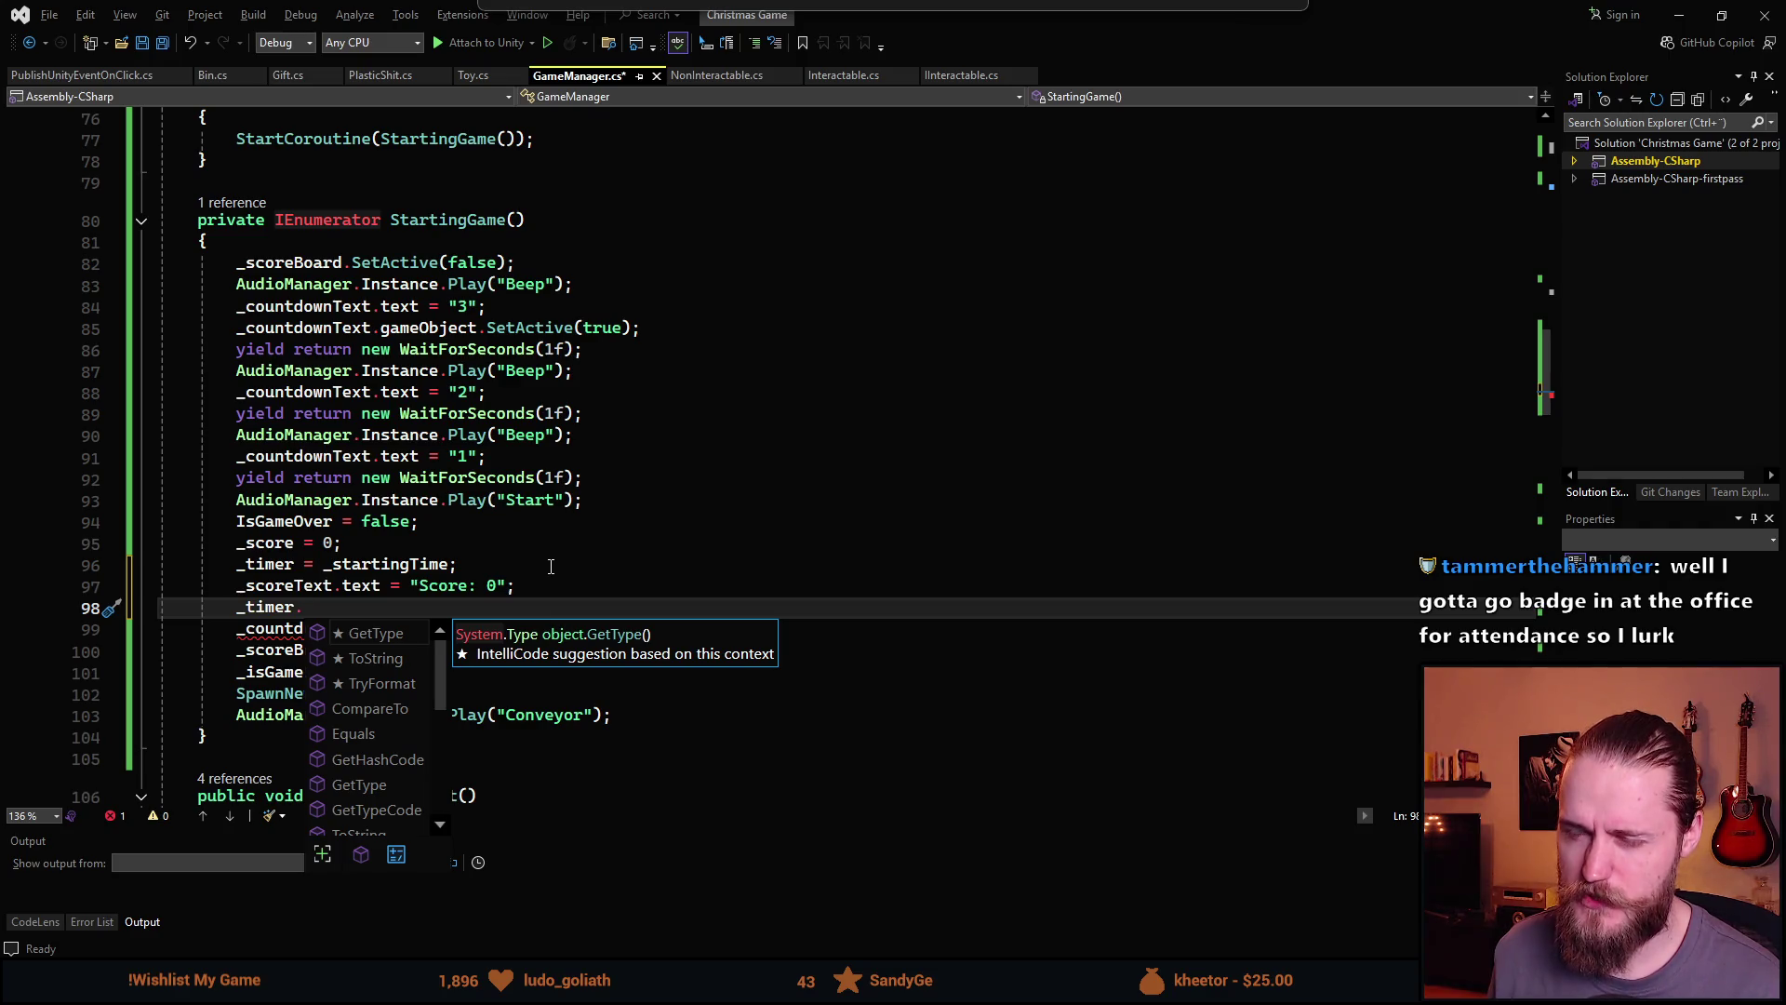
scroll(783, 363, "up", 7)
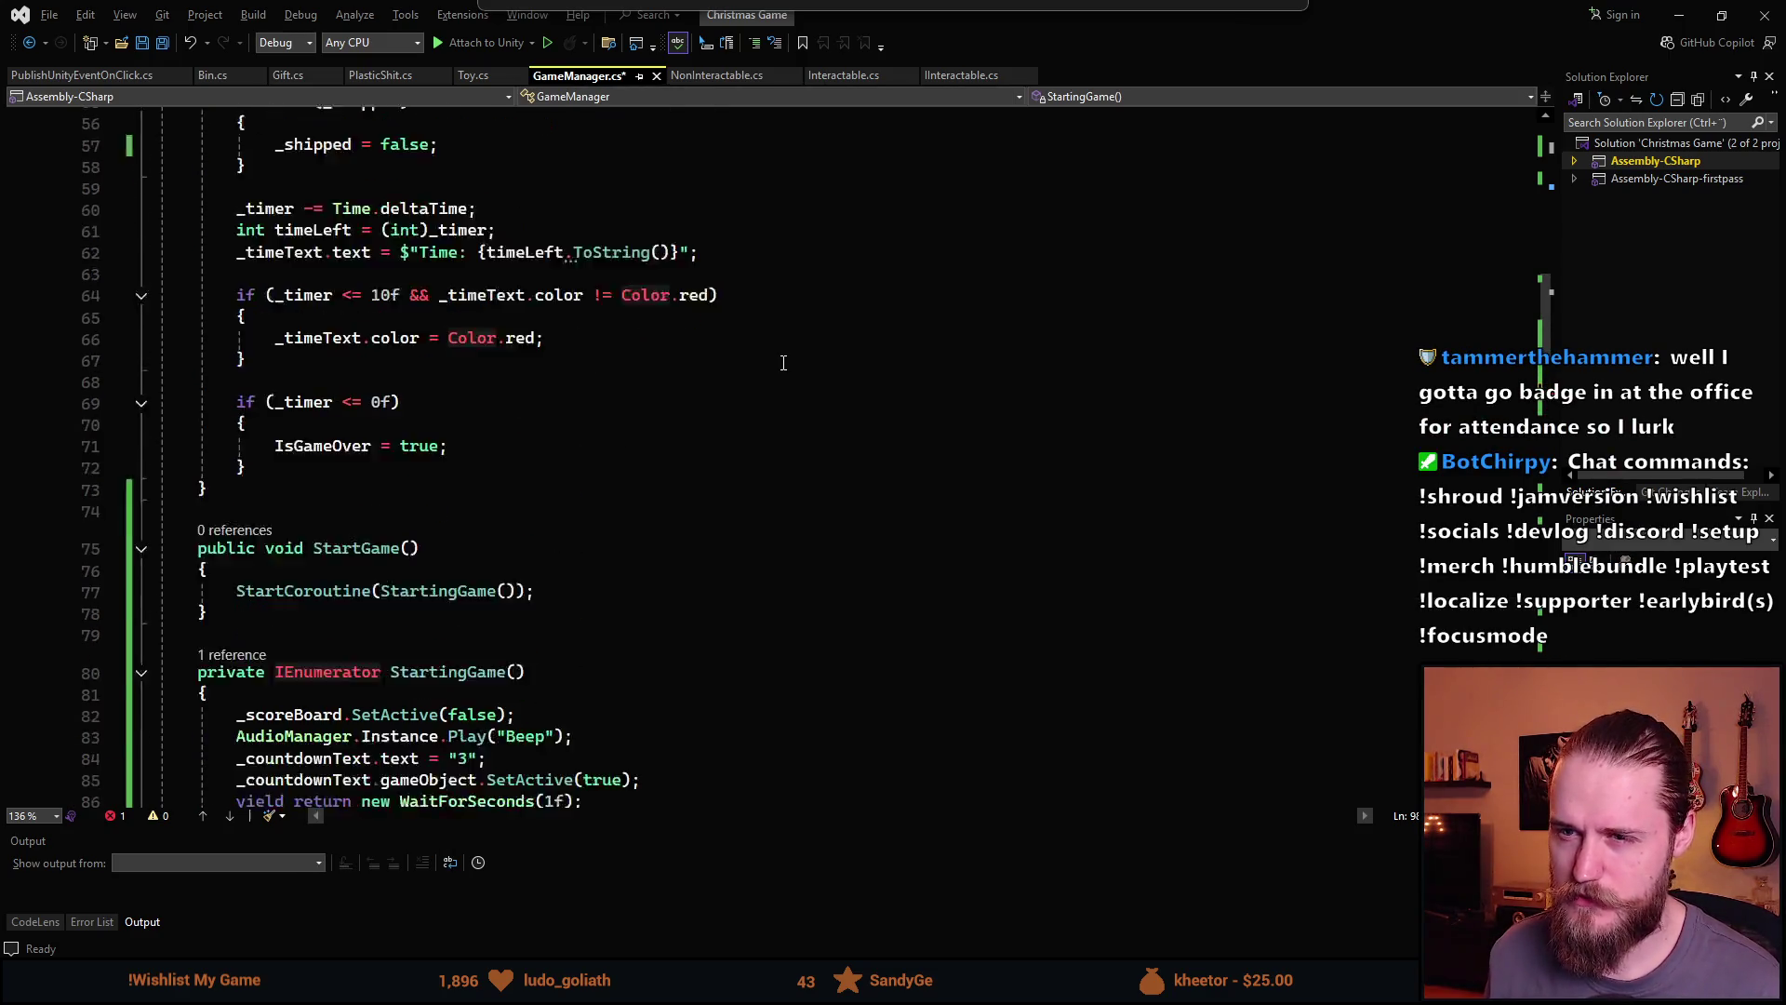
scroll(783, 363, "down", 6)
key("BackSpace")
key("ctrl+s")
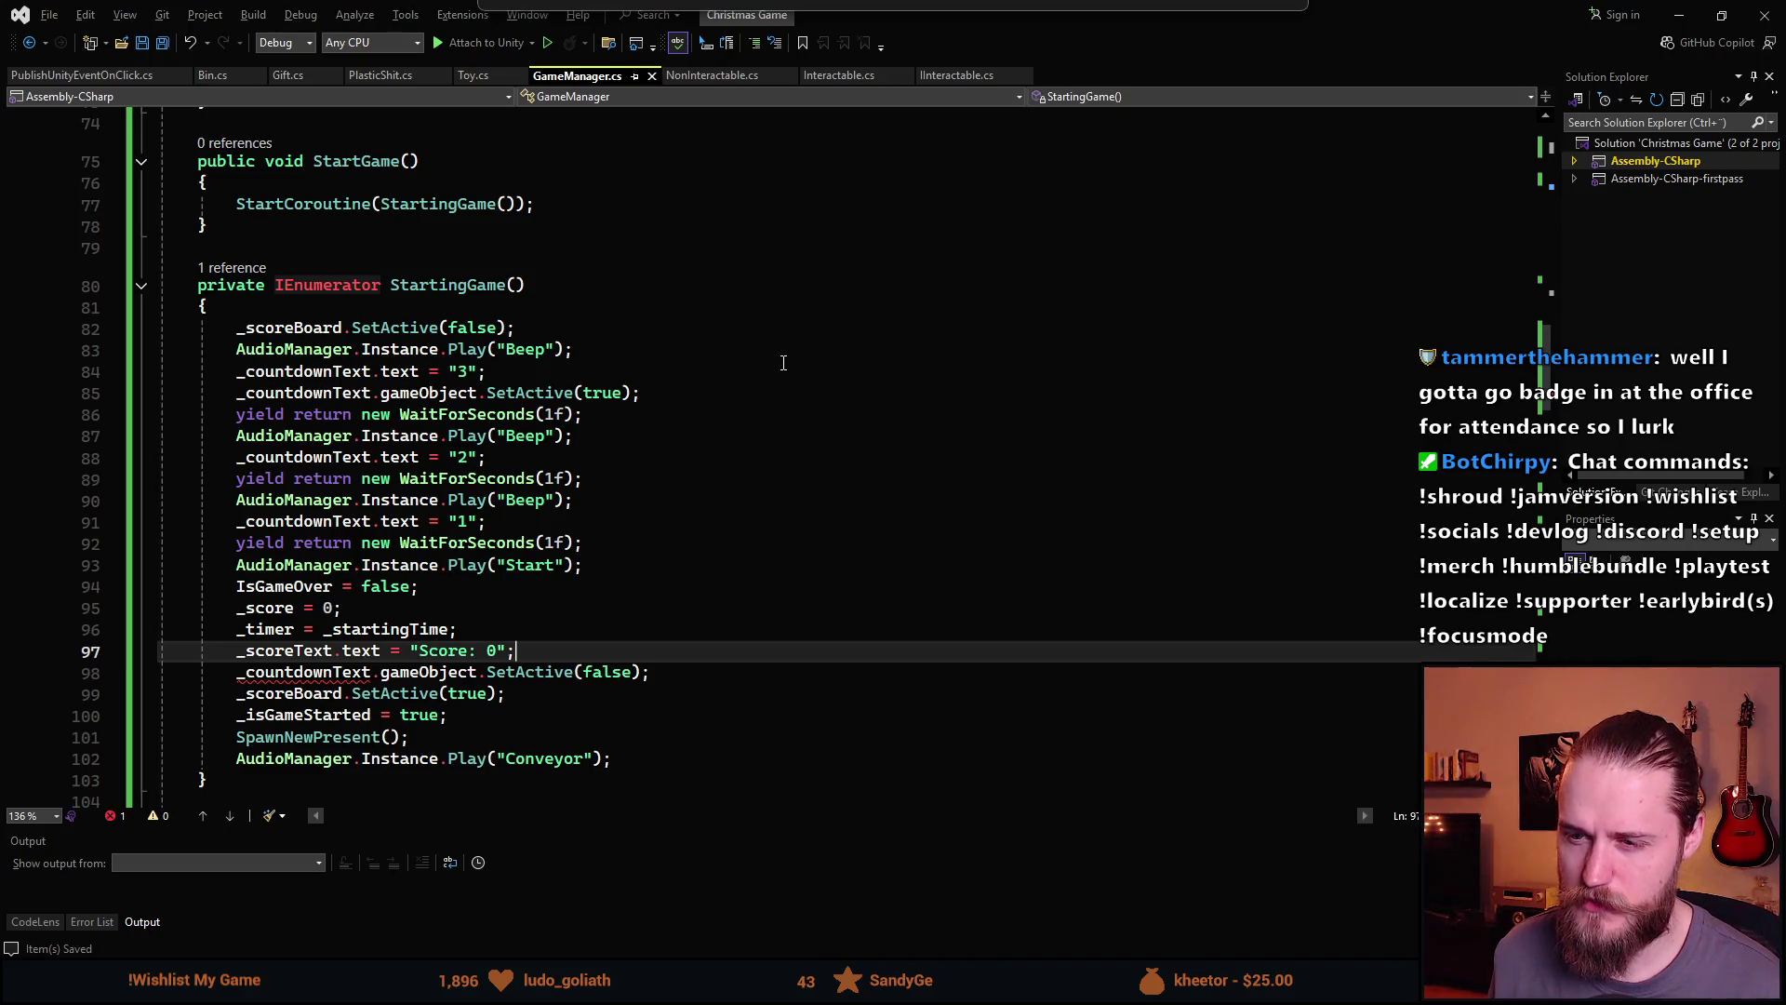
key("alt+Tab")
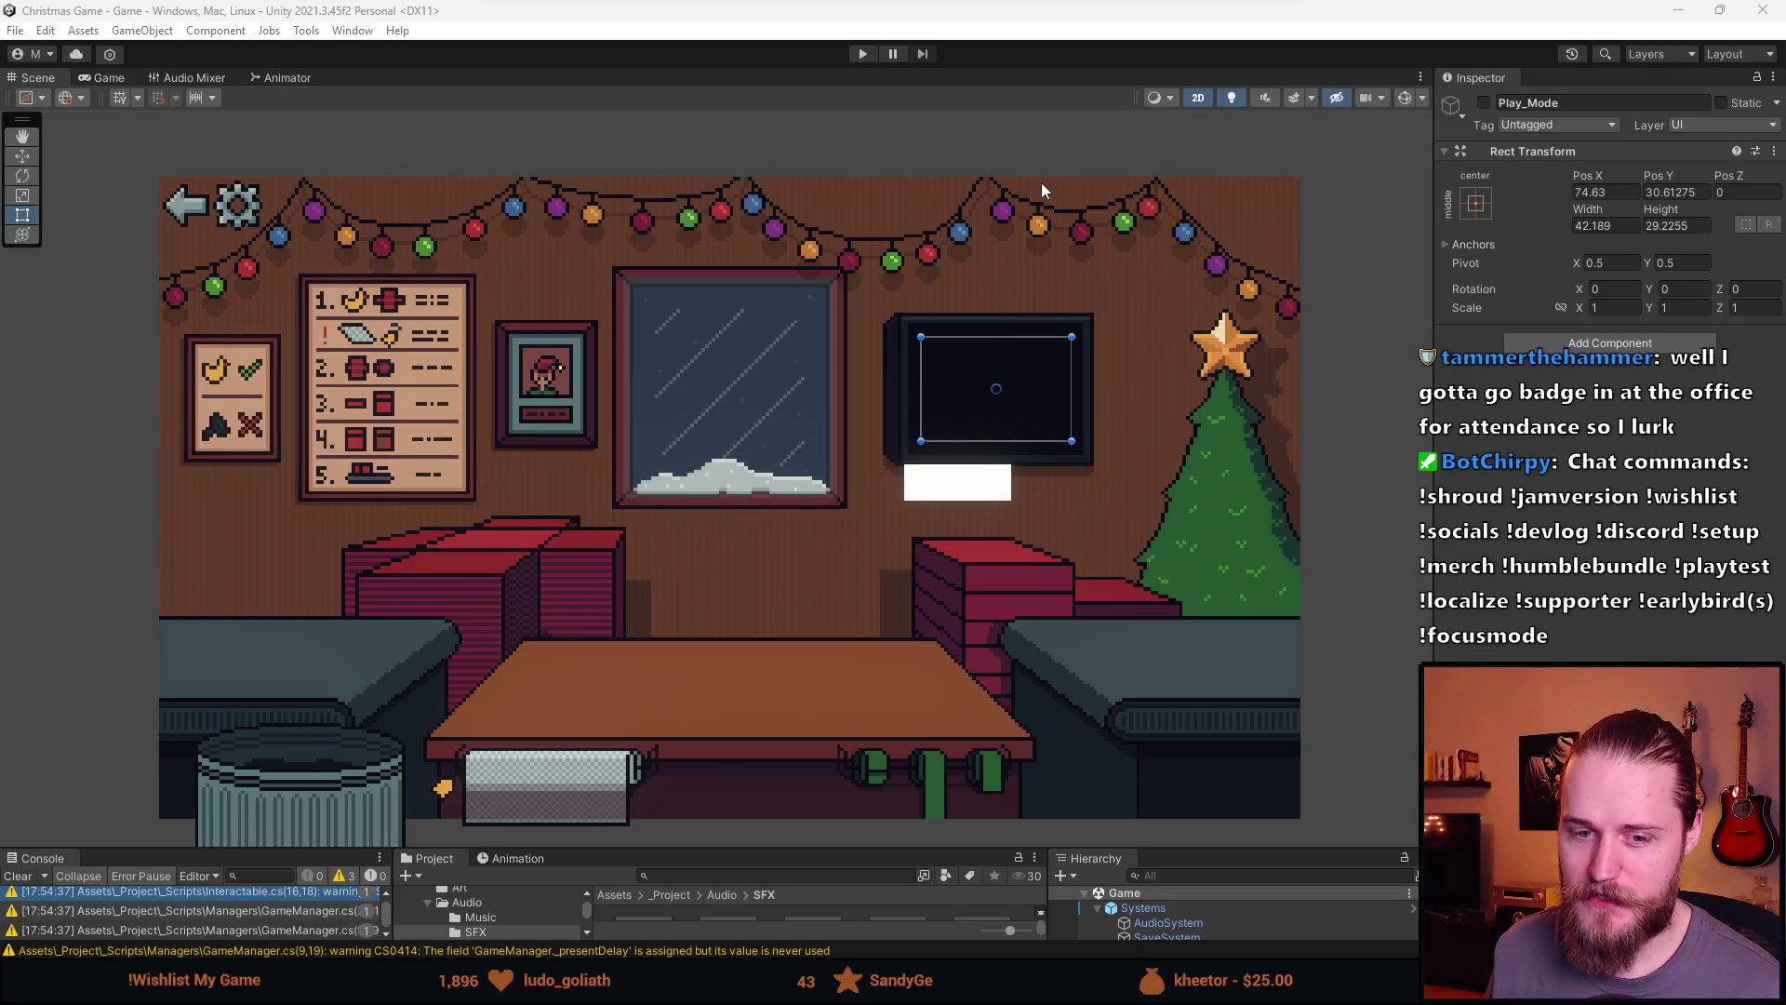
Start a new round and ship wrapped toy, ball and book gifts, trashing the cat and duck
left_click(878, 54)
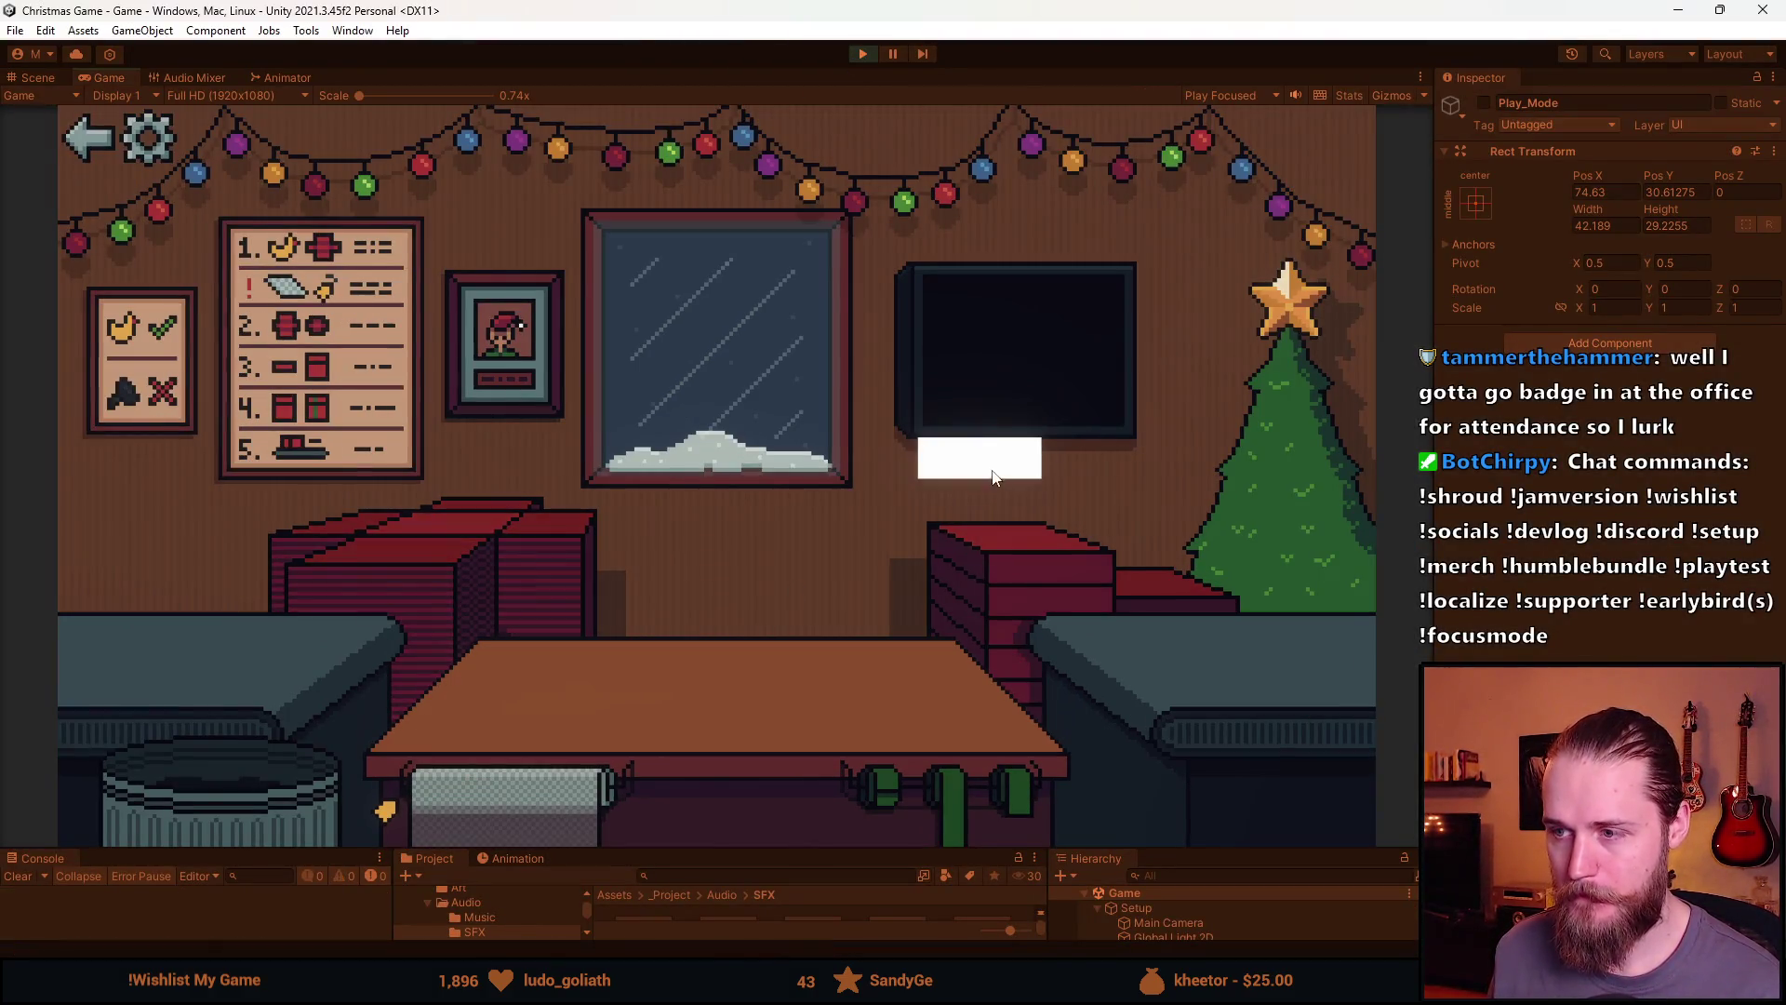
left_click(993, 477)
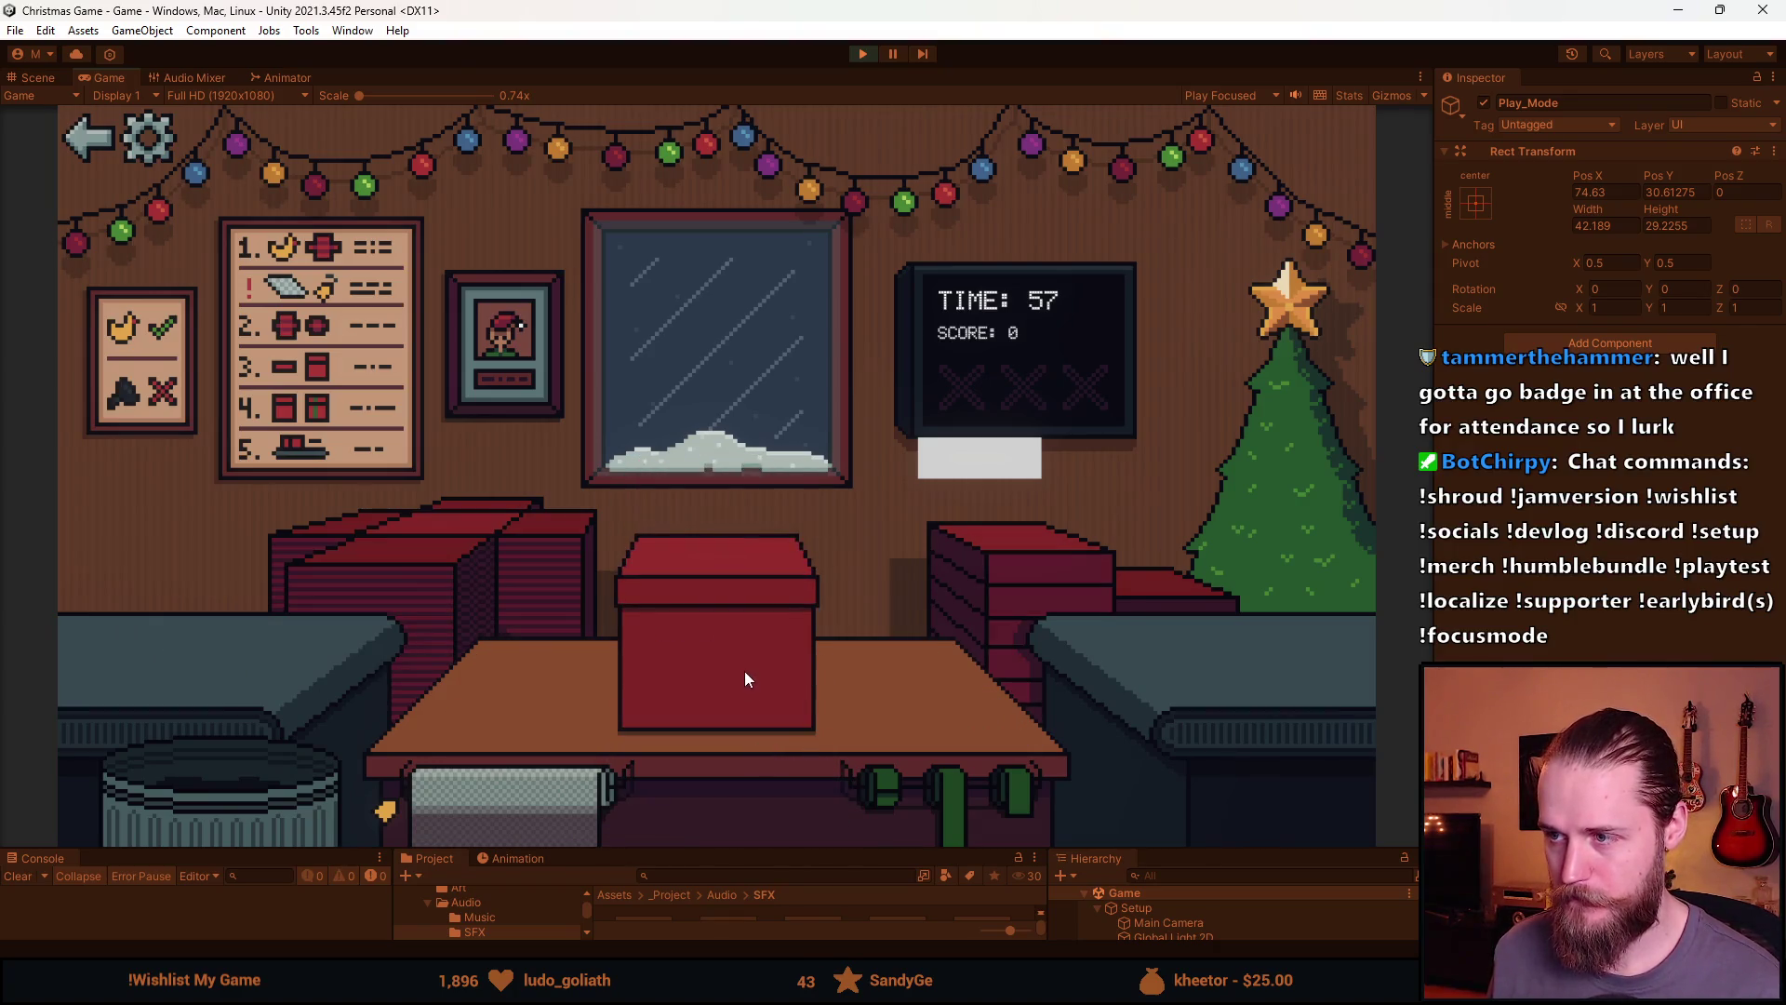
left_click_drag(969, 768, 804, 668)
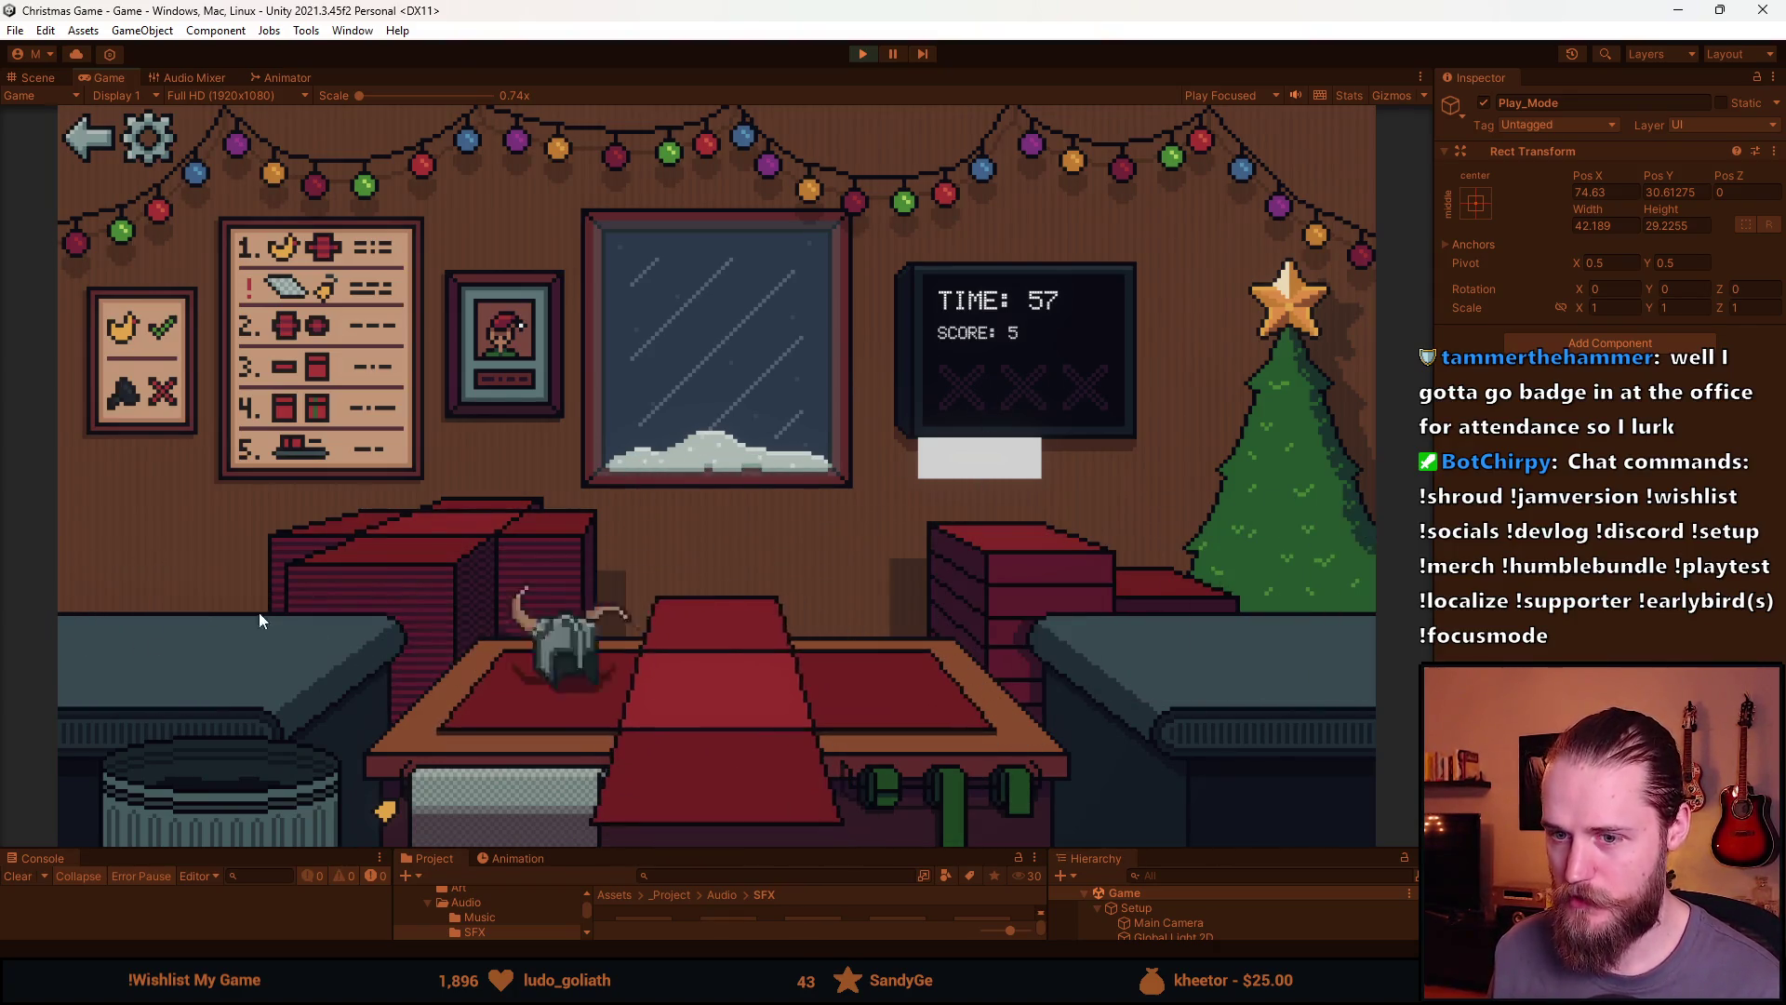
left_click(230, 673)
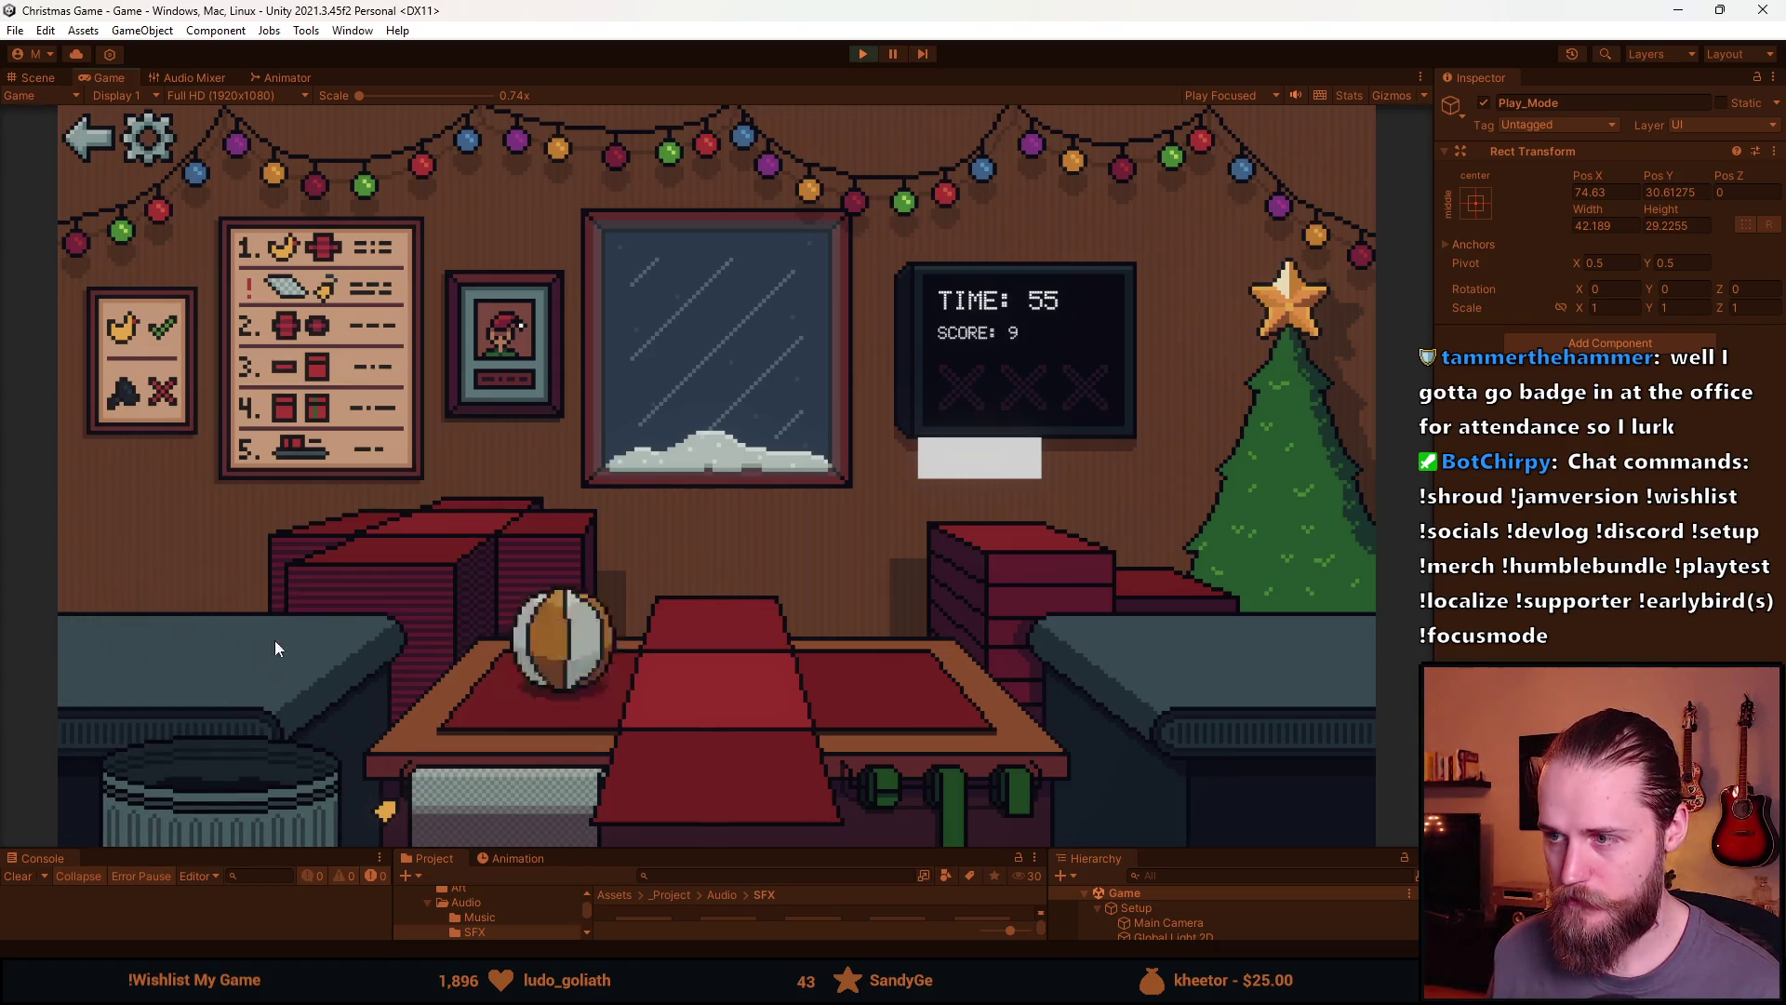
left_click(546, 700)
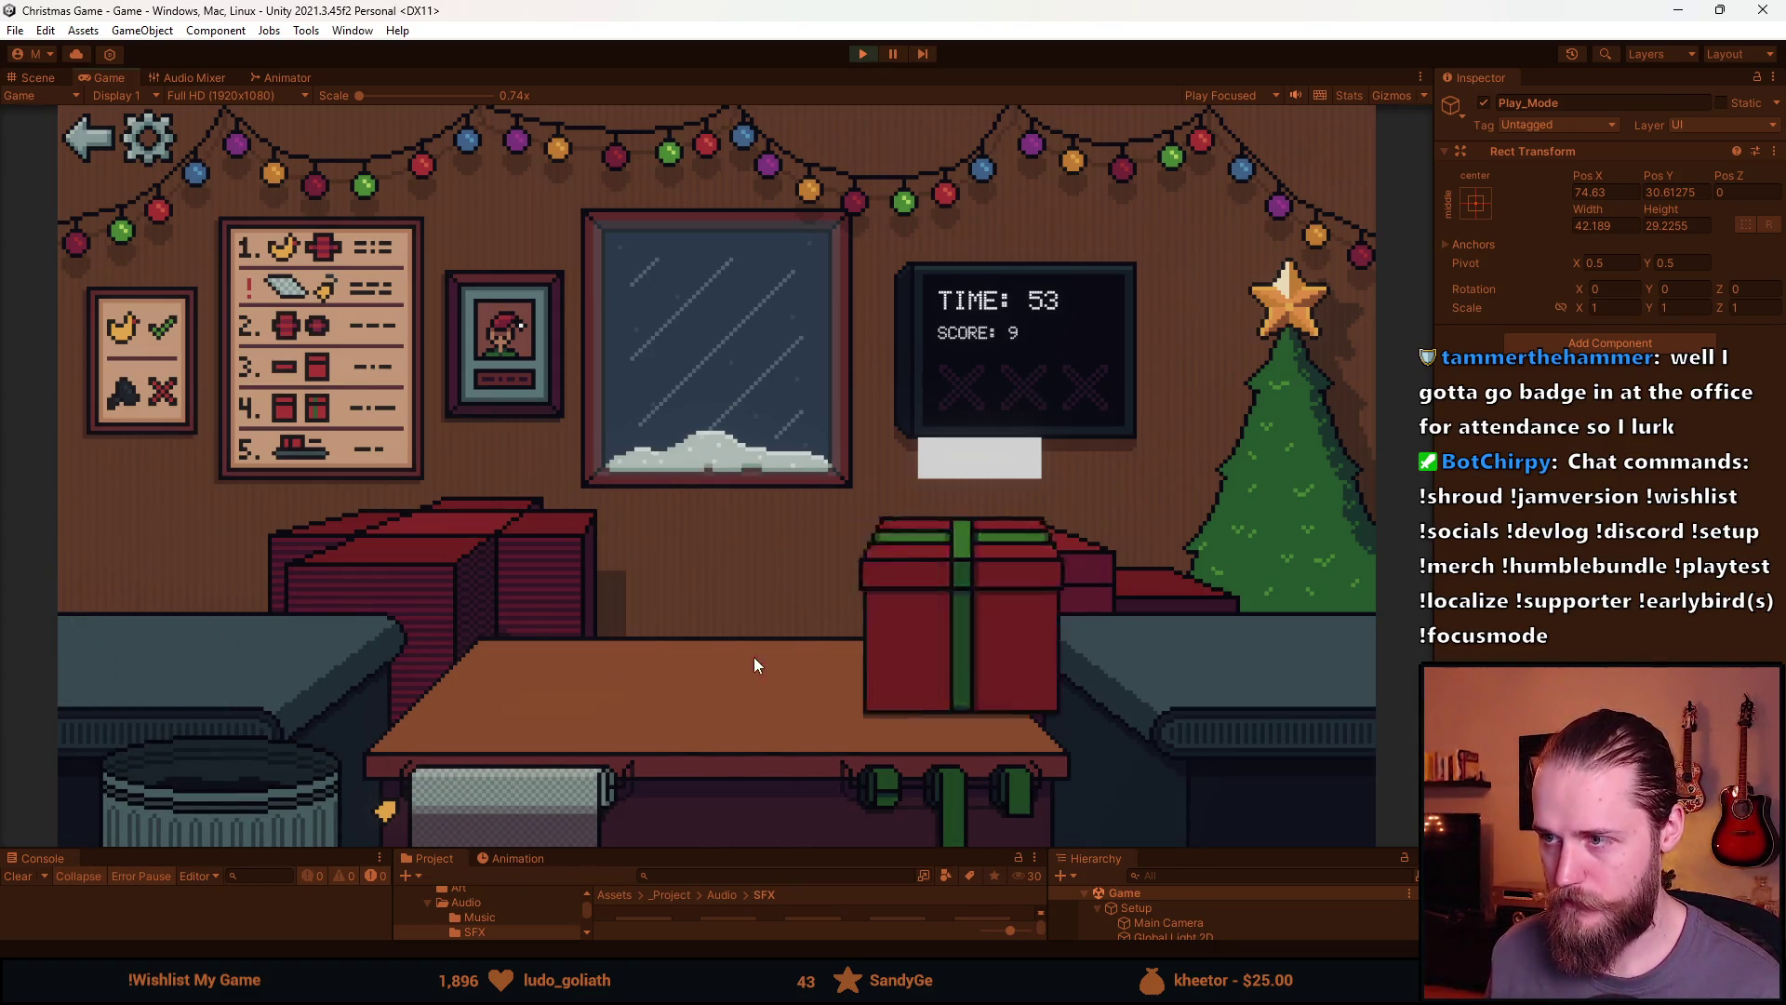
left_click(235, 644)
left_click(727, 741)
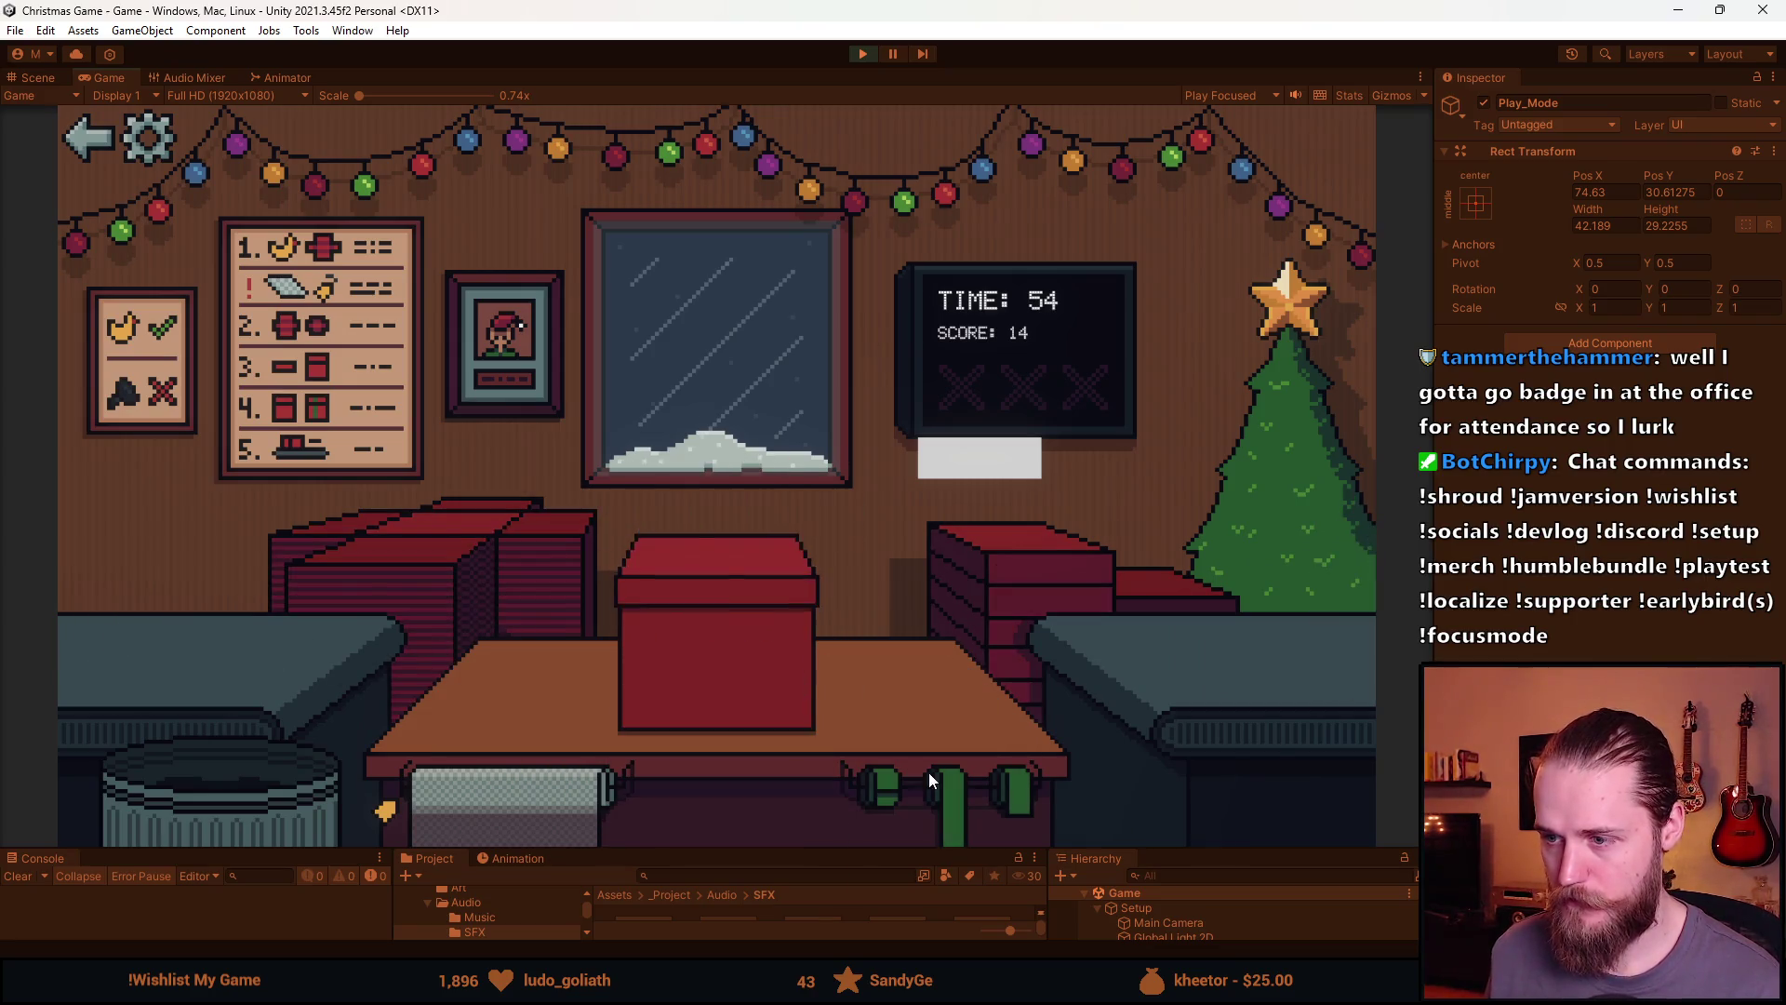
left_click(929, 772)
left_click(221, 644)
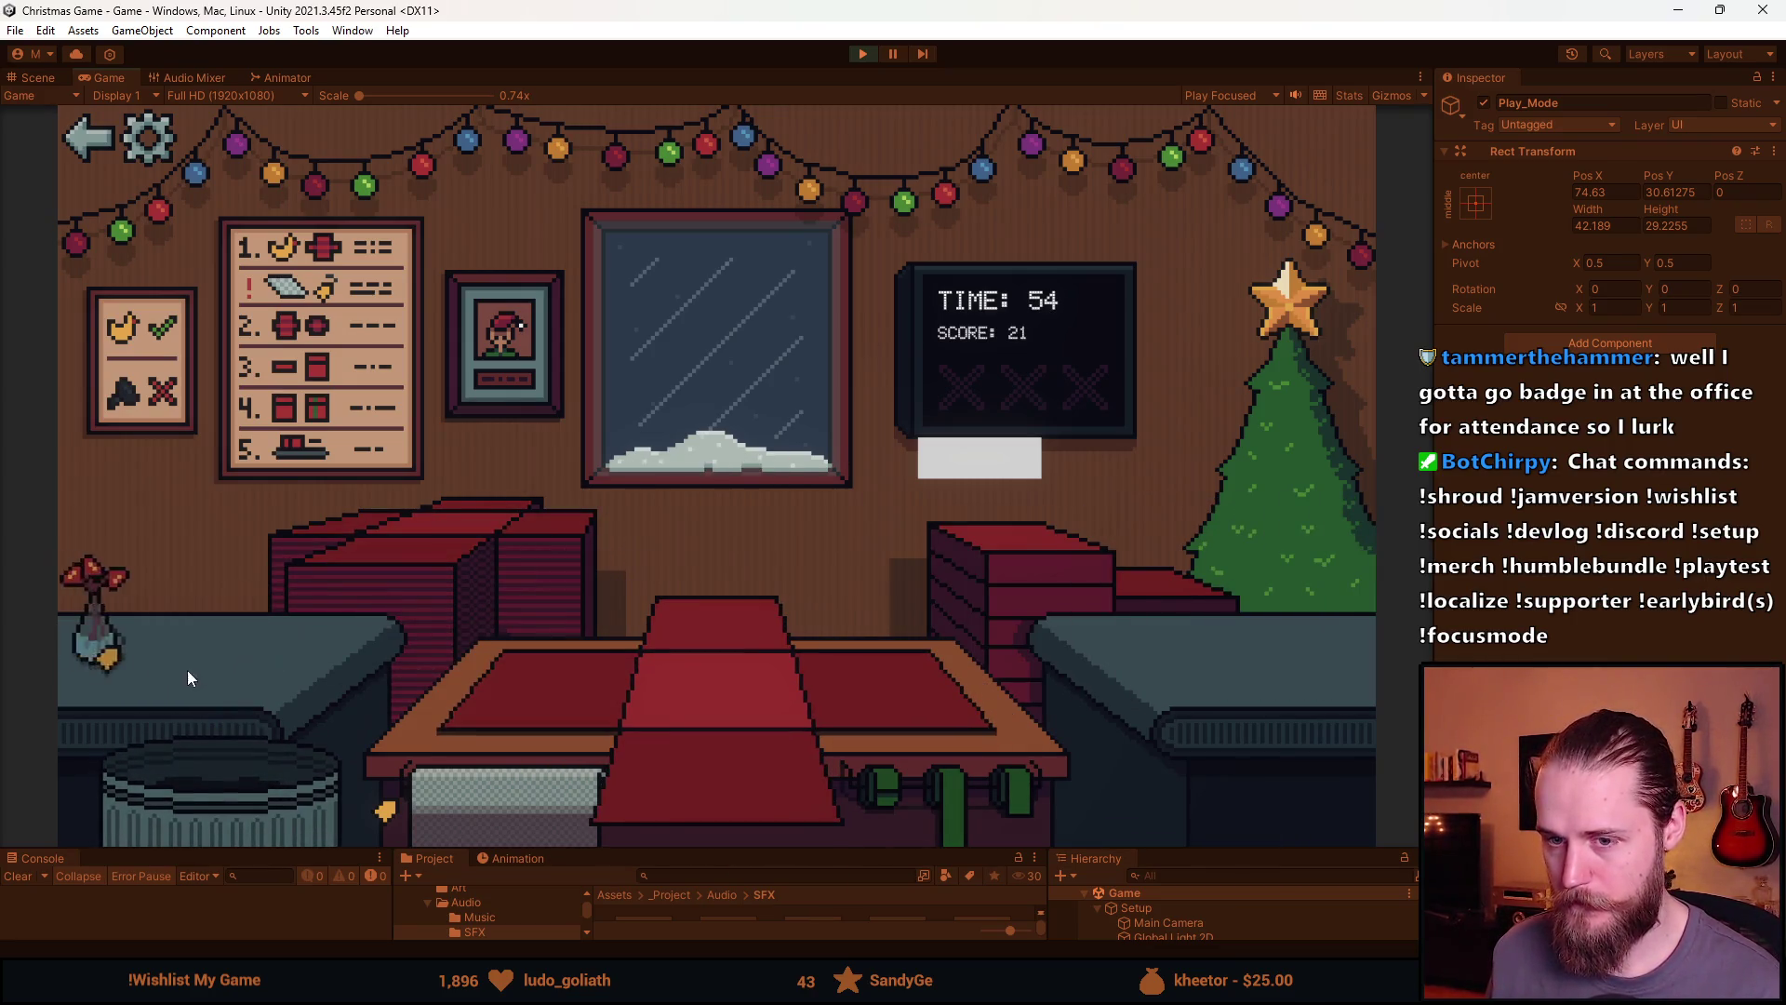
Ship presents for the next toy, the toy train and the Rubik's cube, trashing unwanted items
left_click(187, 670)
left_click(556, 706)
left_click(948, 786)
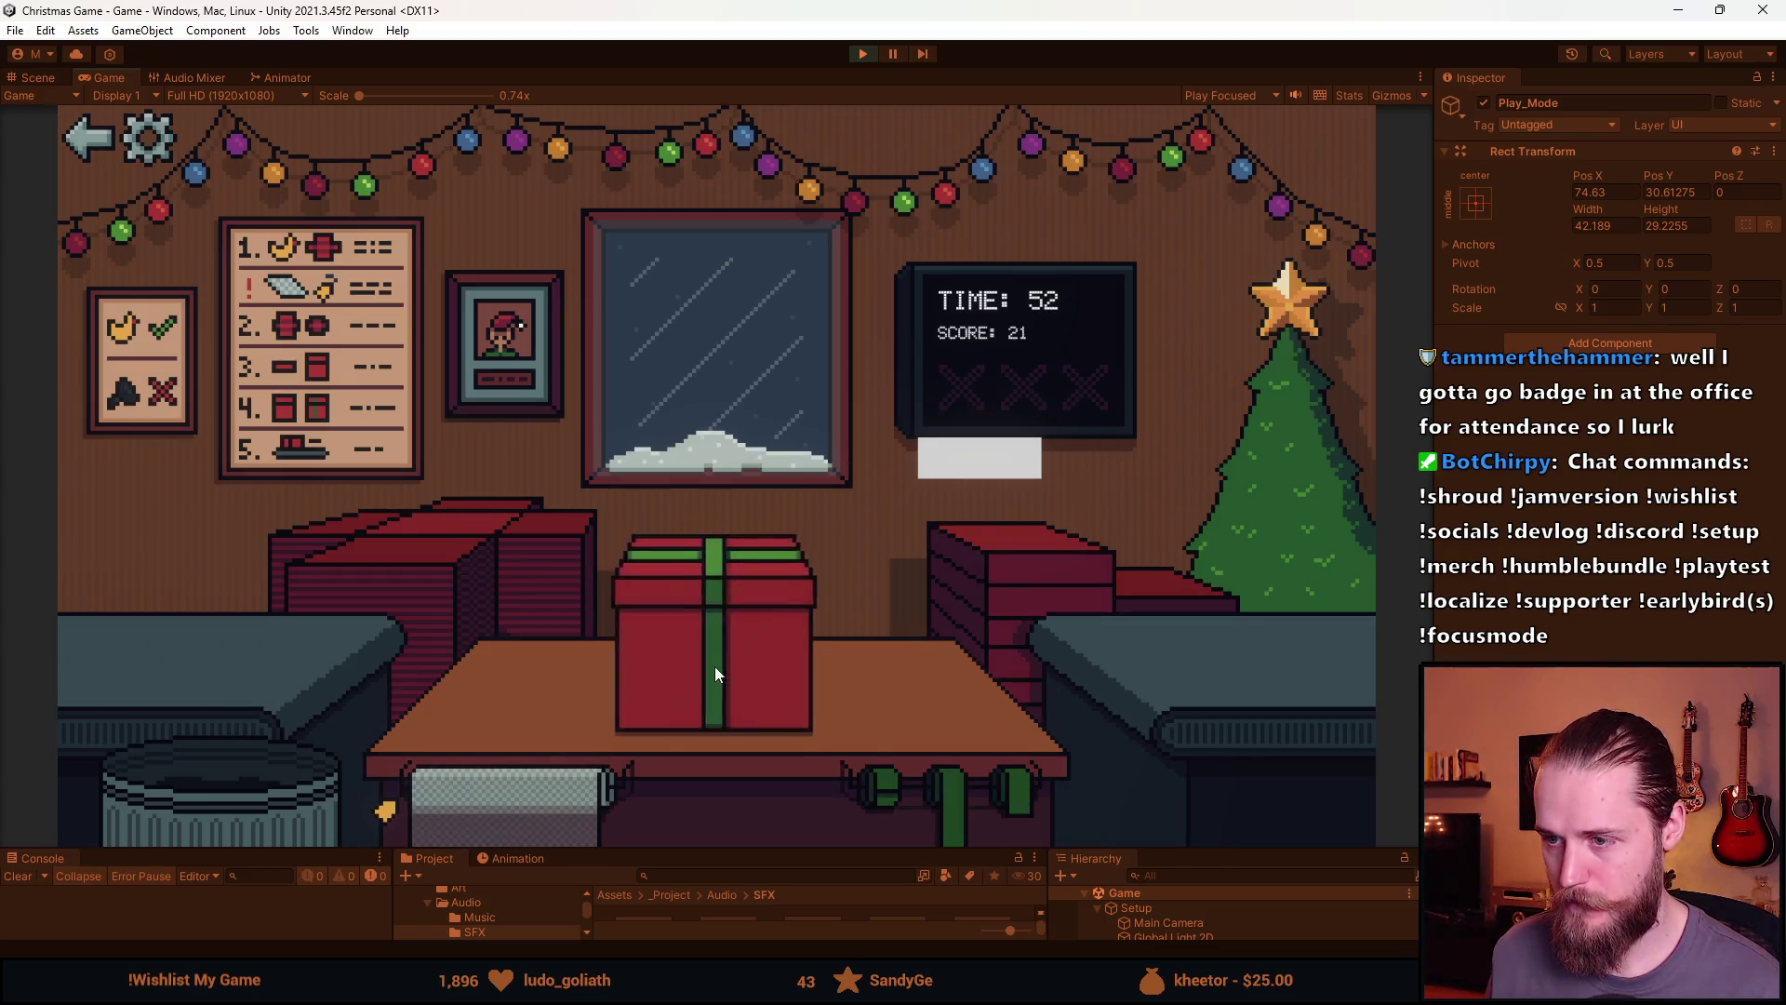
left_click(233, 641)
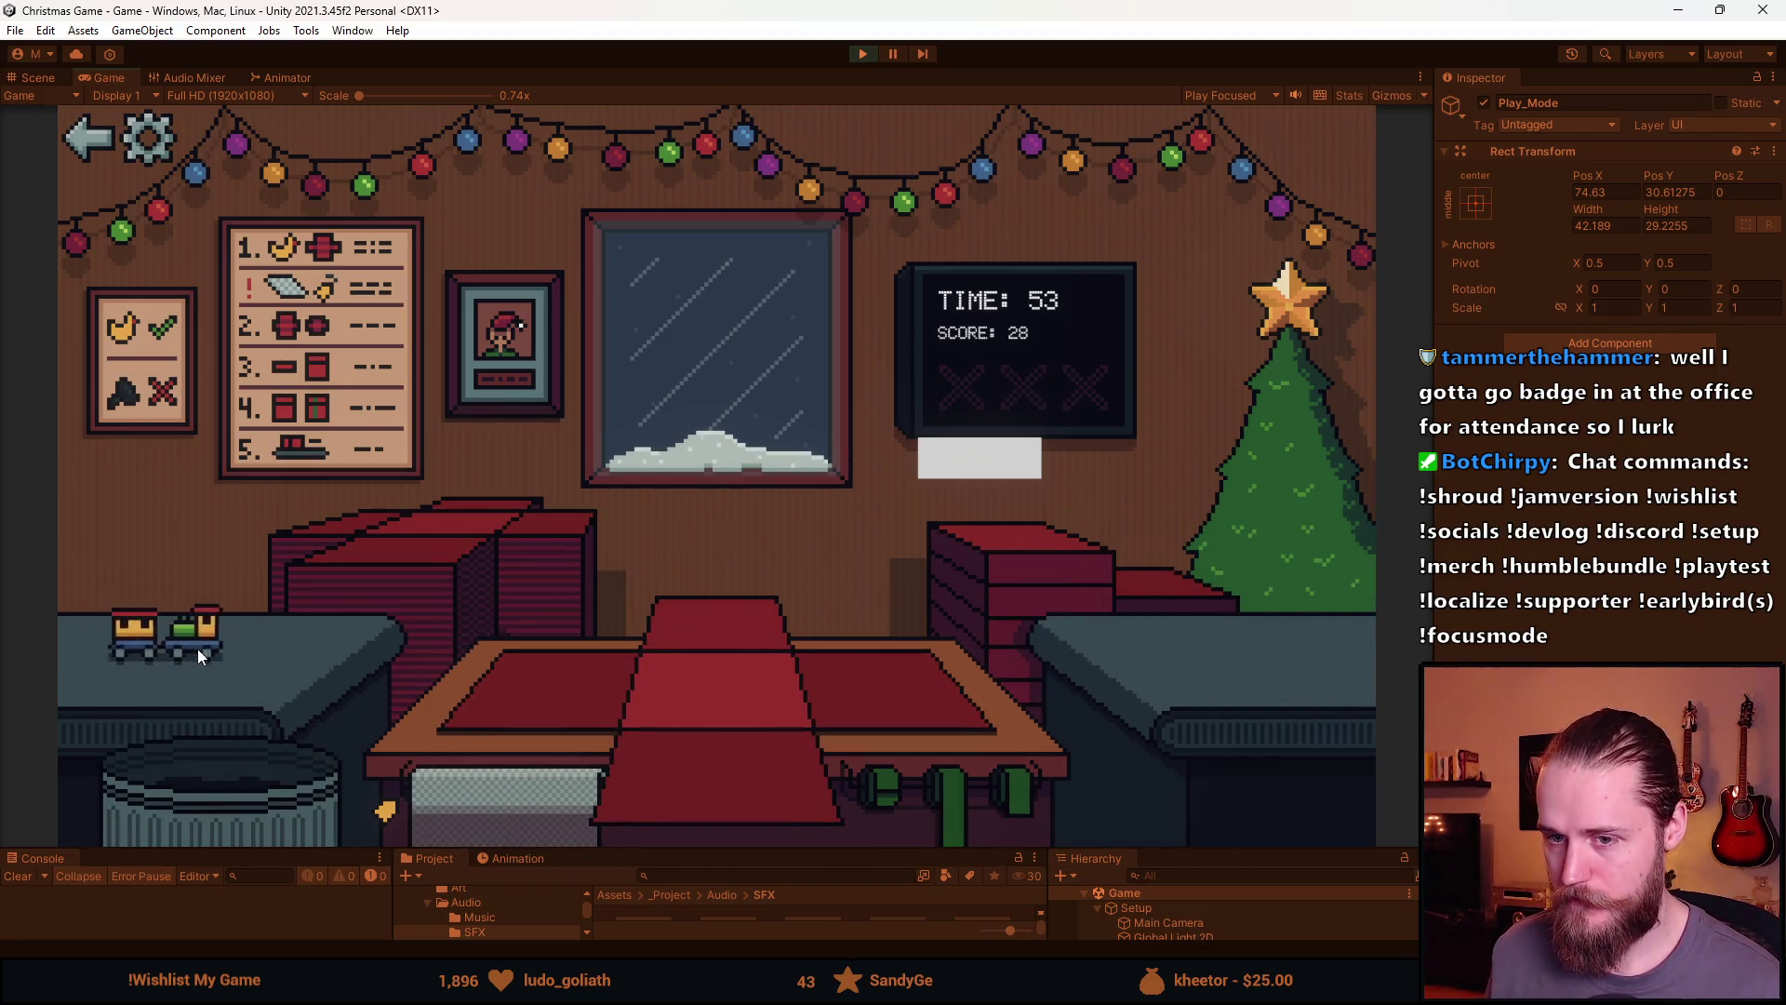
left_click(197, 649)
left_click(651, 727)
left_click(495, 790)
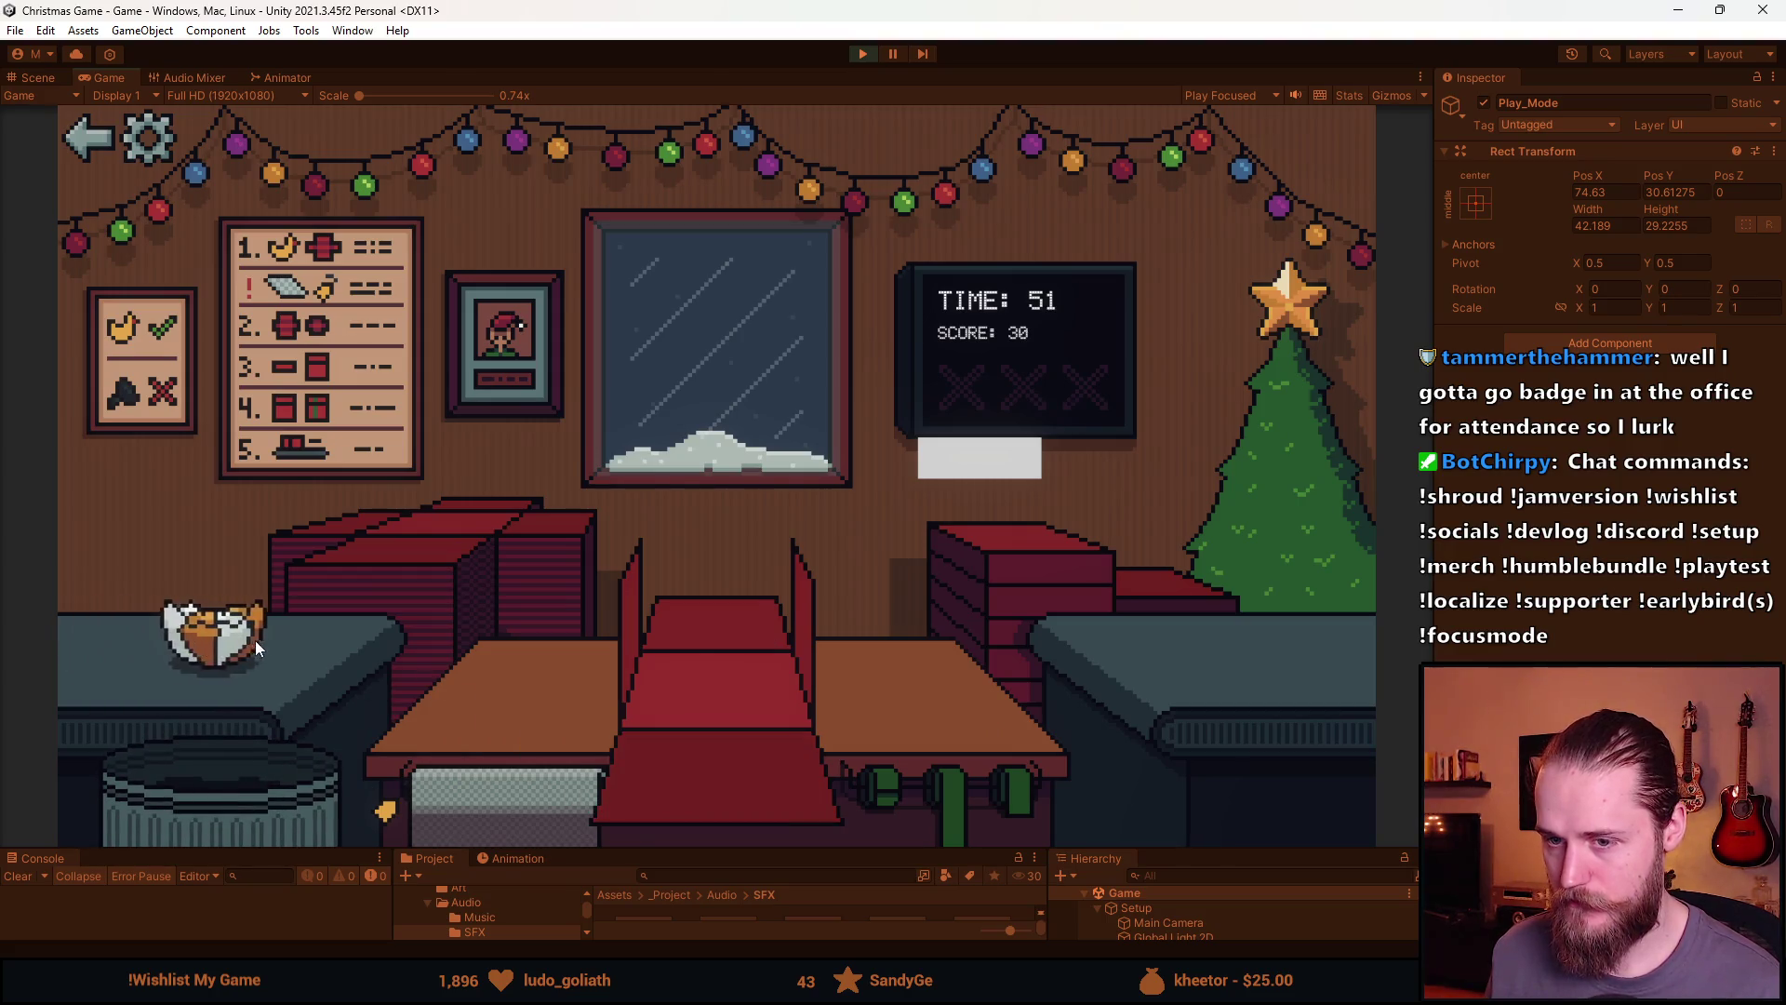
left_click(200, 642)
left_click_drag(221, 640, 264, 795)
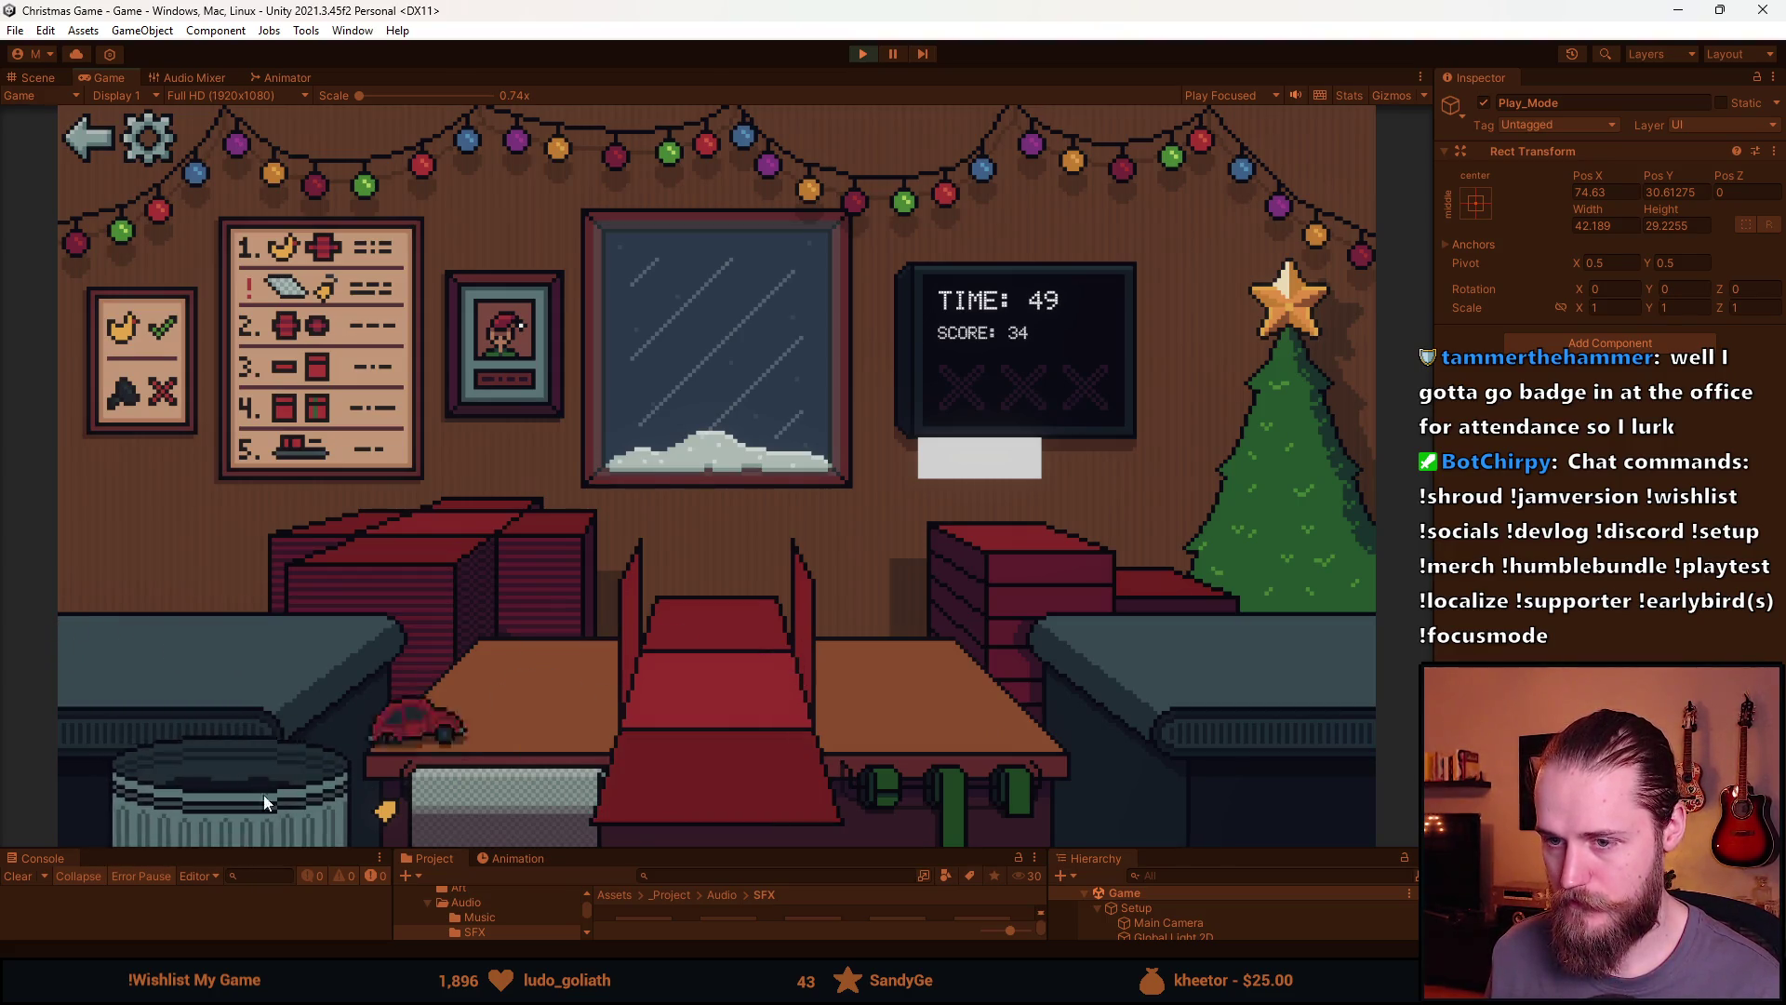
mouse_move(232, 663)
left_mouse_down()
mouse_move(210, 745)
mouse_move(223, 782)
left_mouse_up()
left_click(247, 673)
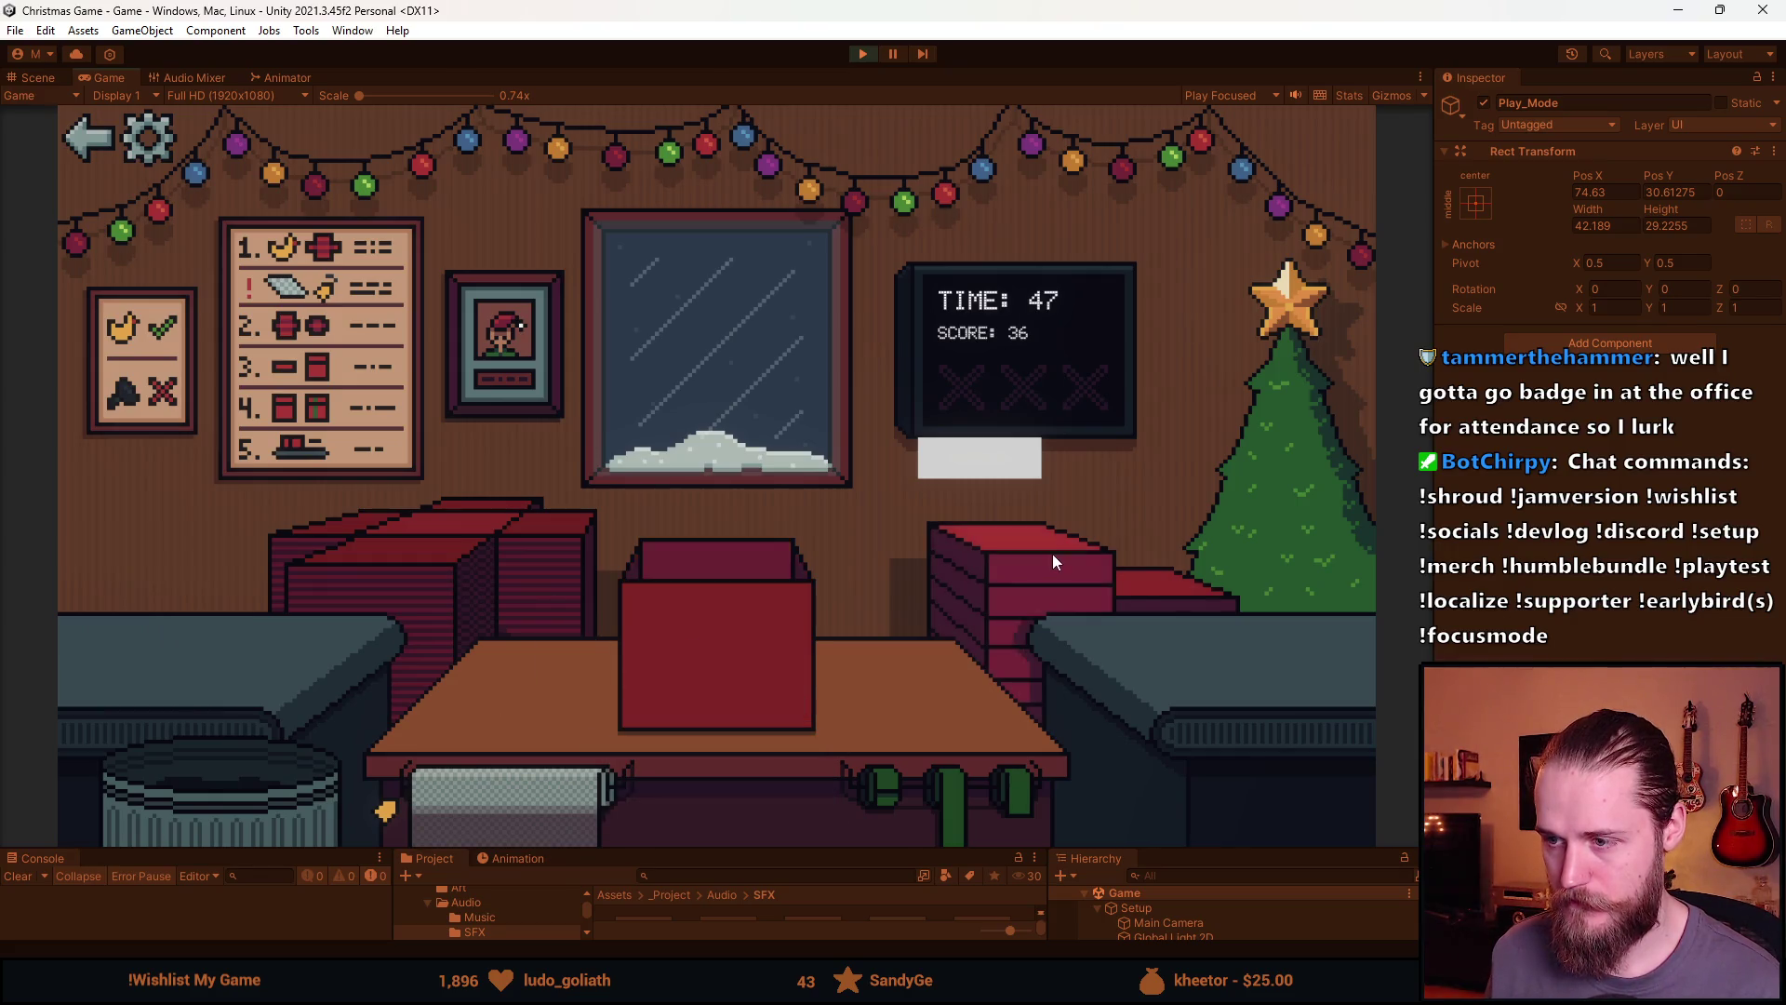
left_click(772, 661)
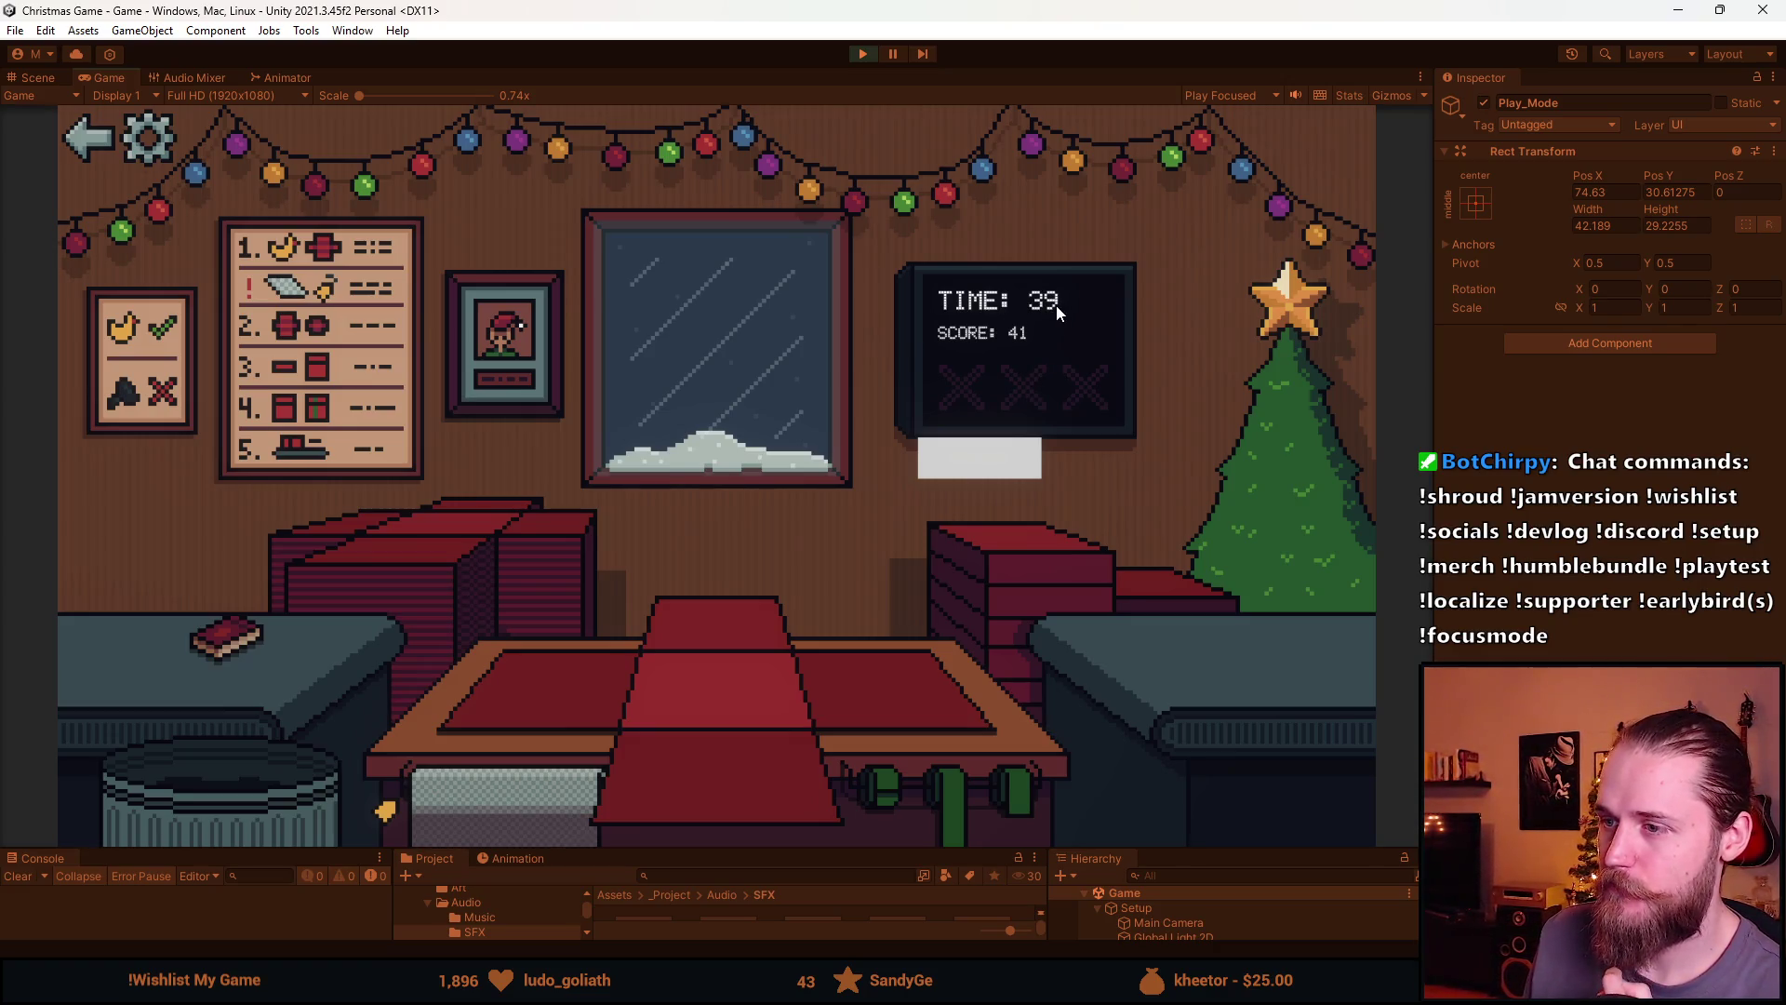
Wrap and ship the book, the tissue-wrapped bottle and the grey item
left_click(232, 636)
left_click(735, 751)
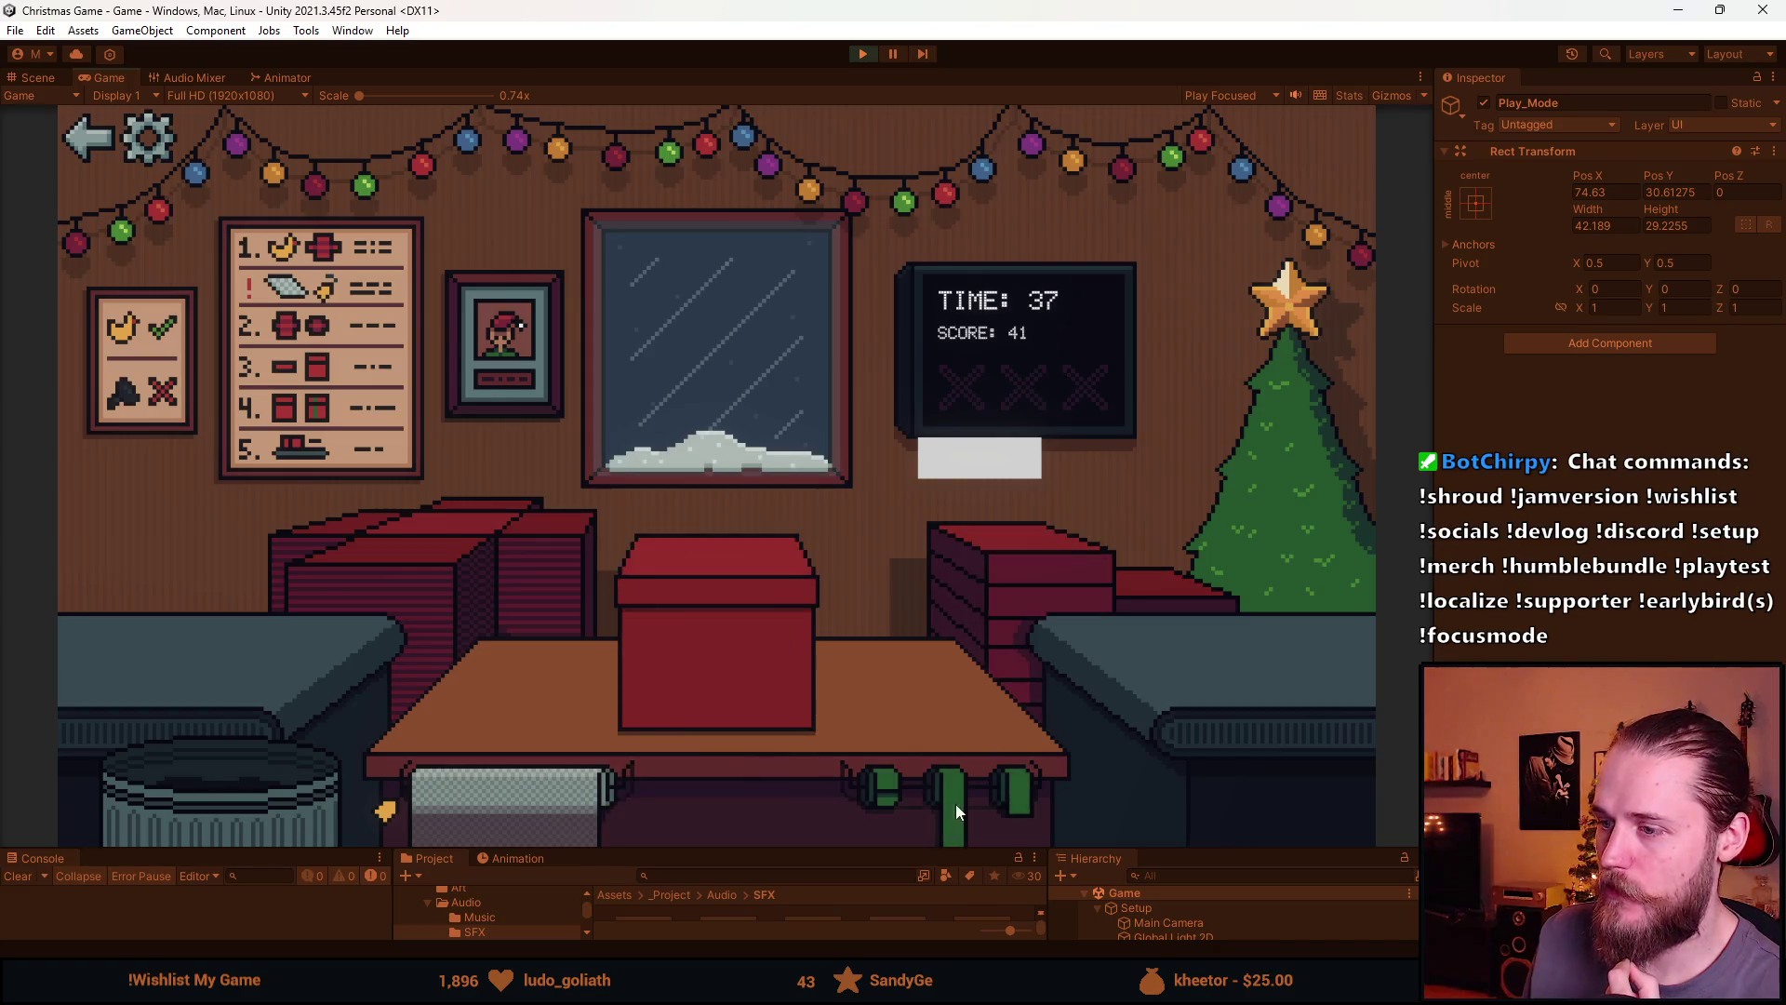
left_click(957, 803)
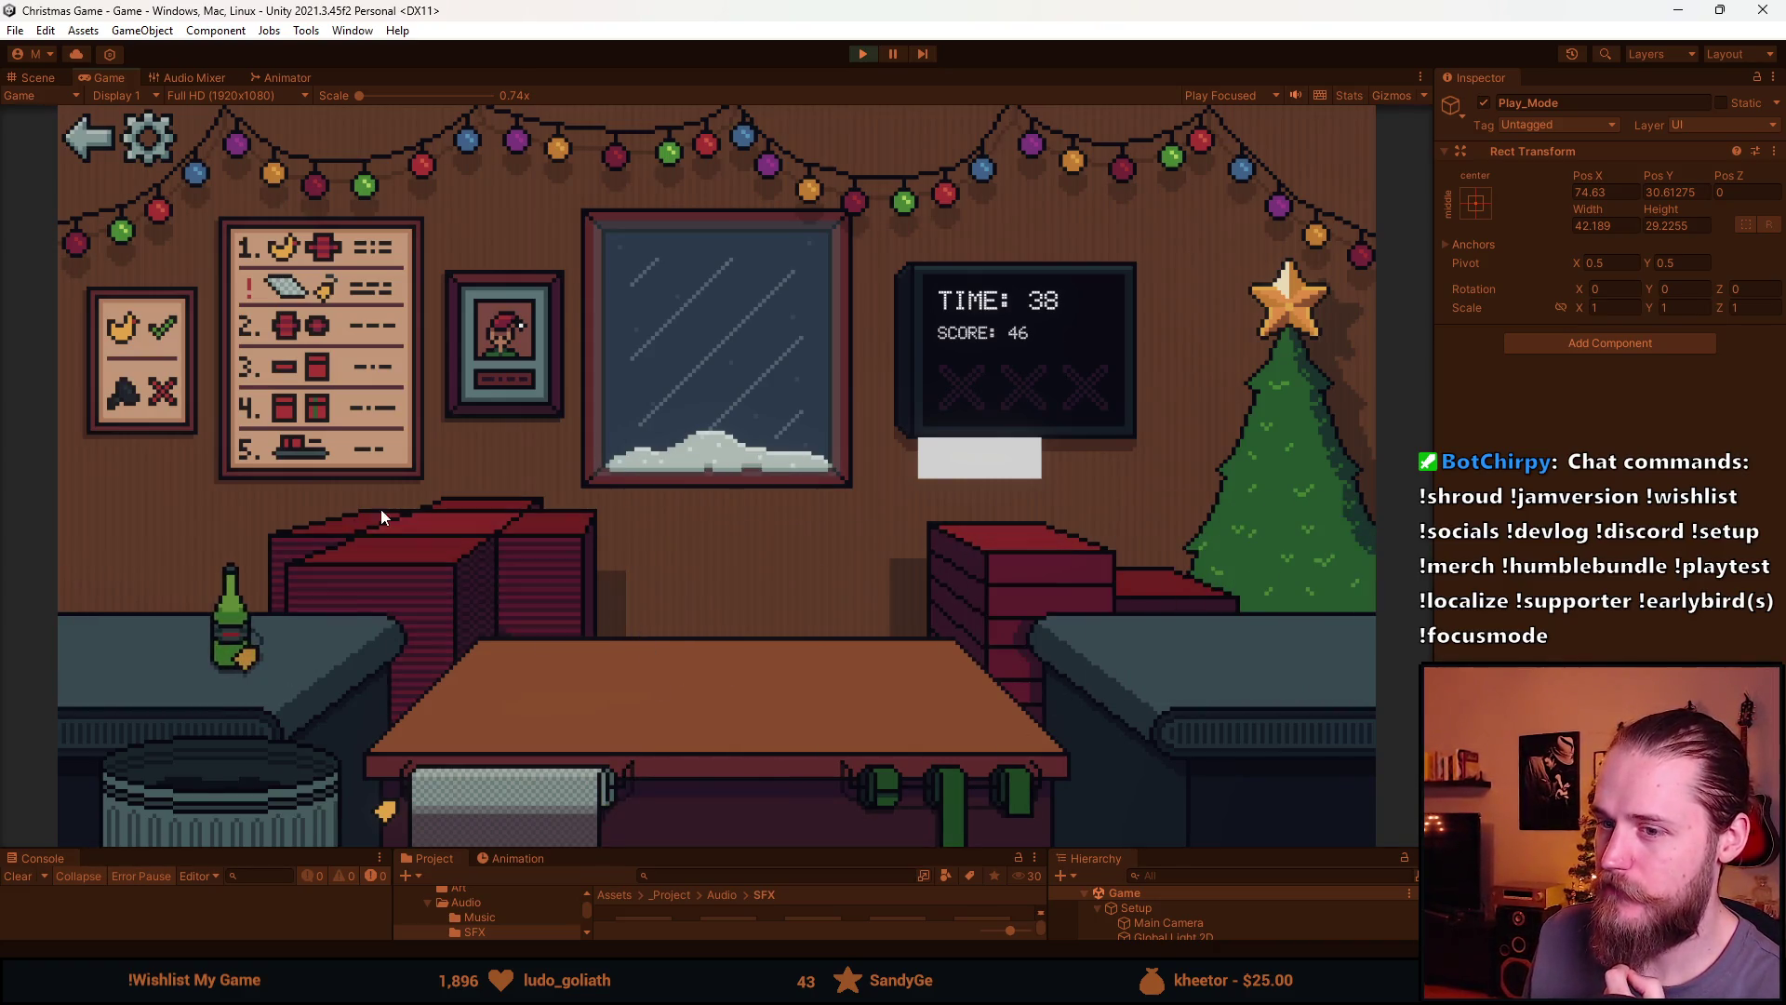
left_click(242, 628)
left_click(513, 803)
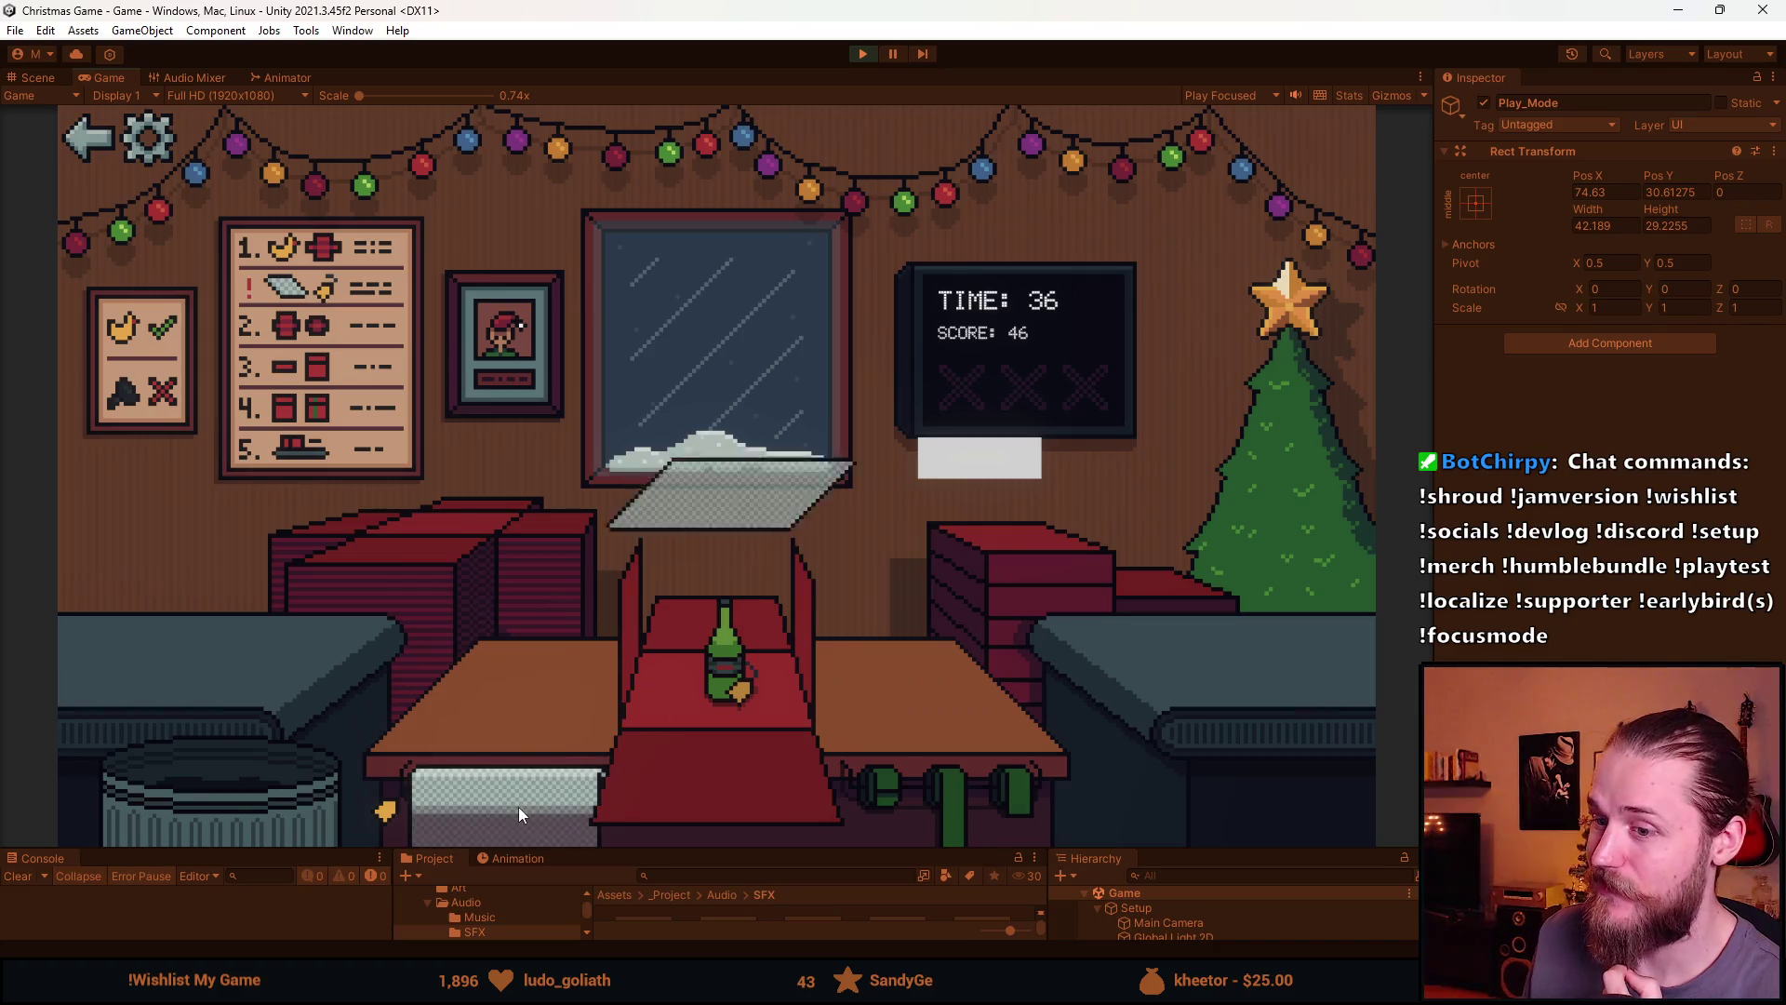
left_click(757, 787)
left_click(982, 819)
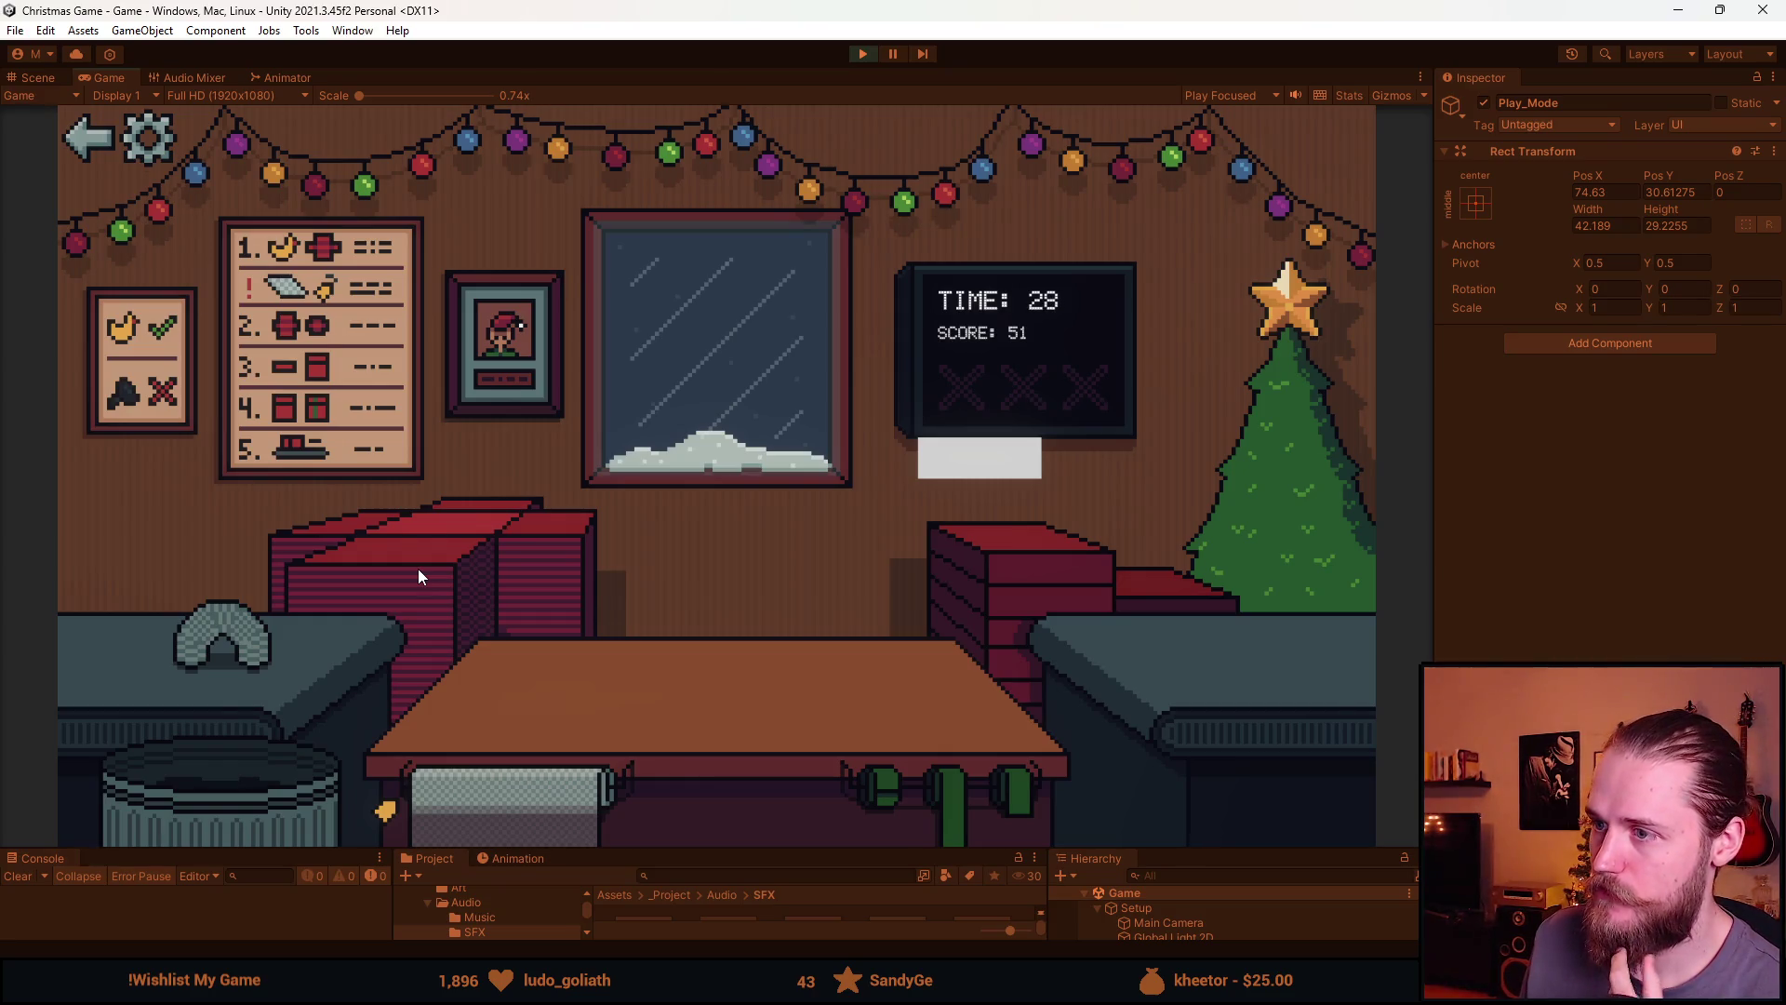
left_click(418, 570)
left_click(233, 638)
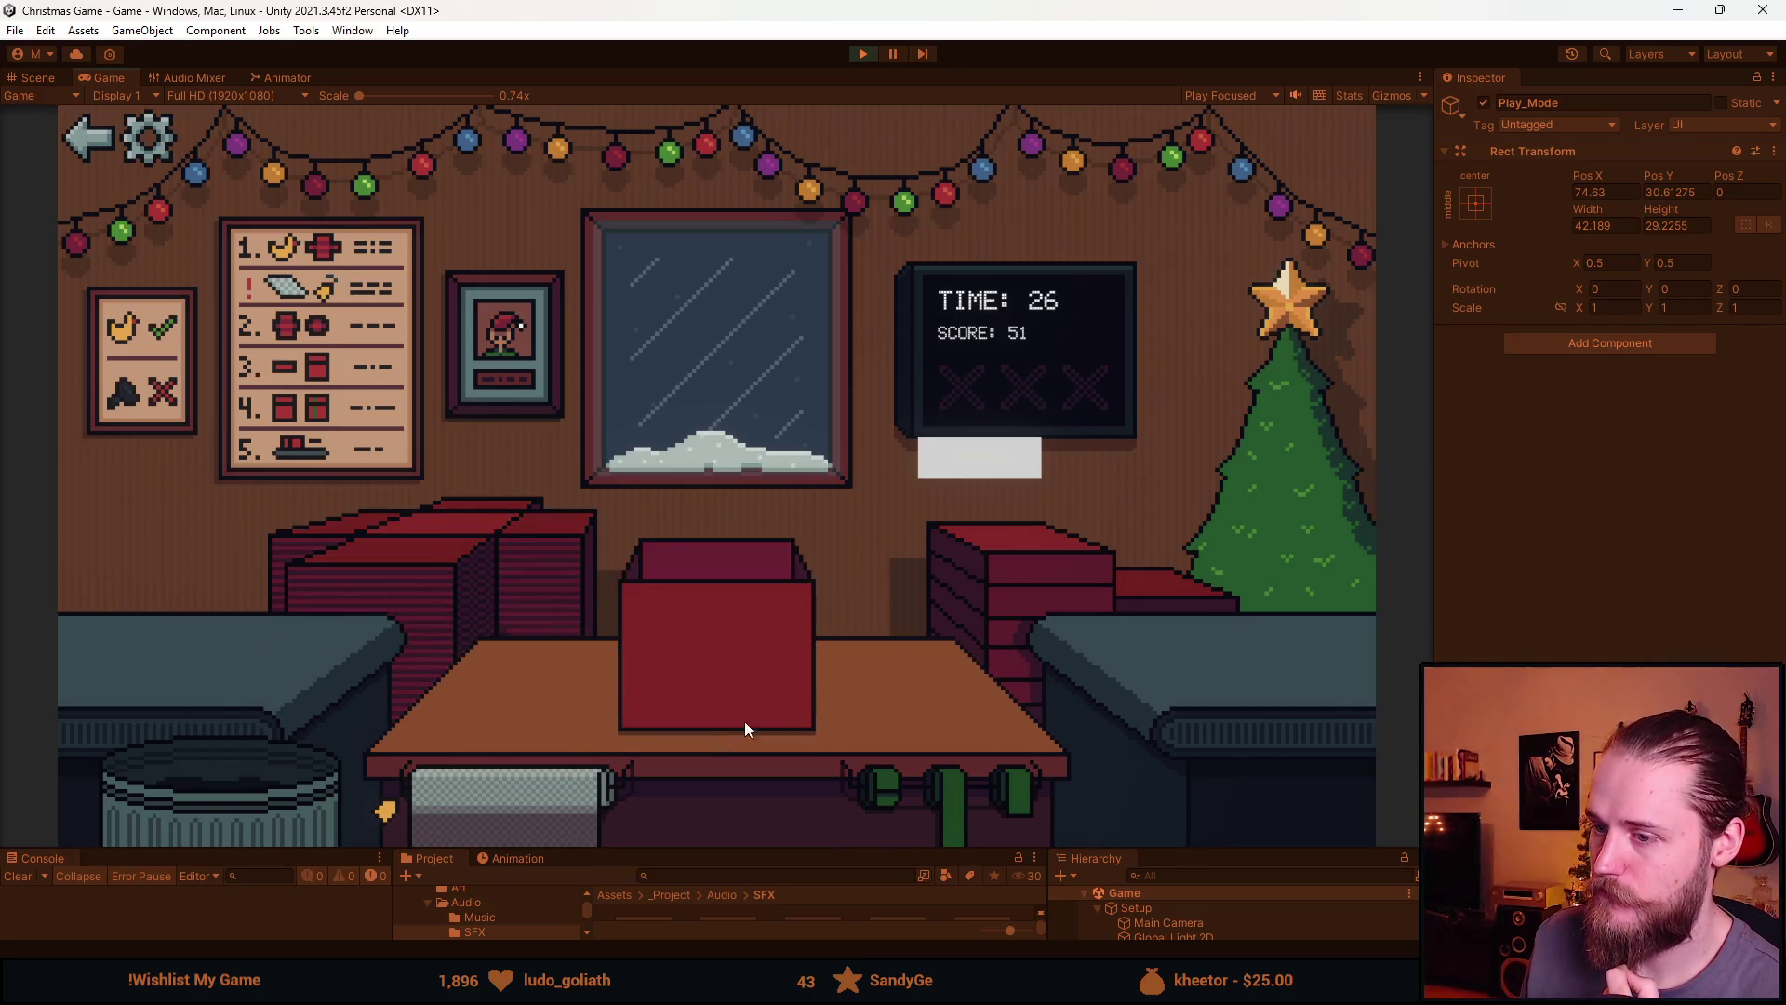
left_click(991, 782)
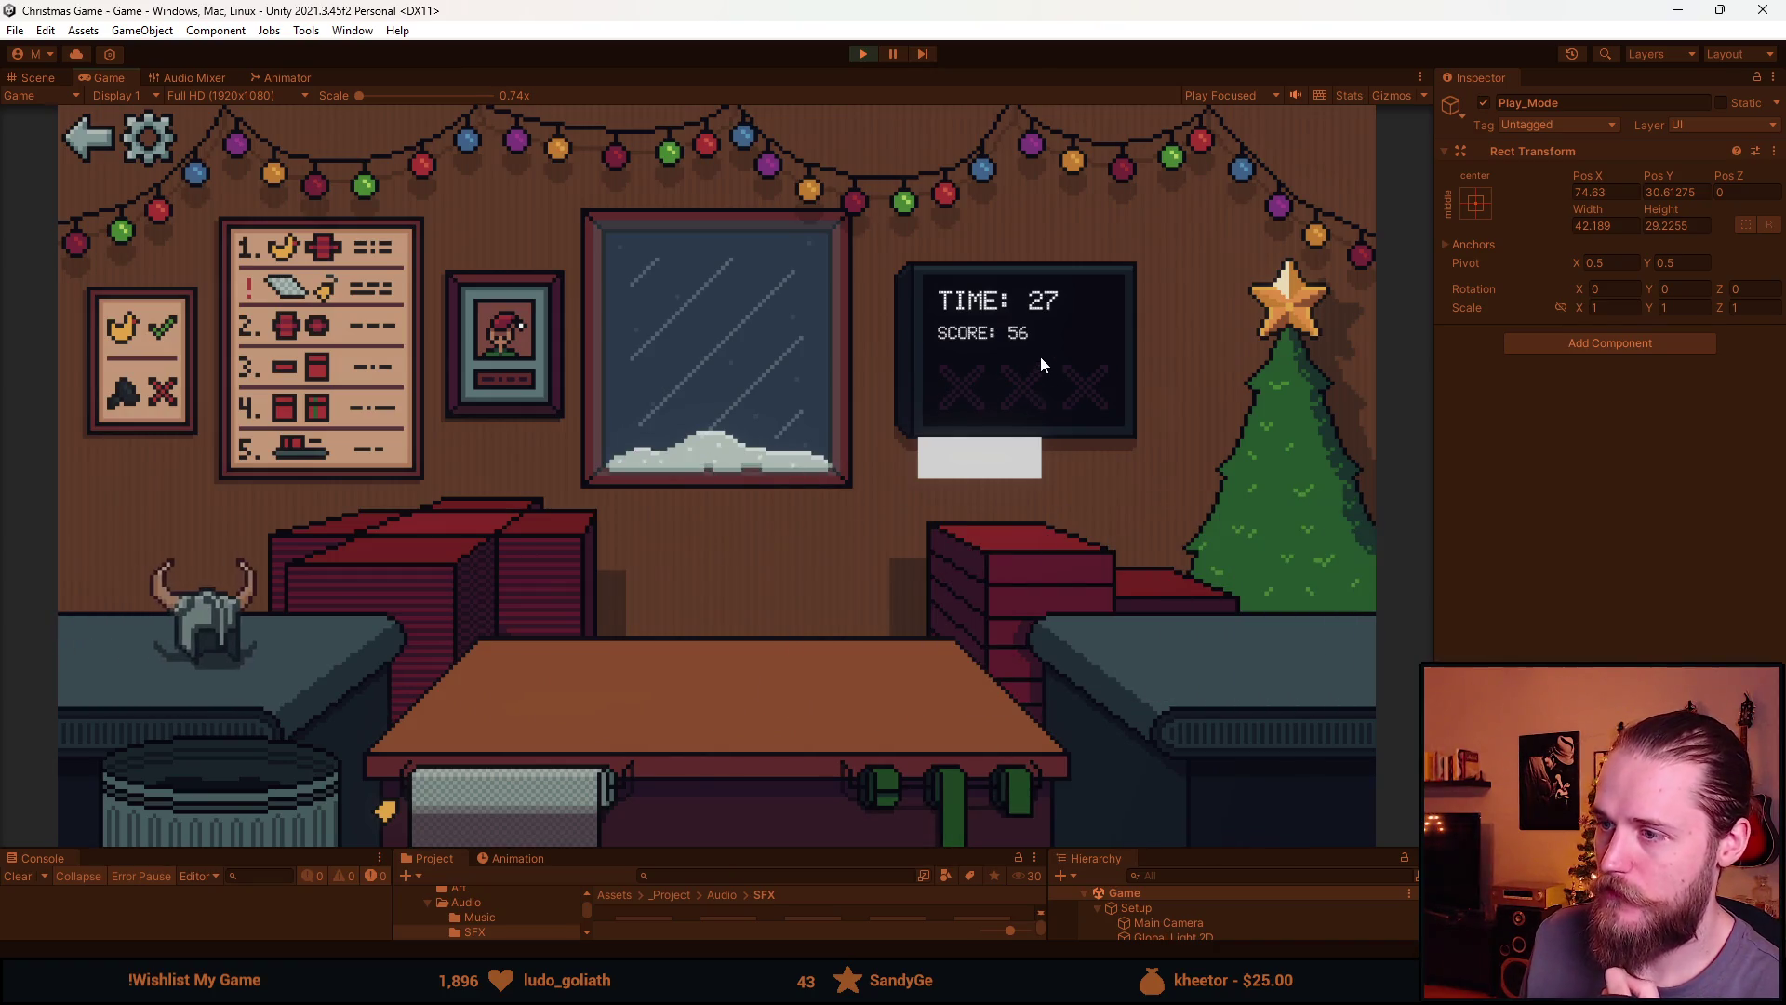
Trash the helmet, sunglasses and toy car, then put the teddy bear, toy car and soccer ball on the table
left_click(220, 640)
left_click(270, 805)
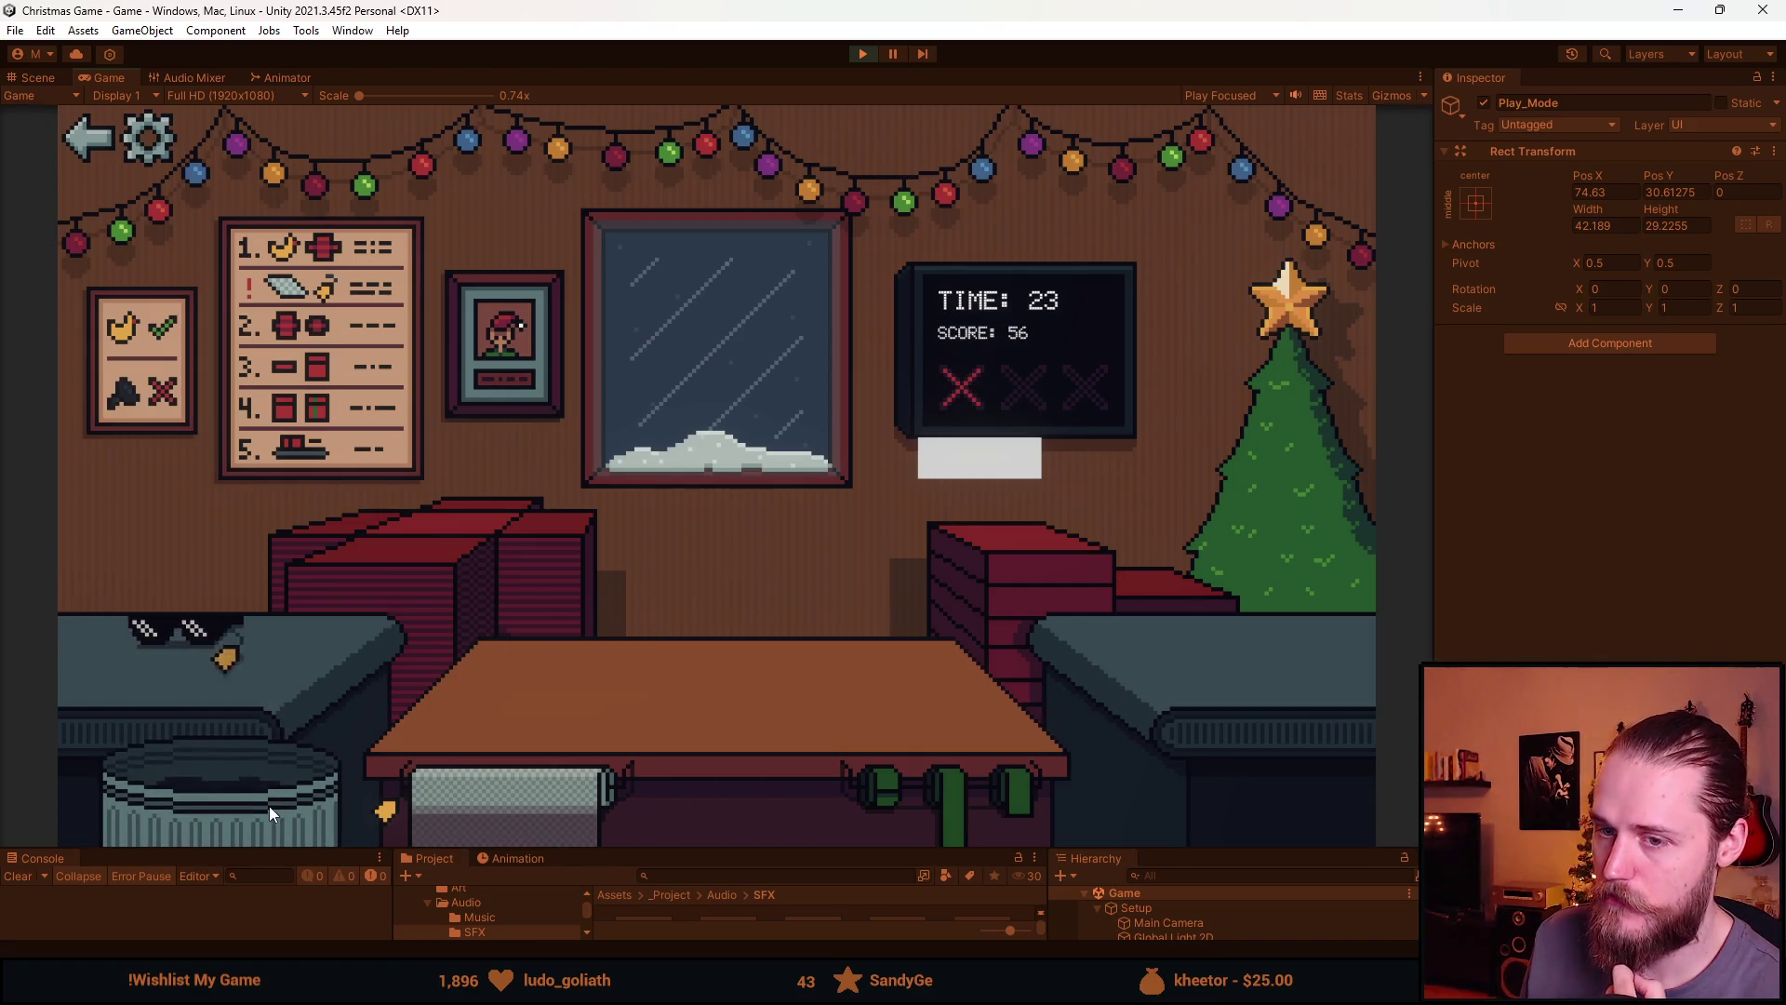
left_click(270, 806)
left_click(259, 812)
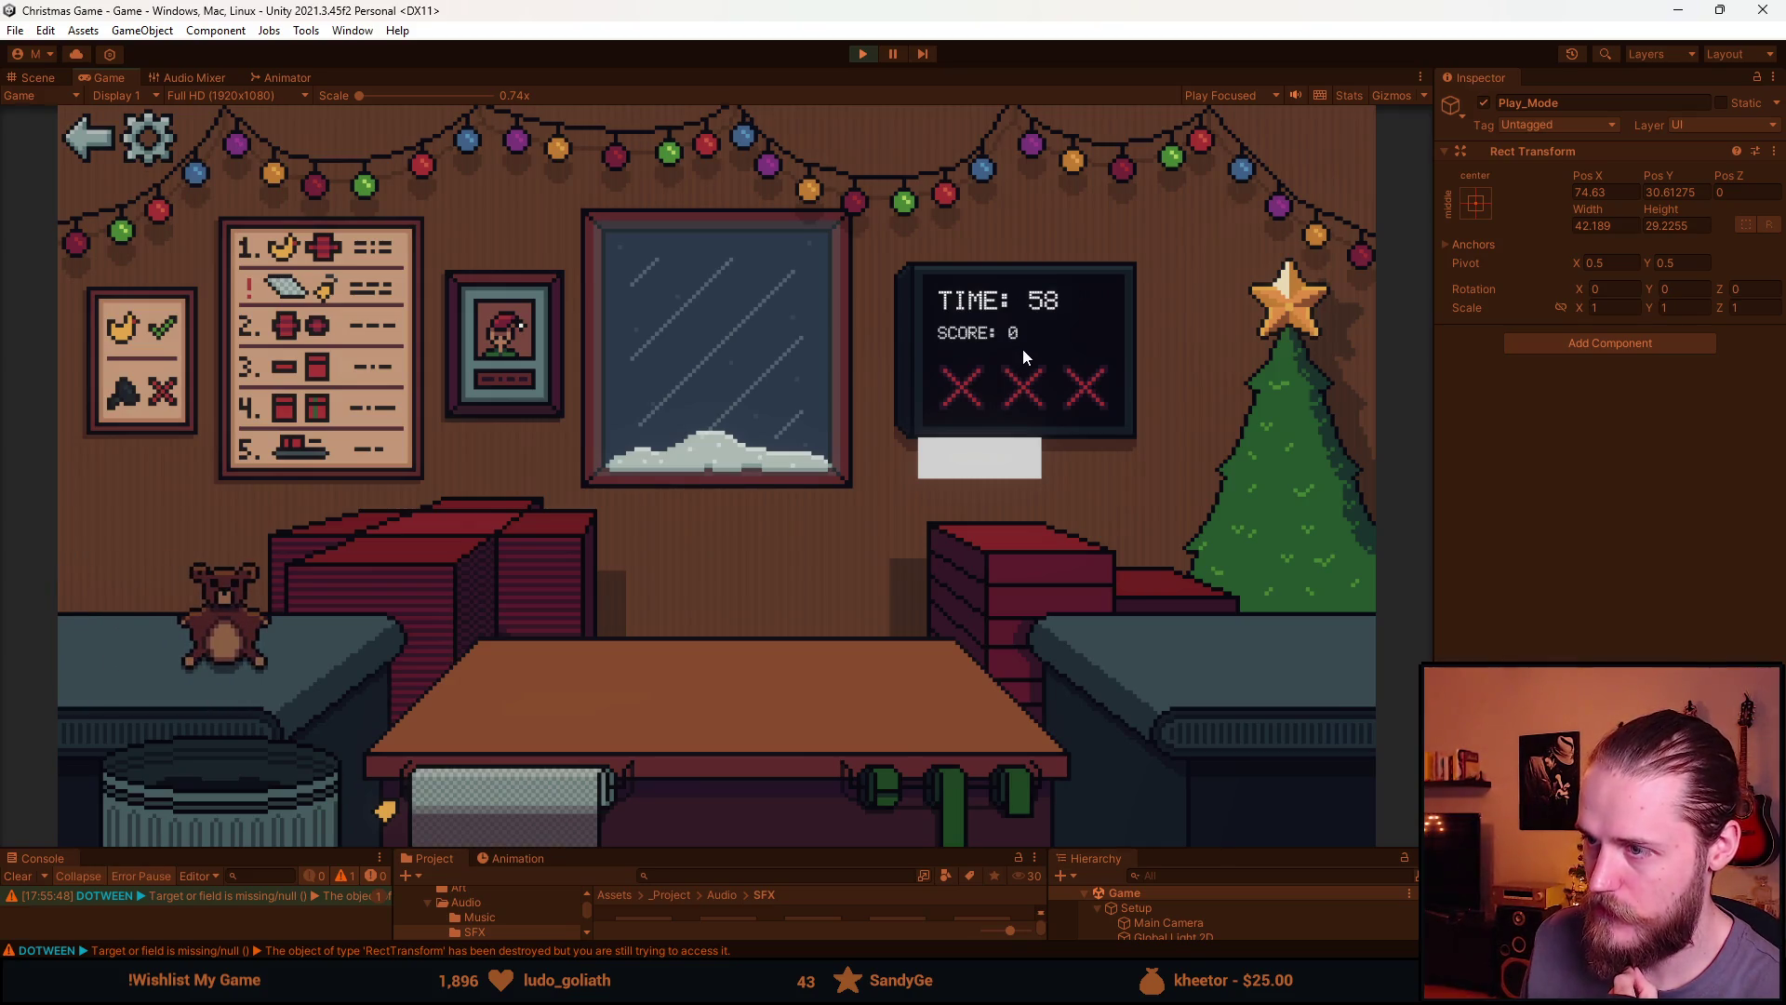
left_click_drag(170, 628, 624, 694)
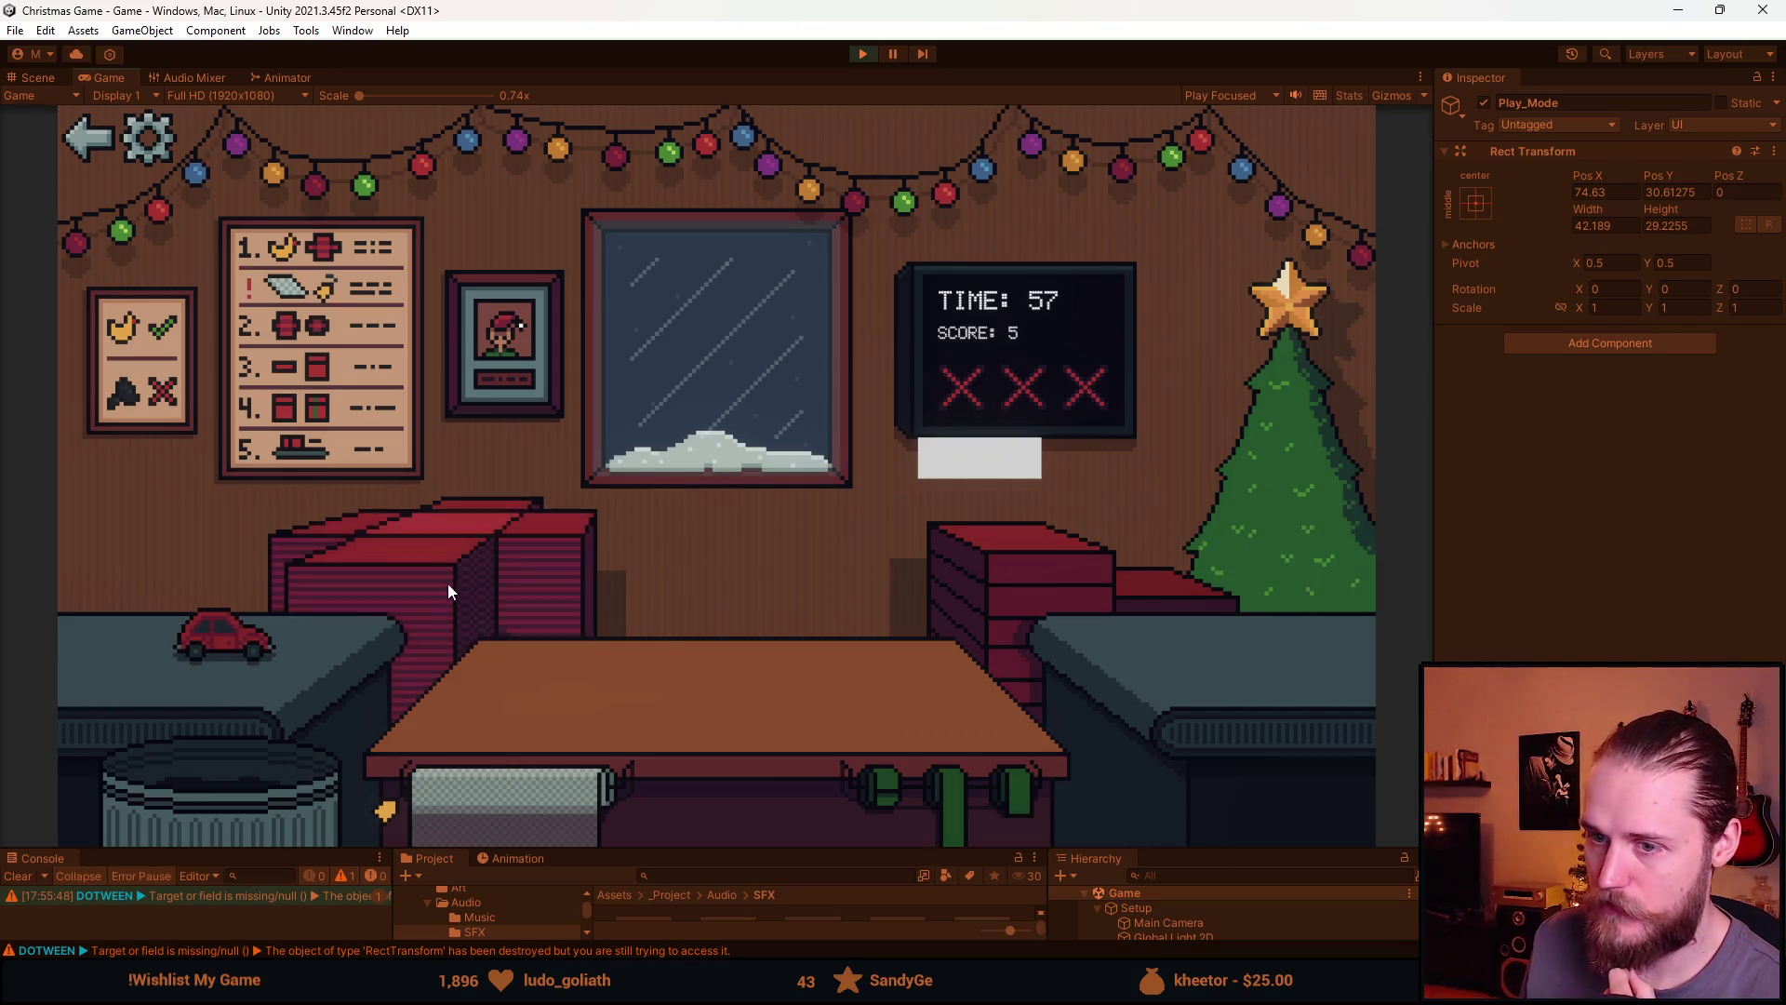
left_click_drag(242, 631, 593, 723)
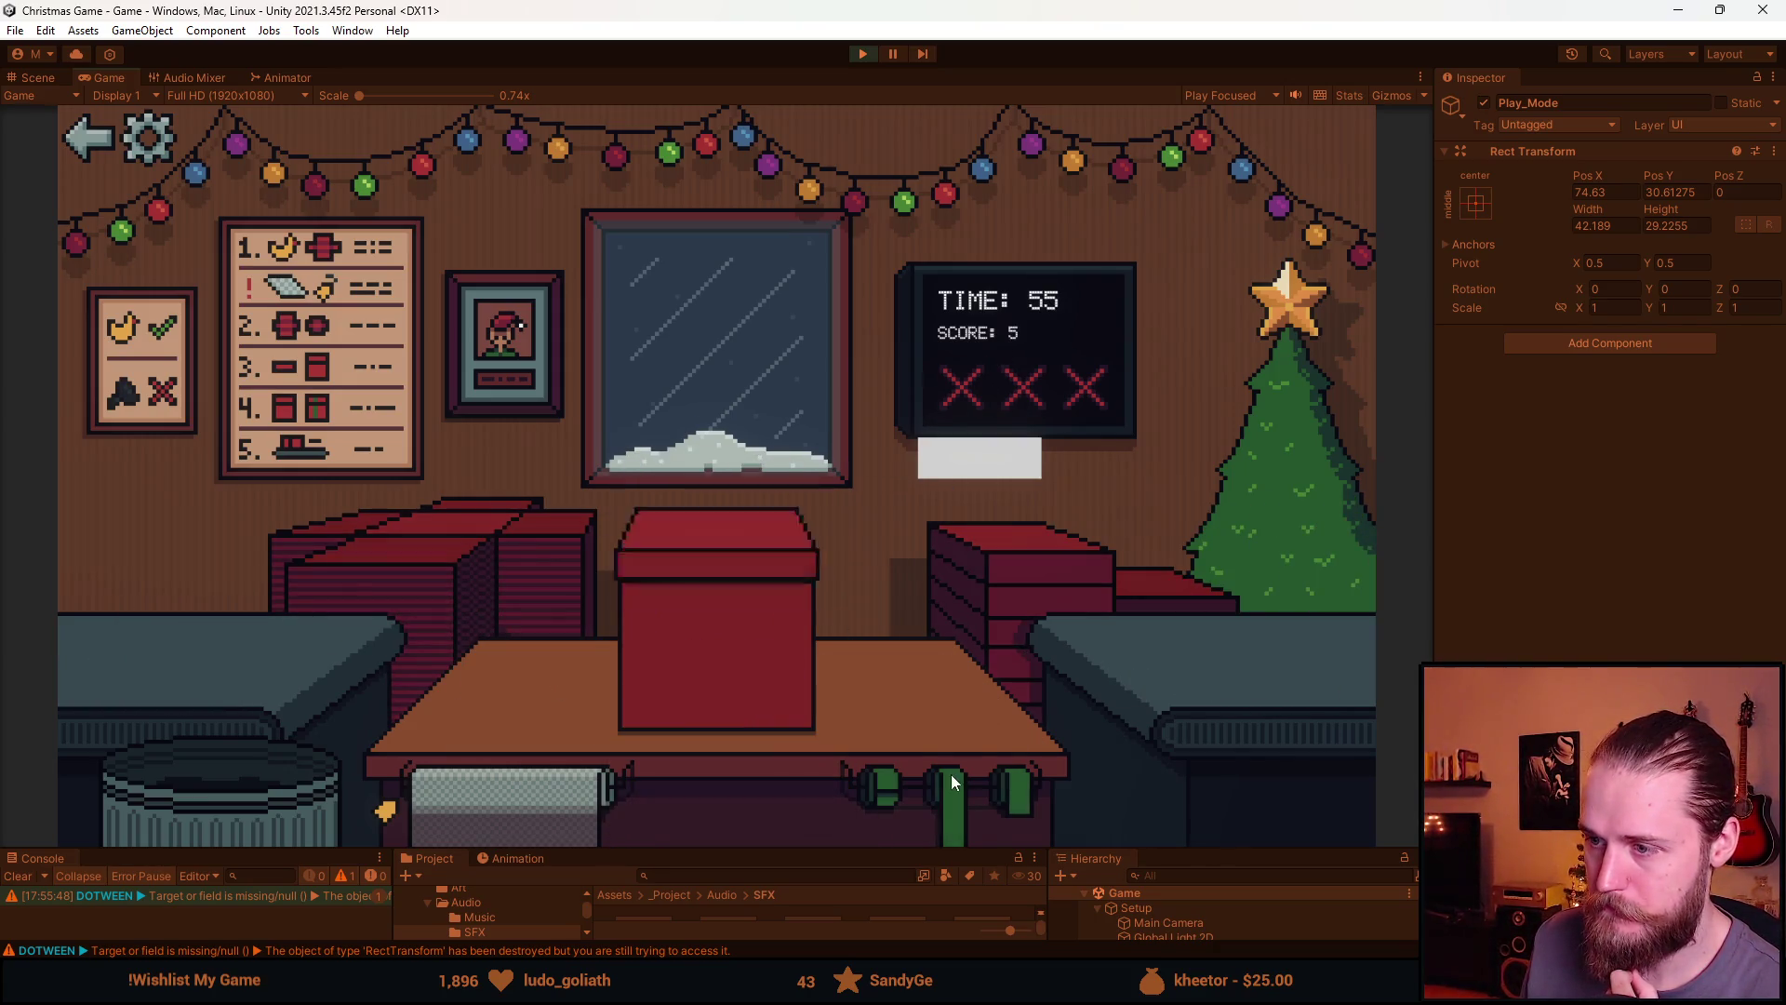
left_click_drag(117, 638, 567, 679)
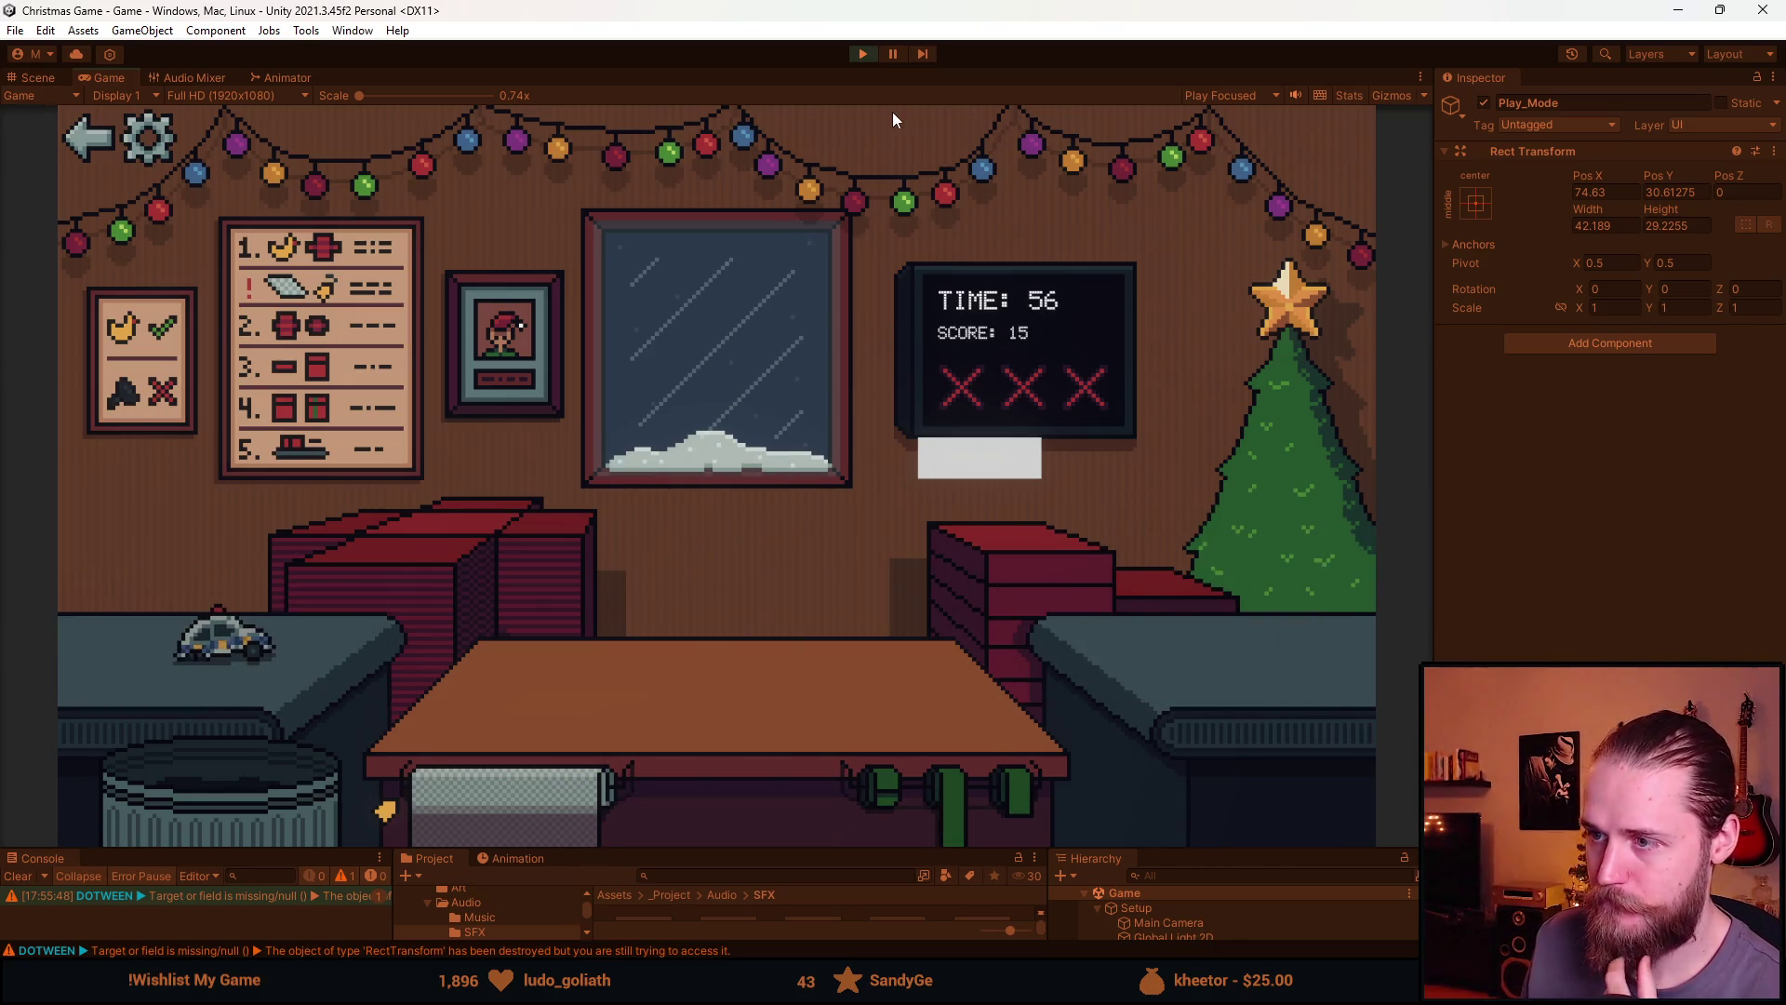
Stop the game and briefly check the GameManager code before returning to Unity
left_click(873, 52)
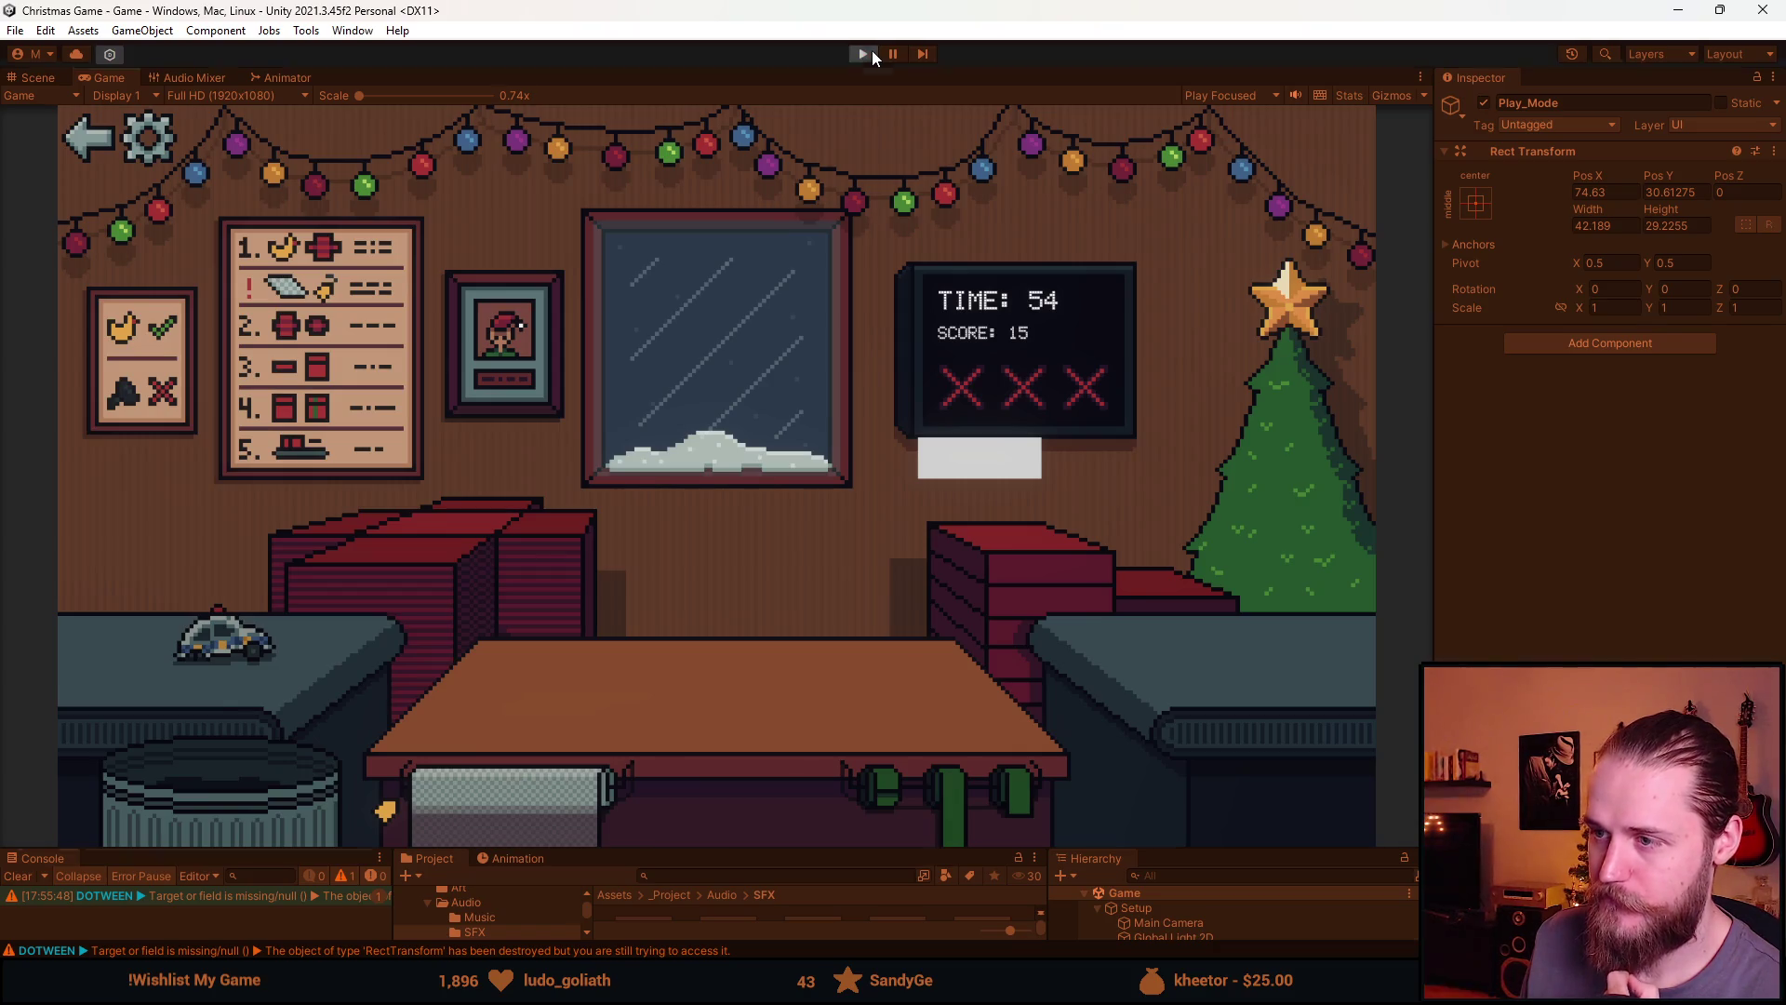
key("alt+Tab")
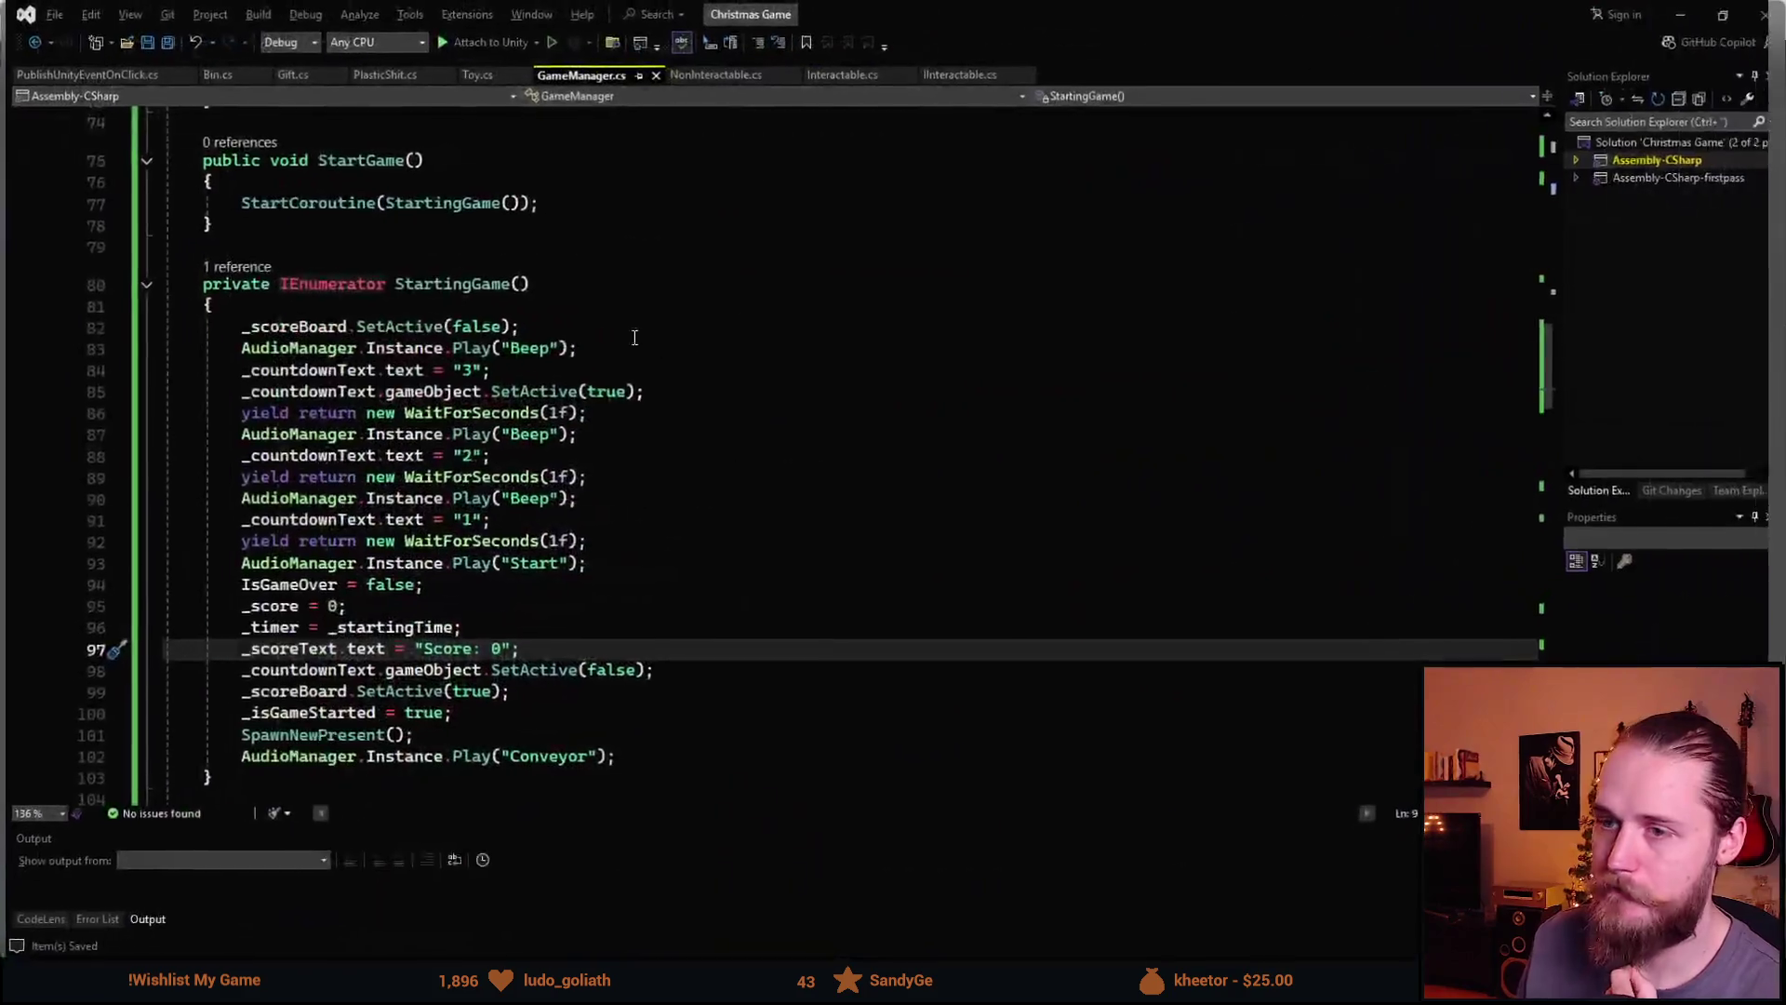
key("alt+Tab")
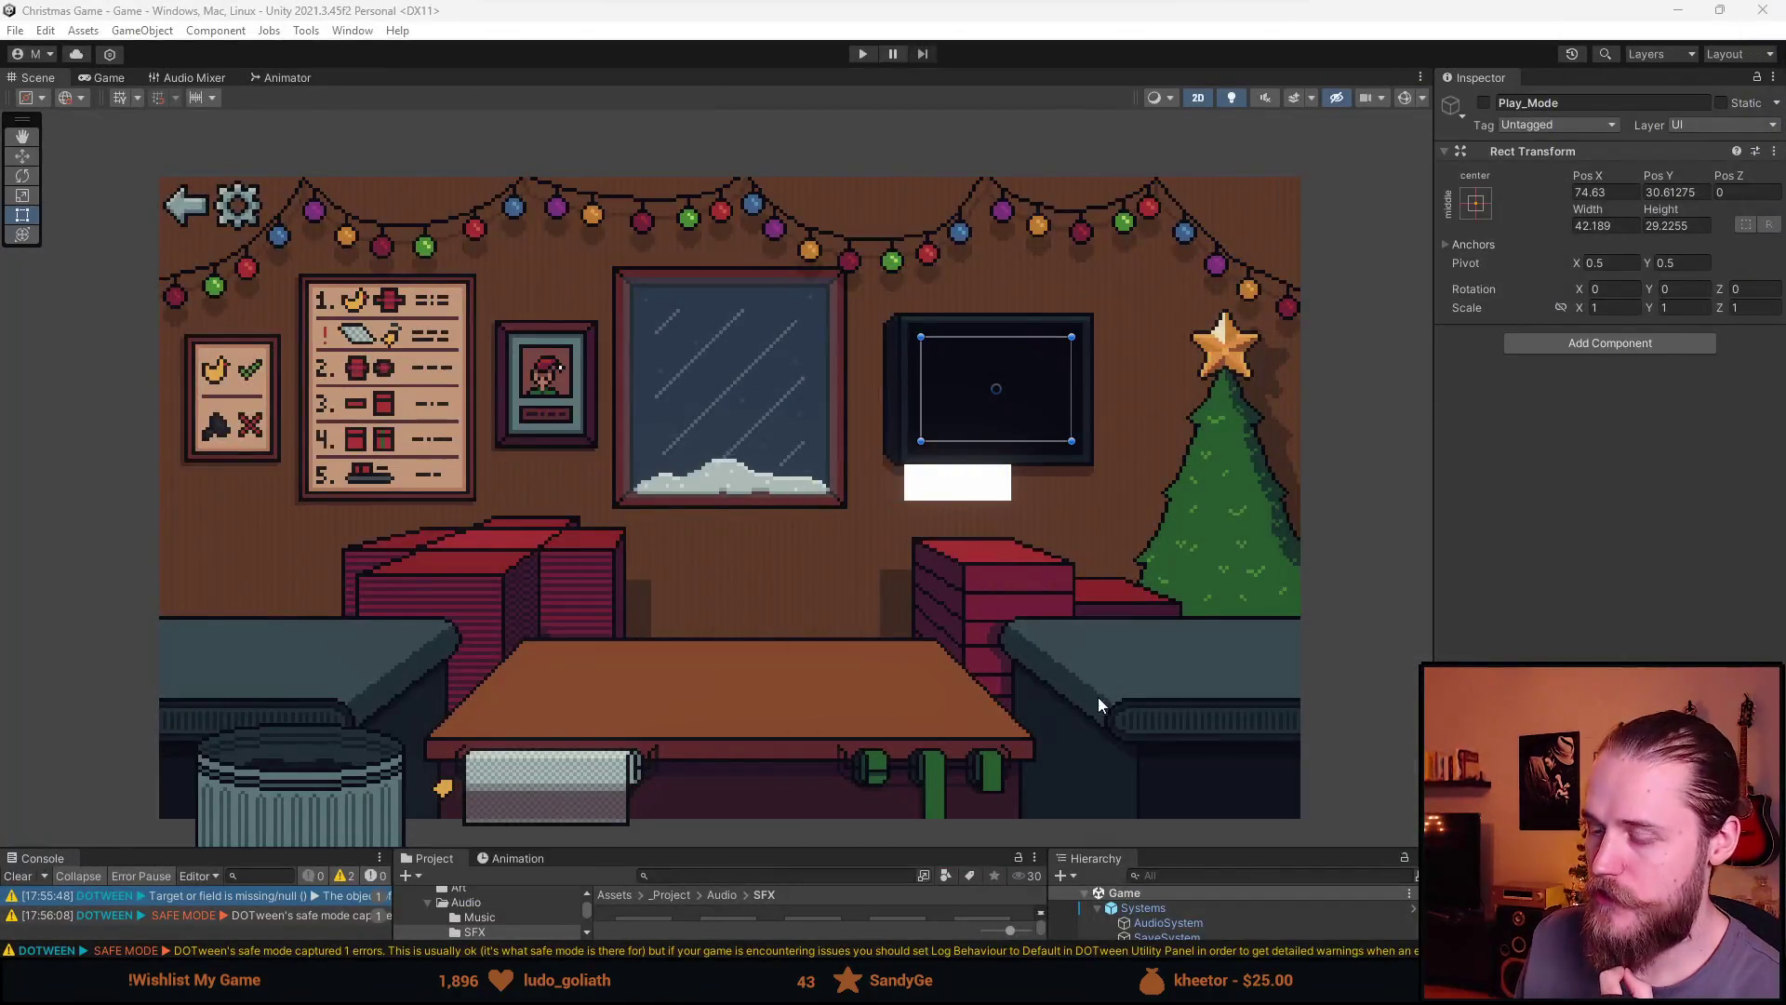
Enlarge the bottom panels and activate the Play_Mode object so the TV texts appear
left_click_drag(935, 848, 935, 566)
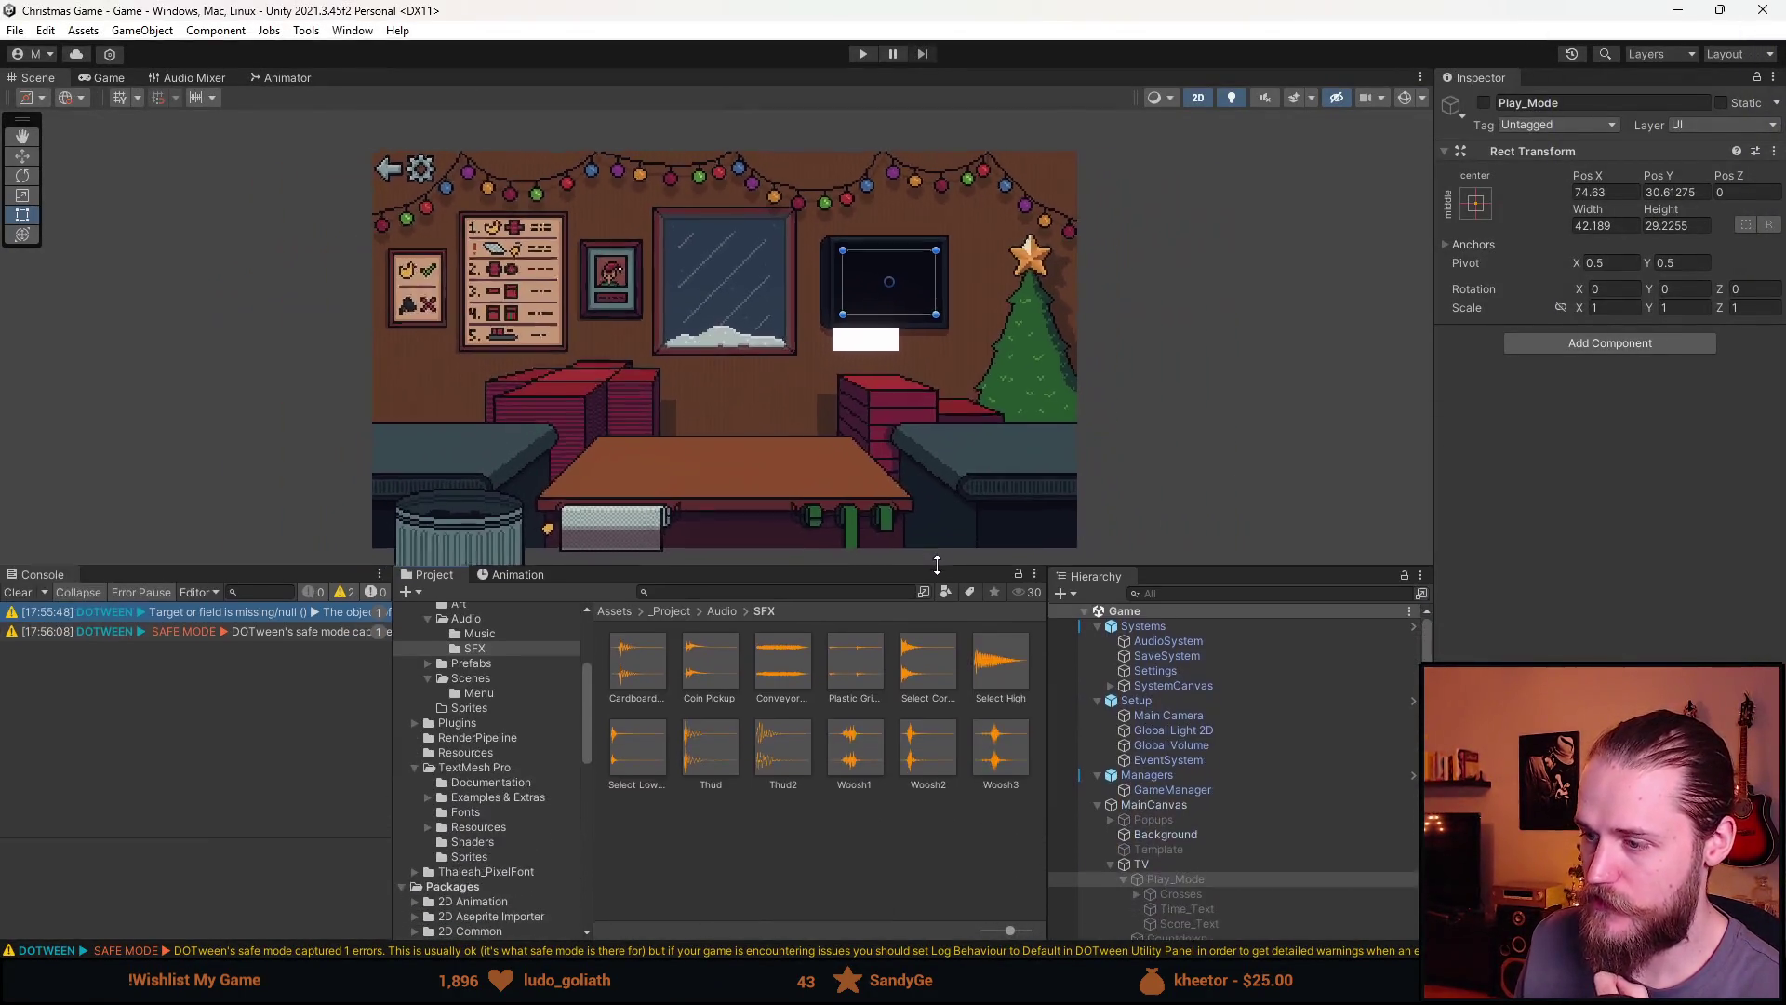
scroll(1196, 868, "down", 3)
scroll(1196, 868, "down", 2)
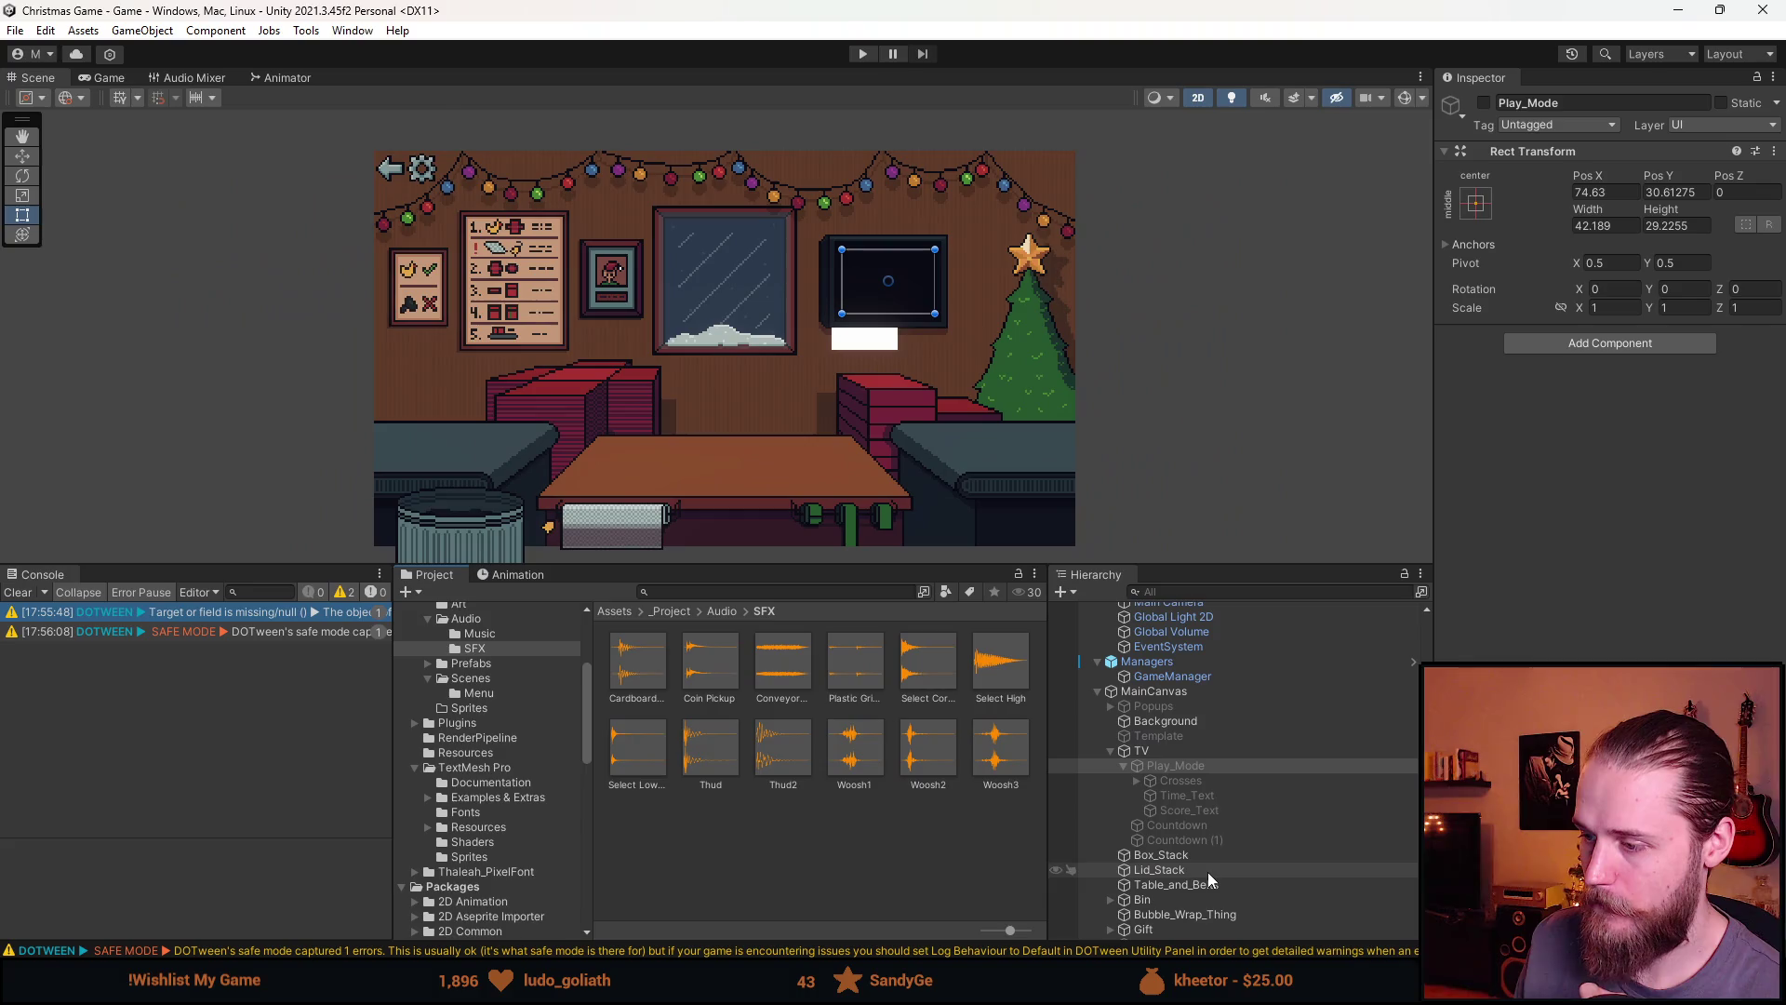
left_click(1222, 800)
left_click(1205, 769)
left_click(1484, 103)
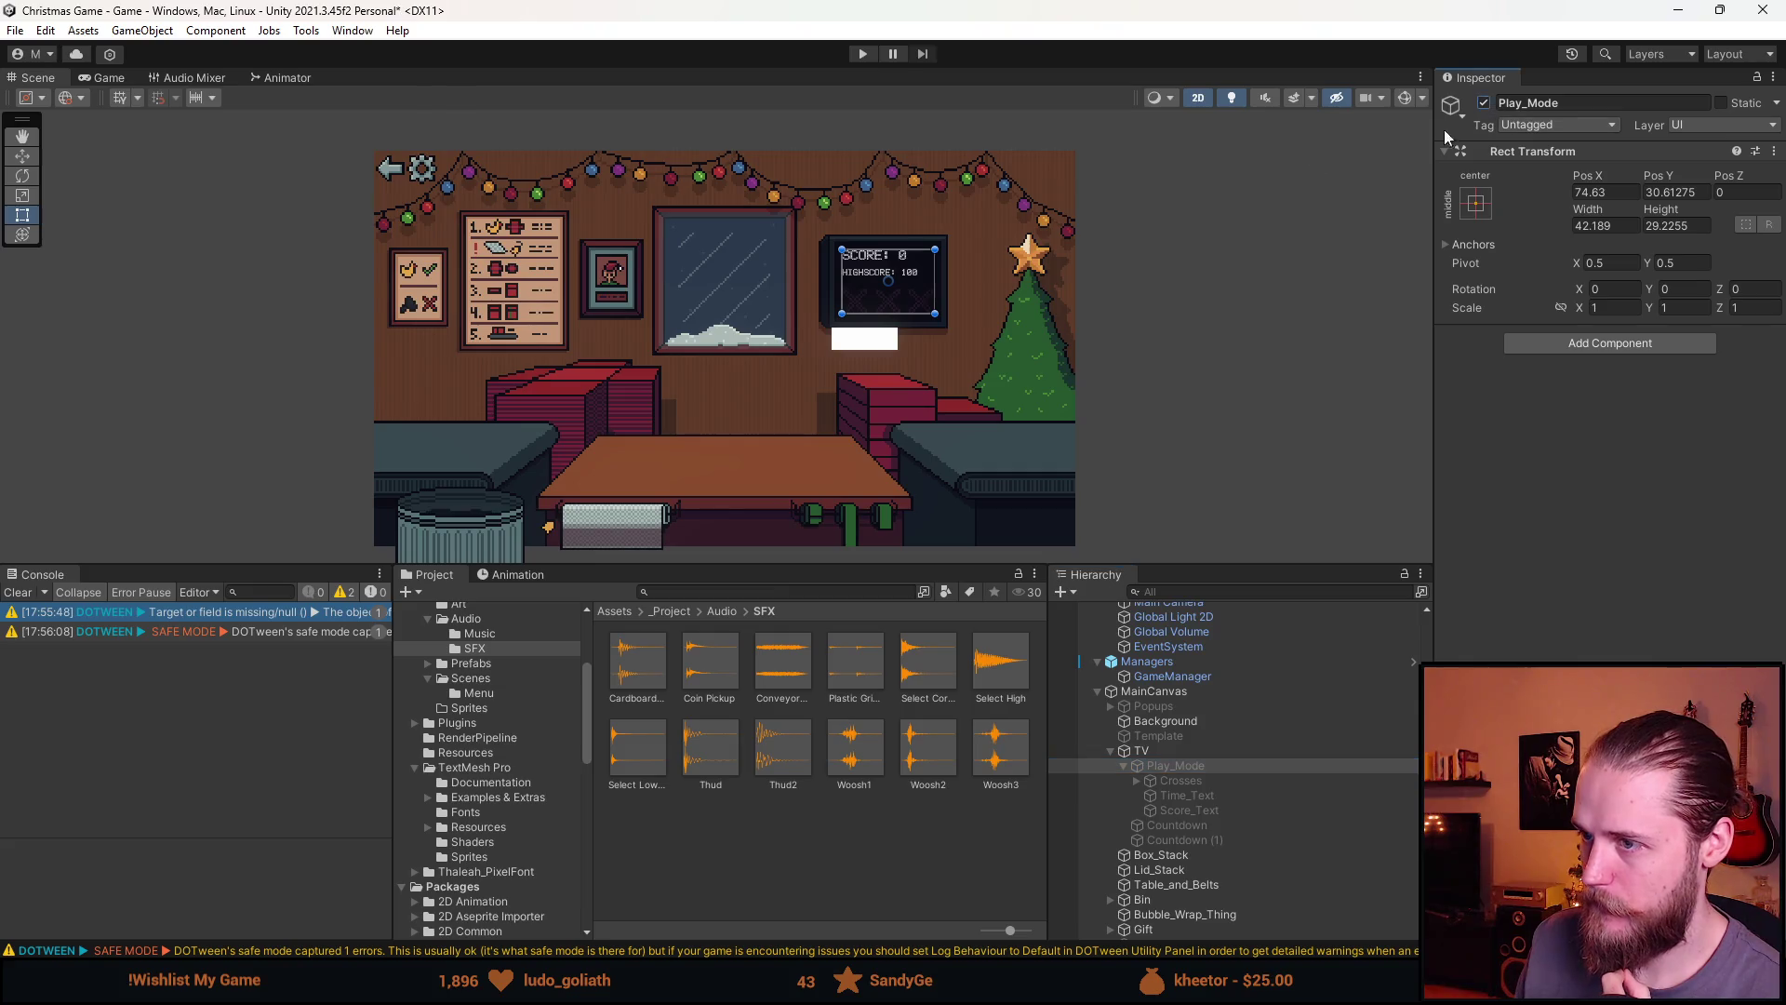
scroll(898, 283, "up", 5)
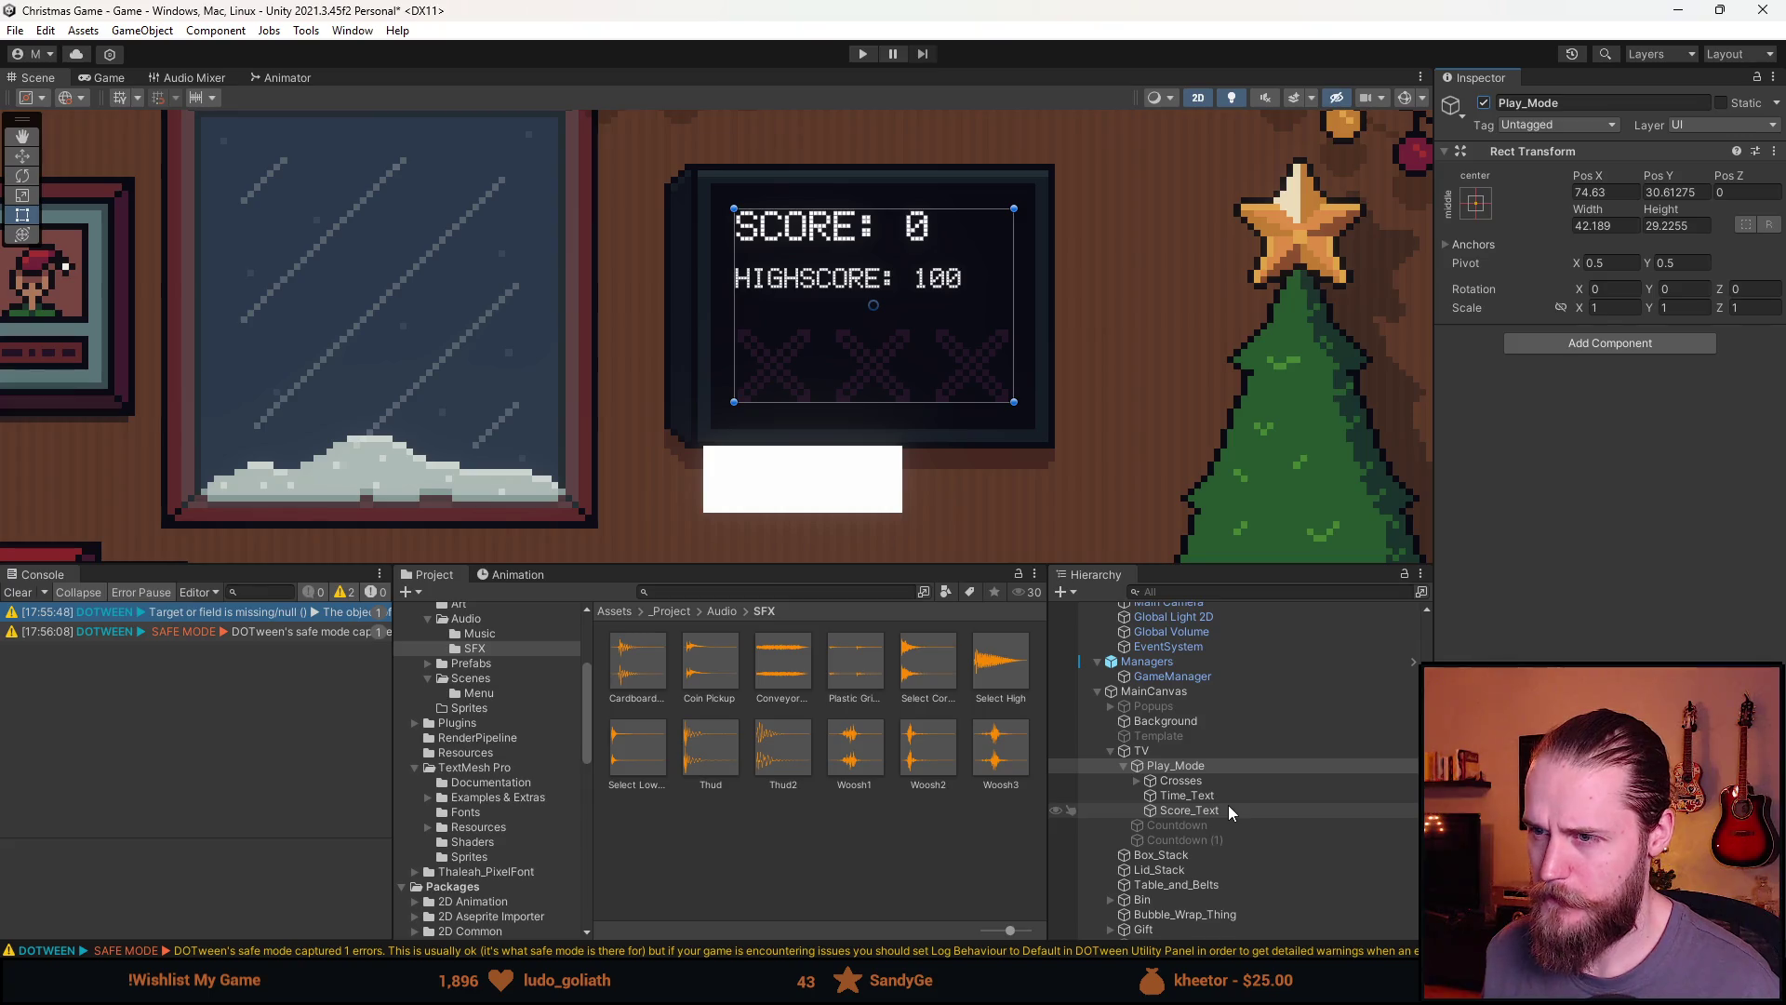
Set the Crosses object's Pos Y to -15
left_click(1186, 781)
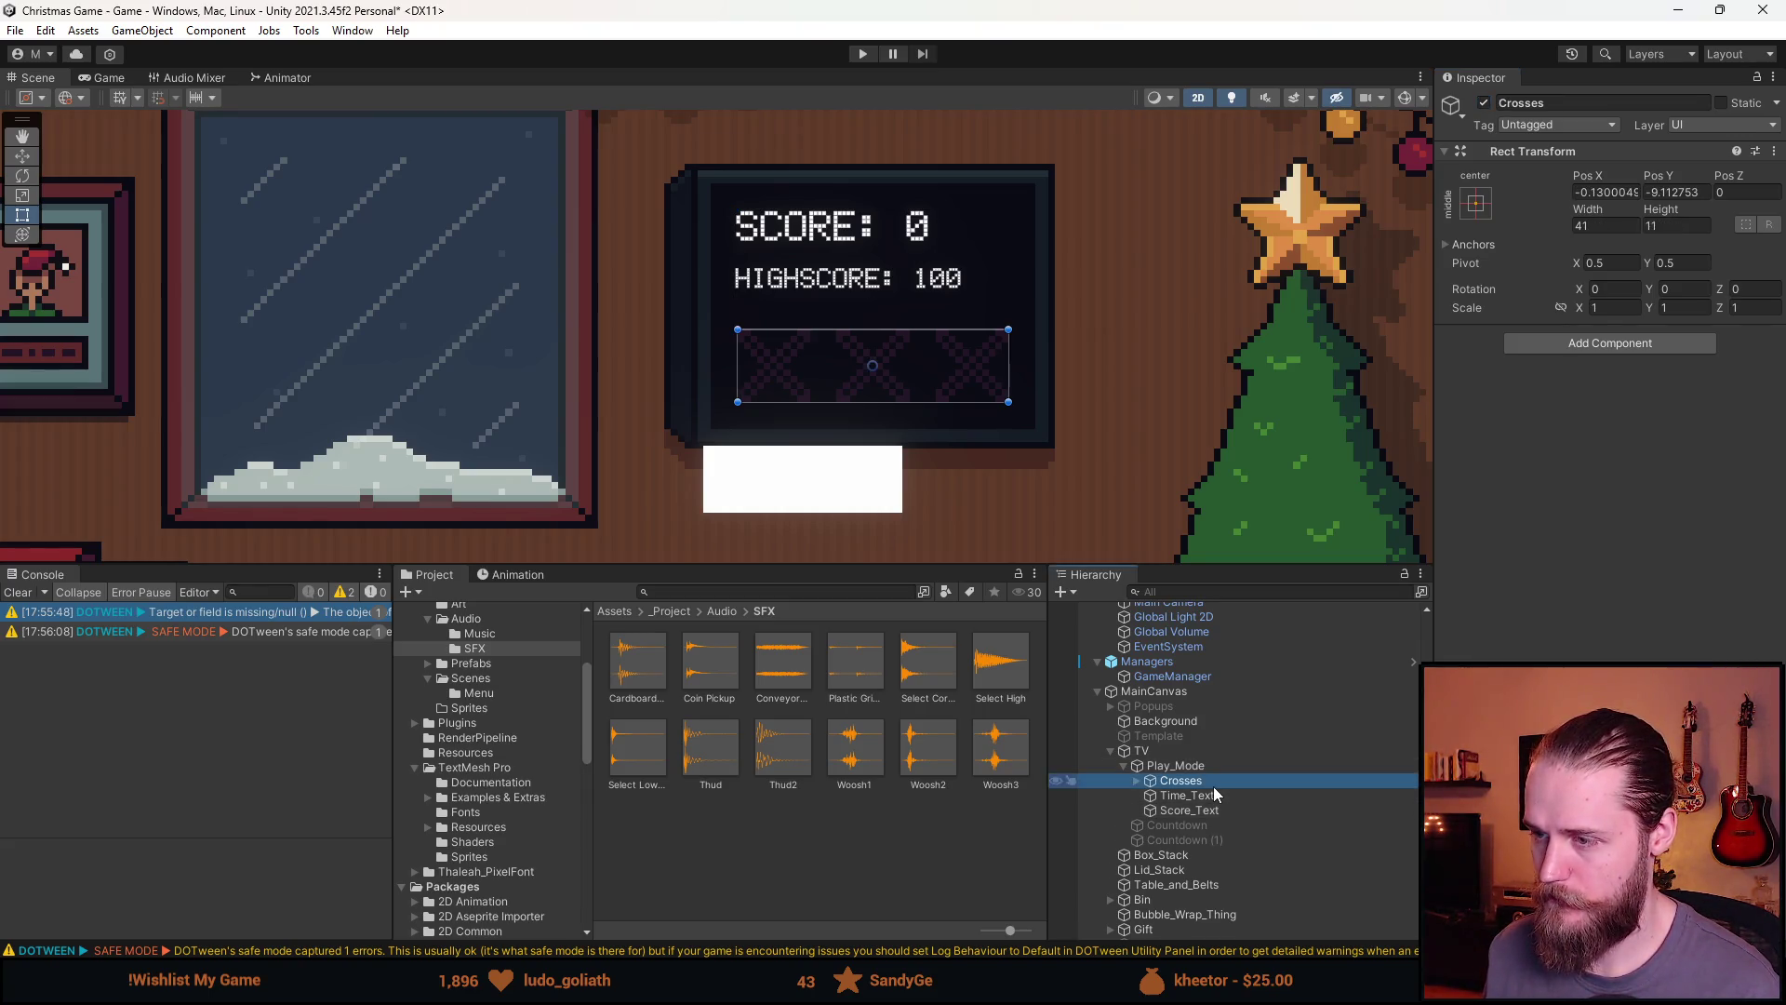
scroll(845, 315, "up", 4)
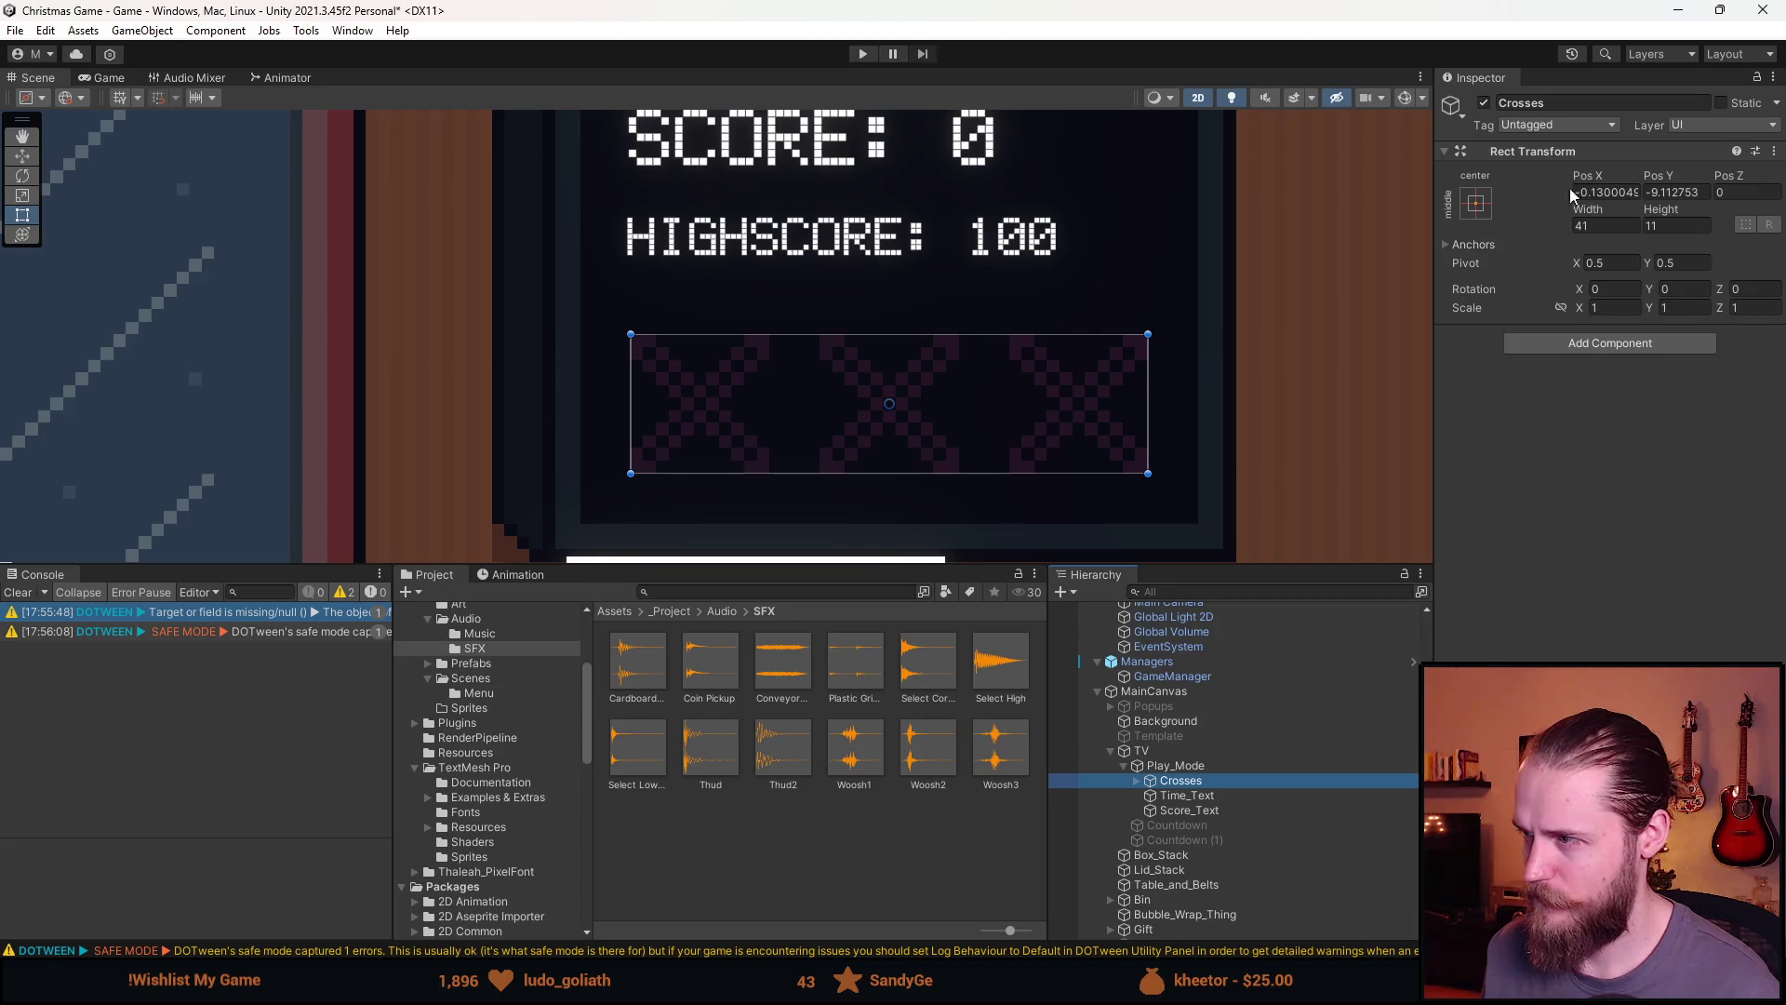
left_click(1658, 193)
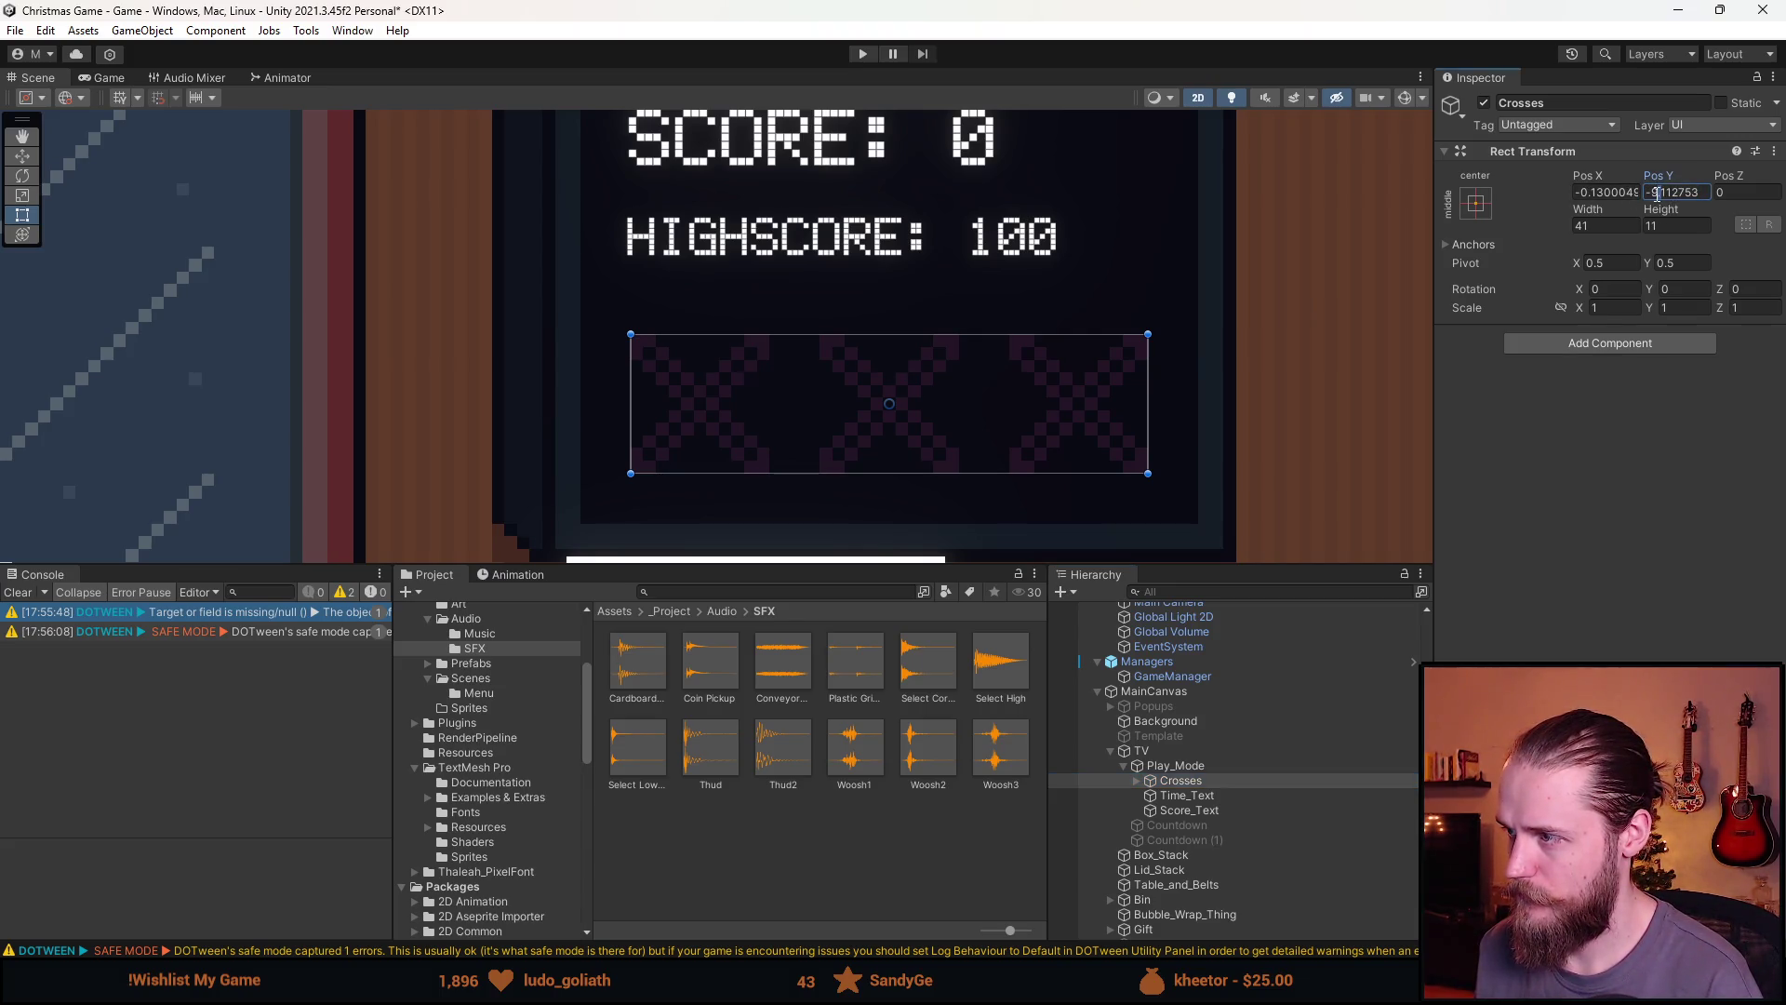
type("-10")
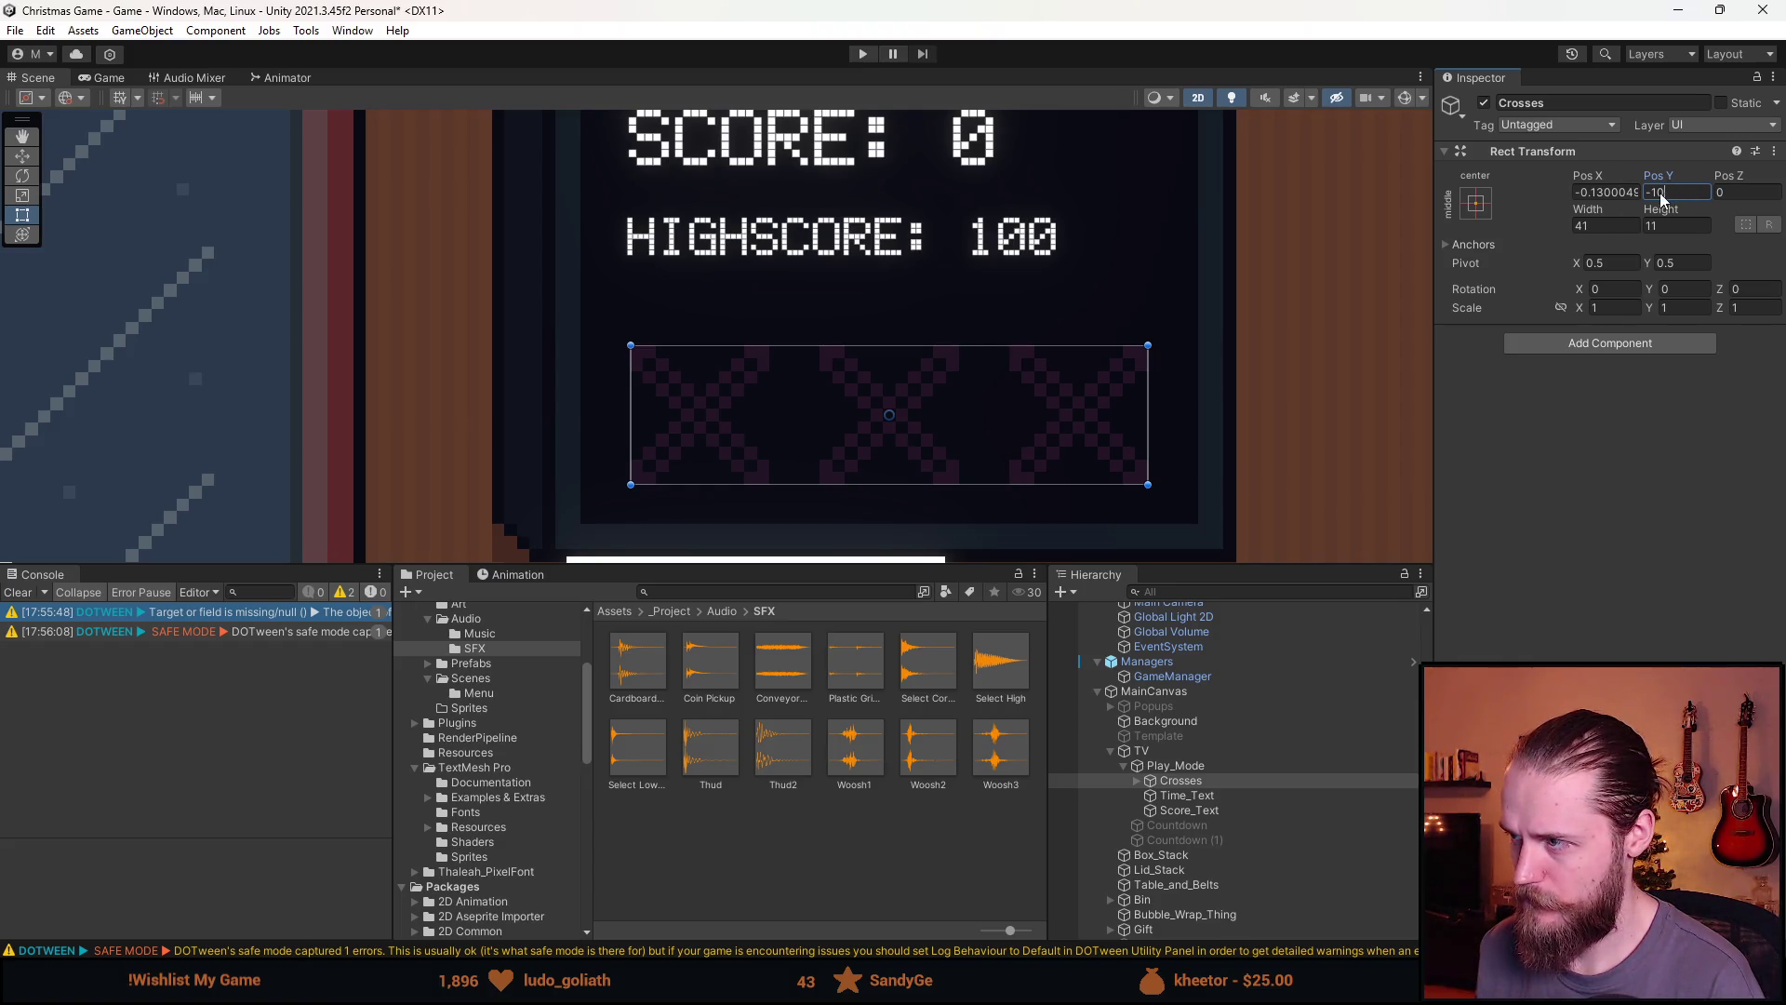
key("BackSpace")
type("5")
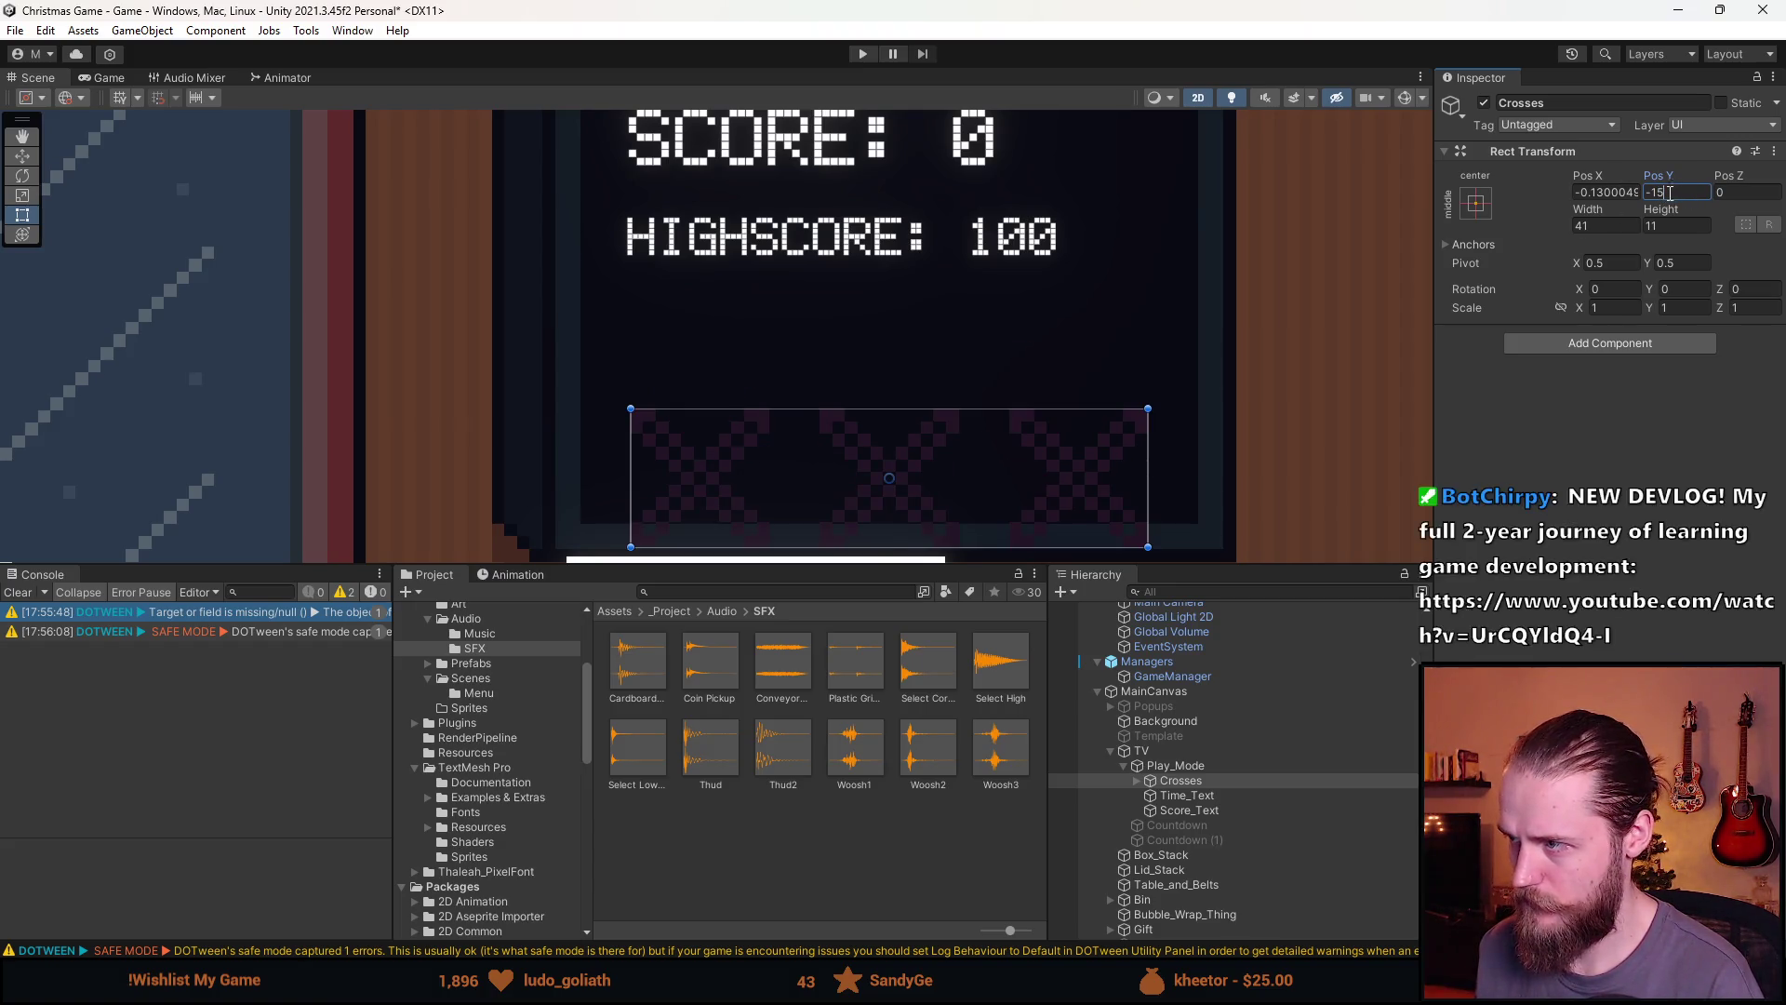
mouse_move(939, 447)
left_mouse_down()
mouse_move(980, 285)
mouse_move(972, 557)
mouse_move(877, 359)
mouse_move(888, 392)
left_mouse_up()
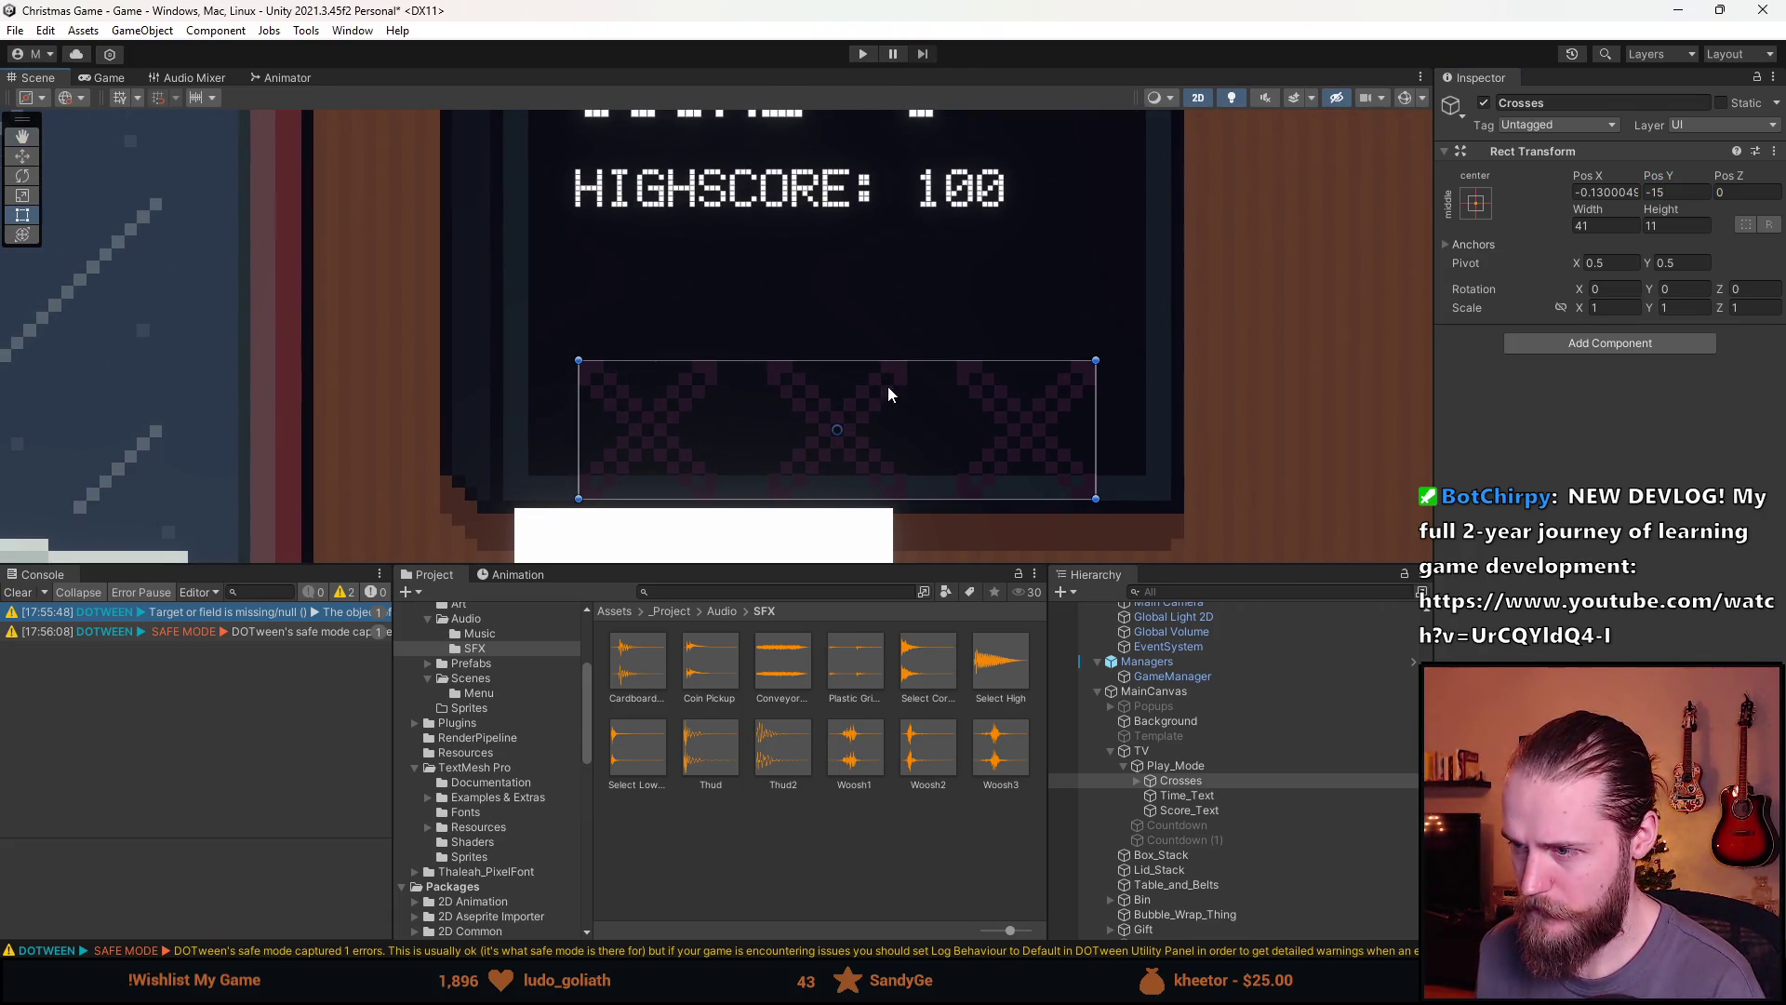
Select the TV, zoom out to show the room, then select Play_Mode
left_click(1185, 750)
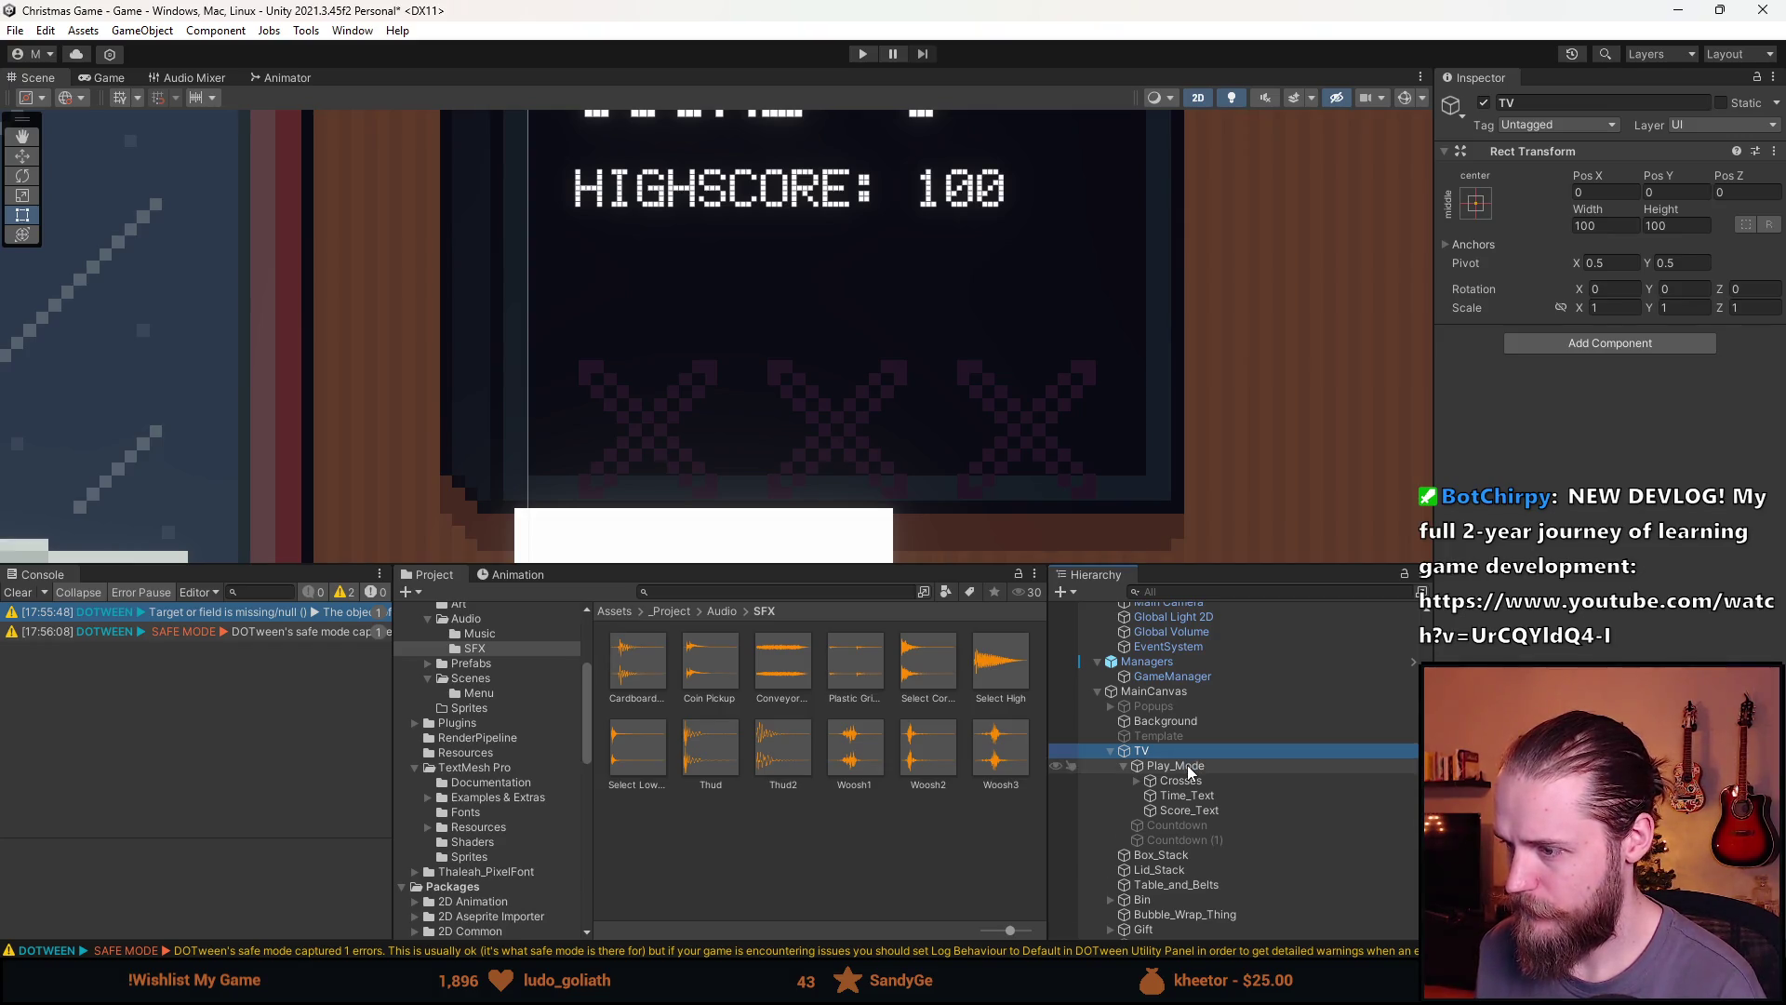
scroll(986, 311, "down", 5)
left_click_drag(984, 315, 1228, 239)
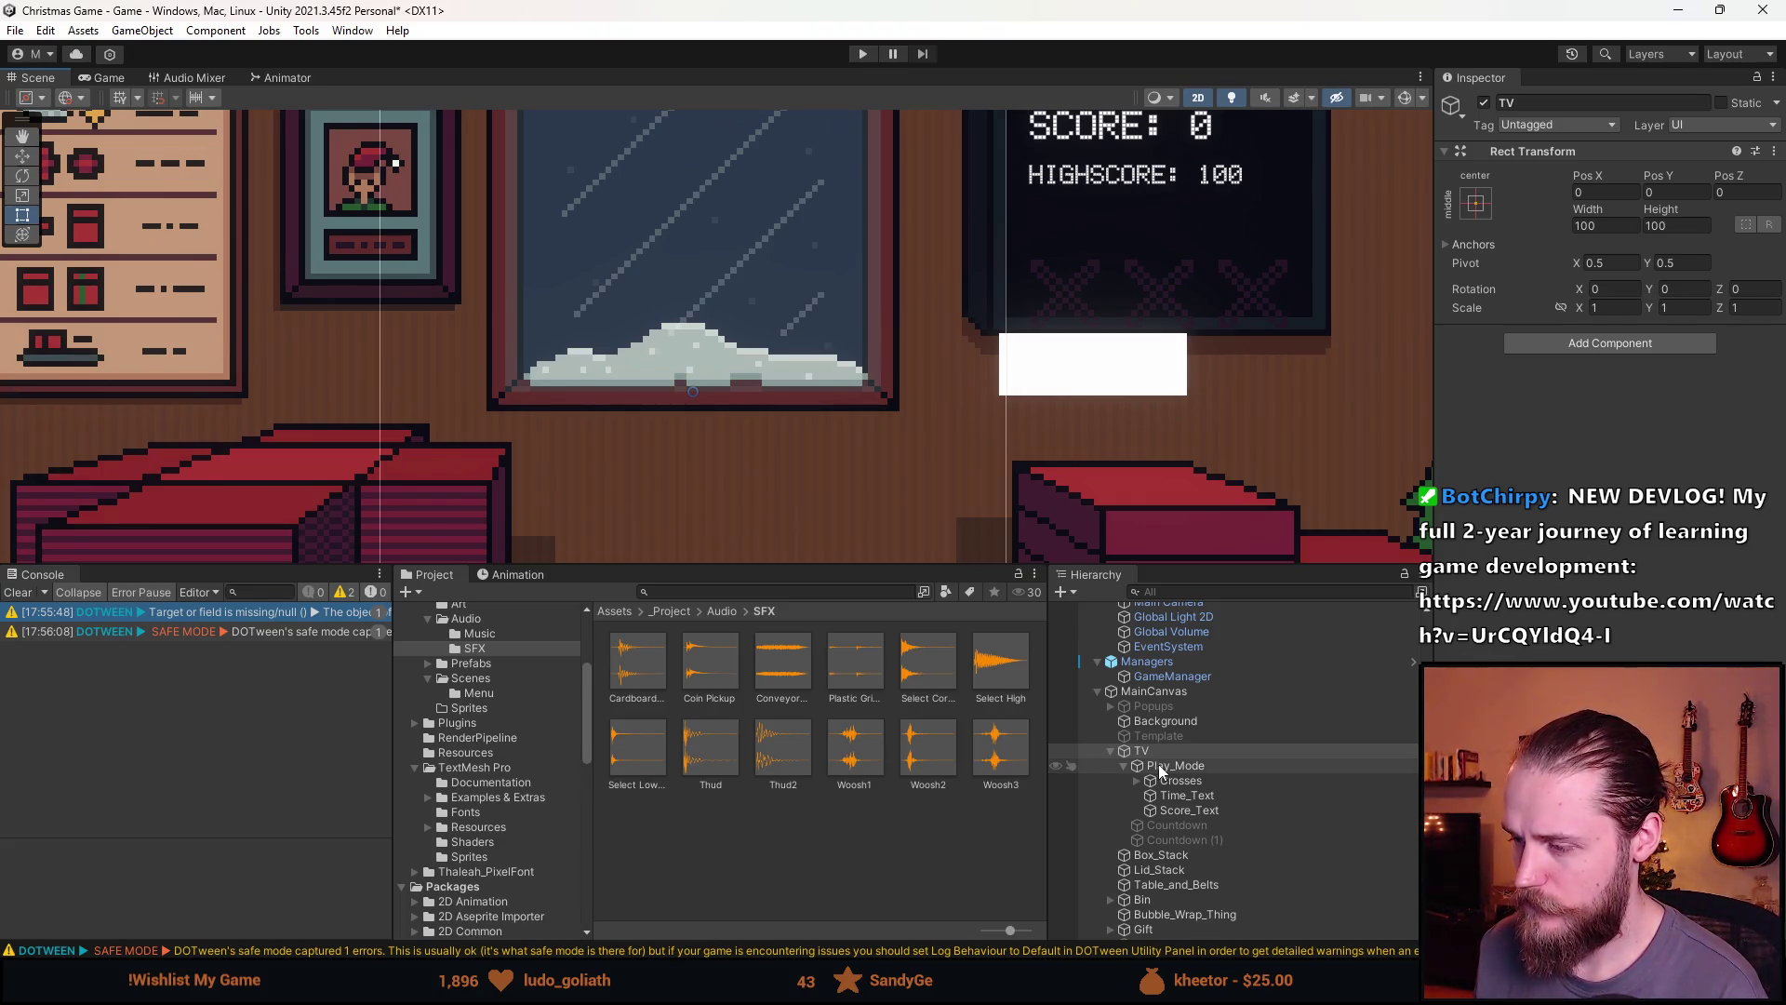
scroll(1159, 763, "up", 1)
scroll(1132, 328, "down", 1)
scroll(1133, 328, "down", 3)
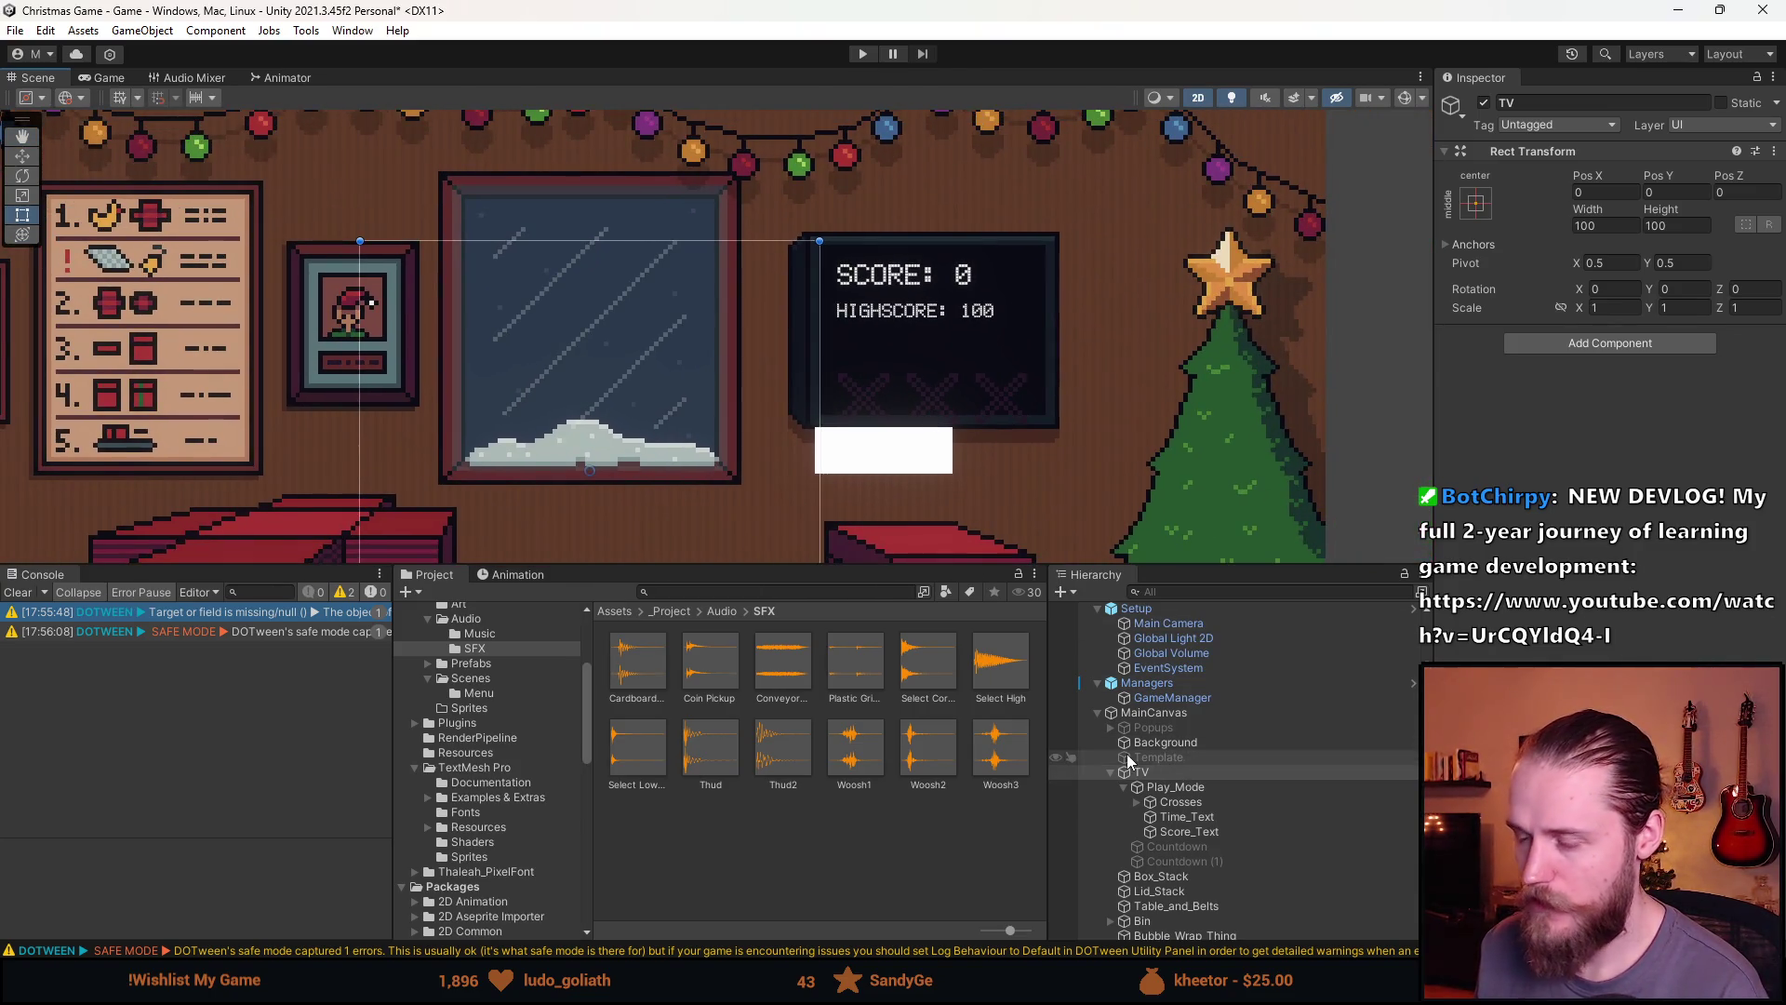
left_click(1181, 789)
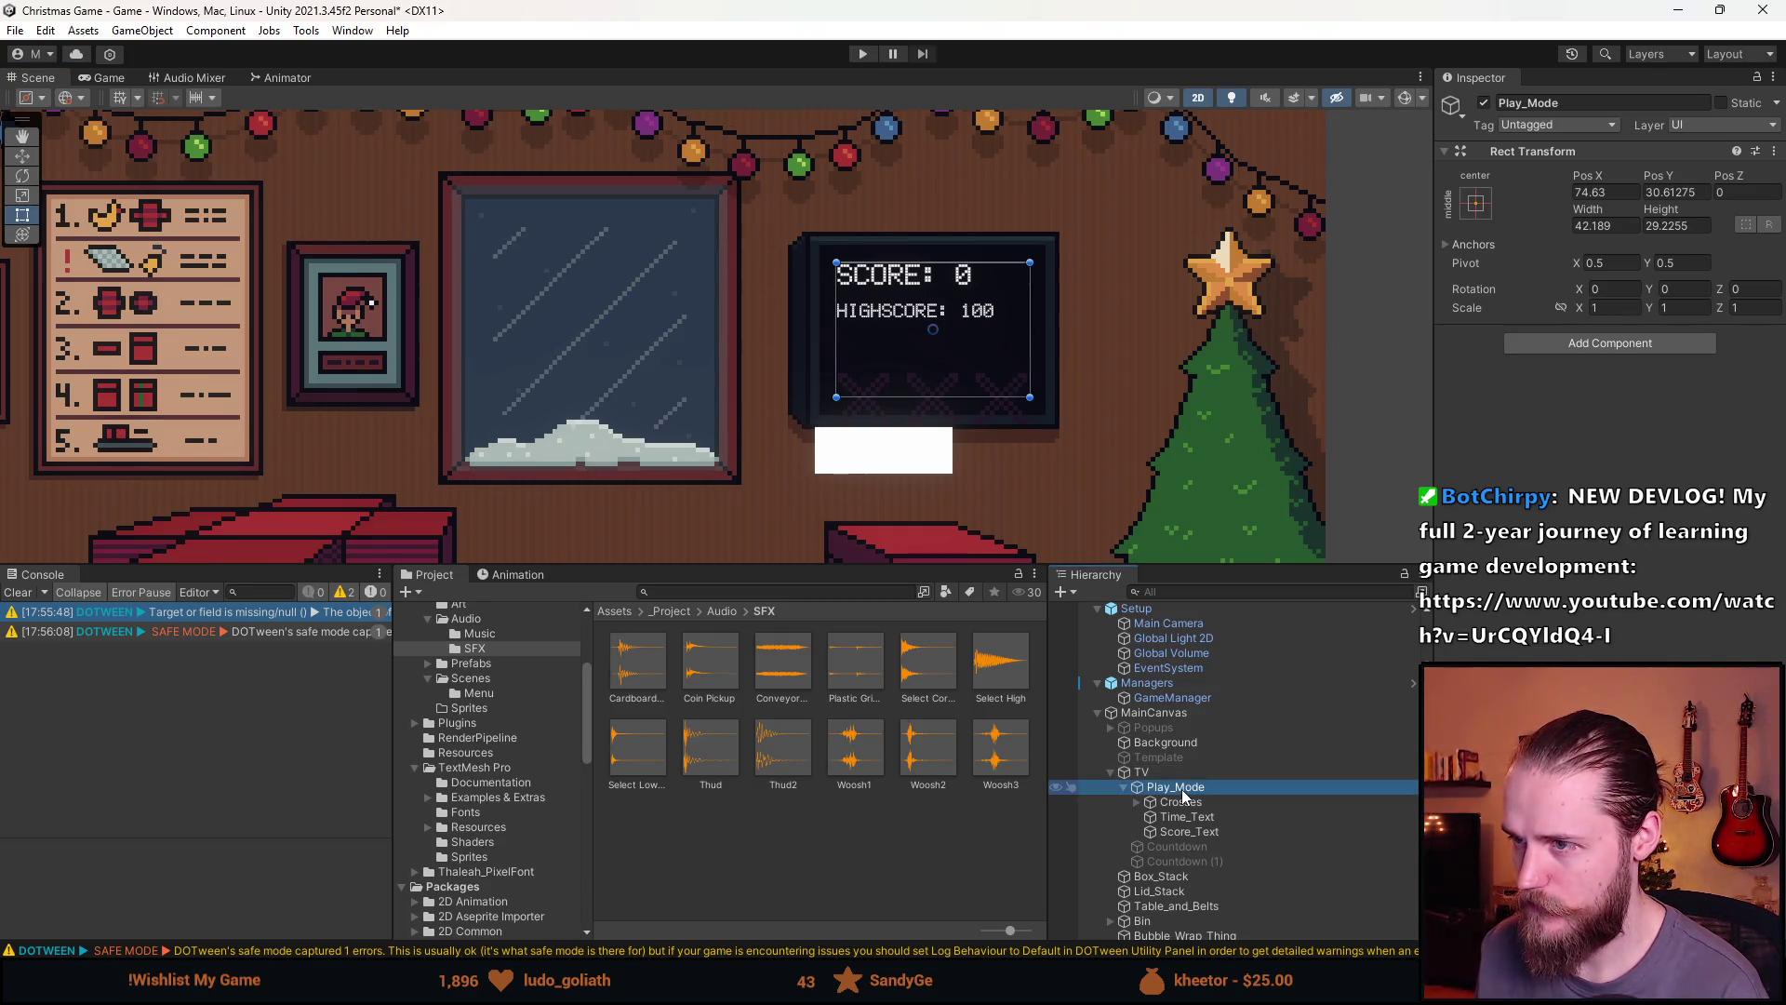
Give Play_Mode's Rect Transform Pos X 75, Pos Y 30, width 45 and height 30
scroll(990, 324, "up", 3)
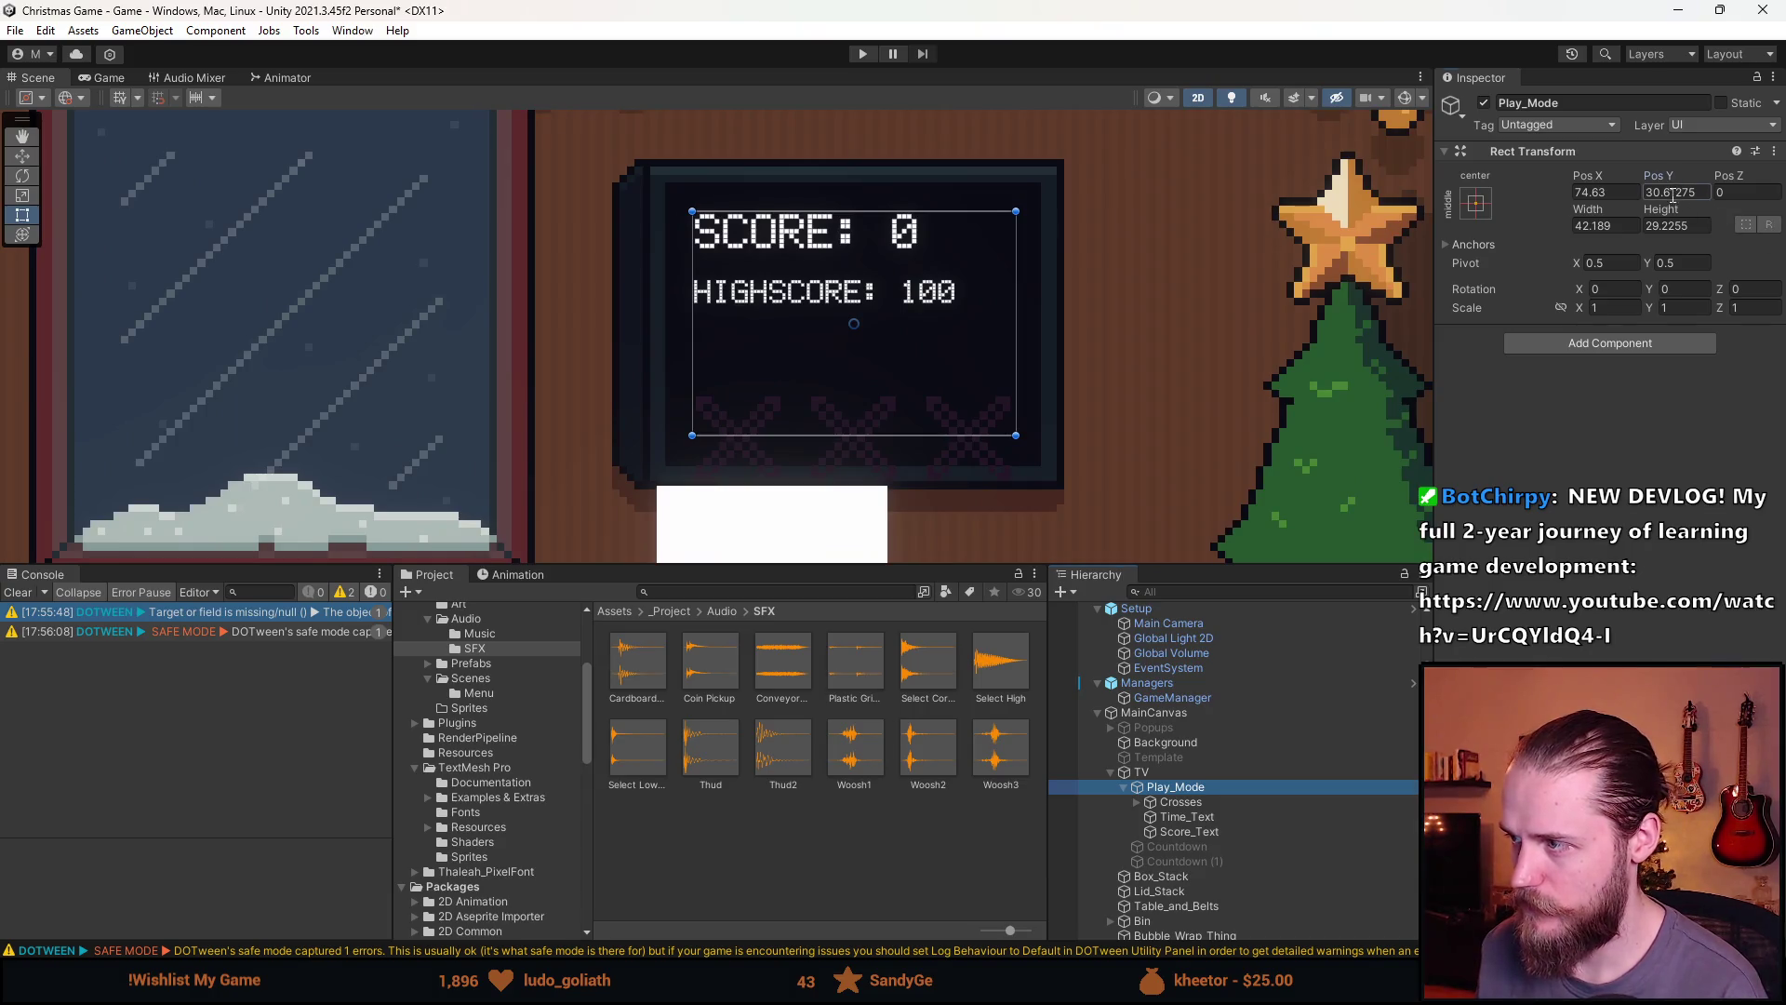
left_click(1672, 192)
type("30")
left_click(1689, 227)
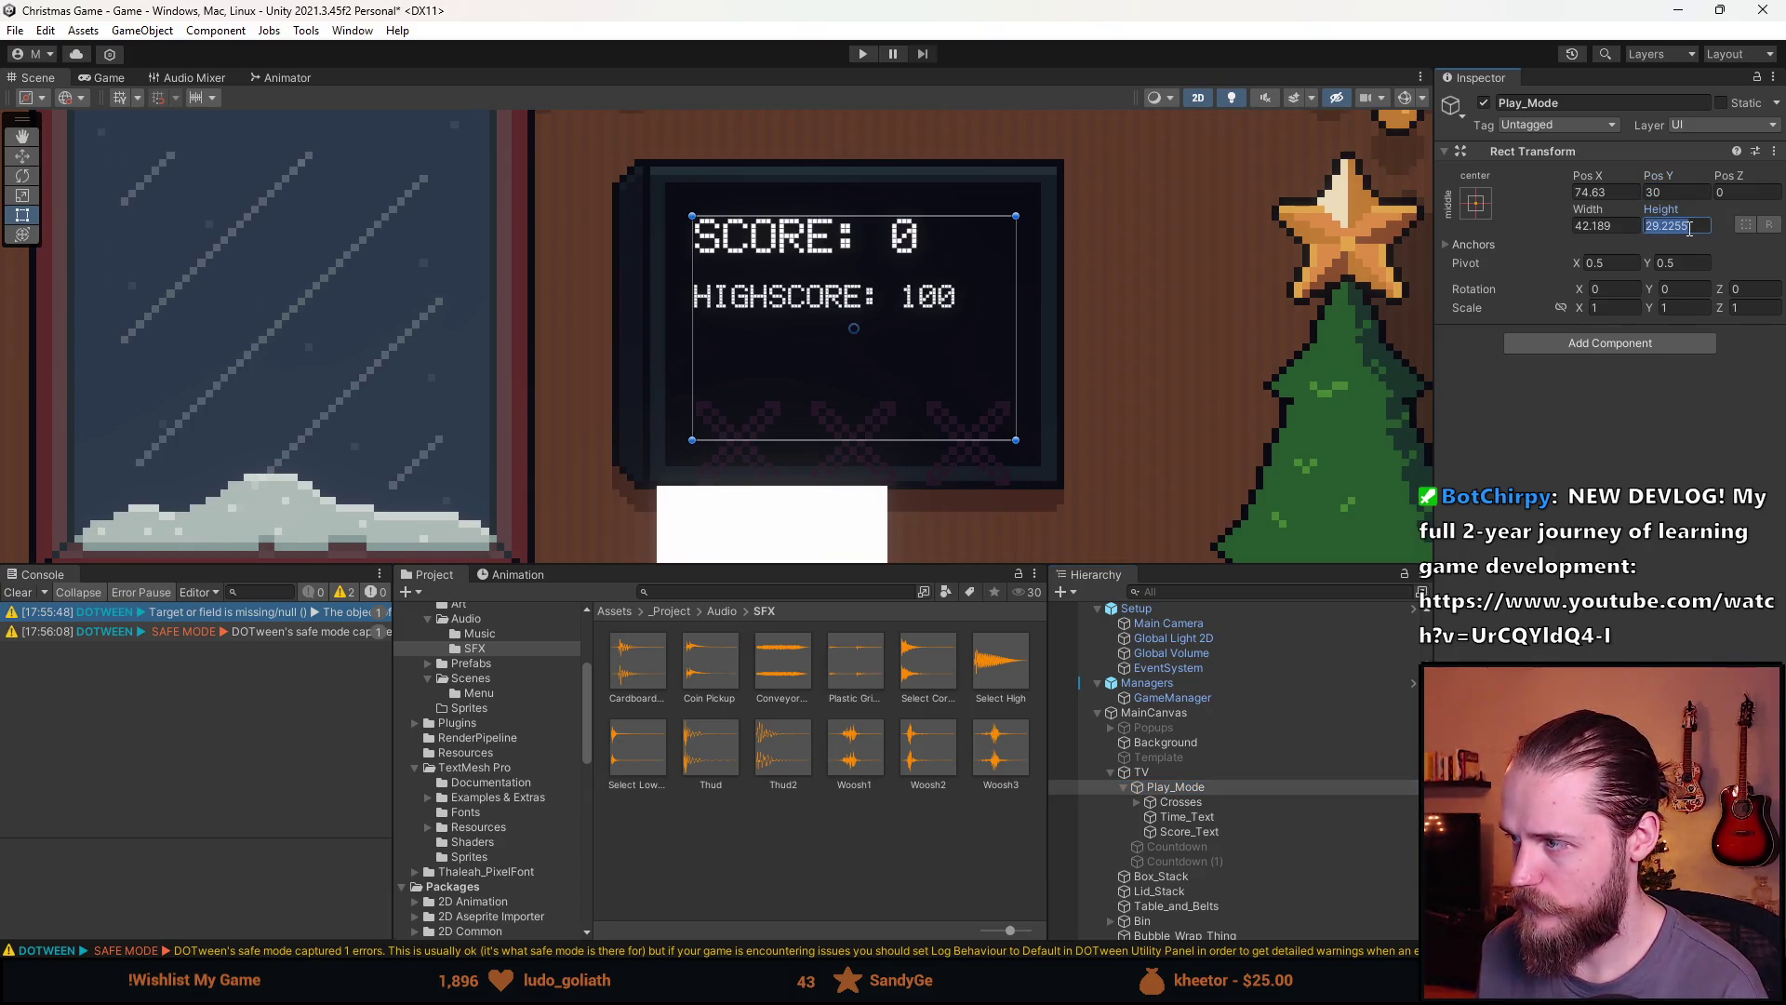
type("30")
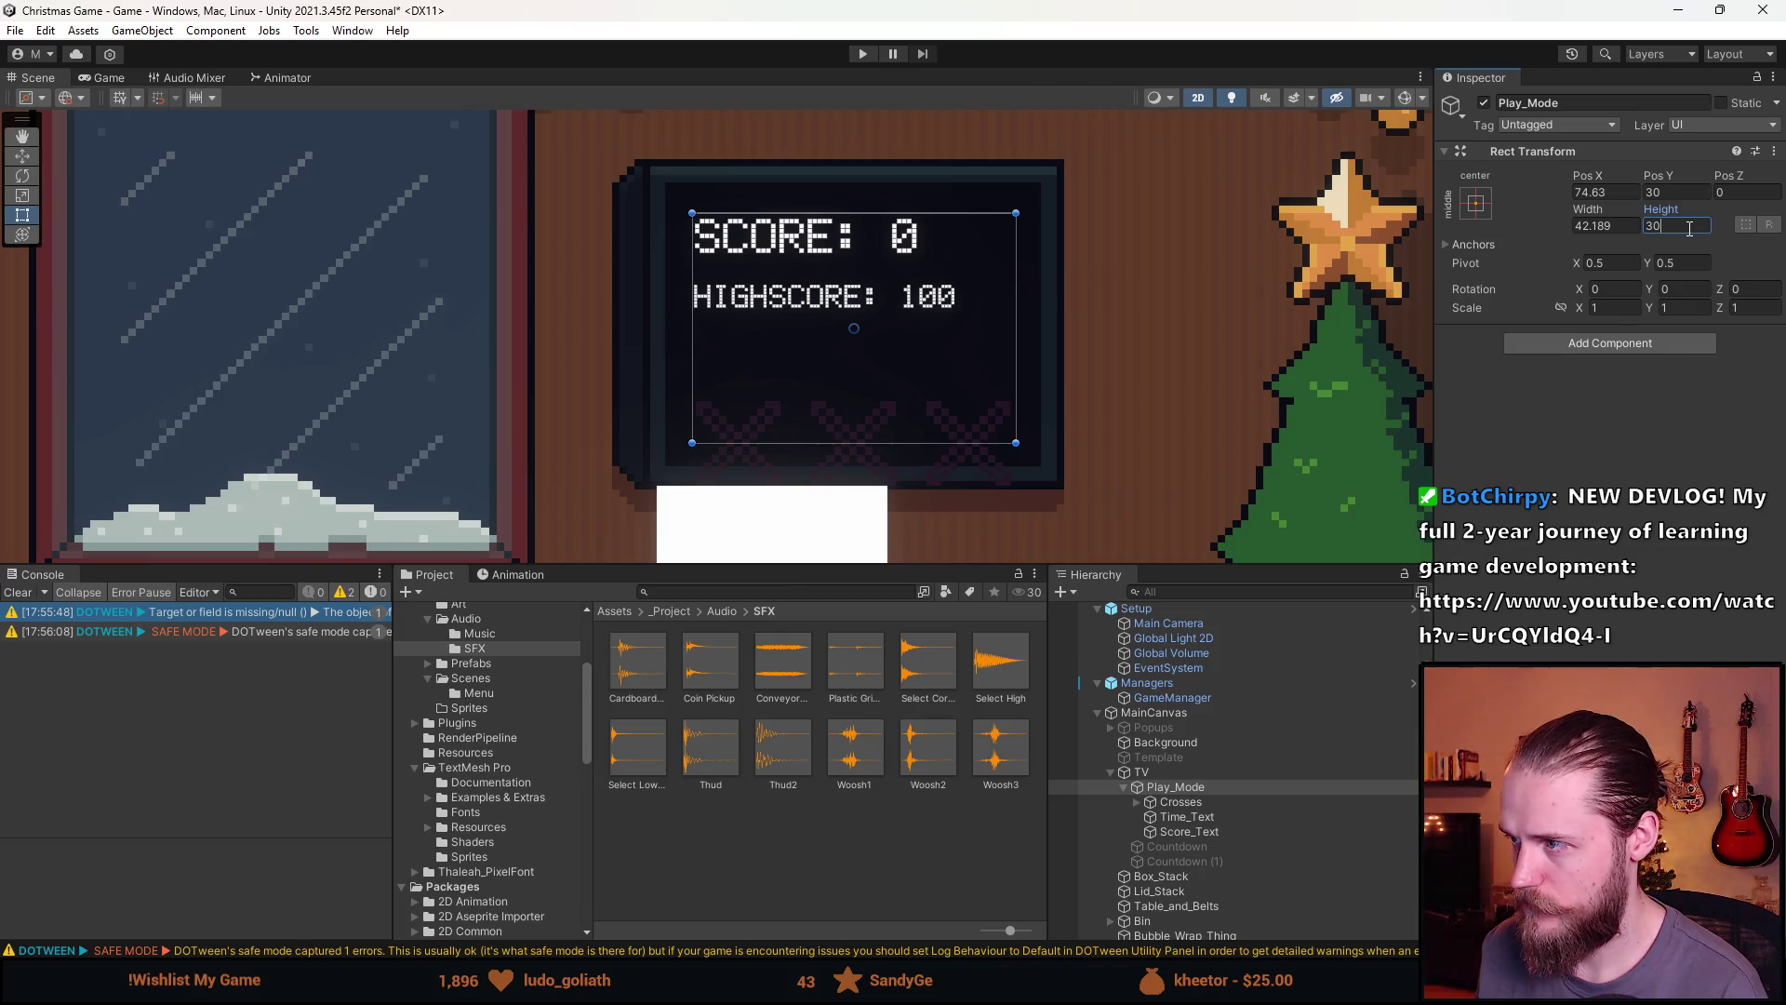
left_click(1624, 227)
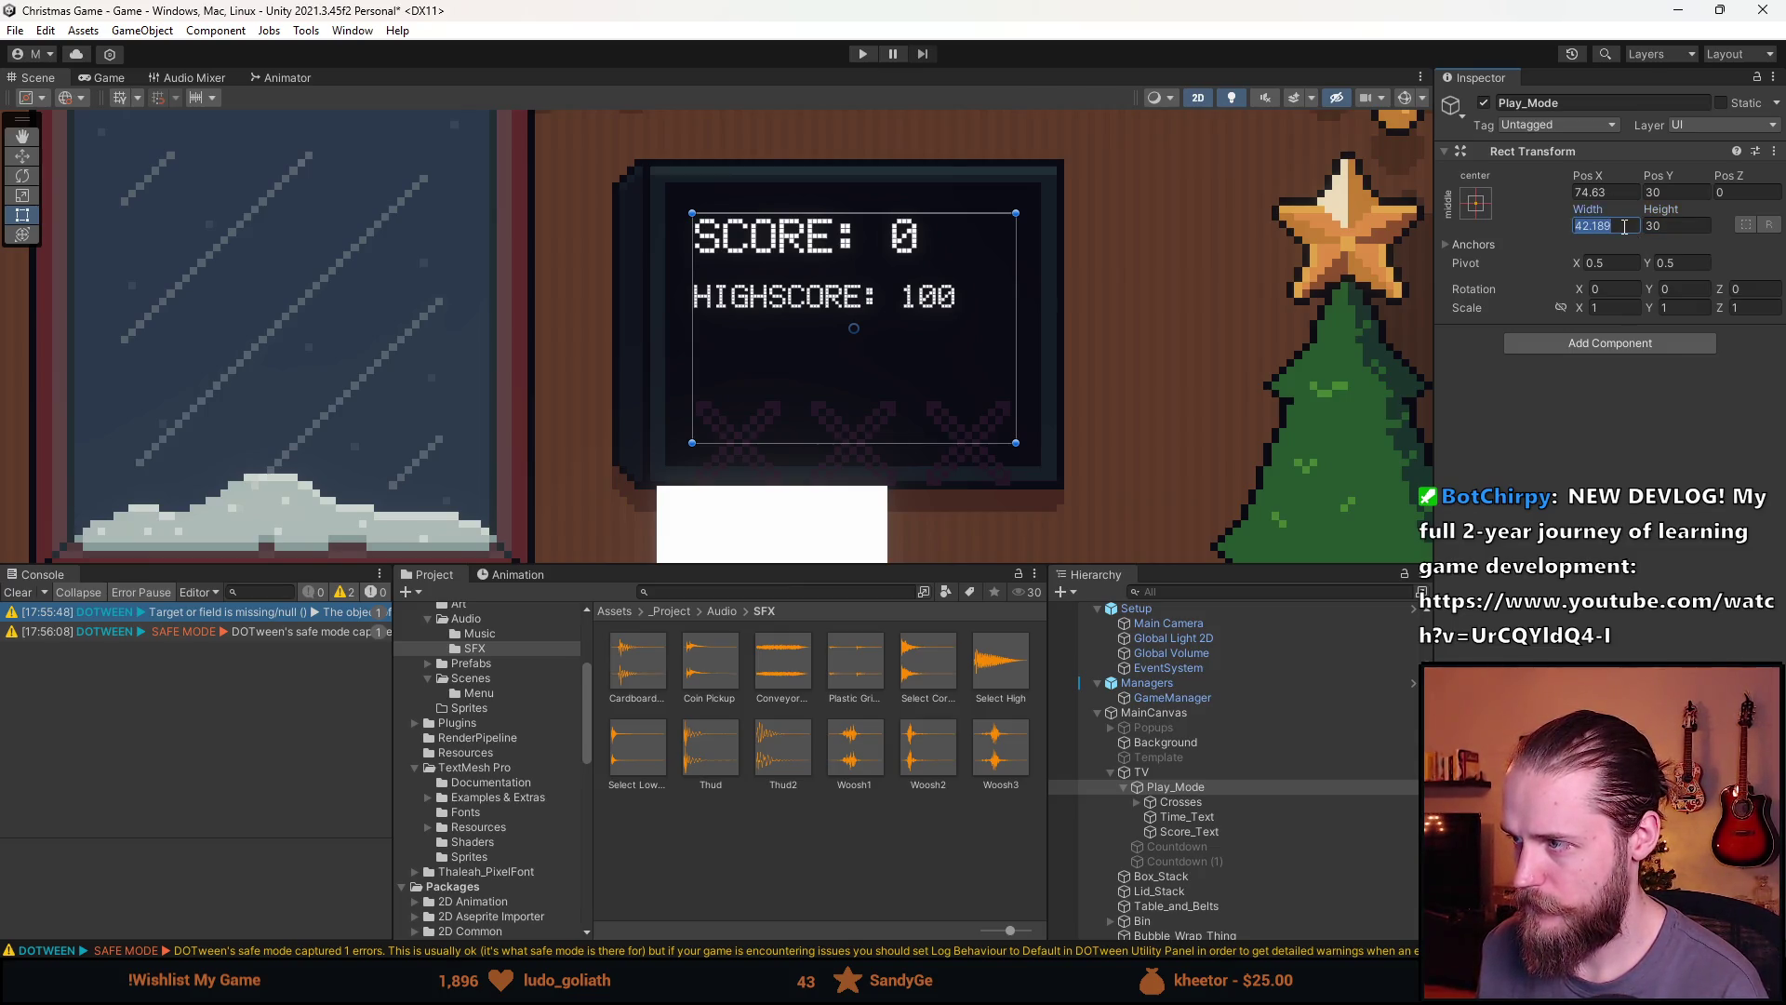
type("45")
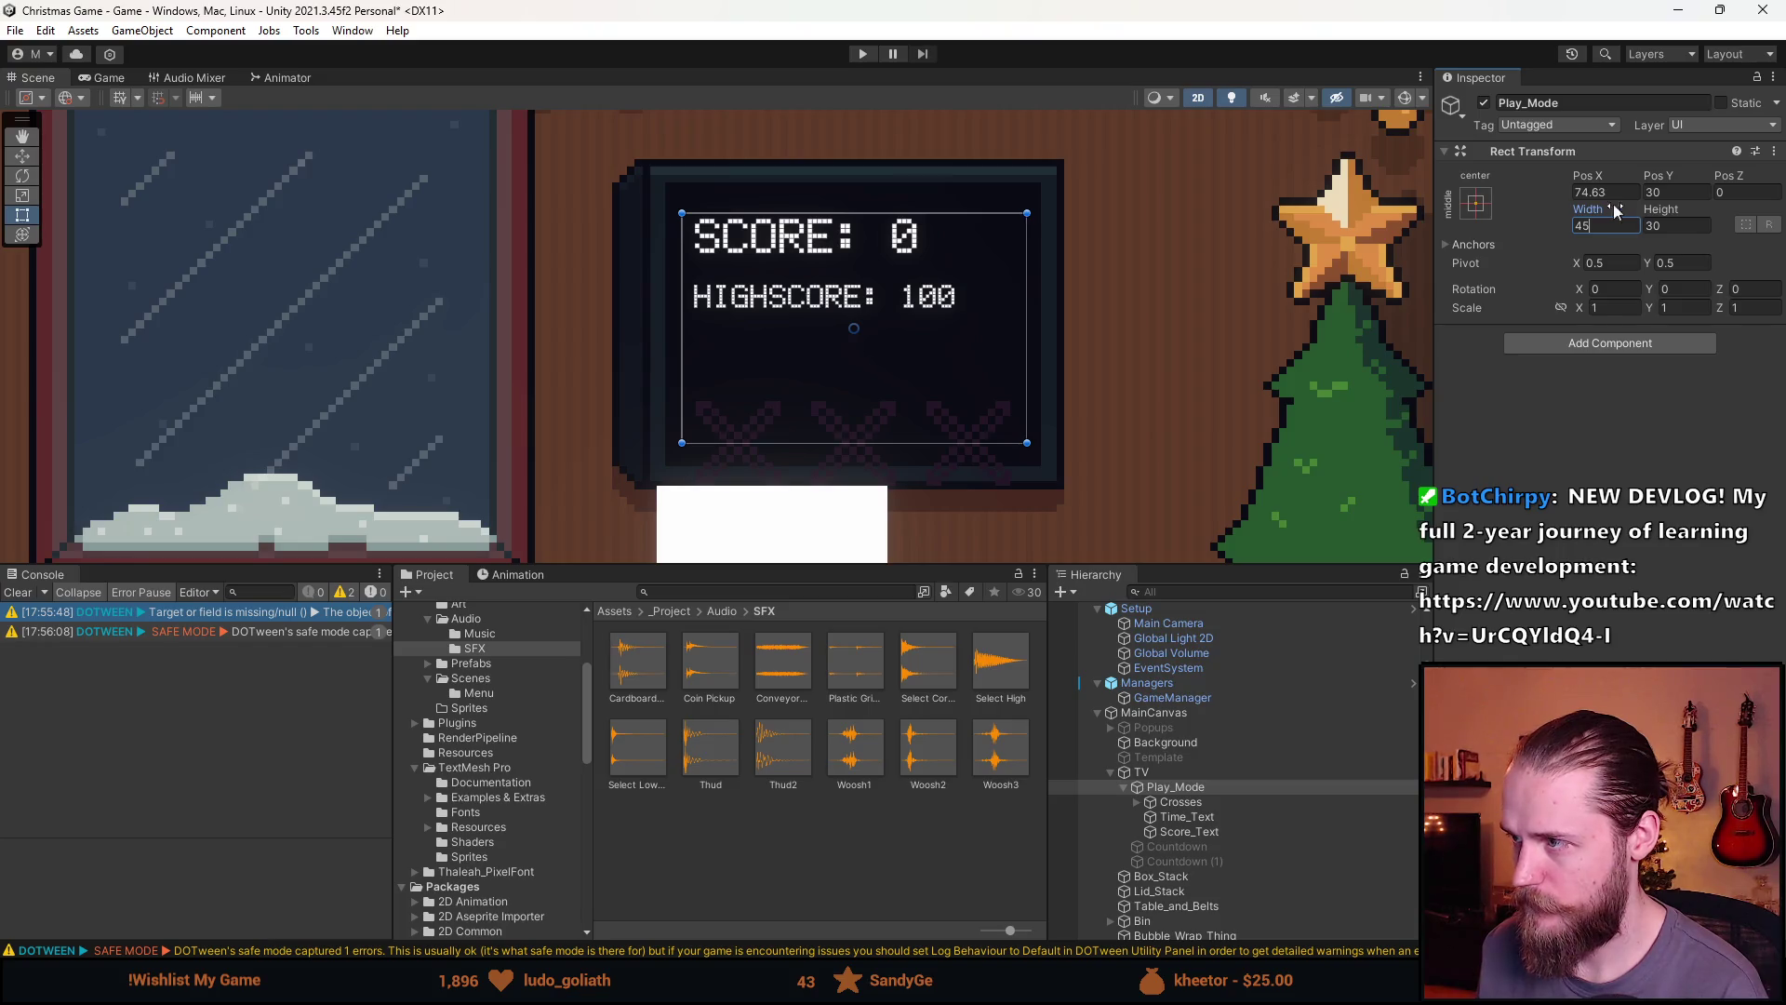
left_click(1615, 193)
type("75")
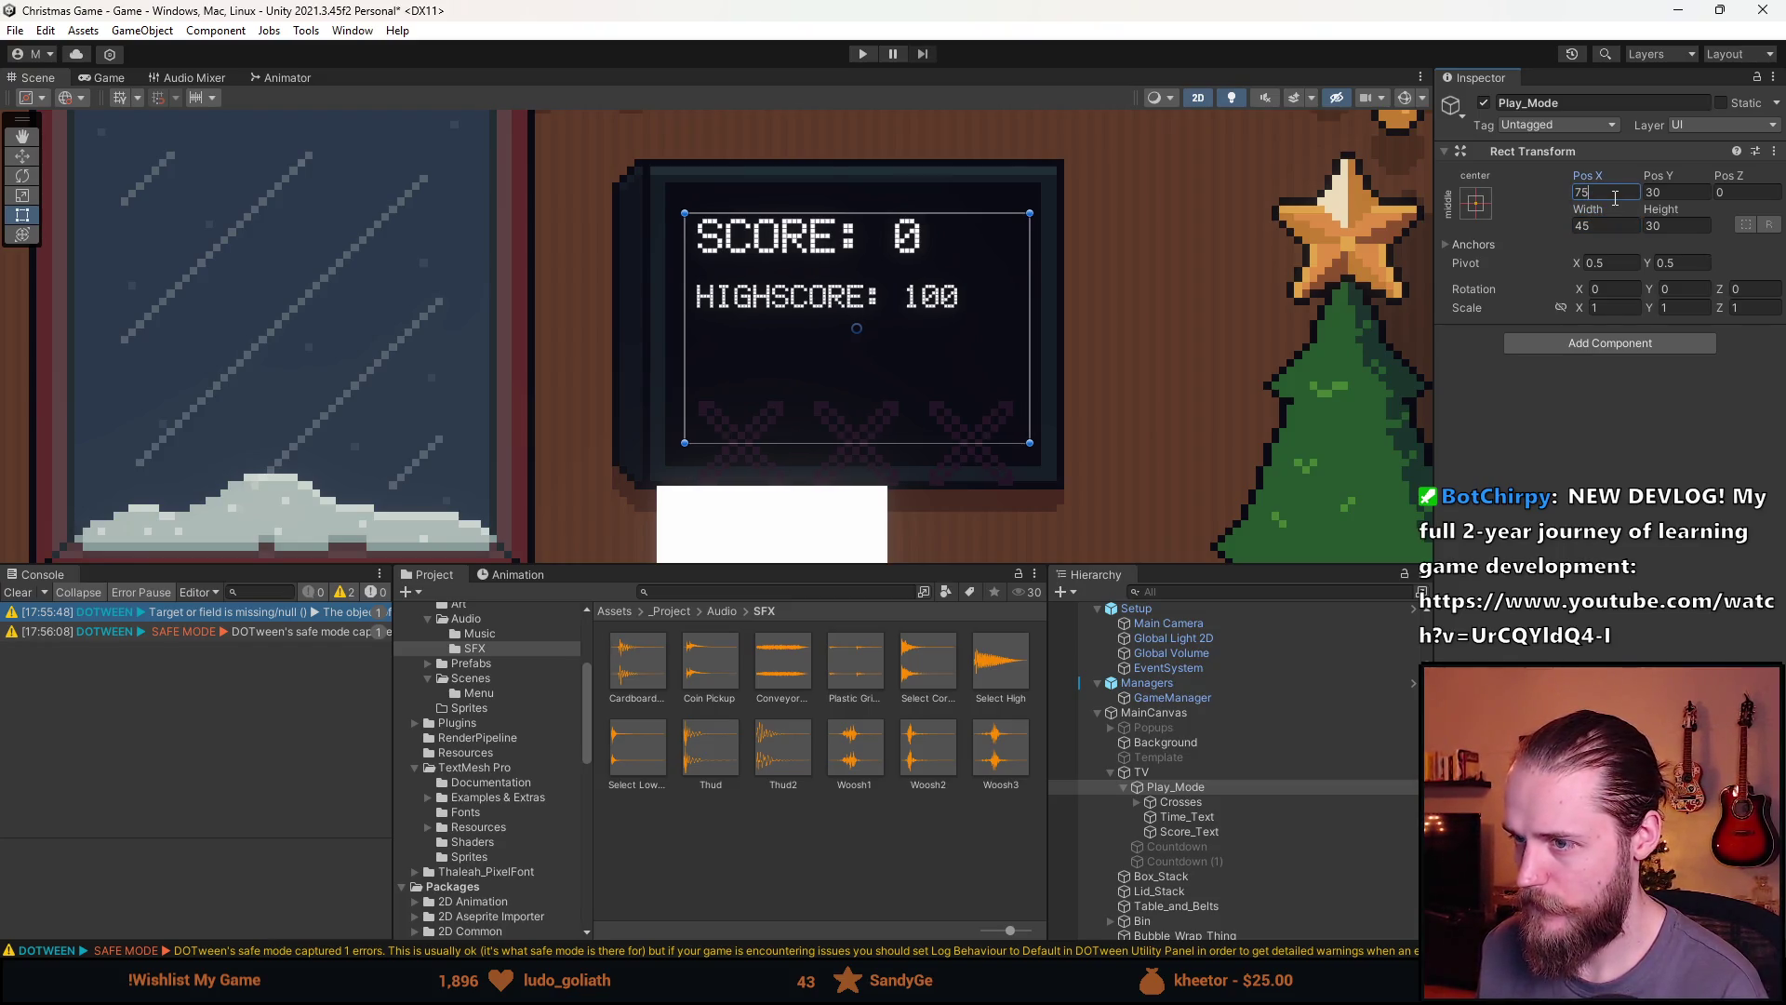
left_click(1184, 802)
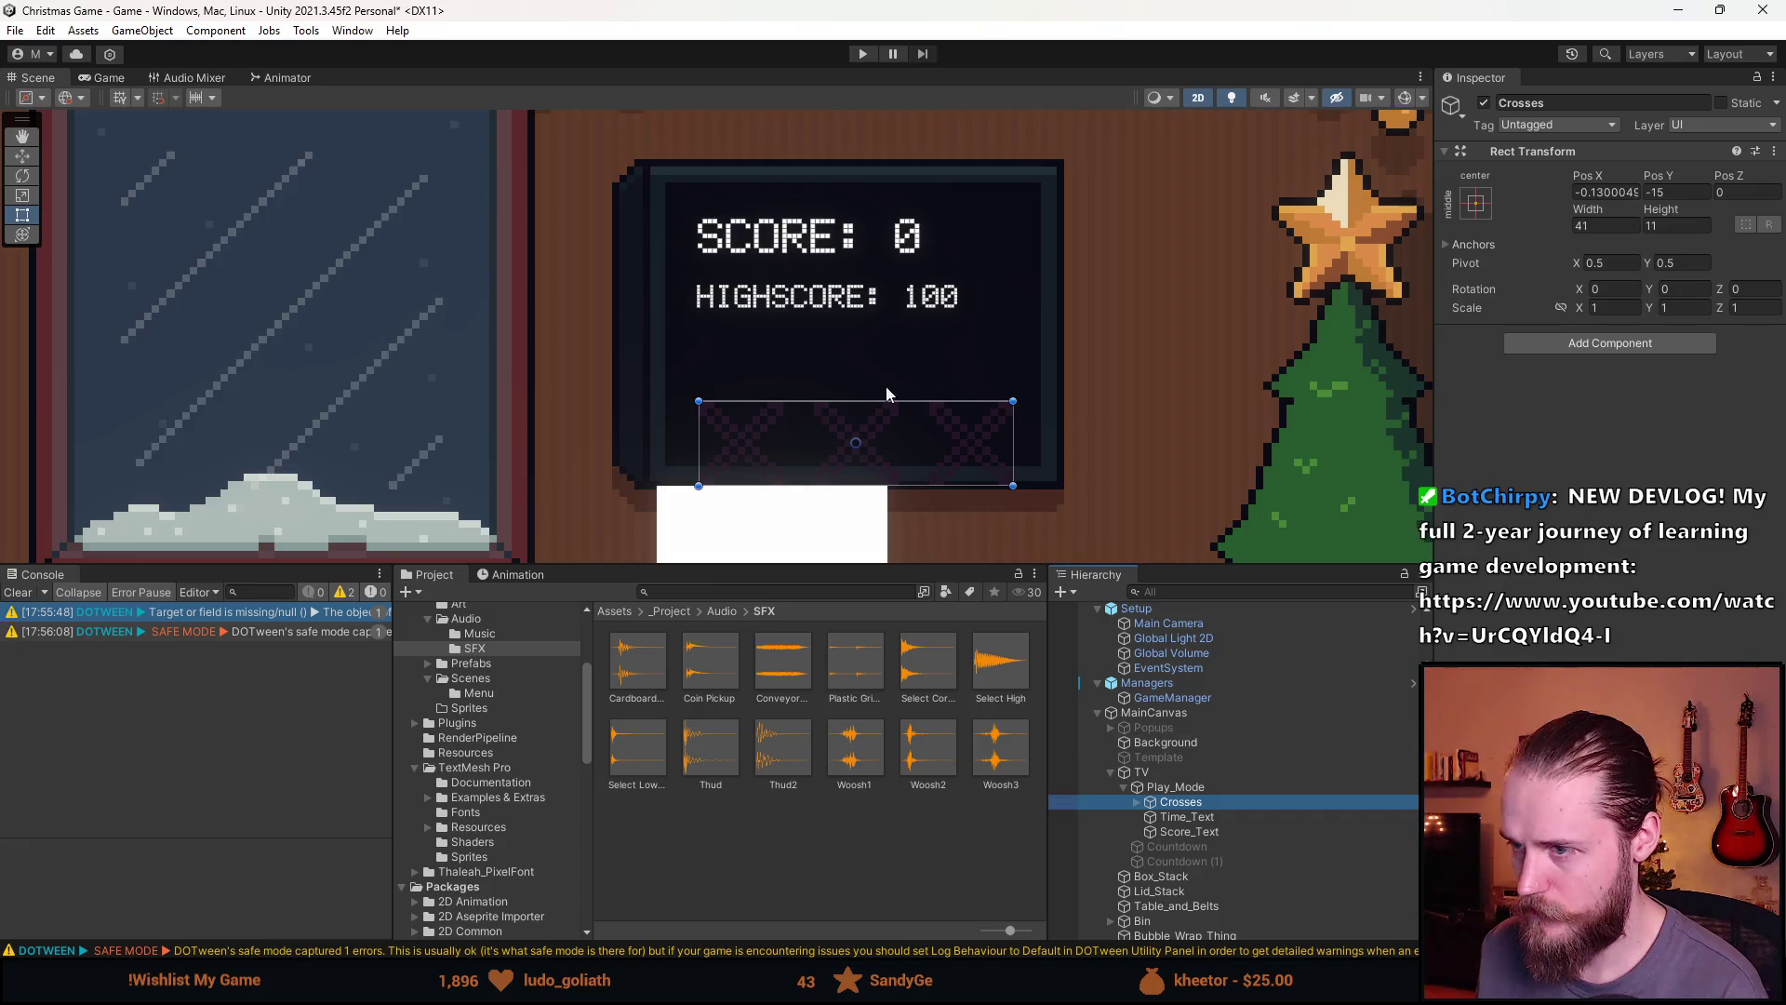
Frame the Crosses object and try new Pos X and Pos Y values
key("f")
left_click(1607, 192)
type("0")
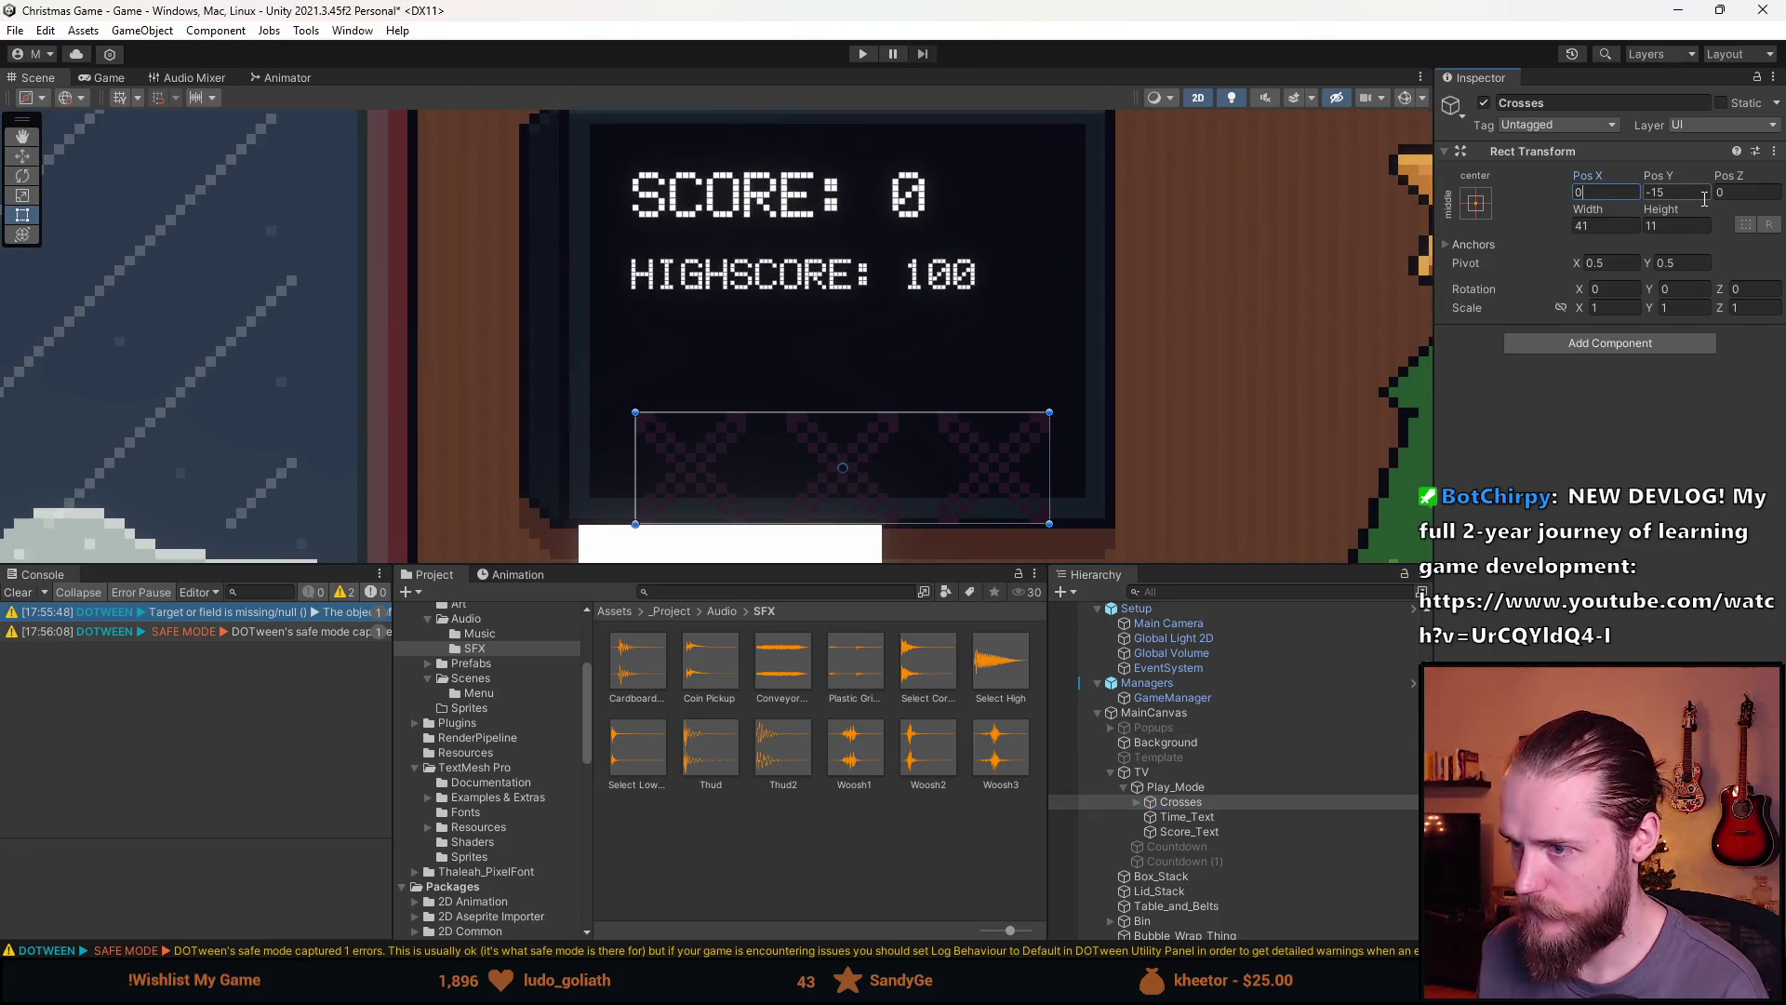
scroll(893, 493, "up", 2)
left_click_drag(895, 482, 951, 393)
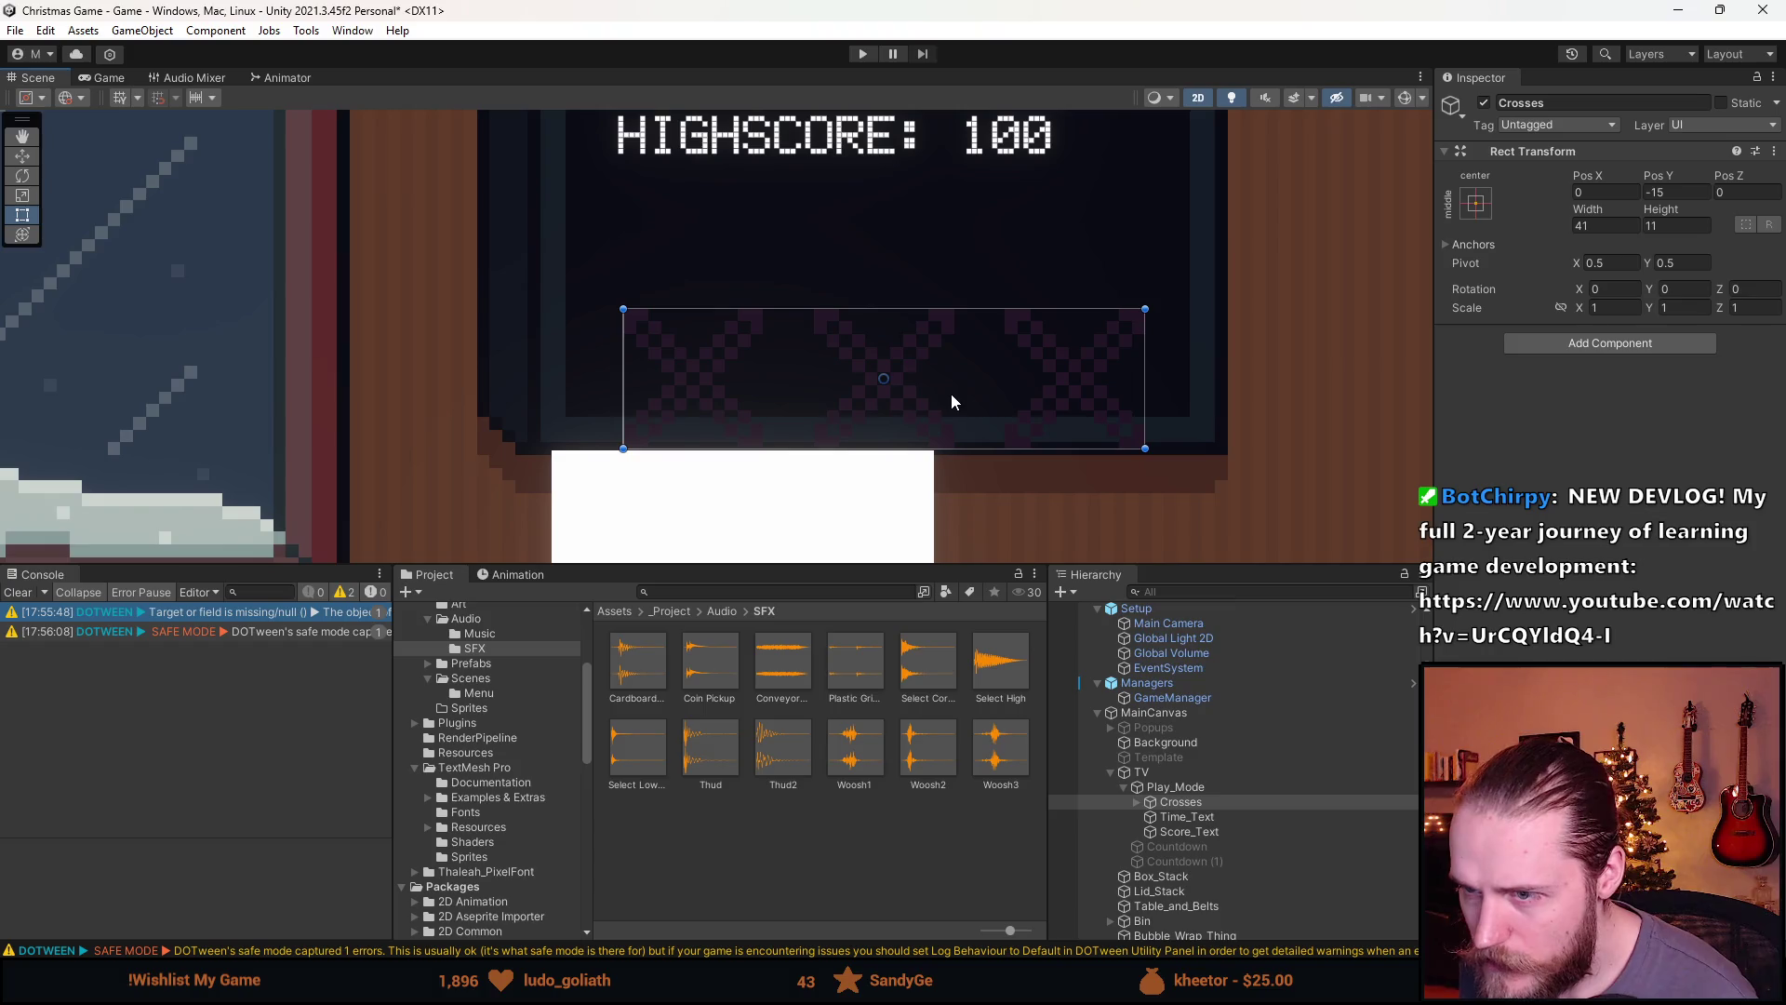
left_click(1692, 194)
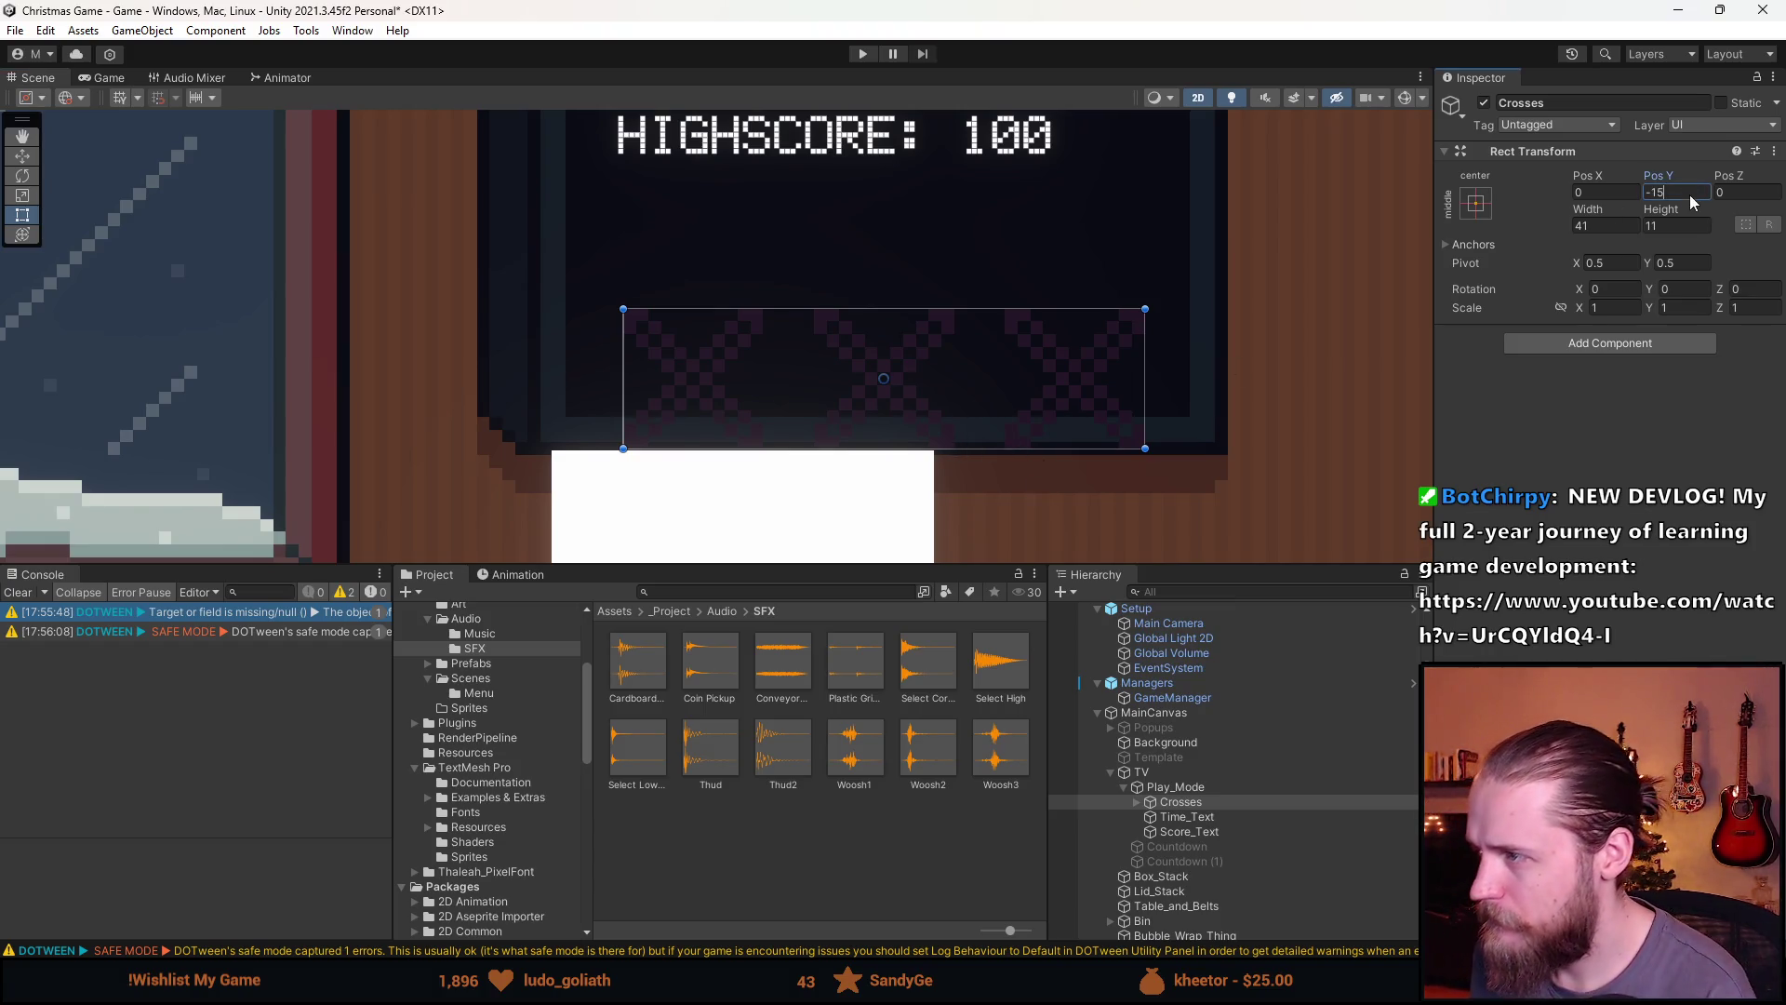
type("20")
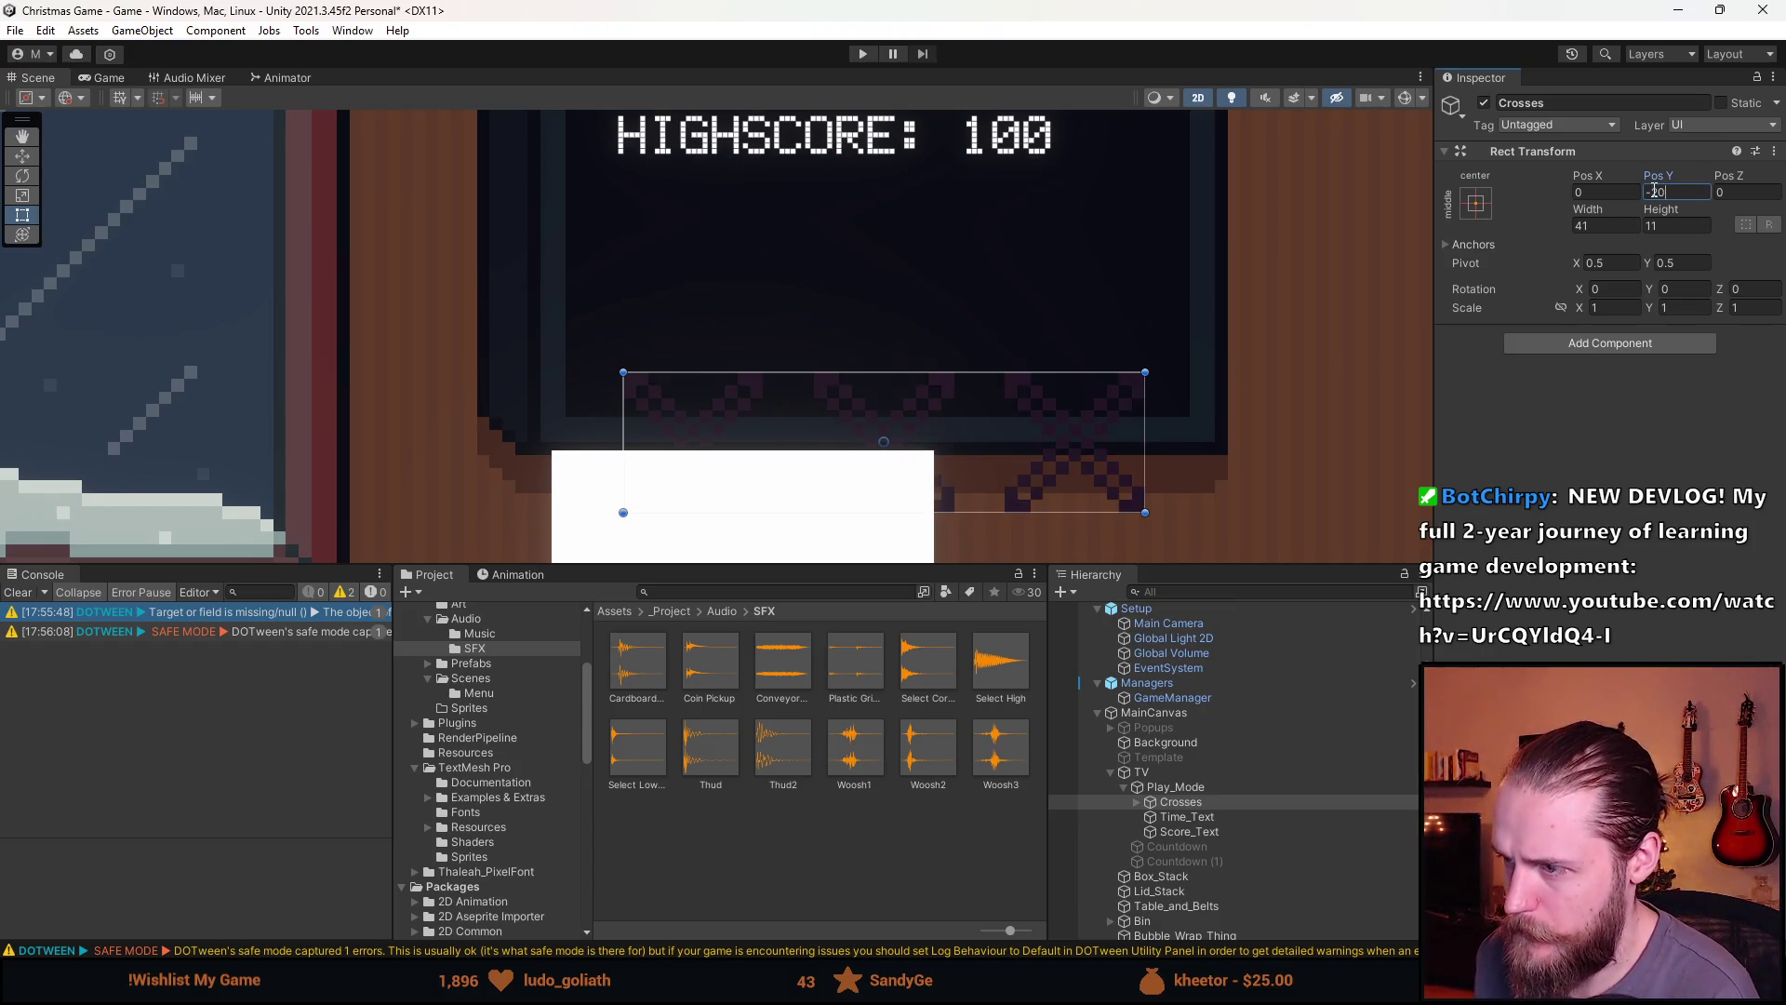
scroll(1146, 551, "up", 5)
scroll(1167, 529, "down", 4)
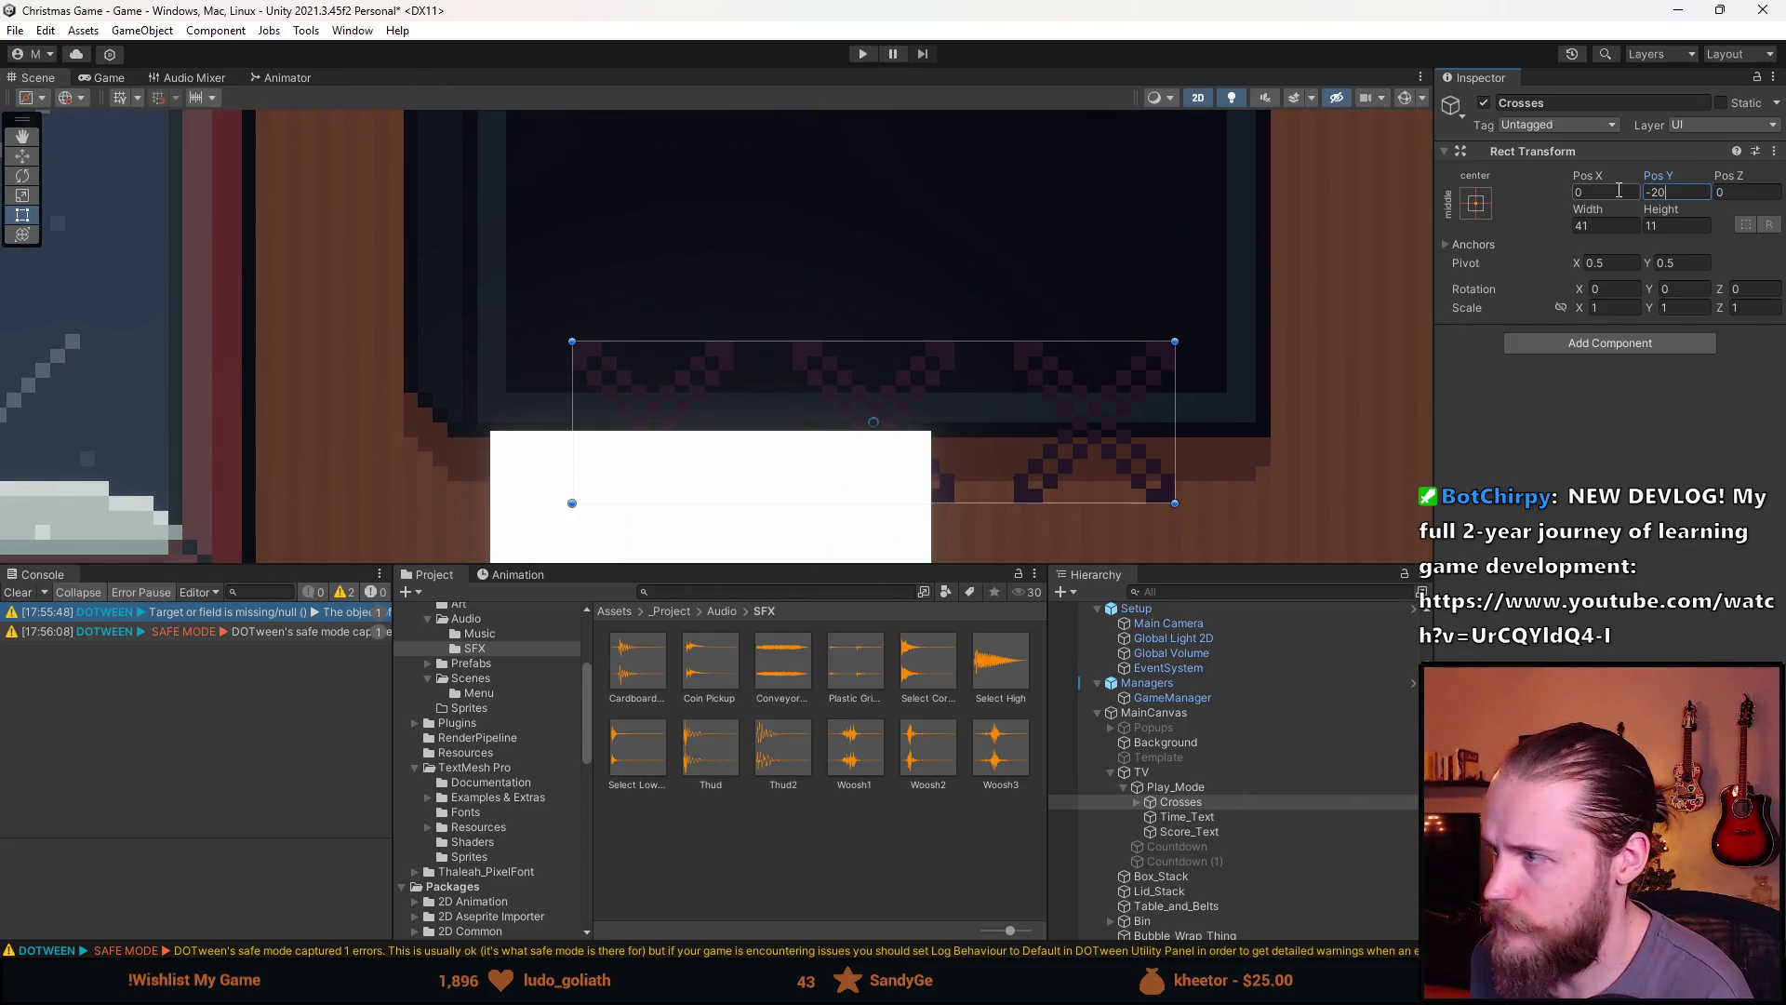
Set the Crosses position to X -0.5 and Y -9.5, centred on the TV screen
left_click(1619, 190)
type("0,5")
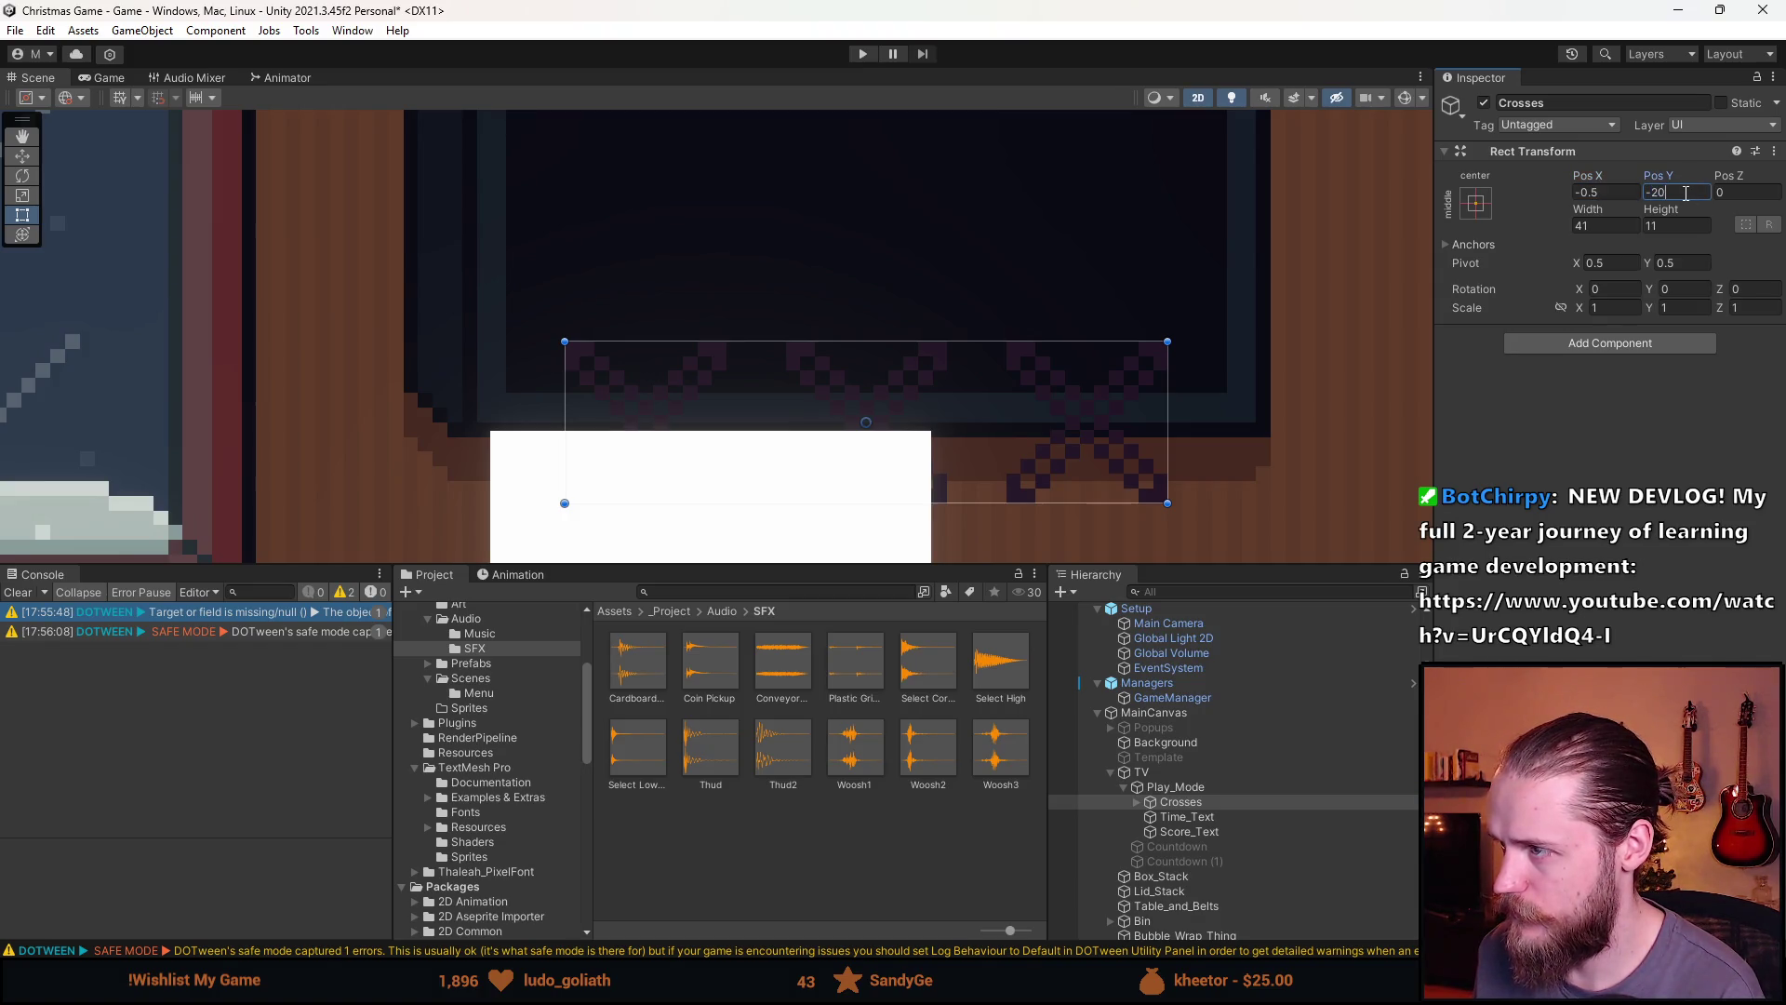
type(".5")
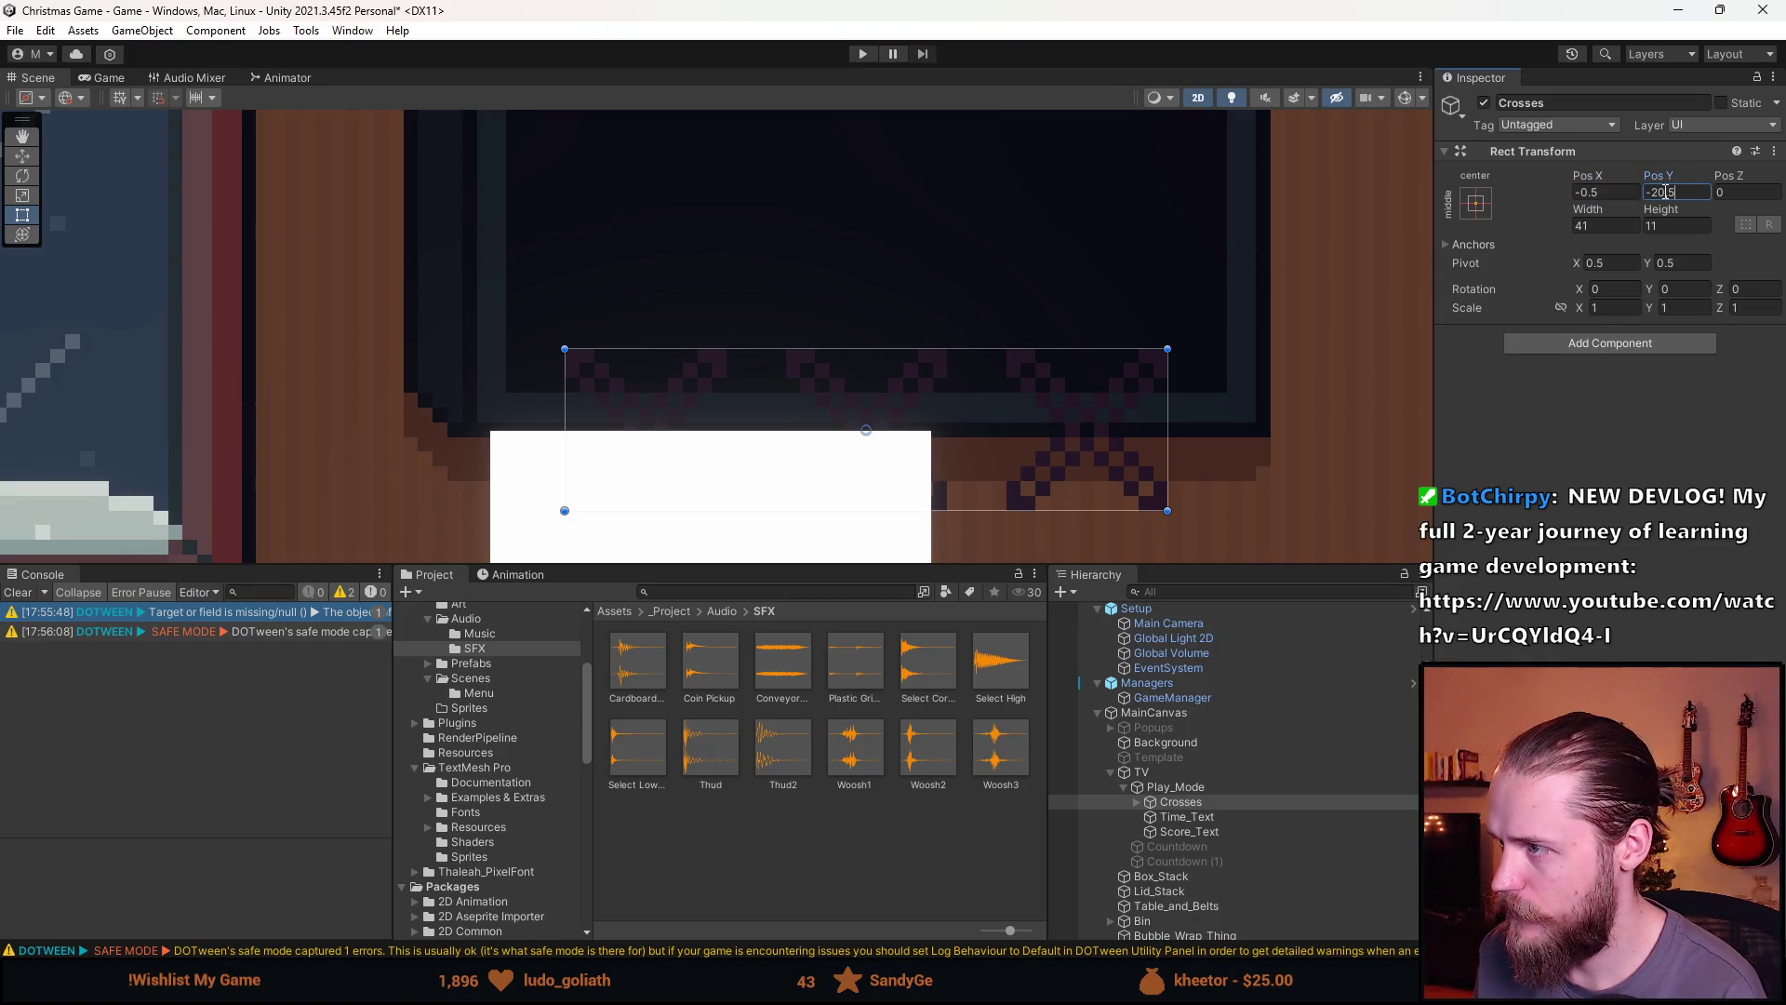
type("10")
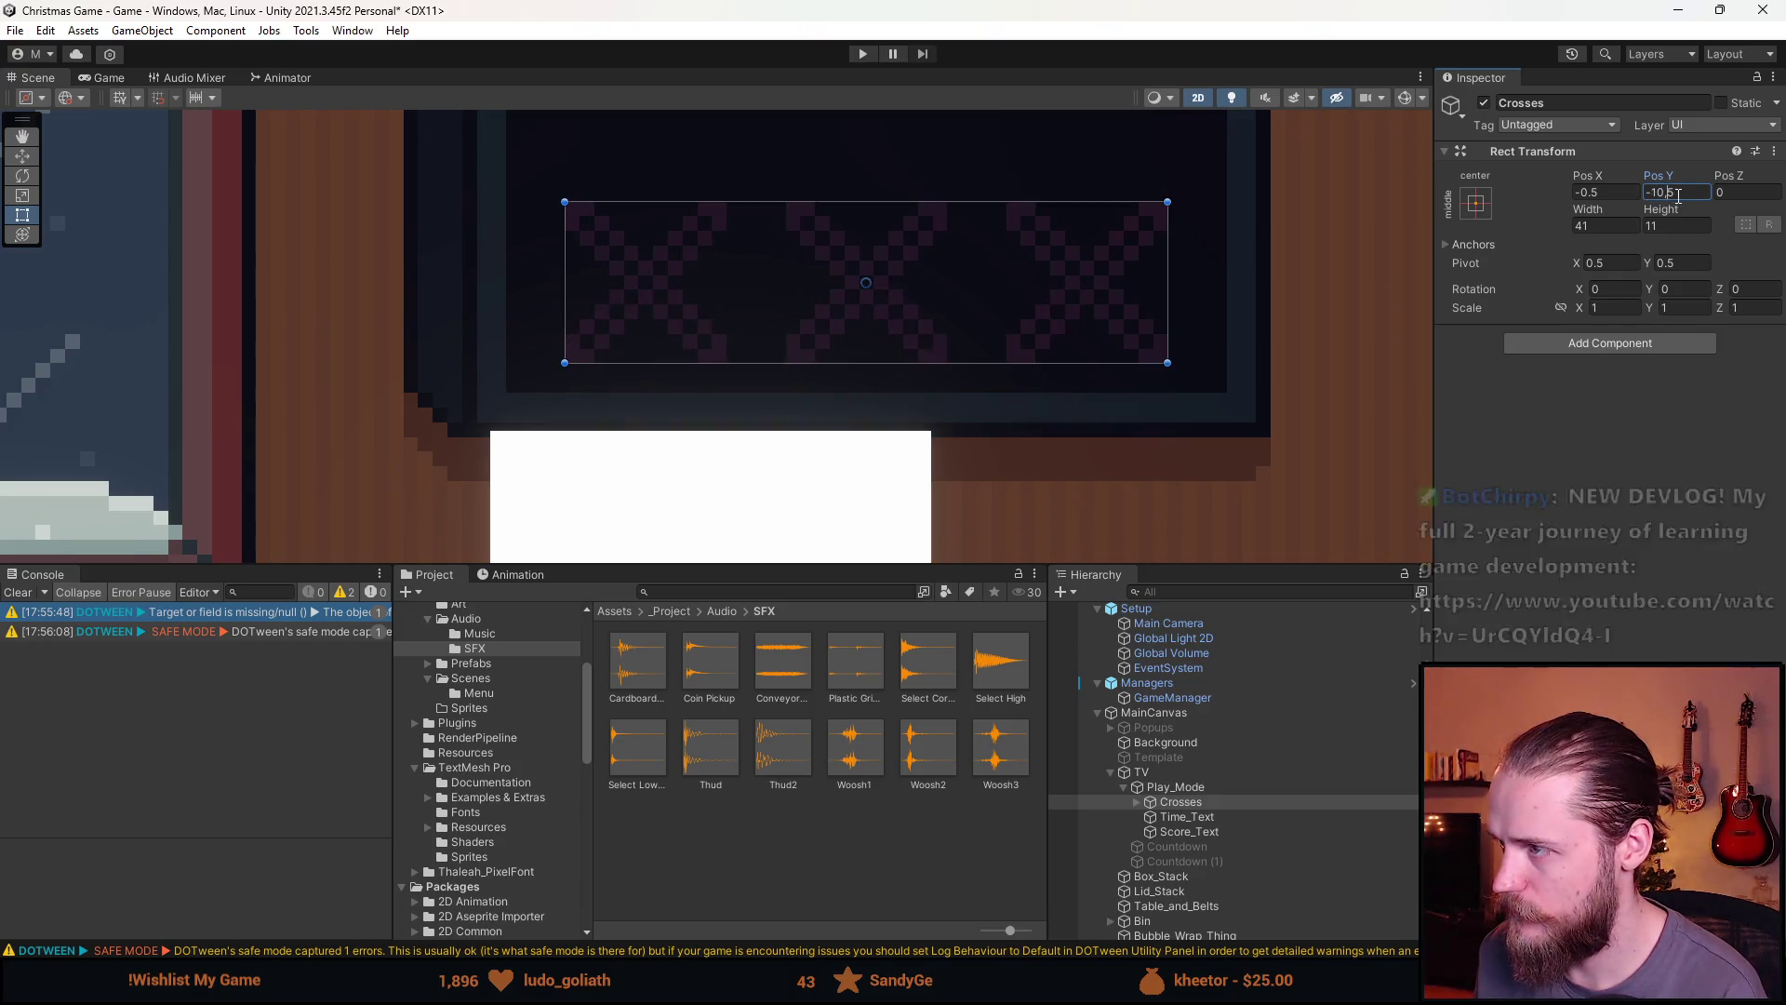
scroll(1014, 335, "down", 2)
left_click_drag(1132, 235, 1112, 334)
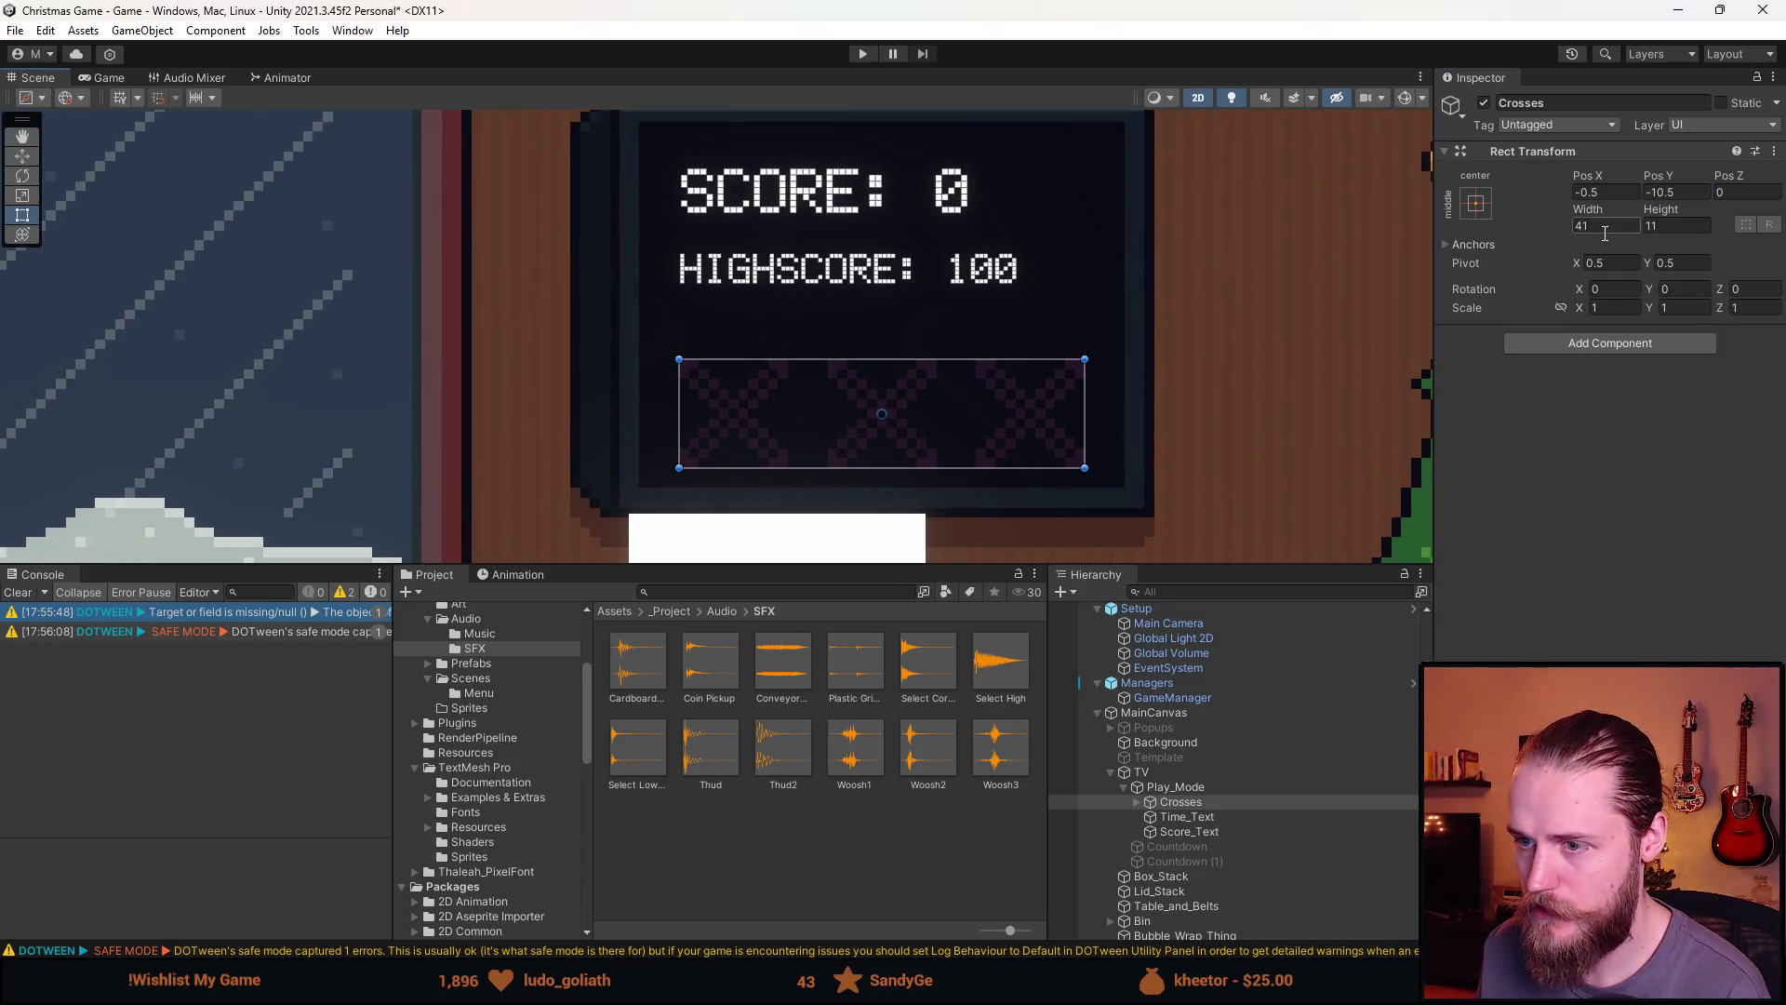
left_click(1663, 192)
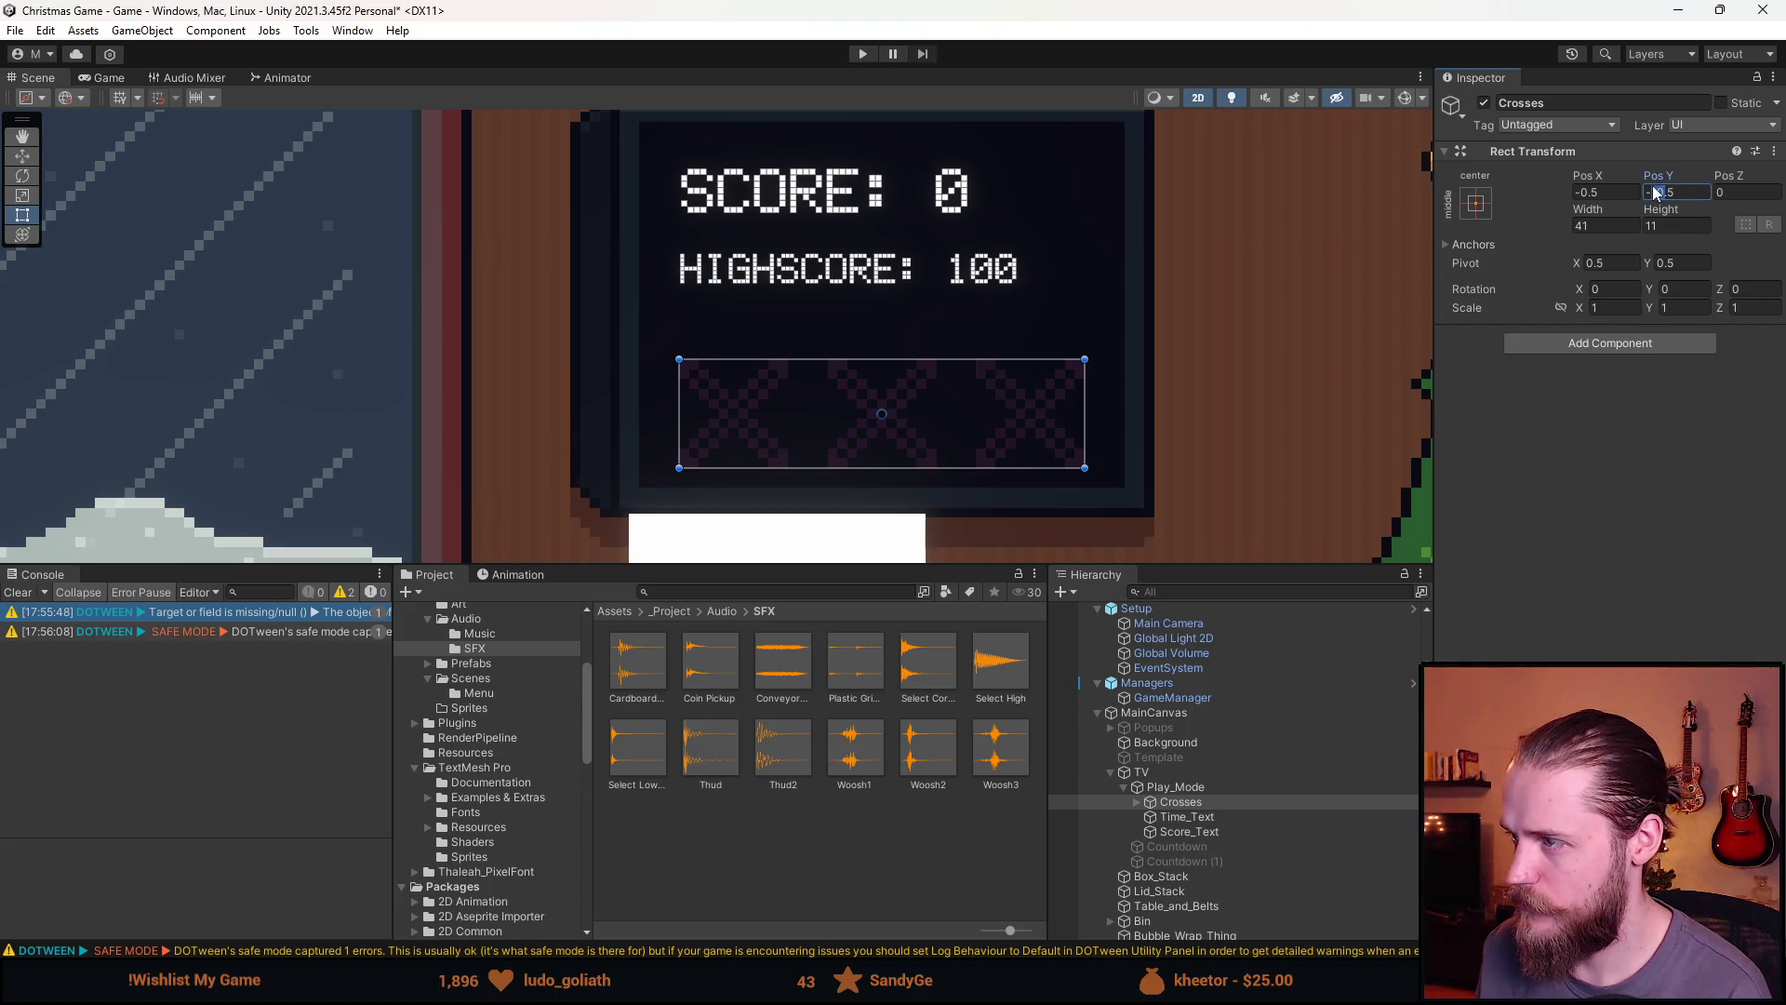
type("9")
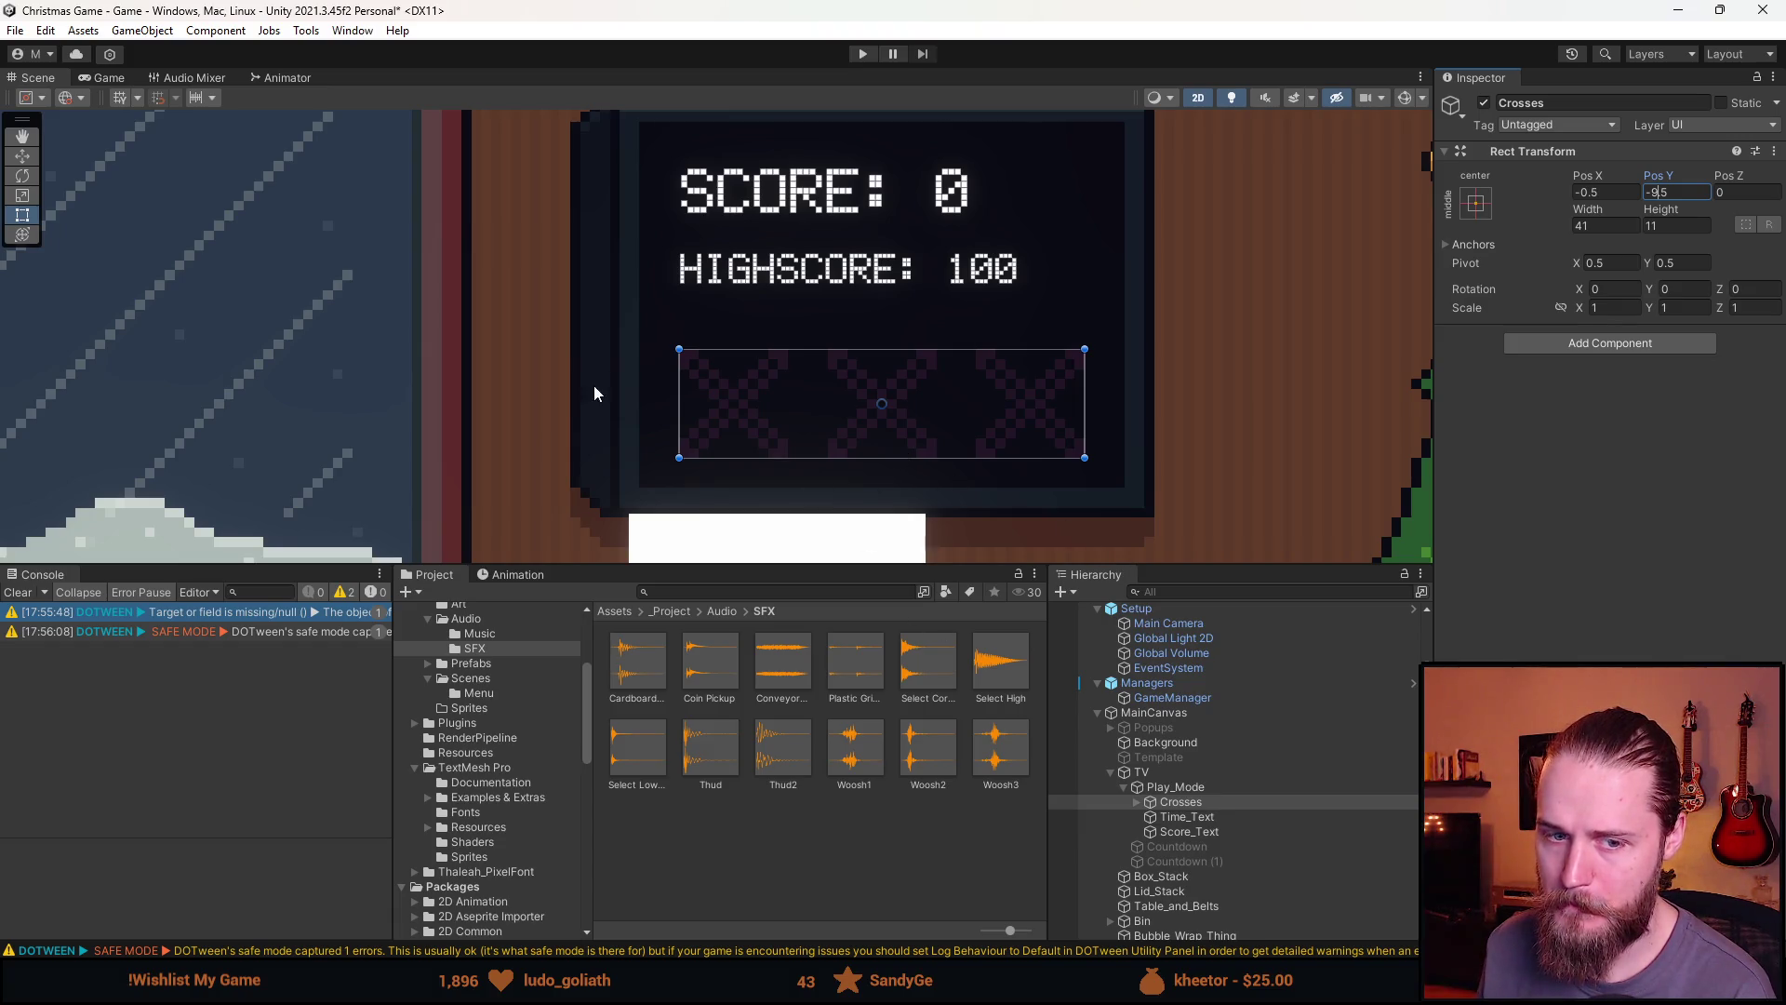
left_click_drag(595, 394, 603, 434)
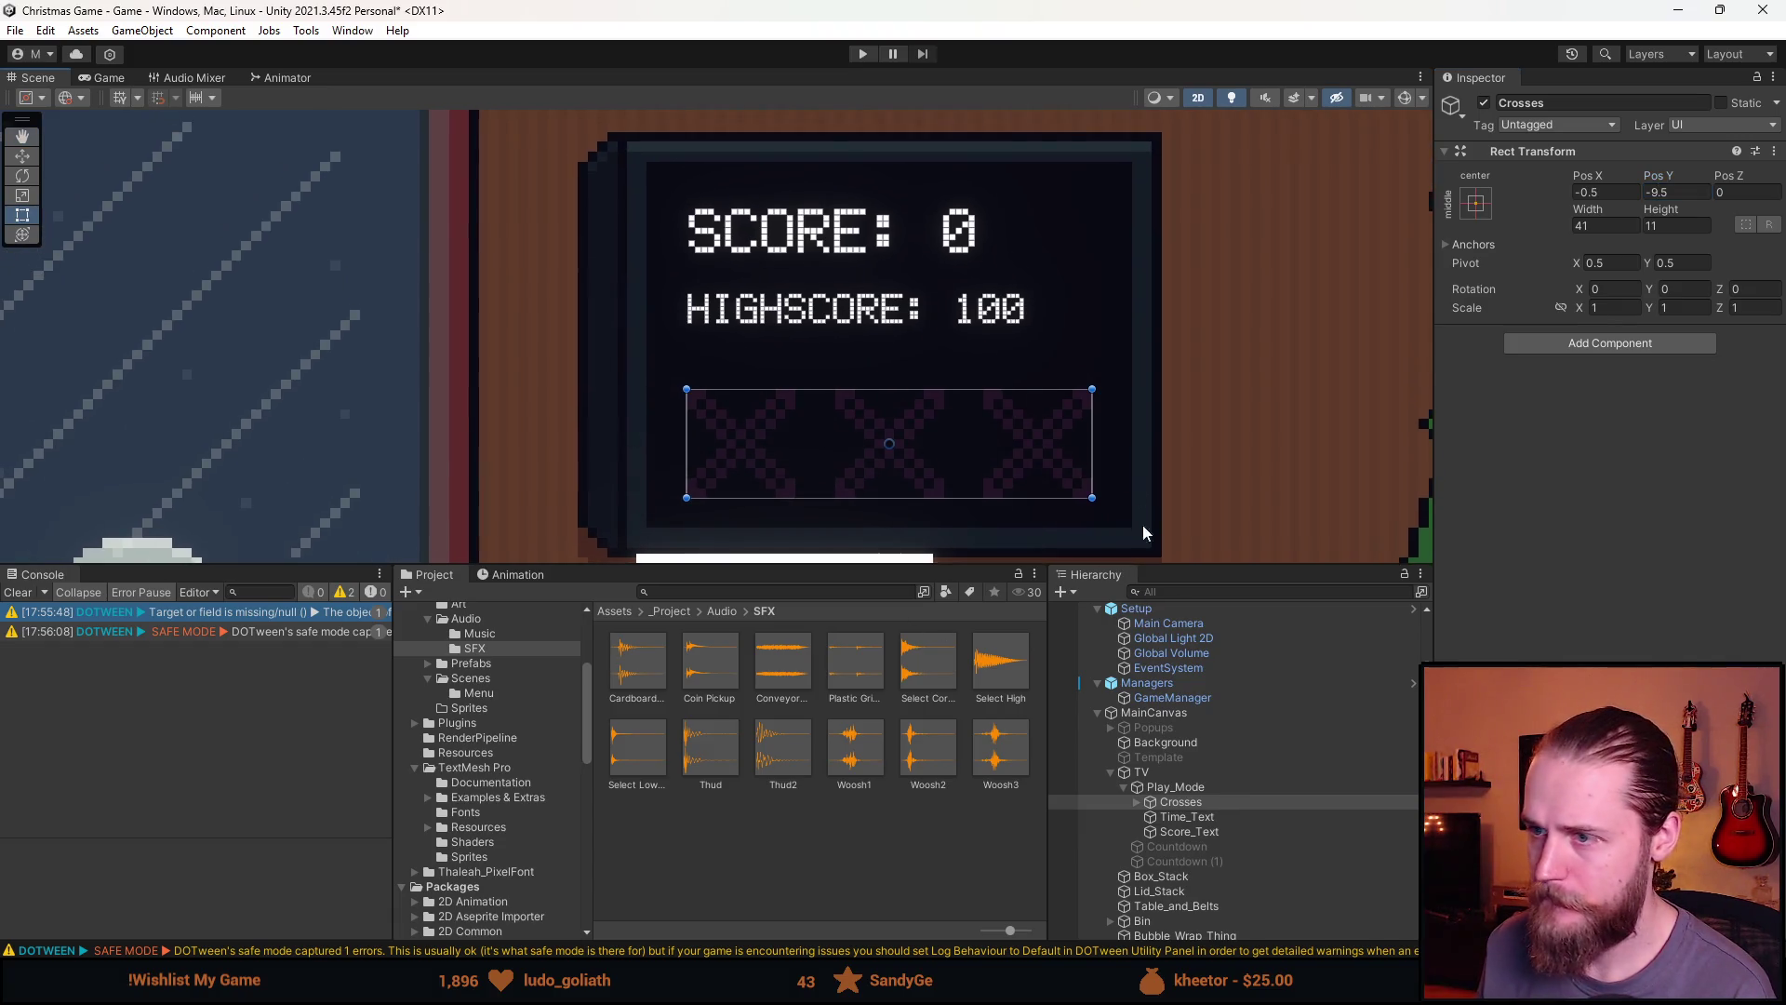
Set the Time_Text's TextMeshPro text to 'Time: 60'
left_click(1215, 816)
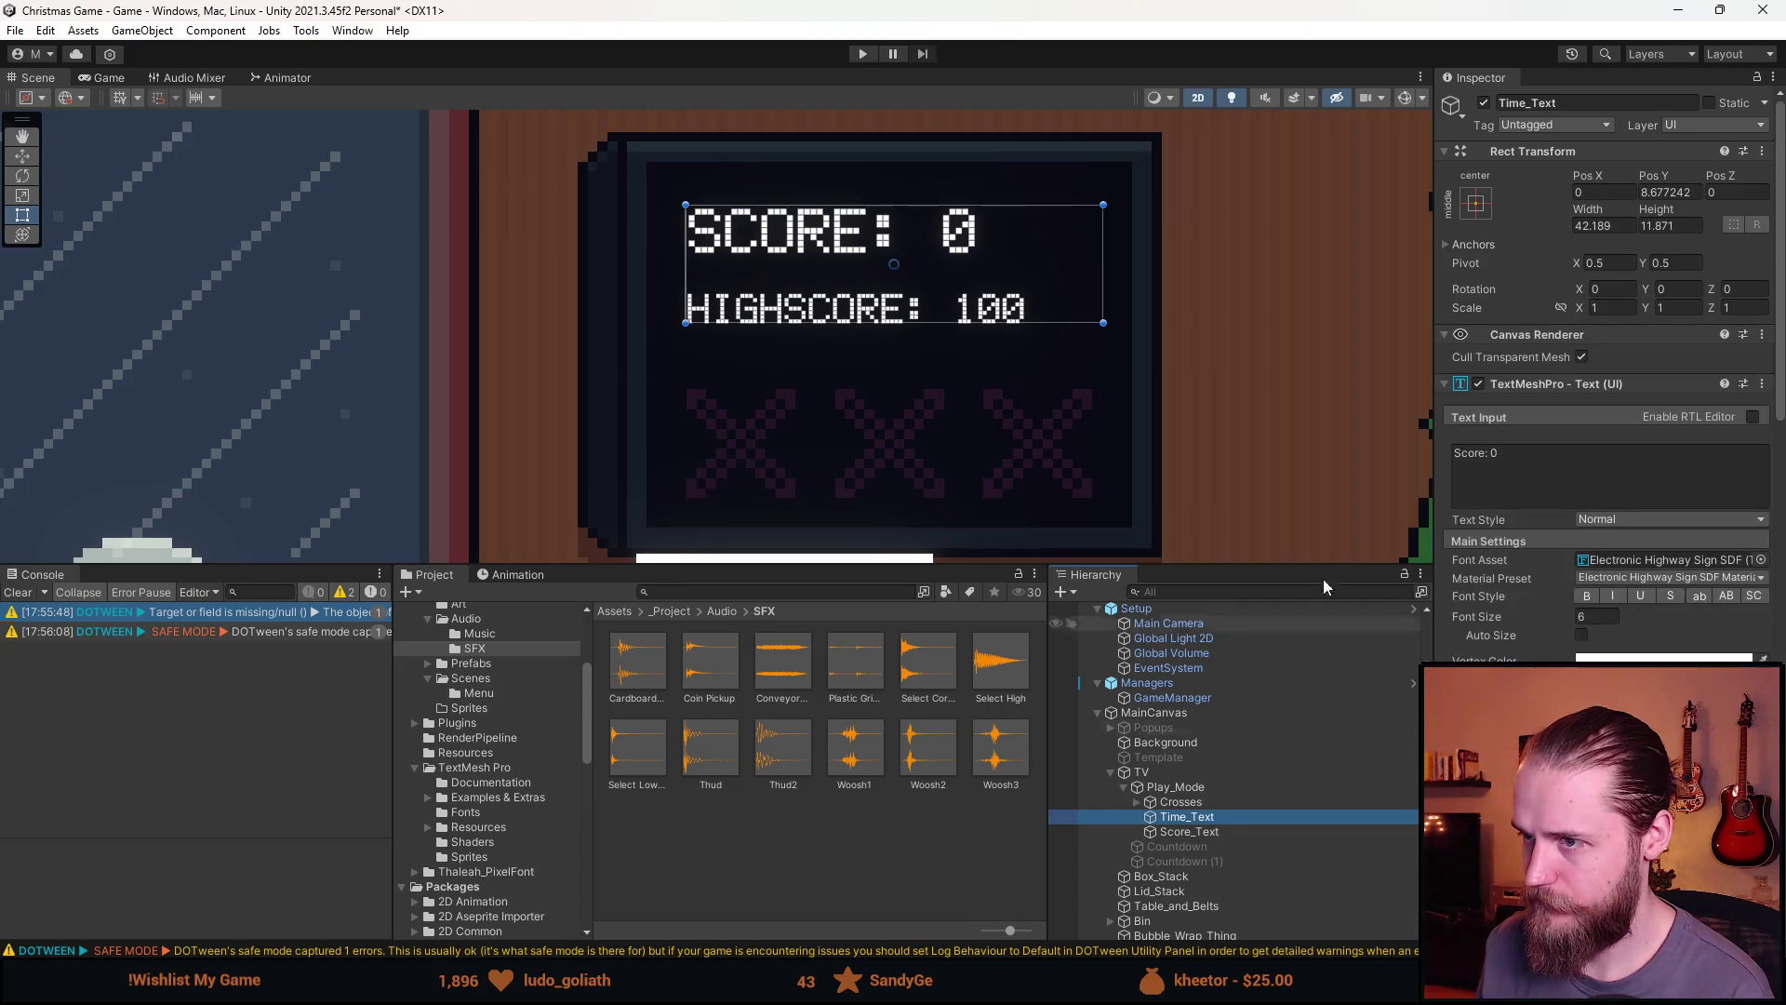
left_click(1490, 473)
type("Time: ")
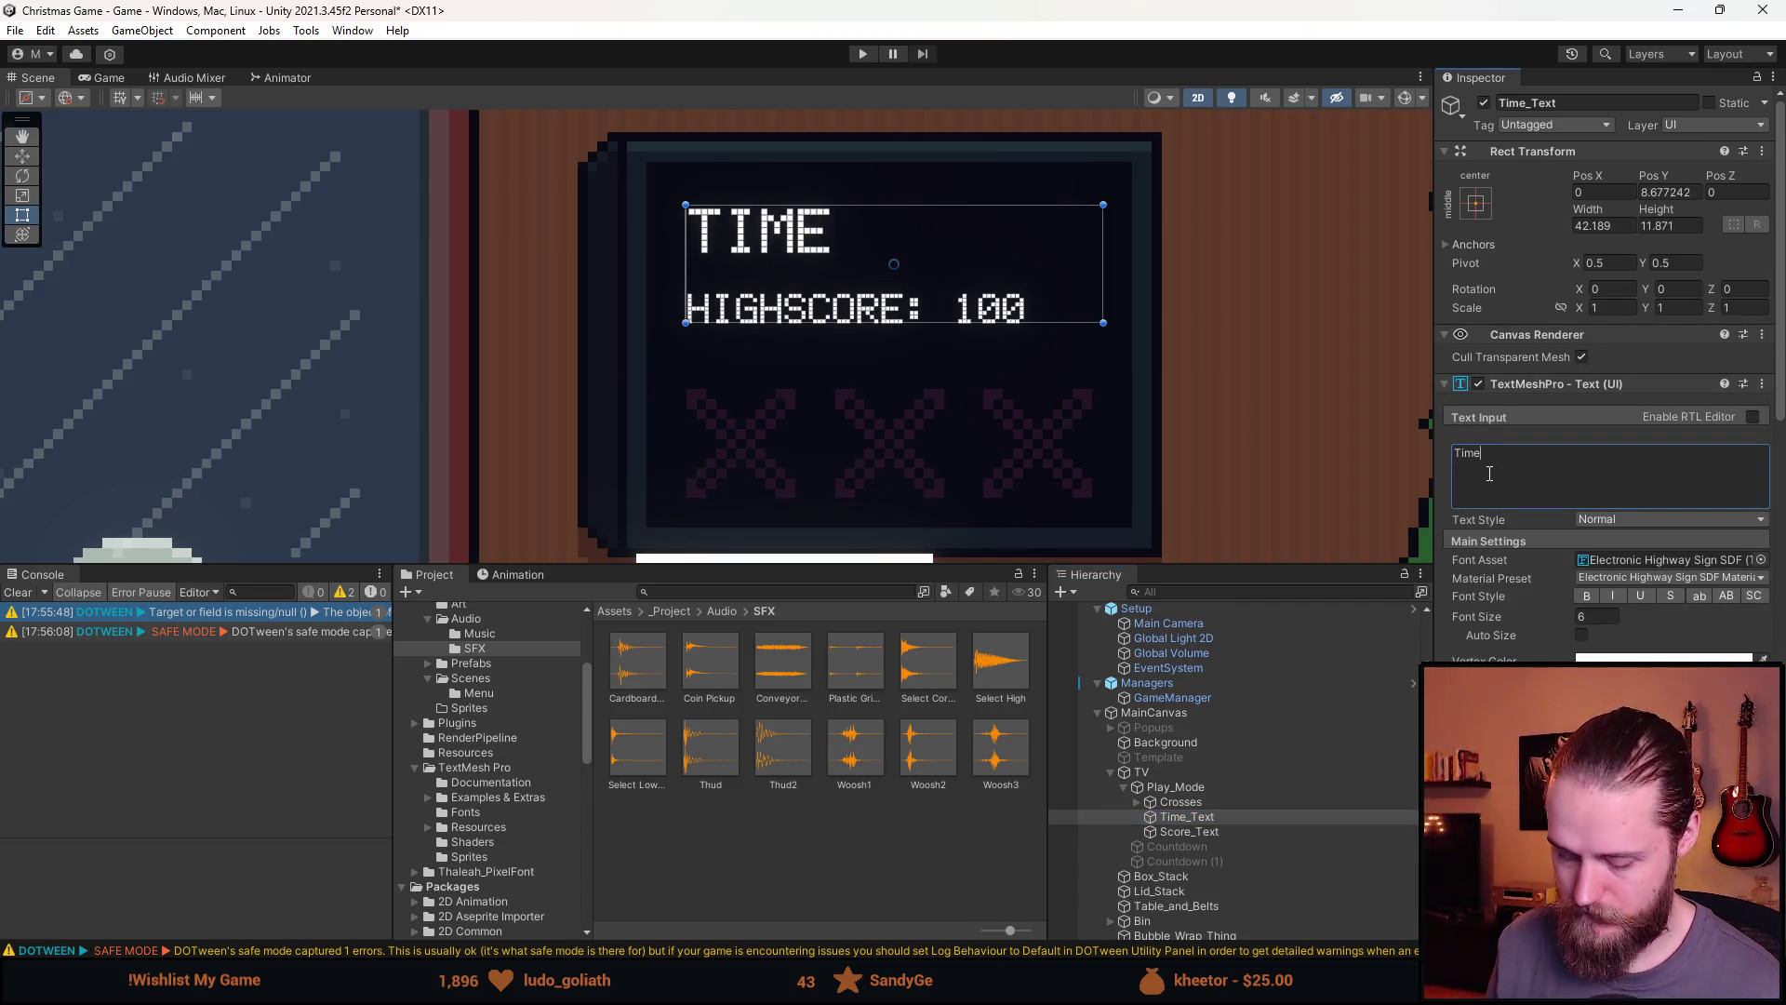
type("60")
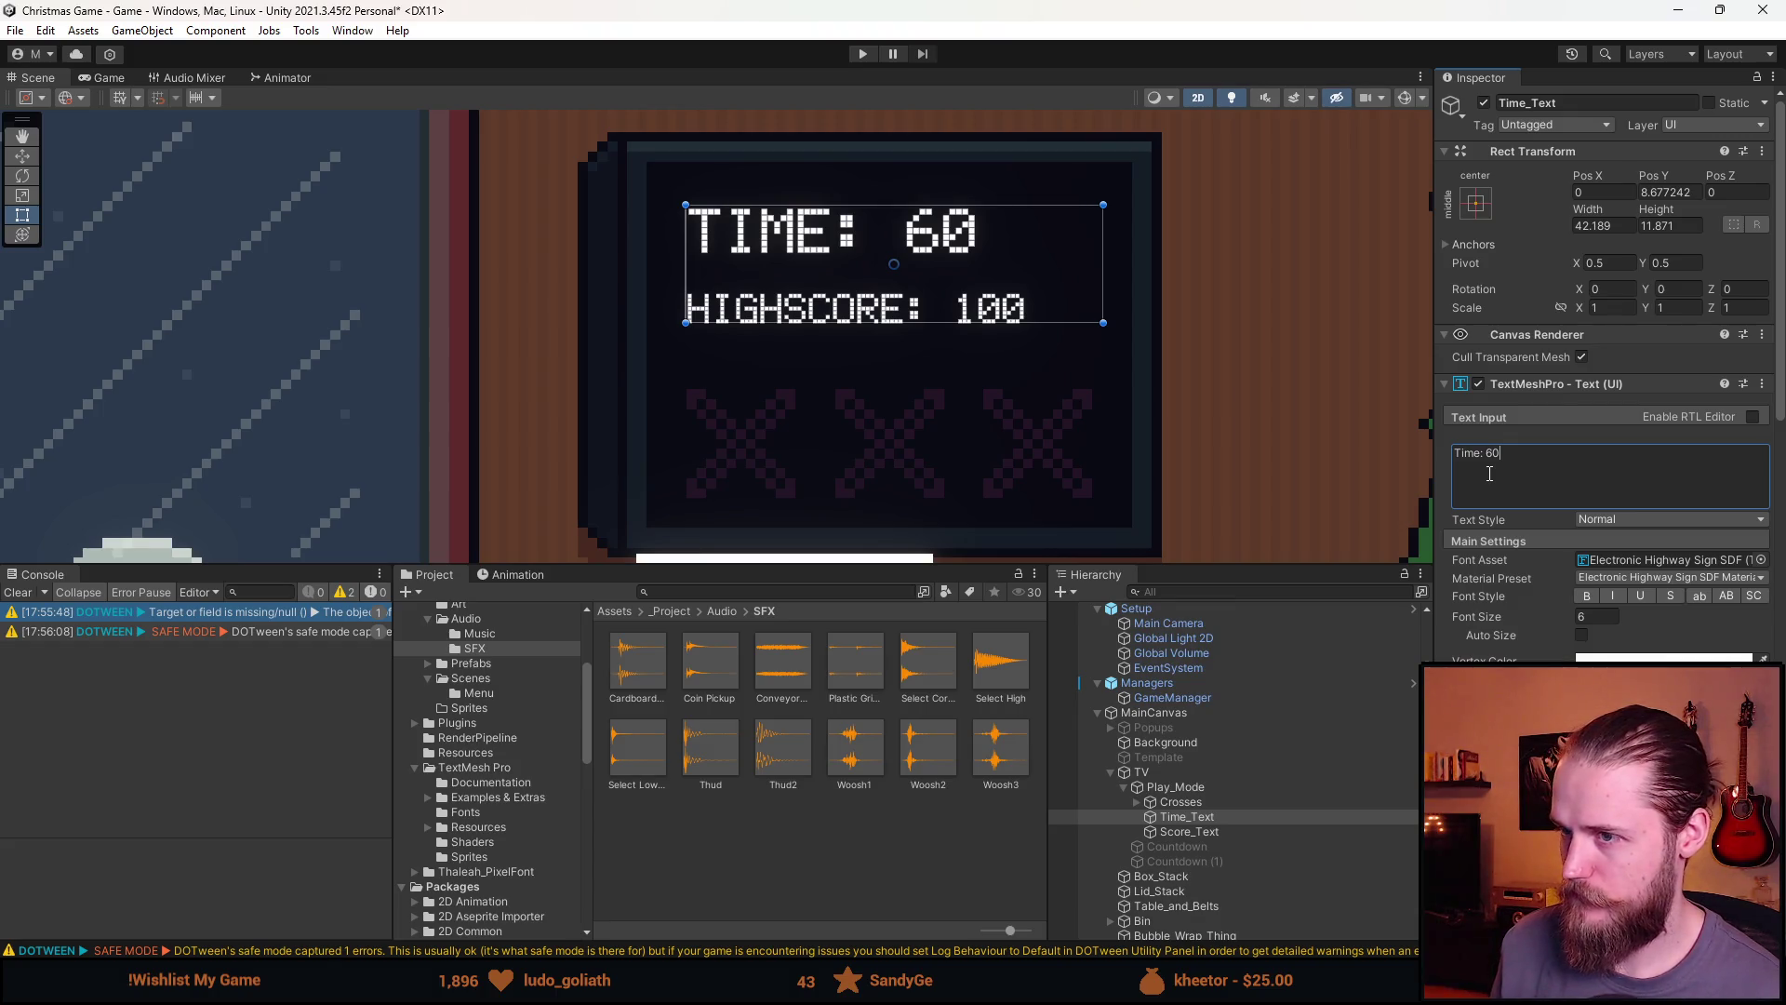
Change Score_Text to read 'Score: 0' at font size 6
left_click(1200, 831)
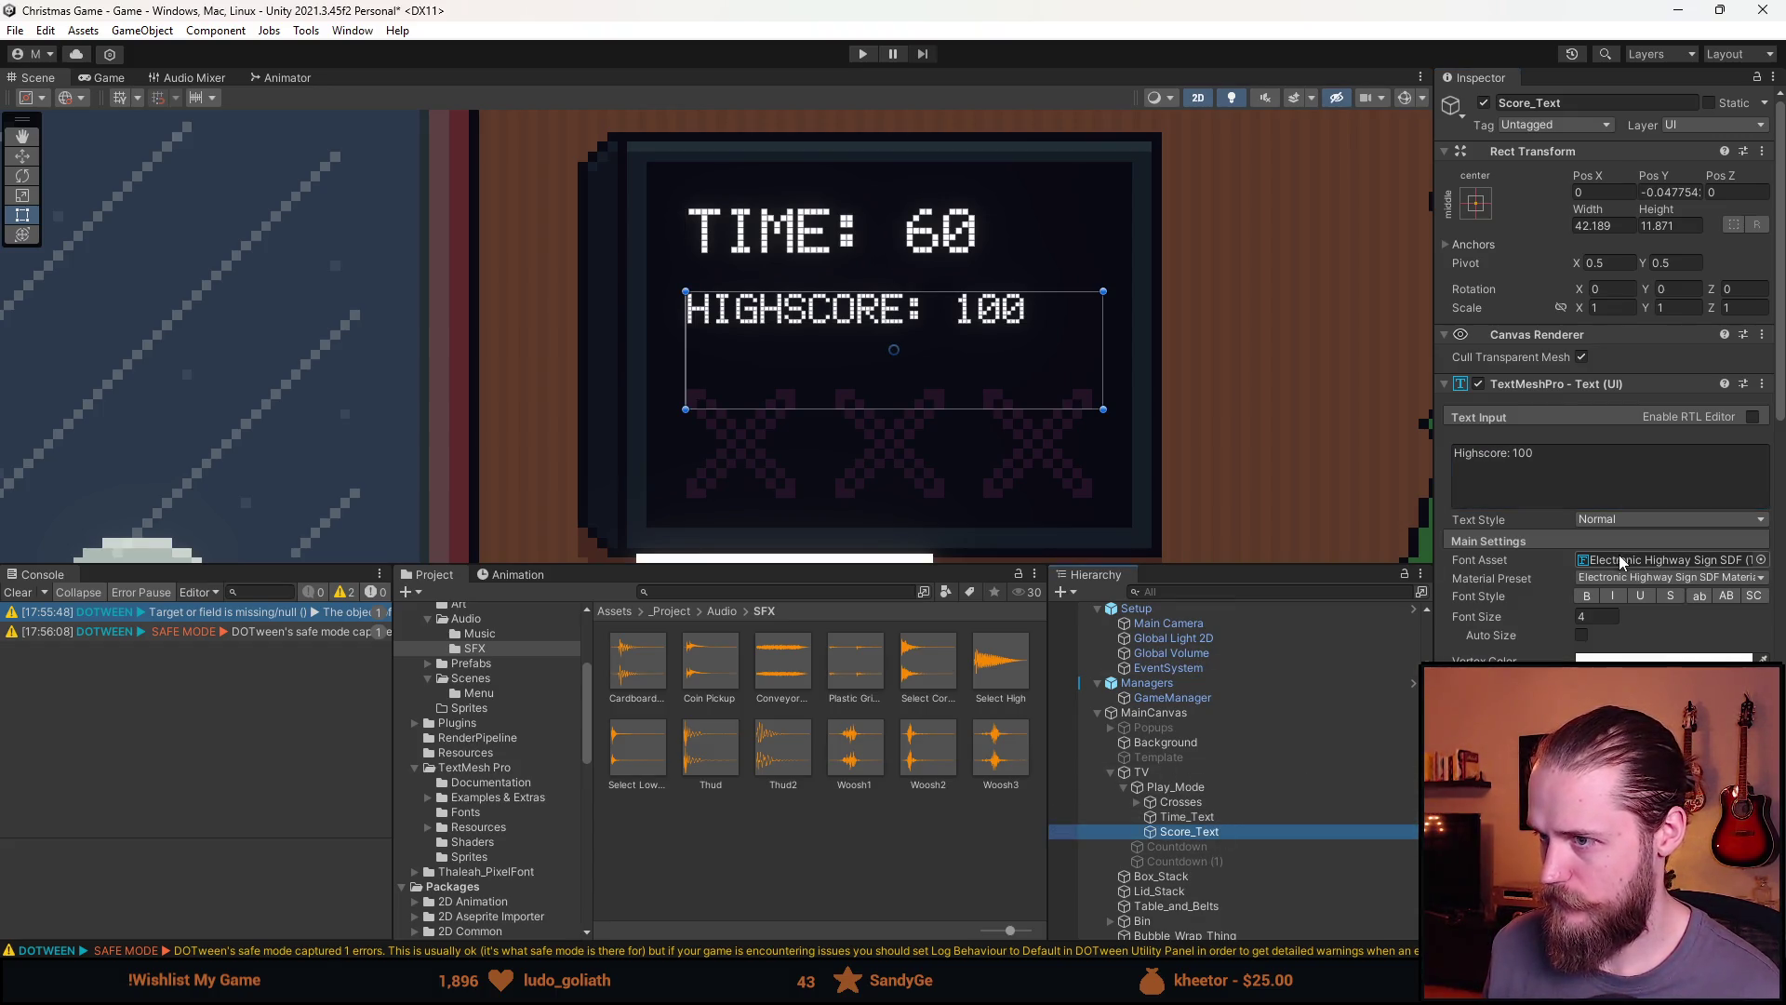
left_click(1581, 470)
left_click(1493, 453)
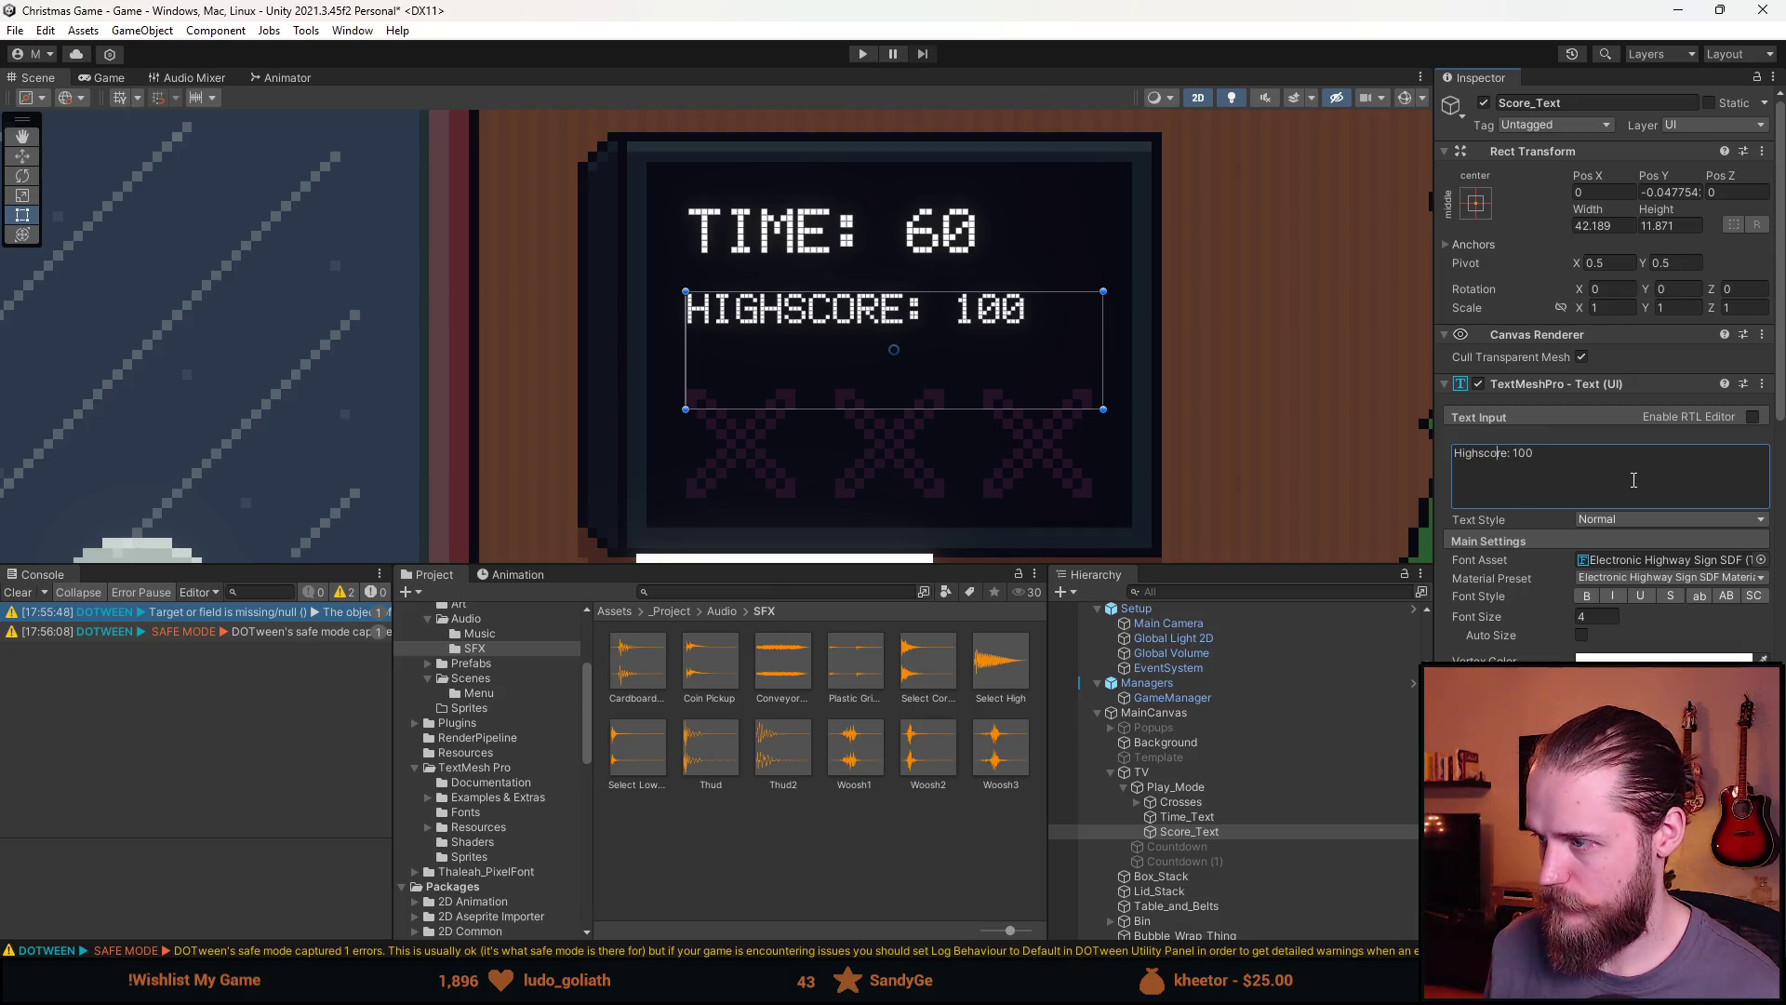
left_click(1251, 817)
left_click(1246, 830)
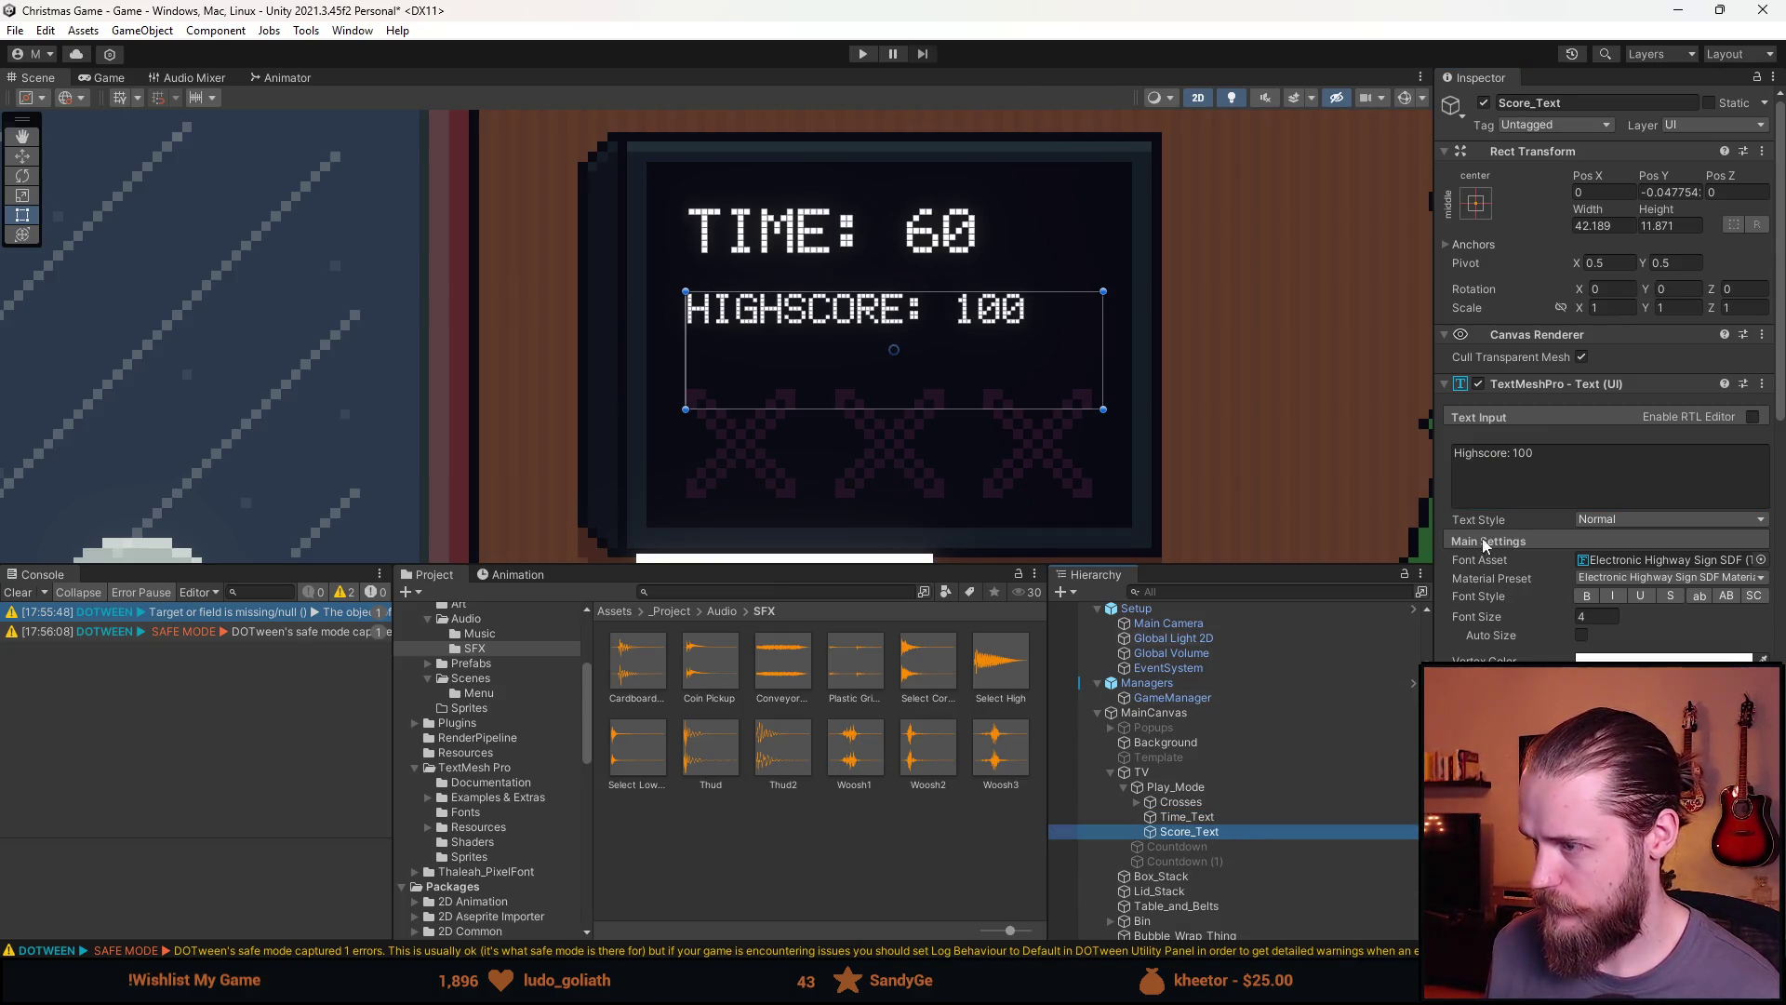
left_click(1595, 616)
type("6")
left_click(1557, 475)
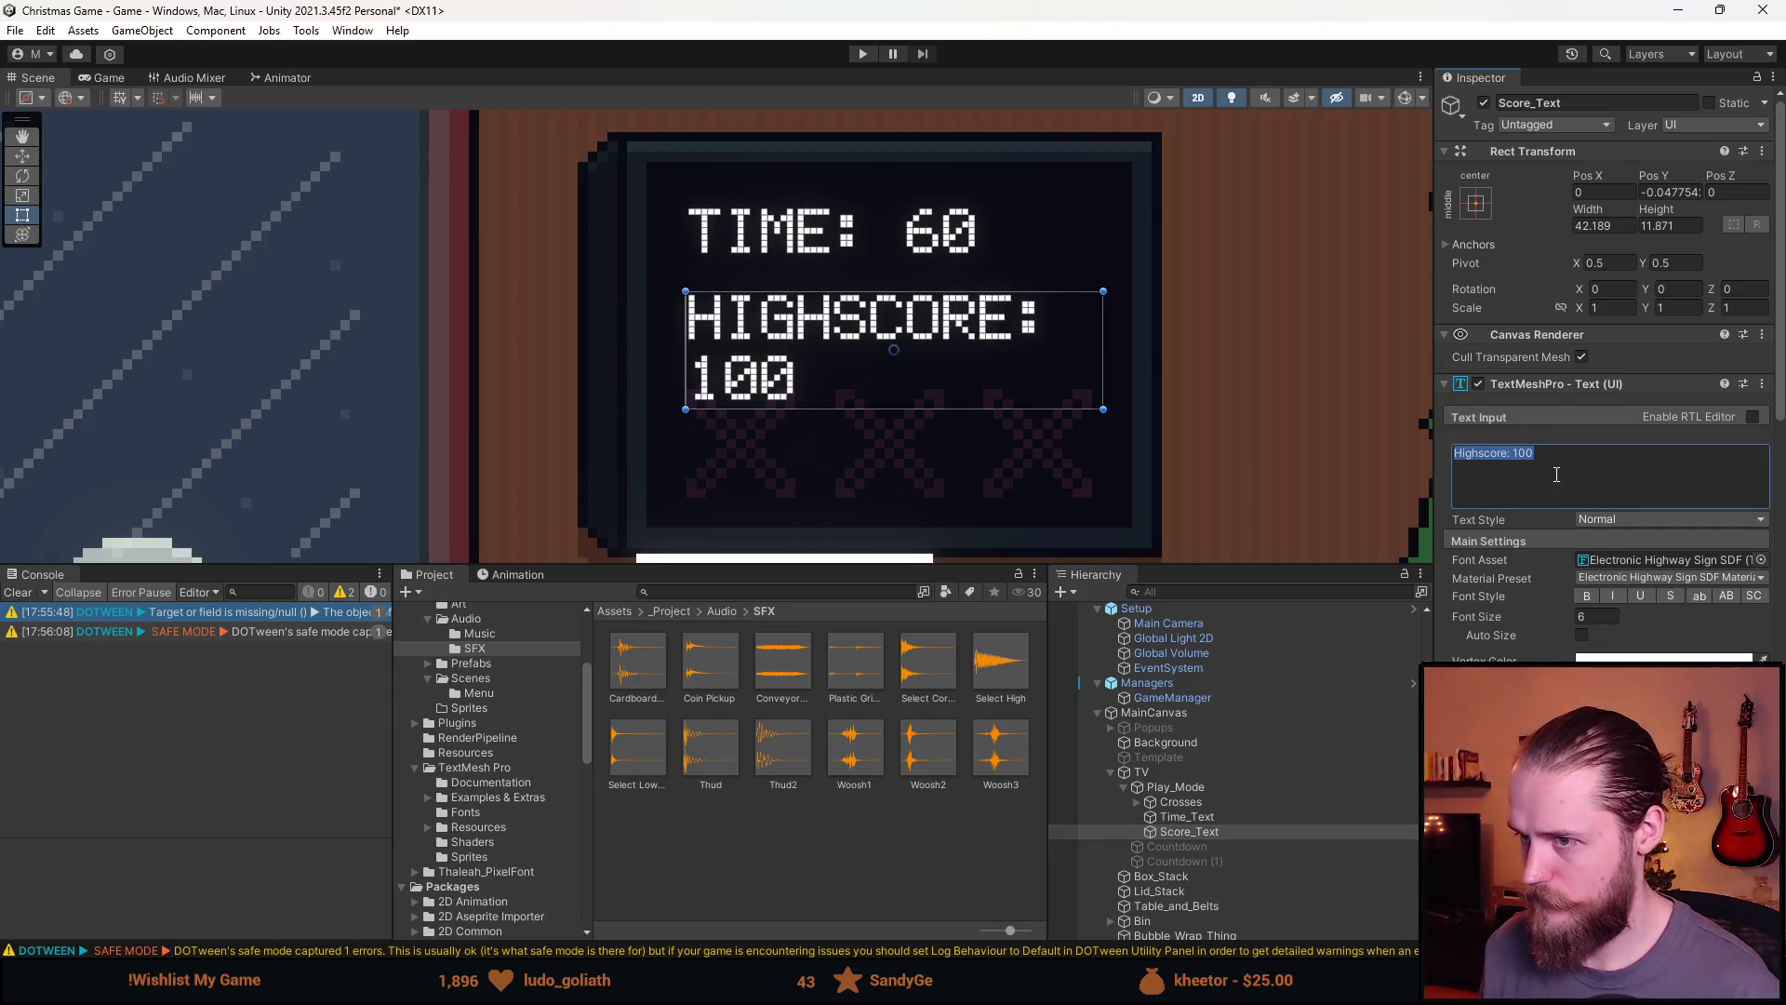
type("Score:")
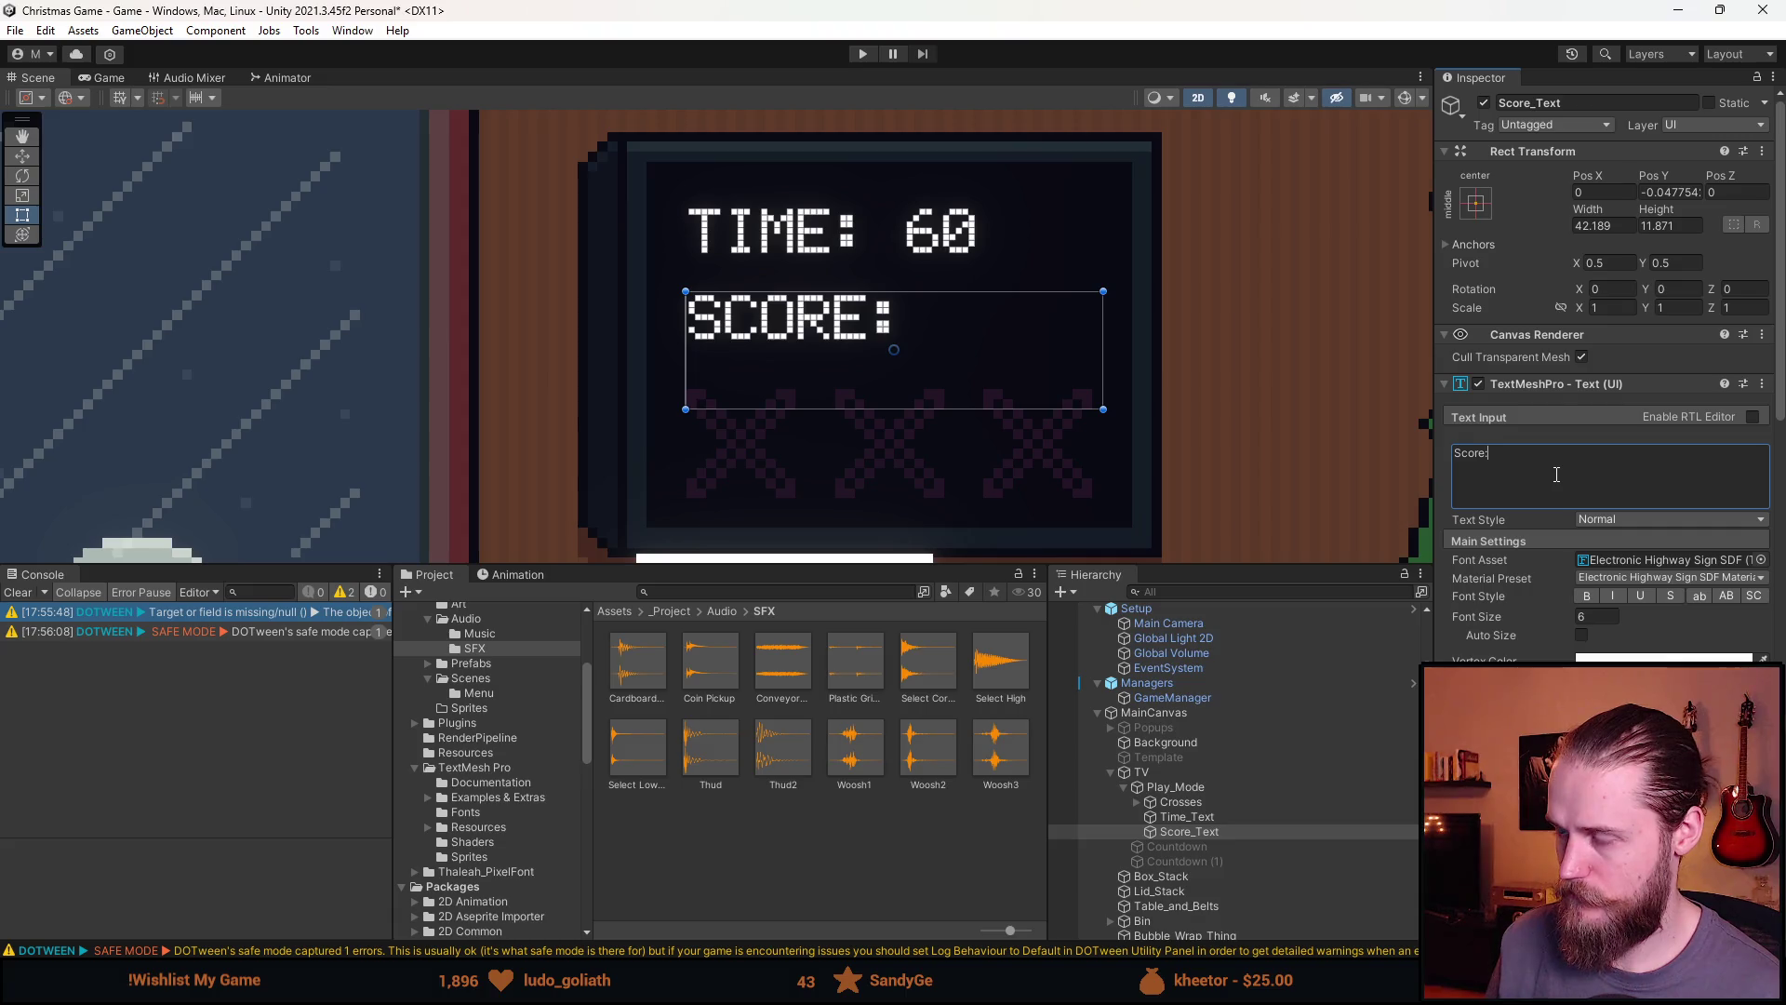
type(" 0")
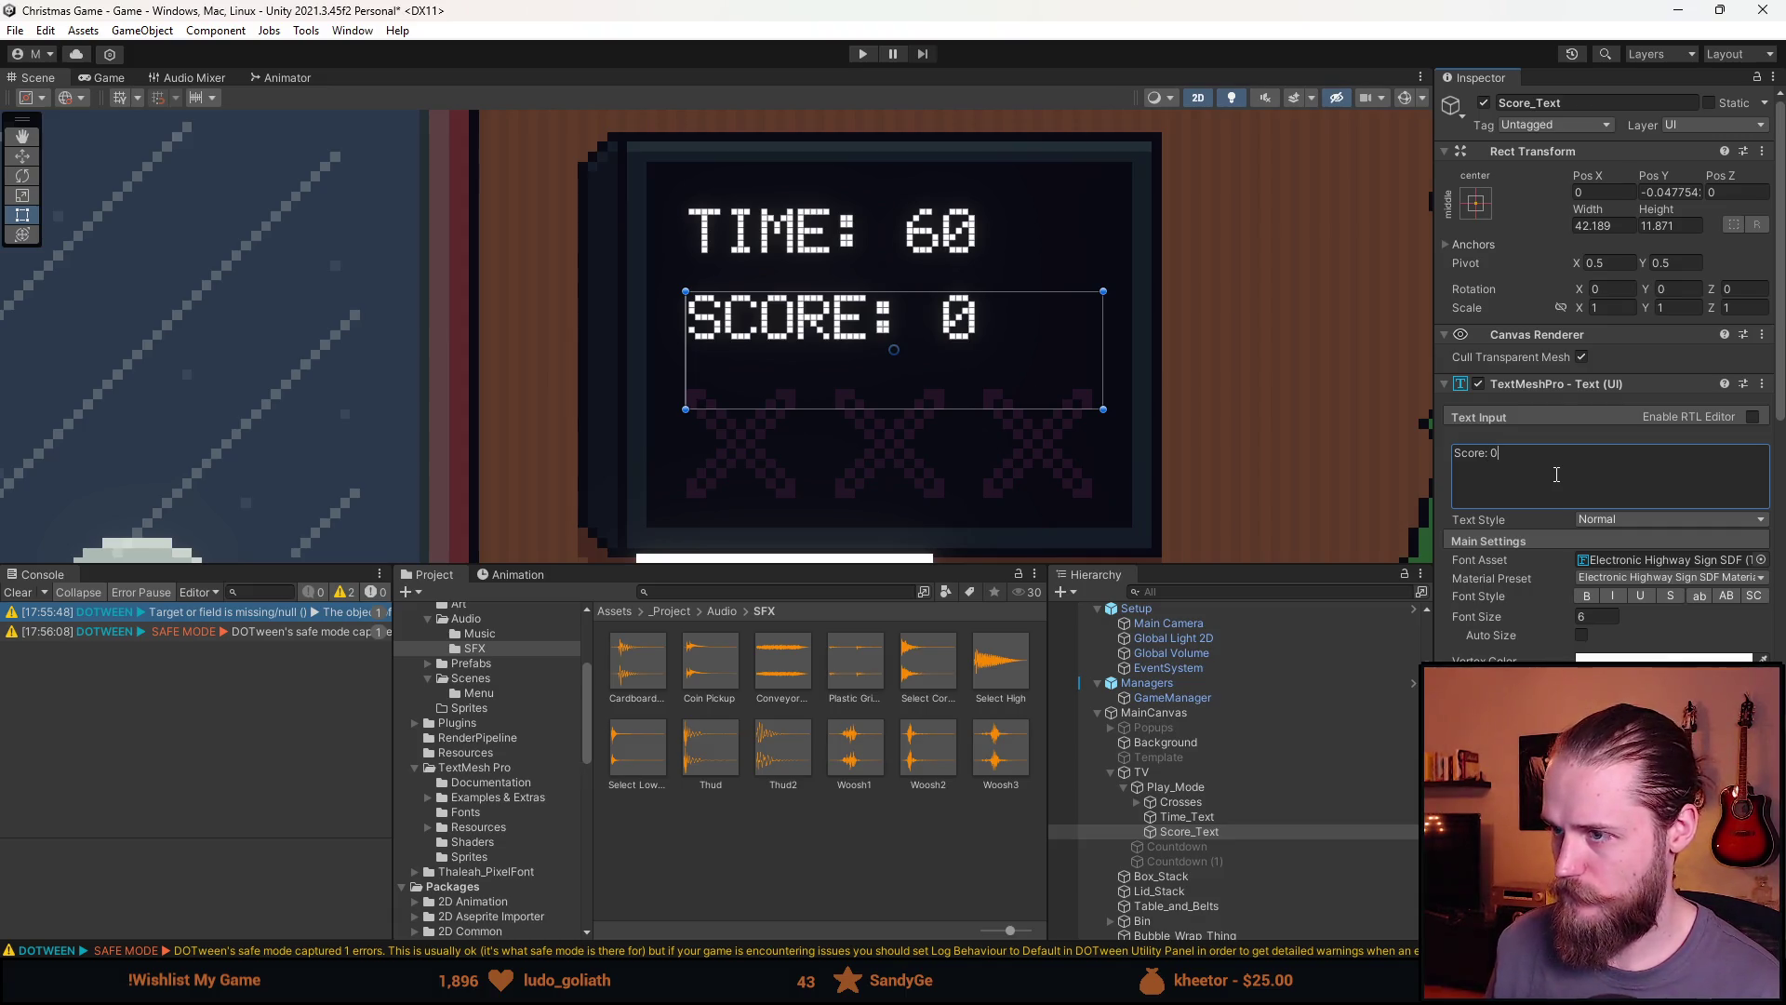
type("111")
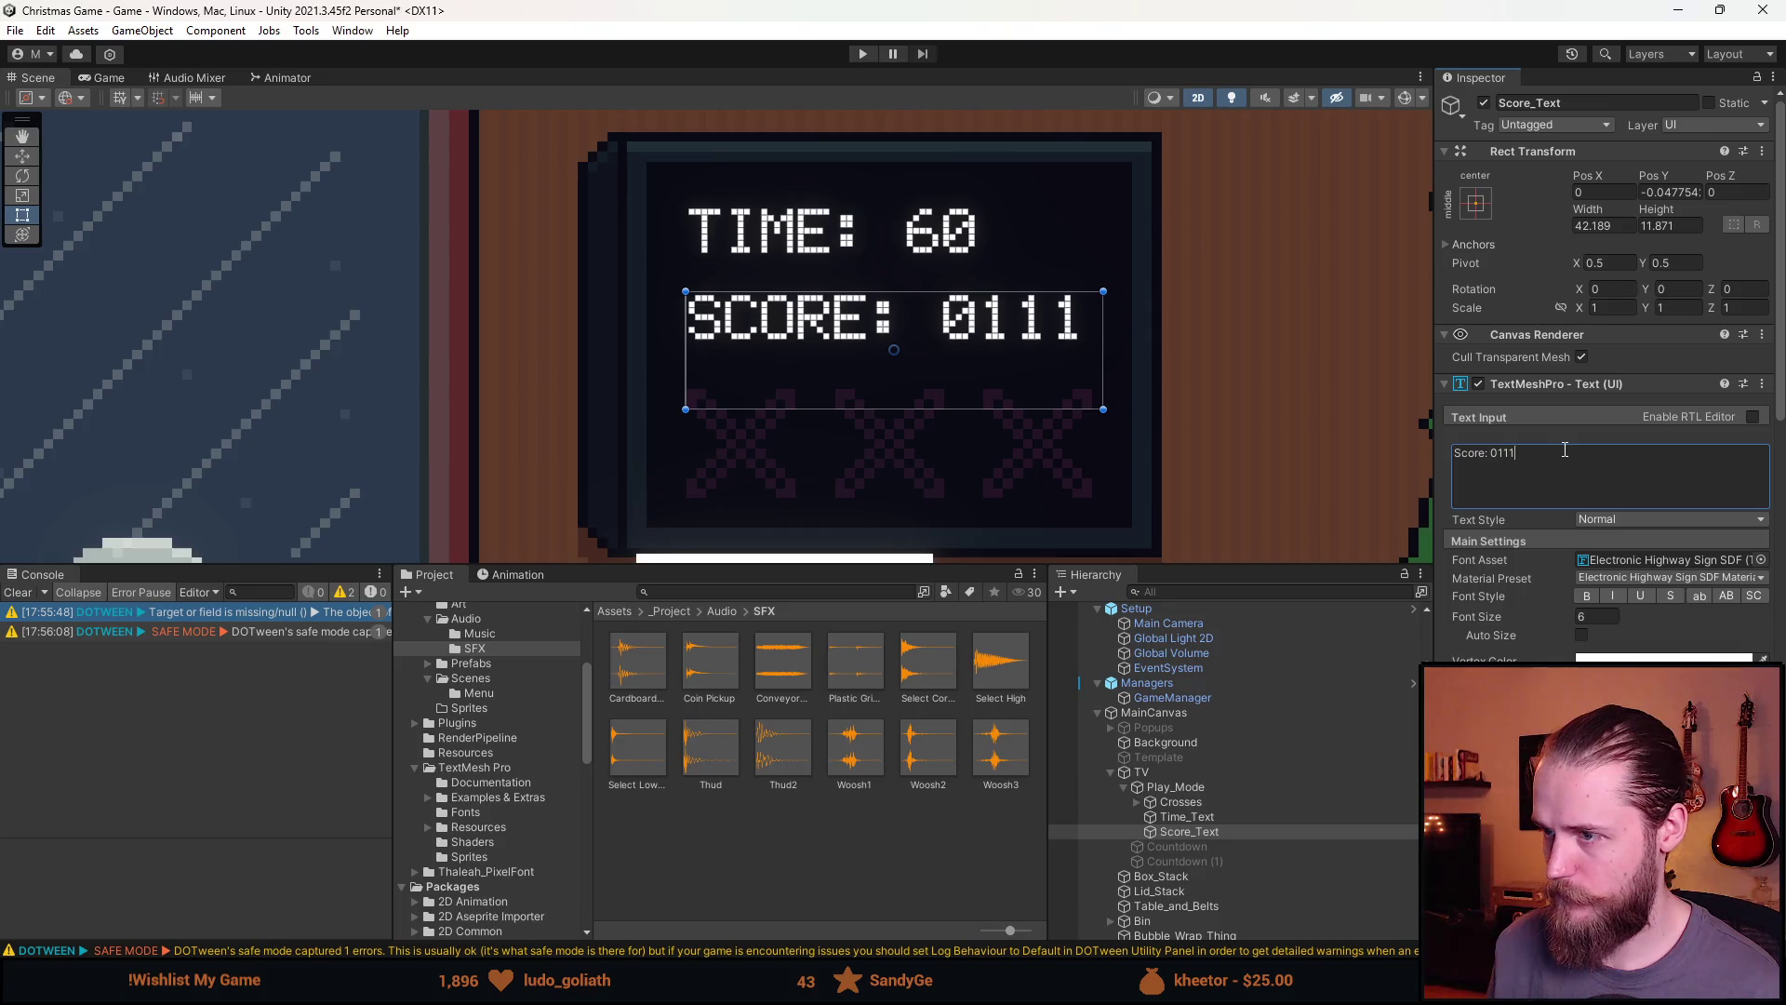
key("BackSpace")
key("BackSpace")
key("BackSpace")
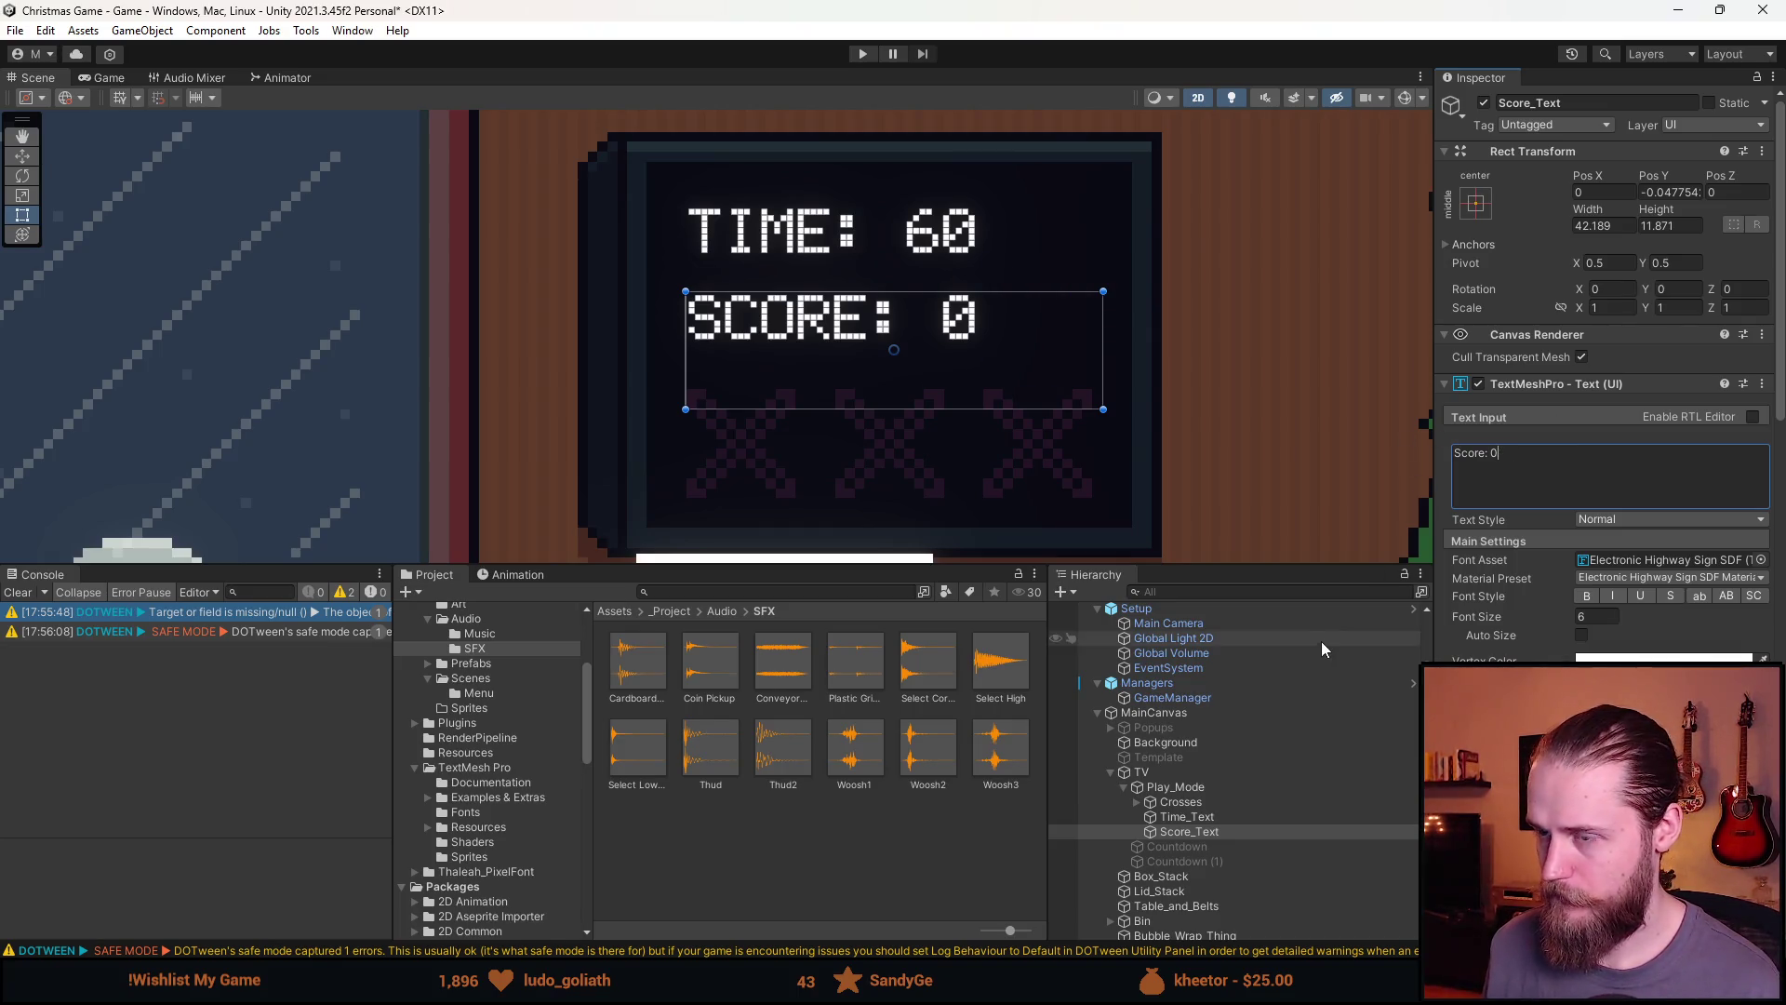
left_click(1215, 817)
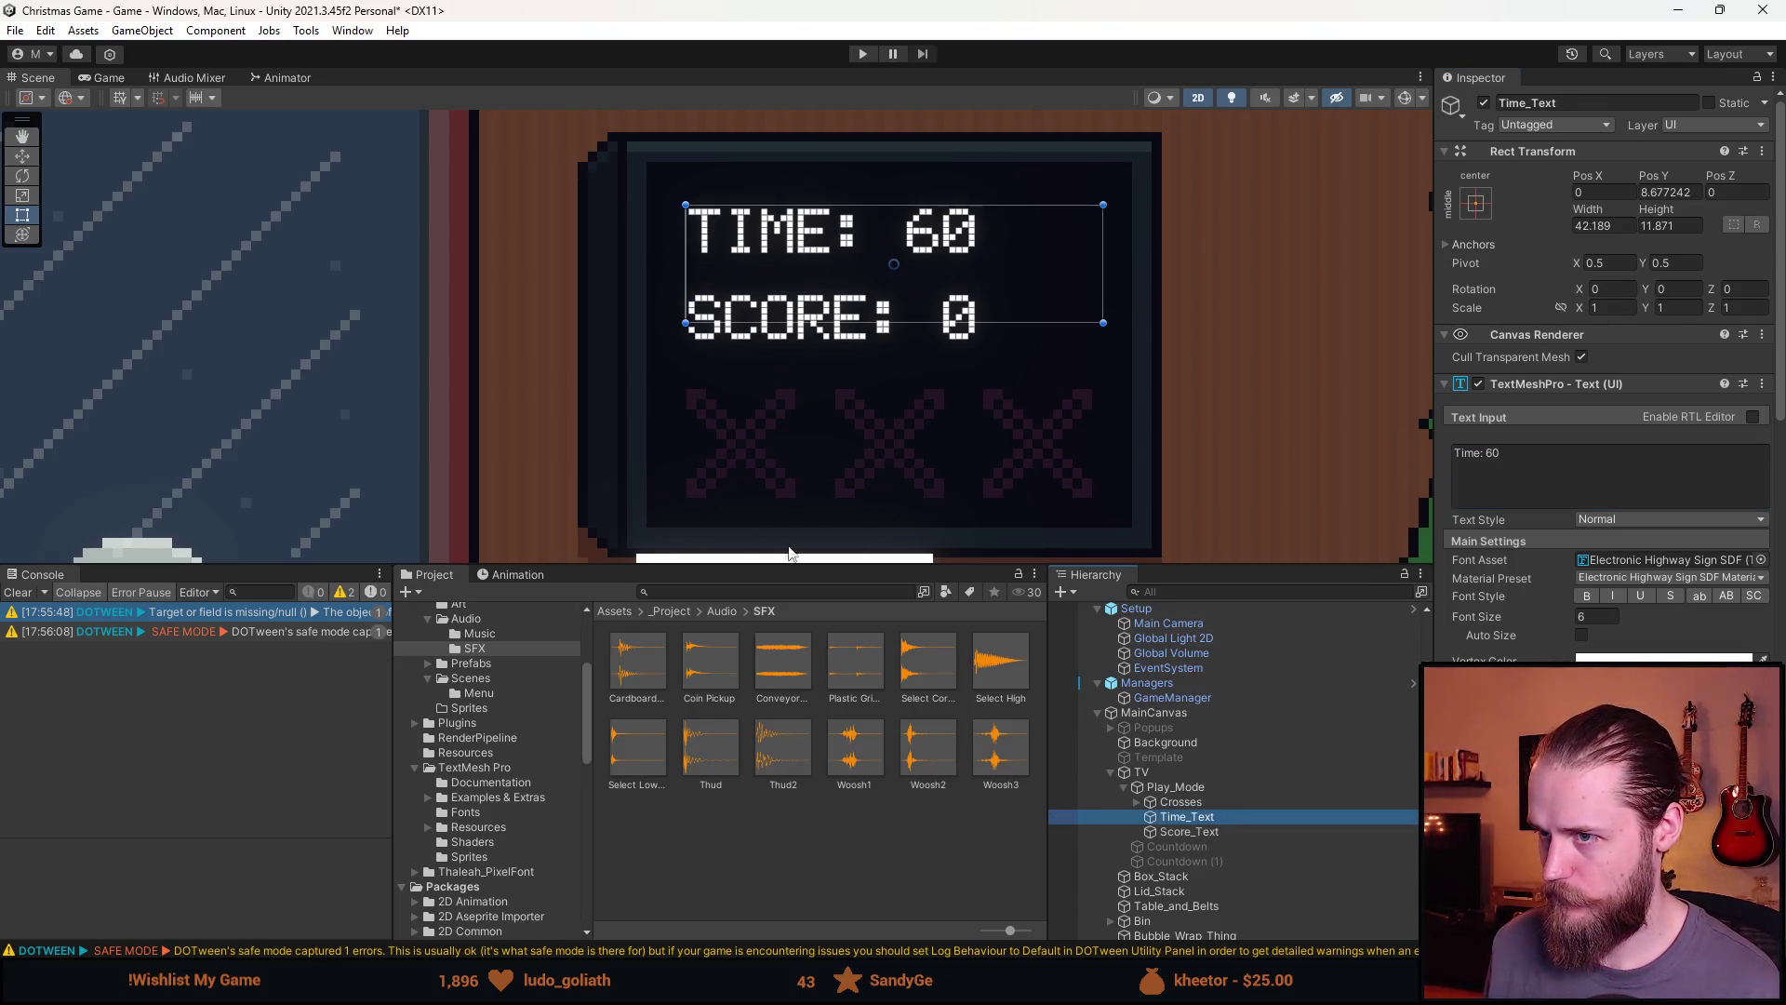
key("w")
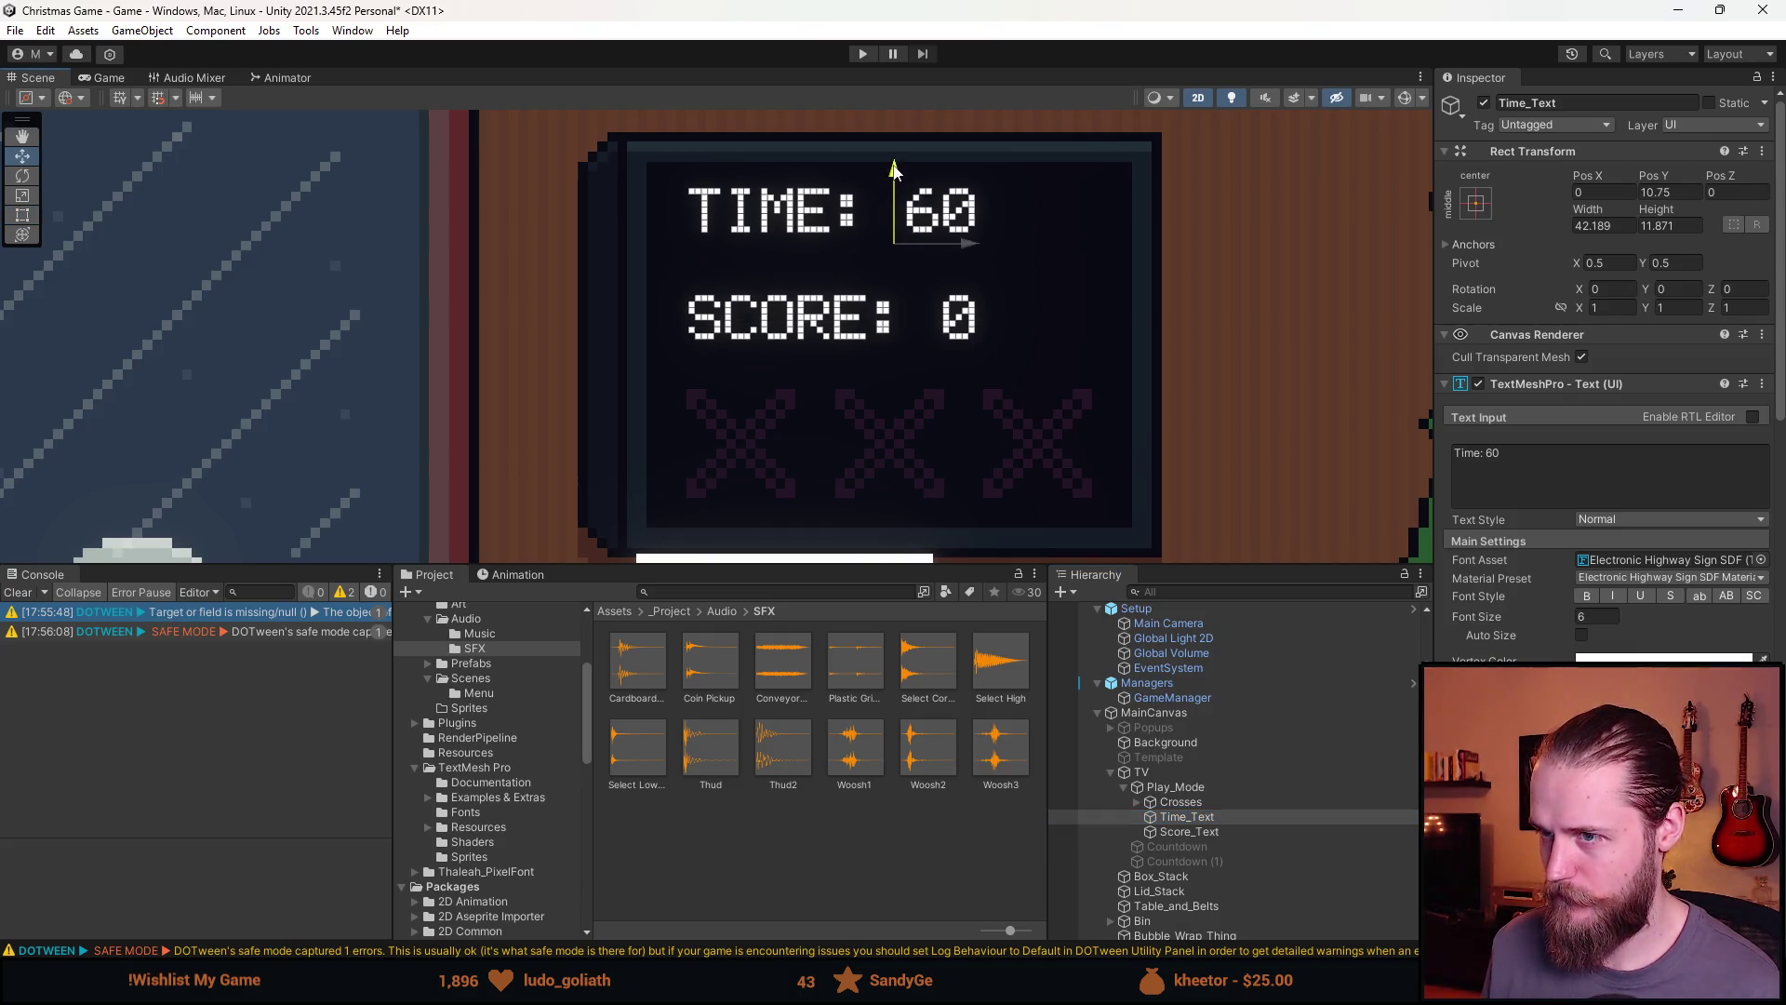
Raise the SCORE line toward TIME and place a duplicate of it below
left_click(1189, 832)
left_click_drag(894, 277, 894, 245)
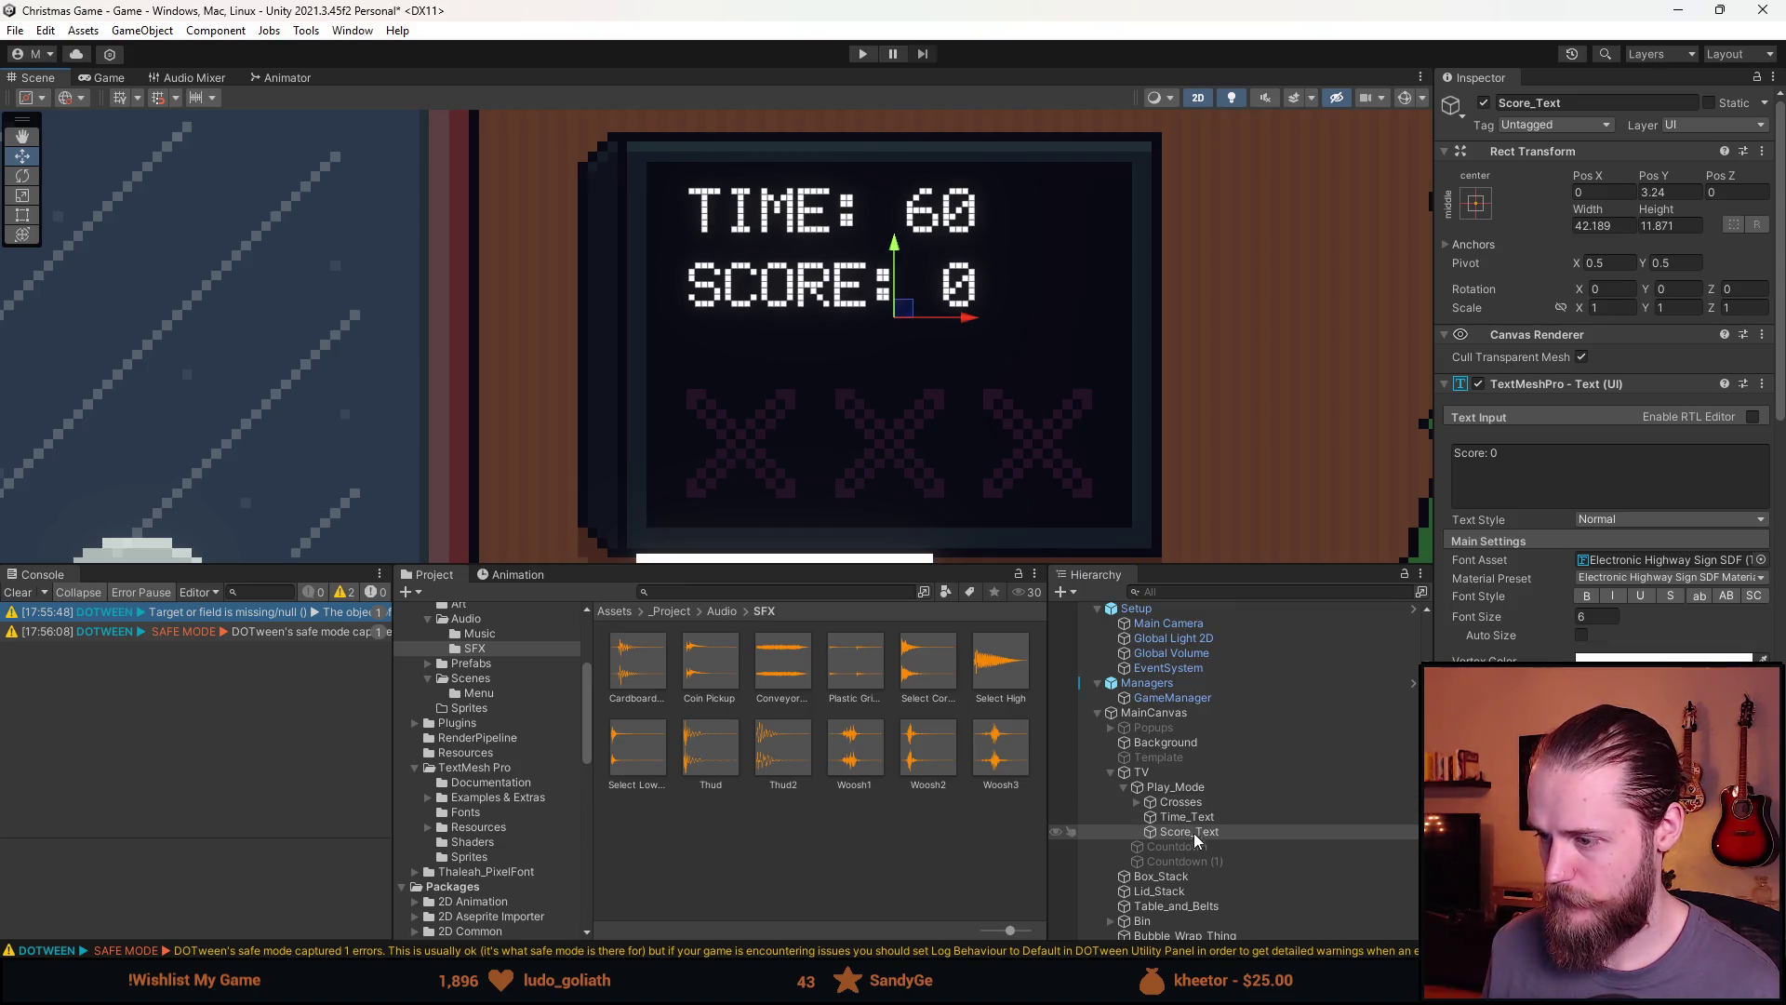
key("ctrl+d")
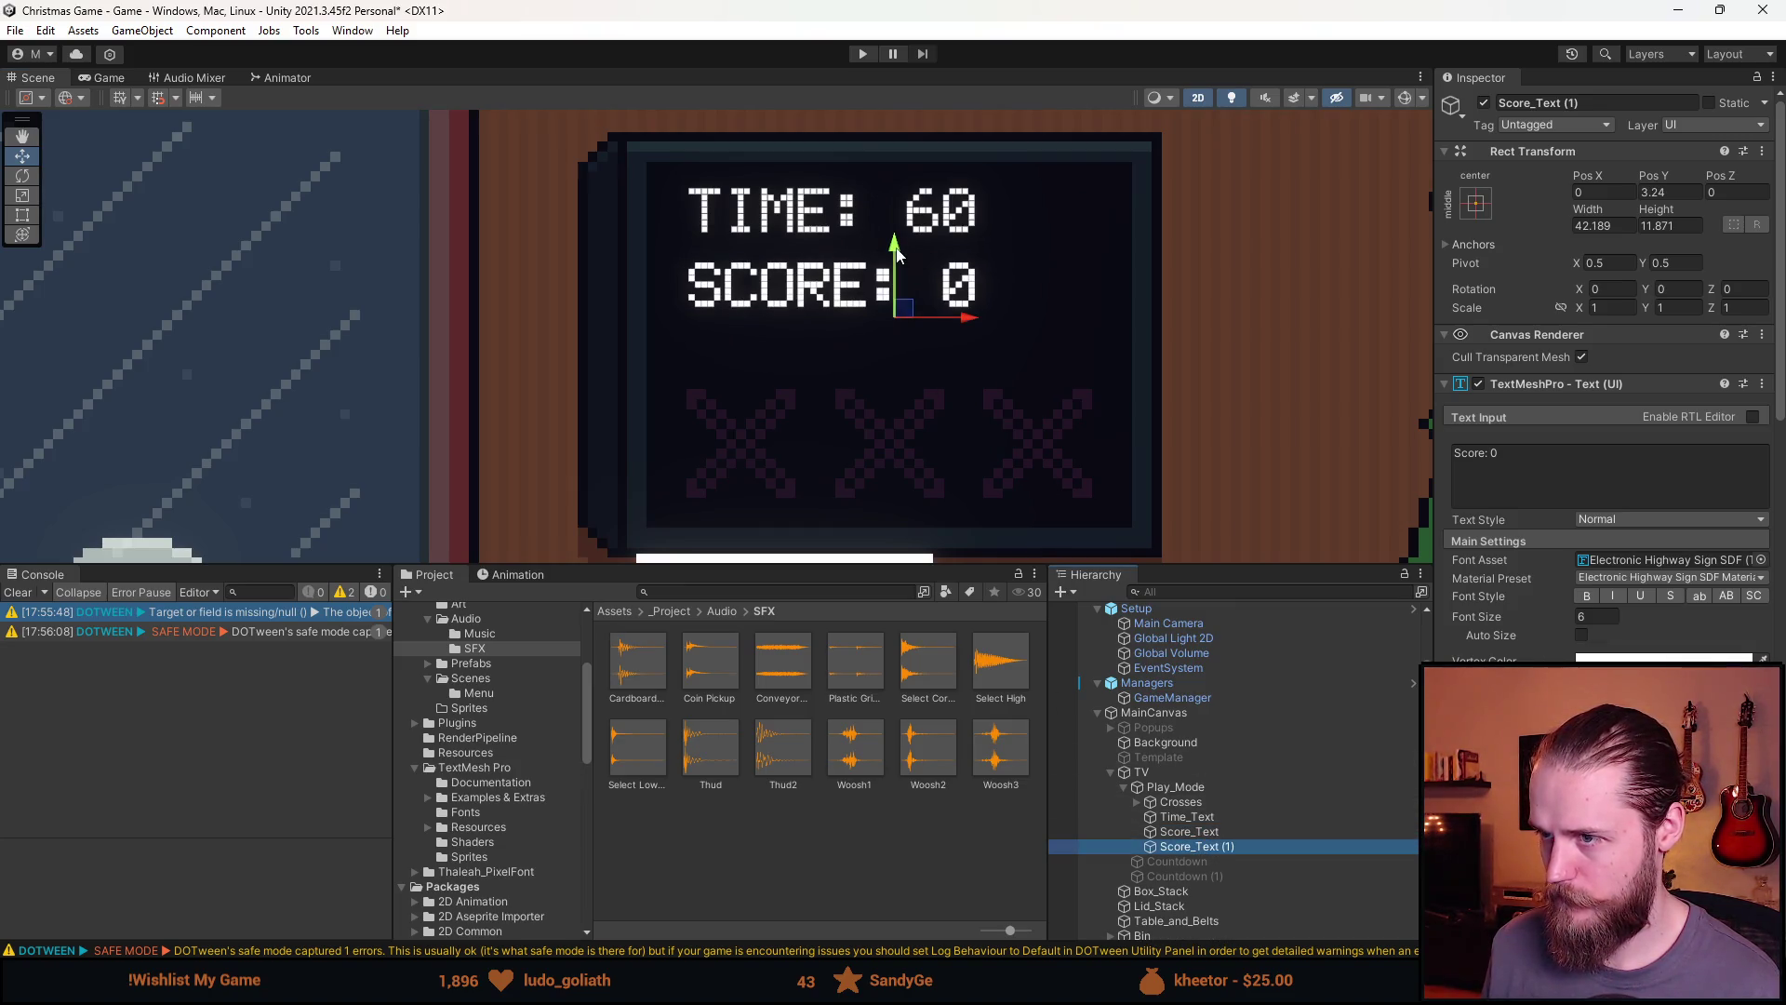
left_click_drag(896, 253, 894, 312)
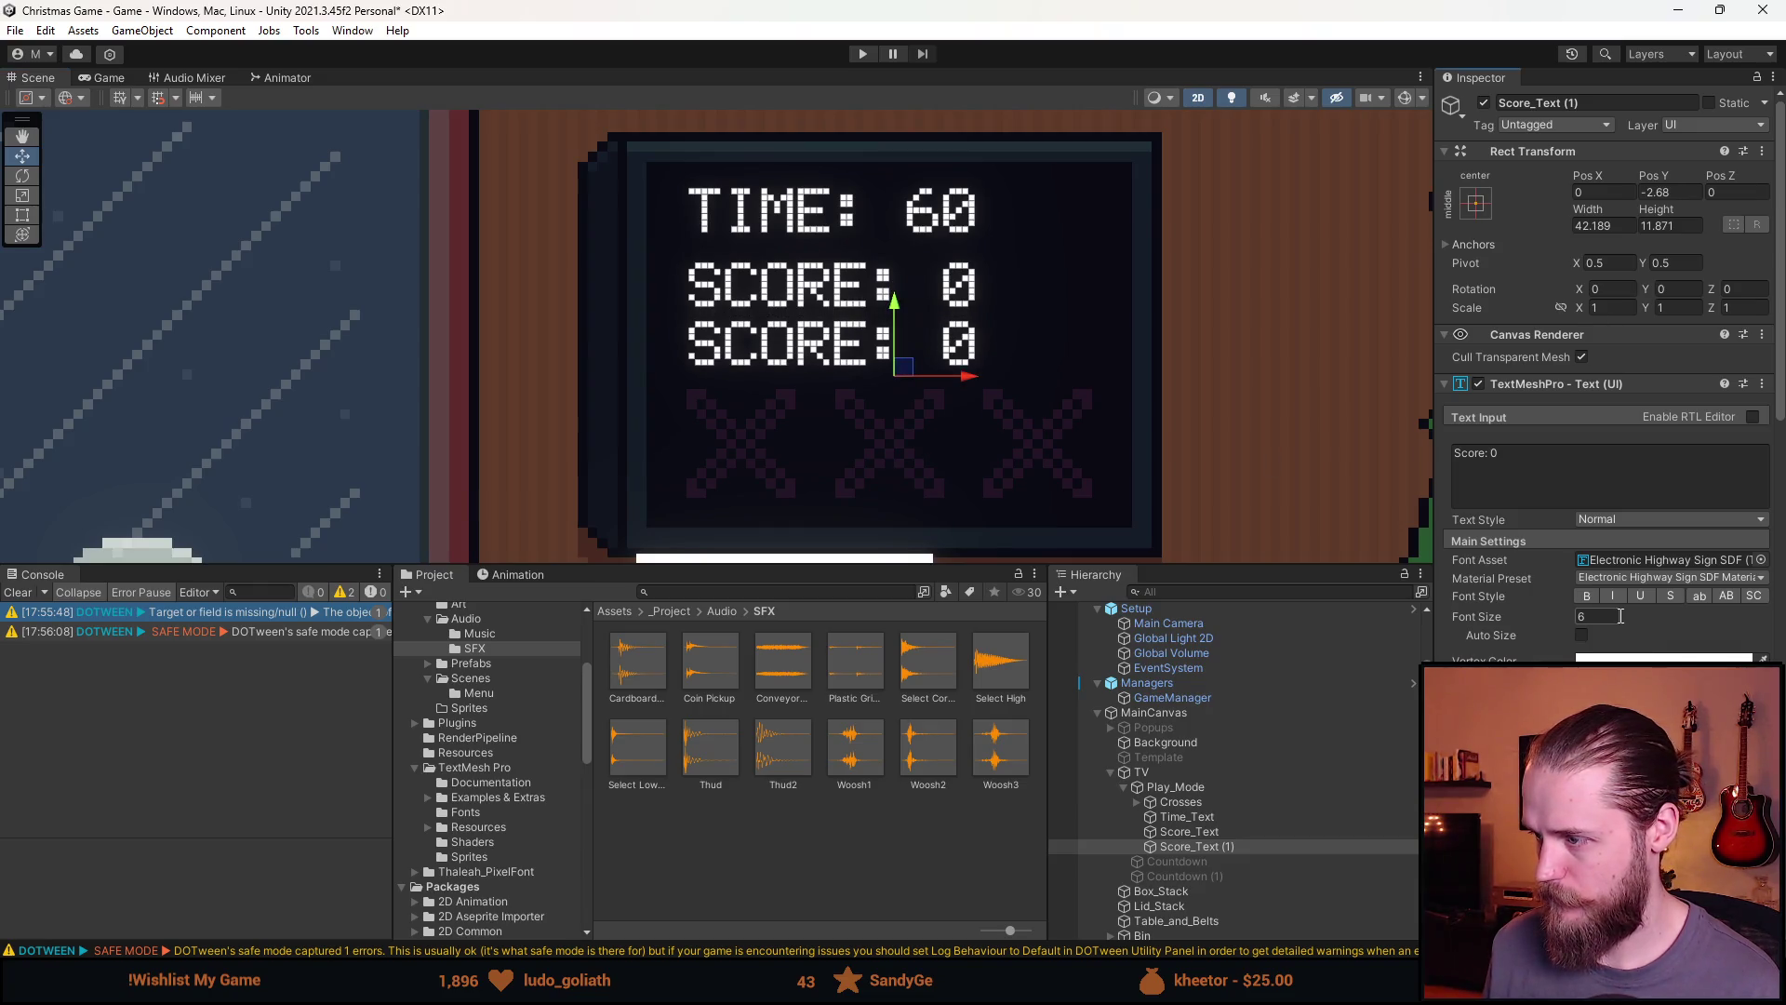
Make the duplicate read 'Highscore: 0' at font size 4, slightly lower on screen
type("4")
left_click(1611, 478)
key("ctrl+a")
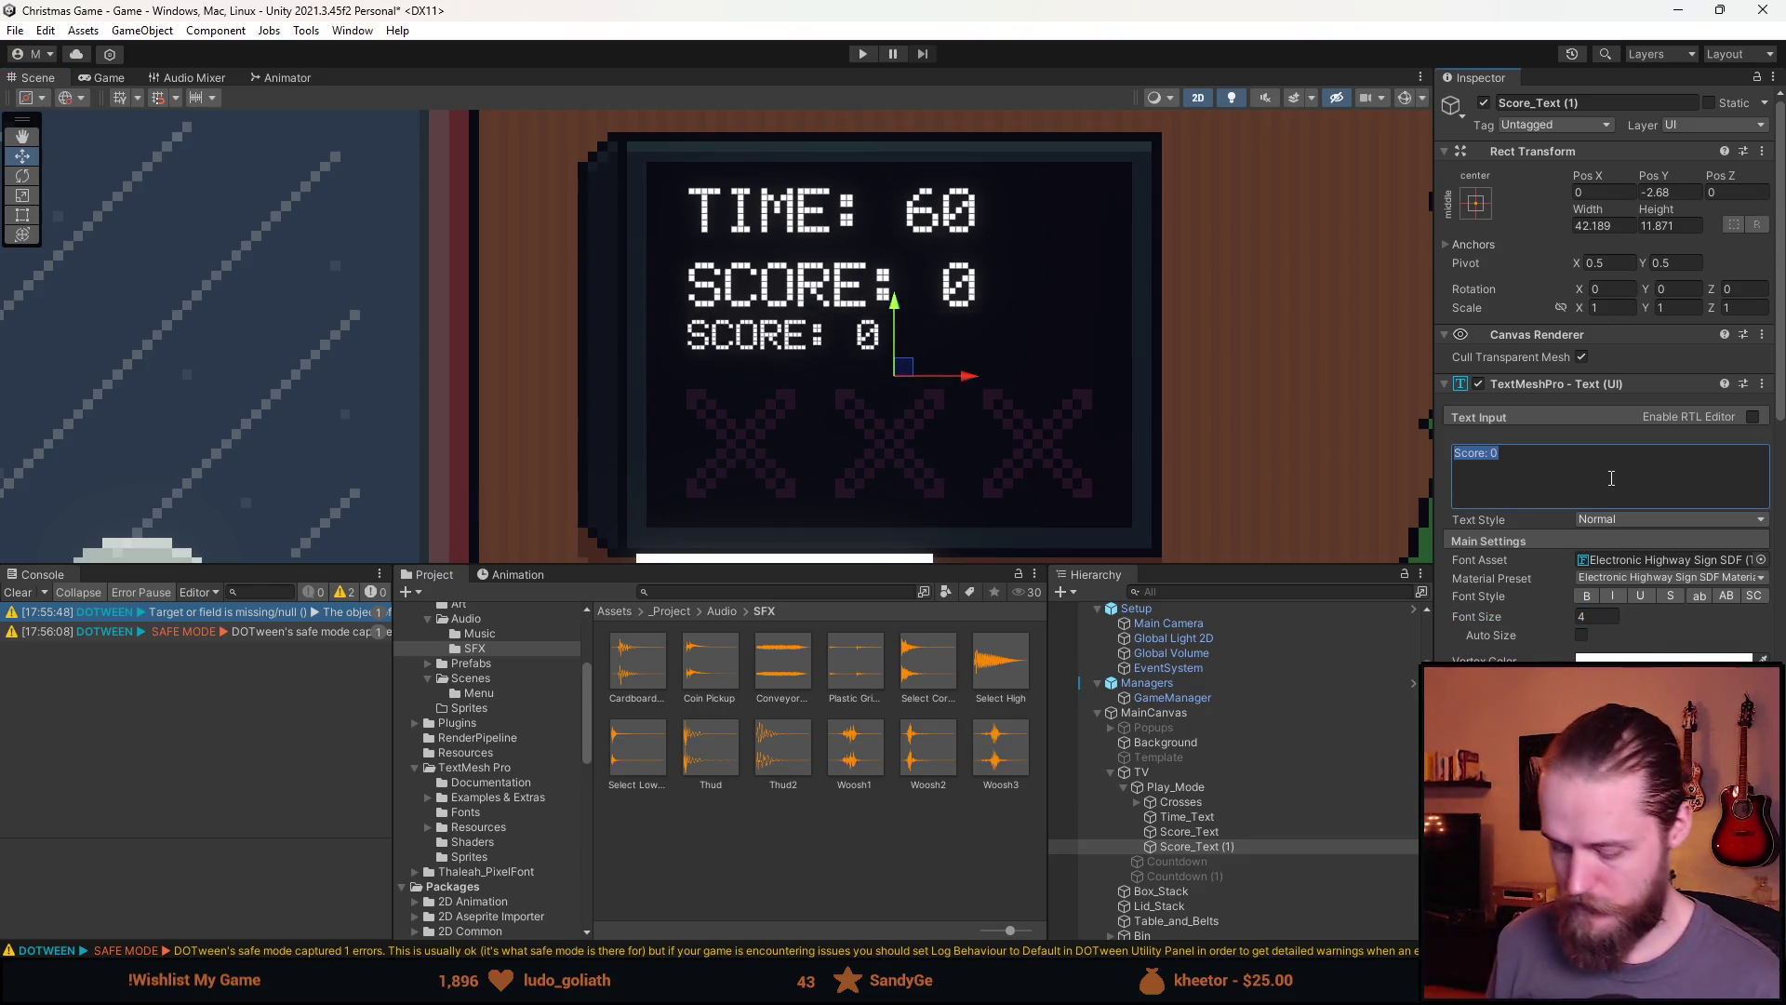
type("Highscore: 0")
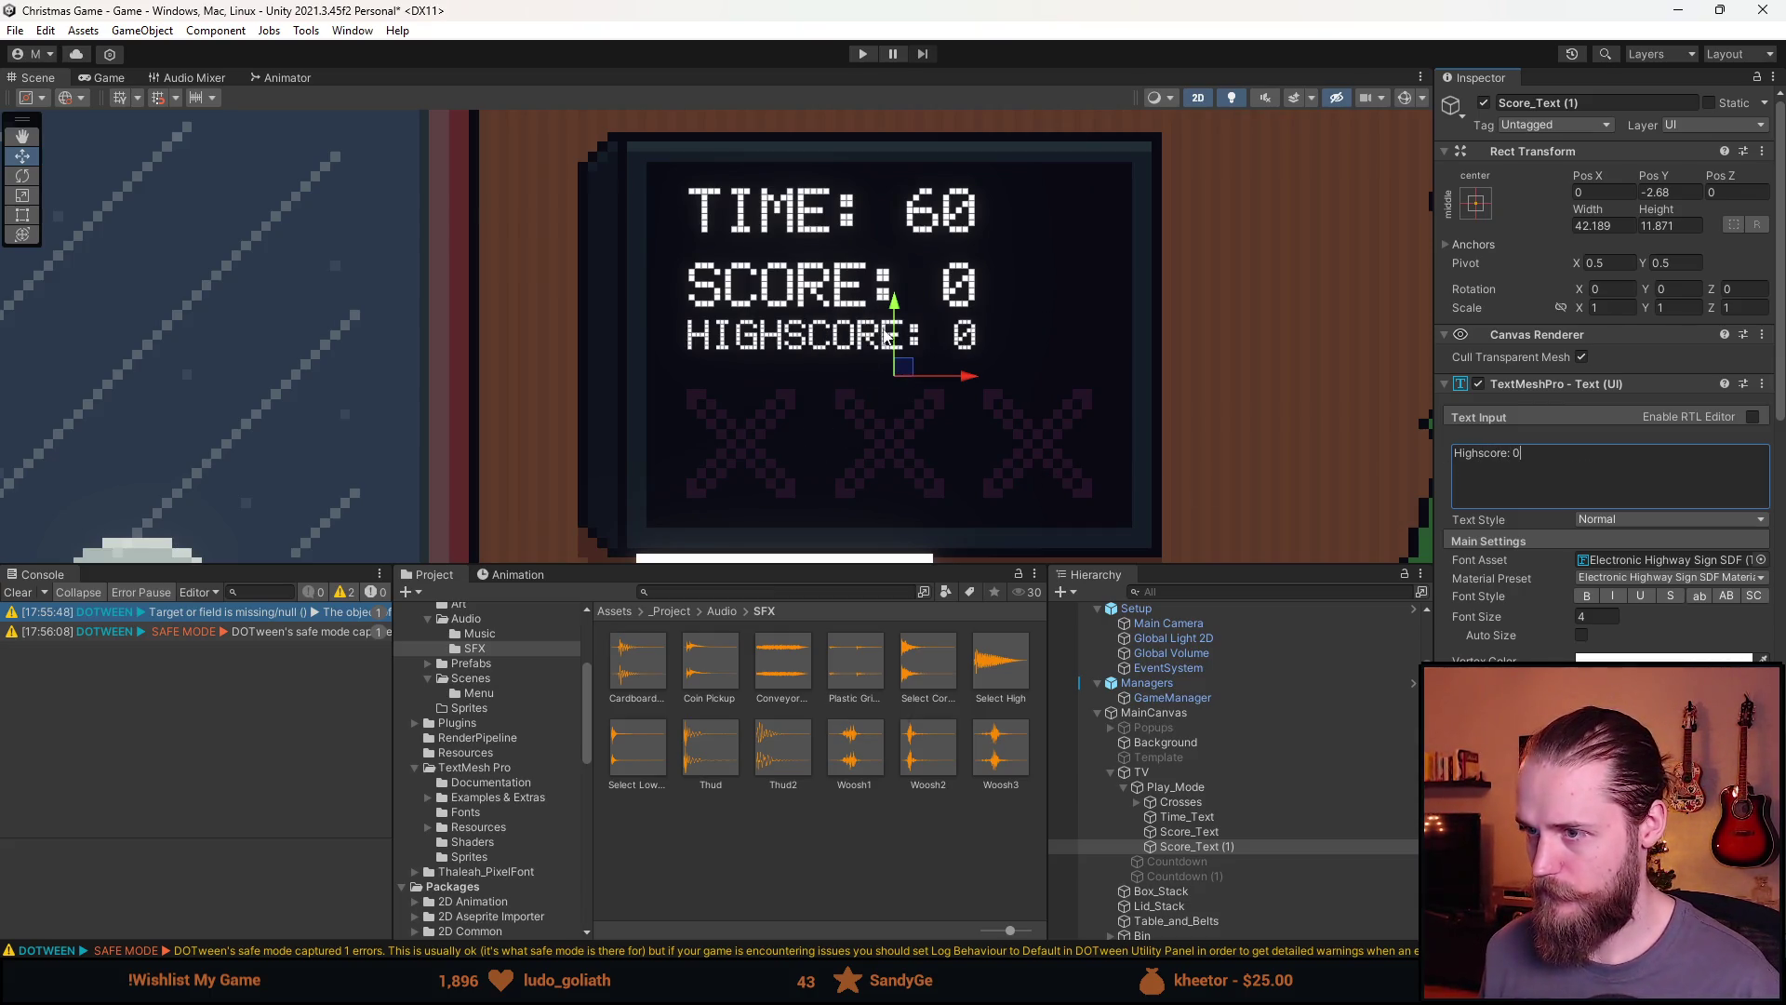
left_click_drag(896, 307, 895, 319)
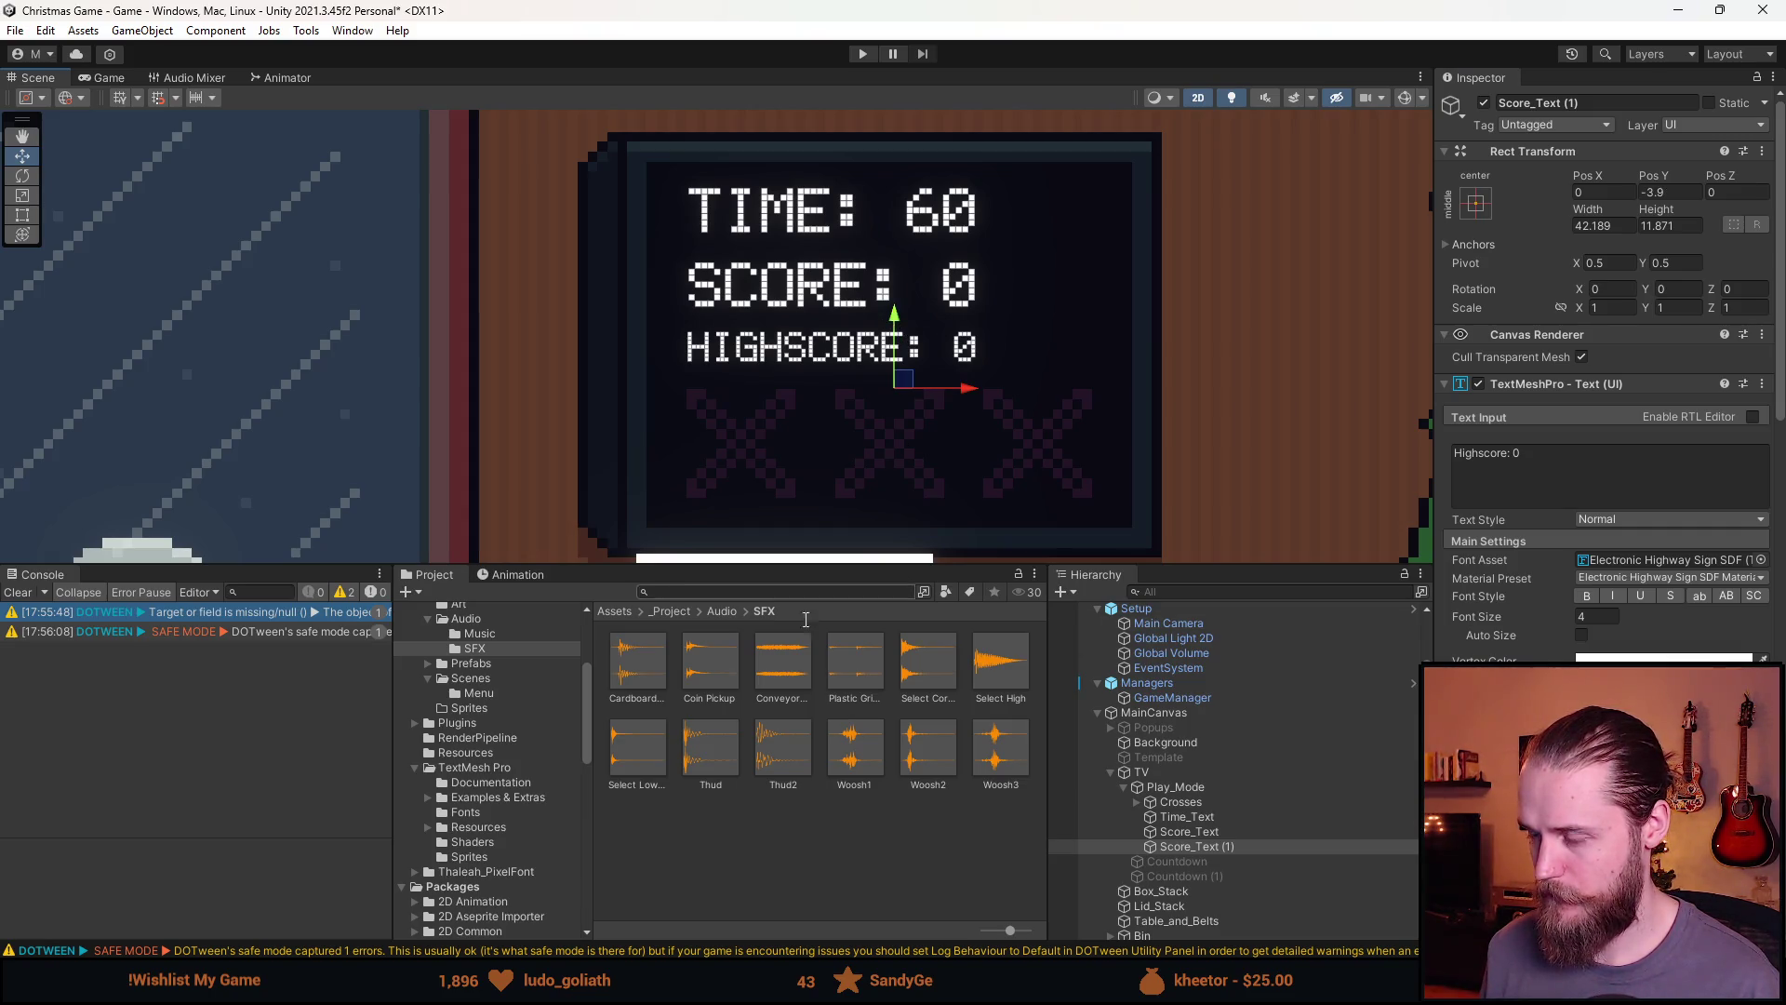
Nudge the TIME text slightly upward to Pos Y 11.22
left_click(1187, 817)
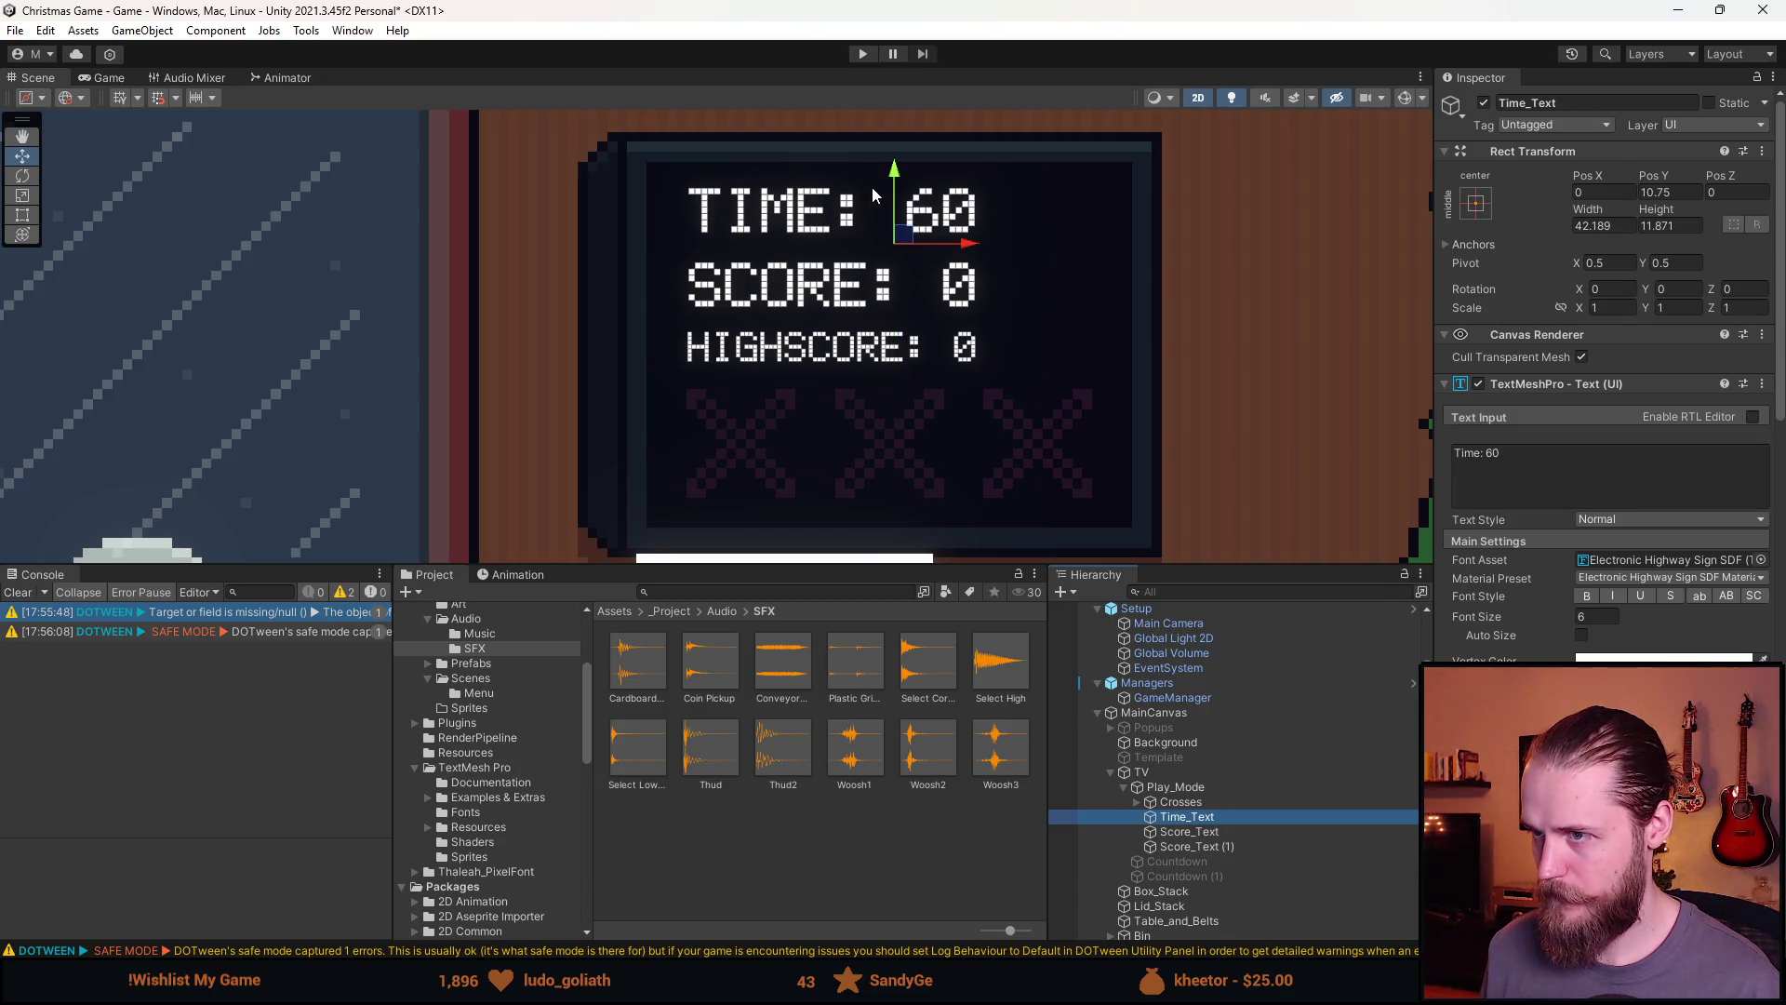
left_click_drag(895, 185, 895, 178)
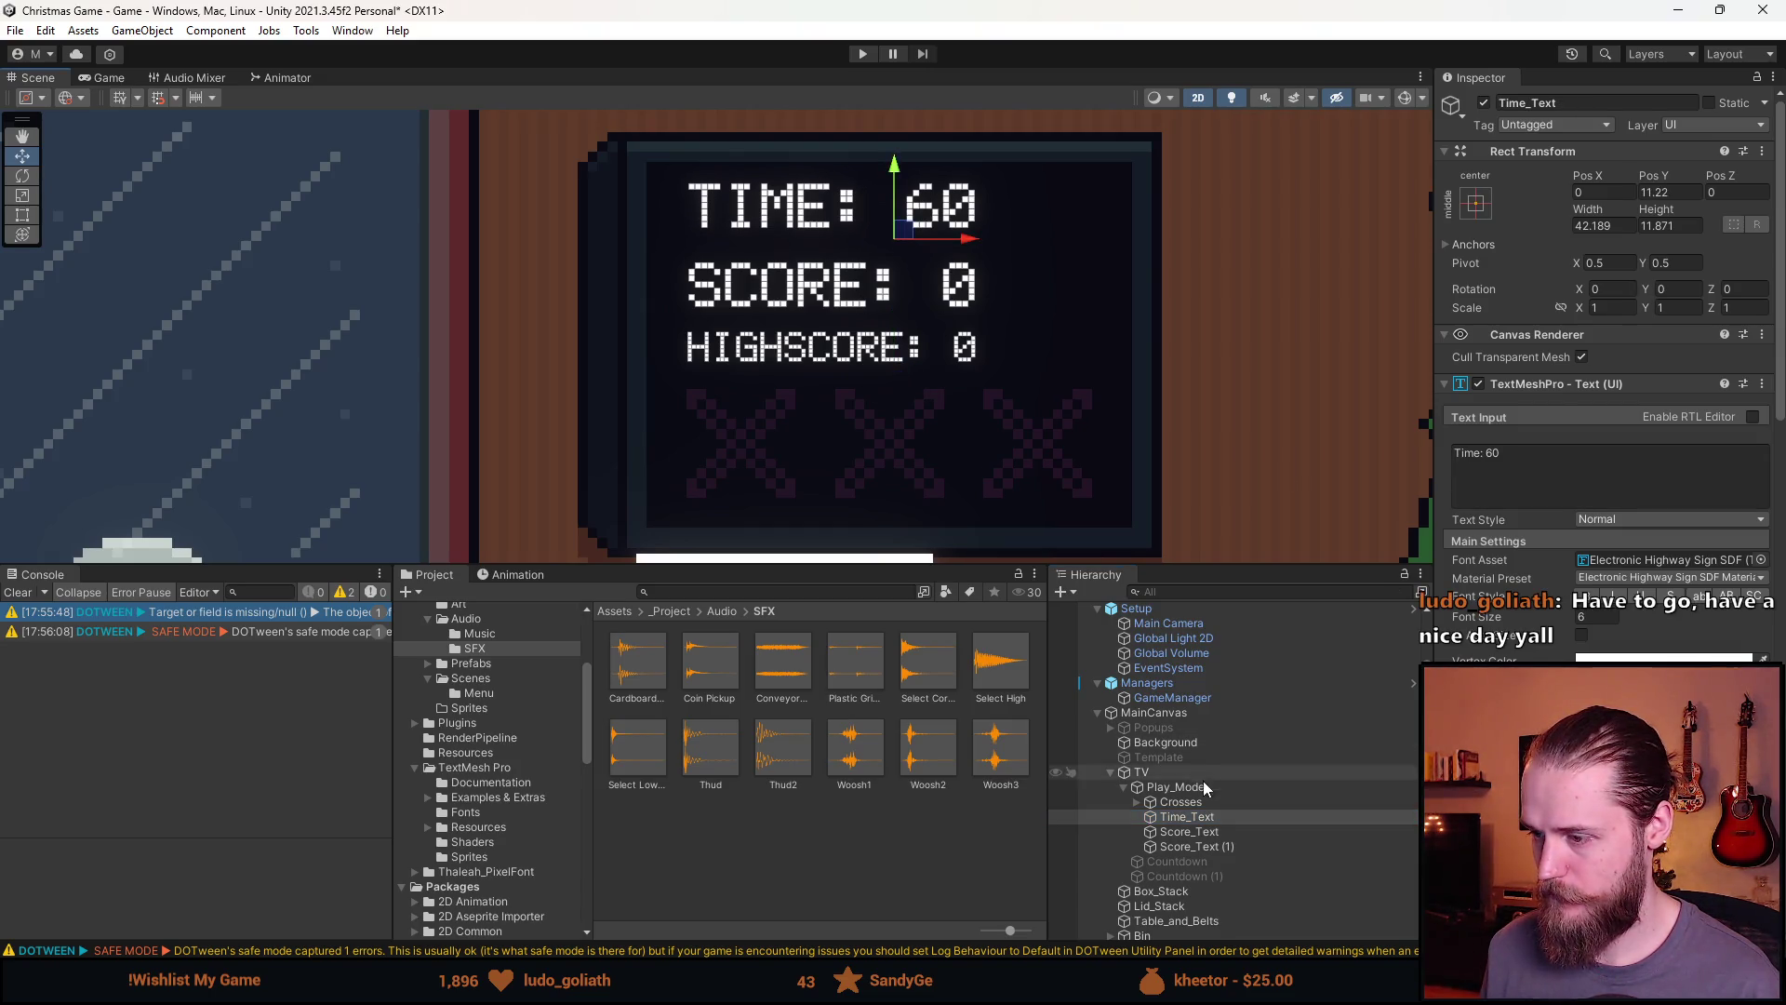
left_click(1201, 840)
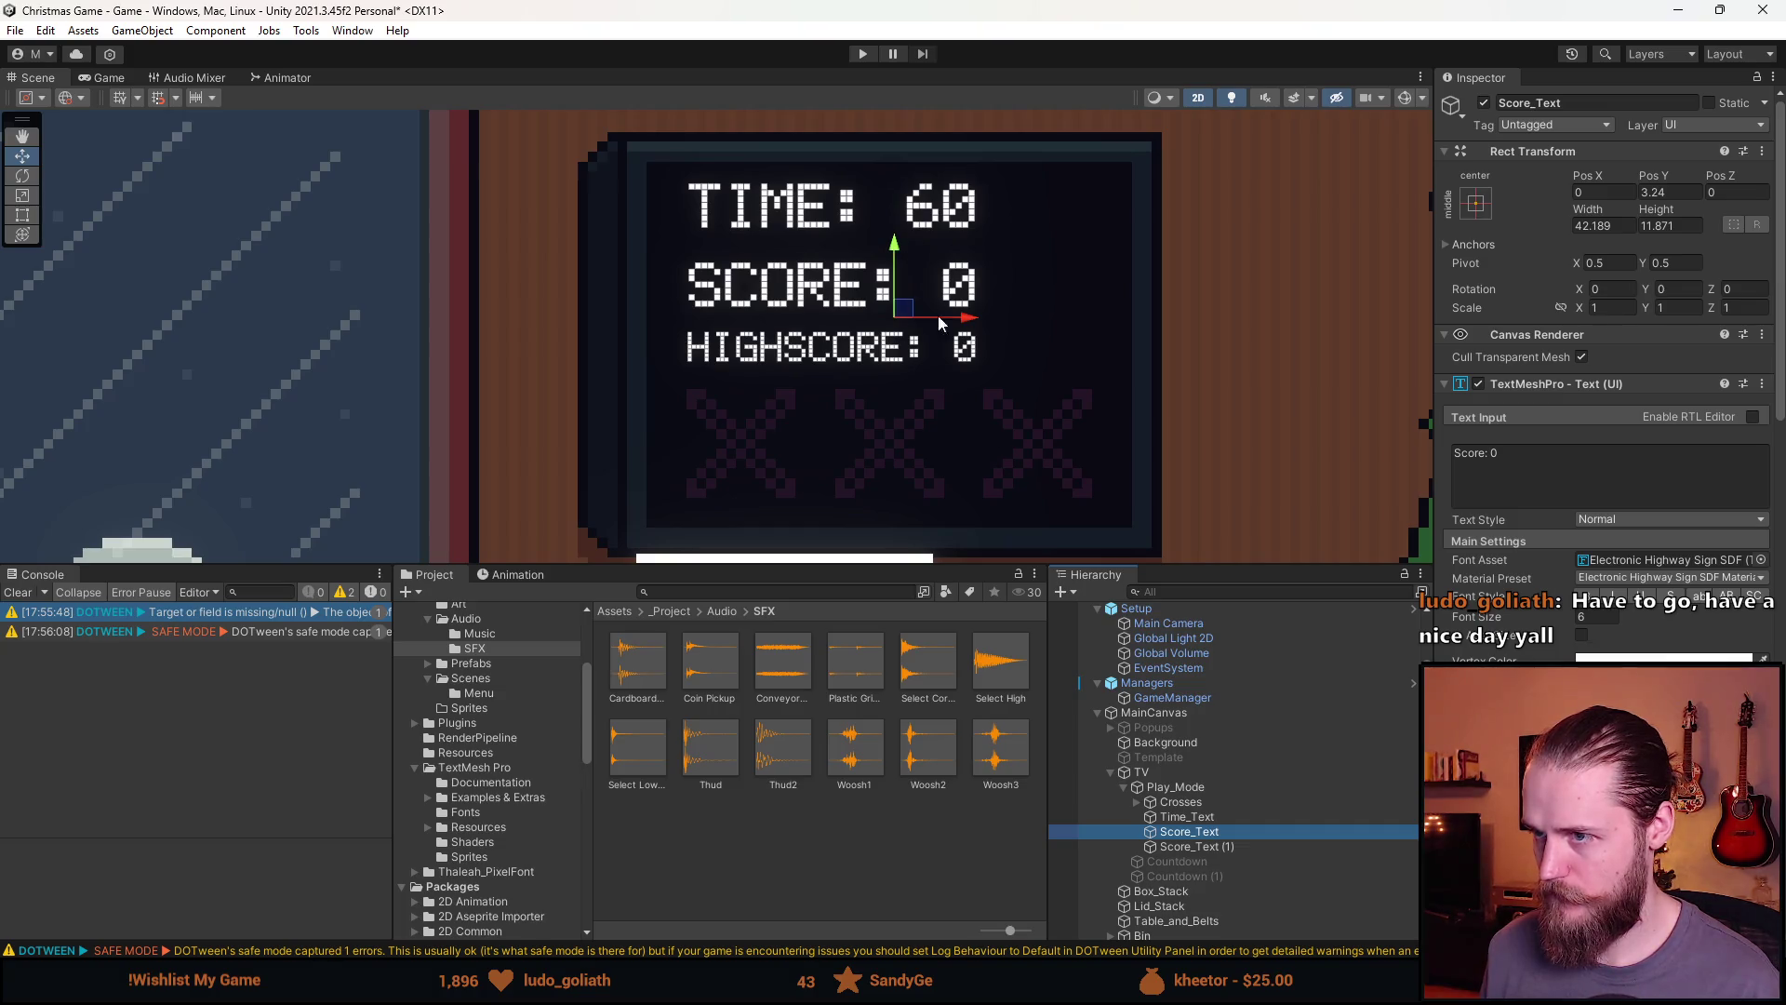
Group the TIME, SCORE and HIGHSCORE texts under a new empty parent
left_click(1200, 819)
left_click(1200, 846, "shift")
right_click(1214, 847)
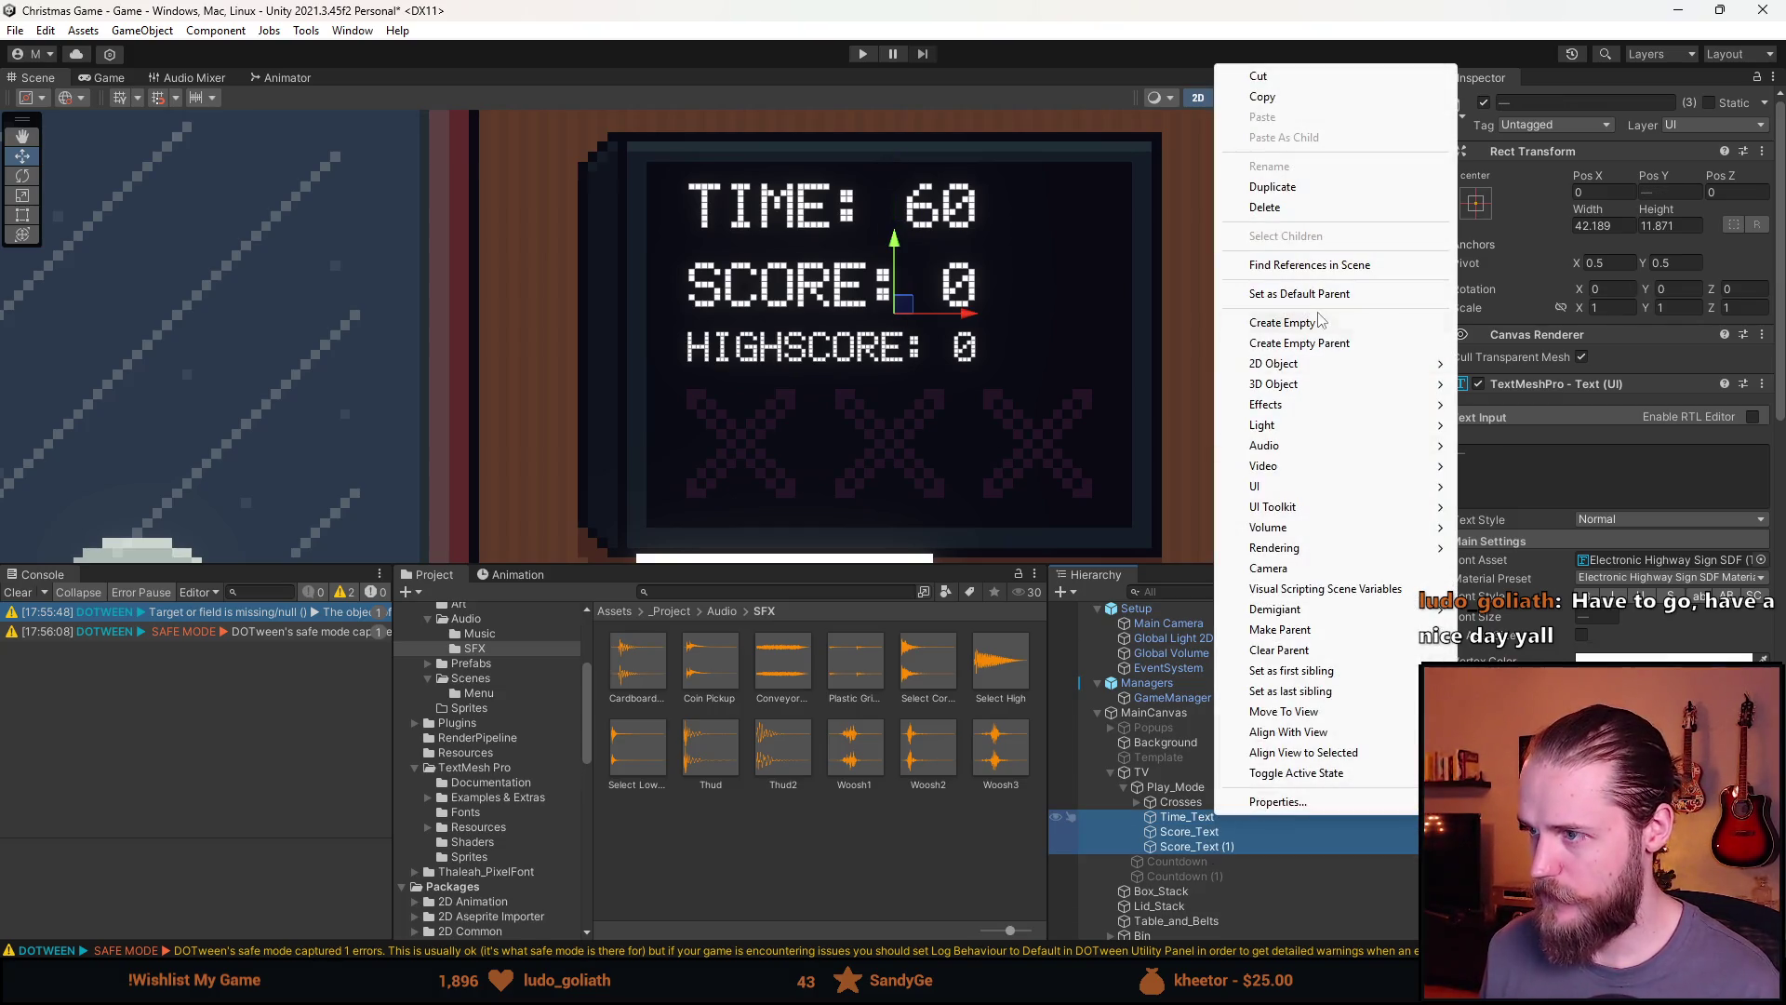
left_click(1320, 342)
Give the parent a Vertical Layout Group with Child Force Expand off and Upper Left alignment
left_click(1581, 344)
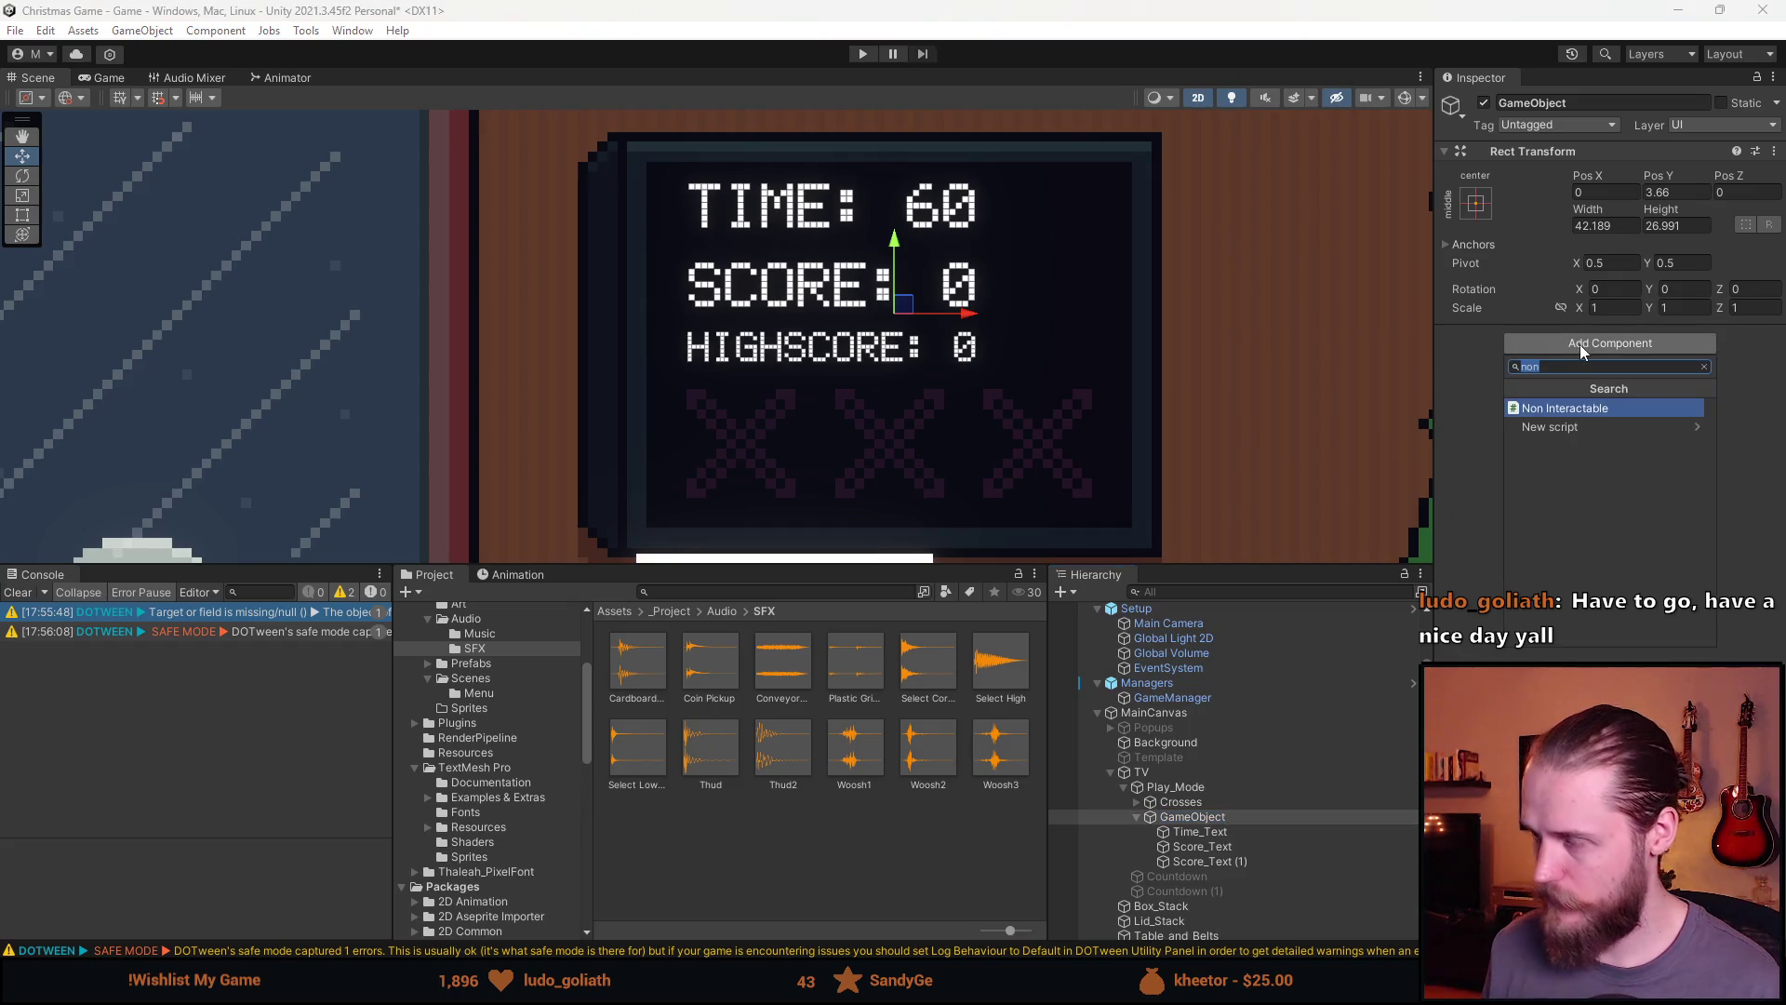
type("verti")
key("Return")
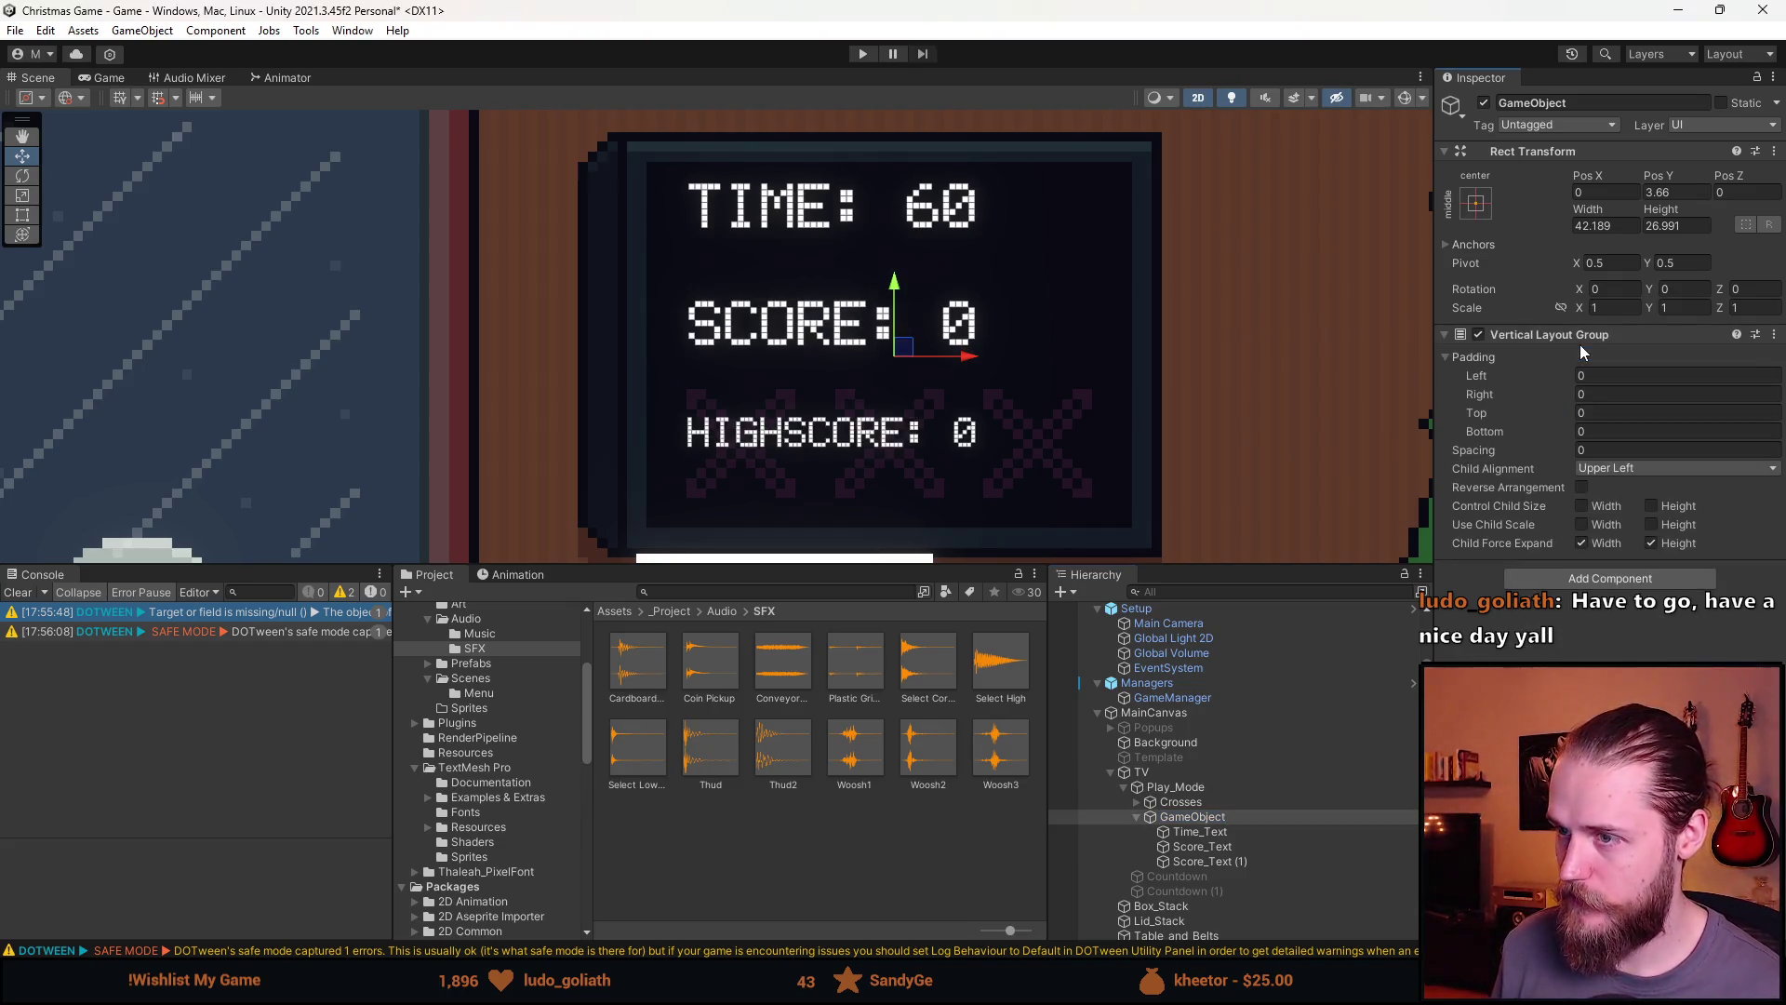
left_click(1582, 543)
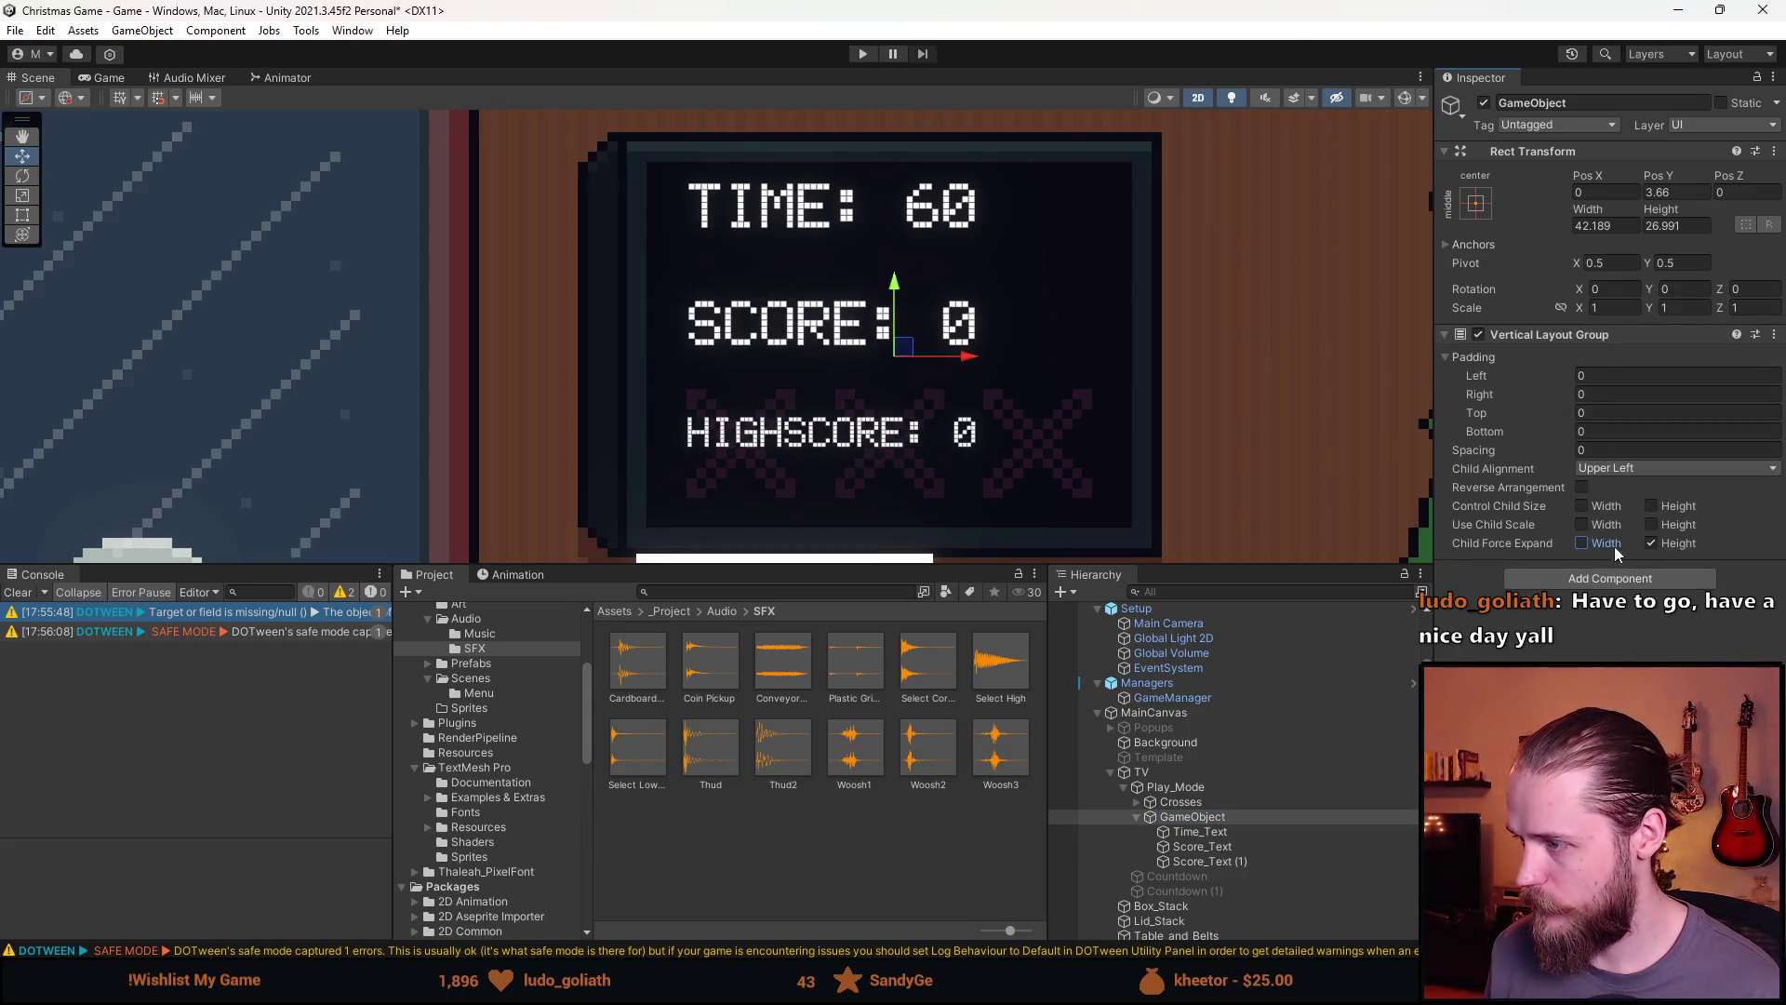
left_click(1615, 472)
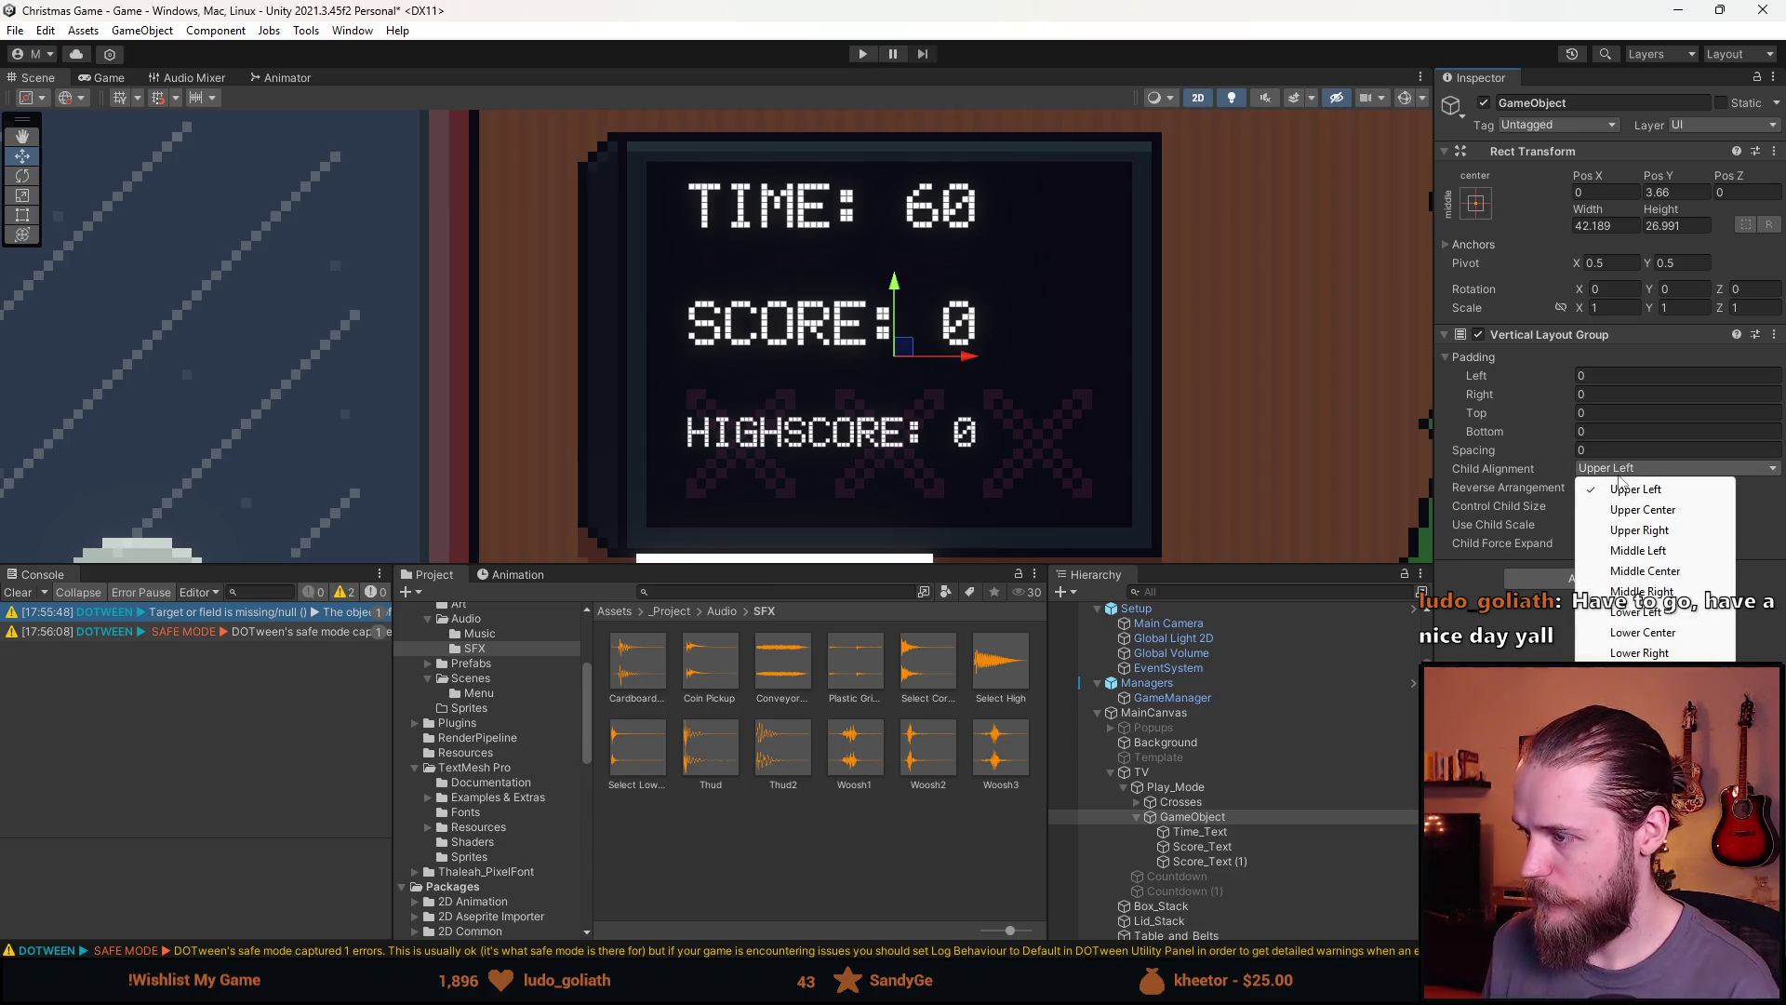
left_click(1665, 489)
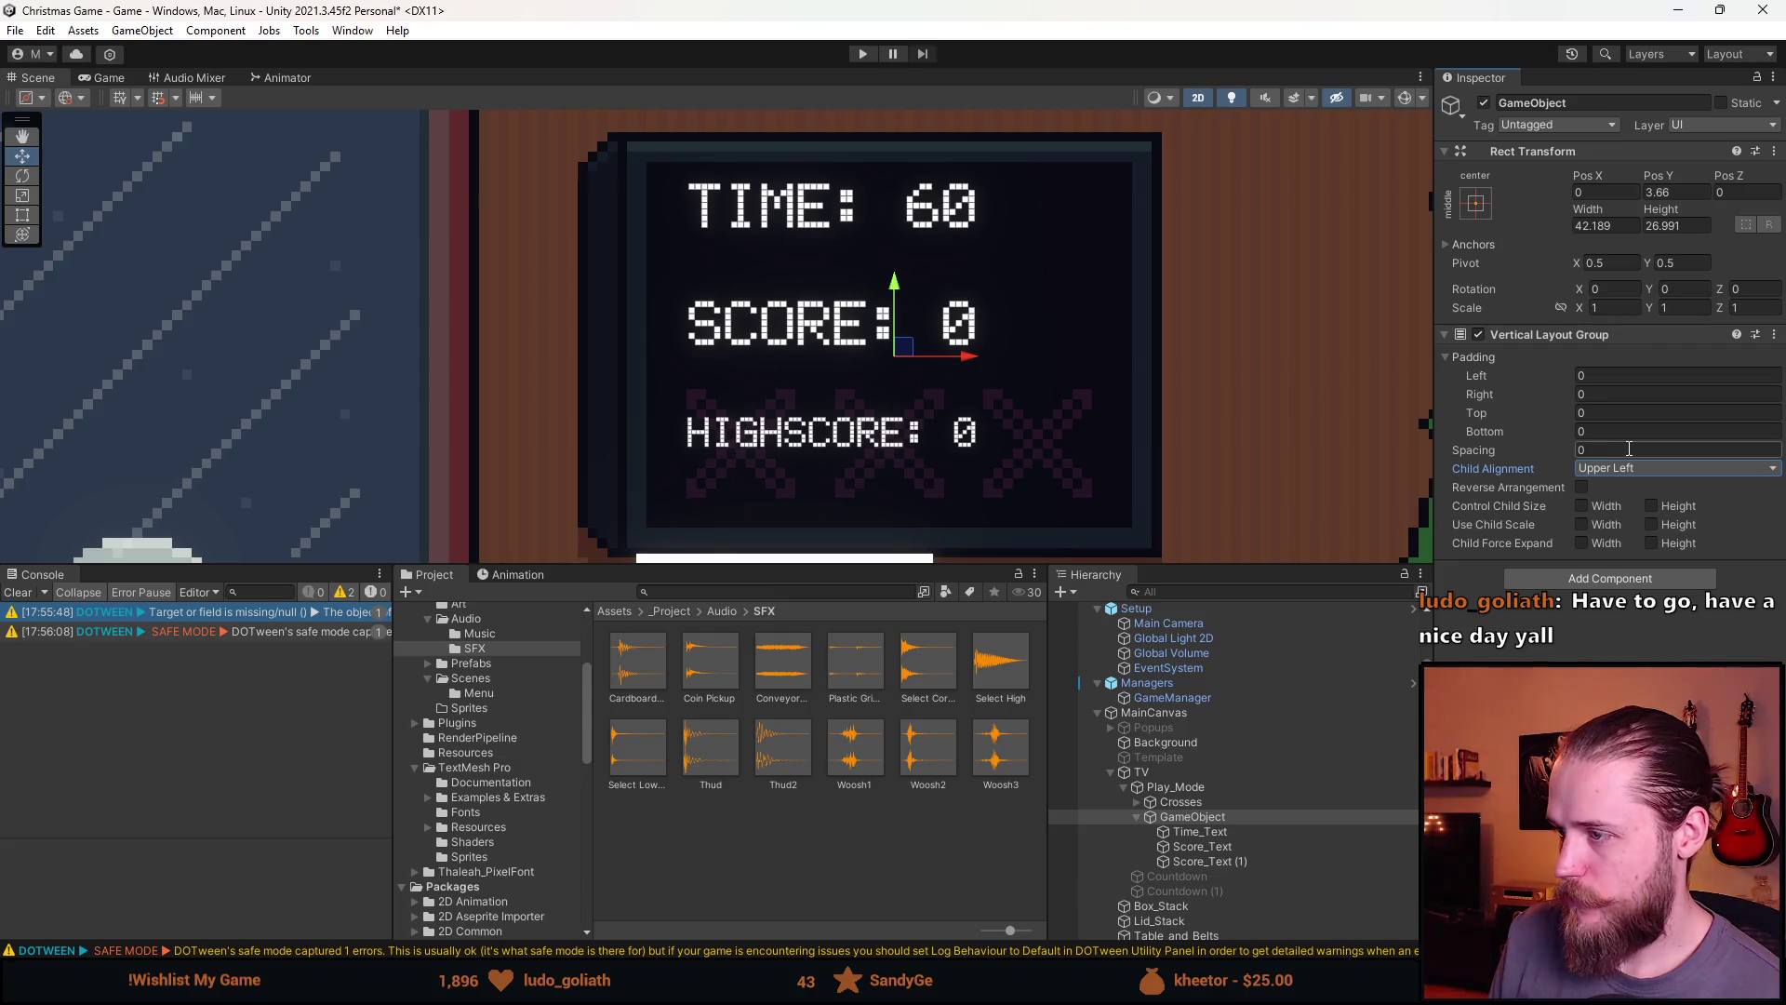
left_click(1200, 830)
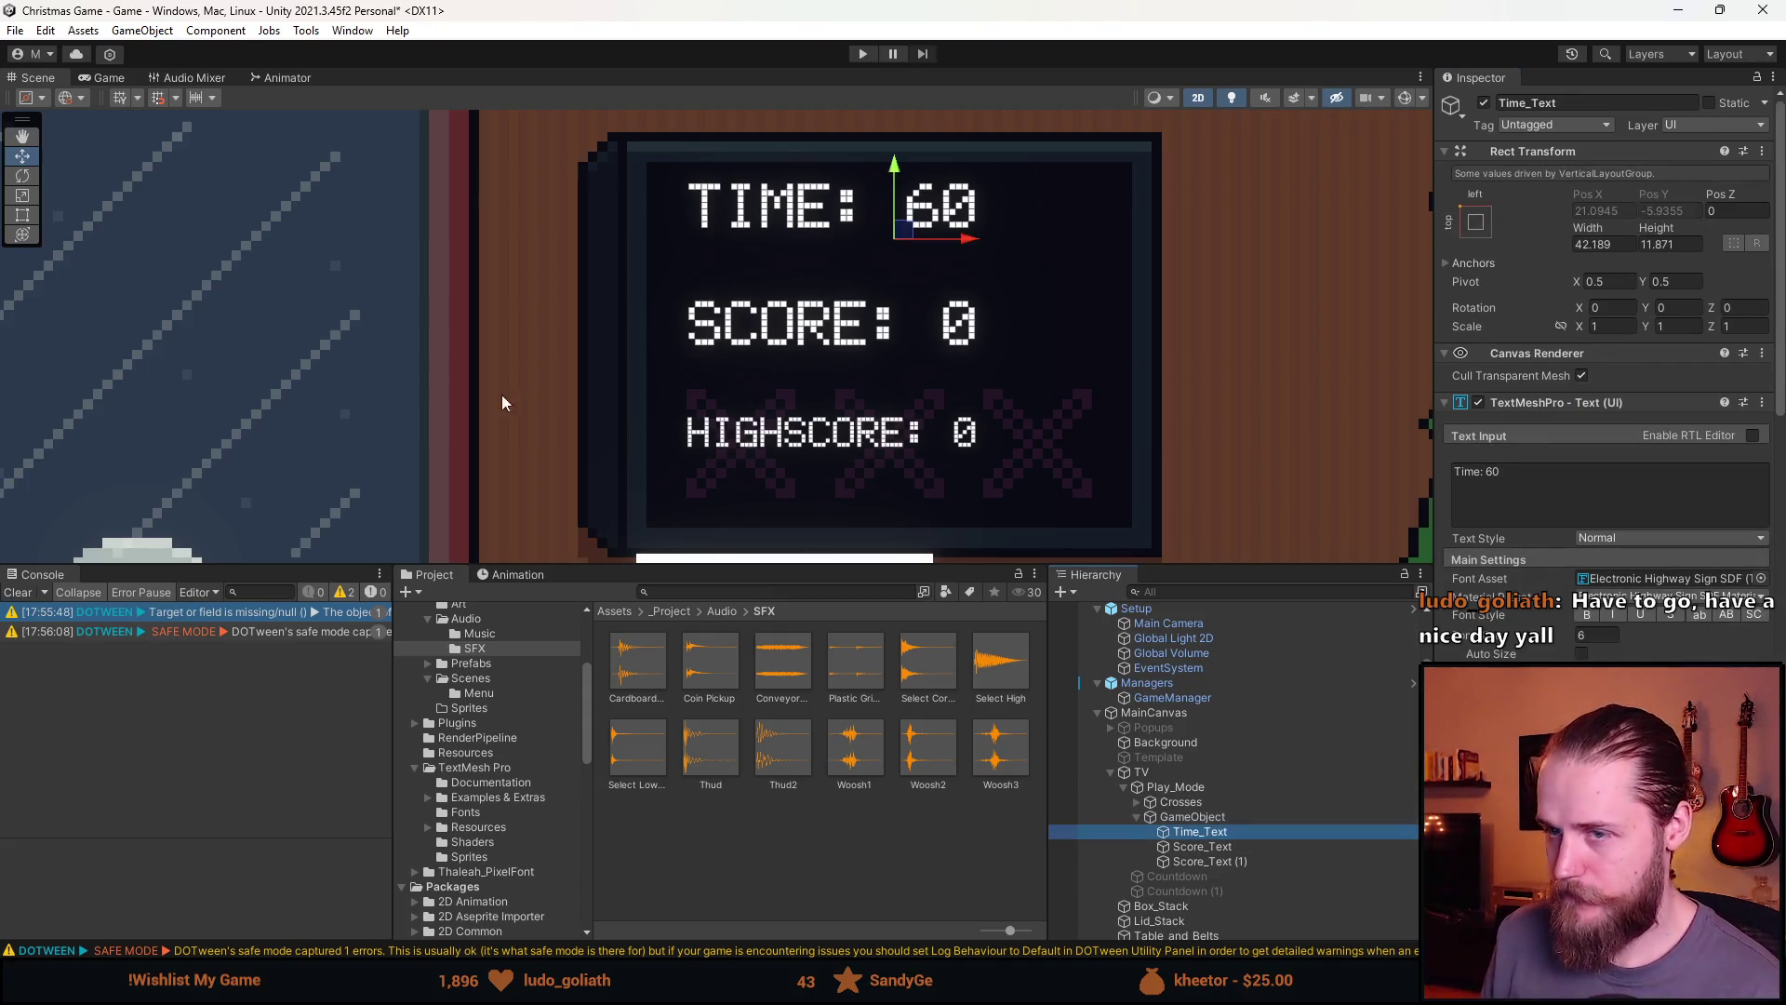
left_click(23, 215)
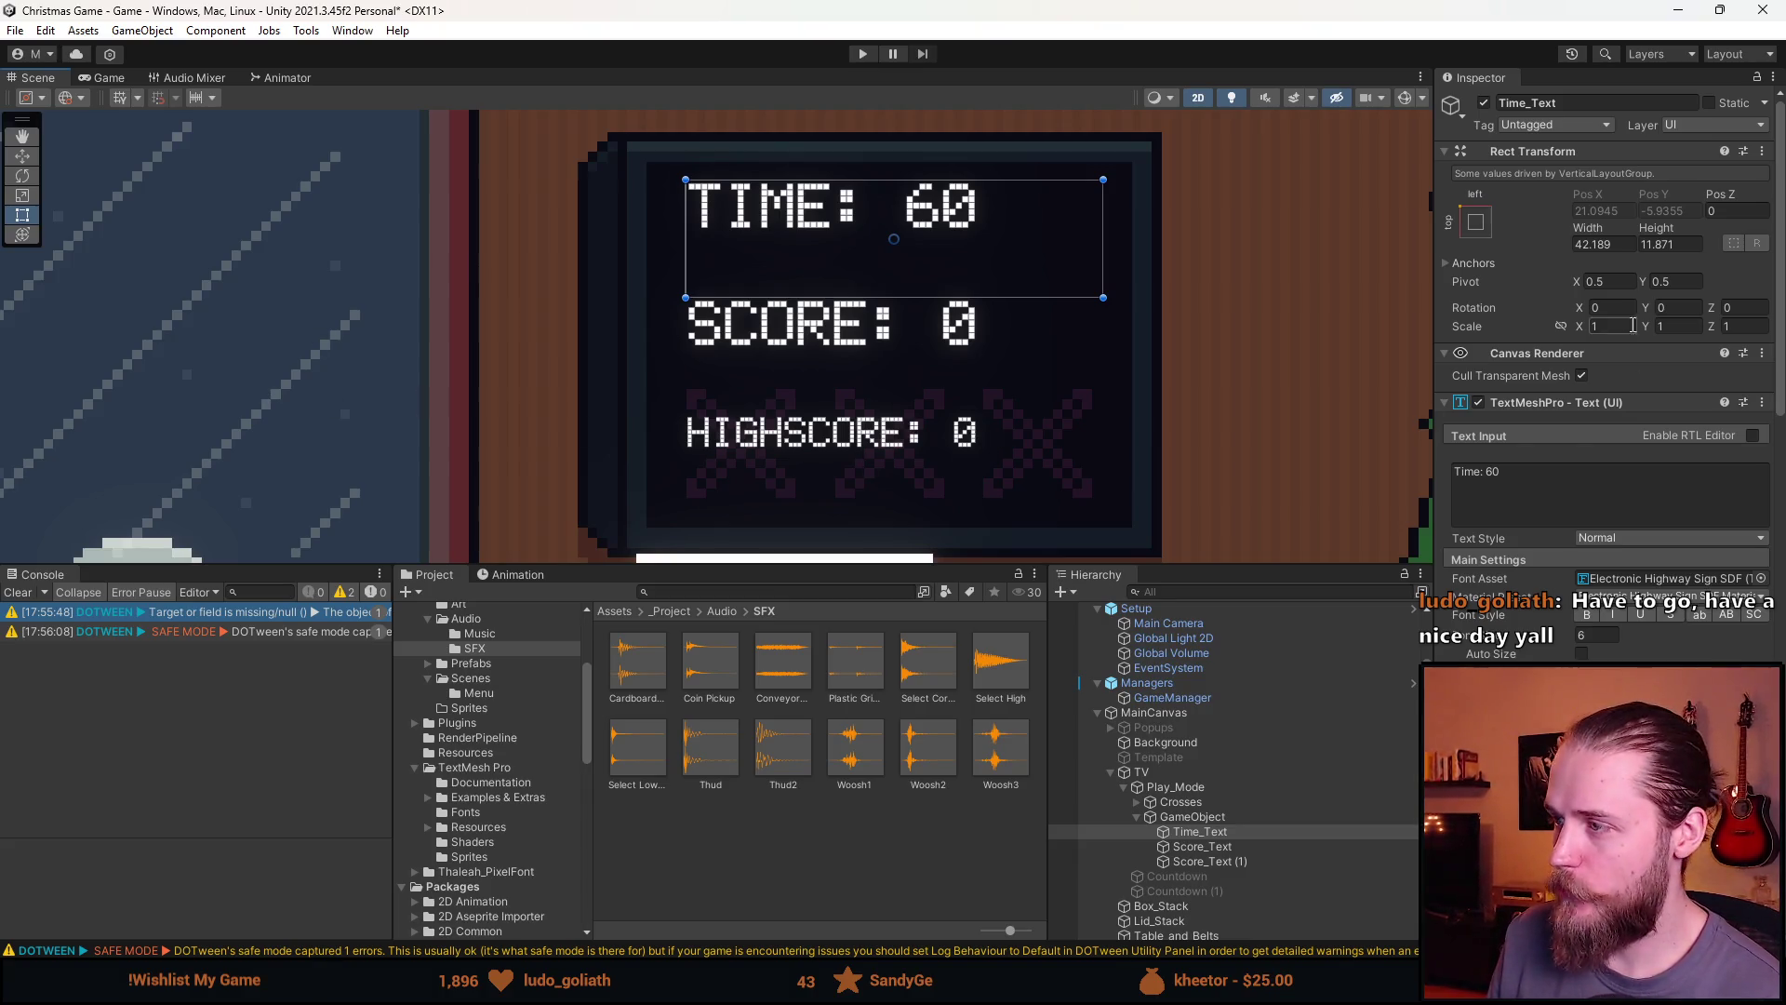
Set the TIME and HIGHSCORE text heights to 5
left_click(17, 593)
left_click_drag(1106, 472, 946, 477)
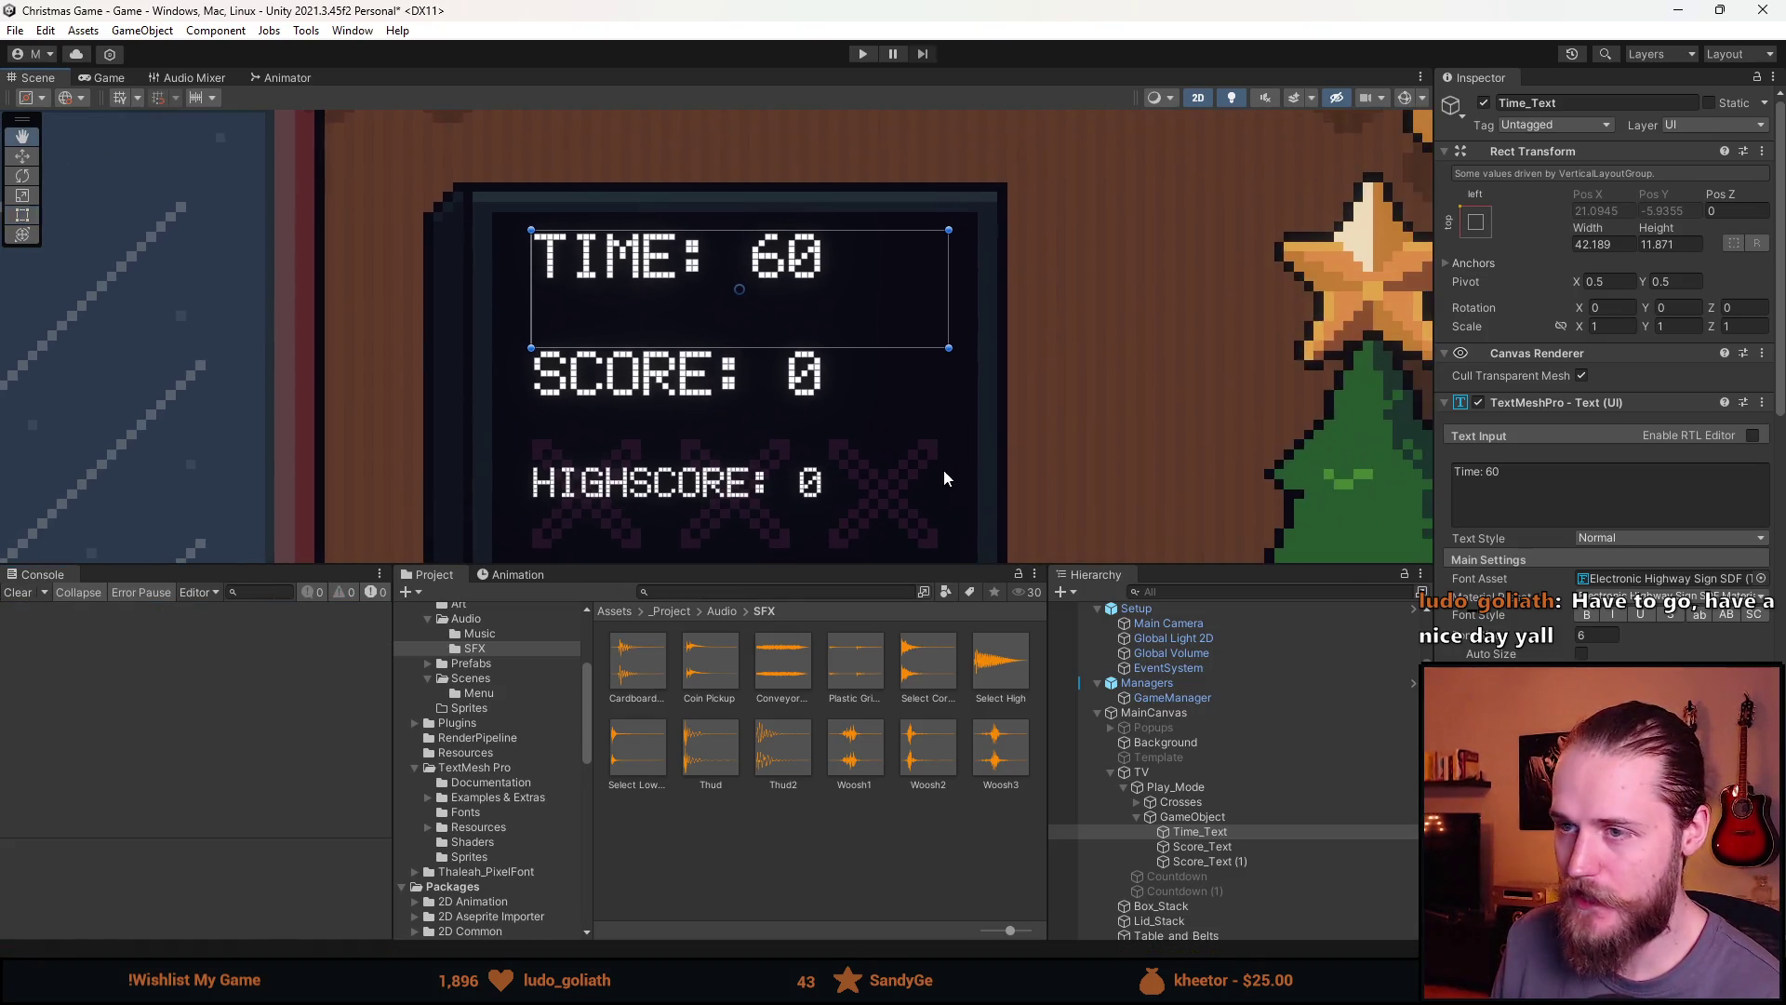
left_click(1675, 244)
type("5")
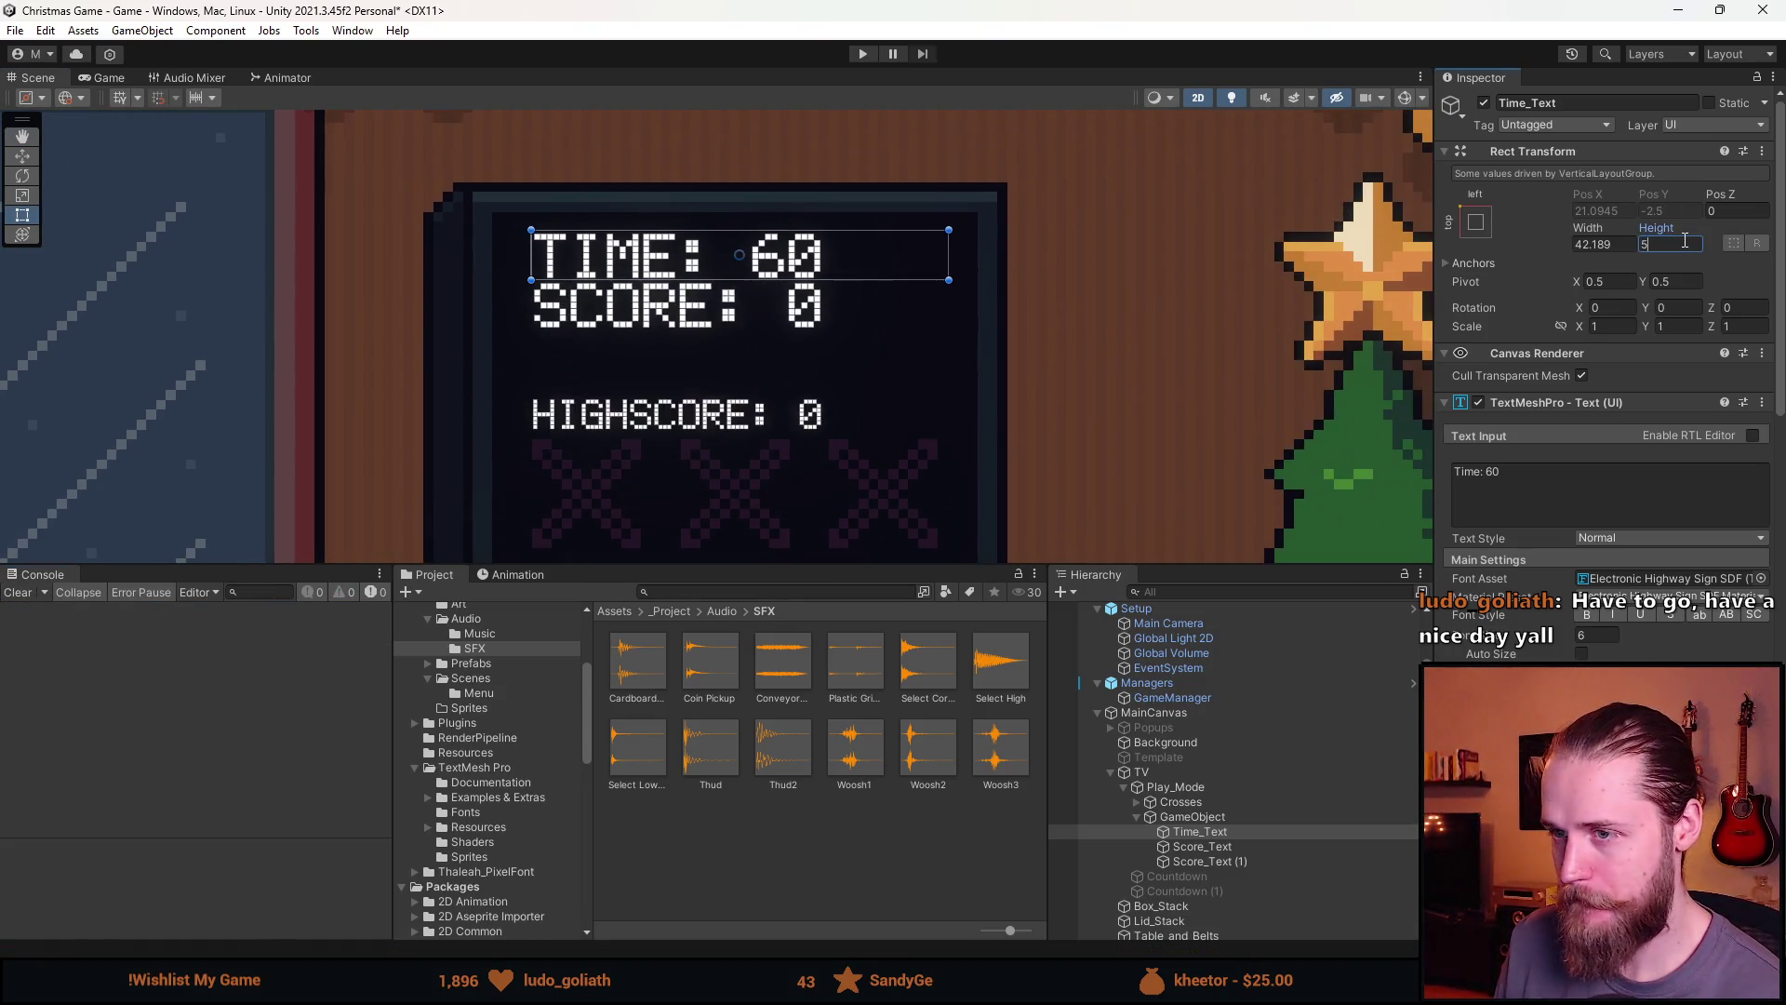
left_click(1203, 847)
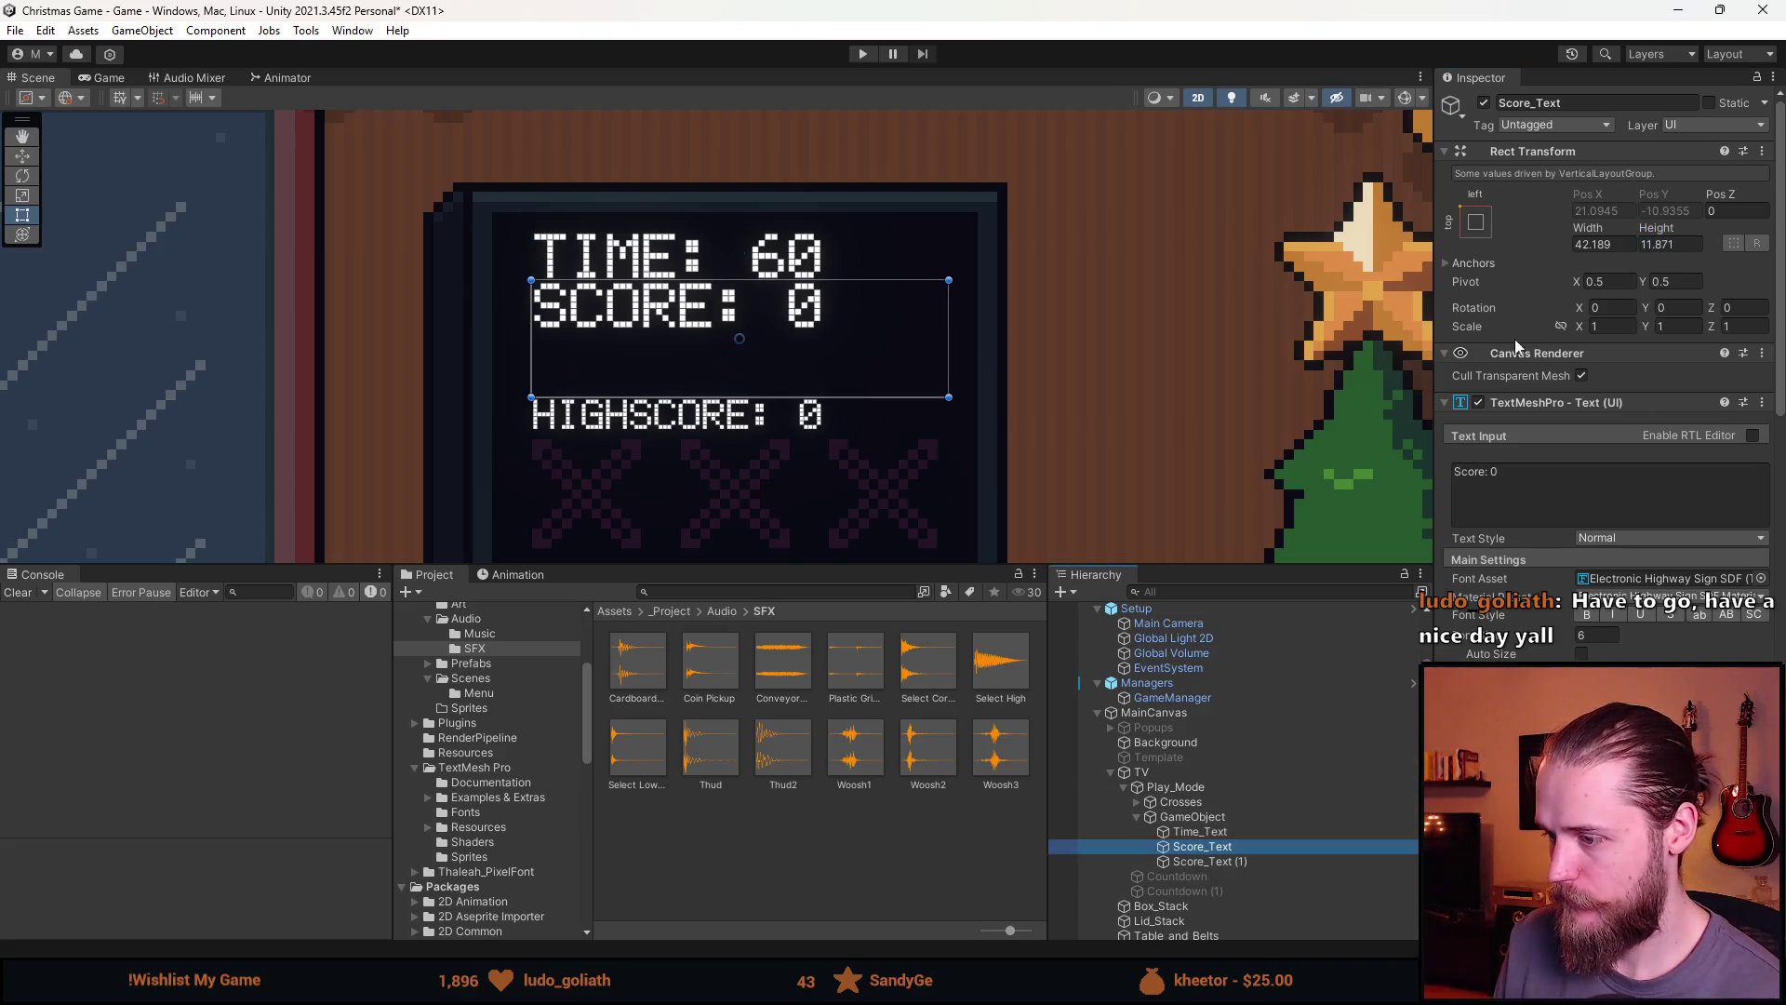
left_click(1275, 861)
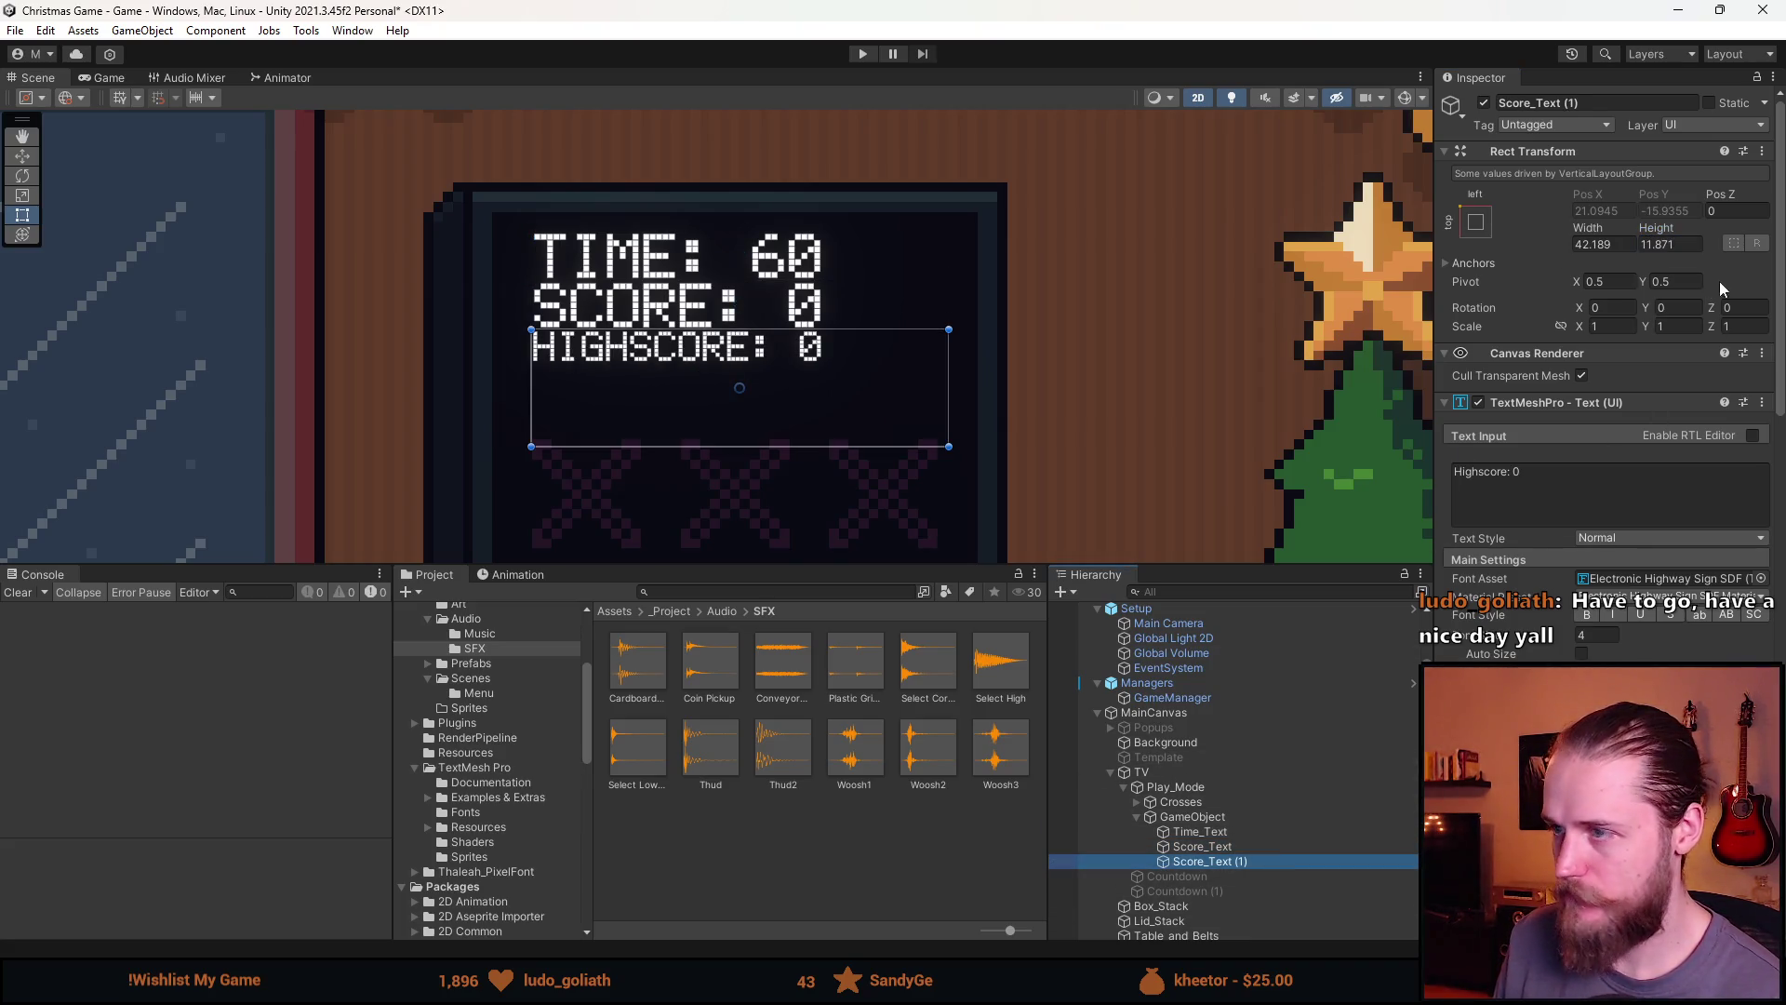
left_click(1683, 238)
type("5")
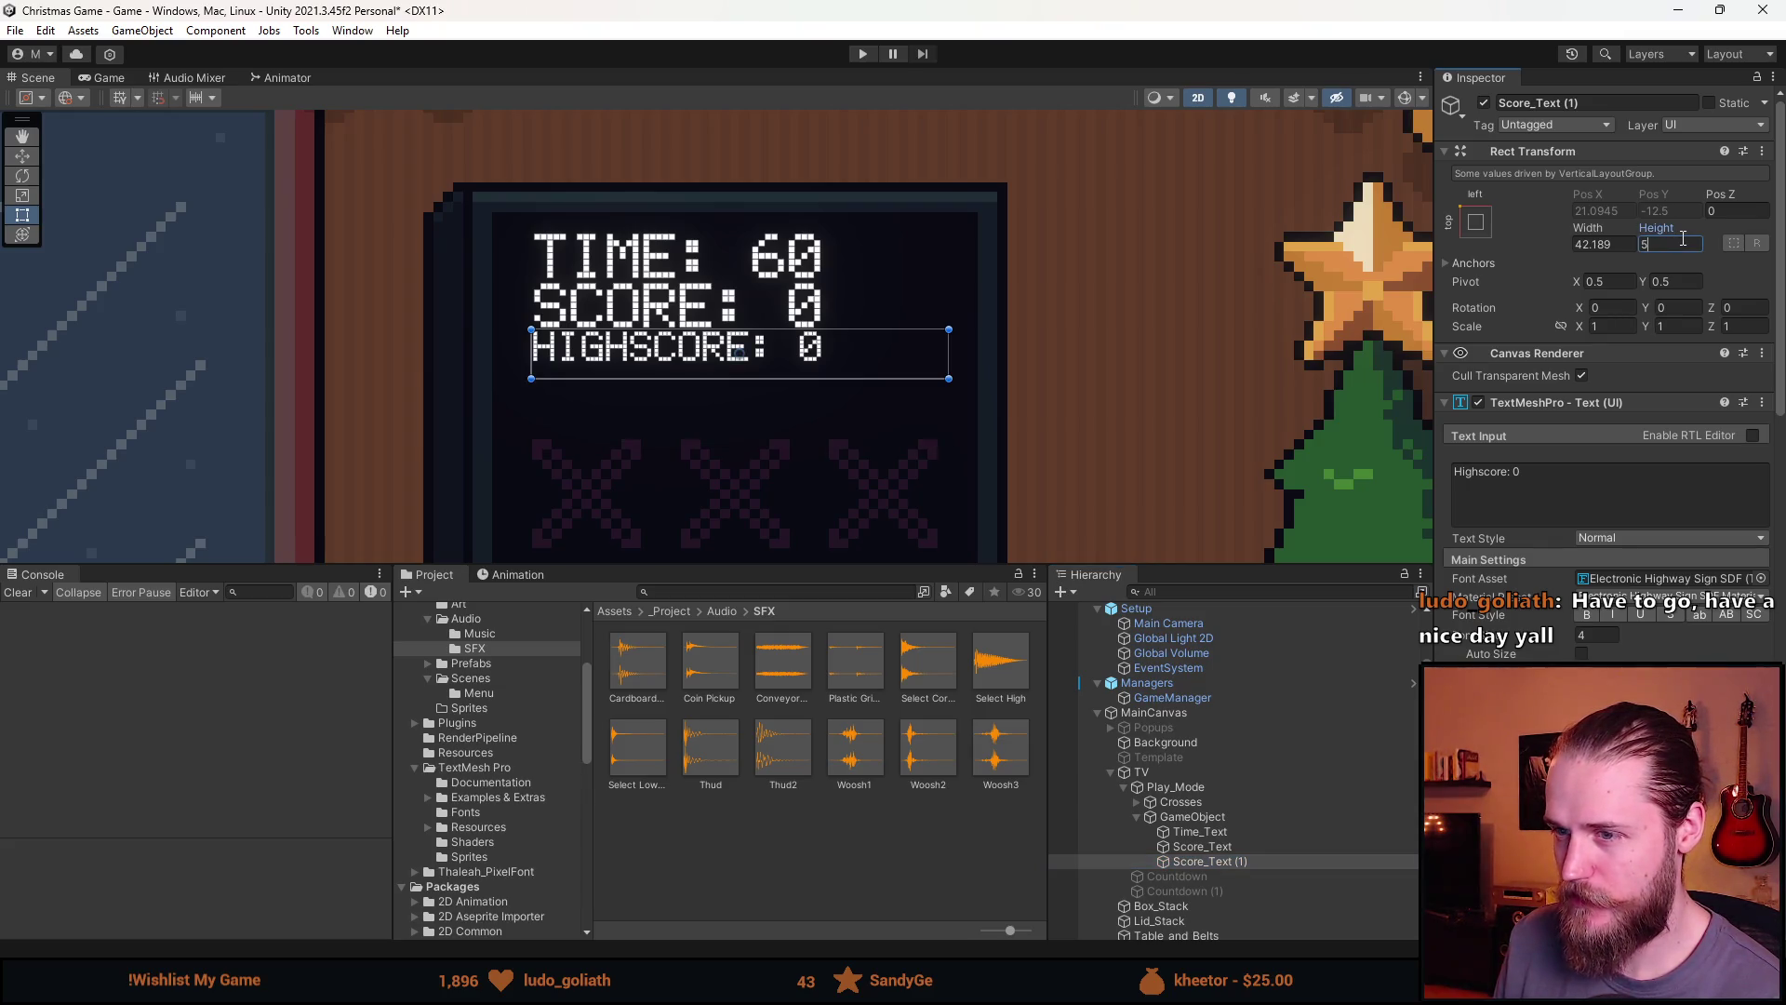
Rename the parent group to 'Texts' and set its layout spacing to 2
left_click(1246, 821)
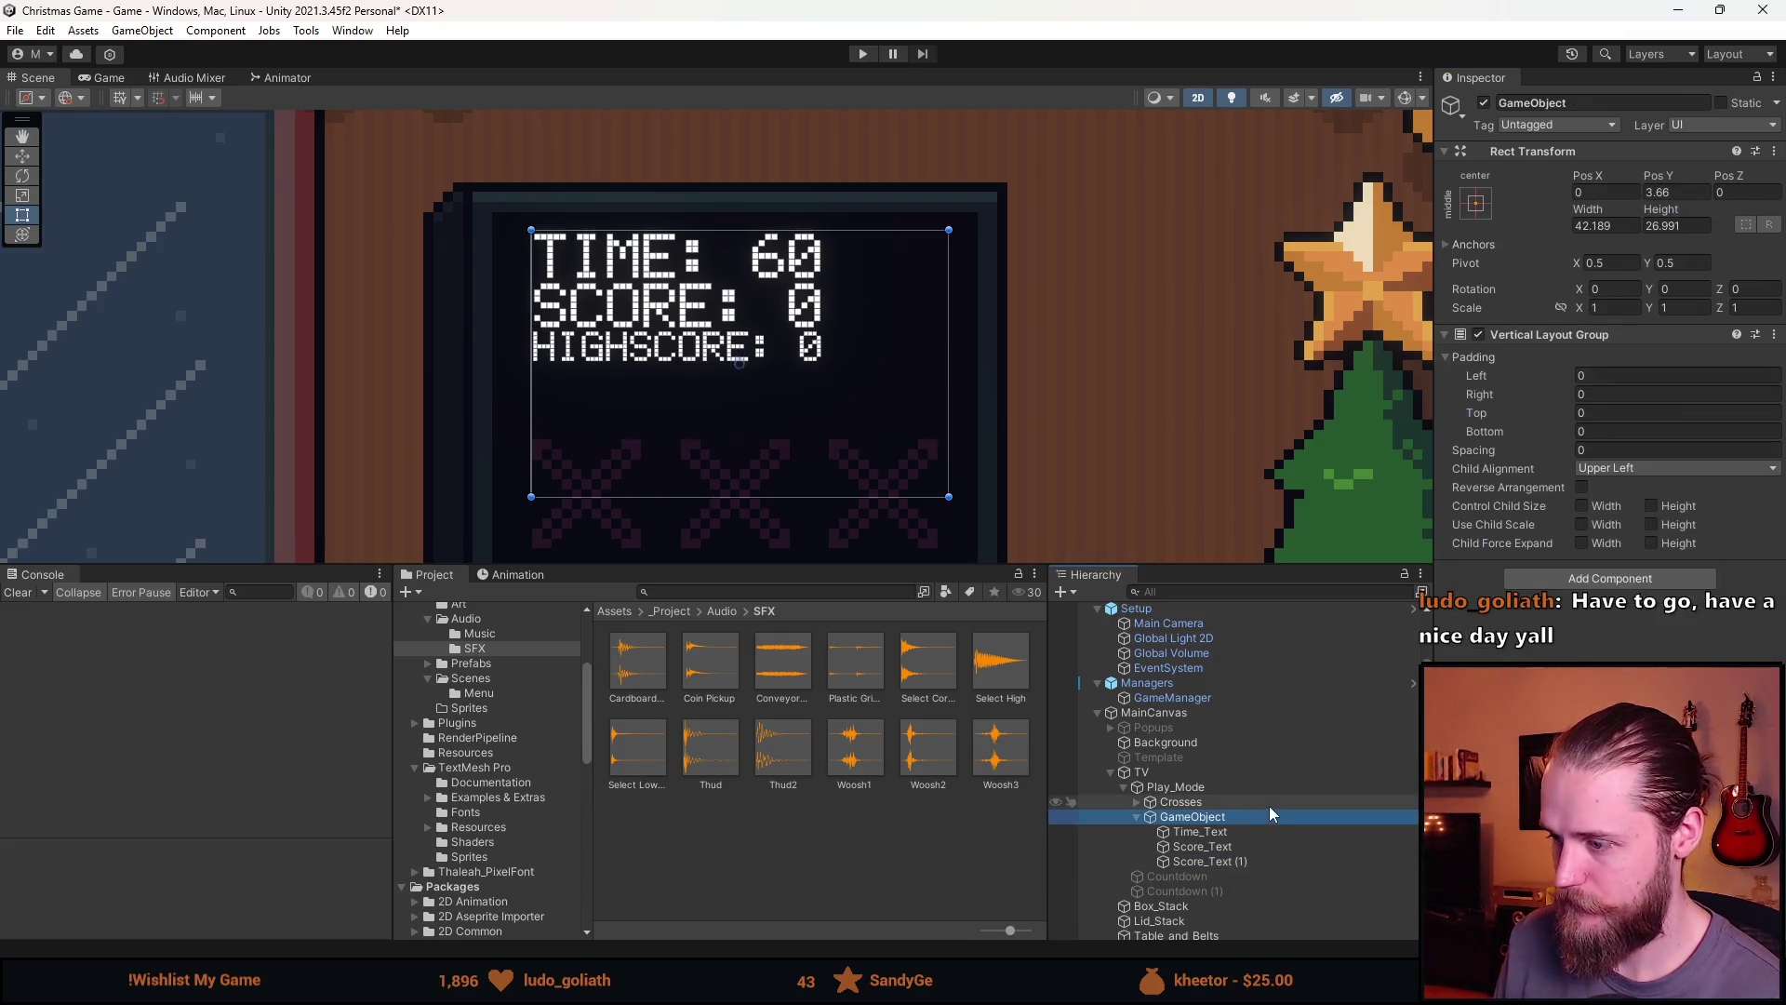
left_click(1553, 105)
type("Texts")
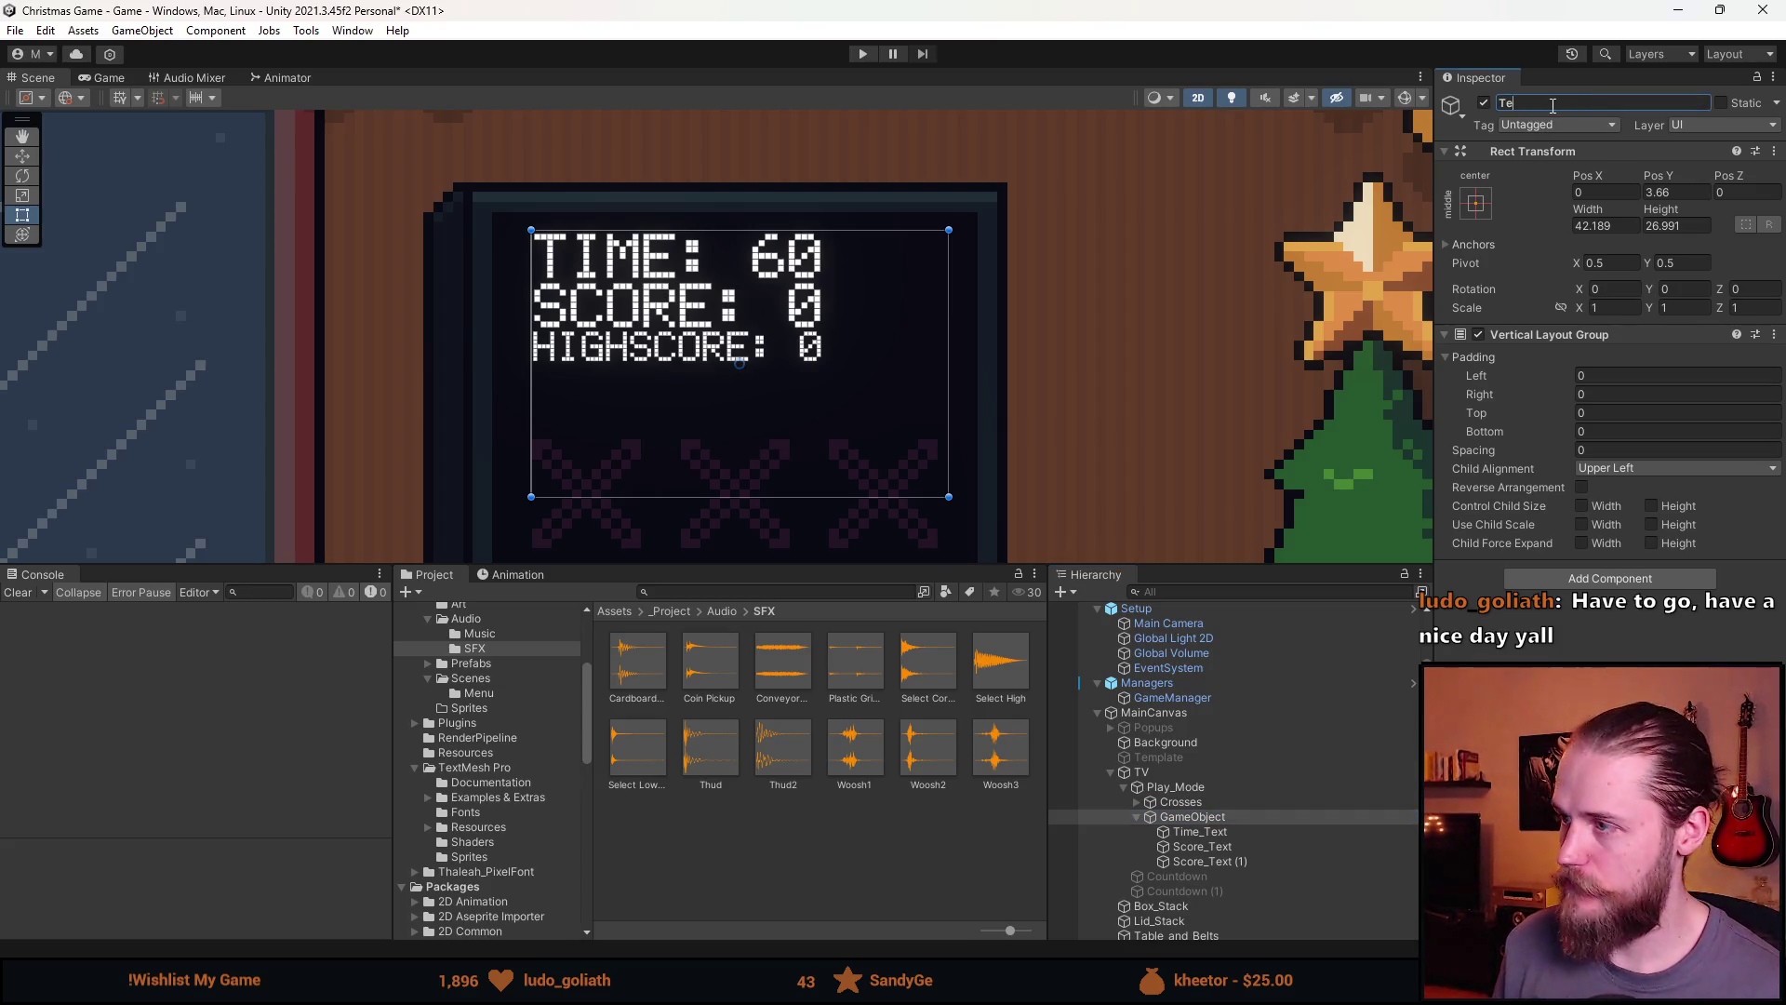
key("Return")
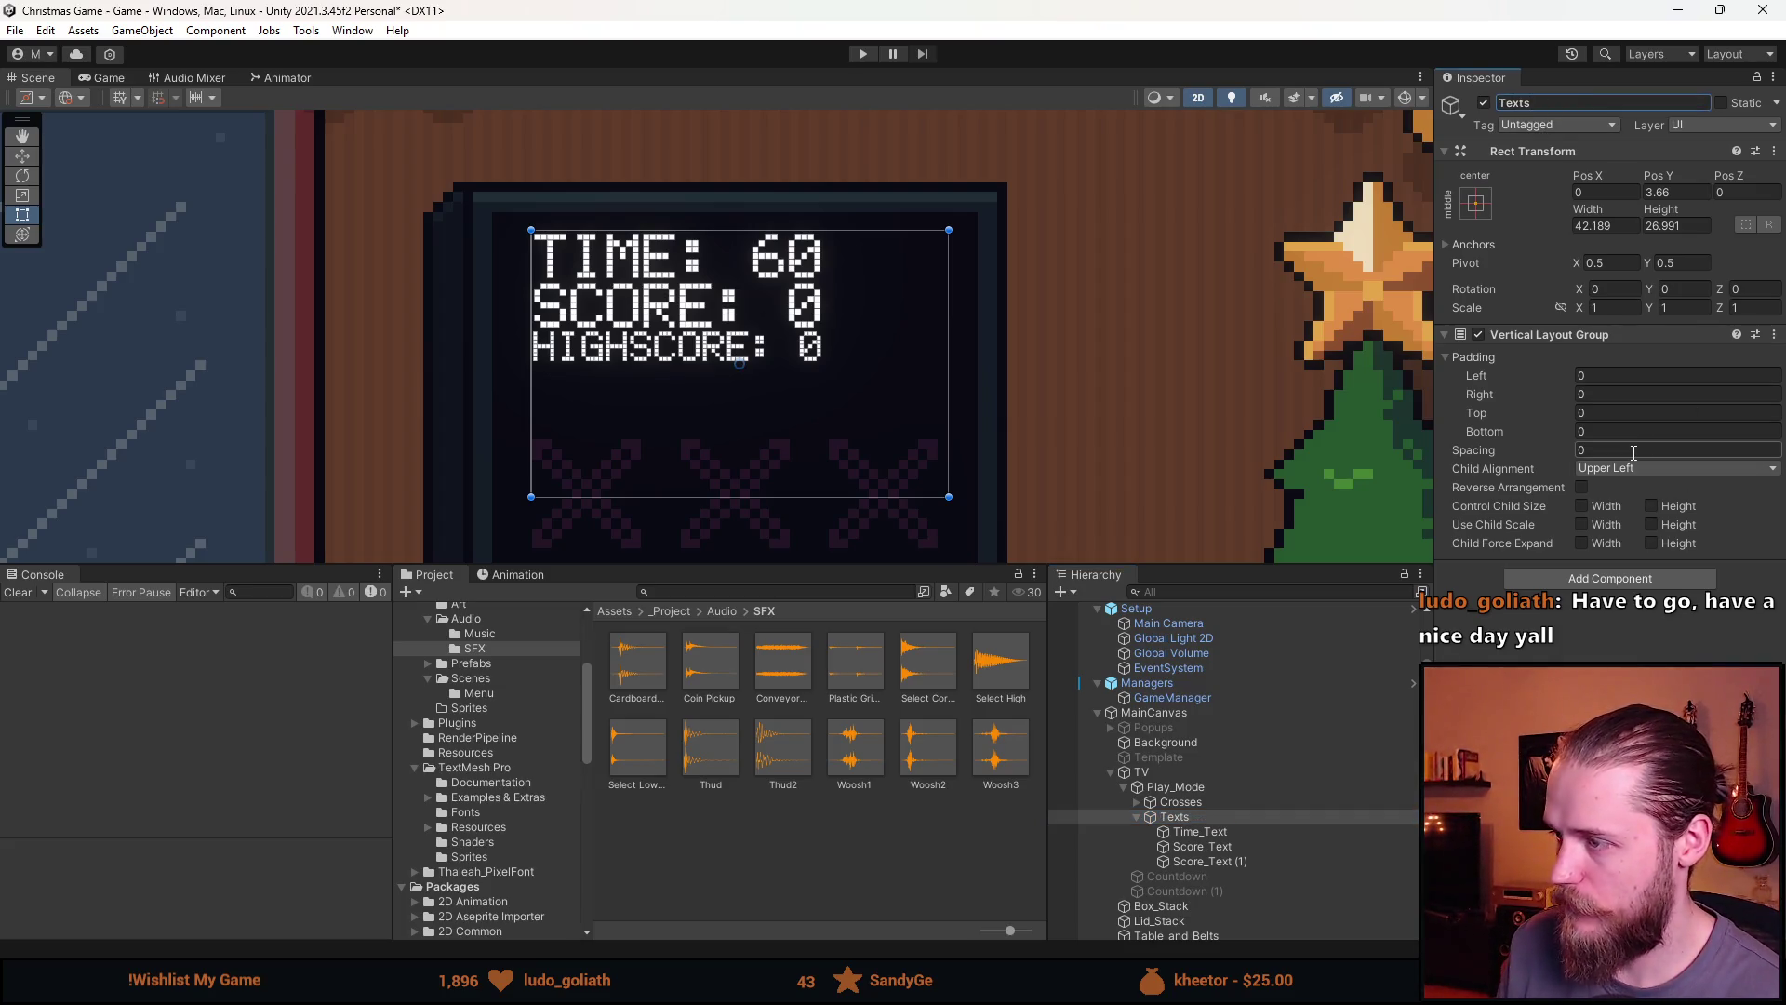
left_click(1633, 448)
type("2")
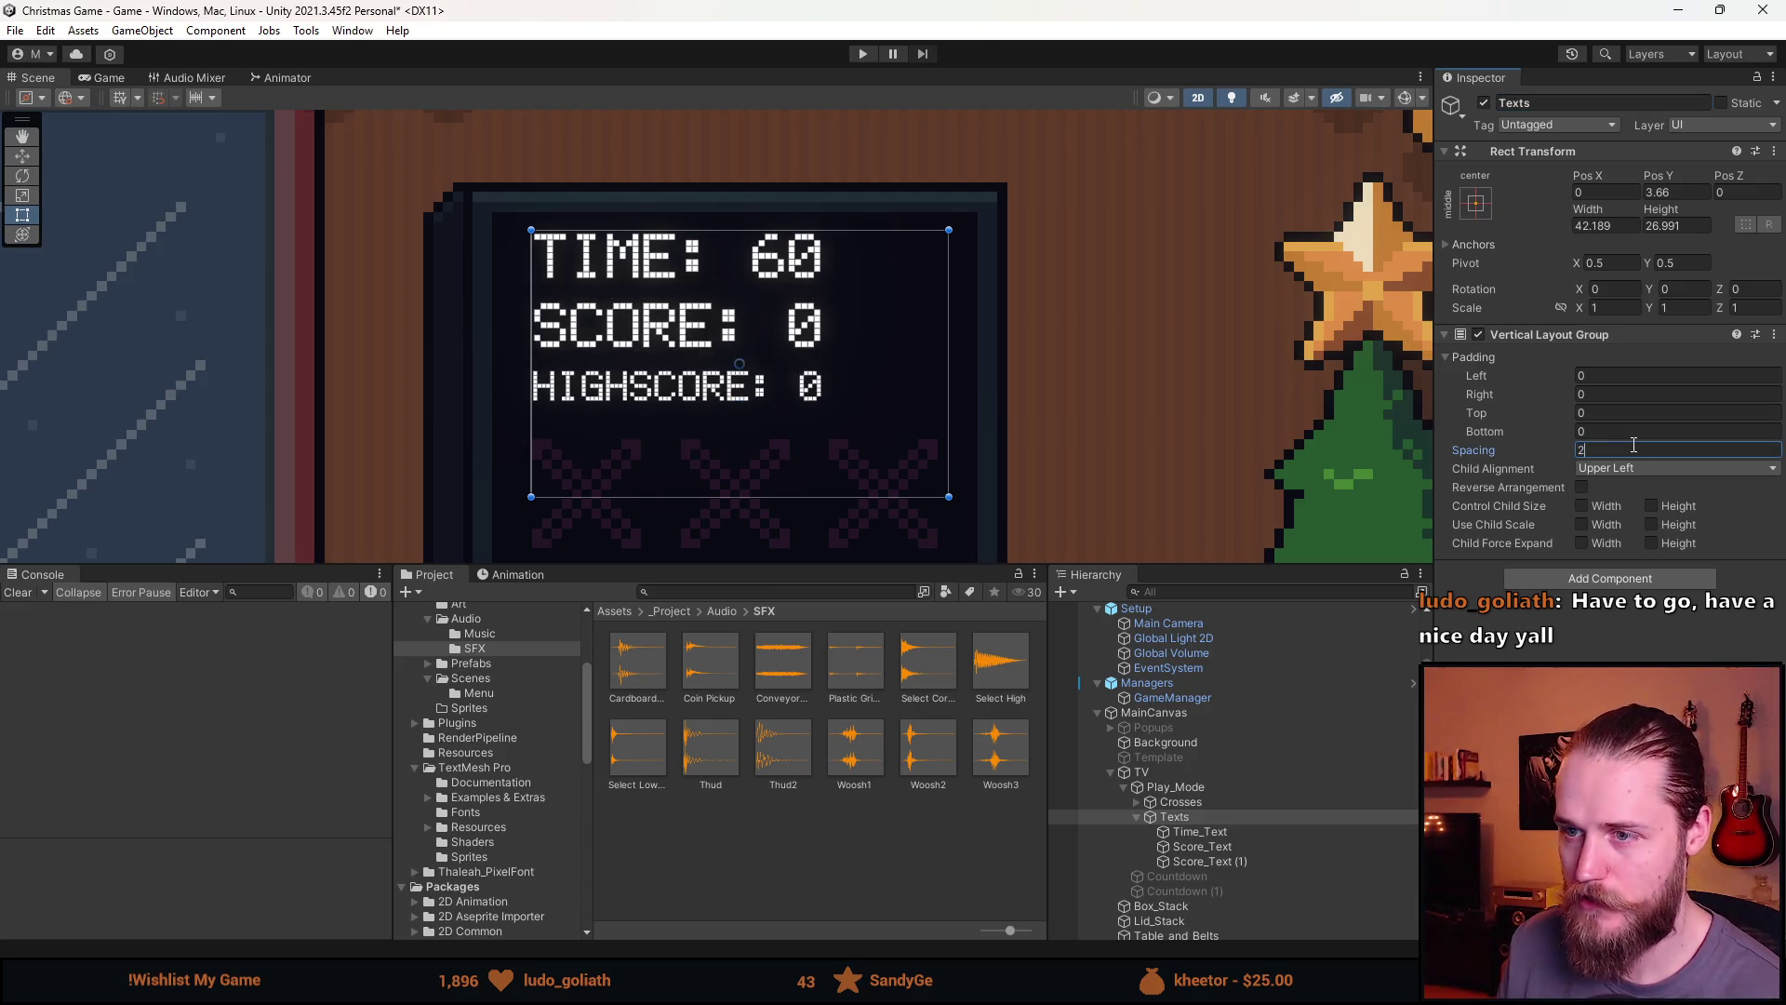
scroll(930, 404, "down", 5)
left_click(1047, 383)
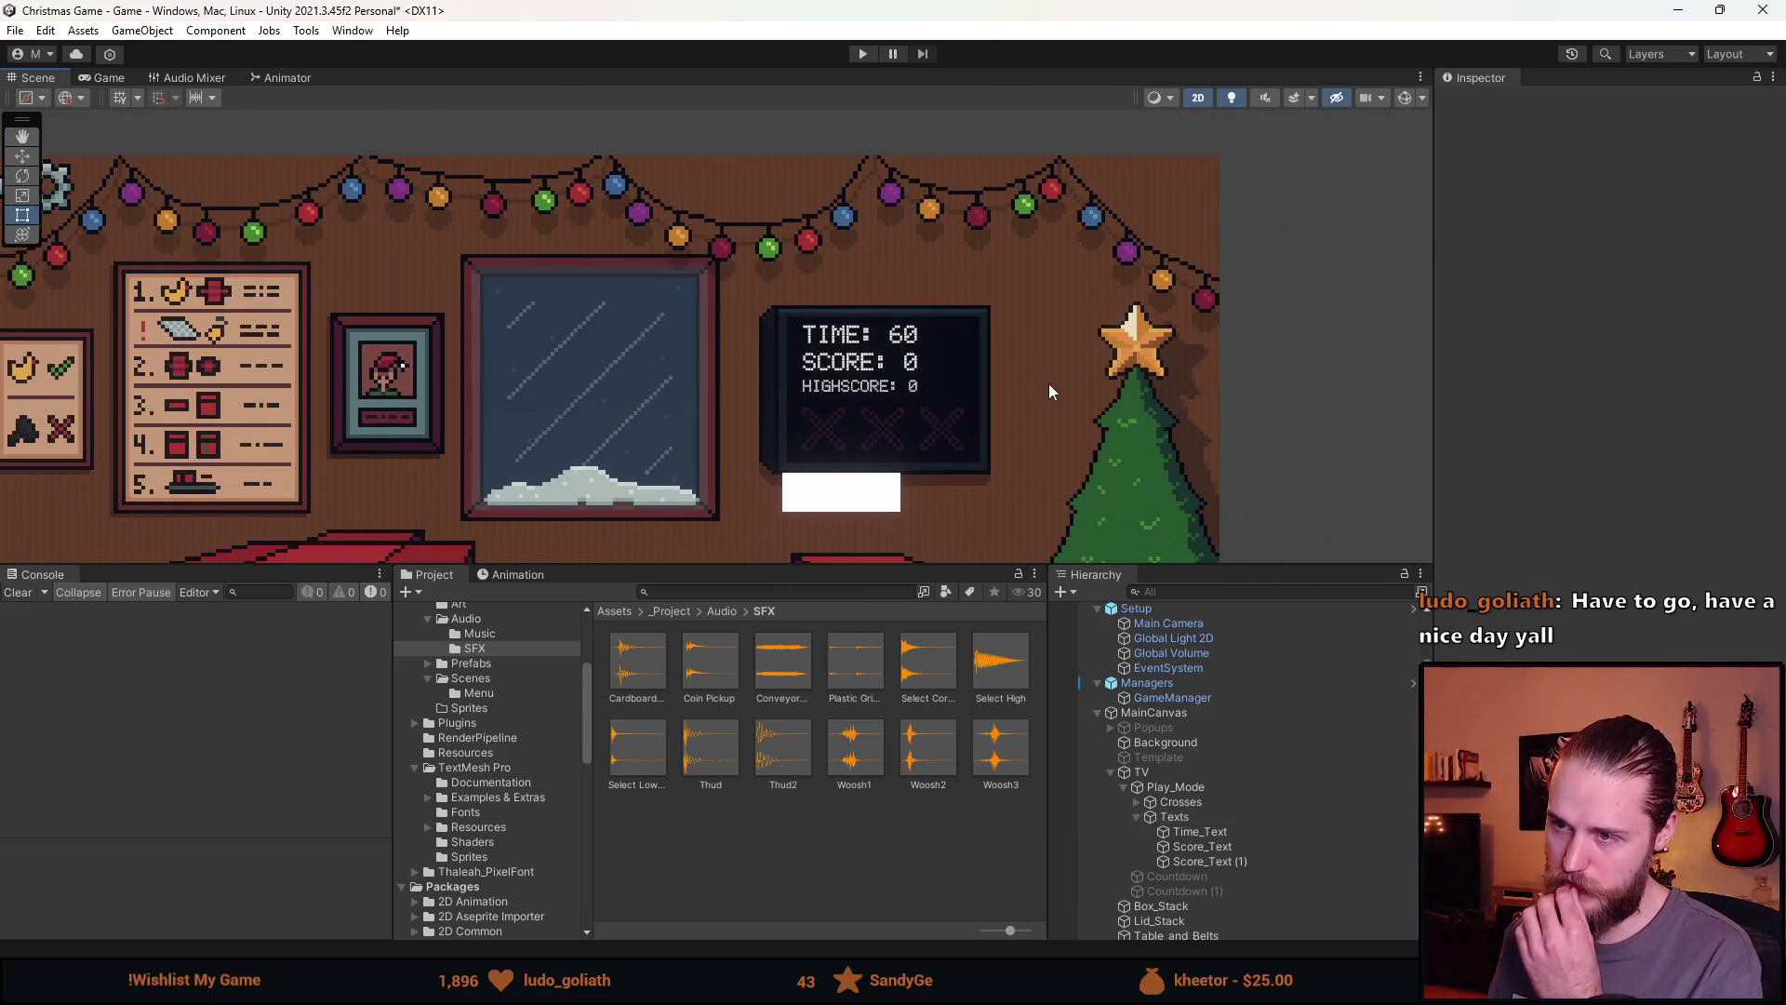
Move the Texts group slightly down on the TV screen to Pos Y 3.06
scroll(1067, 415, "up", 3)
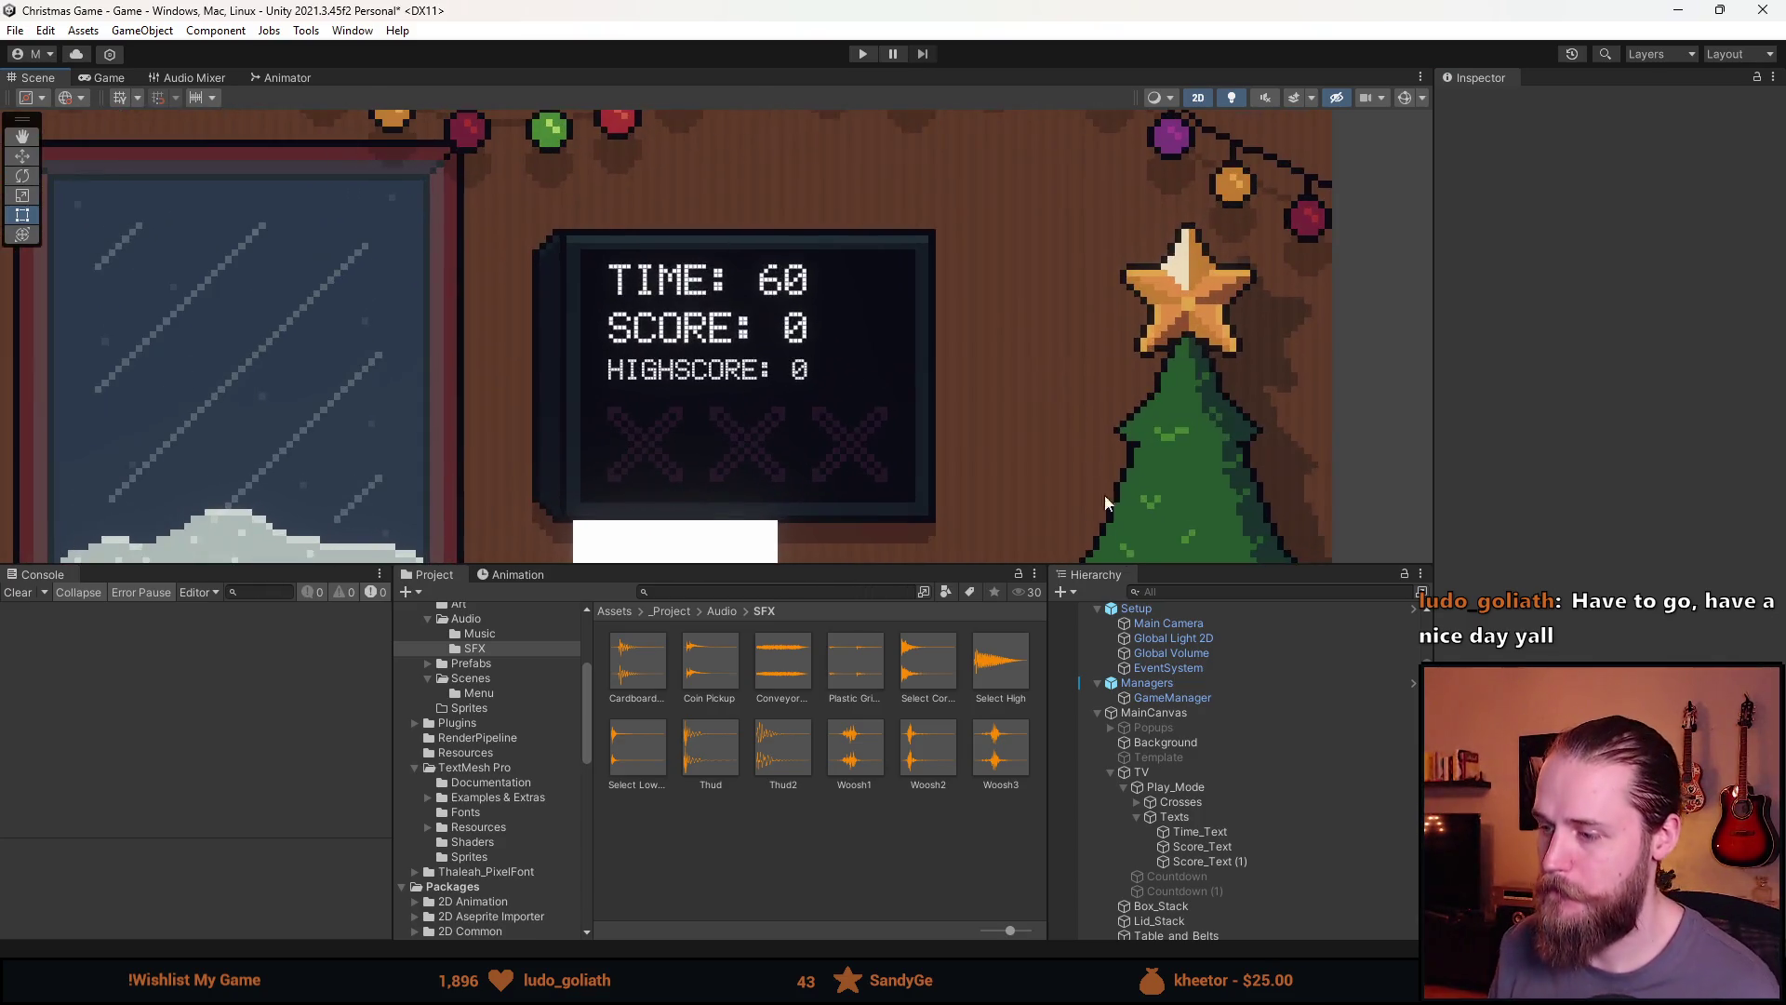
left_click(1196, 819)
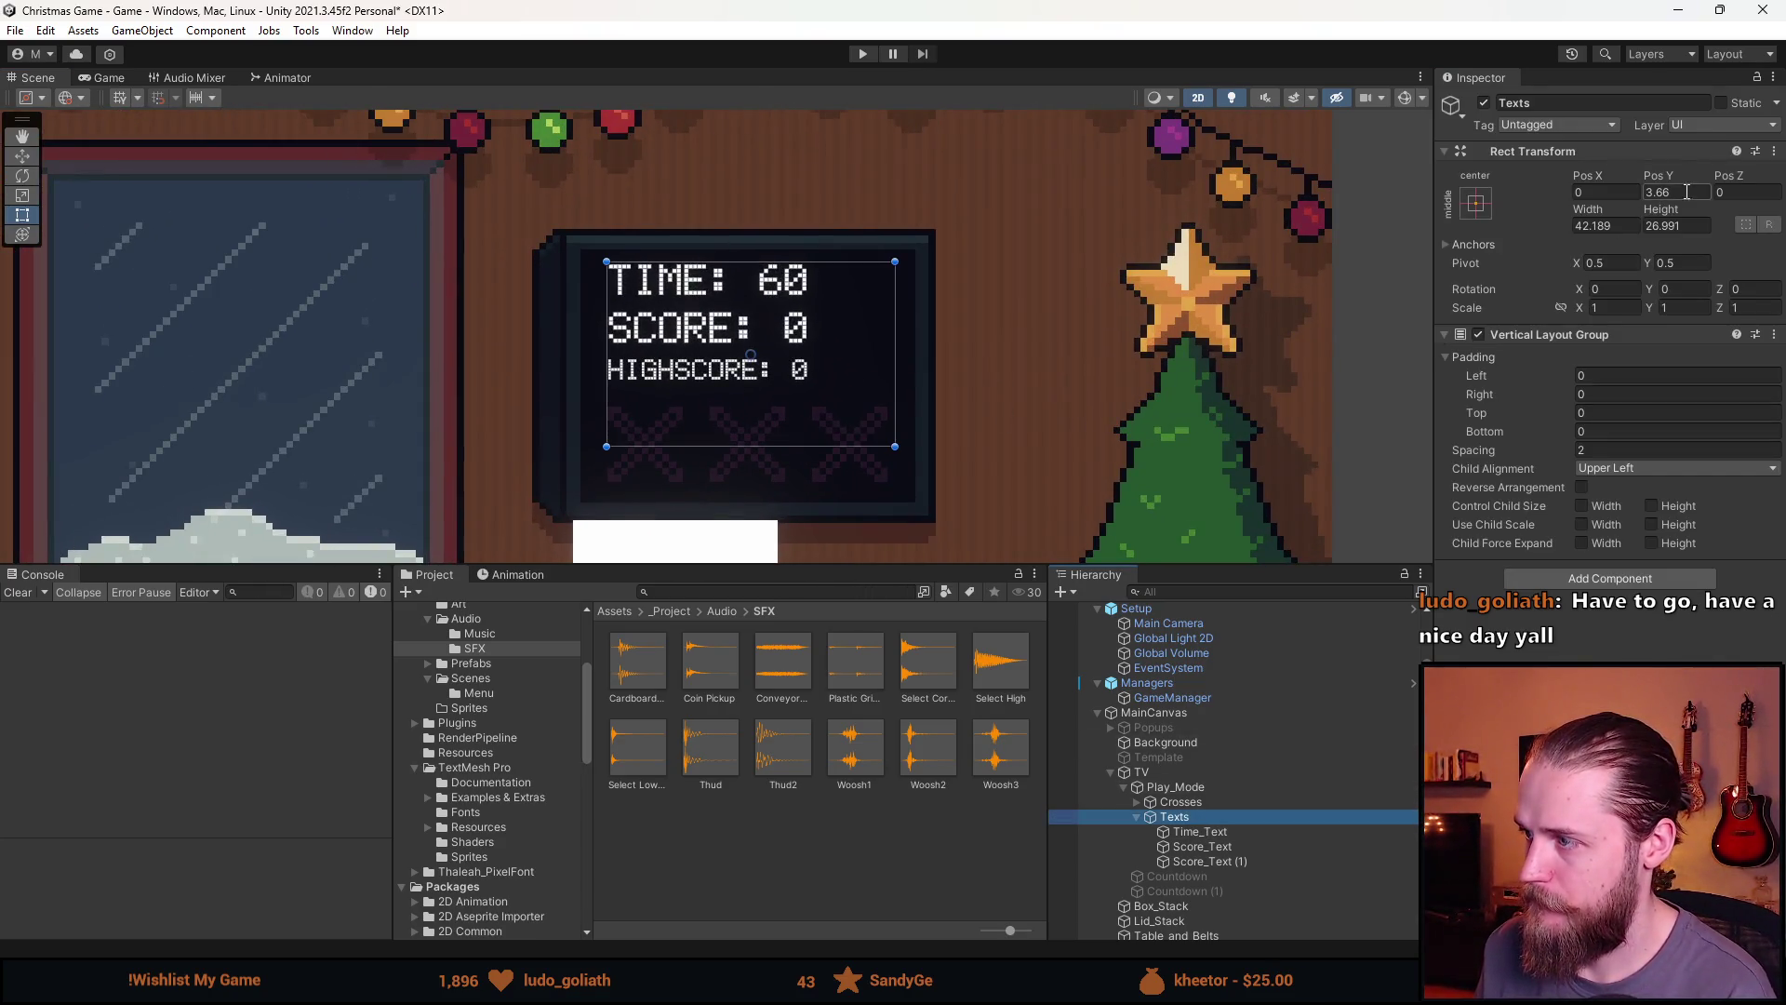
key("w")
scroll(707, 325, "up", 3)
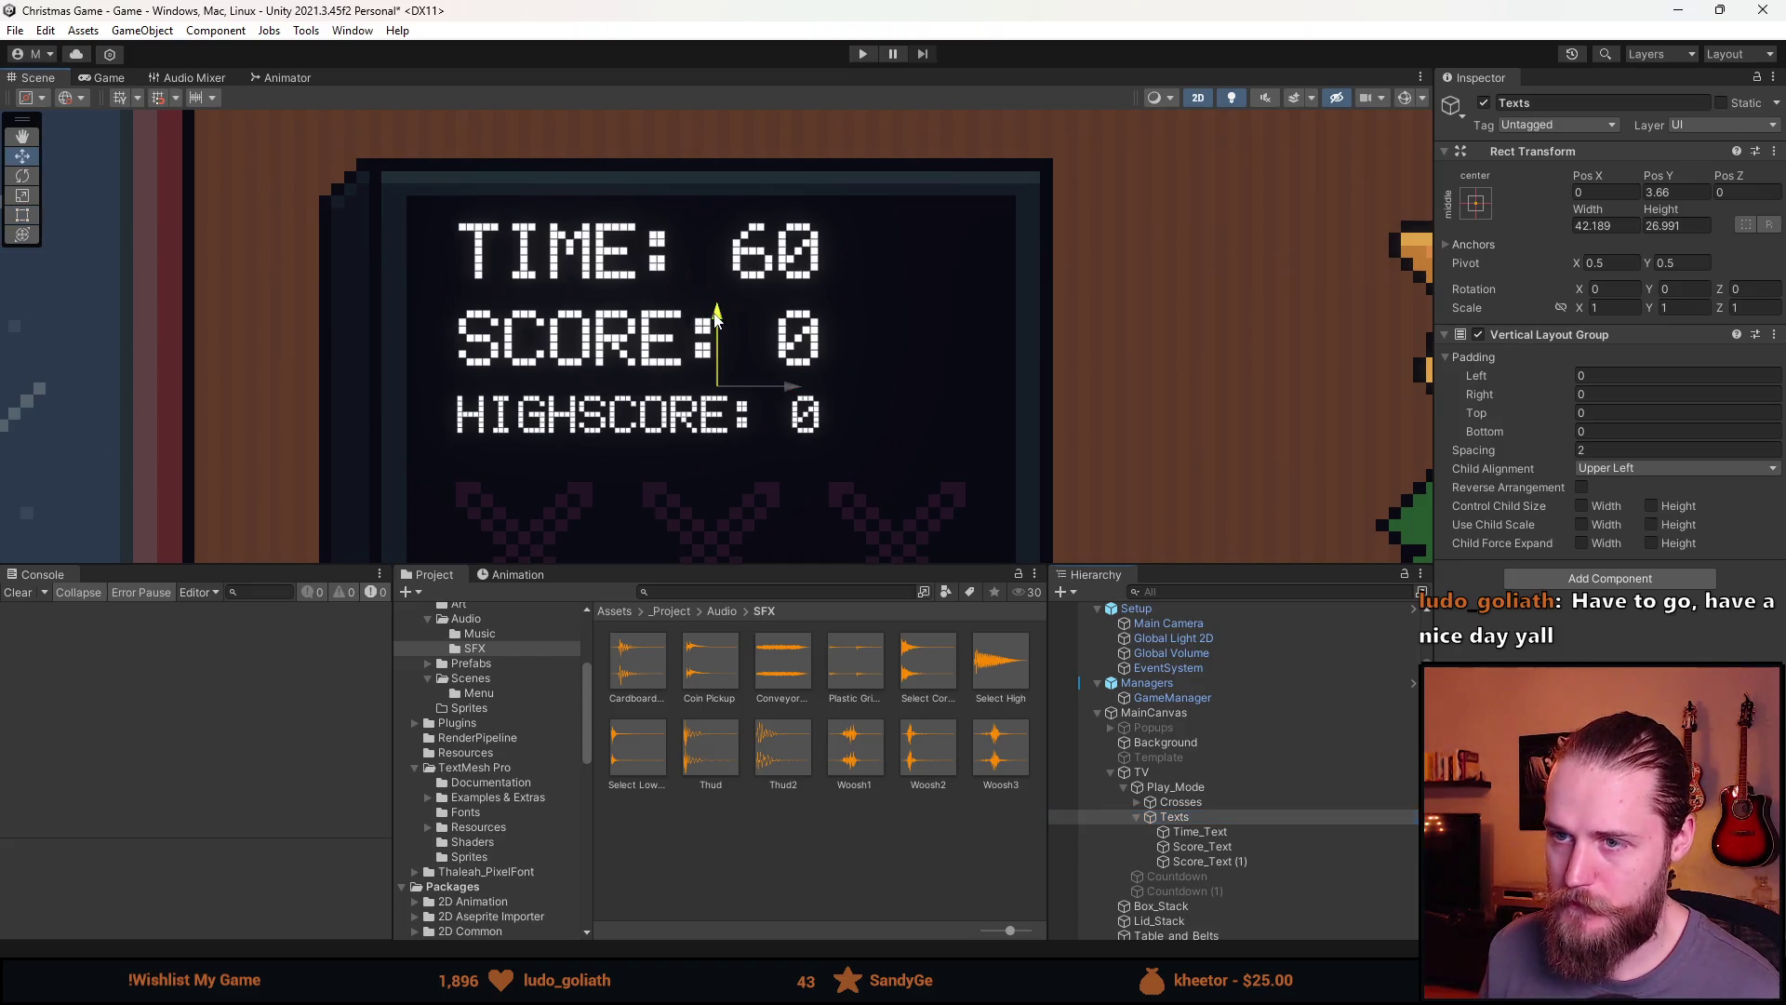
left_click_drag(717, 328, 717, 336)
Select all three TV texts and bring up their colour picker
left_click(1200, 832)
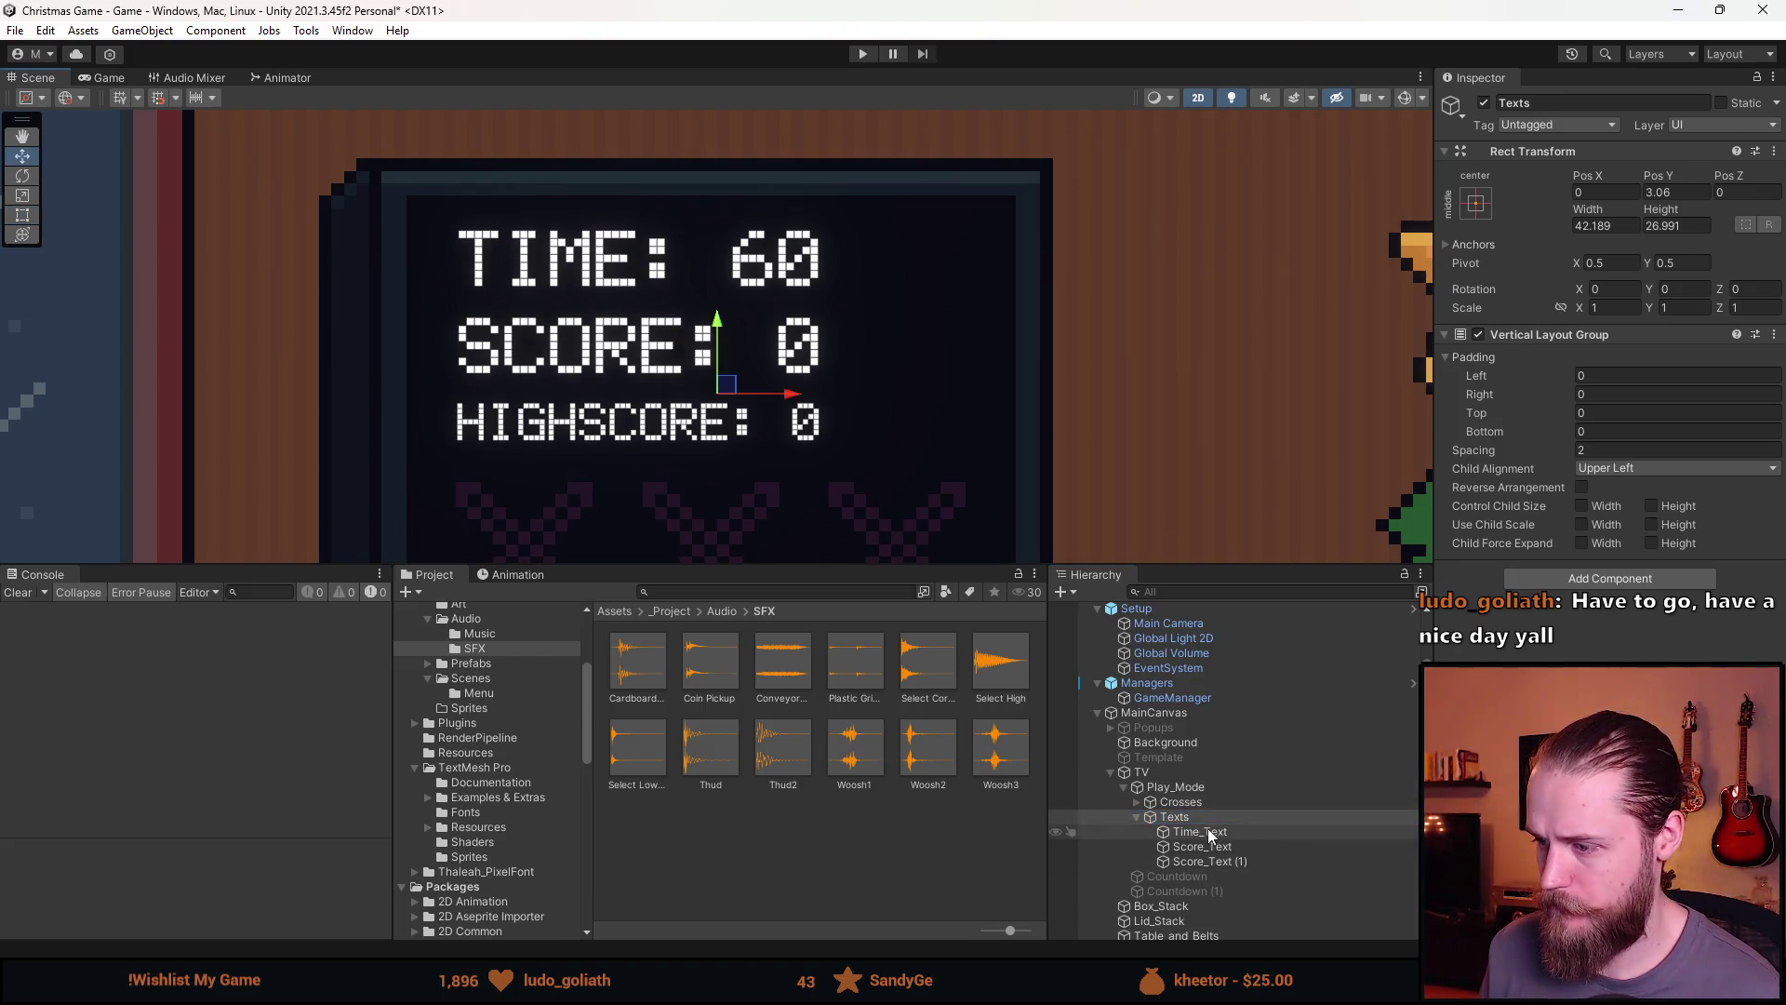
left_click(1210, 861, "shift")
left_click(1656, 672)
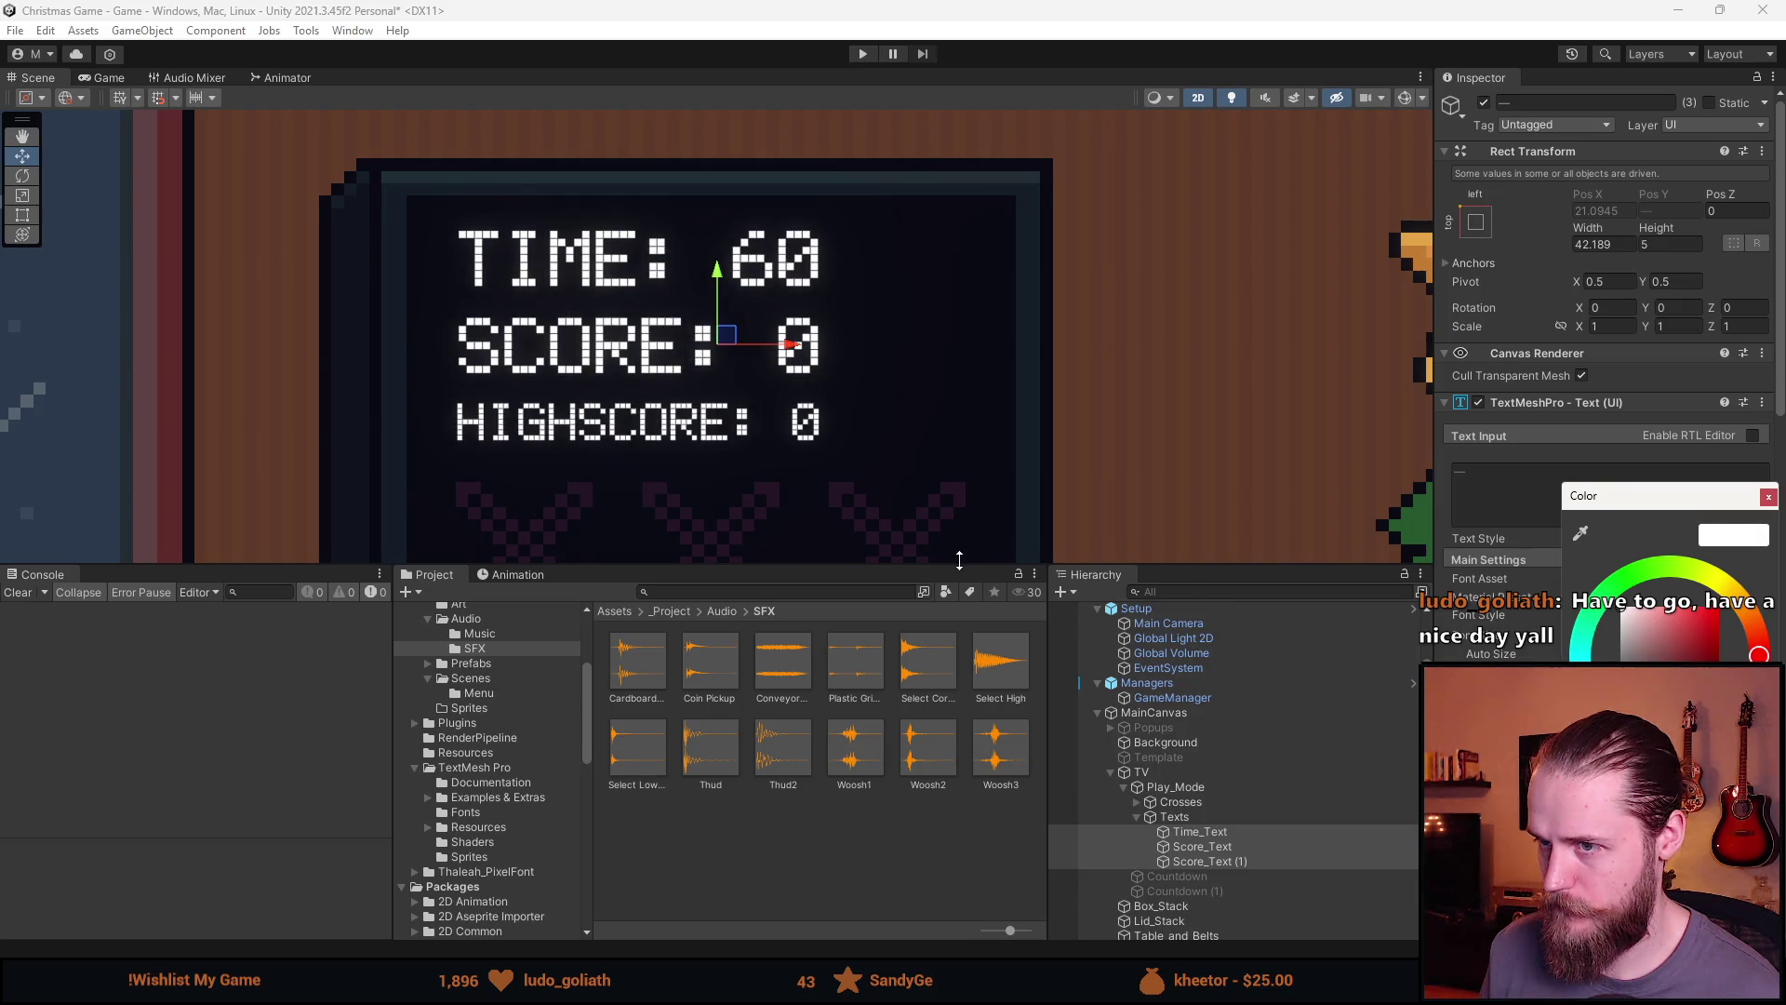
scroll(935, 549, "down", 10)
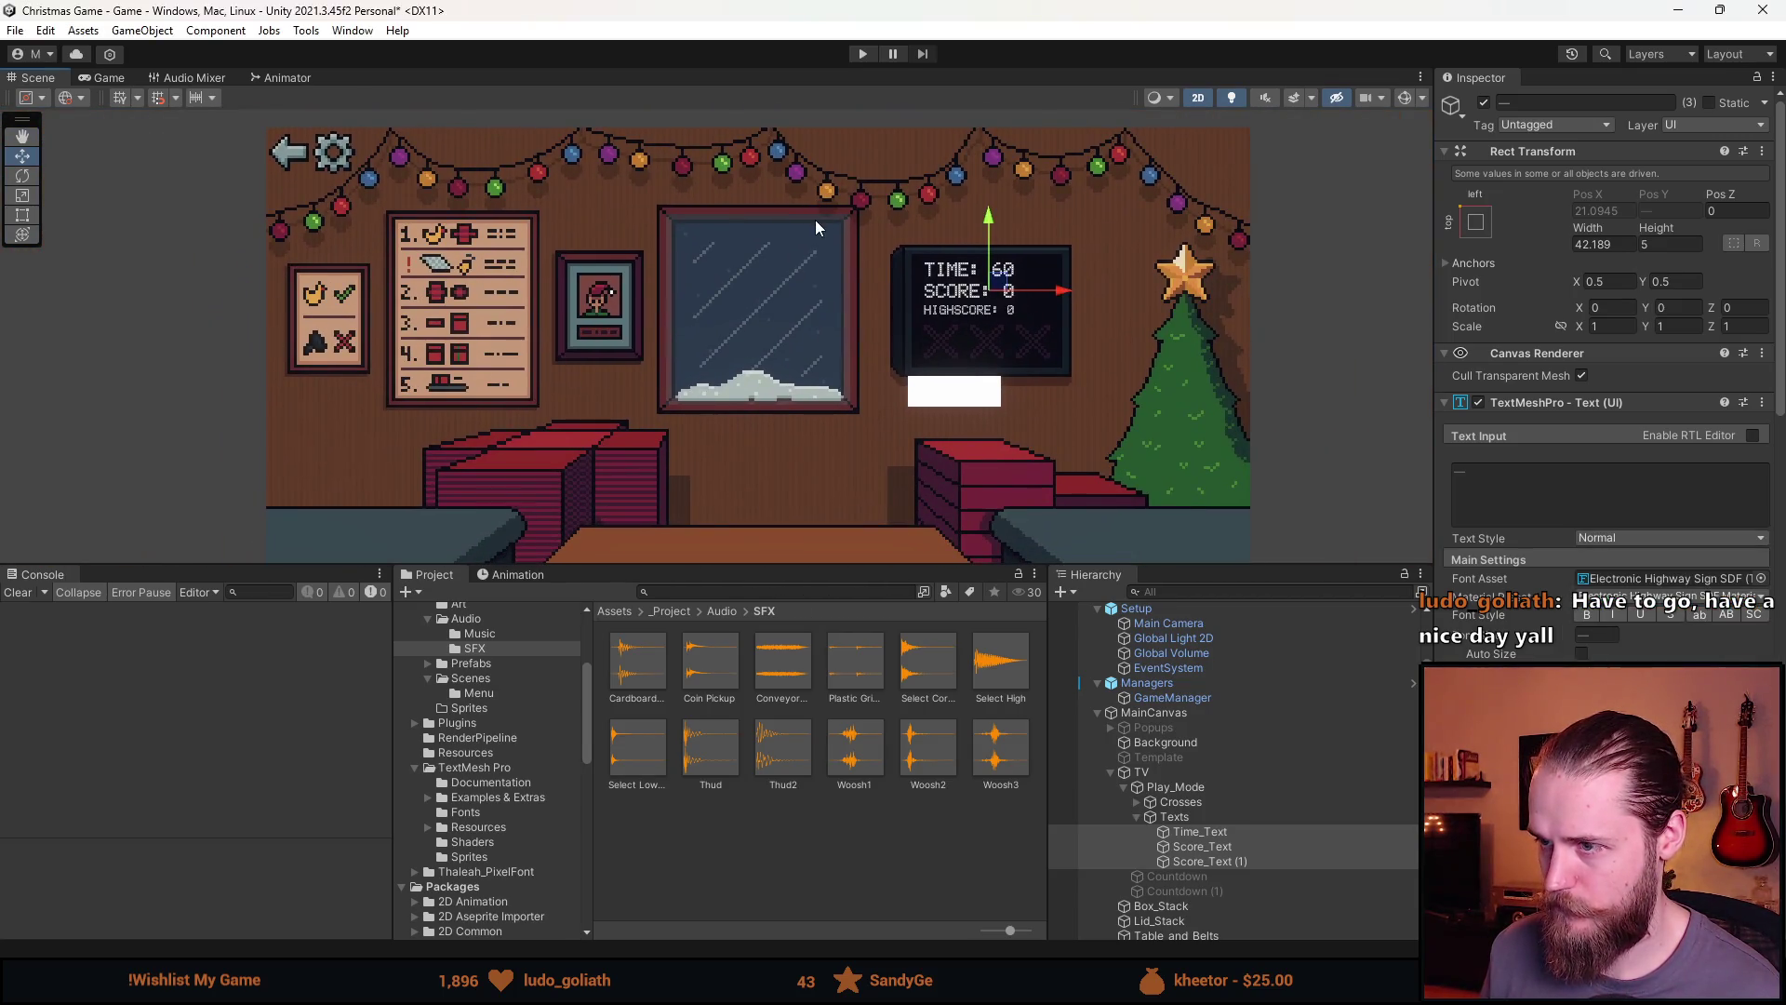
scroll(891, 348, "up", 1)
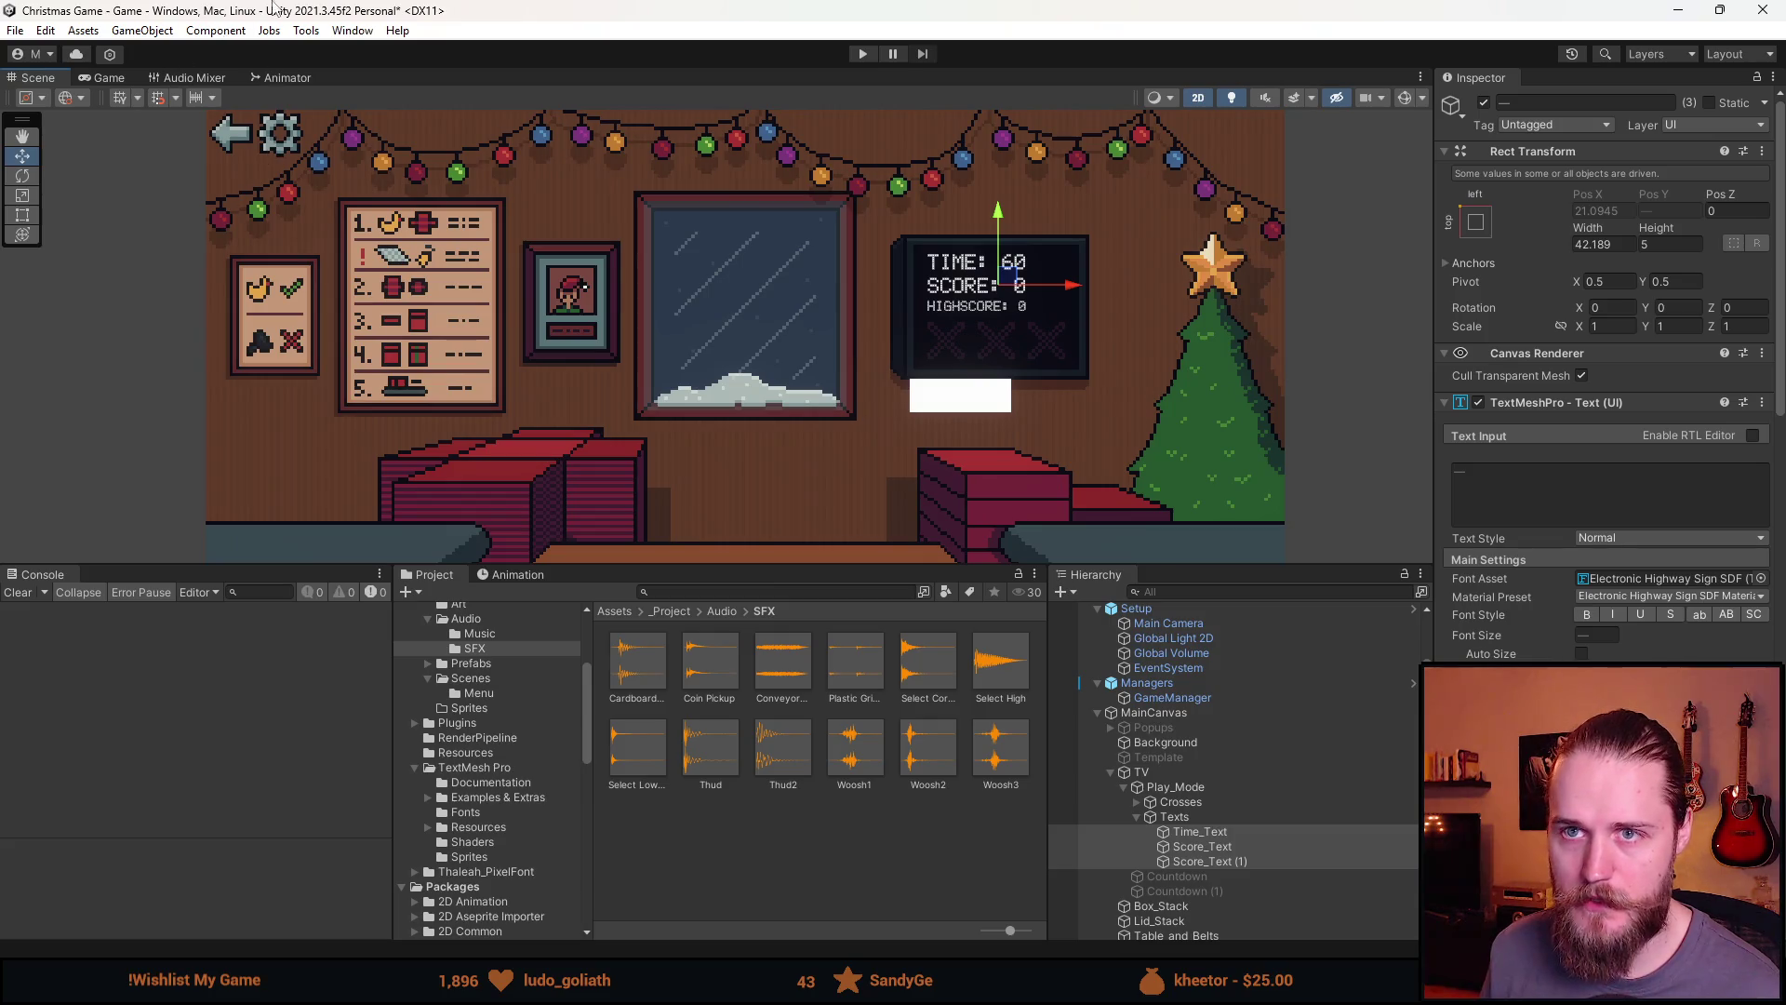
left_click_drag(902, 329, 901, 276)
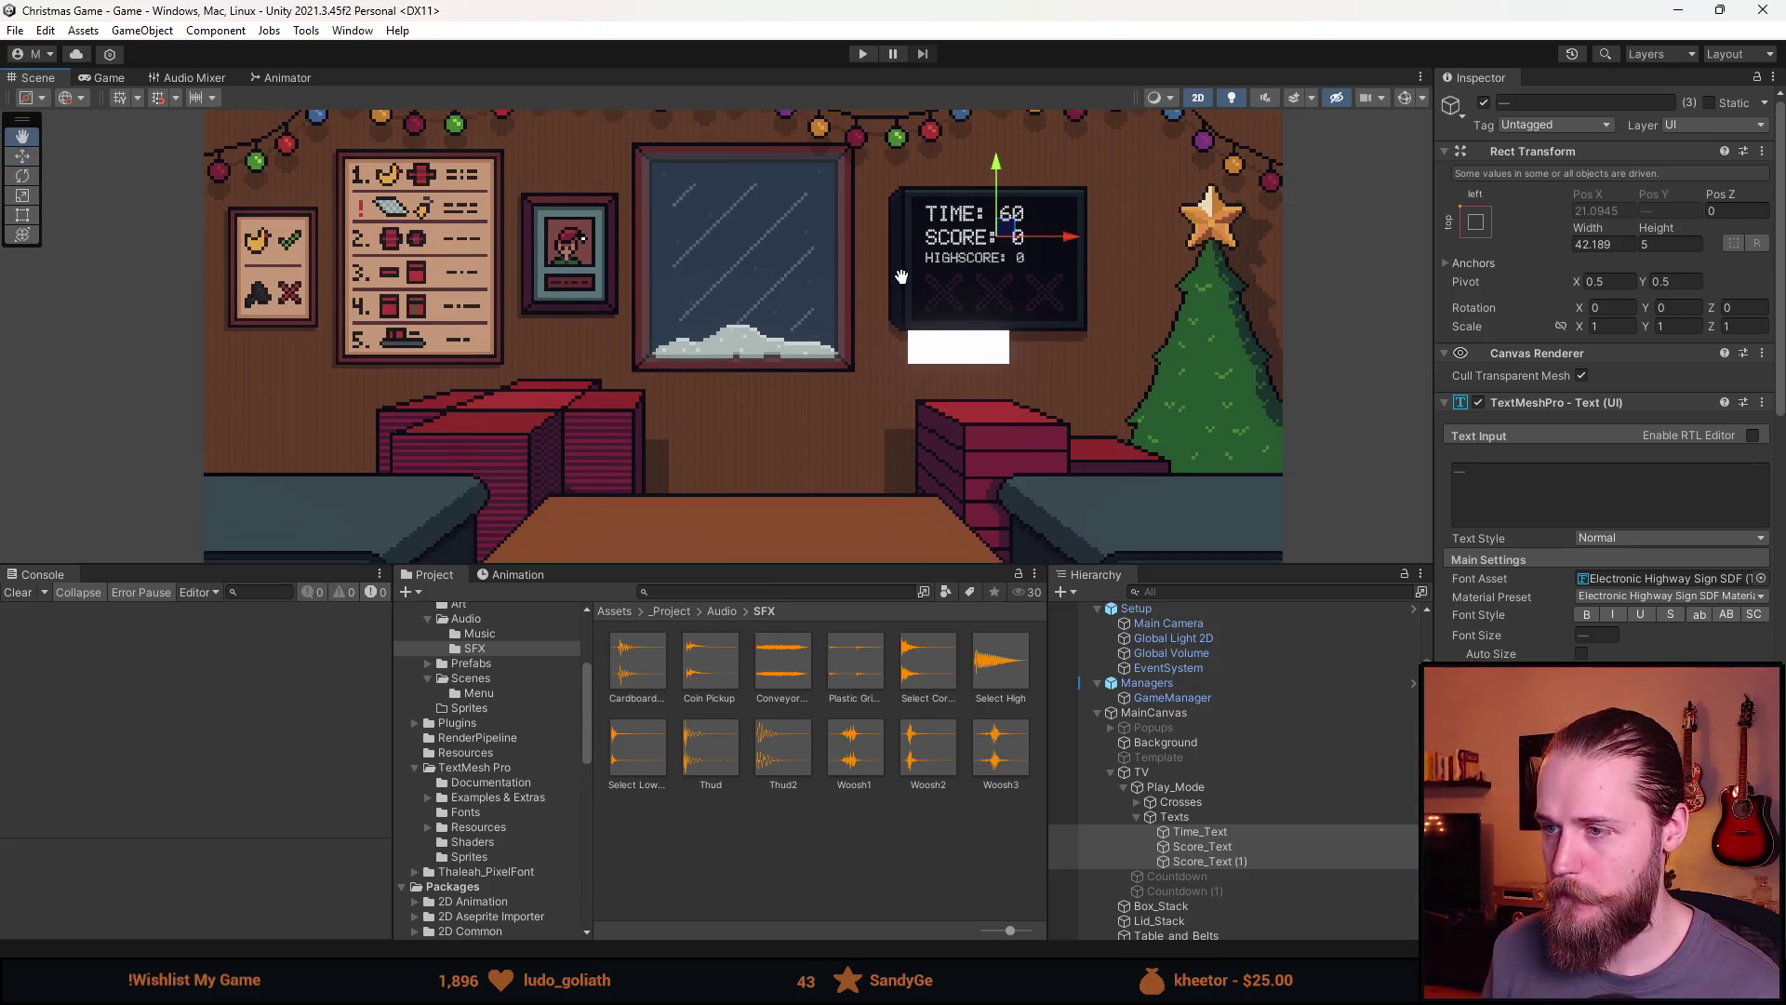
In GameManager.cs, add an if (_timer >= 10f) block below the 2.5f timer increment
key("alt+Tab")
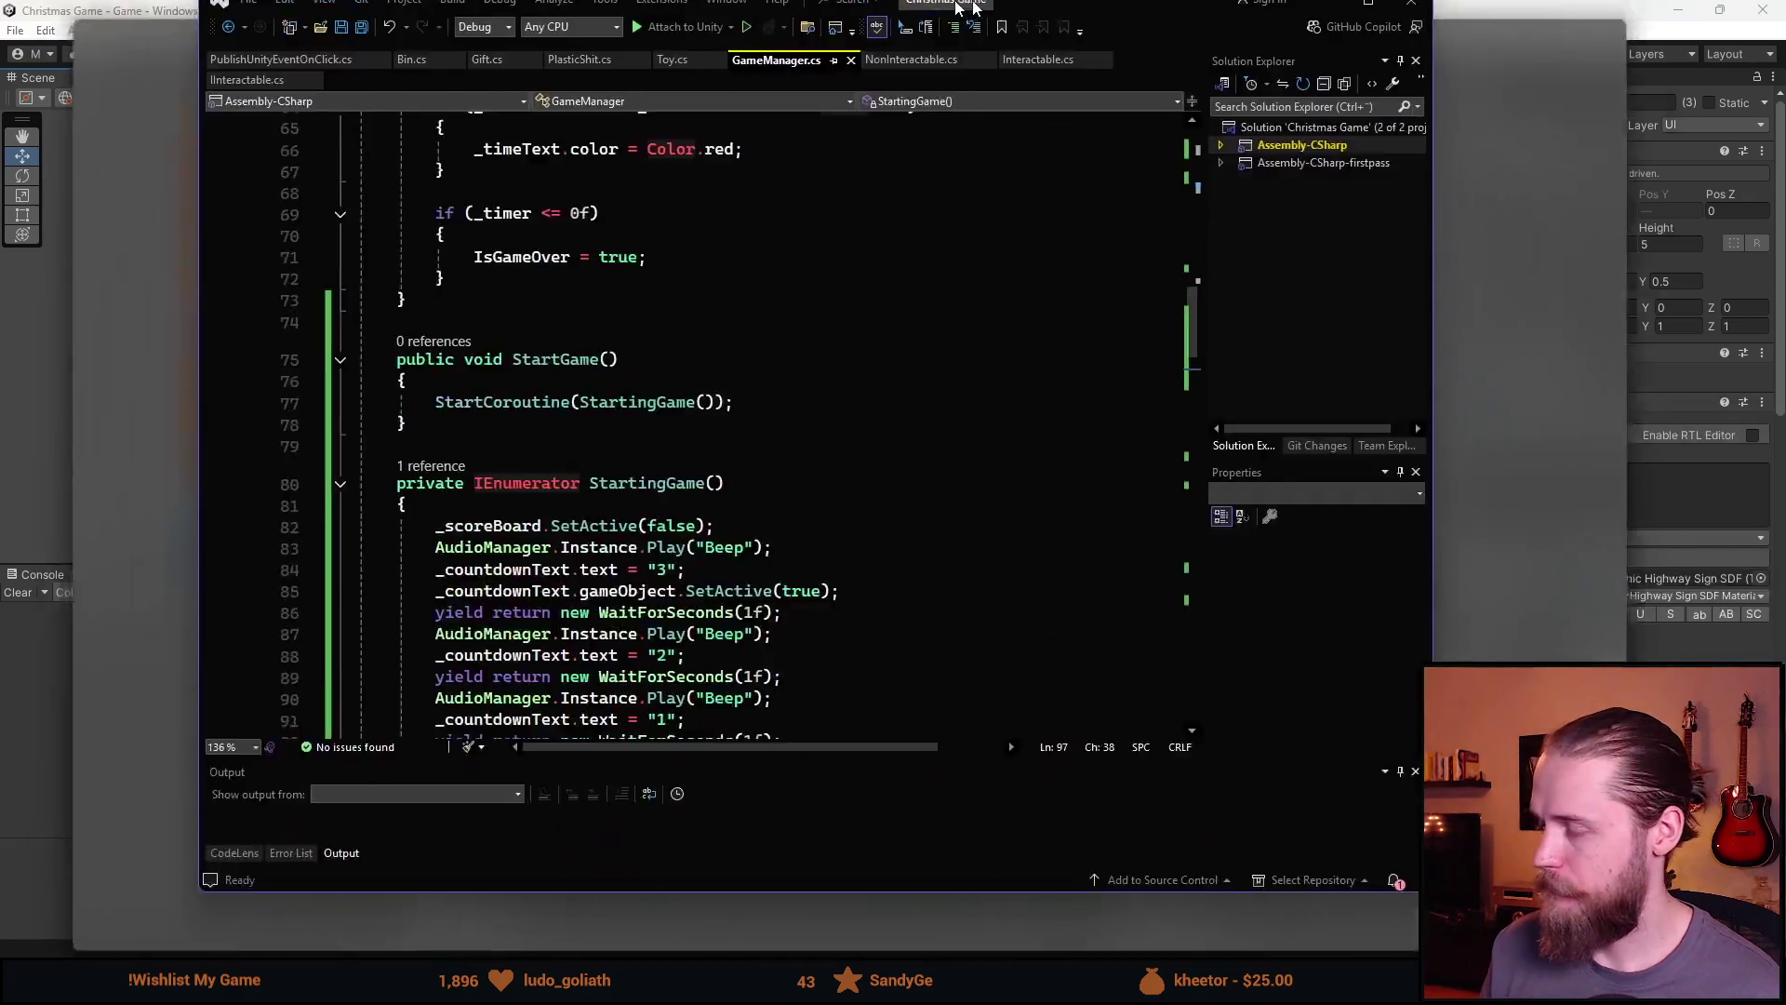
double_click(968, 5)
scroll(477, 521, "down", 18)
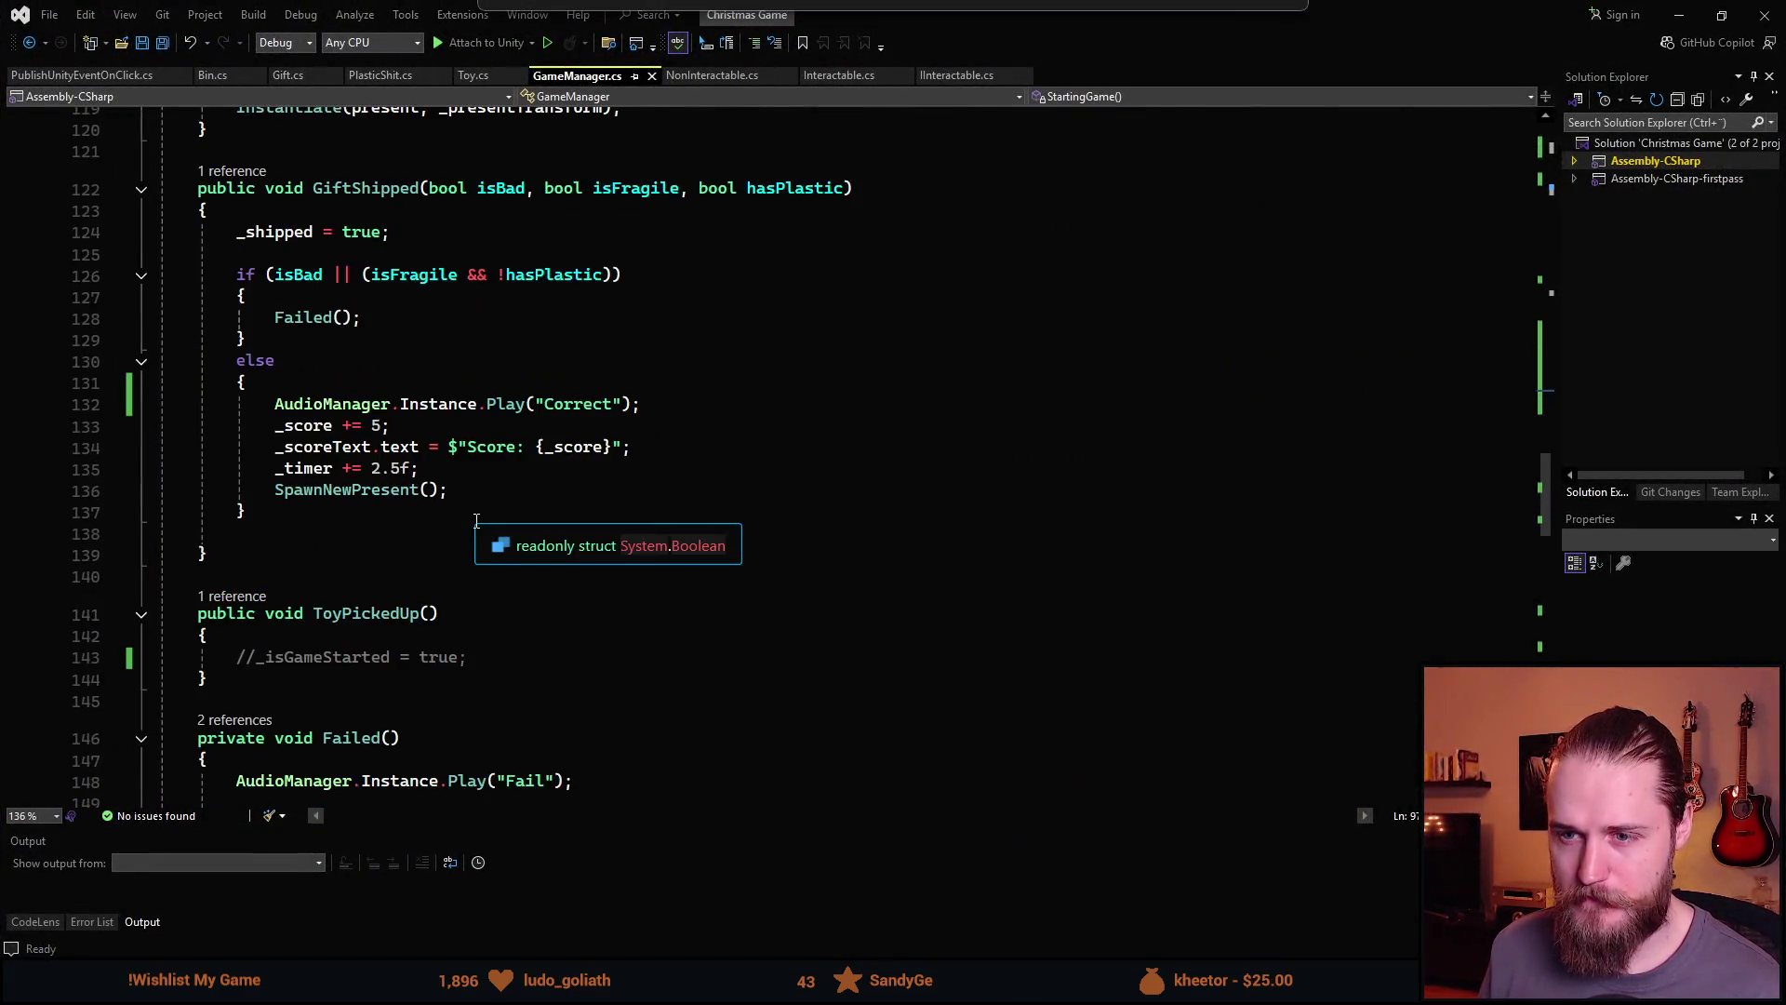
scroll(476, 521, "down", 5)
scroll(484, 510, "up", 6)
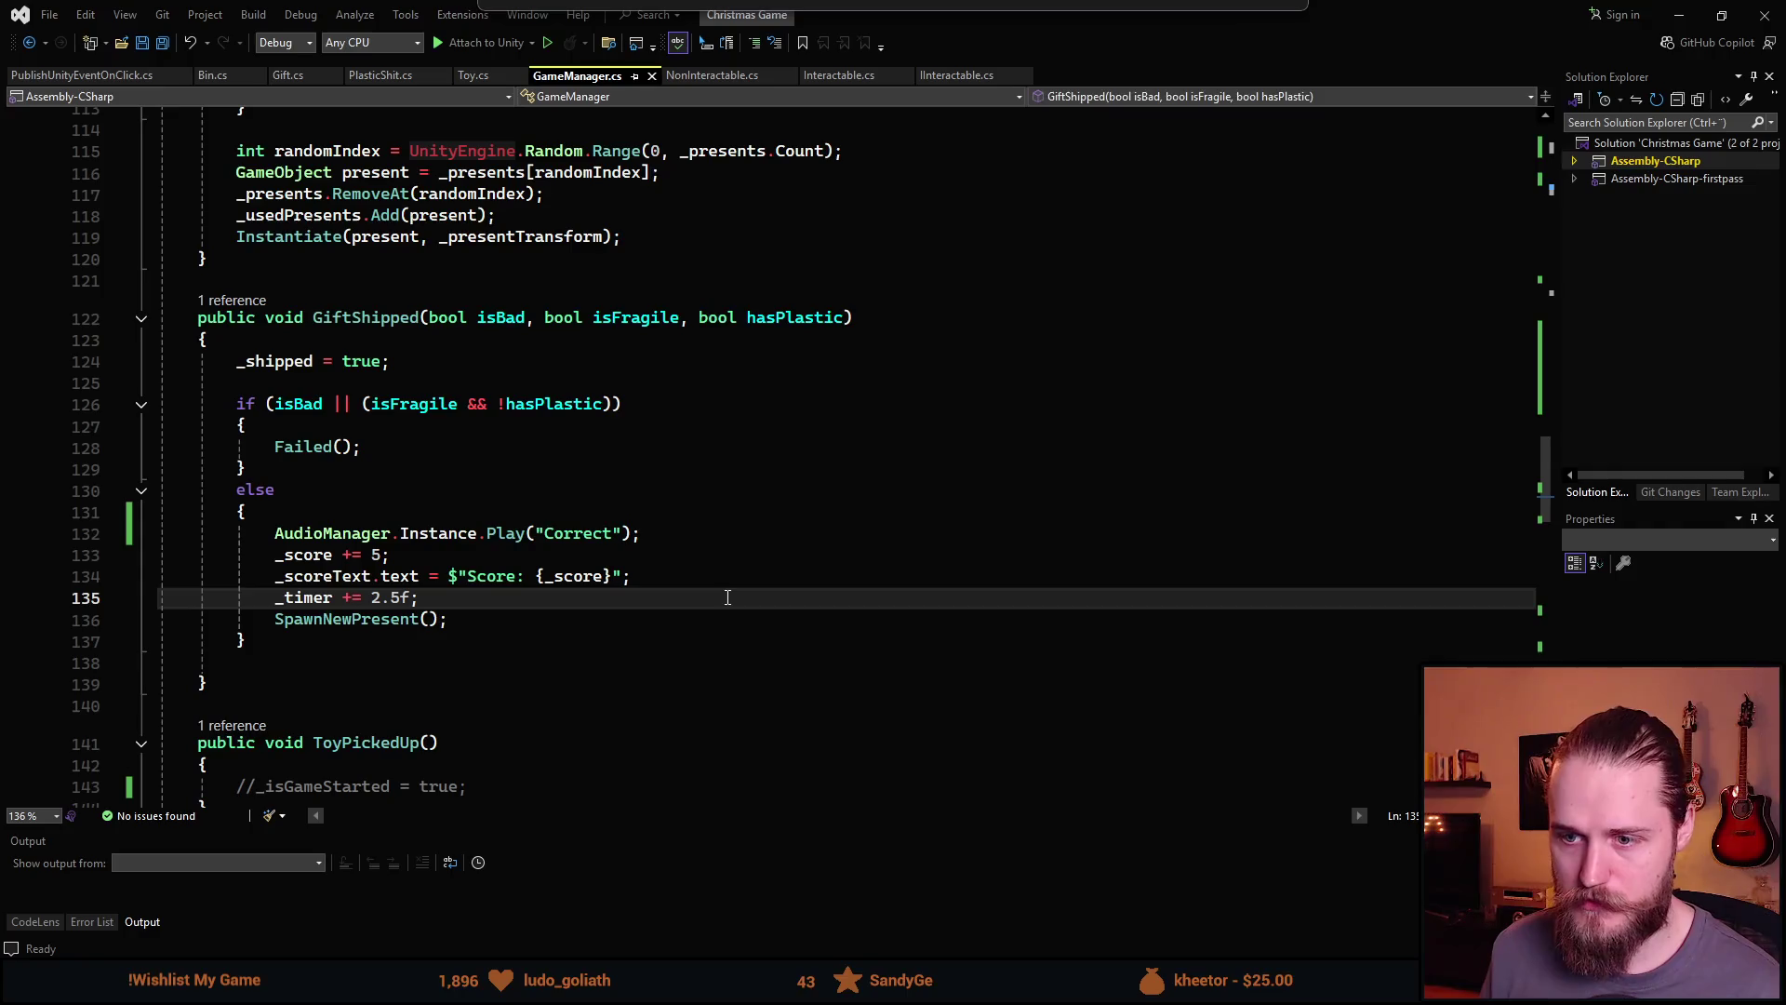
key("Return")
type("if ")
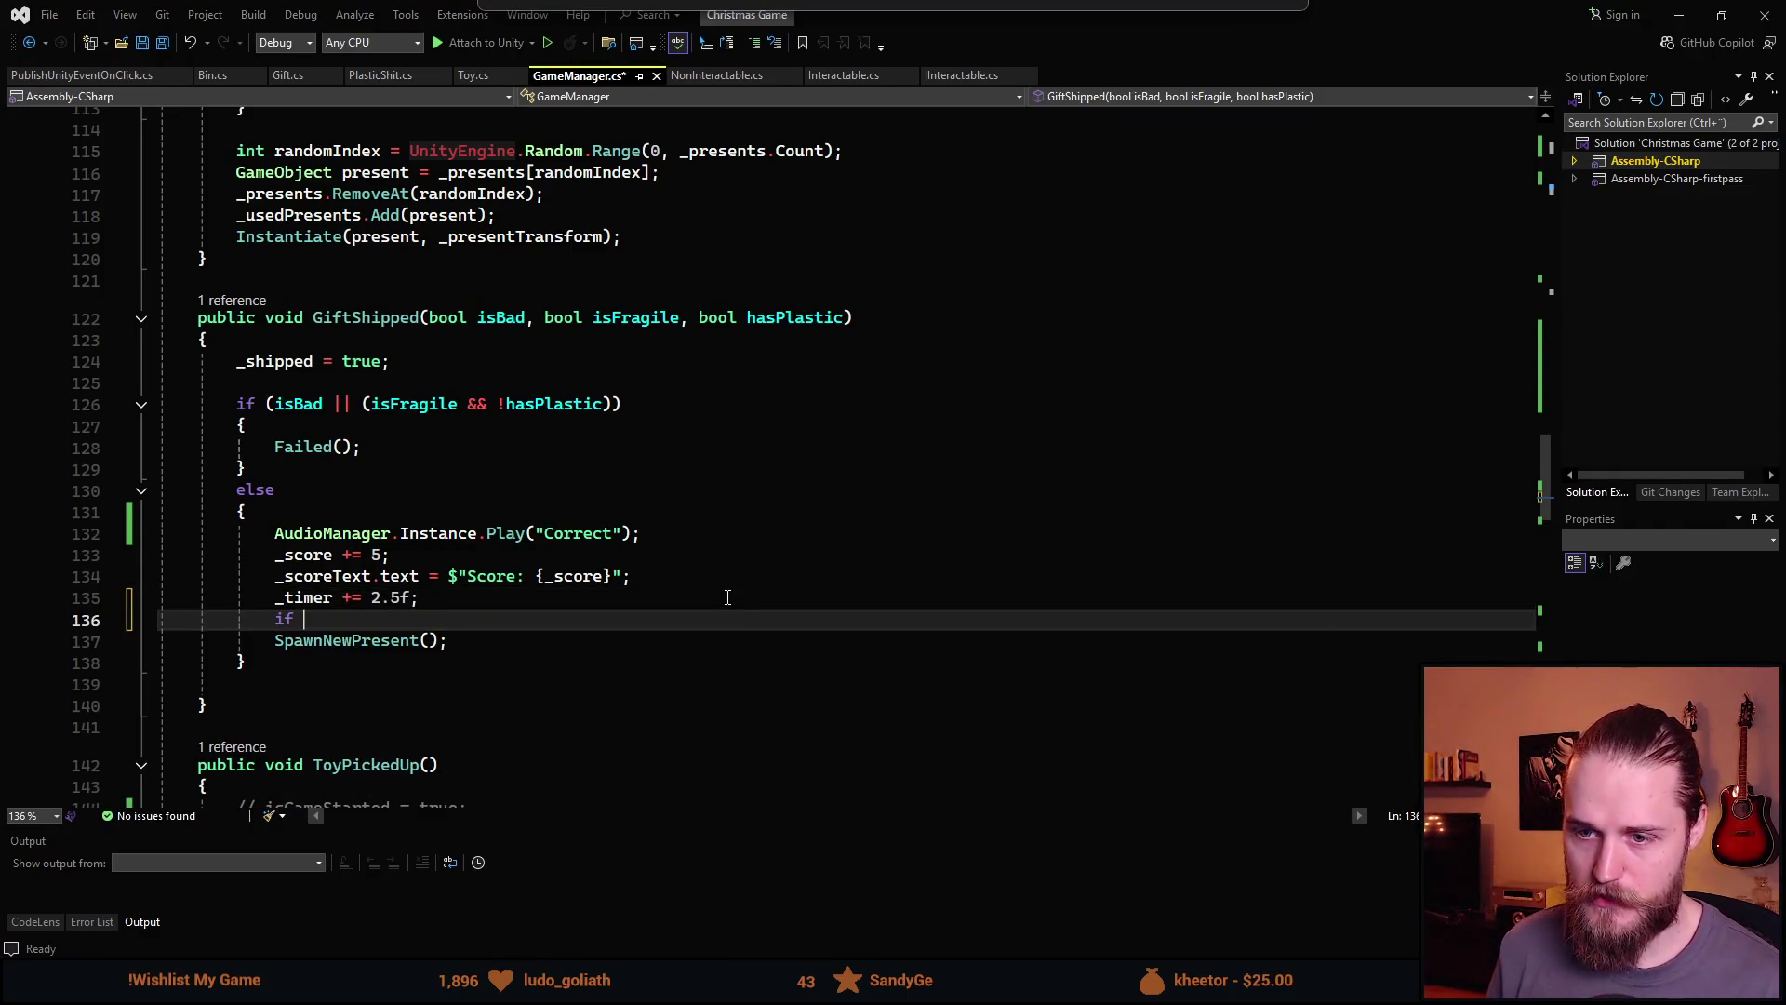
type("()_timer")
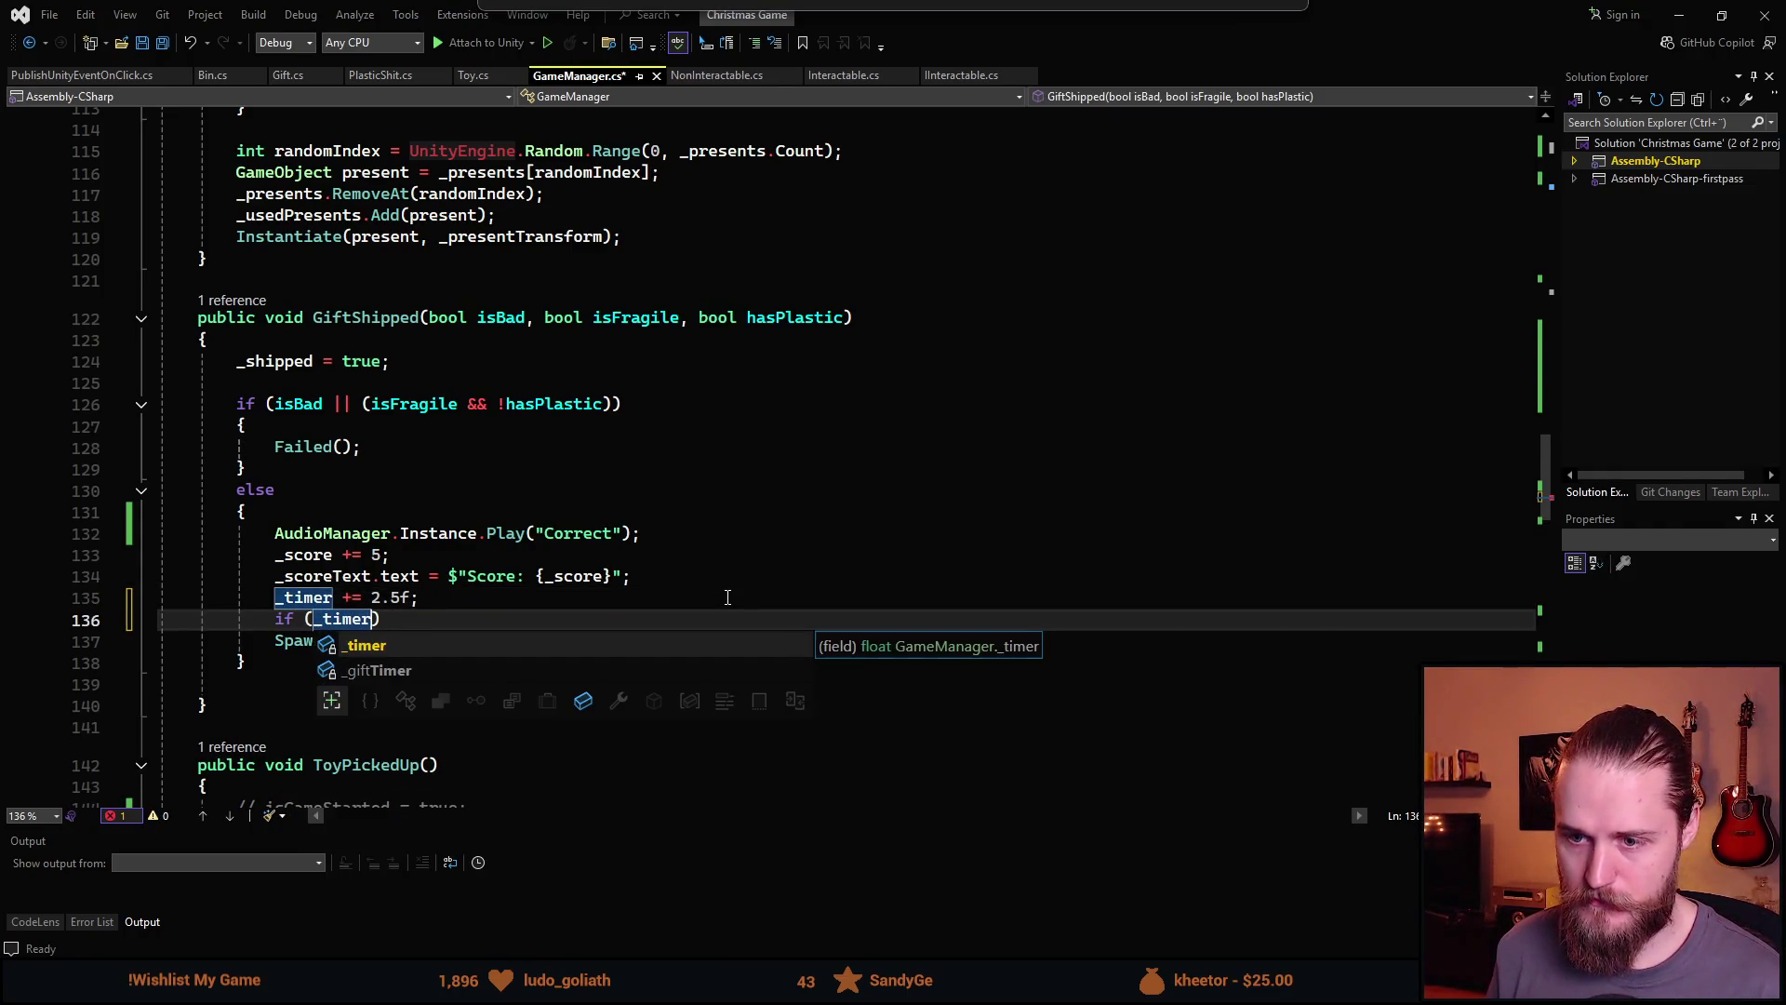
type(" >")
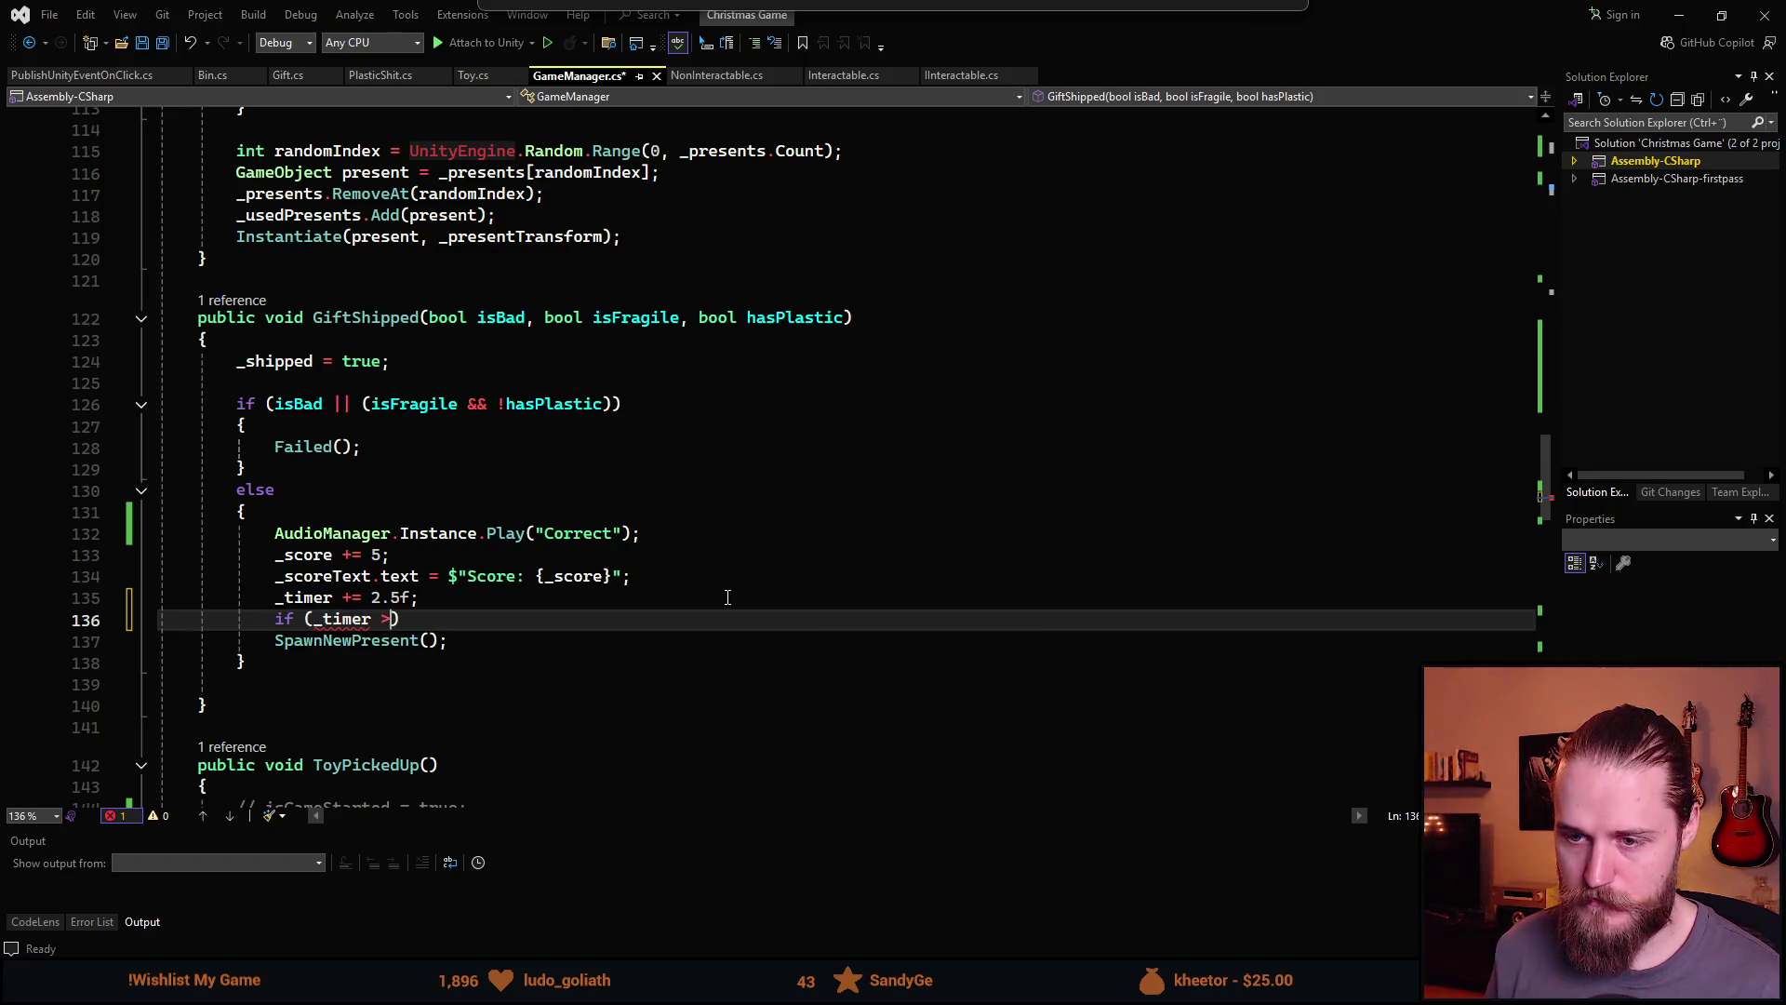
type(" 10f")
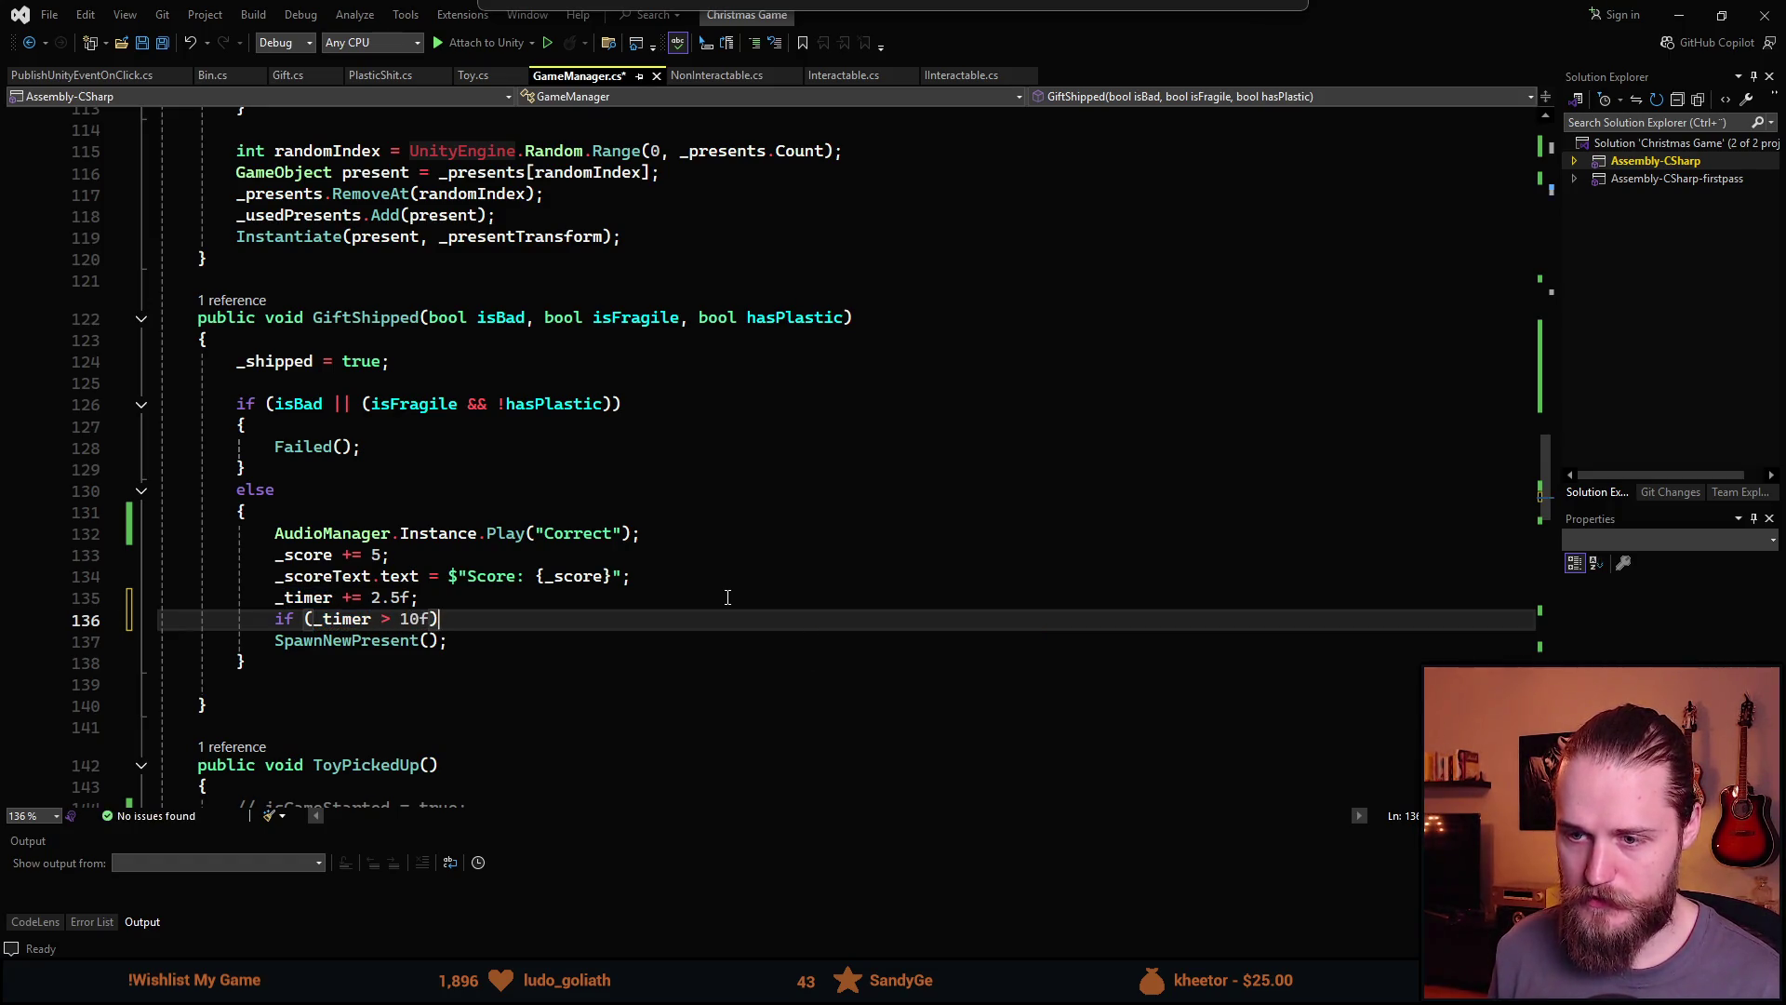
type(")")
key("Return")
type("{")
key("Return")
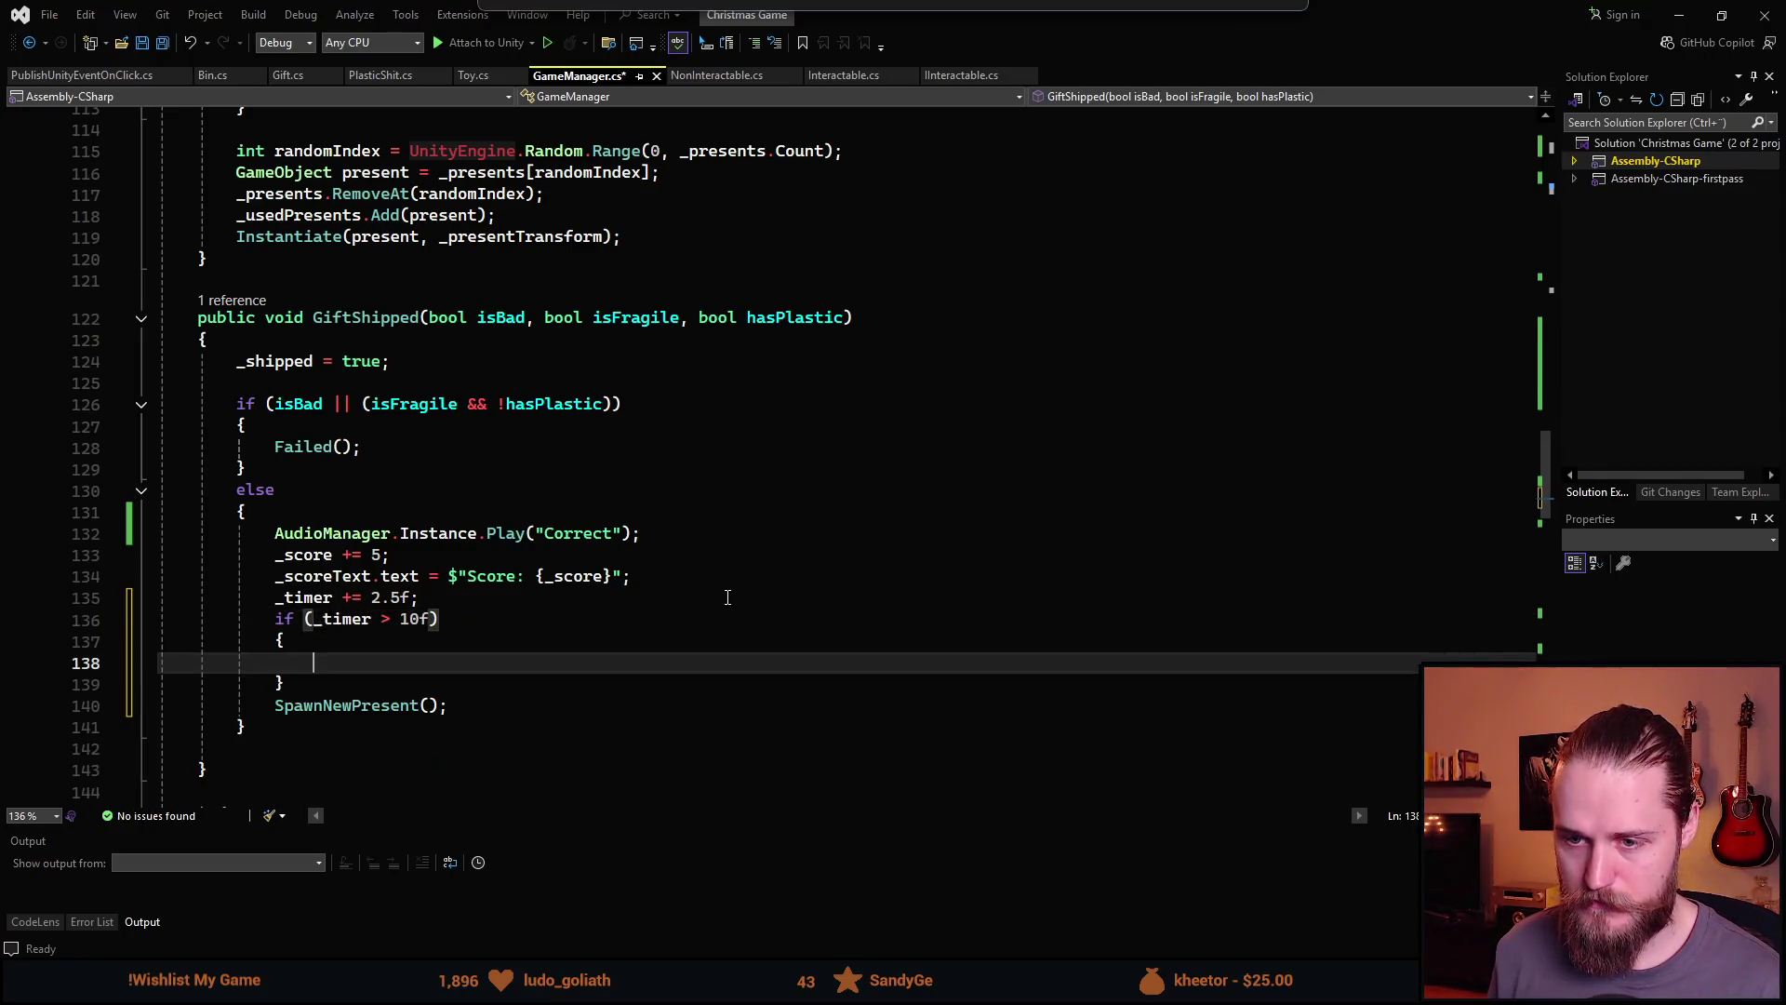
type("_timer.")
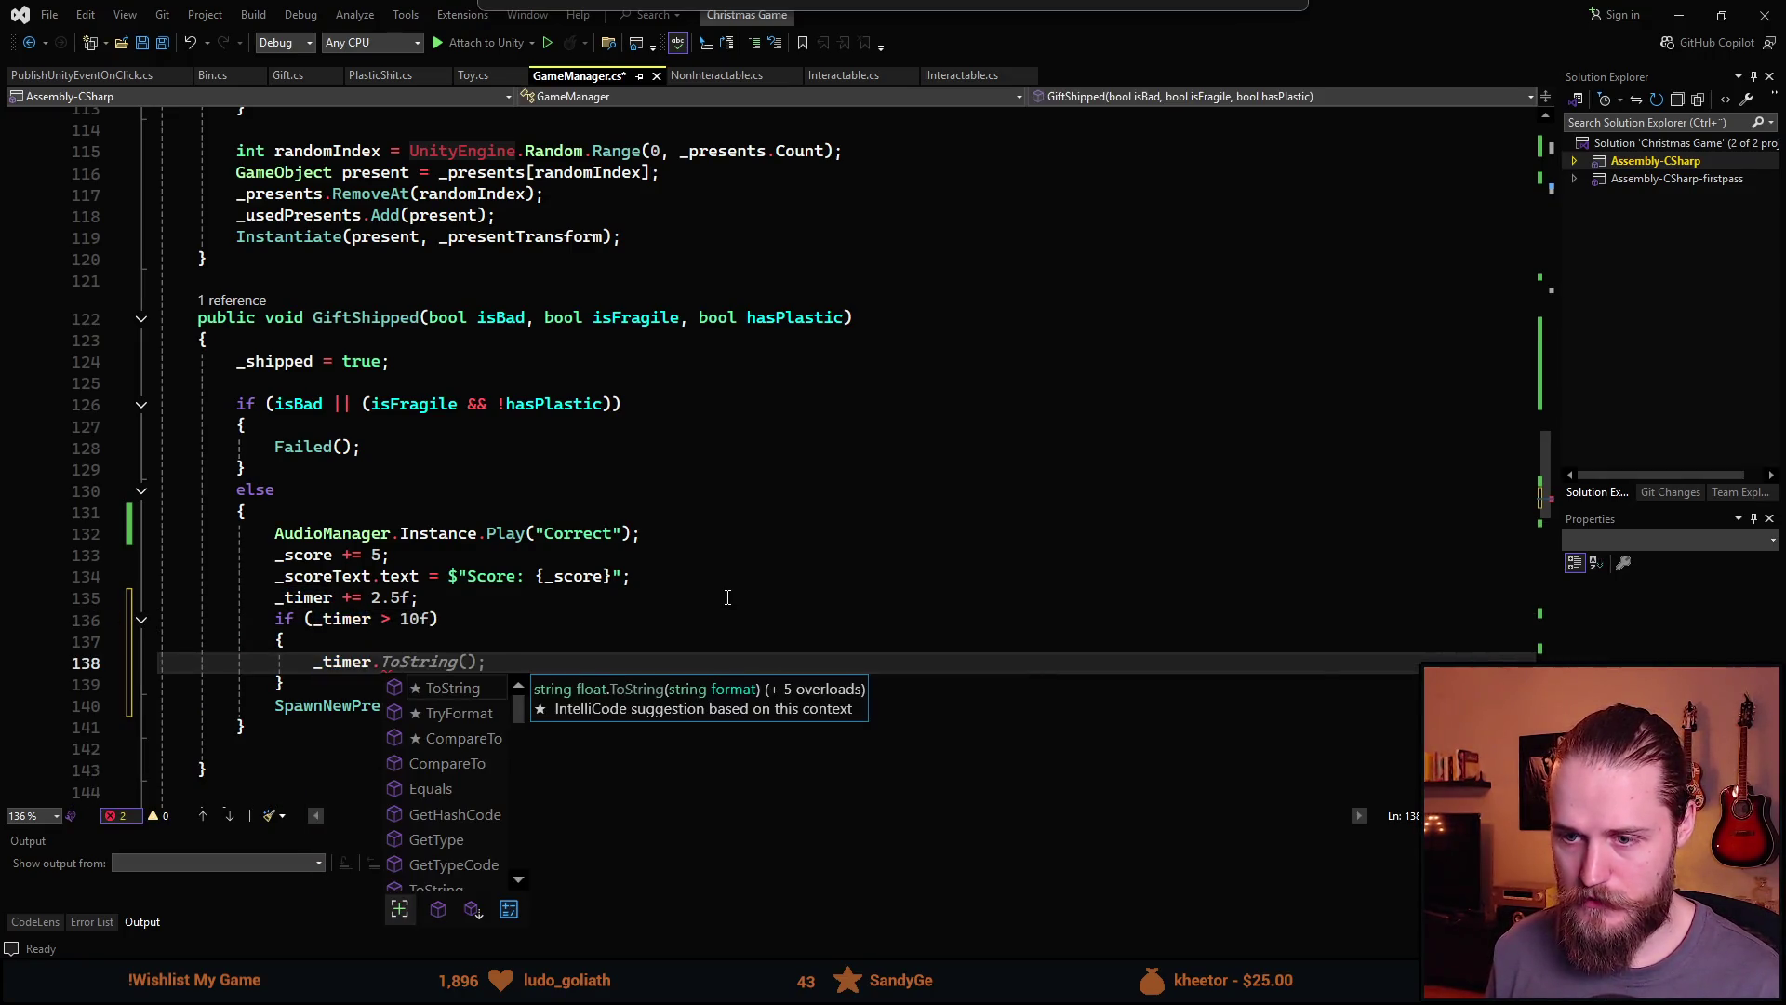
key("BackSpace")
key("Up")
key("Up")
key("Right")
key("Right")
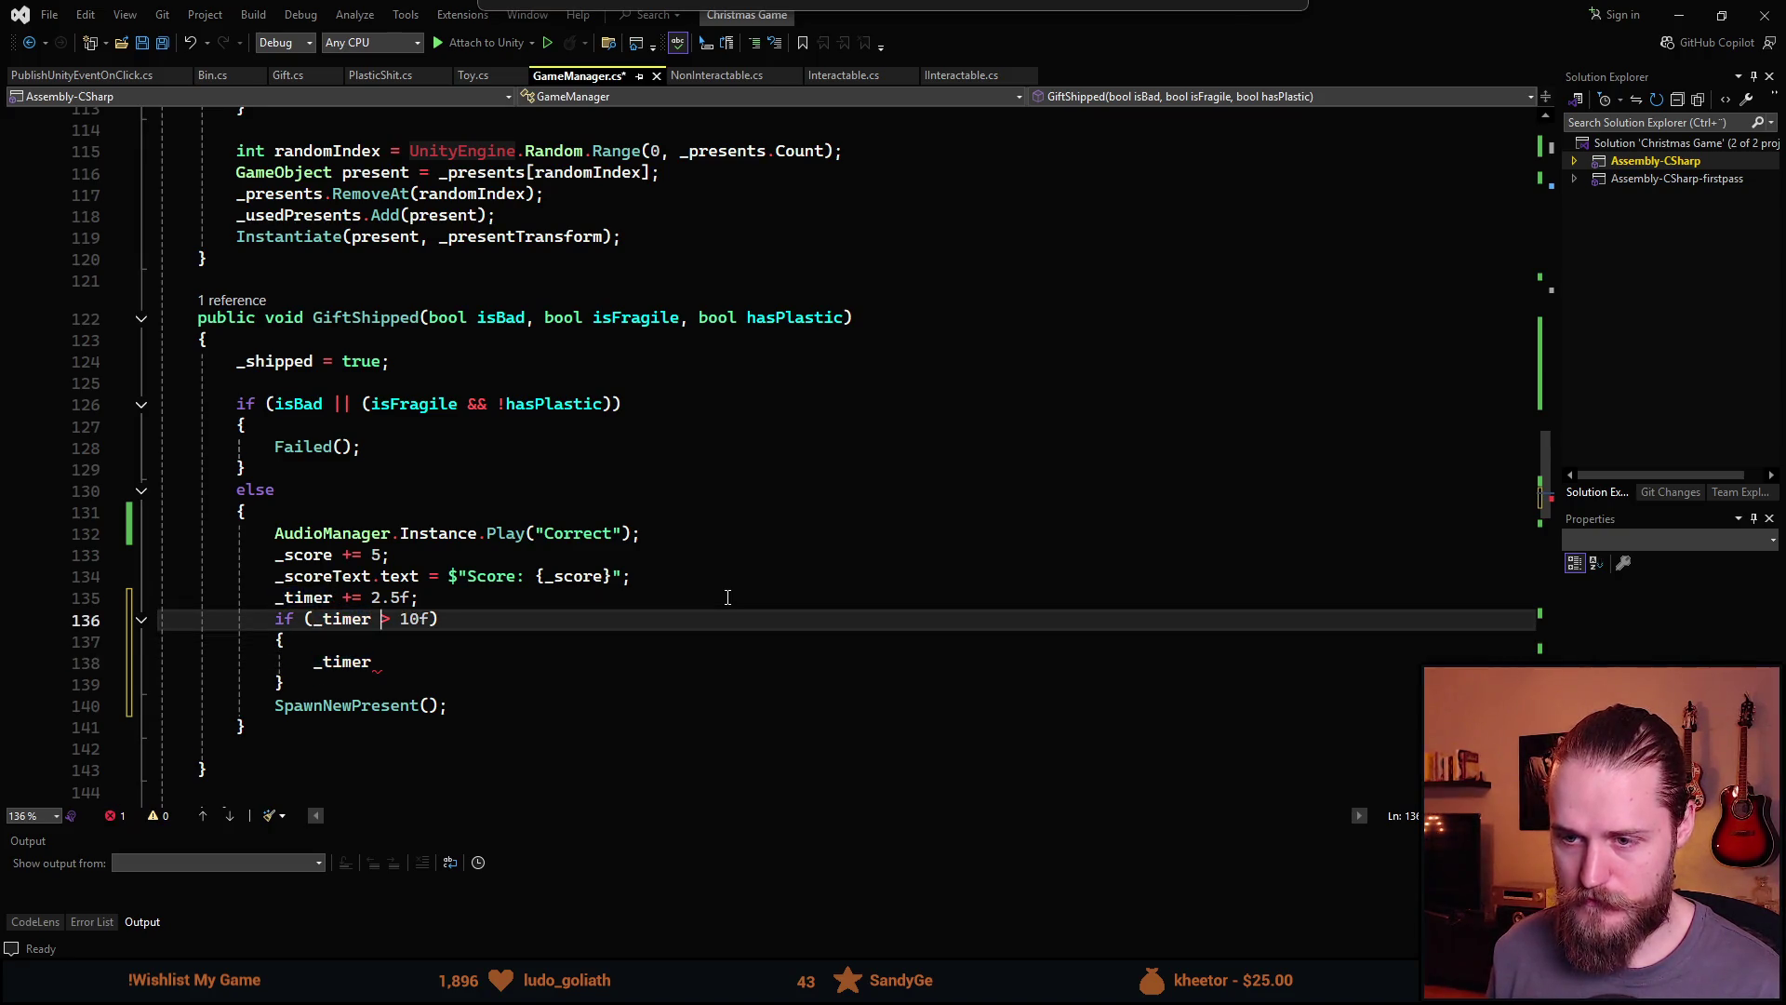
type("=")
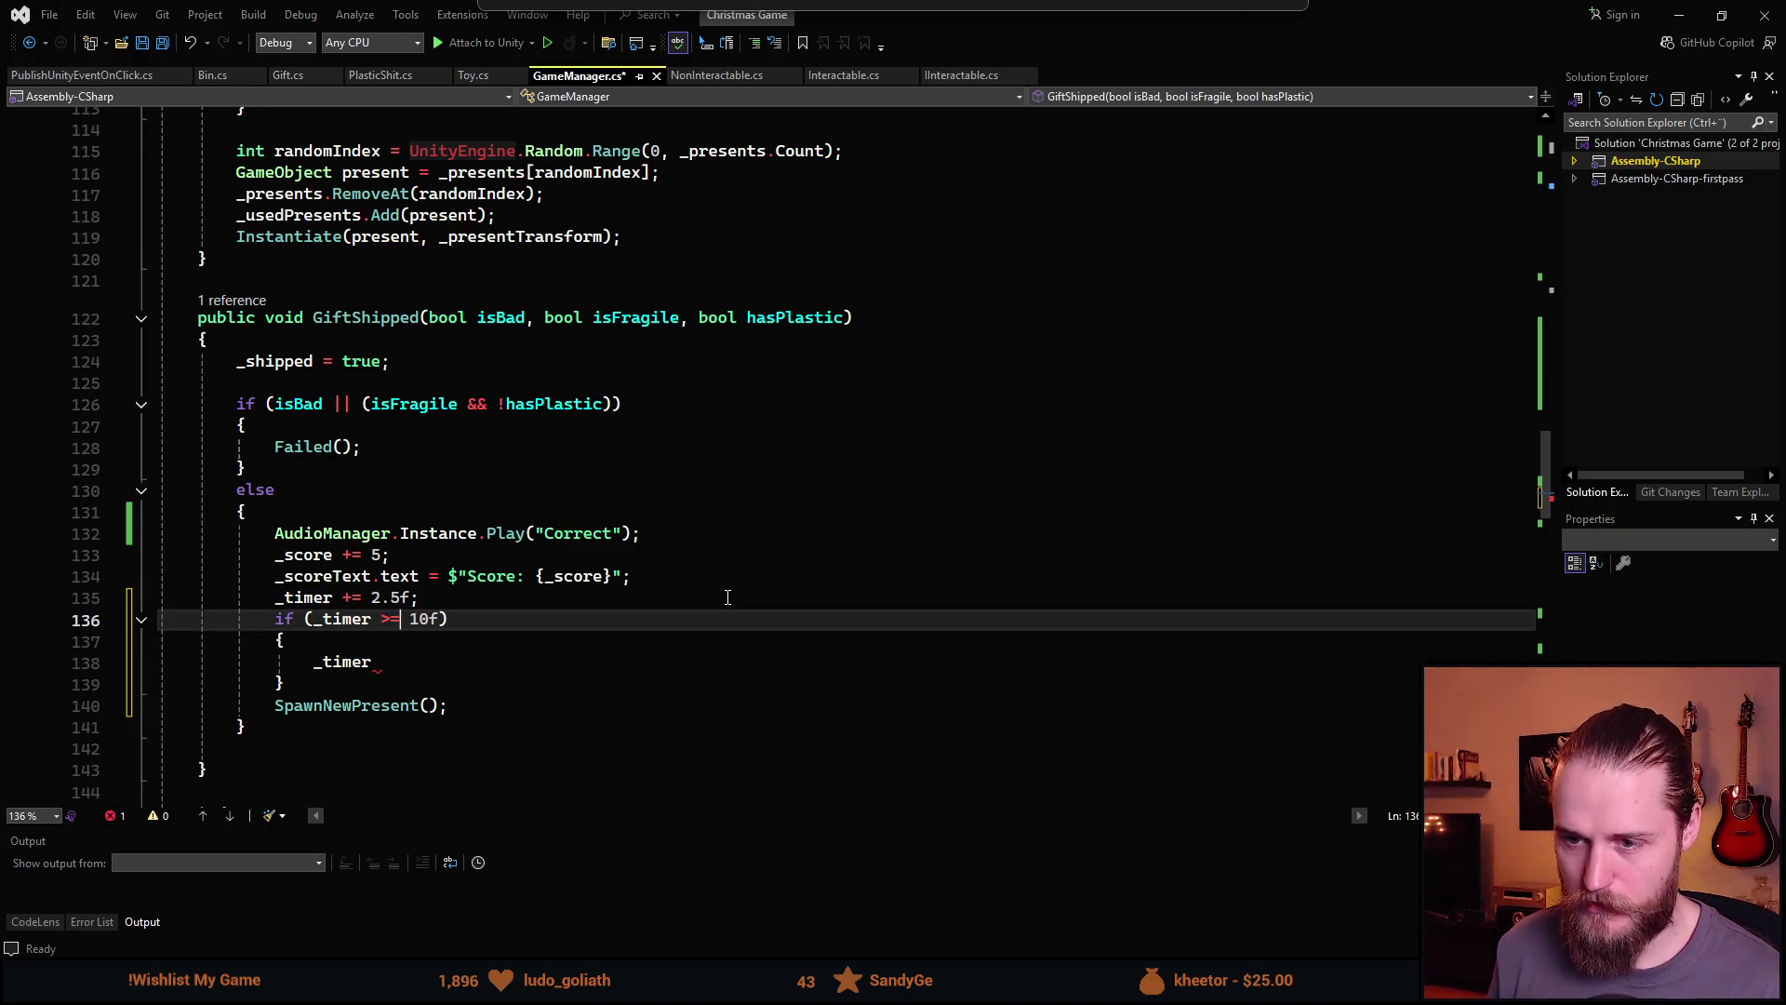
key("Down")
key("Down")
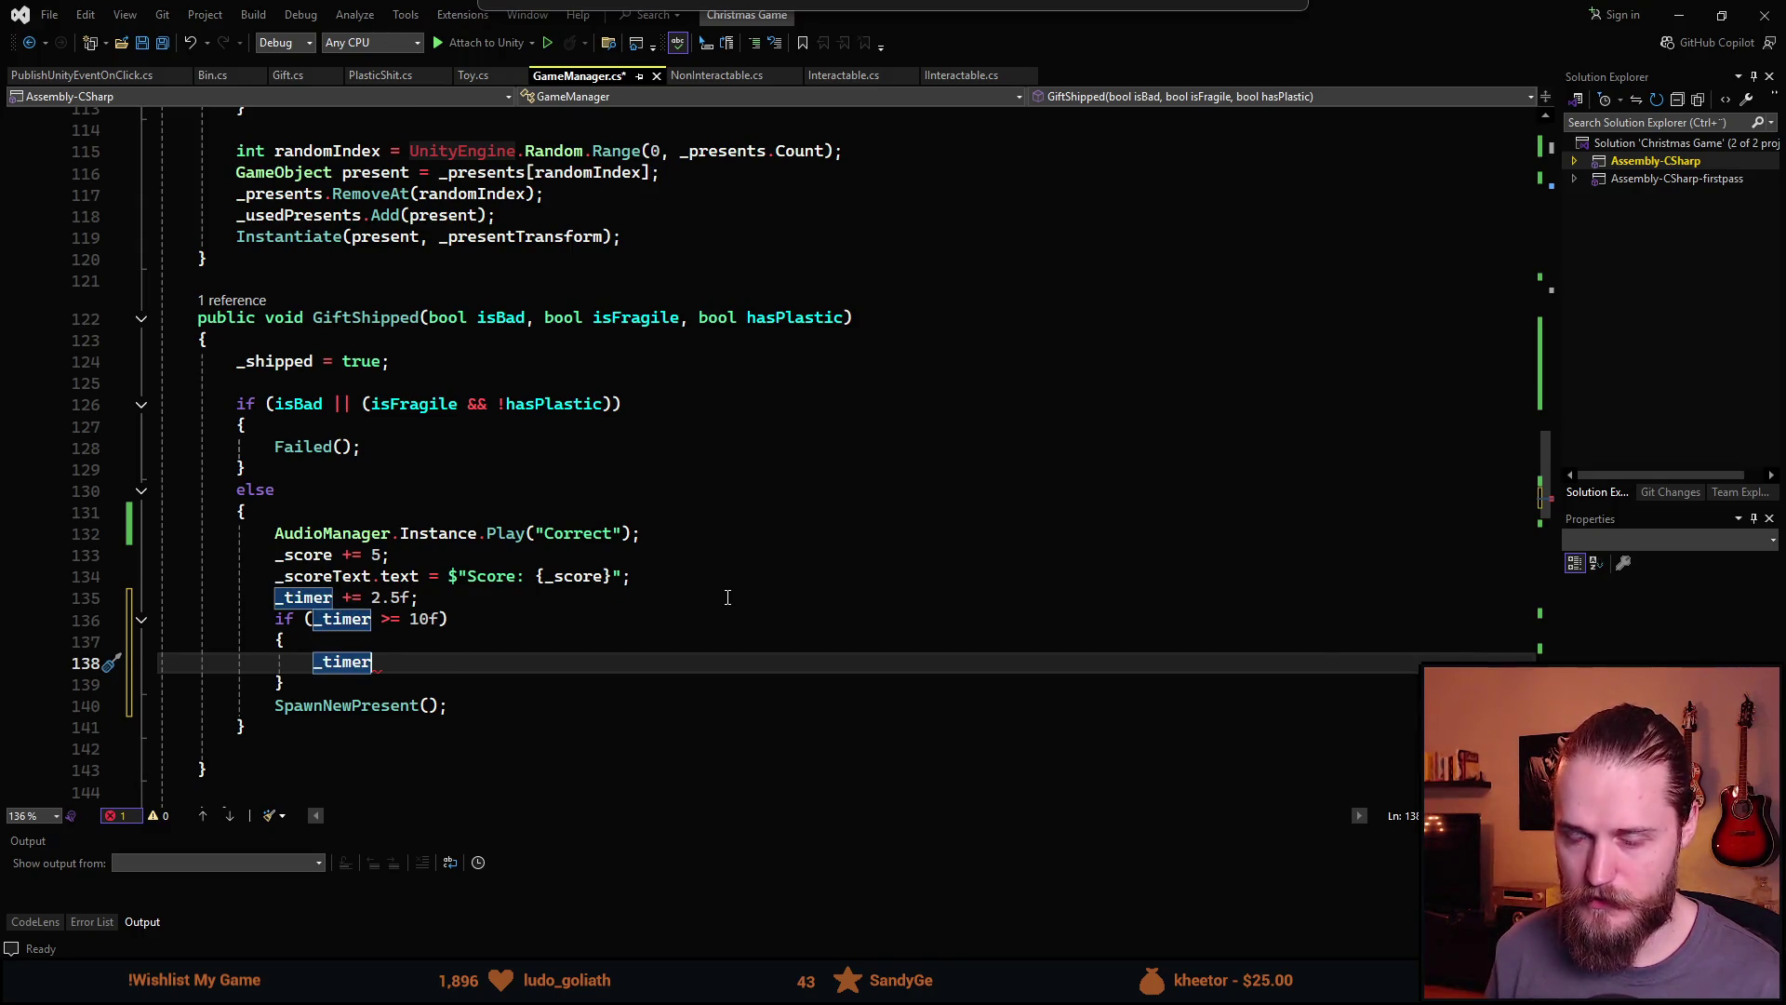
Inside the block set _timeText.color = Color.white and save the script
type(".")
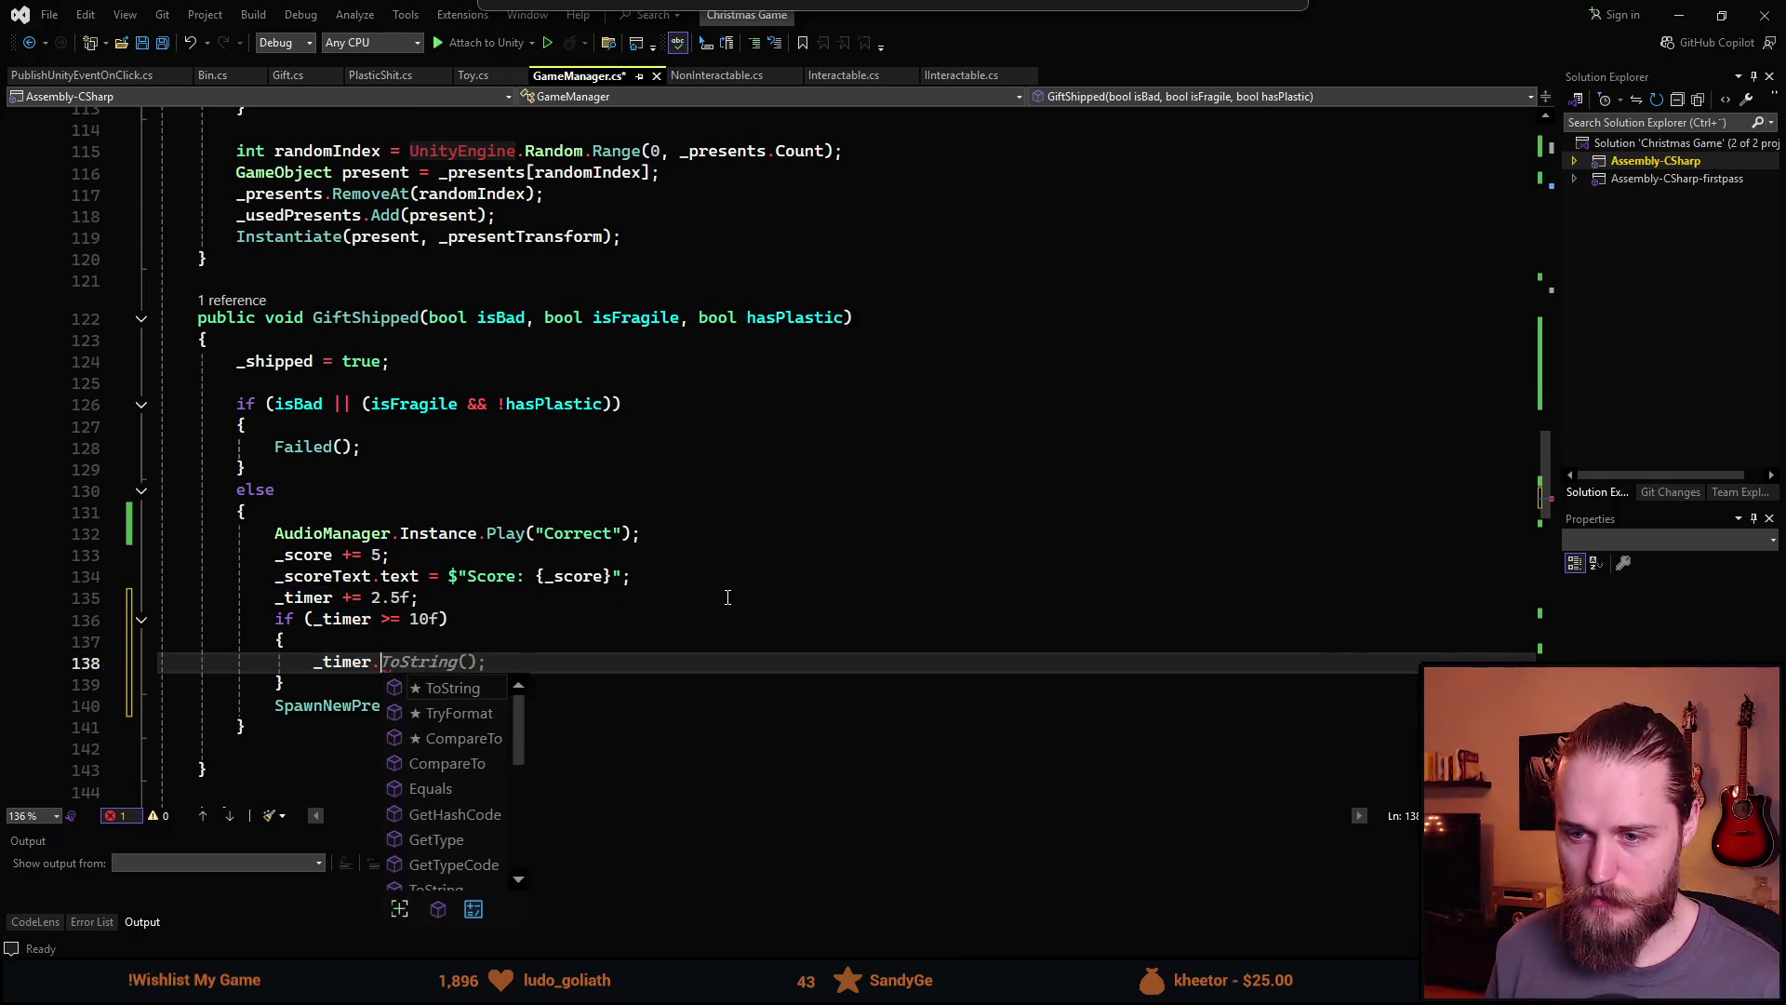
key("BackSpace")
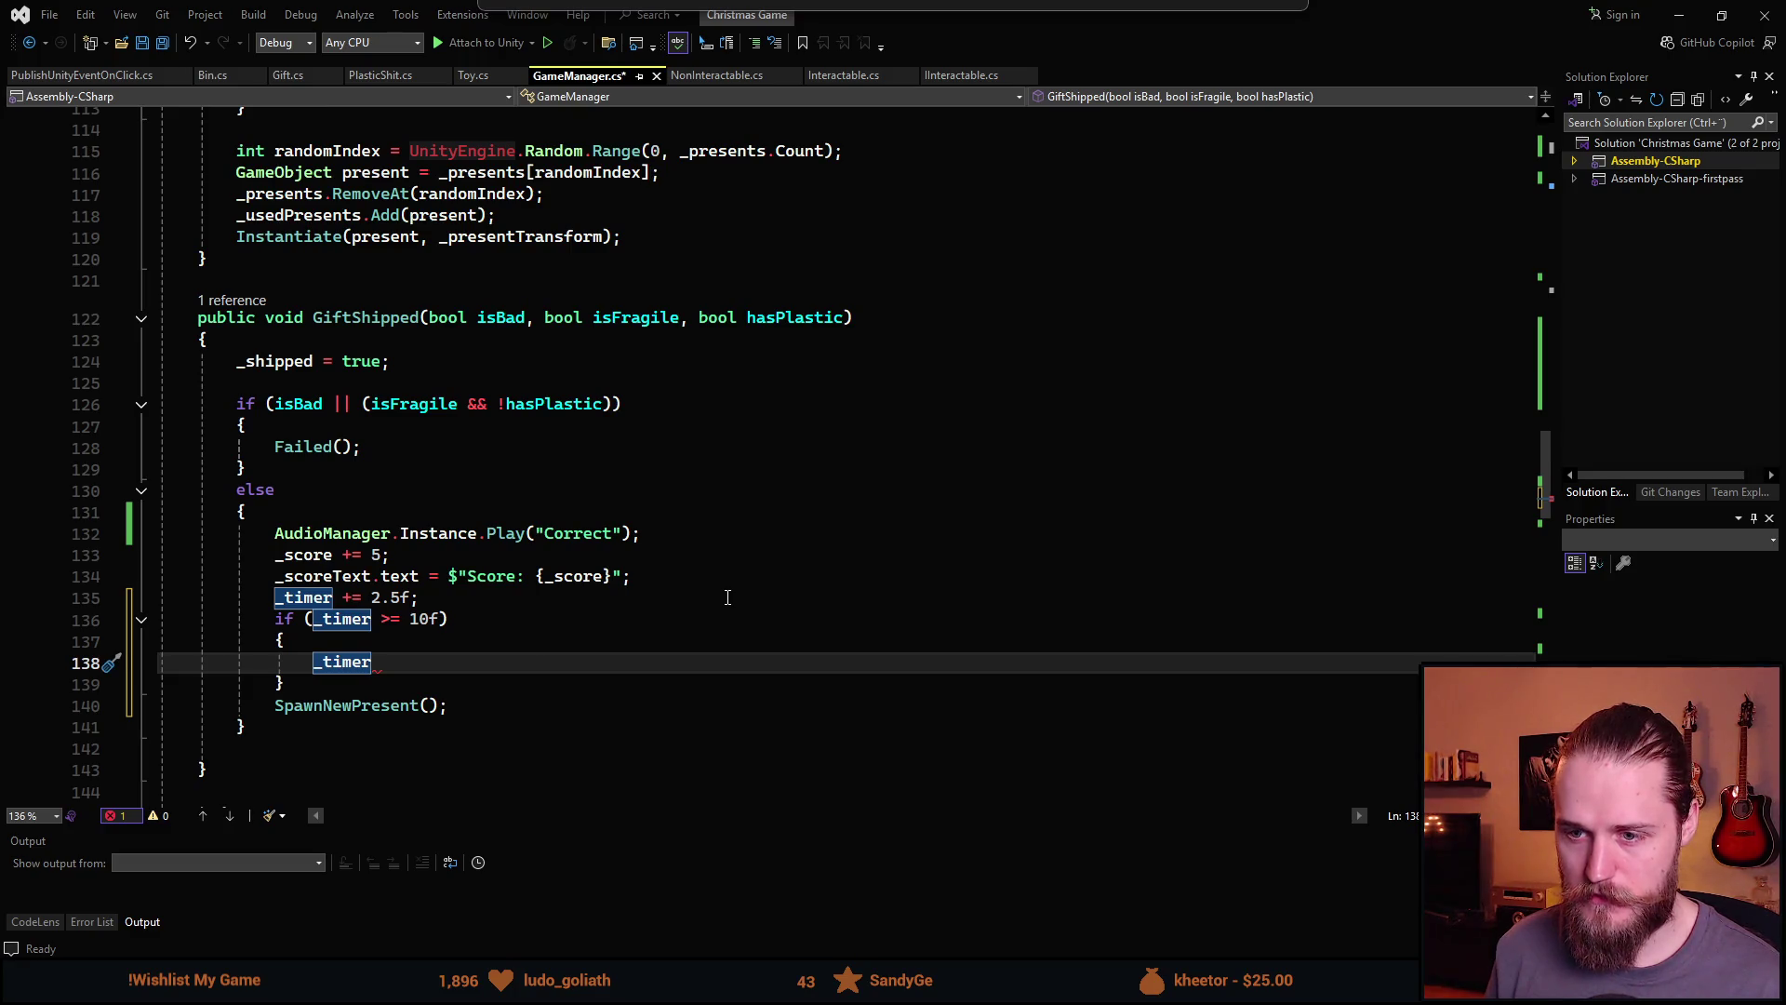
type(" = 0;")
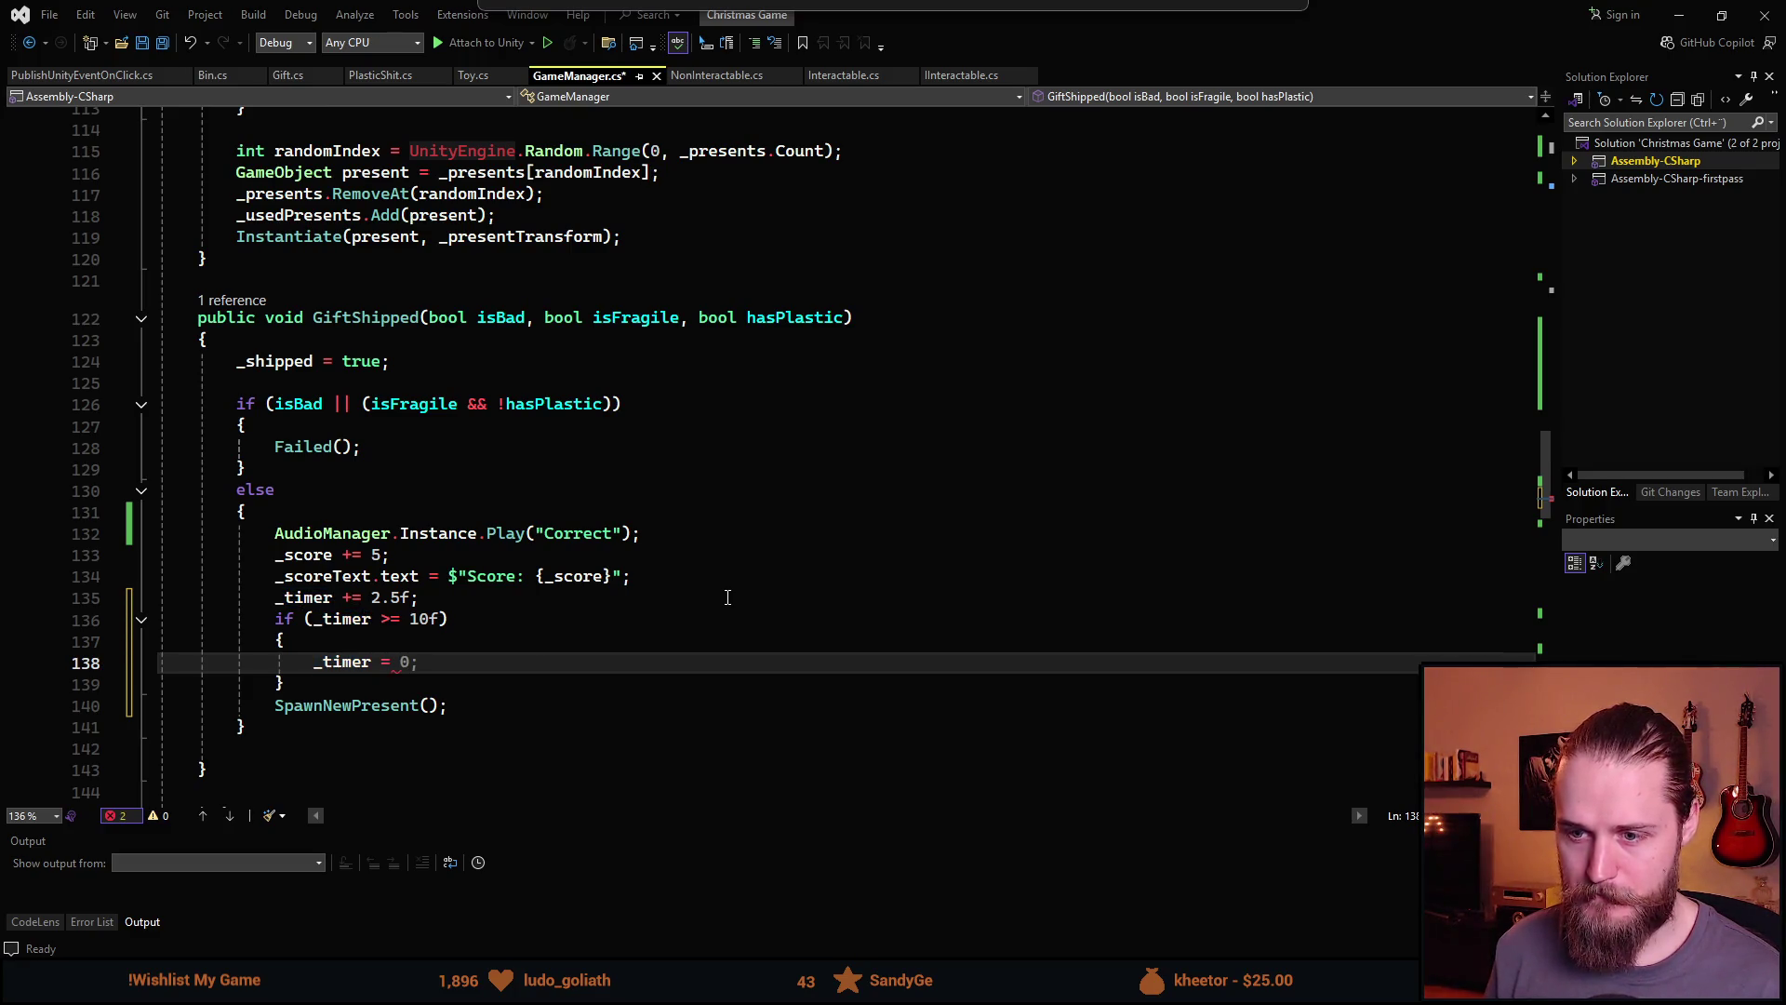
key("BackSpace")
key("BackSpace")
type("Text")
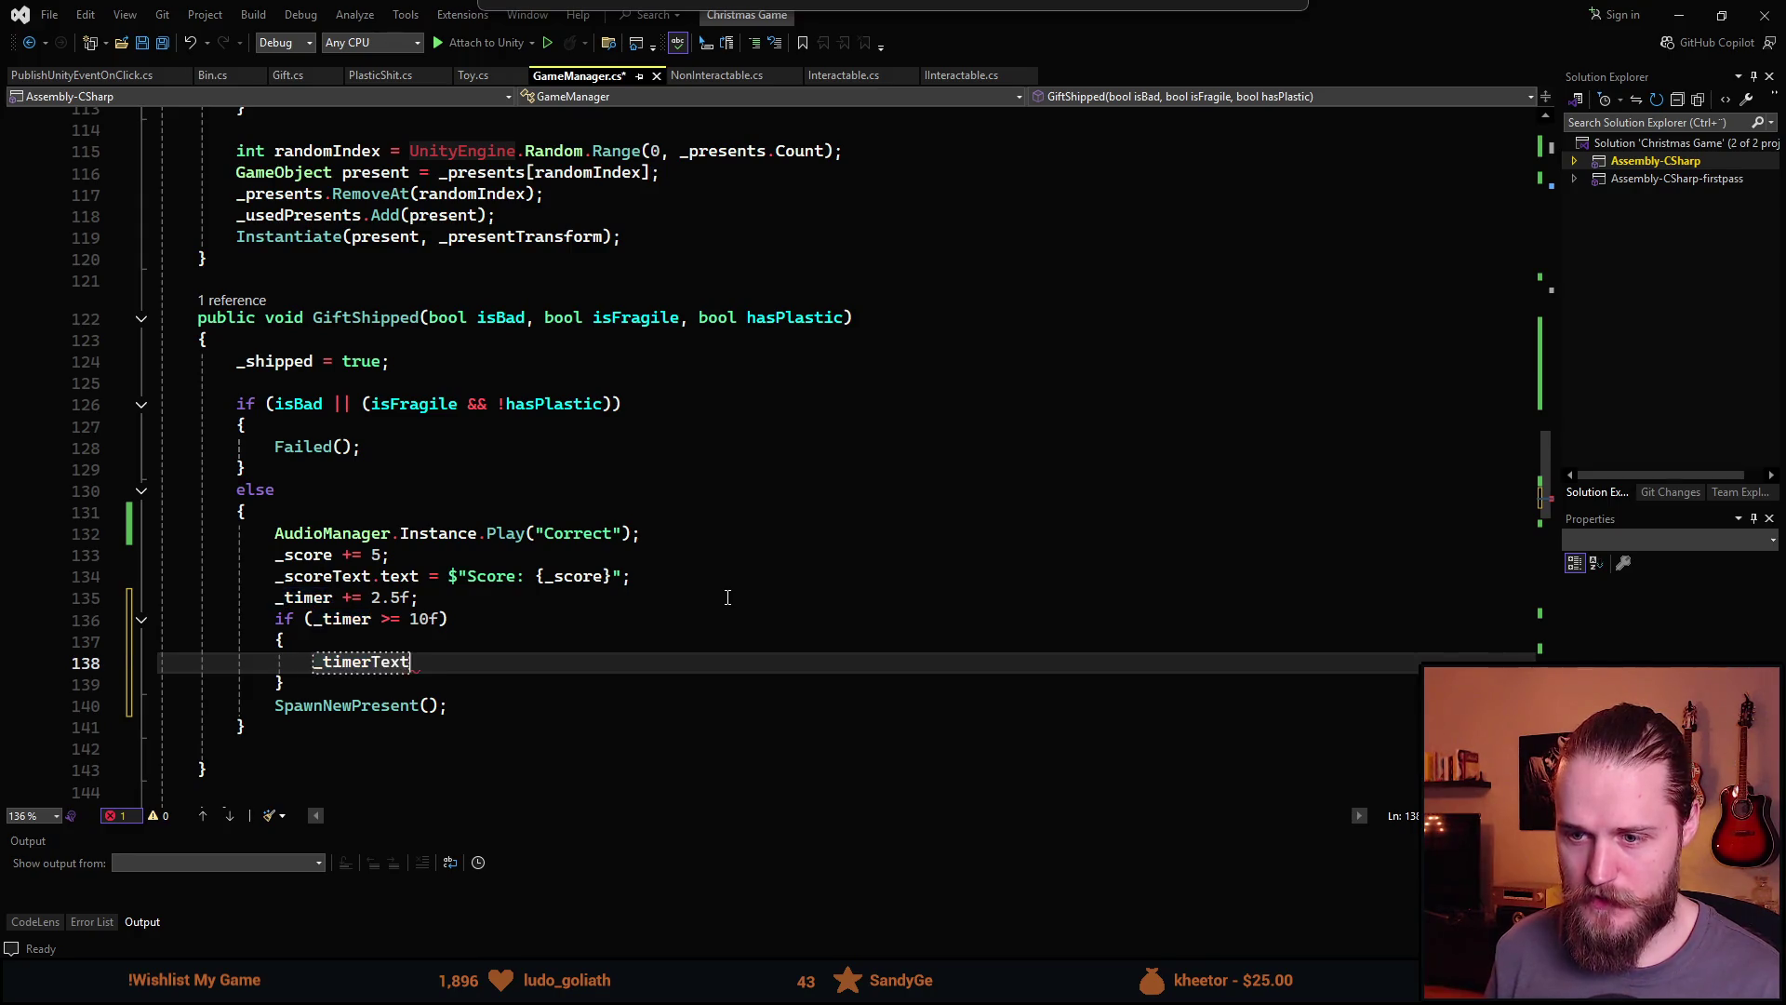
type(".color")
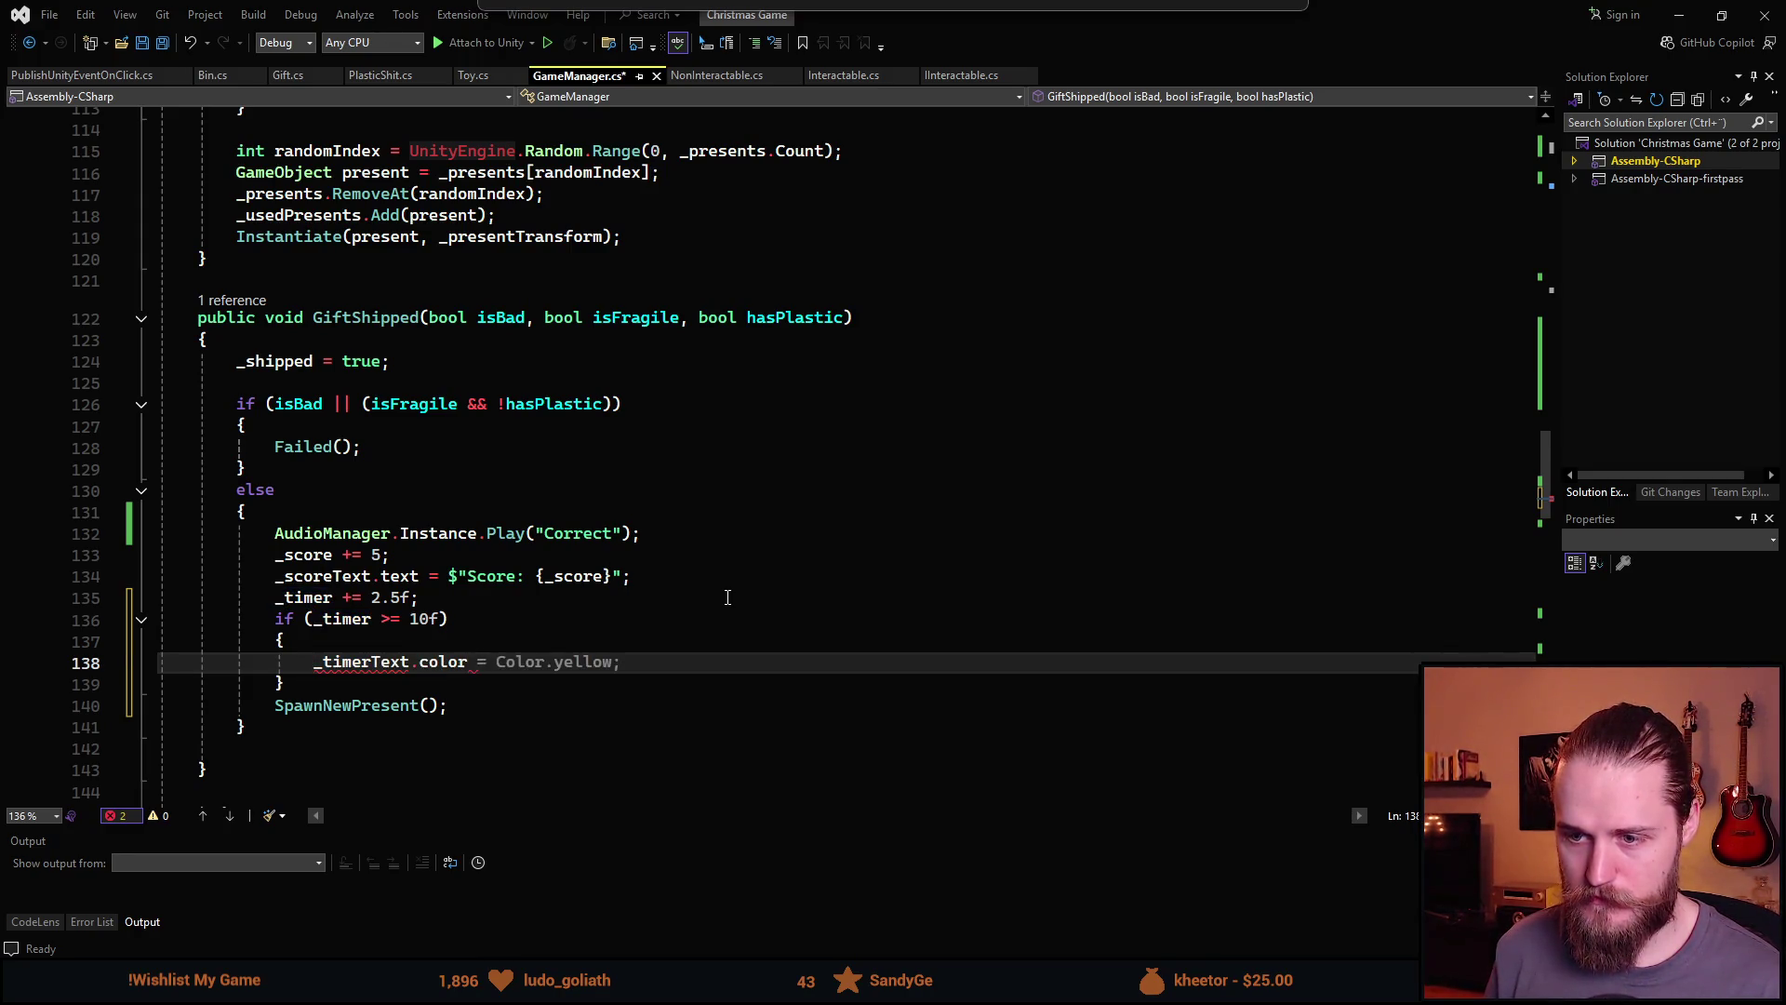
key("BackSpace")
key("BackSpace")
key("BackSpace")
type("_tim")
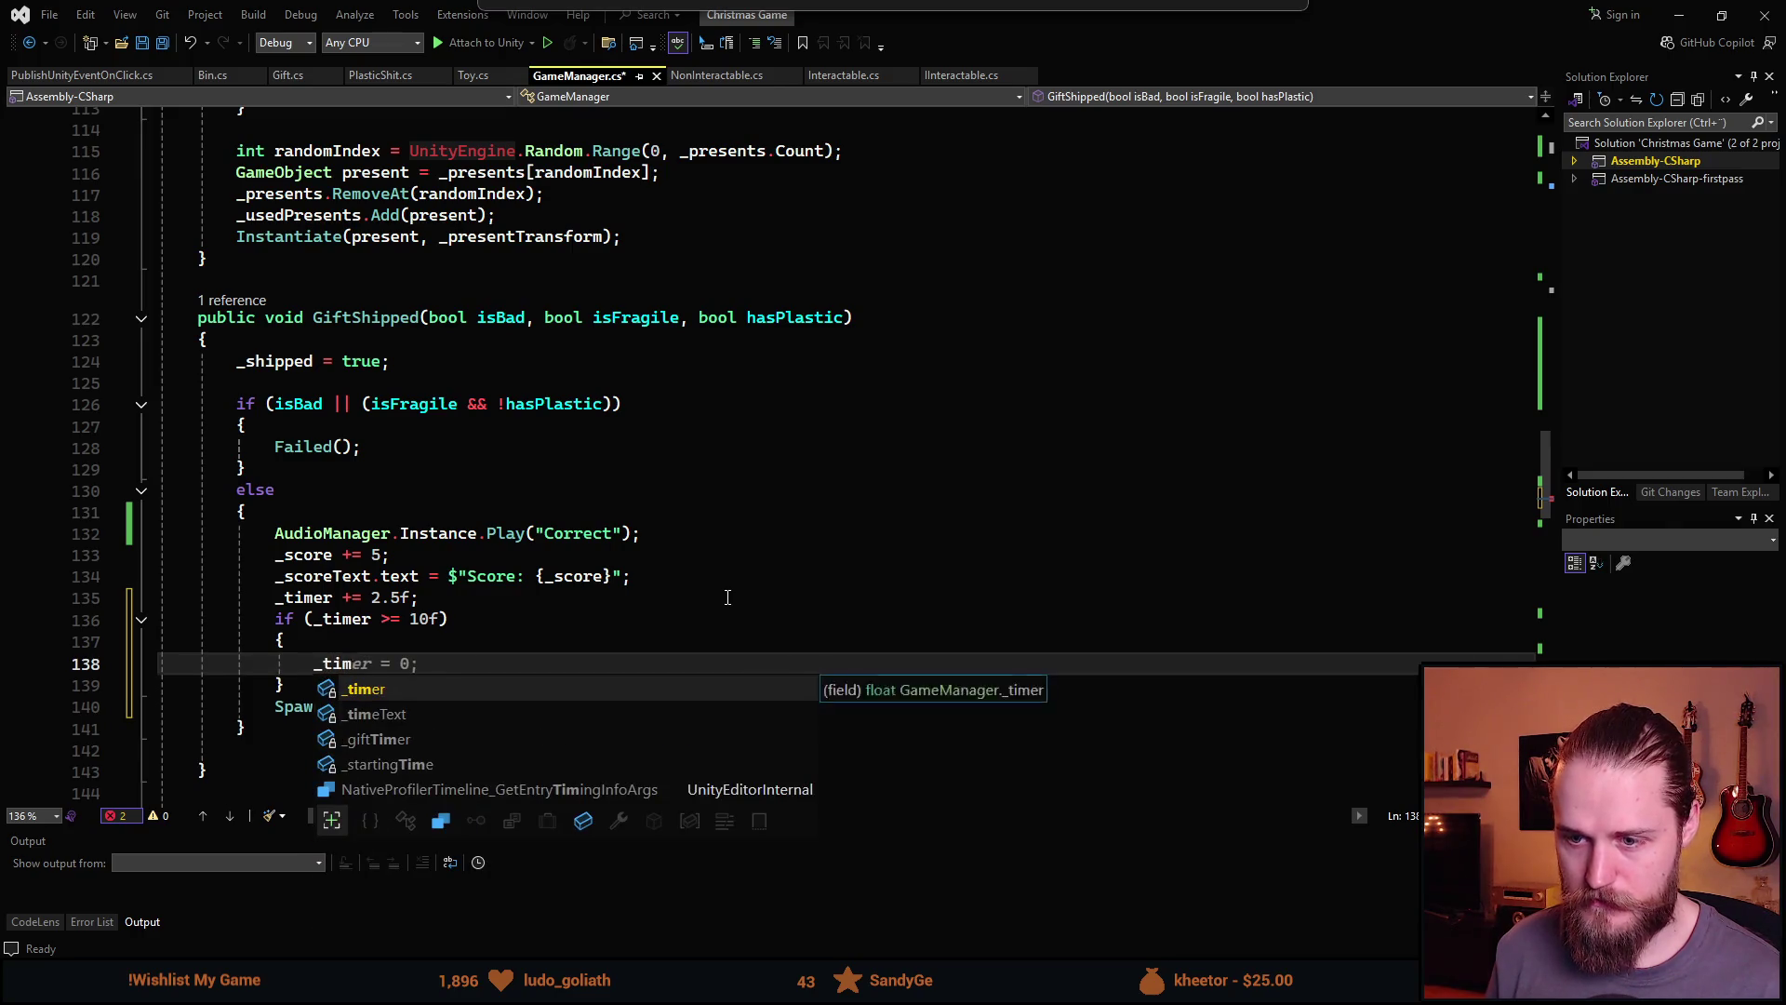
key("Down")
key("Tab")
type(".co")
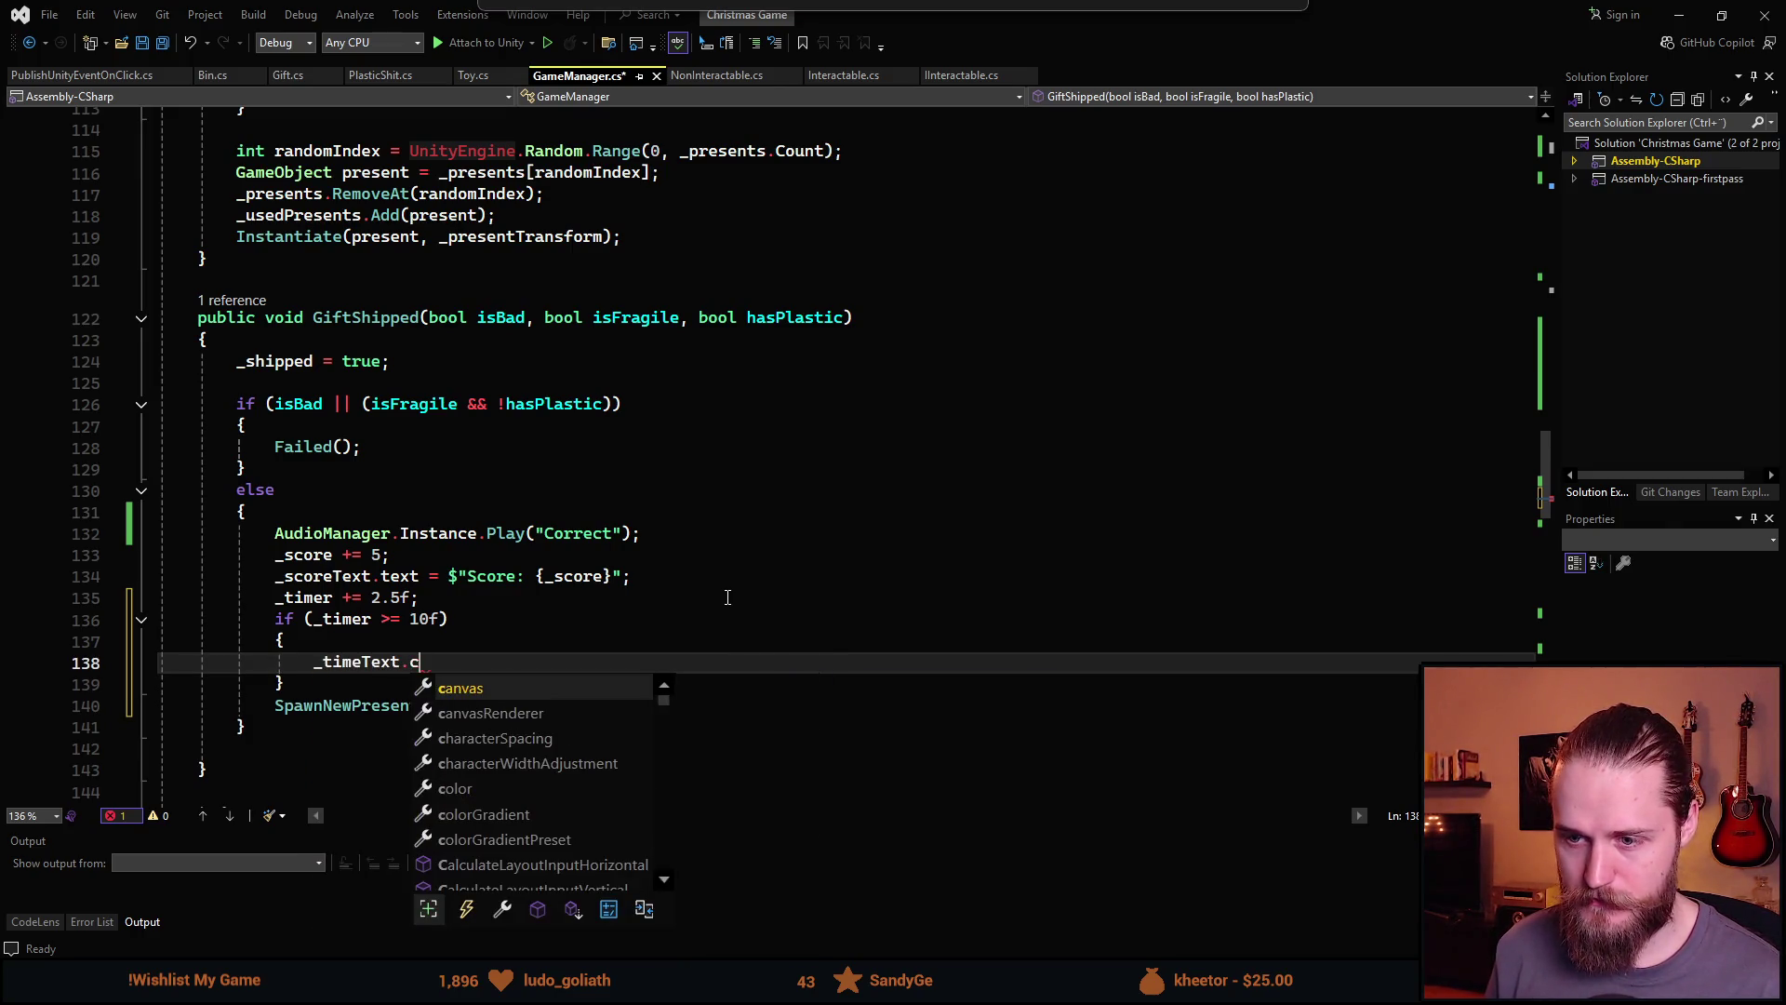
key("Tab")
key("Tab")
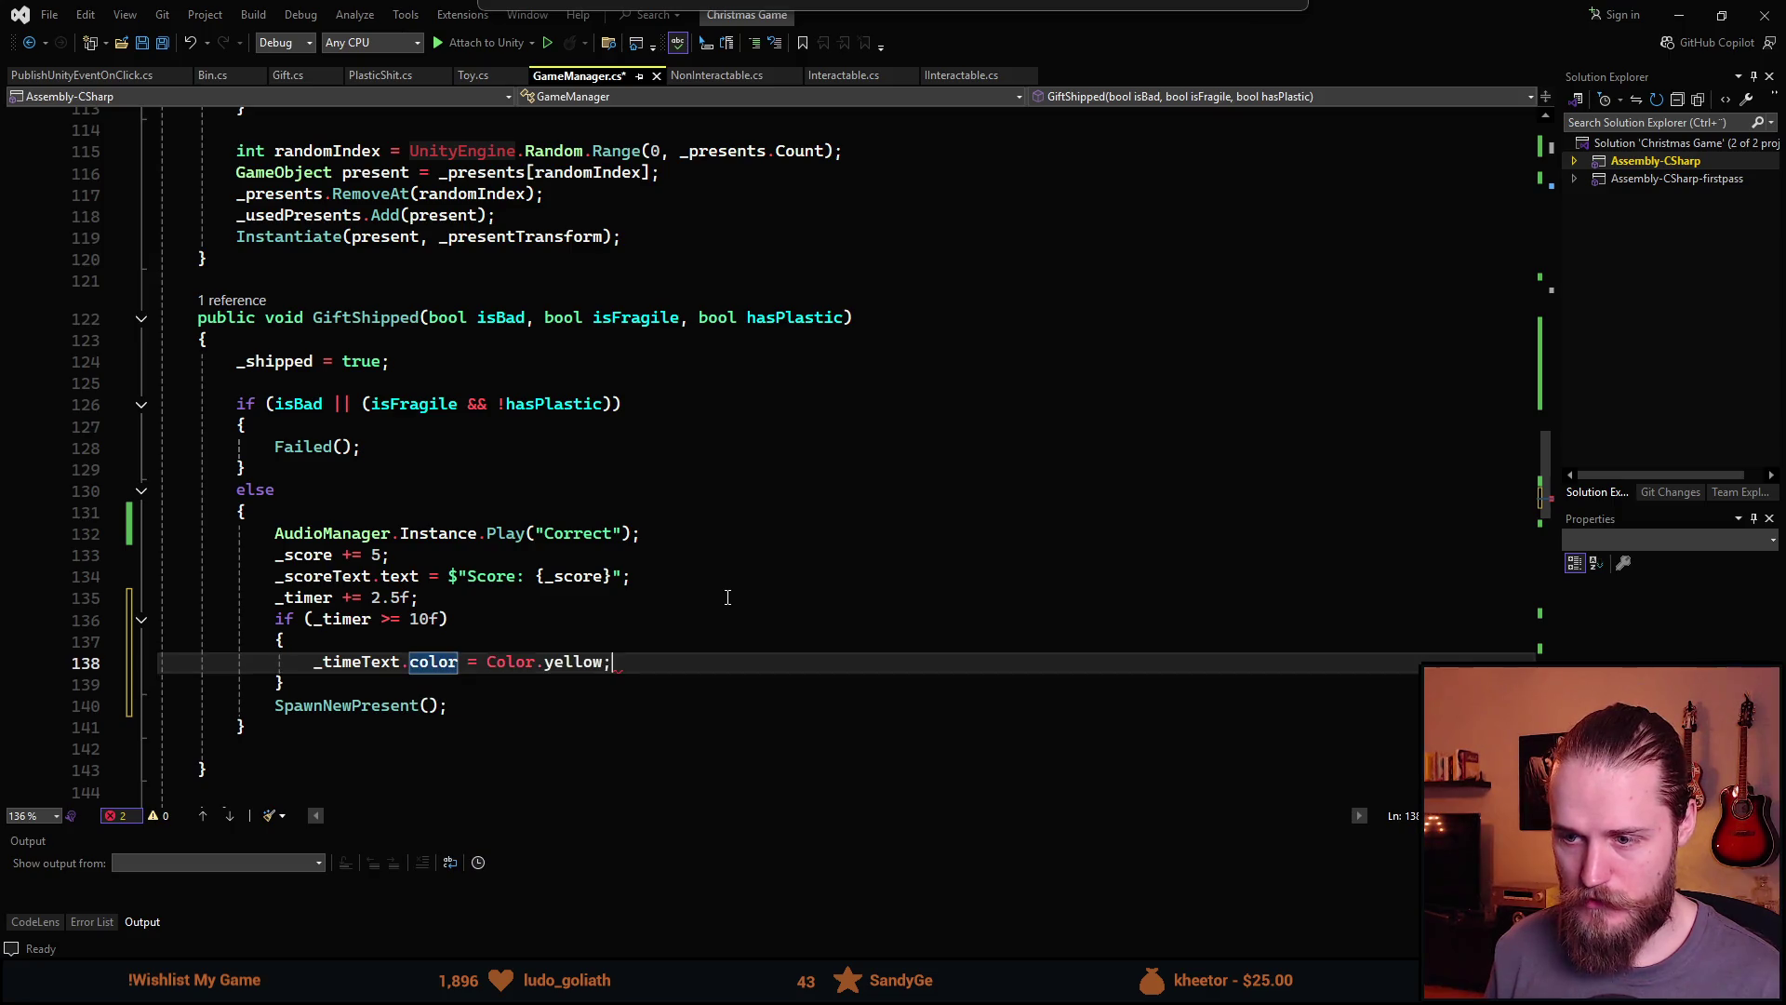
key("BackSpace")
key("BackSpace")
key("BackSpace")
type("w")
key("Tab")
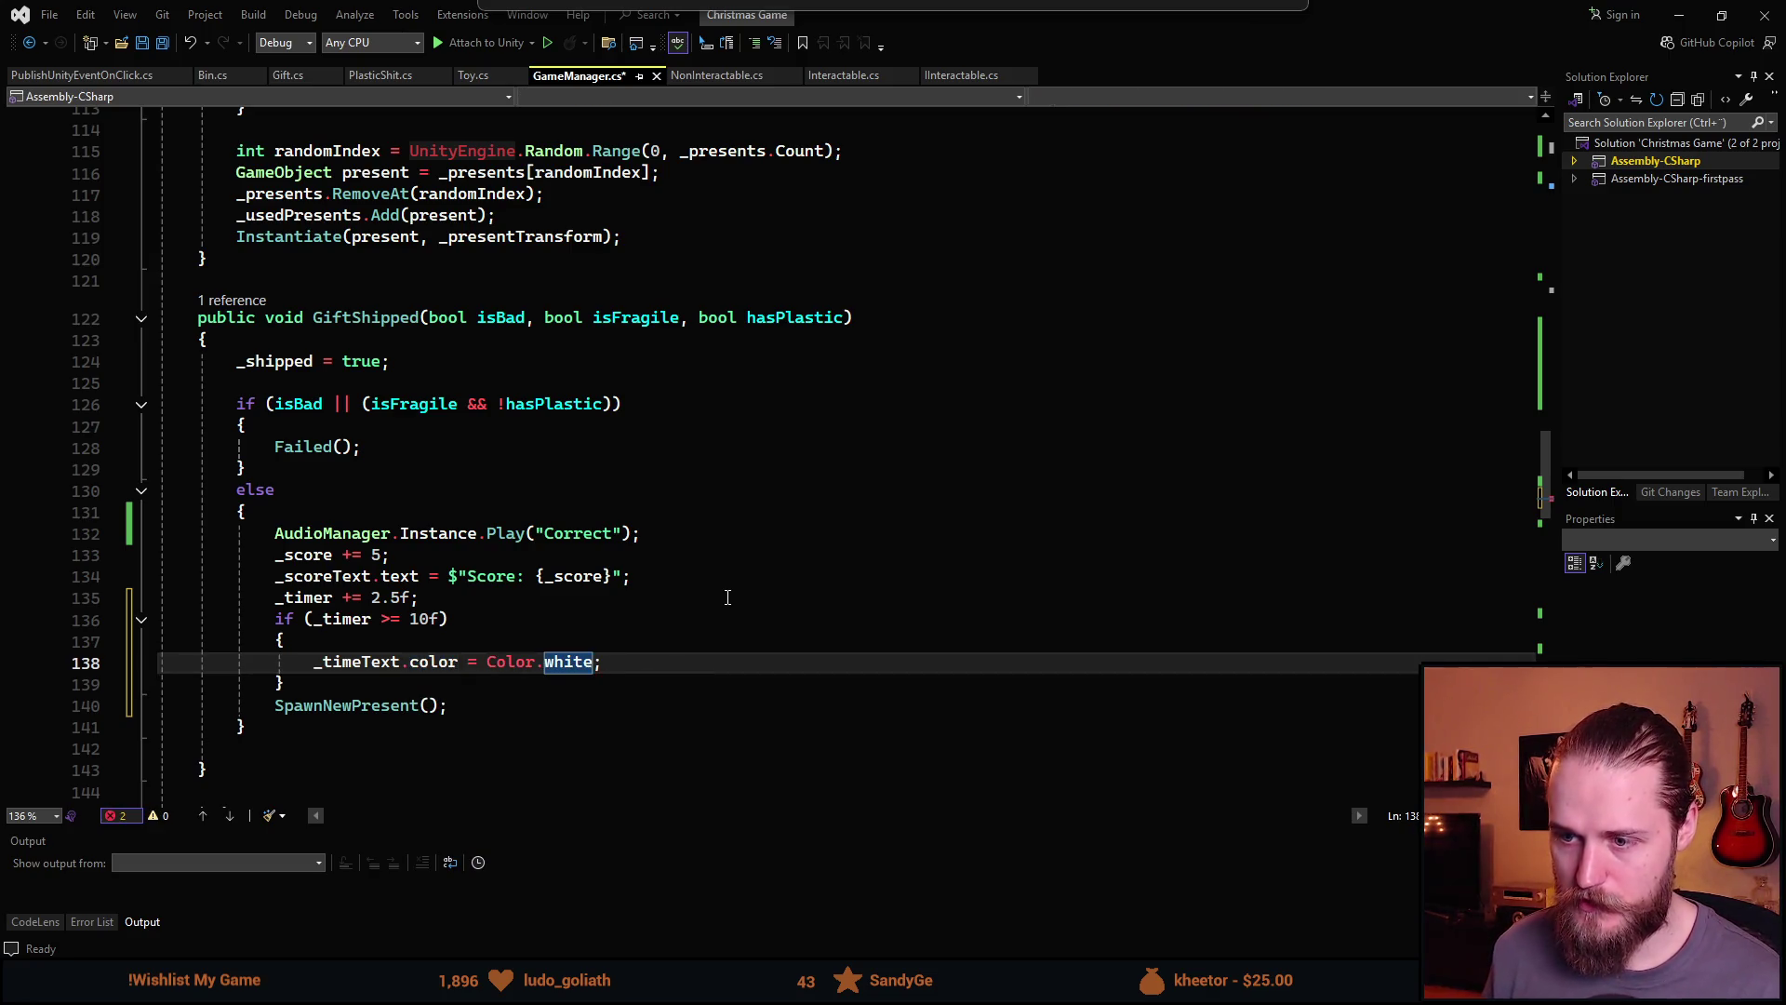
key("ctrl+s")
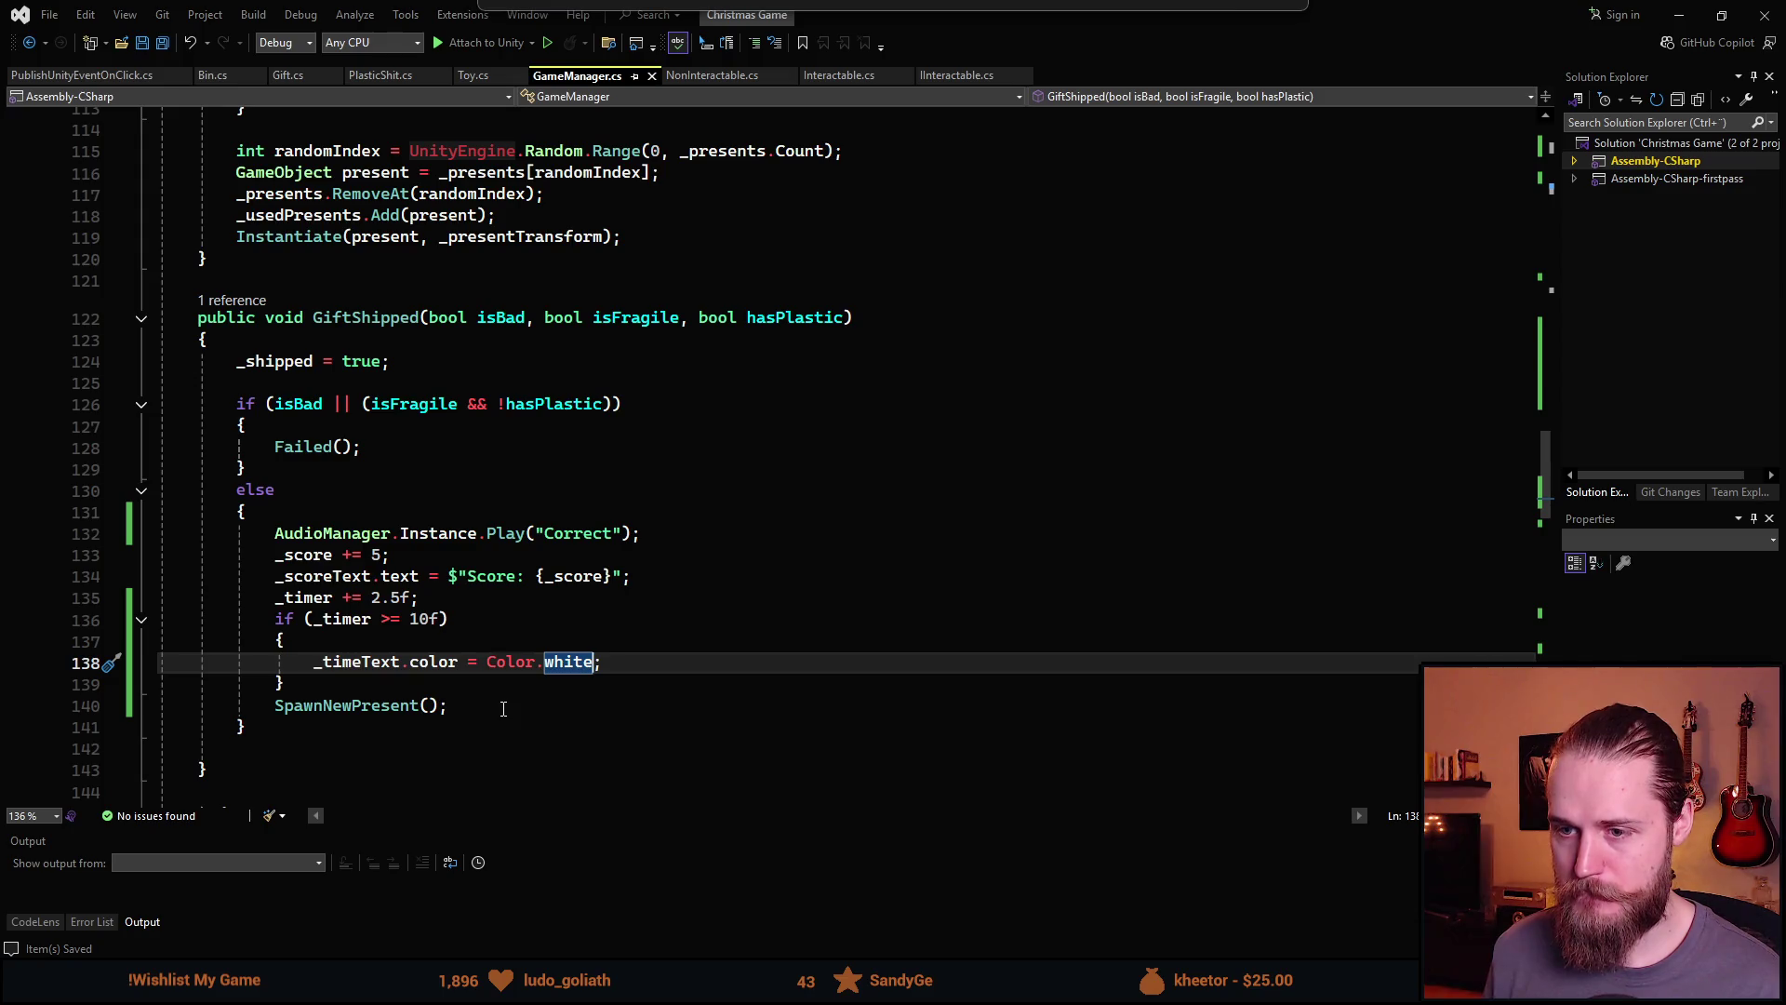
Start a new private IEnumerator AddTimerIncrement() method below GiftShipped
scroll(503, 709, "down", 2)
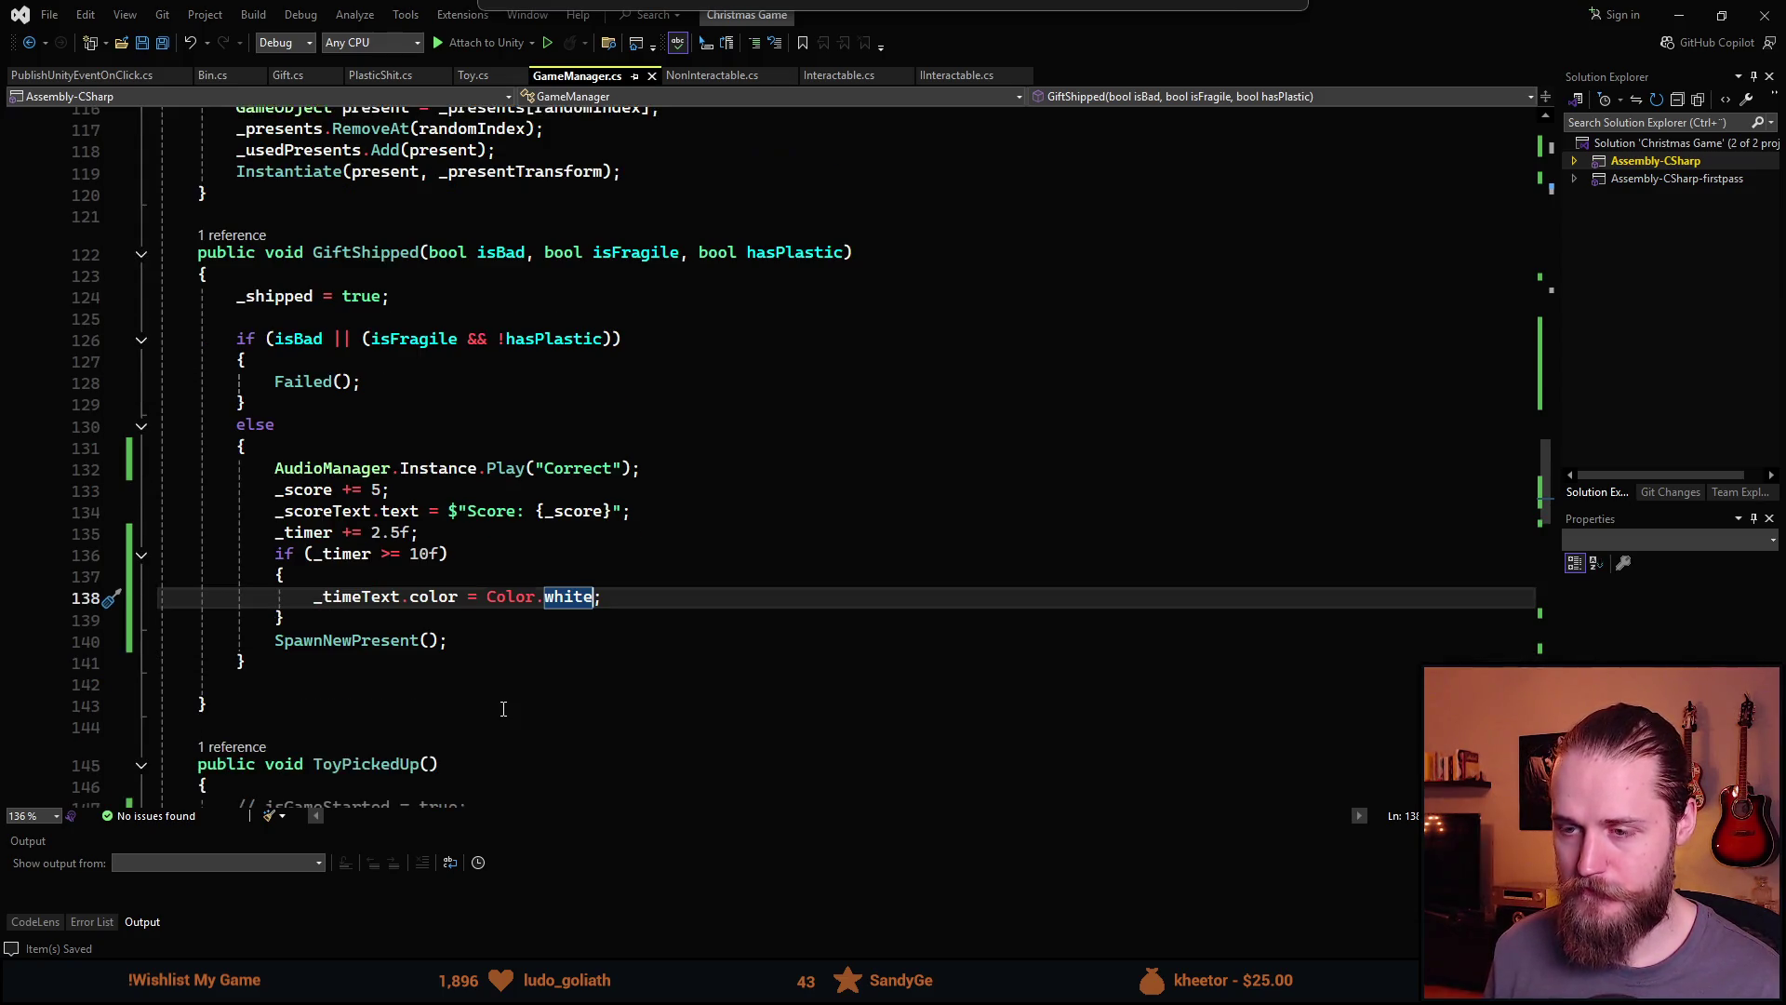
left_click(270, 621)
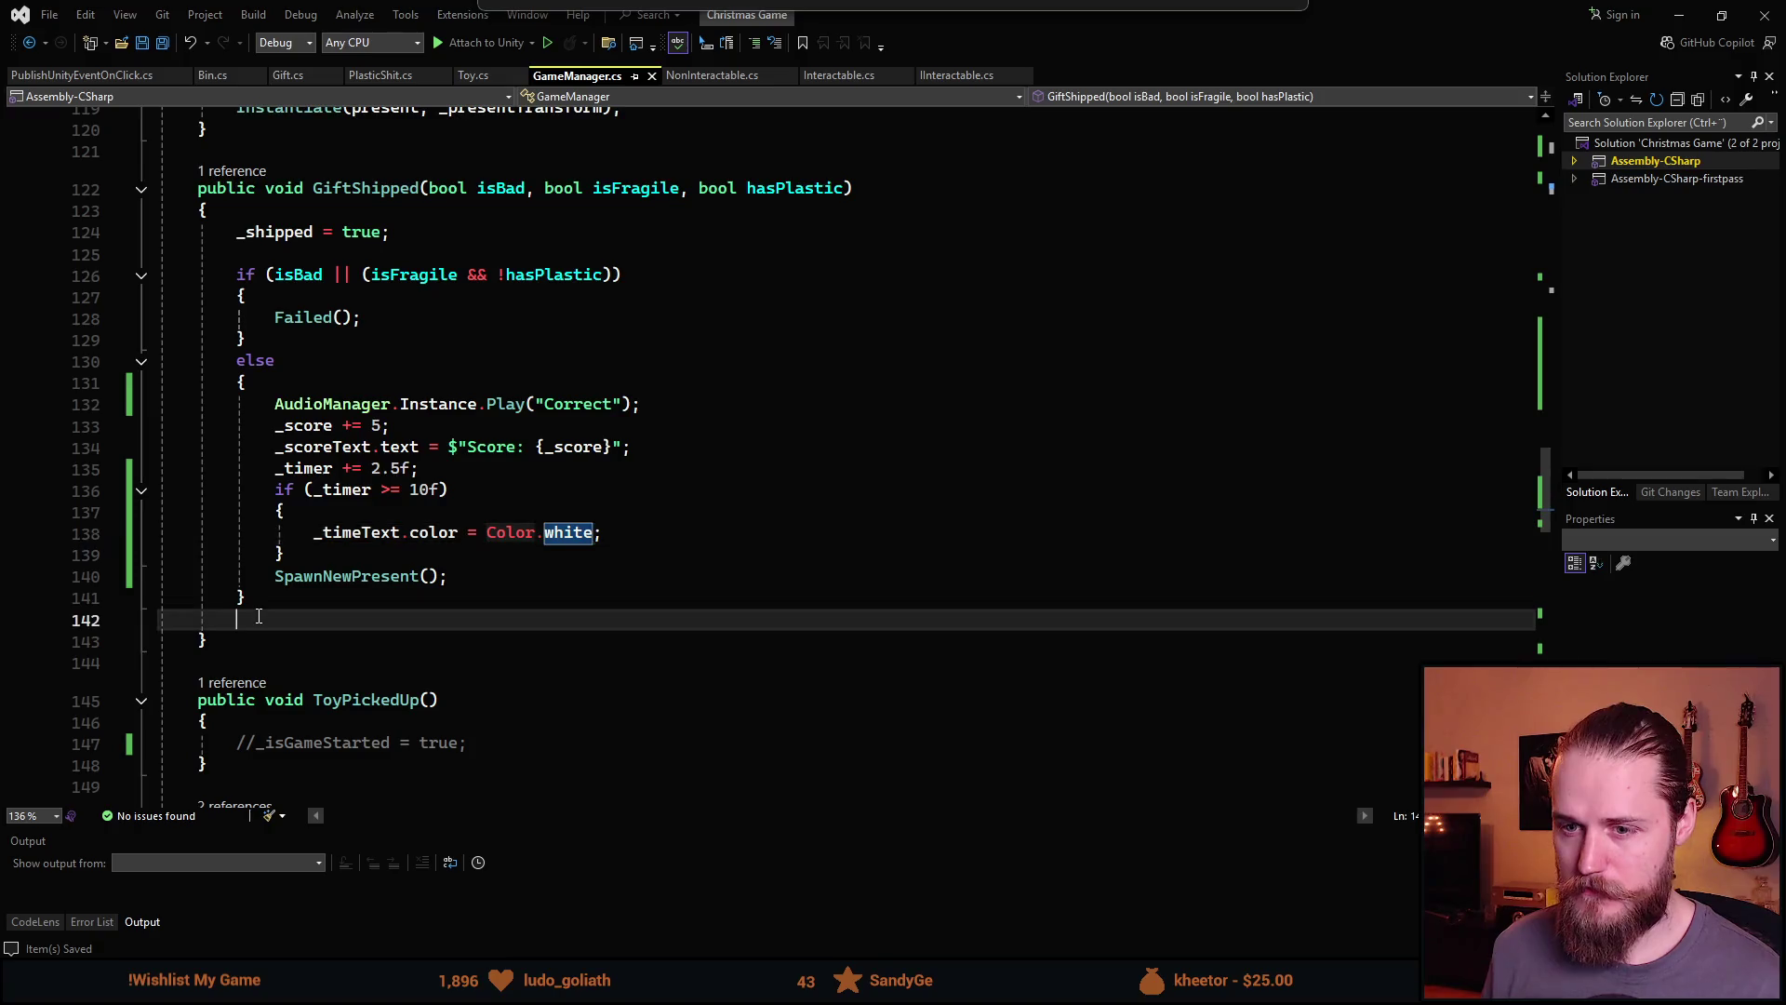
key("ctrl+x")
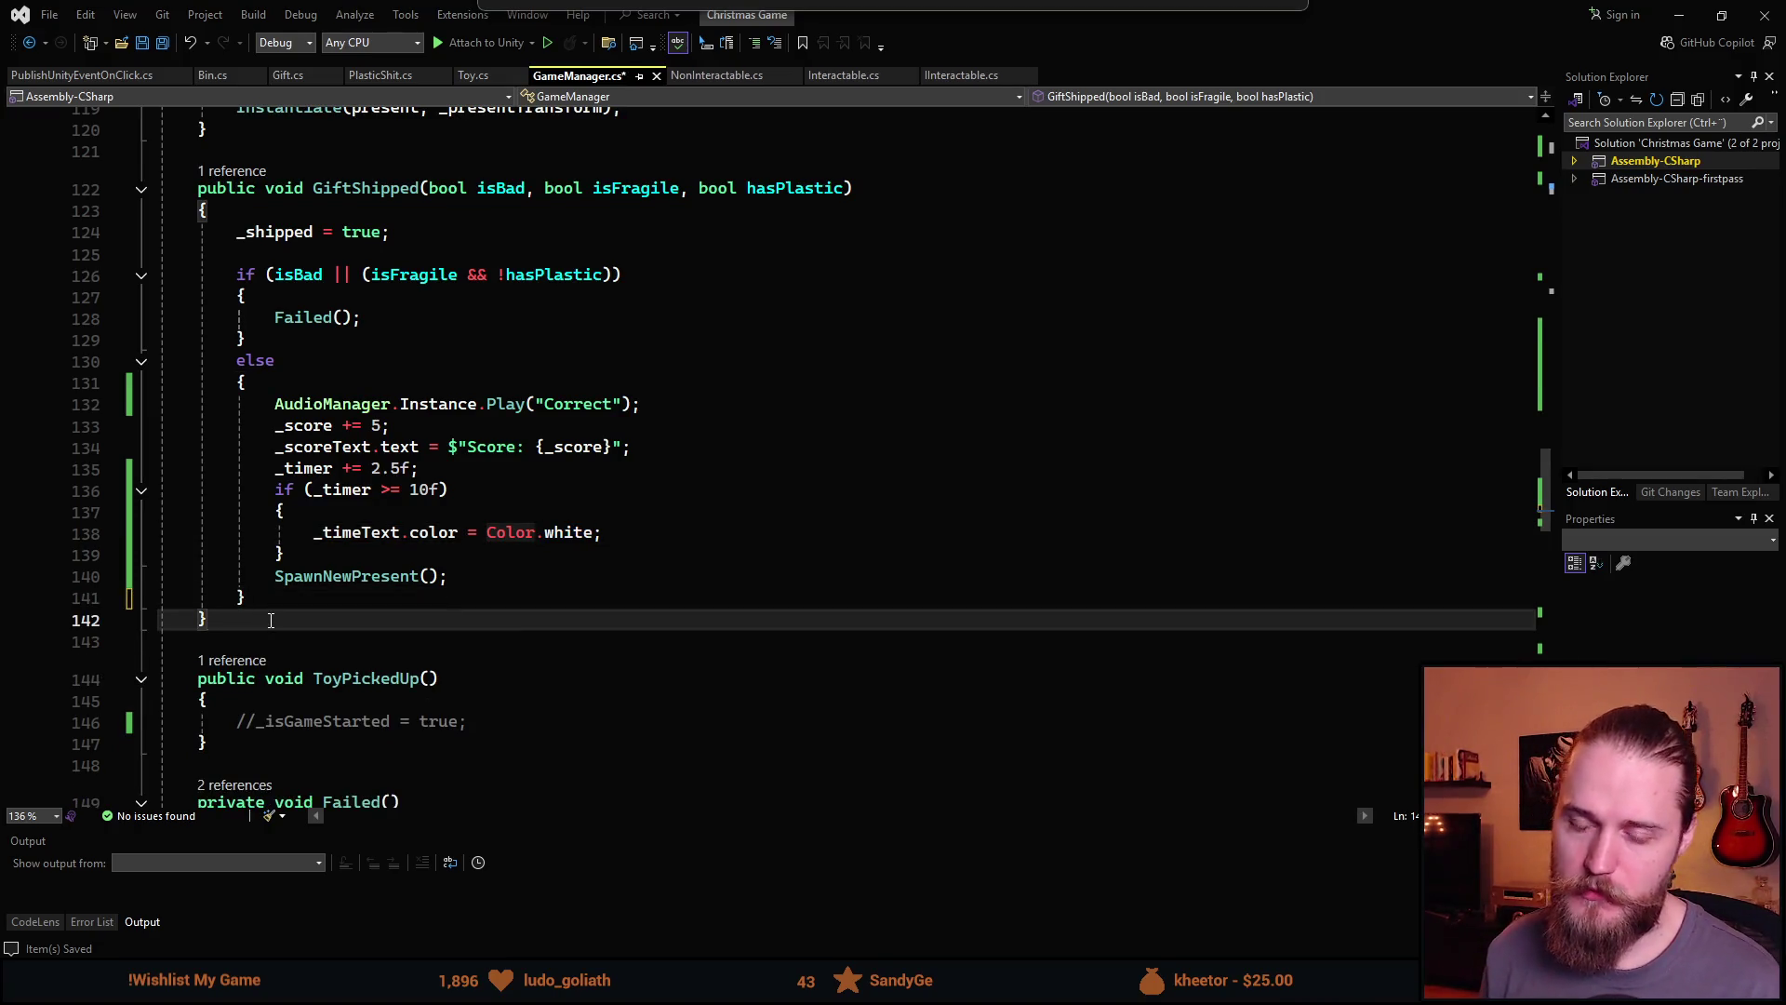
key("Return")
key("Return")
type("private IEnumer")
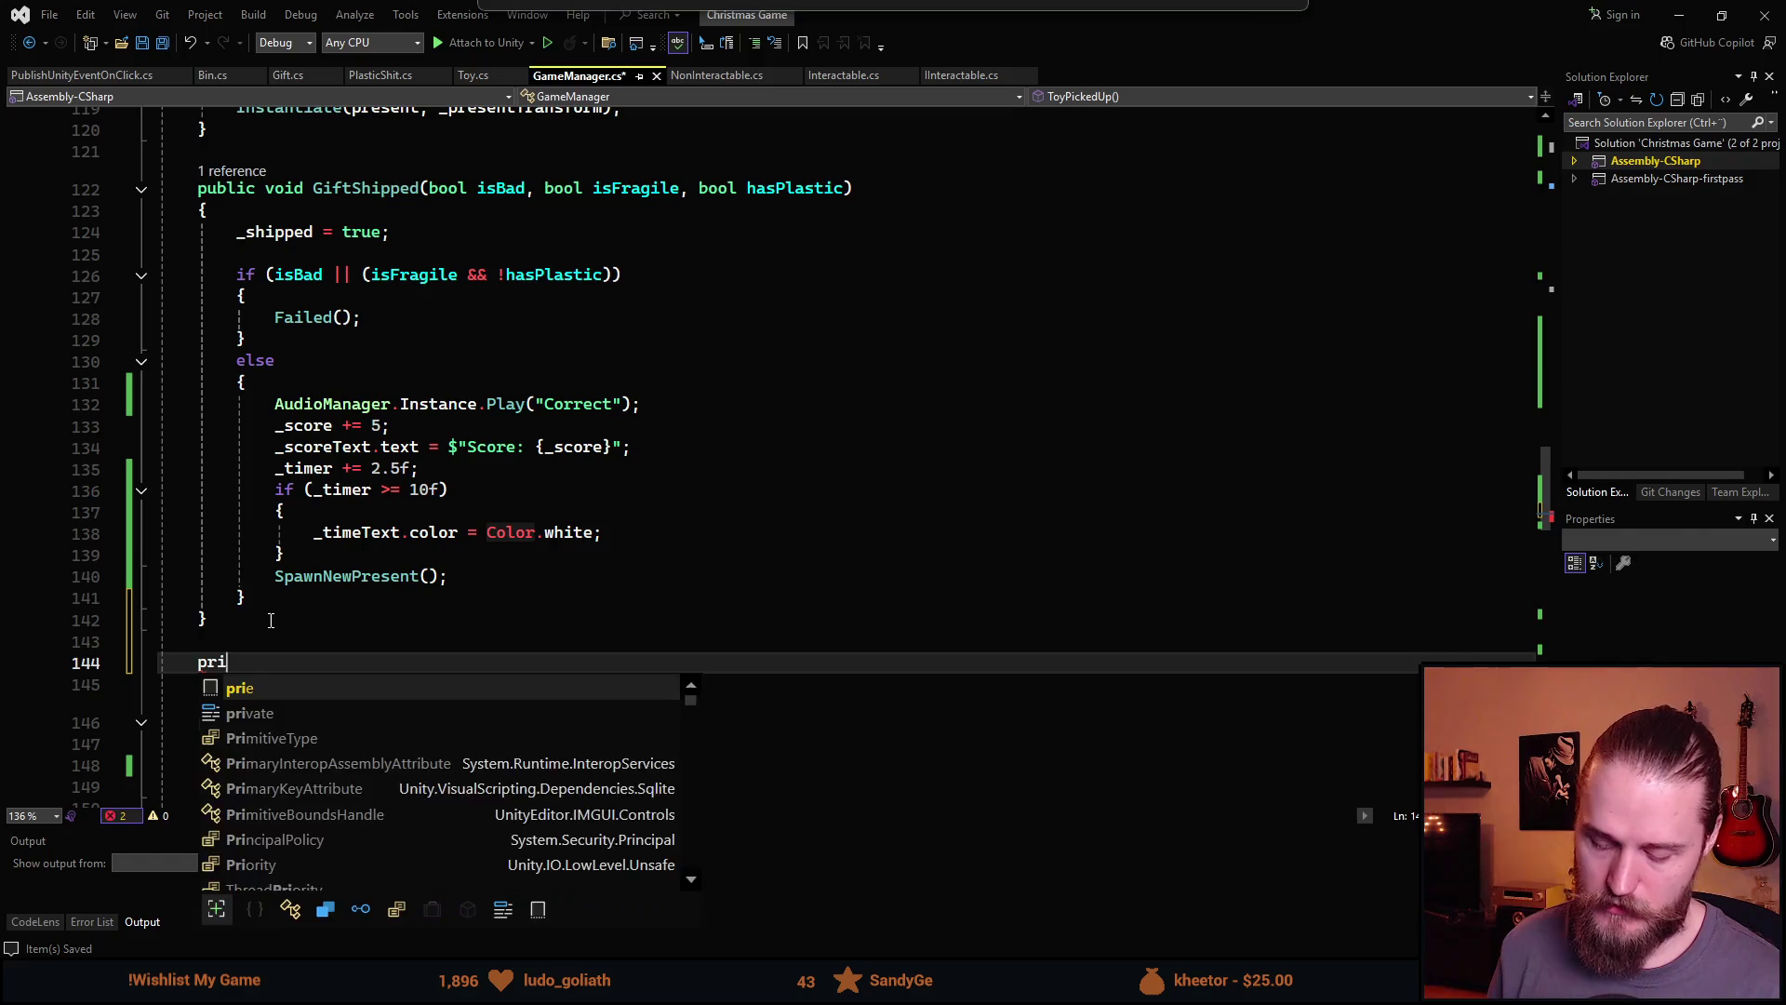
type("ator ")
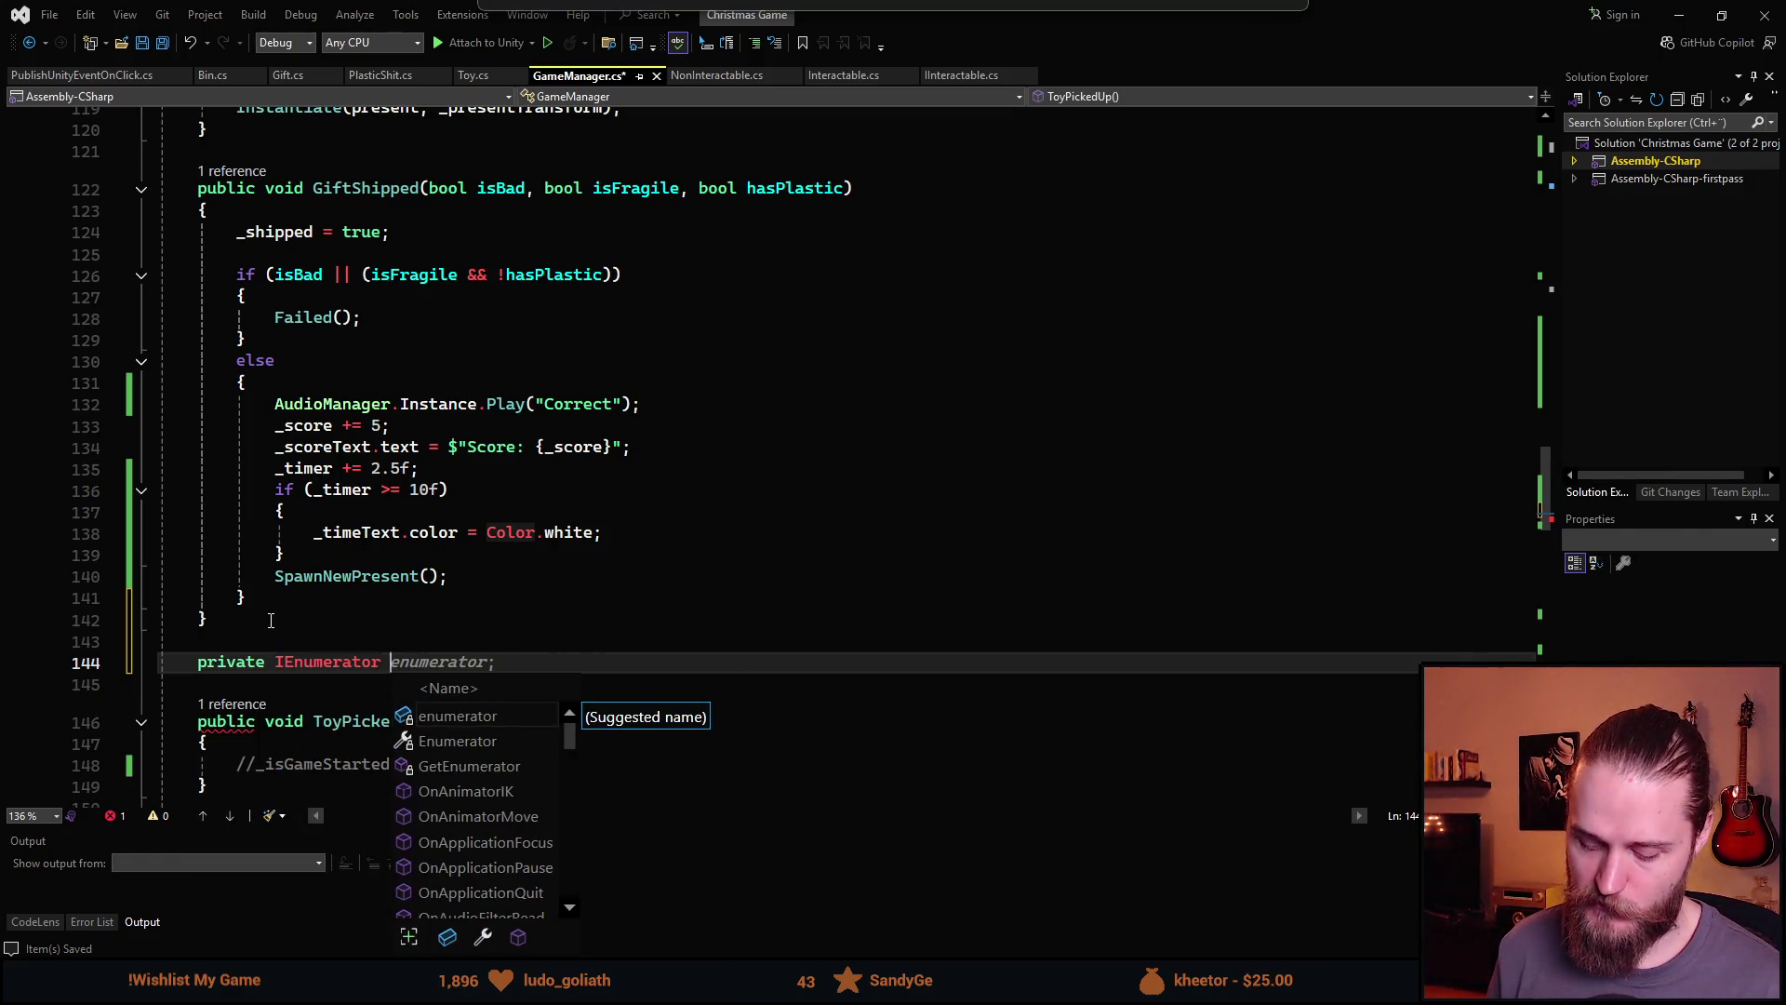
type("Increment")
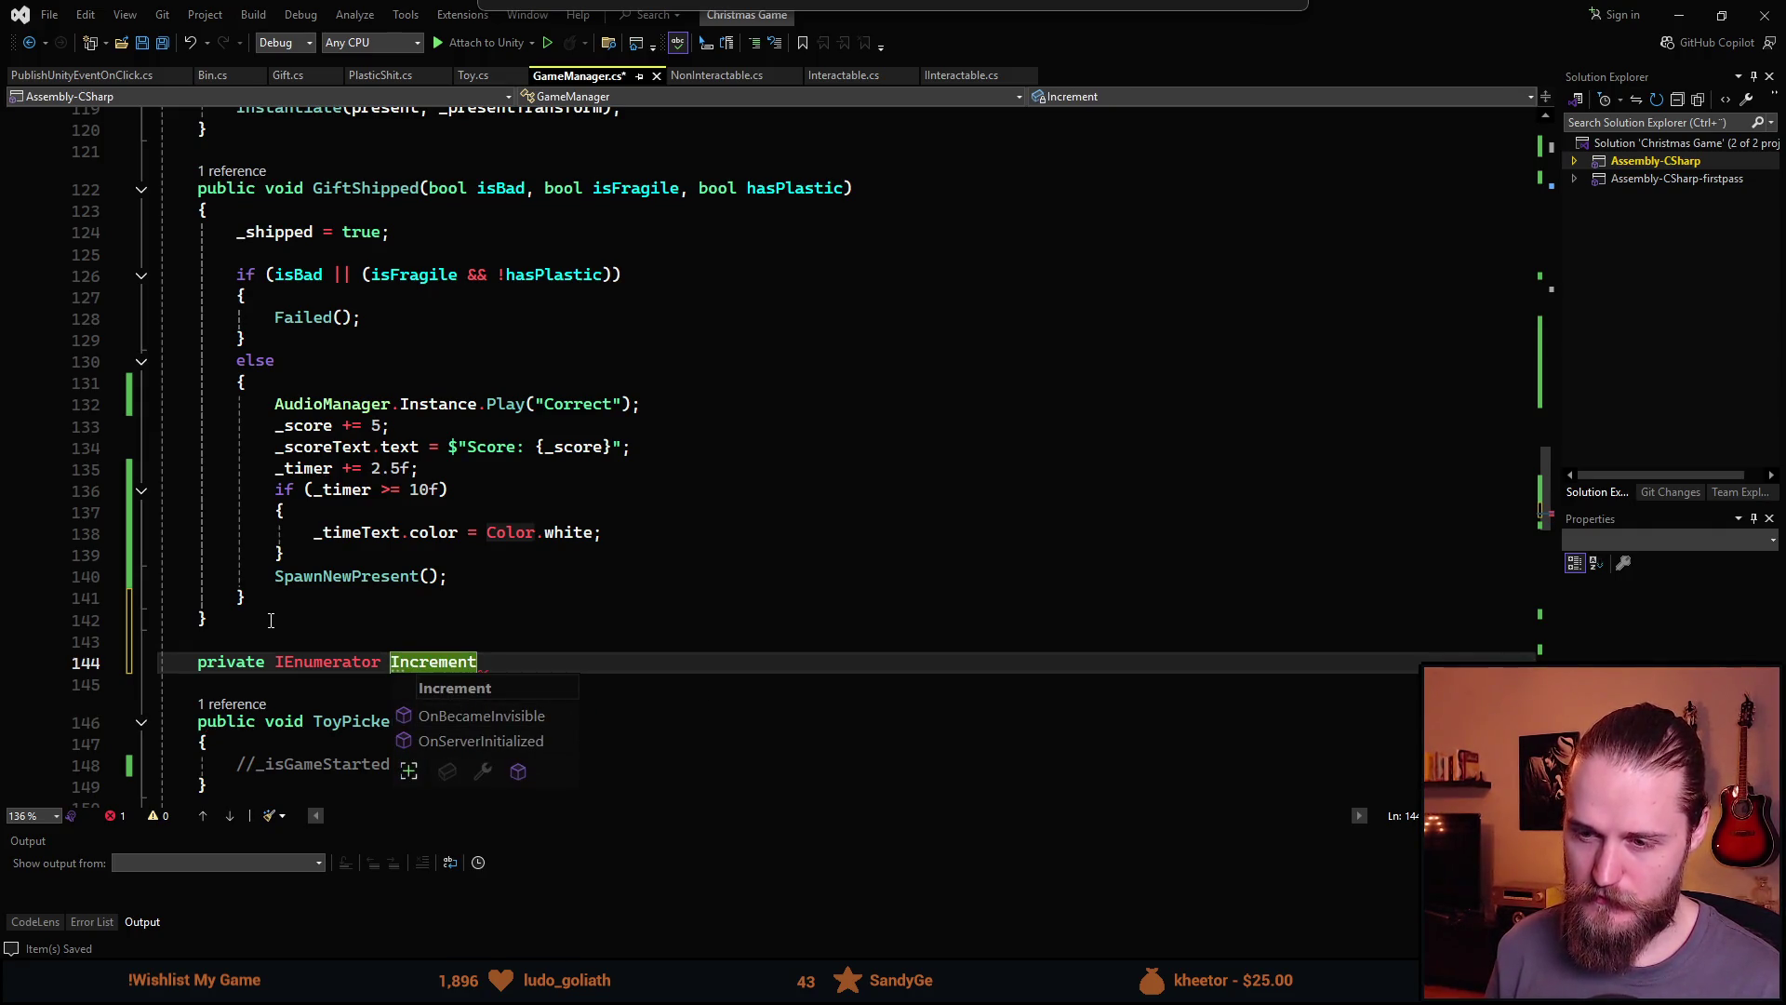
type("T")
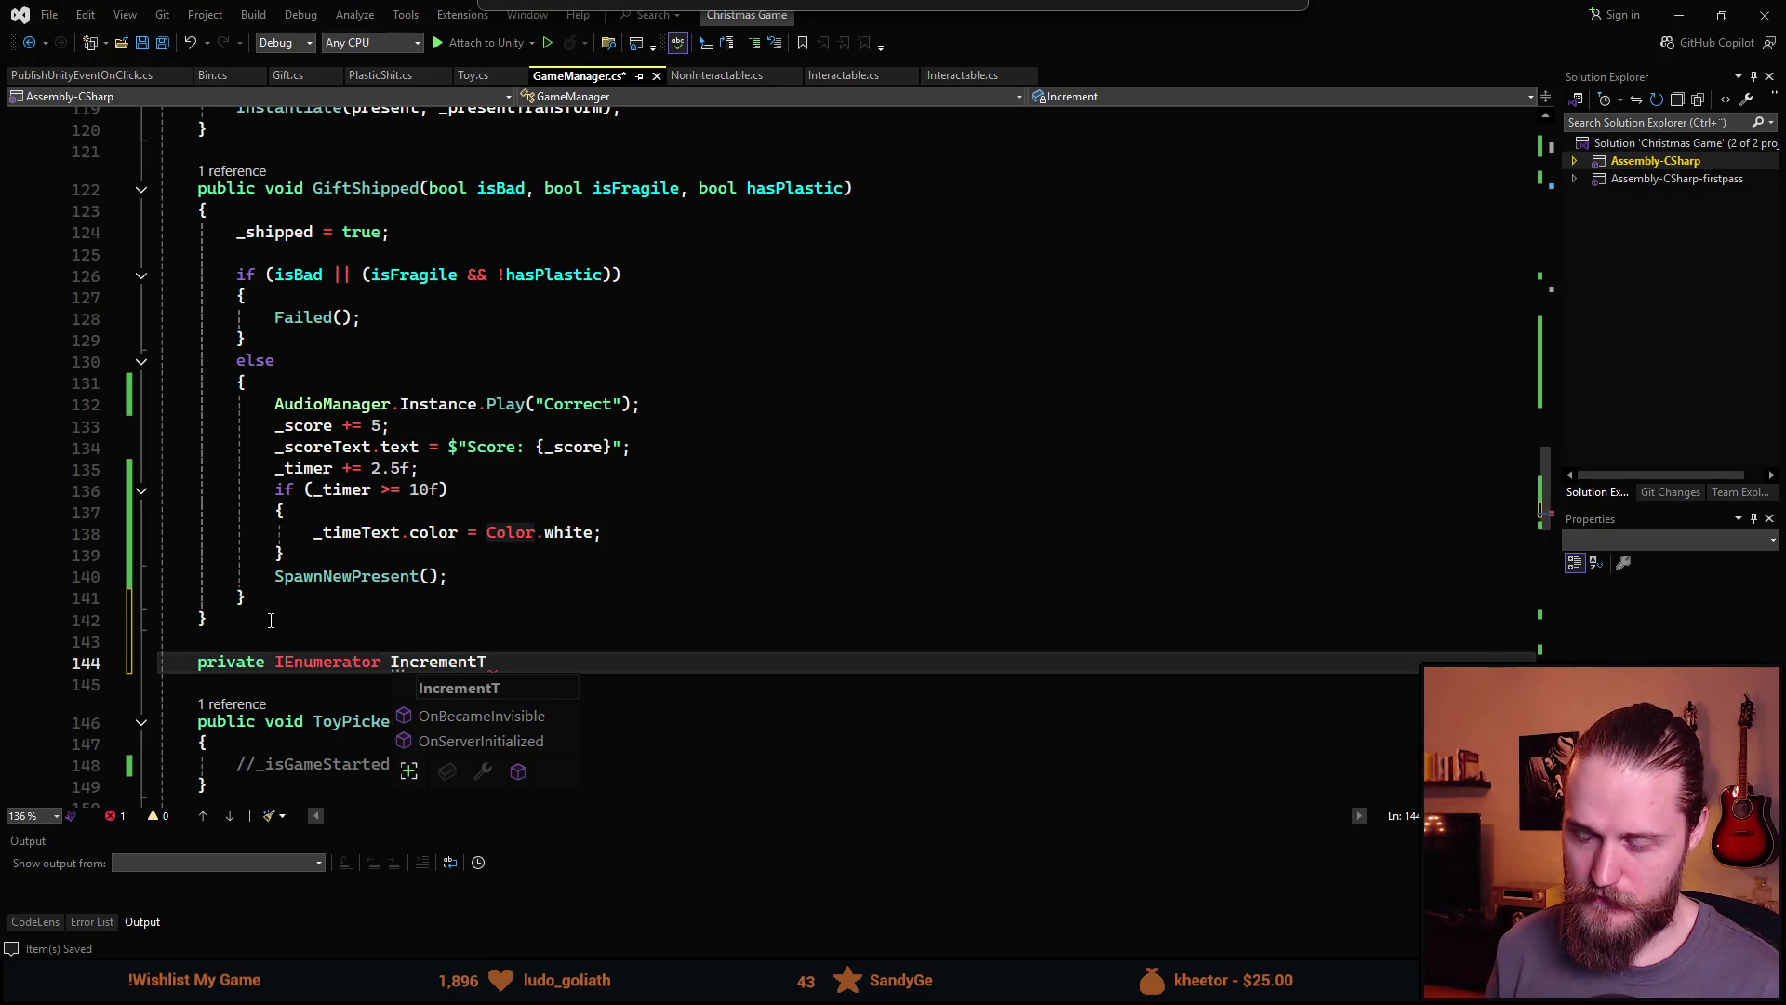
key("ctrl+shift+Left")
key("BackSpace")
type("AddInc")
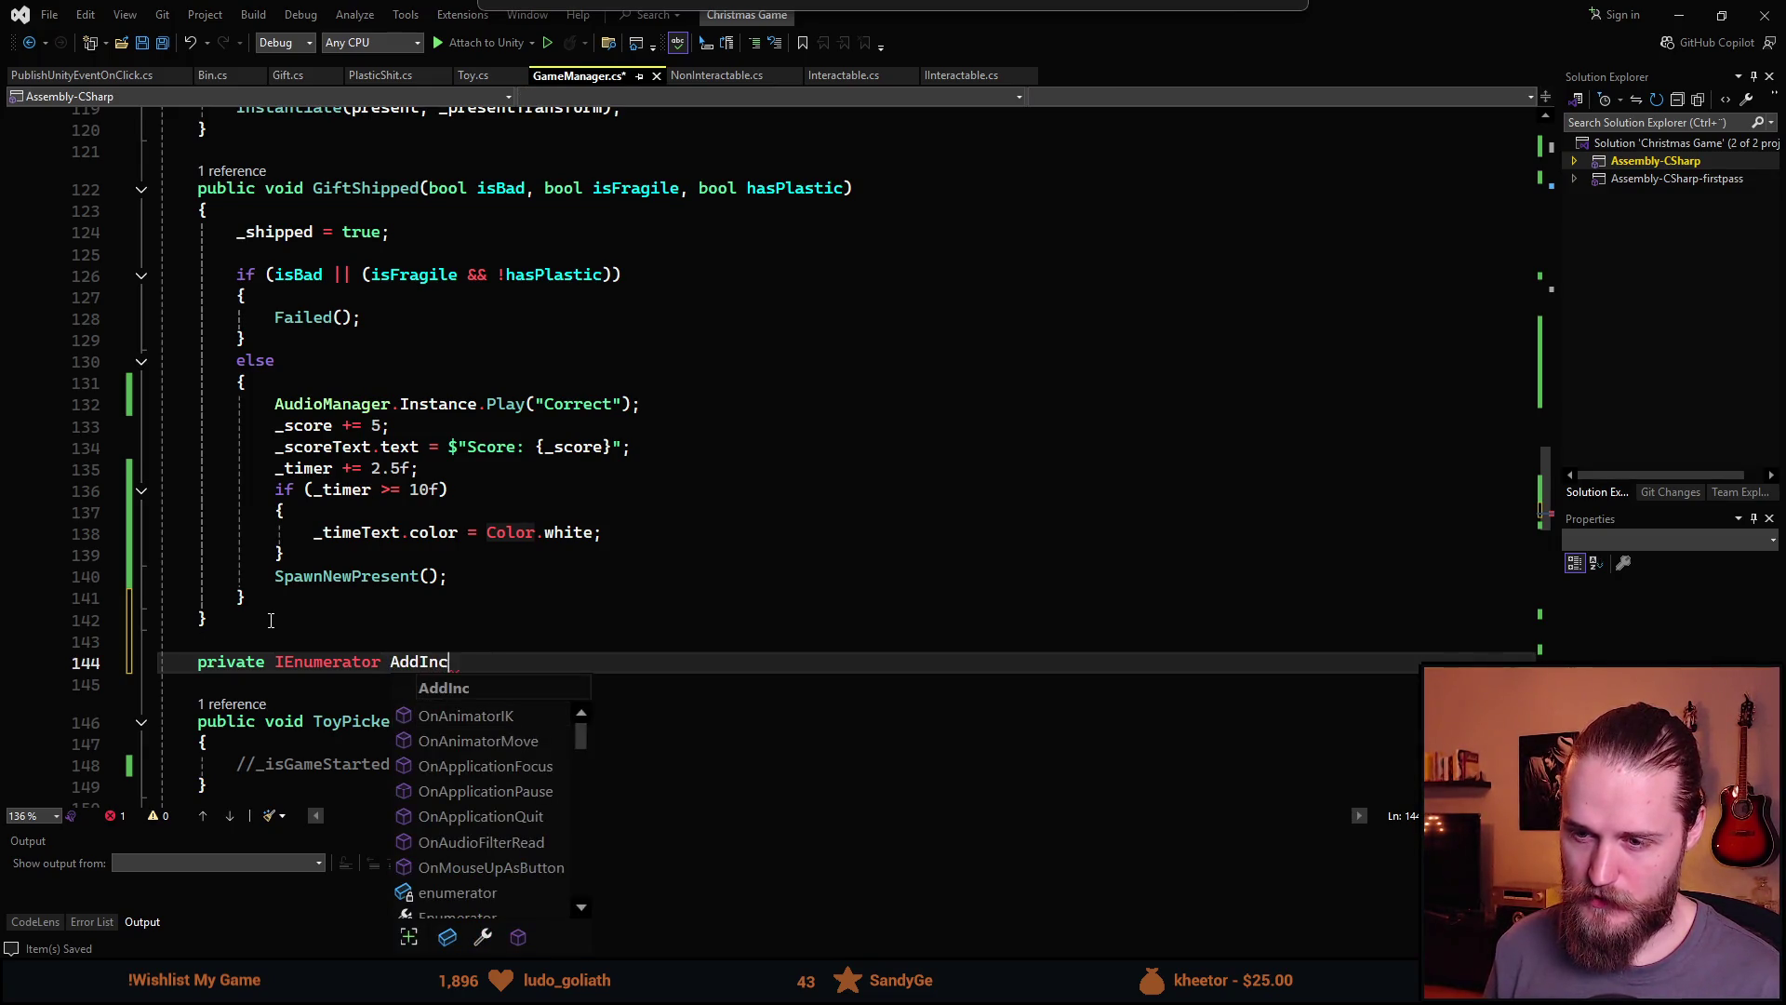
key("BackSpace")
key("BackSpace")
key("BackSpace")
type("Timer")
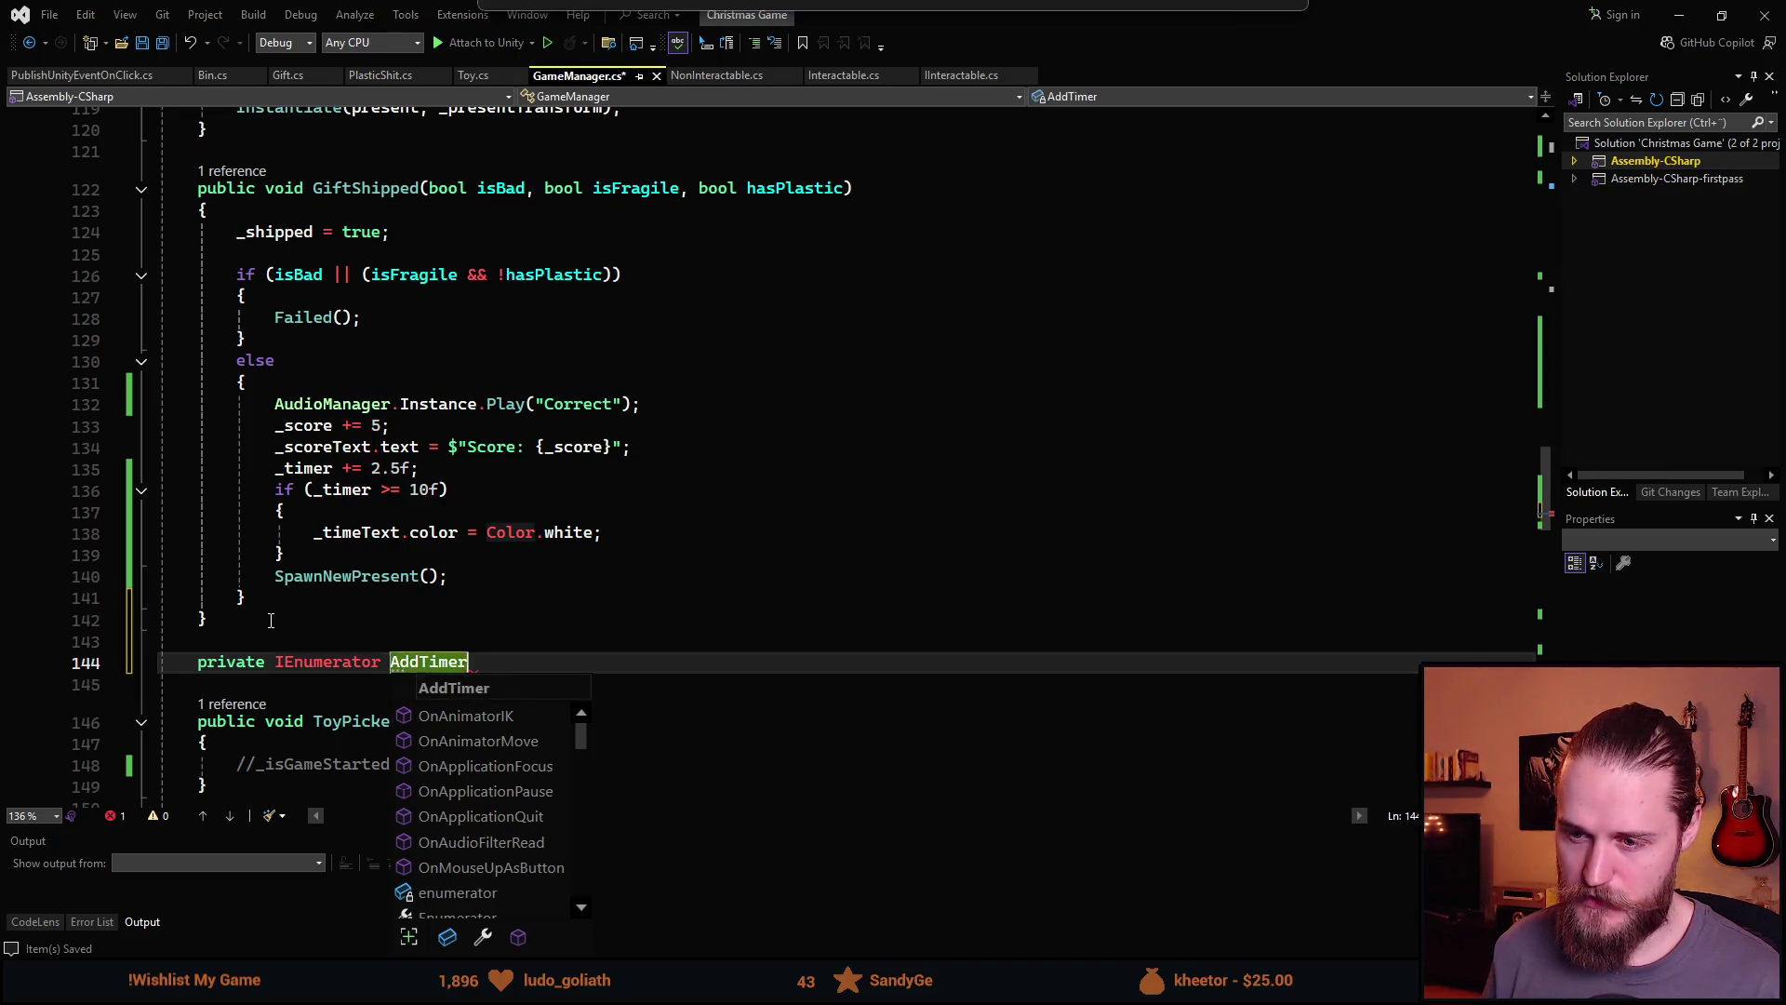
type("Increment()")
Give AddTimerIncrement a float value parameter and open its body brace
key("Up")
type("f")
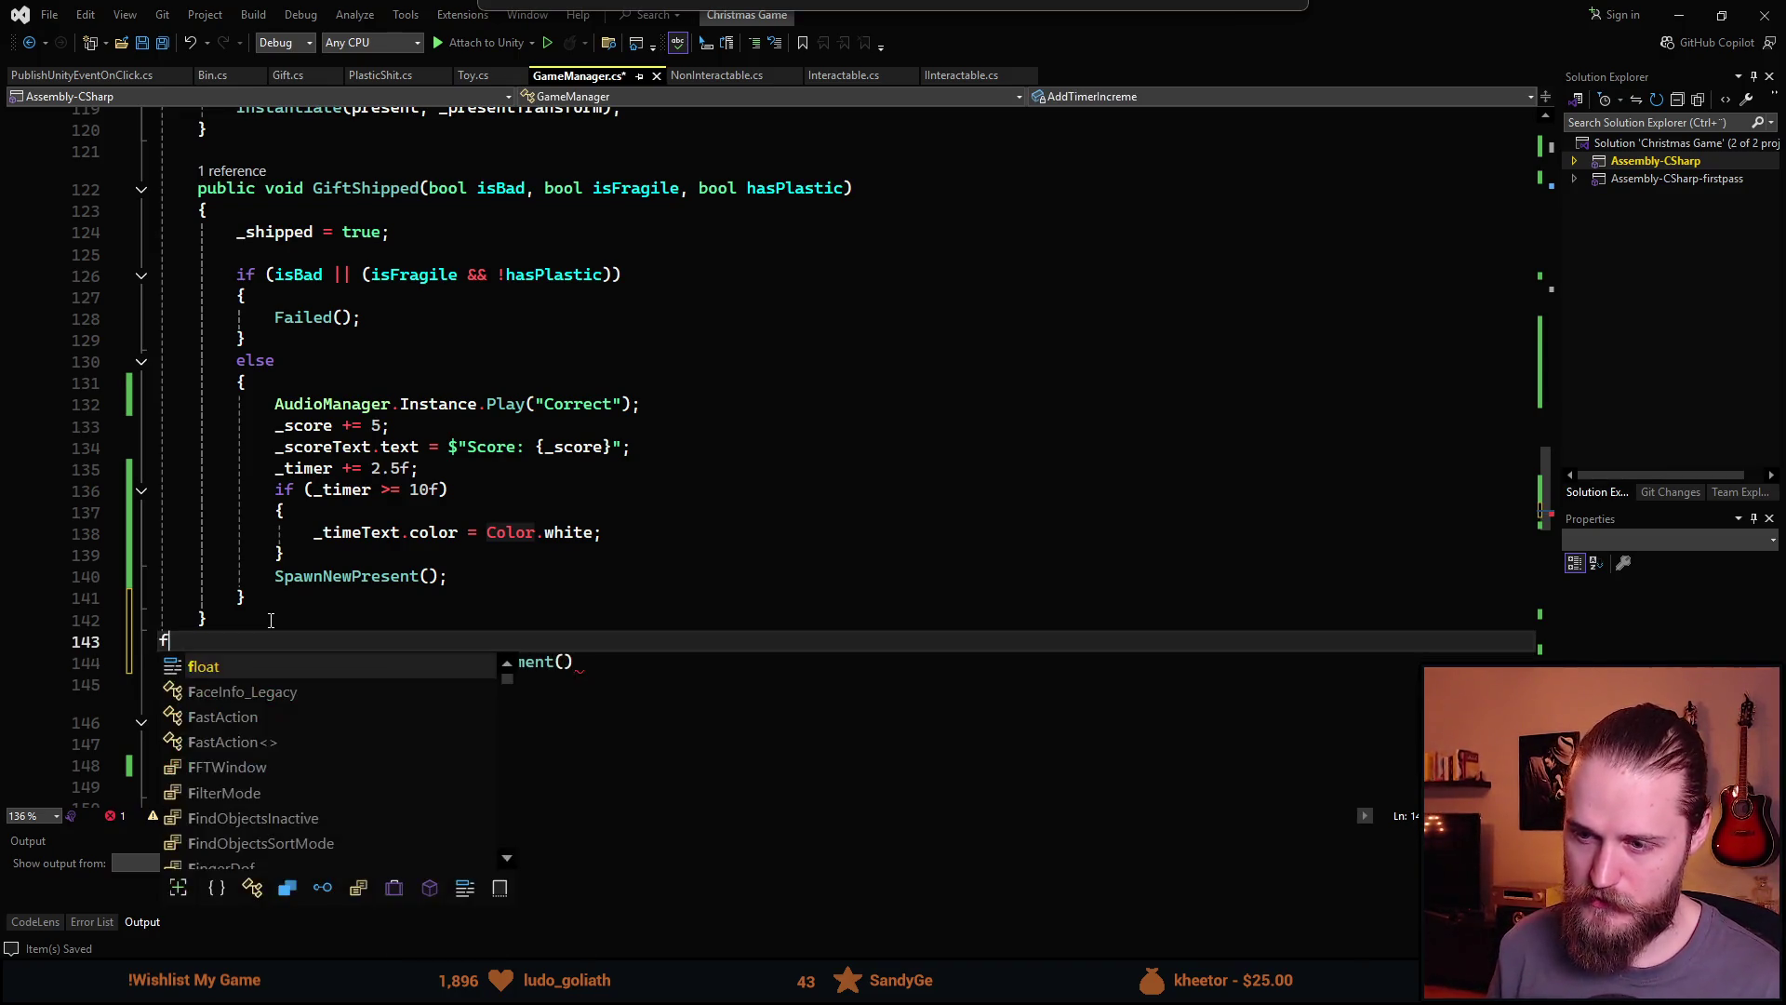
key("Escape")
key("BackSpace")
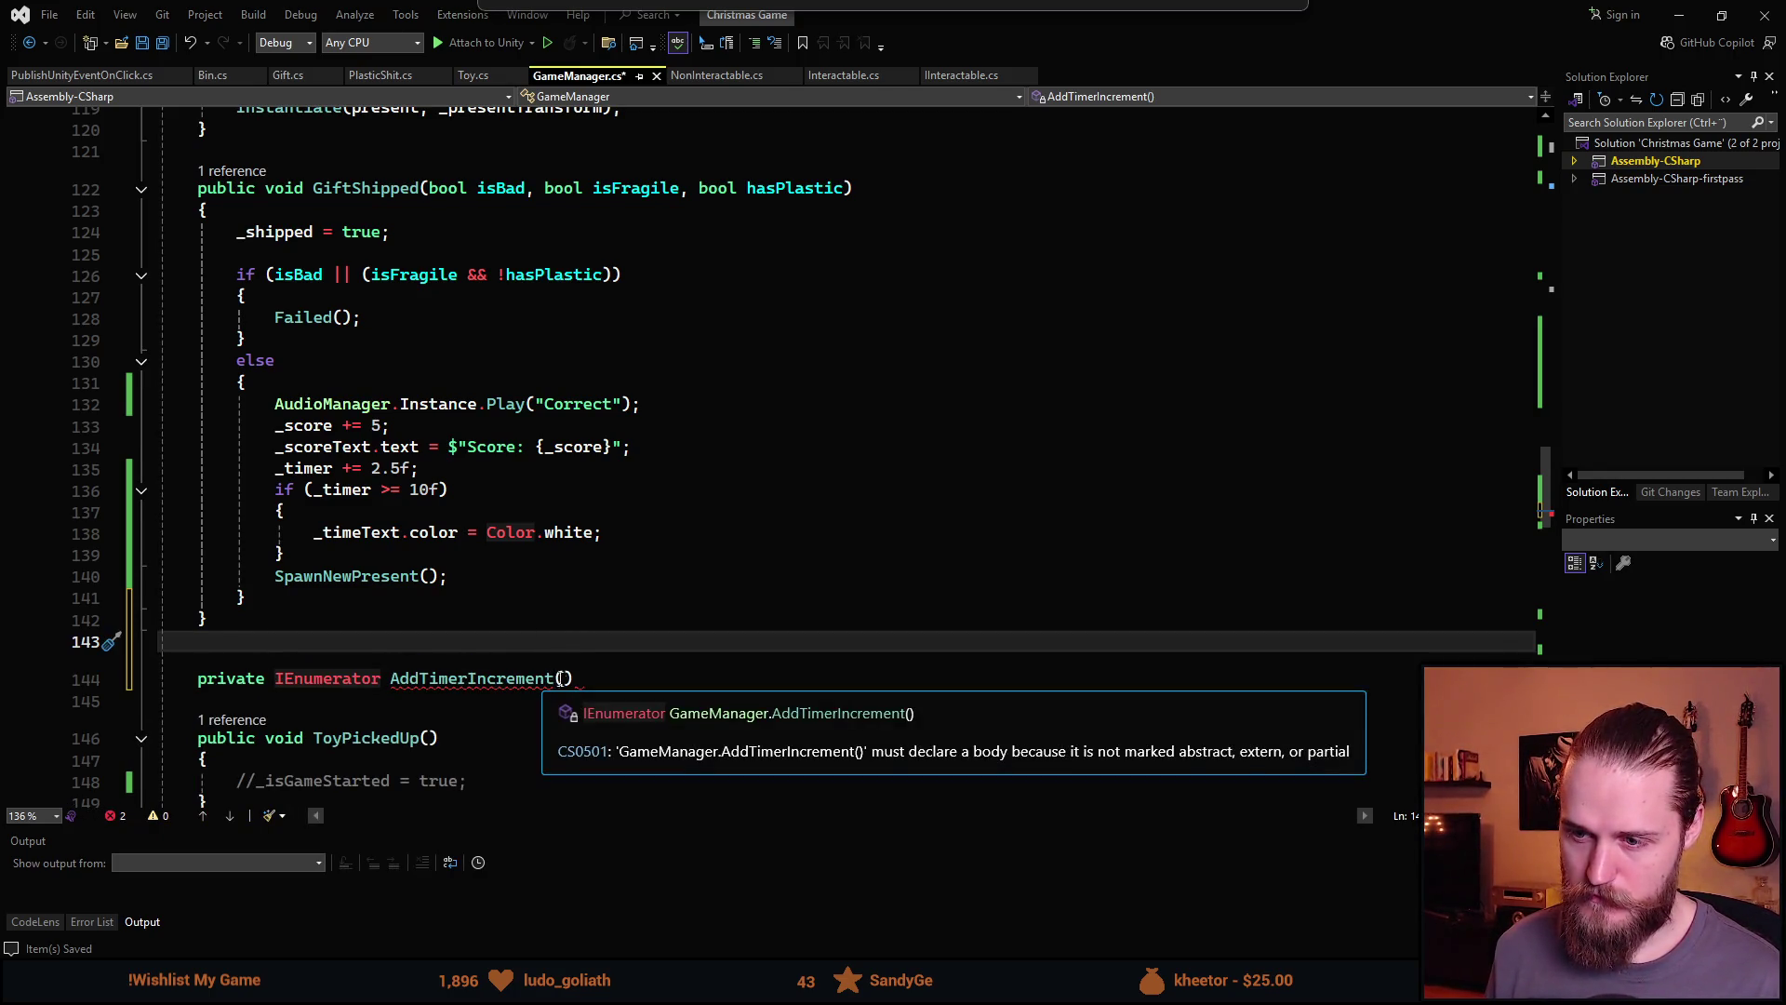
left_click(565, 678)
type("float valui")
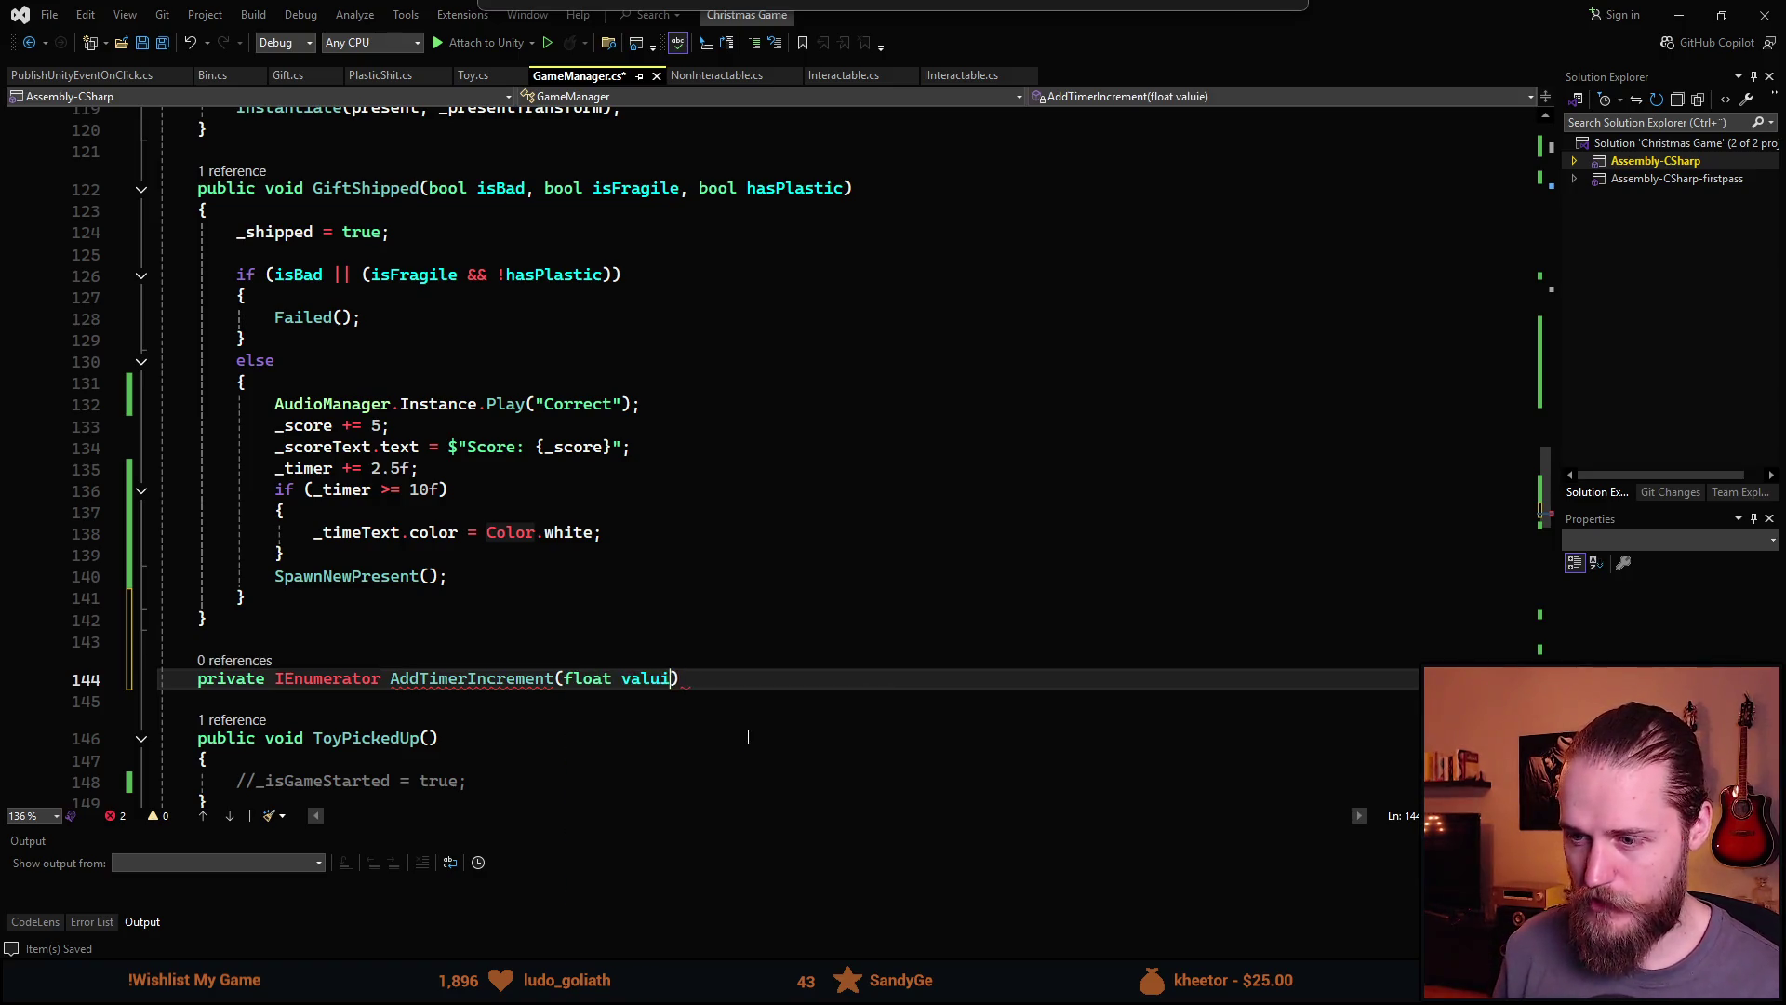
key("BackSpace")
type("e")
key("End")
key("Return")
type("{")
key("Return")
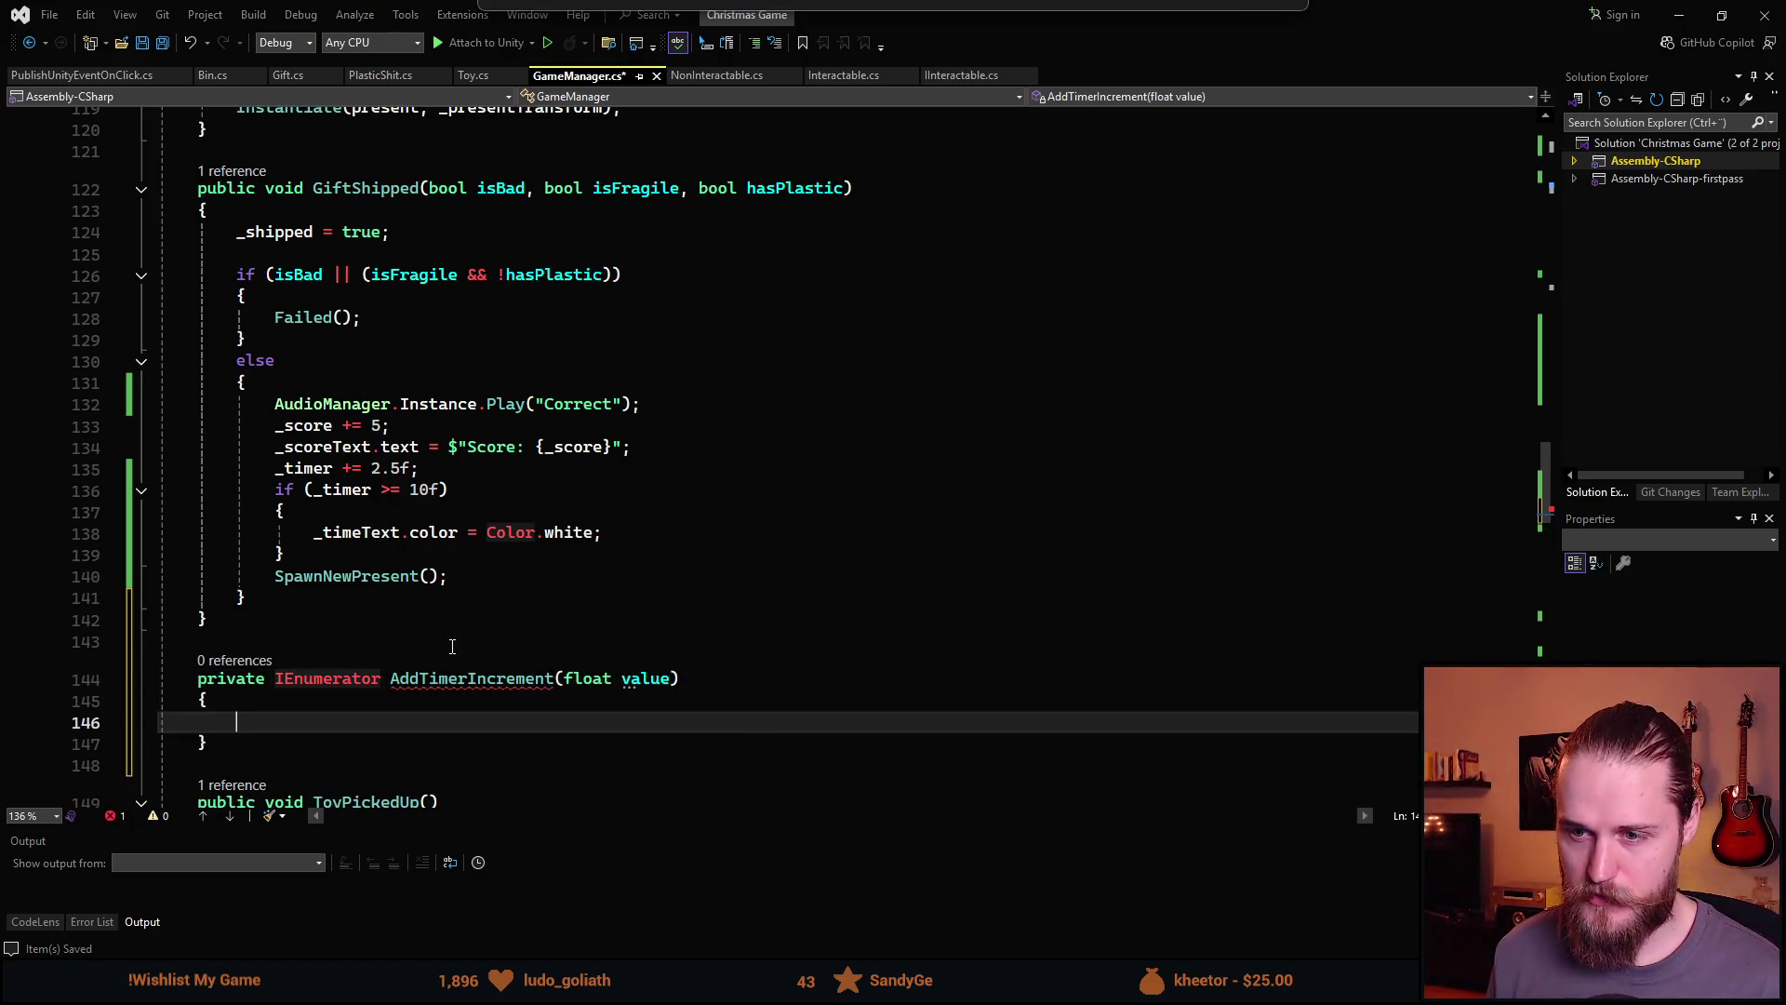
In the coroutine, add value to _timer and set _timeText colour to green
scroll(895, 612, "down", 1)
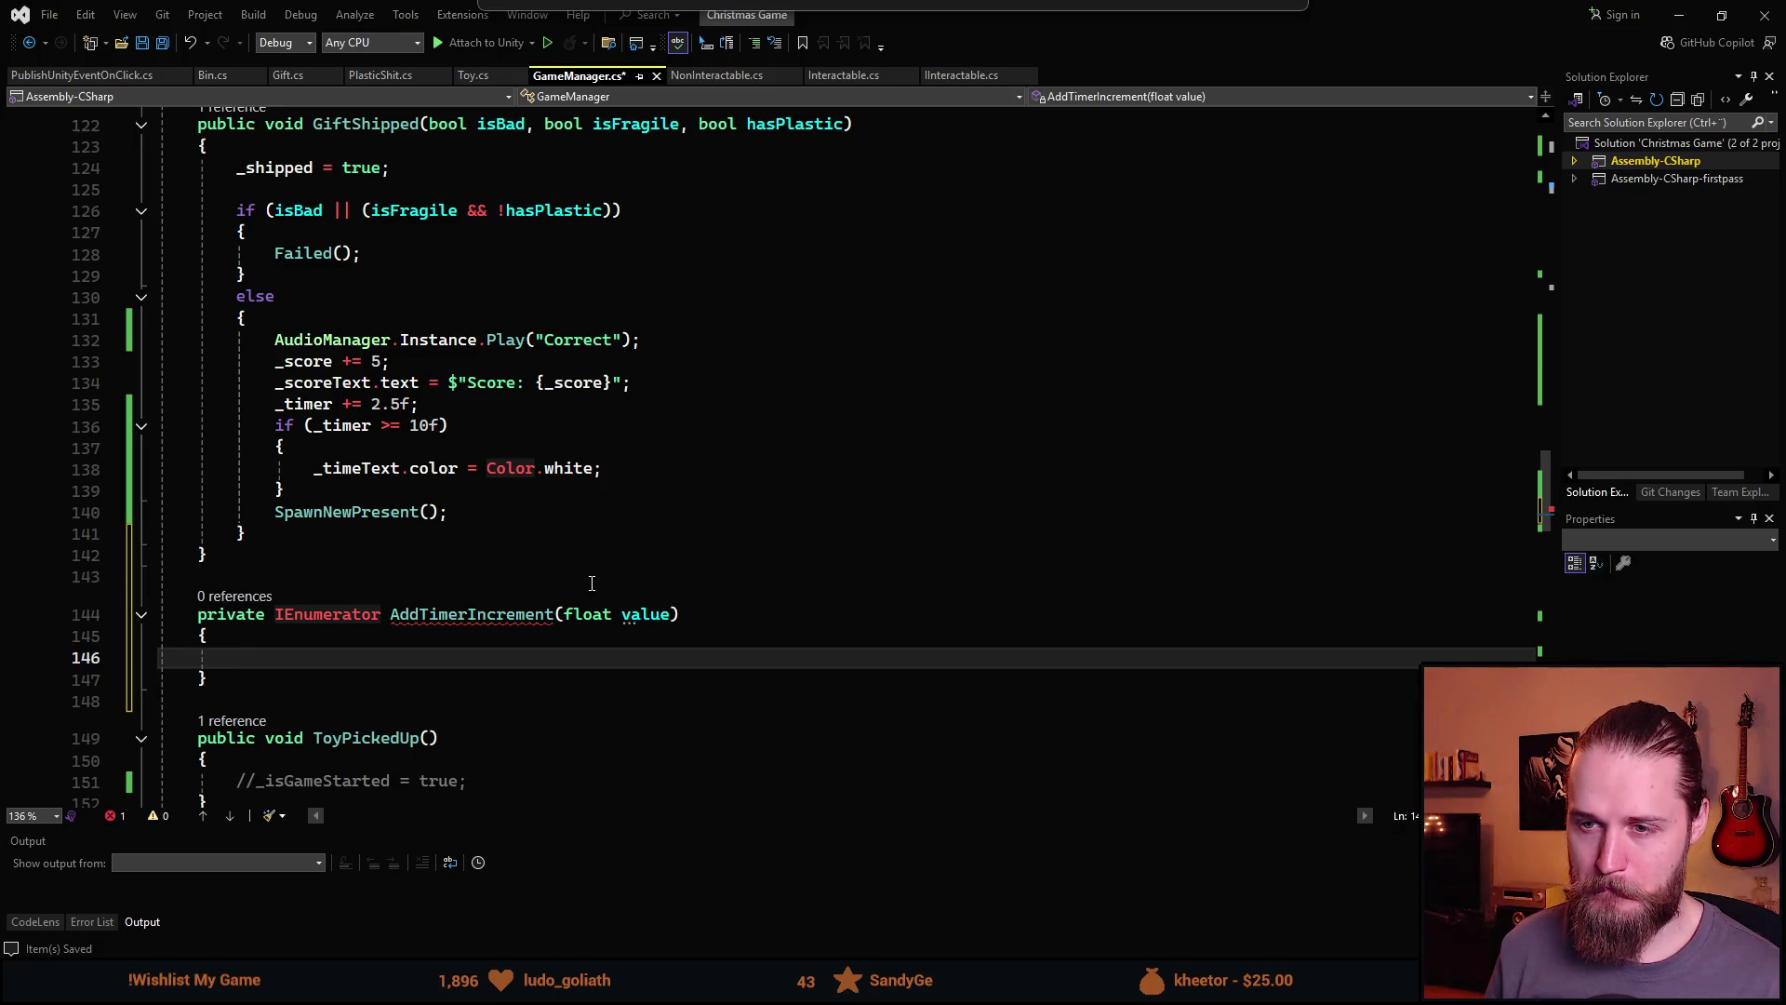
type("_")
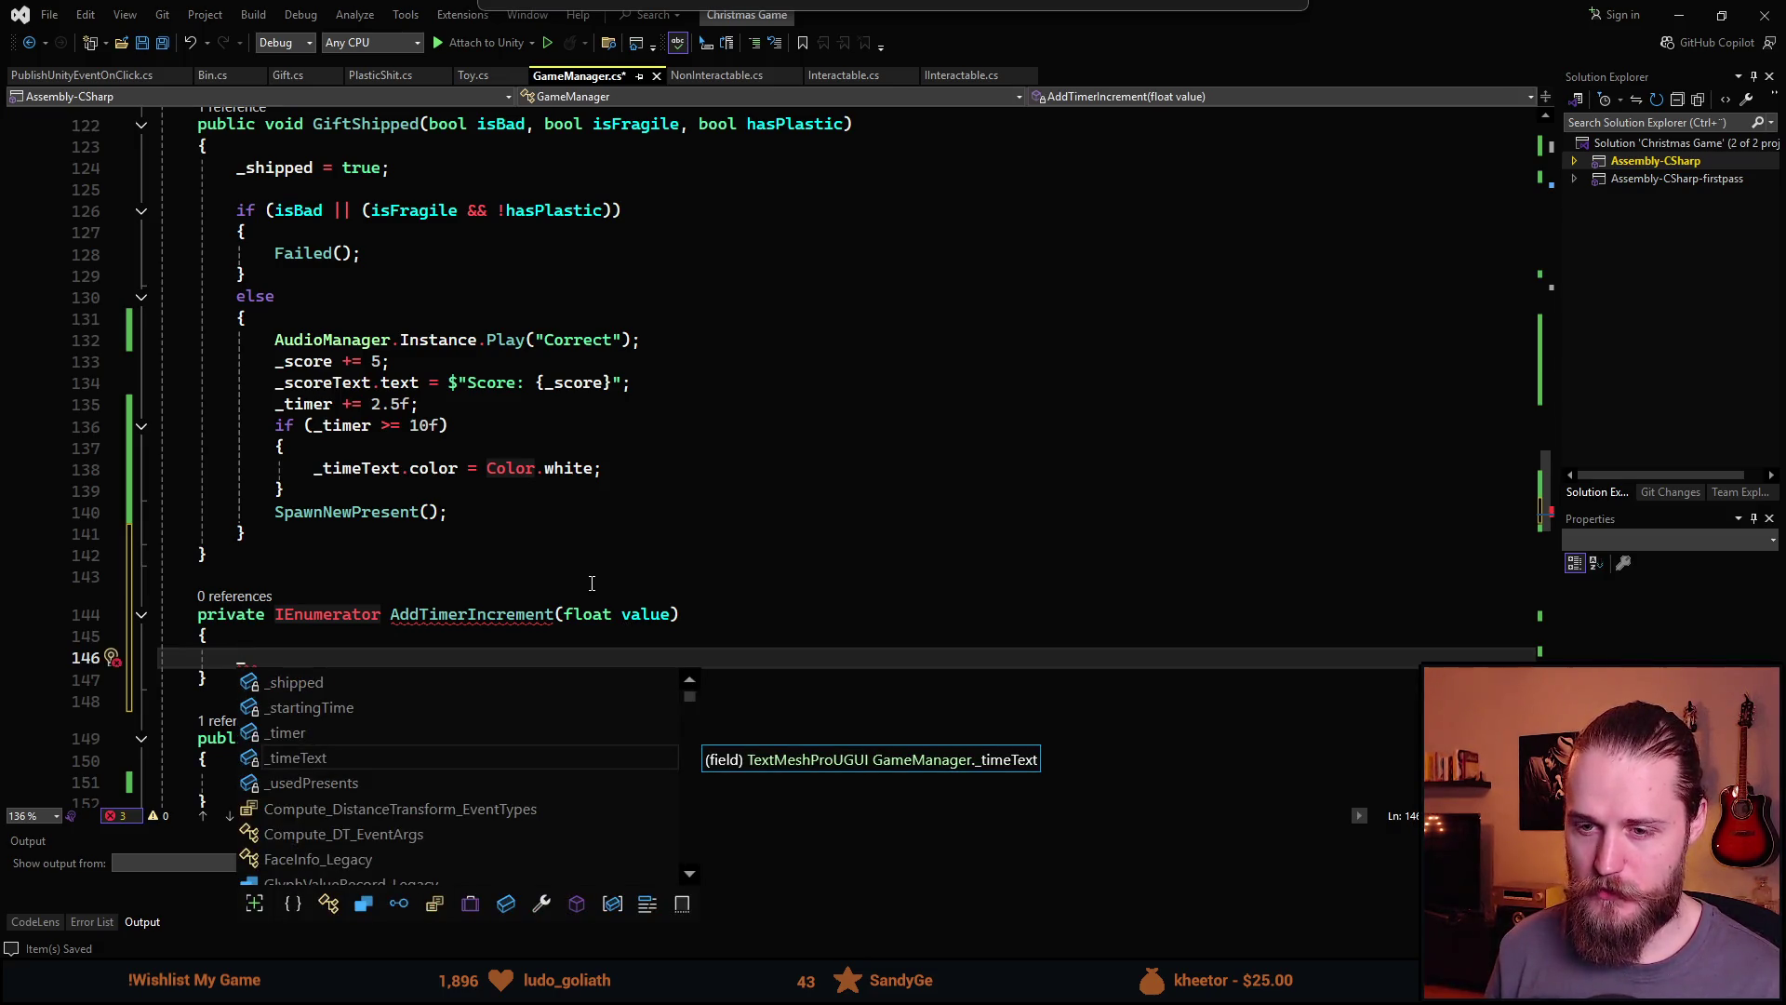
type("timer")
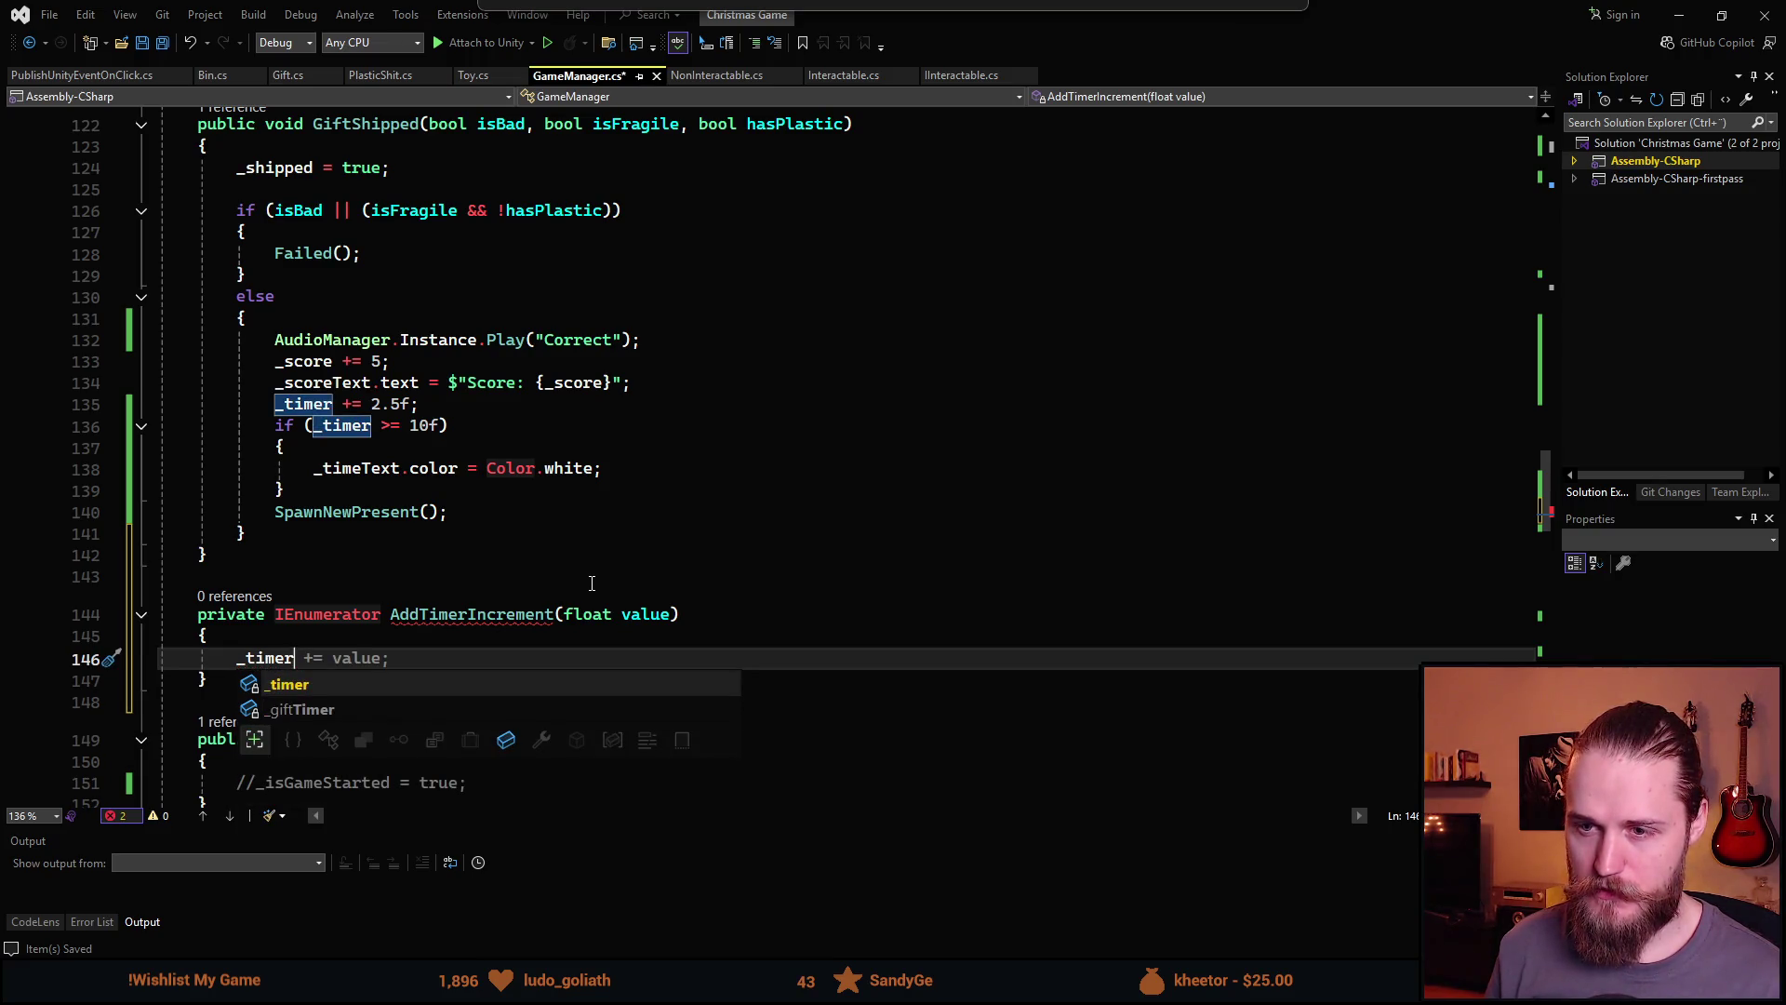
key("Tab")
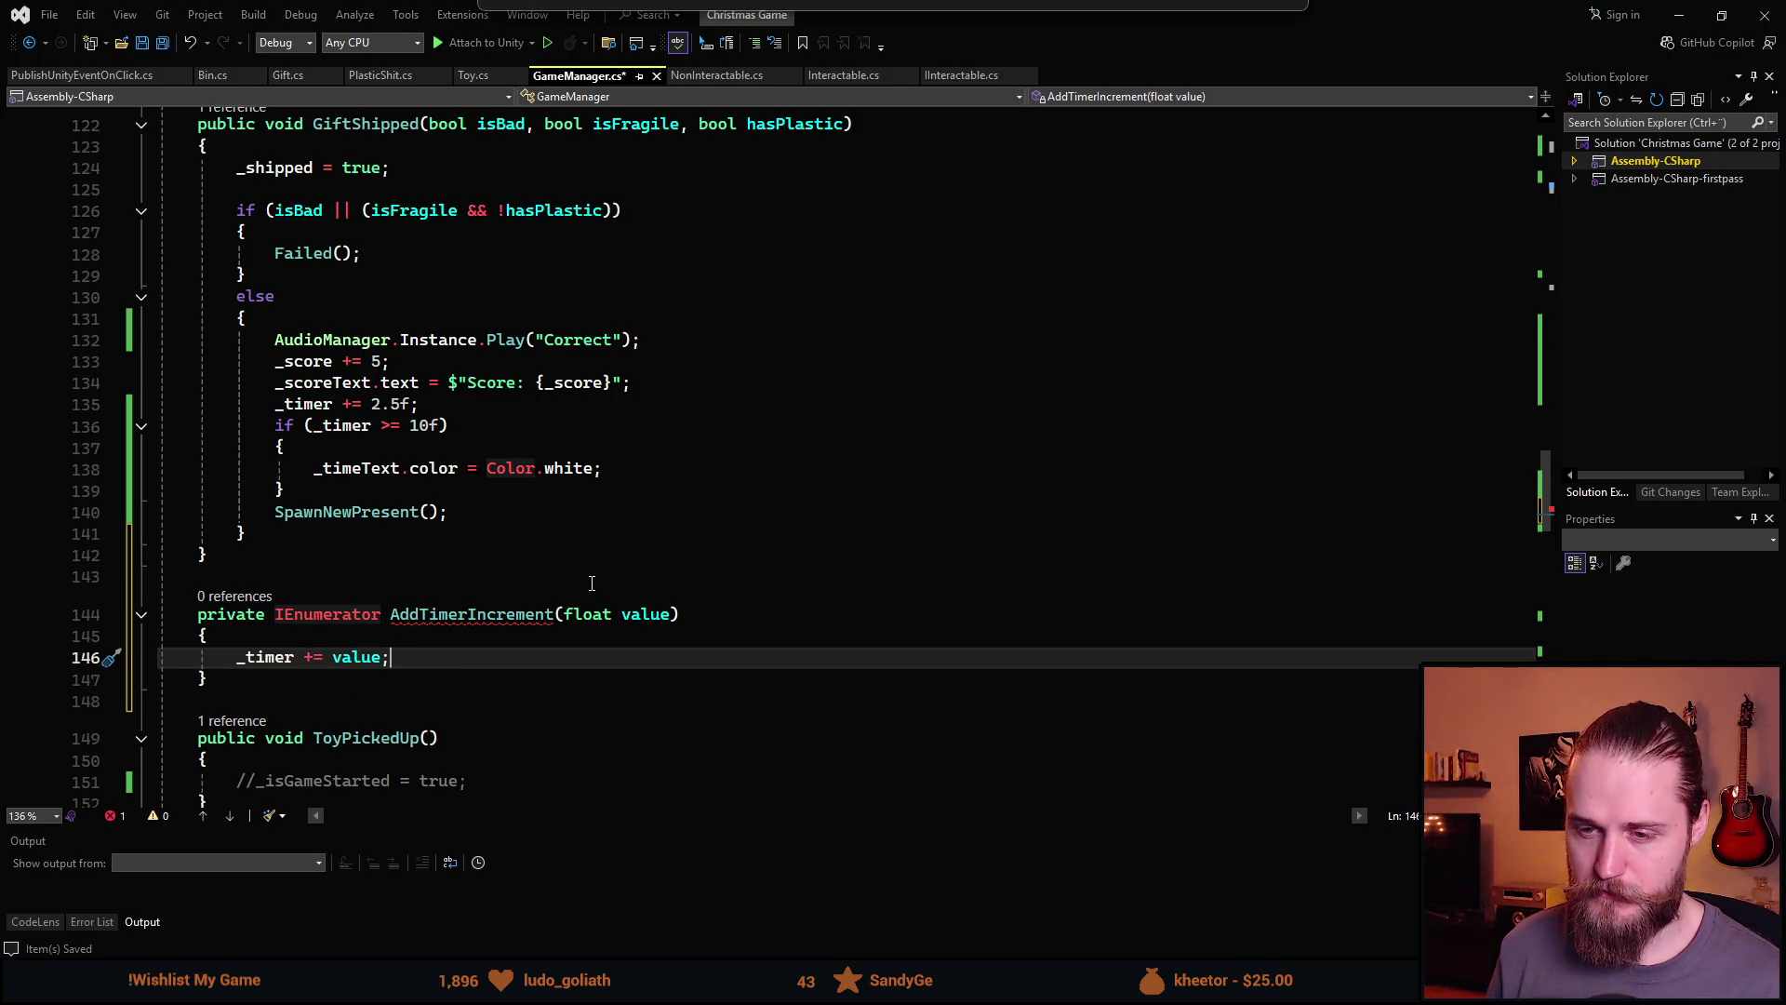
key("Return")
type("_timer.")
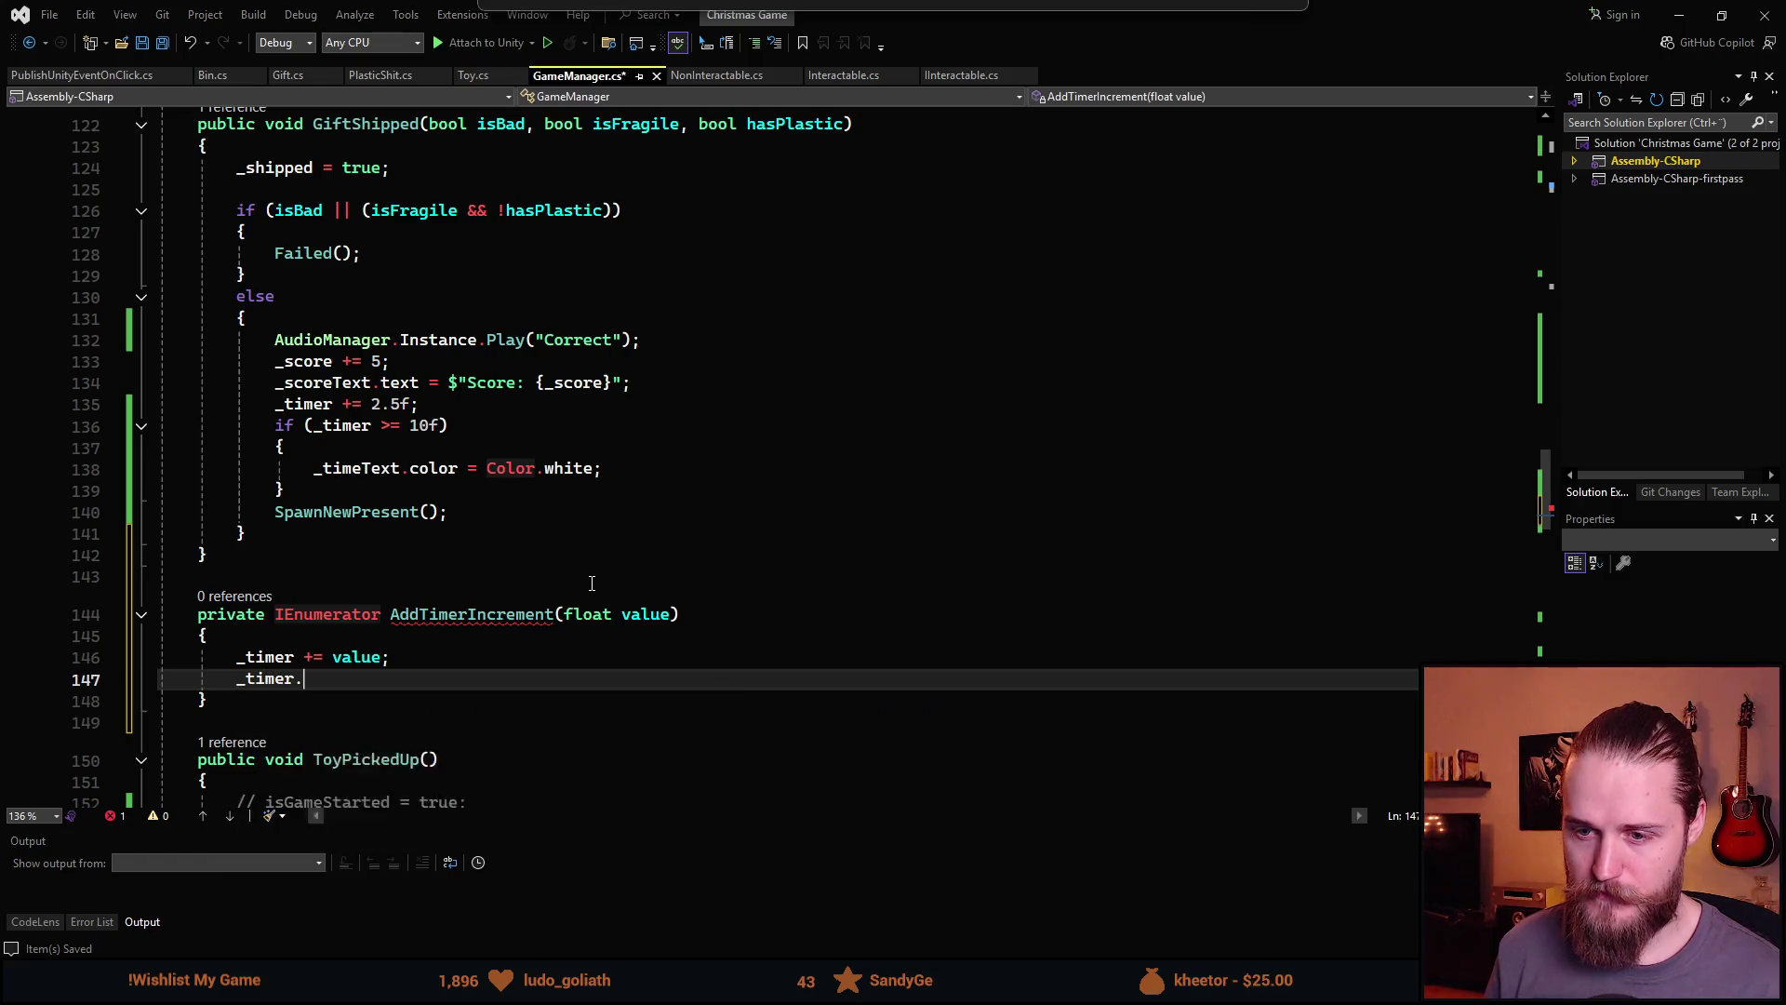
key("BackSpace")
type("Text.")
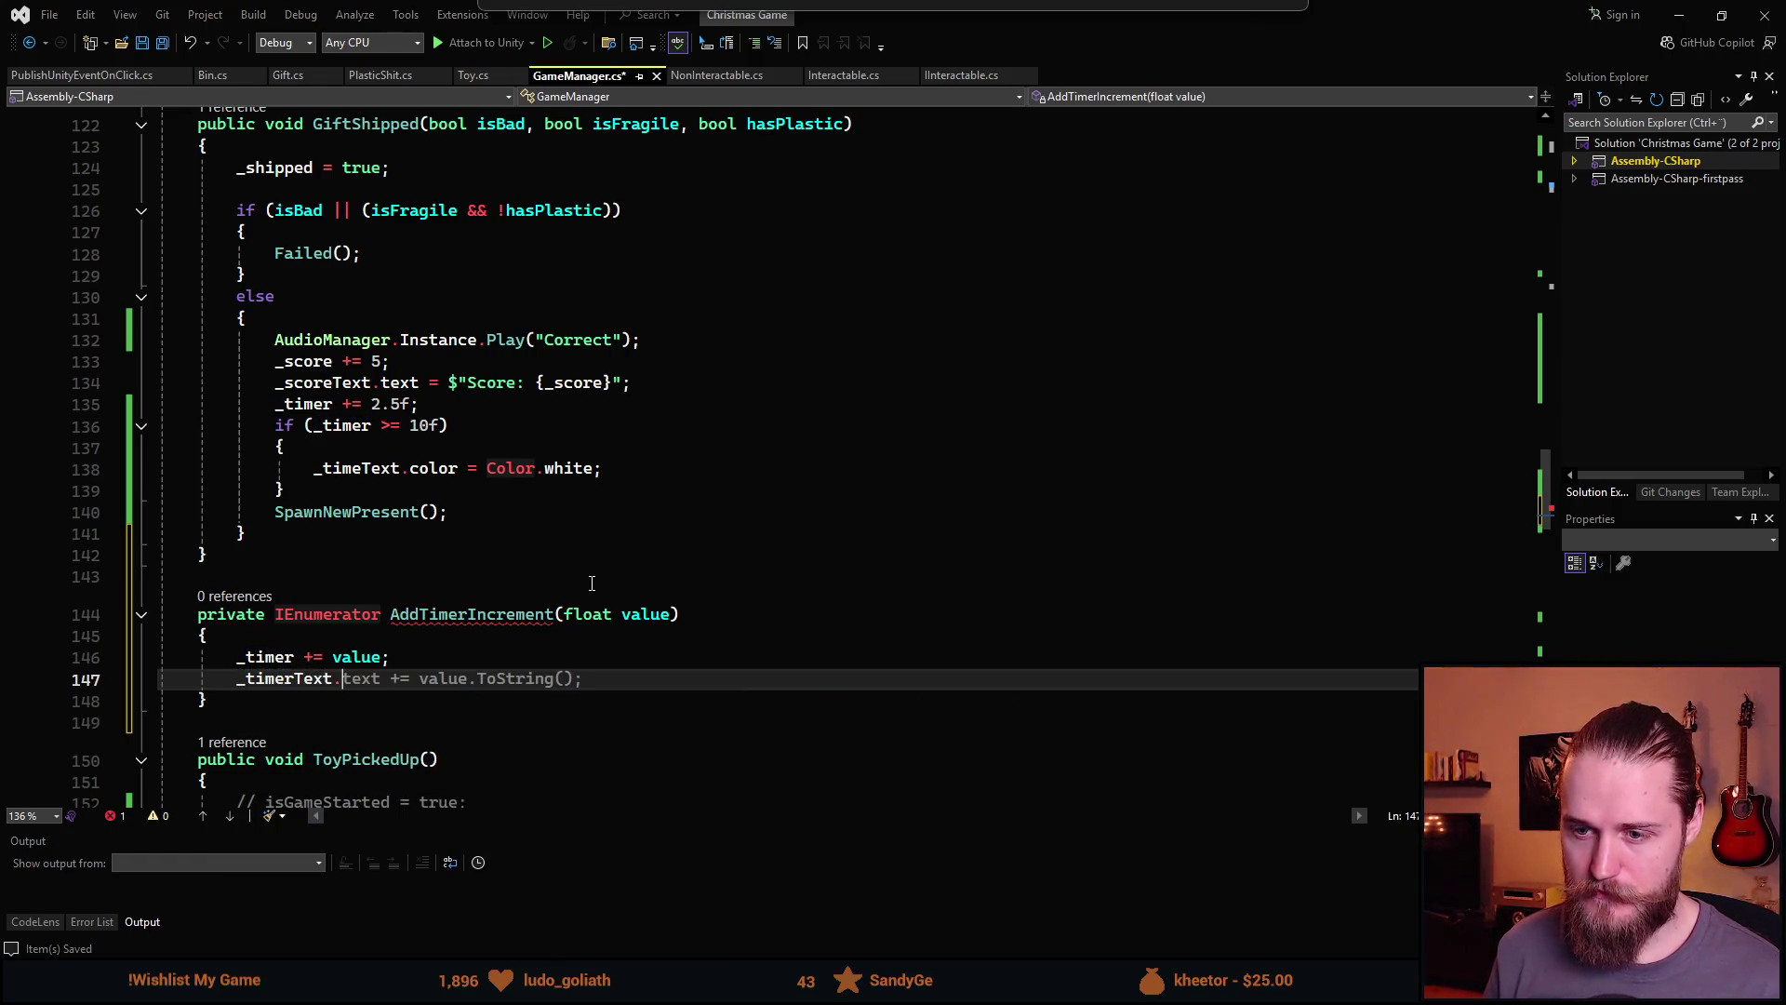
type("co")
key("BackSpace")
key("BackSpace")
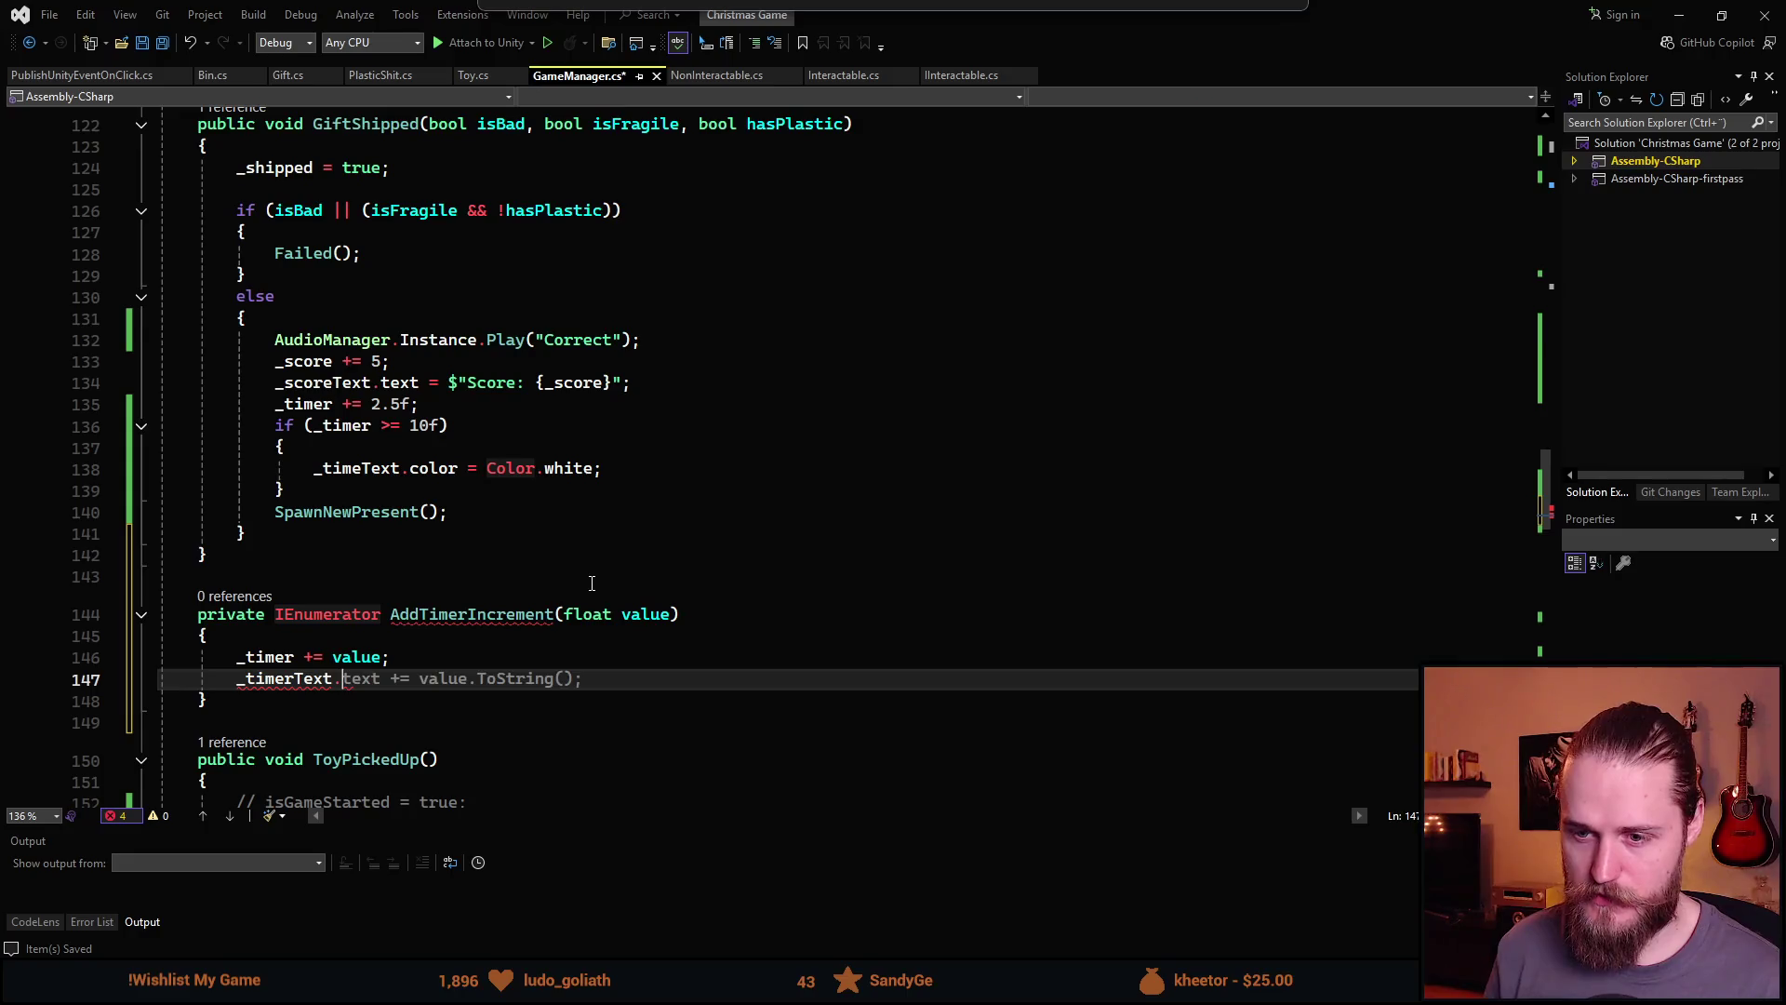
key("BackSpace")
key("BackSpace")
key("BackSpace")
type("Text.co")
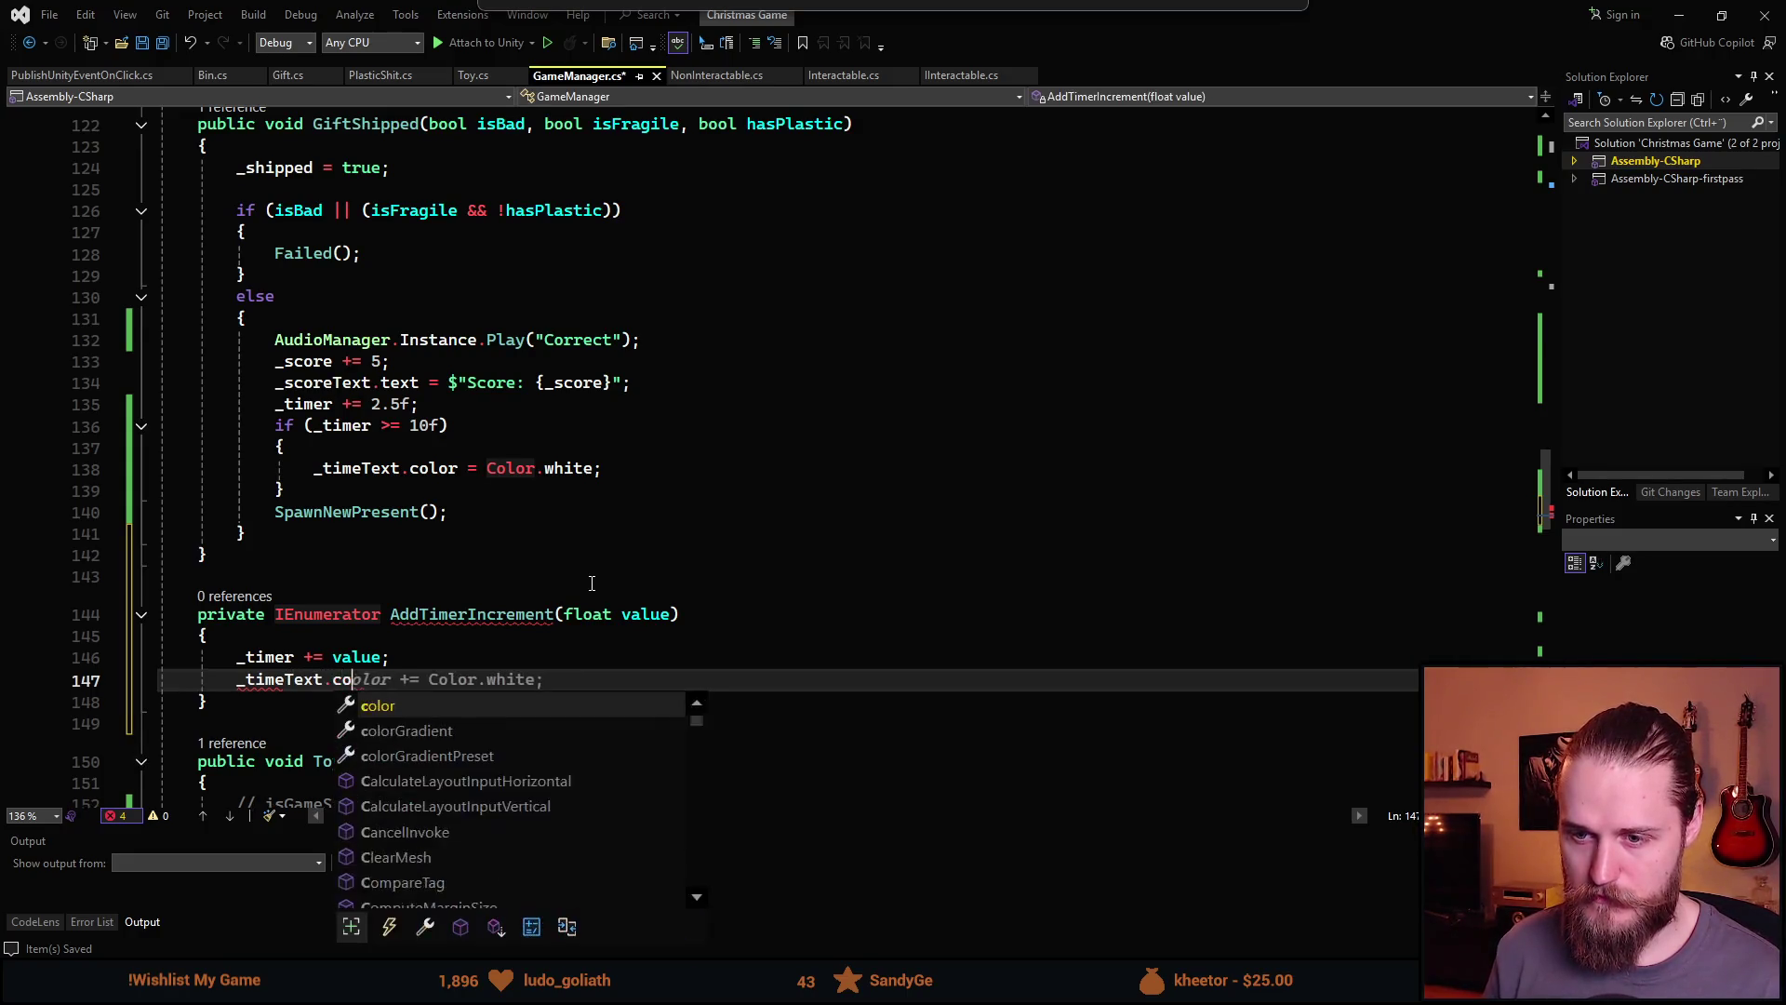
type("lor = ")
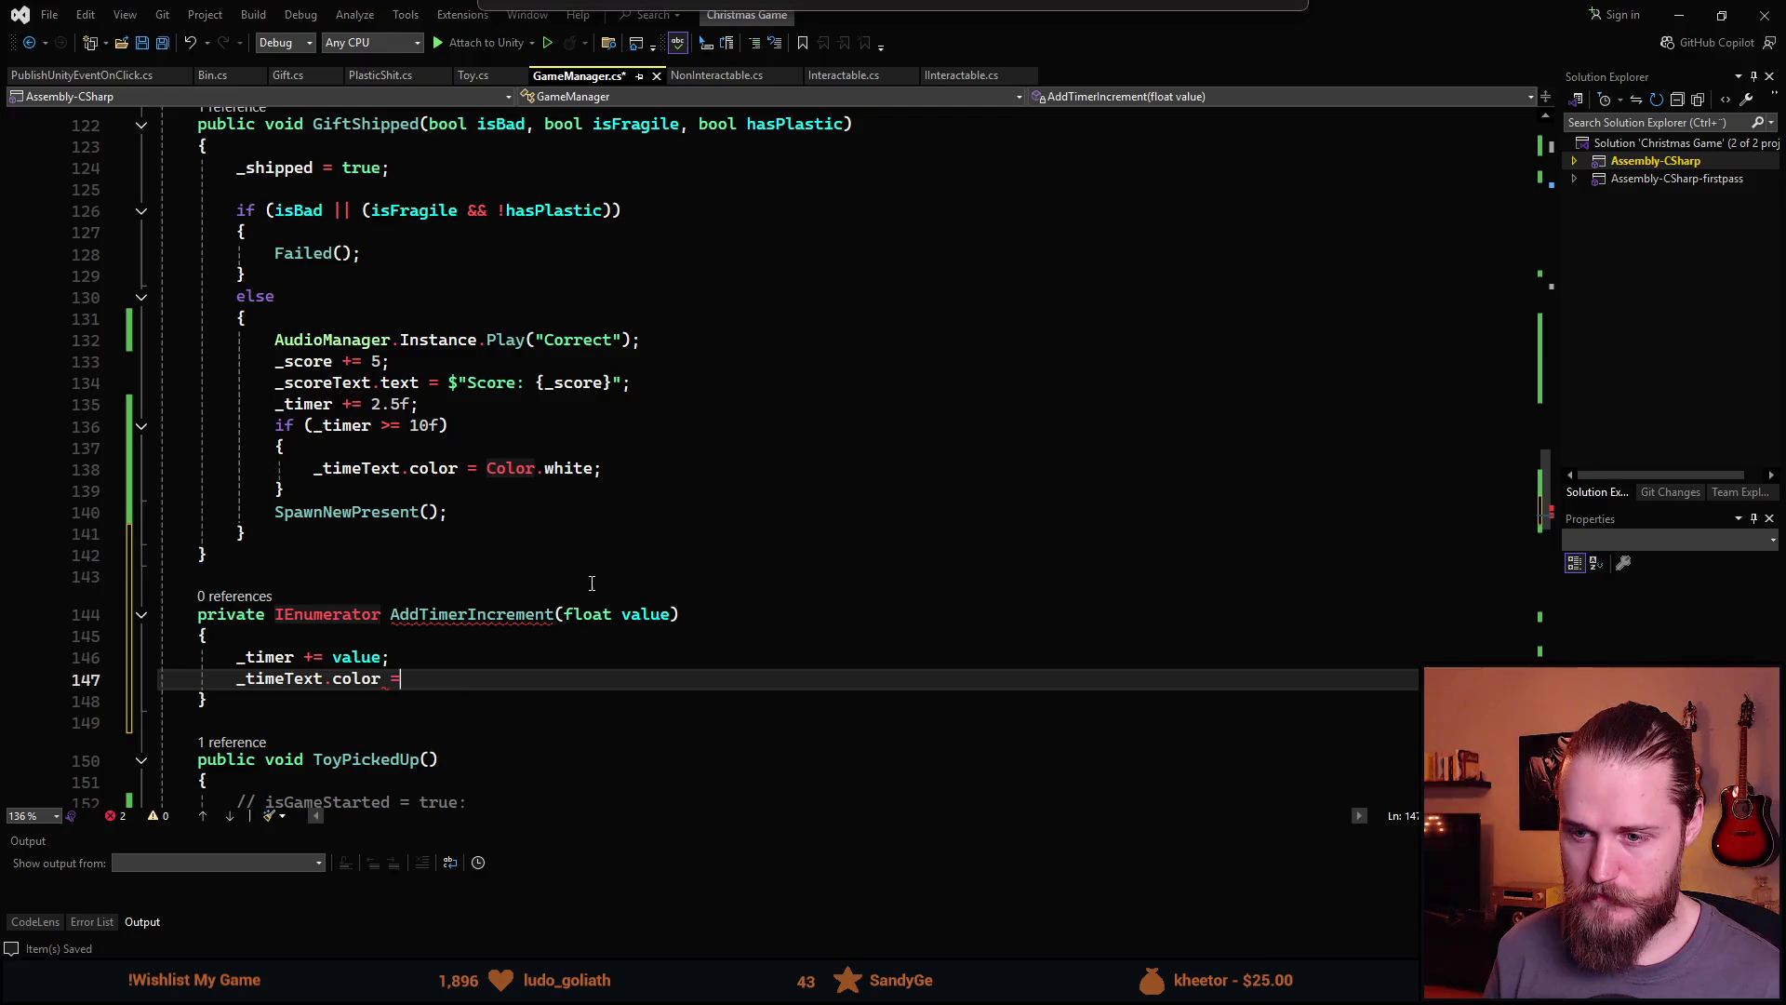
type("Color.g")
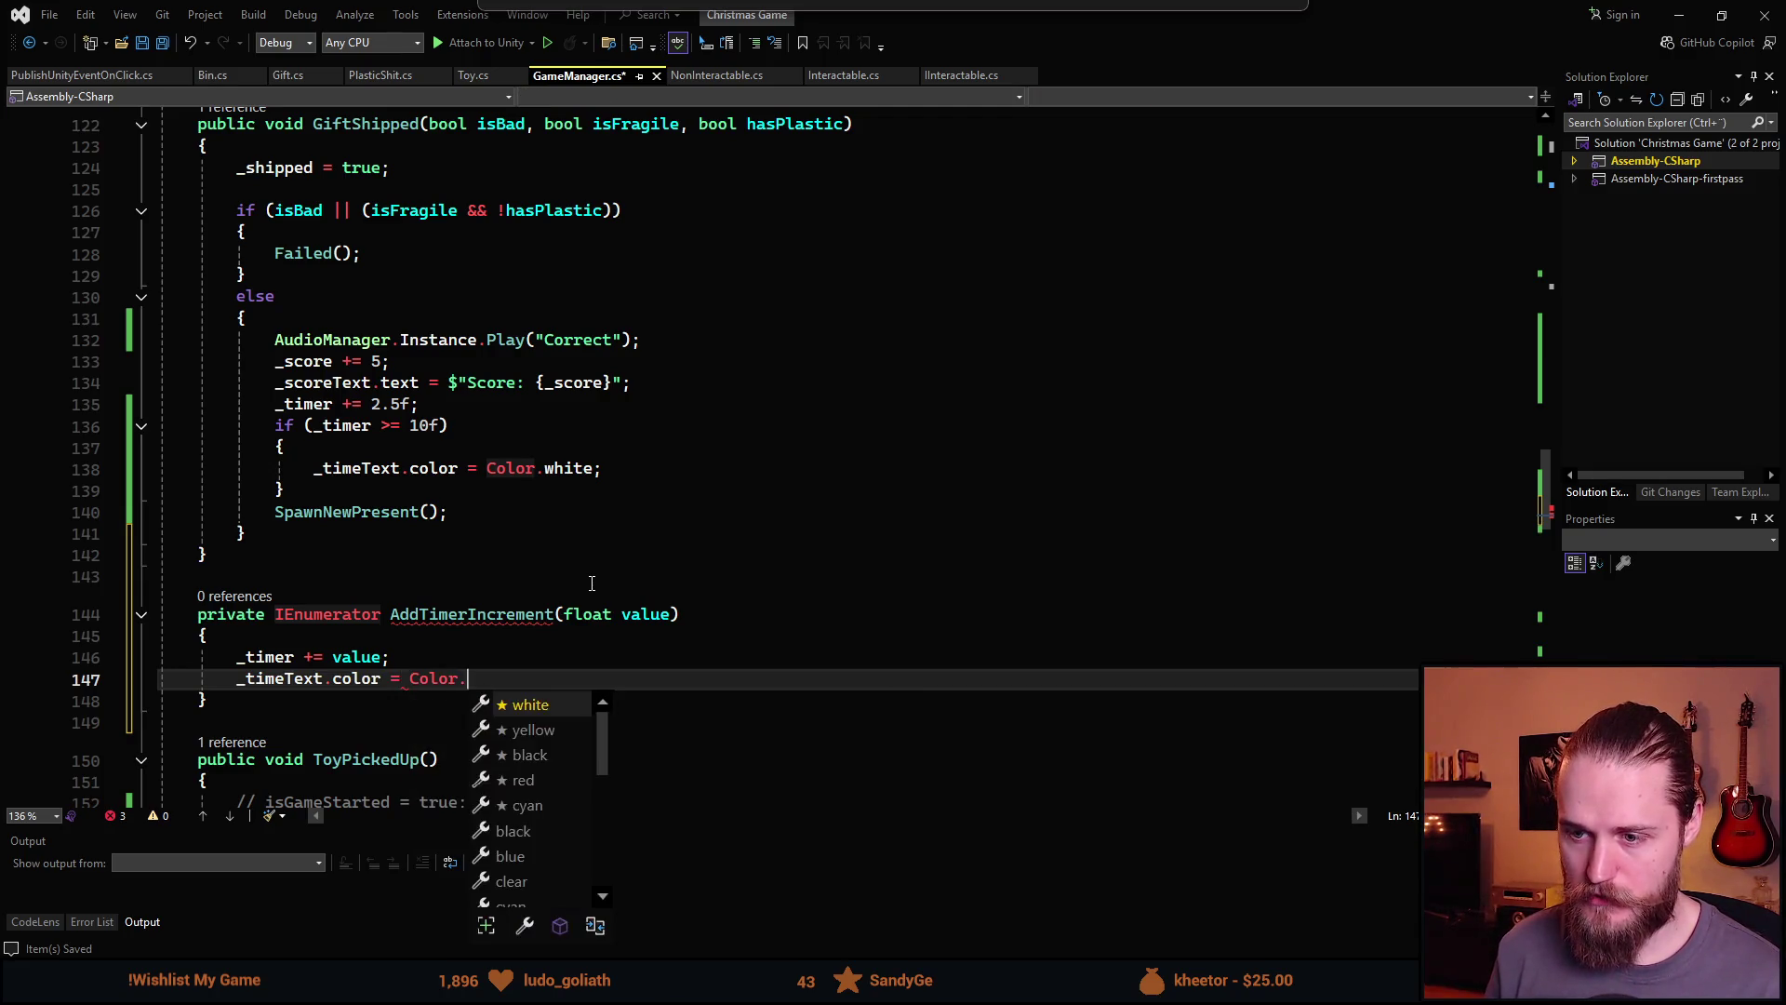
key("Tab")
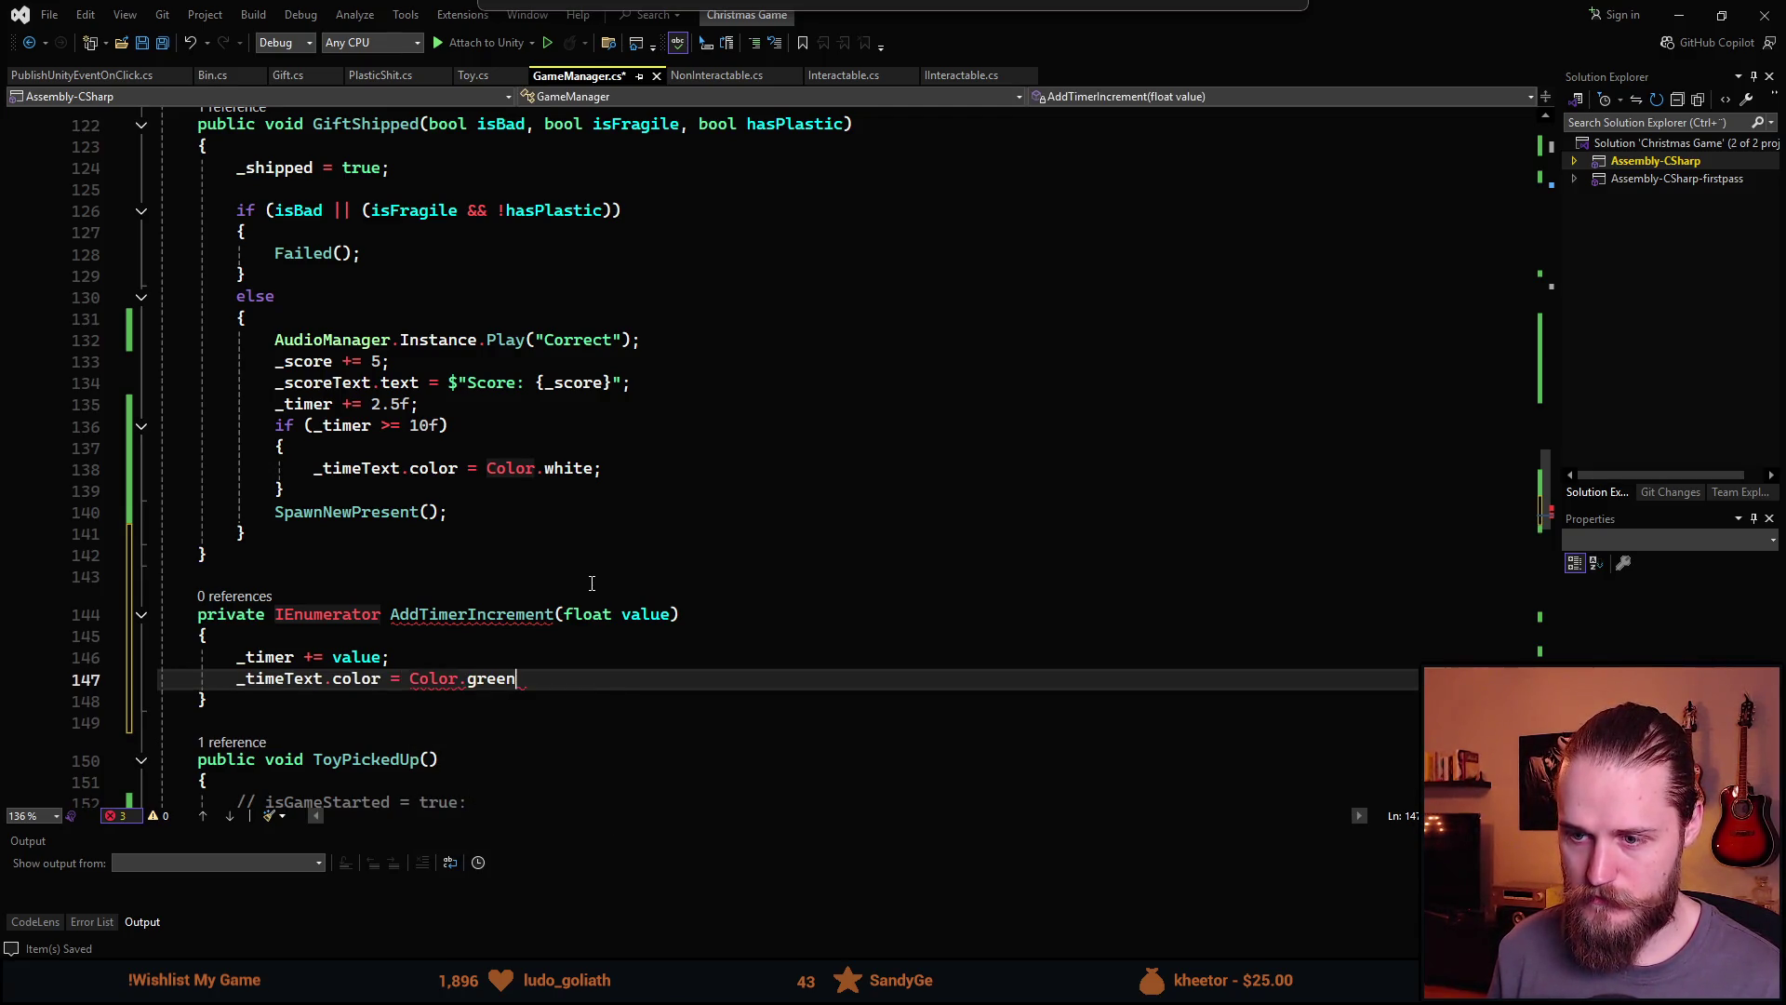
key("Return")
key("BackSpace")
type("M")
key("BackSpace")
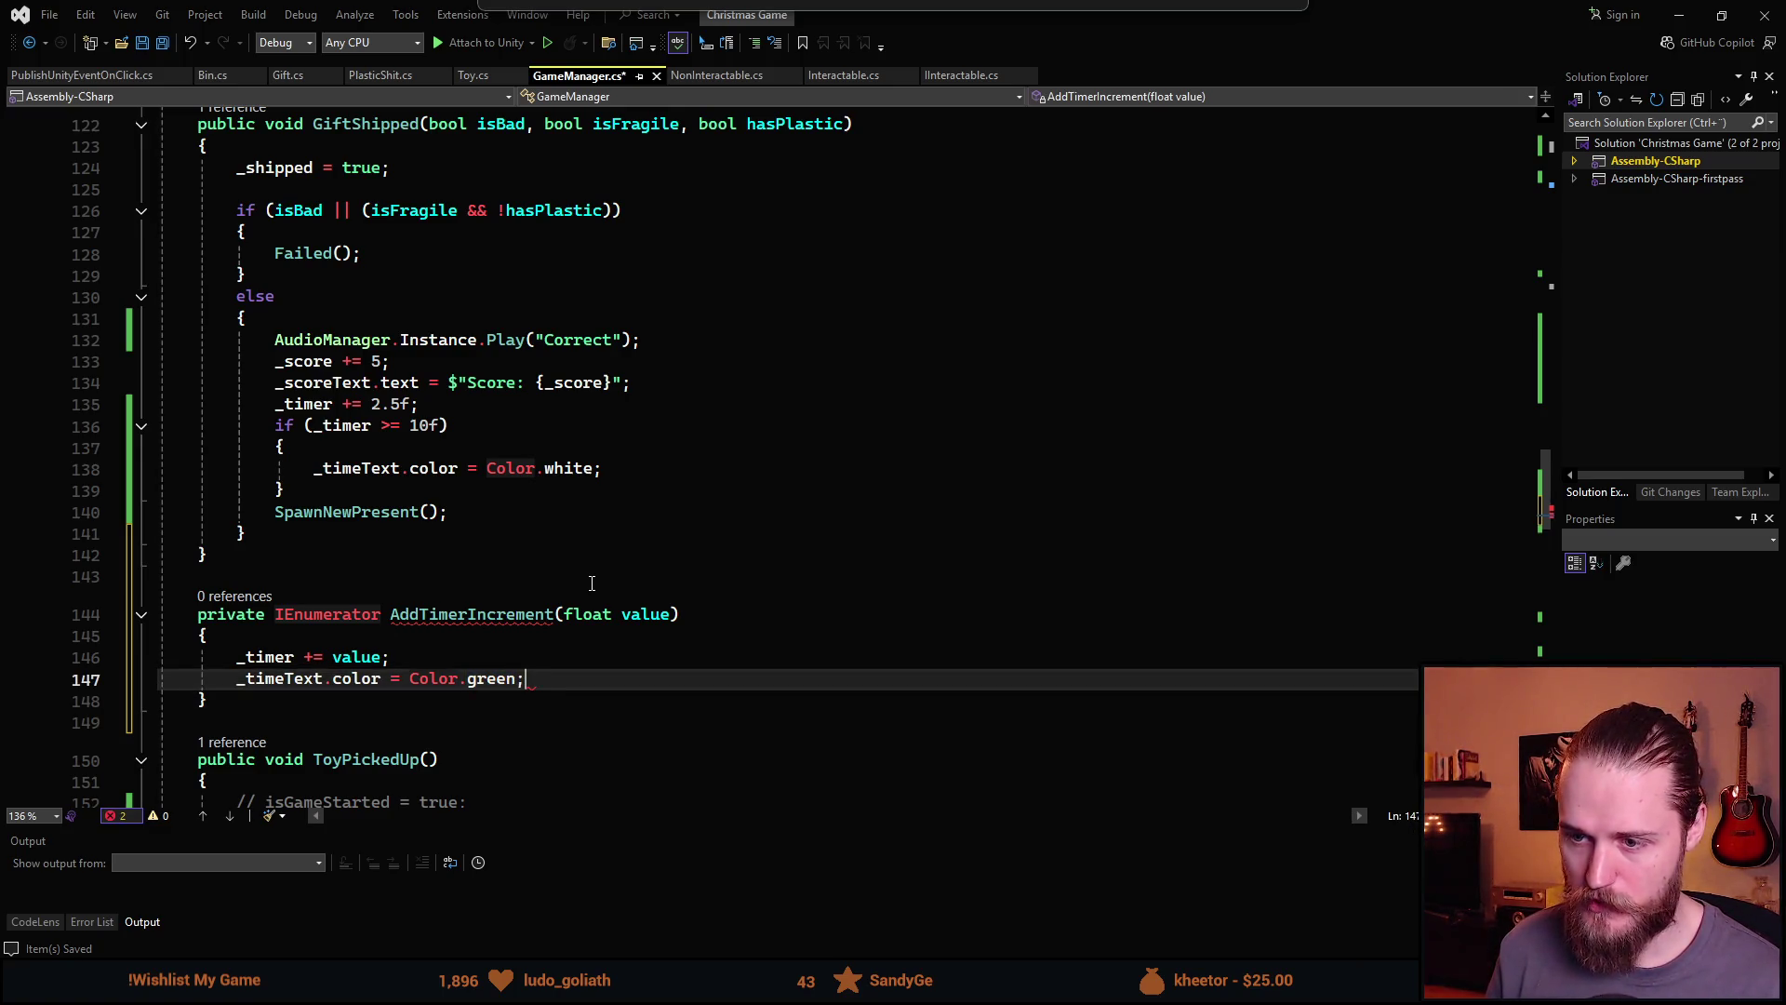
type(";")
Wait 0.25 seconds, reset _timeText to white if _timer >= 10 else red, and save
key("Return")
type("yield")
key("Tab")
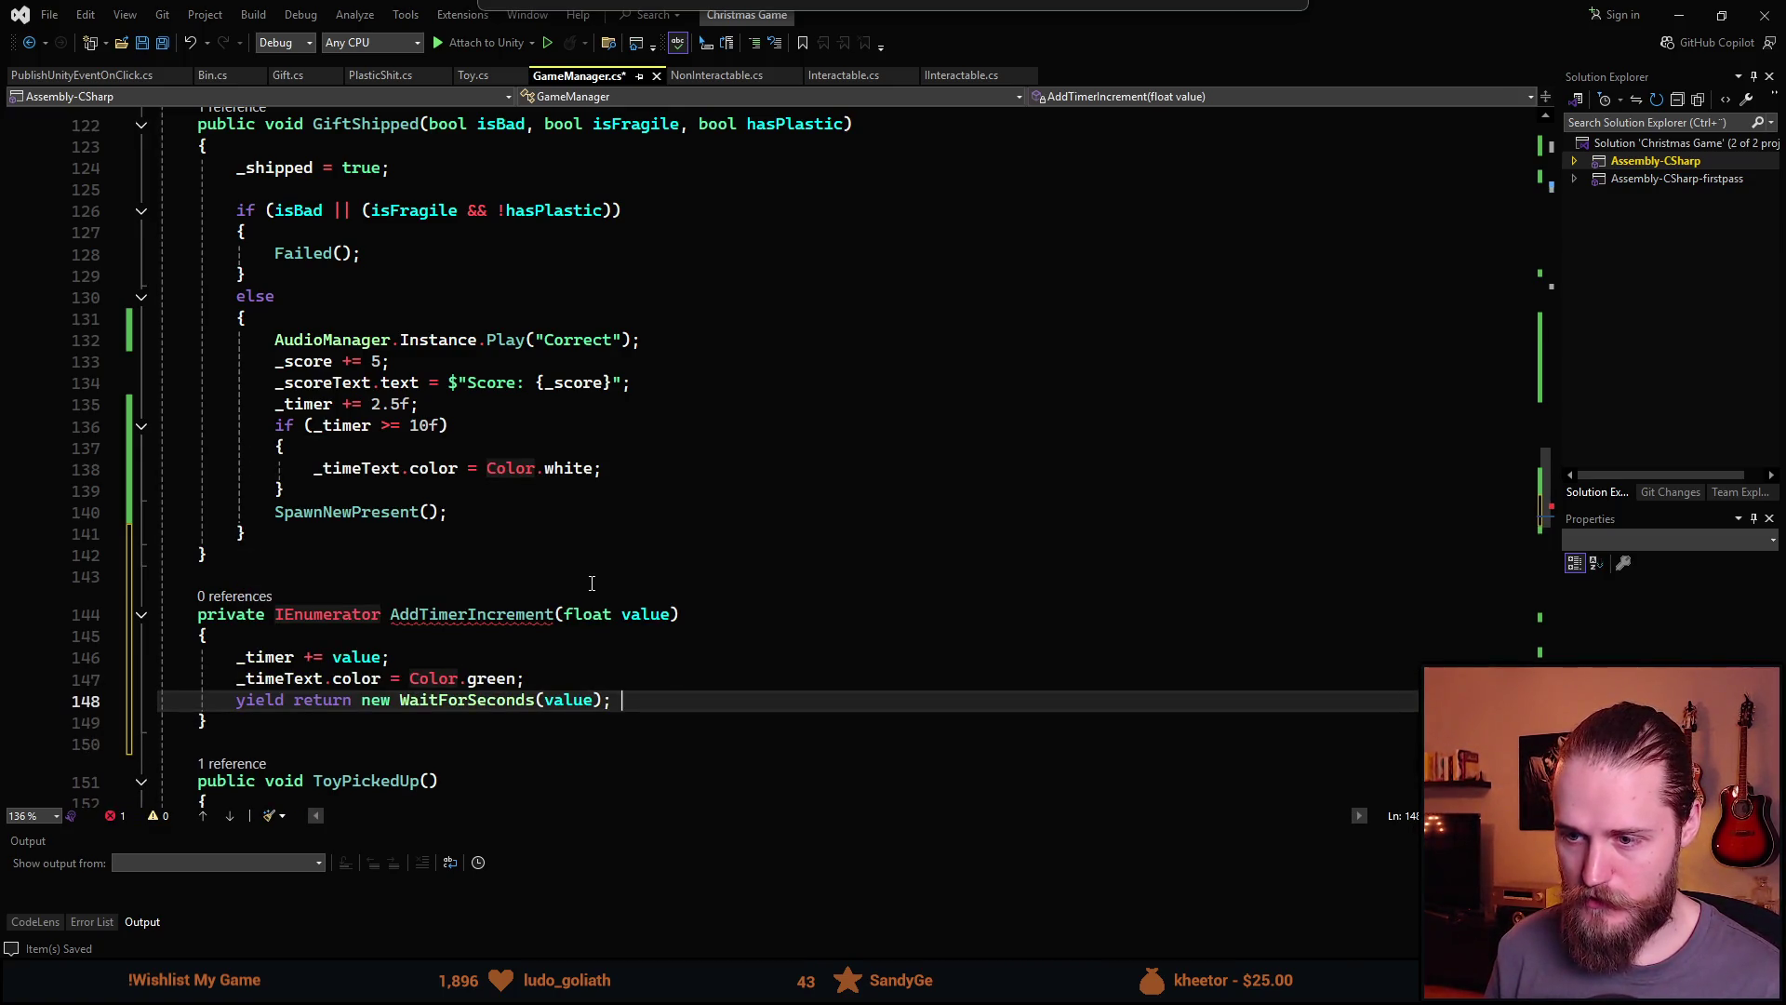
key("Left")
key("Left")
key("ctrl+BackSpace")
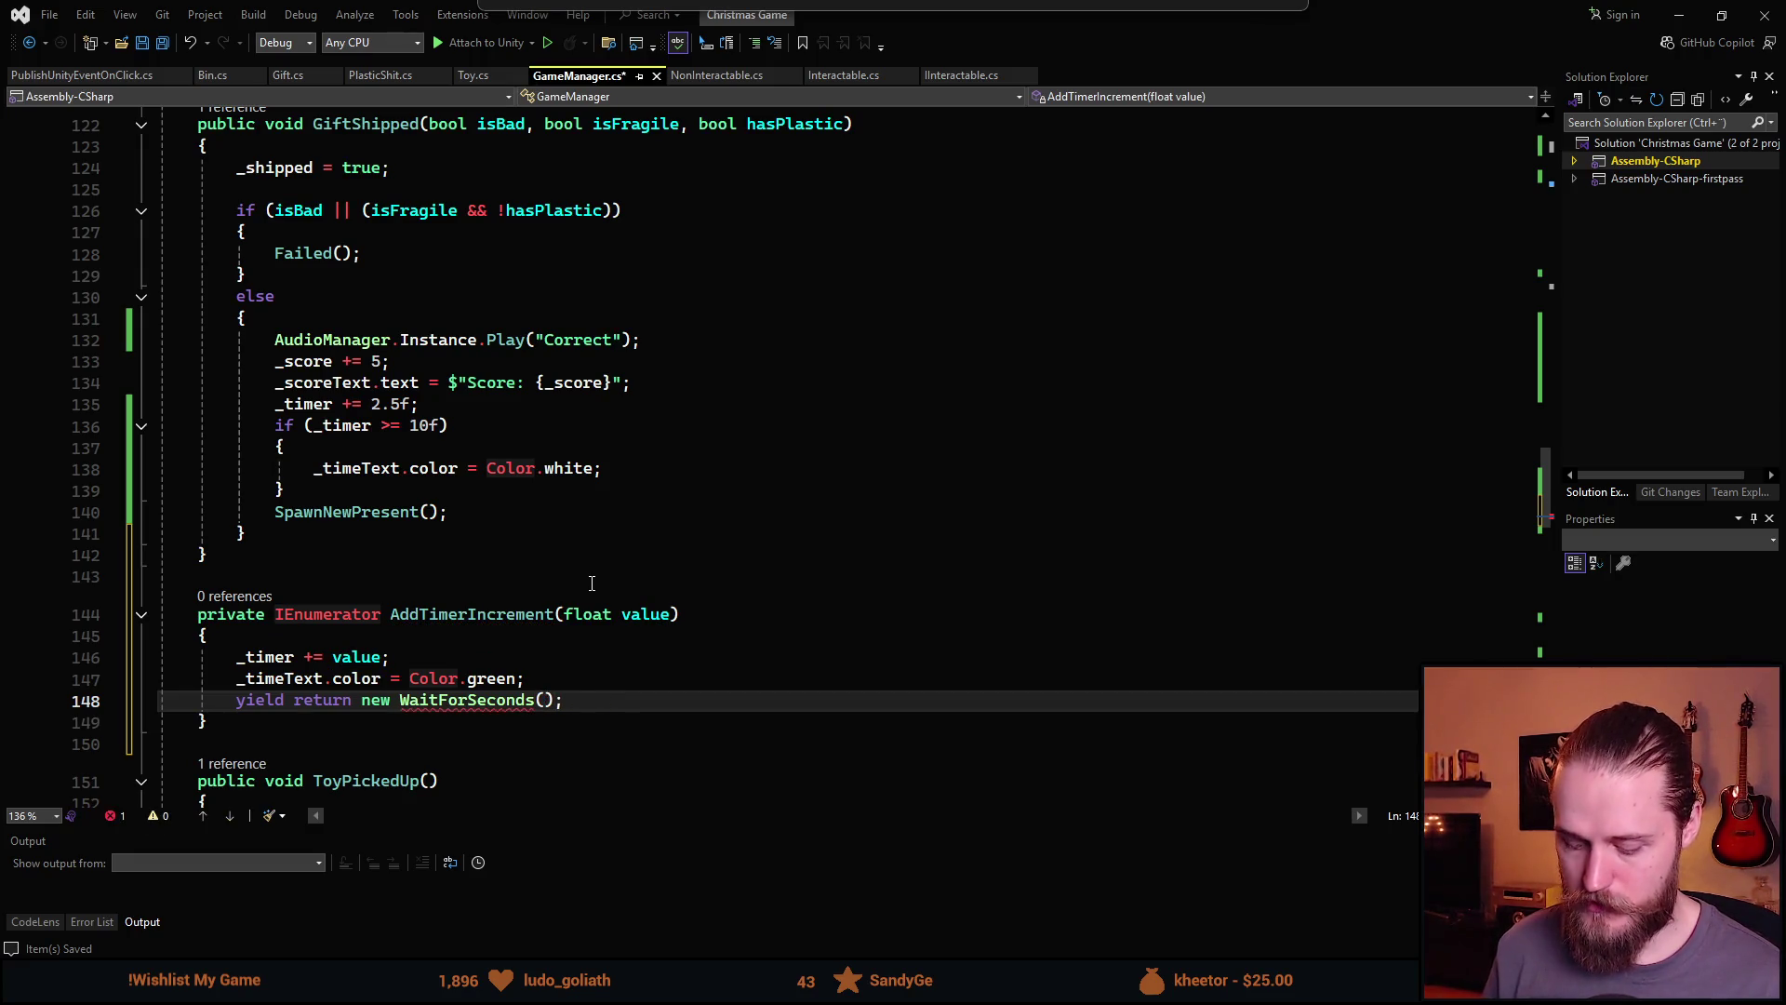
type("0.25f")
key("End")
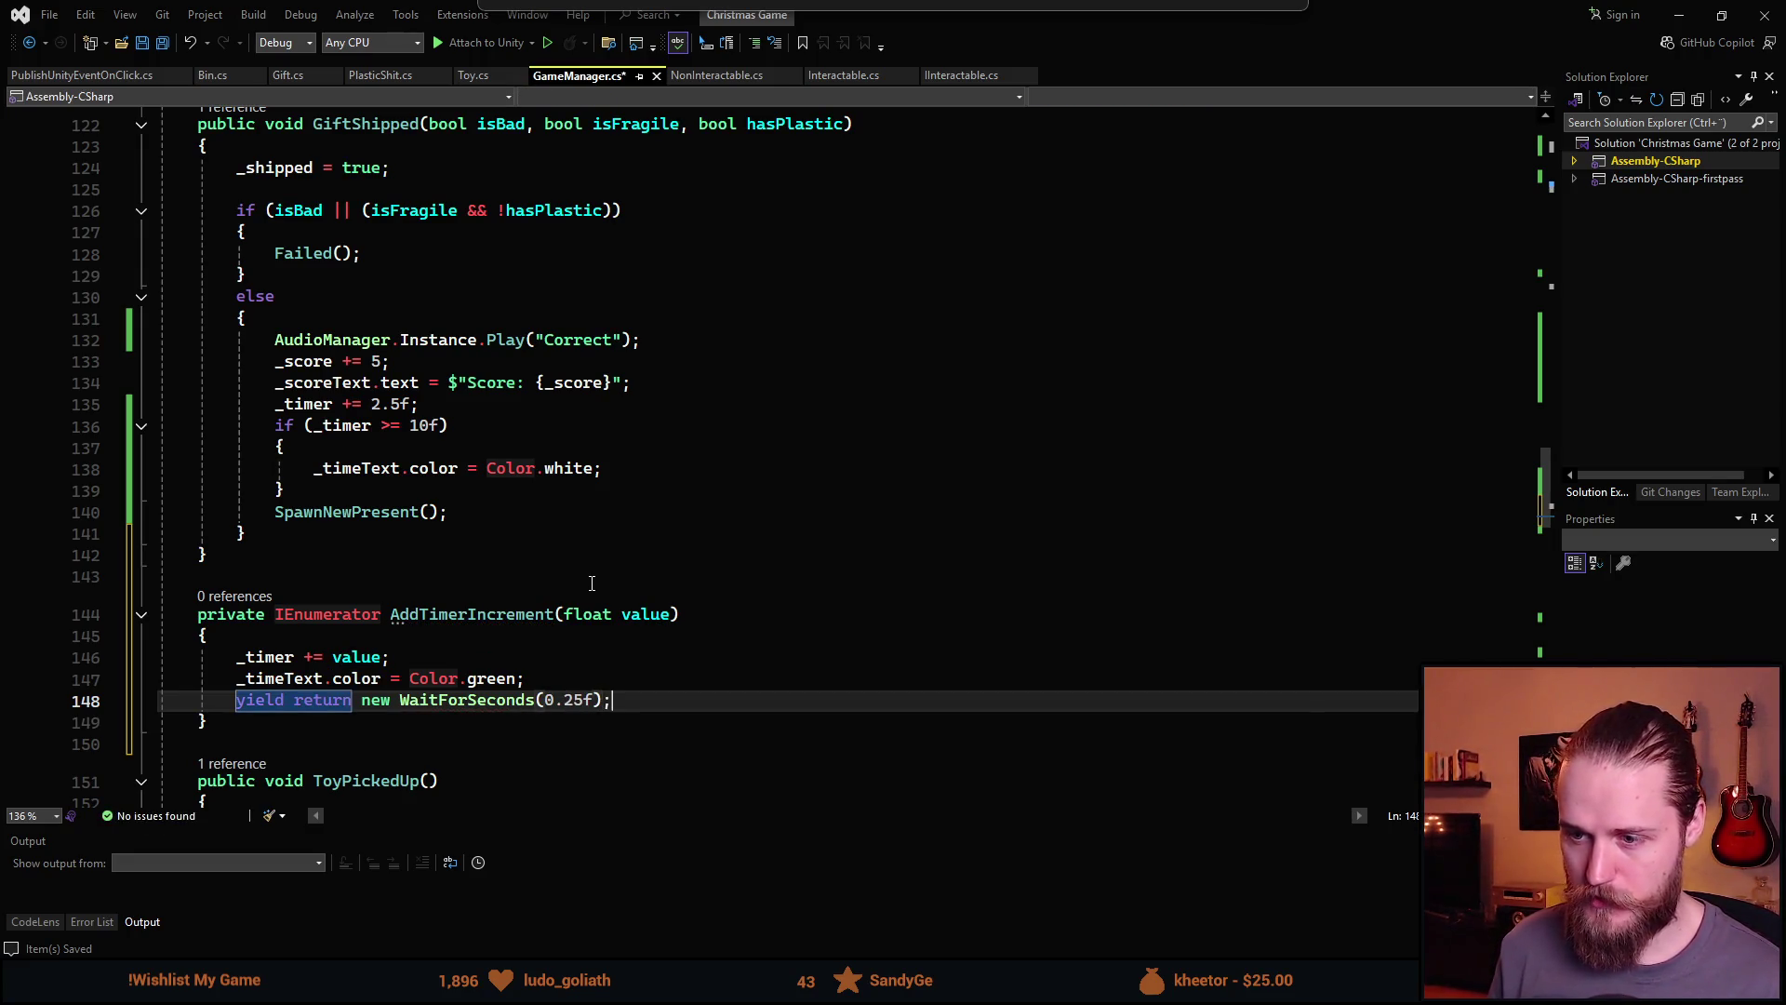
key("Return")
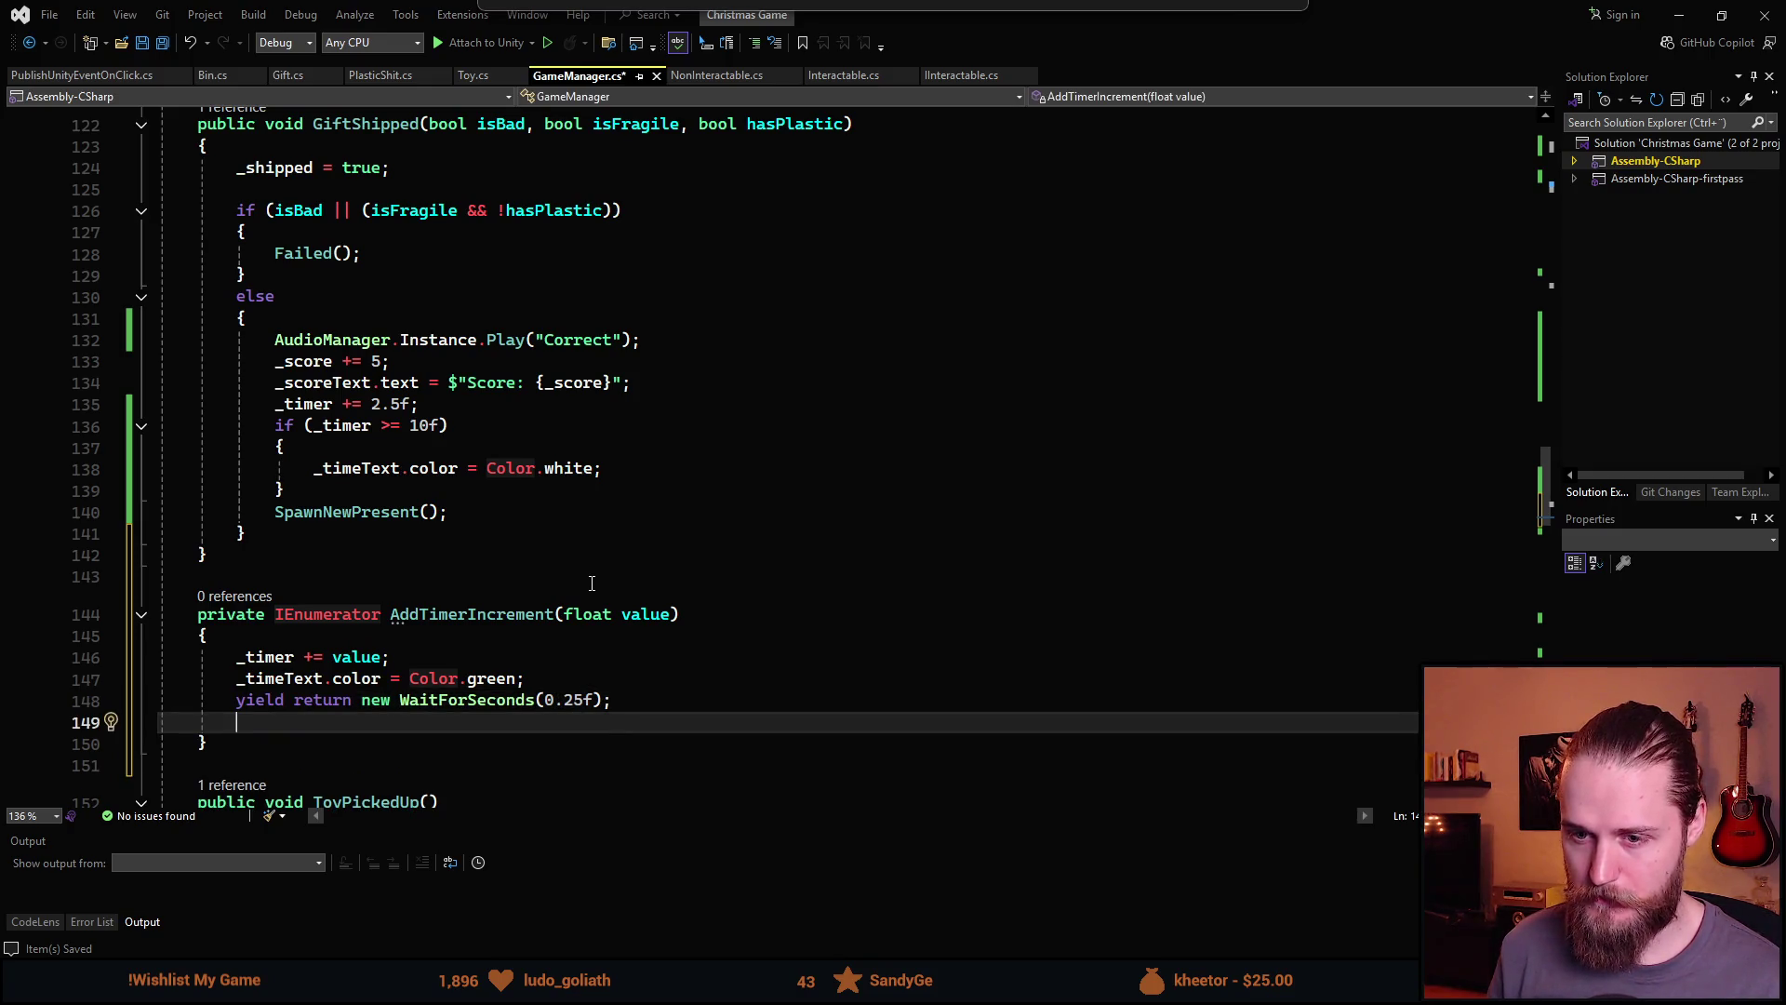
type("_timer")
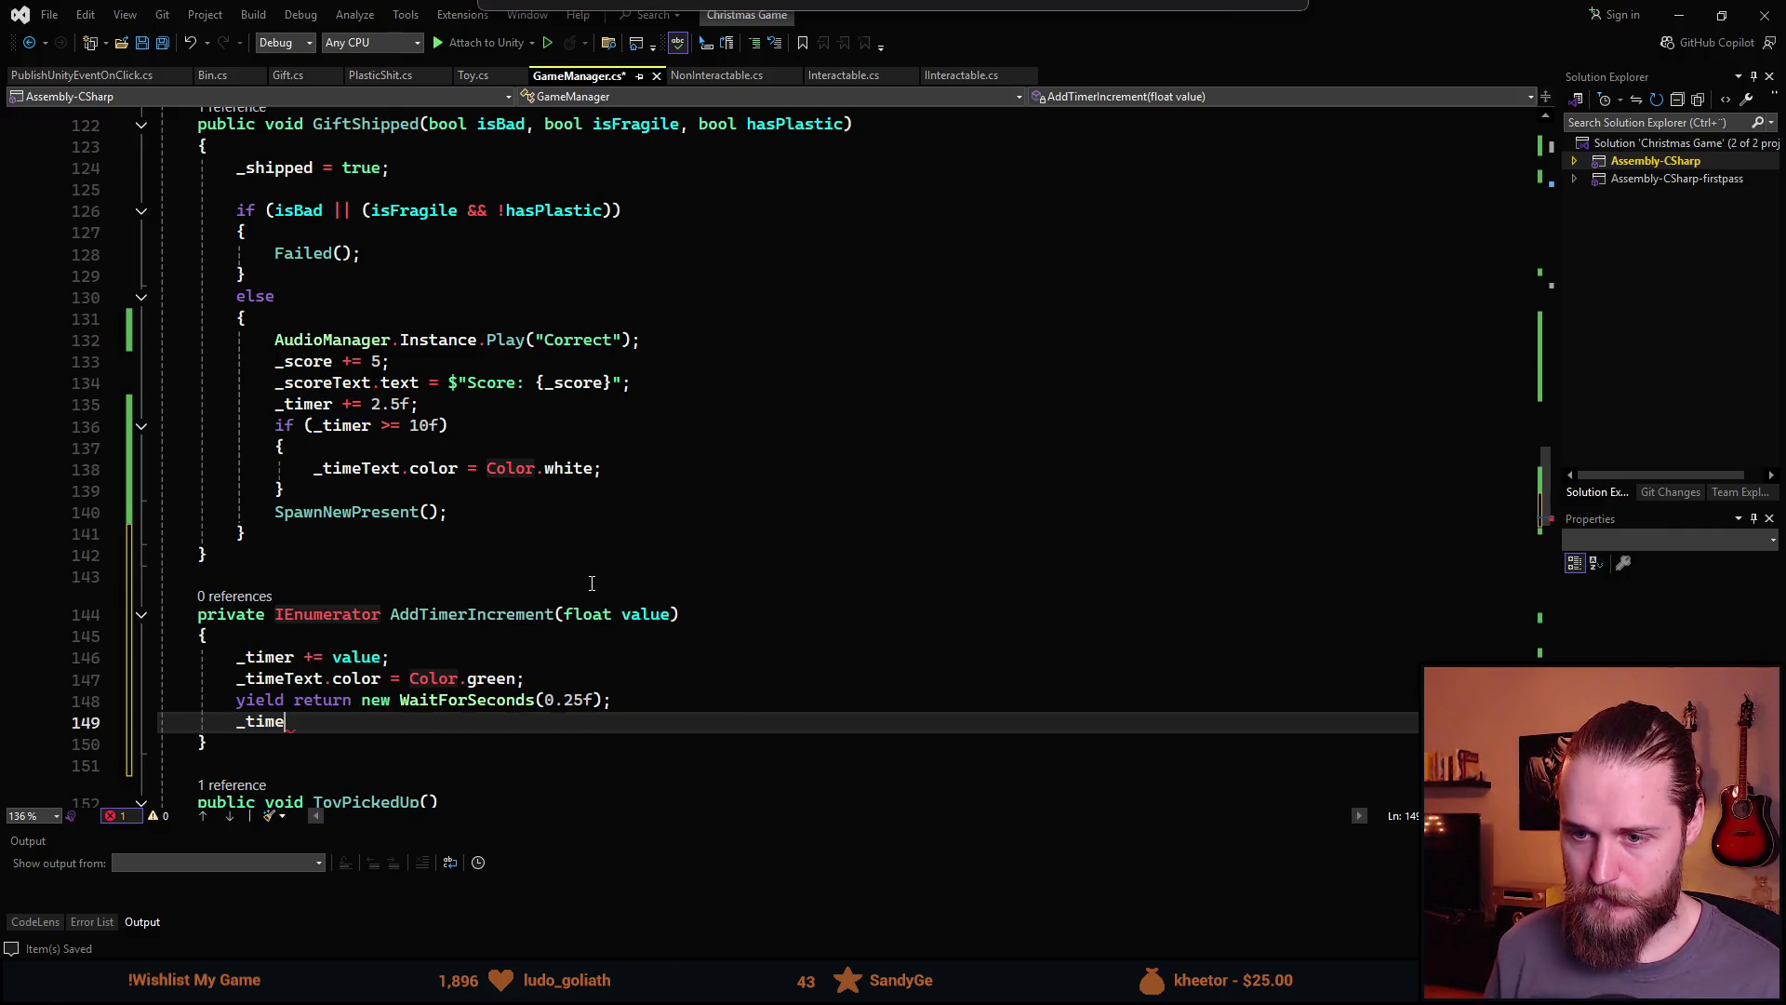
key("BackSpace")
type("Text.color = (")
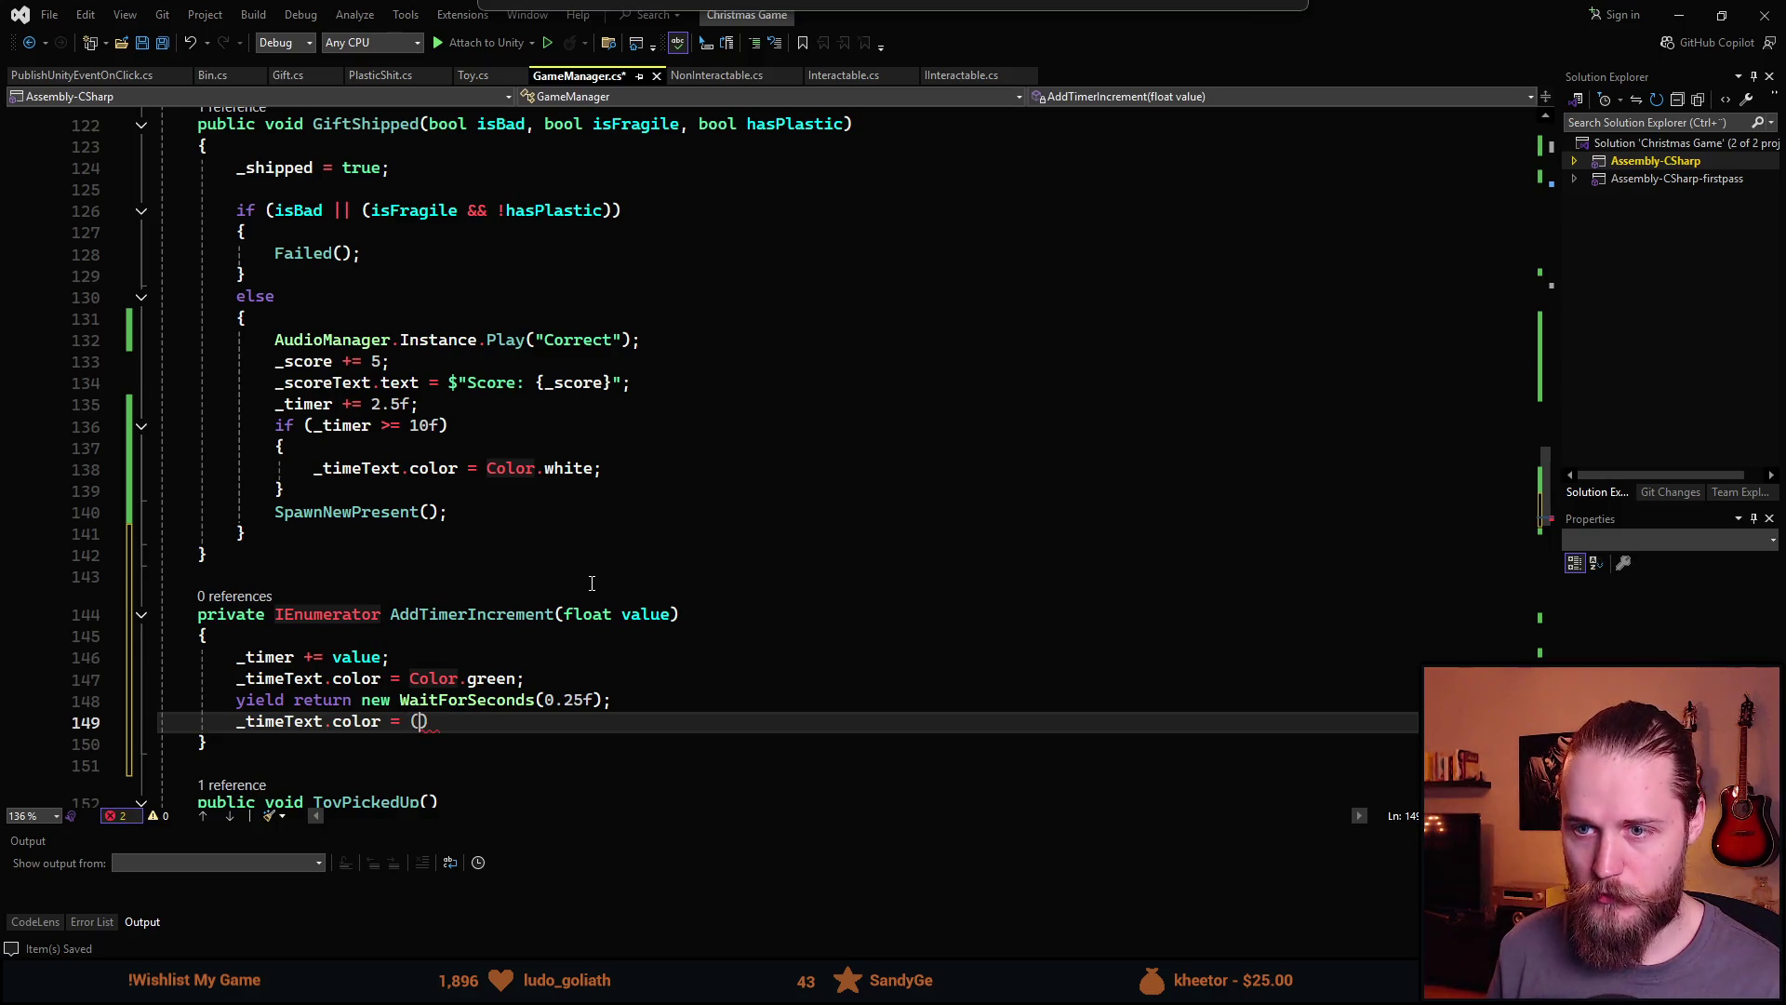
type("_timer ")
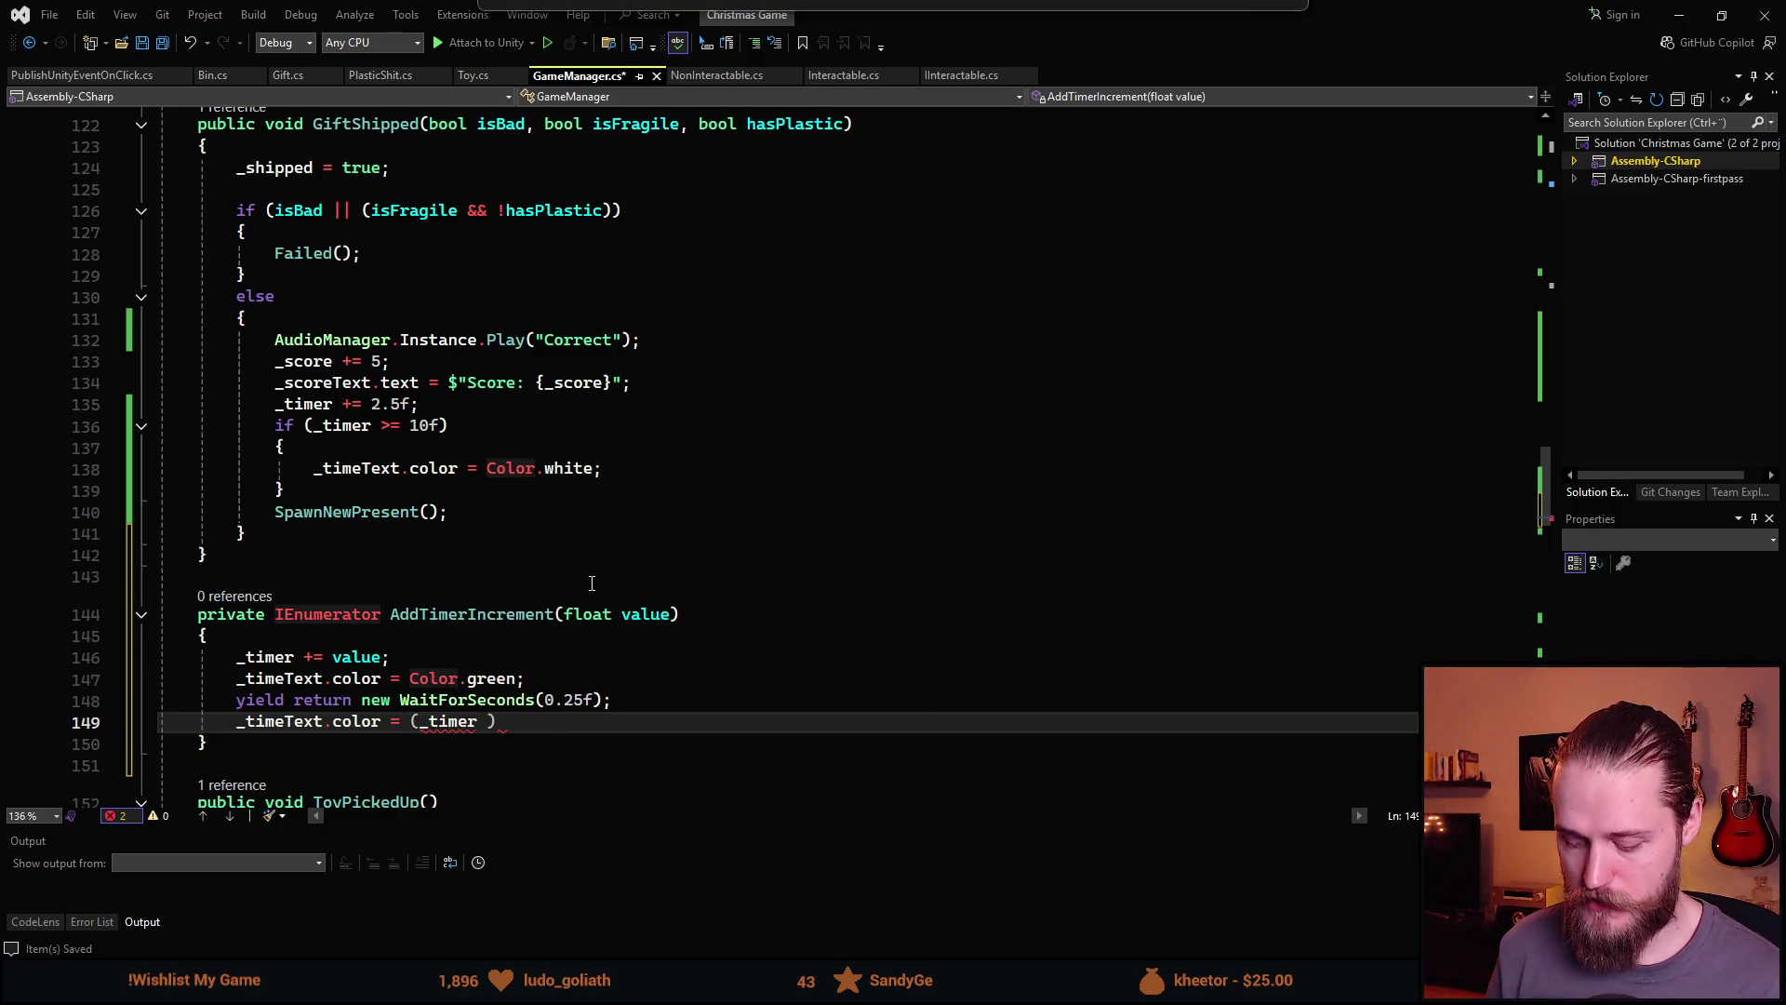
type(">=")
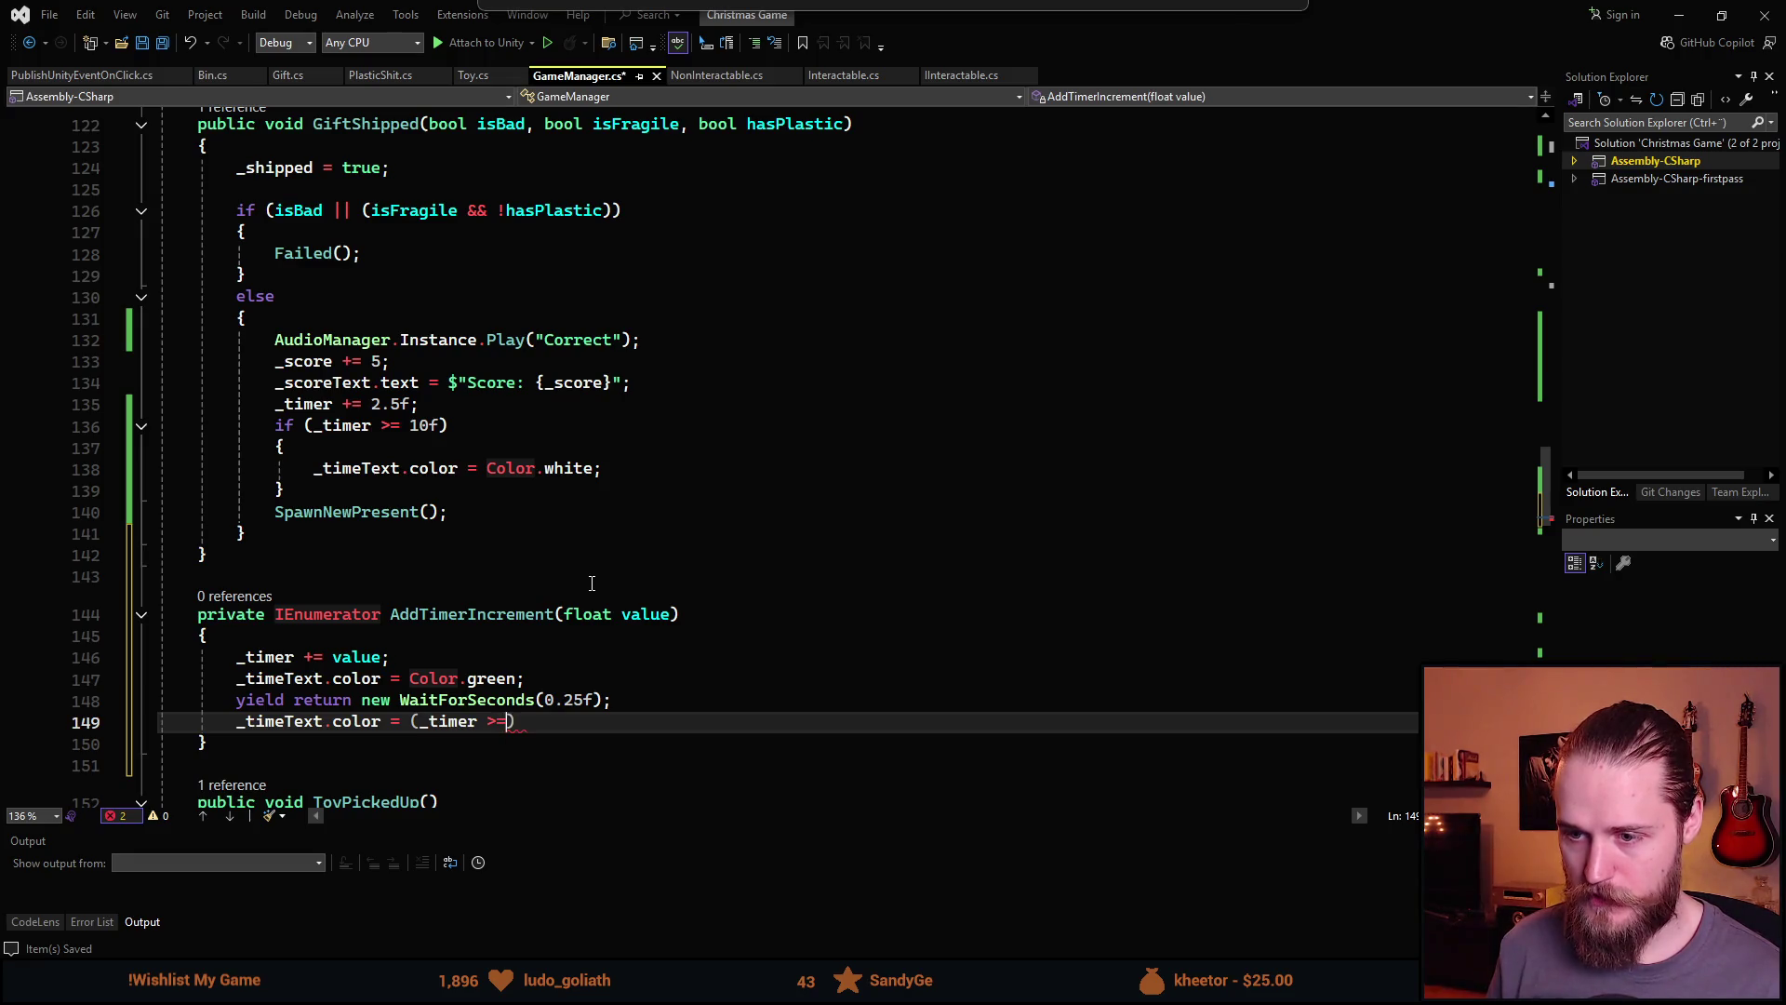
type(" 10f) ?")
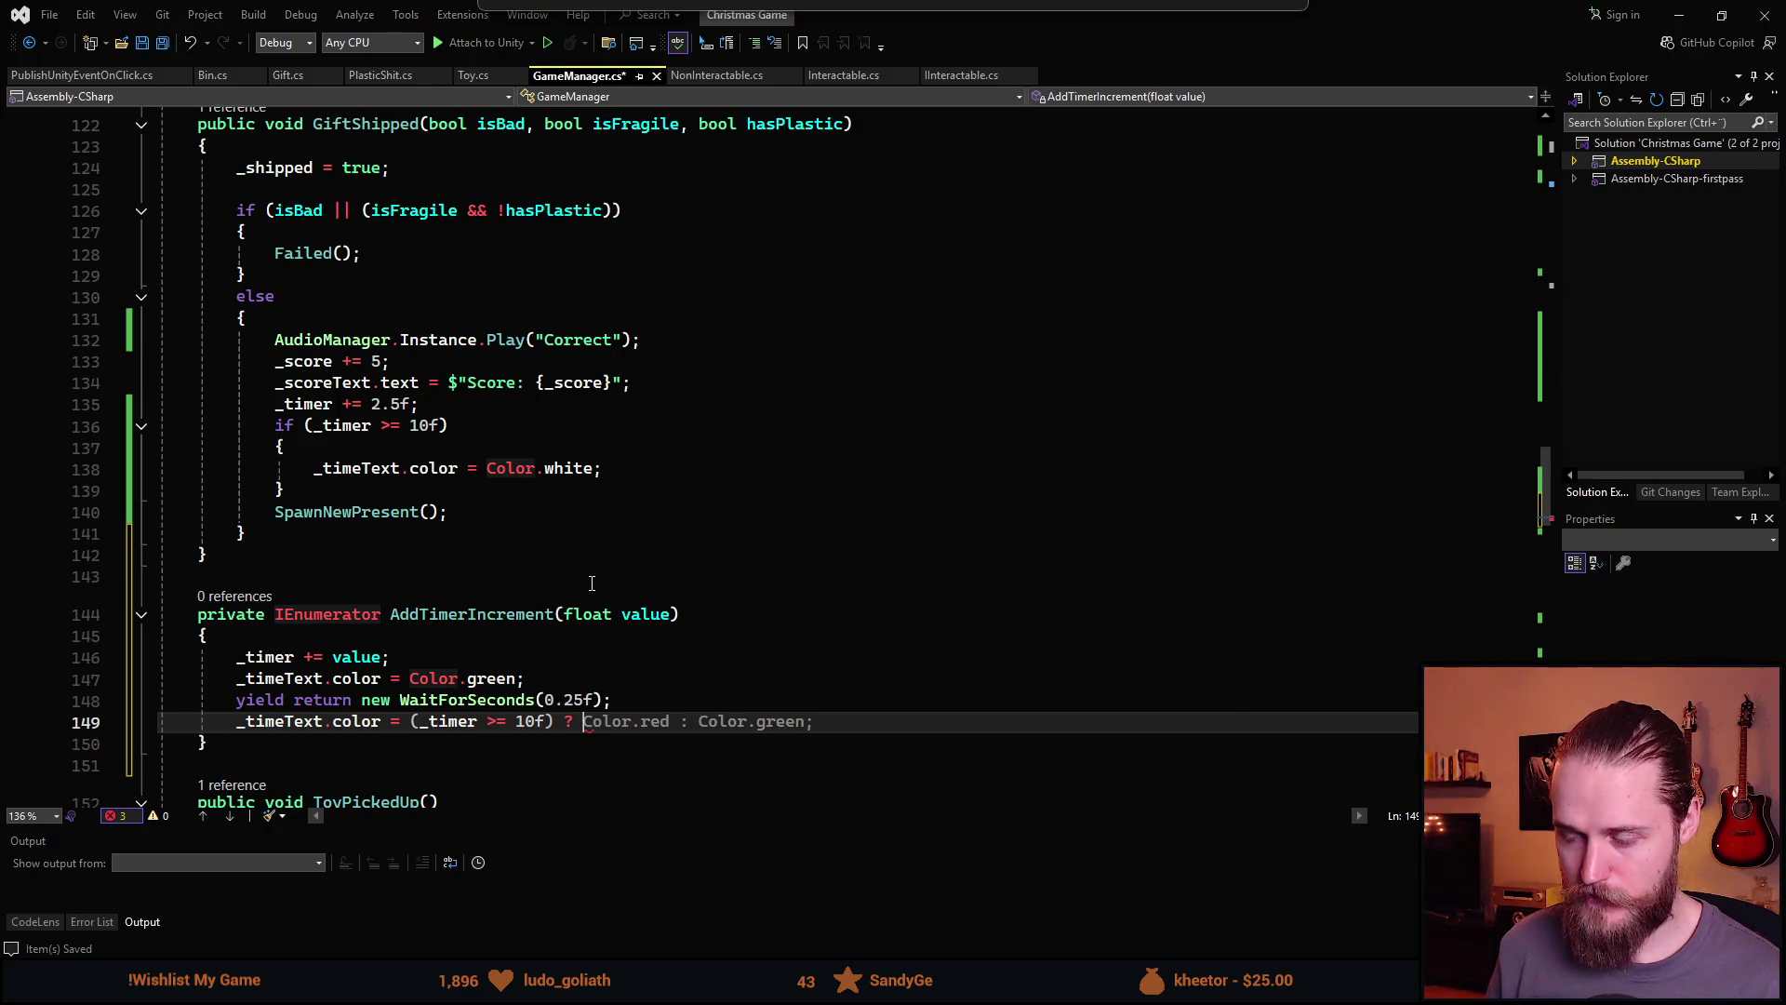
type(" Color.whi")
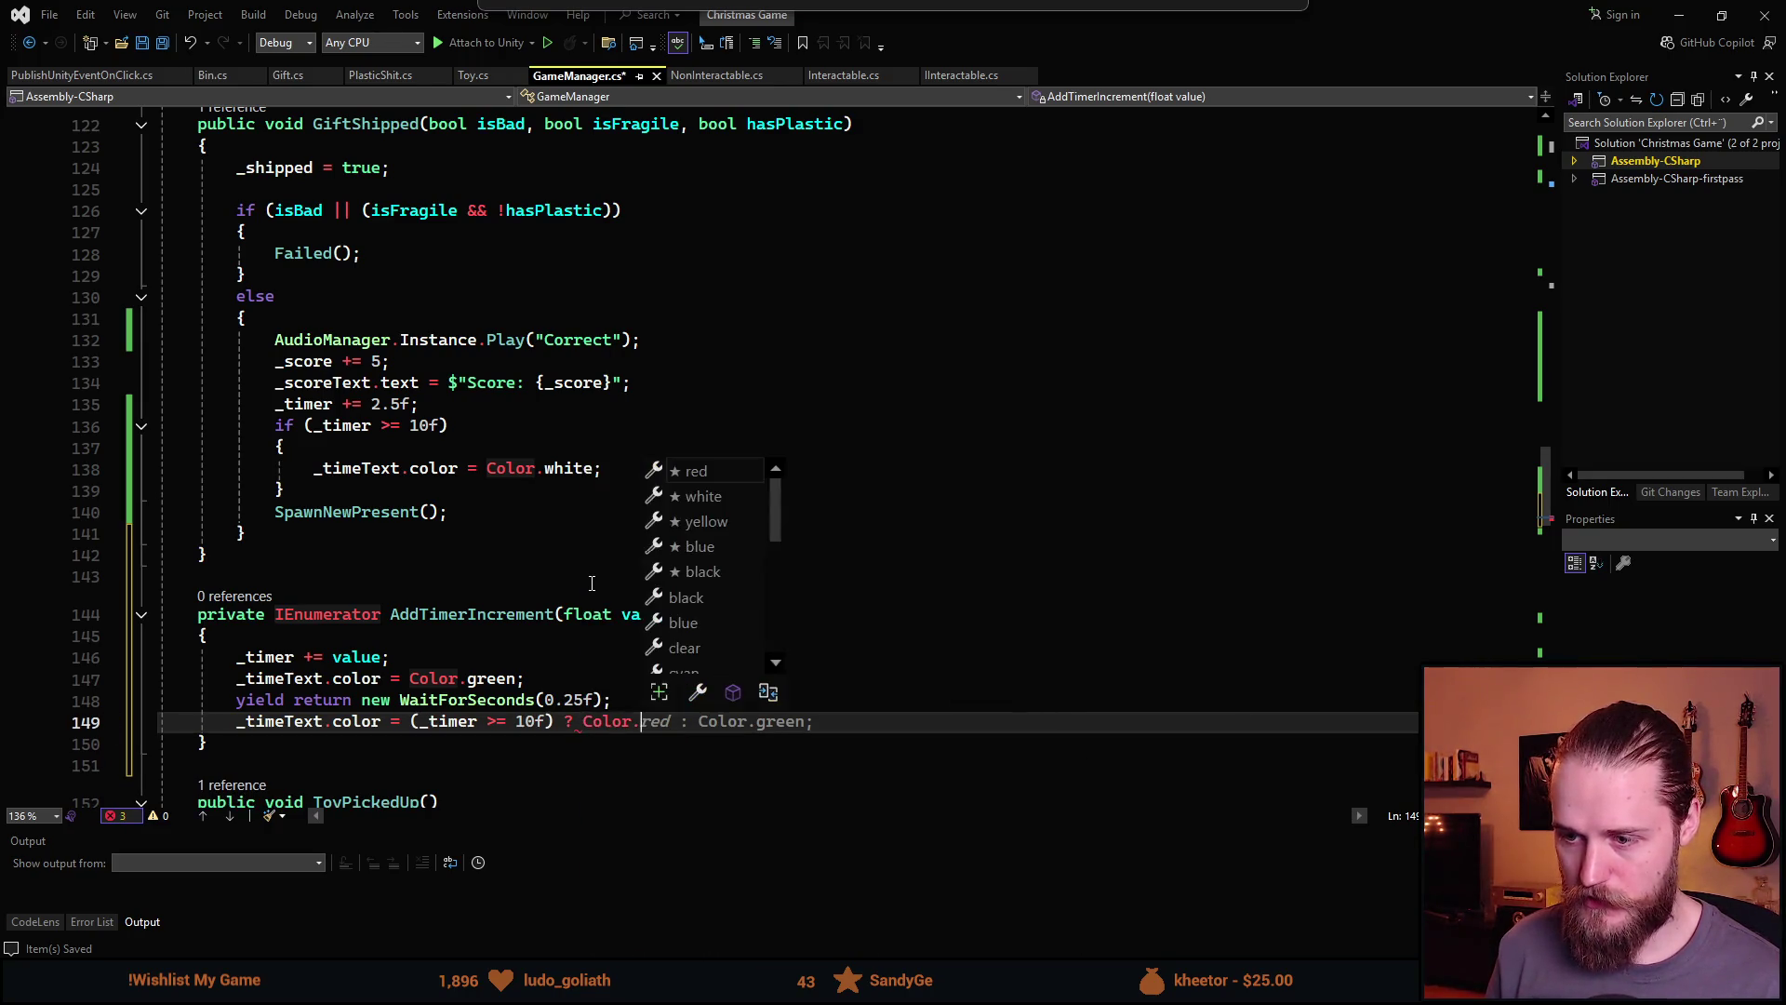
key("Tab")
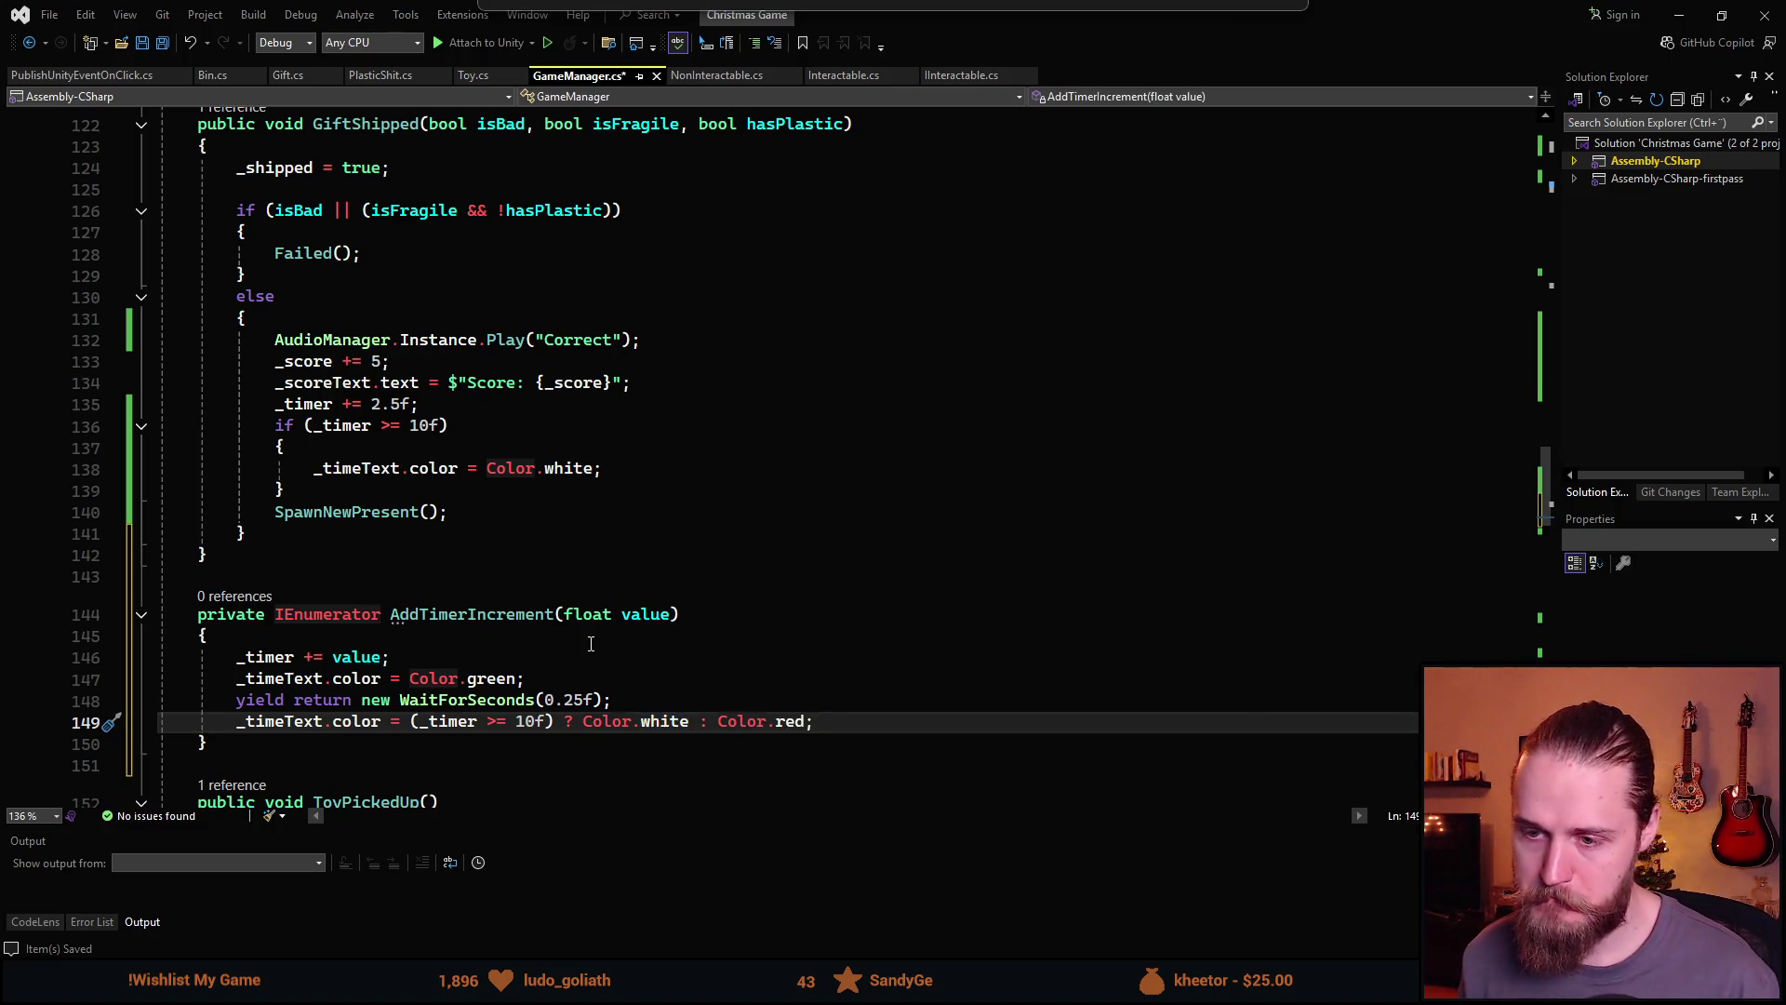
key("ctrl+s")
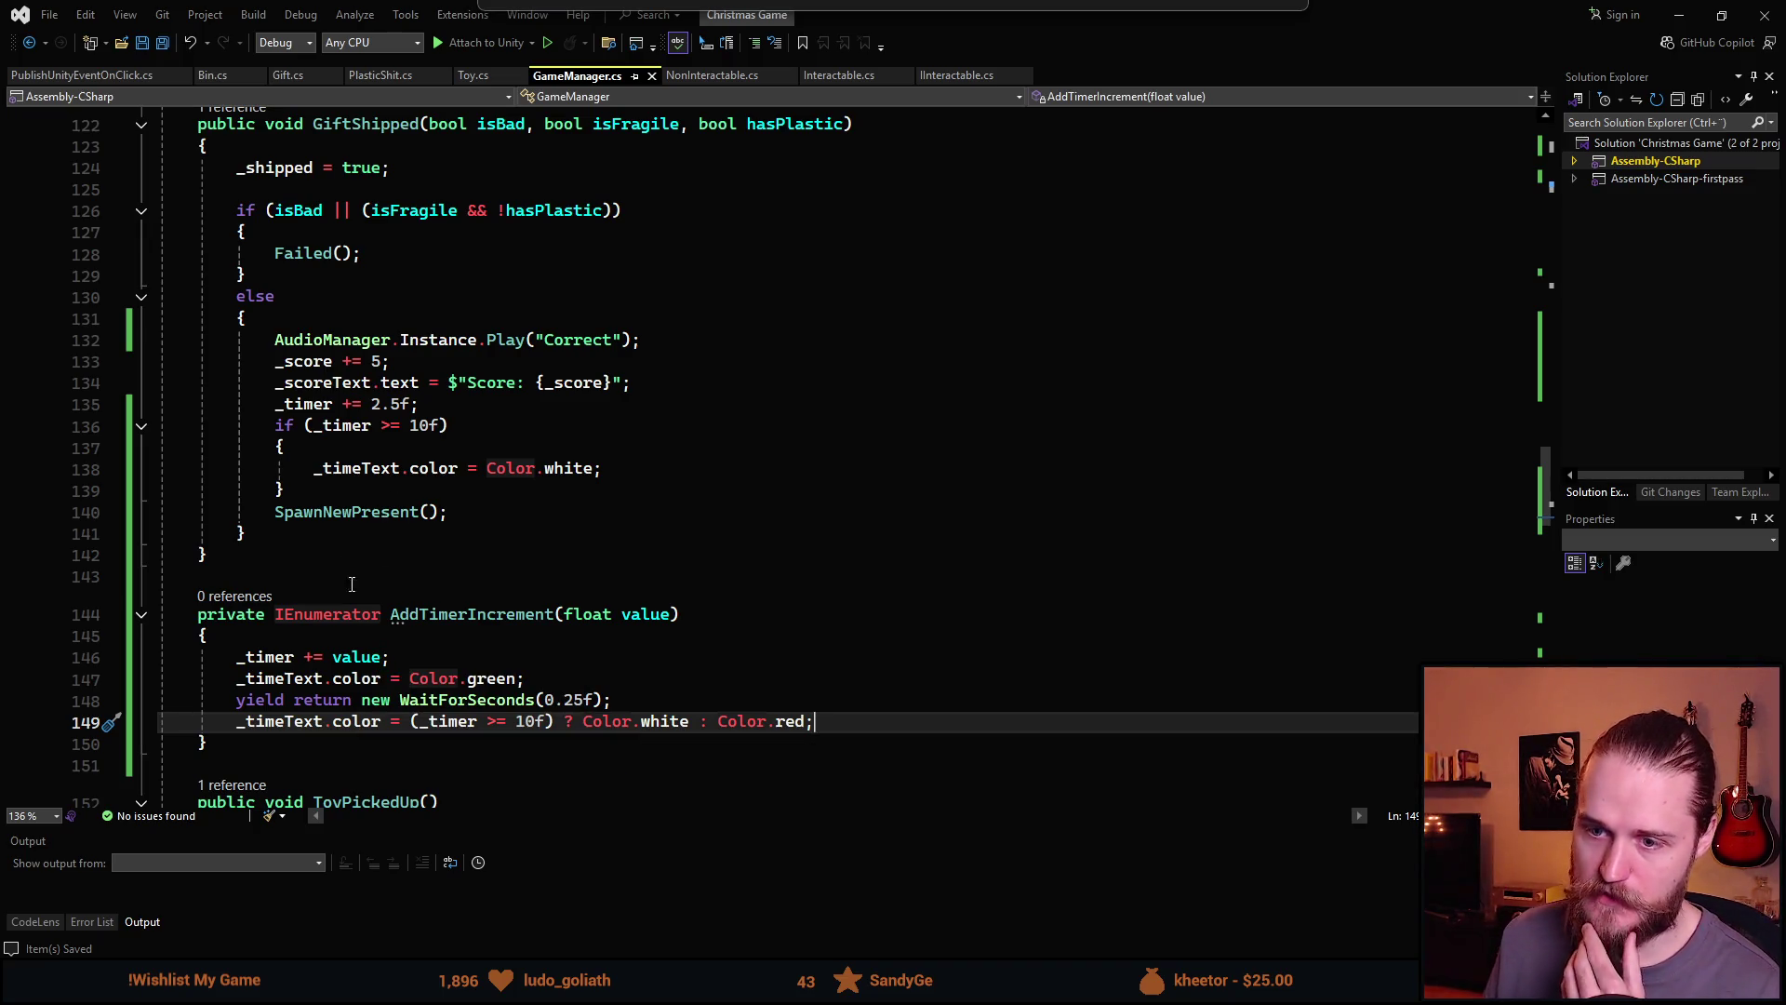
scroll(345, 568, "up", 1)
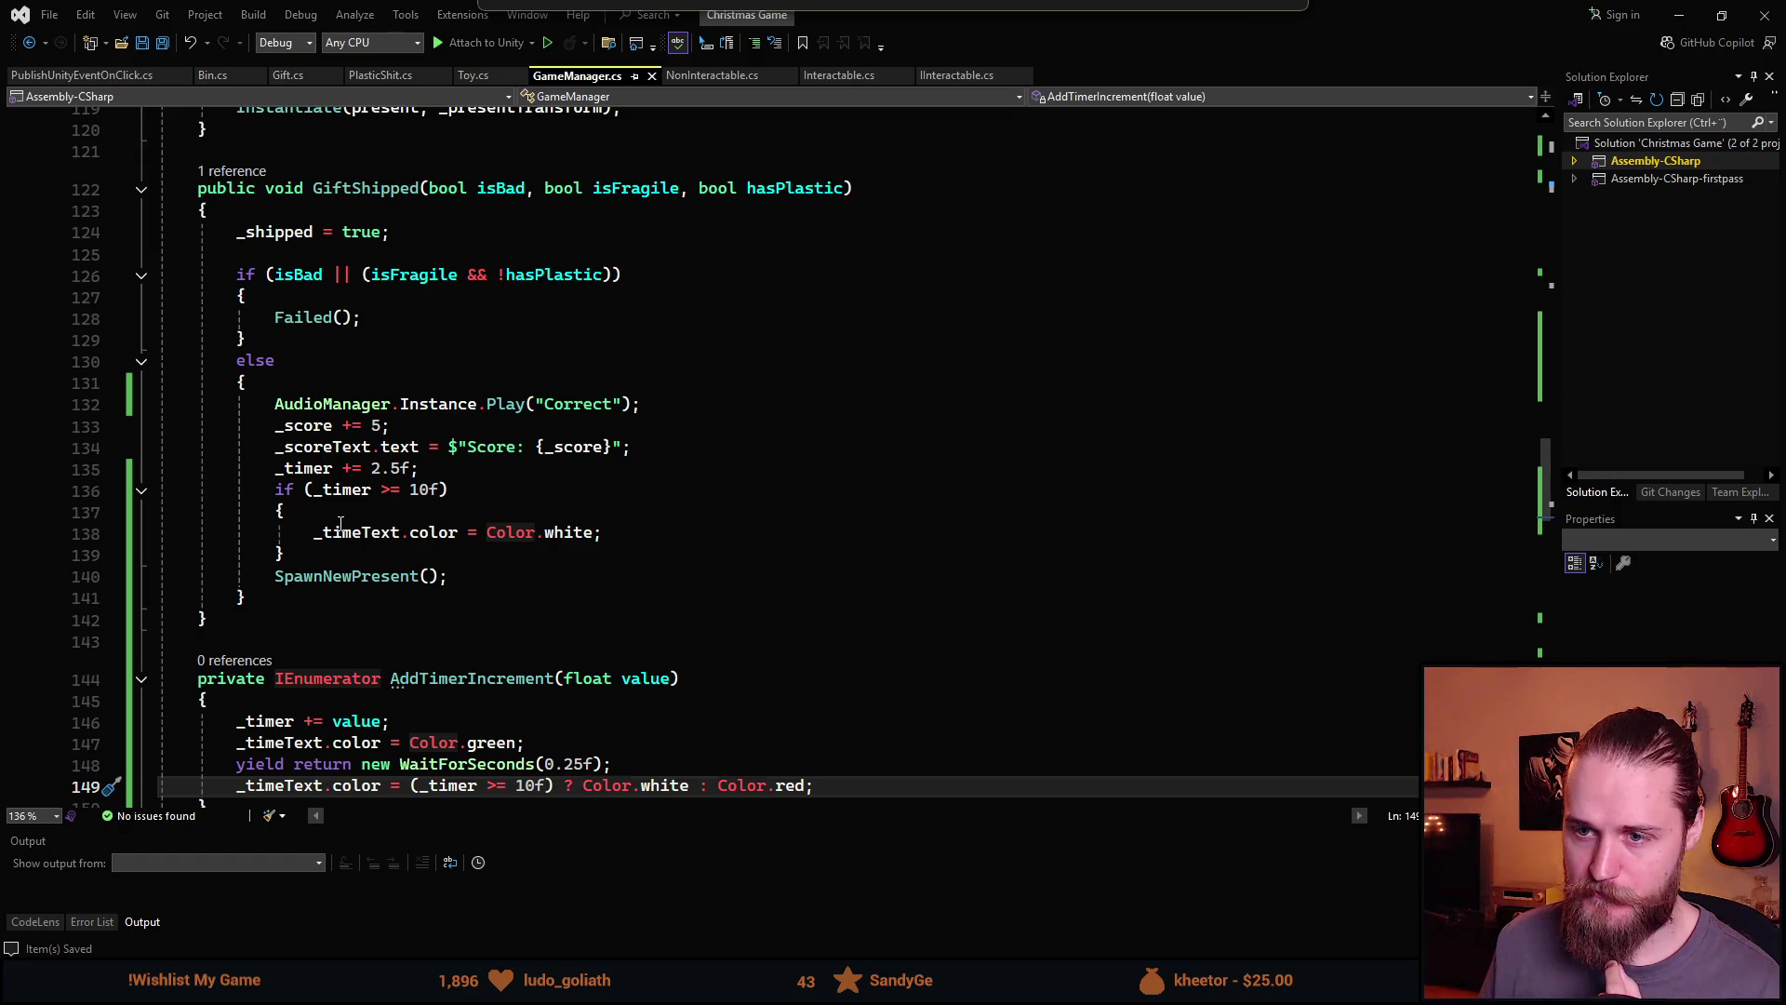
scroll(341, 524, "down", 1)
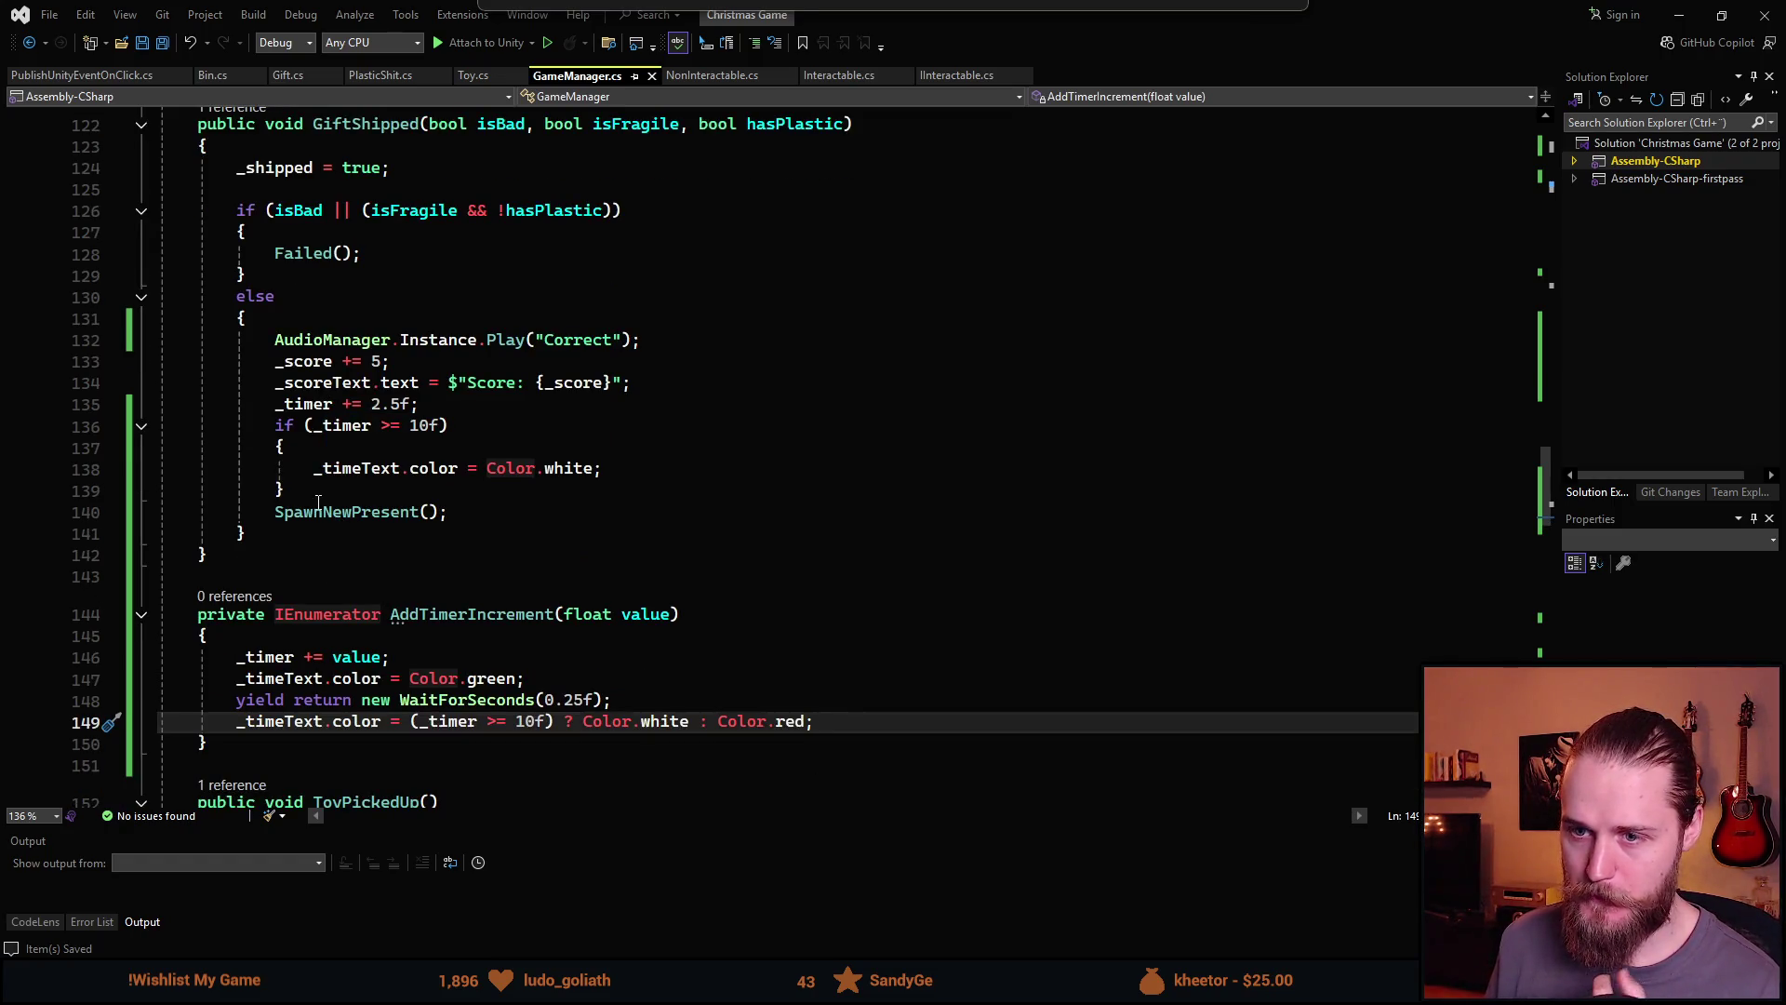
Replace the inline timer increase and colour reset with StartCoroutine(AddTimerIncrement(2.5f));
left_click_drag(331, 498, 280, 406)
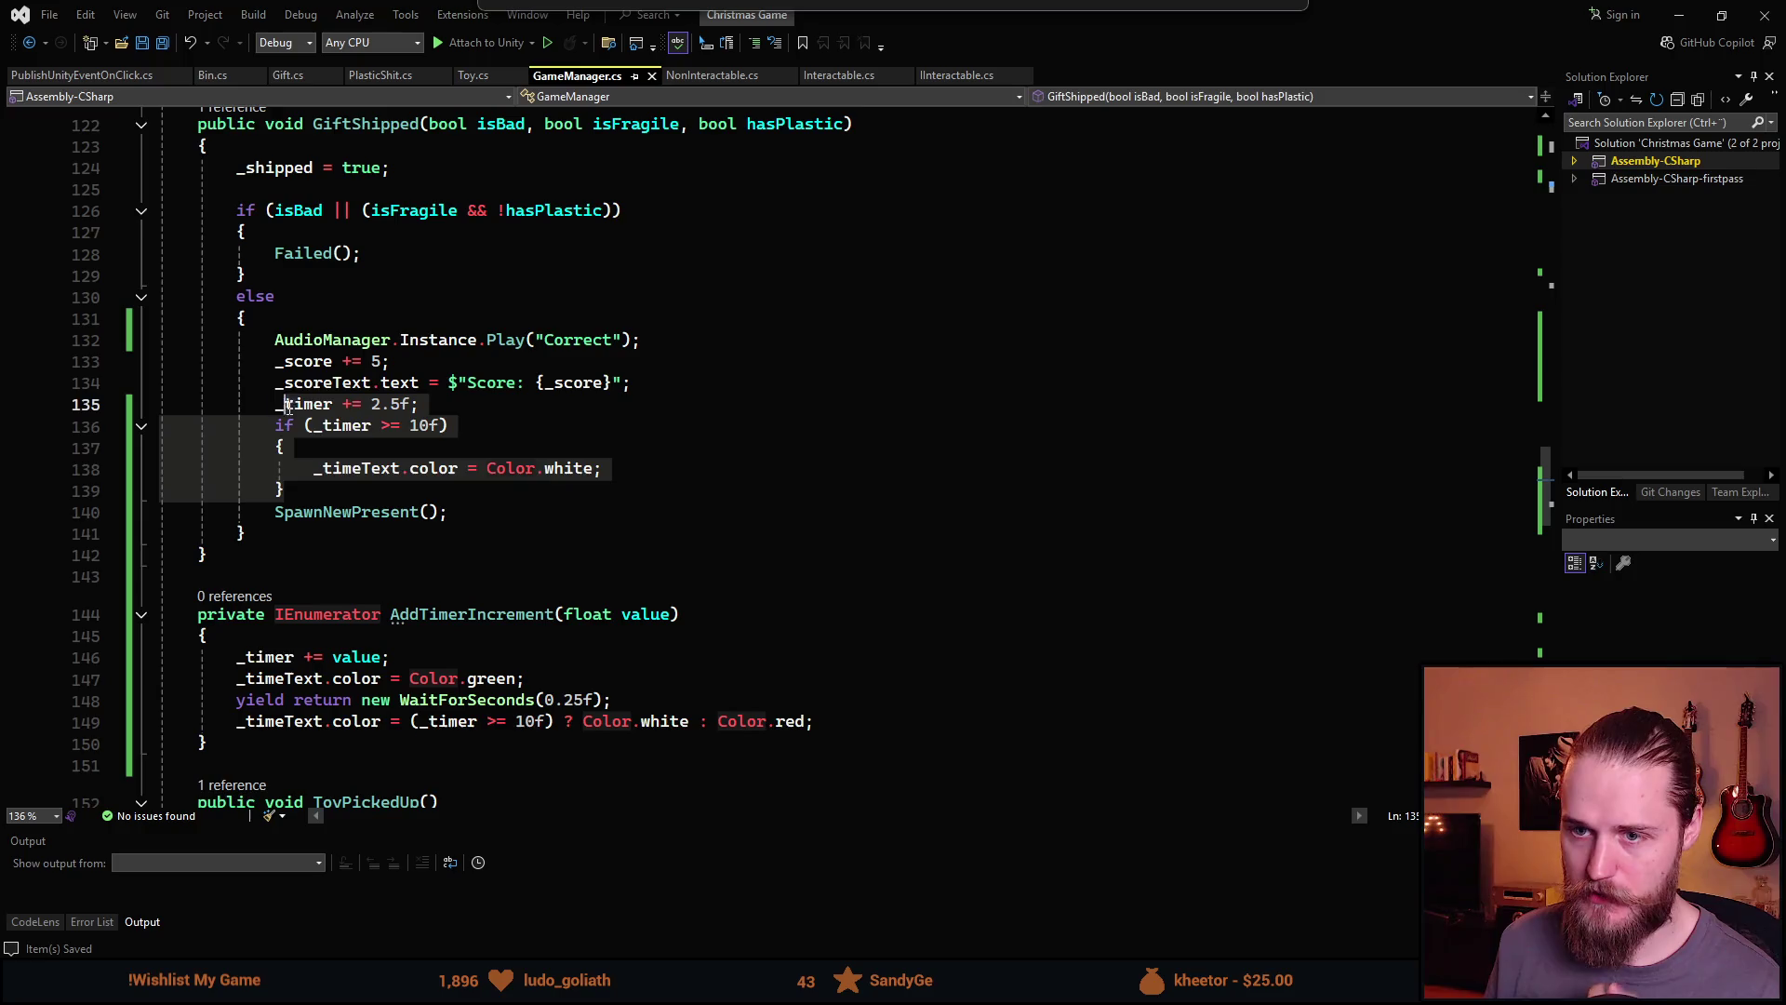
type("Start")
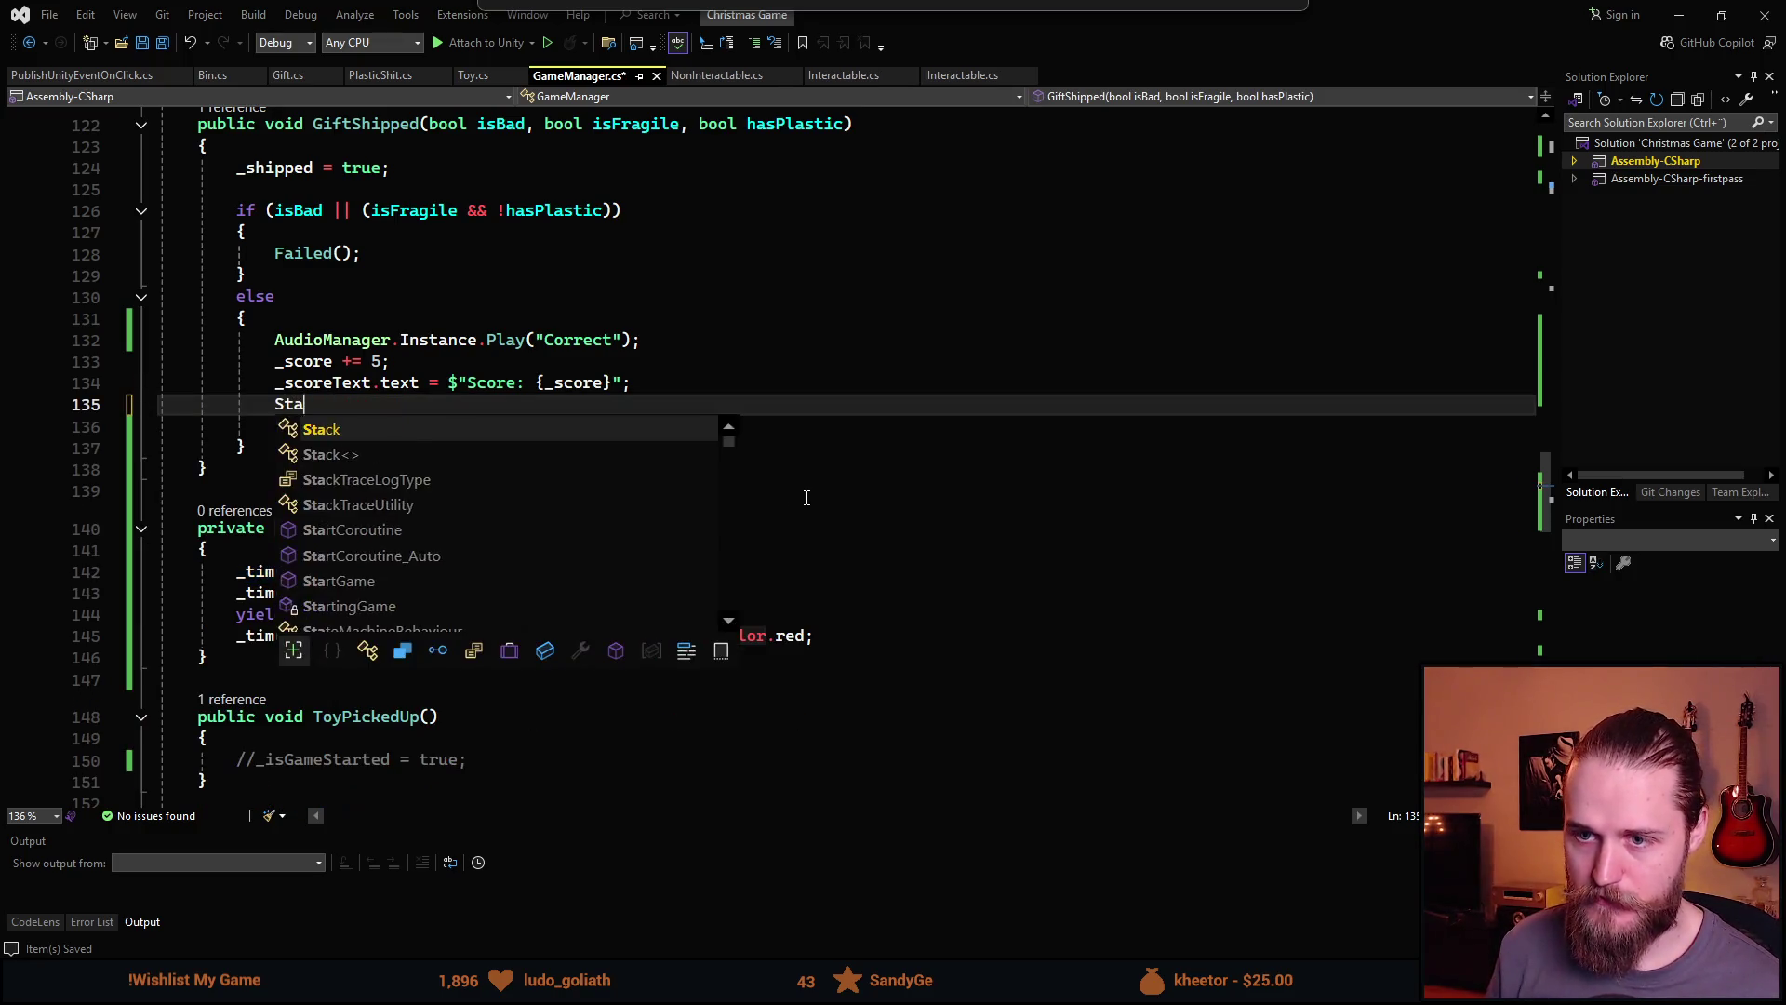
key("Tab")
type("()")
key("Left")
type("Add")
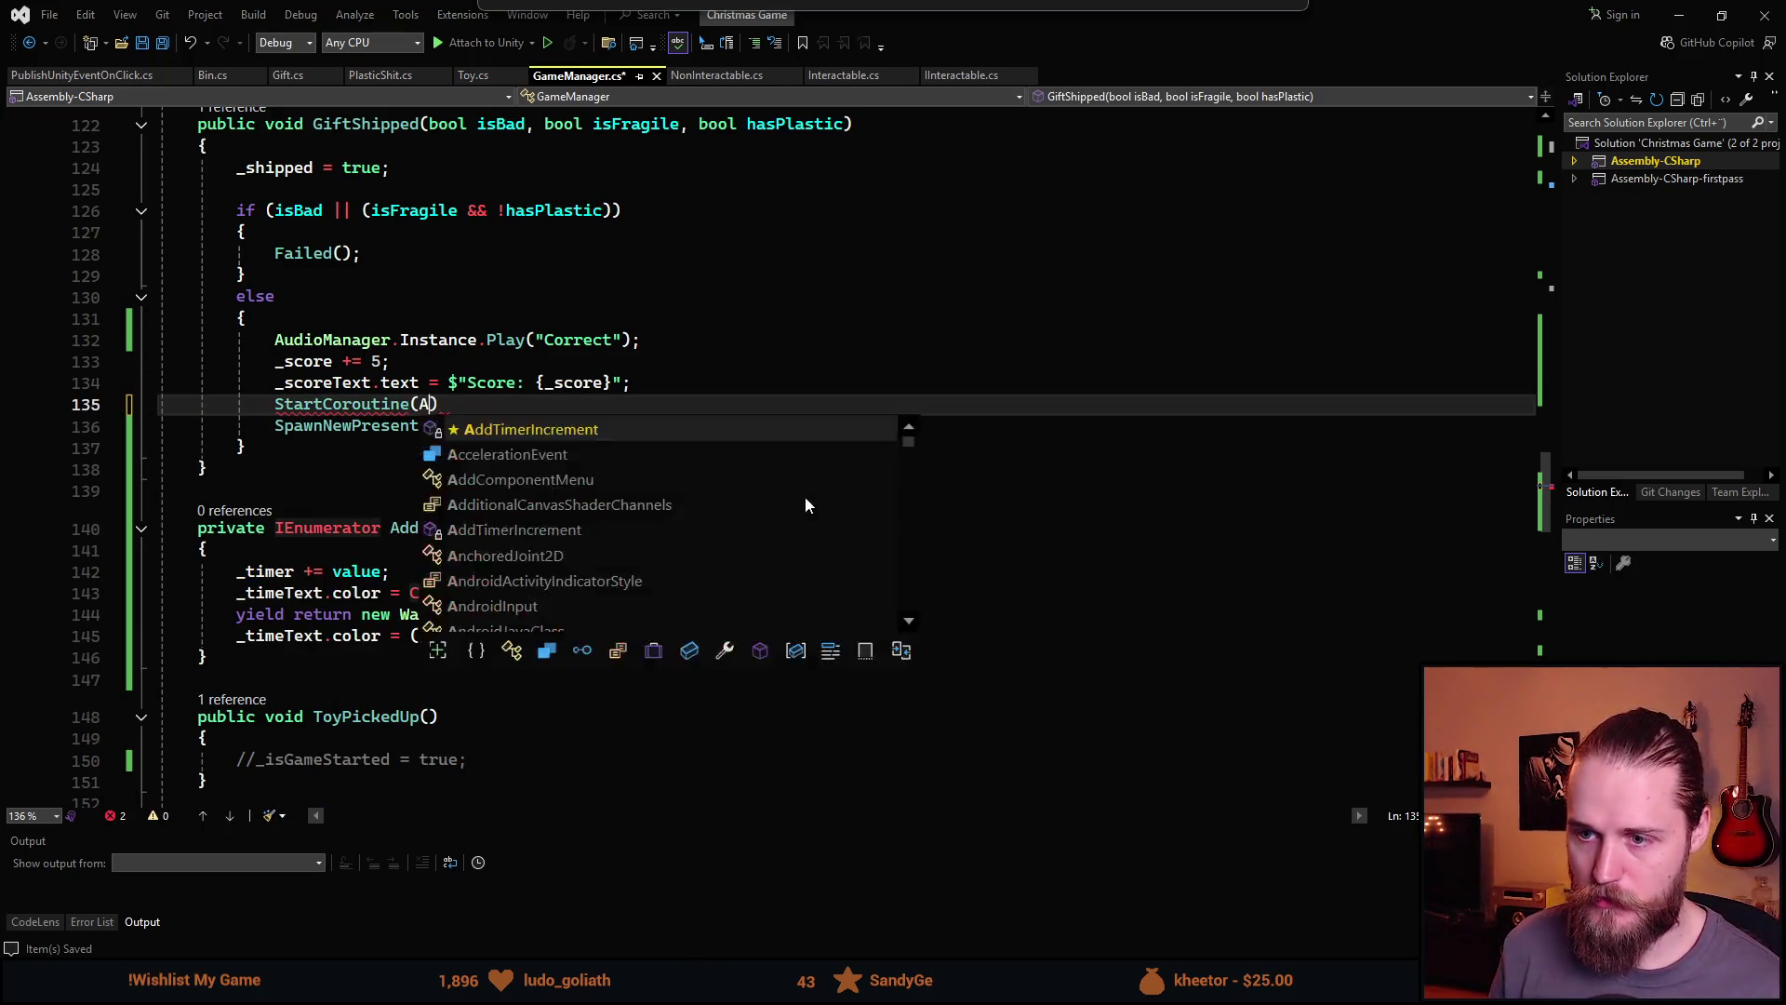
key("Tab")
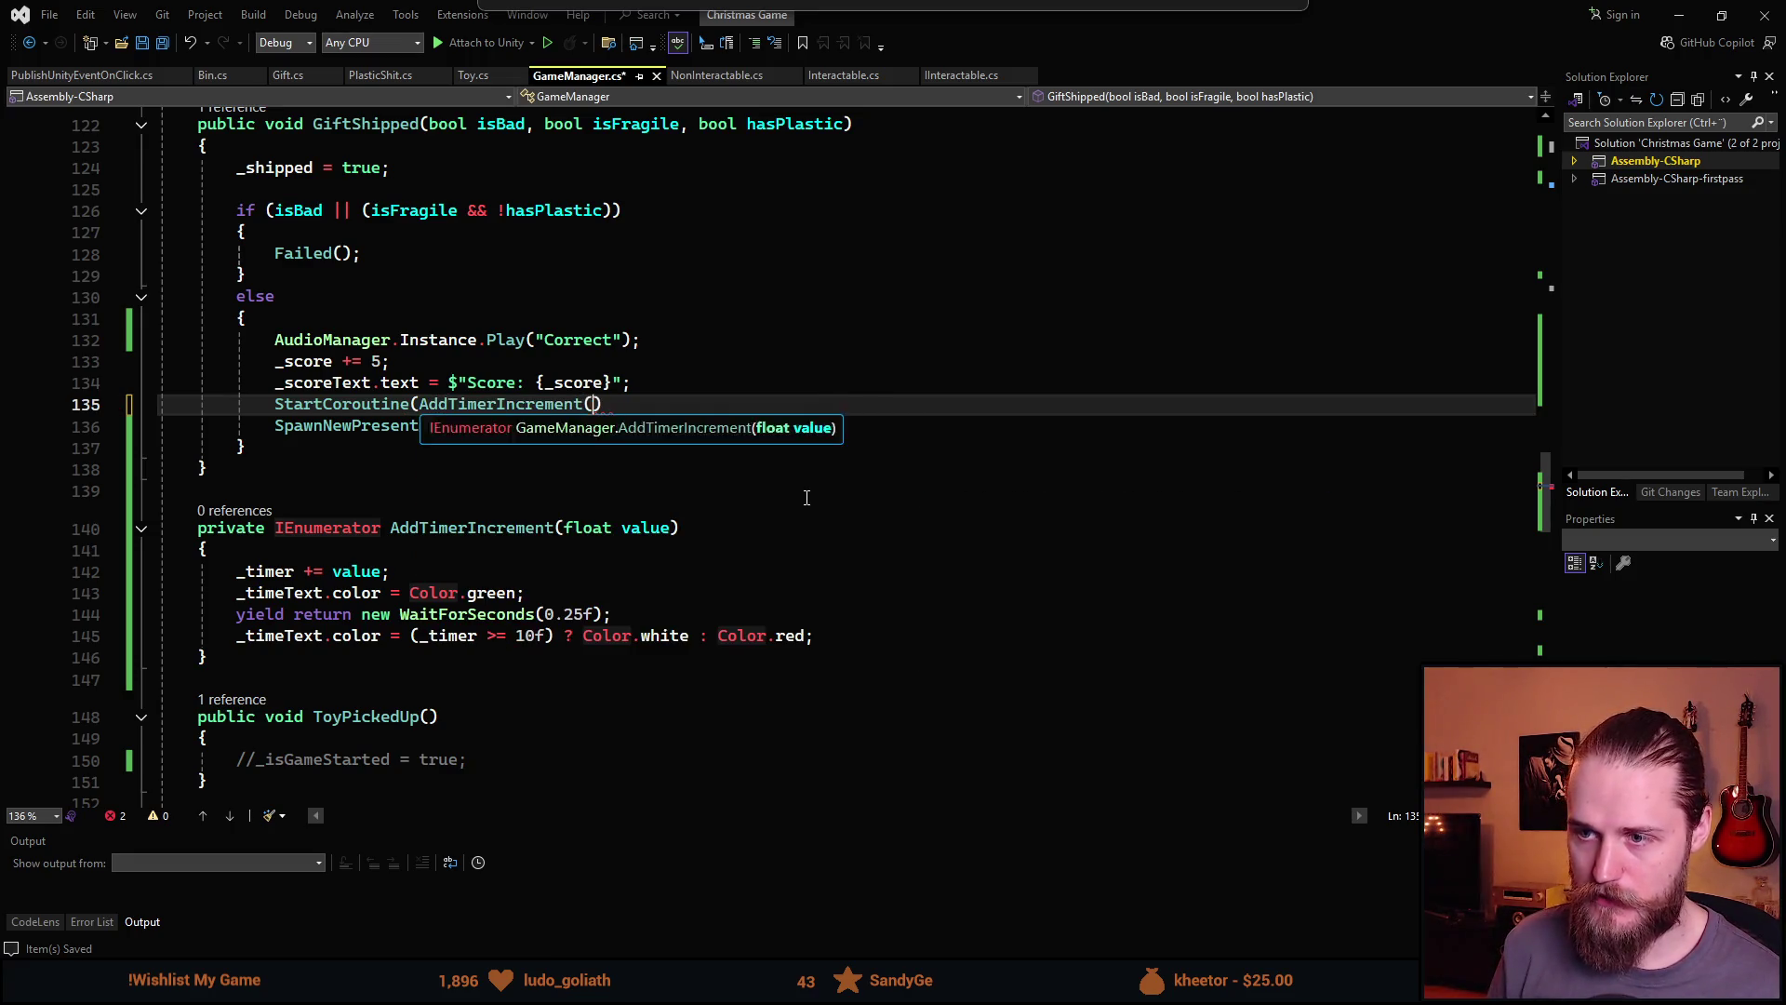
type("(2.5f))")
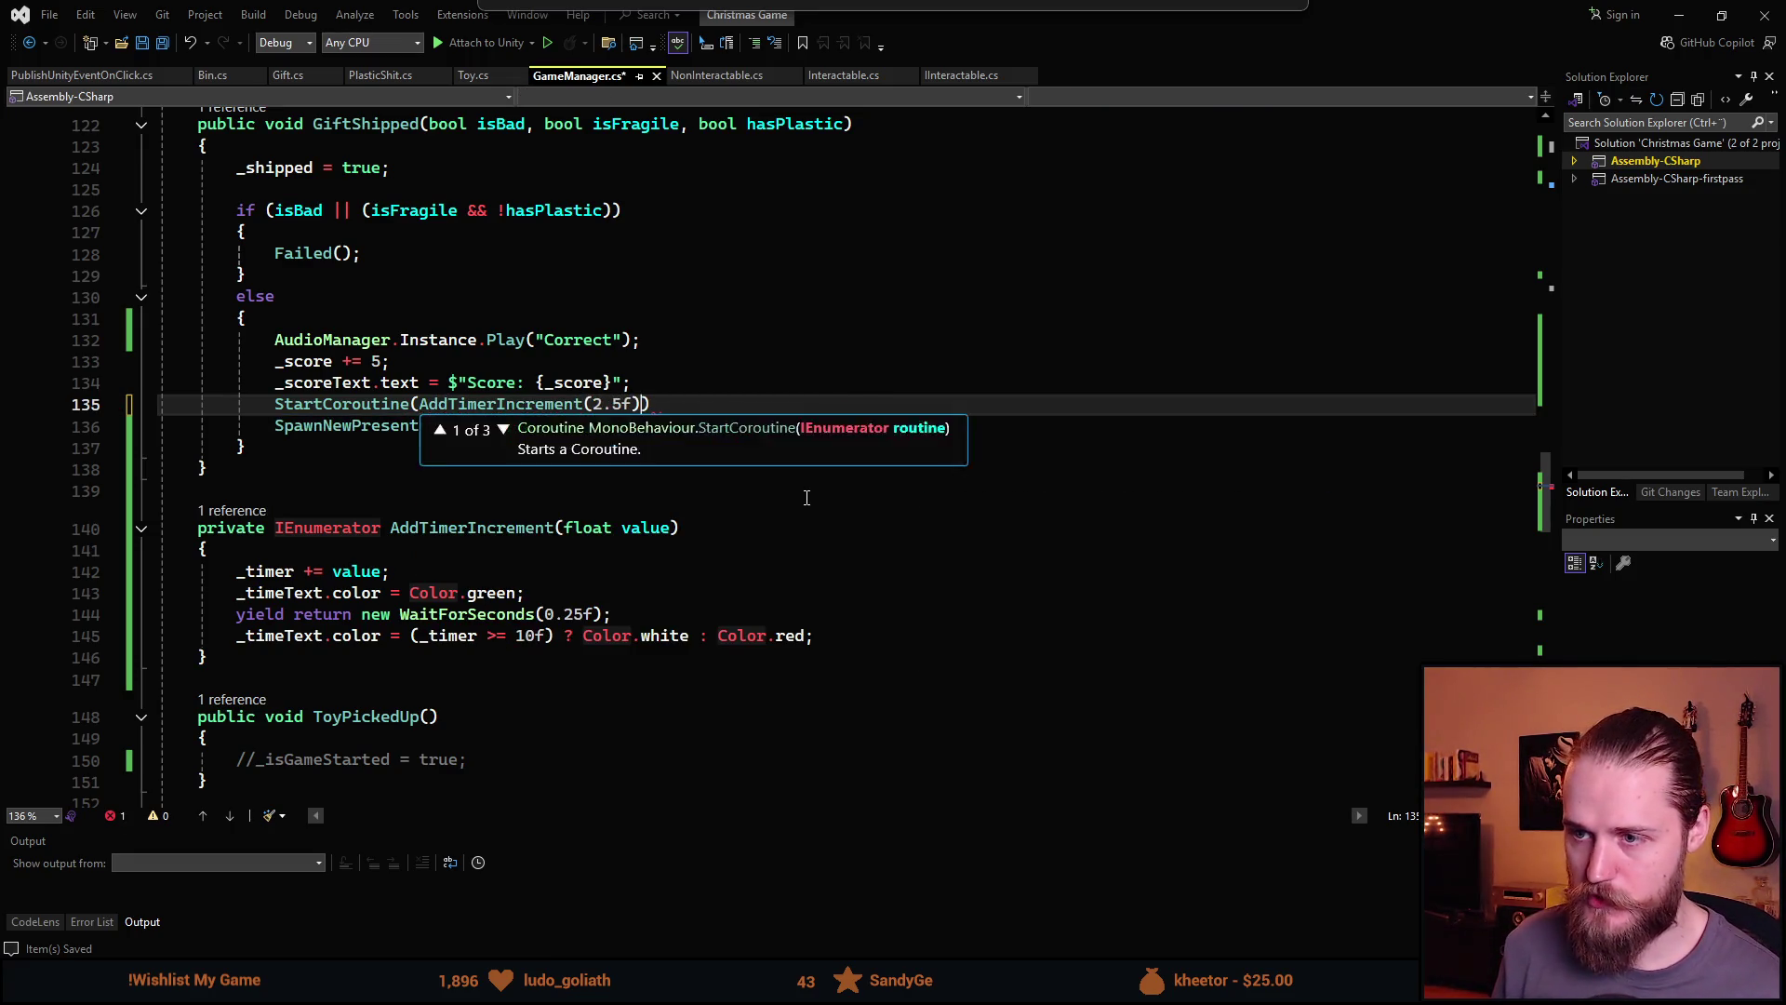
type(";")
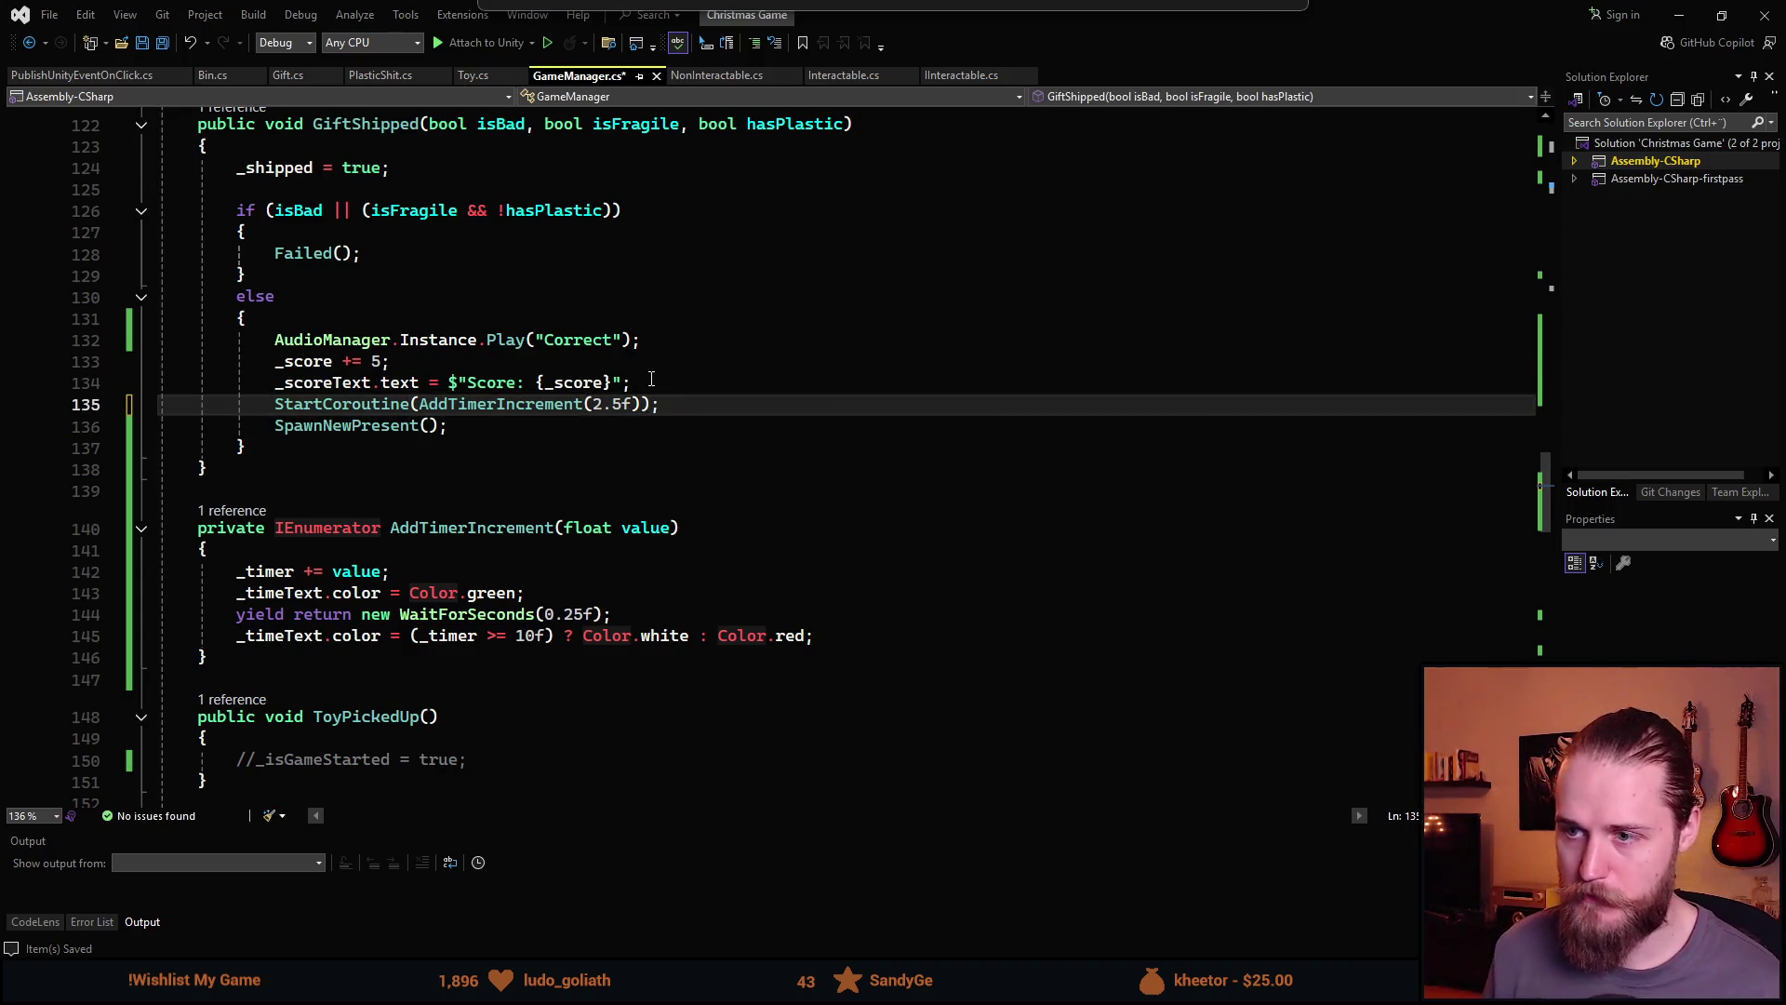
key("ctrl+Left")
key("ctrl+Left")
key("ctrl+Left")
Insert a blank line below the score text line in GiftShipped
scroll(660, 451, "up", 1)
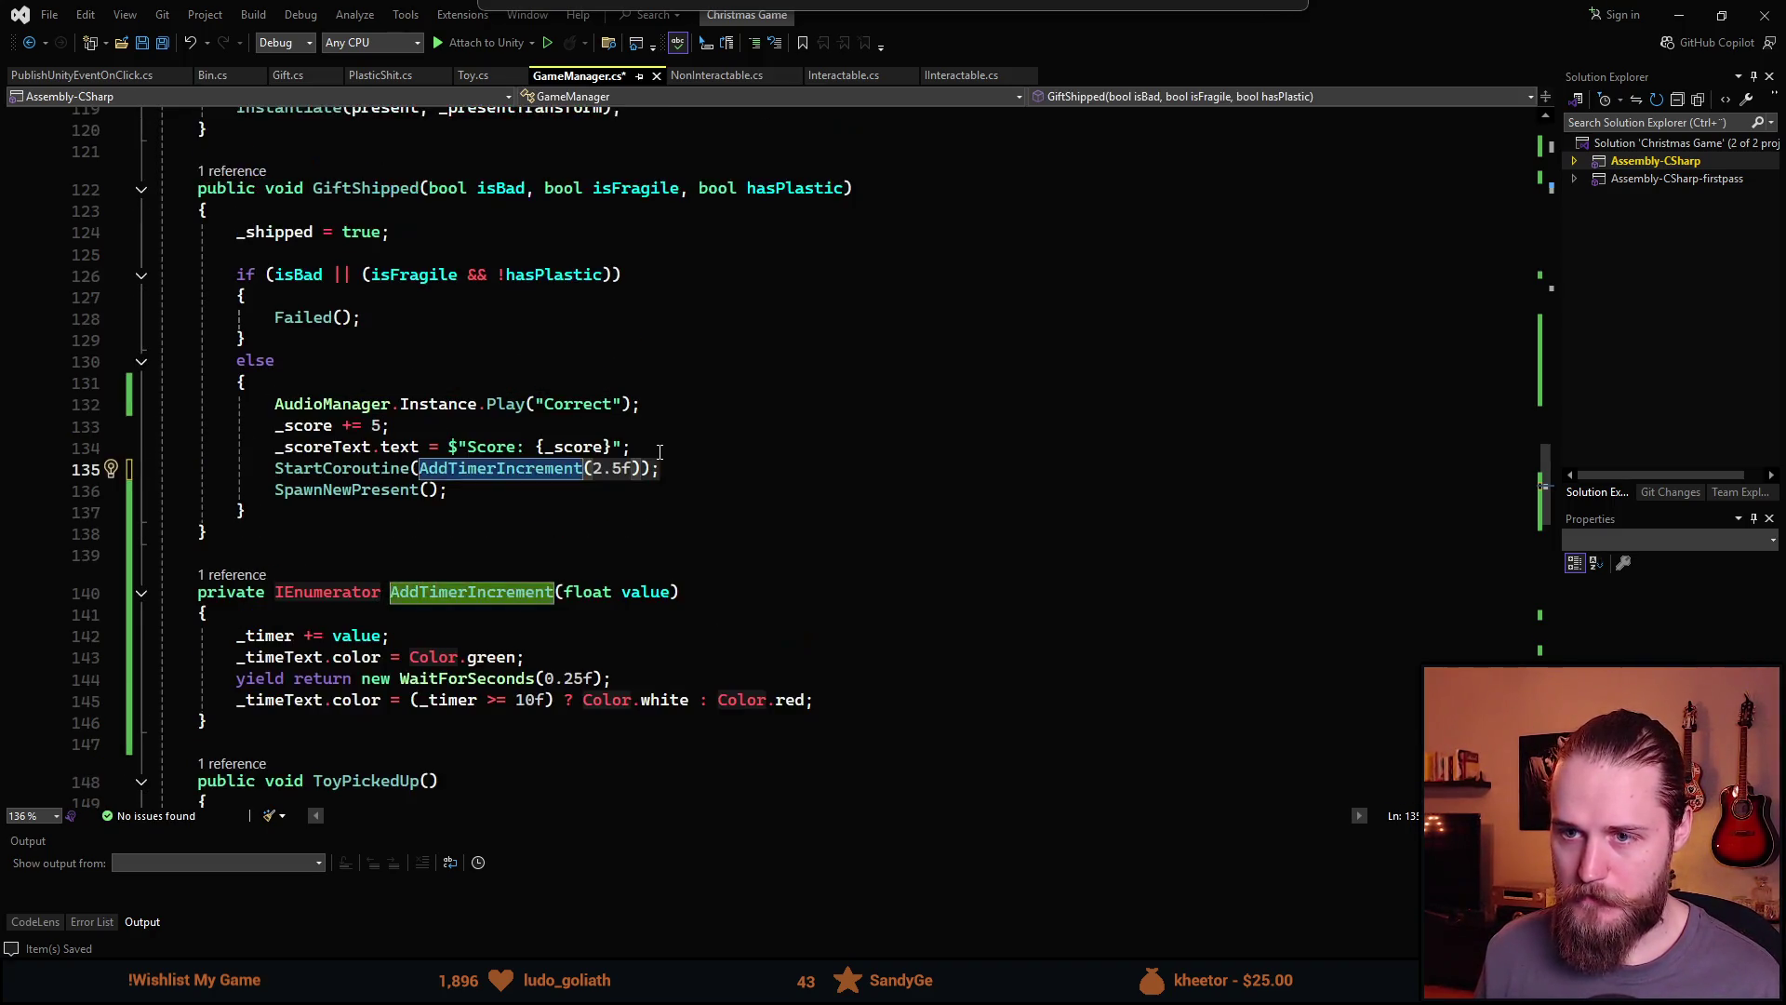
left_click(698, 450)
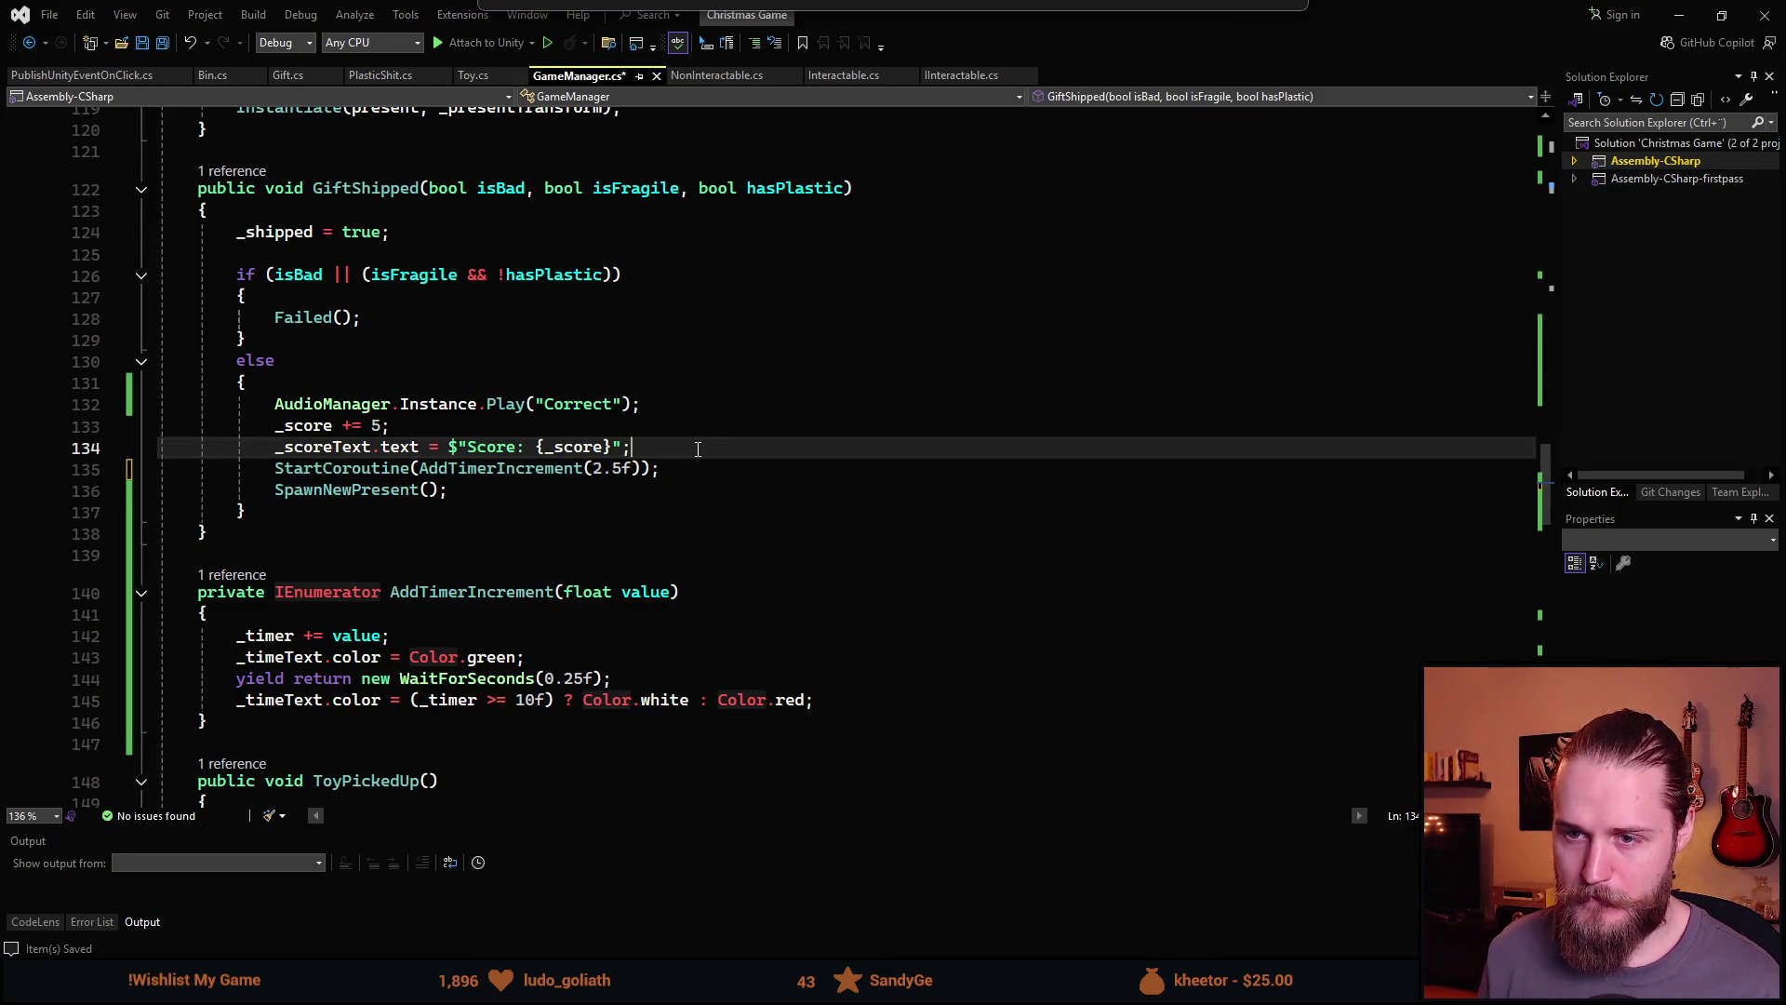
key("Return")
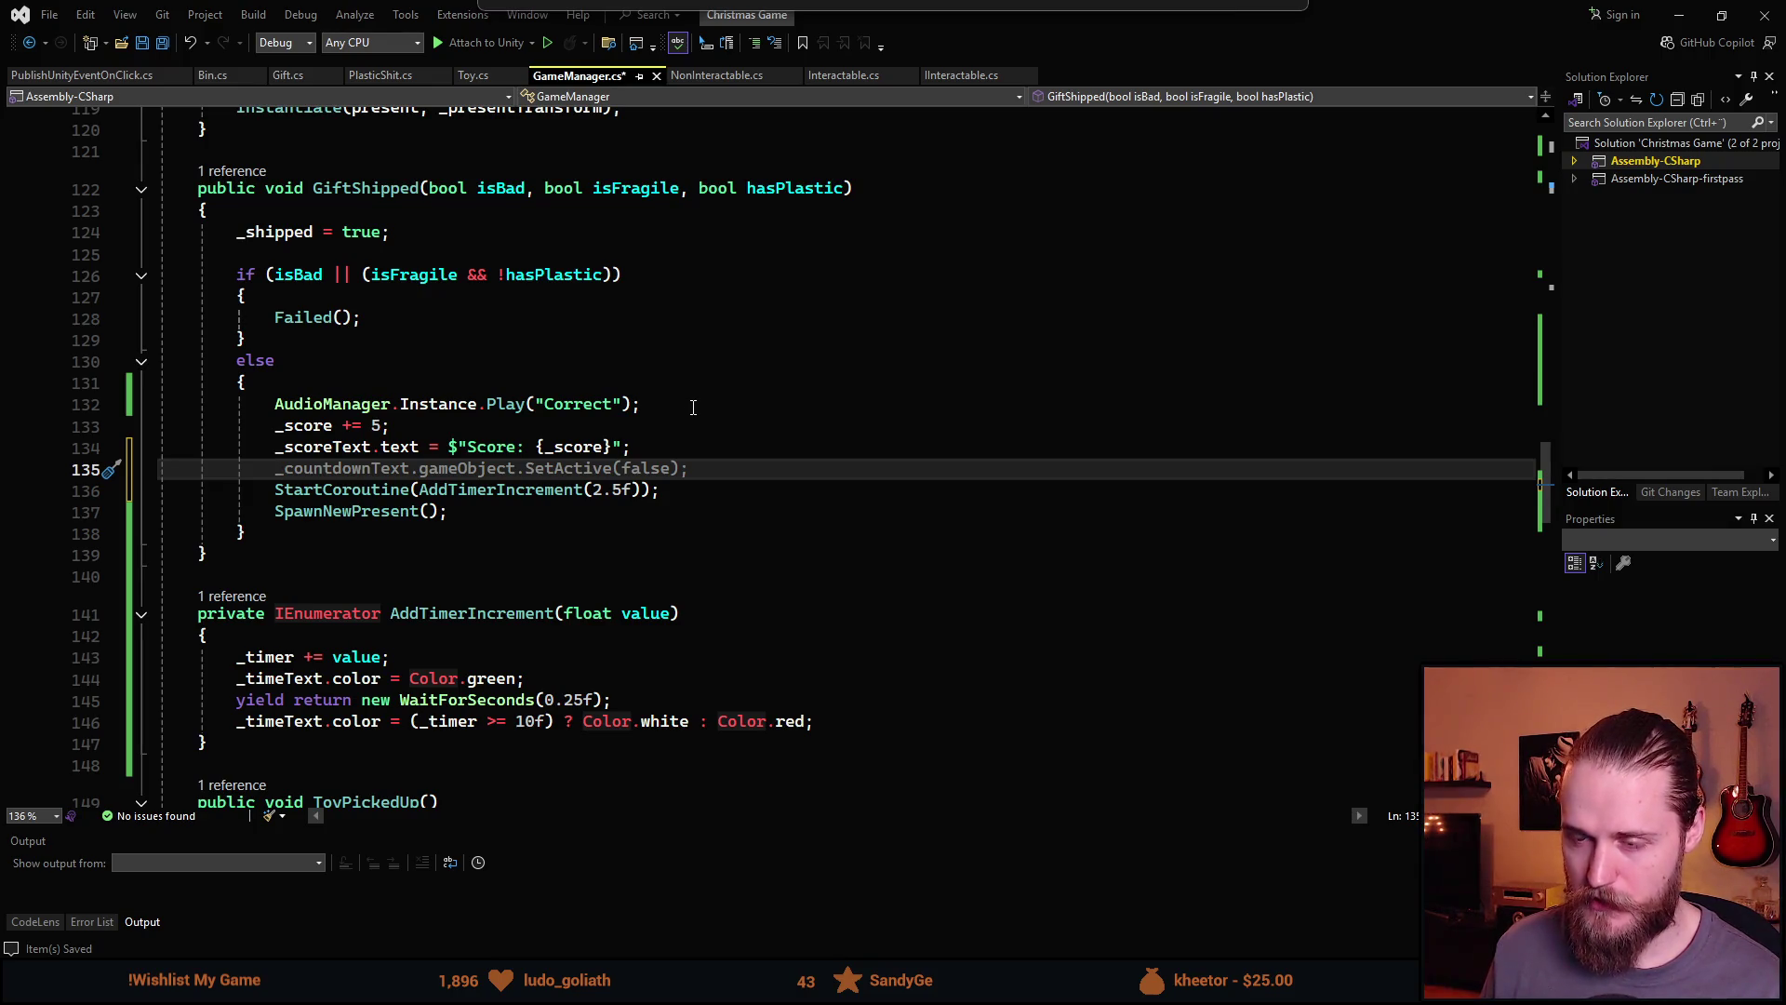
left_click(784, 413)
Declare int score = (isFragile) ? 6 : 5; after the sound playback
key("Return")
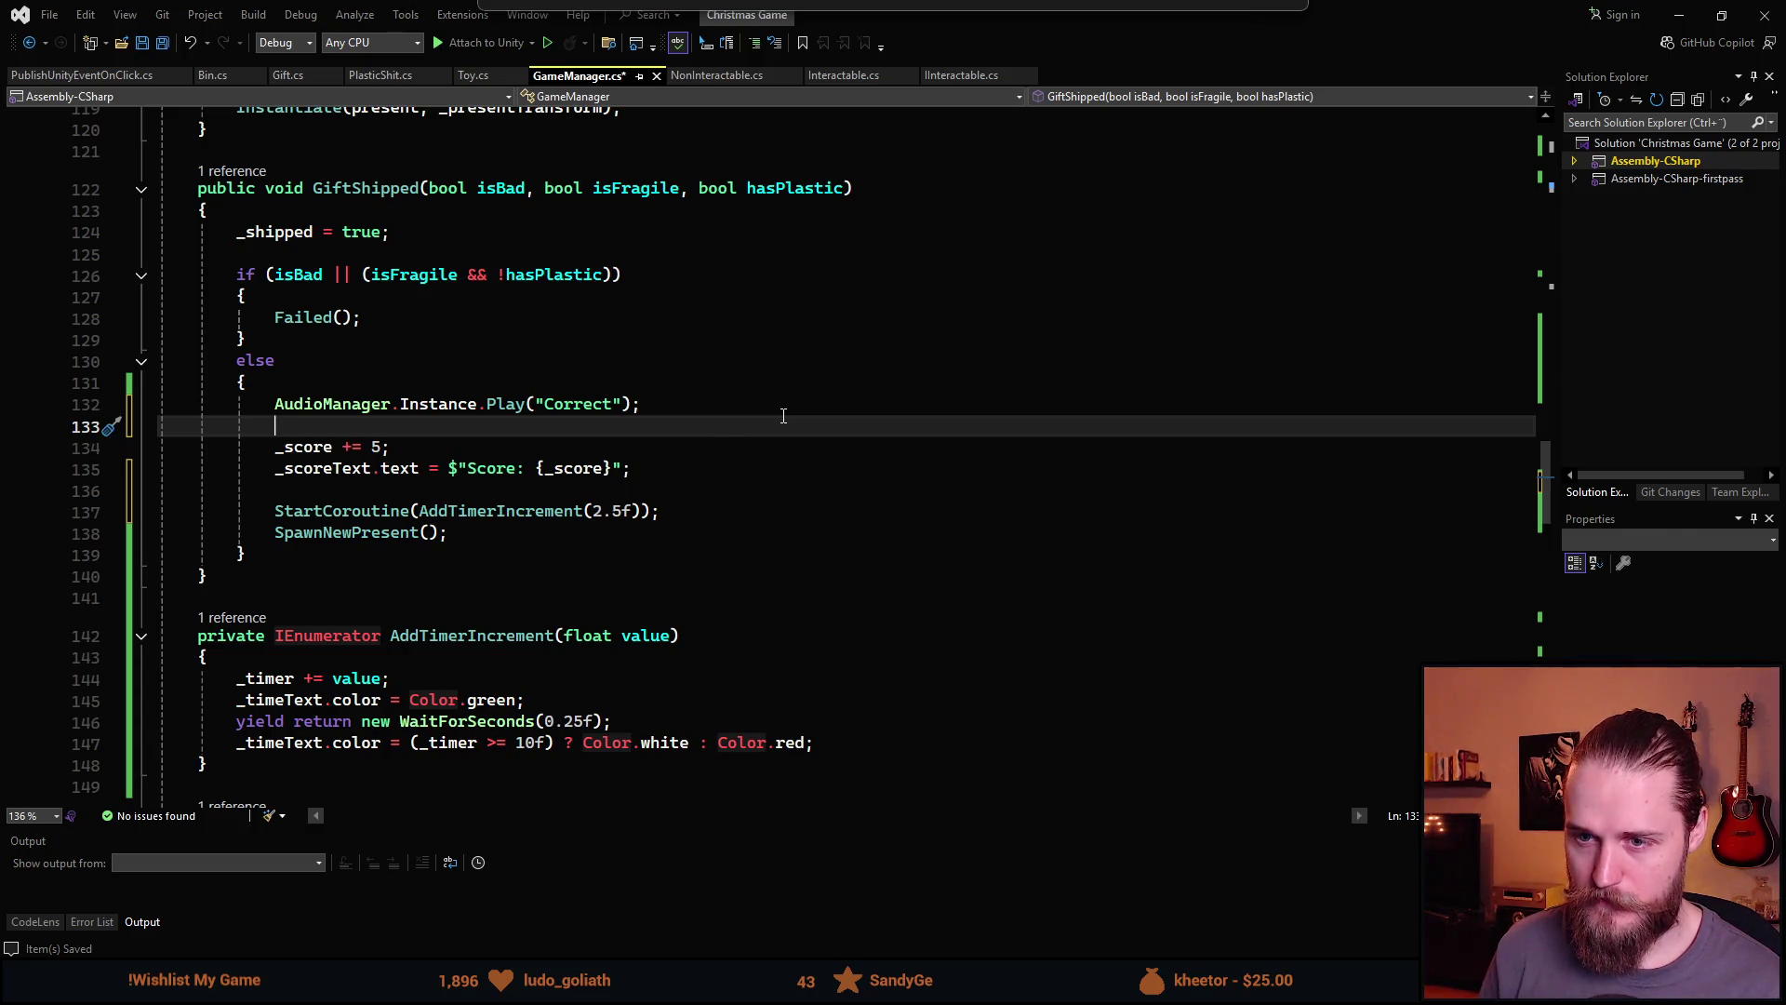
type("int ")
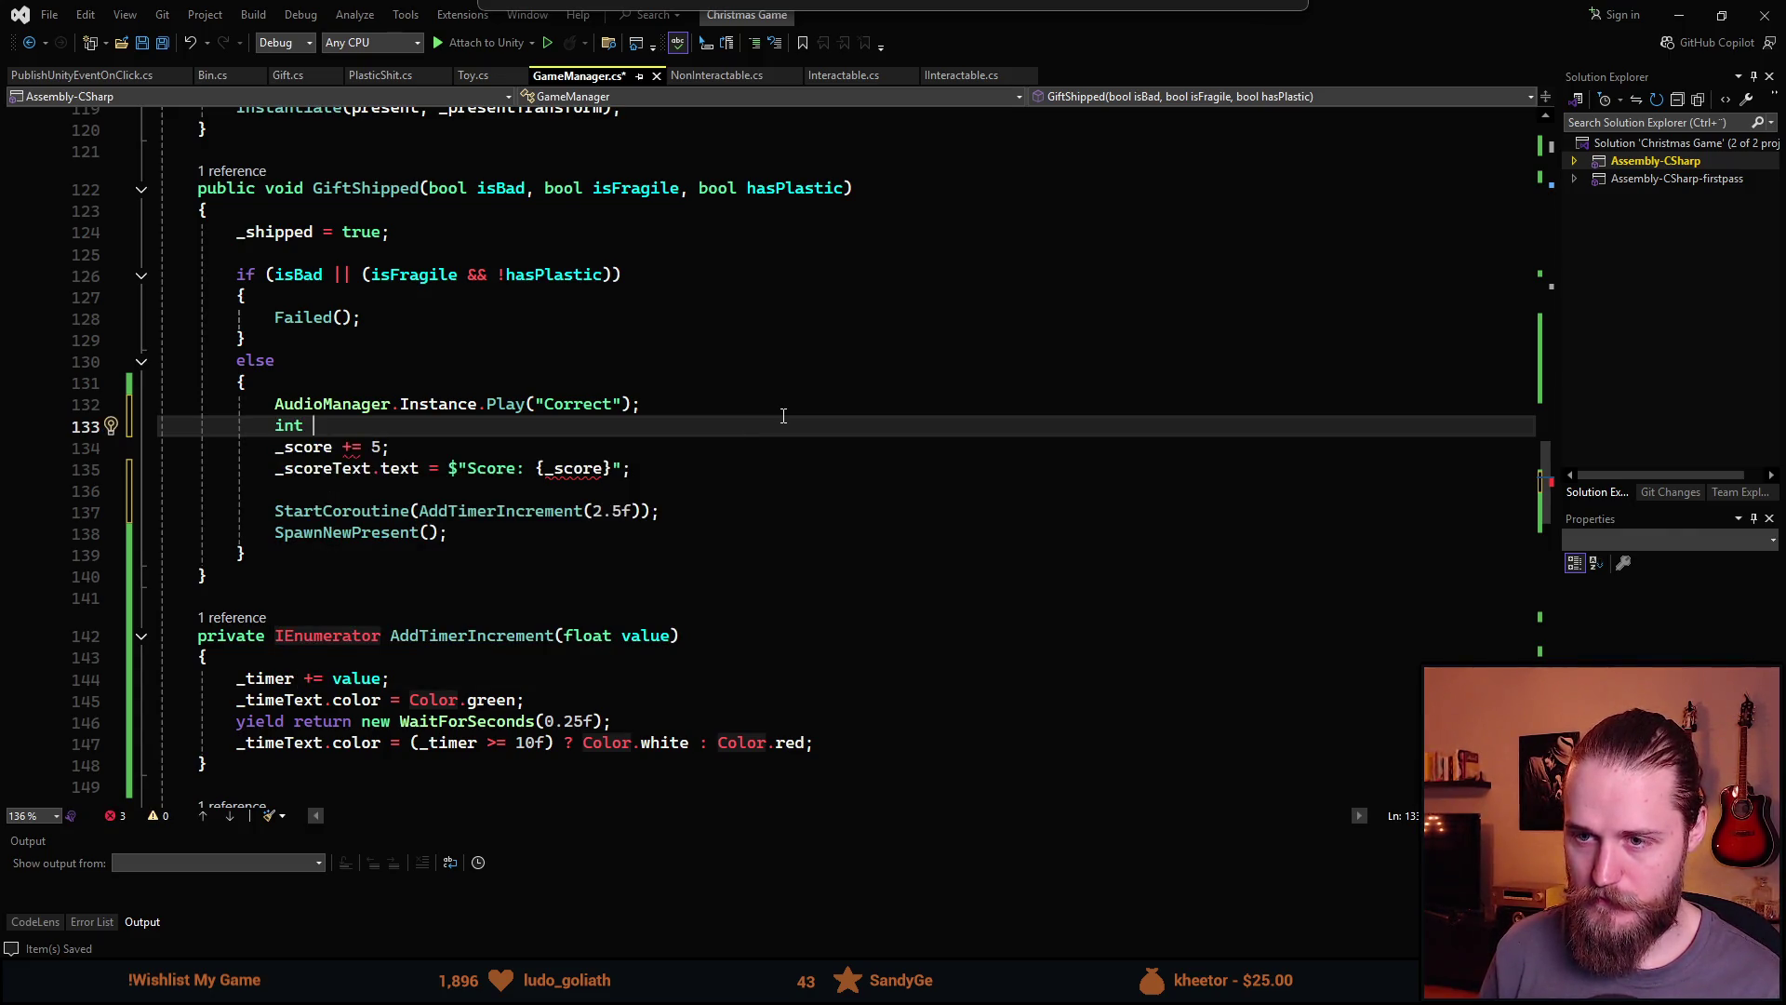
type("score )")
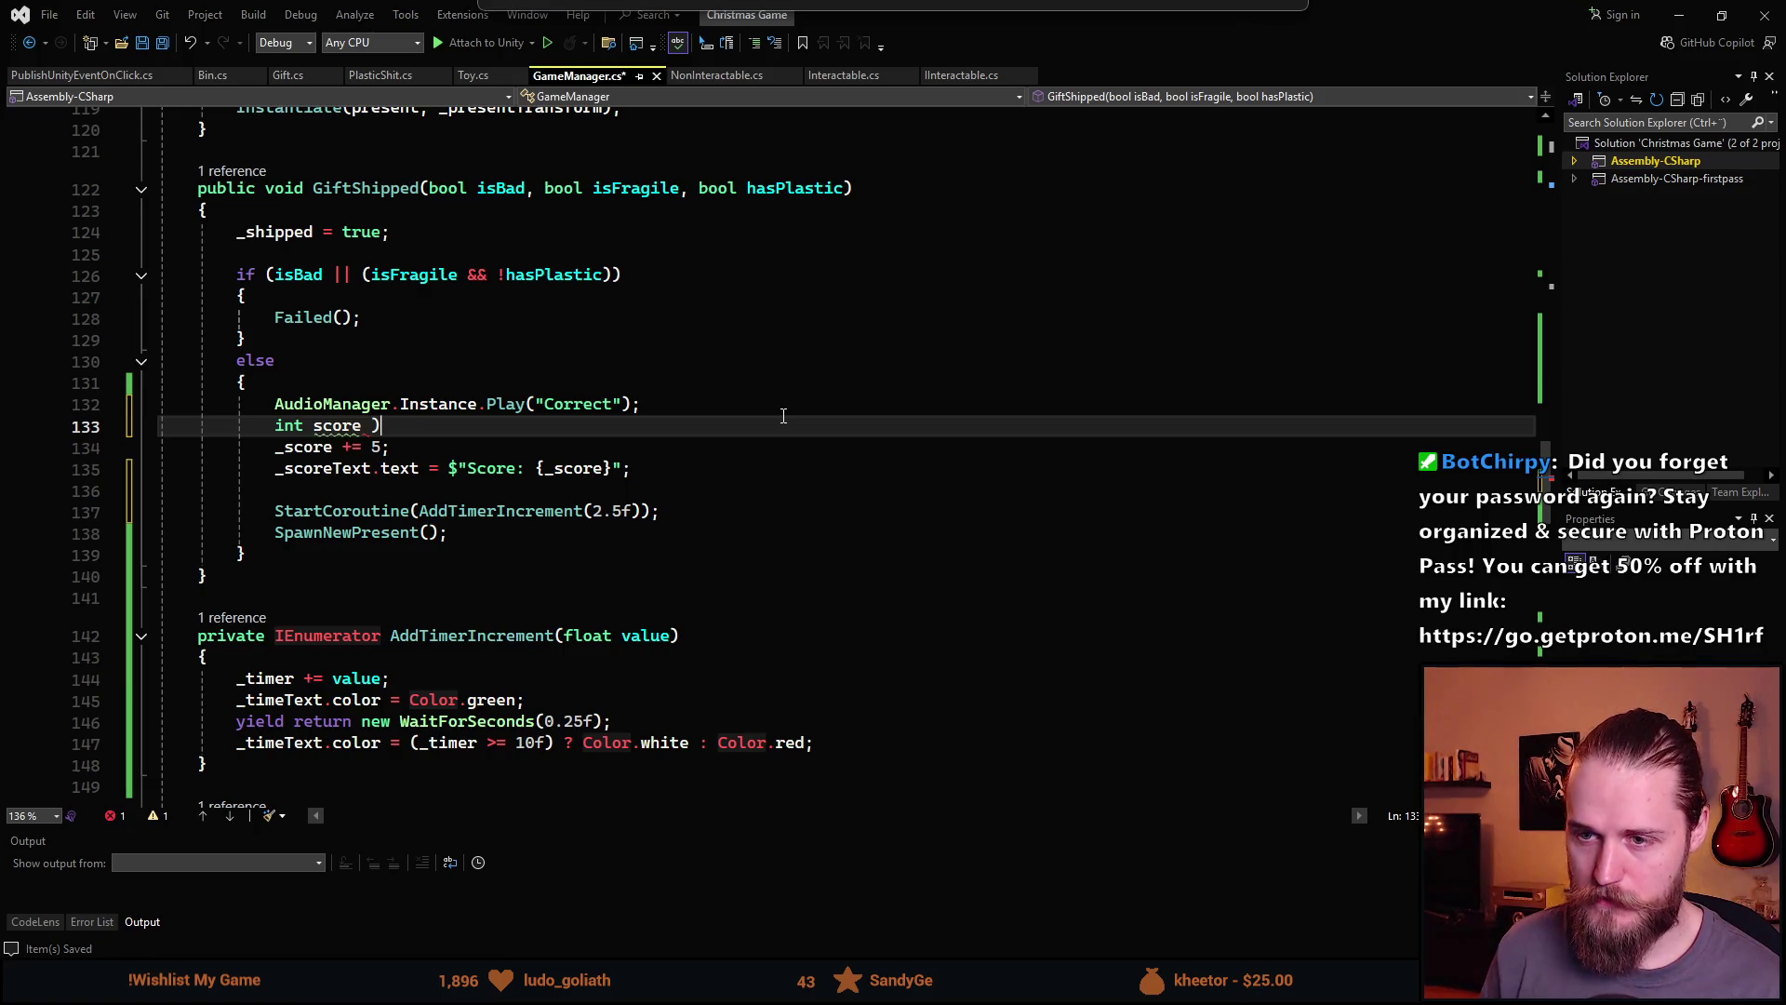
key("BackSpace")
type("= 0;")
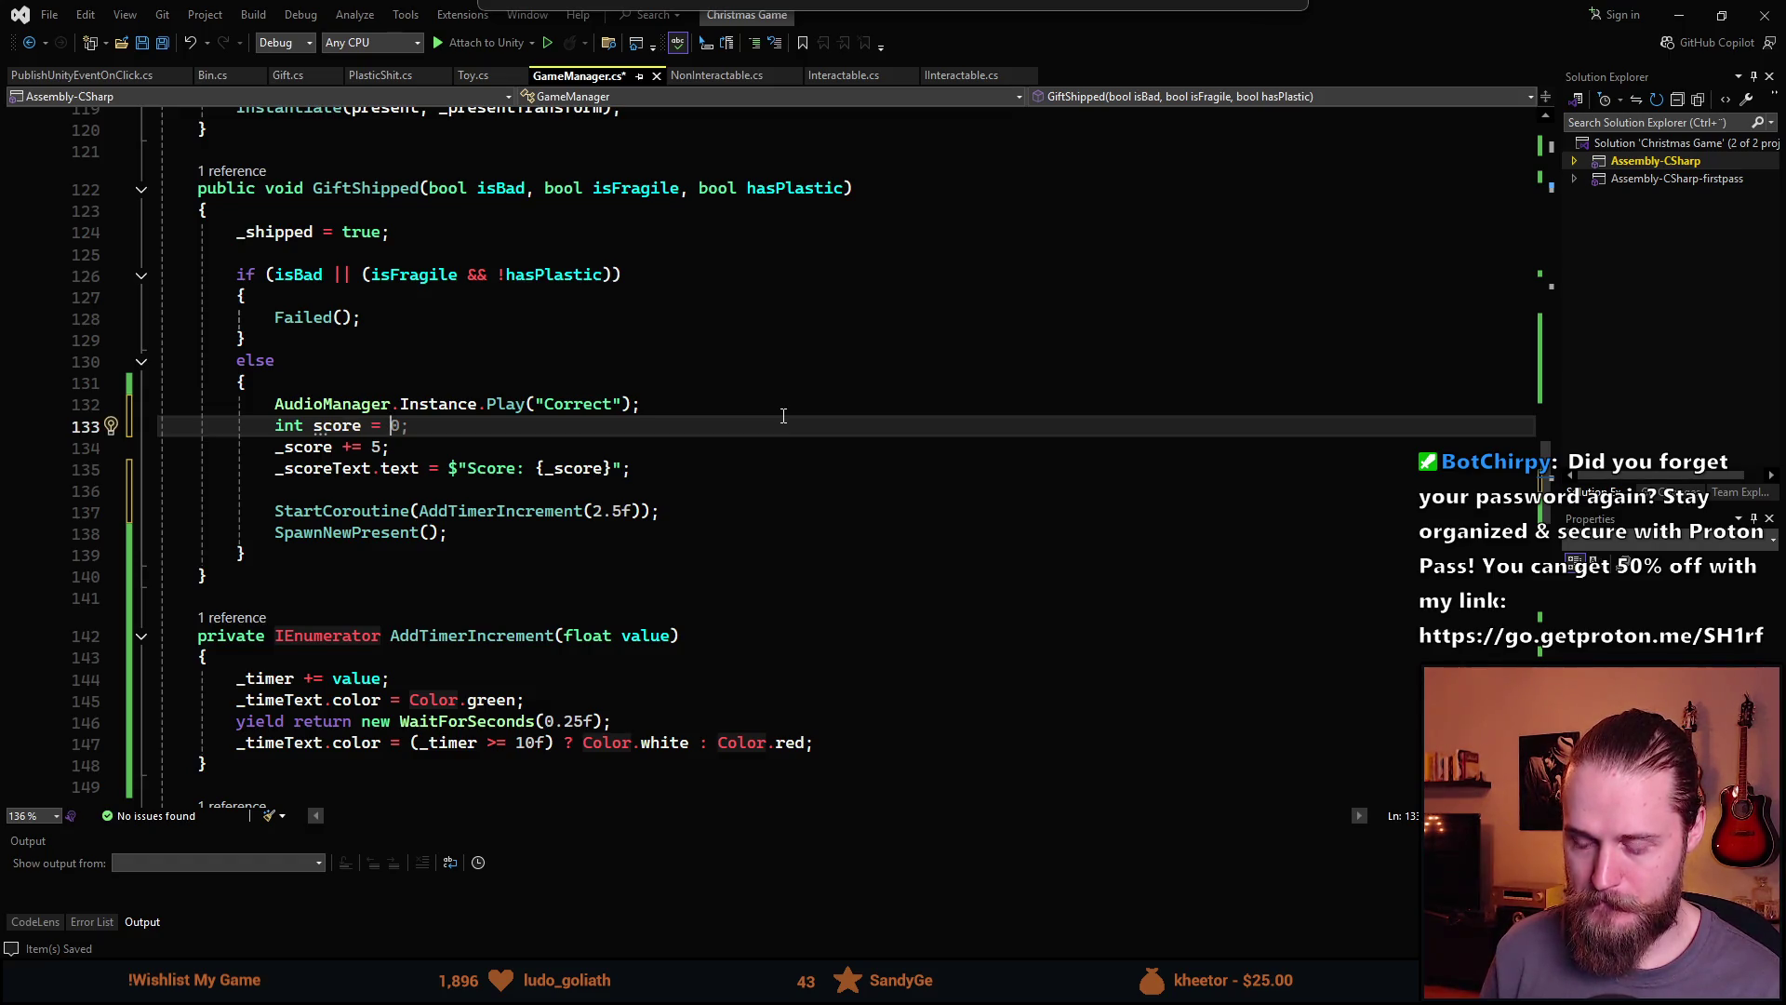
type(" (")
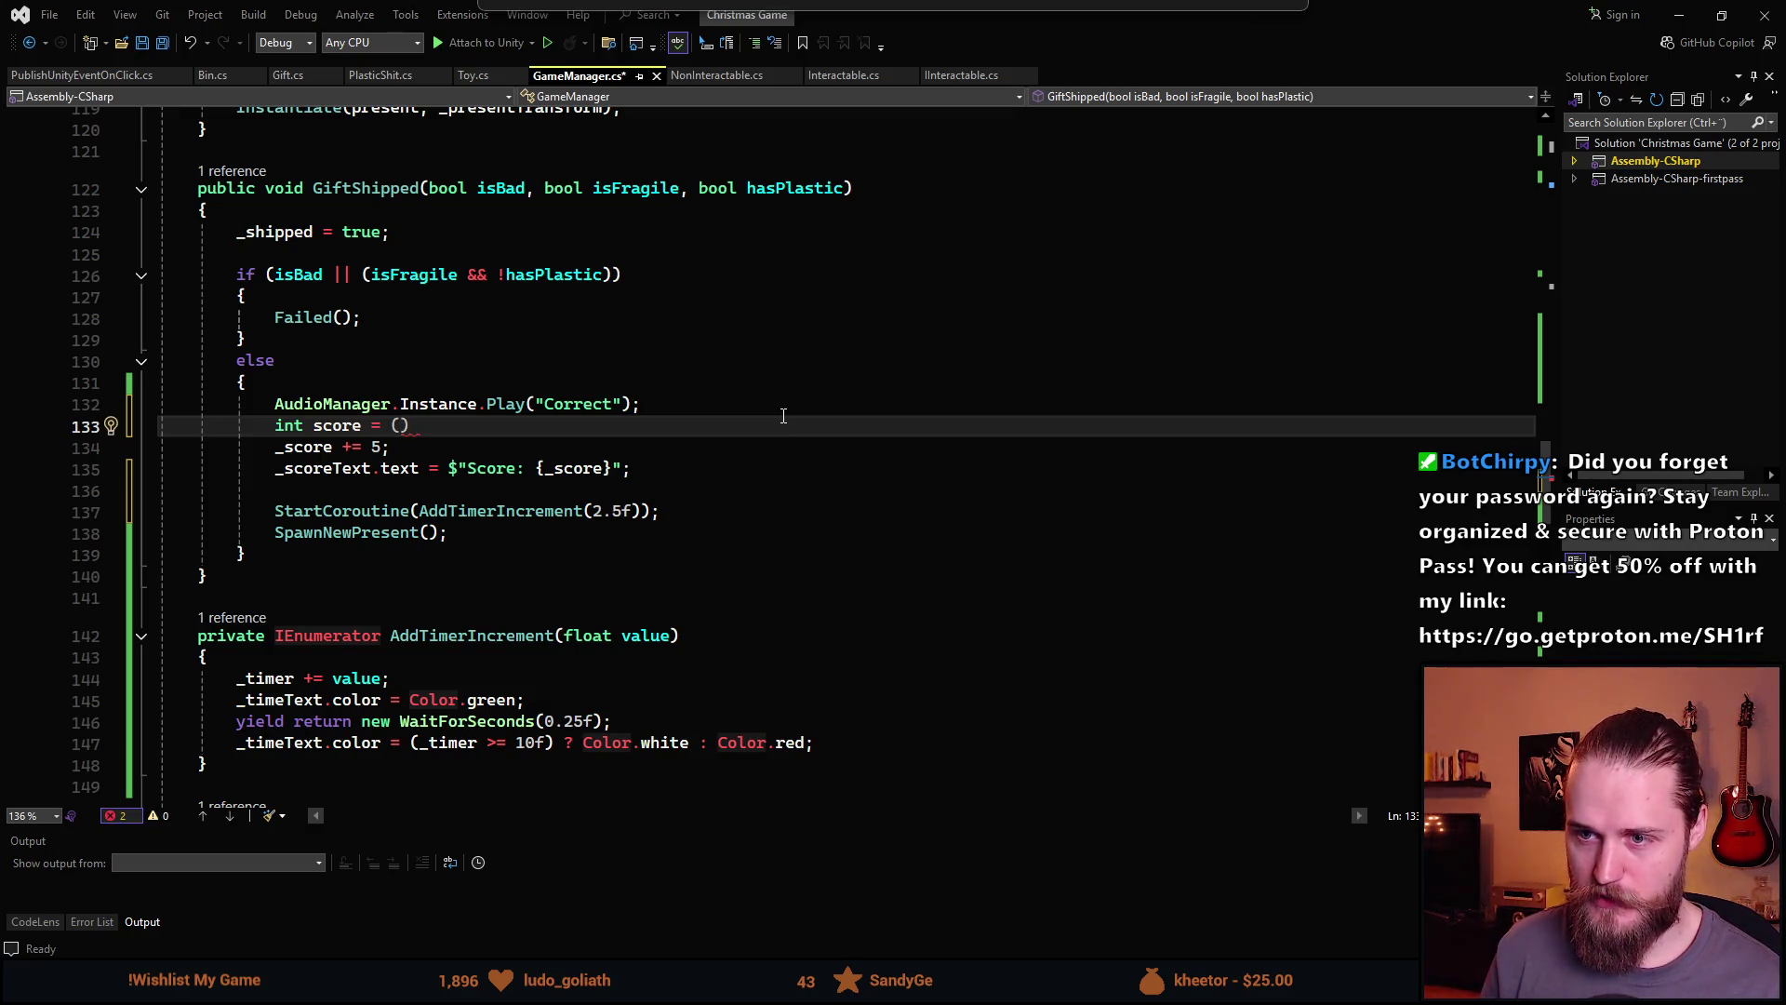
type("isF")
key("Tab")
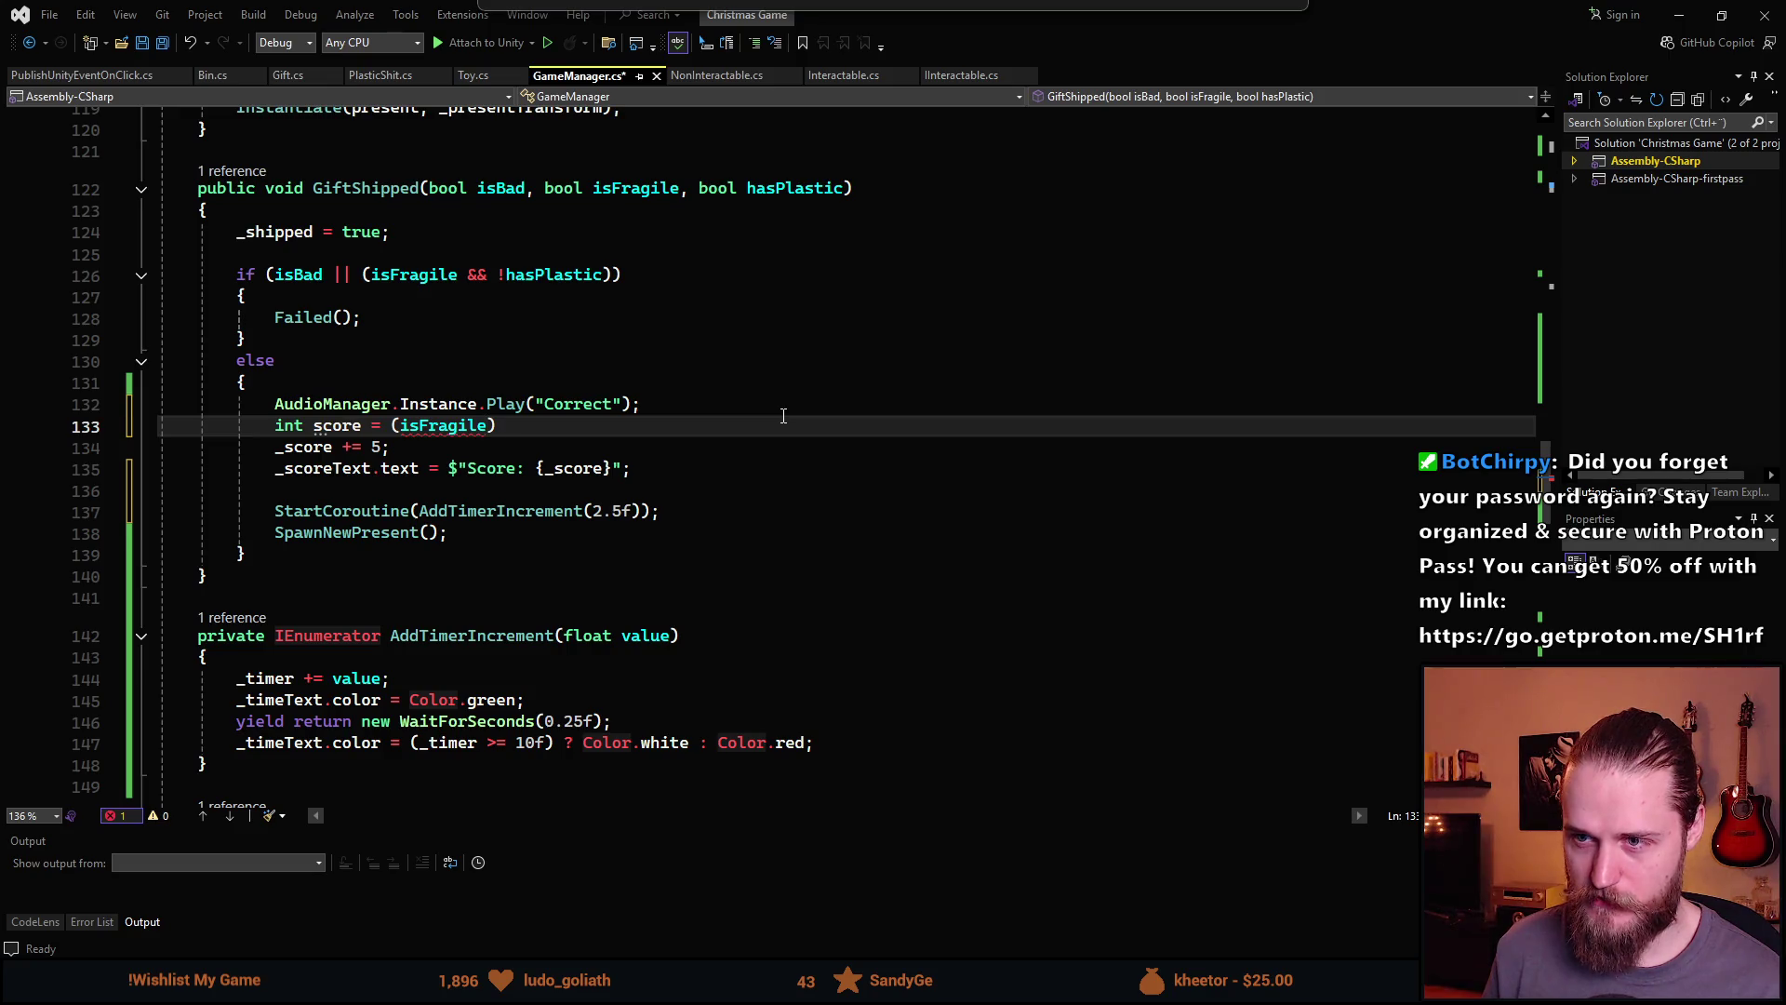
type(" ?")
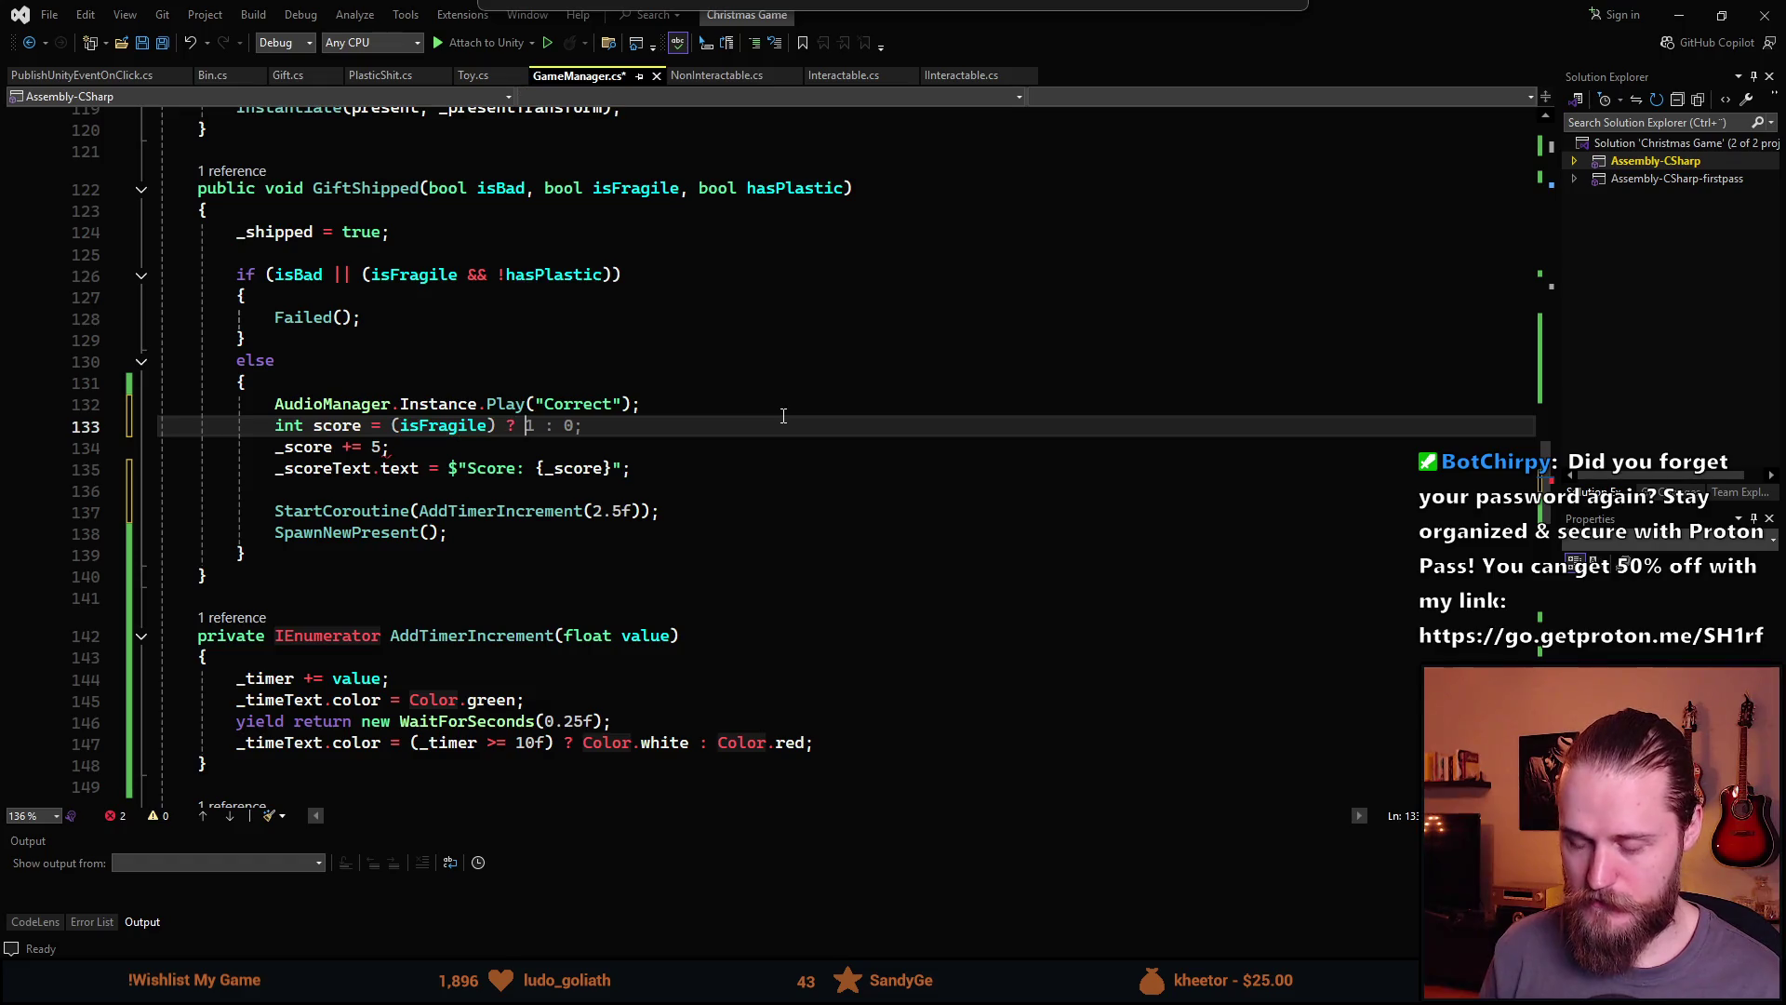
type(" 6 : 5;")
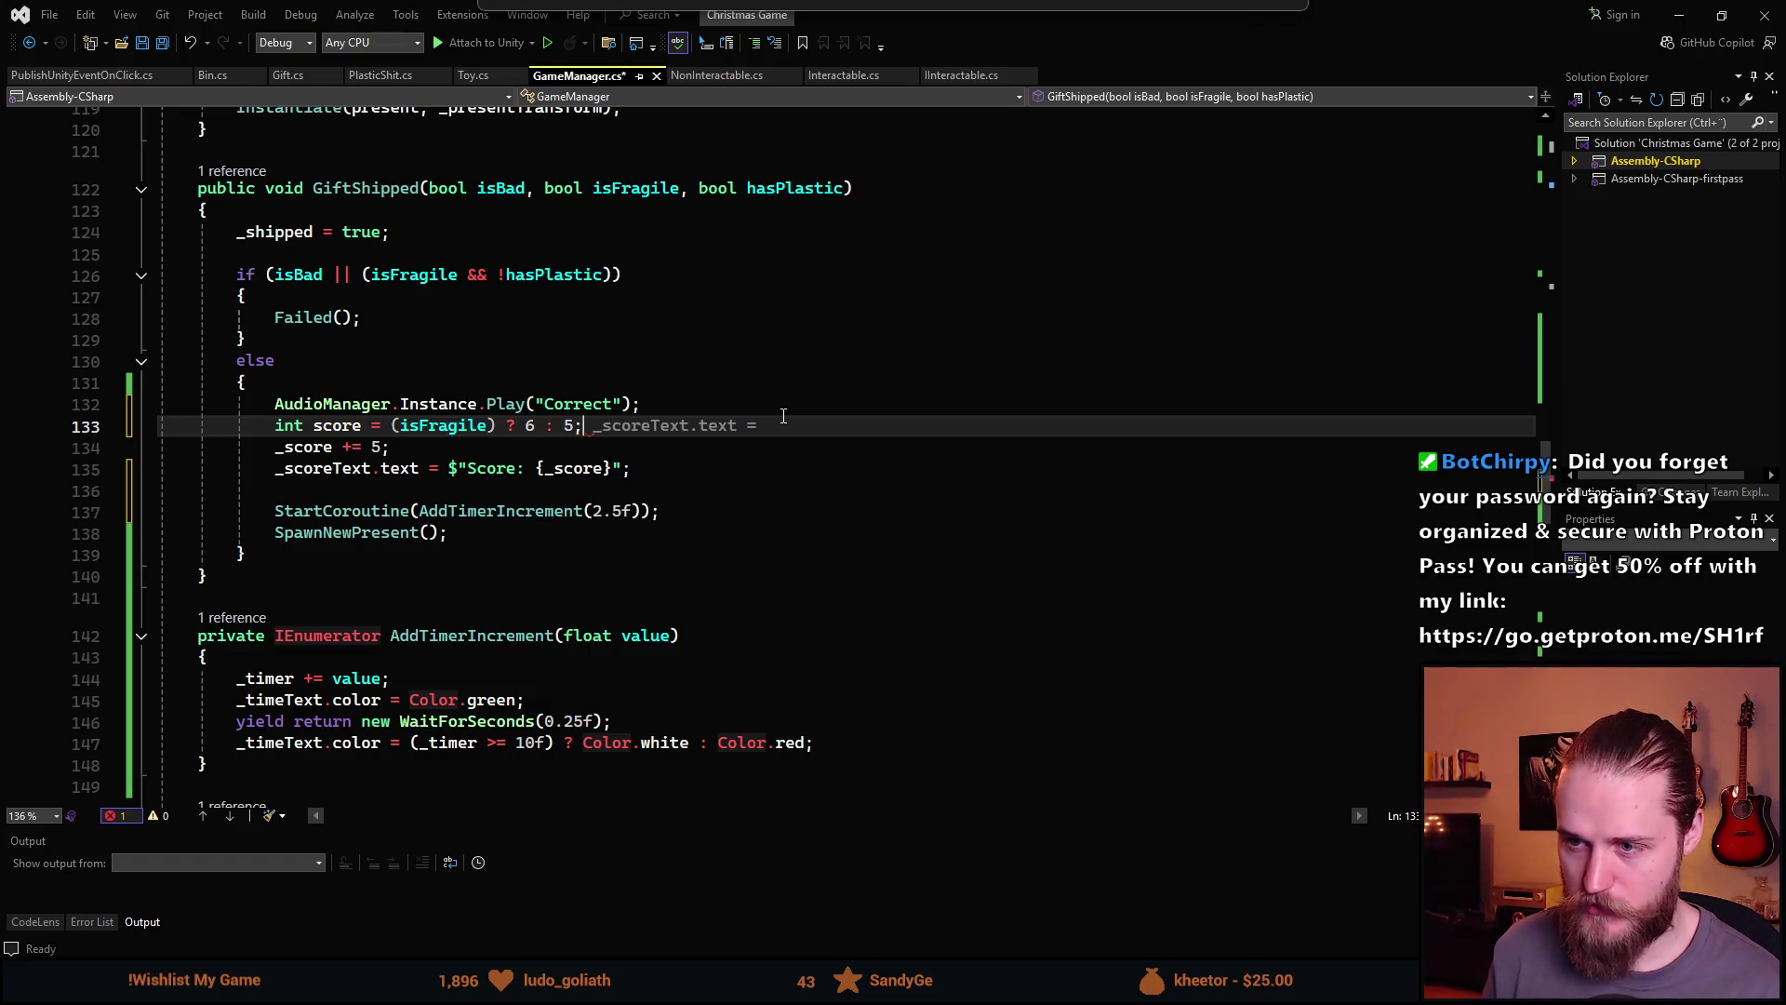
key("Return")
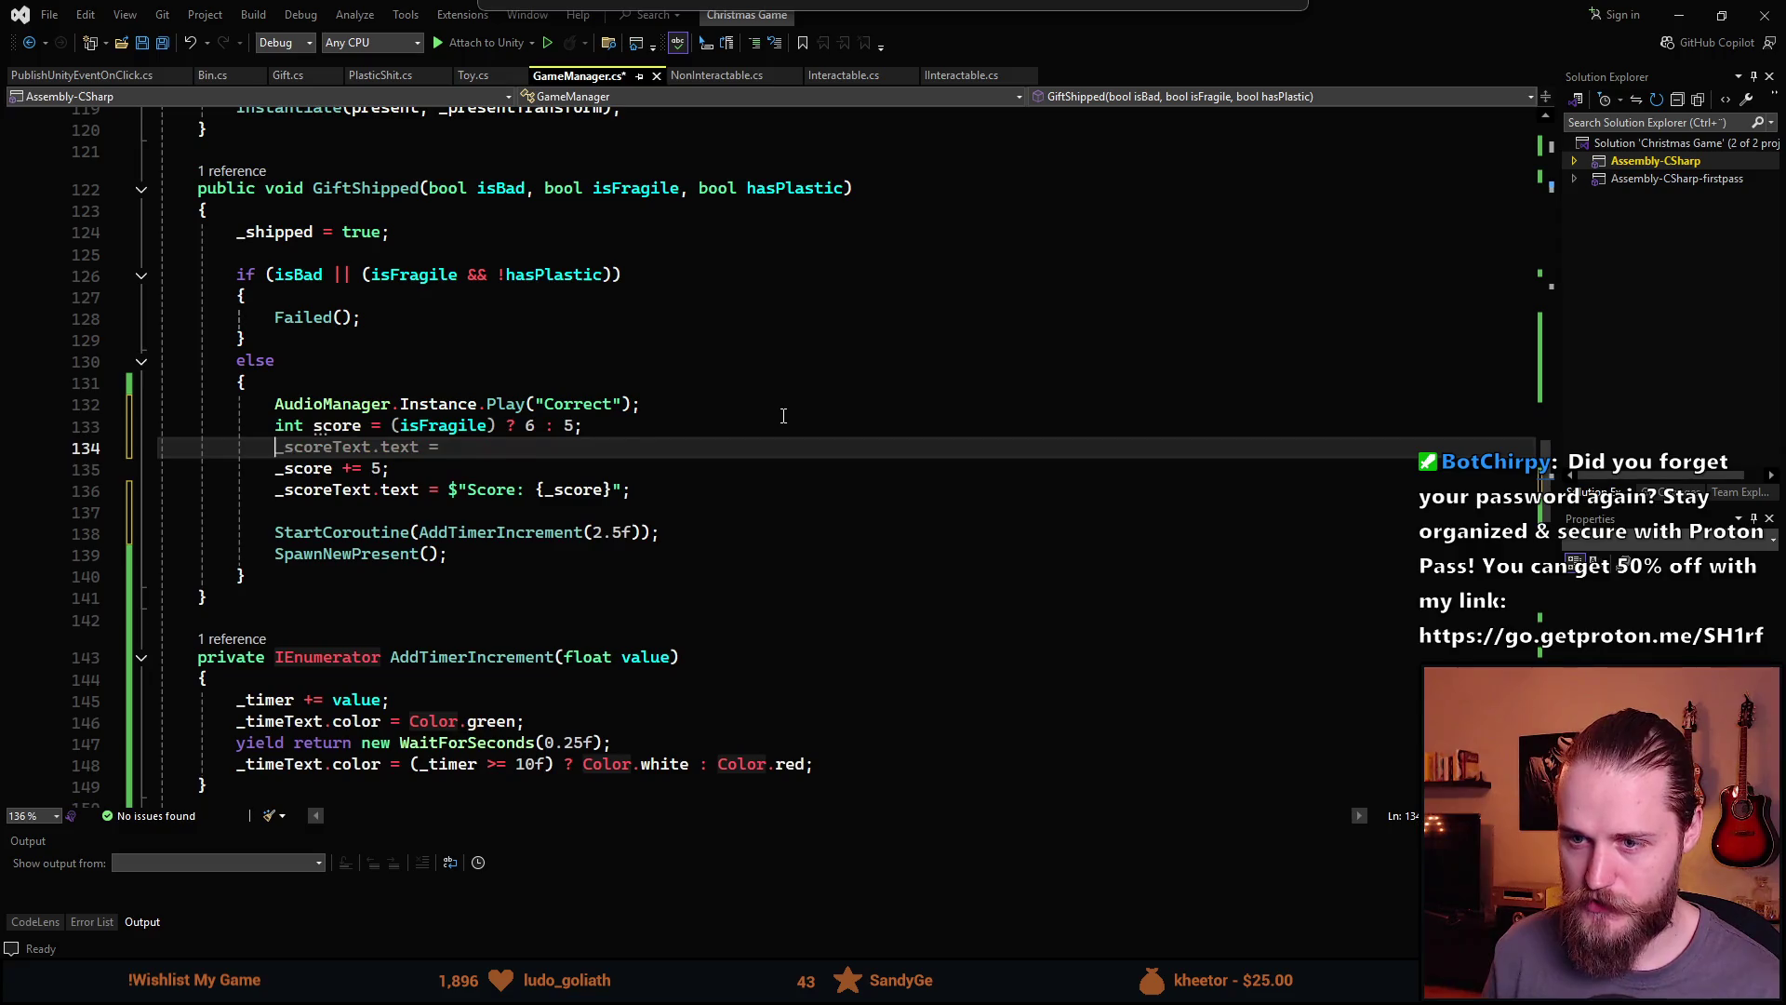
Make _score add score instead of 5, and begin float increment = (isFragile) above StartCoroutine
left_click(372, 469)
type("e")
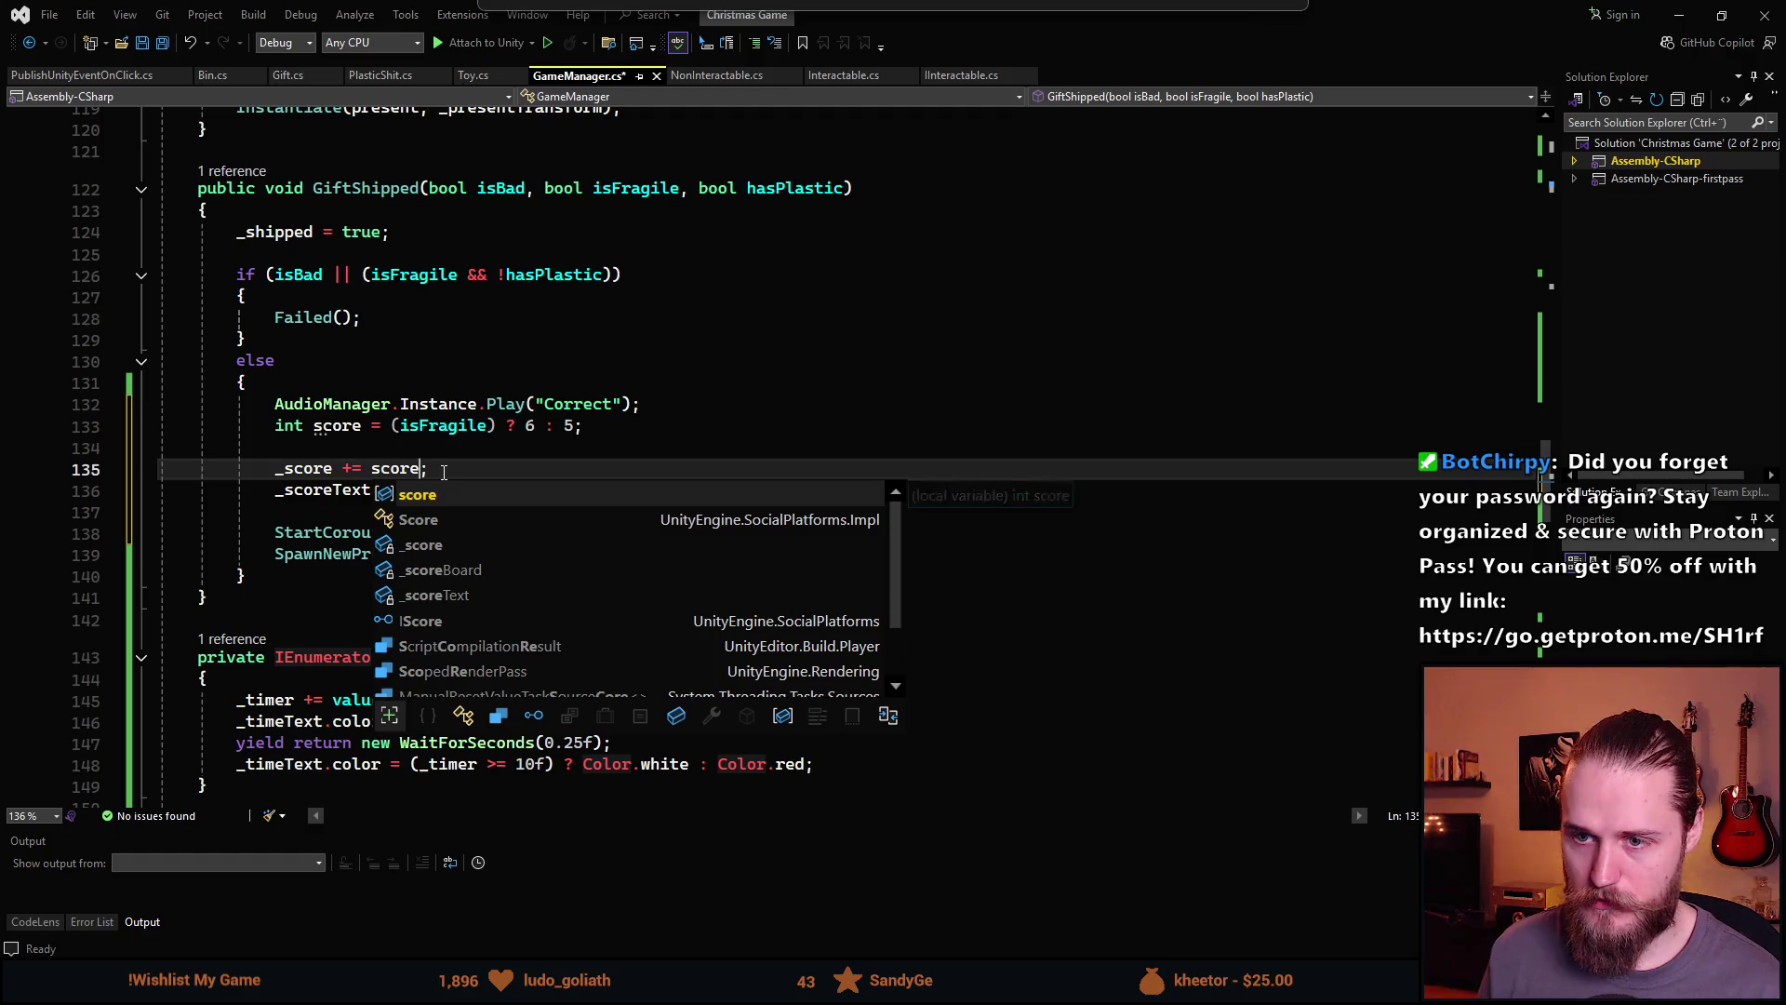
key("Escape")
left_click(390, 461)
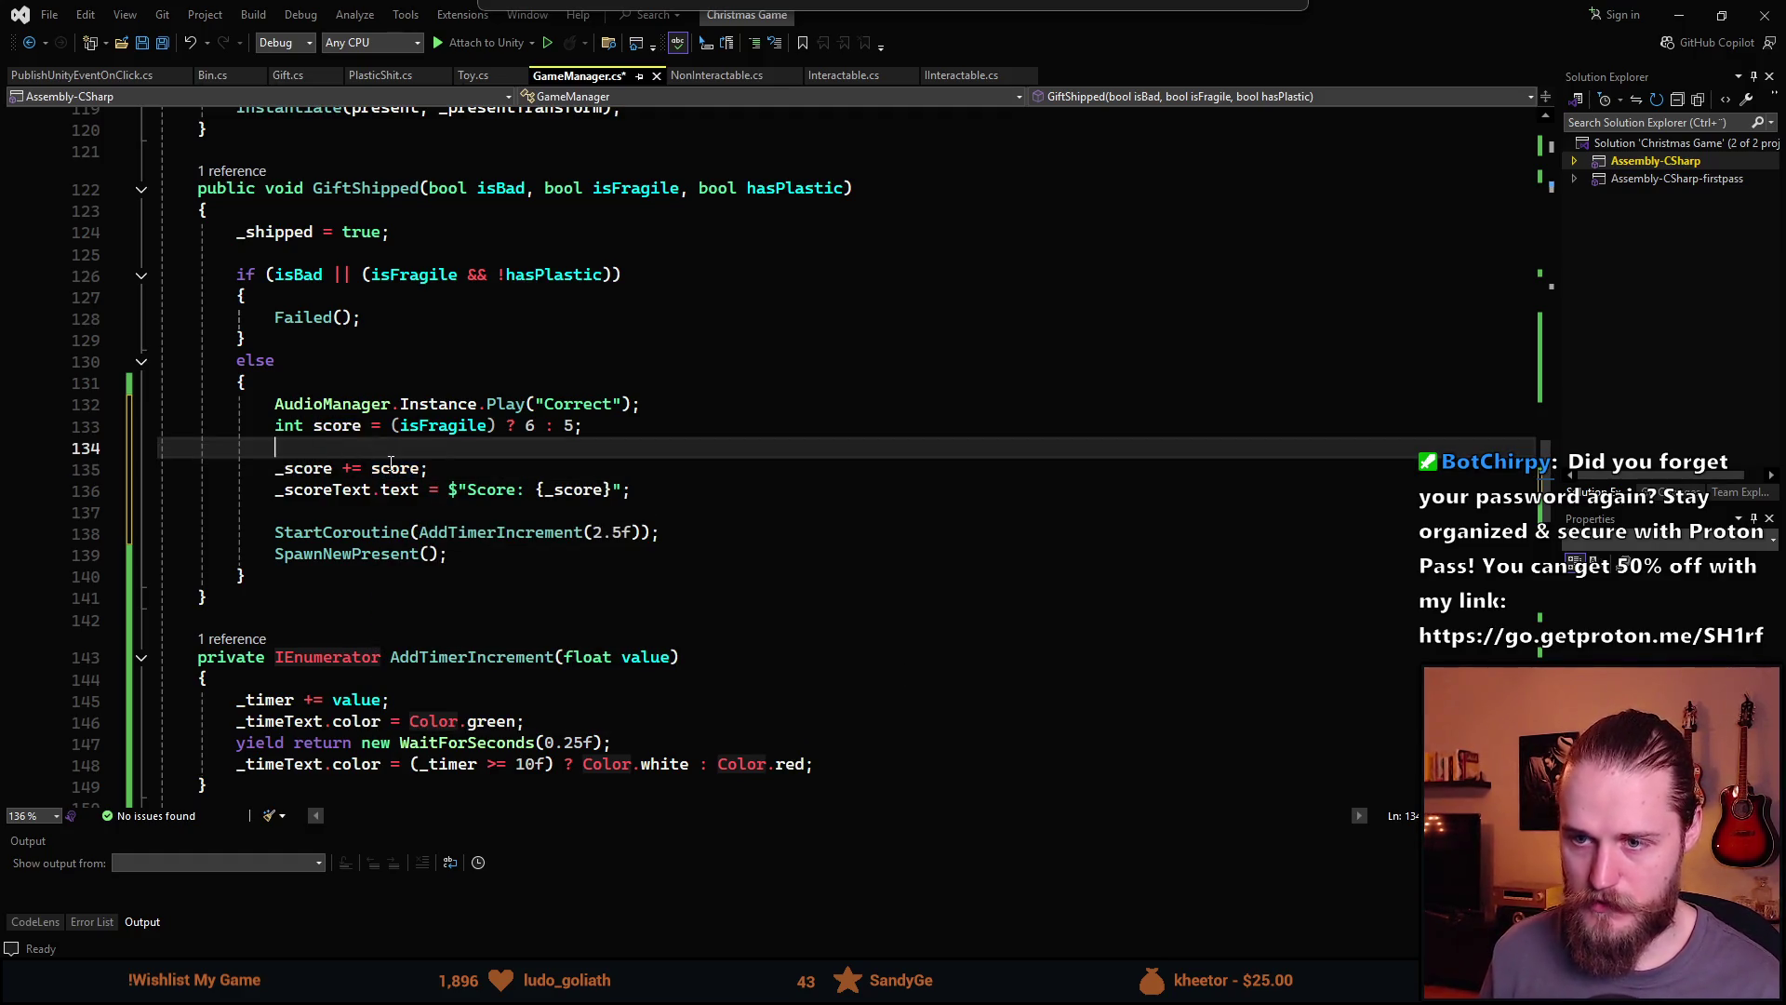
key("BackSpace")
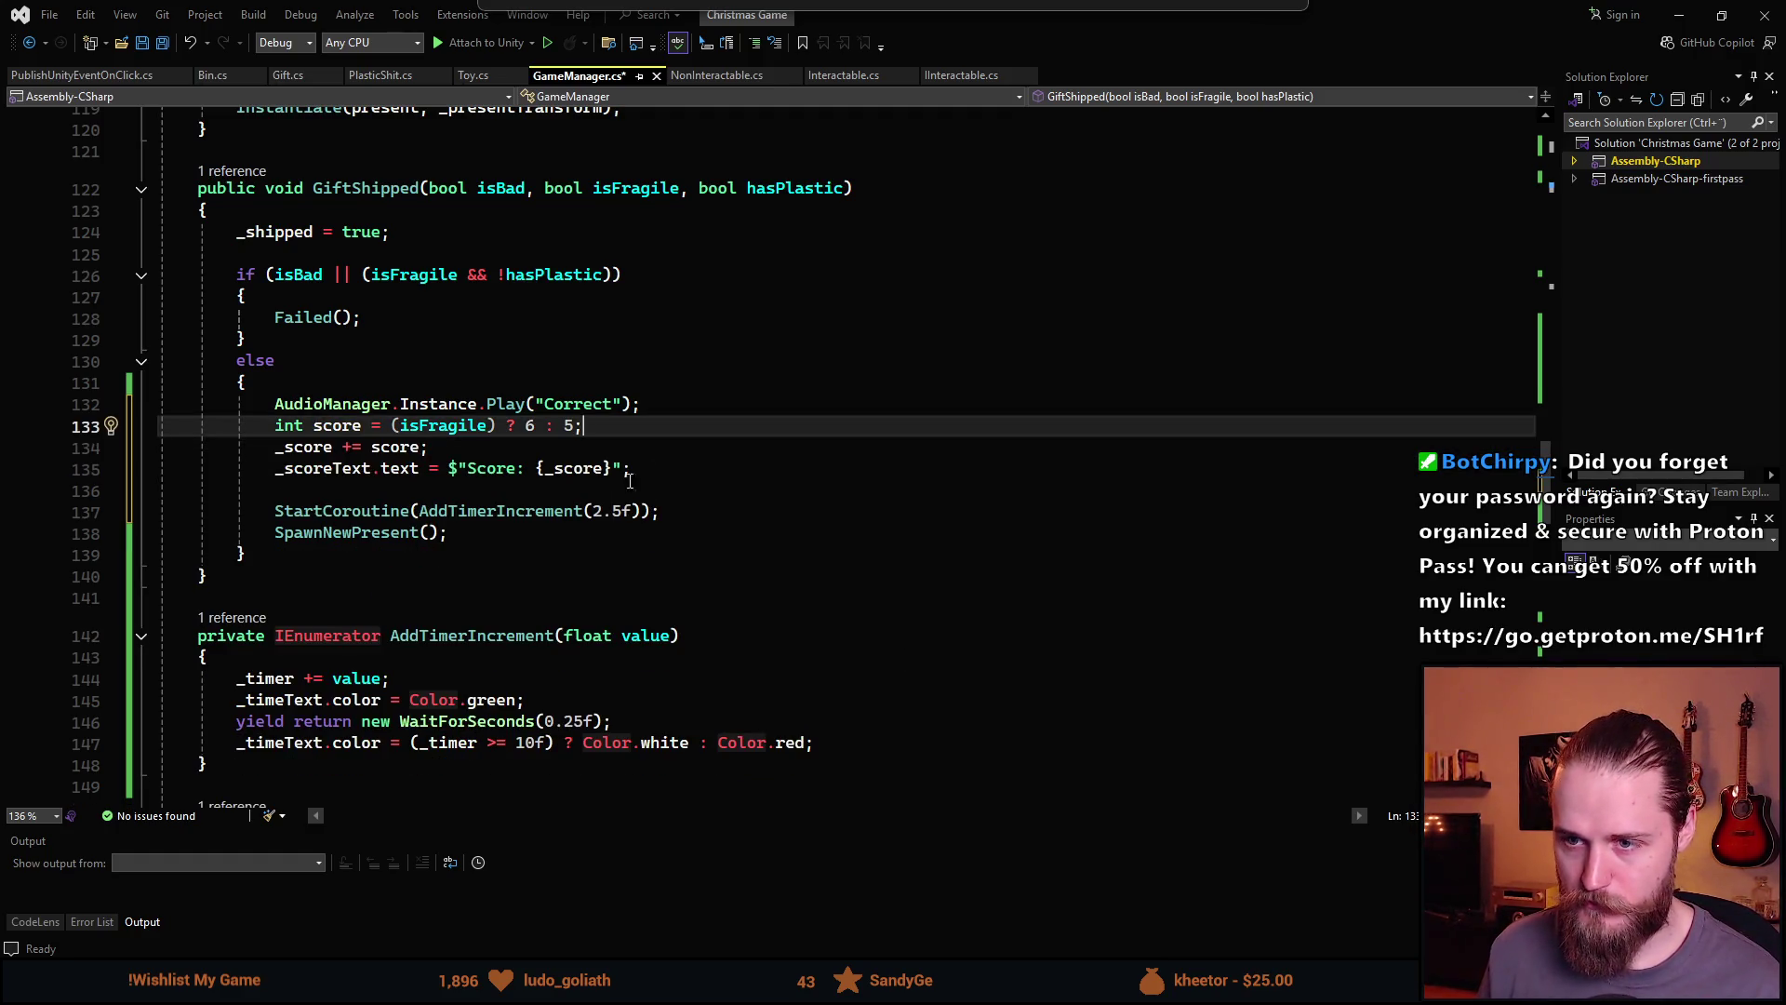
left_click(781, 493)
key("Return")
type("float increment =")
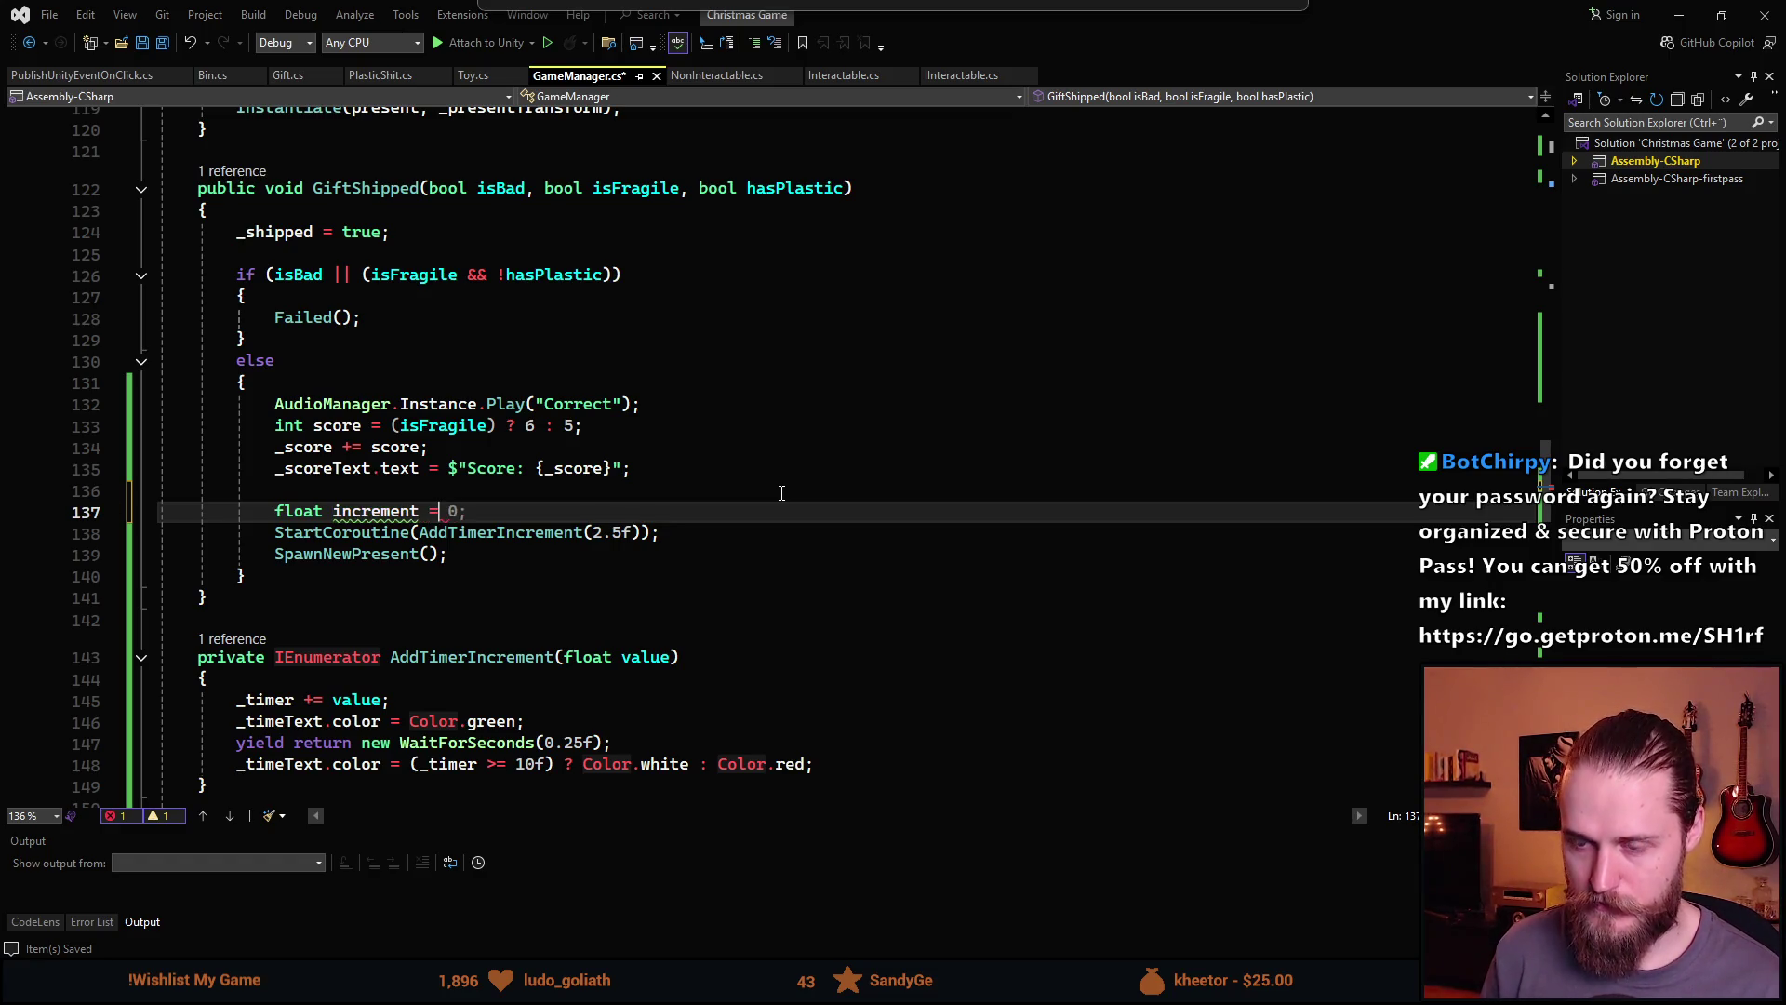
type(" (isFragile) ? 2.5f : 2.25f;")
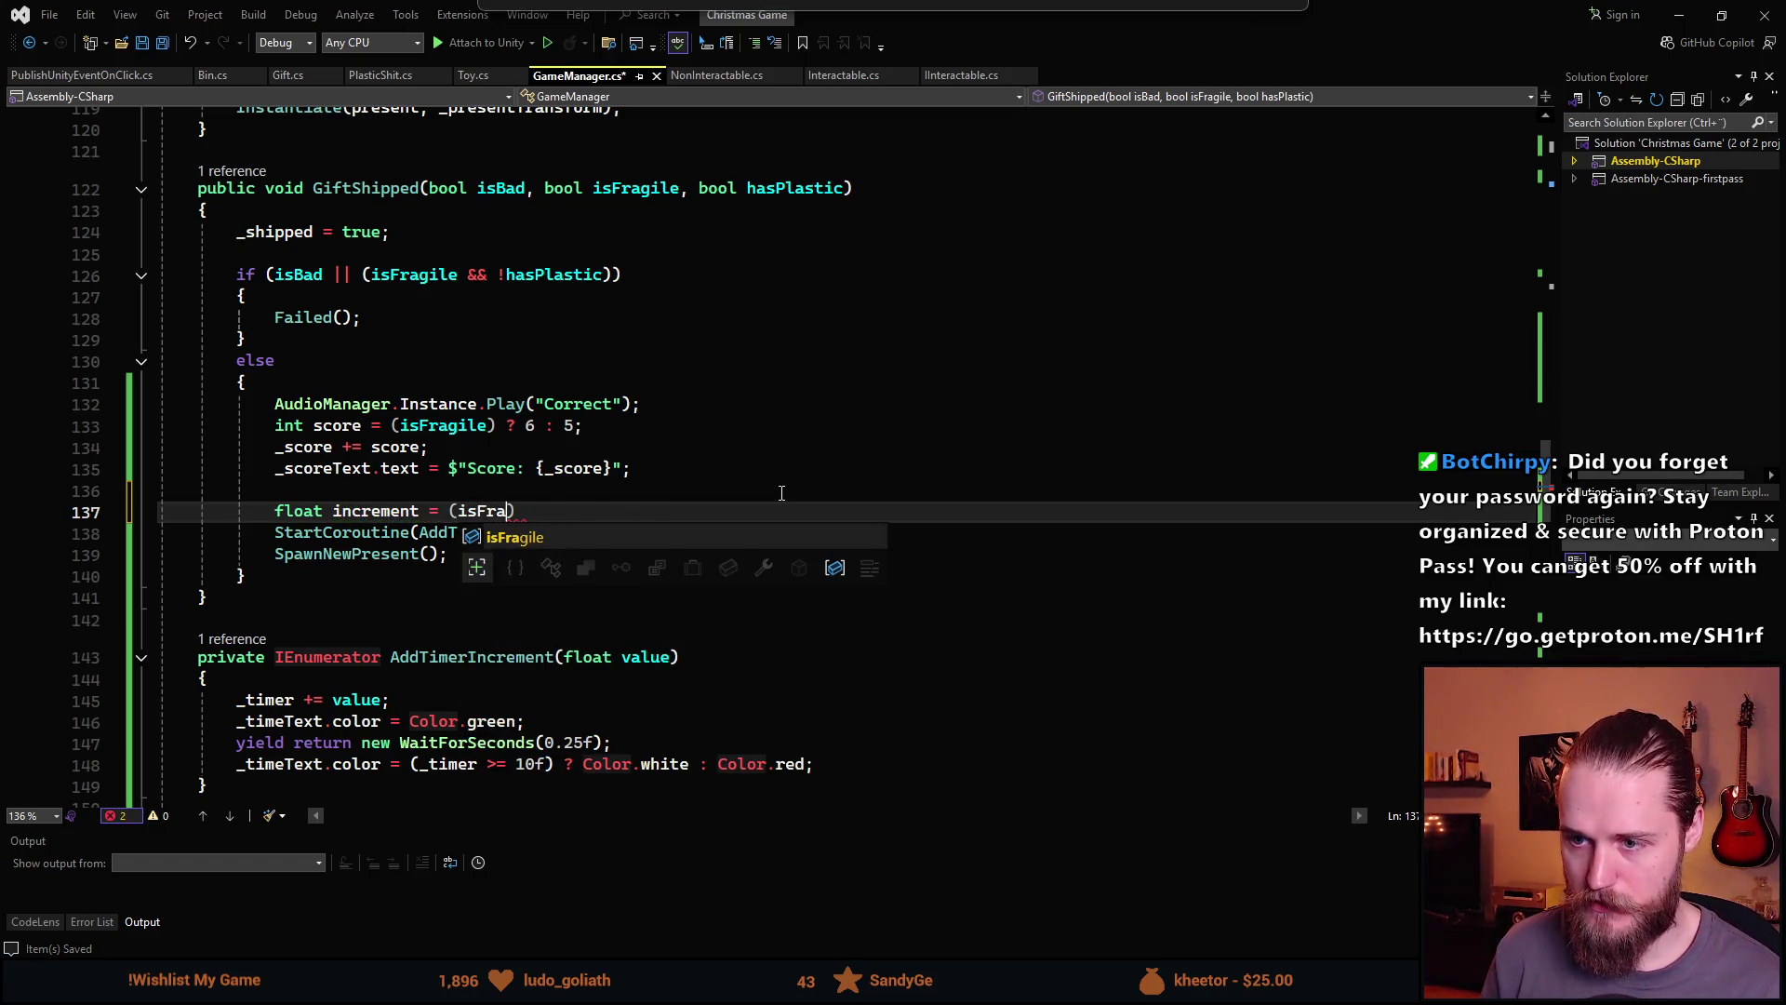
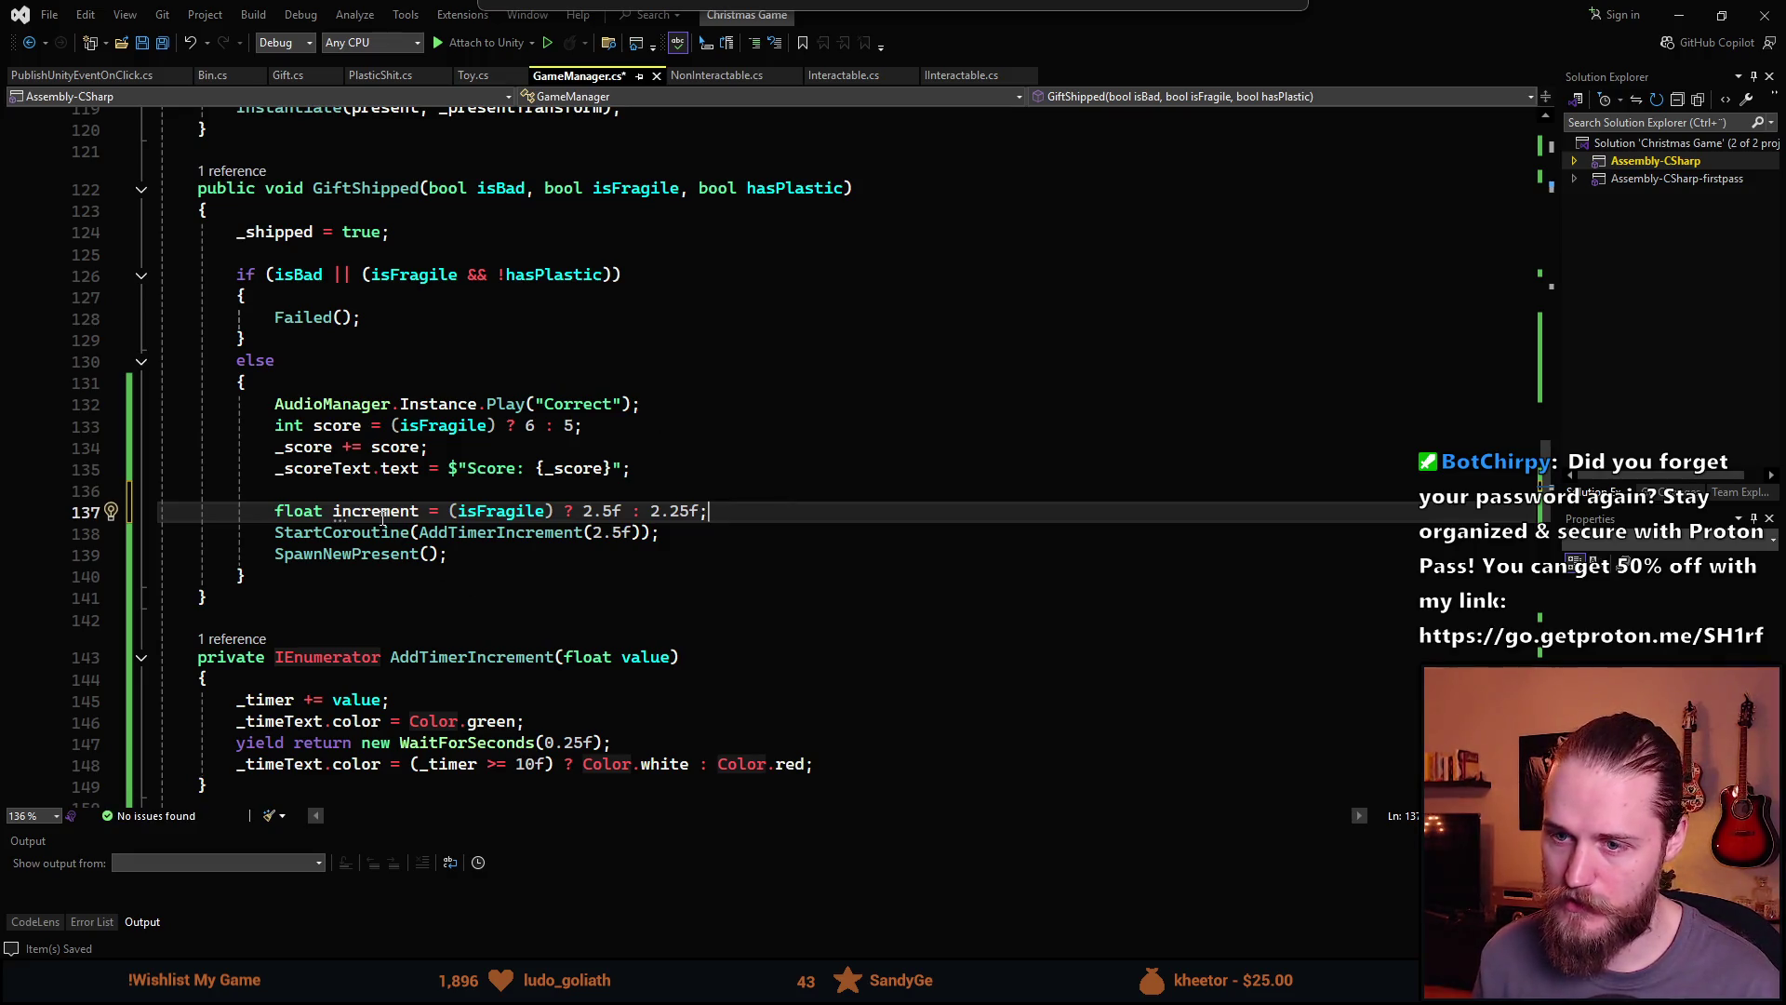
In GiftShipped, replace the hard-coded 2.5f AddTimerIncrement argument with the increment variable
left_click(595, 534)
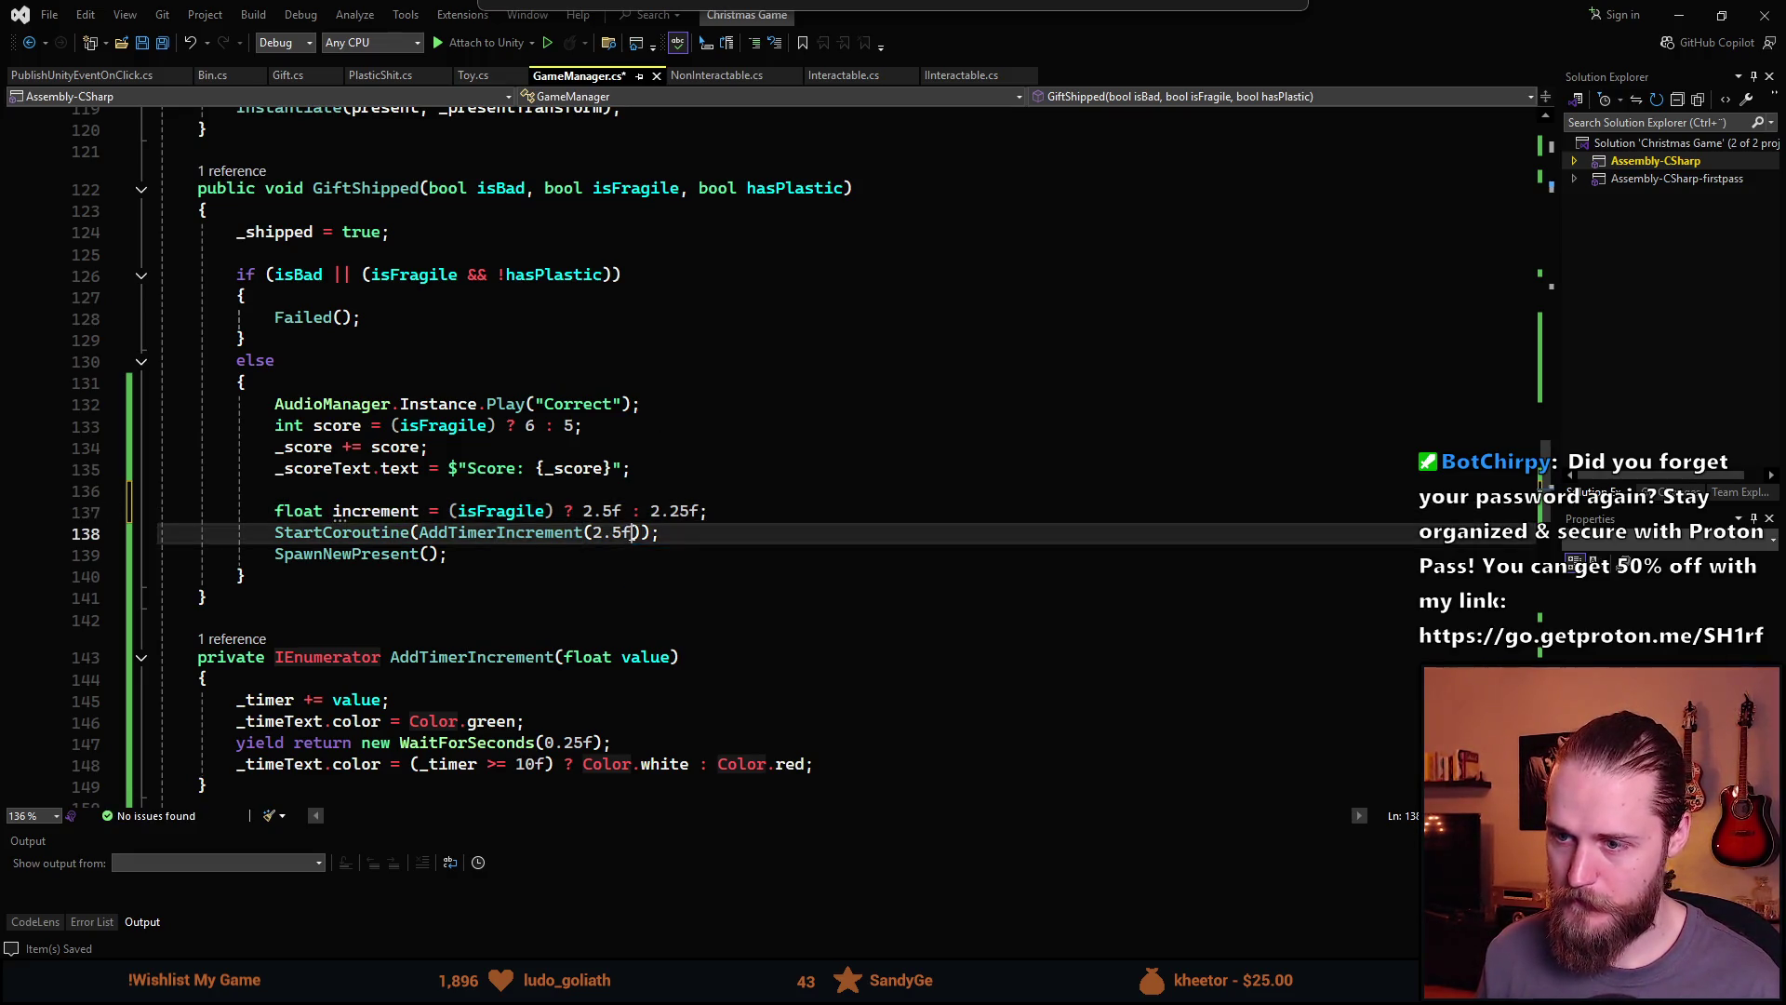
double_click(595, 534)
type("increment")
left_click(618, 565)
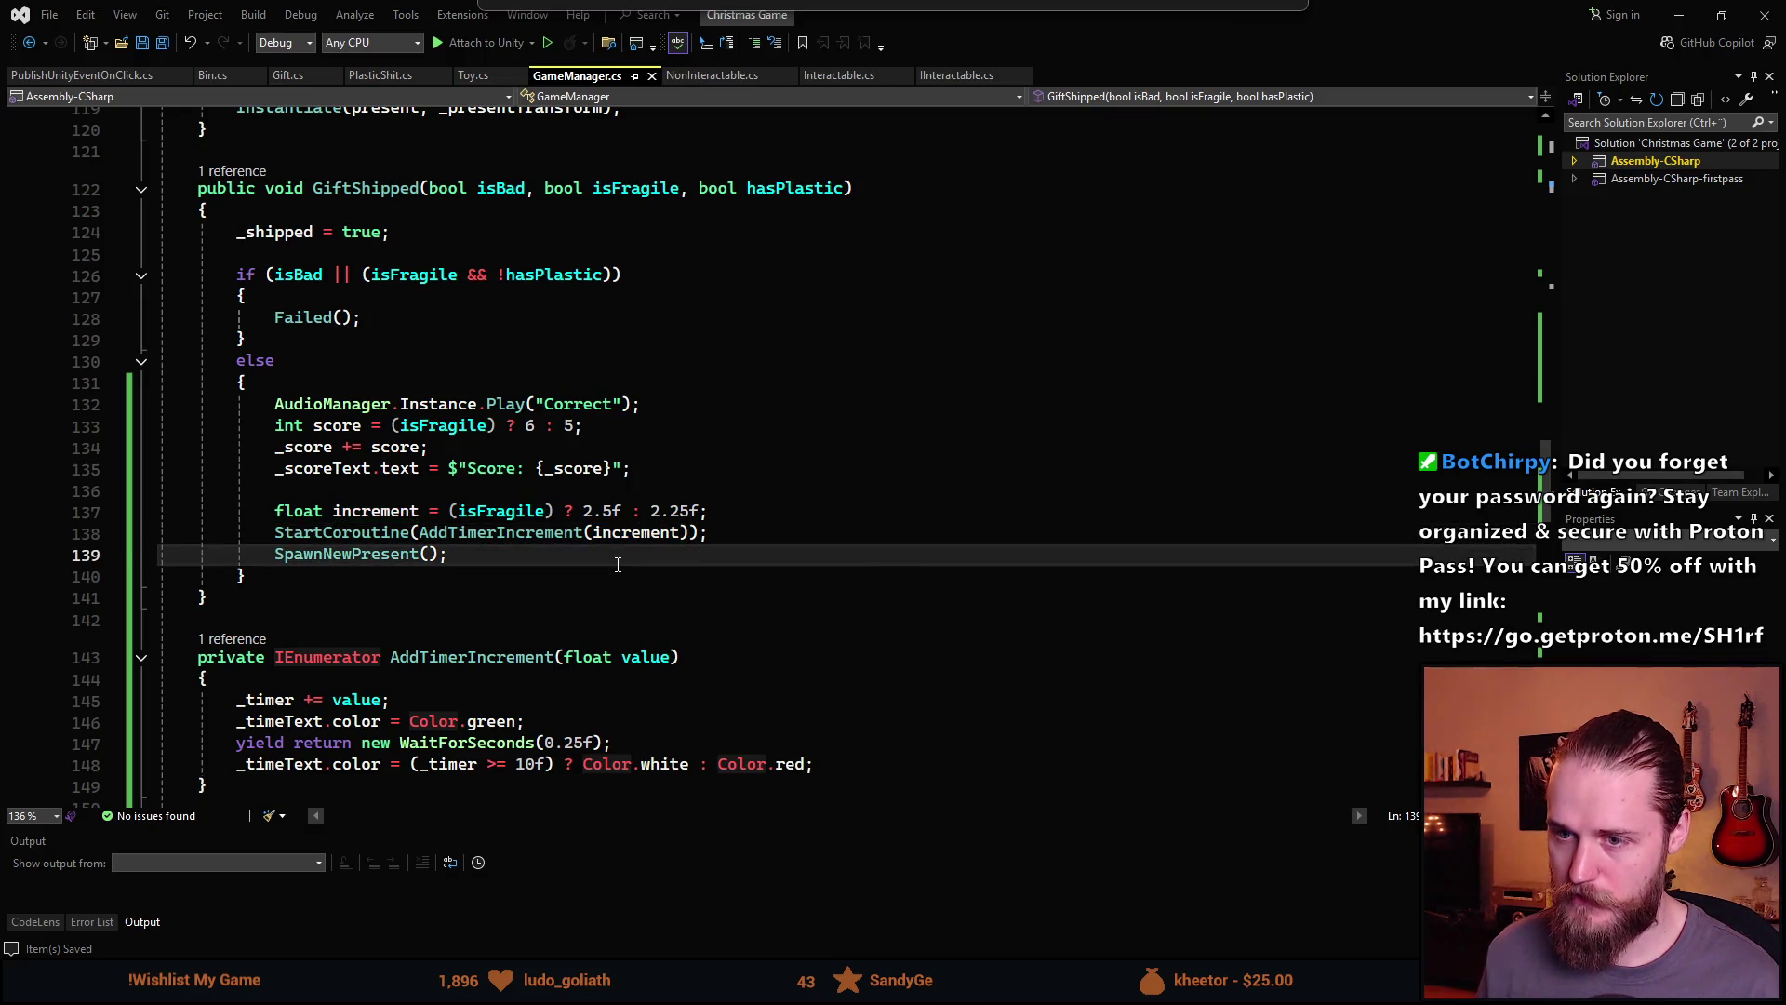
Scroll down to the wasBad branch of GiftDiscarded
scroll(480, 632, "down", 4)
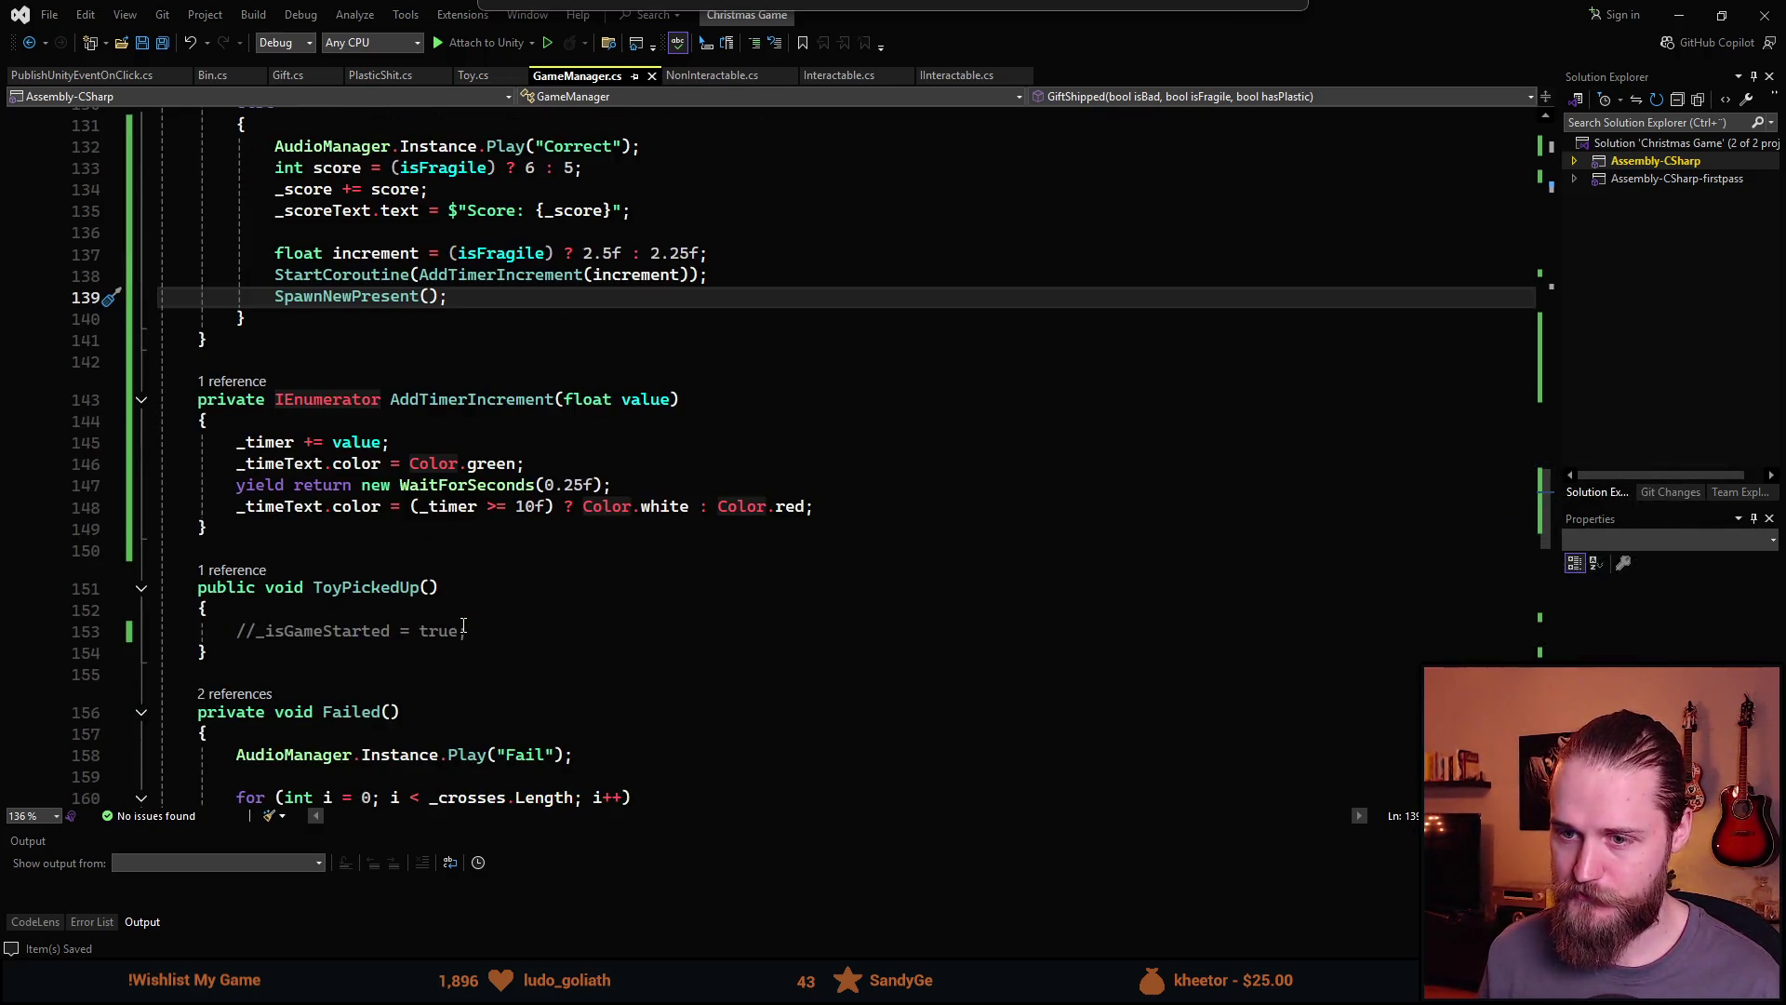
scroll(463, 626, "down", 4)
scroll(463, 626, "down", 4)
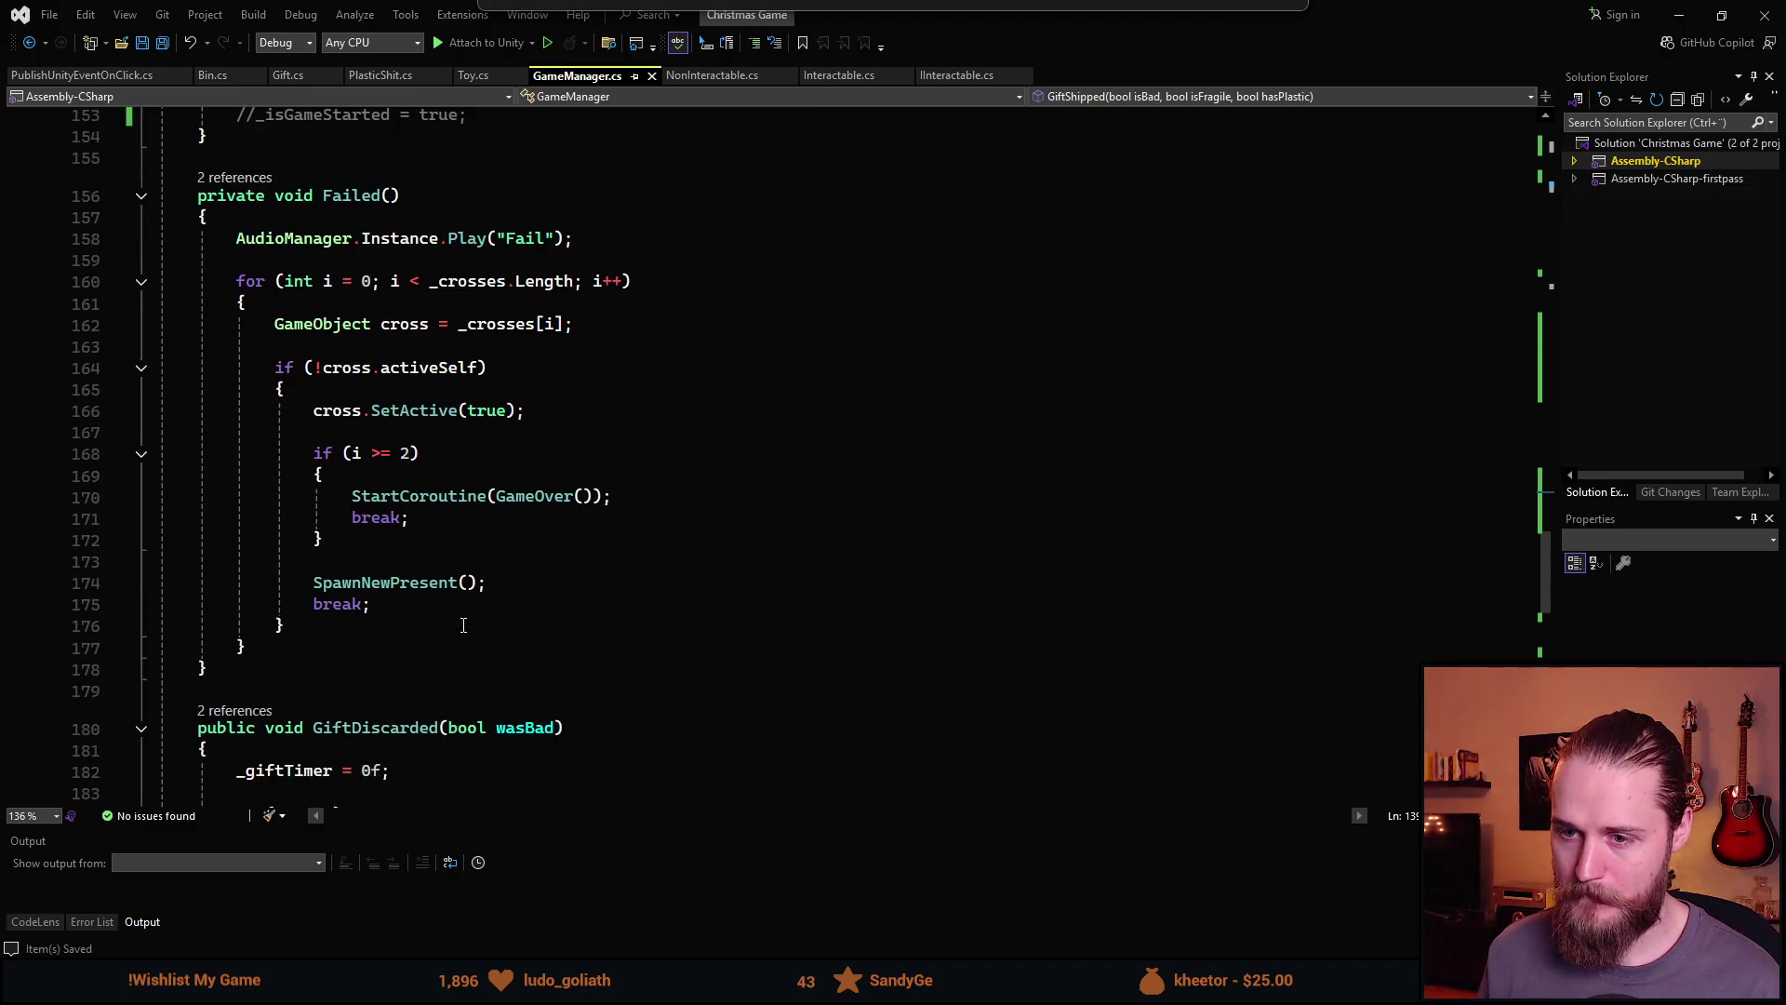
scroll(463, 625, "down", 7)
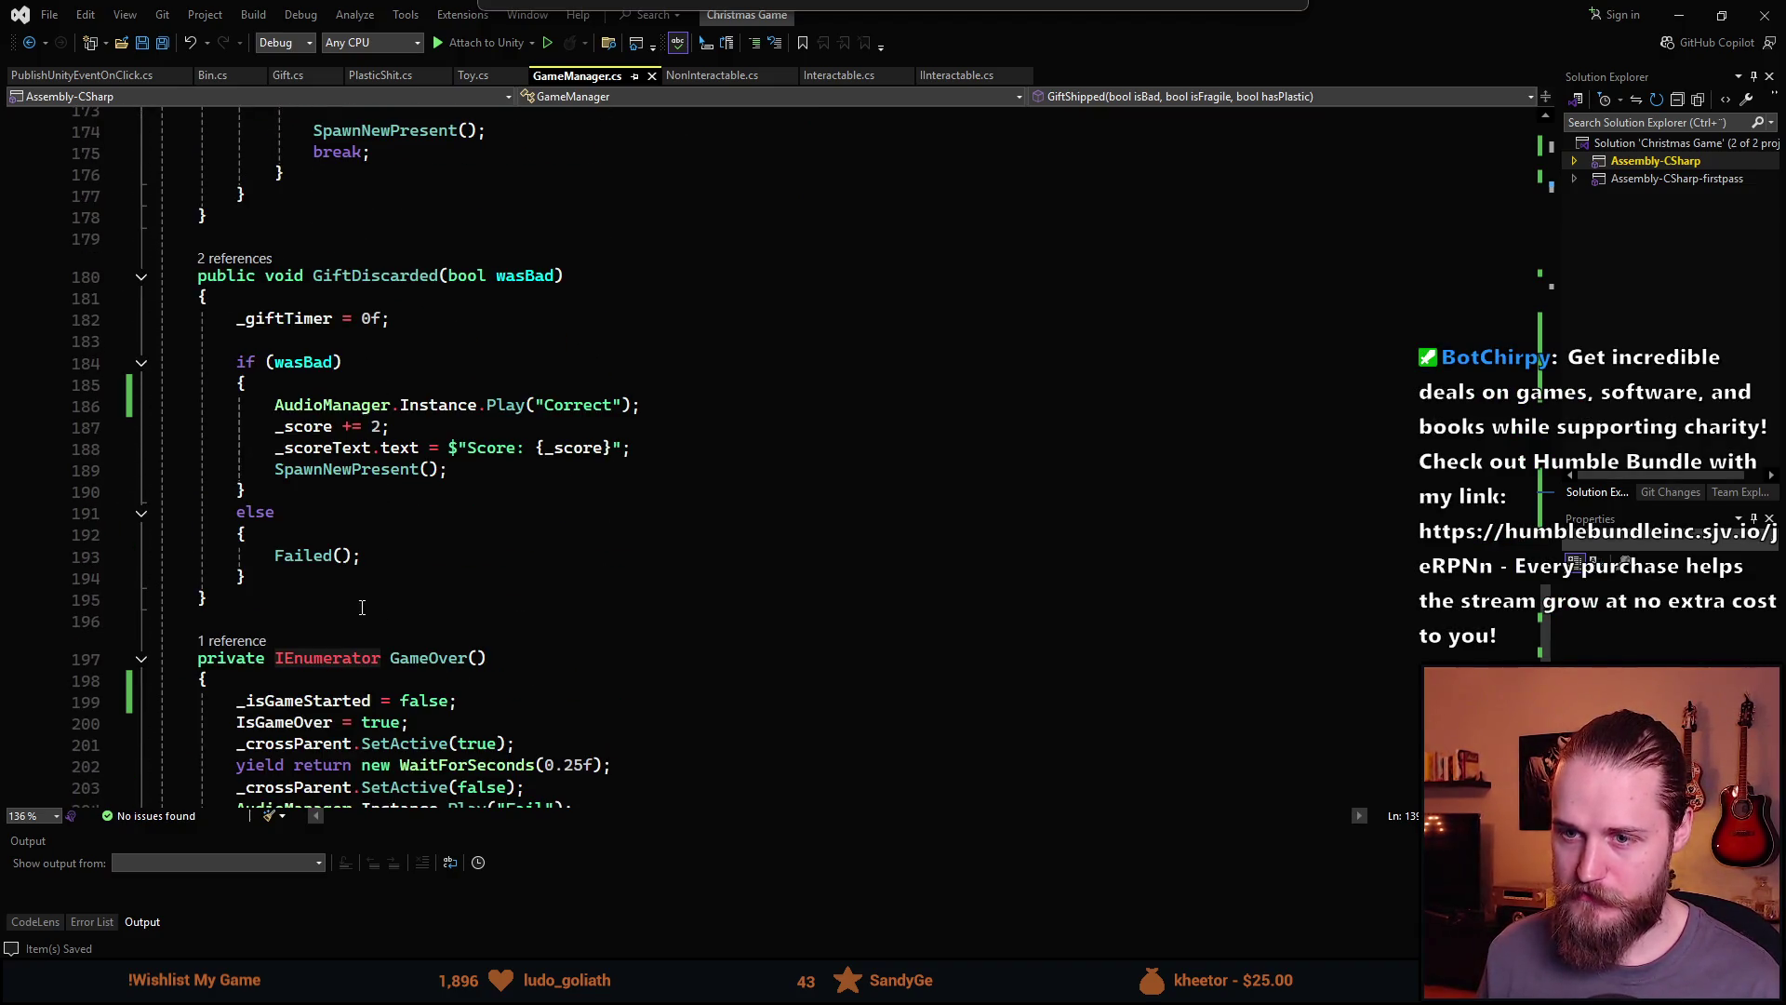
left_click(314, 529)
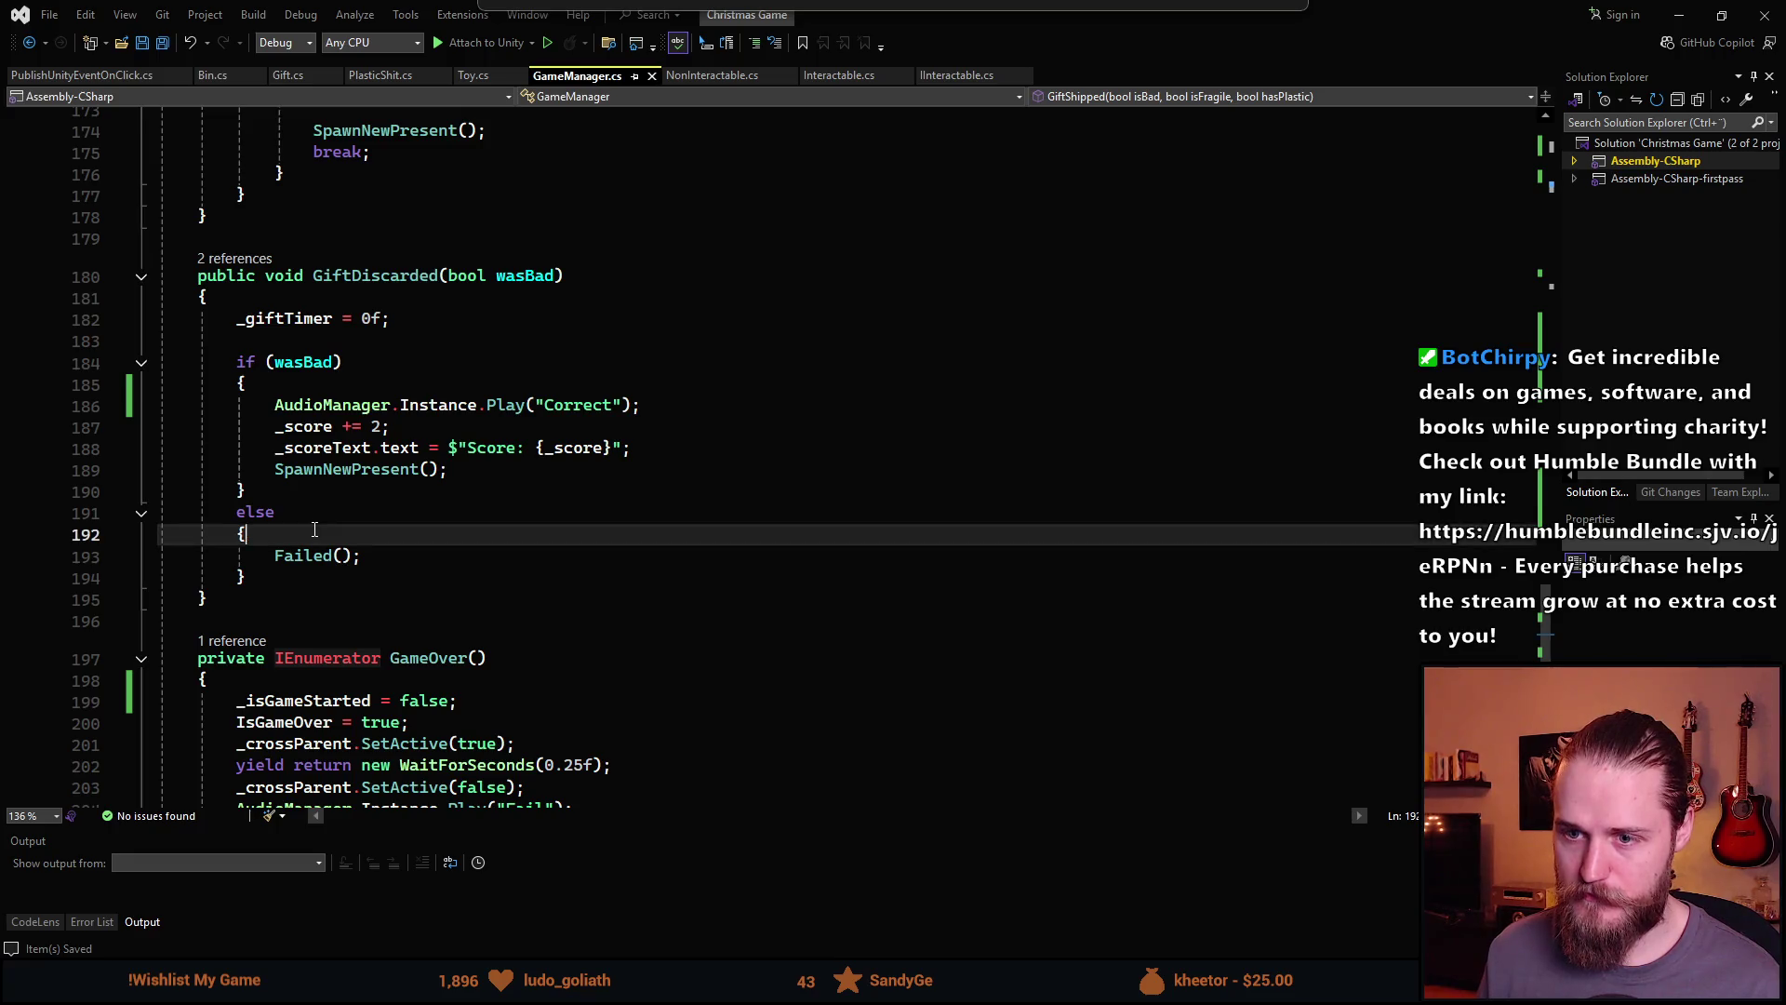
left_click(309, 384)
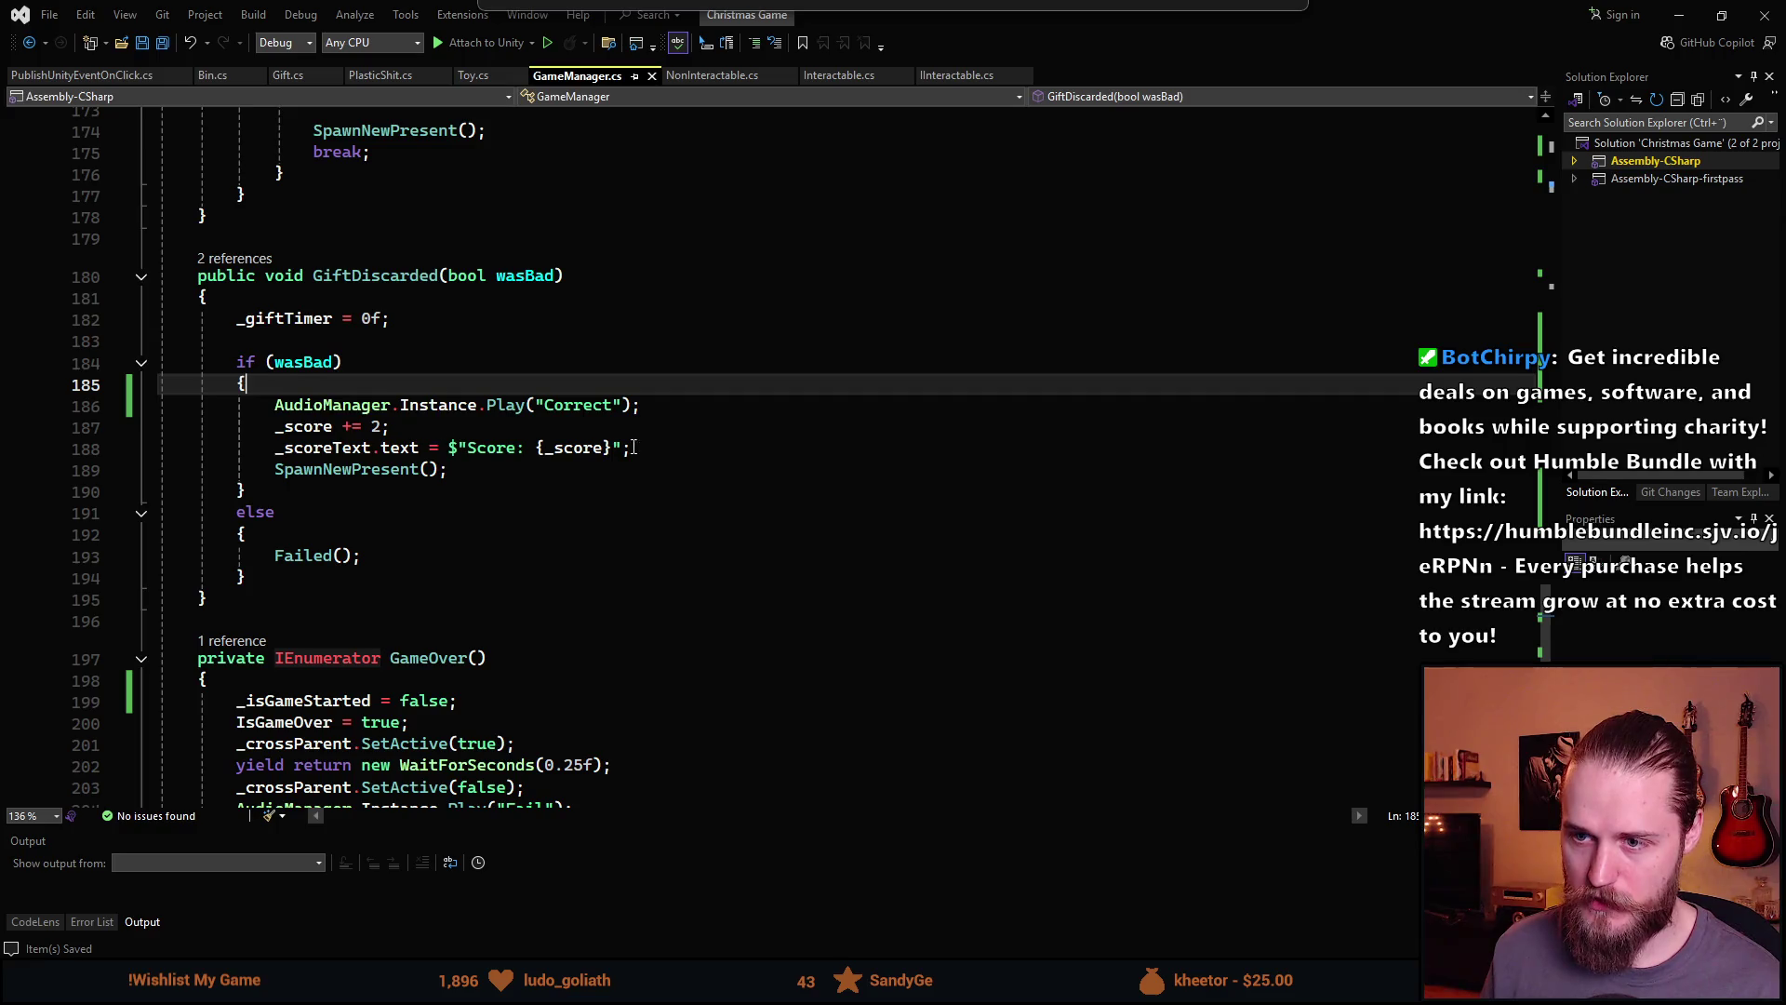
Add StartCoroutine(AddTimerIncrement(0.25f)); below the score text line, then return to Unity
left_click(669, 448)
key("Return")
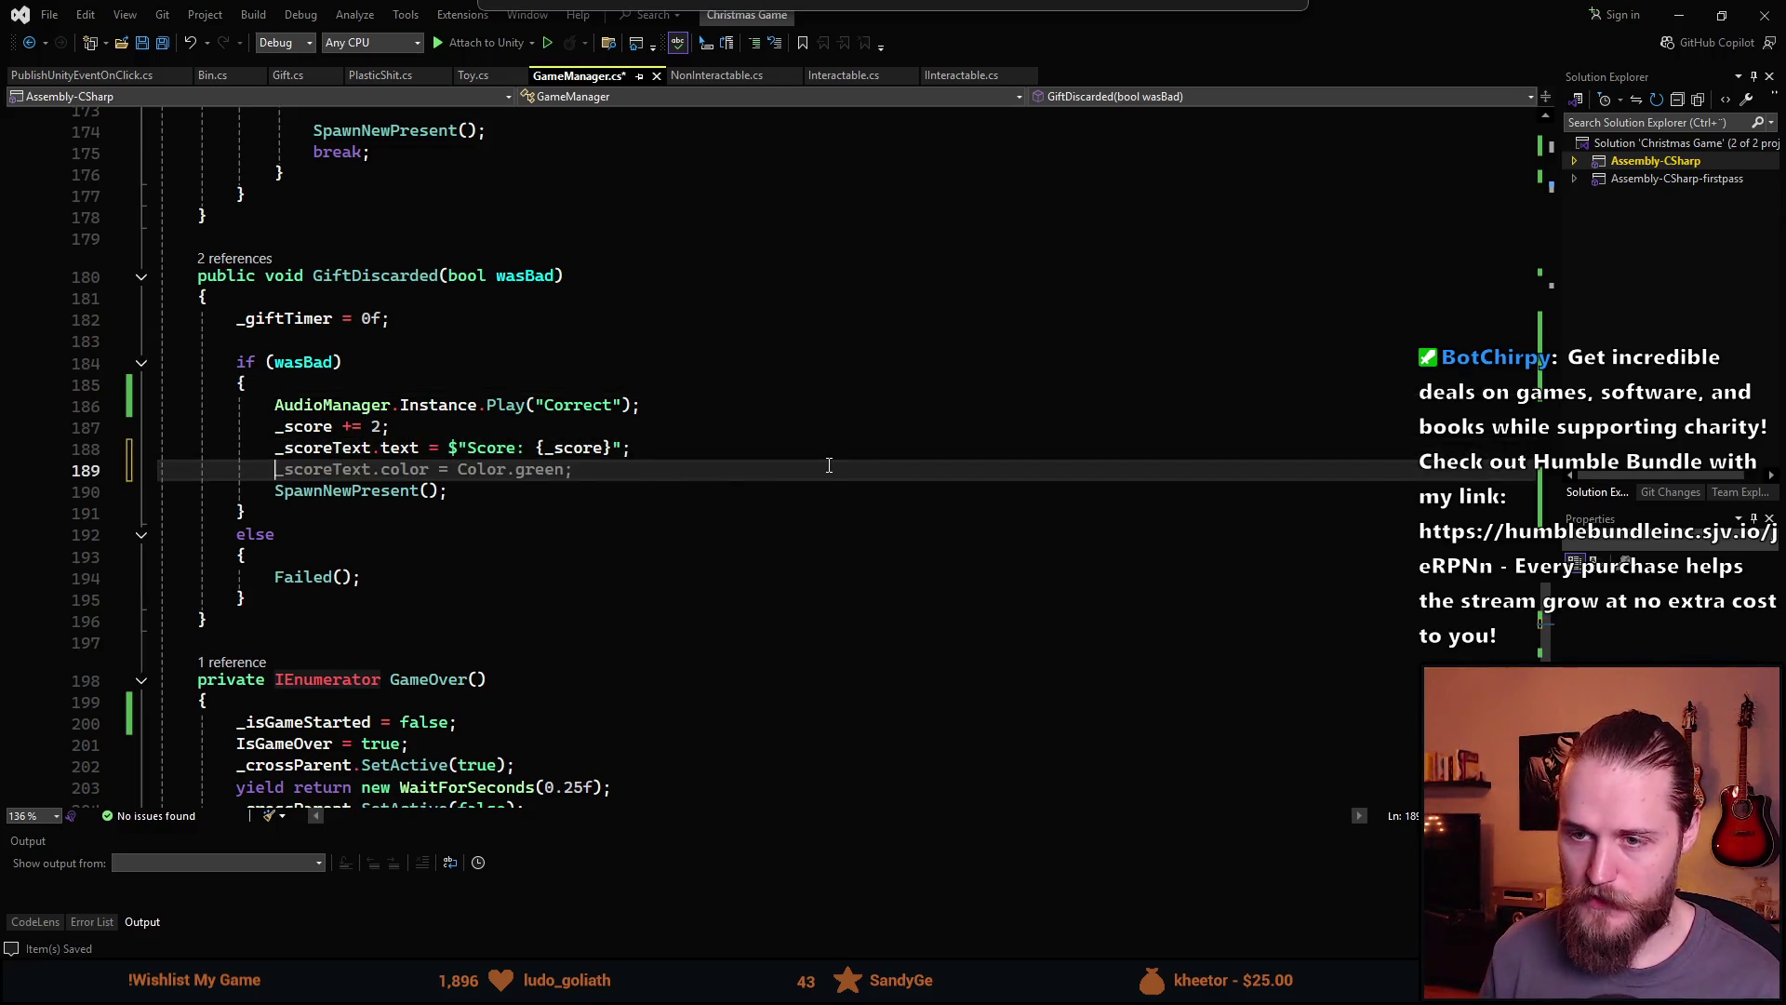
type("add")
key("BackSpace")
key("BackSpace")
key("BackSpace")
type("StartCoroutine(")
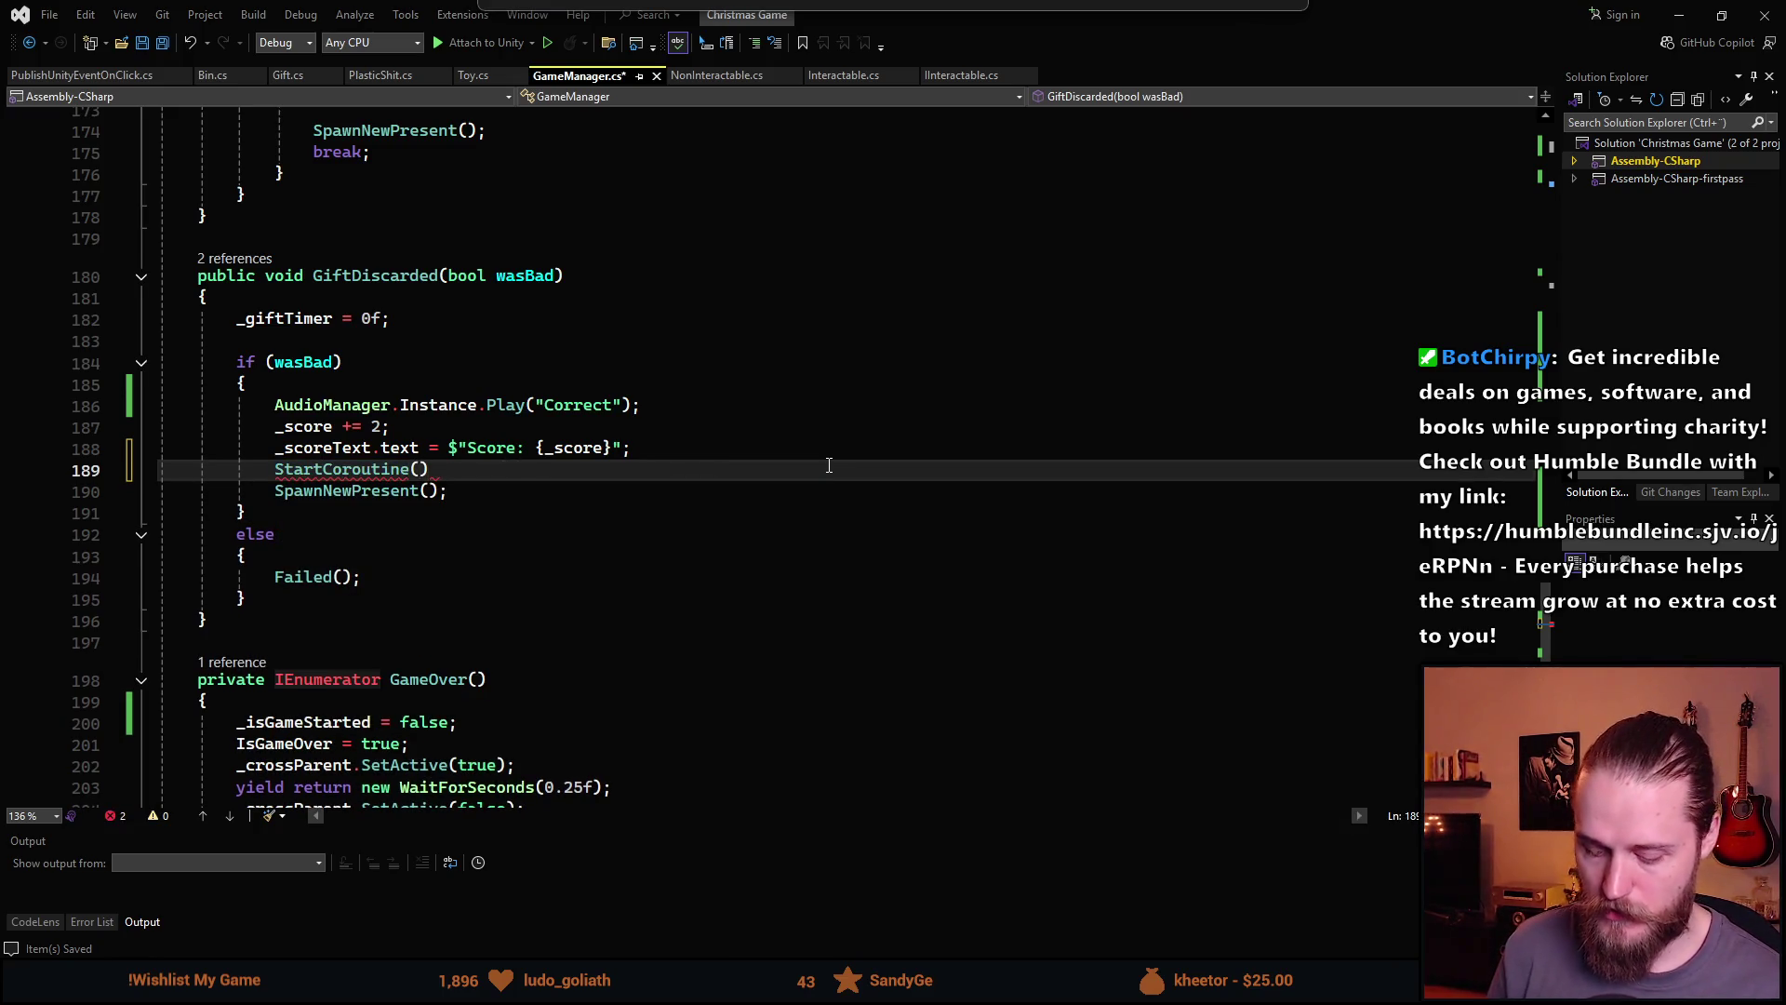
type("add")
key("Tab")
type("(")
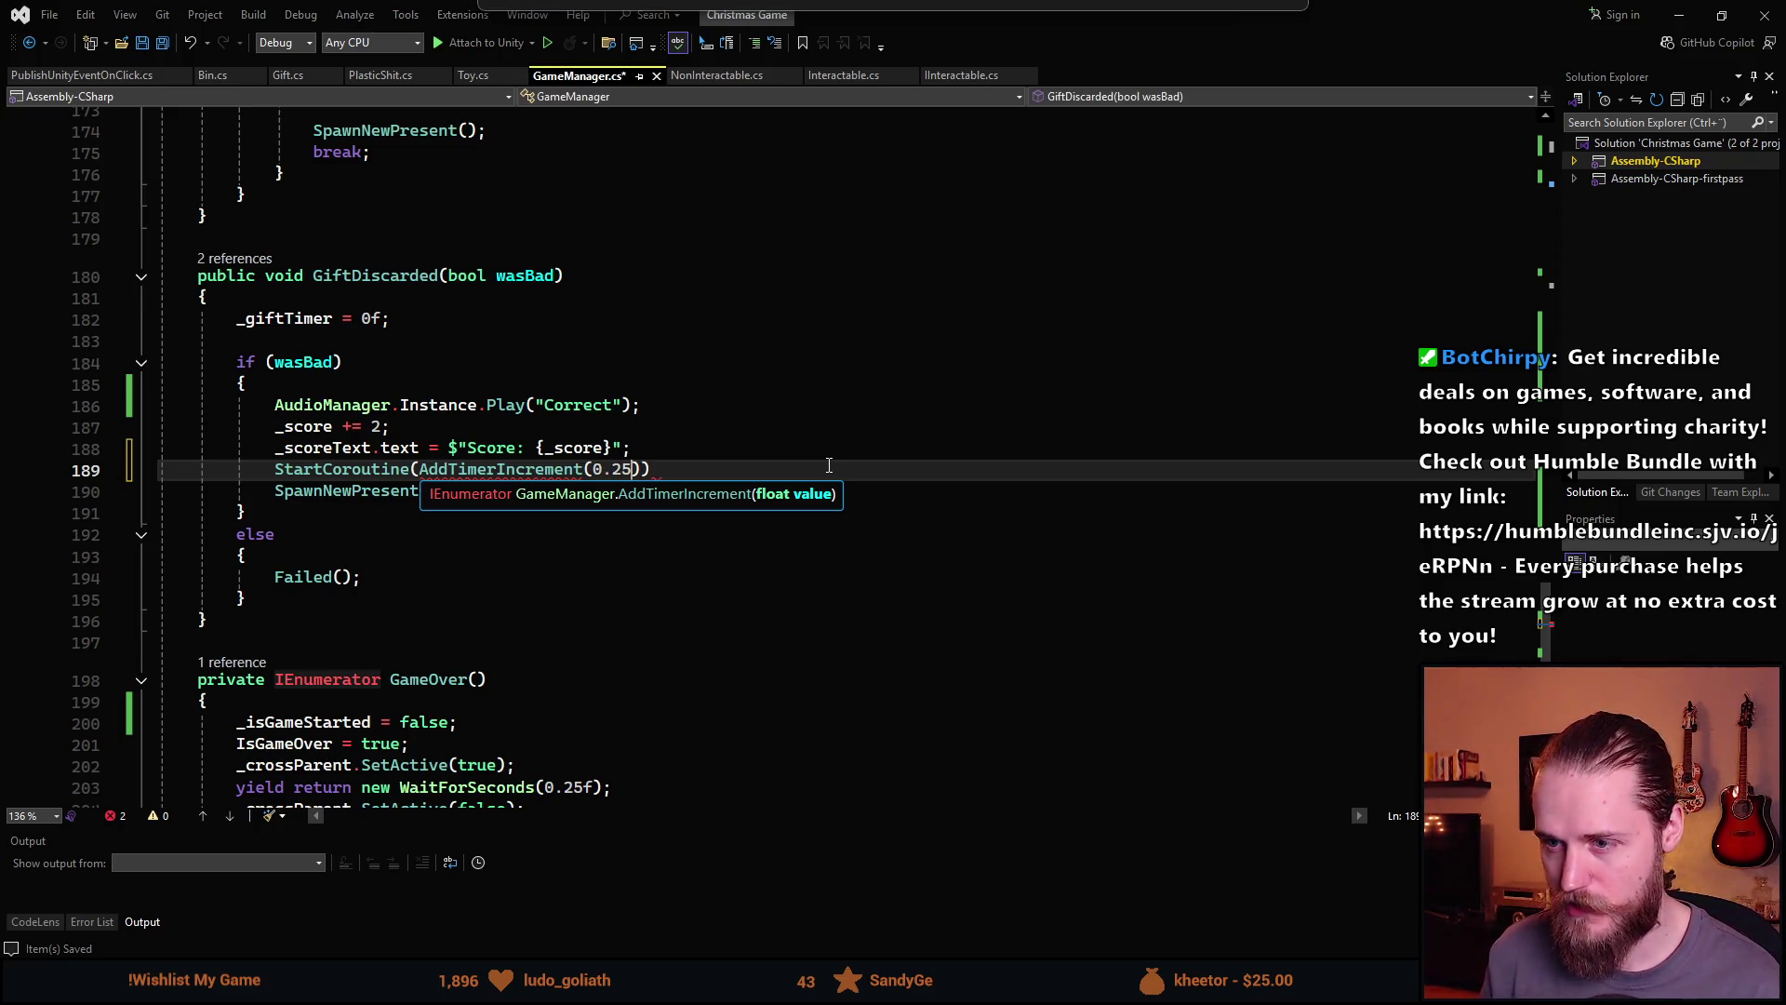
key("End")
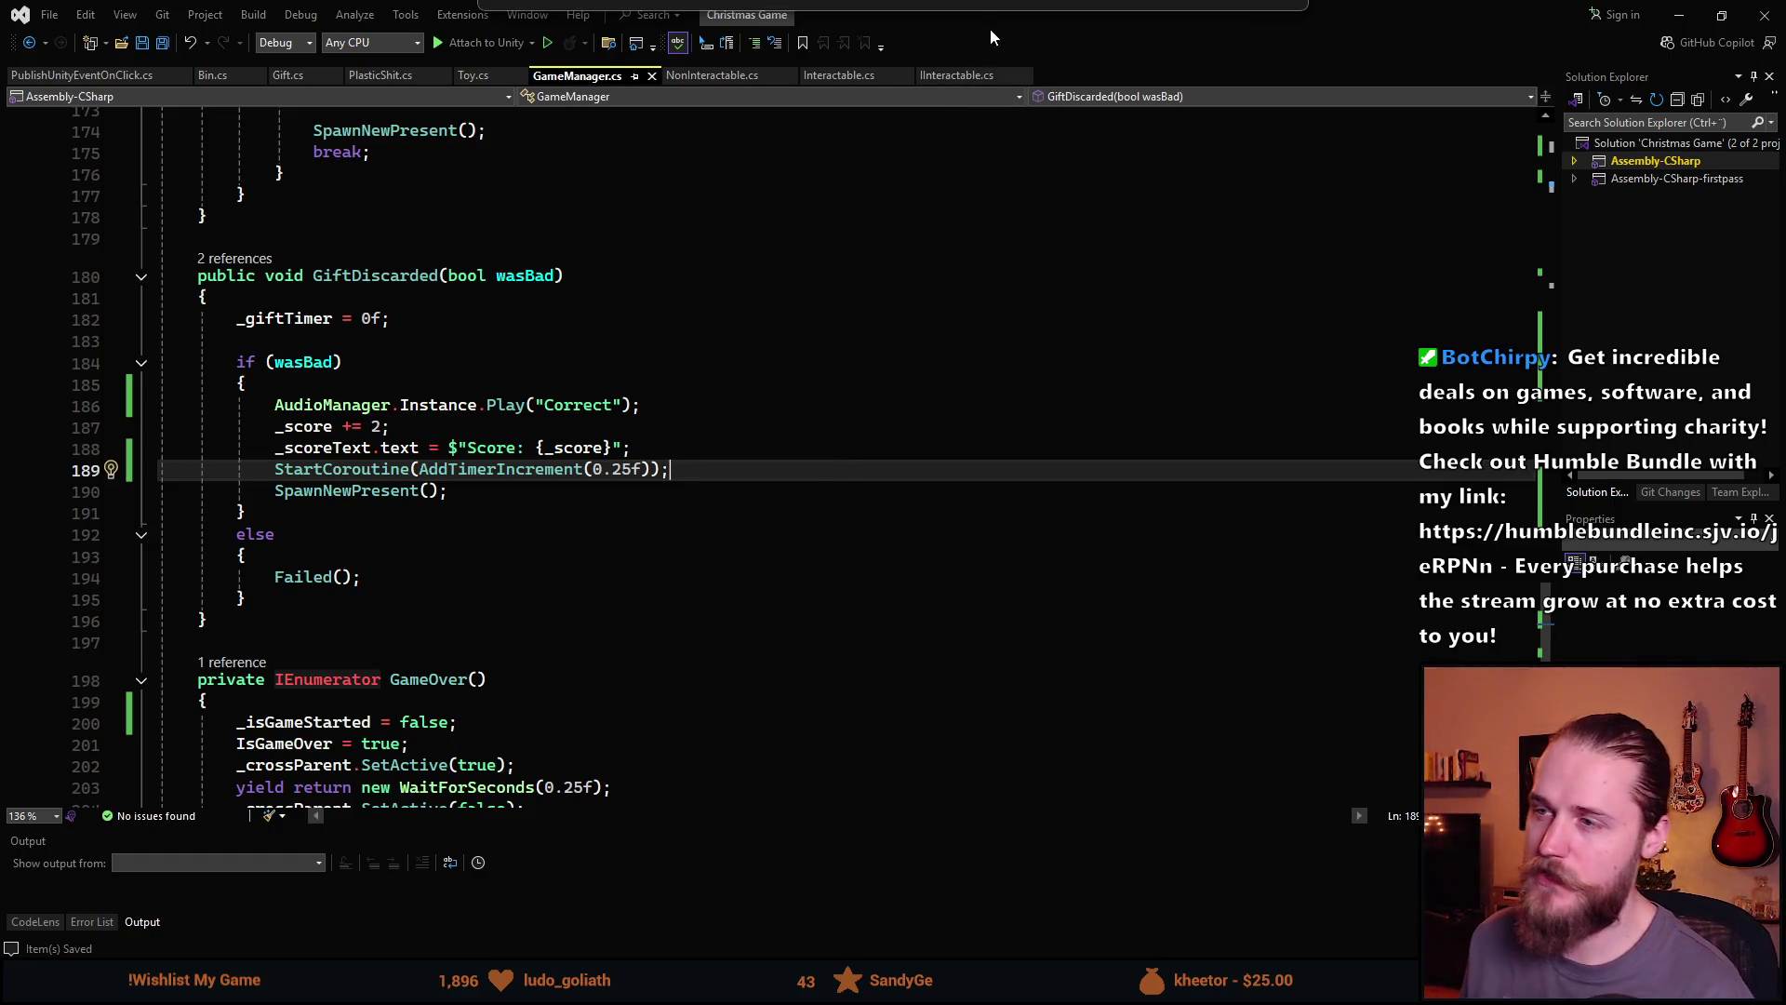
scroll(833, 423, "up", 5)
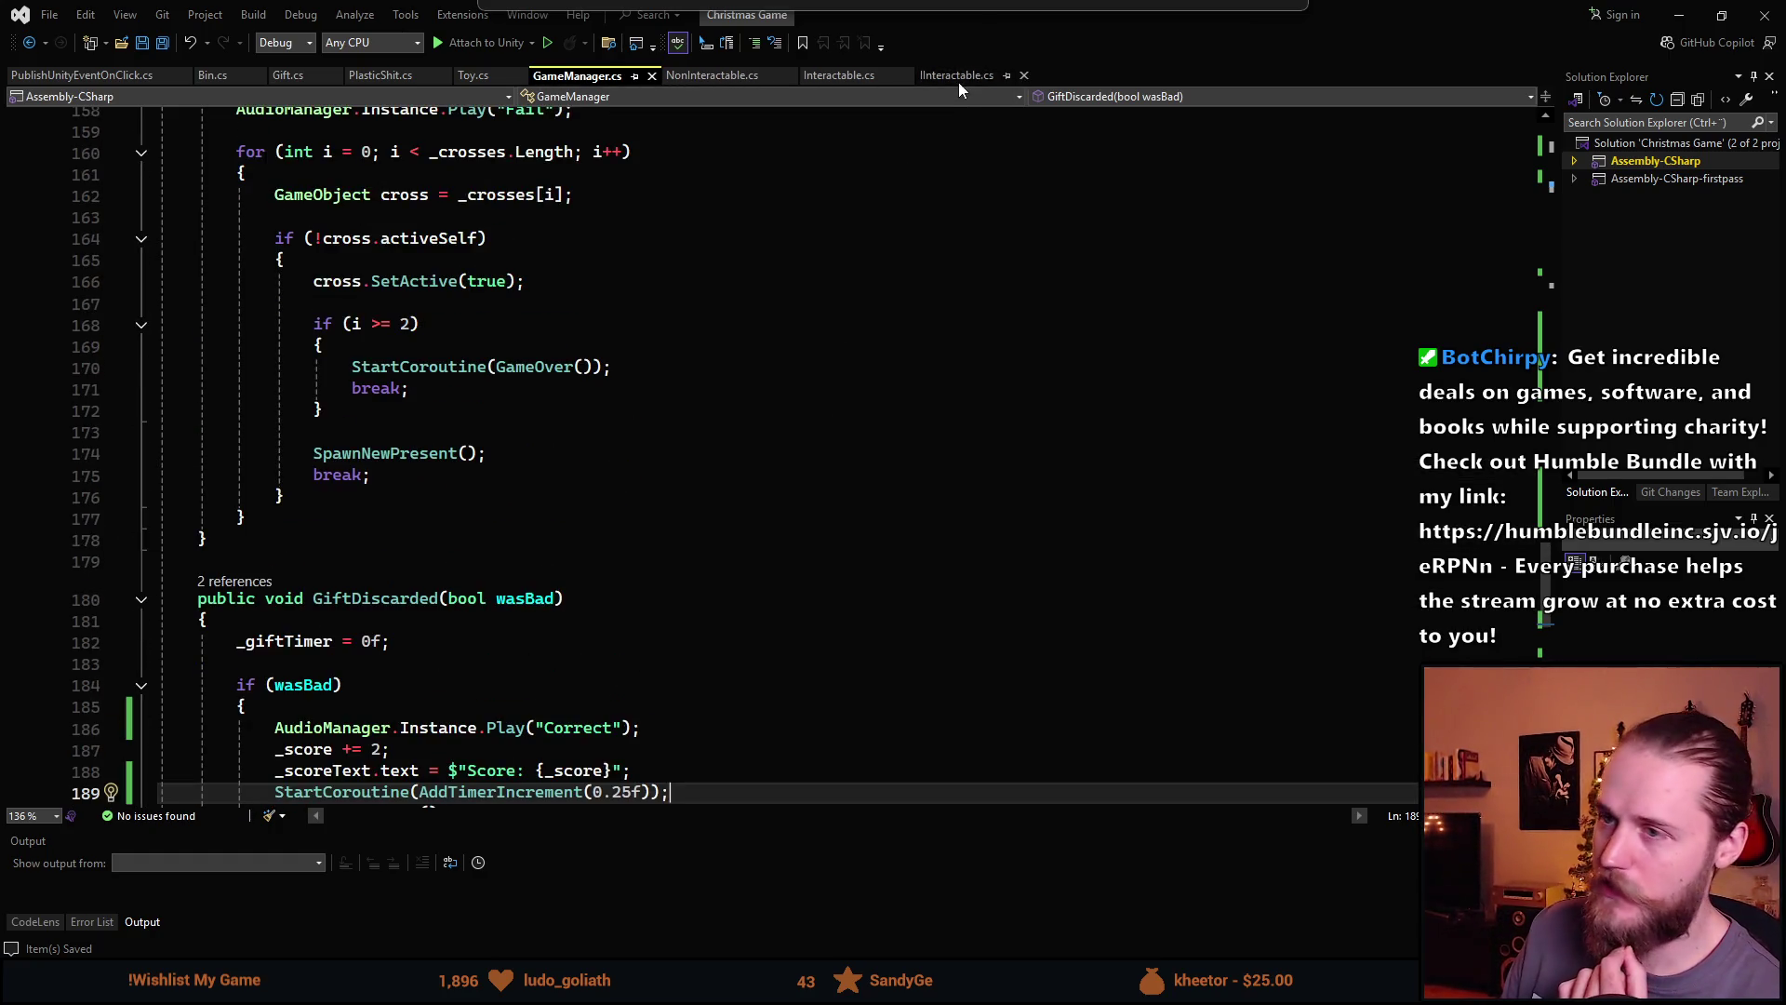
key("alt+Tab")
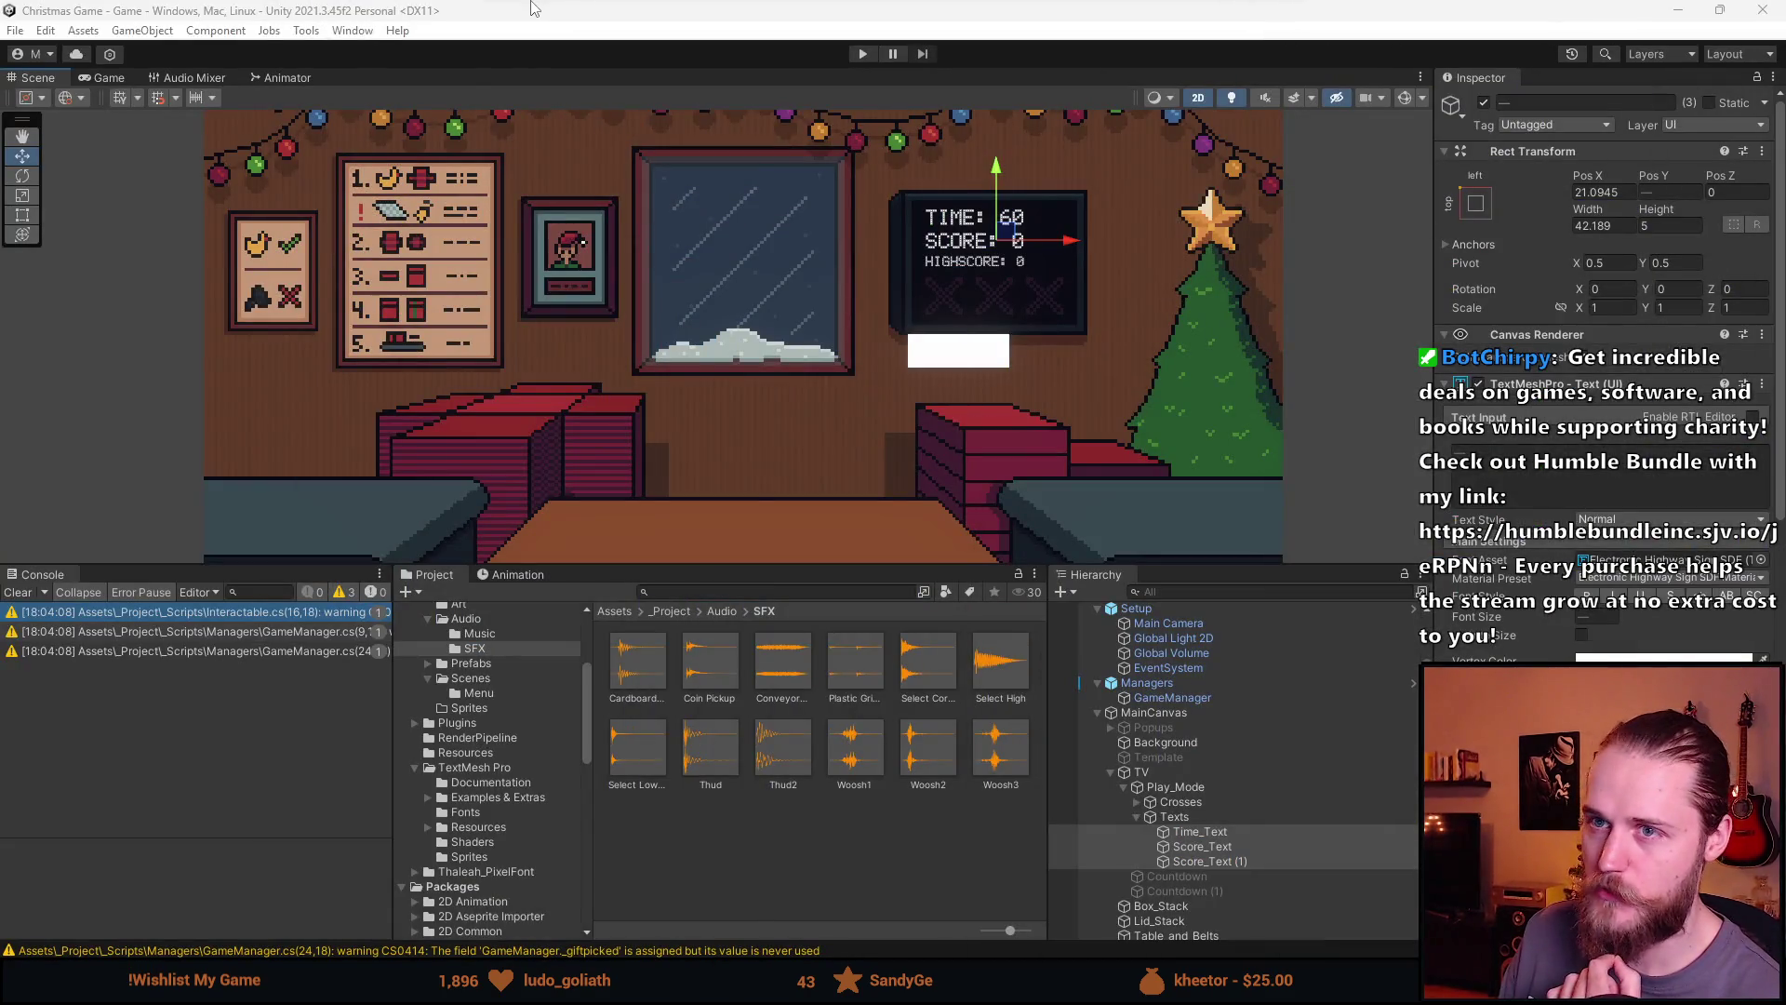
Clear the Console, enter Play mode, enlarge the Game view and start the countdown
left_click(21, 594)
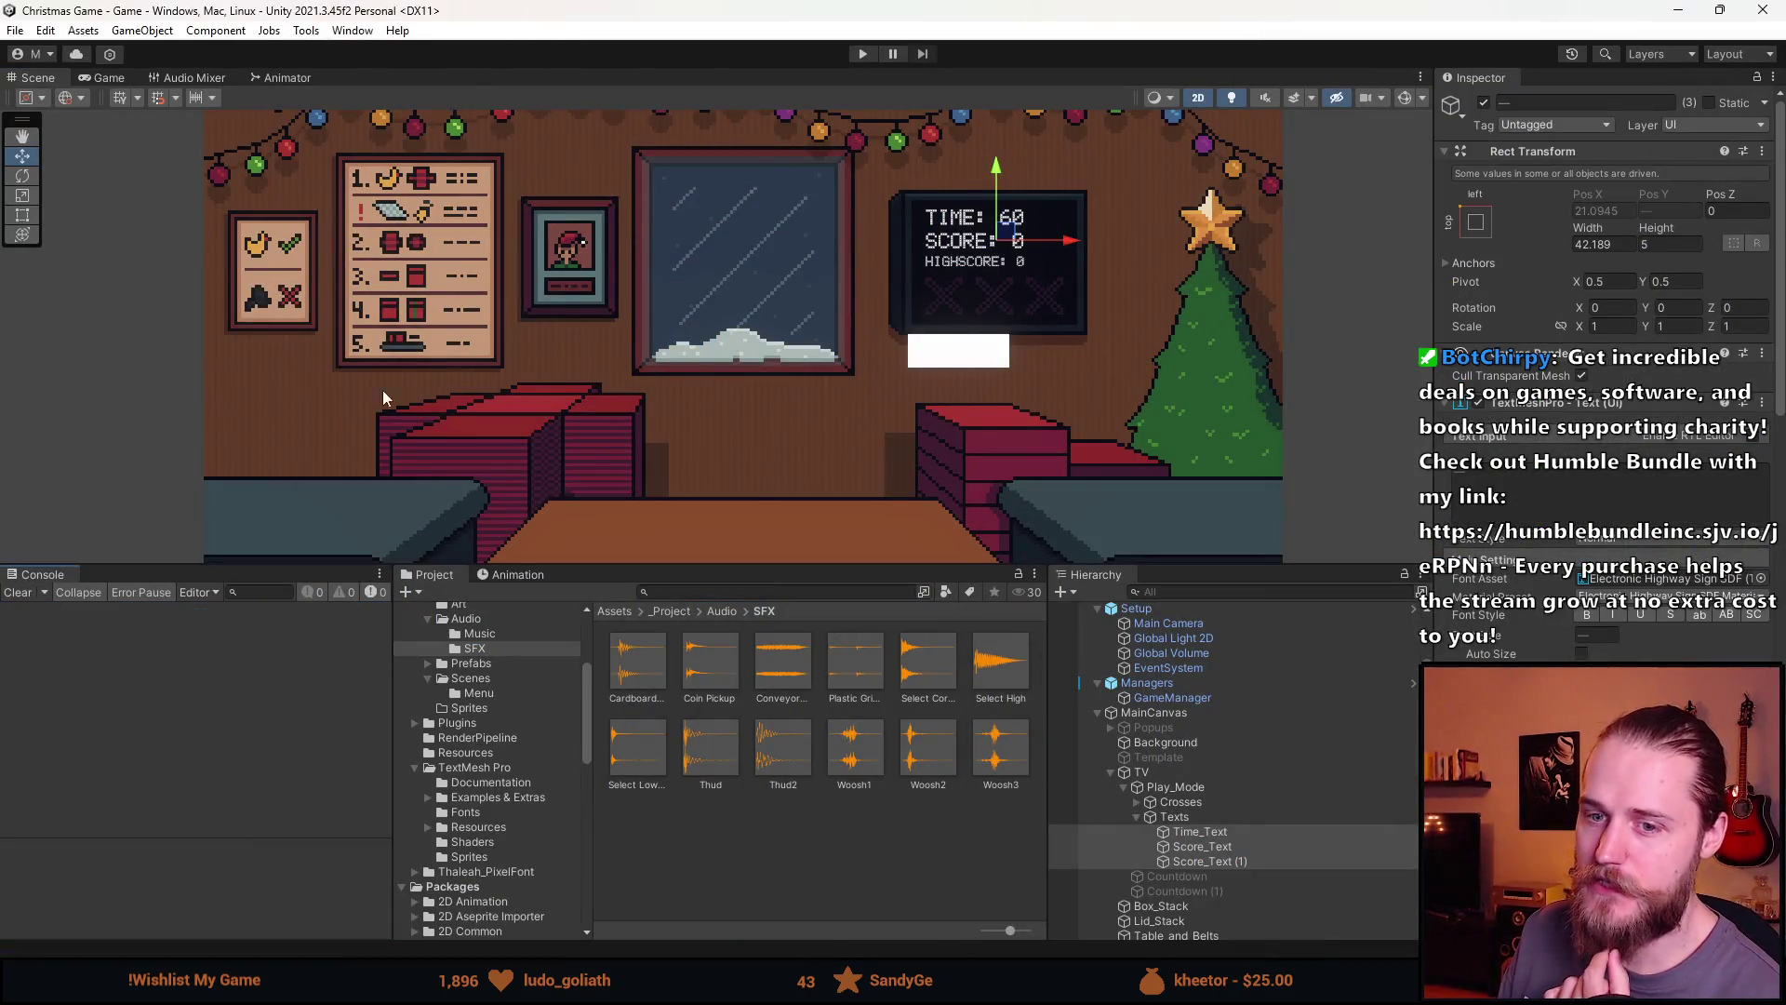
left_click(862, 53)
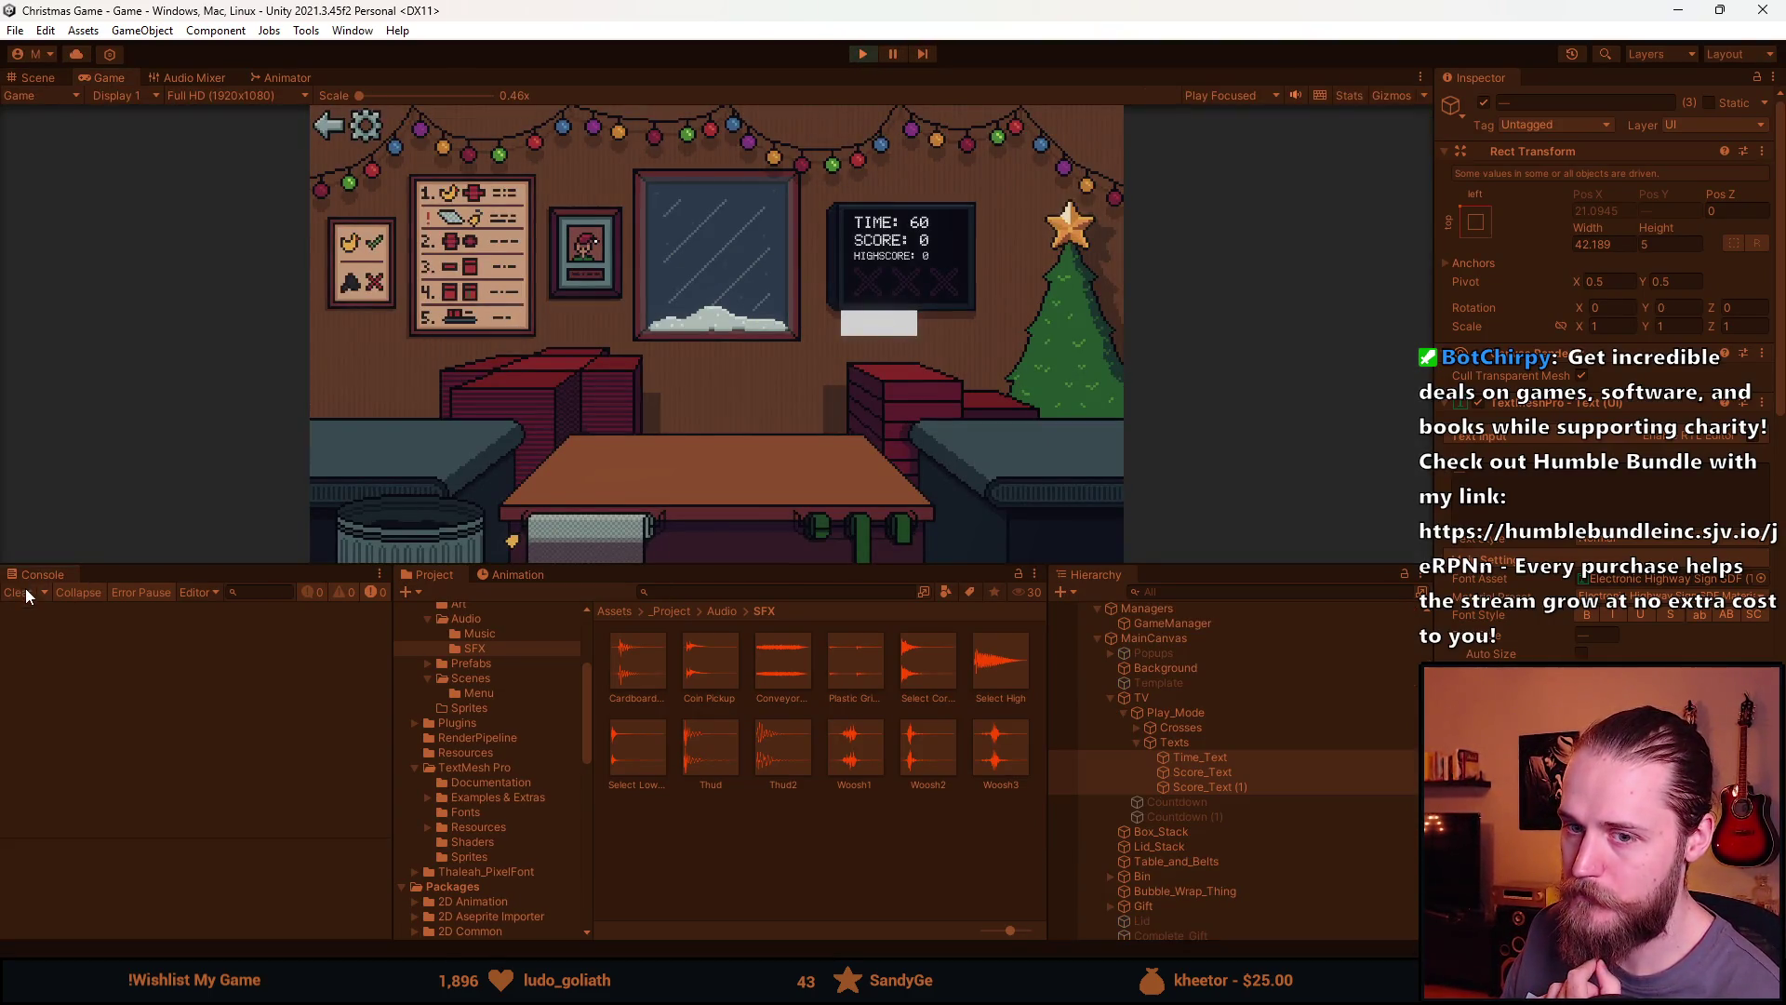
mouse_move(701, 559)
left_mouse_down()
mouse_move(798, 661)
mouse_move(763, 806)
left_mouse_up()
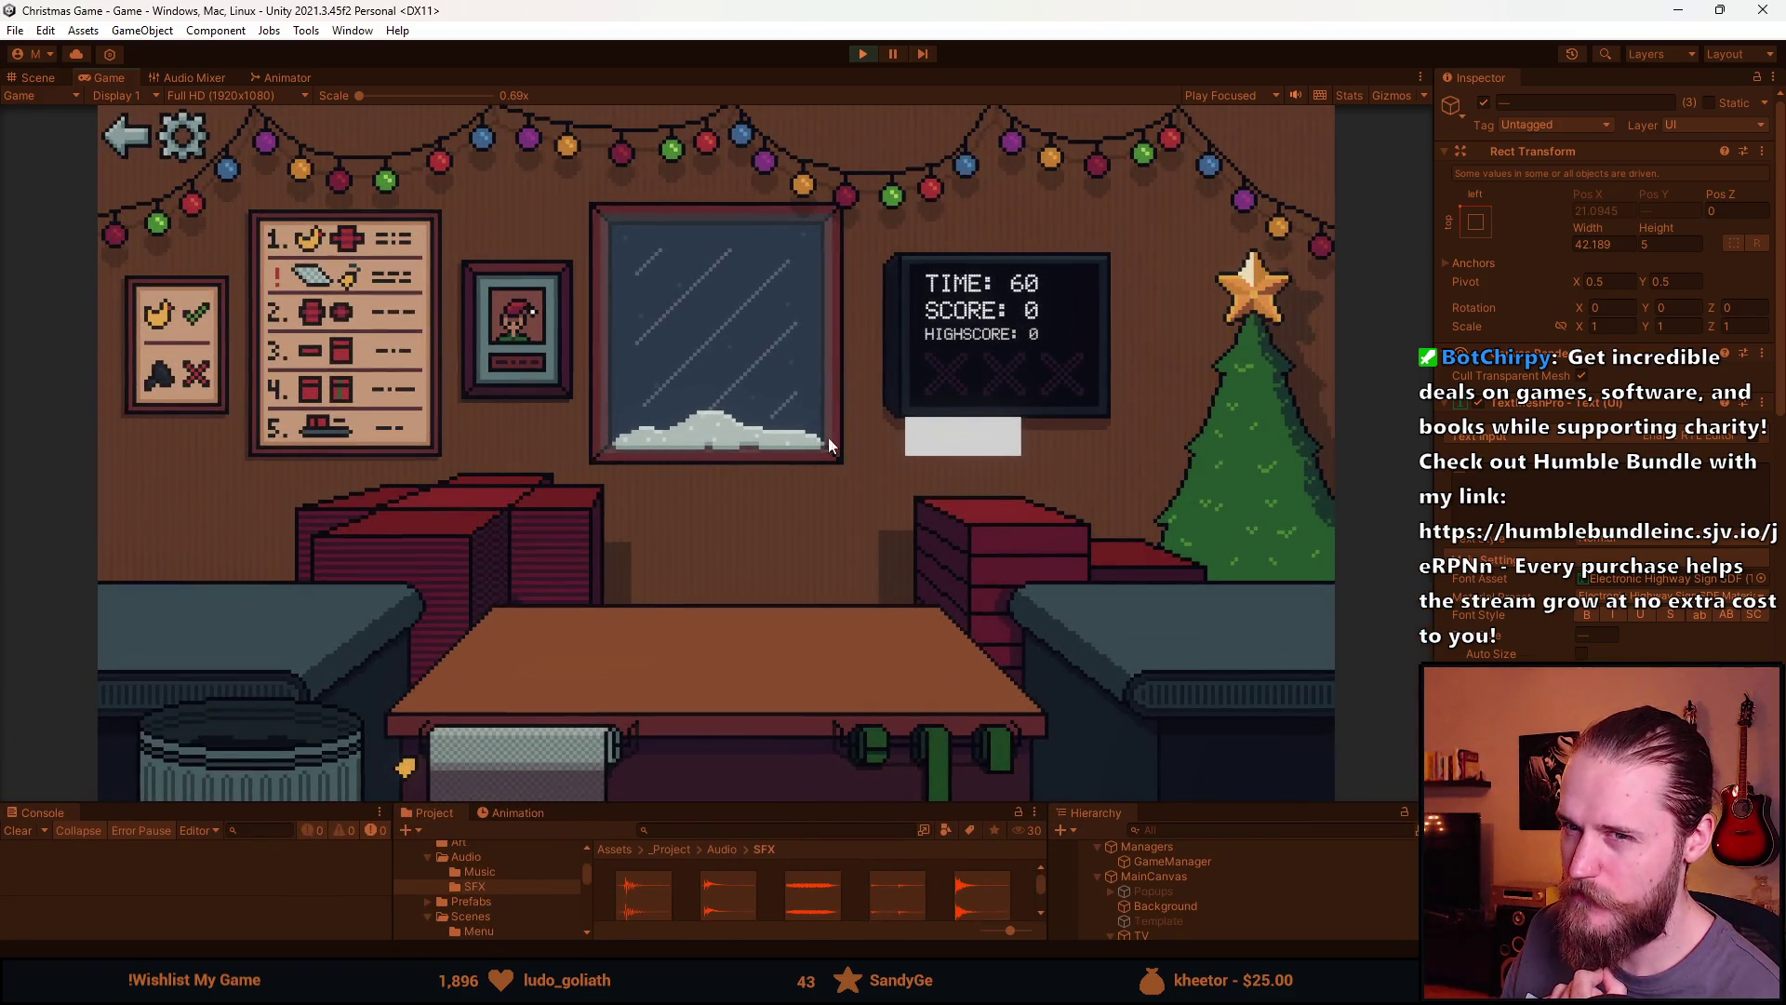
left_click(953, 431)
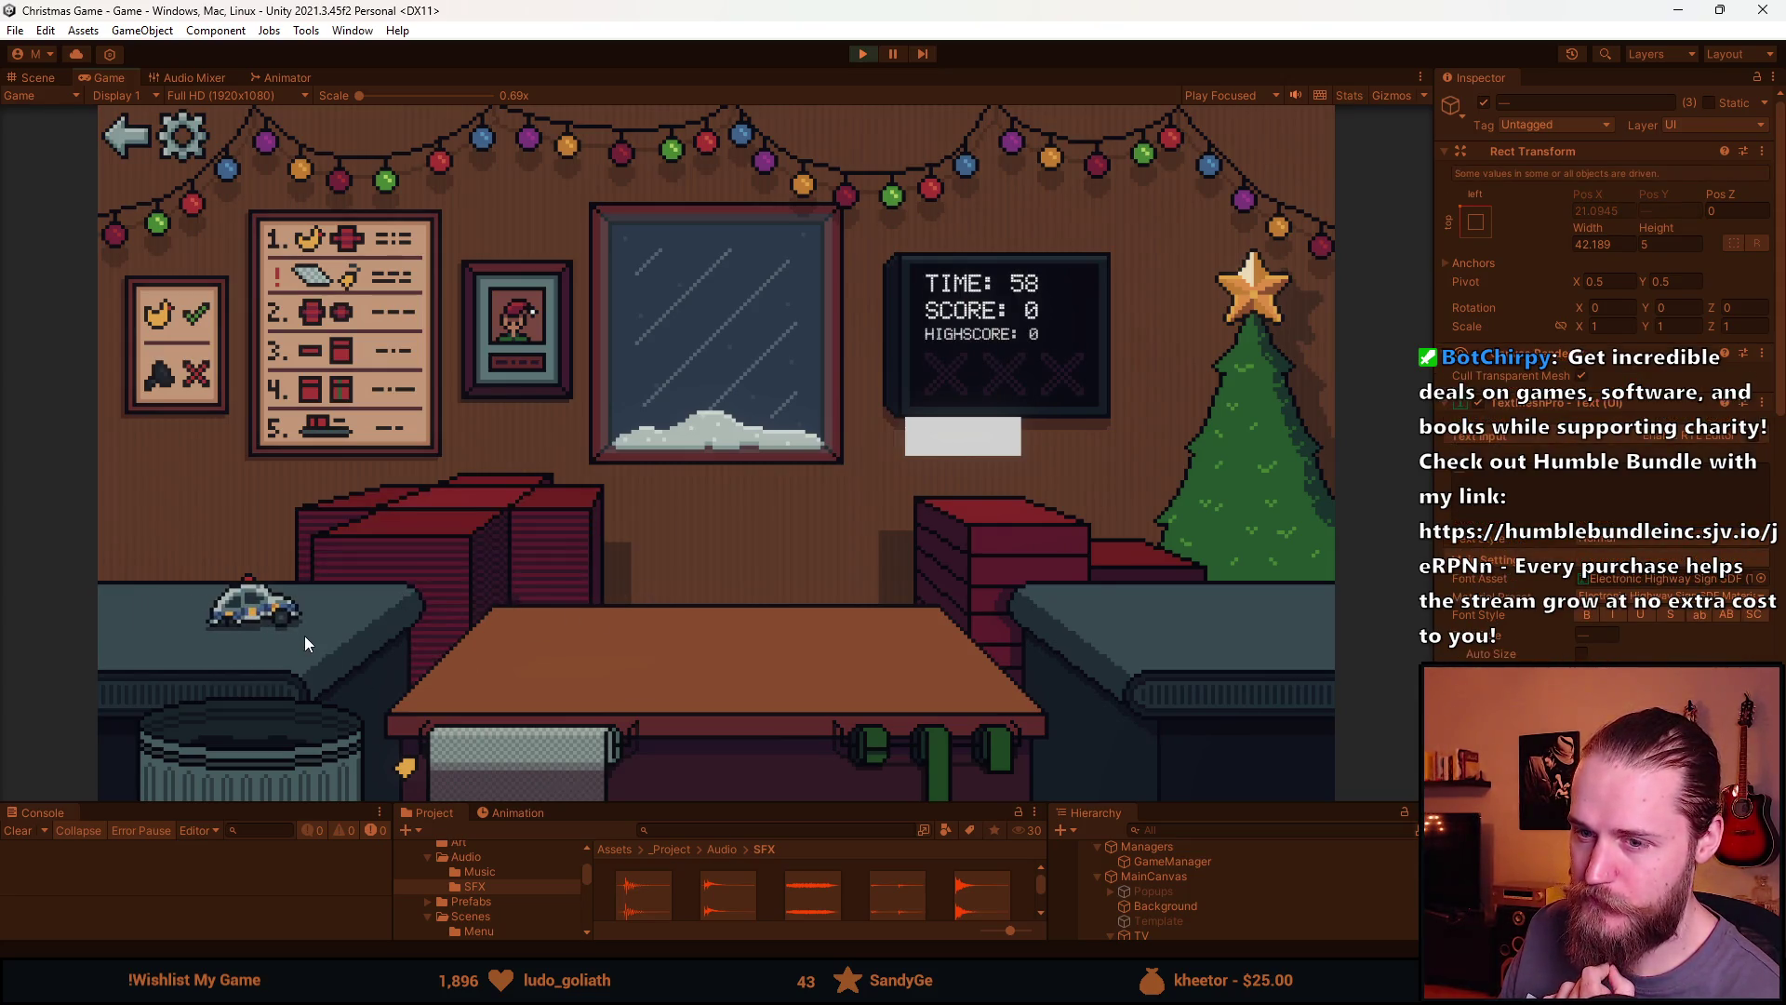
Trash the toy car, teddy bear and blue car; wrap and ship the bottle and red car
left_click(252, 761)
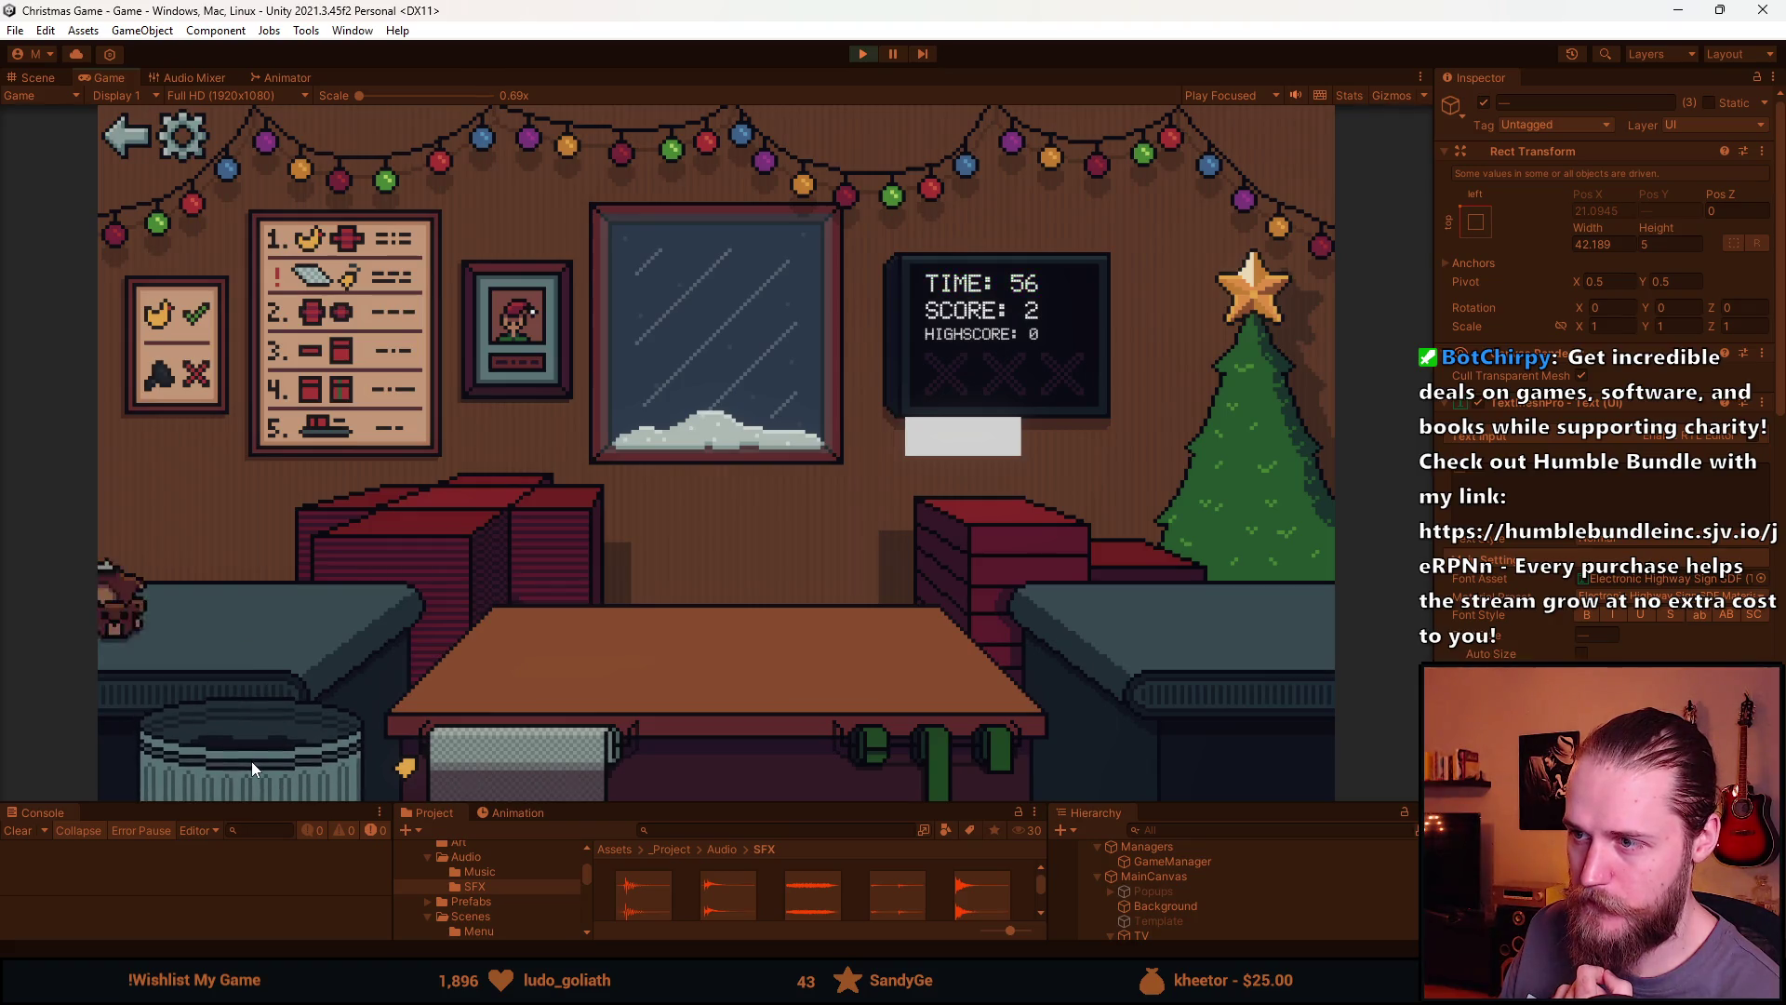
left_click(259, 729)
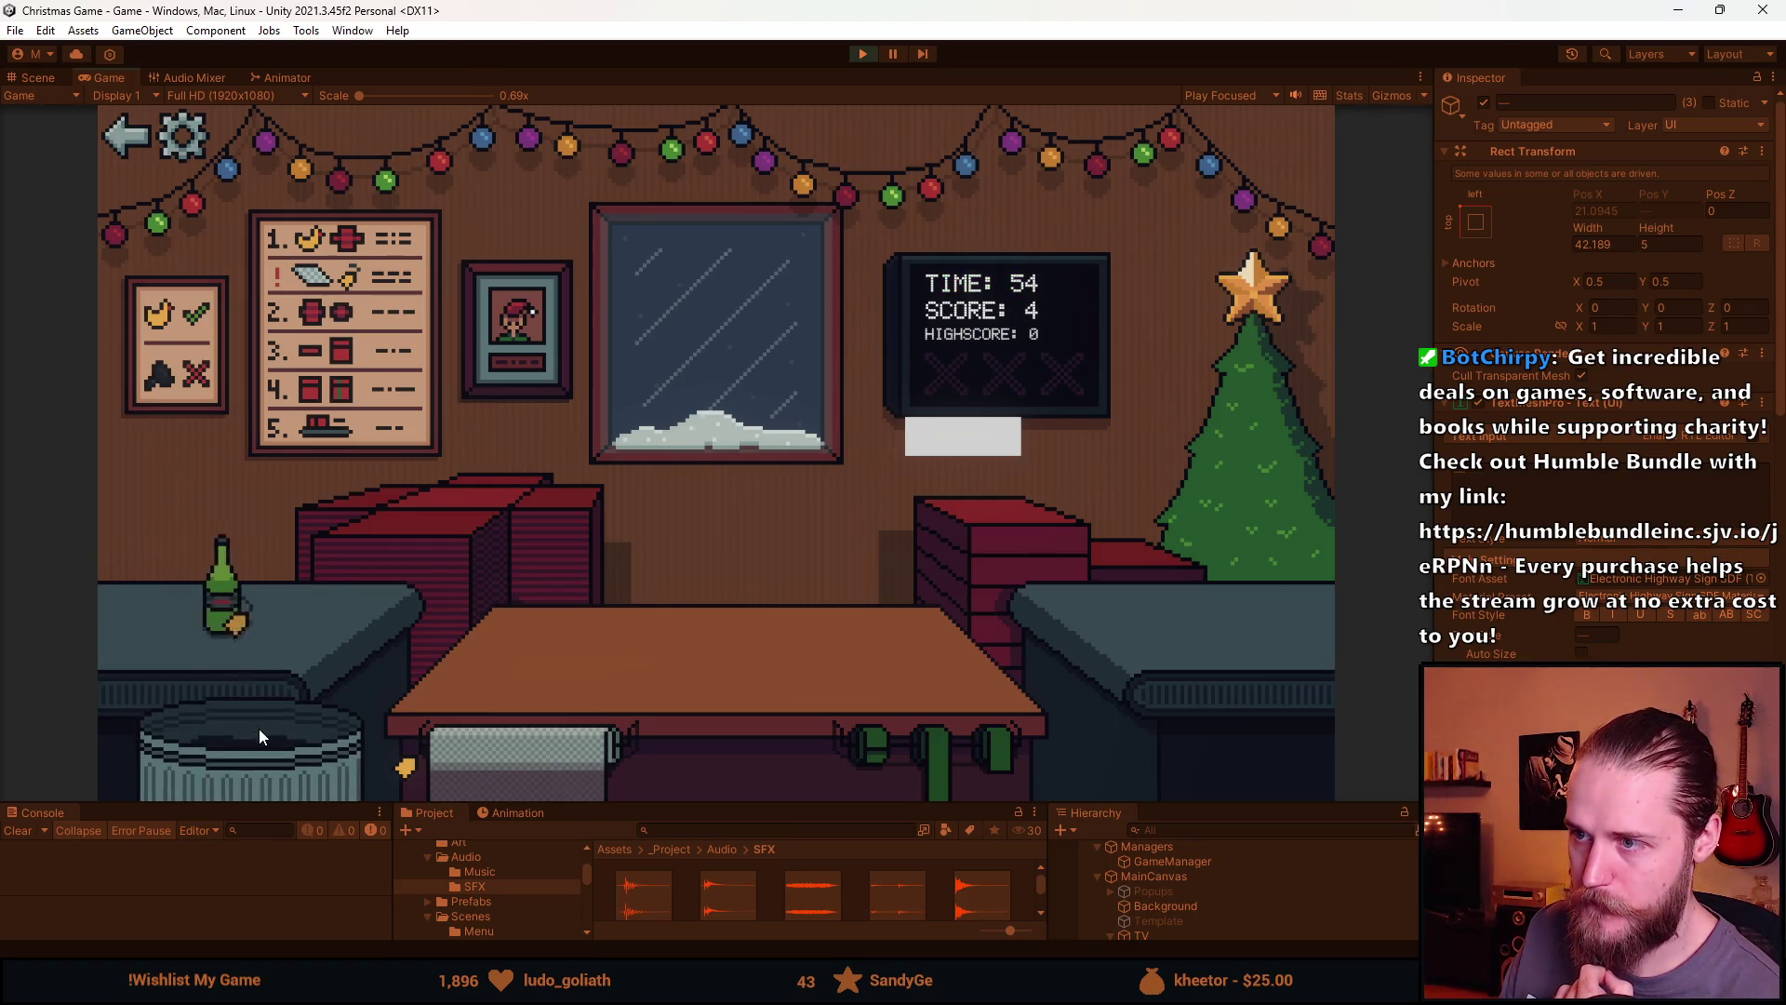
left_click(237, 606)
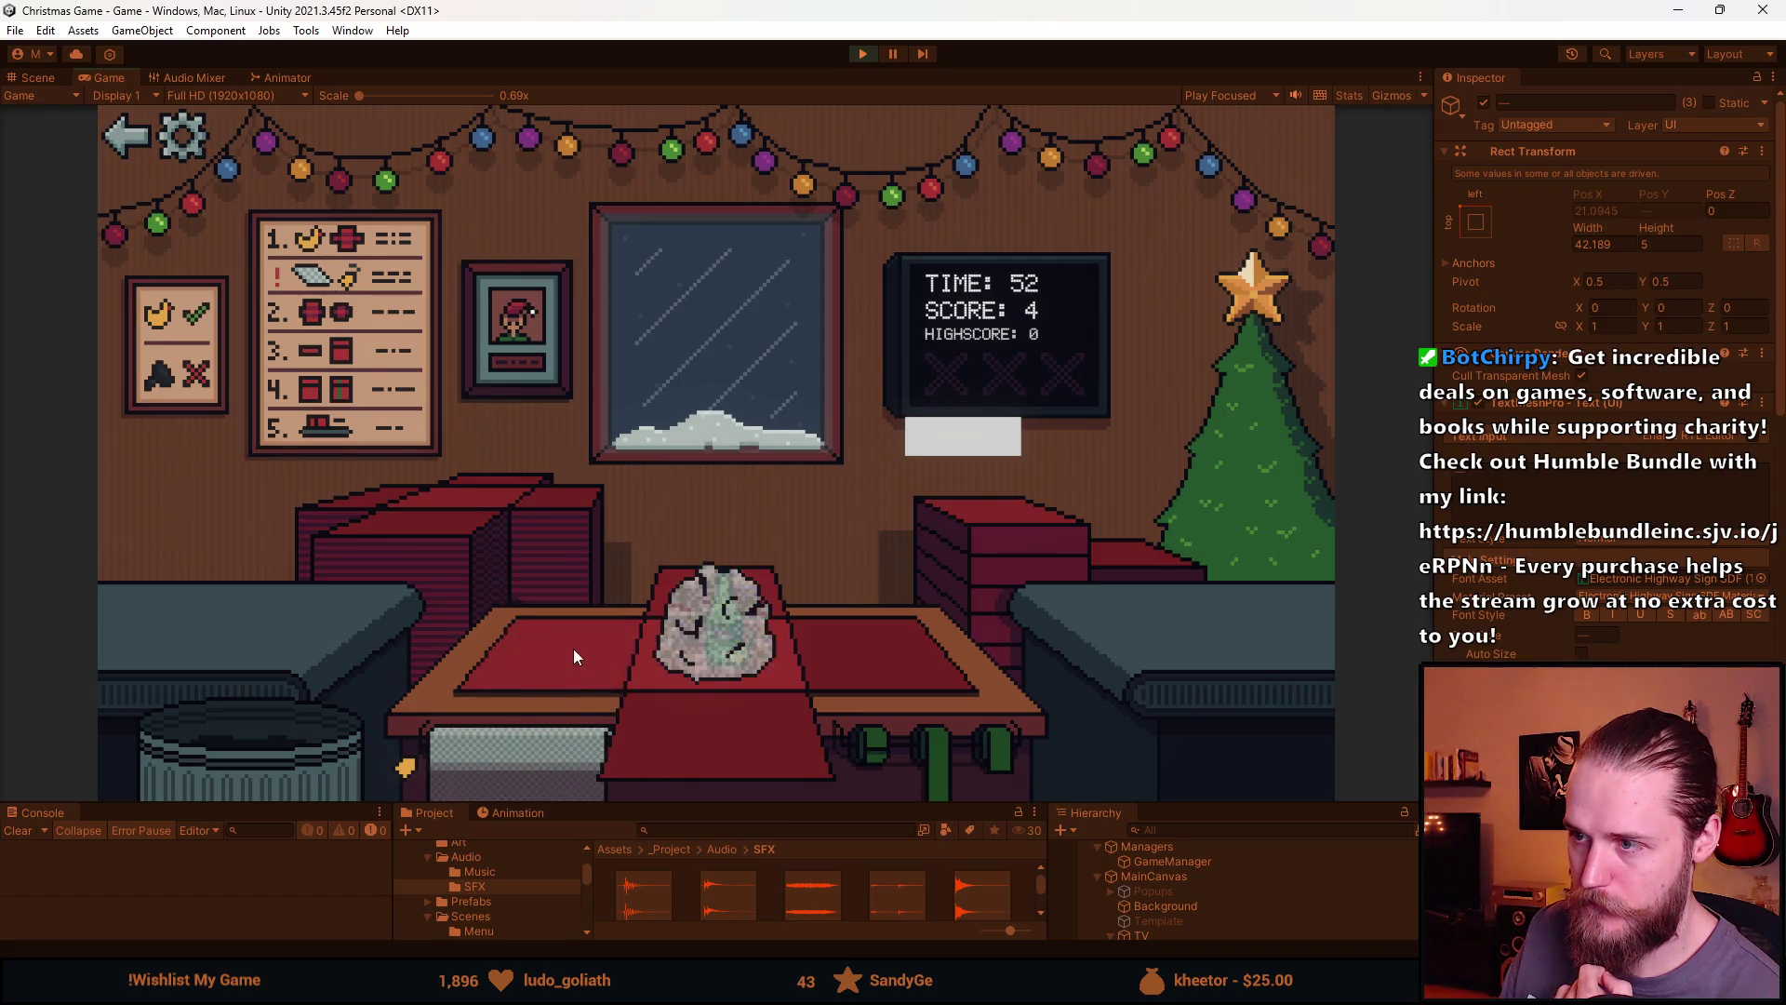
left_click(734, 638)
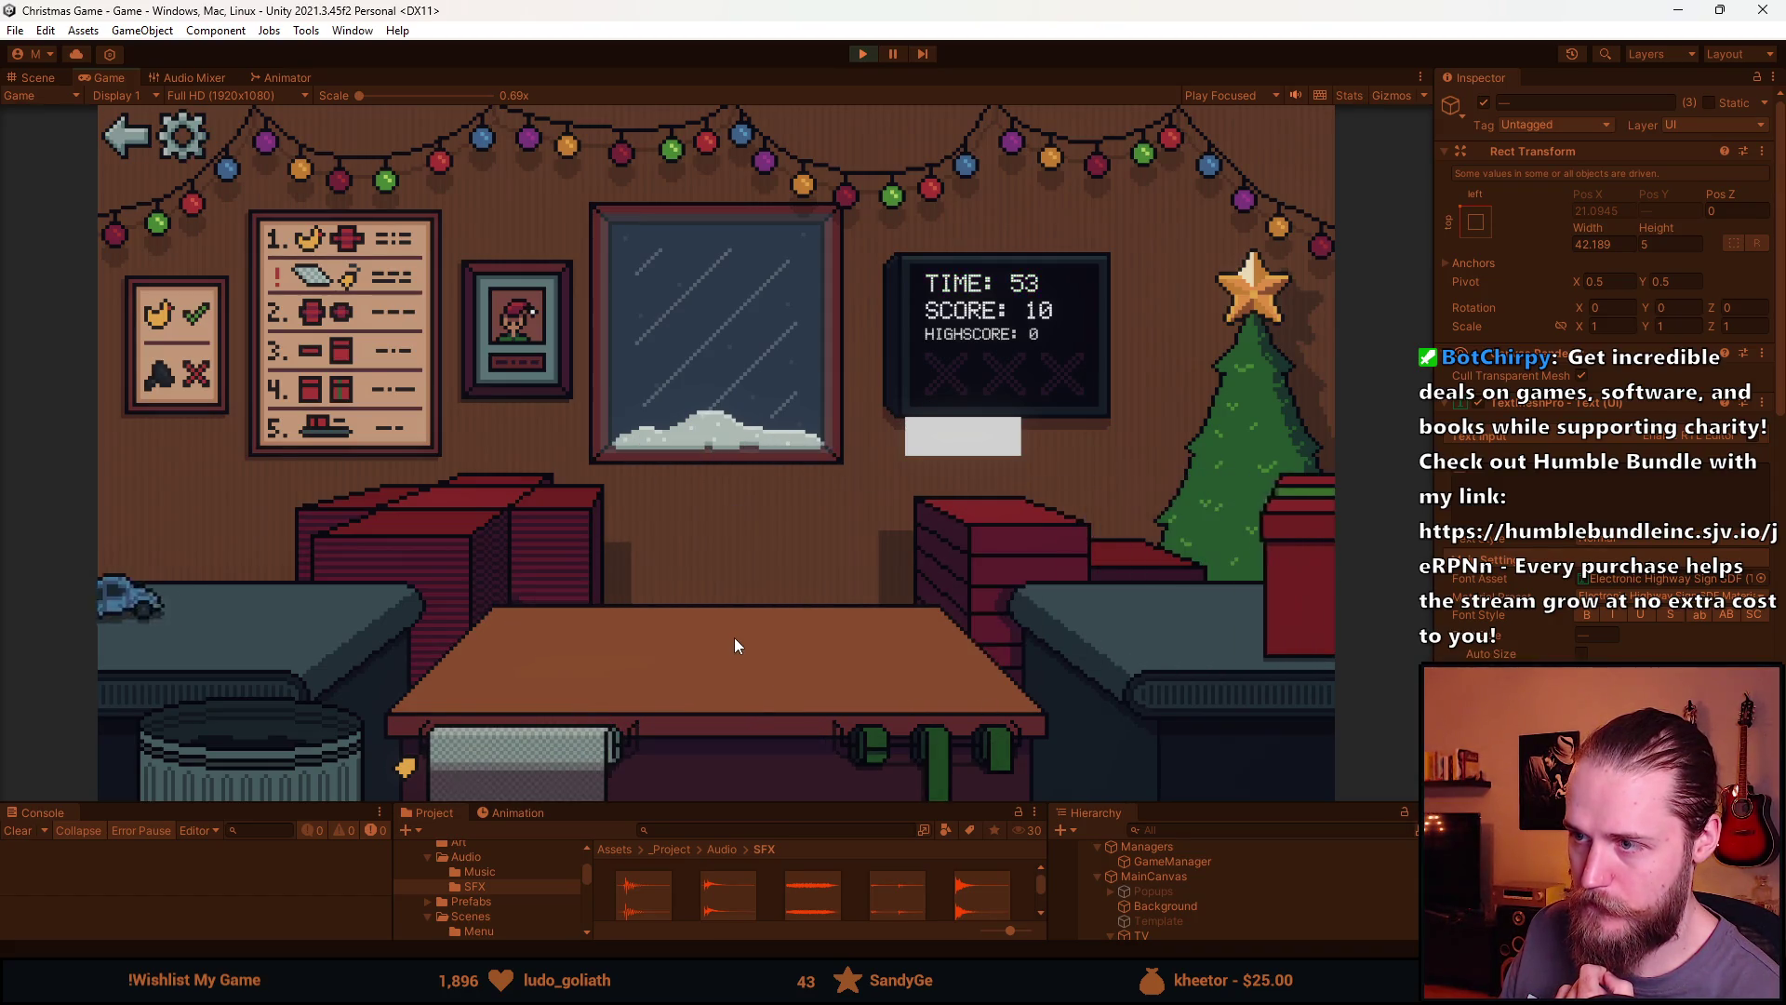
left_click(264, 740)
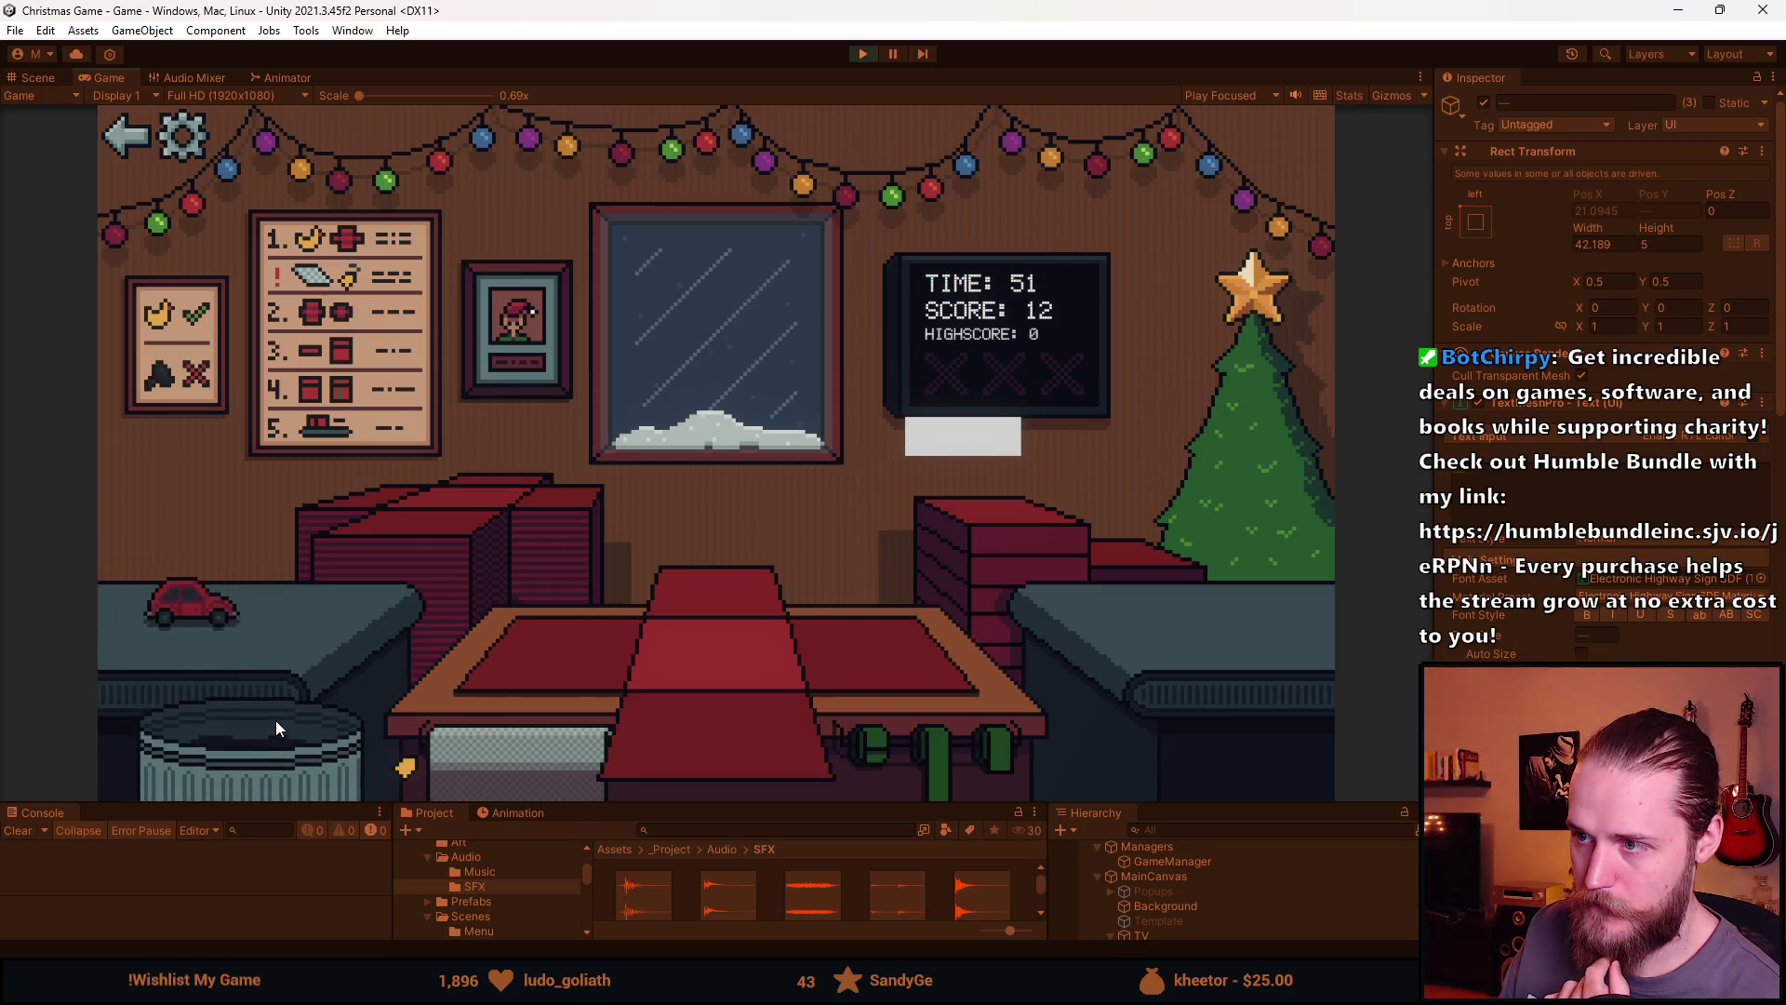
left_click(270, 618)
left_click(776, 709)
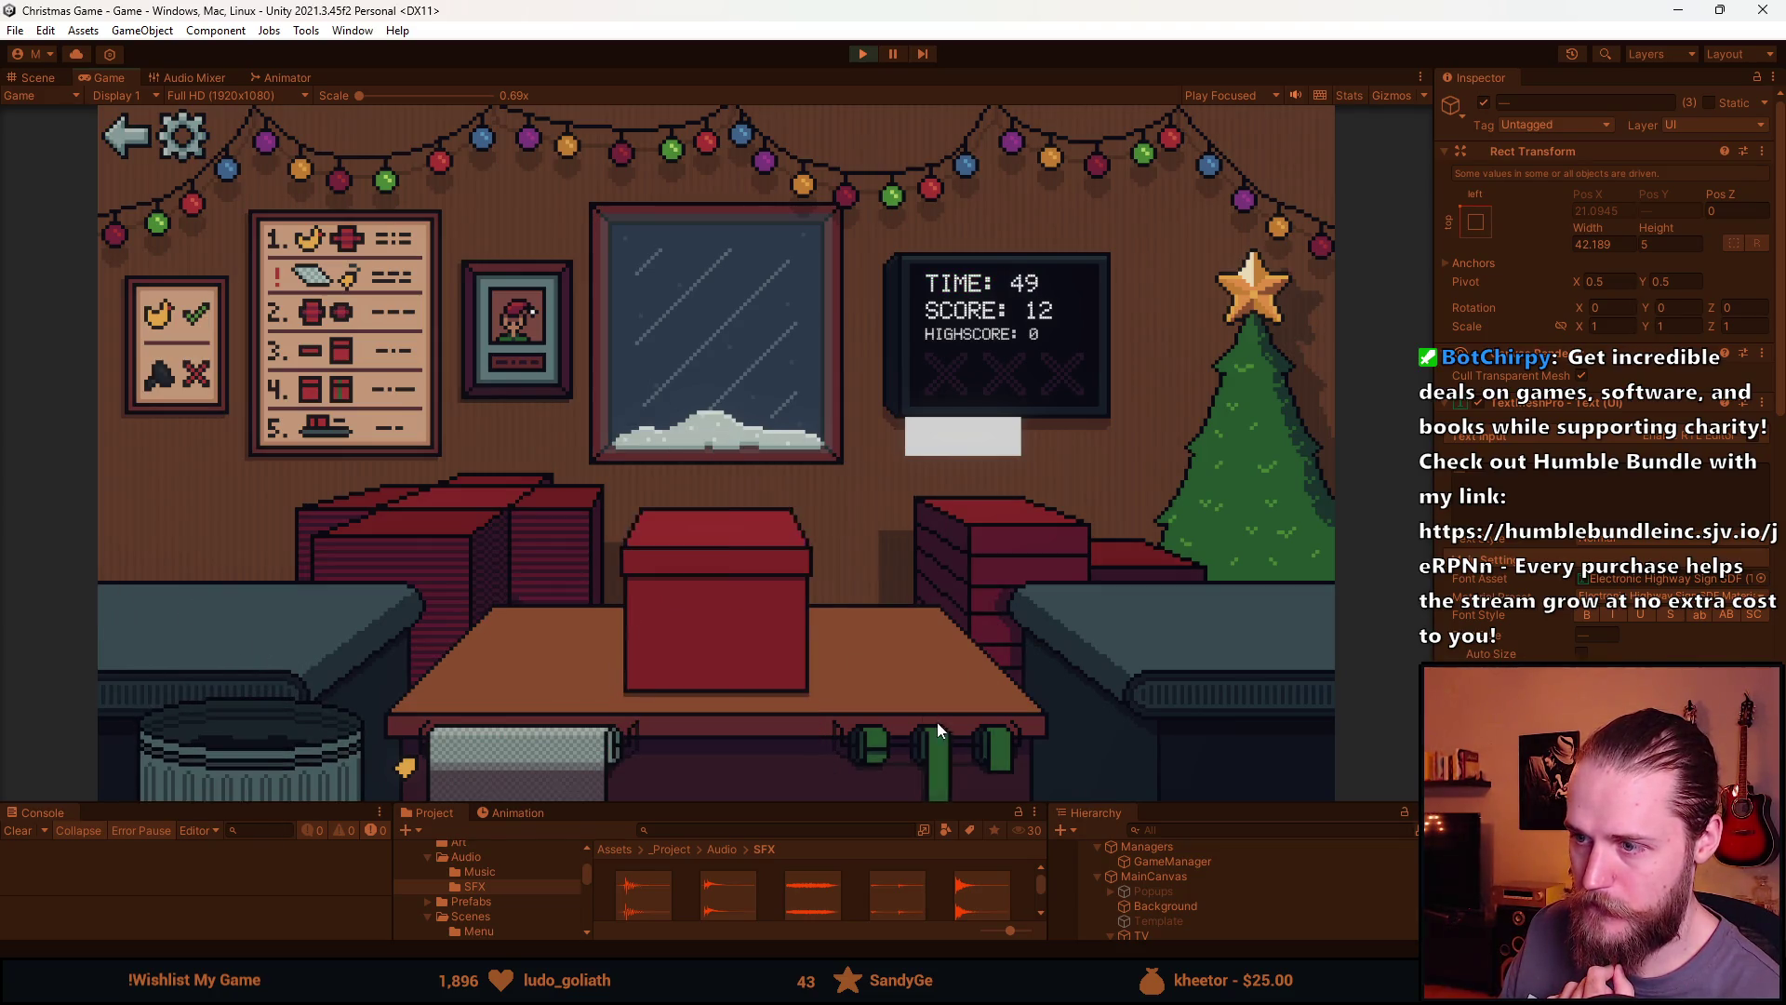
Trash the panda ball, wrap and ship the cube and ball, then stop the playtest
left_click(320, 744)
left_click(255, 605)
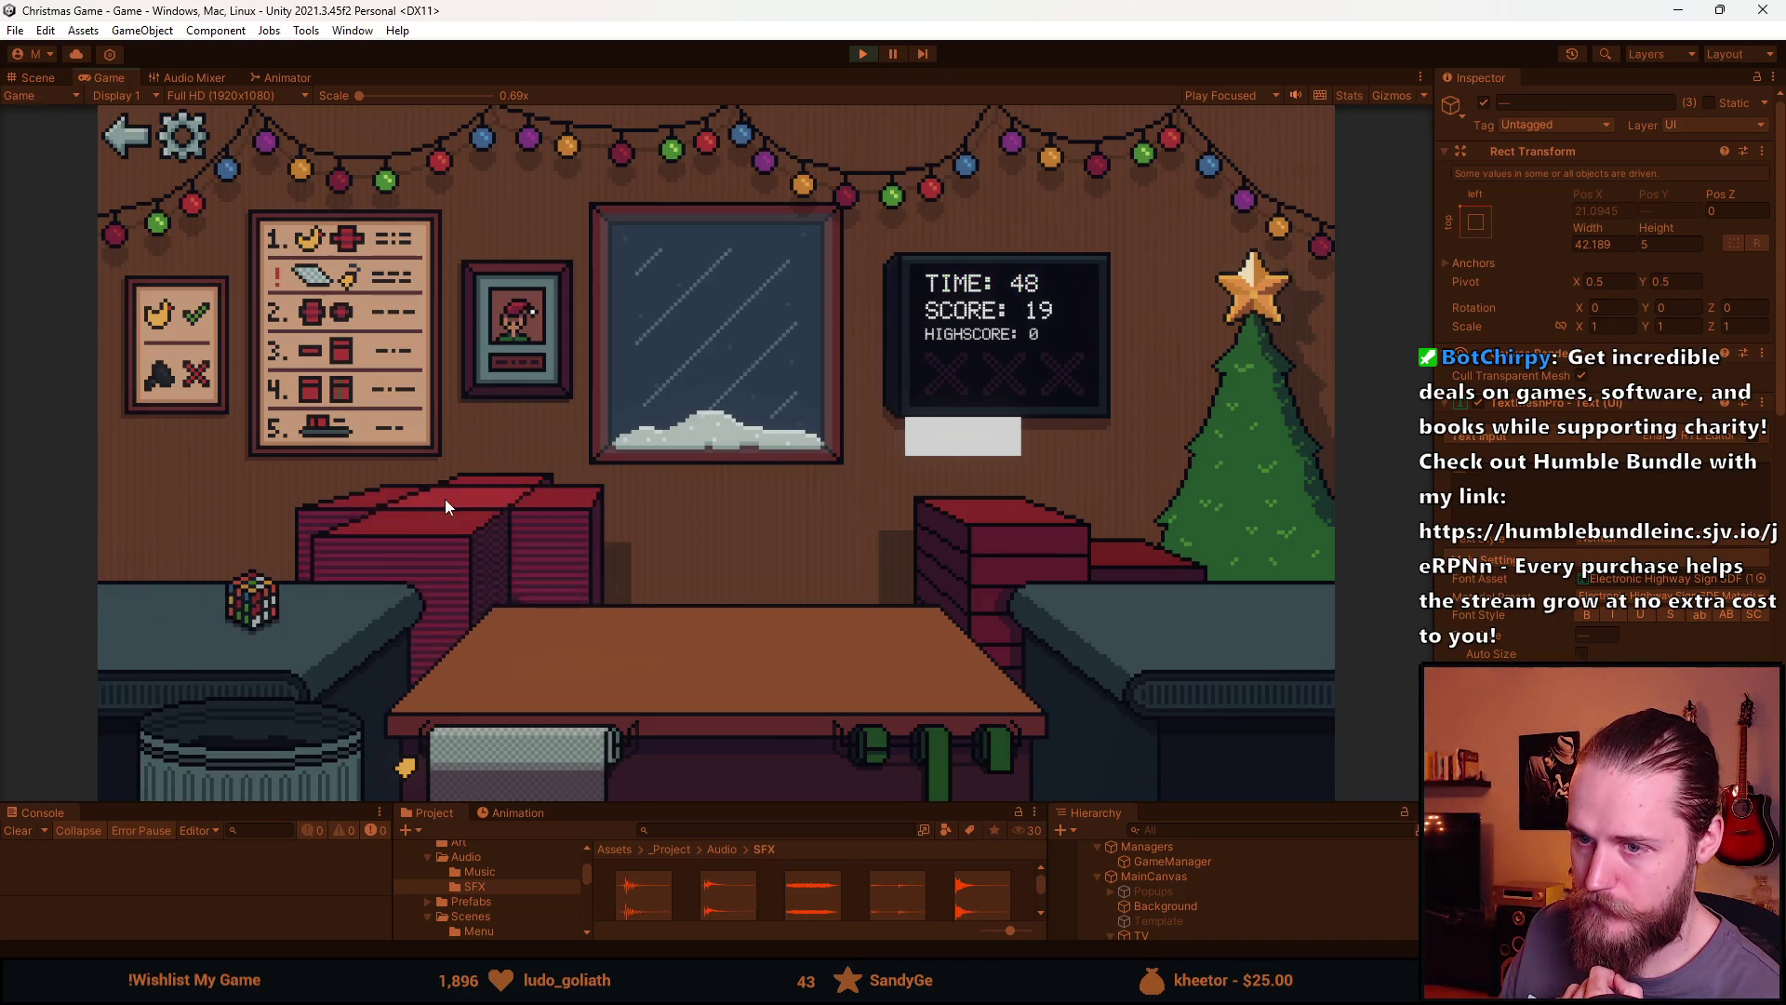
left_click(482, 638)
left_click(978, 744)
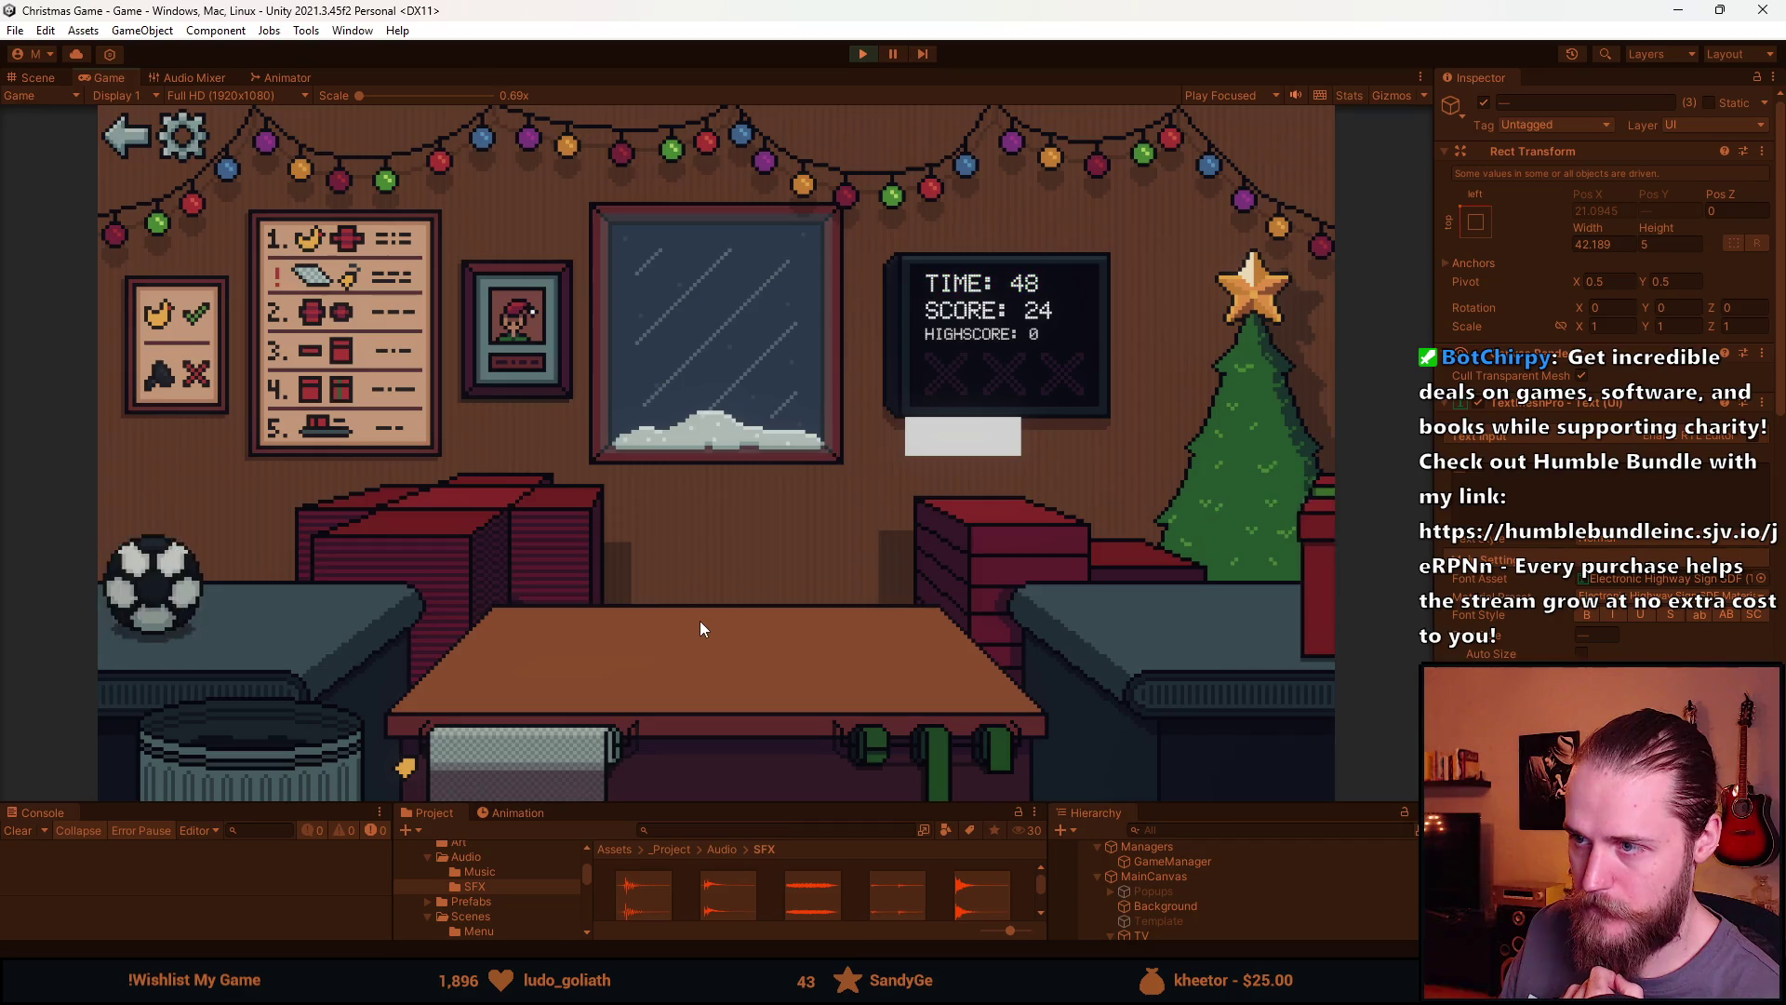
left_click(249, 591)
left_click(1023, 635)
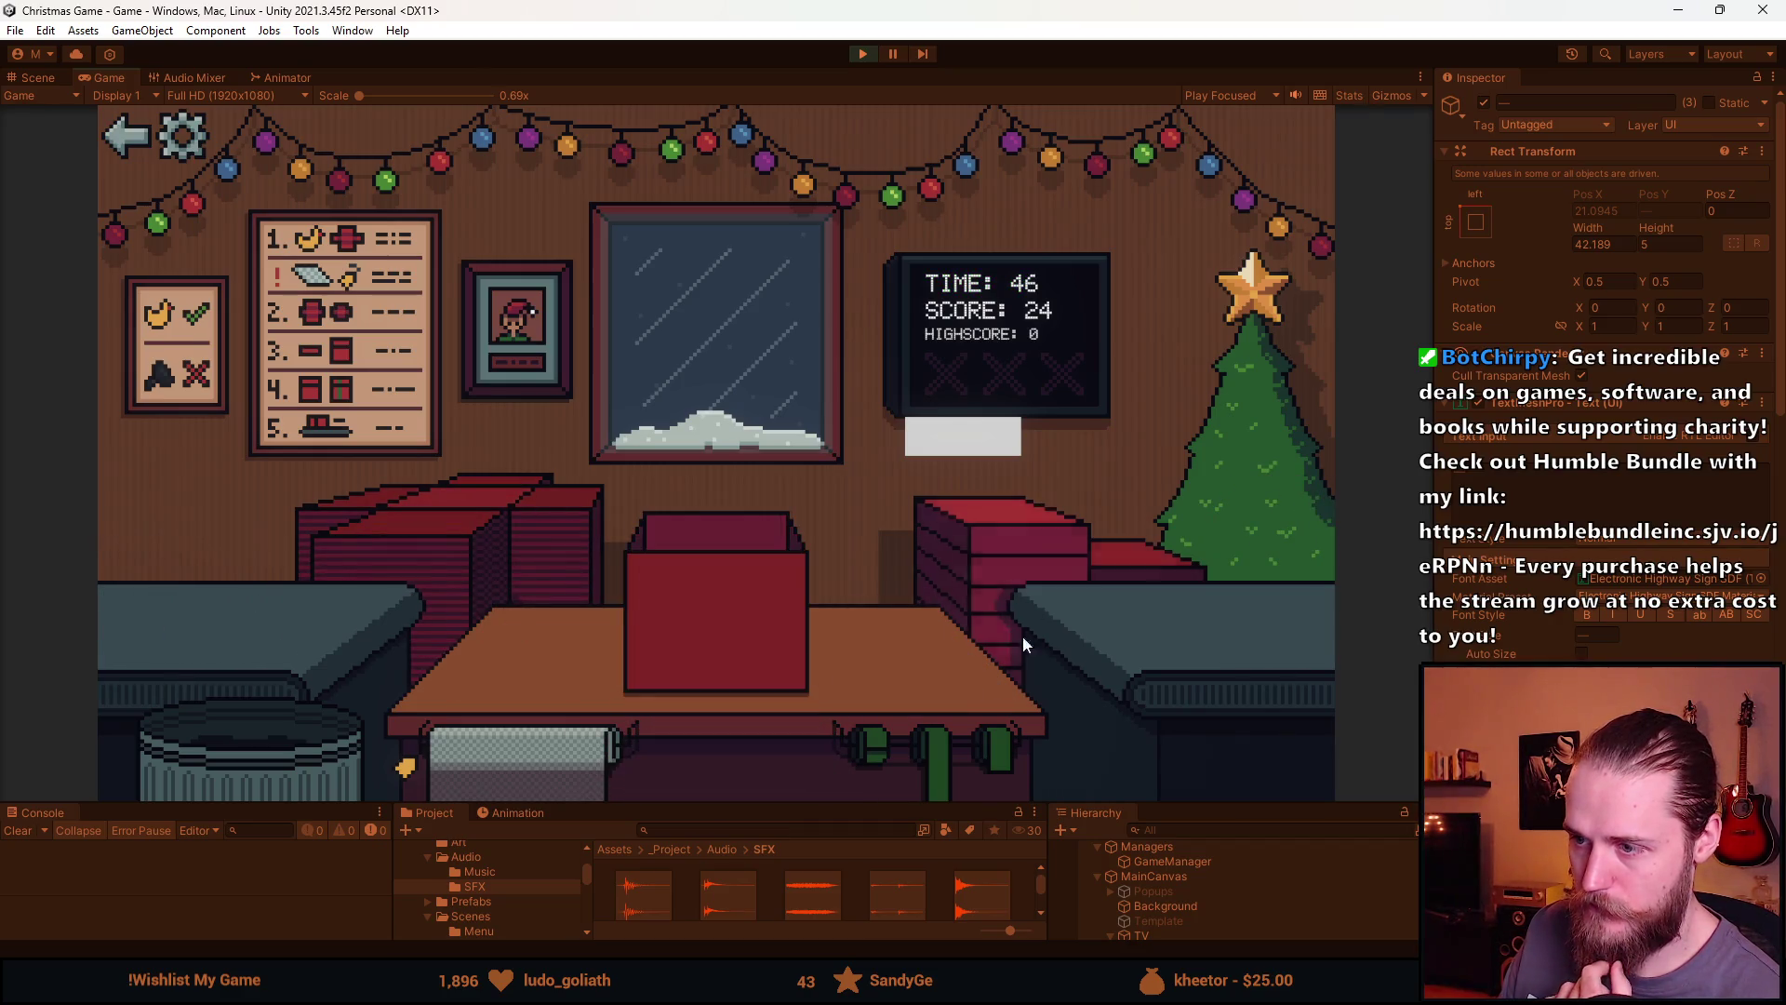
left_click(962, 757)
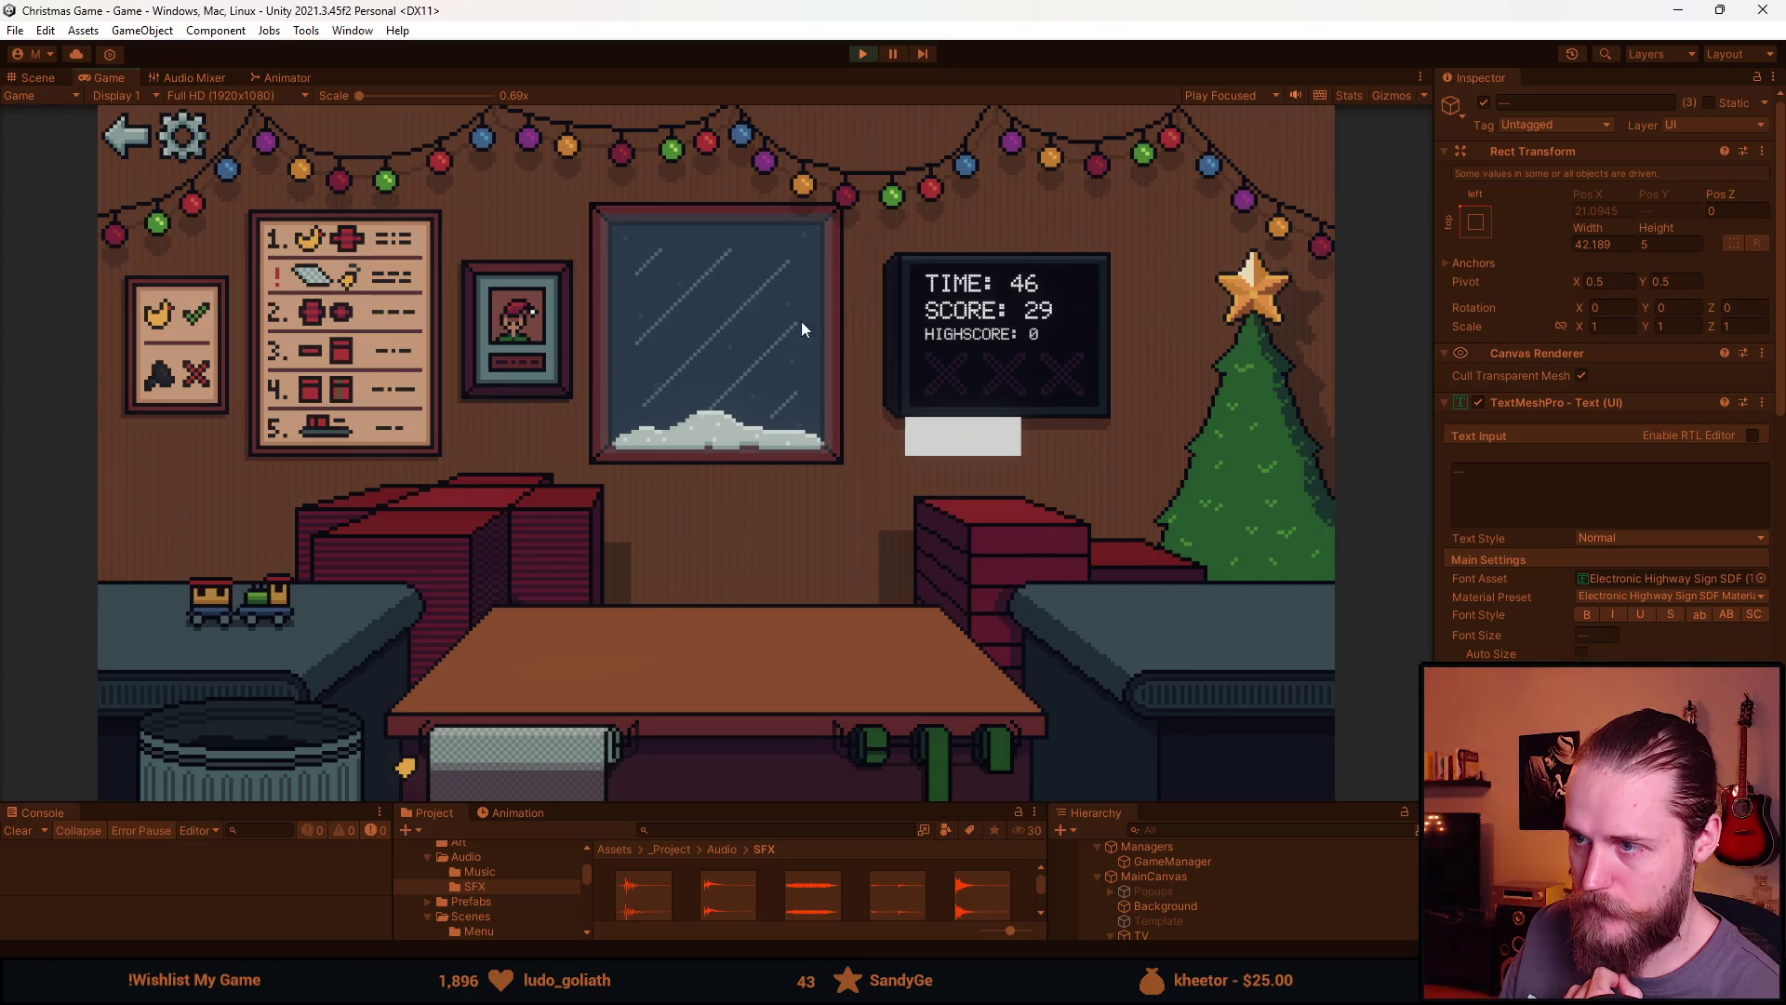
left_click(862, 51)
Change AddTimerIncrement's WaitForSeconds from 0.25f to 0.5f and let Unity recompile
key("alt+Tab")
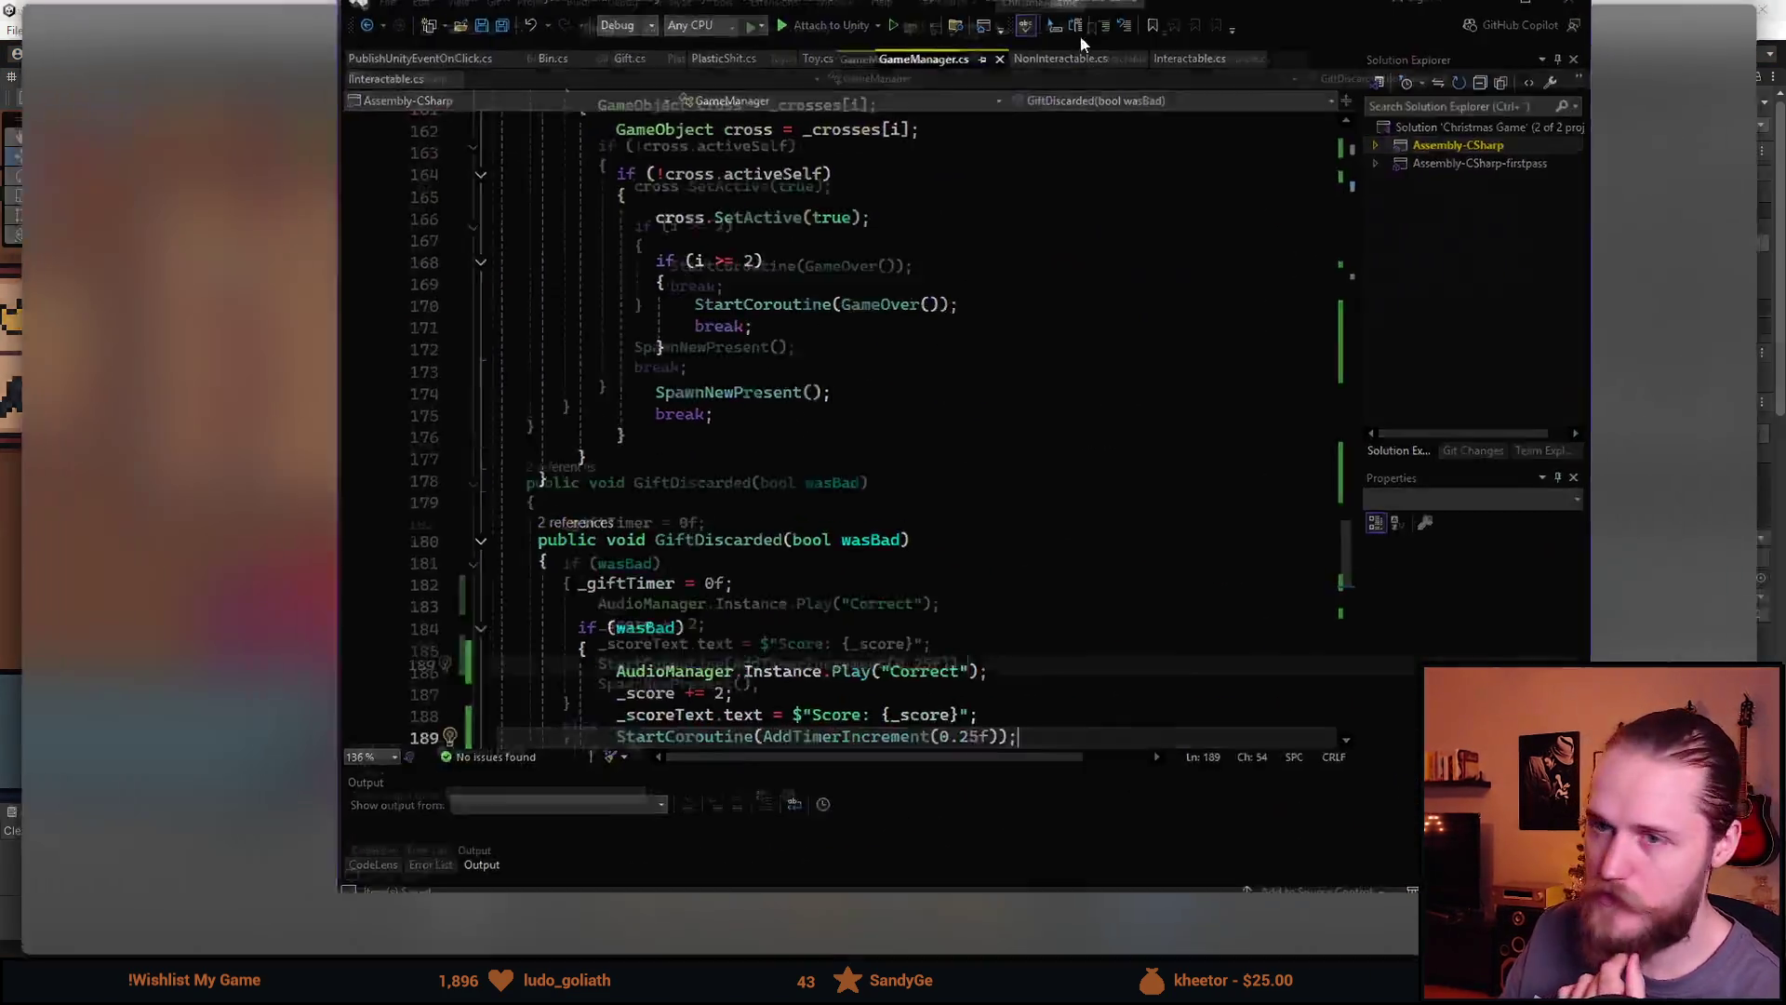
scroll(422, 405, "up", 8)
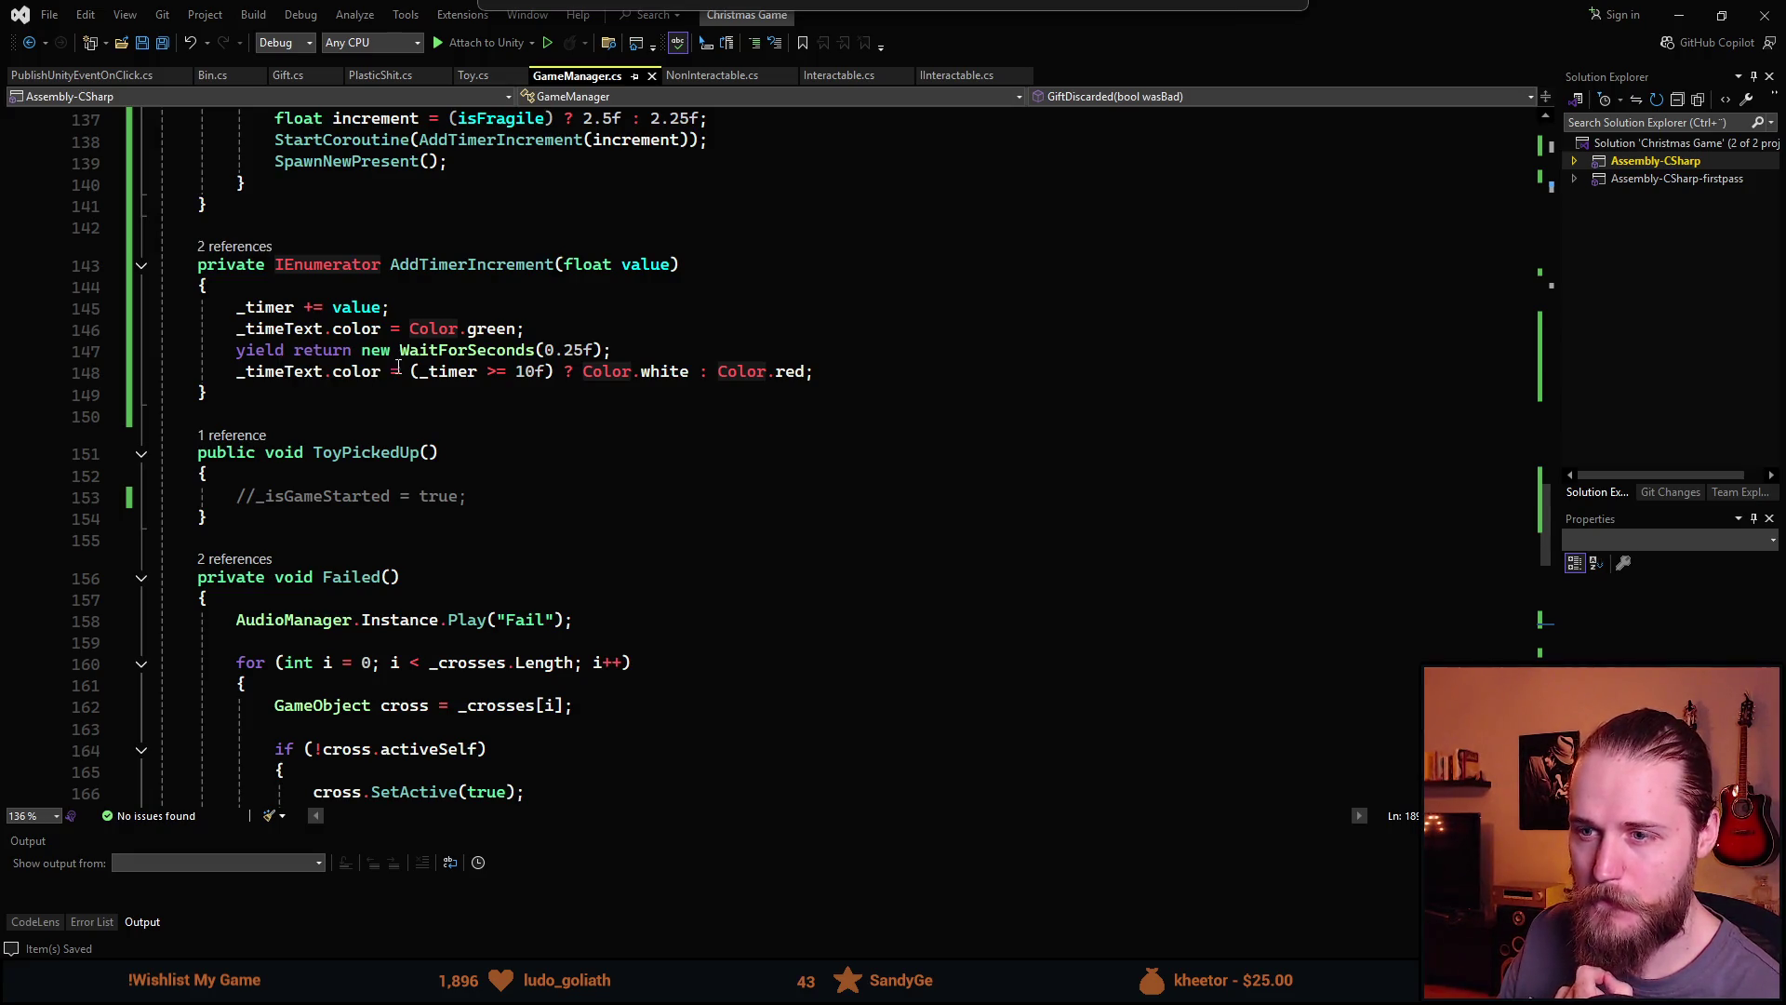
left_click(564, 350)
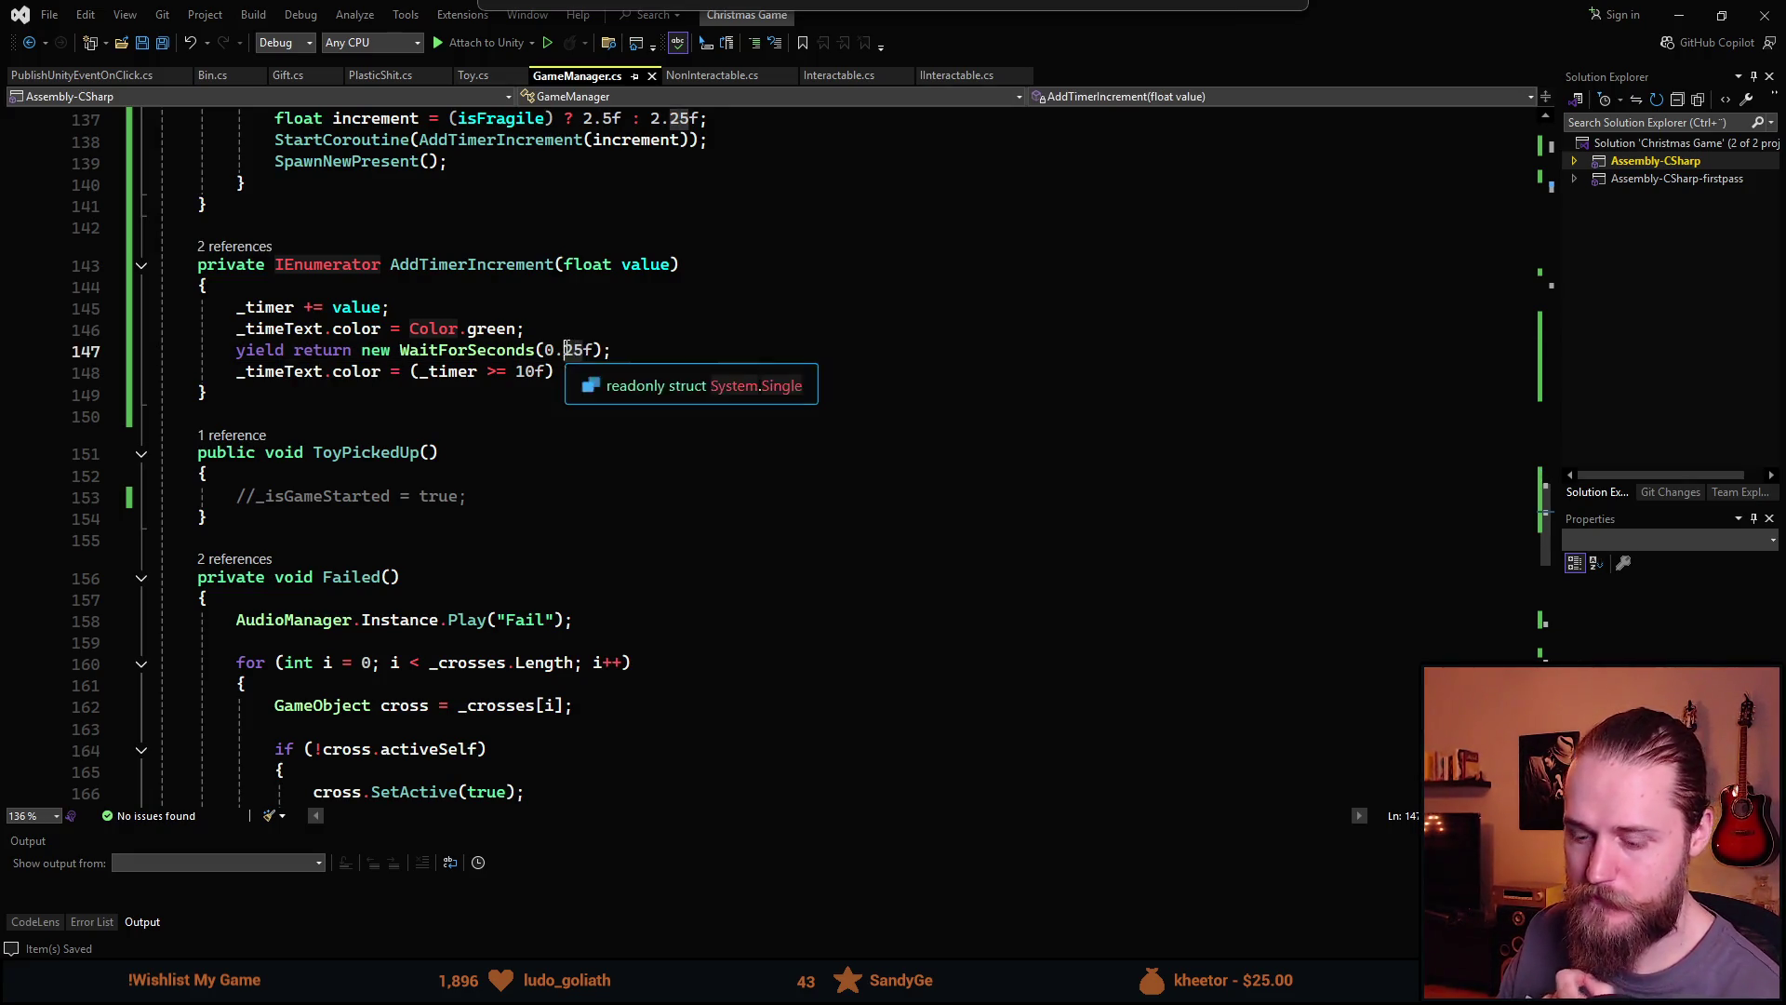
key("Delete")
key("Delete")
type("5")
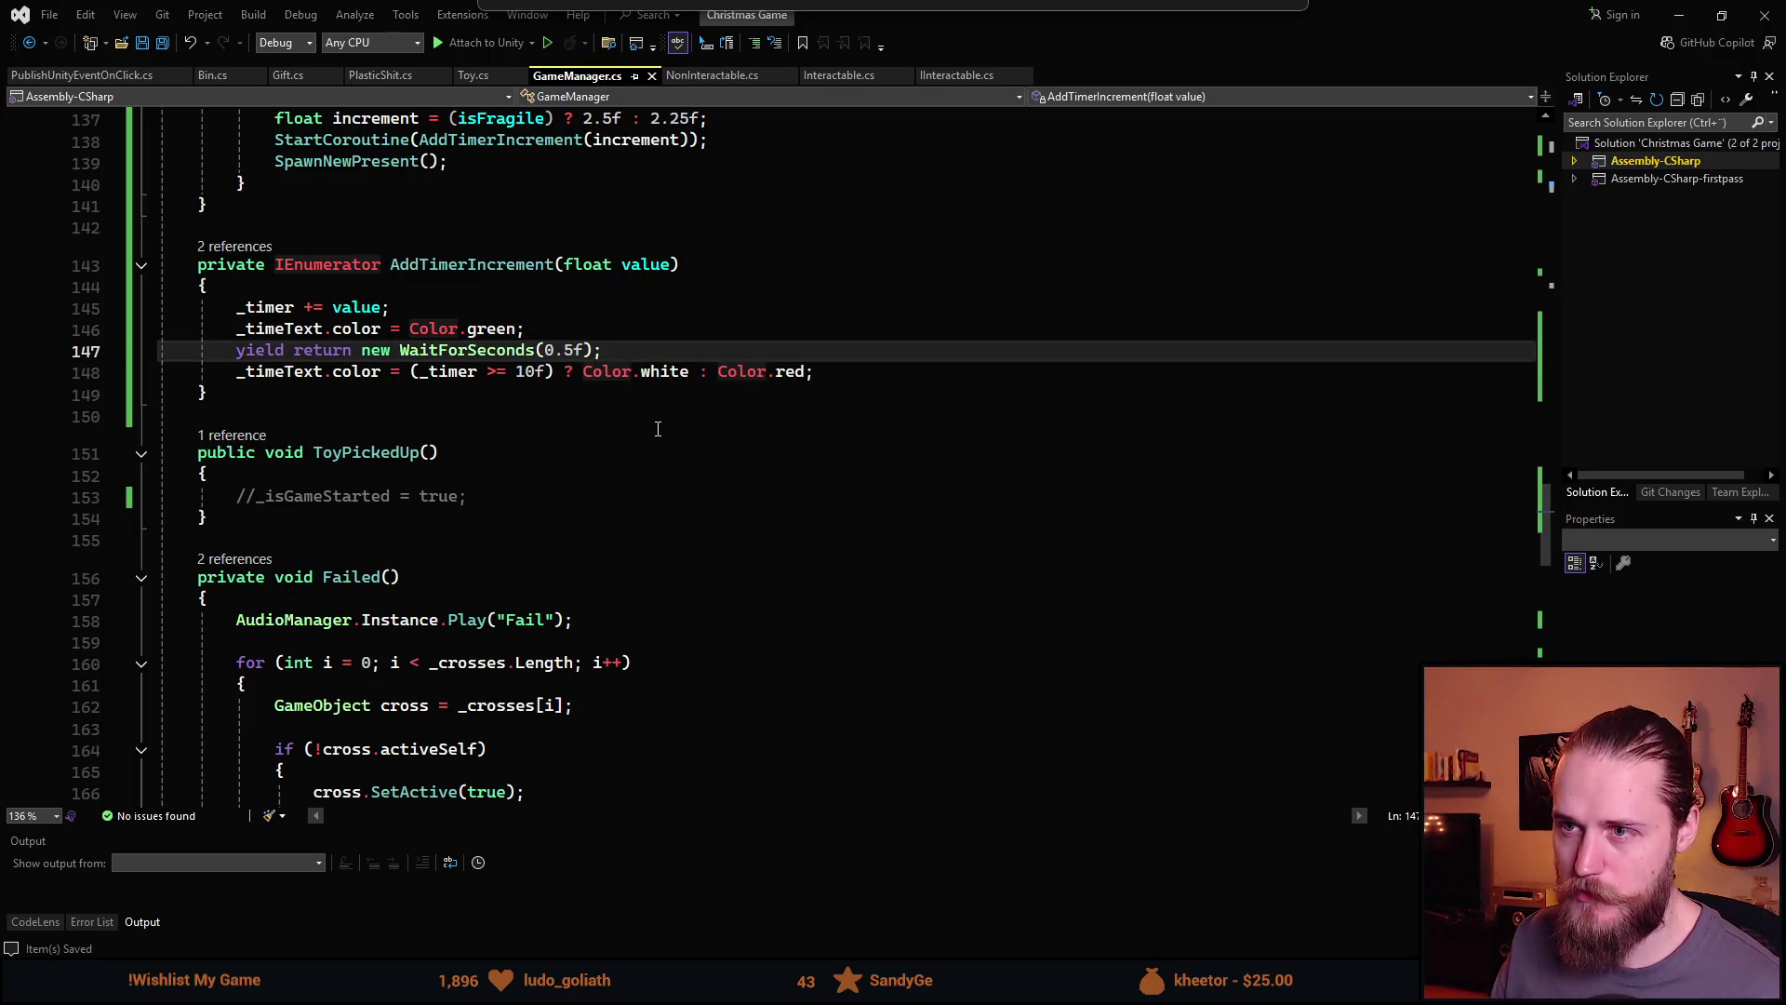
key("alt+Tab")
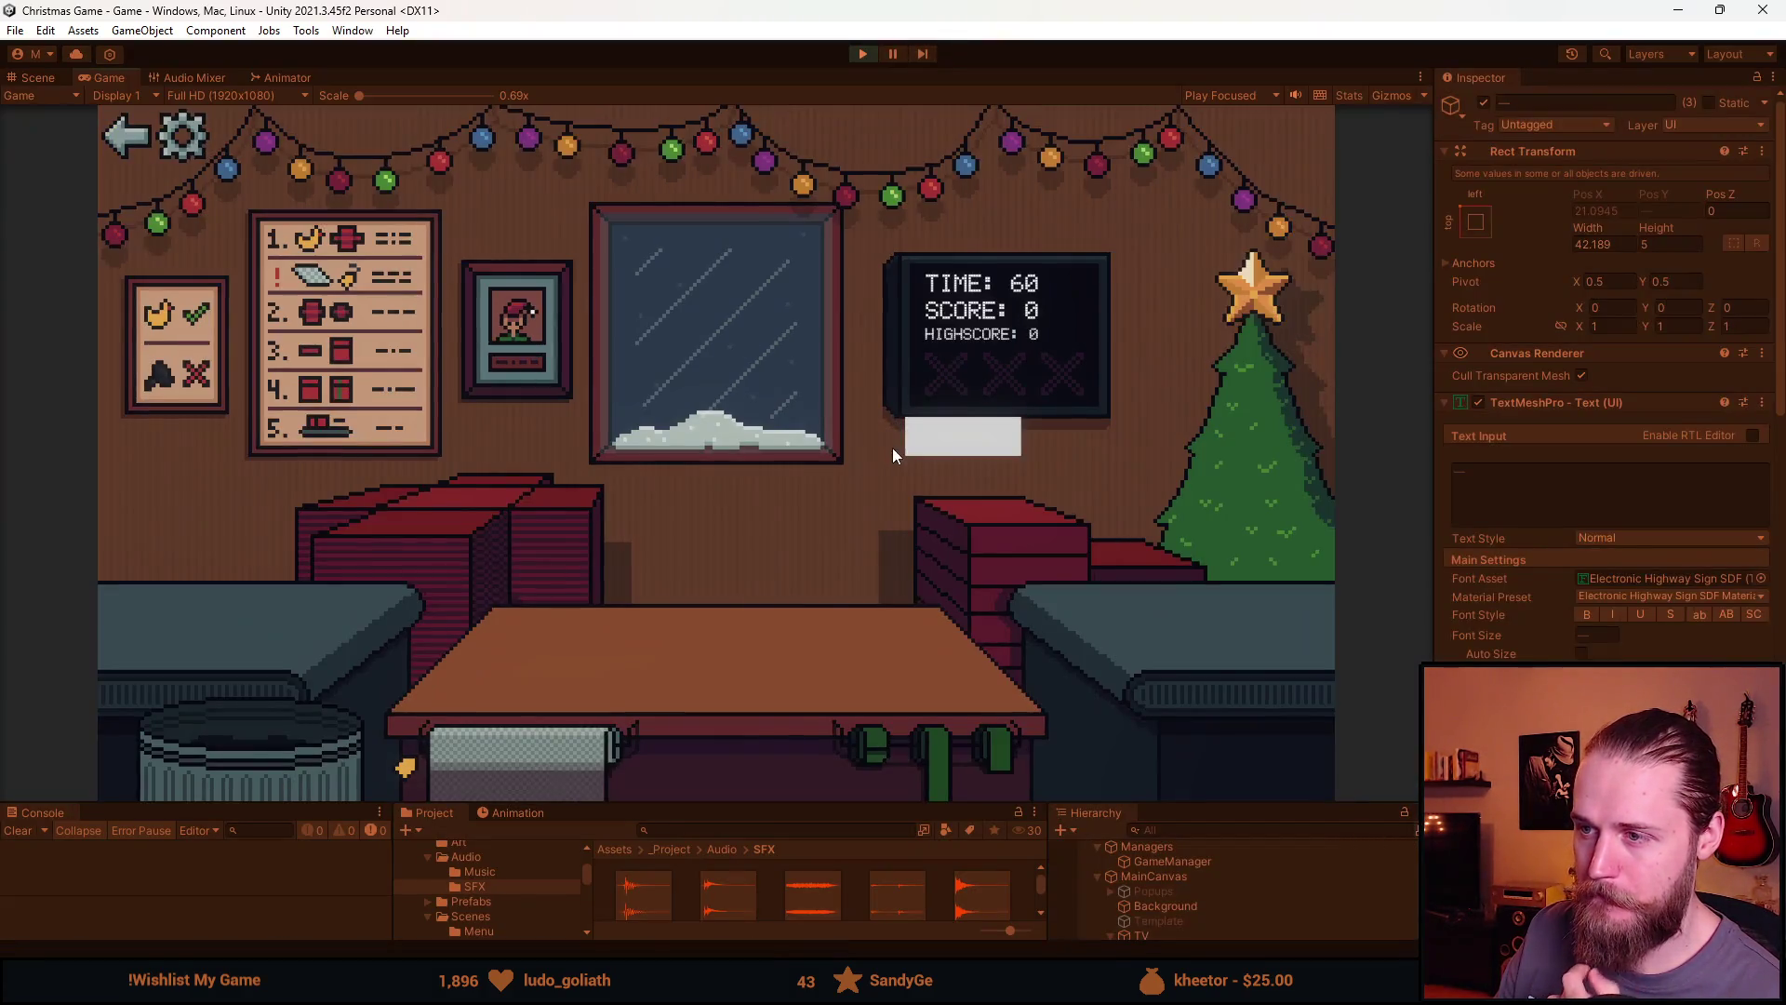
Start a new round: trash unwanted toys, box the pillow, duck, helmet and blue car
left_click(456, 513)
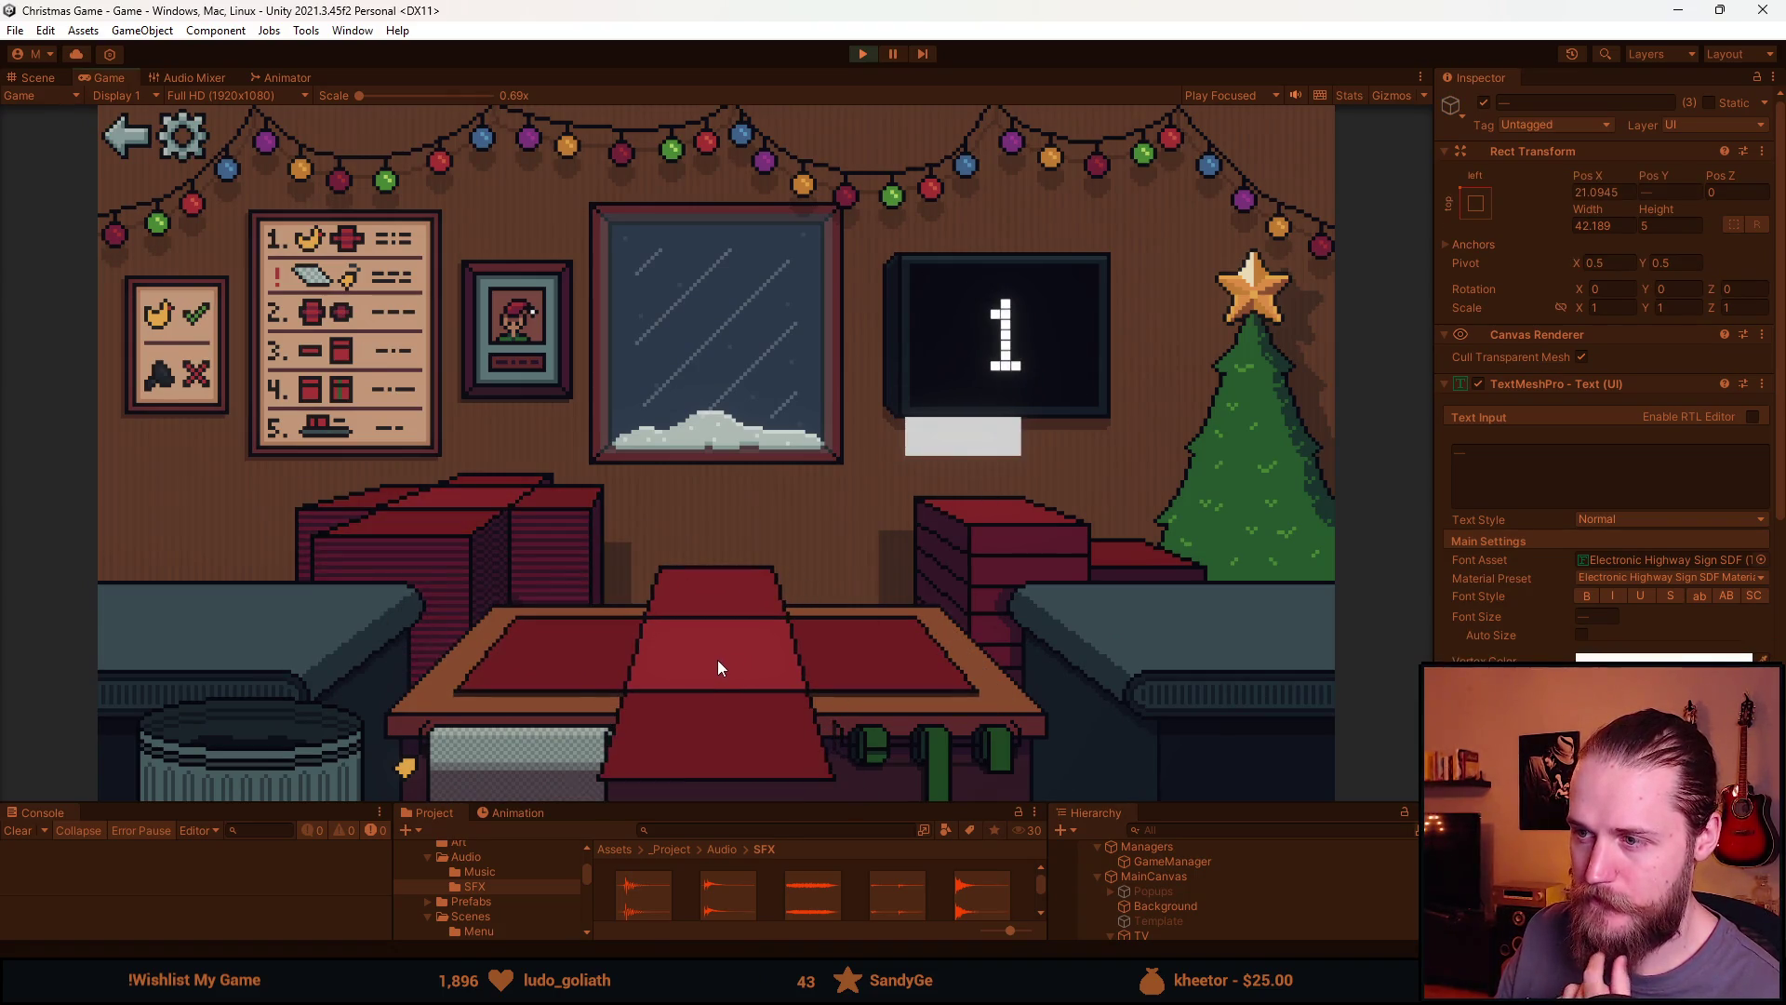
left_click_drag(254, 617, 281, 745)
left_click_drag(287, 605, 718, 722)
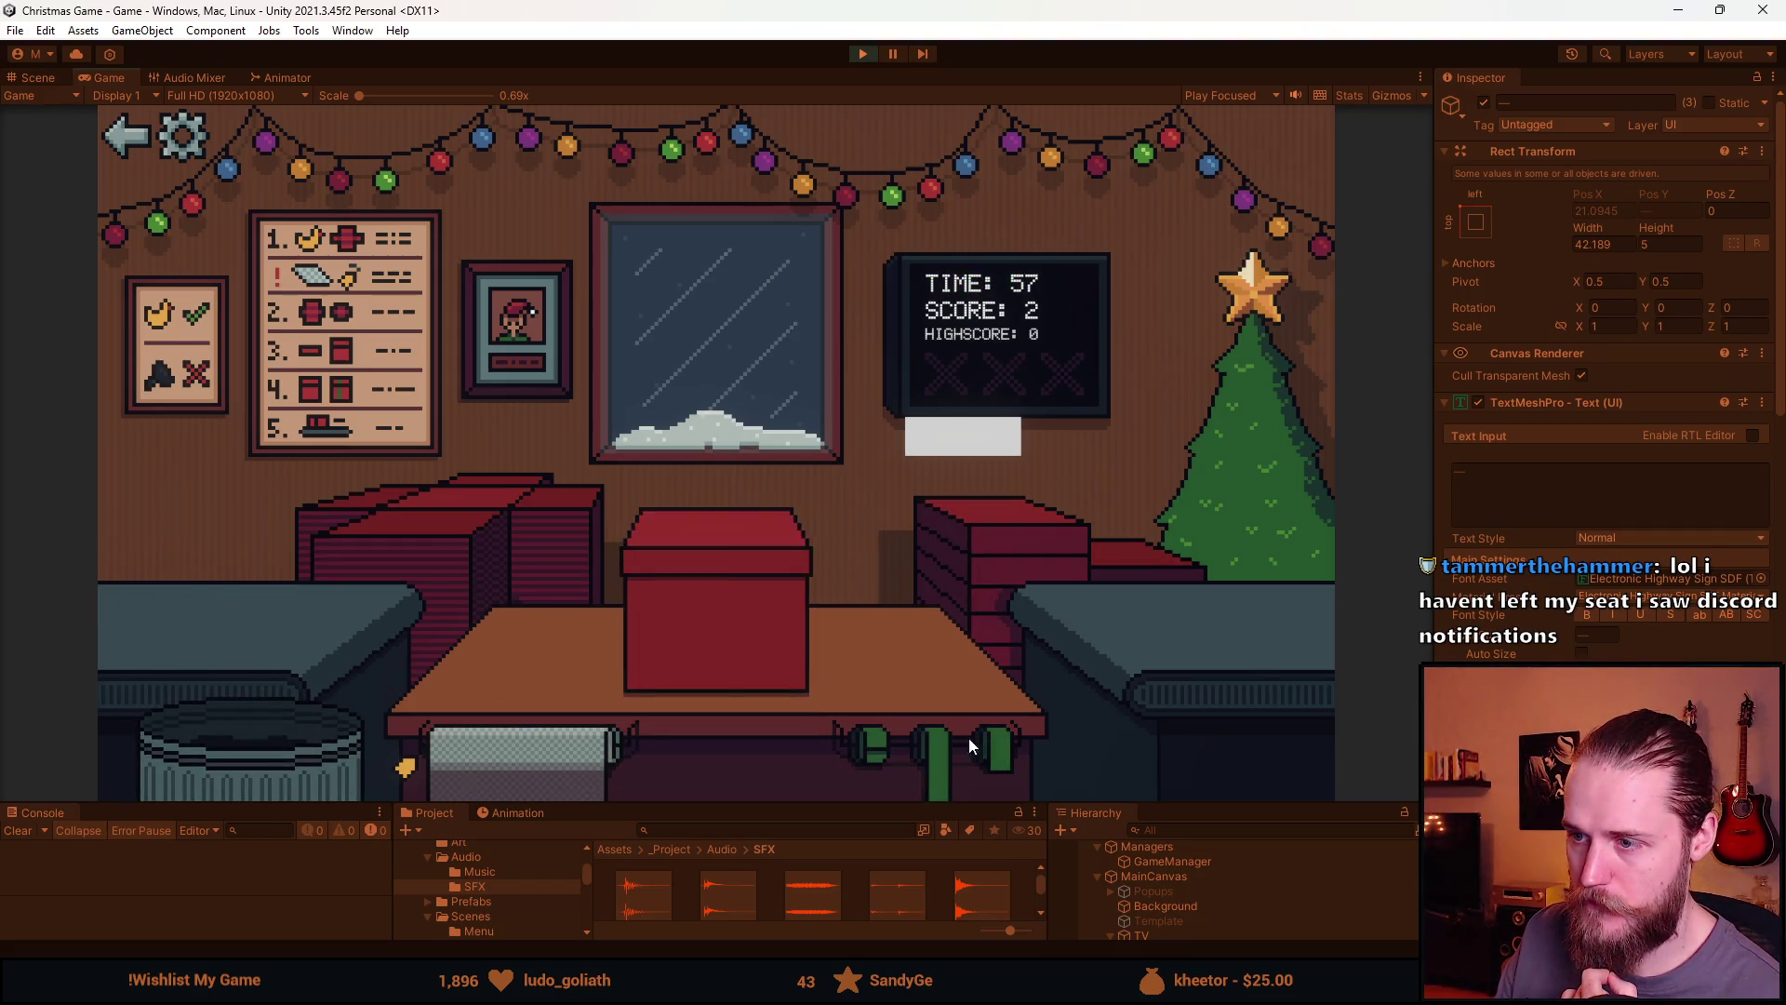
left_click_drag(242, 597, 795, 723)
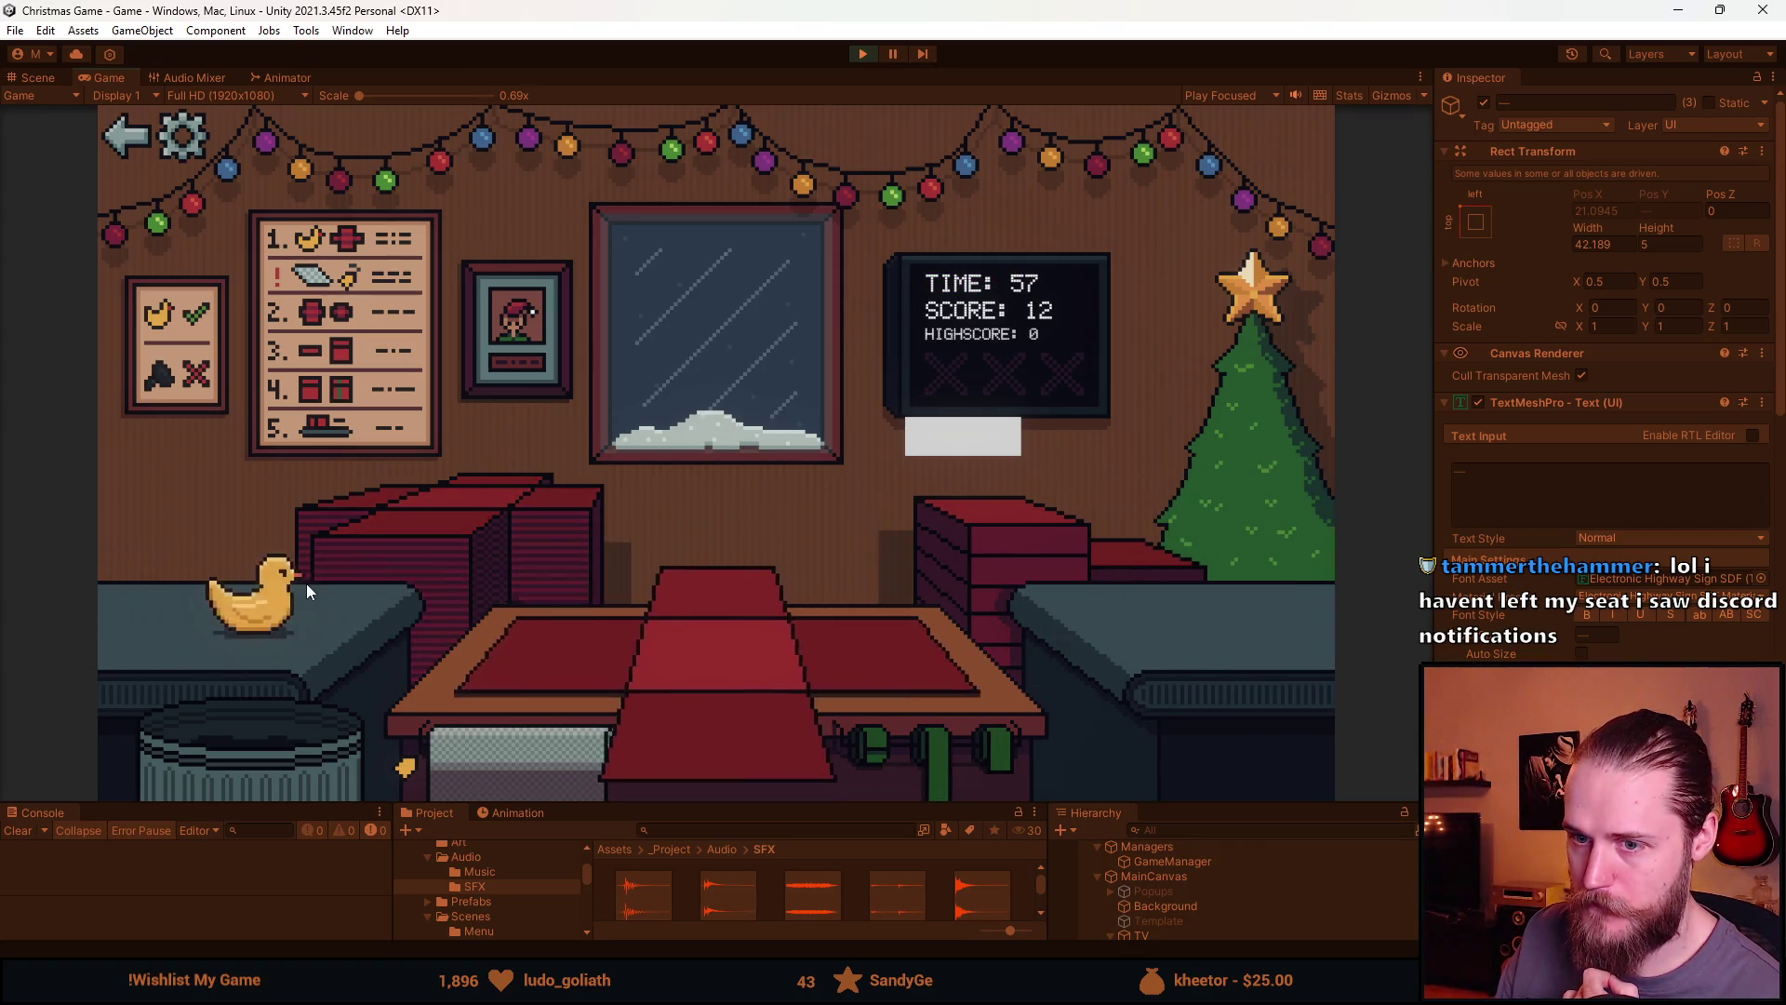
left_click_drag(305, 583, 720, 711)
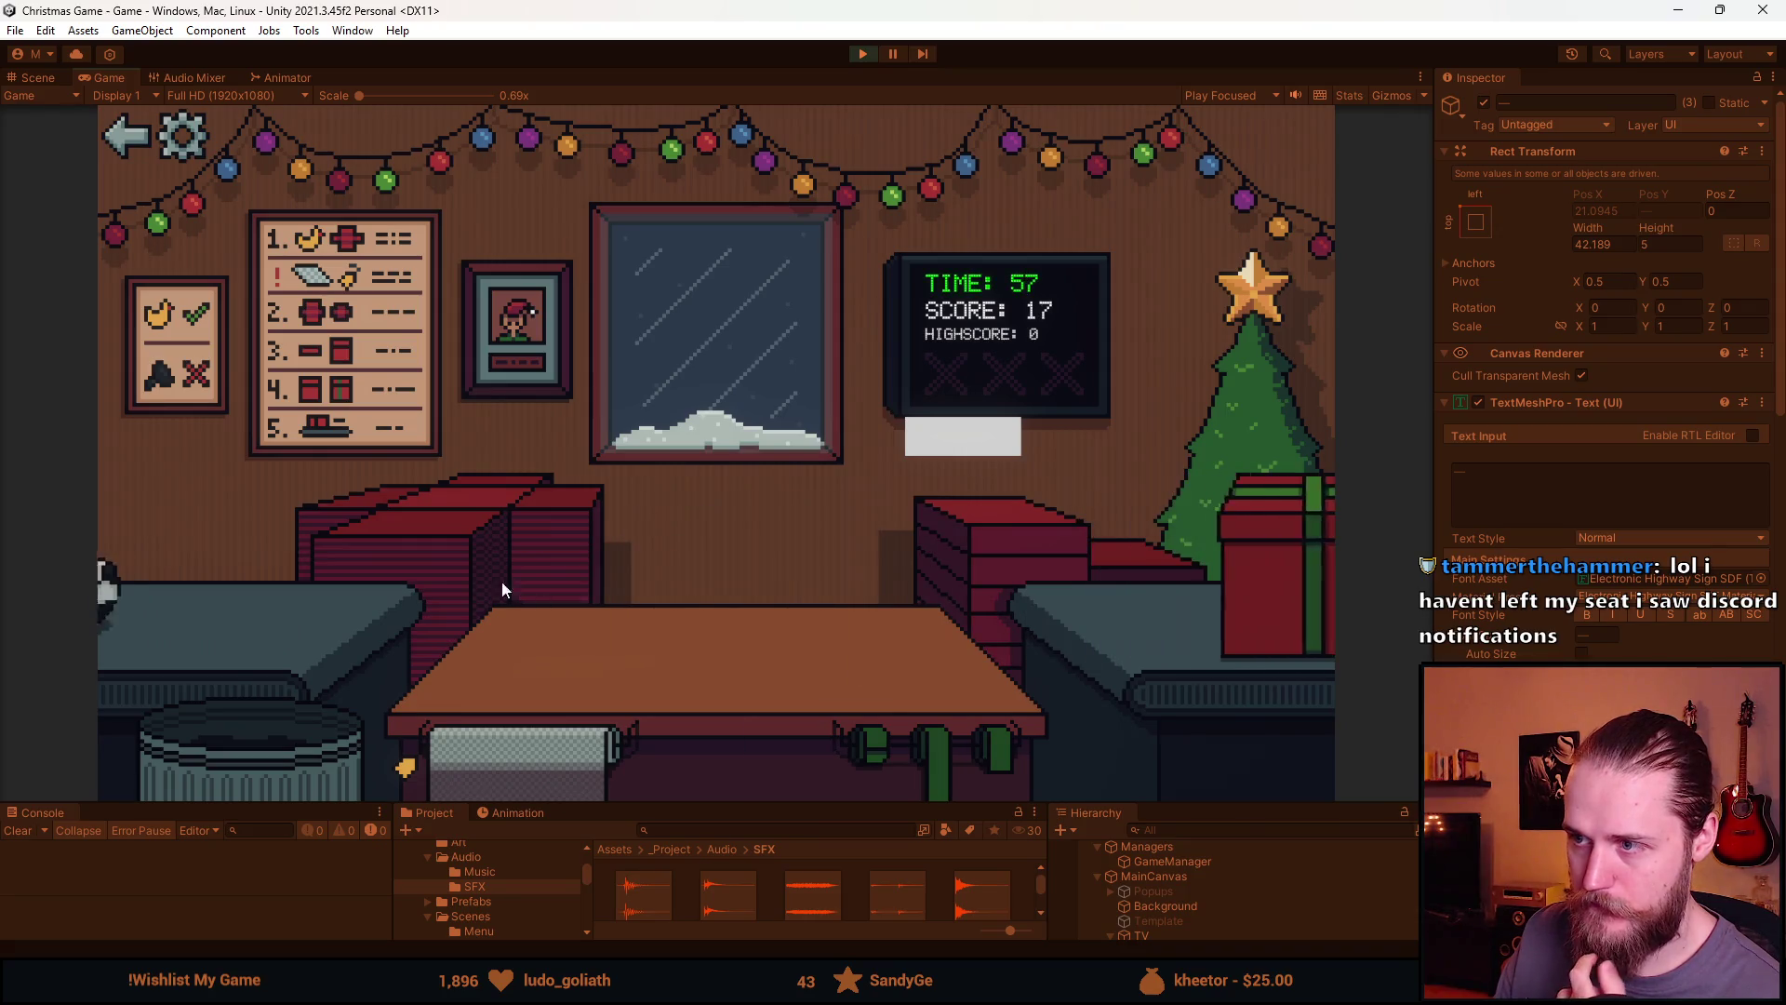
left_click_drag(238, 604, 298, 650)
left_click_drag(247, 595, 752, 740)
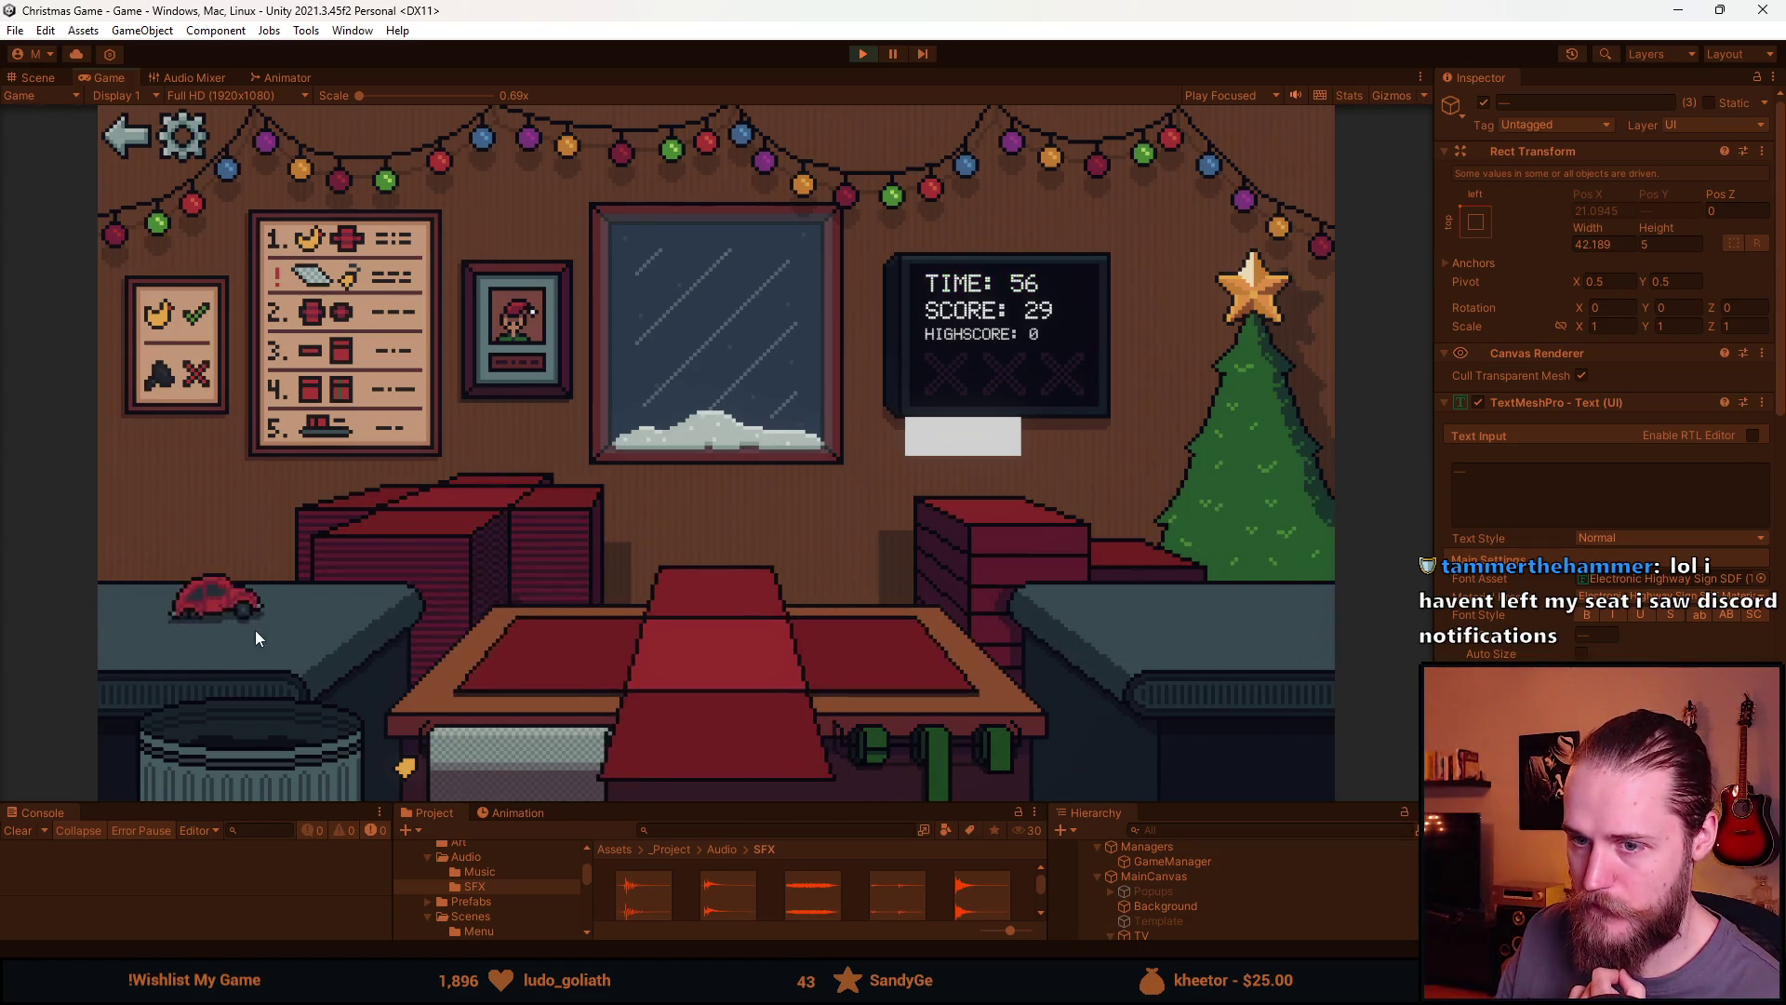
left_click_drag(251, 619, 292, 734)
left_click_drag(215, 622, 265, 730)
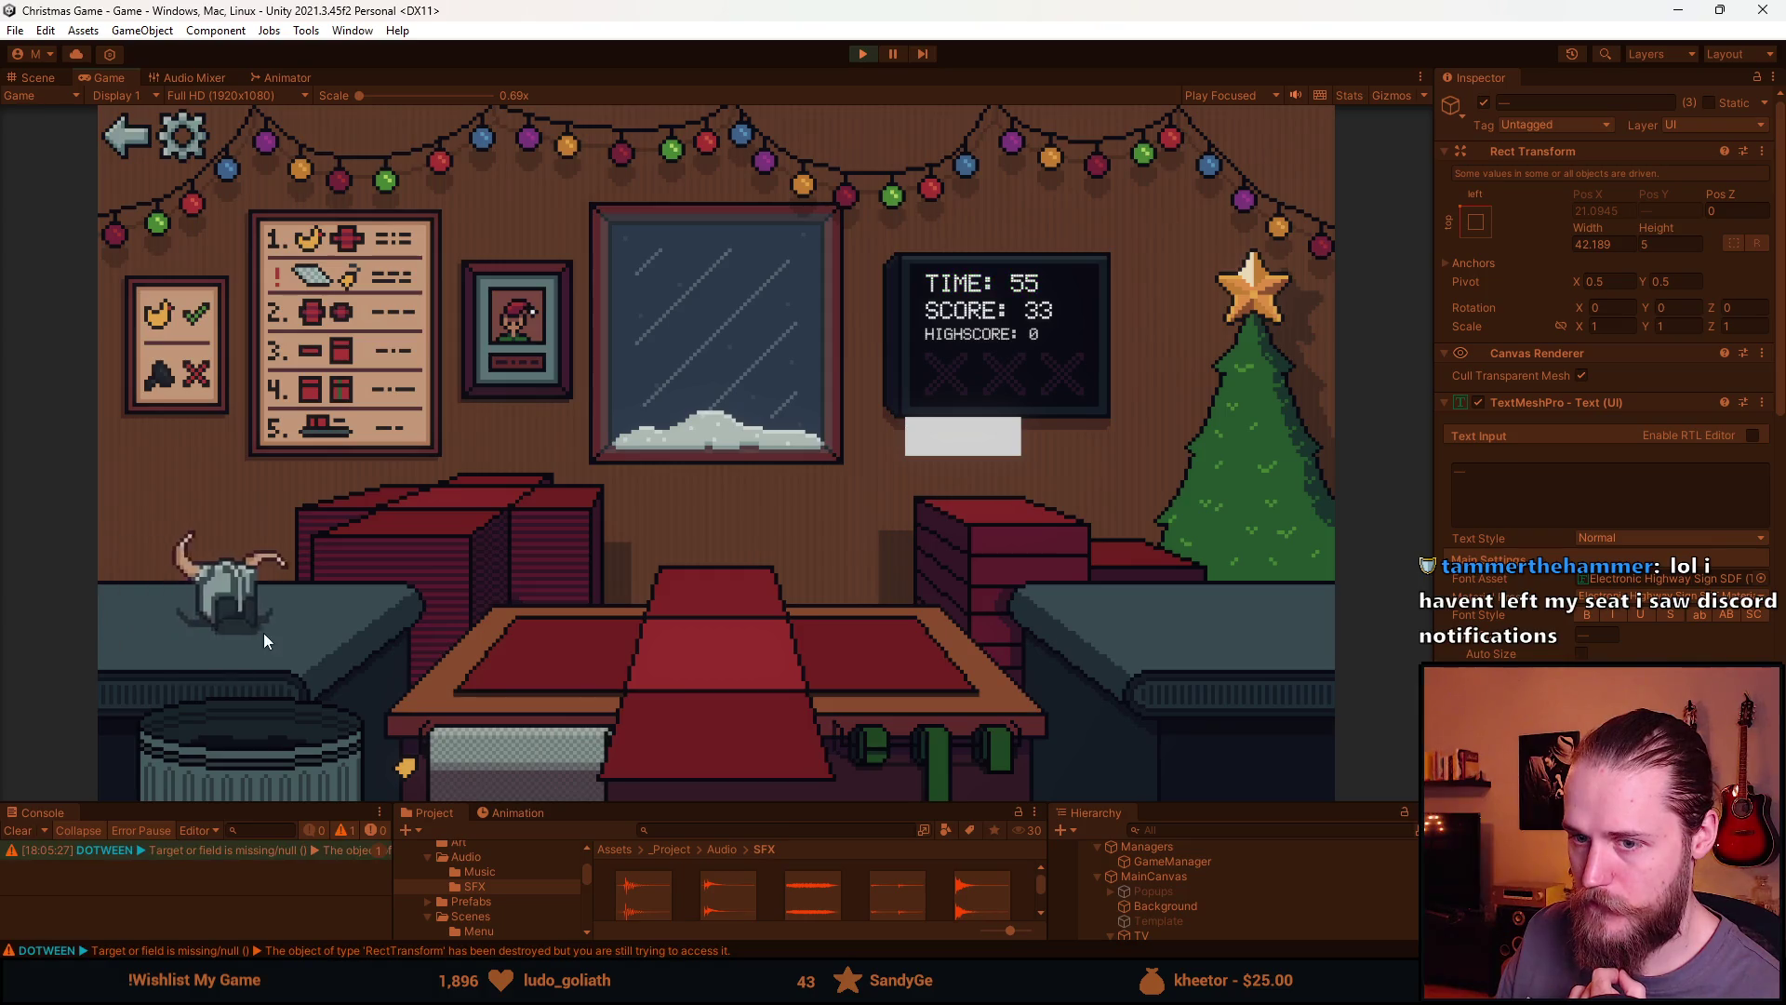
left_click_drag(264, 638, 276, 677)
left_click_drag(223, 595, 540, 651)
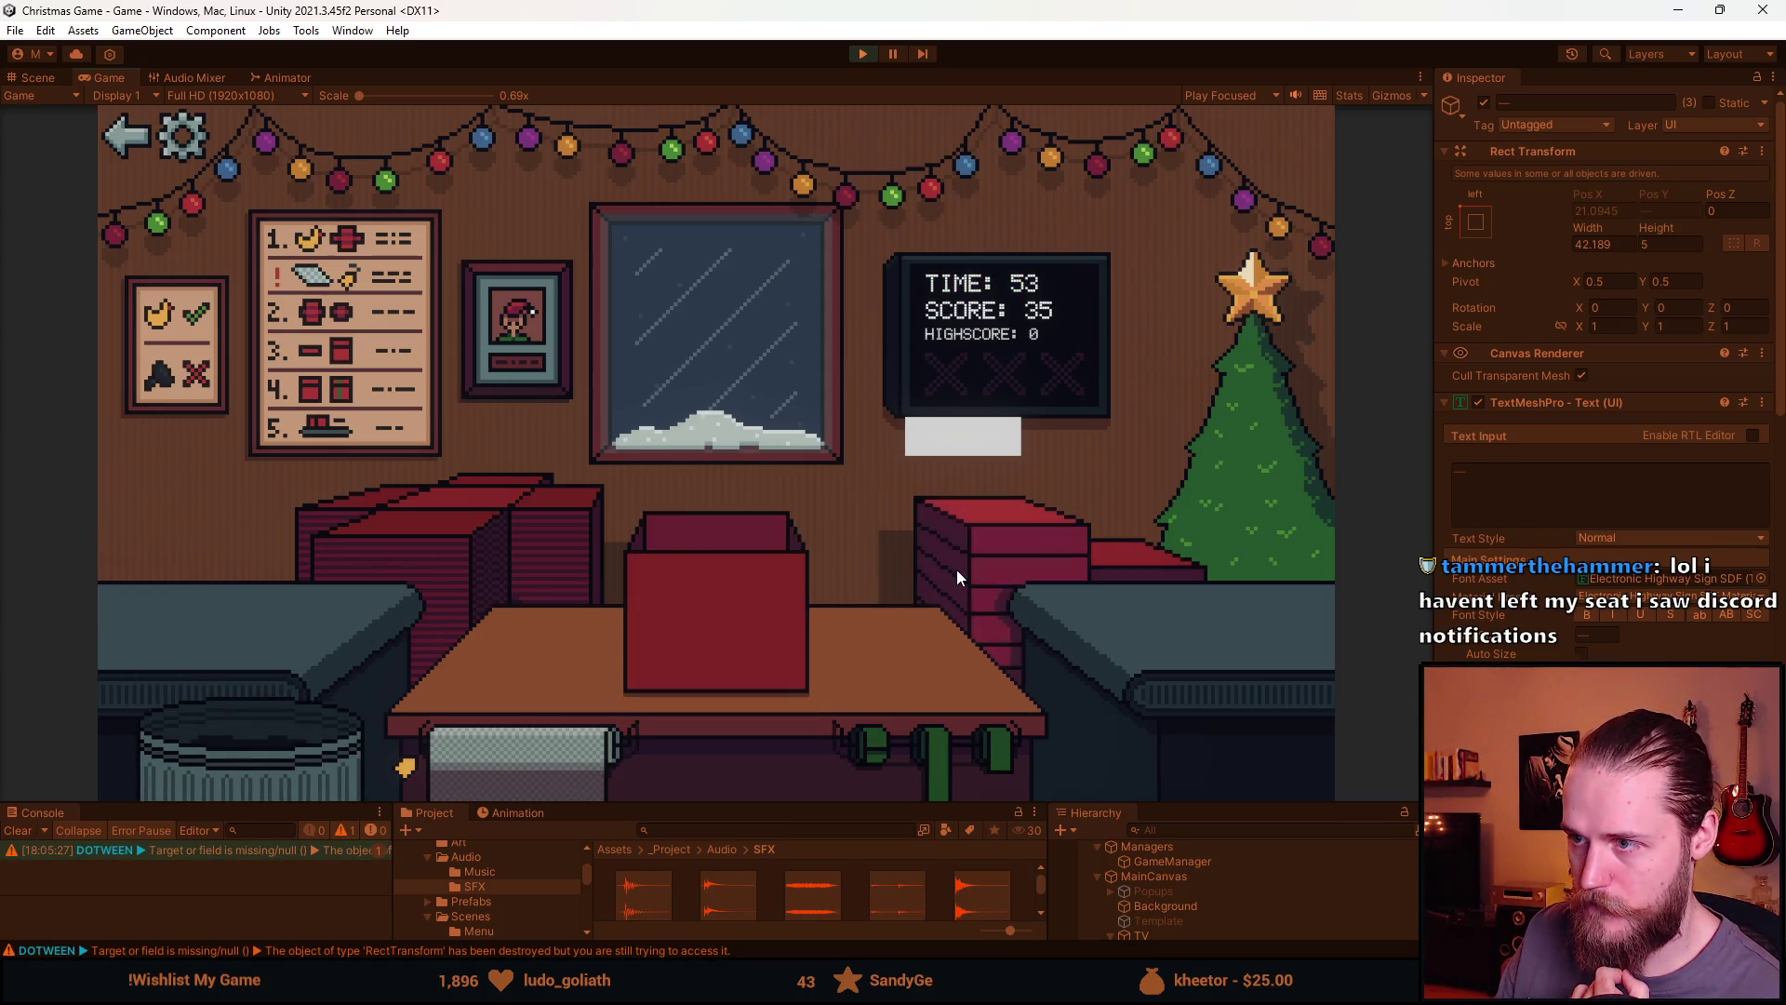
left_click_drag(212, 598, 716, 637)
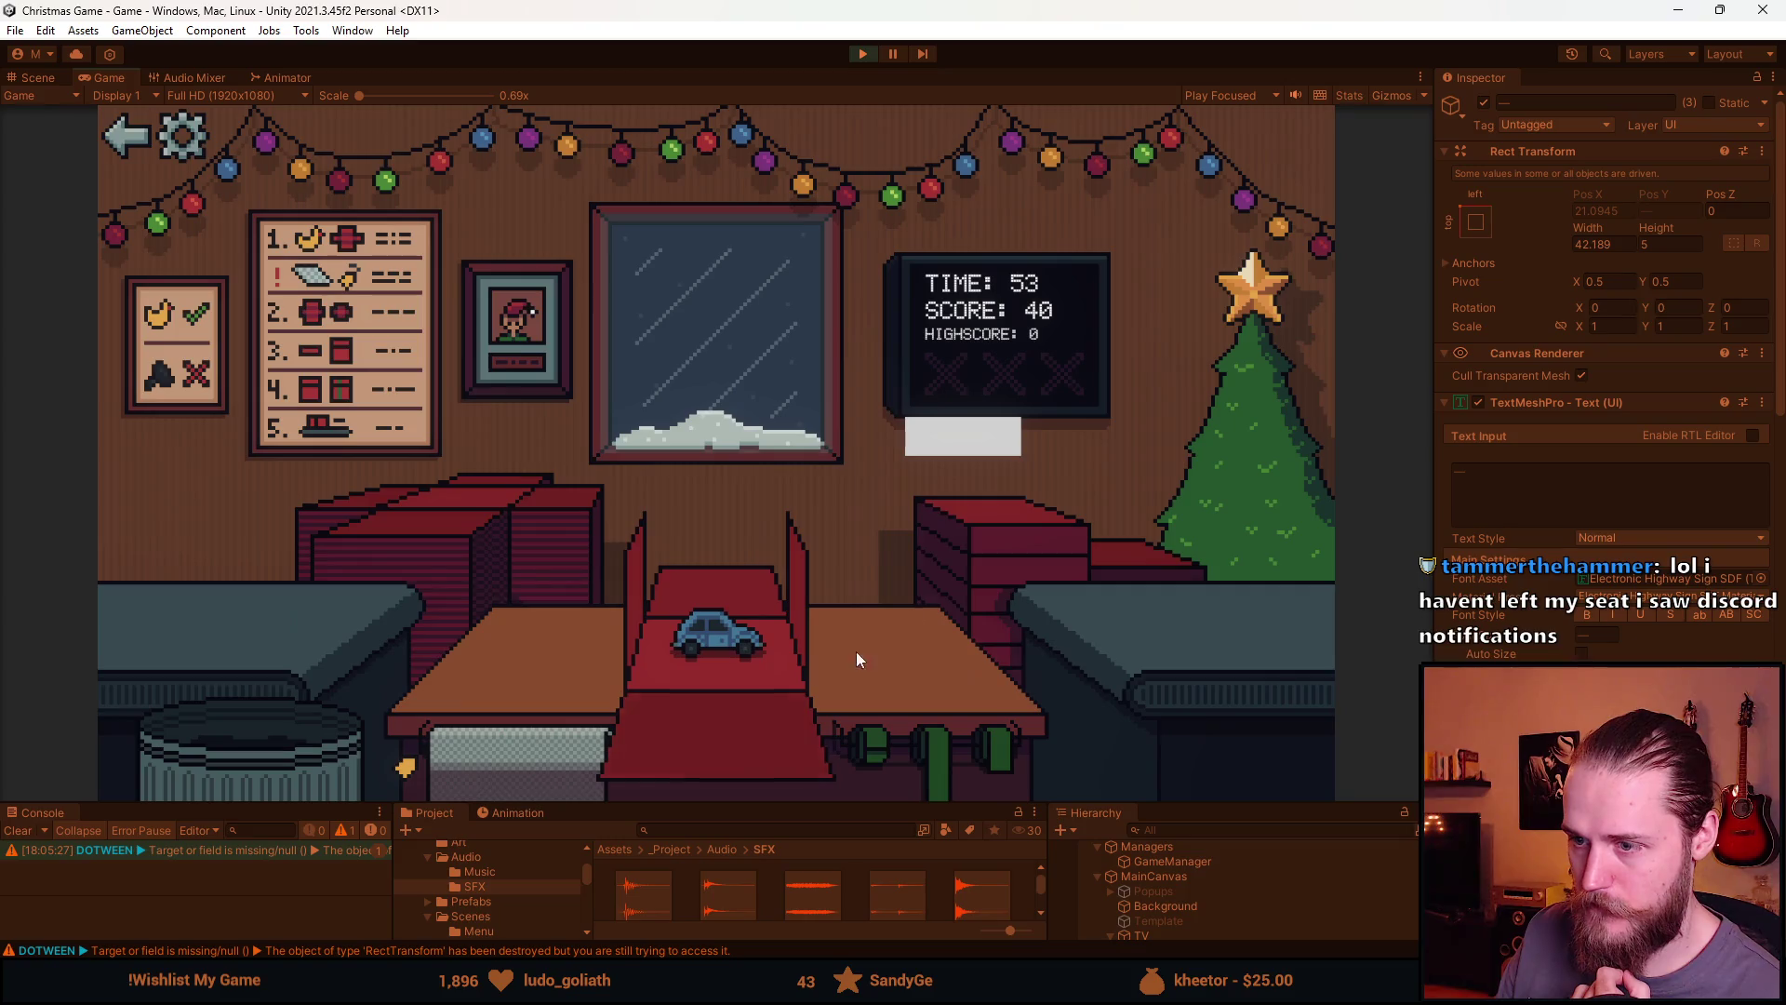
Close, wrap and ship boxes holding the car, bottle, grey car, book, teddy bear, ornament and ball
left_click(789, 759)
left_click(958, 778)
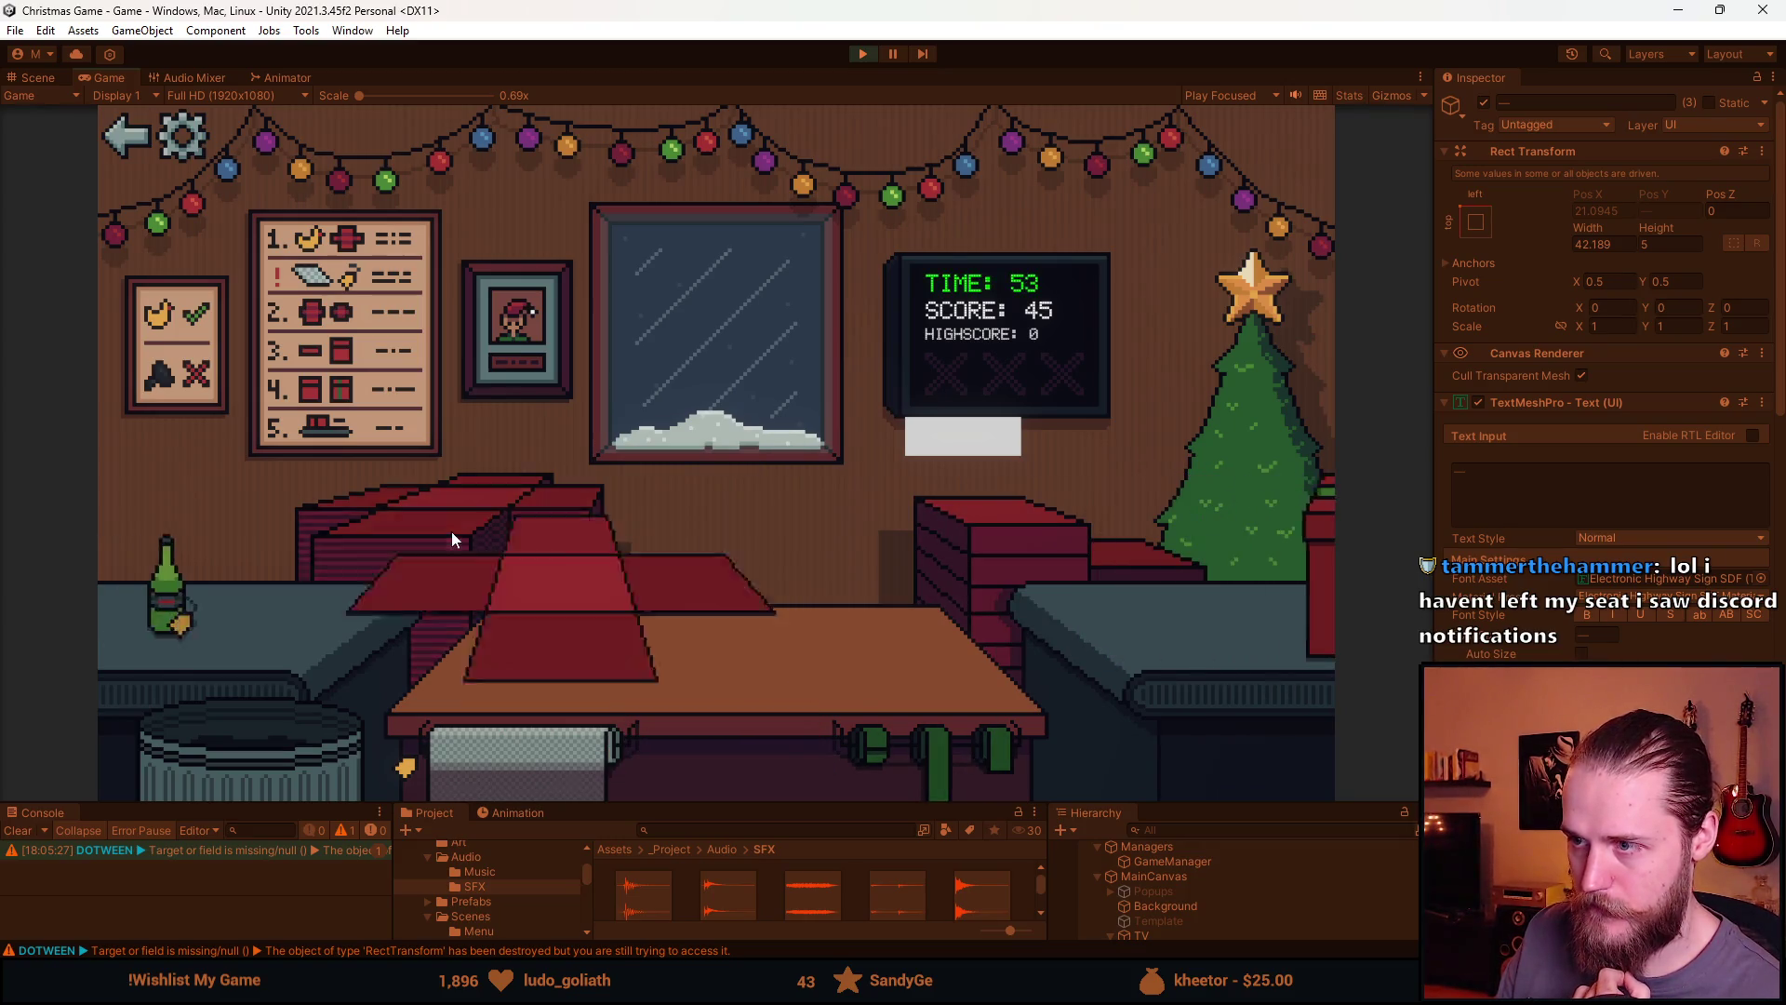
left_click(717, 651)
left_click(935, 754)
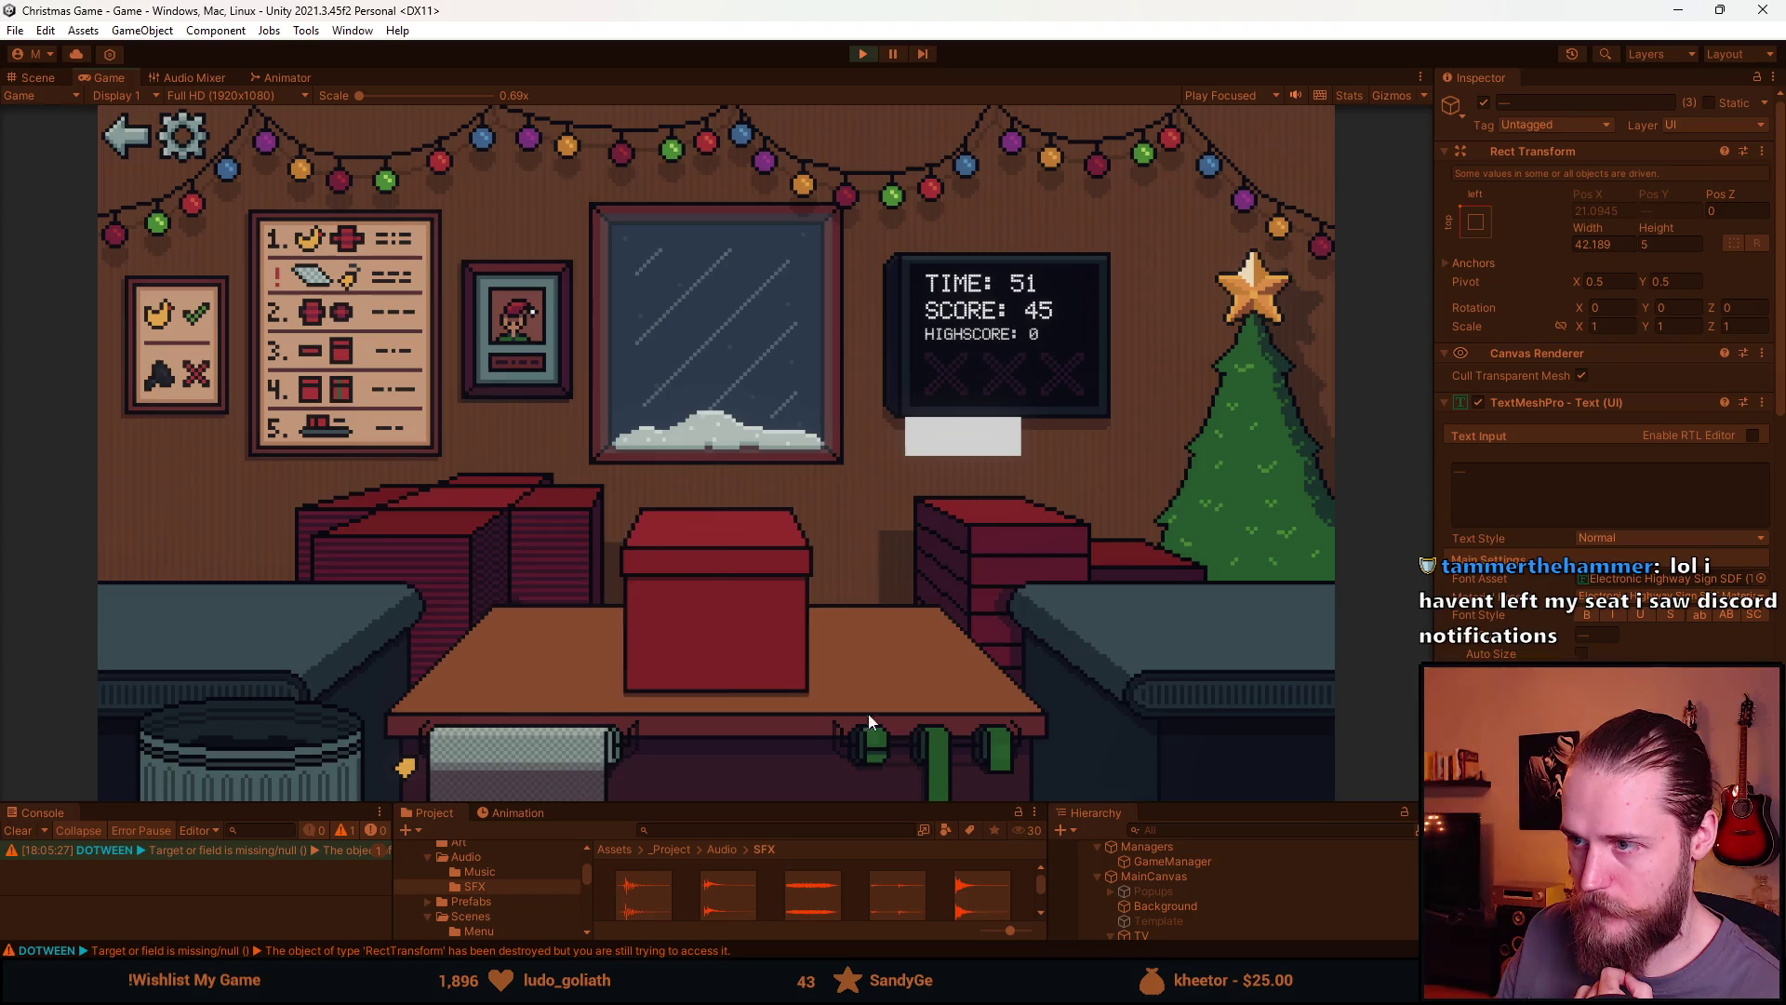
left_click_drag(191, 600, 716, 637)
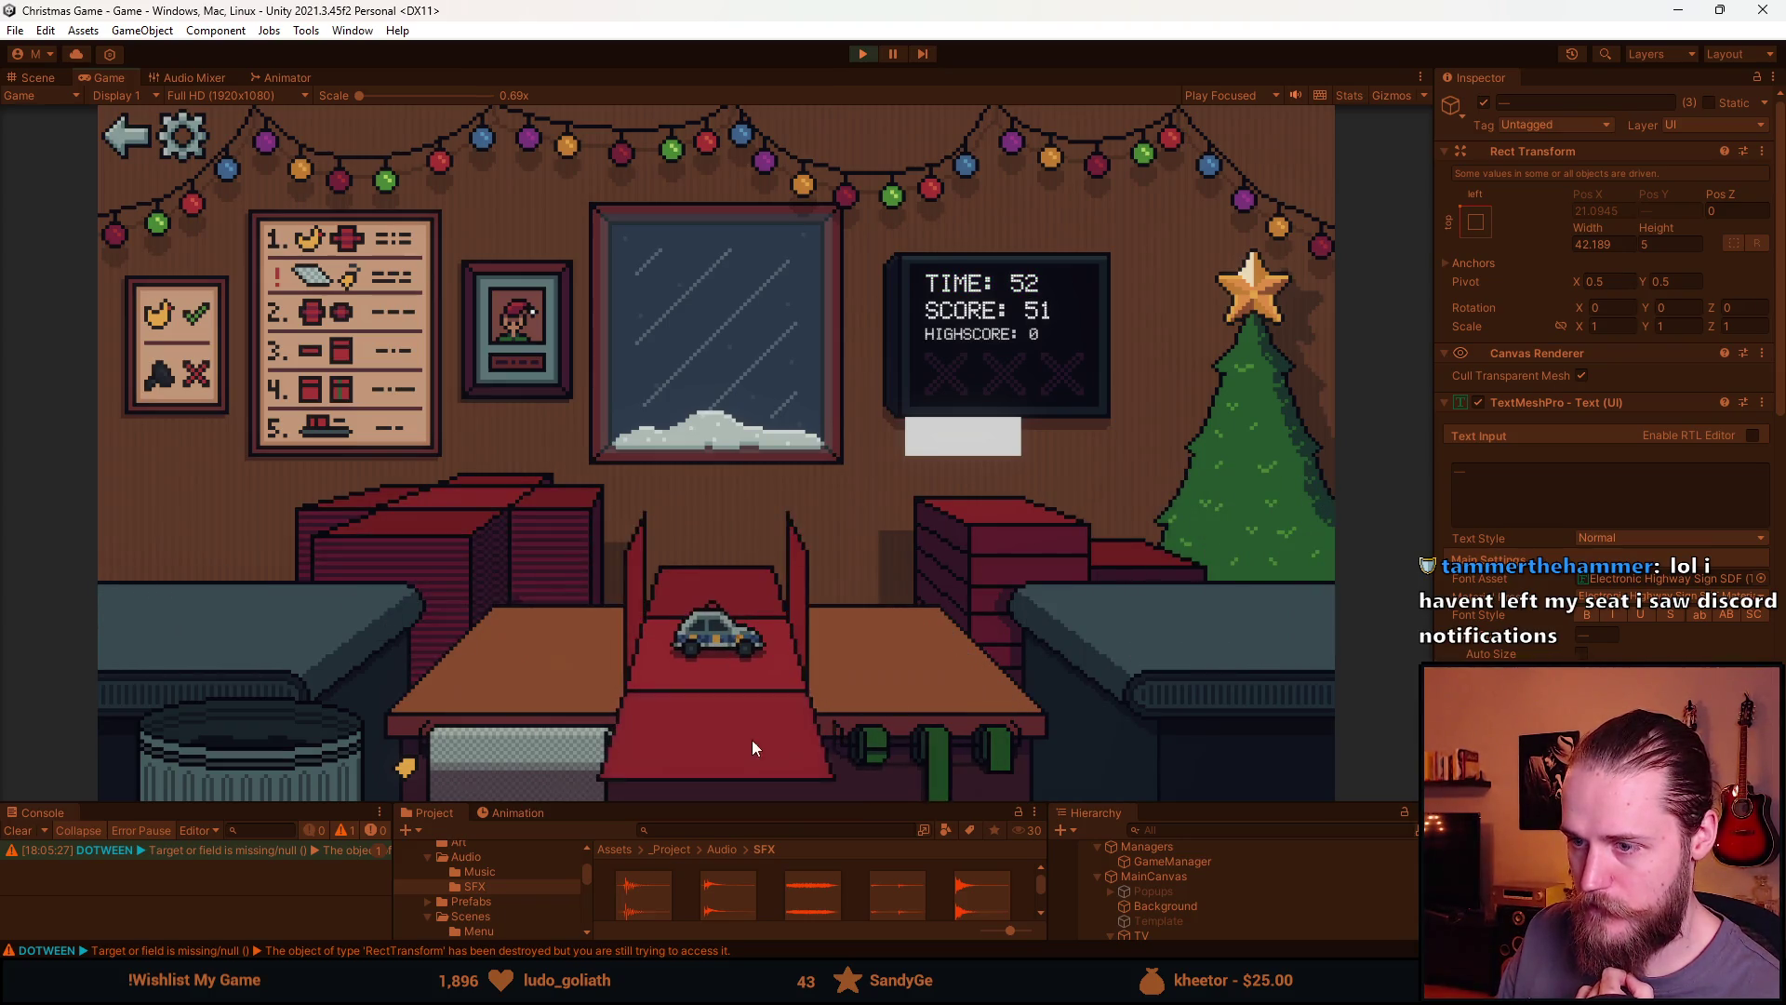
left_click(951, 751)
left_click(144, 602)
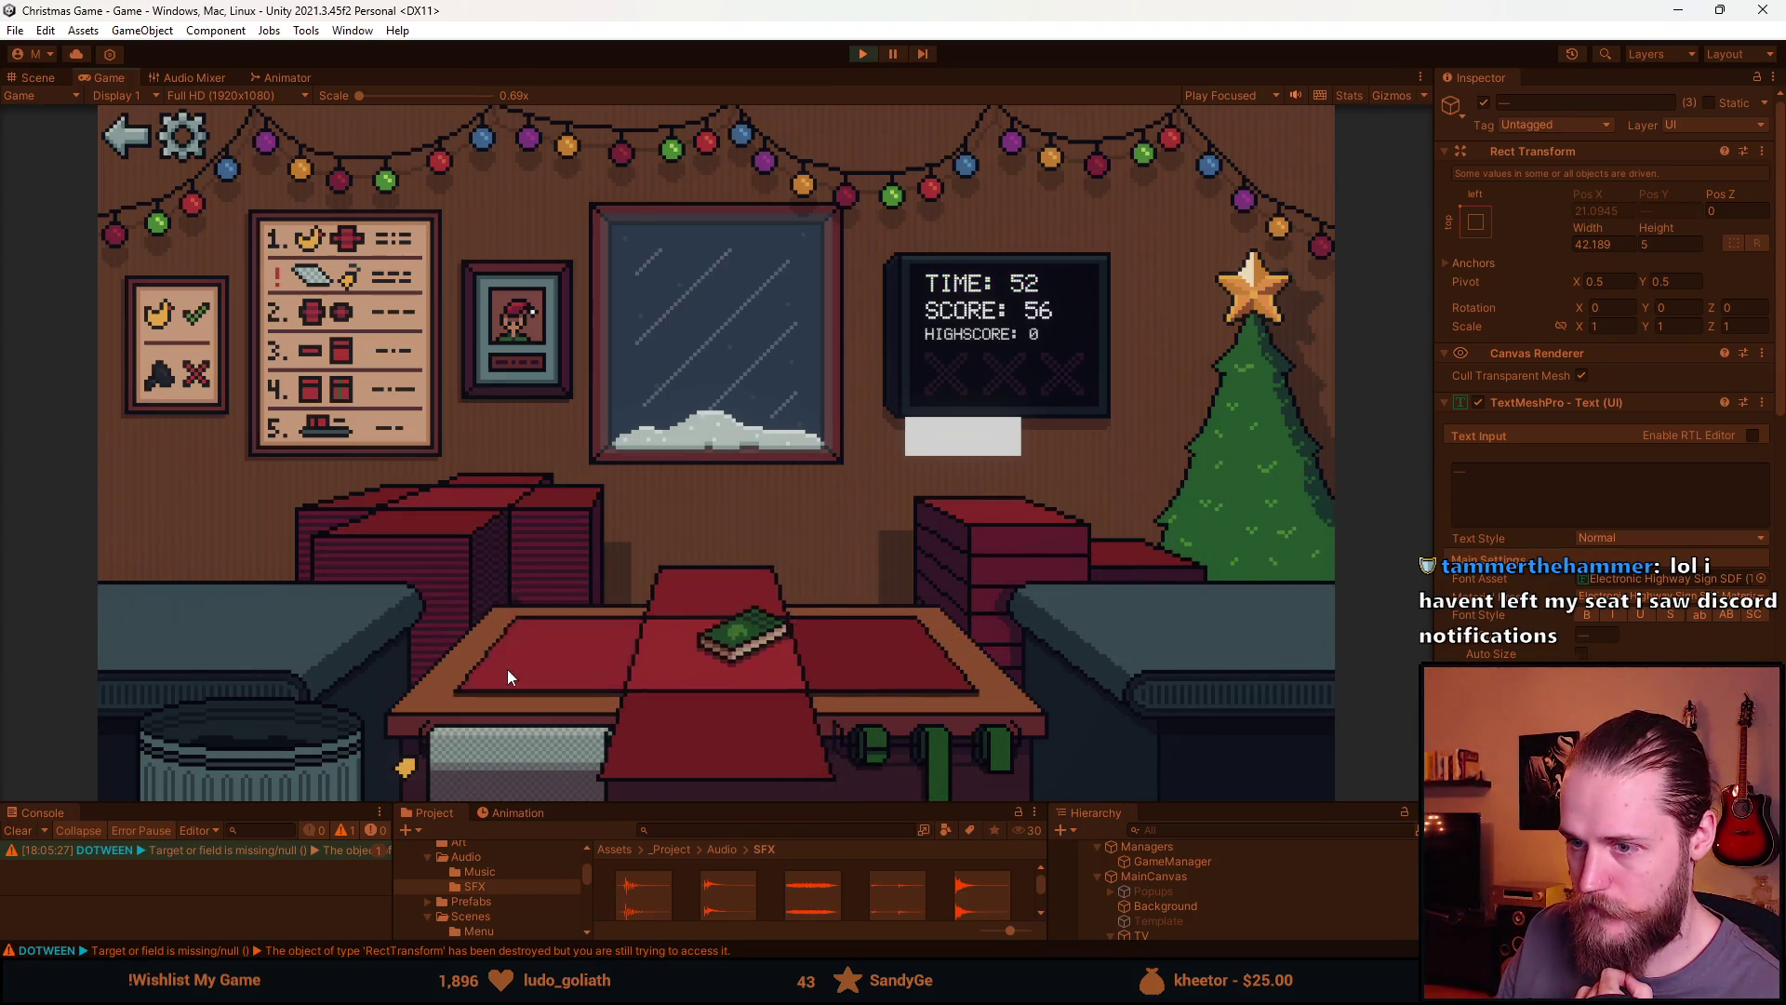
left_click(999, 749)
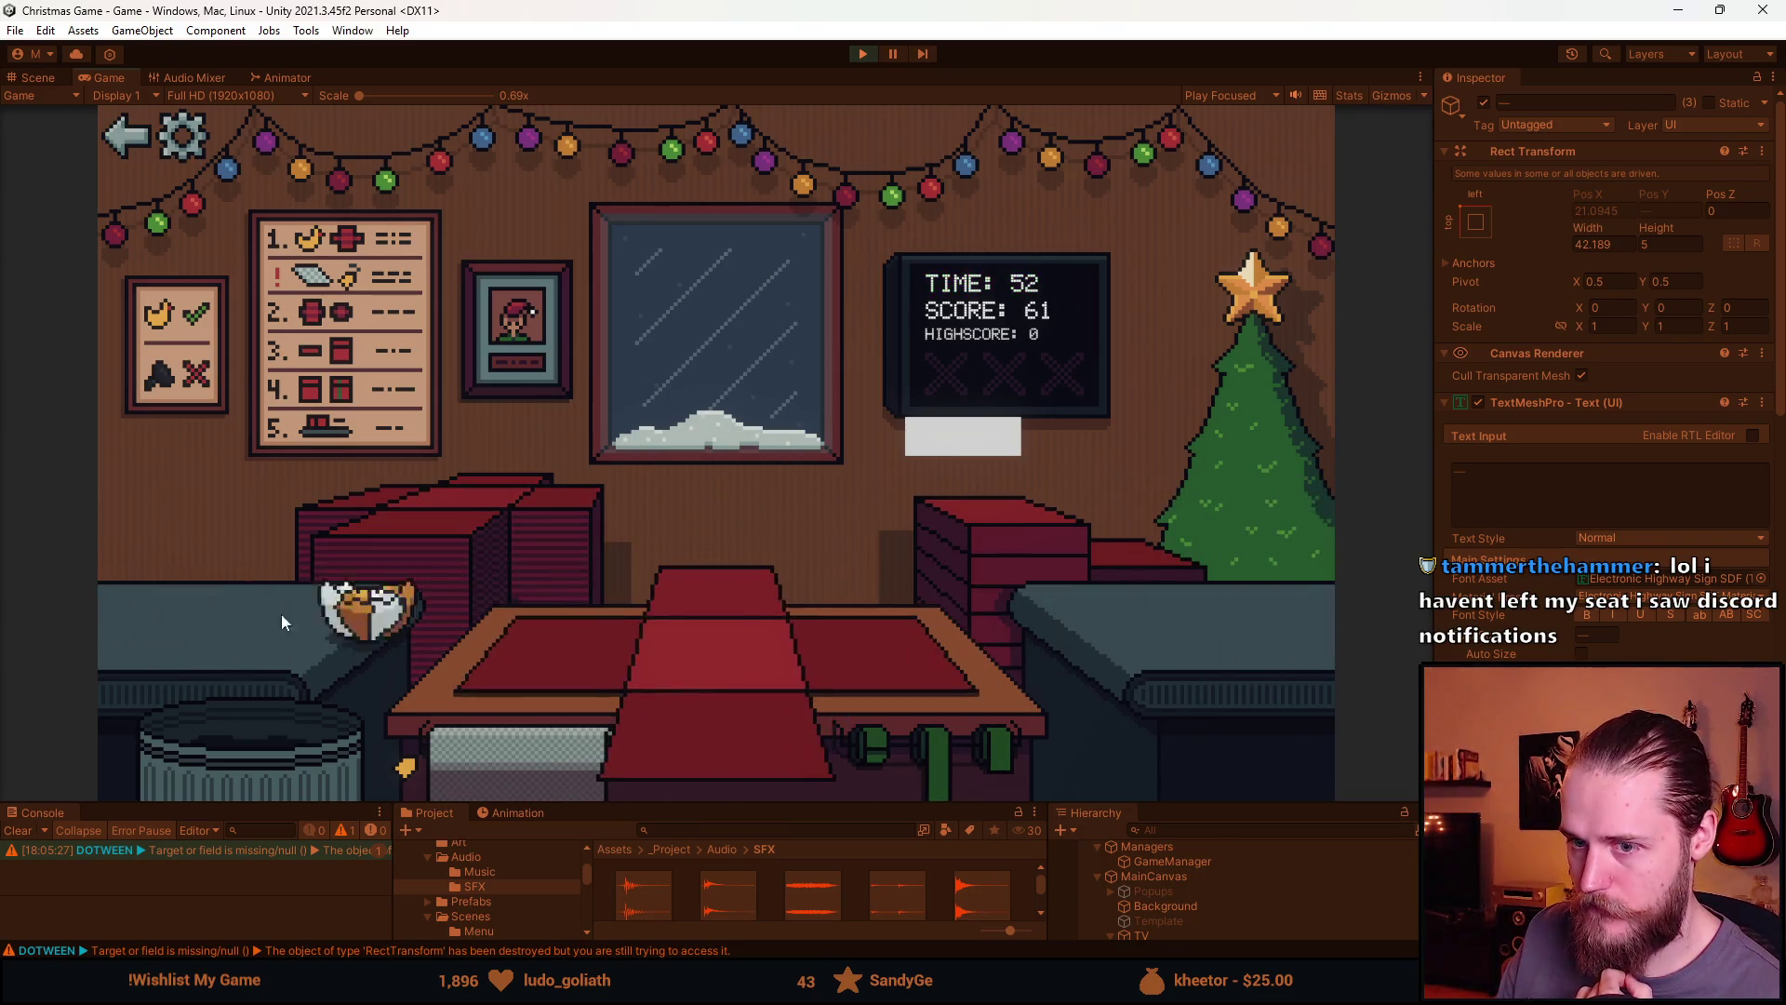
left_click_drag(223, 605, 721, 633)
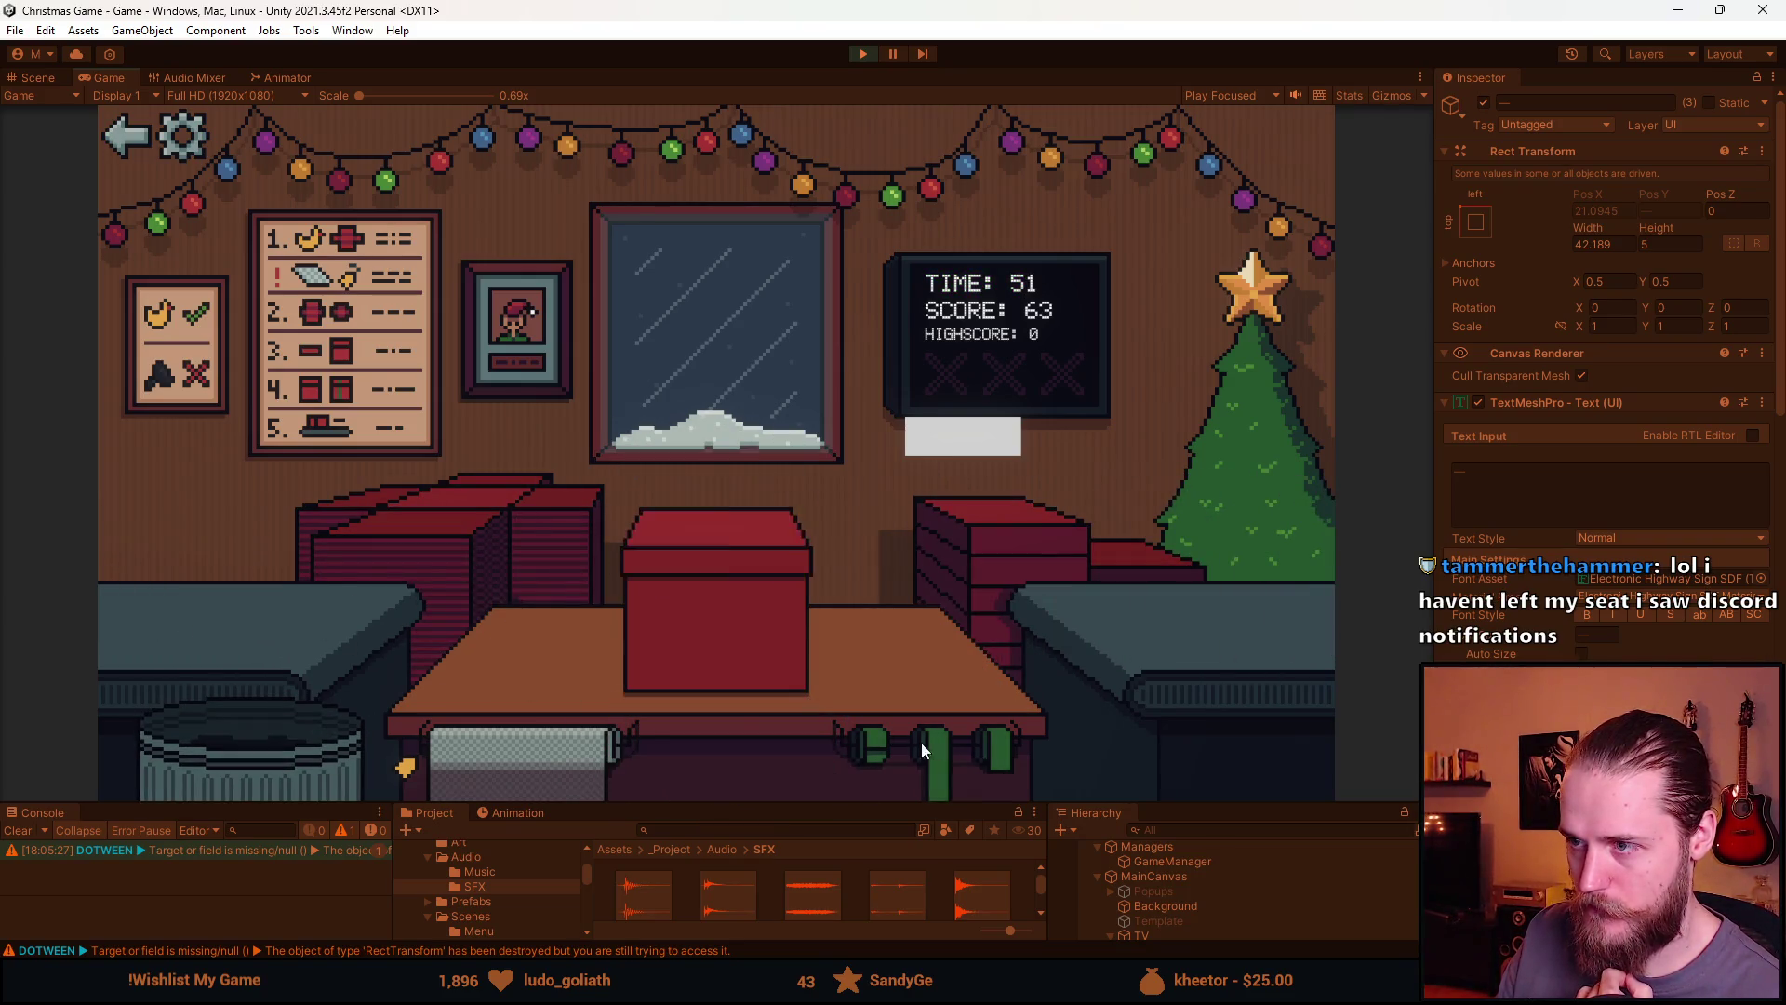
left_click(995, 749)
left_click(242, 614)
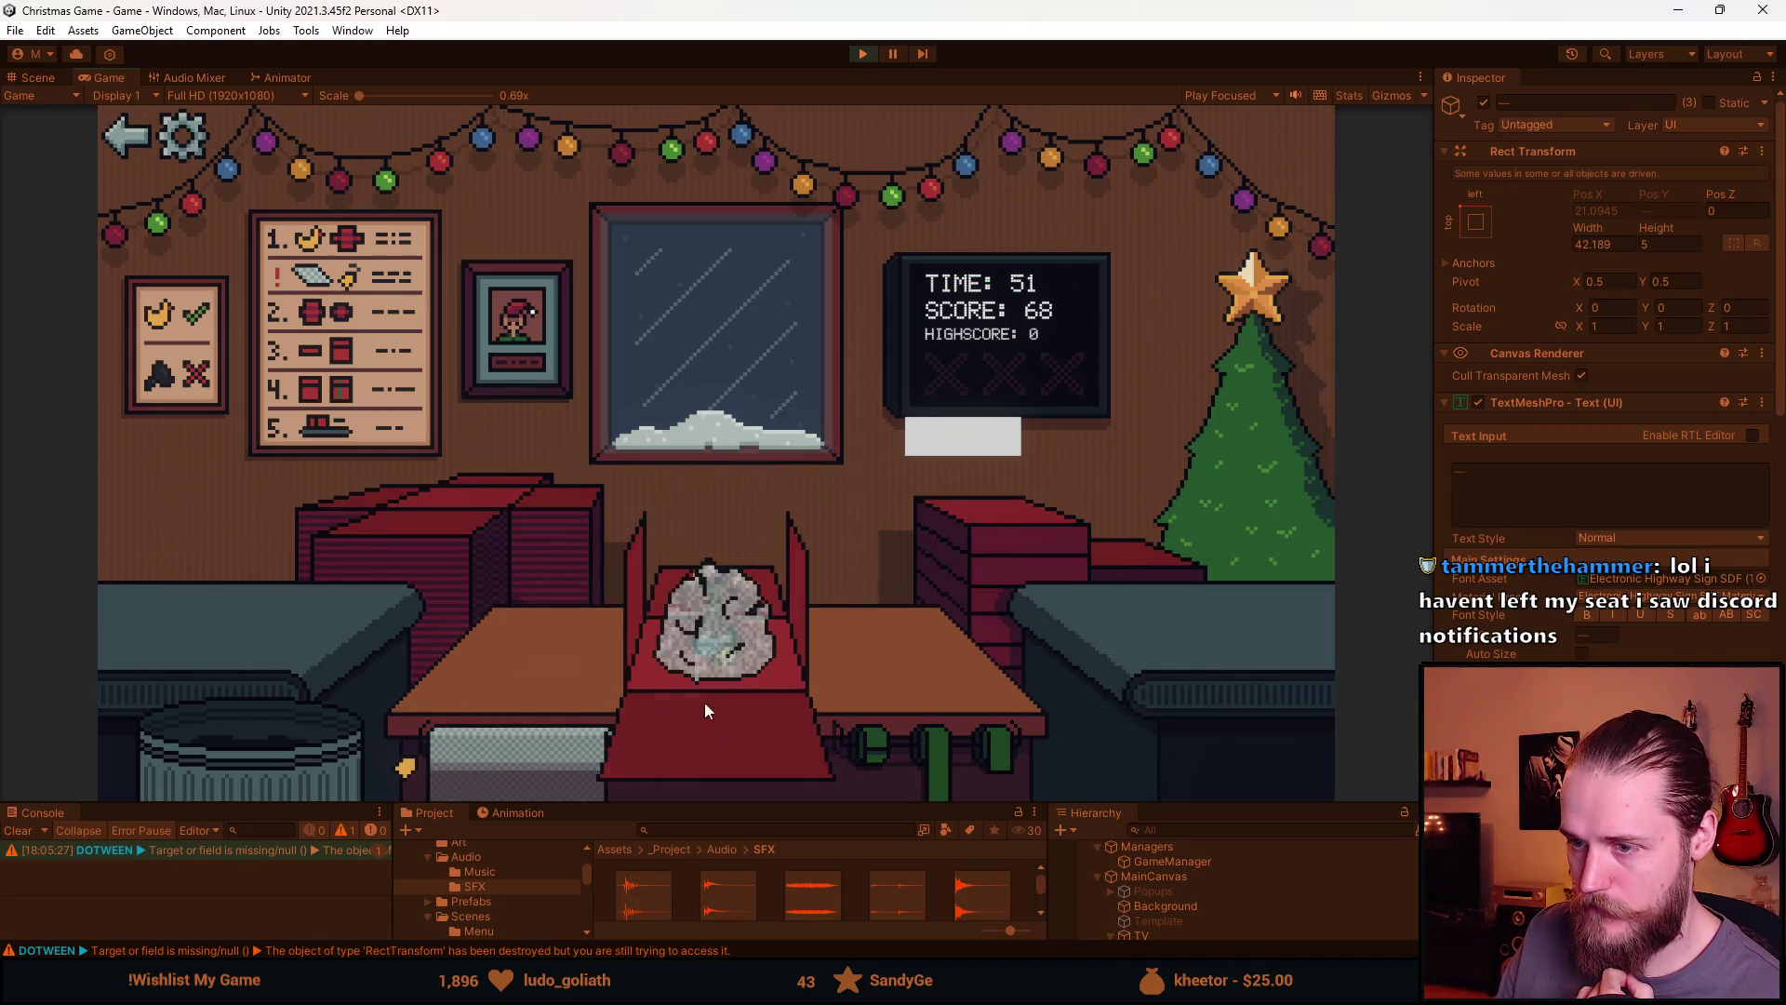
left_click(929, 746)
left_click(154, 588)
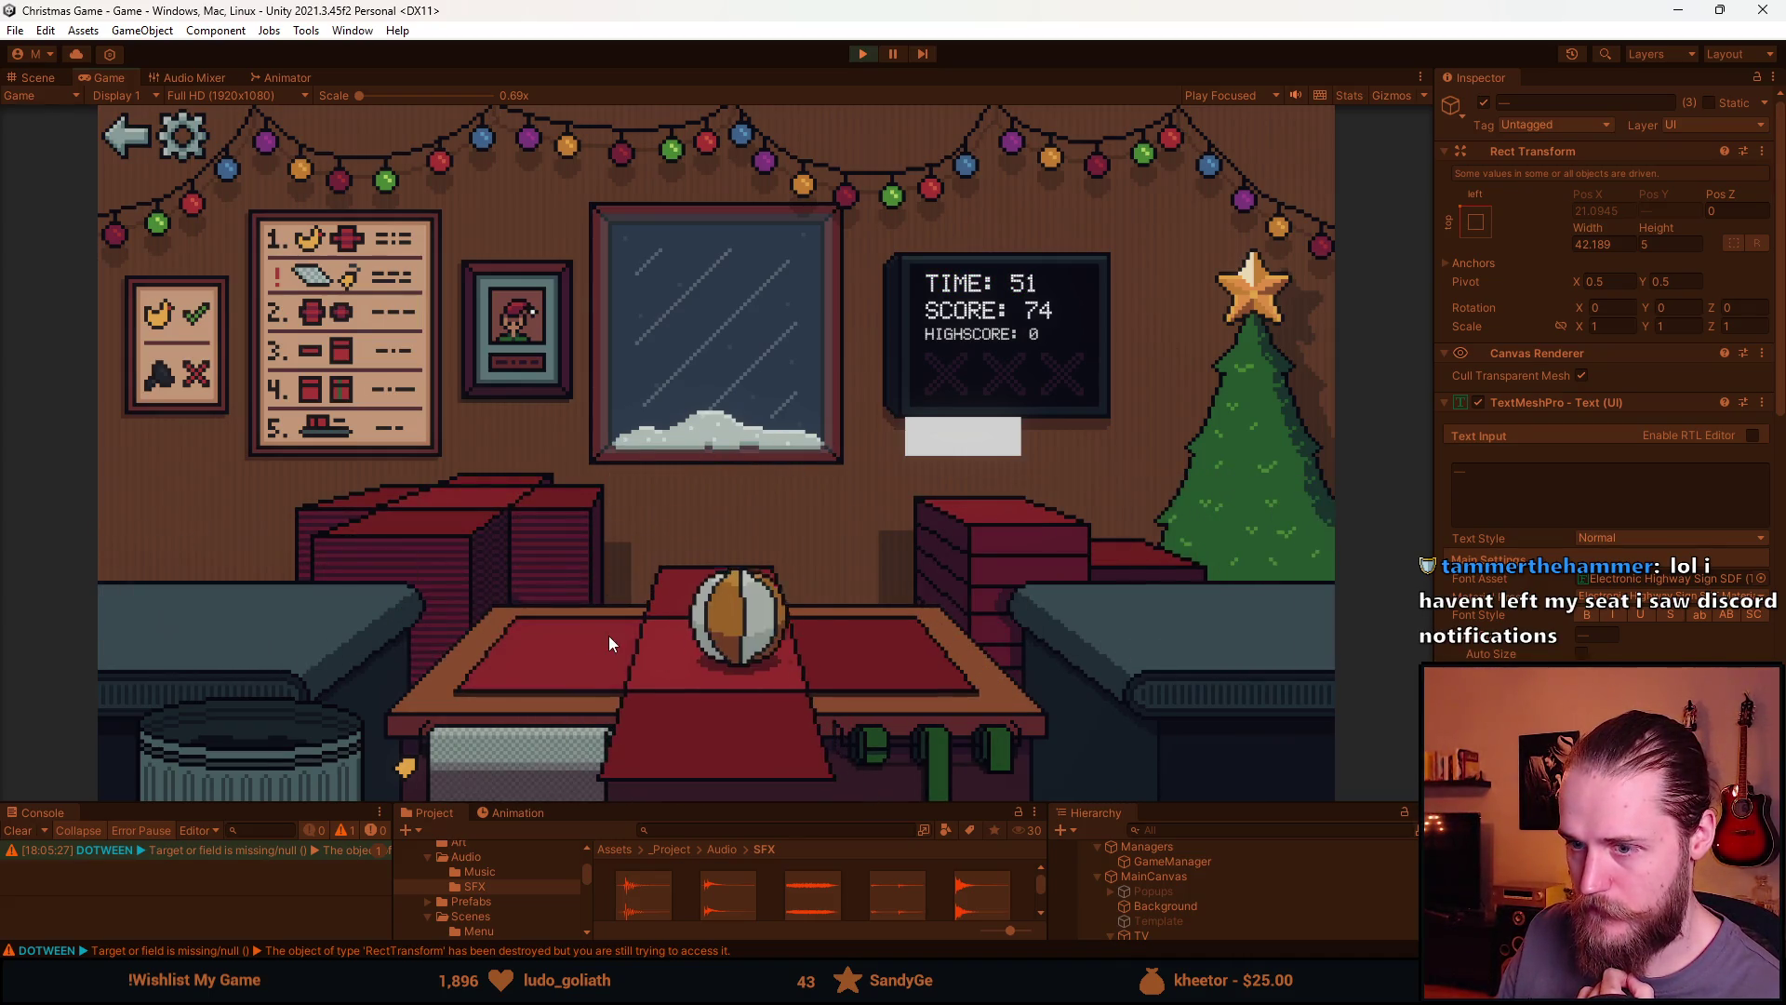
left_click(930, 749)
left_click(186, 600)
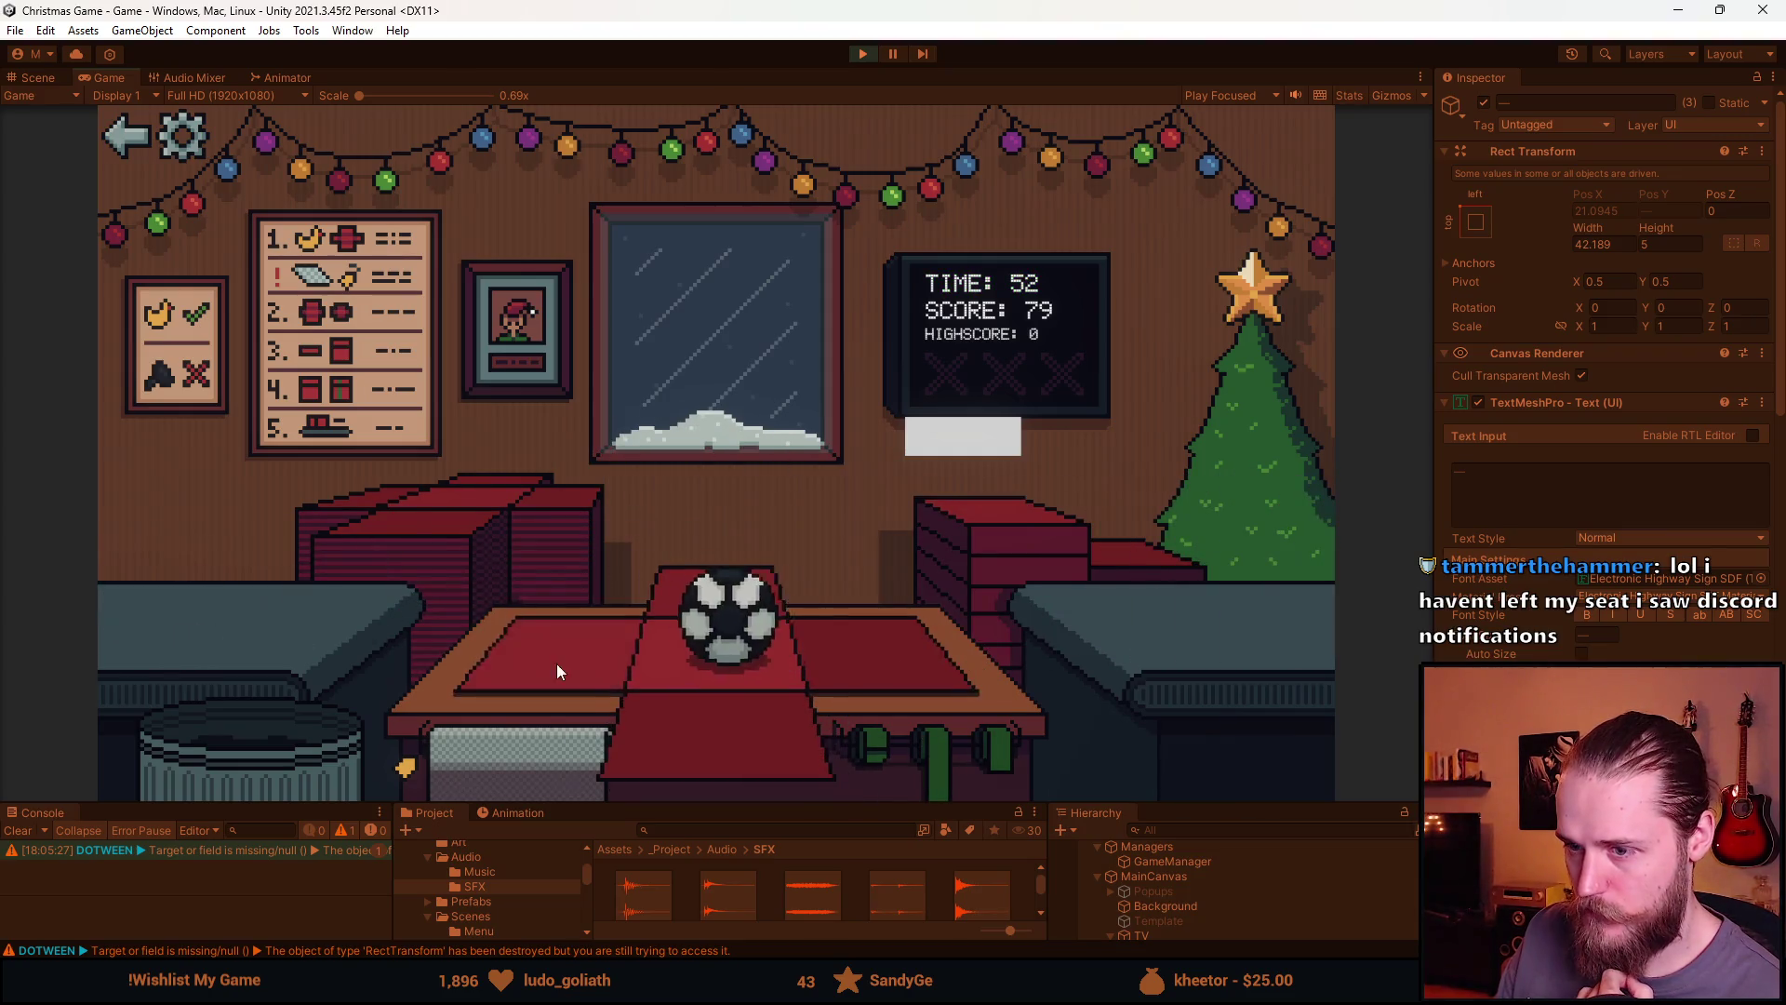
left_click(996, 744)
Pack and ship the mustache, sunglasses, Rubik's cube and toy train gift boxes
left_click(300, 622)
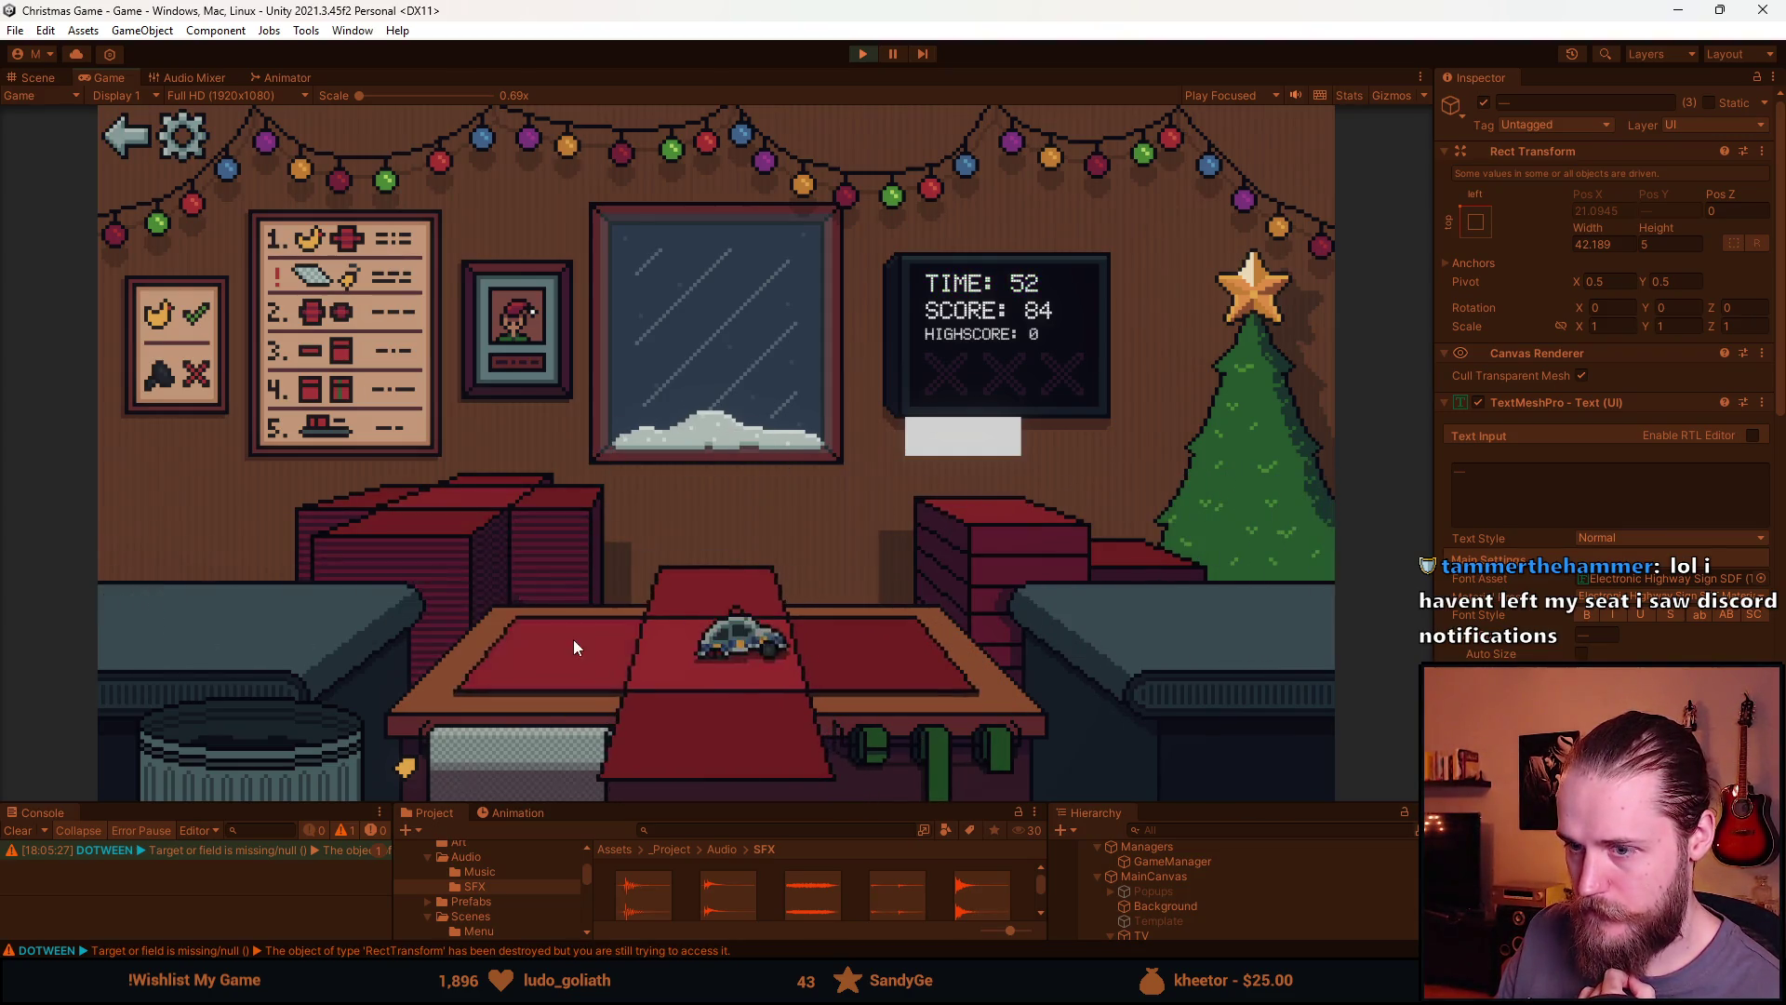
left_click_drag(272, 607, 254, 723)
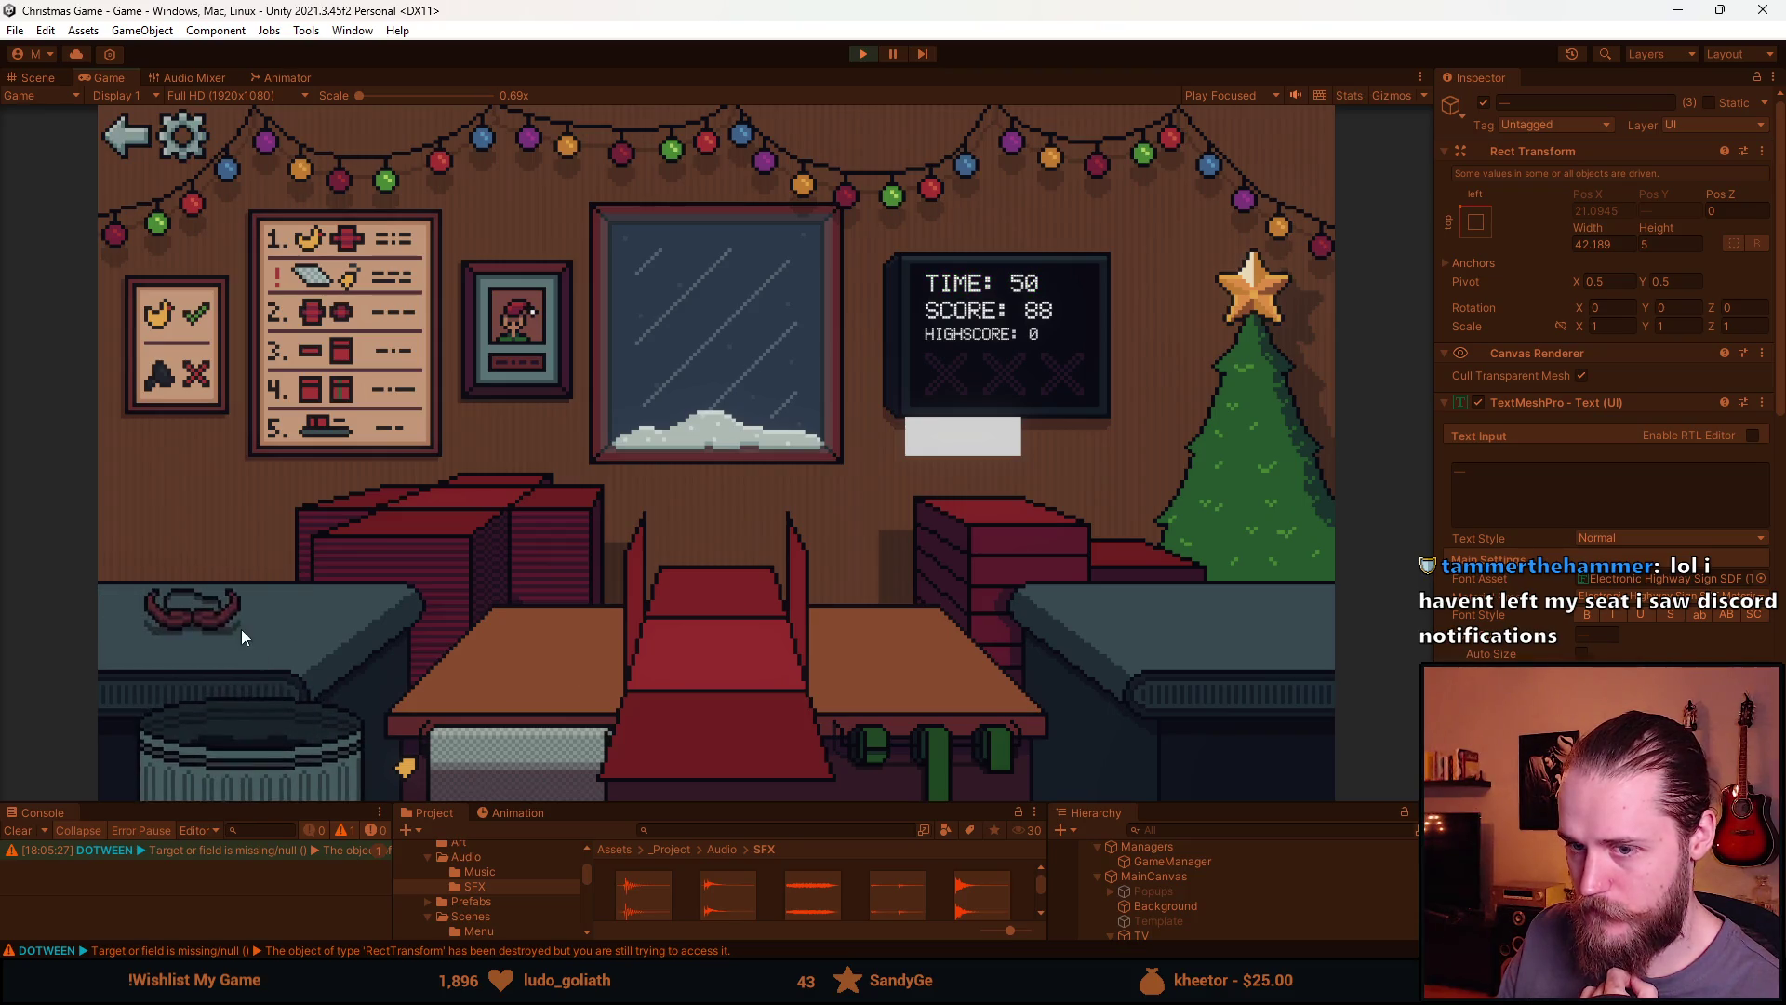
left_click(979, 756)
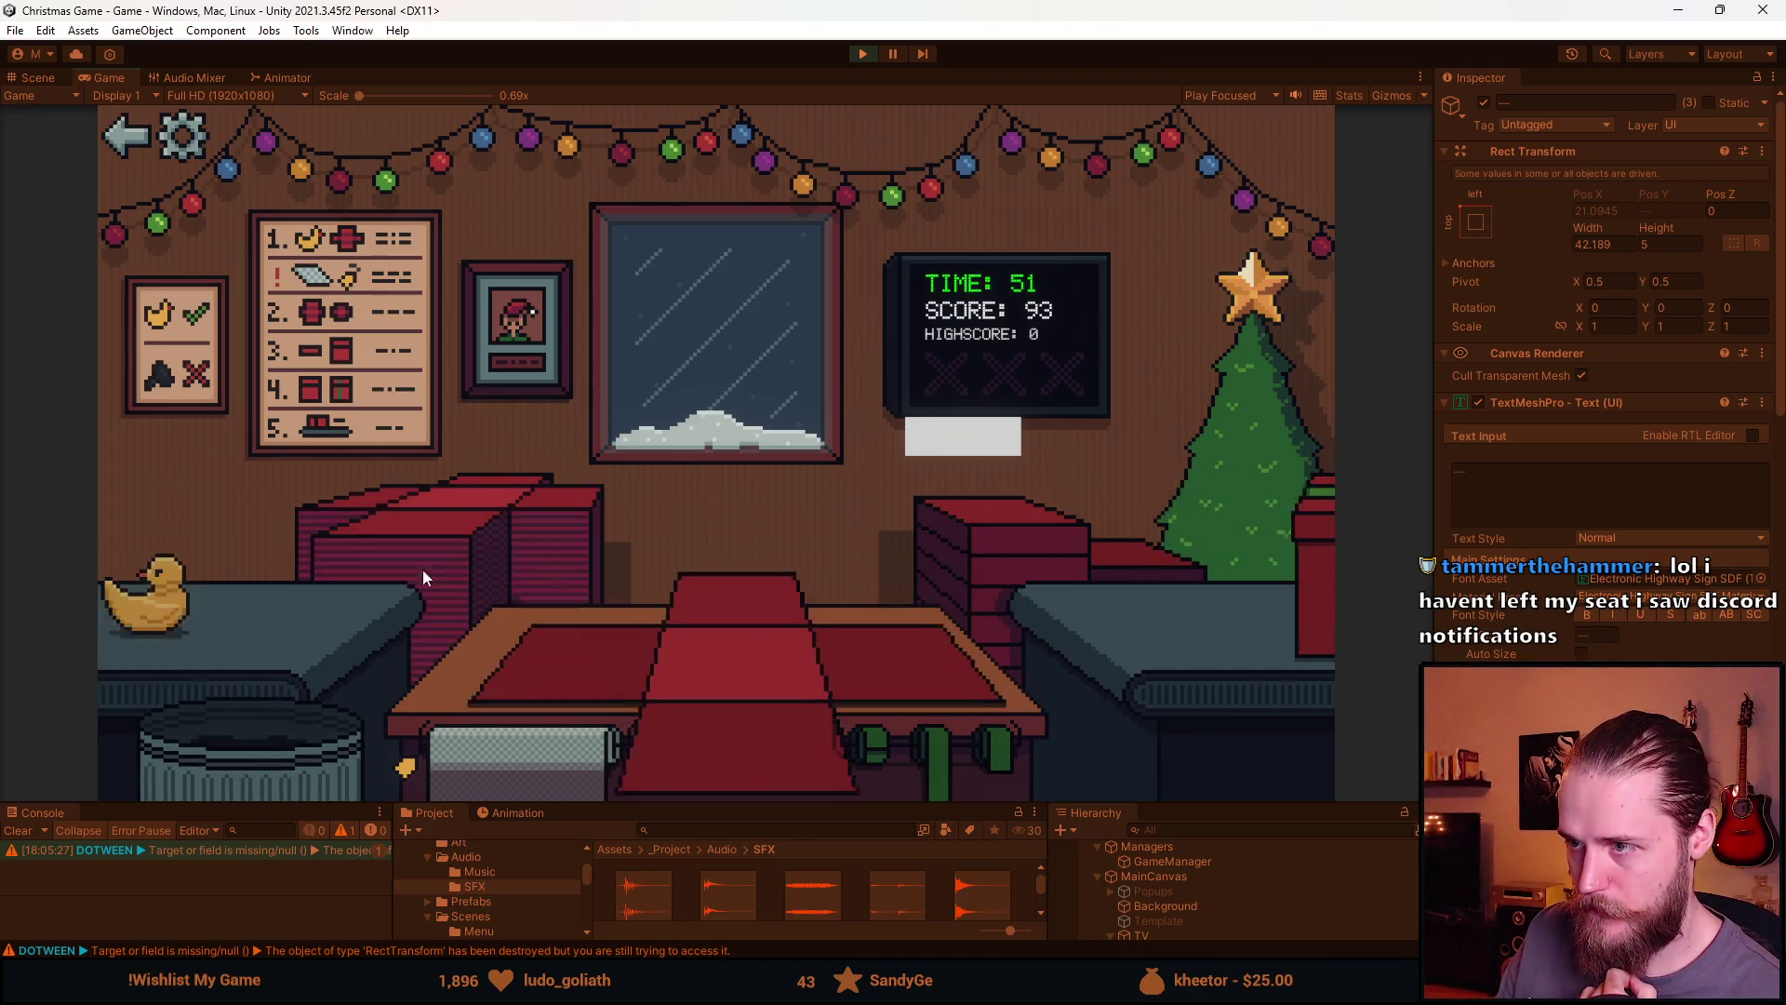
left_click(154, 595)
left_click_drag(717, 633, 319, 713)
left_click(154, 600)
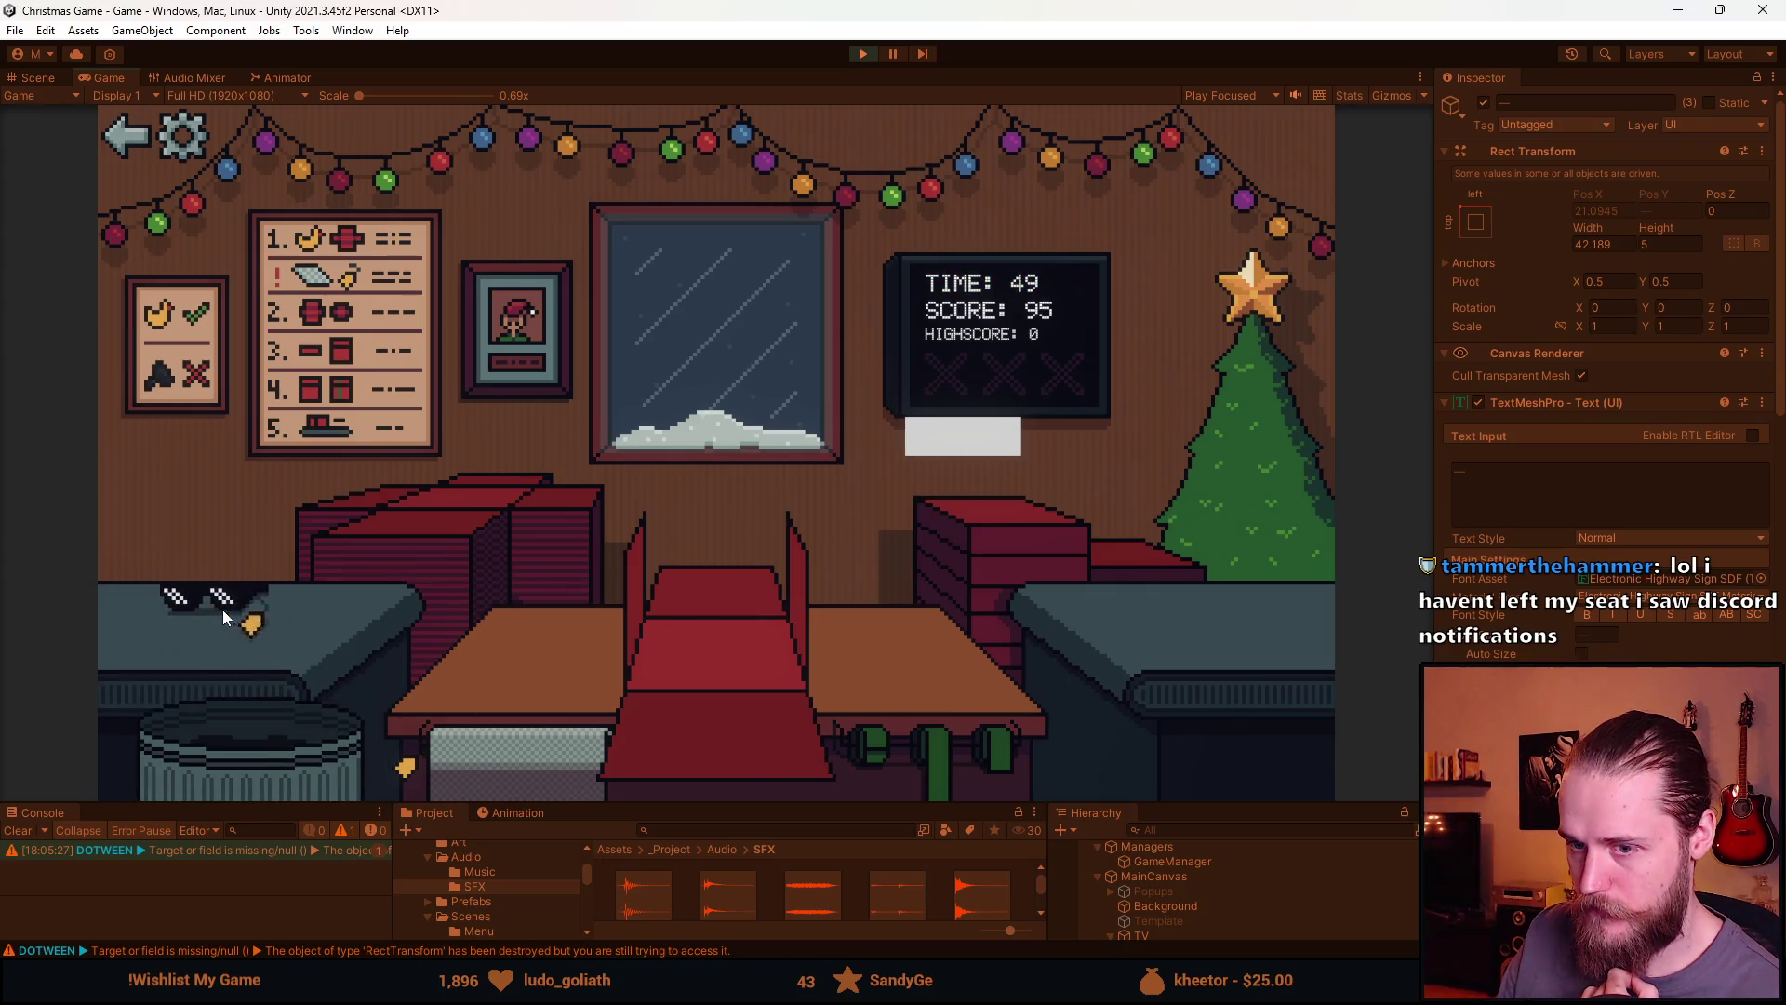
left_click(486, 740)
left_click(997, 748)
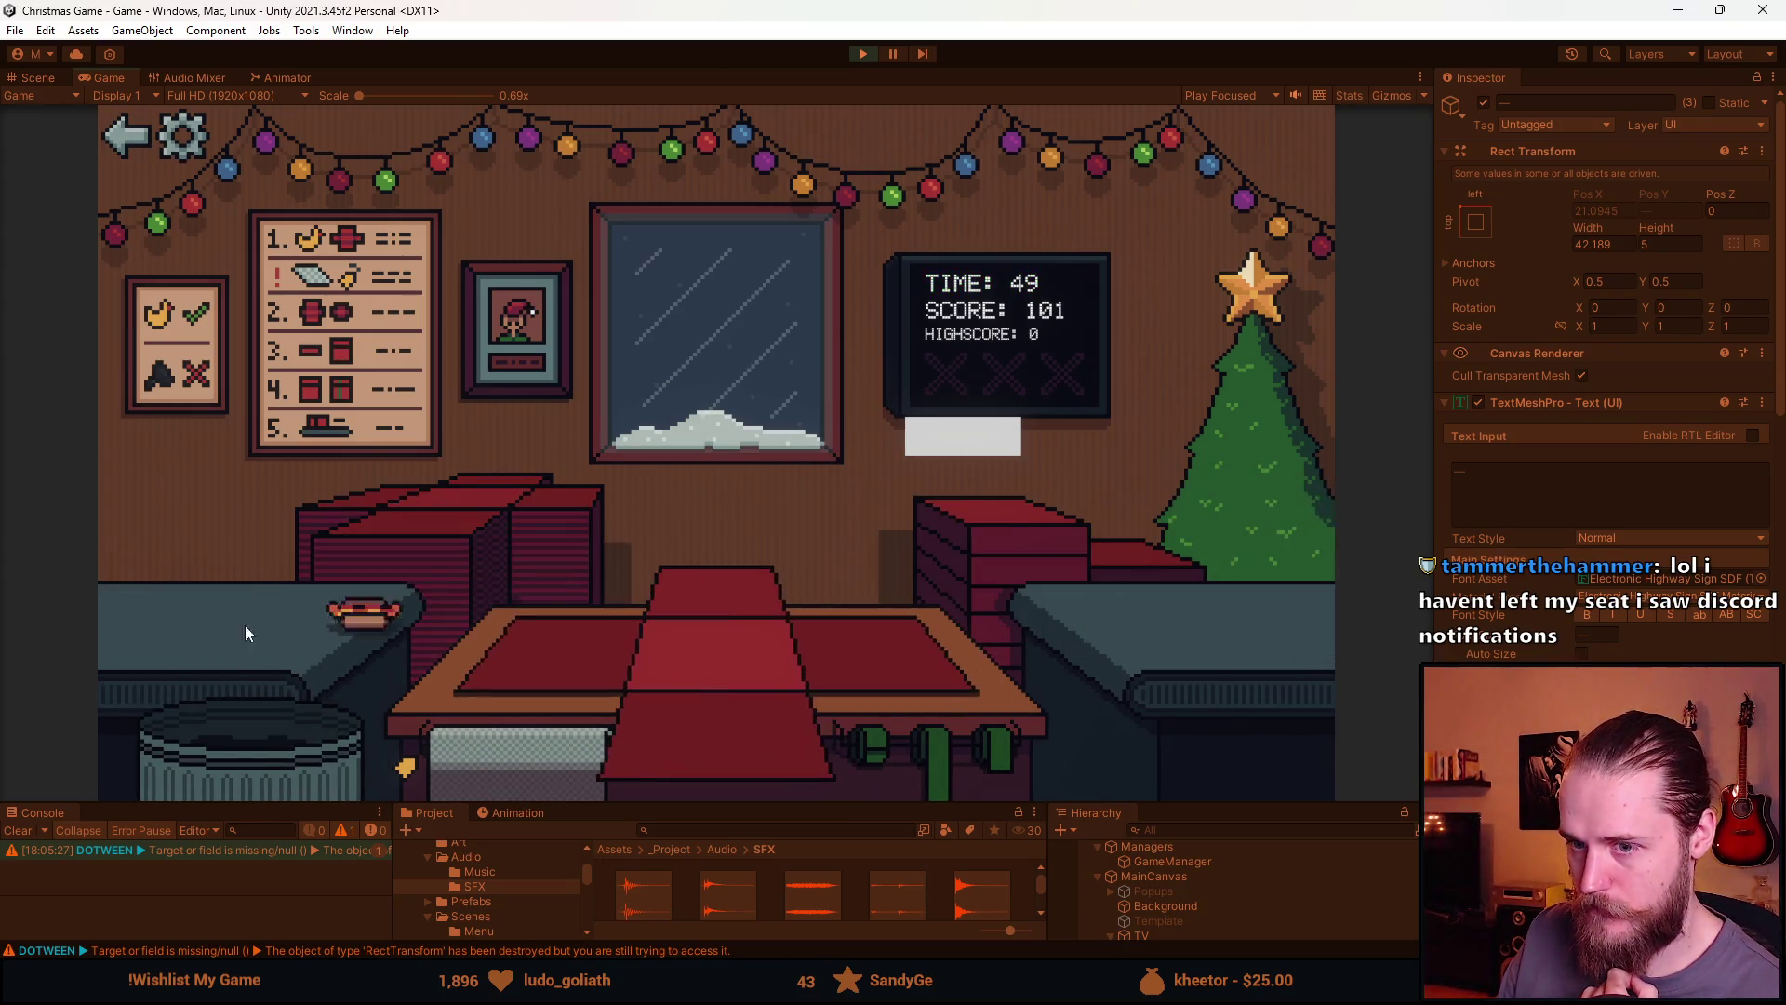
left_click(872, 742)
left_click(199, 623)
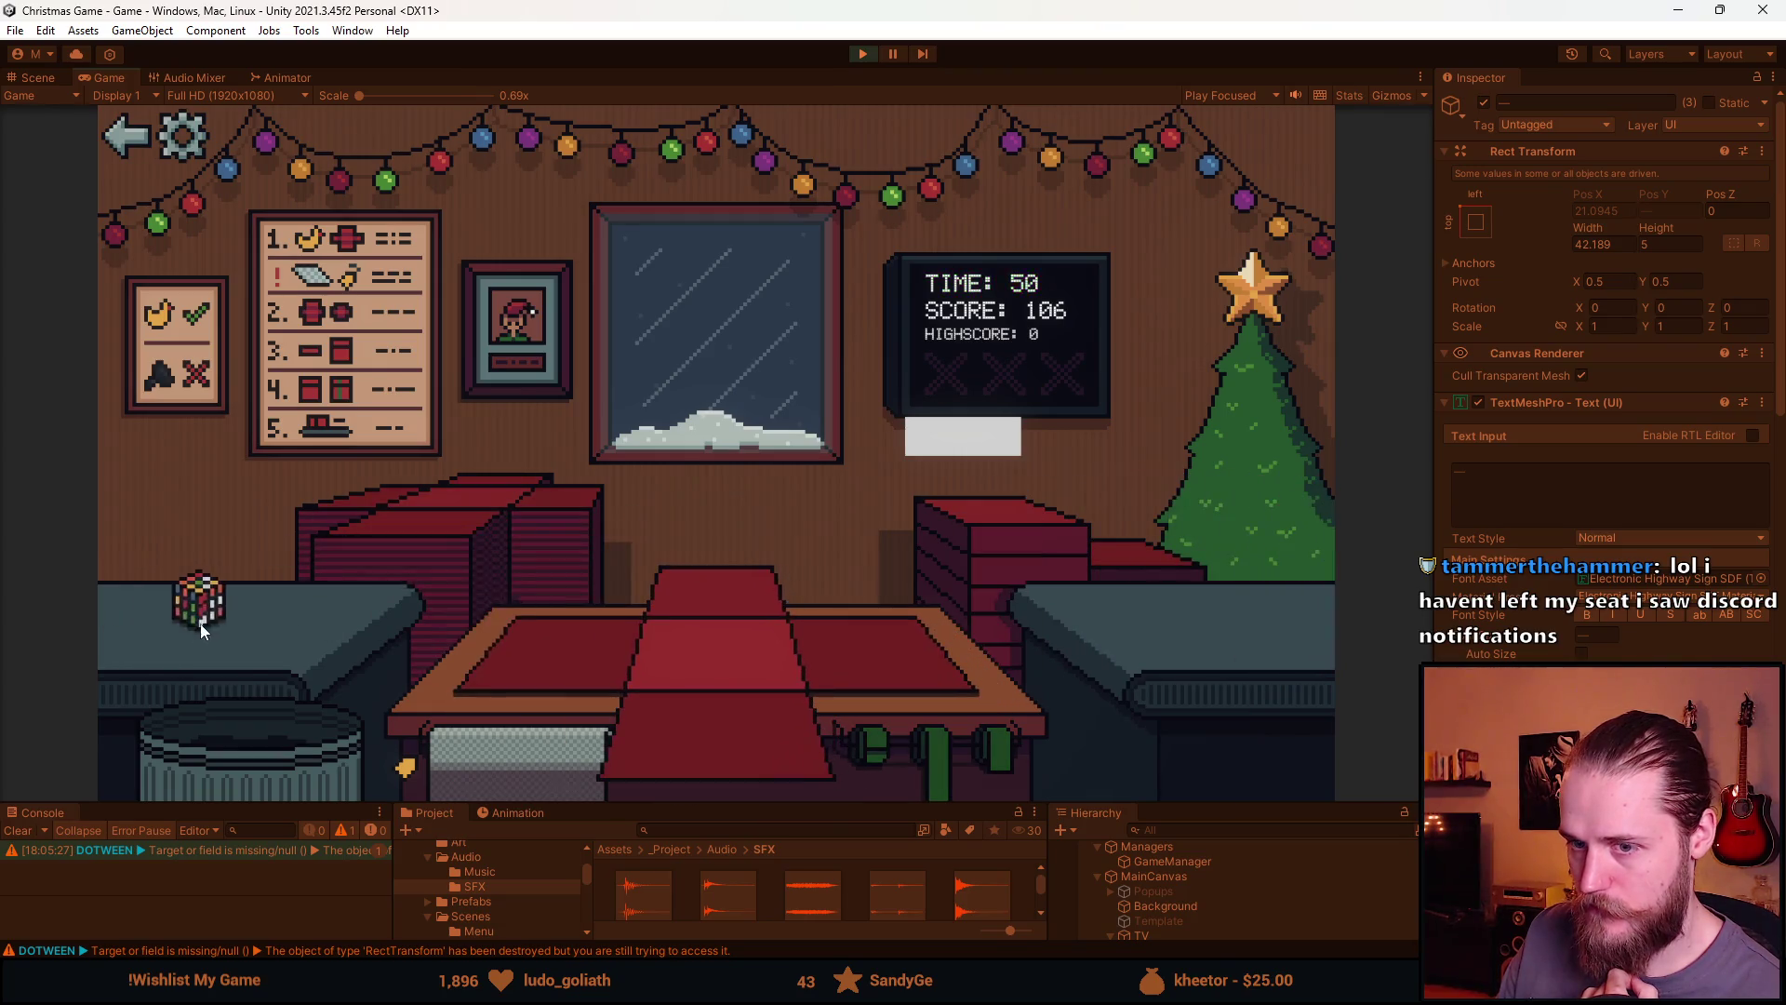
left_click(741, 752)
left_click(942, 744)
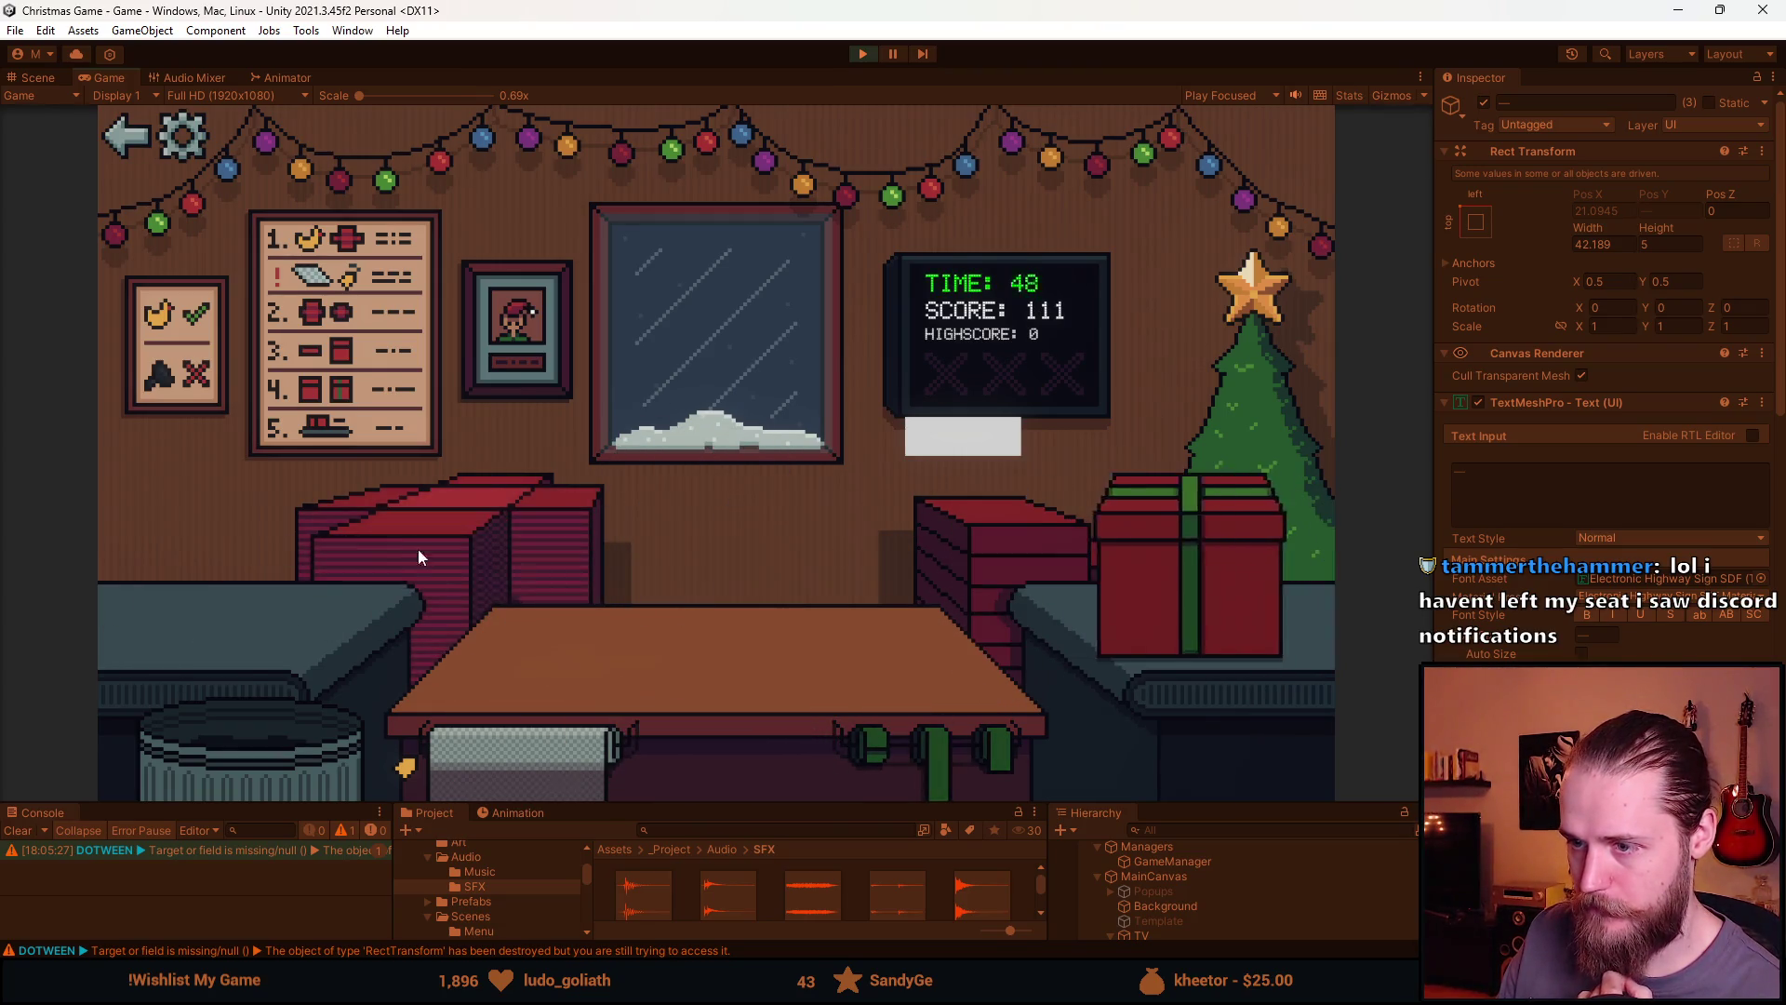
left_click(226, 628)
left_click(750, 718)
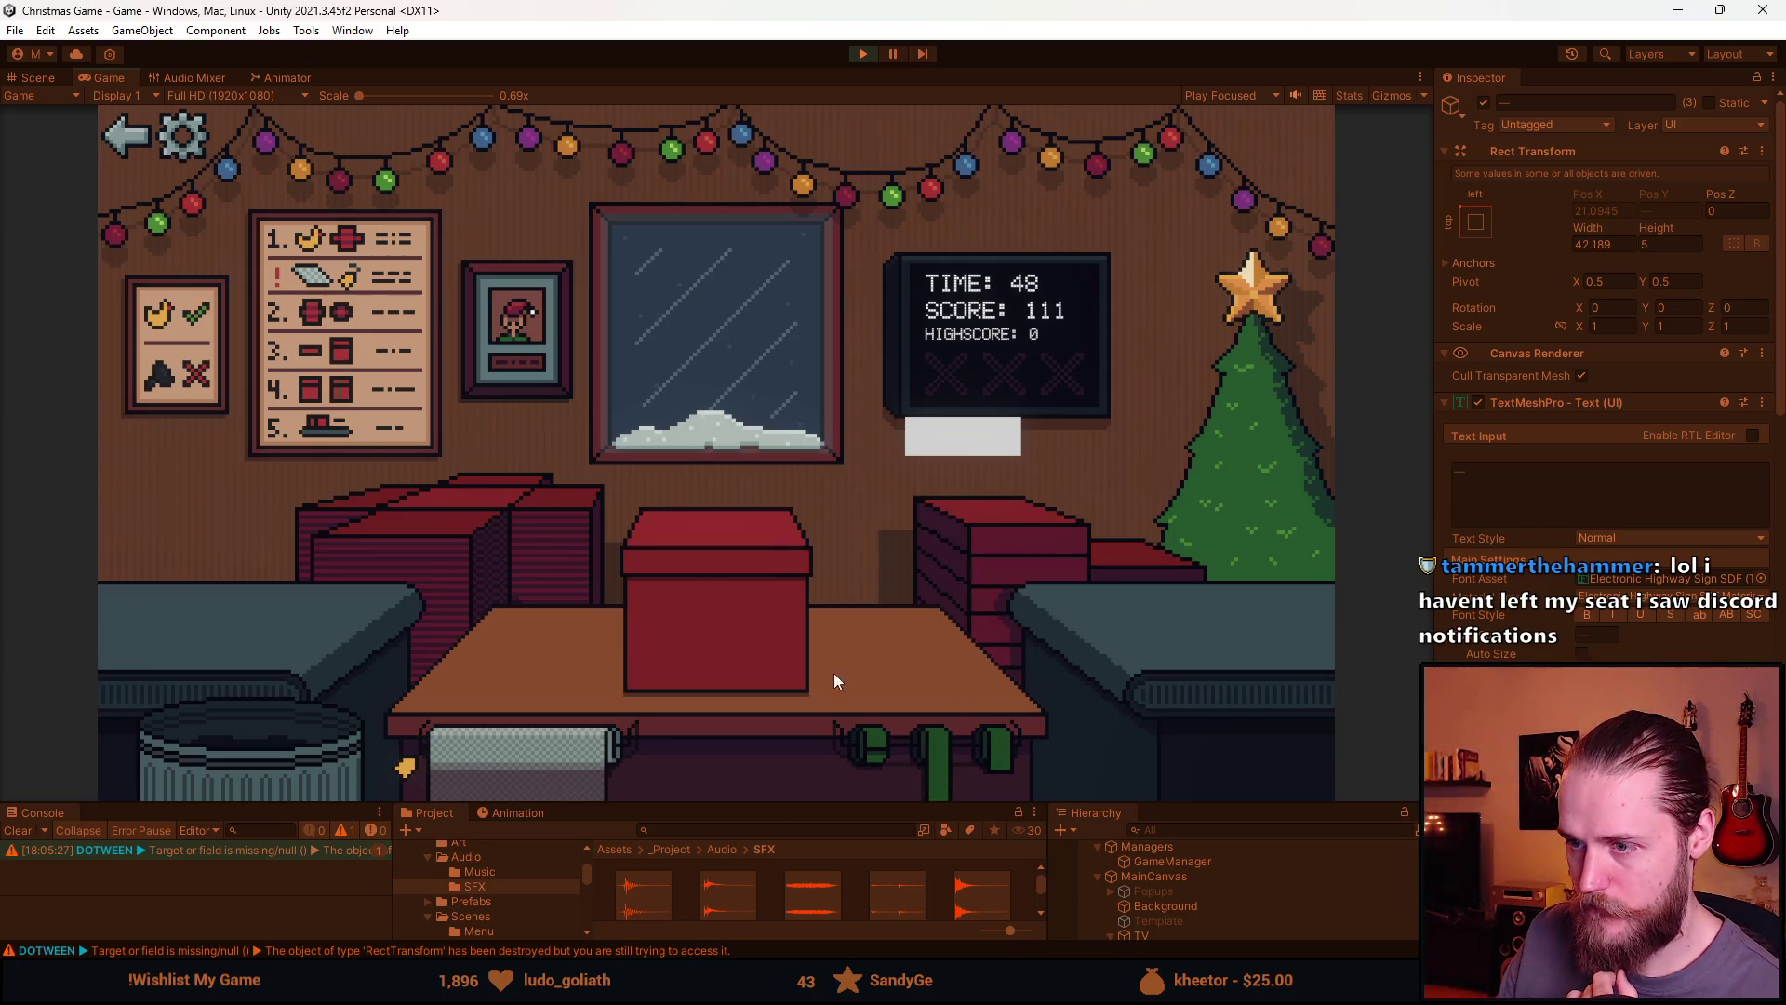
left_click(791, 651)
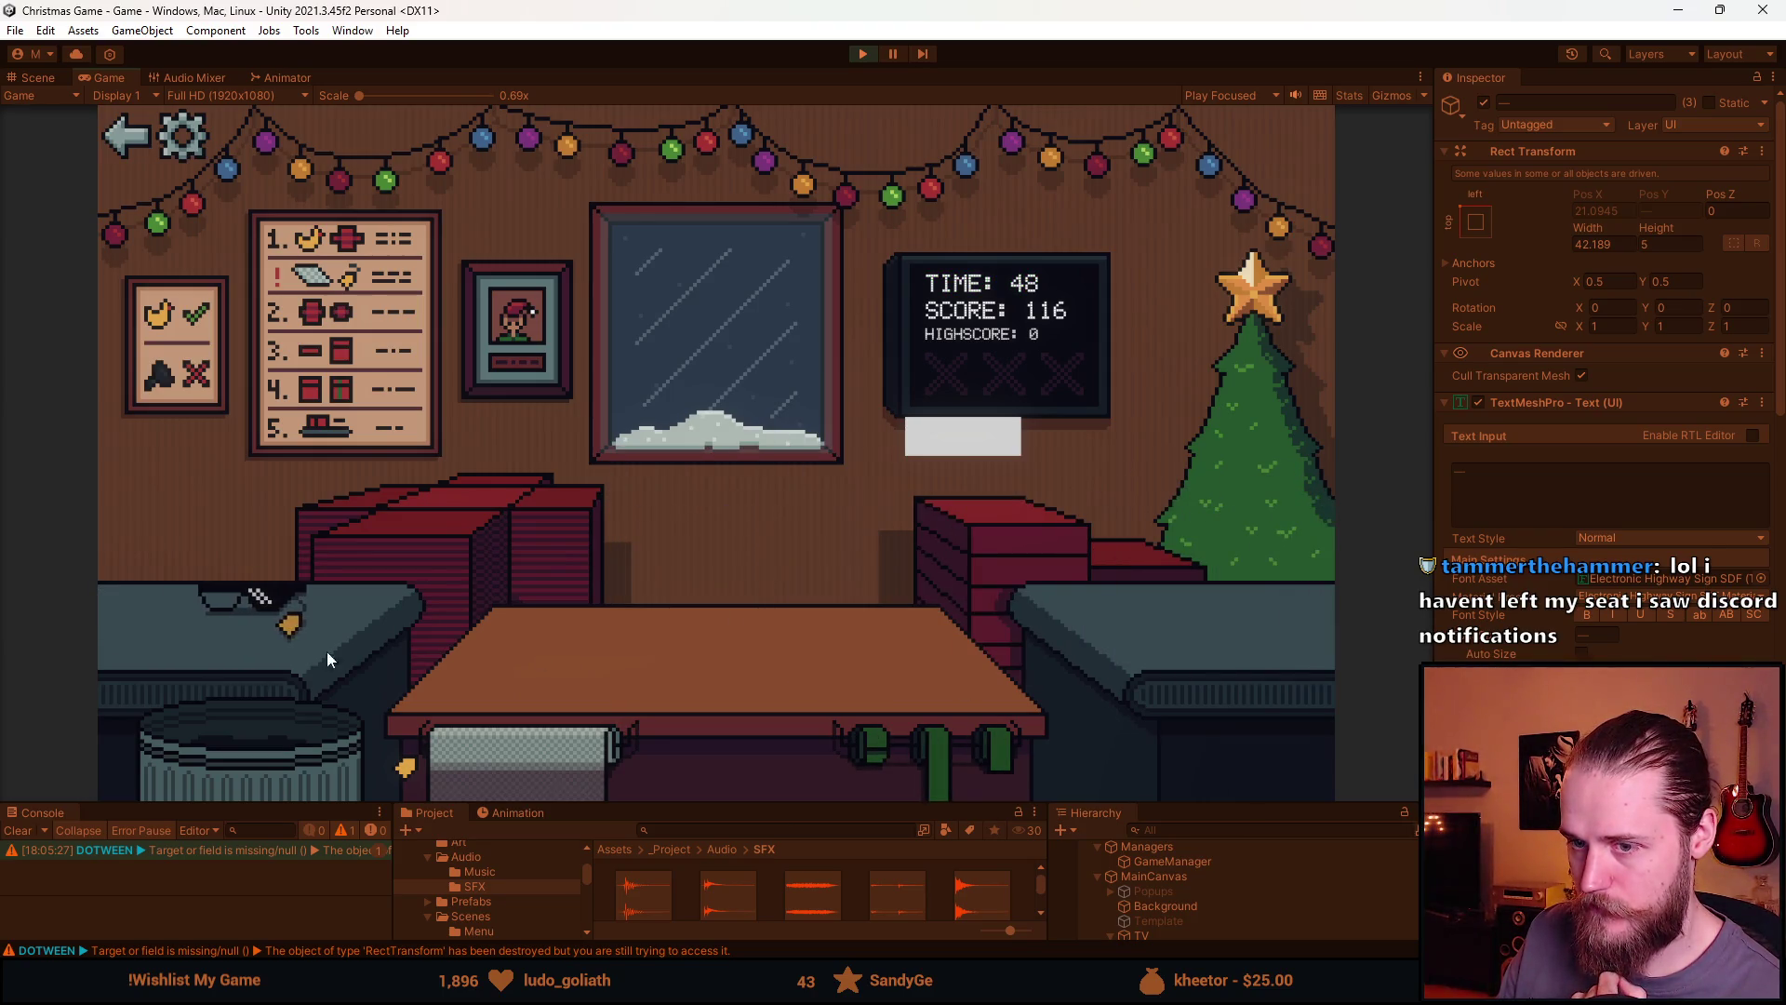
Wrap the helmet, teddy bear and earmuffs in paper, ribbon them and ship them
left_click(259, 595)
left_click(258, 594)
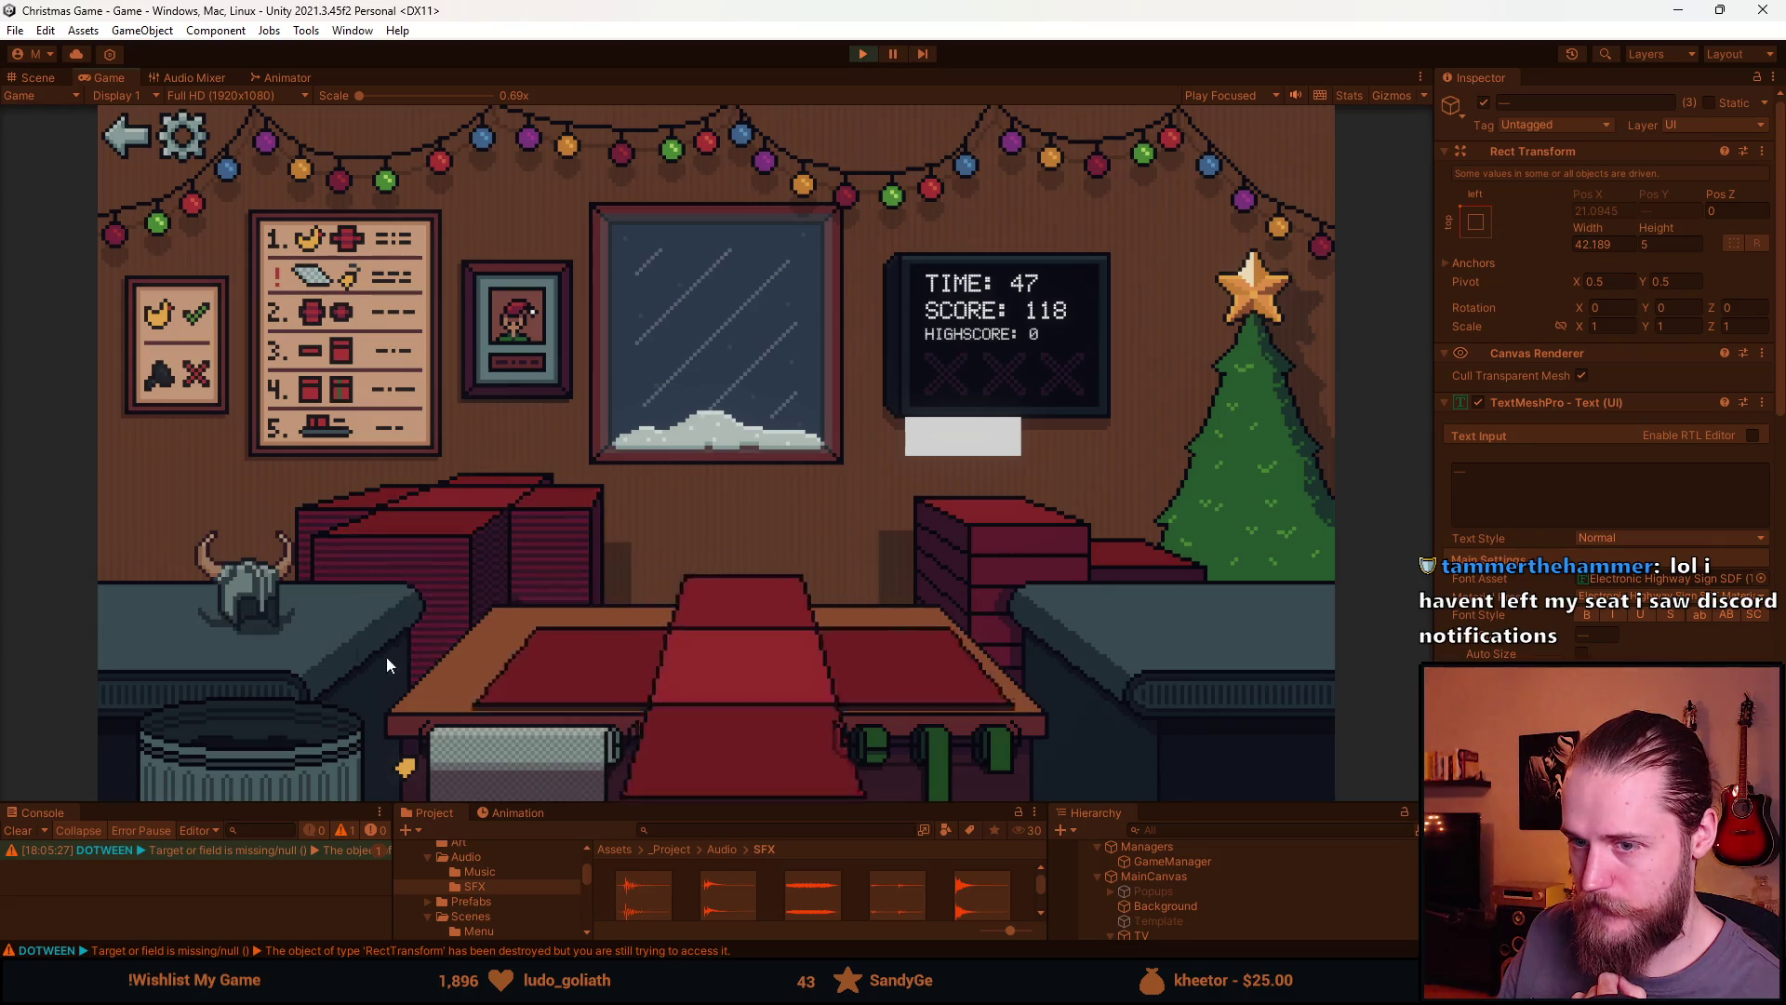
left_click(600, 661)
left_click(646, 579)
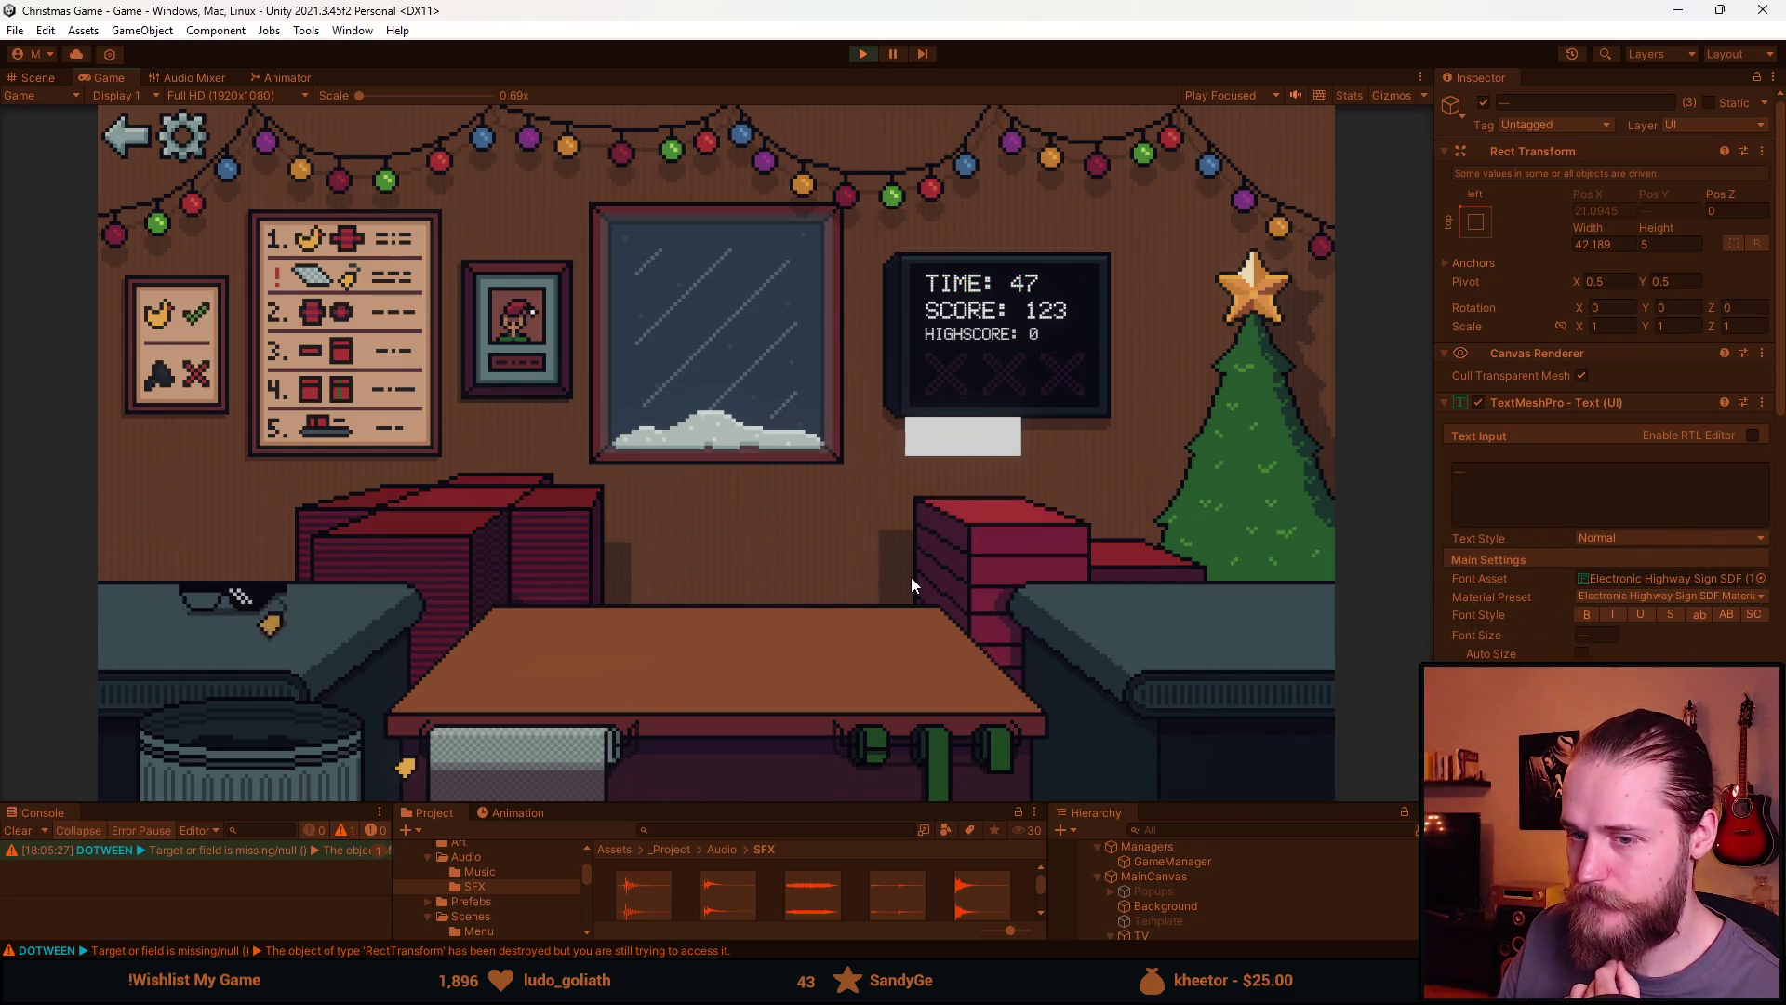
left_click(264, 761)
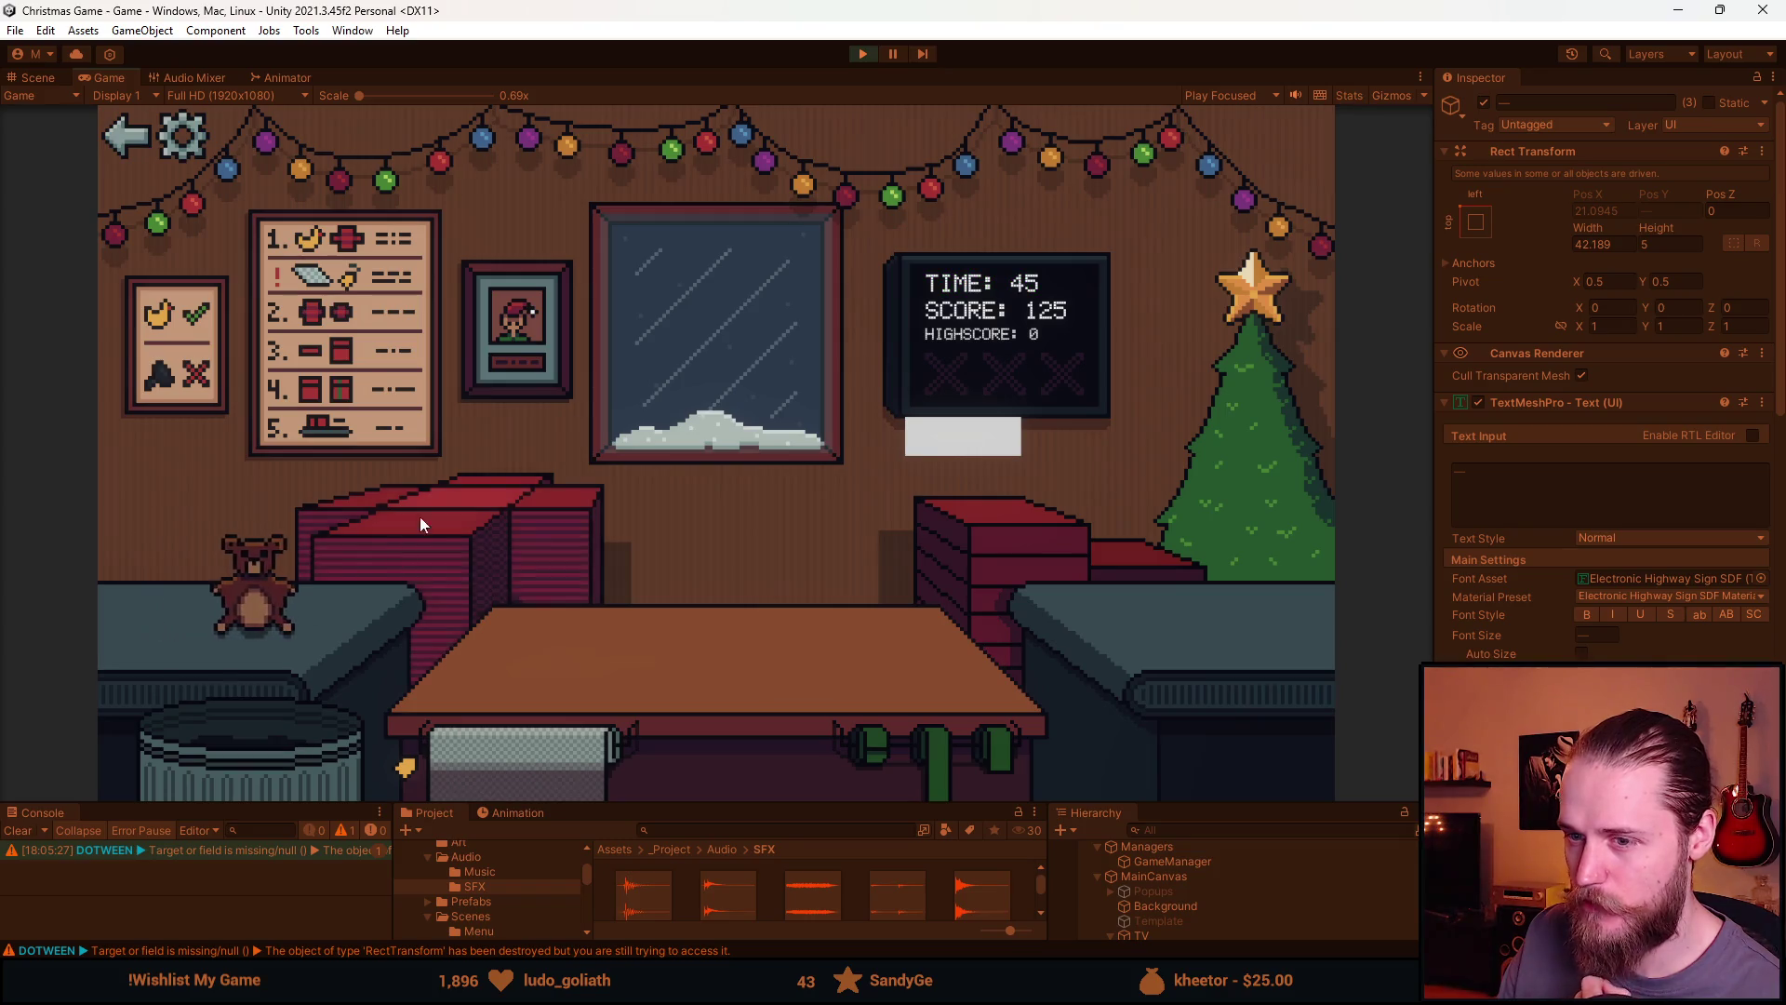
left_click(253, 596)
left_click(558, 642)
left_click(653, 558)
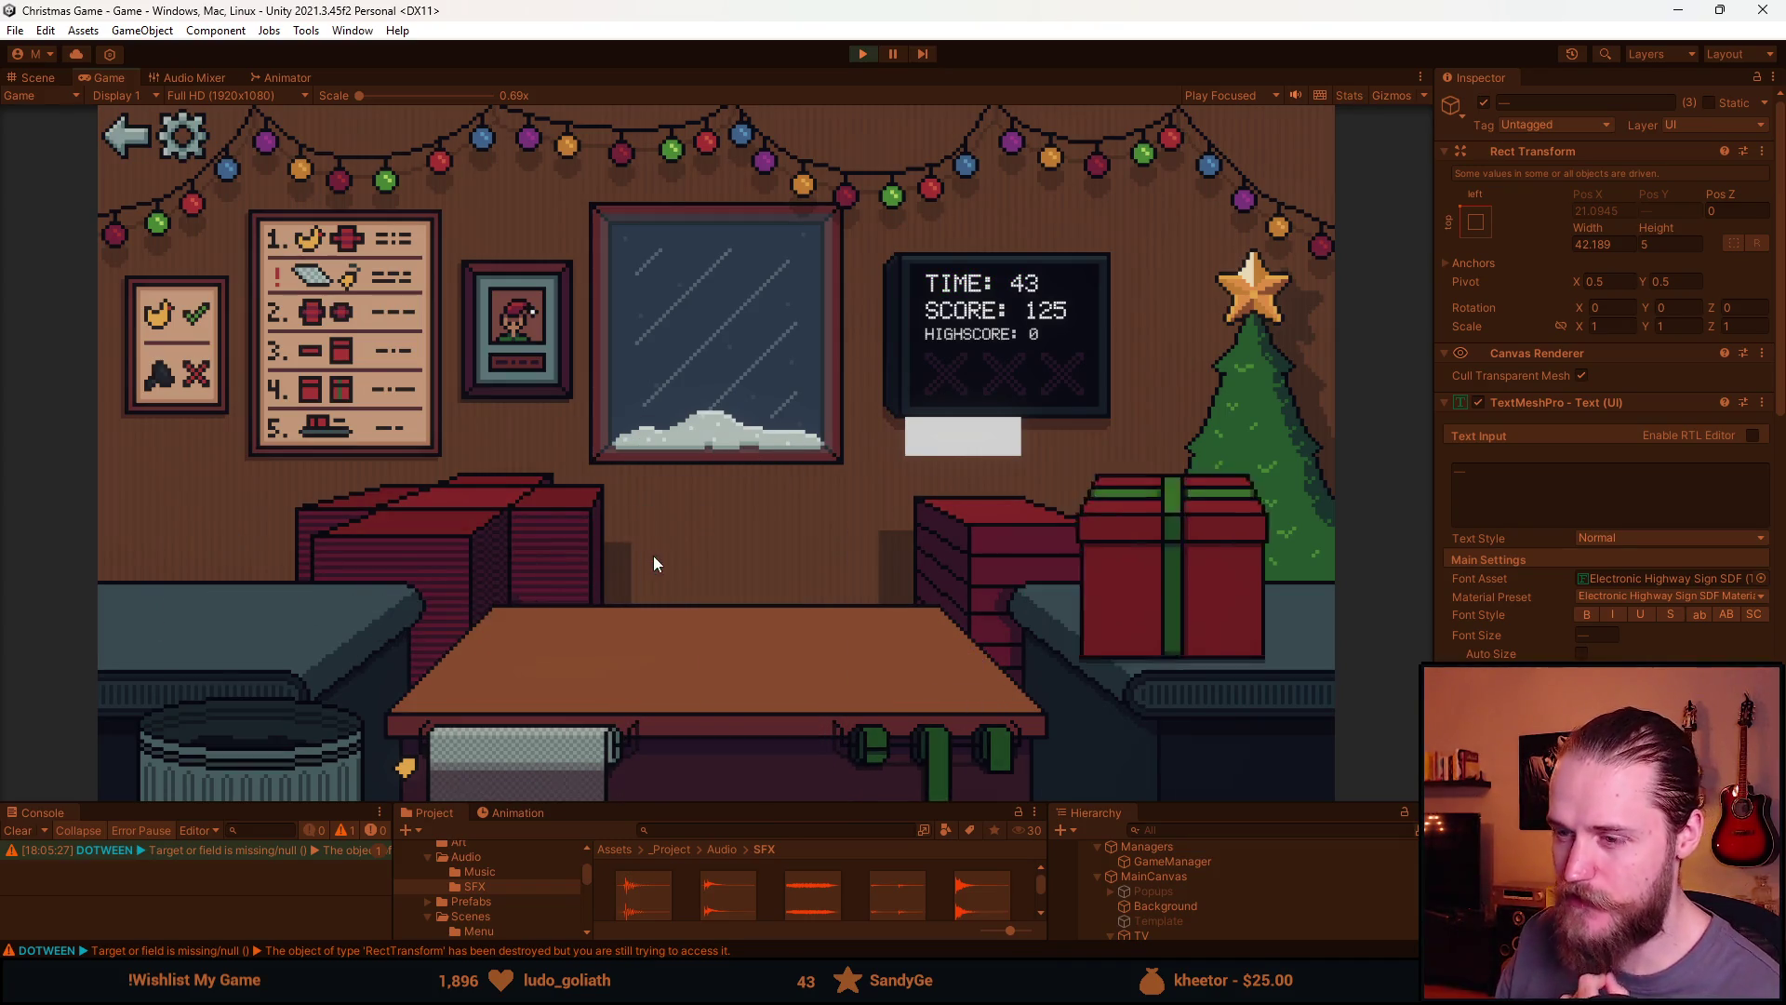
left_click(279, 609)
left_click(807, 741)
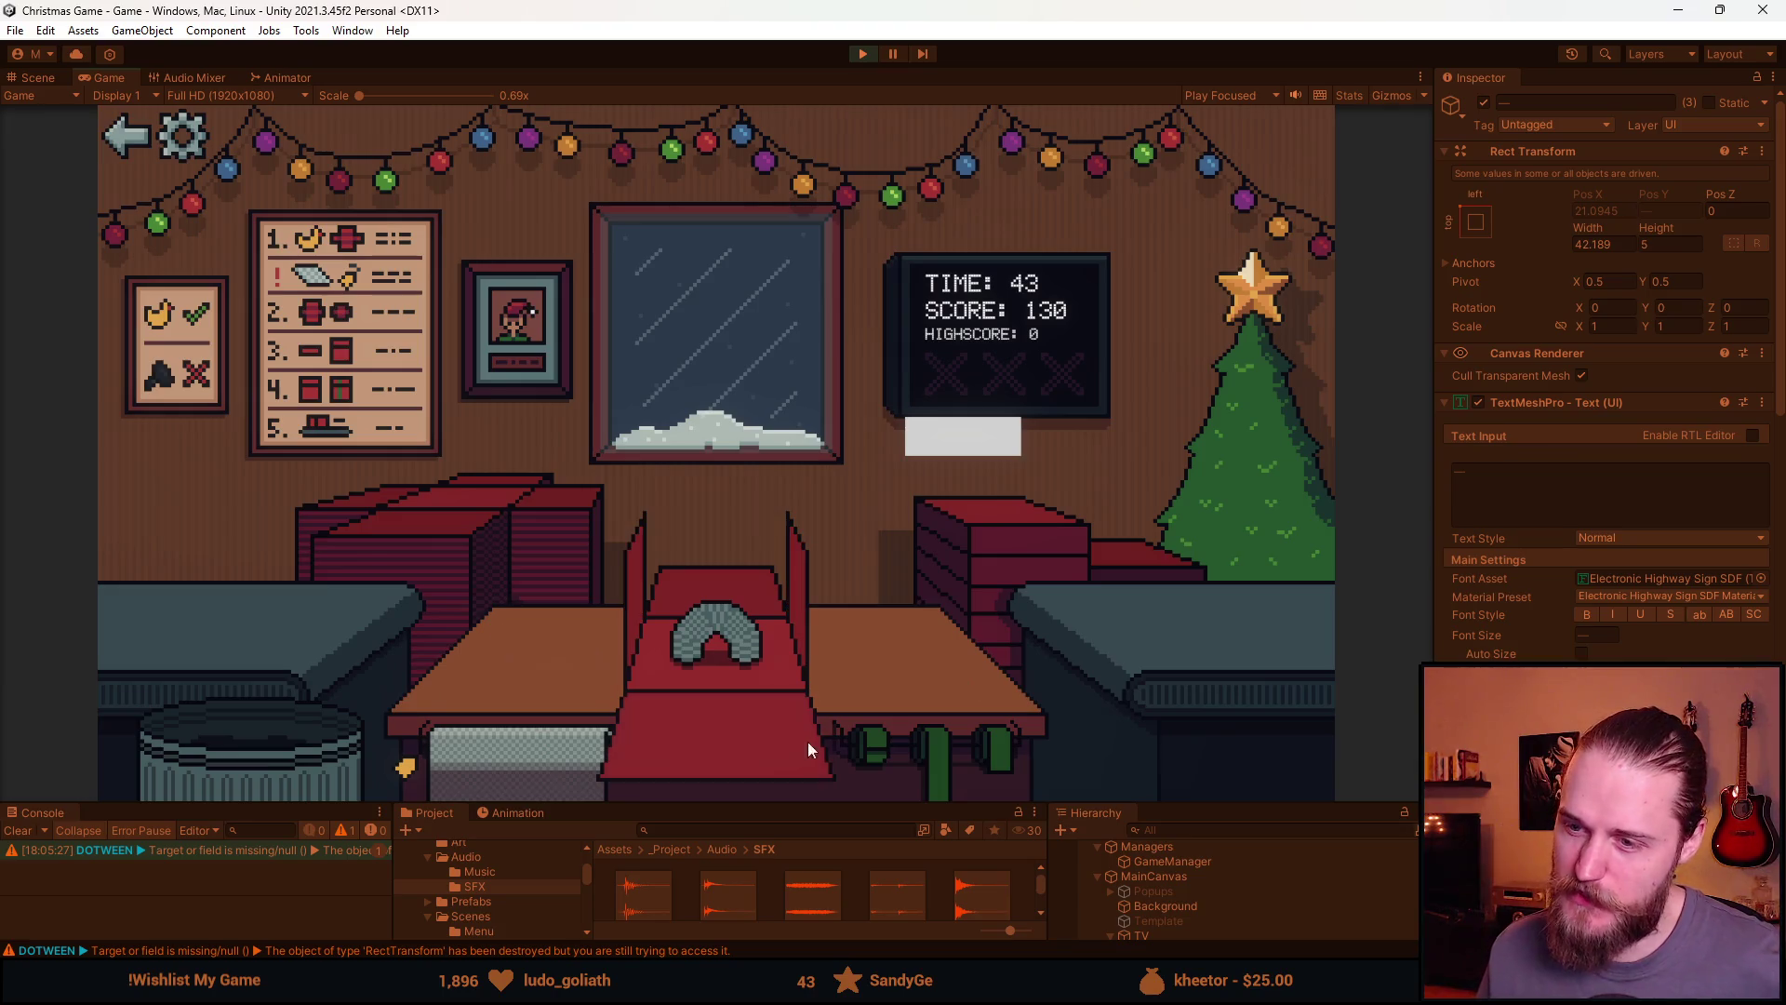
left_click(941, 722)
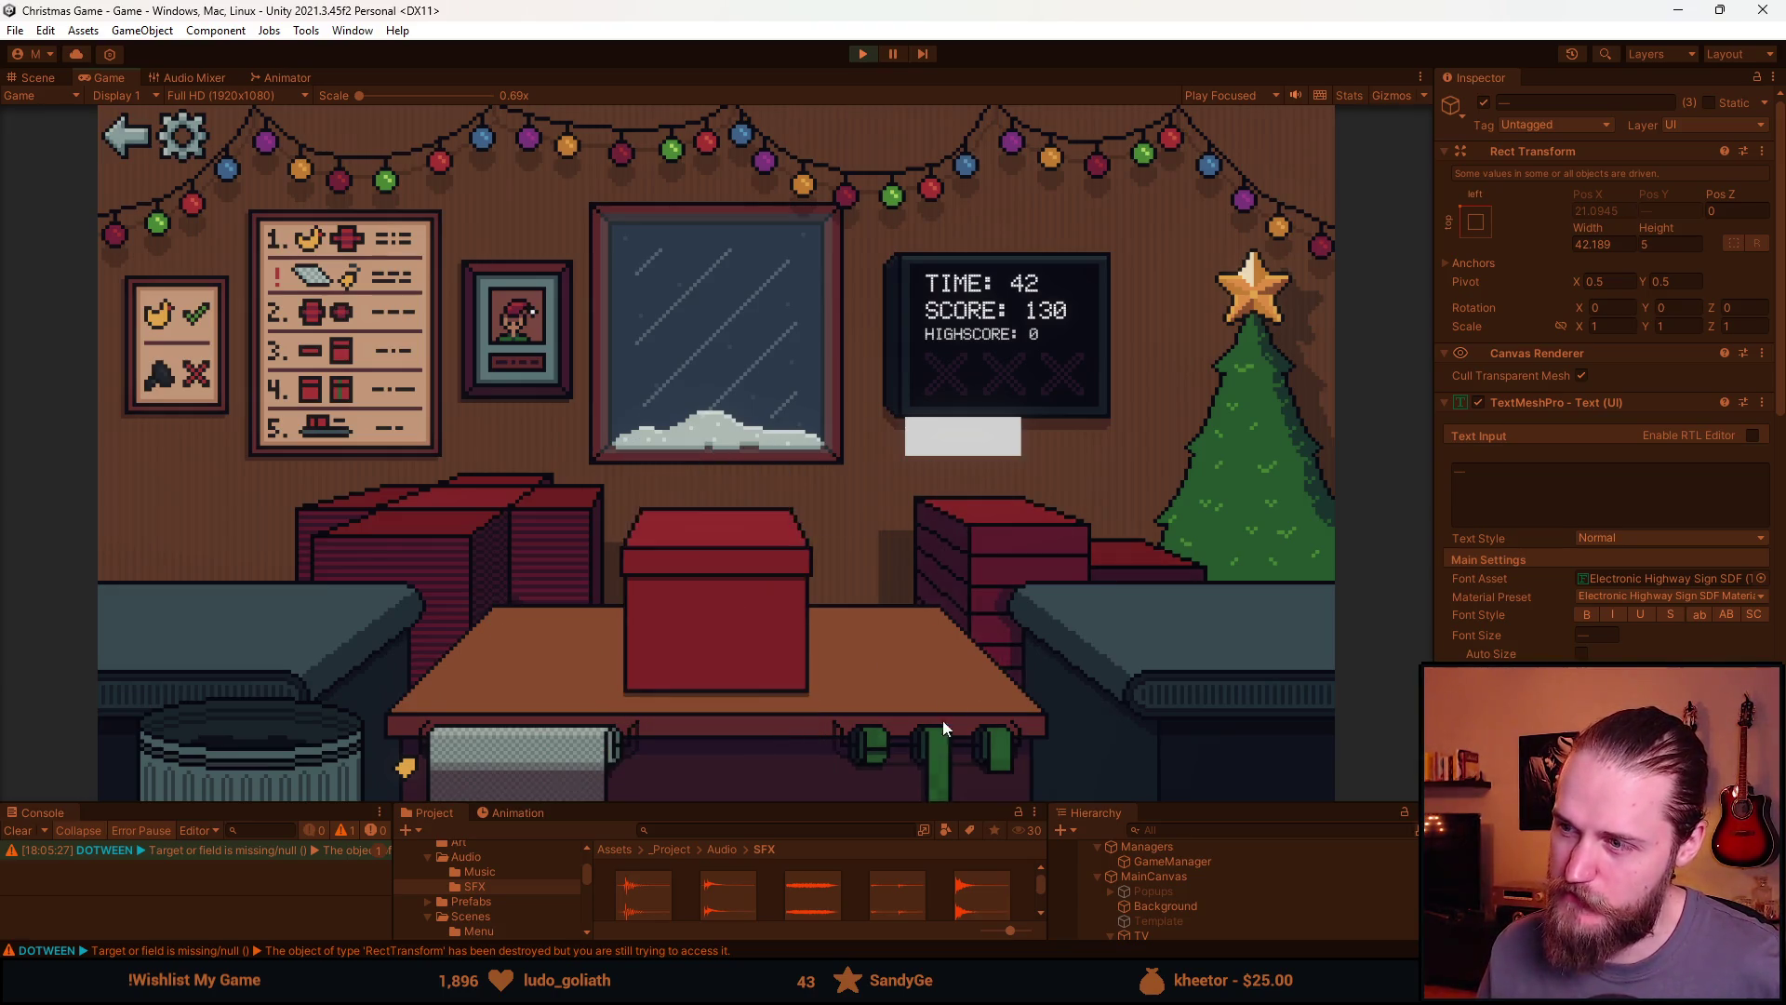
Fold, ribbon and ship more gifts, including the book and the small tree
left_click(516, 638)
left_click(968, 506)
left_click(696, 594)
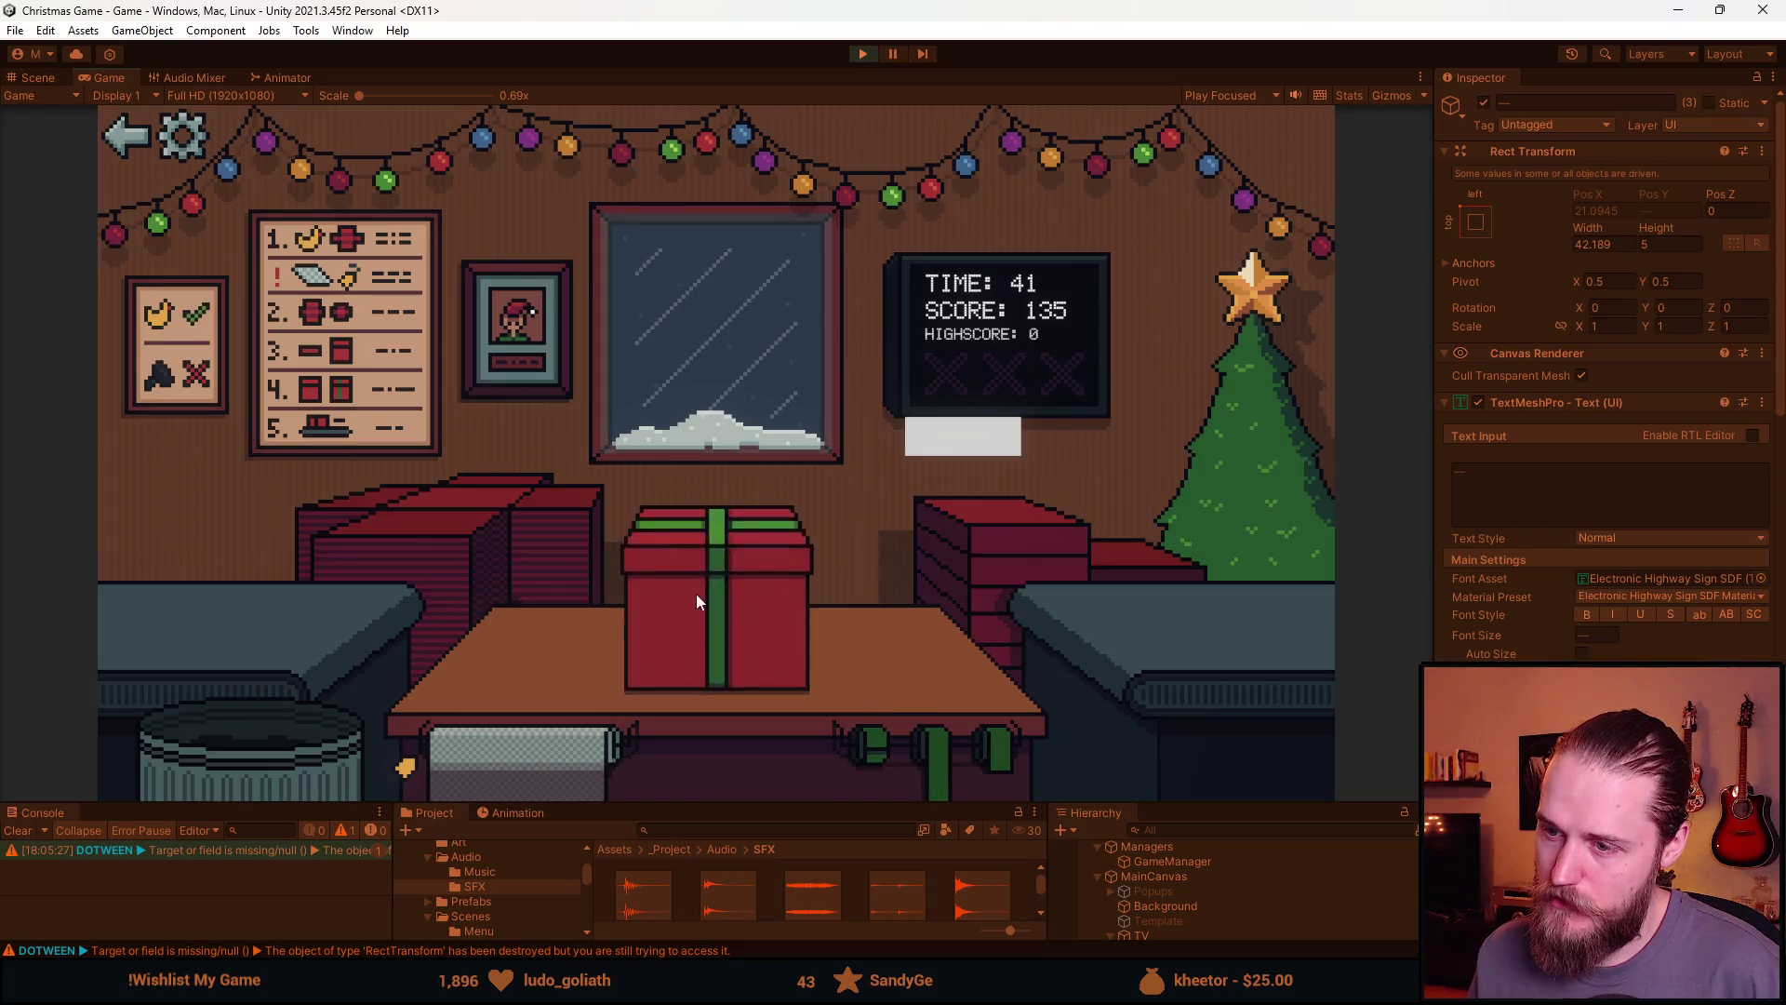
left_click(248, 630)
left_click(518, 642)
left_click(990, 550)
left_click(768, 642)
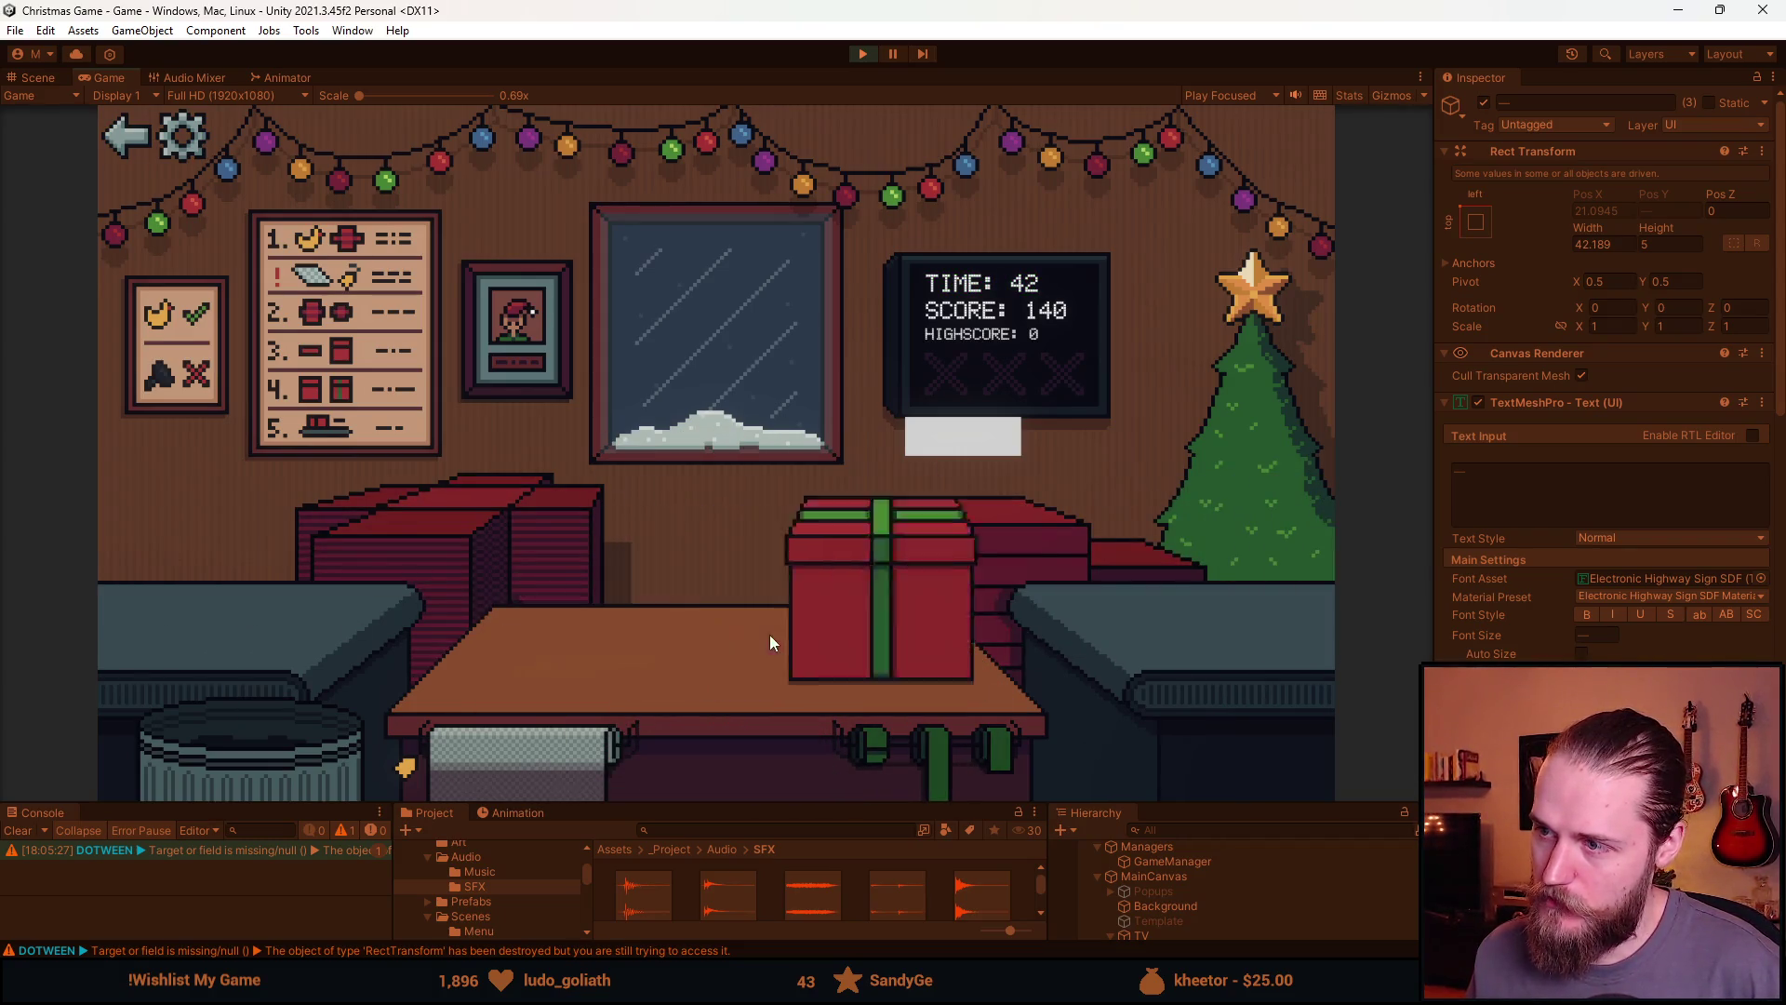
left_click(445, 539)
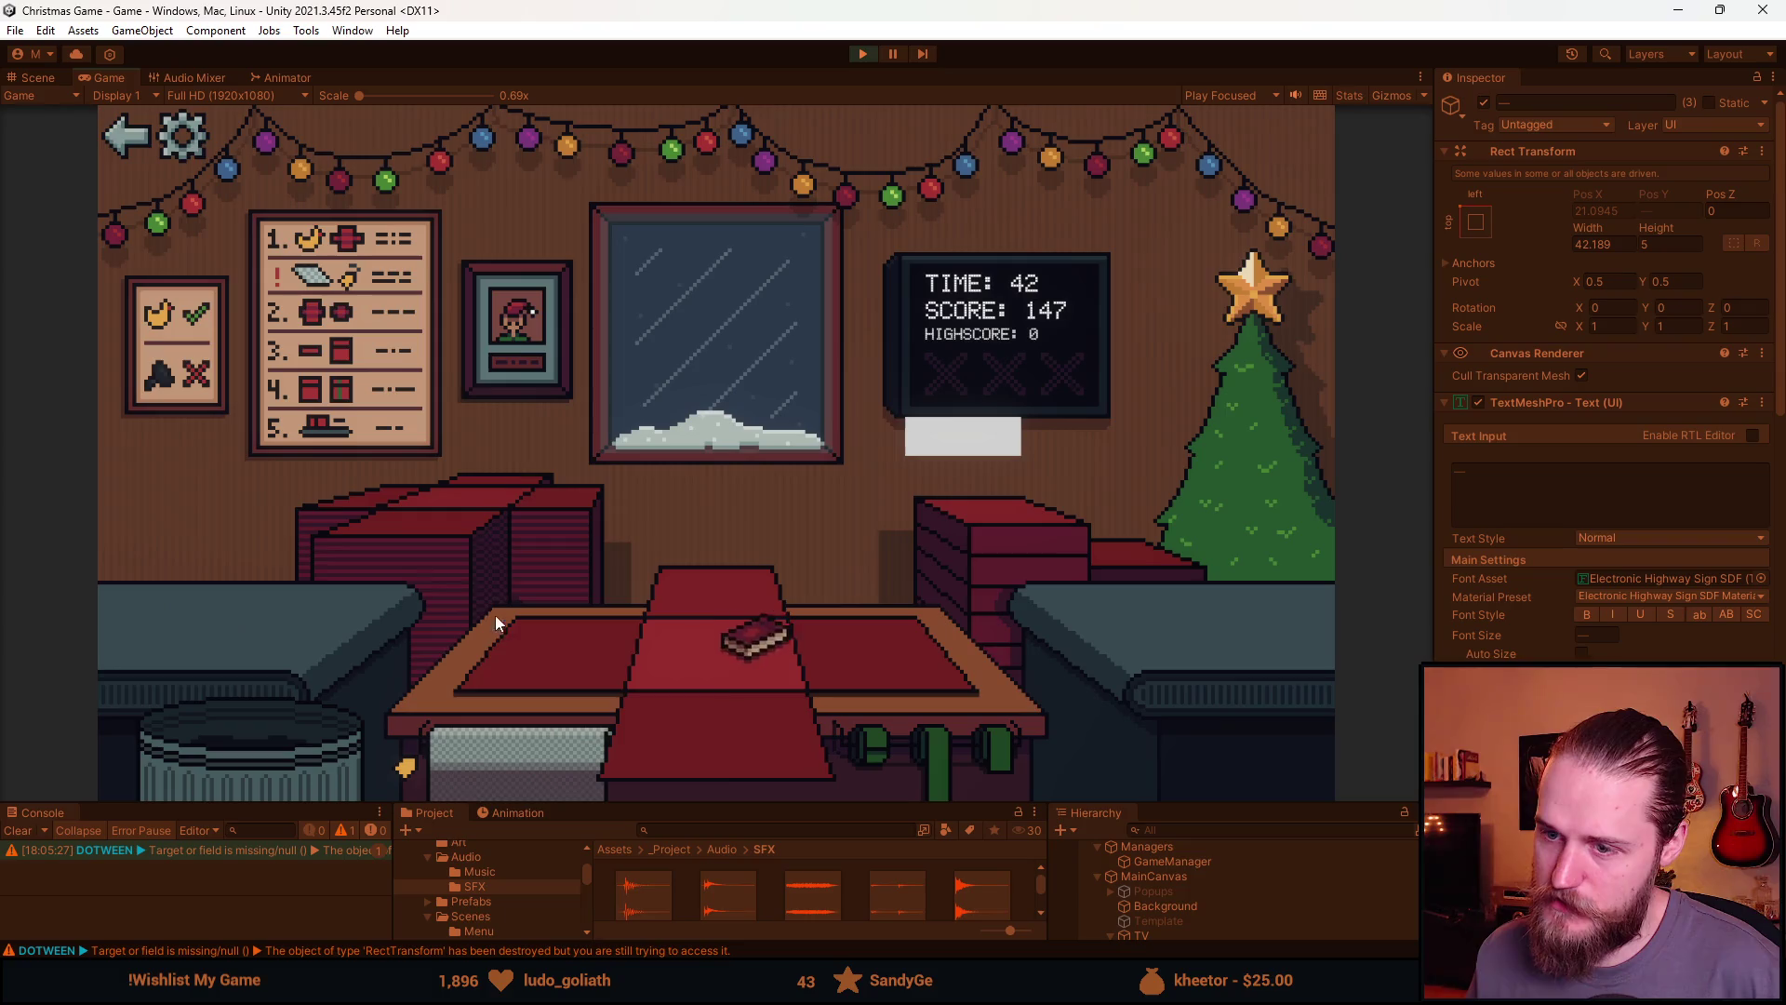
left_click(495, 615)
left_click(469, 517)
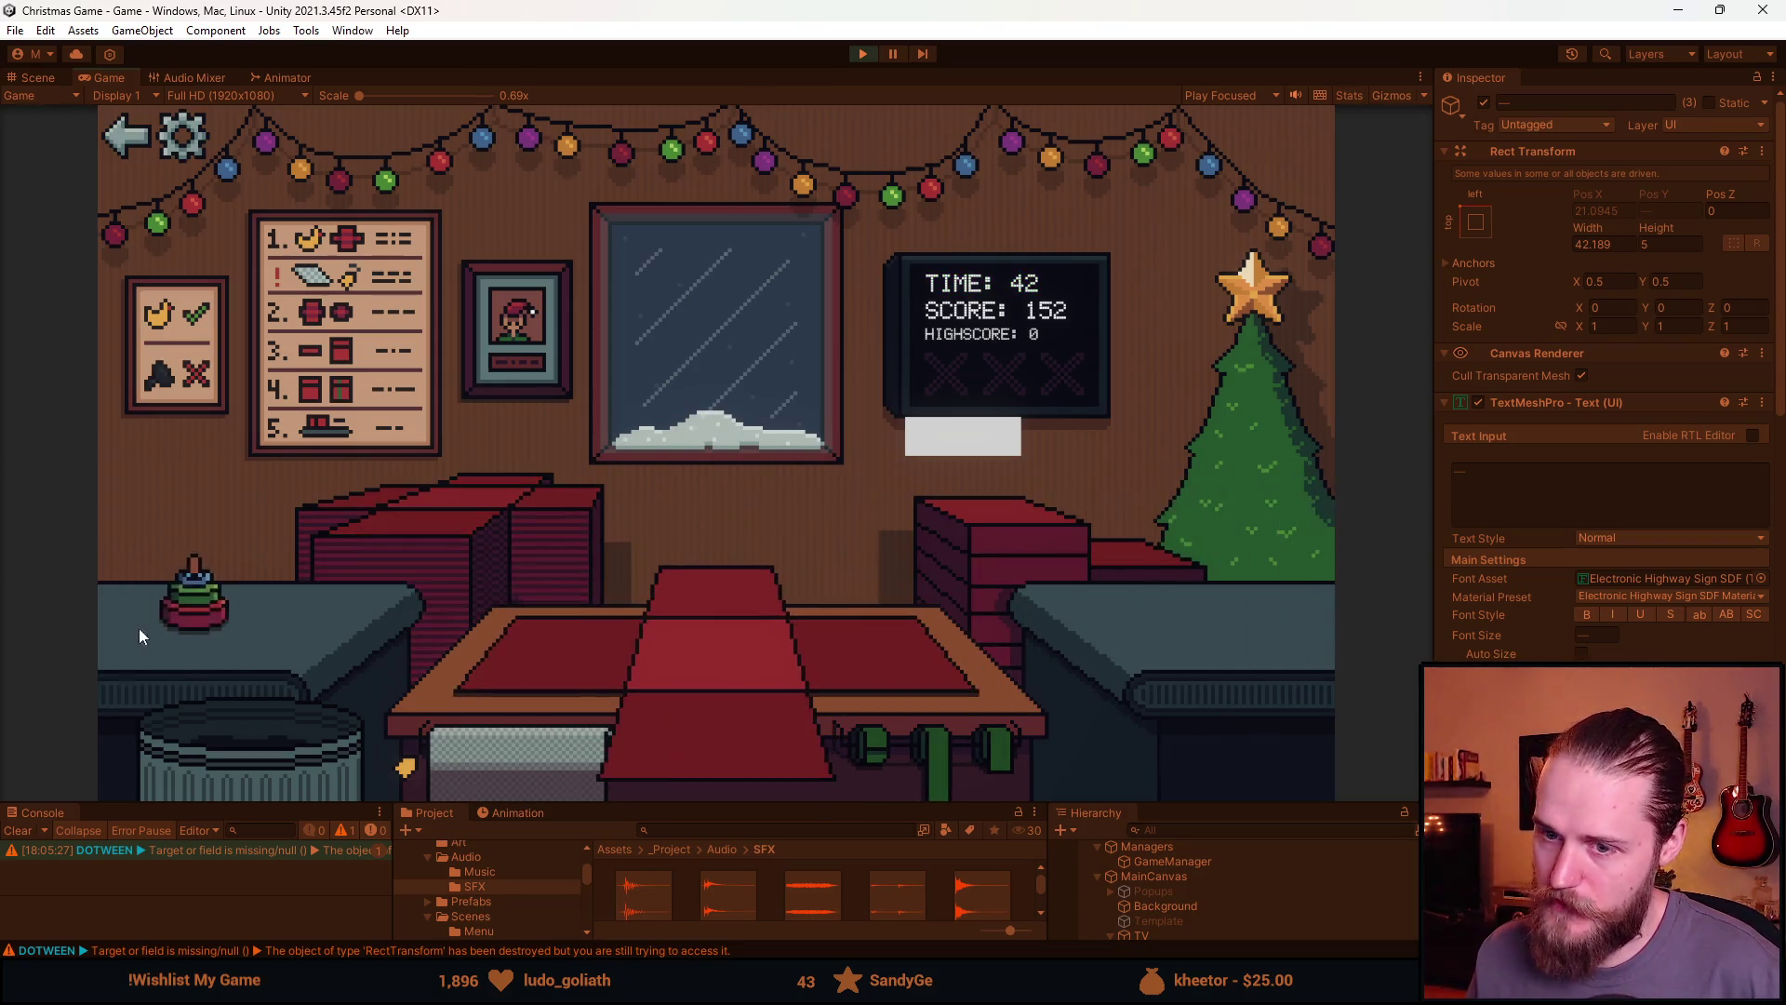
left_click_drag(138, 628, 623, 661)
left_click(1007, 528)
left_click(695, 622)
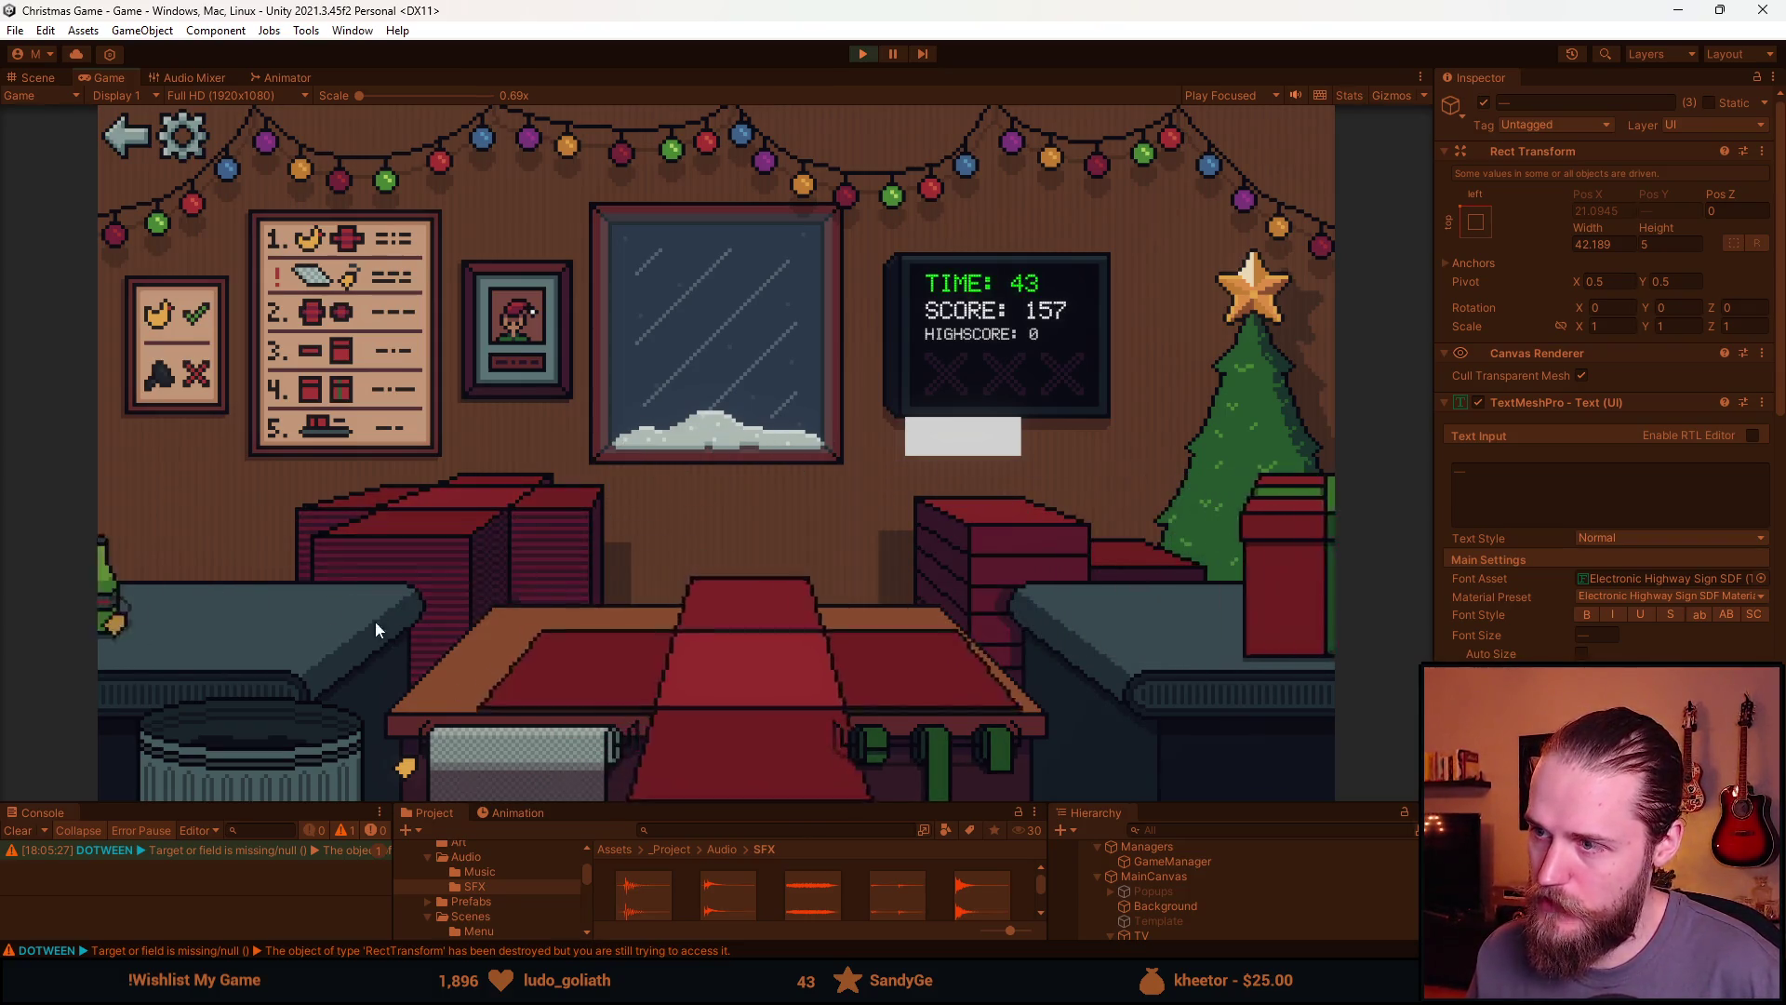
left_click(691, 728)
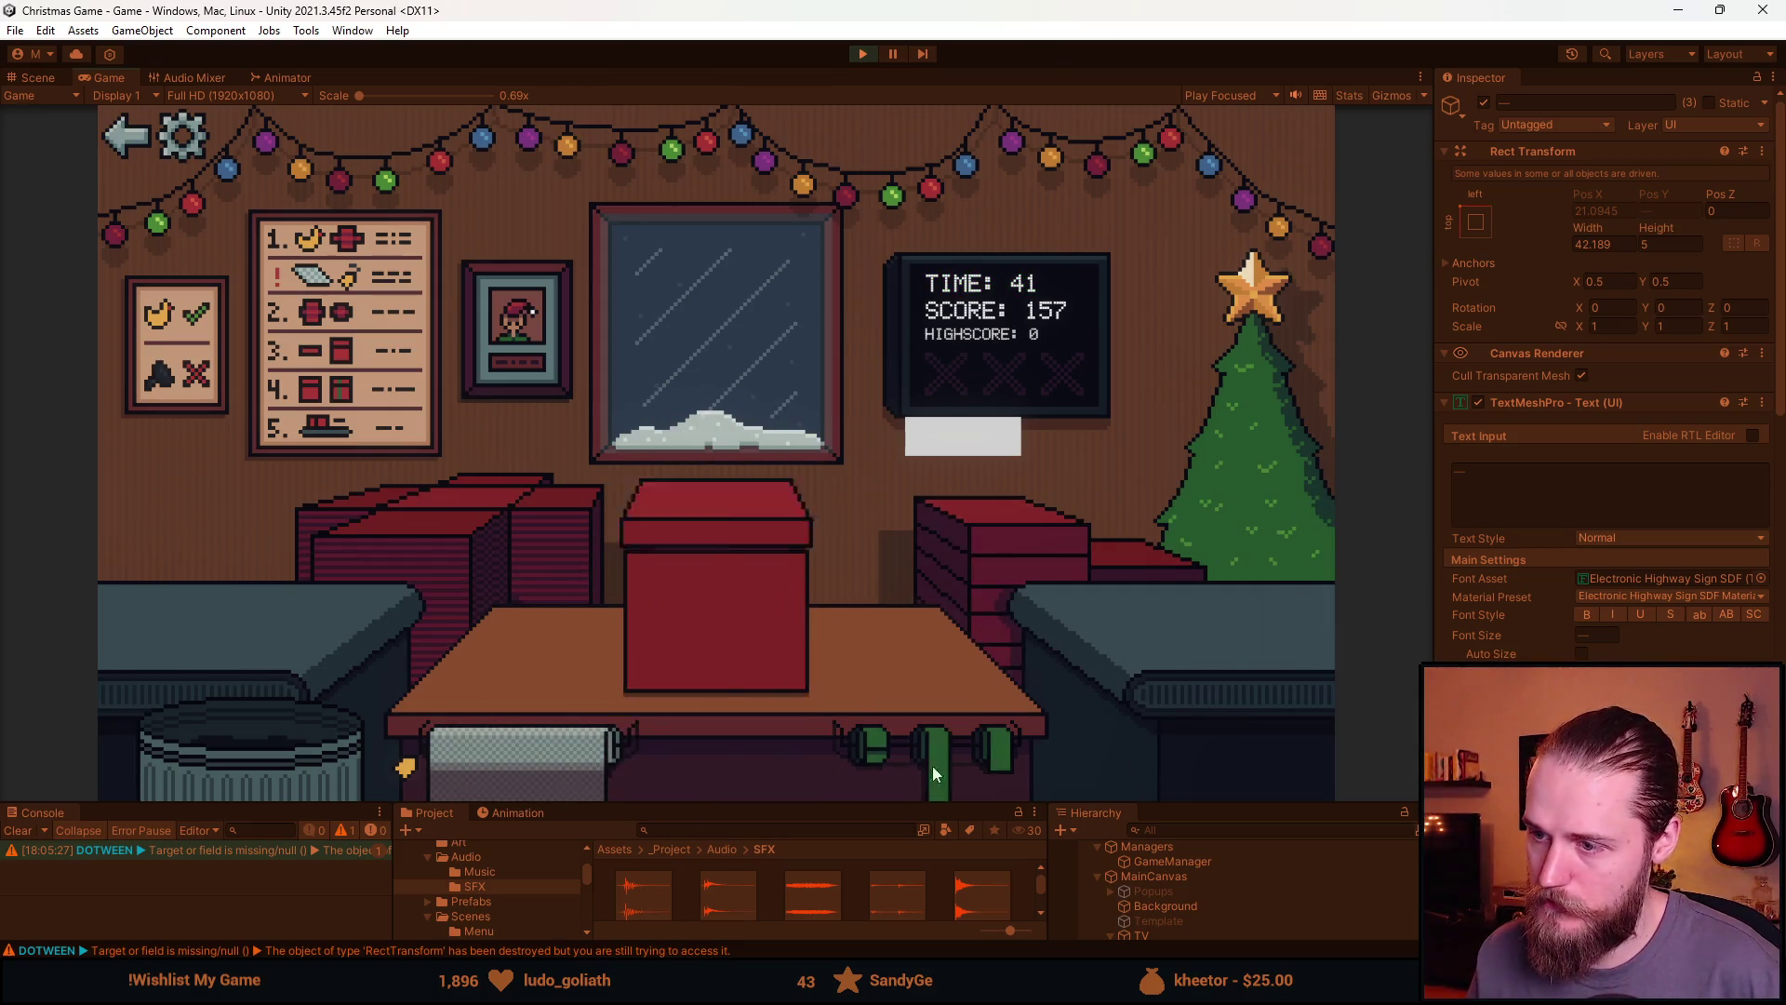
left_click(482, 531)
Box, ribbon and ship the ball, duck and car, binning the open box and helmet
left_click_drag(175, 623, 704, 727)
left_click(703, 728)
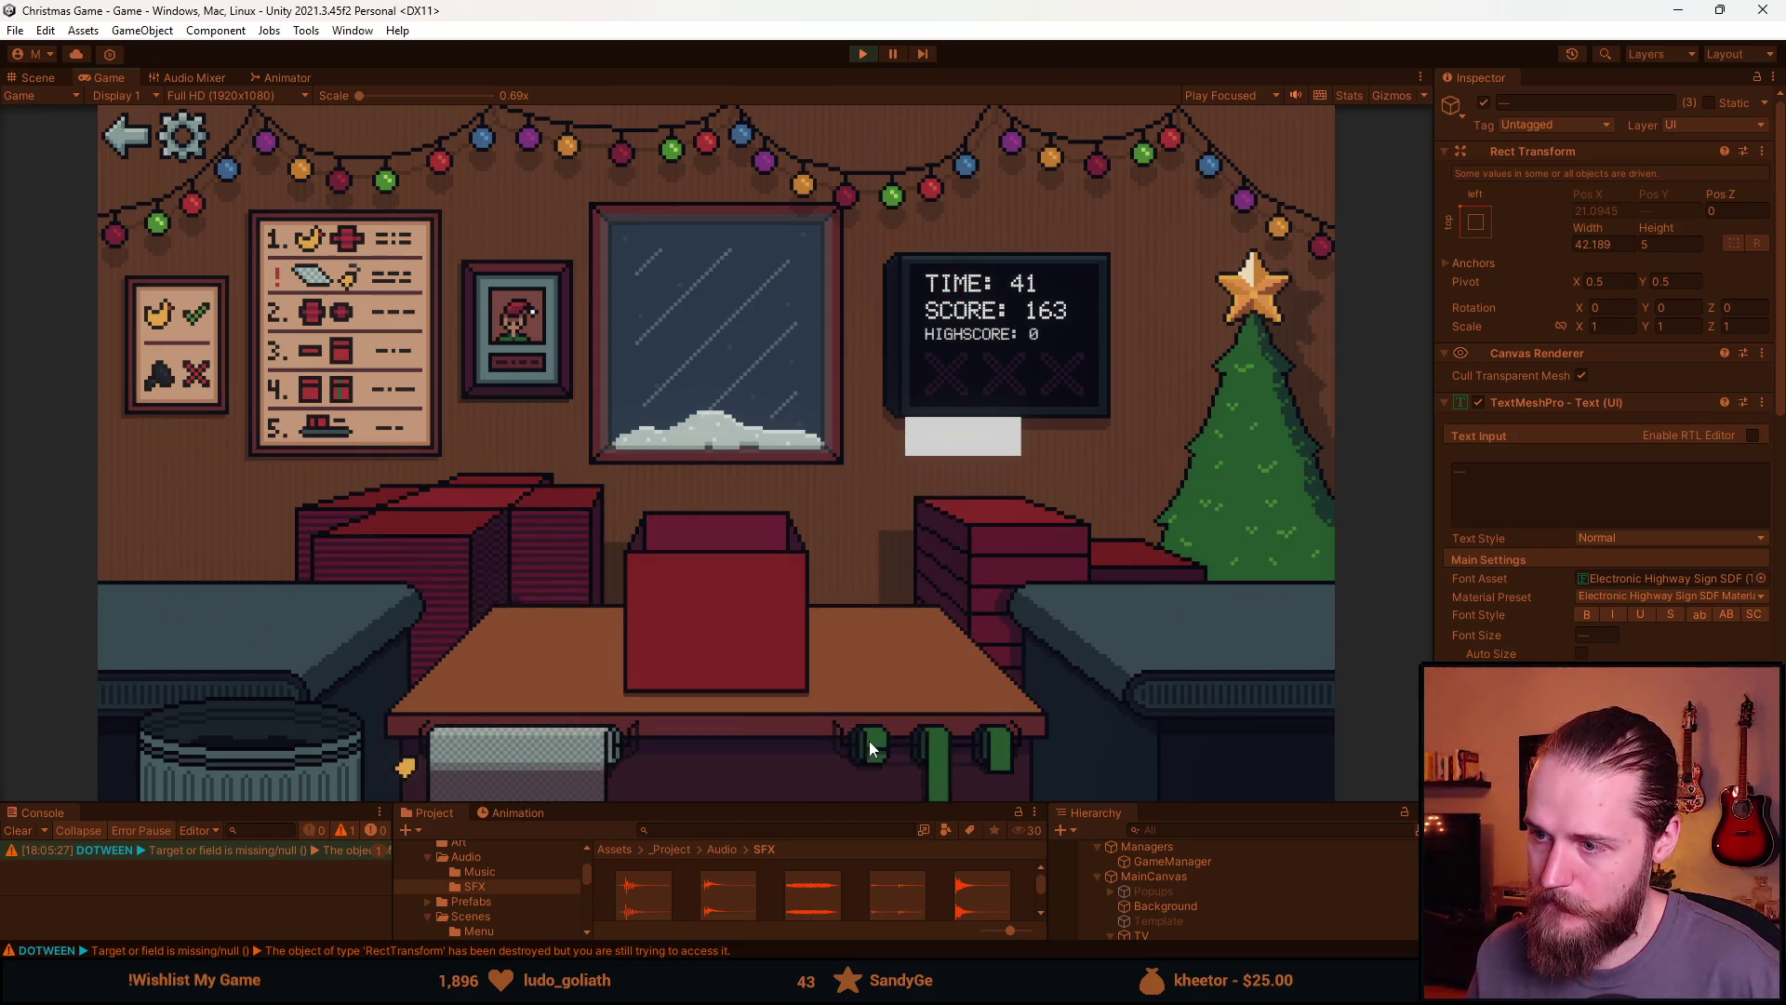
left_click(1008, 517)
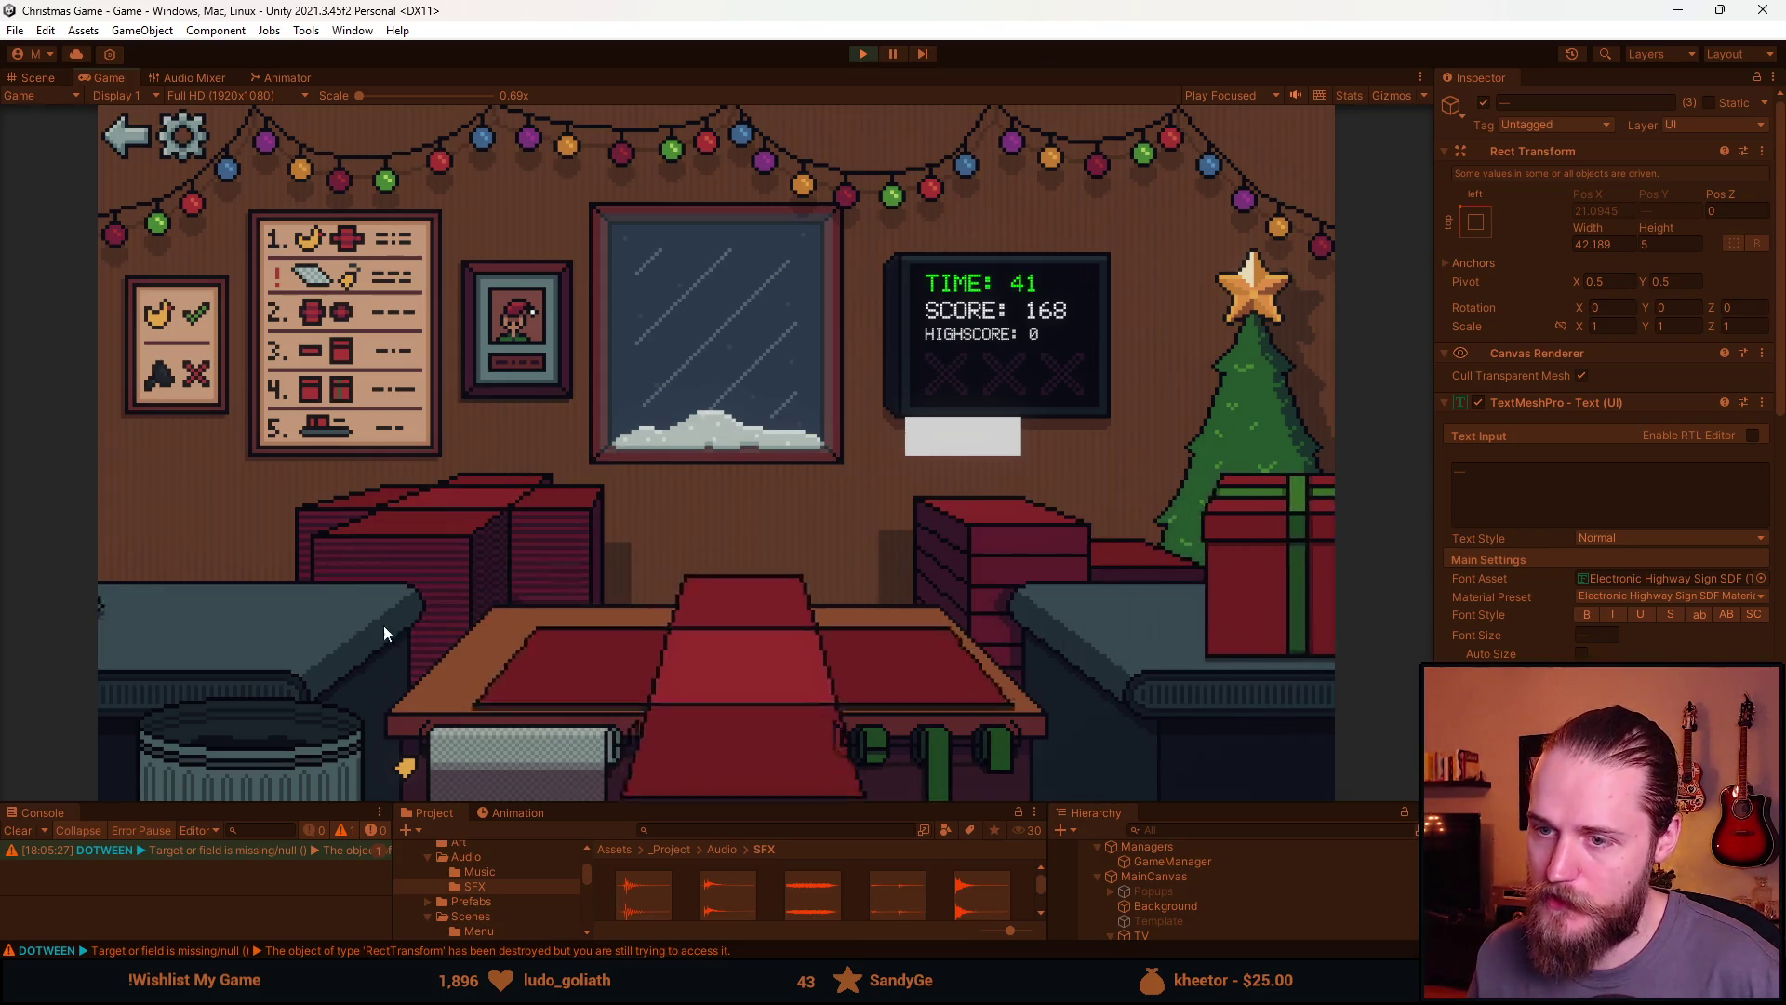
left_click_drag(149, 609, 543, 661)
left_click(716, 642)
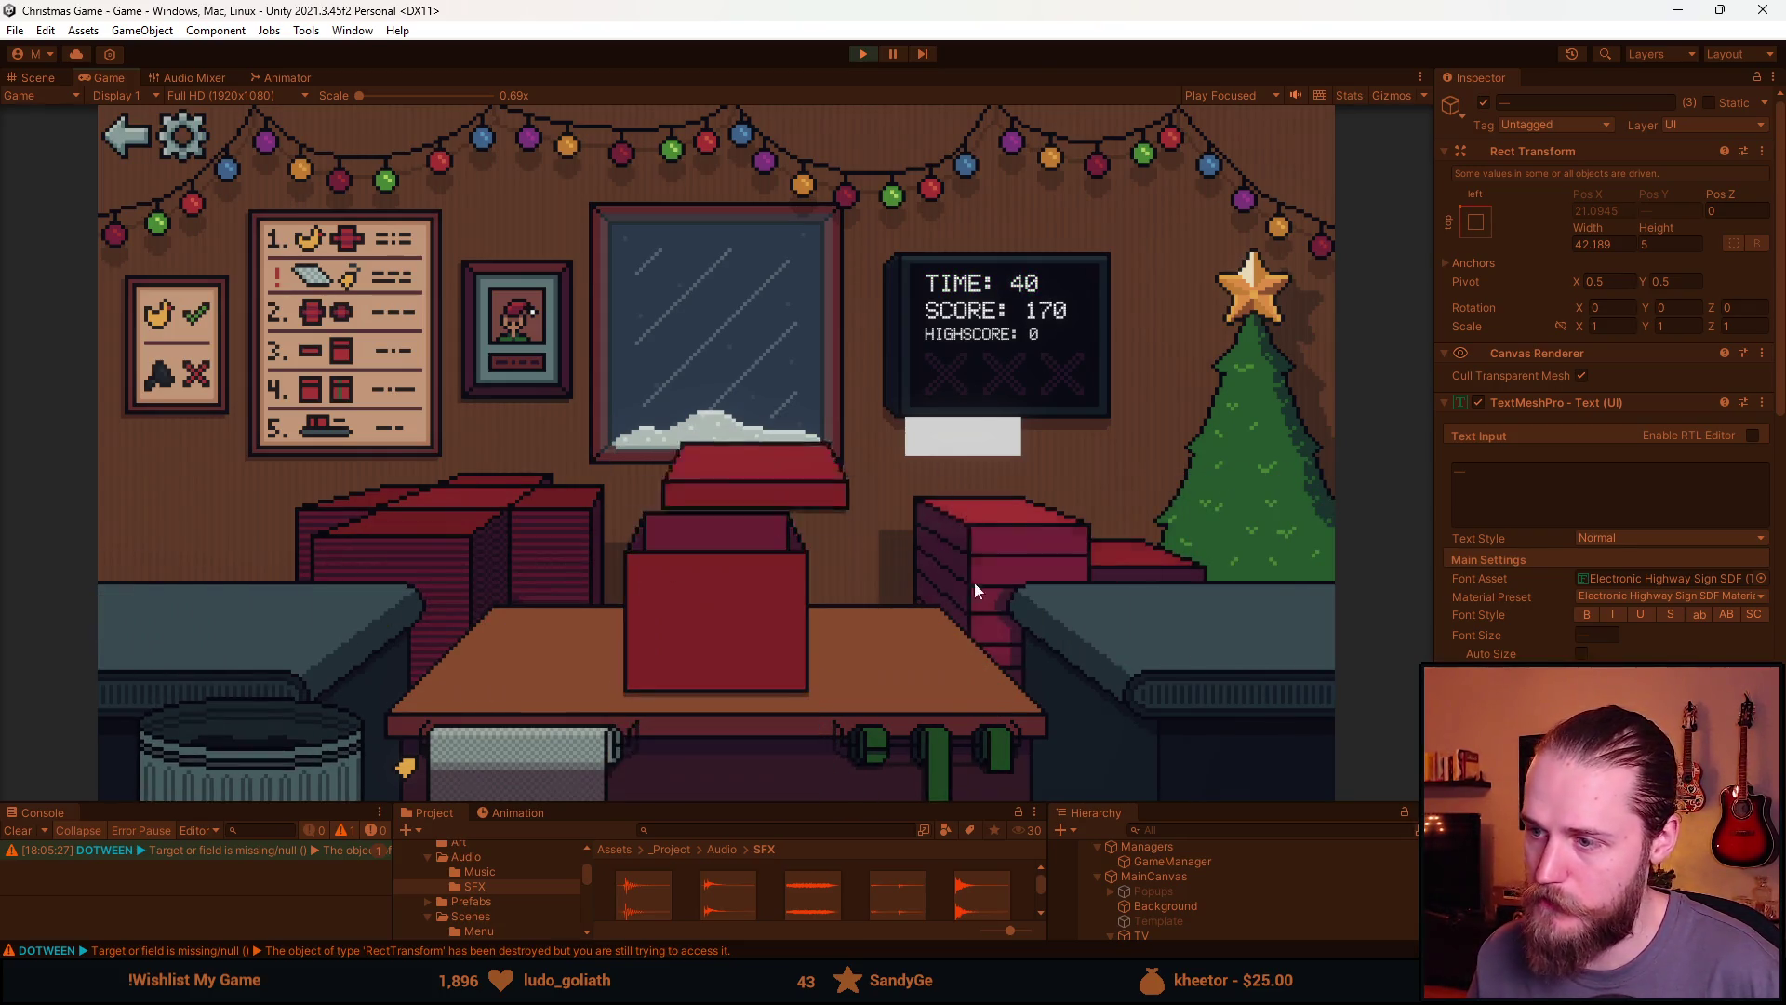
left_click(974, 583)
left_click(327, 672)
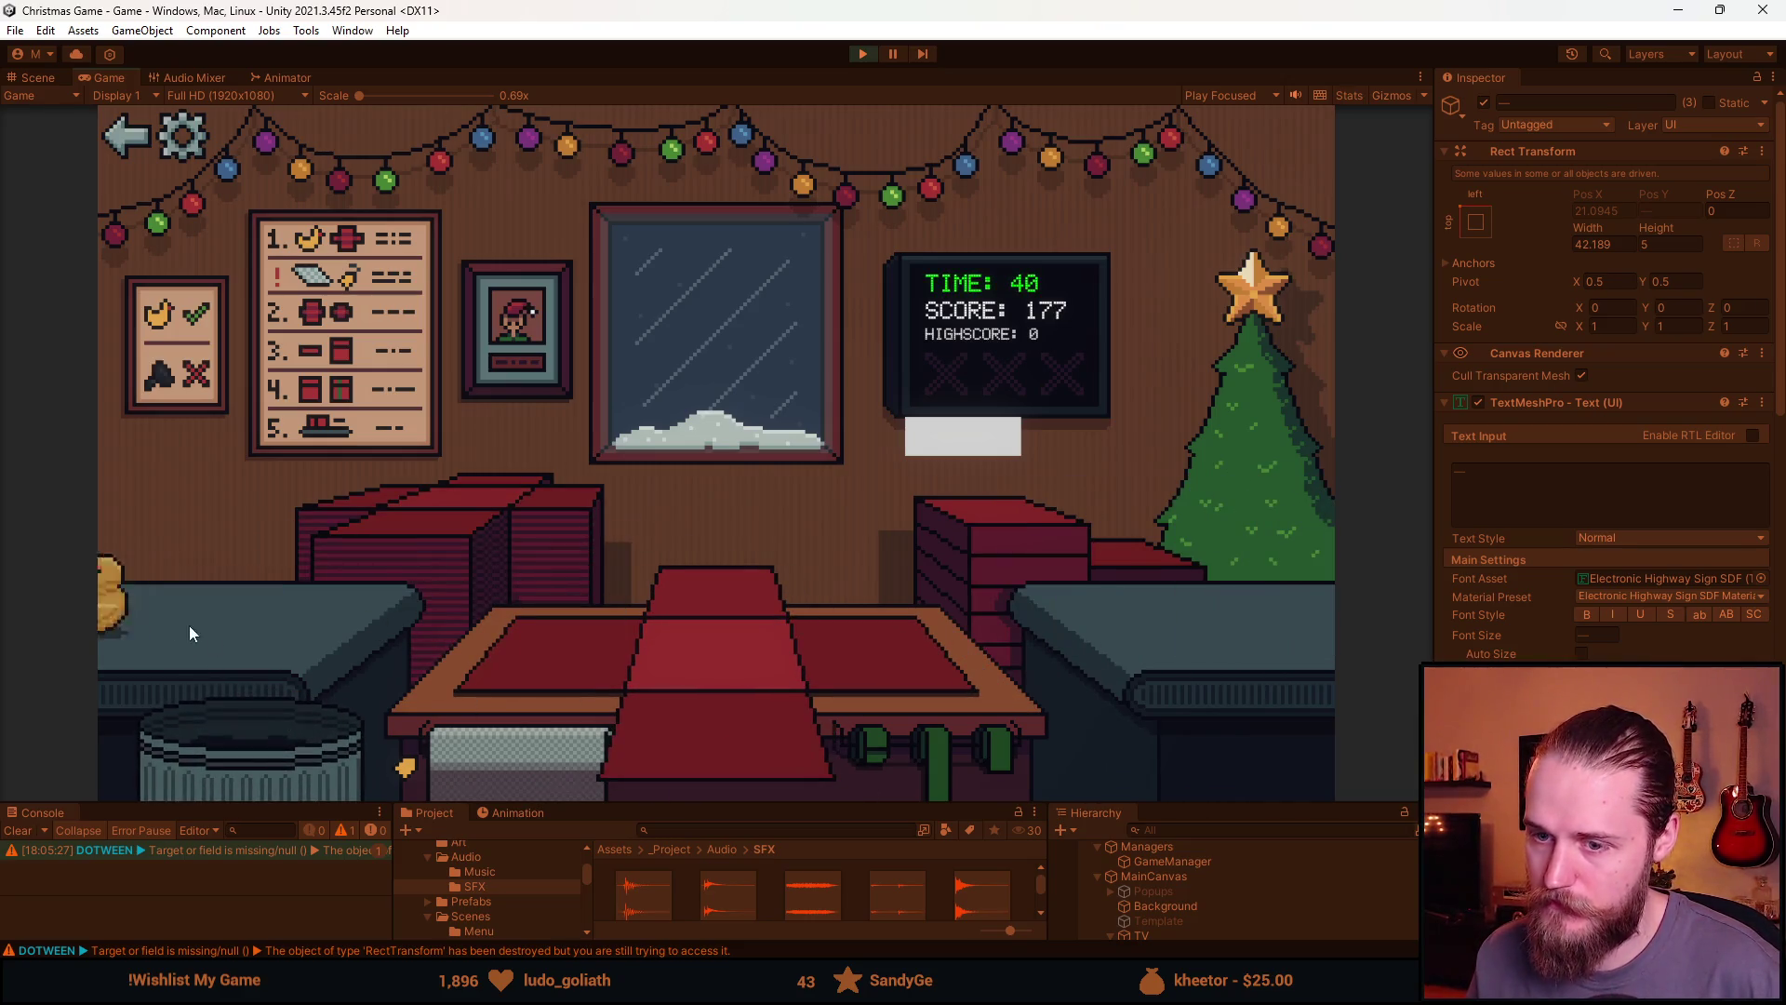
left_click_drag(188, 625, 471, 659)
left_click_drag(139, 604, 530, 643)
left_click(967, 528)
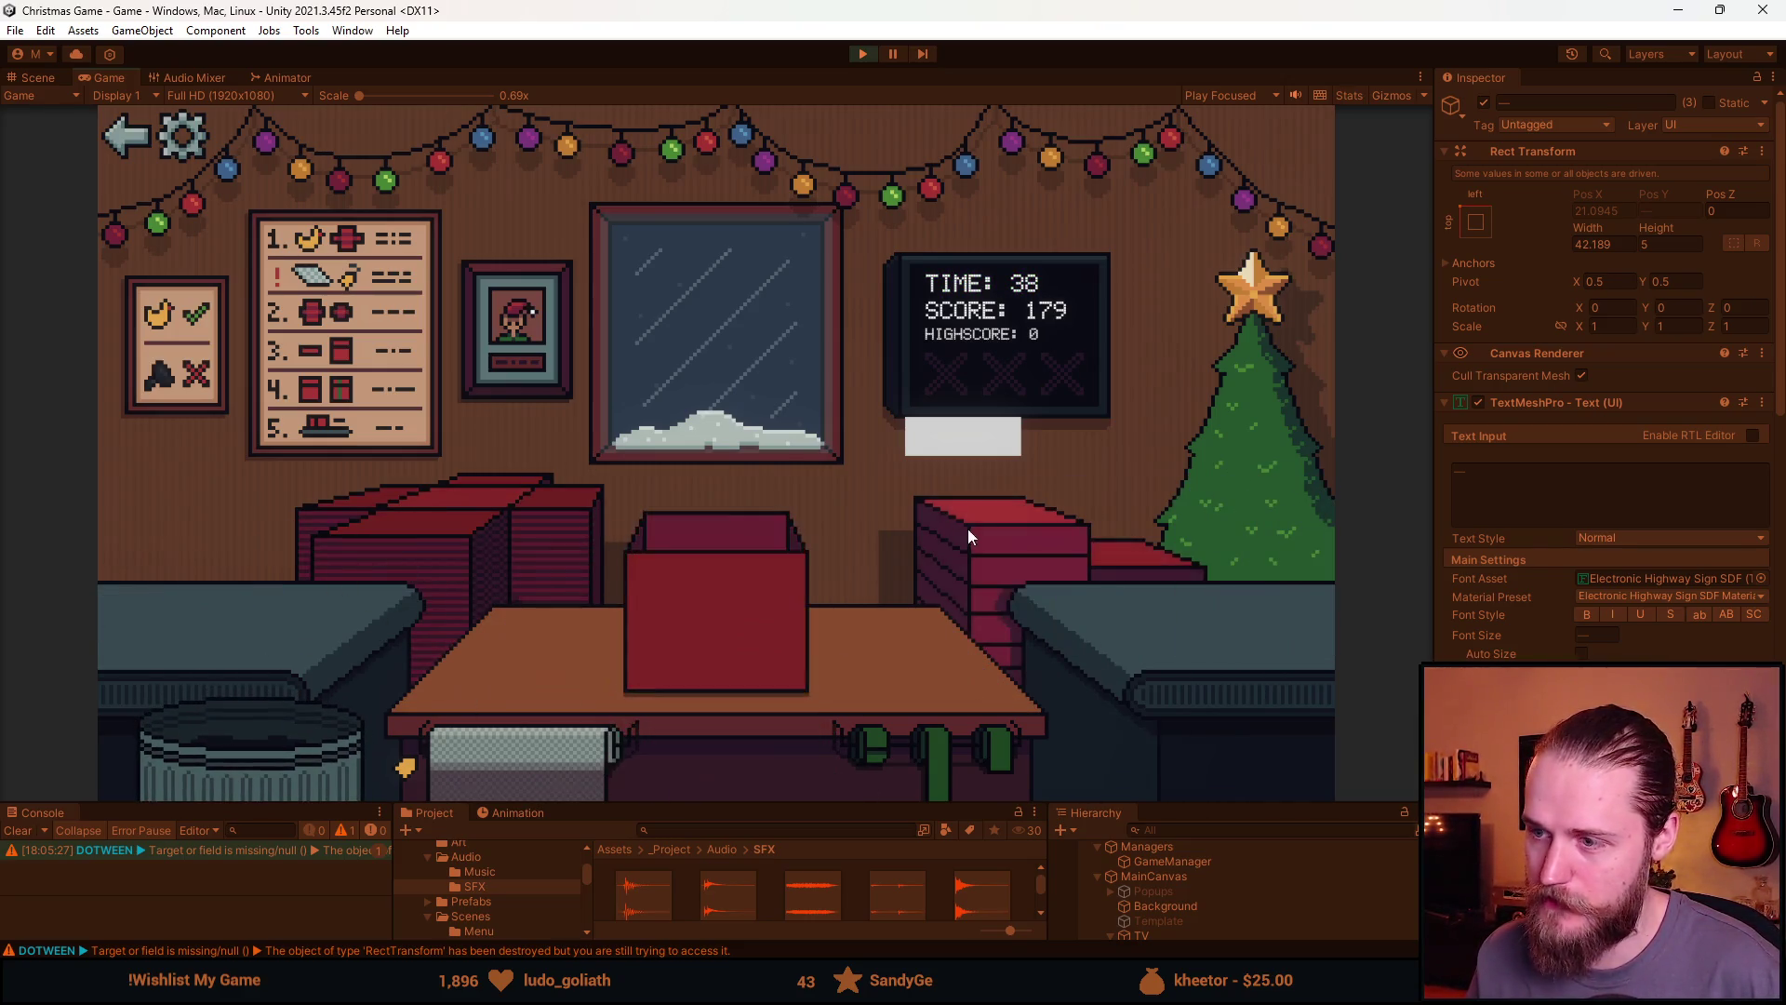
left_click(651, 611)
left_click_drag(284, 646, 425, 666)
left_click(270, 735)
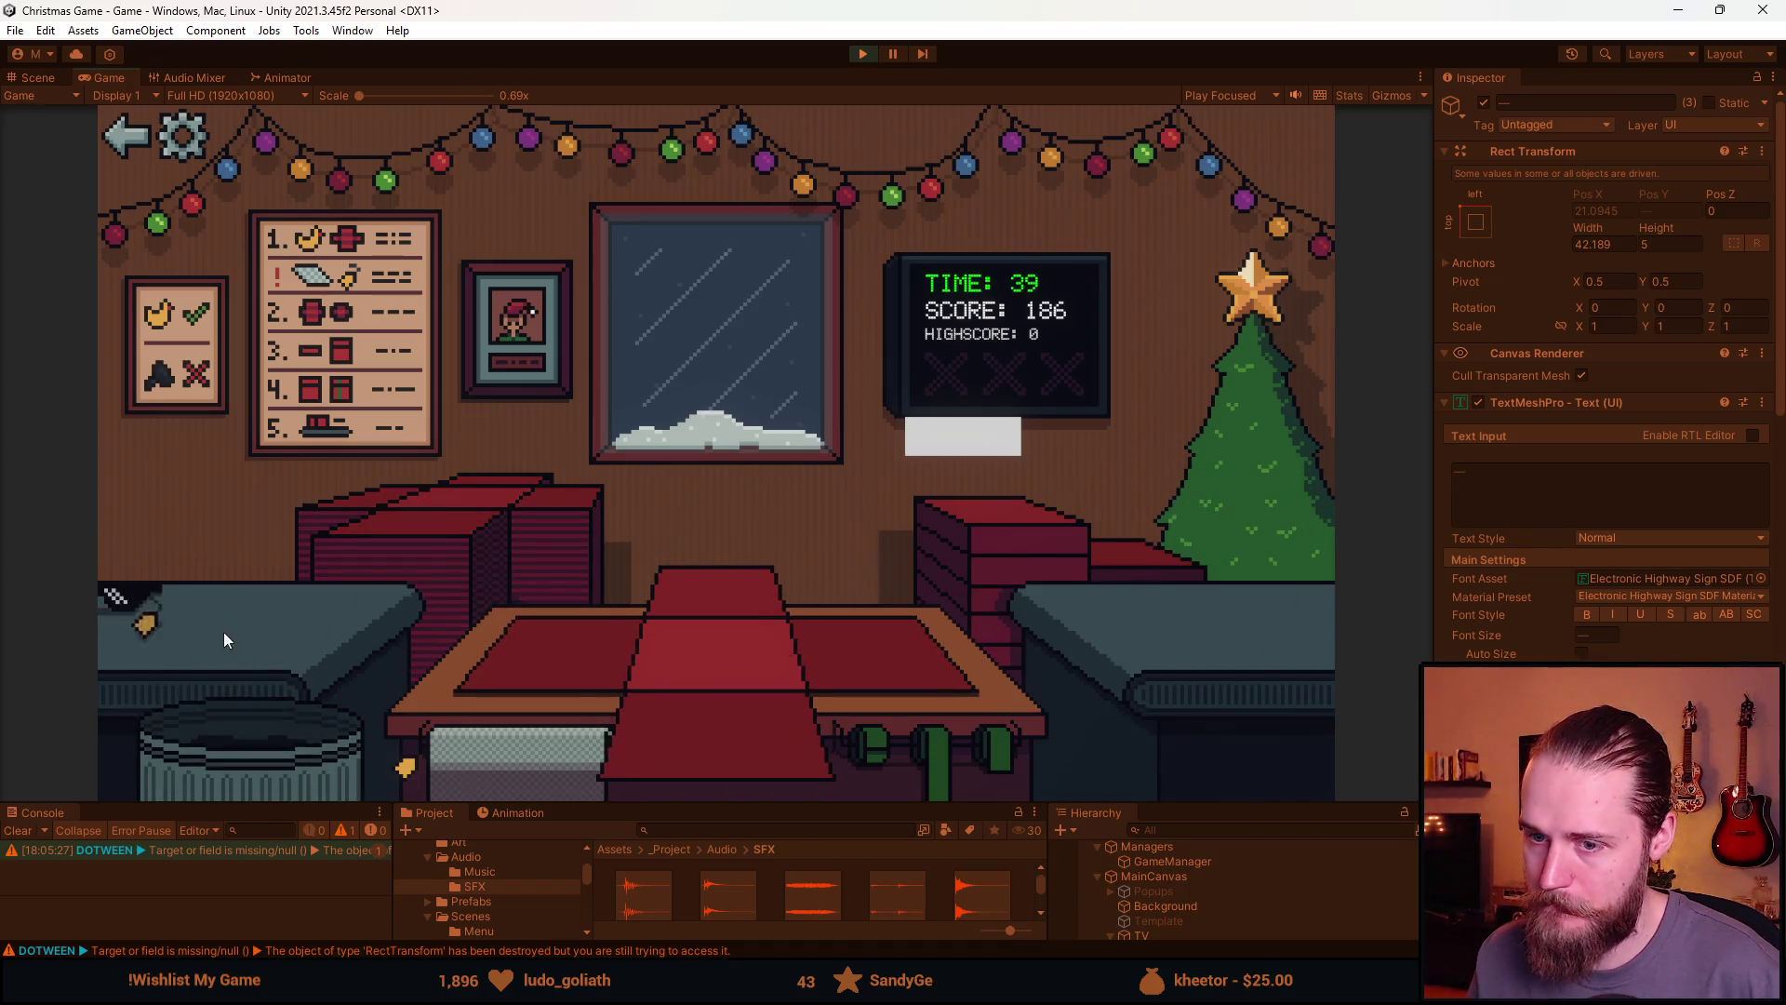
left_click_drag(140, 614, 534, 656)
left_click(567, 750)
left_click(971, 538)
left_click(670, 610)
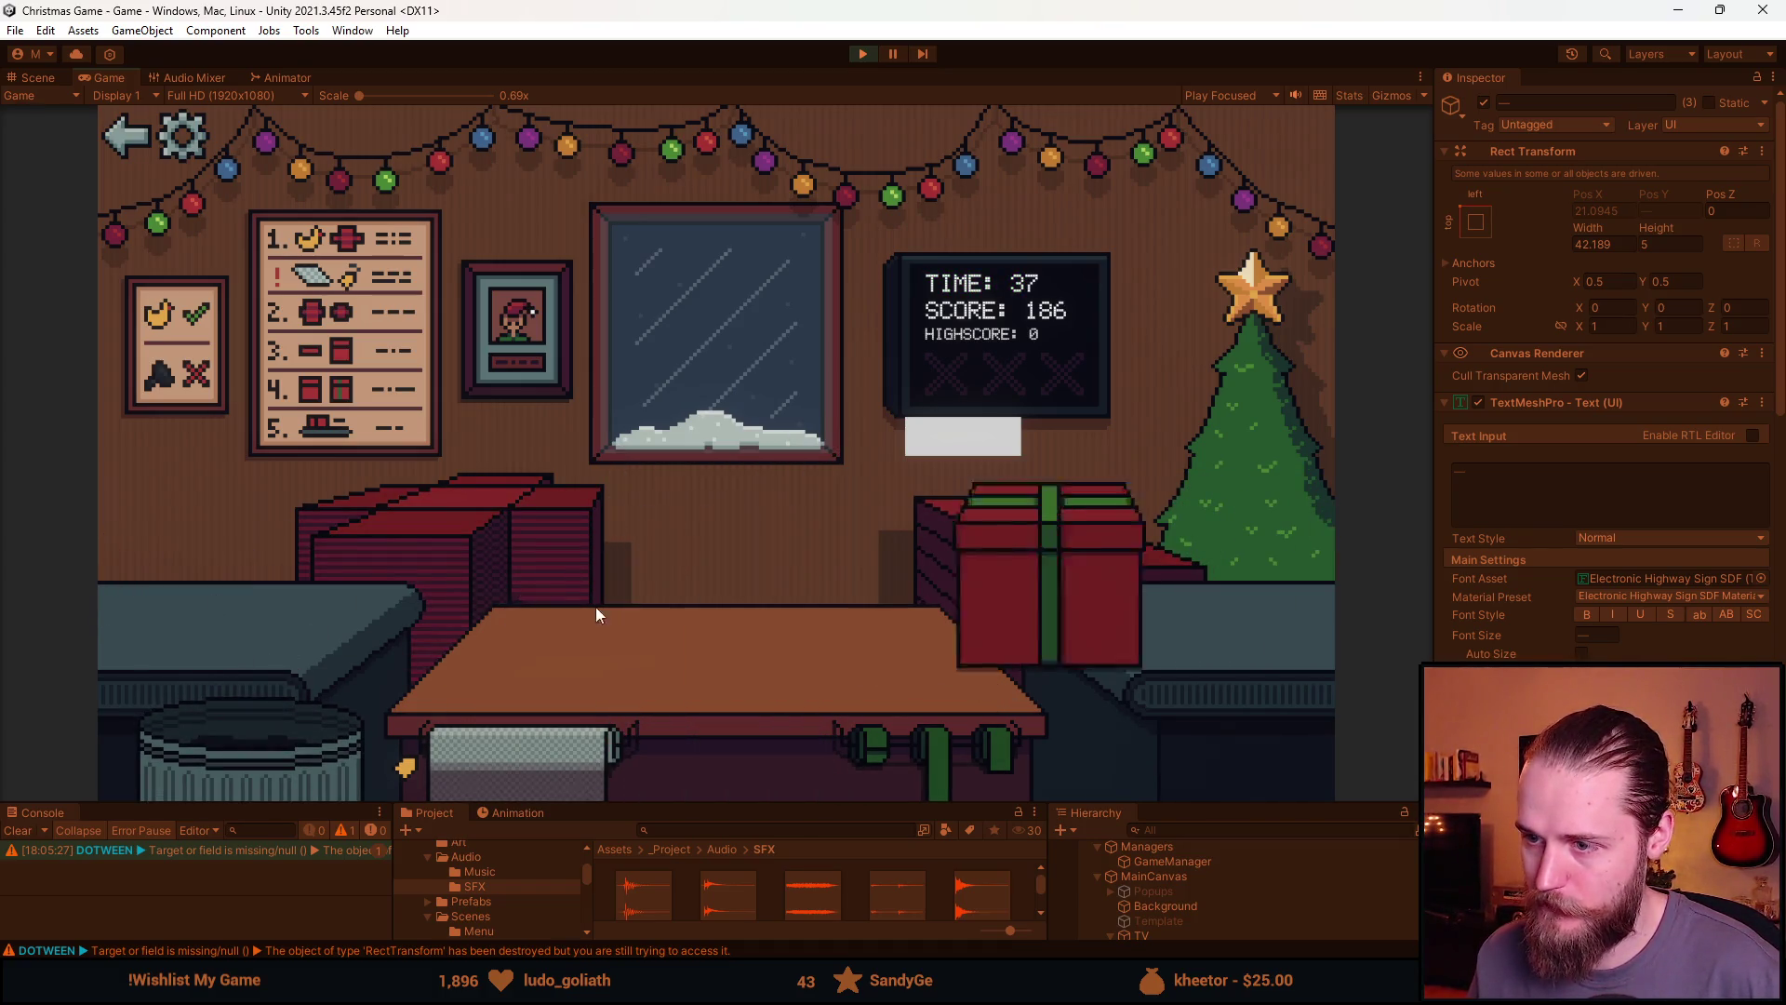
Bin an unwanted item and the car, then ship the football and book gifts
left_click_drag(140, 609, 450, 718)
left_click(270, 734)
left_click_drag(203, 661, 419, 670)
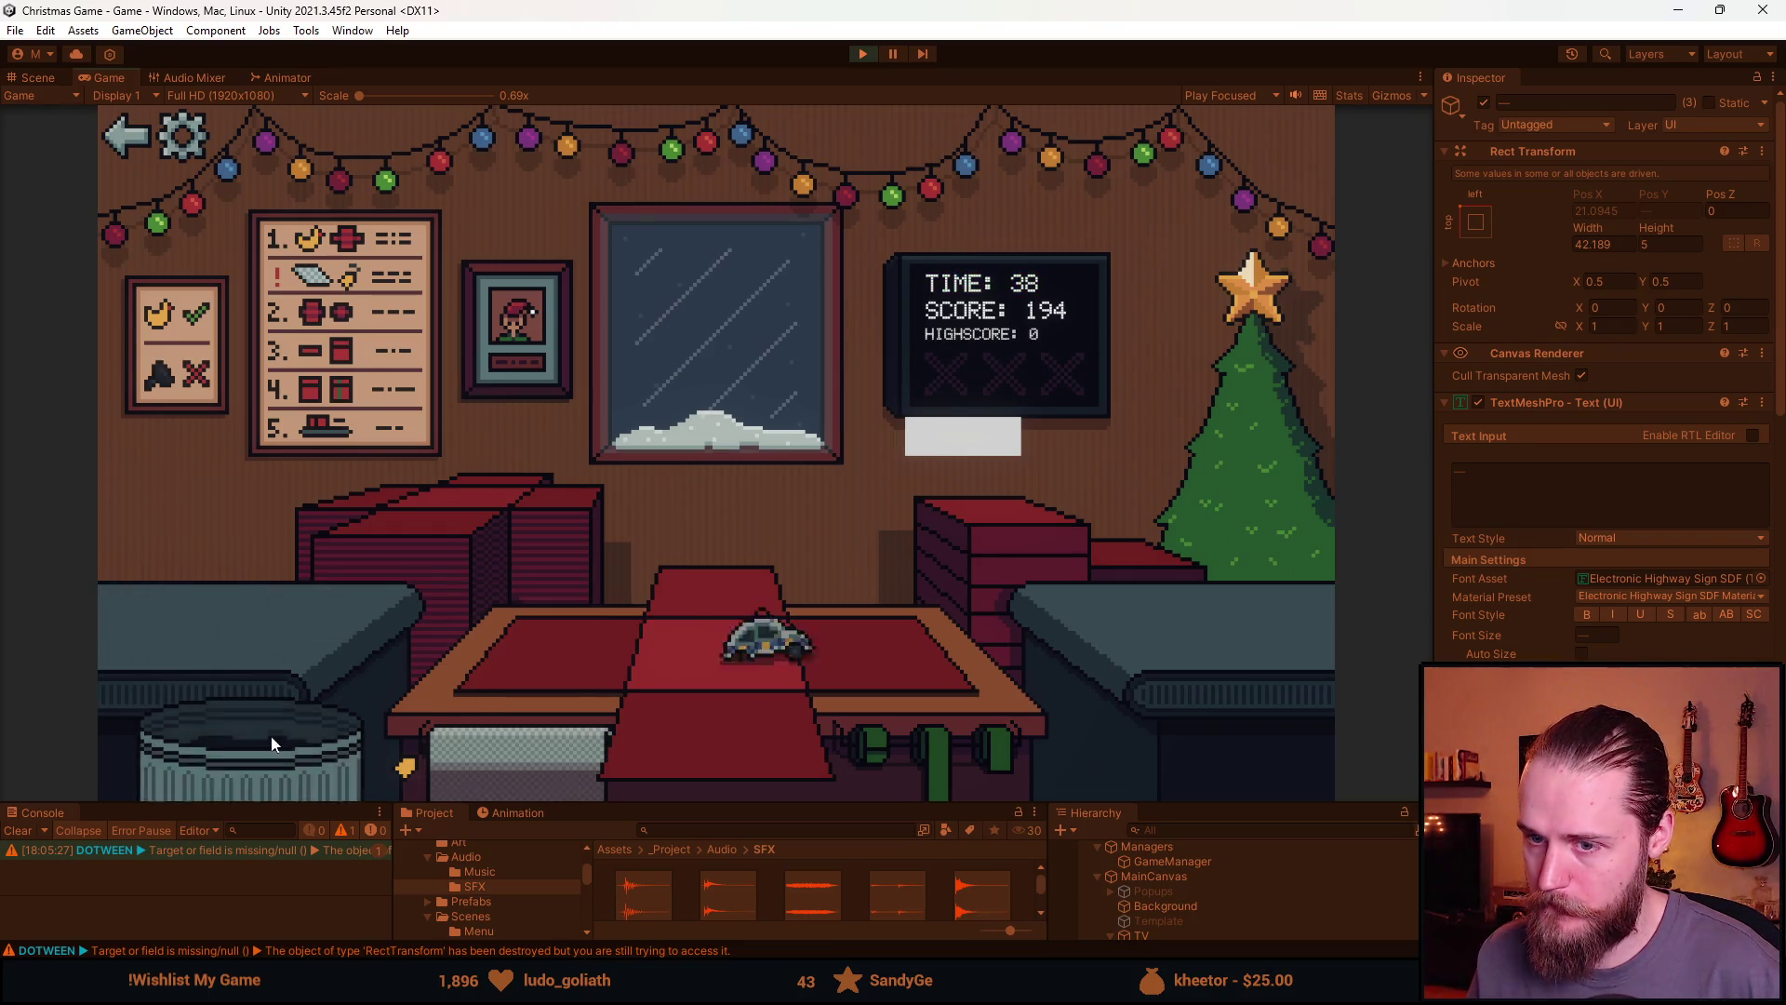
left_click(271, 738)
left_click_drag(202, 631, 459, 650)
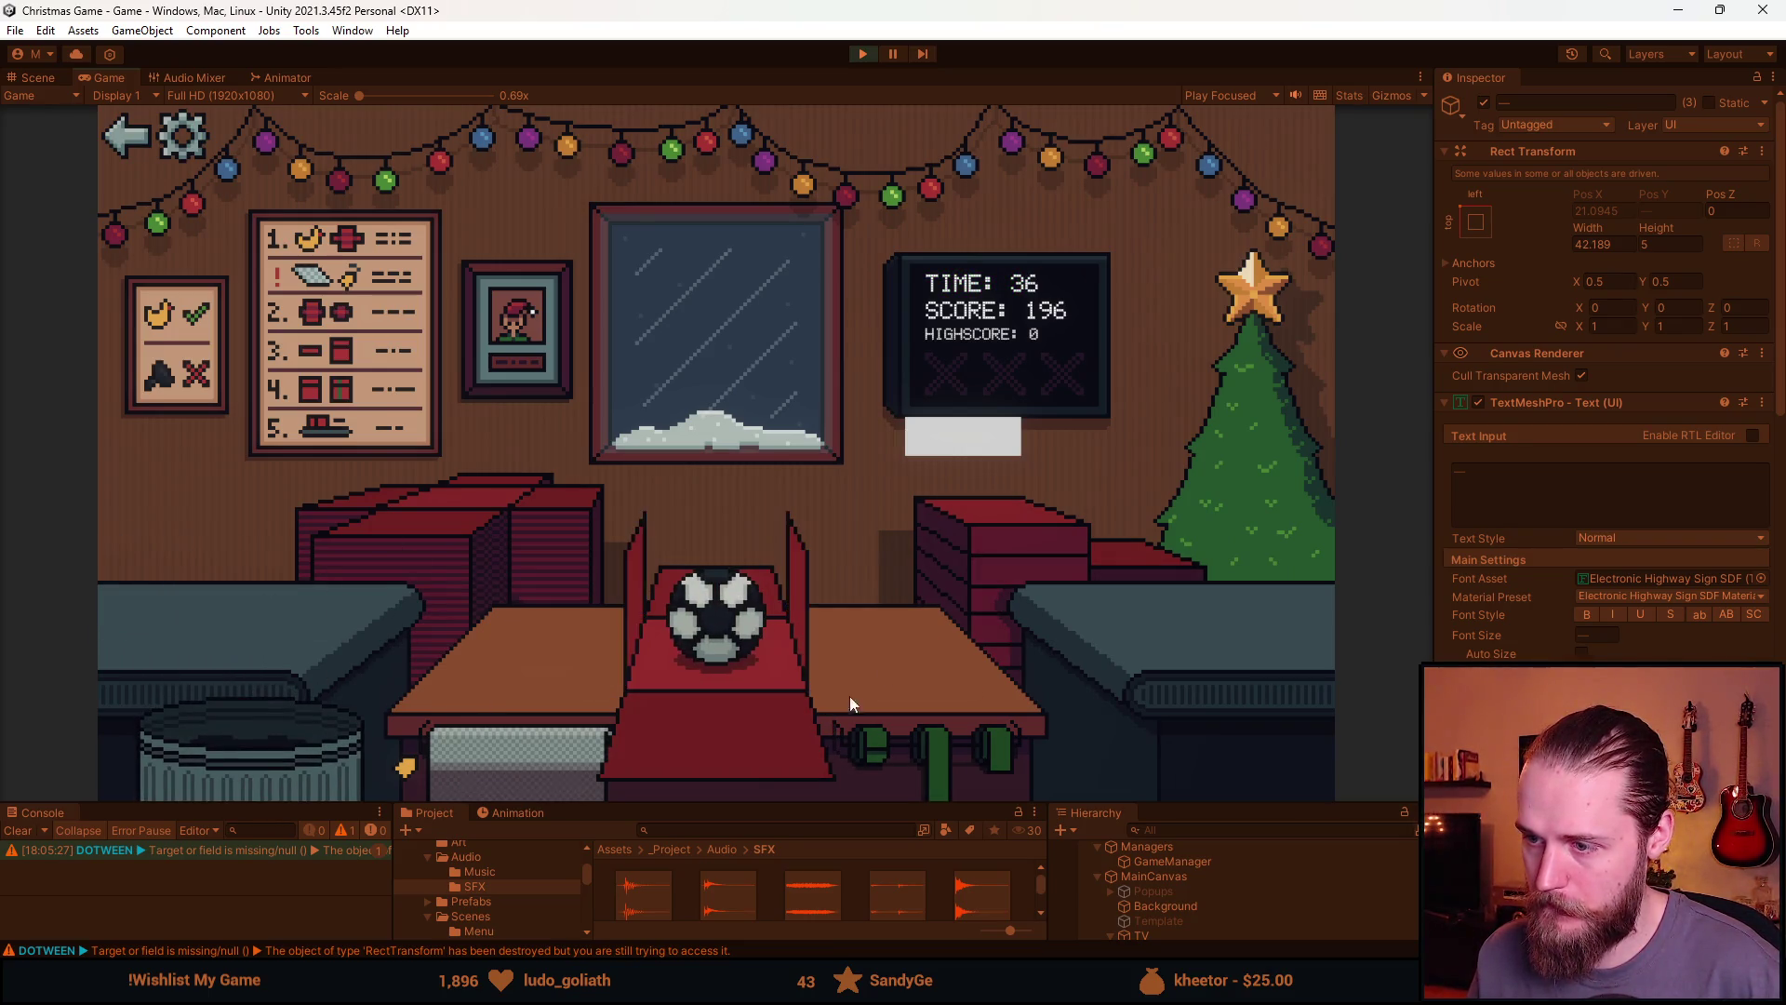
left_click(586, 749)
left_click(742, 632)
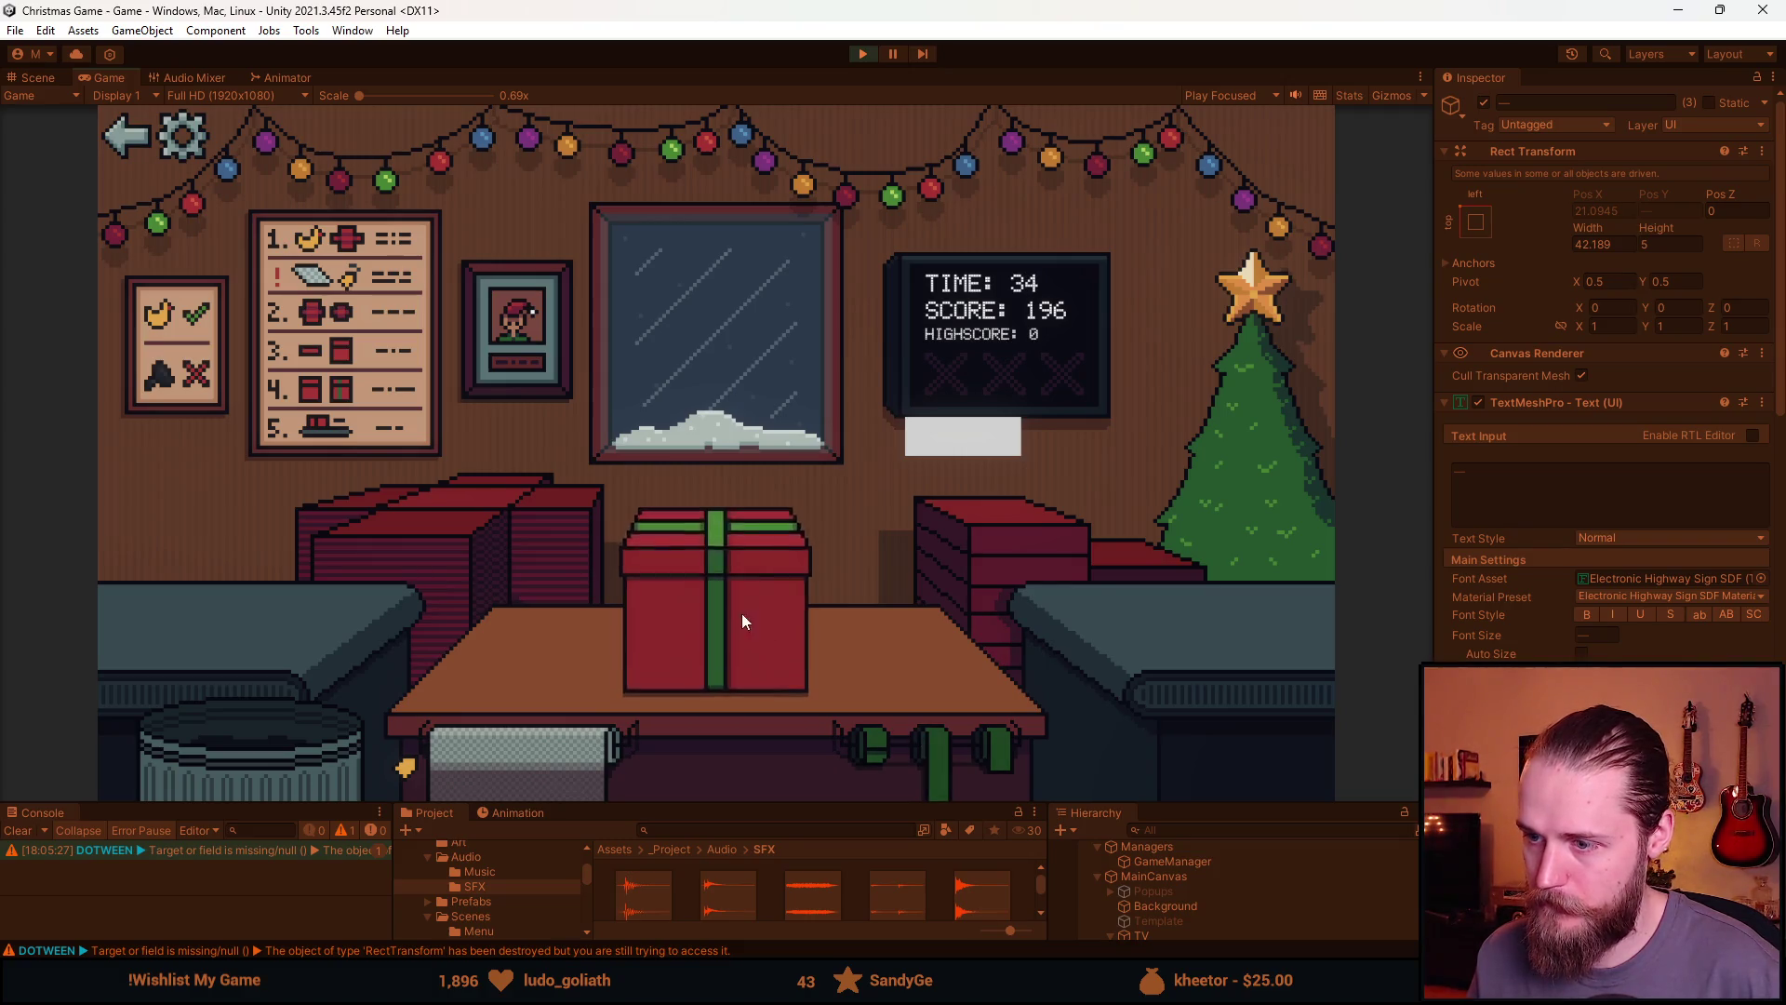
left_click_drag(326, 611, 538, 662)
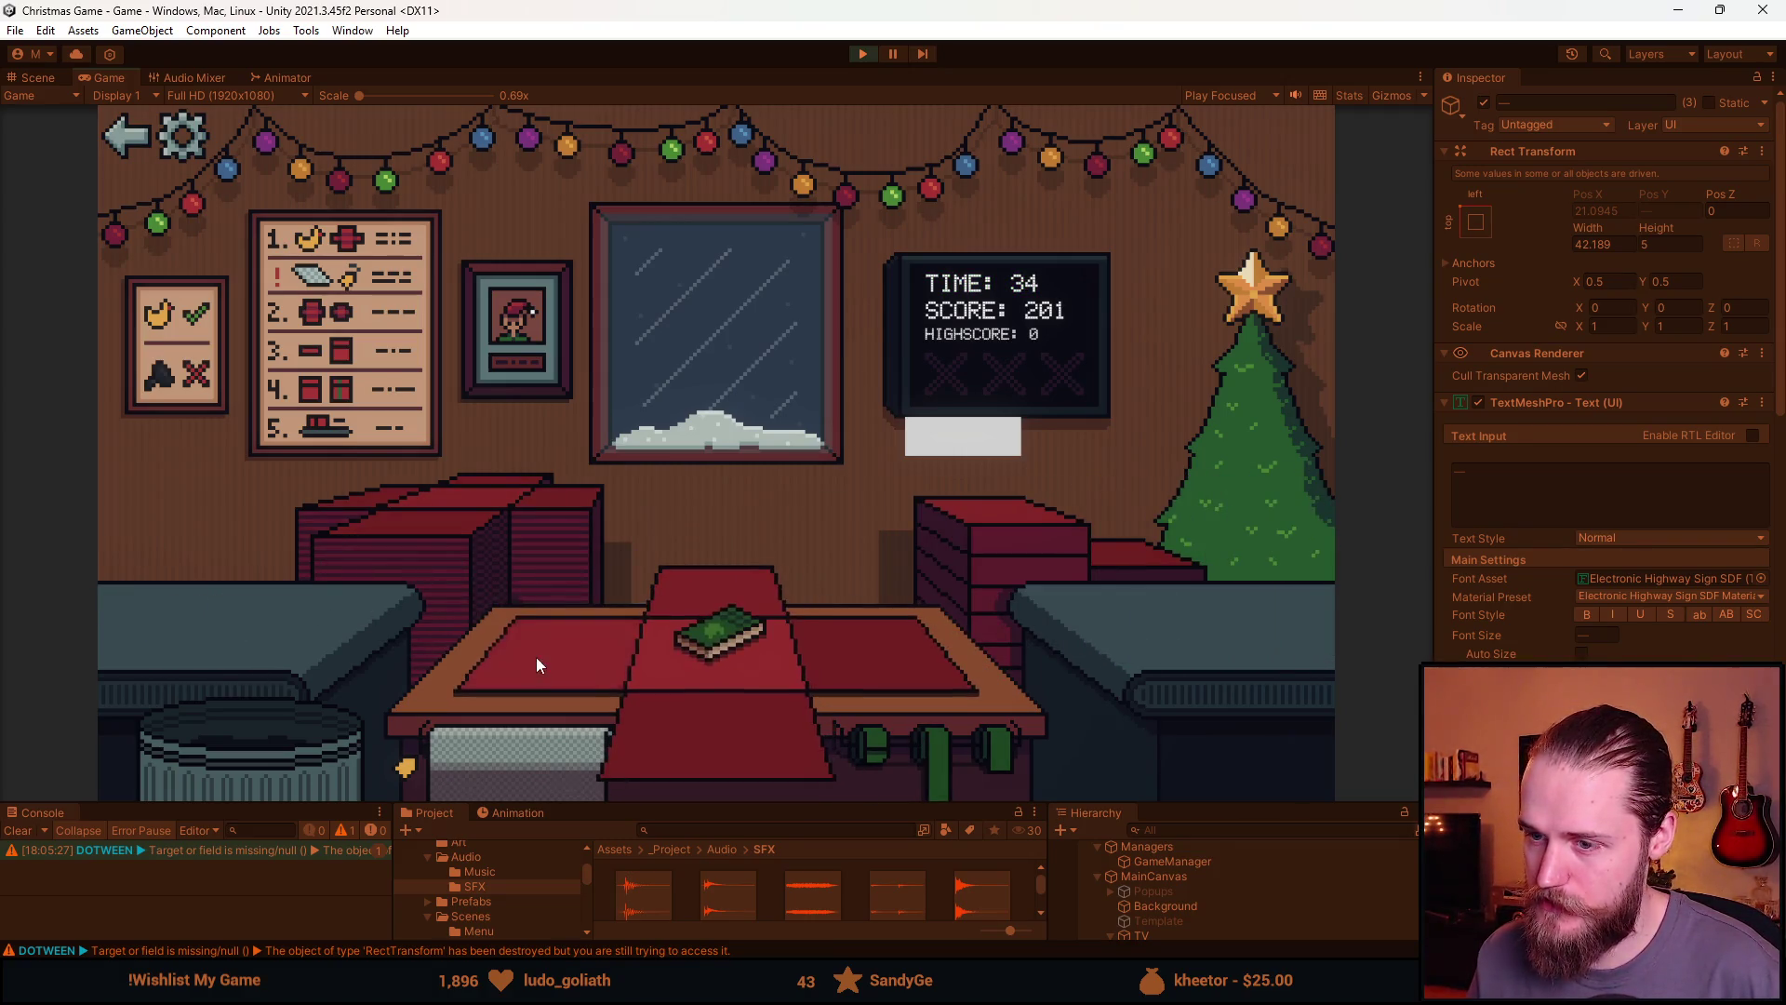
left_click(735, 604)
Bin the cat and toy train, then ship the mustache, Rubik's cube and train gifts
left_click_drag(218, 633, 331, 744)
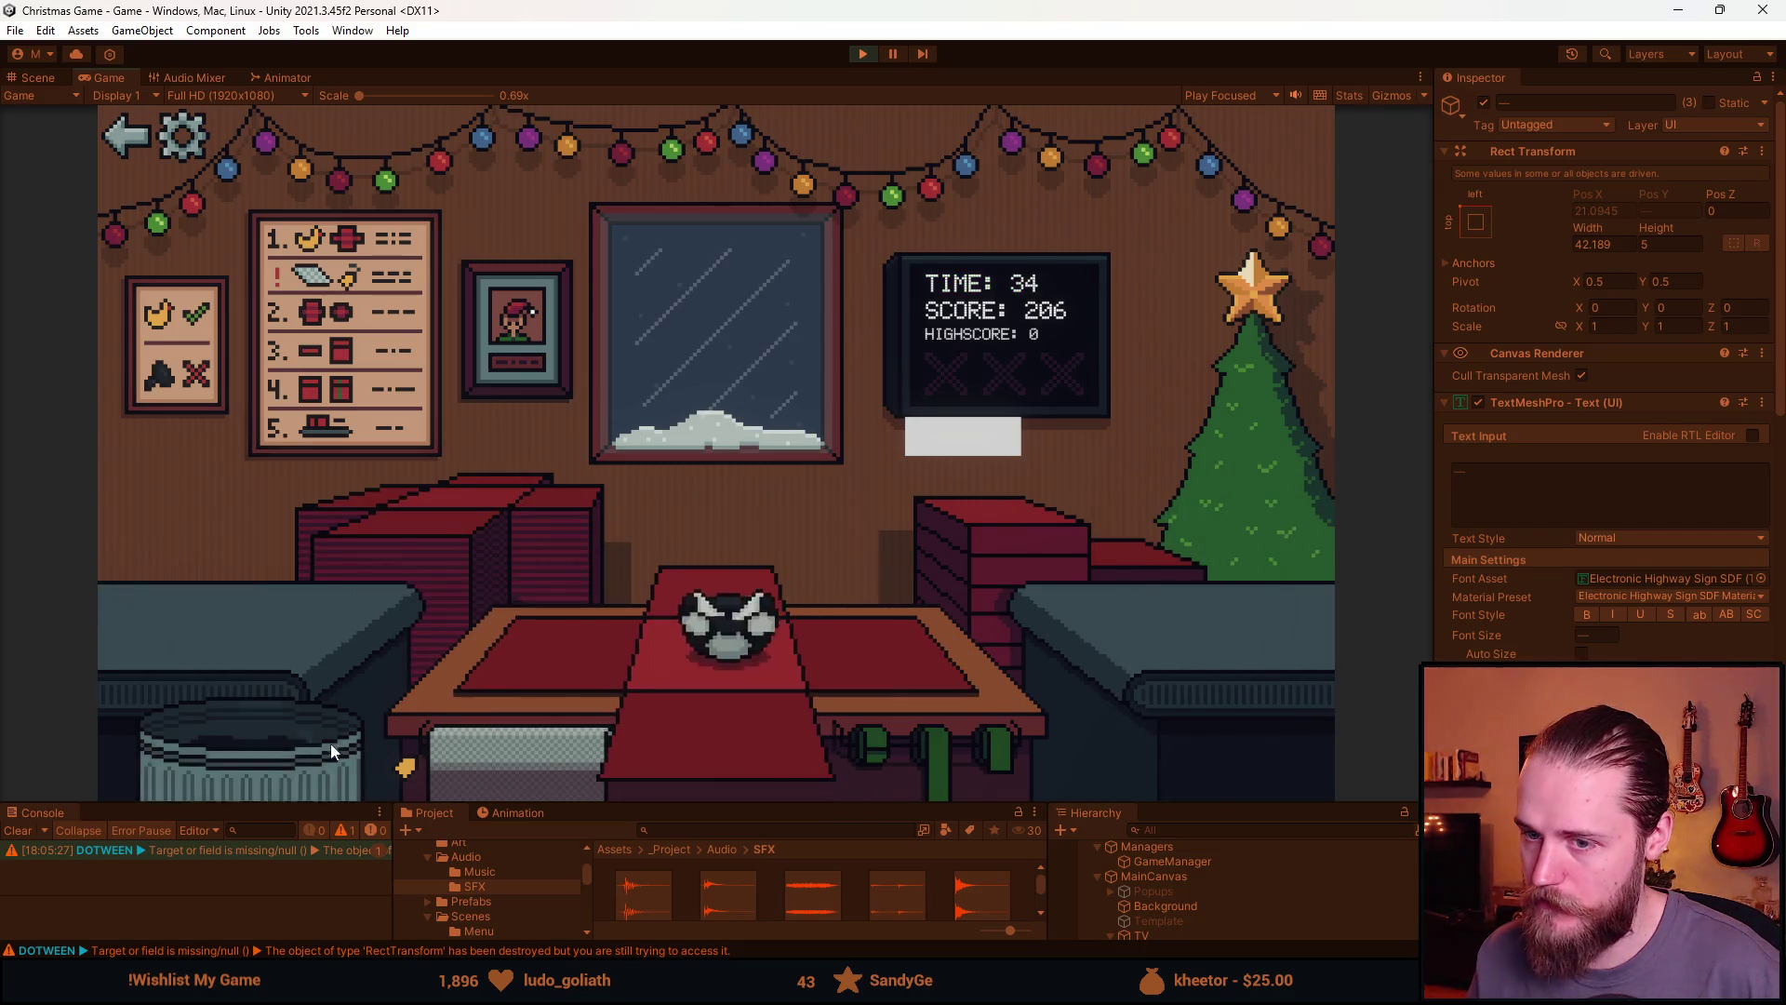
left_click_drag(172, 614, 490, 629)
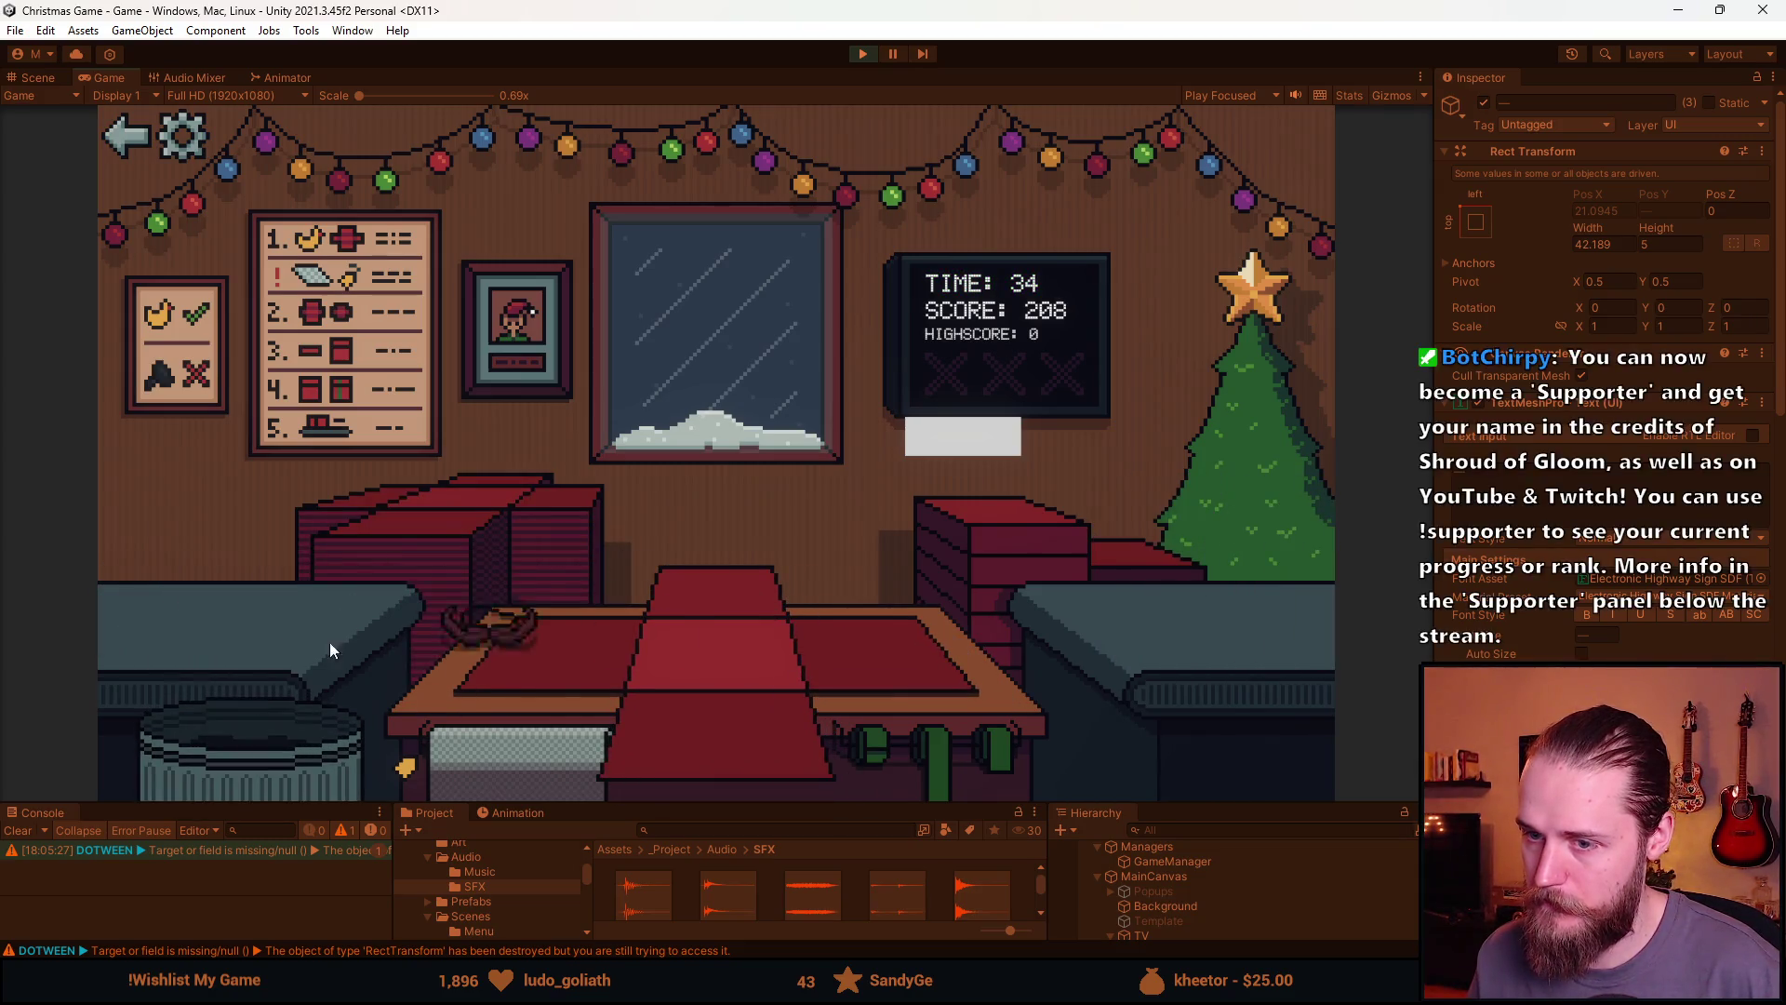
left_click(751, 756)
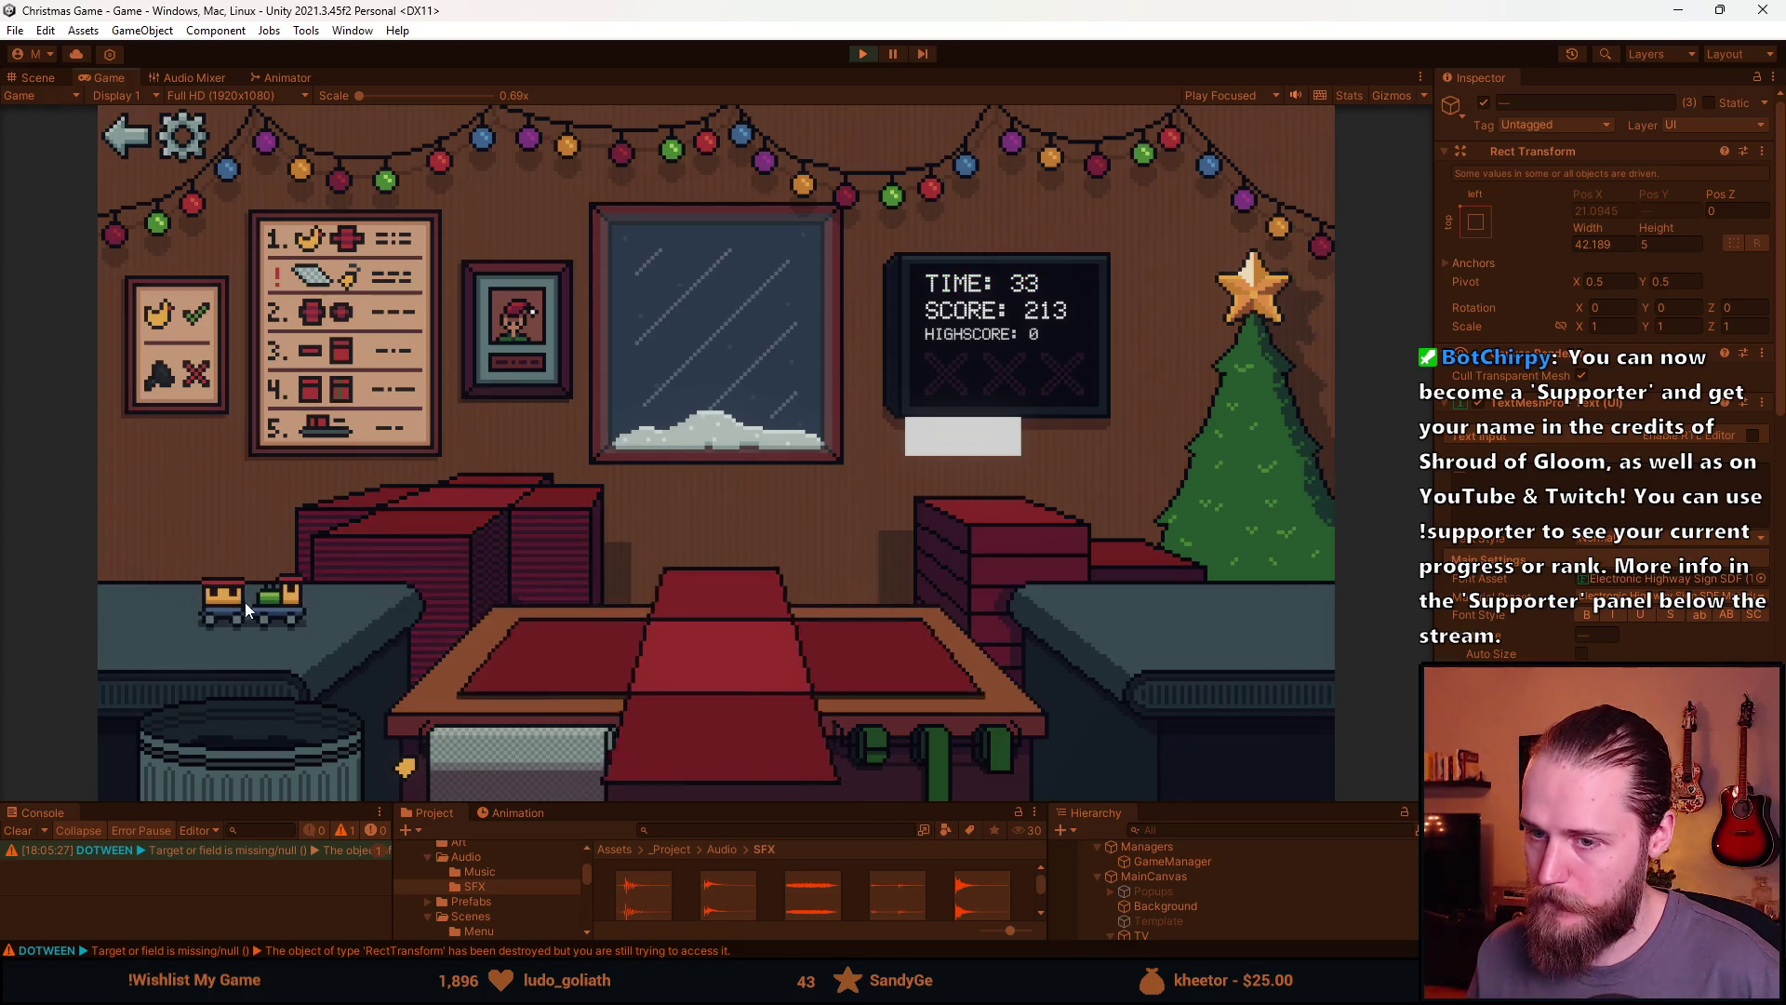
left_click_drag(244, 601, 258, 717)
left_click_drag(180, 603, 392, 616)
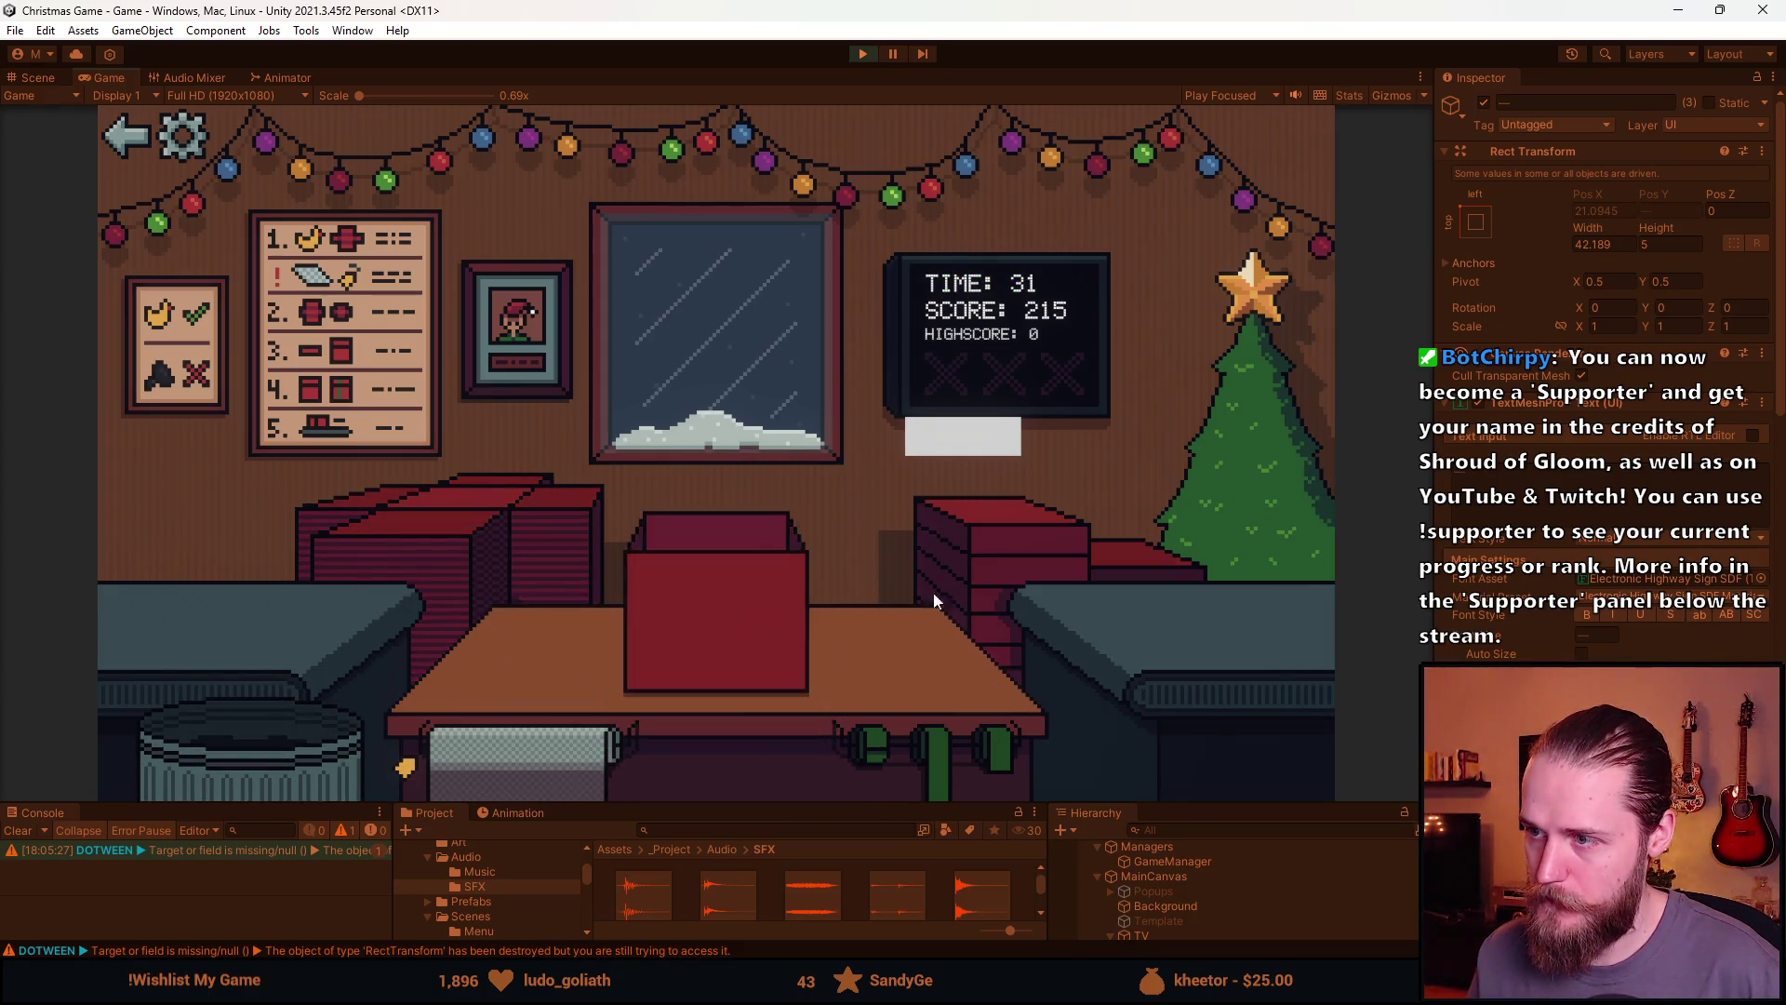
left_click(705, 666)
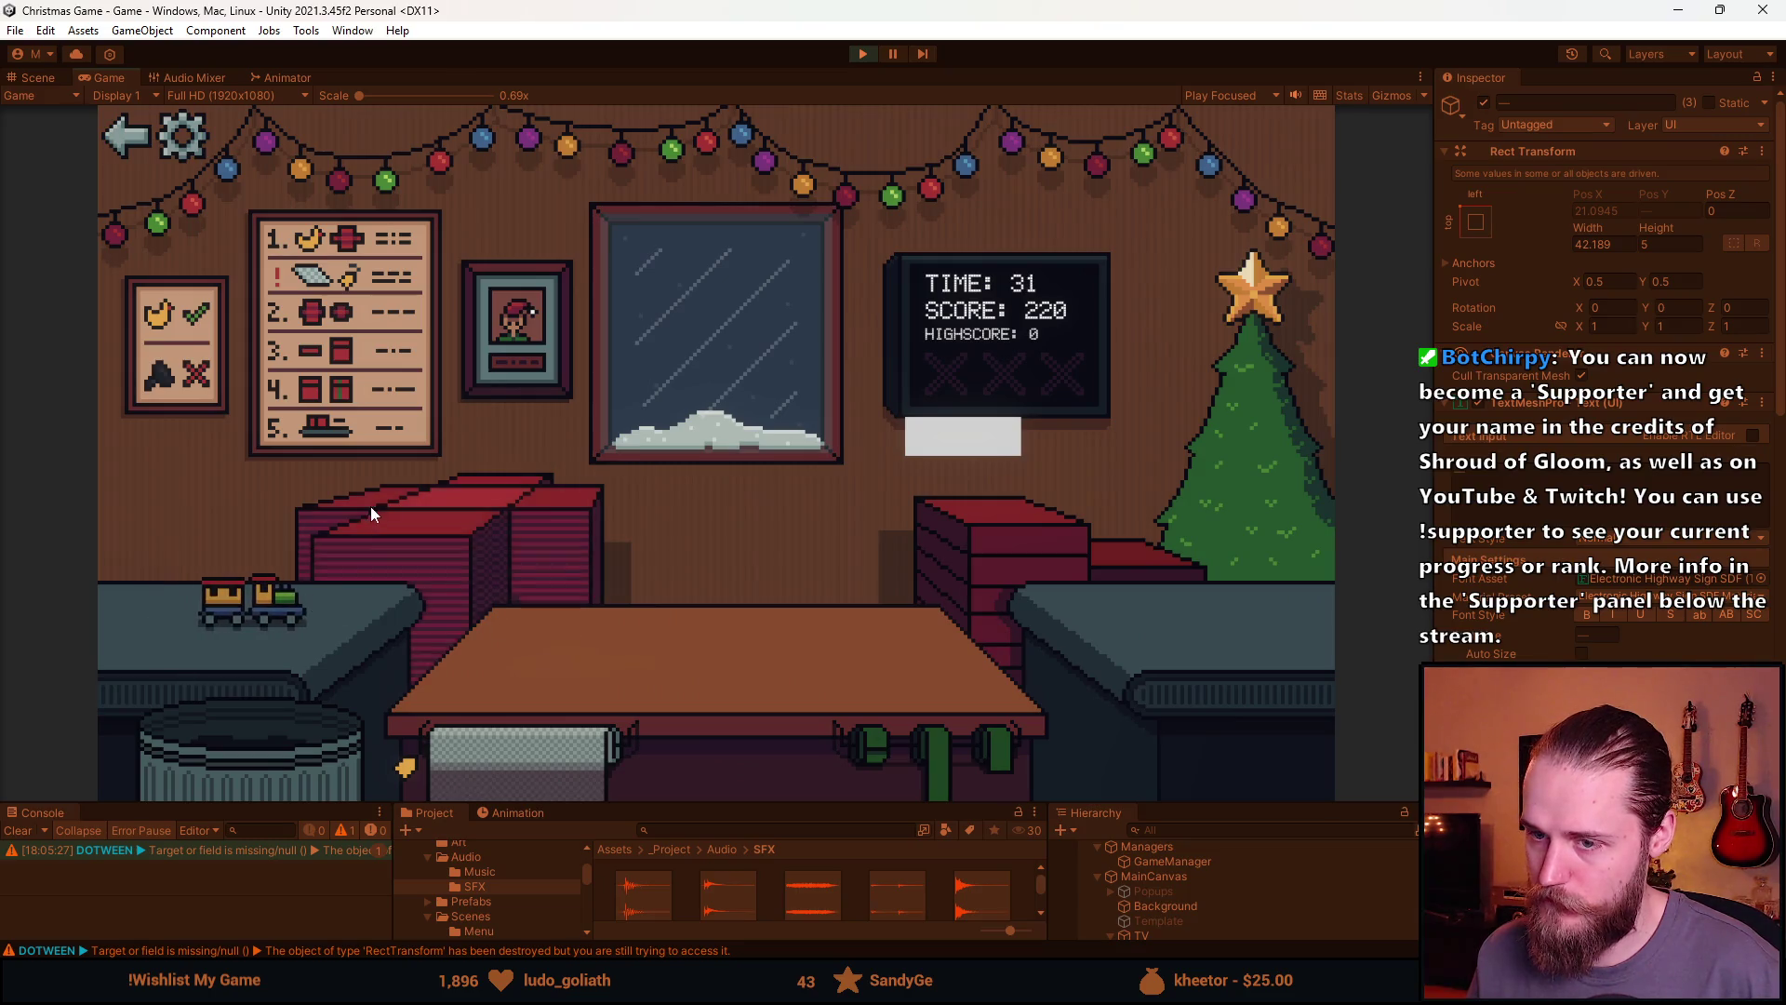
left_click(370, 510)
left_click_drag(197, 603, 363, 619)
left_click(964, 556)
left_click(674, 656)
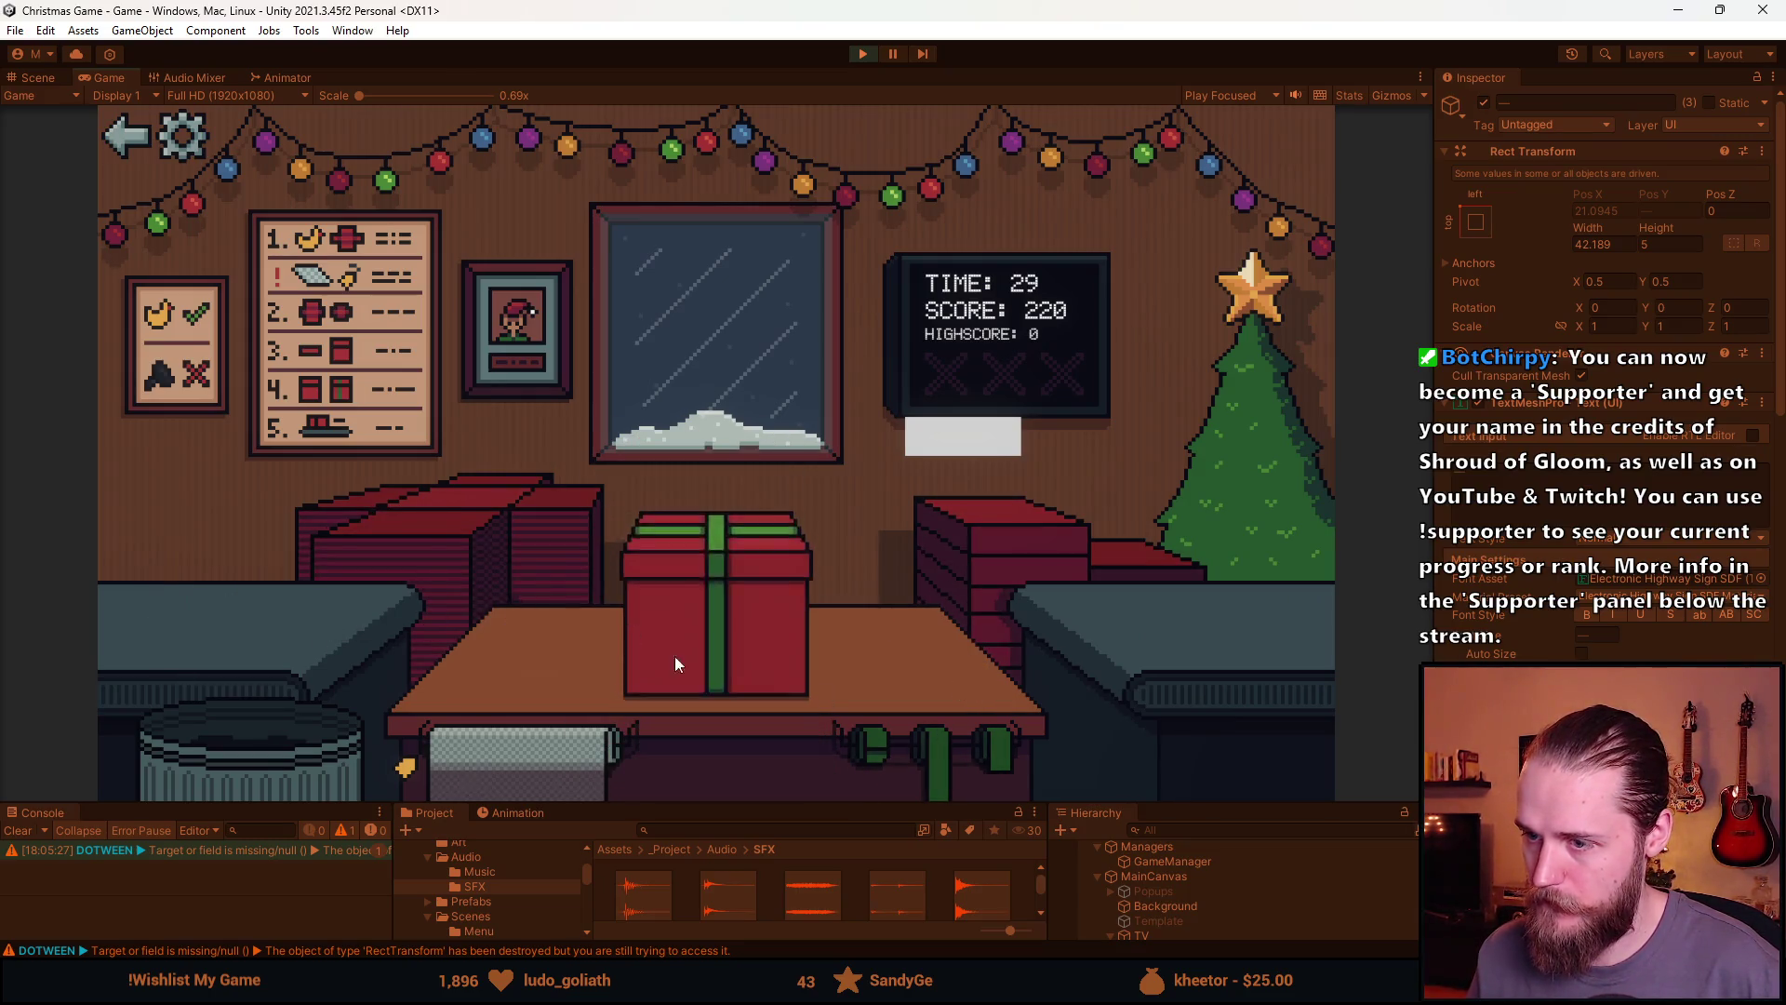
Ship the toy, flower vase, blue car and teddy bear gifts, then stop play mode at score 248
left_click(398, 545)
left_click_drag(198, 595, 702, 717)
left_click(702, 717)
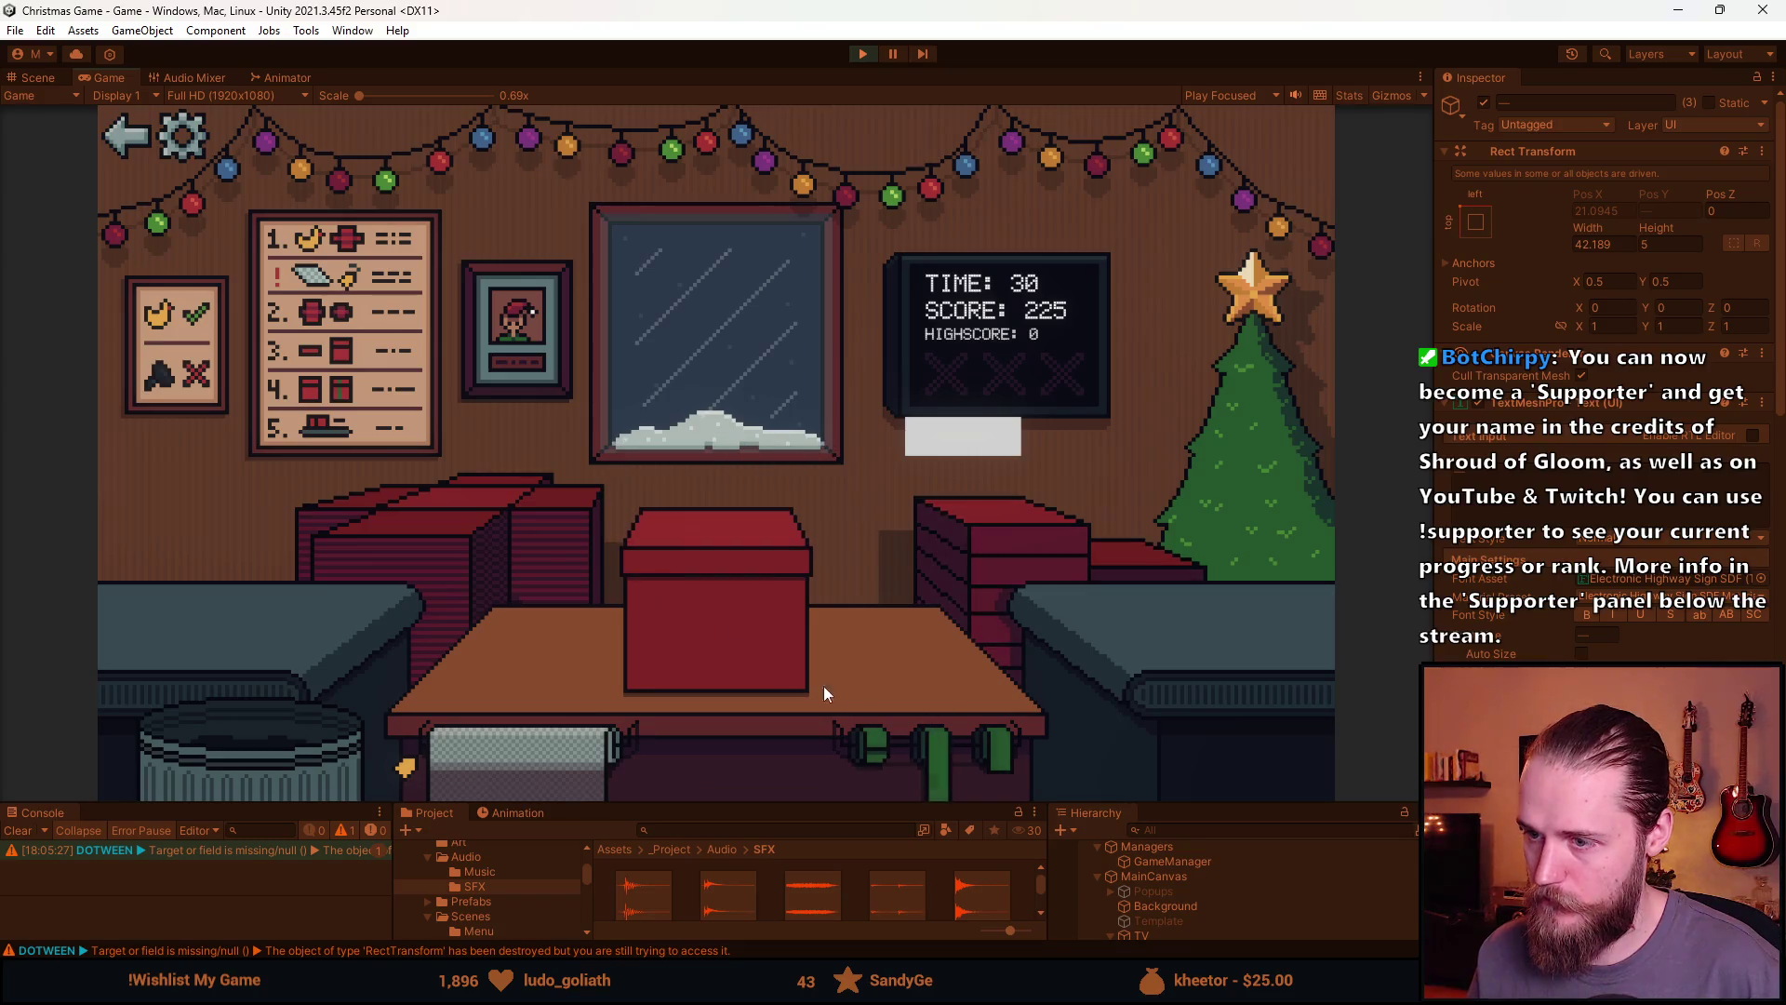
left_click(789, 668)
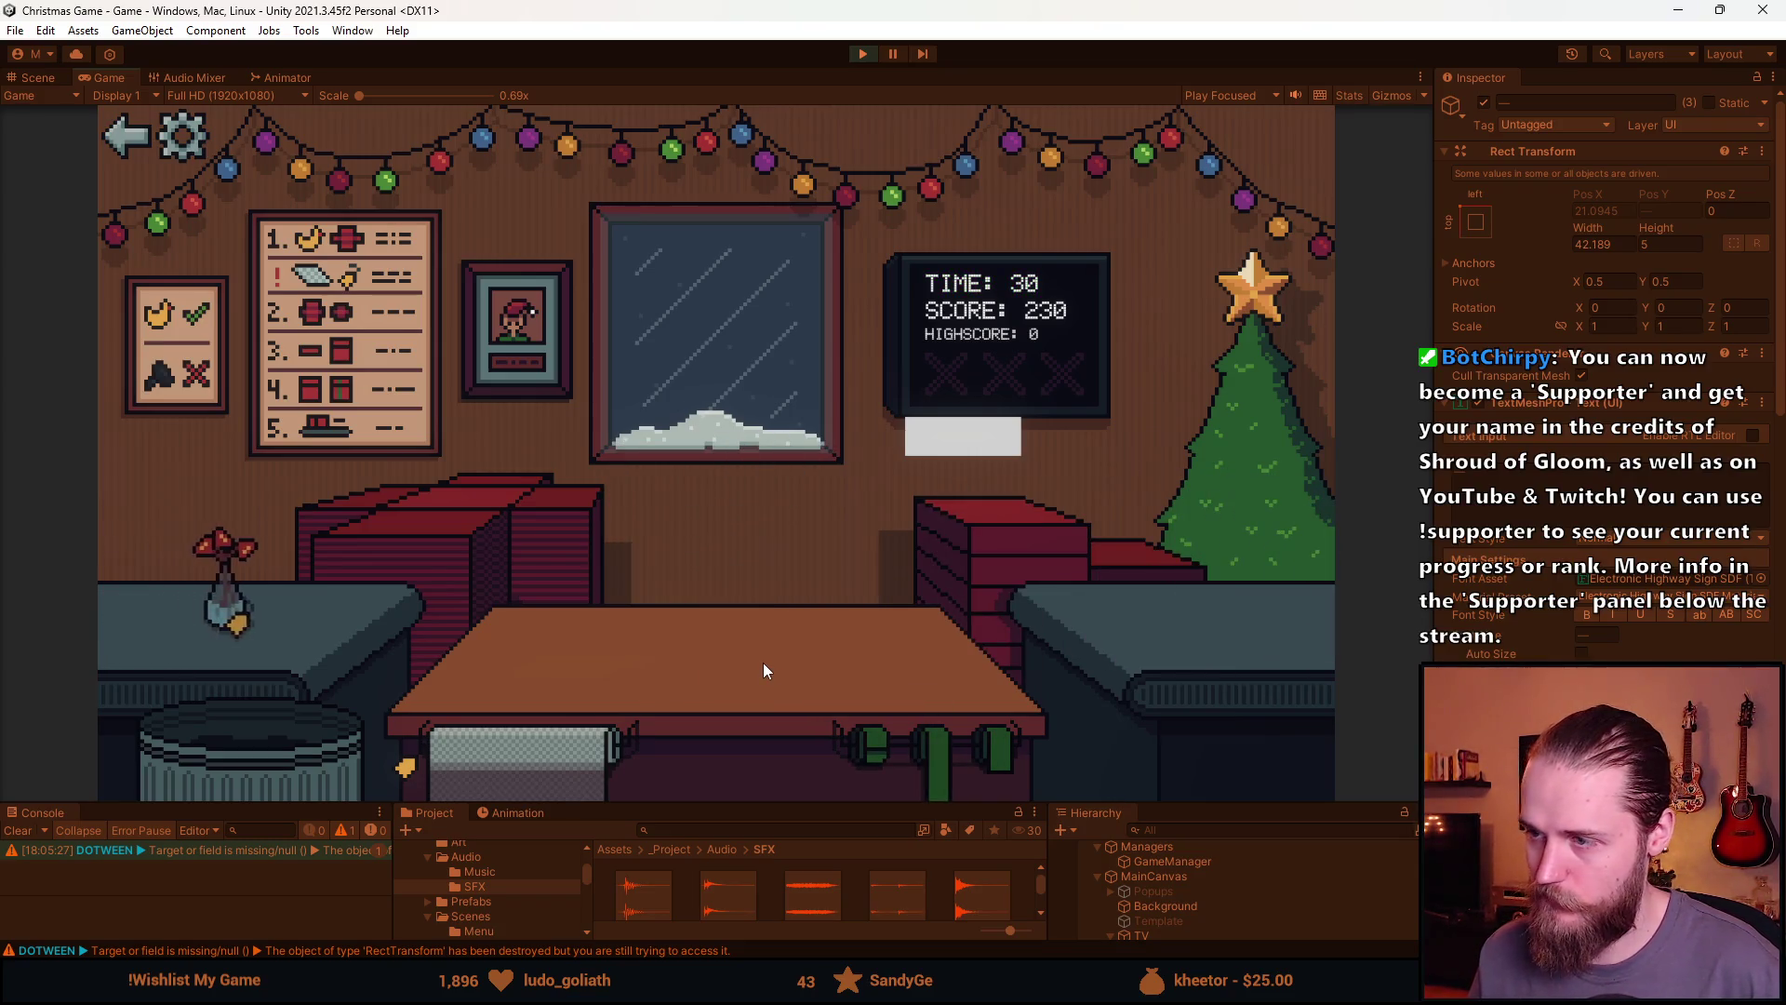
left_click(461, 550)
left_click_drag(268, 614, 730, 632)
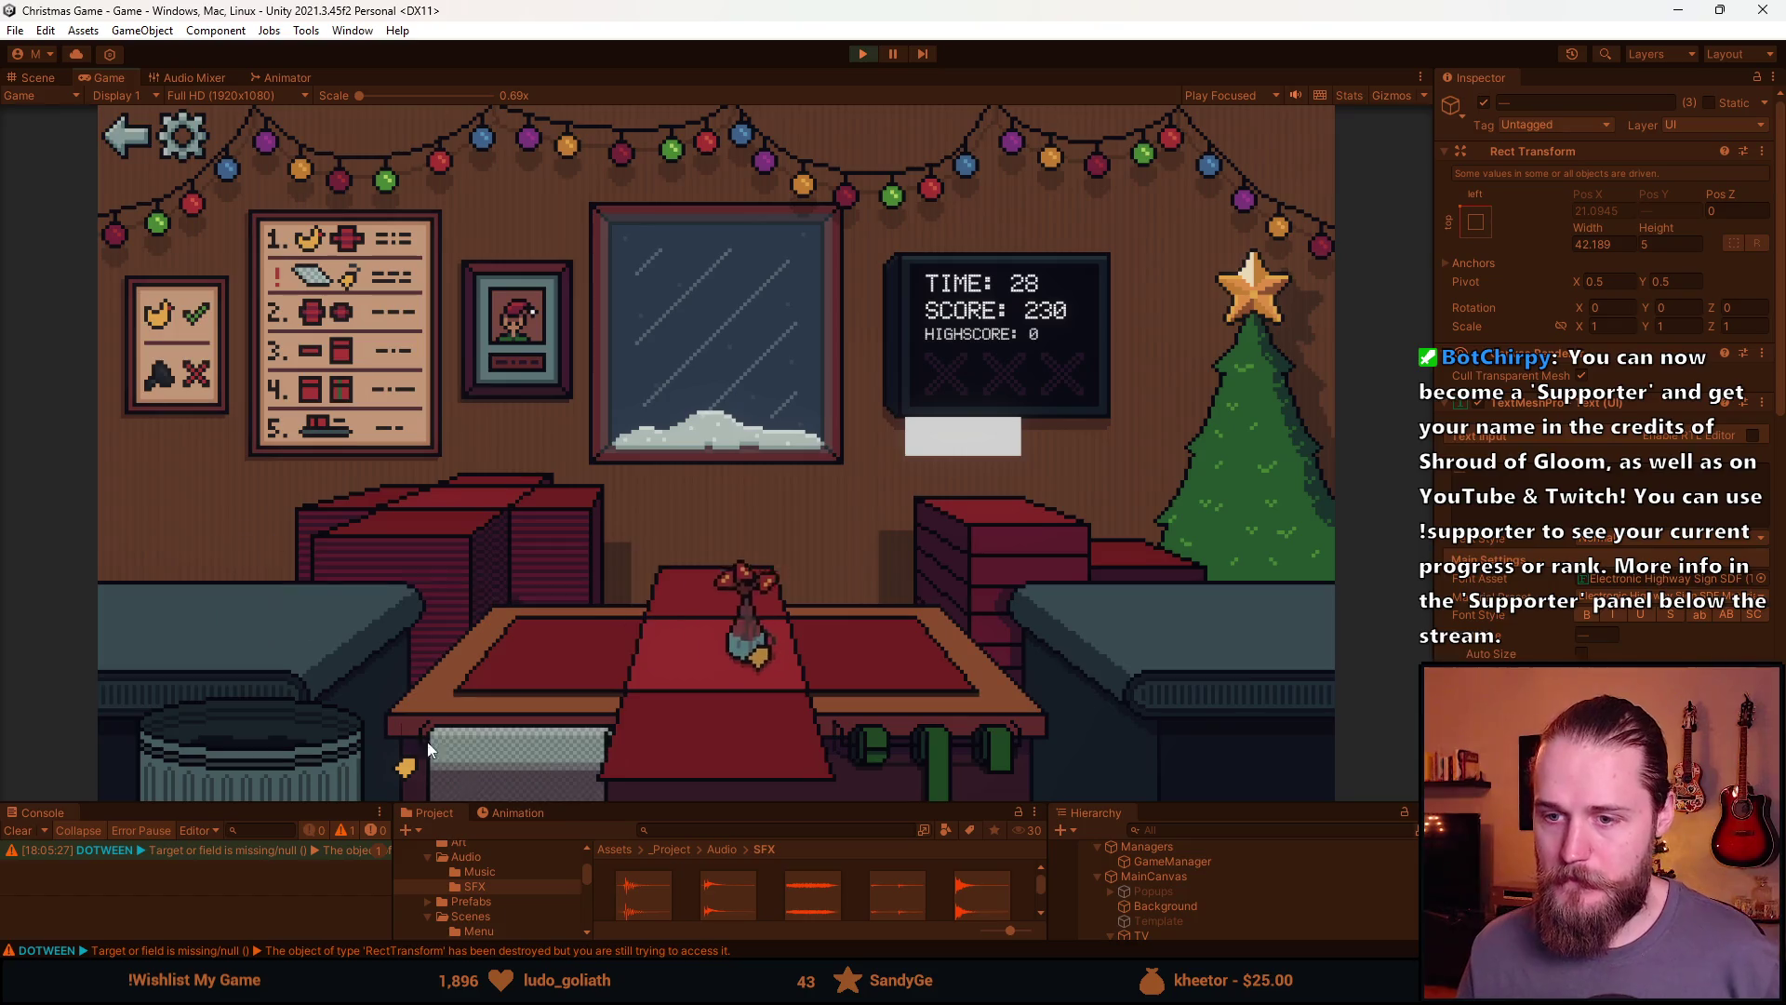
left_click(582, 644)
left_click(964, 750)
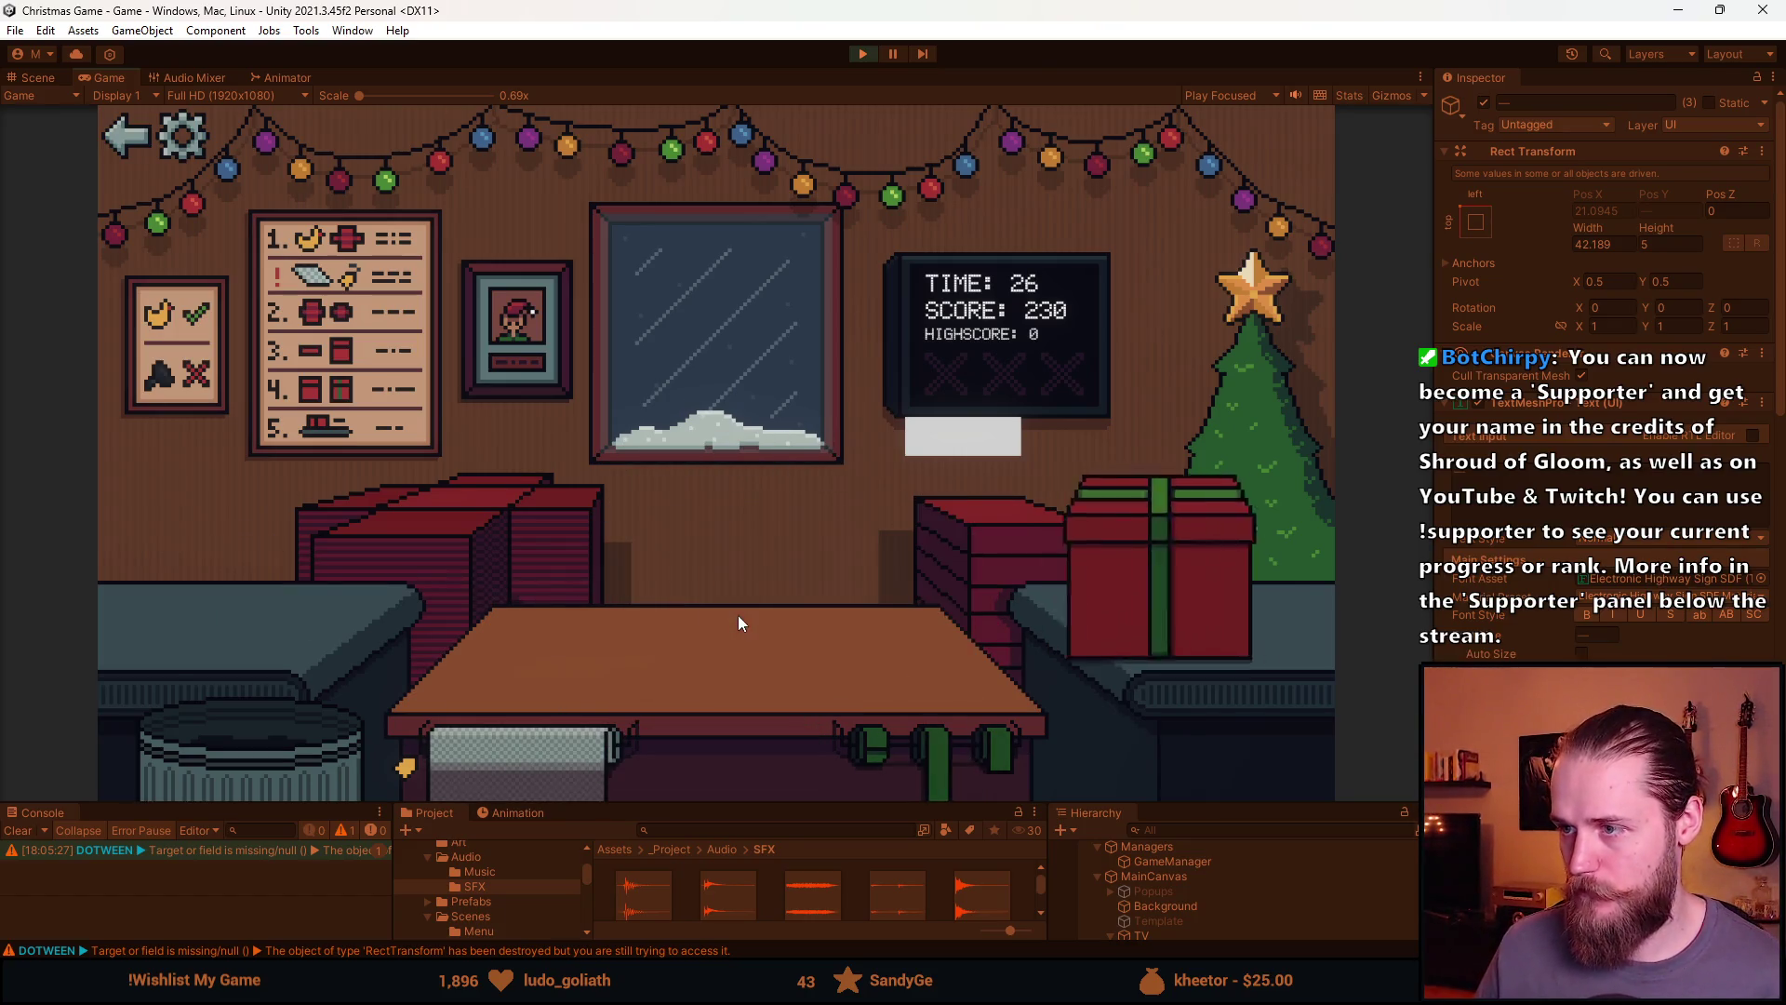
left_click(538, 571)
left_click_drag(237, 606, 623, 651)
left_click(623, 651)
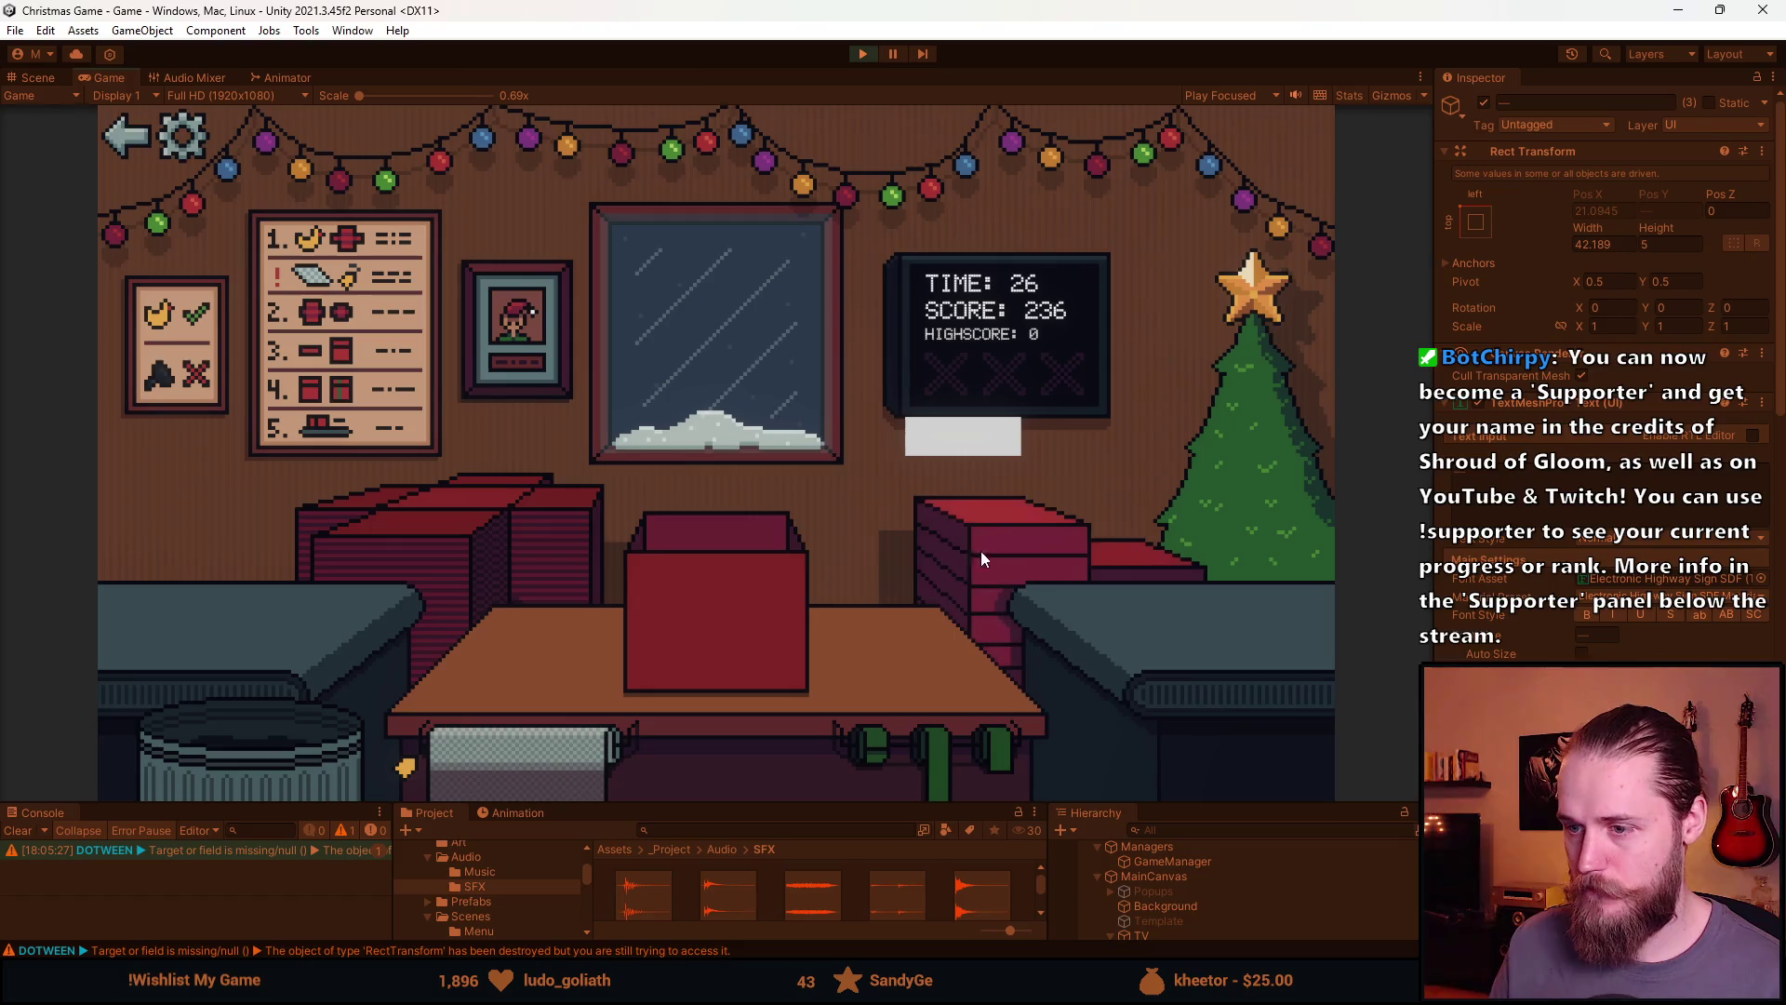
left_click(930, 755)
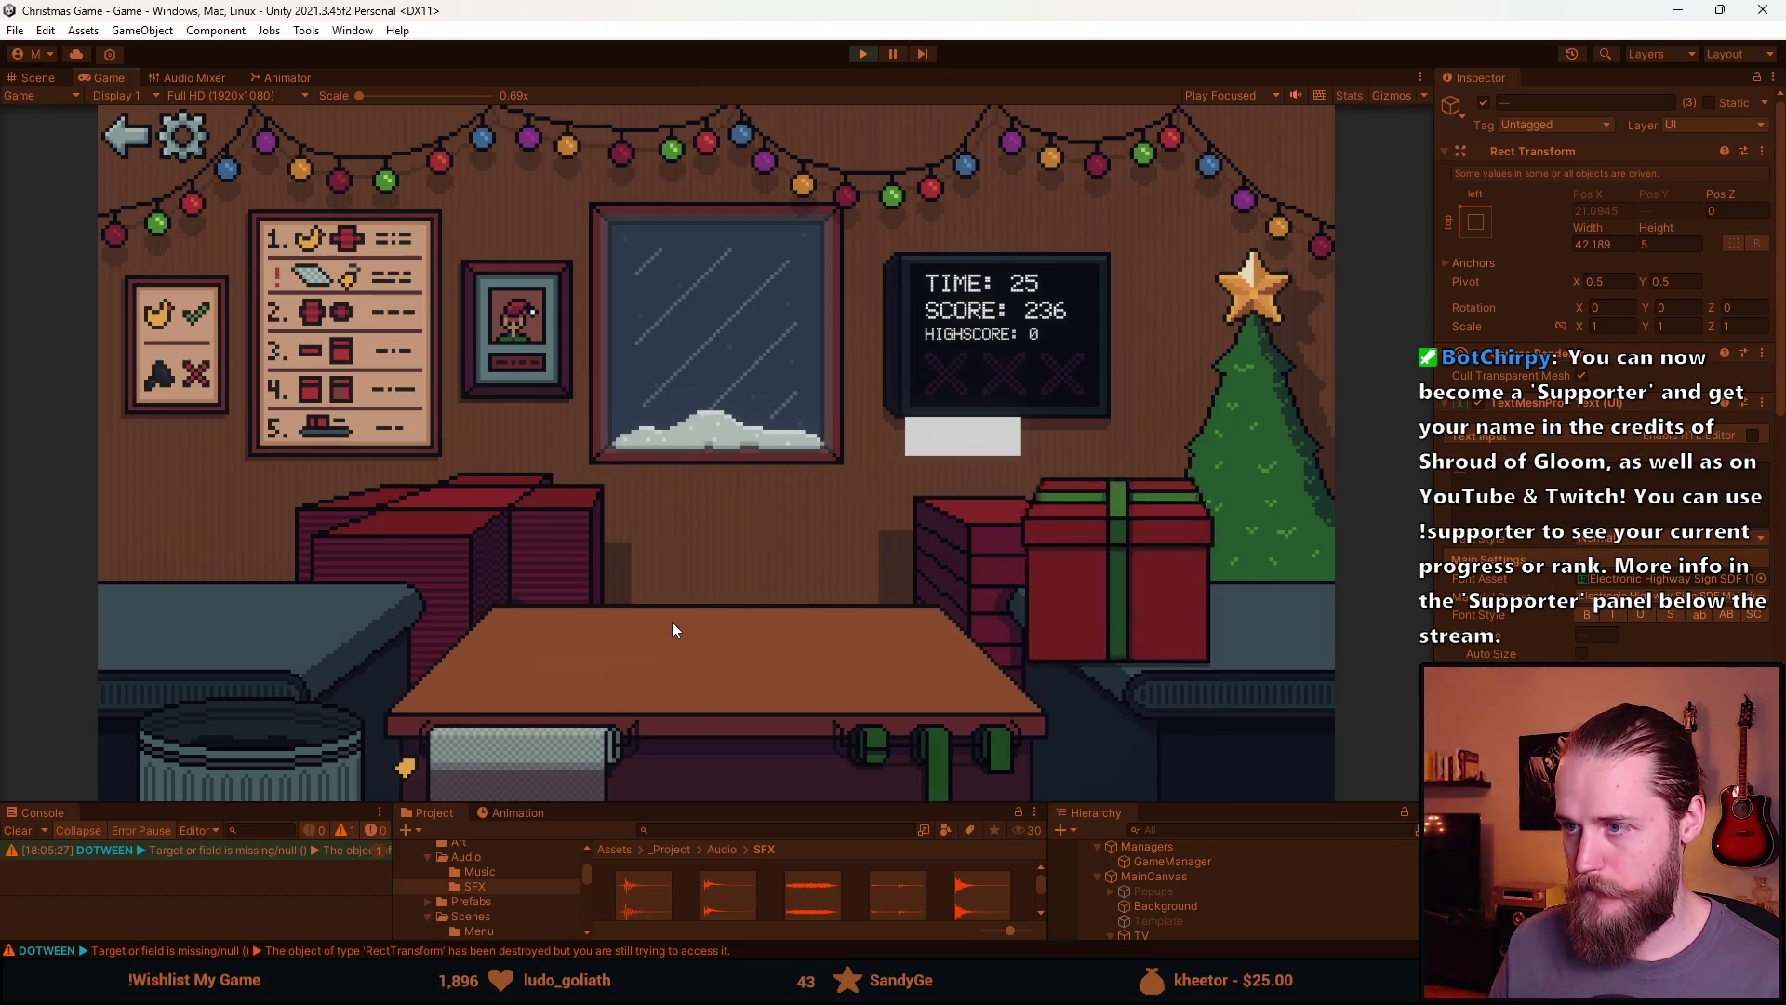
left_click(490, 568)
left_click(287, 745)
left_click_drag(199, 618, 483, 653)
left_click(484, 653)
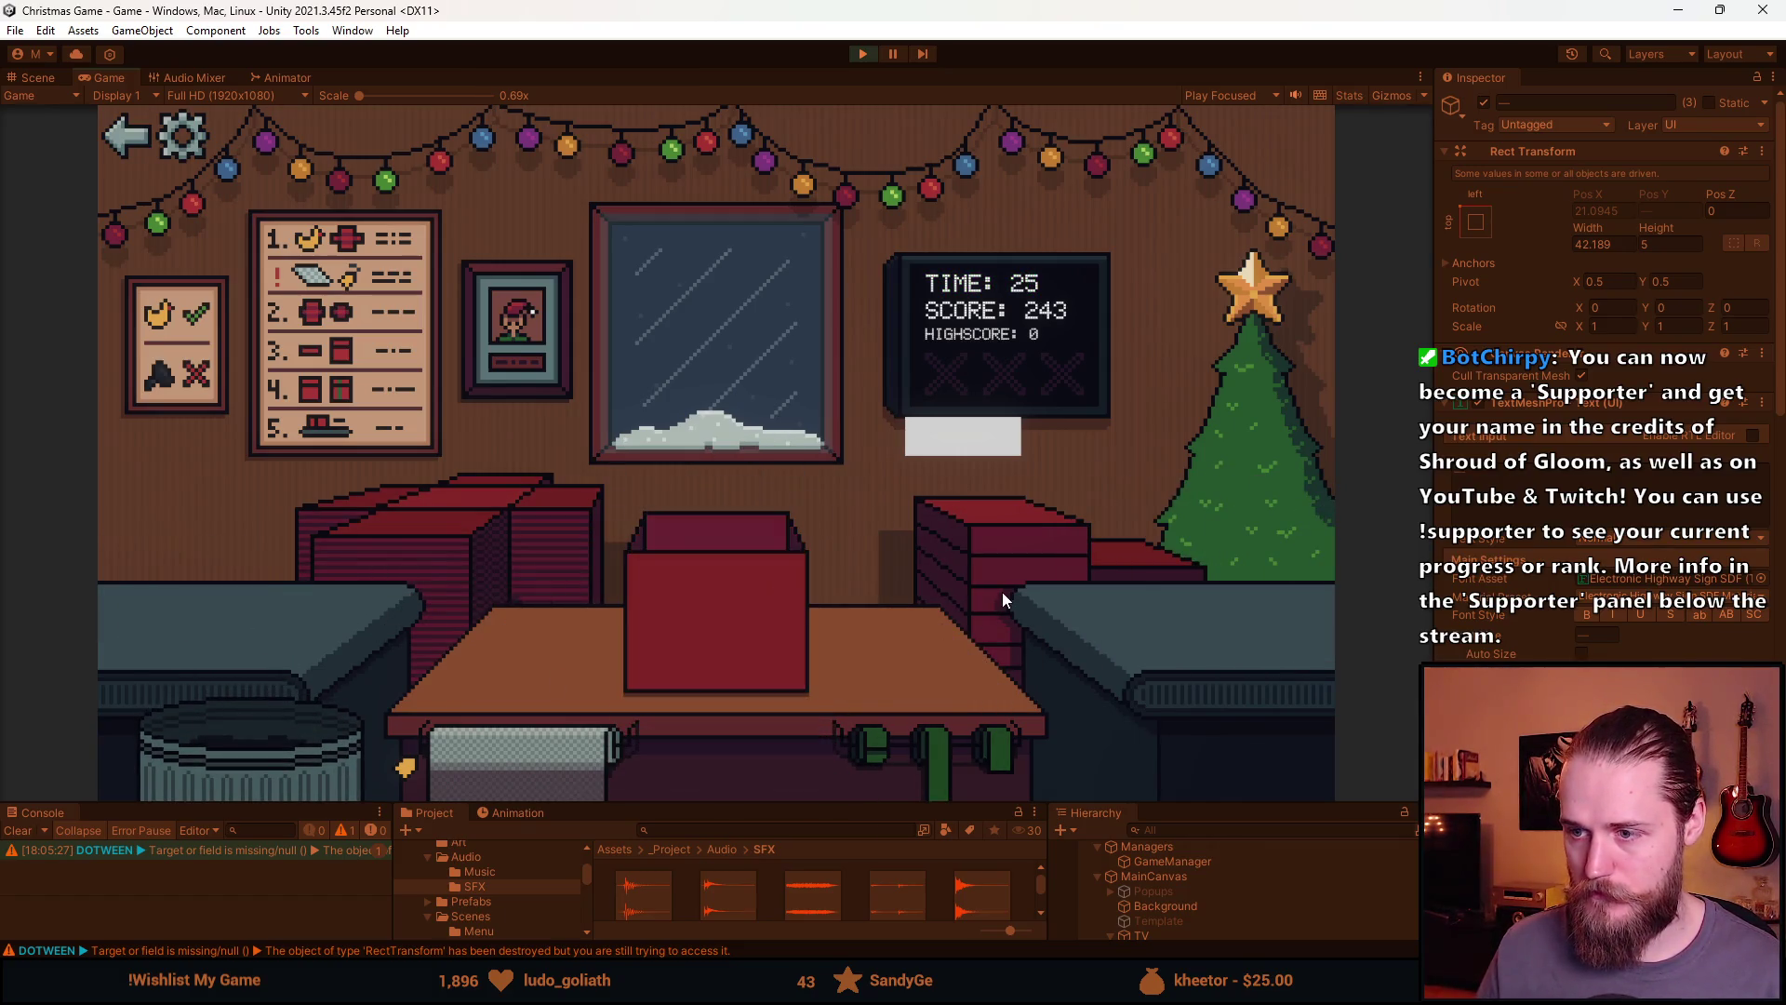
left_click(871, 740)
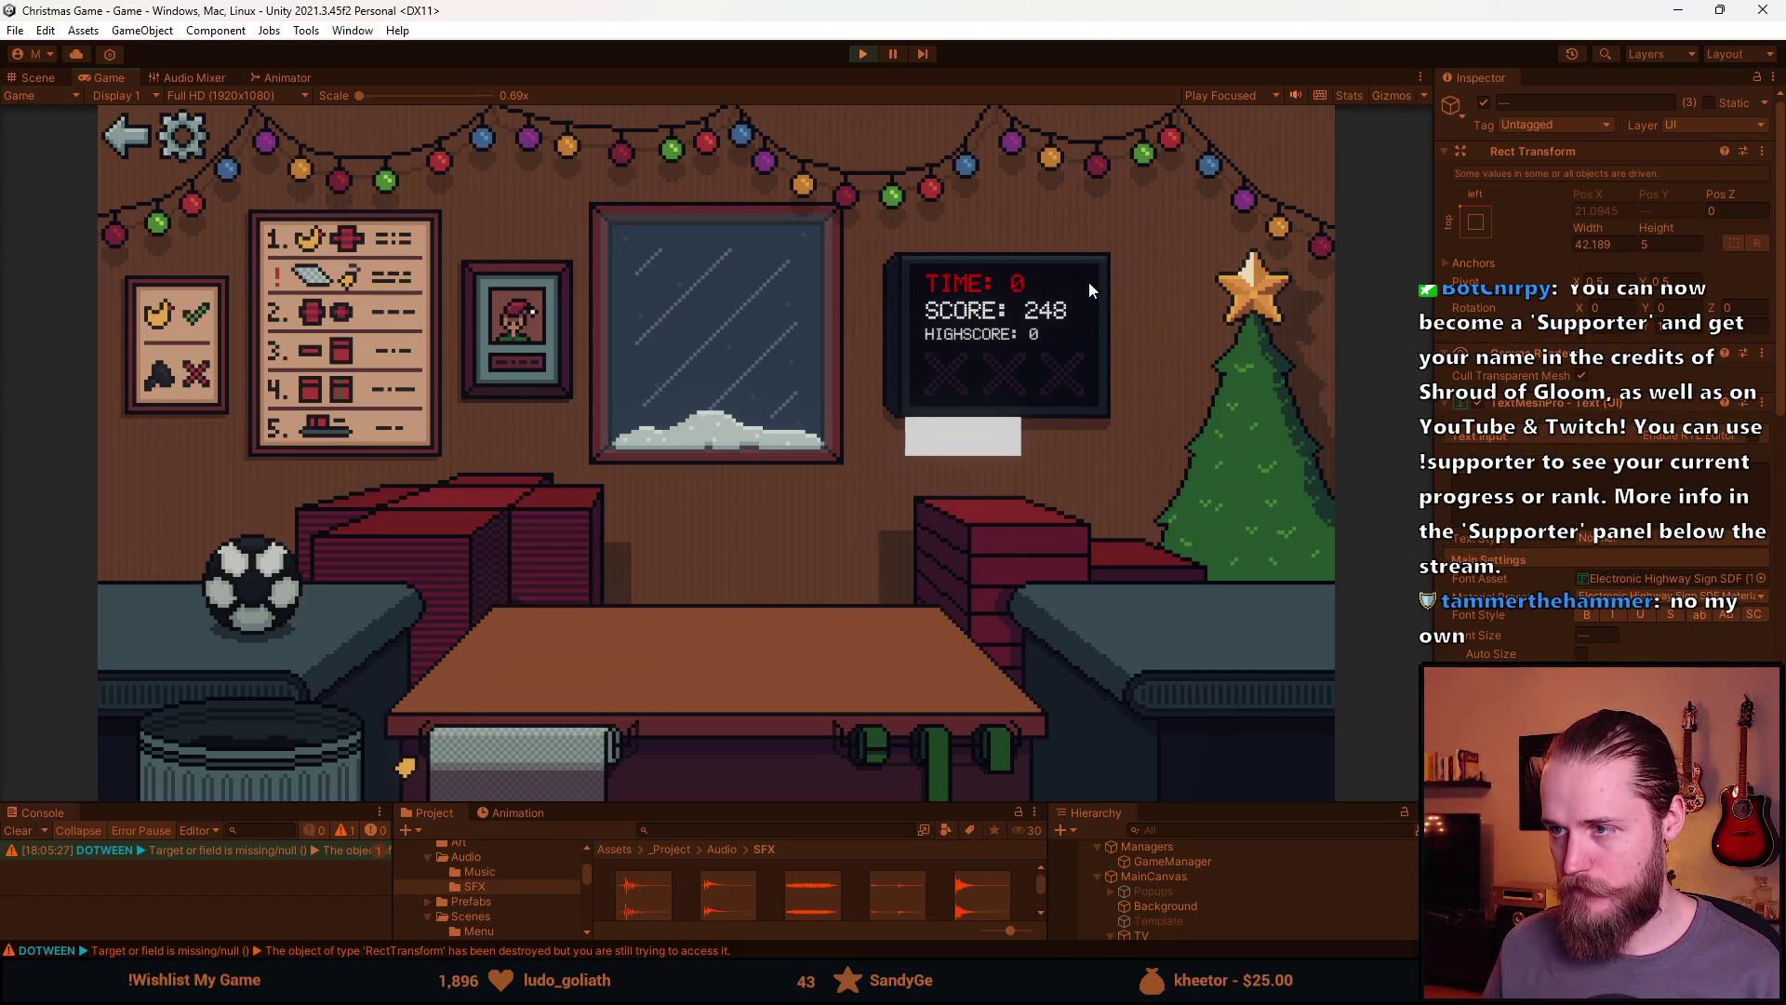
left_click(865, 56)
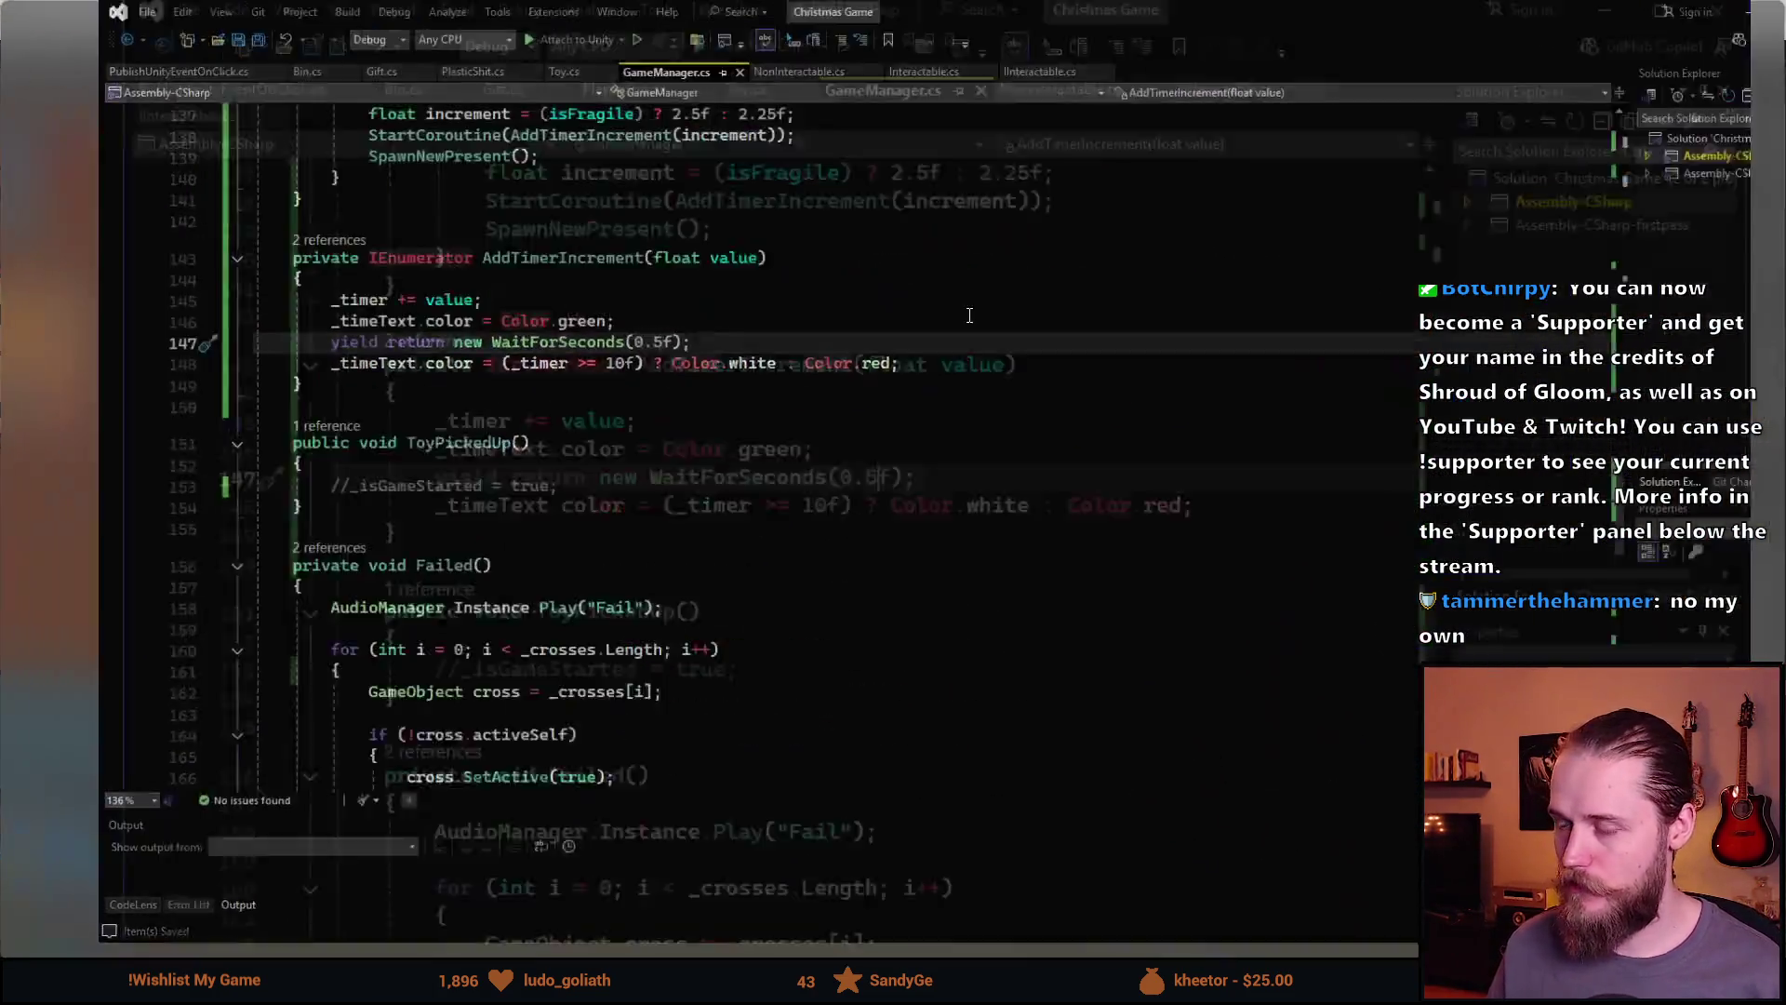
Give GameOver() in GameManager.cs a bool isStrikeOut parameter and save the script with Ctrl+S
scroll(411, 619, "down", 12)
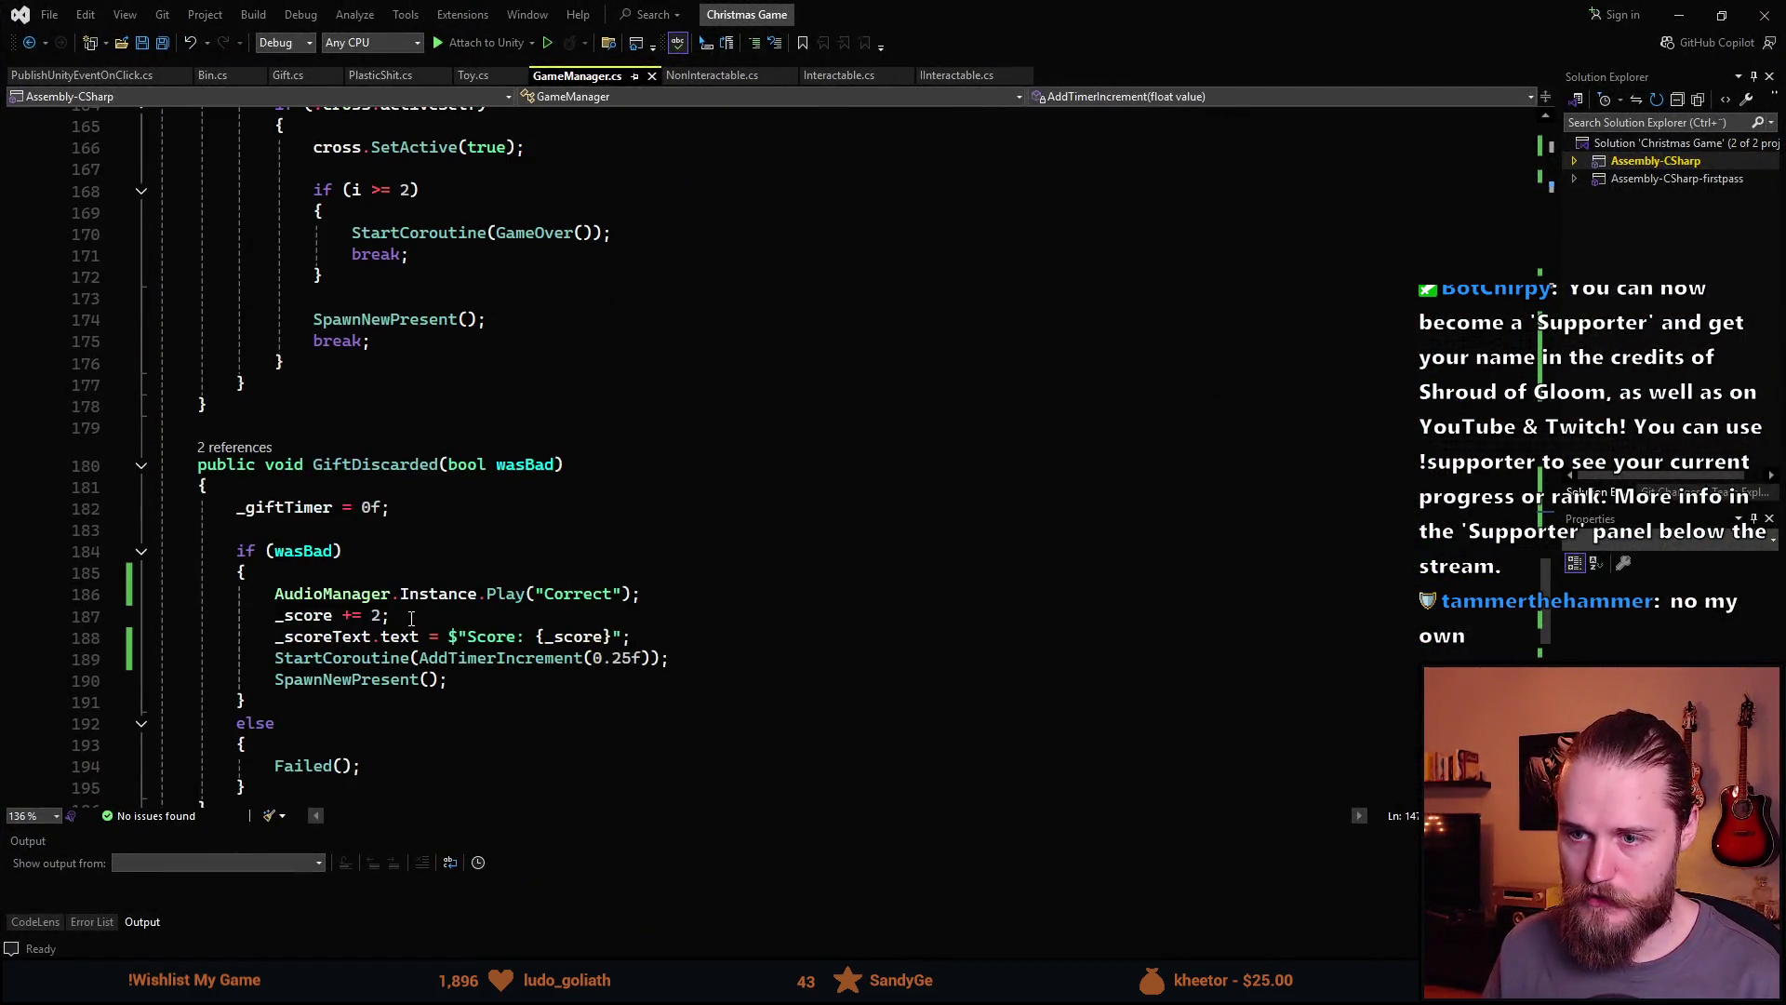
scroll(411, 619, "down", 4)
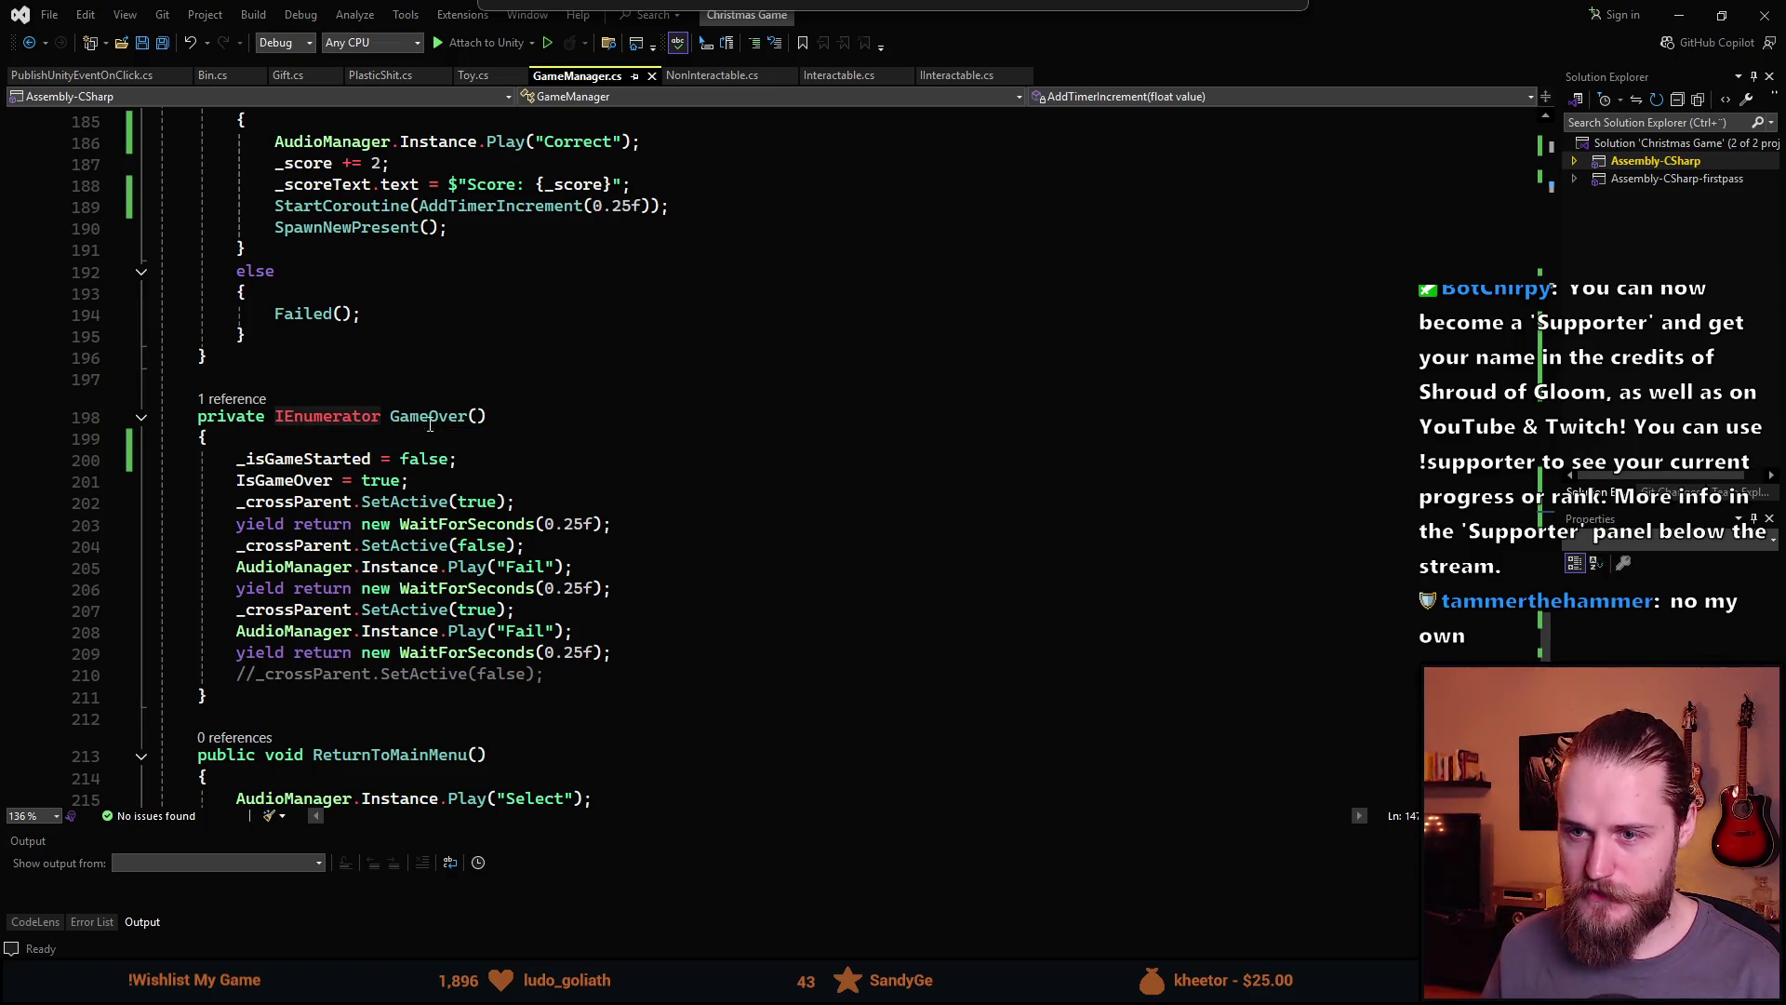
left_click(476, 417)
type("fl")
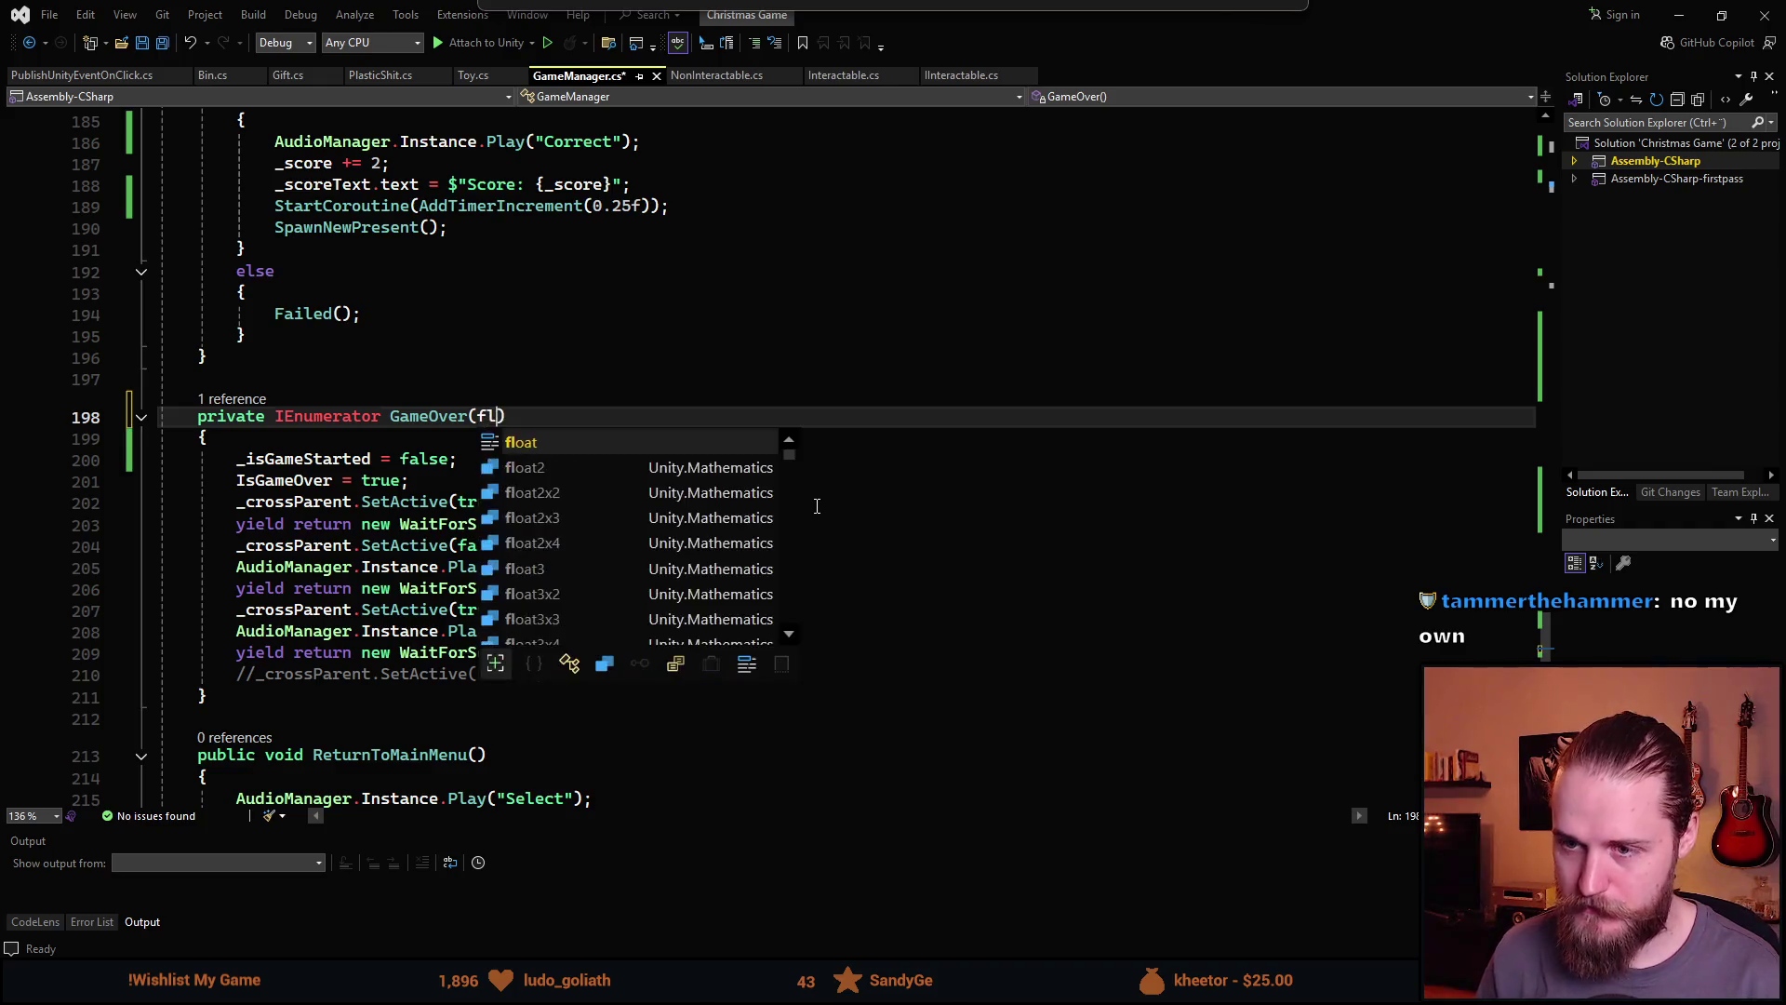
key("BackSpace")
key("BackSpace")
key("BackSpace")
type("bool isStrik")
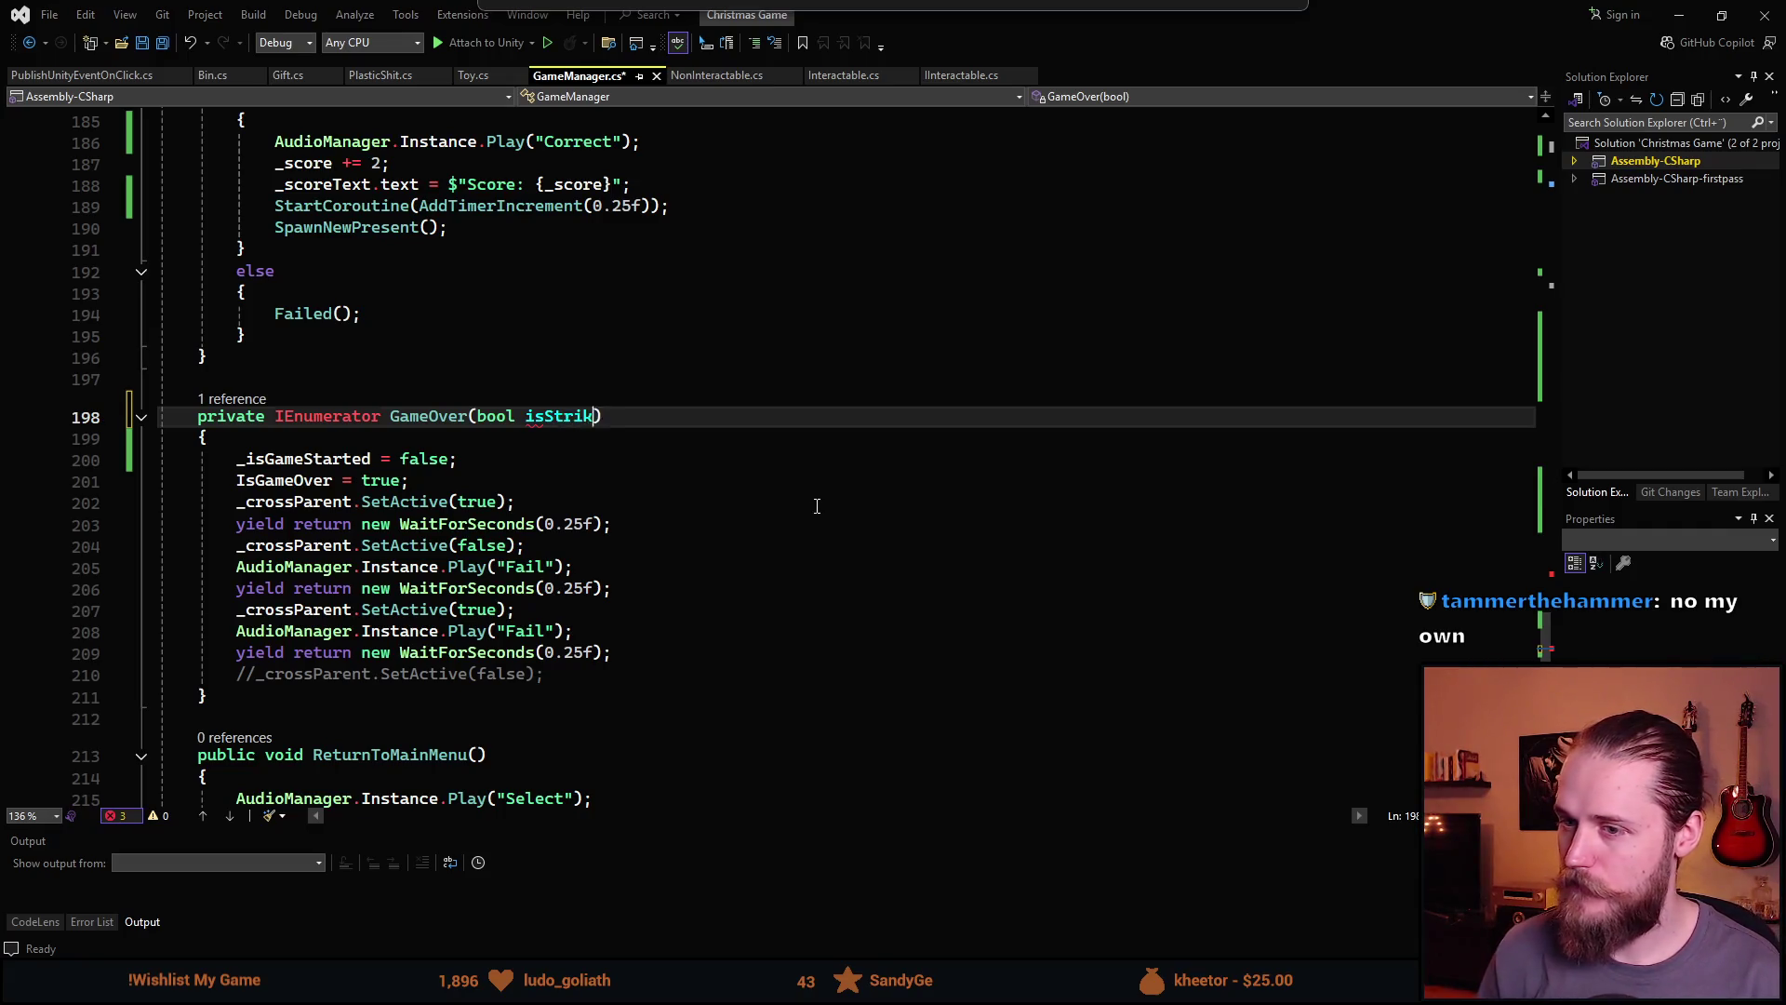
type("eOut")
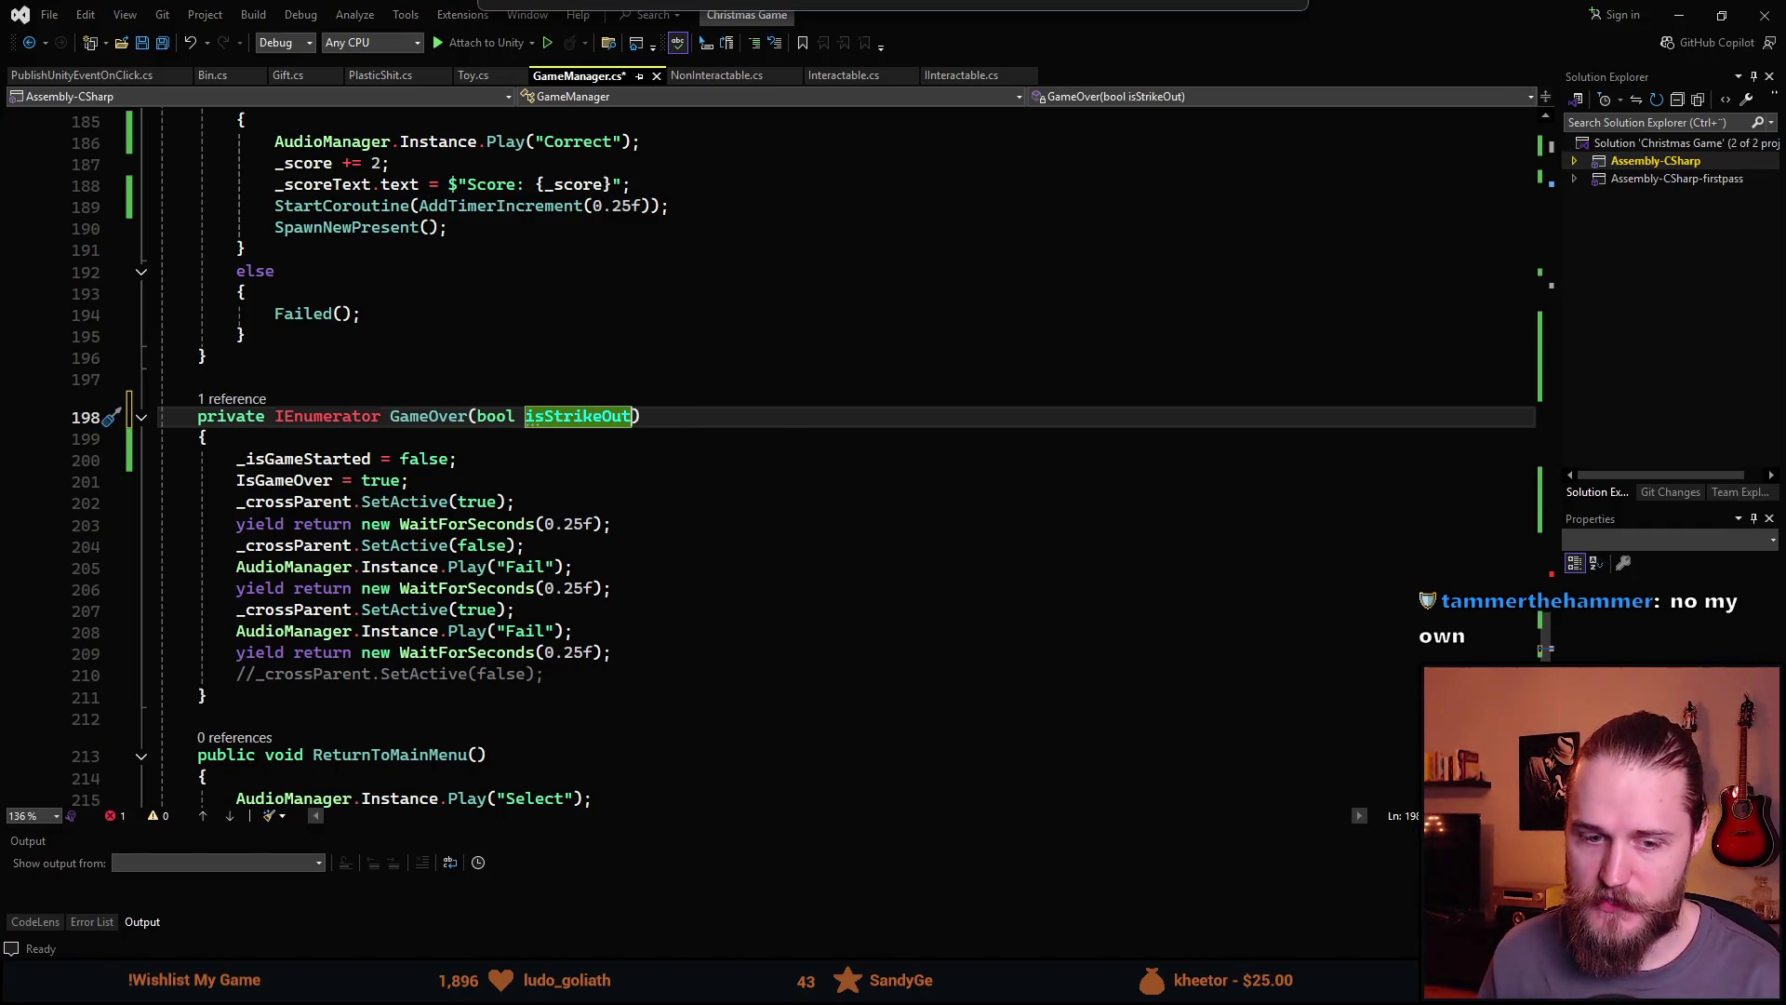
scroll(455, 539, "down", 4)
scroll(455, 539, "up", 2)
key("ctrl+s")
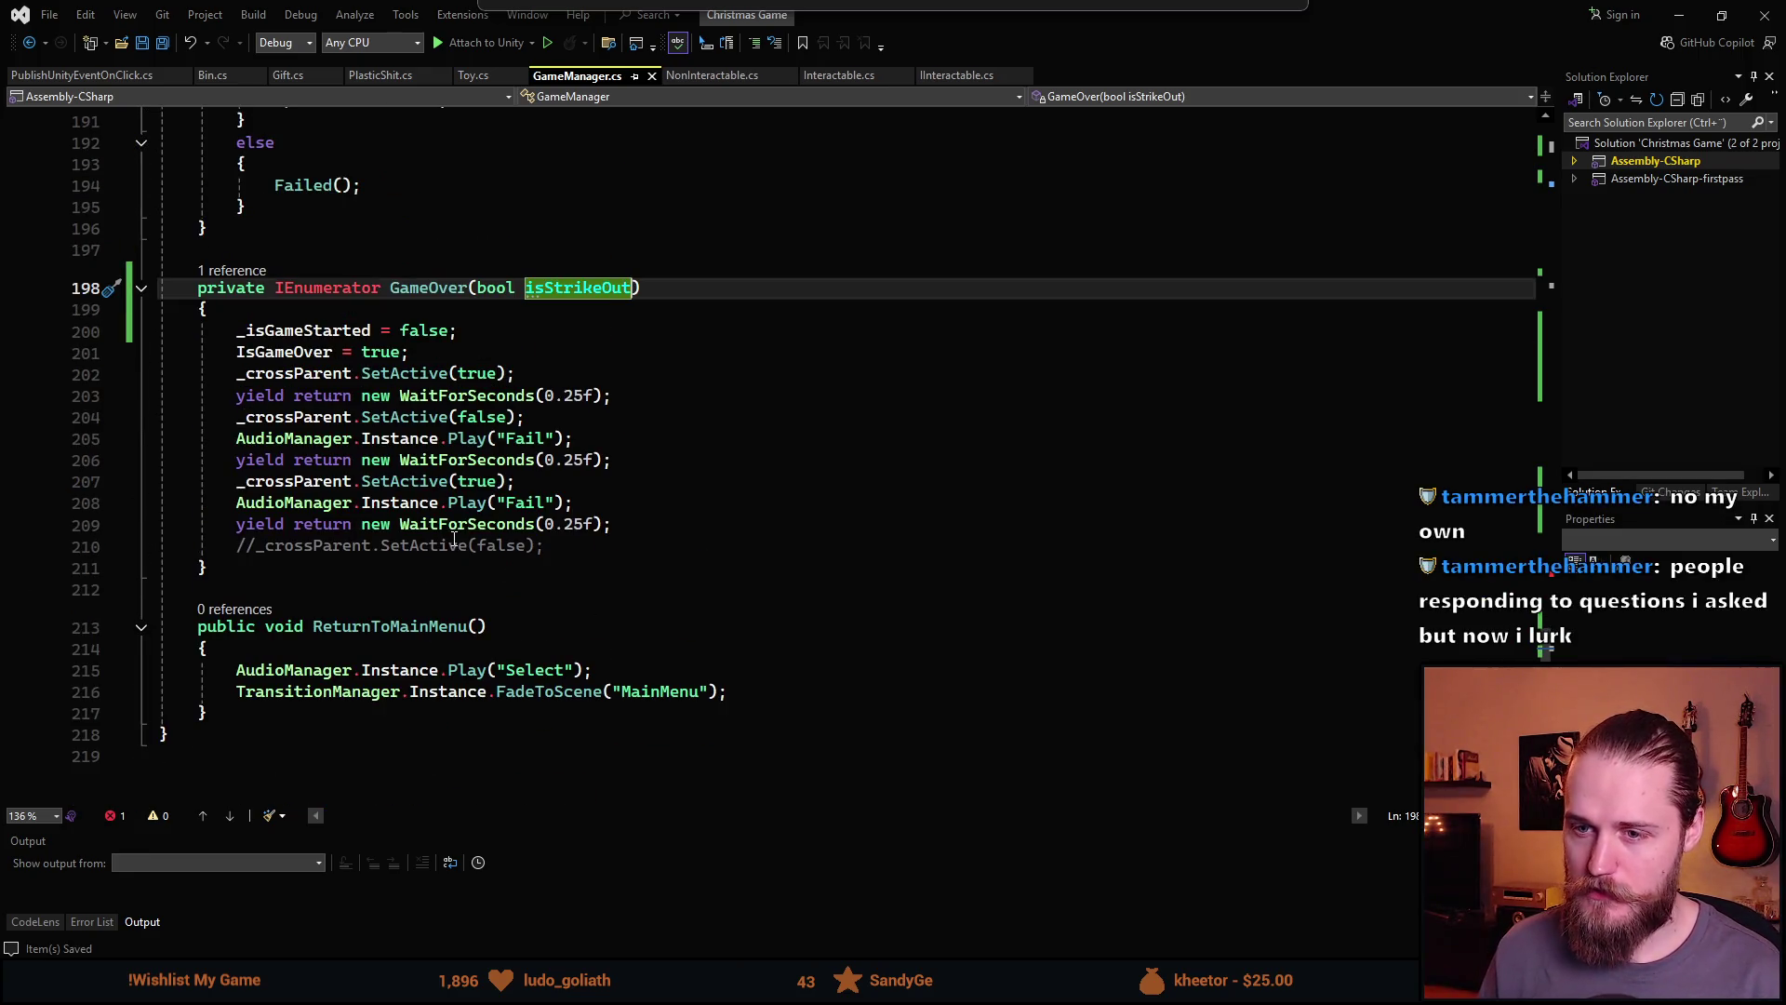
scroll(455, 540, "up", 1)
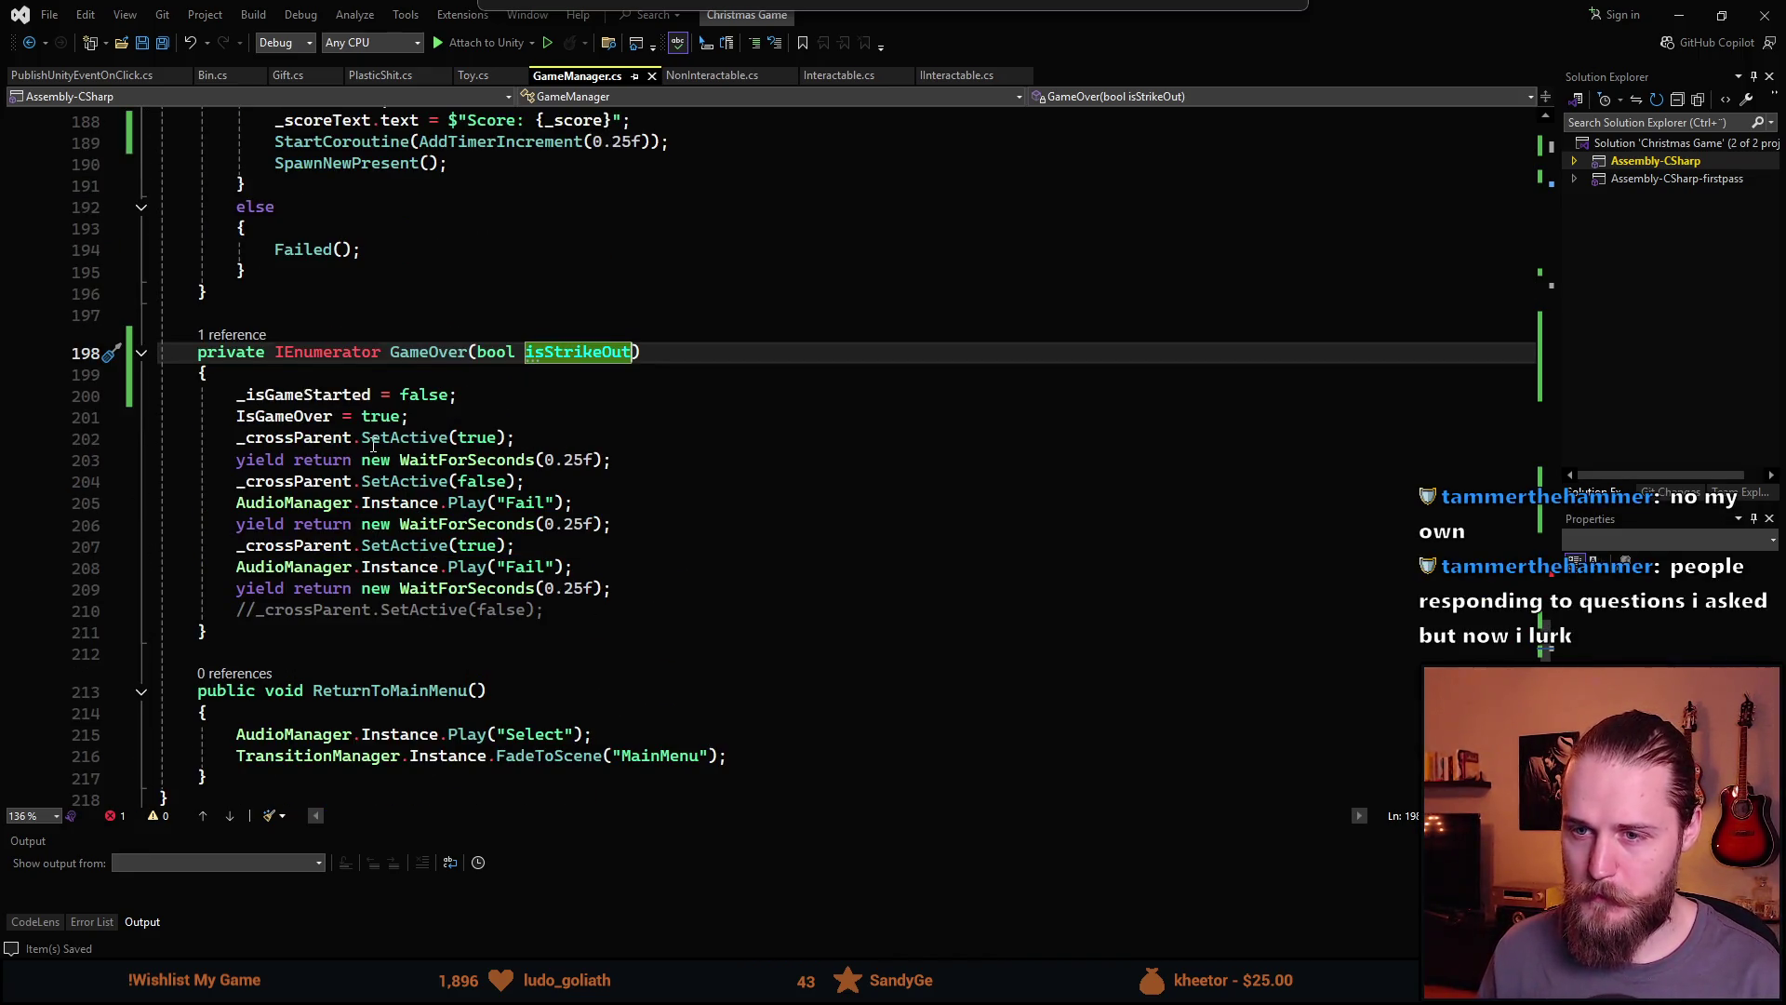
Below IsGameOver = true, add the line GameObject goToFlash = (isStrikeOut) ? _crossParent :
left_click(553, 420)
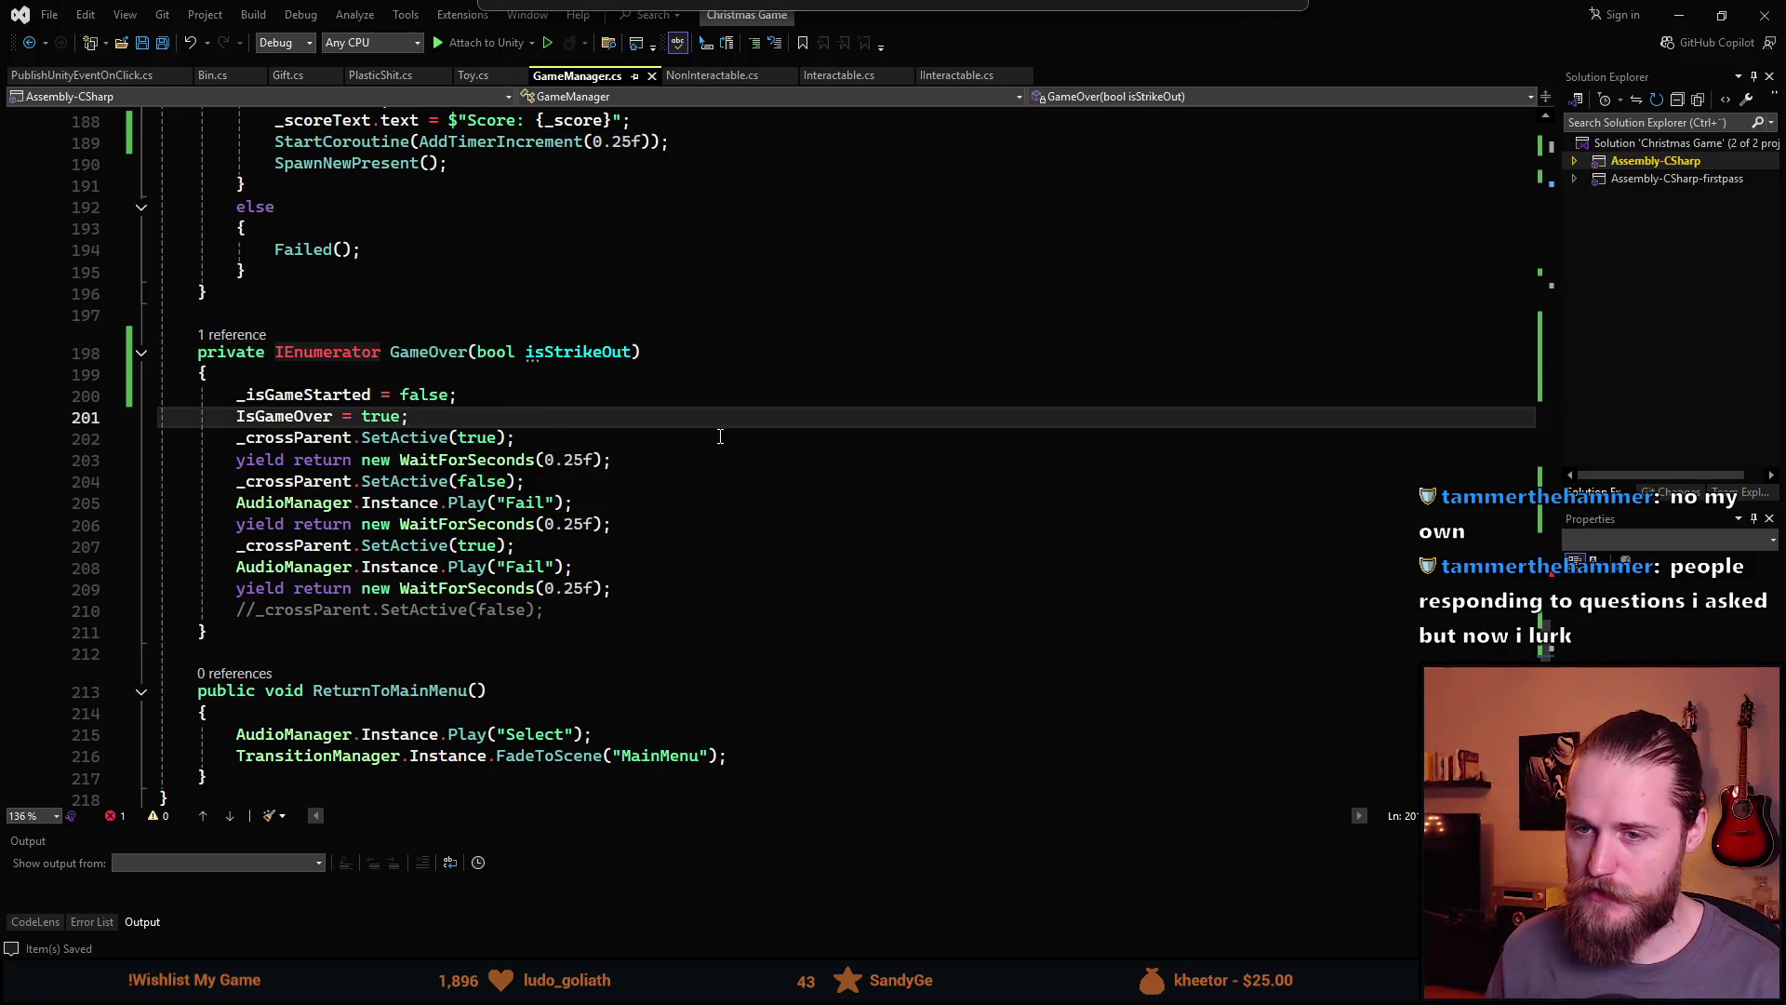
key("Return")
type("GameObject ")
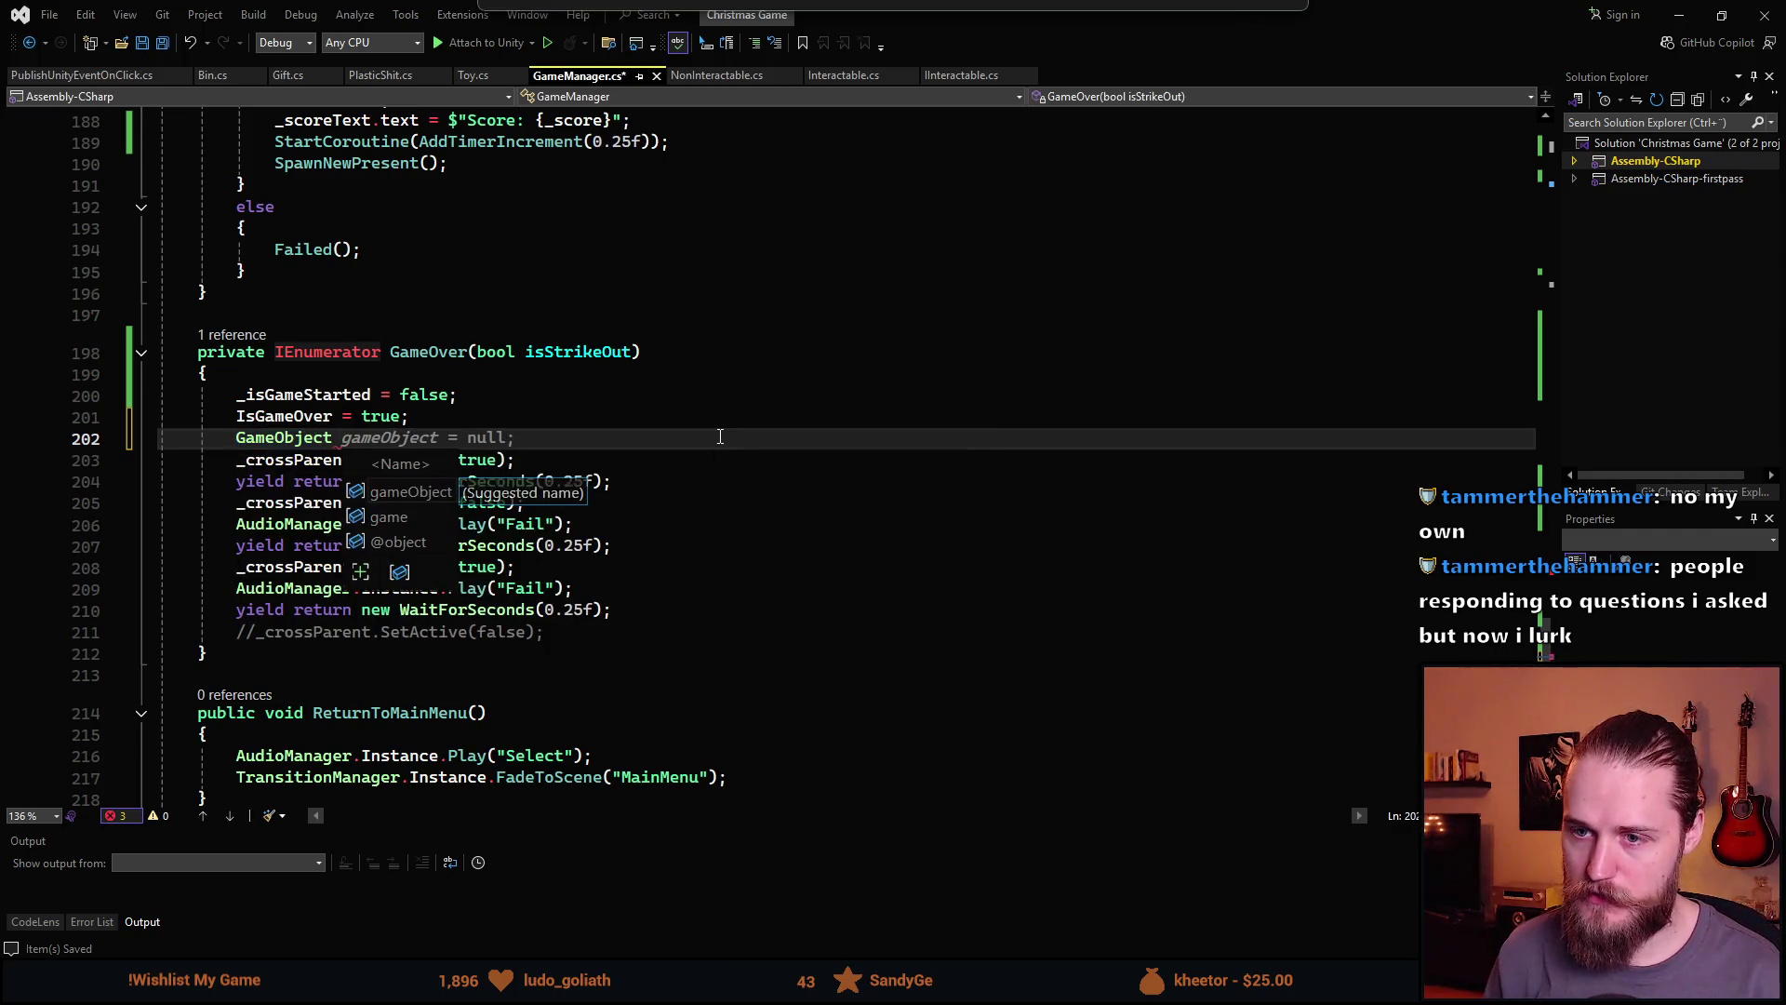
type("go")
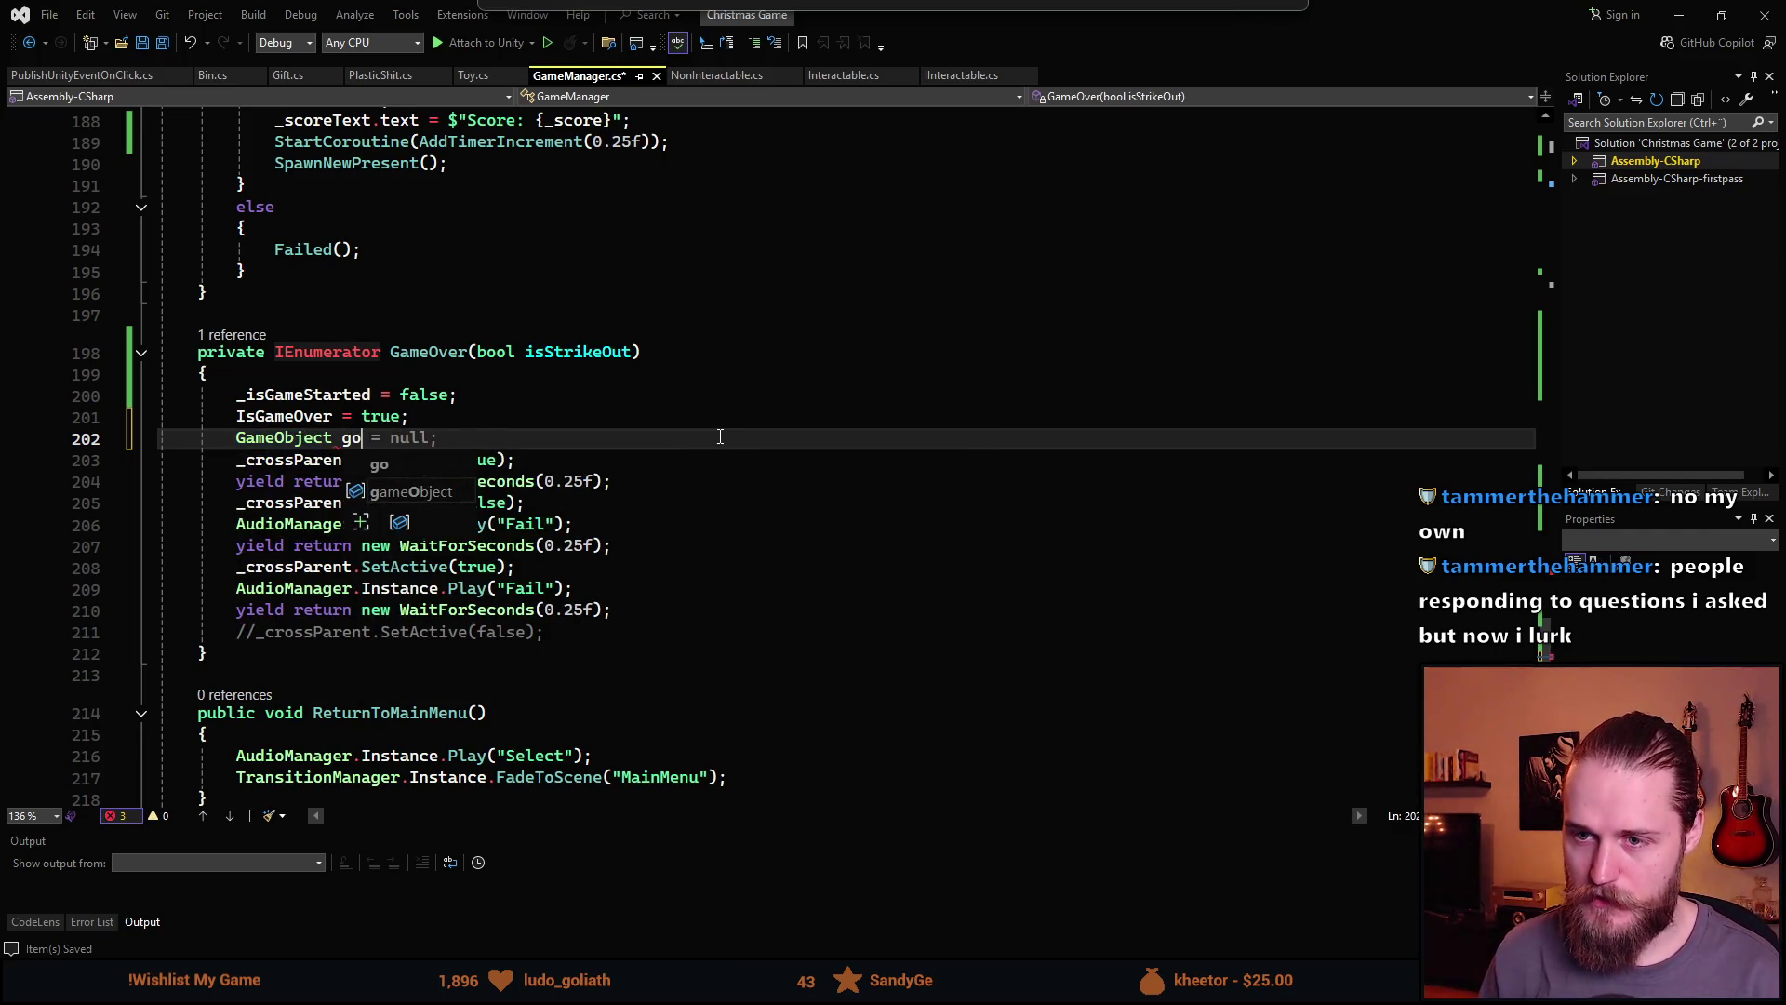
type("ToD")
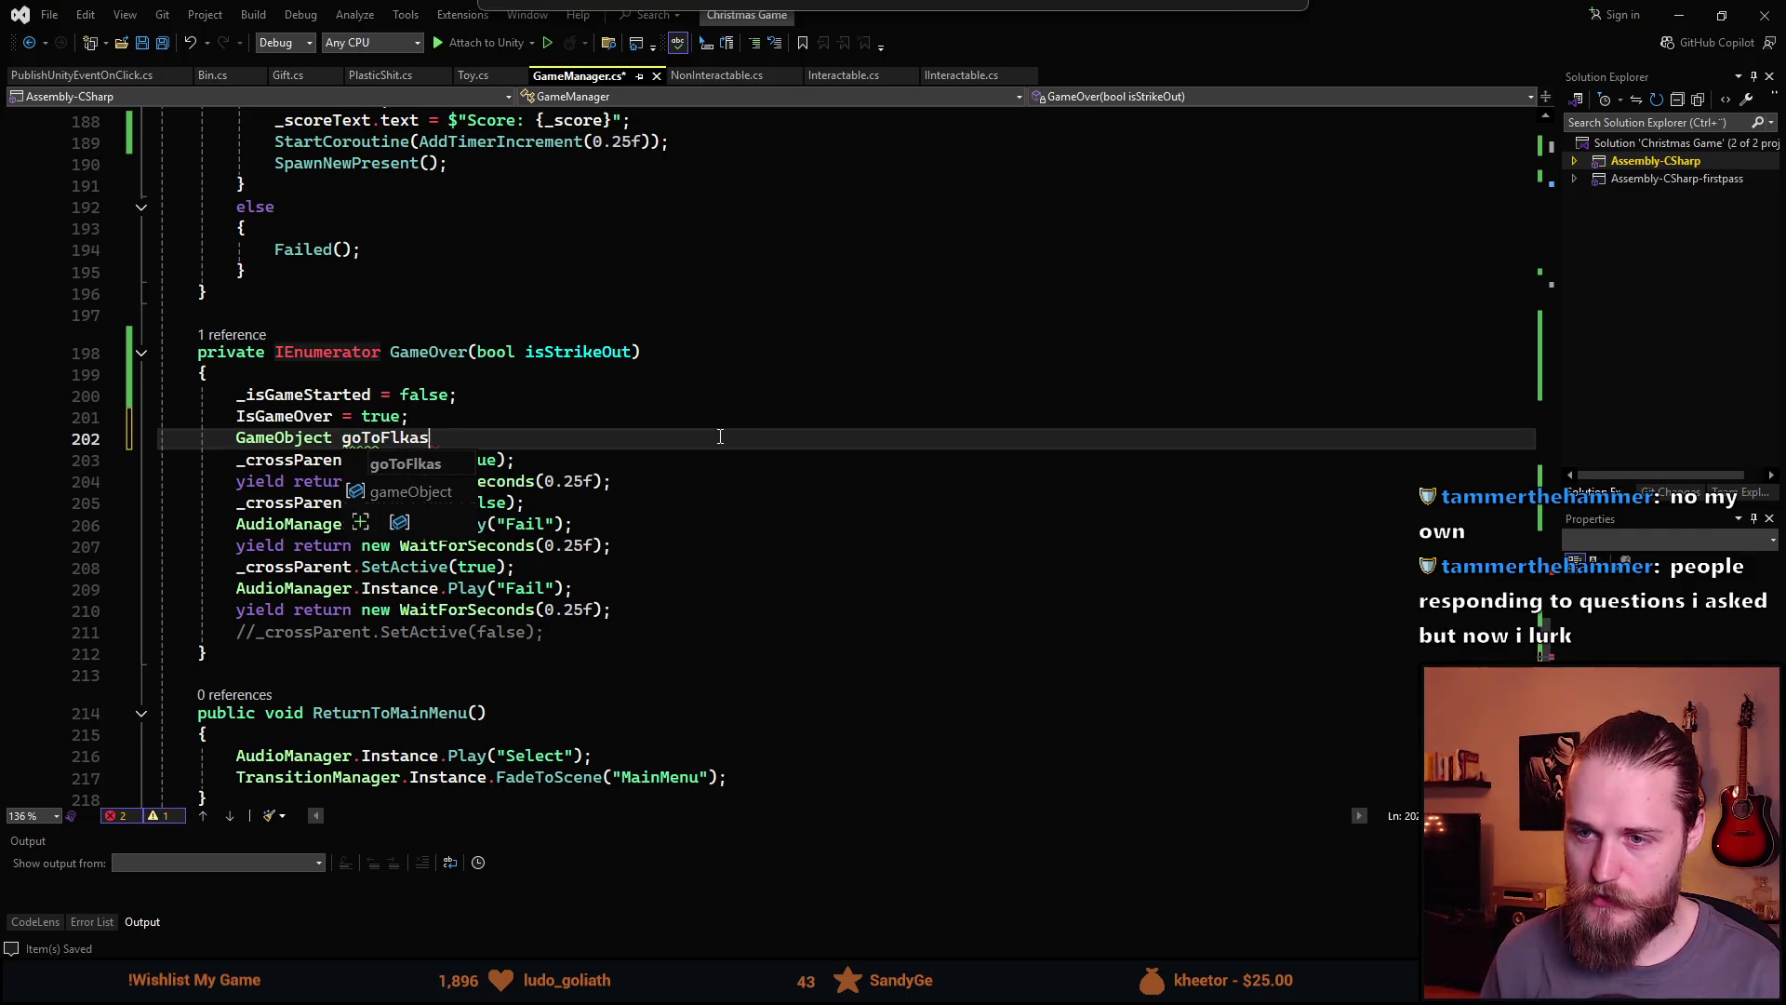
key("BackSpace")
key("BackSpace")
key("BackSpace")
type("ash =")
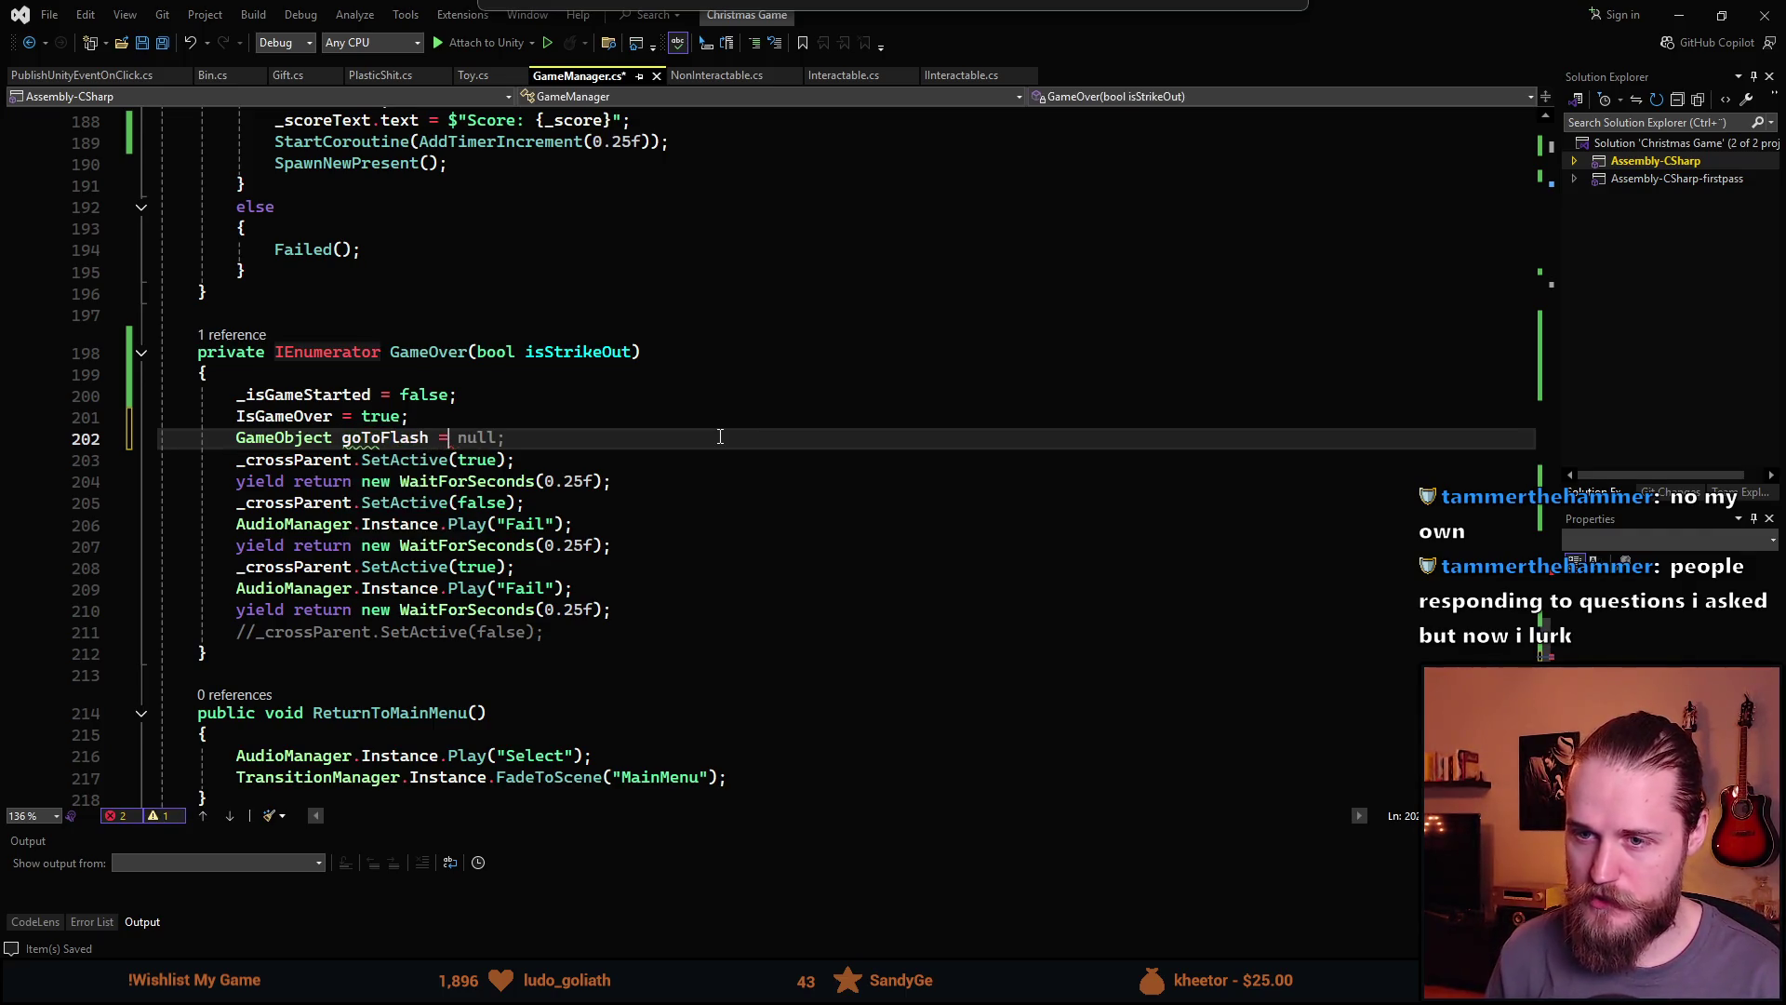
type(" (isSt")
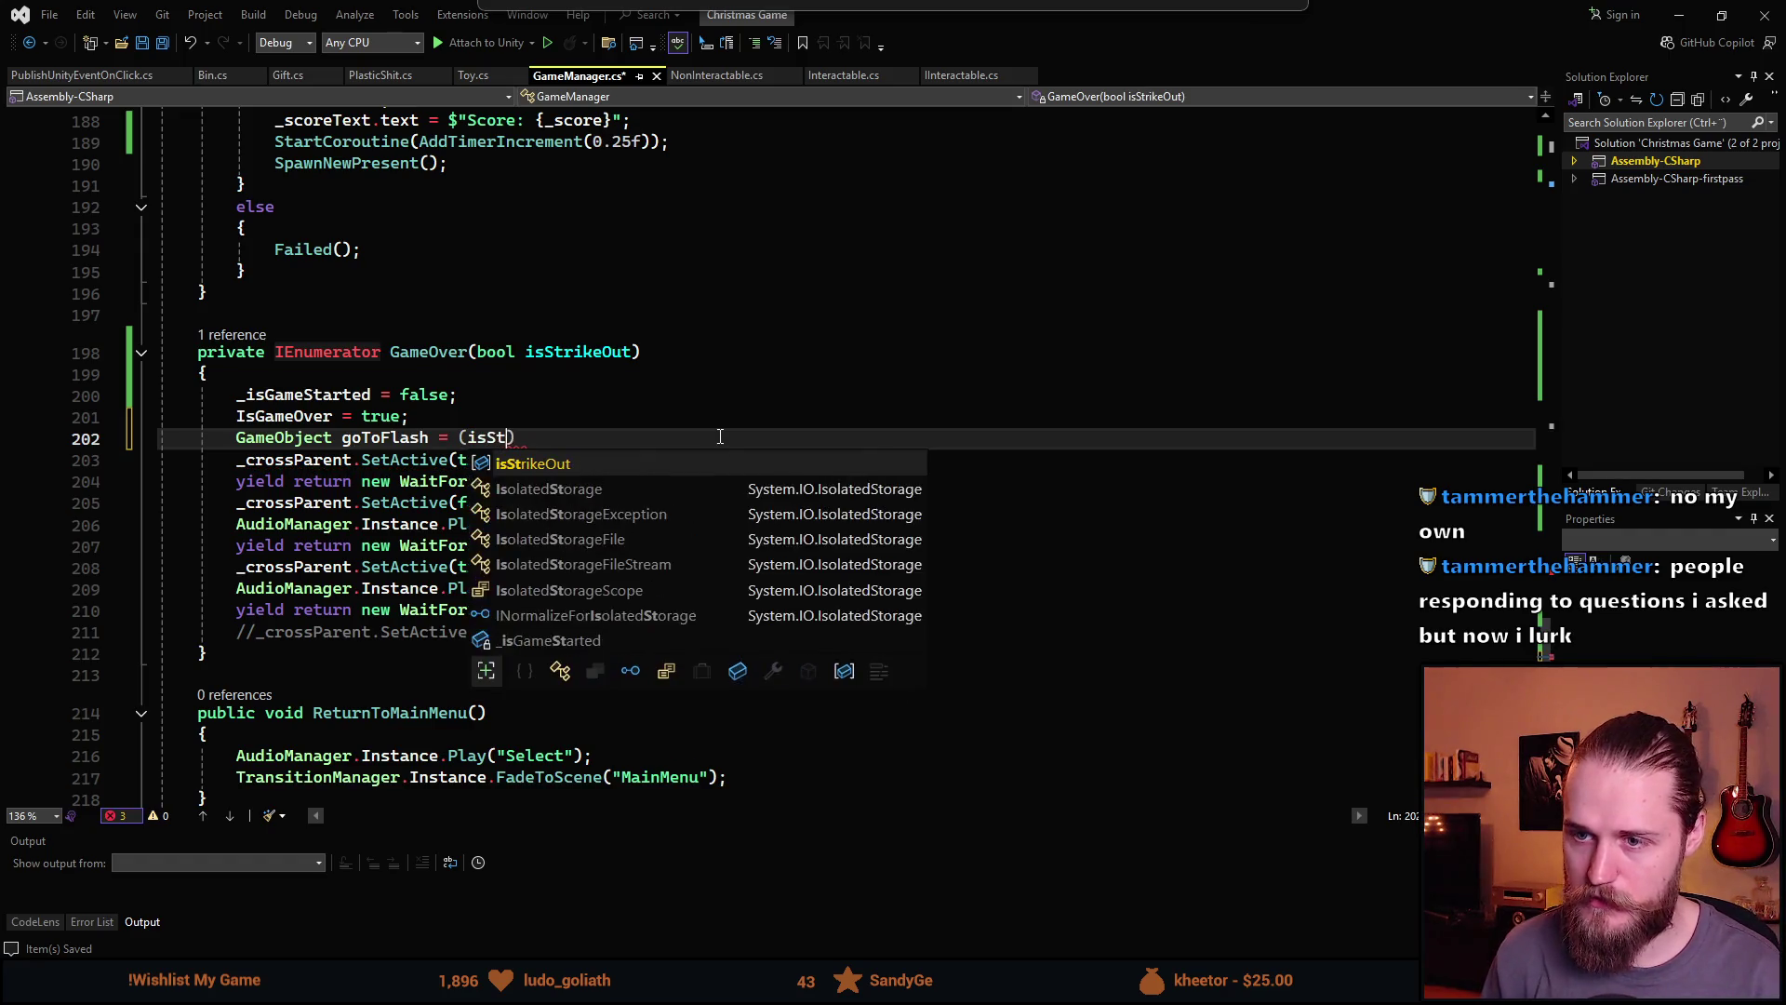
key("Tab")
type(") ?")
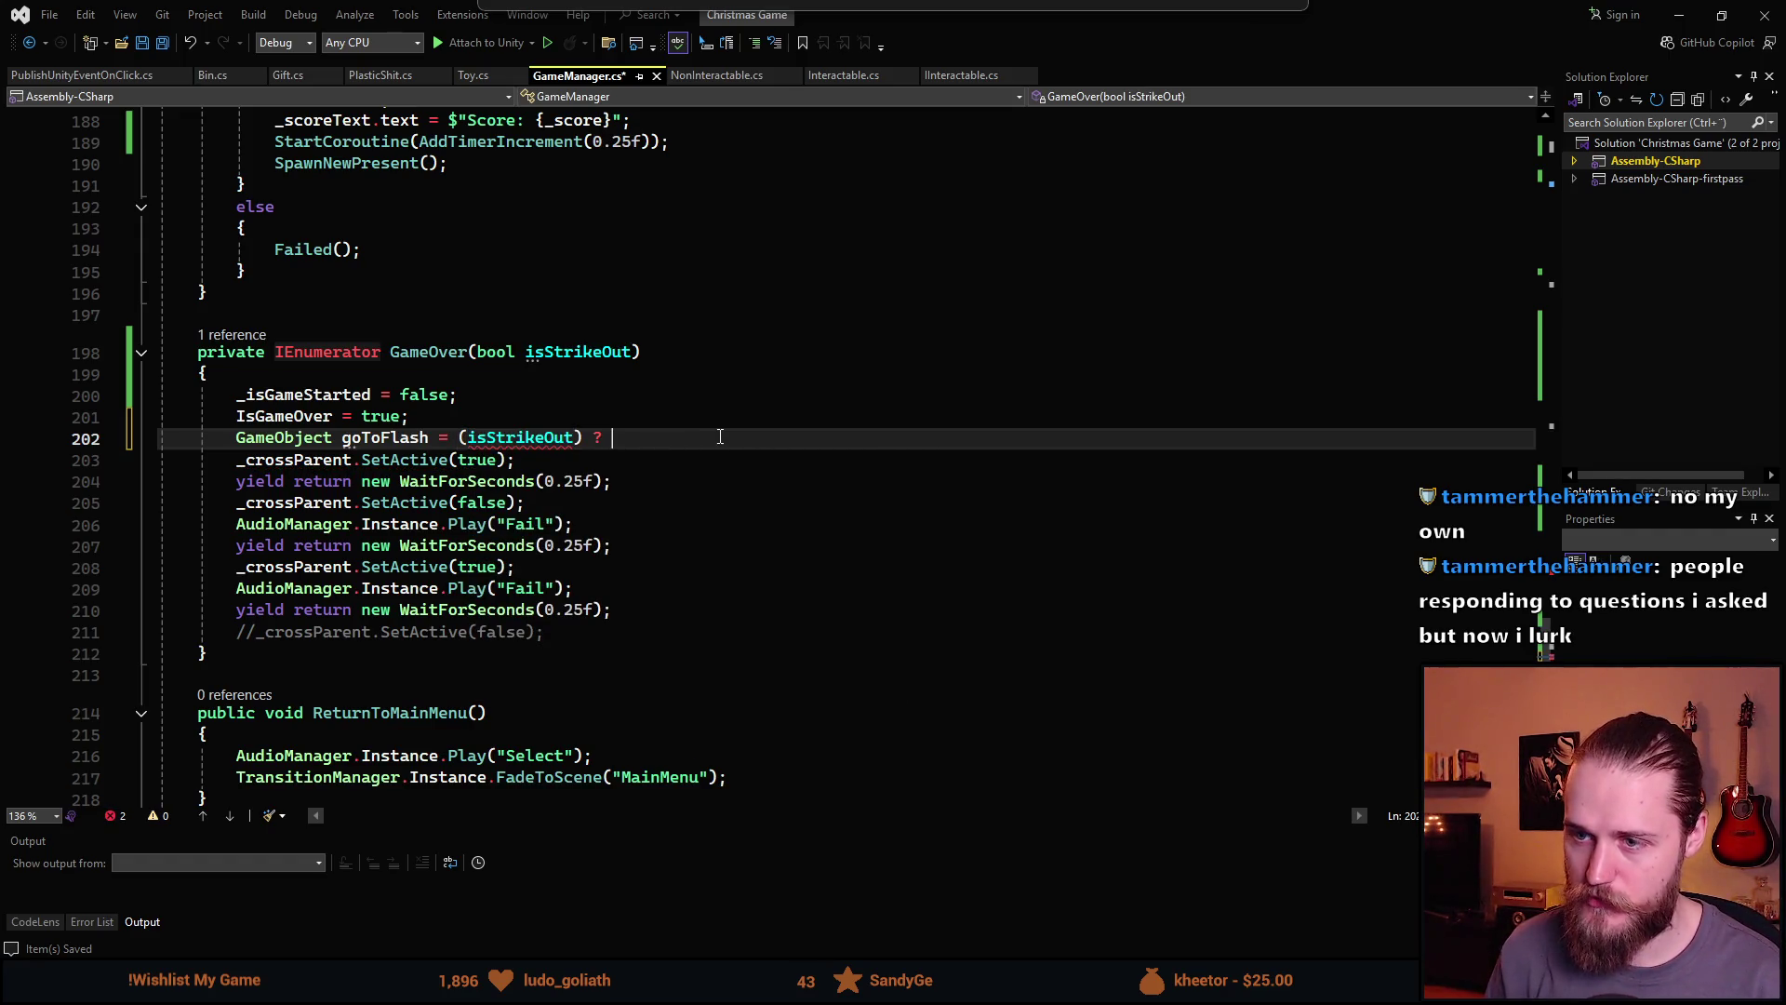
type(" _cr")
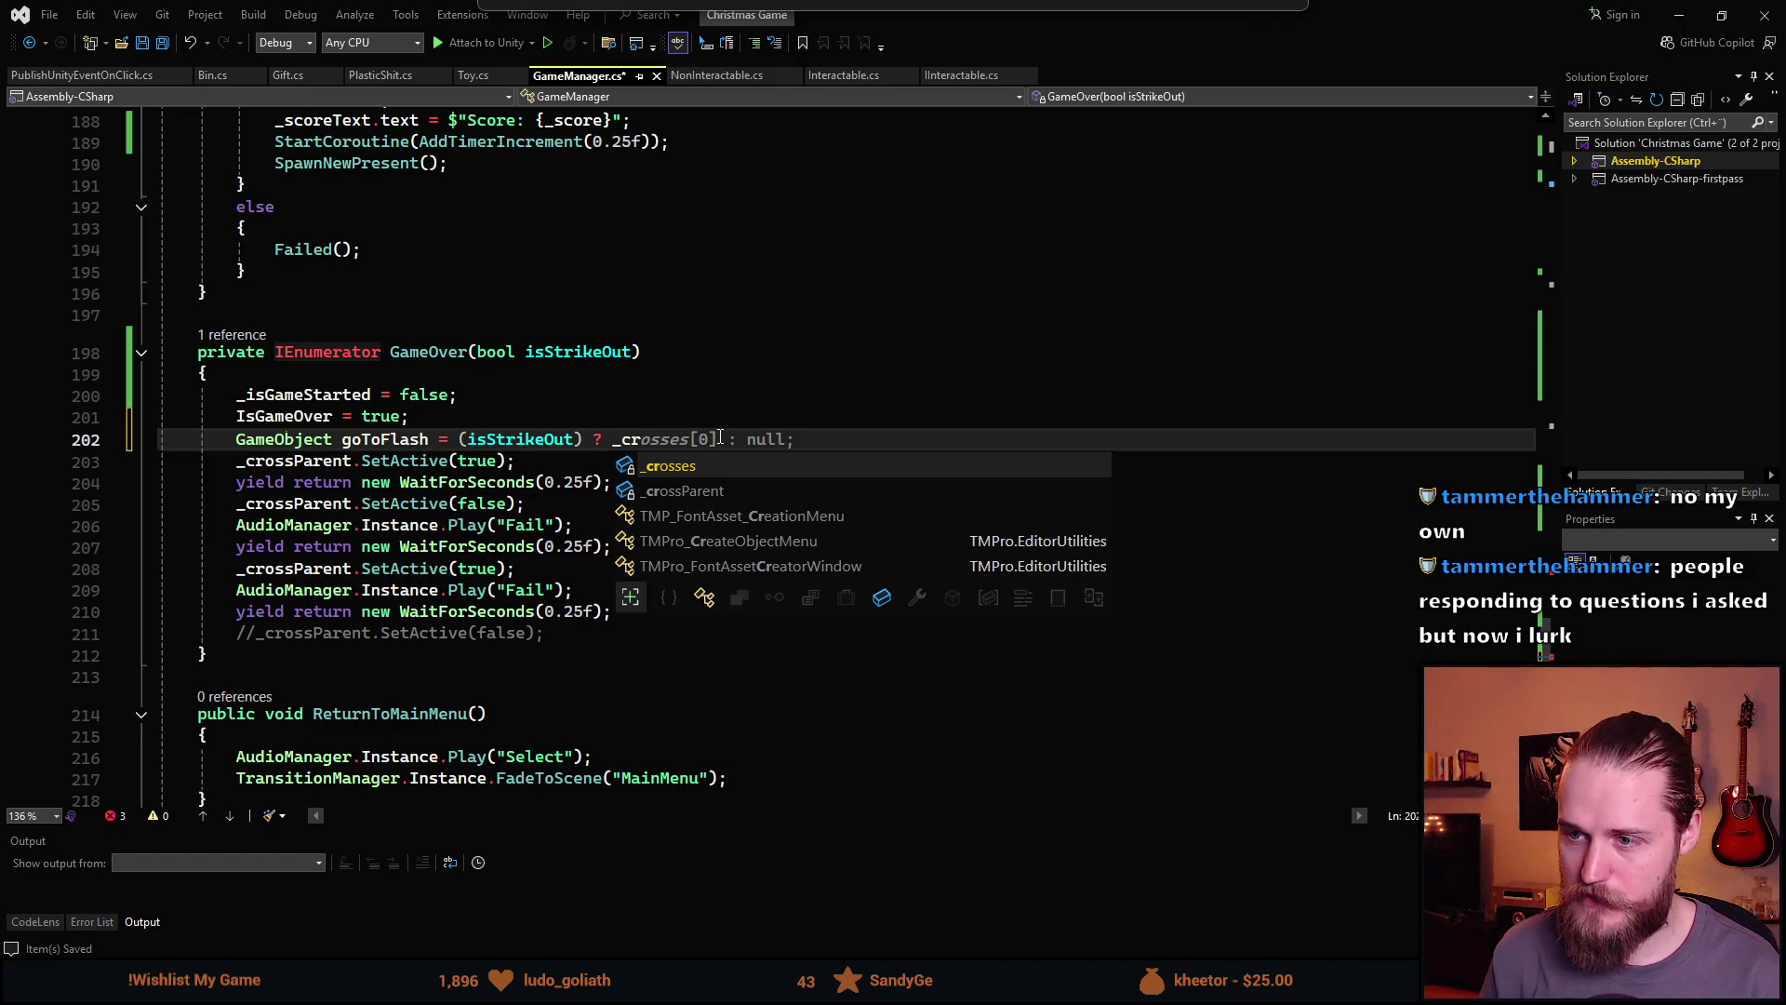
key("Down")
key("Tab")
type(":")
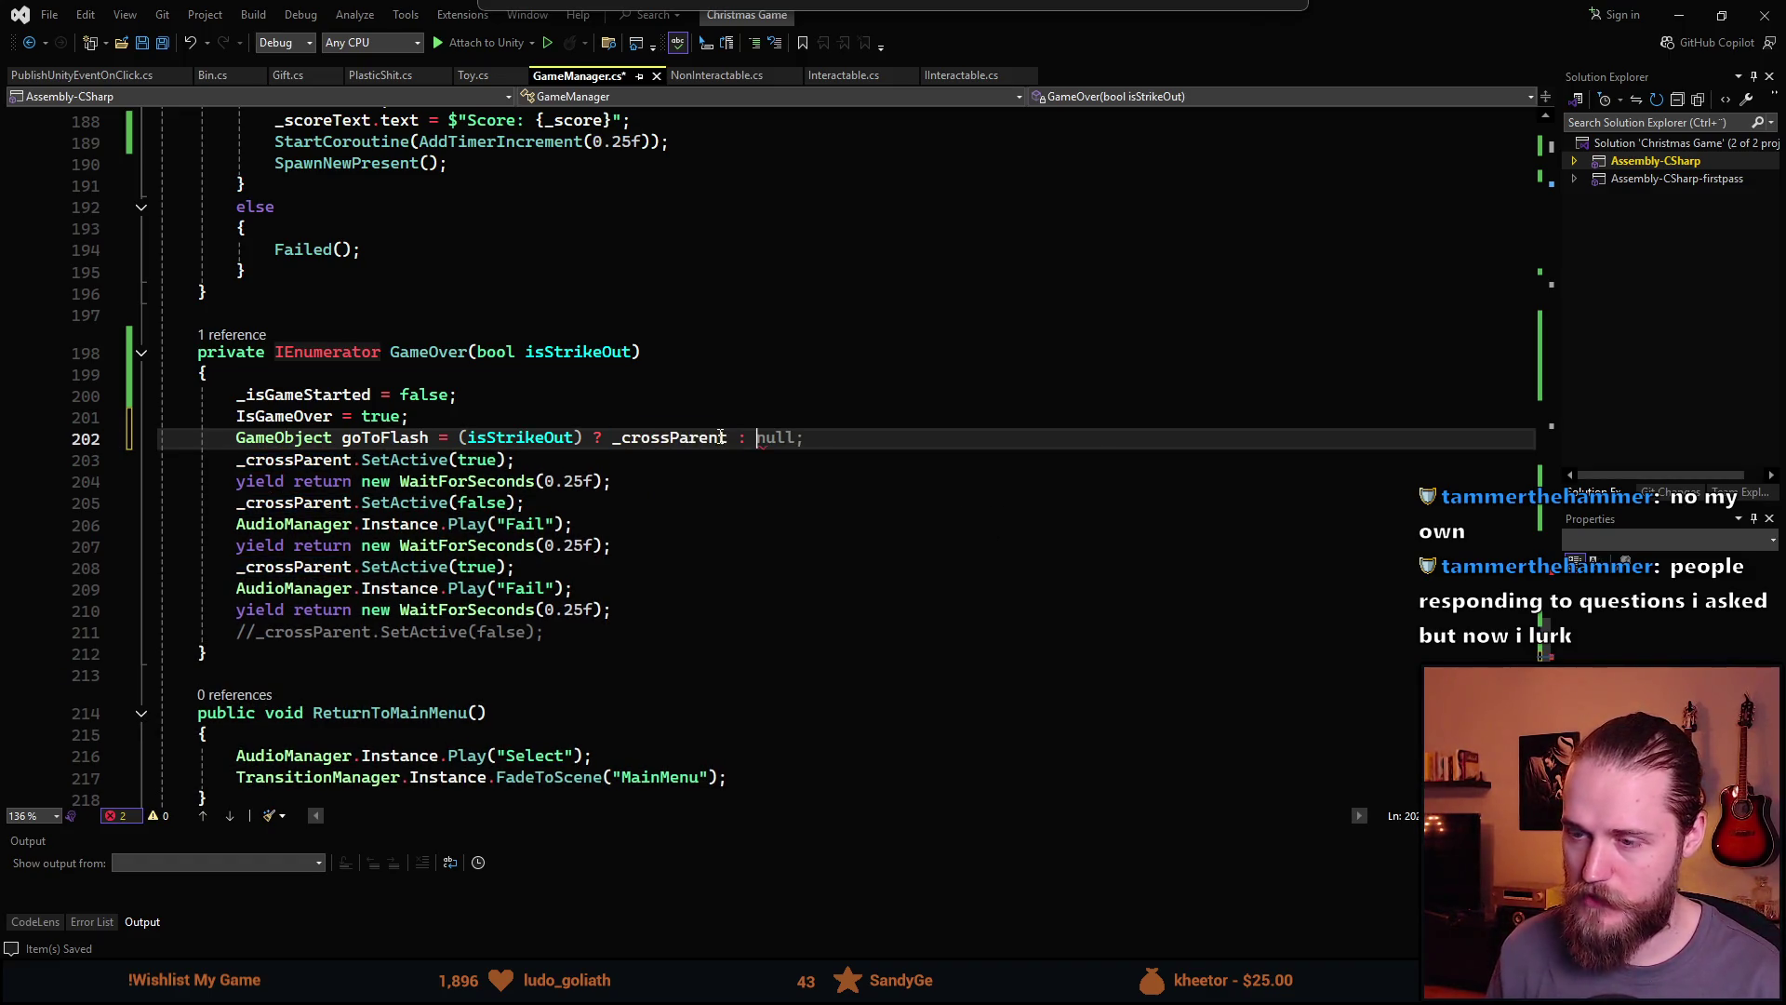
scroll(552, 553, "down", 1)
scroll(562, 577, "up", 11)
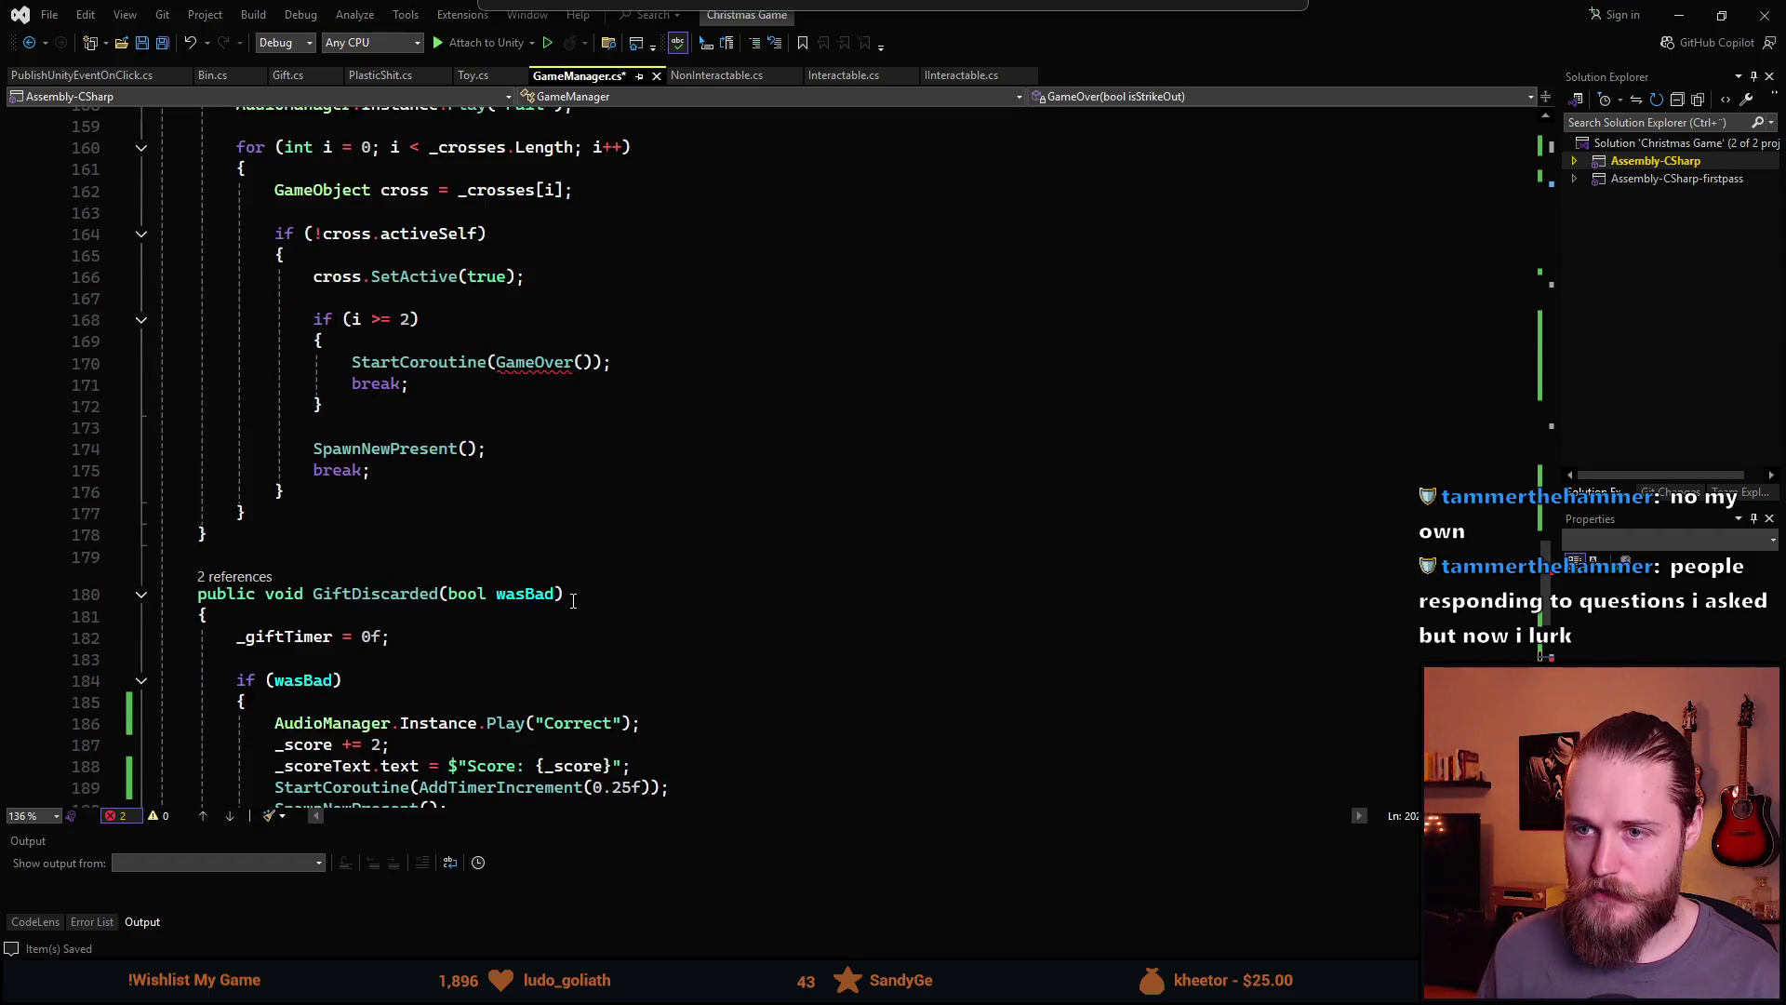
scroll(579, 614, "down", 9)
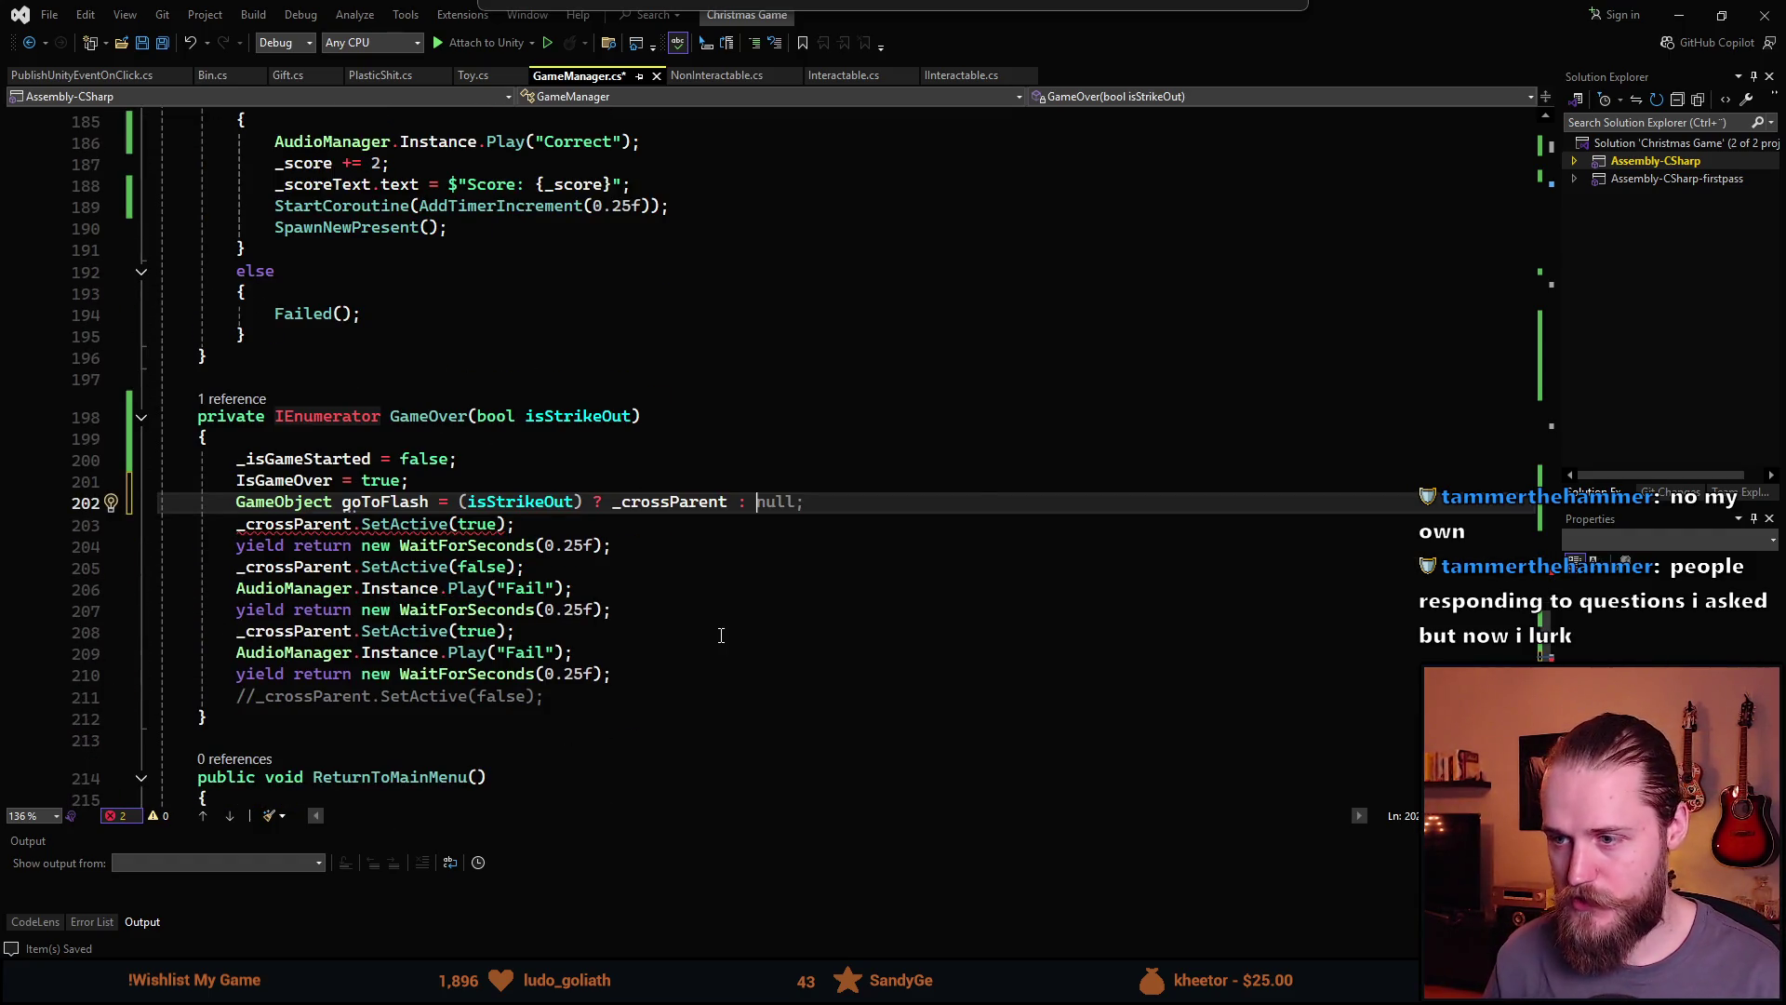